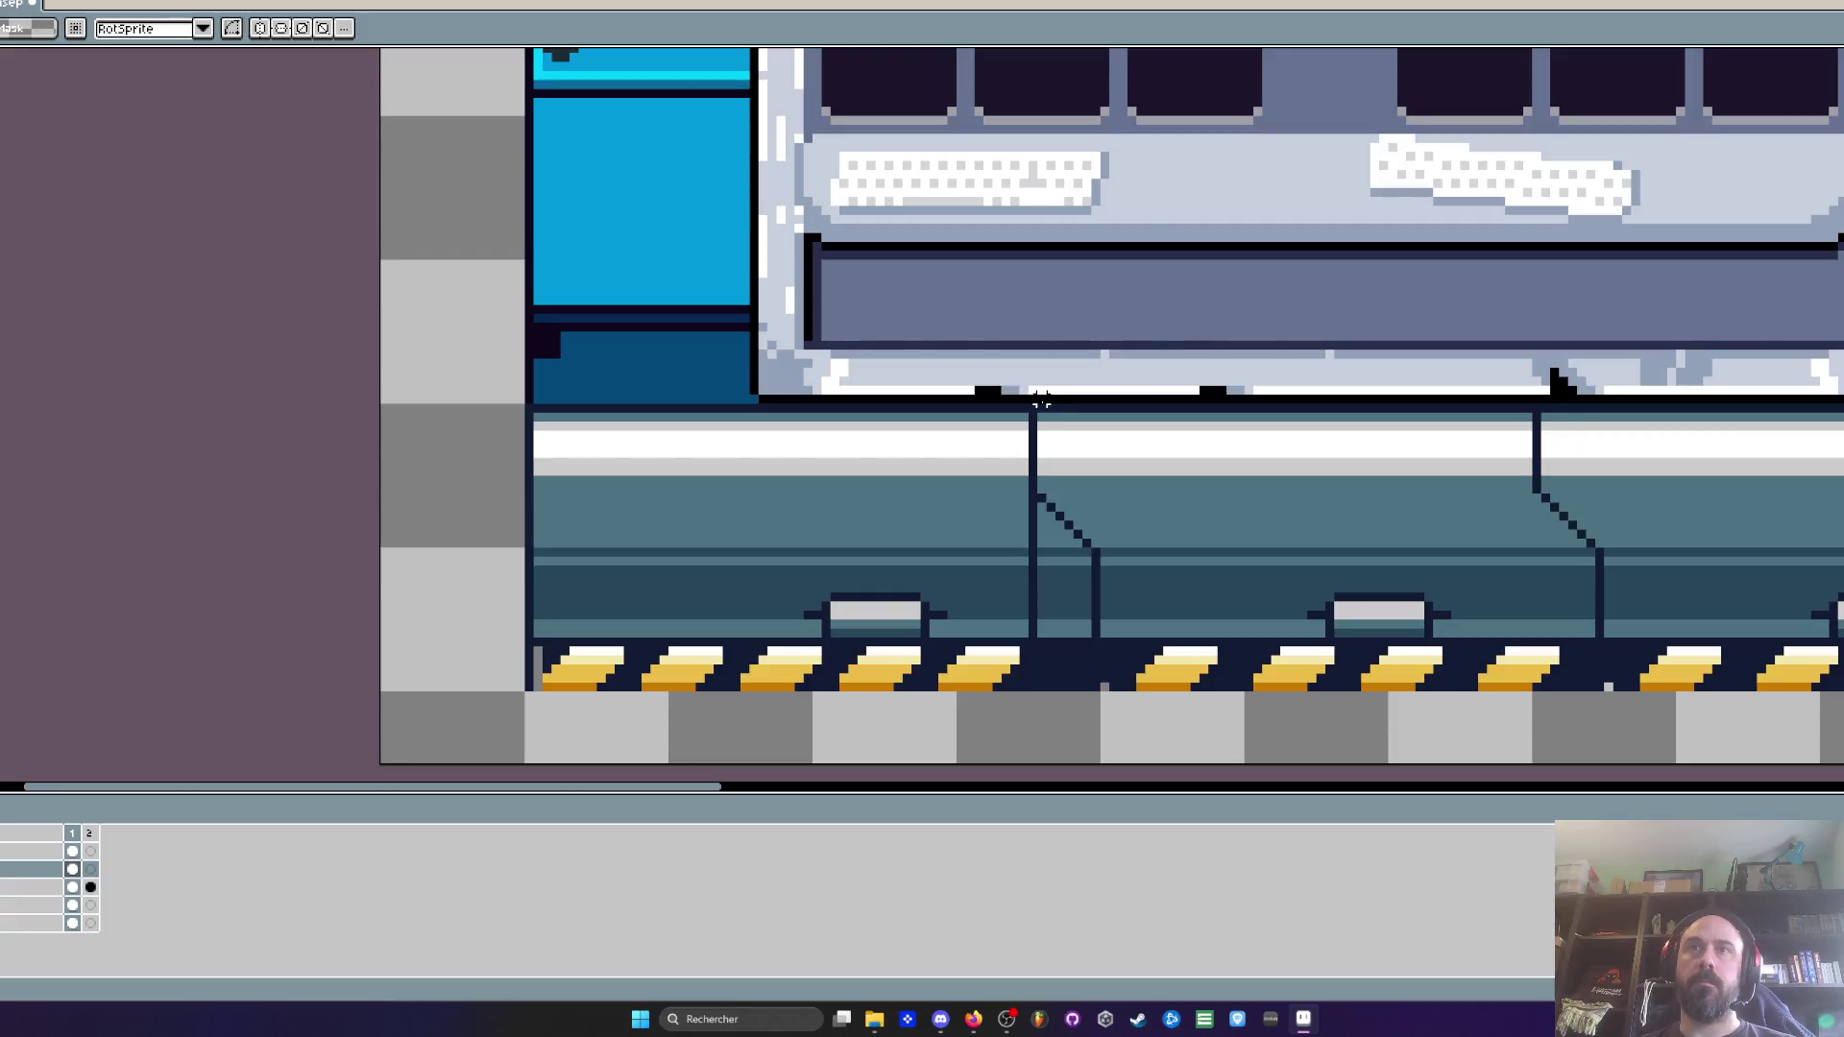
Delete the selected old floor strip pixels
{"action": "scroll", "coordinate": [1041, 401], "scroll_direction": "down", "scroll_amount": 3}
{"action": "scroll", "coordinate": [817, 650], "scroll_direction": "up", "scroll_amount": 2}
{"action": "scroll", "coordinate": [816, 649], "scroll_direction": "right", "scroll_amount": 3}
{"action": "key", "text": "Delete"}
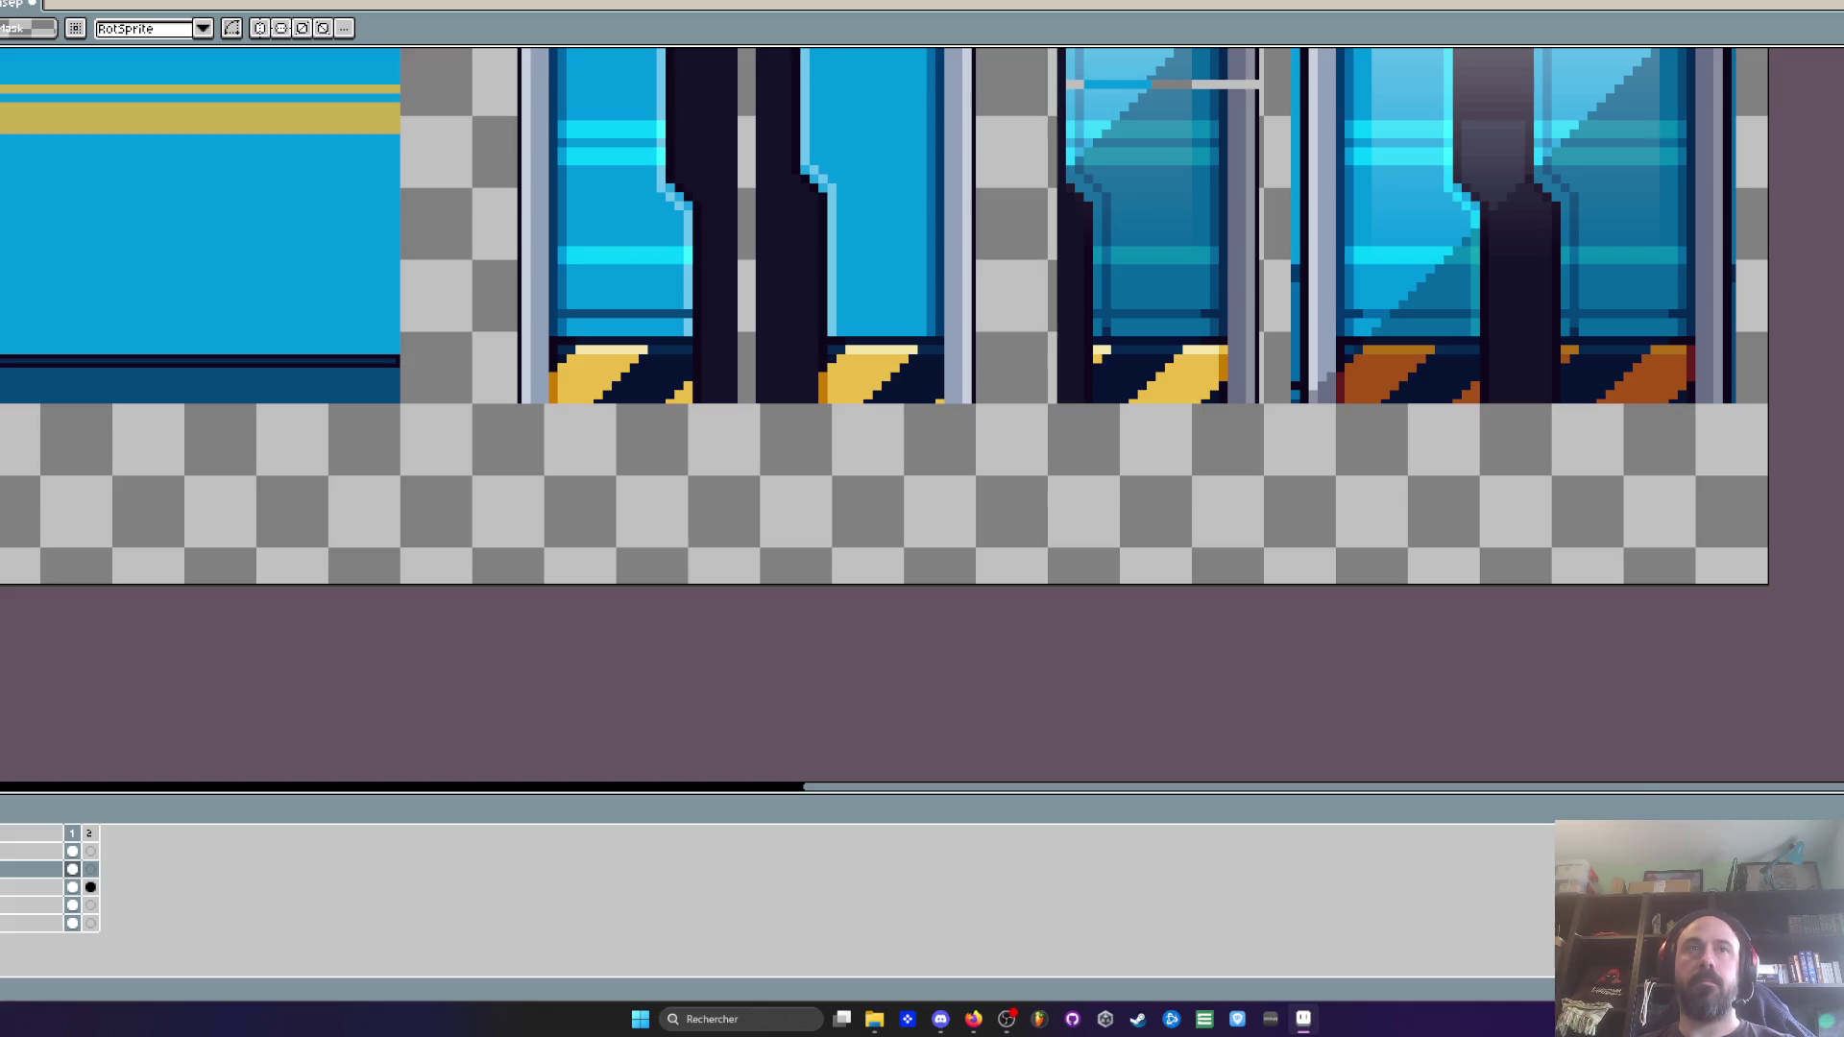
{"action": "scroll", "coordinate": [762, 494], "scroll_direction": "left", "scroll_amount": 10}
Select the remaining lower-left floor tile and touch up its edge pixels with eyedropper and pencil
{"action": "scroll", "coordinate": [404, 466], "scroll_direction": "up", "scroll_amount": 1}
{"action": "mouse_move", "coordinate": [384, 382]}
{"action": "left_mouse_down"}
{"action": "mouse_move", "coordinate": [628, 476]}
{"action": "mouse_move", "coordinate": [874, 620]}
{"action": "left_mouse_up"}
{"action": "scroll", "coordinate": [643, 526], "scroll_direction": "down", "scroll_amount": 1}
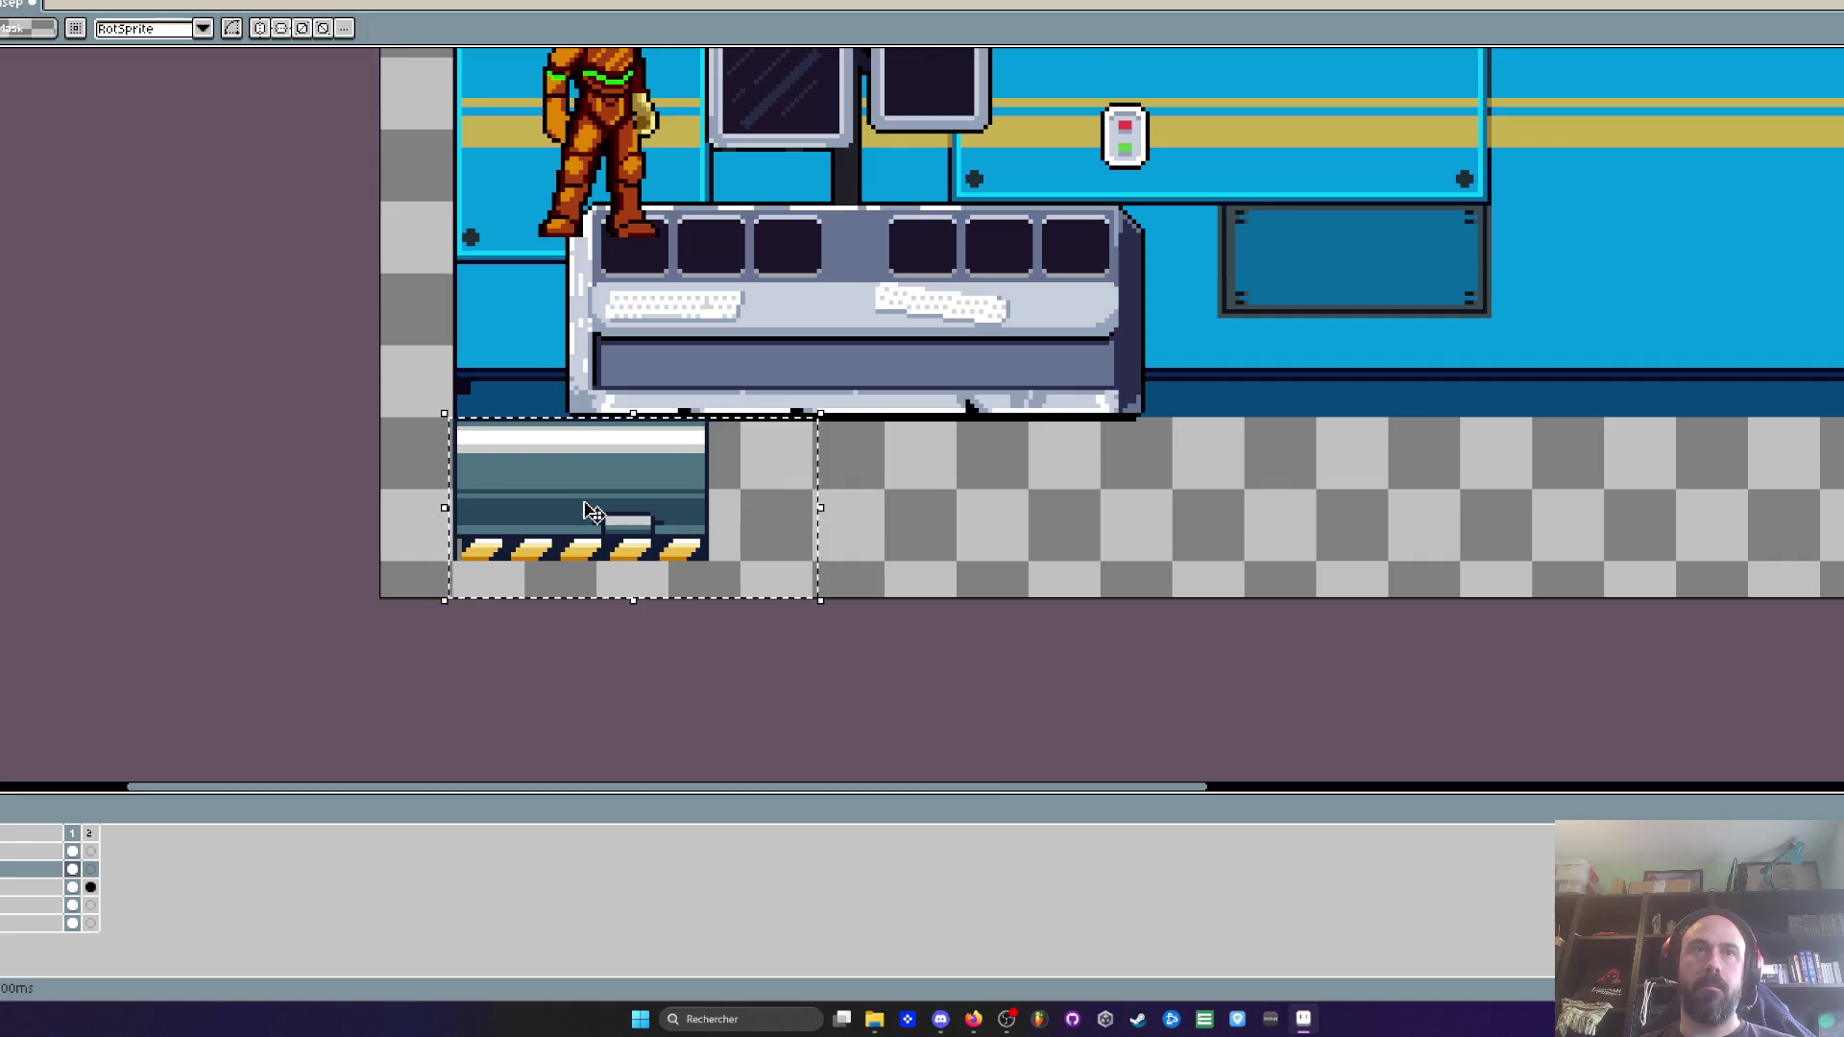
{"action": "scroll", "coordinate": [593, 512], "scroll_direction": "up", "scroll_amount": 2}
{"action": "key", "text": "i"}
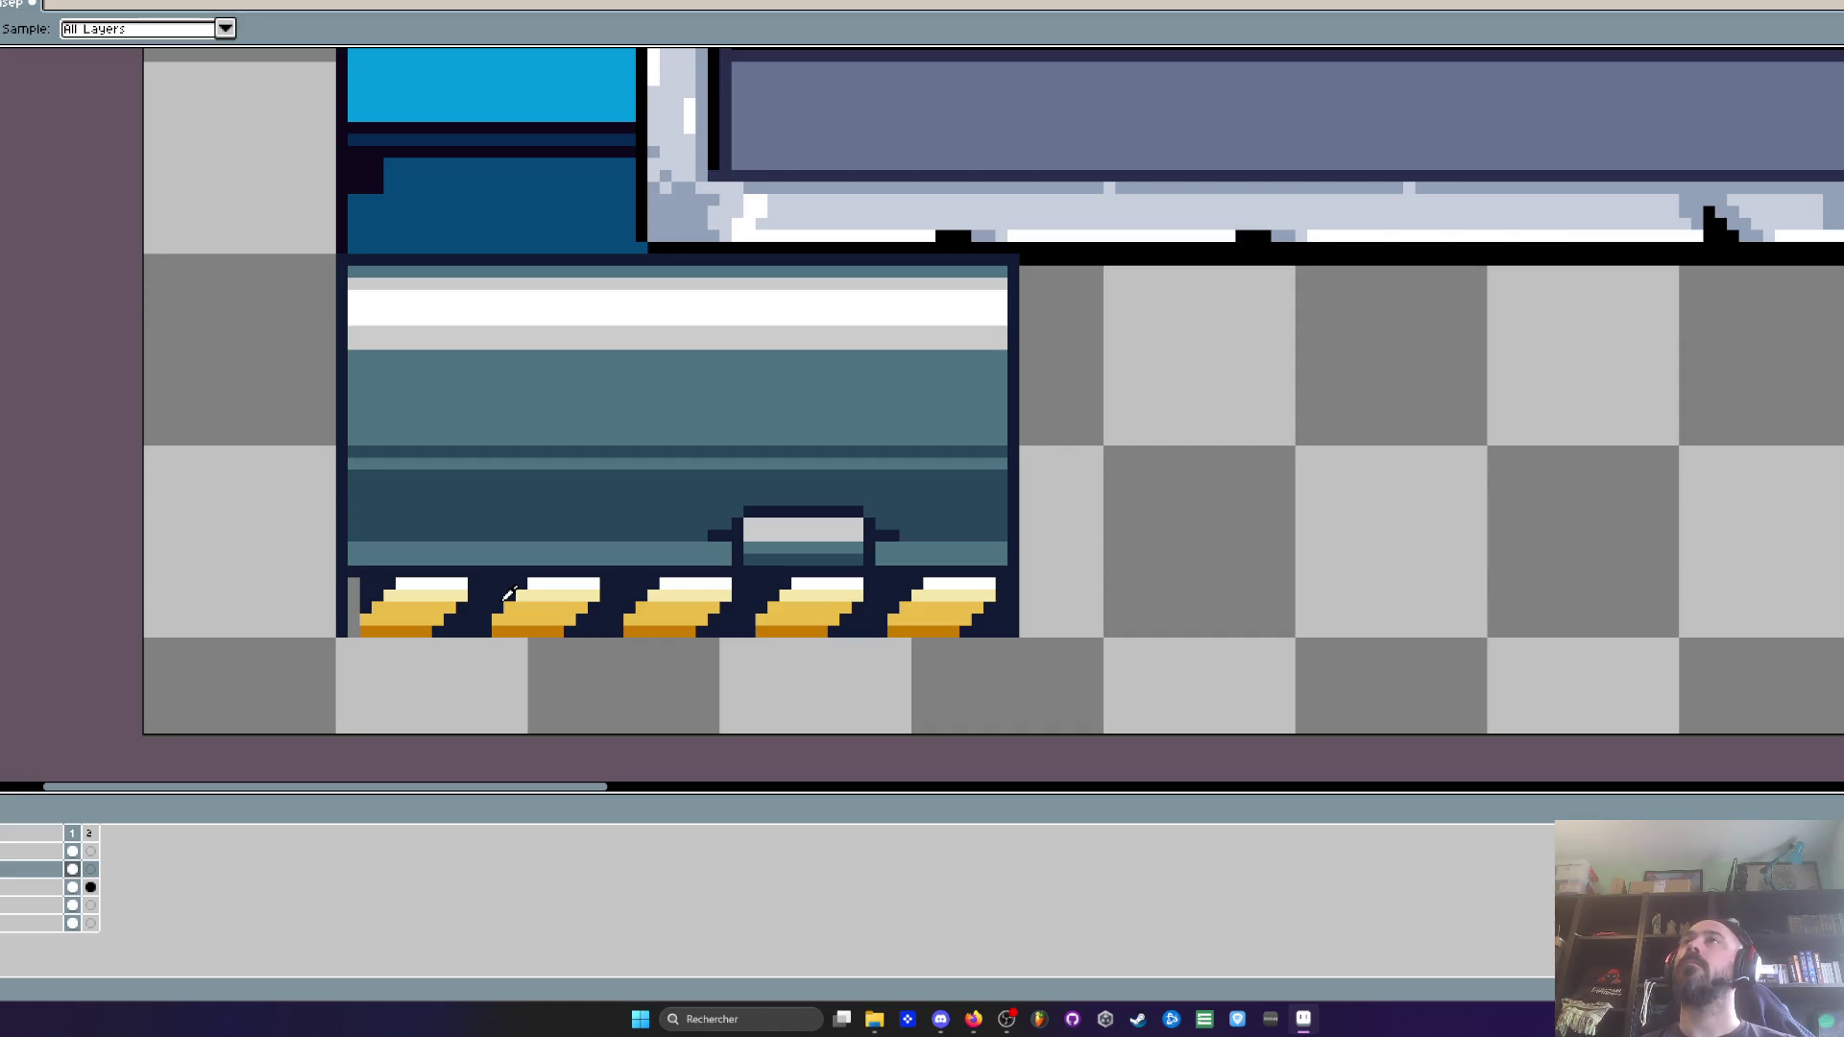
{"action": "key", "text": "b"}
{"action": "scroll", "coordinate": [387, 604], "scroll_direction": "up", "scroll_amount": 1}
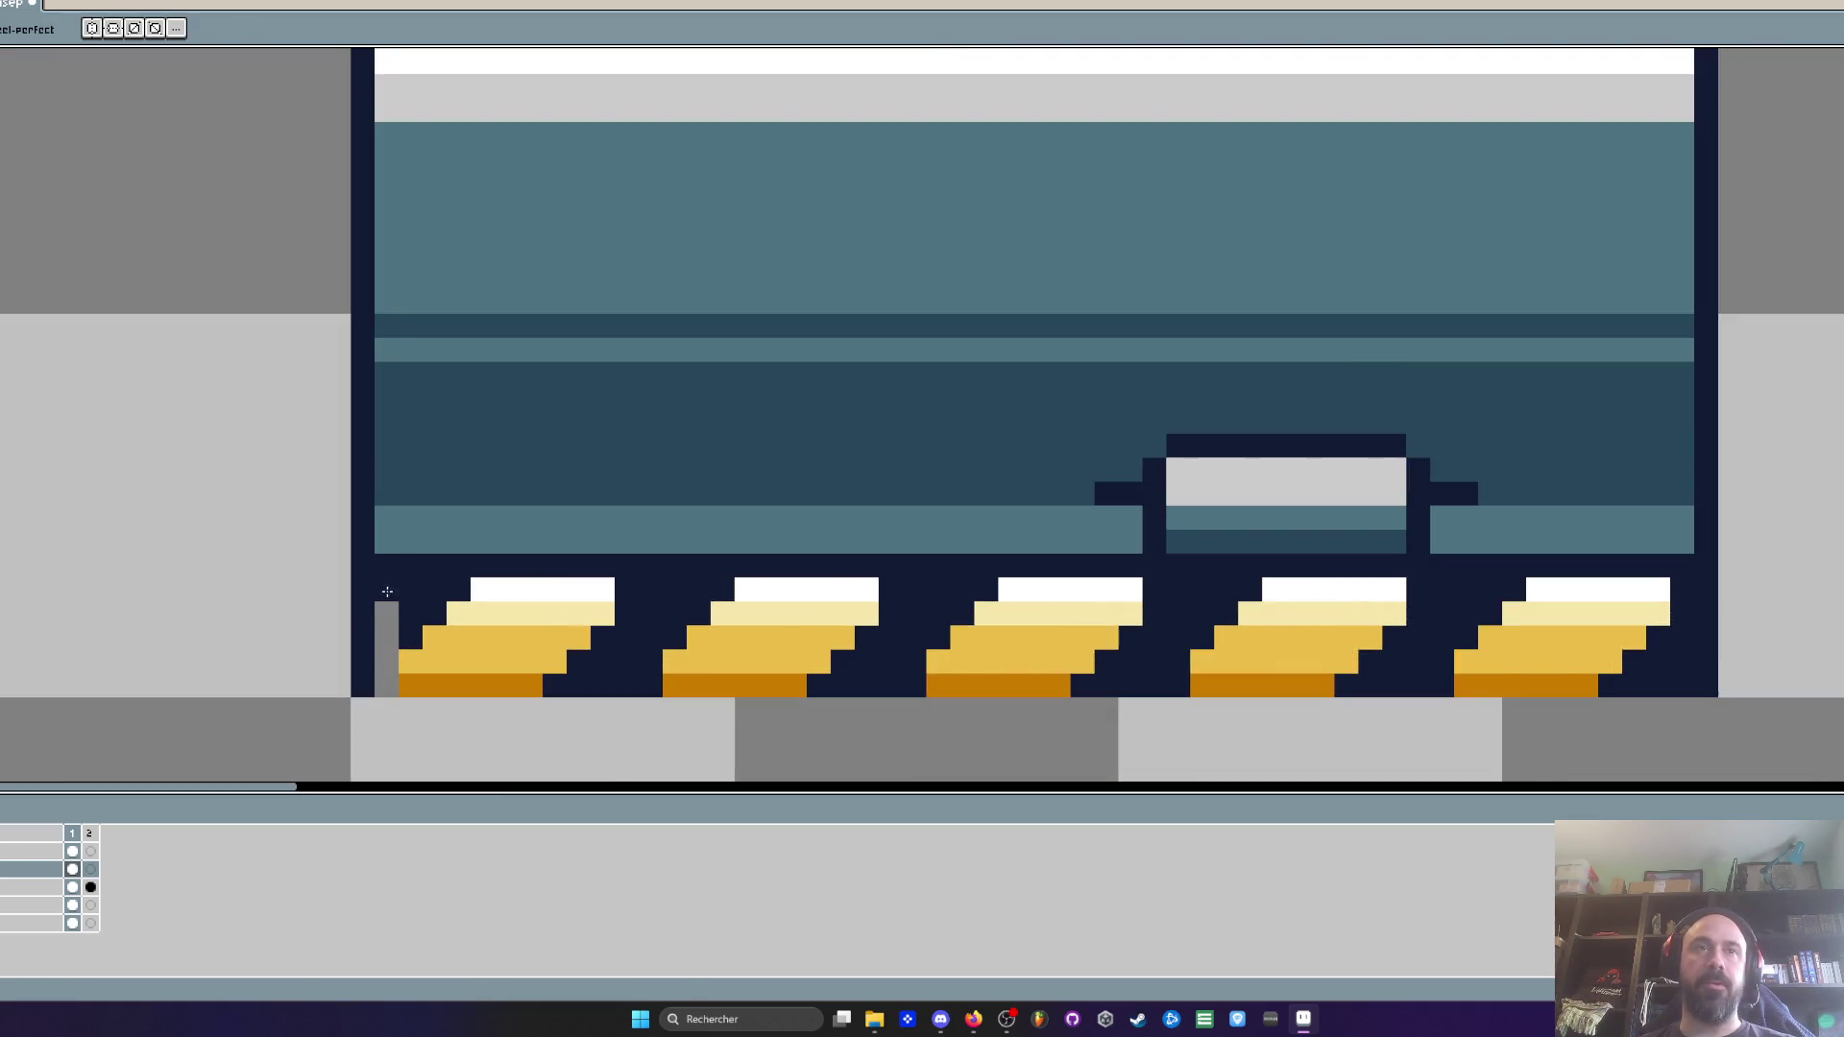
{"action": "scroll", "coordinate": [388, 688], "scroll_direction": "down", "scroll_amount": 3}
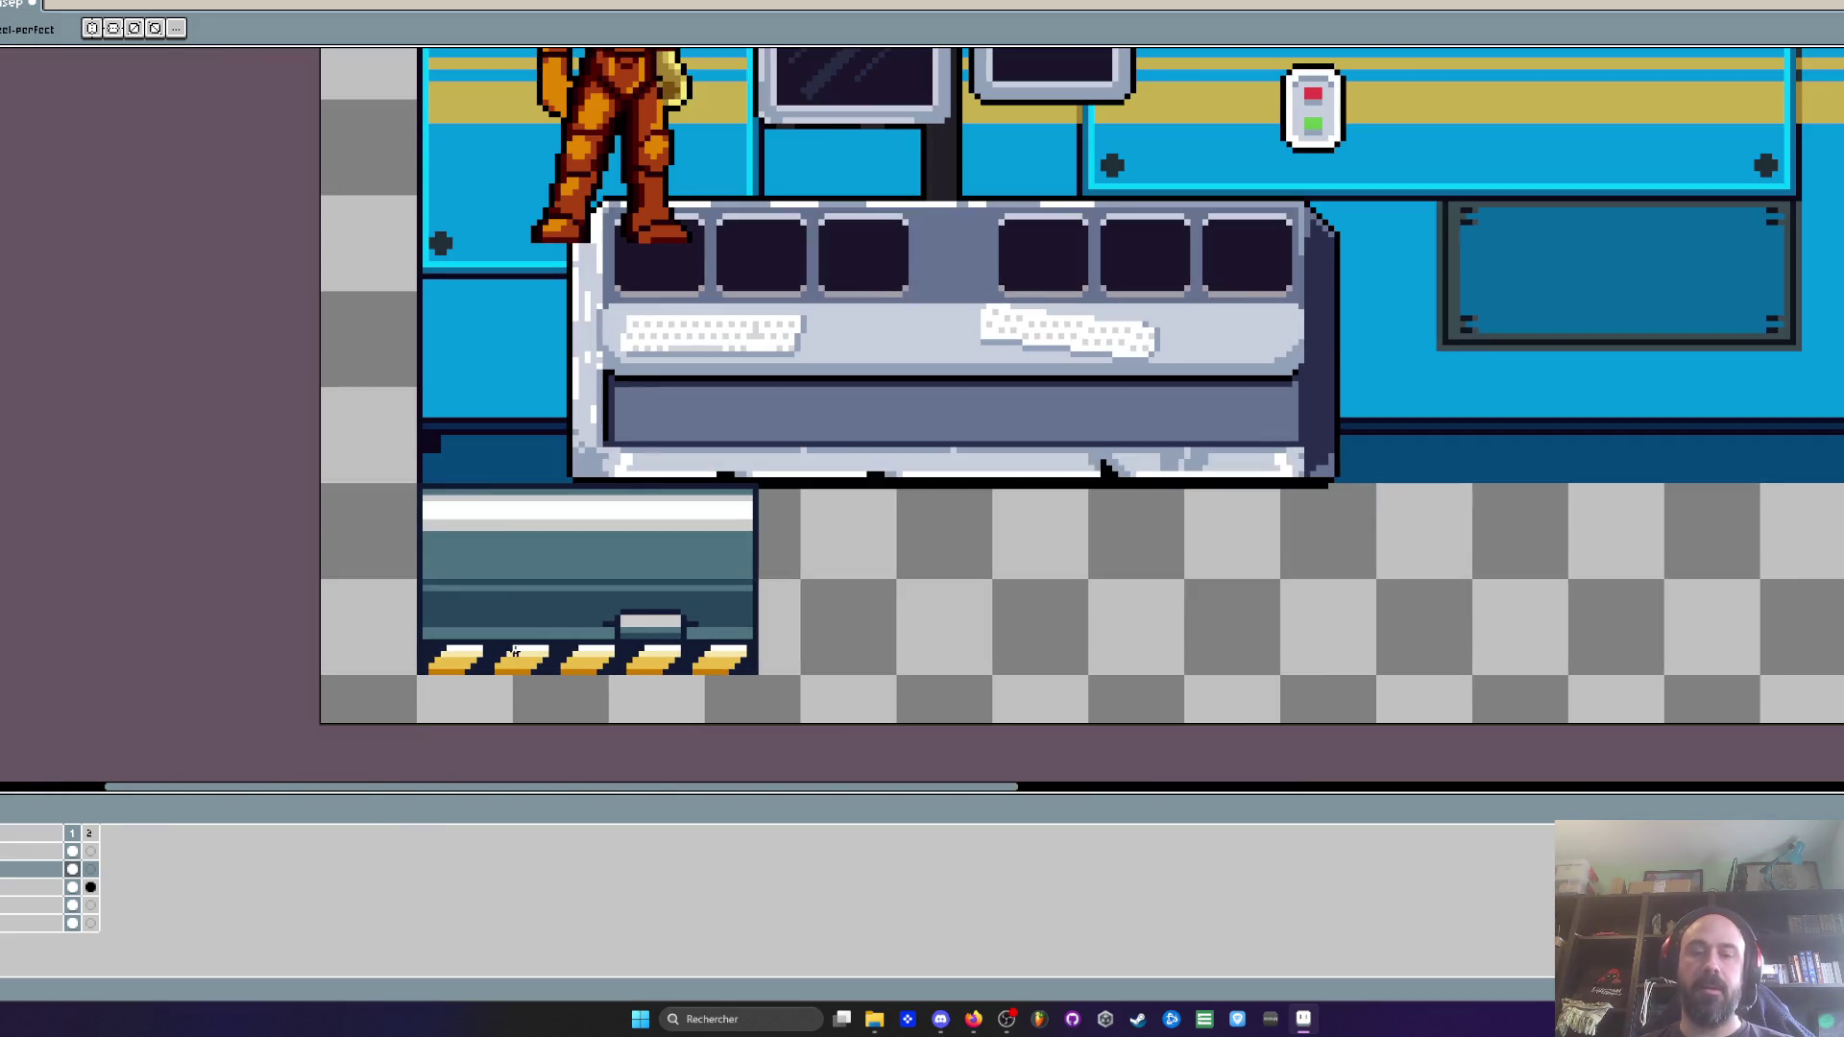
{"action": "key", "text": "m"}
{"action": "scroll", "coordinate": [421, 477], "scroll_direction": "up", "scroll_amount": 1}
Copy the floor tile three times to the right, forming a four-tile strip
{"action": "mouse_move", "coordinate": [414, 469]}
{"action": "left_mouse_down"}
{"action": "mouse_move", "coordinate": [599, 542]}
{"action": "mouse_move", "coordinate": [995, 776]}
{"action": "left_mouse_up"}
{"action": "scroll", "coordinate": [744, 676], "scroll_direction": "down", "scroll_amount": 1}
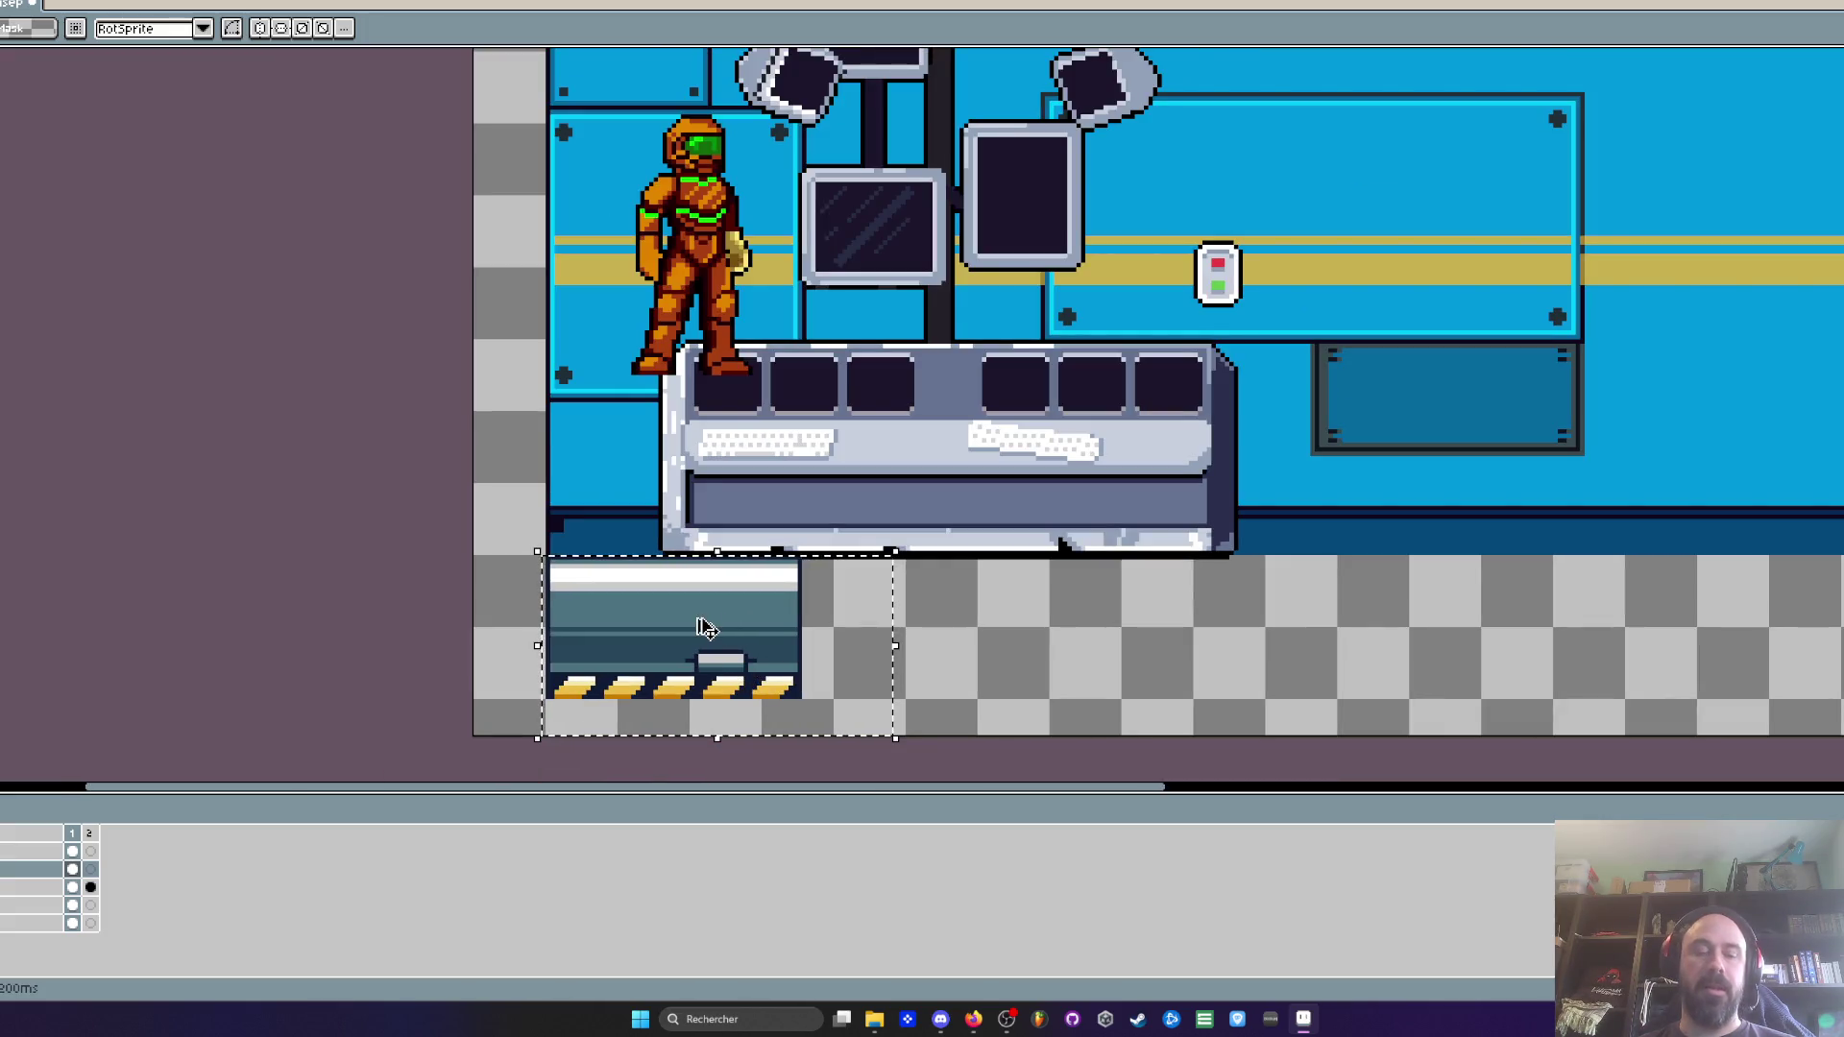
{"action": "mouse_move", "coordinate": [700, 605]}
{"action": "left_mouse_down"}
{"action": "mouse_move", "coordinate": [1013, 573]}
{"action": "mouse_move", "coordinate": [953, 605]}
{"action": "left_mouse_up"}
{"action": "left_click_drag", "start_coordinate": [827, 617], "coordinate": [1168, 620]}
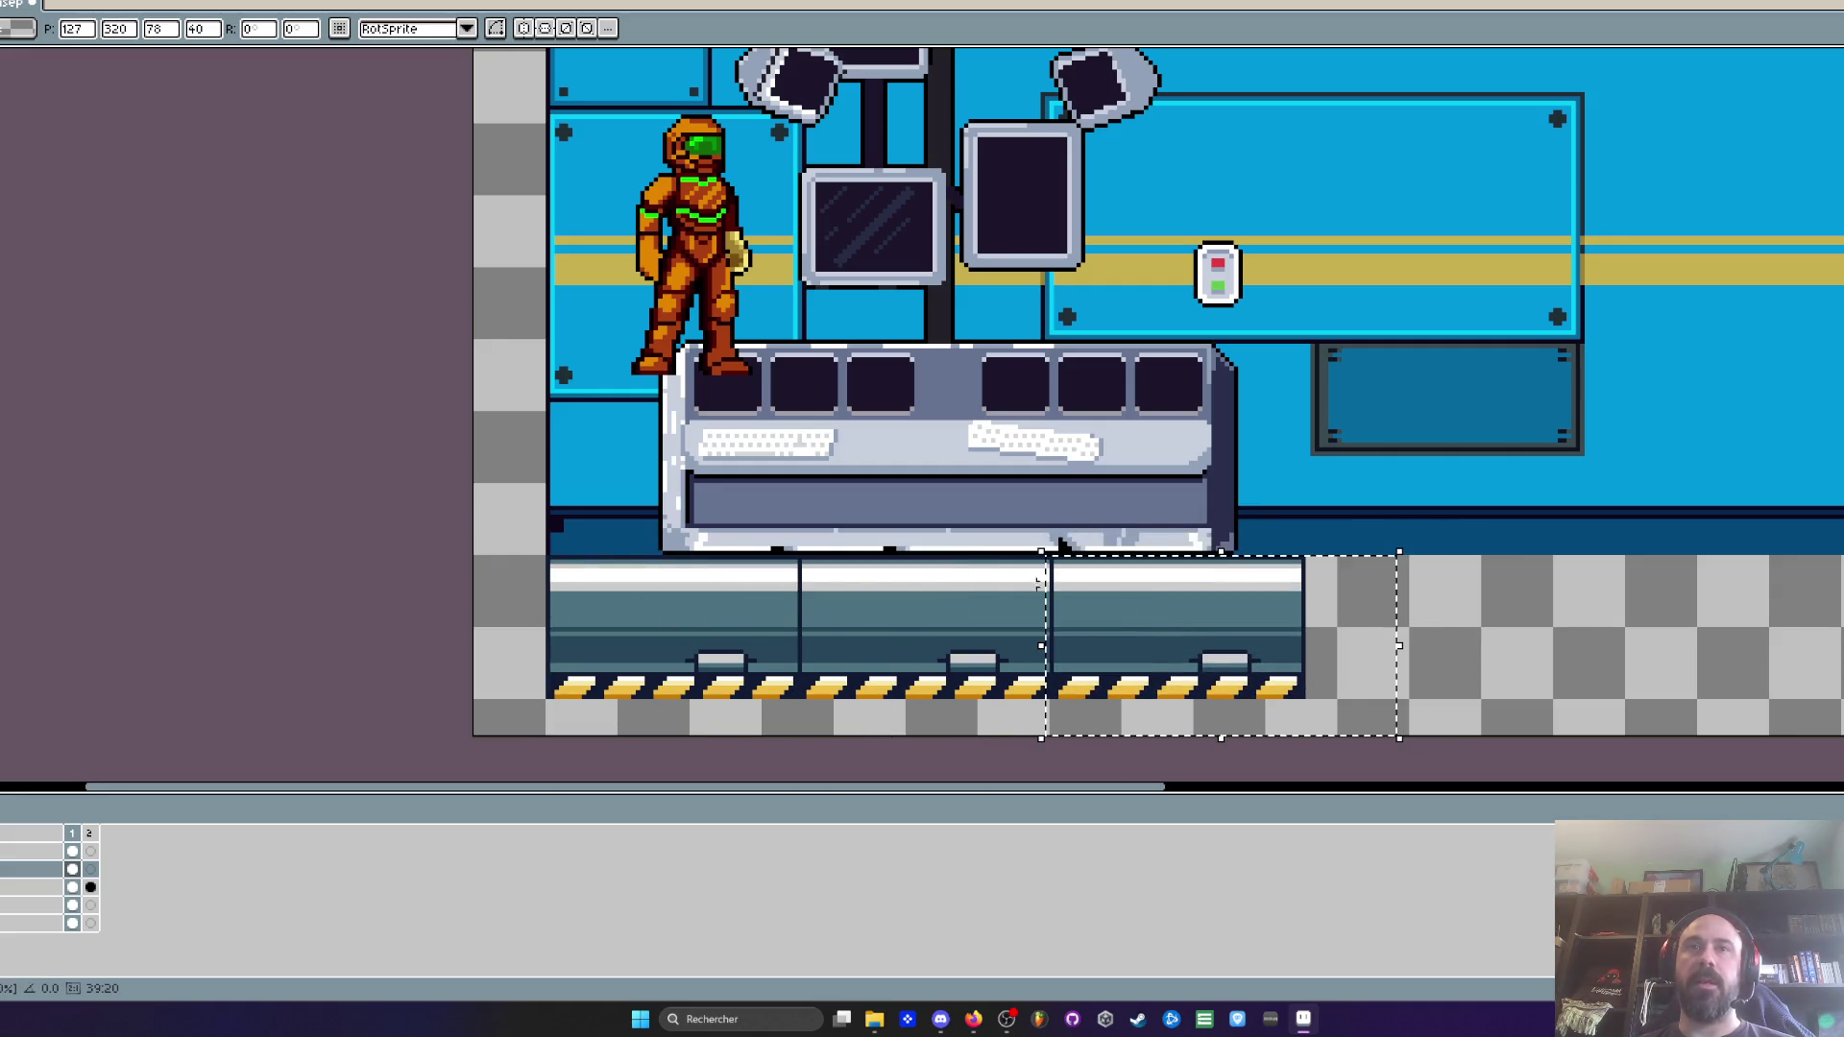
{"action": "left_click_drag", "start_coordinate": [1053, 597], "coordinate": [1458, 620]}
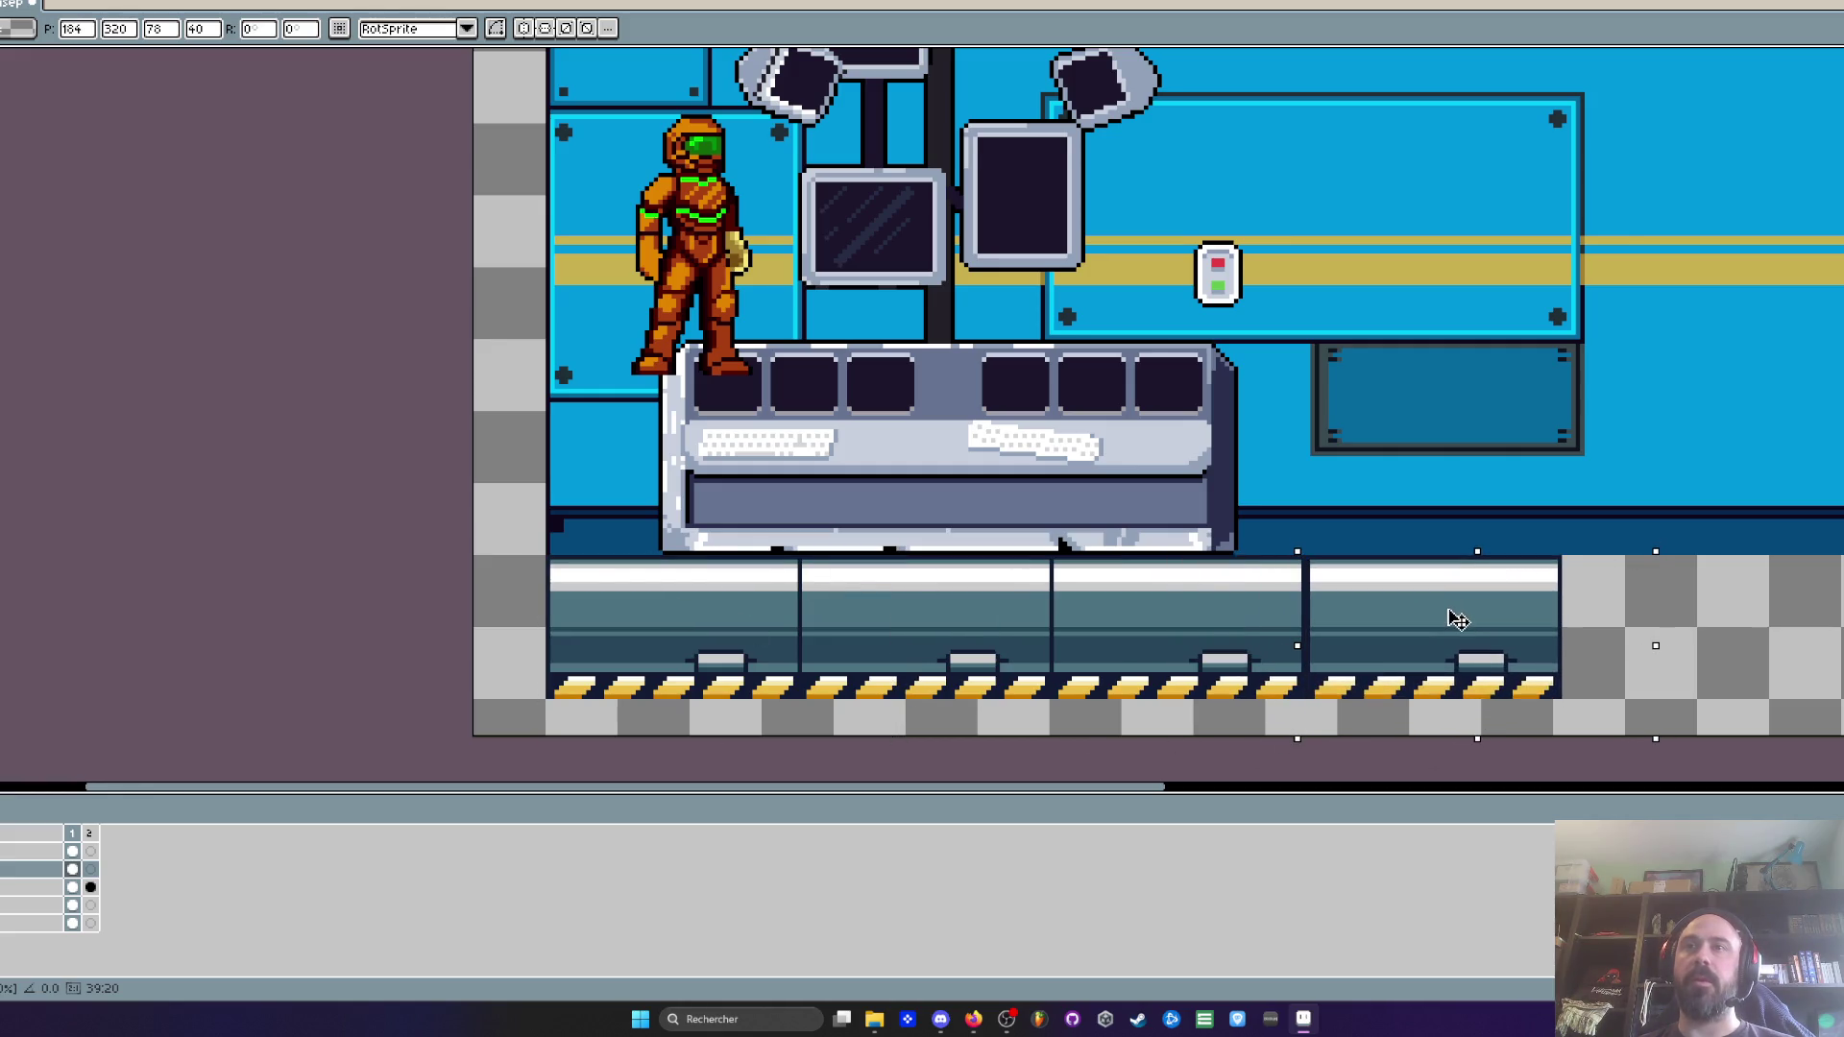
Switch to the character's layer and move the armored figure down toward the floor
{"action": "scroll", "coordinate": [1457, 622], "scroll_direction": "down", "scroll_amount": 3}
{"action": "scroll", "coordinate": [960, 432], "scroll_direction": "up", "scroll_amount": 3}
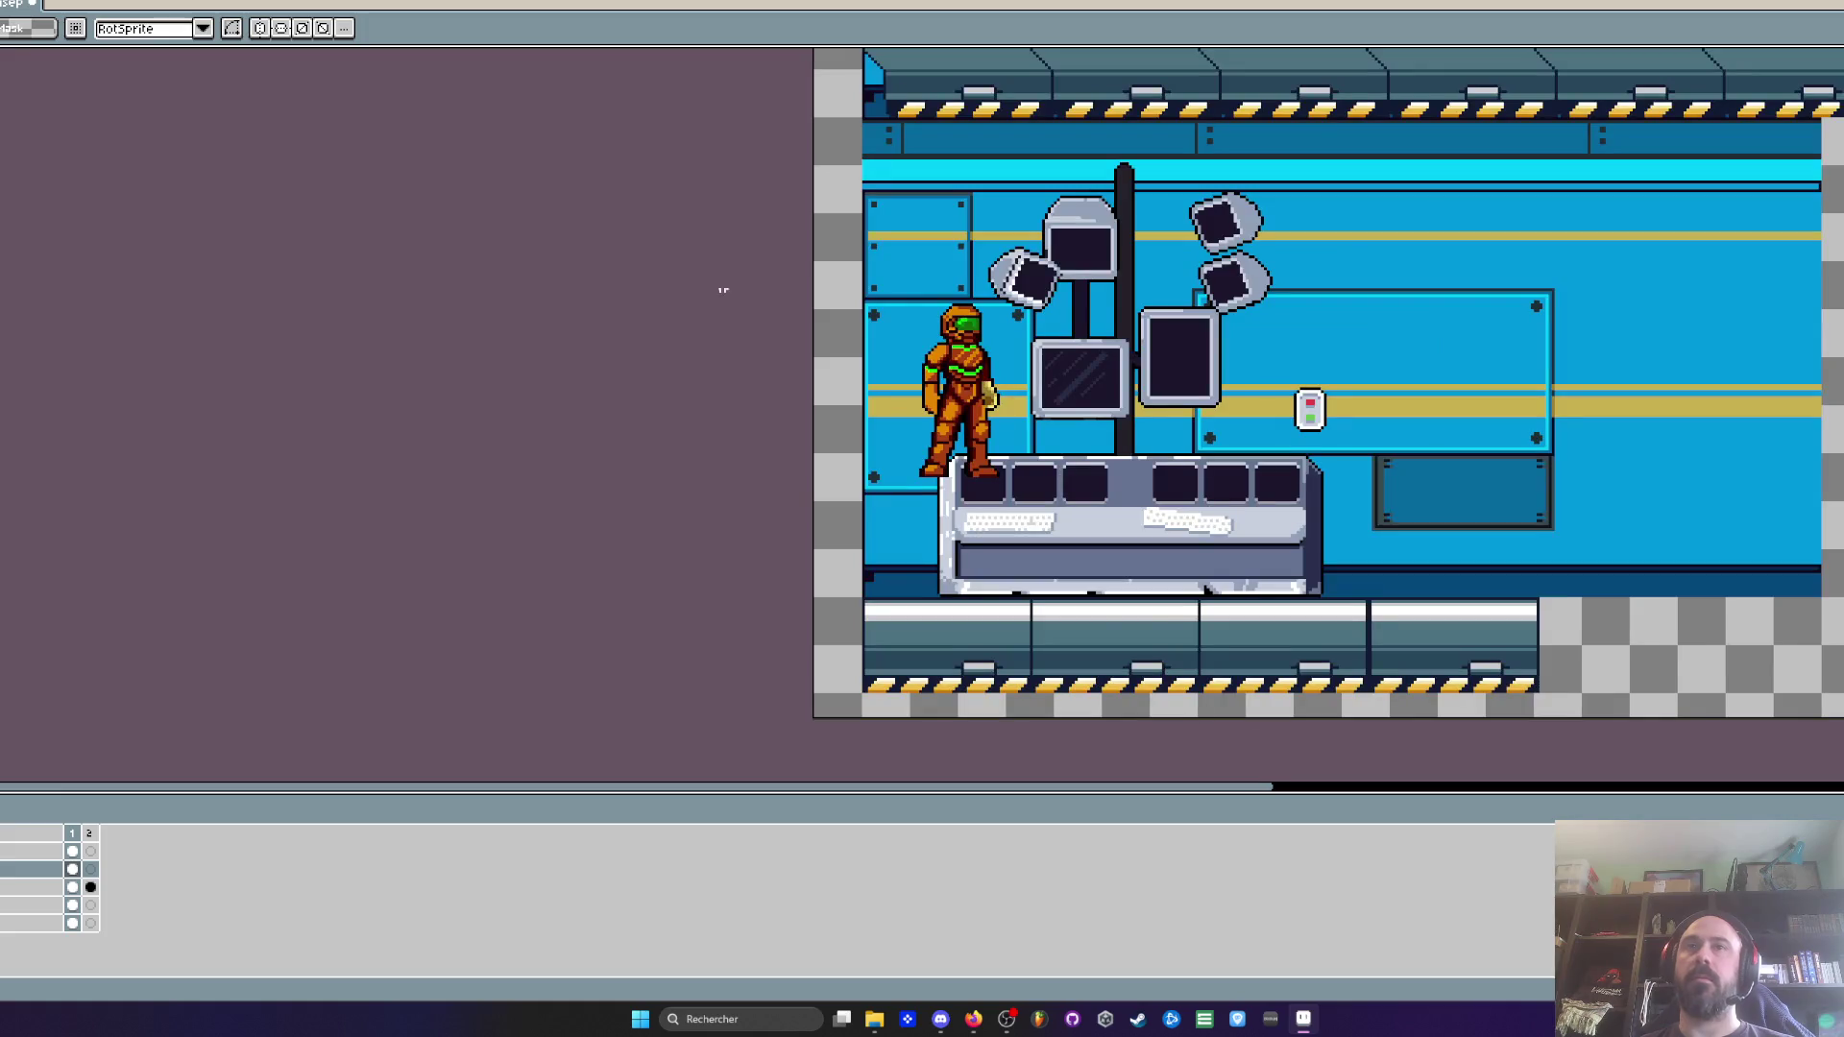
{"action": "left_click", "coordinate": [38, 851]}
{"action": "mouse_move", "coordinate": [989, 409]}
{"action": "left_mouse_down"}
{"action": "mouse_move", "coordinate": [970, 529]}
{"action": "mouse_move", "coordinate": [938, 532]}
{"action": "mouse_move", "coordinate": [947, 570]}
{"action": "mouse_move", "coordinate": [949, 534]}
{"action": "left_mouse_up"}
Nudge the character left, try it on the upper platform, then bring it back down
{"action": "scroll", "coordinate": [963, 568], "scroll_direction": "up", "scroll_amount": 1}
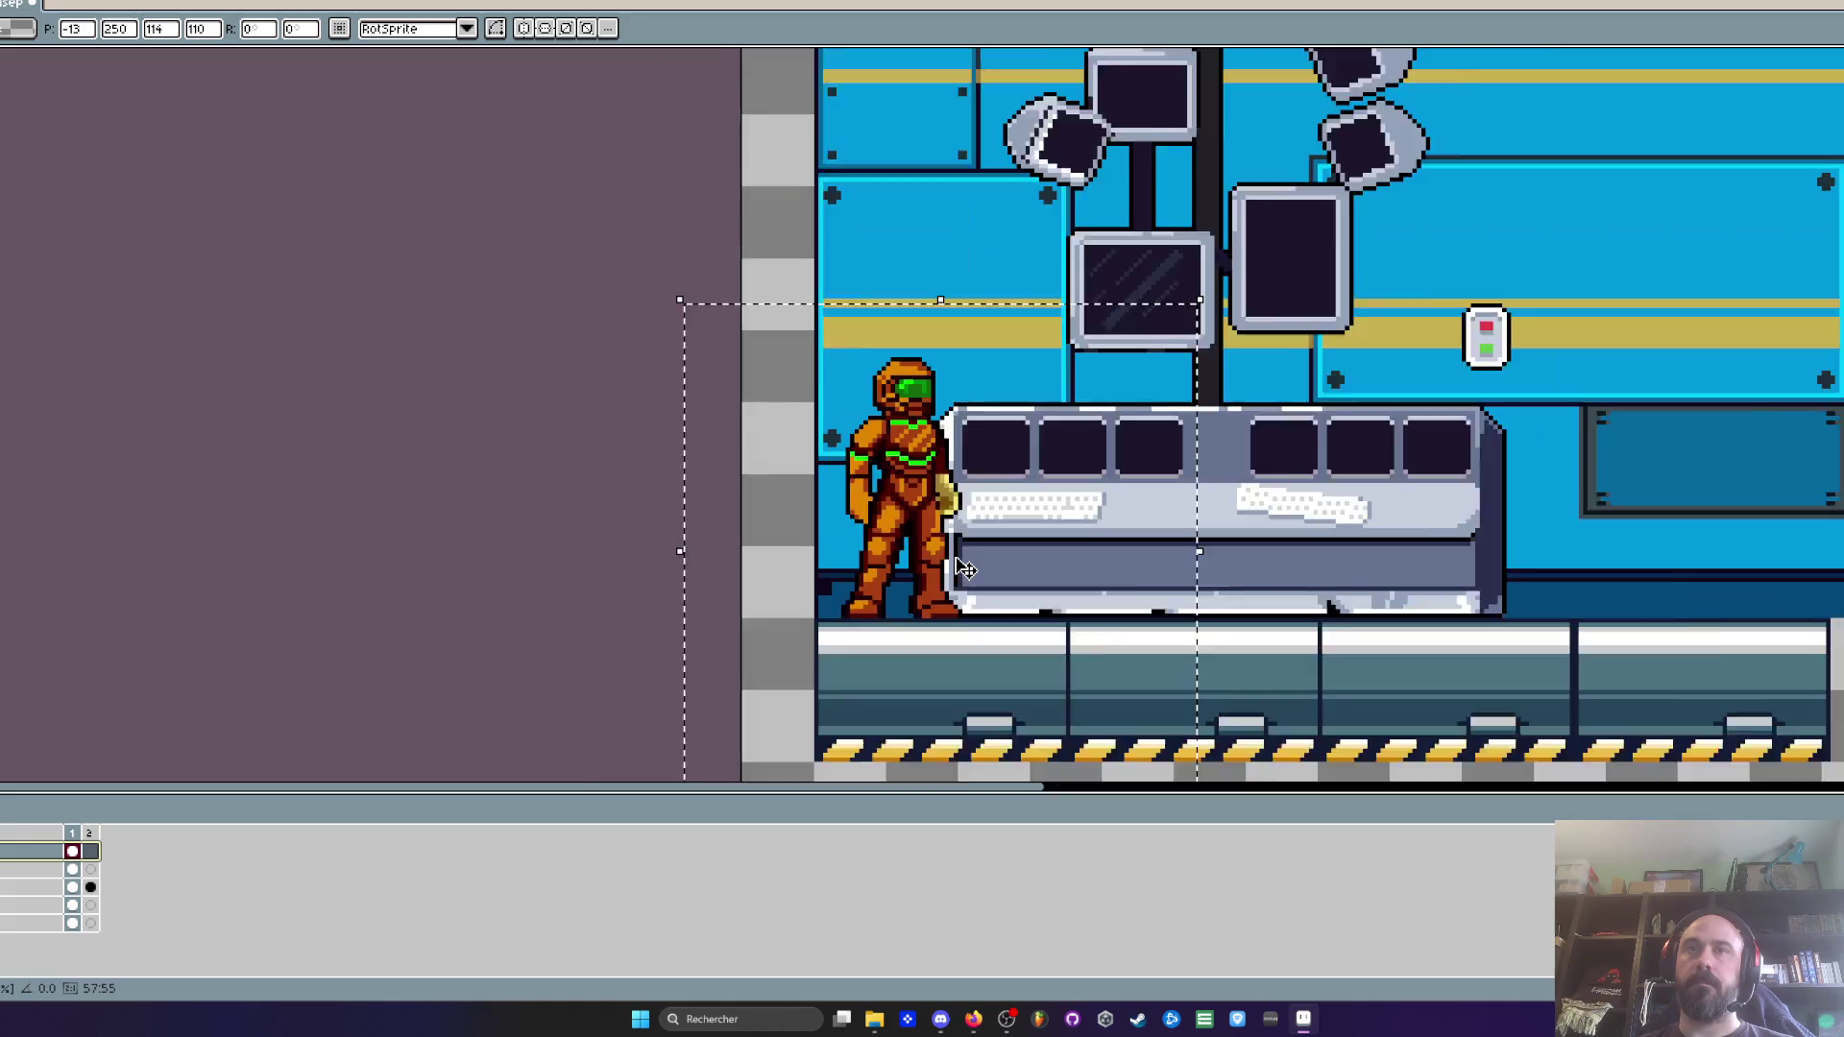
{"action": "scroll", "coordinate": [965, 568], "scroll_direction": "up", "scroll_amount": 1}
{"action": "mouse_move", "coordinate": [927, 559]}
{"action": "left_mouse_down"}
{"action": "mouse_move", "coordinate": [898, 546]}
{"action": "mouse_move", "coordinate": [898, 567]}
{"action": "left_mouse_up"}
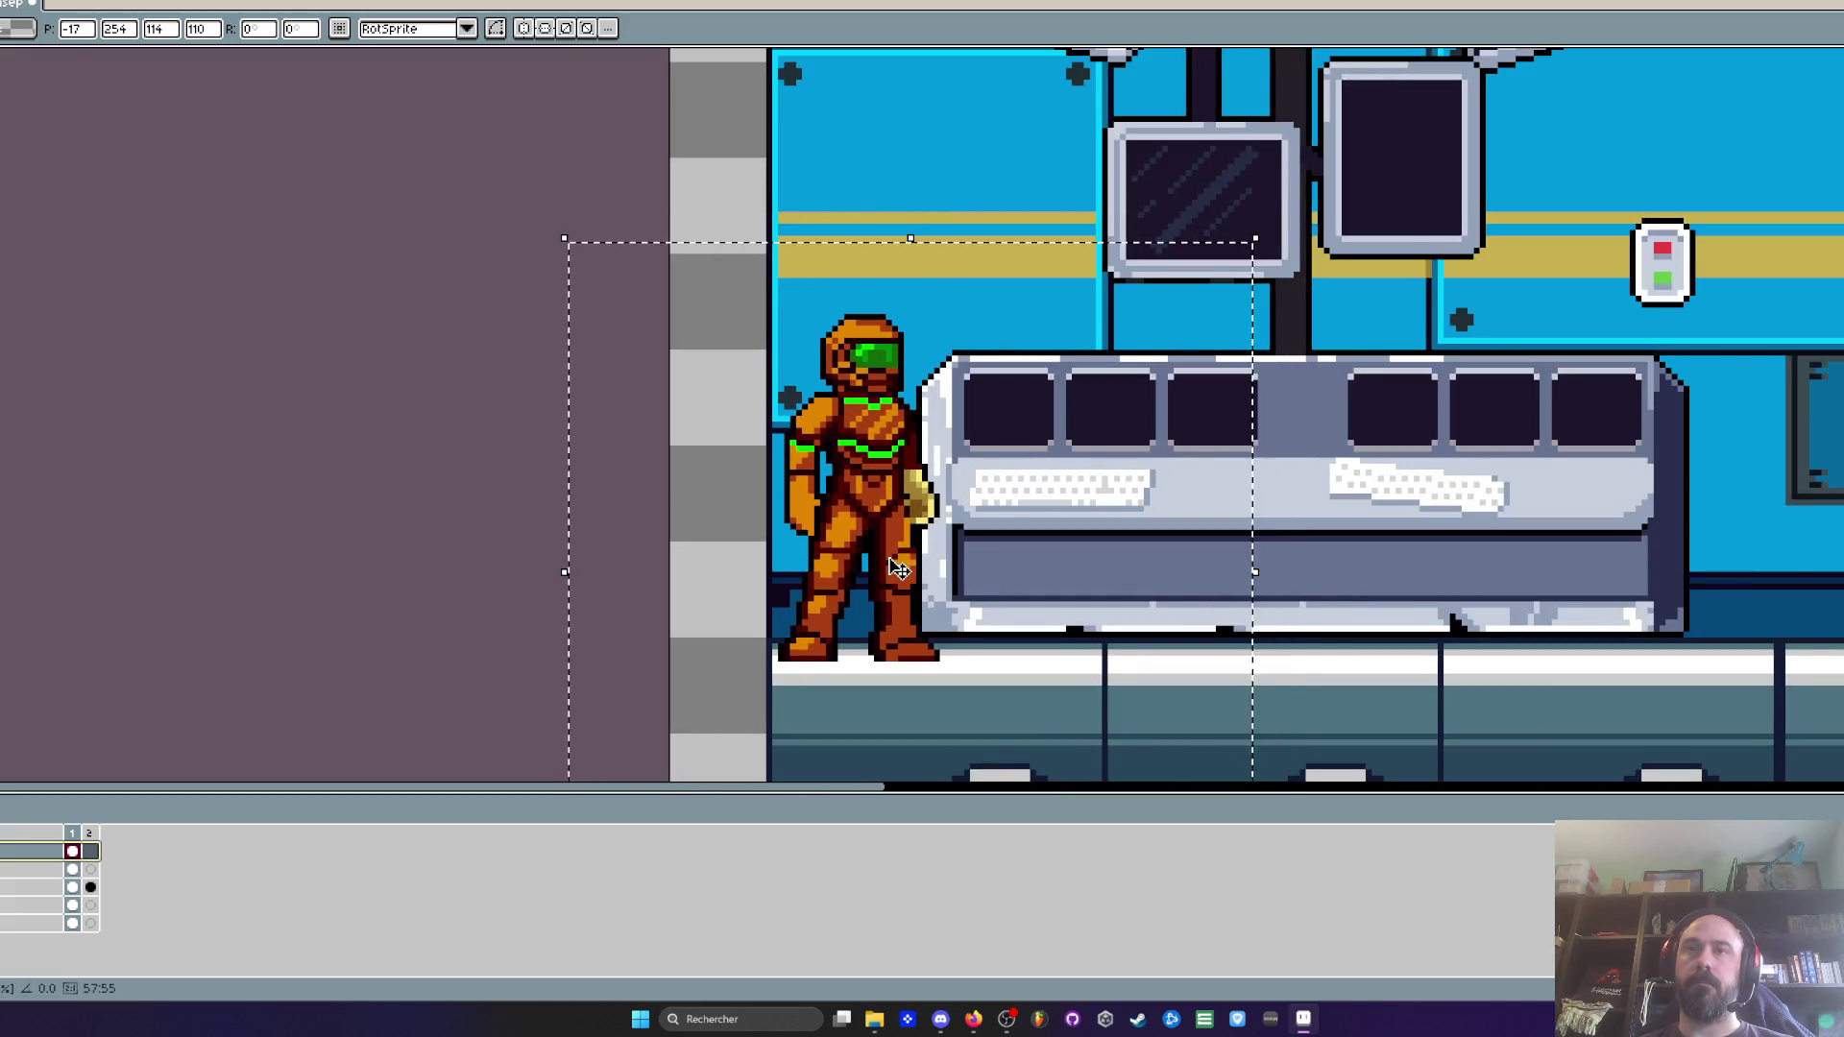
{"action": "scroll", "coordinate": [895, 569], "scroll_direction": "down", "scroll_amount": 3}
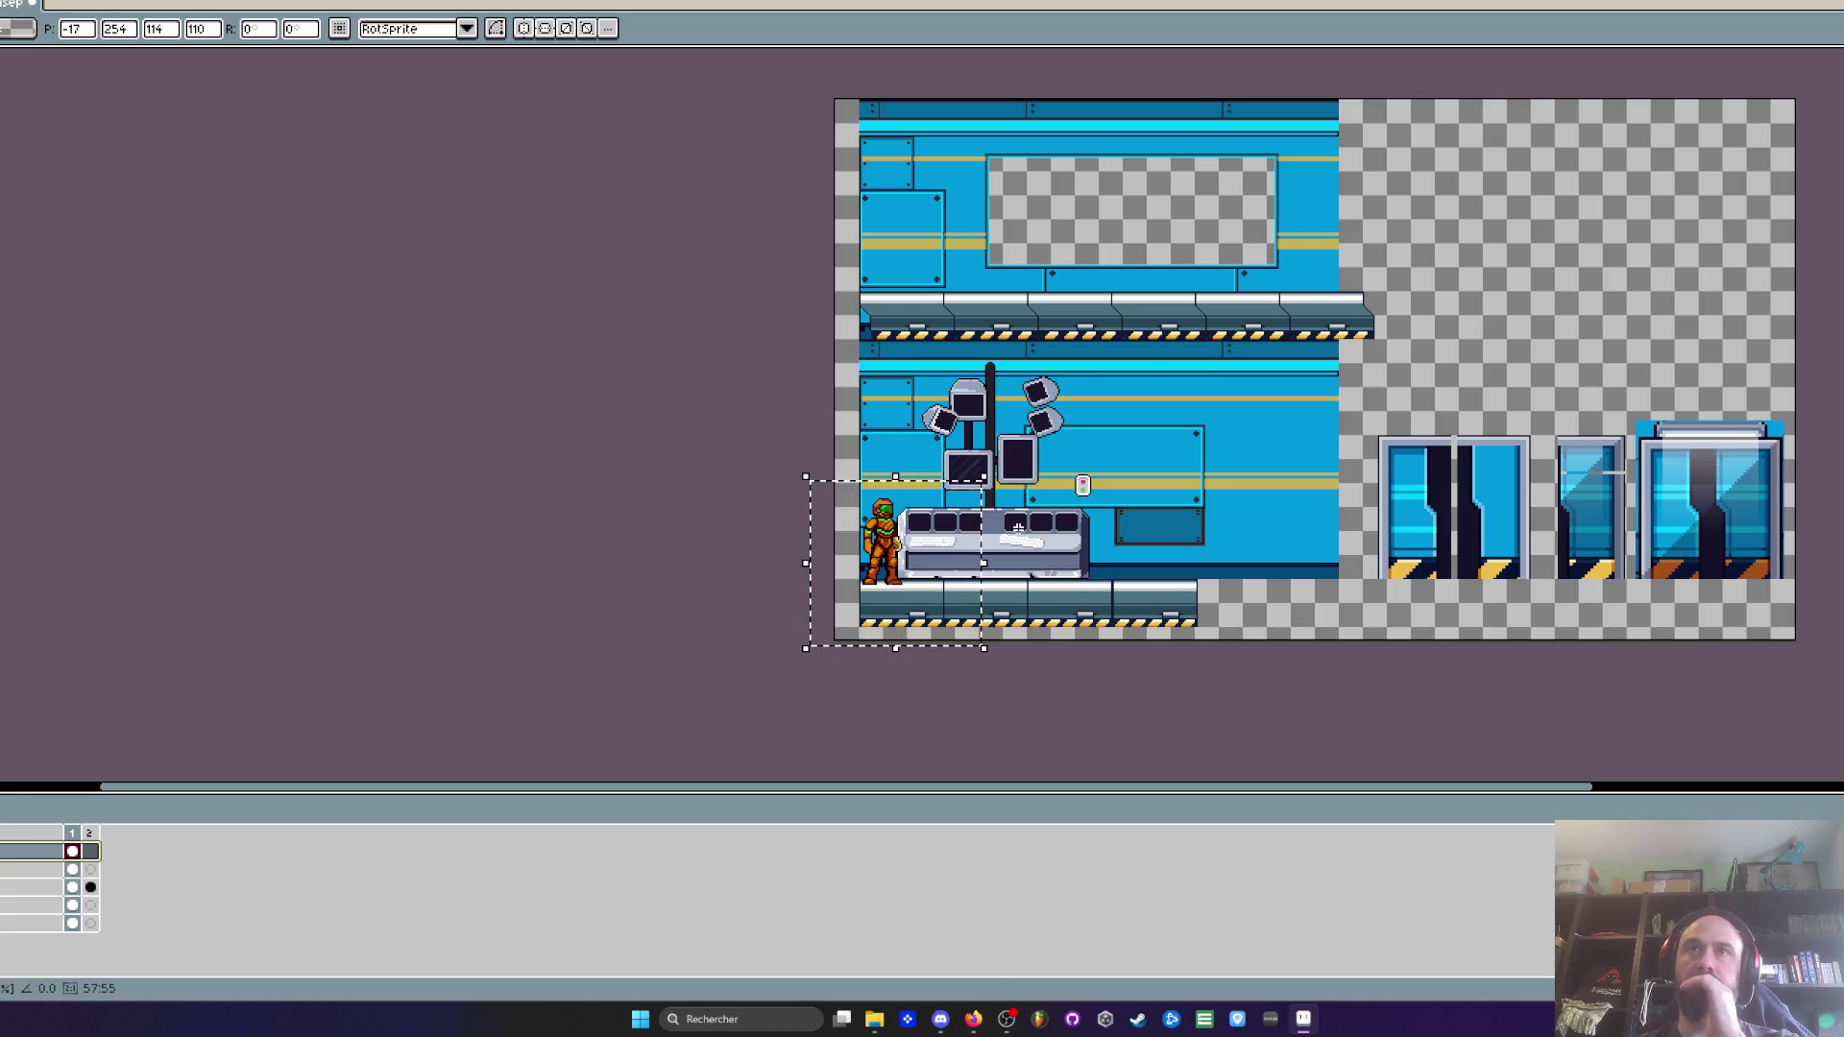
{"action": "scroll", "coordinate": [1018, 527], "scroll_direction": "up", "scroll_amount": 2}
{"action": "mouse_move", "coordinate": [923, 447]}
{"action": "left_mouse_down"}
{"action": "mouse_move", "coordinate": [937, 610]}
{"action": "mouse_move", "coordinate": [943, 132]}
{"action": "left_mouse_up"}
{"action": "scroll", "coordinate": [937, 230], "scroll_direction": "down", "scroll_amount": 2}
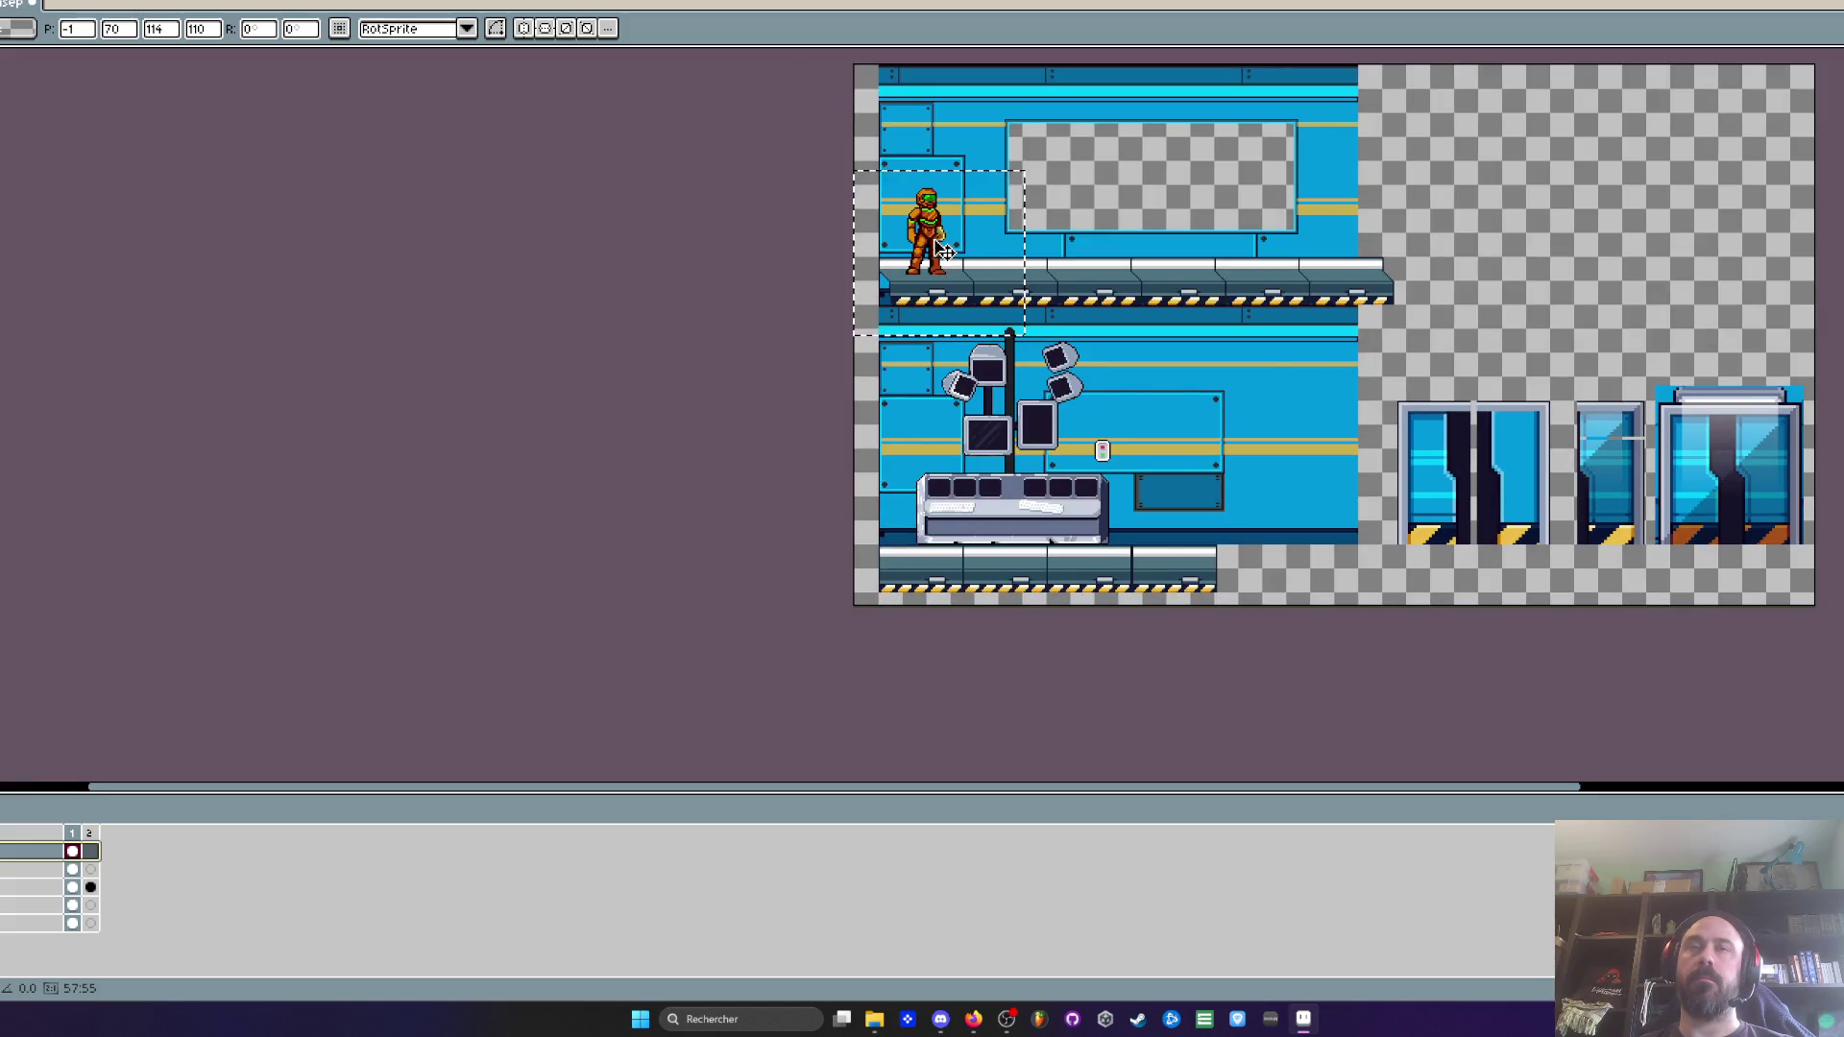
{"action": "scroll", "coordinate": [946, 251], "scroll_direction": "up", "scroll_amount": 2}
{"action": "scroll", "coordinate": [939, 251], "scroll_direction": "down", "scroll_amount": 2}
{"action": "left_click_drag", "start_coordinate": [939, 251], "coordinate": [920, 537]}
Test the character on the upper platform again, then settle it on the lower floor one pixel left
{"action": "scroll", "coordinate": [920, 523], "scroll_direction": "up", "scroll_amount": 2}
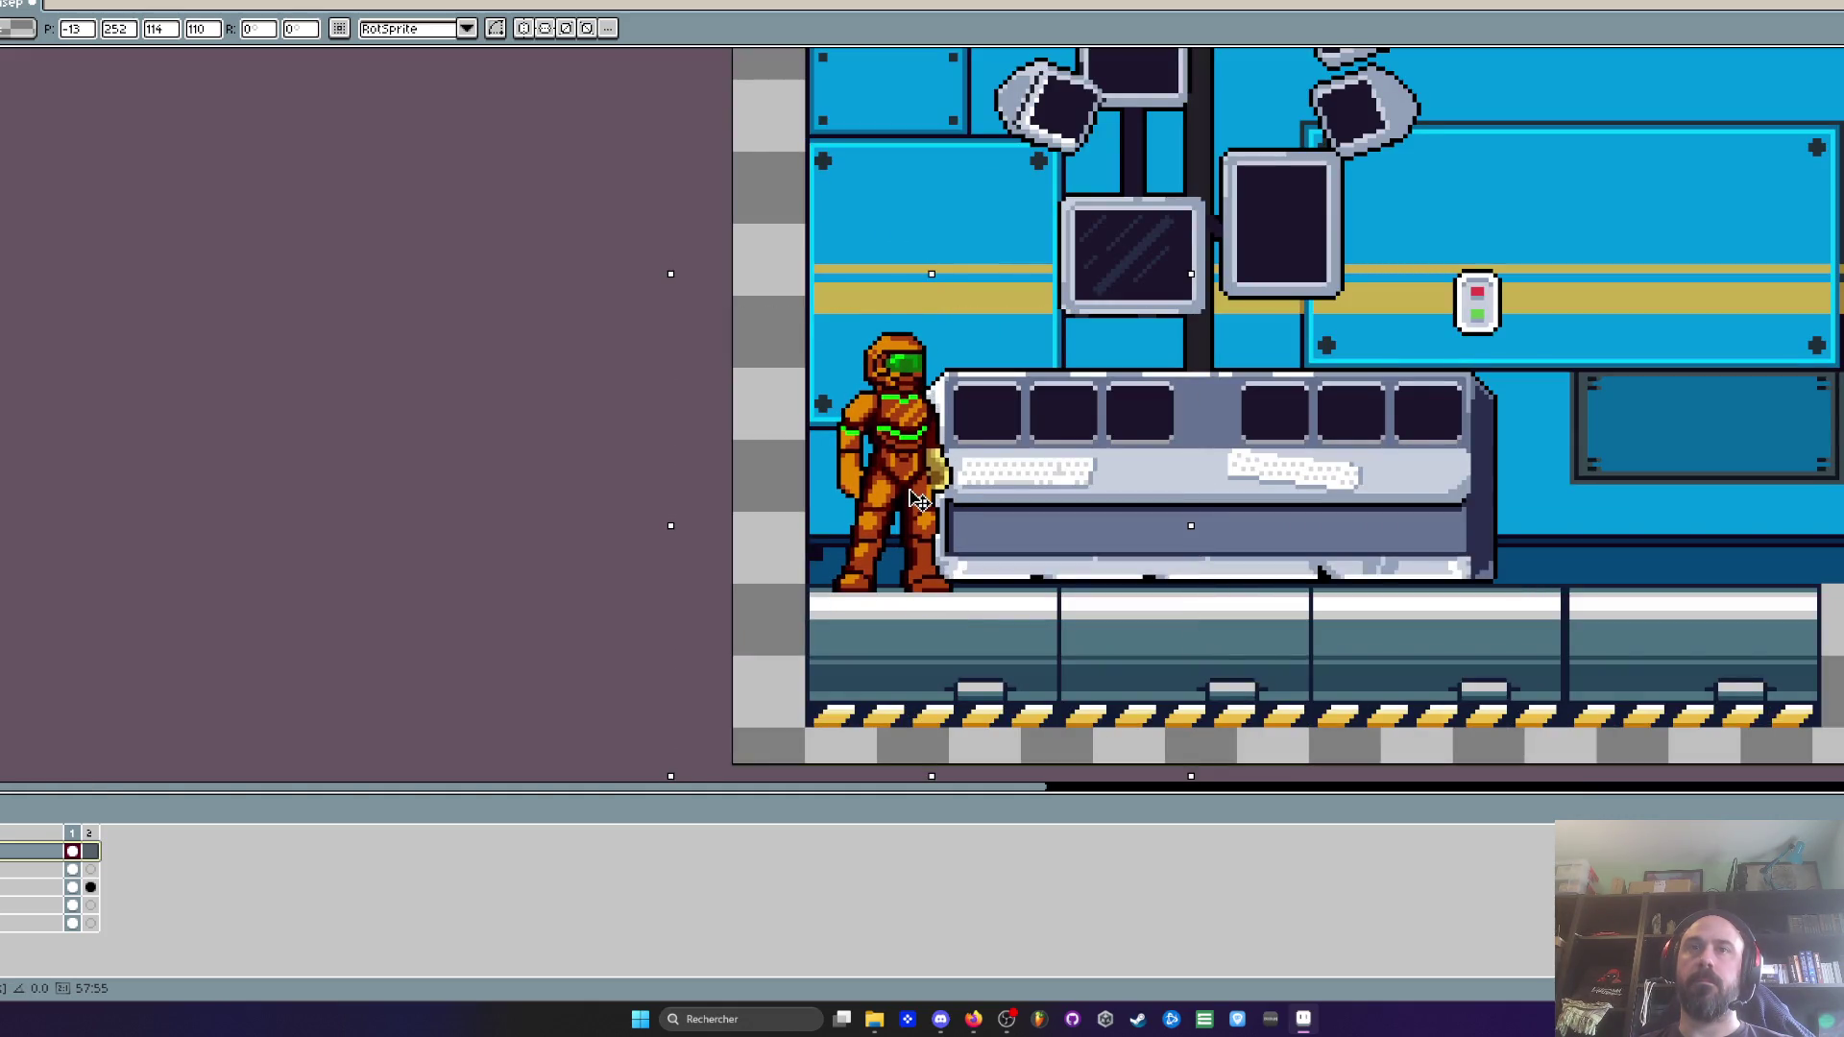
{"action": "scroll", "coordinate": [919, 499], "scroll_direction": "down", "scroll_amount": 1}
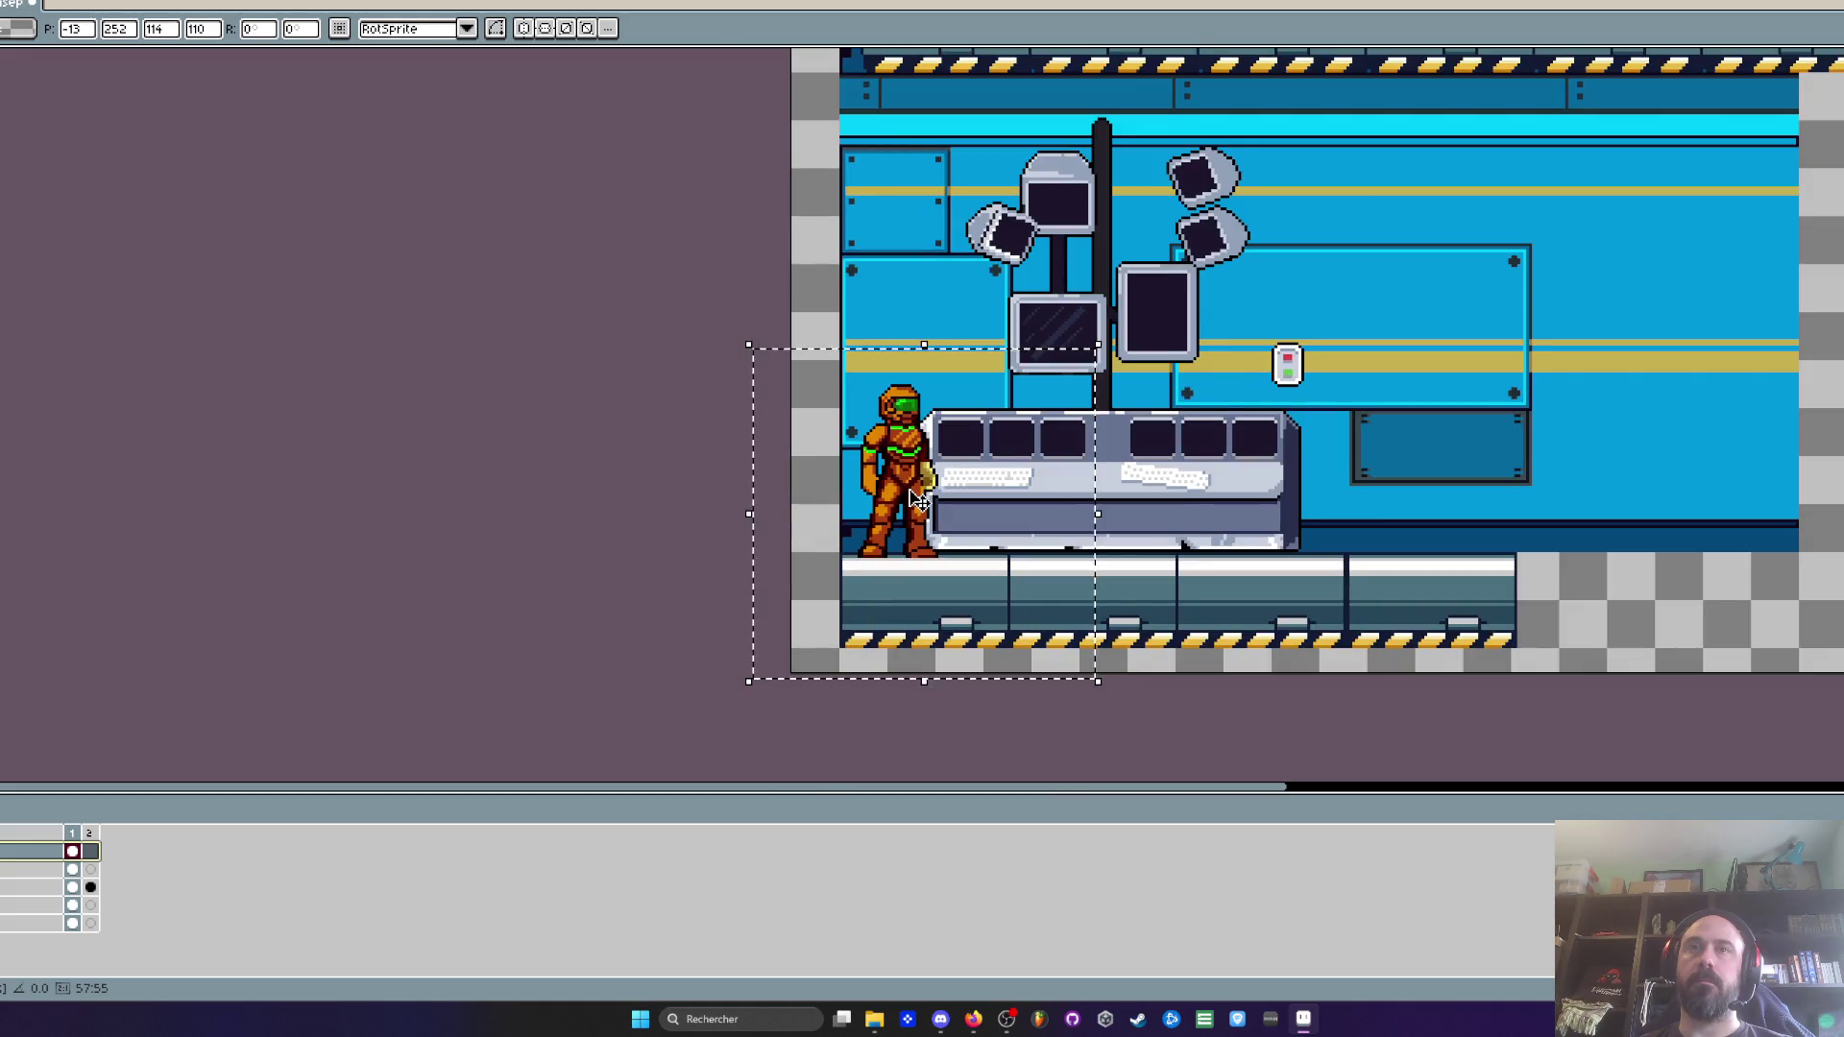
{"action": "scroll", "coordinate": [903, 480], "scroll_direction": "up", "scroll_amount": 3}
{"action": "mouse_move", "coordinate": [927, 691]}
{"action": "left_mouse_down"}
{"action": "mouse_move", "coordinate": [973, 324]}
{"action": "mouse_move", "coordinate": [954, 172]}
{"action": "left_mouse_up"}
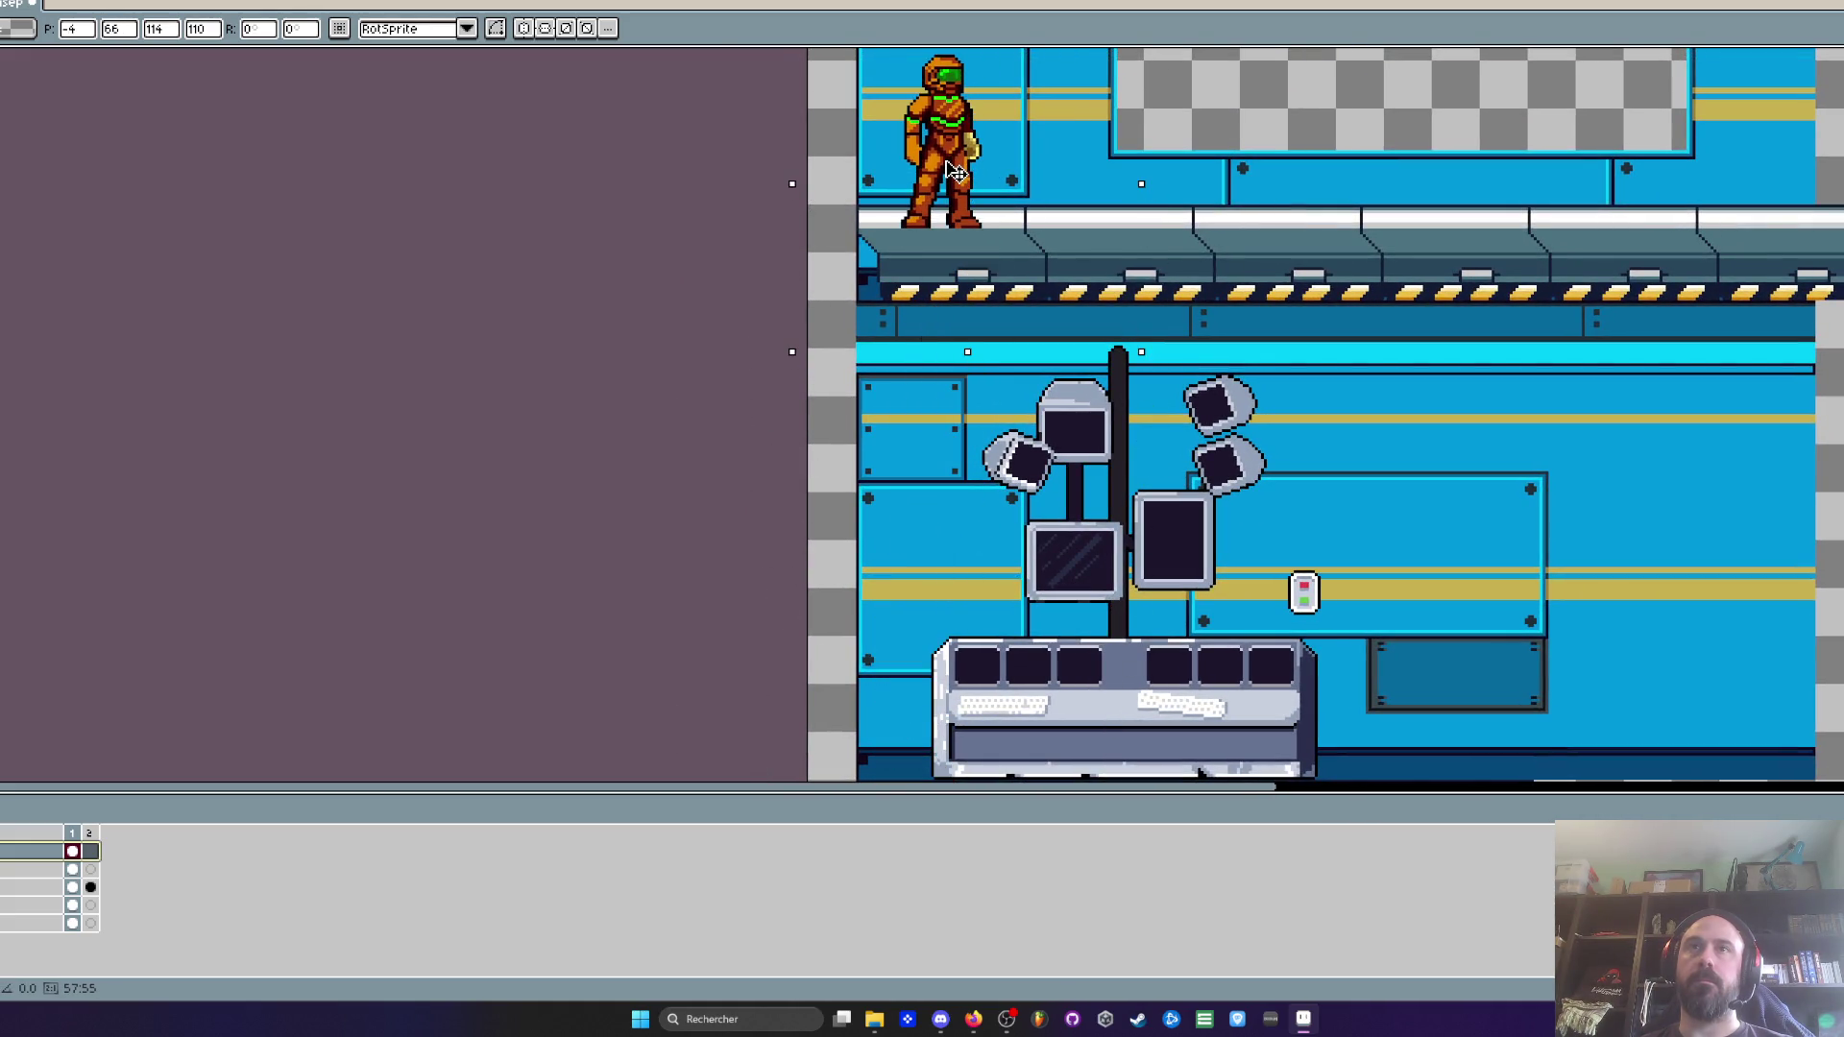
{"action": "scroll", "coordinate": [954, 173], "scroll_direction": "up", "scroll_amount": 1}
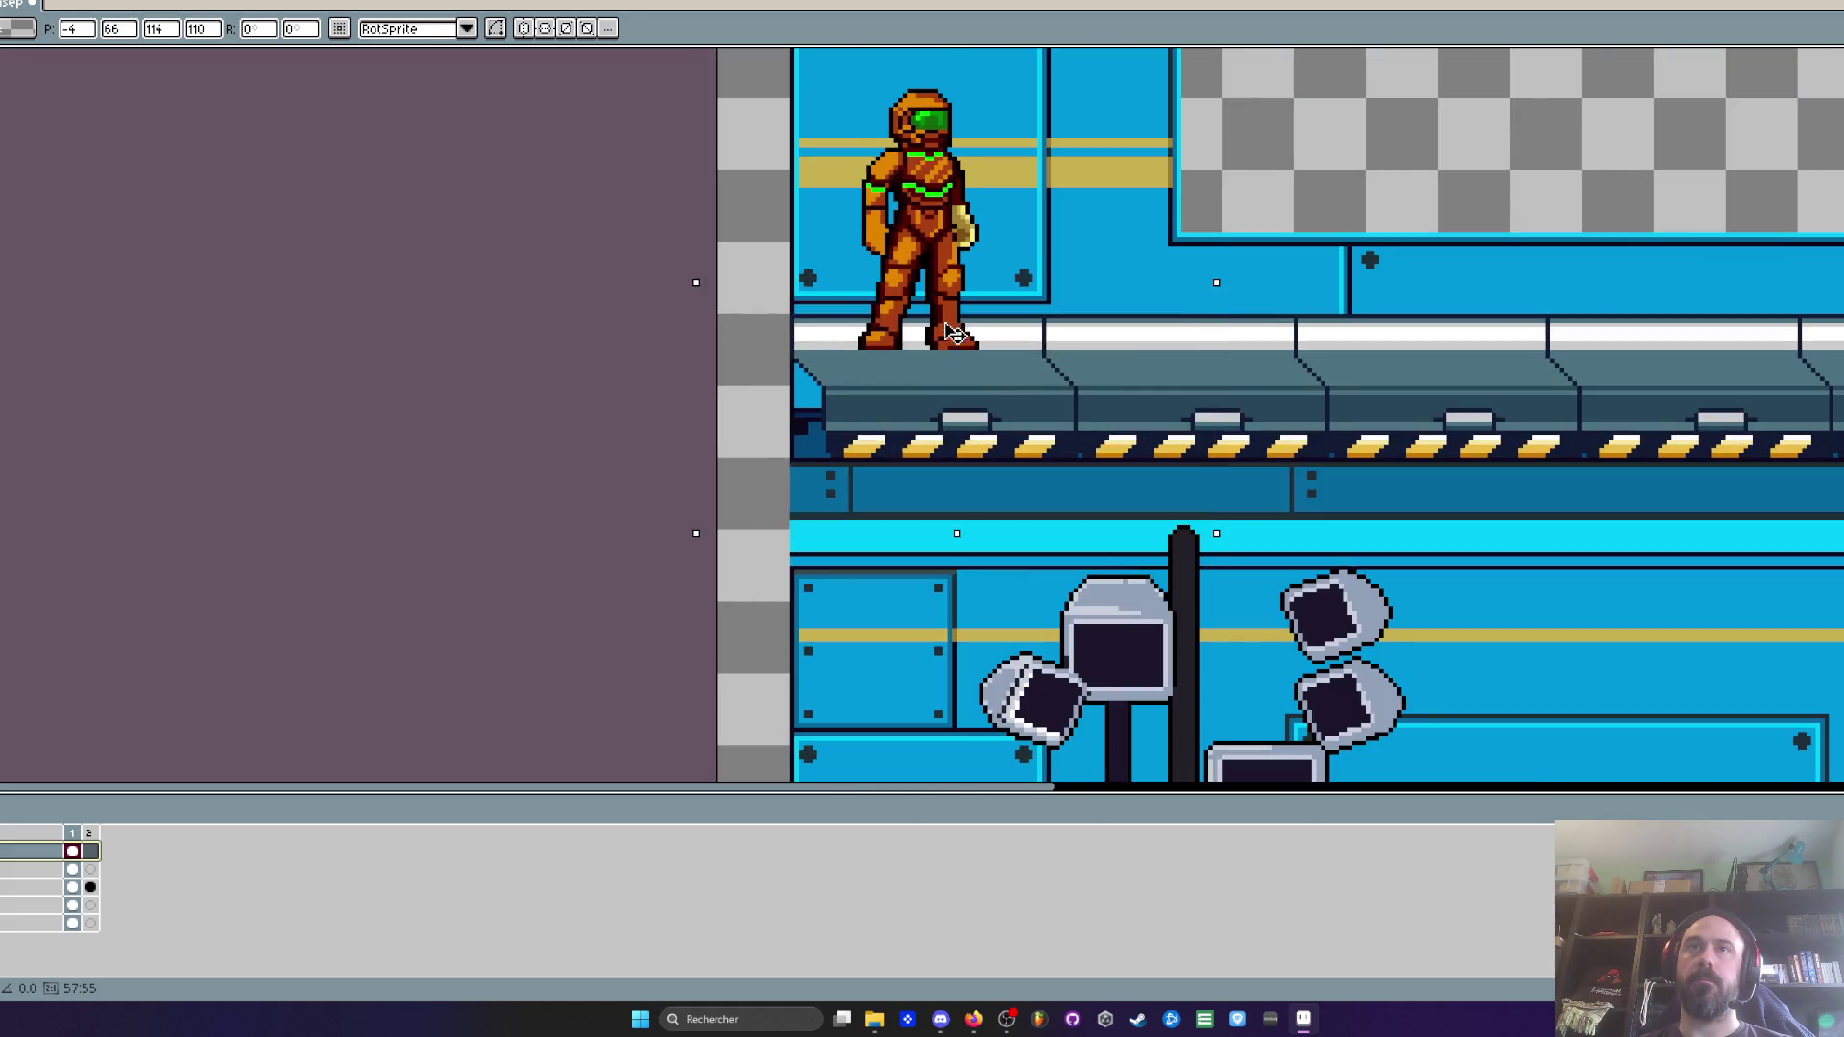
{"action": "scroll", "coordinate": [946, 338], "scroll_direction": "down", "scroll_amount": 2}
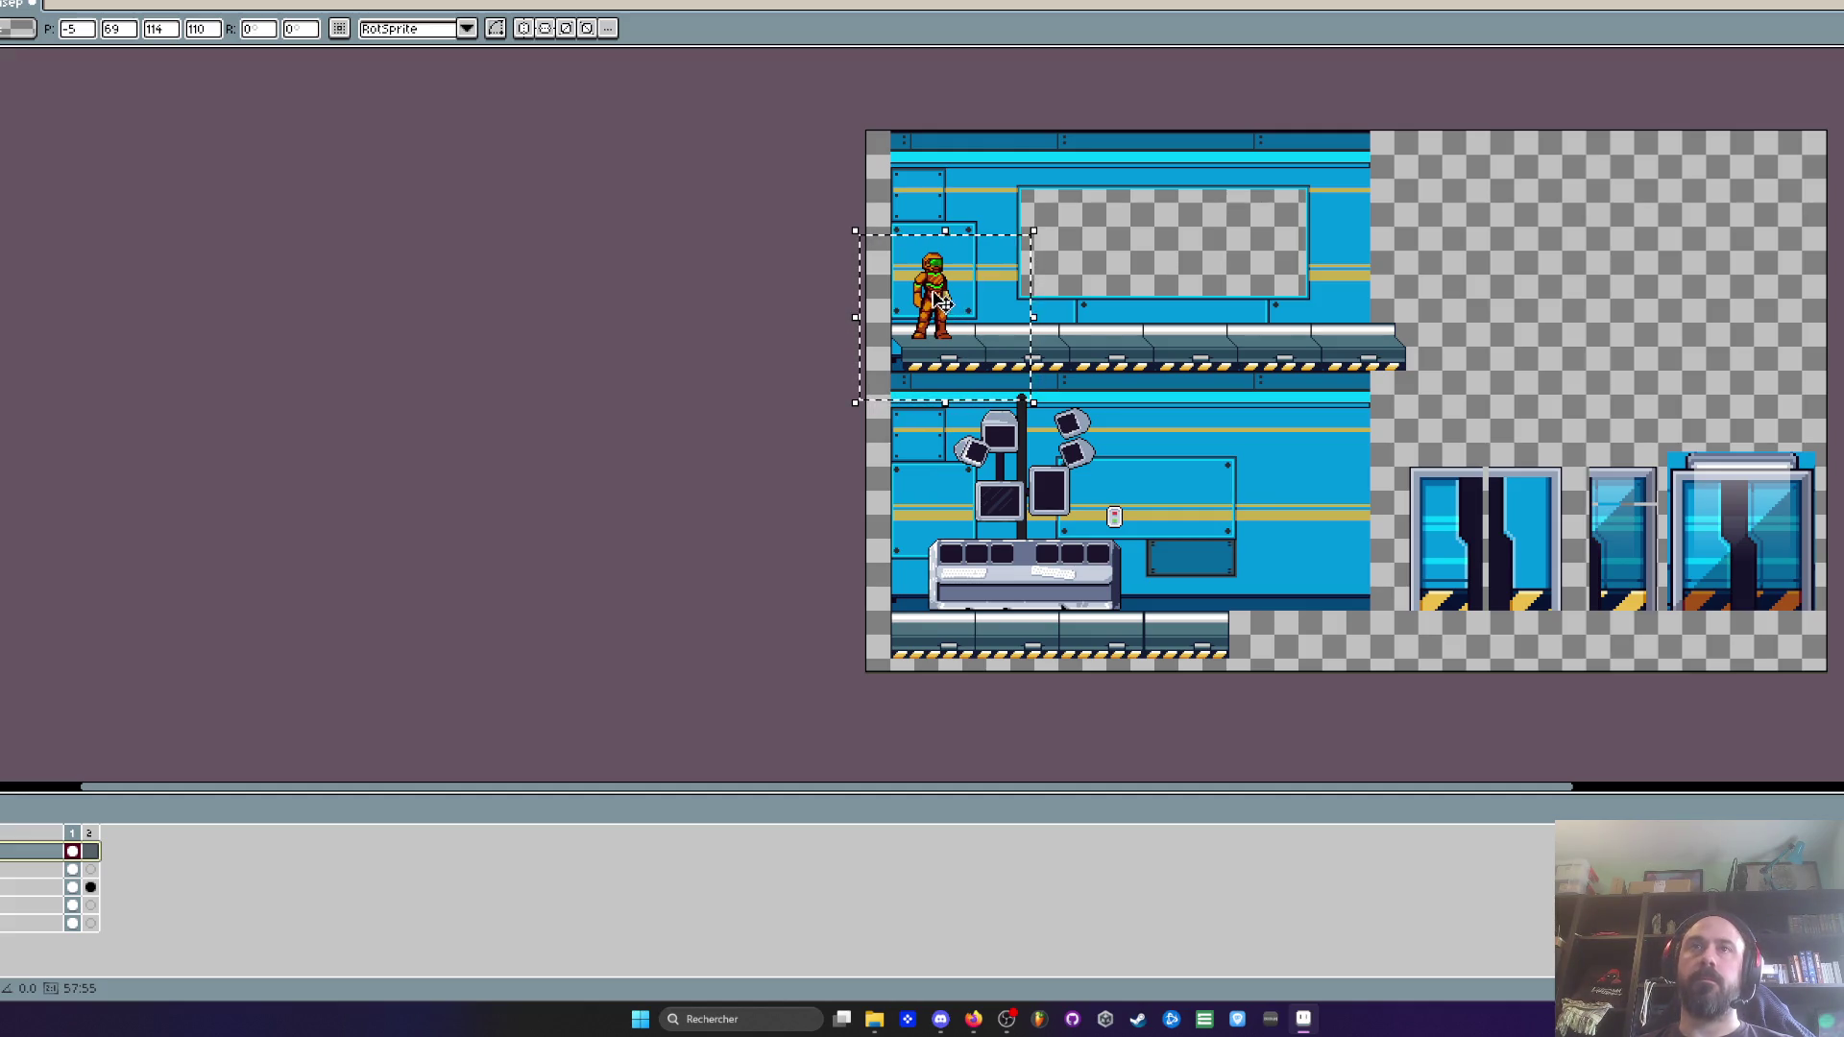
{"action": "left_click_drag", "start_coordinate": [938, 298], "coordinate": [922, 569]}
{"action": "scroll", "coordinate": [929, 643], "scroll_direction": "up", "scroll_amount": 3}
{"action": "left_click_drag", "start_coordinate": [927, 479], "coordinate": [925, 479]}
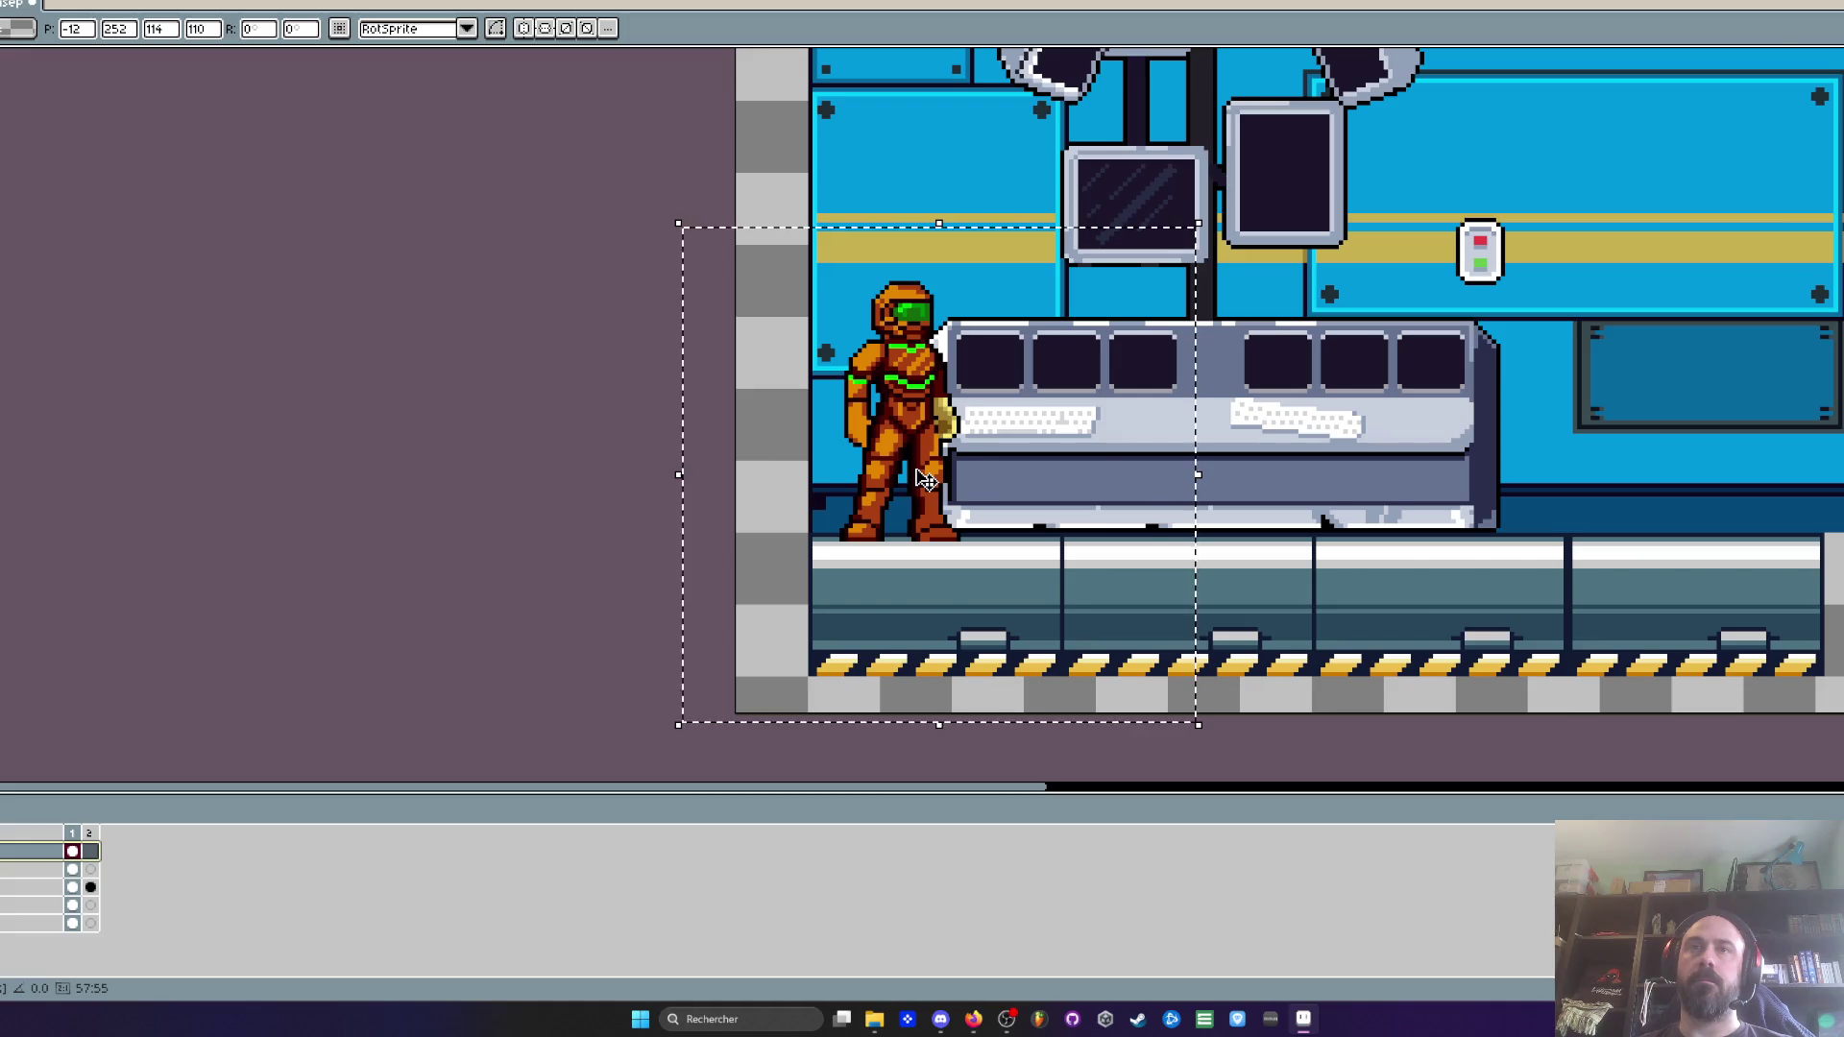
Pan the sheet downward to review the character beside the console
{"action": "scroll", "coordinate": [924, 479], "scroll_direction": "down", "scroll_amount": 2}
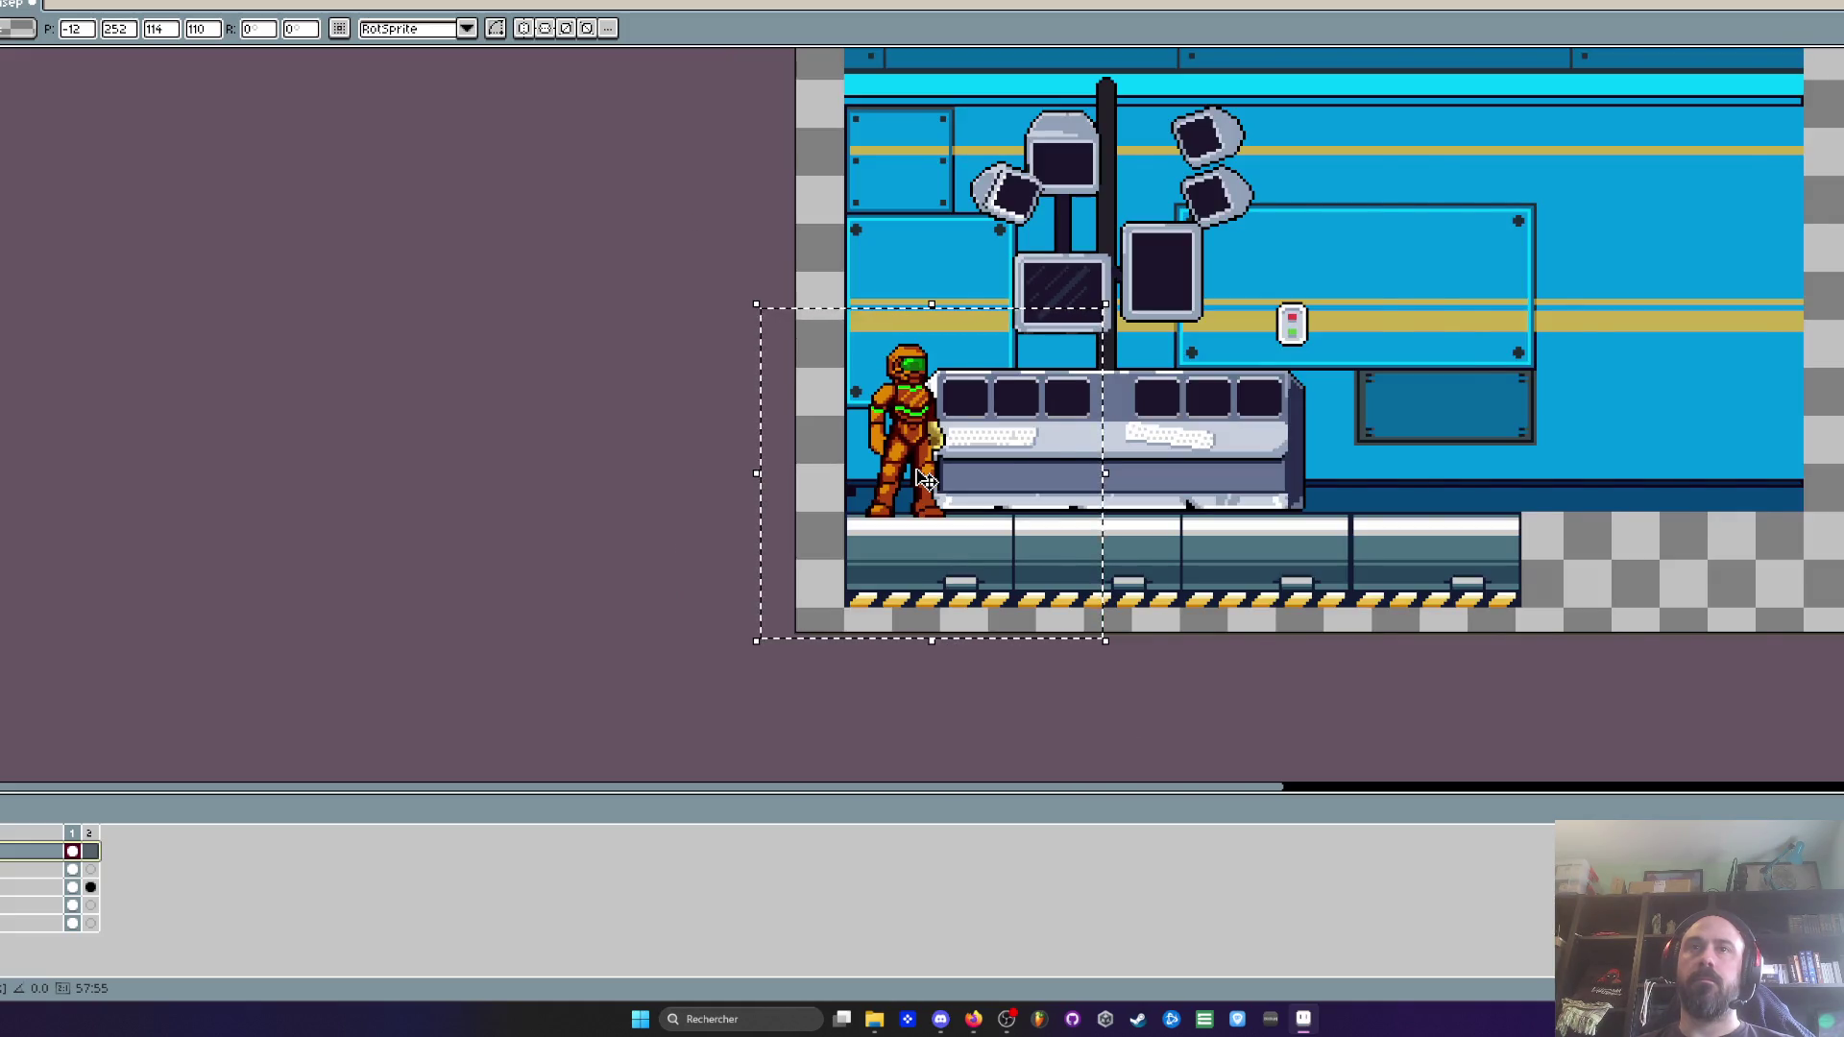
{"action": "scroll", "coordinate": [925, 479], "scroll_direction": "down", "scroll_amount": 1}
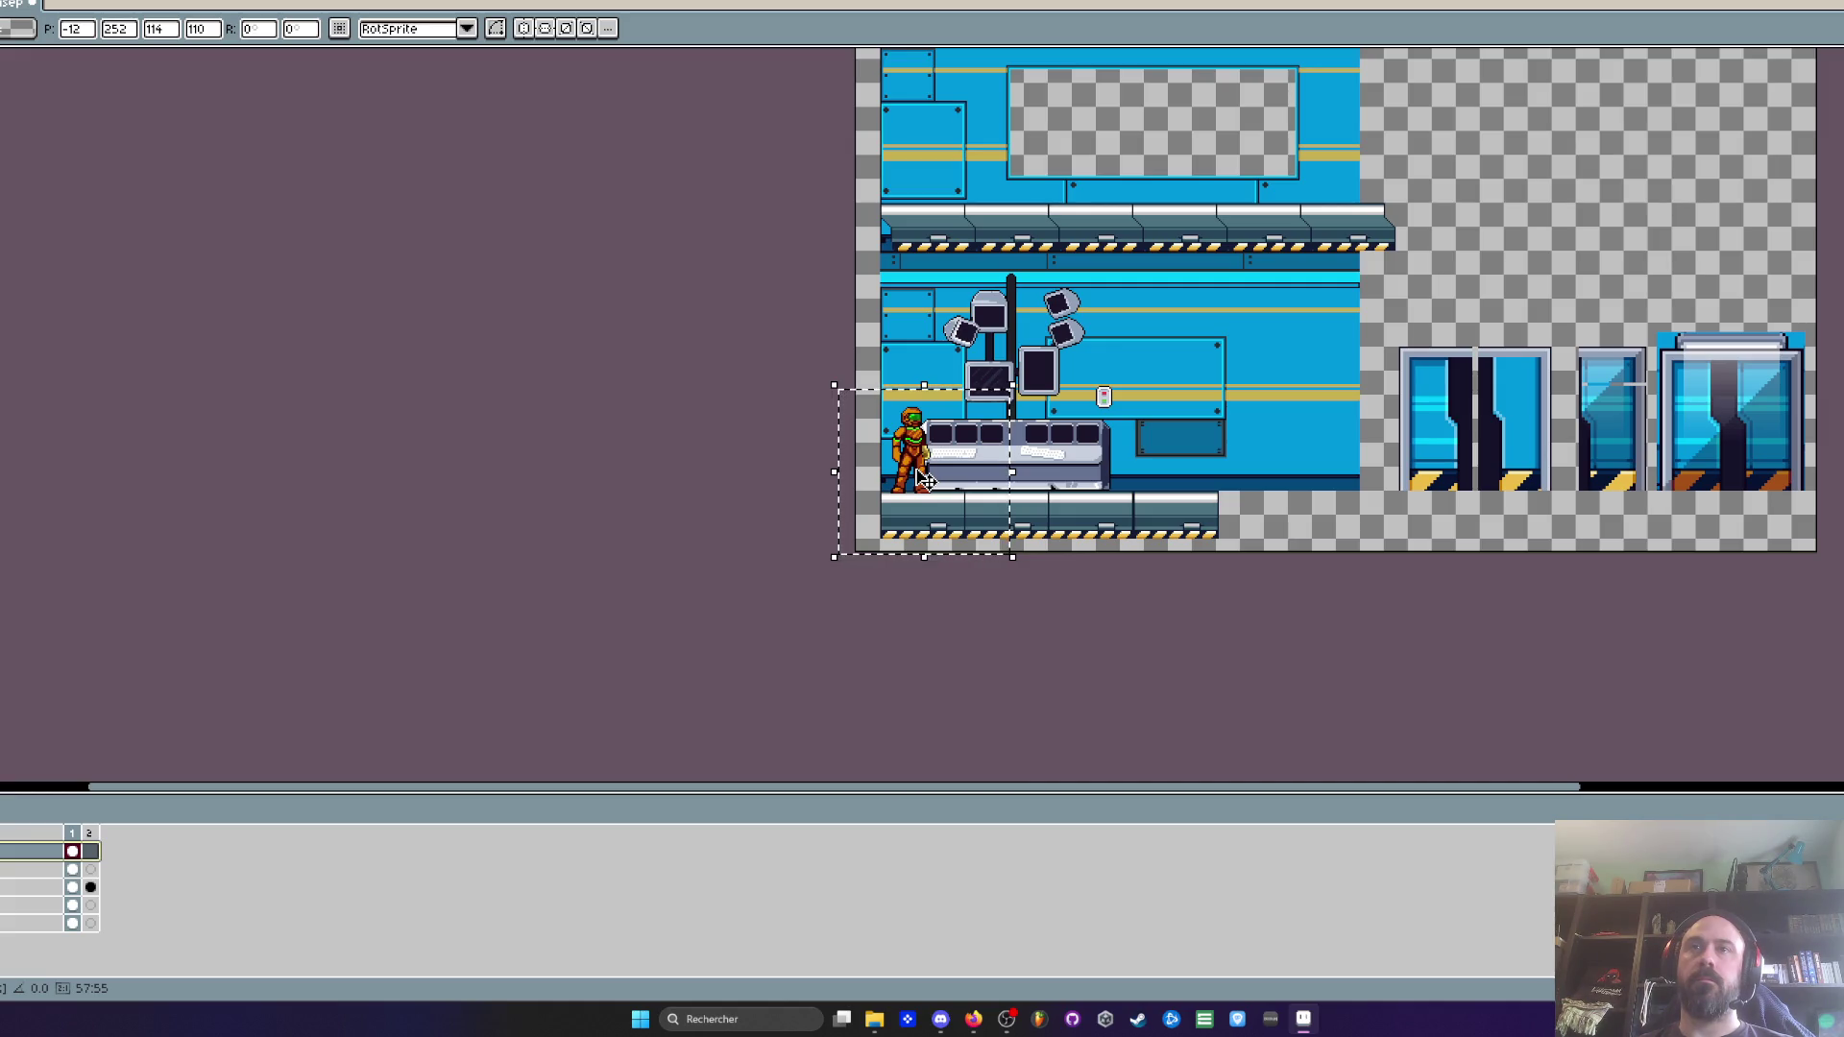
{"action": "left_click_drag", "start_coordinate": [925, 479], "coordinate": [925, 544]}
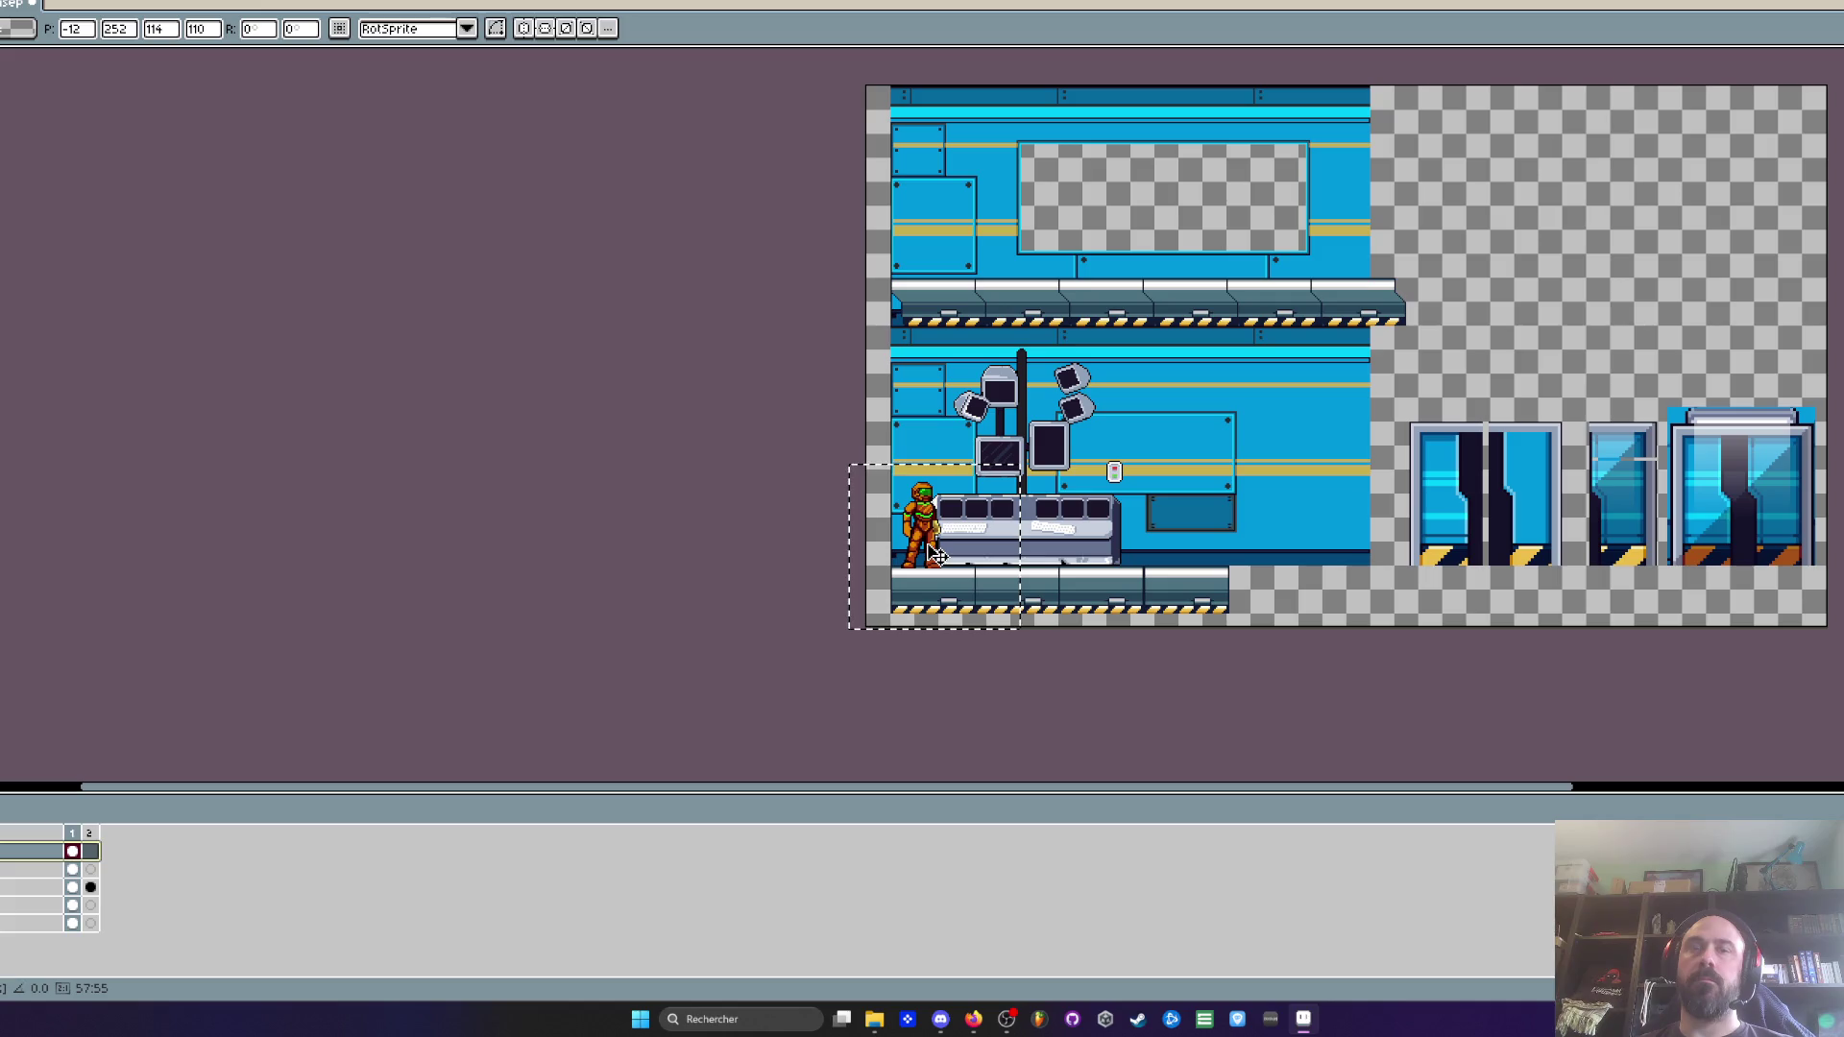
{"action": "scroll", "coordinate": [931, 545], "scroll_direction": "up", "scroll_amount": 2}
{"action": "scroll", "coordinate": [931, 545], "scroll_direction": "down", "scroll_amount": 1}
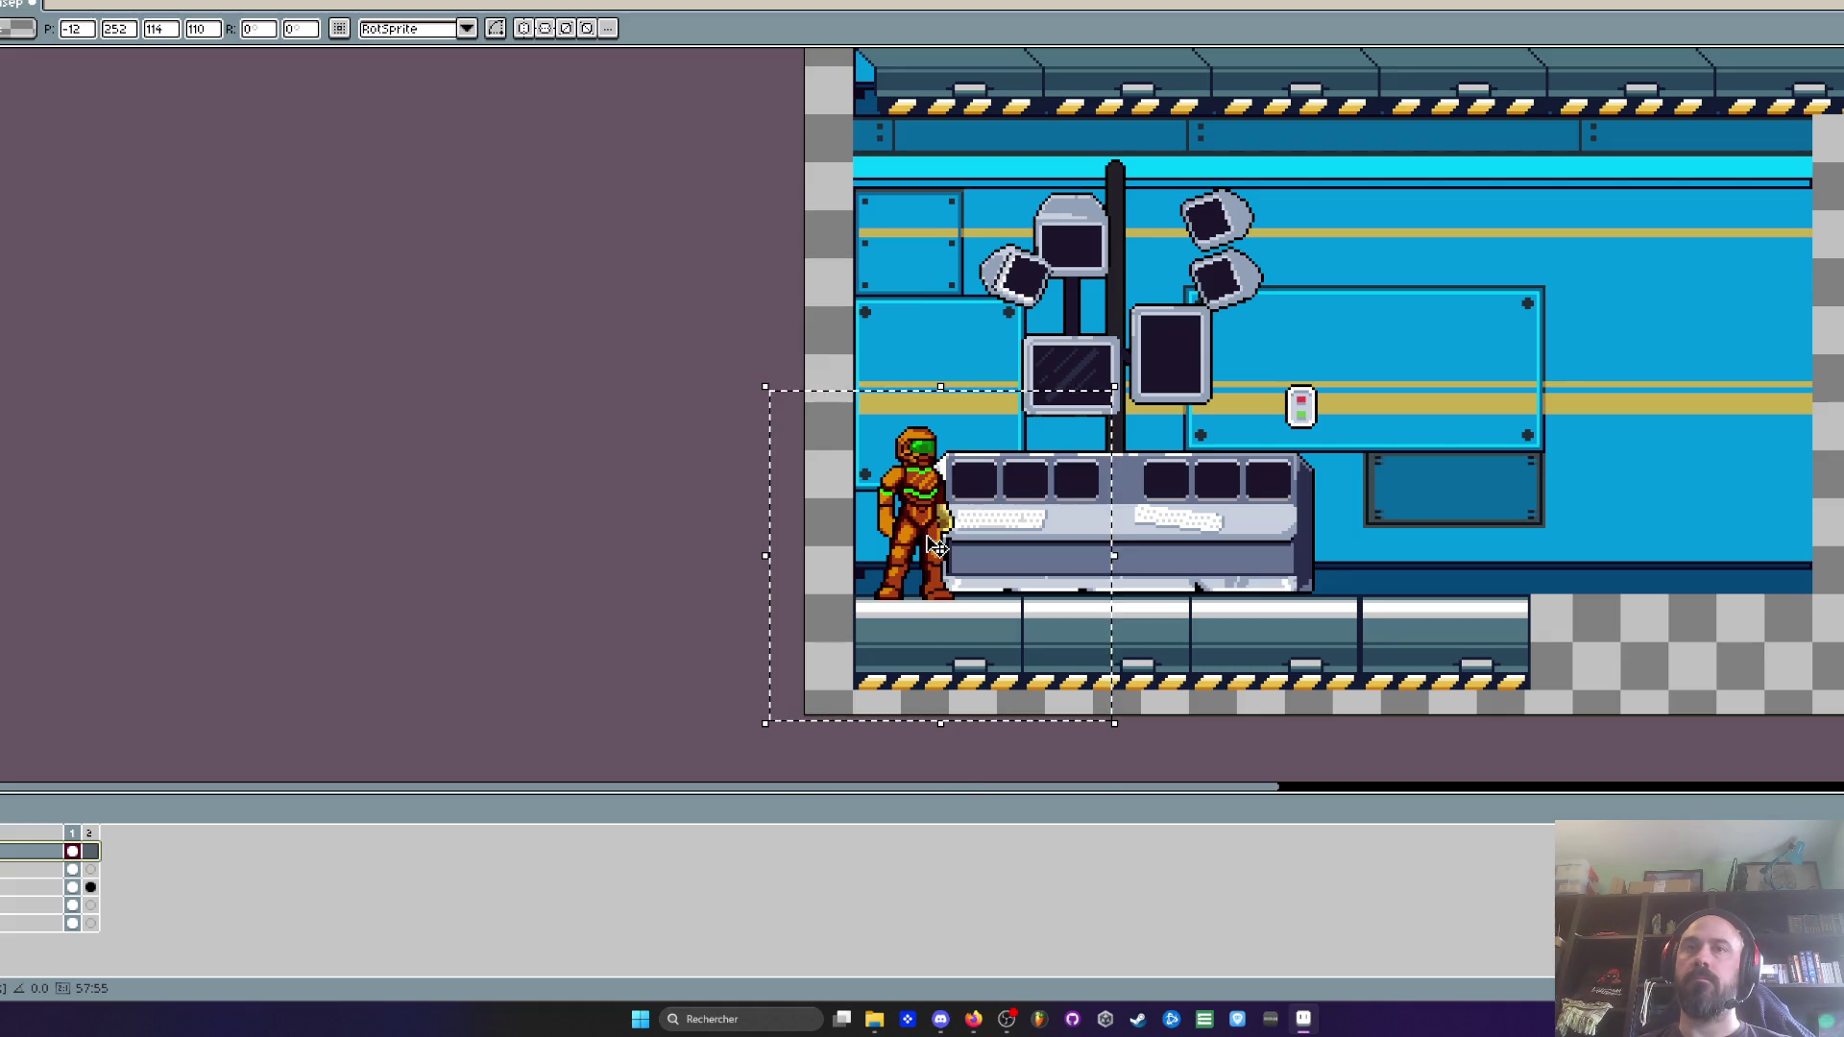
{"action": "scroll", "coordinate": [934, 545], "scroll_direction": "down", "scroll_amount": 1}
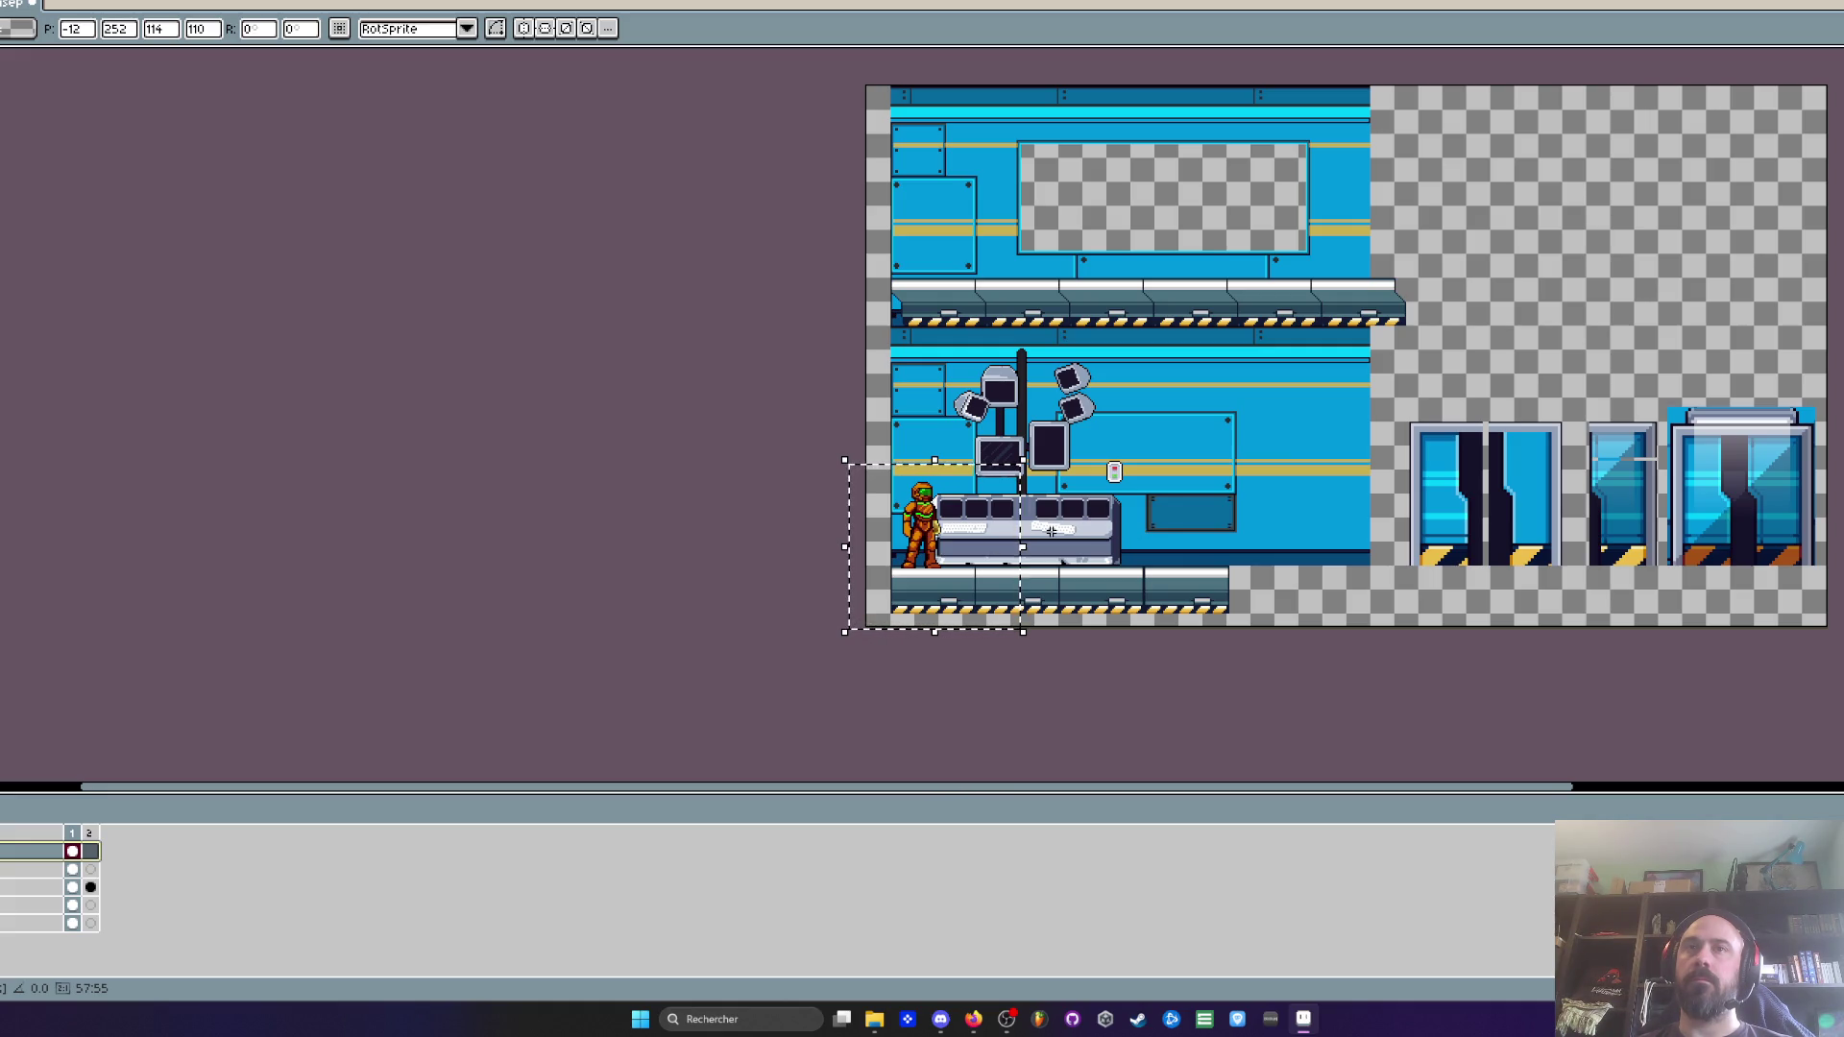
{"action": "left_click_drag", "start_coordinate": [864, 283], "coordinate": [1191, 692]}
Select the full width of the upper conveyor platform strip
{"action": "left_click_drag", "start_coordinate": [946, 543], "coordinate": [973, 658]}
{"action": "scroll", "coordinate": [995, 371], "scroll_direction": "up", "scroll_amount": 3}
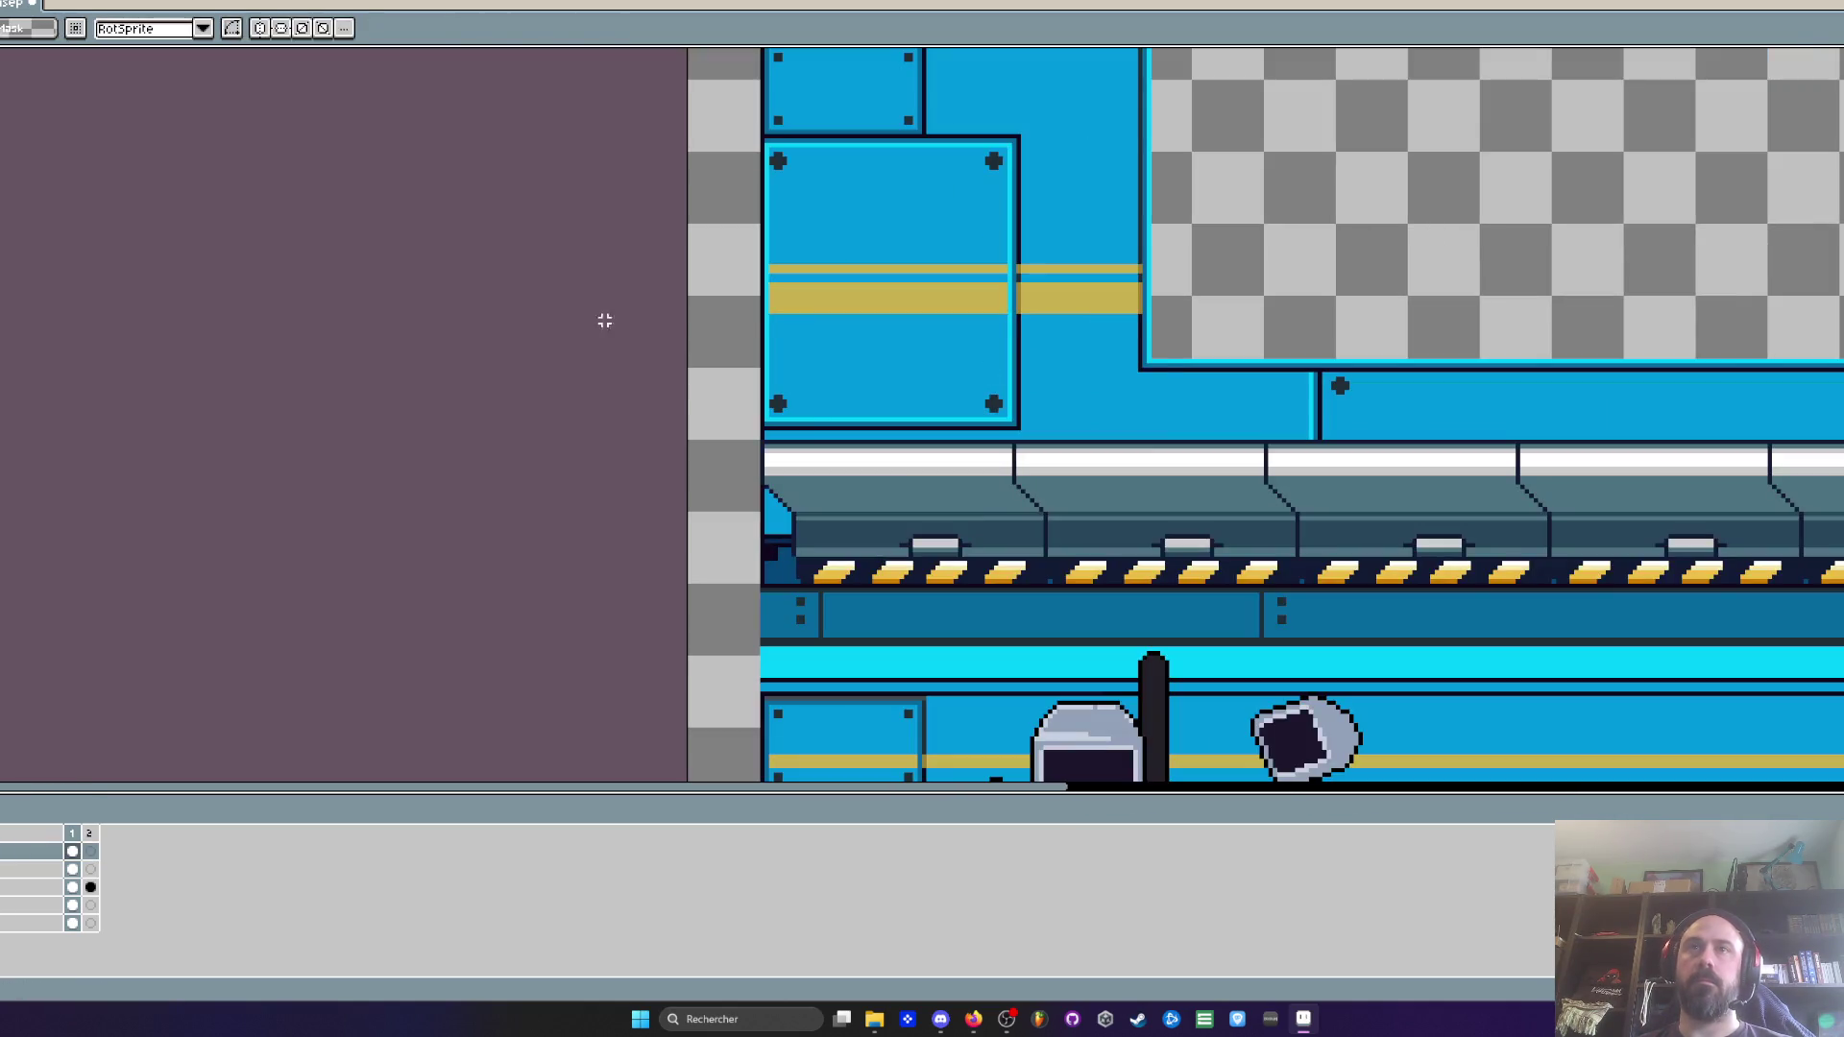
{"action": "scroll", "coordinate": [995, 371], "scroll_direction": "right", "scroll_amount": 10}
{"action": "mouse_move", "coordinate": [19, 321]}
{"action": "left_mouse_down"}
{"action": "mouse_move", "coordinate": [1448, 650]}
{"action": "mouse_move", "coordinate": [1317, 653]}
{"action": "left_mouse_up"}
{"action": "scroll", "coordinate": [1317, 653], "scroll_direction": "down", "scroll_amount": 1}
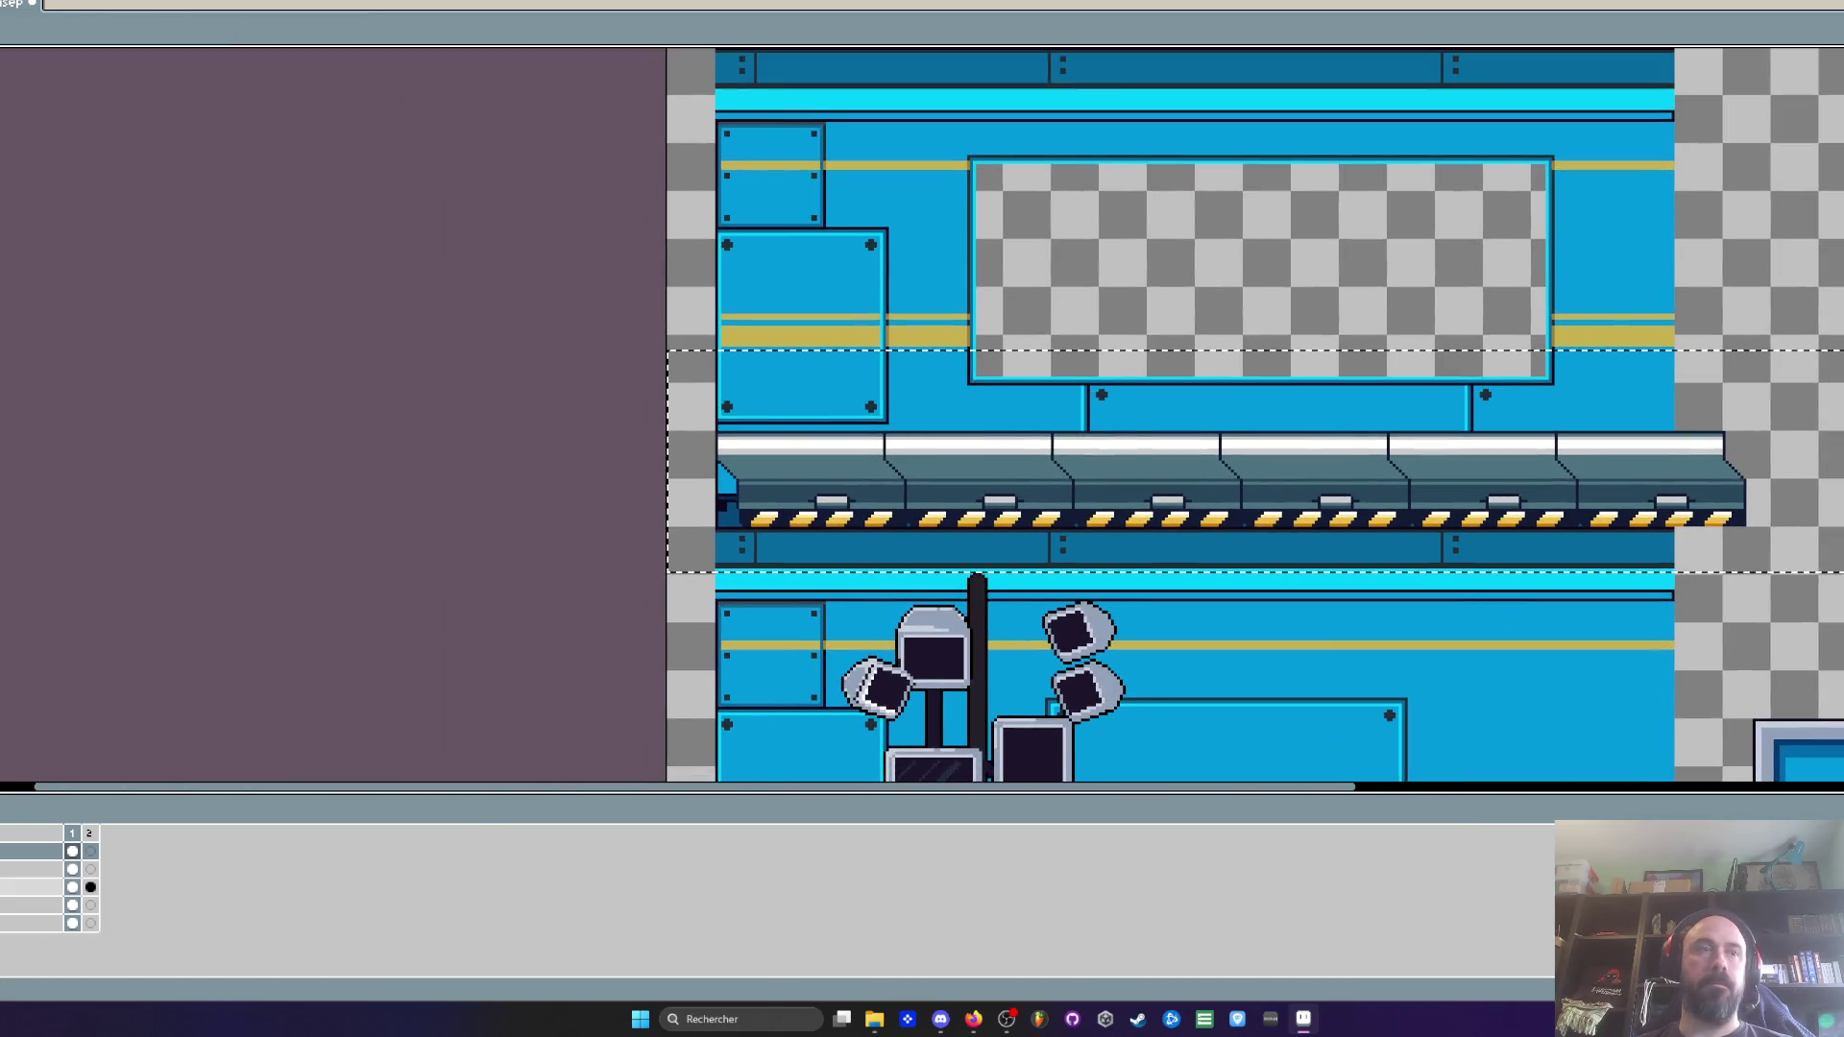
{"action": "scroll", "coordinate": [569, 589], "scroll_direction": "up", "scroll_amount": 2}
Shift the platform strip left and down above the console, then deselect
{"action": "mouse_move", "coordinate": [884, 465]}
{"action": "left_mouse_down"}
{"action": "mouse_move", "coordinate": [784, 461]}
{"action": "mouse_move", "coordinate": [769, 687]}
{"action": "mouse_move", "coordinate": [777, 482]}
{"action": "left_mouse_up"}
{"action": "scroll", "coordinate": [780, 403], "scroll_direction": "down", "scroll_amount": 3}
{"action": "mouse_move", "coordinate": [782, 308]}
{"action": "left_mouse_down"}
{"action": "mouse_move", "coordinate": [871, 497]}
{"action": "mouse_move", "coordinate": [892, 443]}
{"action": "left_mouse_up"}
{"action": "scroll", "coordinate": [826, 289], "scroll_direction": "down", "scroll_amount": 2}
{"action": "scroll", "coordinate": [884, 399], "scroll_direction": "up", "scroll_amount": 3}
{"action": "scroll", "coordinate": [892, 444], "scroll_direction": "down", "scroll_amount": 3}
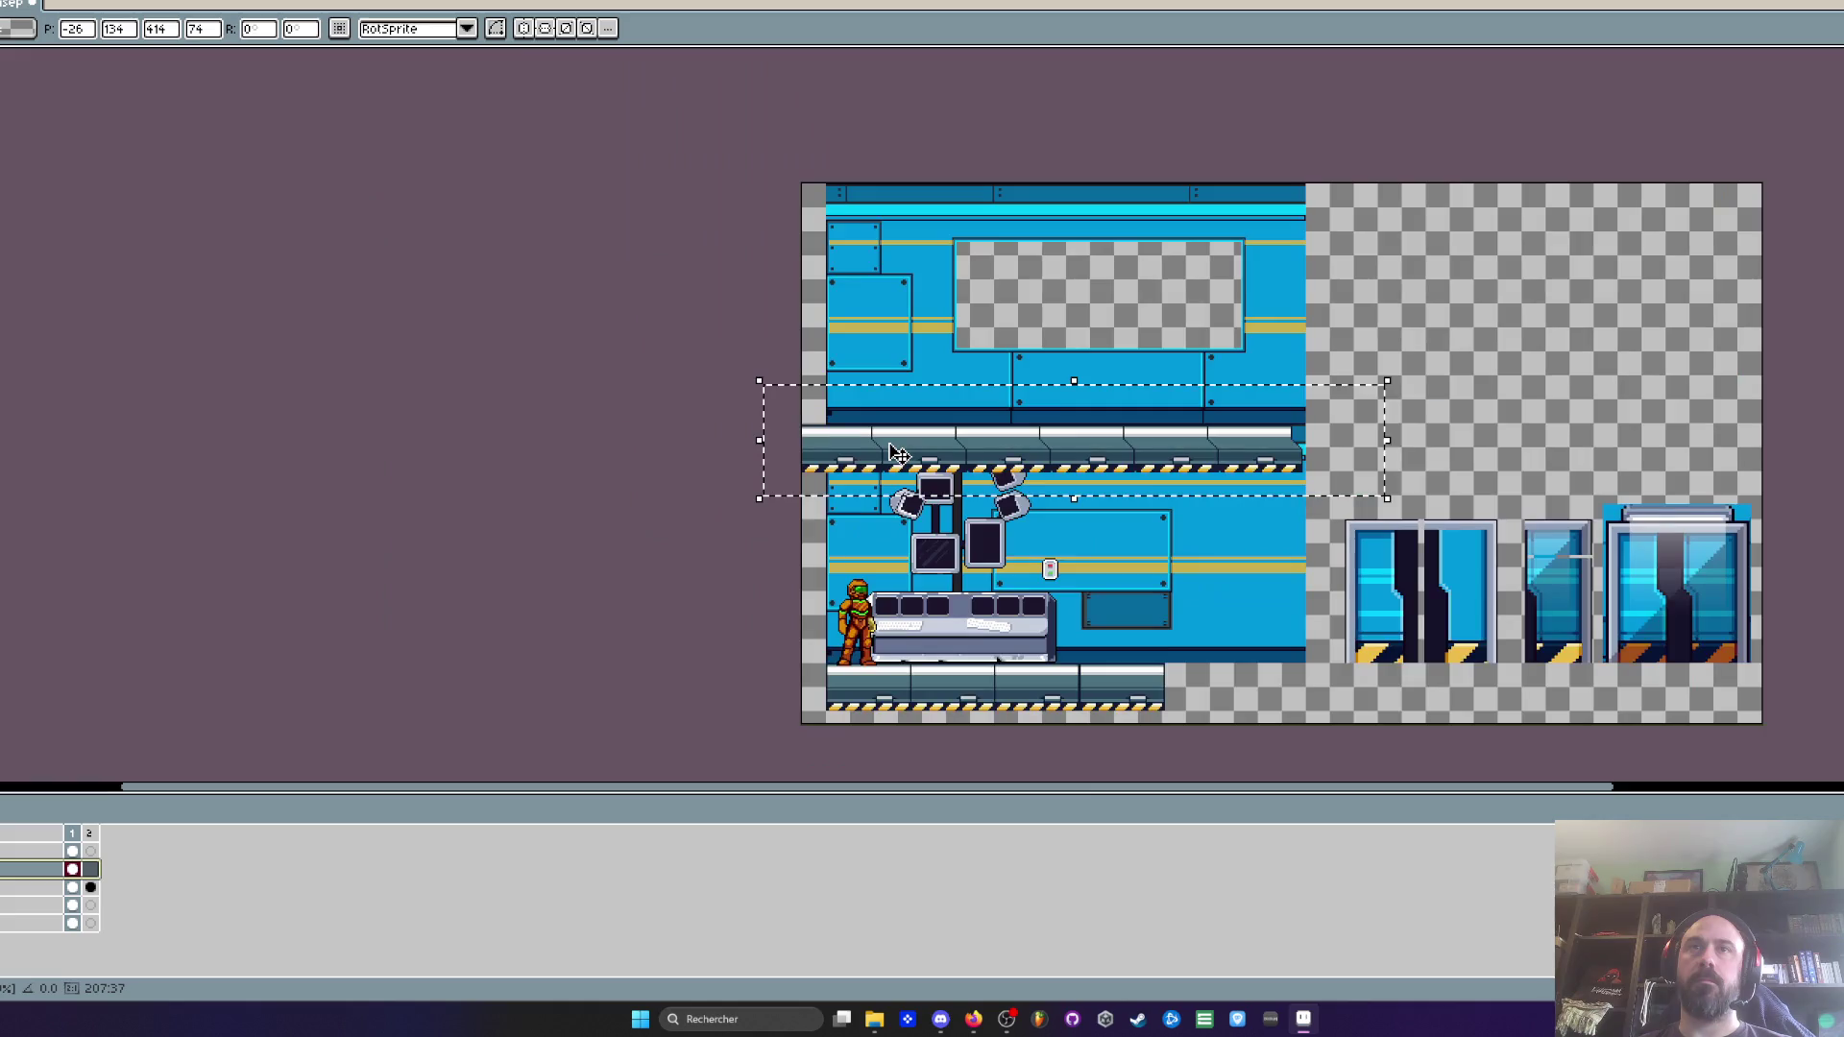
{"action": "key", "text": "ctrl+d"}
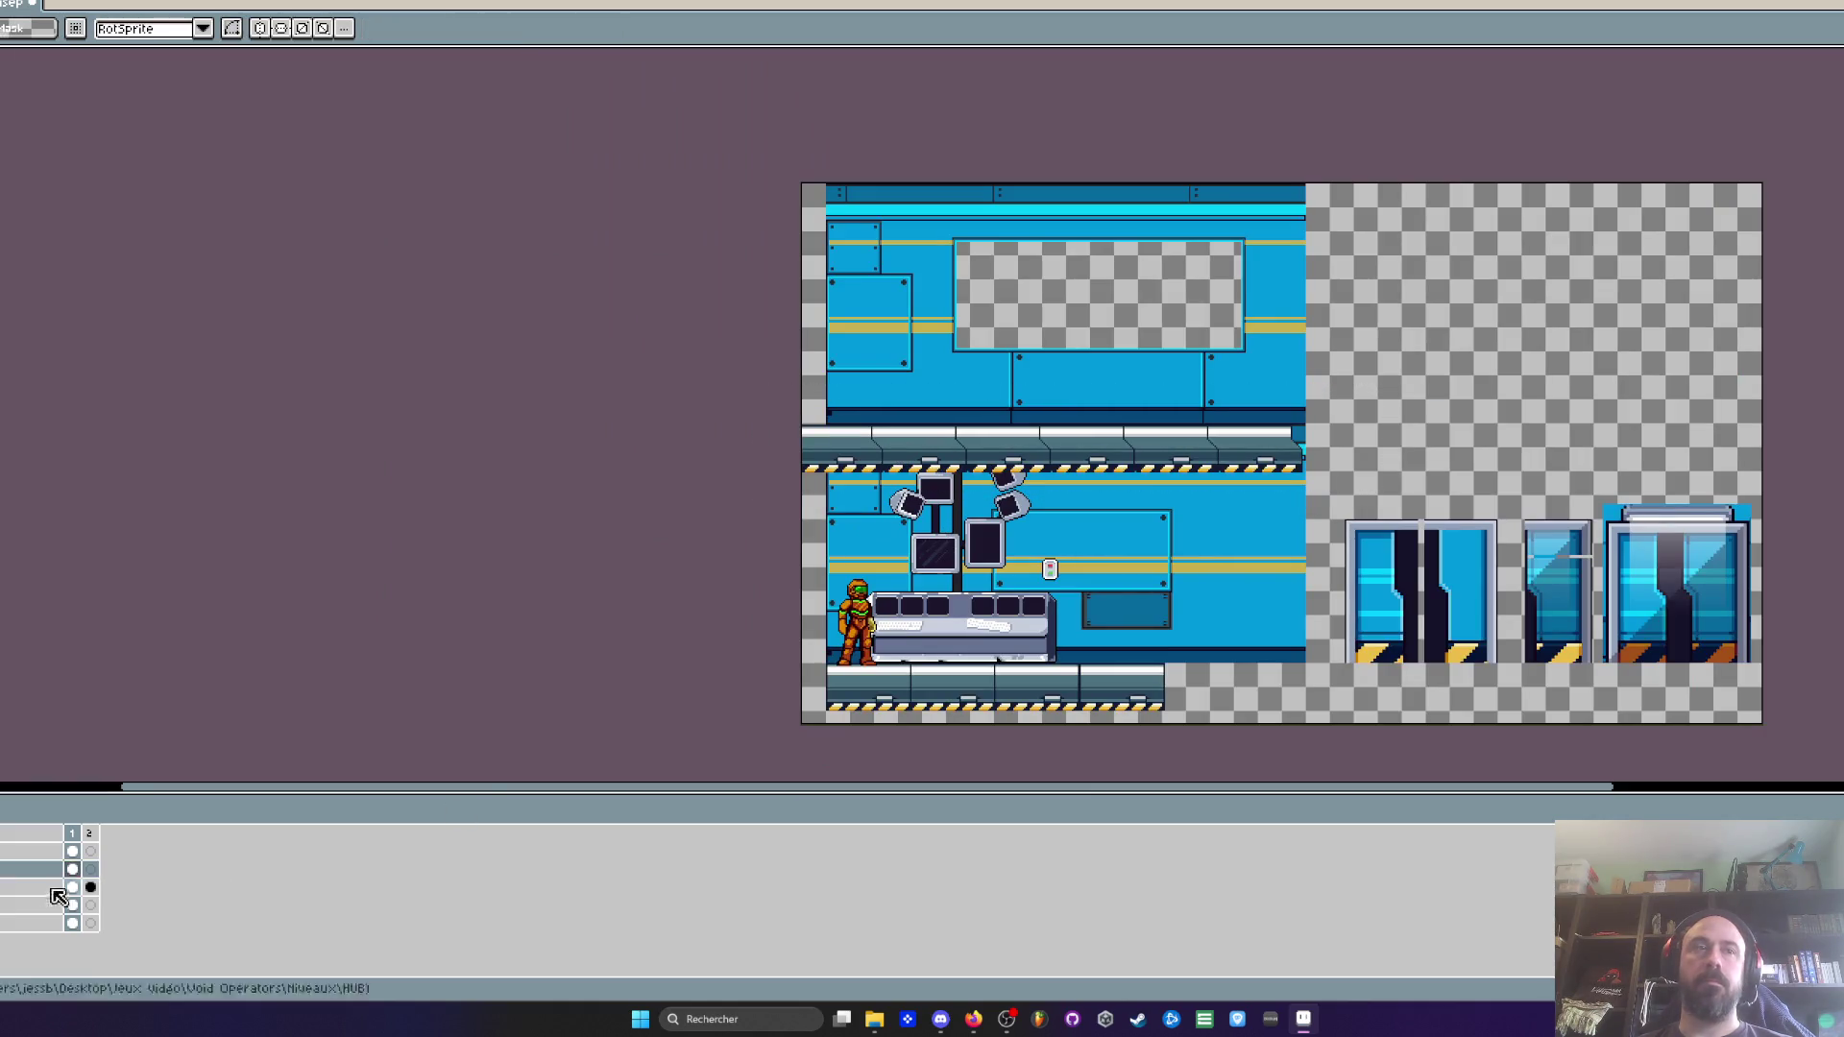
On the layer below, move the left level section up over the upper area and commit it
{"action": "key", "text": "Down"}
{"action": "left_click_drag", "start_coordinate": [730, 333], "coordinate": [1225, 727]}
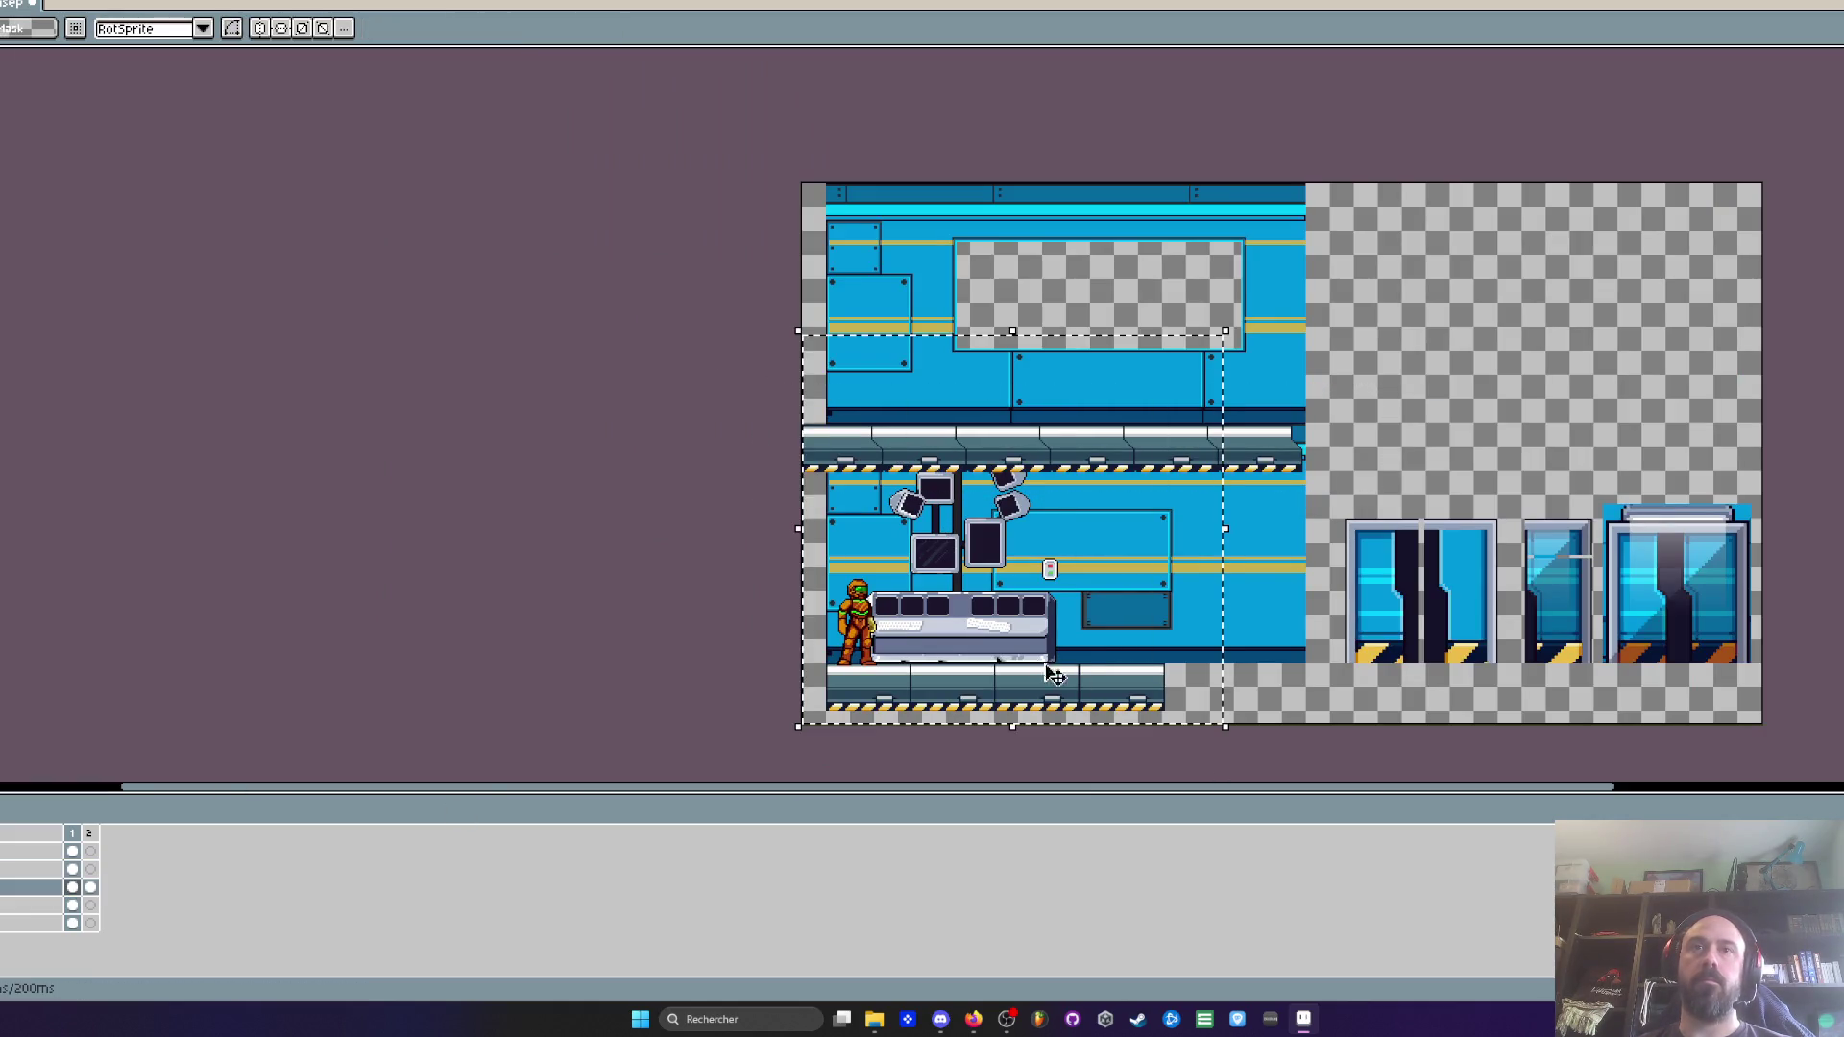
{"action": "mouse_move", "coordinate": [991, 629]}
{"action": "left_mouse_down"}
{"action": "mouse_move", "coordinate": [991, 297]}
{"action": "mouse_move", "coordinate": [995, 399]}
{"action": "mouse_move", "coordinate": [949, 385]}
{"action": "left_mouse_up"}
{"action": "scroll", "coordinate": [922, 396], "scroll_direction": "up", "scroll_amount": 3}
{"action": "scroll", "coordinate": [938, 378], "scroll_direction": "down", "scroll_amount": 3}
{"action": "scroll", "coordinate": [943, 382], "scroll_direction": "up", "scroll_amount": 3}
{"action": "key", "text": "Right"}
{"action": "key", "text": "Down"}
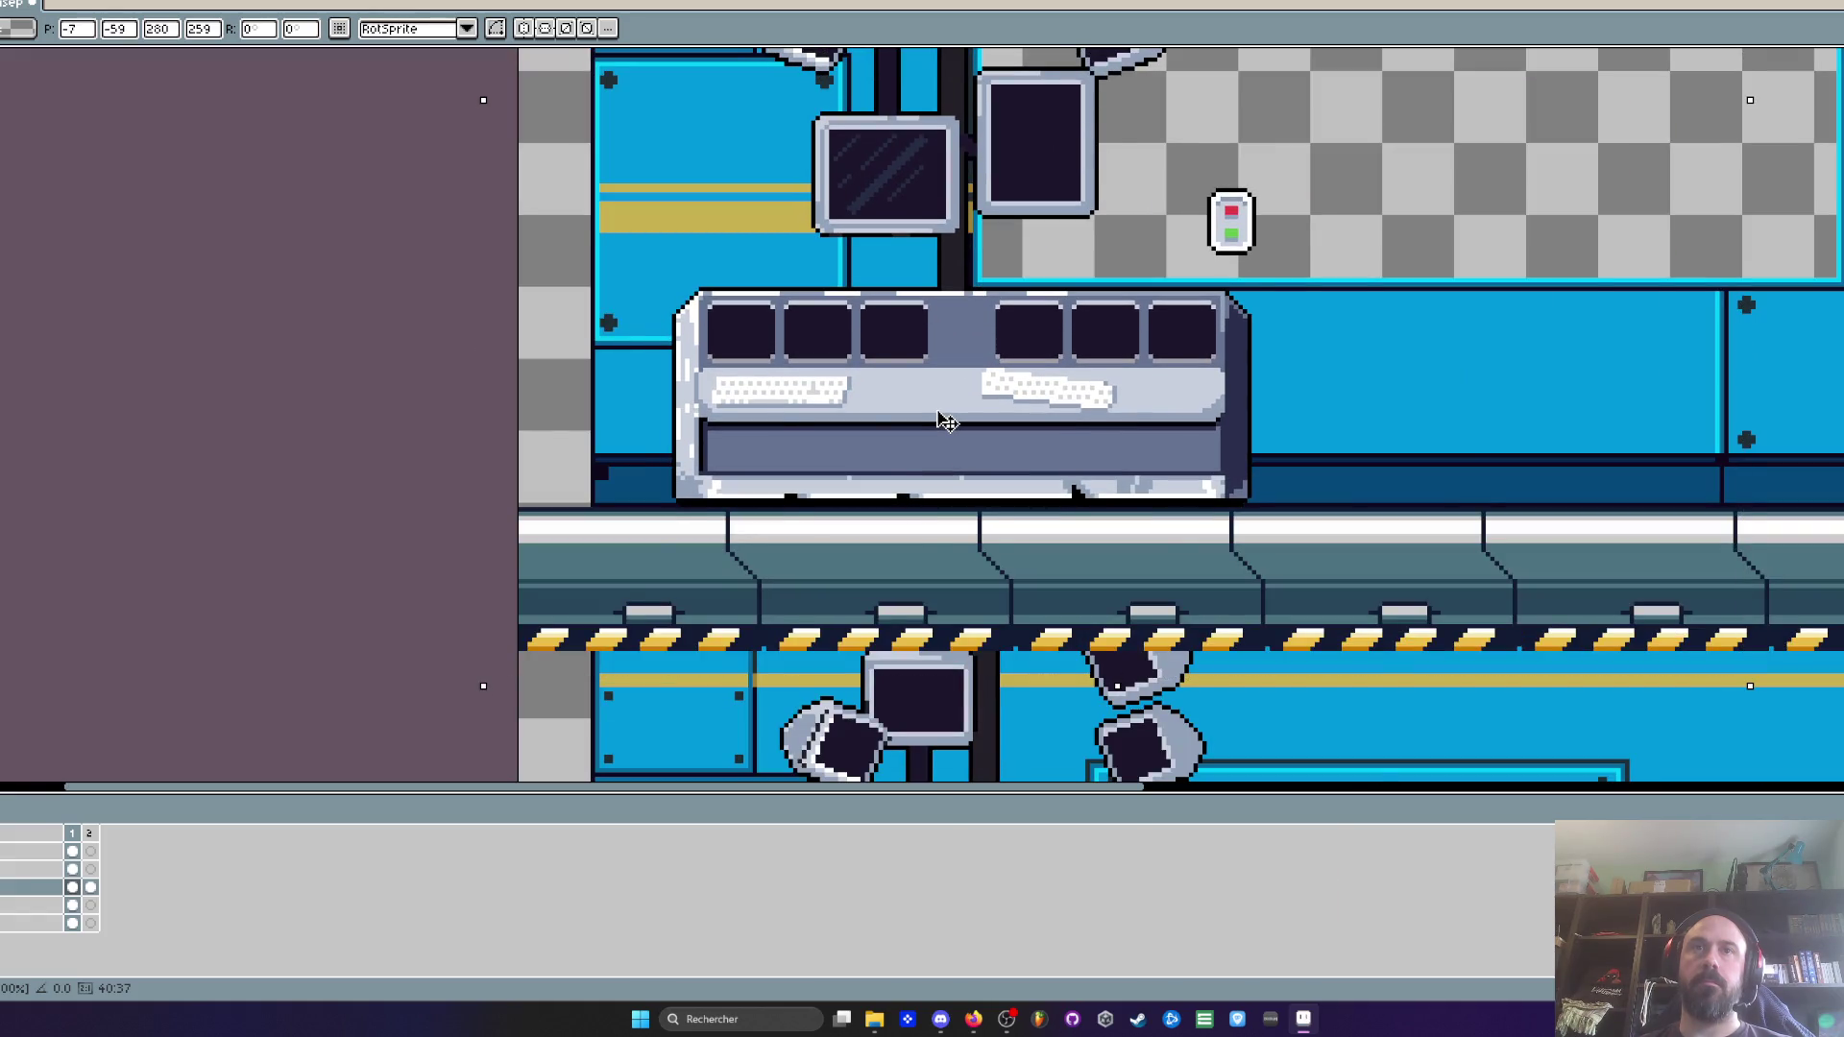
{"action": "scroll", "coordinate": [948, 423], "scroll_direction": "down", "scroll_amount": 3}
{"action": "scroll", "coordinate": [856, 287], "scroll_direction": "up", "scroll_amount": 2}
{"action": "left_click_drag", "start_coordinate": [856, 286], "coordinate": [845, 373]}
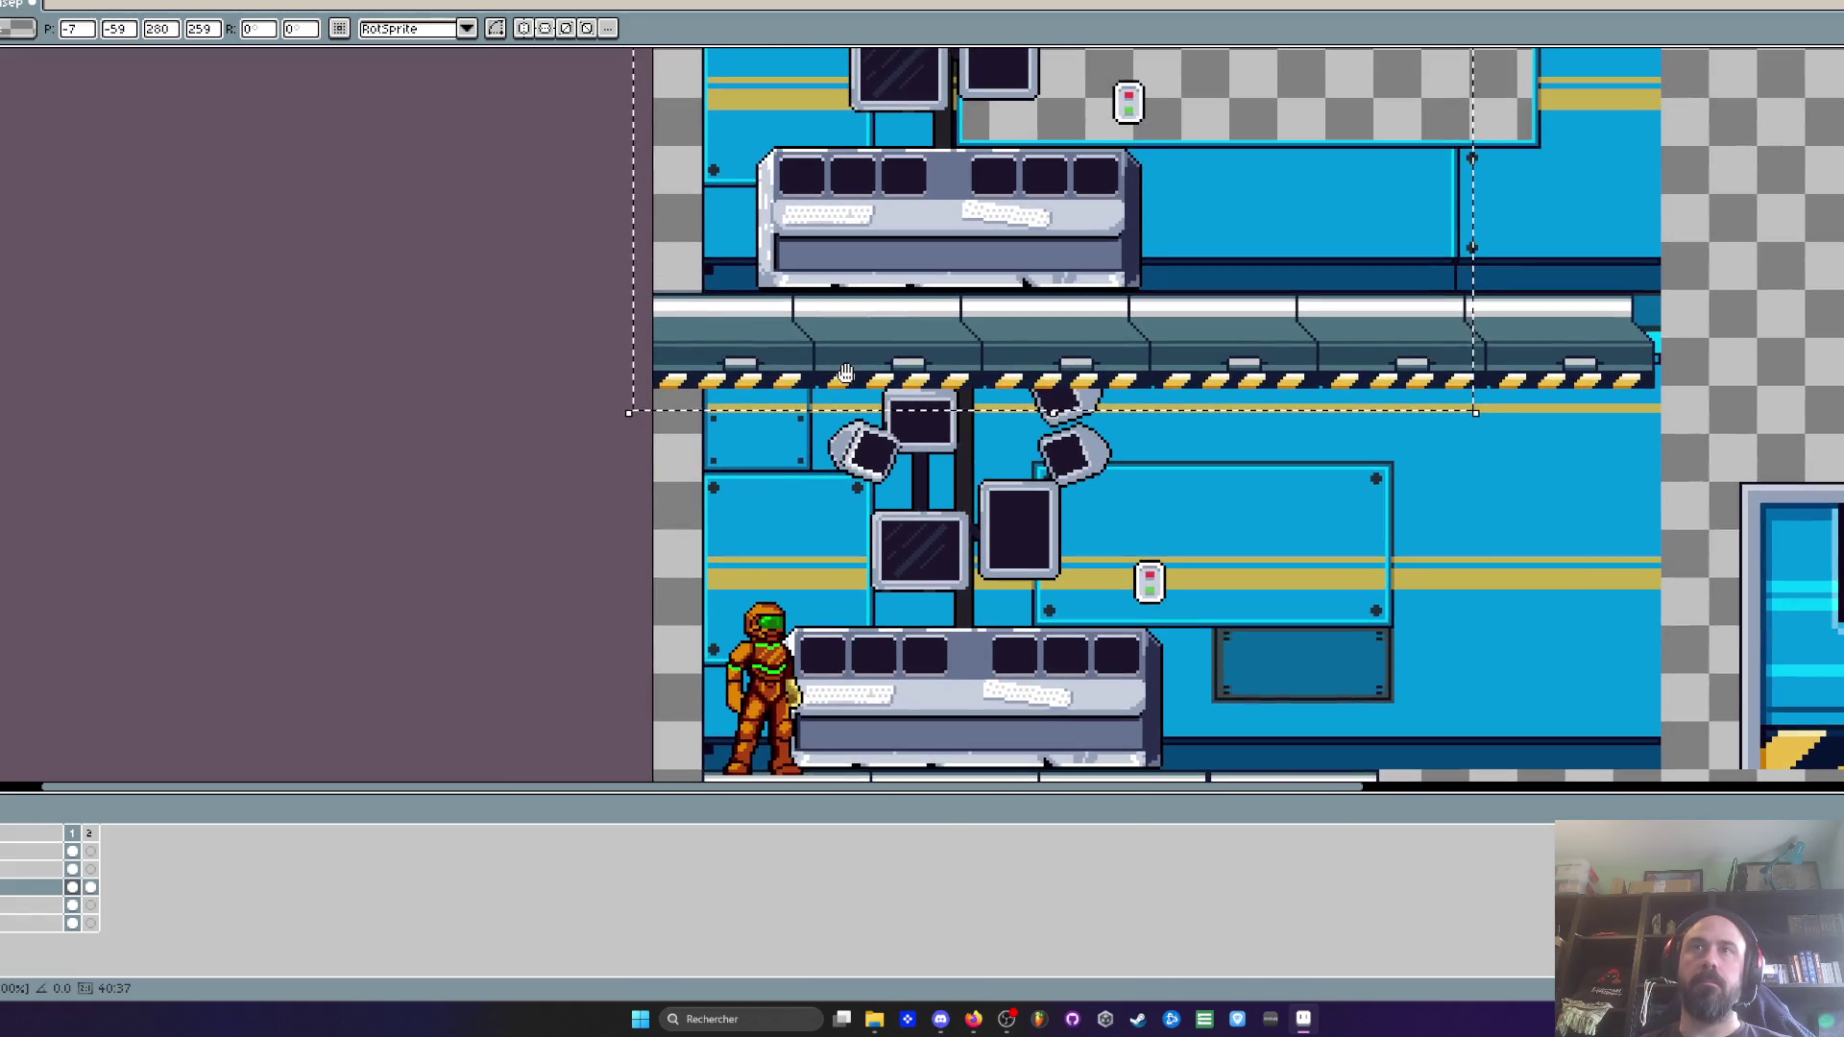
{"action": "key", "text": "Return"}
{"action": "scroll", "coordinate": [845, 373], "scroll_direction": "down", "scroll_amount": 3}
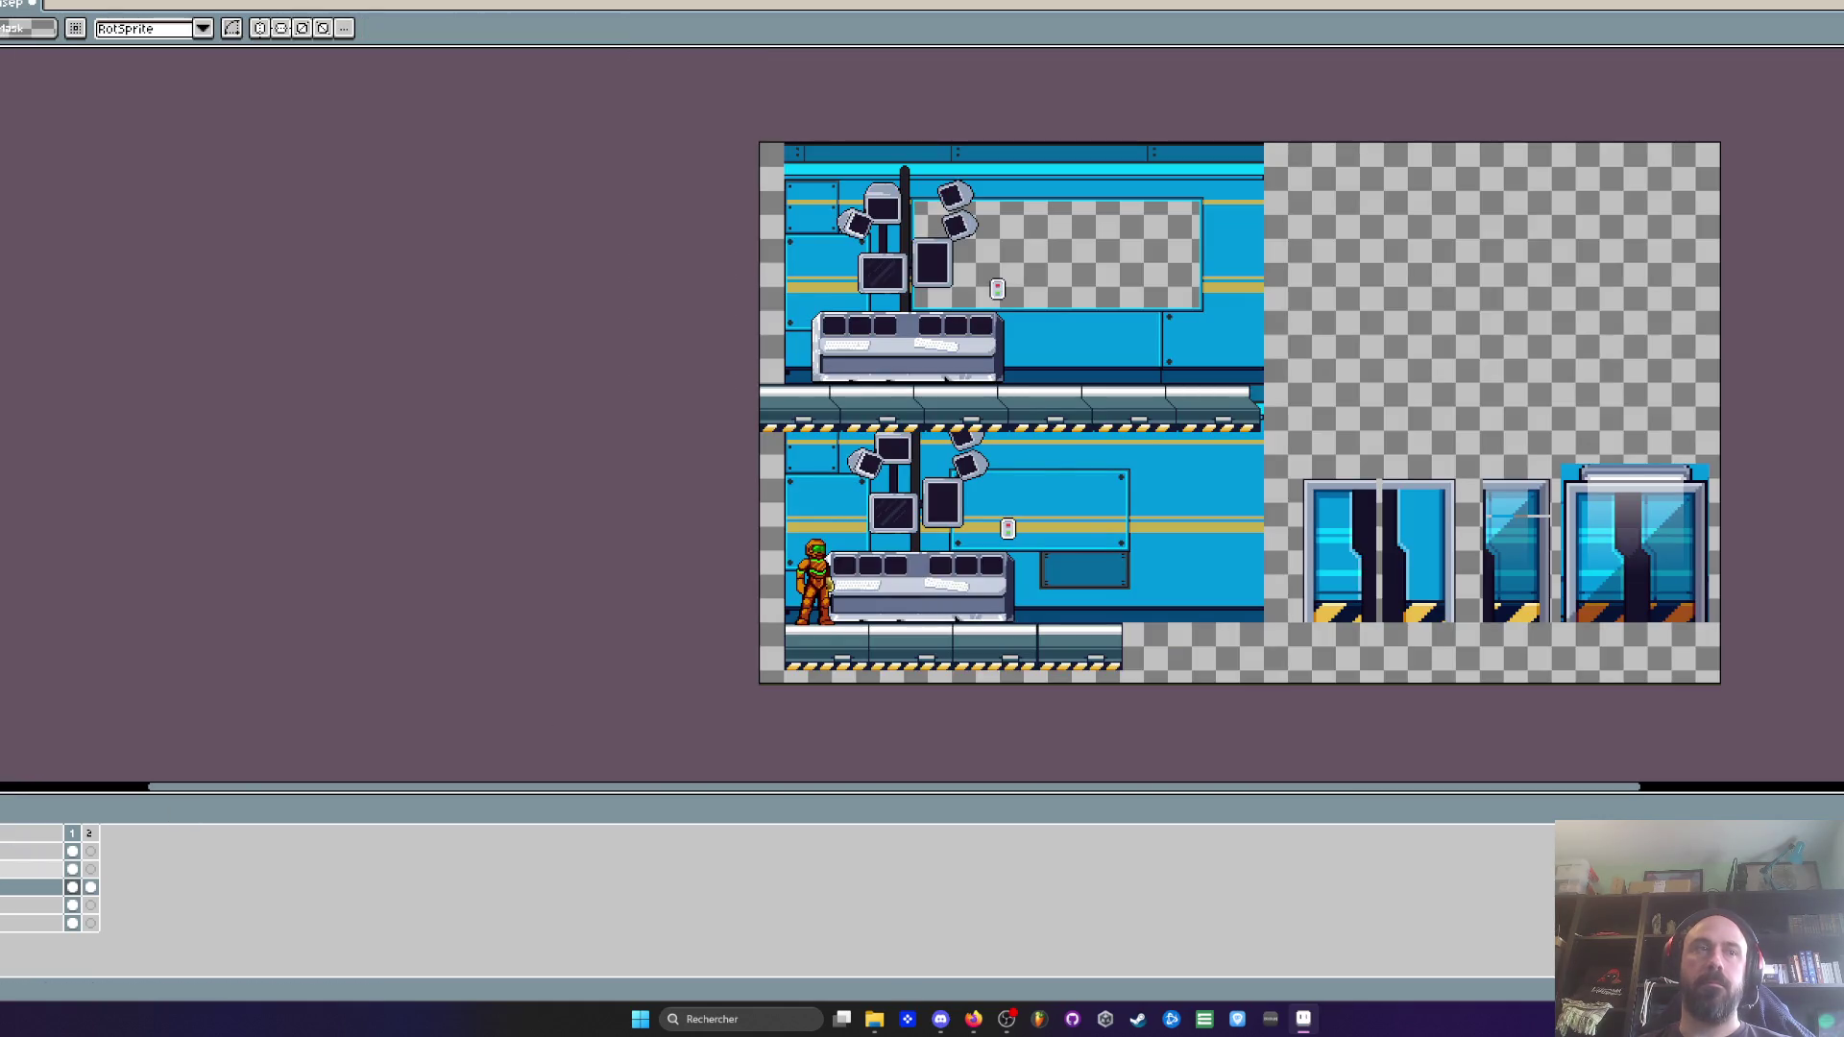
Copy the console and character onto the upper platform, nudging the copy left and up
{"action": "left_click_drag", "start_coordinate": [757, 437], "coordinate": [890, 680]}
{"action": "mouse_move", "coordinate": [834, 607]}
{"action": "left_mouse_down"}
{"action": "mouse_move", "coordinate": [864, 376]}
{"action": "mouse_move", "coordinate": [829, 388]}
{"action": "left_mouse_up"}
{"action": "scroll", "coordinate": [813, 394], "scroll_direction": "up", "scroll_amount": 3}
{"action": "key", "text": "Left"}
{"action": "key", "text": "Left"}
{"action": "key", "text": "Left"}
{"action": "key", "text": "Up"}
{"action": "key", "text": "Up"}
{"action": "key", "text": "Up"}
{"action": "scroll", "coordinate": [1015, 387], "scroll_direction": "down", "scroll_amount": 4}
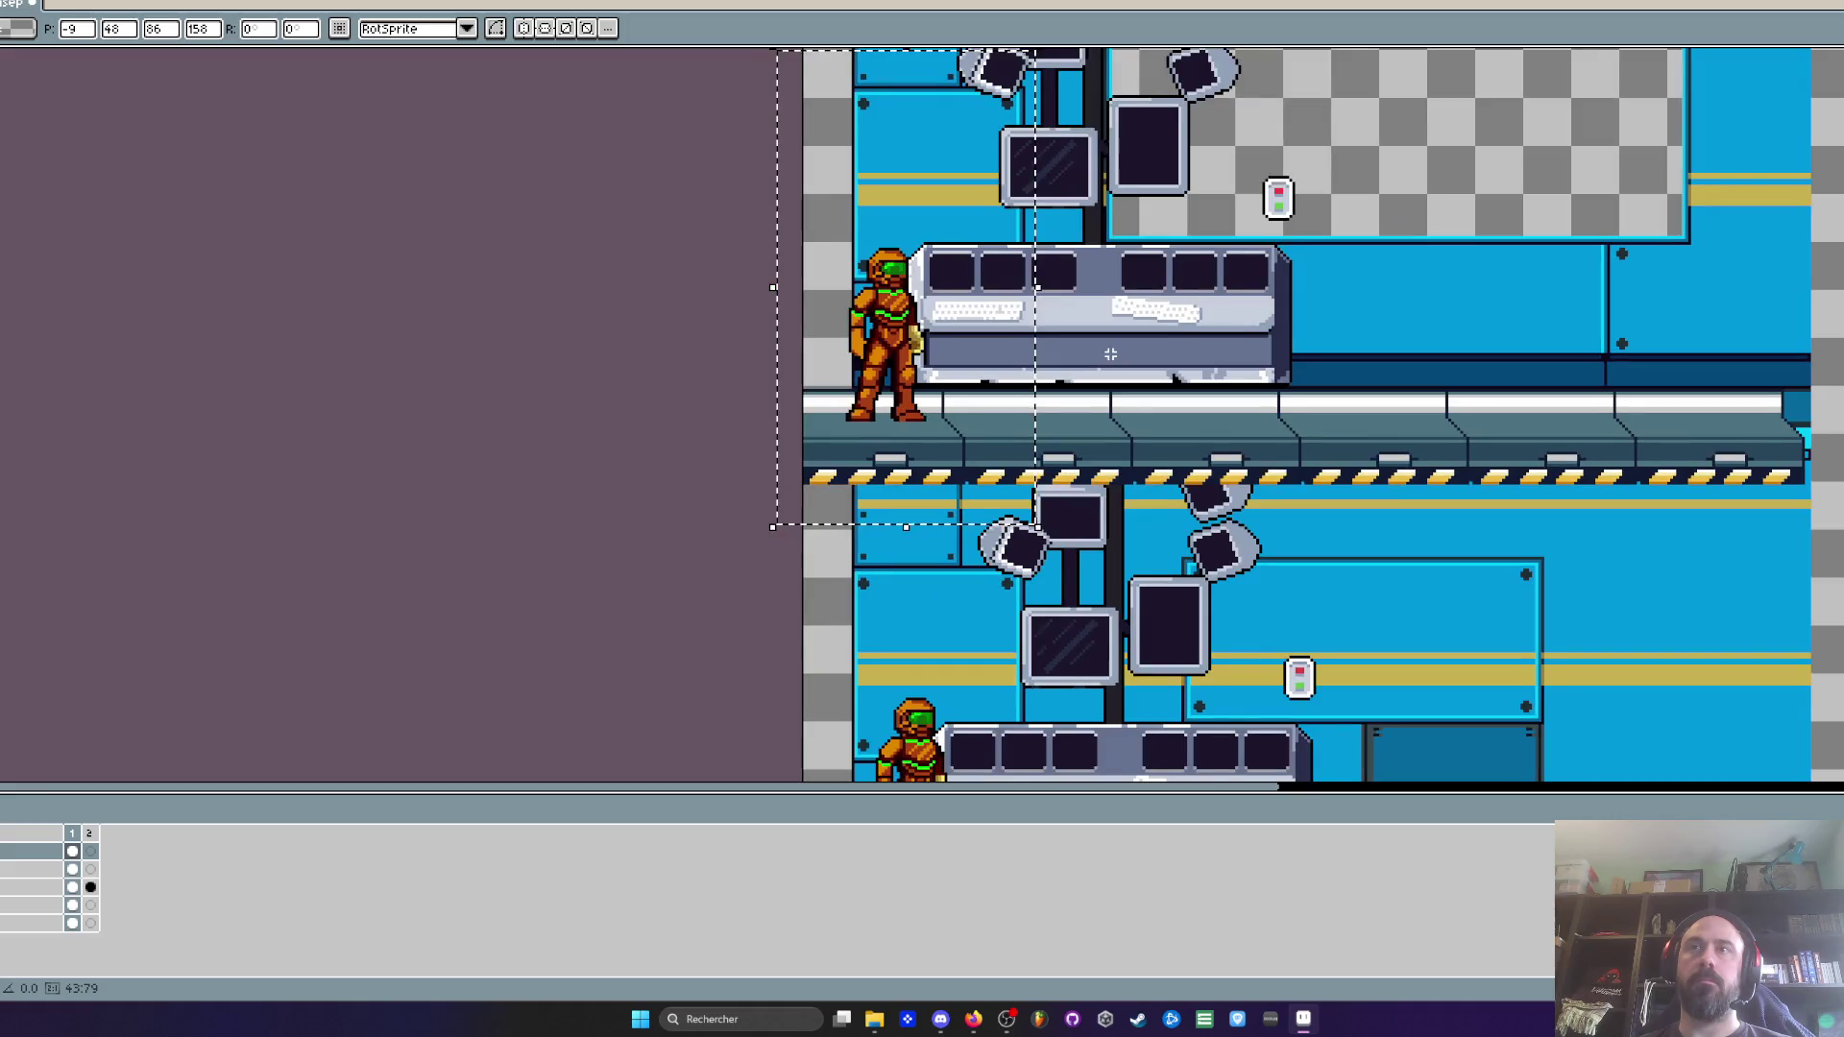
{"action": "left_click_drag", "start_coordinate": [1109, 349], "coordinate": [1047, 348]}
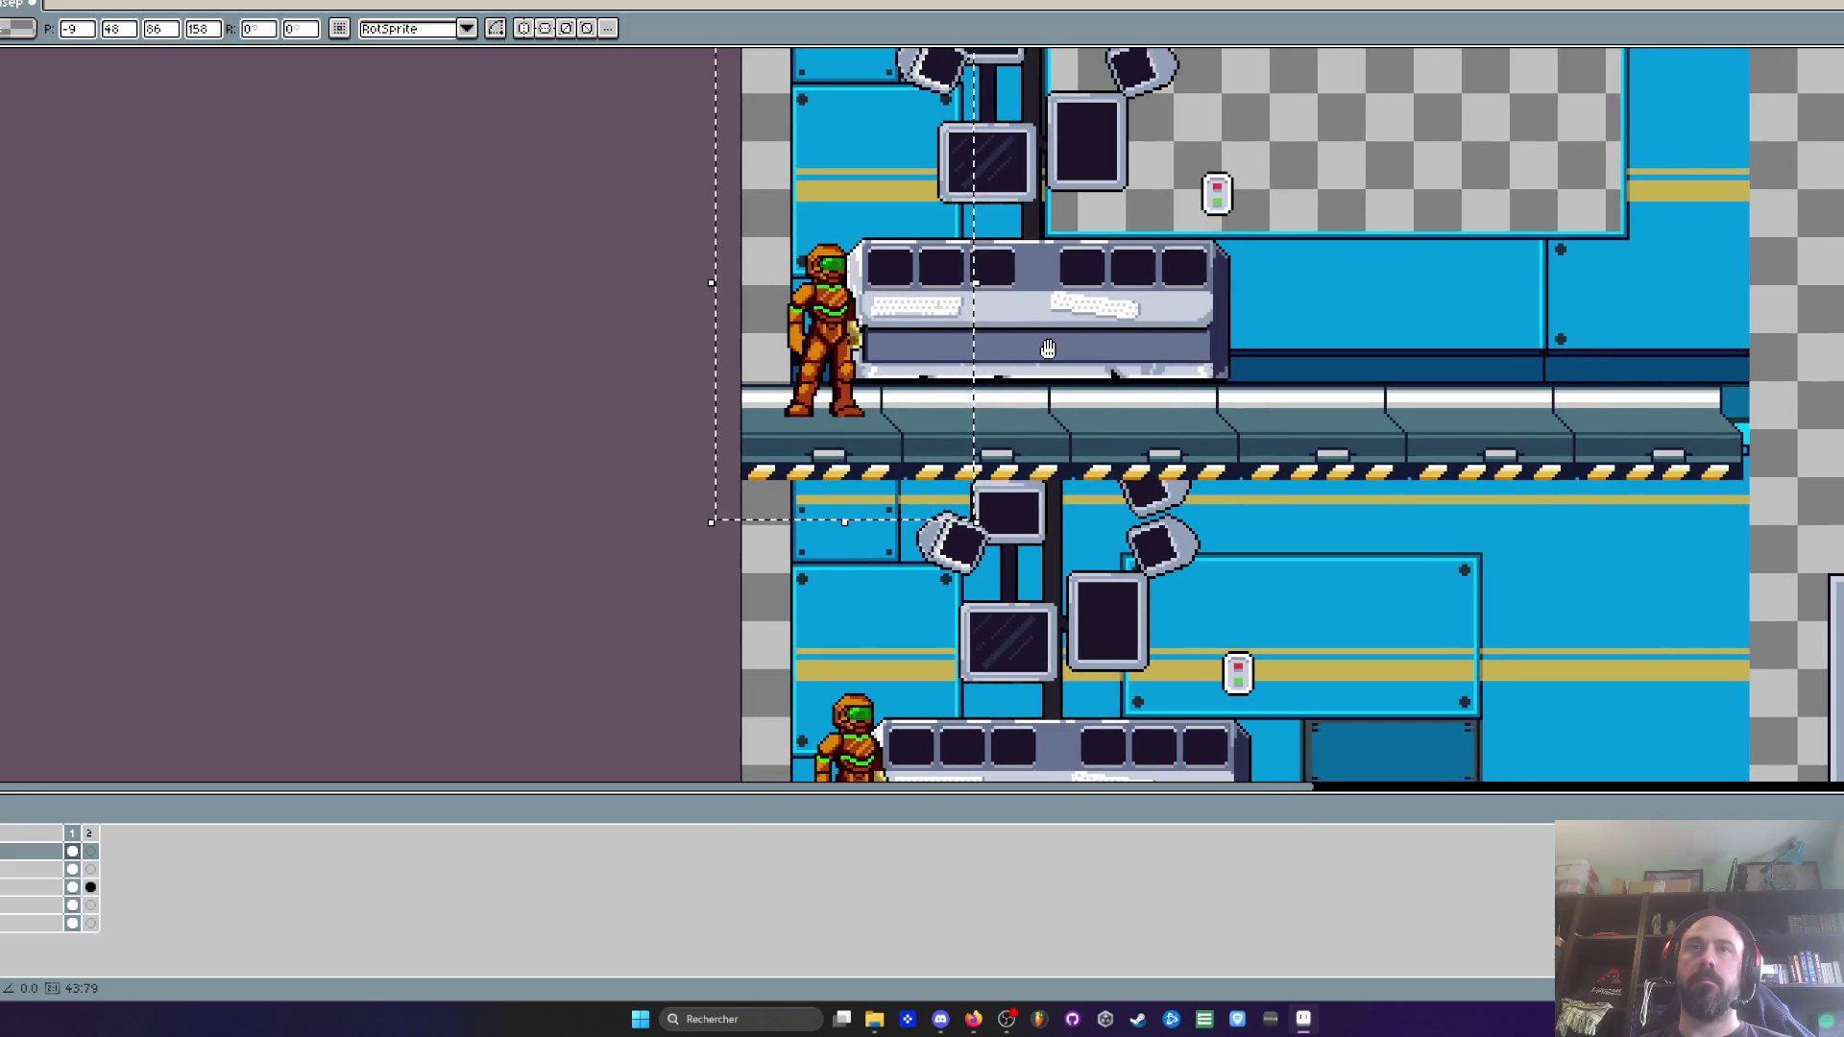
{"action": "scroll", "coordinate": [889, 400], "scroll_direction": "up", "scroll_amount": 1}
{"action": "scroll", "coordinate": [1259, 385], "scroll_direction": "down", "scroll_amount": 1}
Copy the platform end, paste it on layer 2, and move it onto the empty area
{"action": "scroll", "coordinate": [1259, 385], "scroll_direction": "up", "scroll_amount": 2}
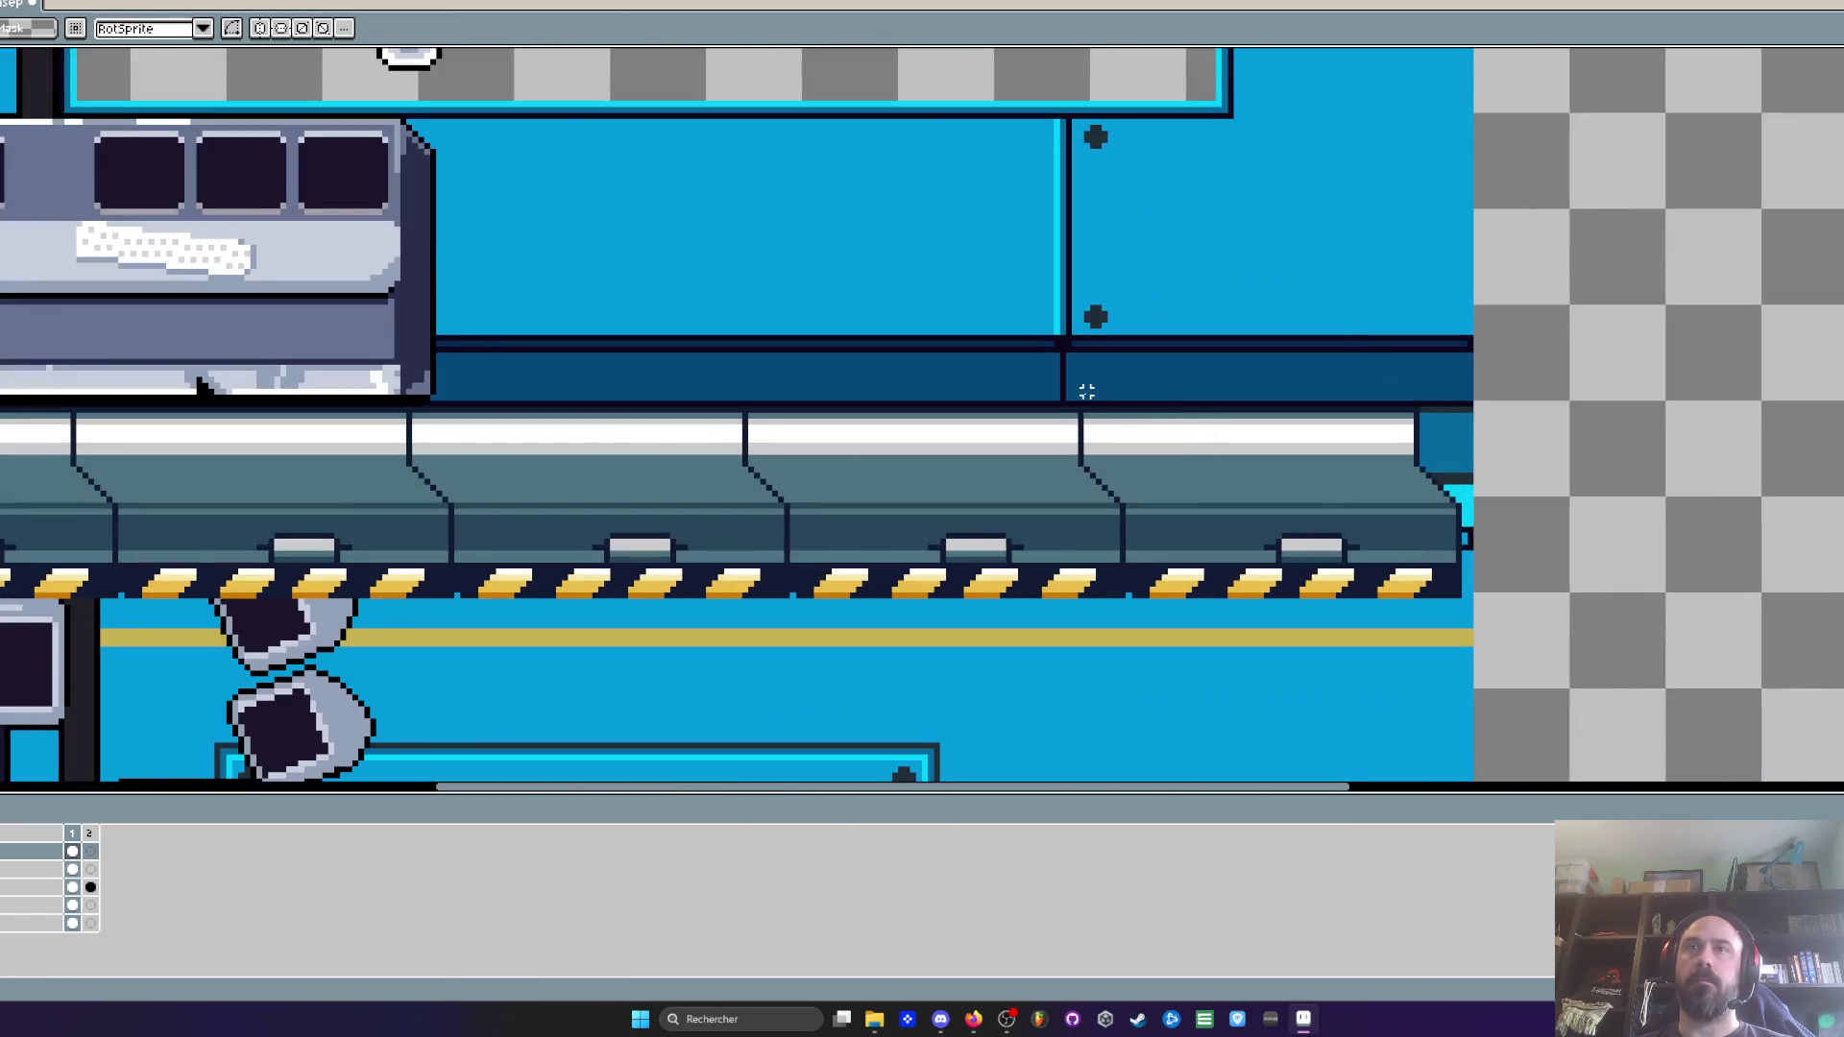
{"action": "mouse_move", "coordinate": [1068, 391]}
{"action": "left_mouse_down"}
{"action": "mouse_move", "coordinate": [1639, 609]}
{"action": "mouse_move", "coordinate": [1214, 597]}
{"action": "left_mouse_up"}
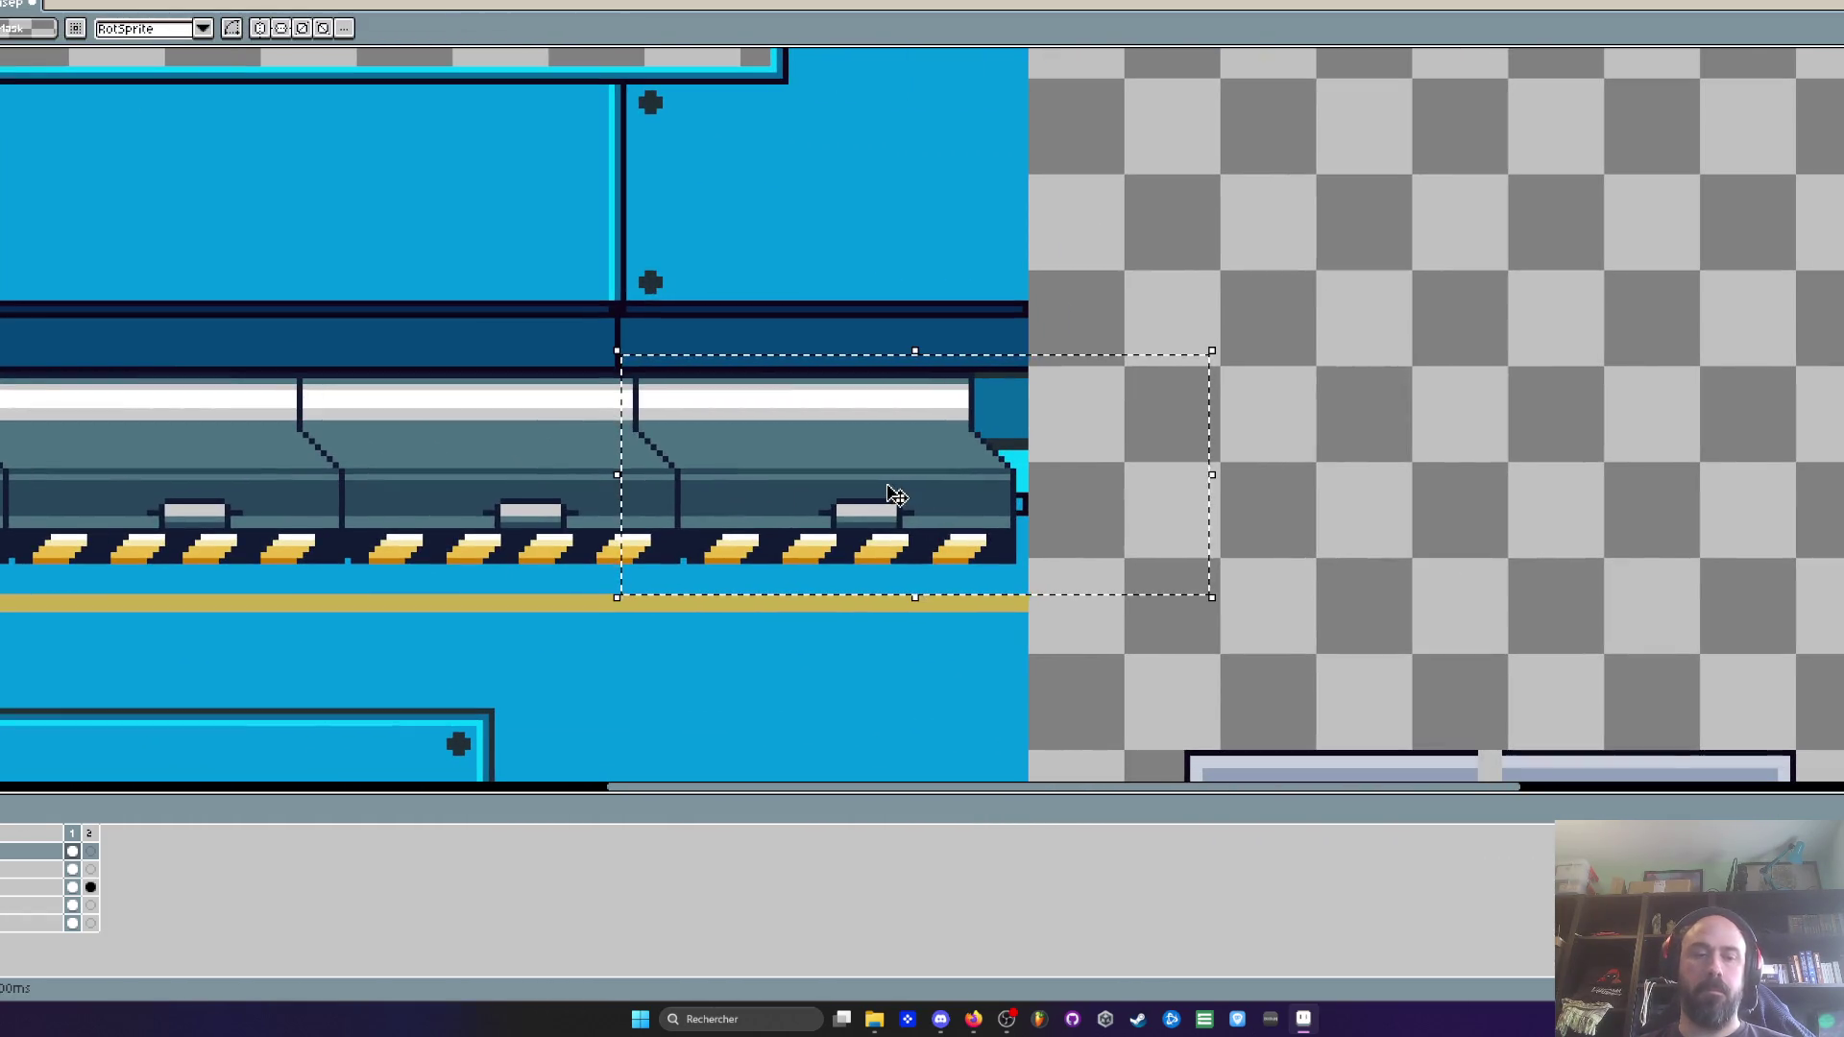
{"action": "key", "text": "ctrl+d"}
{"action": "left_click", "coordinate": [29, 869]}
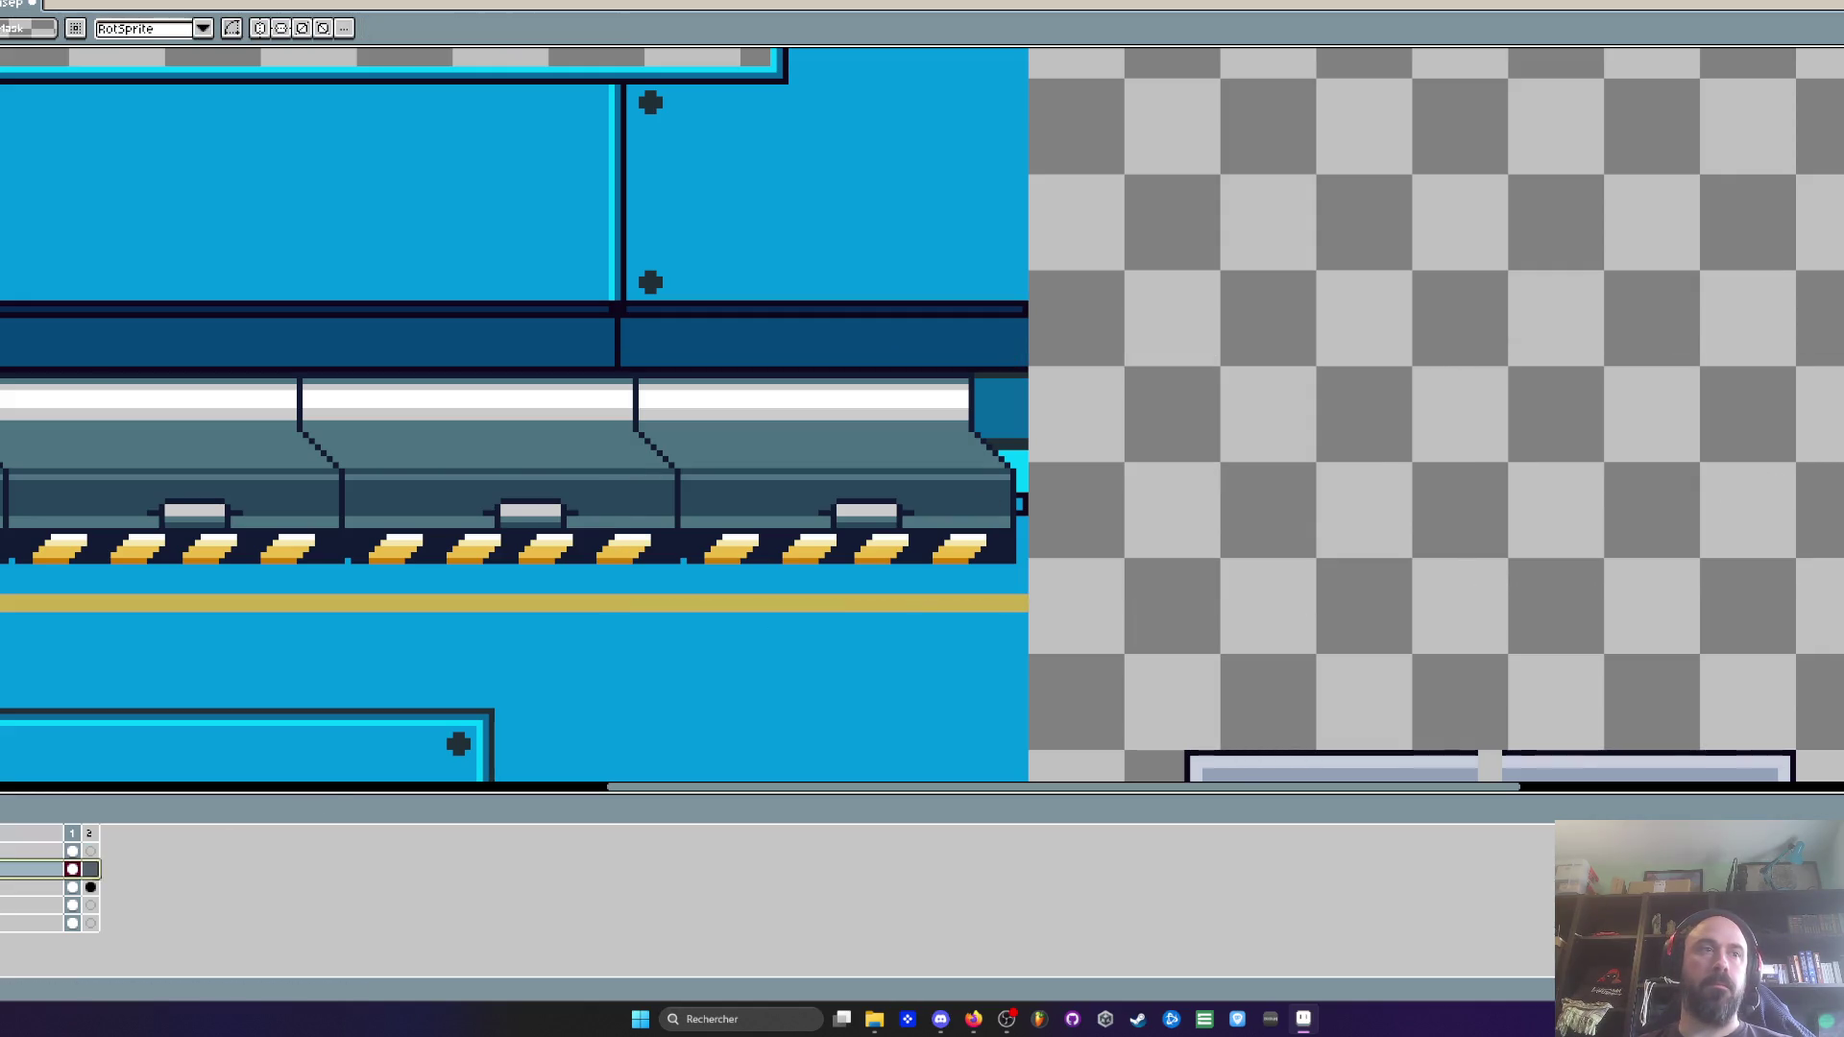
{"action": "key", "text": "ctrl+v"}
{"action": "mouse_move", "coordinate": [783, 506]}
{"action": "left_mouse_down"}
{"action": "mouse_move", "coordinate": [1558, 500]}
{"action": "mouse_move", "coordinate": [1533, 498]}
{"action": "left_mouse_up"}
{"action": "key", "text": "ctrl+d"}
Erase the top strip and teal top row of the pasted piece
{"action": "scroll", "coordinate": [1365, 428], "scroll_direction": "up", "scroll_amount": 1}
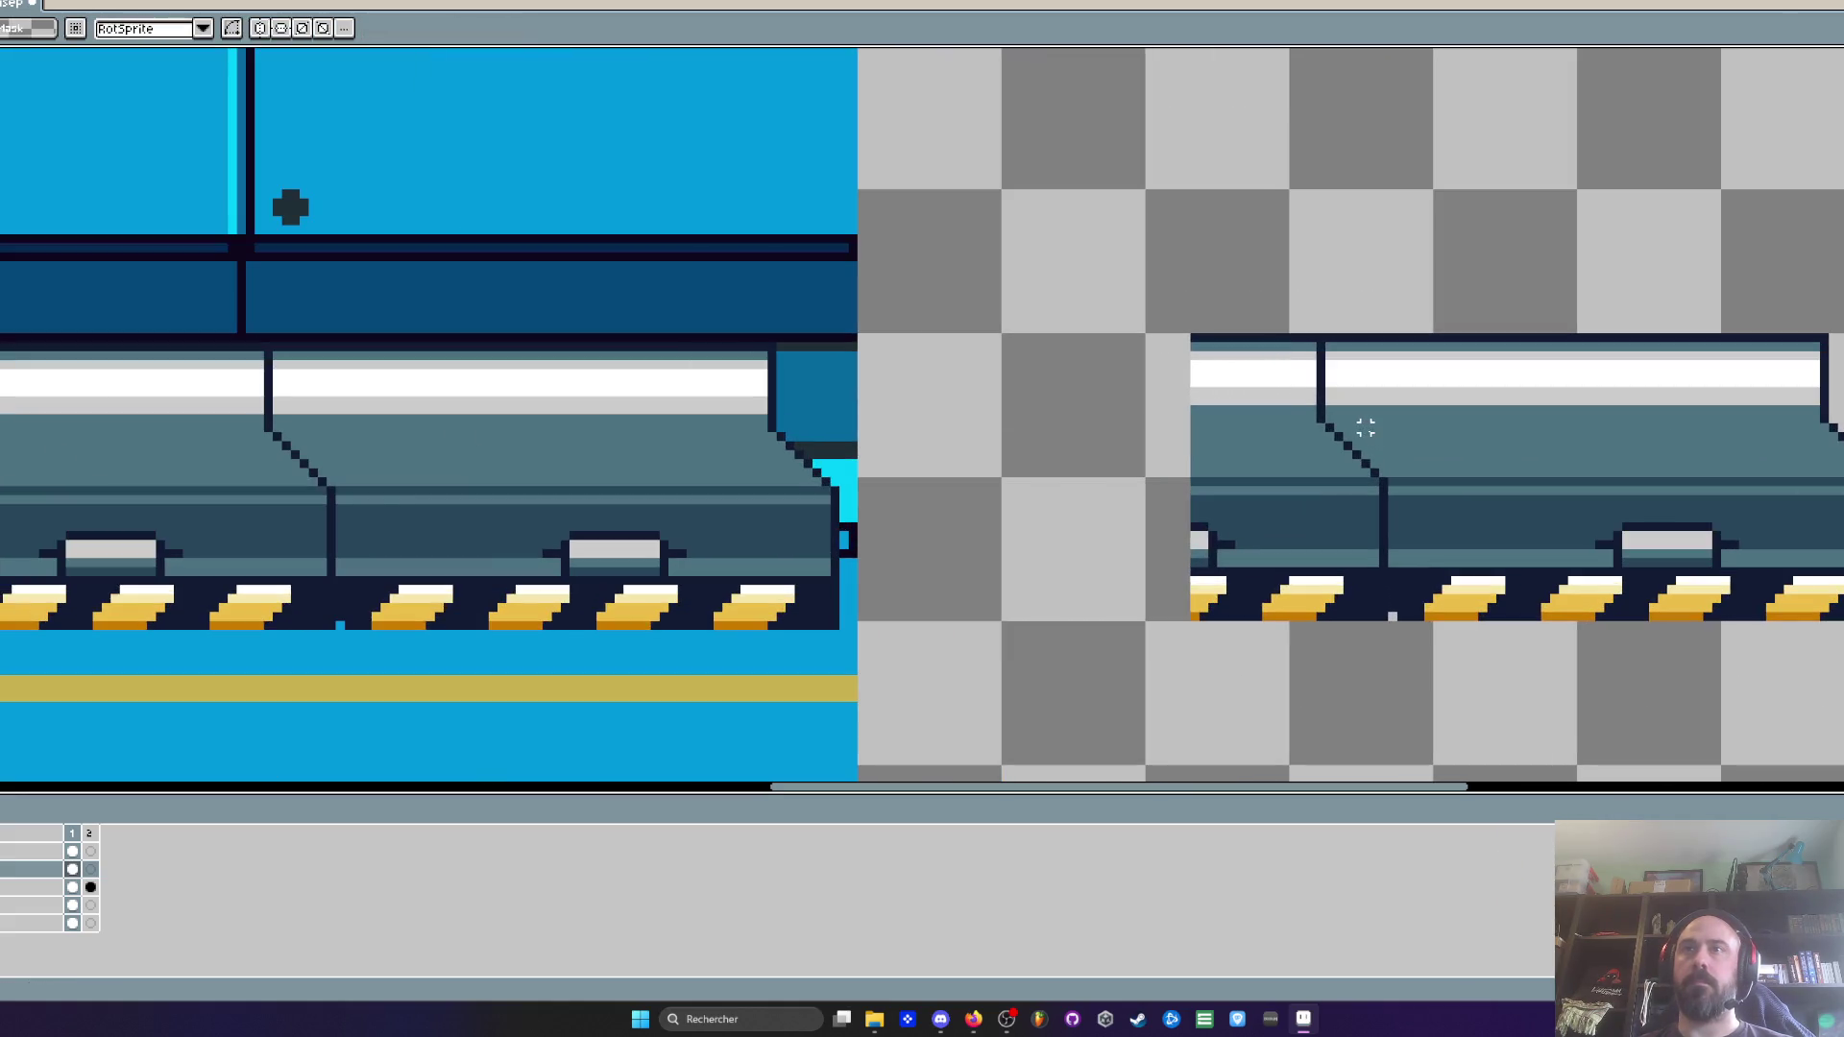
{"action": "scroll", "coordinate": [1347, 400], "scroll_direction": "up", "scroll_amount": 1}
{"action": "mouse_move", "coordinate": [980, 251]}
{"action": "left_mouse_down"}
{"action": "mouse_move", "coordinate": [1834, 392]}
{"action": "mouse_move", "coordinate": [1439, 409]}
{"action": "left_mouse_up"}
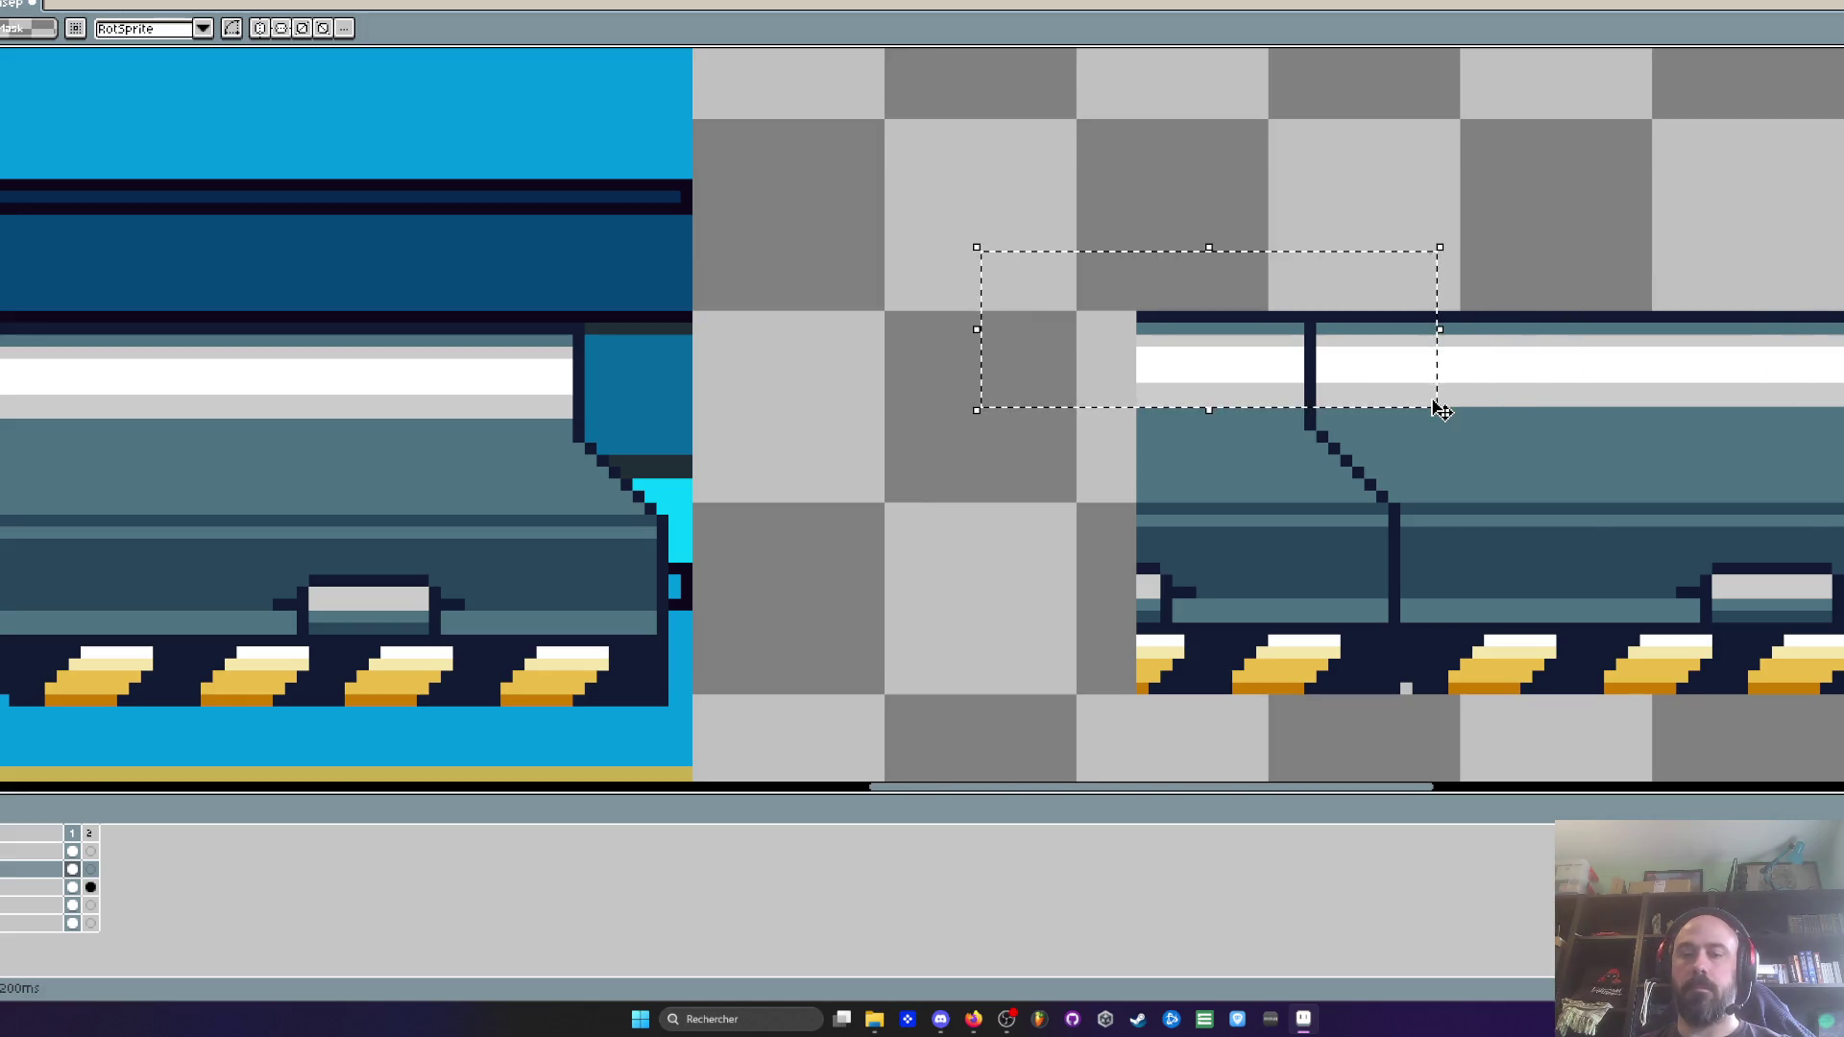
{"action": "key", "text": "Delete"}
{"action": "scroll", "coordinate": [1333, 427], "scroll_direction": "up", "scroll_amount": 1}
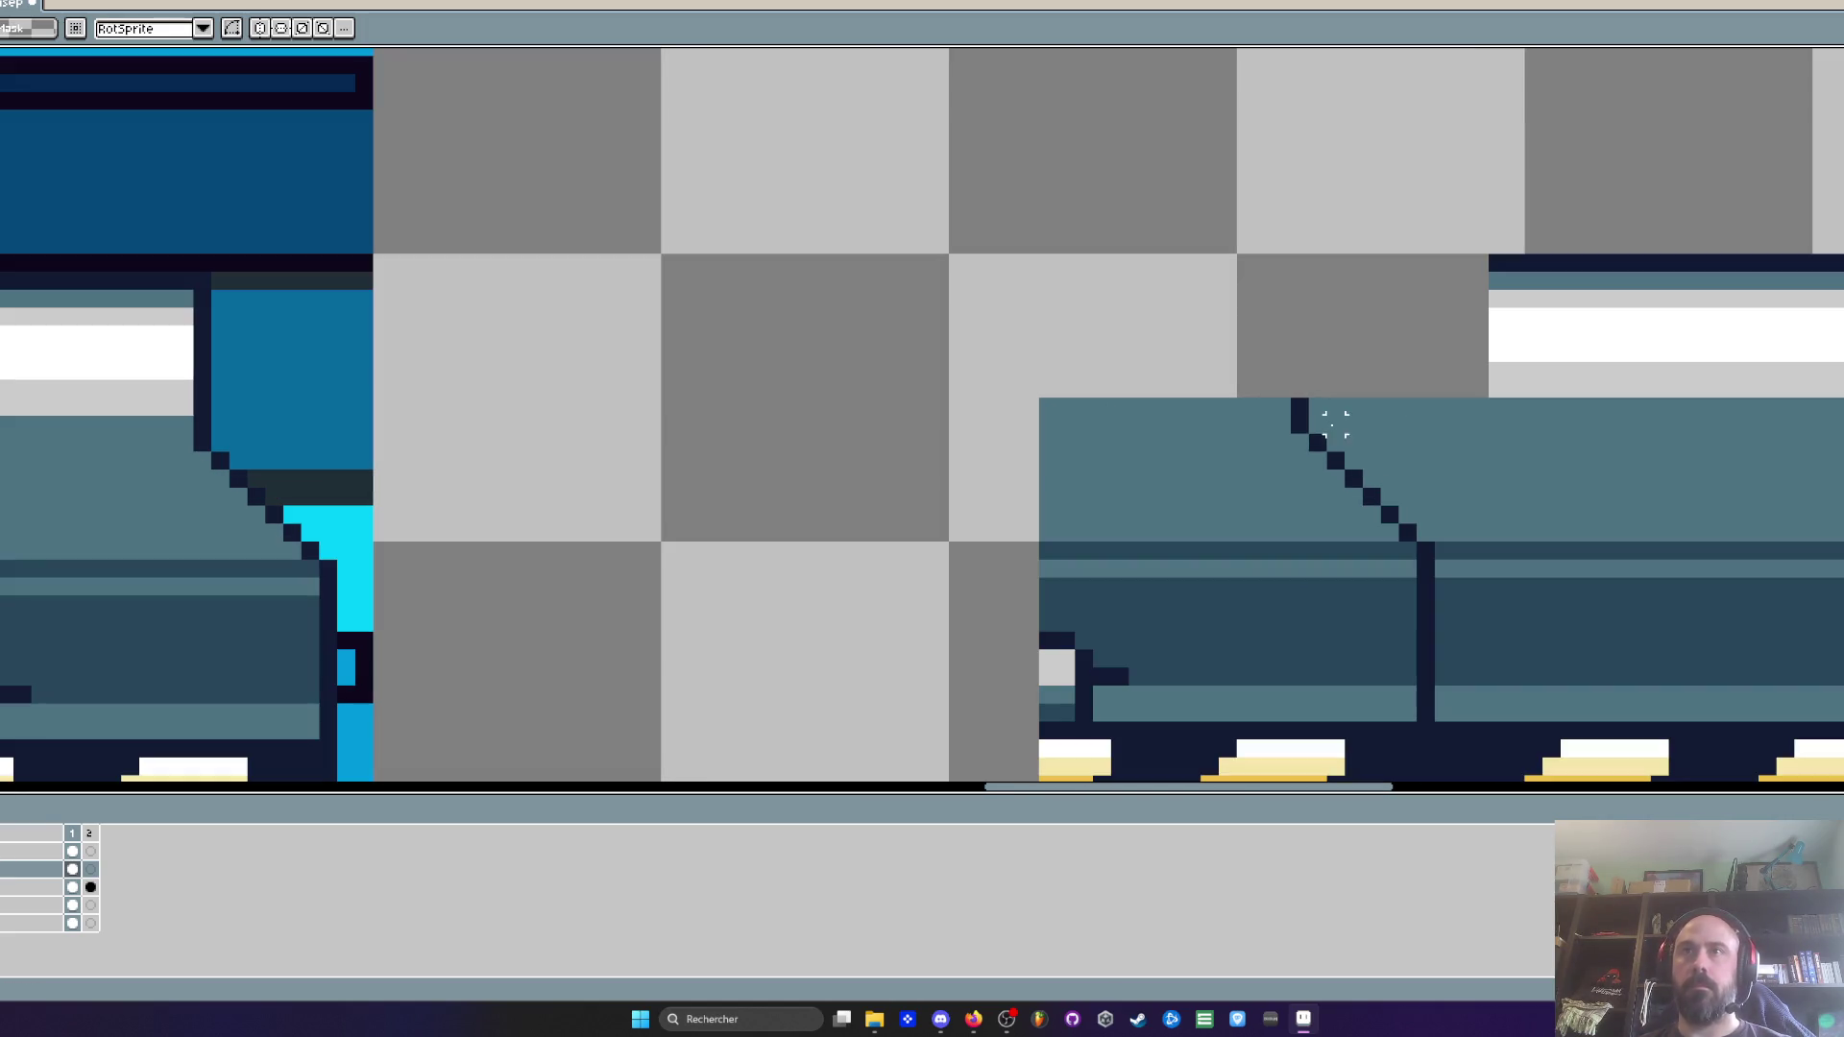
{"action": "mouse_move", "coordinate": [930, 329]}
{"action": "left_mouse_down"}
{"action": "mouse_move", "coordinate": [1314, 361]}
{"action": "mouse_move", "coordinate": [1379, 415]}
{"action": "left_mouse_up"}
{"action": "key", "text": "Delete"}
Redraw the dark diagonal edge extending up and left with eyedropper and pencil
{"action": "key", "text": "i"}
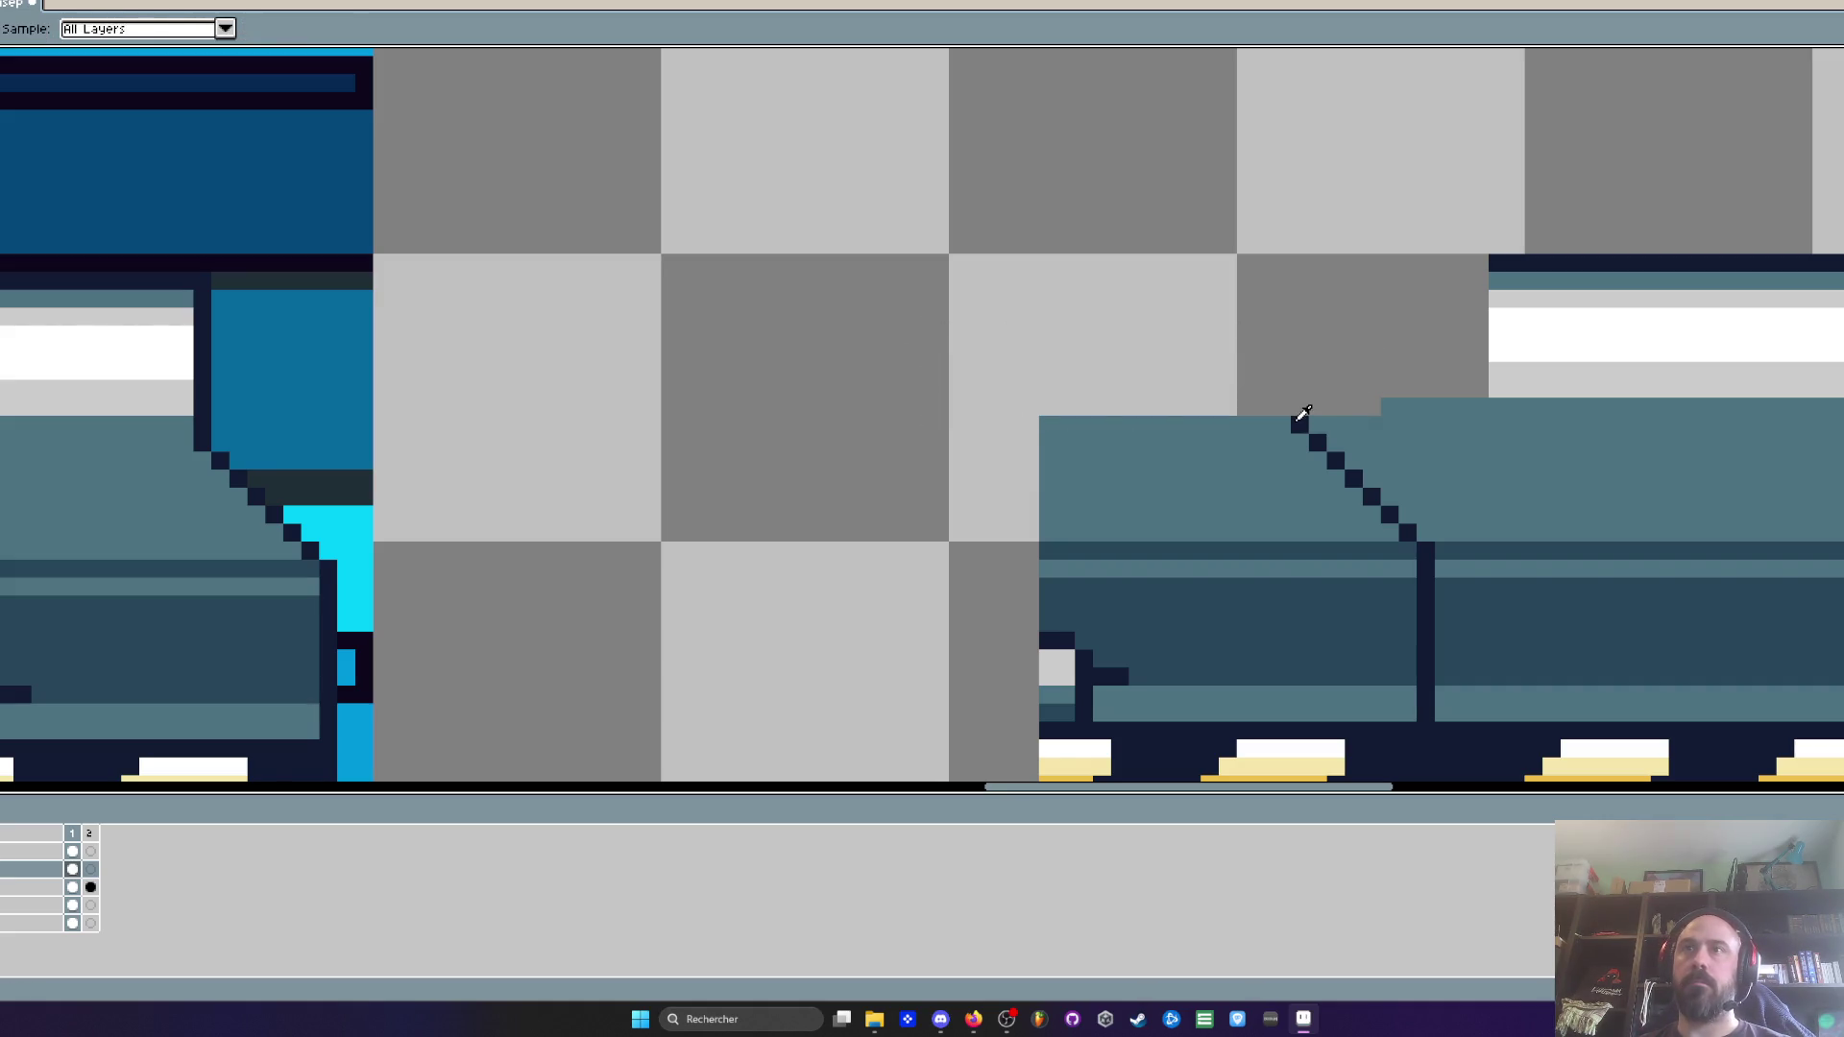
{"action": "scroll", "coordinate": [1833, 297], "scroll_direction": "down", "scroll_amount": 2}
{"action": "scroll", "coordinate": [1603, 389], "scroll_direction": "up", "scroll_amount": 2}
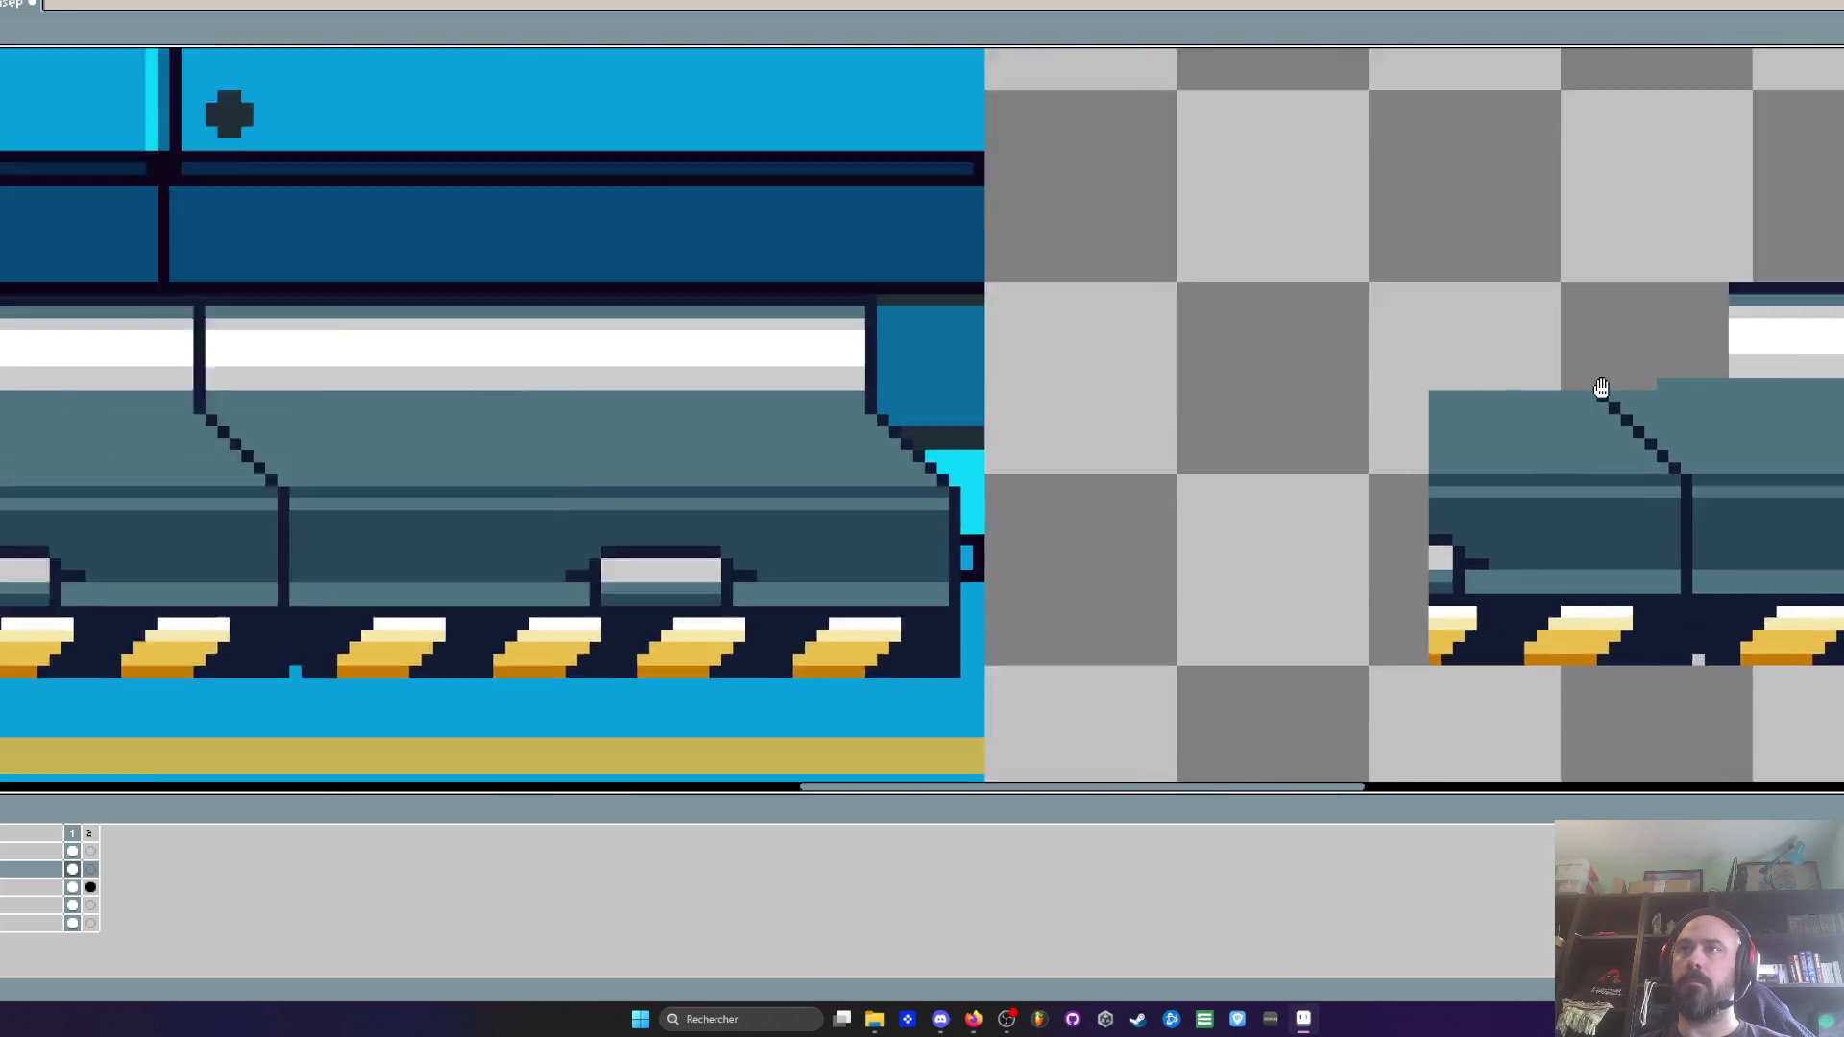
{"action": "key", "text": "b"}
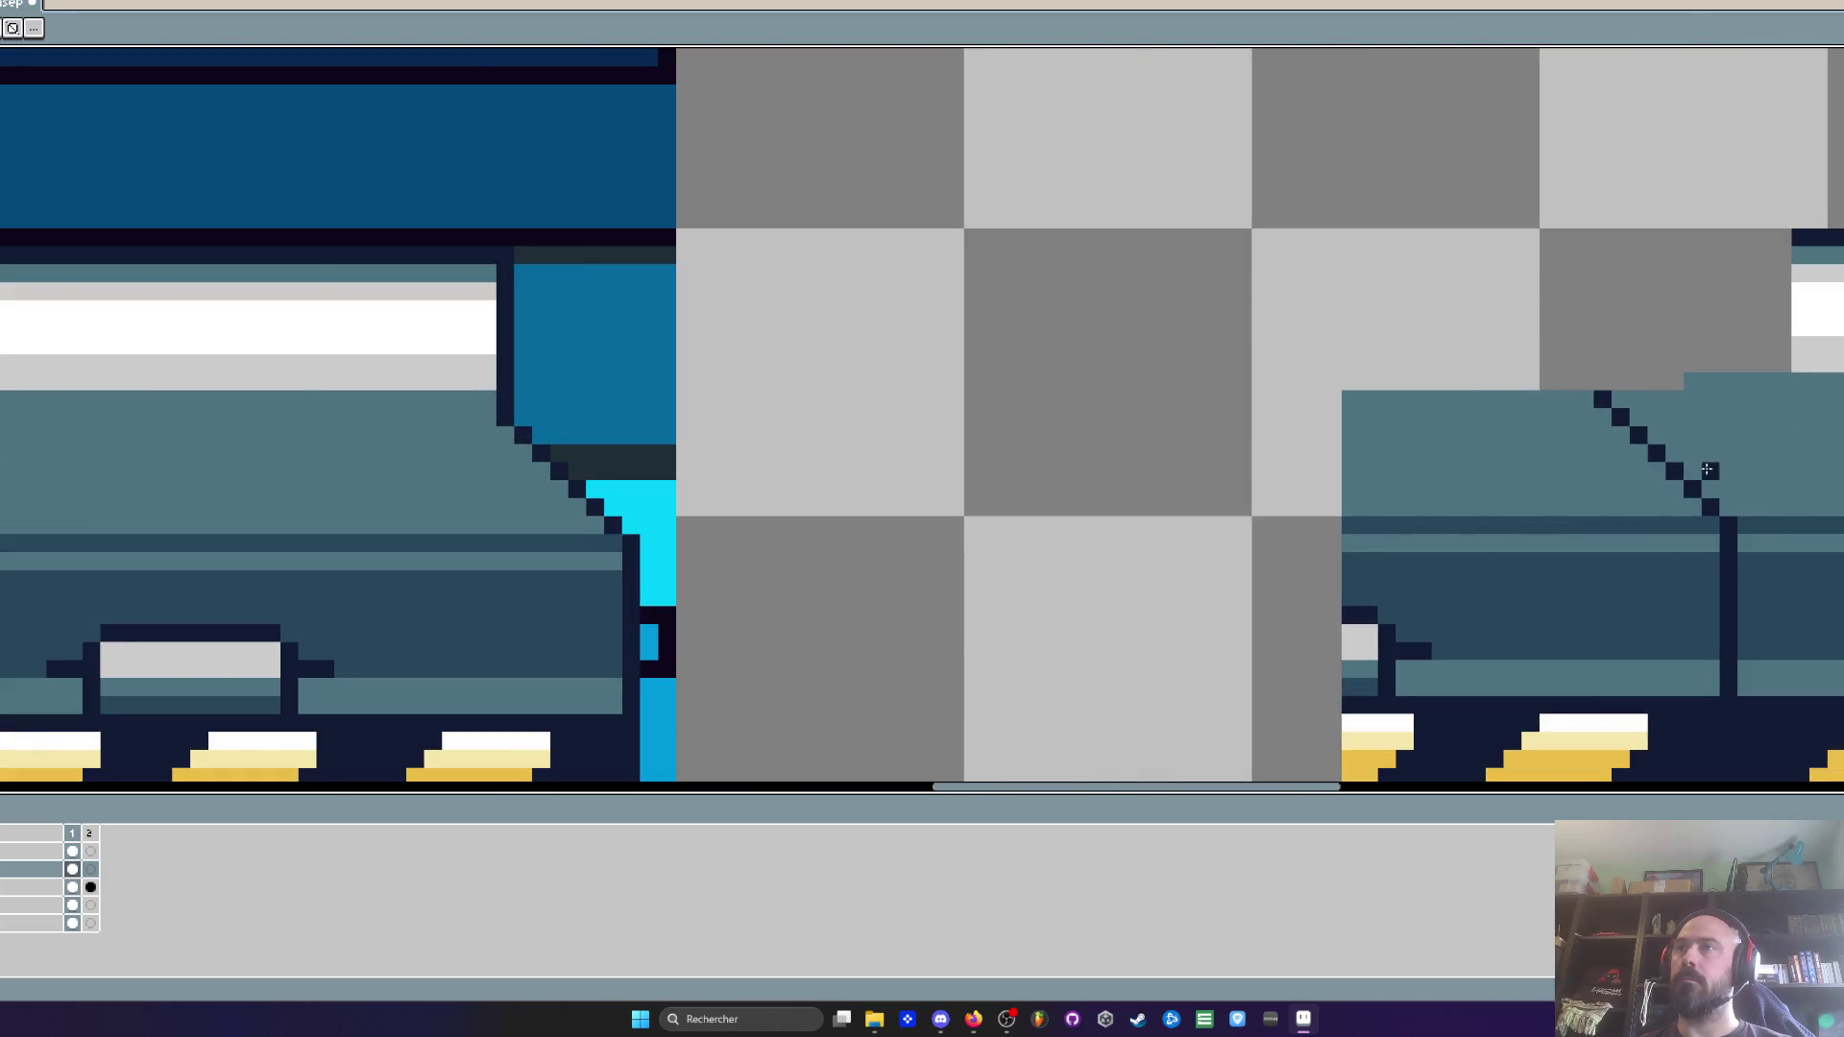
{"action": "mouse_move", "coordinate": [1710, 506]}
{"action": "left_mouse_down"}
{"action": "mouse_move", "coordinate": [1494, 273]}
{"action": "mouse_move", "coordinate": [1436, 245]}
{"action": "left_mouse_up"}
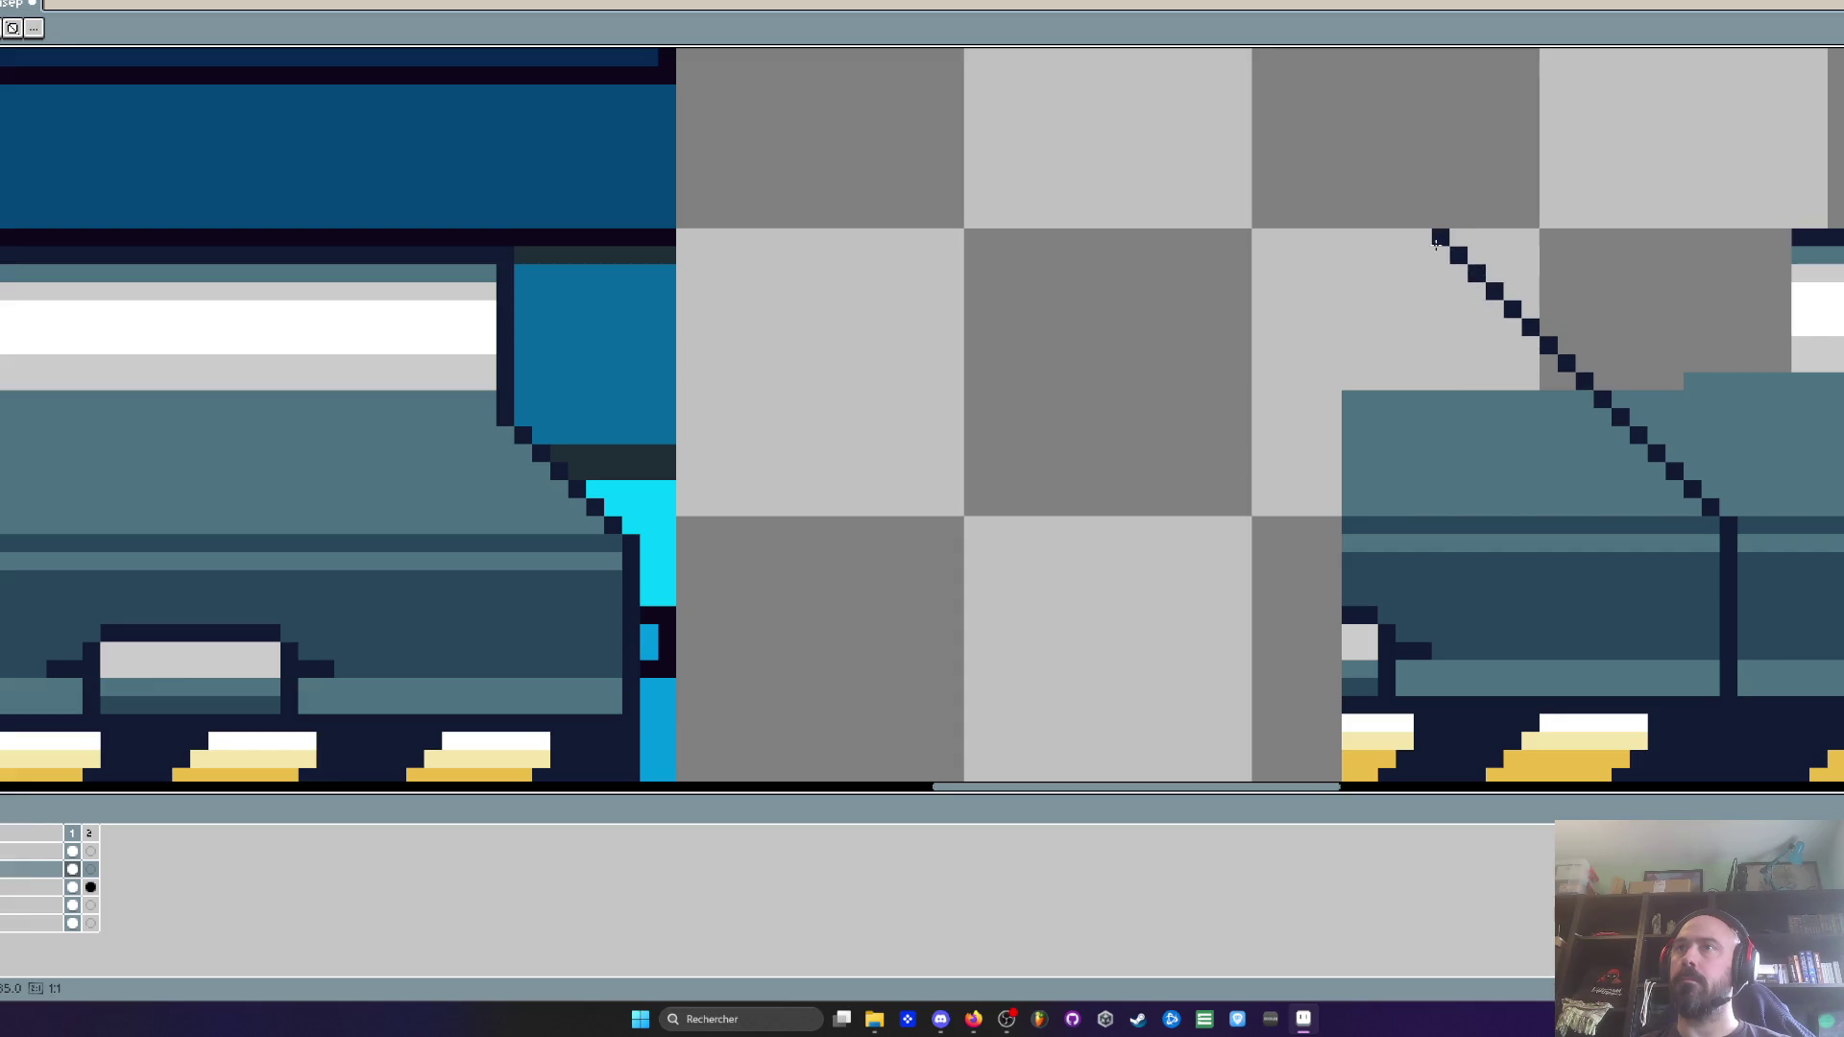
{"action": "left_click_drag", "start_coordinate": [1671, 278], "coordinate": [1507, 291]}
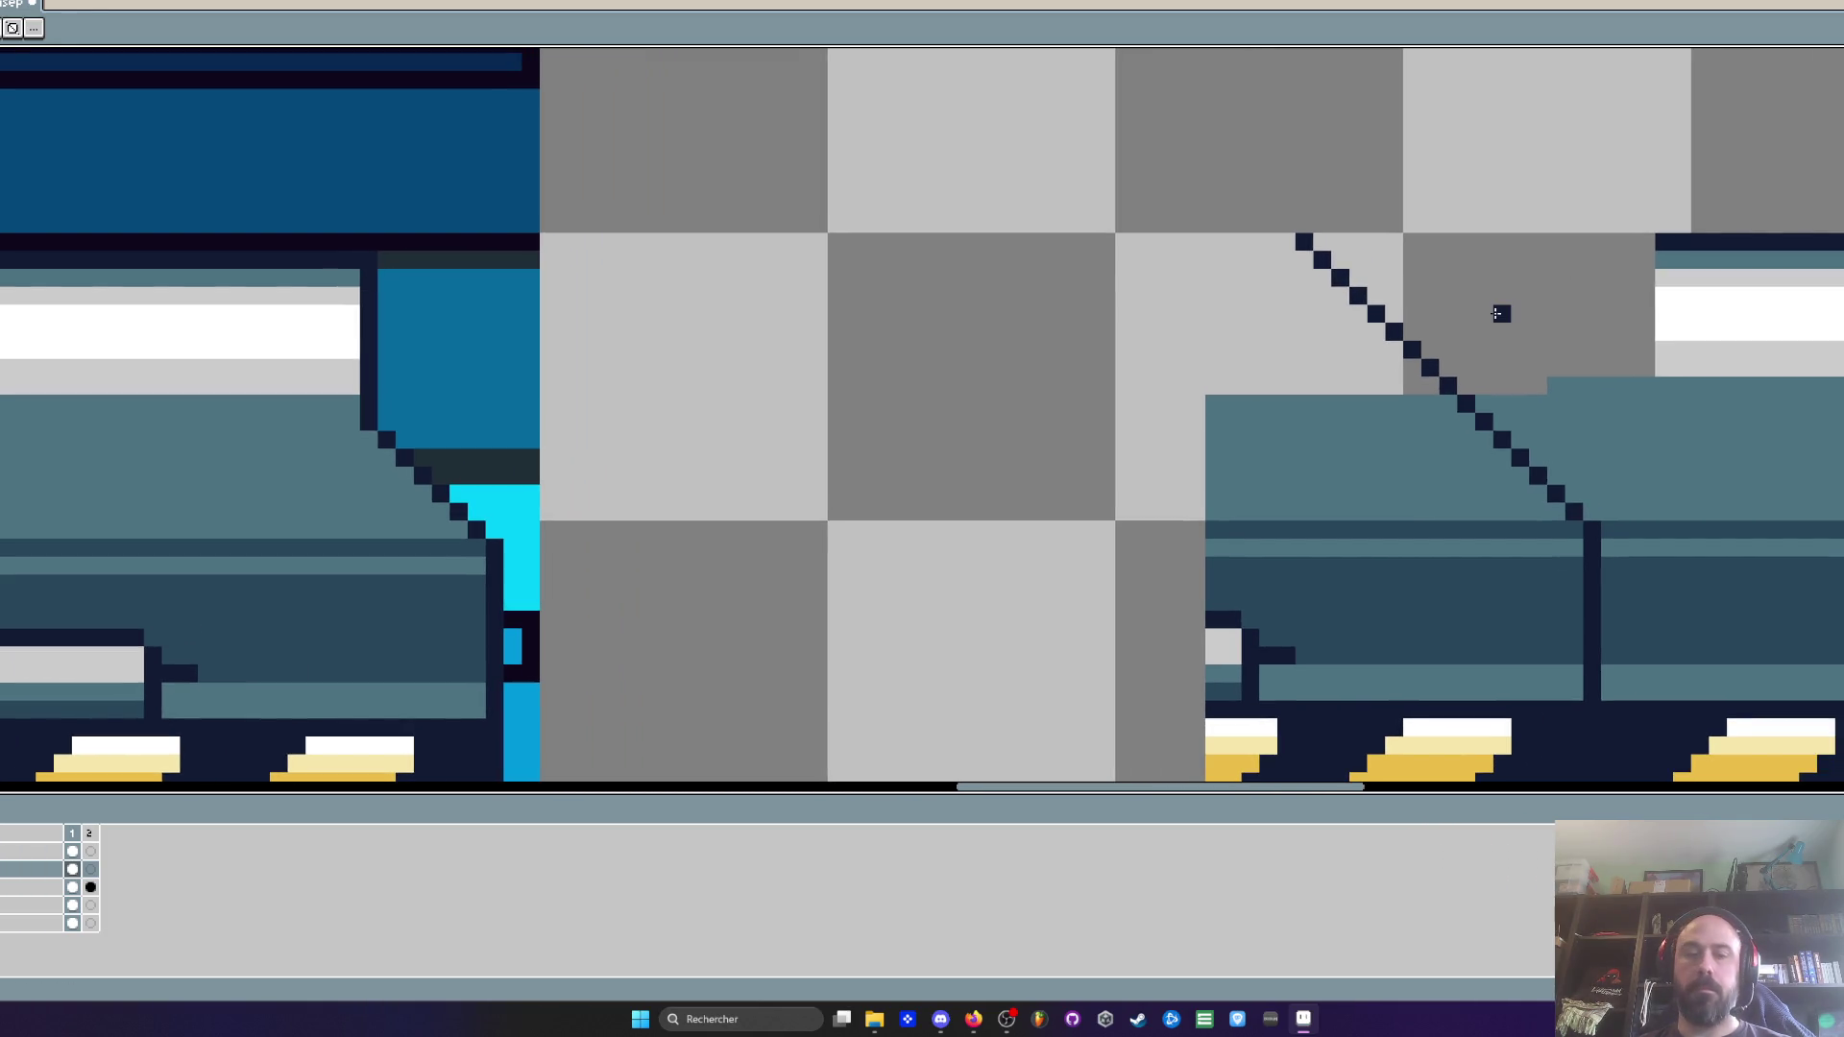
{"action": "key", "text": "i"}
{"action": "scroll", "coordinate": [1573, 395], "scroll_direction": "down", "scroll_amount": 2}
{"action": "scroll", "coordinate": [1522, 328], "scroll_direction": "up", "scroll_amount": 1}
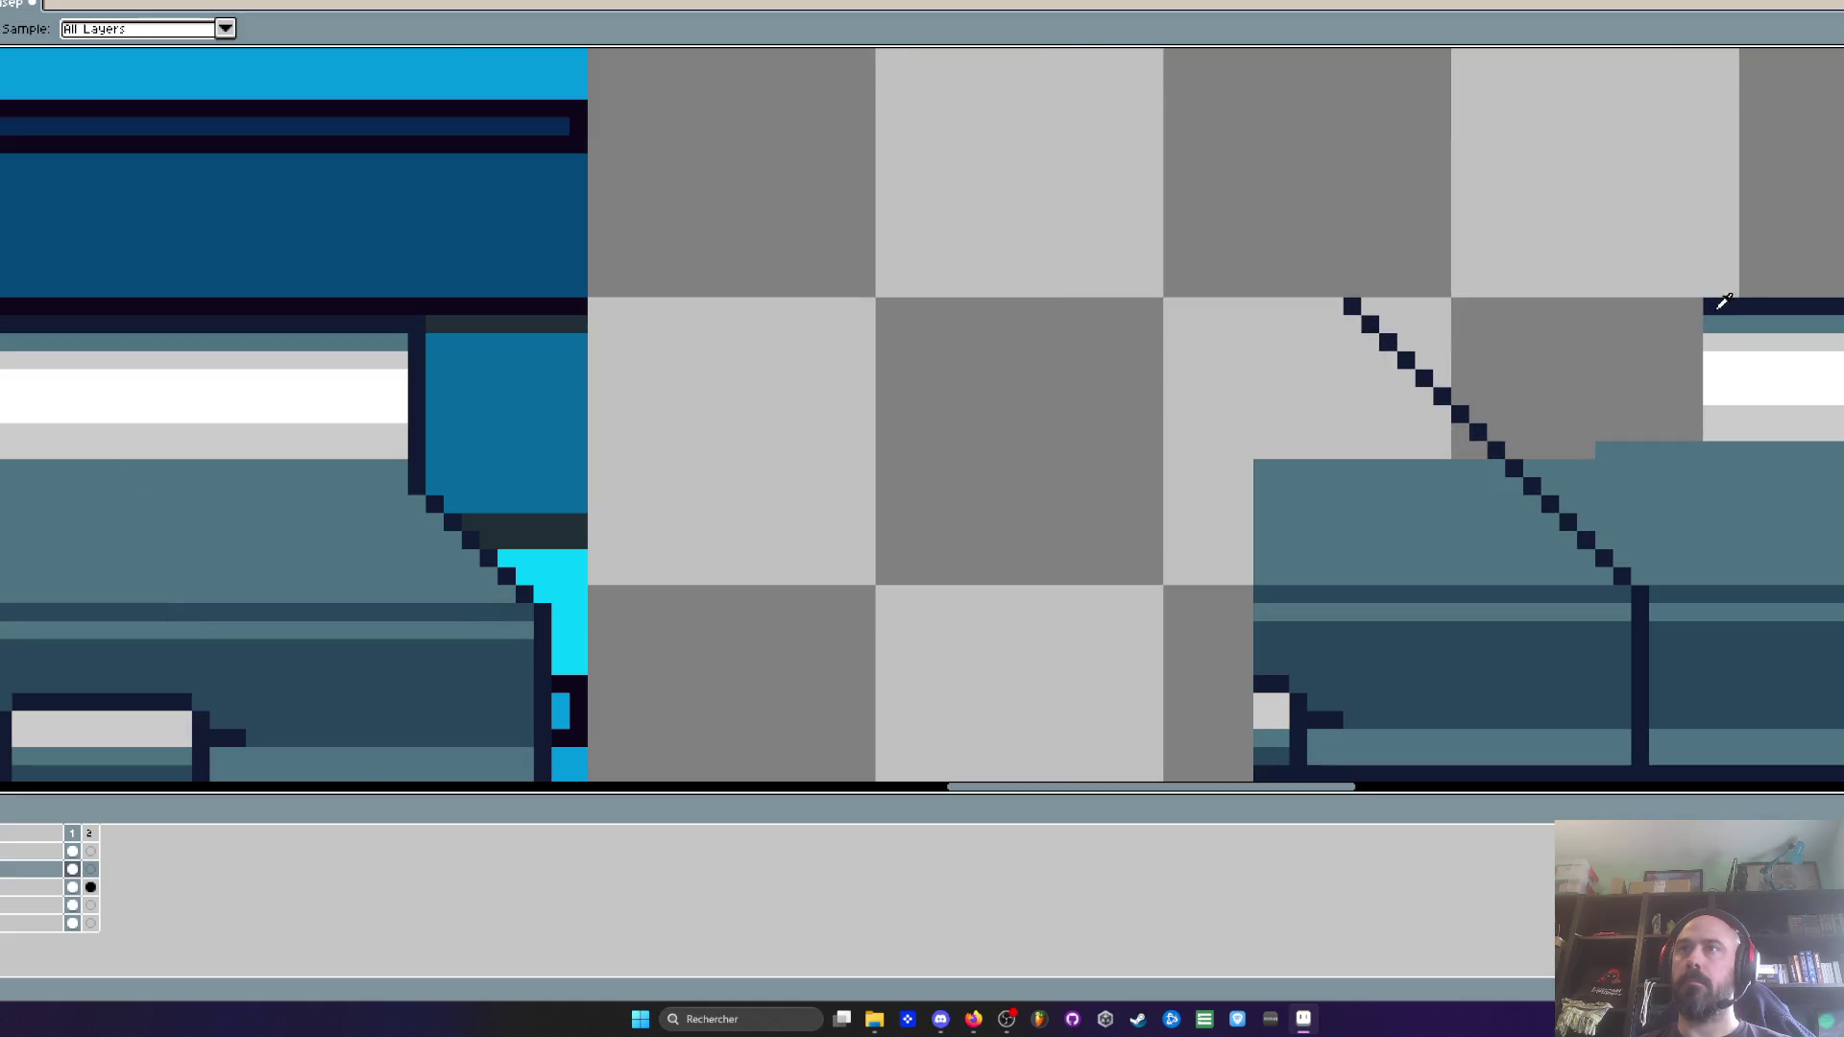
{"action": "key", "text": "b"}
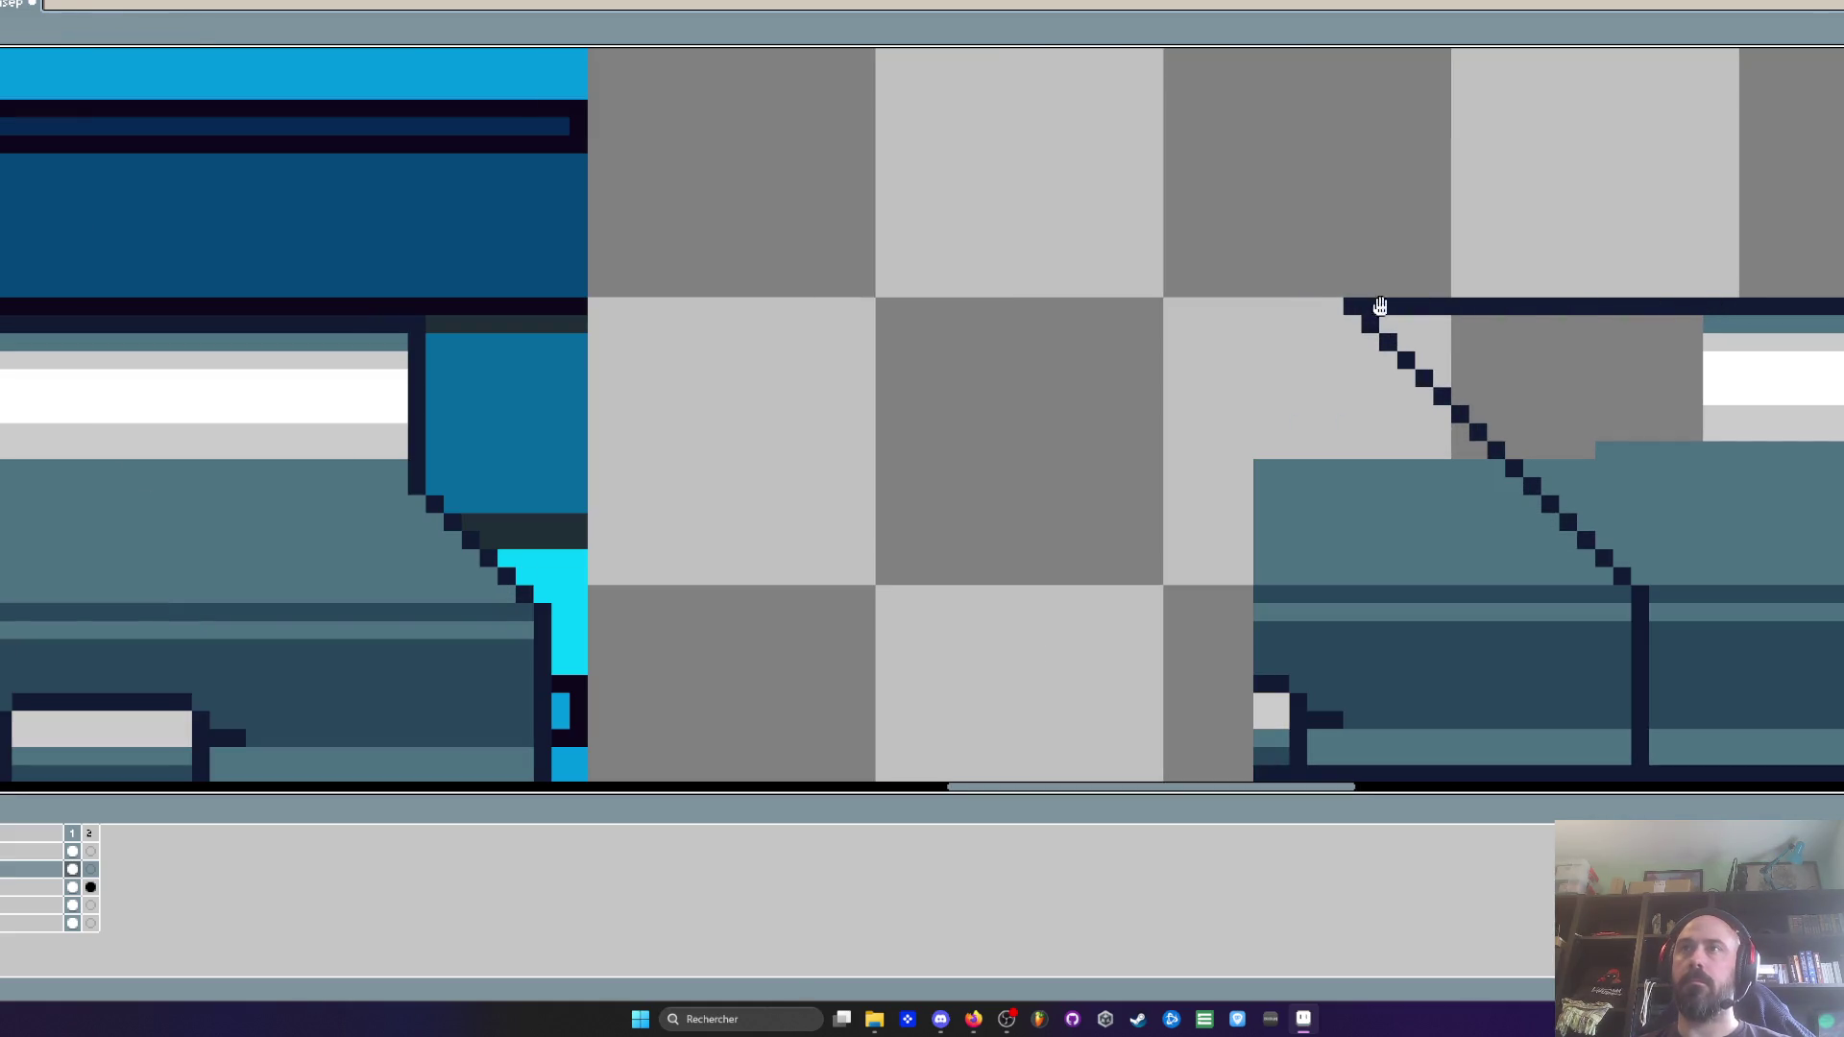
Widen the white highlight band and repaint the rows beneath it light grey
{"action": "left_click_drag", "start_coordinate": [1693, 351], "coordinate": [1431, 338]}
{"action": "key", "text": "i"}
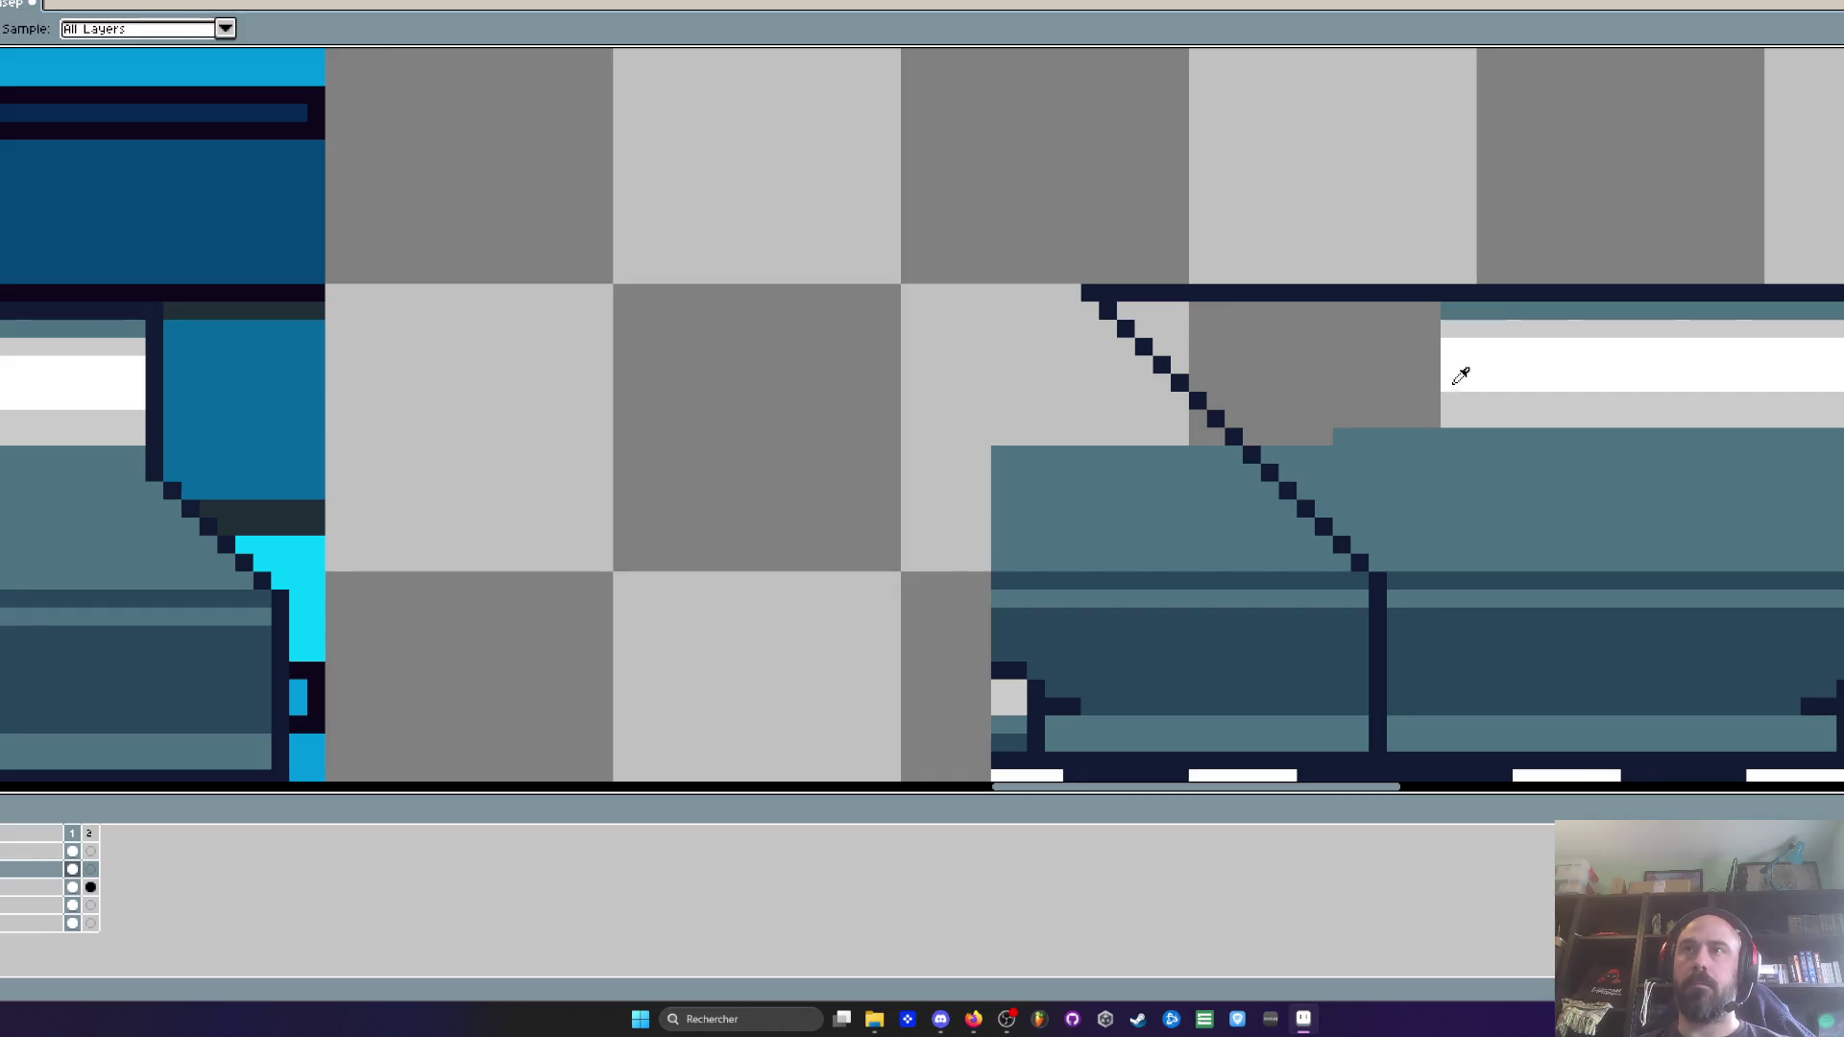
{"action": "key", "text": "b"}
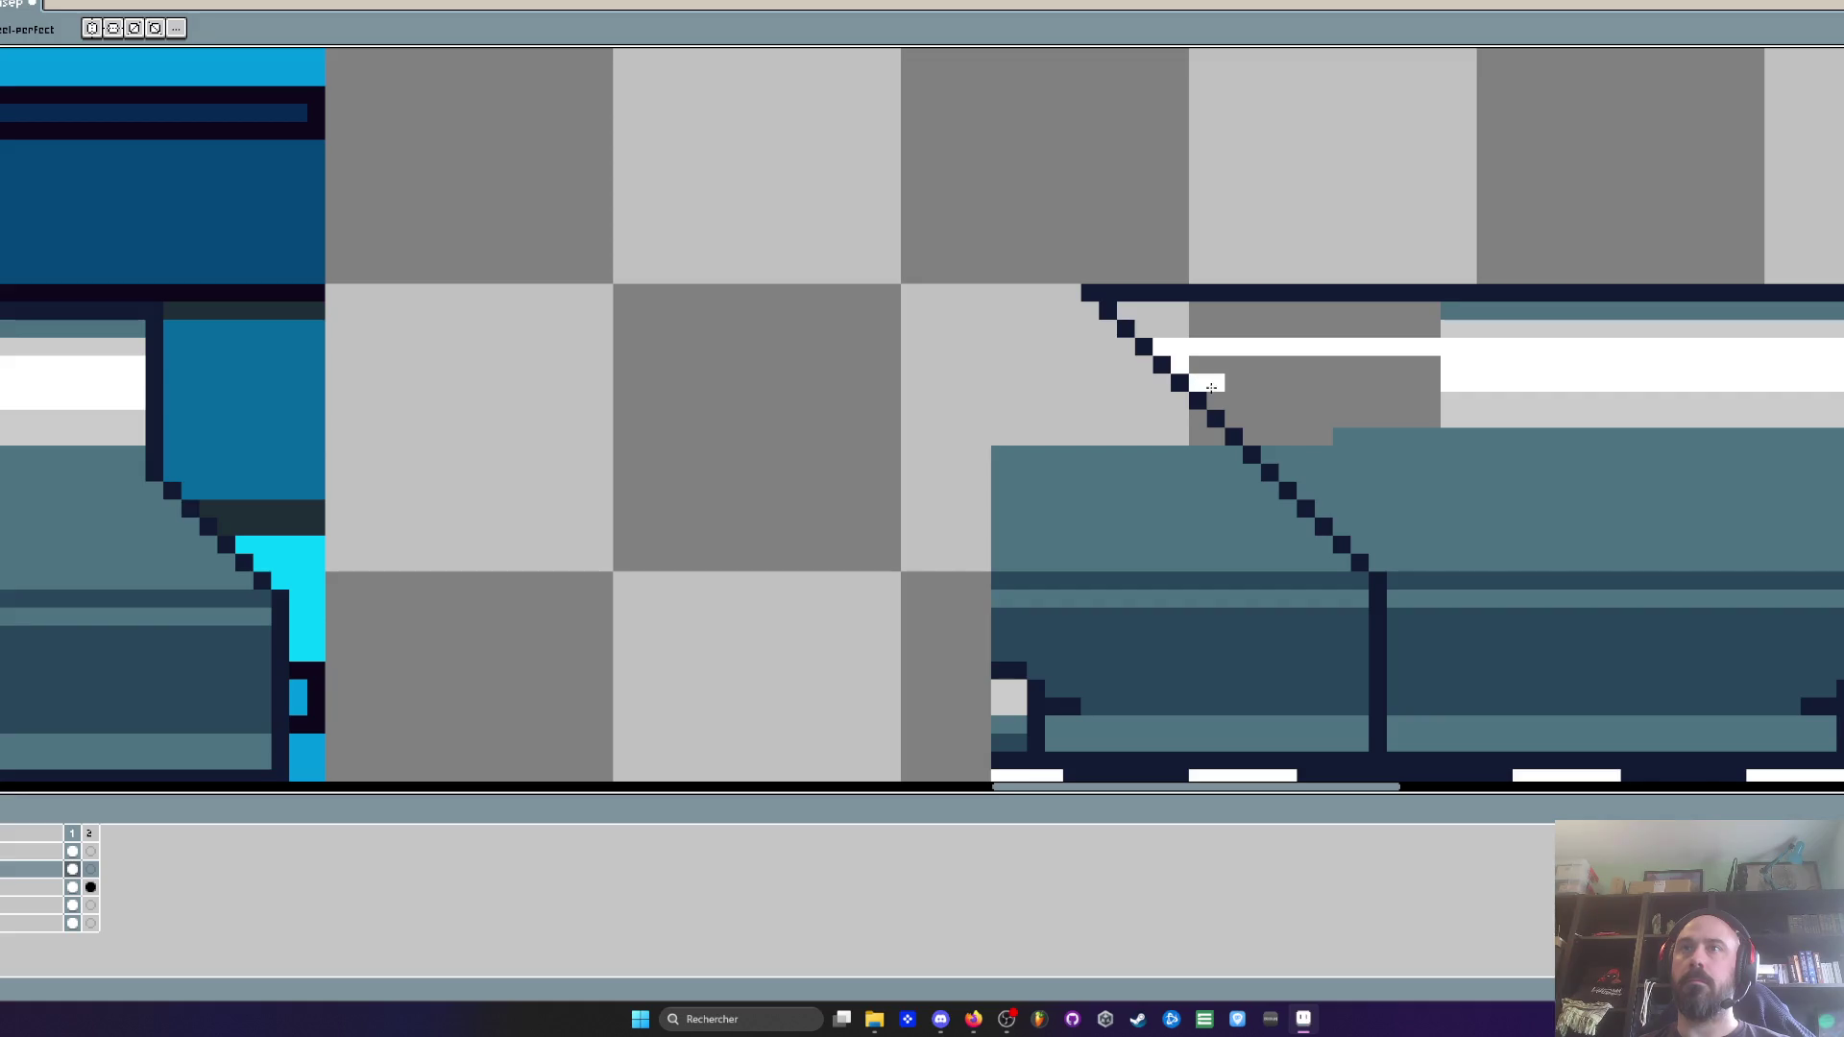
{"action": "mouse_move", "coordinate": [1201, 383]}
{"action": "left_mouse_down"}
{"action": "mouse_move", "coordinate": [1431, 365]}
{"action": "mouse_move", "coordinate": [1184, 366]}
{"action": "left_mouse_up"}
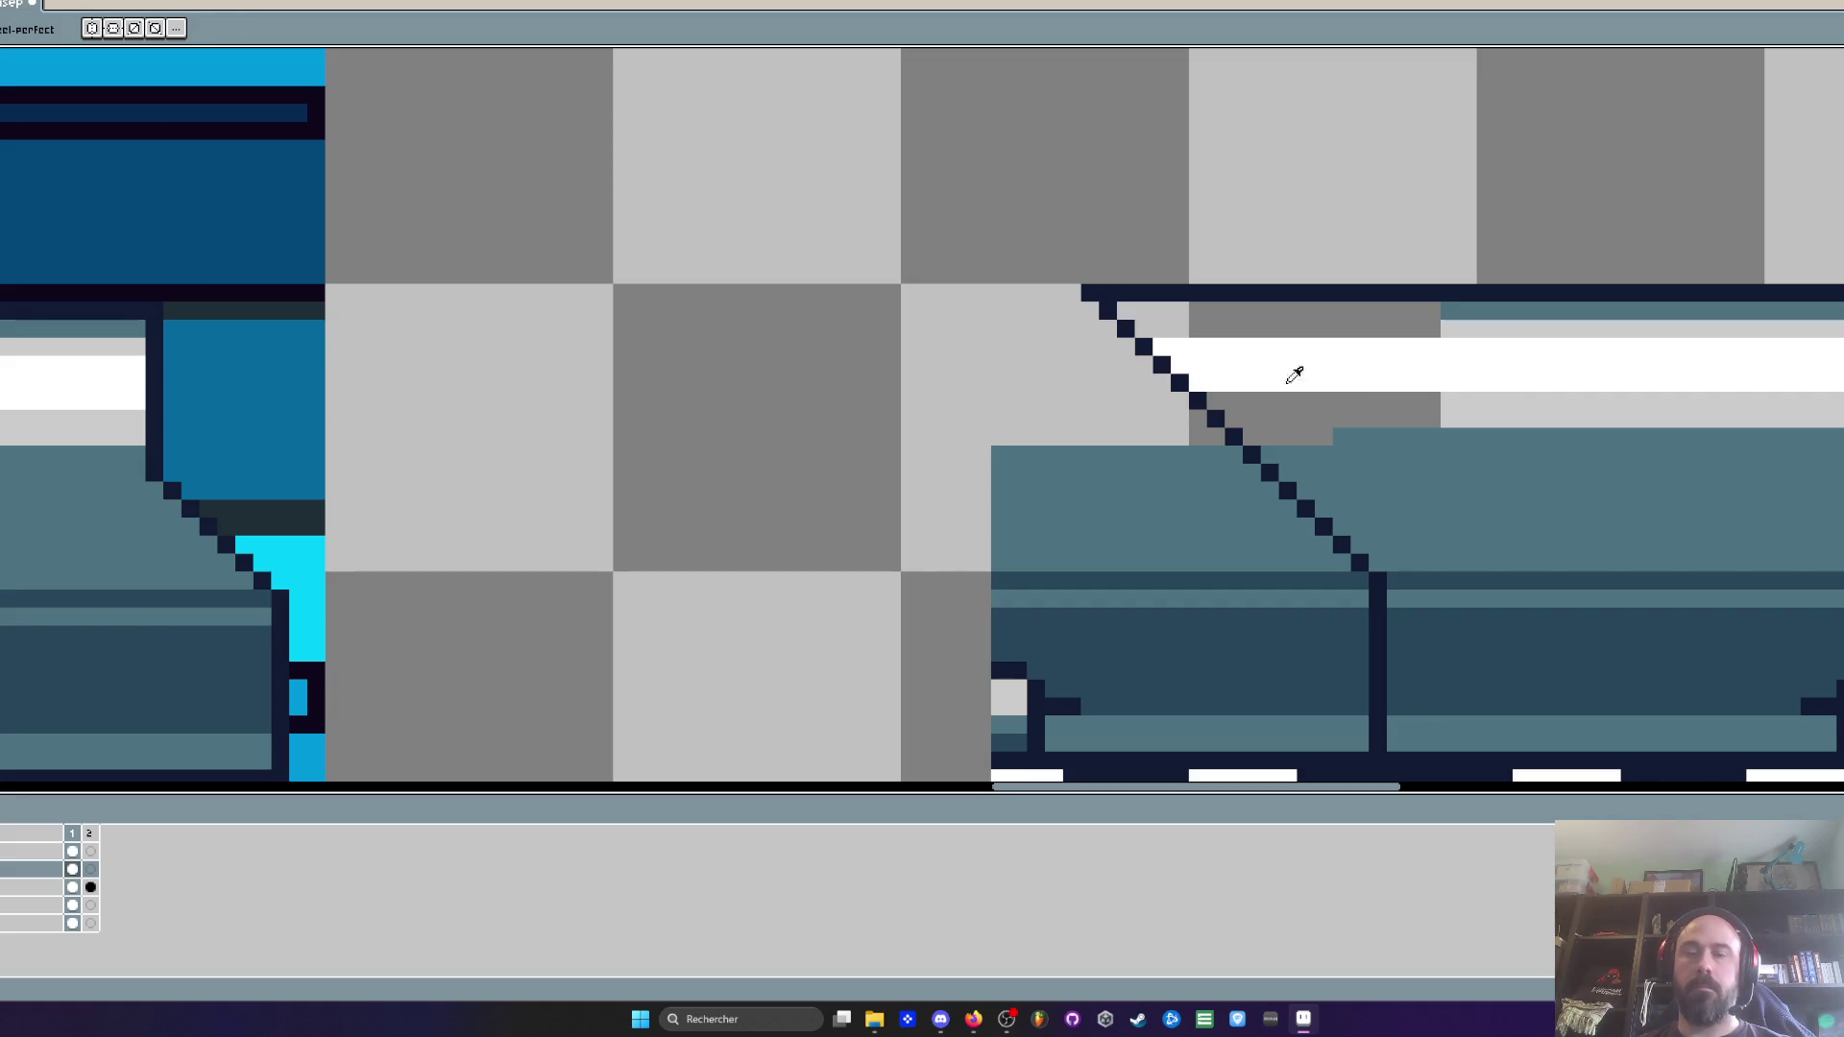
{"action": "key", "text": "i"}
{"action": "key", "text": "b"}
{"action": "mouse_move", "coordinate": [1438, 401]}
{"action": "left_mouse_down"}
{"action": "mouse_move", "coordinate": [1238, 403]}
{"action": "mouse_move", "coordinate": [1500, 422]}
{"action": "left_mouse_up"}
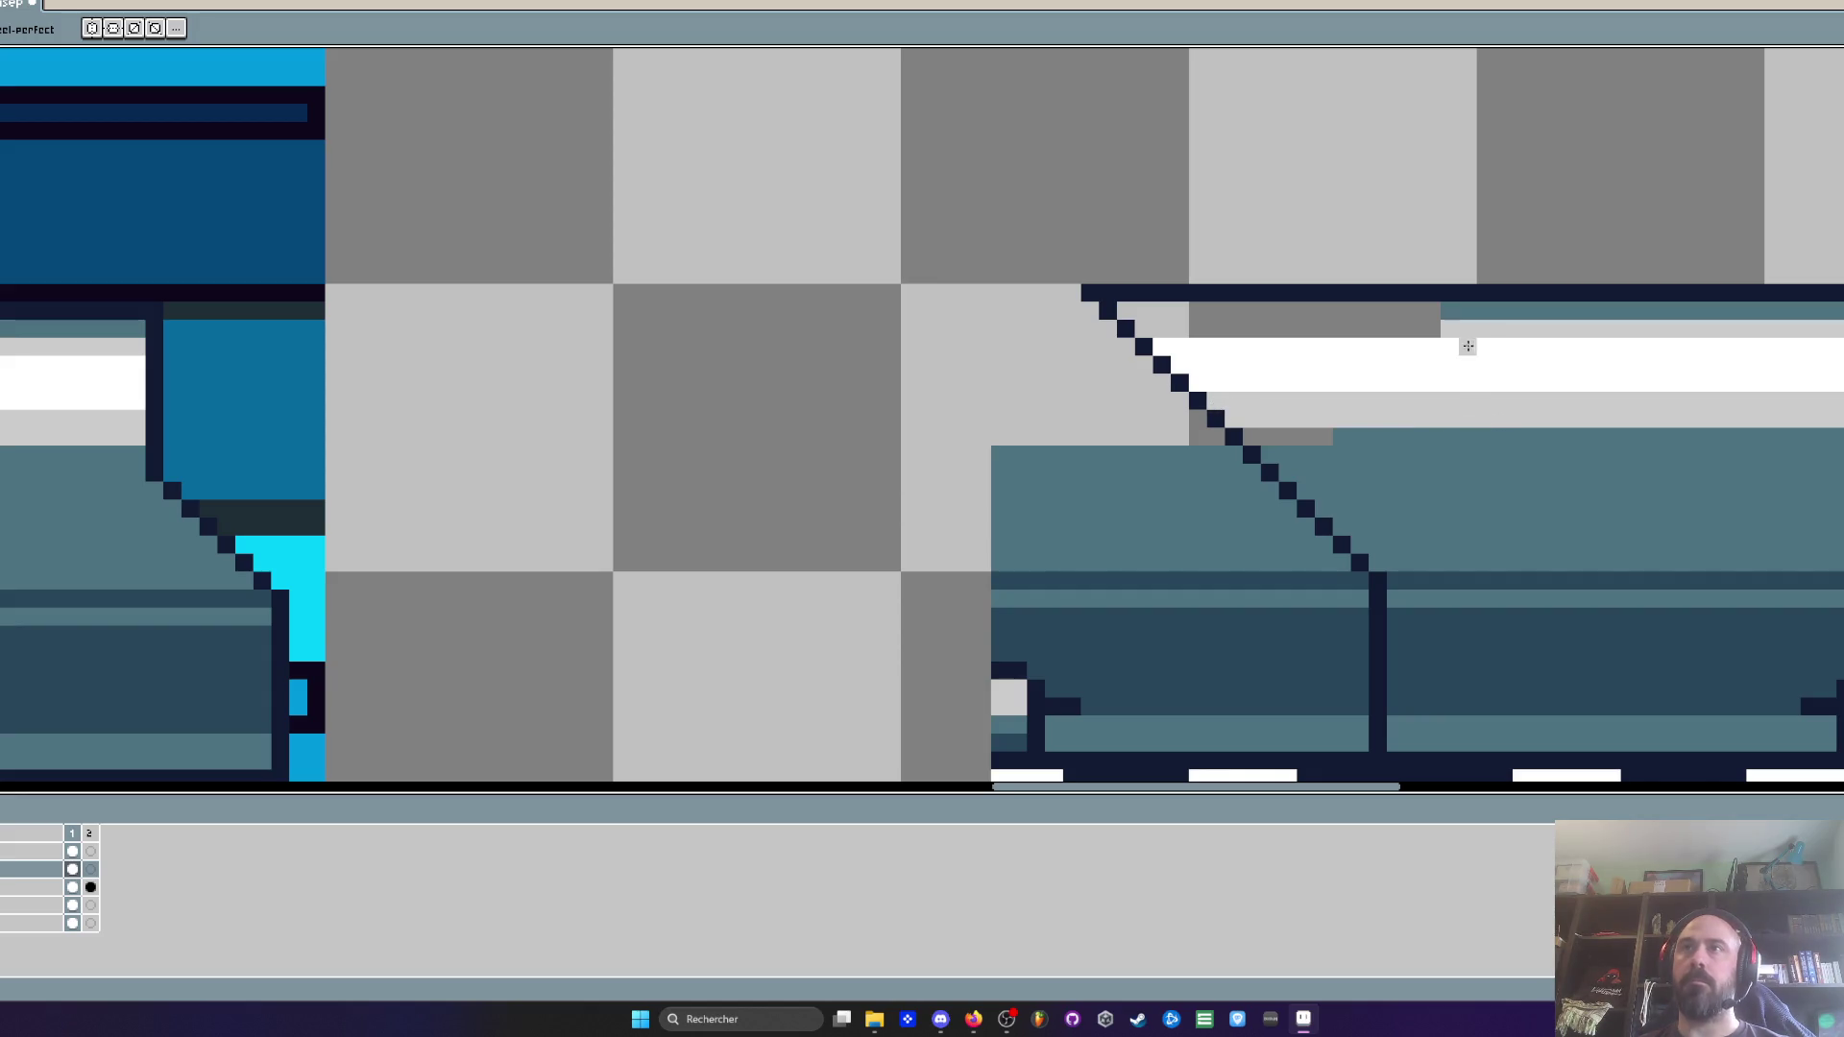
{"action": "left_click_drag", "start_coordinate": [1369, 330], "coordinate": [1155, 324]}
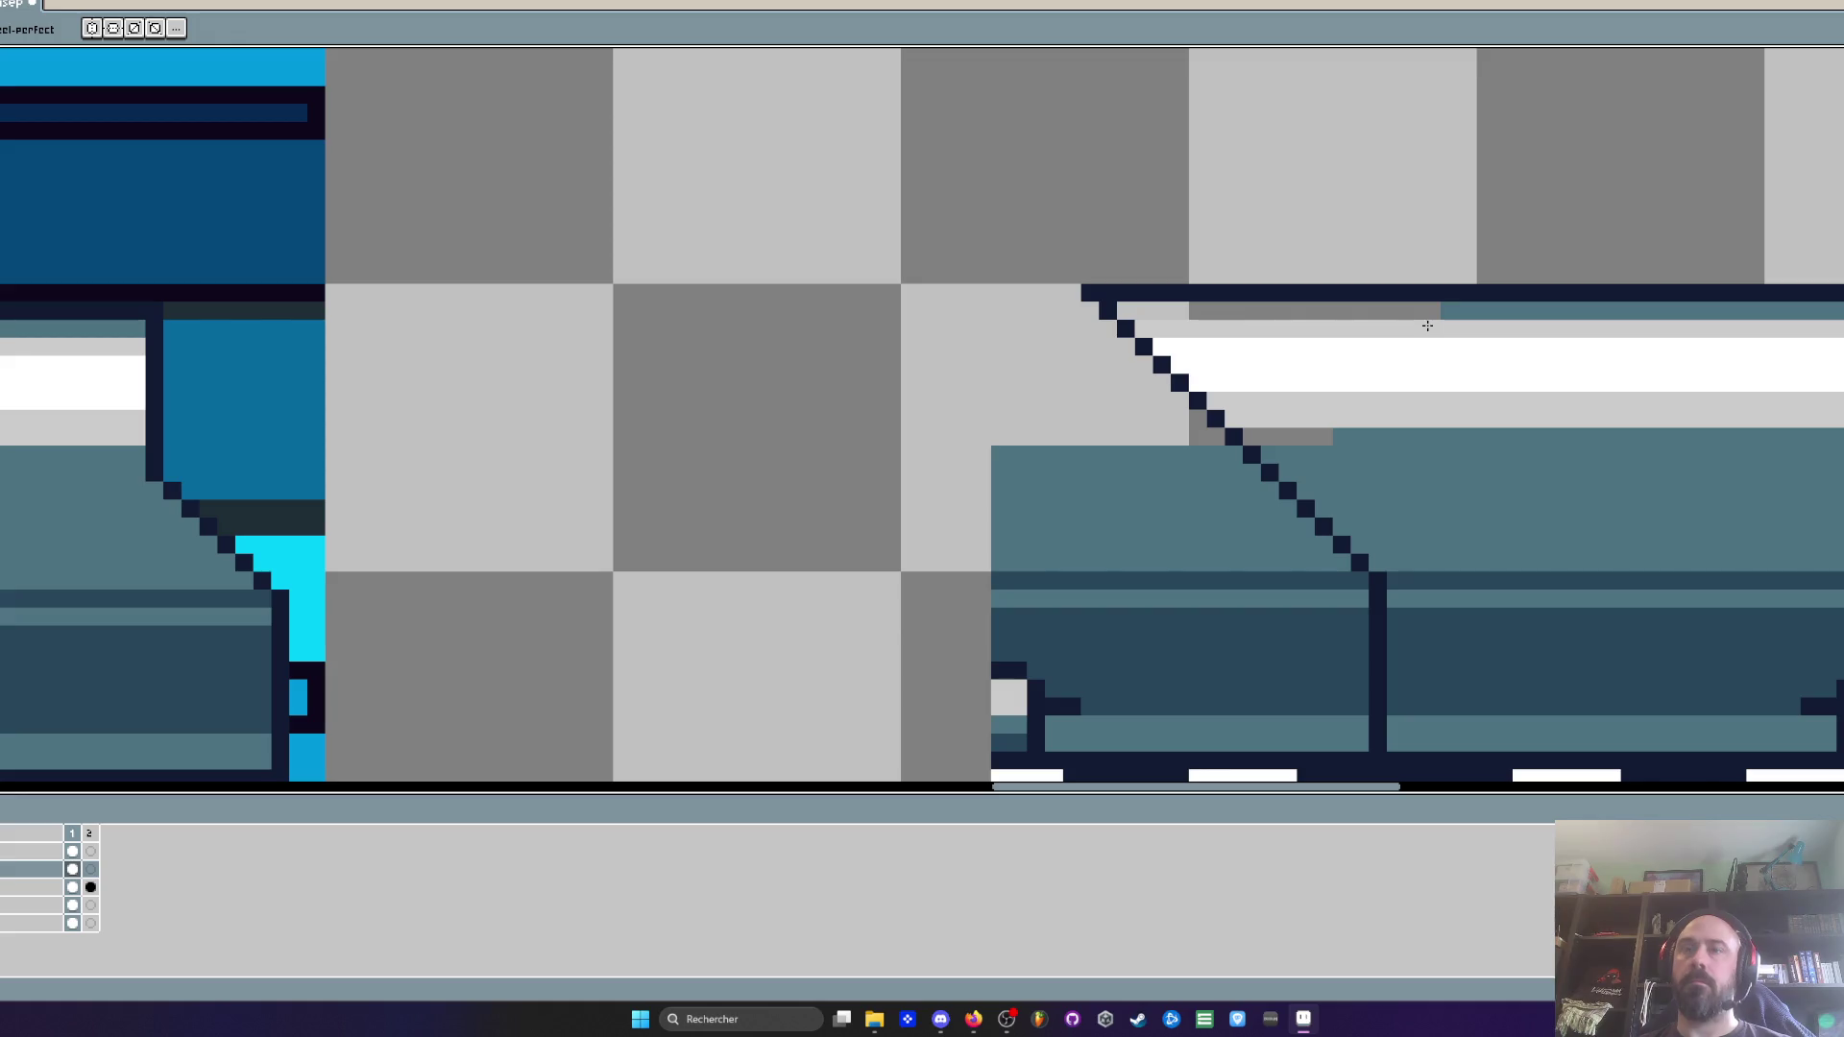
Pick the piece's teal and paint its top row, then undo it to redraw
{"action": "key", "text": "i"}
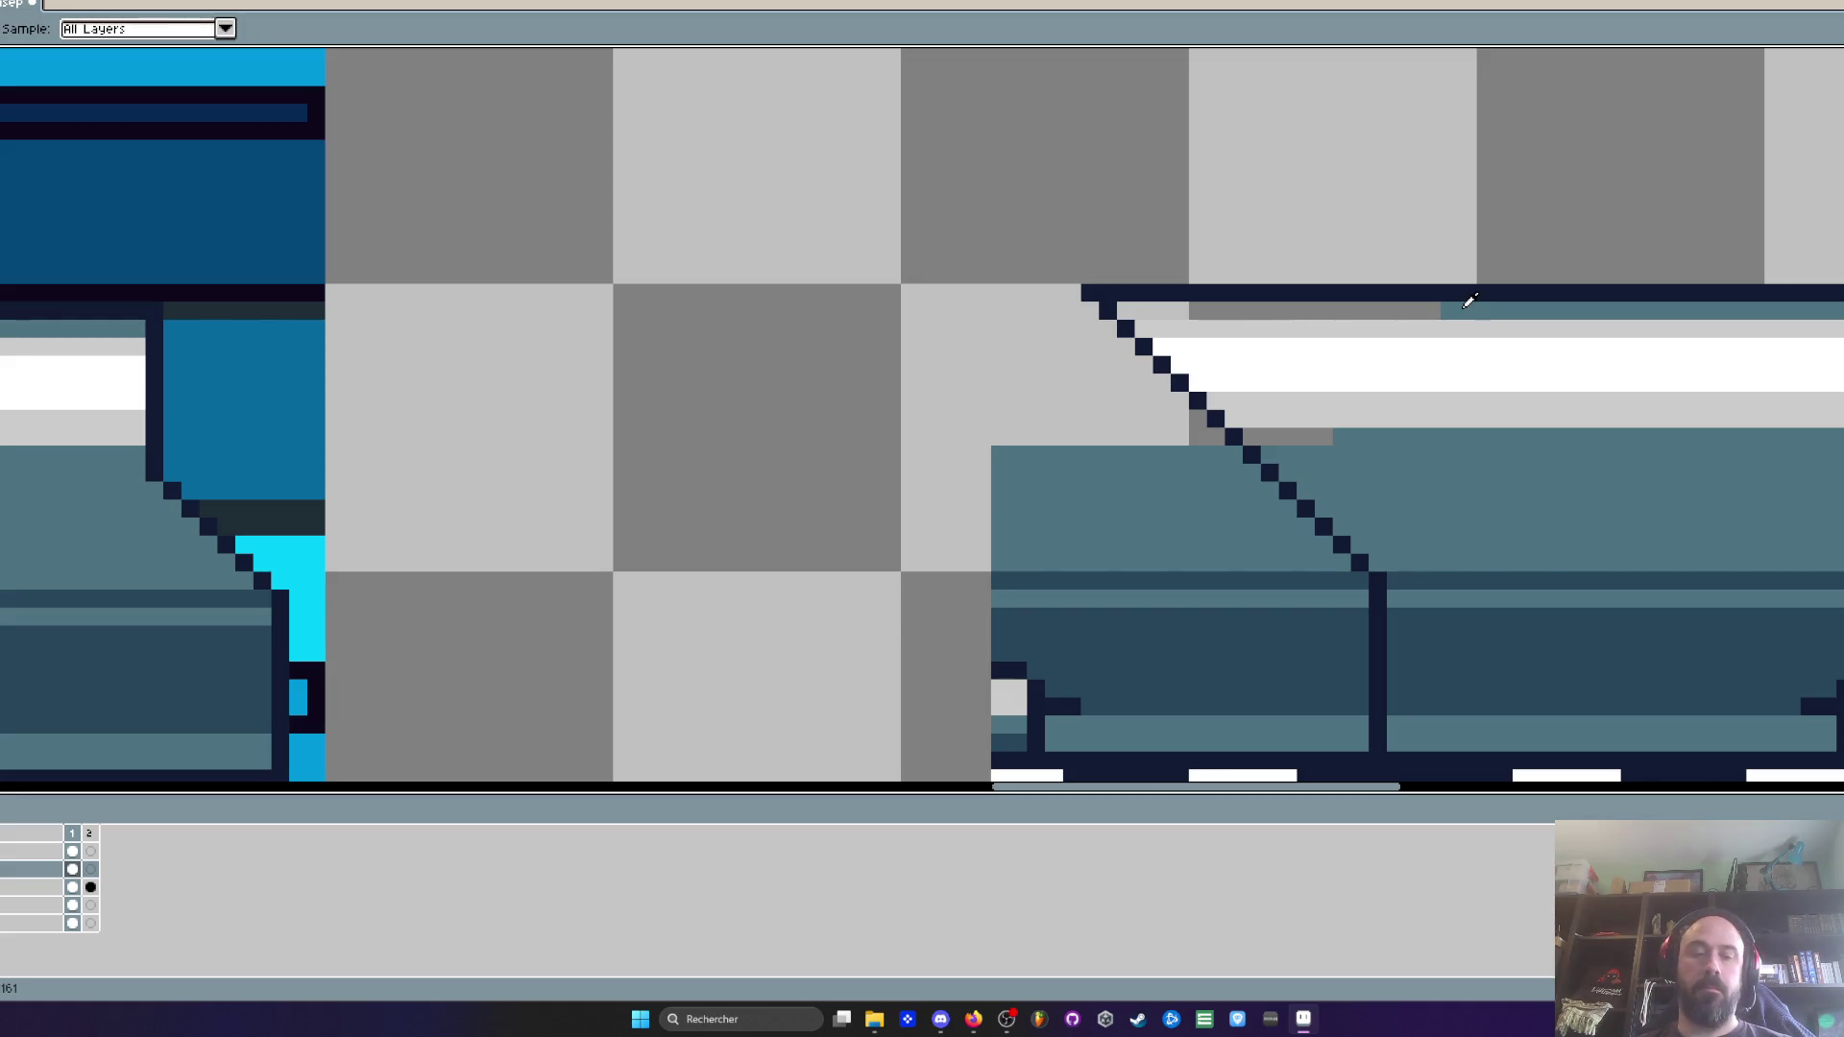
{"action": "left_click", "coordinate": [1465, 305]}
{"action": "key", "text": "b"}
{"action": "mouse_move", "coordinate": [1440, 310]}
{"action": "left_mouse_down"}
{"action": "mouse_move", "coordinate": [1167, 309]}
{"action": "mouse_move", "coordinate": [1444, 311]}
{"action": "left_mouse_up"}
{"action": "key", "text": "ctrl+z"}
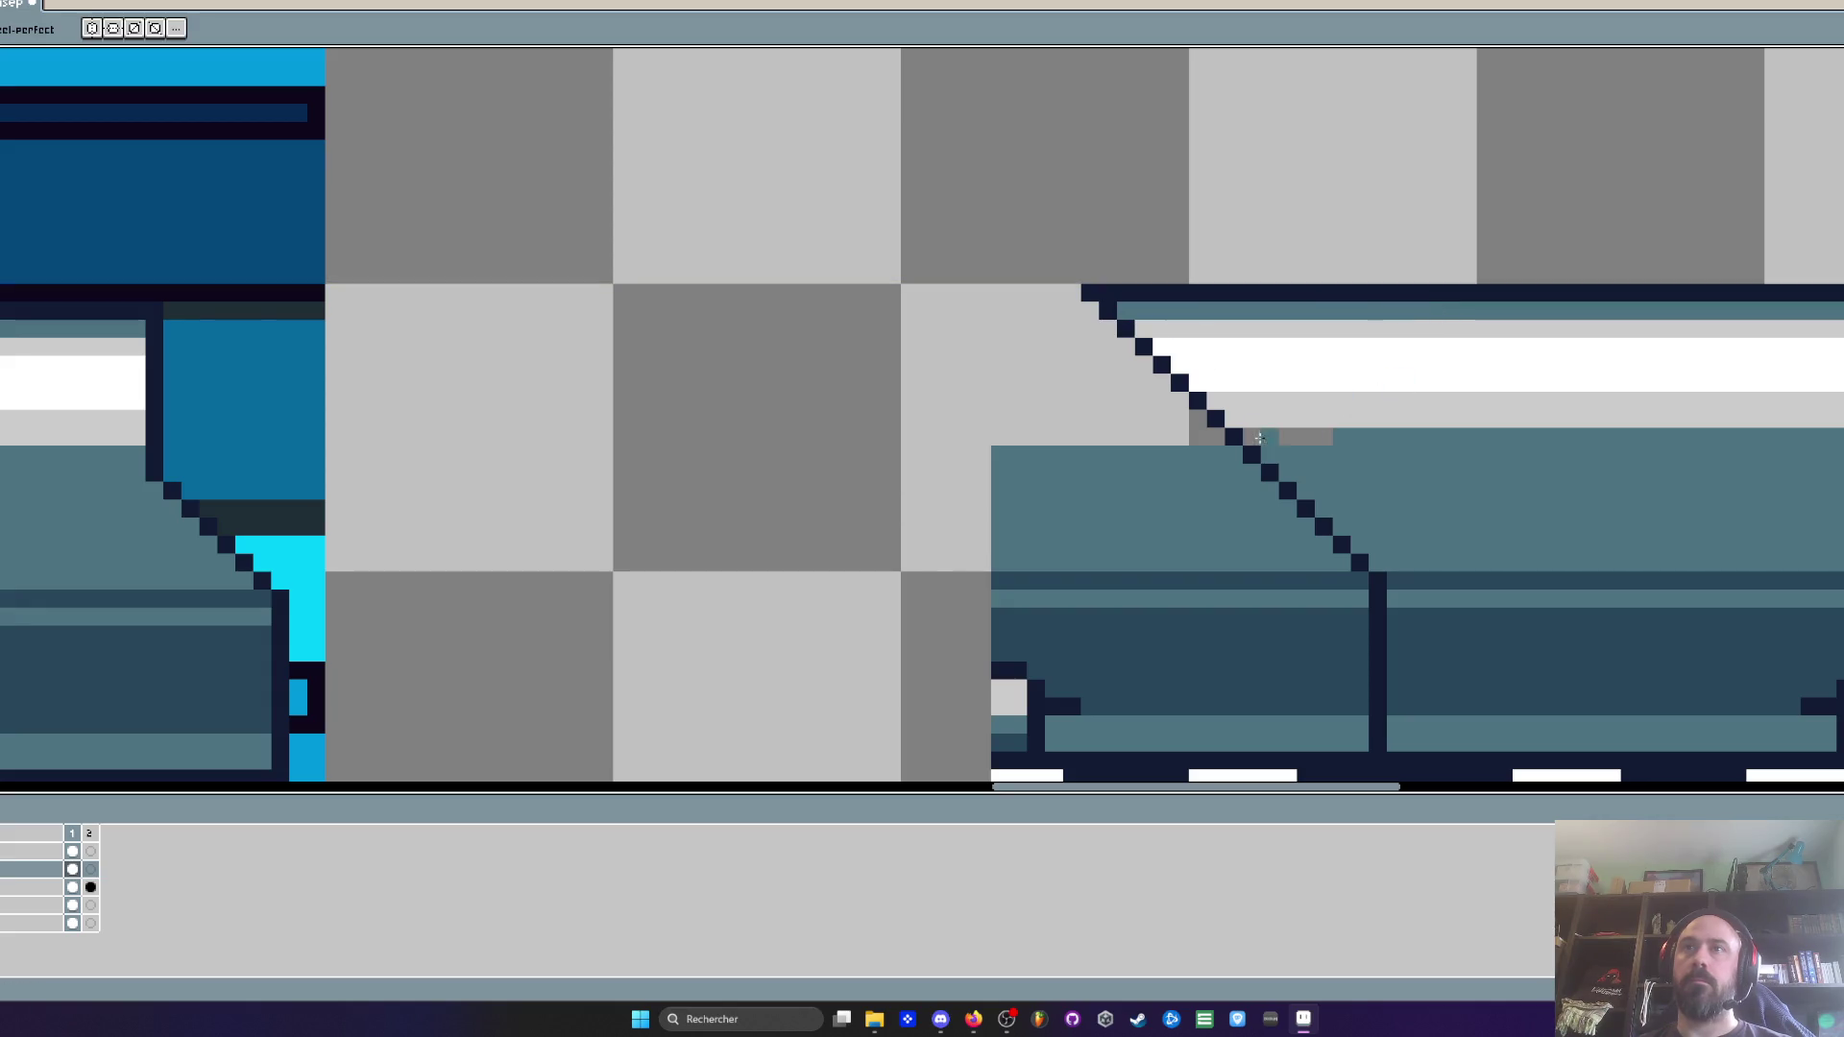
{"action": "scroll", "coordinate": [1370, 438], "scroll_direction": "down", "scroll_amount": 3}
{"action": "scroll", "coordinate": [1471, 419], "scroll_direction": "up", "scroll_amount": 2}
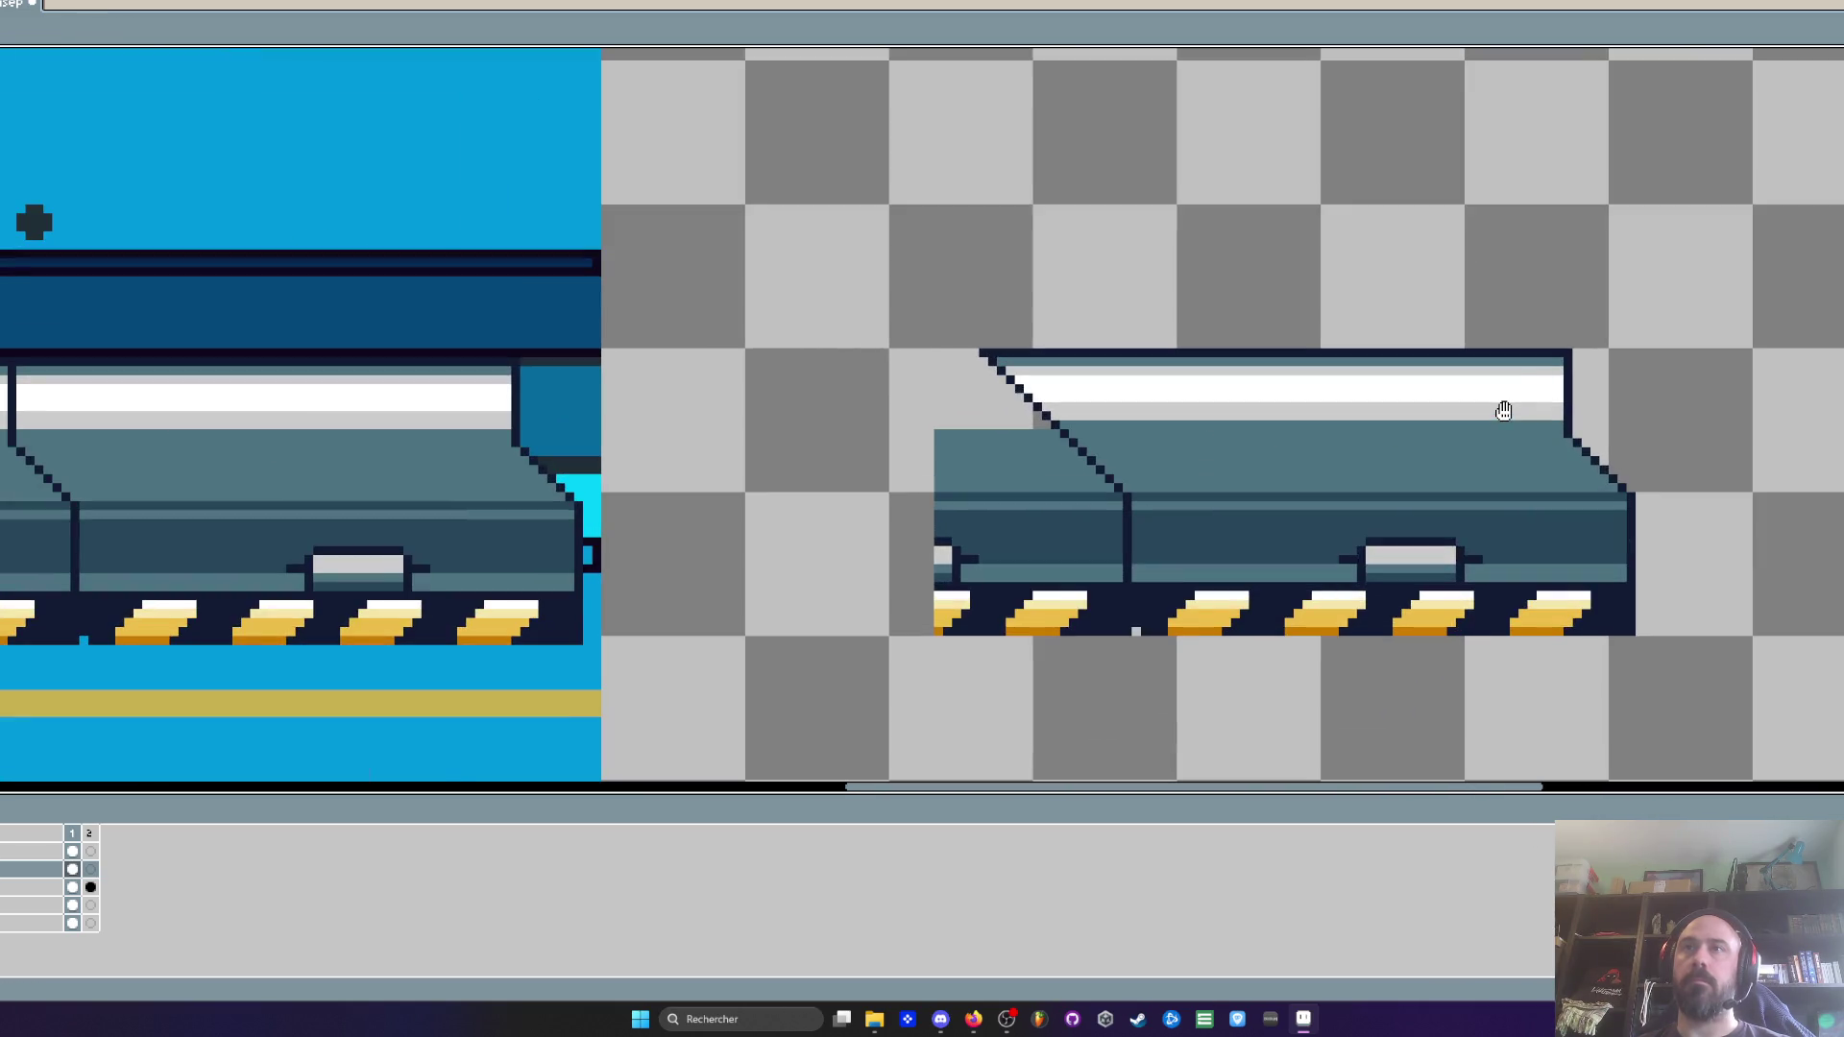
Delete the top-right corner of the platform's white lid
{"action": "key", "text": "m"}
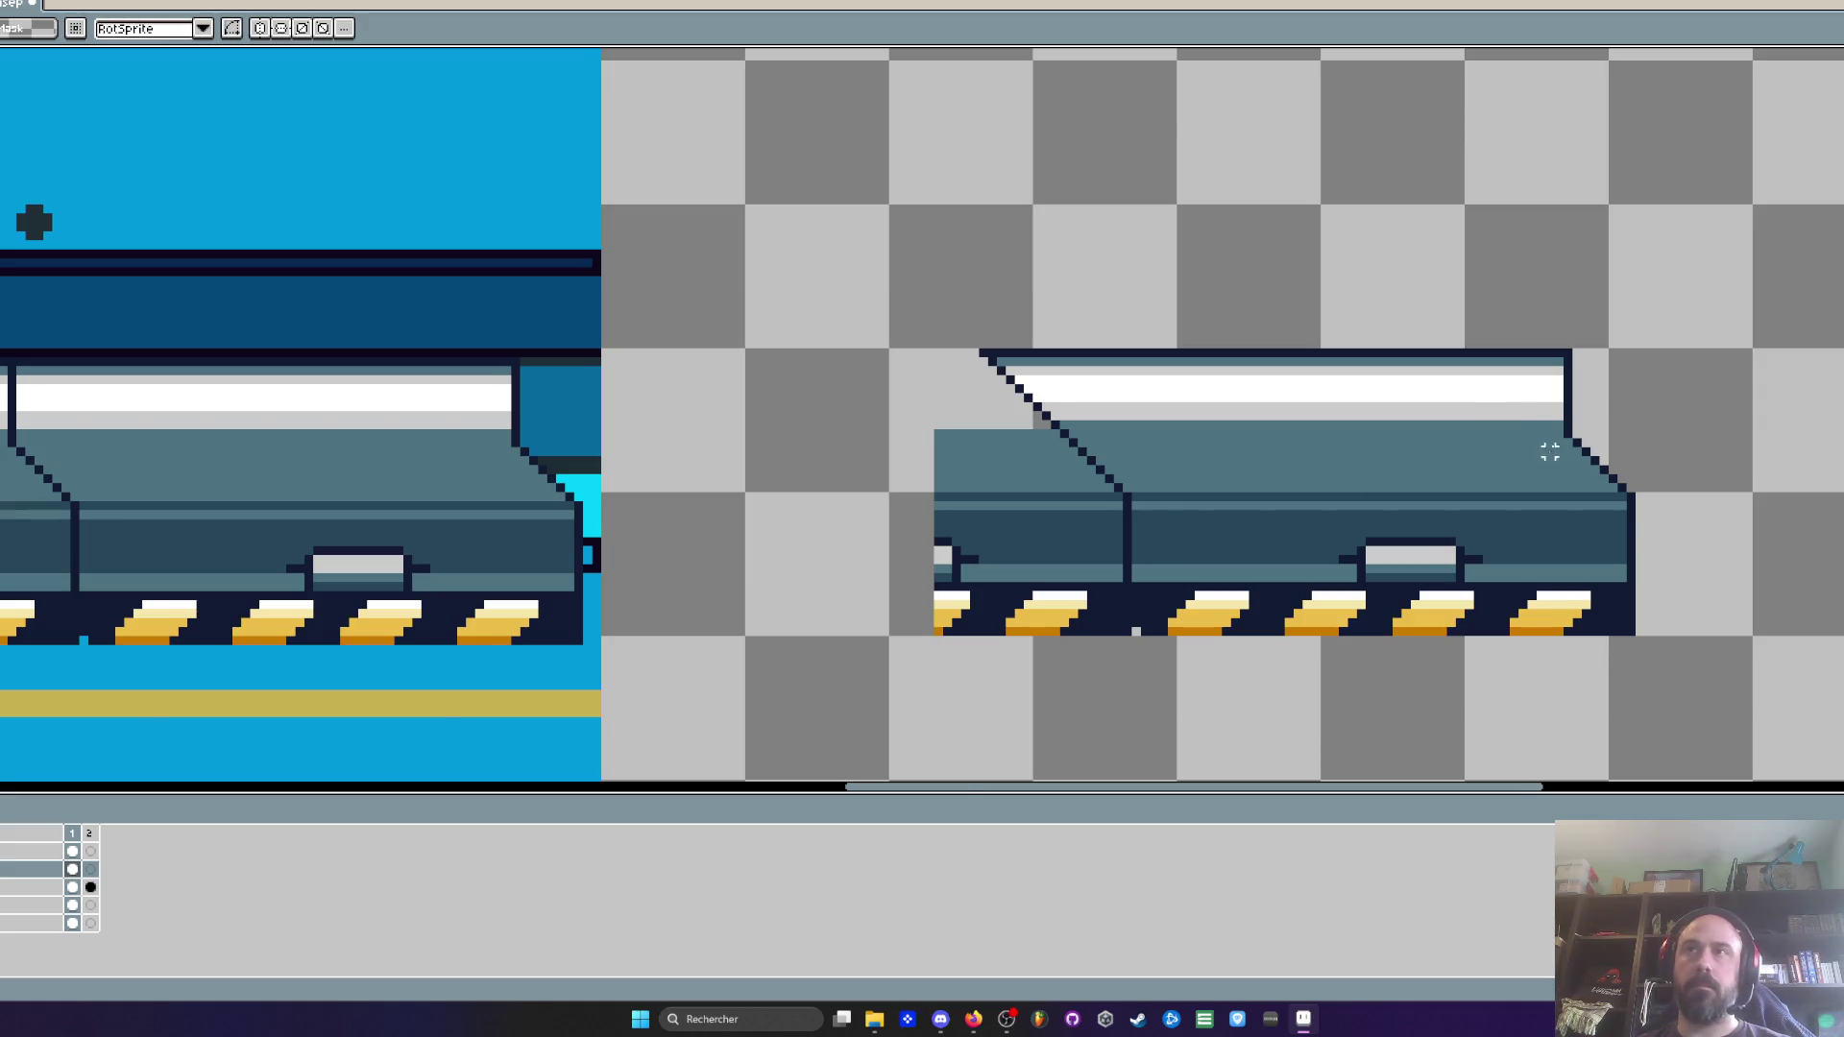
{"action": "scroll", "coordinate": [1549, 453], "scroll_direction": "up", "scroll_amount": 1}
{"action": "key", "text": "b"}
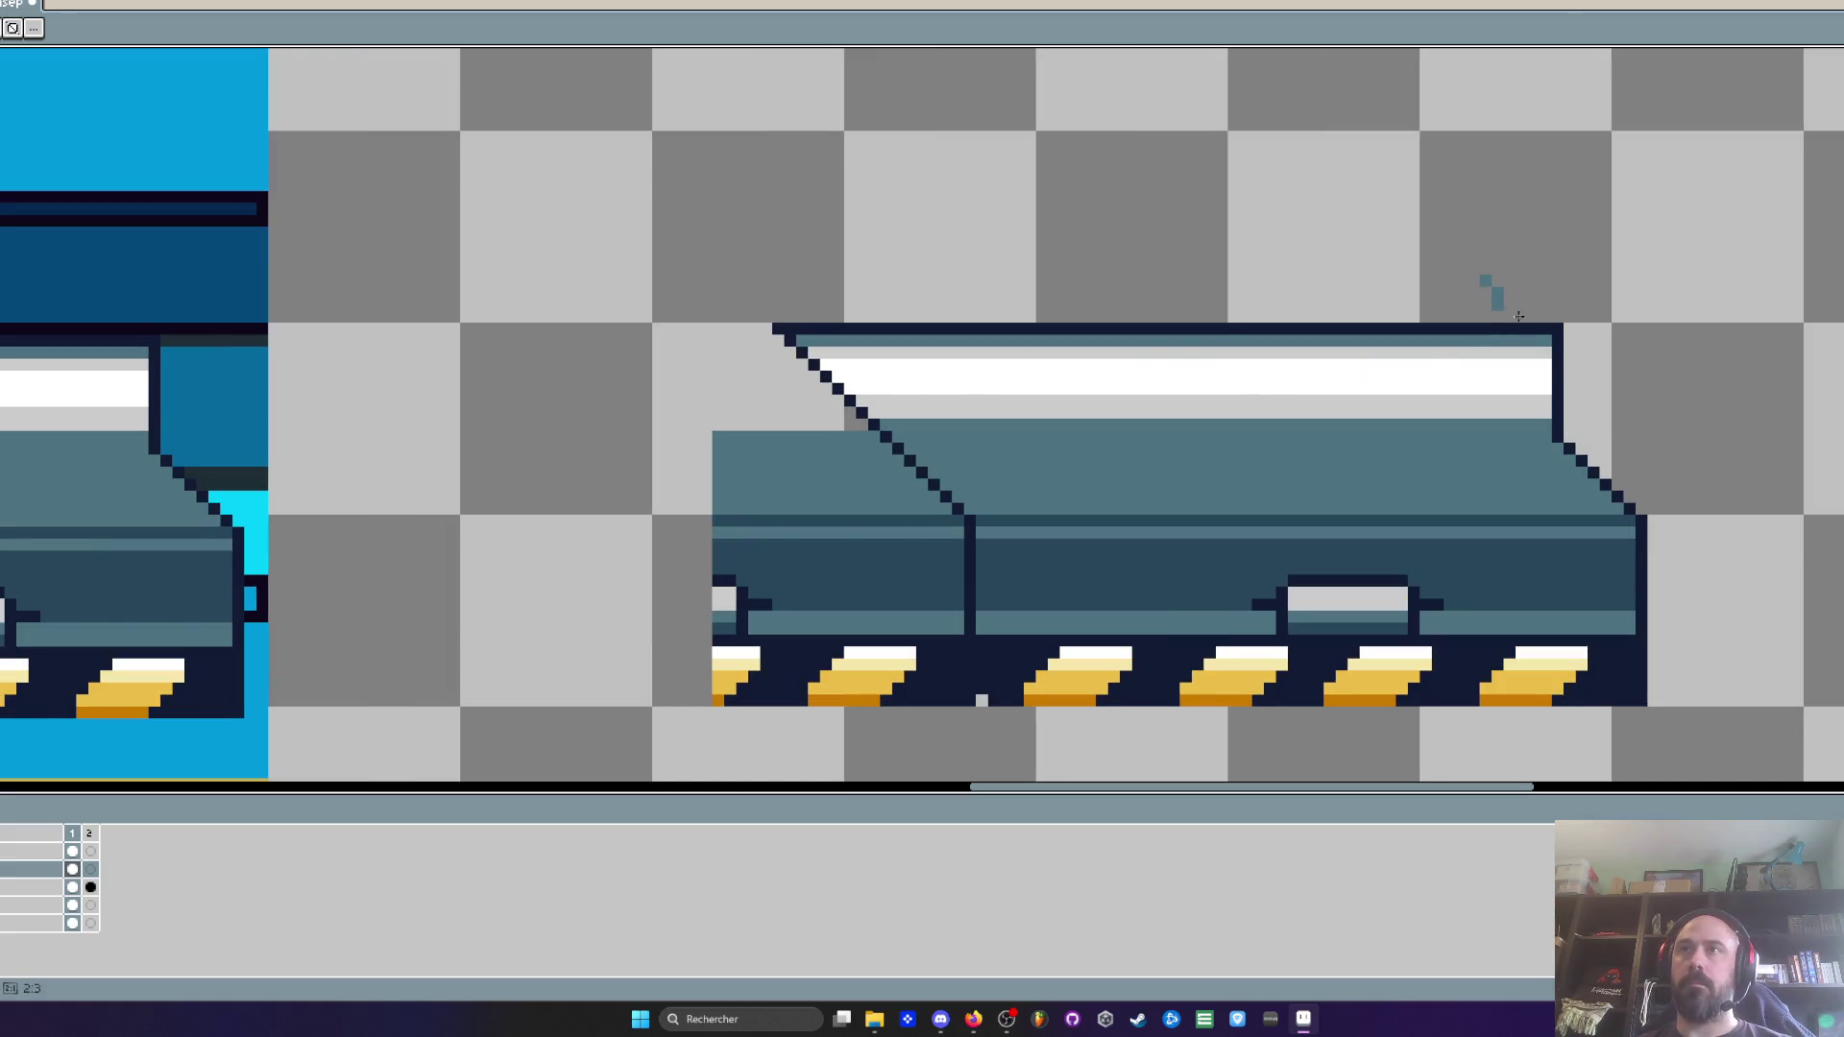
{"action": "key", "text": "m"}
{"action": "mouse_move", "coordinate": [1386, 266]}
{"action": "left_mouse_down"}
{"action": "mouse_move", "coordinate": [1679, 411]}
{"action": "mouse_move", "coordinate": [1674, 426]}
{"action": "left_mouse_up"}
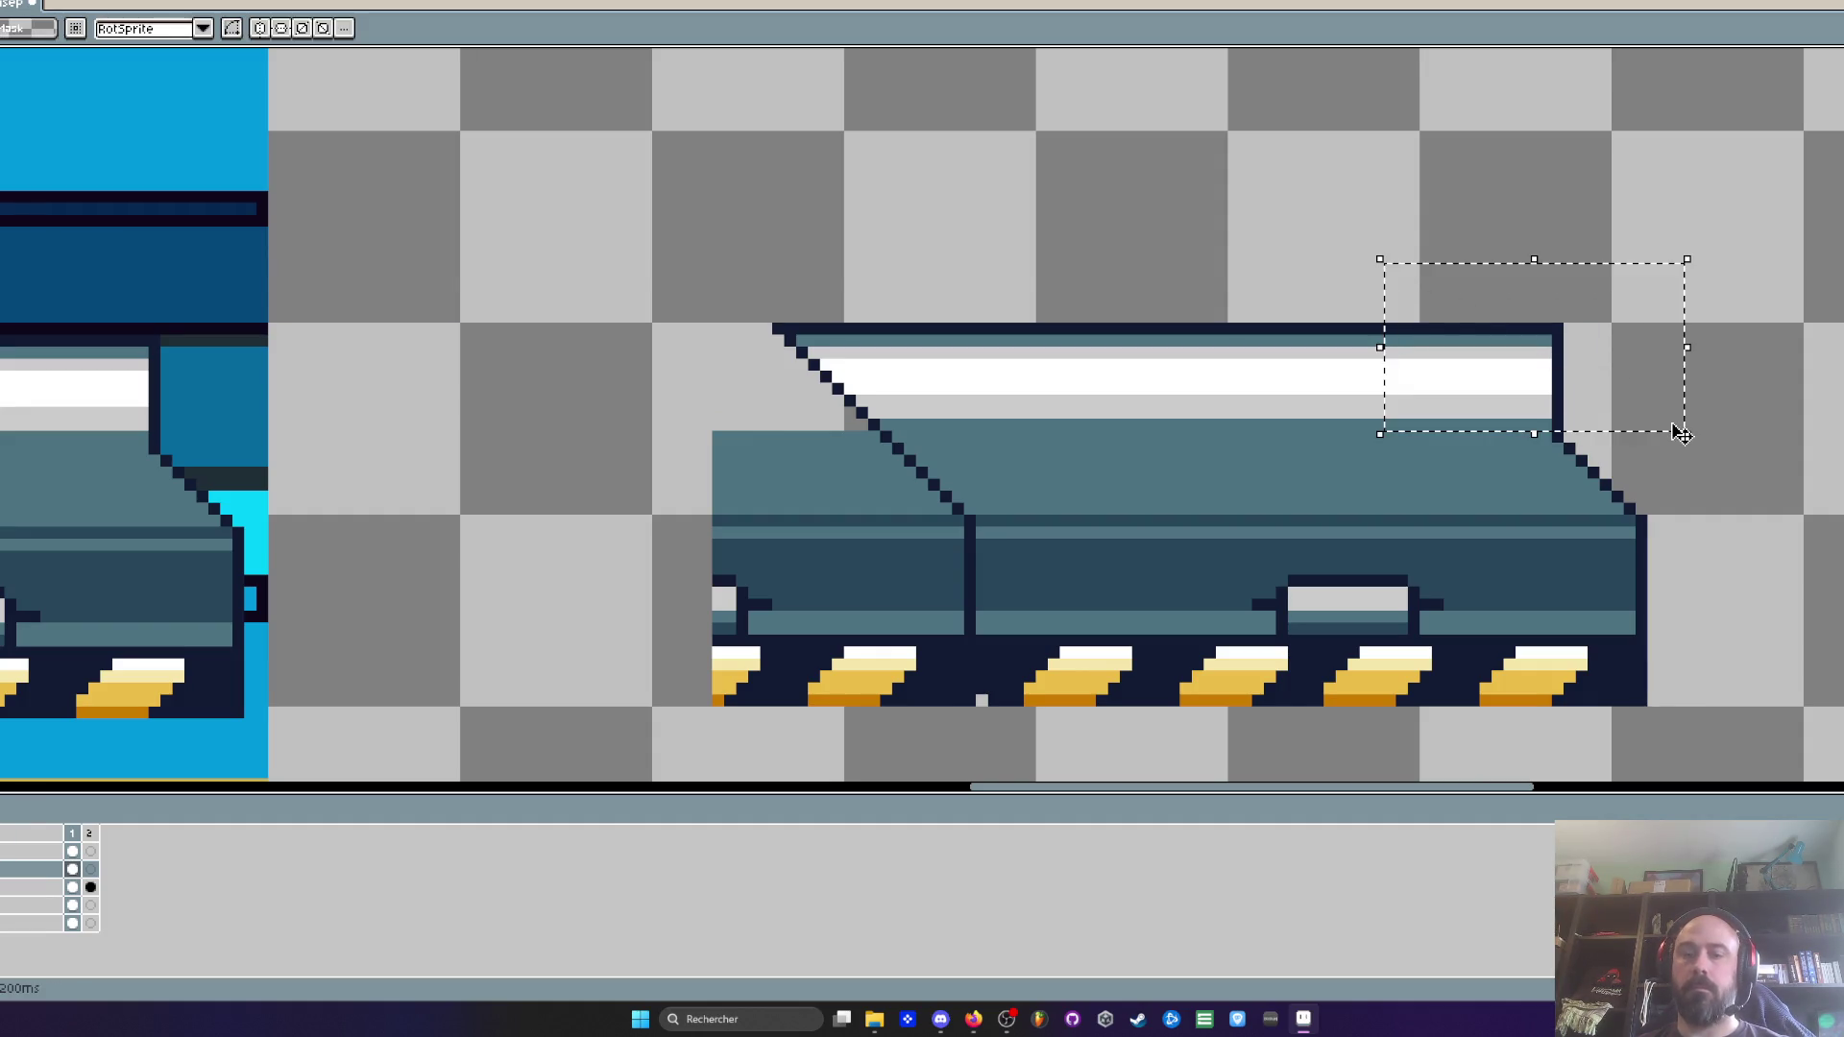
{"action": "key", "text": "Delete"}
Lasso the slanted right end piece and move it off to the right
{"action": "key", "text": "i"}
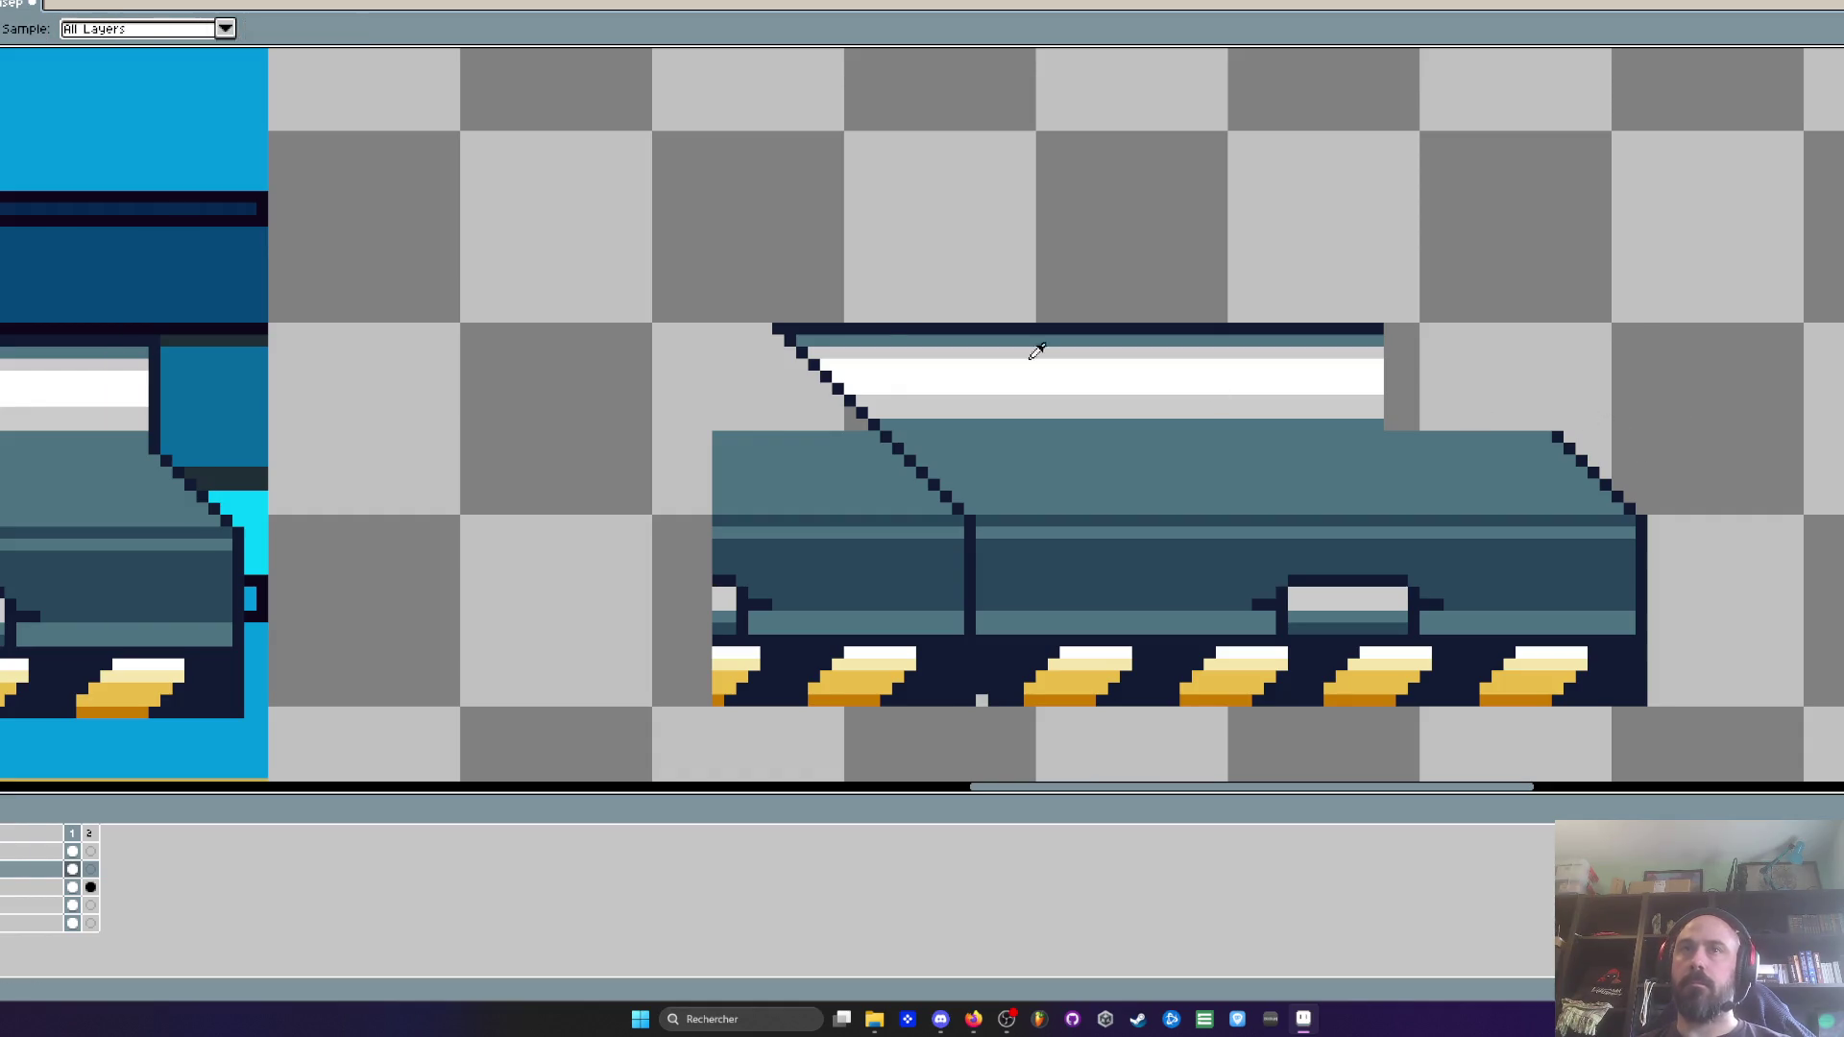
{"action": "key", "text": "q"}
{"action": "left_click_drag", "start_coordinate": [748, 305], "coordinate": [812, 411]}
{"action": "mouse_move", "coordinate": [981, 428]}
{"action": "left_mouse_down"}
{"action": "mouse_move", "coordinate": [905, 400]}
{"action": "mouse_move", "coordinate": [1558, 377]}
{"action": "mouse_move", "coordinate": [1573, 394]}
{"action": "left_mouse_up"}
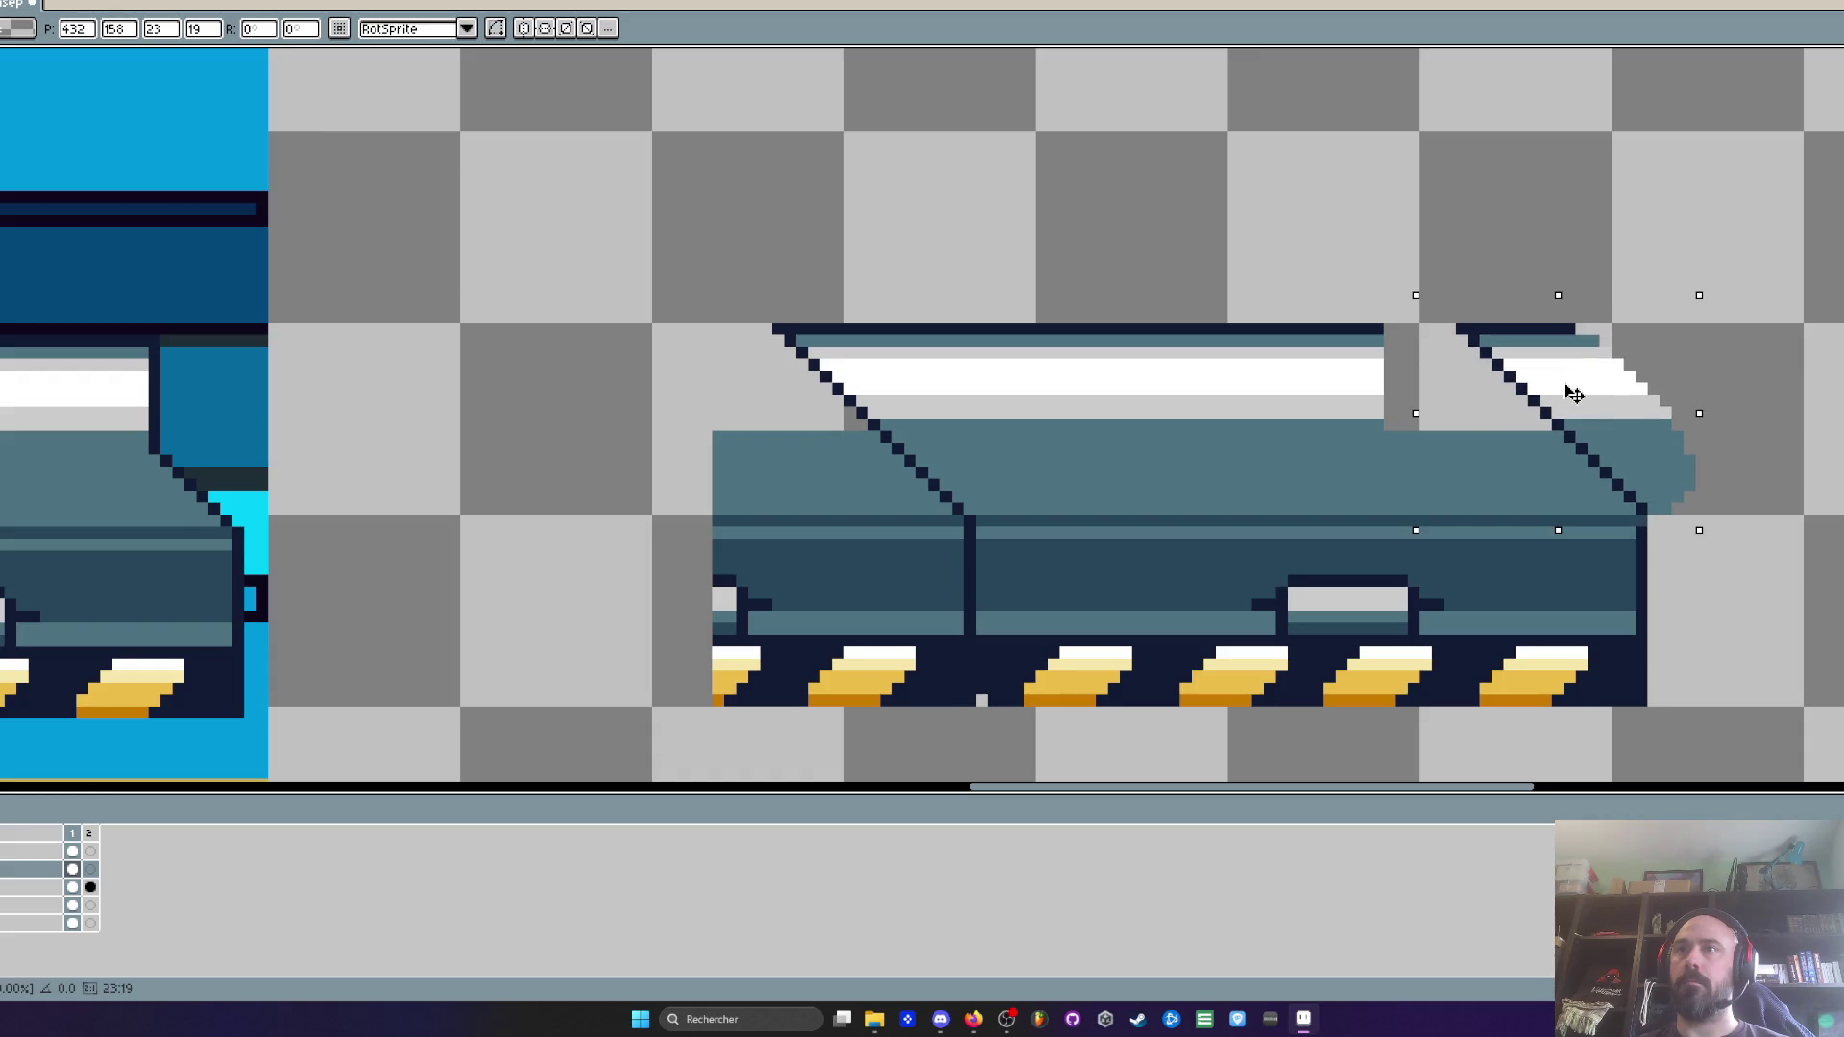
Extend the dark top outline to the right and erase stray pixels beyond the diagonal edge
{"action": "key", "text": "b"}
{"action": "scroll", "coordinate": [1389, 329], "scroll_direction": "up", "scroll_amount": 2}
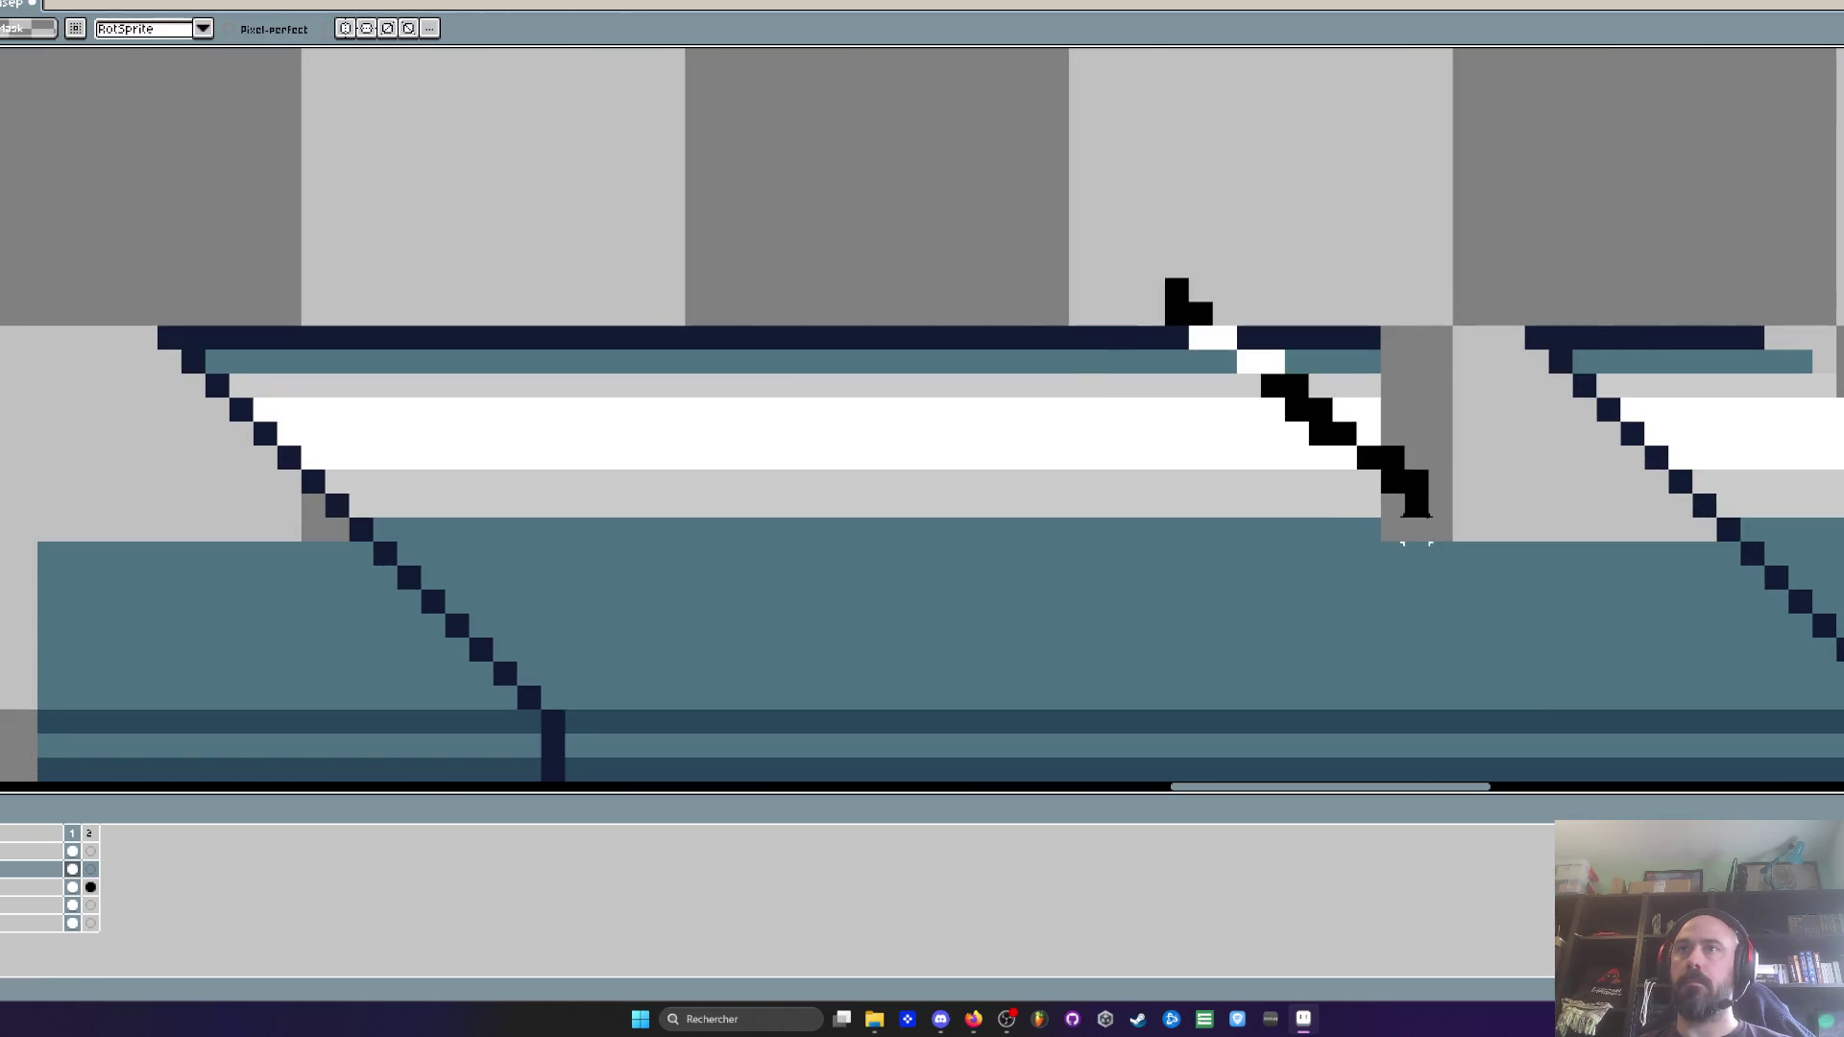
{"action": "key", "text": "alt"}
{"action": "mouse_move", "coordinate": [1365, 338]}
{"action": "left_mouse_down"}
{"action": "mouse_move", "coordinate": [1777, 362]}
{"action": "mouse_move", "coordinate": [1754, 460]}
{"action": "left_mouse_up"}
{"action": "left_click", "coordinate": [1617, 308], "text": "alt"}
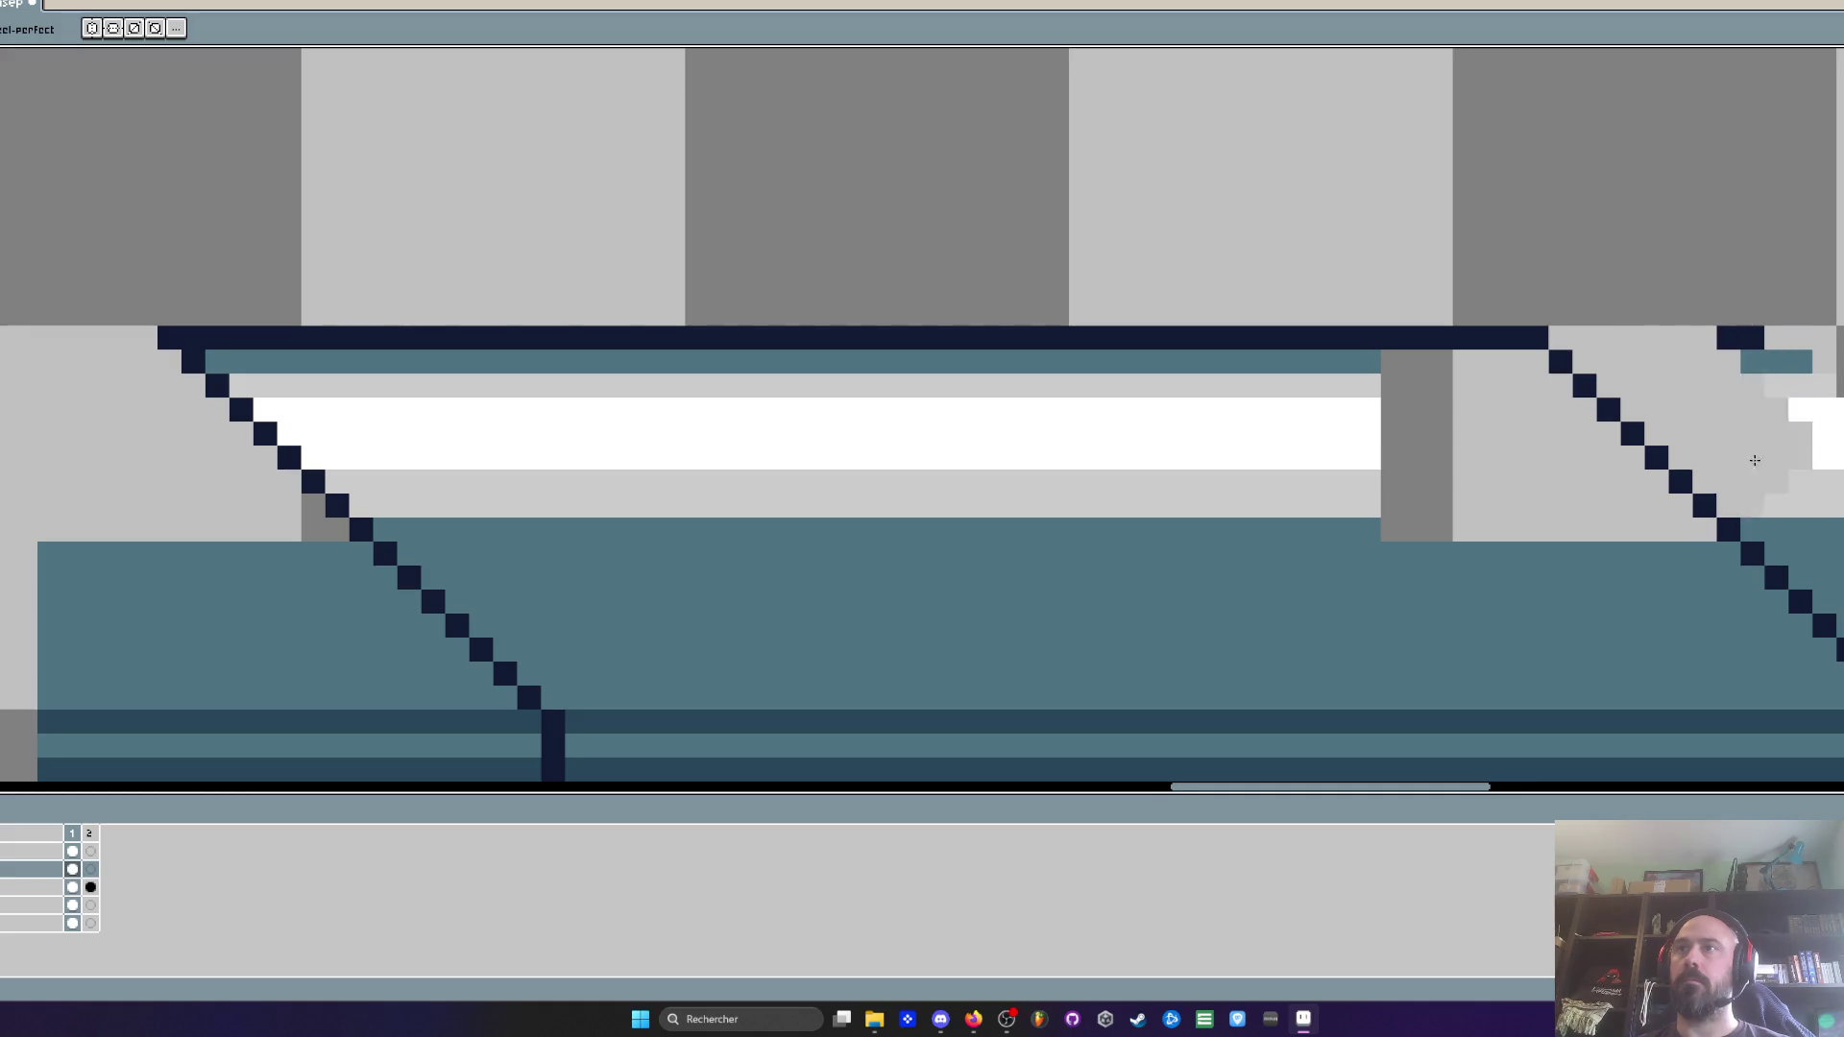
{"action": "scroll", "coordinate": [1754, 460], "scroll_direction": "down", "scroll_amount": 3}
{"action": "scroll", "coordinate": [1754, 460], "scroll_direction": "right", "scroll_amount": 3}
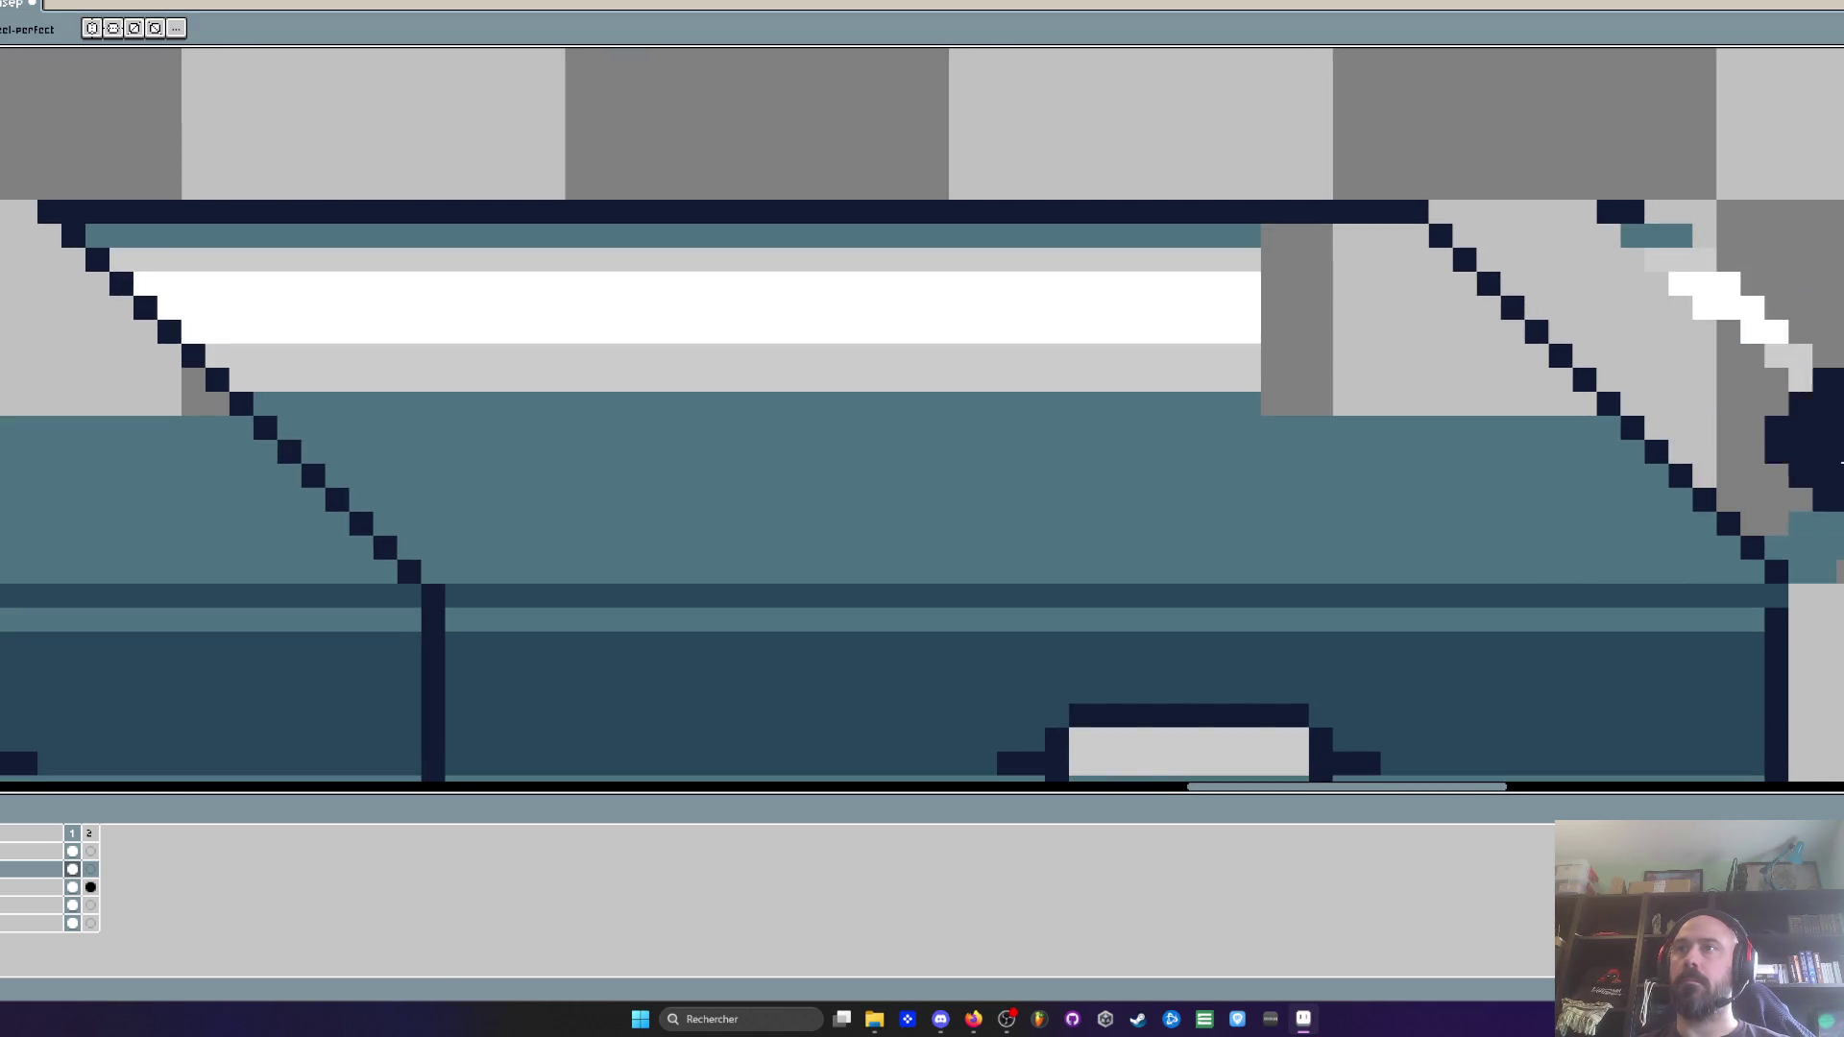
{"action": "left_click_drag", "start_coordinate": [1806, 403], "coordinate": [1626, 173]}
{"action": "scroll", "coordinate": [1591, 225], "scroll_direction": "down", "scroll_amount": 2}
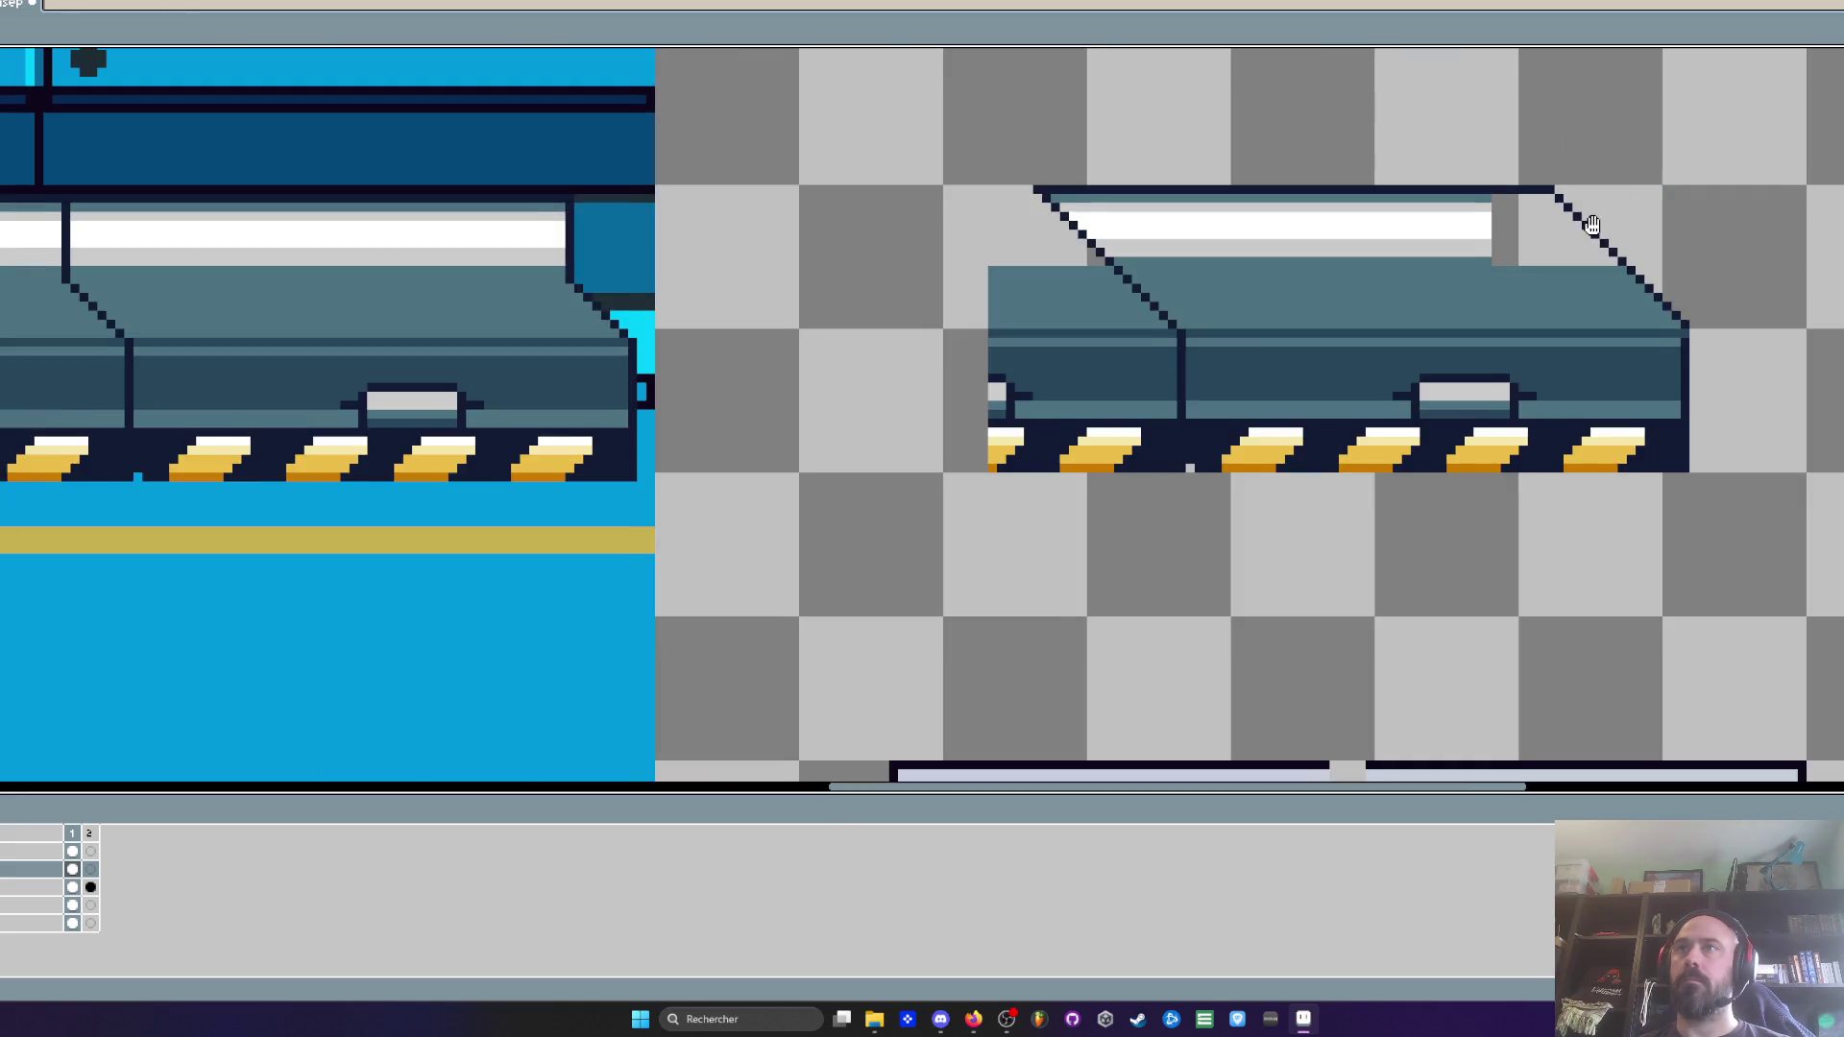
{"action": "scroll", "coordinate": [1591, 225], "scroll_direction": "up", "scroll_amount": 2}
Fill the gap beside the white stripe with teal and extend the light grey and white stripes
{"action": "key", "text": "i"}
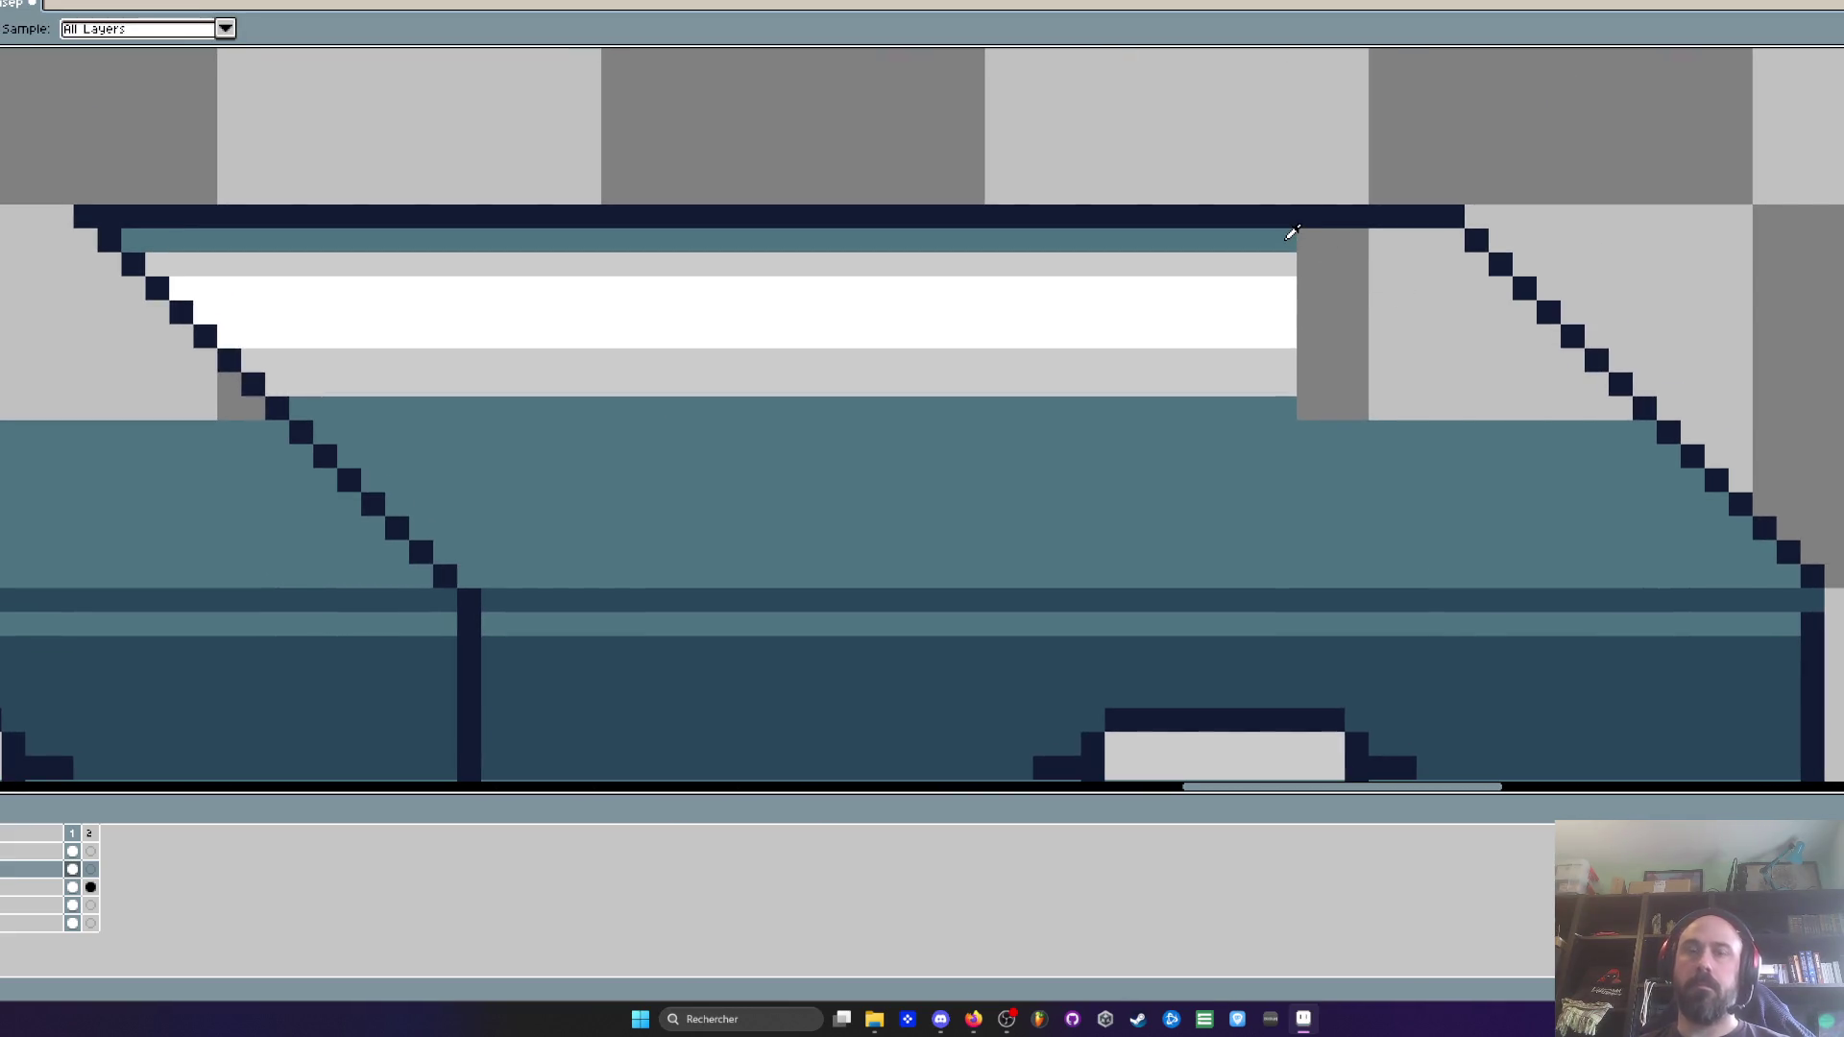
{"action": "left_click", "coordinate": [1399, 315]}
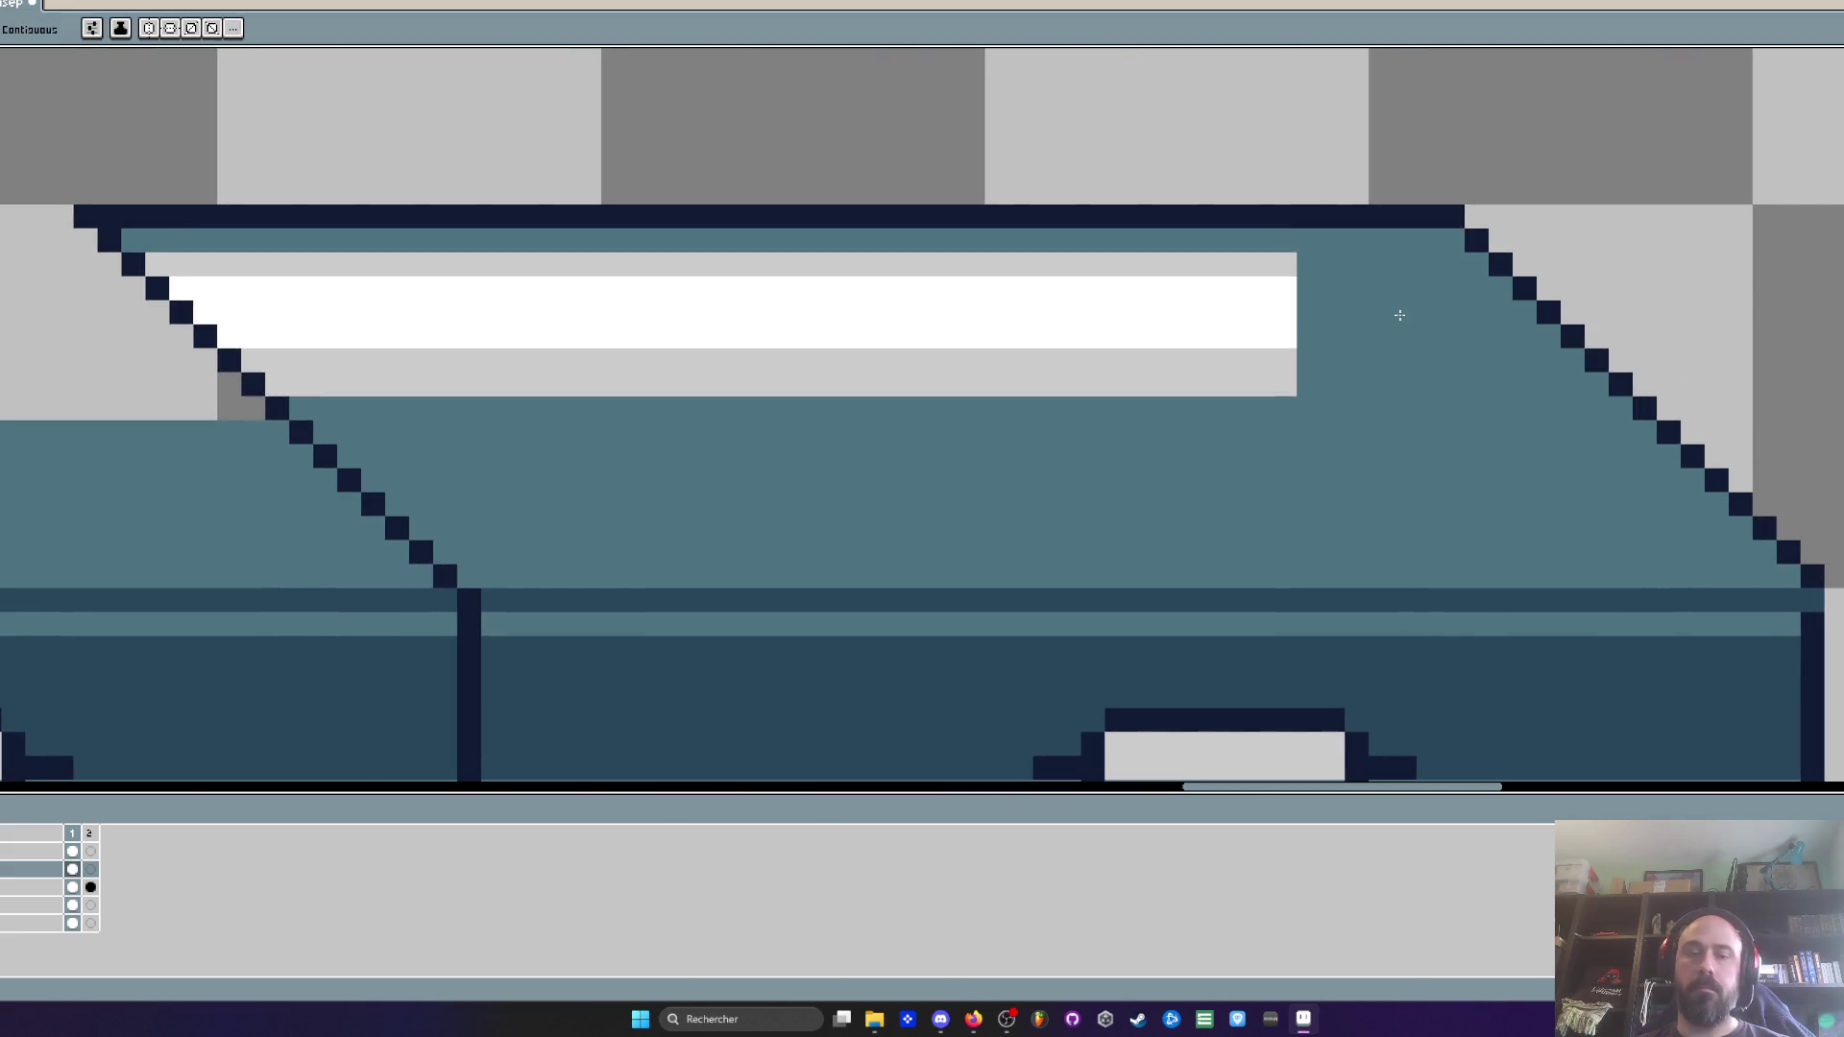
{"action": "left_click", "coordinate": [1291, 257]}
{"action": "key", "text": "b"}
{"action": "left_click_drag", "start_coordinate": [1298, 264], "coordinate": [1465, 279]}
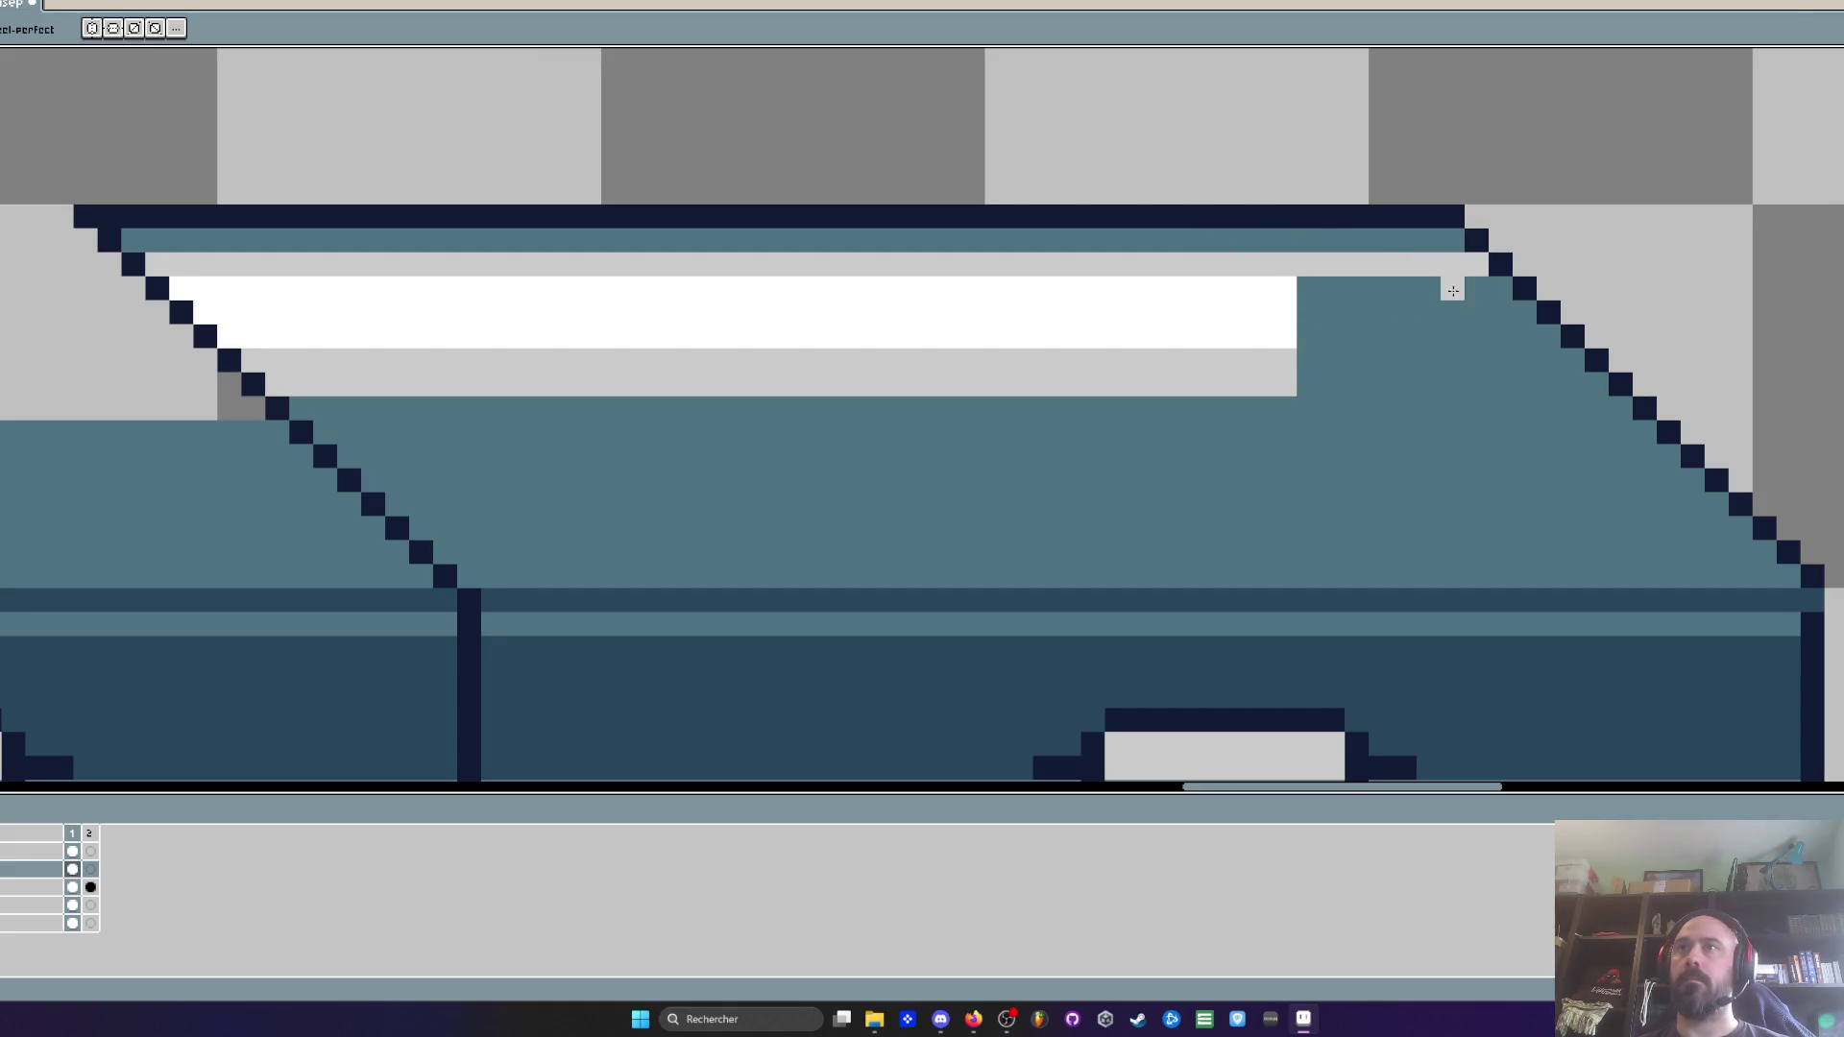
{"action": "mouse_move", "coordinate": [1338, 366]}
{"action": "left_mouse_down"}
{"action": "mouse_move", "coordinate": [1558, 366]}
{"action": "mouse_move", "coordinate": [1218, 382]}
{"action": "left_mouse_up"}
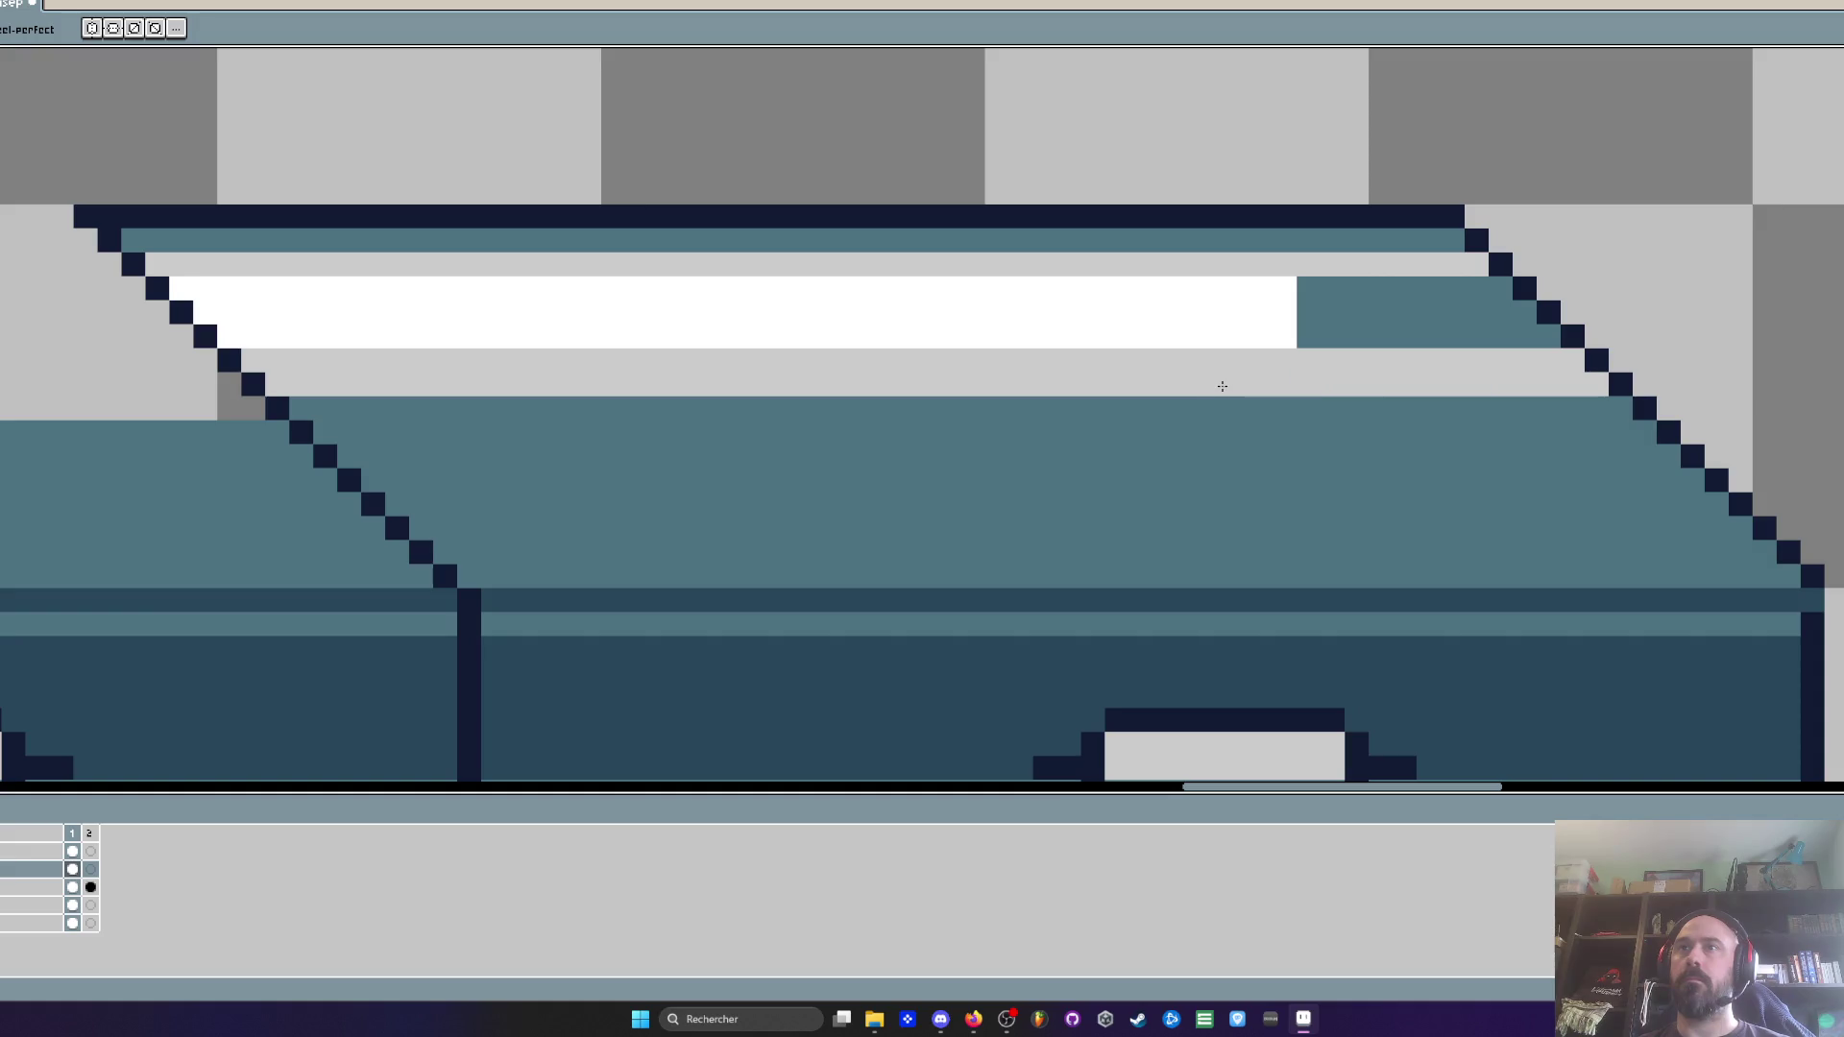
{"action": "left_click", "coordinate": [1251, 308], "text": "alt"}
{"action": "mouse_move", "coordinate": [1268, 309]}
{"action": "left_mouse_down"}
{"action": "mouse_move", "coordinate": [1509, 304]}
{"action": "mouse_move", "coordinate": [1349, 336]}
{"action": "mouse_move", "coordinate": [1560, 336]}
{"action": "left_mouse_up"}
{"action": "scroll", "coordinate": [1561, 336], "scroll_direction": "down", "scroll_amount": 5}
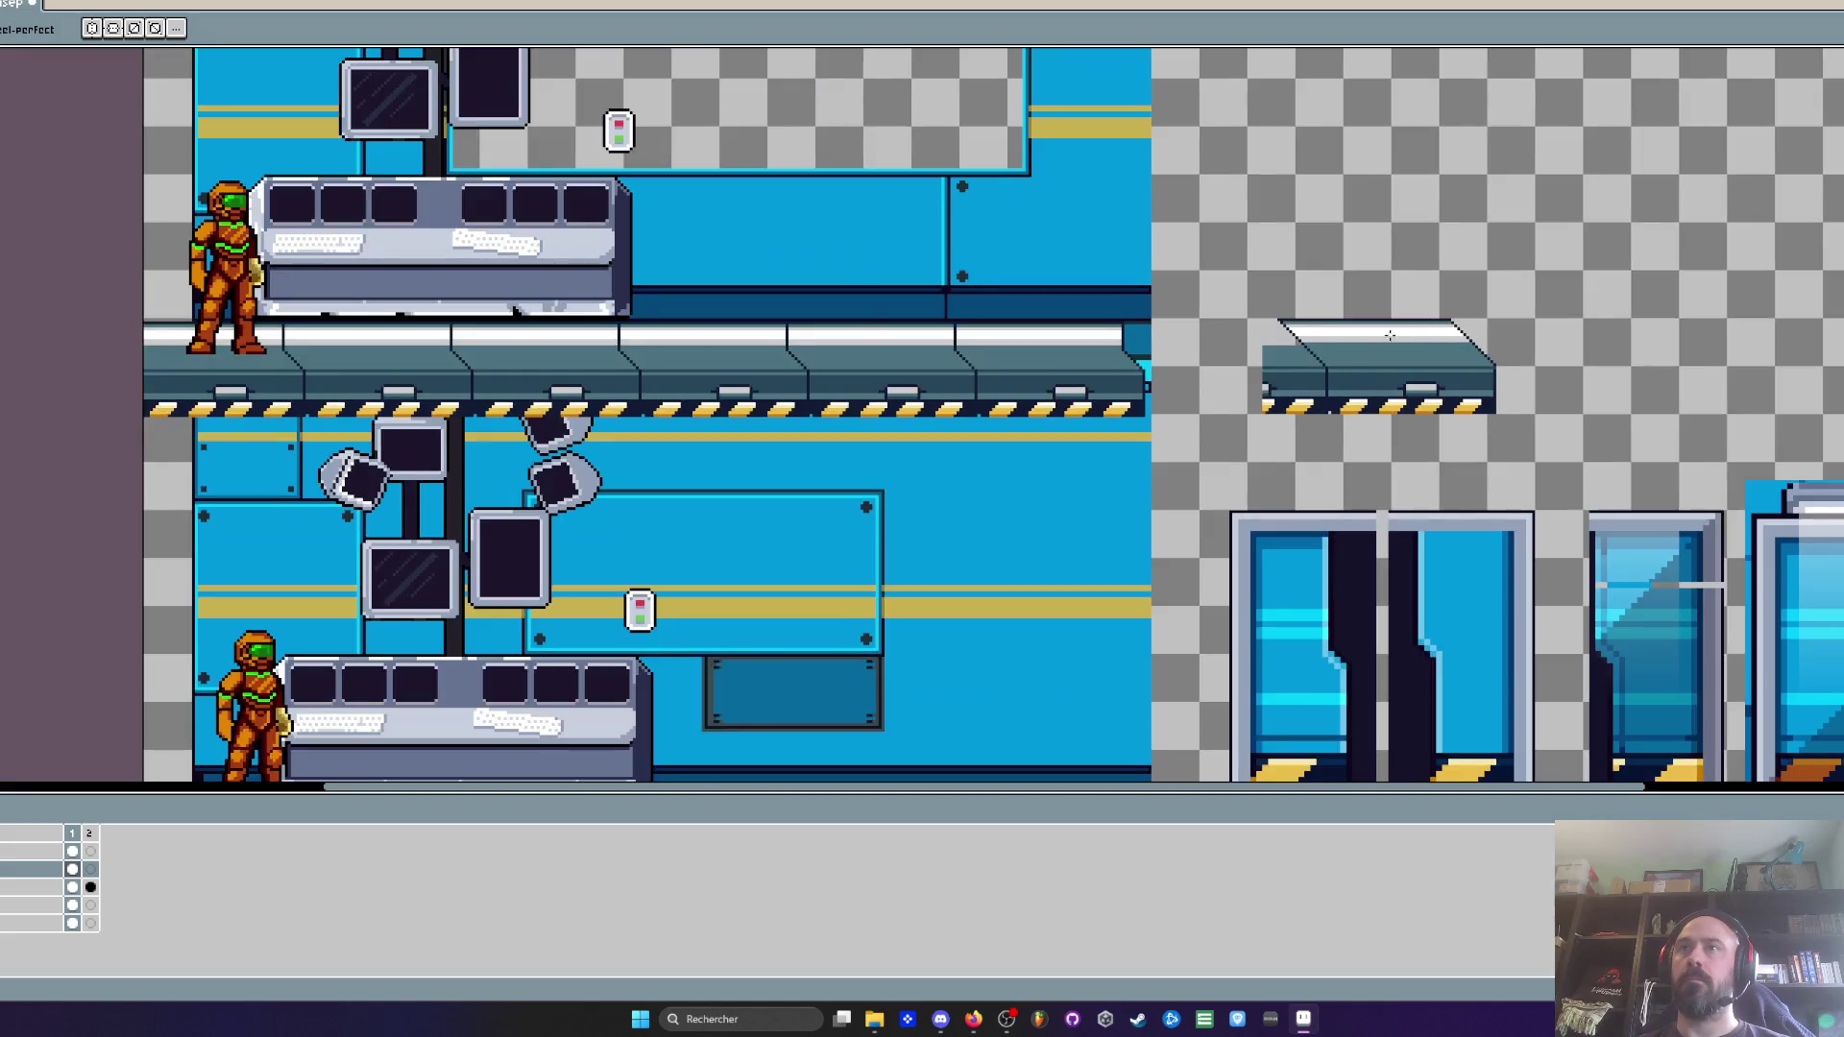
Erase the stray pixels along the platform's slanted left edge
{"action": "scroll", "coordinate": [1313, 355], "scroll_direction": "up", "scroll_amount": 3}
{"action": "scroll", "coordinate": [1314, 356], "scroll_direction": "up", "scroll_amount": 2}
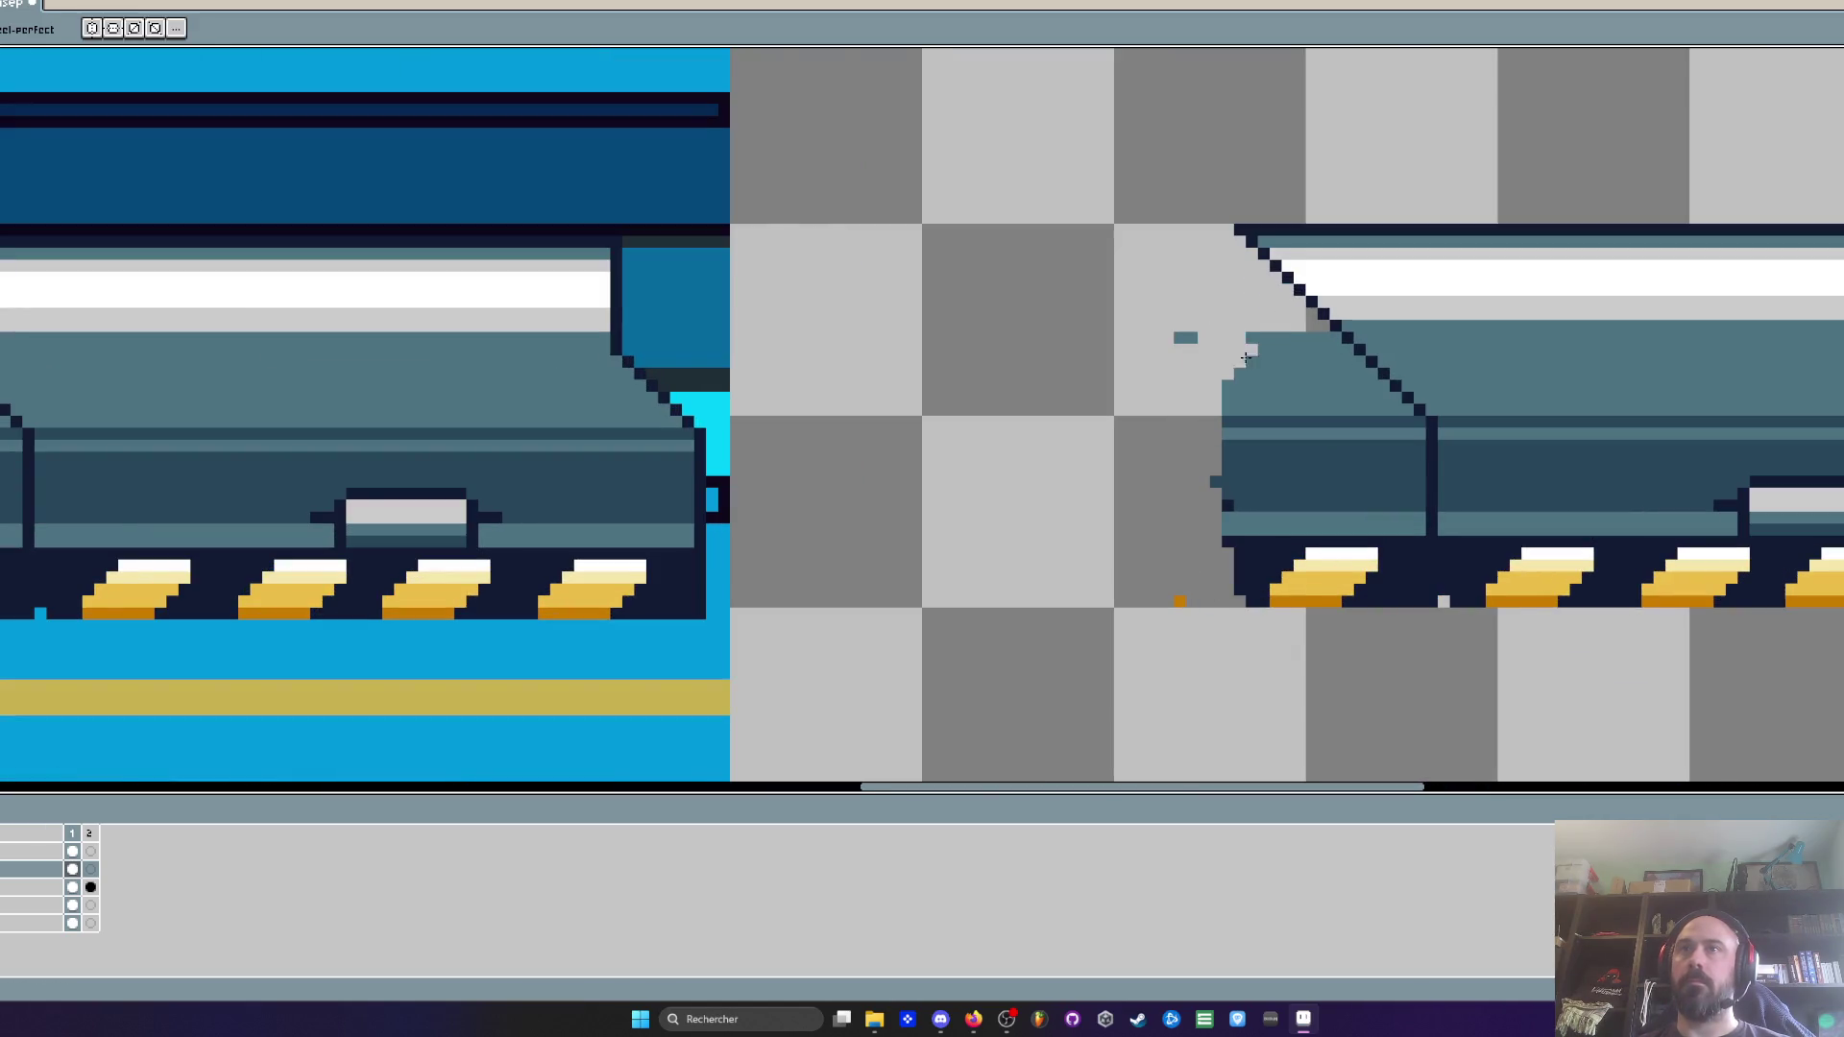
{"action": "left_click_drag", "start_coordinate": [1239, 354], "coordinate": [1317, 378]}
{"action": "scroll", "coordinate": [1317, 378], "scroll_direction": "up", "scroll_amount": 2}
{"action": "mouse_move", "coordinate": [1574, 339]}
{"action": "left_mouse_down"}
{"action": "mouse_move", "coordinate": [1706, 477]}
{"action": "mouse_move", "coordinate": [1671, 618]}
{"action": "mouse_move", "coordinate": [1632, 422]}
{"action": "mouse_move", "coordinate": [1321, 296]}
{"action": "mouse_move", "coordinate": [1553, 400]}
{"action": "mouse_move", "coordinate": [1536, 478]}
{"action": "mouse_move", "coordinate": [1088, 245]}
{"action": "mouse_move", "coordinate": [988, 523]}
{"action": "mouse_move", "coordinate": [1317, 490]}
{"action": "mouse_move", "coordinate": [1310, 370]}
{"action": "left_mouse_up"}
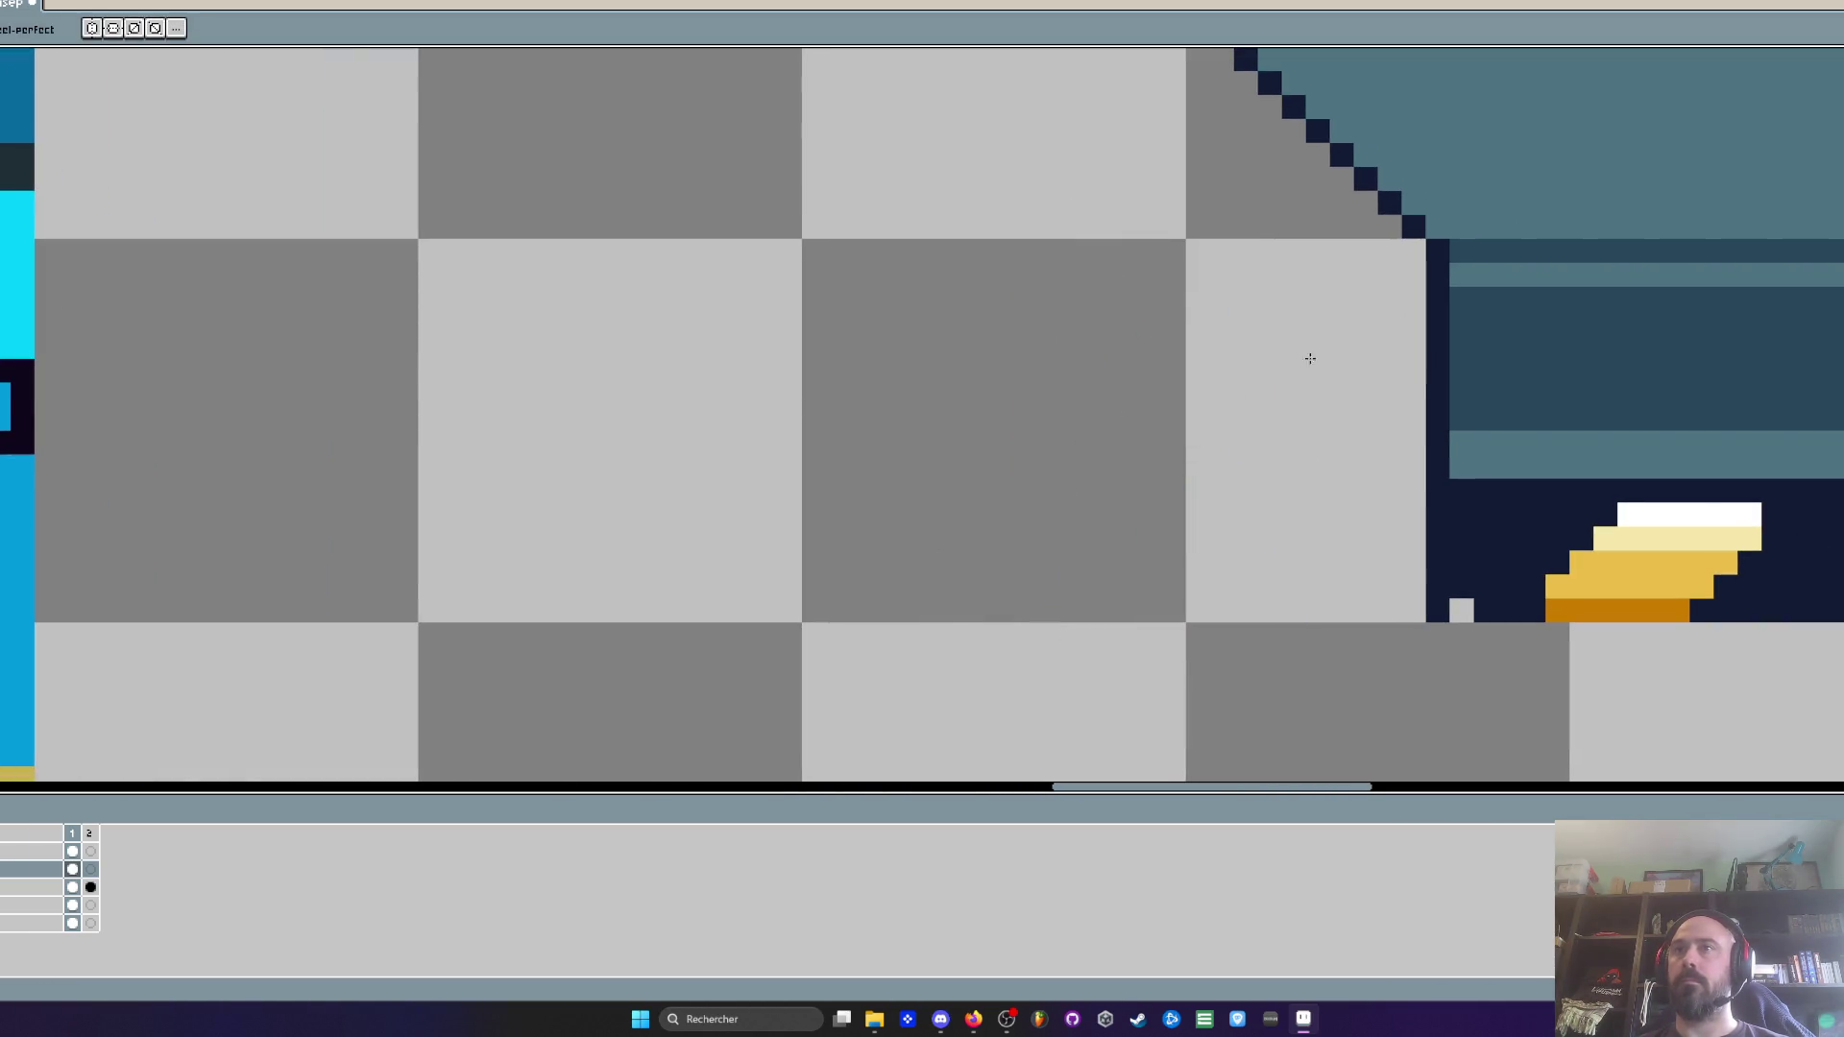
{"action": "scroll", "coordinate": [1306, 365], "scroll_direction": "down", "scroll_amount": 3}
{"action": "scroll", "coordinate": [1272, 493], "scroll_direction": "up", "scroll_amount": 3}
{"action": "key", "text": "i"}
{"action": "key", "text": "b"}
{"action": "scroll", "coordinate": [1249, 416], "scroll_direction": "down", "scroll_amount": 3}
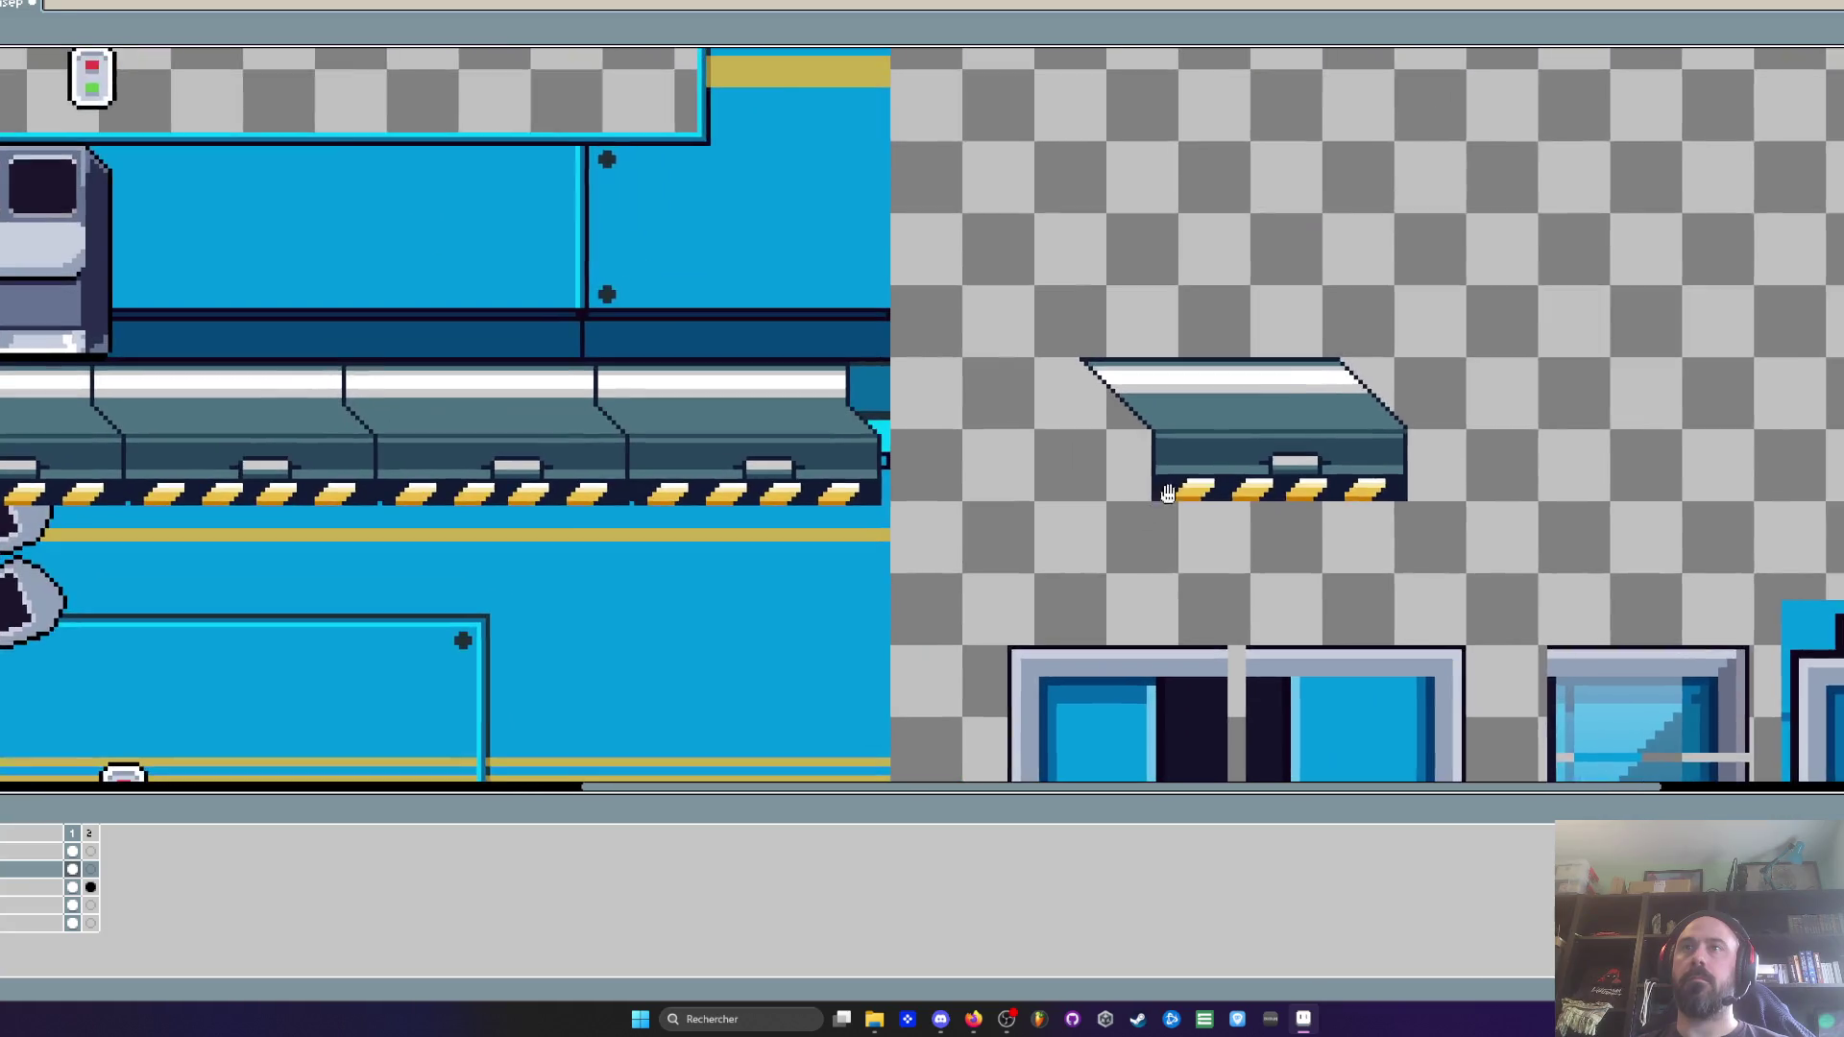
{"action": "scroll", "coordinate": [1284, 392], "scroll_direction": "up", "scroll_amount": 1}
Select the whole platform and place a duplicate just to its right
{"action": "key", "text": "m"}
{"action": "scroll", "coordinate": [1284, 394], "scroll_direction": "up", "scroll_amount": 4}
{"action": "scroll", "coordinate": [1082, 410], "scroll_direction": "down", "scroll_amount": 3}
{"action": "scroll", "coordinate": [1081, 410], "scroll_direction": "up", "scroll_amount": 3}
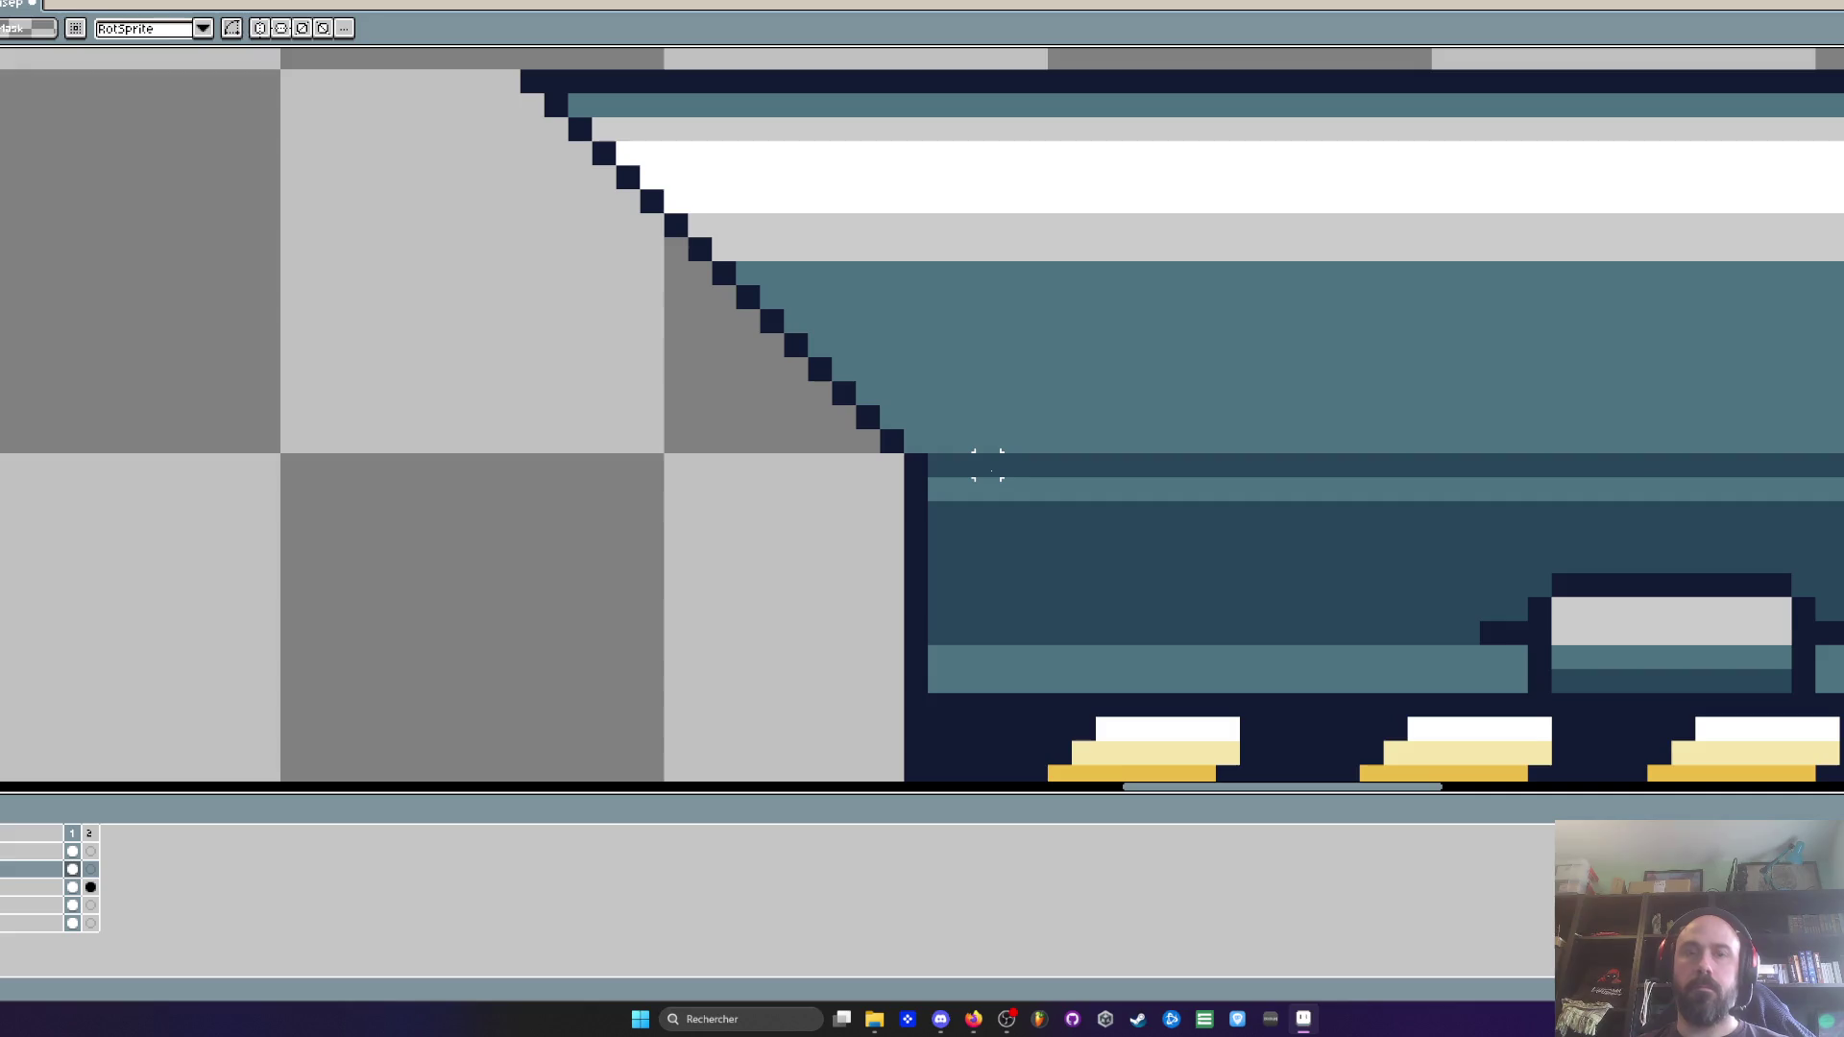
{"action": "key", "text": "i"}
{"action": "key", "text": "b"}
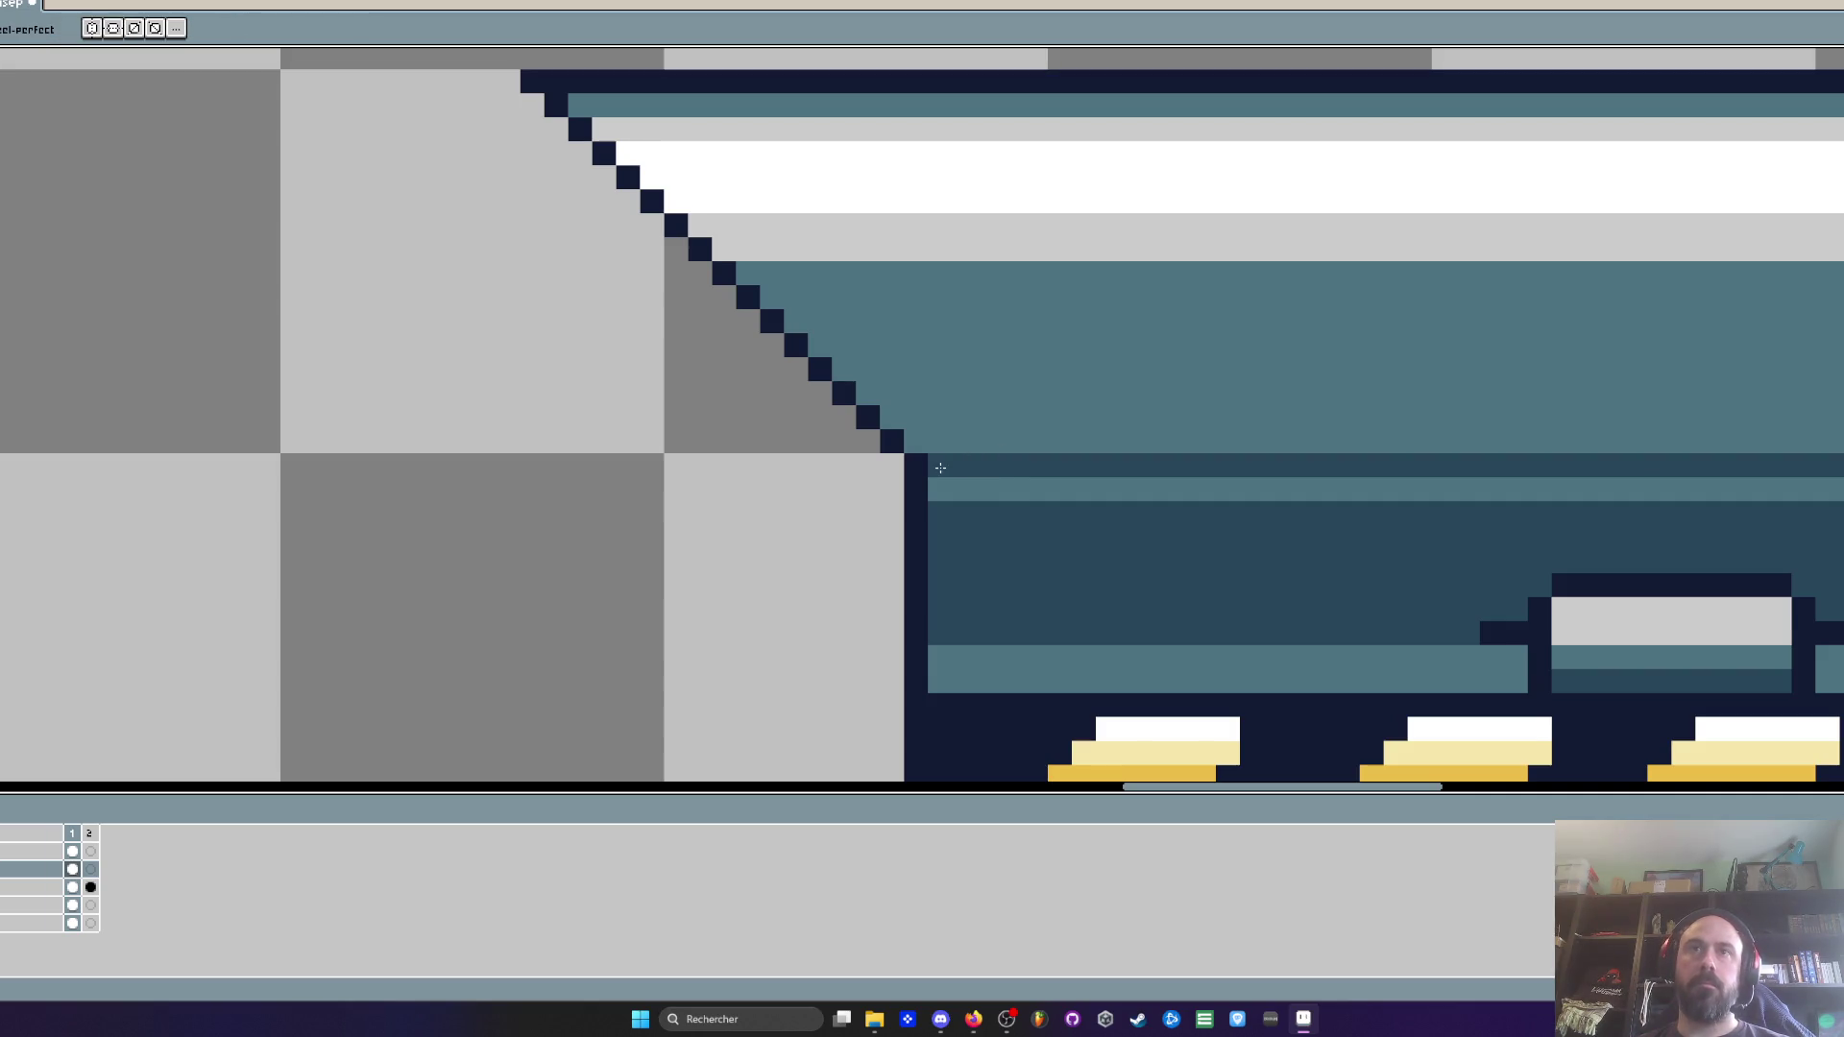
{"action": "scroll", "coordinate": [940, 468], "scroll_direction": "down", "scroll_amount": 3}
{"action": "key", "text": "m"}
{"action": "mouse_move", "coordinate": [804, 306]}
{"action": "left_mouse_down"}
{"action": "mouse_move", "coordinate": [1046, 428]}
{"action": "mouse_move", "coordinate": [1360, 627]}
{"action": "left_mouse_up"}
{"action": "left_click_drag", "start_coordinate": [1218, 476], "coordinate": [1430, 470]}
{"action": "scroll", "coordinate": [1430, 470], "scroll_direction": "down", "scroll_amount": 3}
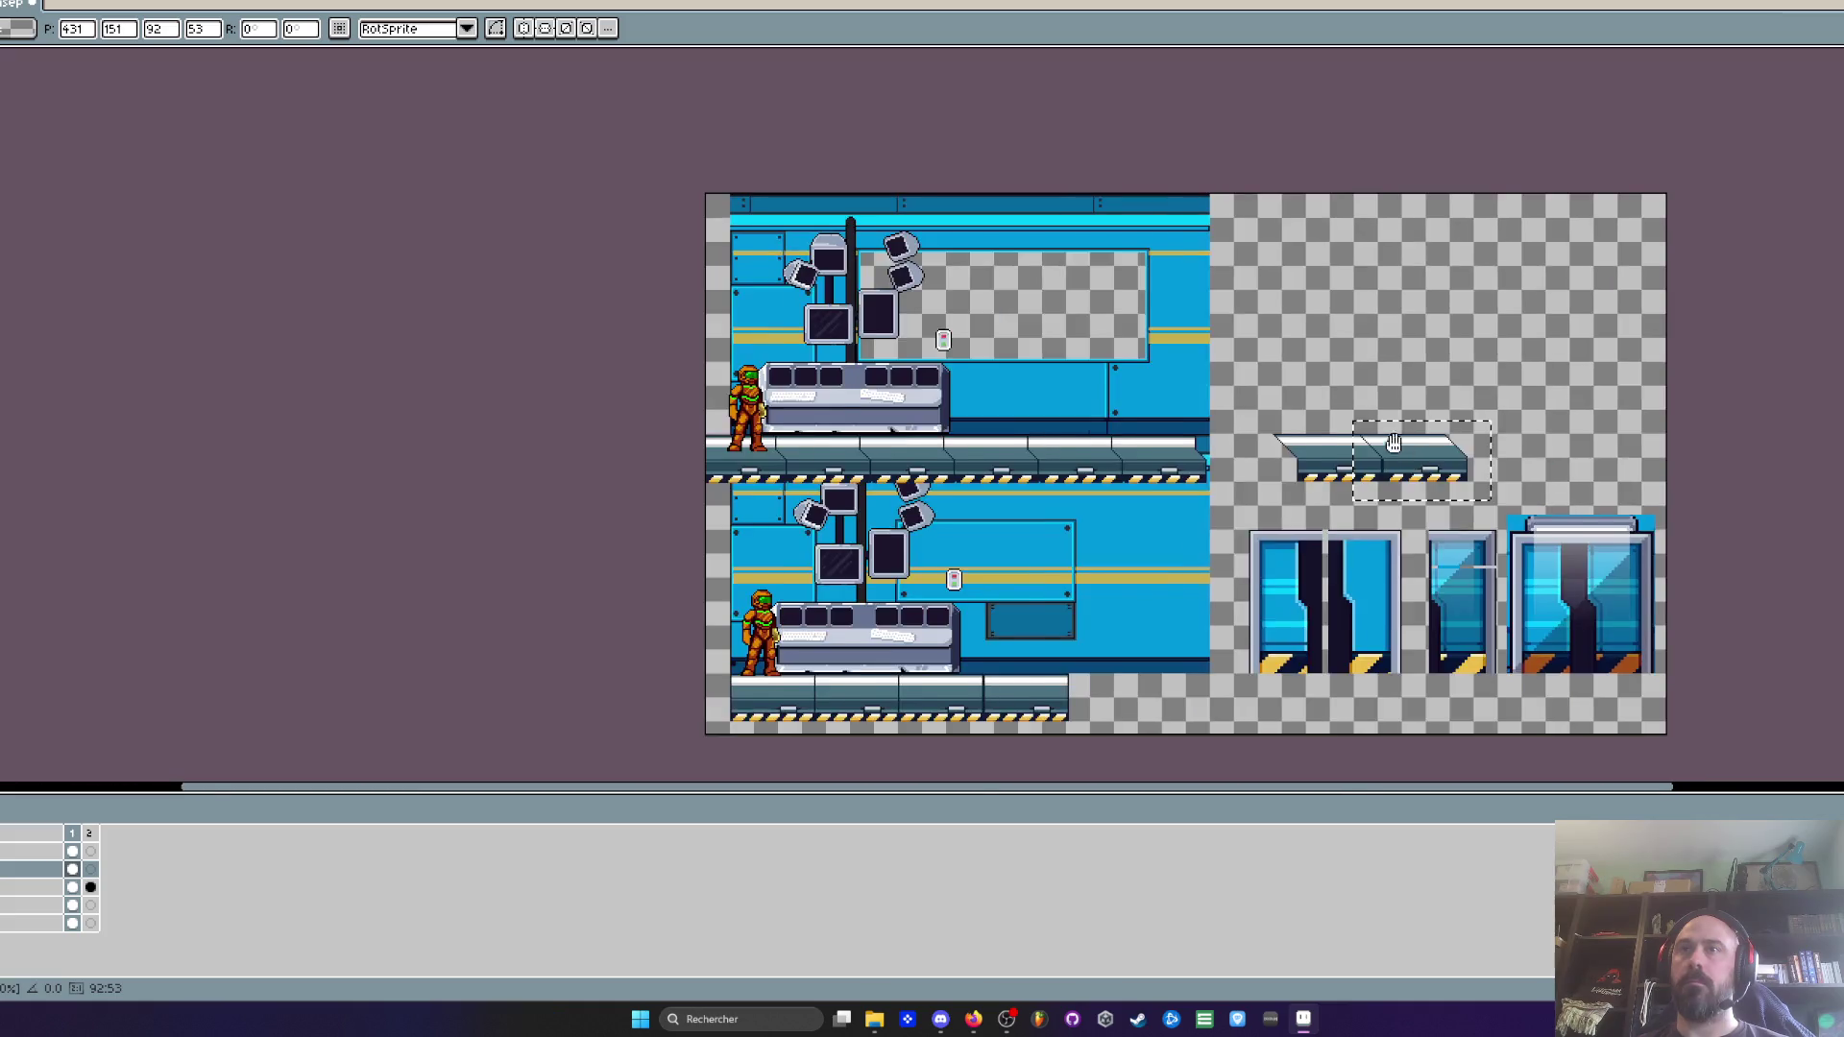
Fill the teal top rows of both the original and copied platforms white
{"action": "scroll", "coordinate": [1335, 432], "scroll_direction": "up", "scroll_amount": 4}
{"action": "key", "text": "ctrl+d"}
{"action": "scroll", "coordinate": [1215, 408], "scroll_direction": "up", "scroll_amount": 2}
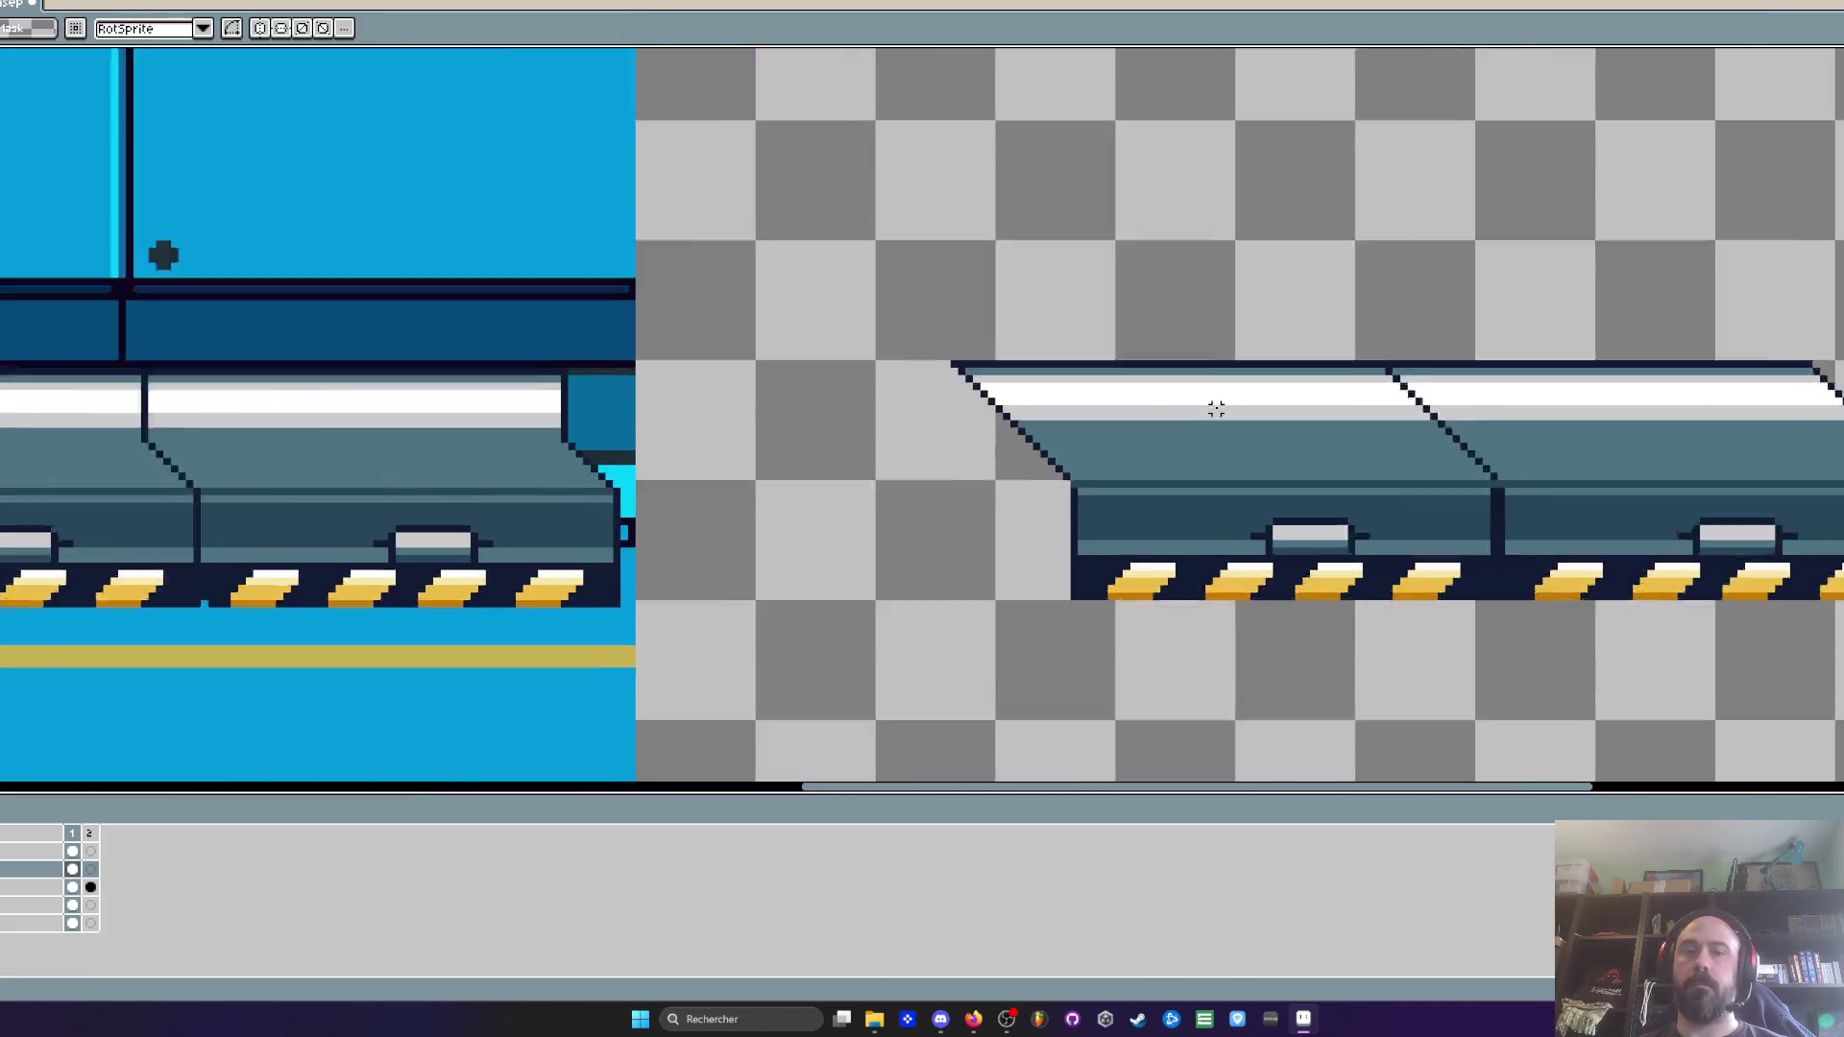
{"action": "key", "text": "i"}
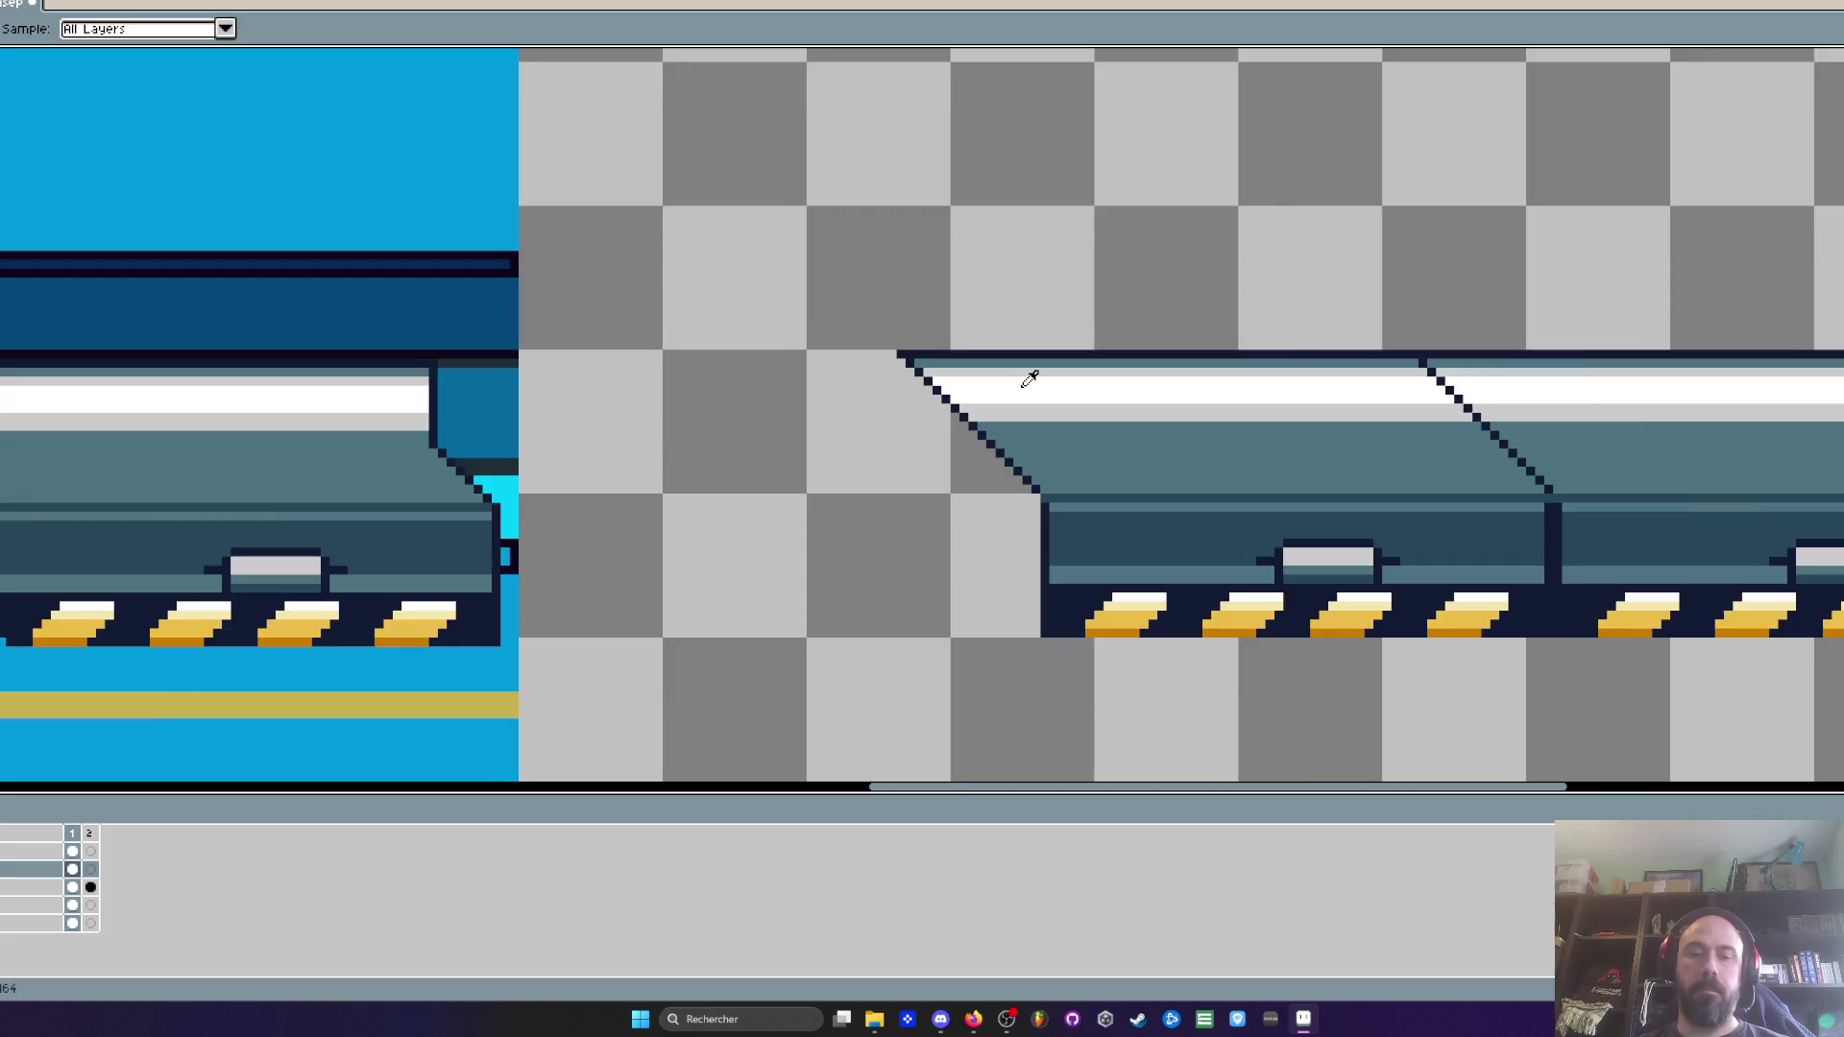
{"action": "scroll", "coordinate": [1029, 379], "scroll_direction": "up", "scroll_amount": 1}
{"action": "key", "text": "g"}
{"action": "left_click", "coordinate": [941, 356]}
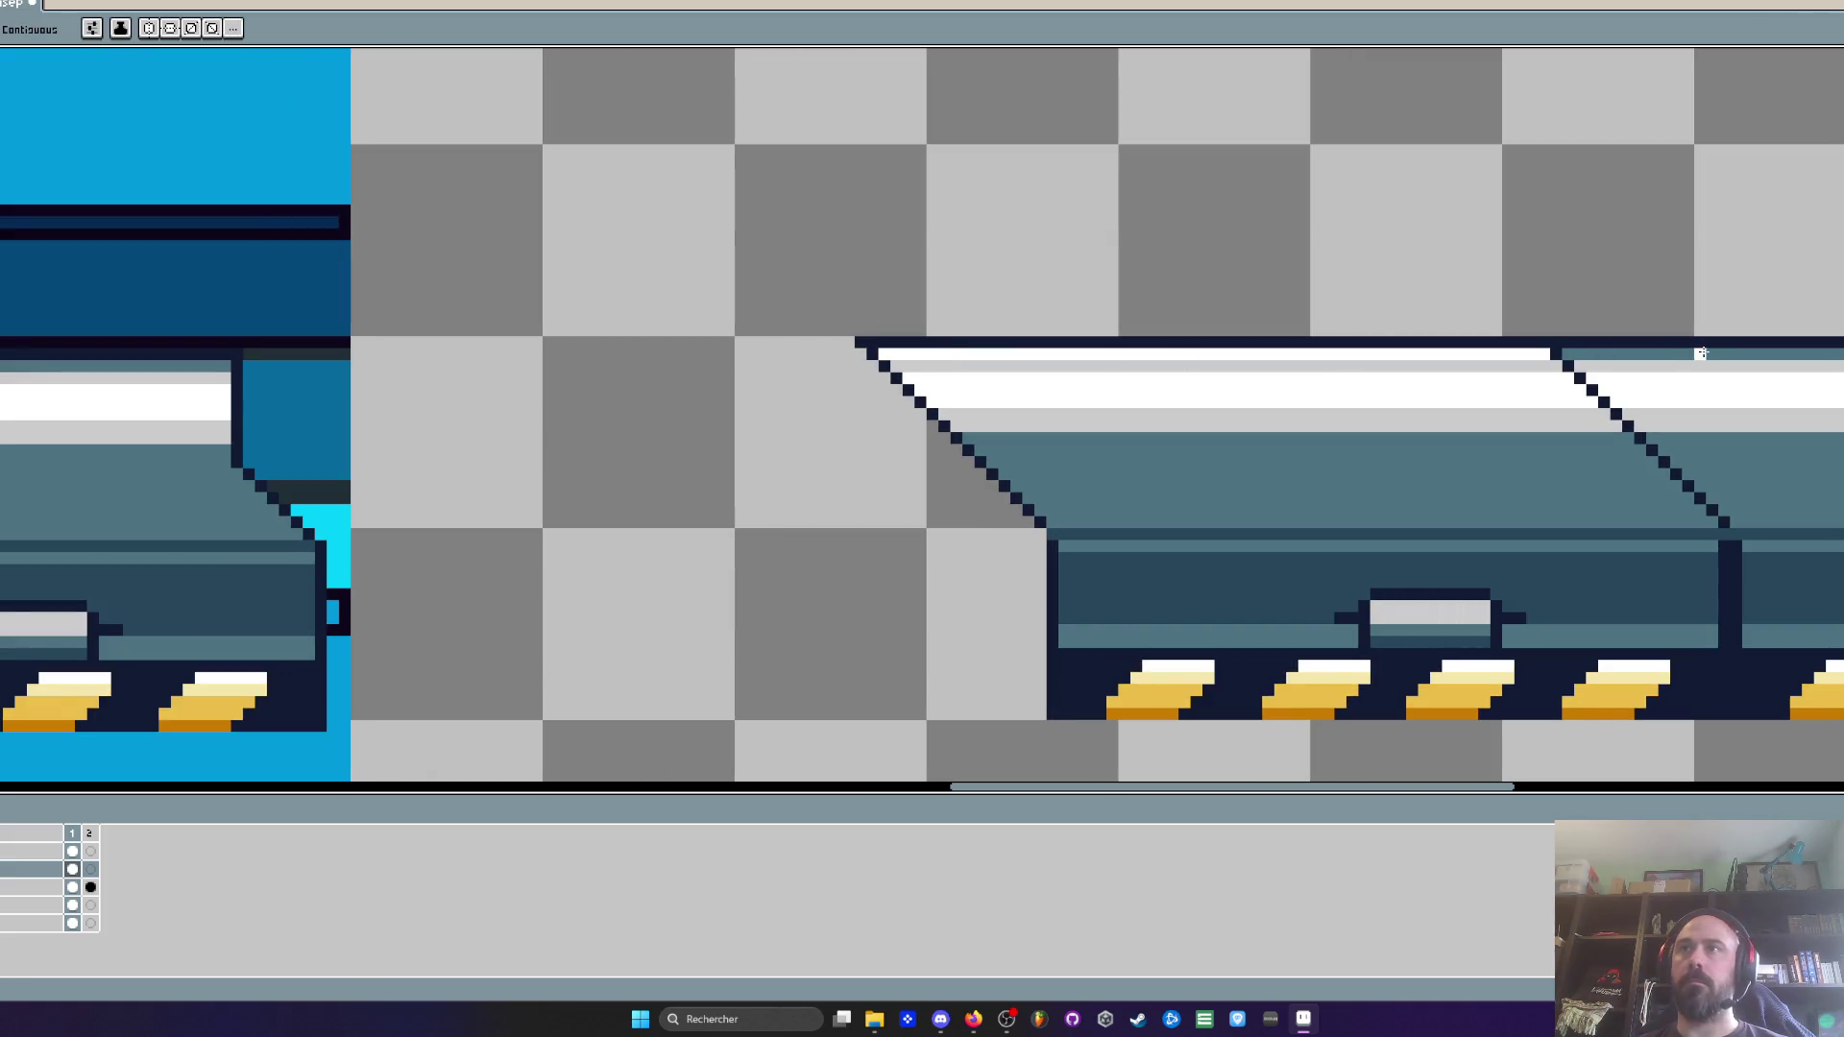
{"action": "left_click", "coordinate": [1701, 353]}
{"action": "key", "text": "i"}
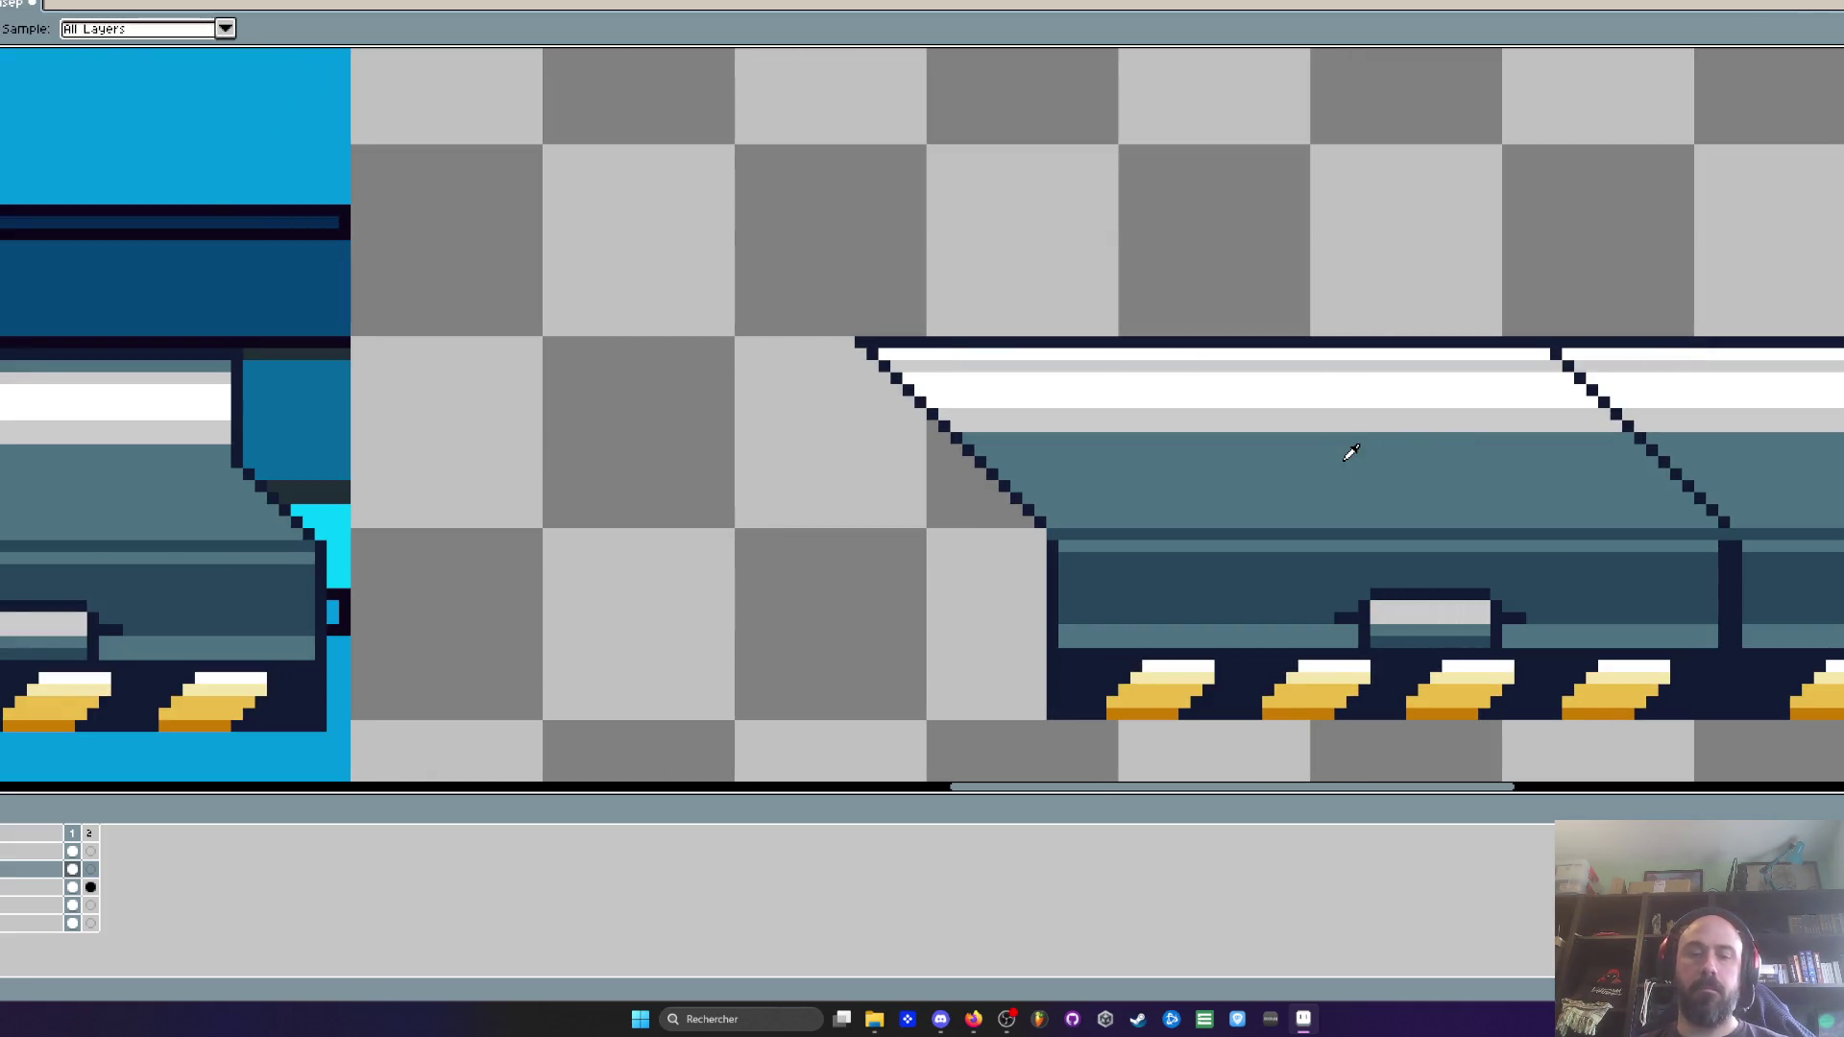
{"action": "scroll", "coordinate": [1169, 398], "scroll_direction": "down", "scroll_amount": 3}
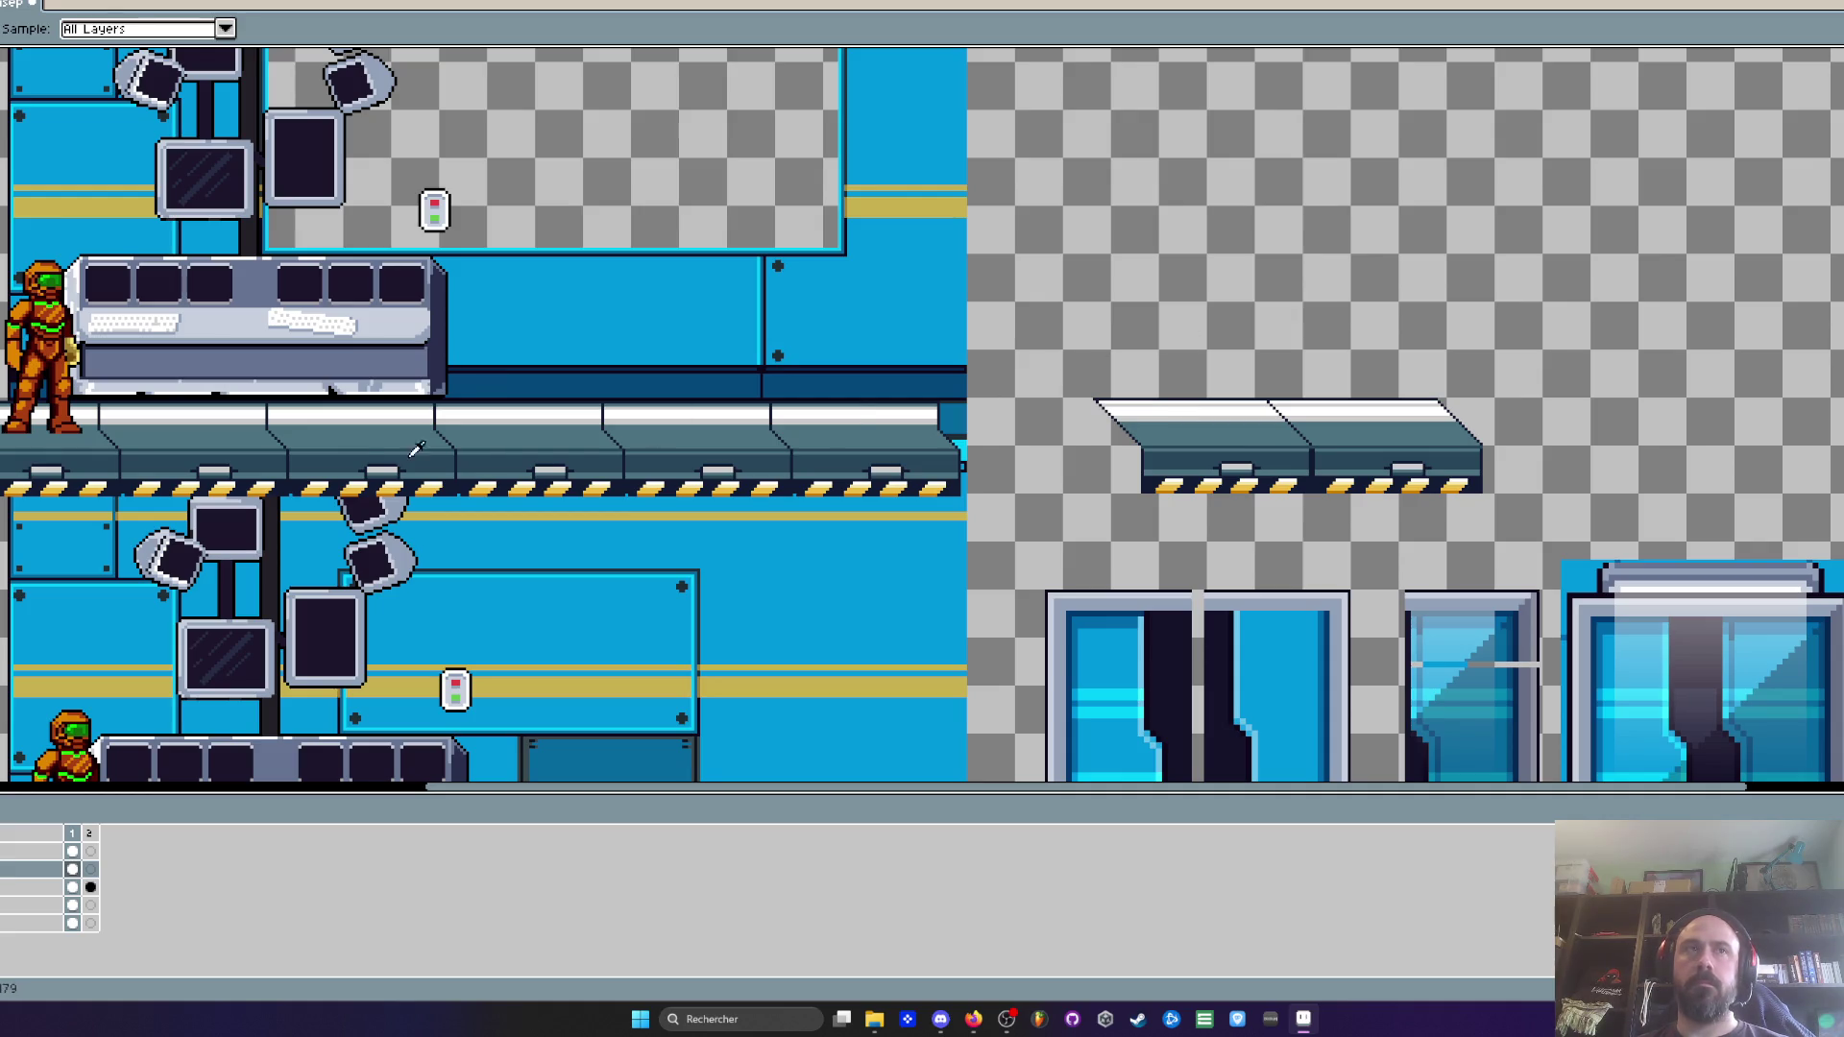
Move the old floor strip out of the scene
{"action": "key", "text": "m"}
{"action": "mouse_move", "coordinate": [5, 348]}
{"action": "left_mouse_down"}
{"action": "mouse_move", "coordinate": [581, 523]}
{"action": "mouse_move", "coordinate": [1009, 576]}
{"action": "left_mouse_up"}
{"action": "mouse_move", "coordinate": [728, 468]}
{"action": "left_mouse_down"}
{"action": "mouse_move", "coordinate": [1558, 252]}
{"action": "mouse_move", "coordinate": [1843, 255]}
{"action": "left_mouse_up"}
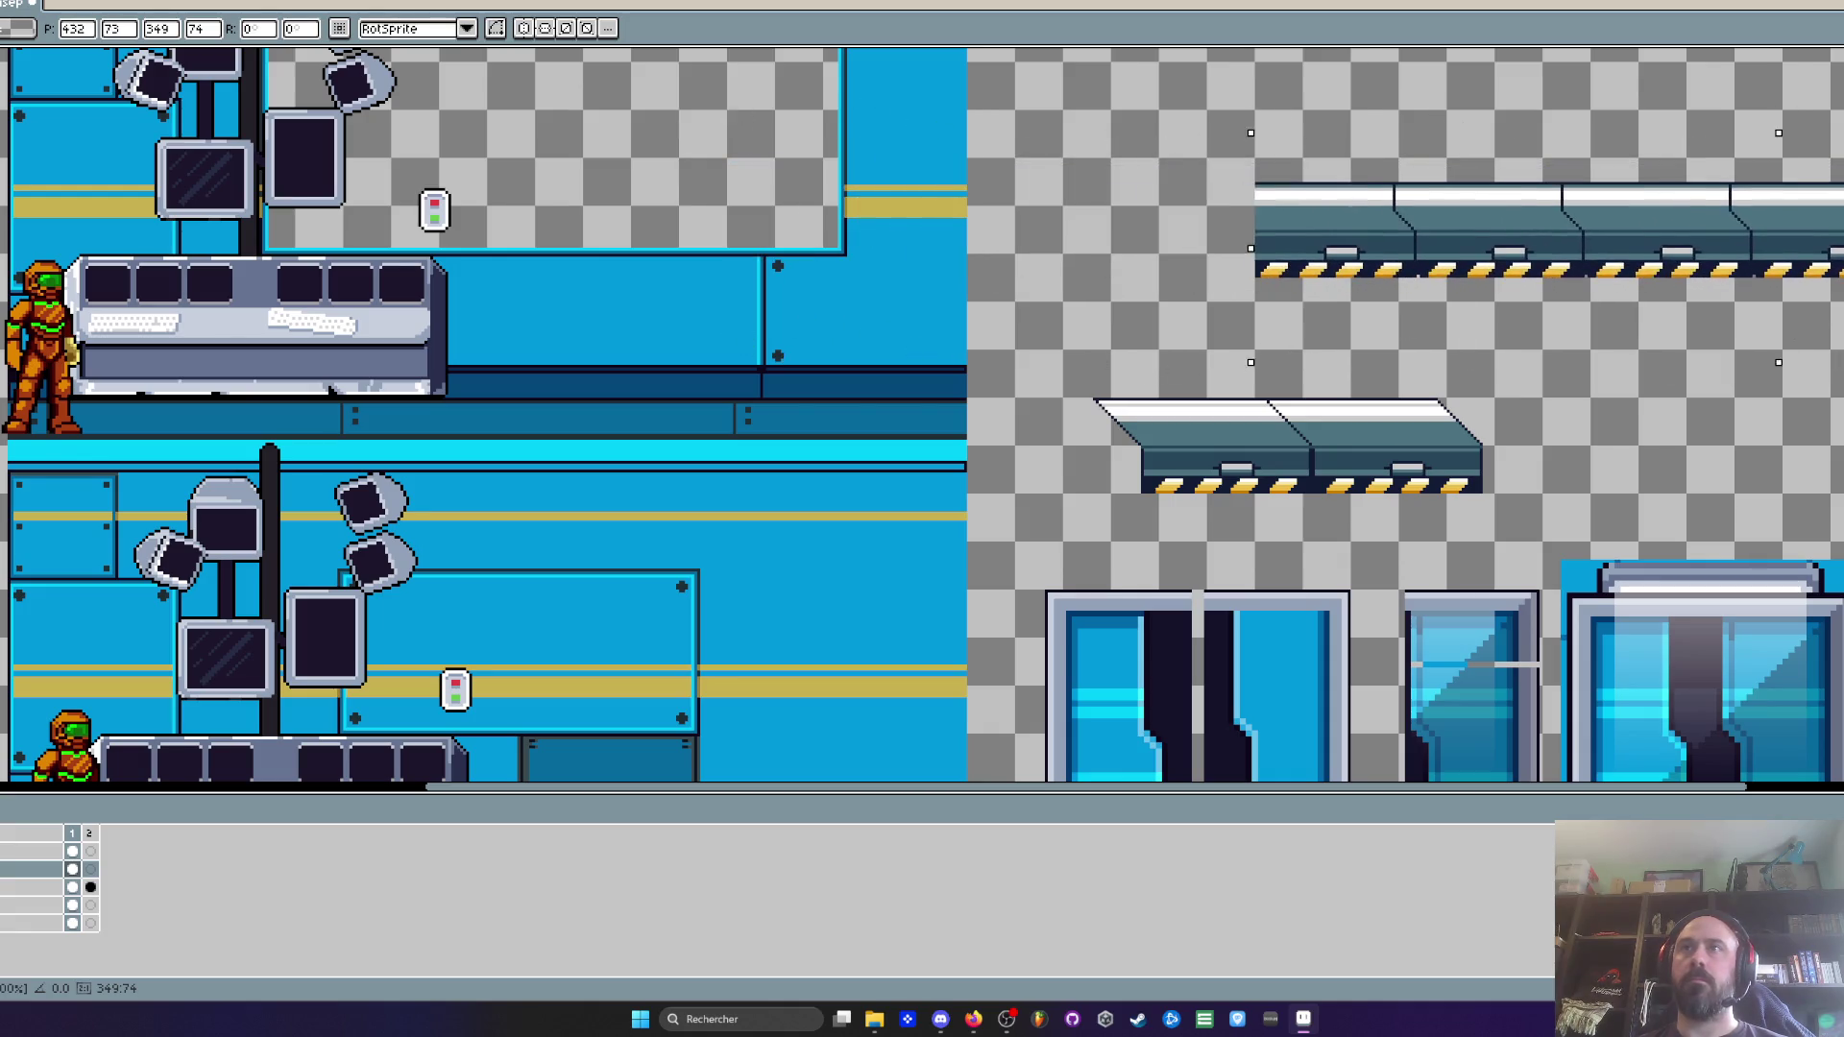
{"action": "left_click", "coordinate": [1075, 339]}
Place the pair of new slanted platforms along the upper floor, extending to the right
{"action": "left_click_drag", "start_coordinate": [1014, 363], "coordinate": [1714, 539]}
{"action": "mouse_move", "coordinate": [1457, 488]}
{"action": "left_mouse_down"}
{"action": "mouse_move", "coordinate": [348, 487]}
{"action": "mouse_move", "coordinate": [646, 445]}
{"action": "mouse_move", "coordinate": [629, 433]}
{"action": "mouse_move", "coordinate": [53, 458]}
{"action": "mouse_move", "coordinate": [673, 465]}
{"action": "mouse_move", "coordinate": [527, 432]}
{"action": "mouse_move", "coordinate": [1135, 442]}
{"action": "mouse_move", "coordinate": [1399, 424]}
{"action": "left_mouse_up"}
{"action": "scroll", "coordinate": [348, 488], "scroll_direction": "up", "scroll_amount": 1}
{"action": "scroll", "coordinate": [442, 451], "scroll_direction": "up", "scroll_amount": 1}
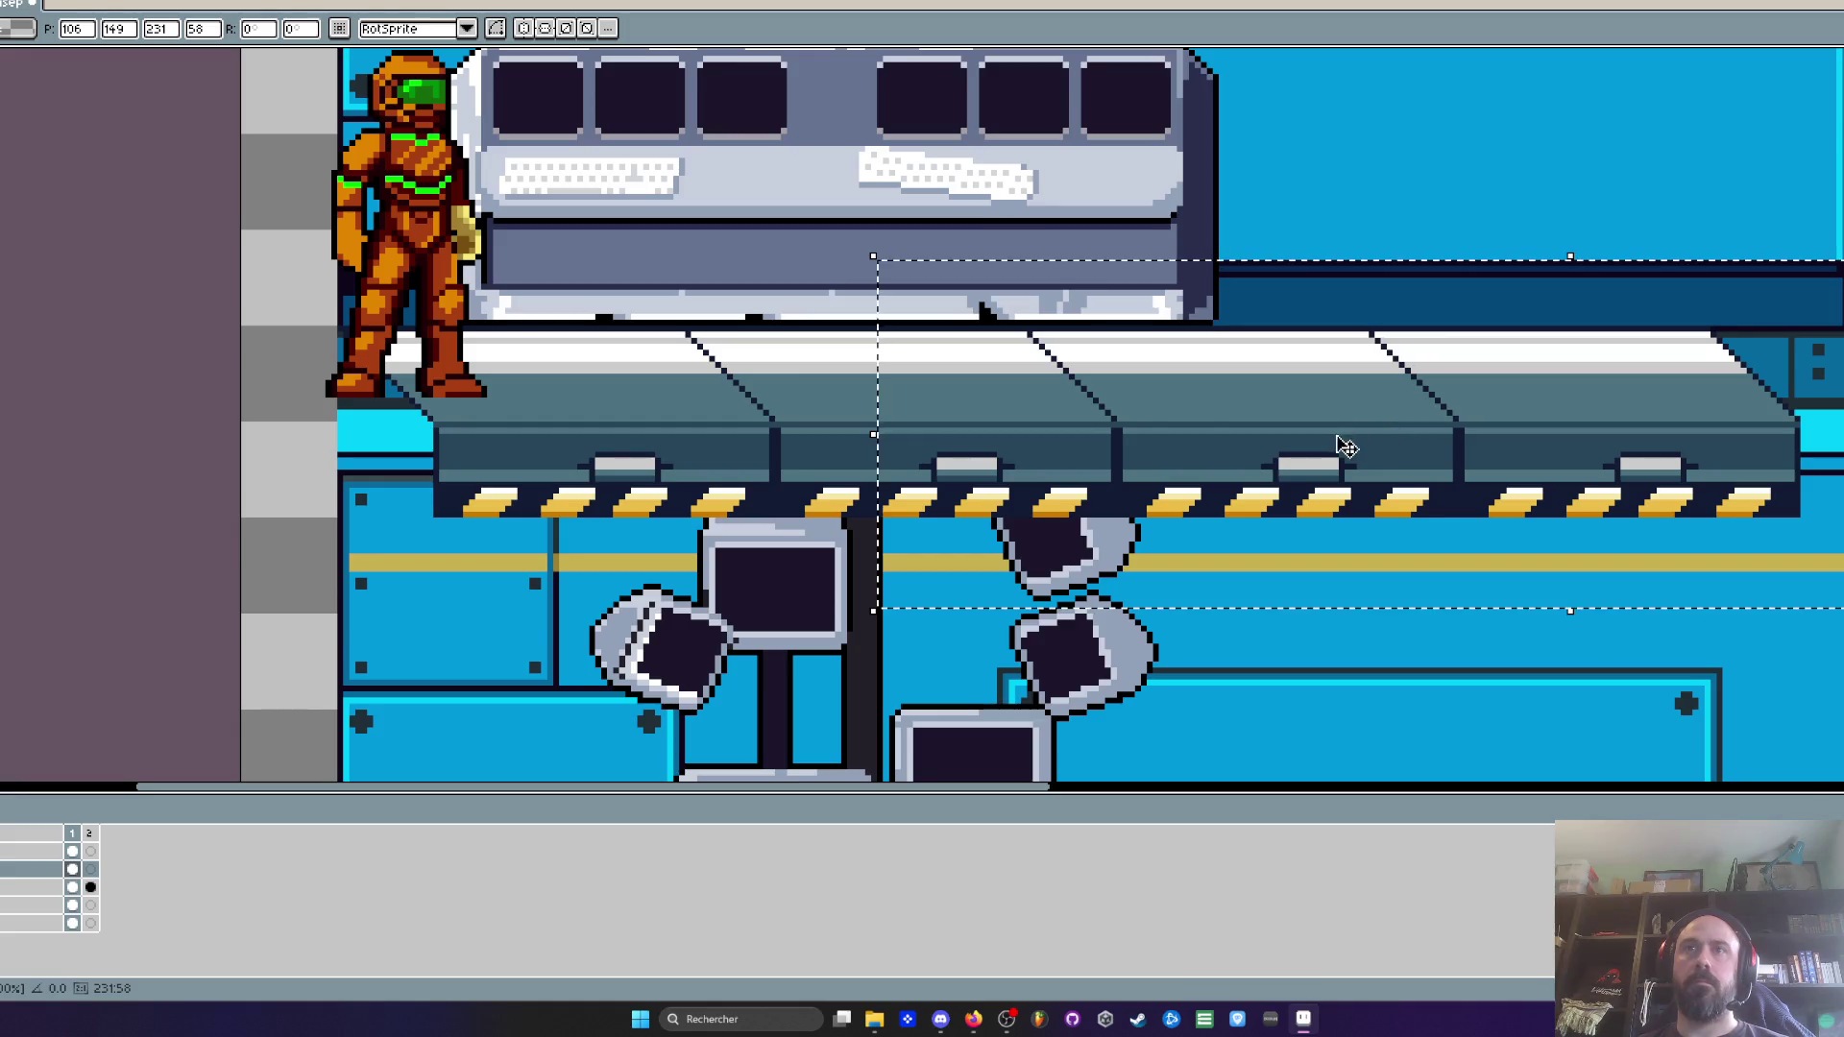
{"action": "key", "text": "ctrl+z"}
{"action": "mouse_move", "coordinate": [547, 474]}
{"action": "left_mouse_down"}
{"action": "mouse_move", "coordinate": [1625, 473]}
{"action": "mouse_move", "coordinate": [1371, 477]}
{"action": "left_mouse_up"}
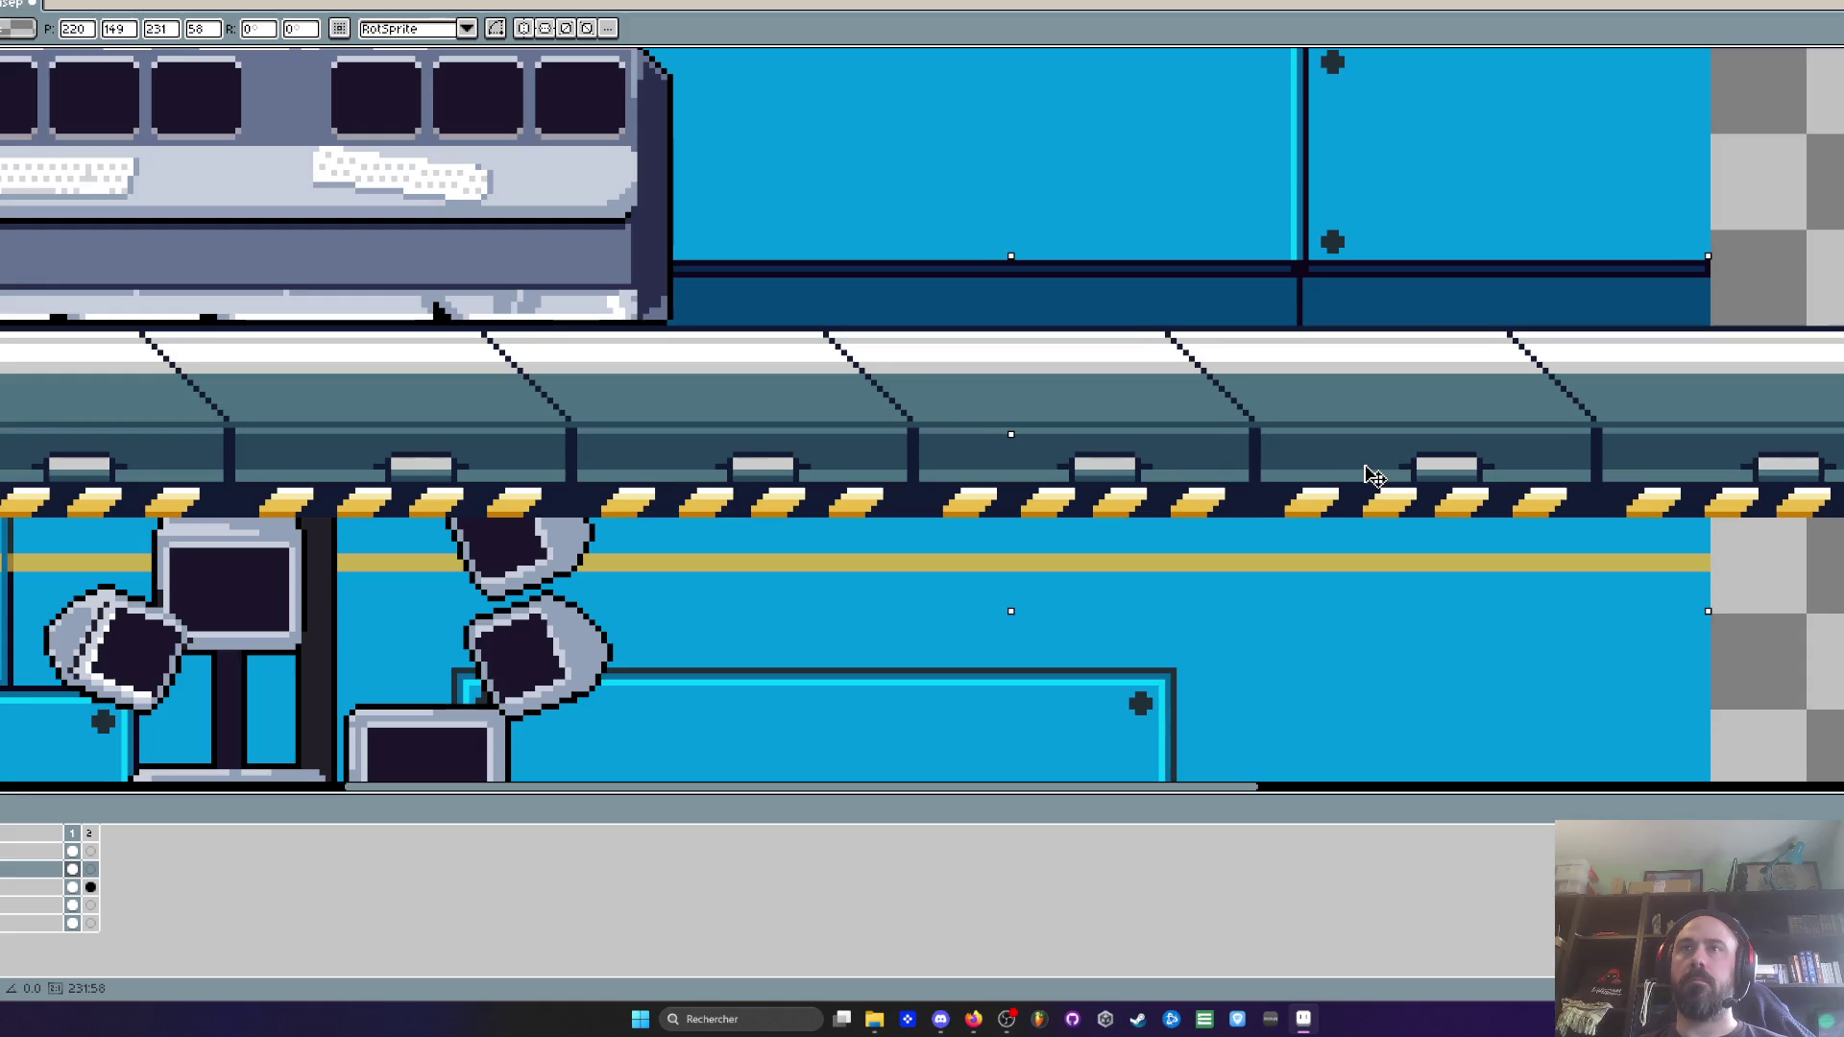
{"action": "scroll", "coordinate": [1363, 470], "scroll_direction": "down", "scroll_amount": 5}
{"action": "key", "text": "Return"}
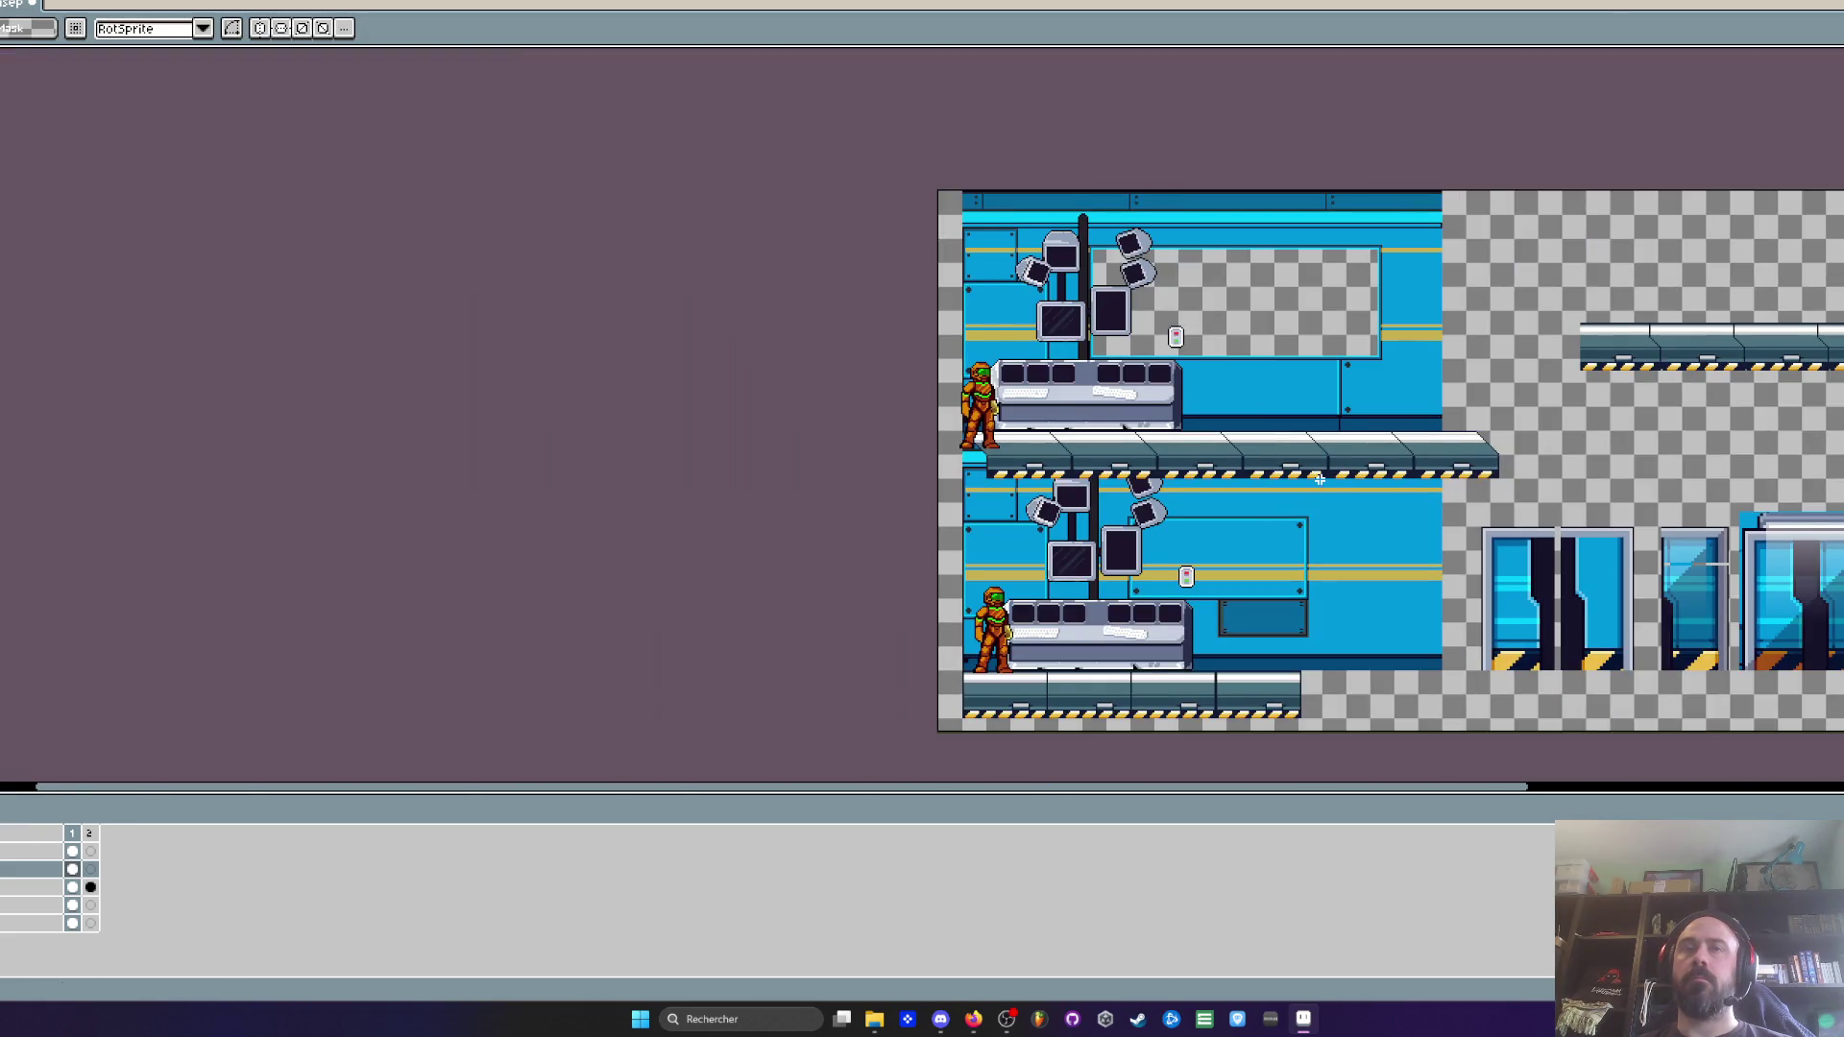
Move the upper armored character right onto the platform
{"action": "scroll", "coordinate": [1319, 478], "scroll_direction": "up", "scroll_amount": 5}
{"action": "left_click_drag", "start_coordinate": [251, 172], "coordinate": [619, 637]}
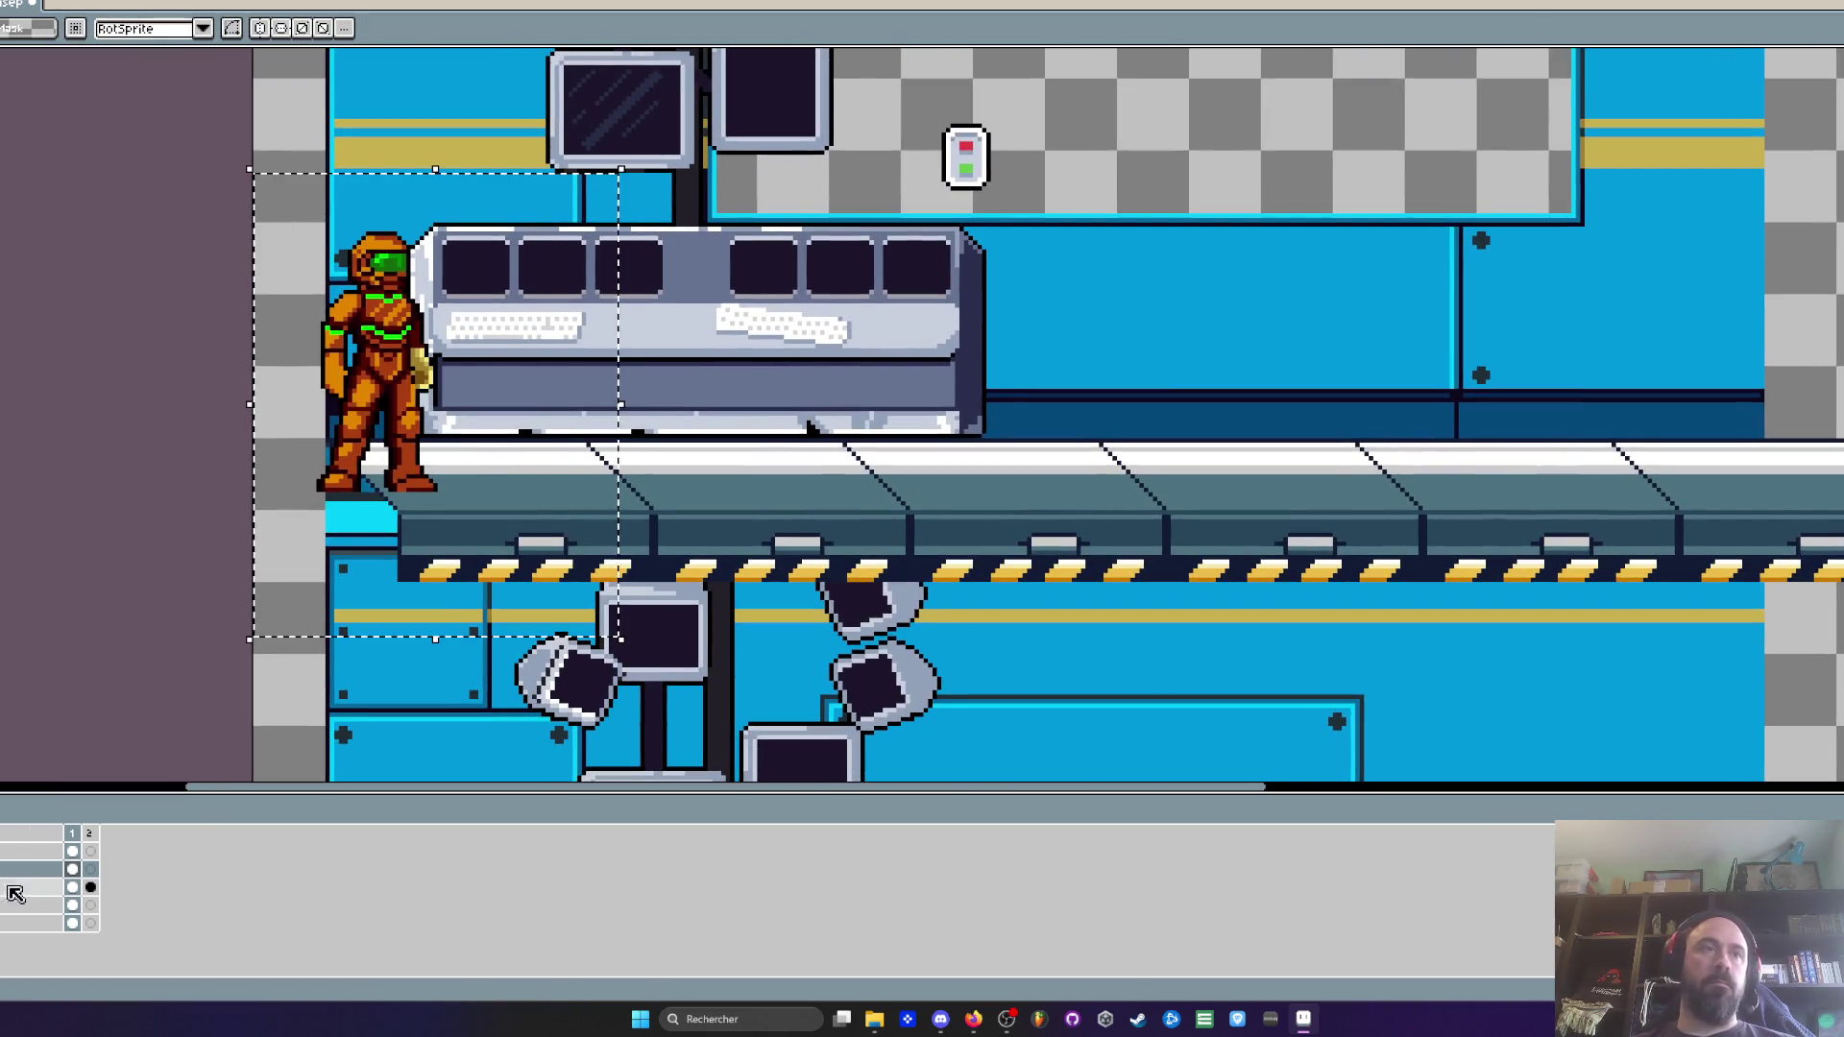
{"action": "left_click_drag", "start_coordinate": [401, 400], "coordinate": [546, 395]}
{"action": "key", "text": "Return"}
{"action": "scroll", "coordinate": [545, 394], "scroll_direction": "up", "scroll_amount": 2}
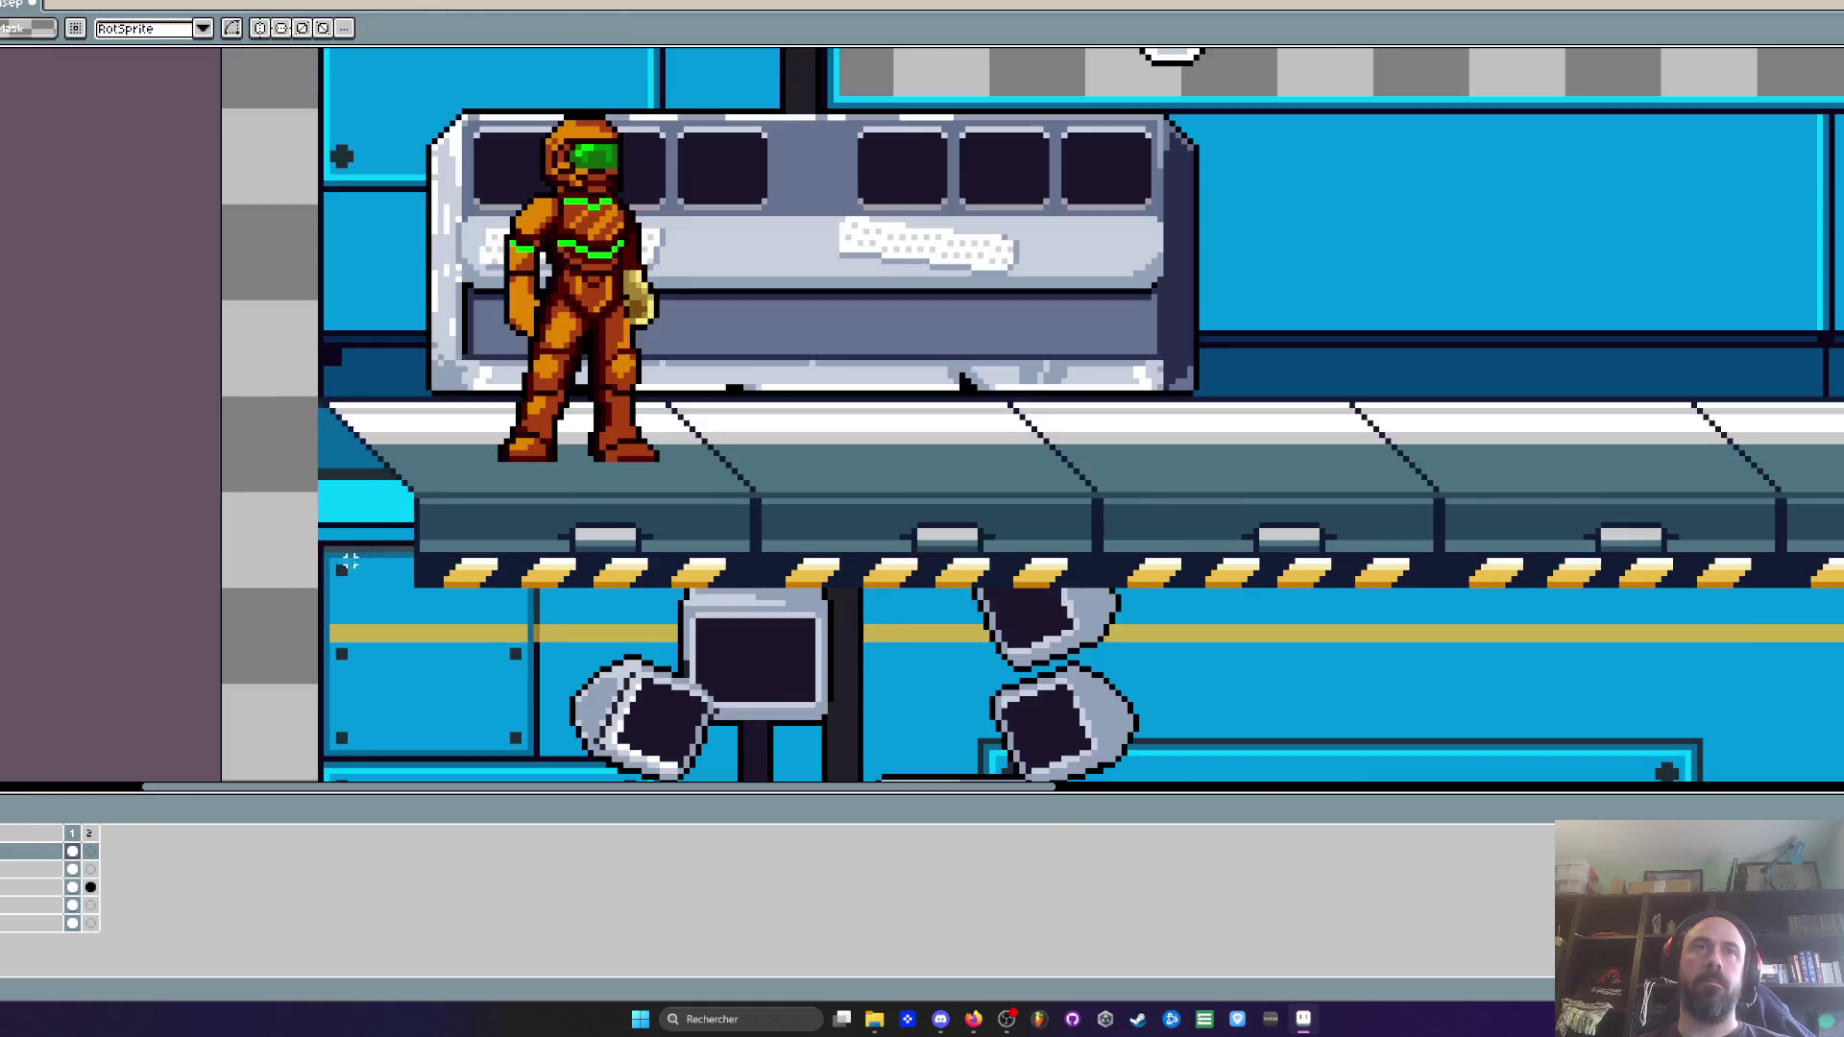
{"action": "scroll", "coordinate": [461, 451], "scroll_direction": "up", "scroll_amount": 1}
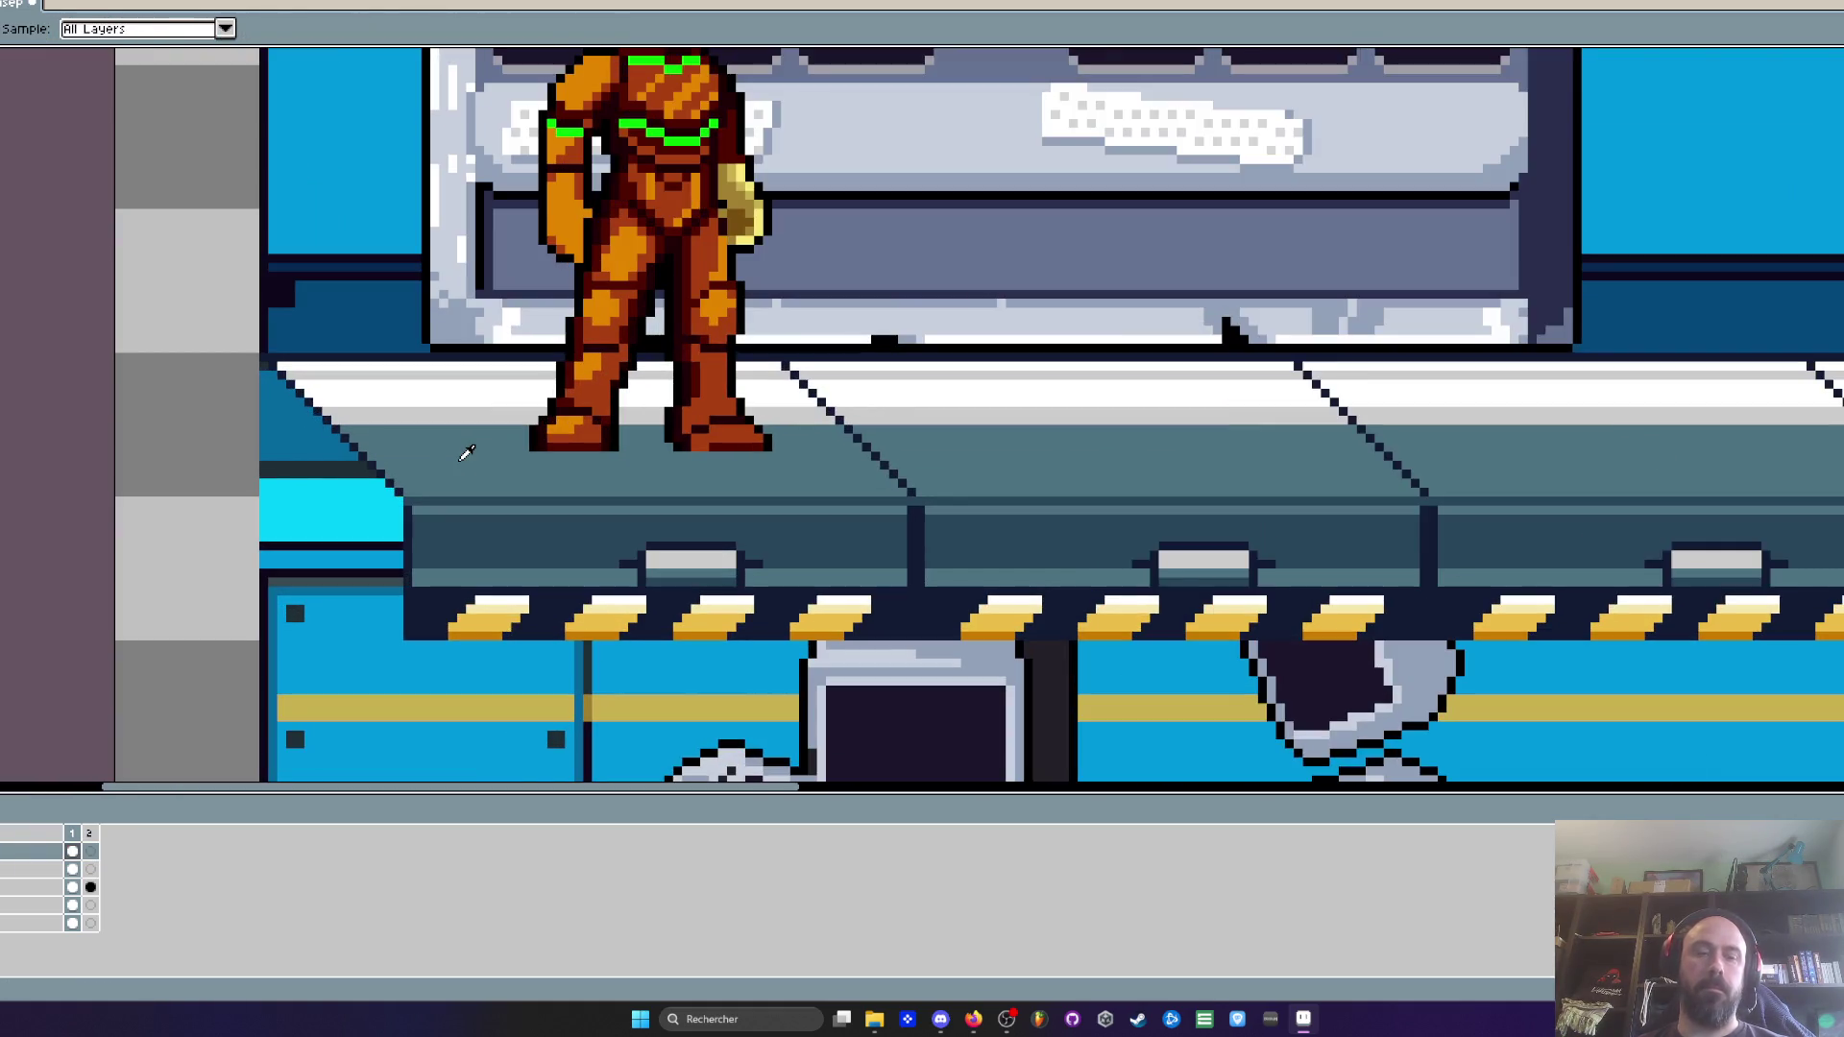
Try a bucket fill around the character, undo it, and select the character's layer
{"action": "key", "text": "g"}
{"action": "left_click", "coordinate": [402, 391]}
{"action": "key", "text": "ctrl+z"}
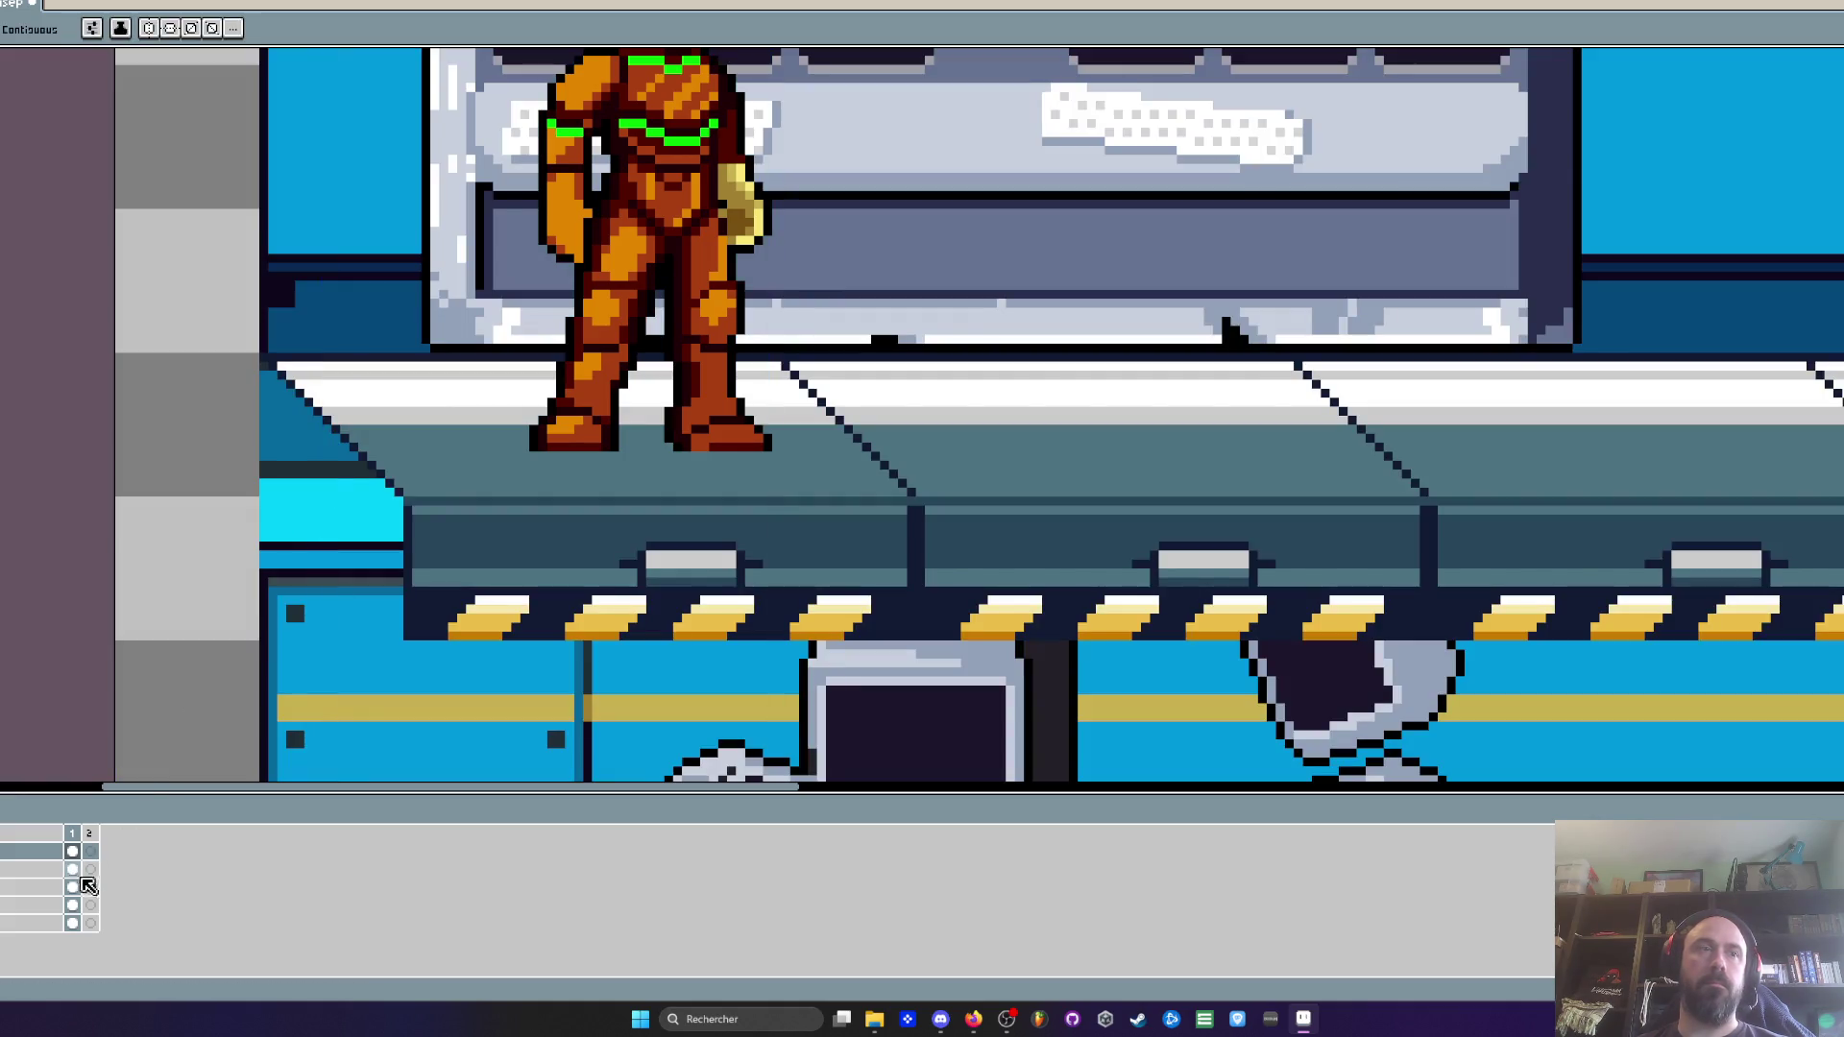
{"action": "left_click", "coordinate": [80, 867]}
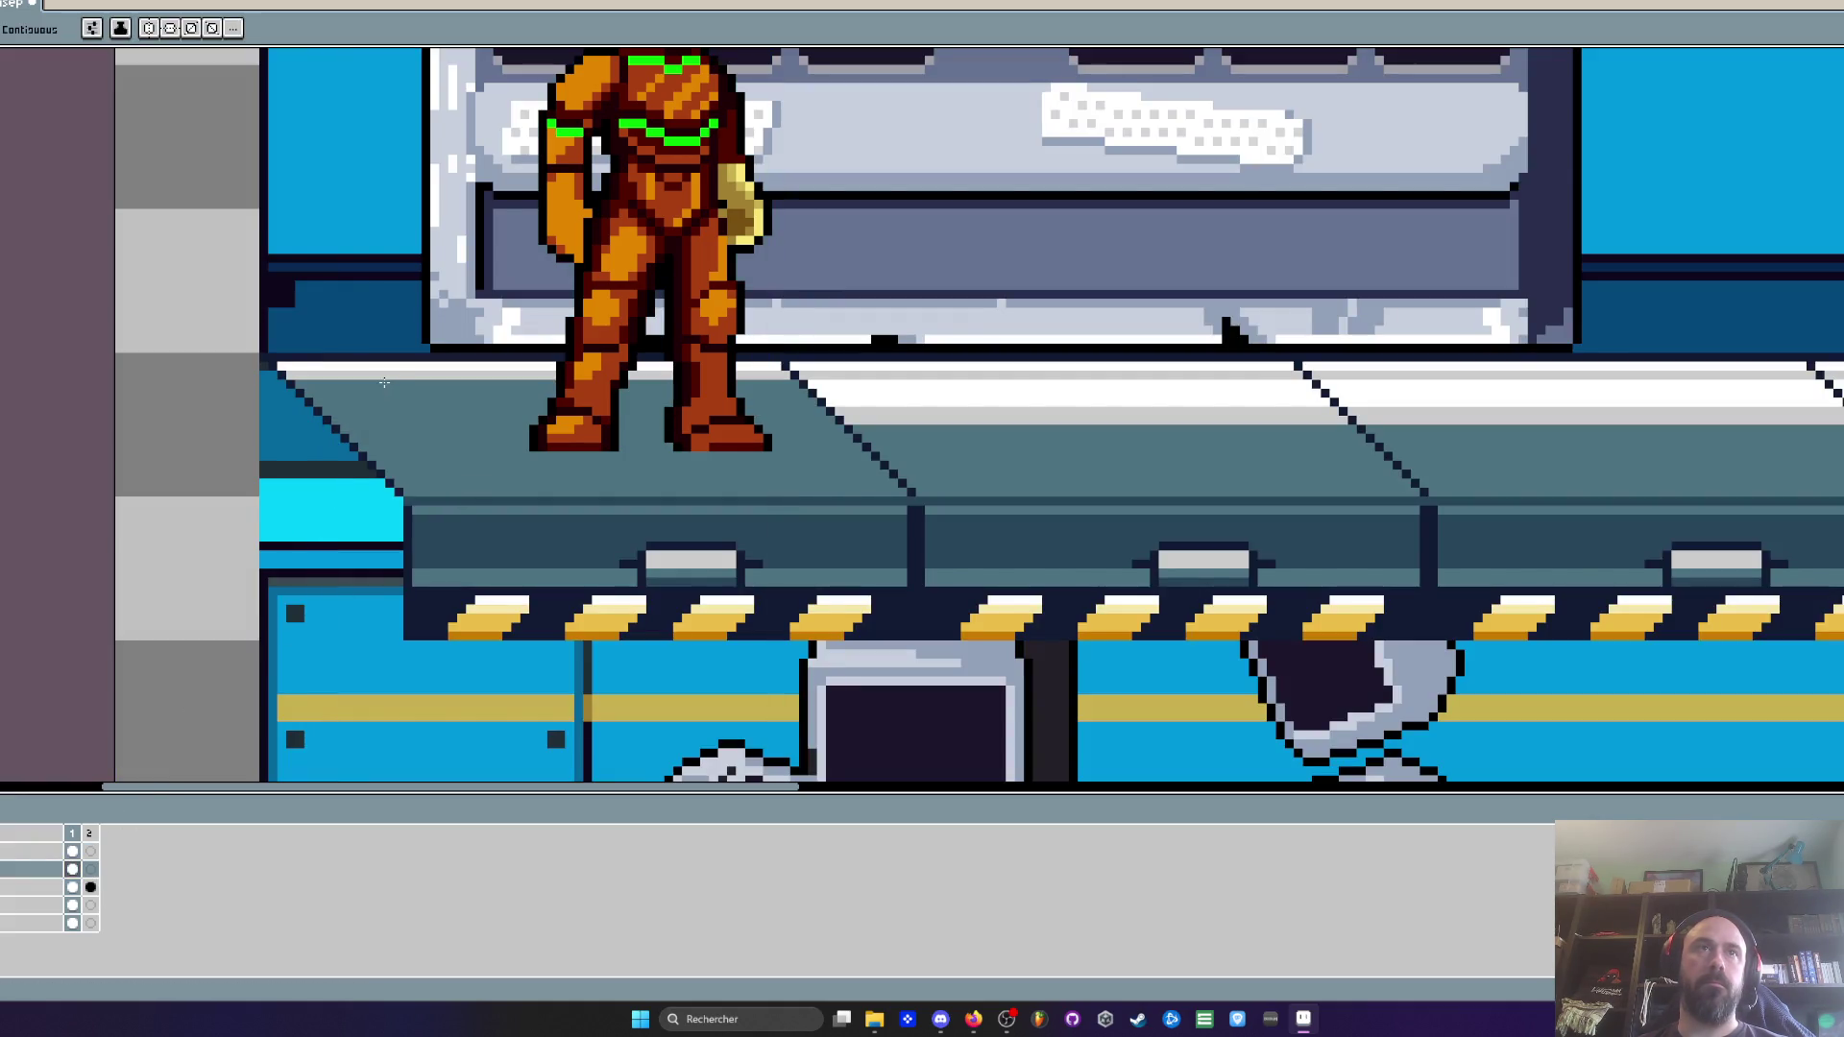
Reposition the armored character slightly left and up to the console's left end
{"action": "scroll", "coordinate": [578, 429], "scroll_direction": "down", "scroll_amount": 3}
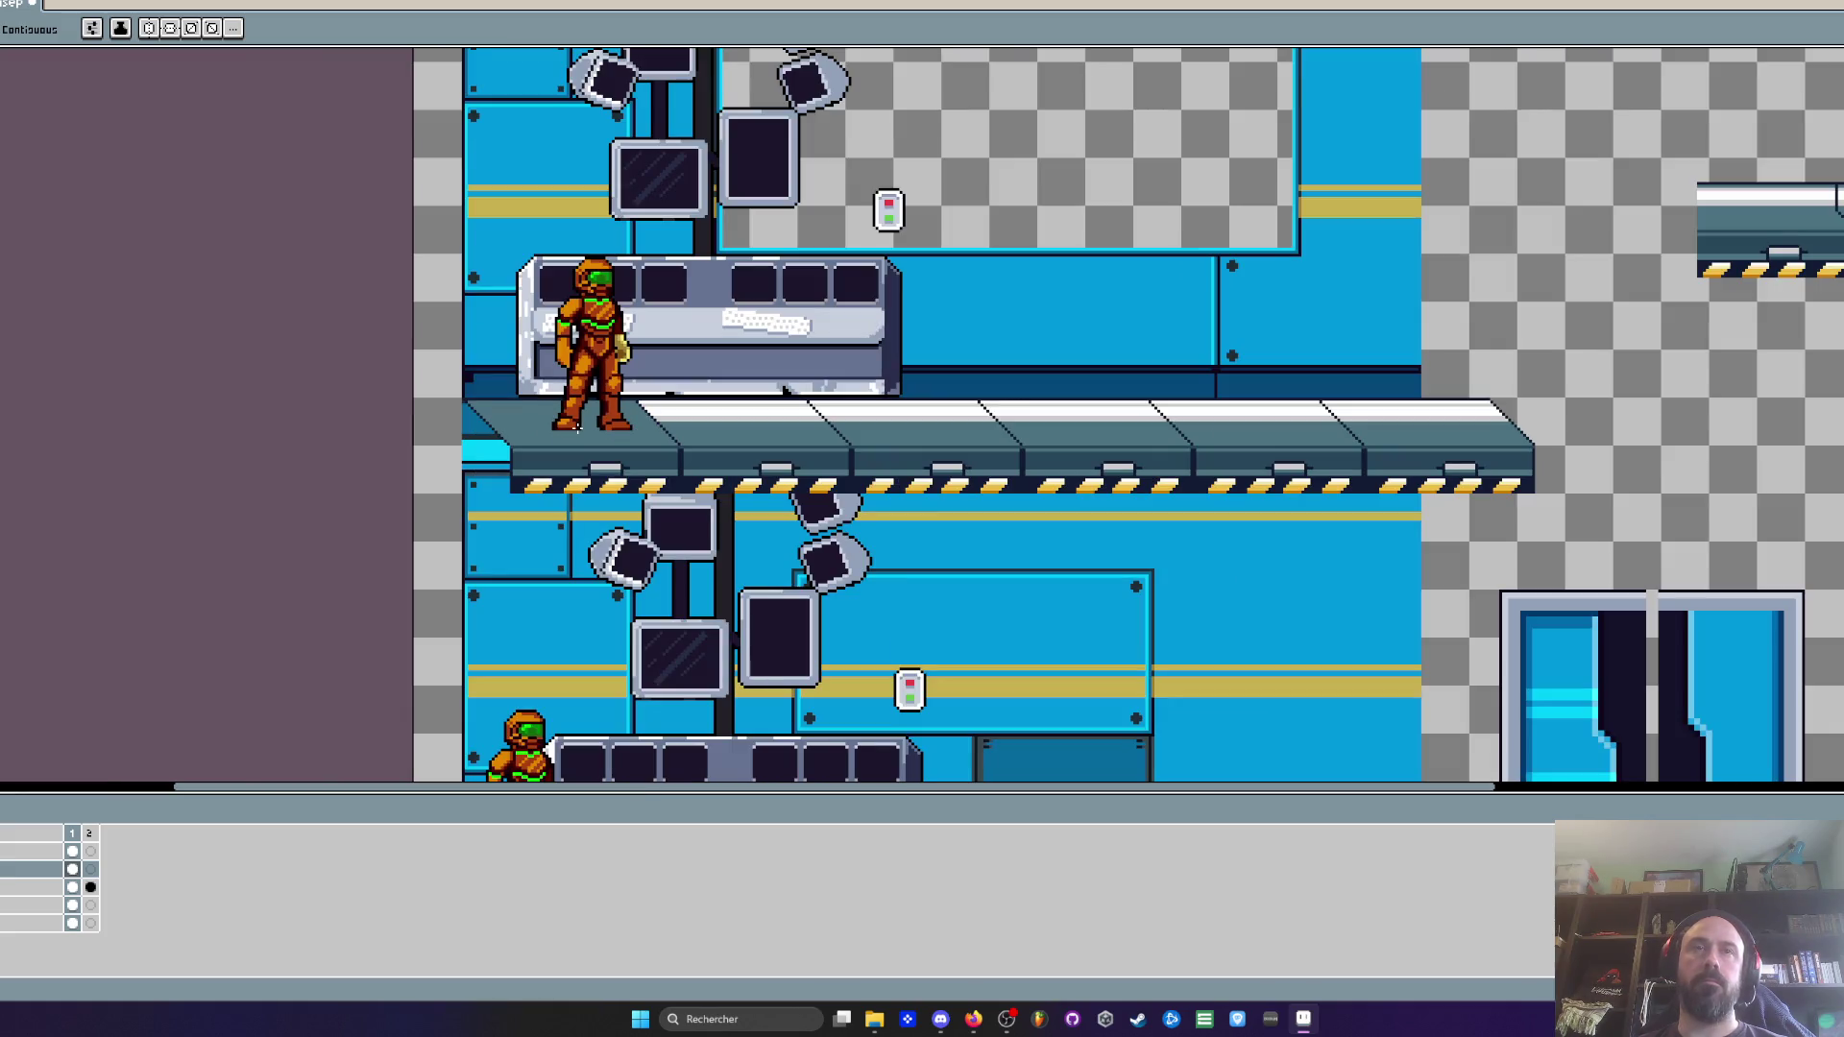
{"action": "scroll", "coordinate": [520, 413], "scroll_direction": "up", "scroll_amount": 2}
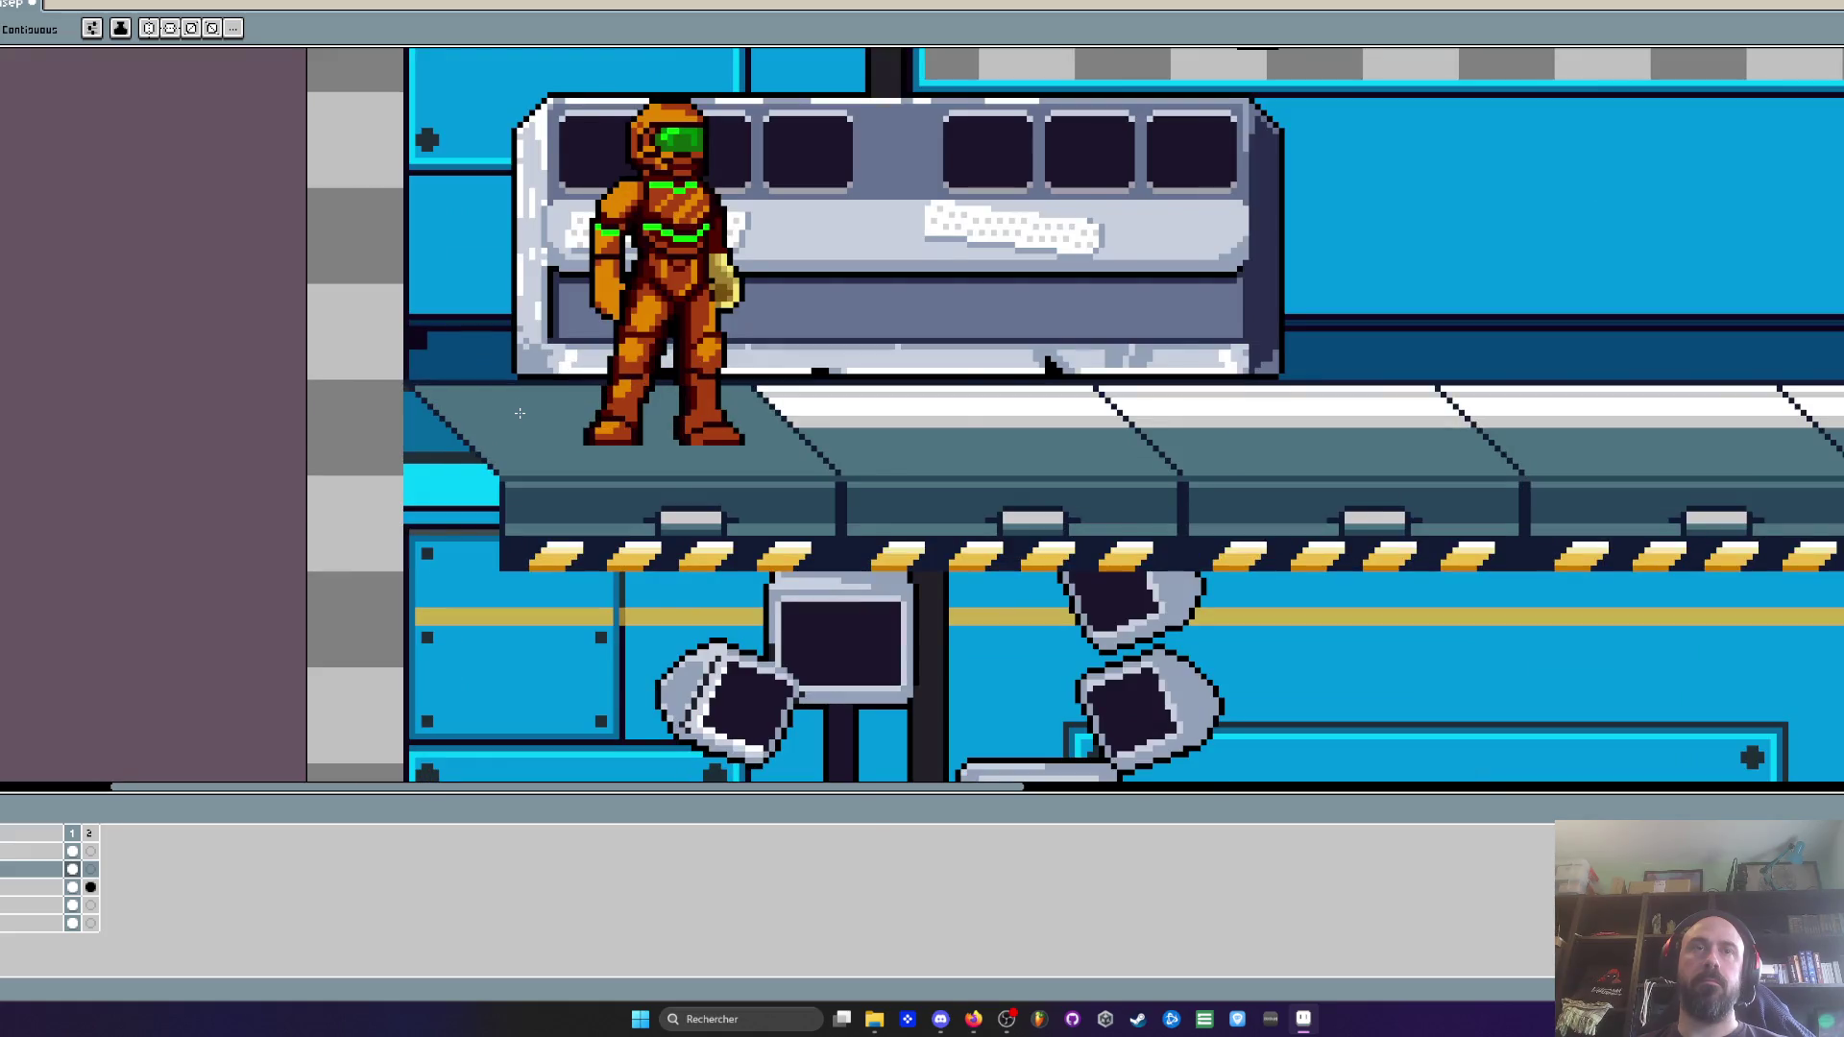
{"action": "scroll", "coordinate": [519, 413], "scroll_direction": "down", "scroll_amount": 3}
{"action": "scroll", "coordinate": [576, 403], "scroll_direction": "up", "scroll_amount": 2}
{"action": "key", "text": "m"}
{"action": "left_click_drag", "start_coordinate": [621, 165], "coordinate": [1019, 648]}
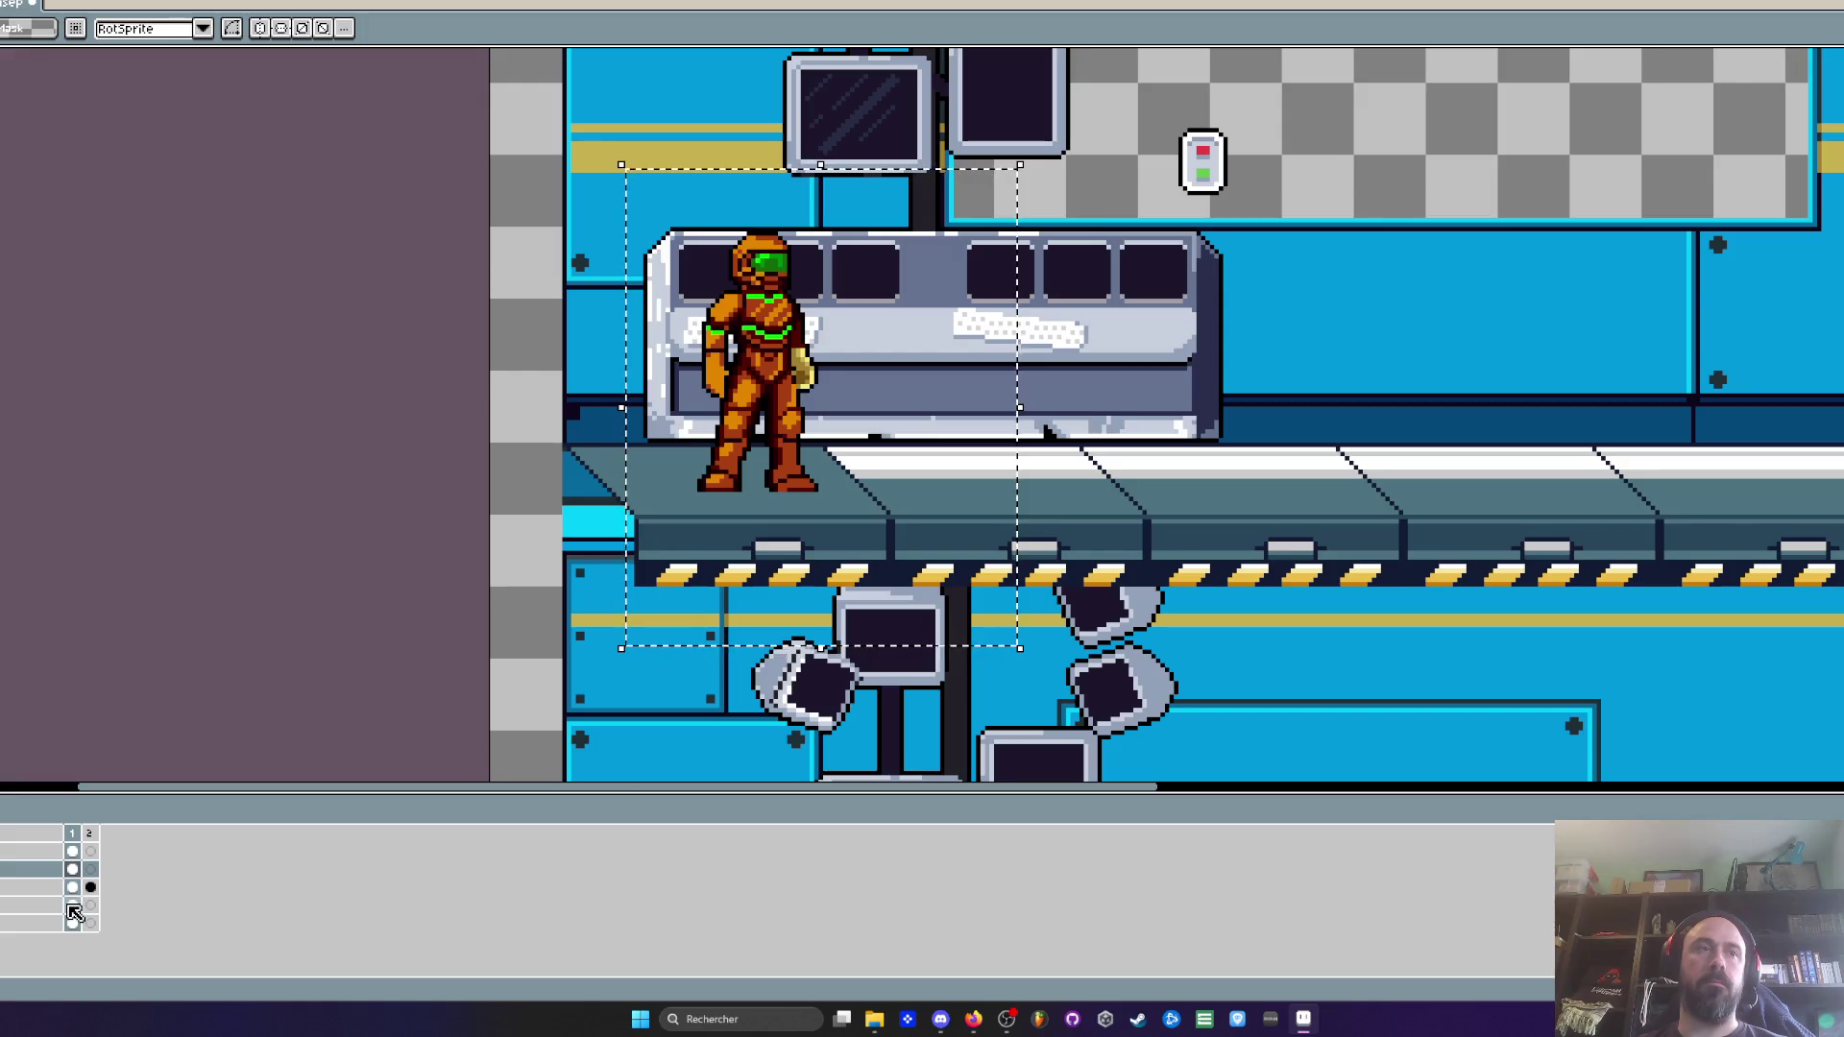
{"action": "left_click", "coordinate": [72, 851]}
{"action": "left_click_drag", "start_coordinate": [743, 425], "coordinate": [685, 411]}
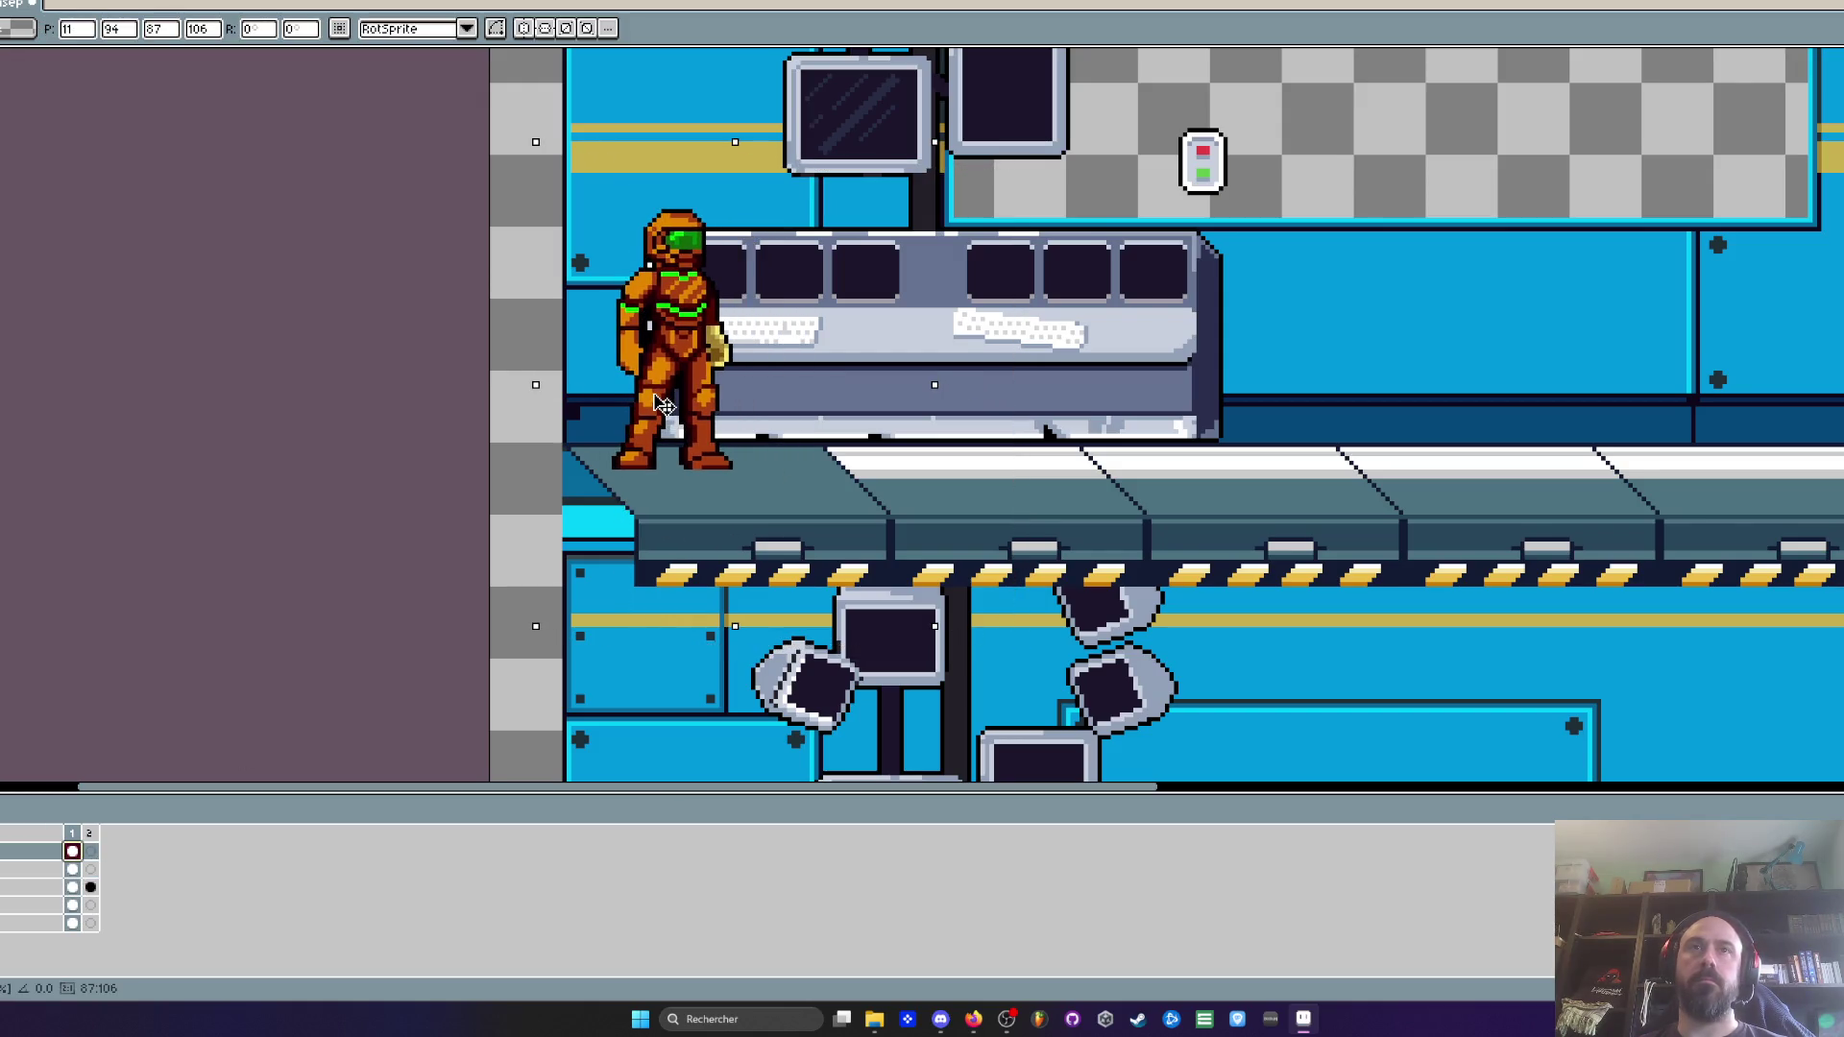
{"action": "scroll", "coordinate": [662, 413], "scroll_direction": "down", "scroll_amount": 3}
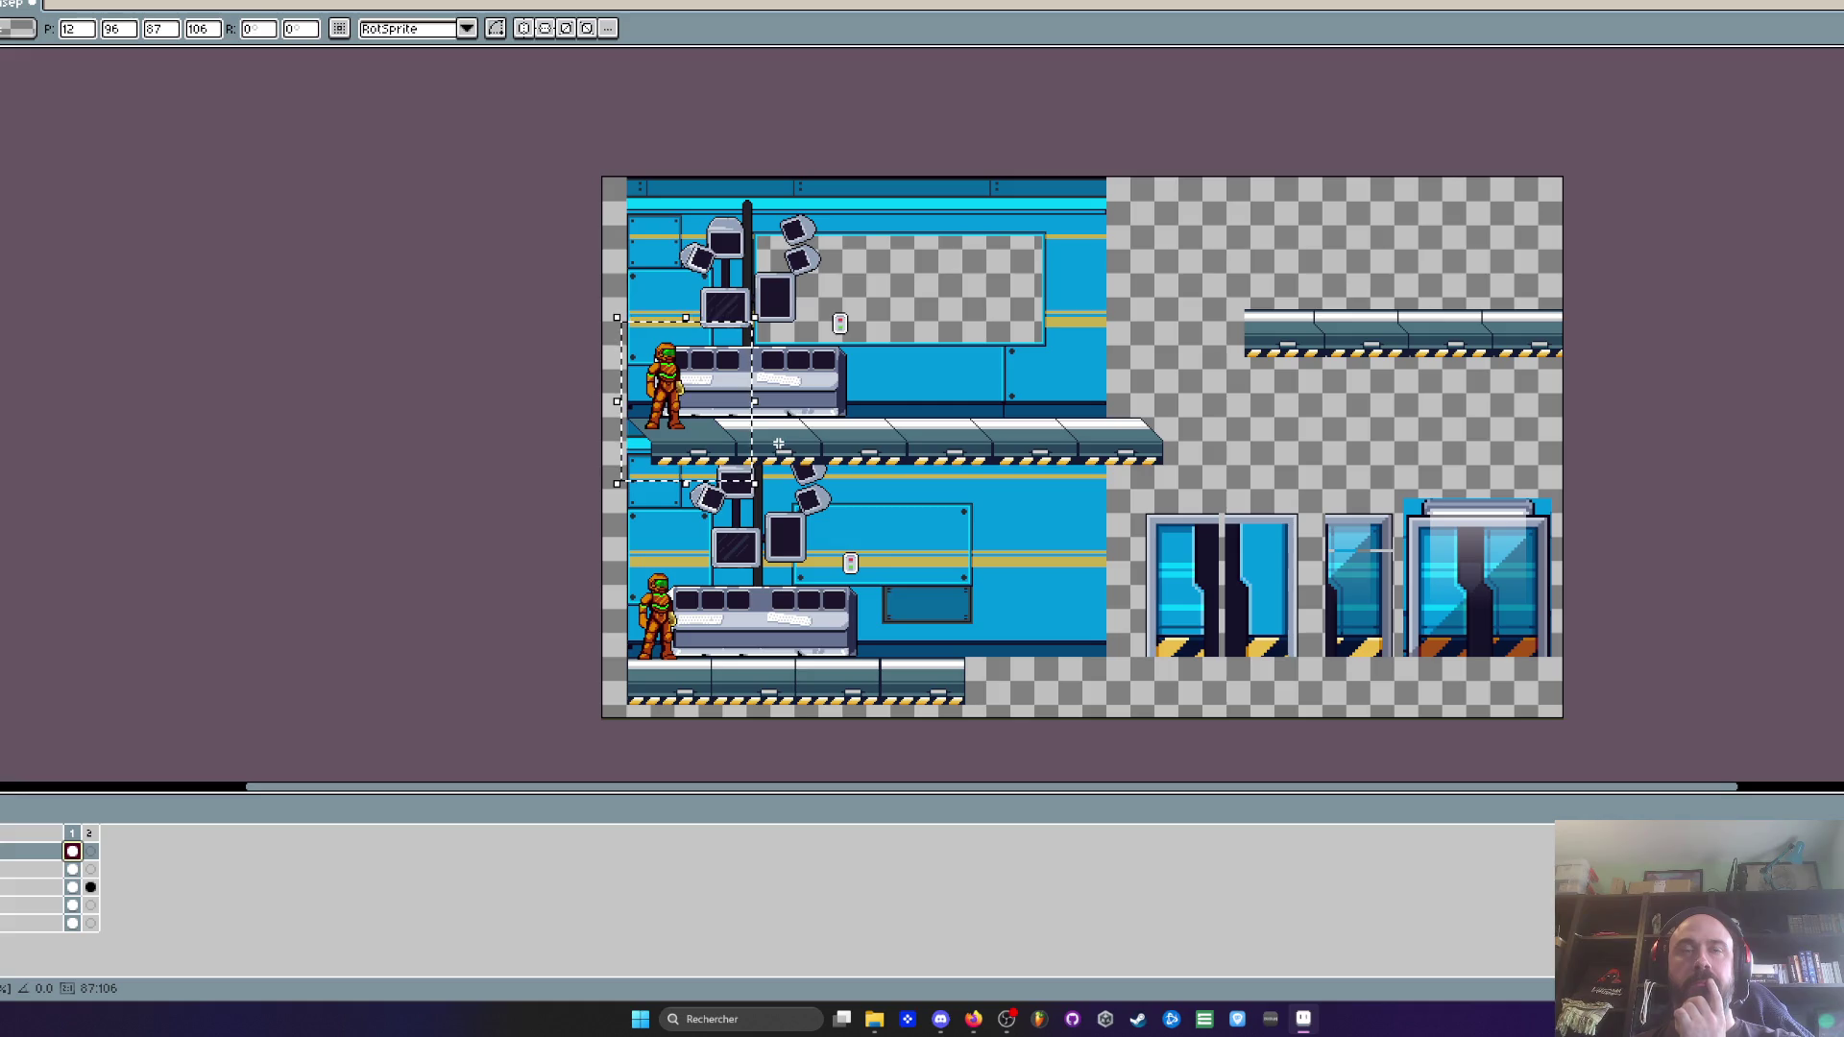
Select the upper platform strip, try dragging it aside, then drop the selection
{"action": "scroll", "coordinate": [780, 444], "scroll_direction": "up", "scroll_amount": 2}
{"action": "scroll", "coordinate": [663, 461], "scroll_direction": "down", "scroll_amount": 1}
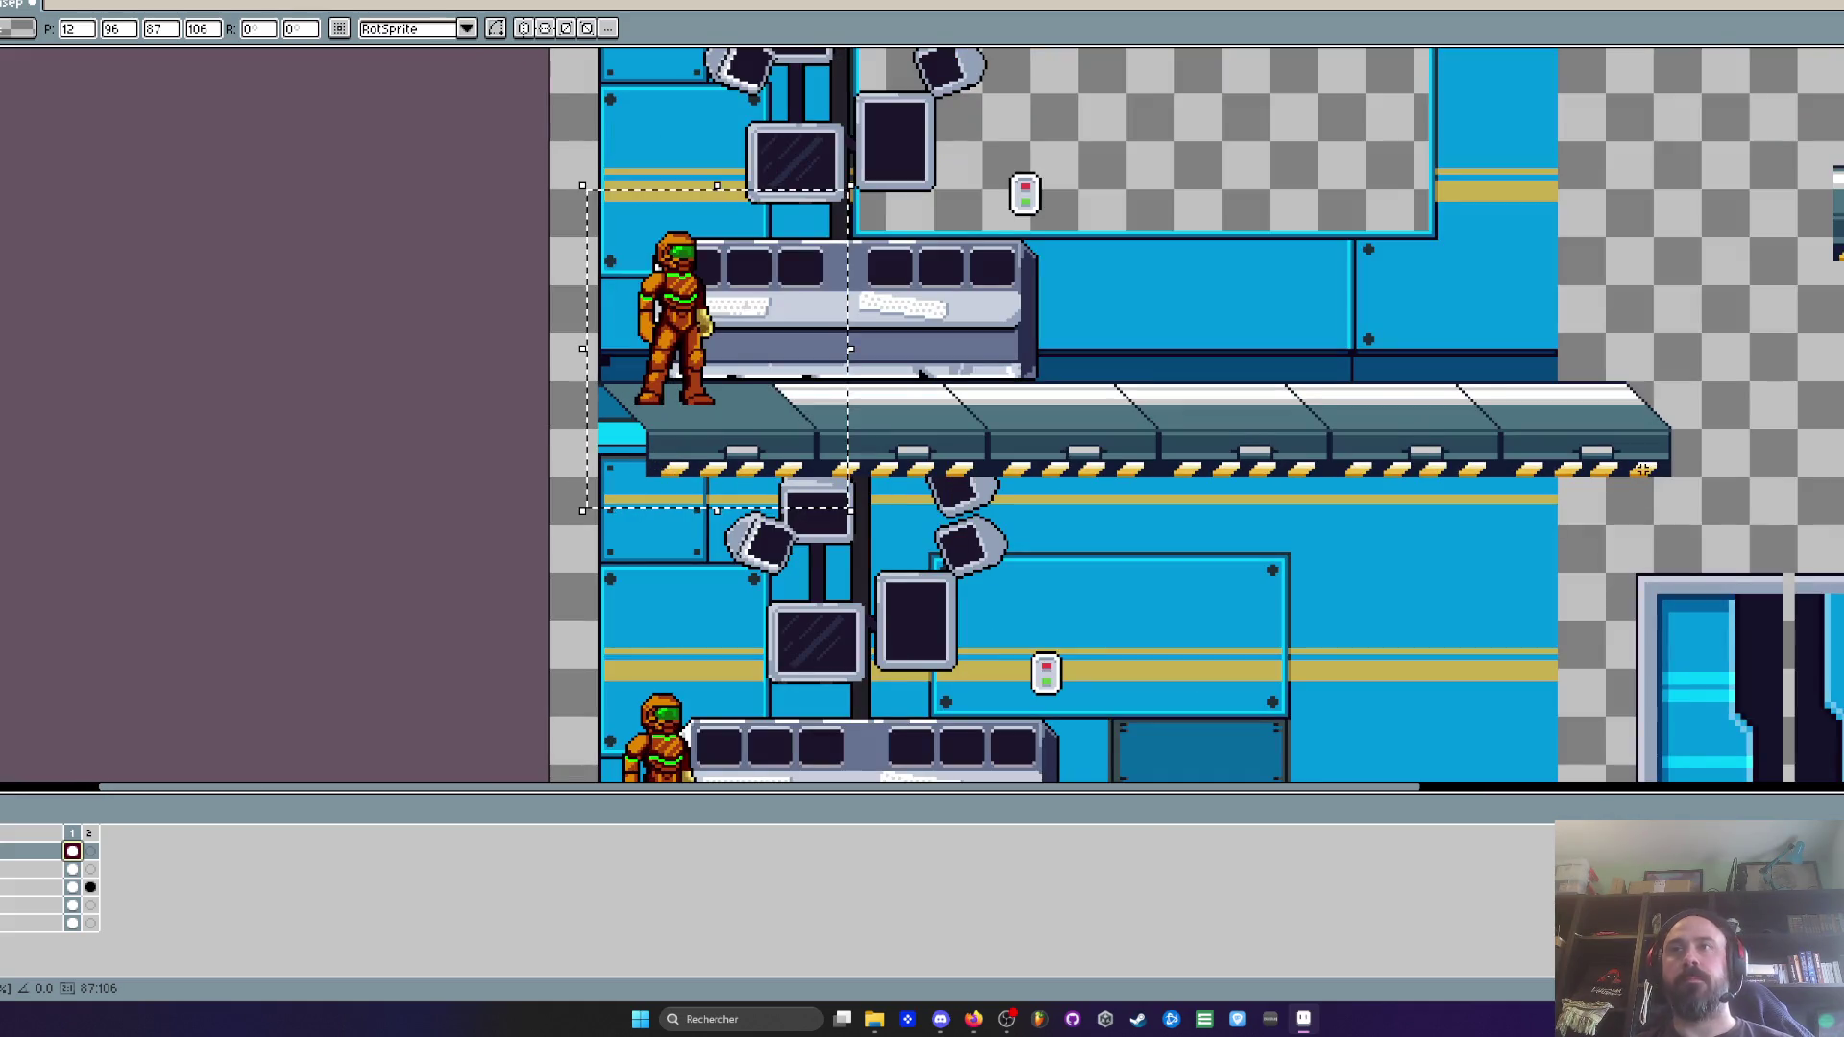
{"action": "scroll", "coordinate": [1687, 431], "scroll_direction": "up", "scroll_amount": 2}
{"action": "scroll", "coordinate": [1686, 430], "scroll_direction": "down", "scroll_amount": 5}
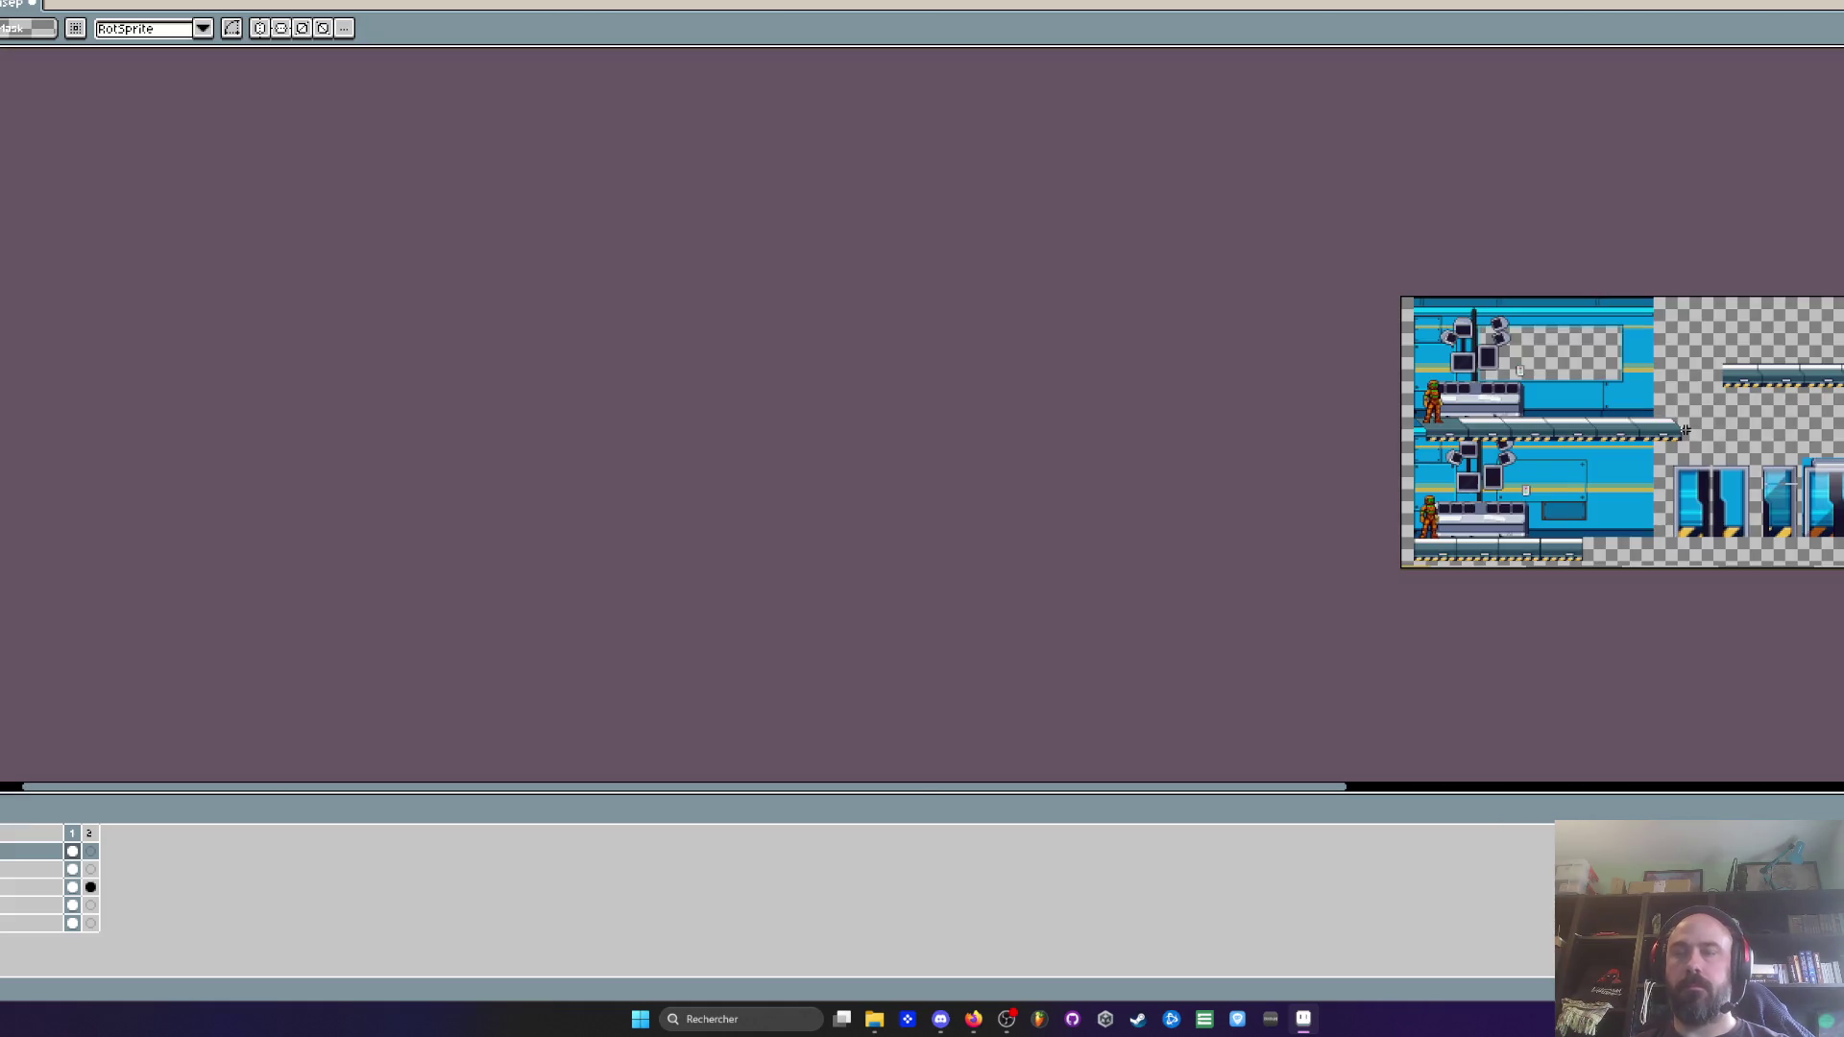
{"action": "scroll", "coordinate": [1686, 430], "scroll_direction": "up", "scroll_amount": 5}
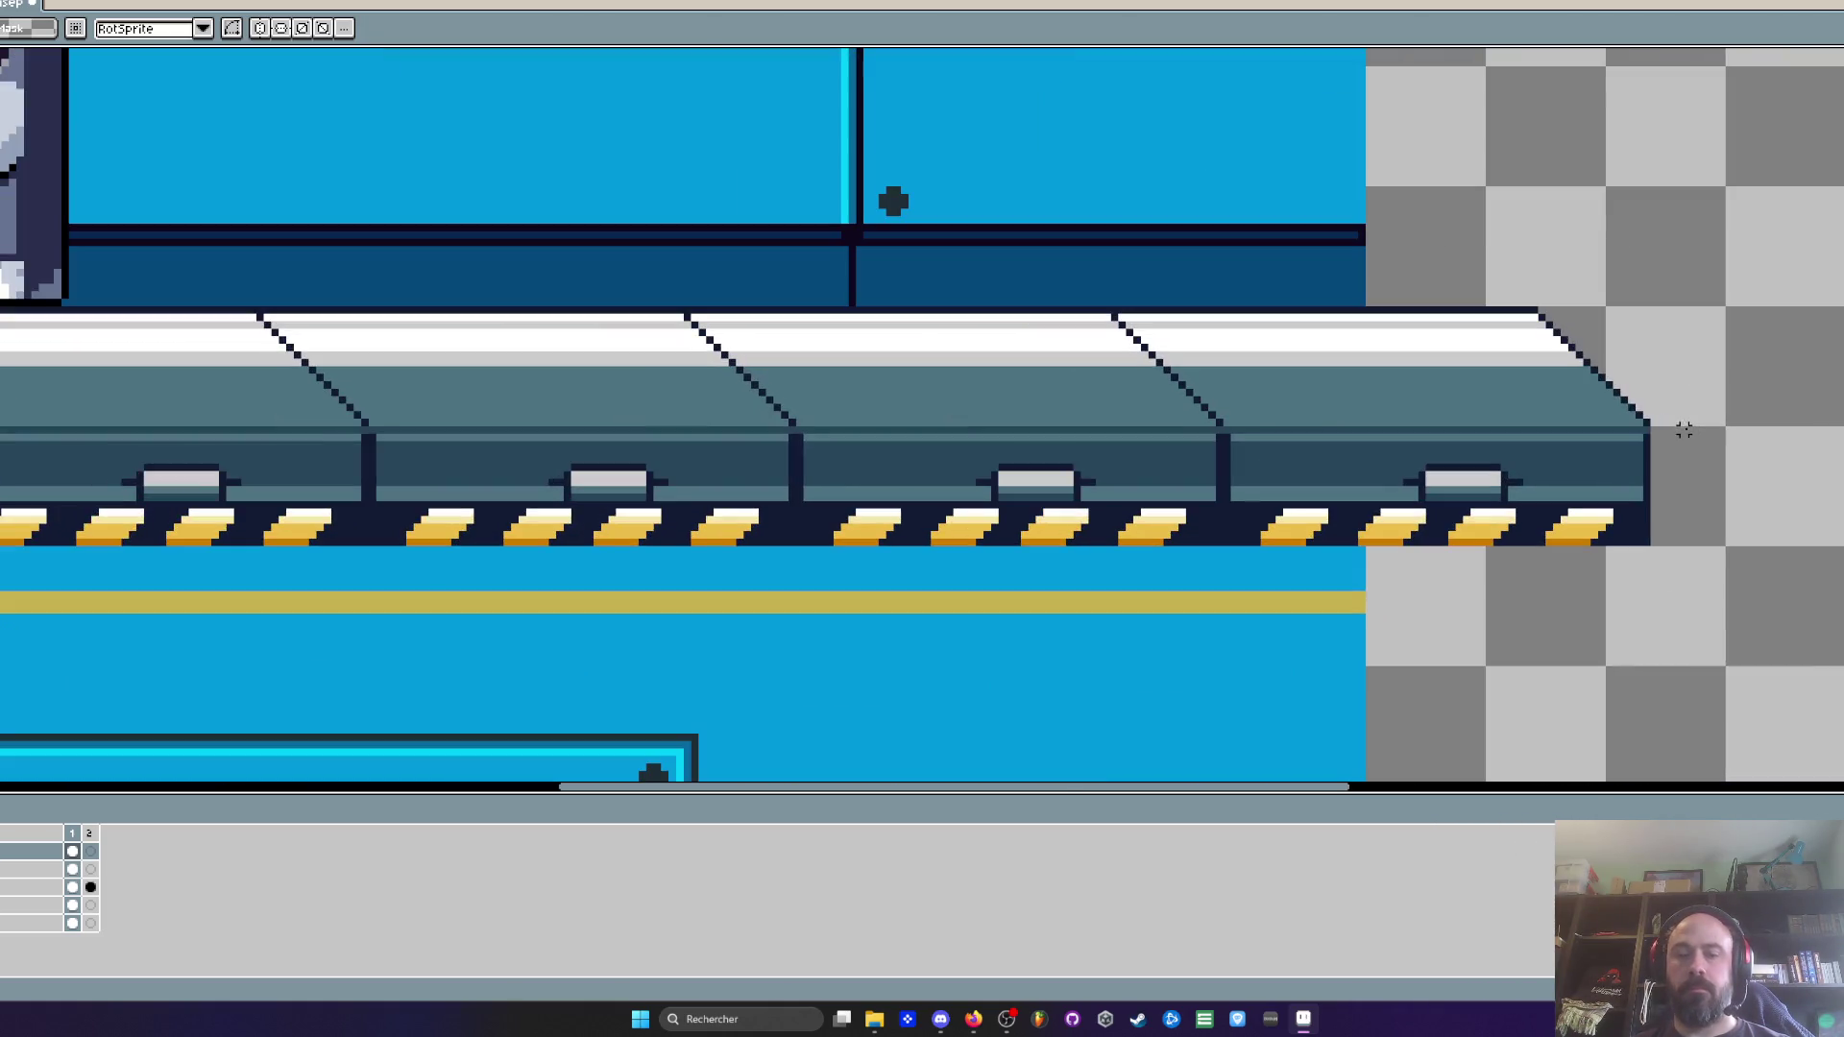
{"action": "scroll", "coordinate": [1661, 432], "scroll_direction": "down", "scroll_amount": 4}
{"action": "left_click_drag", "start_coordinate": [1665, 423], "coordinate": [115, 570]}
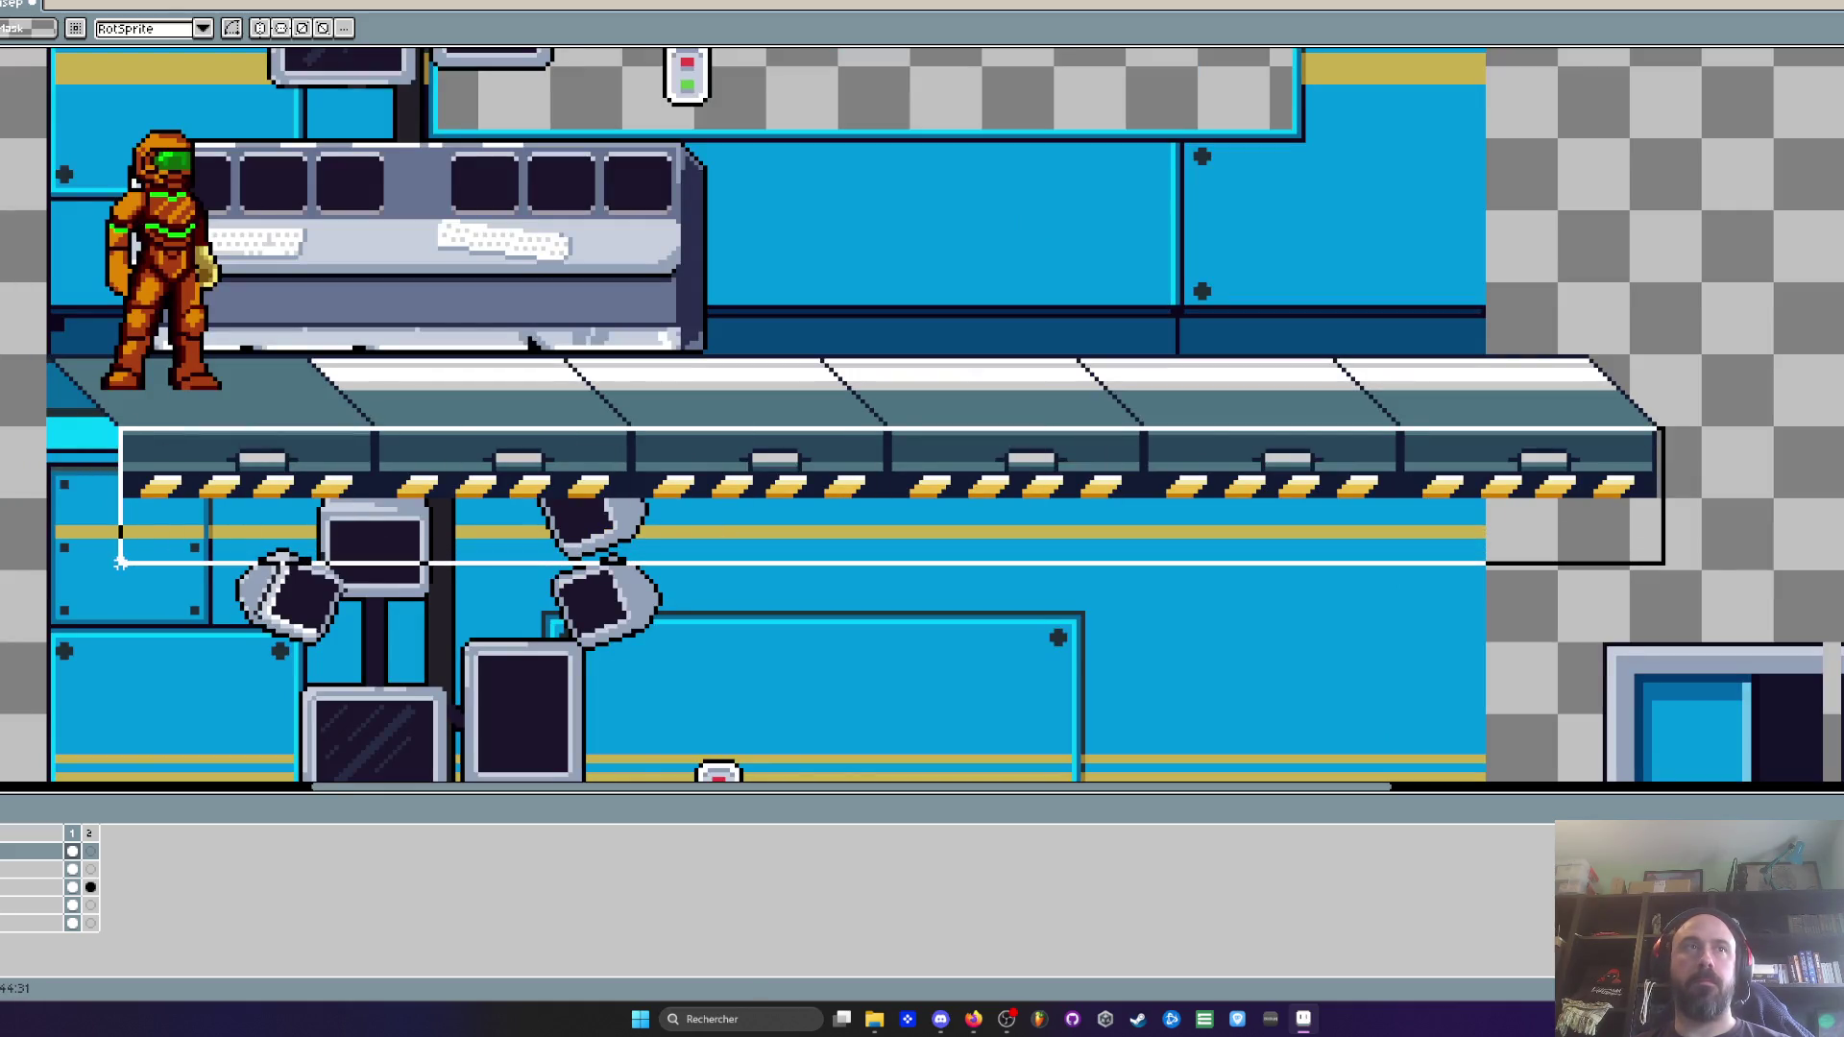
{"action": "scroll", "coordinate": [1232, 528], "scroll_direction": "up", "scroll_amount": 3}
{"action": "scroll", "coordinate": [1232, 528], "scroll_direction": "up", "scroll_amount": 2}
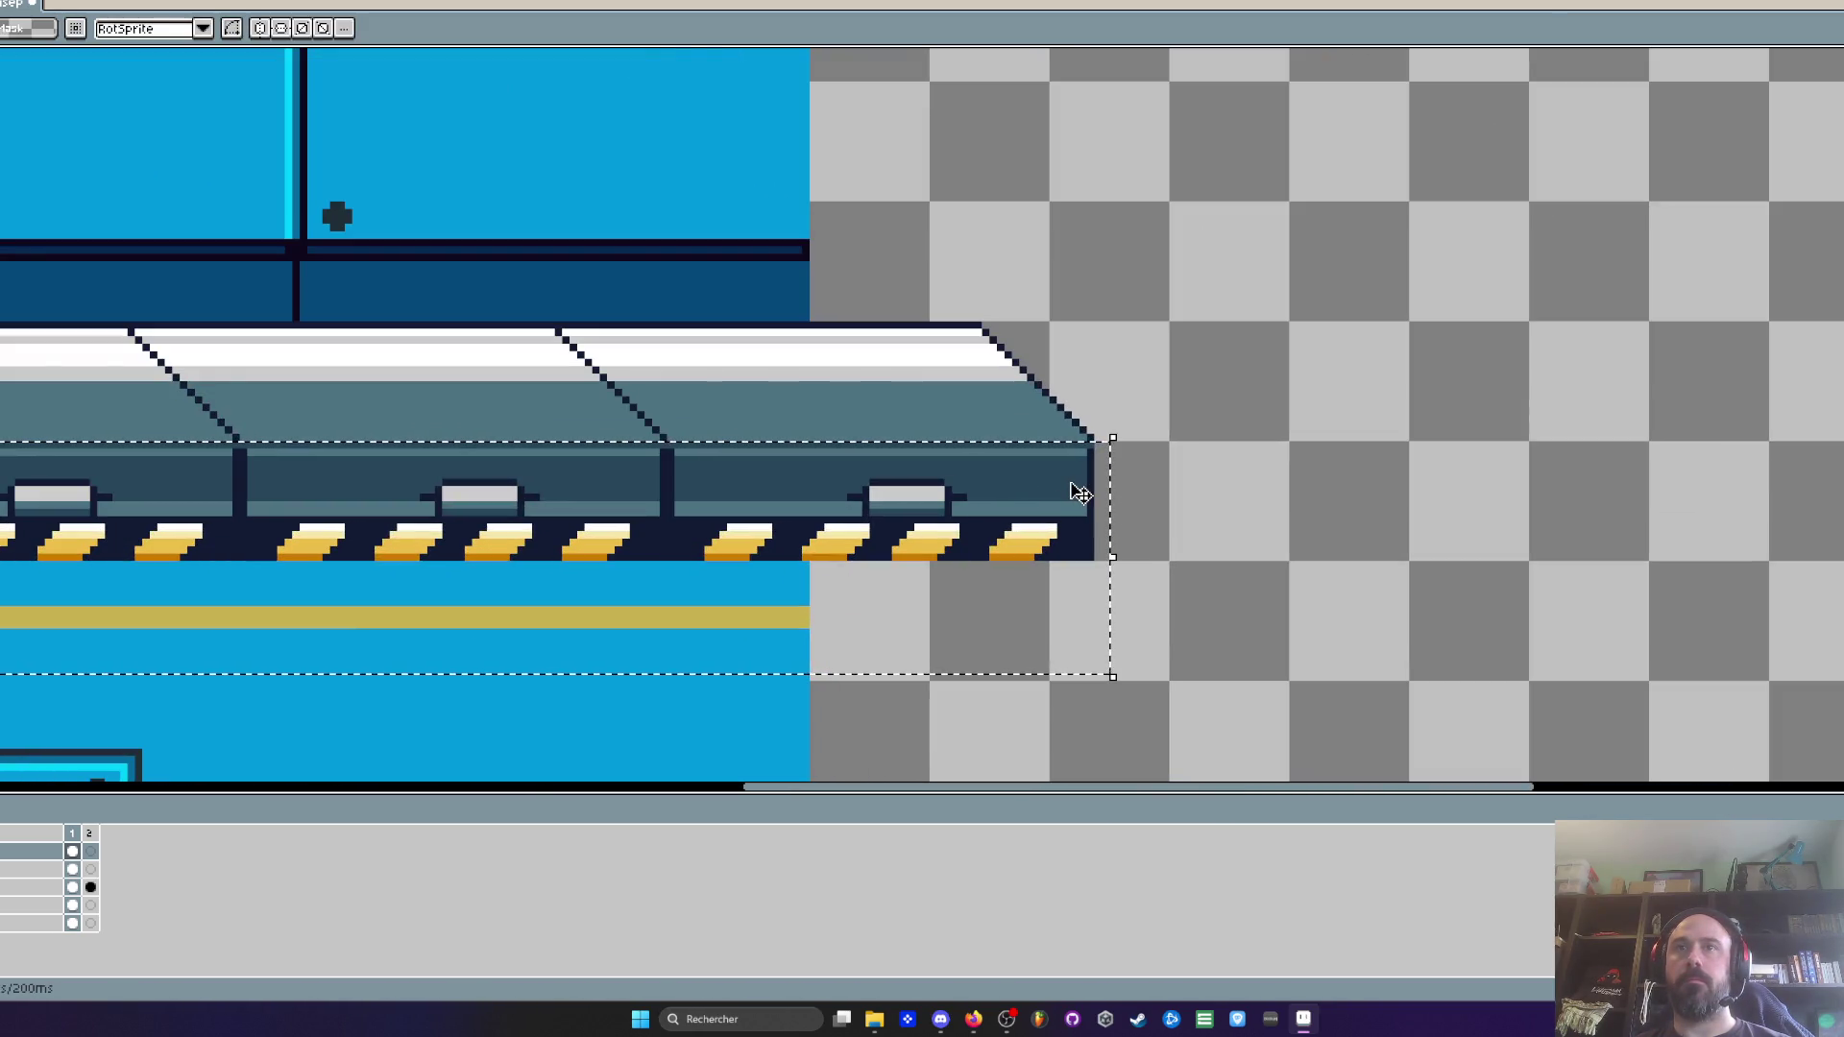
{"action": "left_click", "coordinate": [1081, 493]}
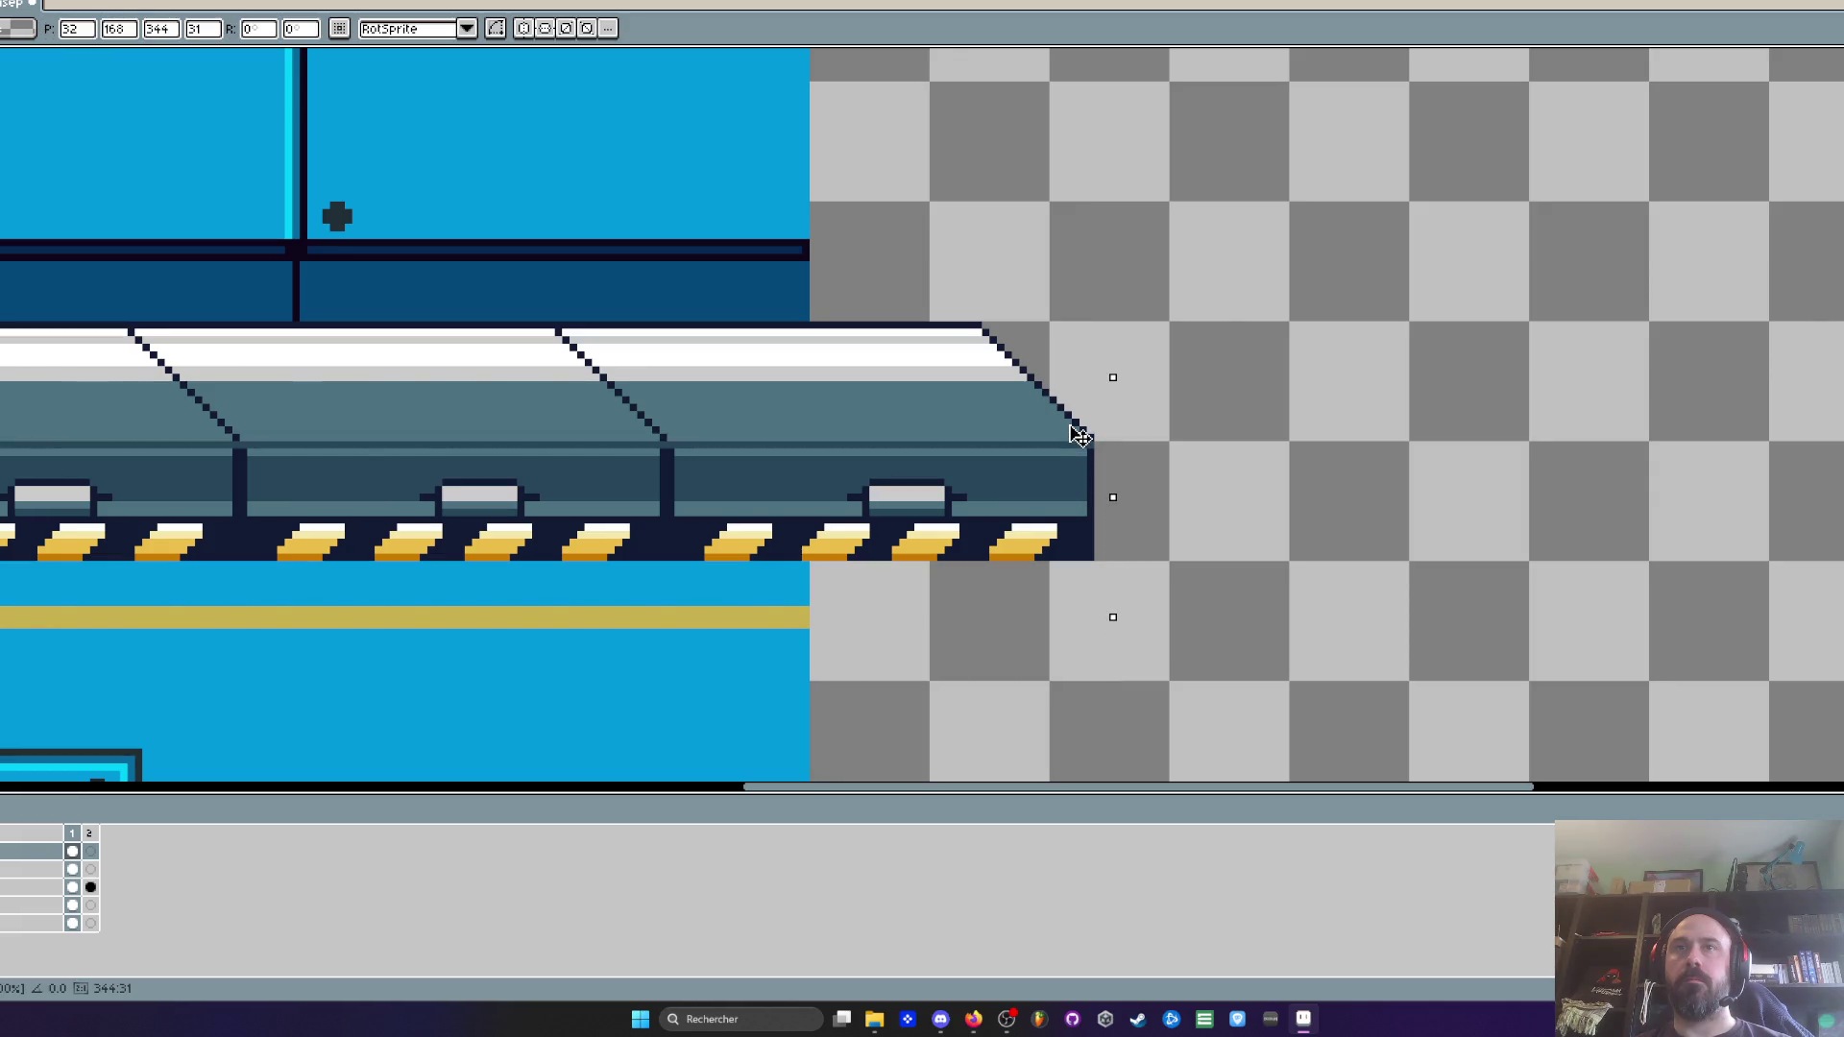
{"action": "left_click_drag", "start_coordinate": [1081, 435], "coordinate": [1704, 483]}
{"action": "key", "text": "ctrl+d"}
On the layer beneath, select the platform strip and shift it up, then back down into place
{"action": "key", "text": "alt+Down"}
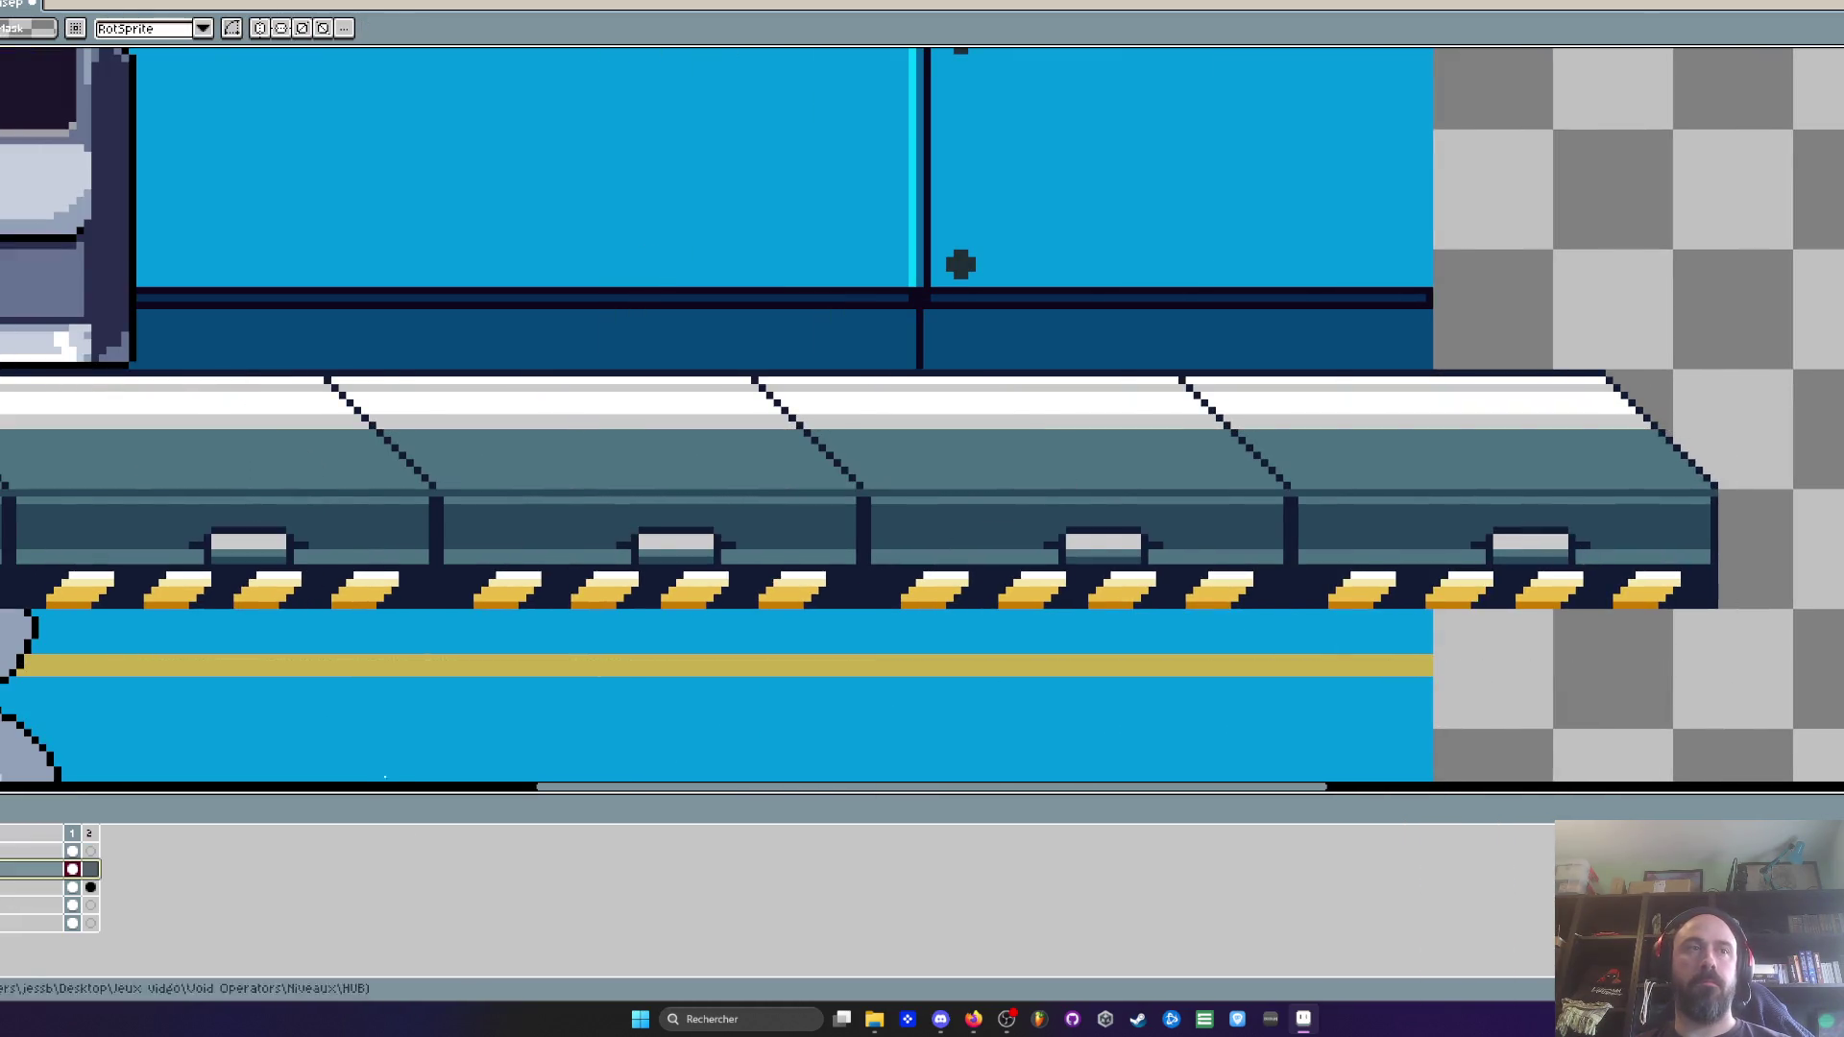
{"action": "scroll", "coordinate": [1744, 492], "scroll_direction": "down", "scroll_amount": 2}
{"action": "left_click_drag", "start_coordinate": [1748, 487], "coordinate": [74, 647]}
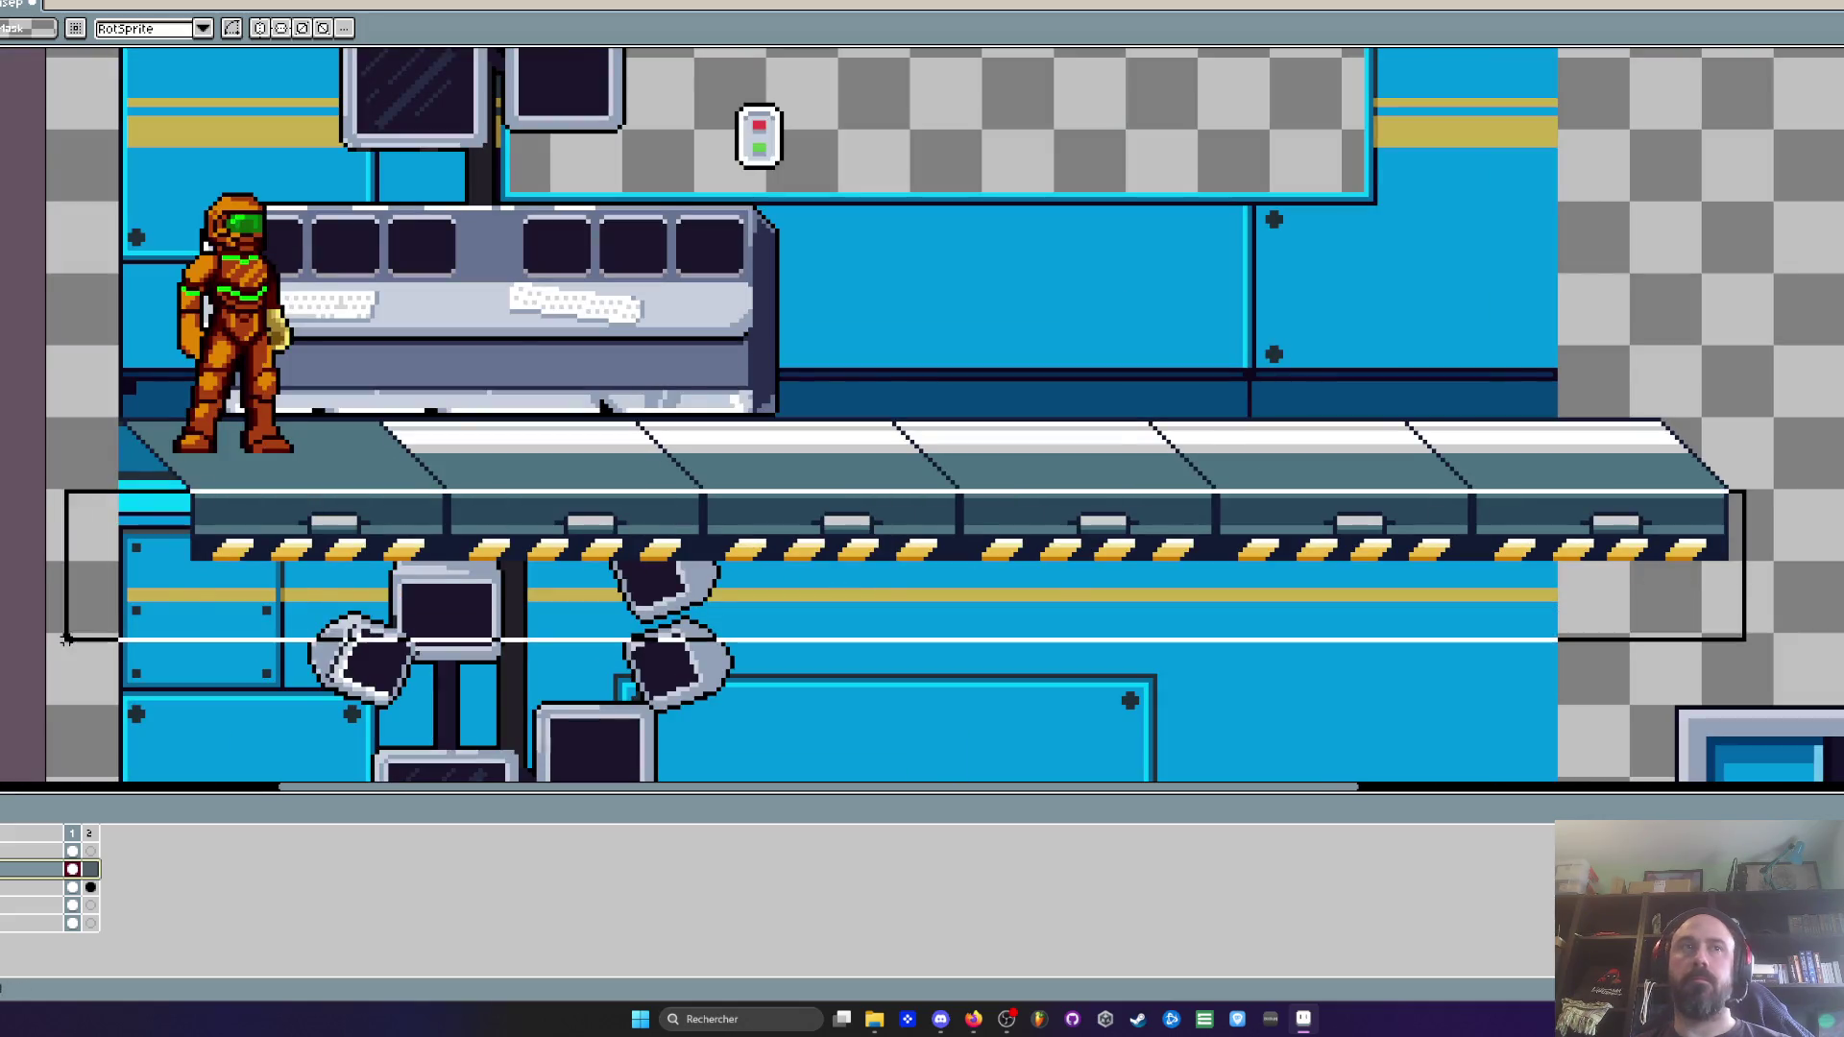
{"action": "scroll", "coordinate": [186, 545], "scroll_direction": "up", "scroll_amount": 1}
{"action": "scroll", "coordinate": [1514, 445], "scroll_direction": "down", "scroll_amount": 1}
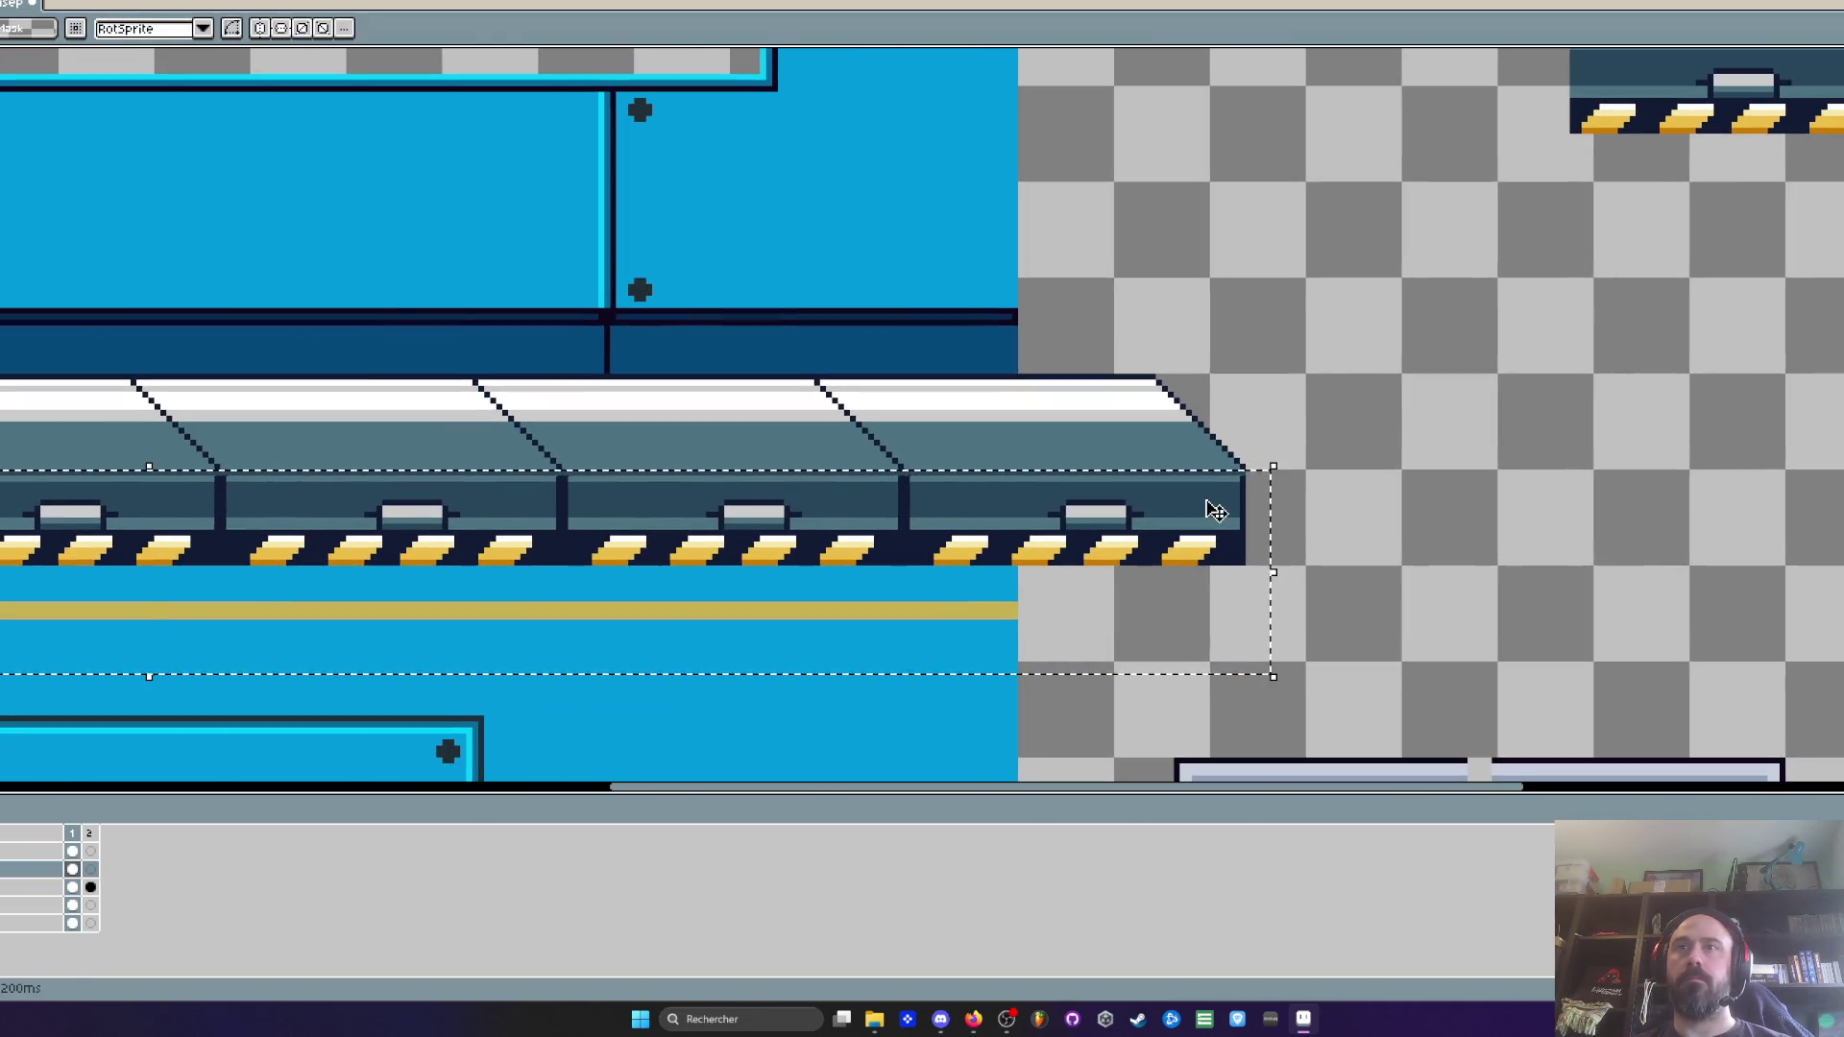
{"action": "left_click_drag", "start_coordinate": [1217, 511], "coordinate": [1217, 493]}
{"action": "scroll", "coordinate": [1624, 464], "scroll_direction": "up", "scroll_amount": 1}
{"action": "scroll", "coordinate": [1624, 463], "scroll_direction": "down", "scroll_amount": 1}
{"action": "scroll", "coordinate": [923, 473], "scroll_direction": "up", "scroll_amount": 1}
{"action": "left_click_drag", "start_coordinate": [850, 461], "coordinate": [847, 497]}
{"action": "scroll", "coordinate": [848, 497], "scroll_direction": "down", "scroll_amount": 3}
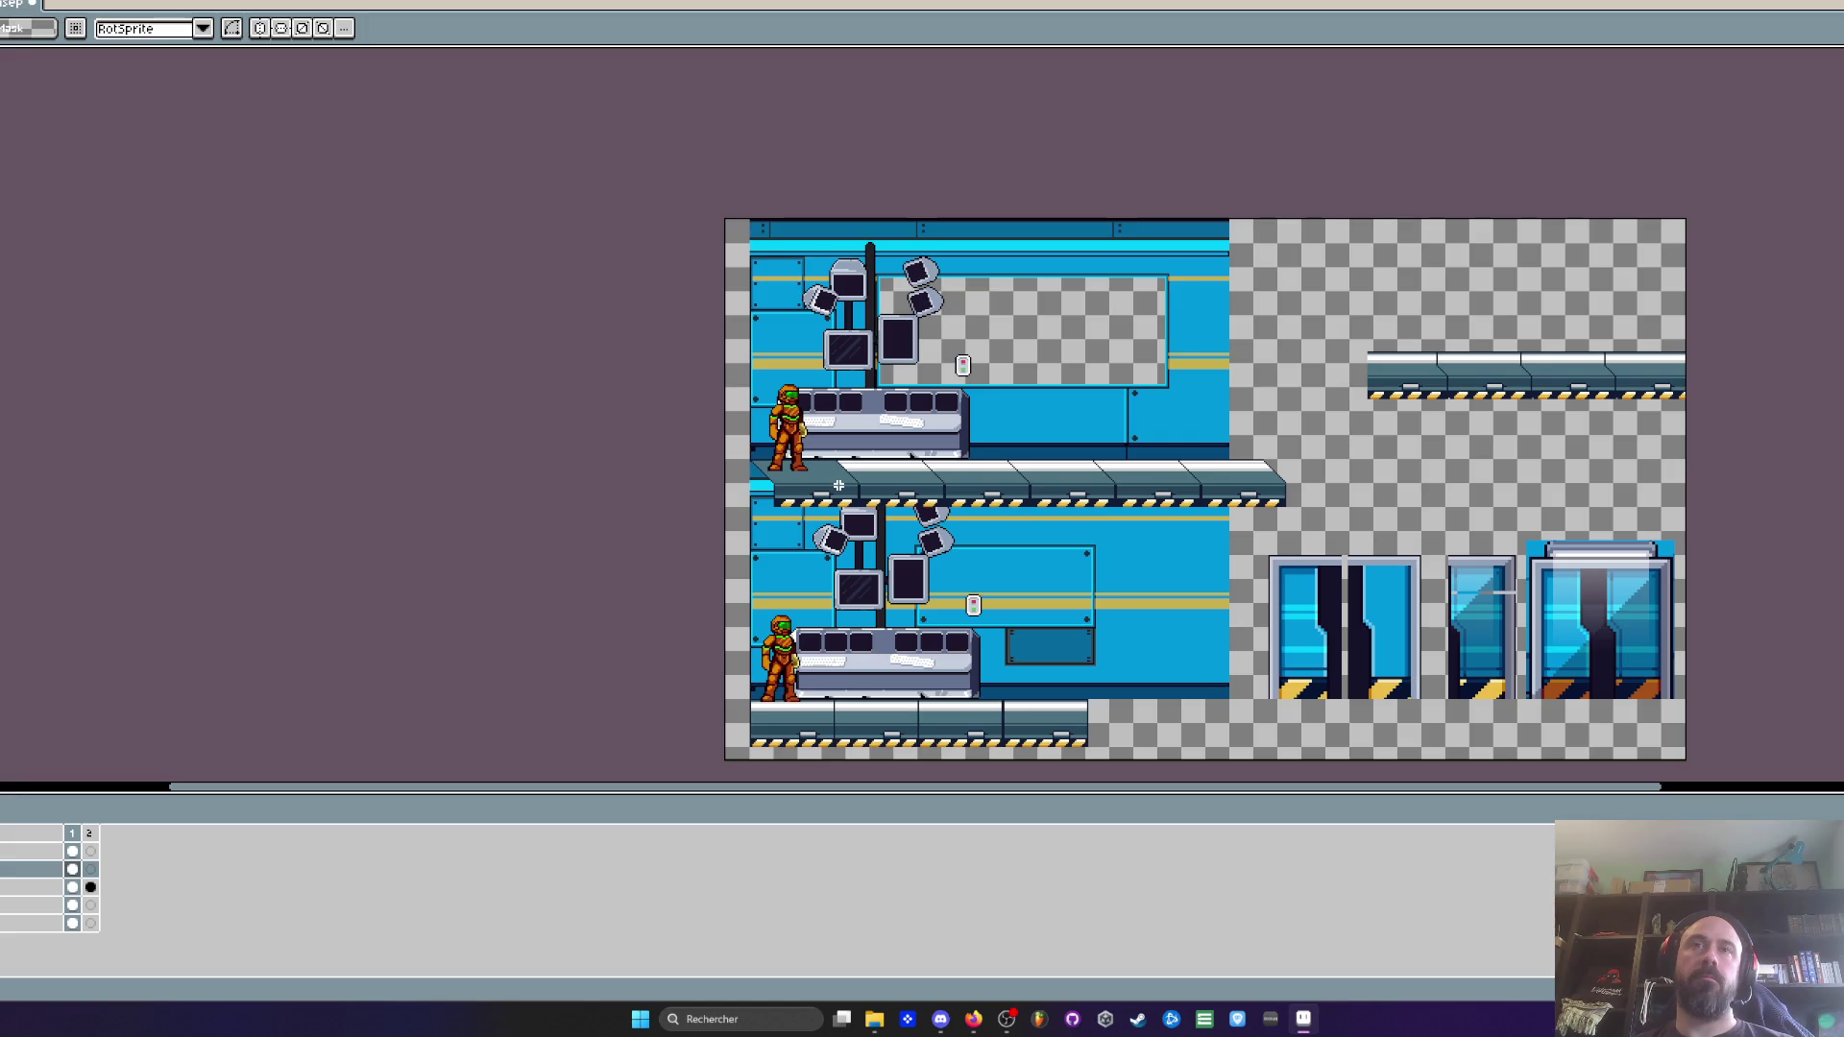
{"action": "scroll", "coordinate": [830, 691], "scroll_direction": "up", "scroll_amount": 1}
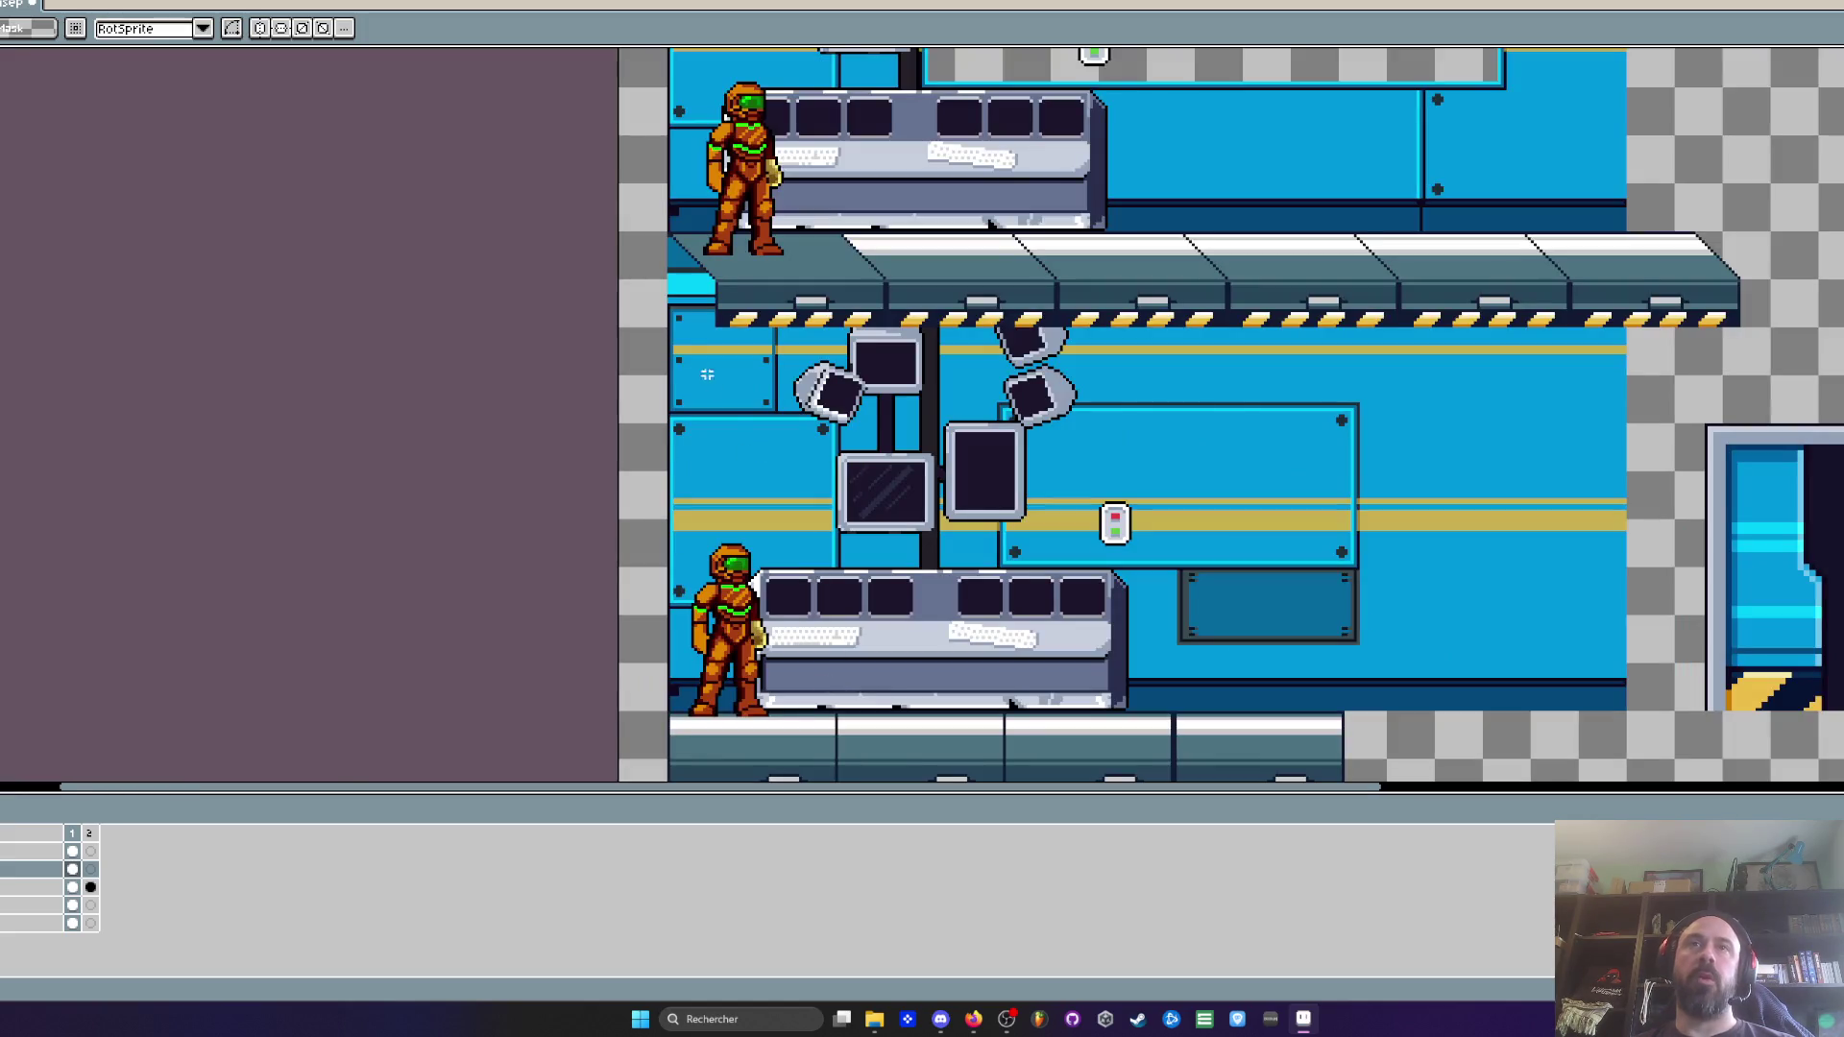
{"action": "scroll", "coordinate": [831, 692], "scroll_direction": "up", "scroll_amount": 1}
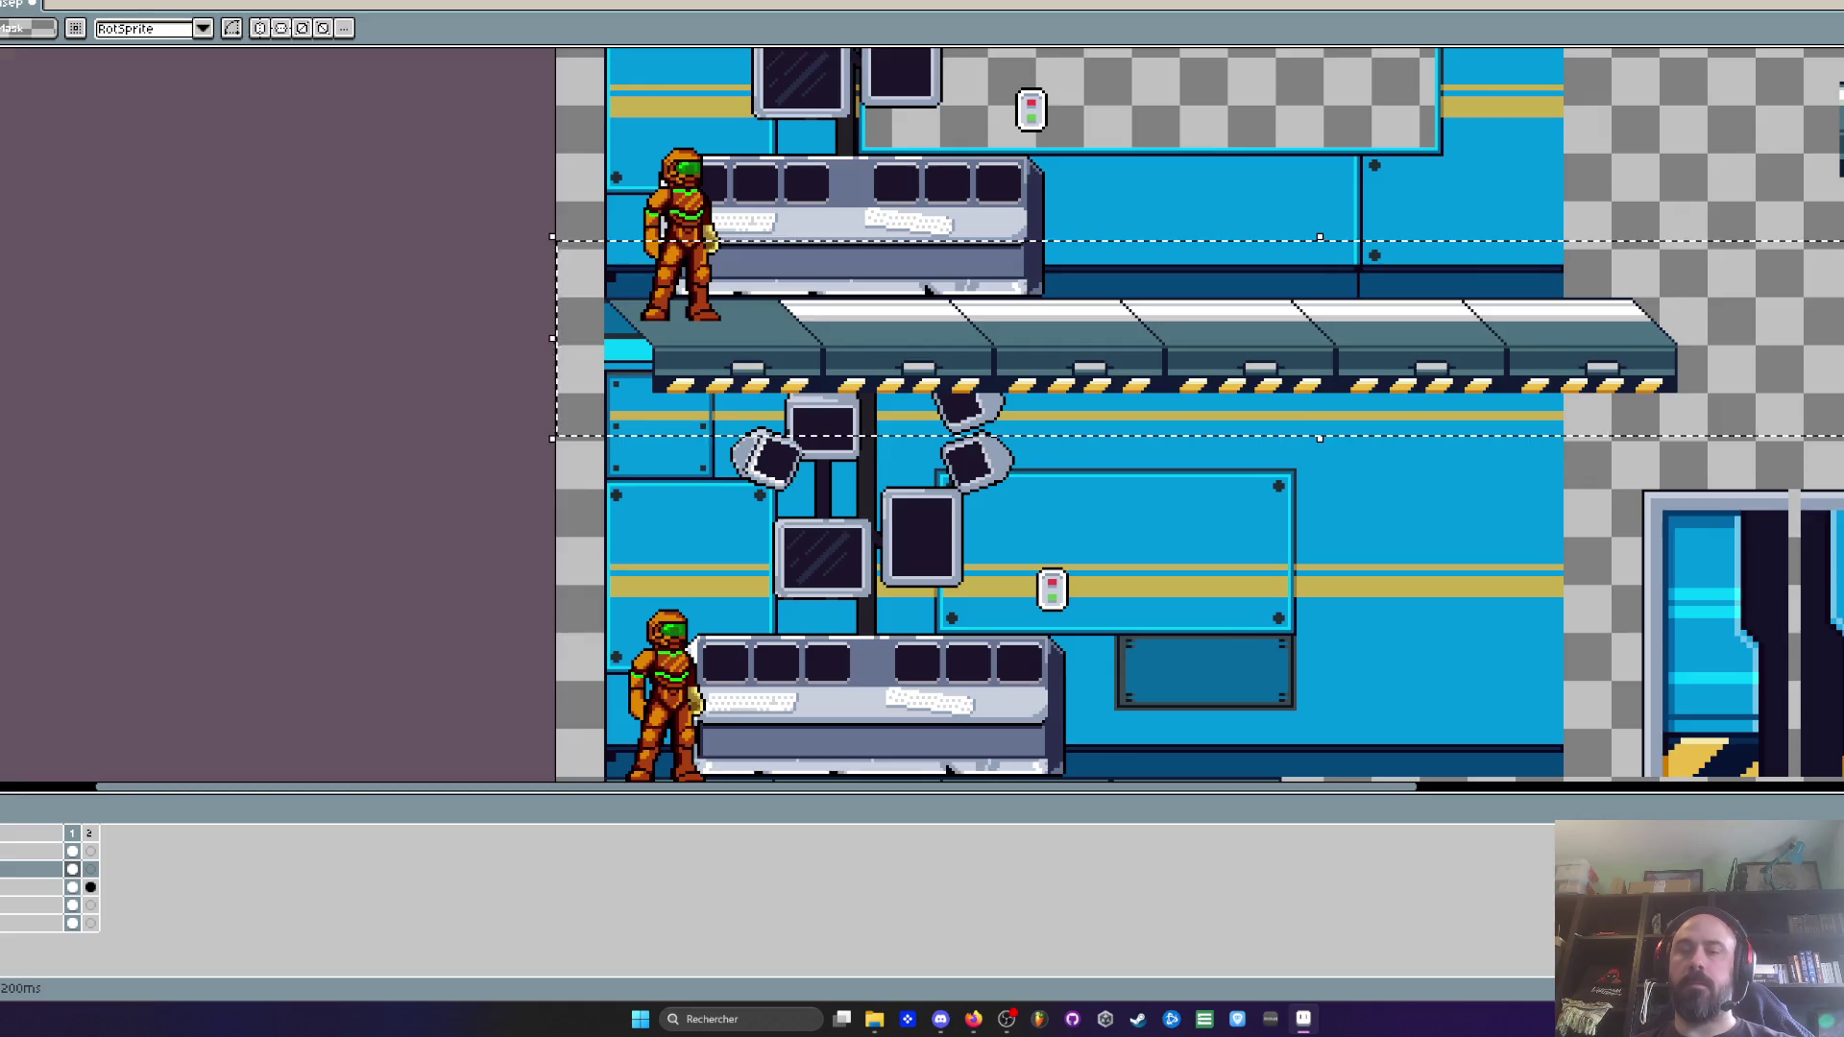
{"action": "scroll", "coordinate": [922, 413], "scroll_direction": "down", "scroll_amount": 2}
{"action": "scroll", "coordinate": [922, 413], "scroll_direction": "up", "scroll_amount": 1}
Select areas around the upper-left tiles and lower character on the top layer, then clear the selection
{"action": "left_click_drag", "start_coordinate": [408, 222], "coordinate": [640, 478]}
{"action": "left_click", "coordinate": [72, 851]}
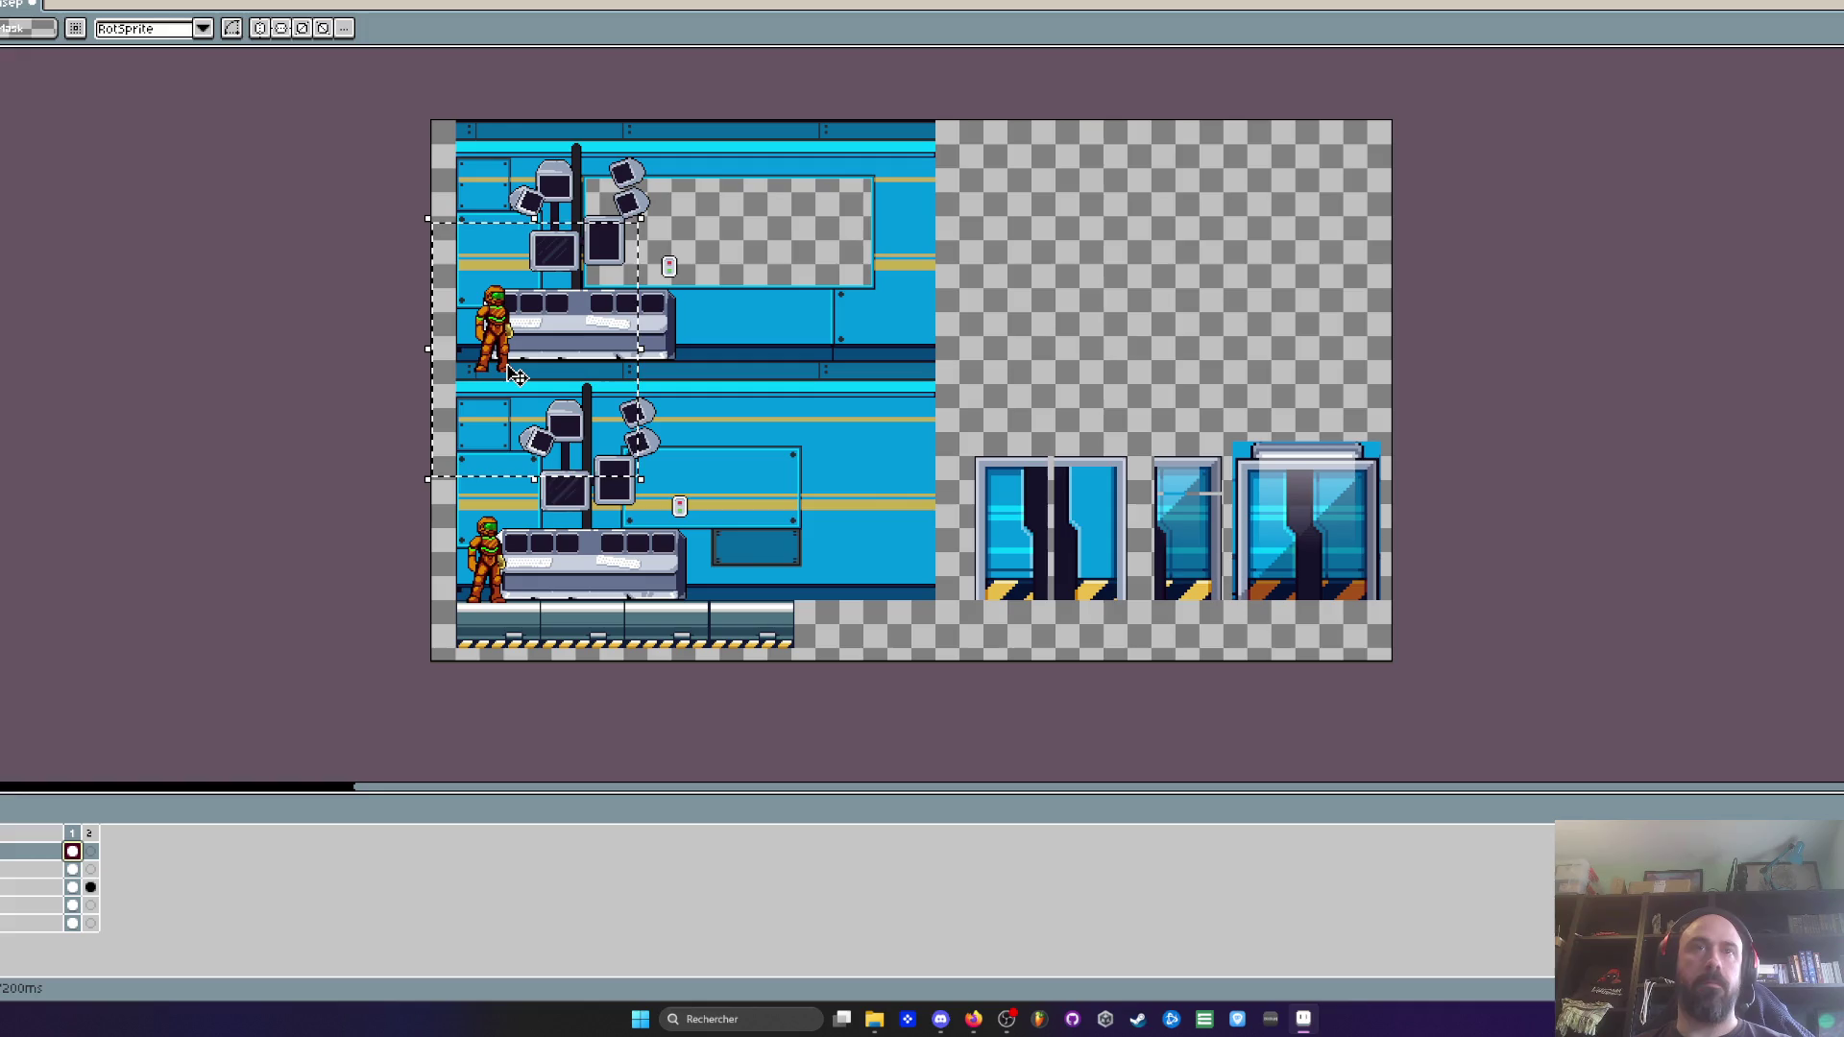
{"action": "scroll", "coordinate": [527, 567], "scroll_direction": "up", "scroll_amount": 3}
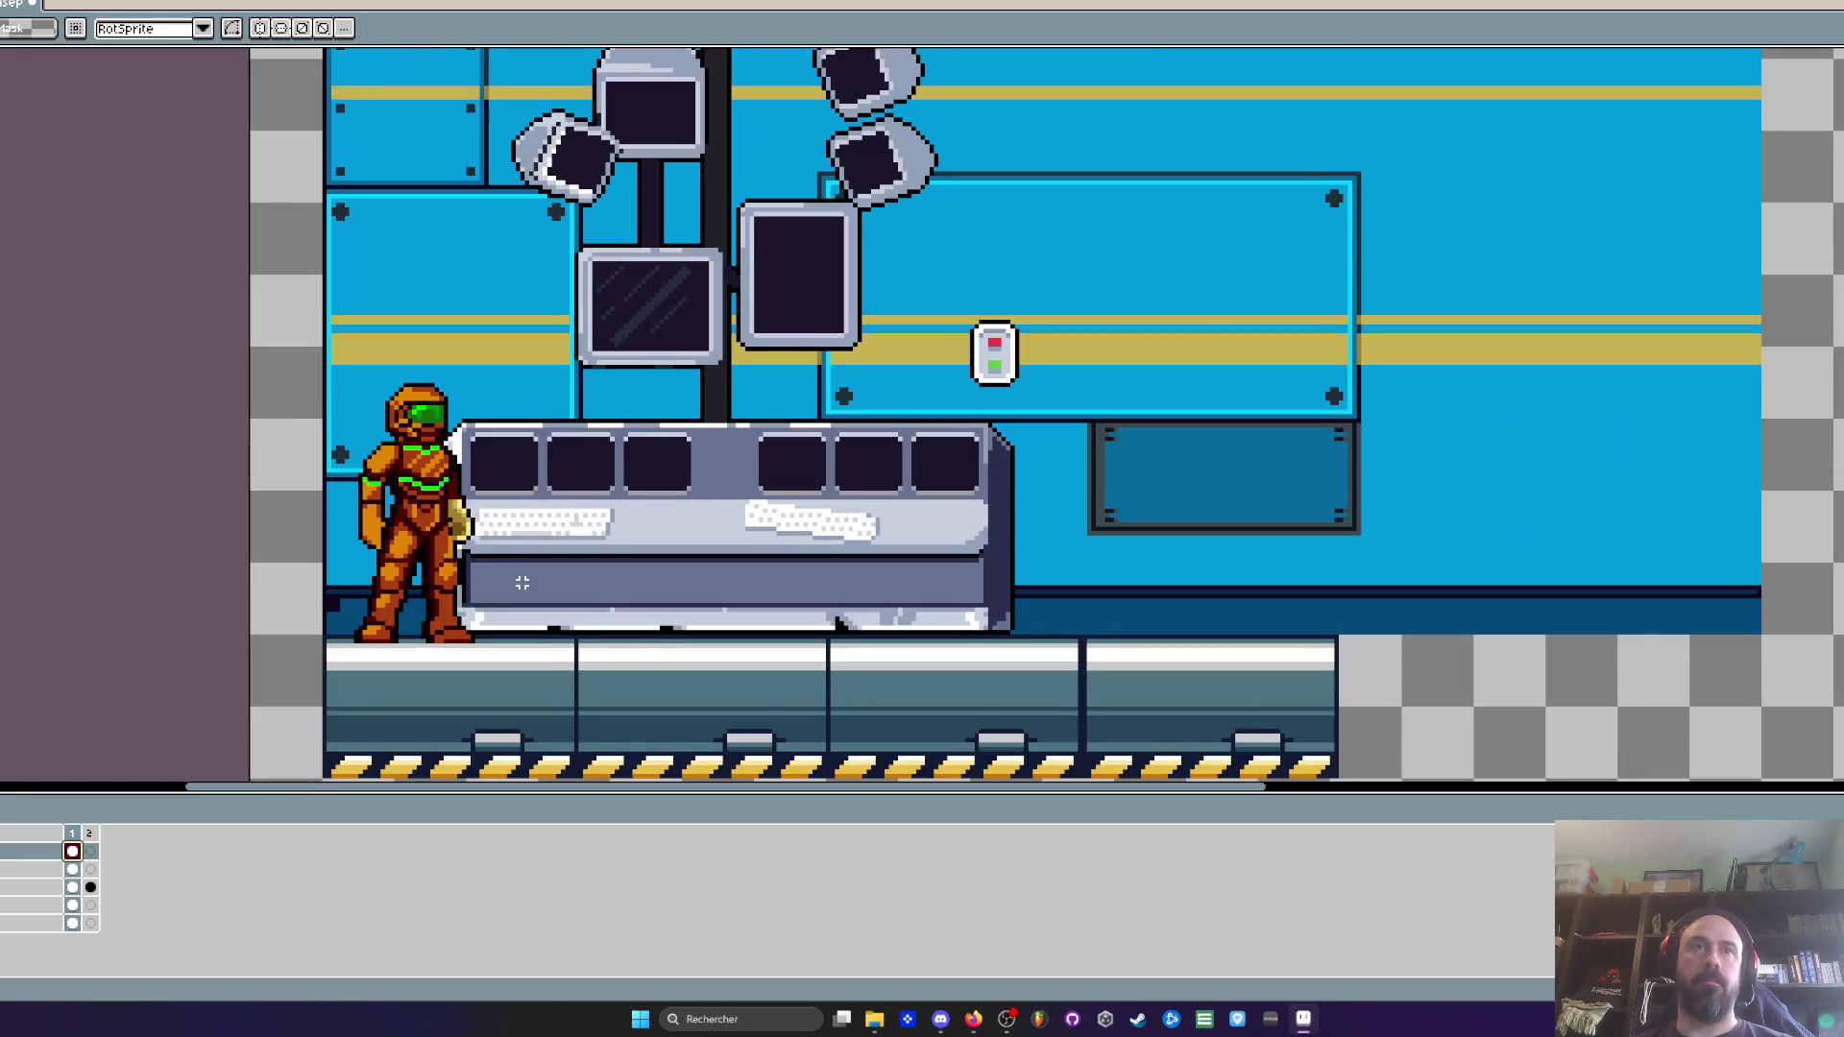
{"action": "left_click_drag", "start_coordinate": [288, 343], "coordinate": [628, 645]}
{"action": "left_click", "coordinate": [646, 671]}
{"action": "scroll", "coordinate": [400, 638], "scroll_direction": "up", "scroll_amount": 2}
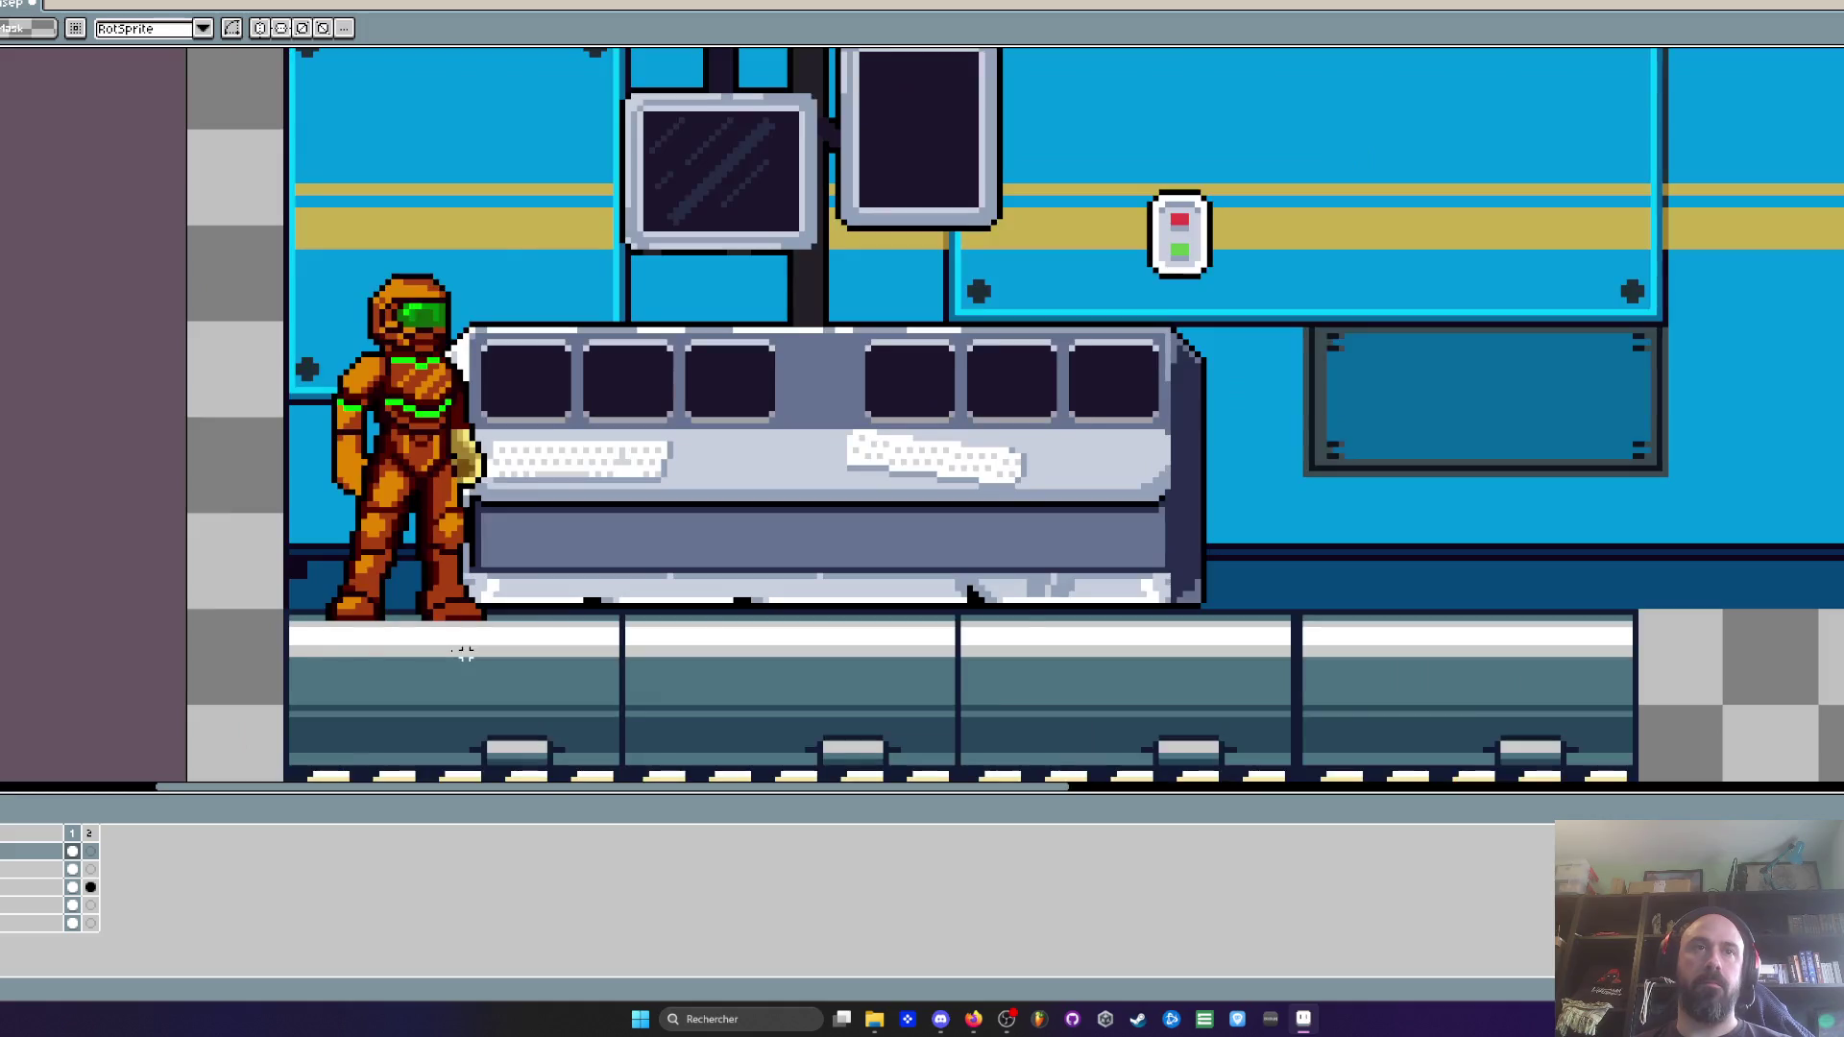
{"action": "scroll", "coordinate": [278, 631], "scroll_direction": "up", "scroll_amount": 1}
{"action": "scroll", "coordinate": [295, 614], "scroll_direction": "down", "scroll_amount": 1}
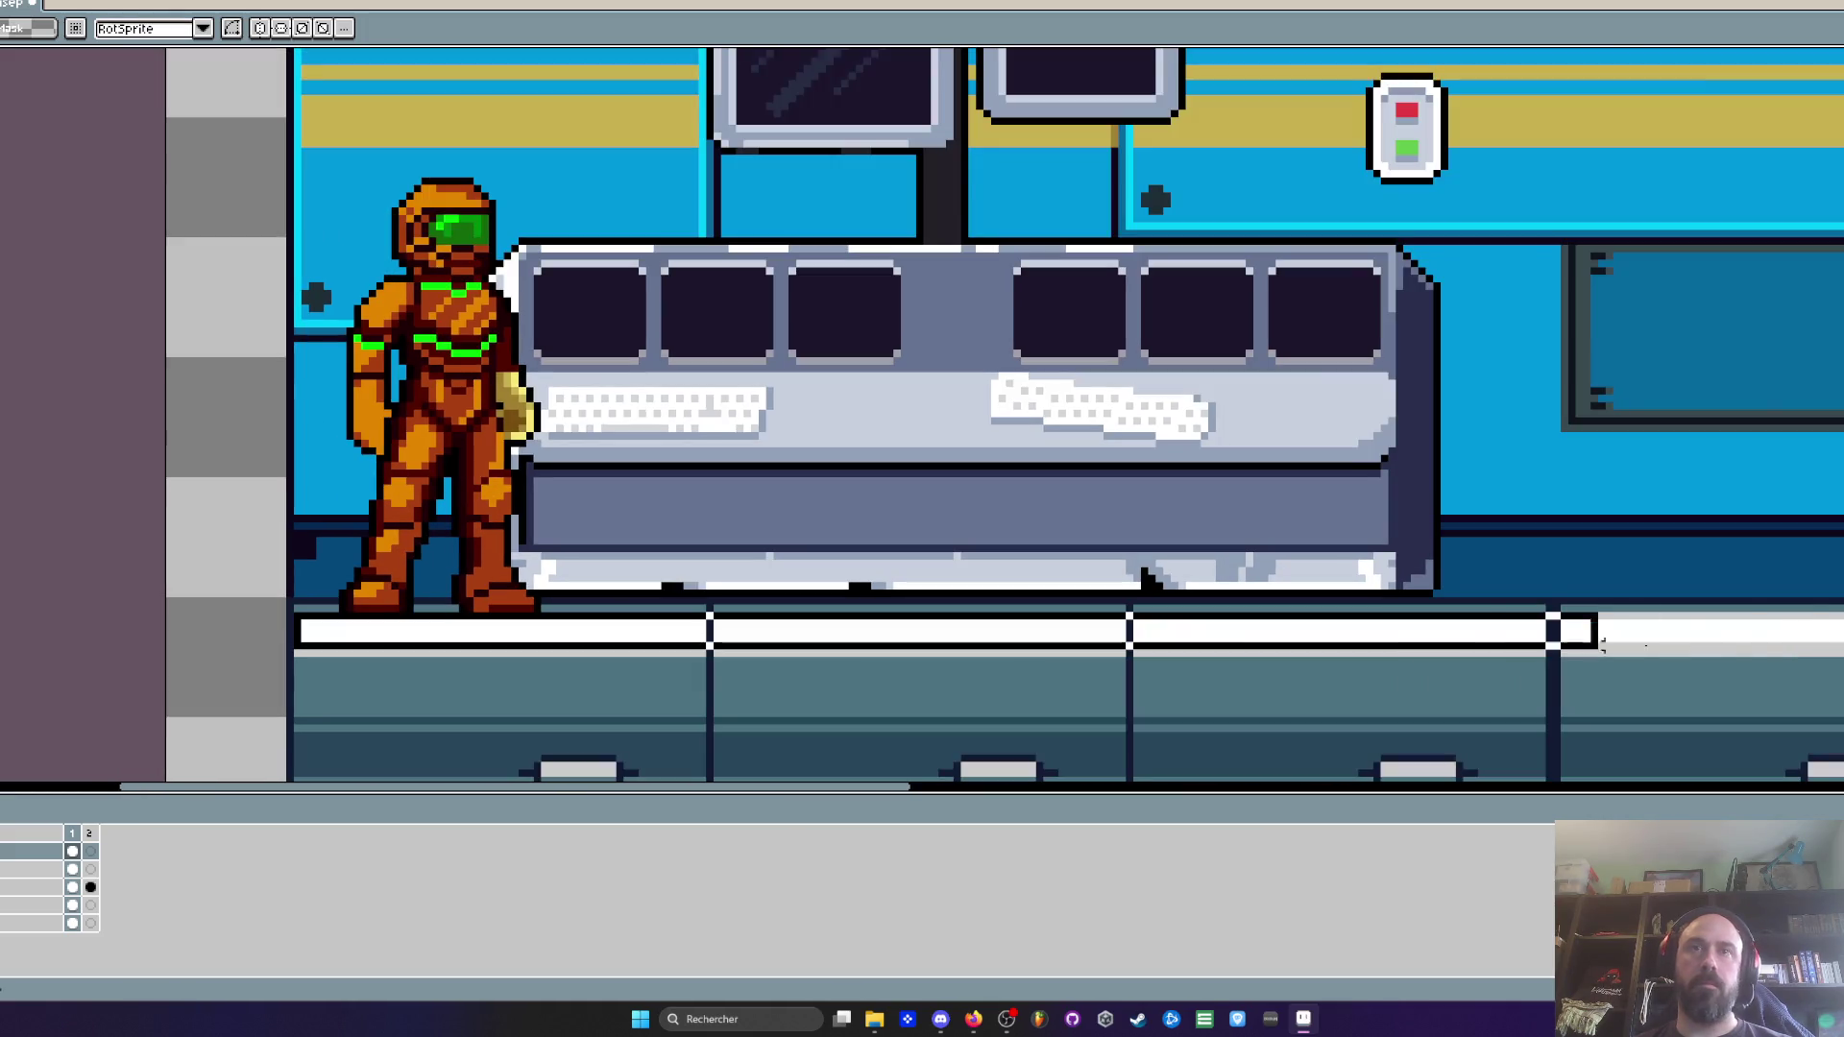
Select the white floor strip on its layer and lower it, nudging it up and left one pixel
{"action": "left_click", "coordinate": [1814, 658]}
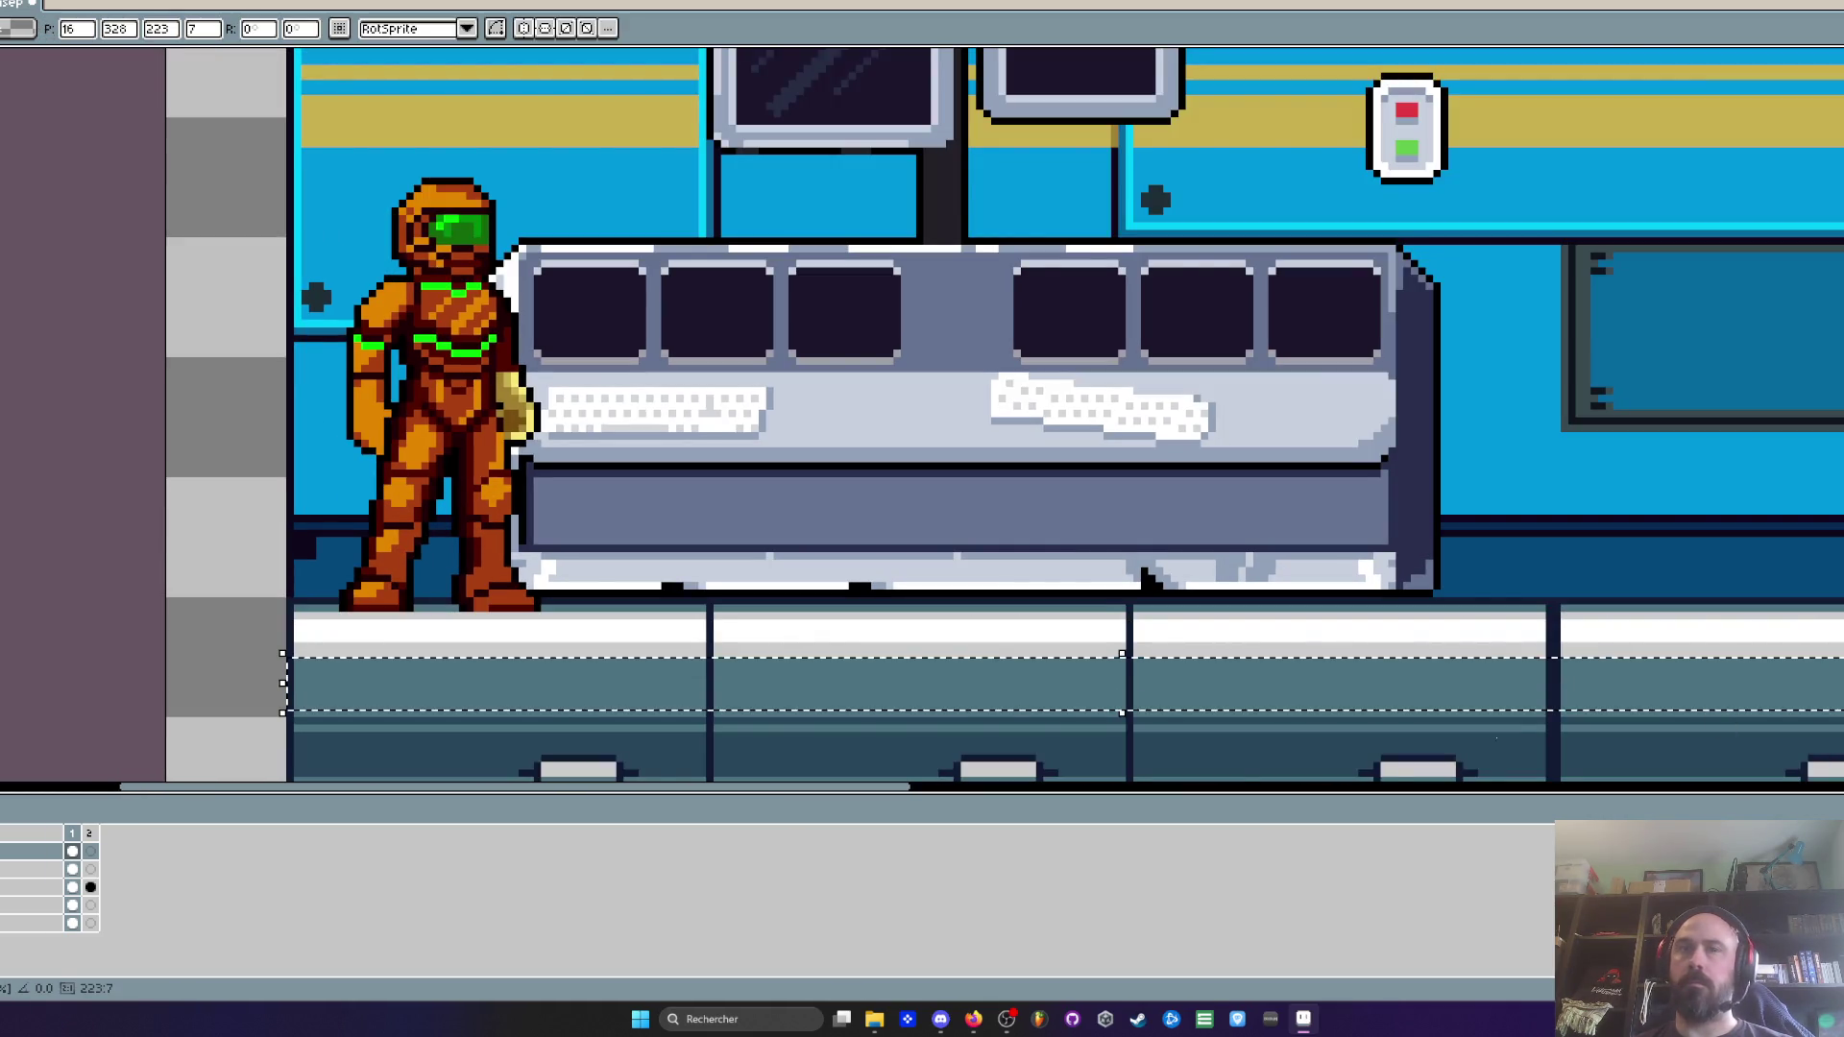
{"action": "left_click", "coordinate": [211, 867]}
{"action": "key", "text": "Down"}
{"action": "key", "text": "Down"}
{"action": "key", "text": "Down"}
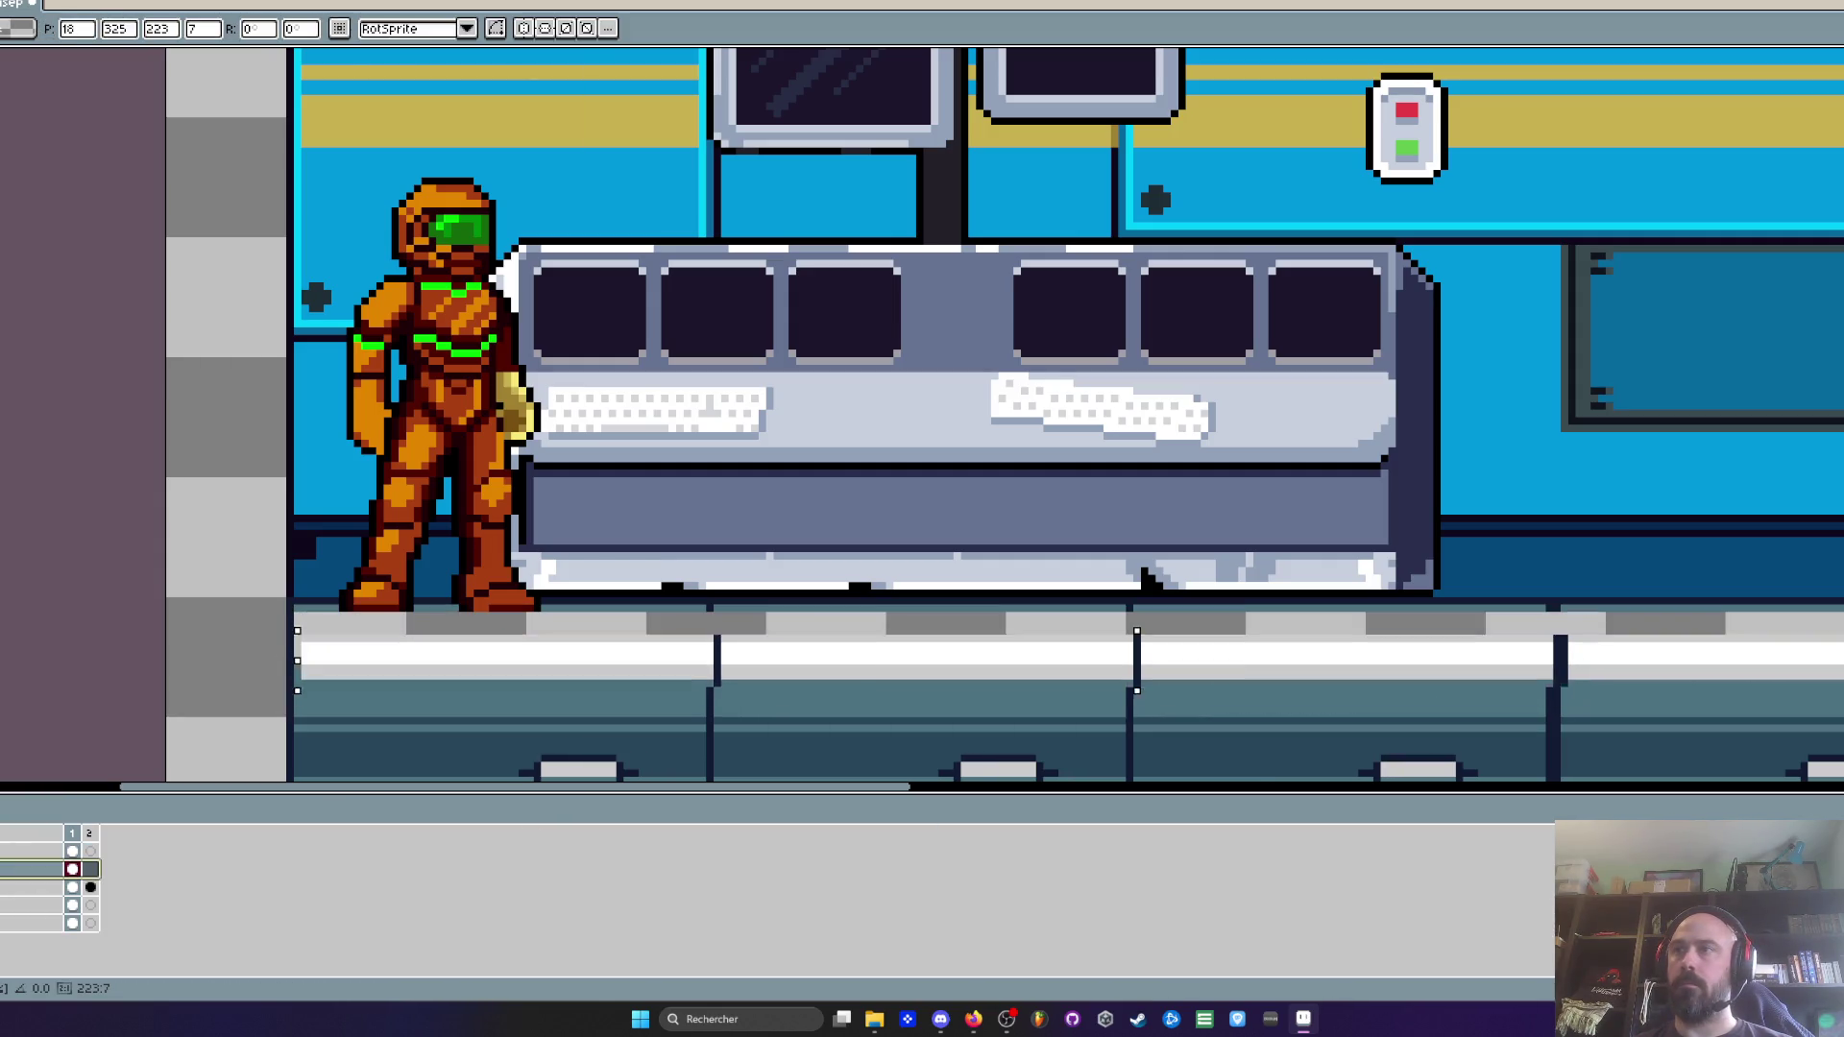
{"action": "key", "text": "Up"}
{"action": "key", "text": "Left"}
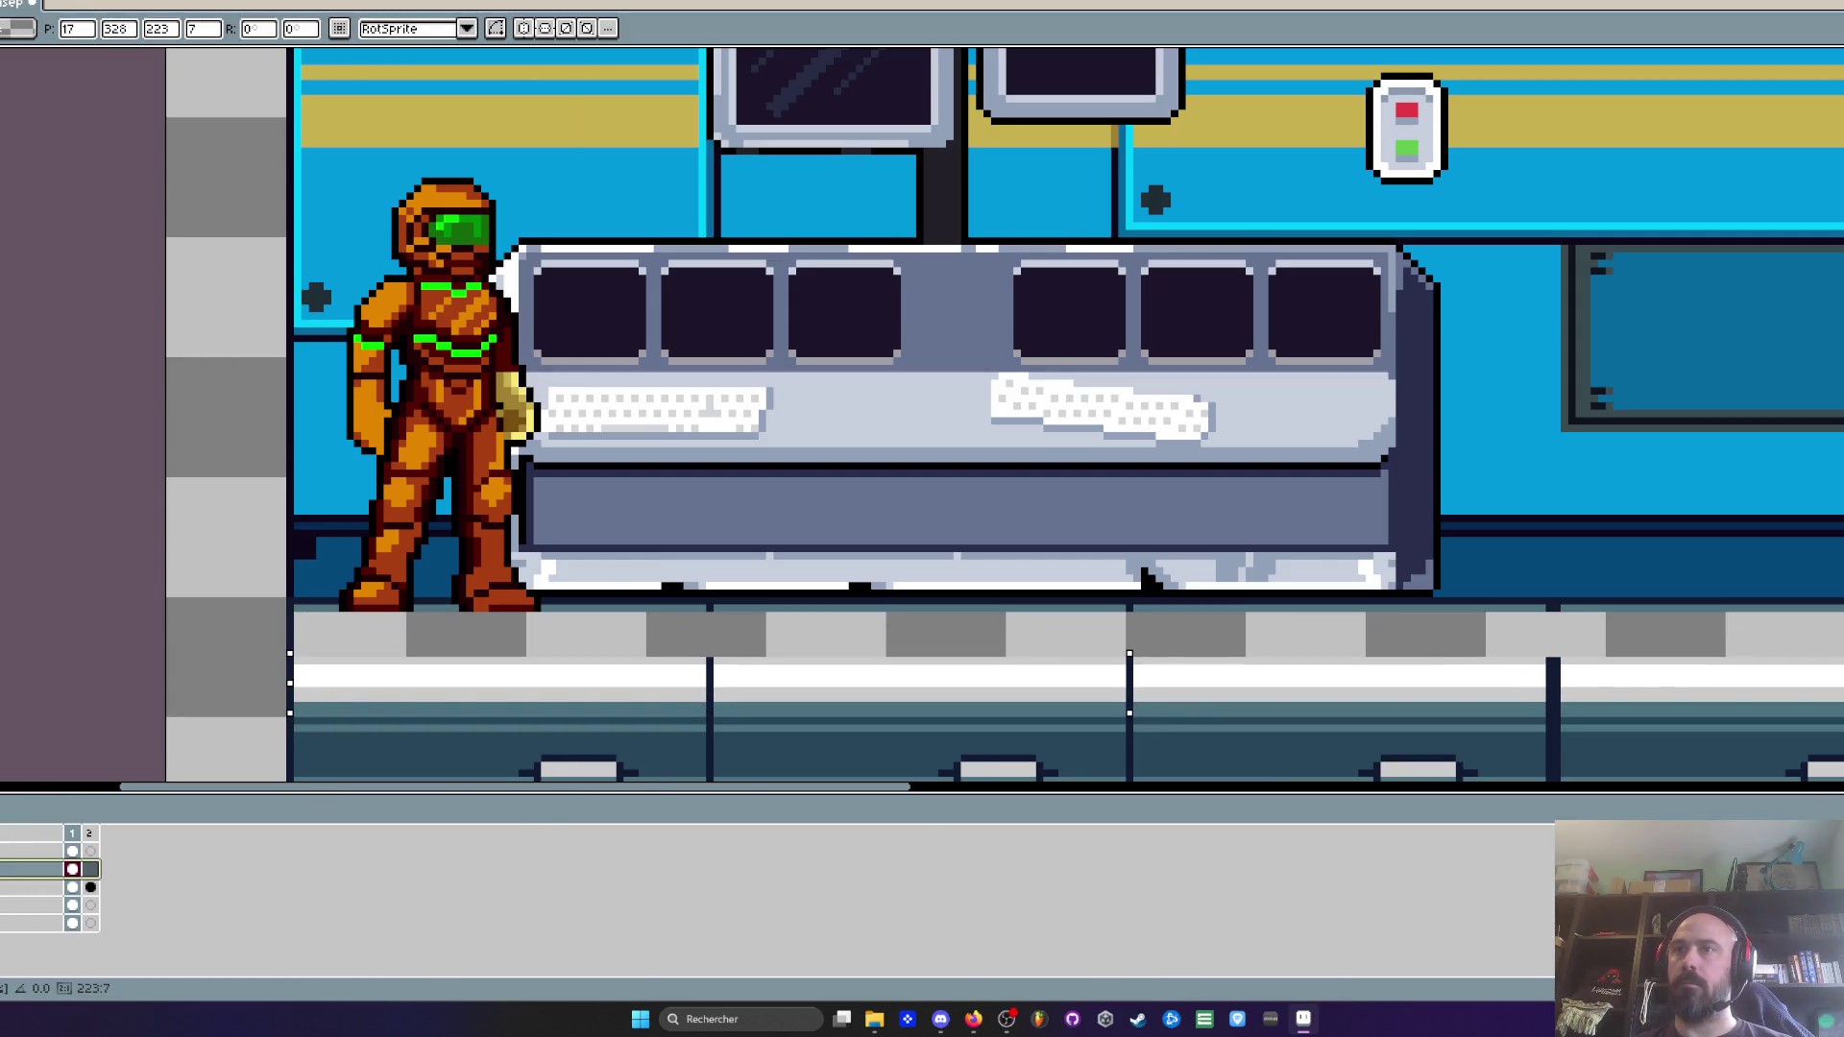
{"action": "key", "text": "ctrl+d"}
{"action": "scroll", "coordinate": [291, 713], "scroll_direction": "up", "scroll_amount": 1}
{"action": "mouse_move", "coordinate": [298, 696]}
{"action": "left_mouse_down"}
{"action": "mouse_move", "coordinate": [1565, 734]}
{"action": "mouse_move", "coordinate": [1839, 715]}
{"action": "mouse_move", "coordinate": [1671, 700]}
{"action": "mouse_move", "coordinate": [1658, 597]}
{"action": "mouse_move", "coordinate": [1625, 570]}
{"action": "left_mouse_up"}
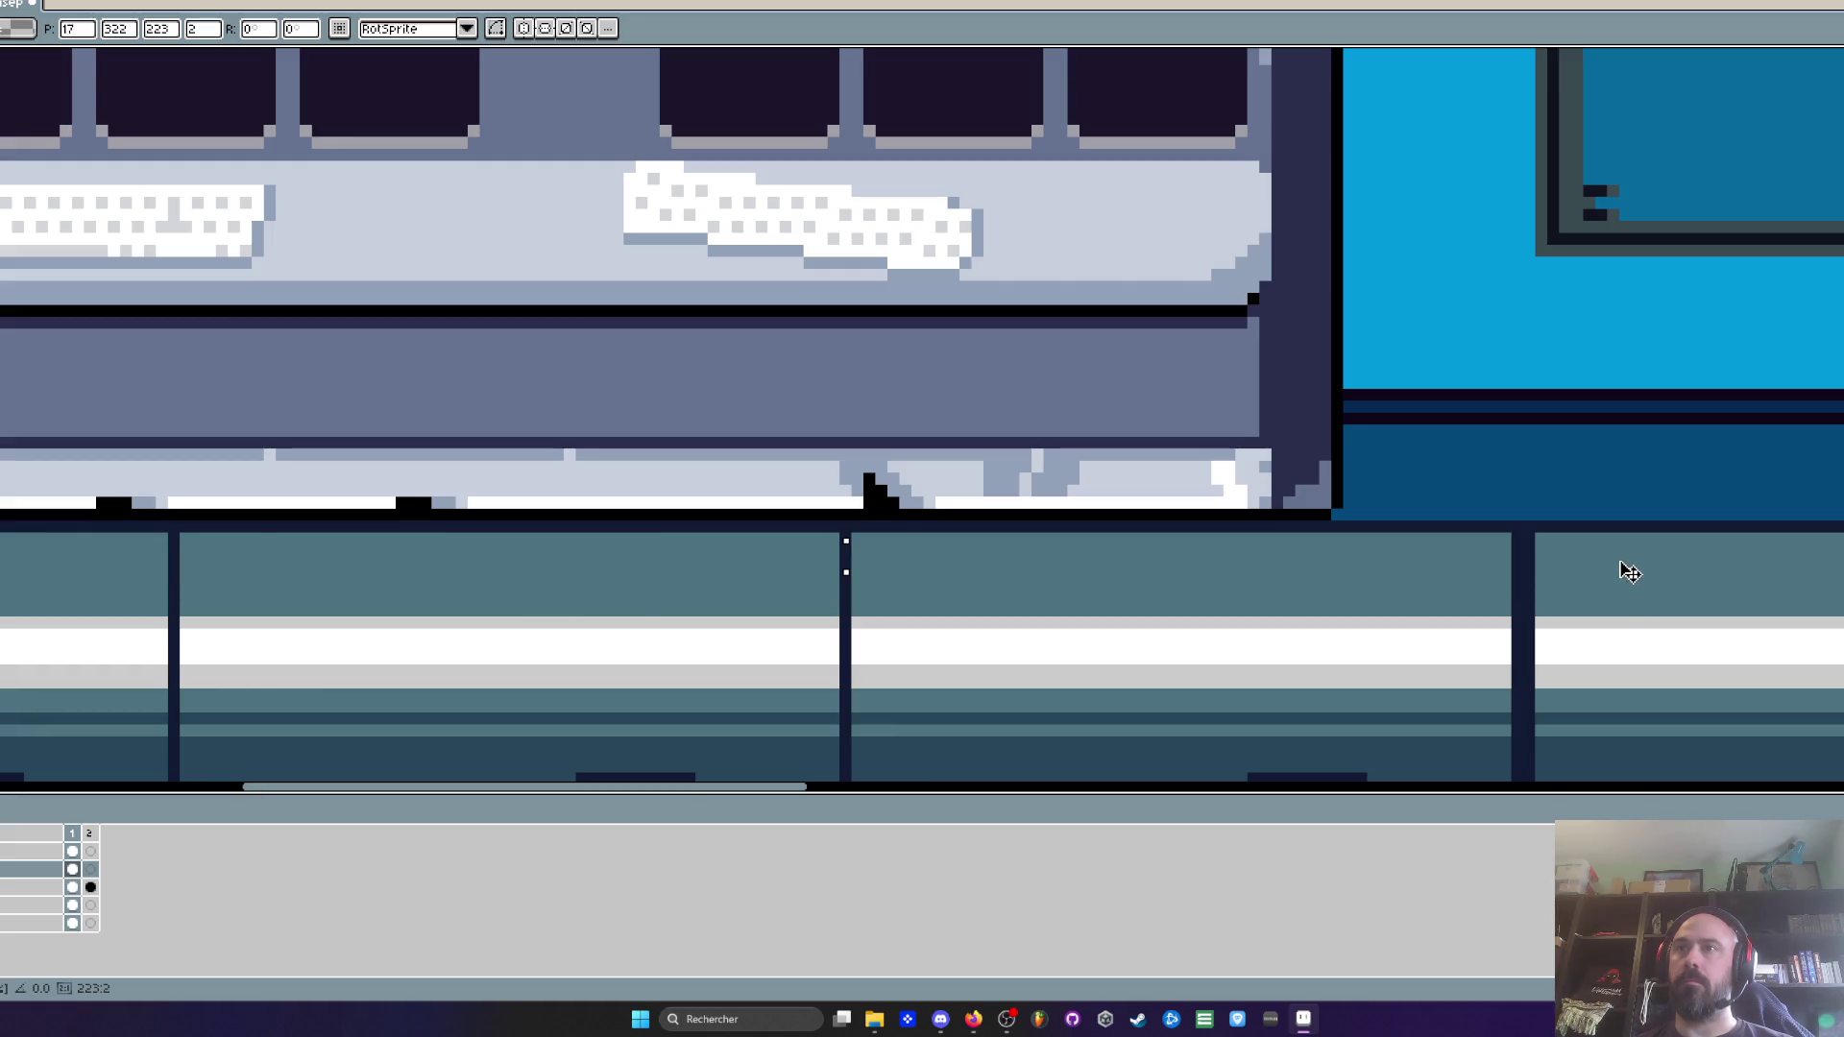
{"action": "scroll", "coordinate": [1629, 573], "scroll_direction": "down", "scroll_amount": 3}
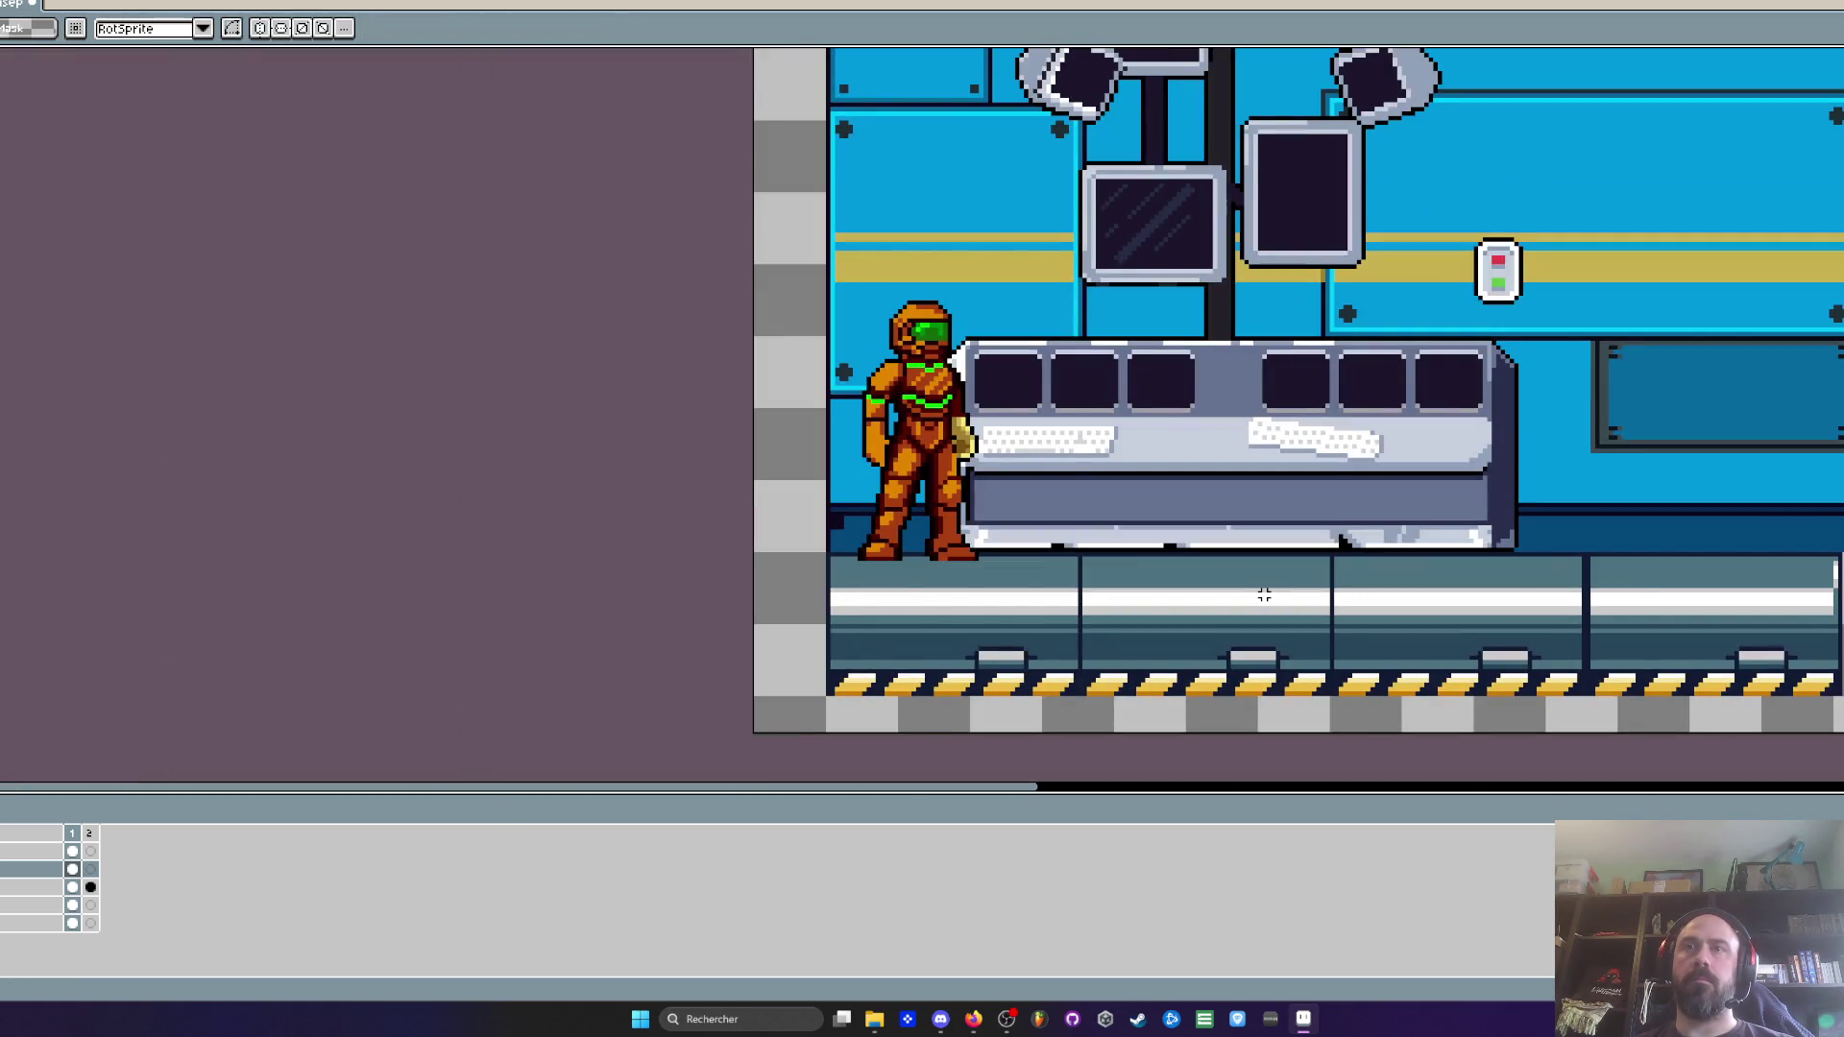
Erase the floor's selected top band and move the strip up under the character's feet
{"action": "key", "text": "Delete"}
{"action": "left_click_drag", "start_coordinate": [1039, 639], "coordinate": [1039, 610]}
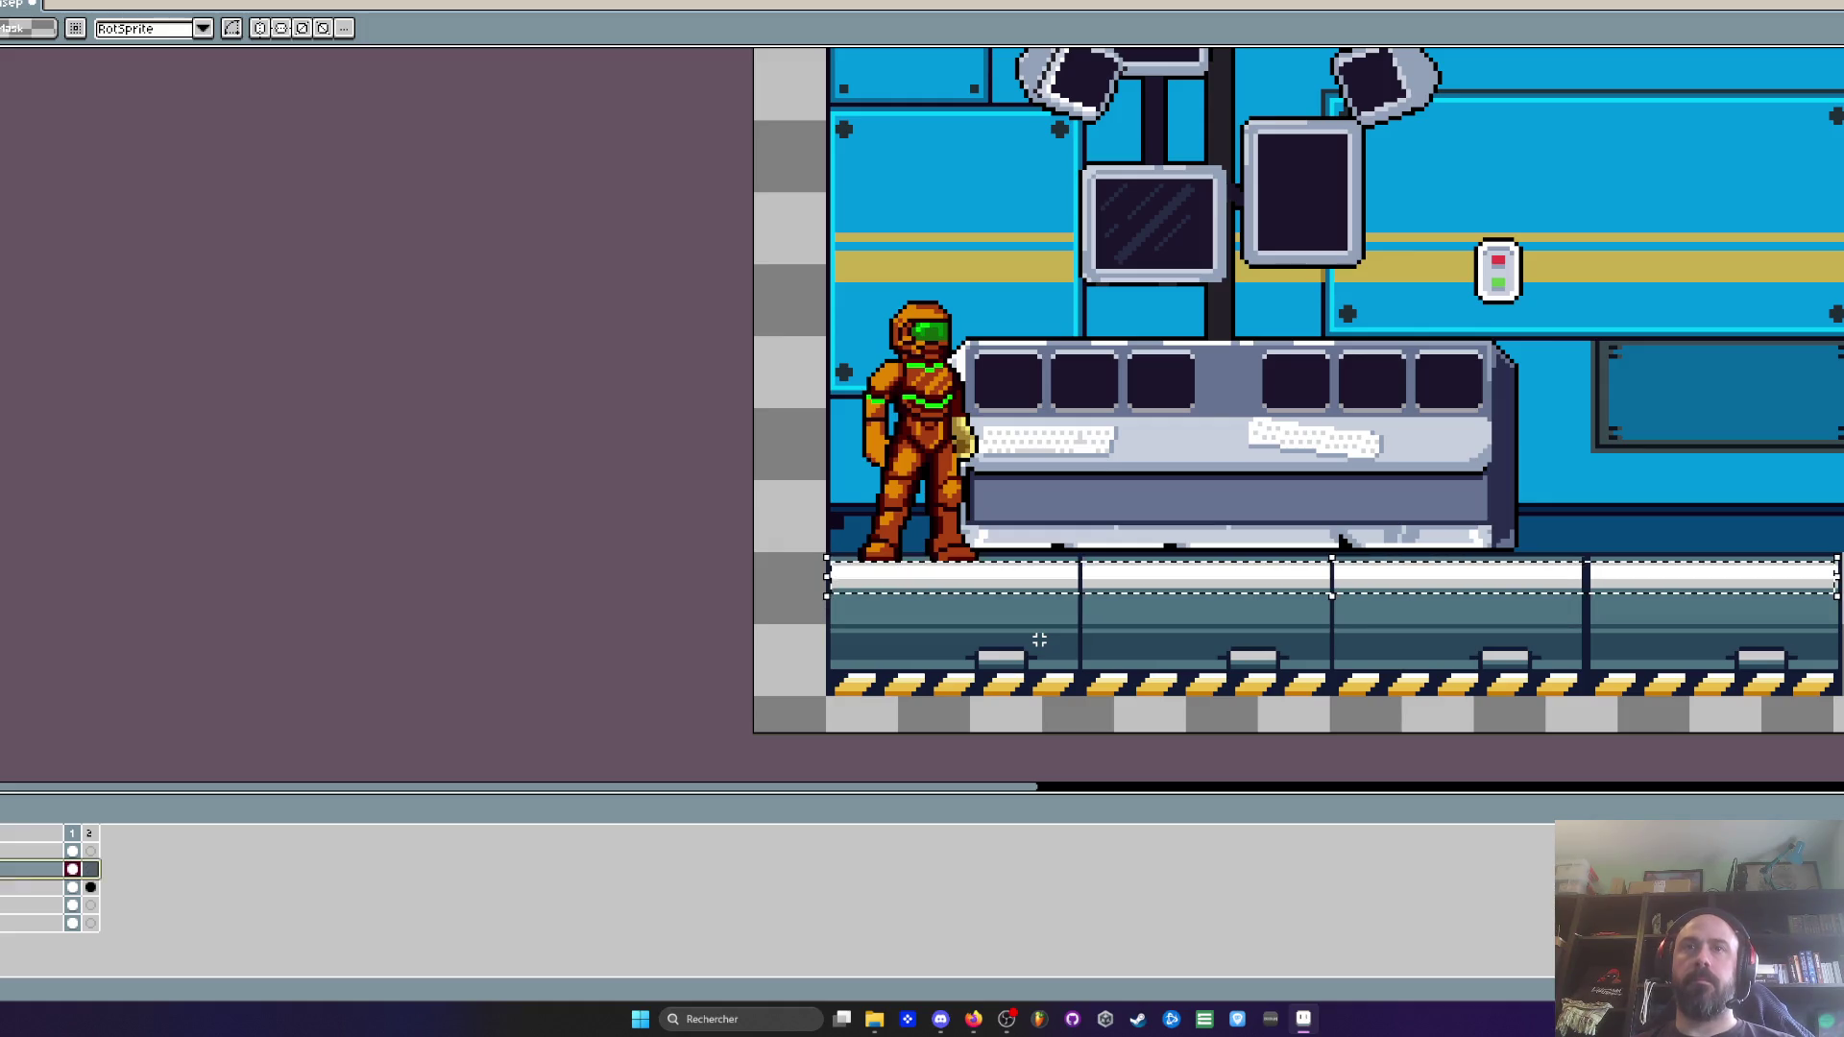
{"action": "key", "text": "ctrl+d"}
Test teal Paint Bucket fills on the light floor stripes, then undo them
{"action": "mouse_move", "coordinate": [1768, 671]}
{"action": "left_mouse_down"}
{"action": "mouse_move", "coordinate": [1809, 643]}
{"action": "mouse_move", "coordinate": [1829, 589]}
{"action": "left_mouse_up"}
{"action": "scroll", "coordinate": [1829, 589], "scroll_direction": "up", "scroll_amount": 1}
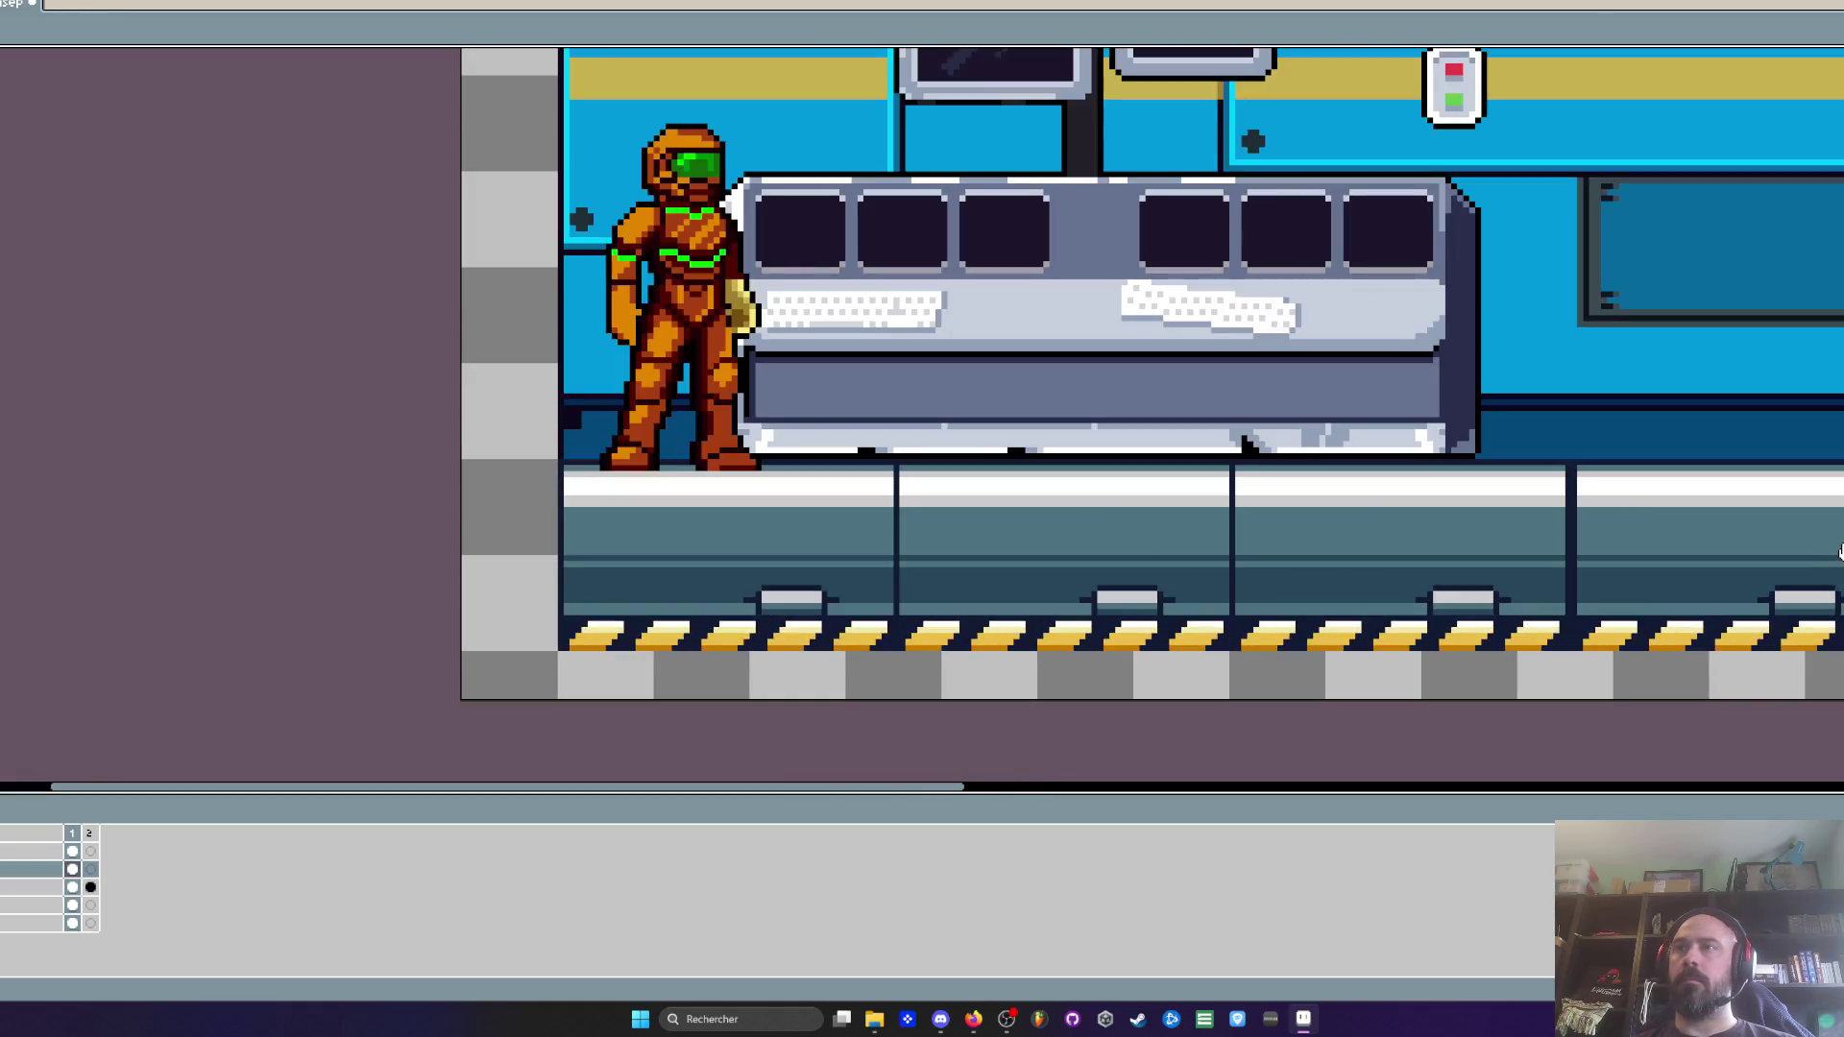
{"action": "scroll", "coordinate": [589, 519], "scroll_direction": "up", "scroll_amount": 1}
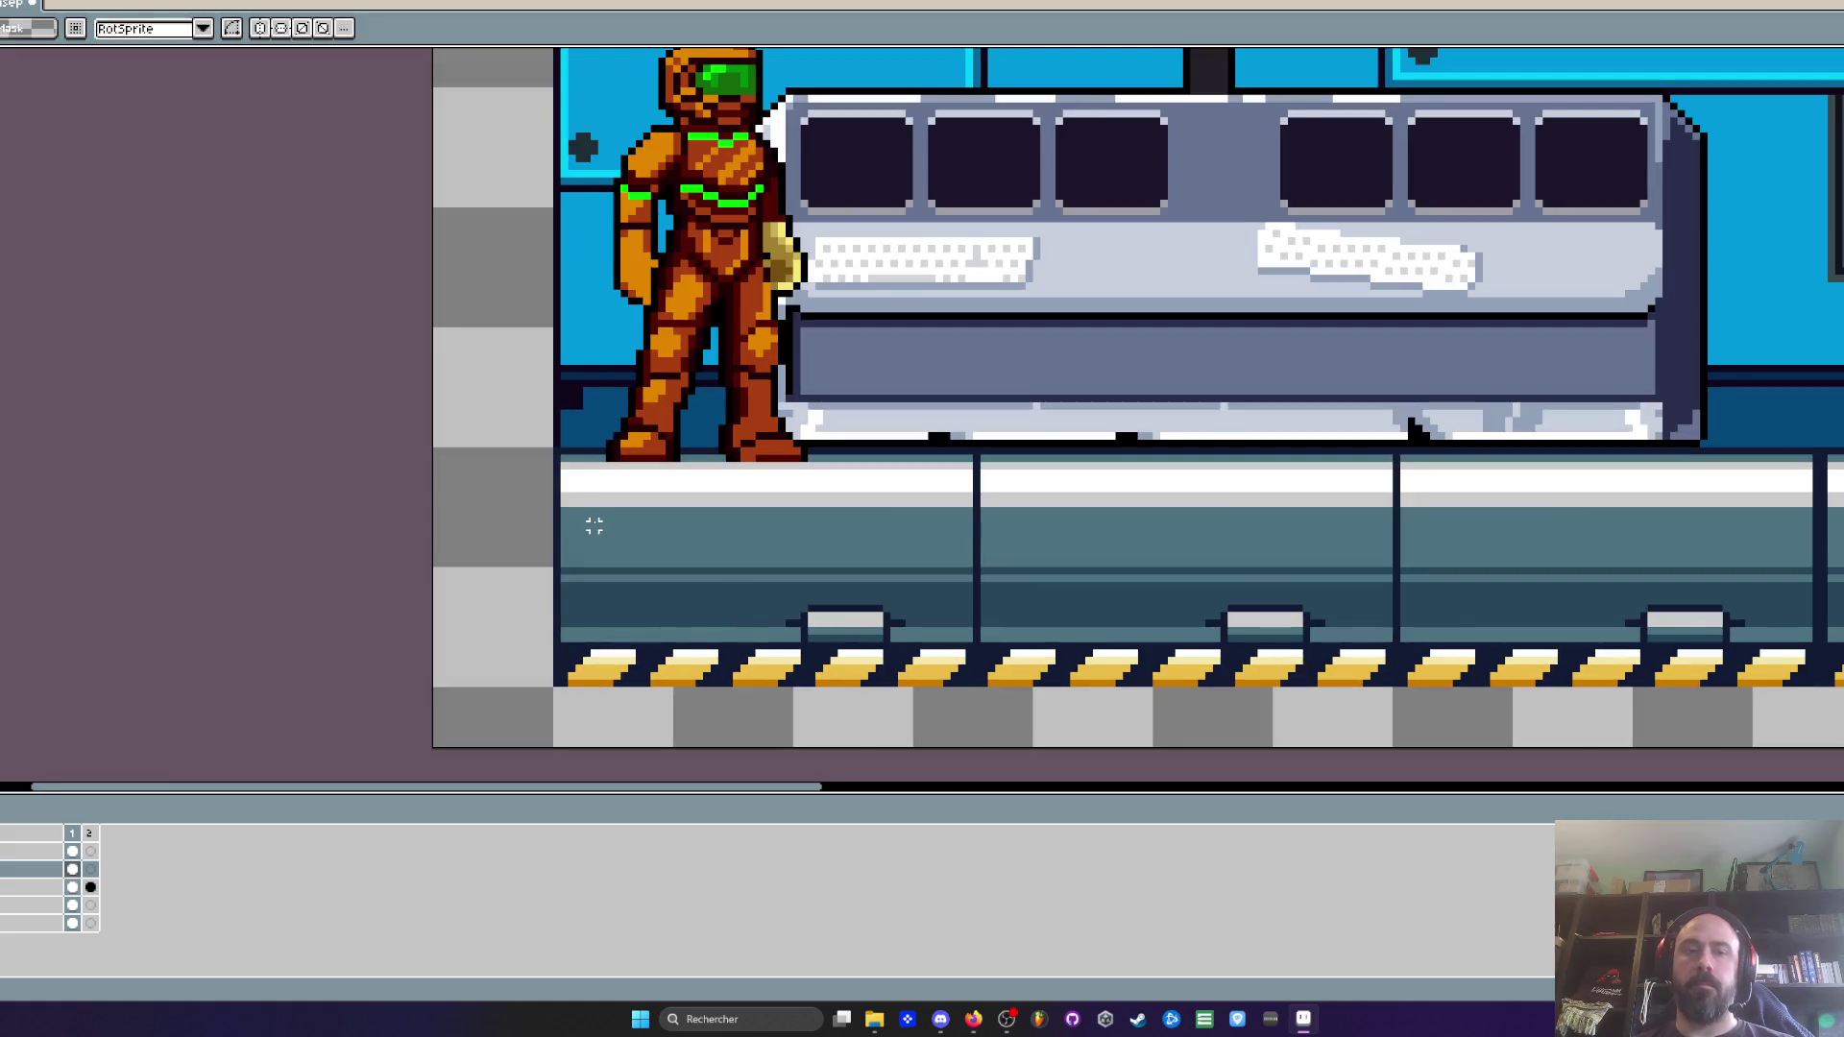
{"action": "key", "text": "g"}
{"action": "scroll", "coordinate": [601, 527], "scroll_direction": "up", "scroll_amount": 1}
{"action": "left_click", "coordinate": [575, 470]}
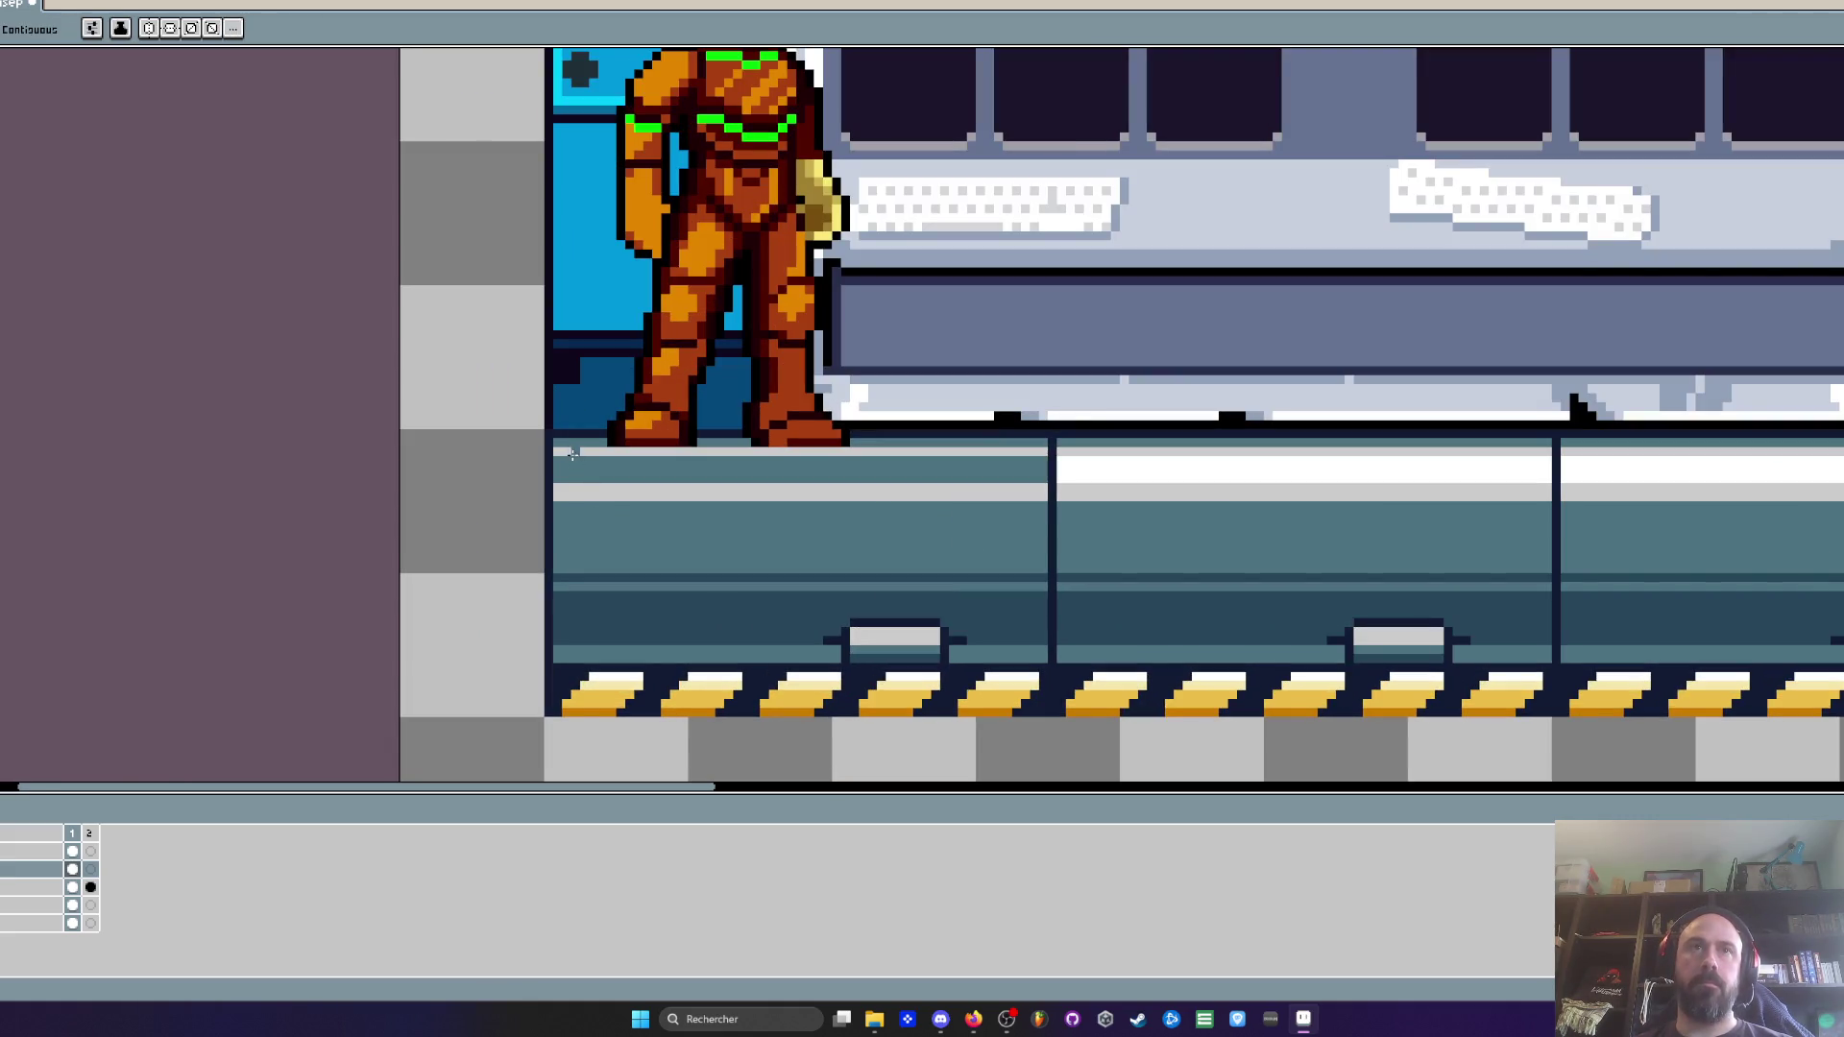
{"action": "left_click", "coordinate": [573, 453]}
{"action": "left_click", "coordinate": [574, 492]}
{"action": "scroll", "coordinate": [702, 490], "scroll_direction": "down", "scroll_amount": 3}
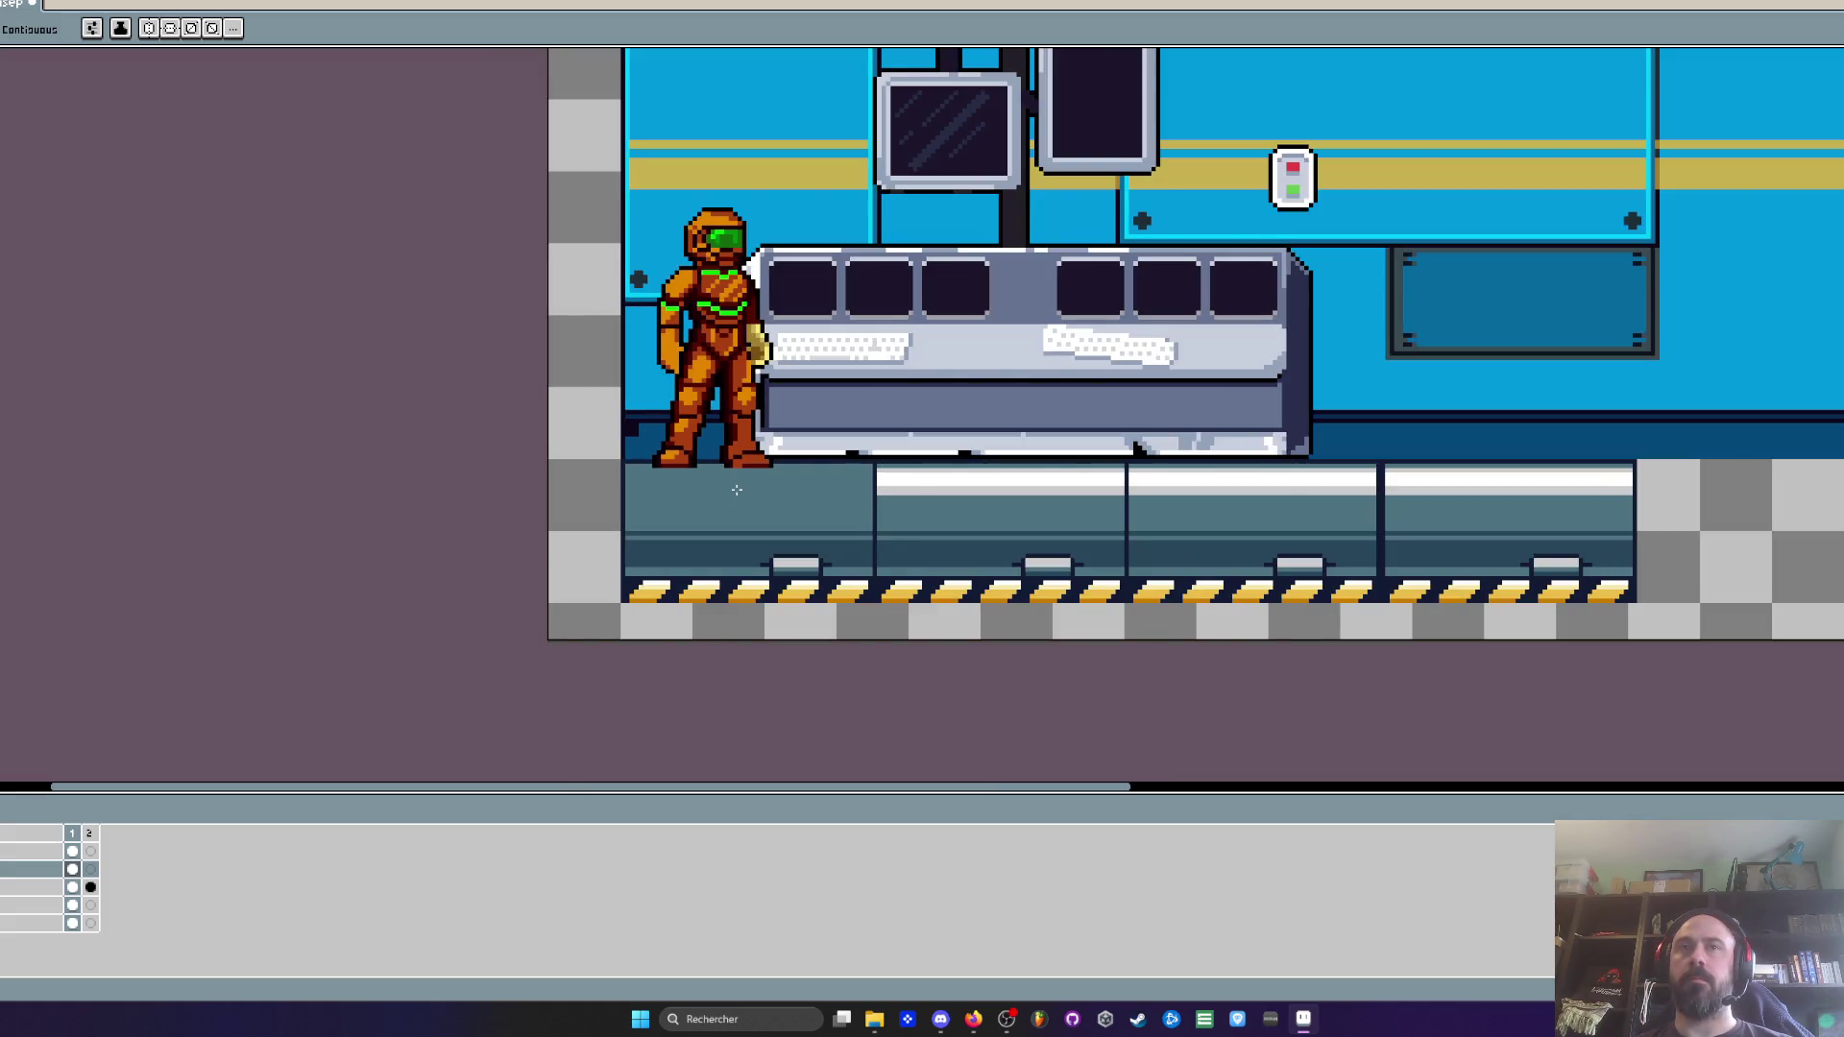
{"action": "key", "text": "ctrl+z"}
{"action": "key", "text": "ctrl+z"}
{"action": "key", "text": "ctrl+z"}
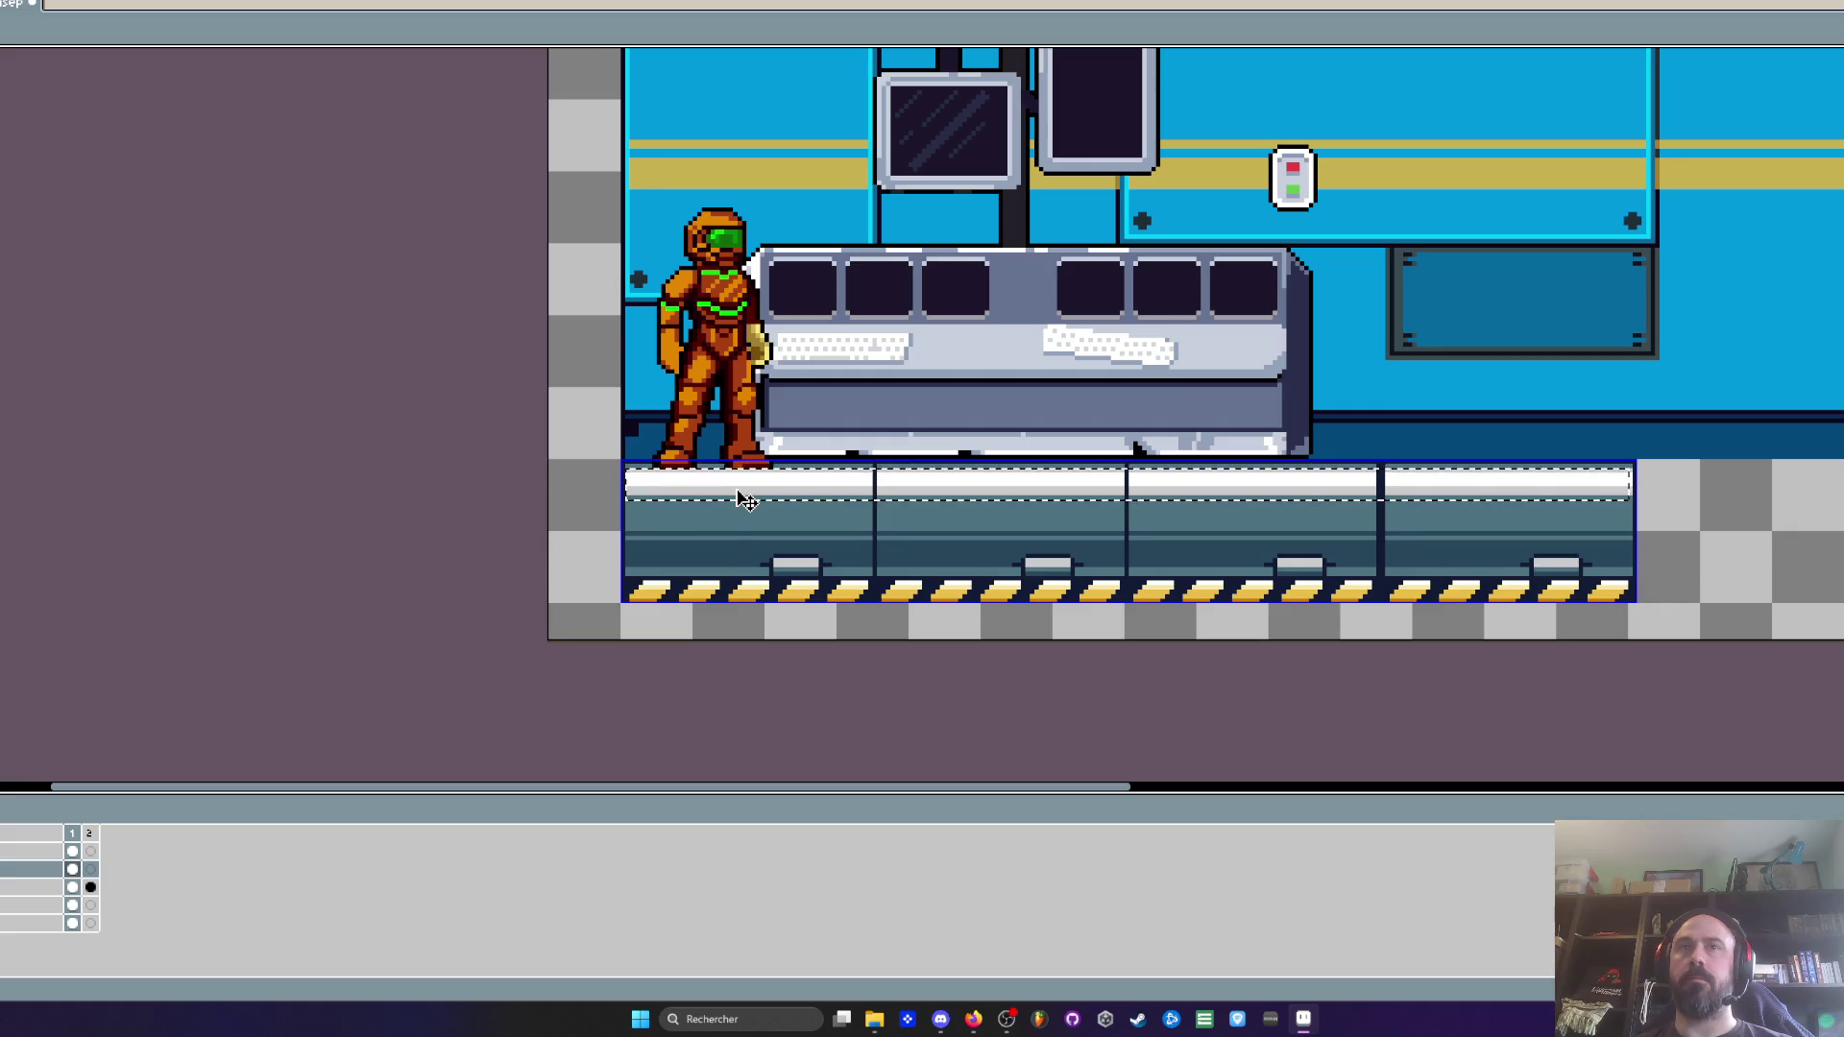
{"action": "key", "text": "ctrl+z"}
Undo an accidental white canvas fill and make the second layer the active one
{"action": "scroll", "coordinate": [736, 490], "scroll_direction": "down", "scroll_amount": 1}
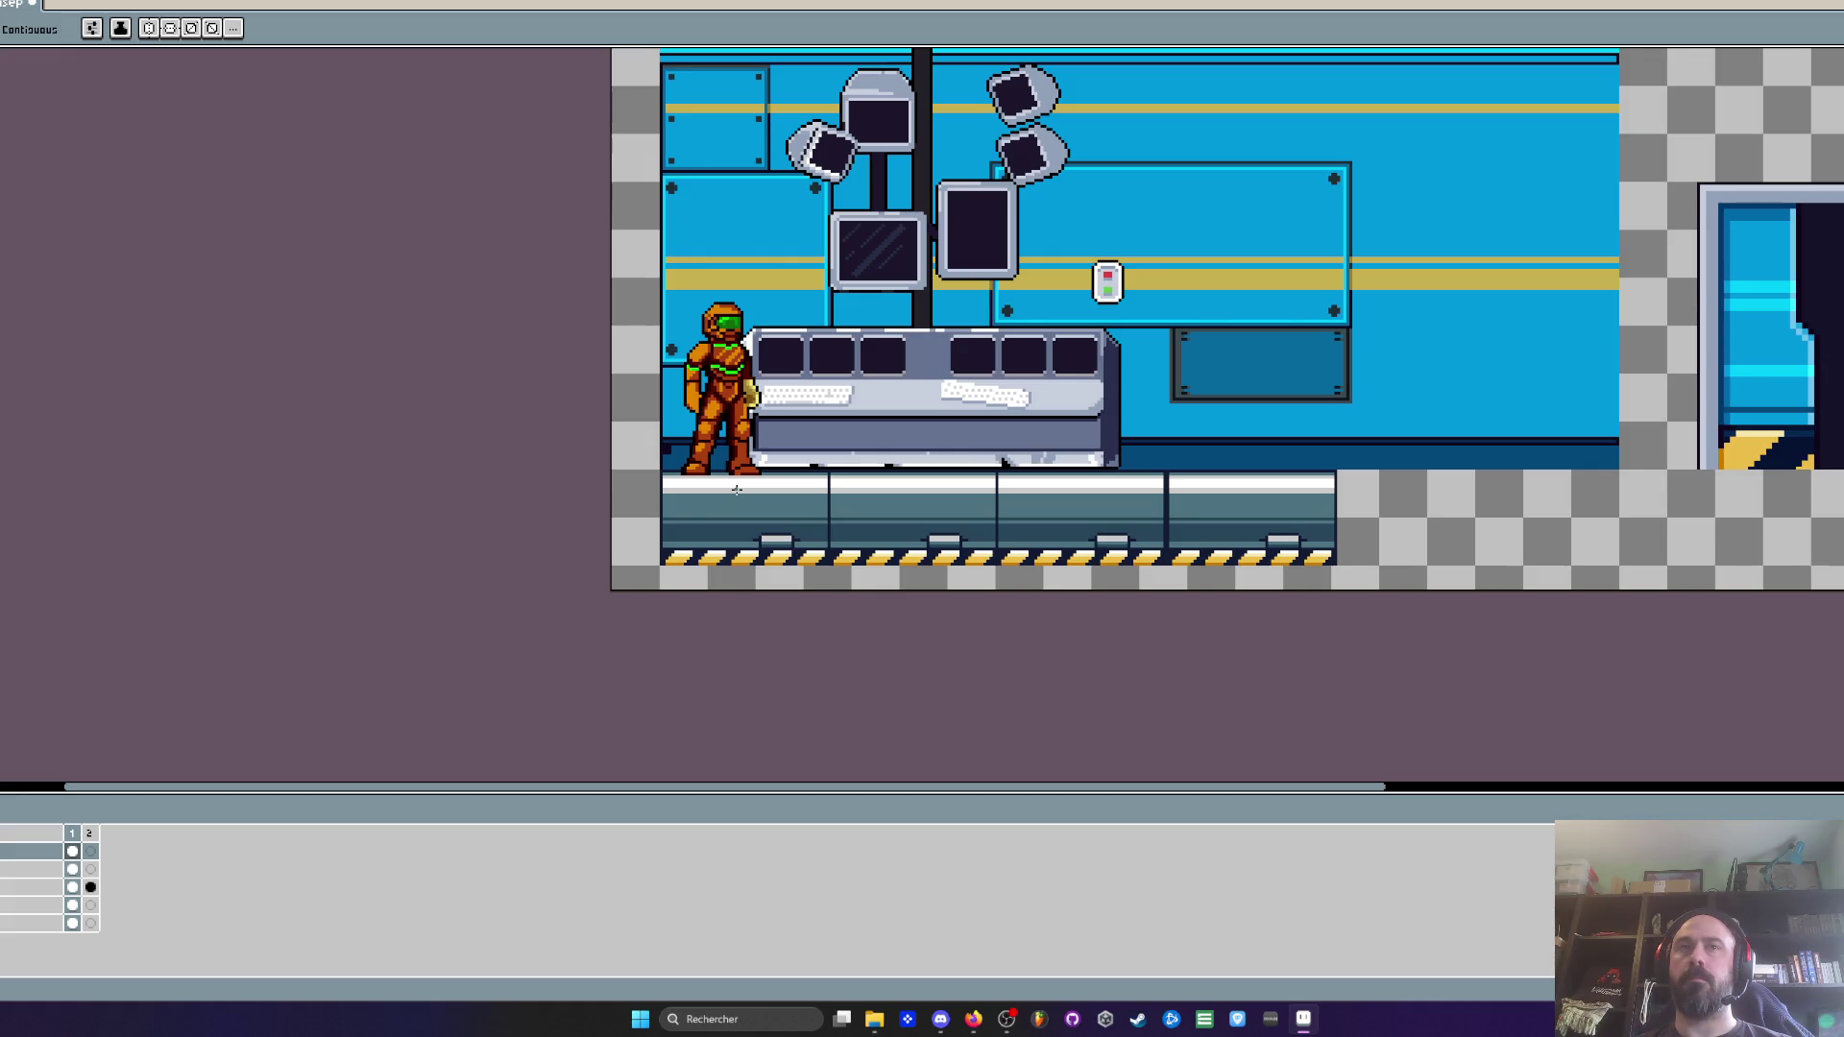
{"action": "scroll", "coordinate": [907, 545], "scroll_direction": "up", "scroll_amount": 2}
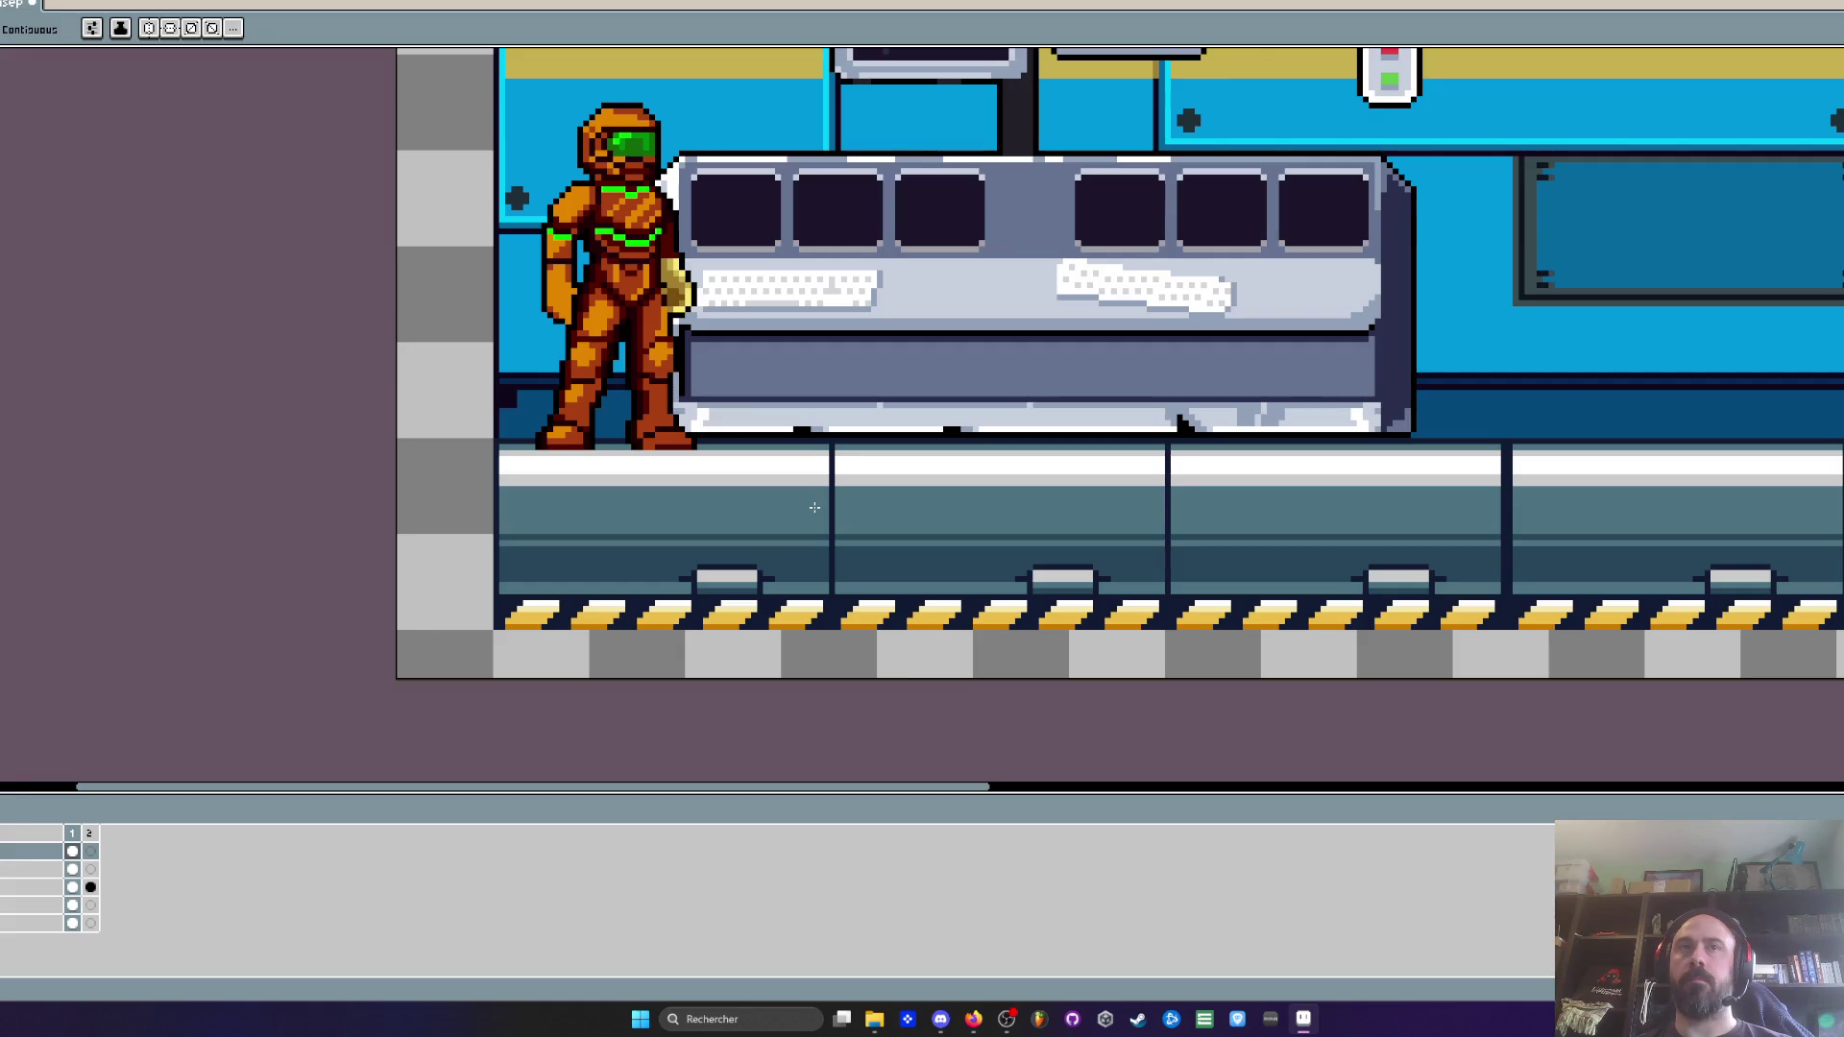
{"action": "key", "text": "i"}
{"action": "scroll", "coordinate": [772, 459], "scroll_direction": "up", "scroll_amount": 1}
{"action": "key", "text": "g"}
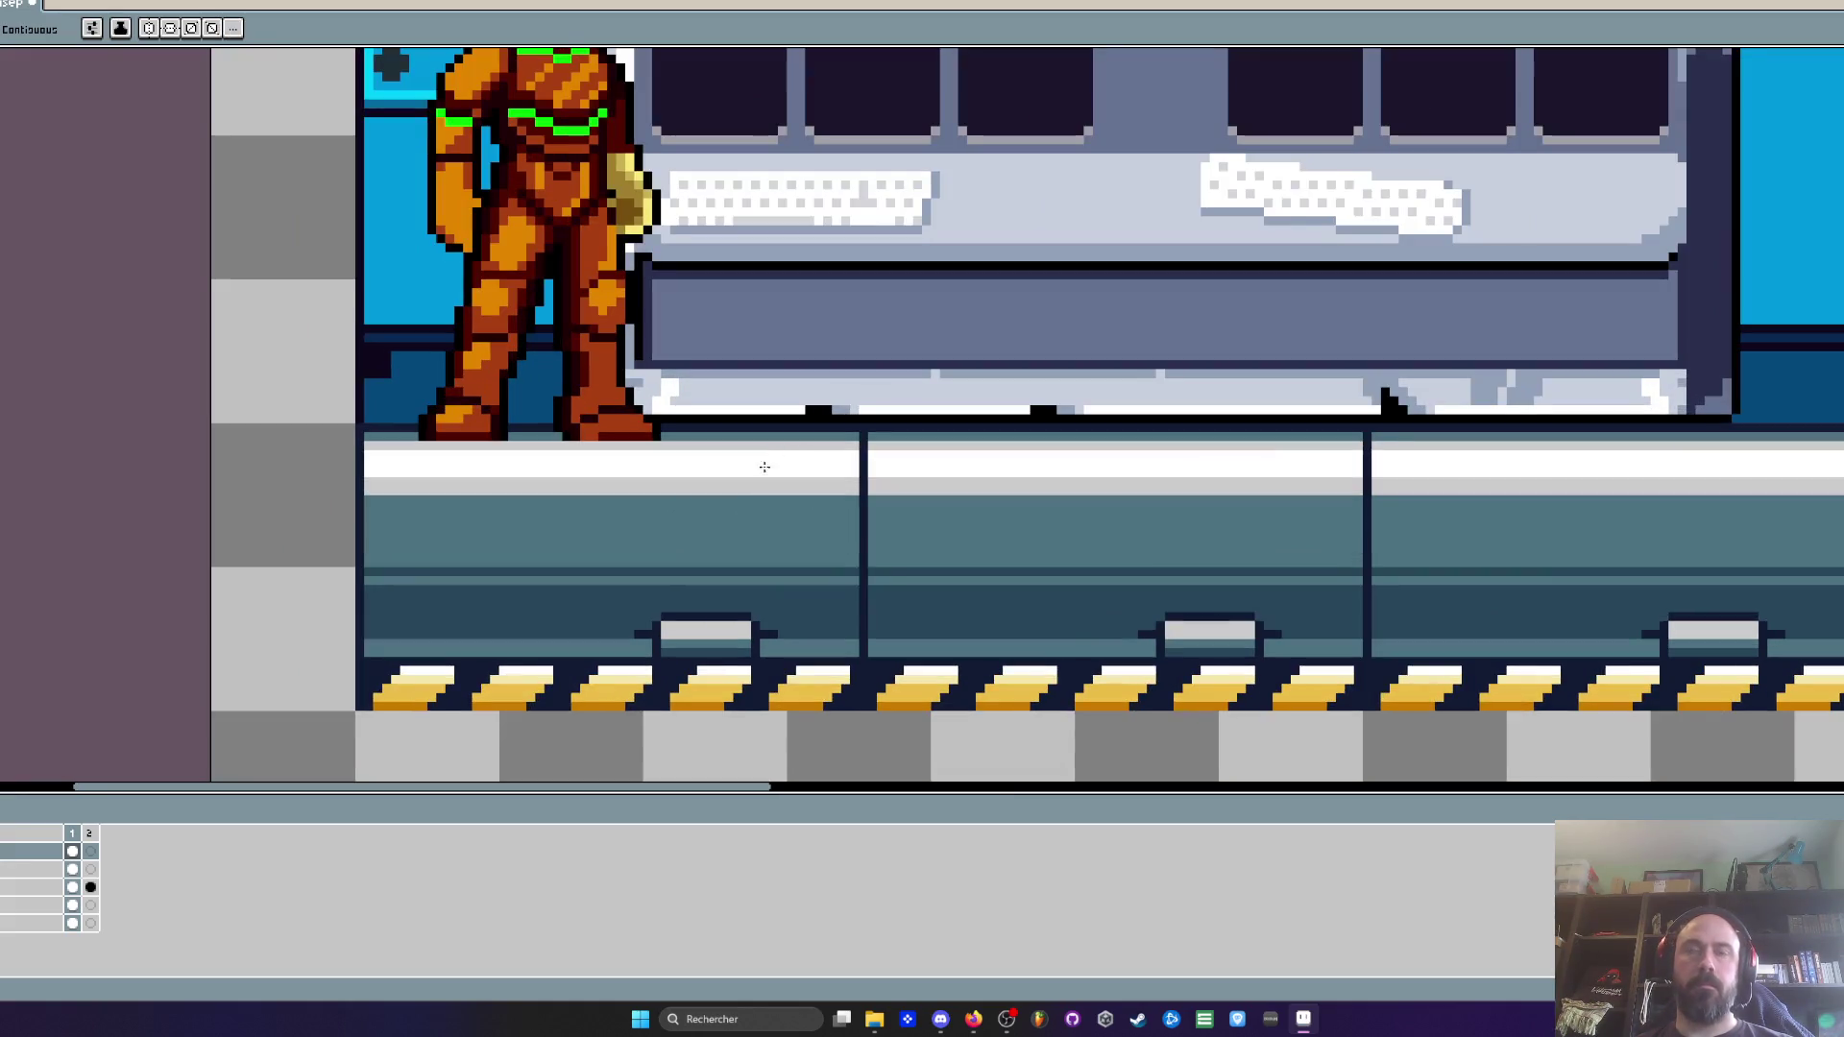
{"action": "left_click", "coordinate": [740, 439]}
{"action": "key", "text": "ctrl+z"}
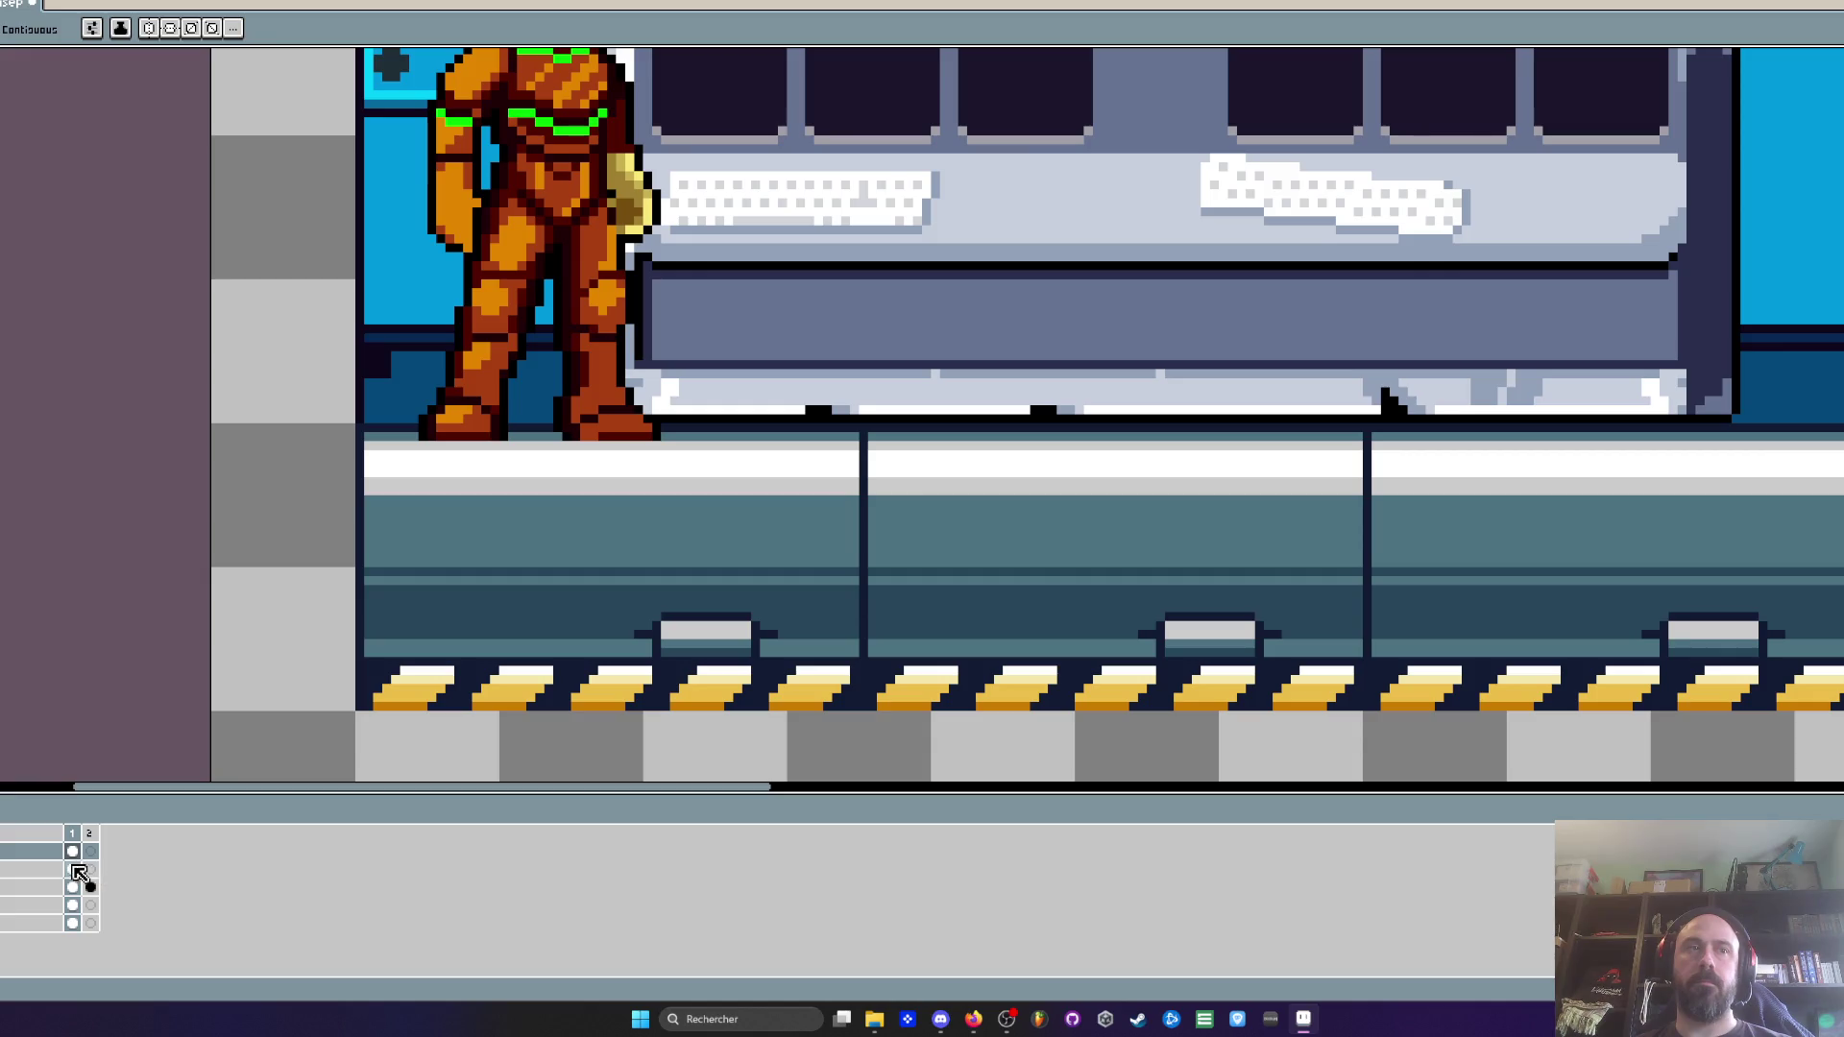
{"action": "left_click", "coordinate": [43, 869]}
{"action": "scroll", "coordinate": [748, 488], "scroll_direction": "down", "scroll_amount": 2}
{"action": "scroll", "coordinate": [748, 488], "scroll_direction": "down", "scroll_amount": 2}
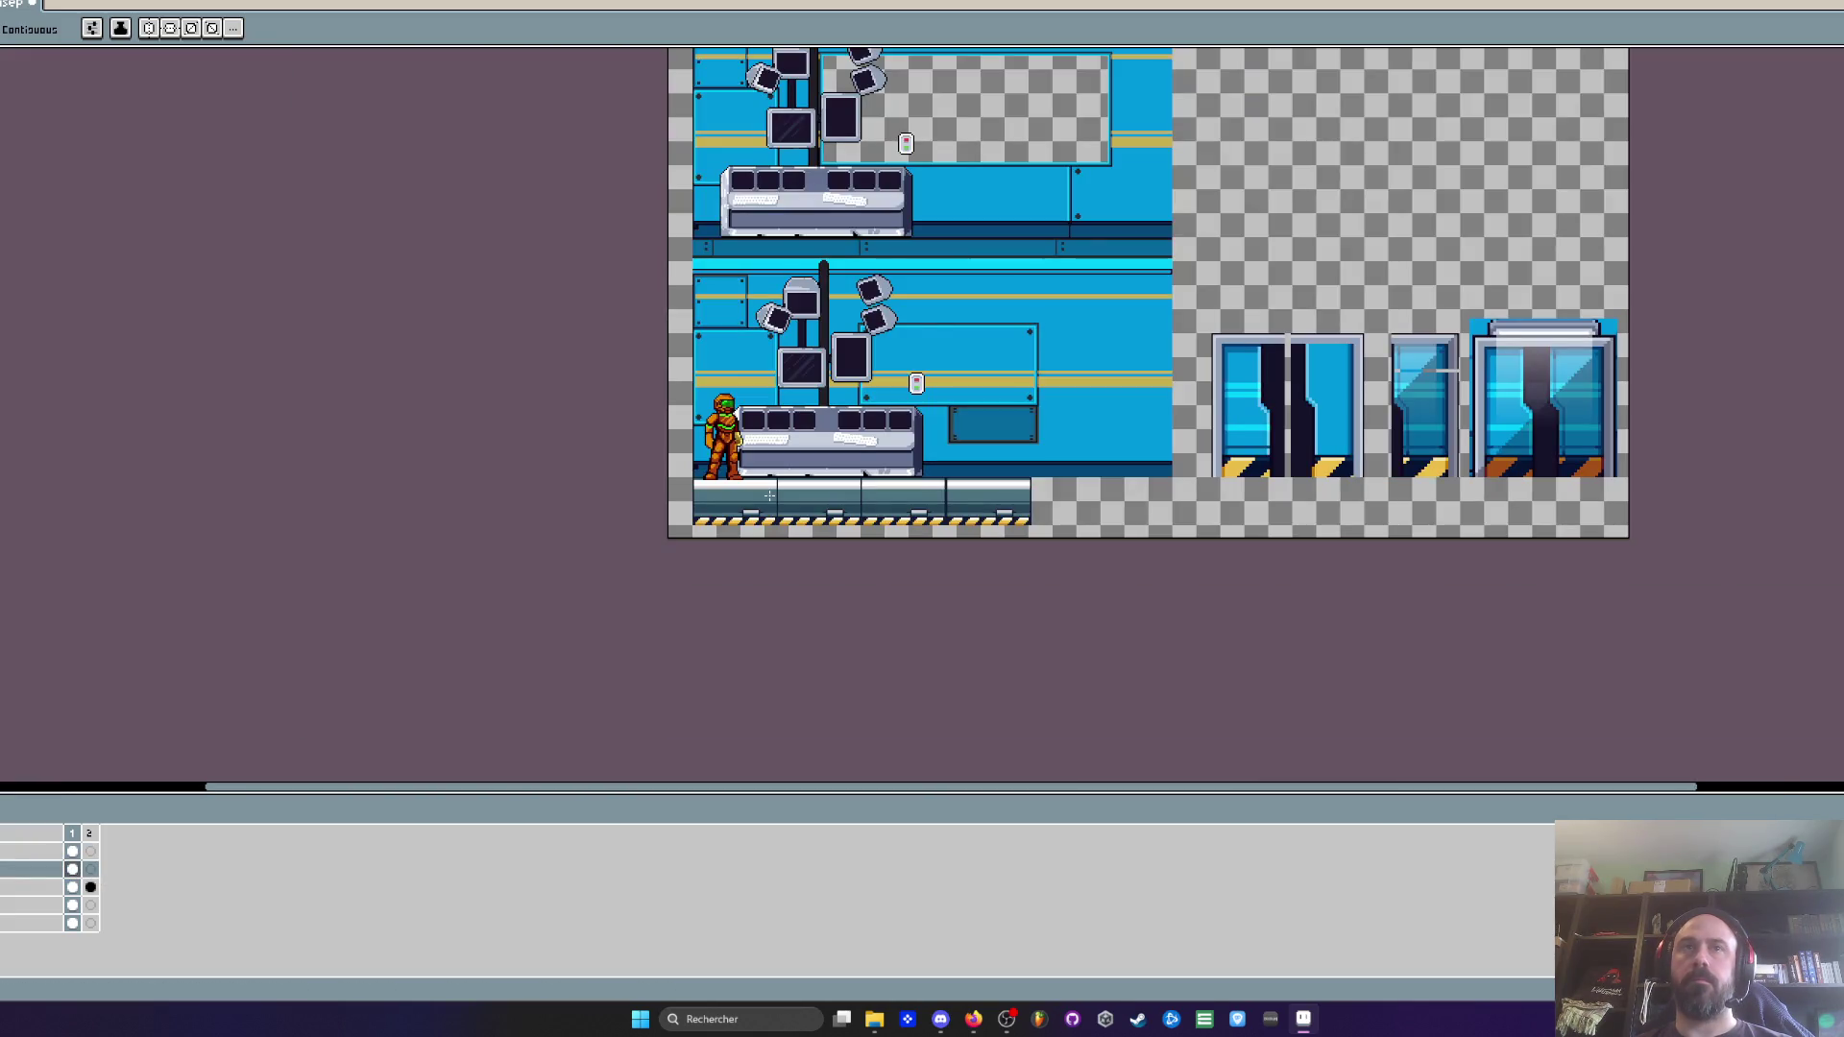
{"action": "scroll", "coordinate": [770, 496], "scroll_direction": "up", "scroll_amount": 4}
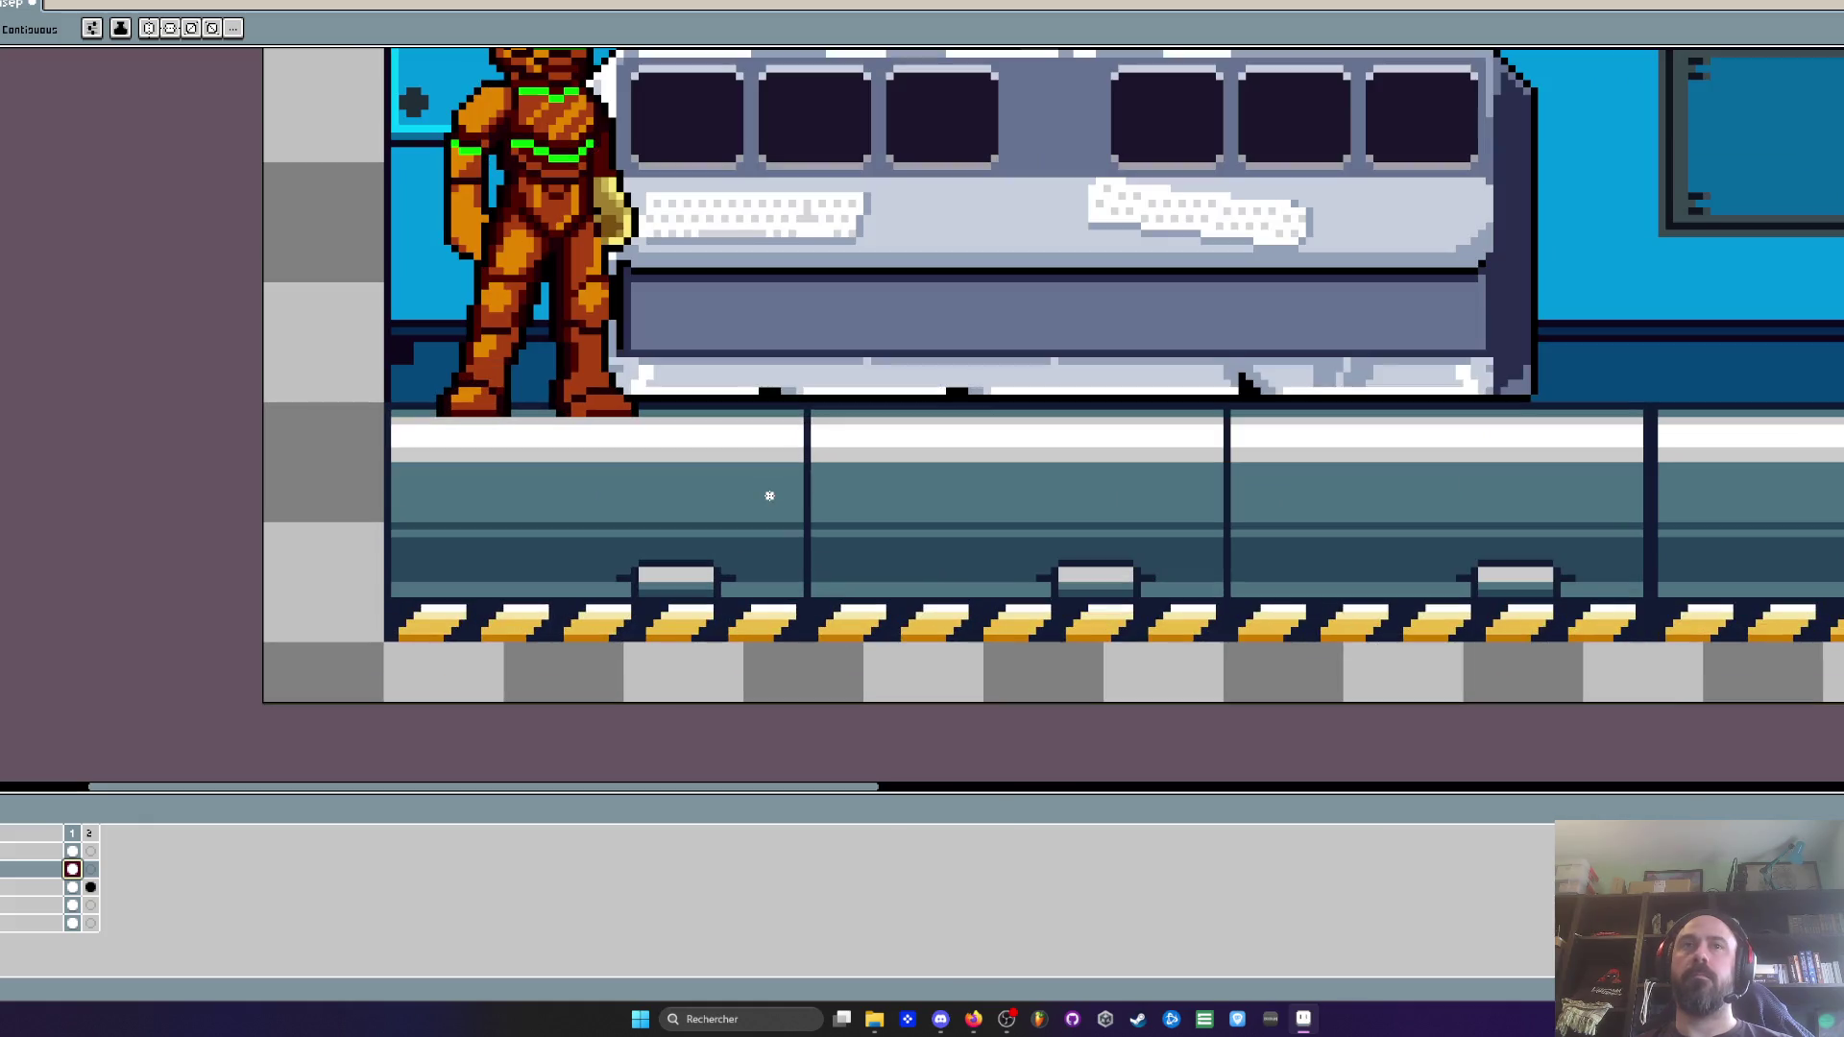
{"action": "key", "text": "i"}
{"action": "scroll", "coordinate": [753, 399], "scroll_direction": "up", "scroll_amount": 3}
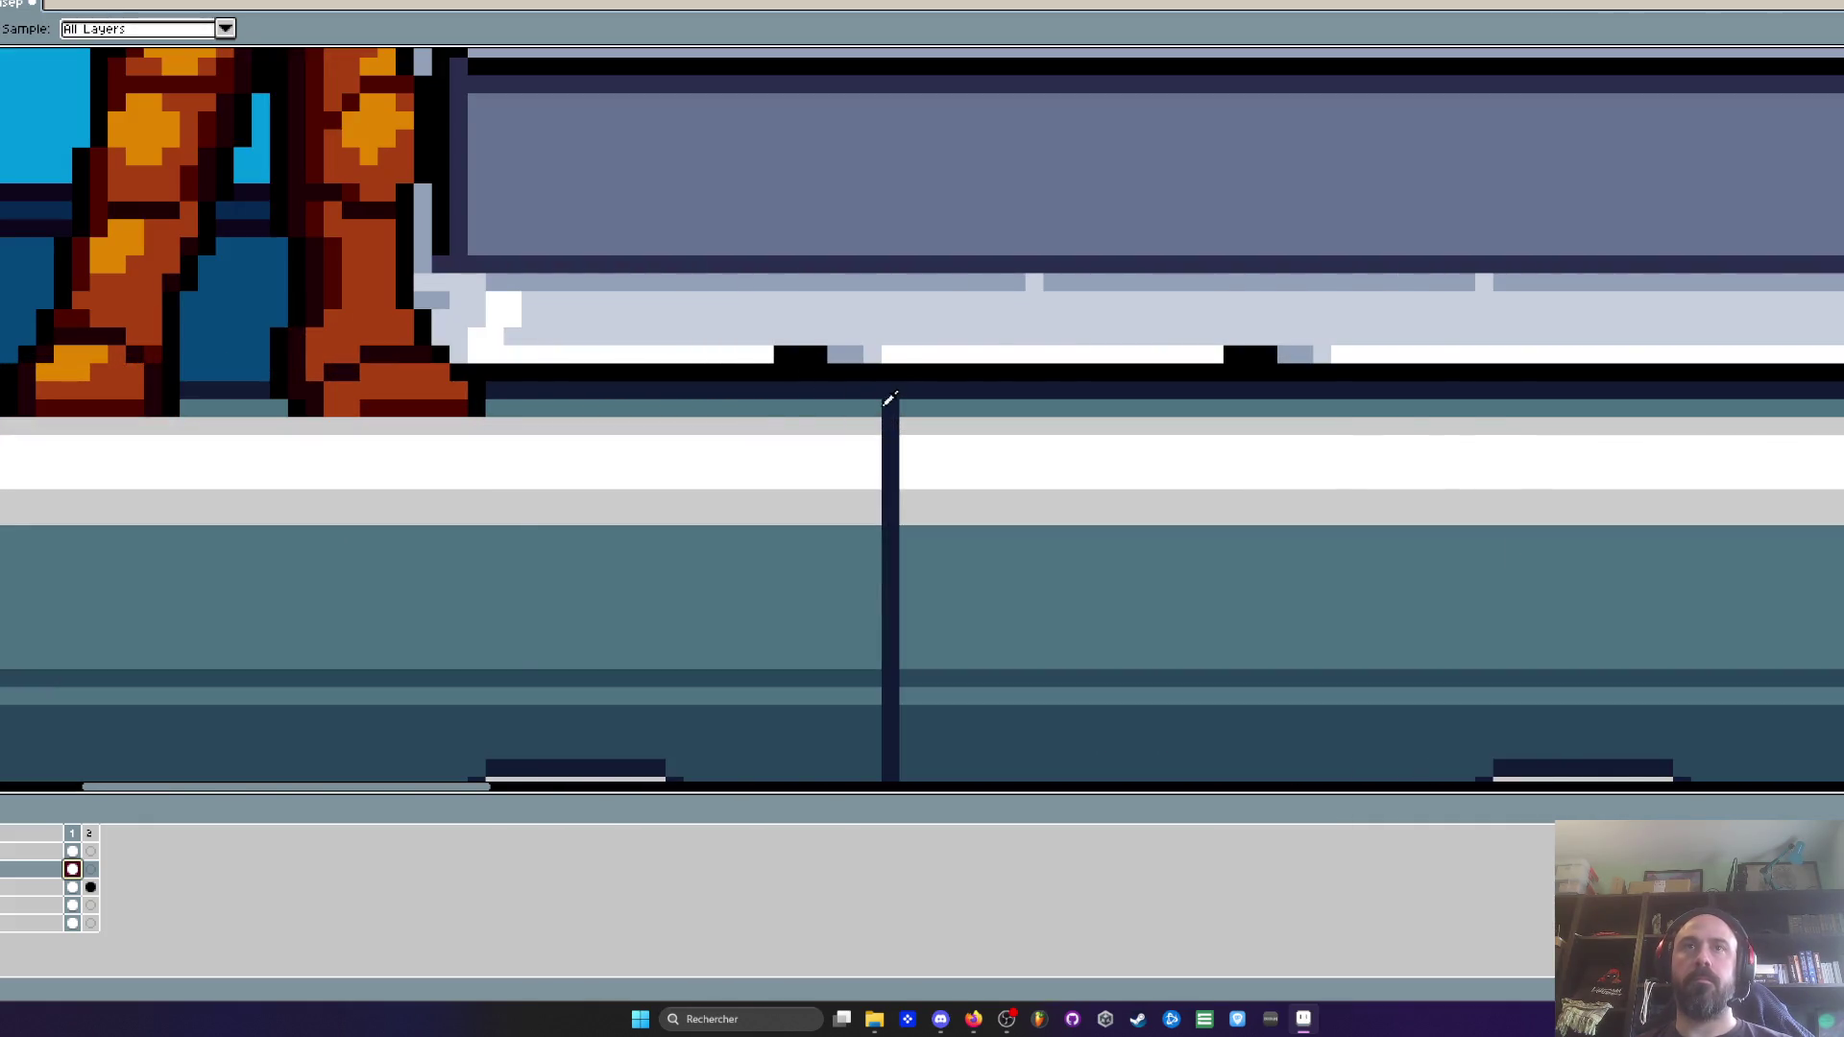
{"action": "scroll", "coordinate": [50, 376], "scroll_direction": "down", "scroll_amount": 1}
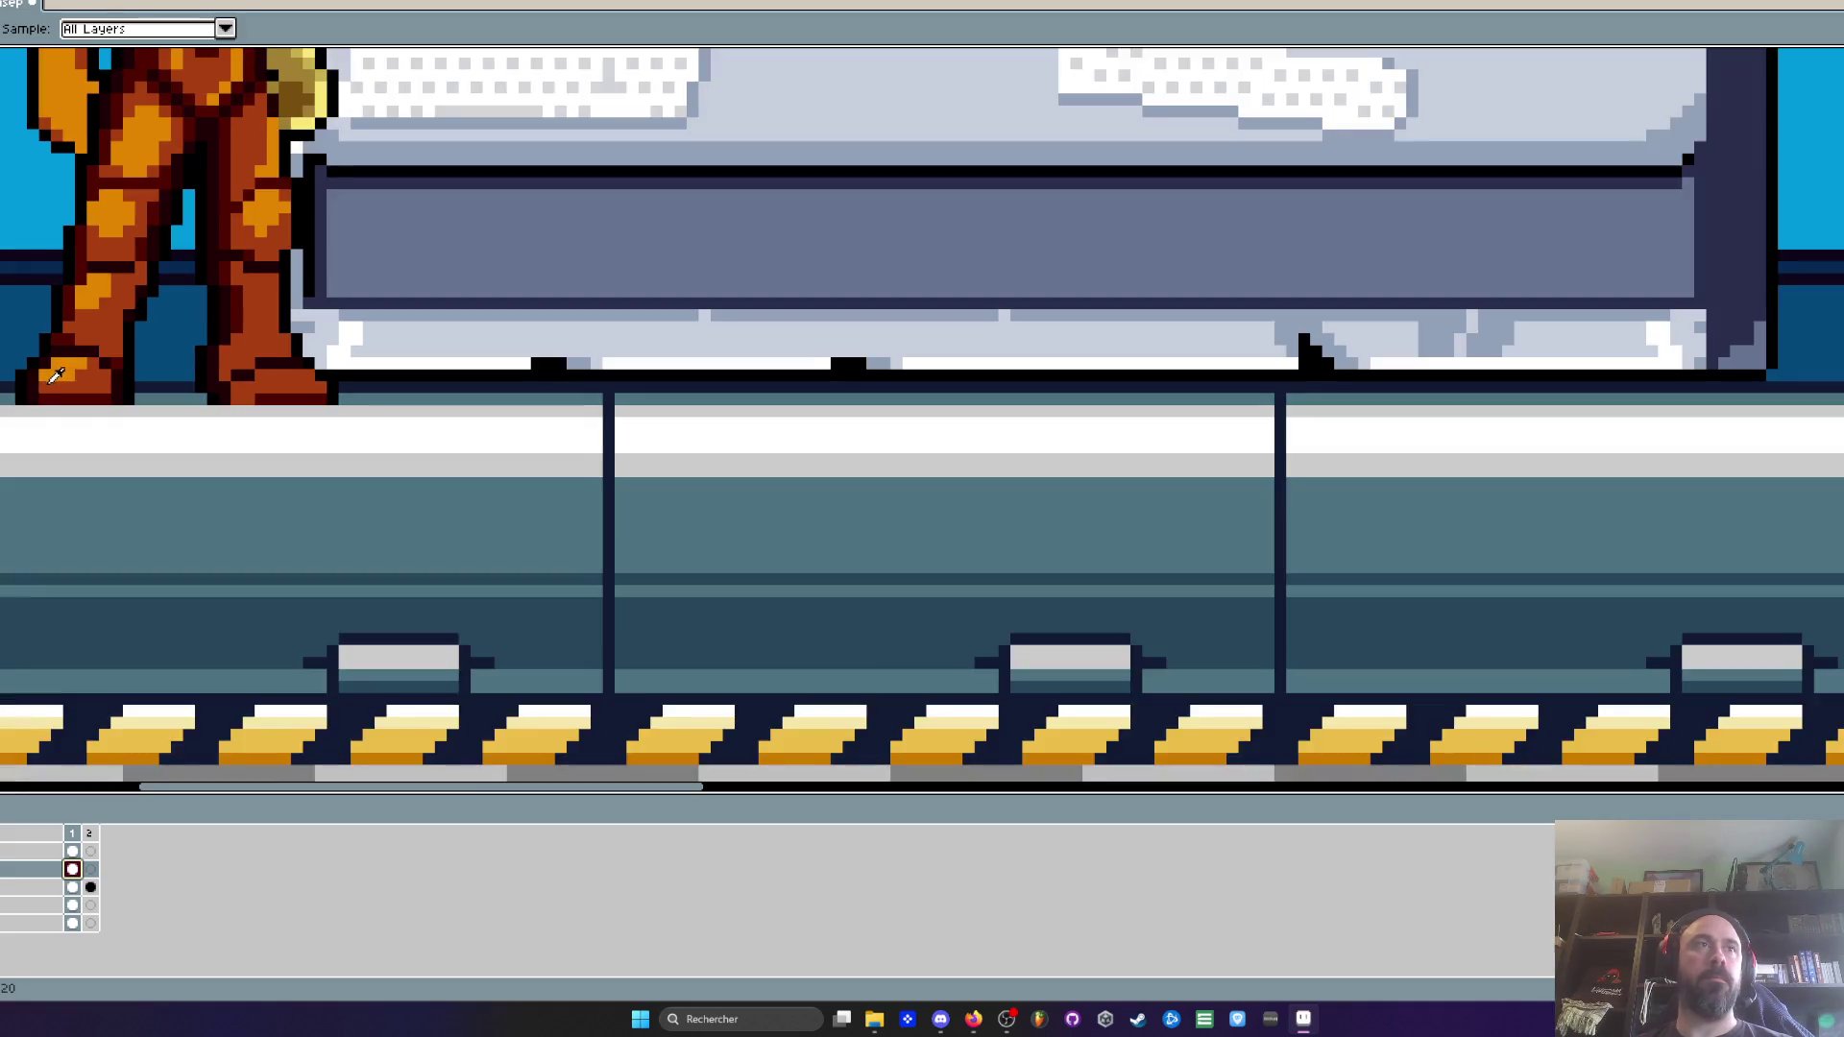
{"action": "left_click_drag", "start_coordinate": [50, 376], "coordinate": [318, 434]}
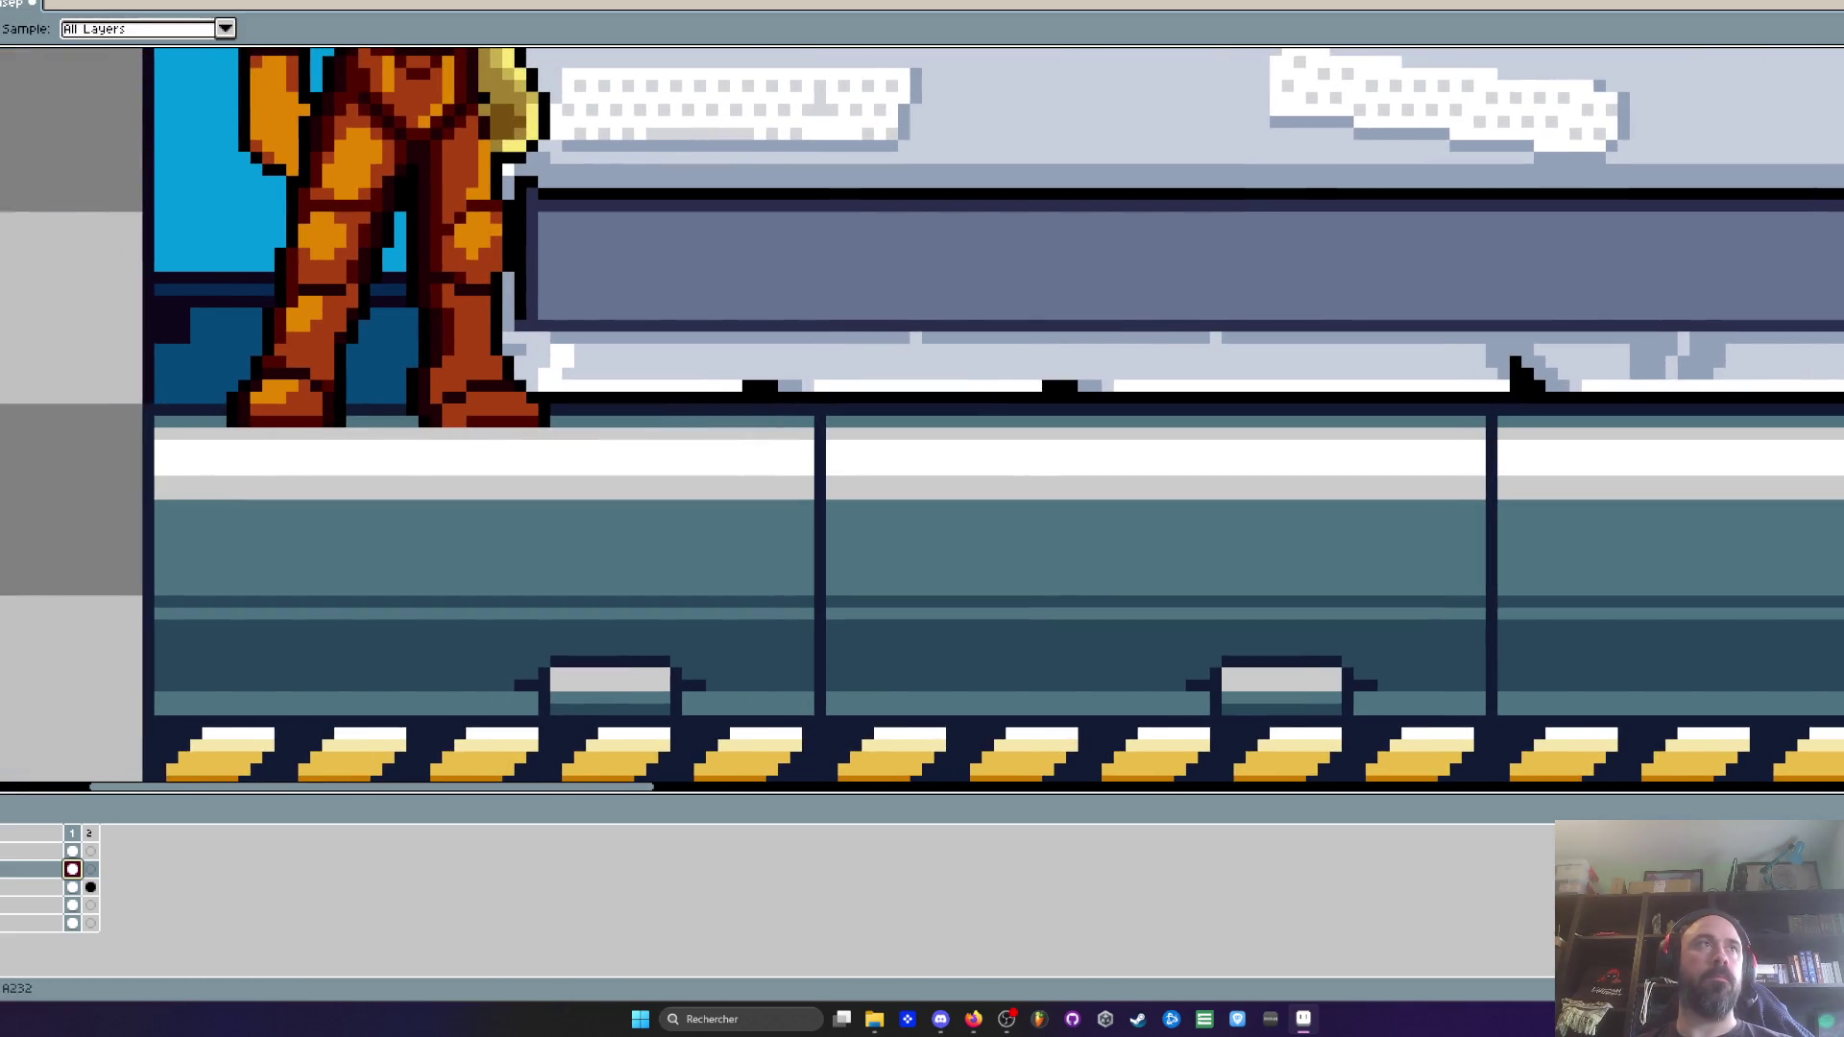
{"action": "key", "text": "v"}
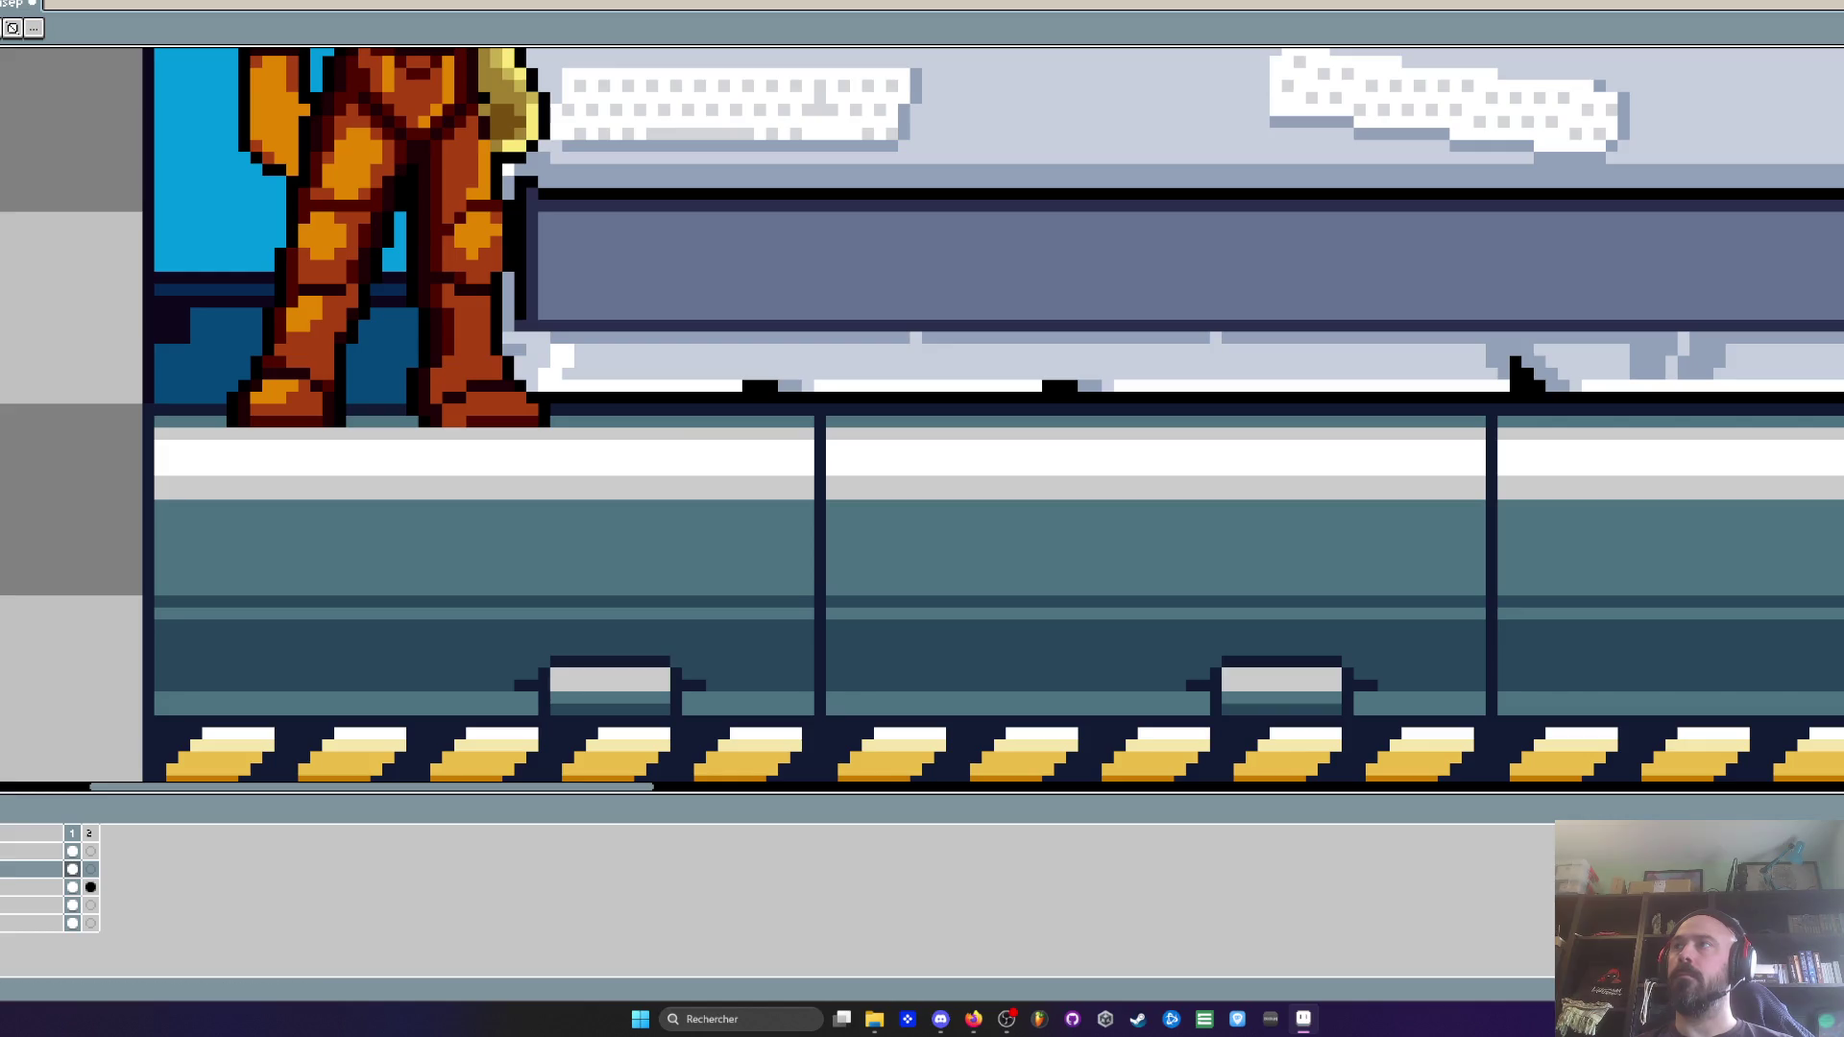
{"action": "scroll", "coordinate": [184, 438], "scroll_direction": "up", "scroll_amount": 1}
{"action": "scroll", "coordinate": [184, 438], "scroll_direction": "down", "scroll_amount": 3}
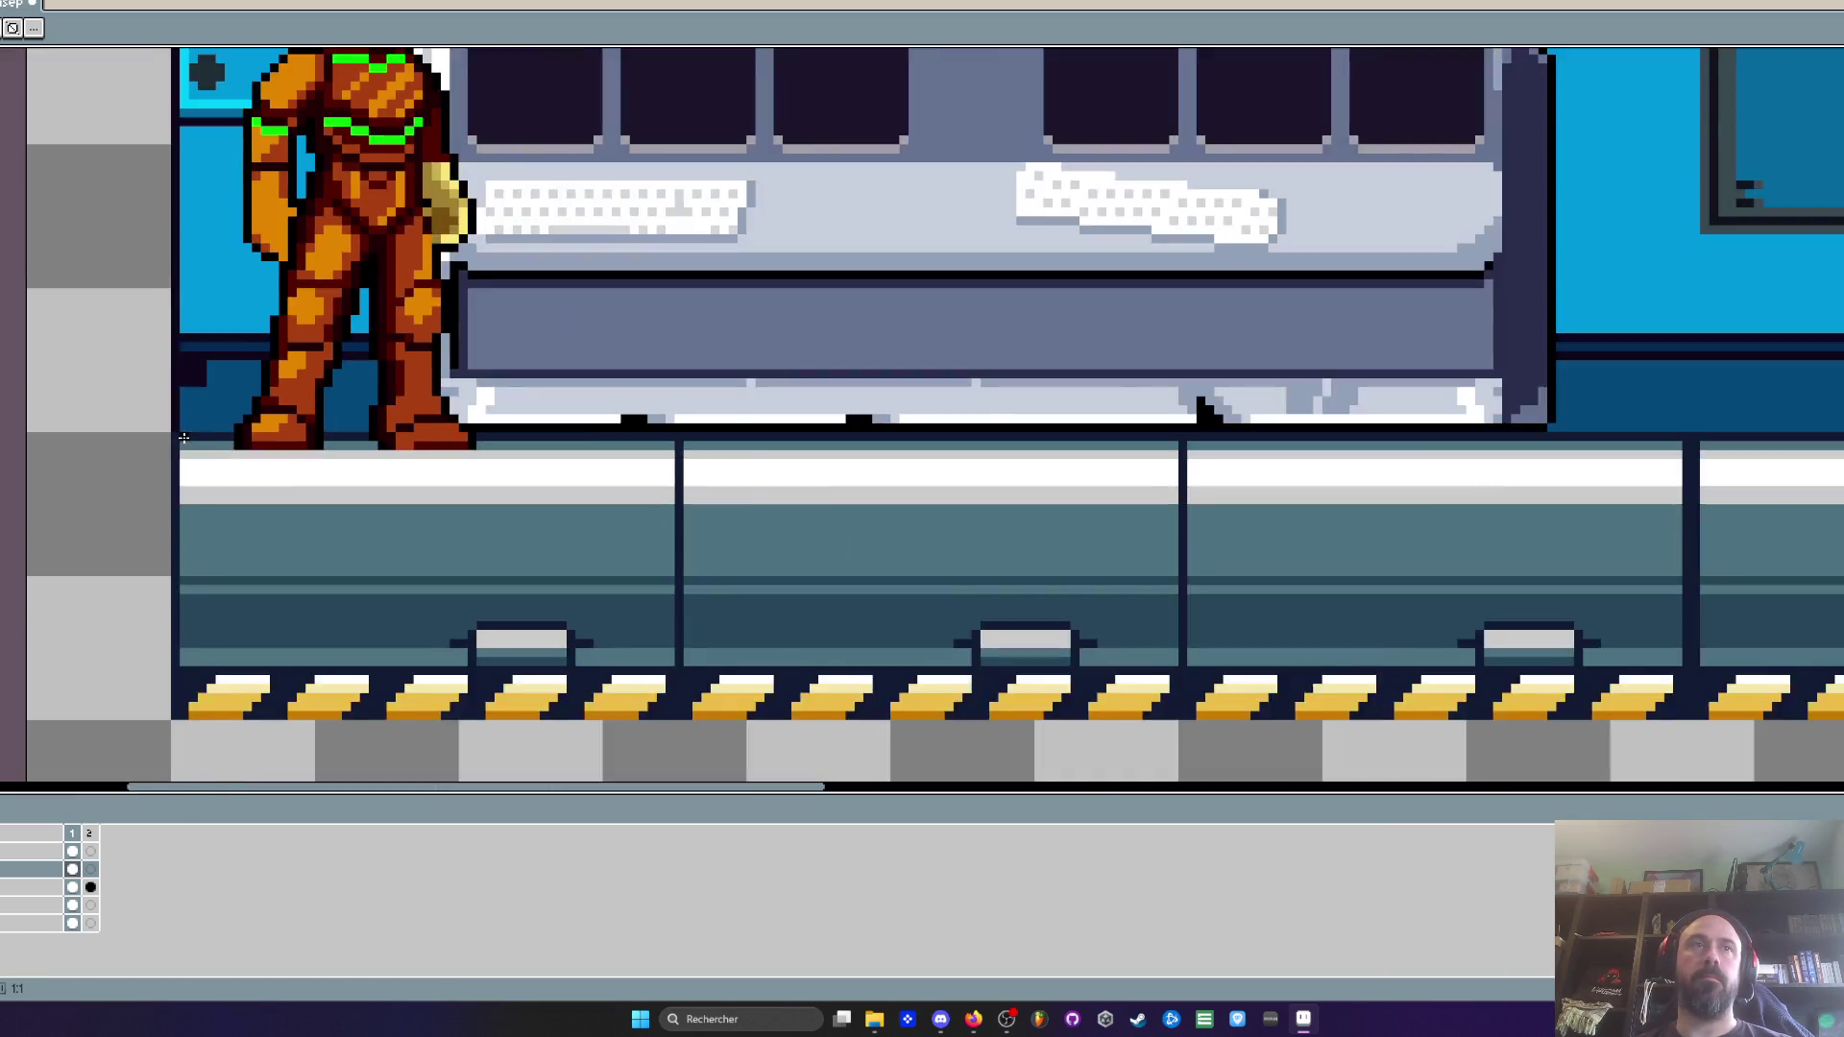
{"action": "scroll", "coordinate": [266, 427], "scroll_direction": "up", "scroll_amount": 1}
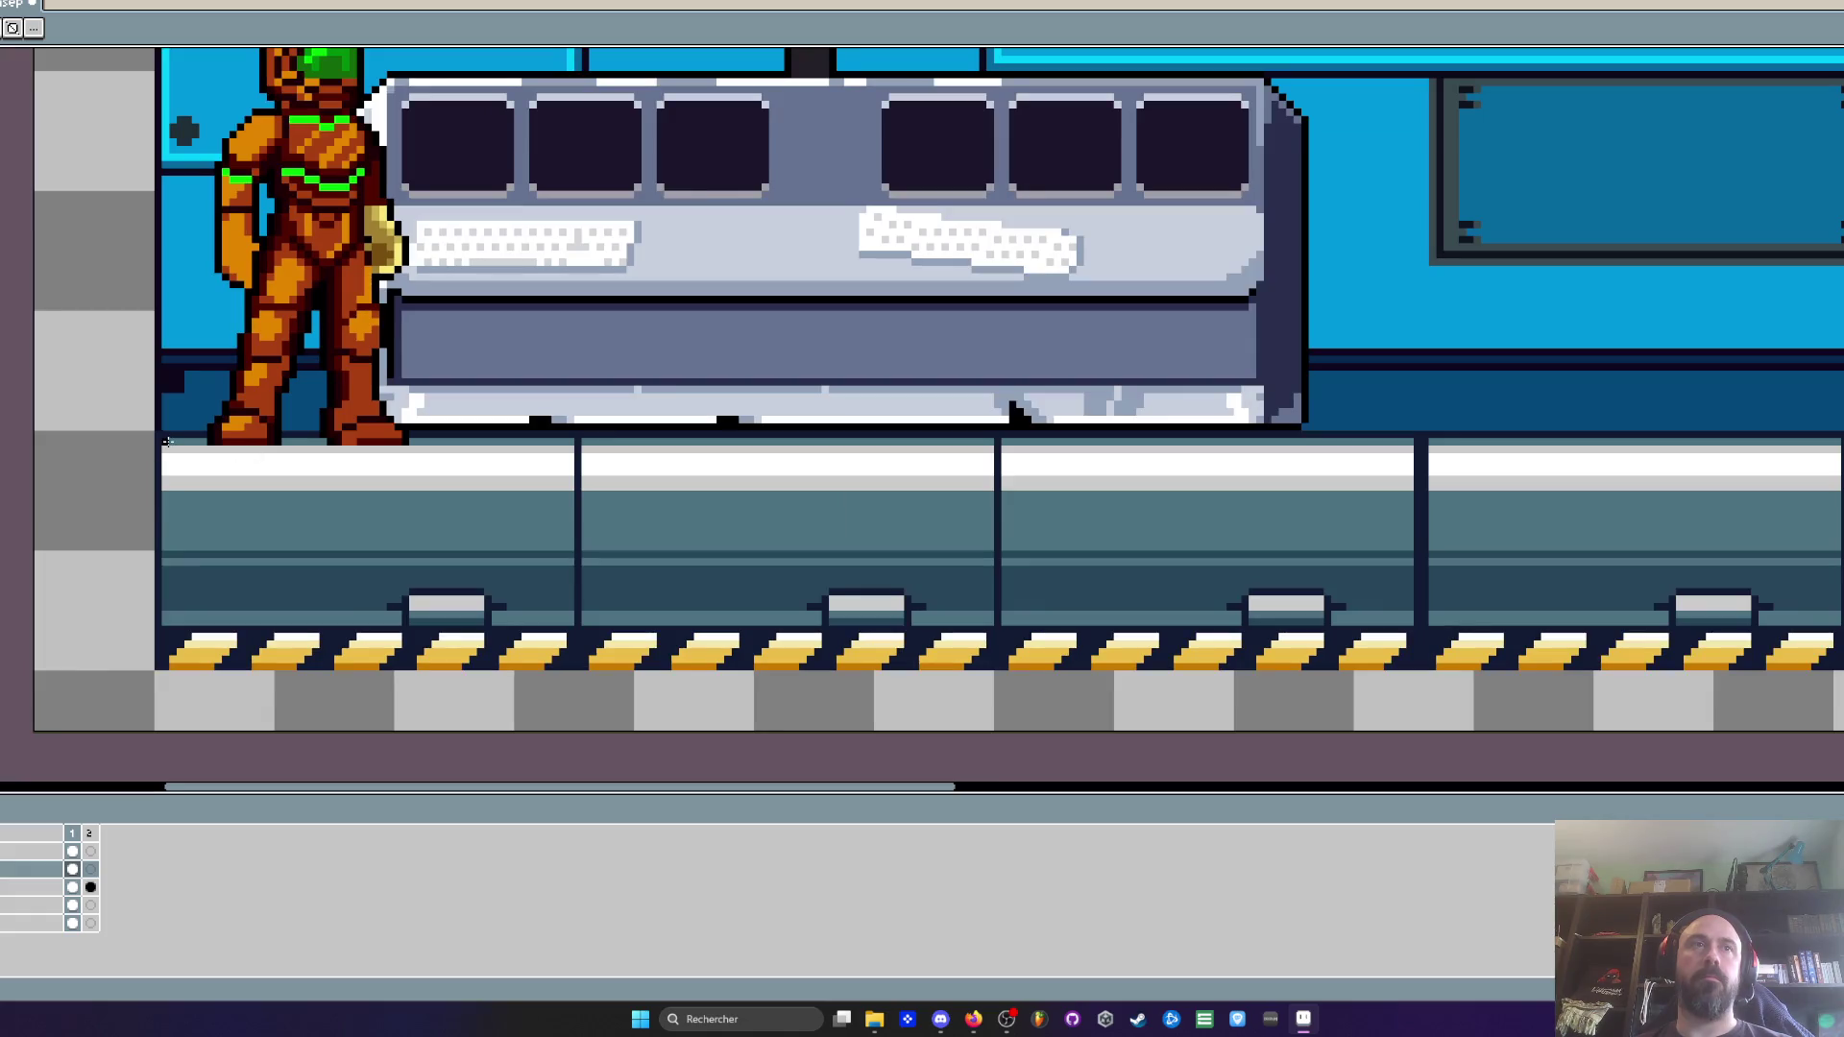
{"action": "scroll", "coordinate": [1201, 440], "scroll_direction": "down", "scroll_amount": 2}
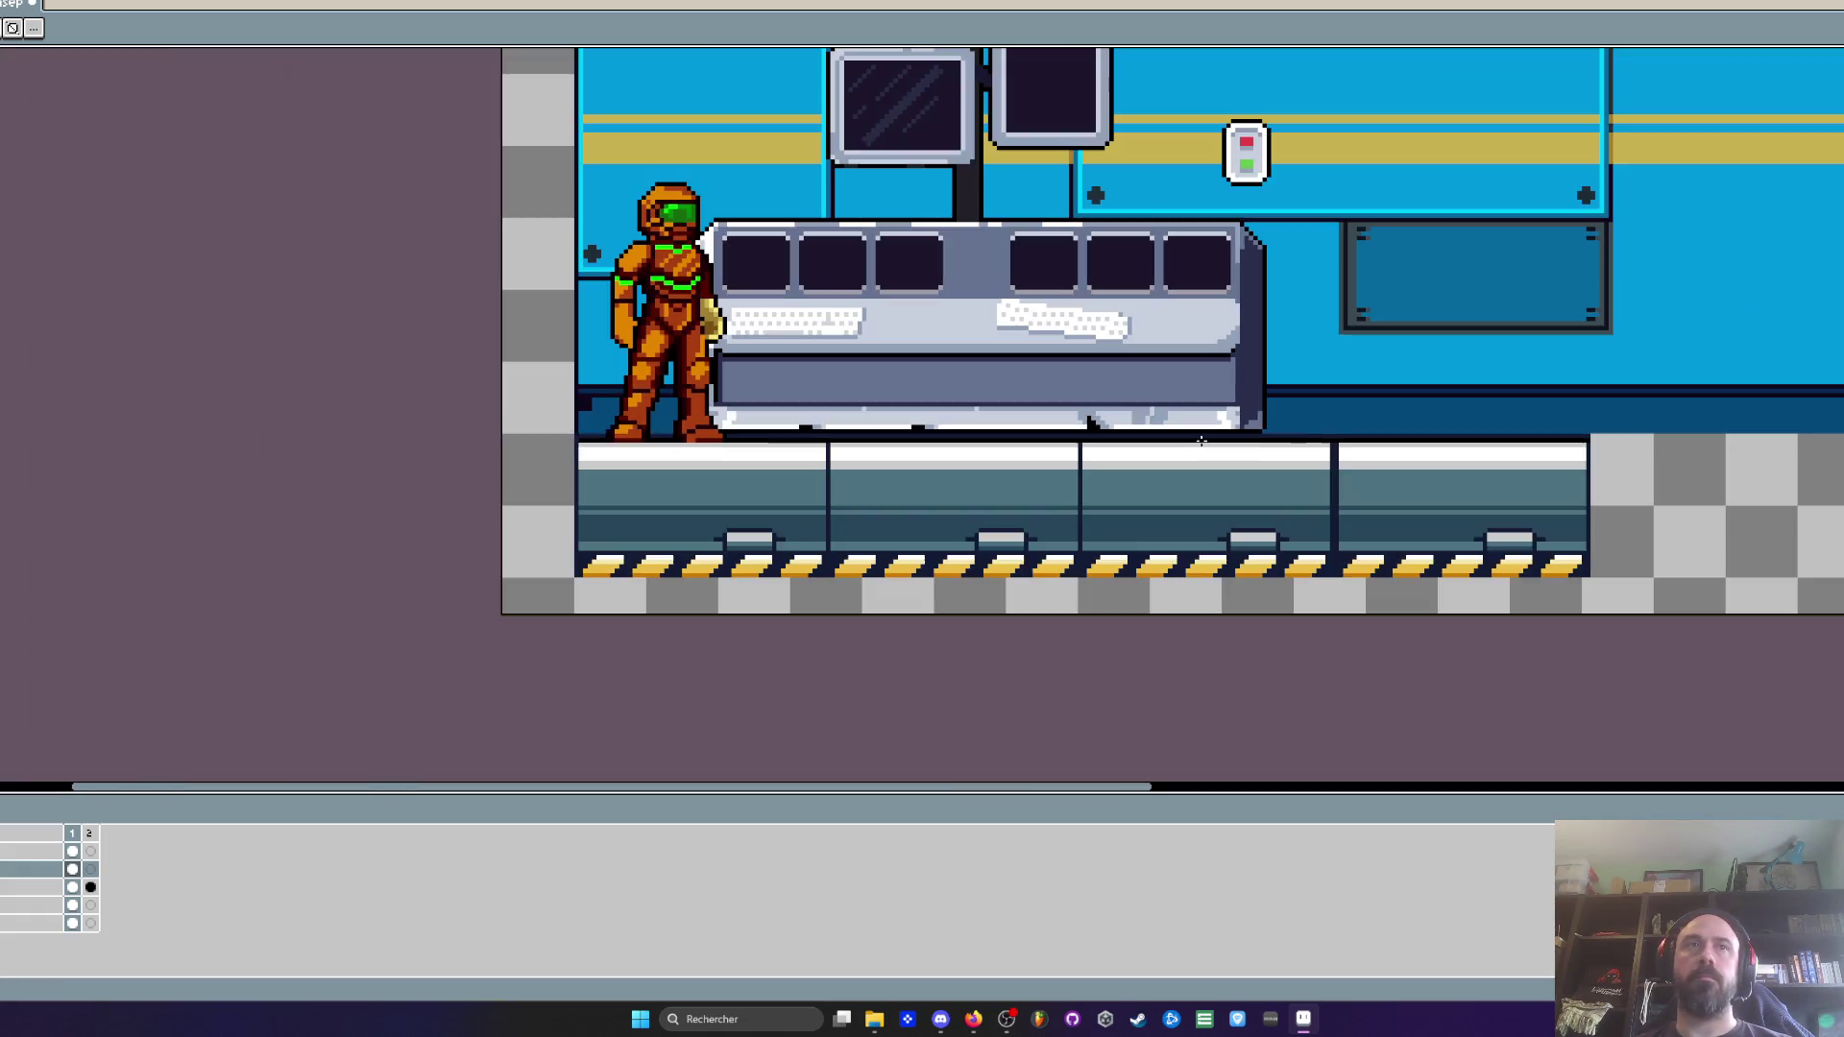
{"action": "scroll", "coordinate": [1200, 441], "scroll_direction": "down", "scroll_amount": 1}
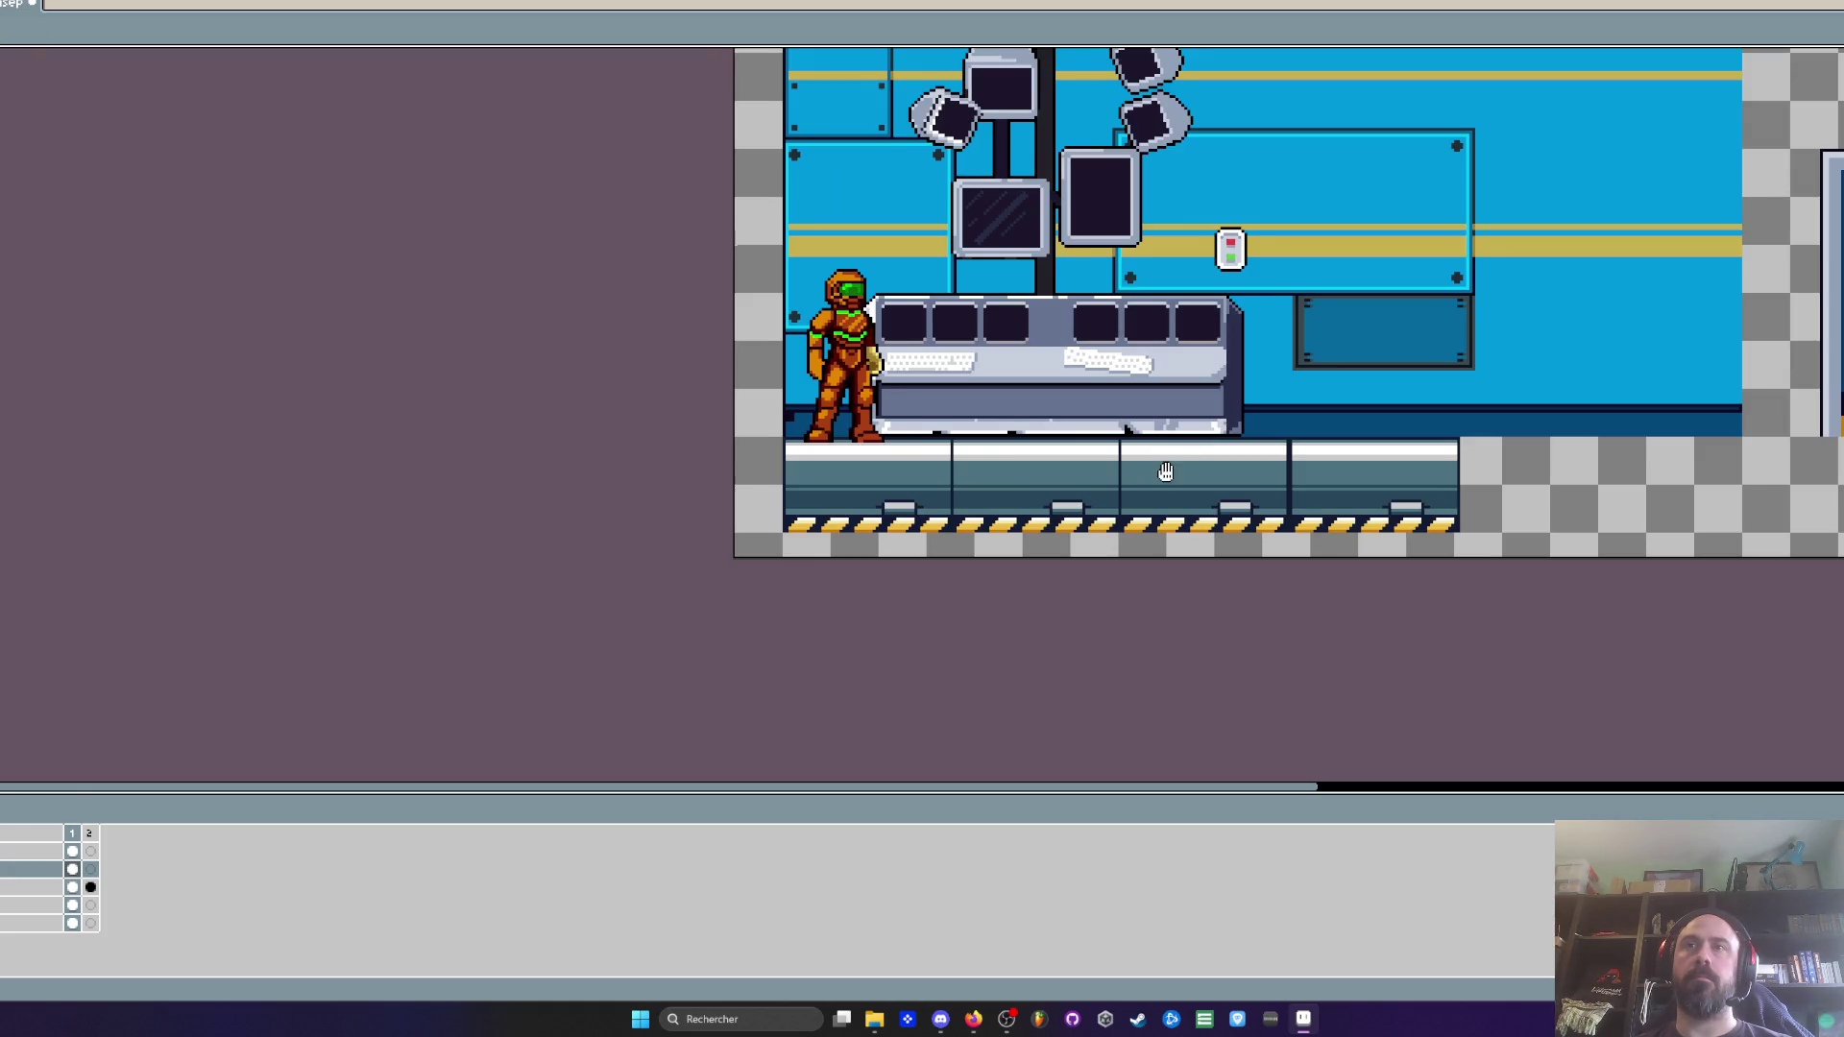
{"action": "left_click_drag", "start_coordinate": [1167, 472], "coordinate": [973, 472]}
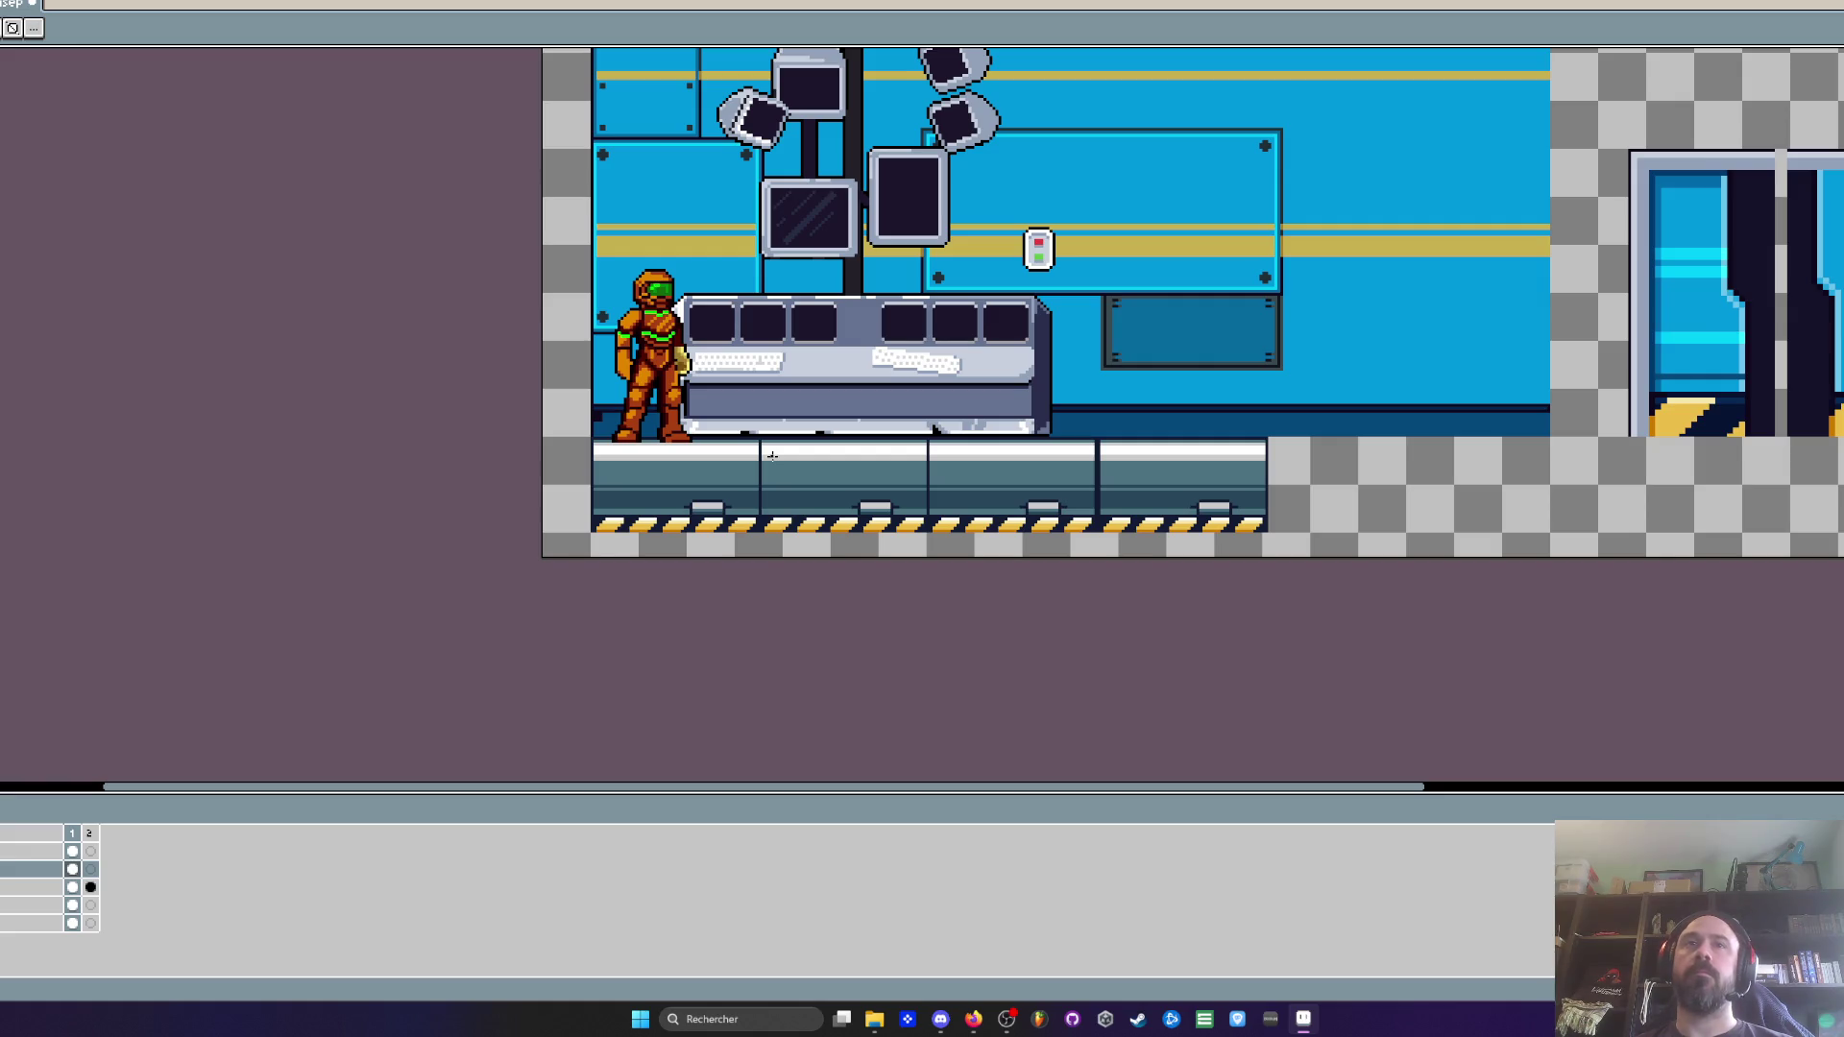
{"action": "scroll", "coordinate": [772, 455], "scroll_direction": "down", "scroll_amount": 2}
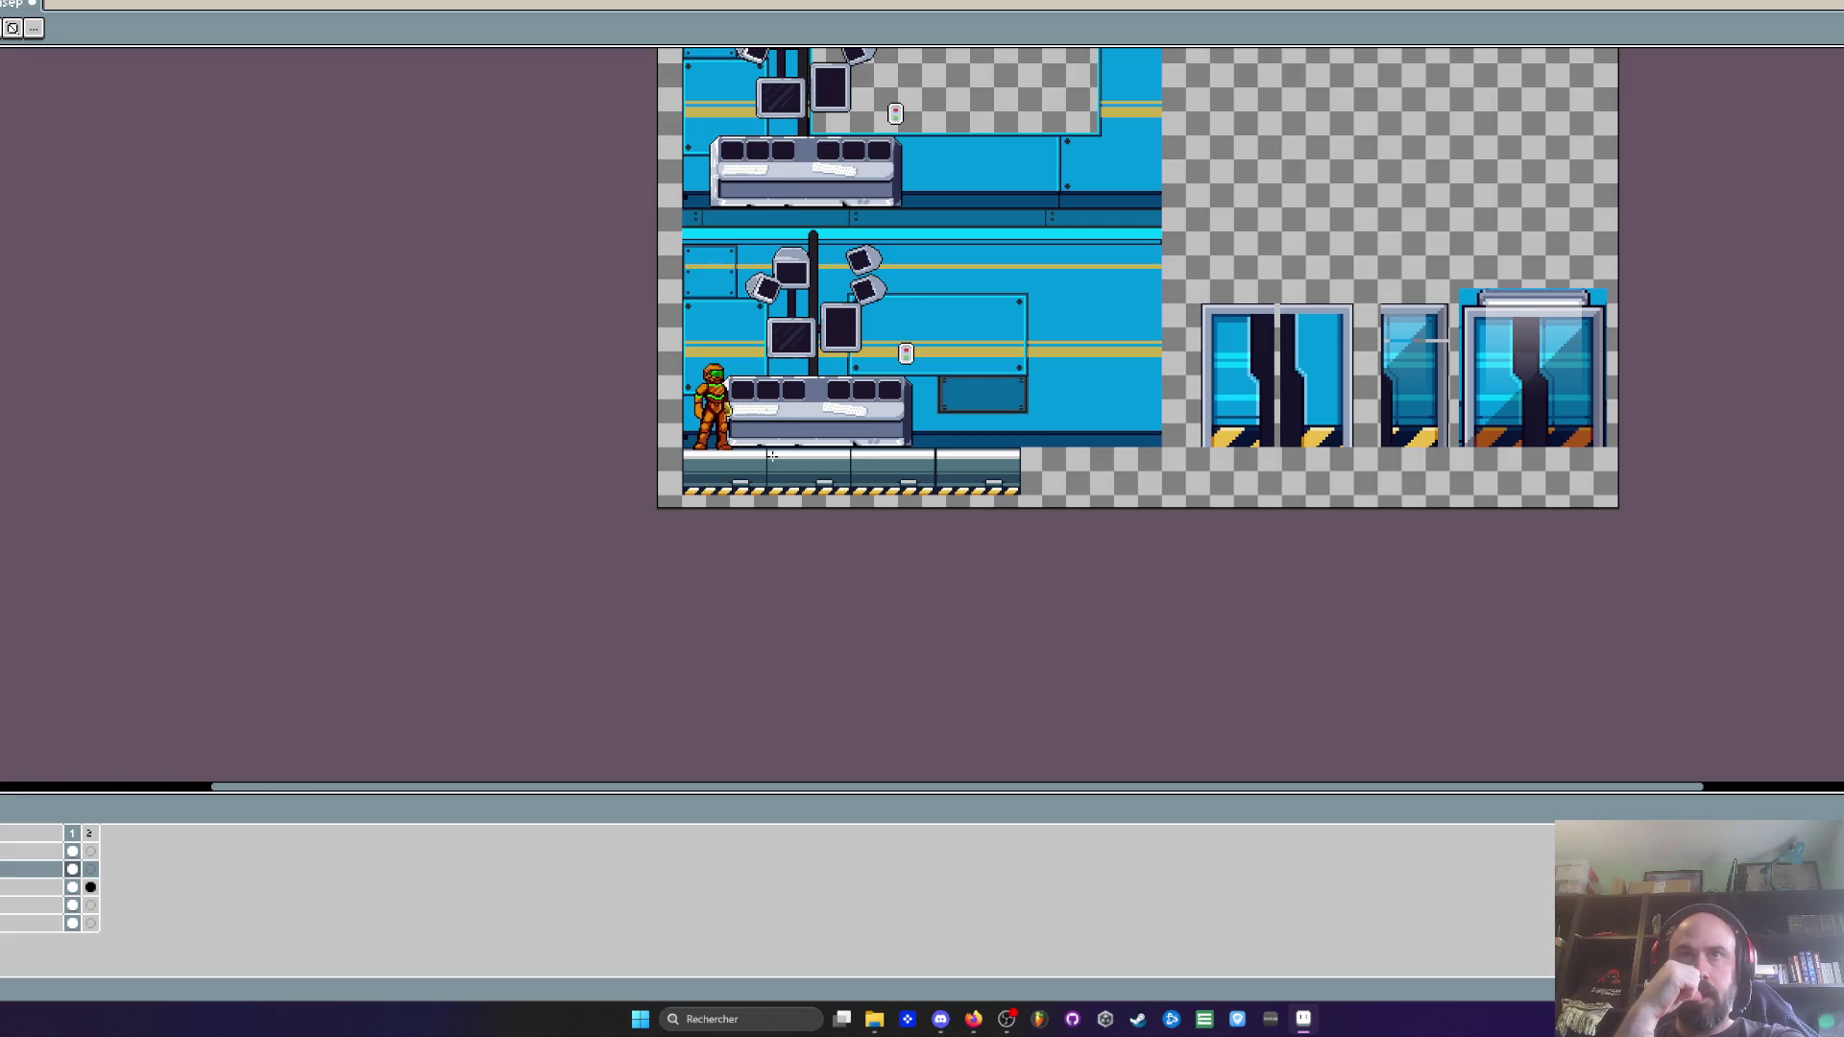
{"action": "key", "text": "m"}
Marquee-select the upper wall section of the sheet
{"action": "left_click_drag", "start_coordinate": [550, 191], "coordinate": [1143, 638]}
{"action": "key", "text": "Tab"}
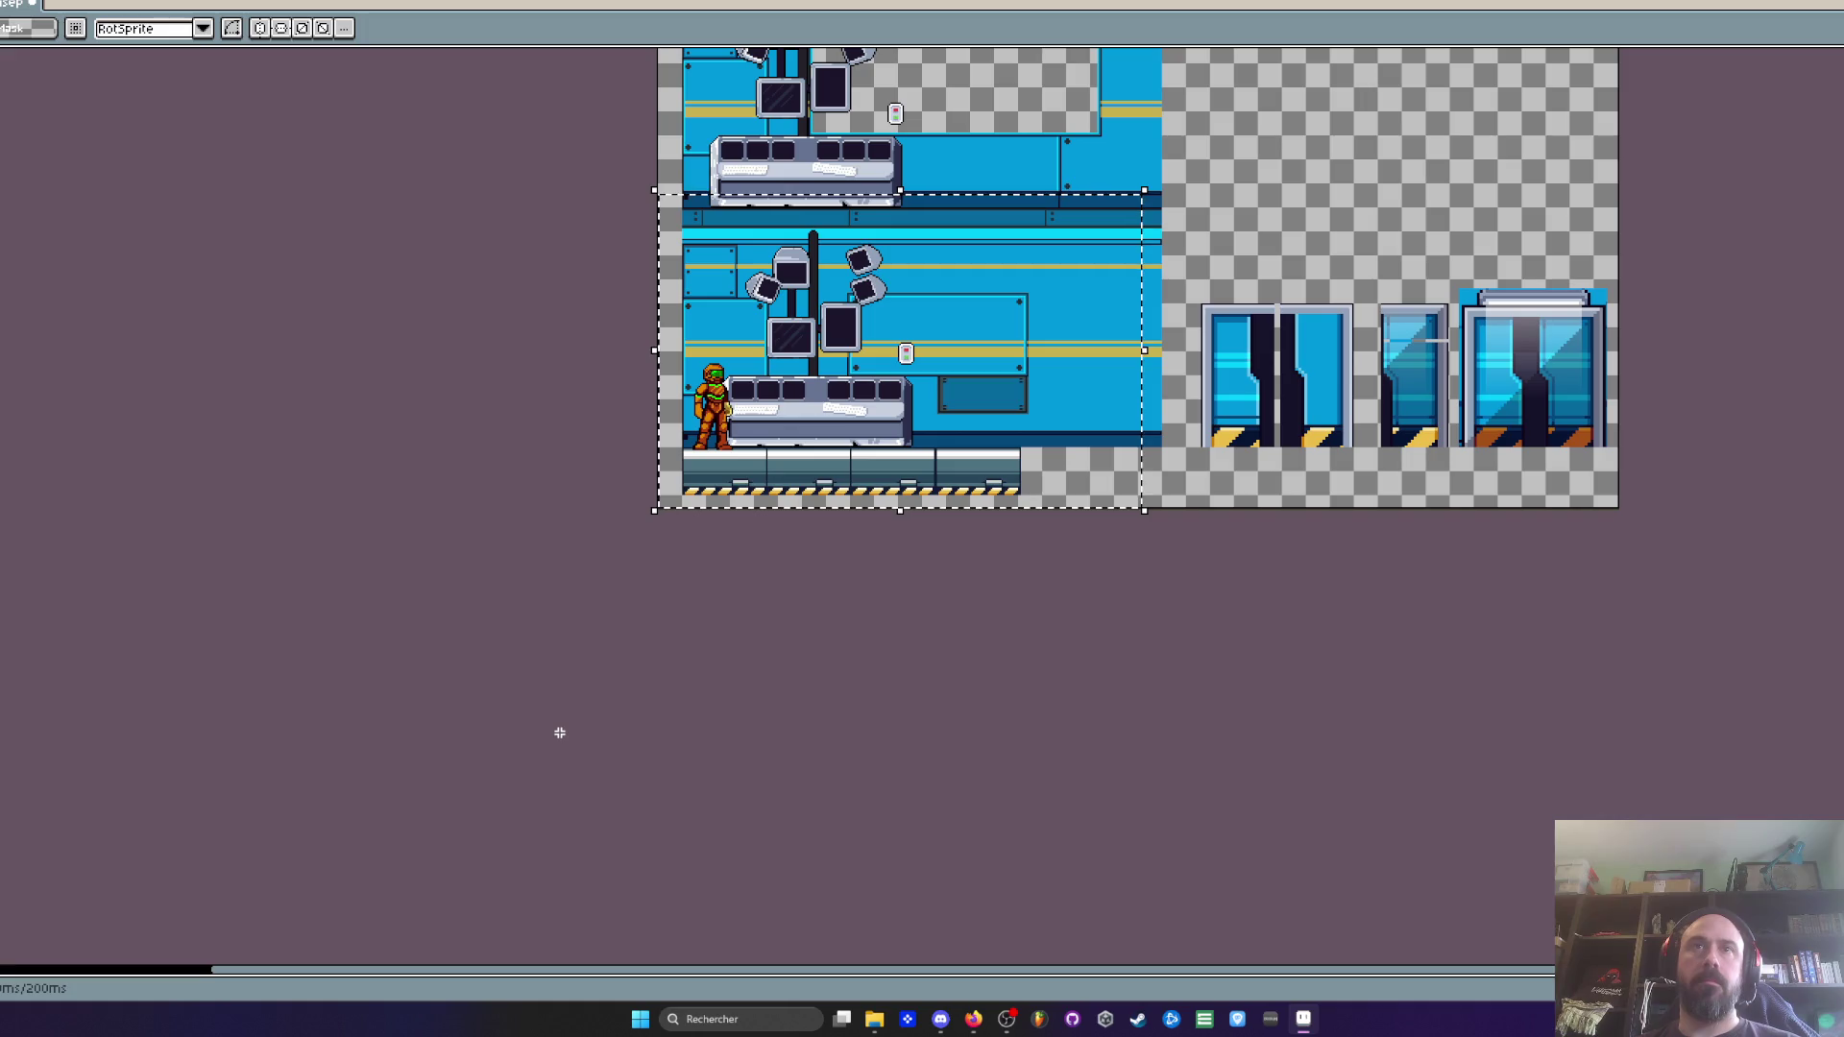
{"action": "key", "text": "Tab"}
{"action": "left_click", "coordinate": [586, 469]}
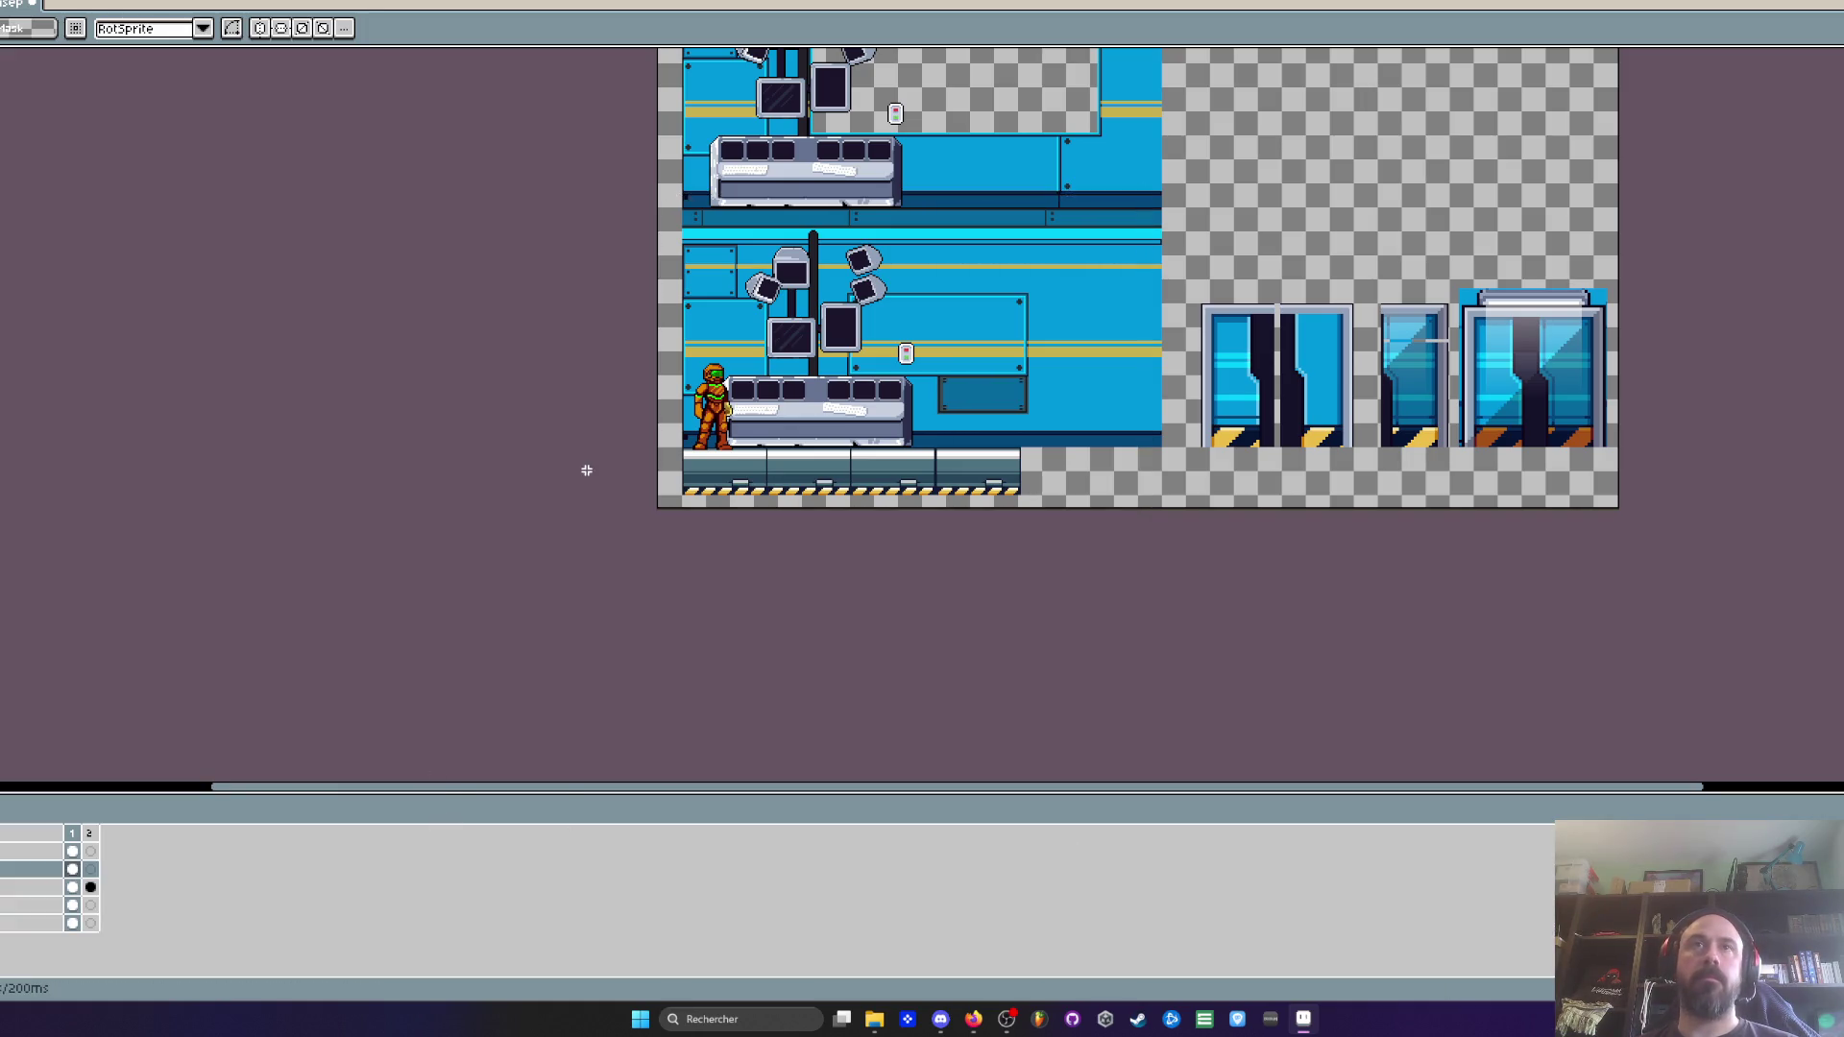
{"action": "key", "text": "ctrl+z"}
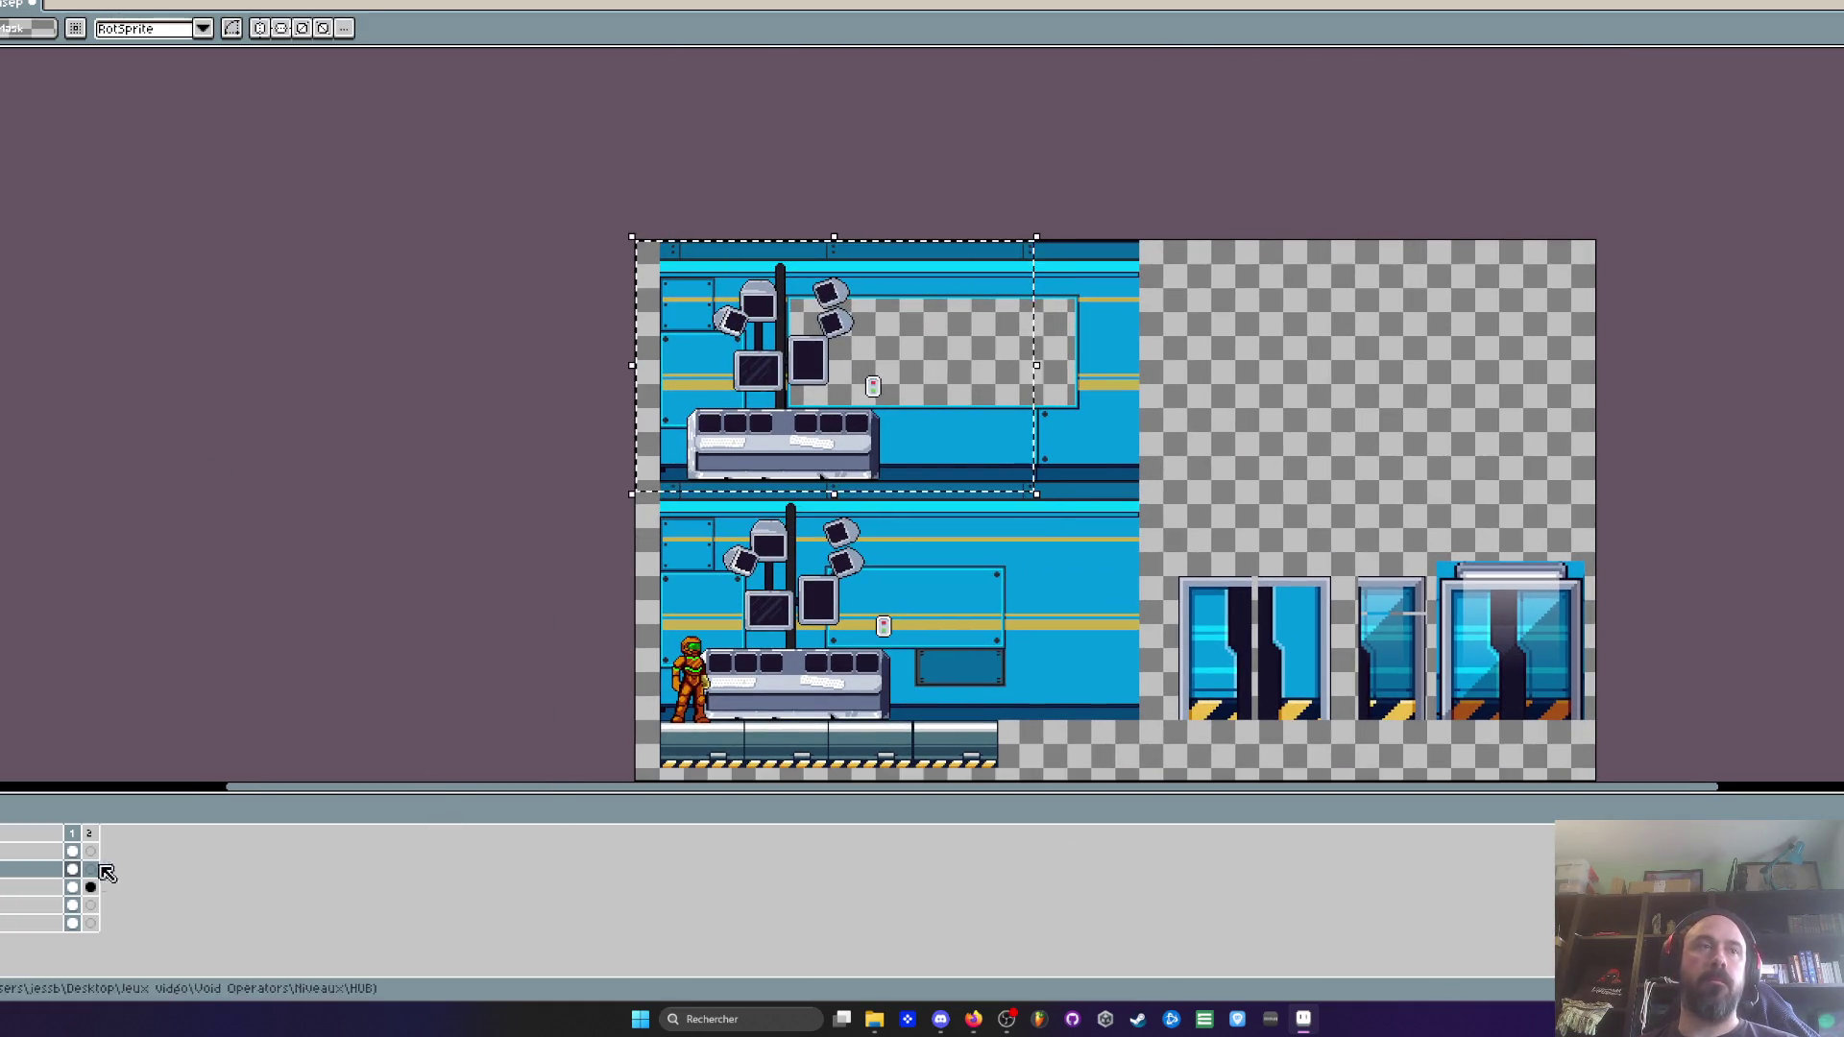
On the third (props) layer, delete the pipes, monitors and console in that section, nudging the console area
{"action": "left_click", "coordinate": [72, 887]}
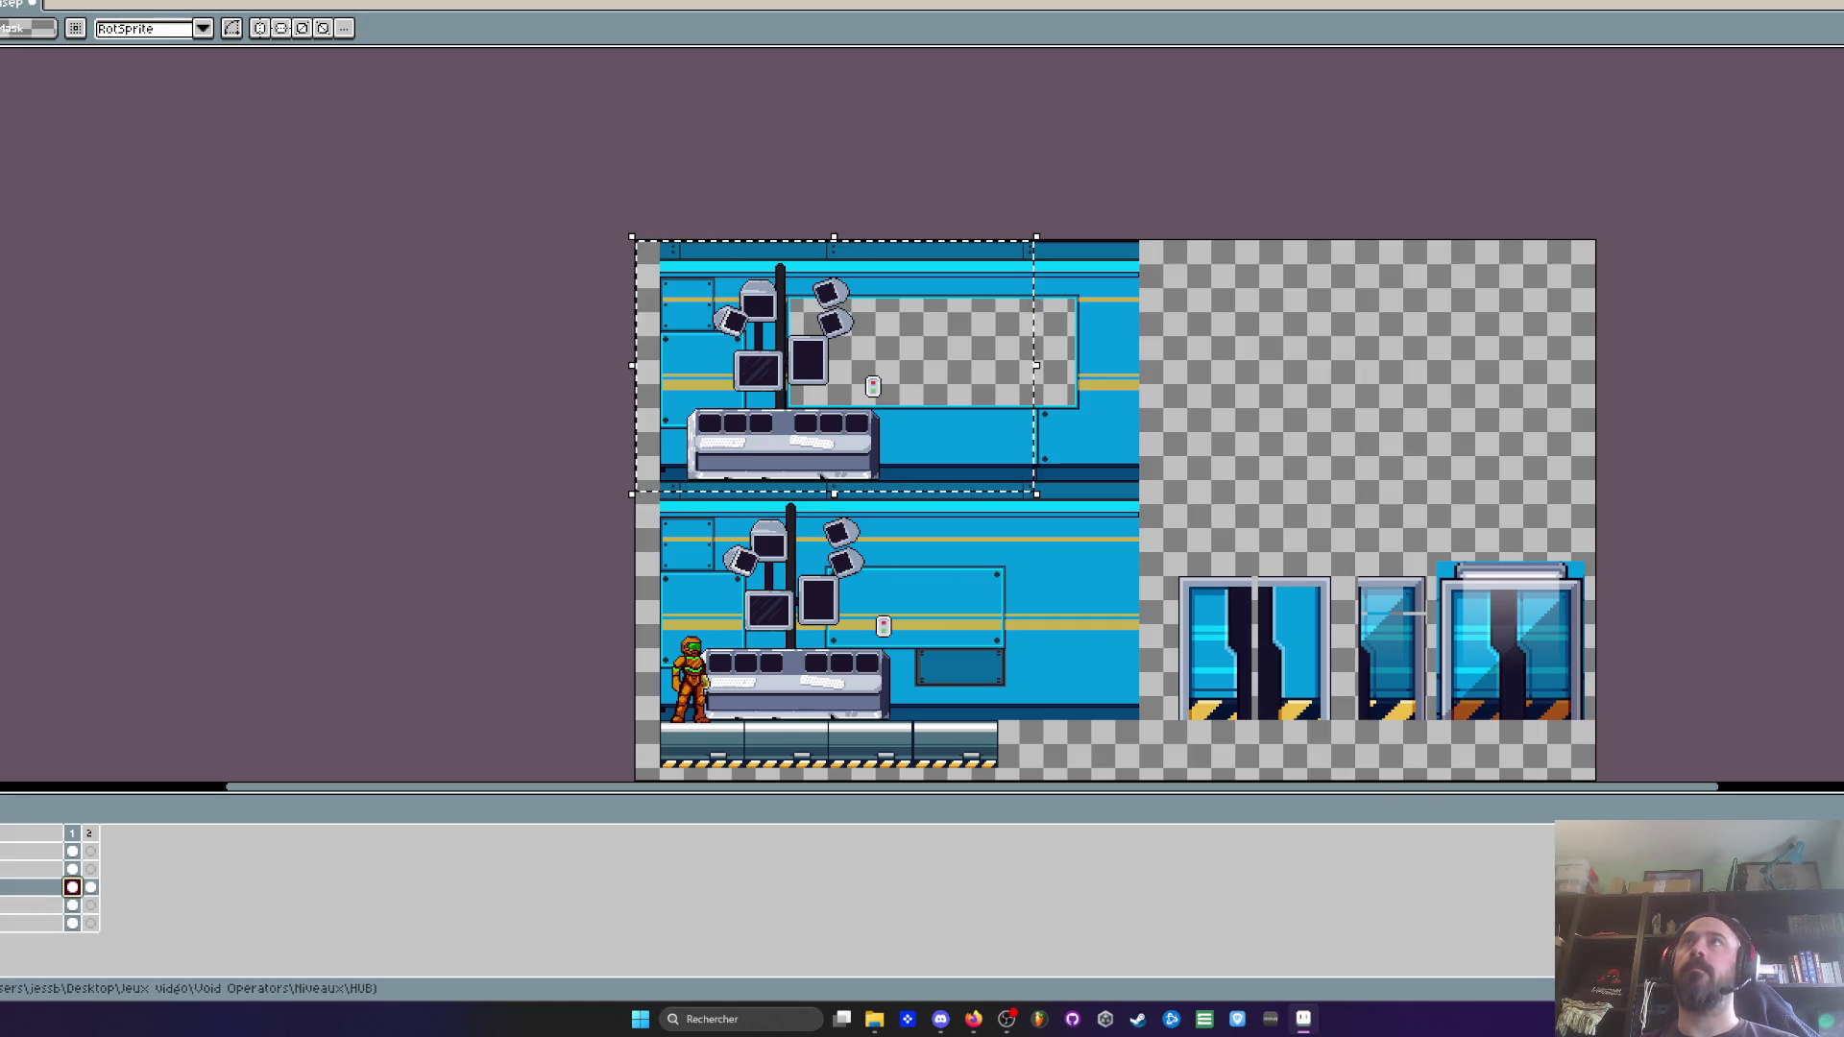
{"action": "key", "text": "Delete"}
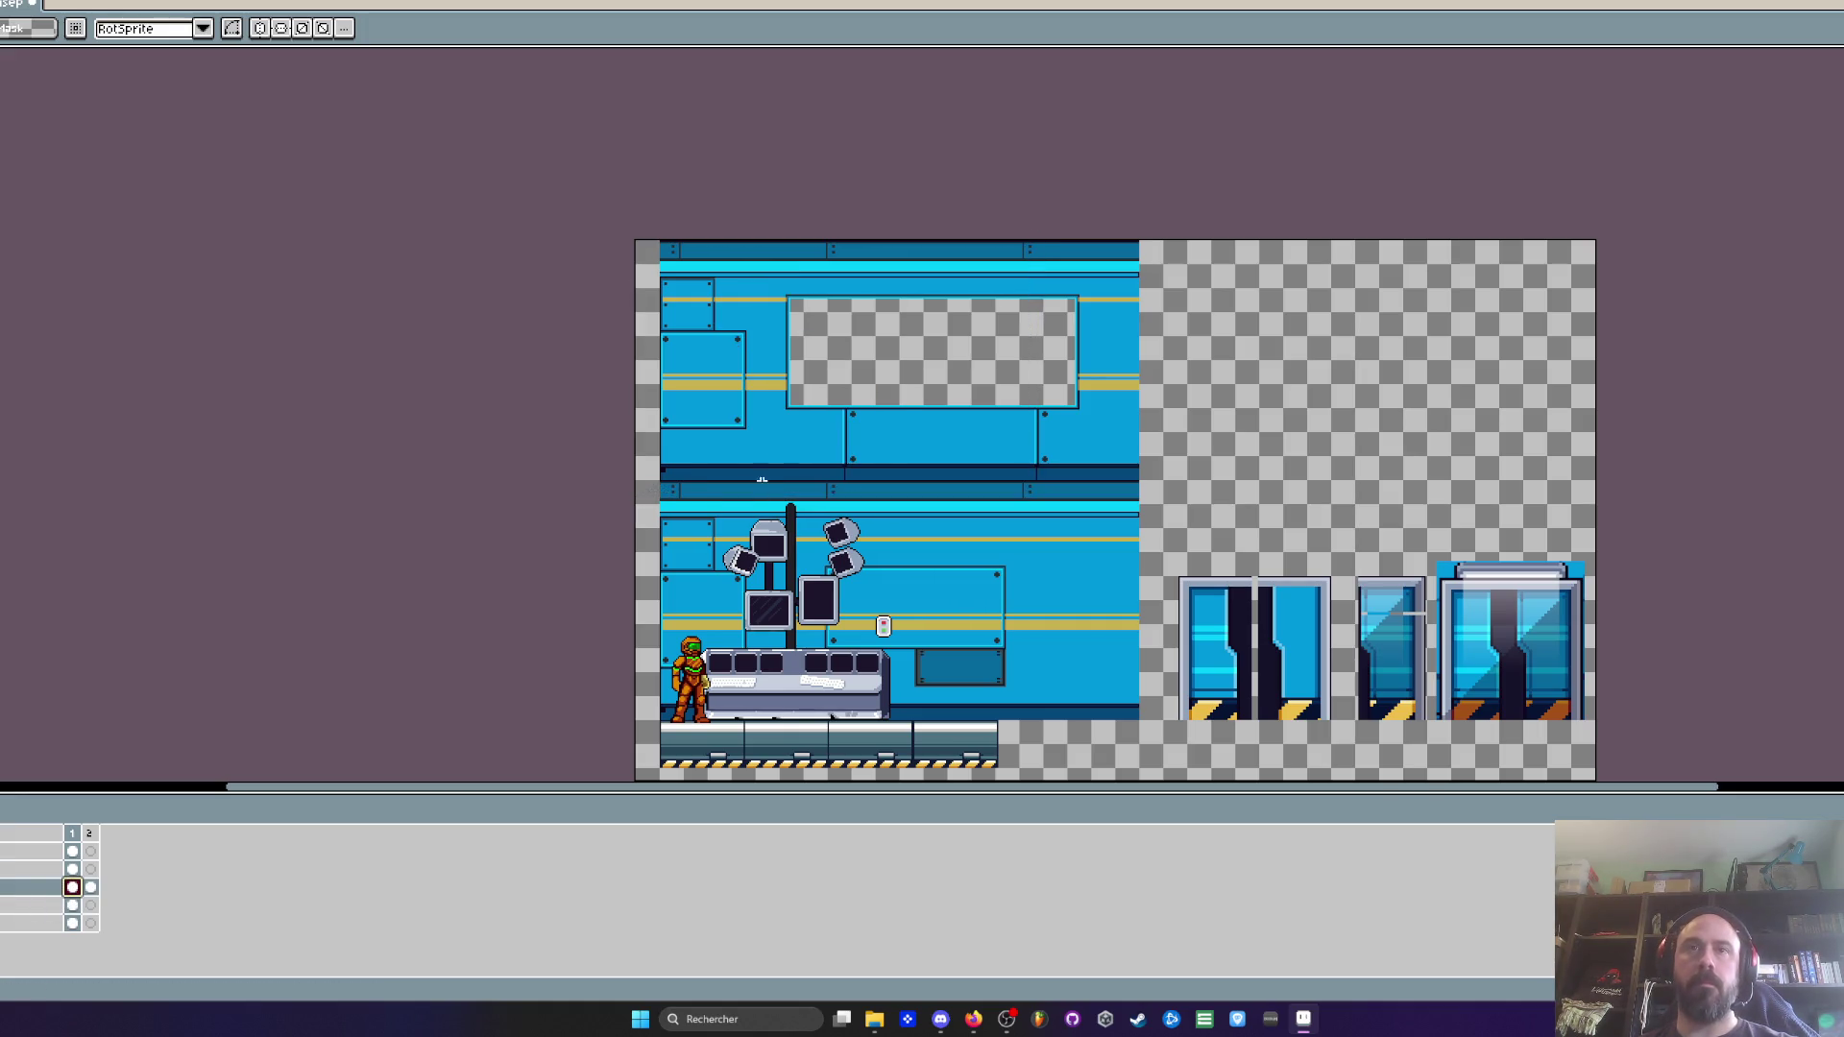
{"action": "scroll", "coordinate": [816, 615], "scroll_direction": "up", "scroll_amount": 2}
{"action": "left_click_drag", "start_coordinate": [817, 605], "coordinate": [811, 609]}
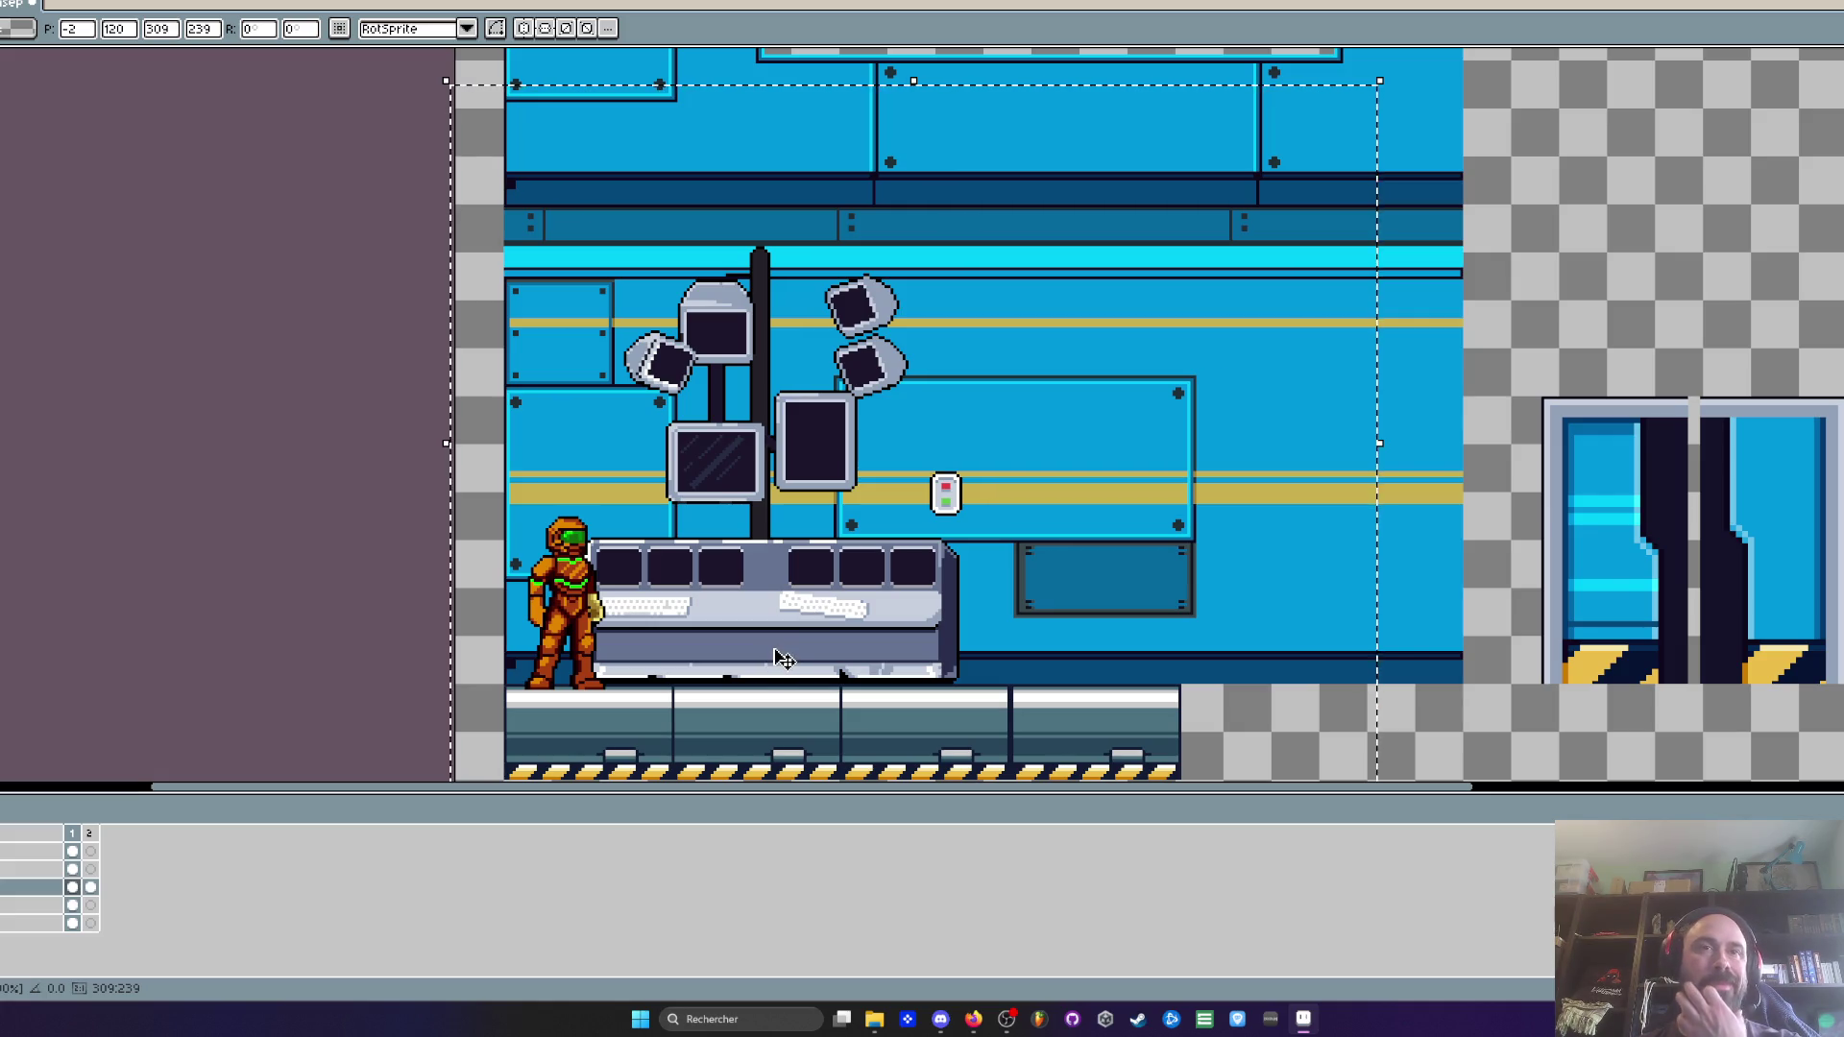
Drop the floating pixels and move a console piece up-right to join the other console
{"action": "scroll", "coordinate": [917, 684], "scroll_direction": "up", "scroll_amount": 2}
{"action": "scroll", "coordinate": [920, 686], "scroll_direction": "down", "scroll_amount": 3}
{"action": "key", "text": "Return"}
{"action": "scroll", "coordinate": [548, 686], "scroll_direction": "up", "scroll_amount": 2}
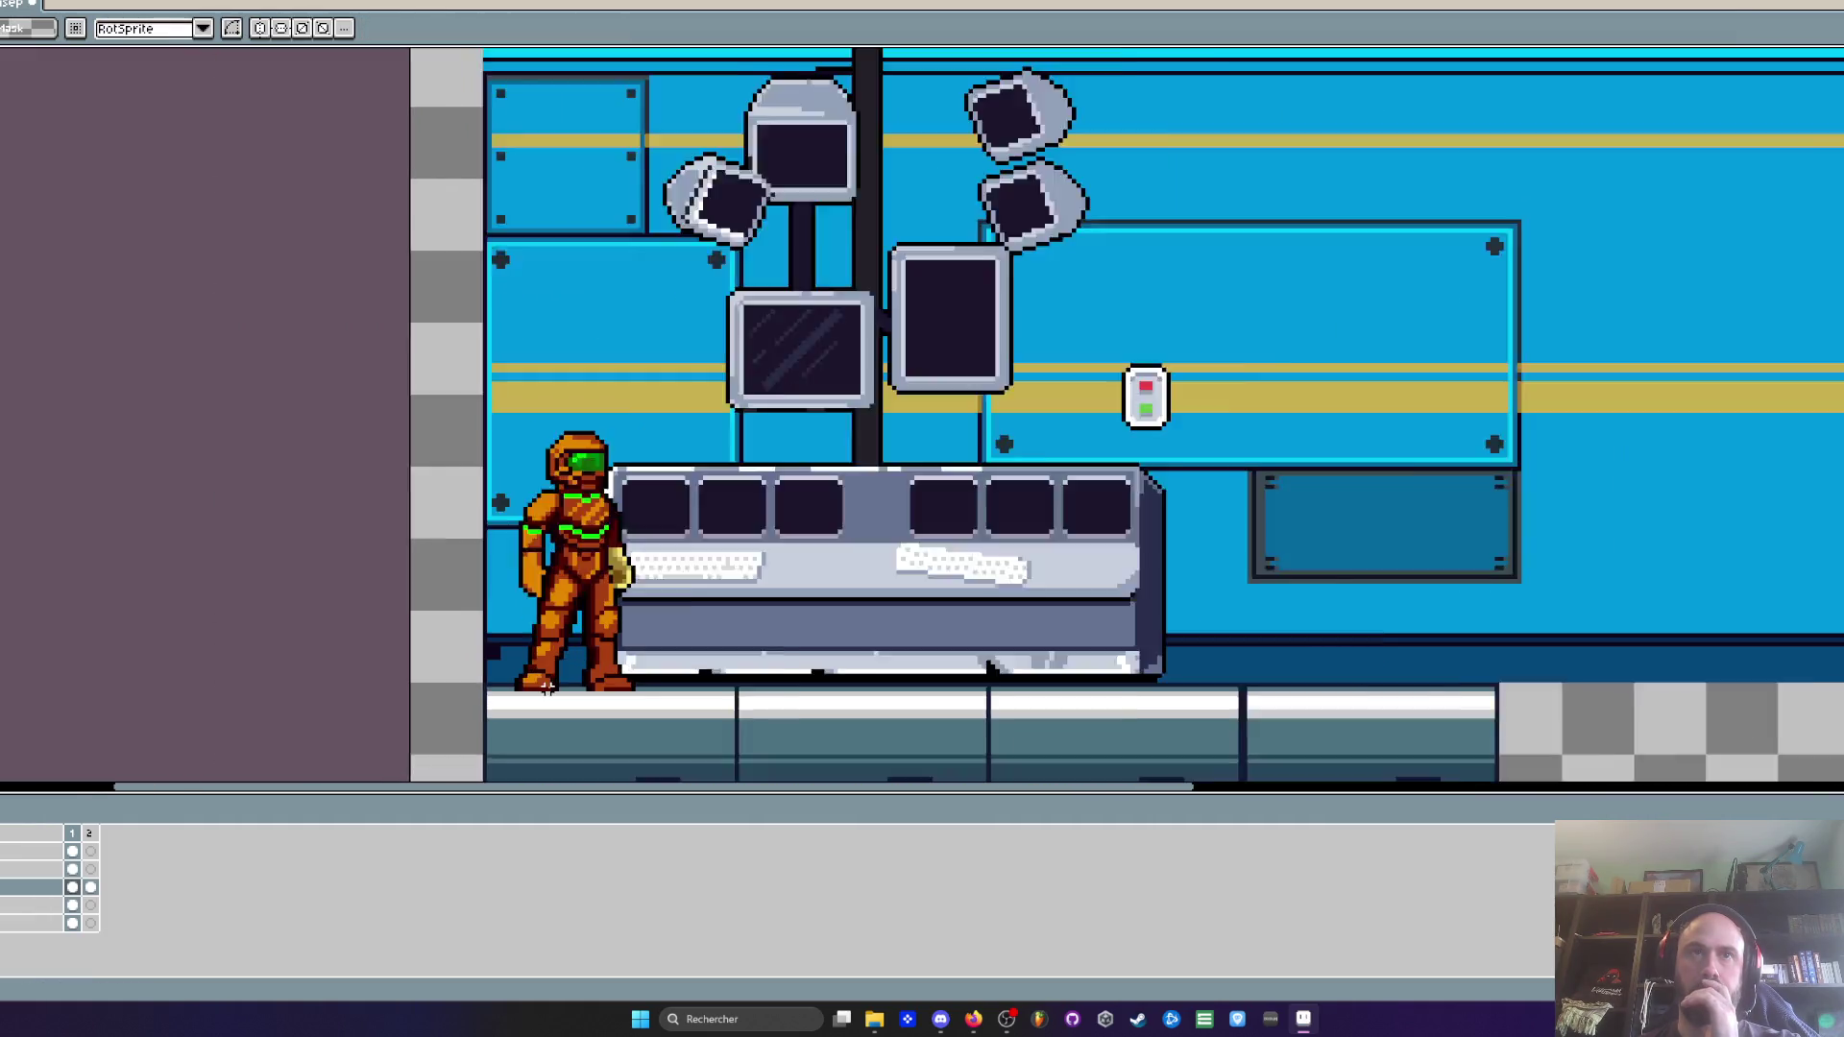
{"action": "scroll", "coordinate": [548, 686], "scroll_direction": "up", "scroll_amount": 1}
{"action": "mouse_move", "coordinate": [379, 305]}
{"action": "left_mouse_down"}
{"action": "mouse_move", "coordinate": [594, 467]}
{"action": "mouse_move", "coordinate": [891, 756]}
{"action": "left_mouse_up"}
{"action": "mouse_move", "coordinate": [603, 595]}
{"action": "left_mouse_down"}
{"action": "mouse_move", "coordinate": [764, 548]}
{"action": "mouse_move", "coordinate": [615, 595]}
{"action": "left_mouse_up"}
{"action": "key", "text": "Return"}
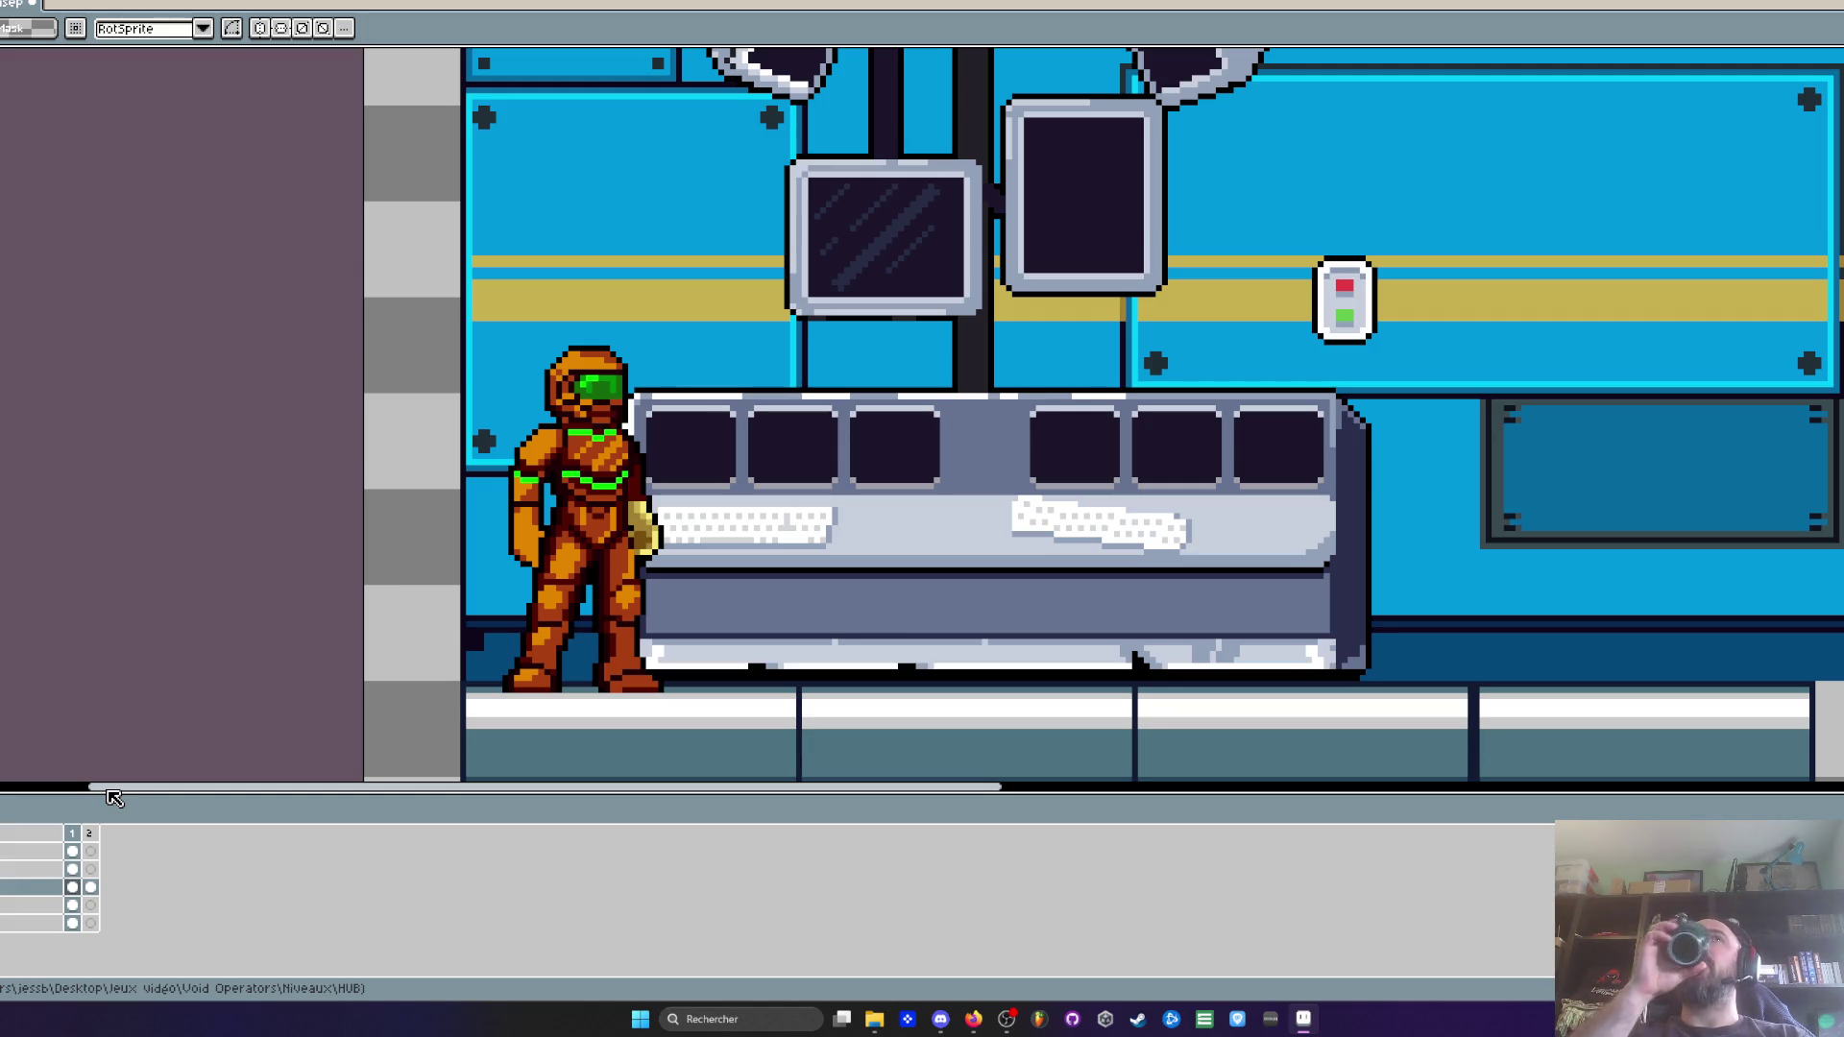
{"action": "scroll", "coordinate": [804, 434], "scroll_direction": "down", "scroll_amount": 3}
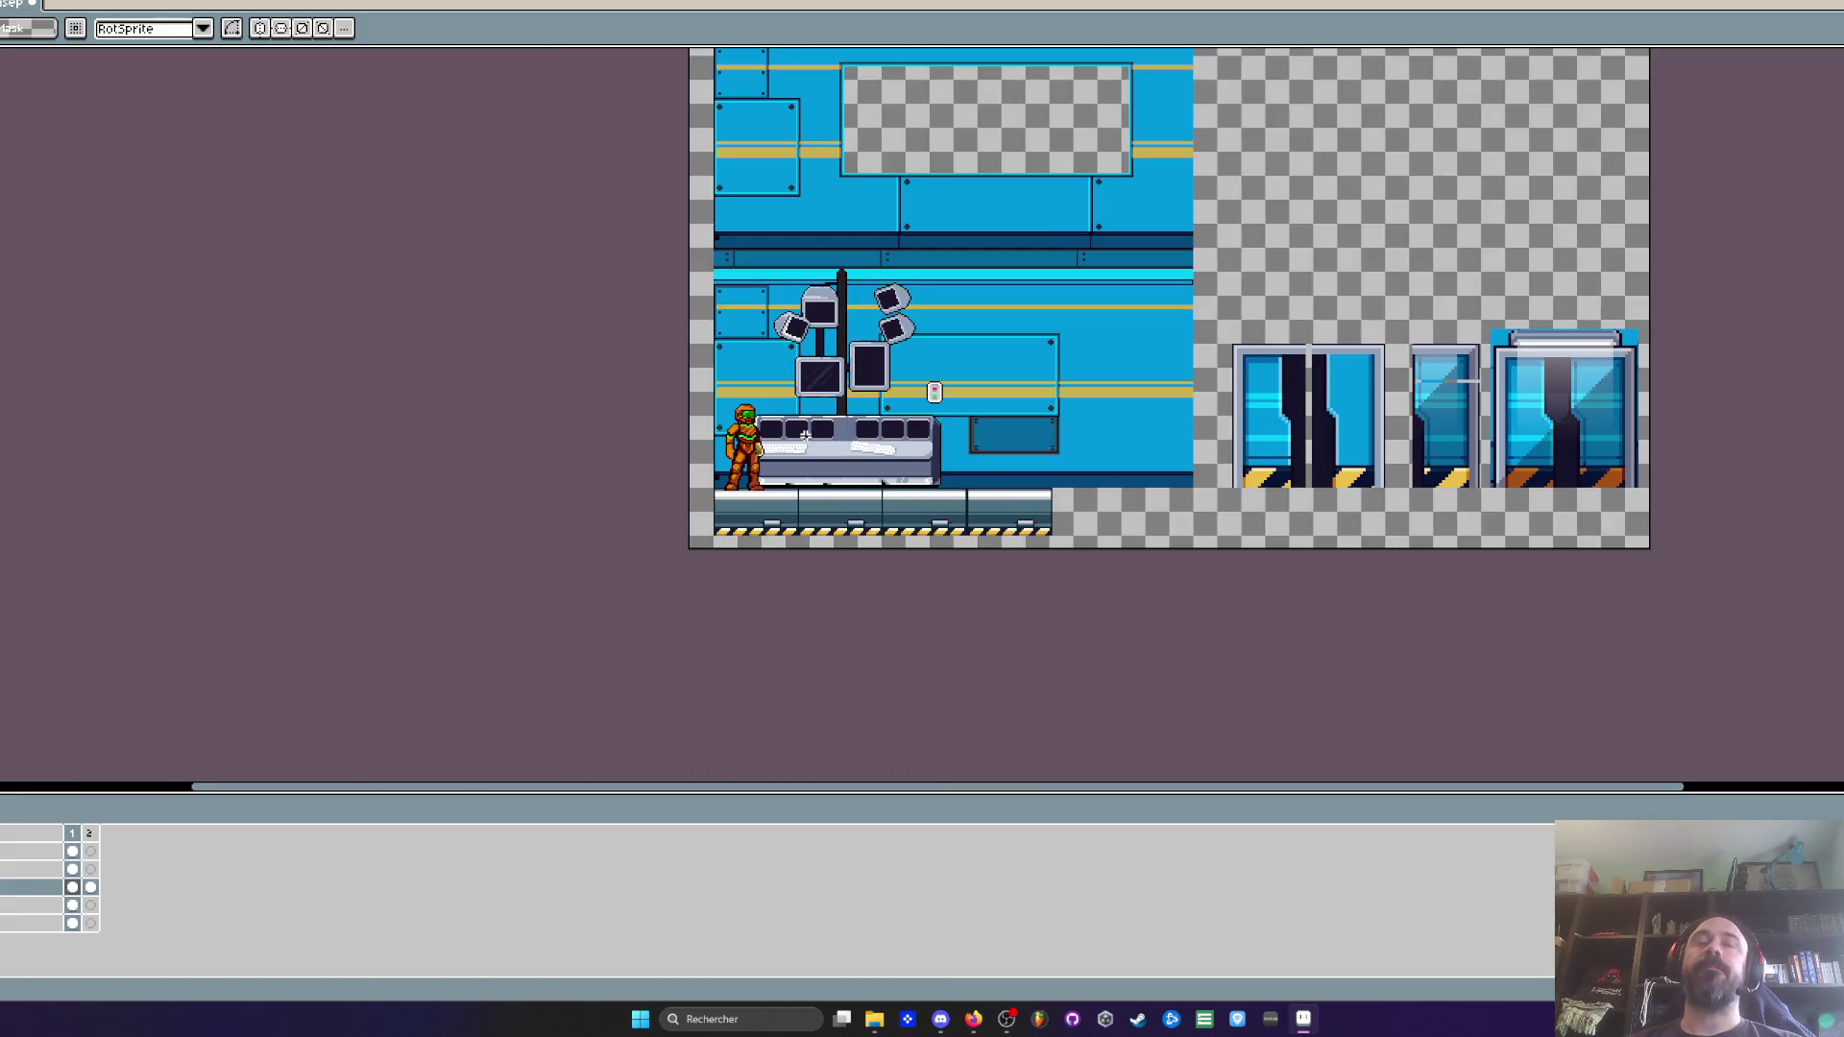
{"action": "scroll", "coordinate": [804, 434], "scroll_direction": "up", "scroll_amount": 2}
{"action": "left_click_drag", "start_coordinate": [804, 434], "coordinate": [659, 455]}
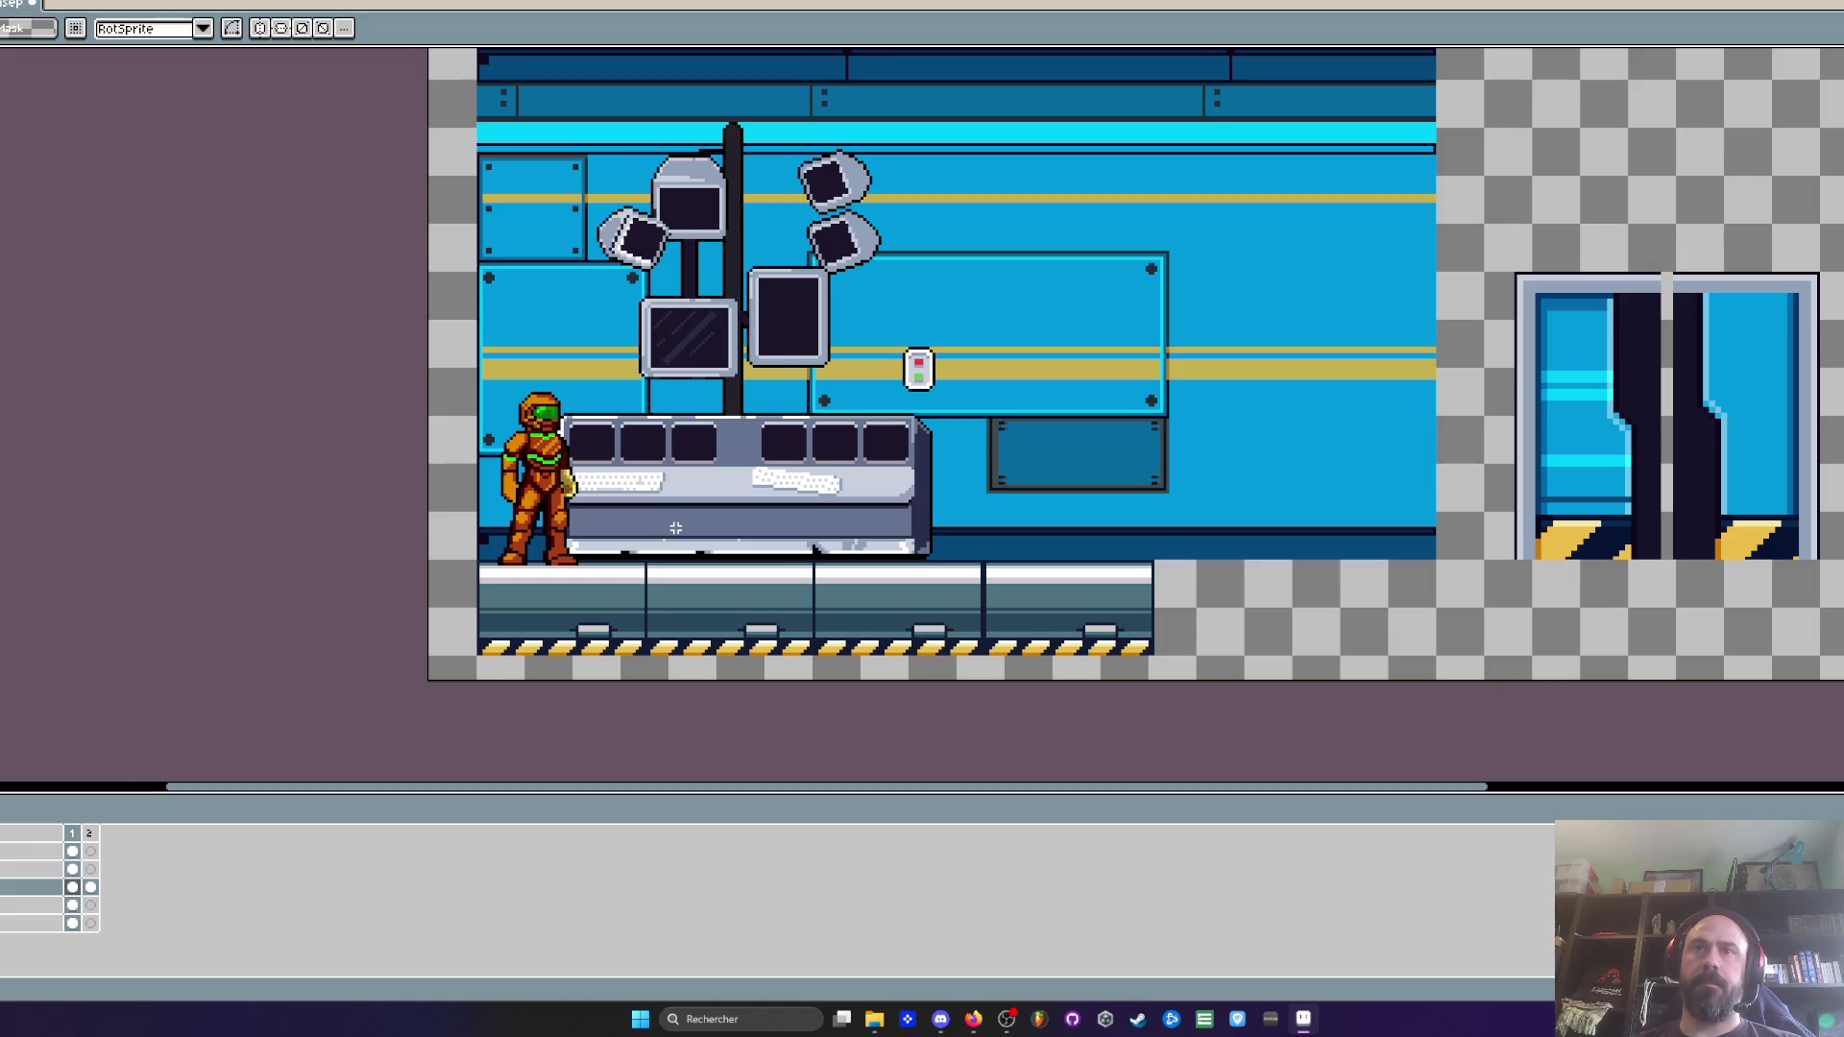
{"action": "scroll", "coordinate": [496, 578], "scroll_direction": "up", "scroll_amount": 1}
{"action": "scroll", "coordinate": [496, 578], "scroll_direction": "down", "scroll_amount": 1}
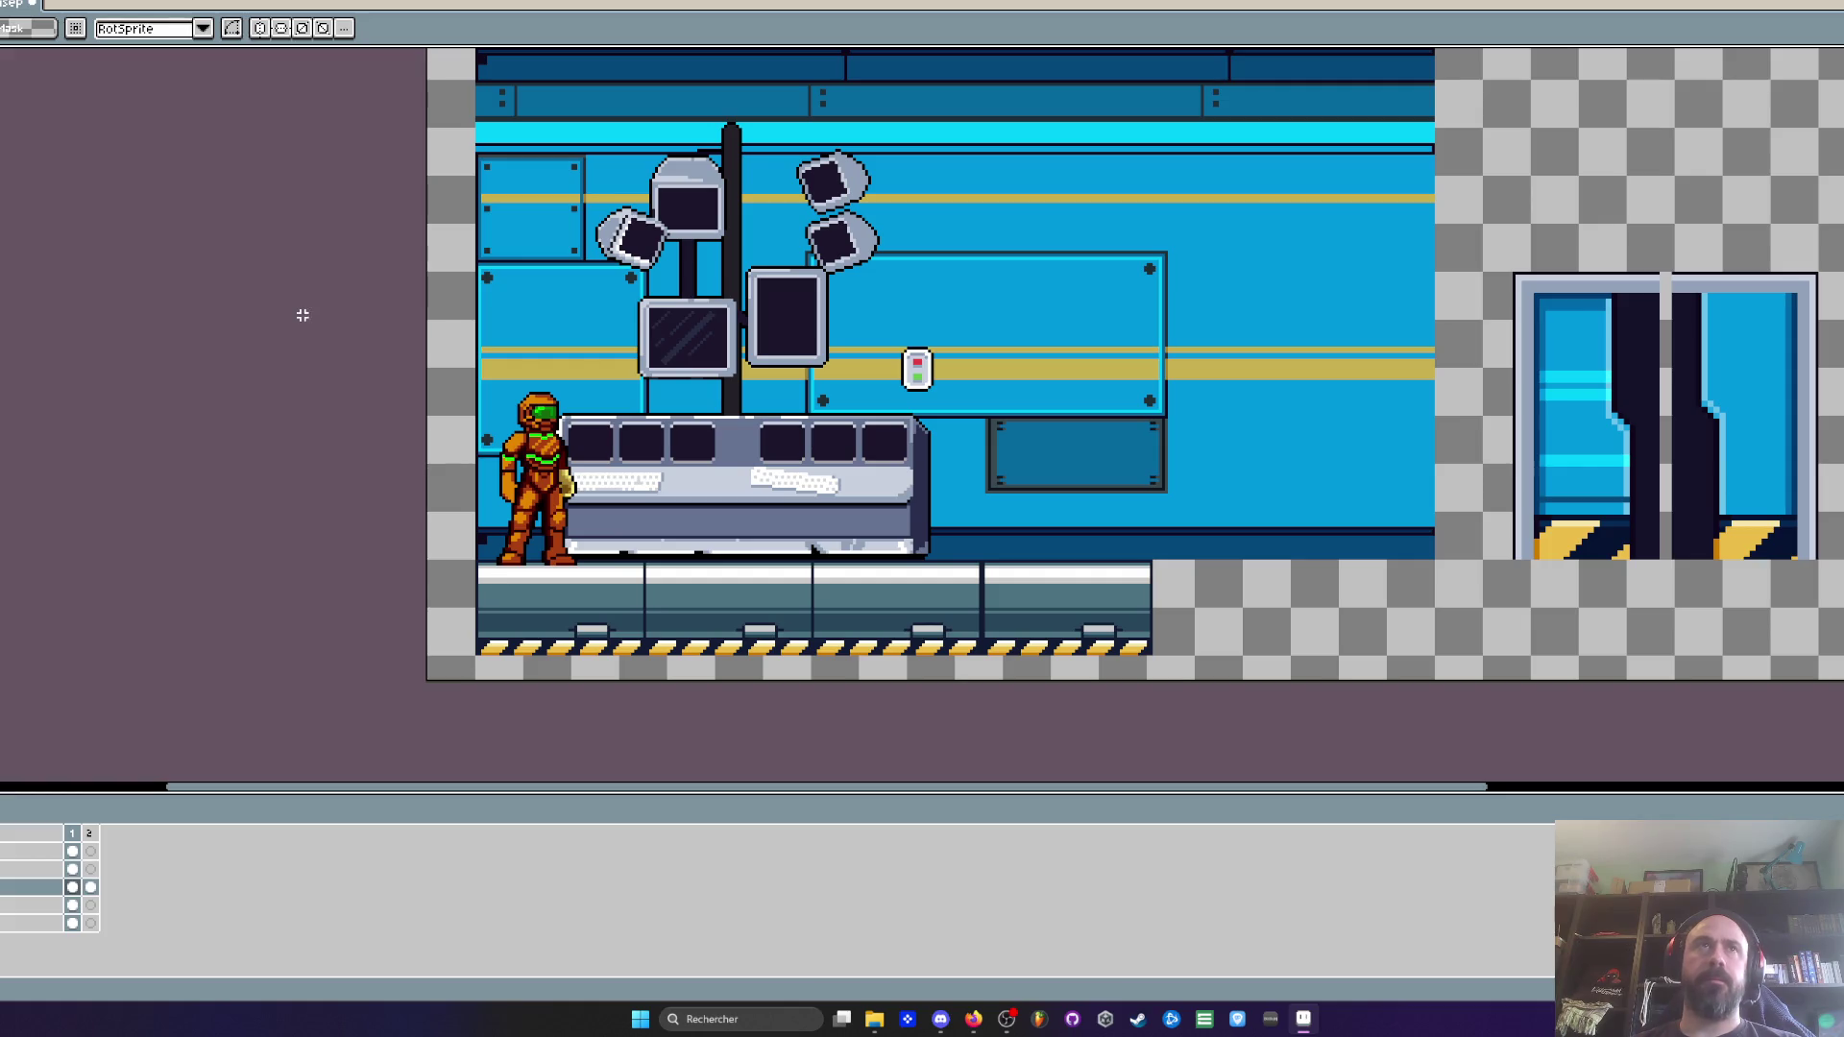
Cycle through the space-station strip and lab interior sprites, then minimise Aseprite
{"action": "key", "text": "ctrl+Tab"}
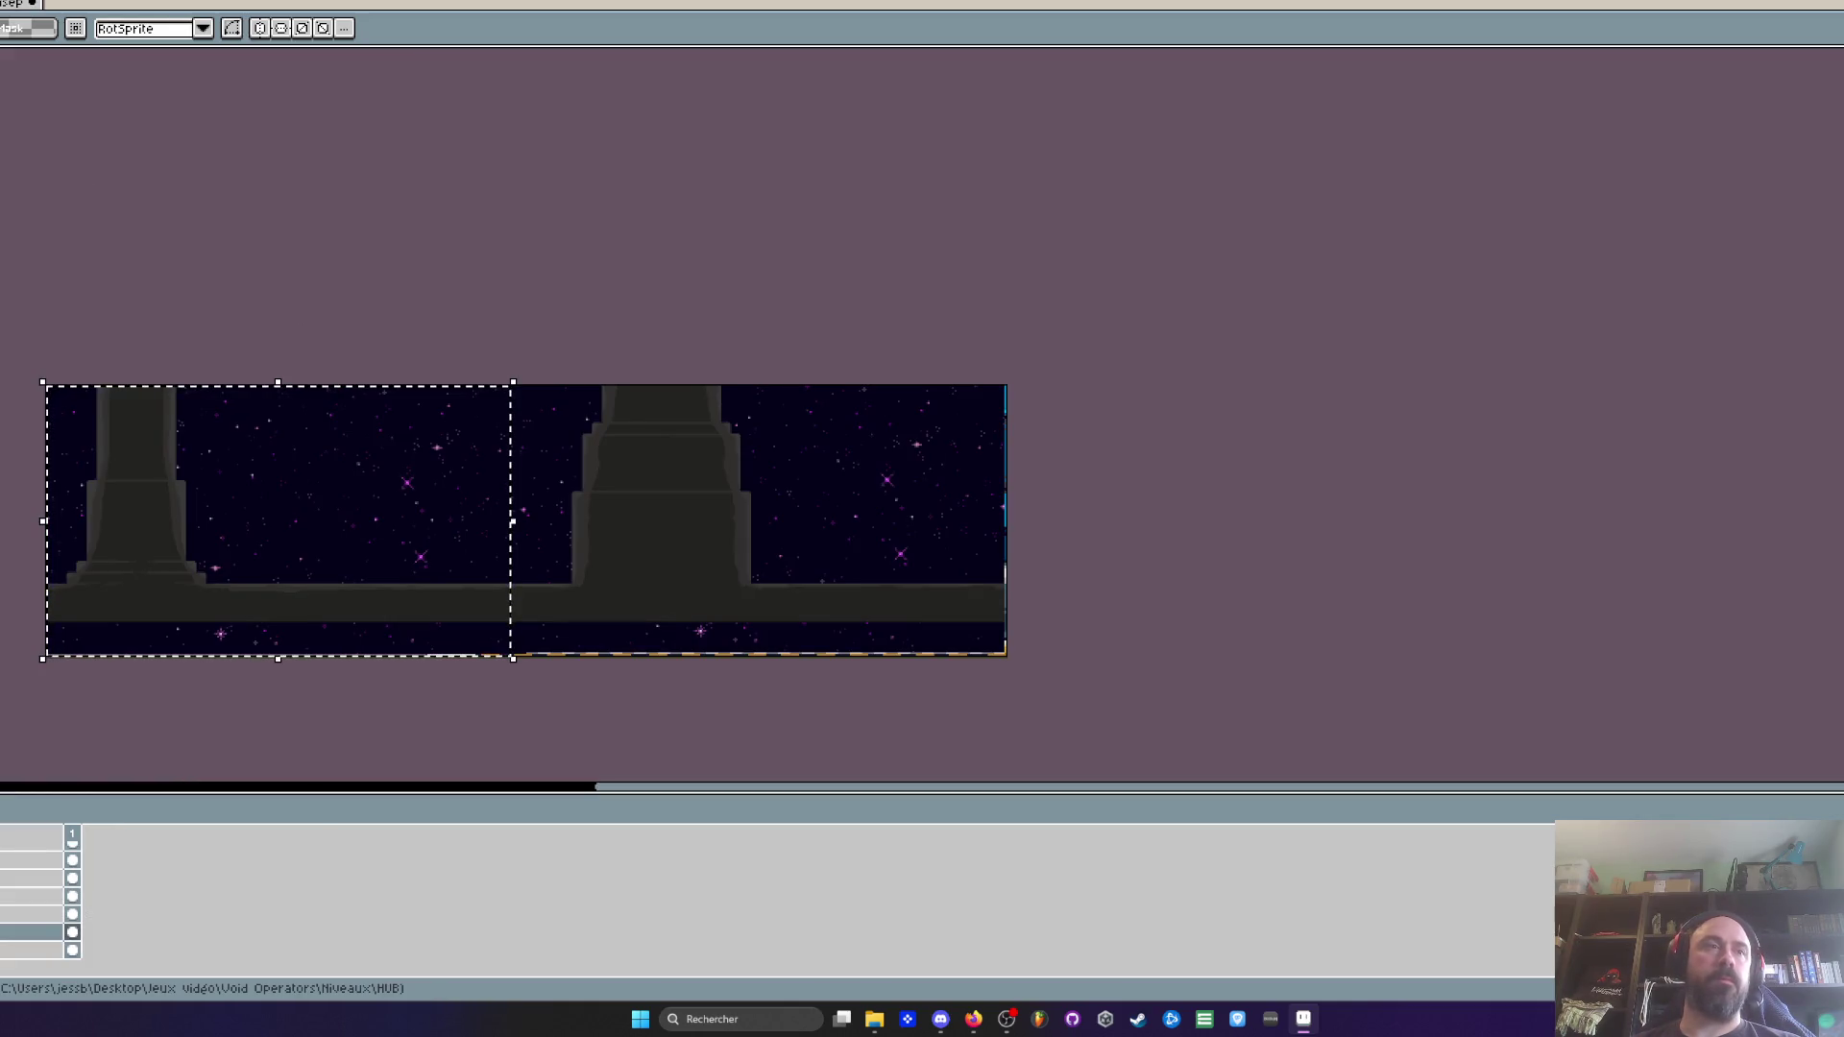
{"action": "scroll", "coordinate": [235, 659], "scroll_direction": "up", "scroll_amount": 3}
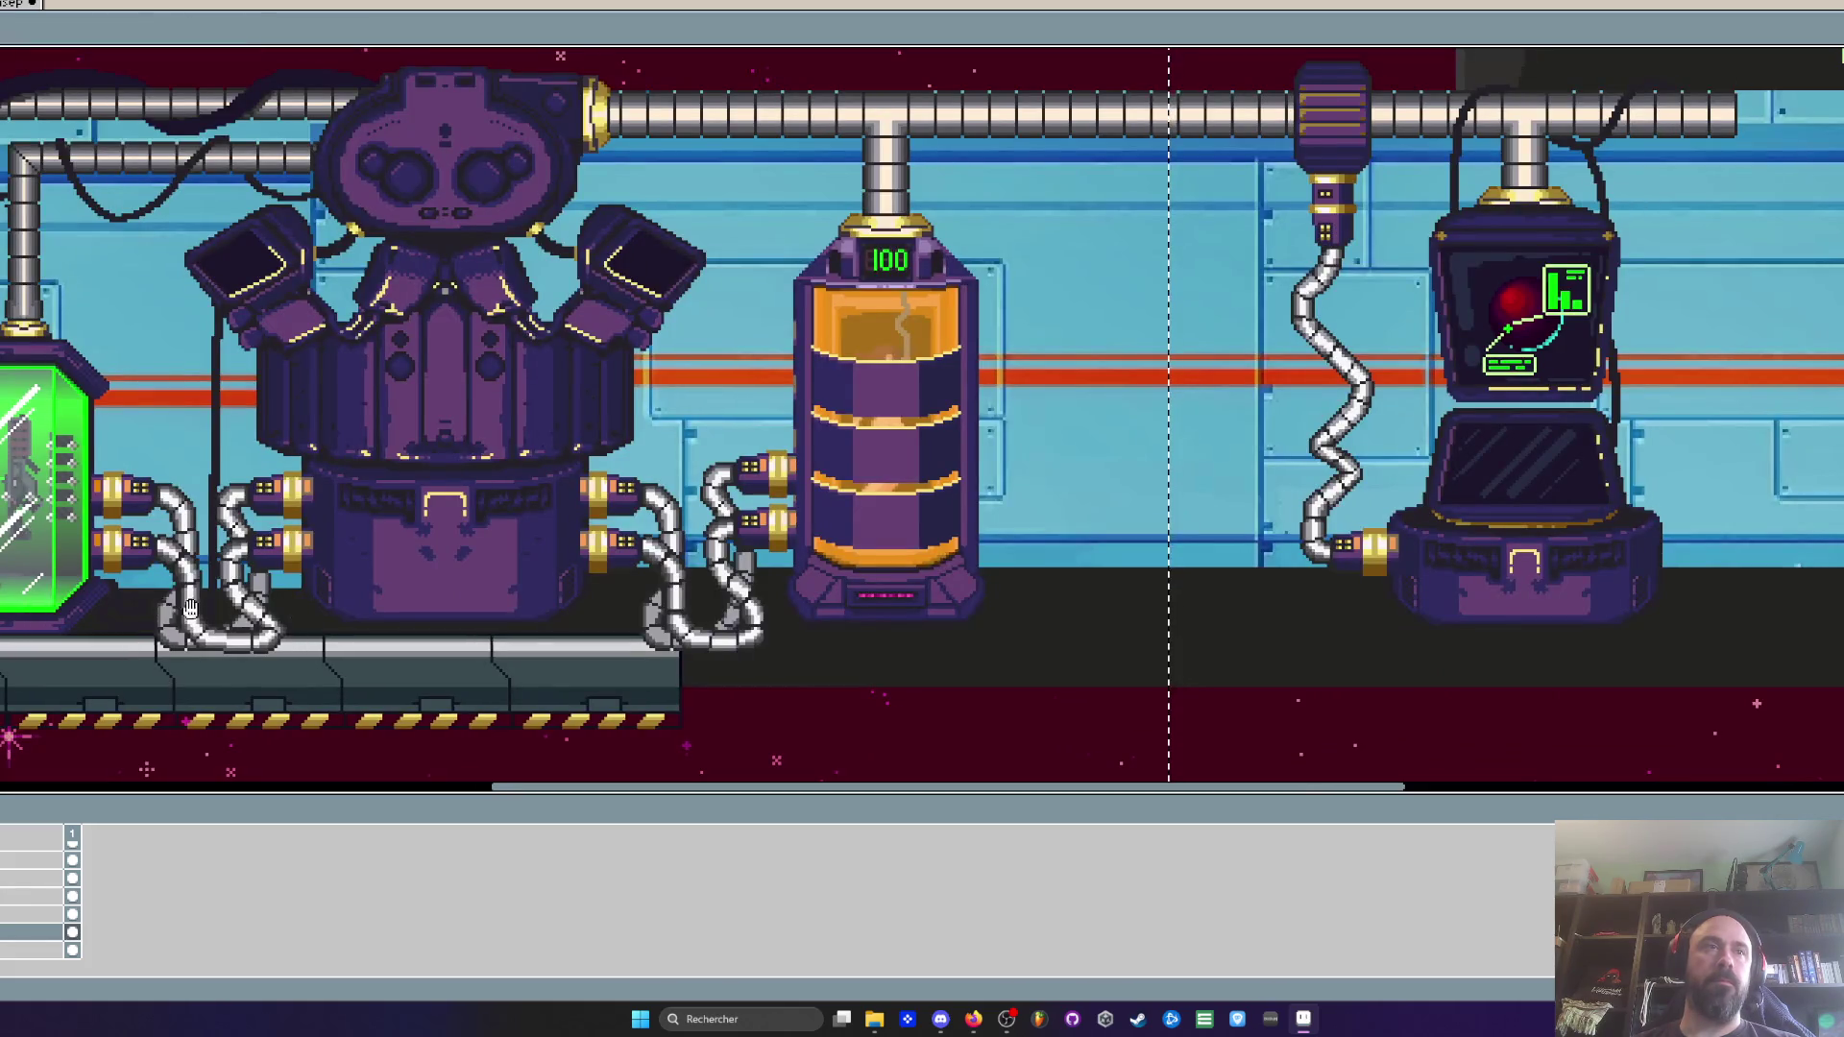
{"action": "scroll", "coordinate": [538, 612], "scroll_direction": "up", "scroll_amount": 1}
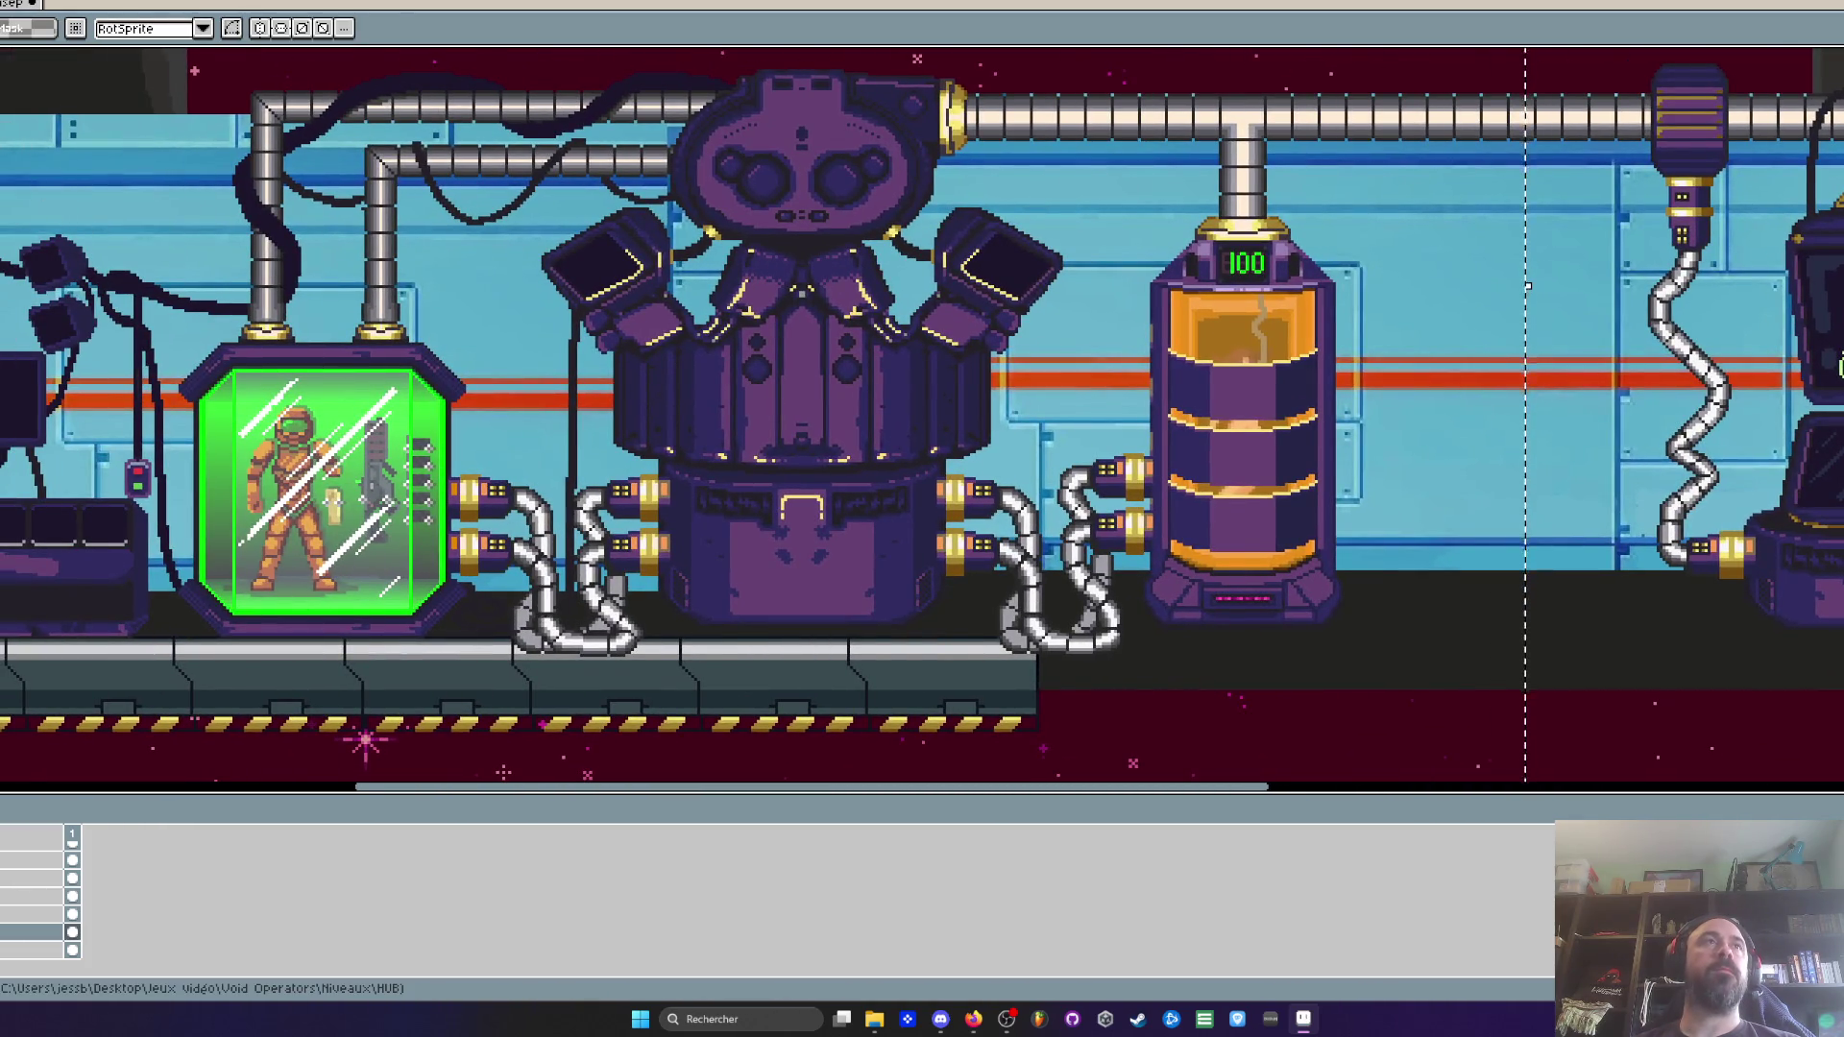
{"action": "key", "text": "ctrl+Tab"}
{"action": "key", "text": "super+Down"}
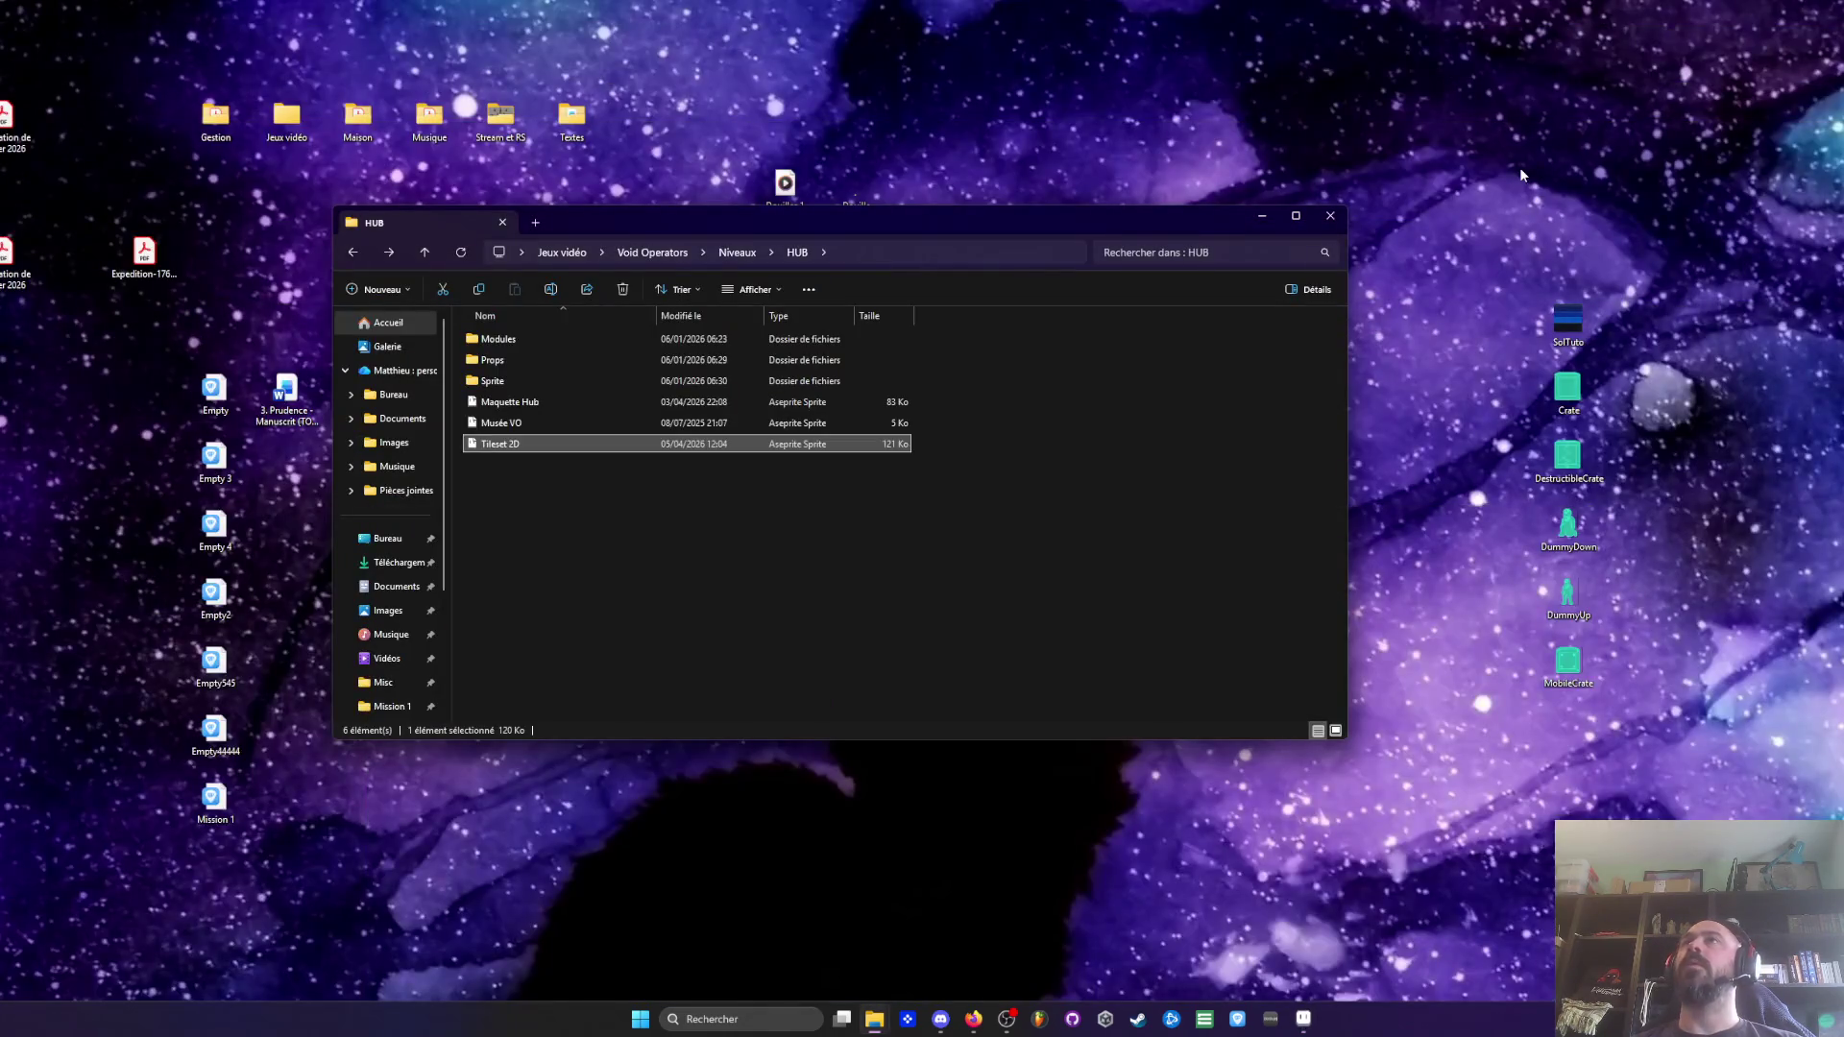
Move the HUB Explorer window higher, select Musée VO, return to Niveaux, then restore Aseprite
{"action": "left_click_drag", "start_coordinate": [942, 223], "coordinate": [977, 244]}
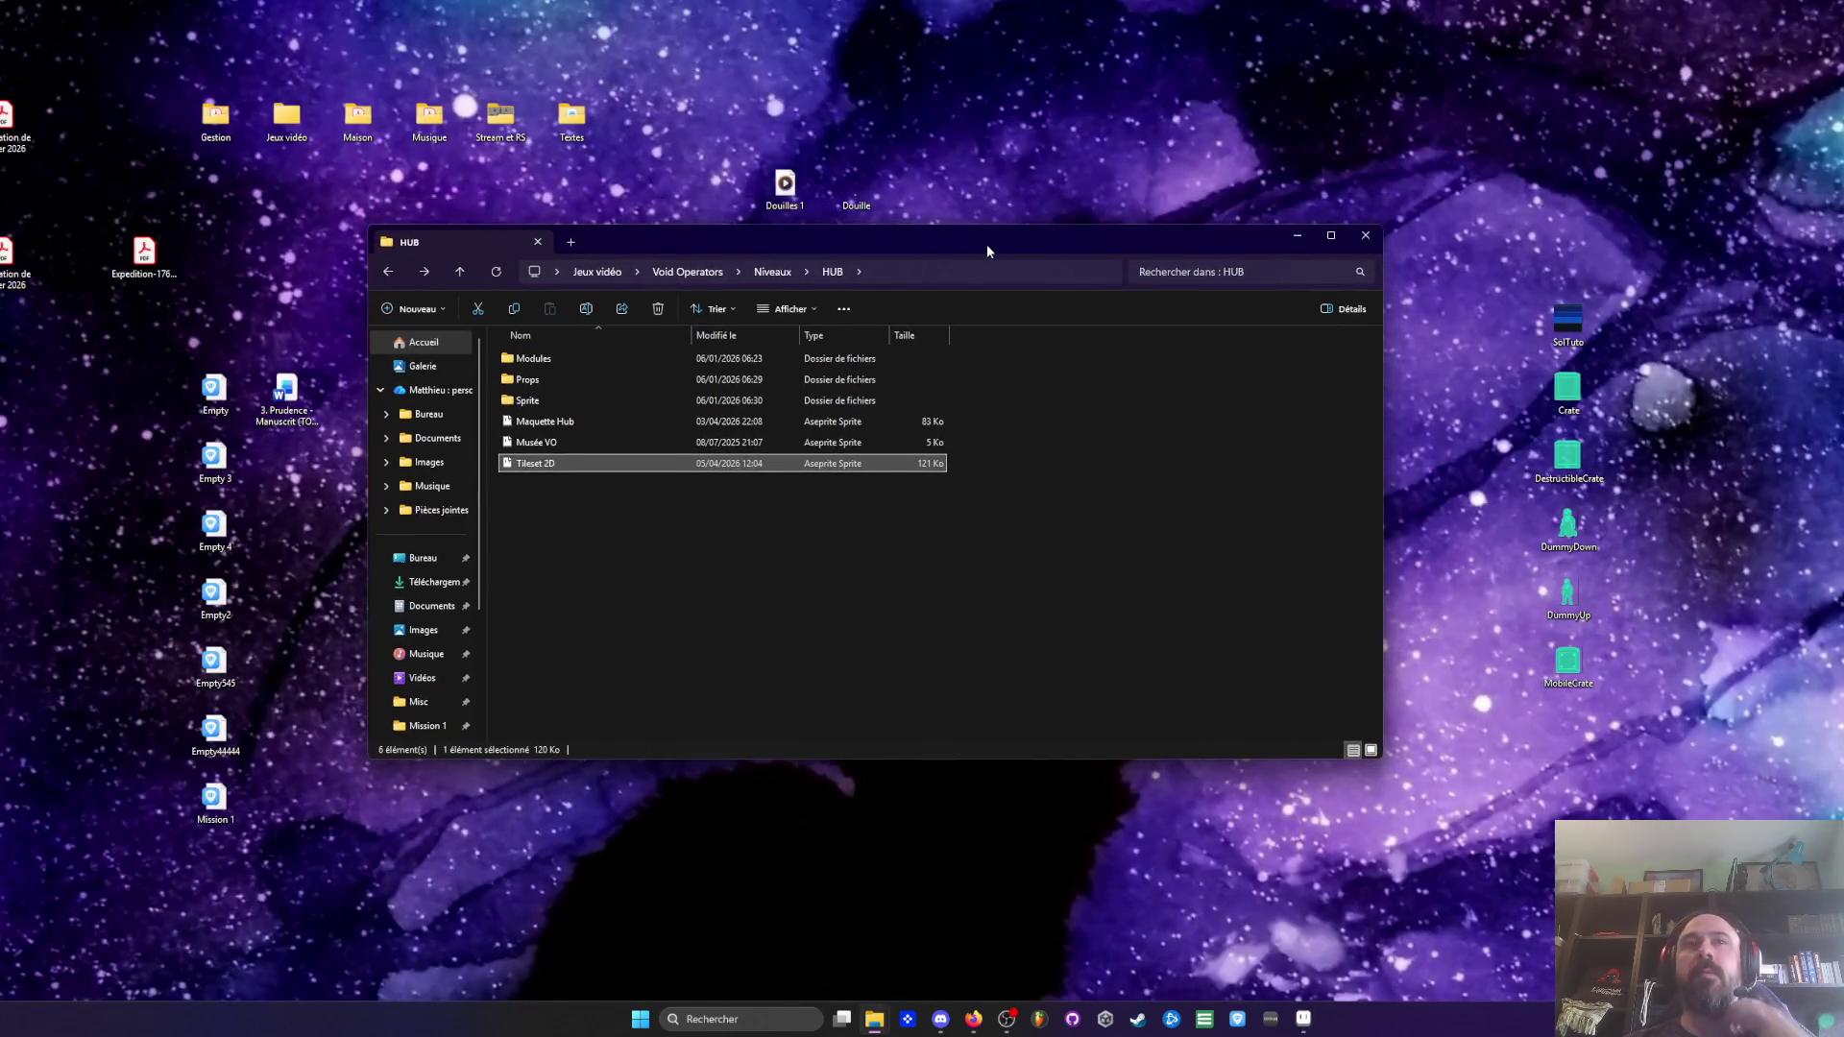
{"action": "left_click_drag", "start_coordinate": [607, 242], "coordinate": [643, 181]}
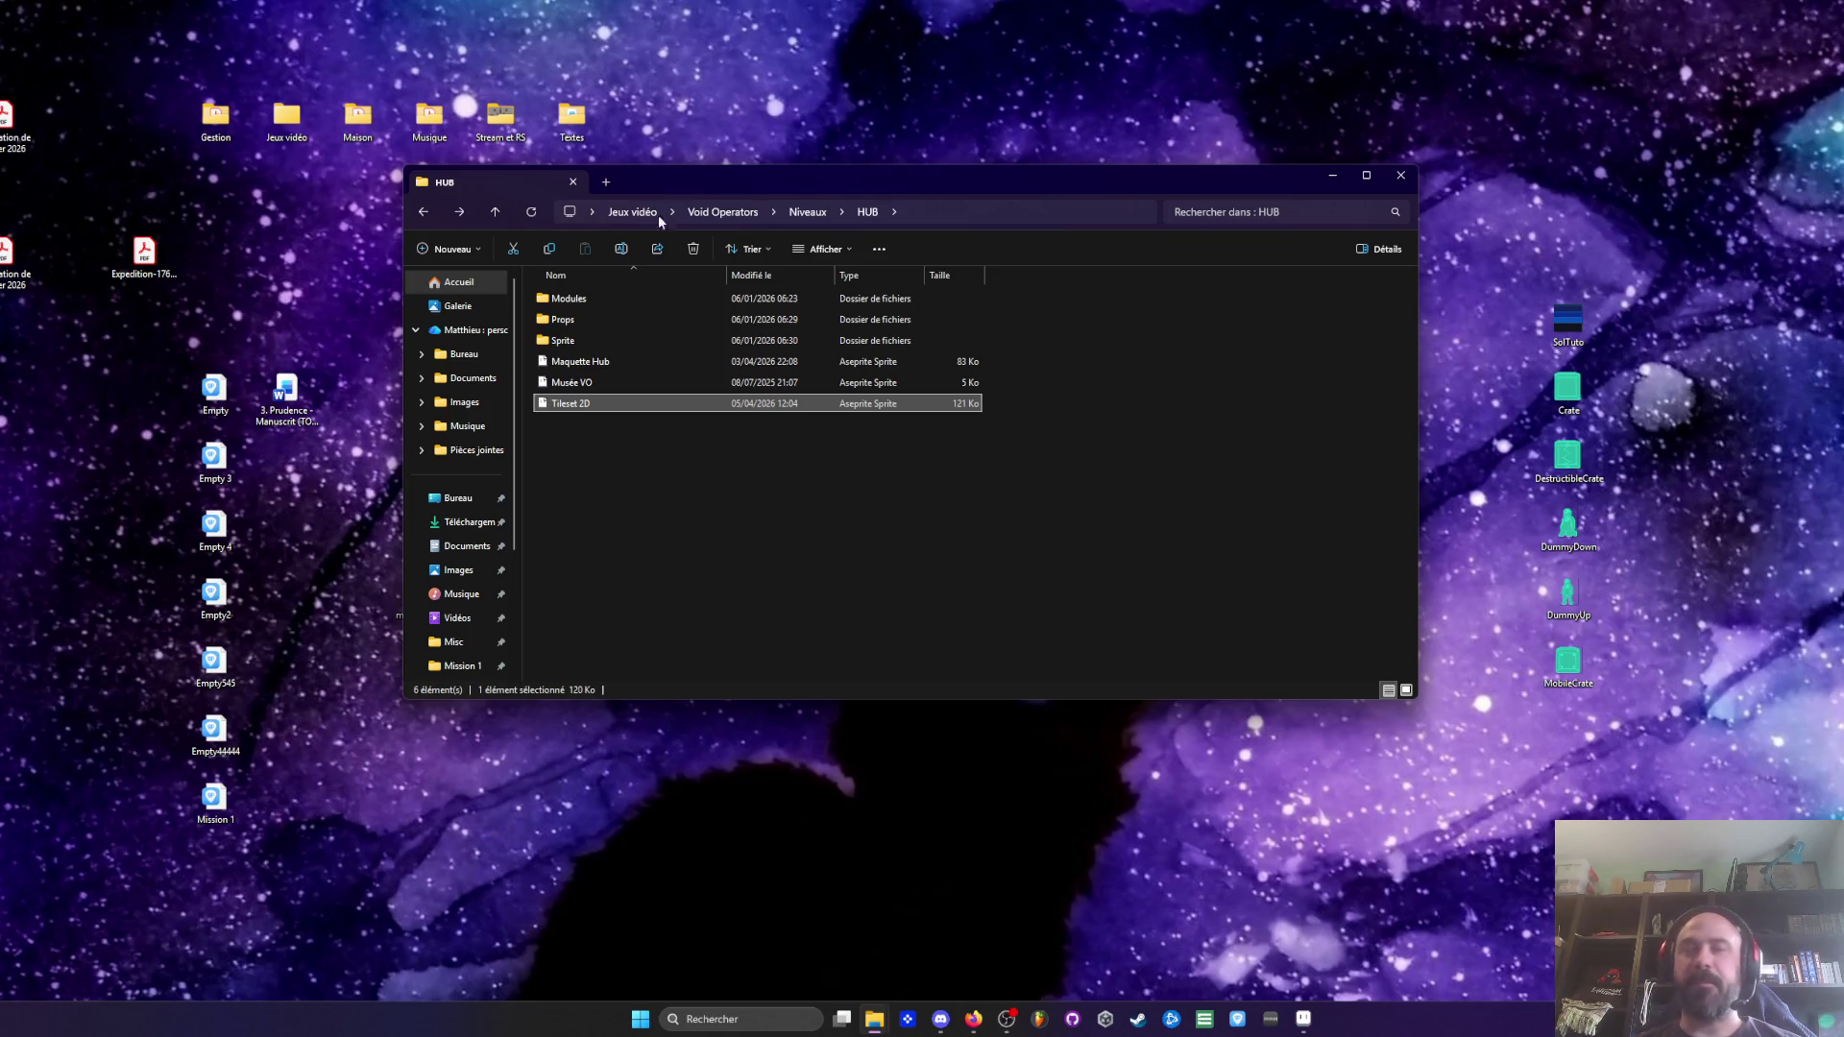
{"action": "left_click", "coordinate": [576, 382]}
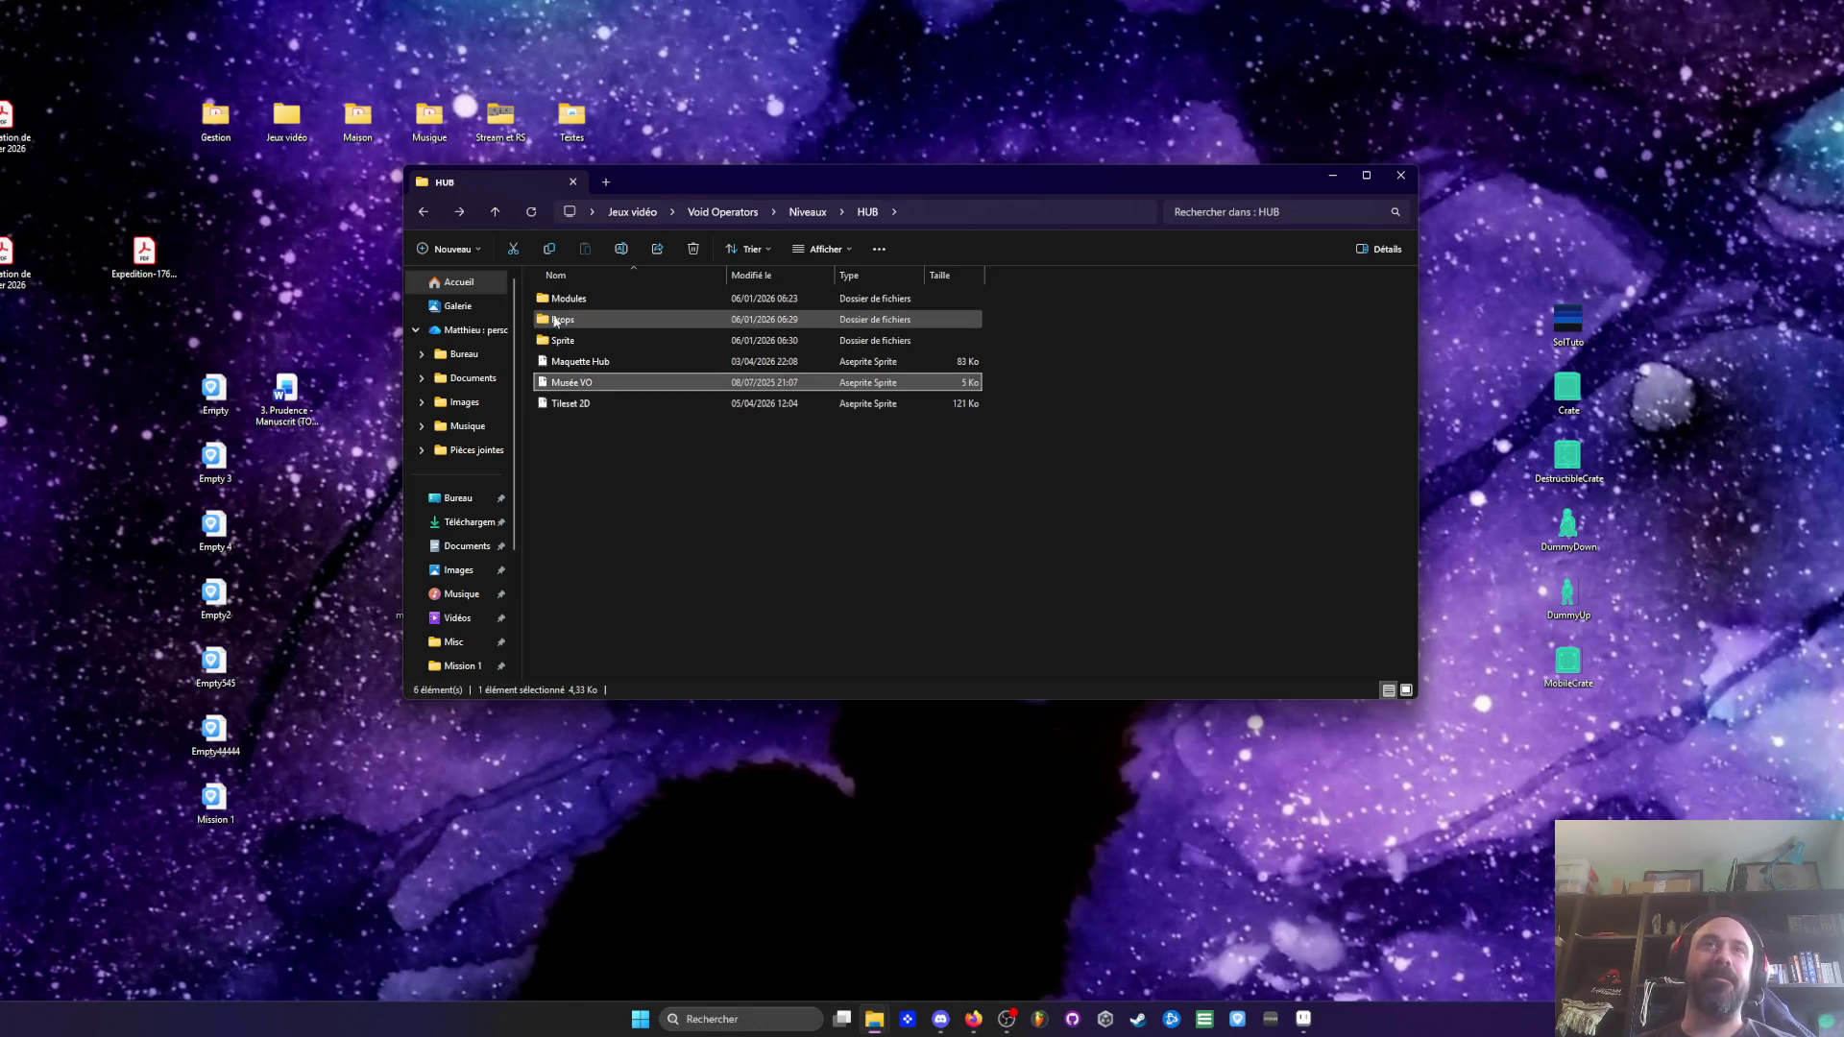
{"action": "left_click", "coordinate": [428, 217]}
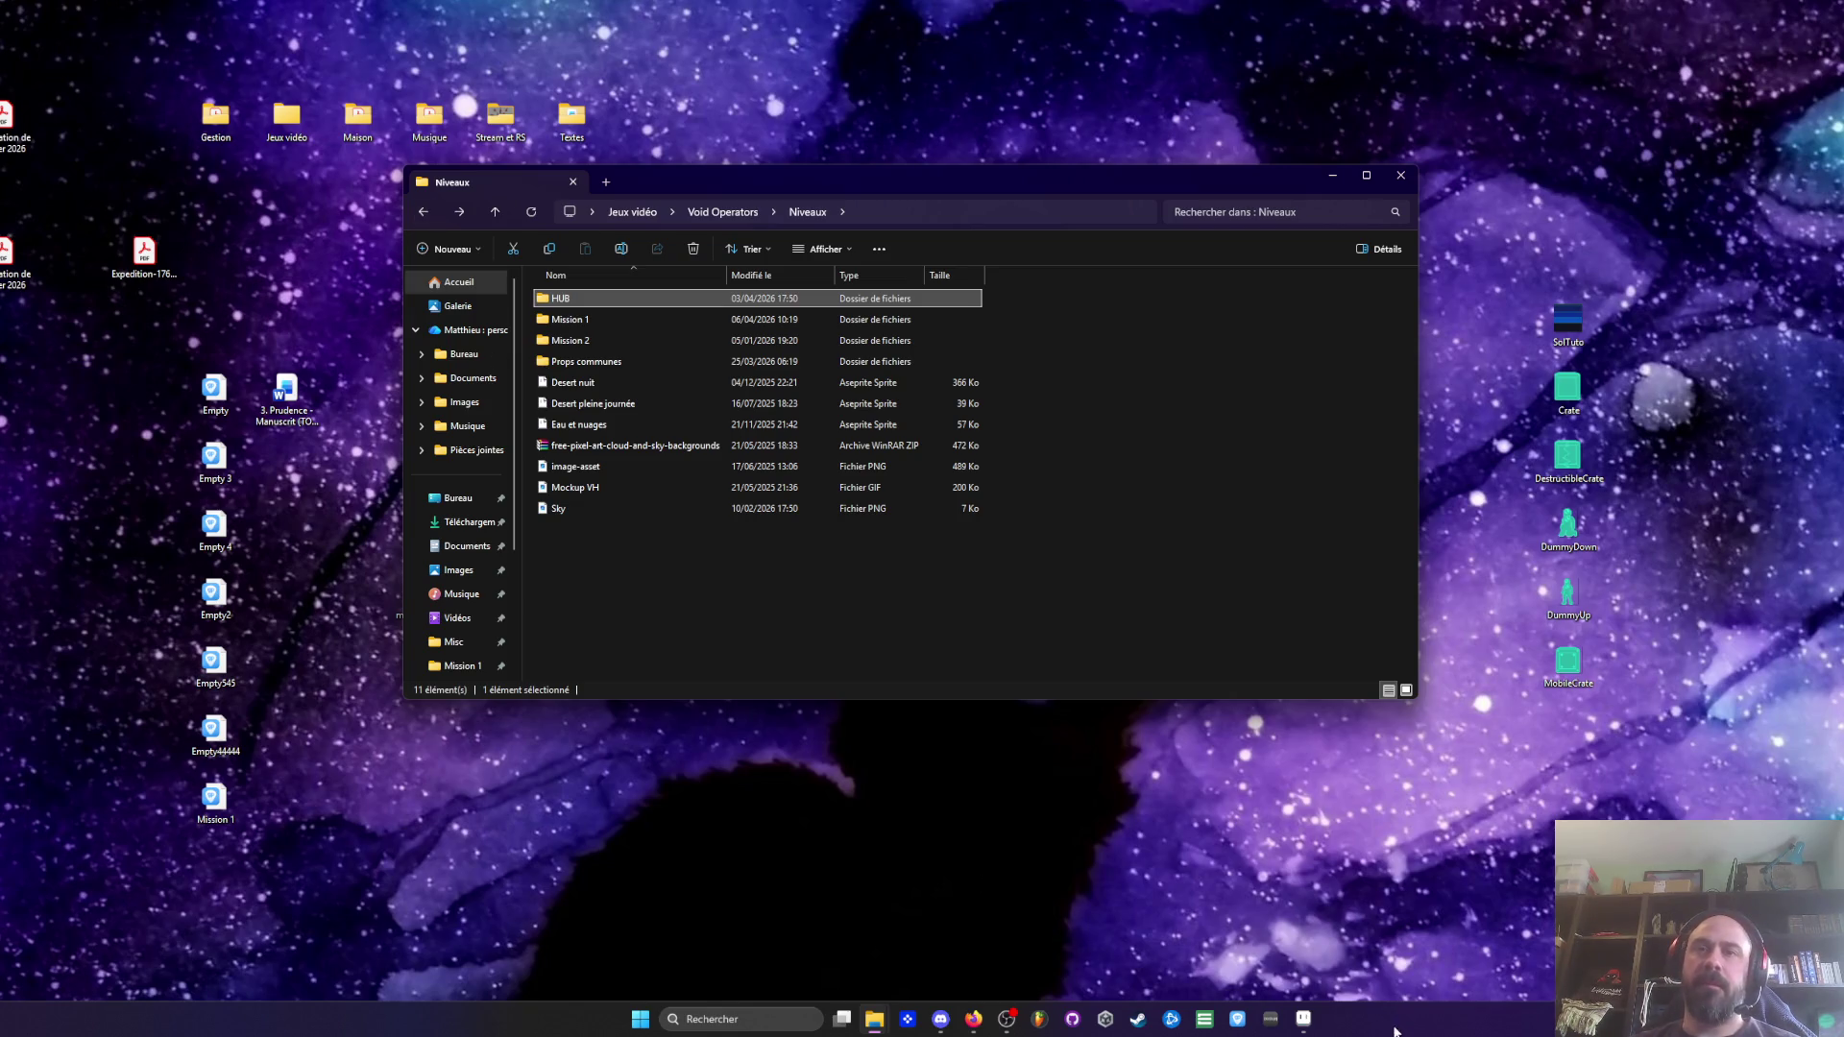
{"action": "left_click", "coordinate": [1304, 1021]}
Move the rightmost floor panel apart to the right and erase the remaining panels on the left
{"action": "scroll", "coordinate": [630, 559], "scroll_direction": "down", "scroll_amount": 1}
{"action": "scroll", "coordinate": [630, 559], "scroll_direction": "up", "scroll_amount": 1}
{"action": "scroll", "coordinate": [814, 587], "scroll_direction": "up", "scroll_amount": 1}
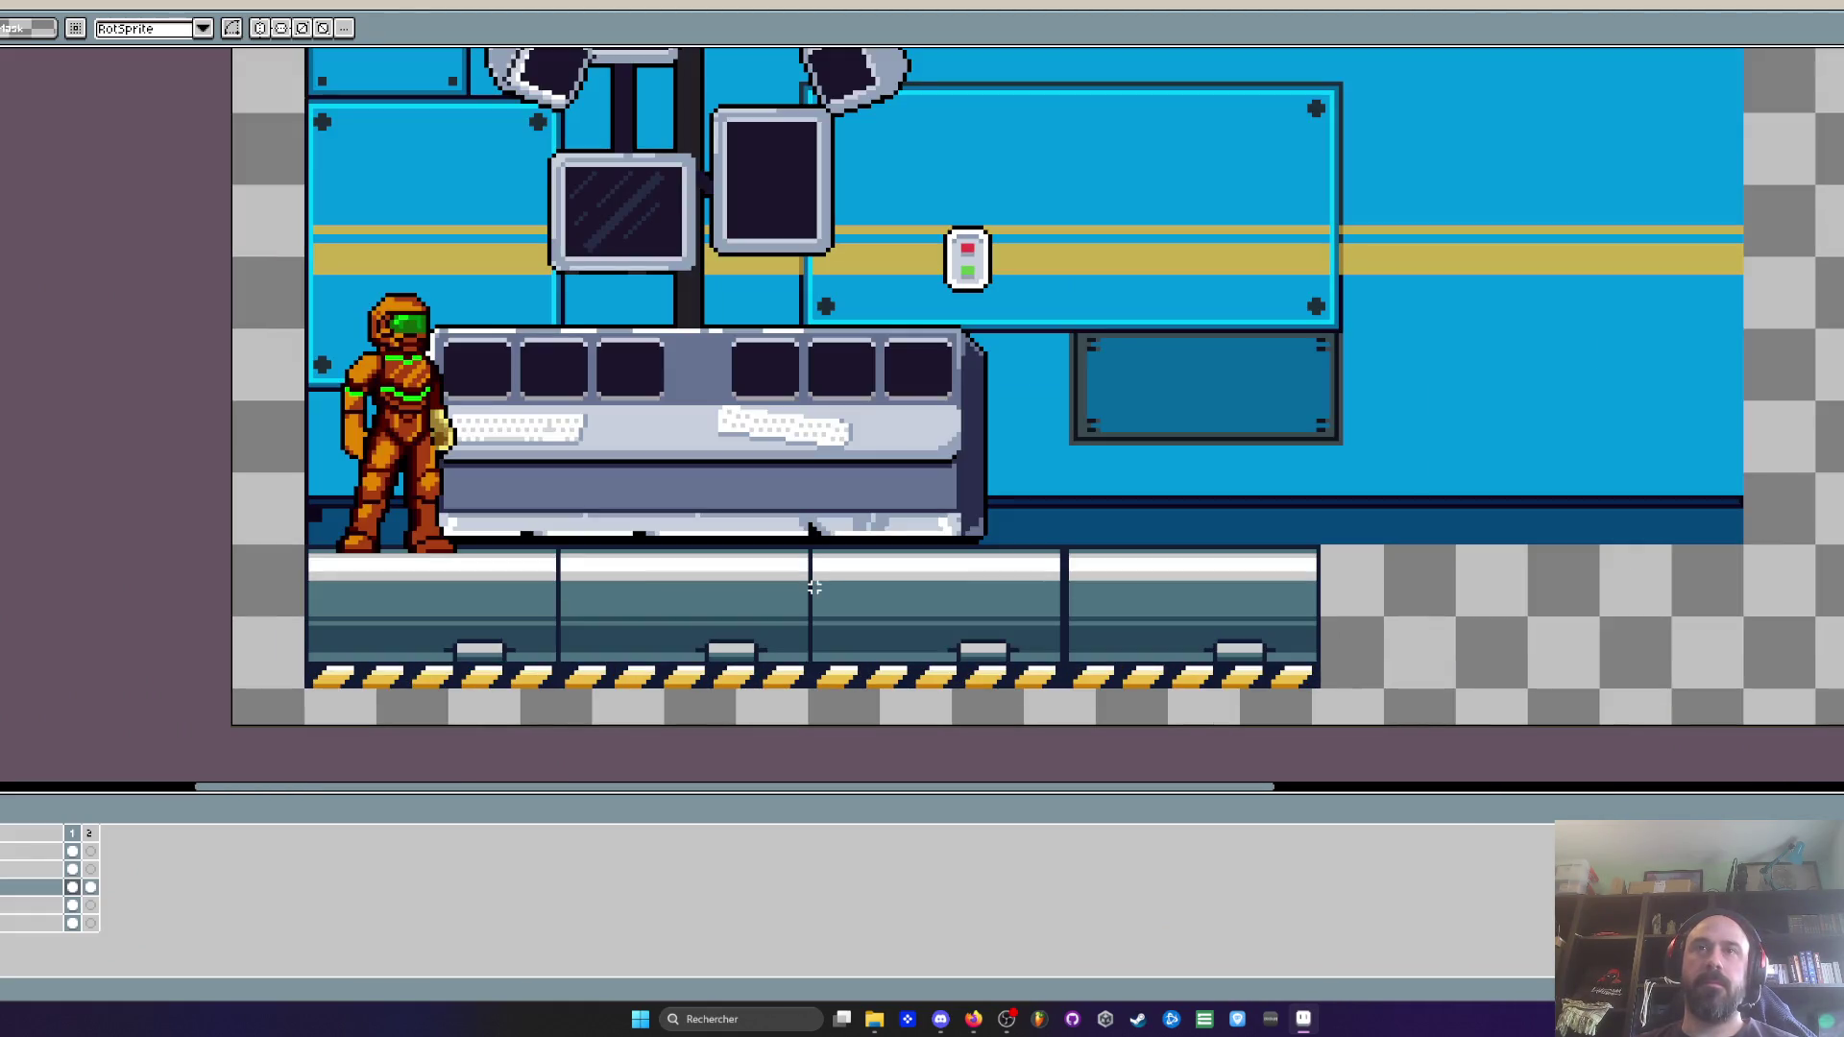
{"action": "scroll", "coordinate": [1044, 610], "scroll_direction": "up", "scroll_amount": 1}
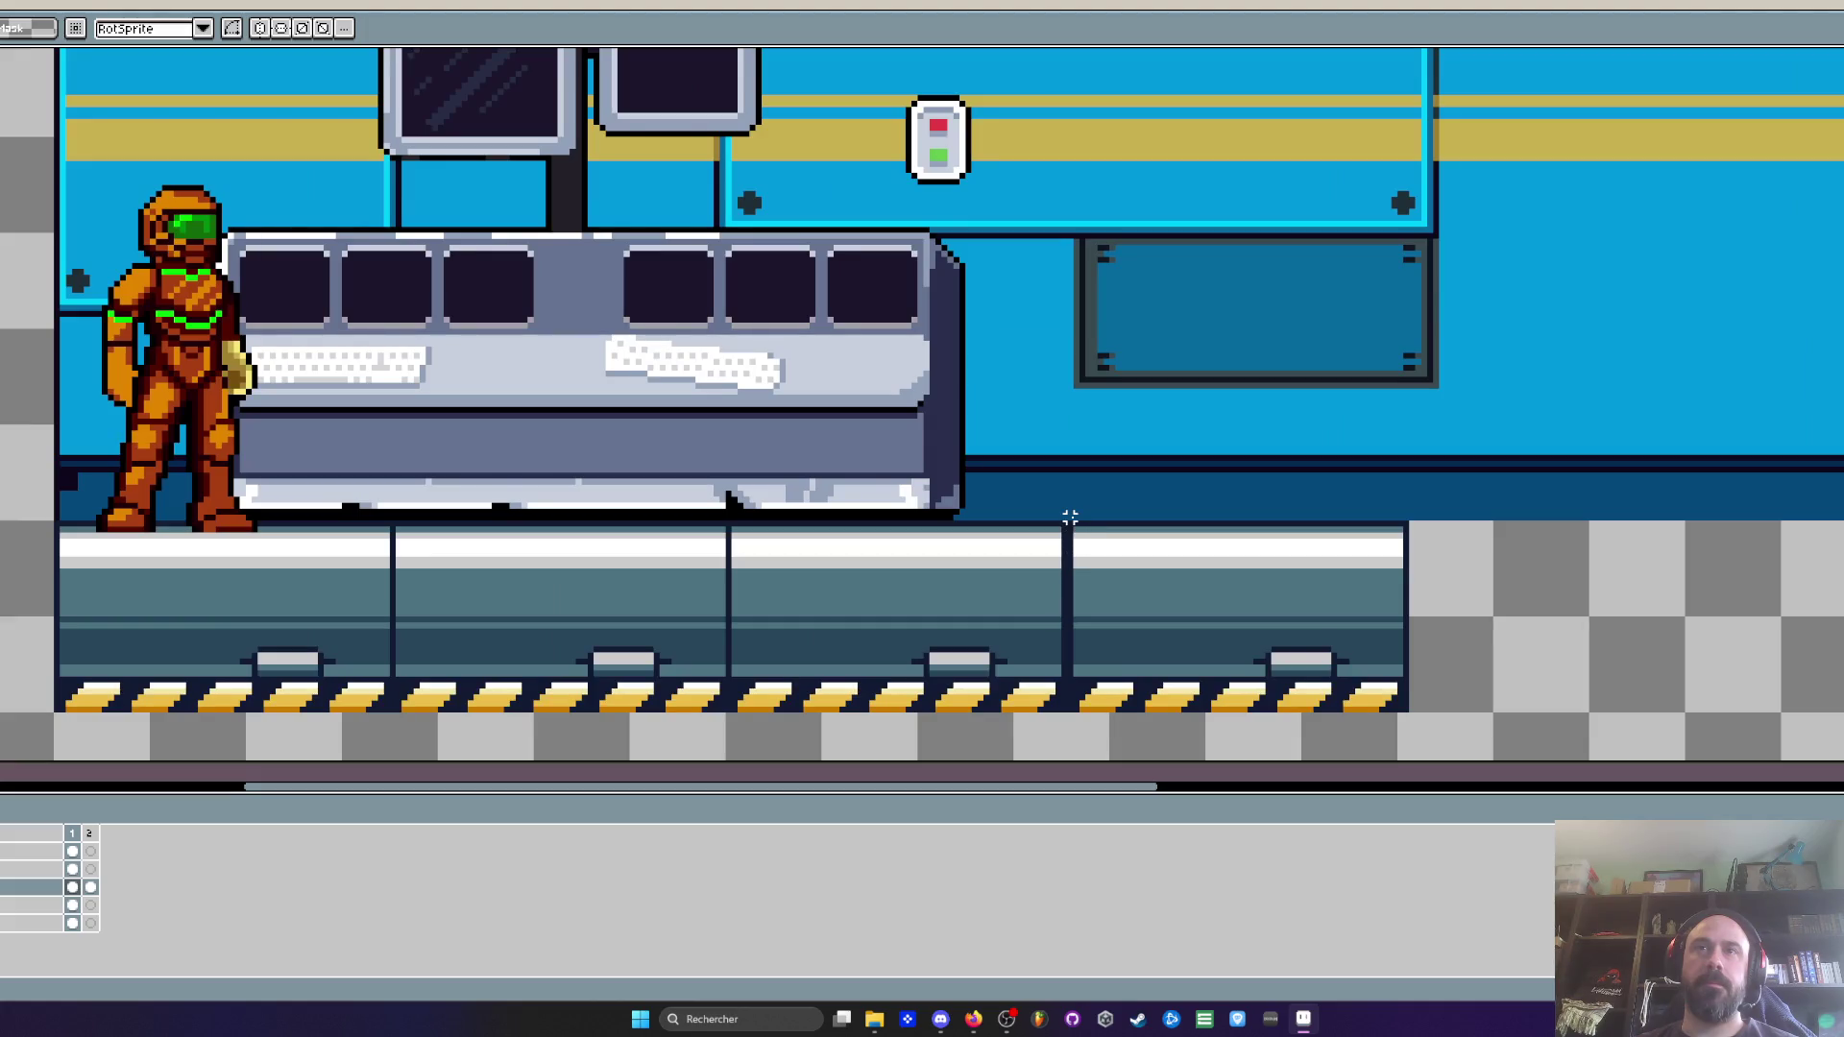
{"action": "left_click_drag", "start_coordinate": [1066, 522], "coordinate": [1658, 752]}
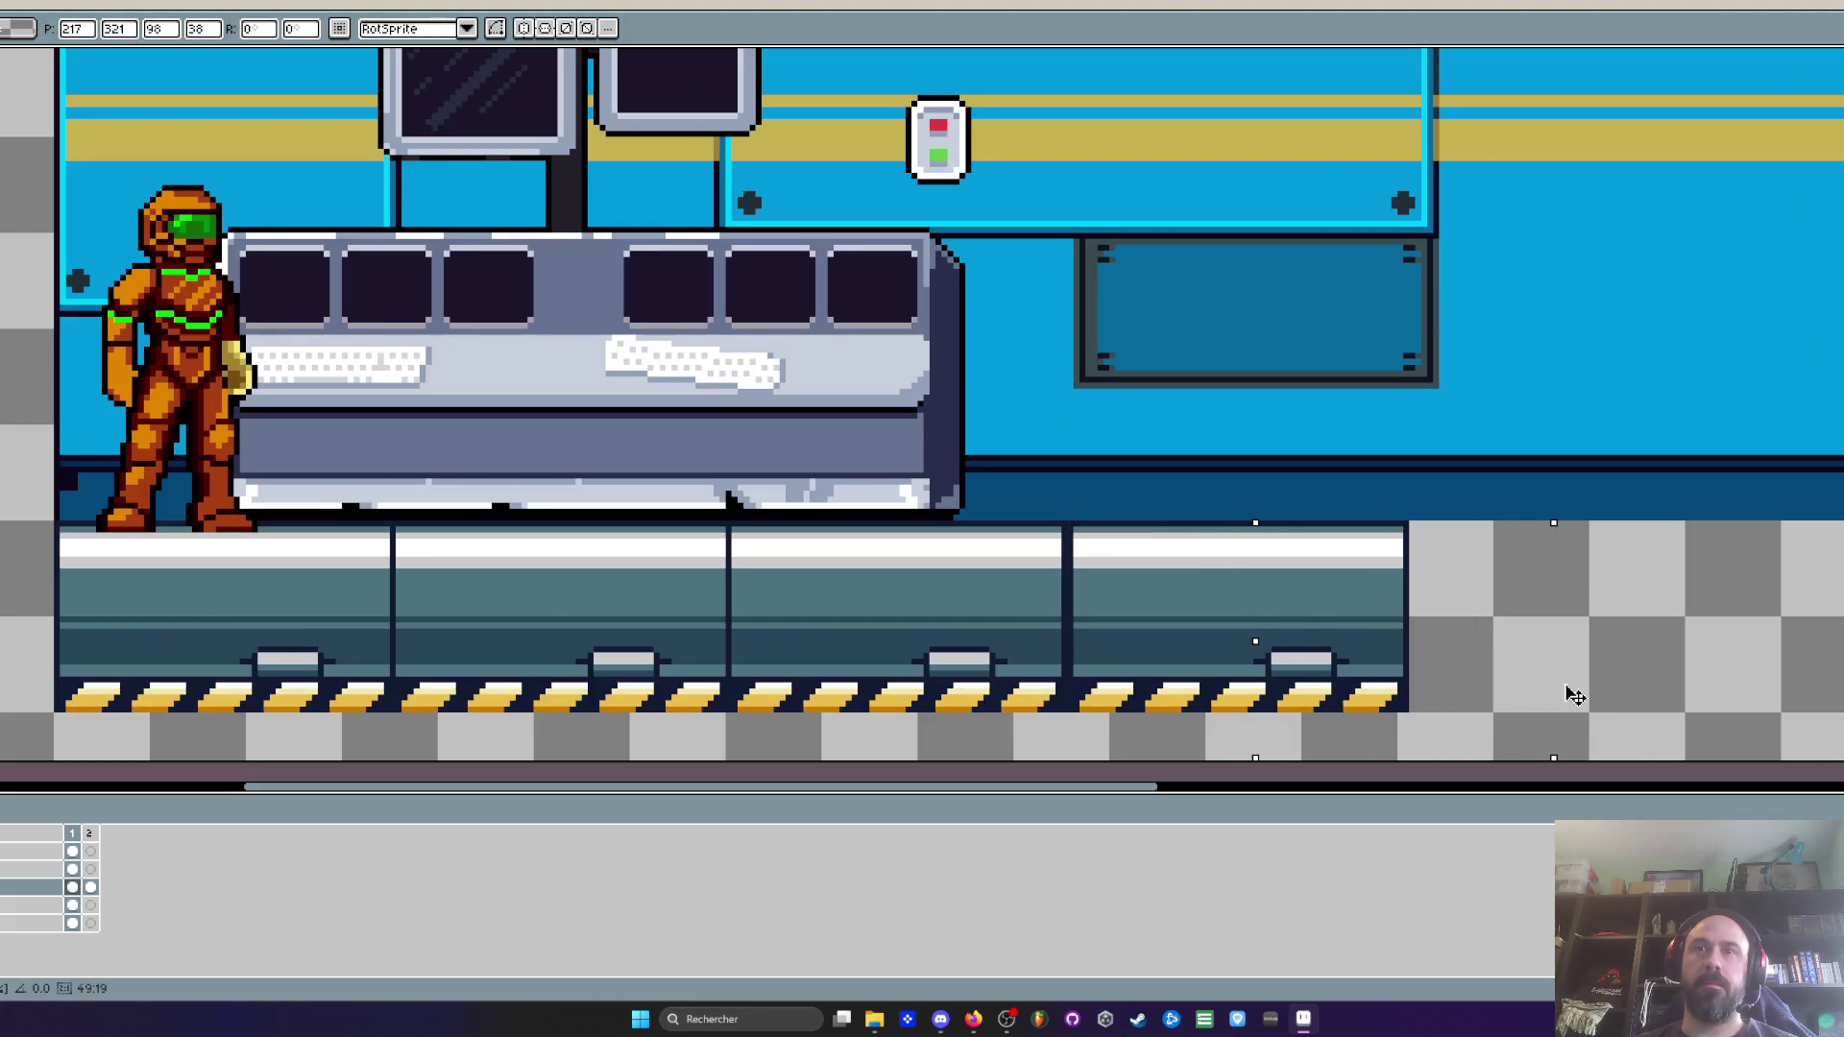
{"action": "left_click", "coordinate": [72, 869]}
{"action": "mouse_move", "coordinate": [1313, 620]}
{"action": "left_mouse_down"}
{"action": "mouse_move", "coordinate": [1387, 638]}
{"action": "mouse_move", "coordinate": [1460, 626]}
{"action": "left_mouse_up"}
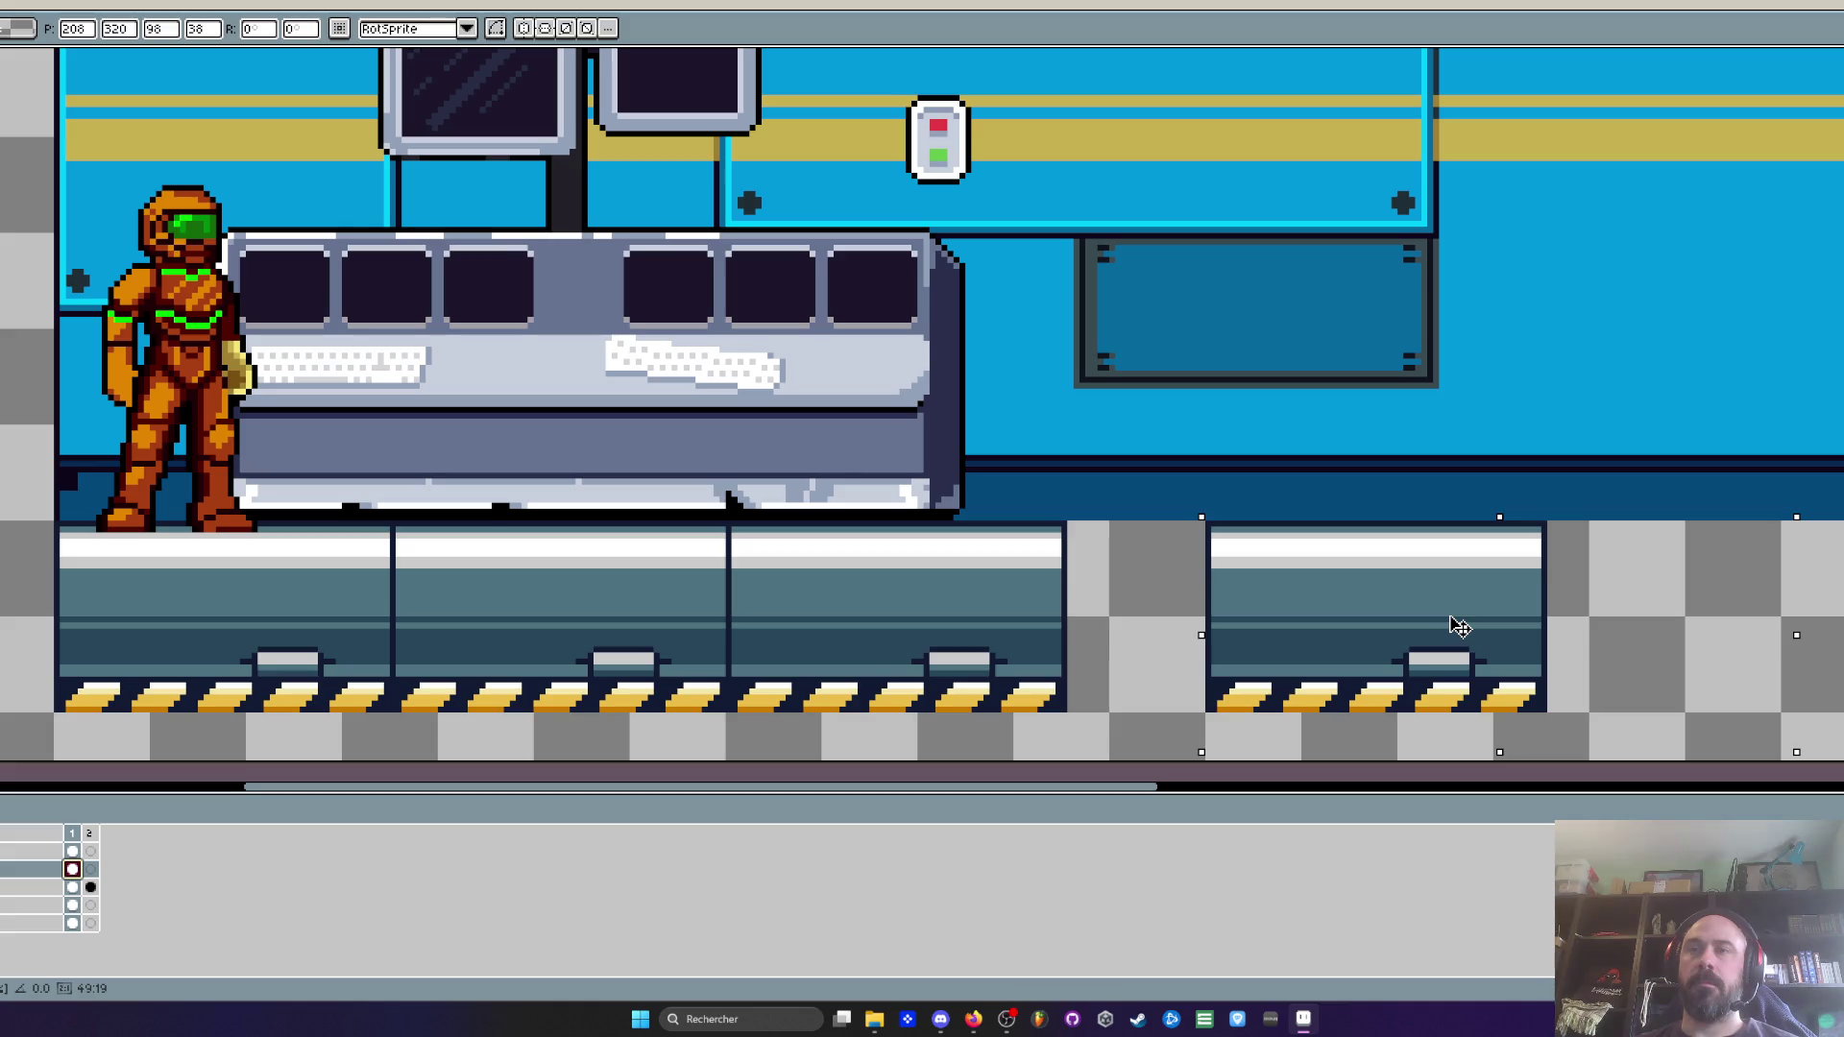
{"action": "left_click", "coordinate": [1082, 525]}
{"action": "left_click_drag", "start_coordinate": [1083, 518], "coordinate": [43, 719]}
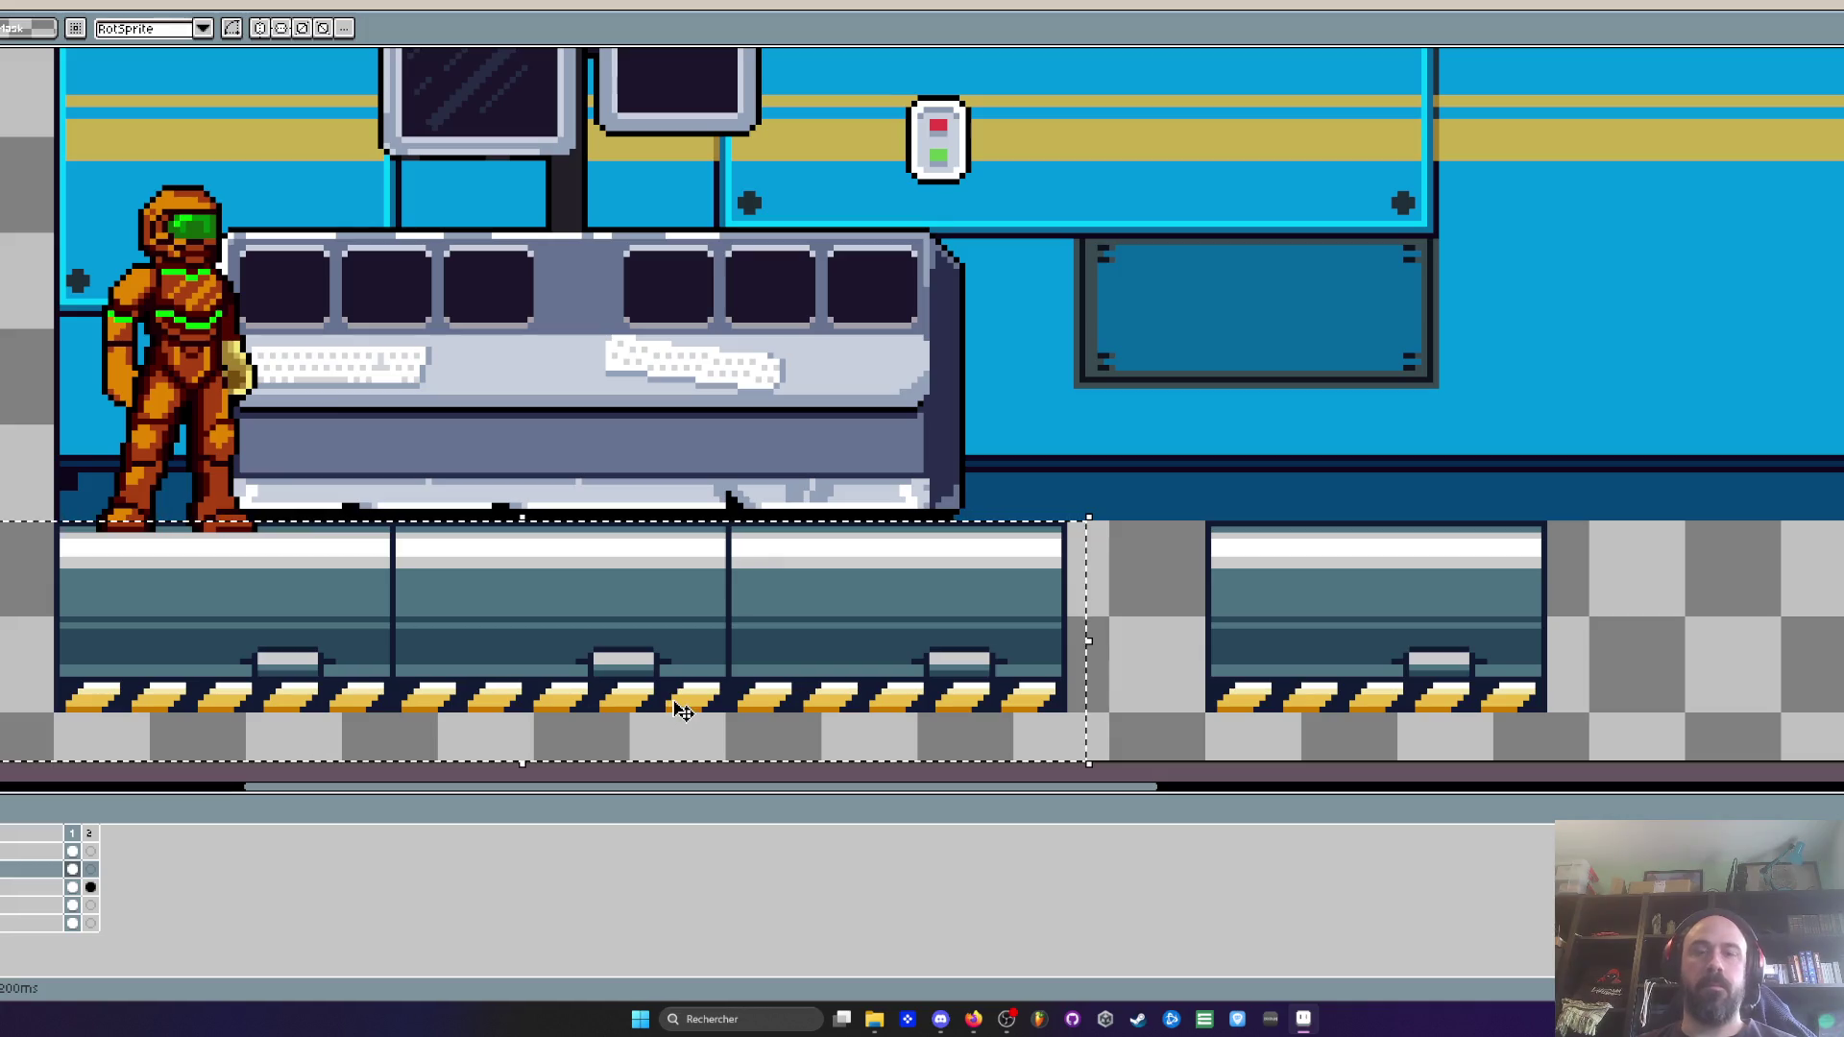
{"action": "key", "text": "Delete"}
Move the lone panel up, then slide its right end left to shorten it to four stripes
{"action": "left_click_drag", "start_coordinate": [1187, 519], "coordinate": [1604, 730]}
{"action": "scroll", "coordinate": [1575, 692], "scroll_direction": "down", "scroll_amount": 1}
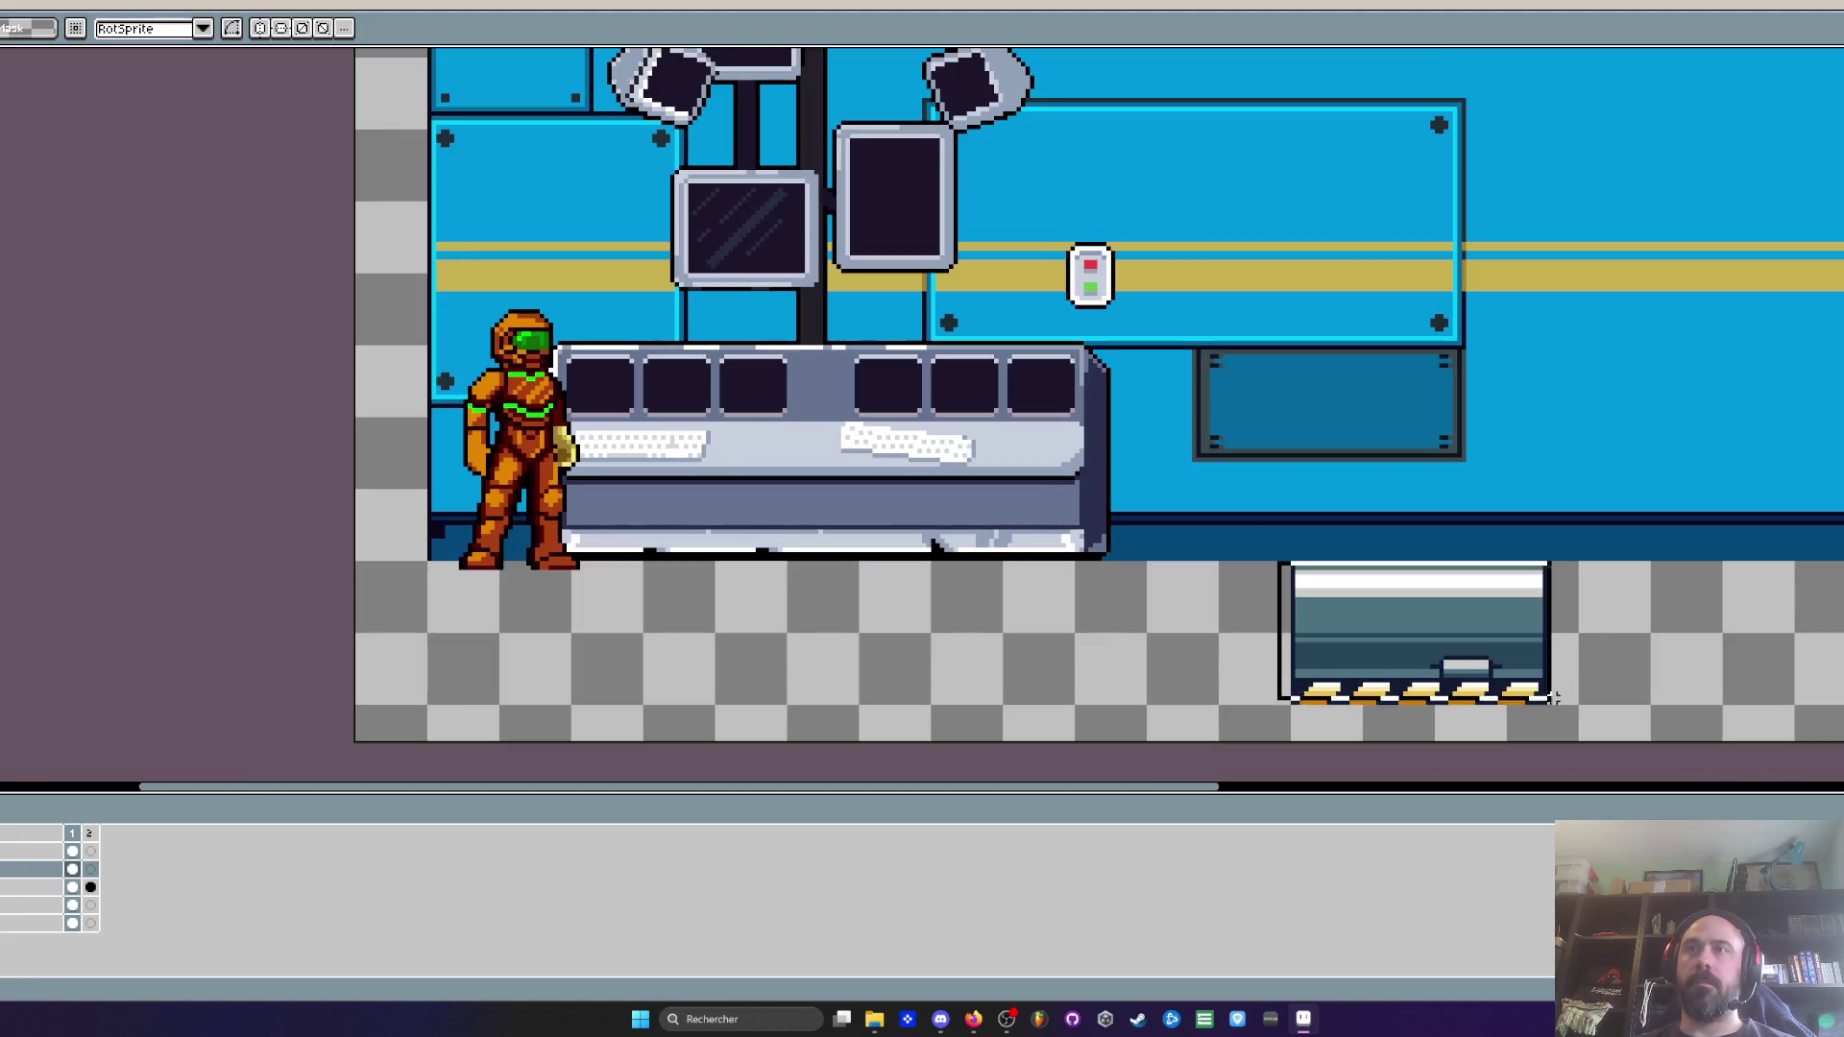
{"action": "scroll", "coordinate": [1560, 659], "scroll_direction": "down", "scroll_amount": 1}
{"action": "mouse_move", "coordinate": [1345, 707]}
{"action": "left_mouse_down"}
{"action": "mouse_move", "coordinate": [1824, 221]}
{"action": "mouse_move", "coordinate": [1441, 432]}
{"action": "mouse_move", "coordinate": [1334, 313]}
{"action": "left_mouse_up"}
{"action": "scroll", "coordinate": [1373, 418], "scroll_direction": "up", "scroll_amount": 2}
{"action": "scroll", "coordinate": [1339, 315], "scroll_direction": "up", "scroll_amount": 1}
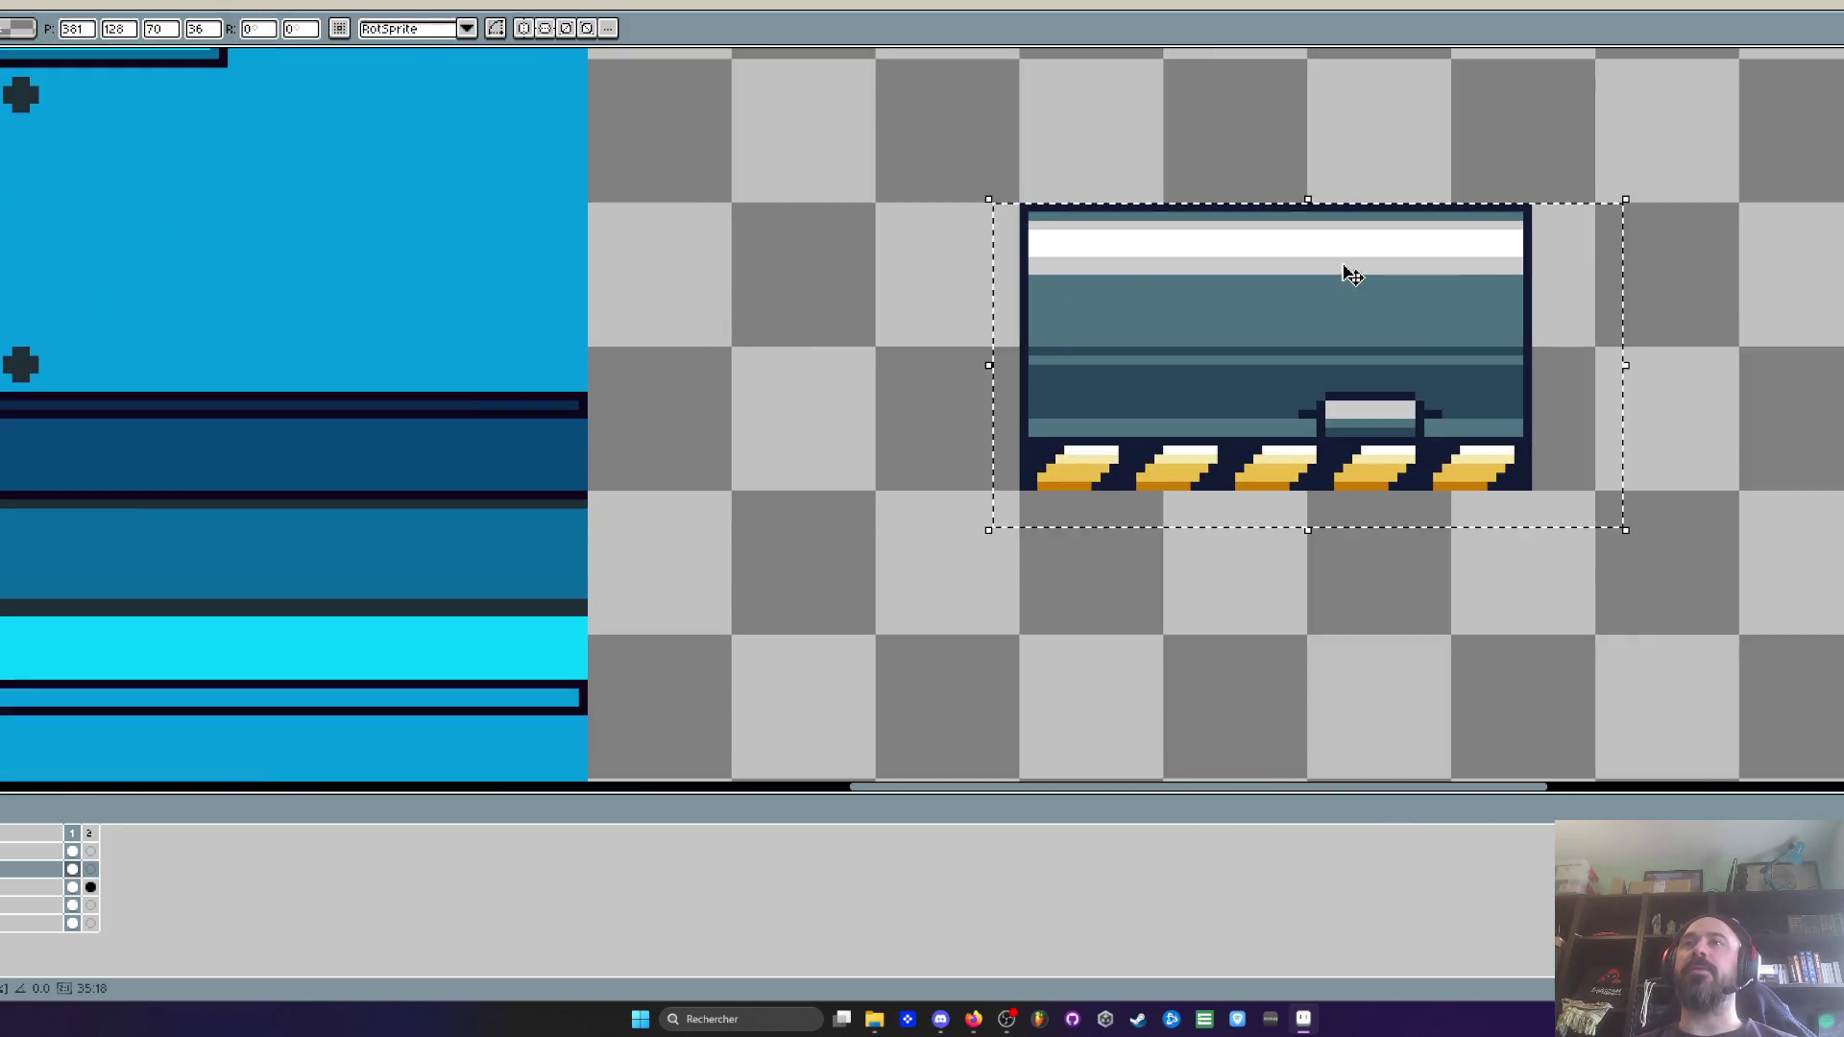
{"action": "key", "text": "ctrl+d"}
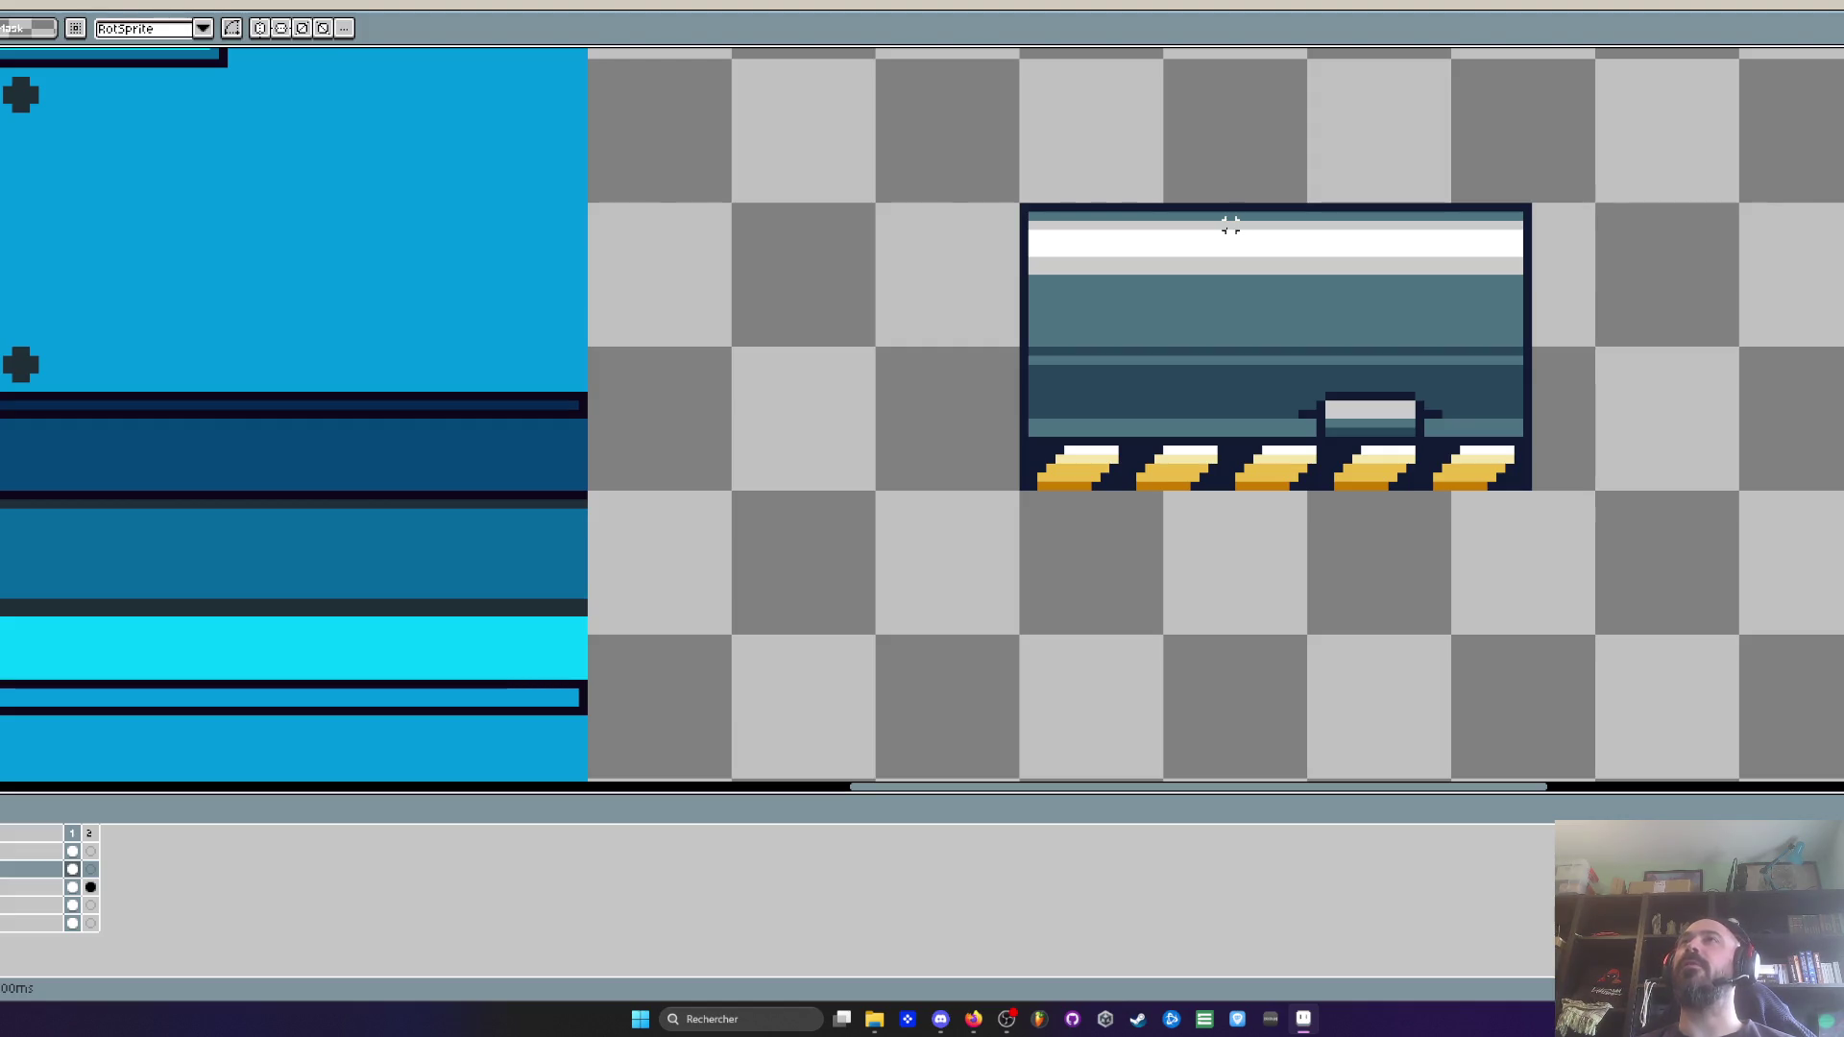
{"action": "left_click_drag", "start_coordinate": [1225, 176], "coordinate": [1652, 583]}
{"action": "left_click_drag", "start_coordinate": [1514, 395], "coordinate": [1427, 394]}
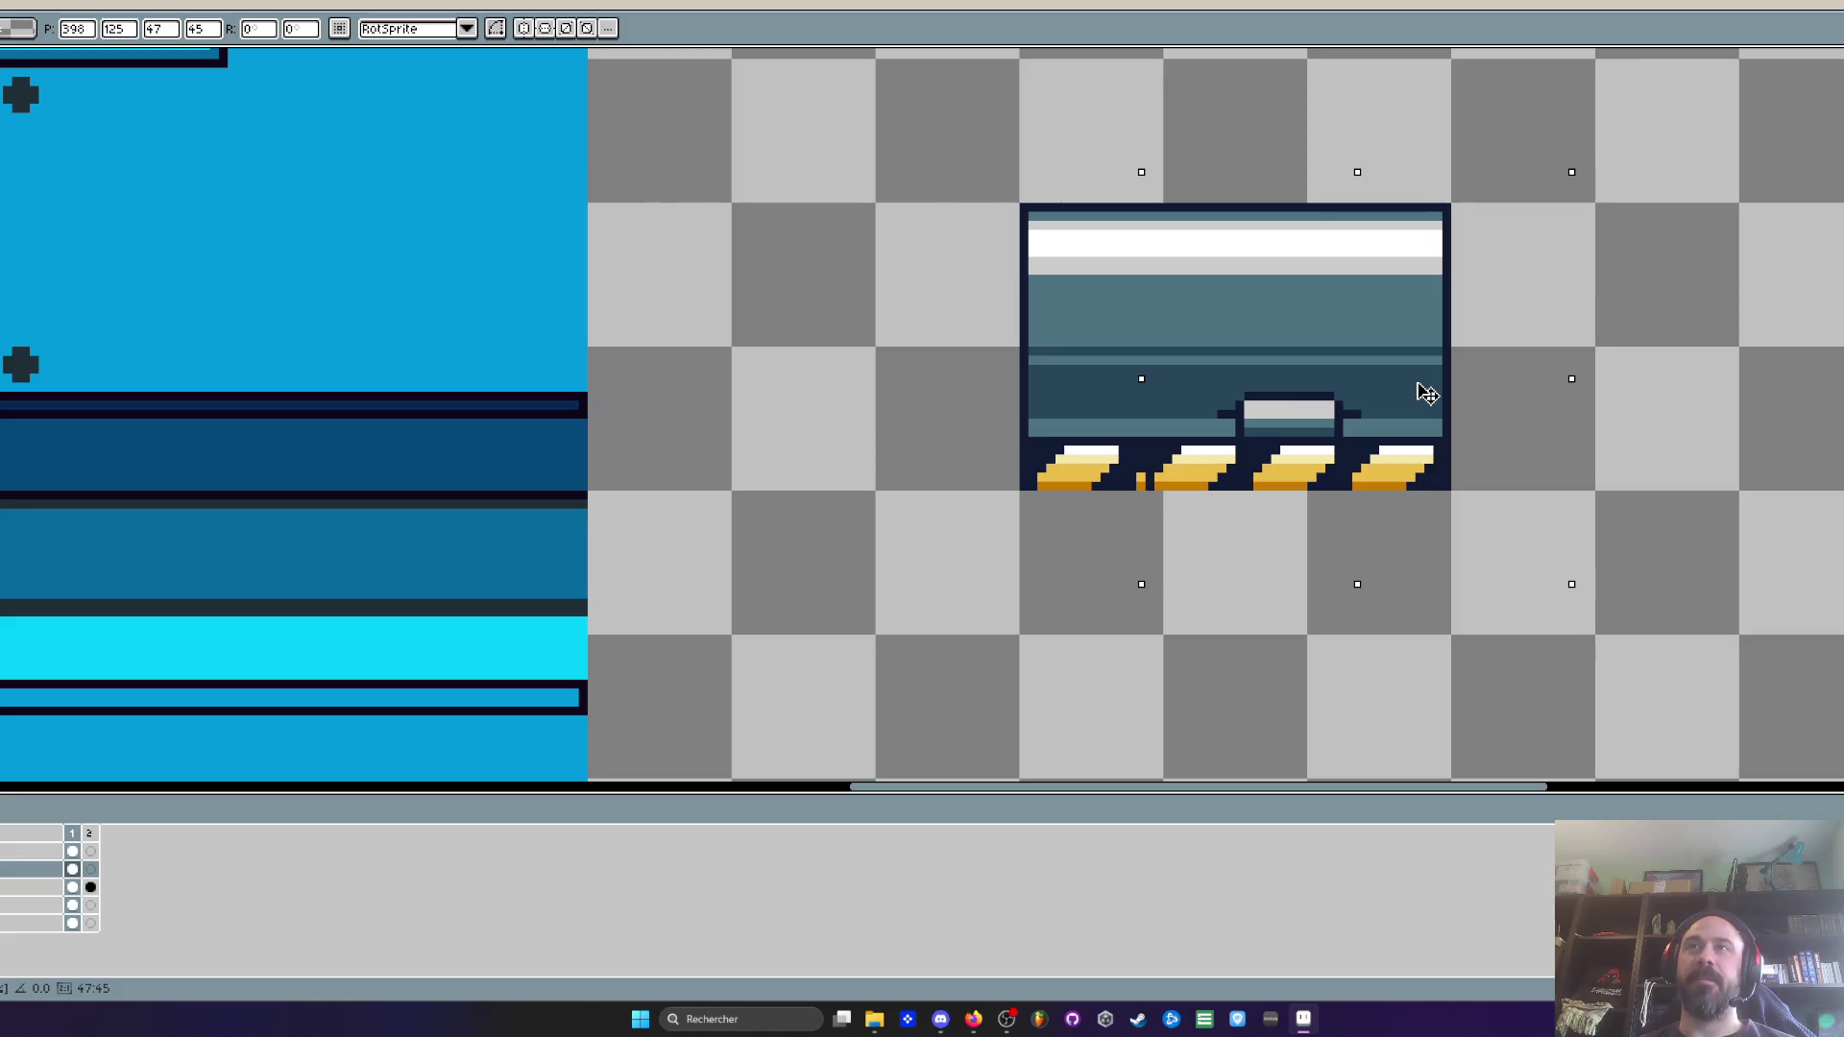
With the Pencil, paint the leftover yellow column and stray yellow pixels navy
{"action": "scroll", "coordinate": [1183, 447], "scroll_direction": "up", "scroll_amount": 2}
{"action": "key", "text": "d"}
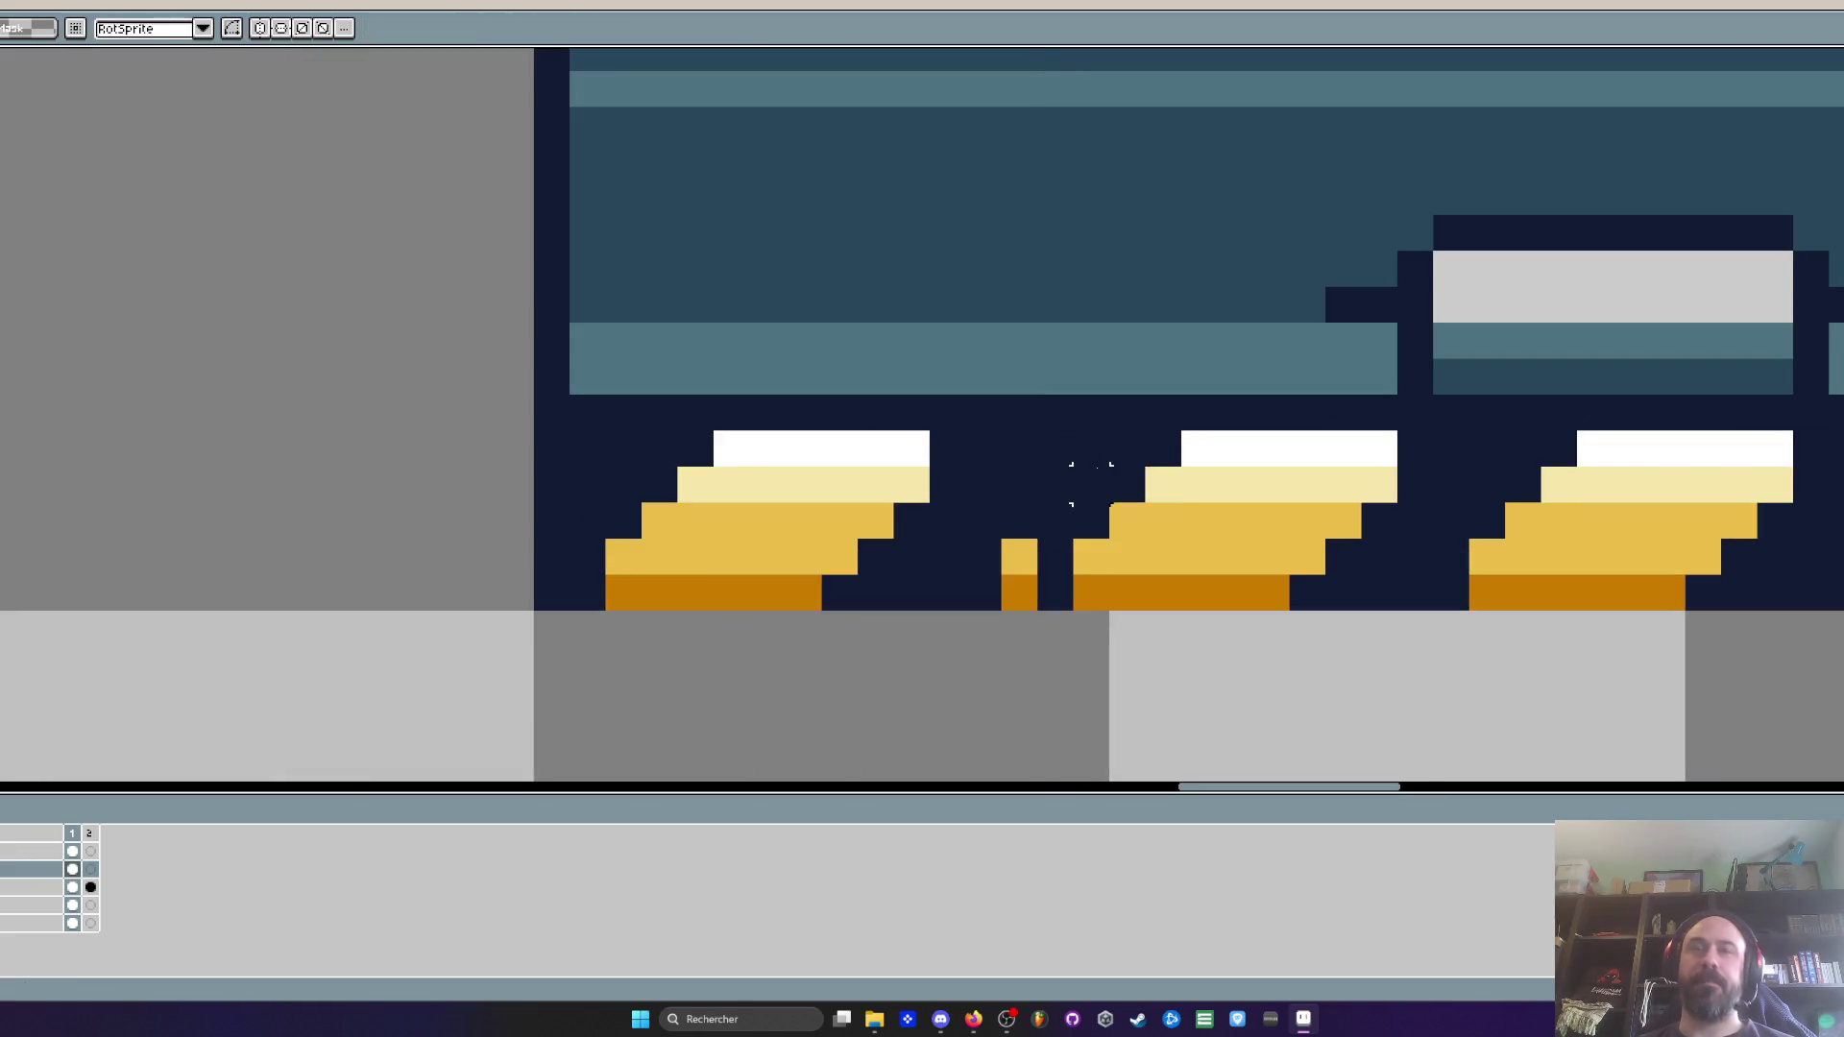
{"action": "left_click", "coordinate": [1058, 465], "text": "alt"}
{"action": "left_click_drag", "start_coordinate": [1020, 552], "coordinate": [1012, 587]}
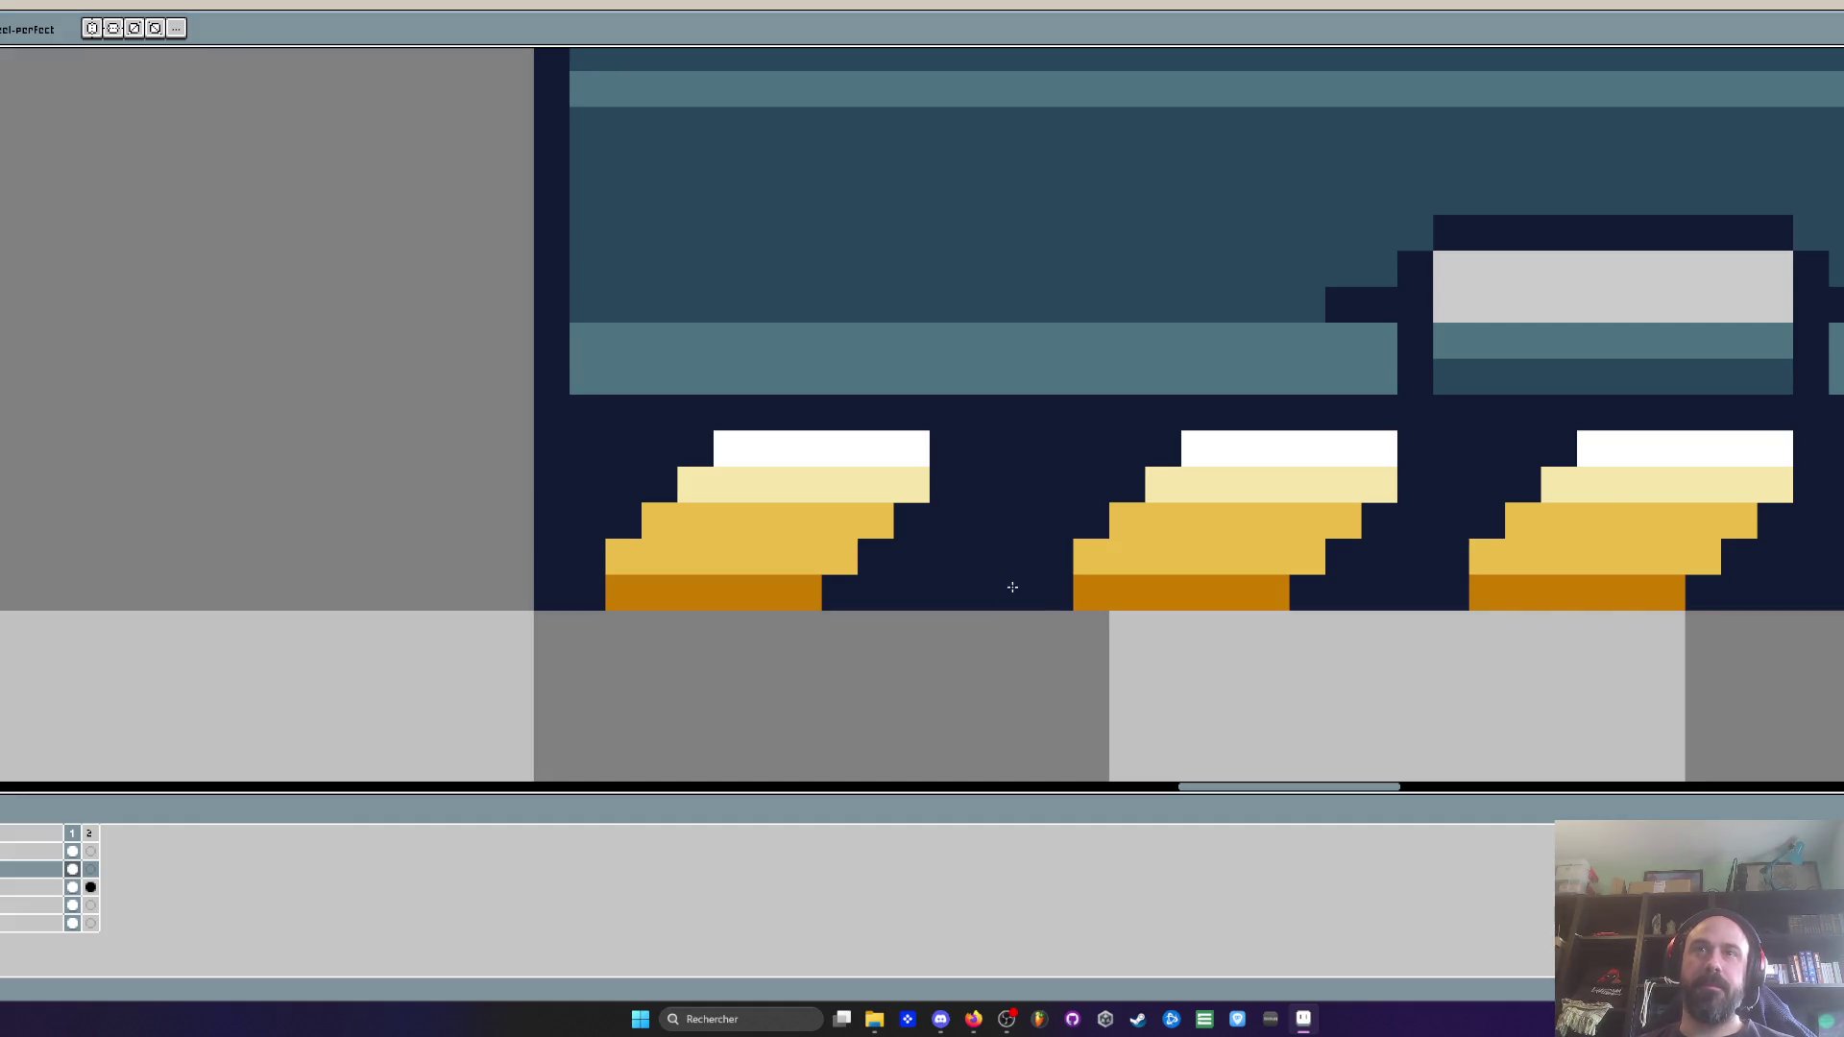
{"action": "scroll", "coordinate": [1012, 585], "scroll_direction": "down", "scroll_amount": 2}
Select the second and third coins and nudge the third coin one pixel left
{"action": "key", "text": "m"}
{"action": "mouse_move", "coordinate": [1094, 506]}
{"action": "left_mouse_down"}
{"action": "mouse_move", "coordinate": [1008, 588]}
{"action": "mouse_move", "coordinate": [1133, 617]}
{"action": "mouse_move", "coordinate": [1229, 490]}
{"action": "mouse_move", "coordinate": [1083, 494]}
{"action": "mouse_move", "coordinate": [1092, 546]}
{"action": "left_mouse_up"}
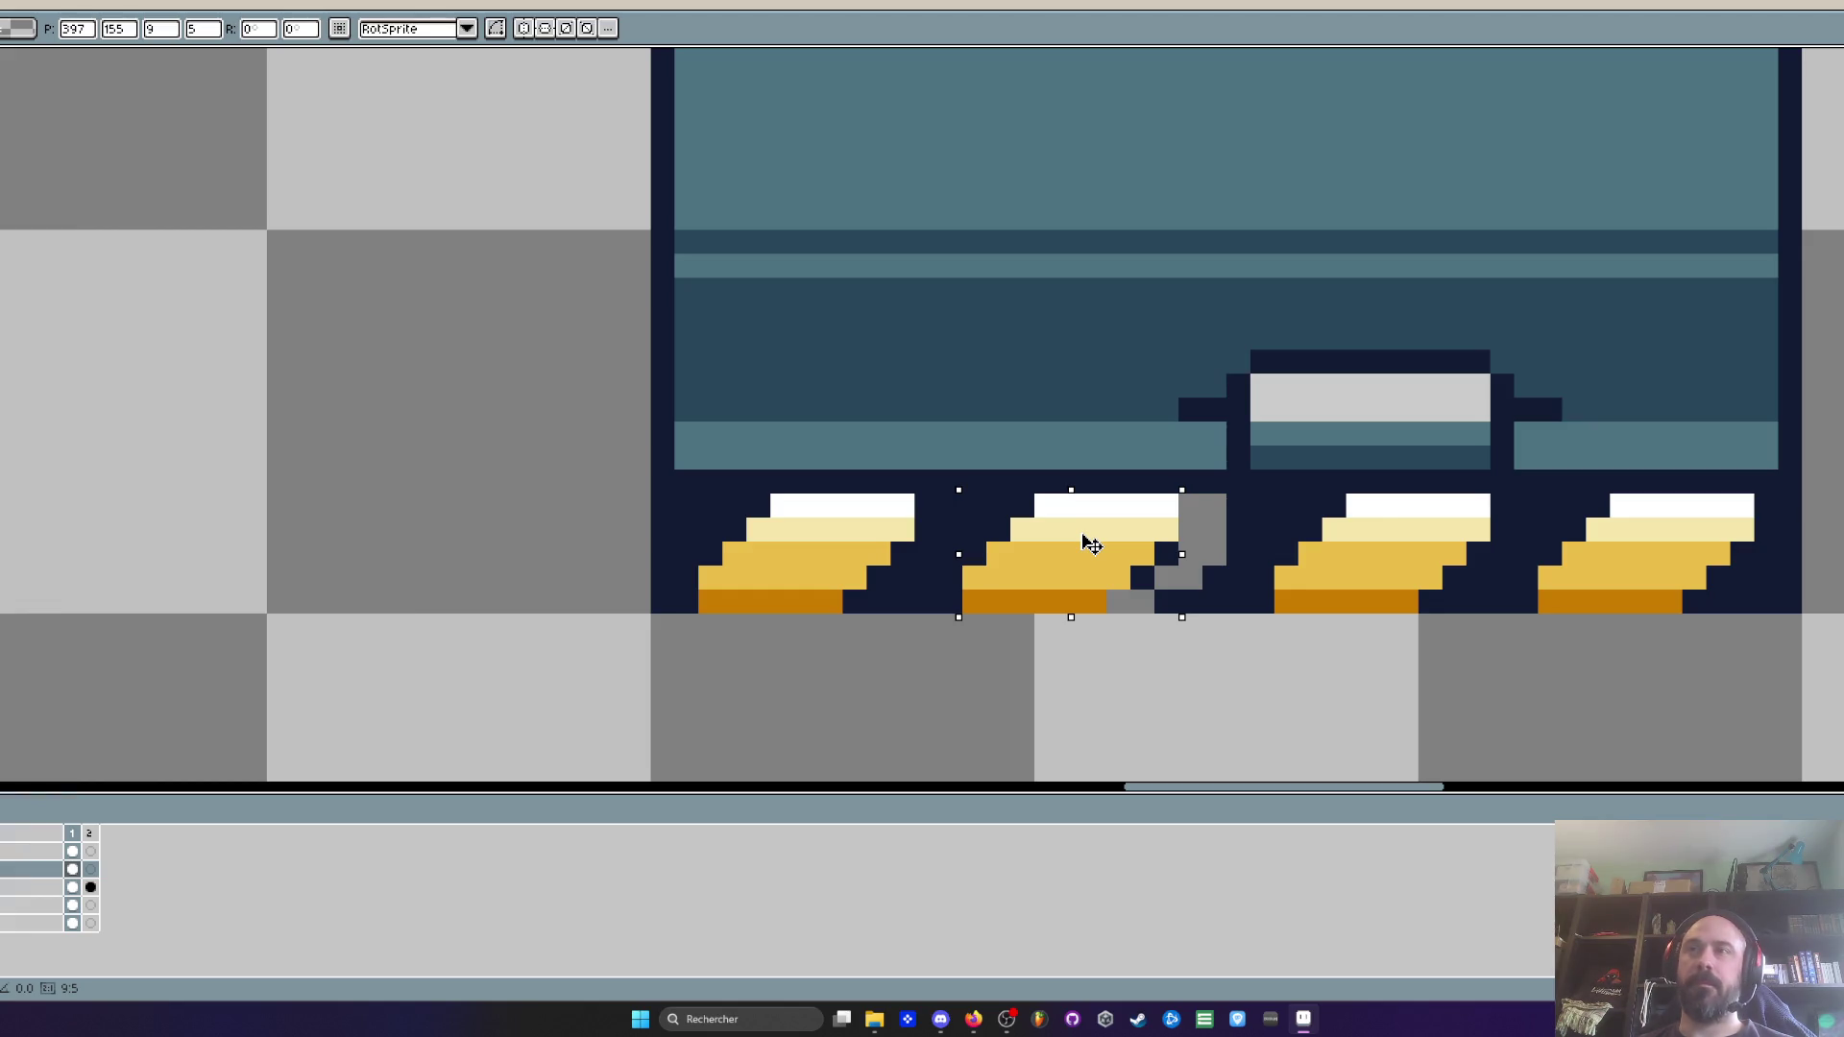
{"action": "key", "text": "q"}
{"action": "mouse_move", "coordinate": [1383, 508]}
{"action": "left_mouse_down"}
{"action": "mouse_move", "coordinate": [1282, 562]}
{"action": "mouse_move", "coordinate": [1373, 605]}
{"action": "mouse_move", "coordinate": [1479, 528]}
{"action": "mouse_move", "coordinate": [1354, 544]}
{"action": "left_mouse_up"}
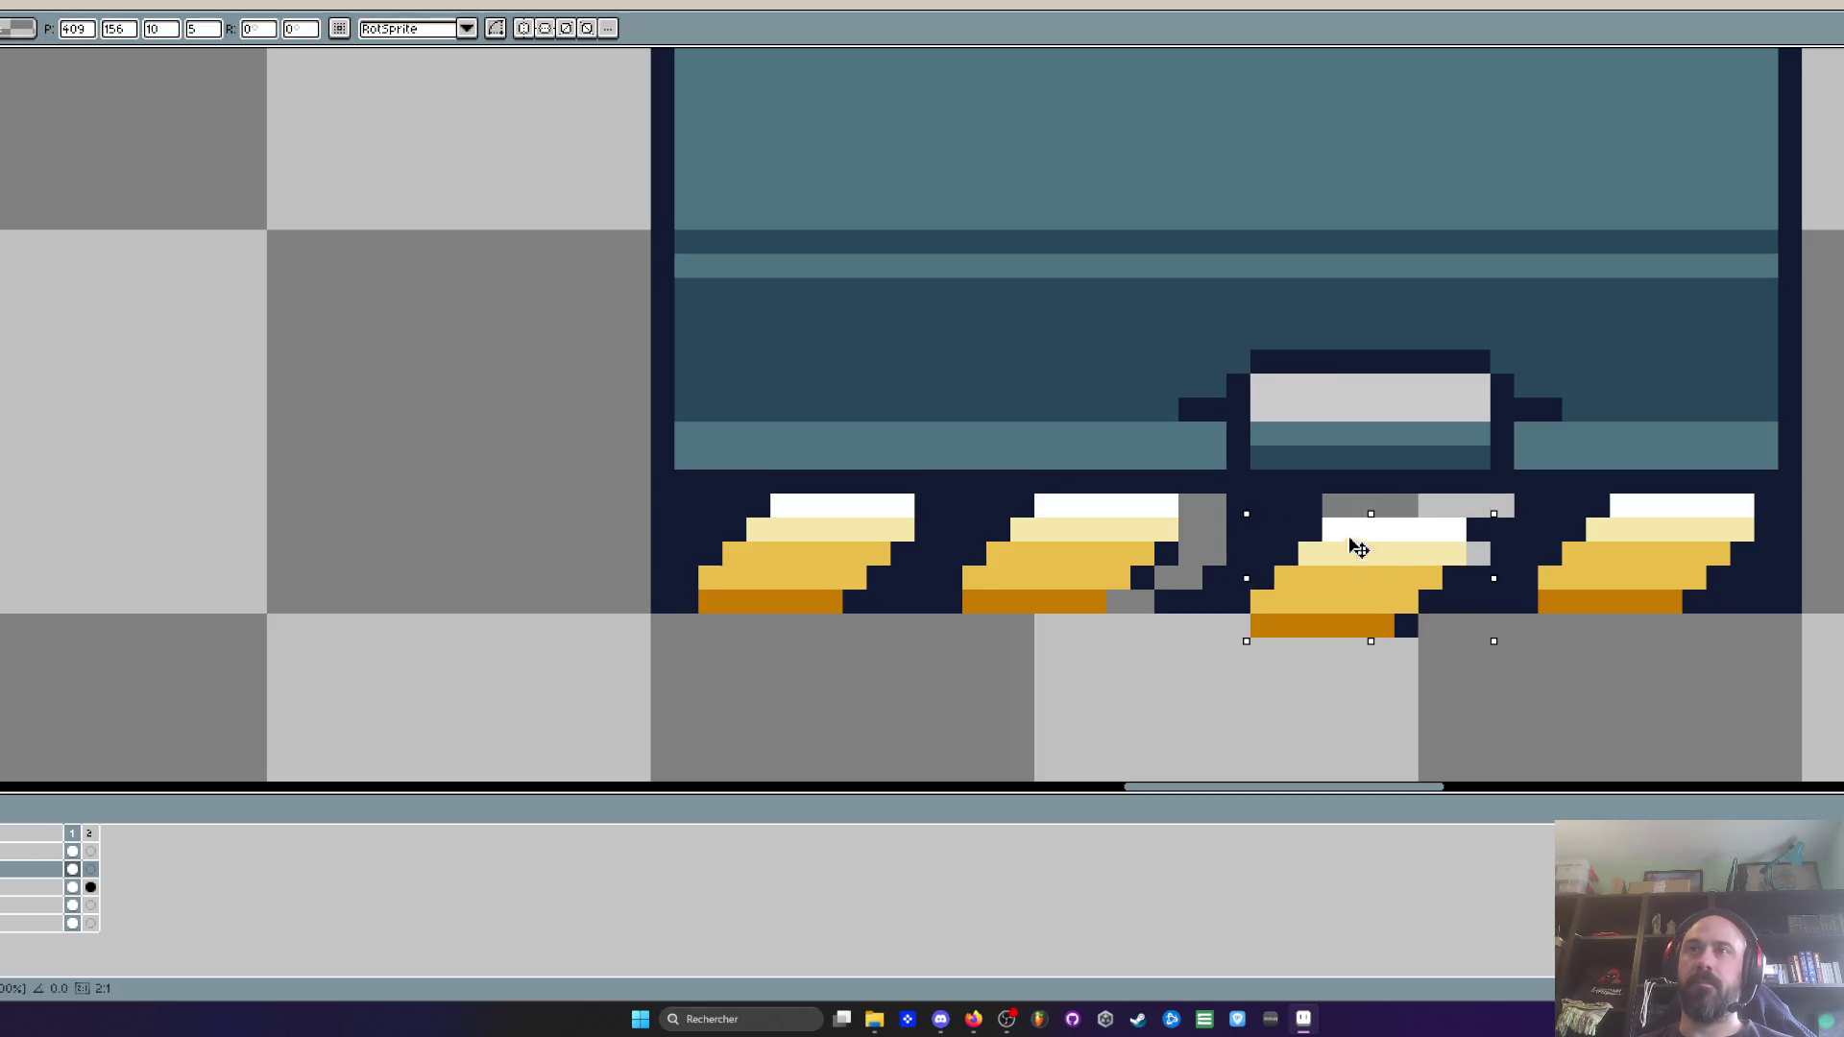
{"action": "key", "text": "ctrl+d"}
Cover the stray grey pixels and gaps between the coins with navy
{"action": "scroll", "coordinate": [1534, 518], "scroll_direction": "up", "scroll_amount": 1}
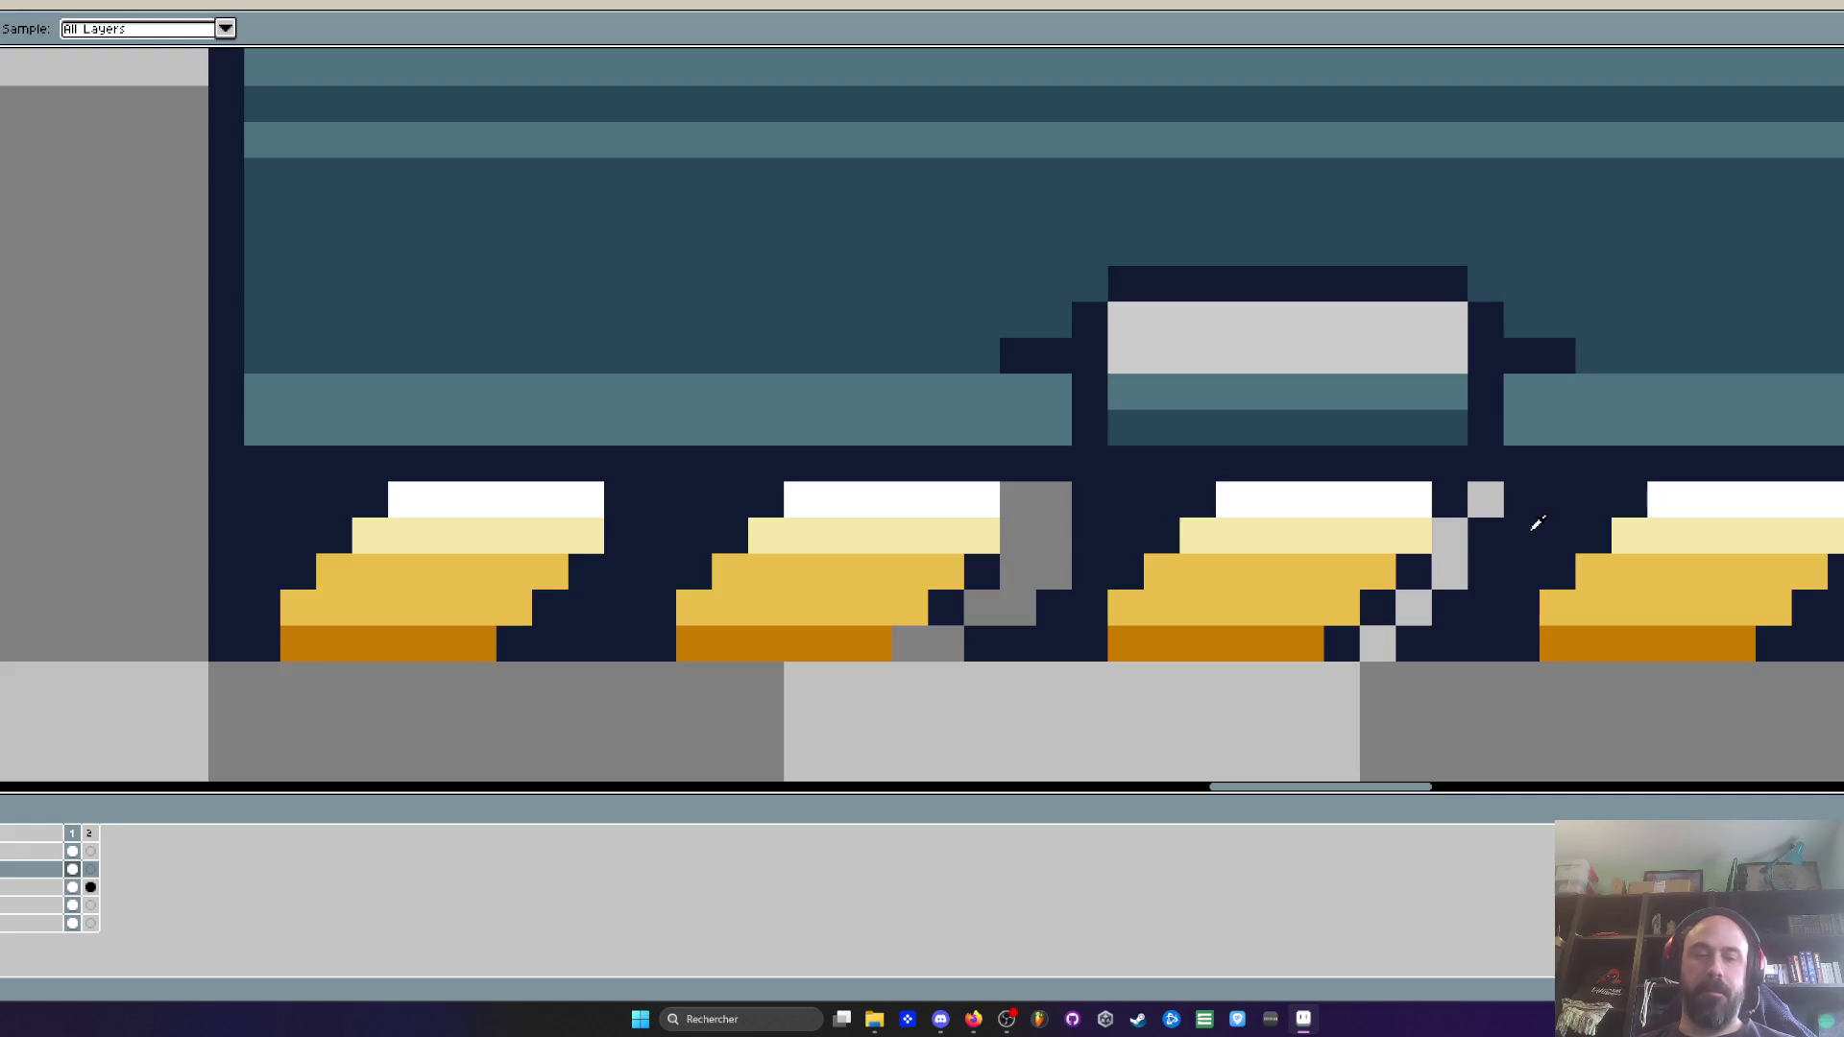
{"action": "left_click", "coordinate": [1397, 638]}
{"action": "mouse_move", "coordinate": [1056, 494]}
{"action": "left_mouse_down"}
{"action": "mouse_move", "coordinate": [1018, 504]}
{"action": "mouse_move", "coordinate": [1056, 538]}
{"action": "mouse_move", "coordinate": [923, 636]}
{"action": "left_mouse_up"}
{"action": "scroll", "coordinate": [923, 637], "scroll_direction": "down", "scroll_amount": 3}
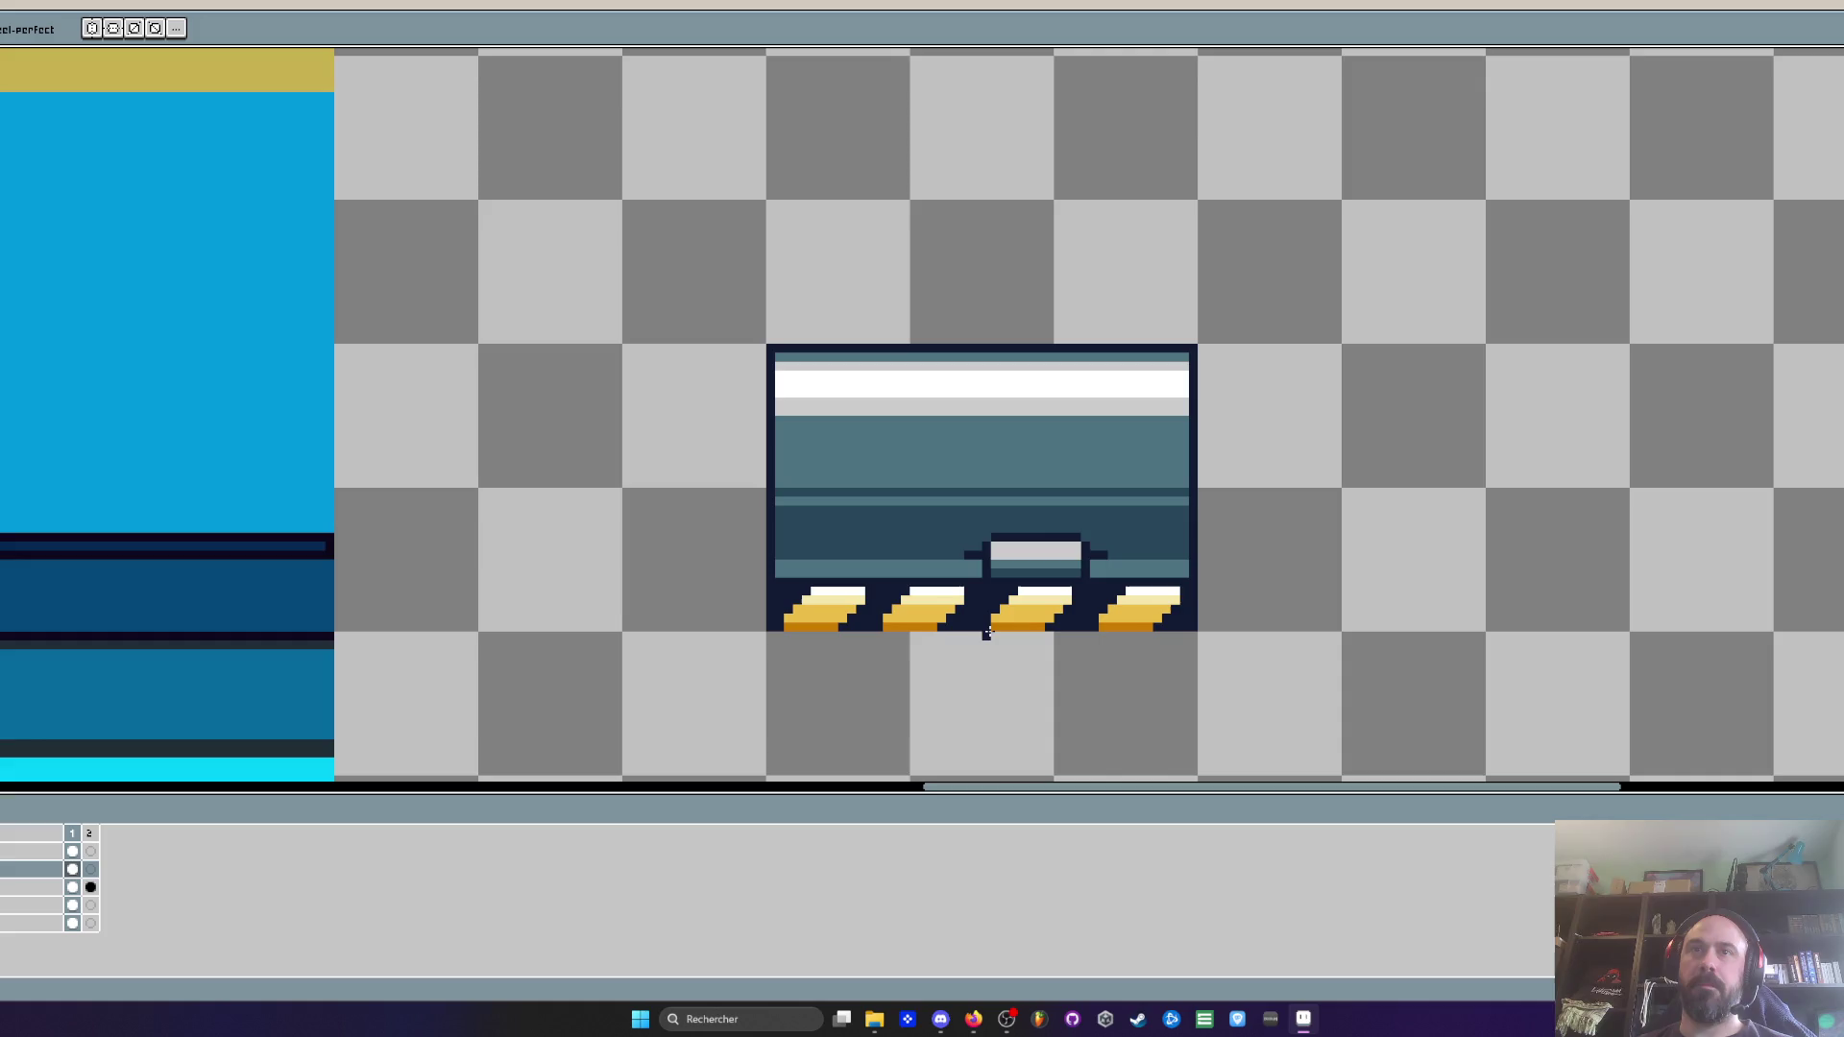
{"action": "scroll", "coordinate": [772, 564], "scroll_direction": "up", "scroll_amount": 2}
{"action": "left_click", "coordinate": [684, 629]}
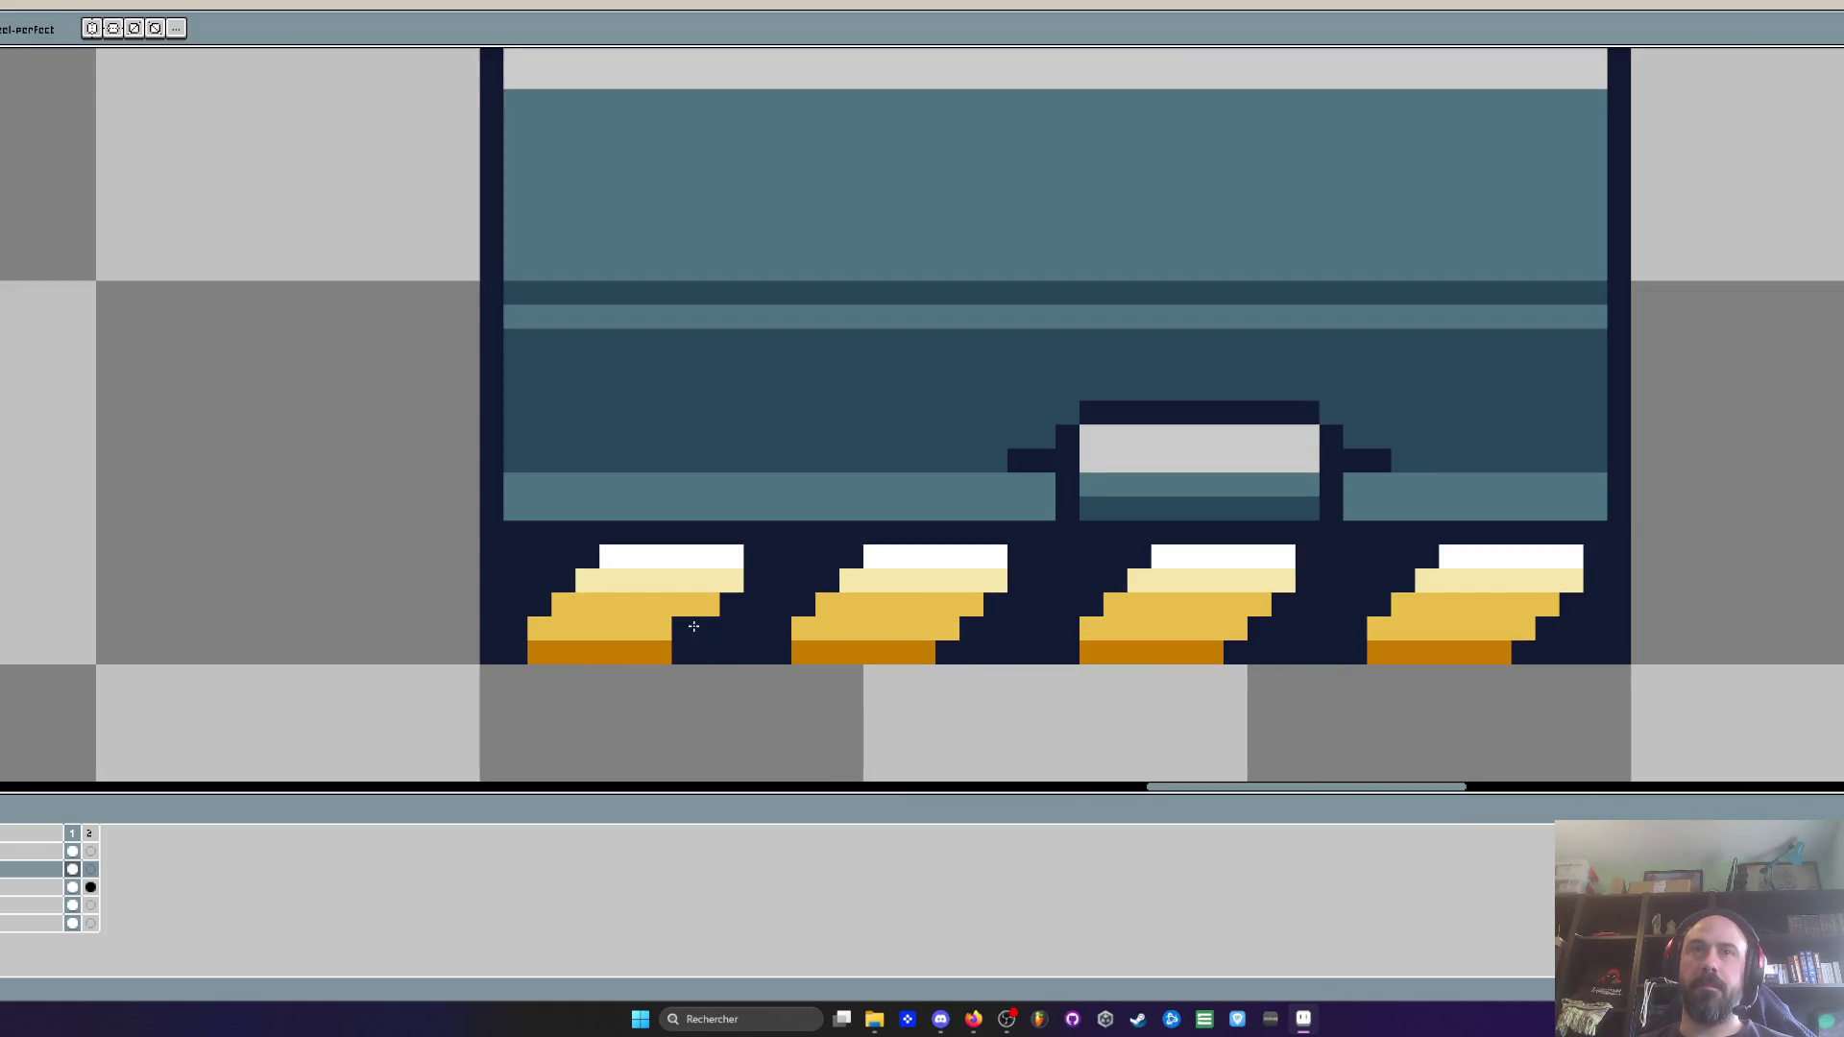
{"action": "key", "text": "ctrl+z"}
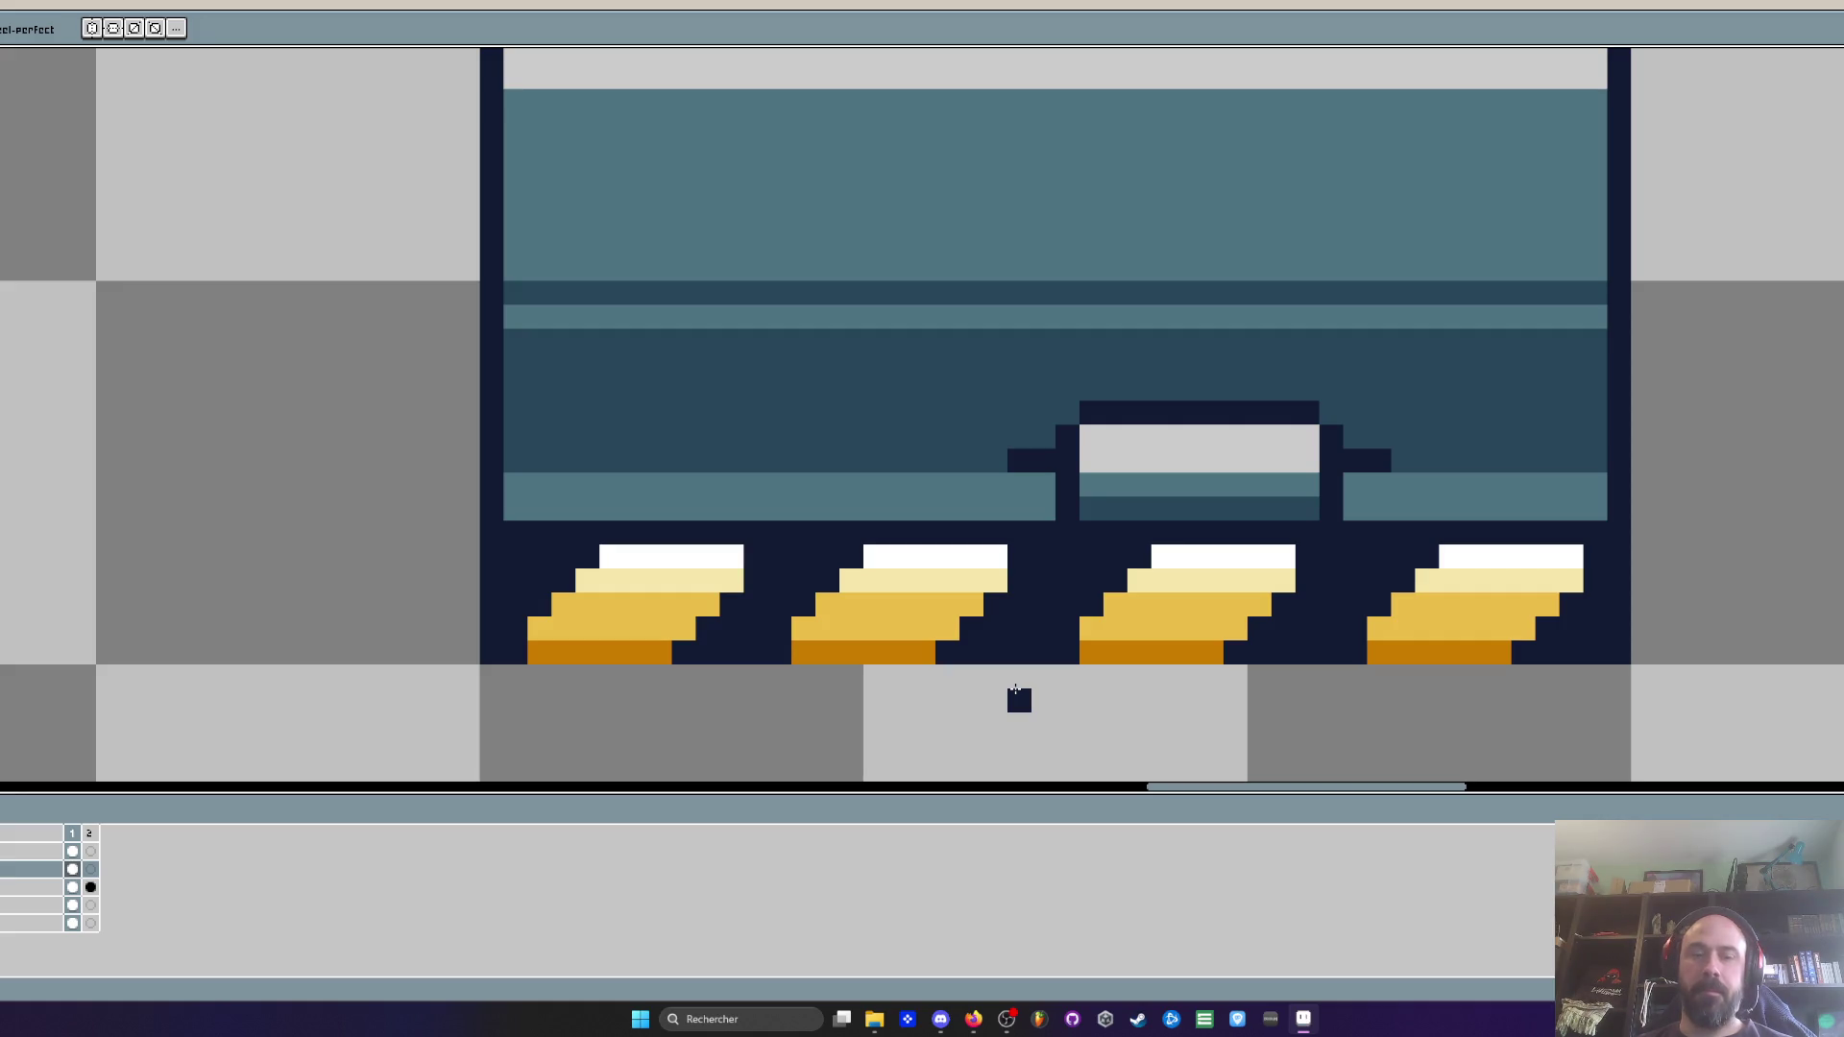
Pick dark orange from the canvas and shade beside five hazard stripe bases
{"action": "key", "text": "i"}
{"action": "left_click", "coordinate": [833, 642], "text": "alt"}
{"action": "left_click", "coordinate": [779, 652]}
{"action": "left_click", "coordinate": [515, 652]}
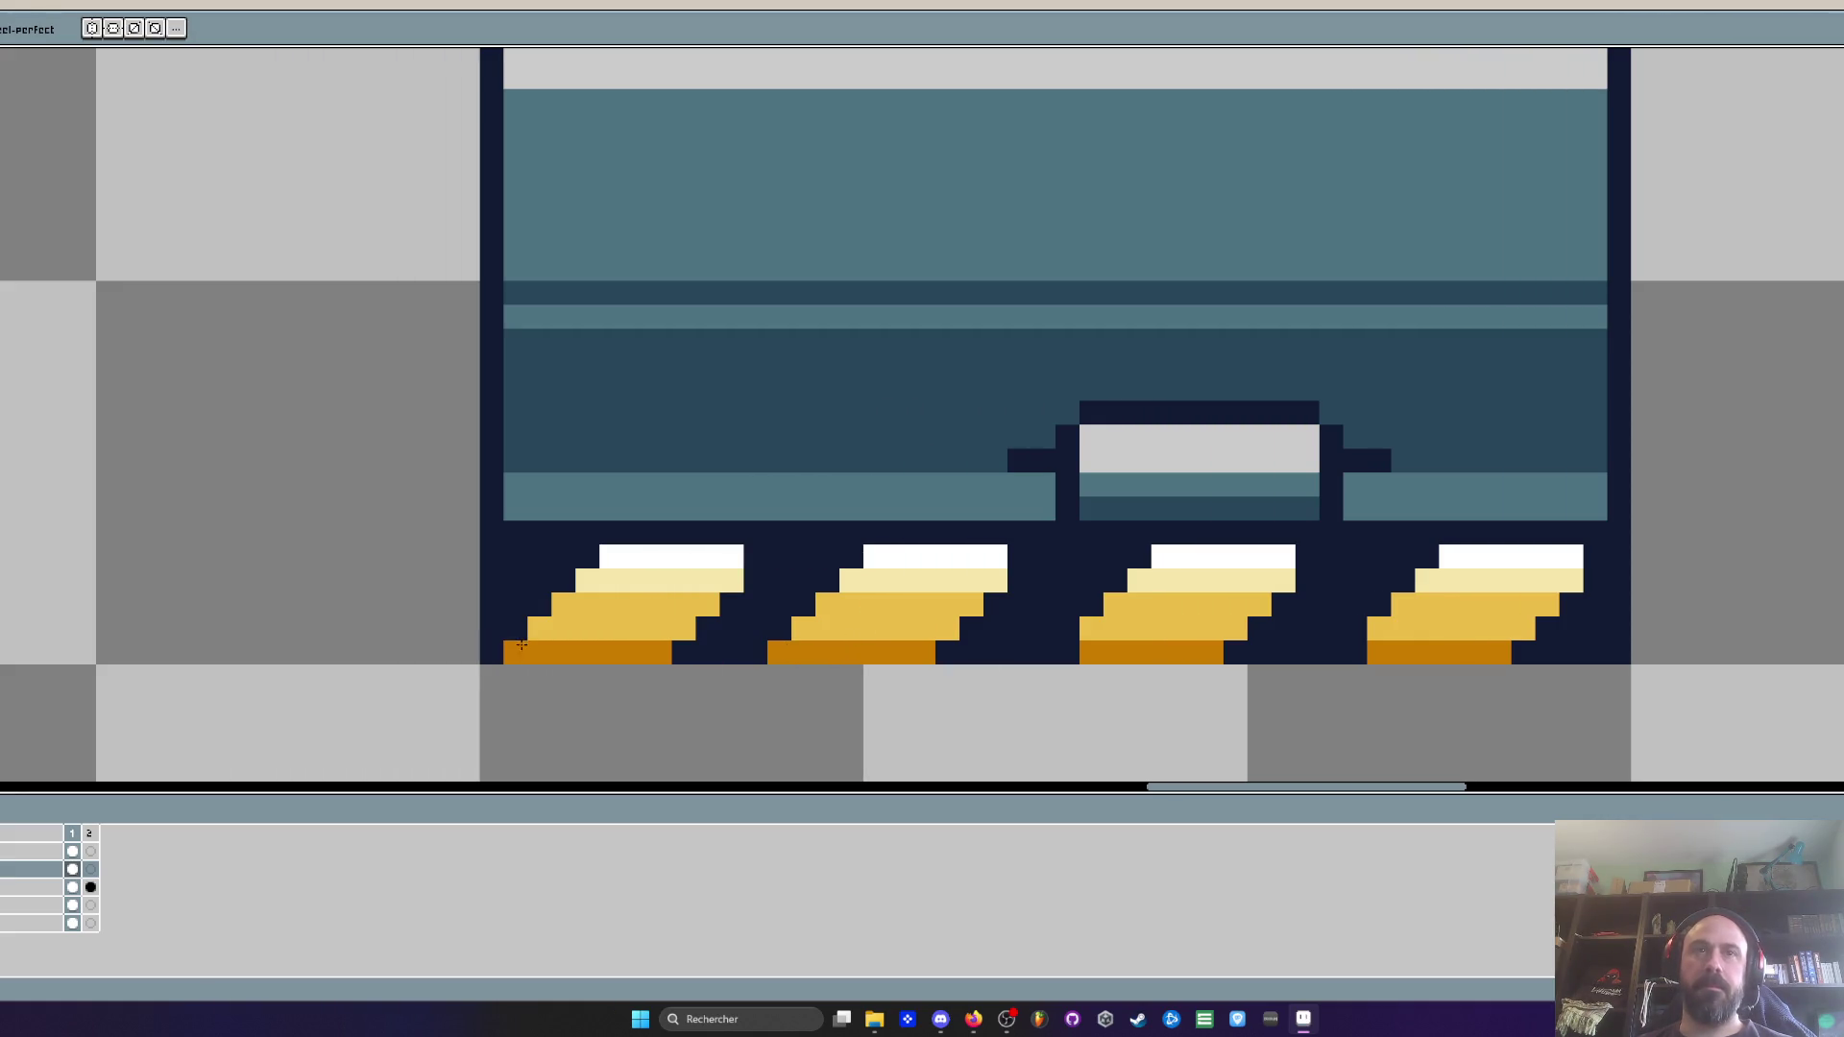
{"action": "left_click", "coordinate": [1067, 652]}
{"action": "left_click", "coordinate": [1259, 652]}
{"action": "scroll", "coordinate": [1270, 652], "scroll_direction": "down", "scroll_amount": 5}
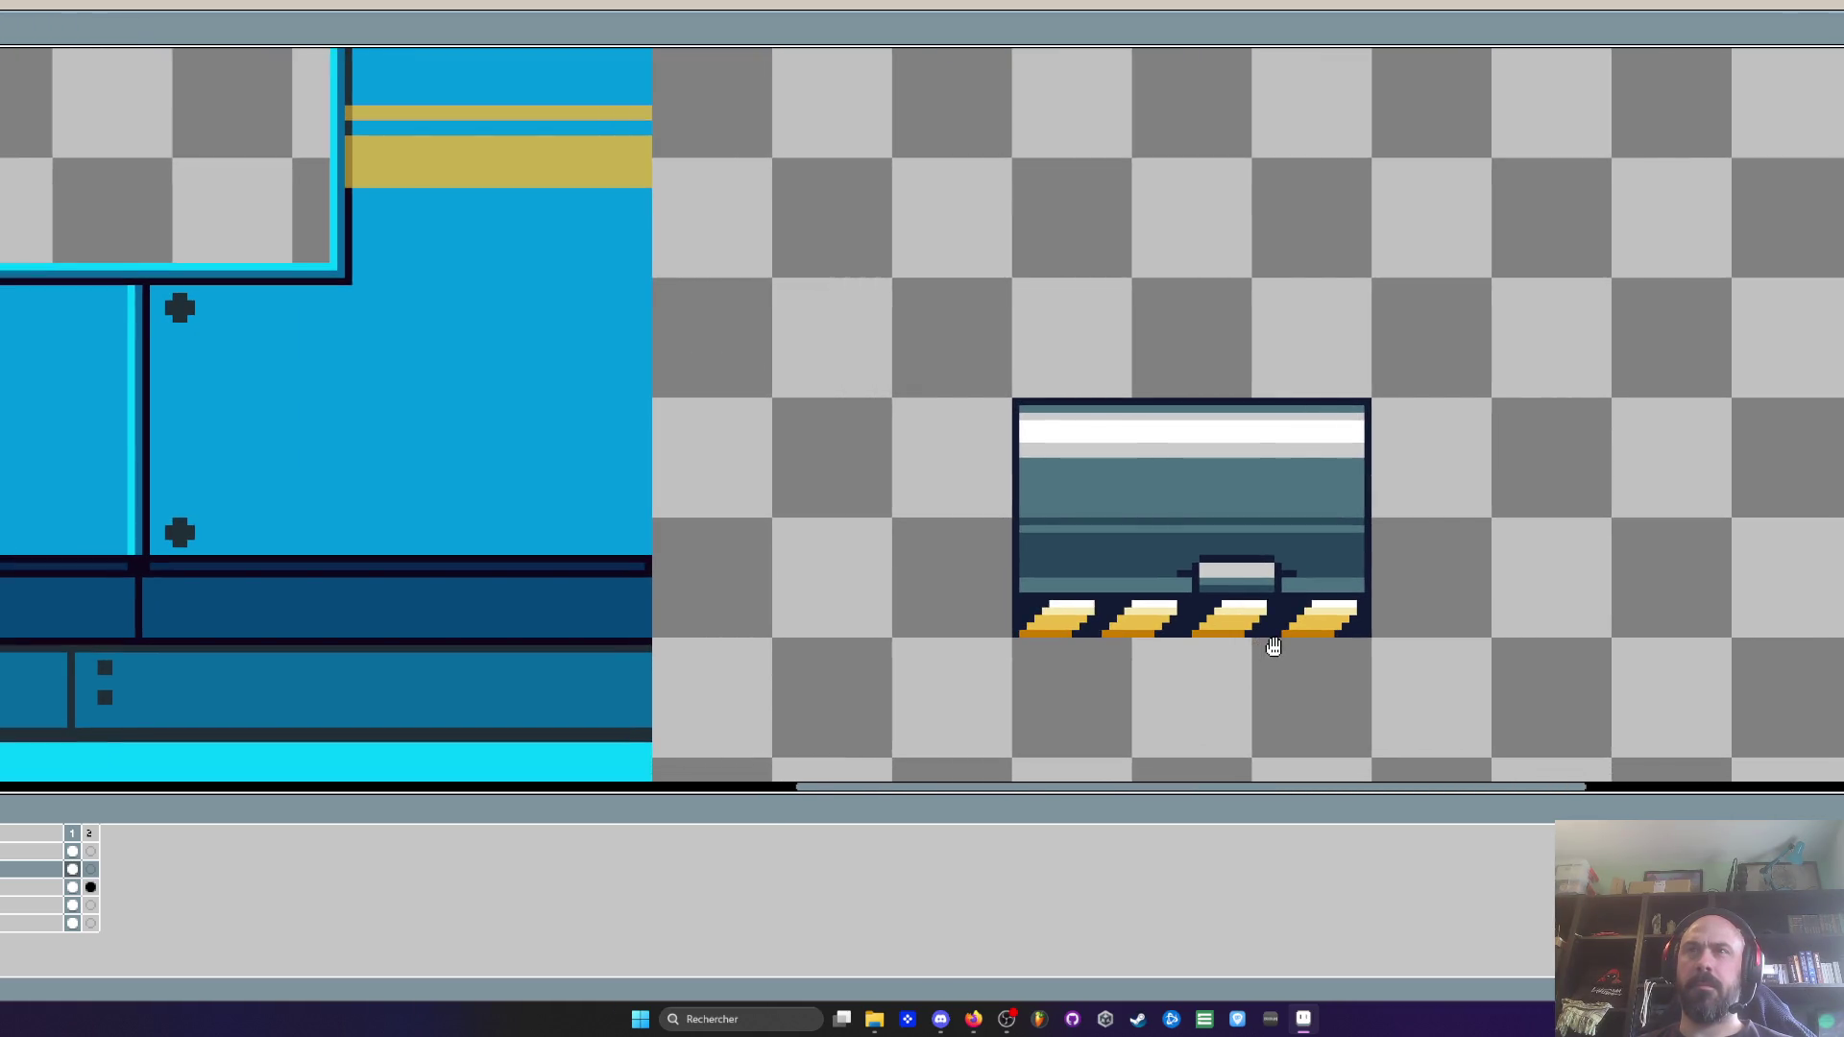
Select the whole floor tile and drop a duplicate copy to its right
{"action": "scroll", "coordinate": [1273, 646], "scroll_direction": "up", "scroll_amount": 2}
{"action": "key", "text": "m"}
{"action": "left_click_drag", "start_coordinate": [765, 205], "coordinate": [1651, 797]}
{"action": "left_click_drag", "start_coordinate": [1095, 416], "coordinate": [1651, 416]}
{"action": "scroll", "coordinate": [1585, 418], "scroll_direction": "down", "scroll_amount": 3}
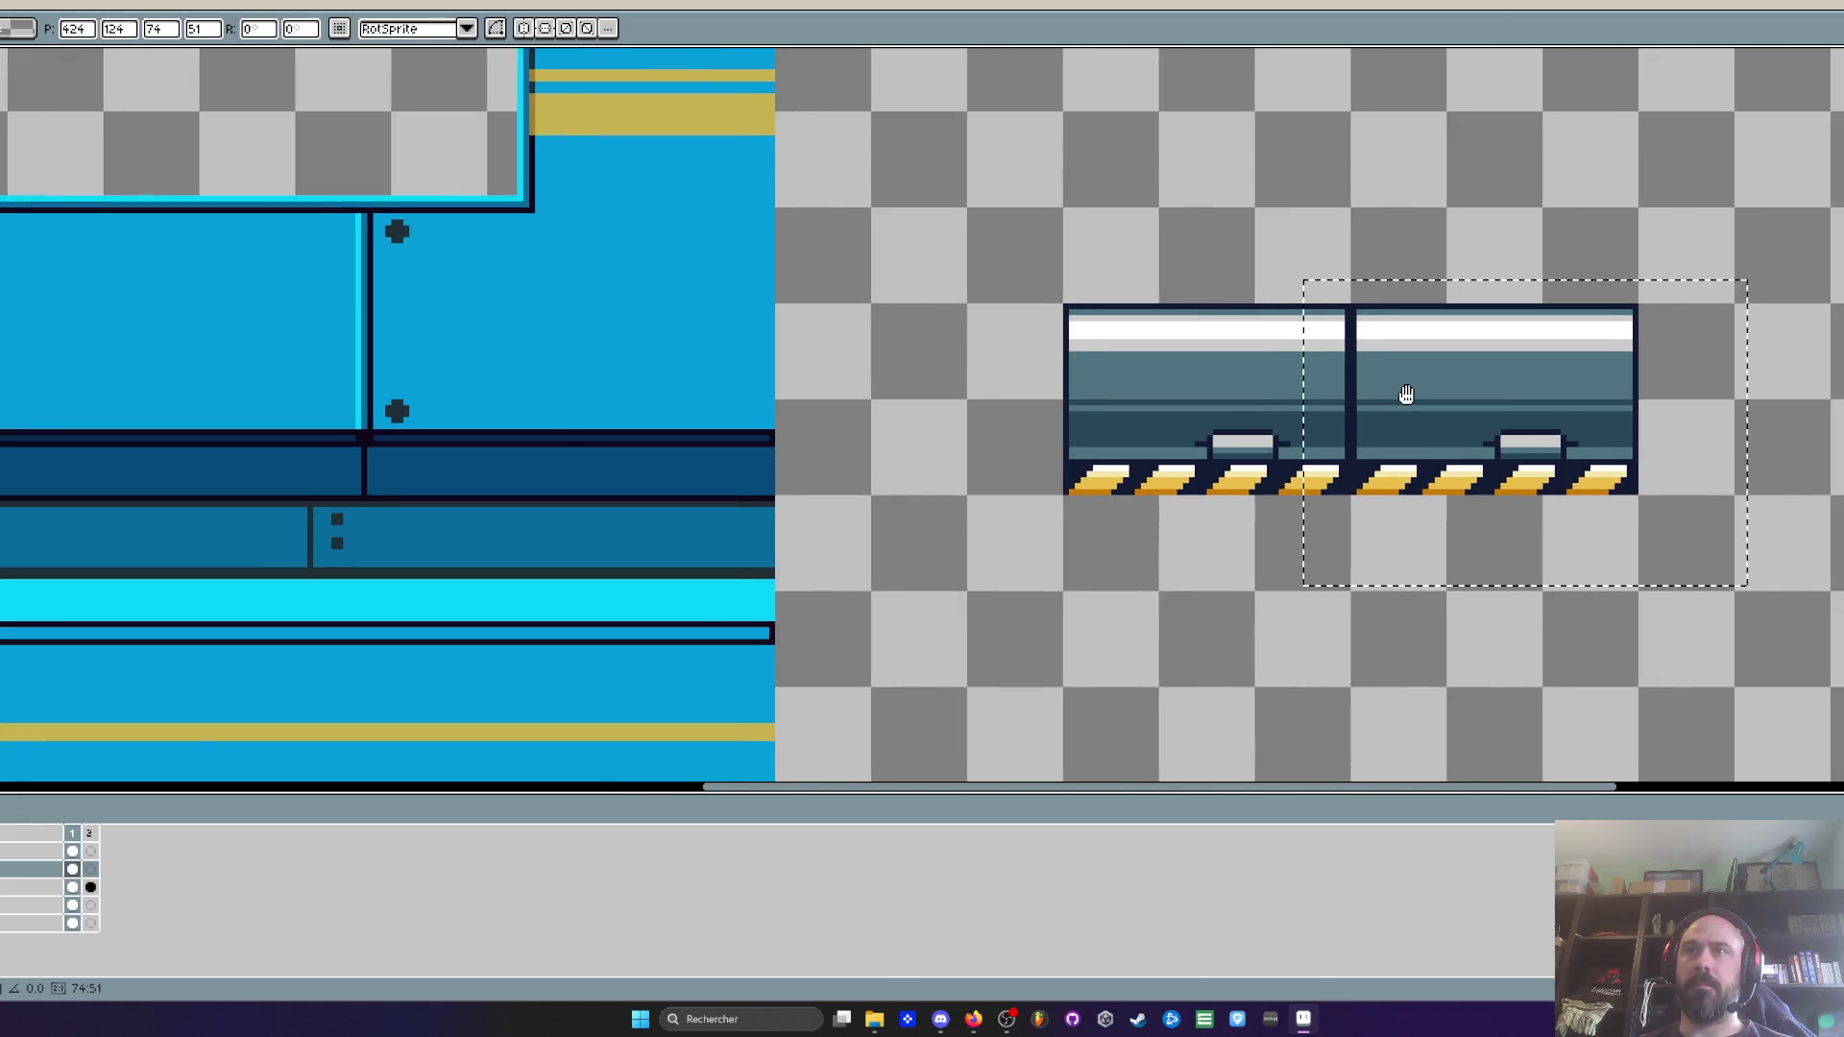
{"action": "scroll", "coordinate": [1401, 424], "scroll_direction": "up", "scroll_amount": 2}
{"action": "scroll", "coordinate": [1399, 421], "scroll_direction": "up", "scroll_amount": 1}
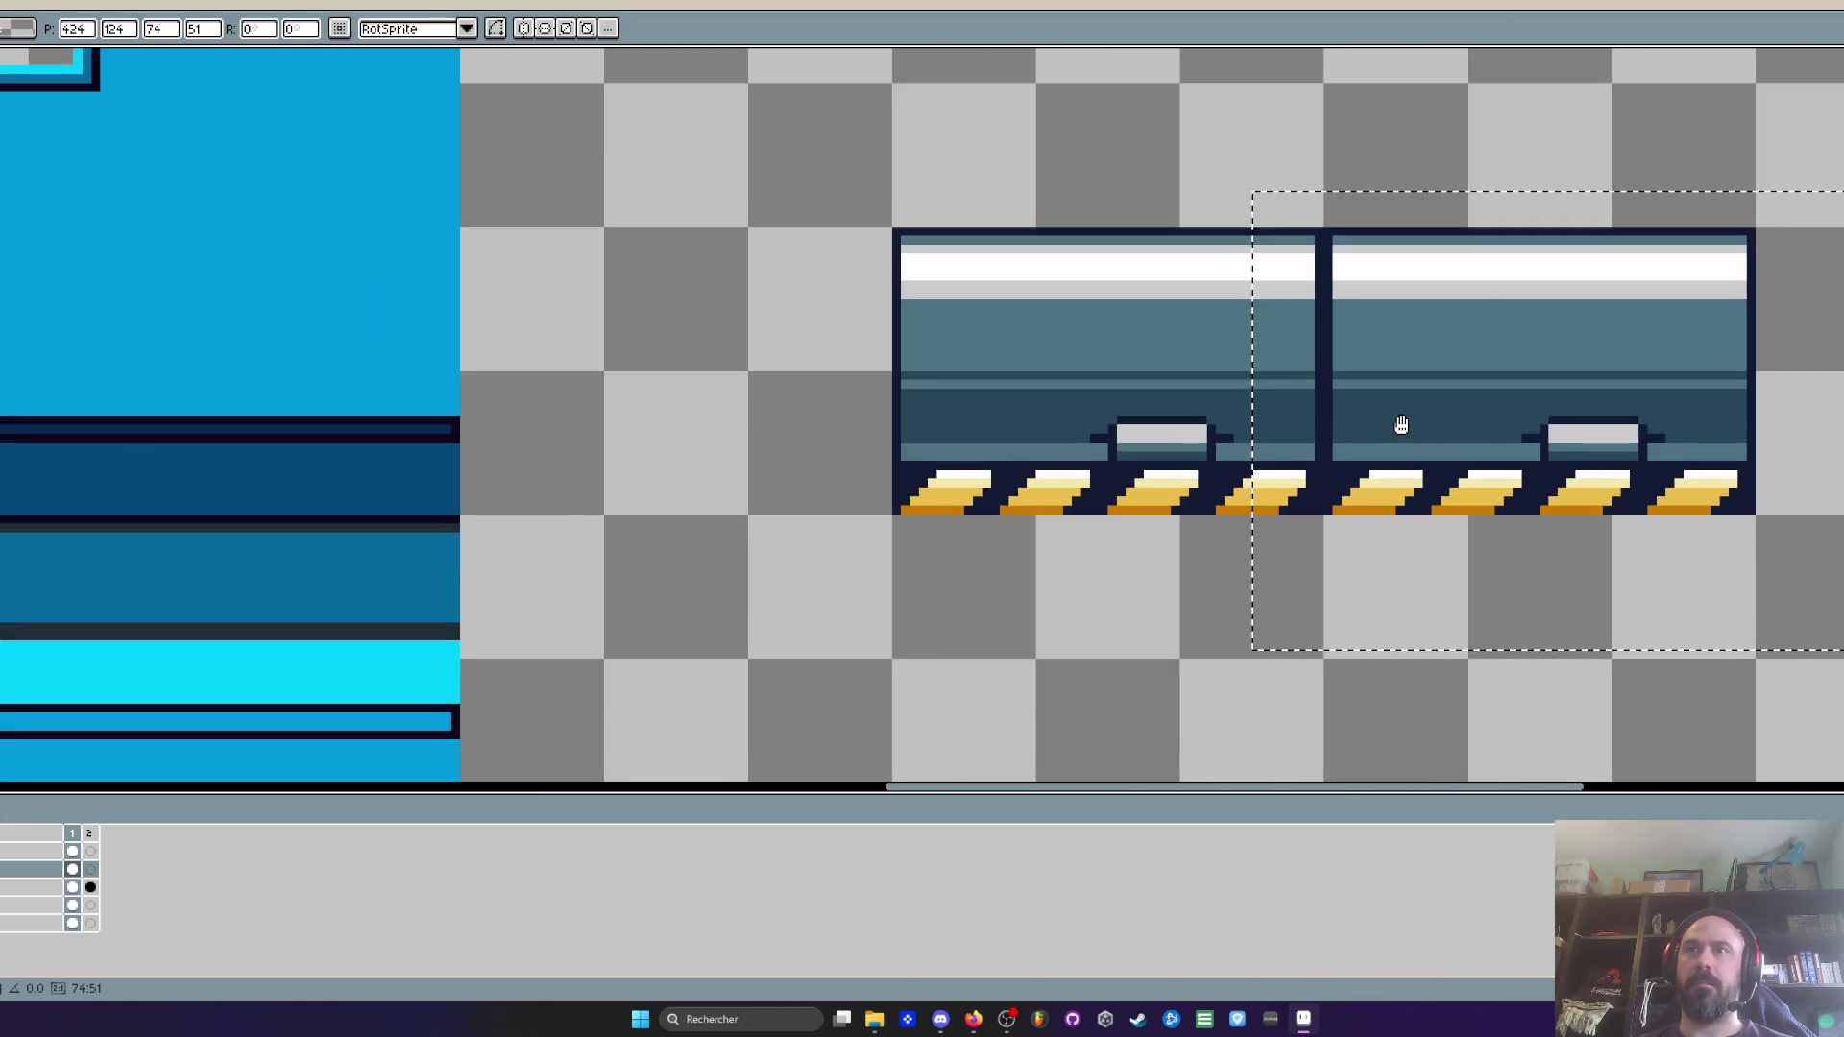
{"action": "scroll", "coordinate": [1345, 427], "scroll_direction": "up", "scroll_amount": 2}
{"action": "scroll", "coordinate": [1324, 431], "scroll_direction": "down", "scroll_amount": 2}
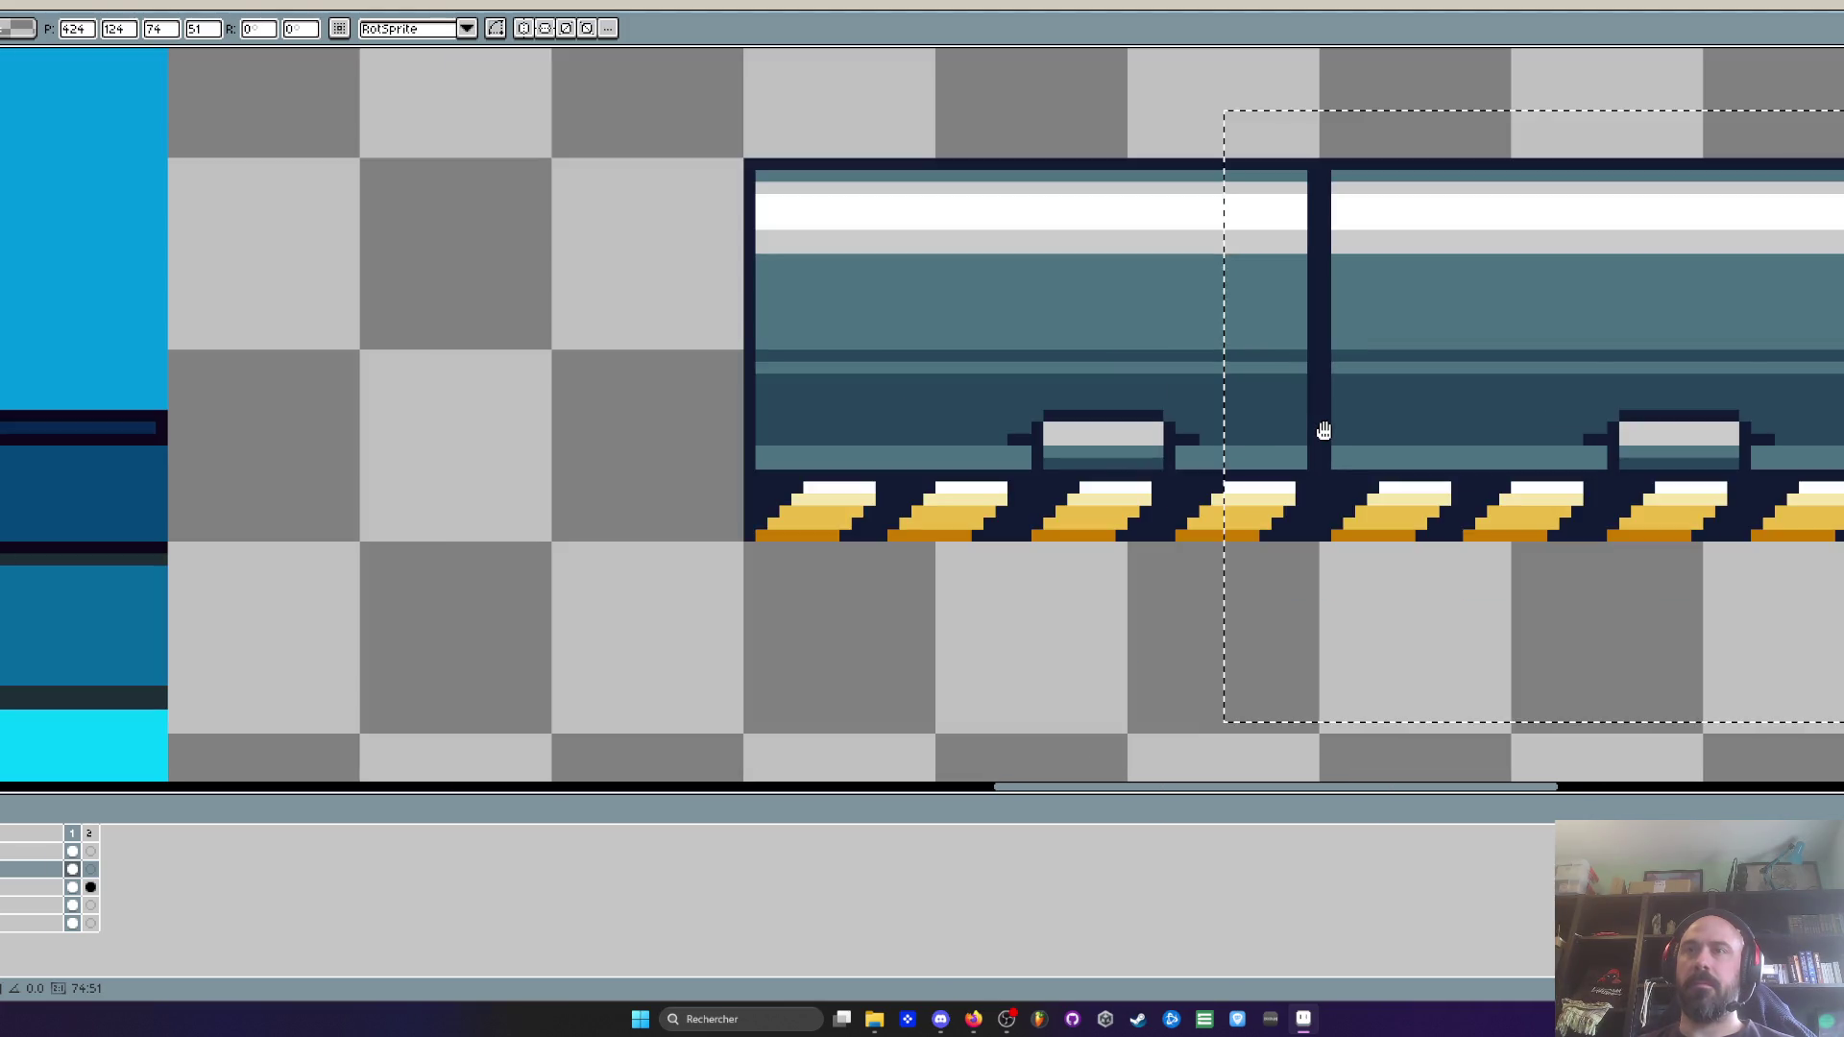
{"action": "scroll", "coordinate": [1425, 483], "scroll_direction": "down", "scroll_amount": 4}
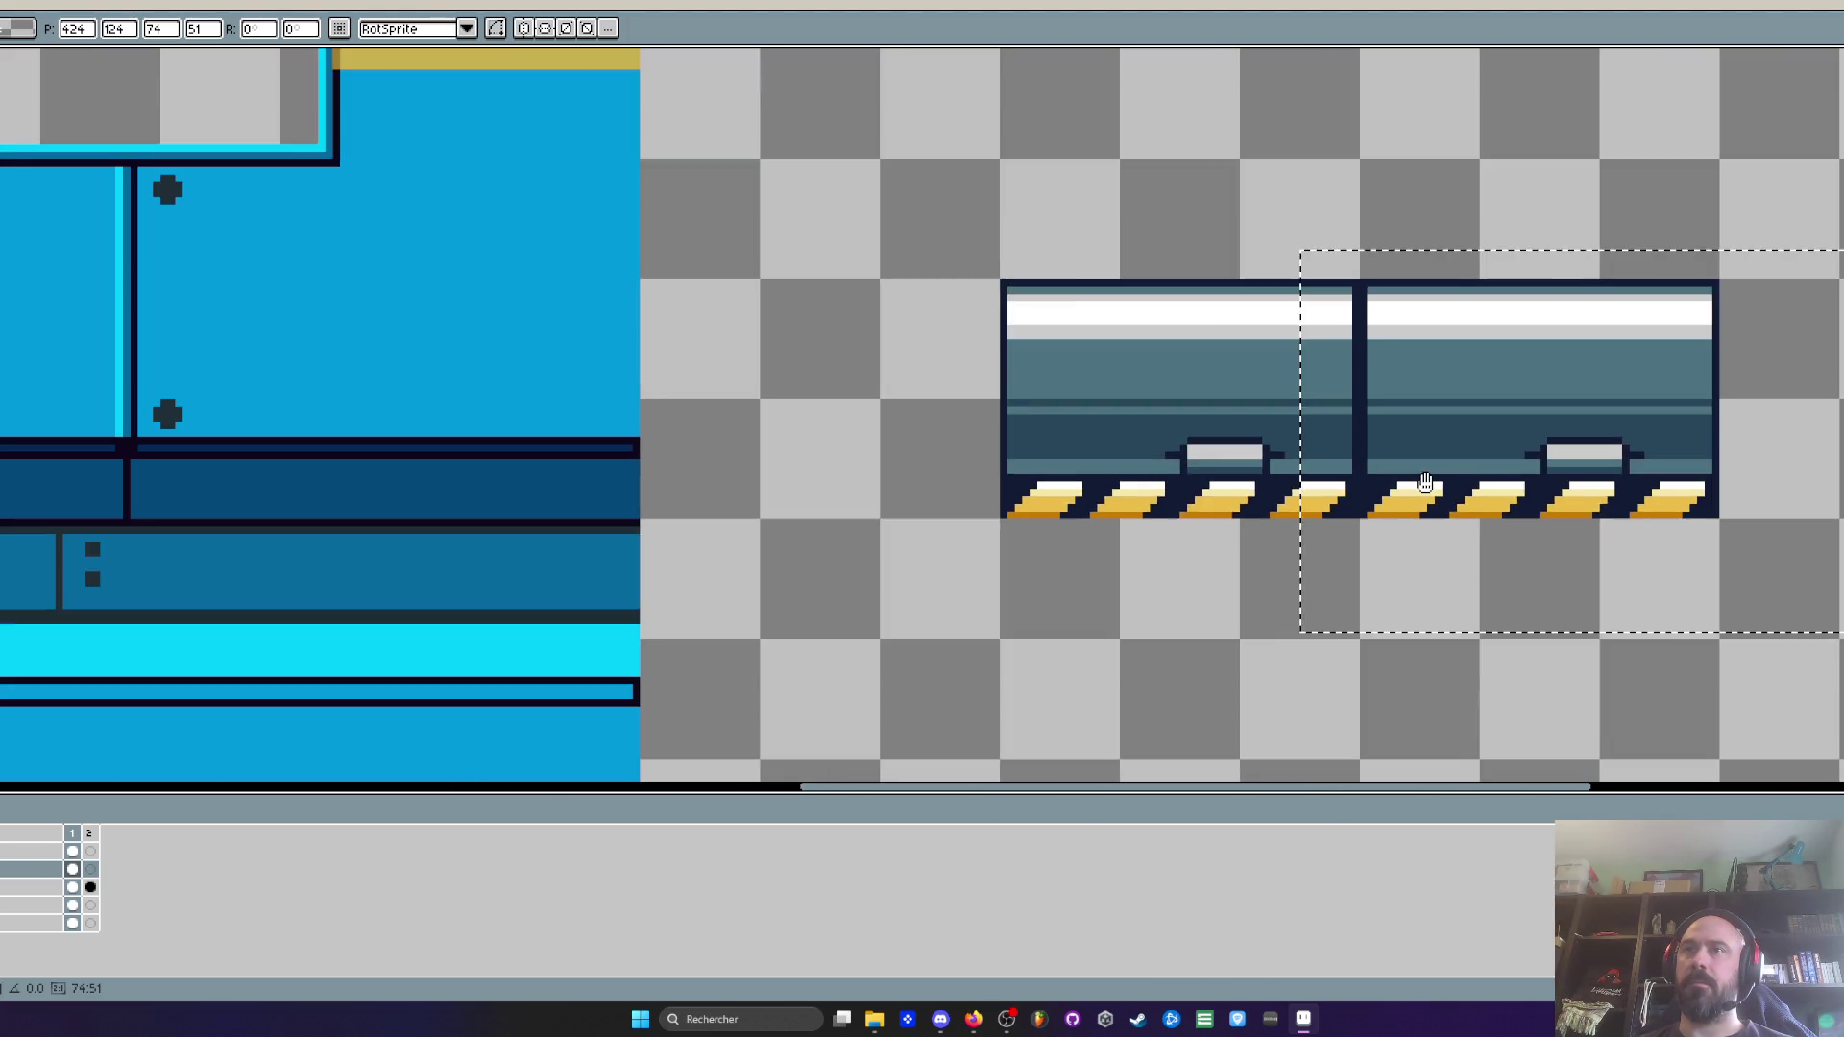
{"action": "key", "text": "ctrl+d"}
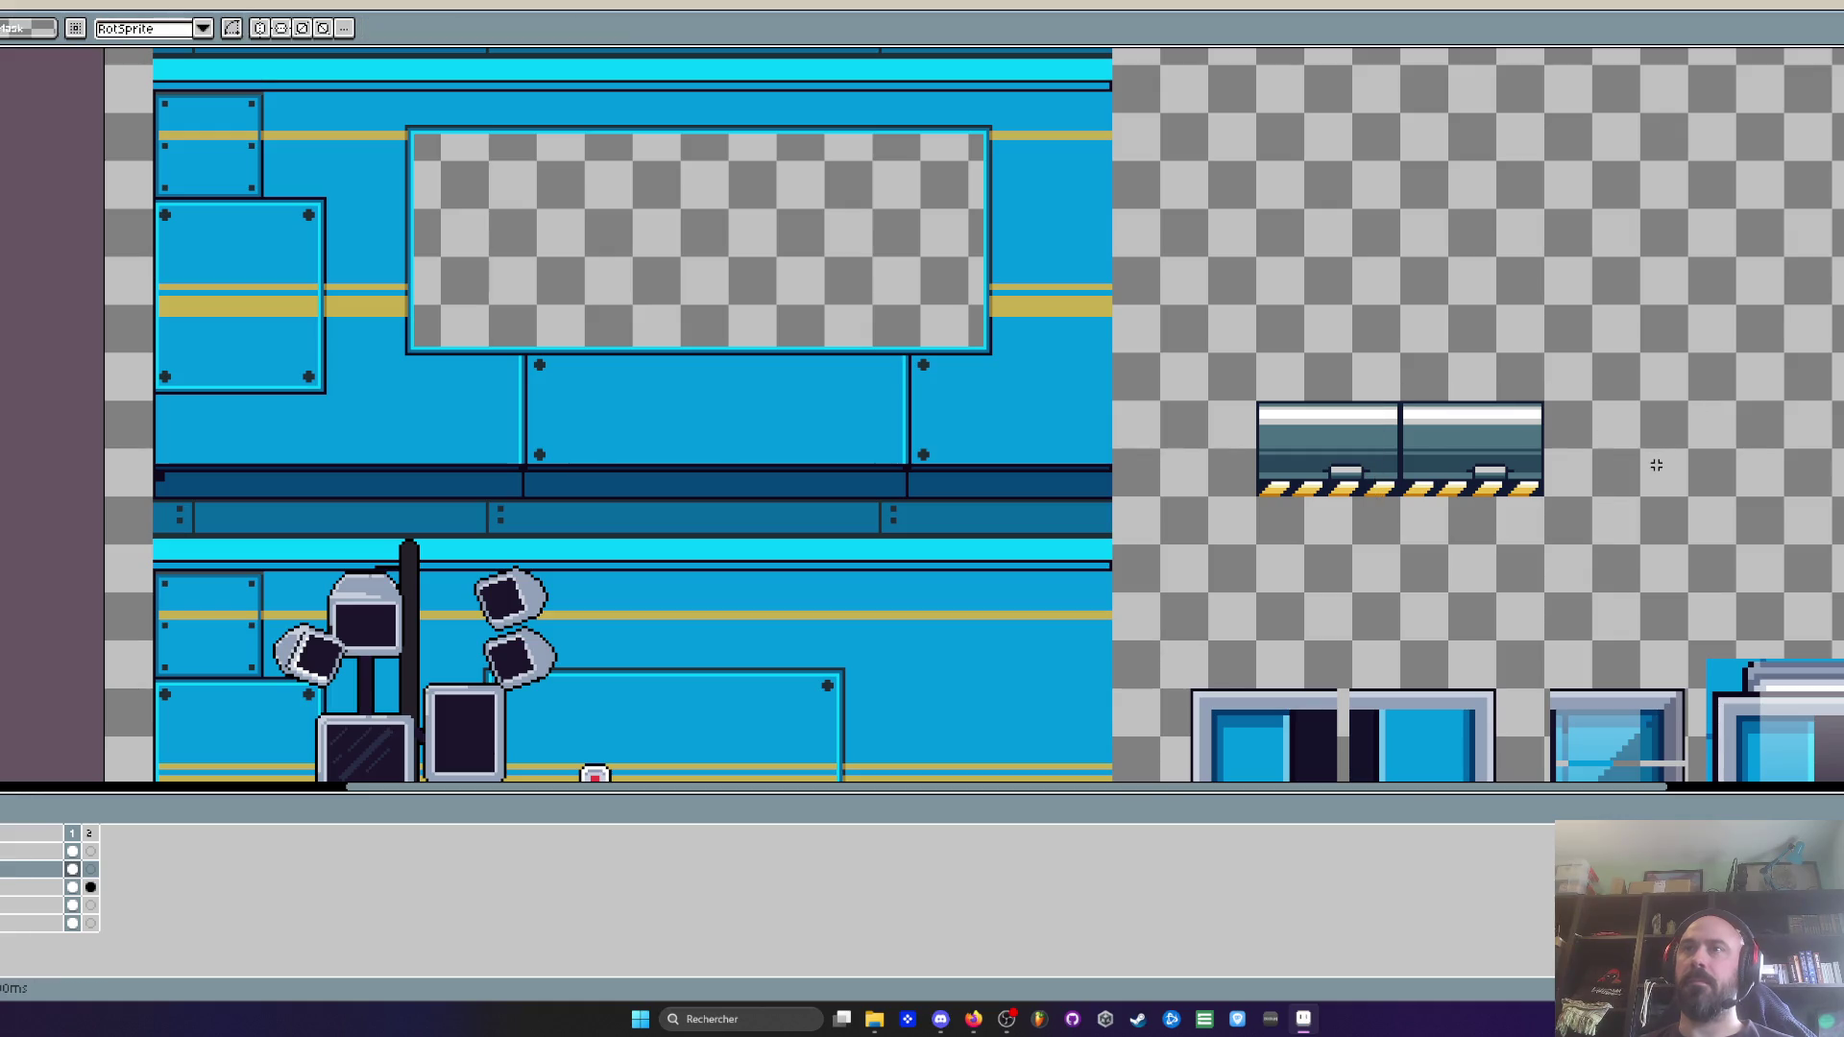
Move the floor piece under the armored character and console to form the four-panel floor
{"action": "scroll", "coordinate": [1632, 471], "scroll_direction": "down", "scroll_amount": 3}
{"action": "scroll", "coordinate": [1562, 476], "scroll_direction": "up", "scroll_amount": 2}
{"action": "left_click_drag", "start_coordinate": [1561, 476], "coordinate": [1556, 416]}
{"action": "left_click_drag", "start_coordinate": [1560, 345], "coordinate": [1775, 479]}
{"action": "mouse_move", "coordinate": [1652, 452]}
{"action": "left_mouse_down"}
{"action": "mouse_move", "coordinate": [1124, 701]}
{"action": "mouse_move", "coordinate": [999, 691]}
{"action": "mouse_move", "coordinate": [1175, 642]}
{"action": "mouse_move", "coordinate": [1286, 640]}
{"action": "left_mouse_up"}
{"action": "scroll", "coordinate": [1124, 701], "scroll_direction": "up", "scroll_amount": 2}
{"action": "scroll", "coordinate": [1000, 691], "scroll_direction": "down", "scroll_amount": 1}
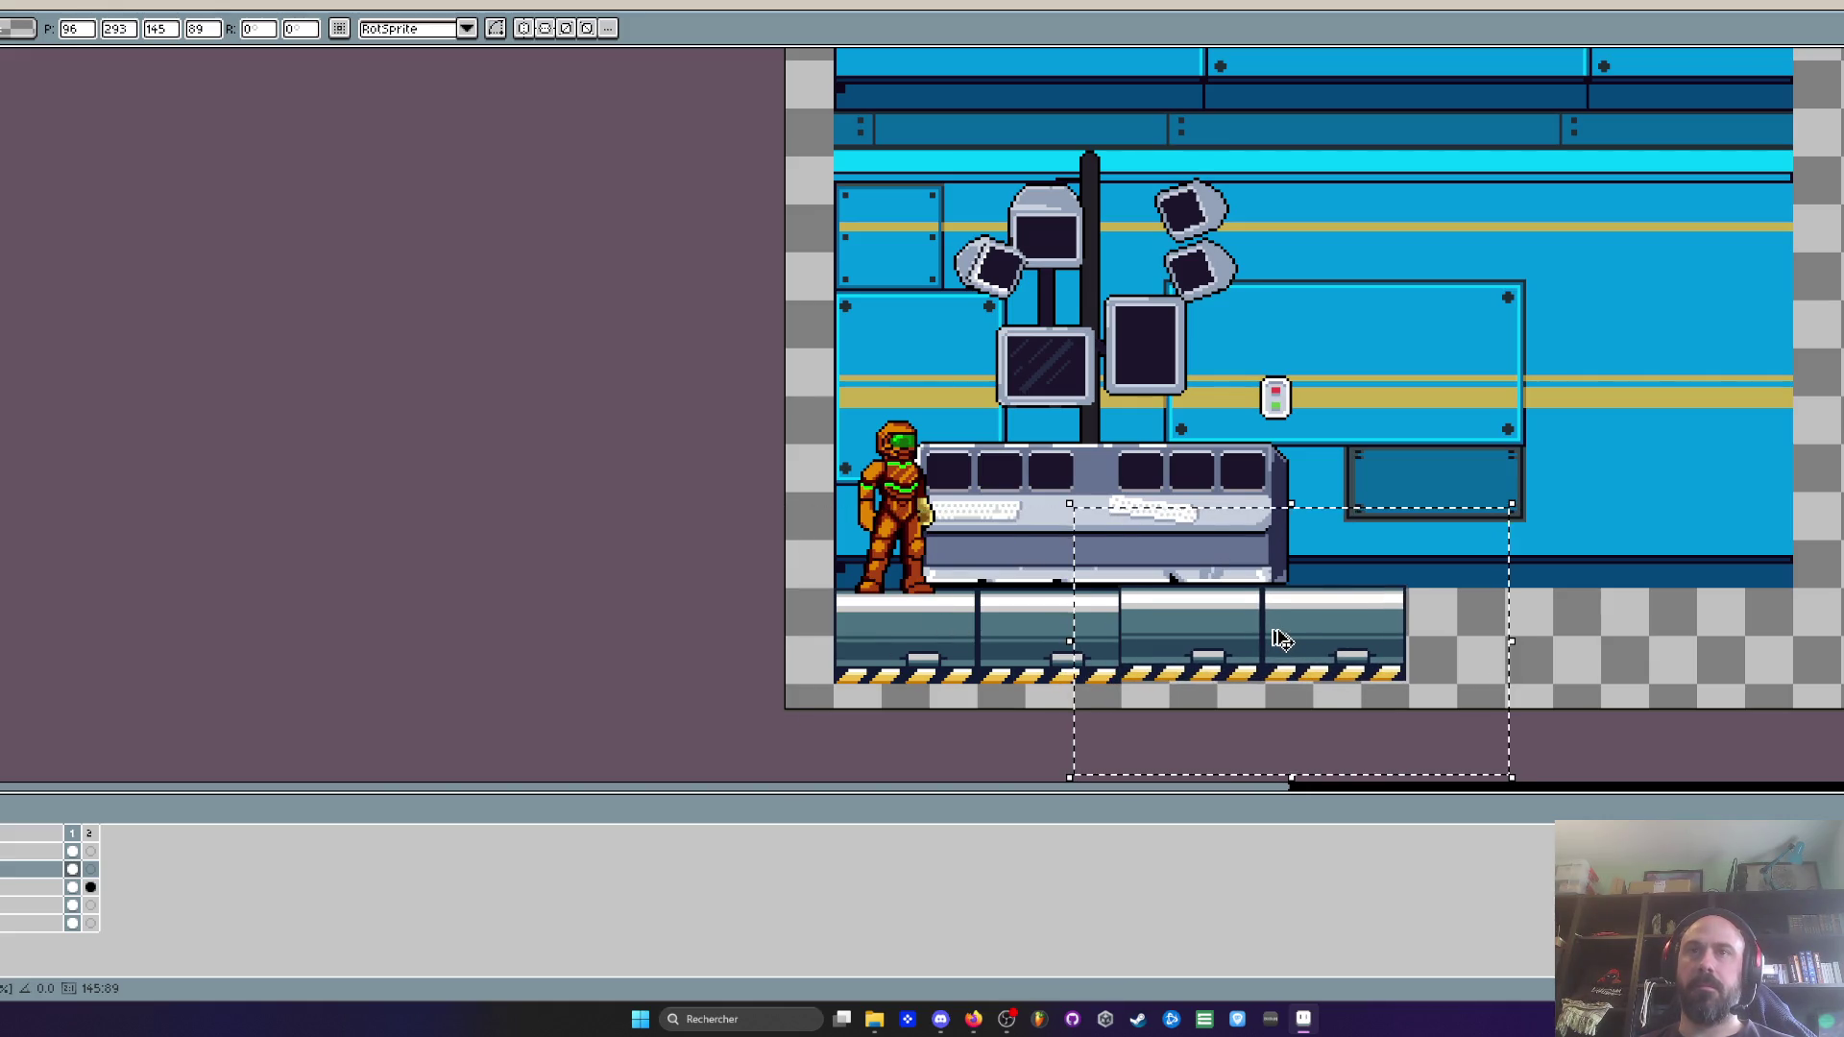
Undo the extra floor copy, re-place a duplicate right of the original, and deselect
{"action": "key", "text": "ctrl+z"}
{"action": "left_click_drag", "start_coordinate": [1037, 653], "coordinate": [1355, 663]}
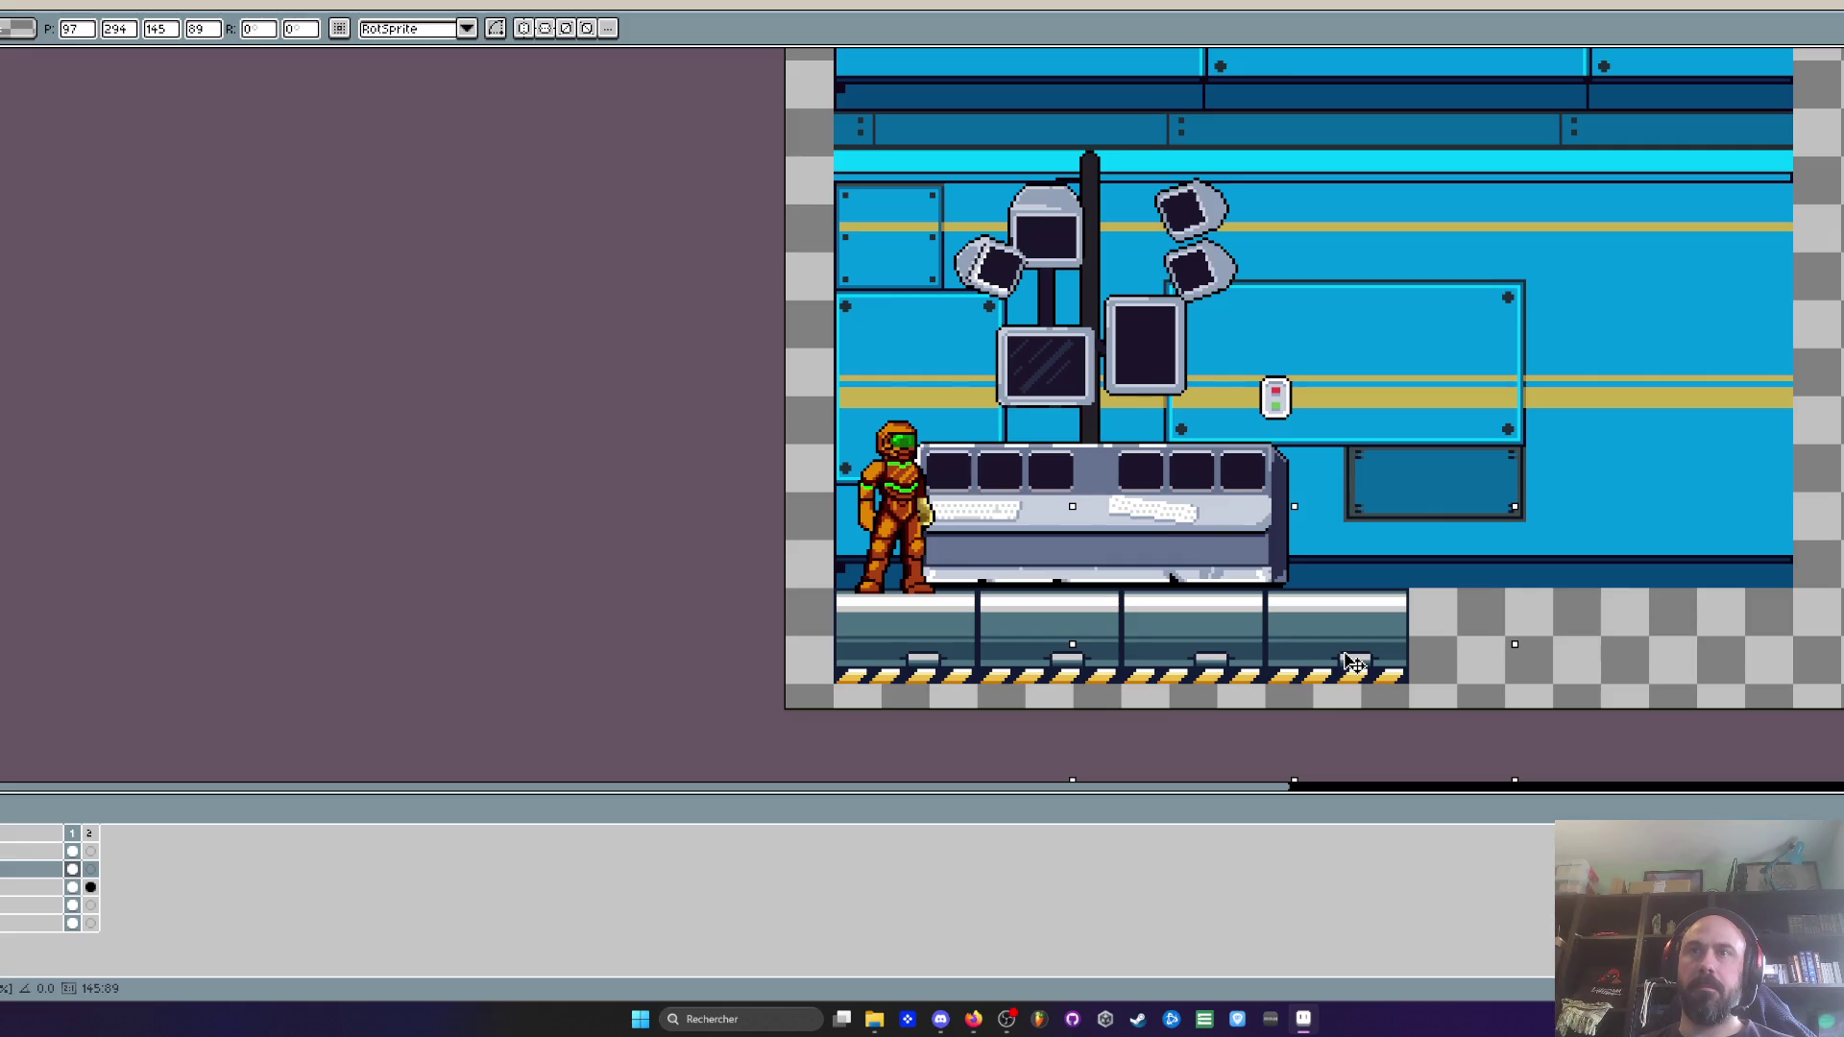
{"action": "scroll", "coordinate": [1354, 662], "scroll_direction": "down", "scroll_amount": 2}
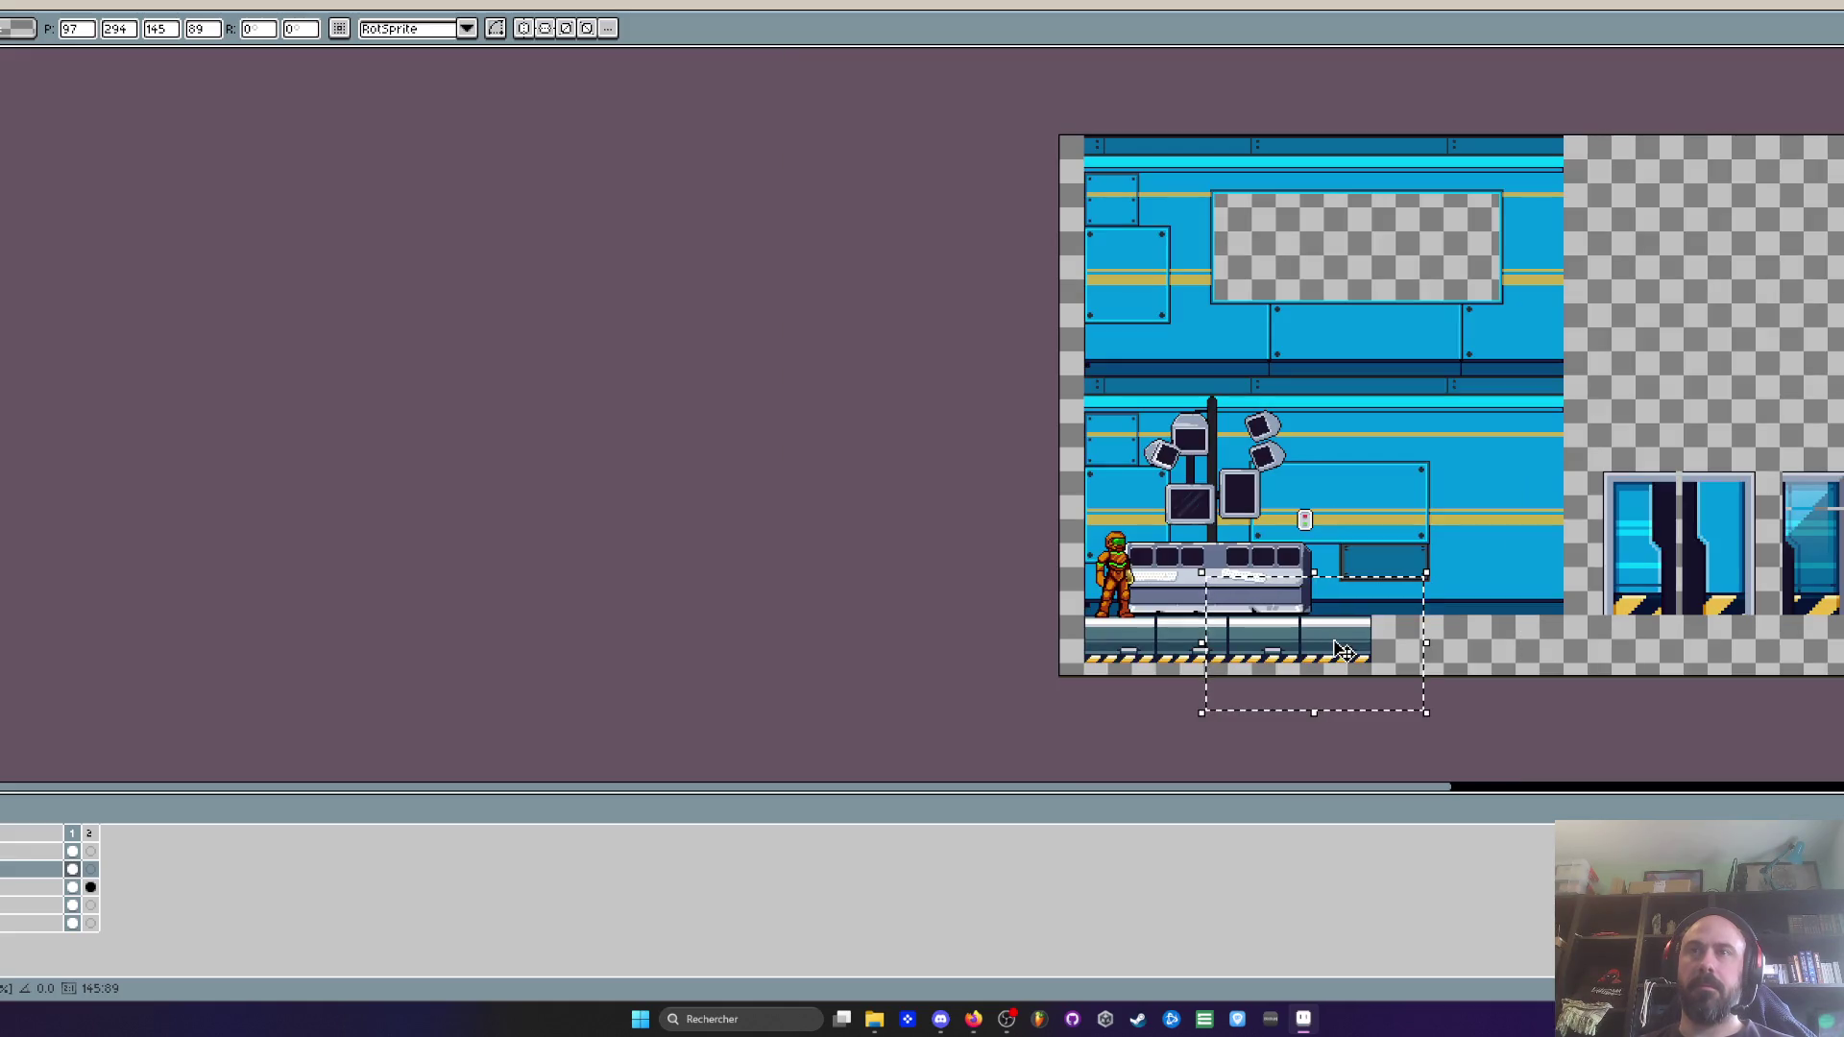
{"action": "scroll", "coordinate": [1136, 629], "scroll_direction": "up", "scroll_amount": 5}
{"action": "key", "text": "ctrl+d"}
{"action": "scroll", "coordinate": [1128, 624], "scroll_direction": "up", "scroll_amount": 2}
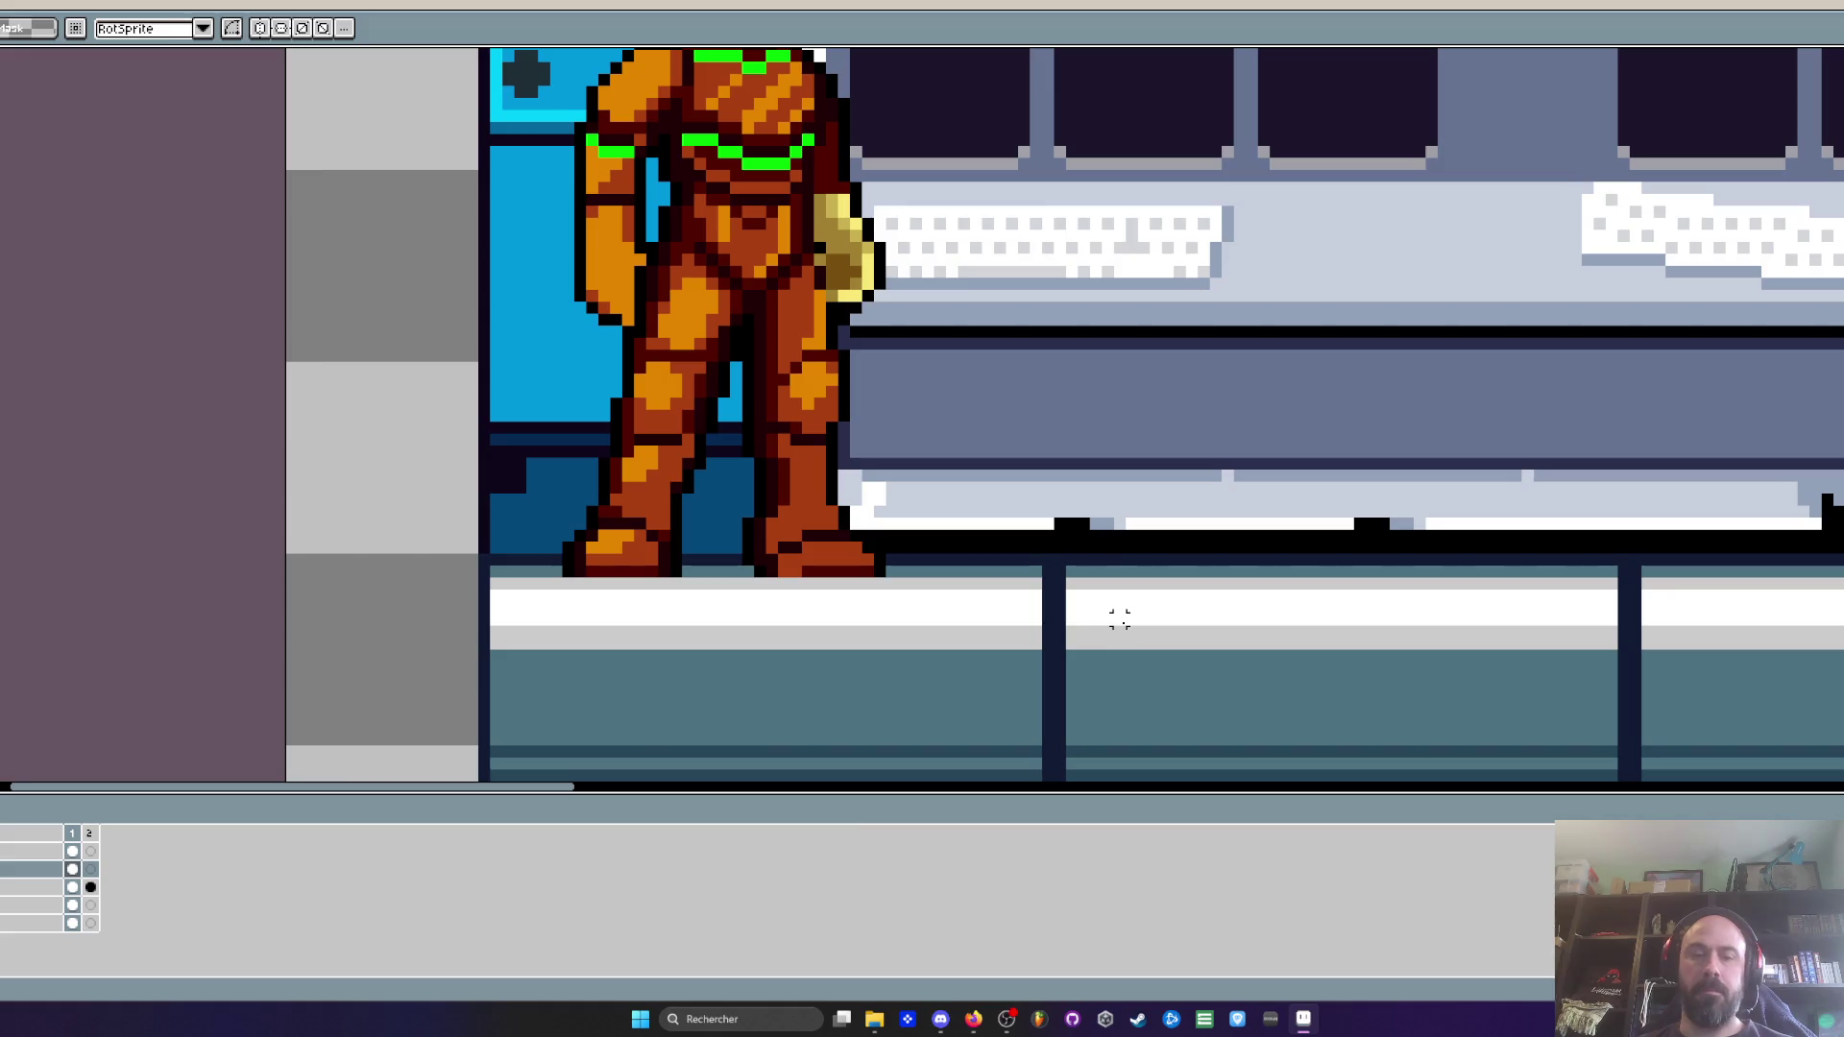
Paint the divider's left column white where it crosses the light top band
{"action": "key", "text": "i"}
{"action": "scroll", "coordinate": [997, 595], "scroll_direction": "up", "scroll_amount": 1}
{"action": "scroll", "coordinate": [996, 595], "scroll_direction": "down", "scroll_amount": 1}
{"action": "key", "text": "b"}
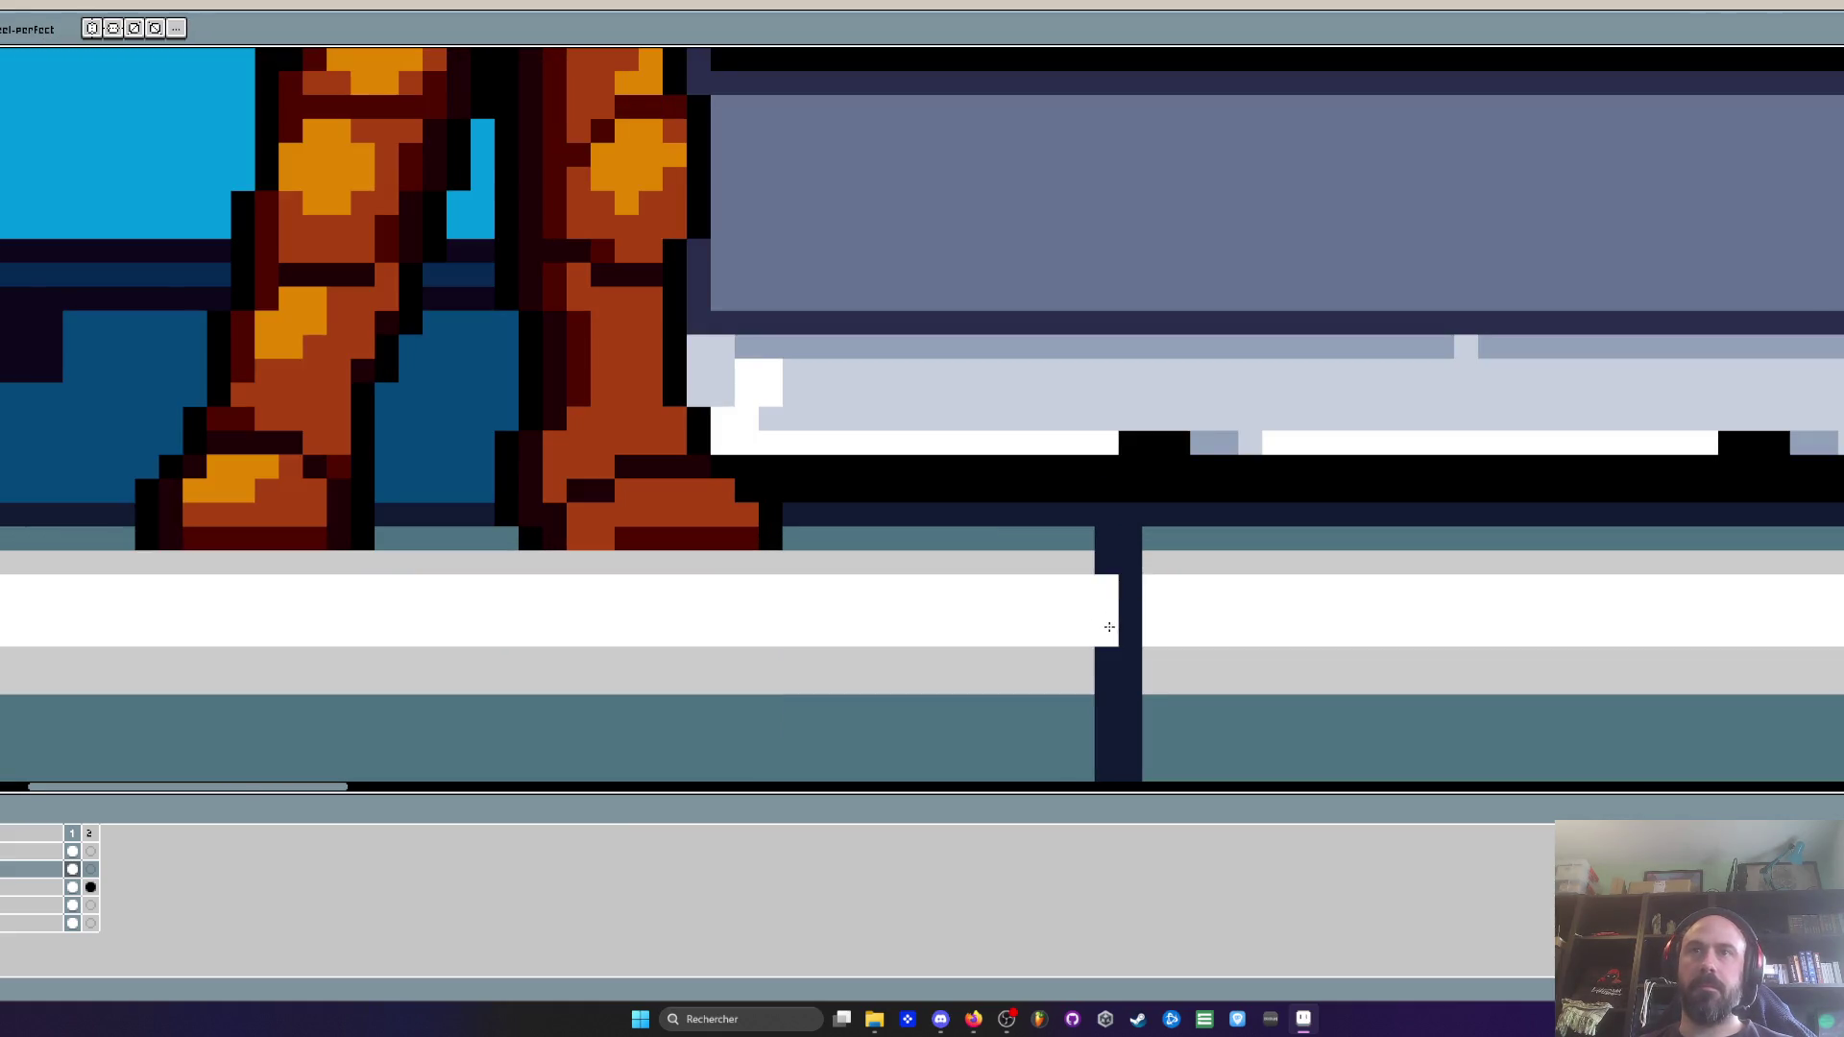
{"action": "scroll", "coordinate": [1119, 619], "scroll_direction": "down", "scroll_amount": 2}
{"action": "scroll", "coordinate": [1407, 620], "scroll_direction": "up", "scroll_amount": 2}
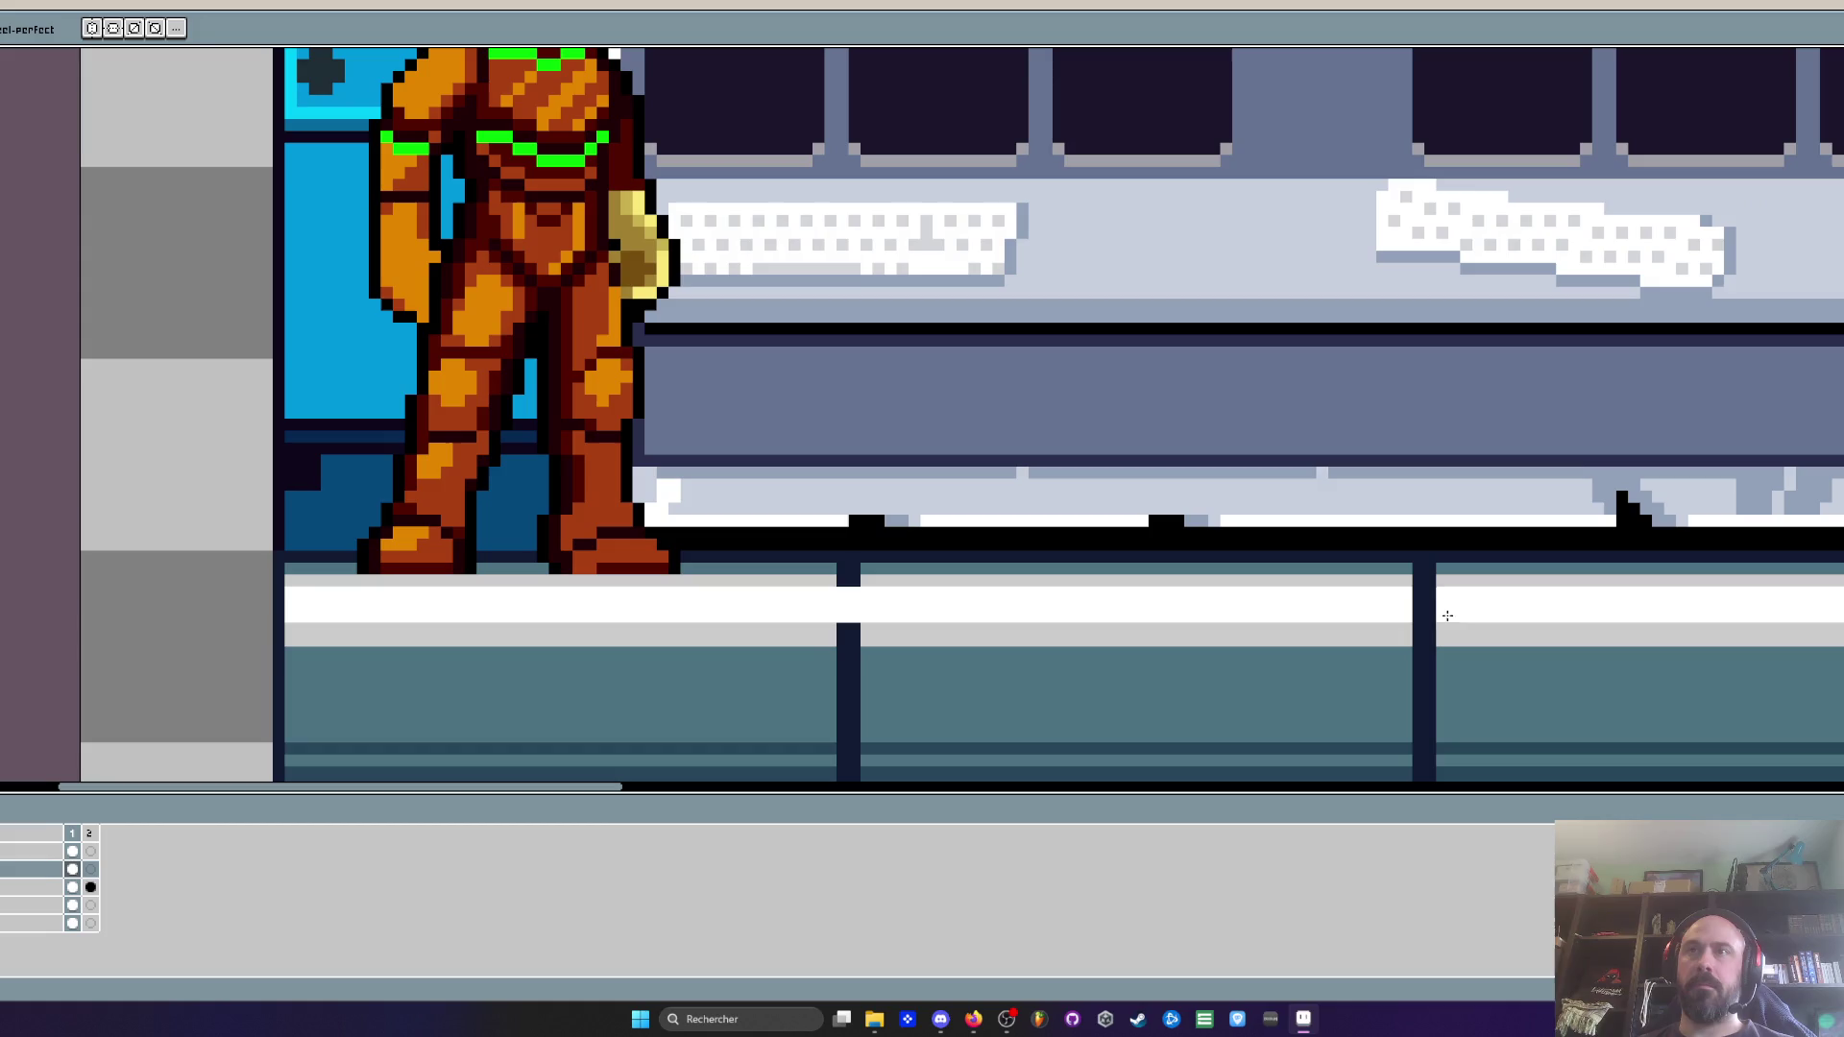
{"action": "mouse_move", "coordinate": [1417, 592]}
{"action": "left_mouse_down"}
{"action": "mouse_move", "coordinate": [1424, 616]}
{"action": "mouse_move", "coordinate": [1431, 588]}
{"action": "left_mouse_up"}
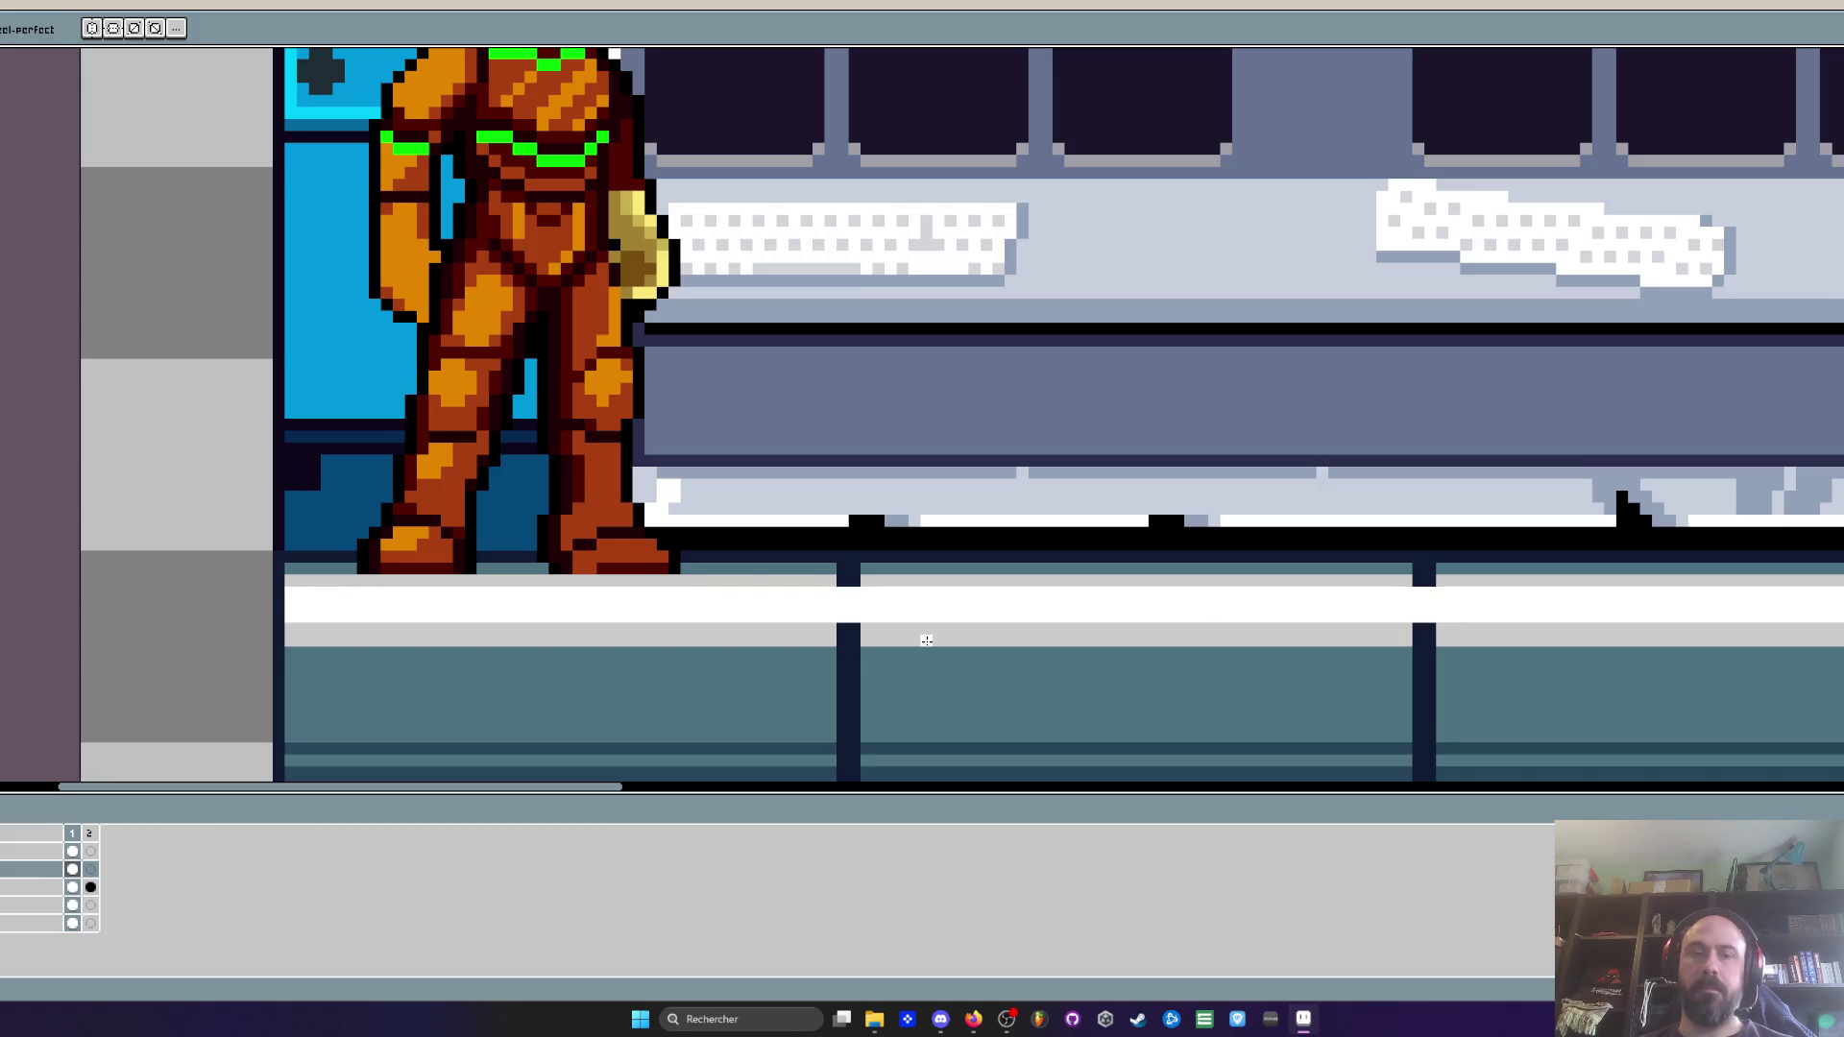
Repaint divider columns in the top bands with the floor band's grey
{"action": "key", "text": "i"}
{"action": "left_click", "coordinate": [891, 622]}
{"action": "key", "text": "b"}
{"action": "scroll", "coordinate": [880, 629], "scroll_direction": "up", "scroll_amount": 1}
{"action": "mouse_move", "coordinate": [854, 592]}
{"action": "left_mouse_down"}
{"action": "mouse_move", "coordinate": [842, 604]}
{"action": "mouse_move", "coordinate": [856, 592]}
{"action": "left_mouse_up"}
{"action": "scroll", "coordinate": [846, 571], "scroll_direction": "down", "scroll_amount": 3}
{"action": "scroll", "coordinate": [1239, 538], "scroll_direction": "up", "scroll_amount": 3}
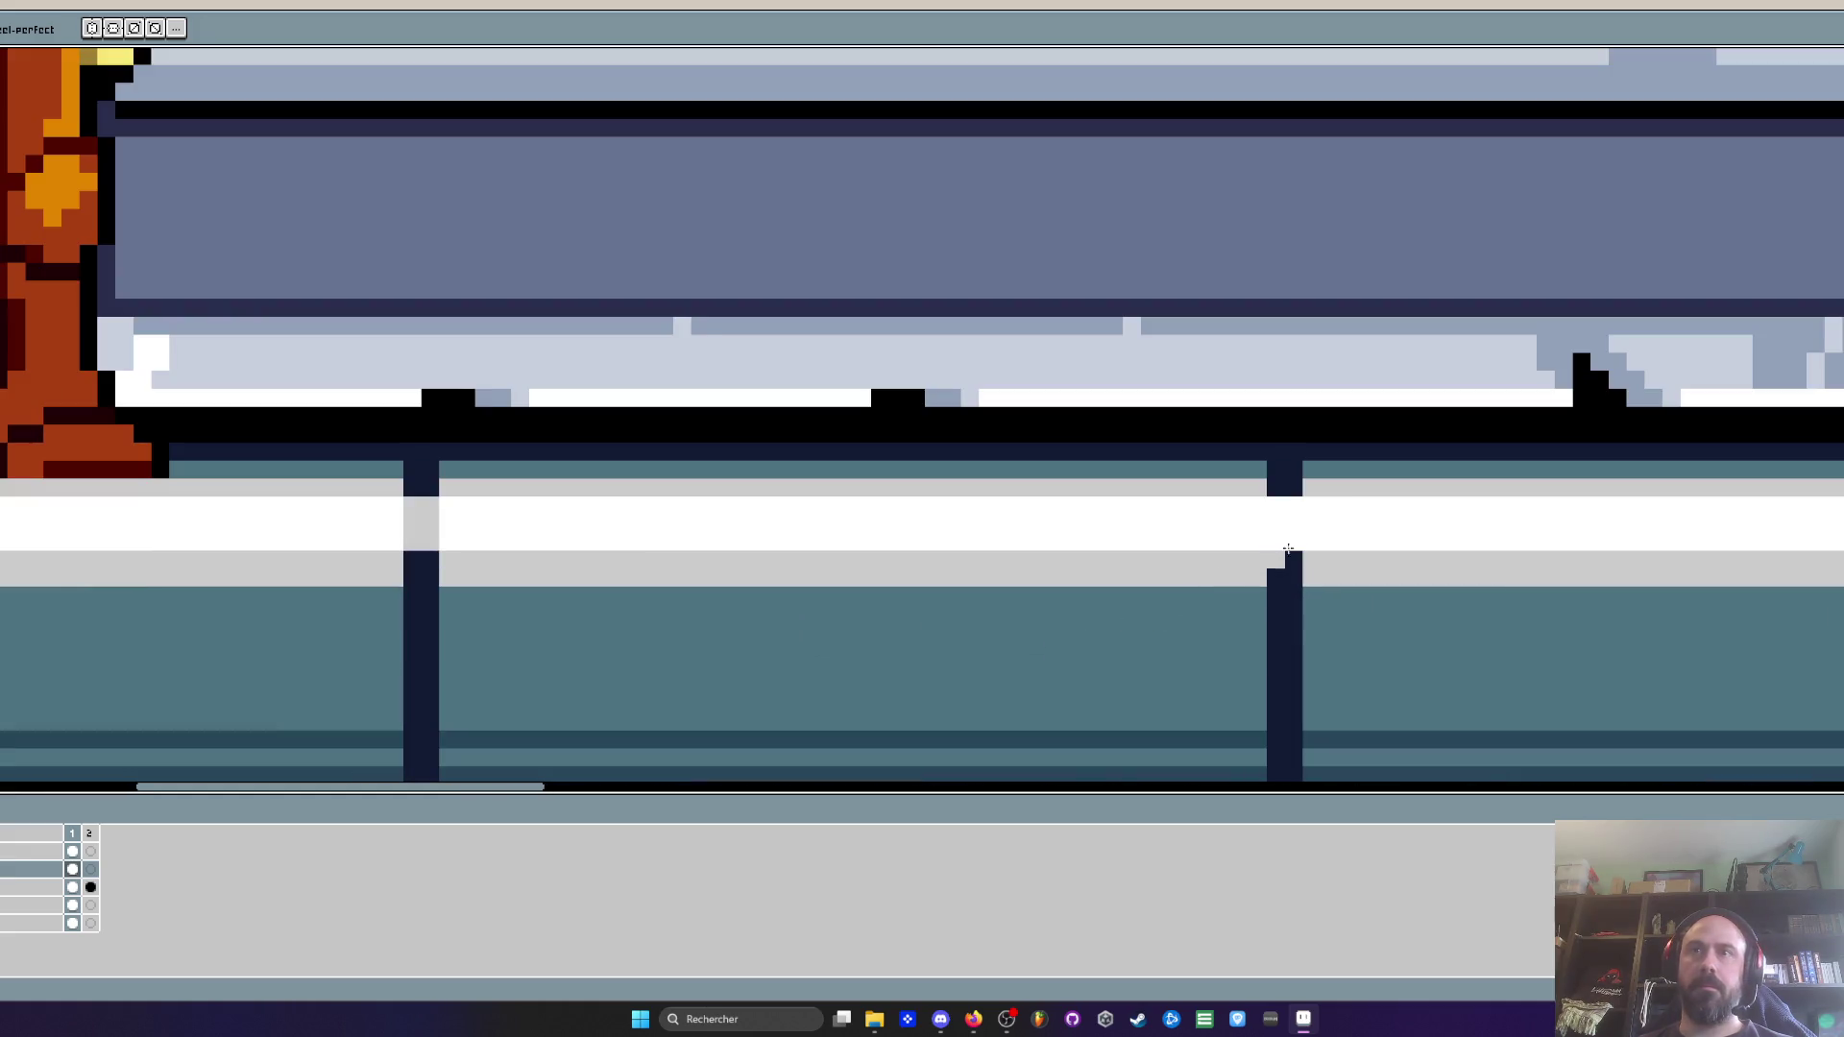
{"action": "mouse_move", "coordinate": [1275, 504]}
{"action": "left_mouse_down"}
{"action": "mouse_move", "coordinate": [1274, 536]}
{"action": "mouse_move", "coordinate": [1293, 504]}
{"action": "left_mouse_up"}
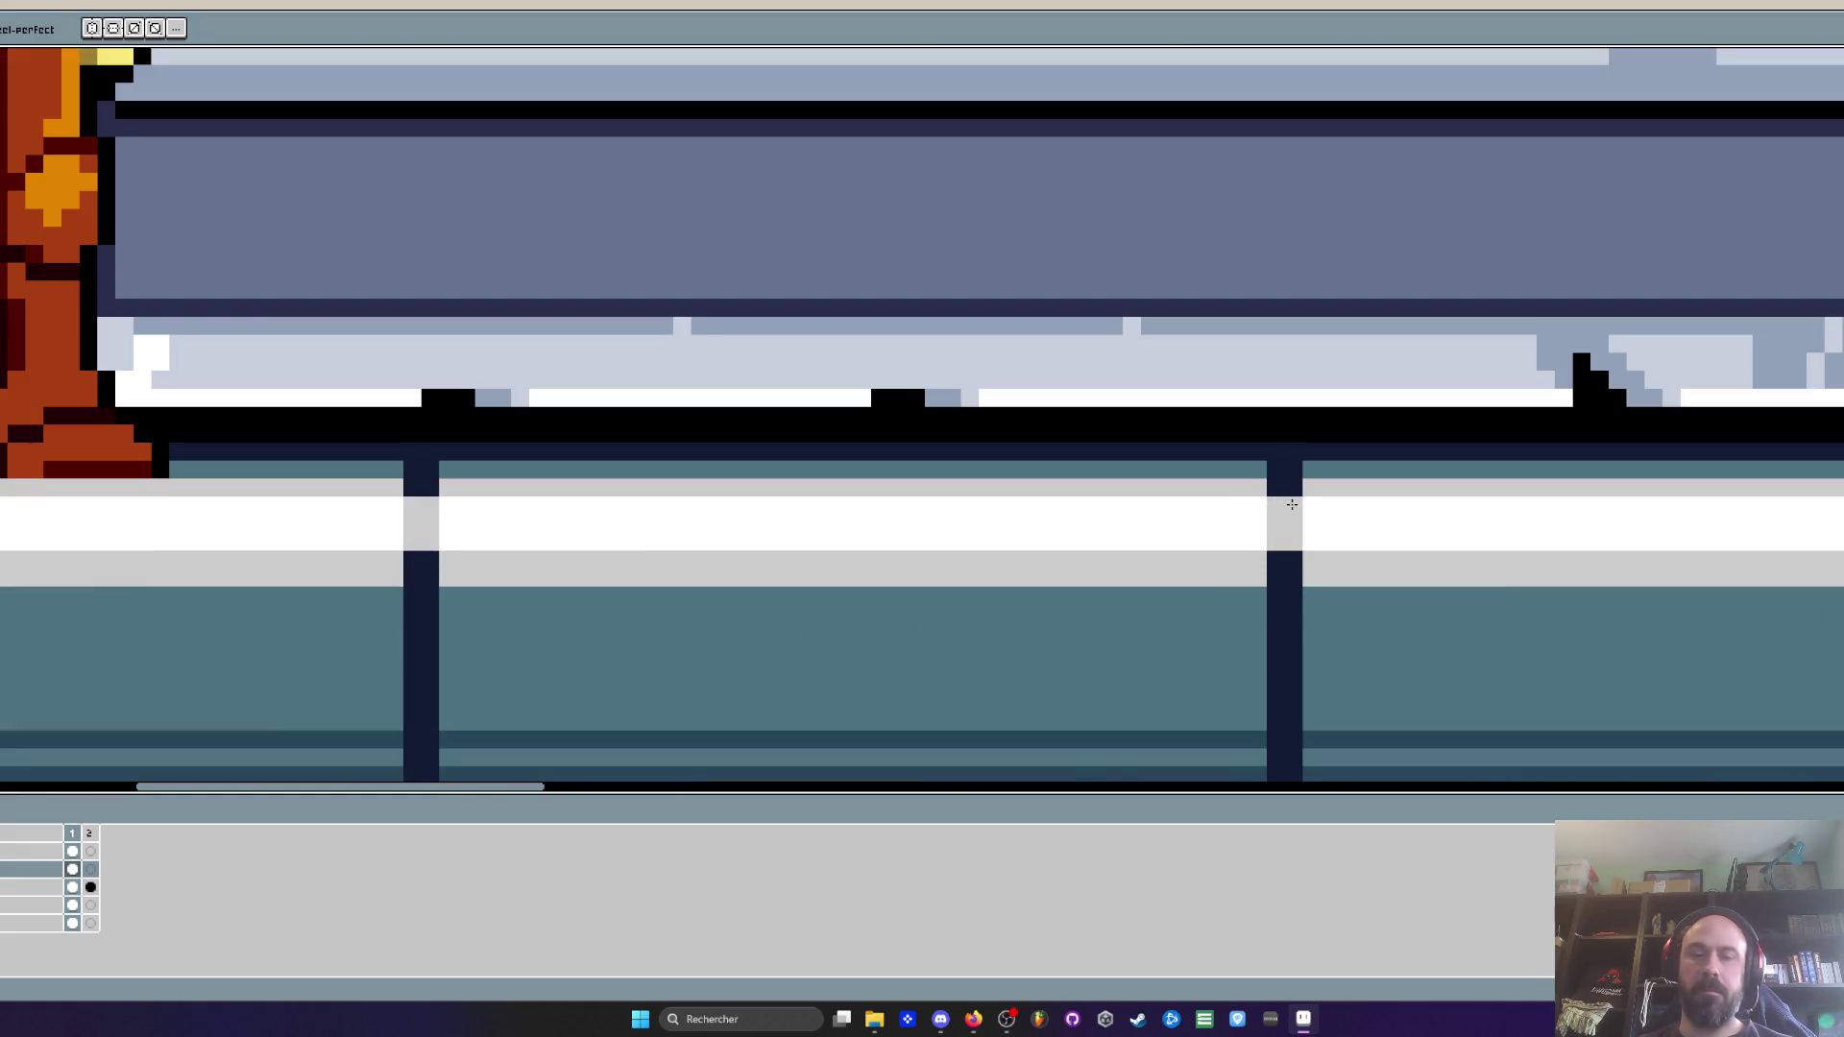
Recolour the remaining divider pixels at the tile tops with the floor's teal
{"action": "key", "text": "i"}
{"action": "left_click", "coordinate": [1230, 722]}
{"action": "key", "text": "b"}
{"action": "left_click", "coordinate": [1280, 572]}
{"action": "left_click", "coordinate": [1271, 494]}
{"action": "left_click", "coordinate": [1292, 488]}
{"action": "left_click", "coordinate": [428, 487]}
{"action": "left_click", "coordinate": [413, 485]}
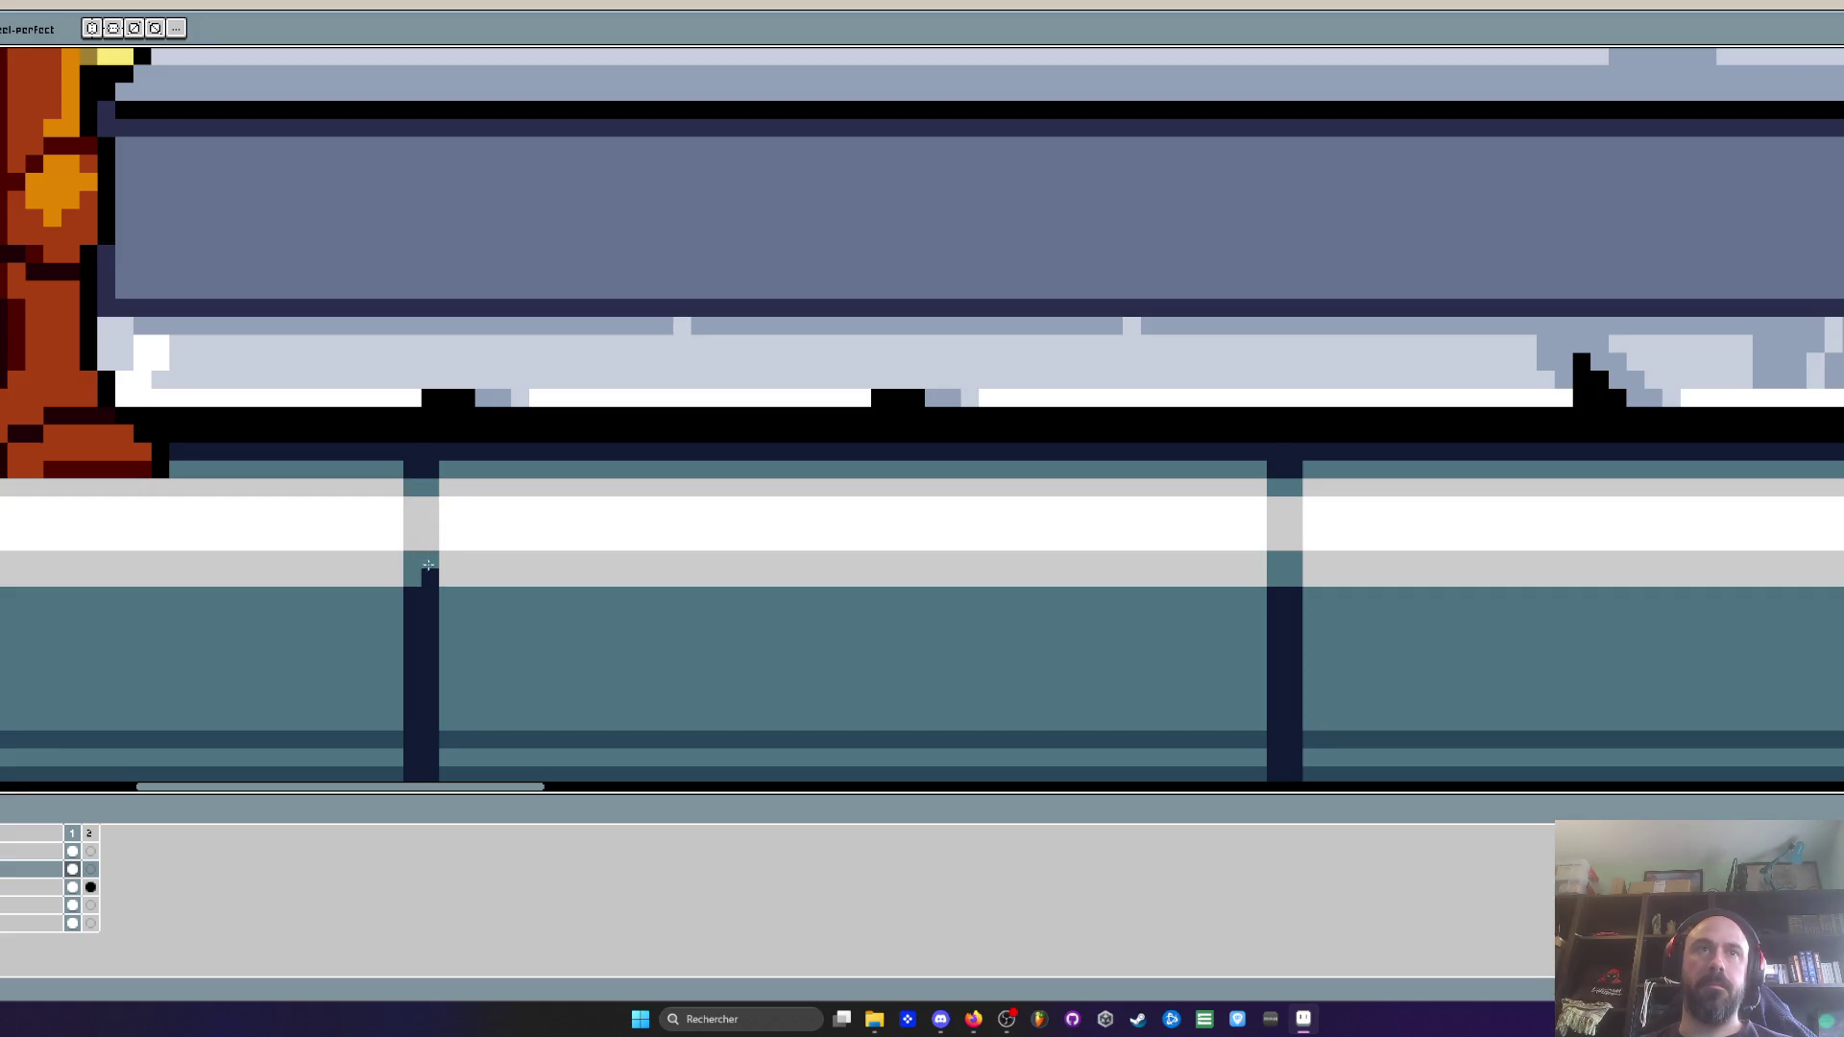
{"action": "scroll", "coordinate": [430, 571], "scroll_direction": "down", "scroll_amount": 8}
{"action": "scroll", "coordinate": [599, 614], "scroll_direction": "up", "scroll_amount": 3}
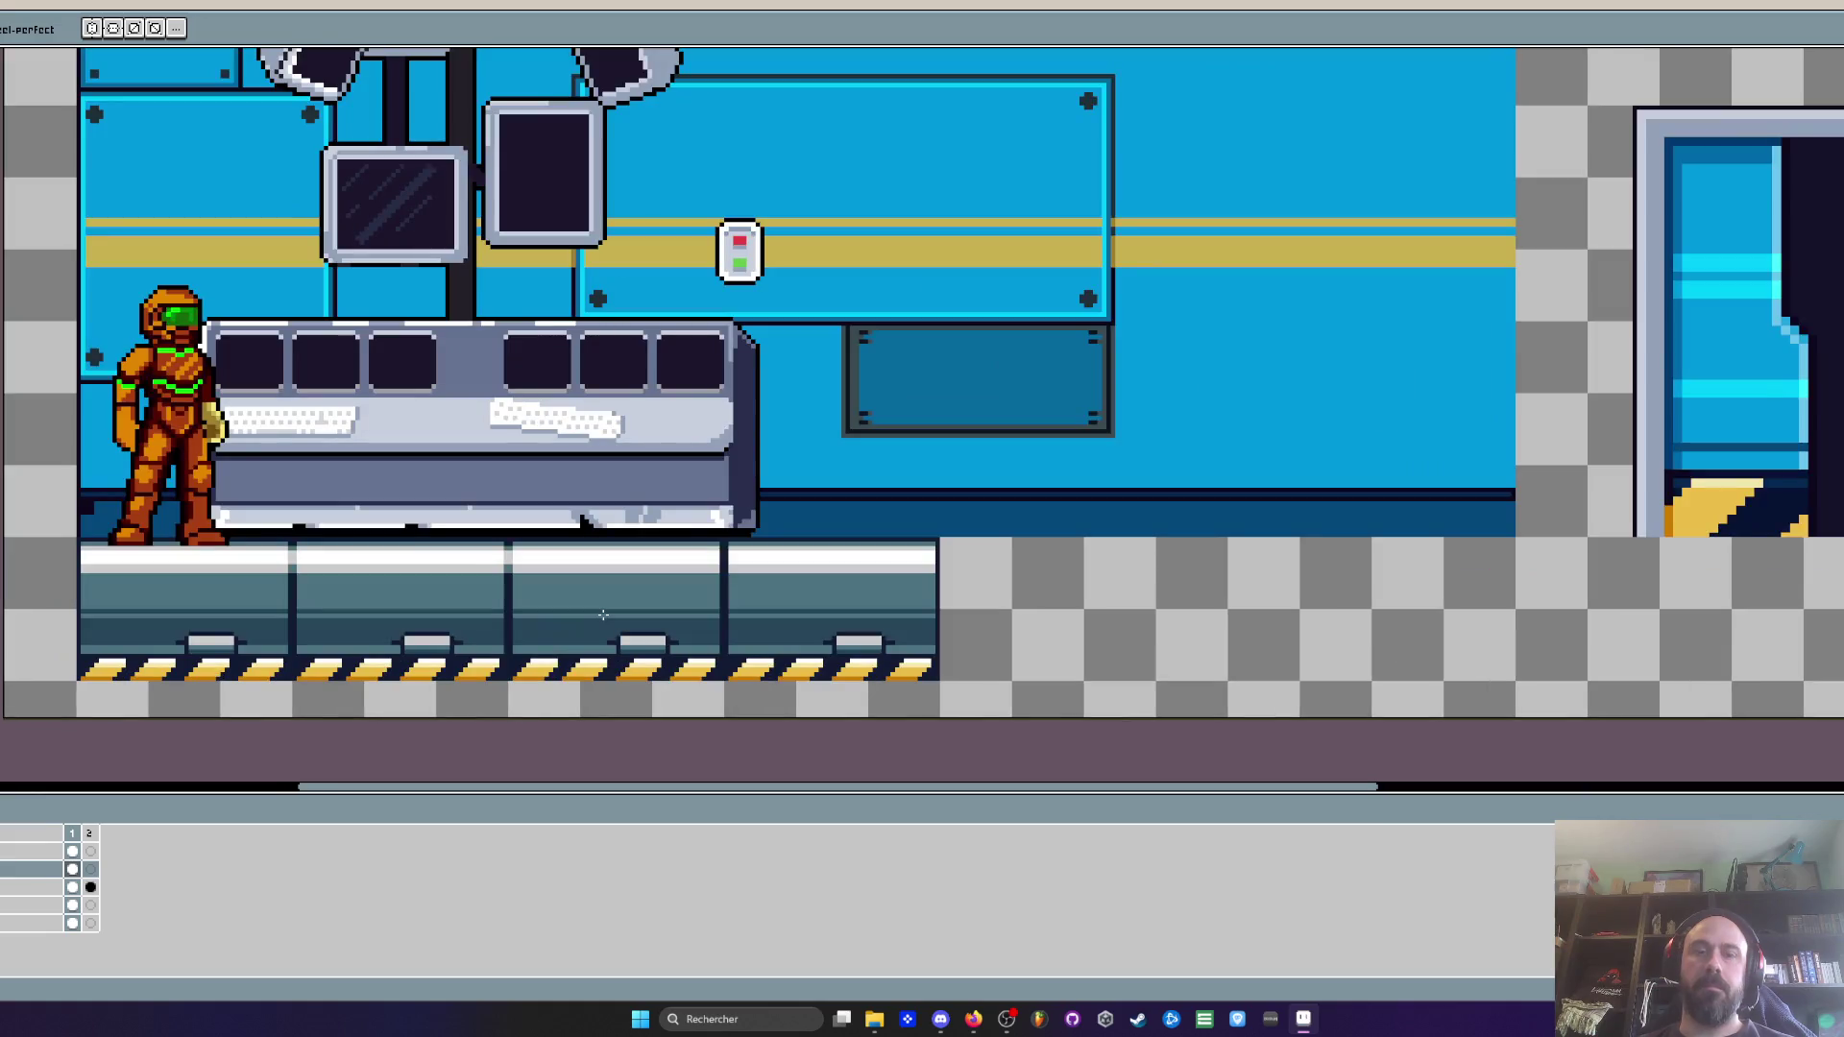
Delete the floor tiles on the right side of the floor
{"action": "key", "text": "m"}
{"action": "scroll", "coordinate": [1005, 512], "scroll_direction": "up", "scroll_amount": 2}
{"action": "scroll", "coordinate": [1005, 512], "scroll_direction": "down", "scroll_amount": 1}
{"action": "left_click_drag", "start_coordinate": [1006, 513], "coordinate": [566, 666]}
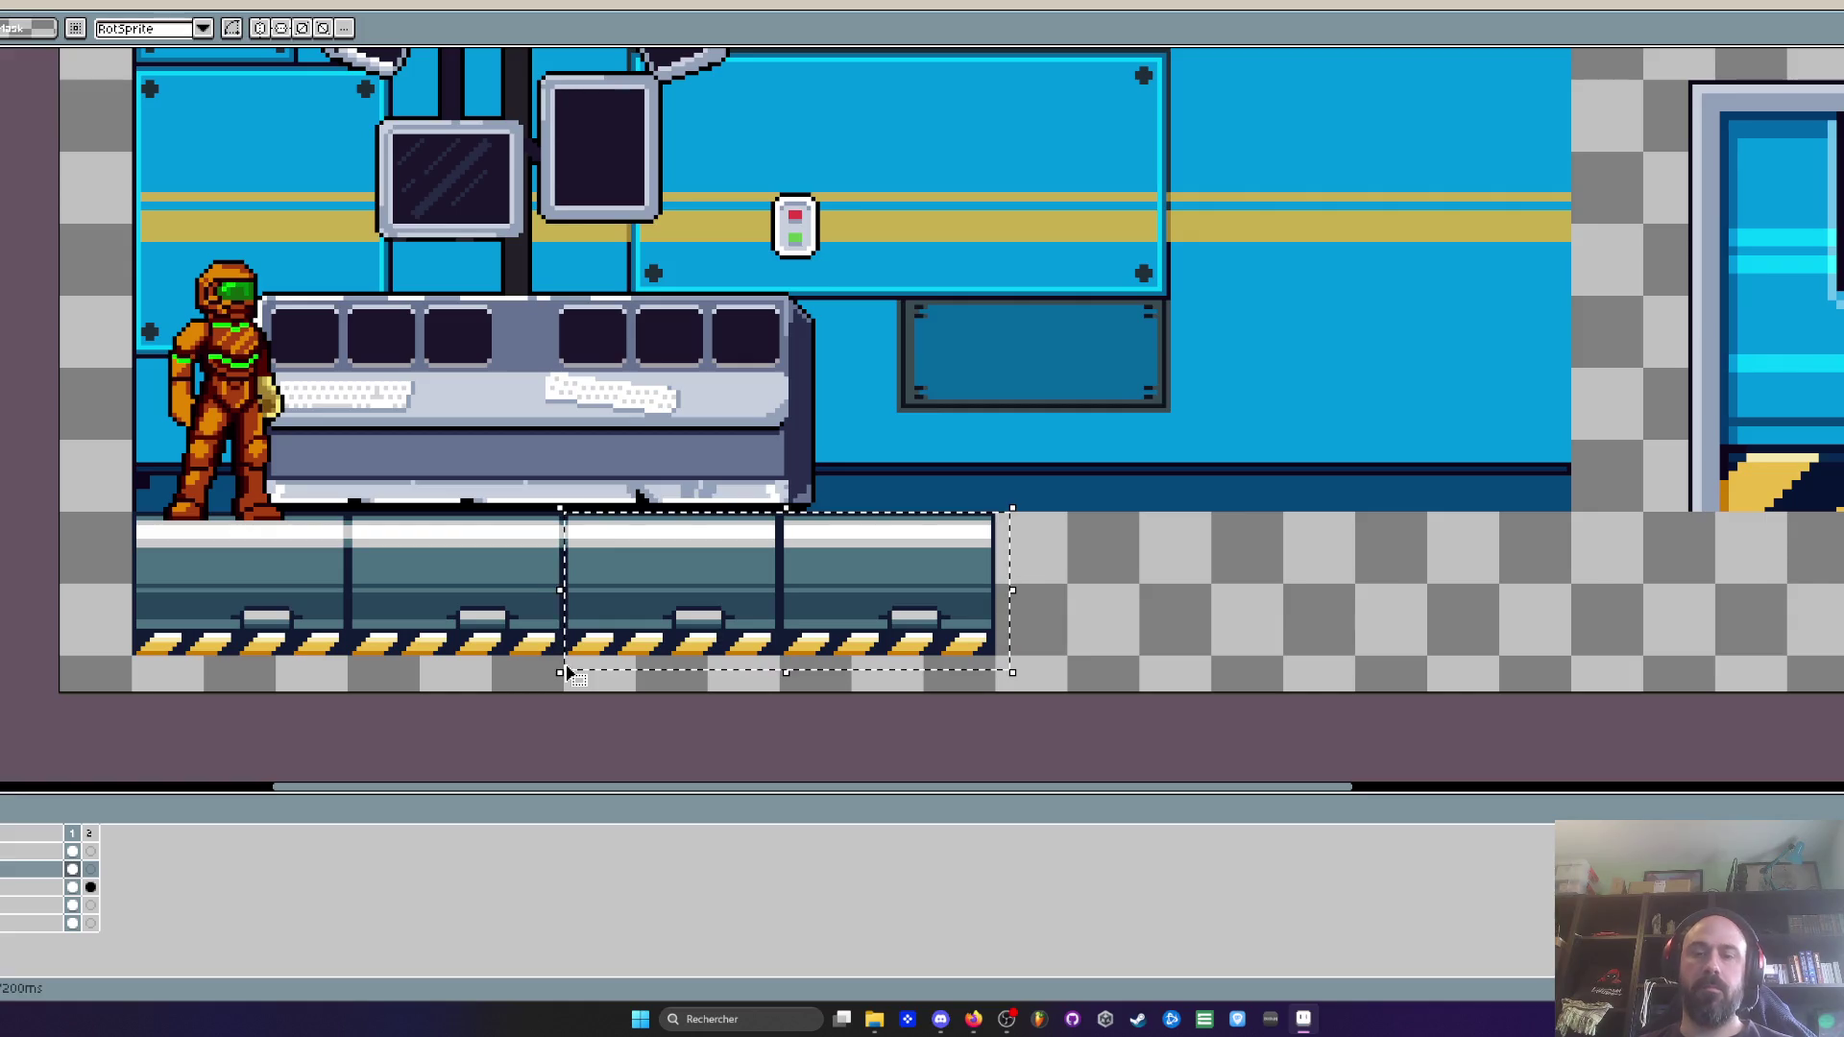
{"action": "key", "text": "Delete"}
Delete the leftmost floor tile
{"action": "key", "text": "h"}
{"action": "scroll", "coordinate": [439, 579], "scroll_direction": "up", "scroll_amount": 2}
{"action": "key", "text": "m"}
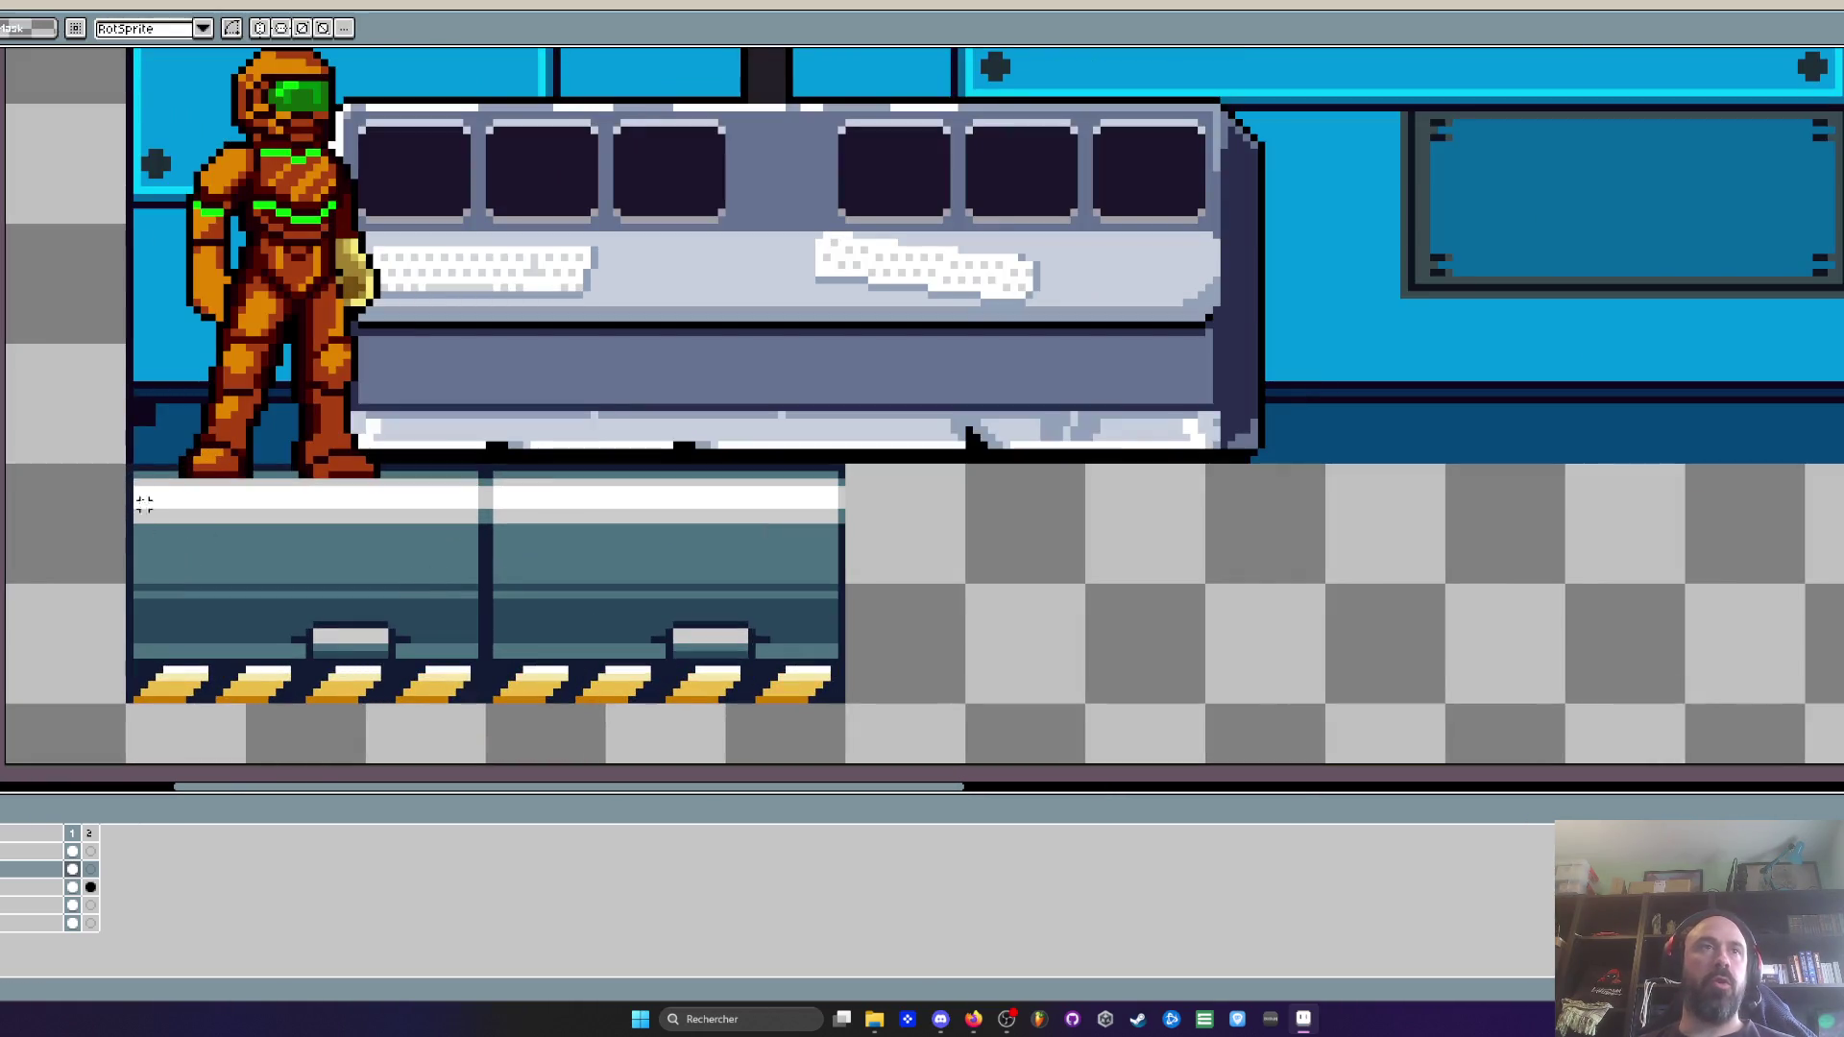
{"action": "mouse_move", "coordinate": [130, 466]}
{"action": "left_mouse_down"}
{"action": "mouse_move", "coordinate": [371, 679]}
{"action": "mouse_move", "coordinate": [490, 738]}
{"action": "left_mouse_up"}
{"action": "key", "text": "Delete"}
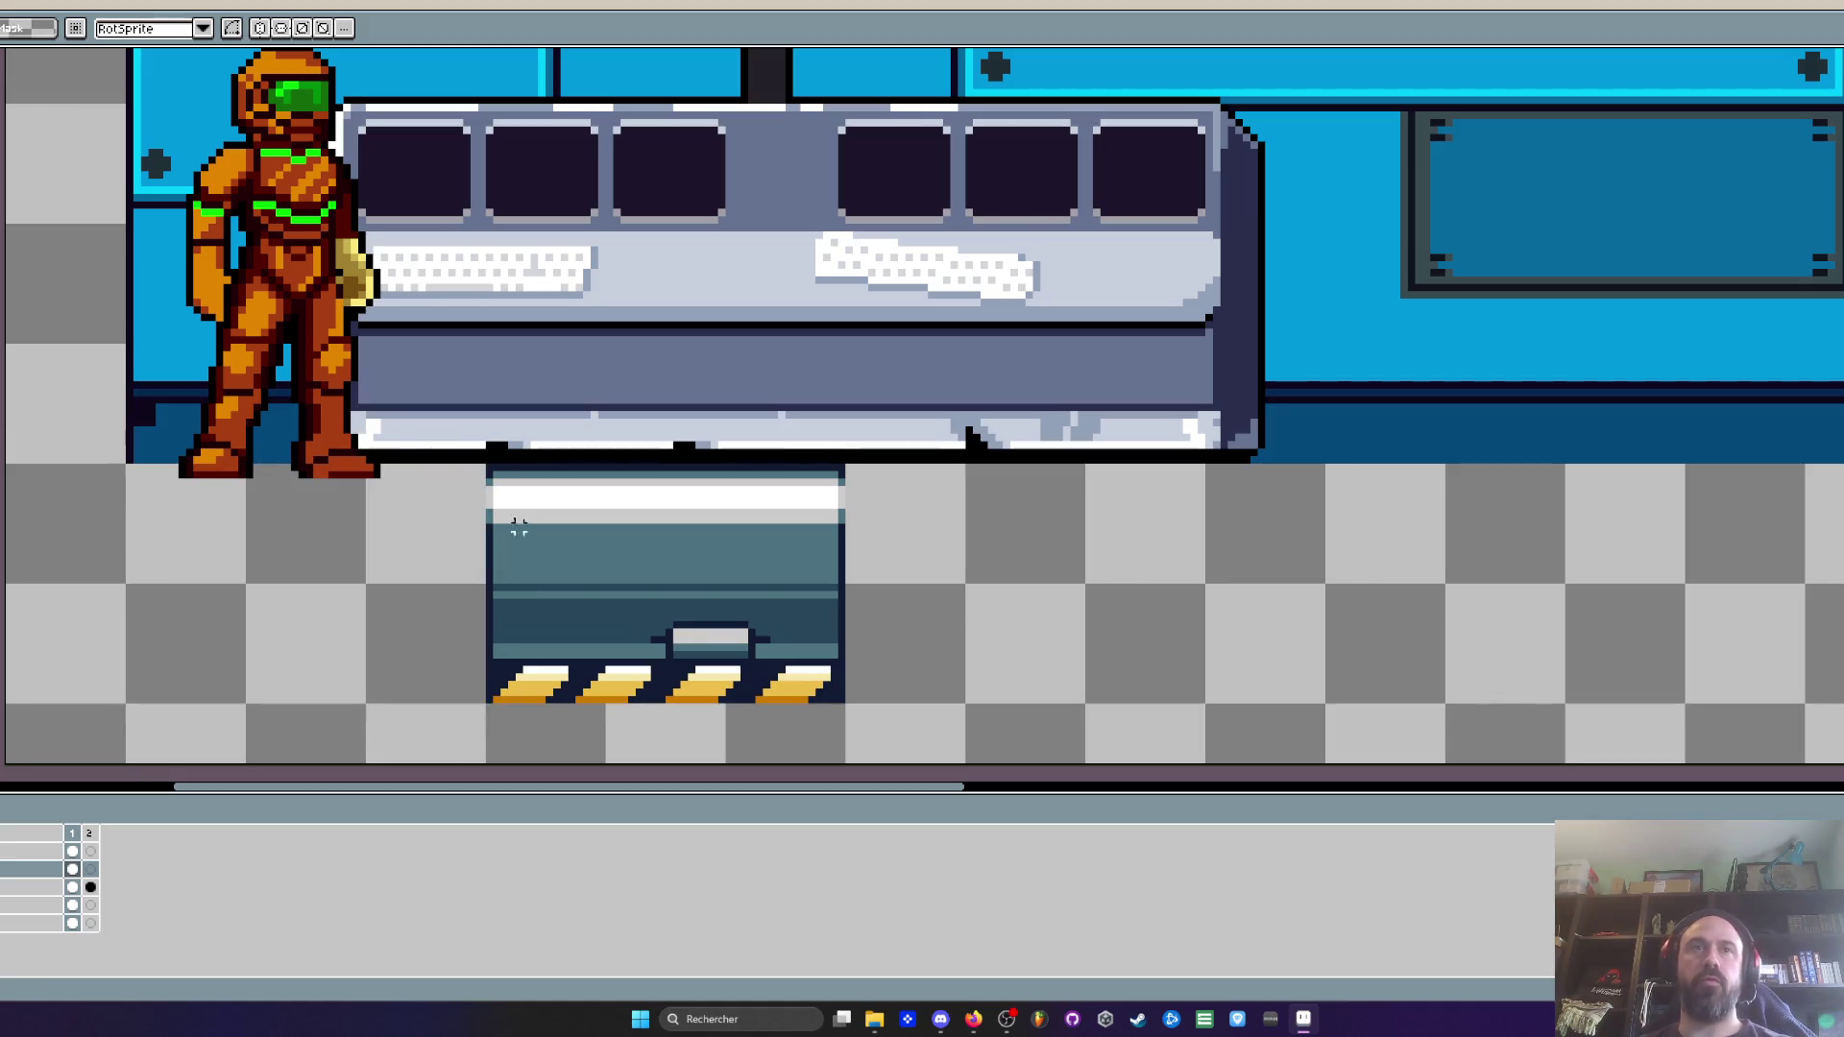
Copy the remaining floor tile to the floor's left end, then zoom out
{"action": "left_click_drag", "start_coordinate": [490, 468], "coordinate": [910, 734]}
{"action": "mouse_move", "coordinate": [735, 662]}
{"action": "left_mouse_down"}
{"action": "mouse_move", "coordinate": [354, 663]}
{"action": "mouse_move", "coordinate": [380, 651]}
{"action": "left_mouse_up"}
{"action": "scroll", "coordinate": [380, 650], "scroll_direction": "down", "scroll_amount": 1}
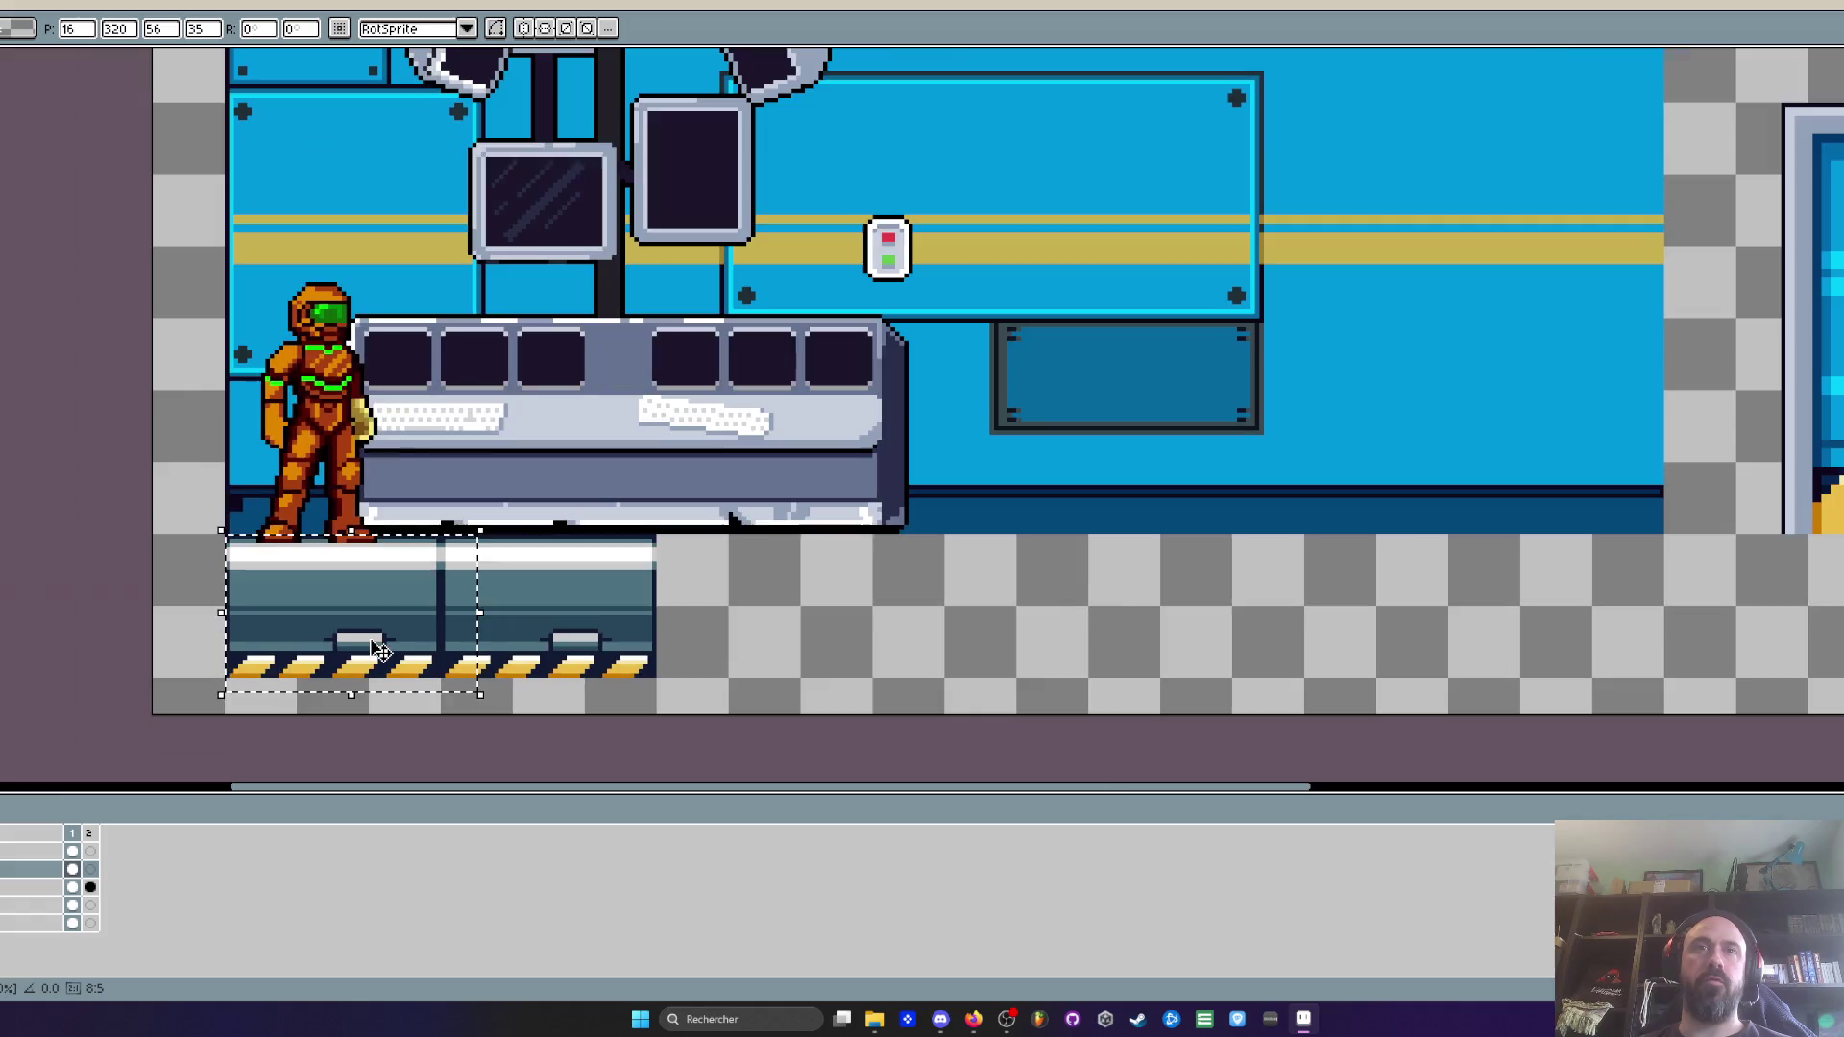
{"action": "scroll", "coordinate": [374, 644], "scroll_direction": "down", "scroll_amount": 2}
{"action": "scroll", "coordinate": [370, 640], "scroll_direction": "up", "scroll_amount": 2}
{"action": "scroll", "coordinate": [371, 640], "scroll_direction": "down", "scroll_amount": 2}
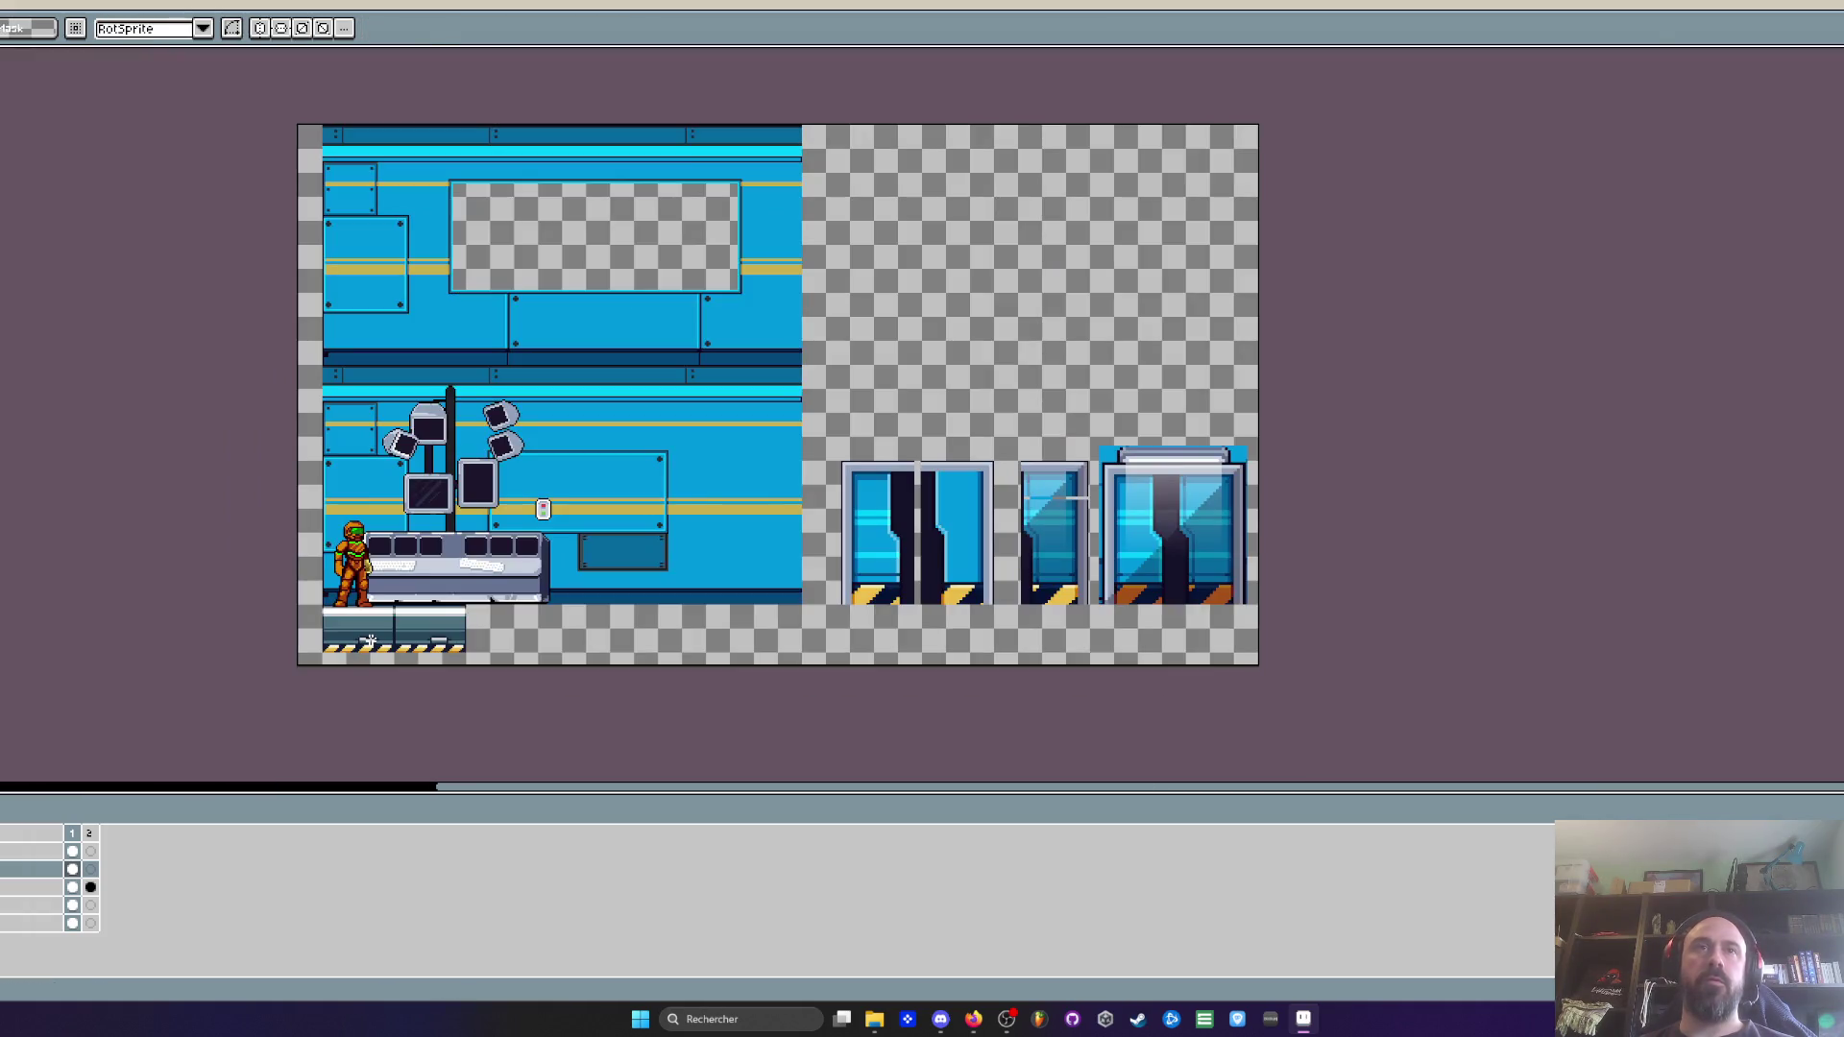
{"action": "scroll", "coordinate": [818, 391], "scroll_direction": "down", "scroll_amount": 3}
{"action": "scroll", "coordinate": [821, 391], "scroll_direction": "up", "scroll_amount": 3}
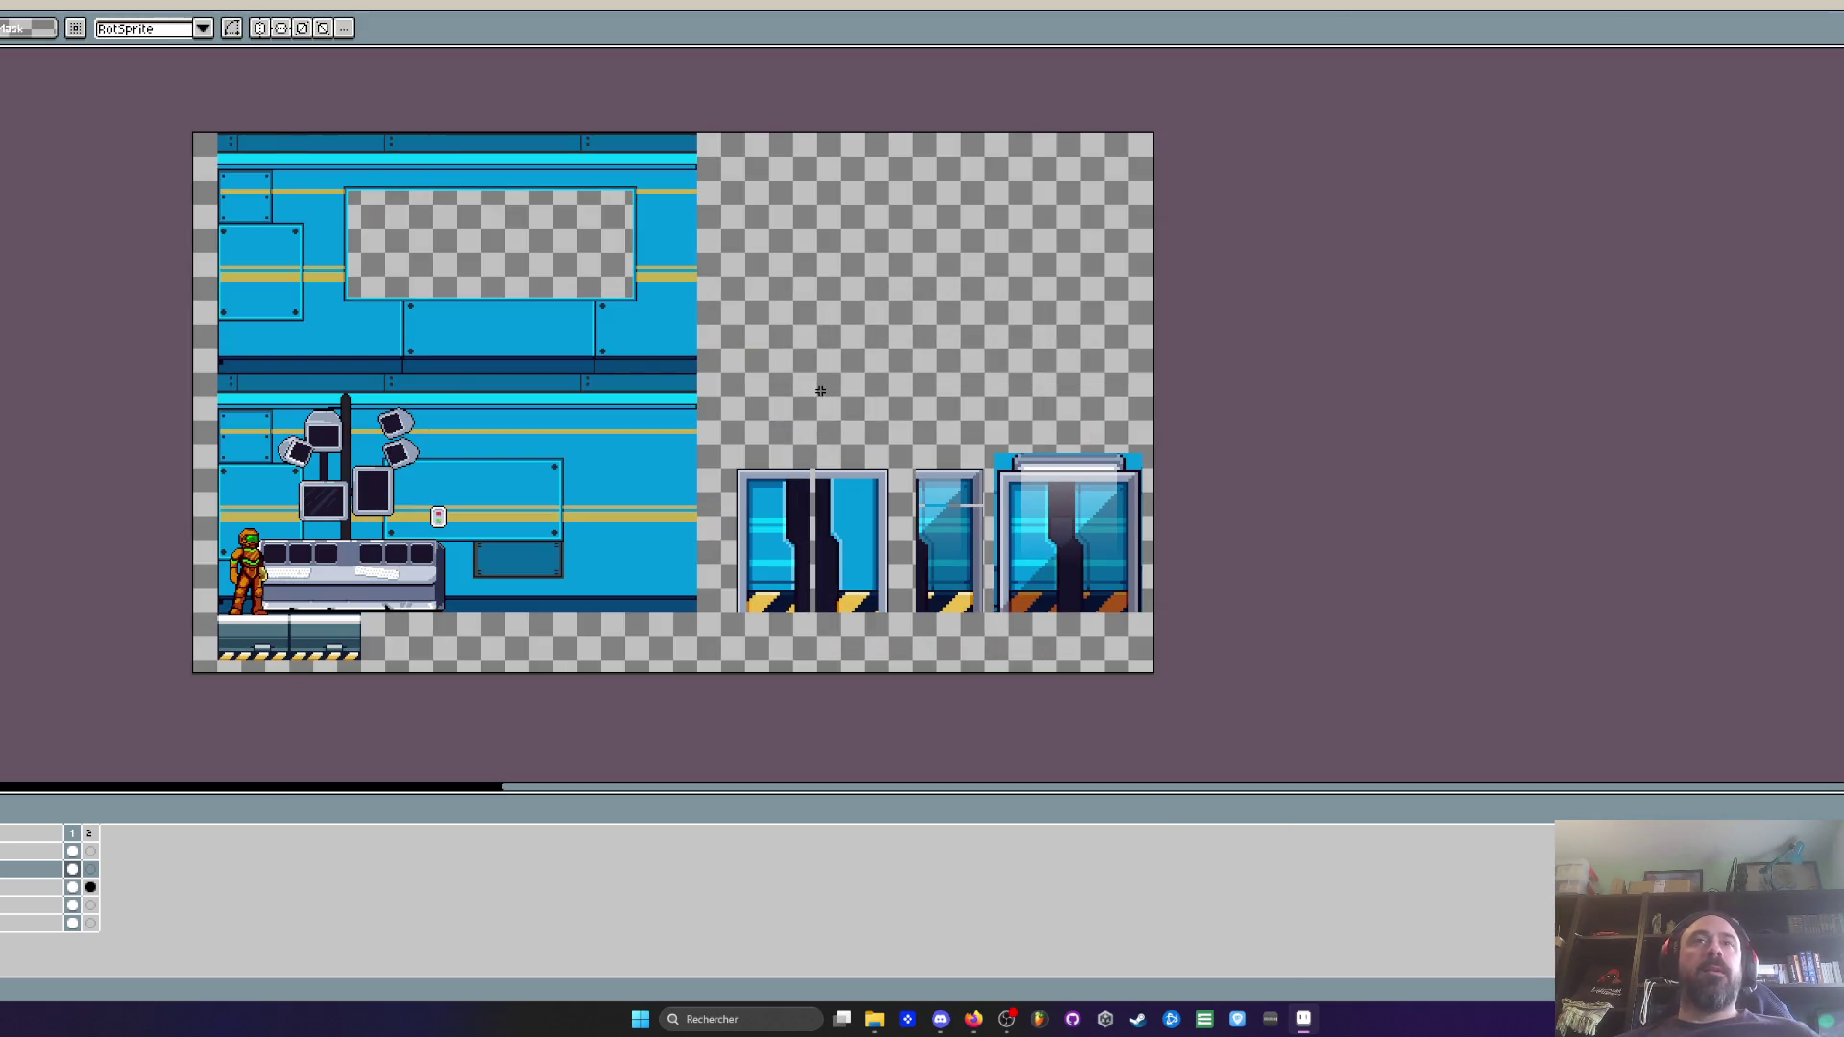
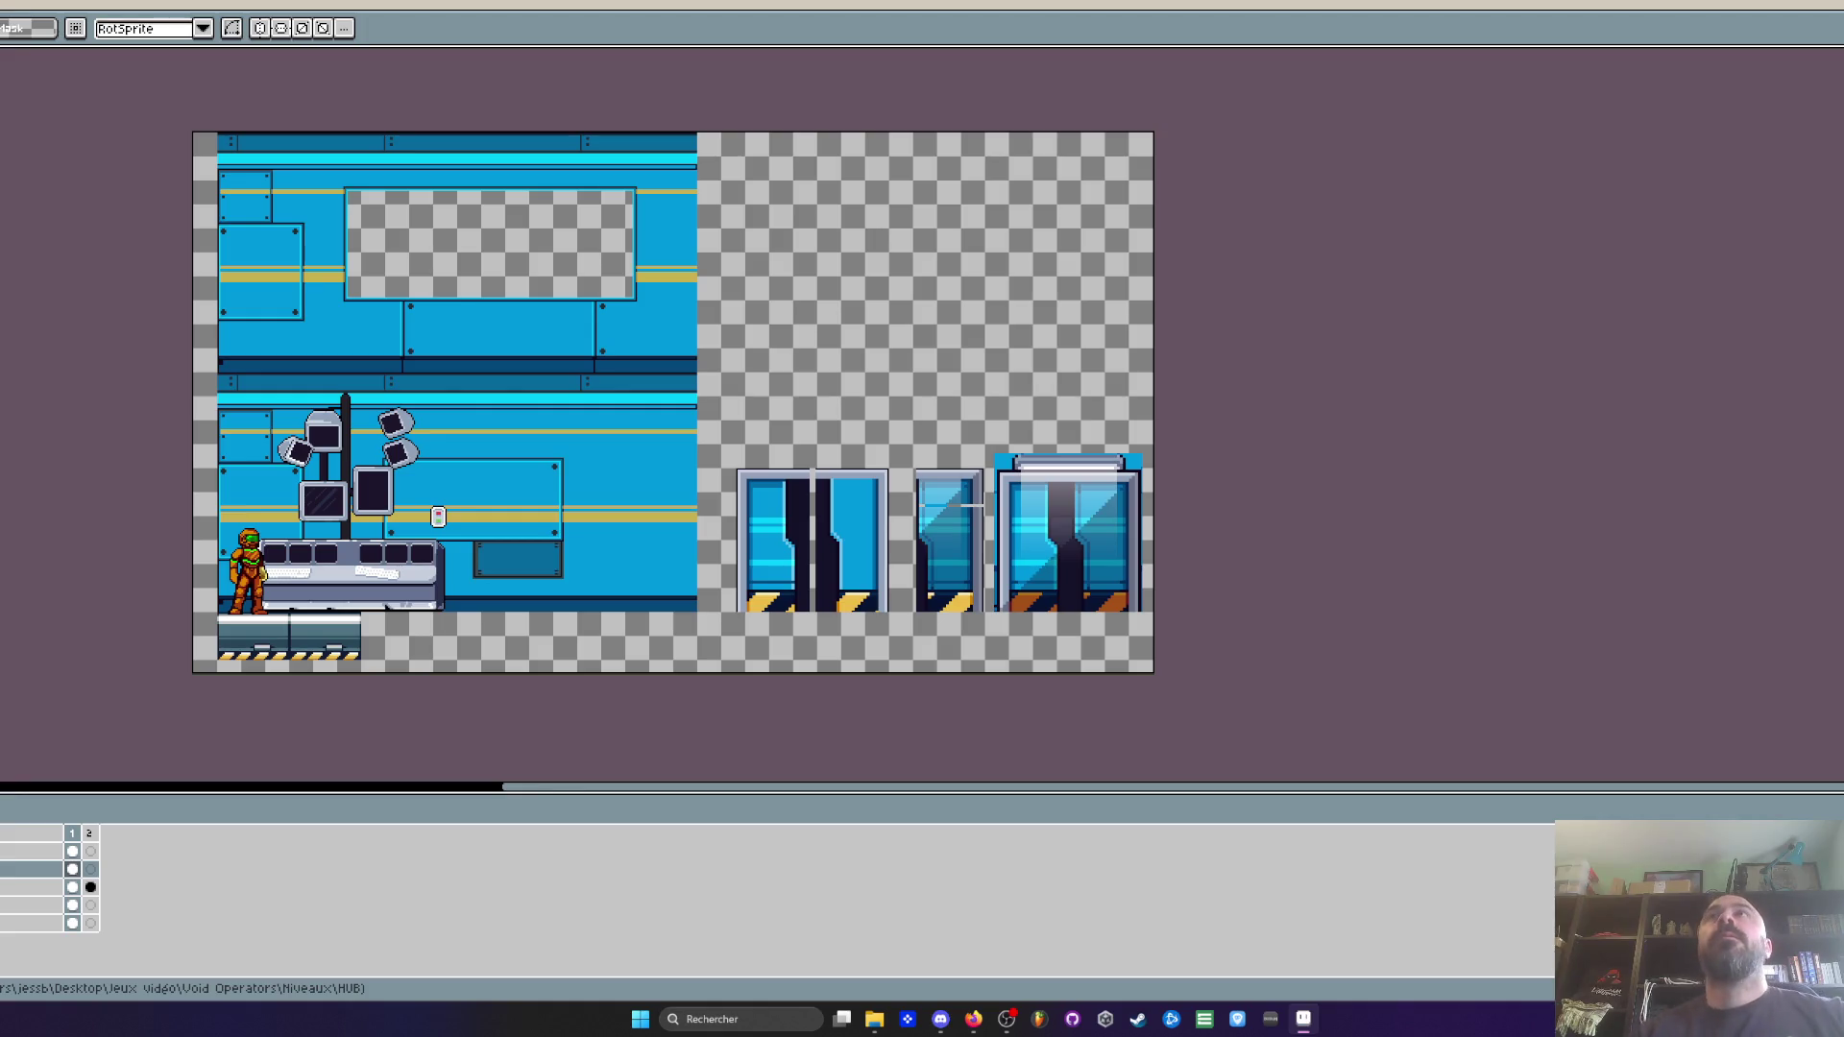
Lower the system volume and switch between the pixel editor and the web browser
{"action": "key", "text": "XF86AudioLowerVolume"}
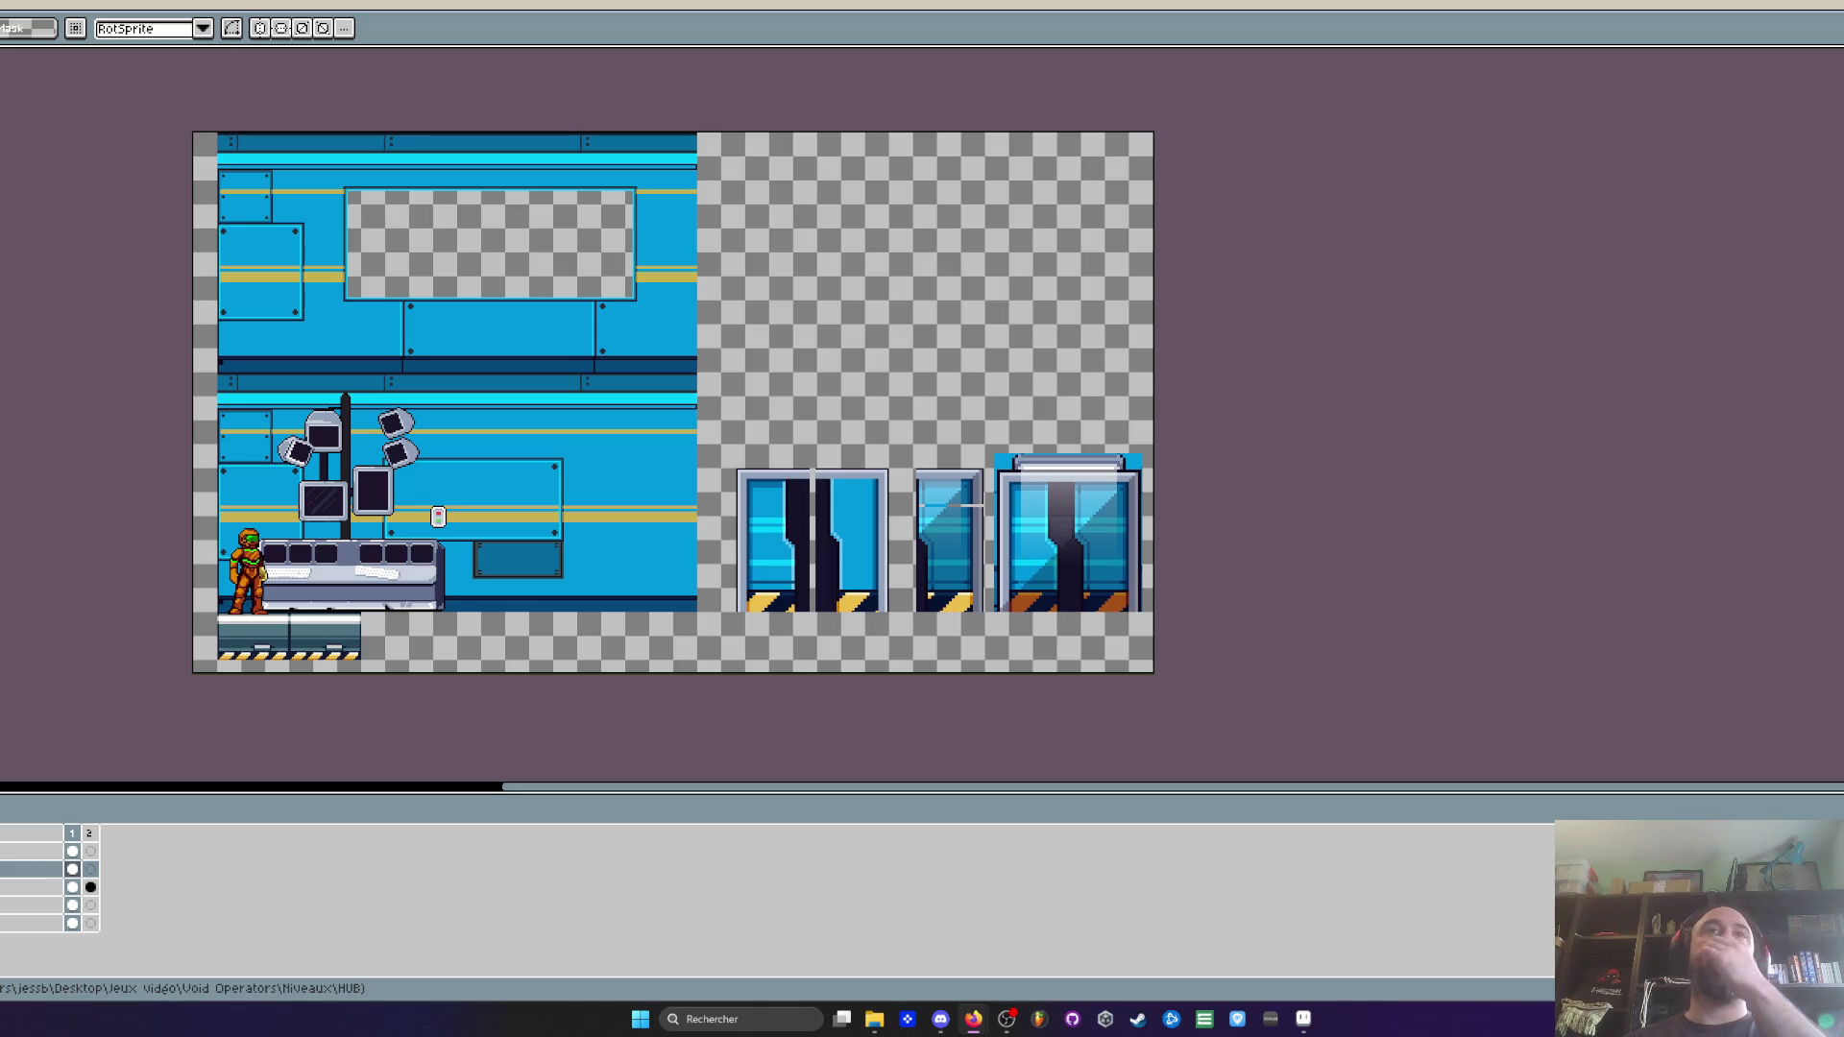
{"action": "left_click", "coordinate": [498, 40]}
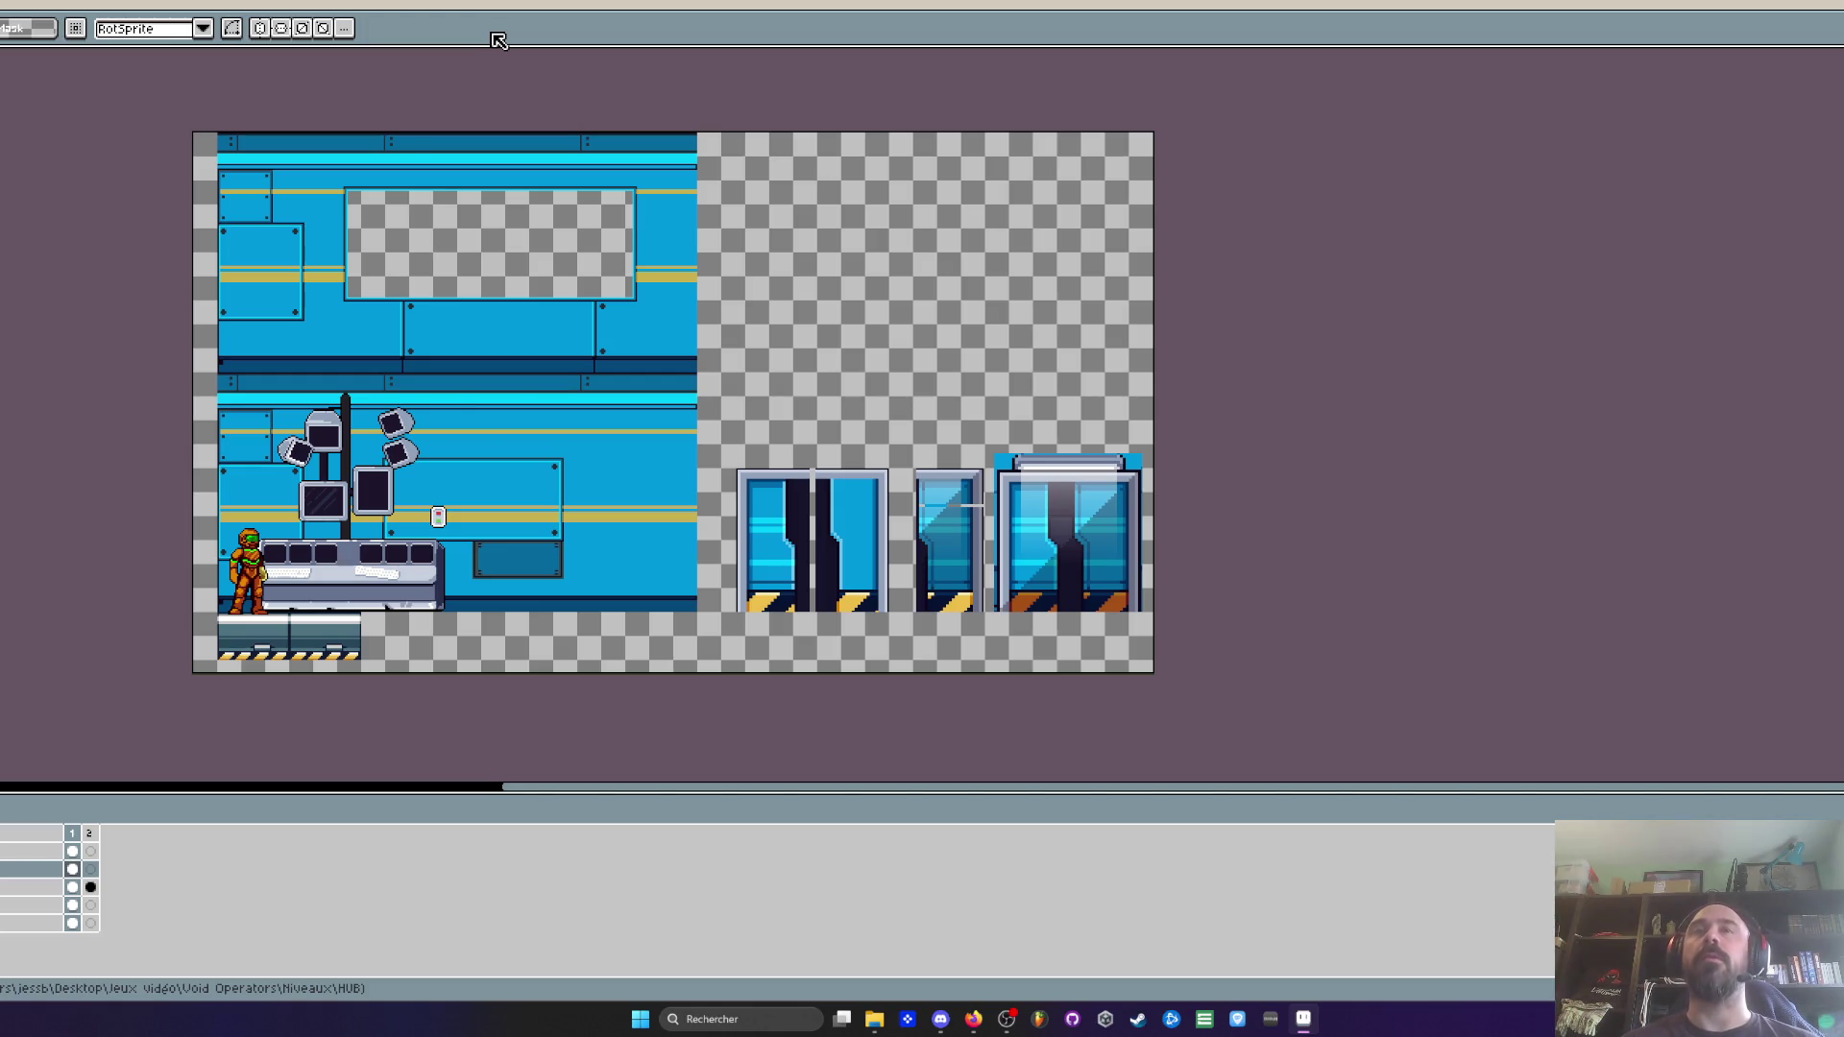
{"action": "key", "text": "alt+Tab"}
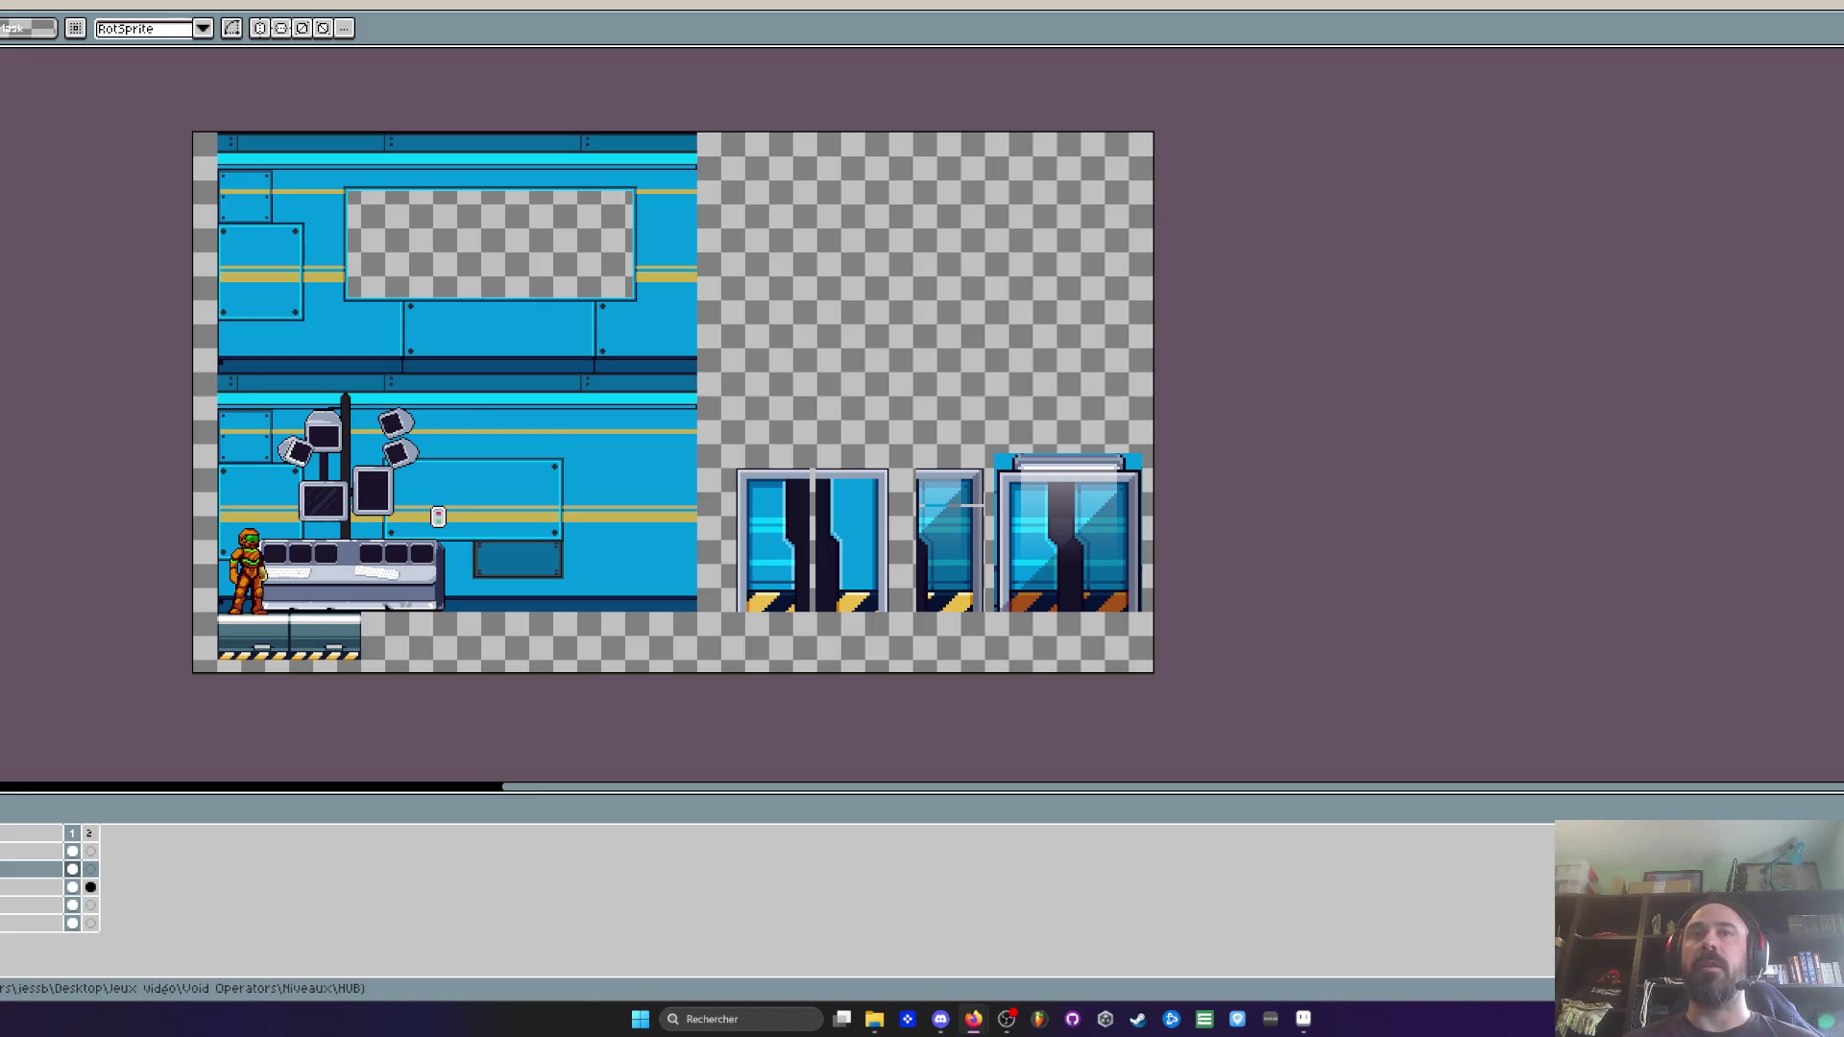
{"action": "left_click", "coordinate": [581, 37]}
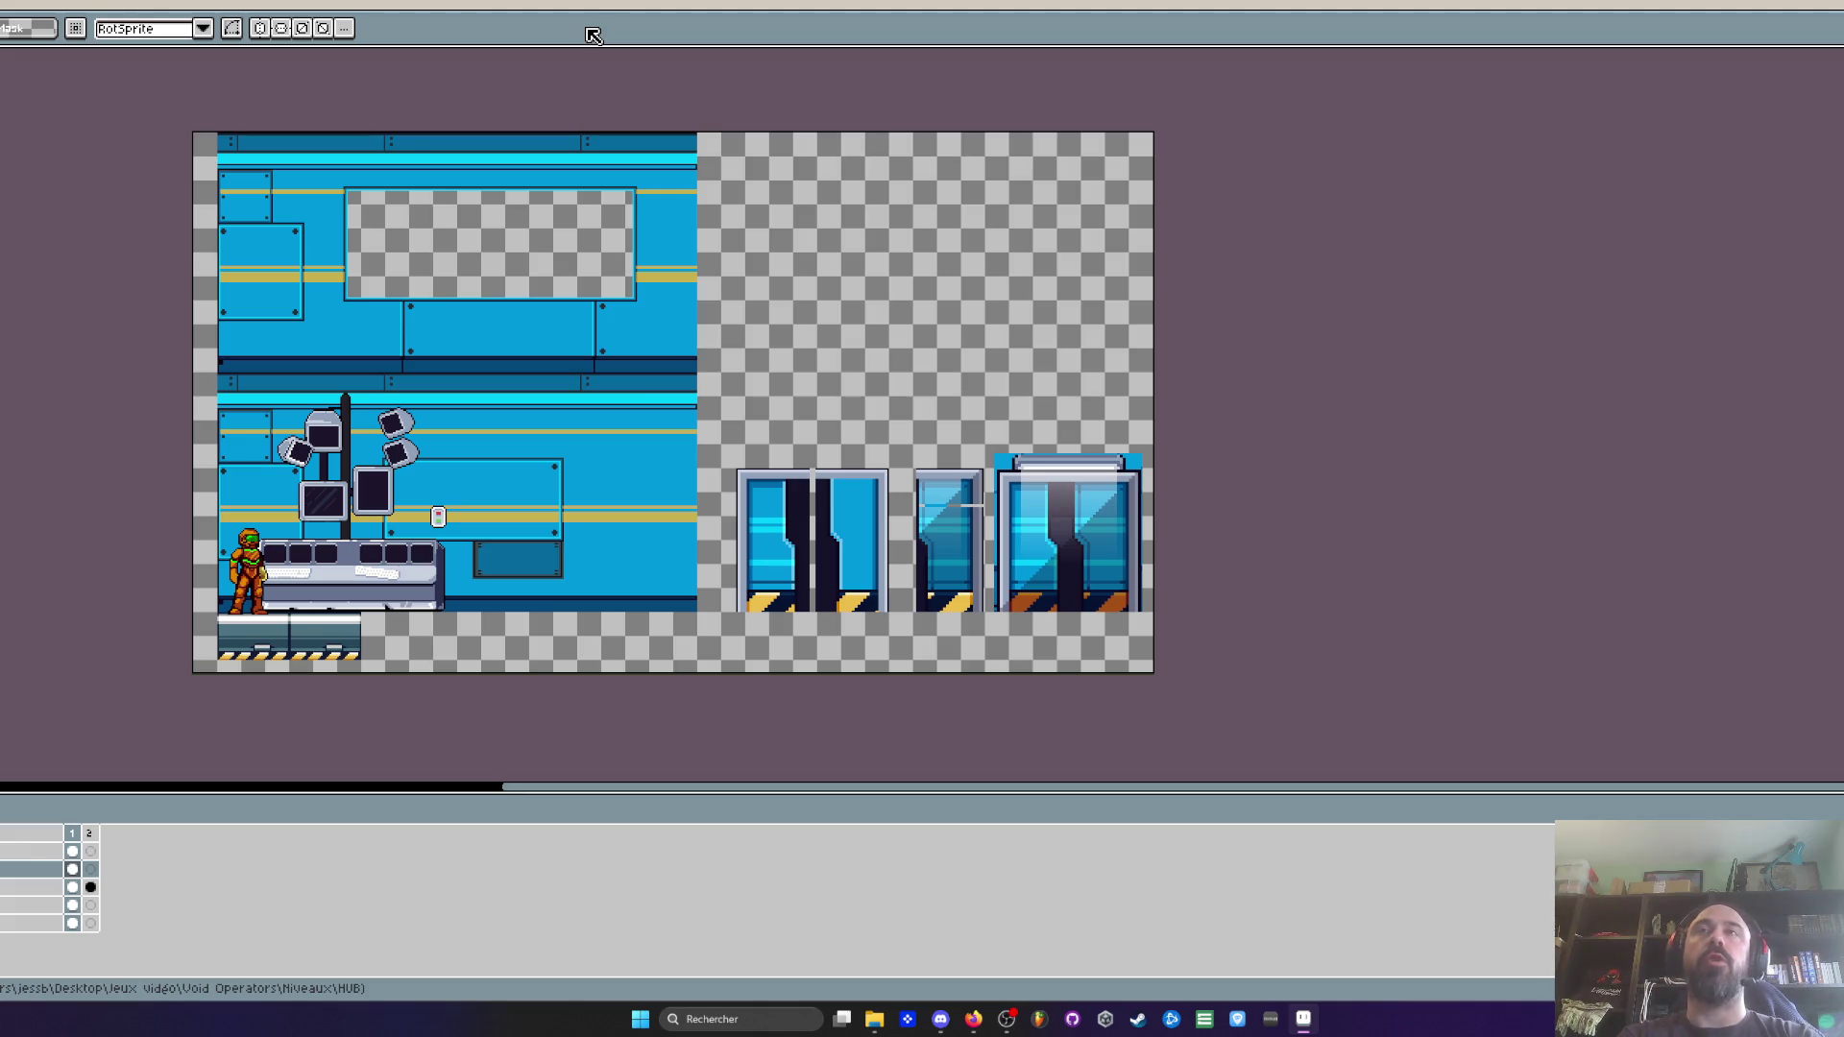
Minimize the level folder and open the V0.22 build folder from the desktop
{"action": "key", "text": "alt+Tab"}
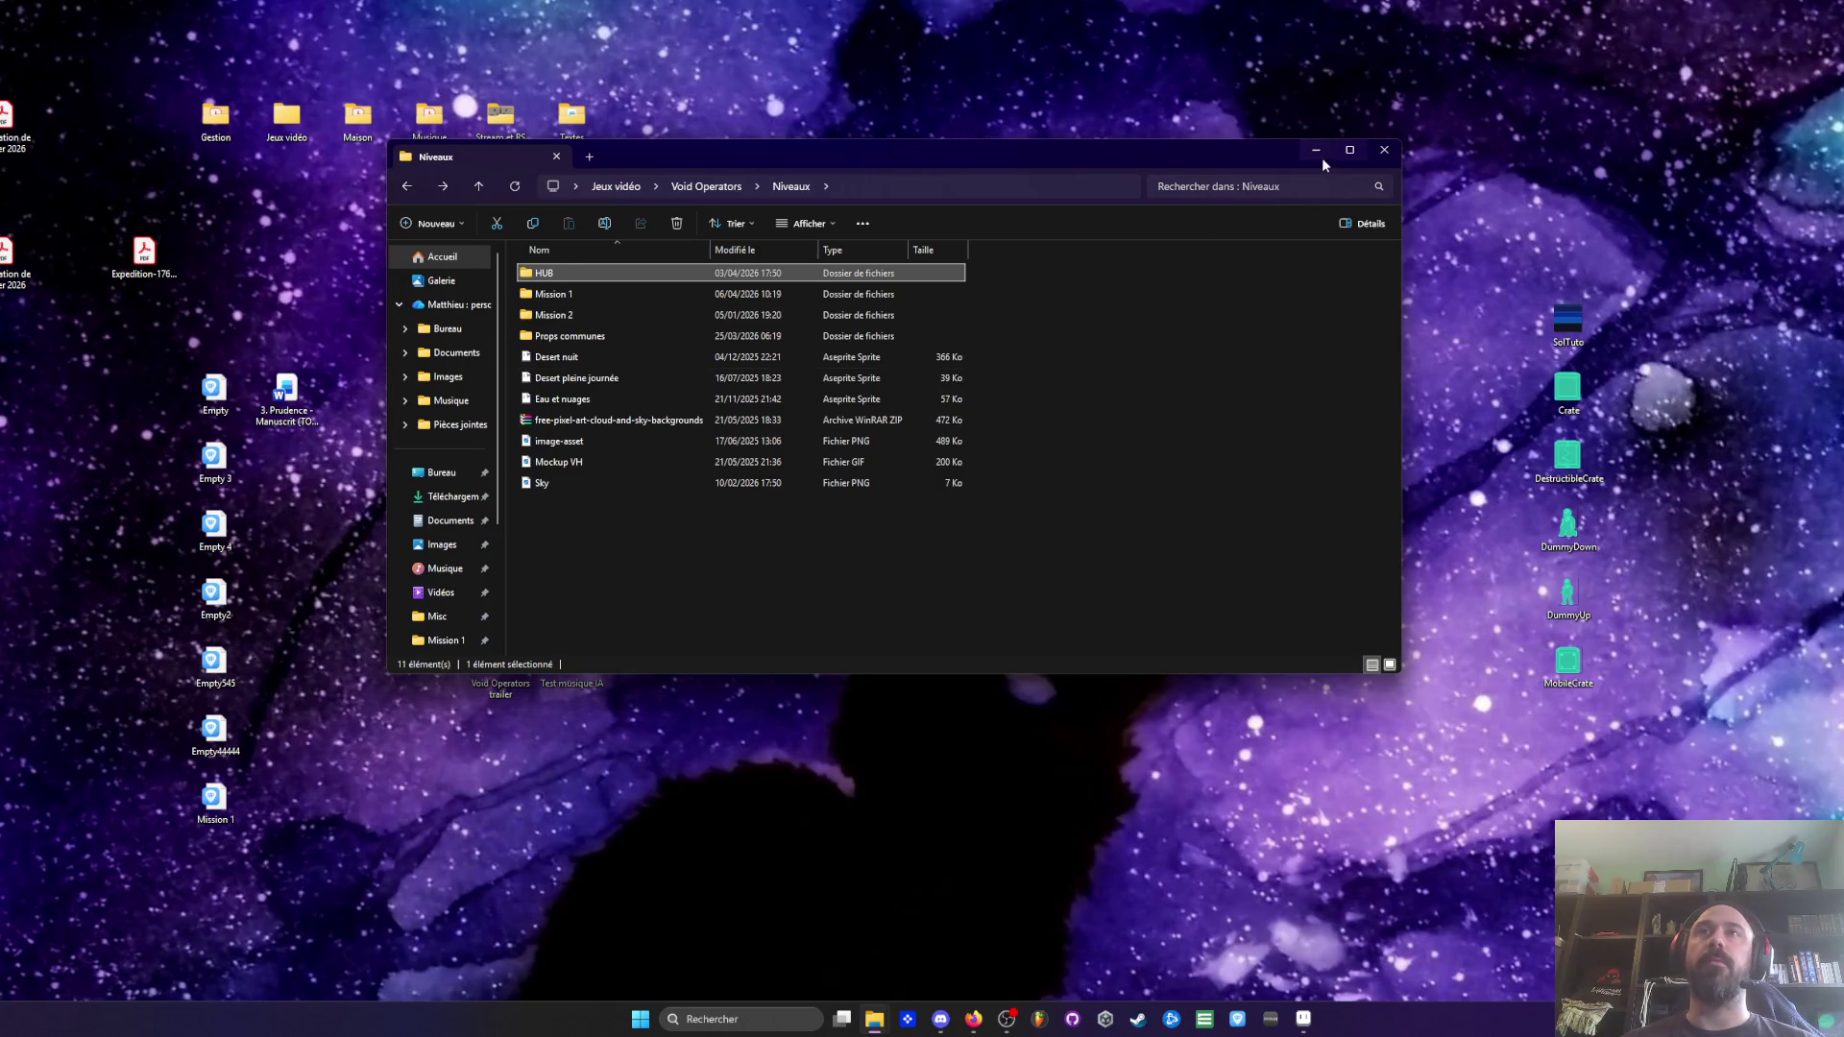
{"action": "left_click", "coordinate": [1332, 175]}
{"action": "double_click", "coordinate": [636, 253]}
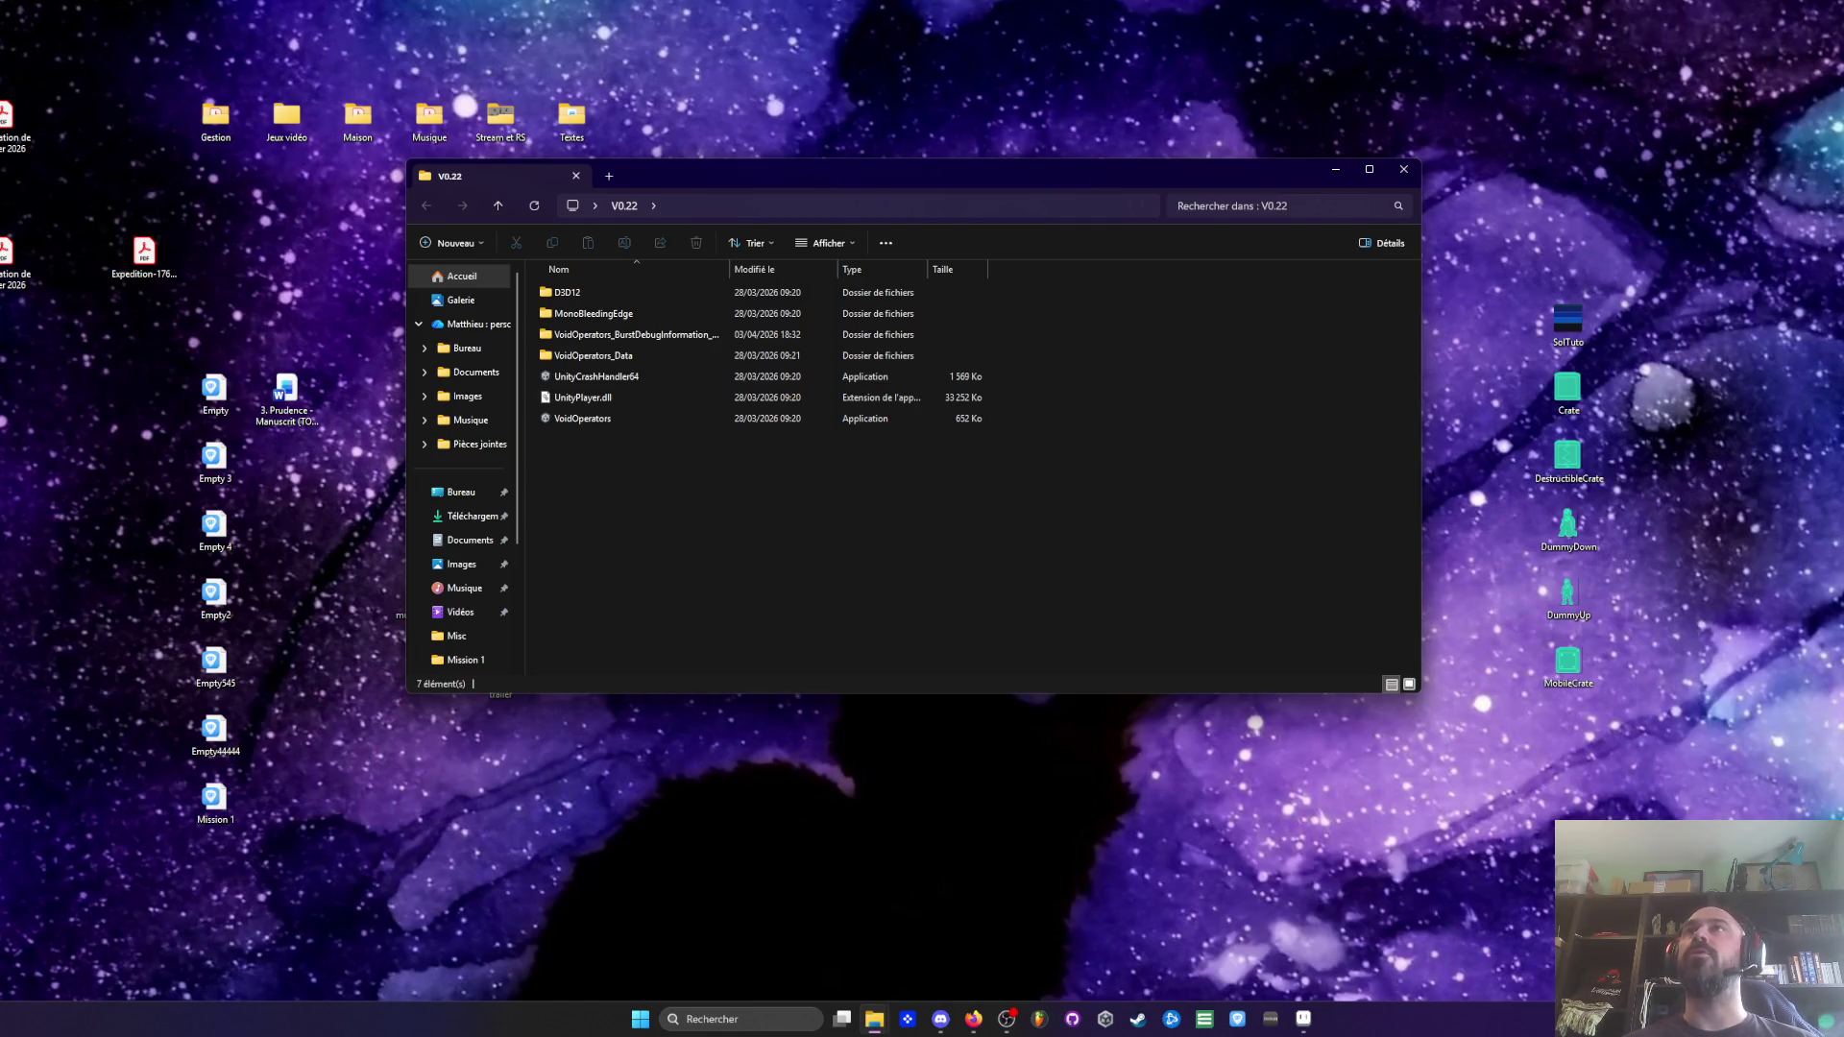
Reposition the V0.22 folder window and launch VoidOperators.exe
{"action": "key", "text": "alt+Tab"}
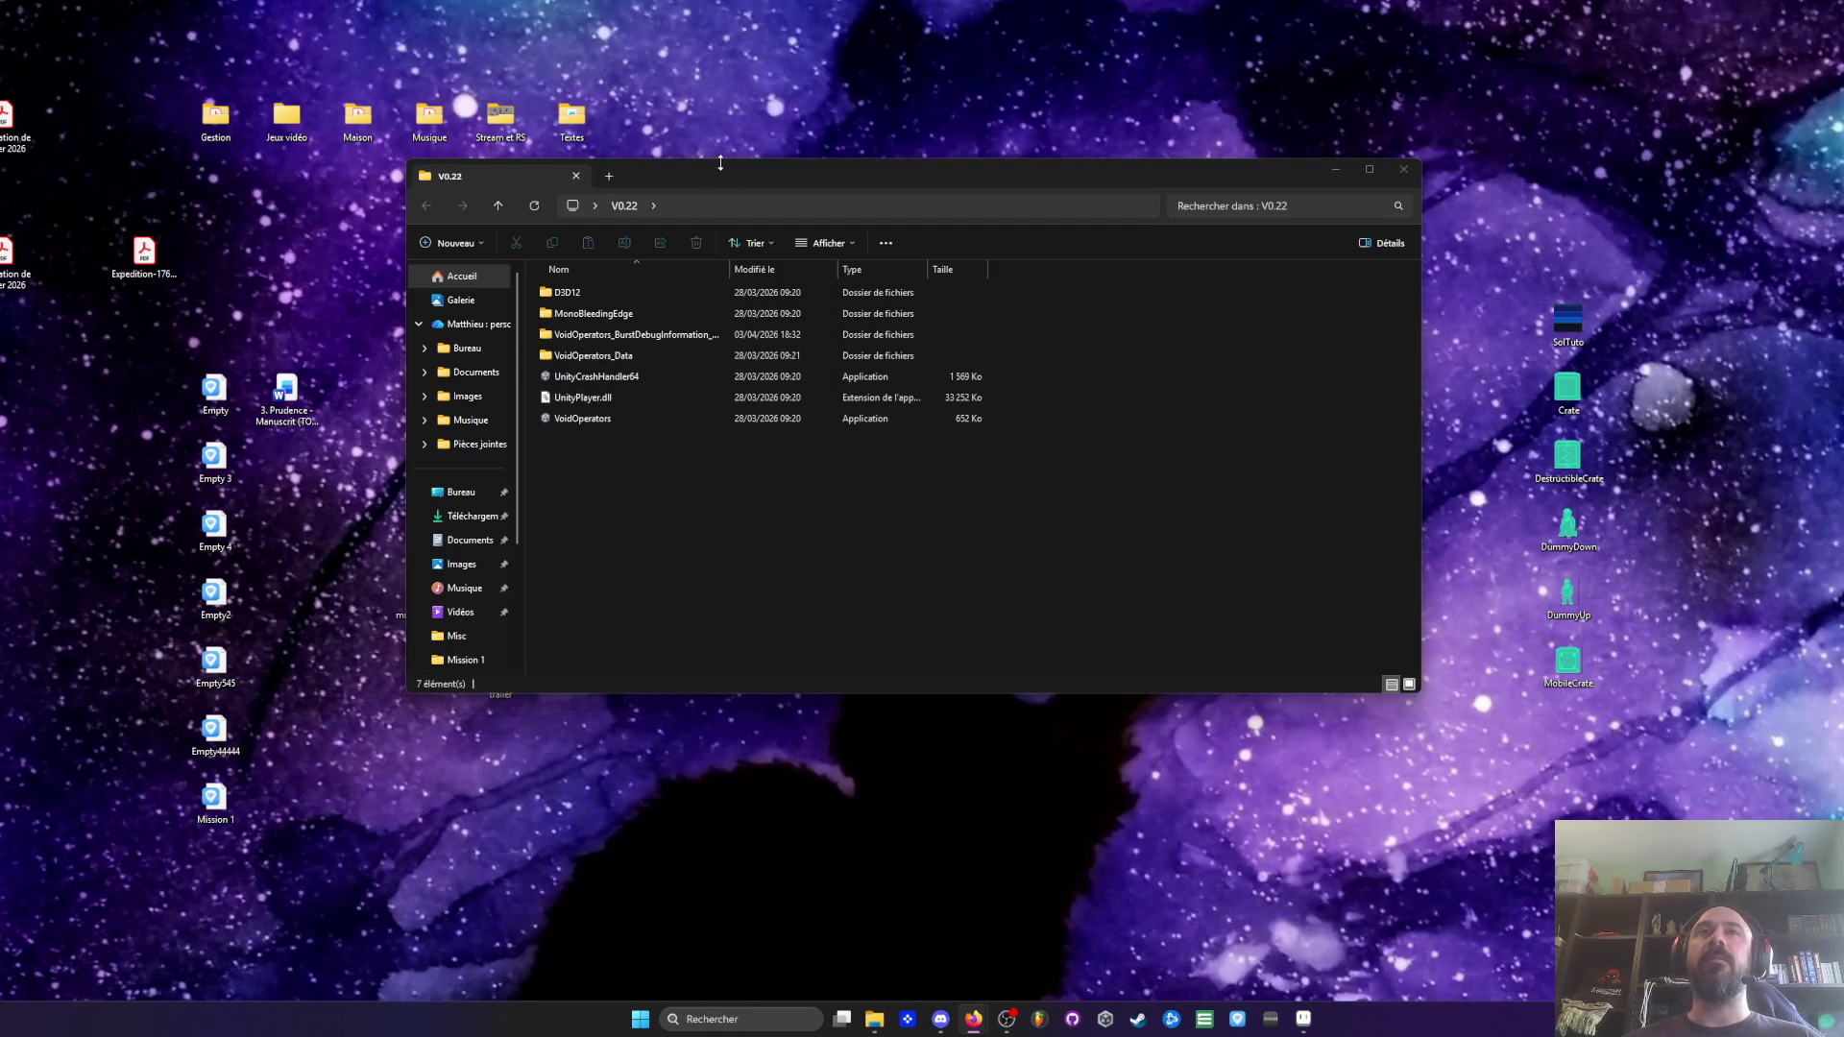
{"action": "mouse_move", "coordinate": [728, 170]}
{"action": "left_mouse_down"}
{"action": "mouse_move", "coordinate": [886, 73]}
{"action": "mouse_move", "coordinate": [866, 103]}
{"action": "left_mouse_up"}
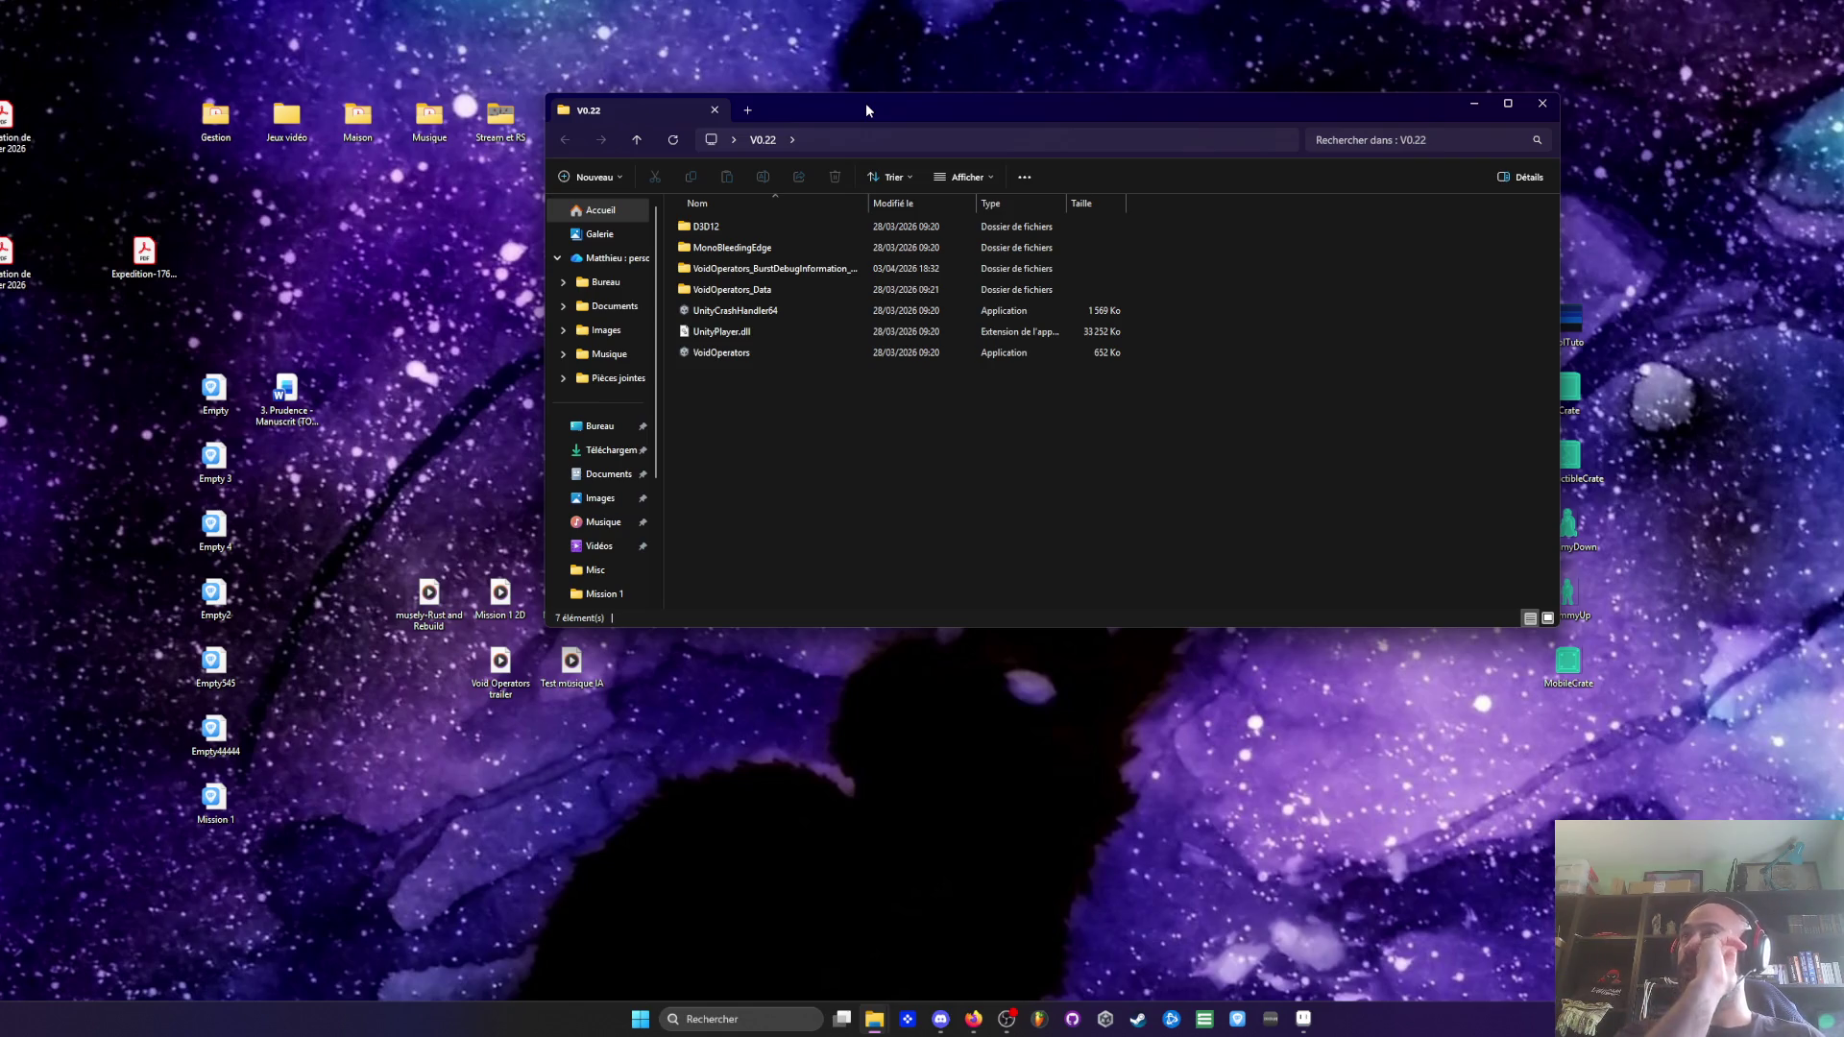
{"action": "mouse_move", "coordinate": [866, 104]}
{"action": "left_mouse_down"}
{"action": "mouse_move", "coordinate": [873, 146]}
{"action": "mouse_move", "coordinate": [867, 103]}
{"action": "left_mouse_up"}
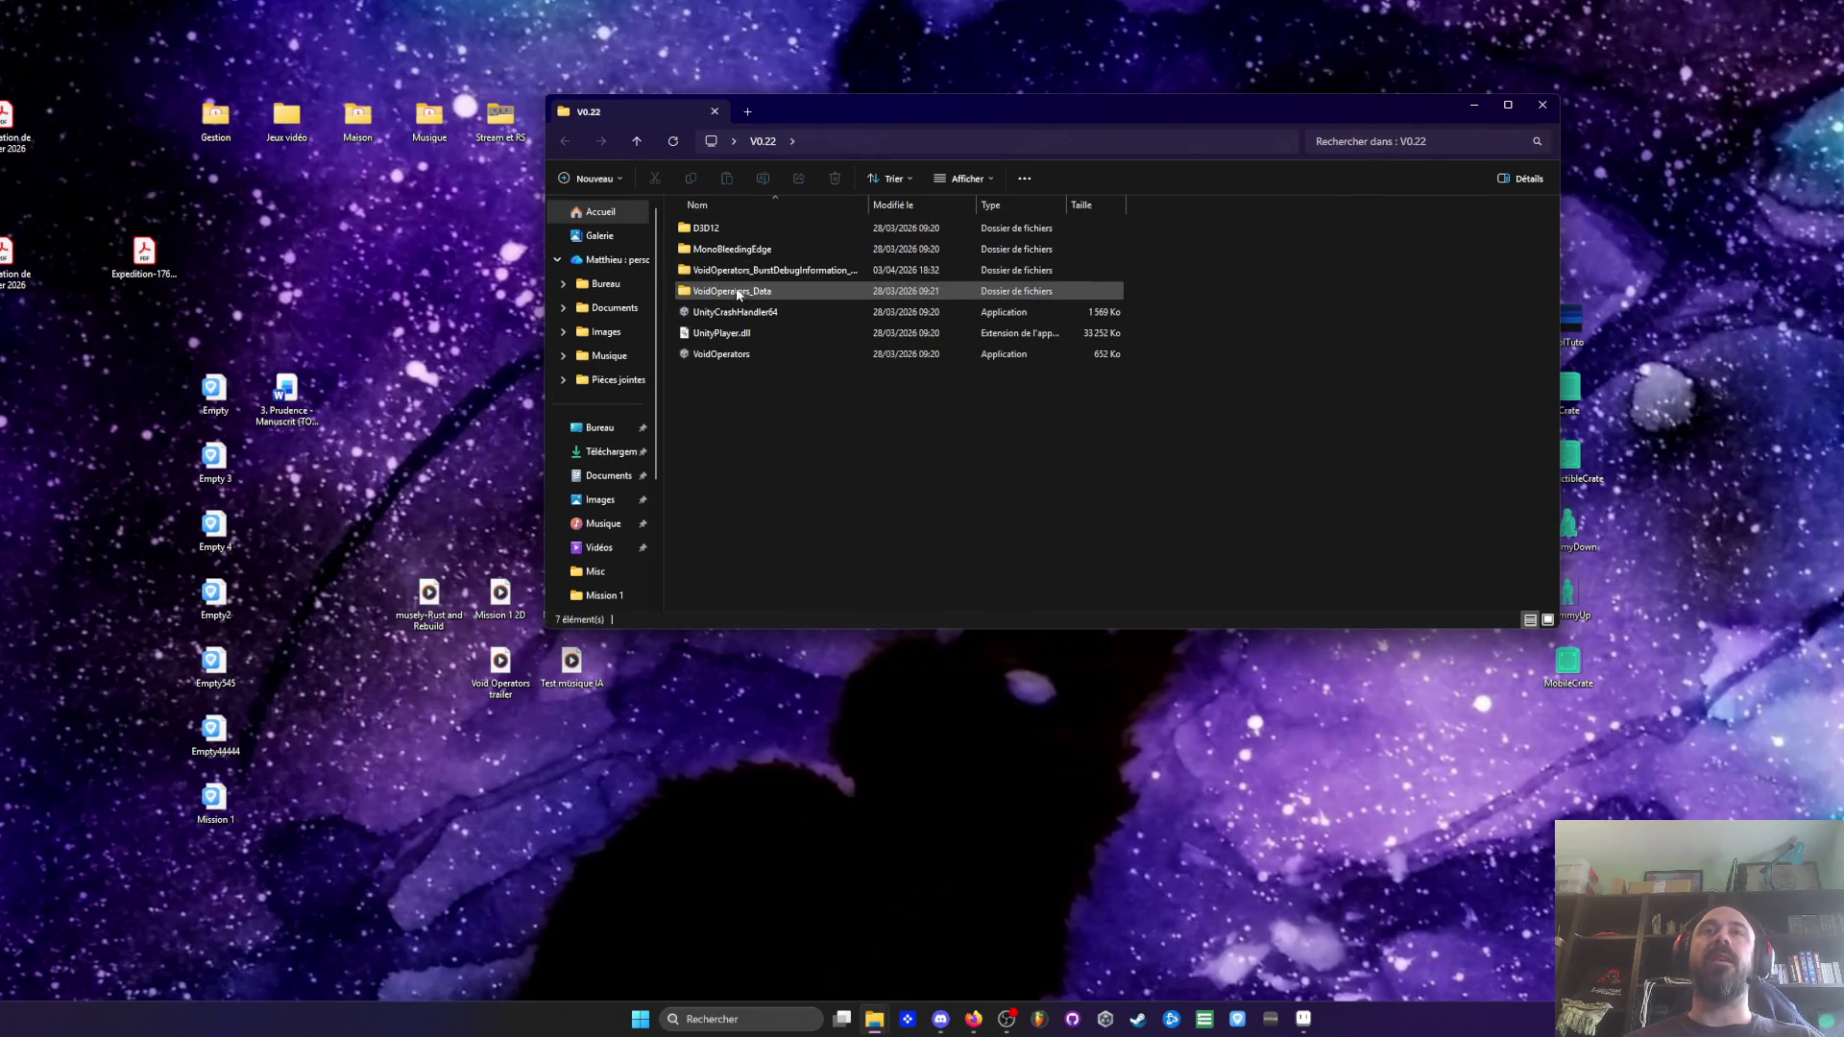
{"action": "double_click", "coordinate": [716, 355]}
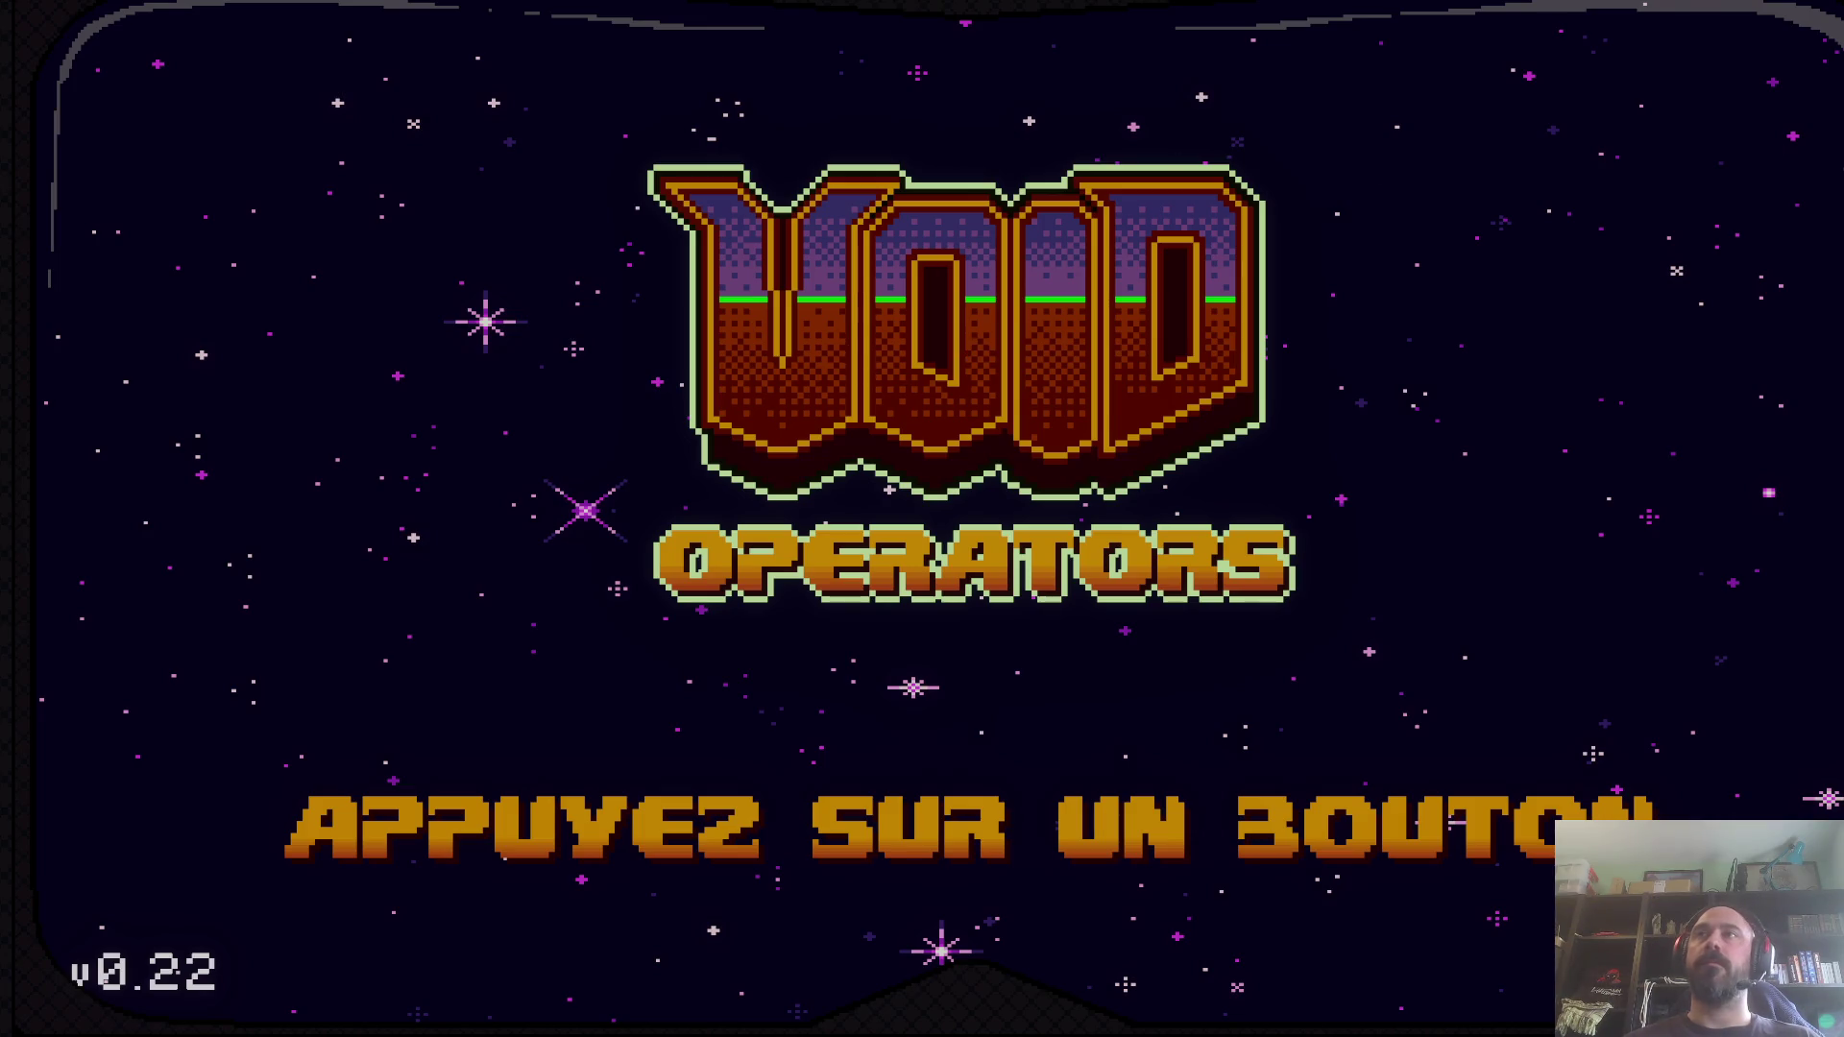
Leave the title screen and start a new game with Nouvelle partie
{"action": "key", "text": "Return"}
{"action": "key", "text": "Down"}
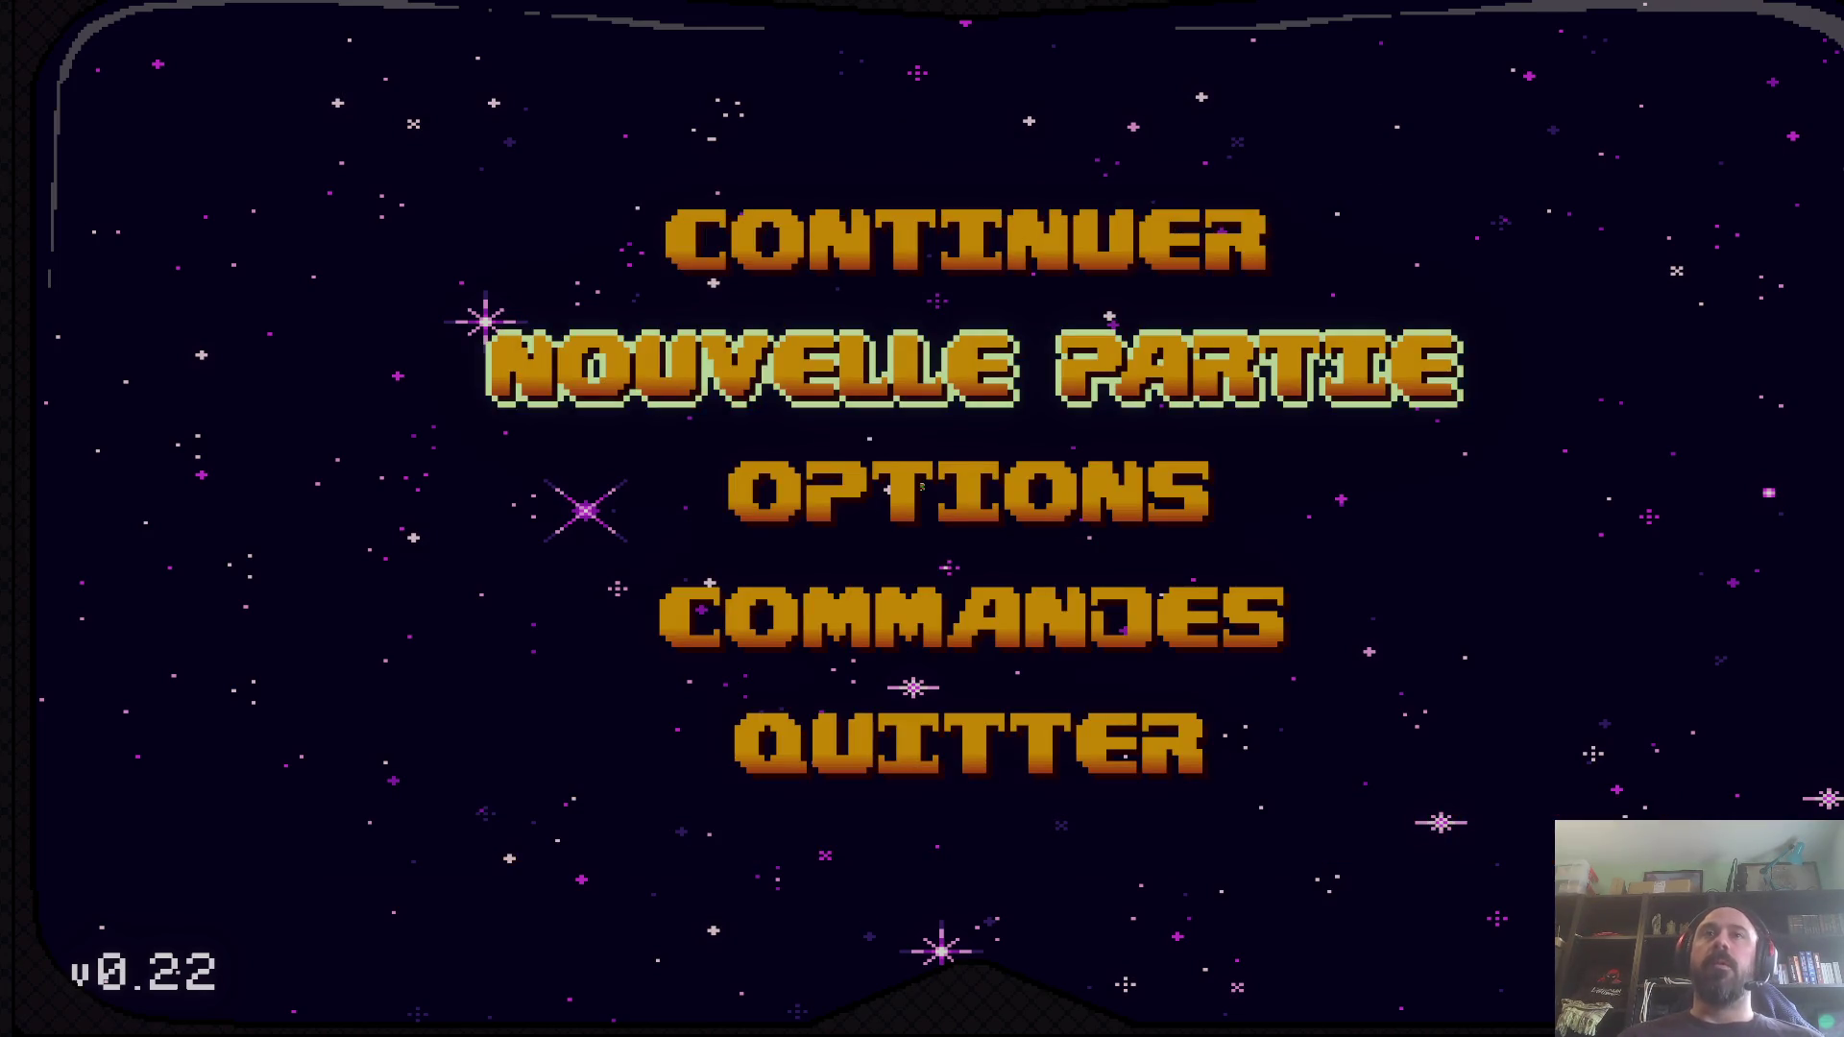
{"action": "key", "text": "Return"}
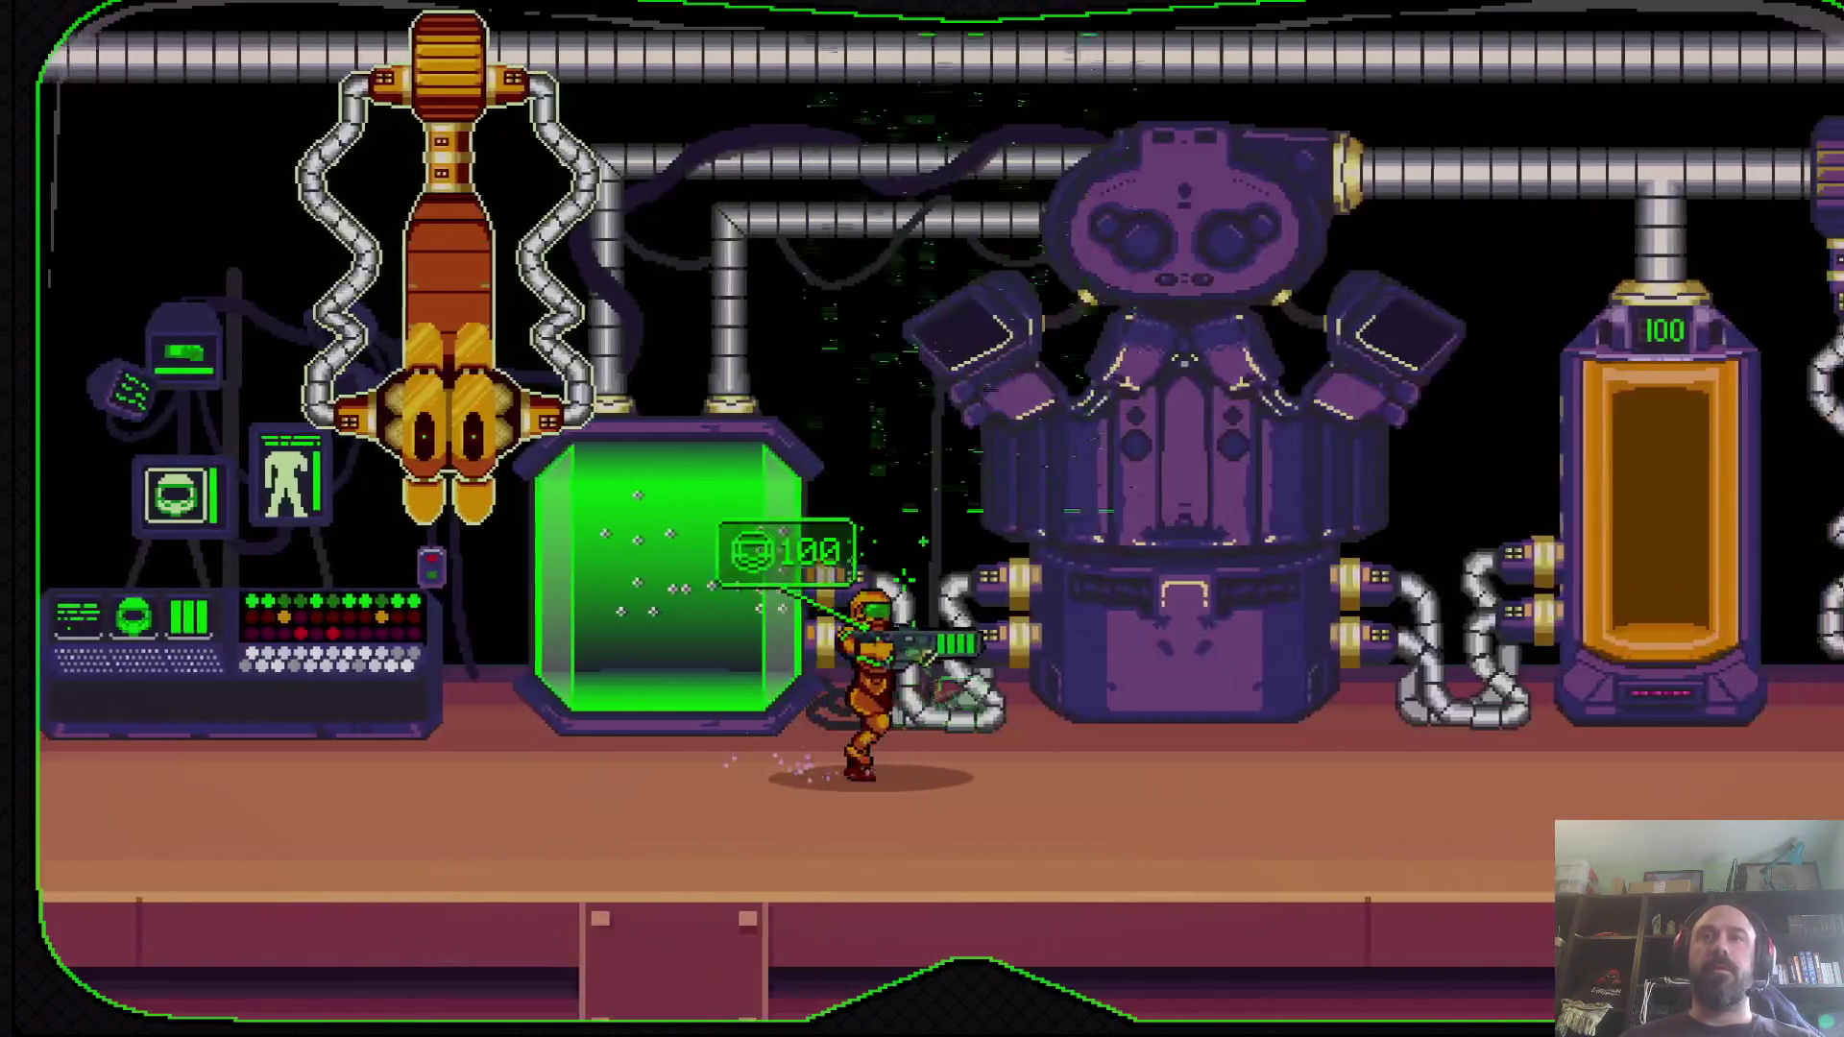
Teleport into the Mission 1 desert level, then close the game and return to Aseprite
{"action": "key", "text": "Right"}
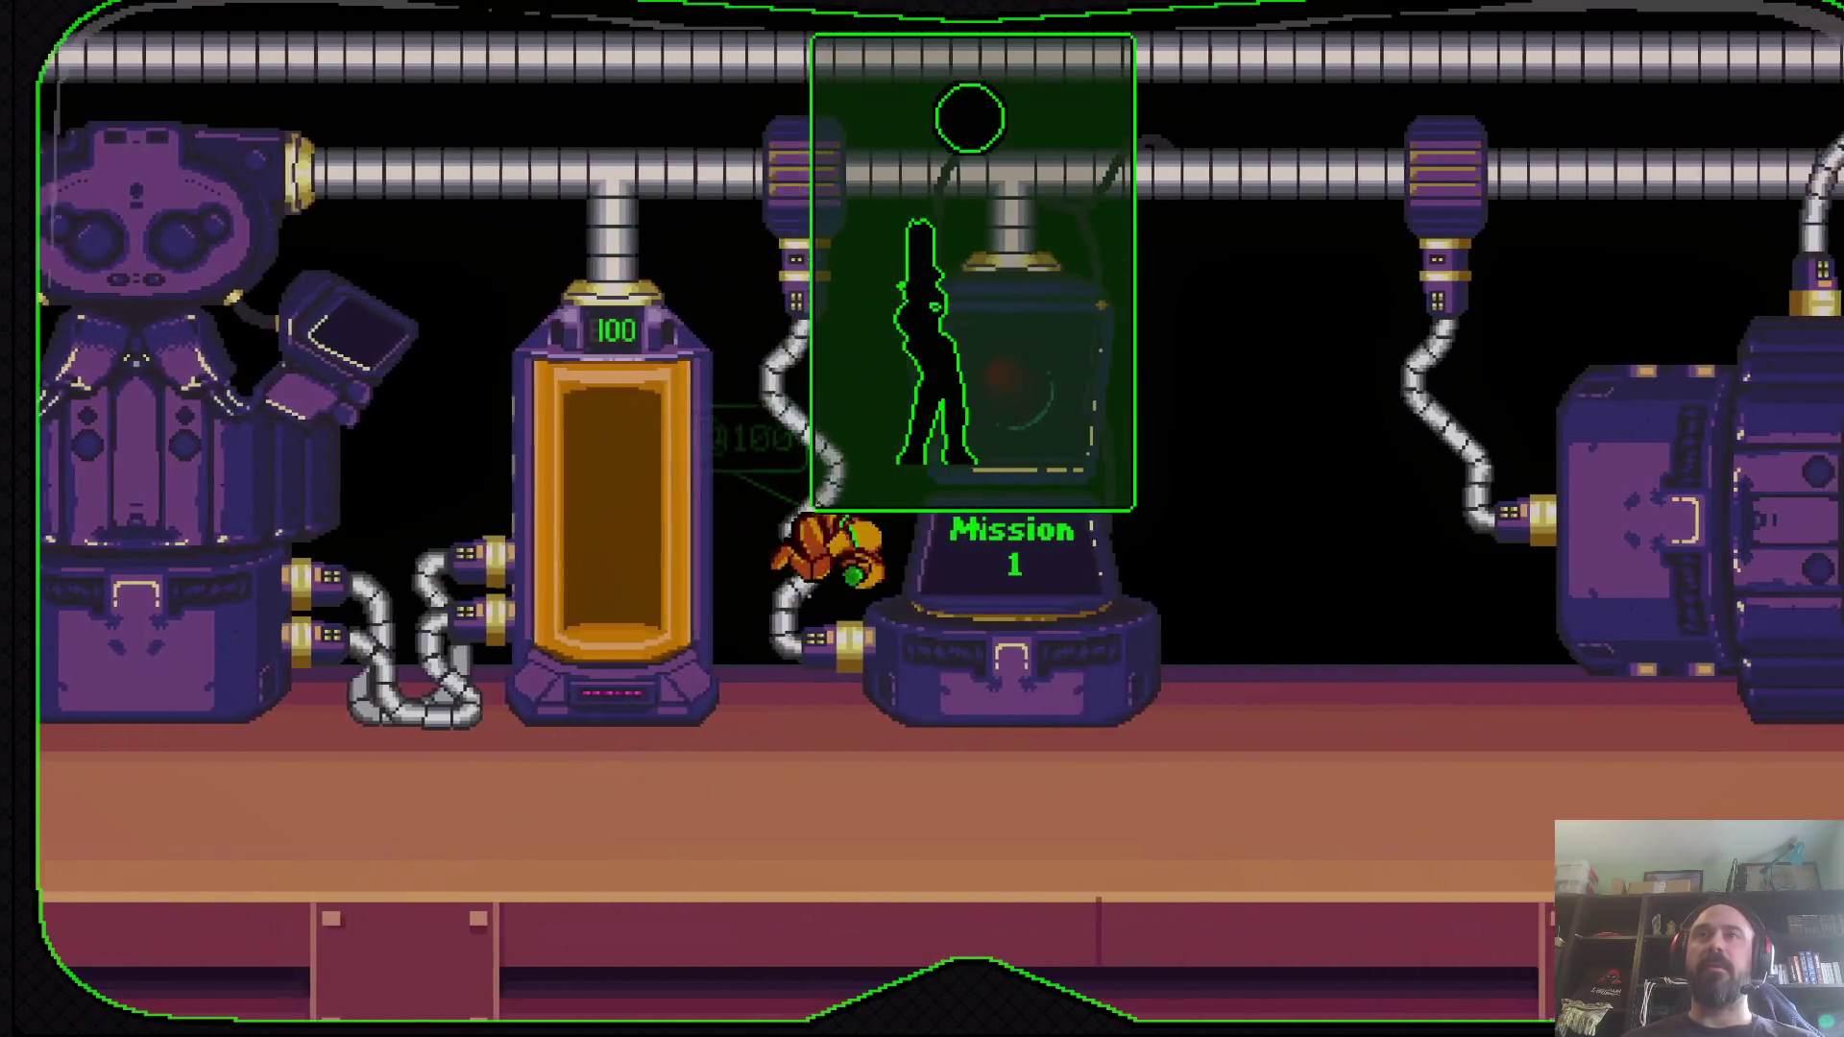
{"action": "key", "text": "Right"}
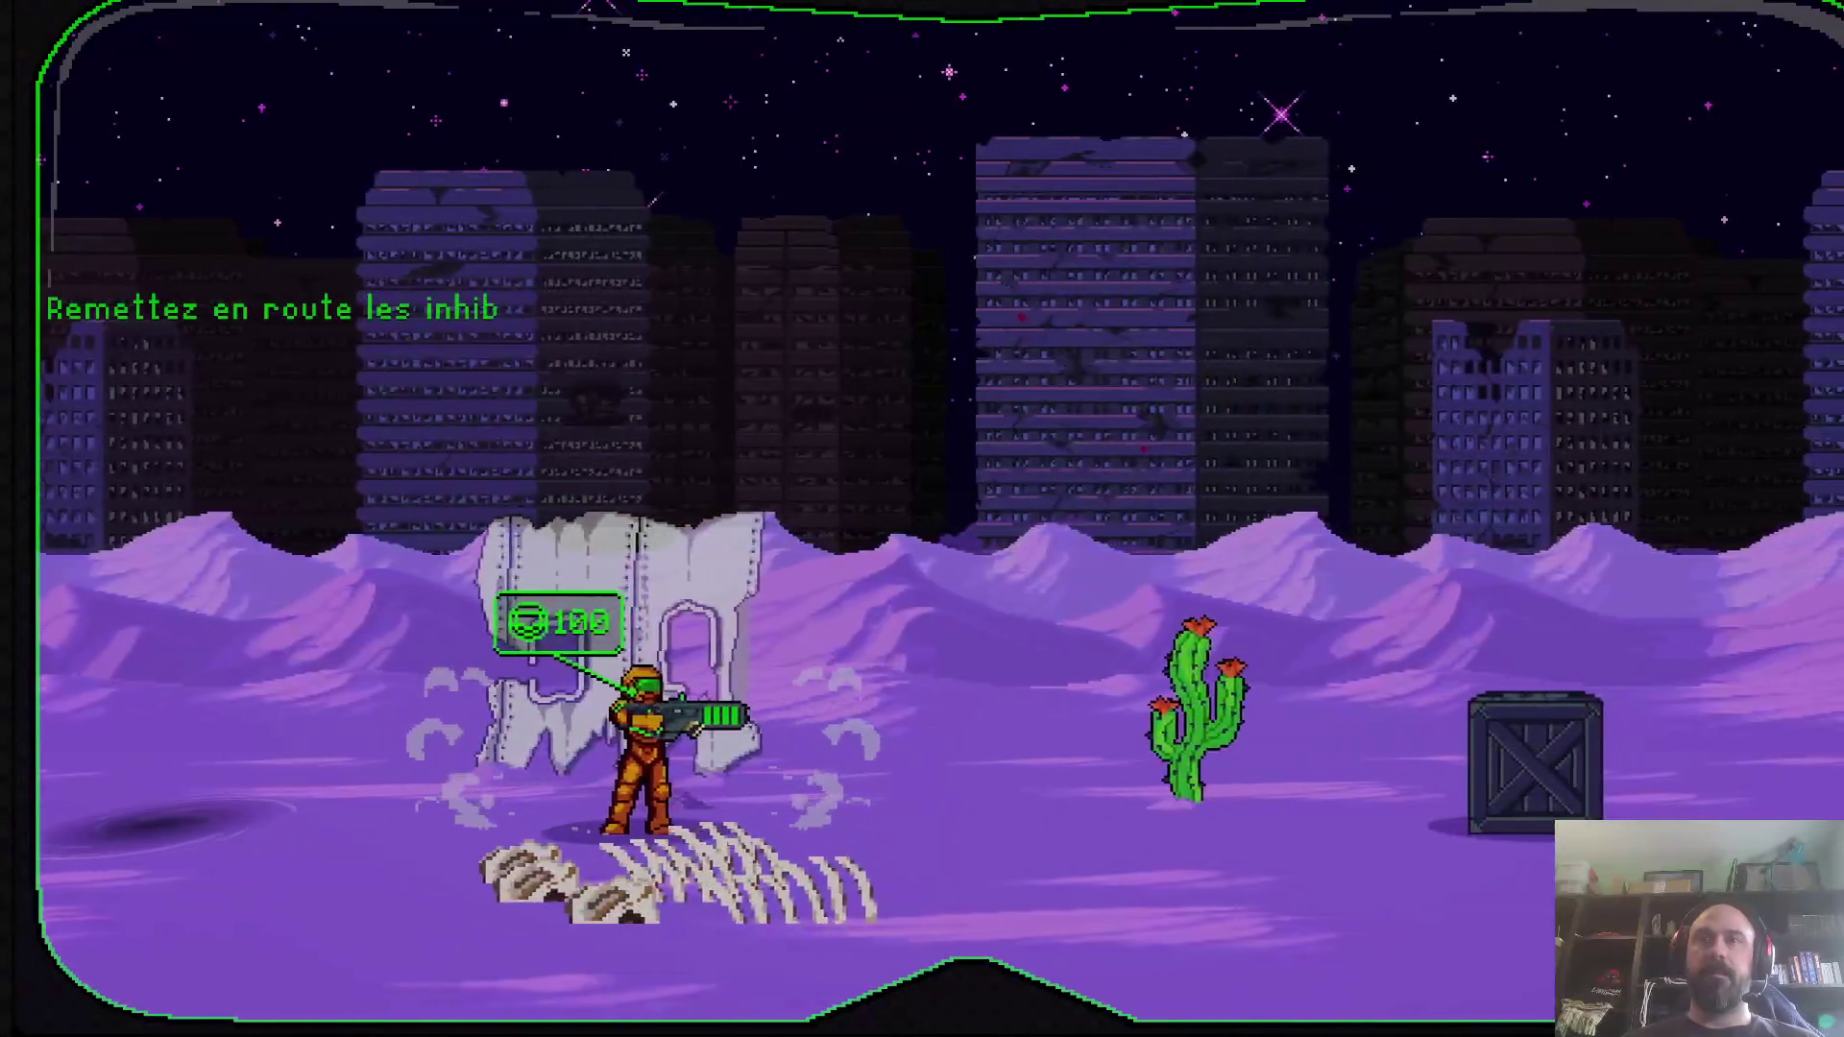
{"action": "key", "text": "Right"}
{"action": "key", "text": "Left"}
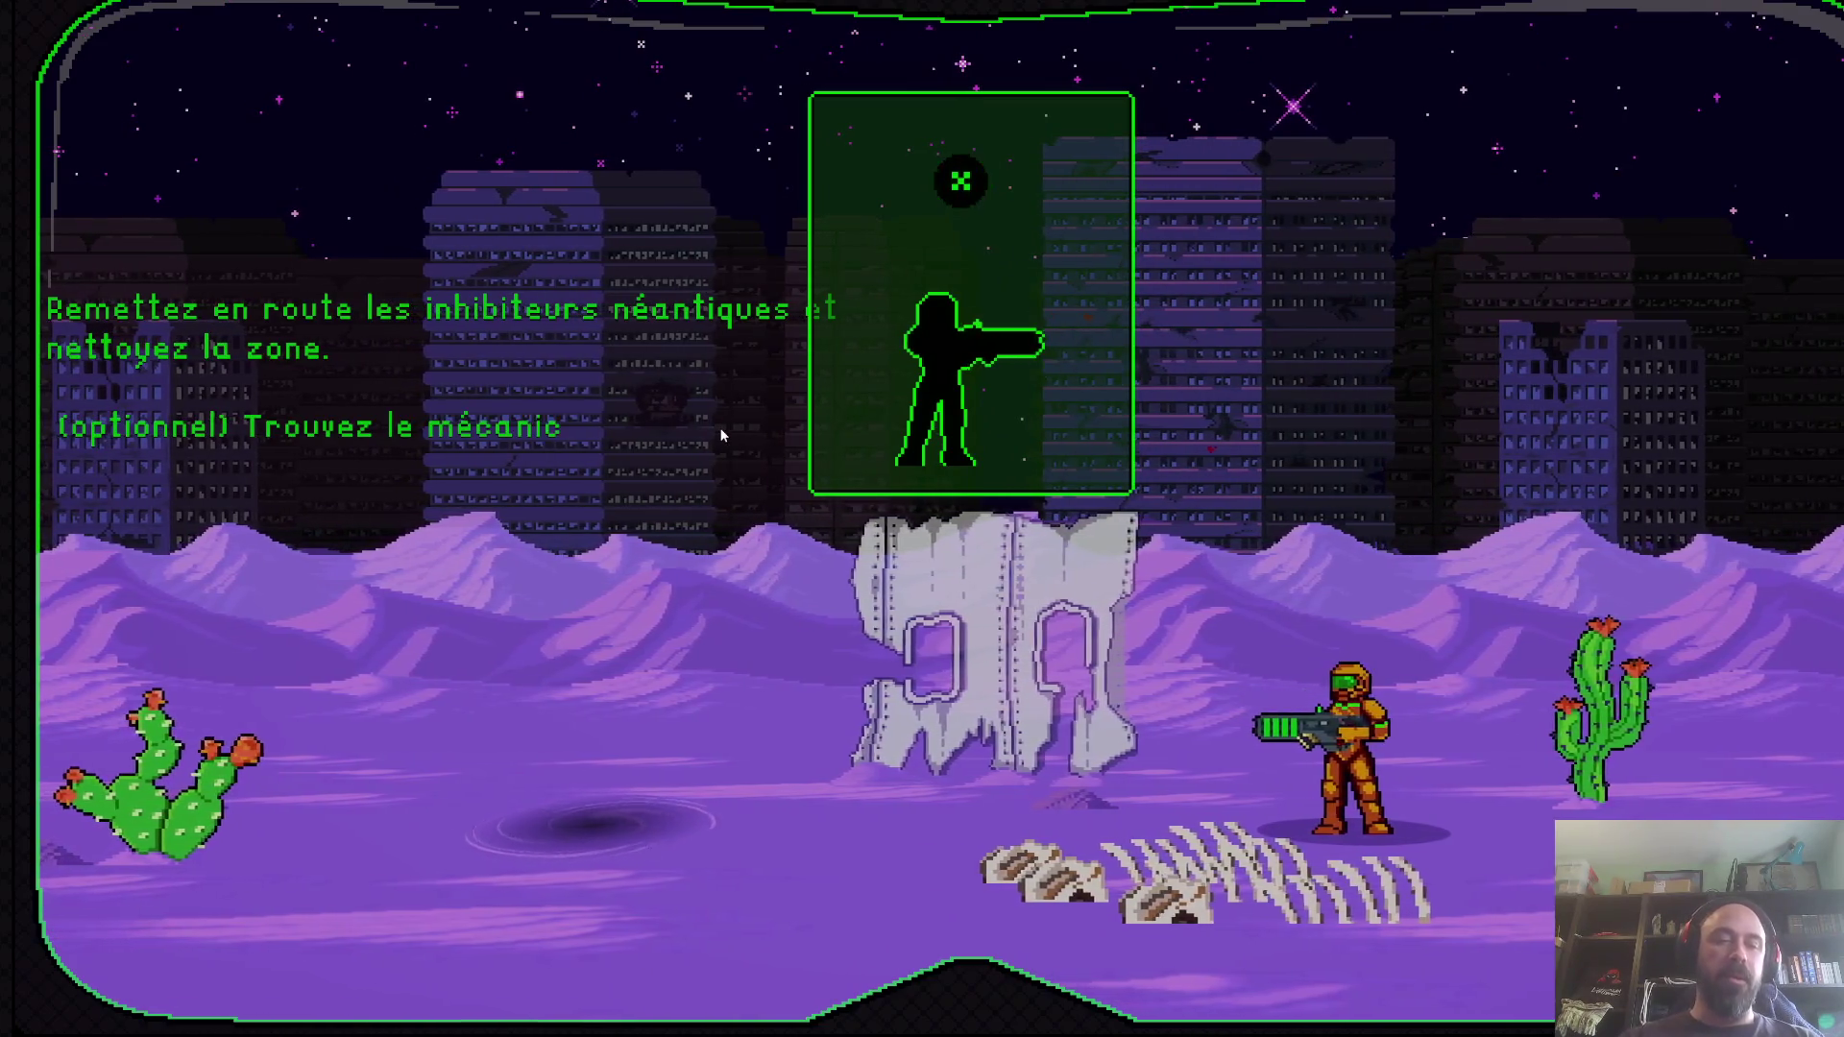
{"action": "key", "text": "alt+F4"}
{"action": "left_click", "coordinate": [1308, 1020]}
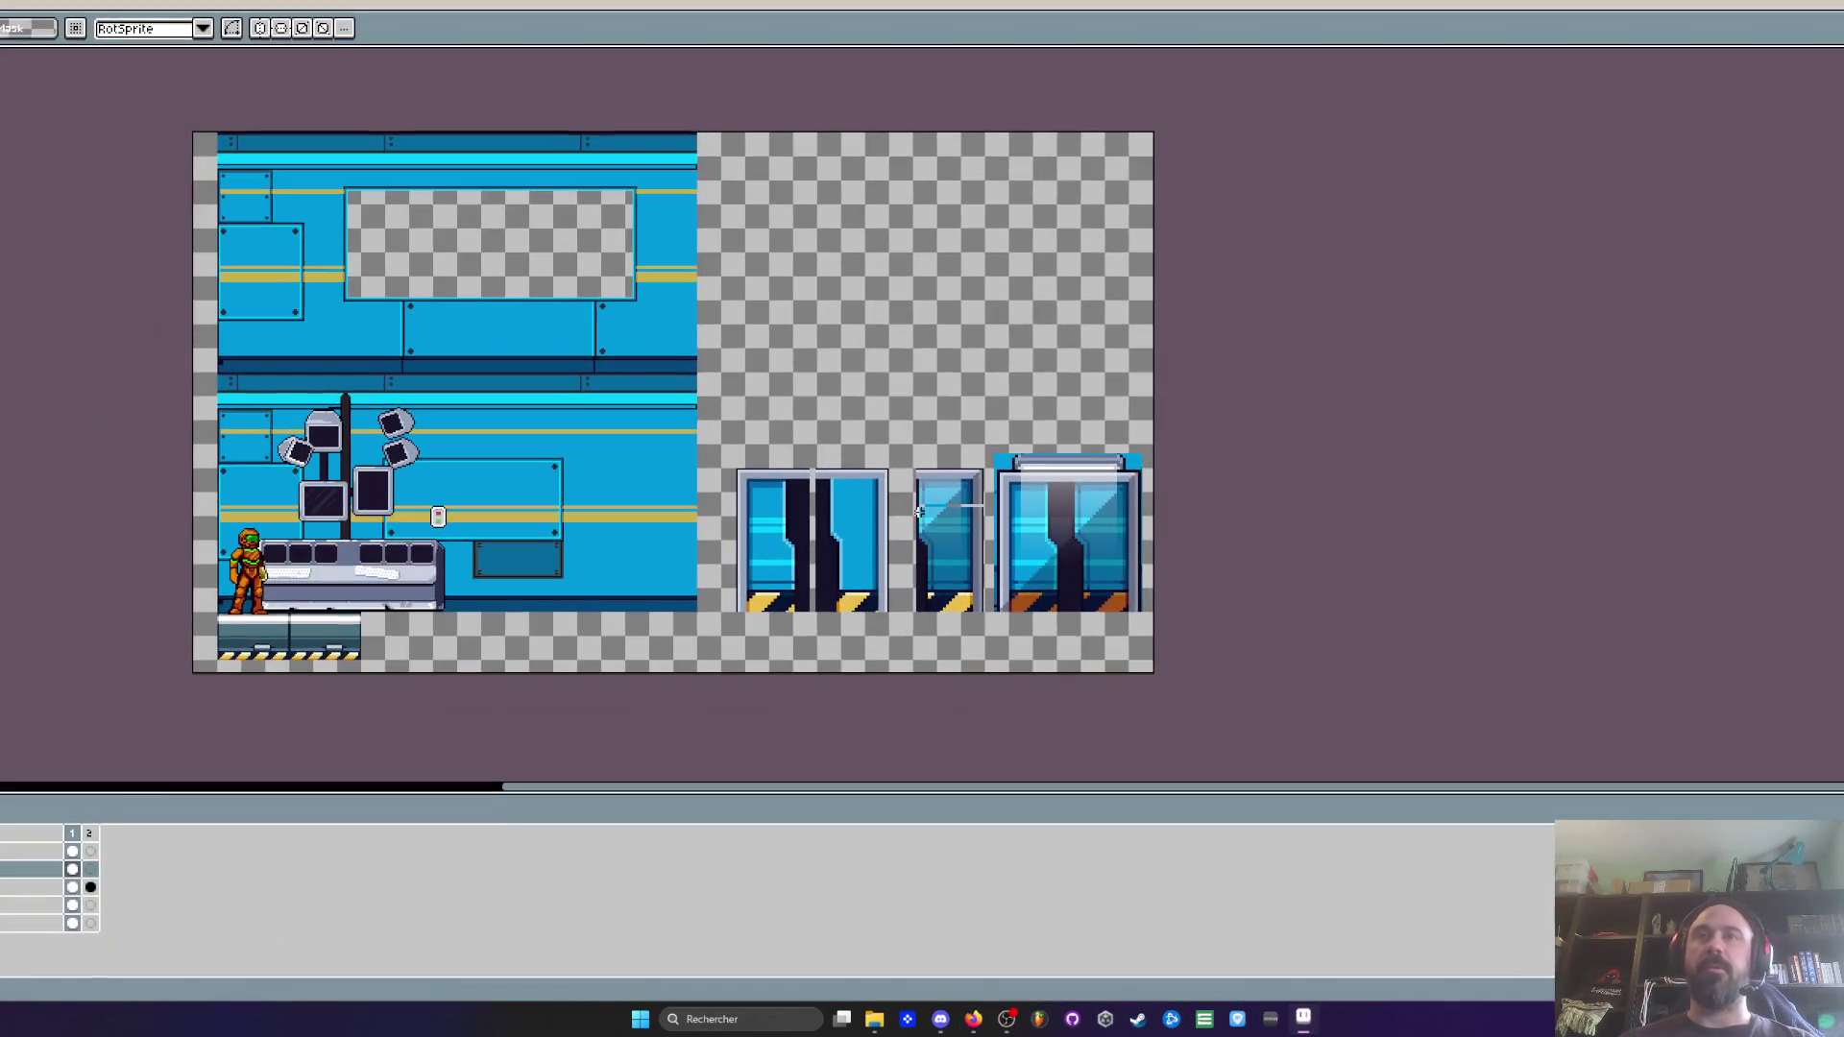
Select the floor strip and astronaut area, try moving it upward, then undo
{"action": "mouse_move", "coordinate": [750, 409]}
{"action": "left_mouse_down"}
{"action": "mouse_move", "coordinate": [705, 325]}
{"action": "mouse_move", "coordinate": [772, 461]}
{"action": "left_mouse_up"}
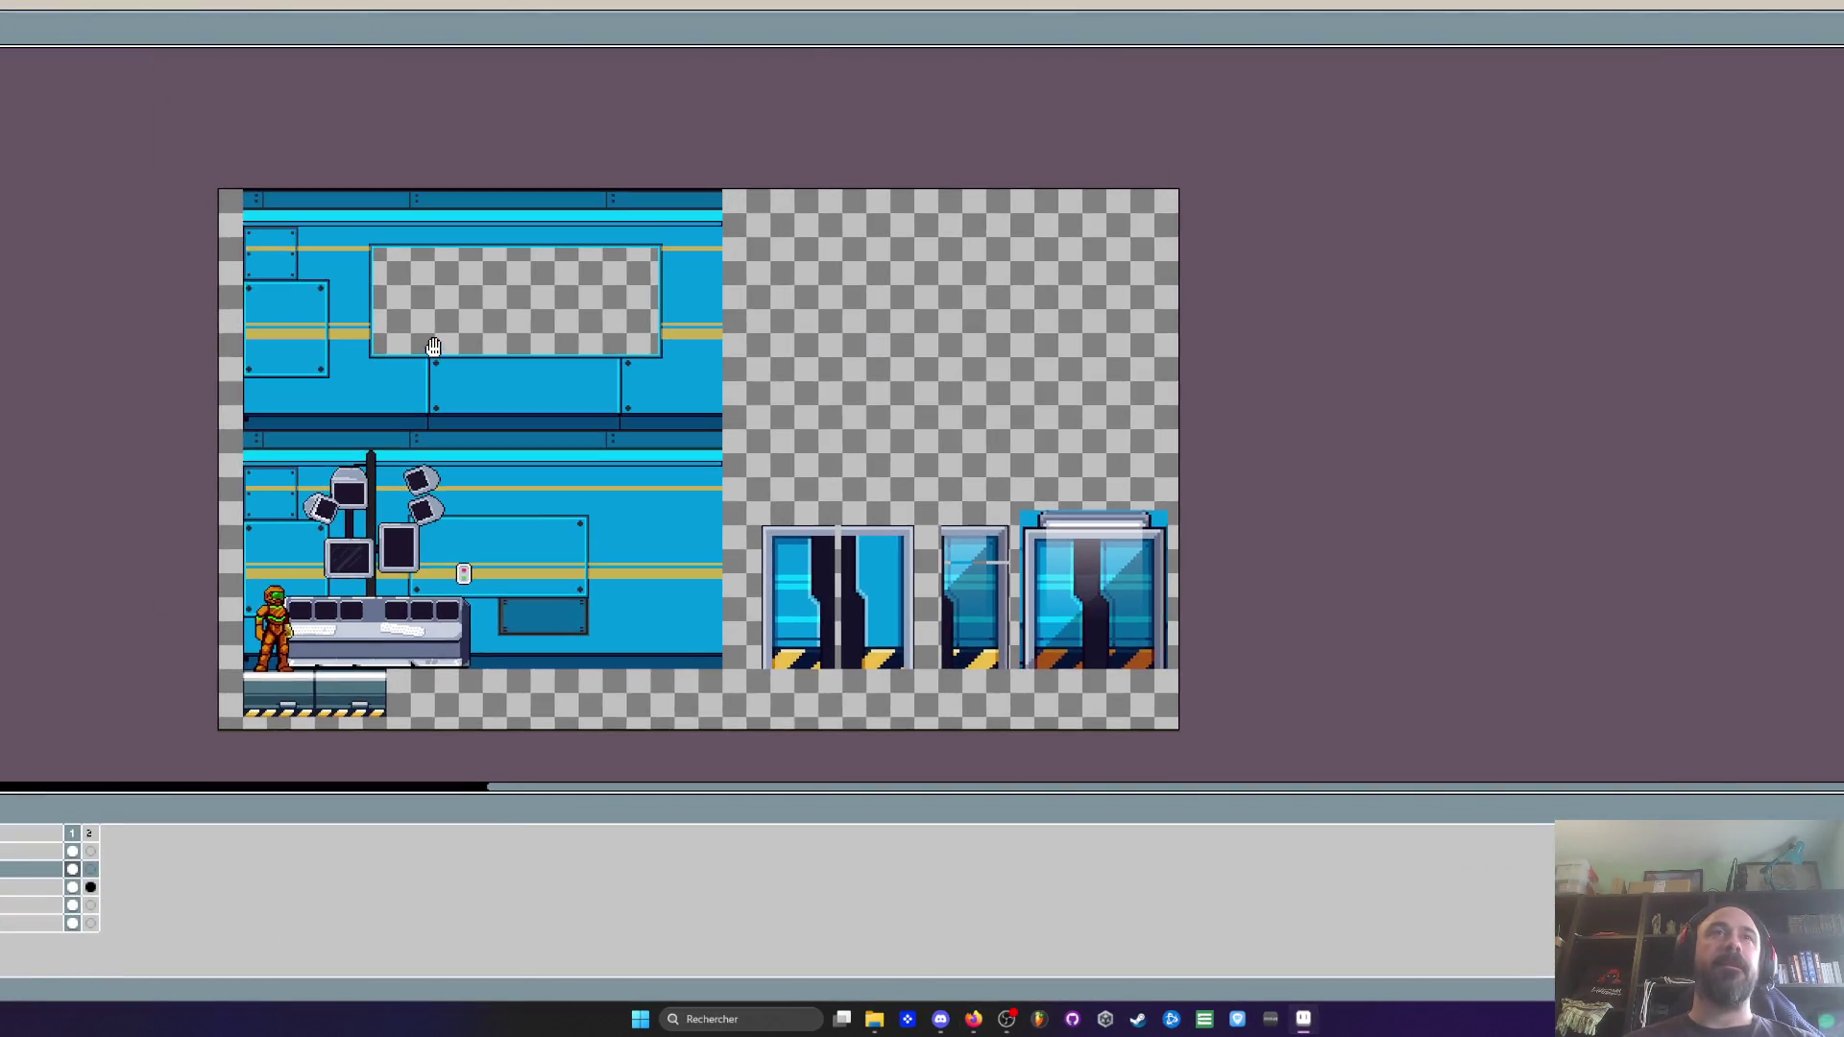
{"action": "scroll", "coordinate": [527, 327], "scroll_direction": "up", "scroll_amount": 2}
{"action": "scroll", "coordinate": [527, 327], "scroll_direction": "down", "scroll_amount": 2}
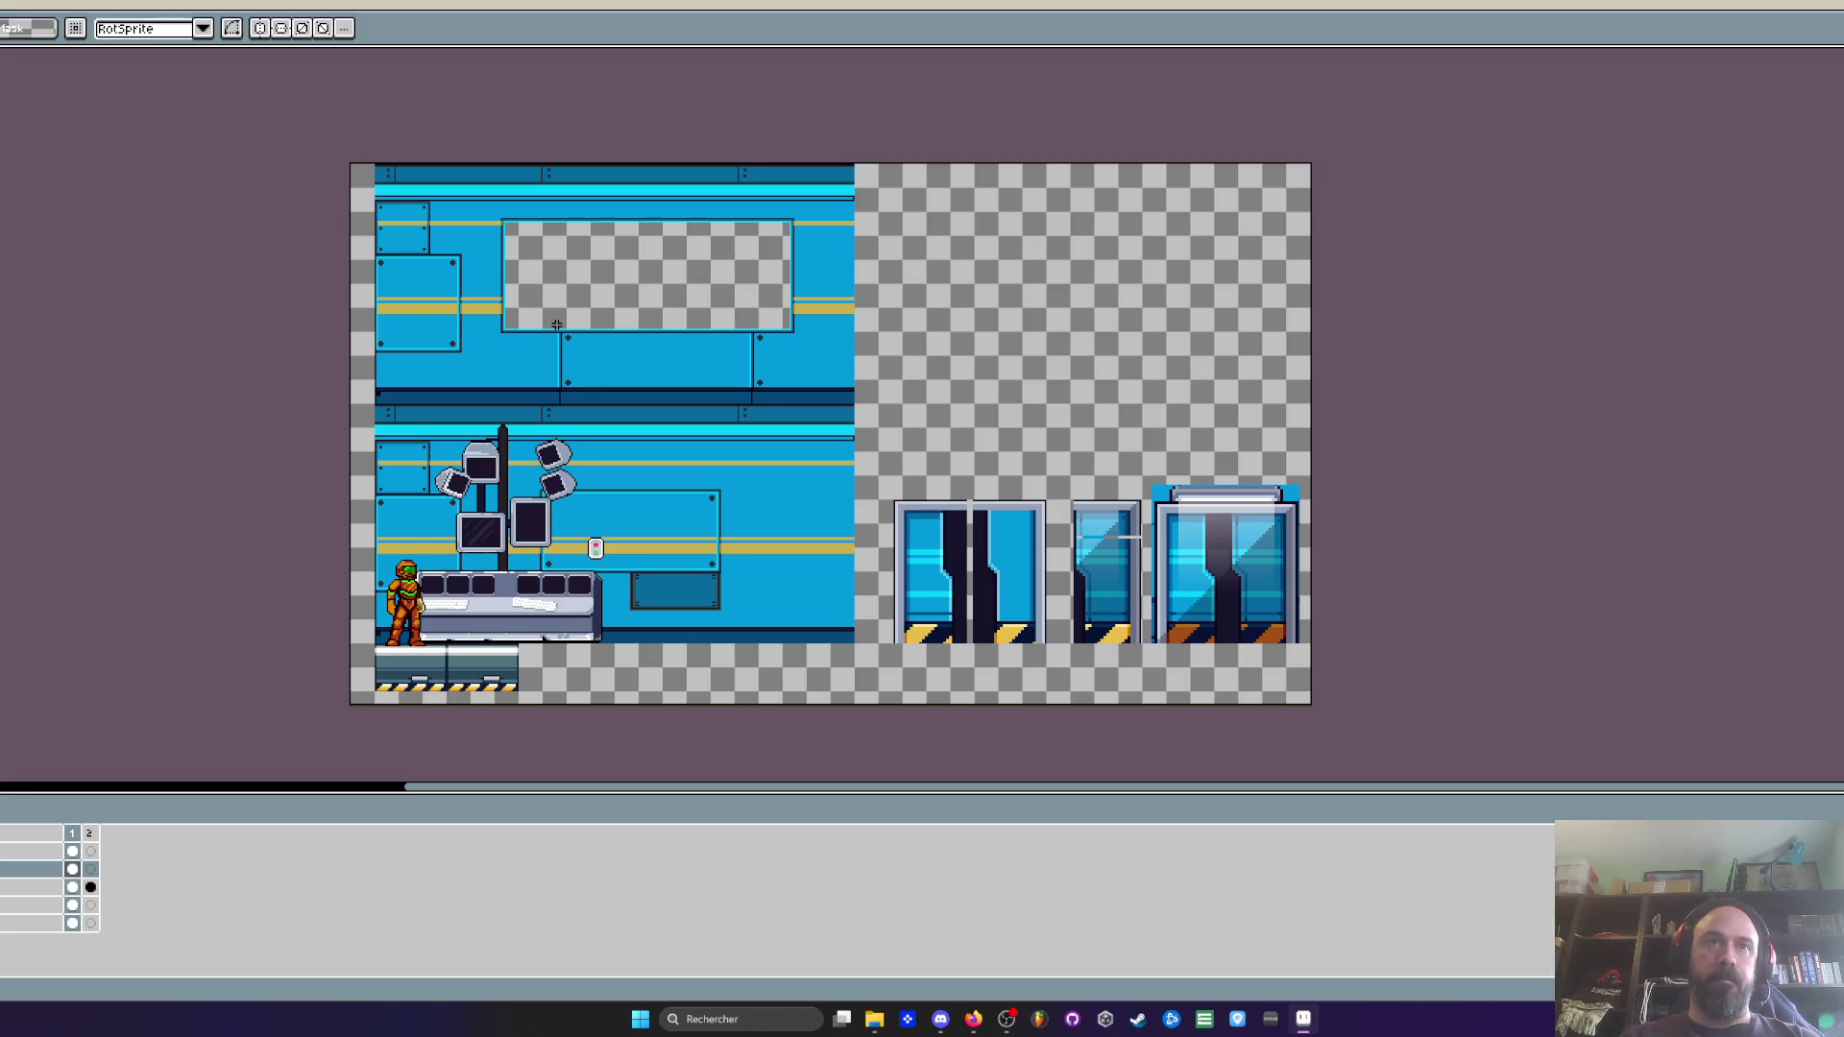
{"action": "scroll", "coordinate": [434, 640], "scroll_direction": "up", "scroll_amount": 2}
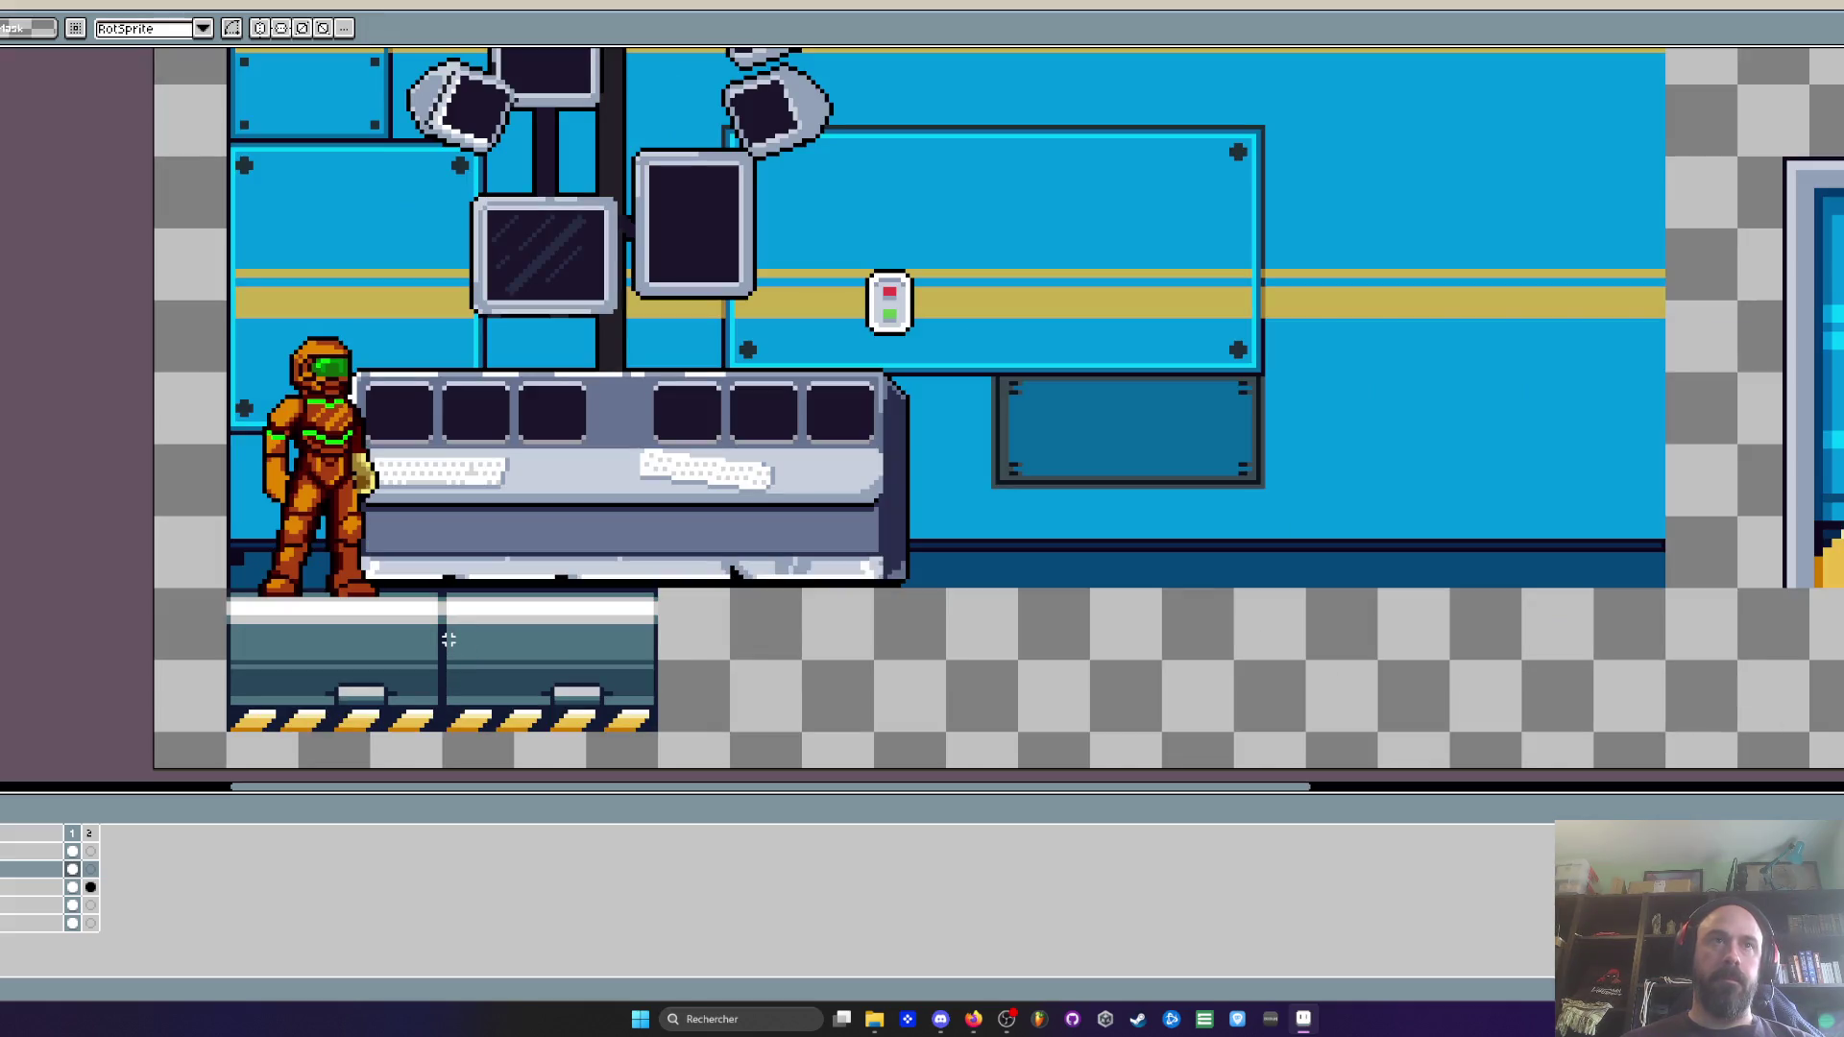
{"action": "scroll", "coordinate": [345, 639], "scroll_direction": "down", "scroll_amount": 1}
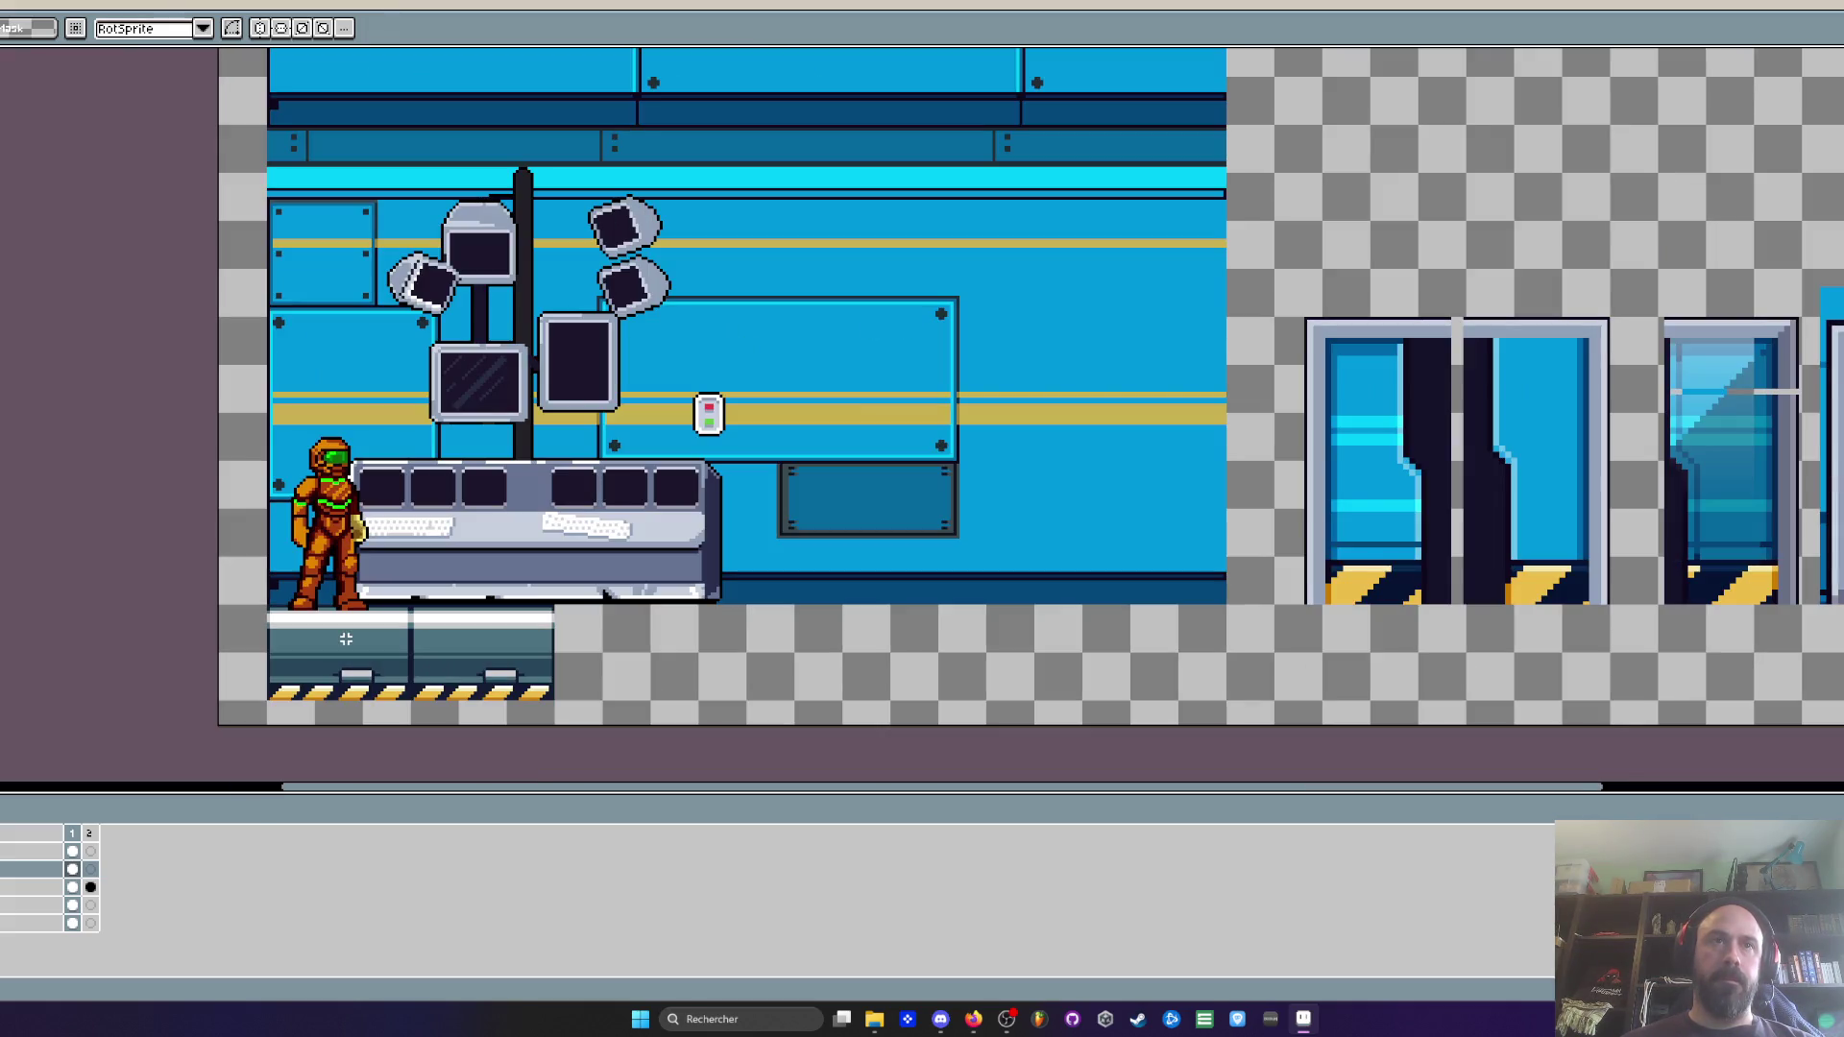
{"action": "scroll", "coordinate": [345, 638], "scroll_direction": "up", "scroll_amount": 1}
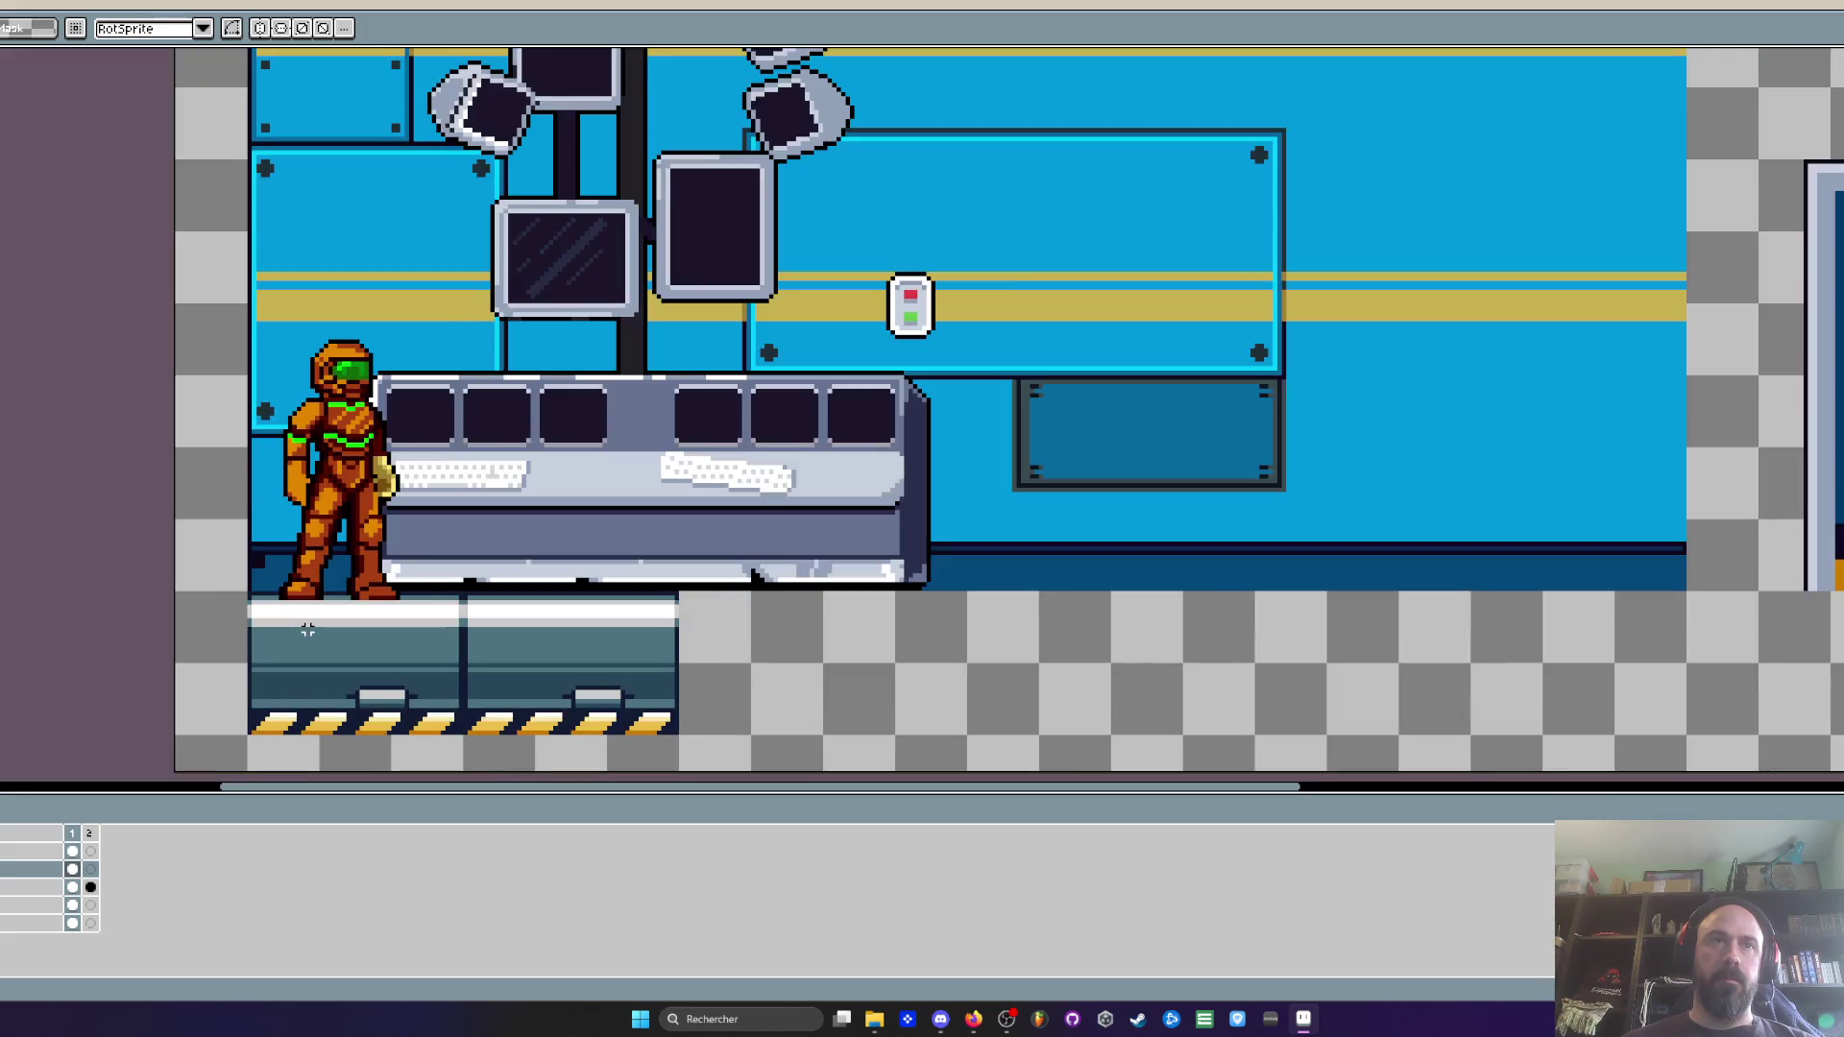
{"action": "left_click_drag", "start_coordinate": [171, 290], "coordinate": [574, 667]}
{"action": "left_click_drag", "start_coordinate": [375, 561], "coordinate": [374, 537]}
{"action": "key", "text": "ctrl+z"}
{"action": "key", "text": "ctrl+z"}
{"action": "key", "text": "ctrl+z"}
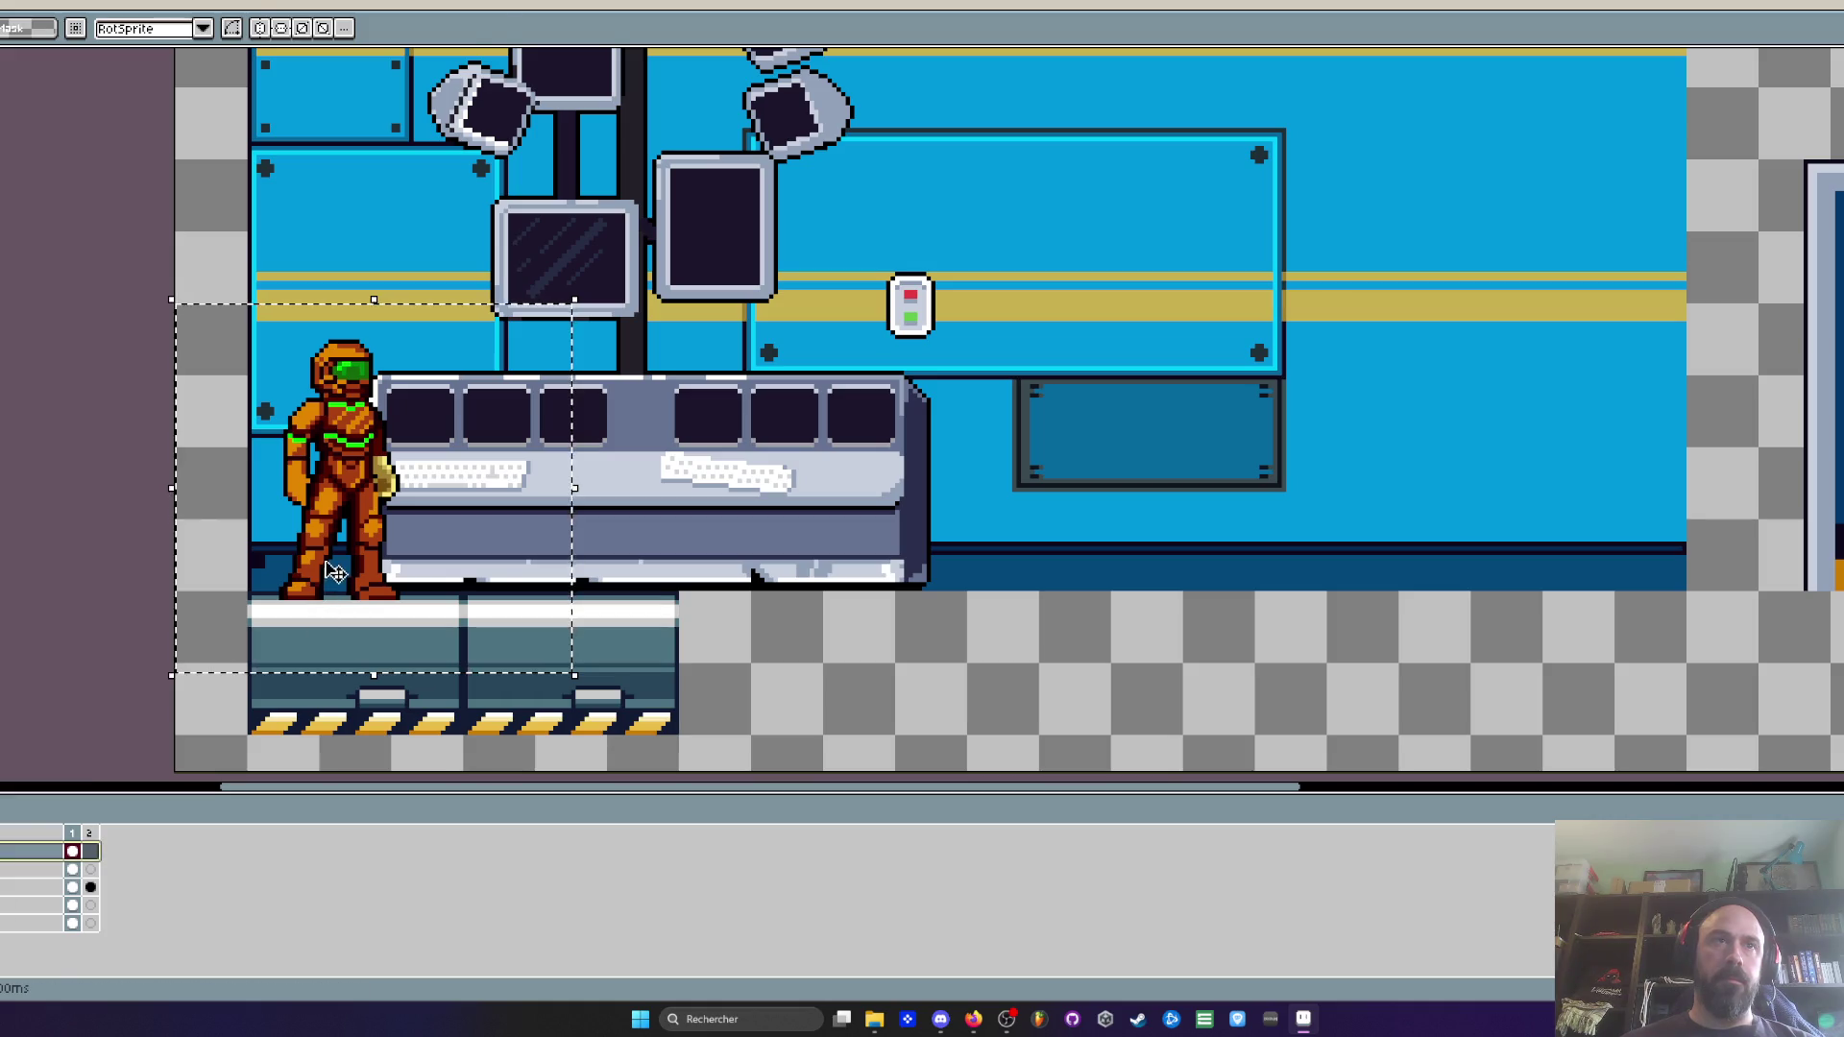
Reselect a larger area around the astronaut and nudge it up and left at its original size
{"action": "scroll", "coordinate": [336, 560], "scroll_direction": "up", "scroll_amount": 1}
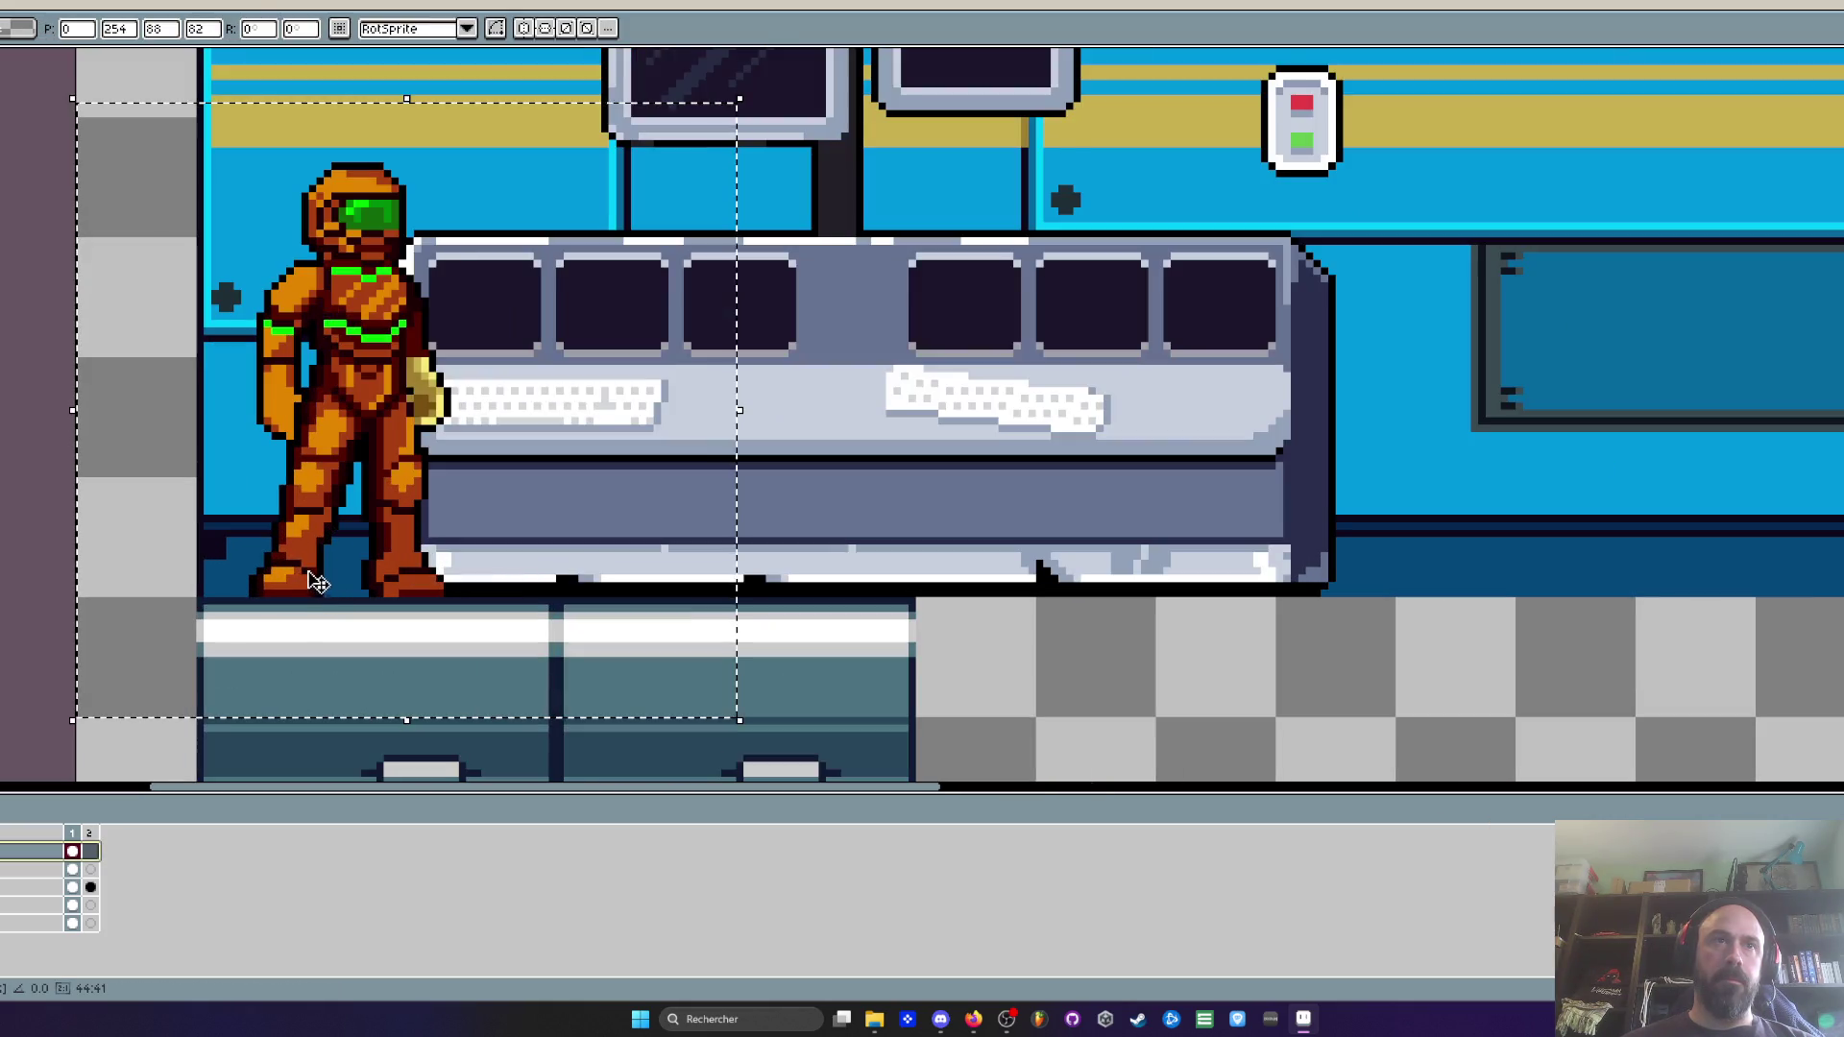
{"action": "scroll", "coordinate": [278, 622], "scroll_direction": "down", "scroll_amount": 1}
{"action": "left_click_drag", "start_coordinate": [362, 674], "coordinate": [358, 555]}
{"action": "scroll", "coordinate": [362, 605], "scroll_direction": "up", "scroll_amount": 2}
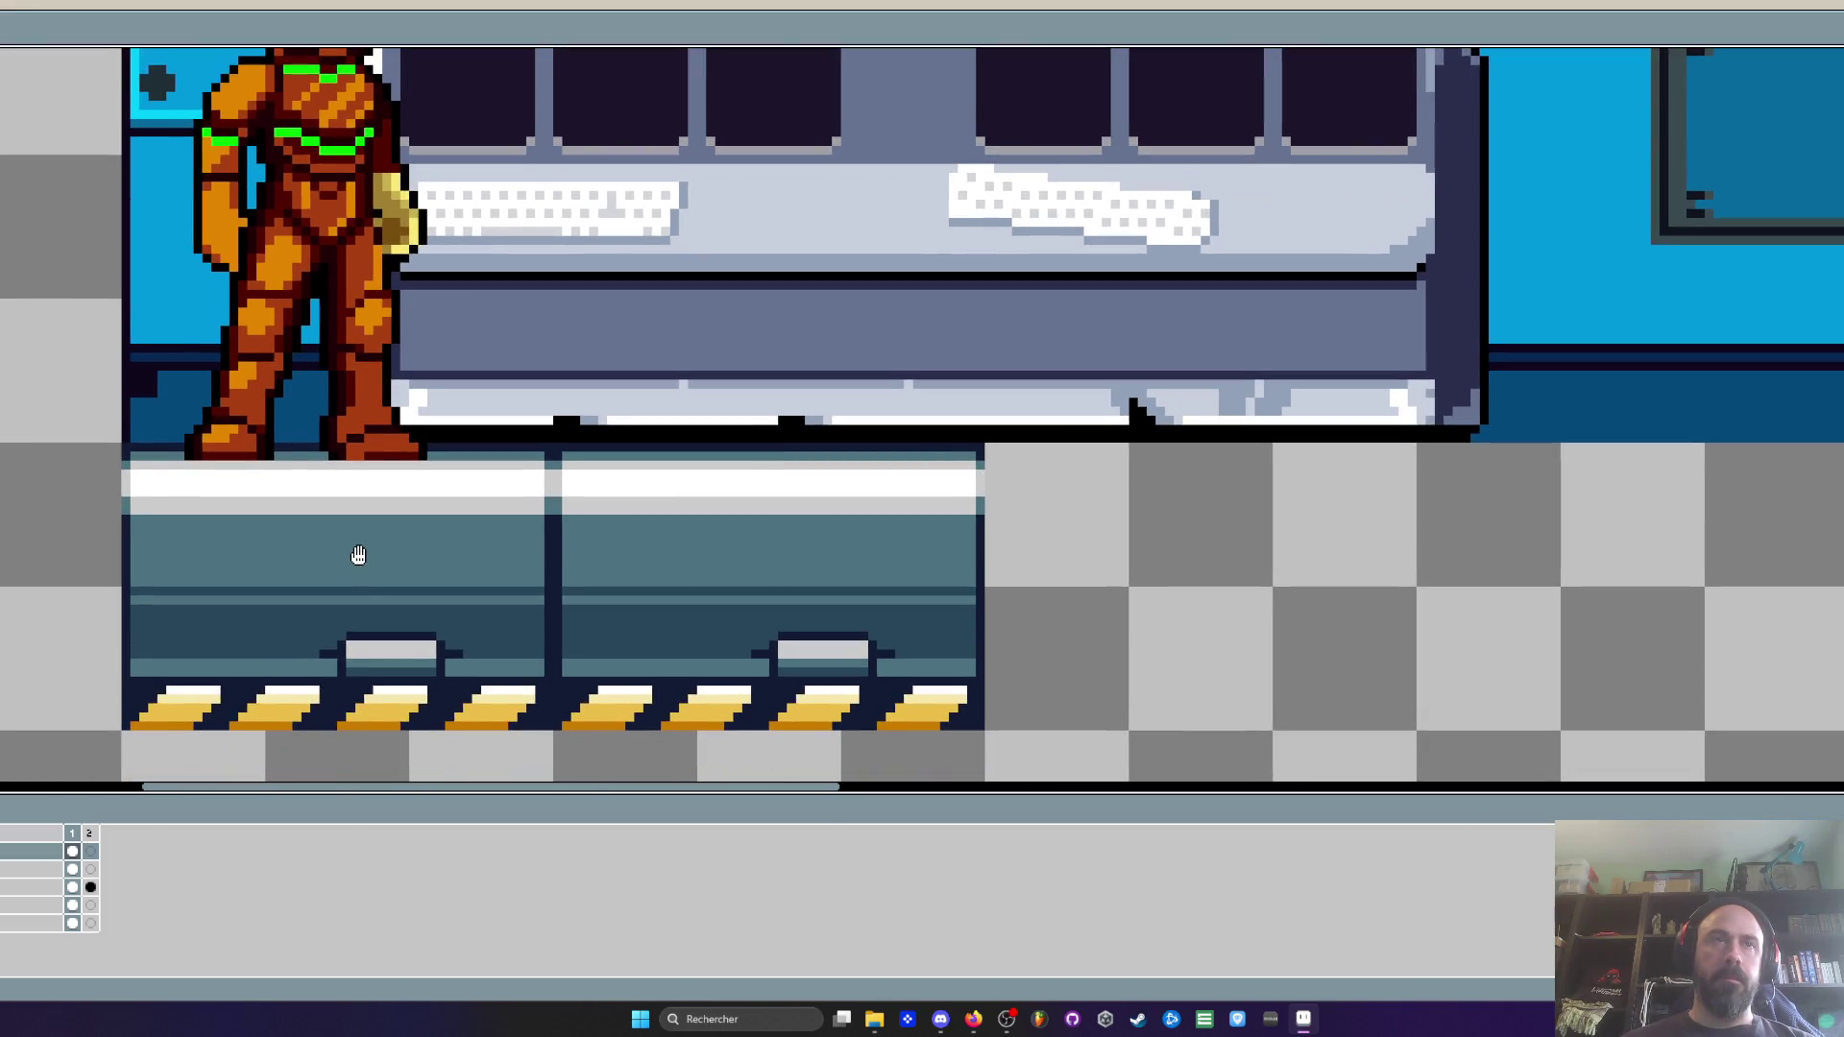
{"action": "scroll", "coordinate": [358, 555], "scroll_direction": "down", "scroll_amount": 1}
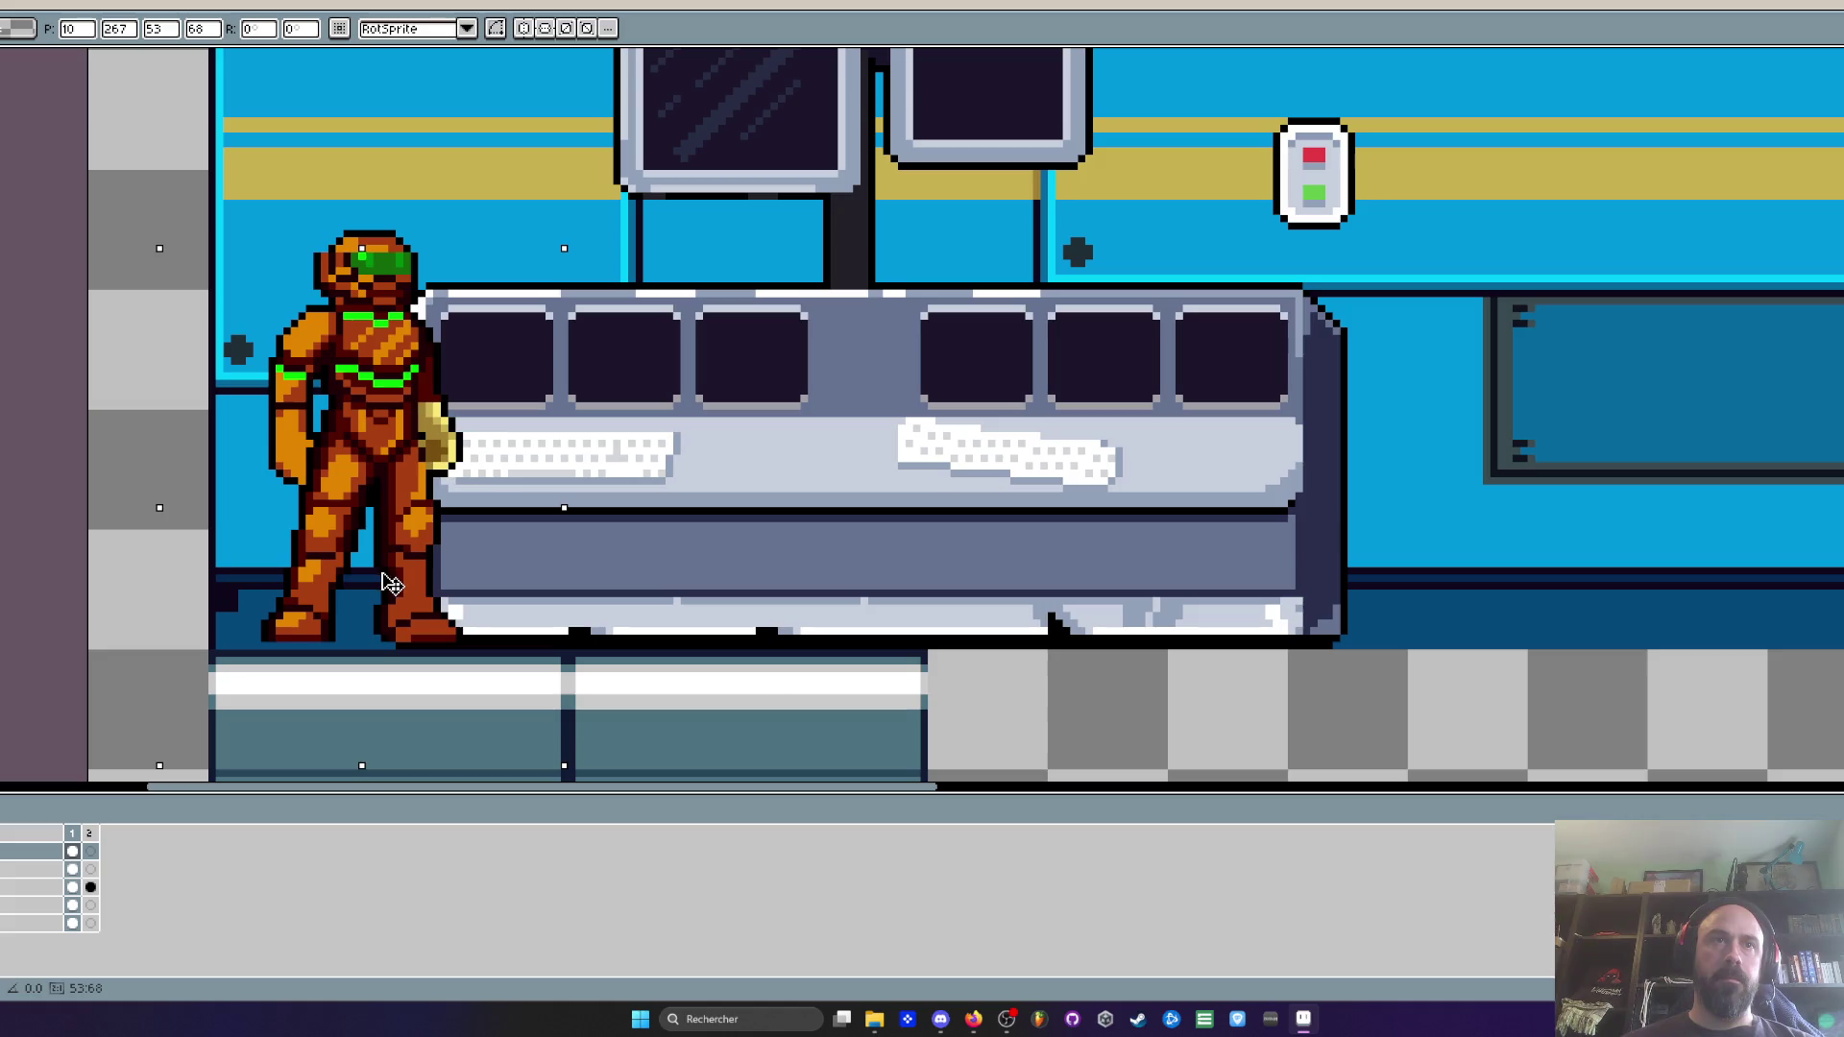
{"action": "key", "text": "Escape"}
{"action": "mouse_move", "coordinate": [118, 147]}
{"action": "left_mouse_down"}
{"action": "mouse_move", "coordinate": [269, 322]}
{"action": "mouse_move", "coordinate": [594, 779]}
{"action": "left_mouse_up"}
{"action": "left_click_drag", "start_coordinate": [415, 577], "coordinate": [410, 563]}
{"action": "scroll", "coordinate": [410, 563], "scroll_direction": "down", "scroll_amount": 2}
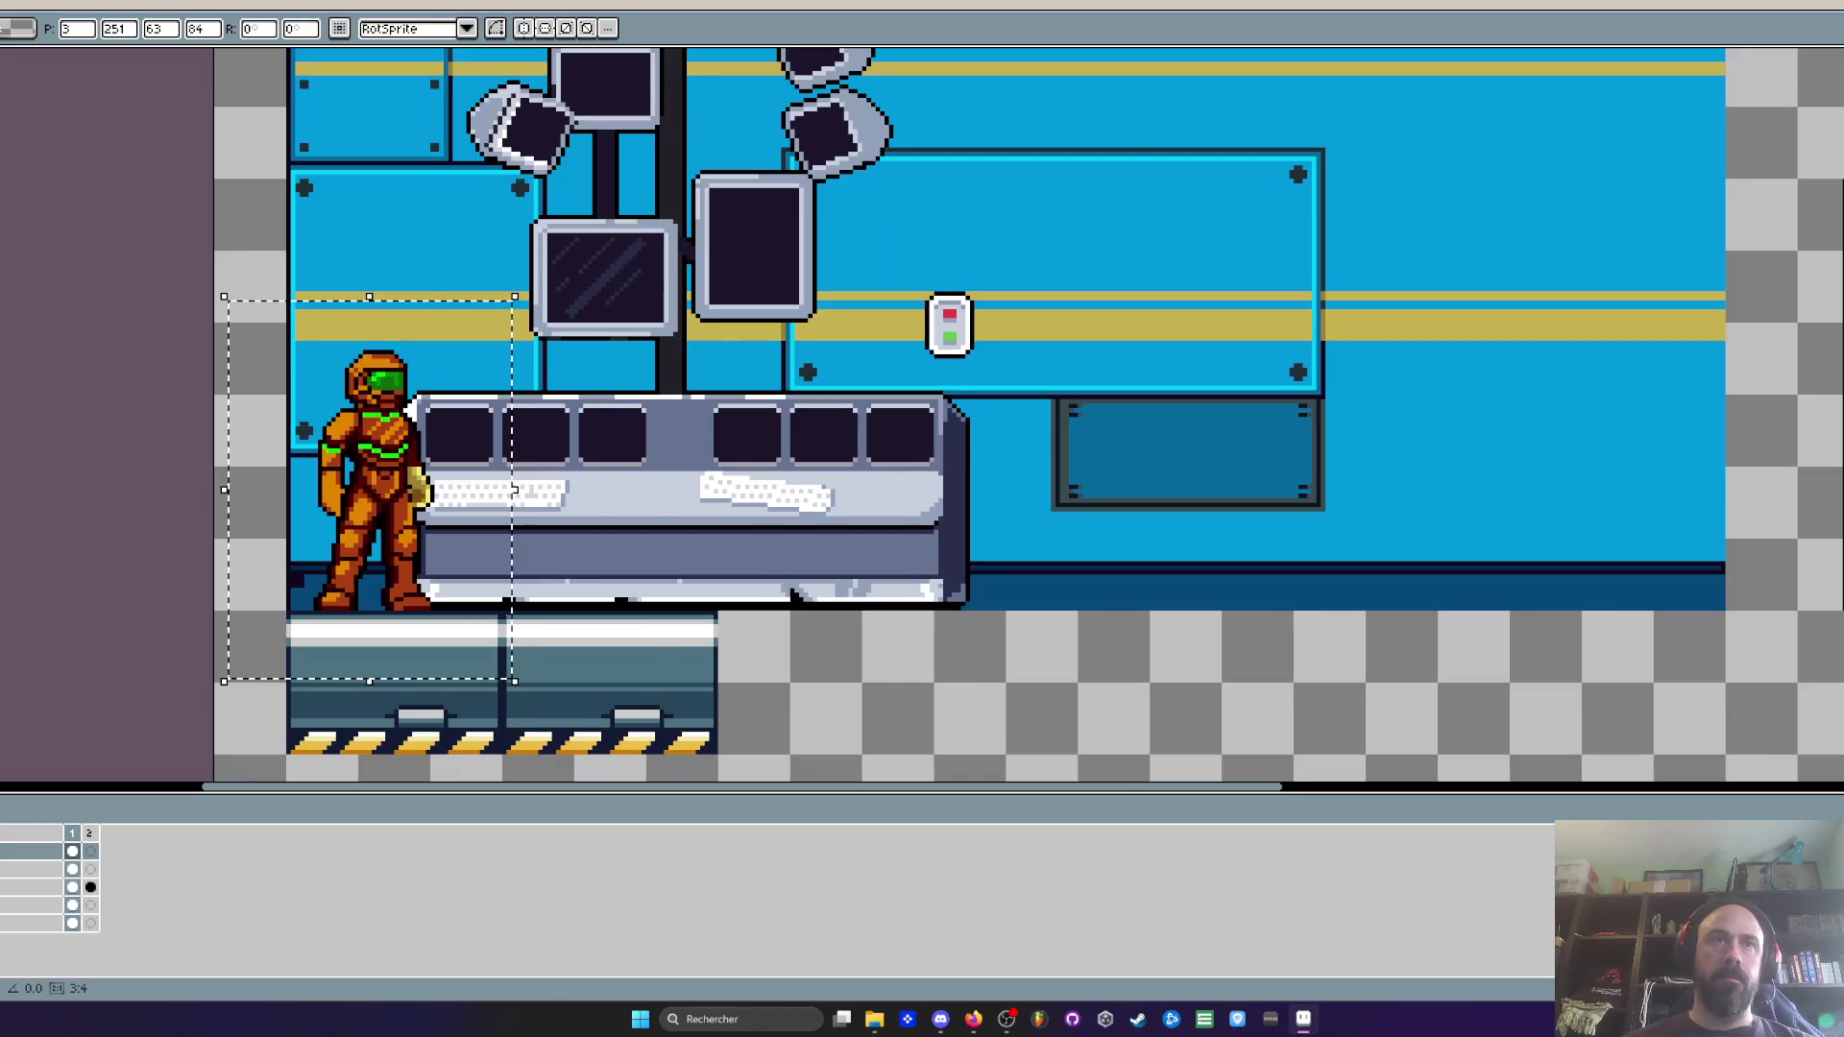
{"action": "scroll", "coordinate": [690, 636], "scroll_direction": "down", "scroll_amount": 1}
{"action": "left_click_drag", "start_coordinate": [687, 645], "coordinate": [544, 639]}
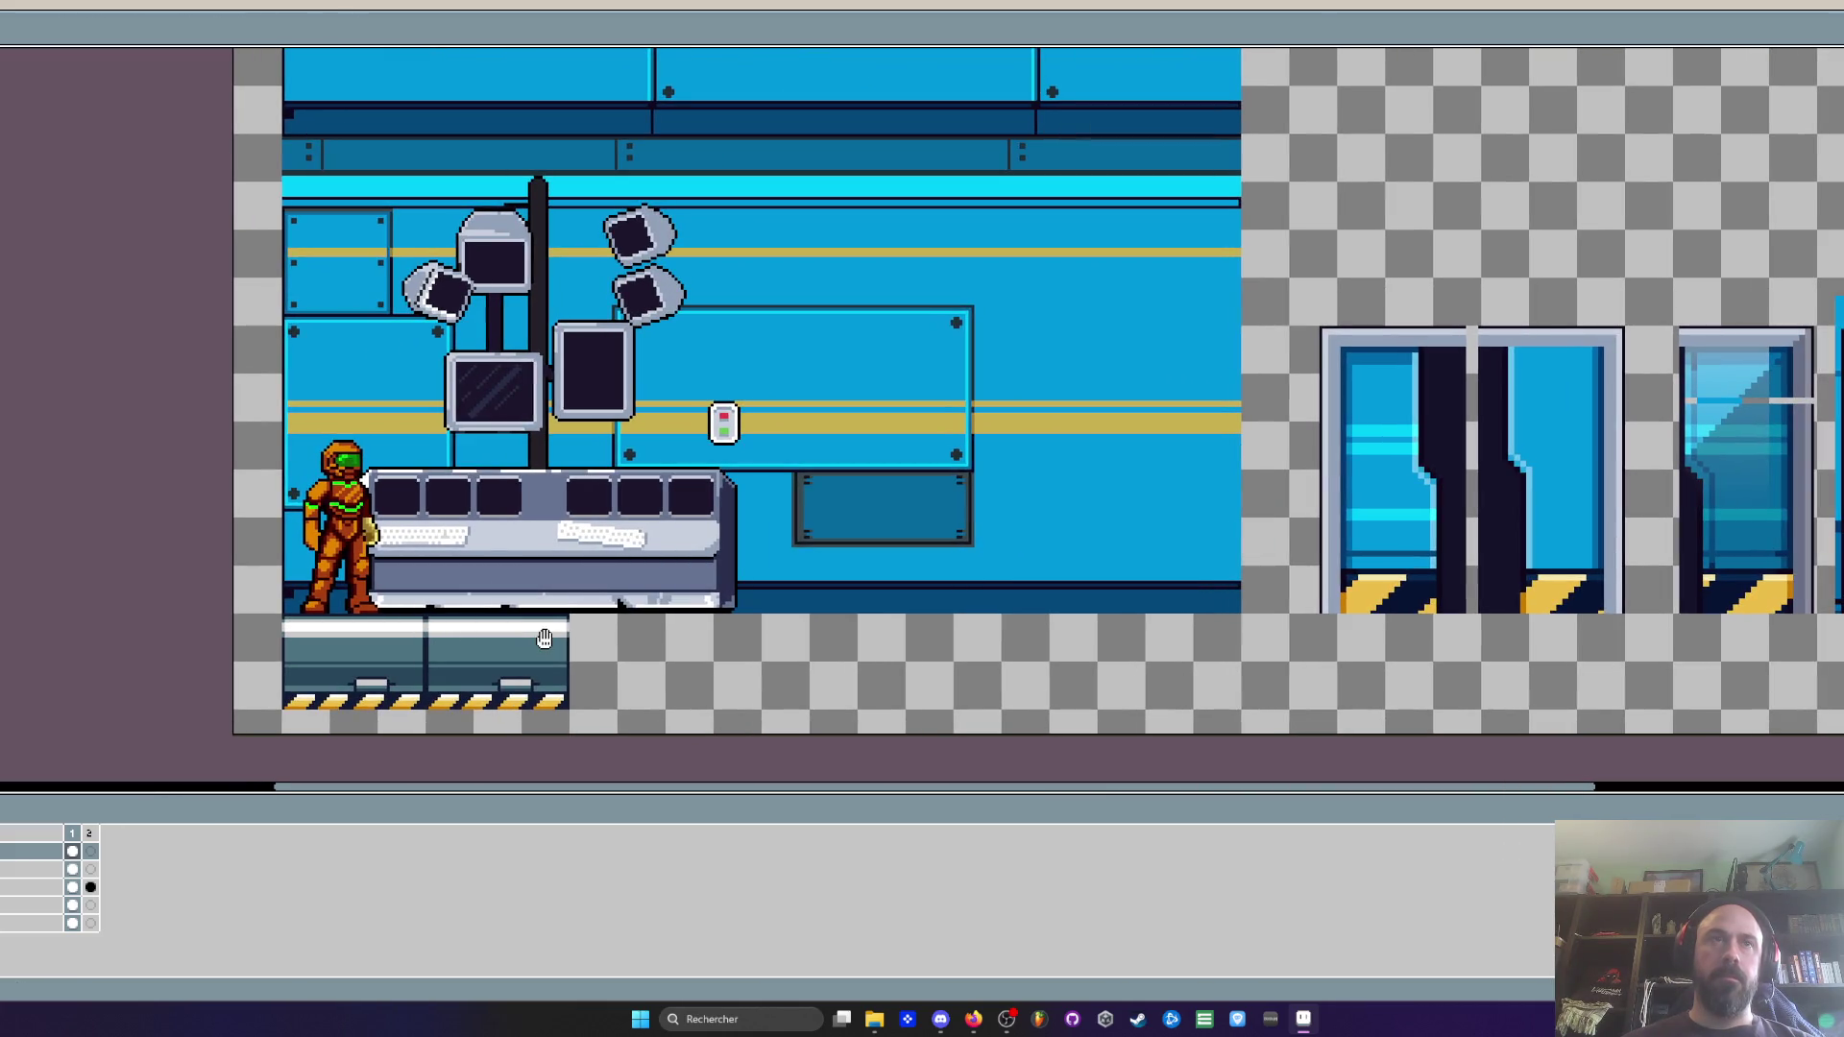
{"action": "key", "text": "m"}
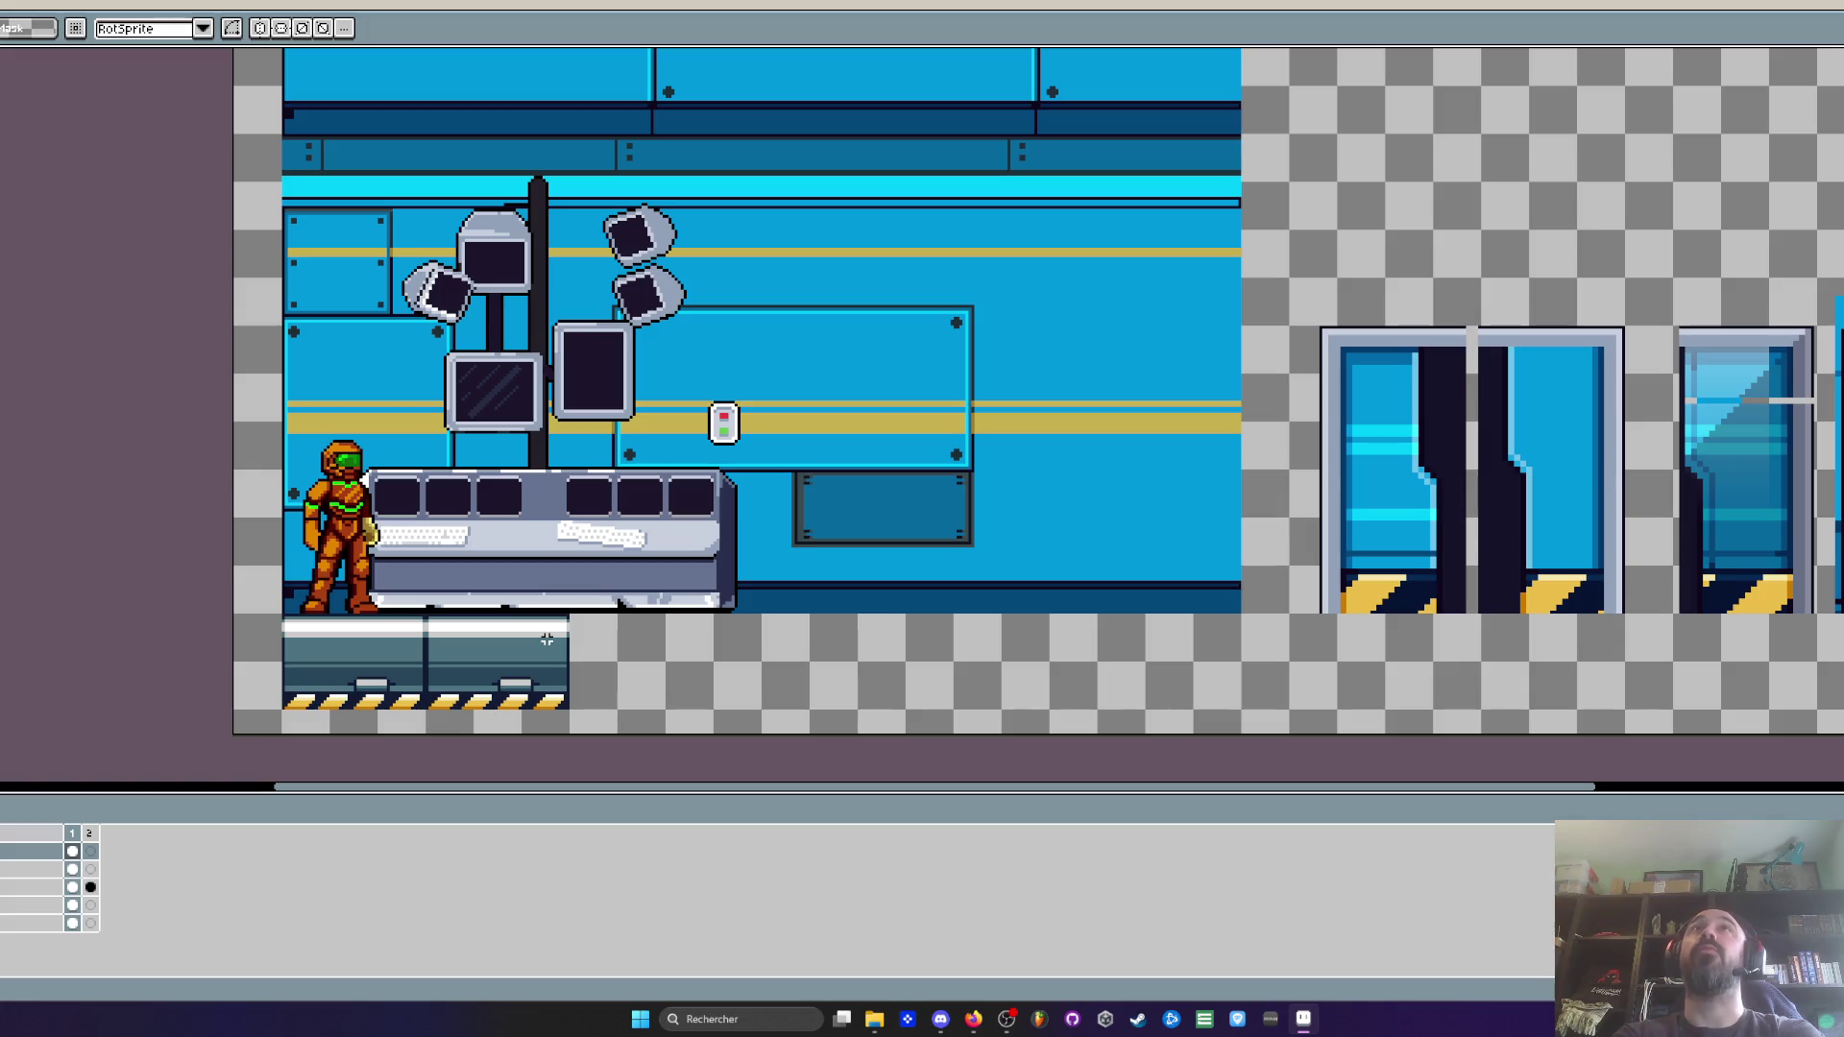
{"action": "scroll", "coordinate": [119, 425], "scroll_direction": "down", "scroll_amount": 2}
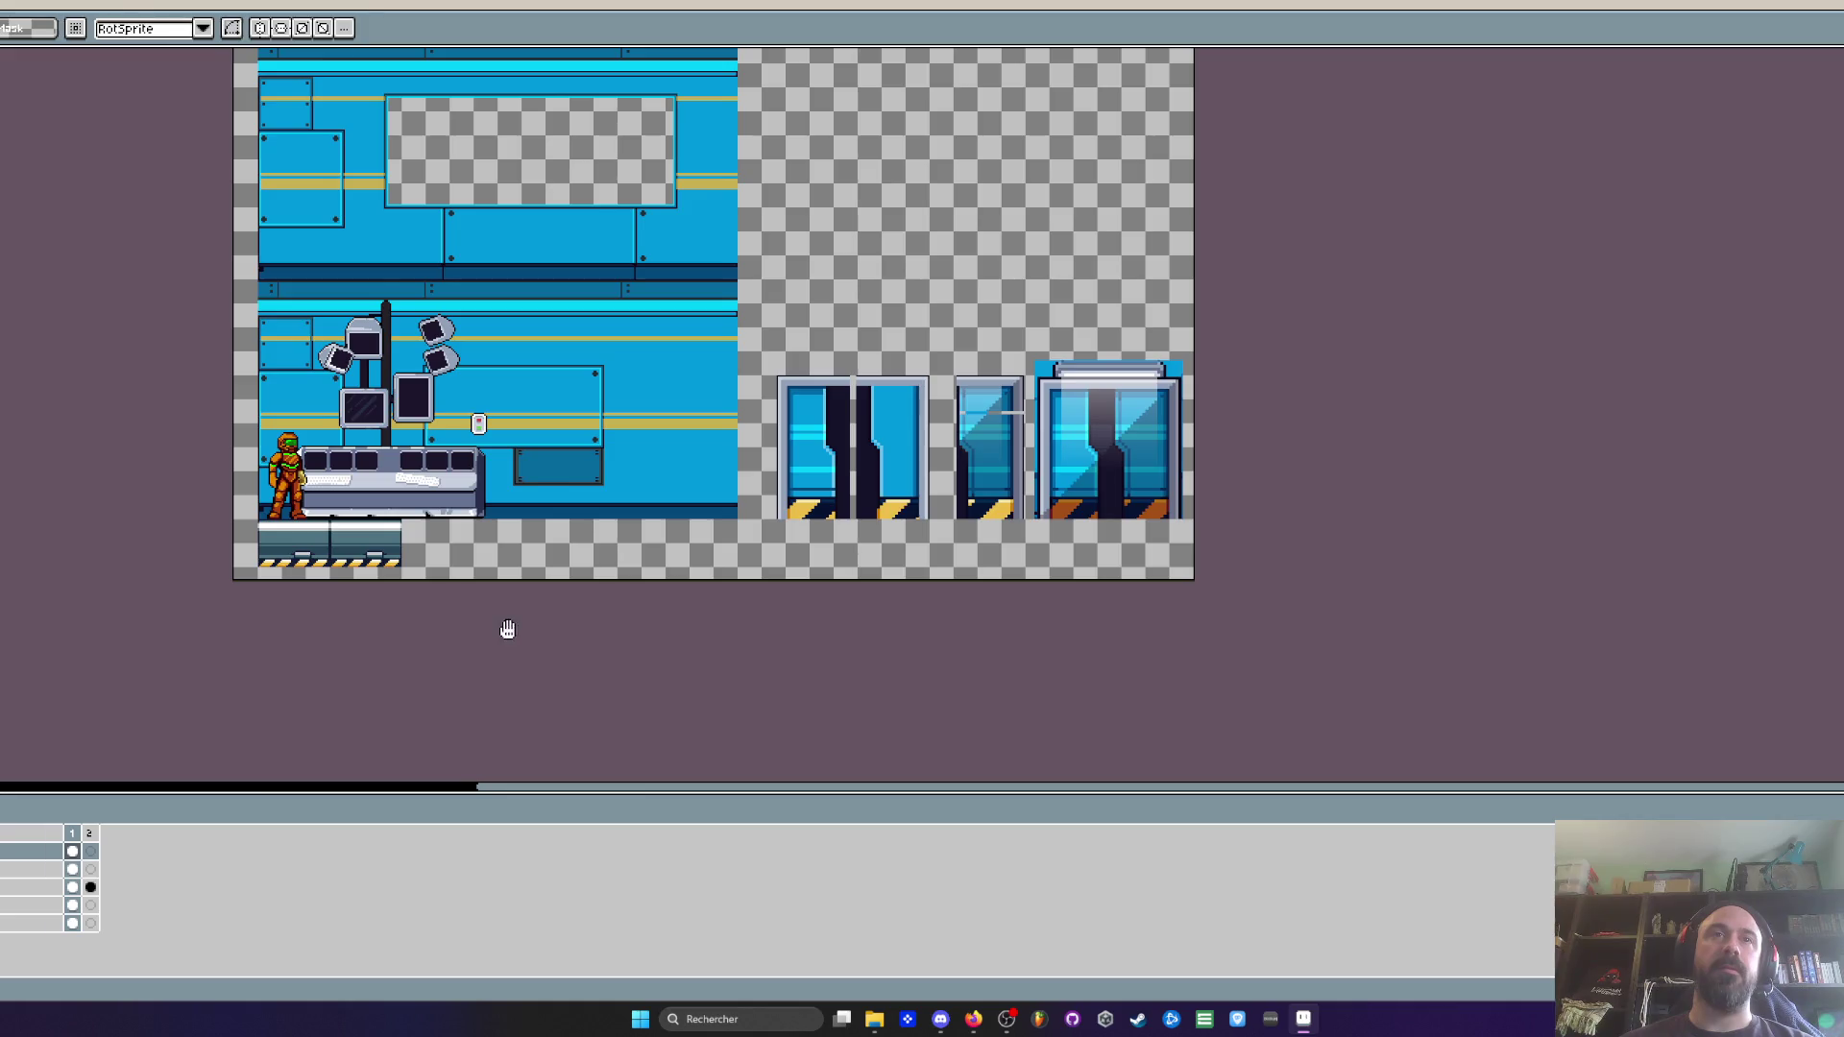
Copy the short bottom-left floor block on the floor layer and place it further right
{"action": "left_click_drag", "start_coordinate": [506, 625], "coordinate": [260, 627]}
{"action": "scroll", "coordinate": [614, 381], "scroll_direction": "down", "scroll_amount": 1}
{"action": "scroll", "coordinate": [317, 606], "scroll_direction": "up", "scroll_amount": 1}
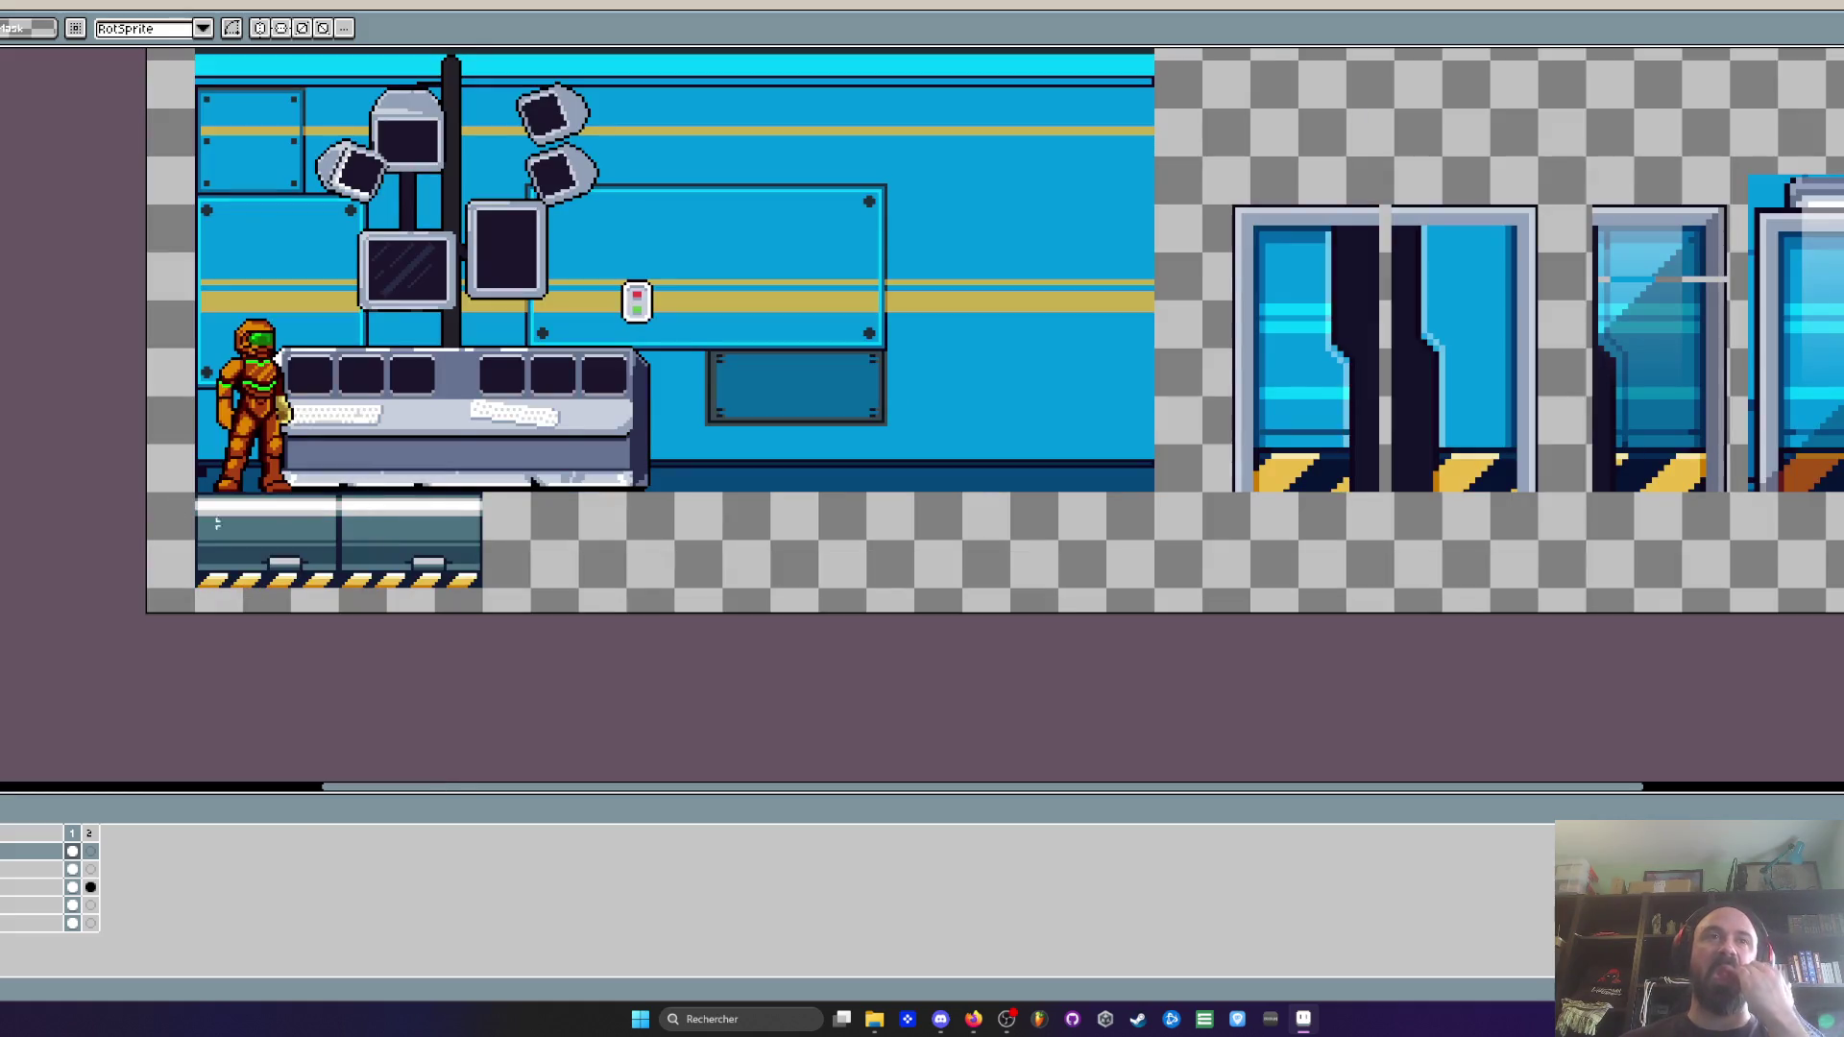
{"action": "scroll", "coordinate": [375, 491], "scroll_direction": "up", "scroll_amount": 1}
{"action": "left_click_drag", "start_coordinate": [144, 423], "coordinate": [585, 615]}
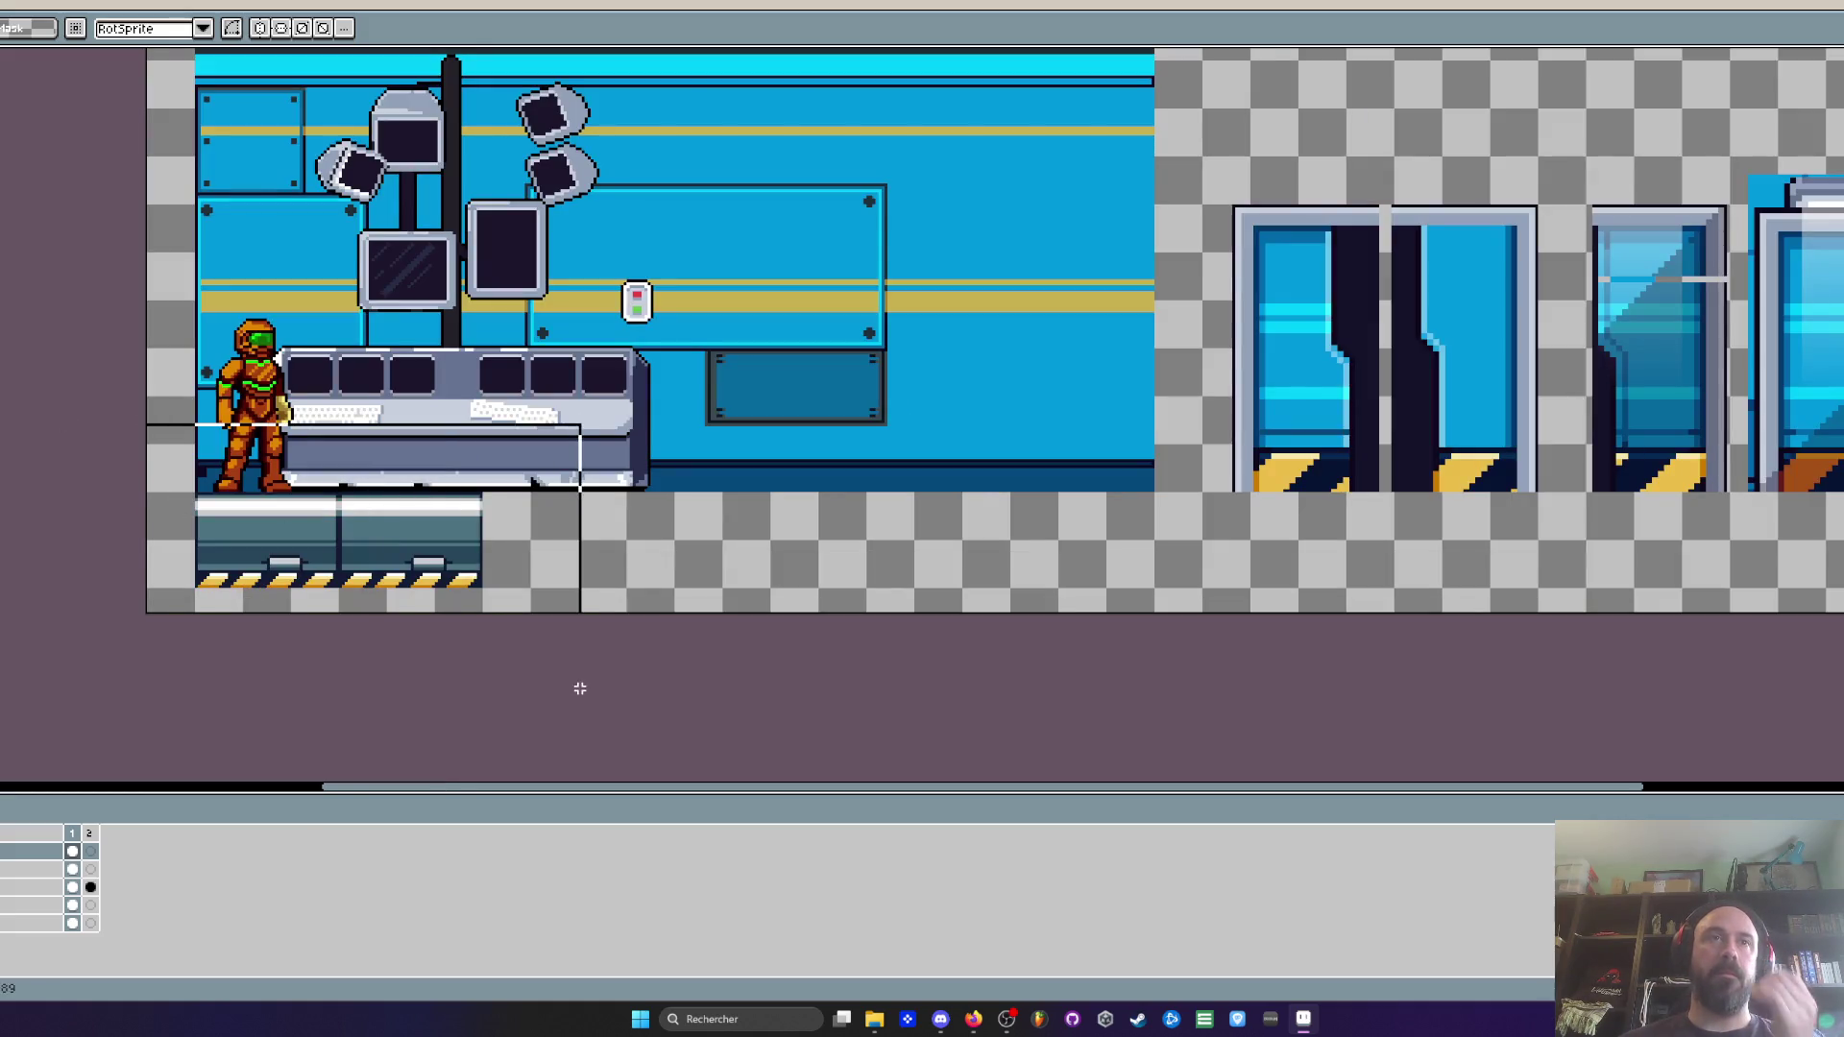
{"action": "left_click", "coordinate": [76, 870]}
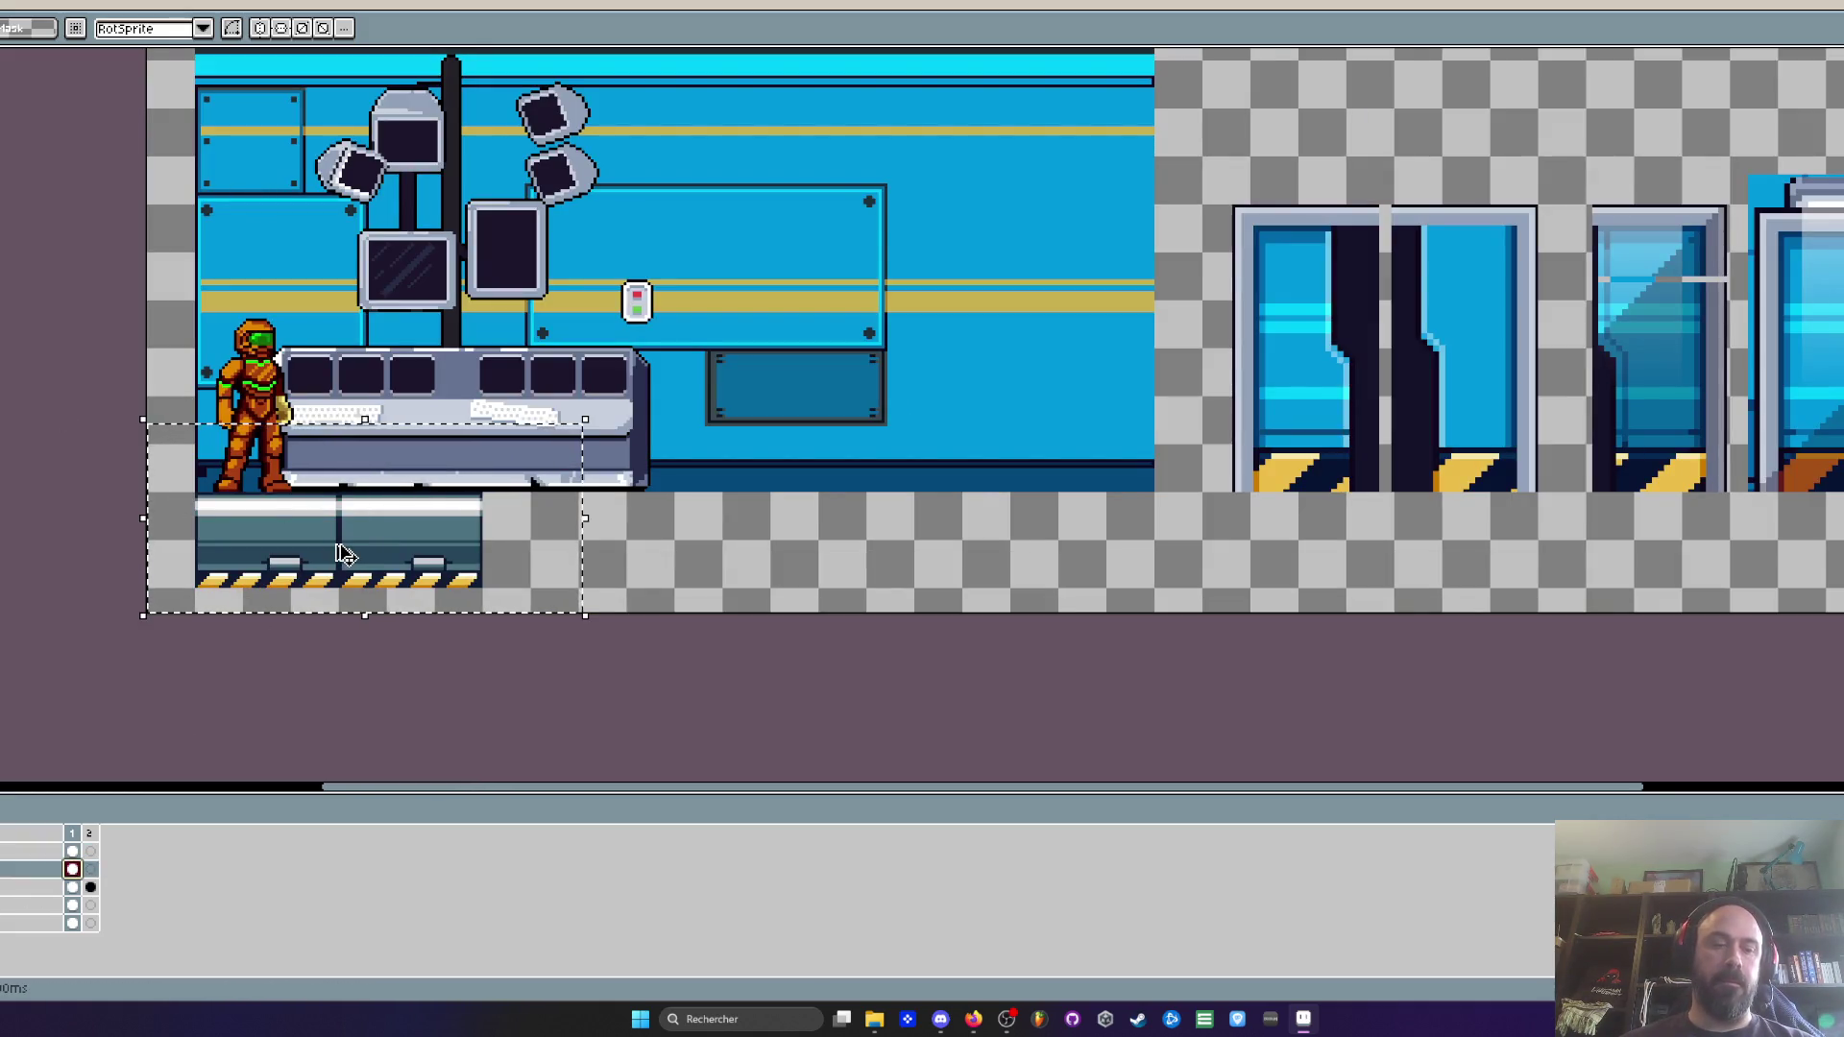
{"action": "mouse_move", "coordinate": [396, 560]}
{"action": "left_mouse_down"}
{"action": "mouse_move", "coordinate": [472, 574]}
{"action": "mouse_move", "coordinate": [626, 556]}
{"action": "mouse_move", "coordinate": [574, 543]}
{"action": "left_mouse_up"}
{"action": "key", "text": "Return"}
Select the extended floor strip and copy it further right to span the level
{"action": "left_click_drag", "start_coordinate": [238, 554], "coordinate": [899, 563]}
{"action": "left_click_drag", "start_coordinate": [144, 453], "coordinate": [1050, 615]}
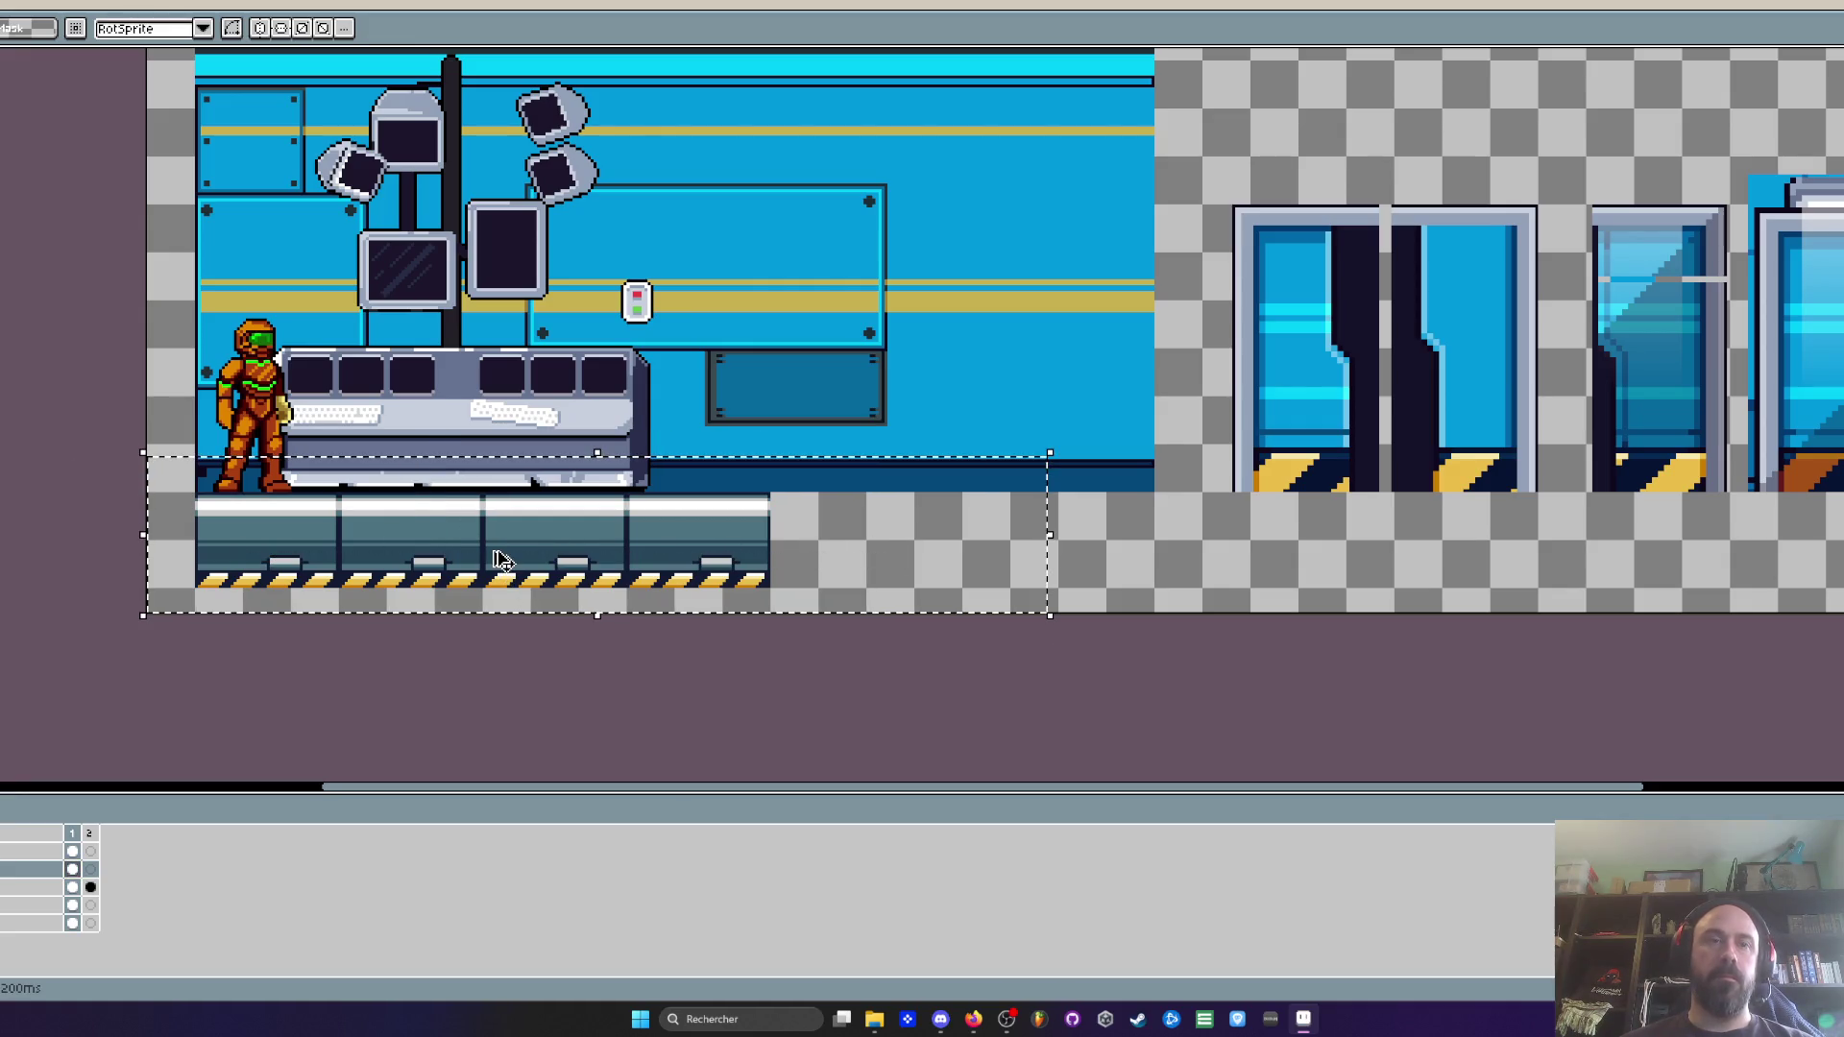
{"action": "left_click", "coordinate": [397, 561]}
{"action": "mouse_move", "coordinate": [396, 562]}
{"action": "left_mouse_down"}
{"action": "mouse_move", "coordinate": [993, 563]}
{"action": "mouse_move", "coordinate": [970, 560]}
{"action": "left_mouse_up"}
{"action": "scroll", "coordinate": [970, 560], "scroll_direction": "right", "scroll_amount": 3}
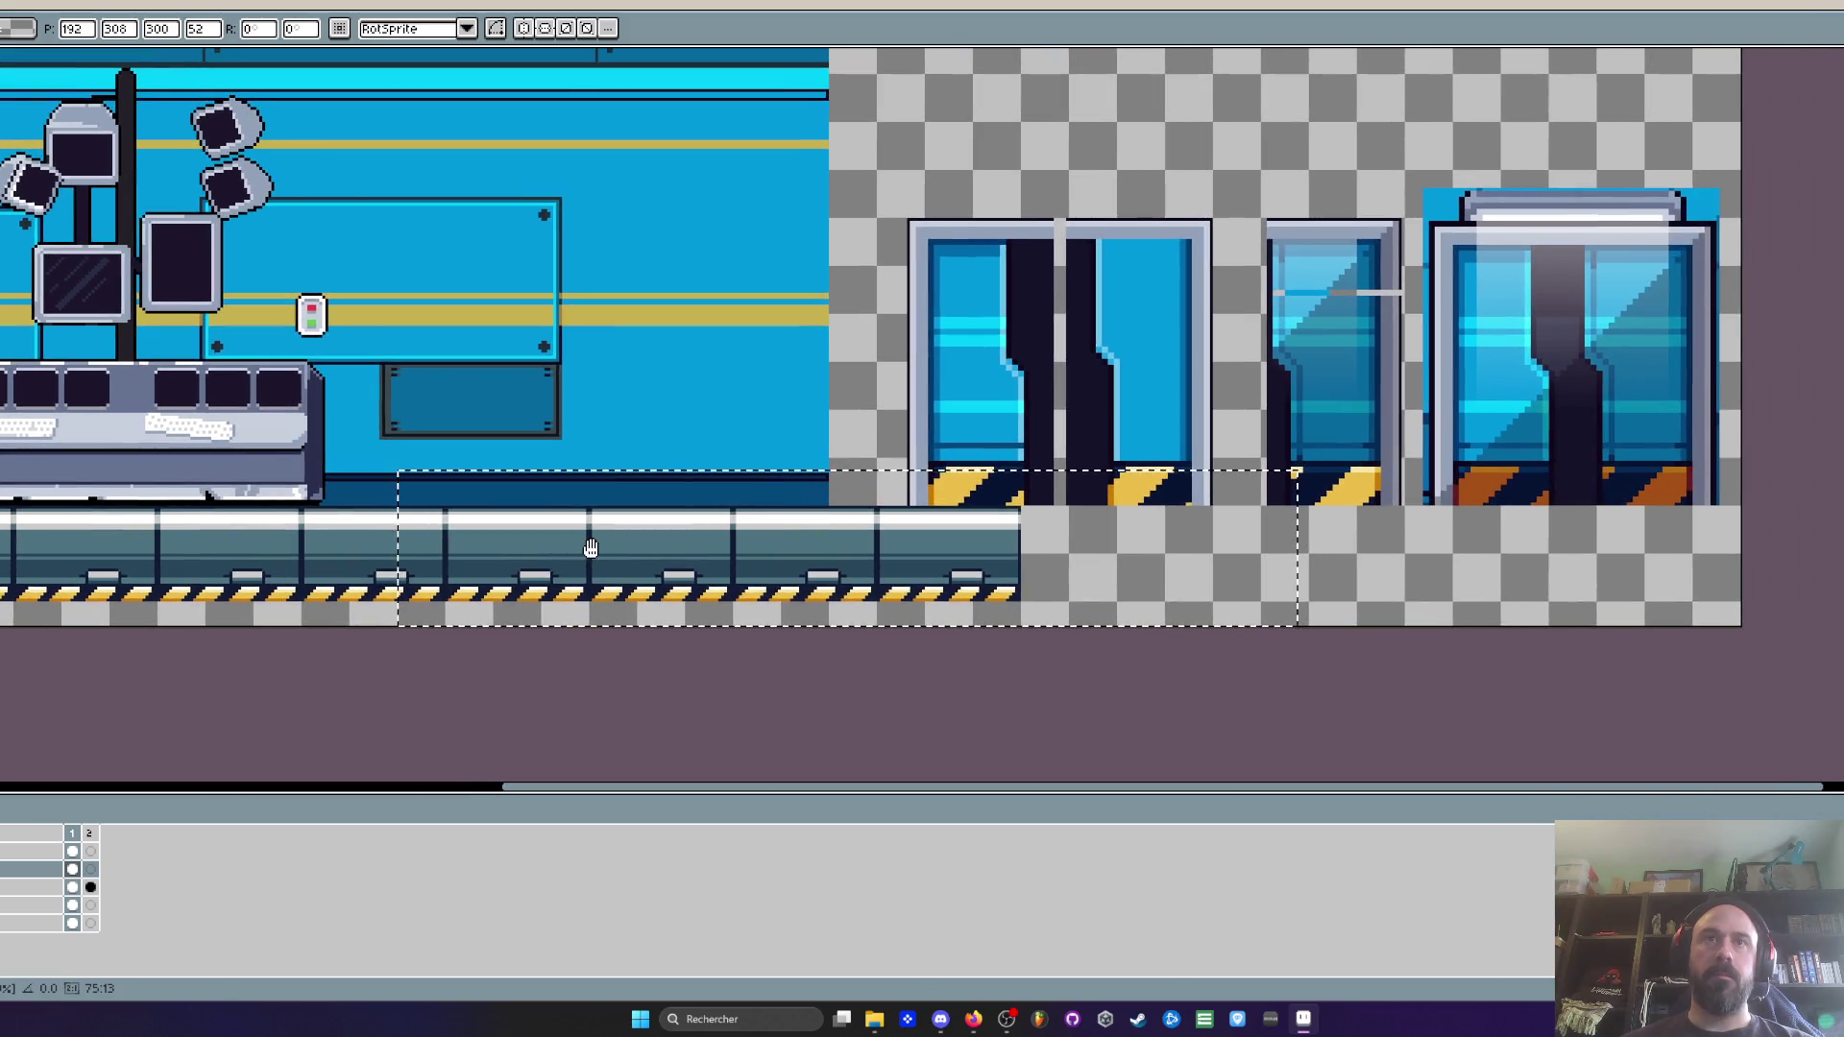
{"action": "mouse_move", "coordinate": [667, 556]}
{"action": "left_mouse_down"}
{"action": "mouse_move", "coordinate": [1205, 588]}
{"action": "mouse_move", "coordinate": [1236, 572]}
{"action": "left_mouse_up"}
{"action": "scroll", "coordinate": [1235, 573], "scroll_direction": "down", "scroll_amount": 3}
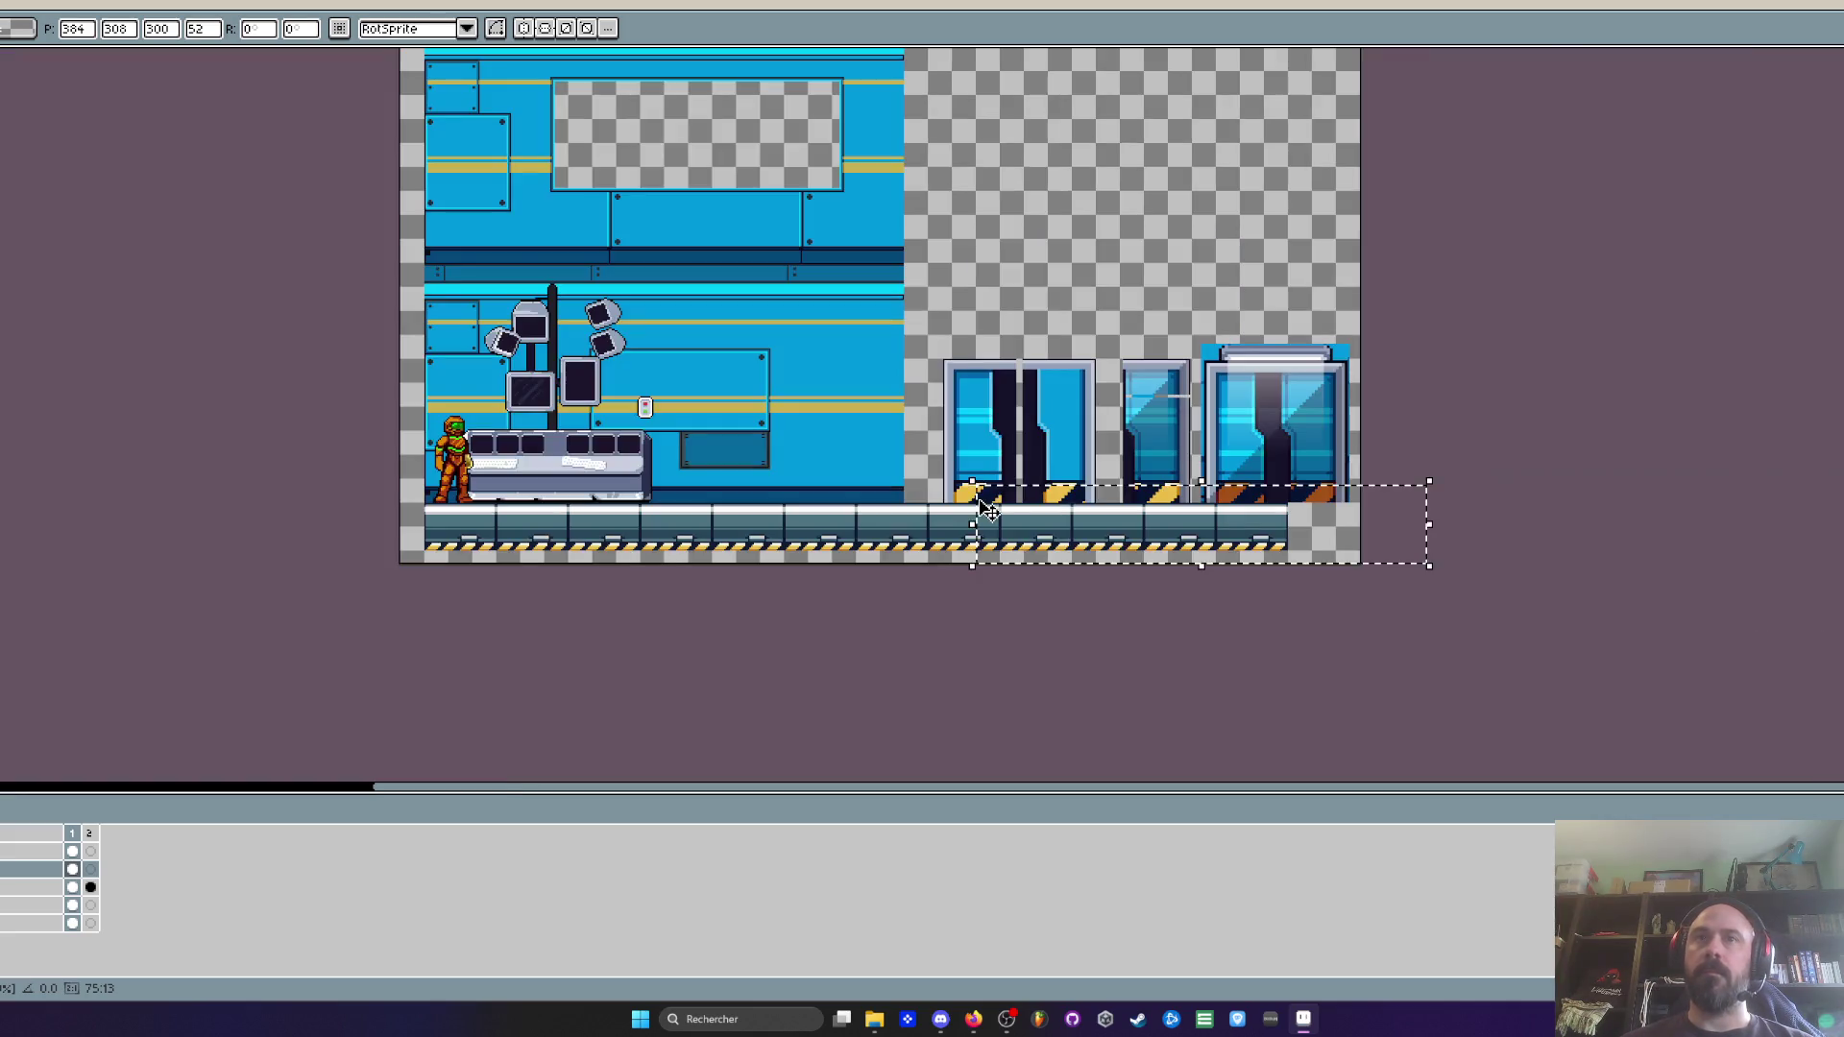
{"action": "scroll", "coordinate": [722, 457], "scroll_direction": "down", "scroll_amount": 1}
{"action": "scroll", "coordinate": [722, 458], "scroll_direction": "up", "scroll_amount": 1}
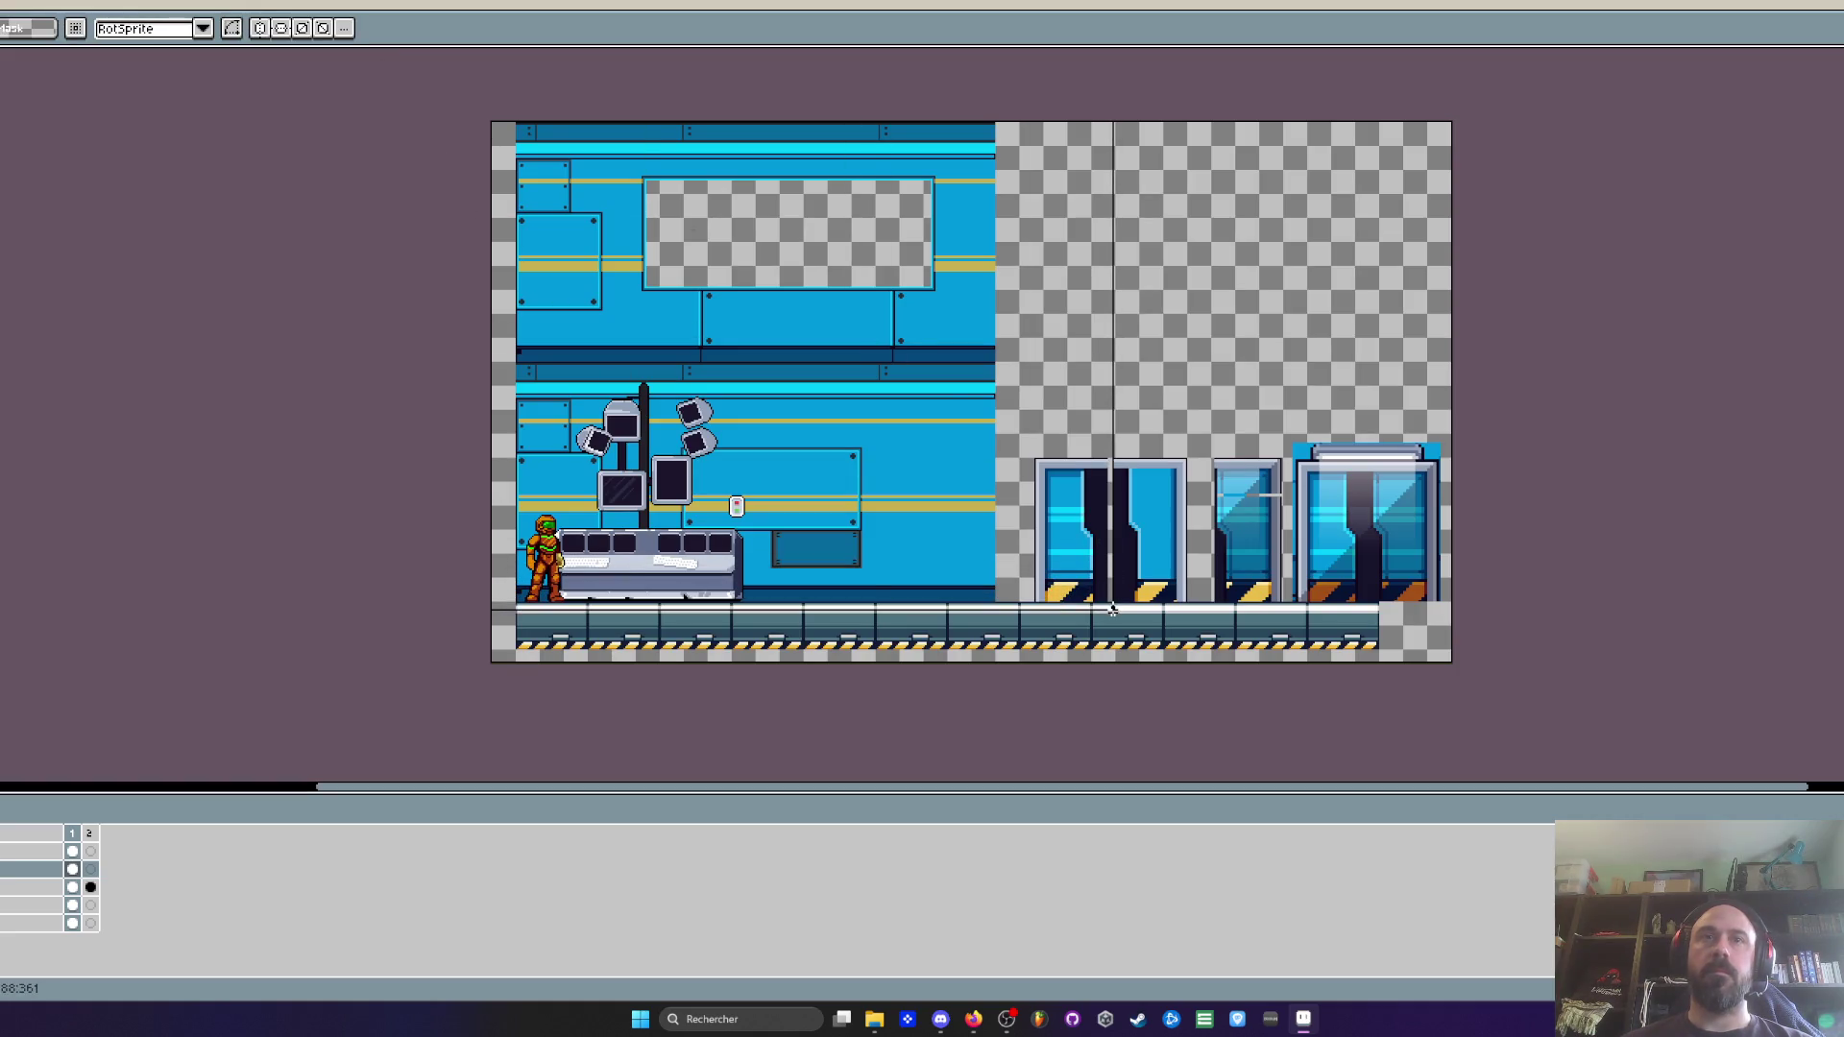
Shift the wall background layer a few pixels left
{"action": "key", "text": "Down"}
{"action": "key", "text": "Down"}
{"action": "scroll", "coordinate": [494, 615], "scroll_direction": "up", "scroll_amount": 3}
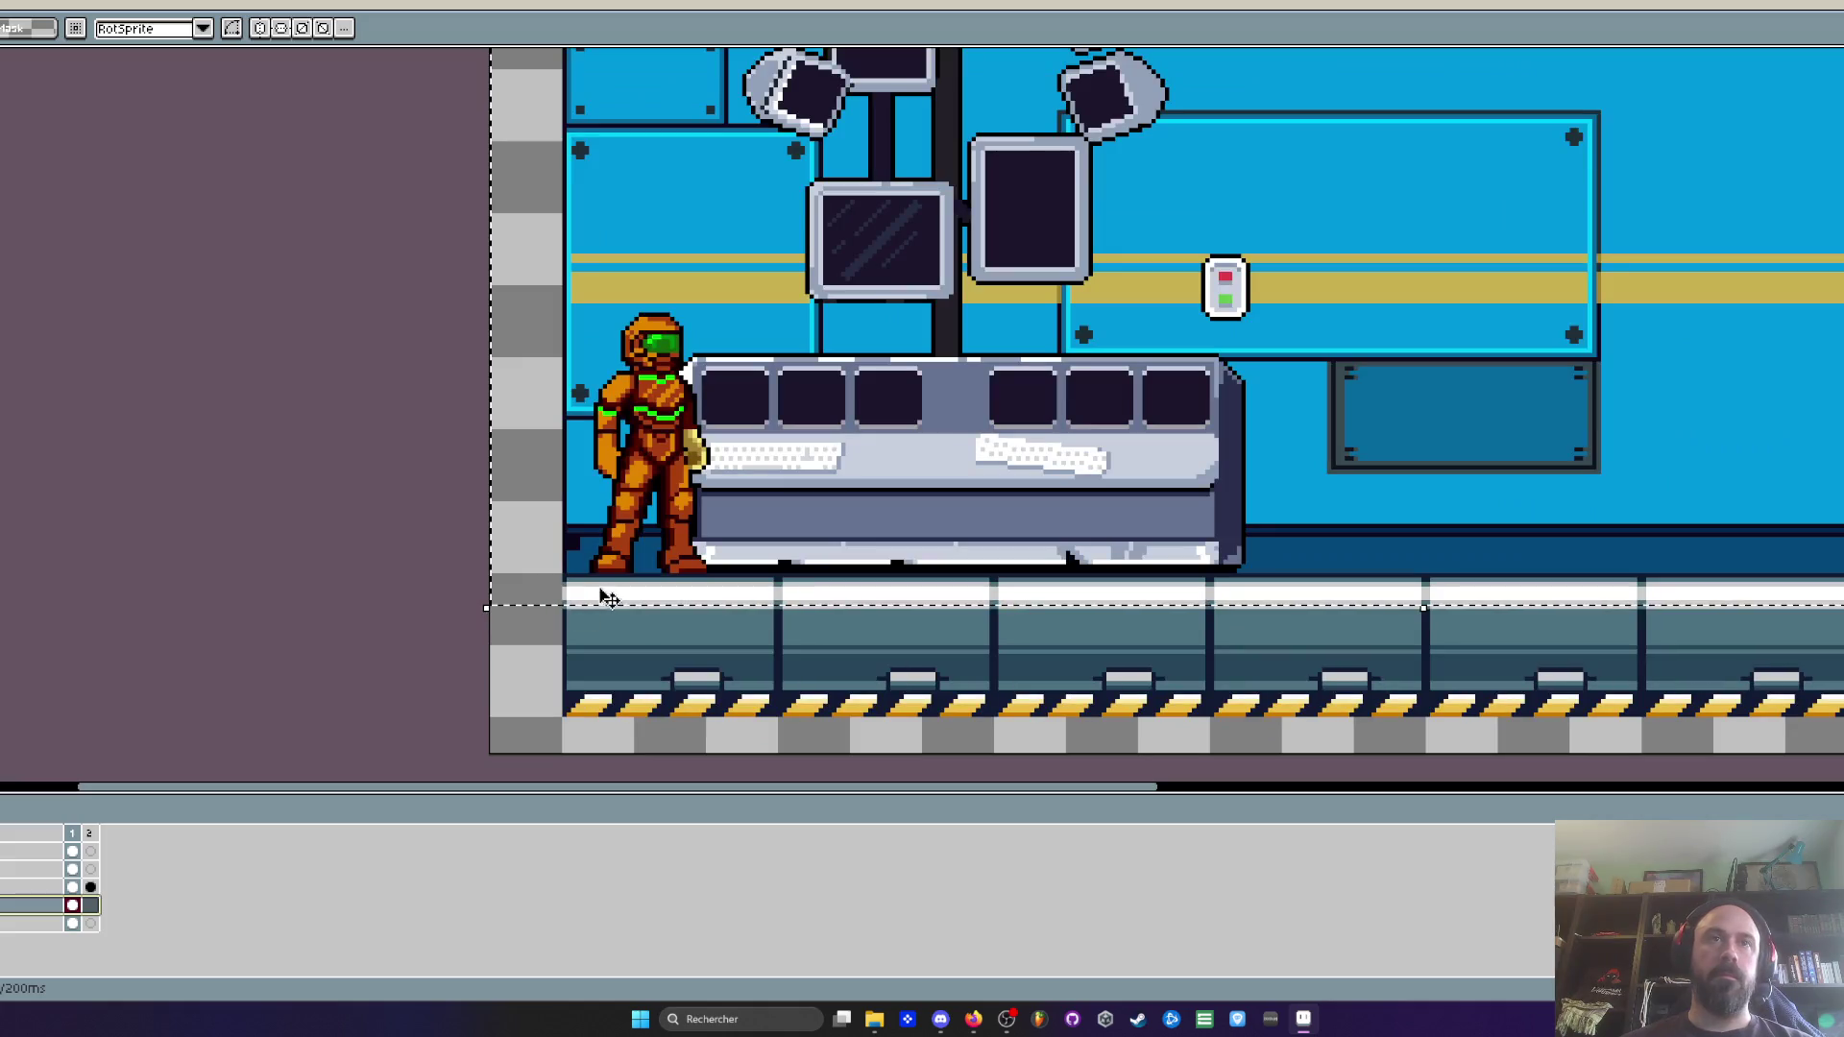
{"action": "left_click_drag", "start_coordinate": [534, 562], "coordinate": [526, 562]}
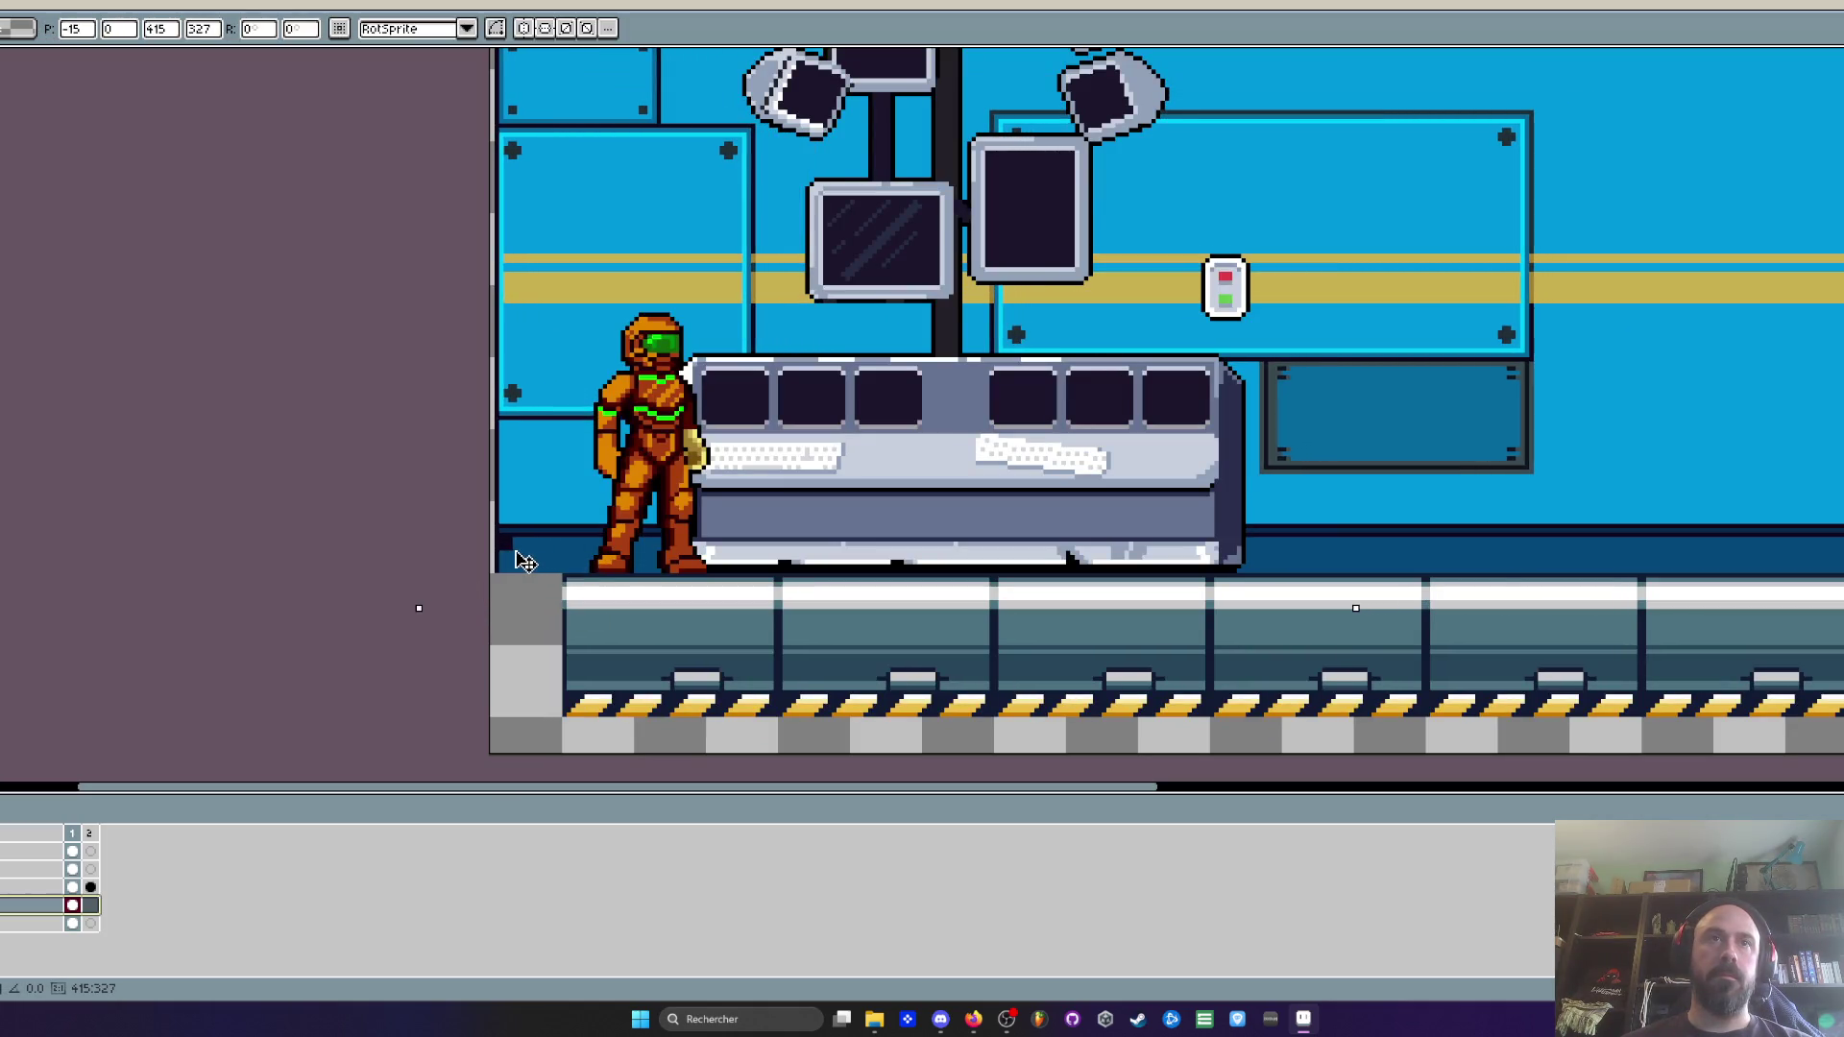
{"action": "scroll", "coordinate": [523, 562], "scroll_direction": "down", "scroll_amount": 3}
{"action": "scroll", "coordinate": [524, 562], "scroll_direction": "up", "scroll_amount": 1}
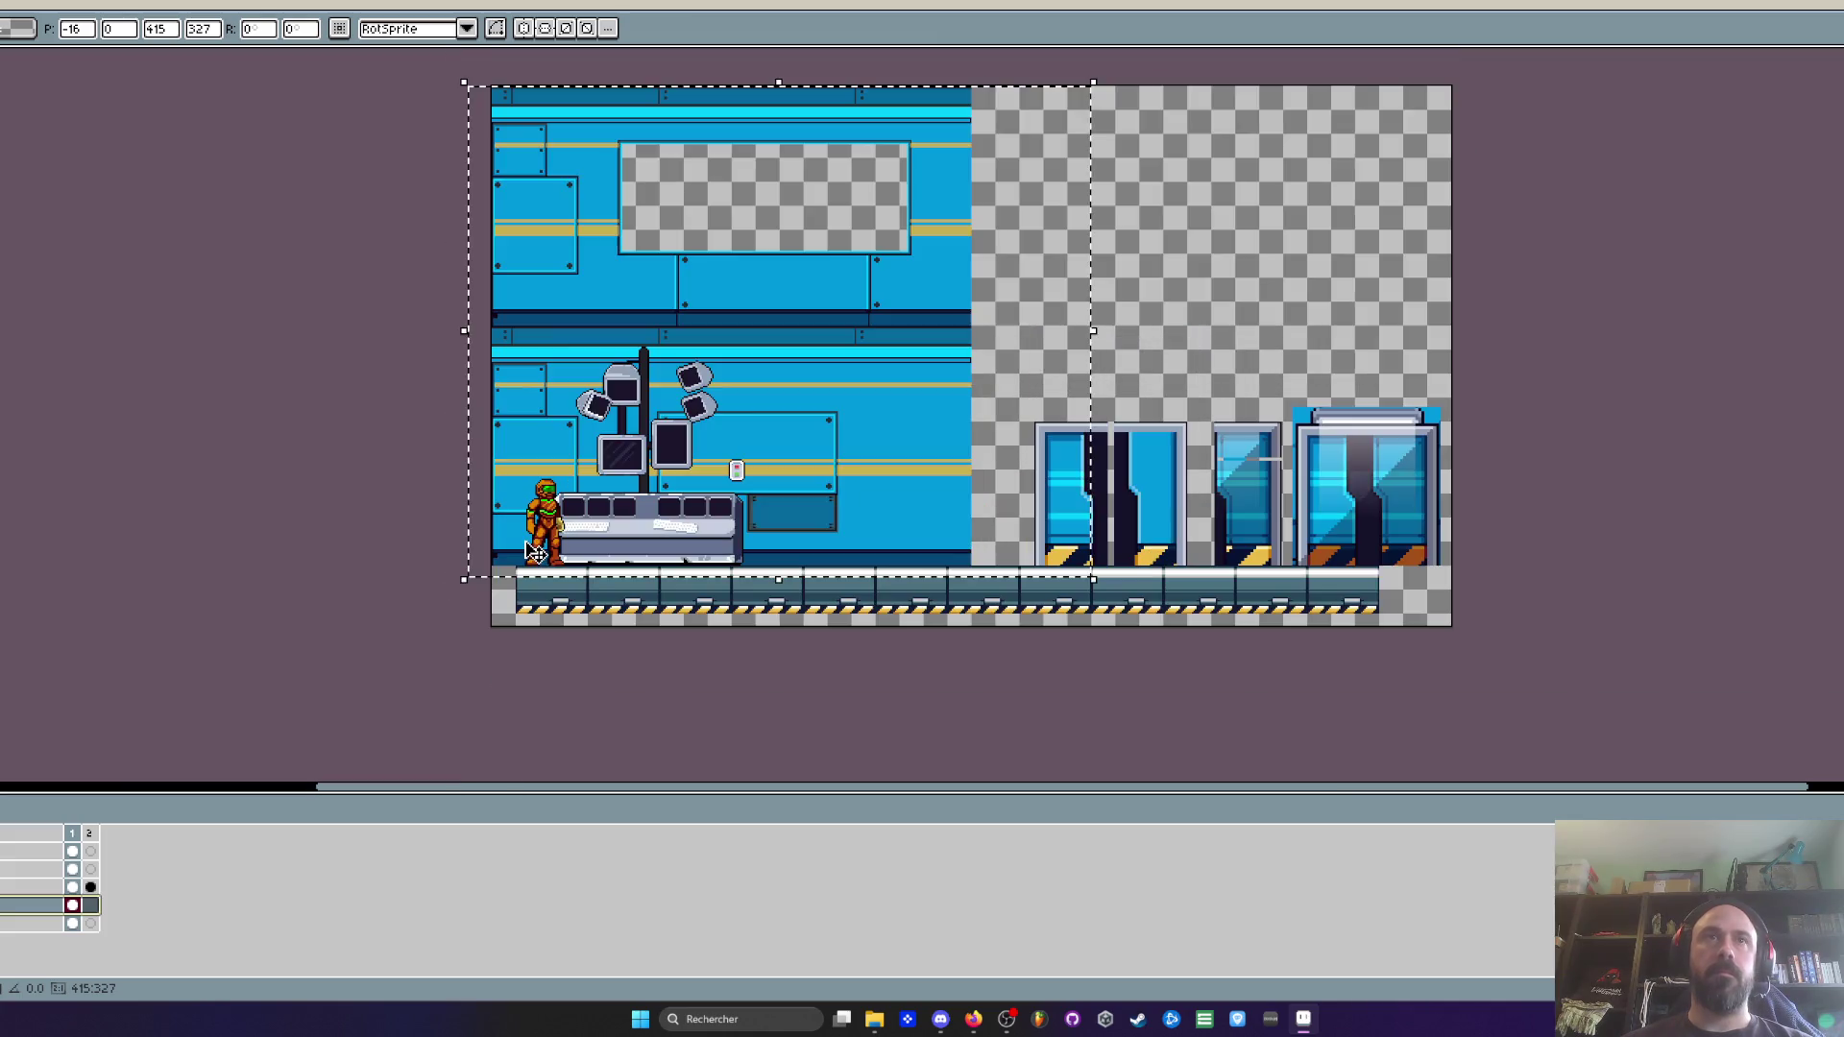
Apply the wall background's leftward shift
{"action": "key", "text": "Return"}
{"action": "scroll", "coordinate": [1009, 324], "scroll_direction": "up", "scroll_amount": 3}
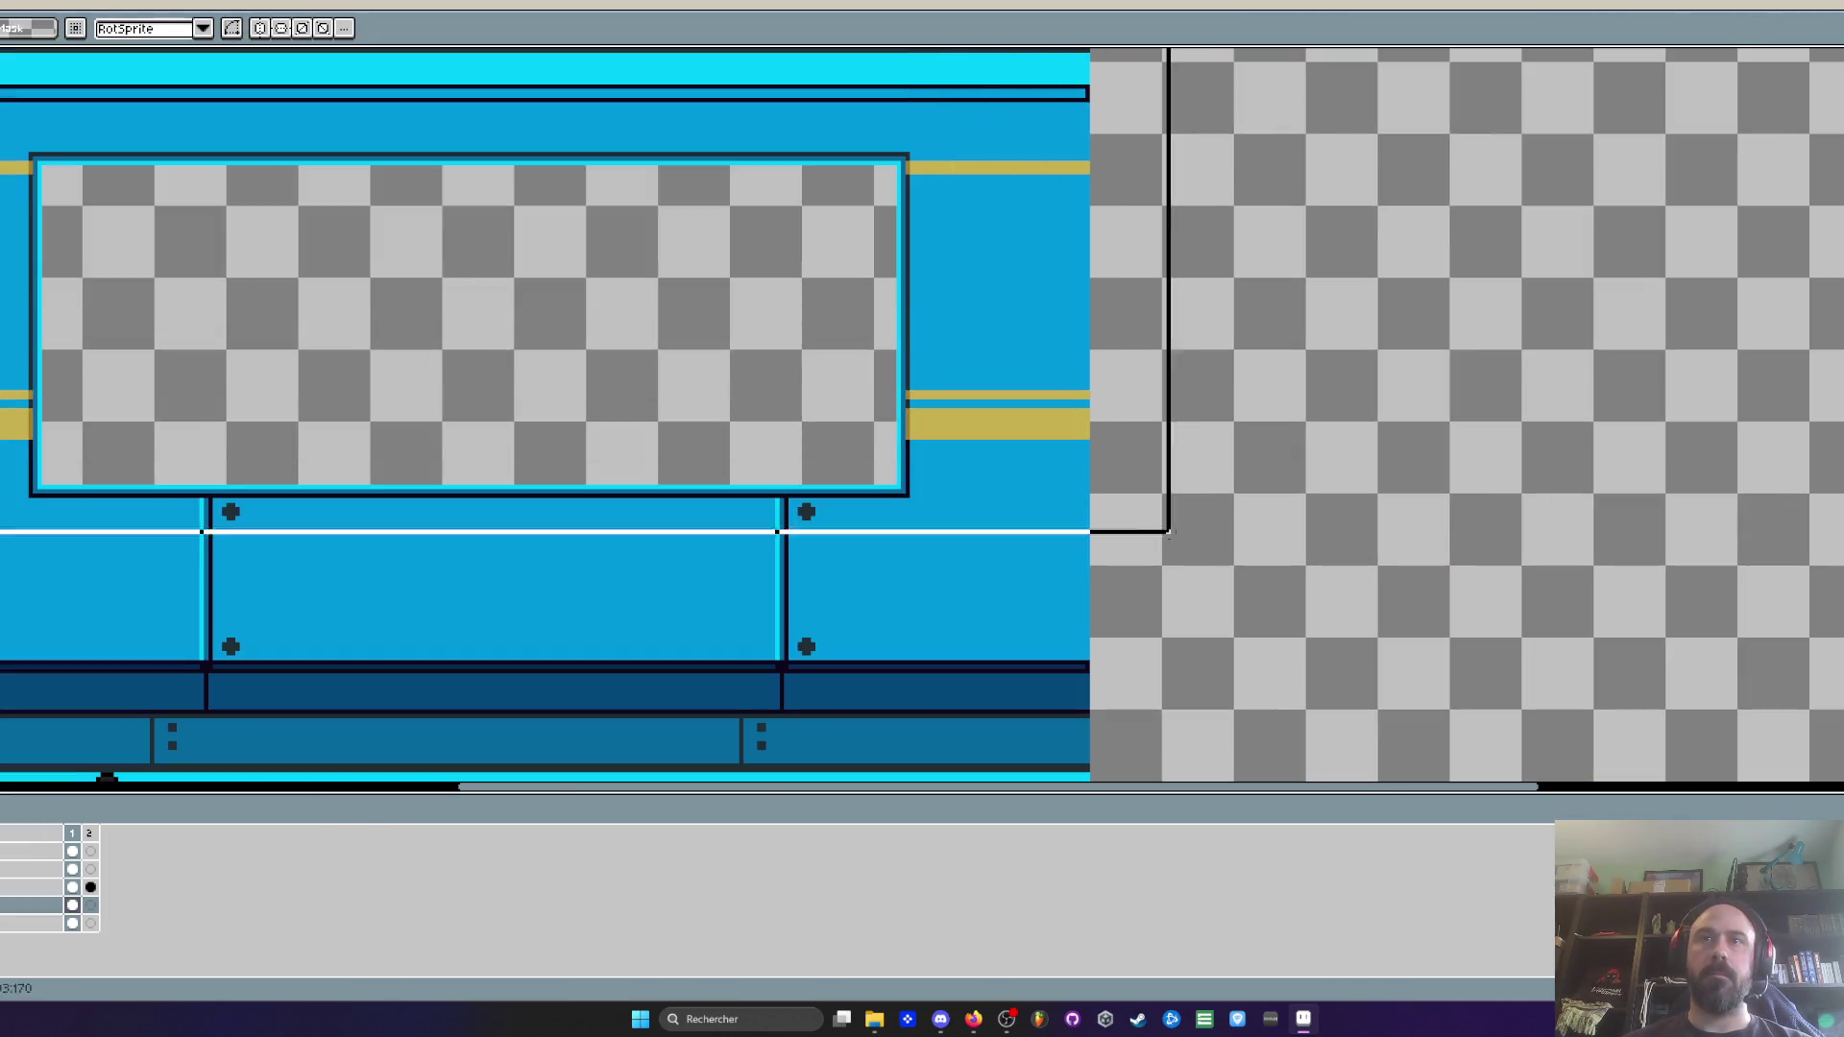
{"action": "scroll", "coordinate": [1196, 689], "scroll_direction": "down", "scroll_amount": 2}
{"action": "scroll", "coordinate": [1133, 691], "scroll_direction": "up", "scroll_amount": 3}
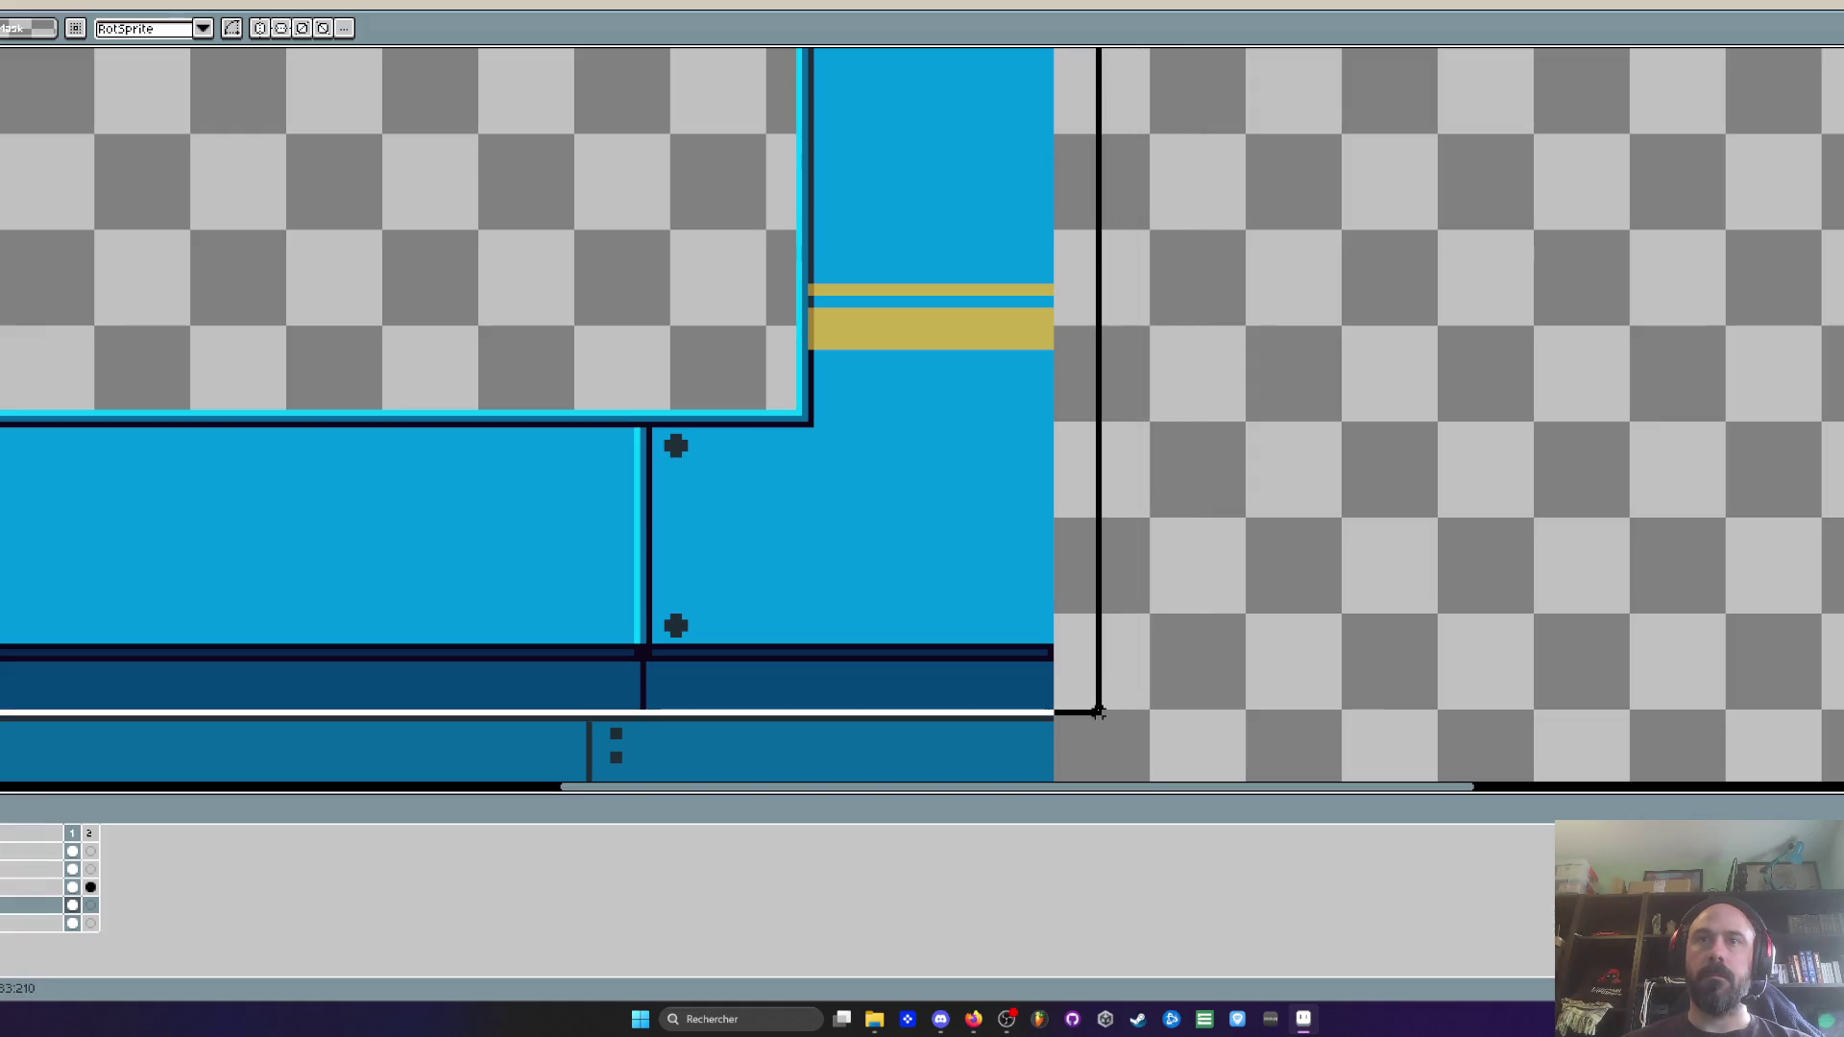
Move the upper wall panel row right and down to line up beside the lower row
{"action": "left_click_drag", "start_coordinate": [1098, 713], "coordinate": [949, 554]}
{"action": "scroll", "coordinate": [1097, 707], "scroll_direction": "down", "scroll_amount": 3}
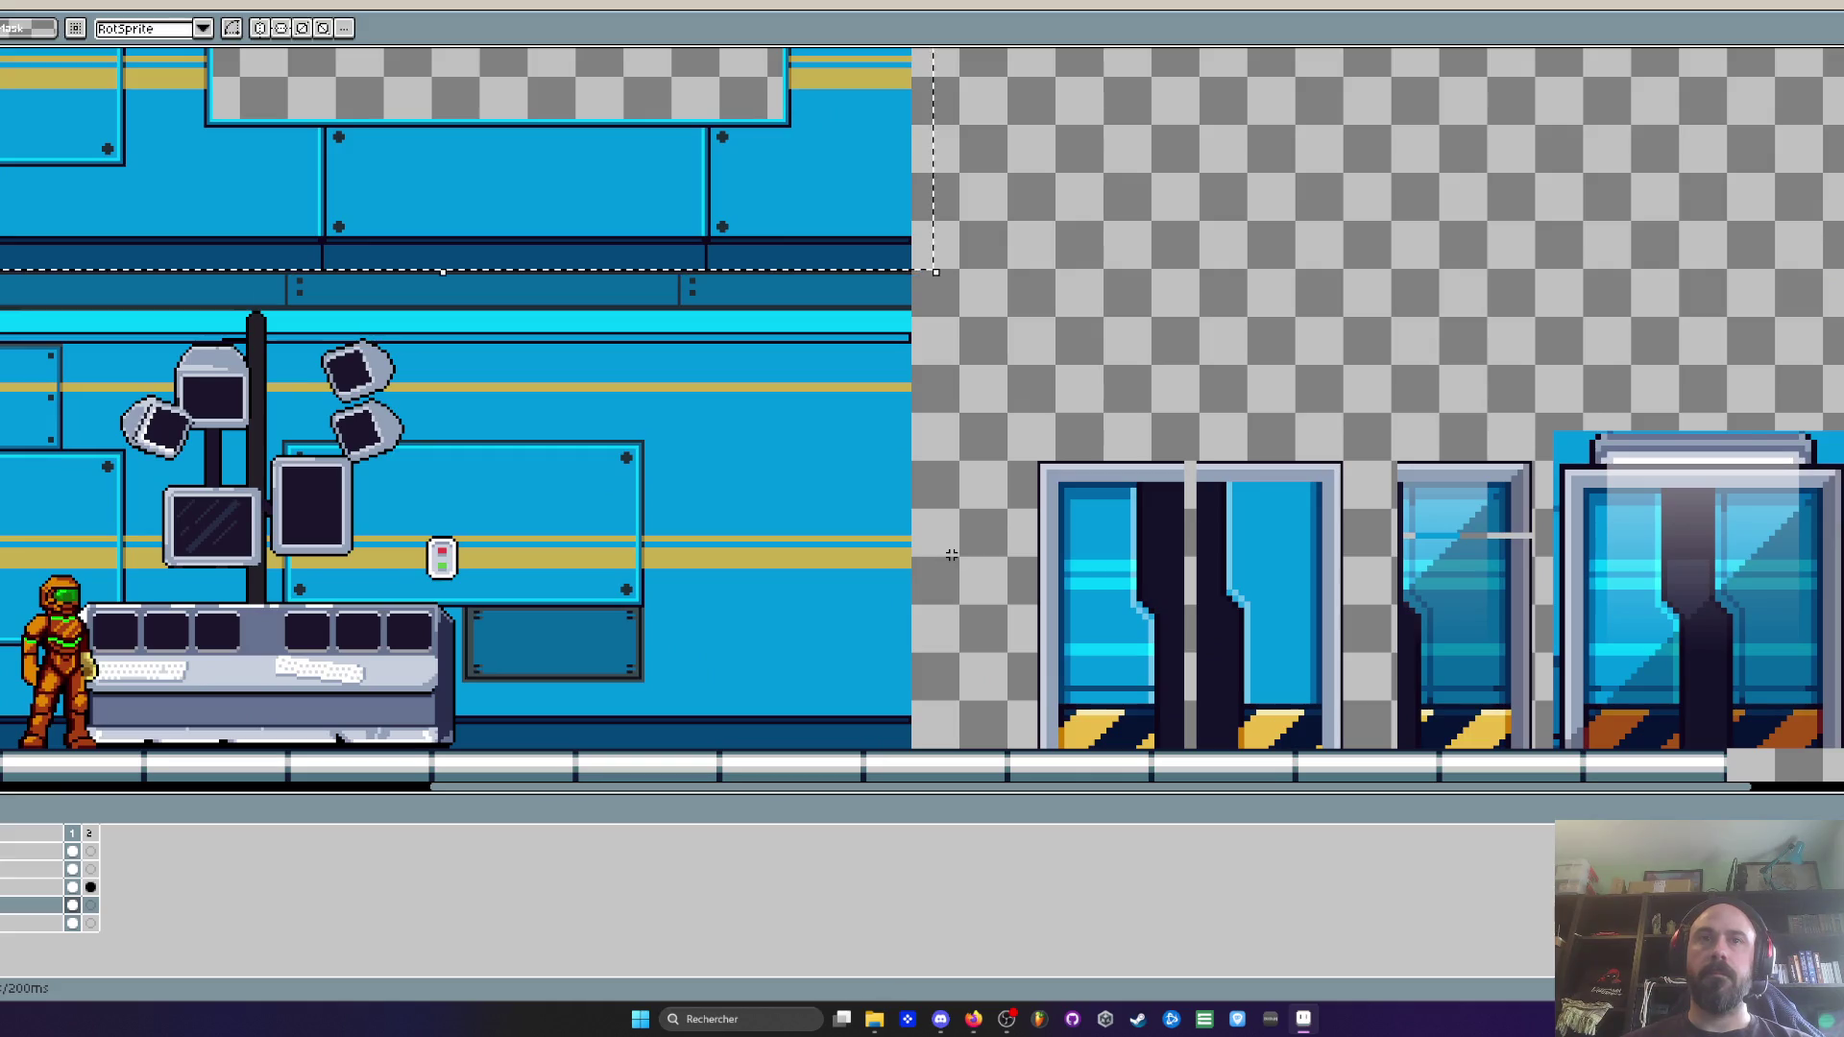
{"action": "mouse_move", "coordinate": [855, 221]}
{"action": "left_mouse_down"}
{"action": "mouse_move", "coordinate": [1530, 389]}
{"action": "mouse_move", "coordinate": [1824, 533]}
{"action": "left_mouse_up"}
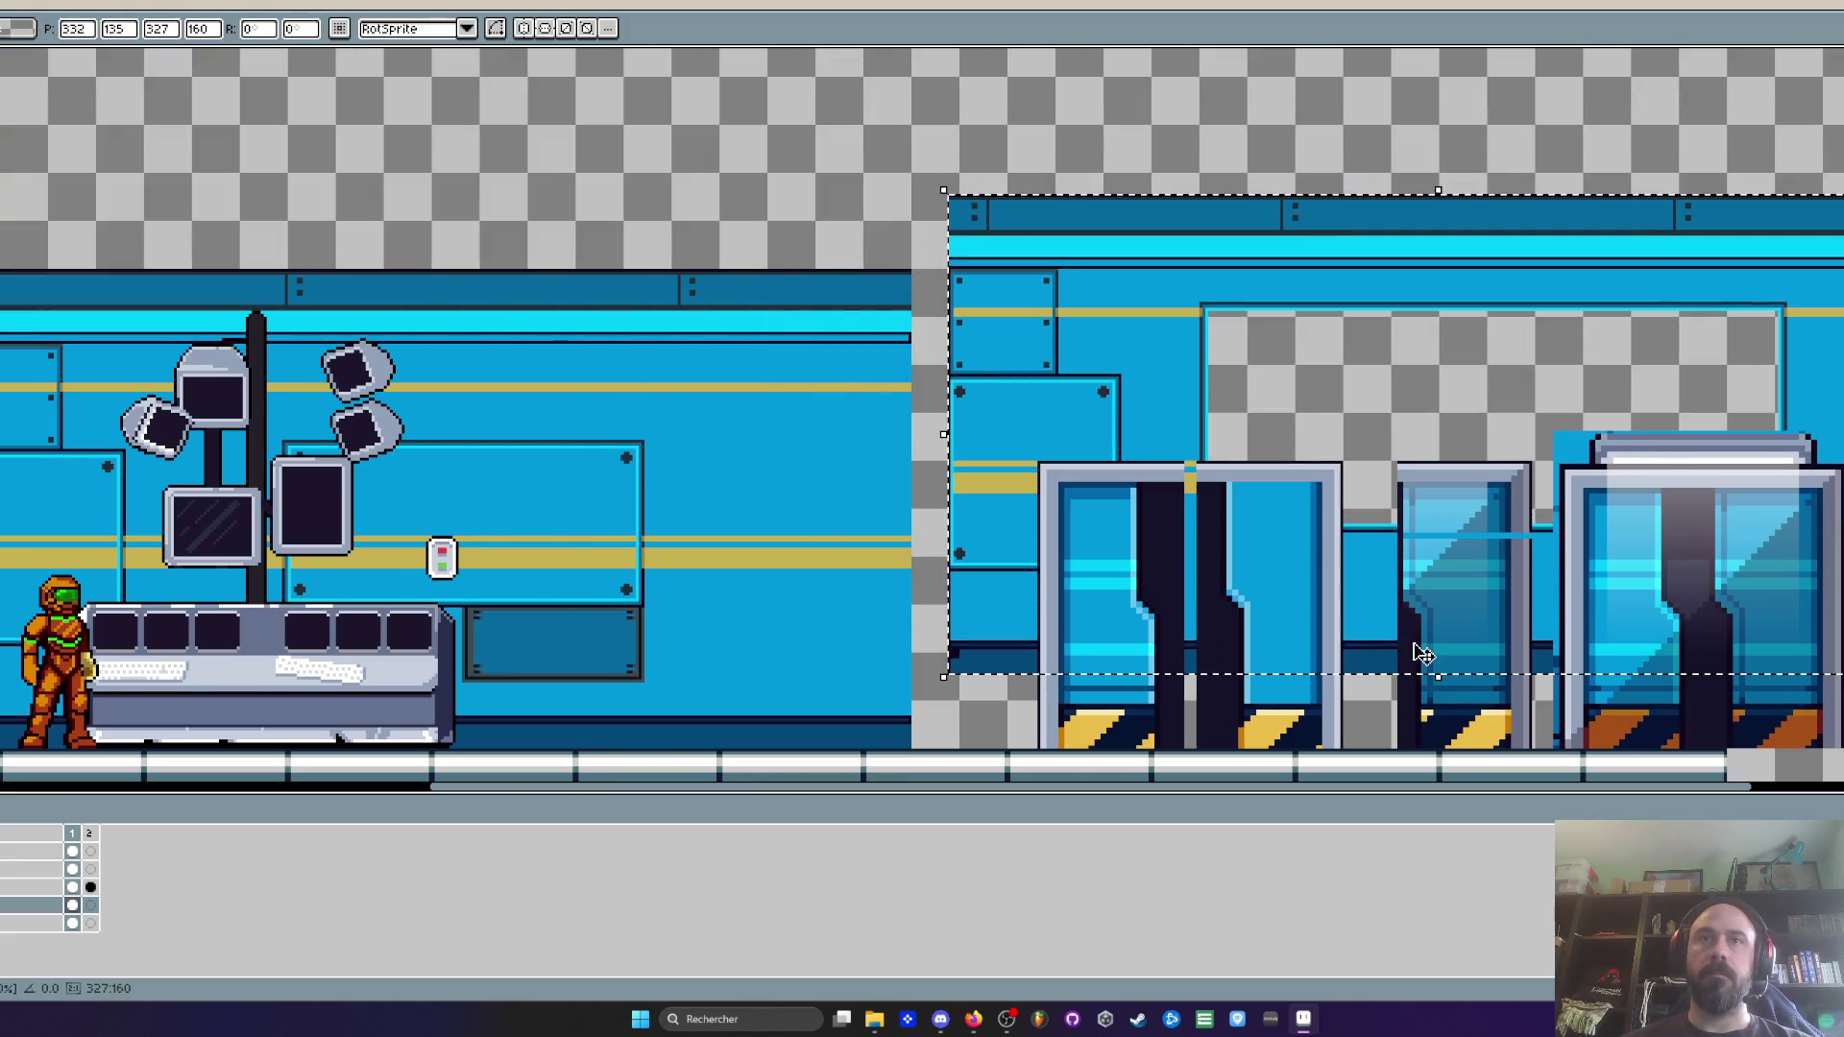
{"action": "left_click_drag", "start_coordinate": [976, 637], "coordinate": [947, 716]}
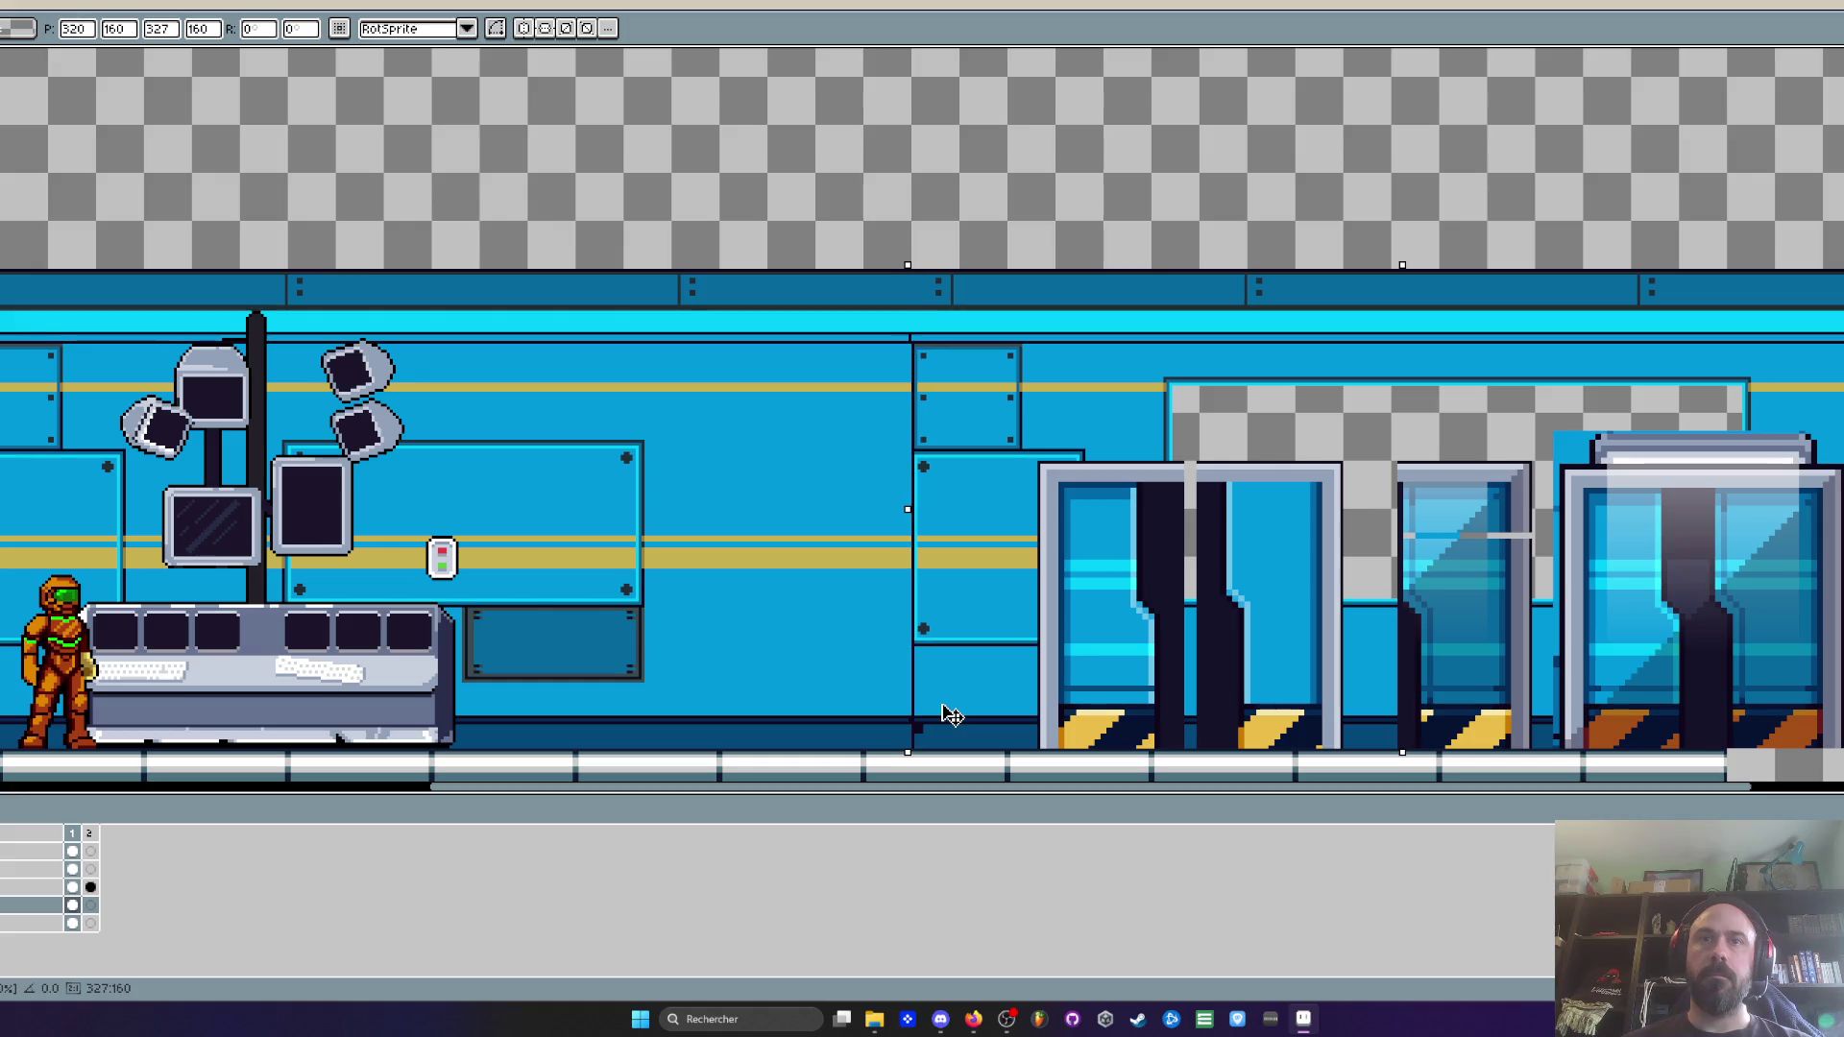
{"action": "scroll", "coordinate": [960, 408], "scroll_direction": "up", "scroll_amount": 2}
{"action": "scroll", "coordinate": [955, 365], "scroll_direction": "down", "scroll_amount": 2}
{"action": "scroll", "coordinate": [953, 322], "scroll_direction": "up", "scroll_amount": 2}
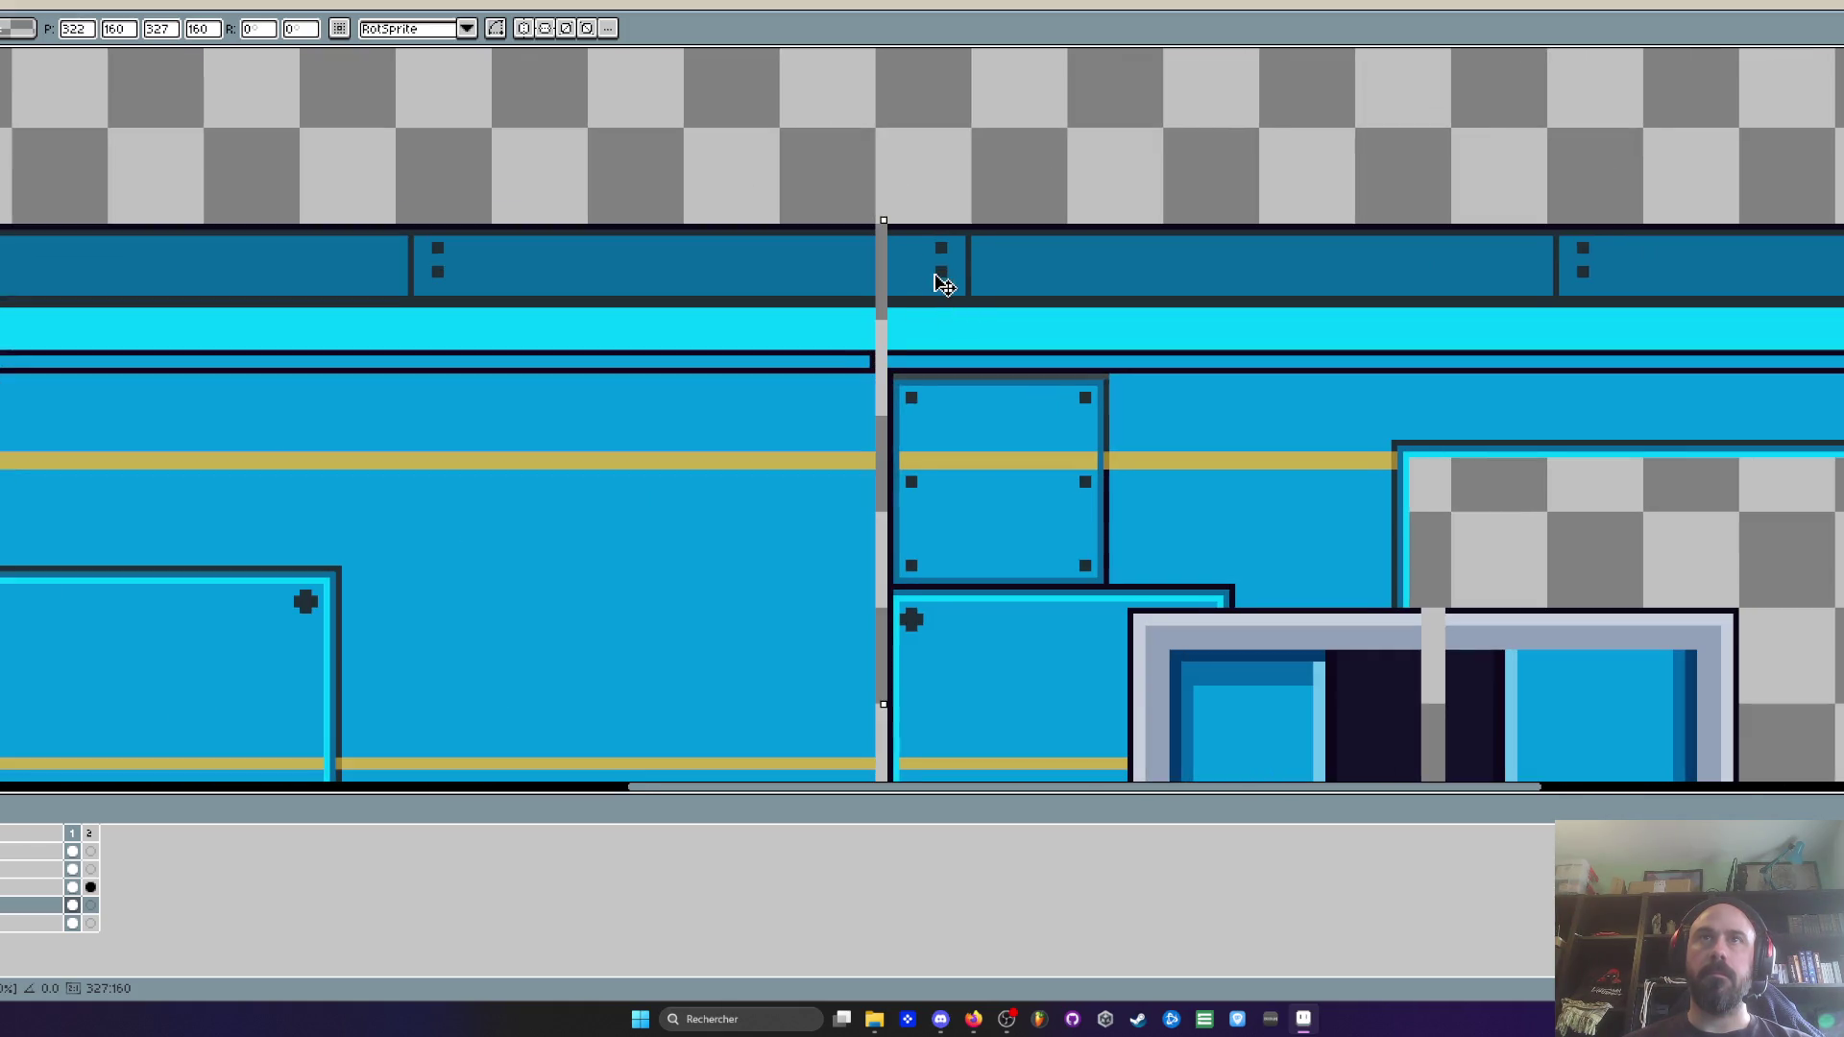
{"action": "scroll", "coordinate": [930, 284], "scroll_direction": "down", "scroll_amount": 2}
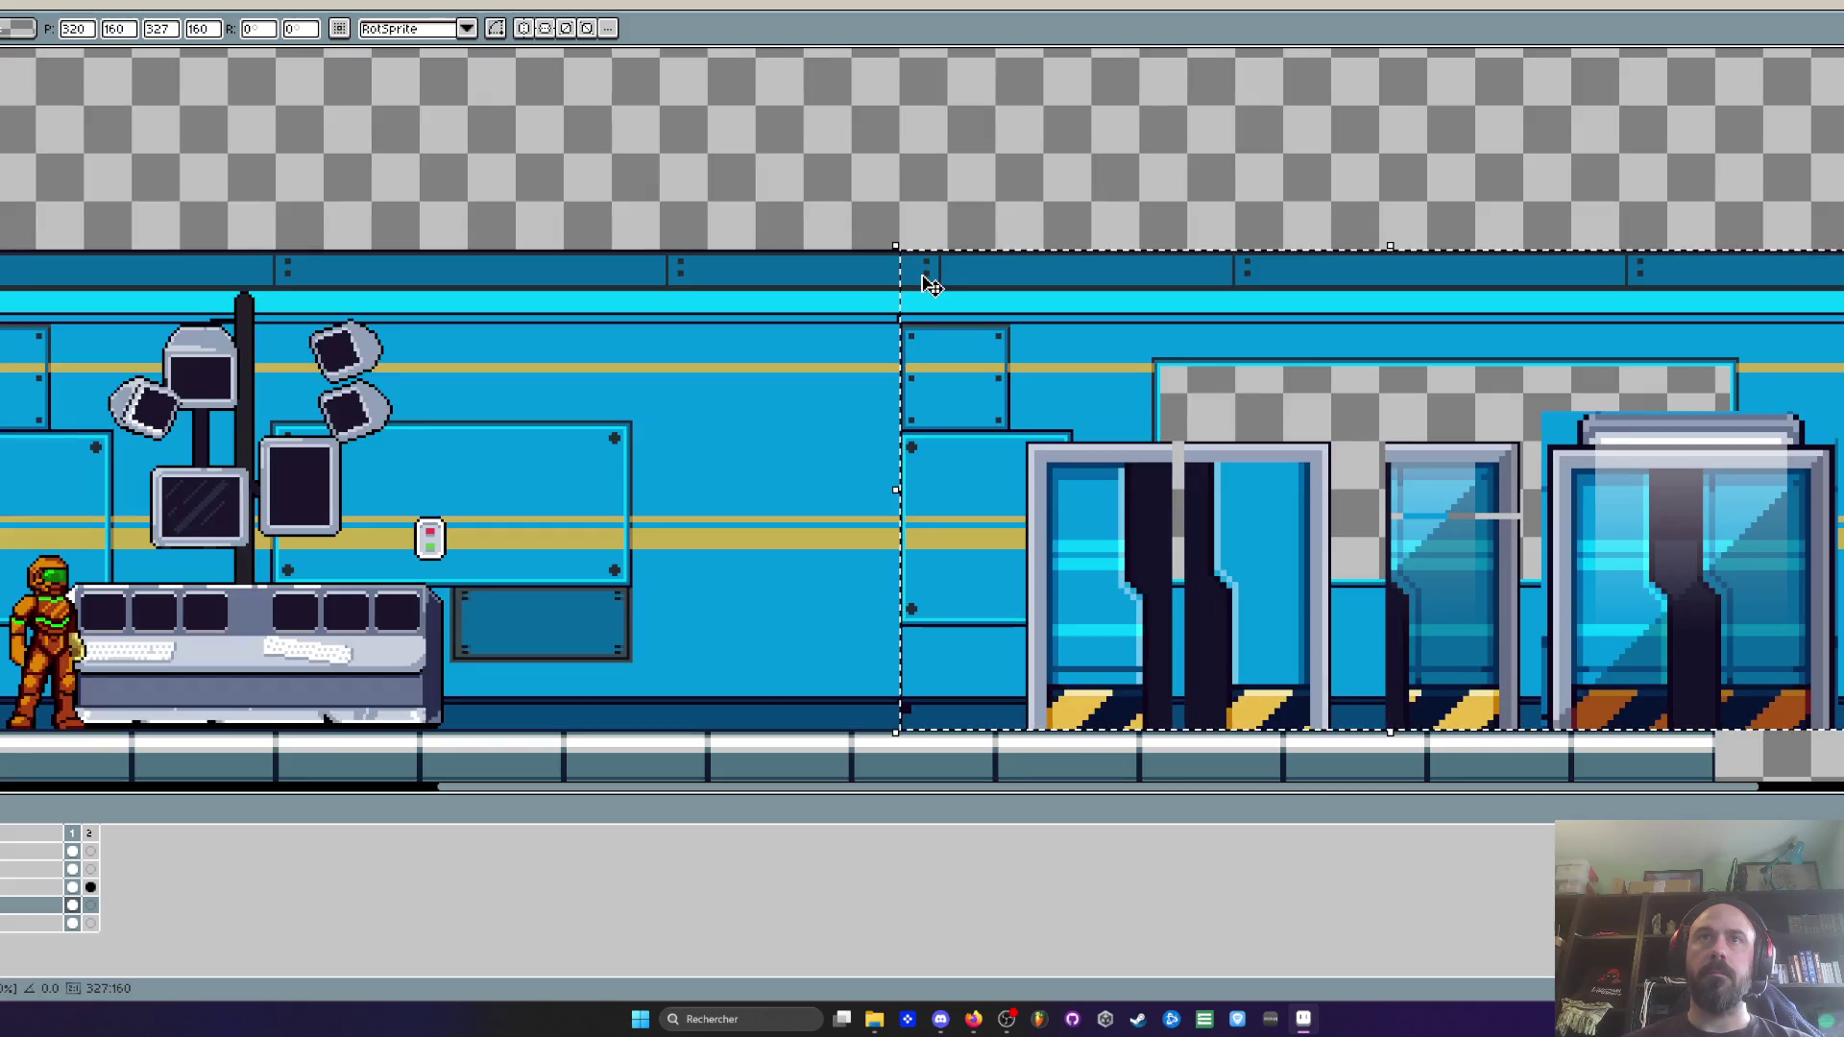
Drop the wall row, then move the three door sprites into the empty top-left area
{"action": "key", "text": "Return"}
{"action": "scroll", "coordinate": [925, 262], "scroll_direction": "down", "scroll_amount": 2}
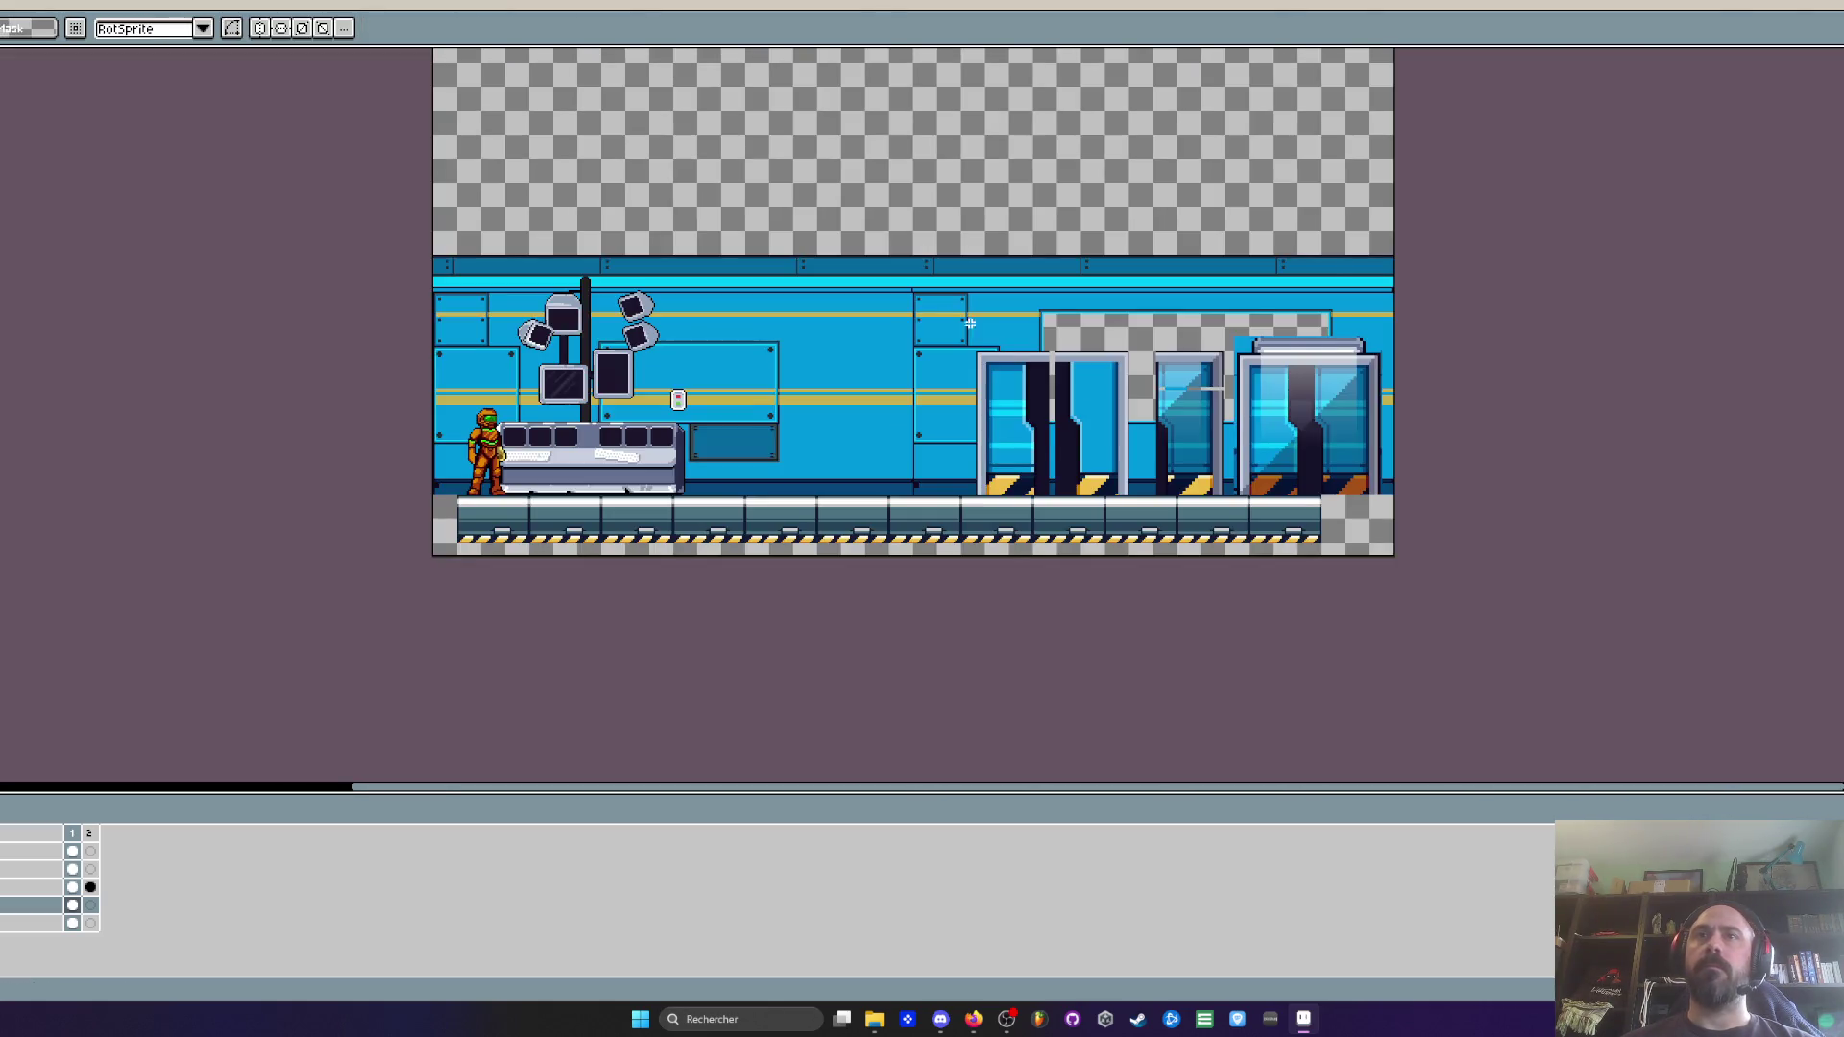
{"action": "left_click", "coordinate": [19, 887]}
{"action": "left_click_drag", "start_coordinate": [737, 240], "coordinate": [1609, 695]}
{"action": "left_click_drag", "start_coordinate": [1236, 454], "coordinate": [1162, 166]}
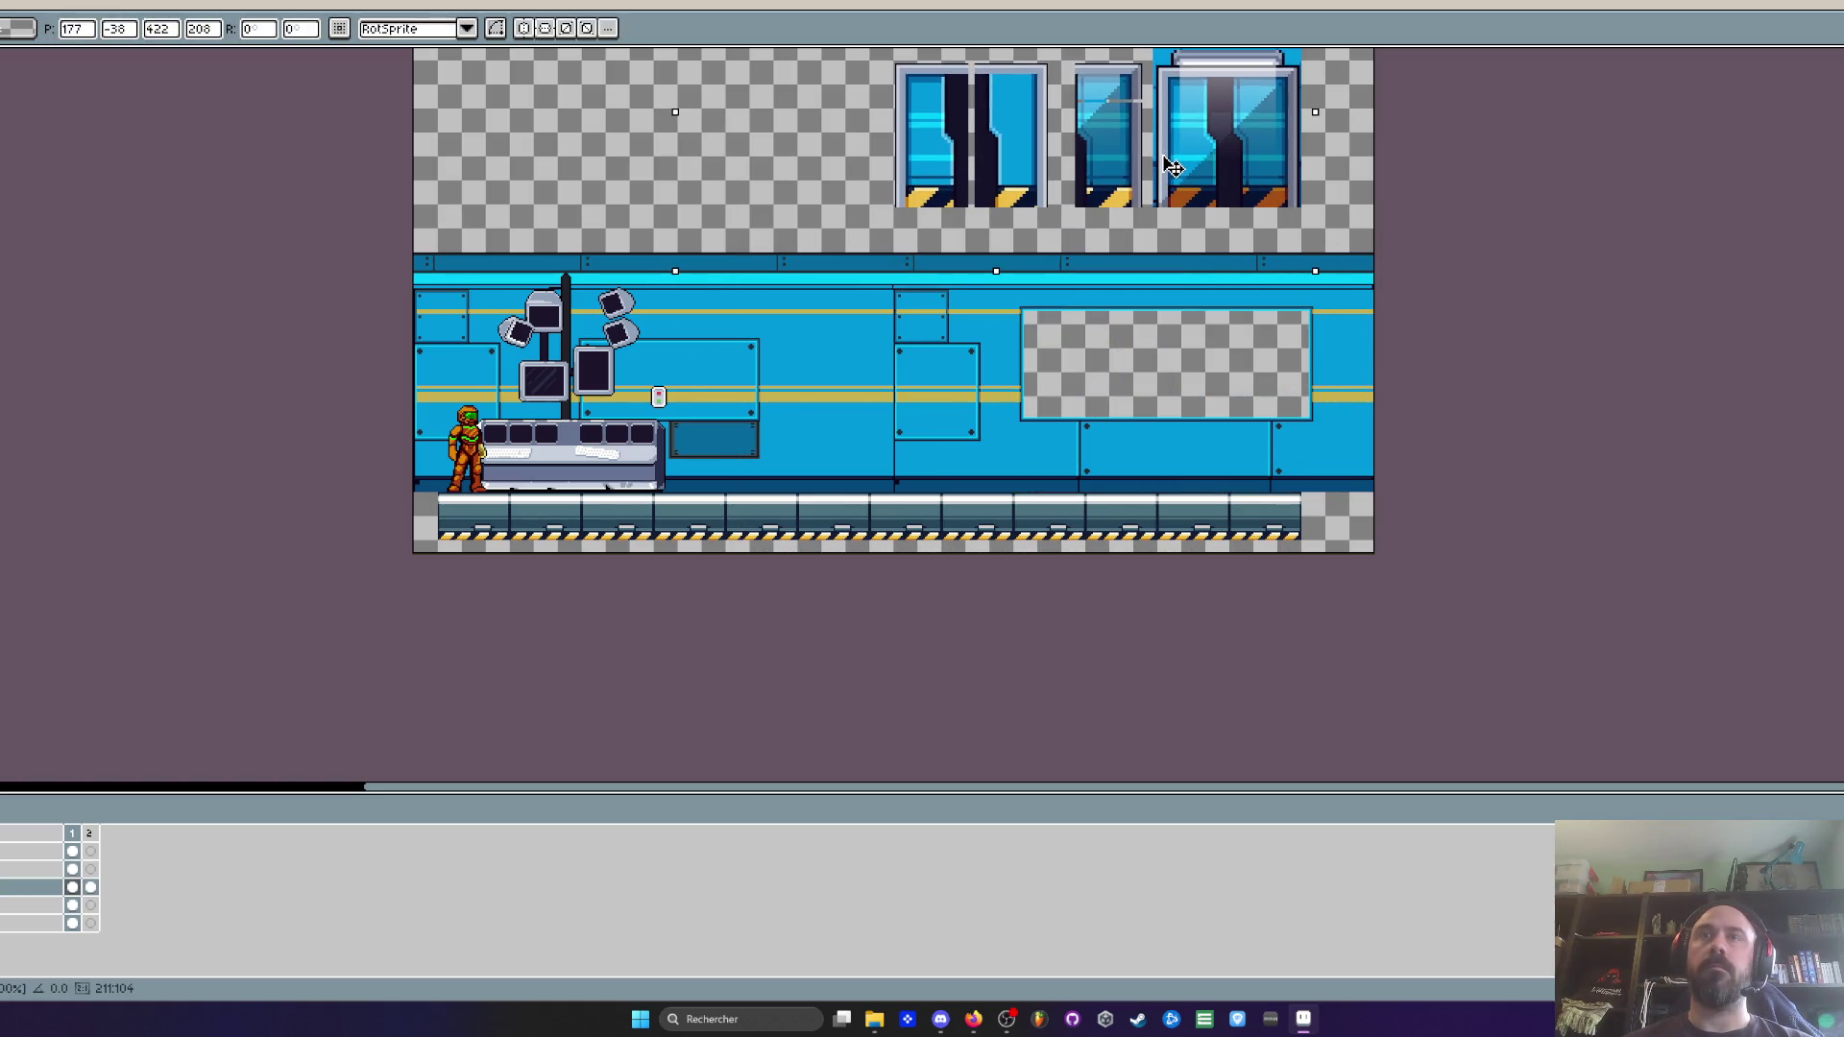
{"action": "left_click_drag", "start_coordinate": [960, 187], "coordinate": [545, 189]}
{"action": "key", "text": "Return"}
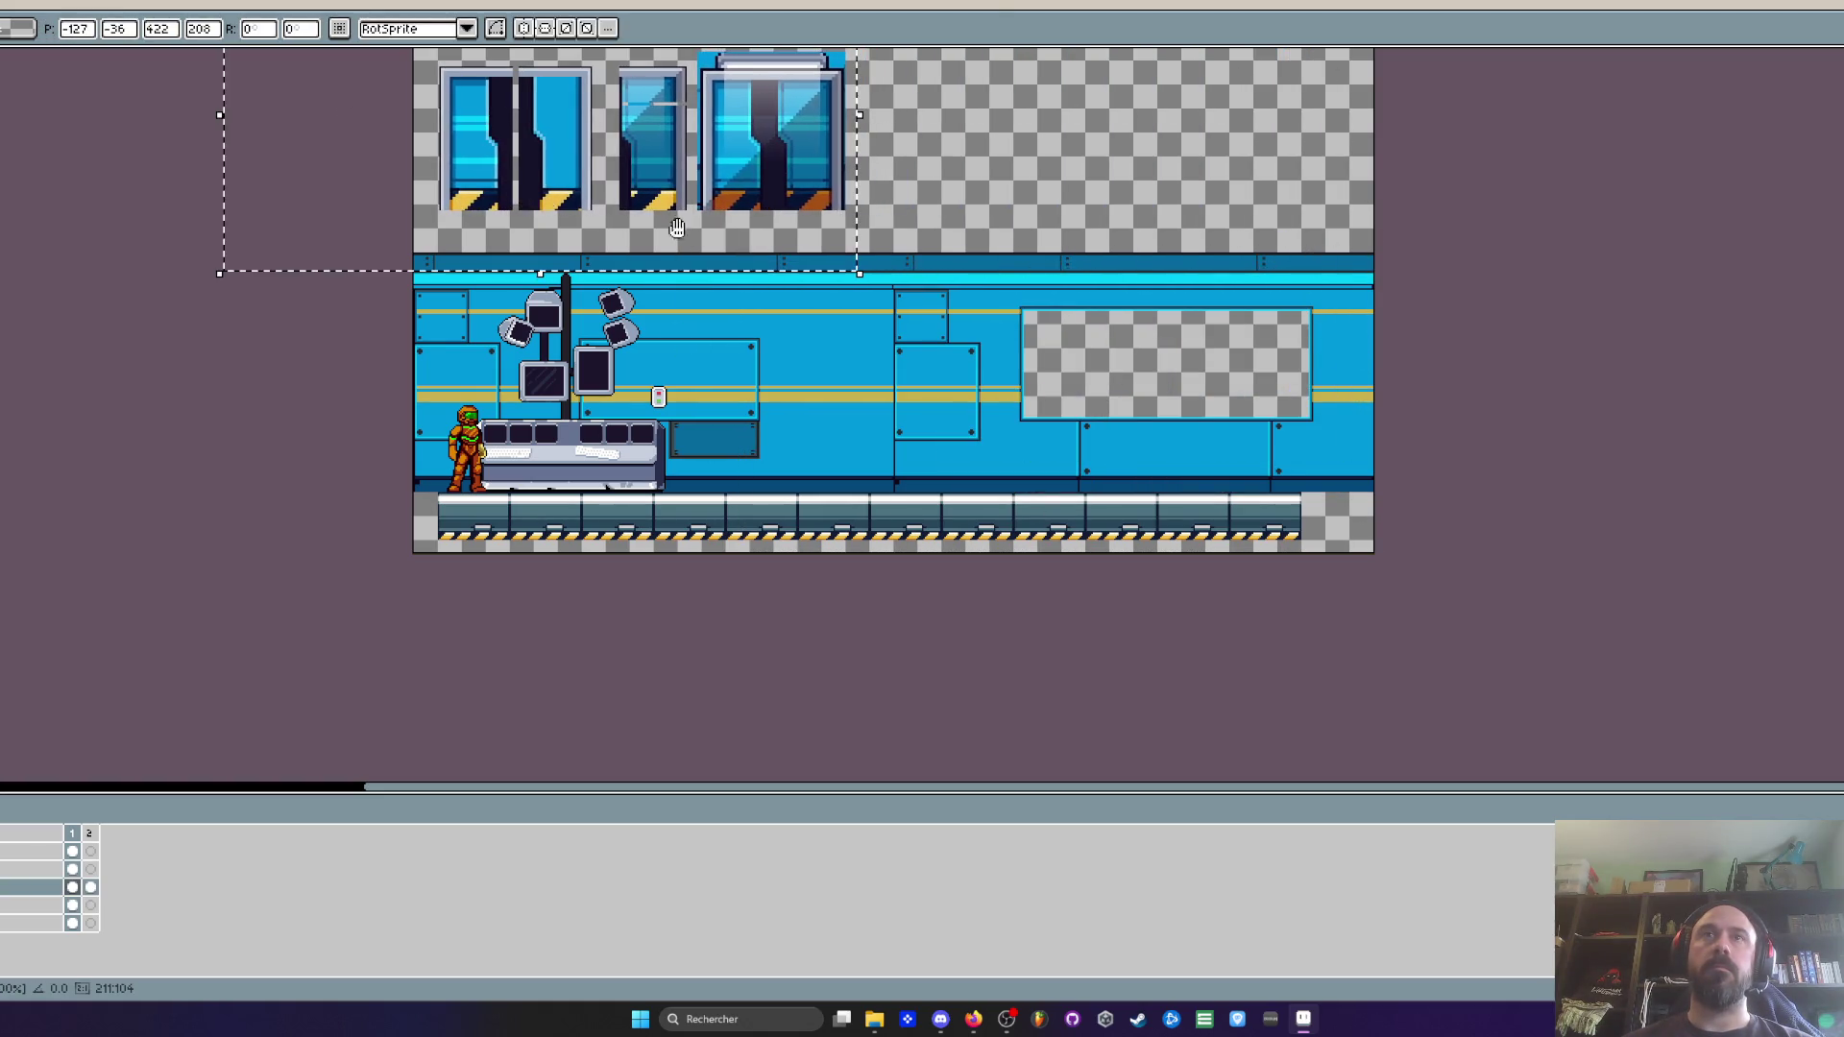
{"action": "key", "text": "ctrl+d"}
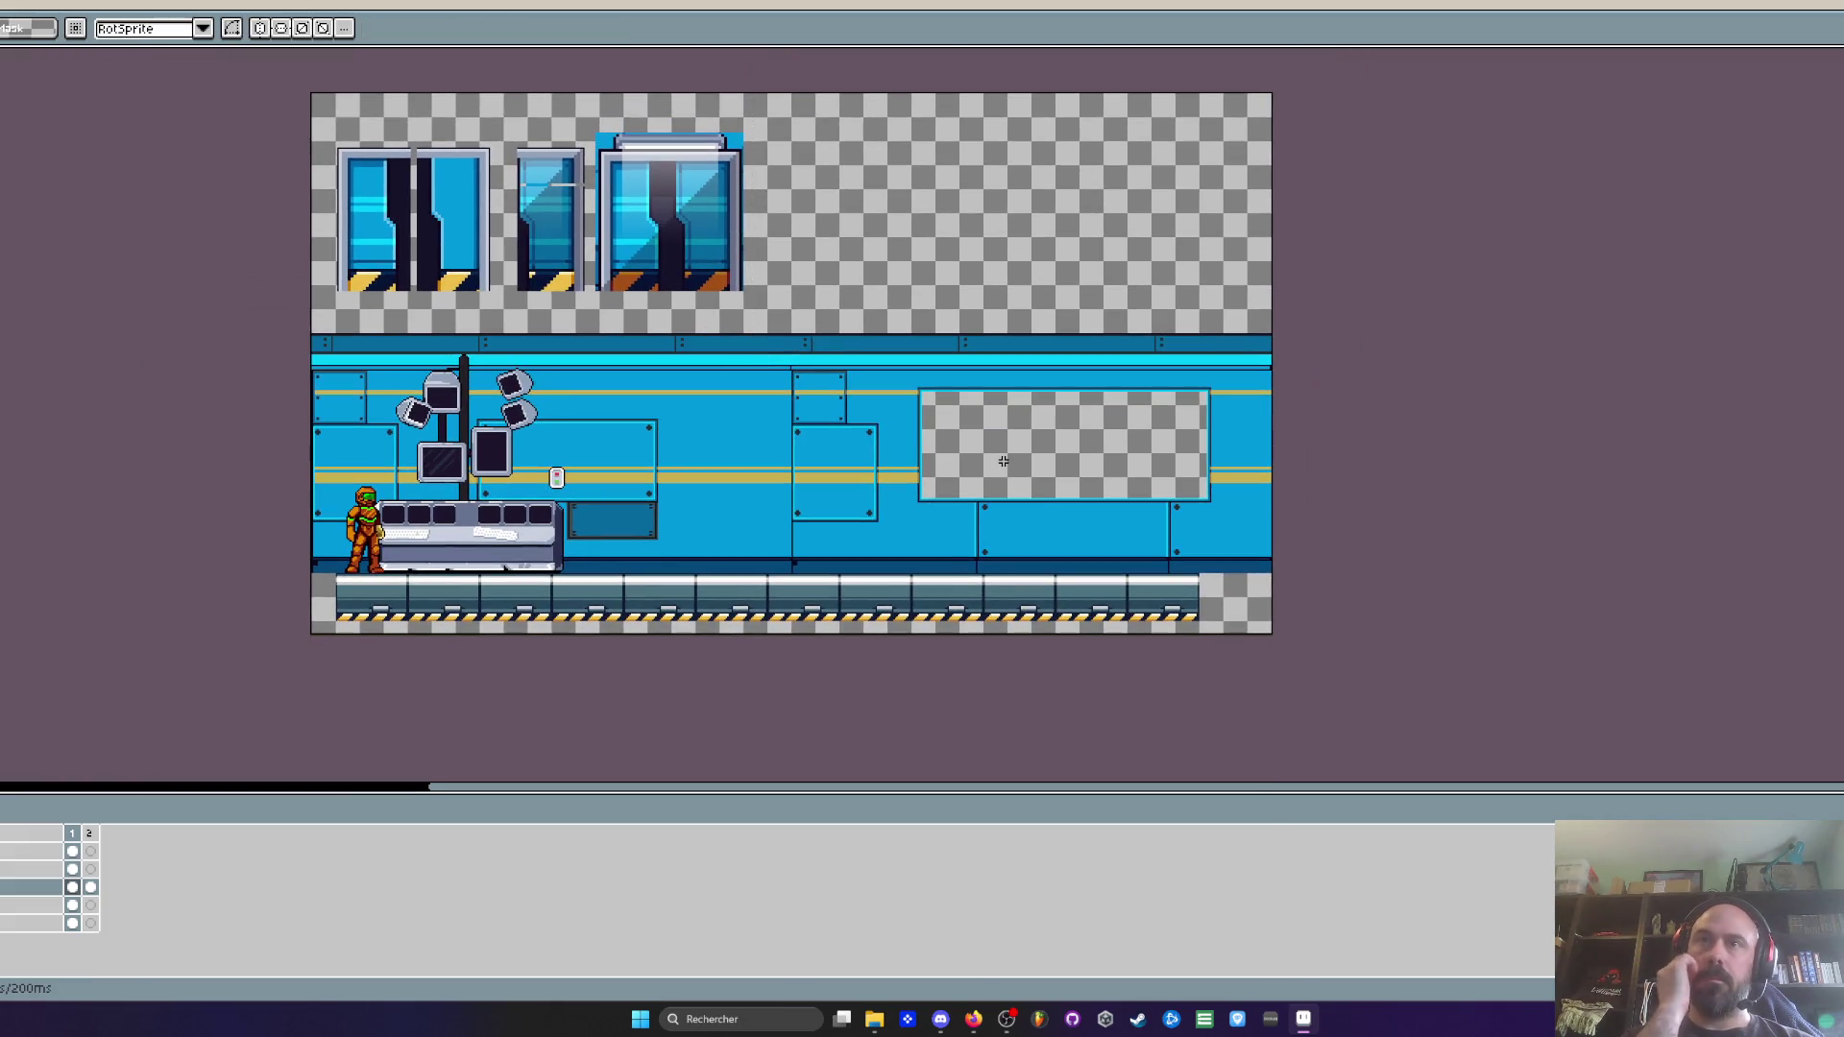
Shift the metal floor strip slightly left so it starts flush with the left edge
{"action": "left_click", "coordinate": [29, 869]}
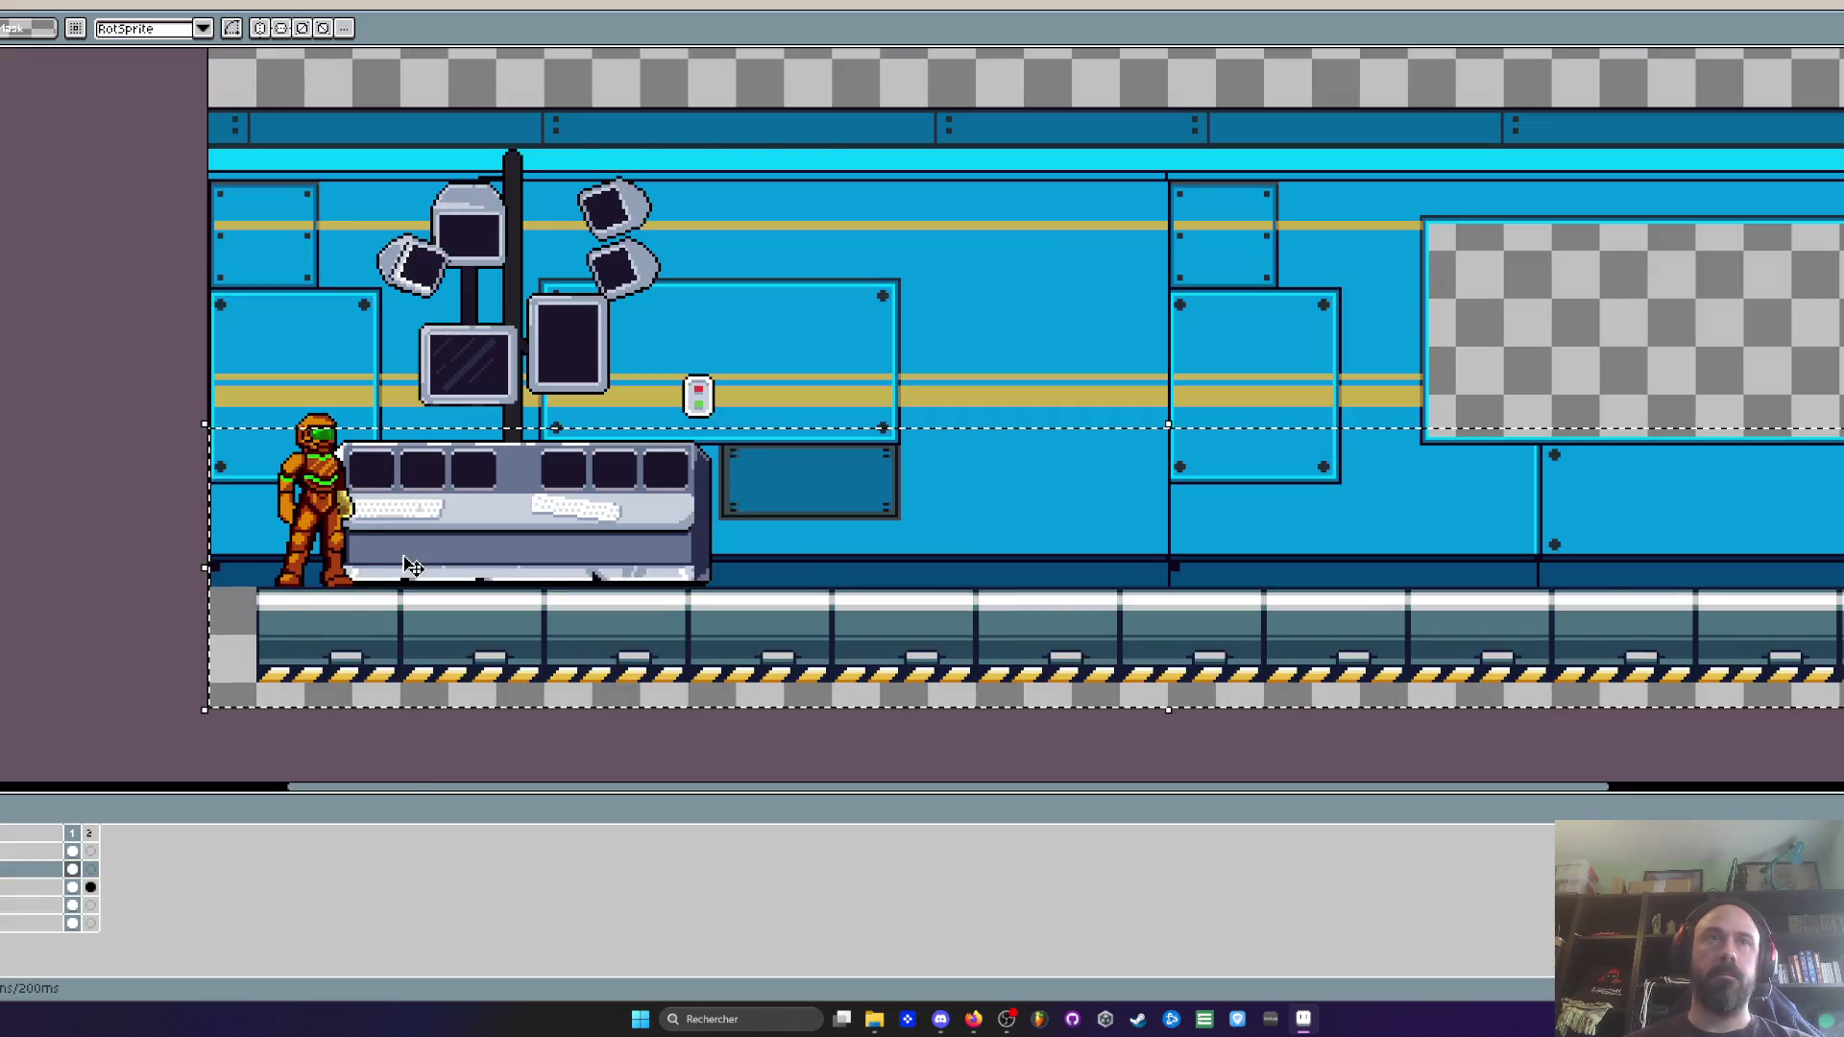
{"action": "scroll", "coordinate": [258, 633], "scroll_direction": "up", "scroll_amount": 2}
{"action": "scroll", "coordinate": [257, 634], "scroll_direction": "up", "scroll_amount": 2}
{"action": "left_click_drag", "start_coordinate": [308, 651], "coordinate": [220, 660]}
{"action": "left_click", "coordinate": [447, 541]}
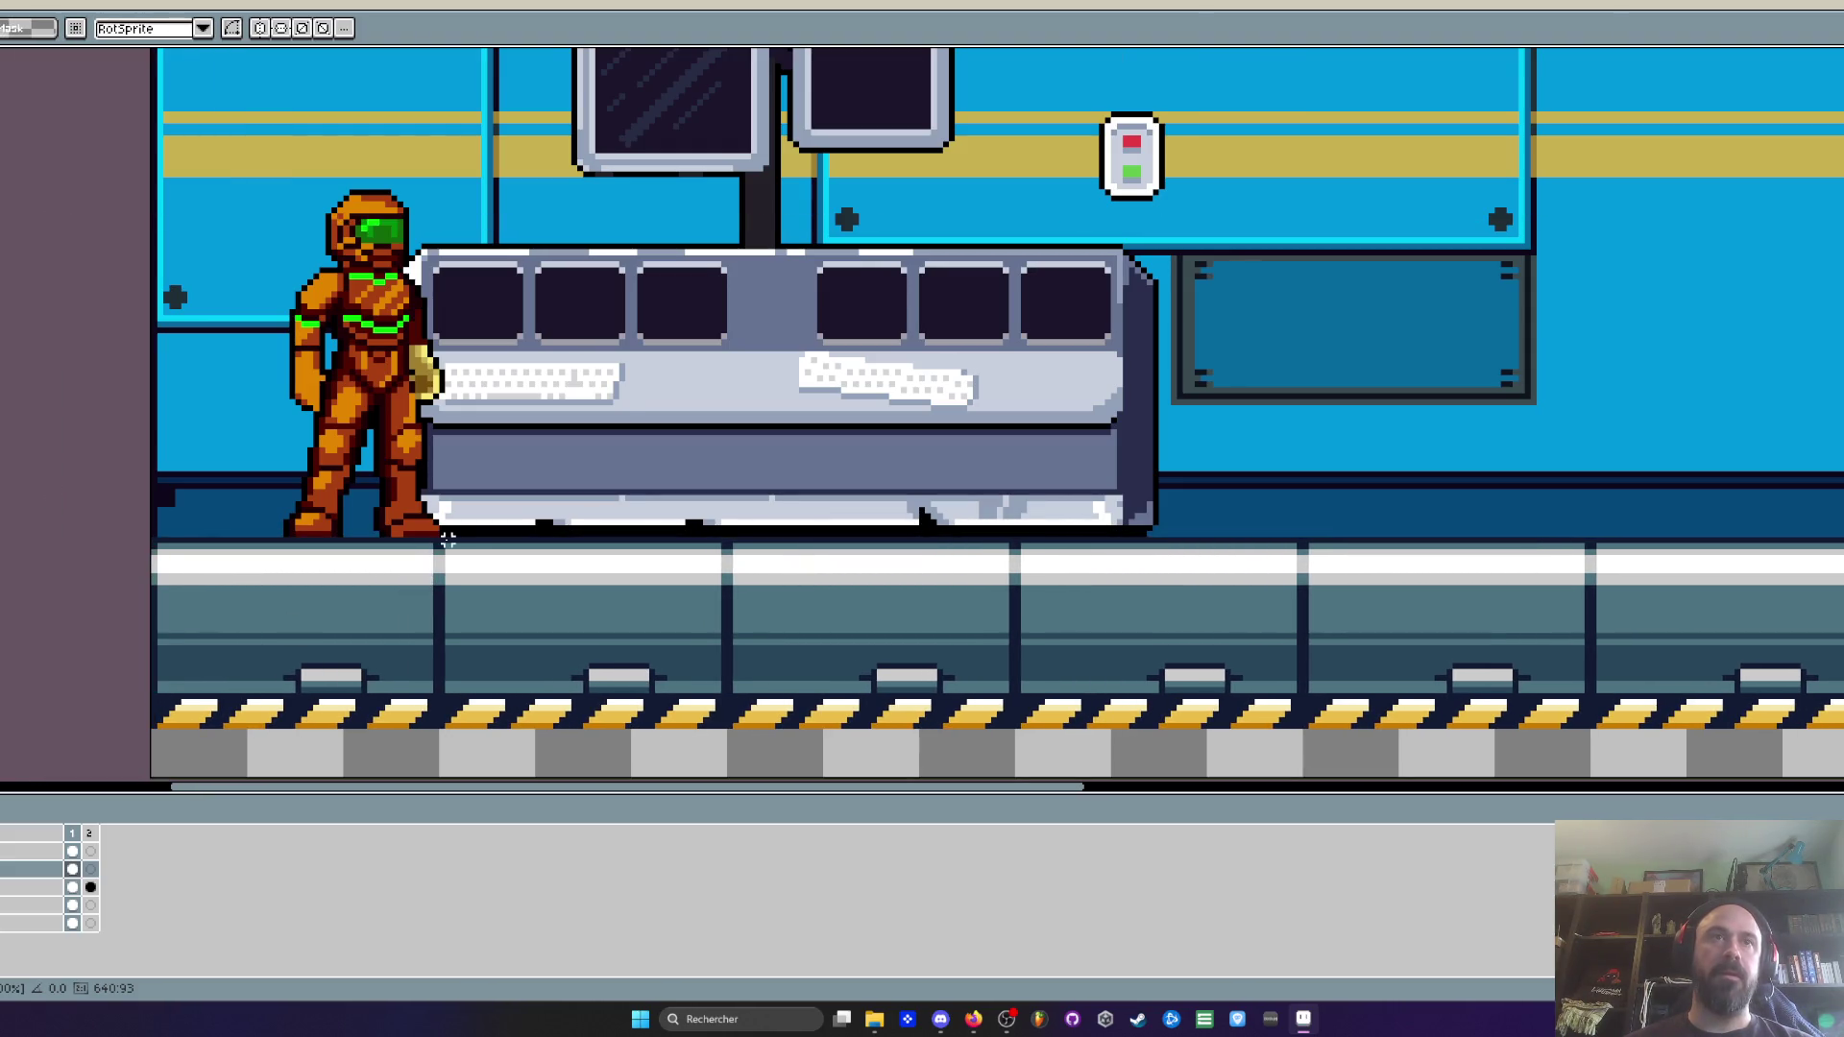
Move the floor strip's left end piece to the right
{"action": "mouse_move", "coordinate": [142, 541]}
{"action": "left_mouse_down"}
{"action": "mouse_move", "coordinate": [240, 711]}
{"action": "mouse_move", "coordinate": [243, 657]}
{"action": "mouse_move", "coordinate": [215, 647]}
{"action": "mouse_move", "coordinate": [258, 651]}
{"action": "left_mouse_up"}
{"action": "scroll", "coordinate": [202, 661], "scroll_direction": "up", "scroll_amount": 1}
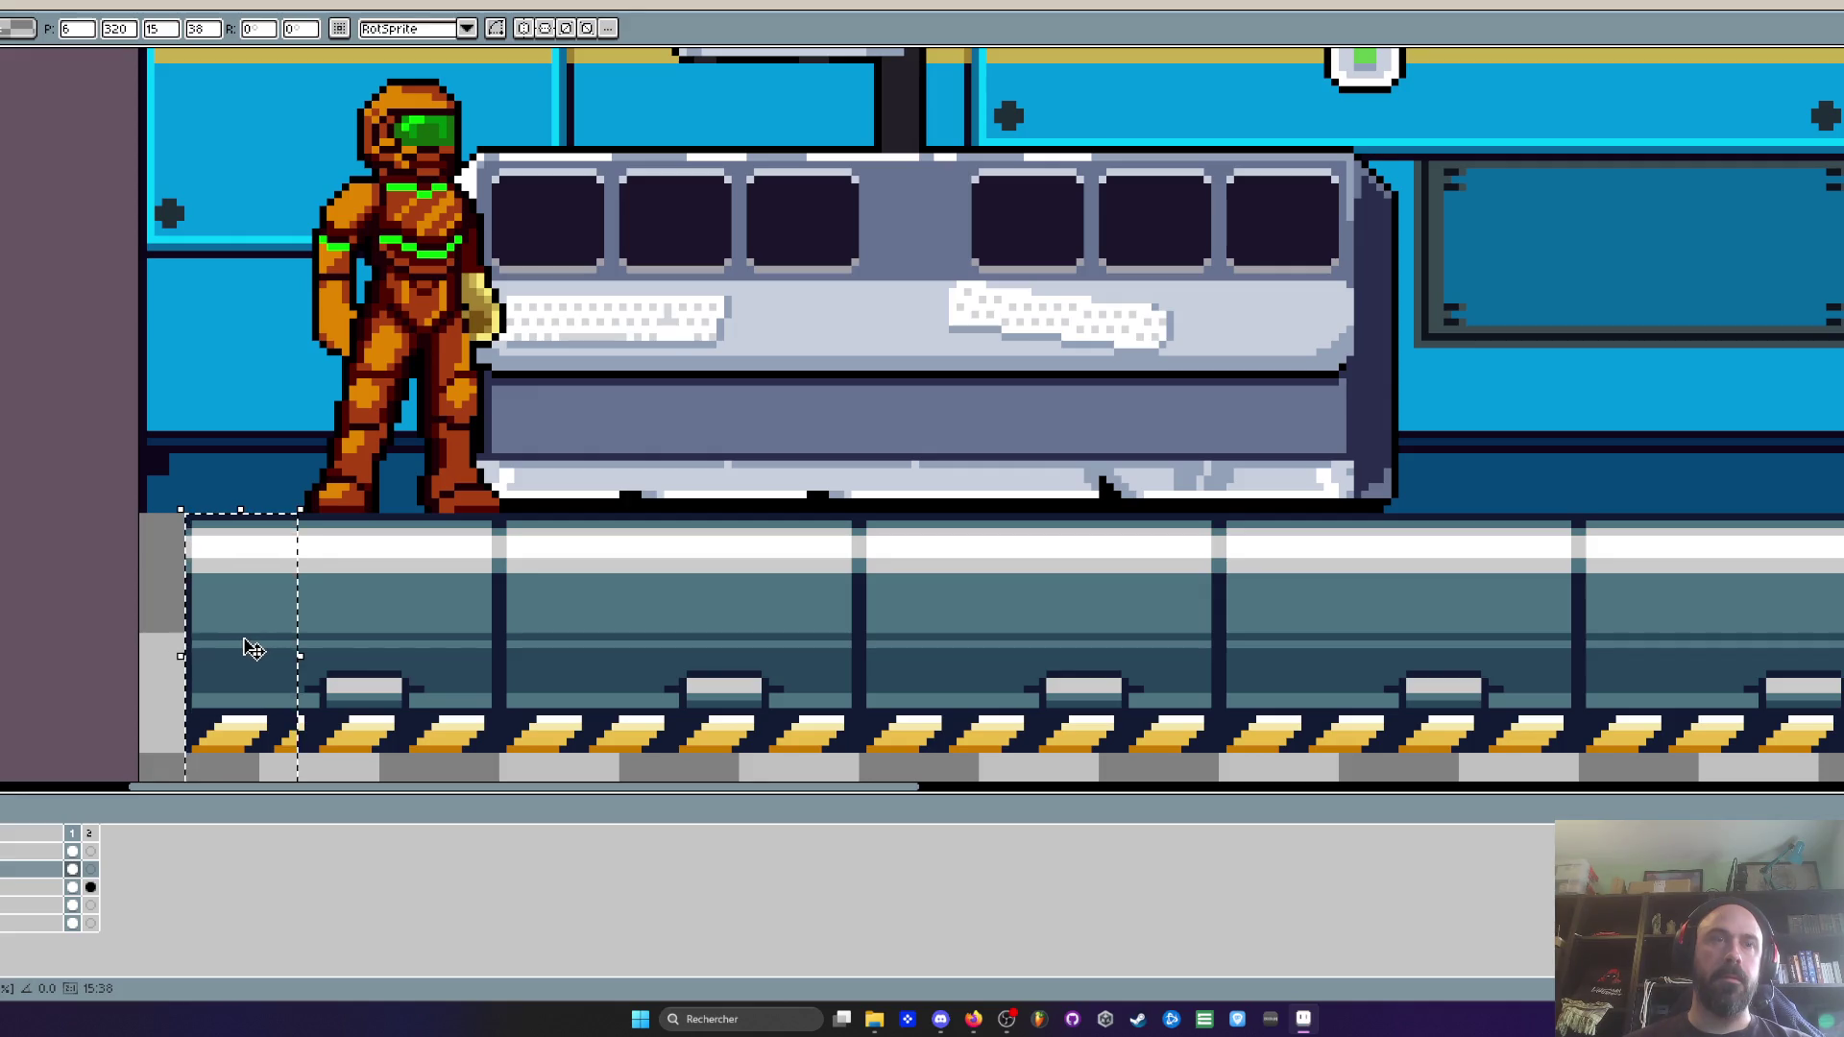
{"action": "key", "text": "ctrl+z"}
{"action": "scroll", "coordinate": [133, 513], "scroll_direction": "up", "scroll_amount": 1}
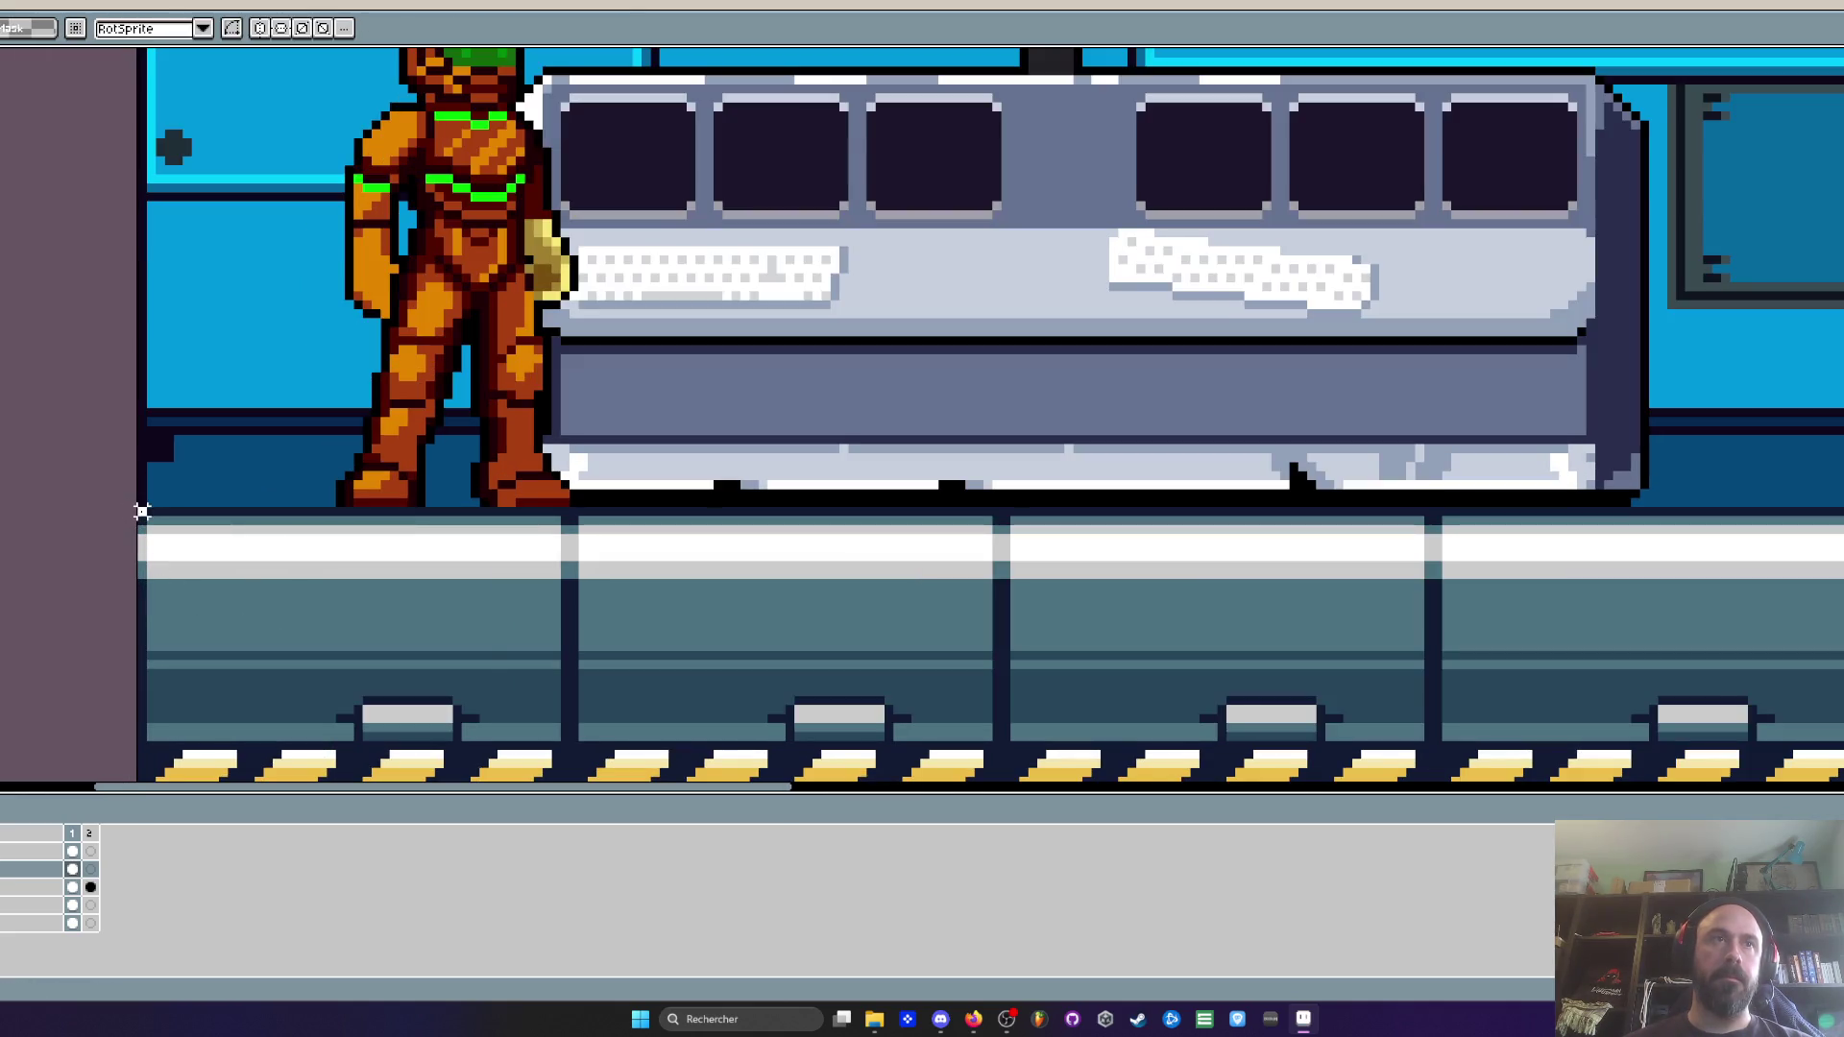
{"action": "scroll", "coordinate": [144, 538], "scroll_direction": "down", "scroll_amount": 5}
{"action": "left_click_drag", "start_coordinate": [164, 638], "coordinate": [227, 536]}
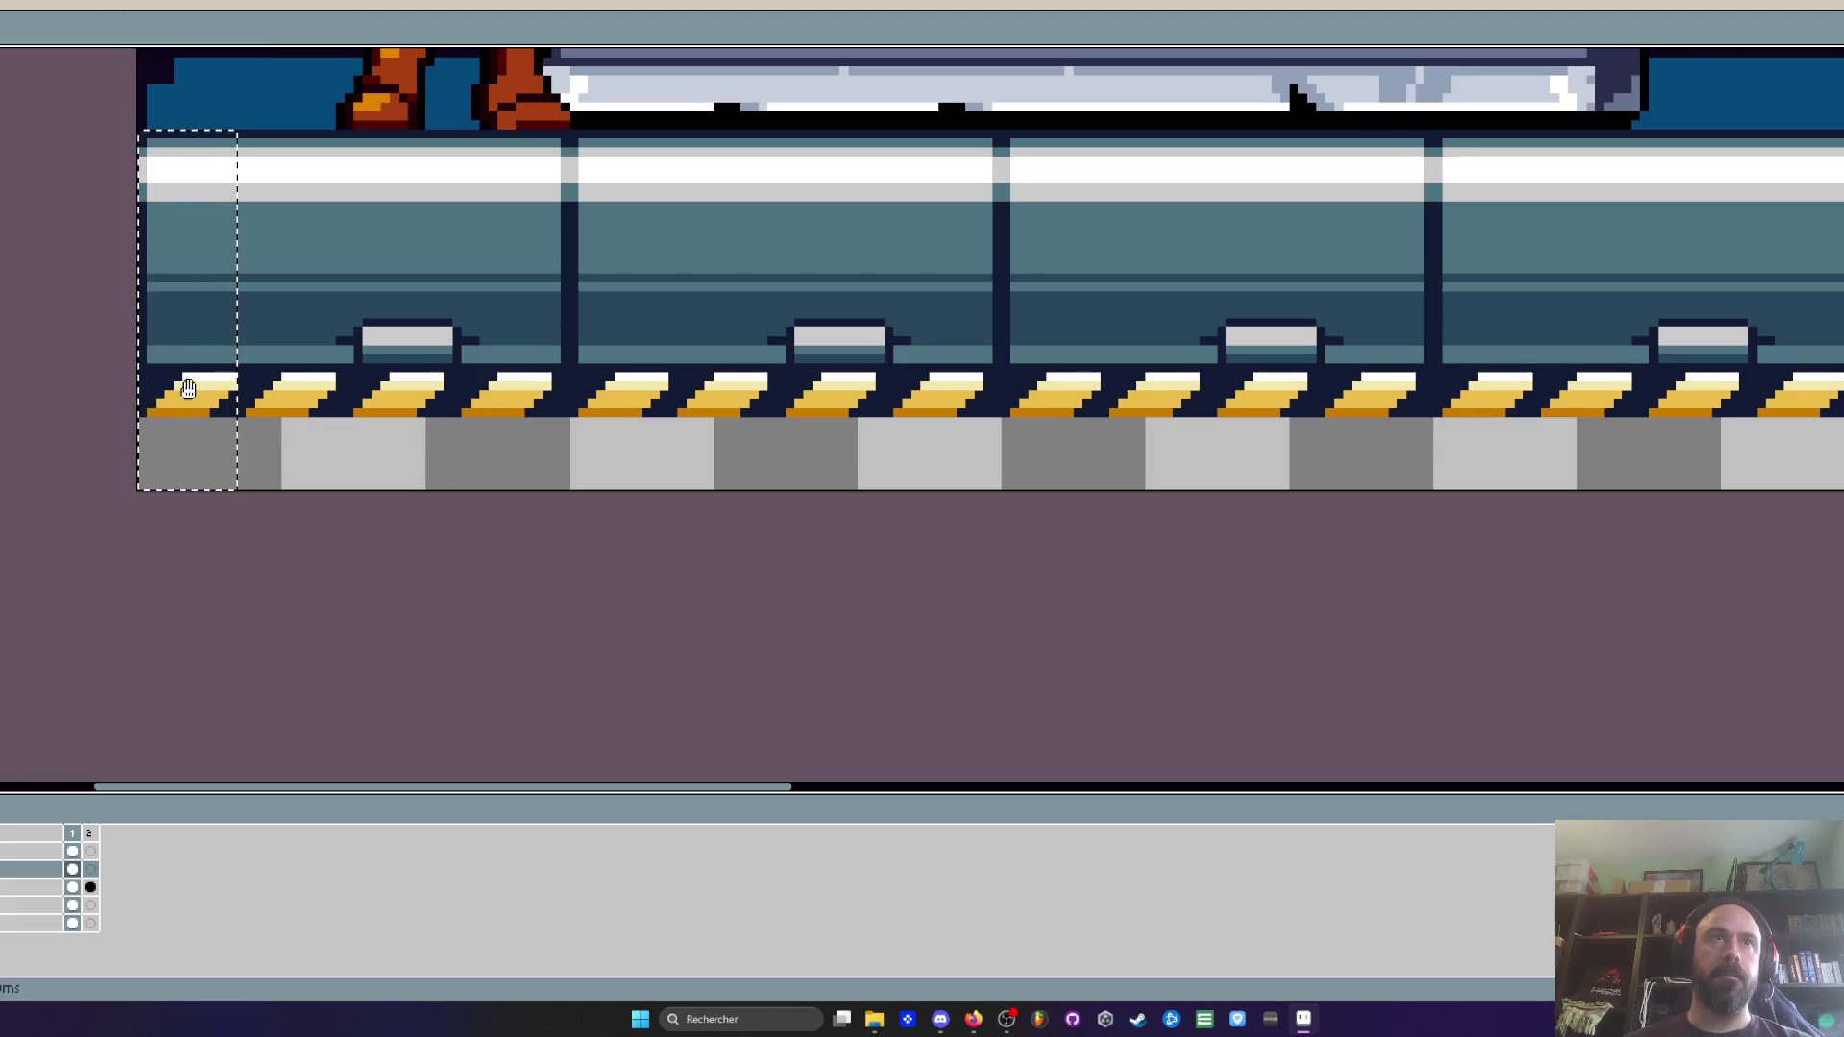
{"action": "scroll", "coordinate": [191, 404], "scroll_direction": "up", "scroll_amount": 1}
{"action": "left_click_drag", "start_coordinate": [177, 350], "coordinate": [286, 356]}
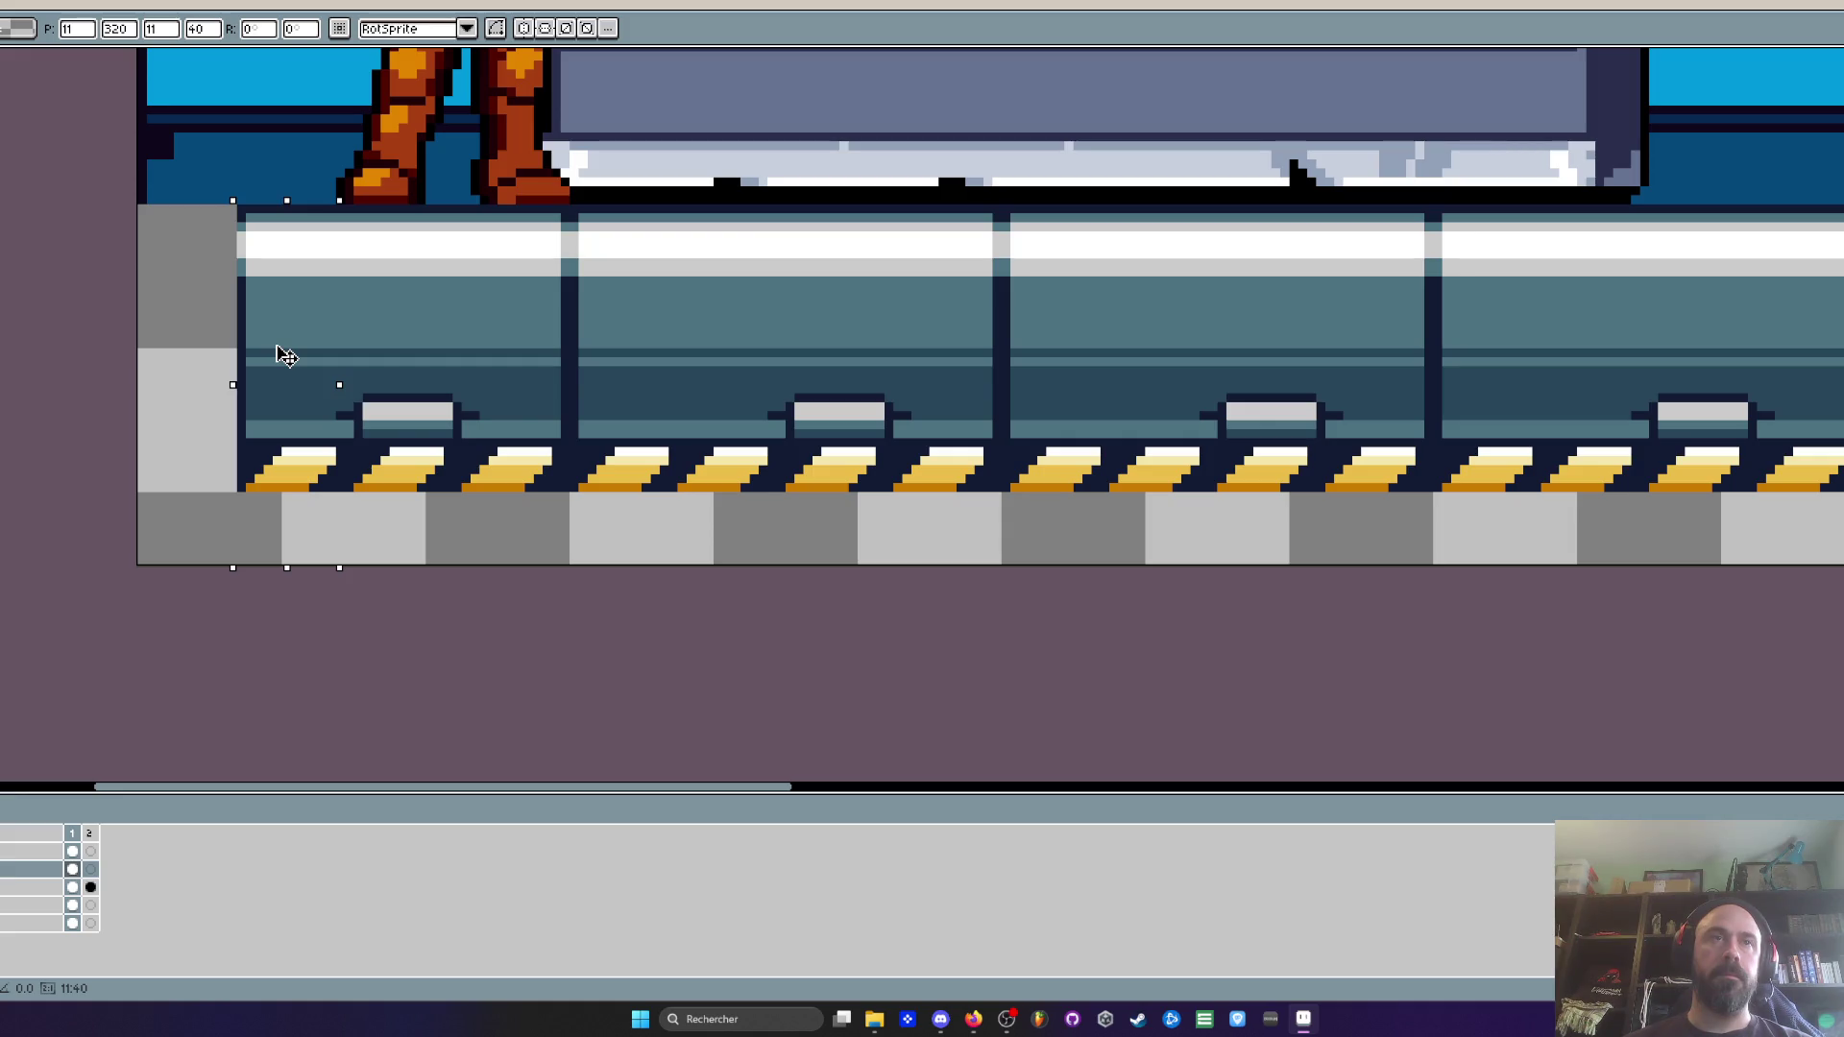
{"action": "key", "text": "Return"}
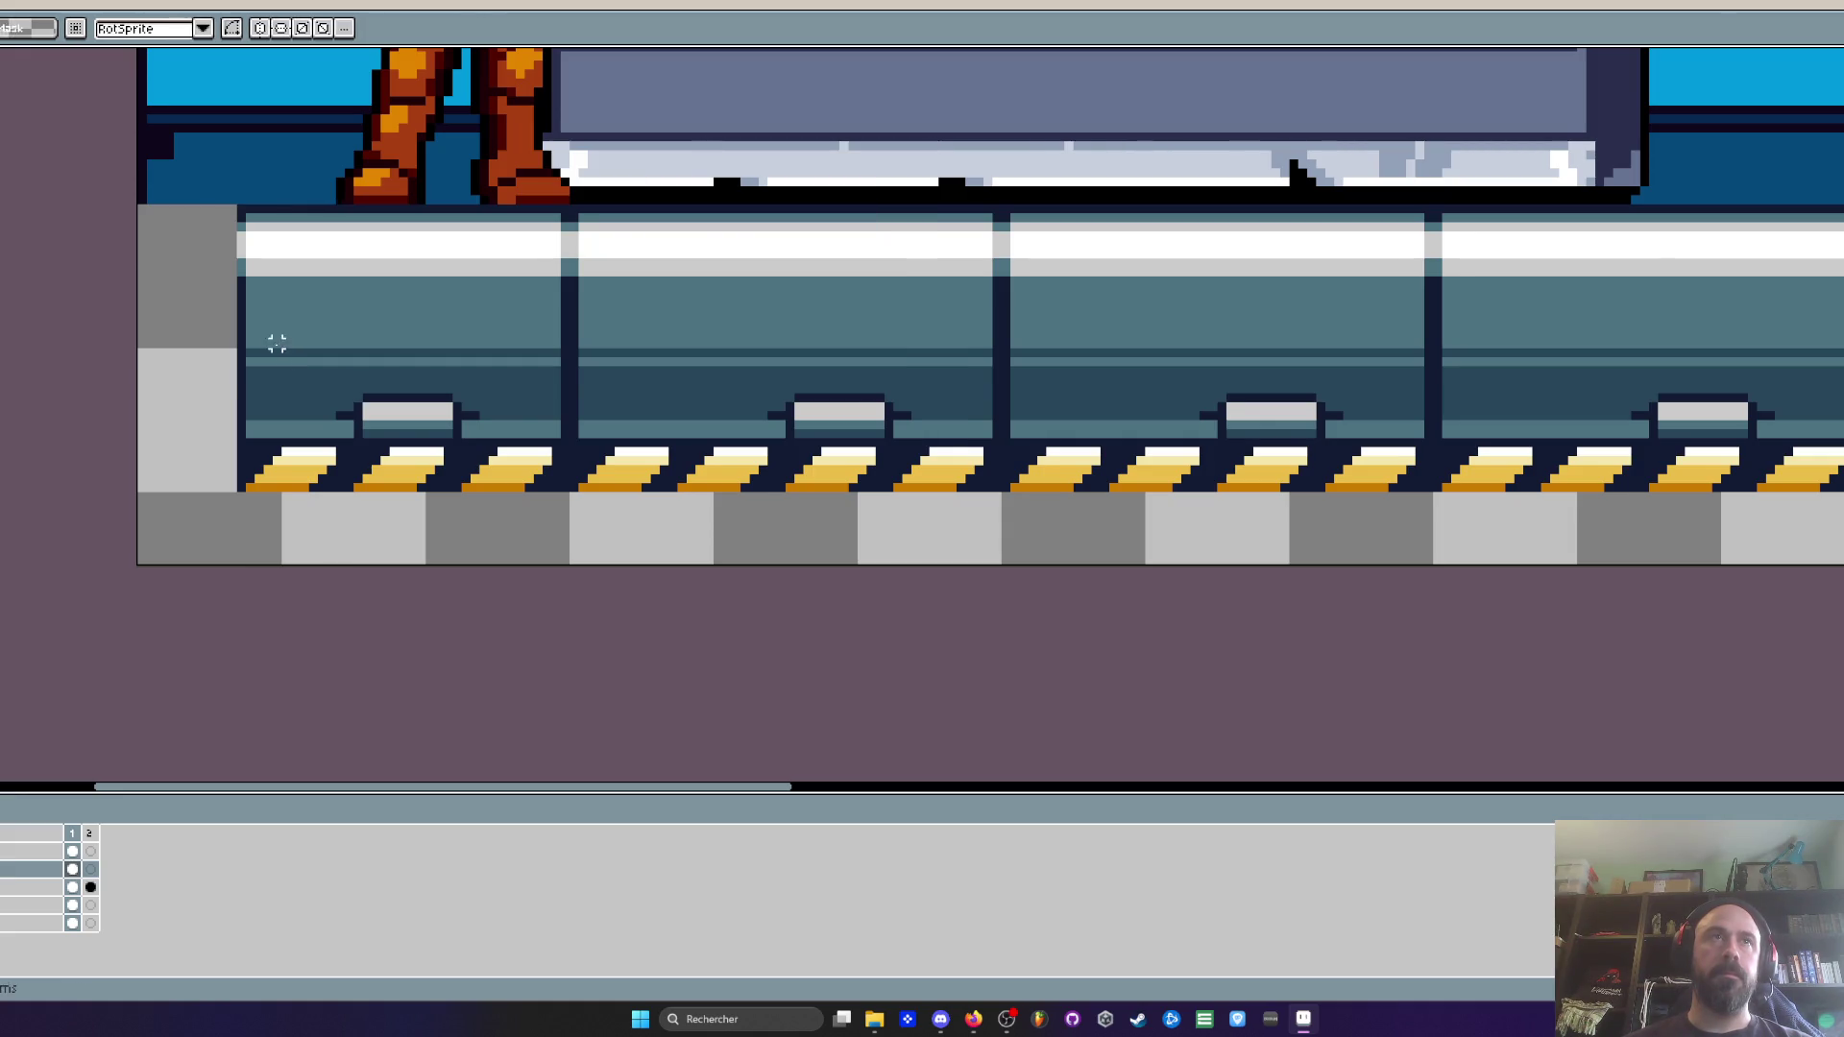
Shift the left floor column one pixel right
{"action": "scroll", "coordinate": [249, 359], "scroll_direction": "up", "scroll_amount": 1}
{"action": "left_click_drag", "start_coordinate": [231, 270], "coordinate": [347, 575]}
{"action": "left_click_drag", "start_coordinate": [306, 480], "coordinate": [315, 480]}
{"action": "key", "text": "Return"}
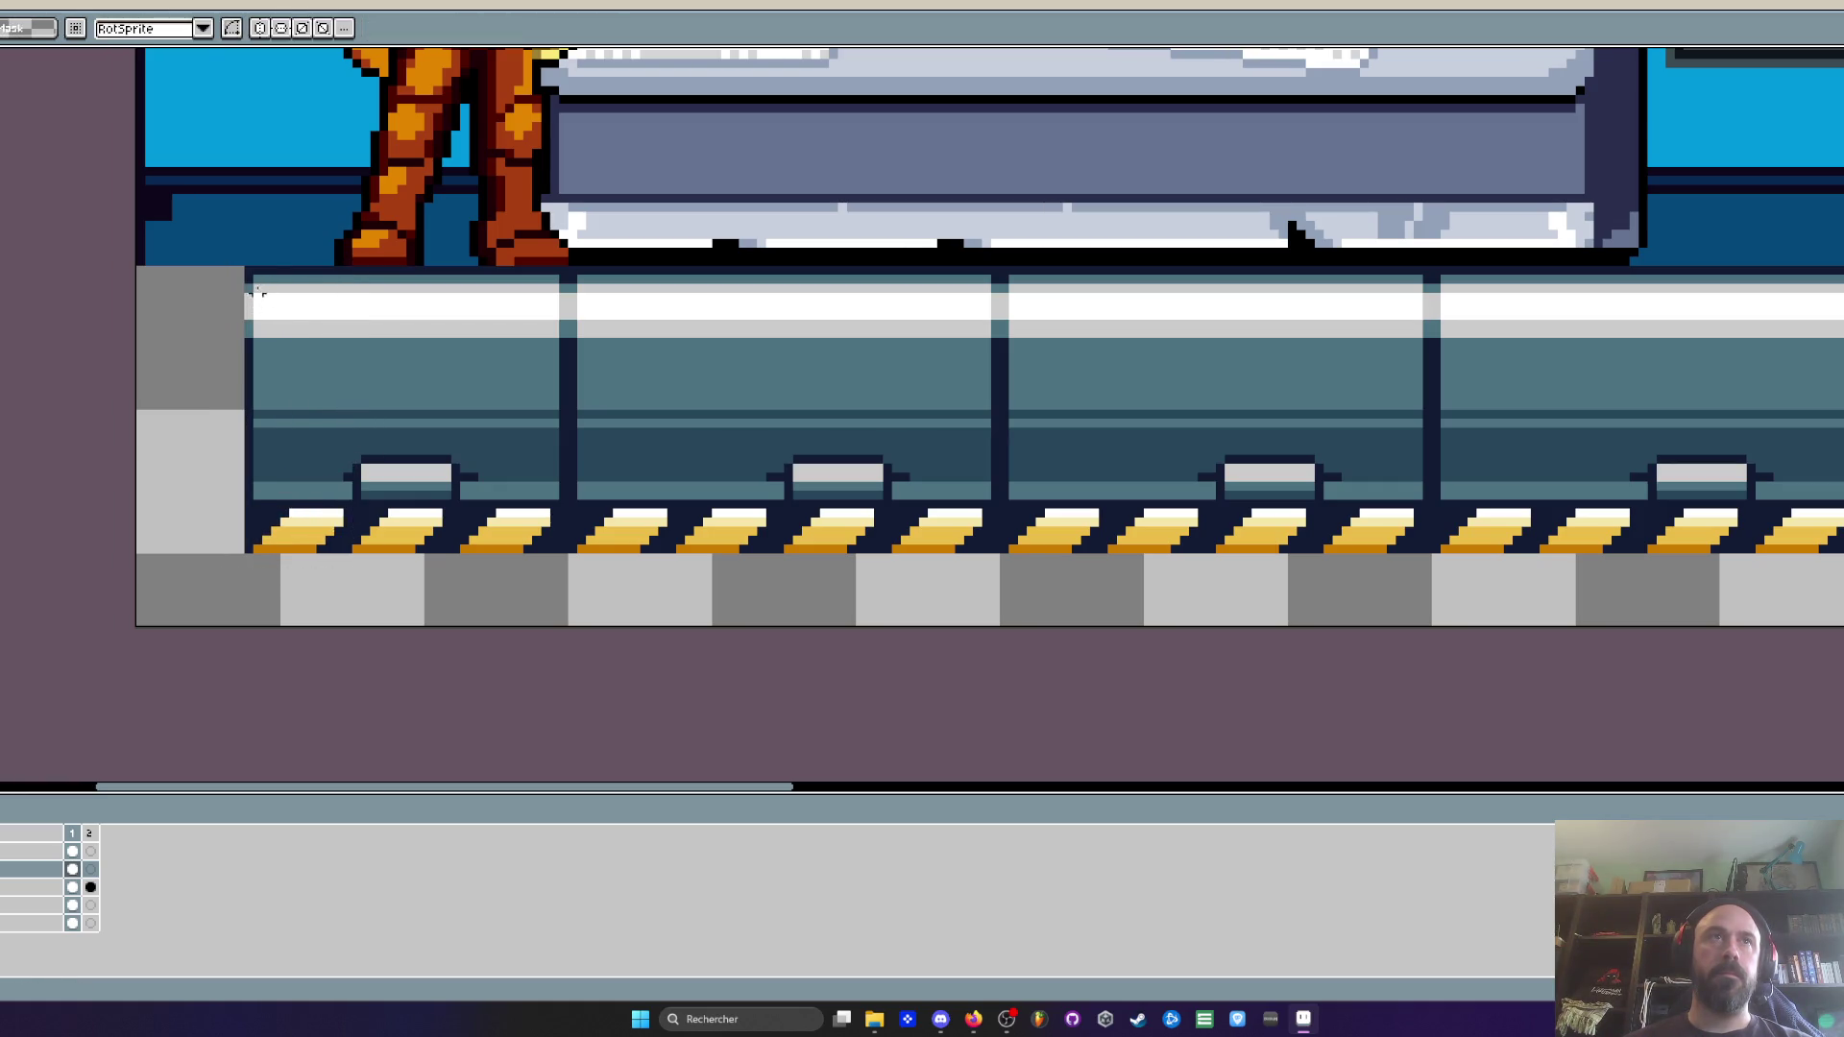
{"action": "left_click_drag", "start_coordinate": [249, 272], "coordinate": [461, 588]}
{"action": "left_click", "coordinate": [535, 541]}
Nudge the platform's left section and the panel's left edge right one pixel at a time
{"action": "scroll", "coordinate": [535, 541], "scroll_direction": "up", "scroll_amount": 1}
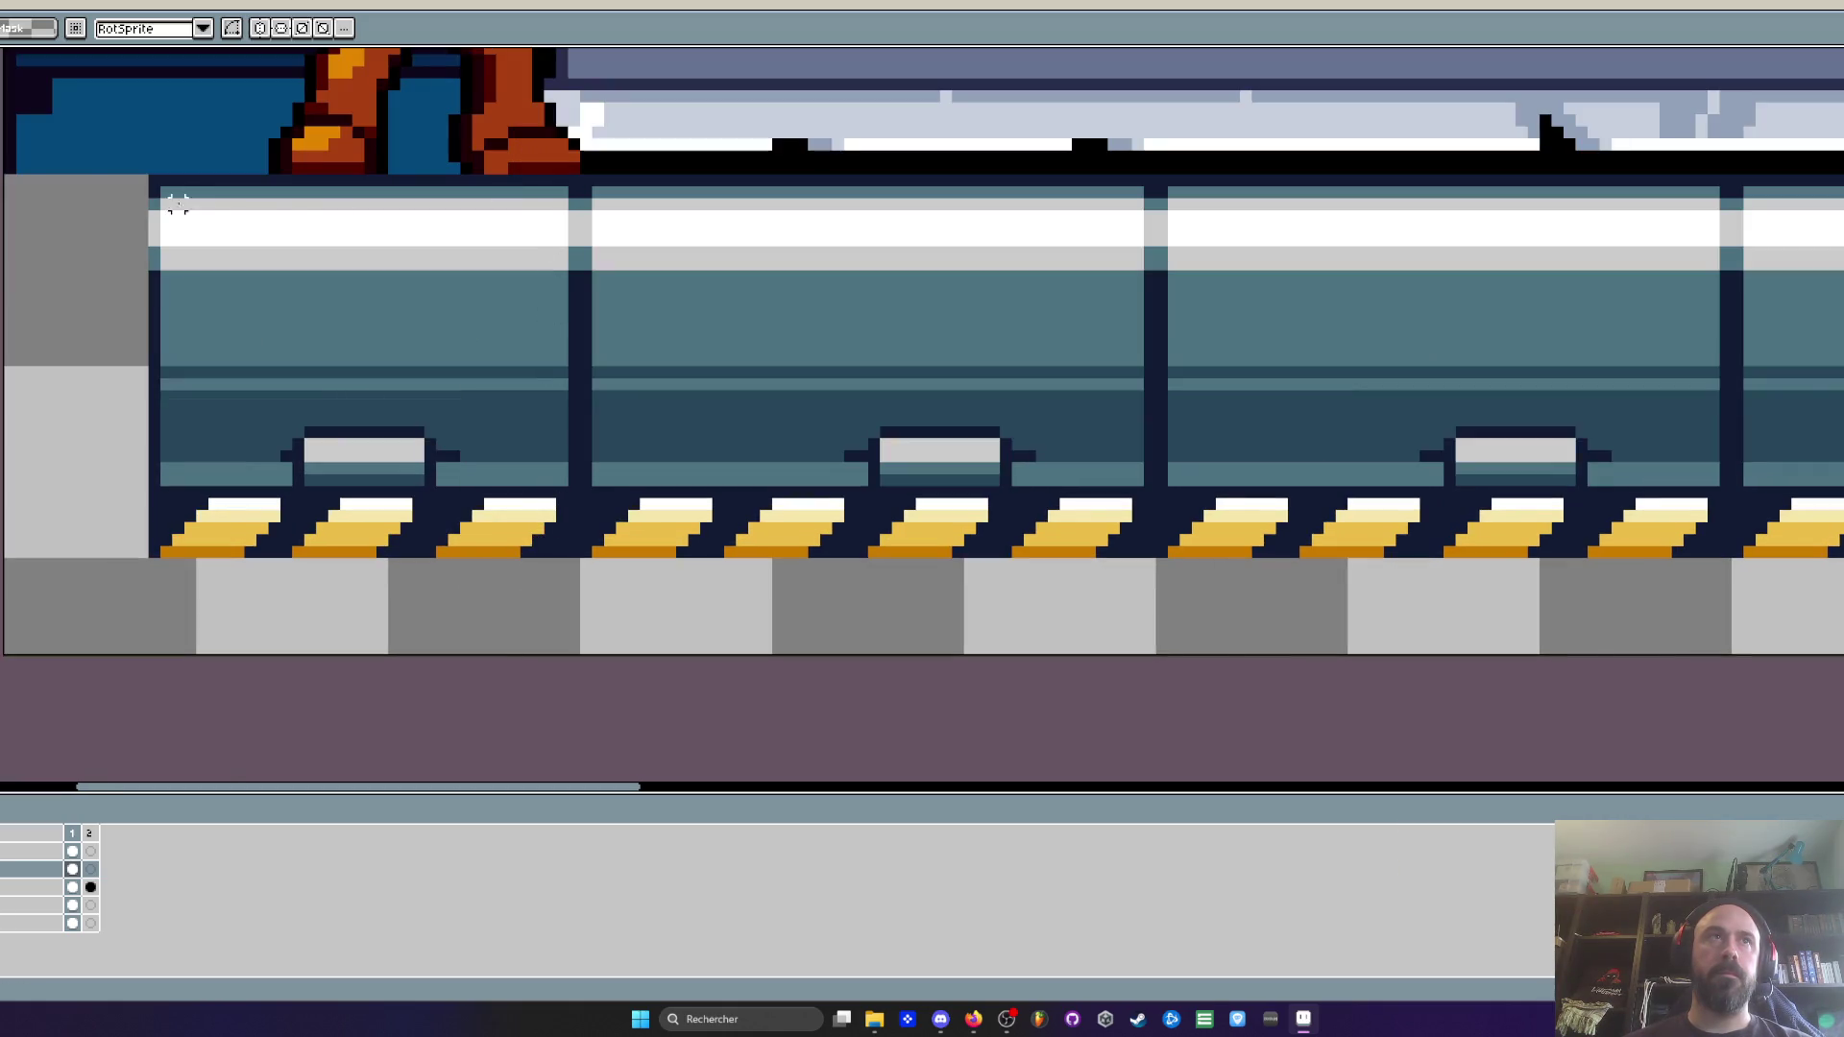
{"action": "left_click_drag", "start_coordinate": [286, 385], "coordinate": [439, 609]}
{"action": "key", "text": "ctrl+d"}
{"action": "mouse_move", "coordinate": [151, 175]}
{"action": "left_mouse_down"}
{"action": "mouse_move", "coordinate": [394, 663]}
{"action": "mouse_move", "coordinate": [413, 663]}
{"action": "left_mouse_up"}
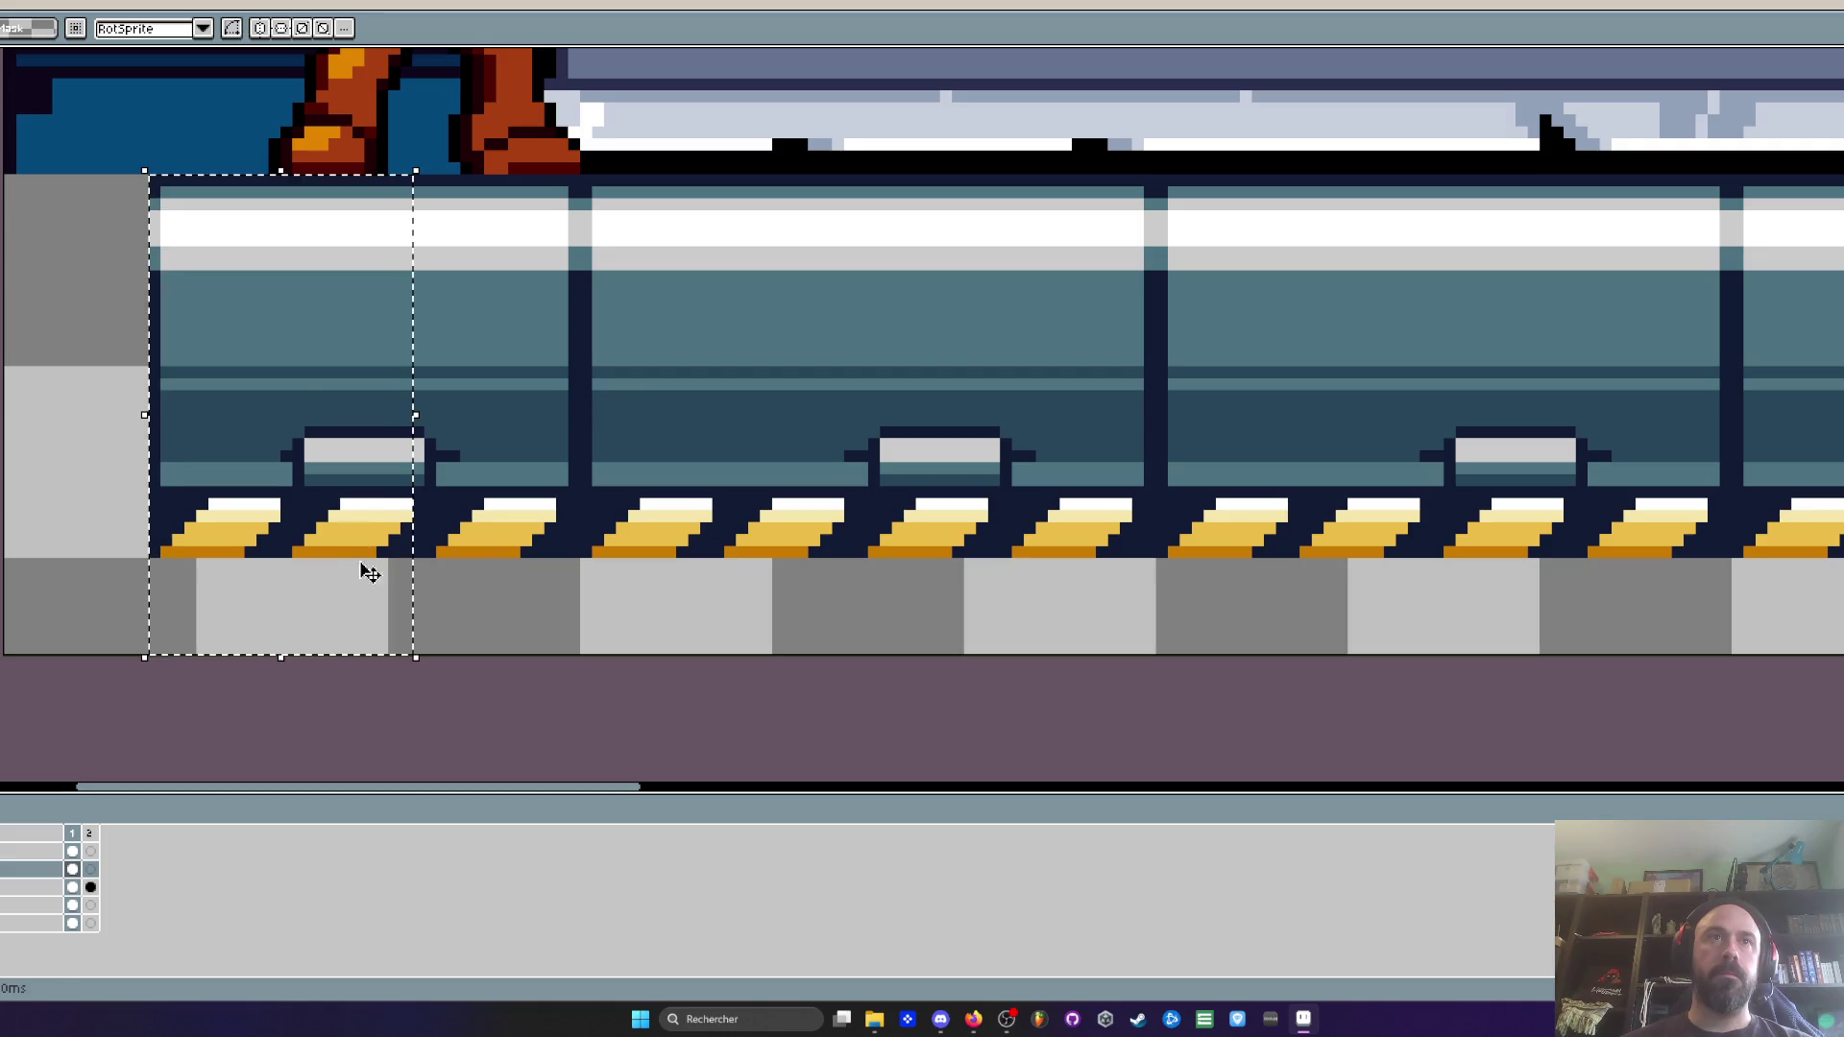
{"action": "key", "text": "Right"}
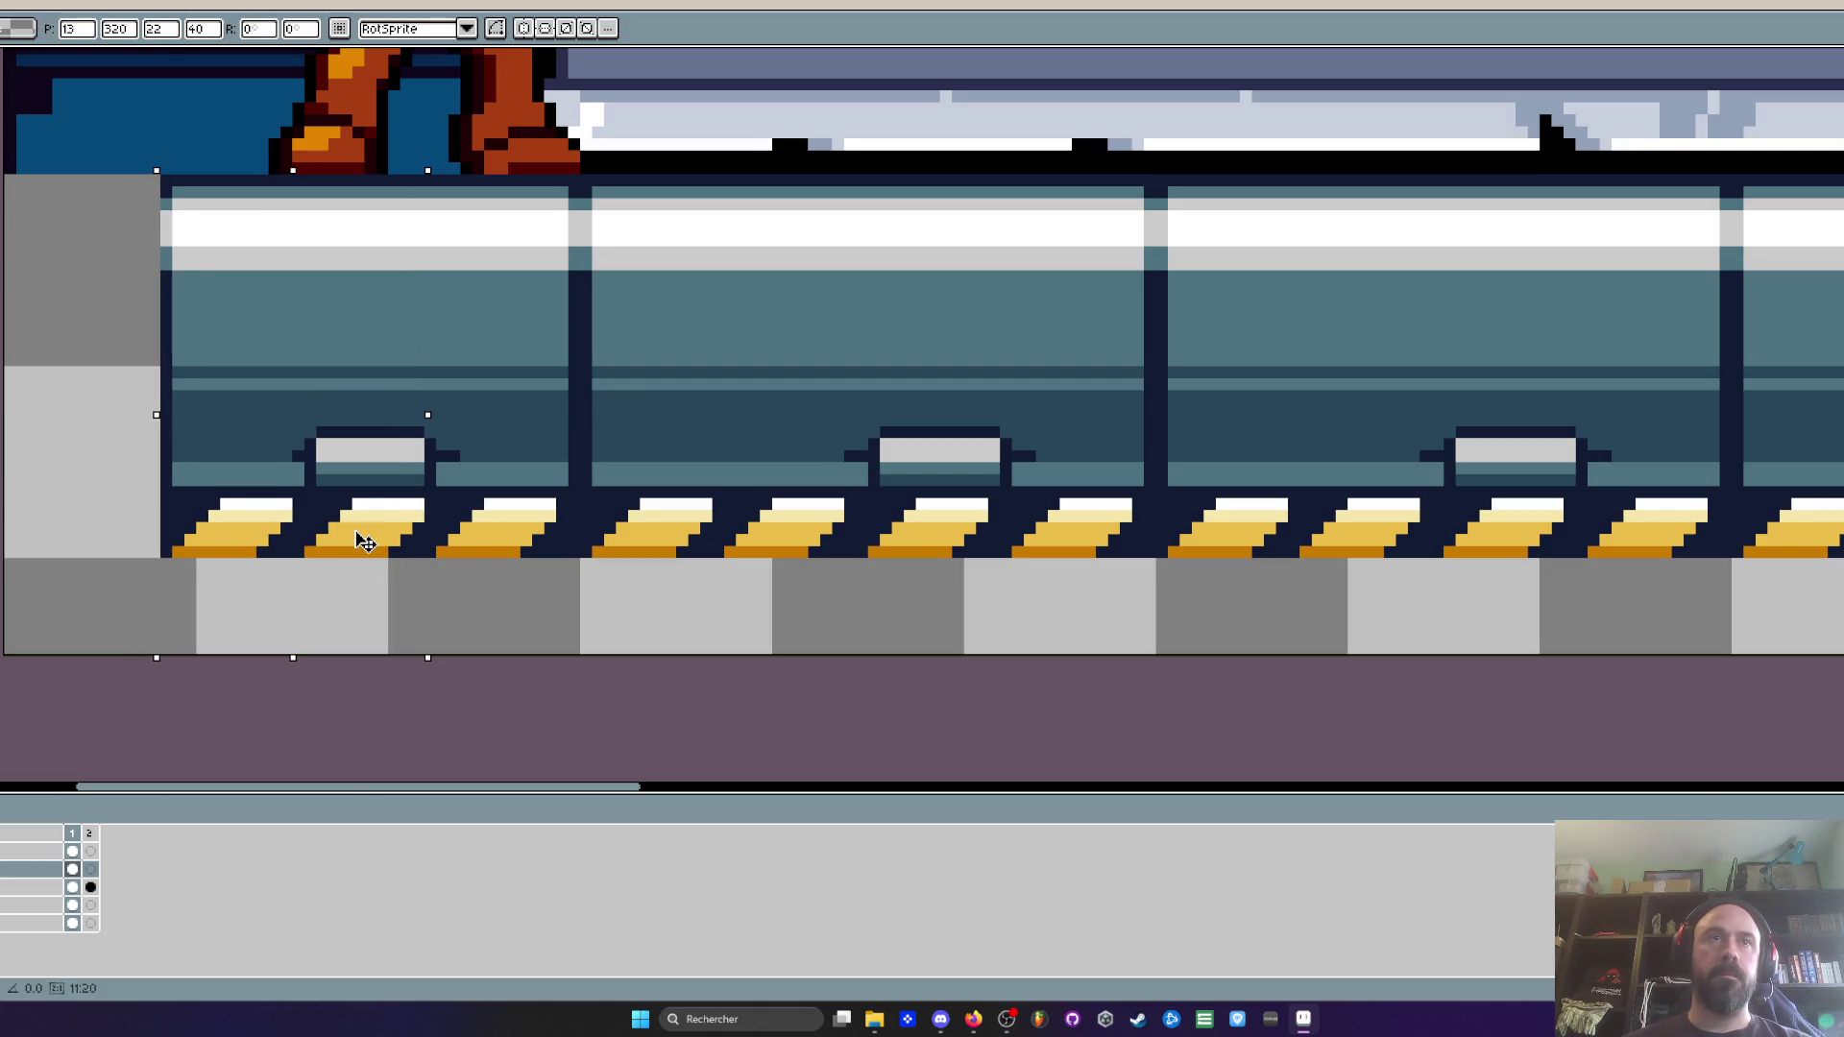
{"action": "left_click_drag", "start_coordinate": [365, 540], "coordinate": [377, 541]}
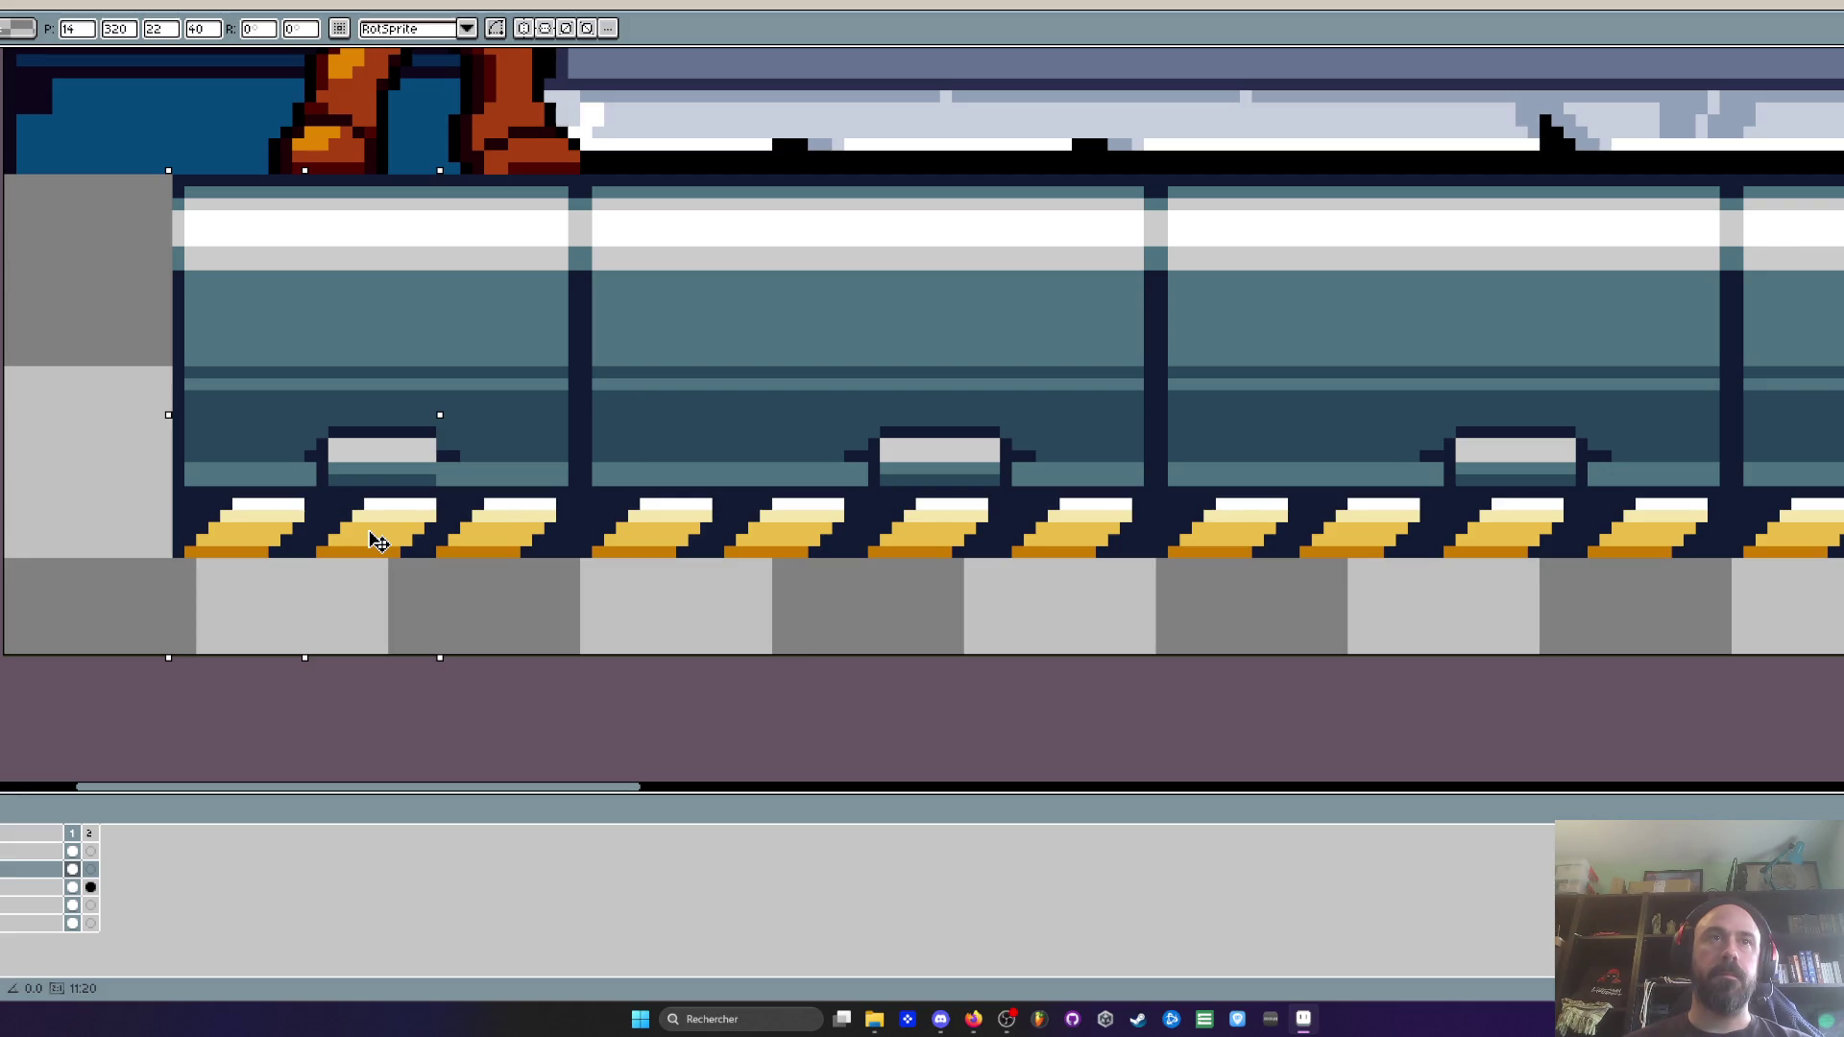
{"action": "key", "text": "ctrl+d"}
{"action": "left_click_drag", "start_coordinate": [177, 178], "coordinate": [317, 596]}
{"action": "key", "text": "Right"}
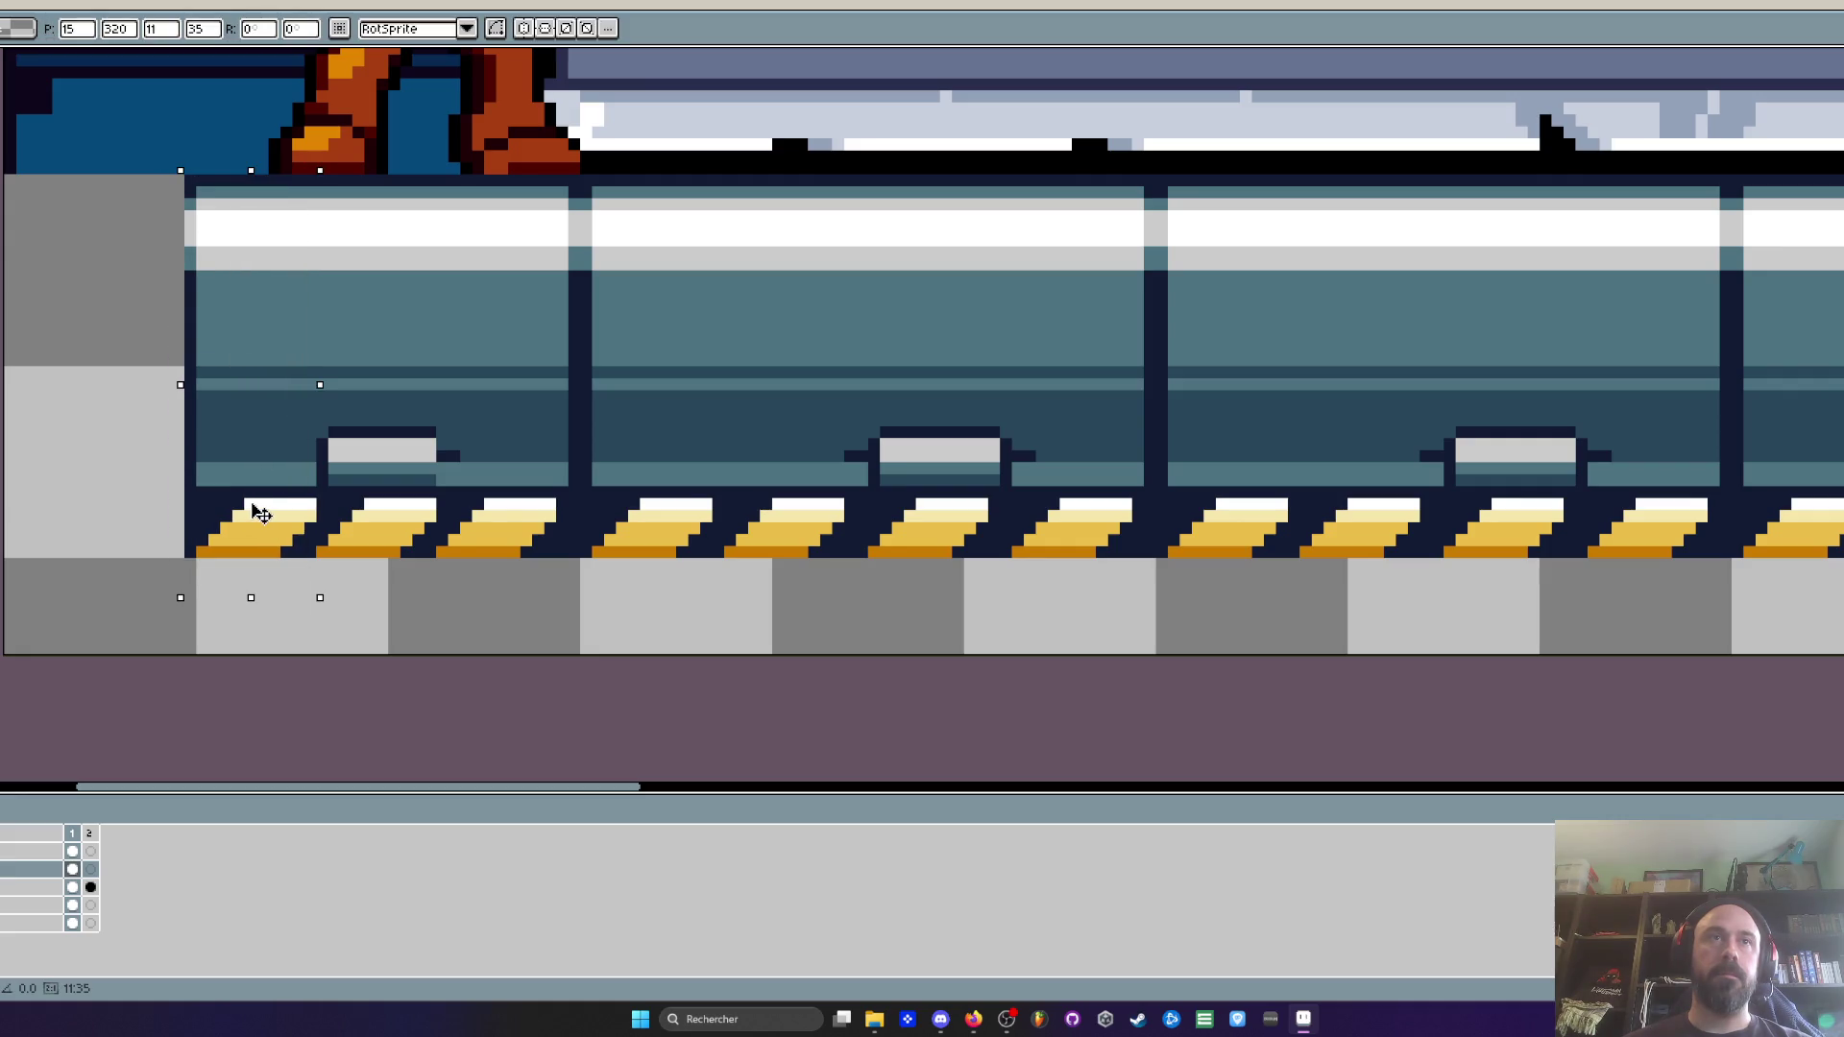
{"action": "scroll", "coordinate": [463, 431], "scroll_direction": "up", "scroll_amount": 2}
Eyedrop the dark navy and paint a navy column beside the grey clamp
{"action": "key", "text": "i"}
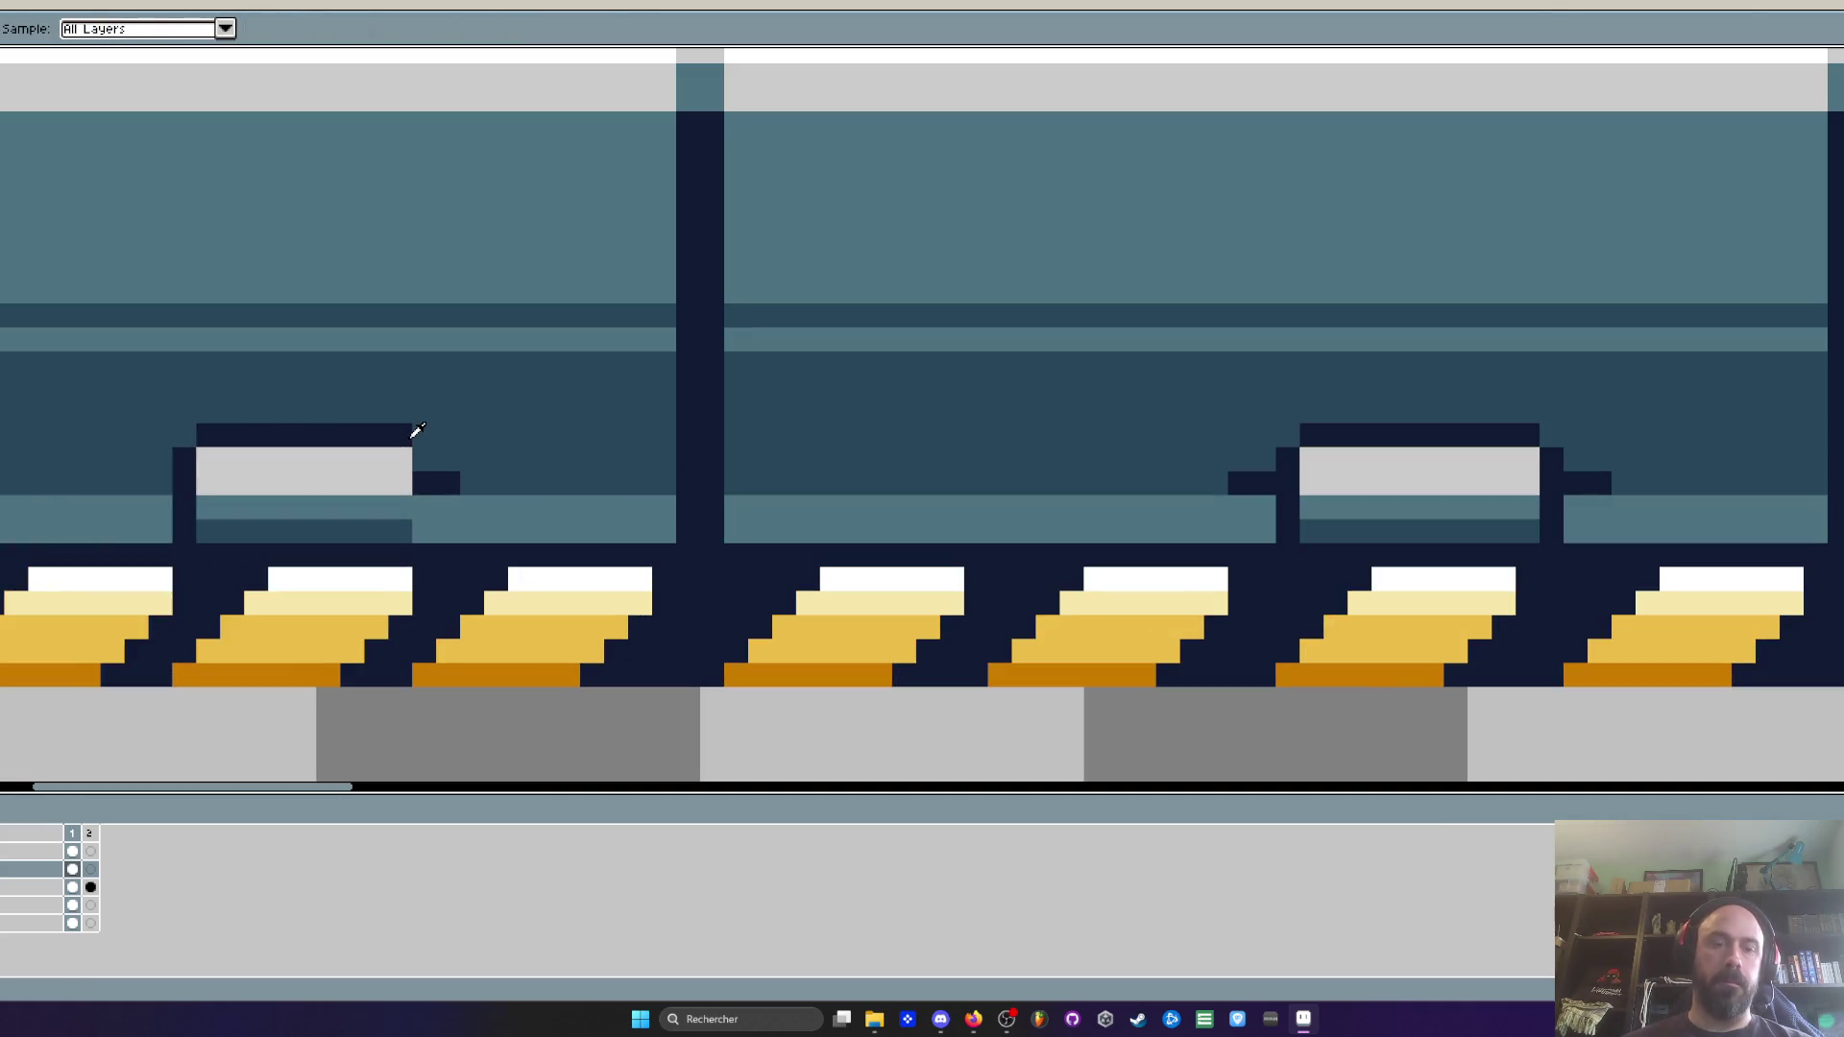
{"action": "key", "text": "b"}
{"action": "left_click", "coordinate": [415, 468]}
{"action": "left_click_drag", "start_coordinate": [418, 486], "coordinate": [423, 528]}
{"action": "left_click", "coordinate": [472, 455]}
{"action": "key", "text": "ctrl+z"}
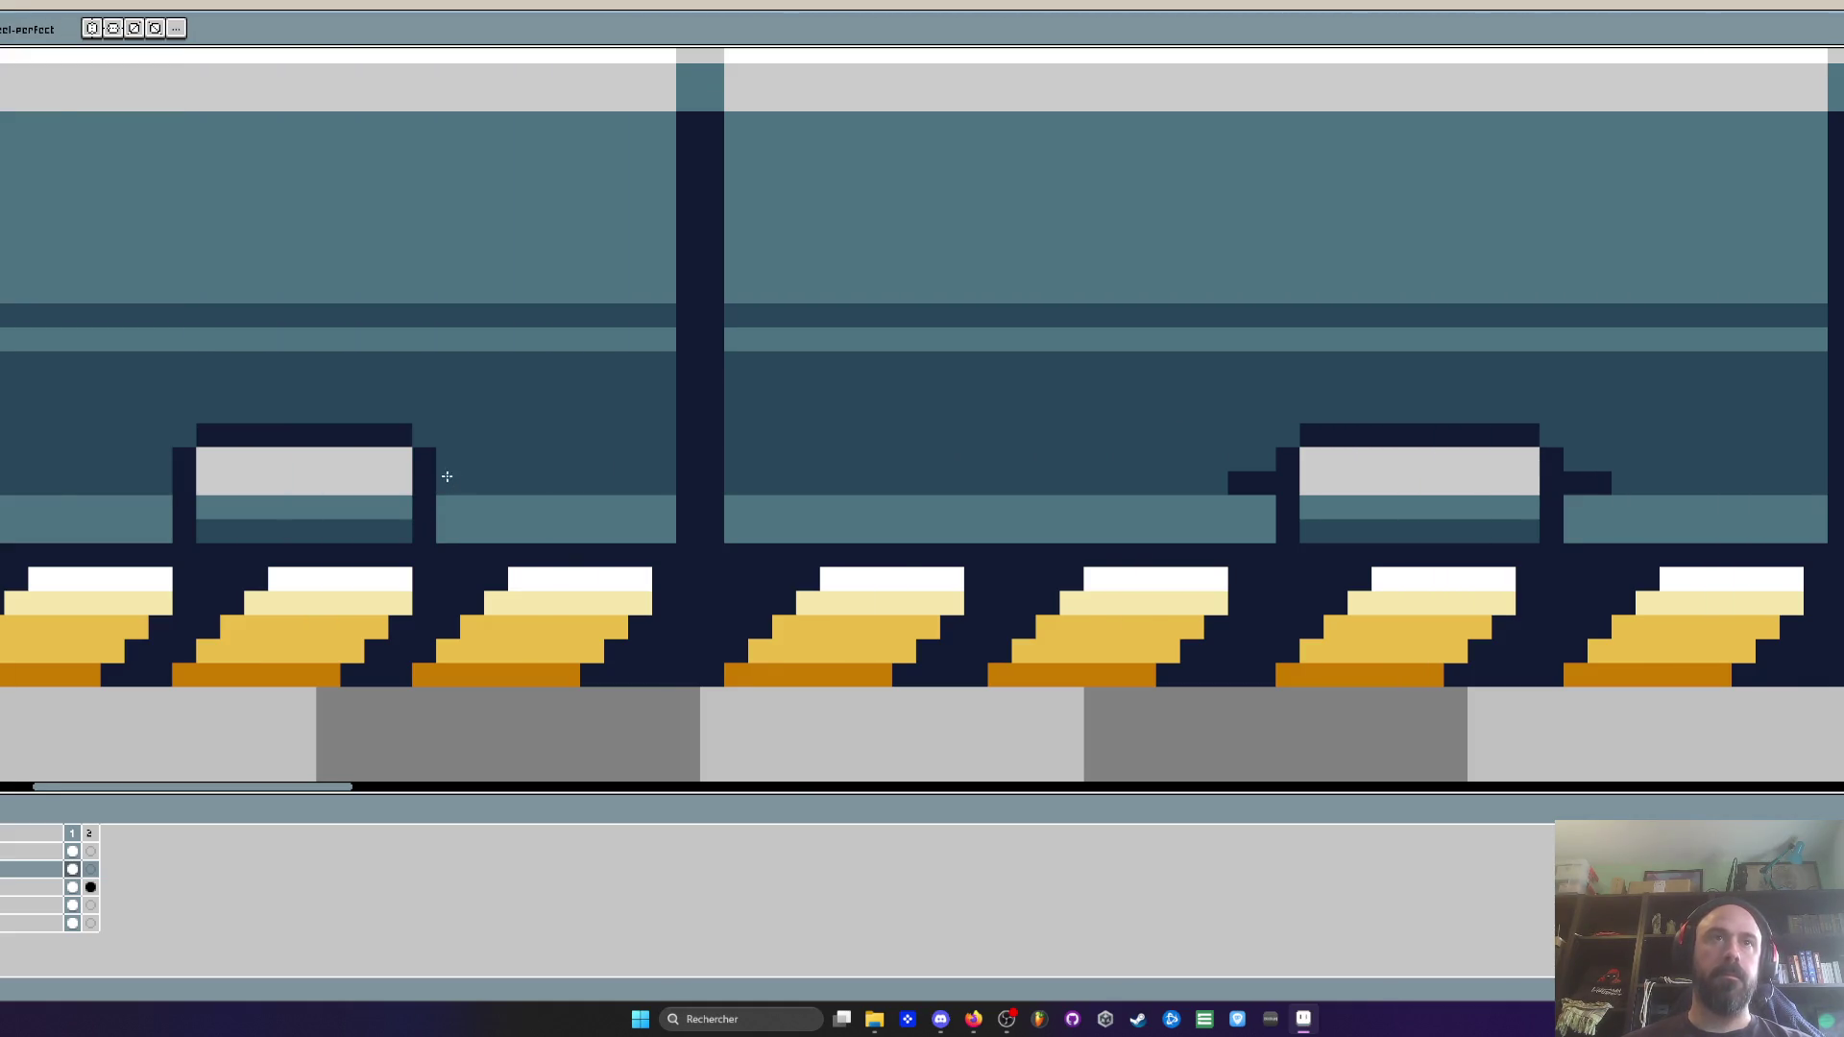
{"action": "scroll", "coordinate": [460, 480], "scroll_direction": "down", "scroll_amount": 2}
{"action": "scroll", "coordinate": [481, 434], "scroll_direction": "up", "scroll_amount": 2}
{"action": "scroll", "coordinate": [481, 434], "scroll_direction": "down", "scroll_amount": 2}
Move the third hazard stripe one pixel to the right
{"action": "key", "text": "b"}
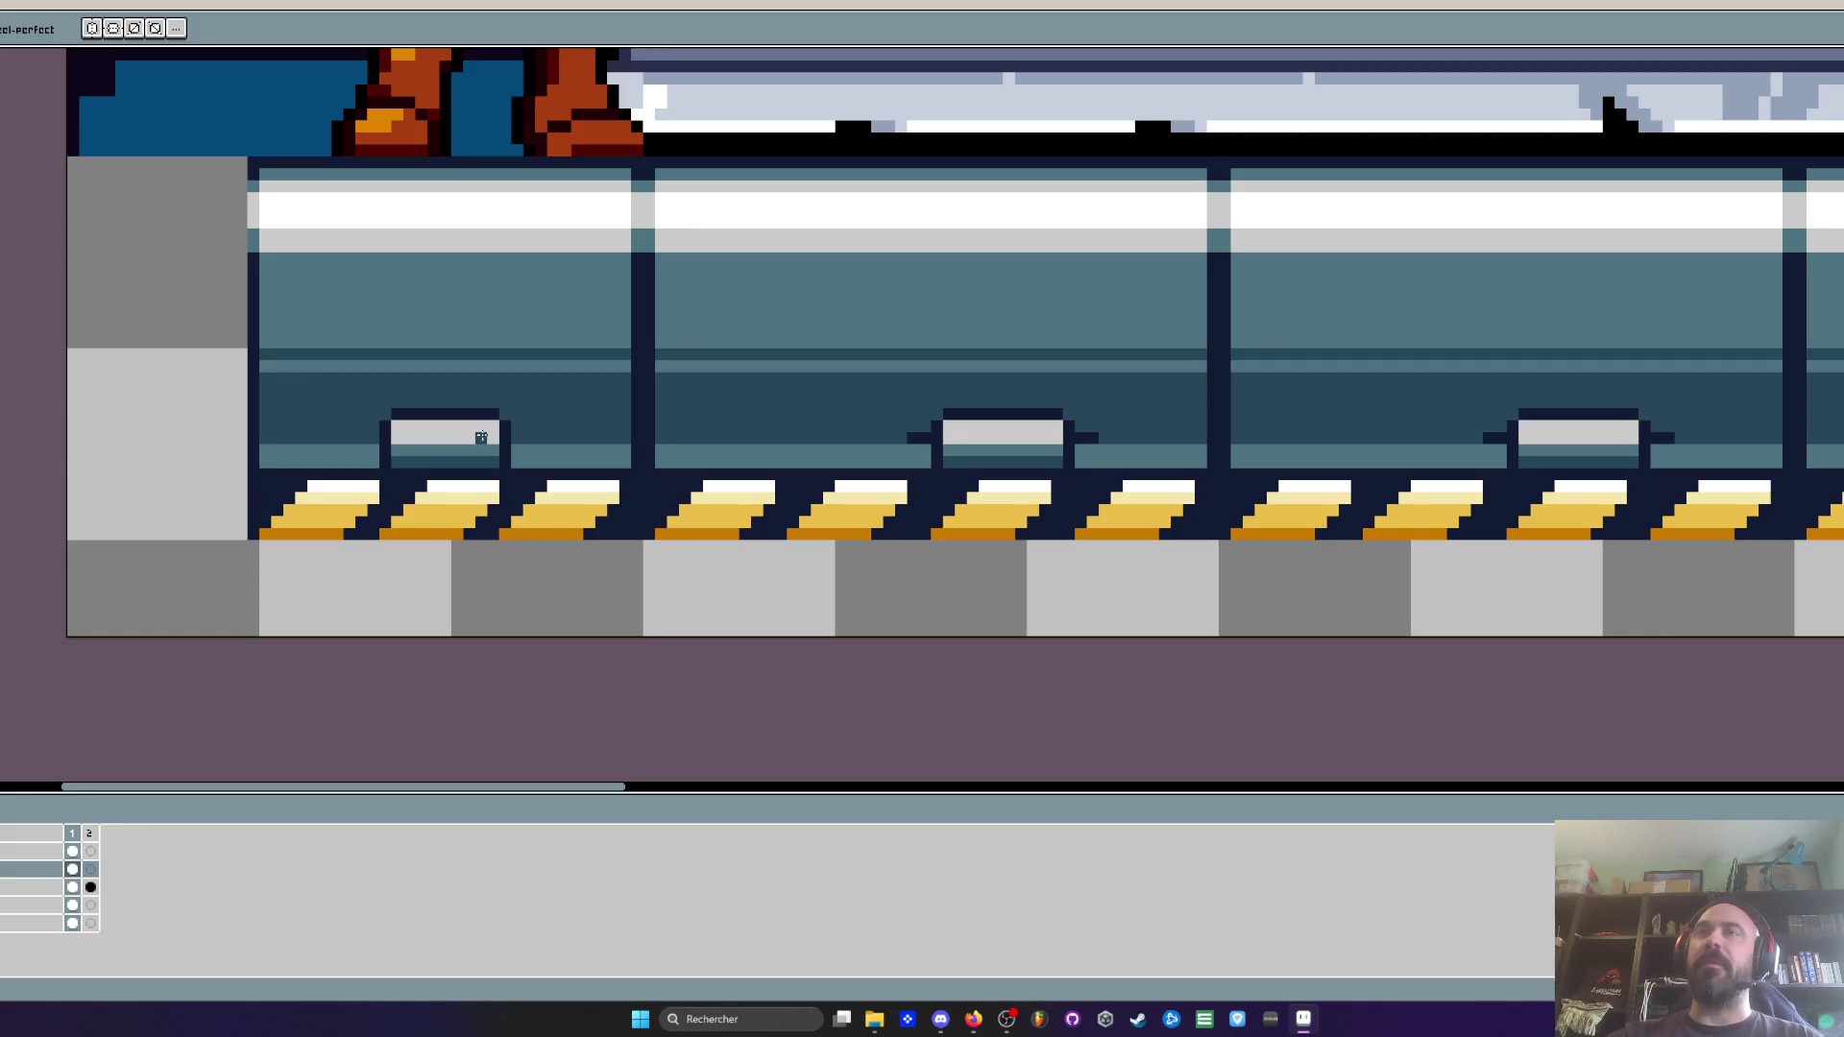
{"action": "scroll", "coordinate": [481, 437], "scroll_direction": "down", "scroll_amount": 5}
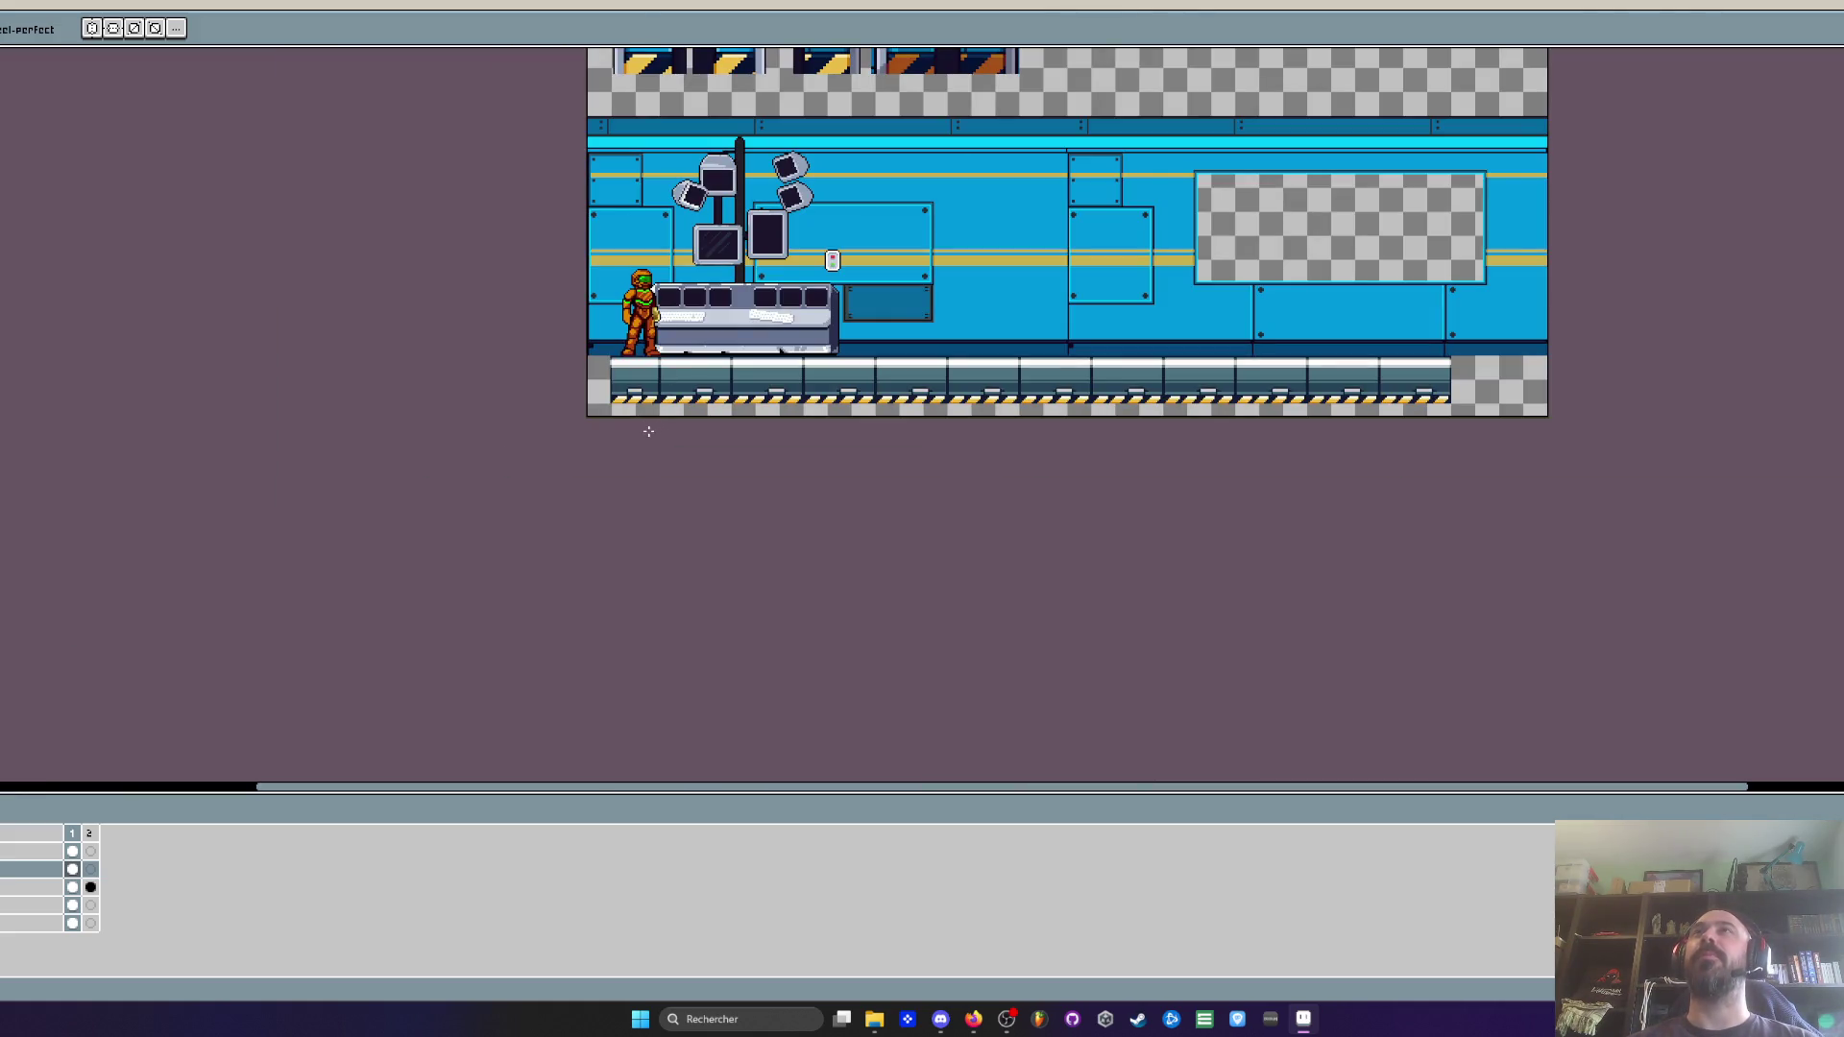
{"action": "scroll", "coordinate": [643, 341], "scroll_direction": "up", "scroll_amount": 3}
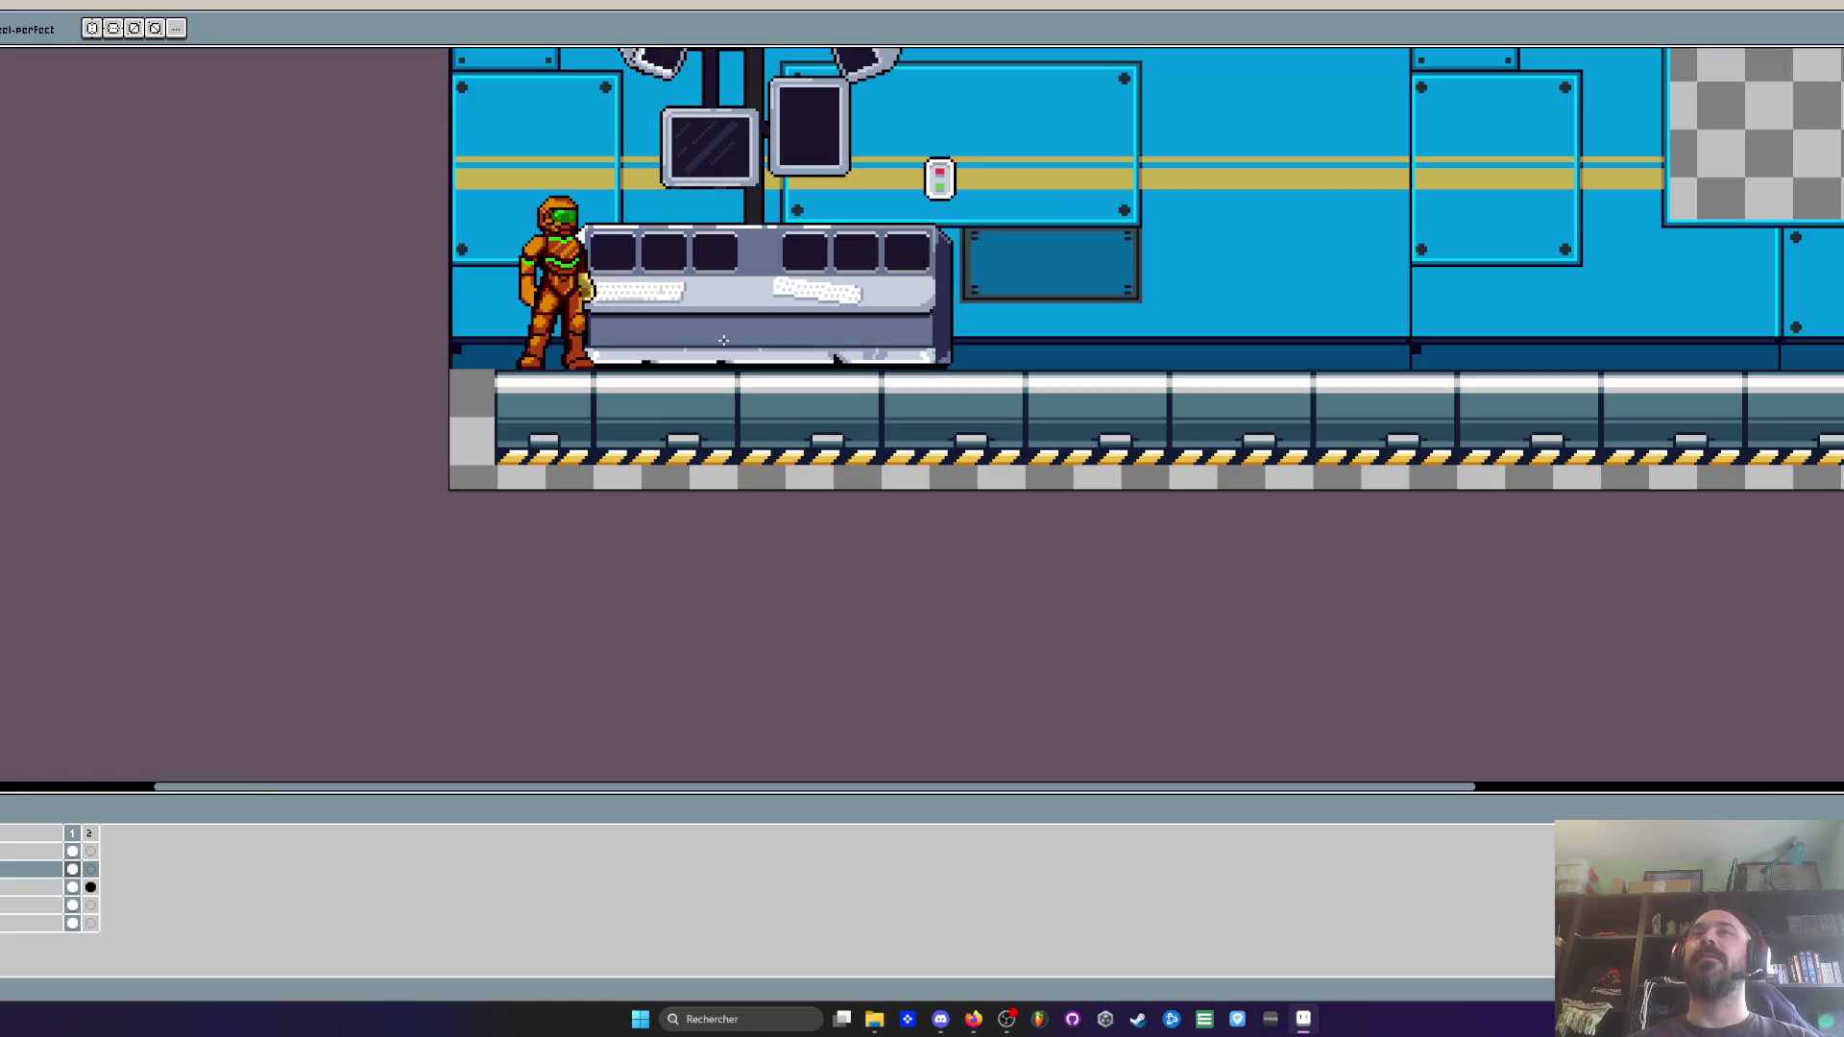
{"action": "scroll", "coordinate": [468, 417], "scroll_direction": "up", "scroll_amount": 2}
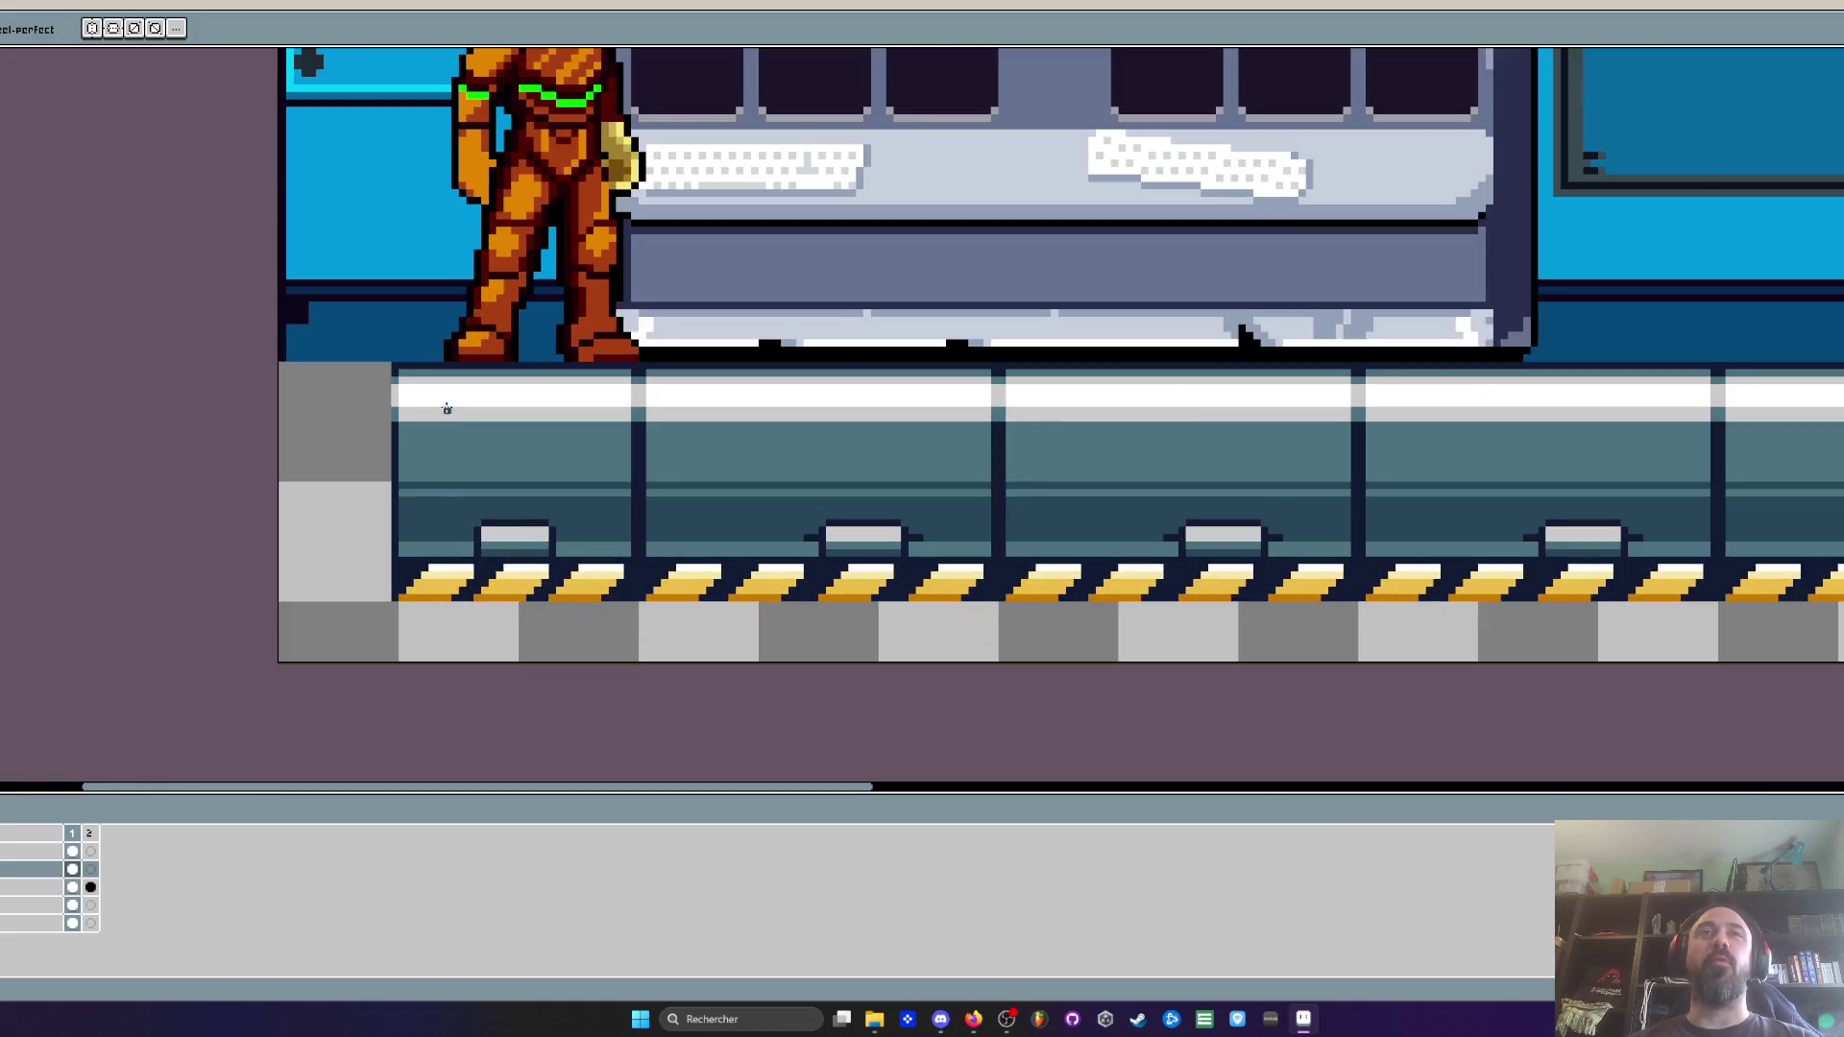
{"action": "scroll", "coordinate": [538, 596], "scroll_direction": "up", "scroll_amount": 3}
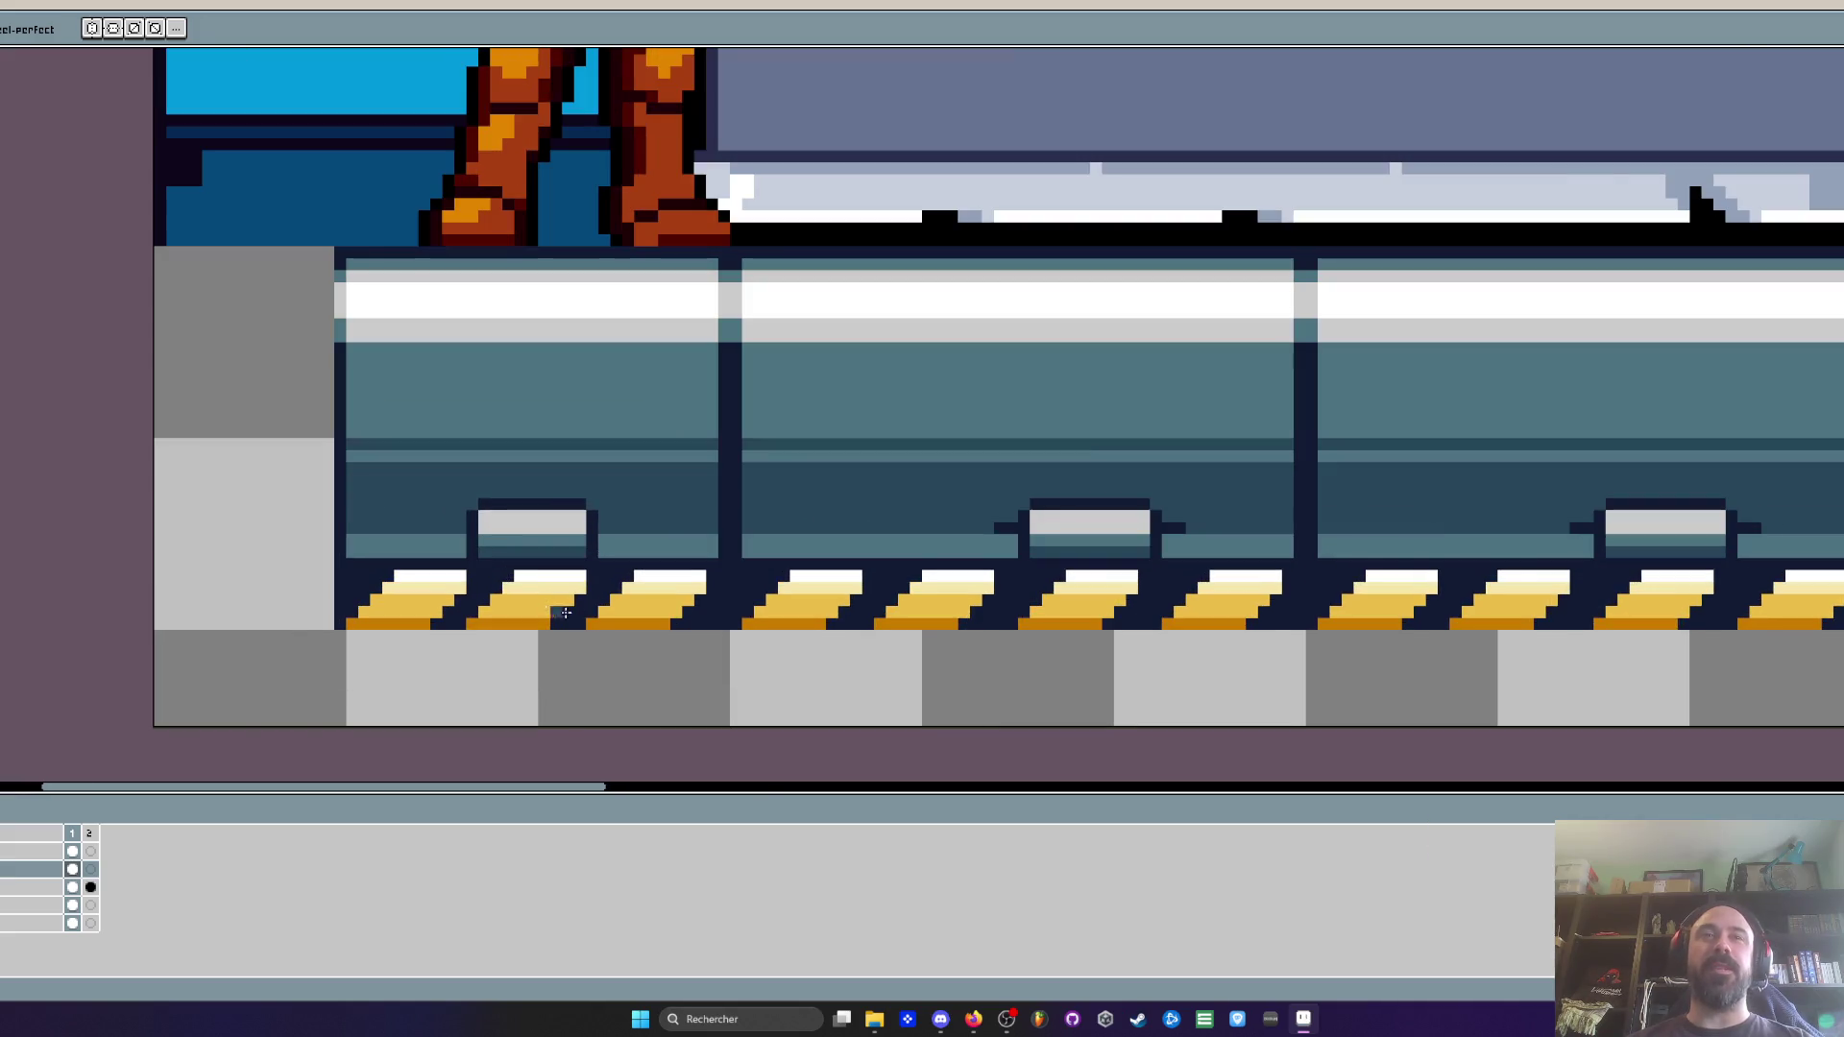
{"action": "scroll", "coordinate": [581, 599], "scroll_direction": "up", "scroll_amount": 1}
{"action": "left_click_drag", "start_coordinate": [779, 555], "coordinate": [576, 667]}
{"action": "left_click", "coordinate": [396, 579]}
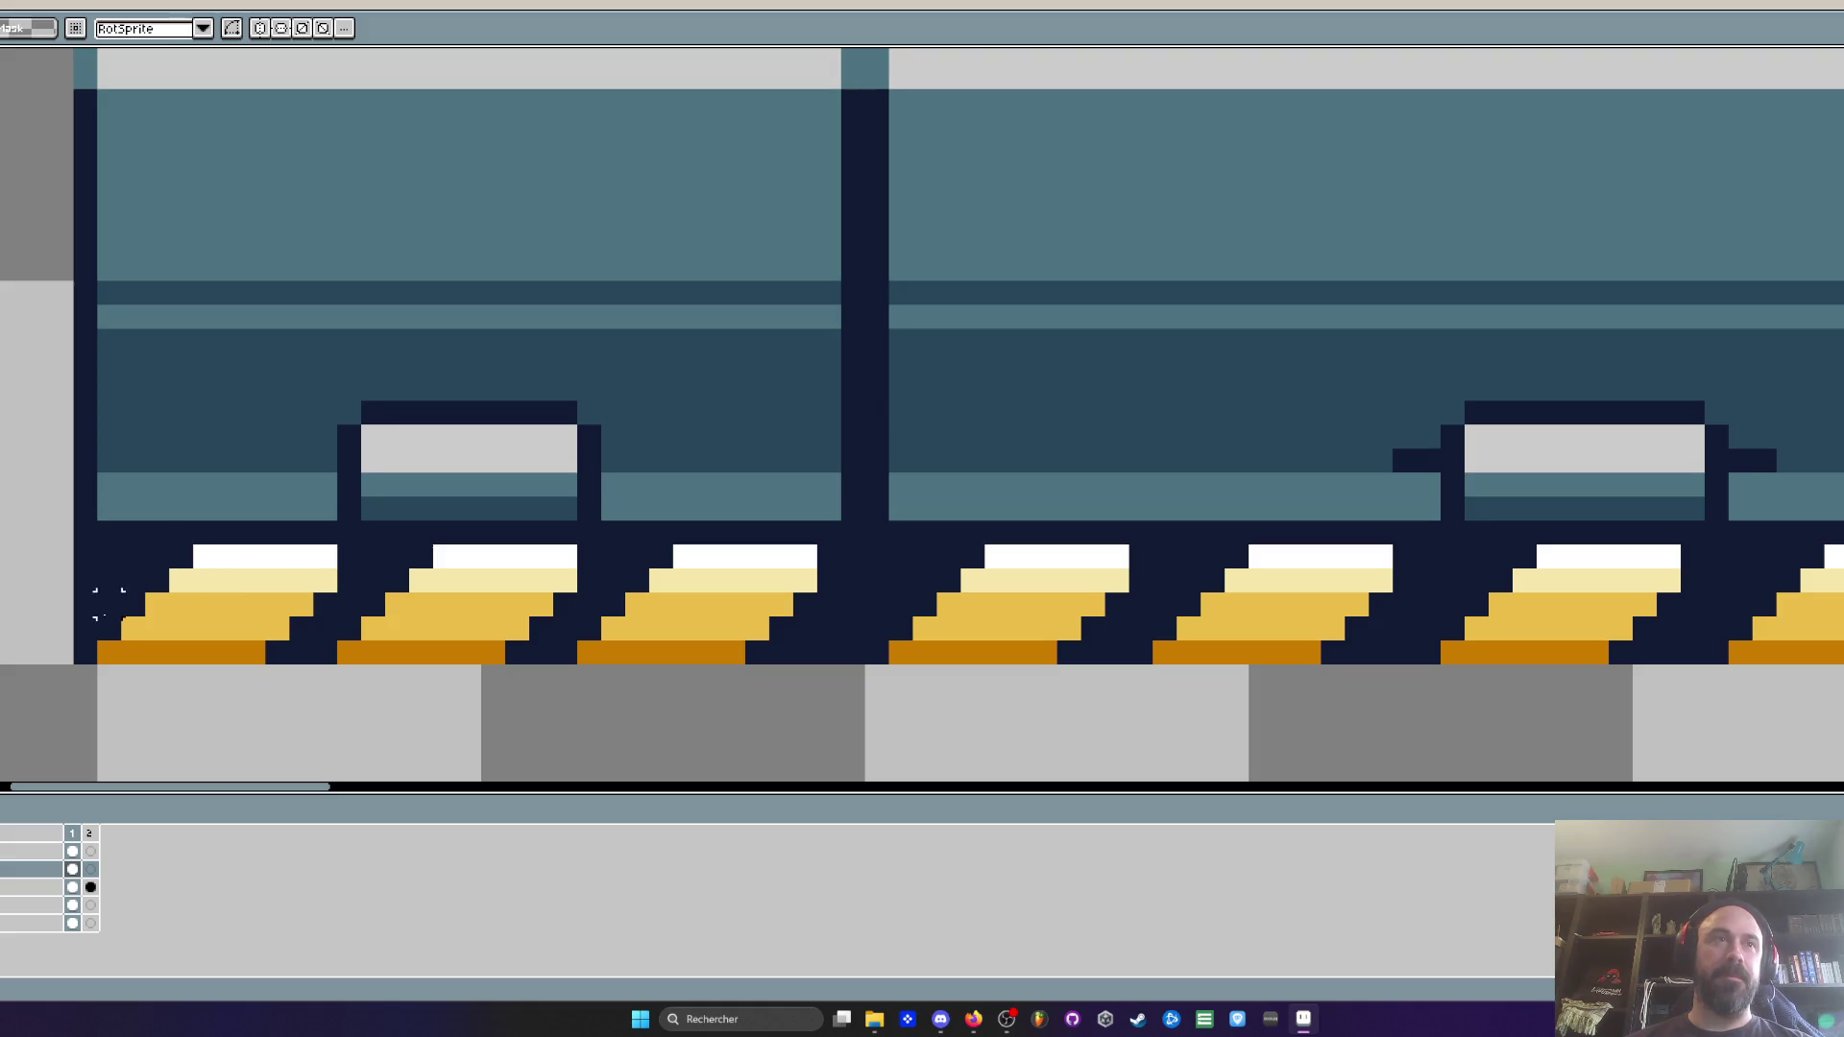
{"action": "left_click_drag", "start_coordinate": [804, 557], "coordinate": [579, 665]}
{"action": "left_click_drag", "start_coordinate": [700, 609], "coordinate": [716, 613]}
{"action": "key", "text": "b"}
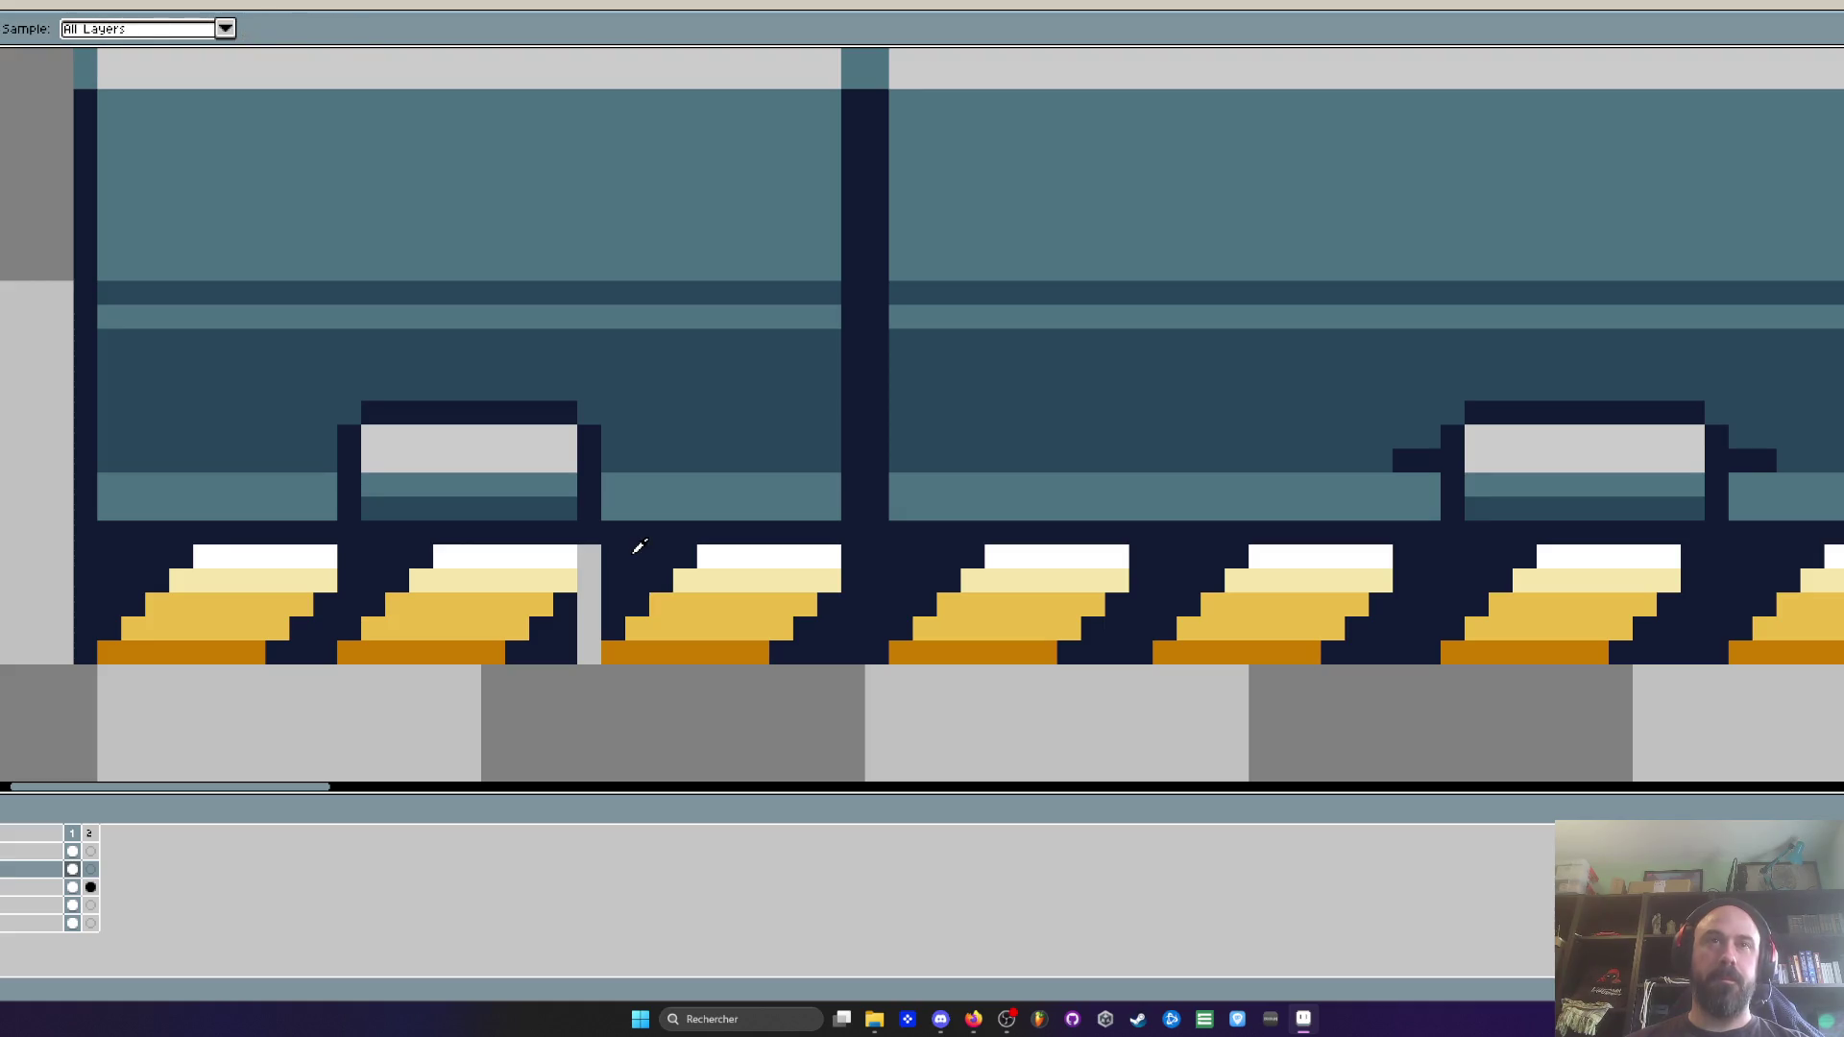
Paint the leftover grey gap column dark
{"action": "scroll", "coordinate": [634, 543], "scroll_direction": "up", "scroll_amount": 1}
{"action": "left_click_drag", "start_coordinate": [574, 552], "coordinate": [570, 705]}
{"action": "scroll", "coordinate": [570, 672], "scroll_direction": "down", "scroll_amount": 2}
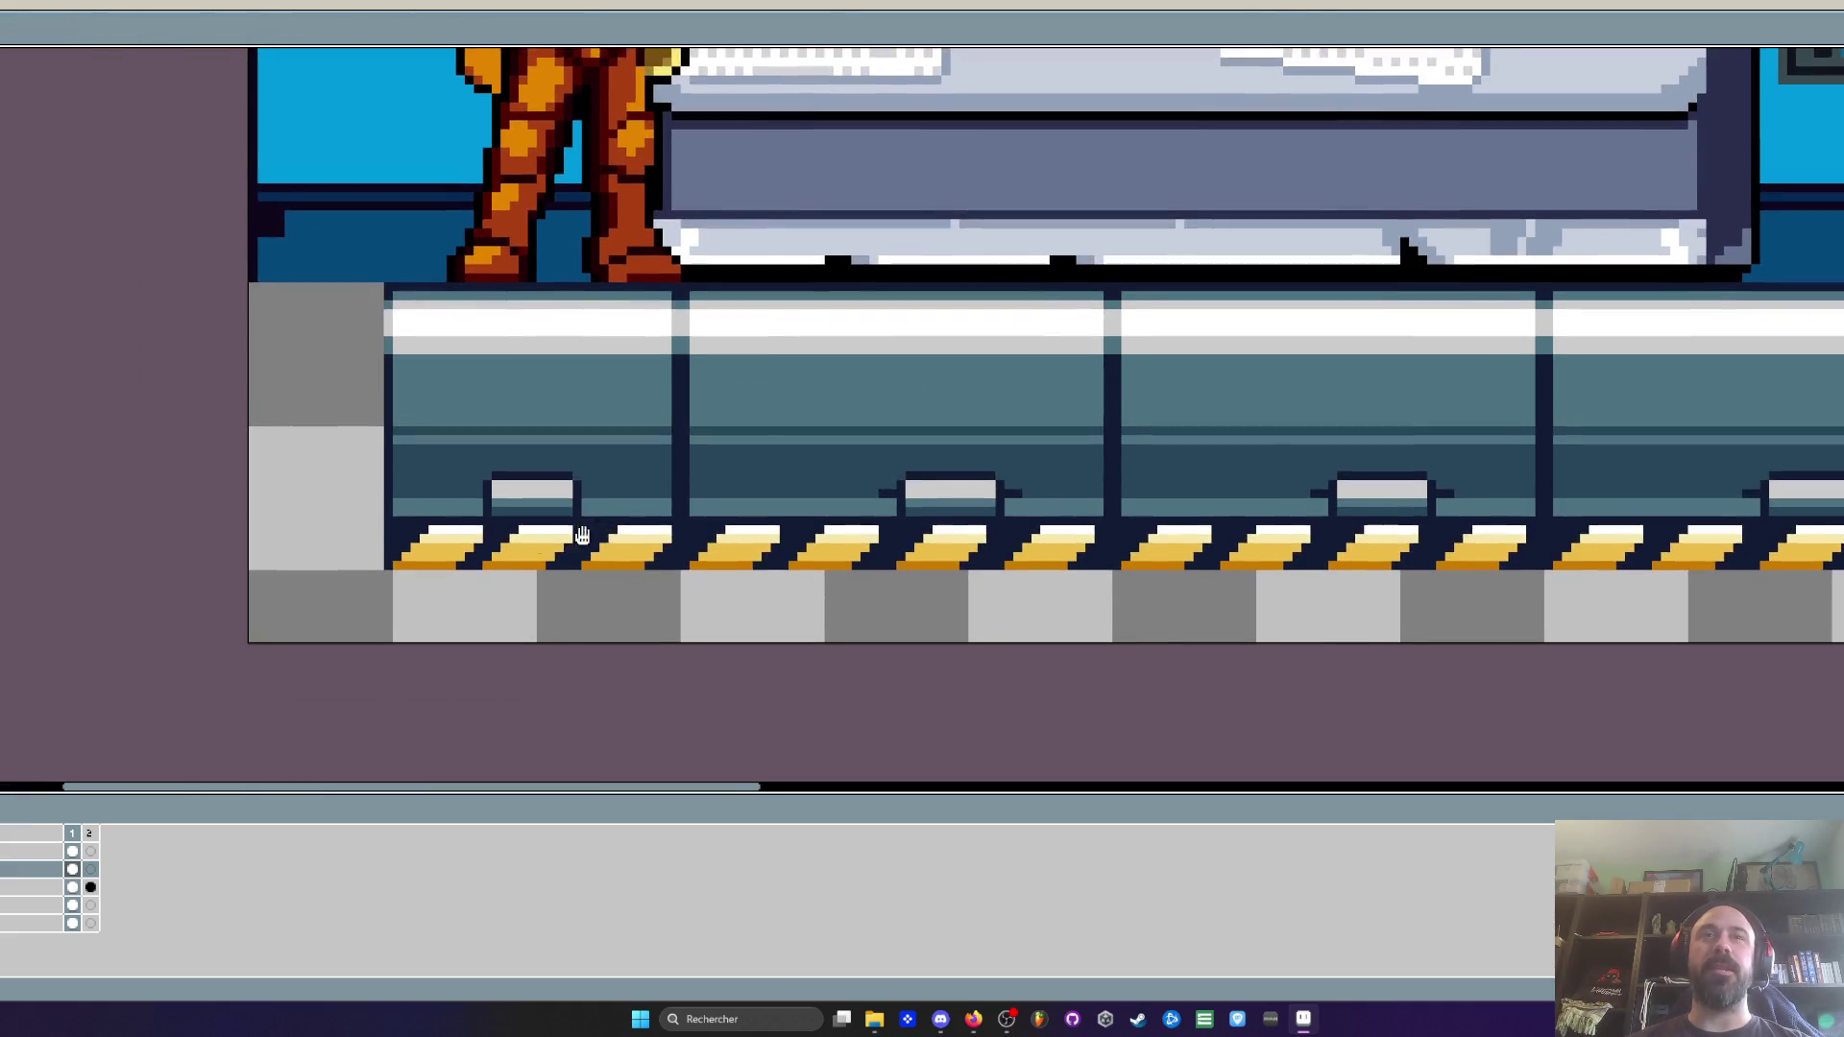
{"action": "scroll", "coordinate": [461, 527], "scroll_direction": "up", "scroll_amount": 1}
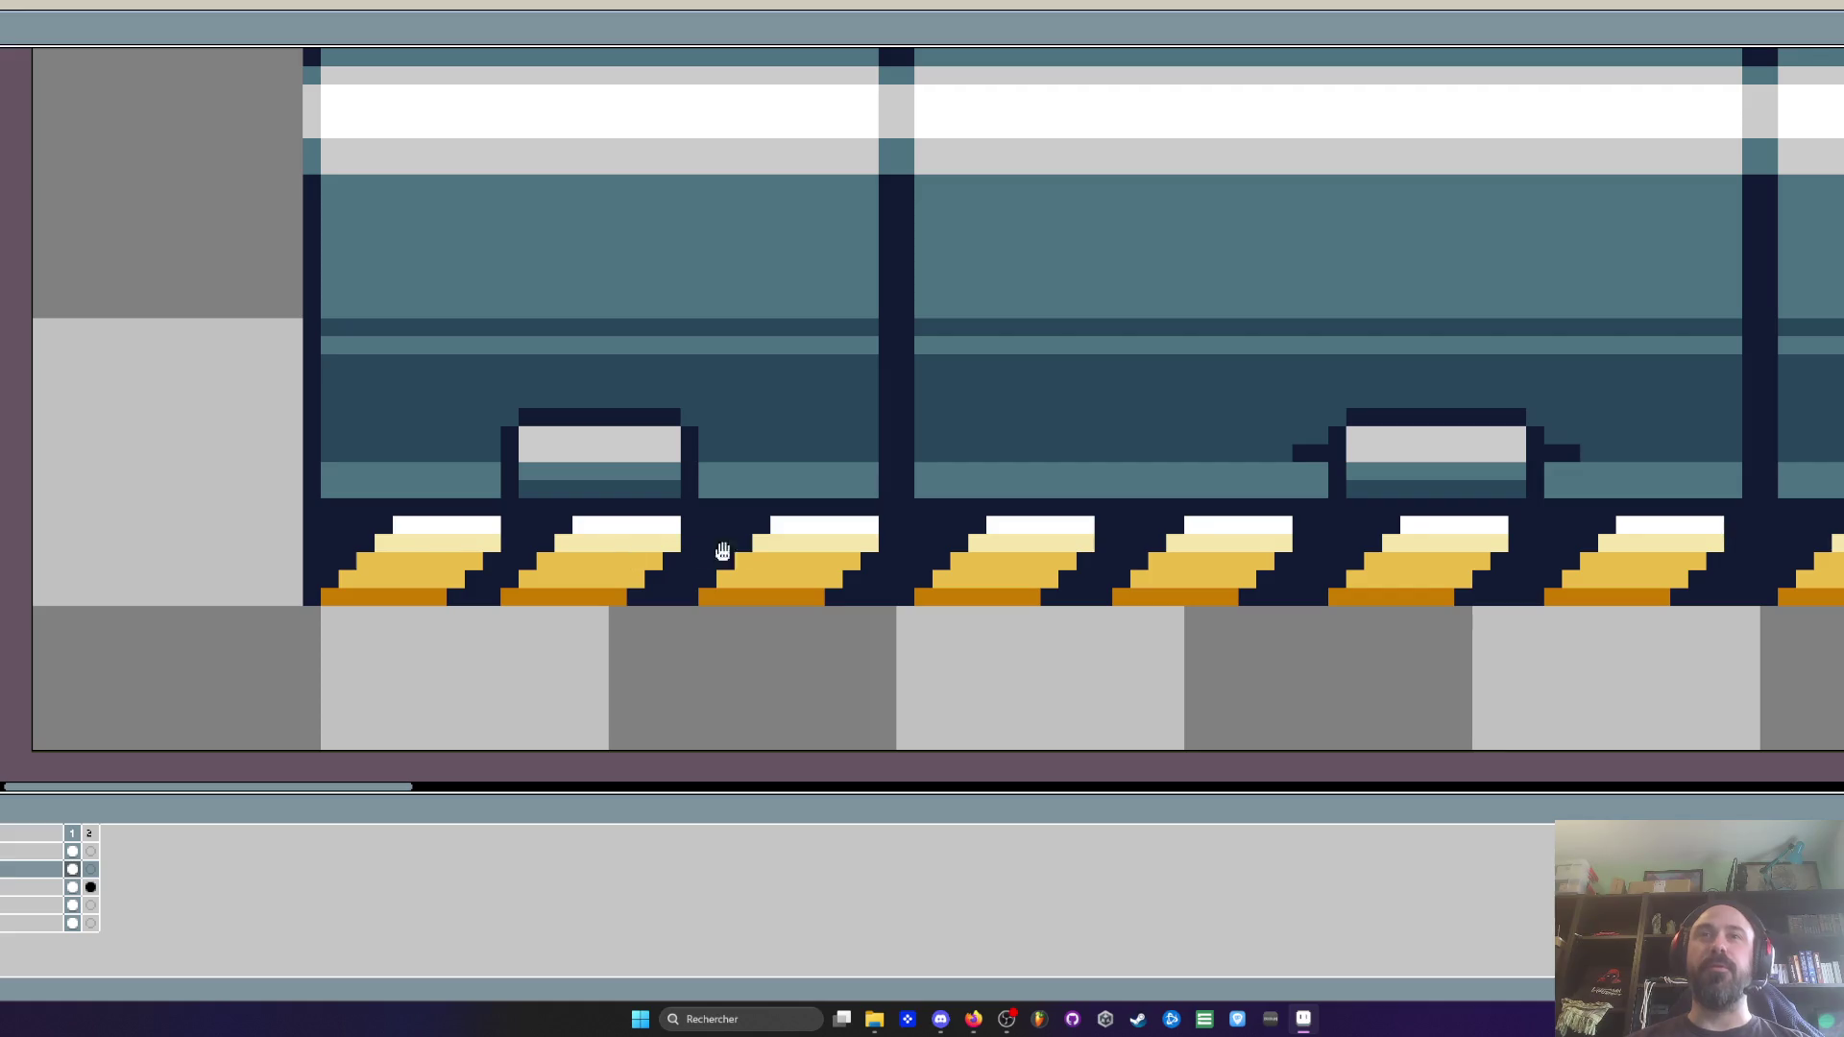
{"action": "scroll", "coordinate": [855, 527], "scroll_direction": "down", "scroll_amount": 1}
{"action": "scroll", "coordinate": [883, 600], "scroll_direction": "up", "scroll_amount": 1}
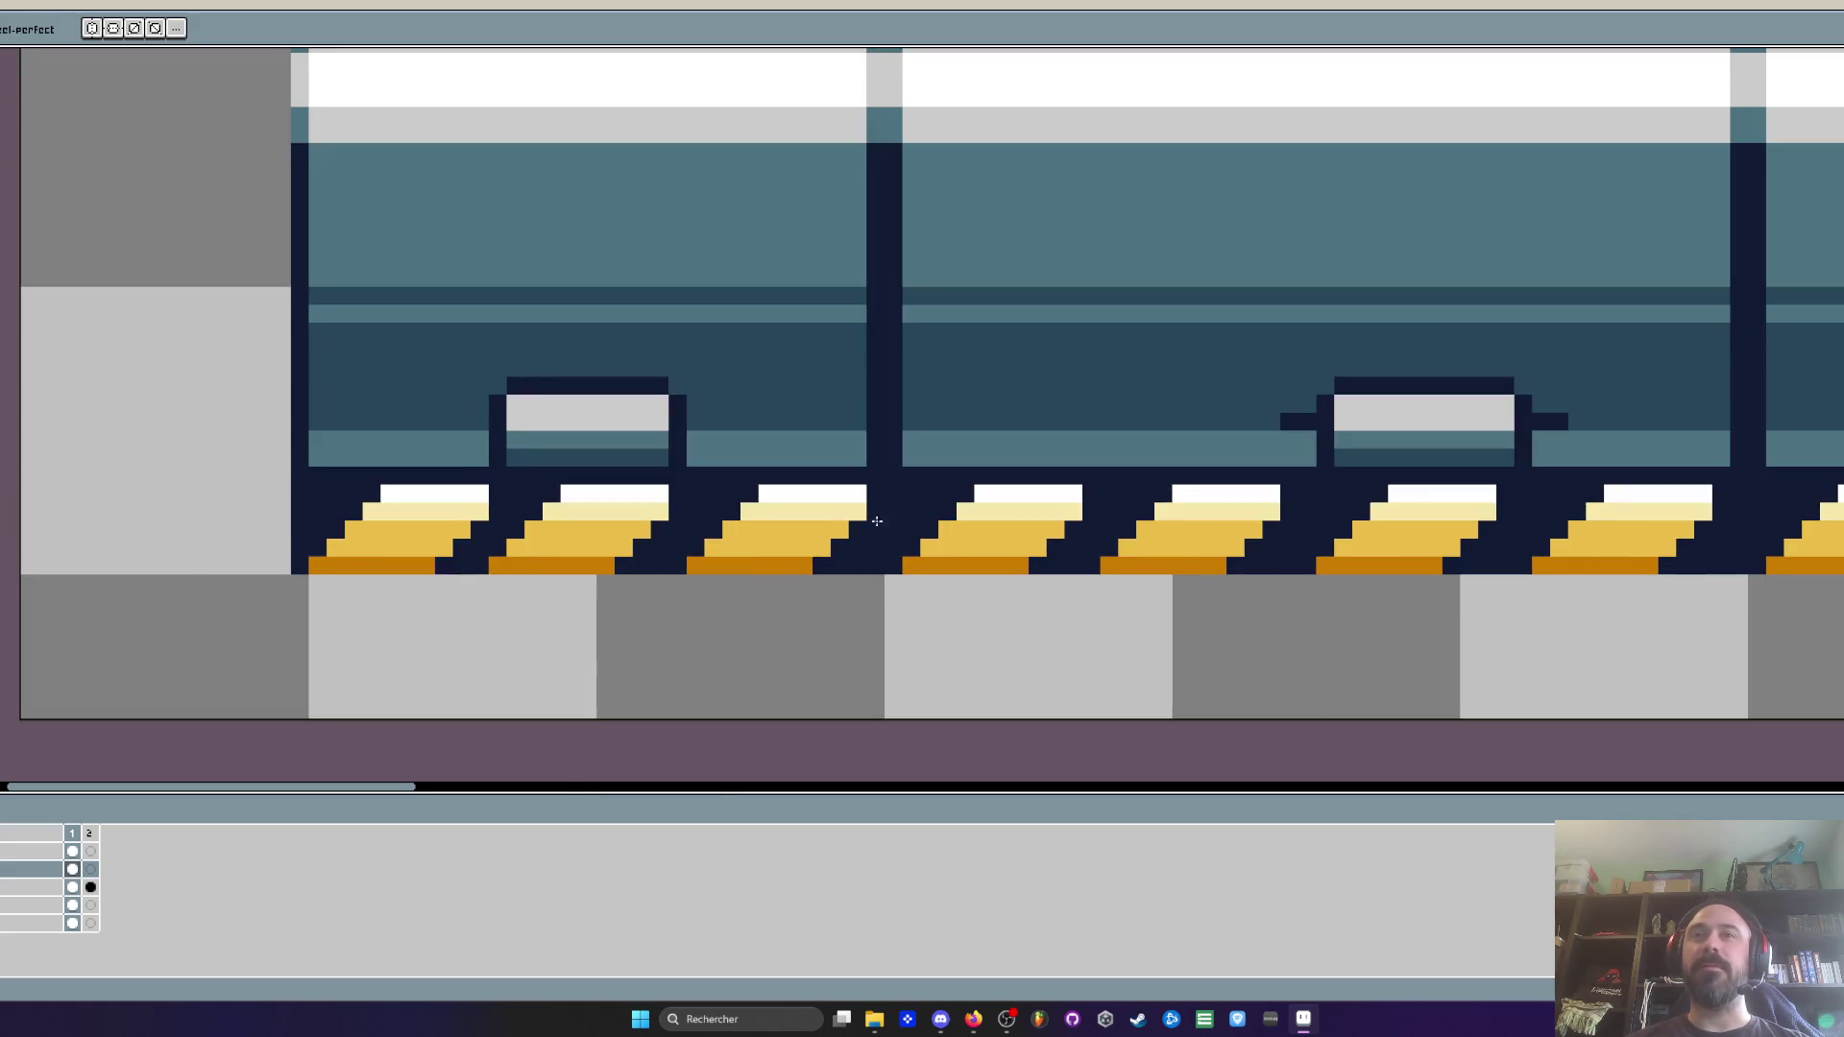
{"action": "scroll", "coordinate": [318, 582], "scroll_direction": "down", "scroll_amount": 2}
{"action": "scroll", "coordinate": [312, 423], "scroll_direction": "up", "scroll_amount": 1}
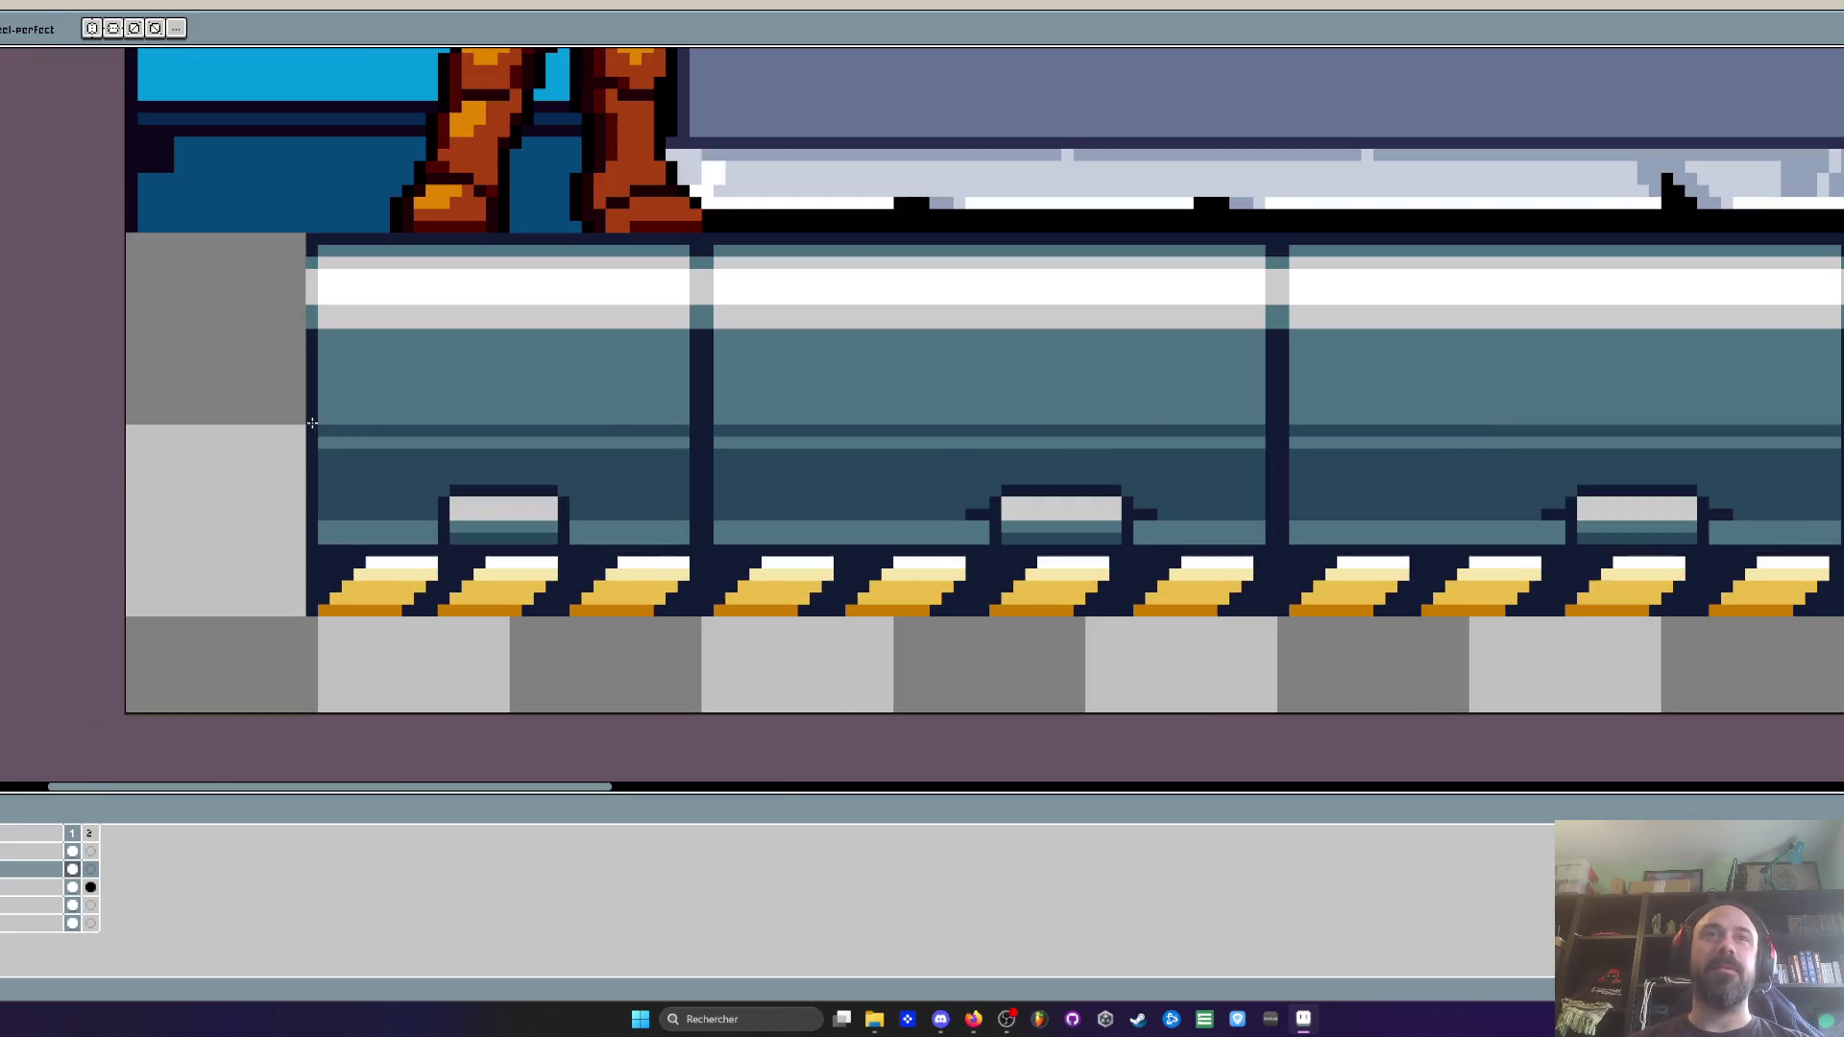
Draw a dark vertical line right of the clamp on the first platform panel
{"action": "key", "text": "m"}
{"action": "left_click_drag", "start_coordinate": [299, 250], "coordinate": [555, 624]}
{"action": "left_click", "coordinate": [548, 574]}
{"action": "scroll", "coordinate": [555, 548], "scroll_direction": "up", "scroll_amount": 2}
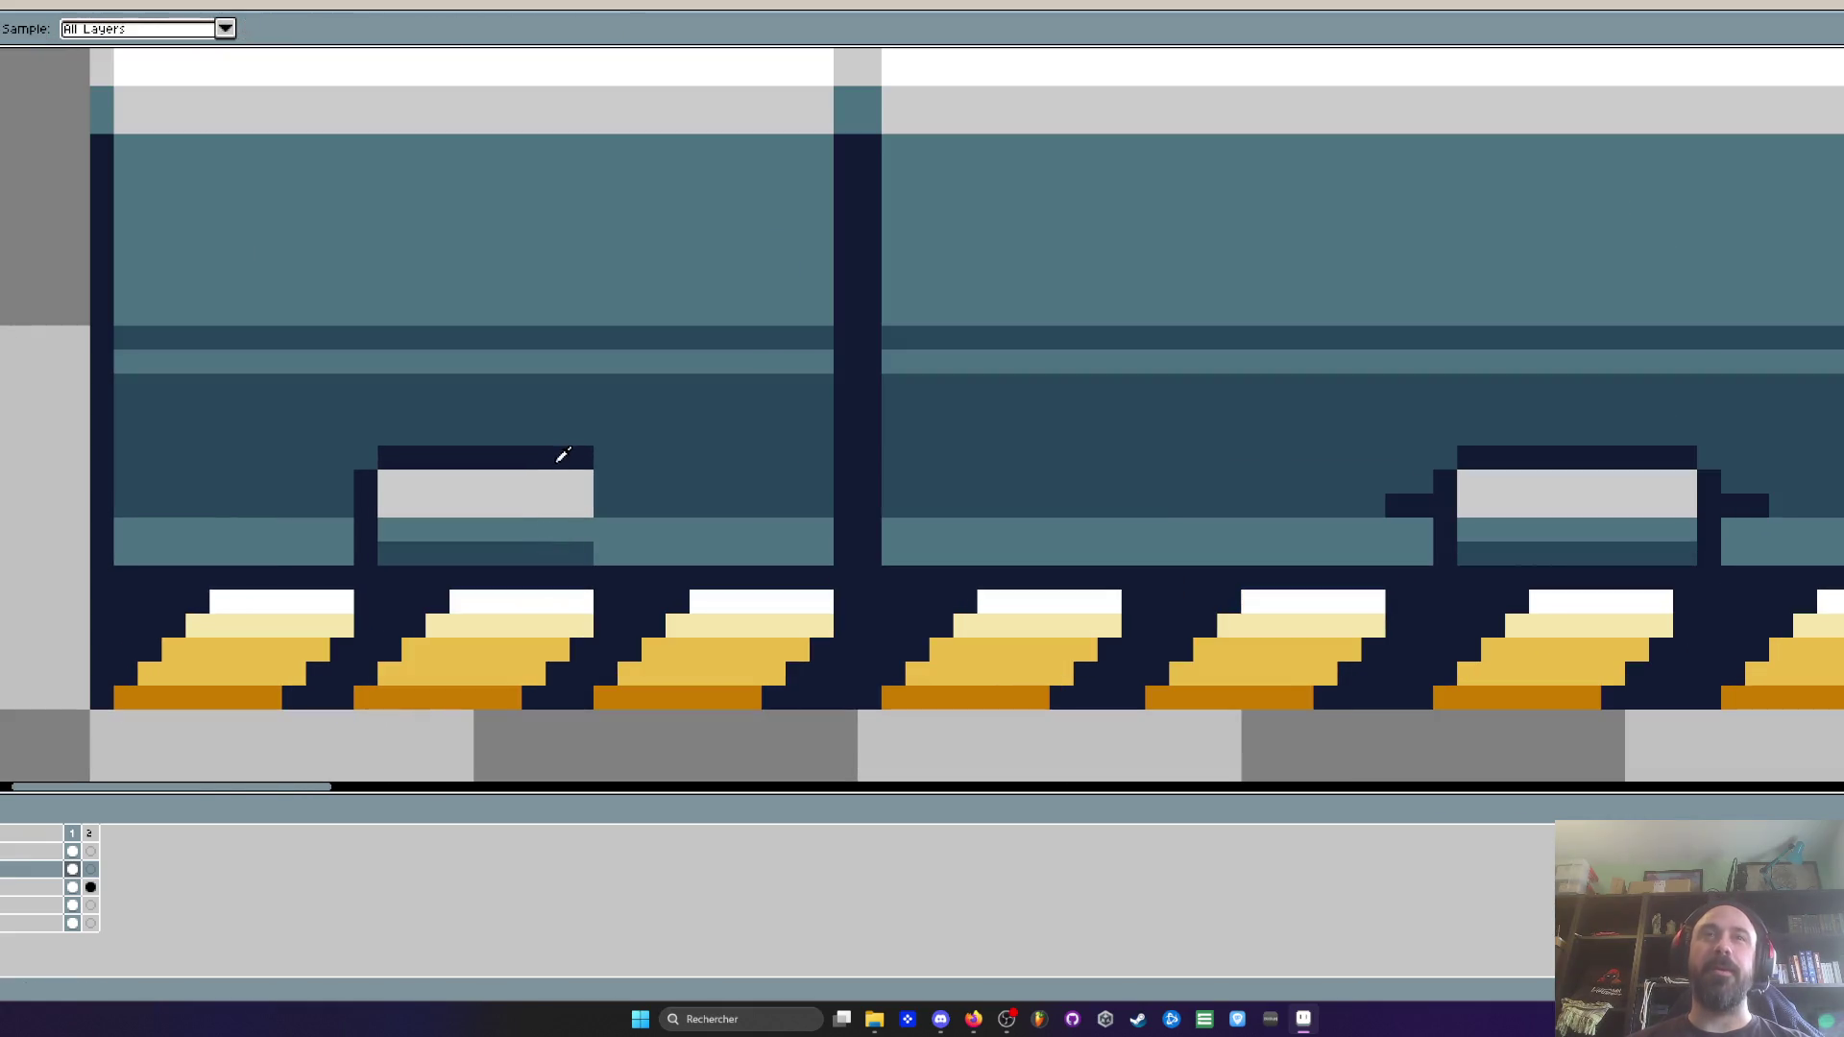
{"action": "key", "text": "b"}
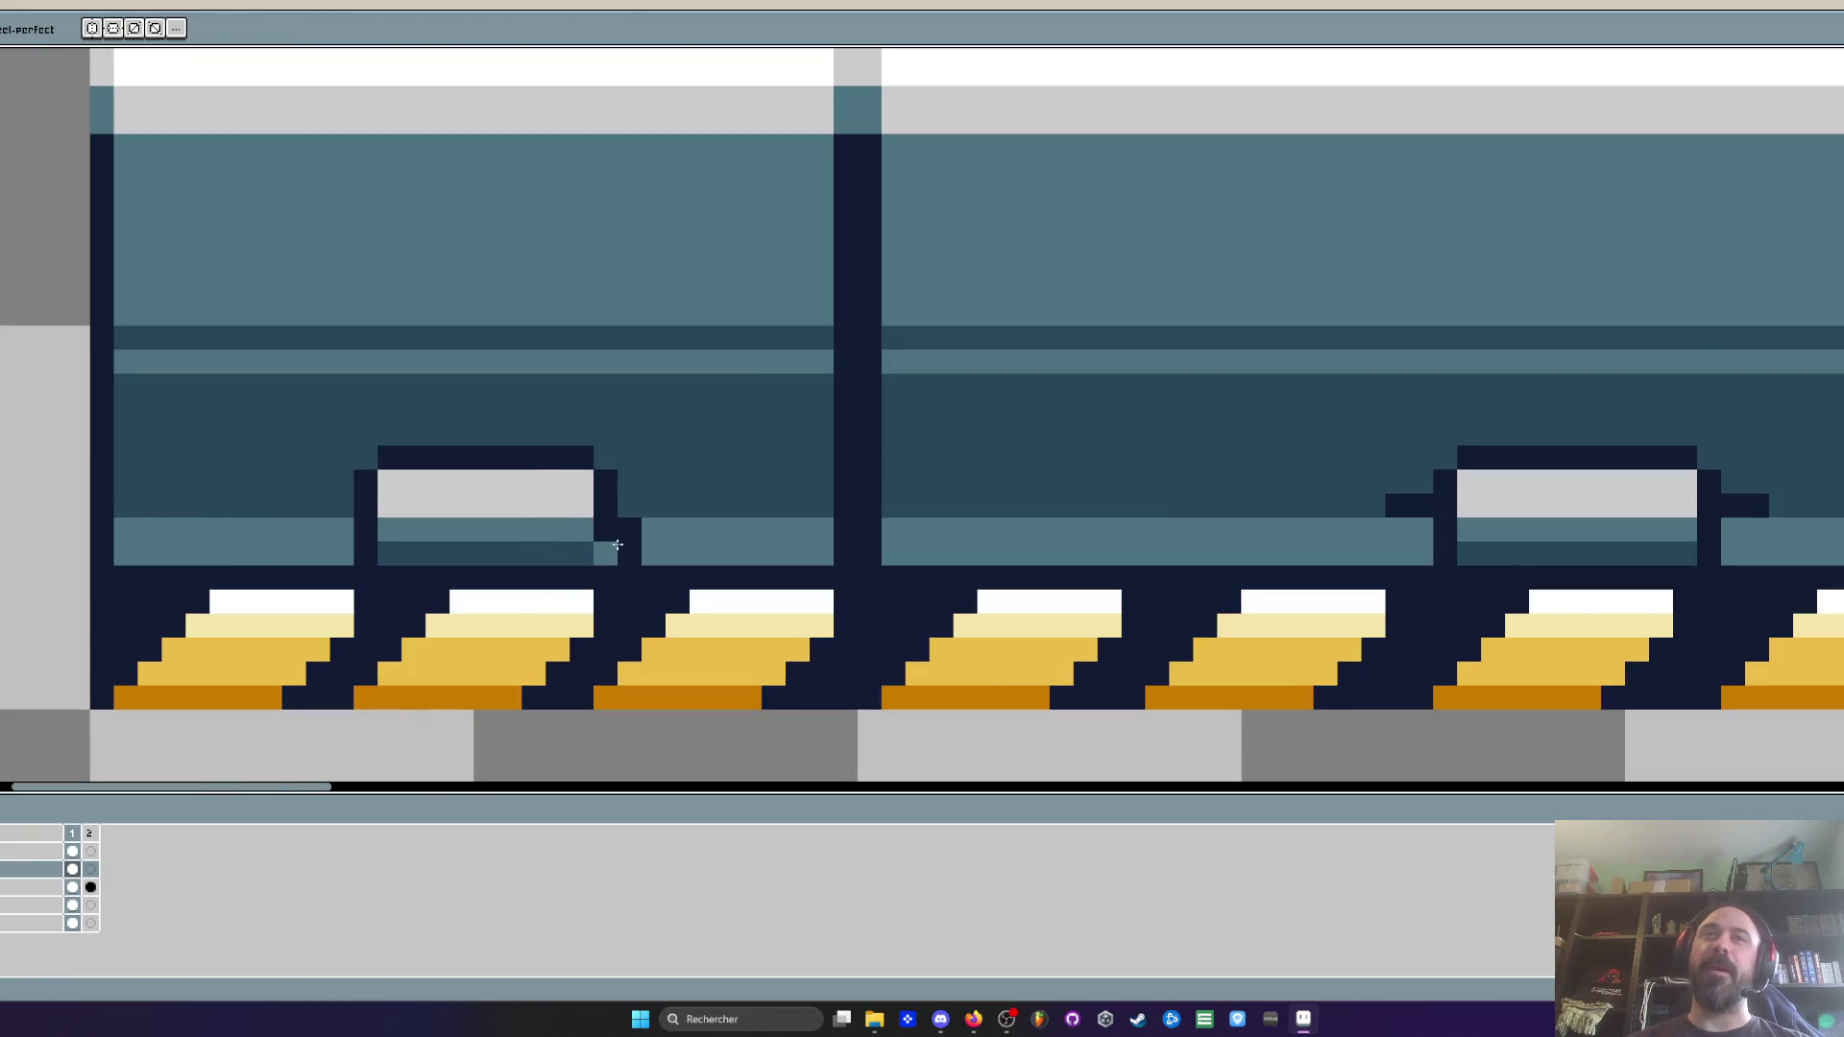
{"action": "left_click_drag", "start_coordinate": [605, 480], "coordinate": [598, 544]}
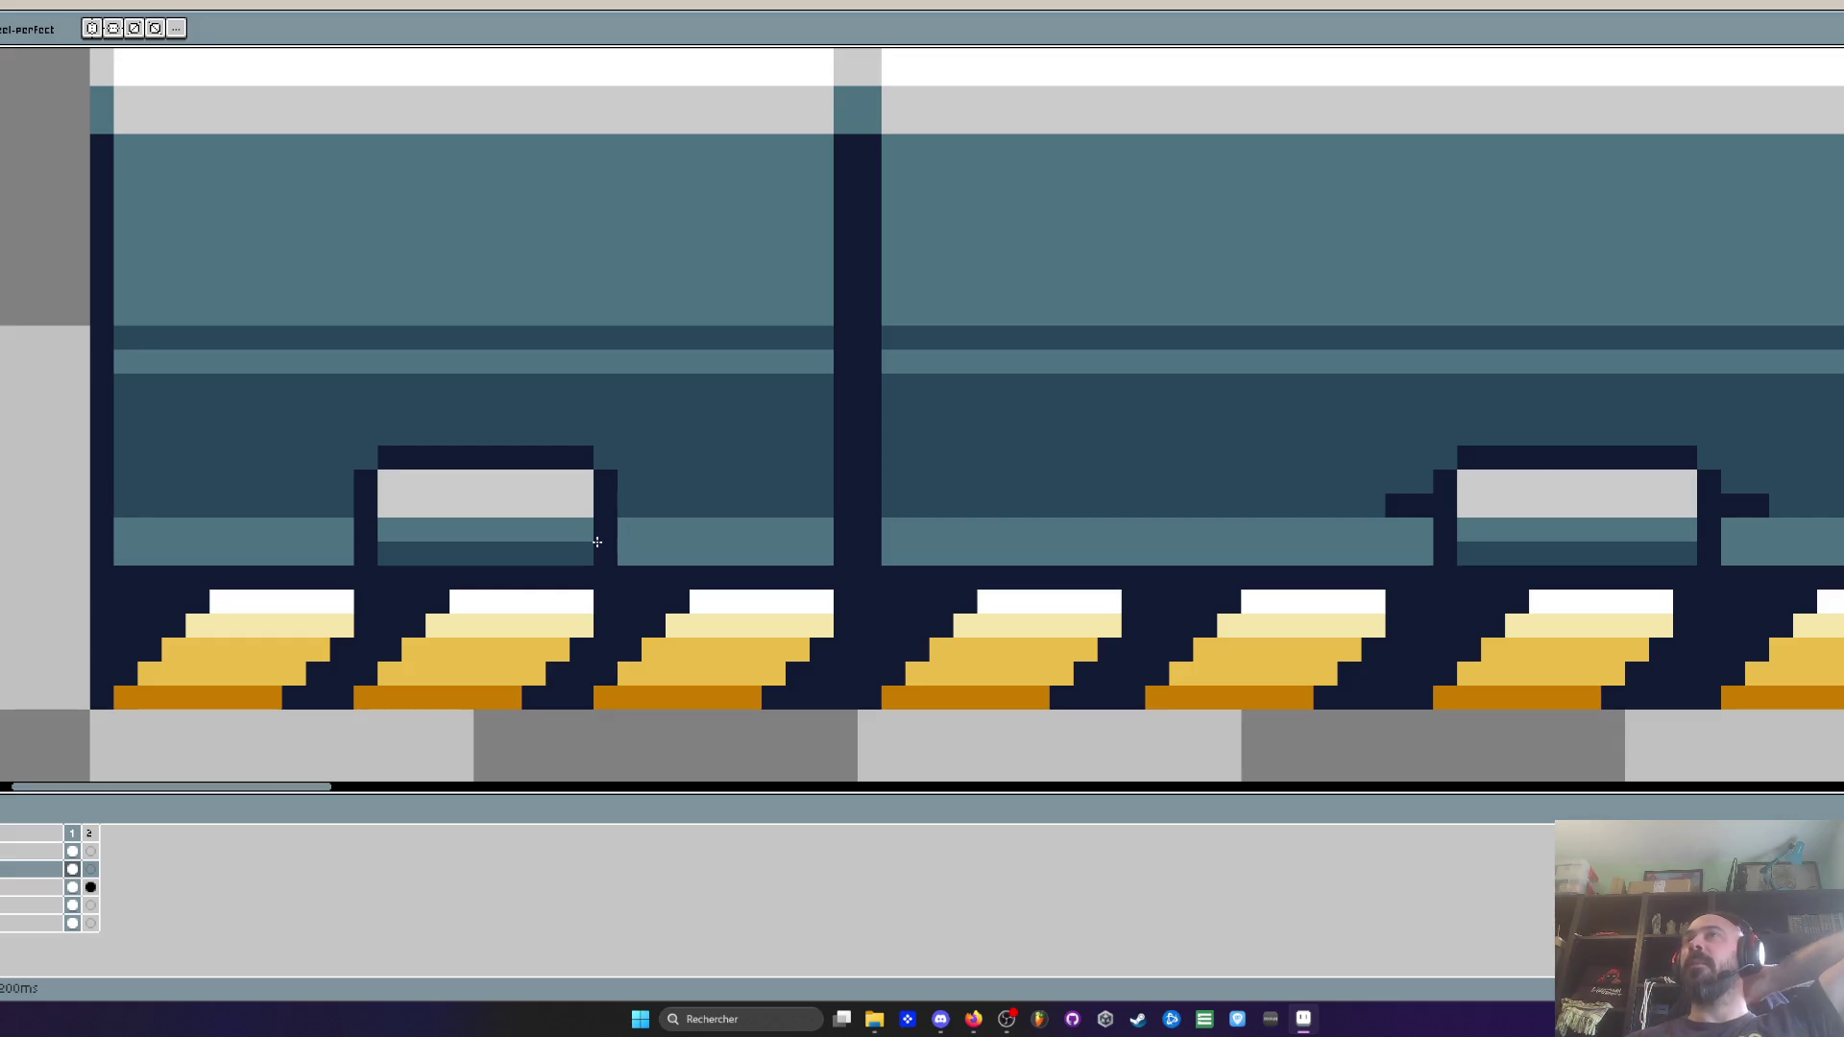
{"action": "scroll", "coordinate": [597, 542], "scroll_direction": "down", "scroll_amount": 5}
{"action": "scroll", "coordinate": [604, 607], "scroll_direction": "up", "scroll_amount": 4}
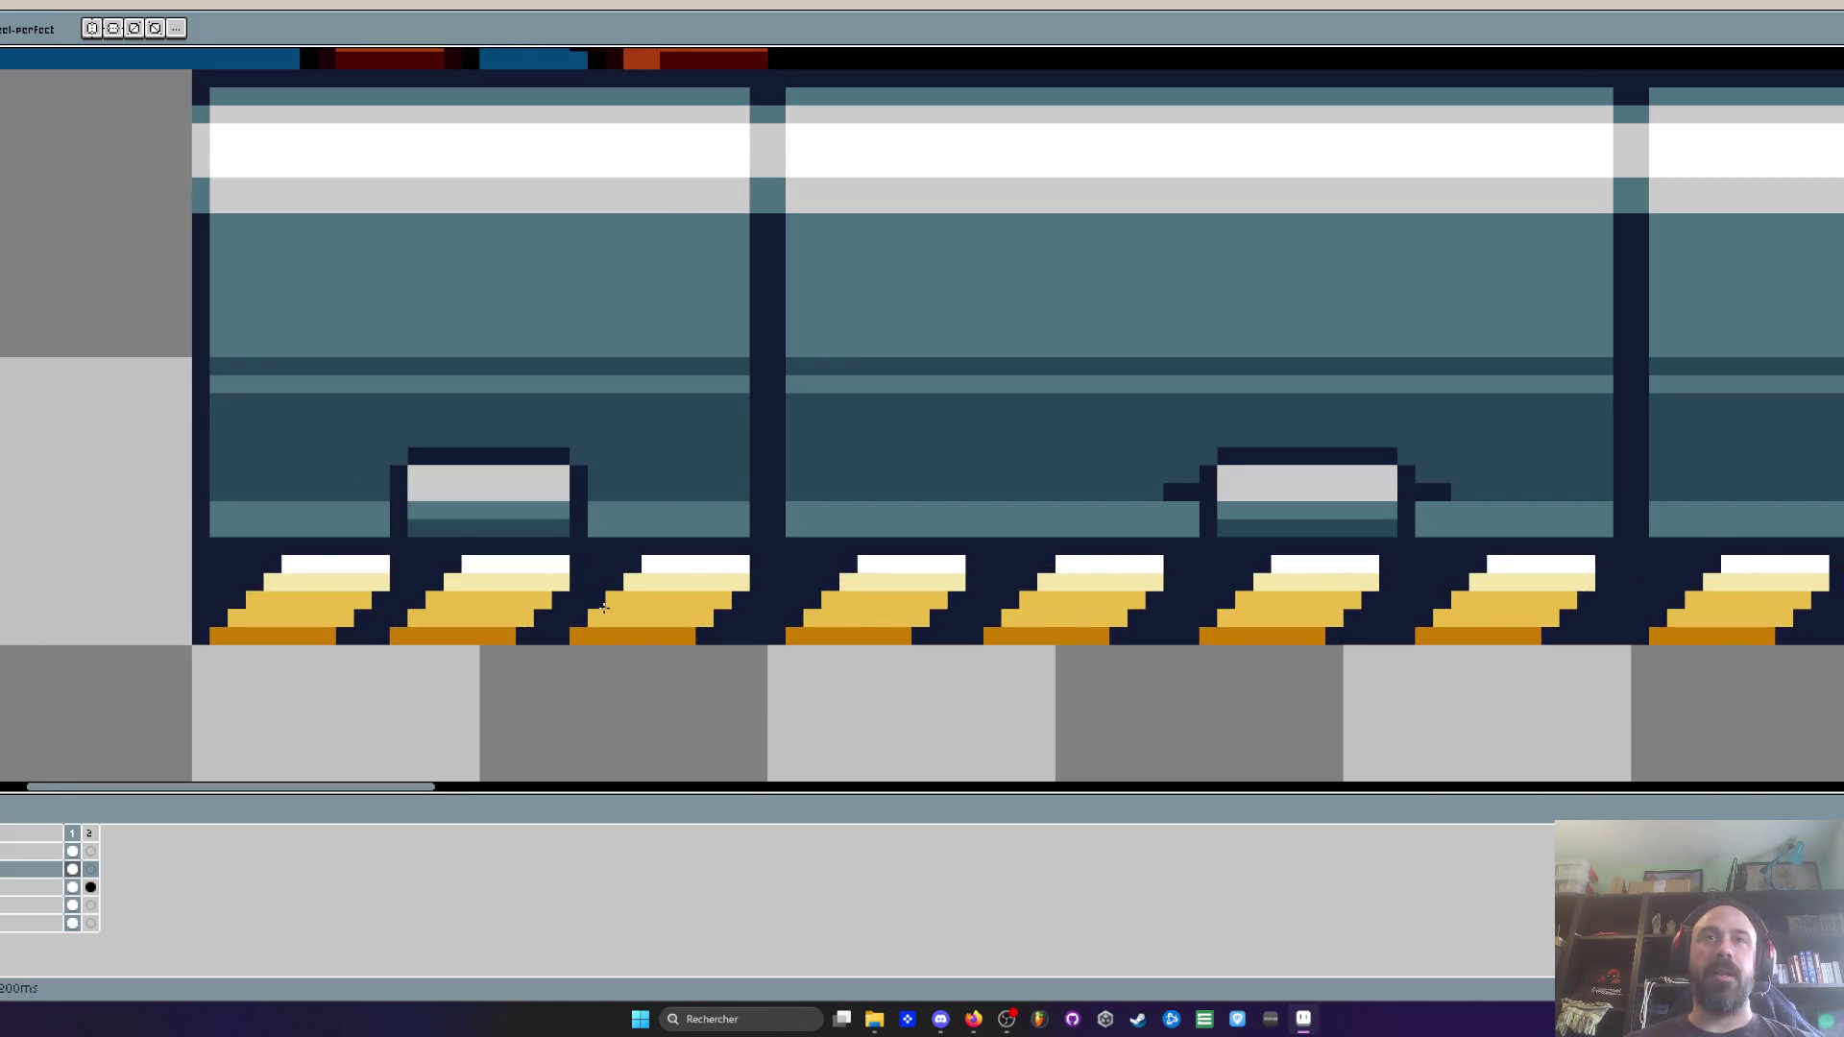
{"action": "scroll", "coordinate": [604, 607], "scroll_direction": "down", "scroll_amount": 2}
{"action": "scroll", "coordinate": [604, 608], "scroll_direction": "up", "scroll_amount": 2}
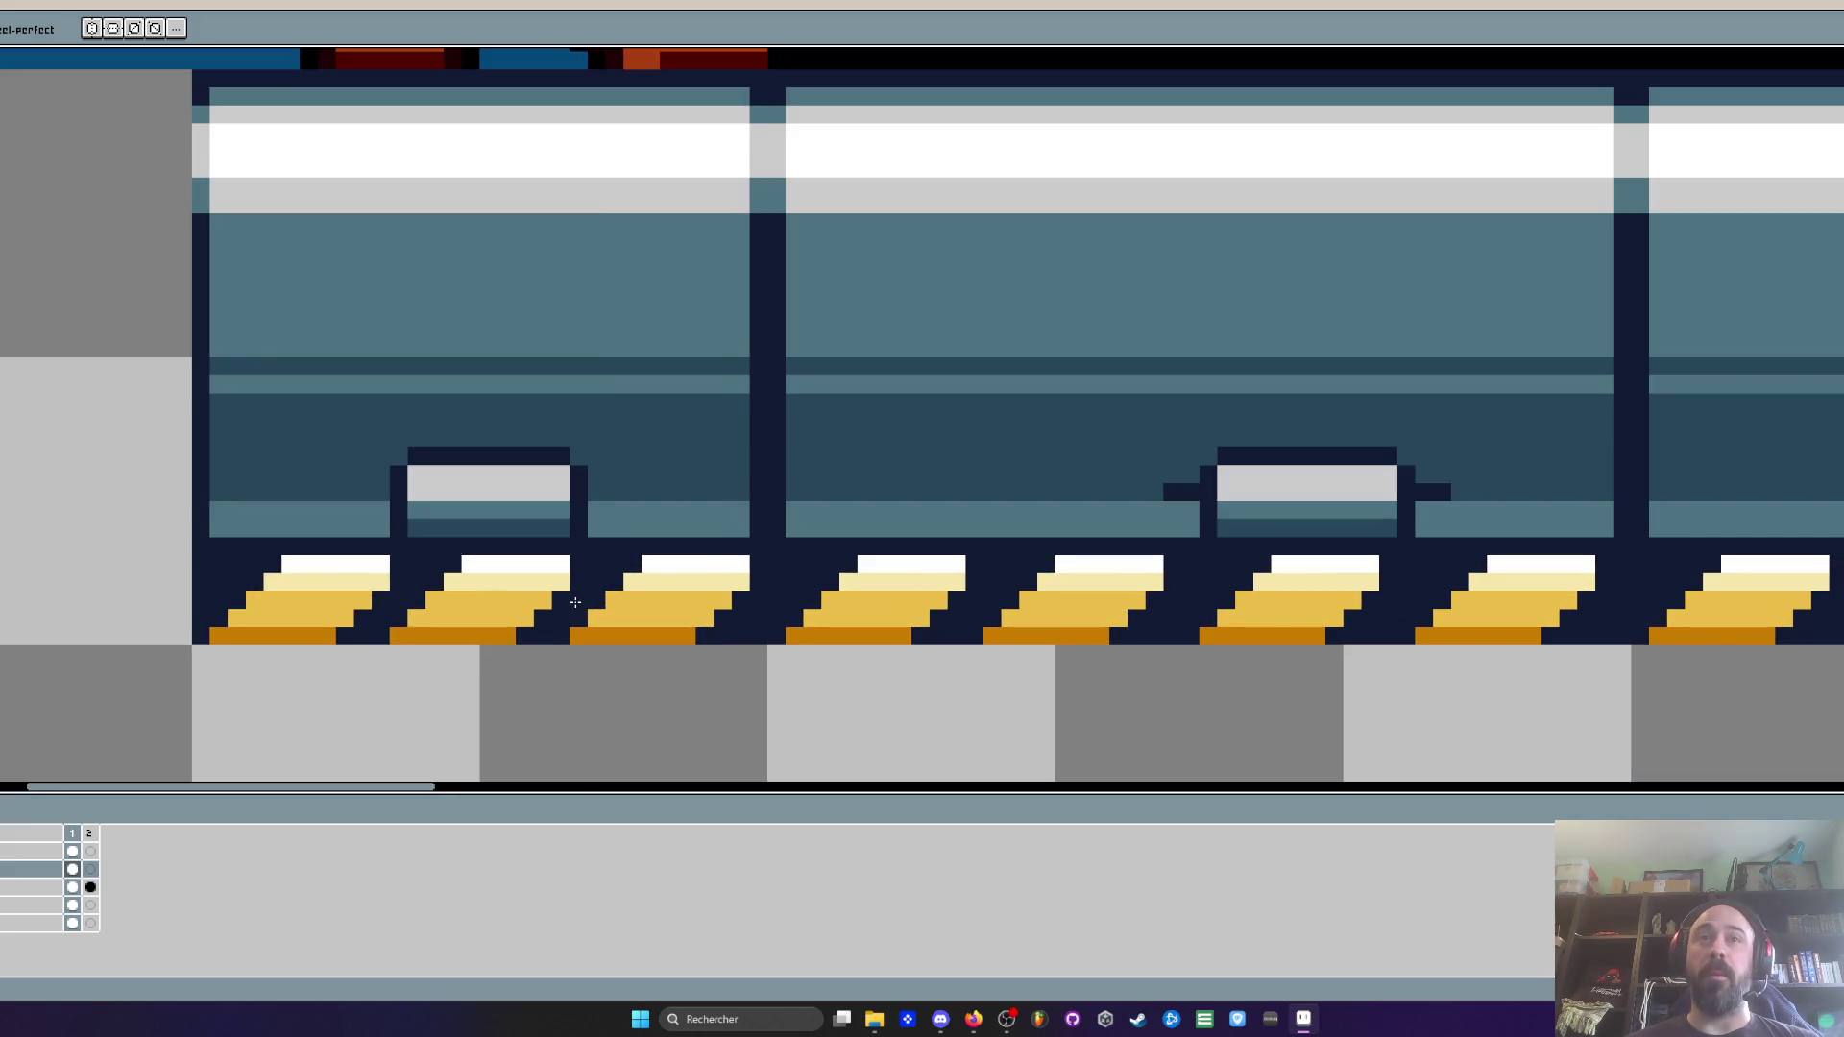
Select the floor strip to the right of the first platform panel
{"action": "key", "text": "i"}
{"action": "scroll", "coordinate": [695, 566], "scroll_direction": "up", "scroll_amount": 1}
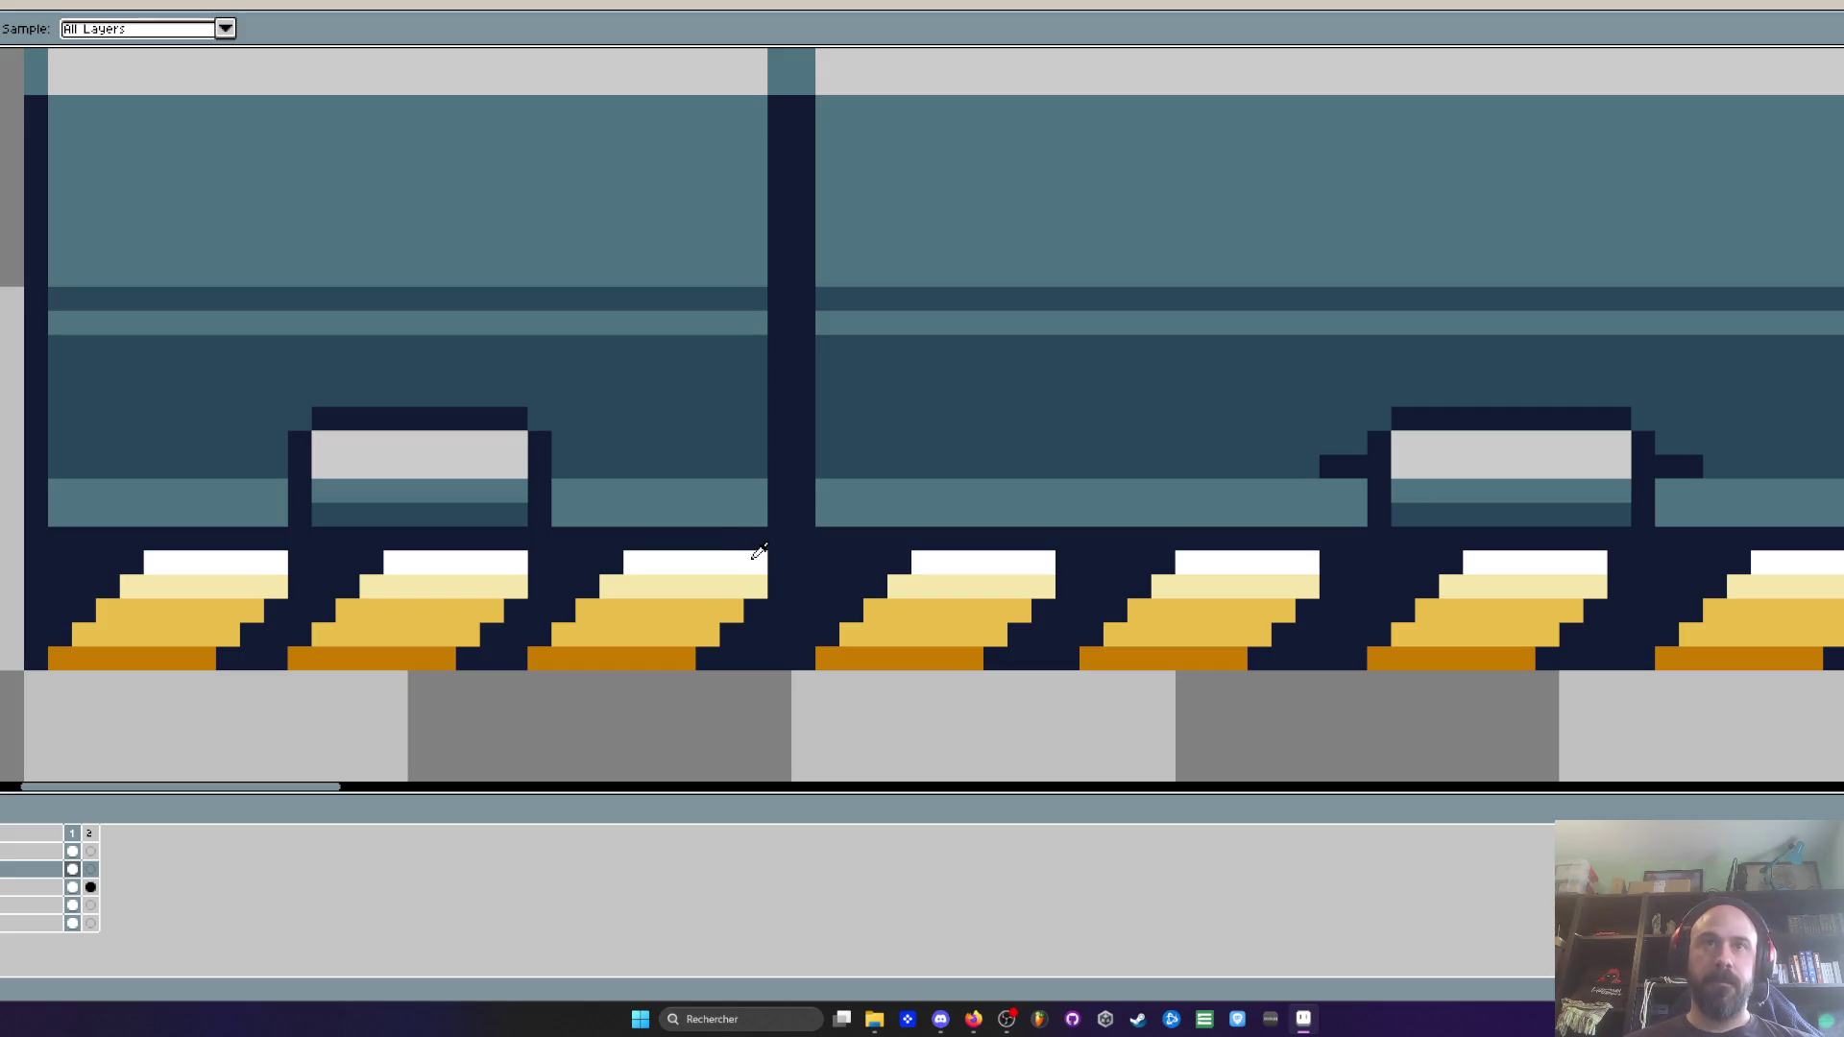
{"action": "key", "text": "b"}
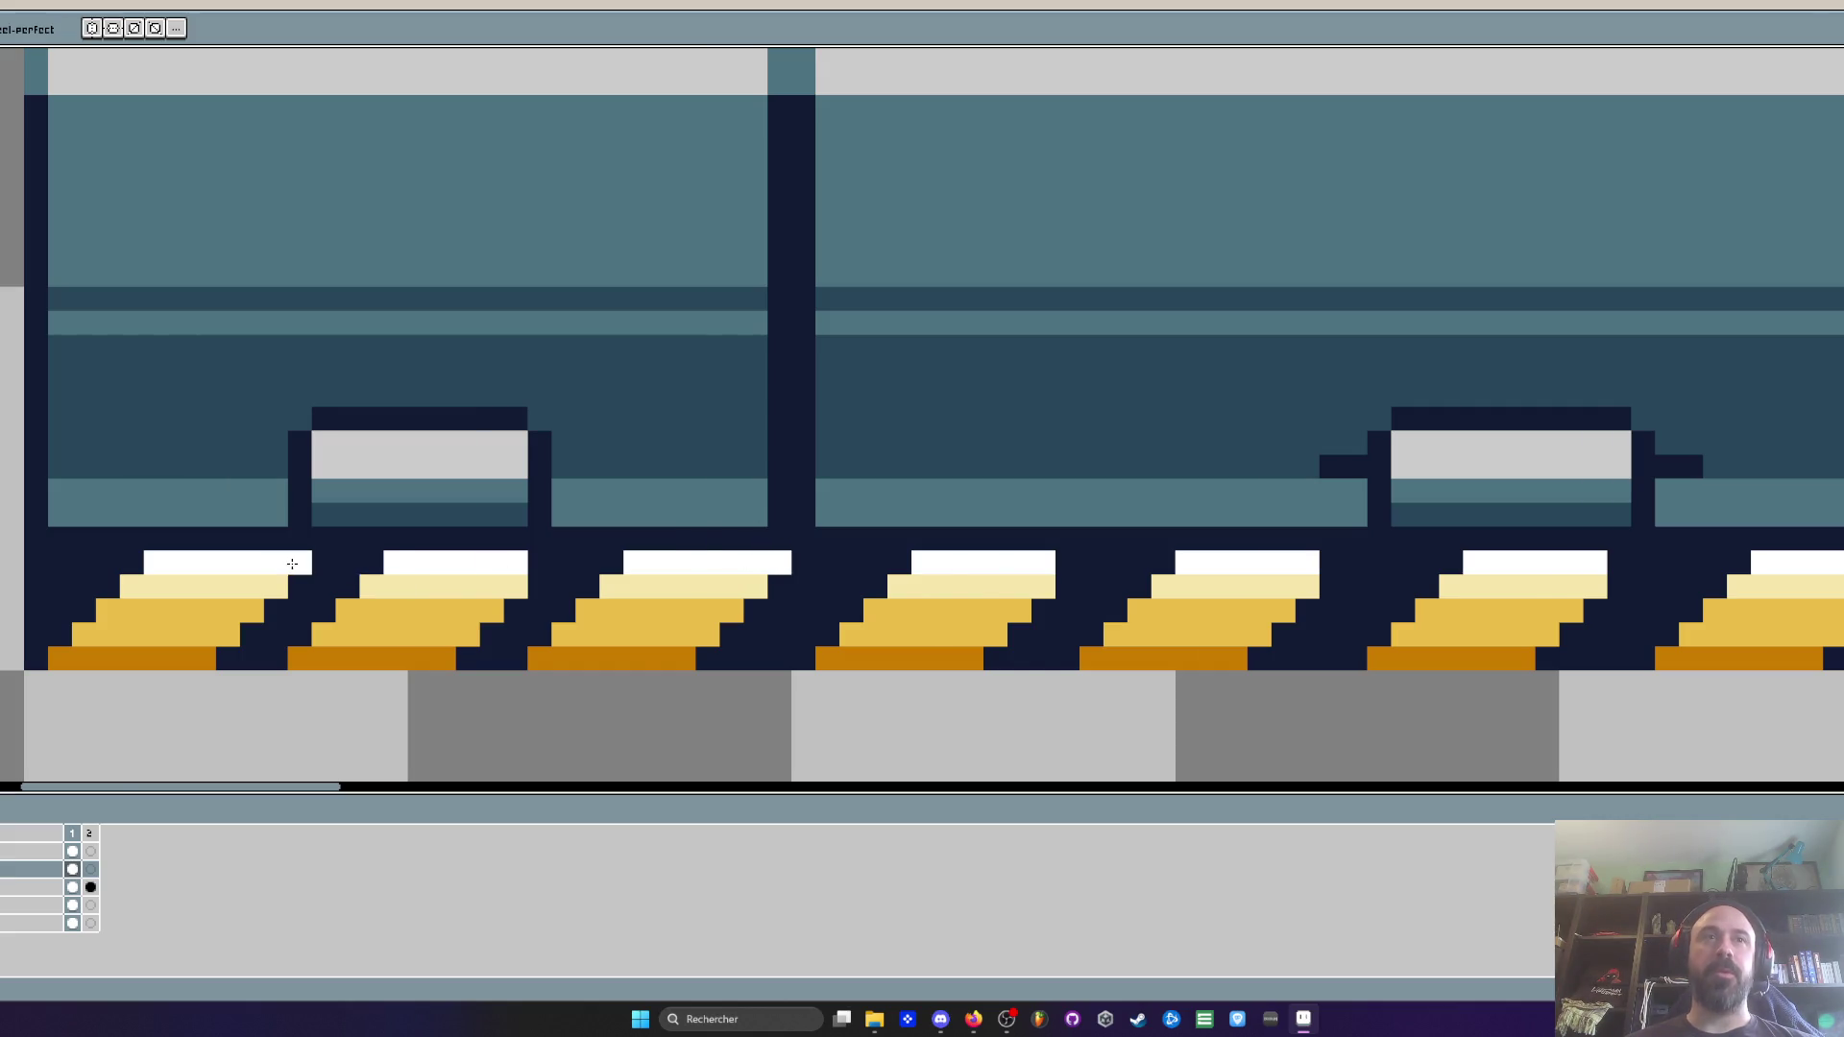
{"action": "scroll", "coordinate": [369, 558], "scroll_direction": "down", "scroll_amount": 2}
{"action": "scroll", "coordinate": [369, 557], "scroll_direction": "up", "scroll_amount": 2}
{"action": "scroll", "coordinate": [384, 566], "scroll_direction": "down", "scroll_amount": 2}
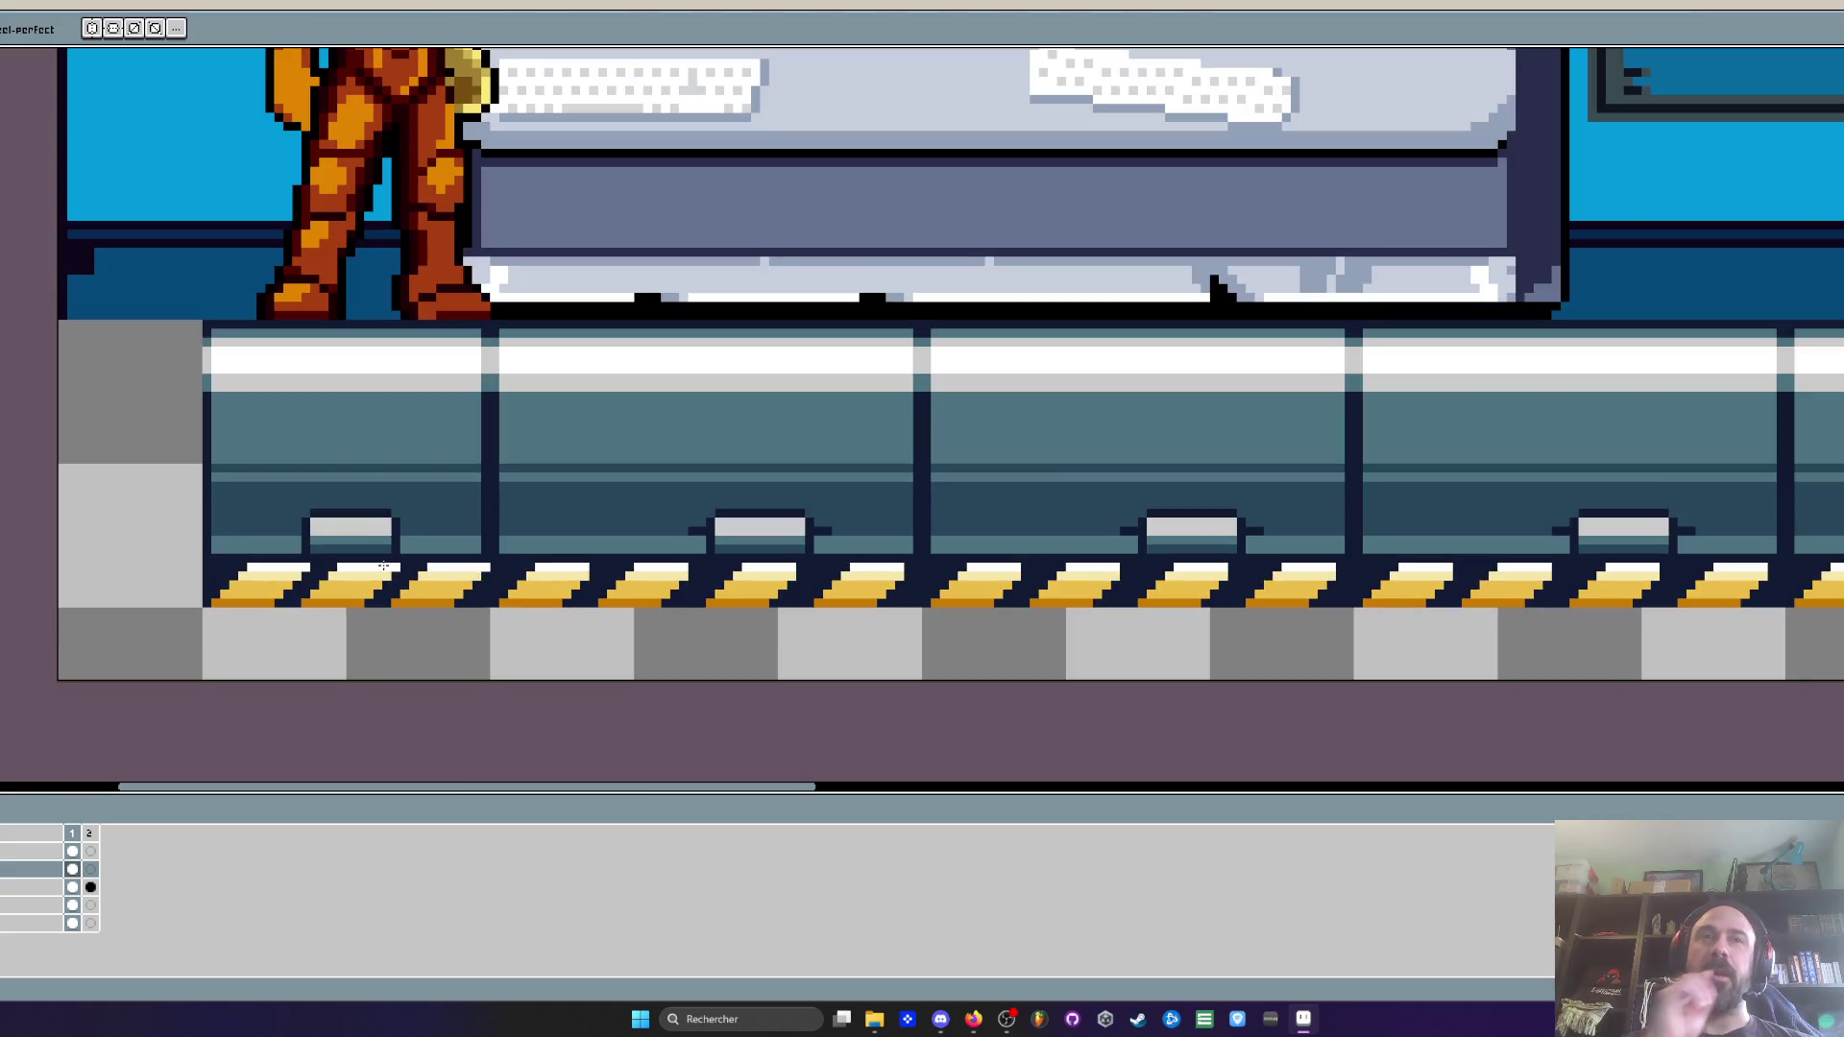
{"action": "scroll", "coordinate": [384, 565], "scroll_direction": "down", "scroll_amount": 2}
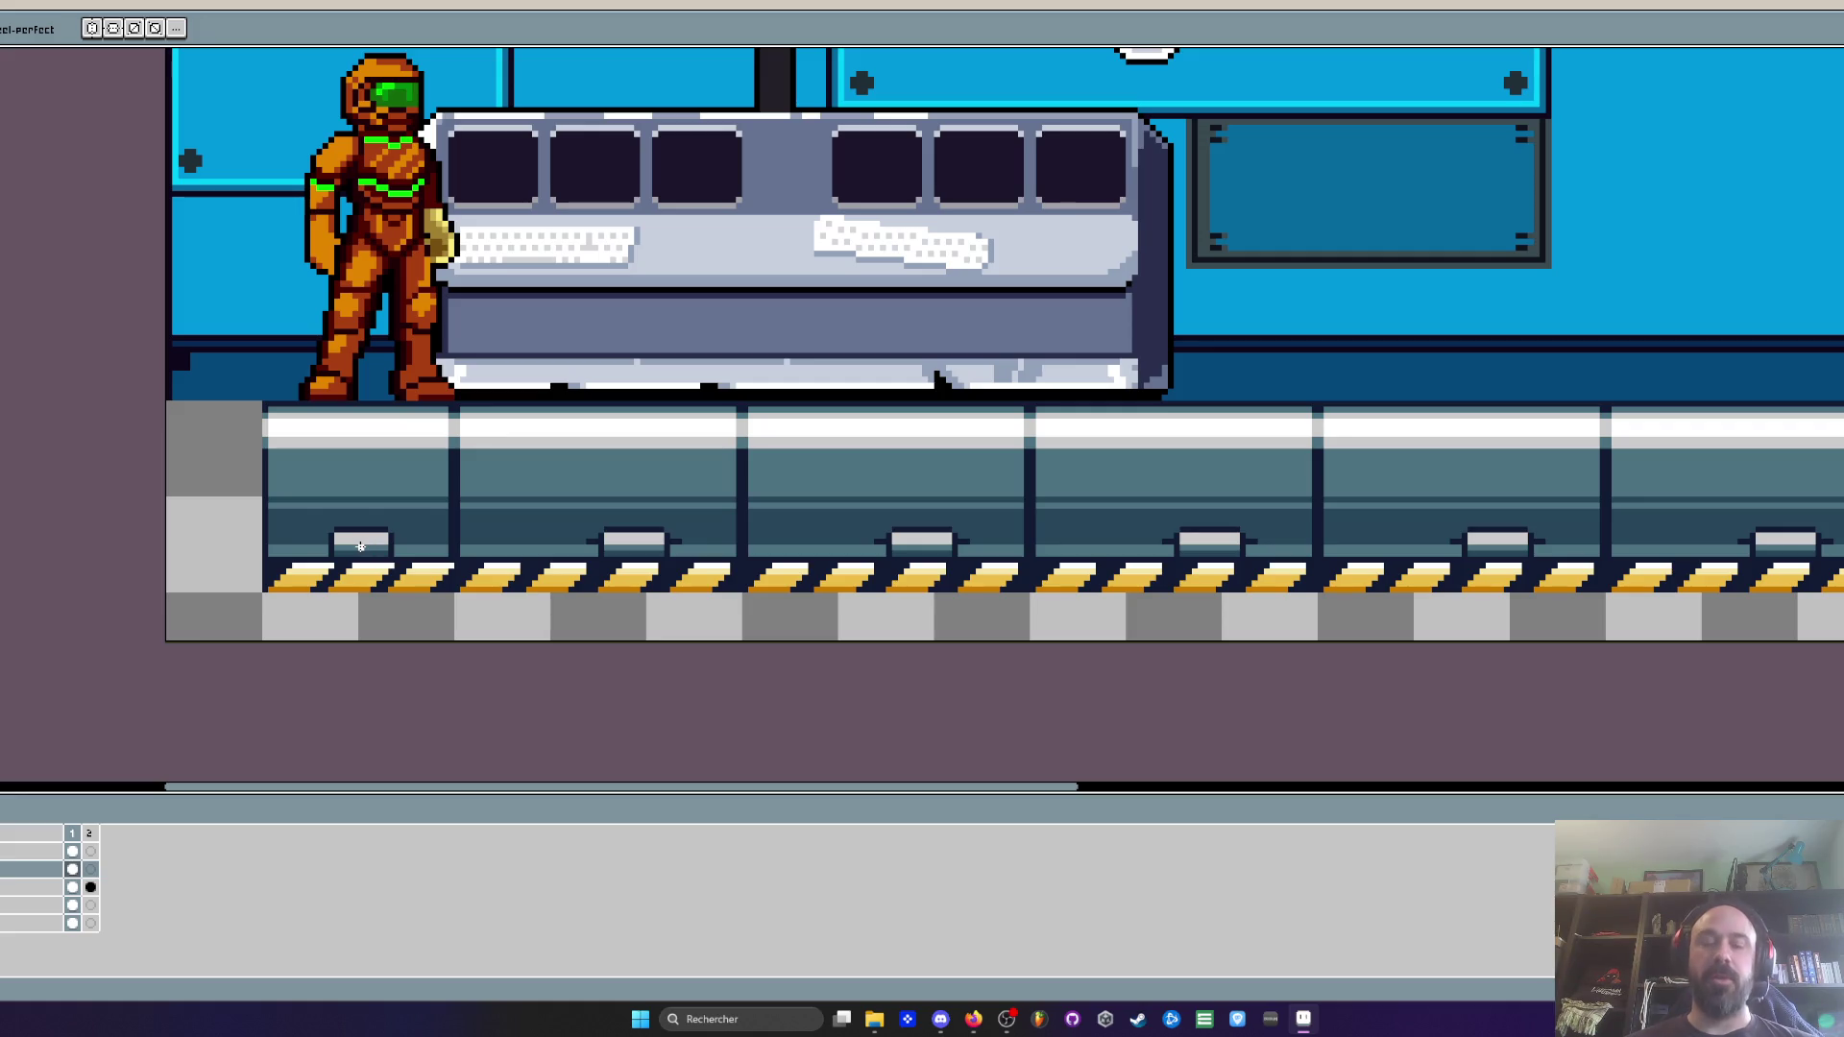
{"action": "scroll", "coordinate": [492, 467], "scroll_direction": "up", "scroll_amount": 2}
{"action": "key", "text": "m"}
{"action": "mouse_move", "coordinate": [422, 370]}
{"action": "left_mouse_down"}
{"action": "mouse_move", "coordinate": [1825, 538]}
{"action": "mouse_move", "coordinate": [1829, 571]}
{"action": "left_mouse_up"}
Erase the selected floor strip and move the remaining floor panel to the canvas's left edge
{"action": "key", "text": "Delete"}
{"action": "scroll", "coordinate": [672, 451], "scroll_direction": "down", "scroll_amount": 4}
{"action": "left_click_drag", "start_coordinate": [105, 456], "coordinate": [237, 456]}
{"action": "scroll", "coordinate": [236, 456], "scroll_direction": "up", "scroll_amount": 4}
{"action": "scroll", "coordinate": [236, 456], "scroll_direction": "up", "scroll_amount": 1}
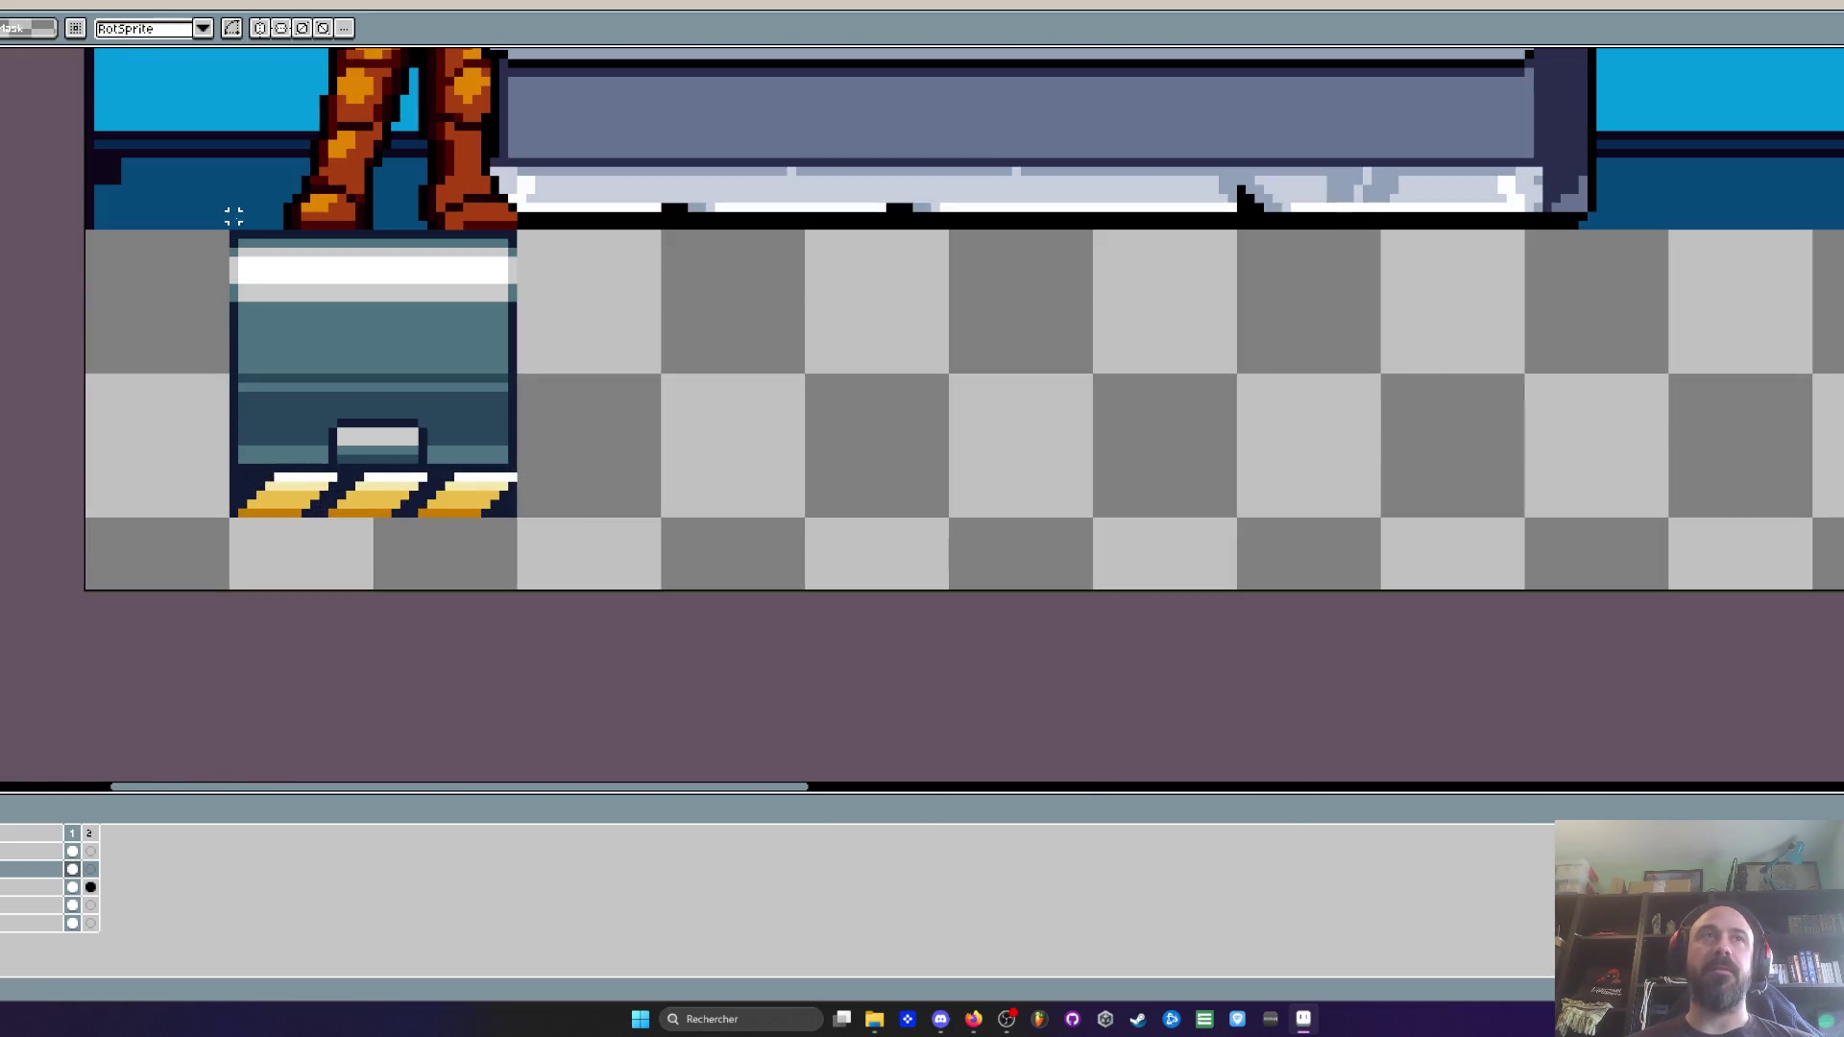
{"action": "left_click_drag", "start_coordinate": [227, 228], "coordinate": [583, 539]}
{"action": "mouse_move", "coordinate": [455, 493]}
{"action": "left_mouse_down"}
{"action": "mouse_move", "coordinate": [305, 485]}
{"action": "mouse_move", "coordinate": [571, 430]}
{"action": "left_mouse_up"}
{"action": "scroll", "coordinate": [562, 437], "scroll_direction": "down", "scroll_amount": 2}
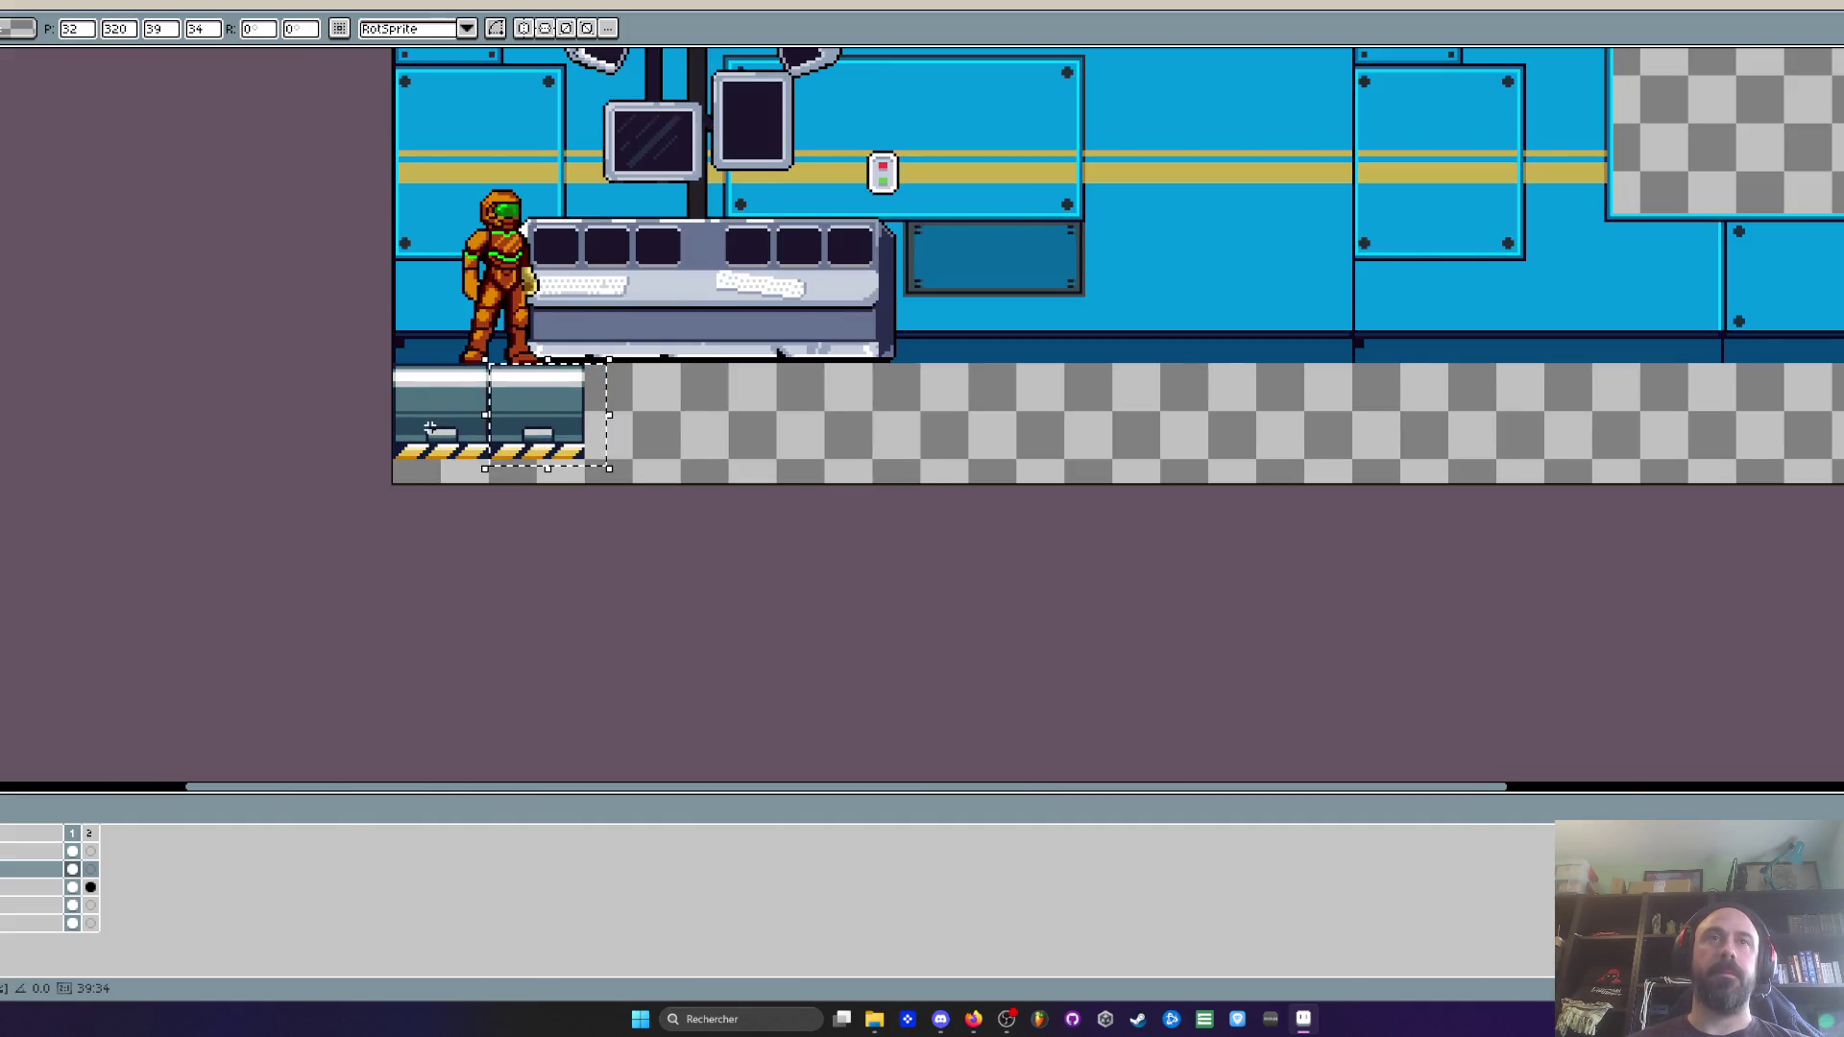
{"action": "scroll", "coordinate": [429, 426], "scroll_direction": "up", "scroll_amount": 3}
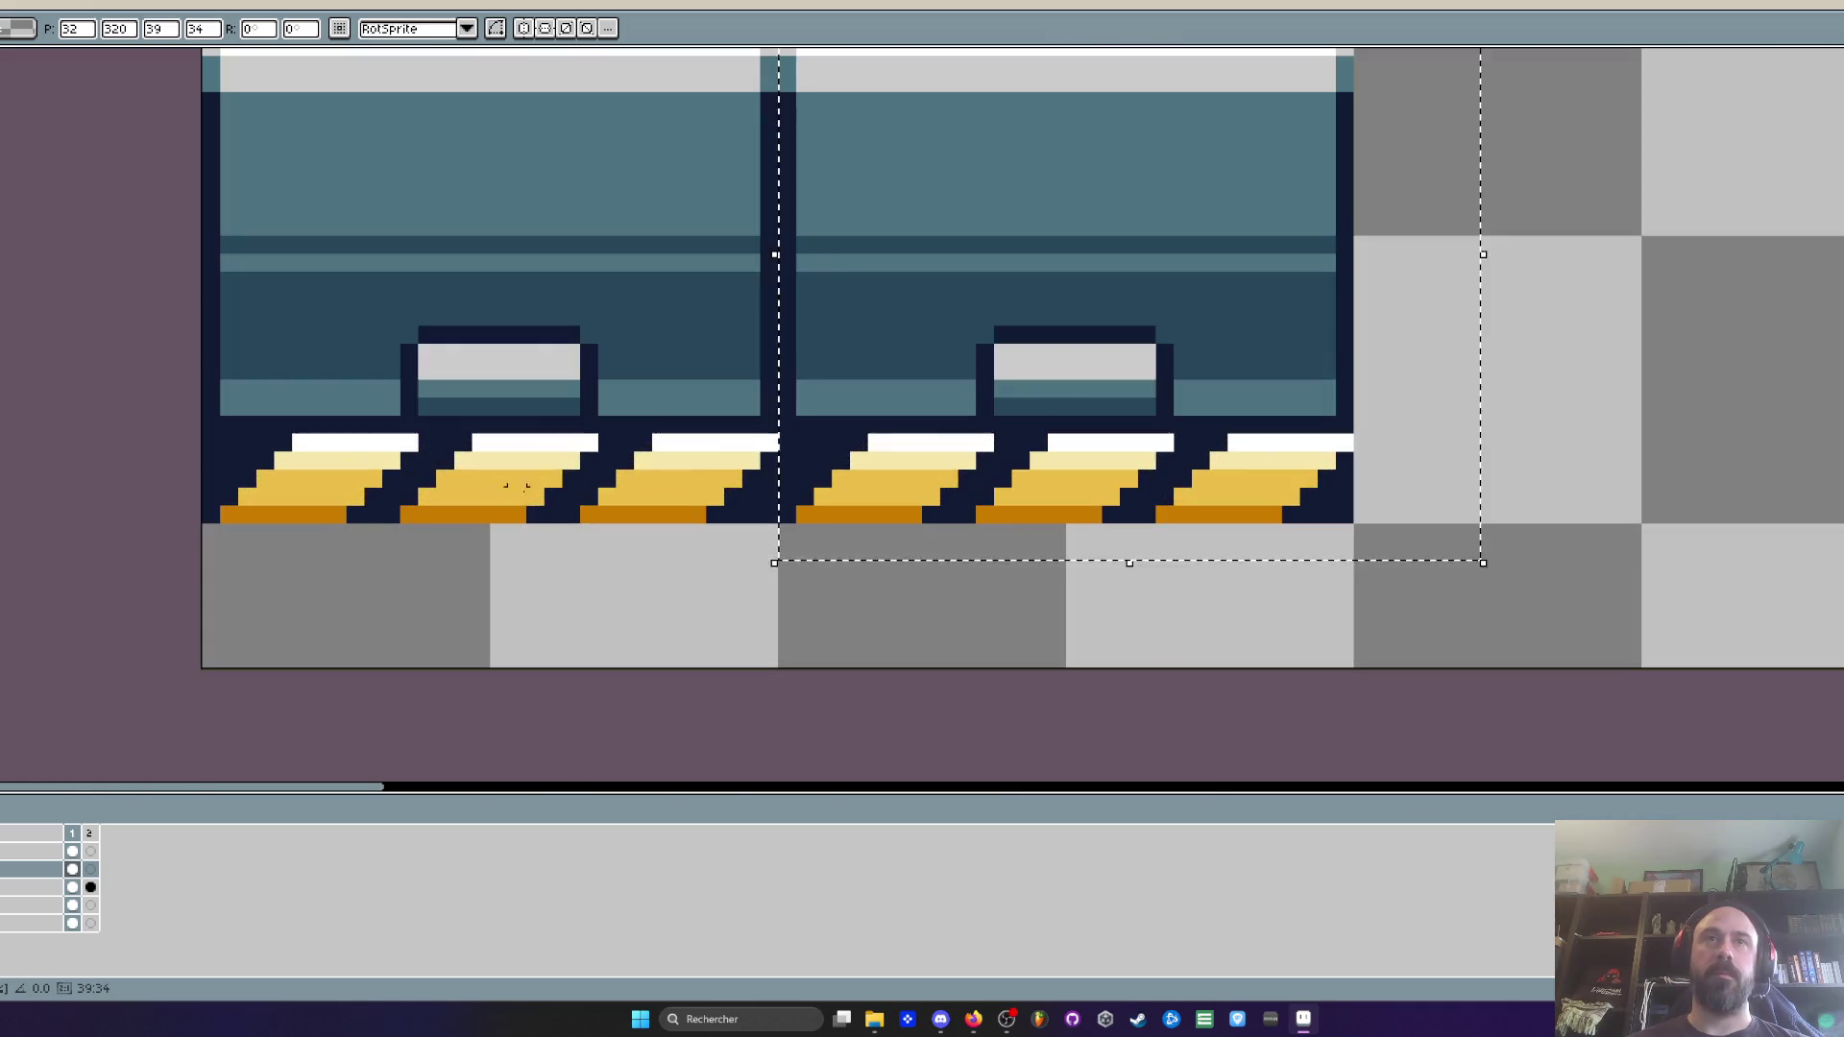
Nudge the left and right floor strips one pixel left each
{"action": "key", "text": "m"}
{"action": "left_click_drag", "start_coordinate": [776, 417], "coordinate": [226, 519]}
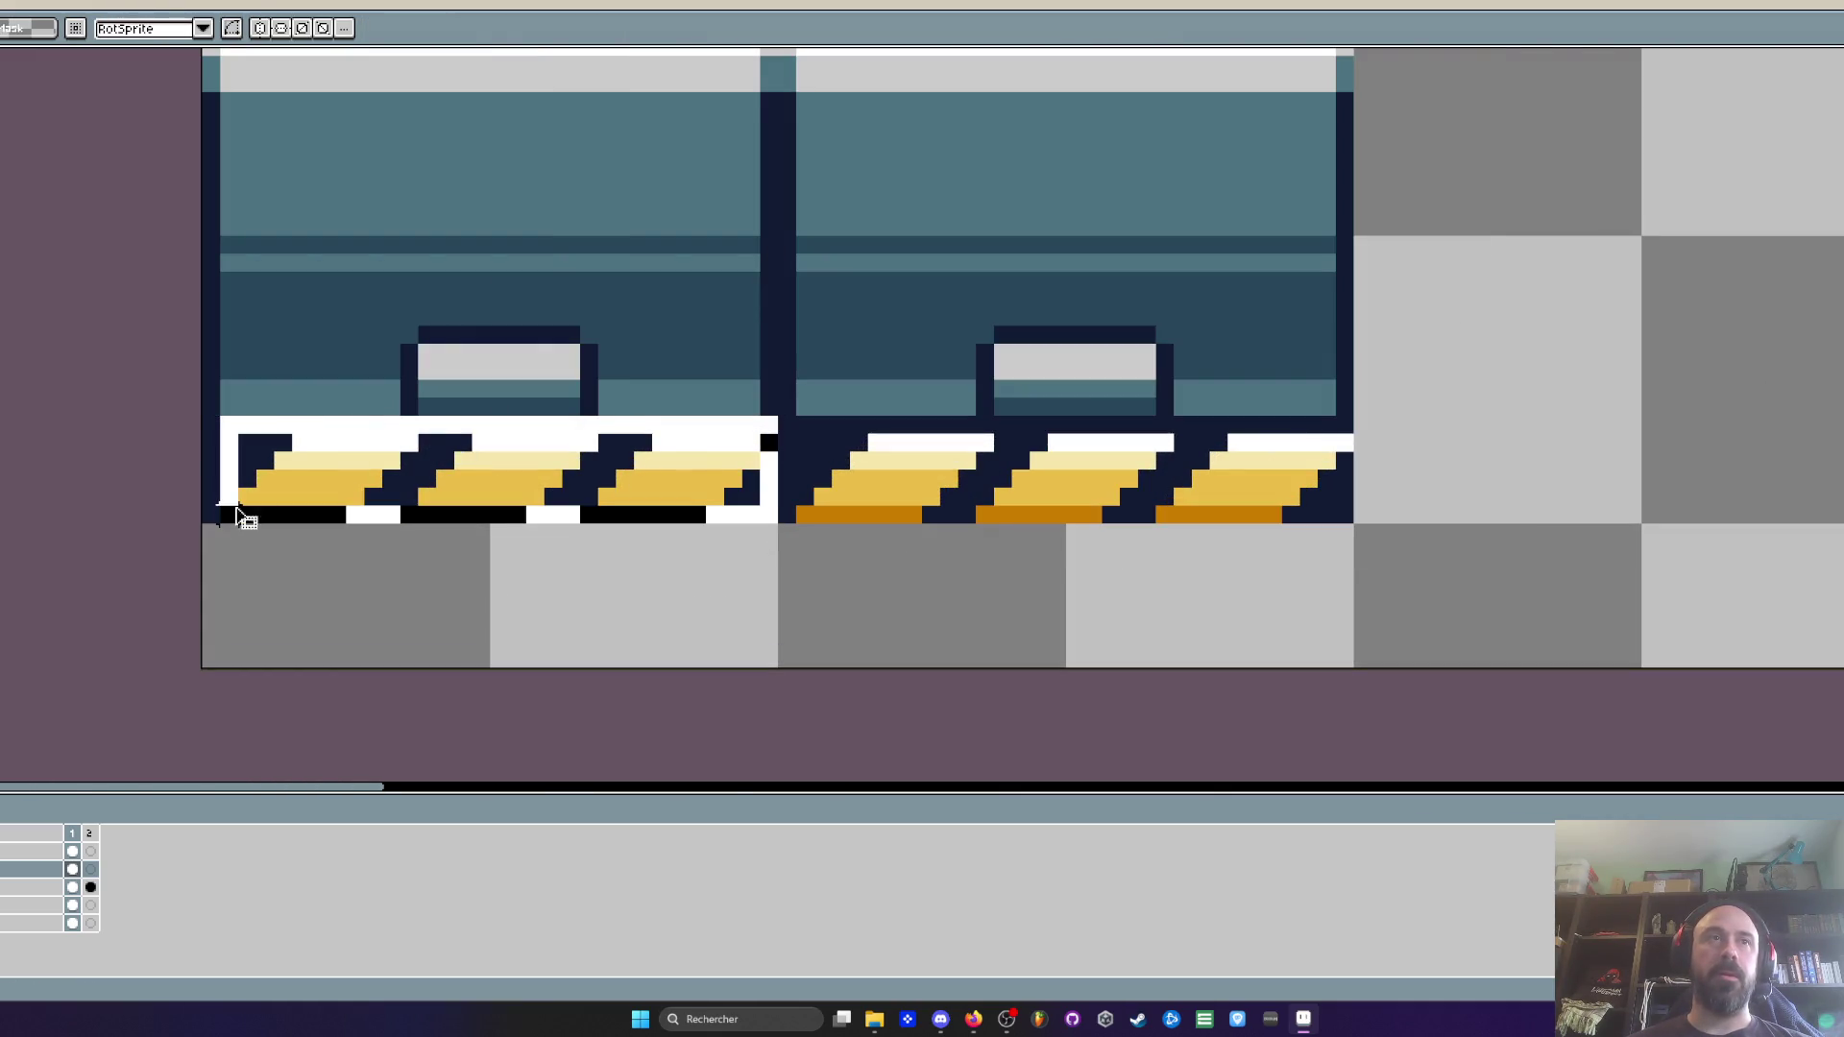
{"action": "key", "text": "Left"}
{"action": "key", "text": "ctrl+d"}
{"action": "left_click_drag", "start_coordinate": [783, 434], "coordinate": [1470, 559]}
{"action": "key", "text": "Left"}
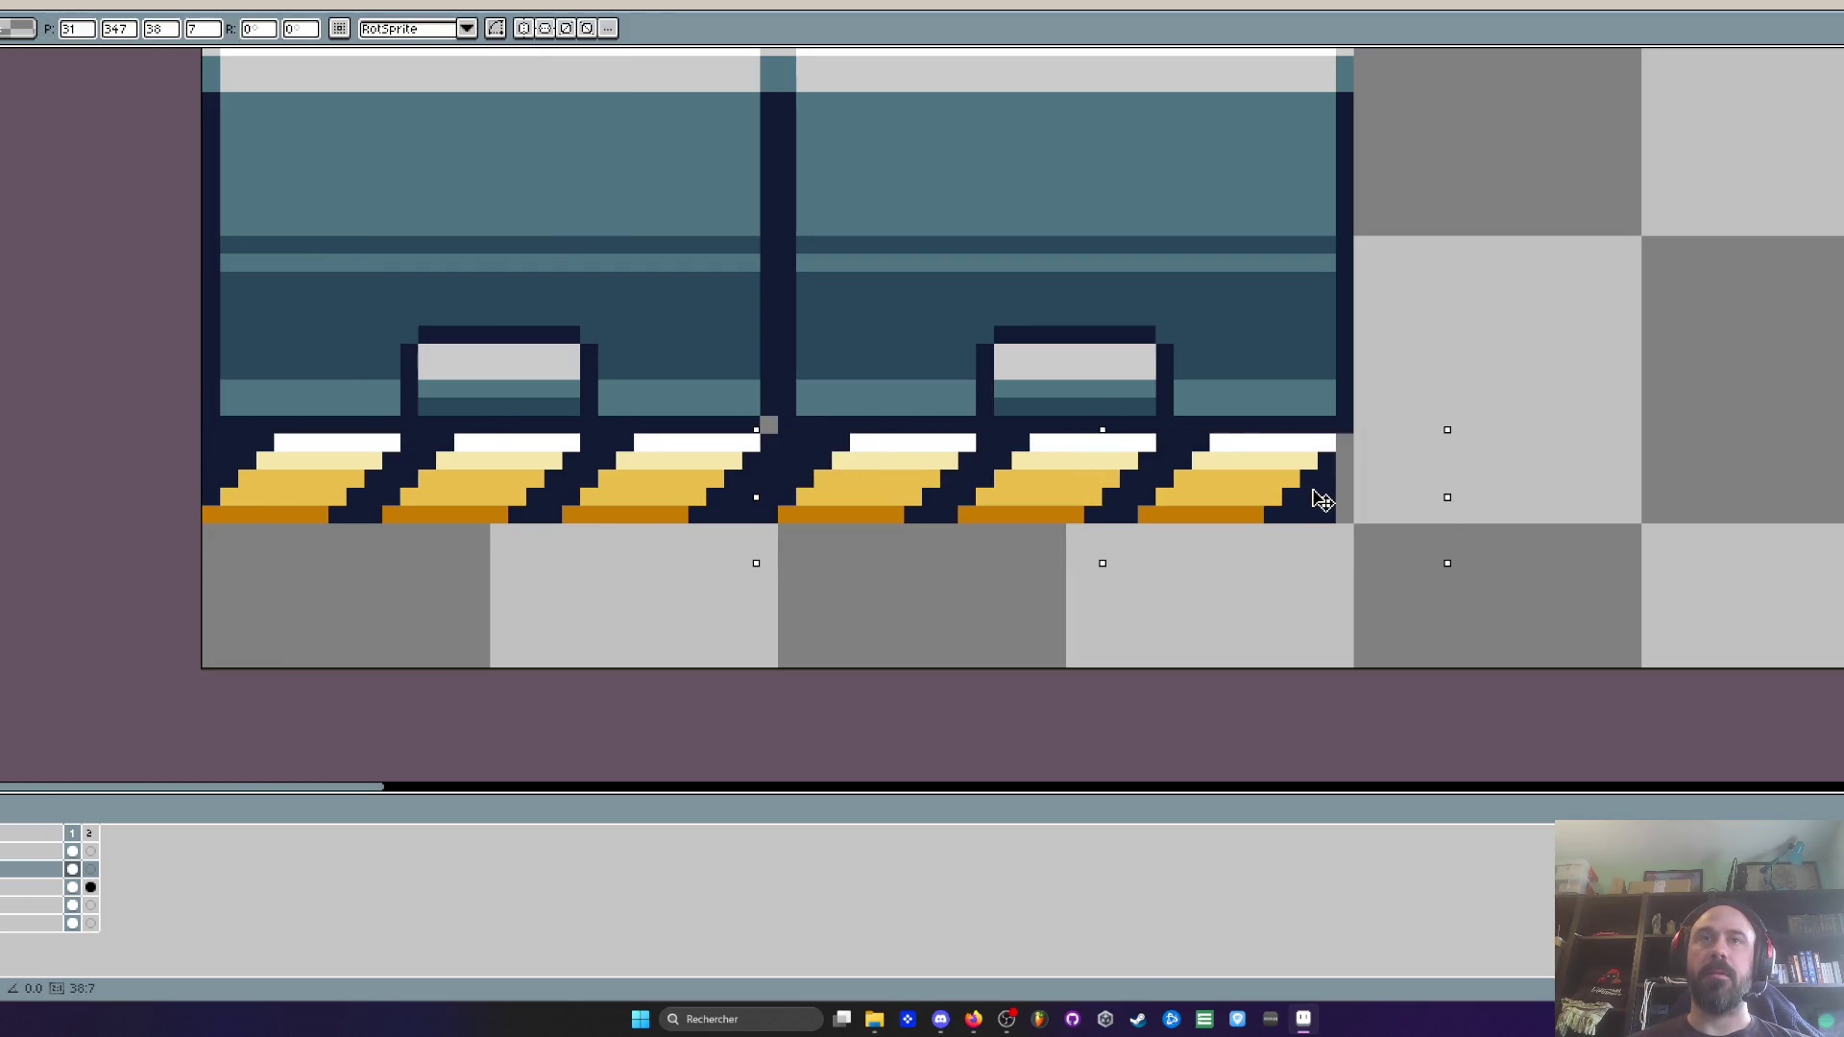
{"action": "key", "text": "ctrl+d"}
Fill the gap pixel and right-edge gap column with sampled dark navy
{"action": "key", "text": "i"}
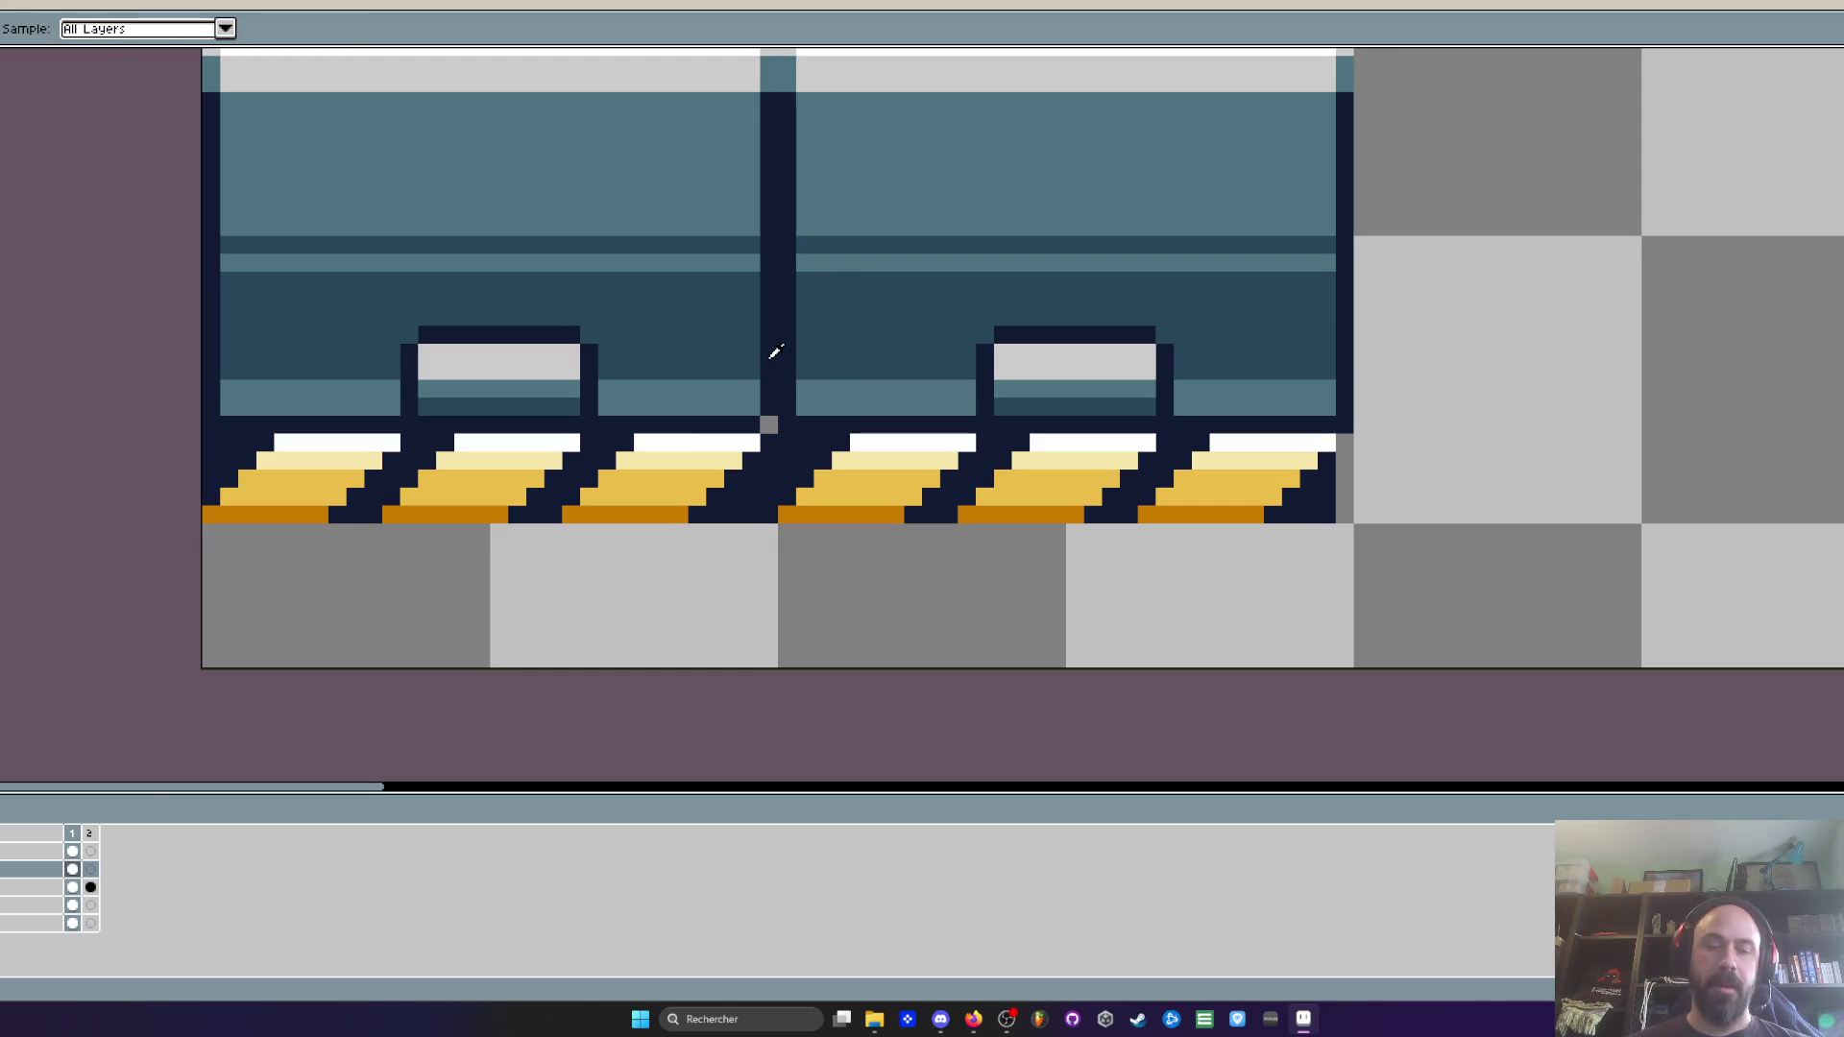
{"action": "left_click", "coordinate": [775, 352]}
{"action": "key", "text": "b"}
{"action": "left_click", "coordinate": [769, 424]}
{"action": "left_click_drag", "start_coordinate": [1342, 438], "coordinate": [1329, 500]}
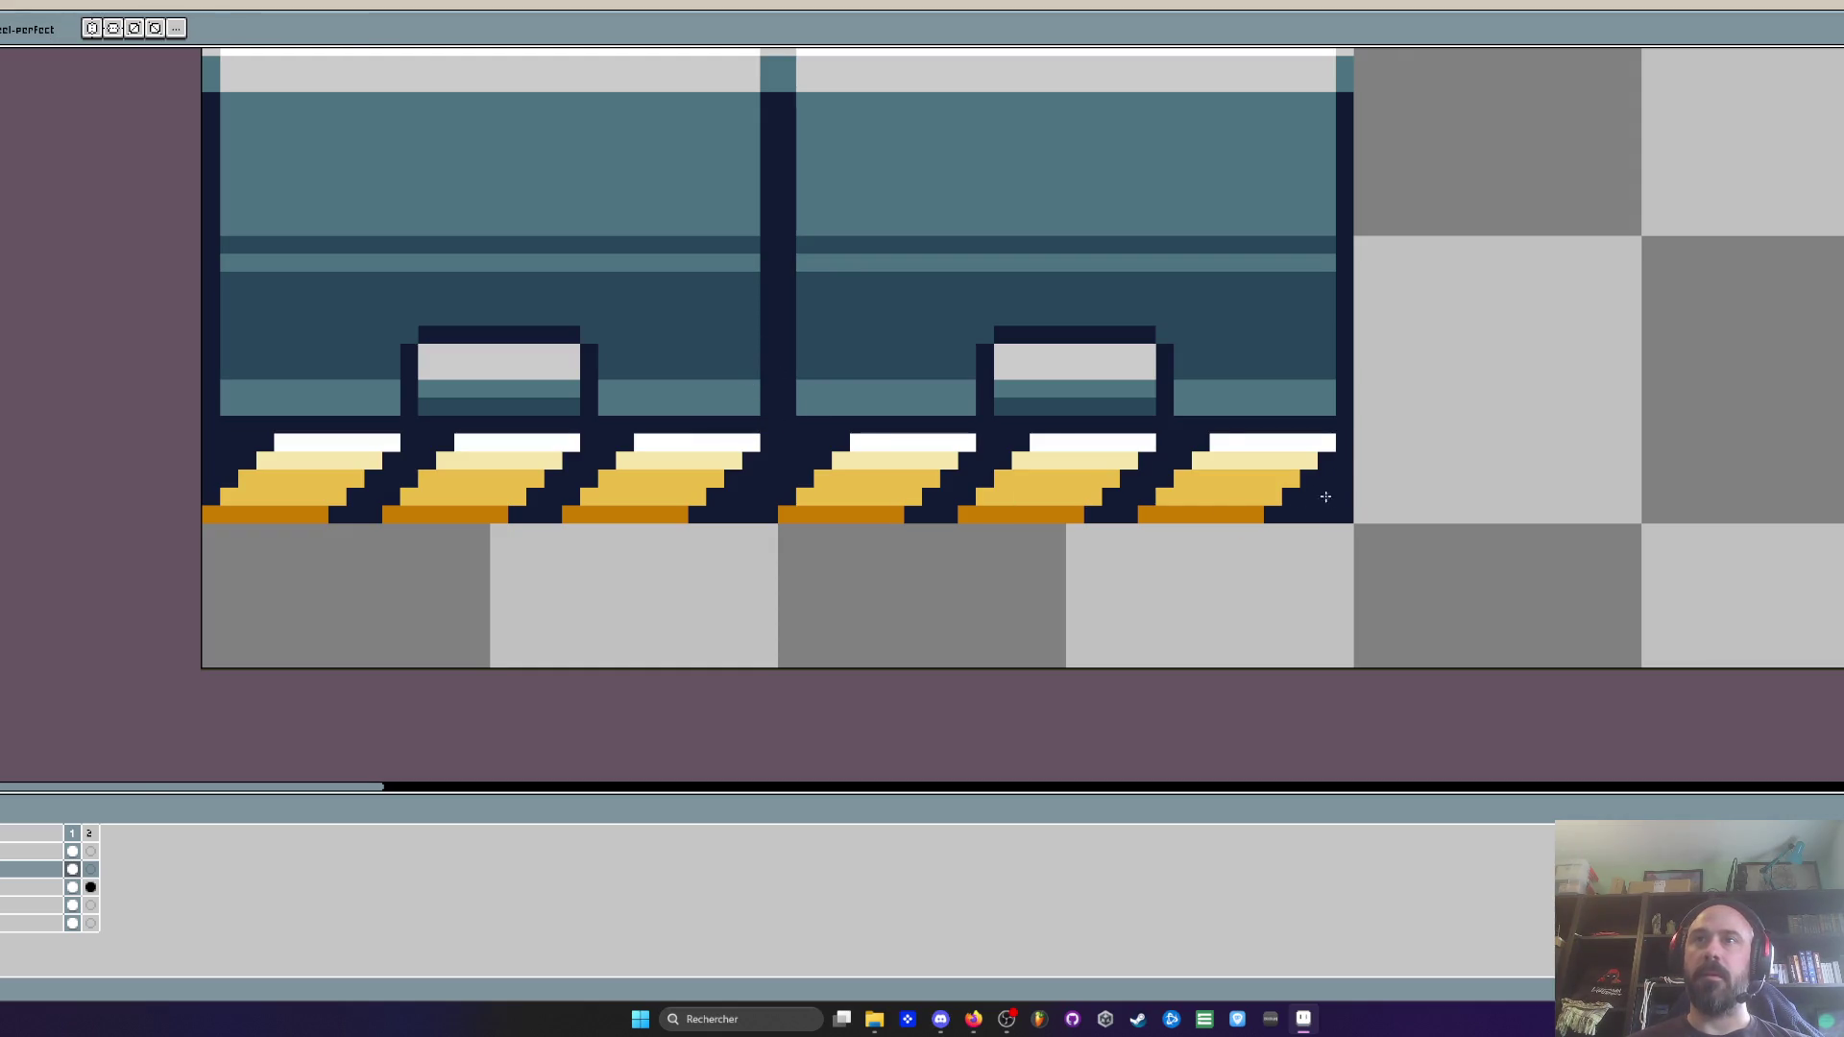
{"action": "scroll", "coordinate": [1329, 501], "scroll_direction": "down", "scroll_amount": 5}
{"action": "scroll", "coordinate": [996, 533], "scroll_direction": "up", "scroll_amount": 5}
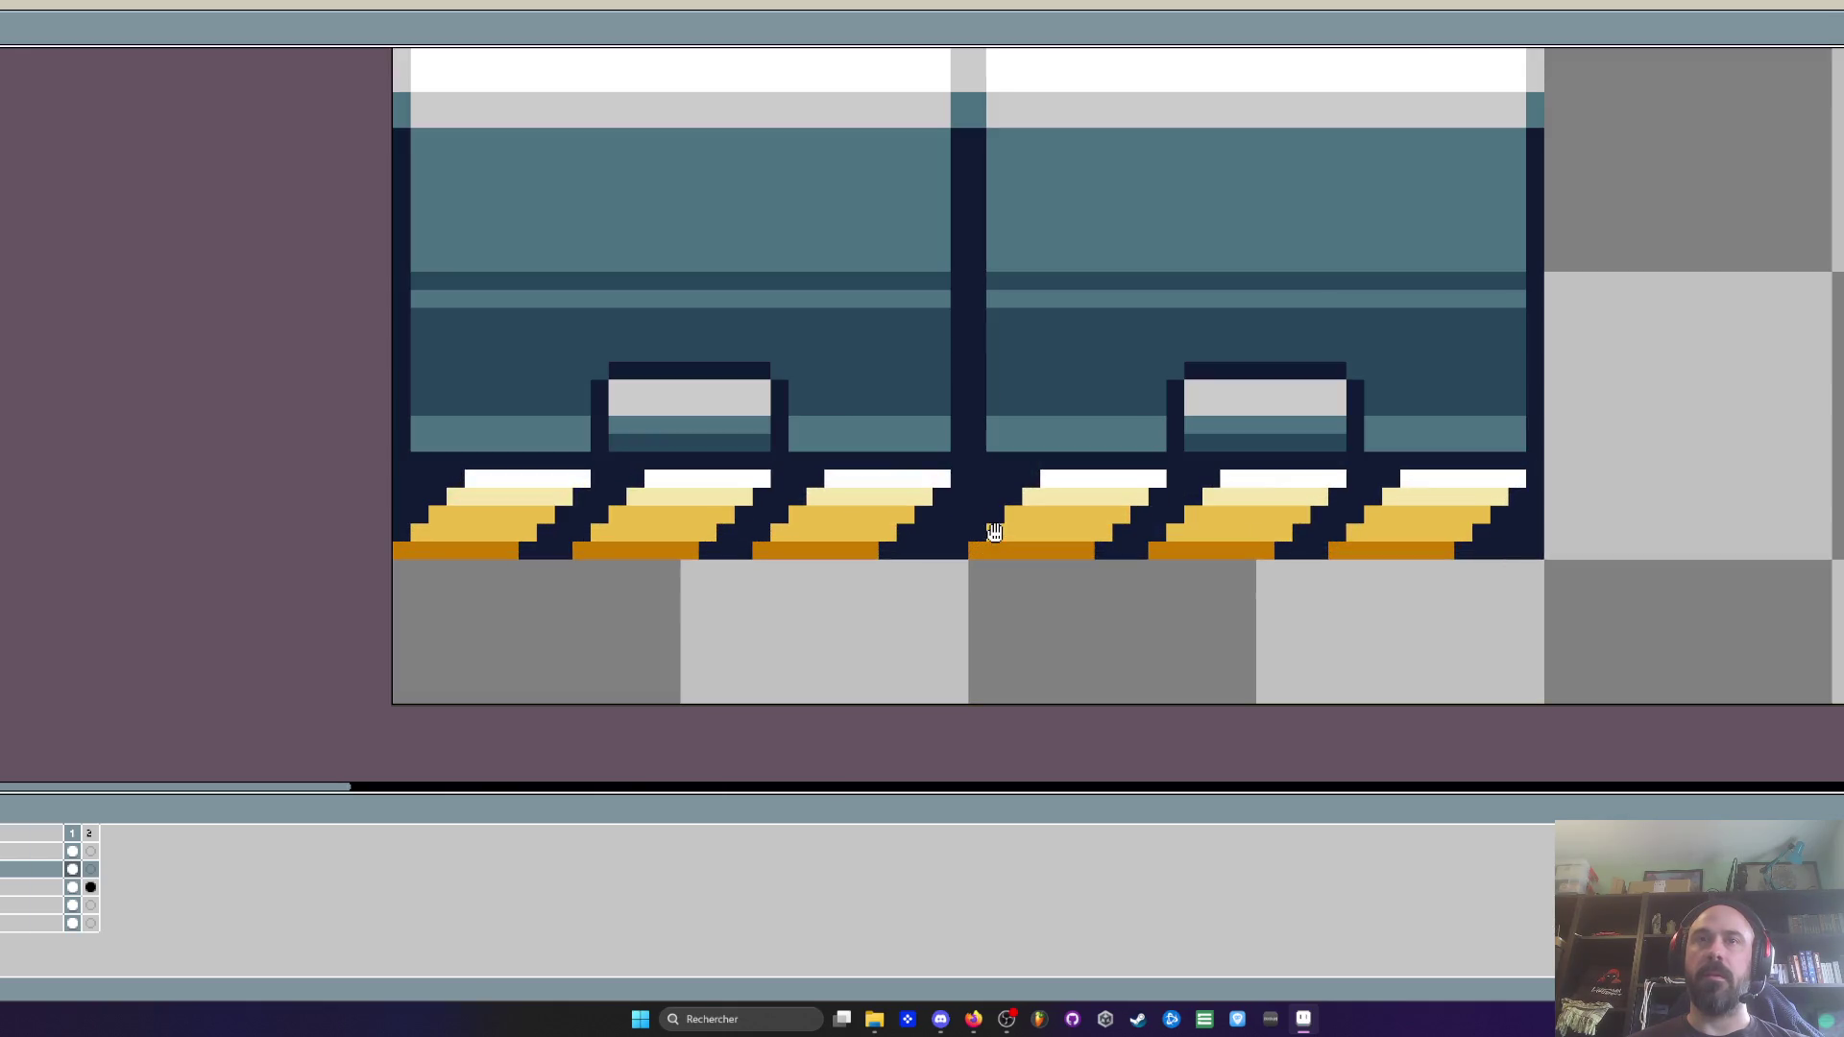
{"action": "scroll", "coordinate": [995, 533], "scroll_direction": "down", "scroll_amount": 5}
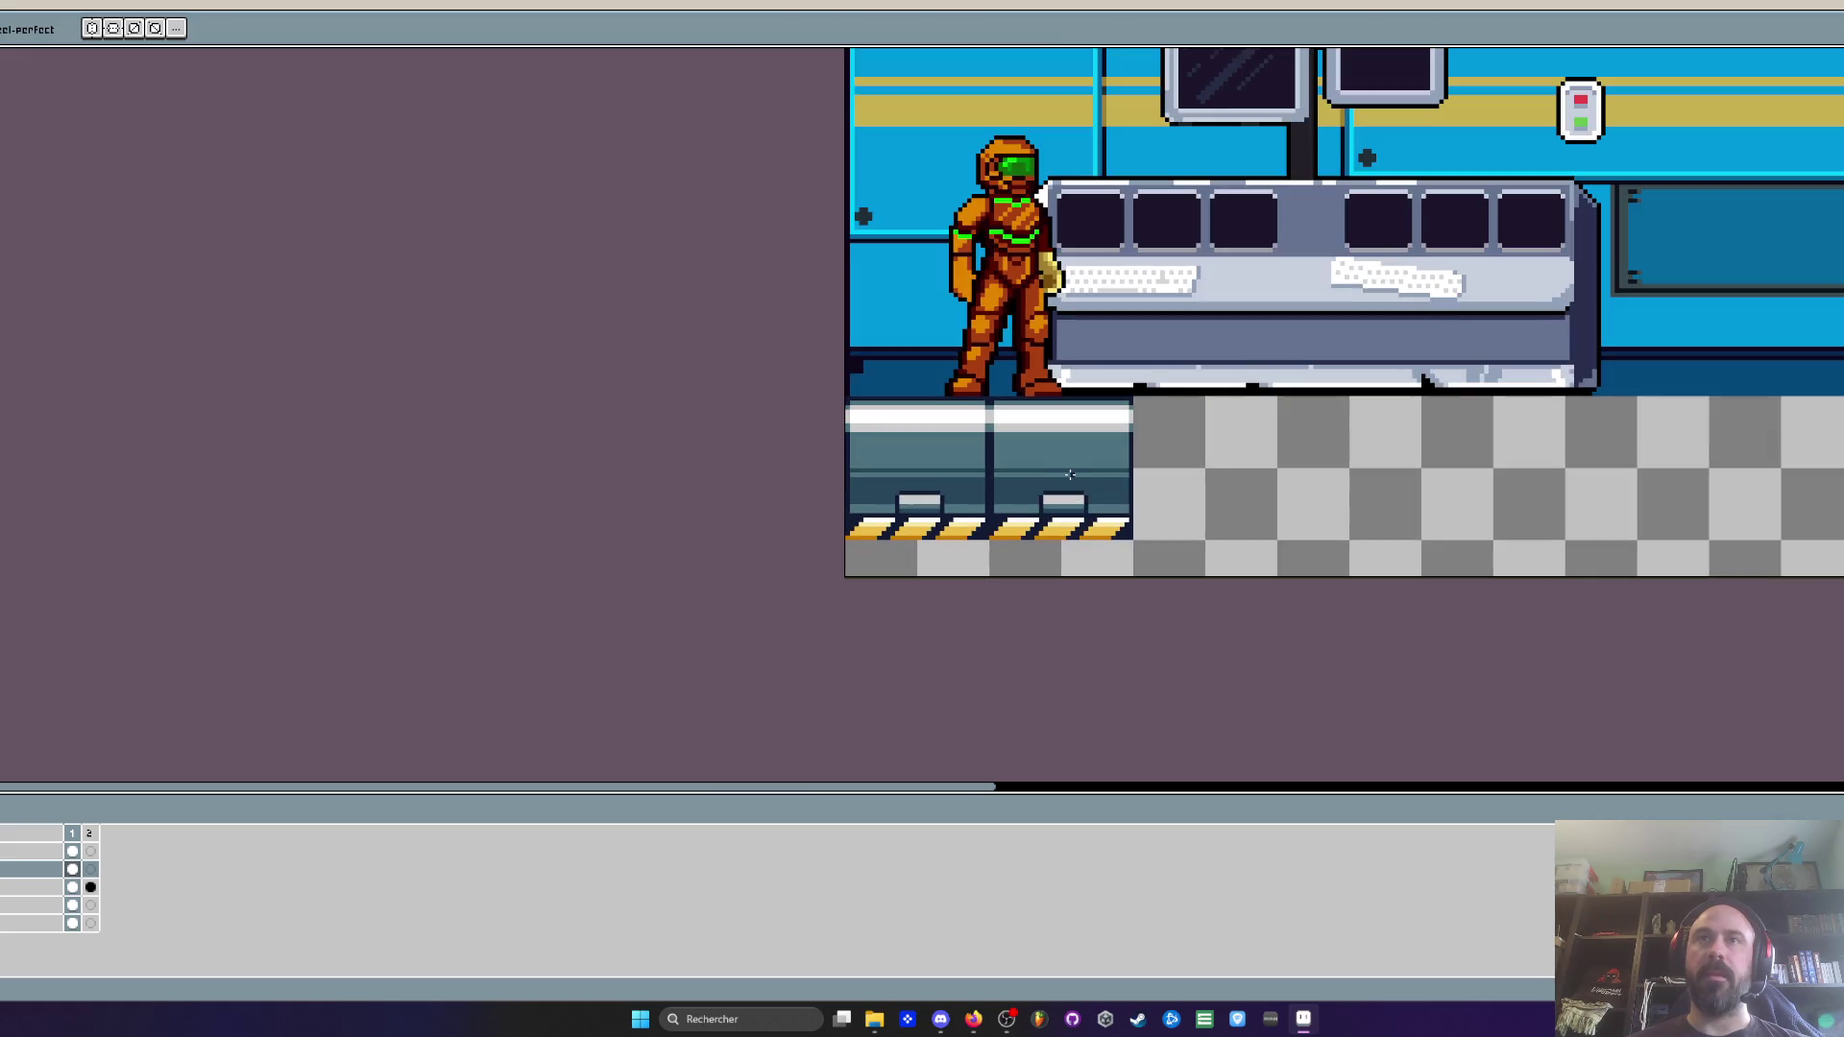
{"action": "scroll", "coordinate": [969, 387], "scroll_direction": "up", "scroll_amount": 2}
Copy the floor tile row and paste it twice beside the originals, making six tiles
{"action": "left_click_drag", "start_coordinate": [765, 404], "coordinate": [1429, 677]}
{"action": "key", "text": "ctrl+c"}
{"action": "key", "text": "ctrl+v"}
{"action": "mouse_move", "coordinate": [1087, 587]}
{"action": "left_mouse_down"}
{"action": "mouse_move", "coordinate": [1594, 595]}
{"action": "mouse_move", "coordinate": [1560, 582]}
{"action": "left_mouse_up"}
{"action": "scroll", "coordinate": [1239, 557], "scroll_direction": "down", "scroll_amount": 2}
{"action": "scroll", "coordinate": [1261, 567], "scroll_direction": "up", "scroll_amount": 1}
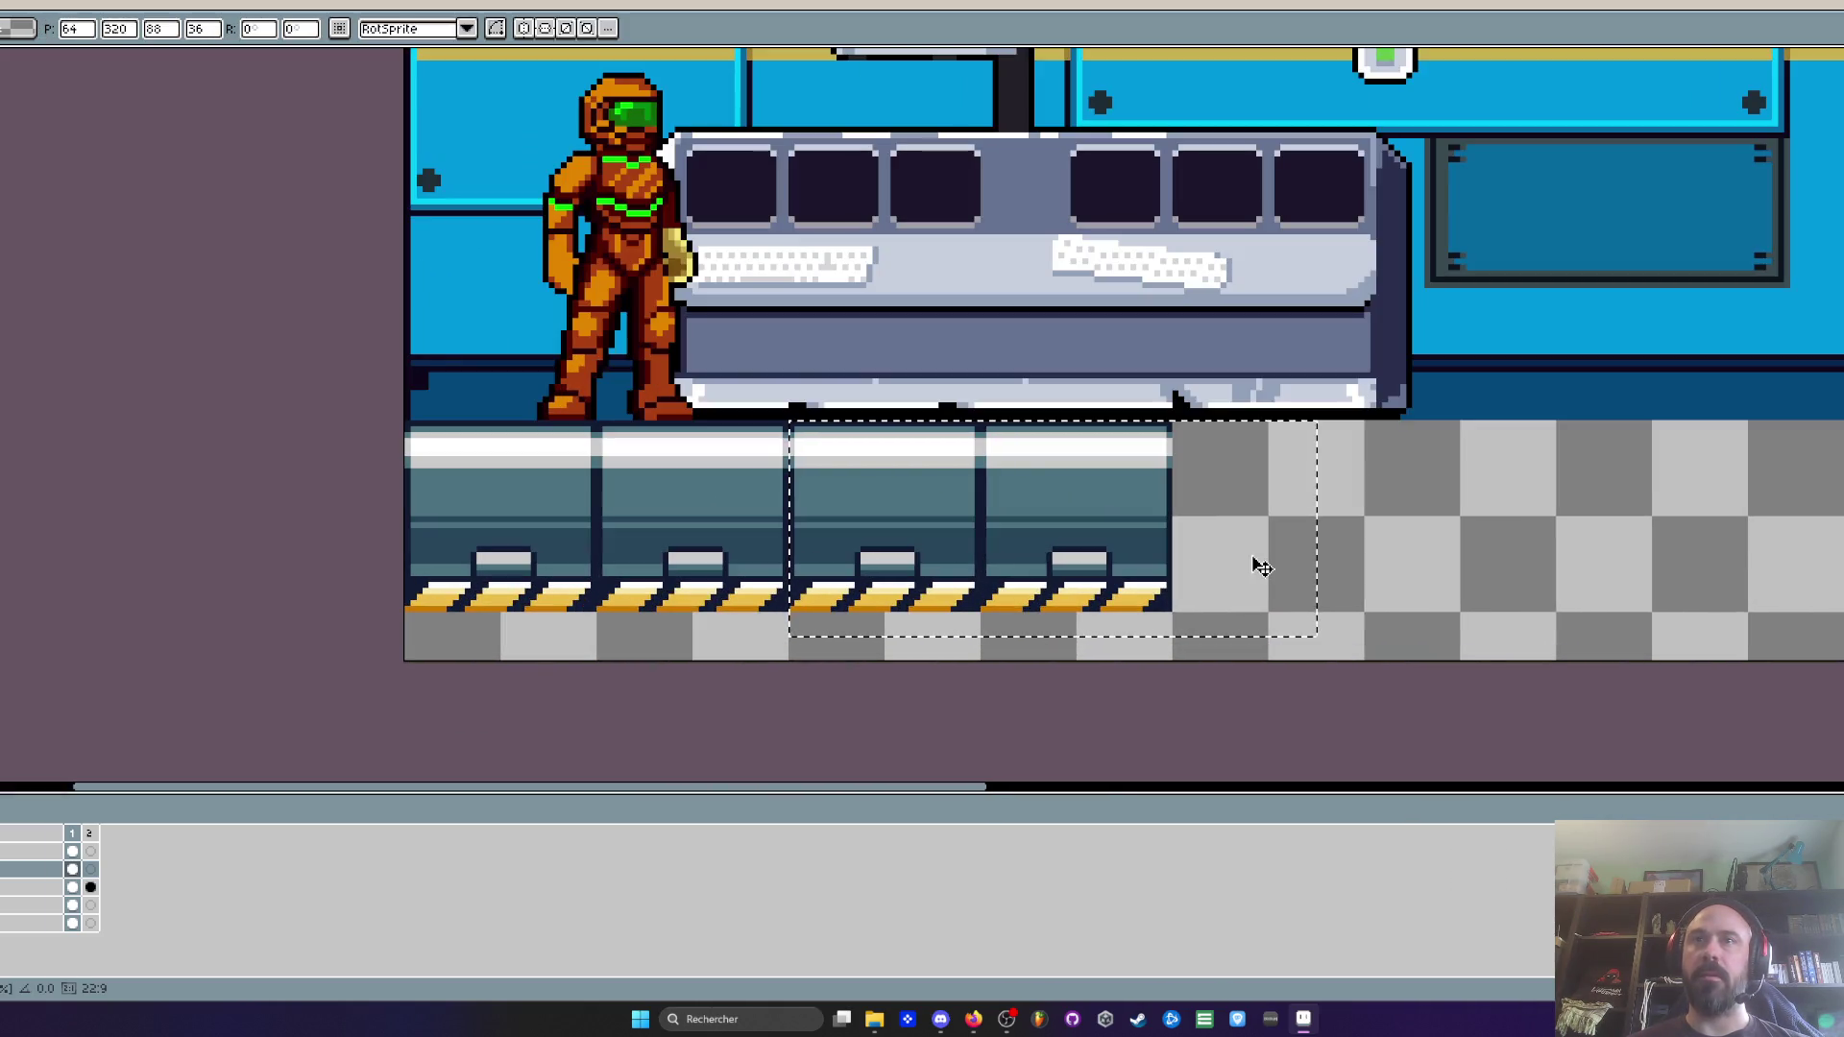
{"action": "key", "text": "ctrl+v"}
{"action": "mouse_move", "coordinate": [844, 573]}
{"action": "left_mouse_down"}
{"action": "mouse_move", "coordinate": [1412, 523]}
{"action": "mouse_move", "coordinate": [1383, 526]}
{"action": "left_mouse_up"}
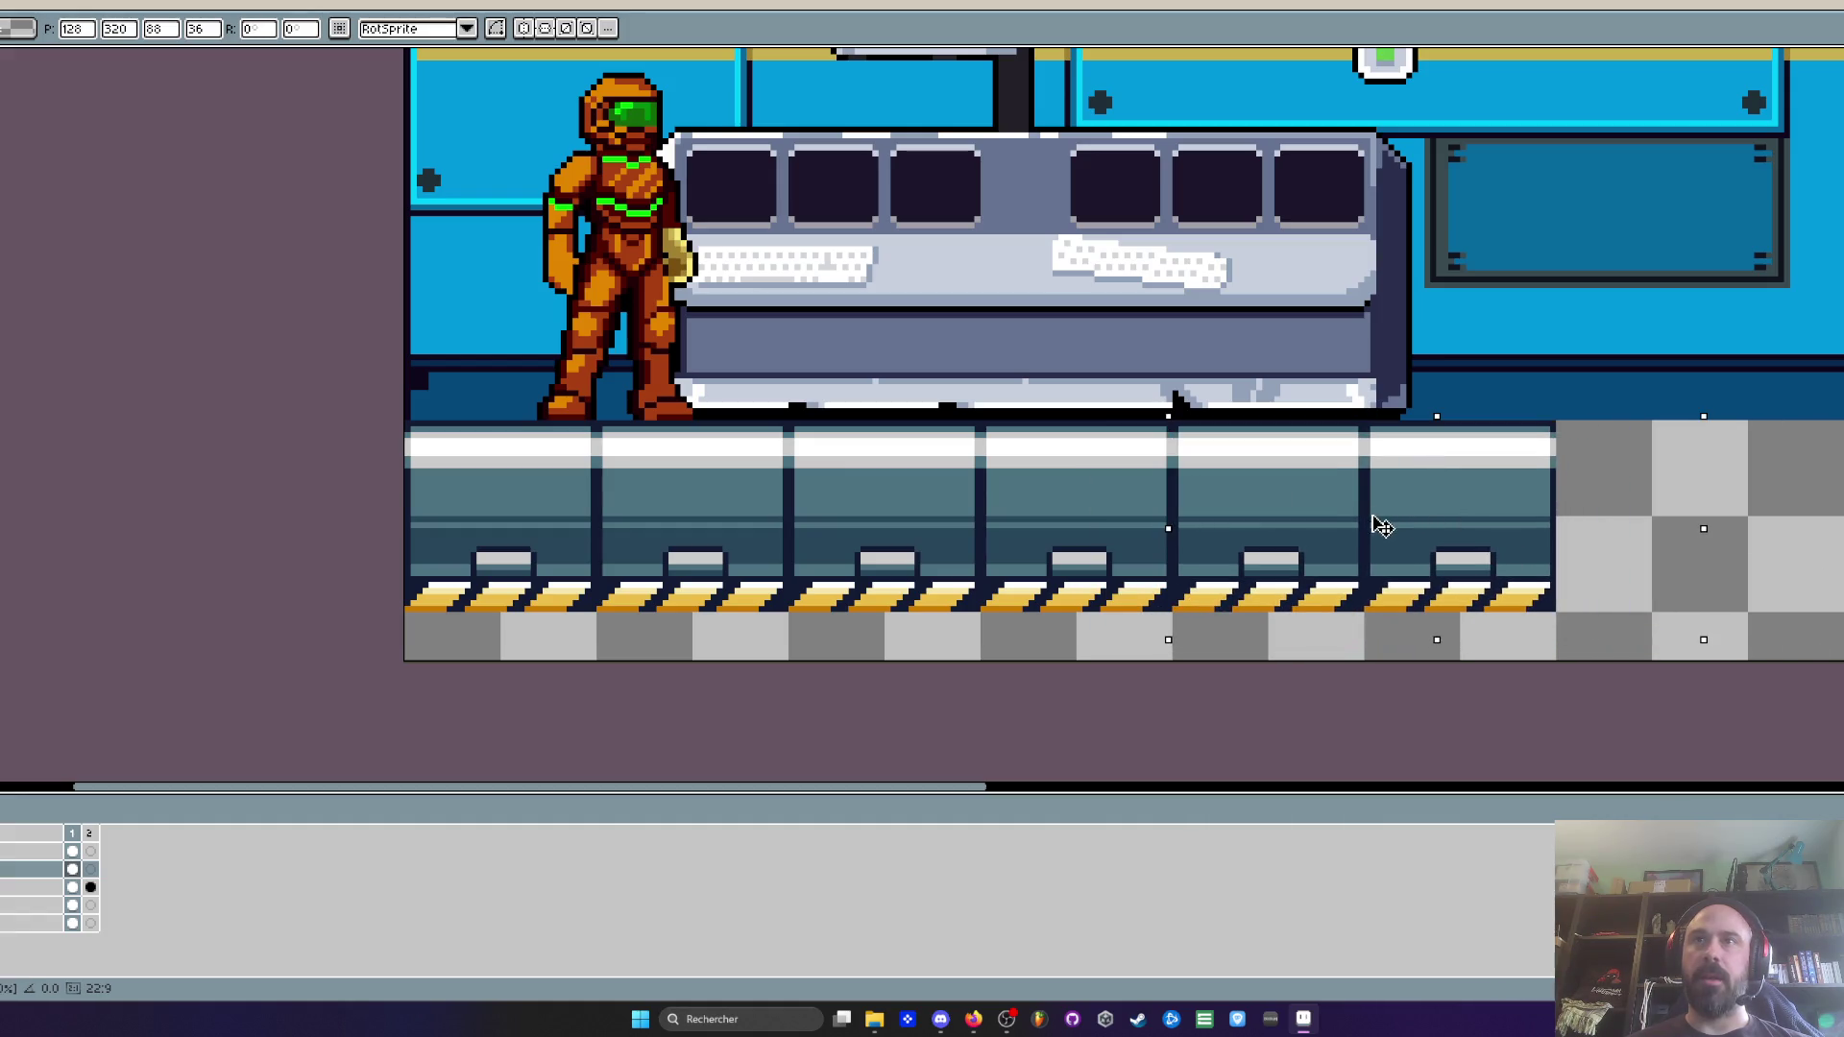
{"action": "scroll", "coordinate": [1381, 526], "scroll_direction": "down", "scroll_amount": 2}
{"action": "key", "text": "Return"}
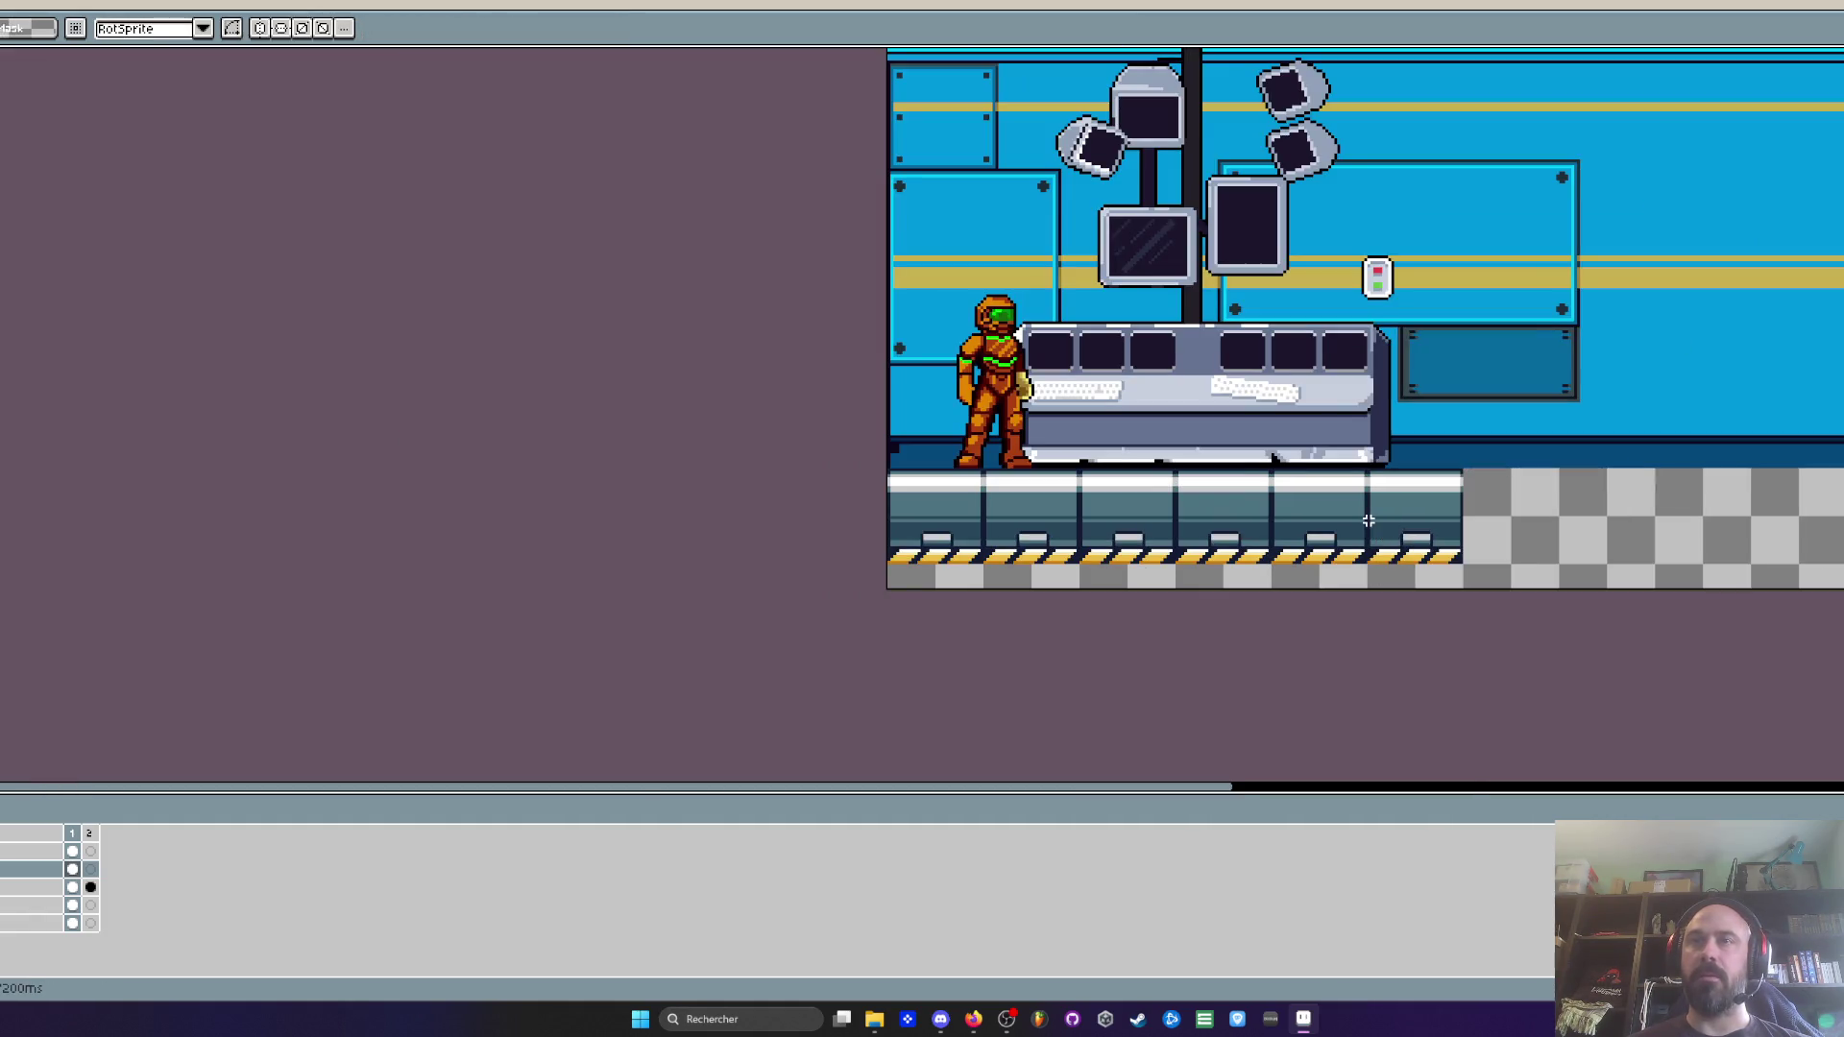
{"action": "scroll", "coordinate": [1364, 518], "scroll_direction": "up", "scroll_amount": 3}
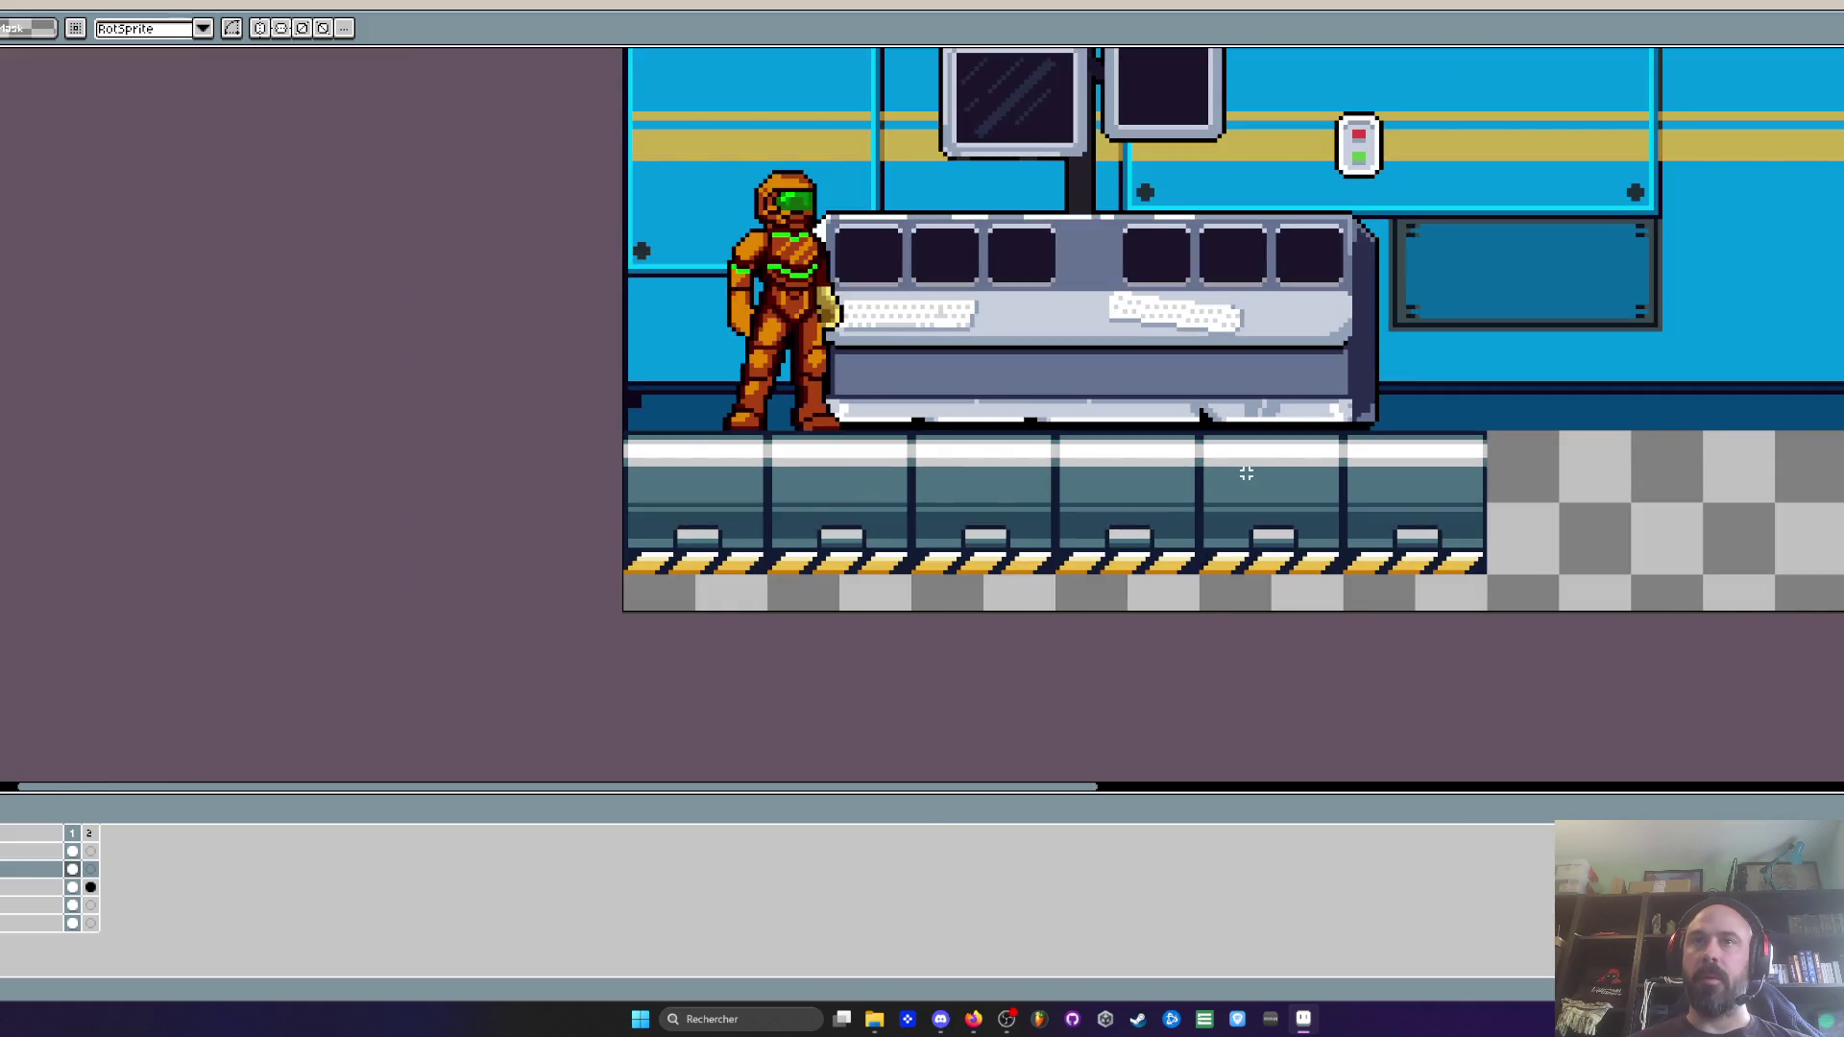
{"action": "scroll", "coordinate": [1246, 473], "scroll_direction": "down", "scroll_amount": 3}
{"action": "mouse_move", "coordinate": [1246, 474]}
{"action": "left_mouse_down"}
{"action": "mouse_move", "coordinate": [1143, 519]}
{"action": "mouse_move", "coordinate": [1099, 500]}
{"action": "left_mouse_up"}
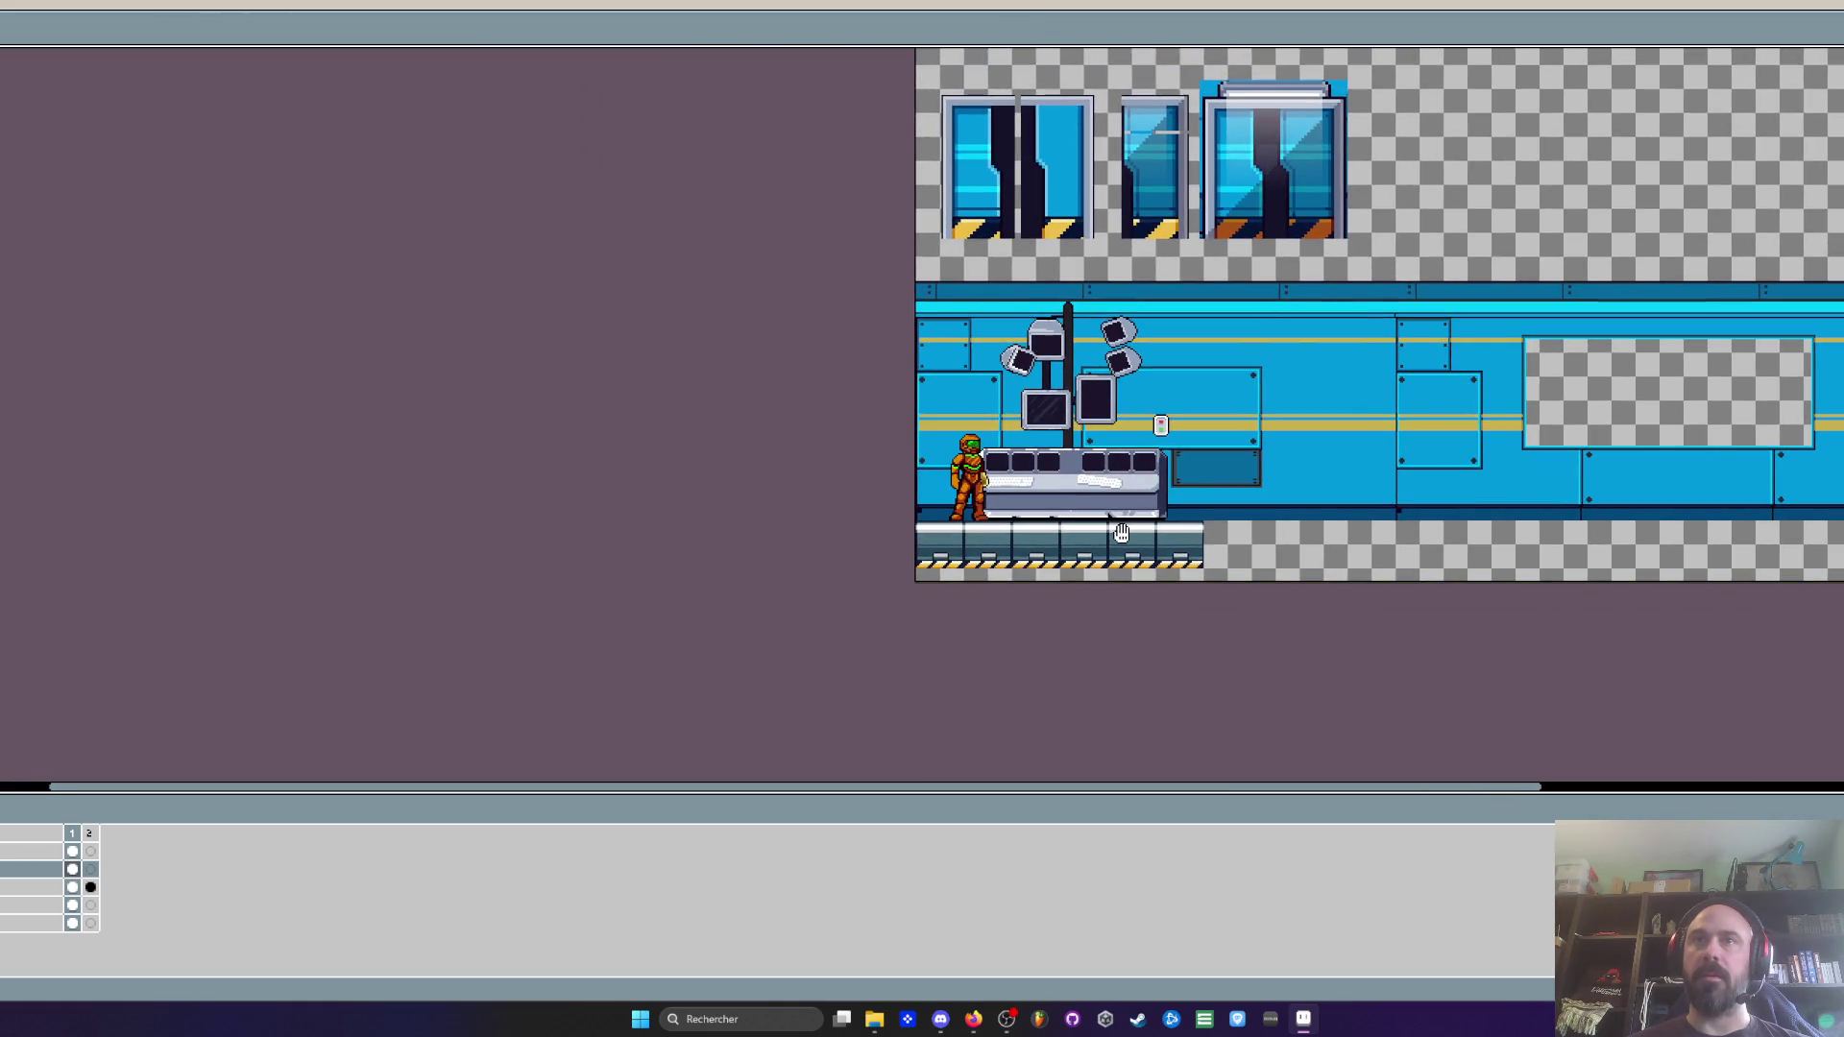
{"action": "scroll", "coordinate": [1111, 320], "scroll_direction": "up", "scroll_amount": 2}
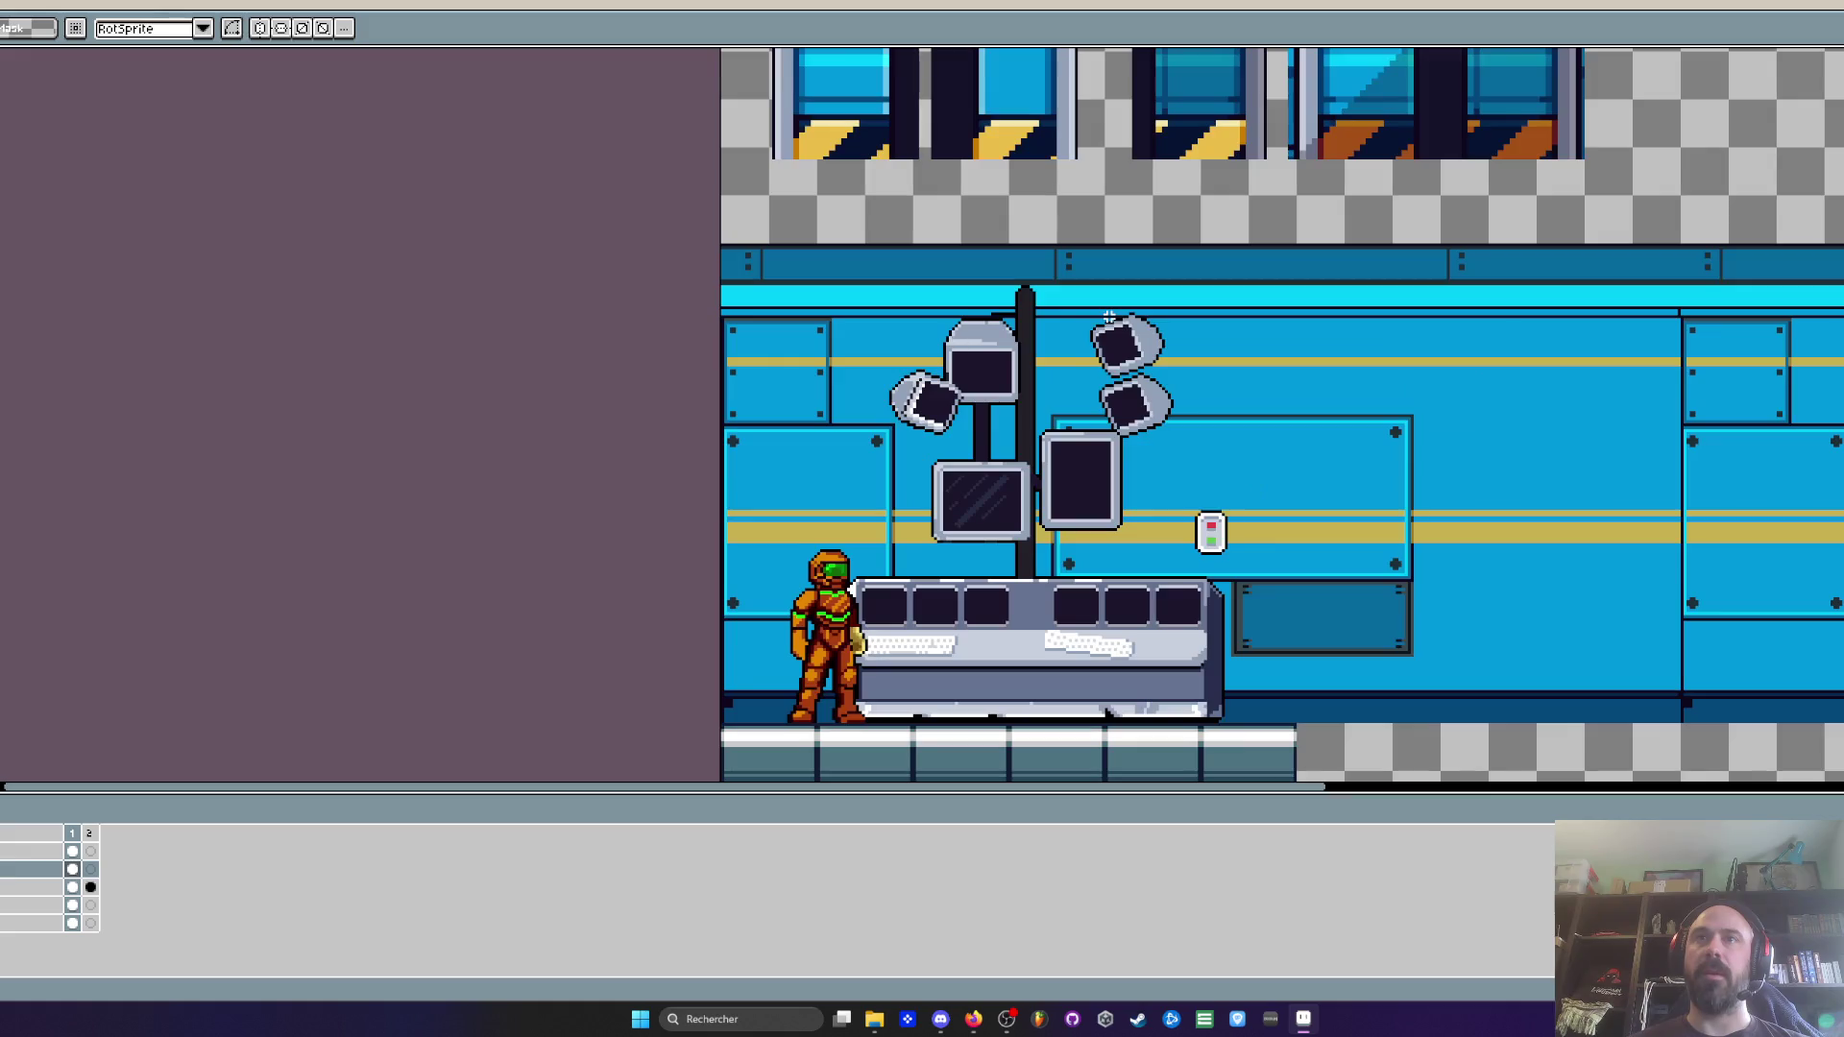
{"action": "scroll", "coordinate": [961, 455], "scroll_direction": "down", "scroll_amount": 2}
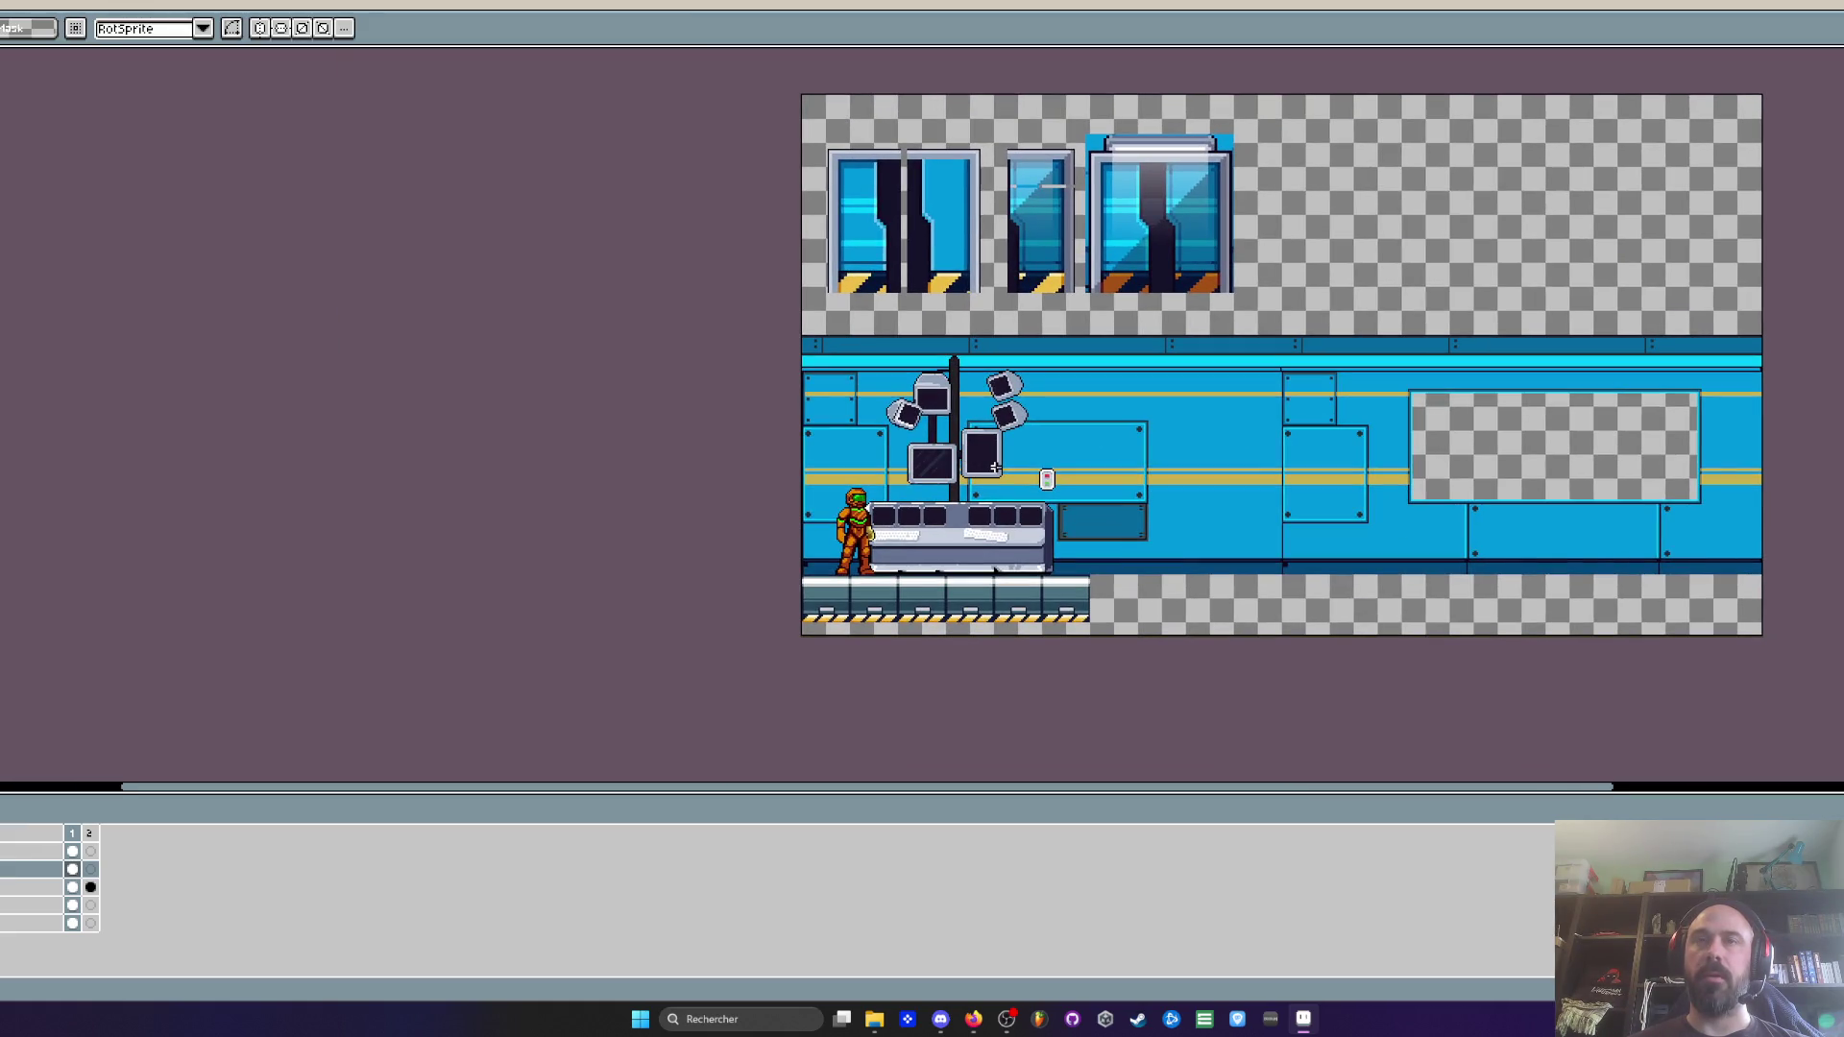
{"action": "scroll", "coordinate": [1018, 500], "scroll_direction": "up", "scroll_amount": 2}
{"action": "left_click_drag", "start_coordinate": [1016, 498], "coordinate": [884, 476]}
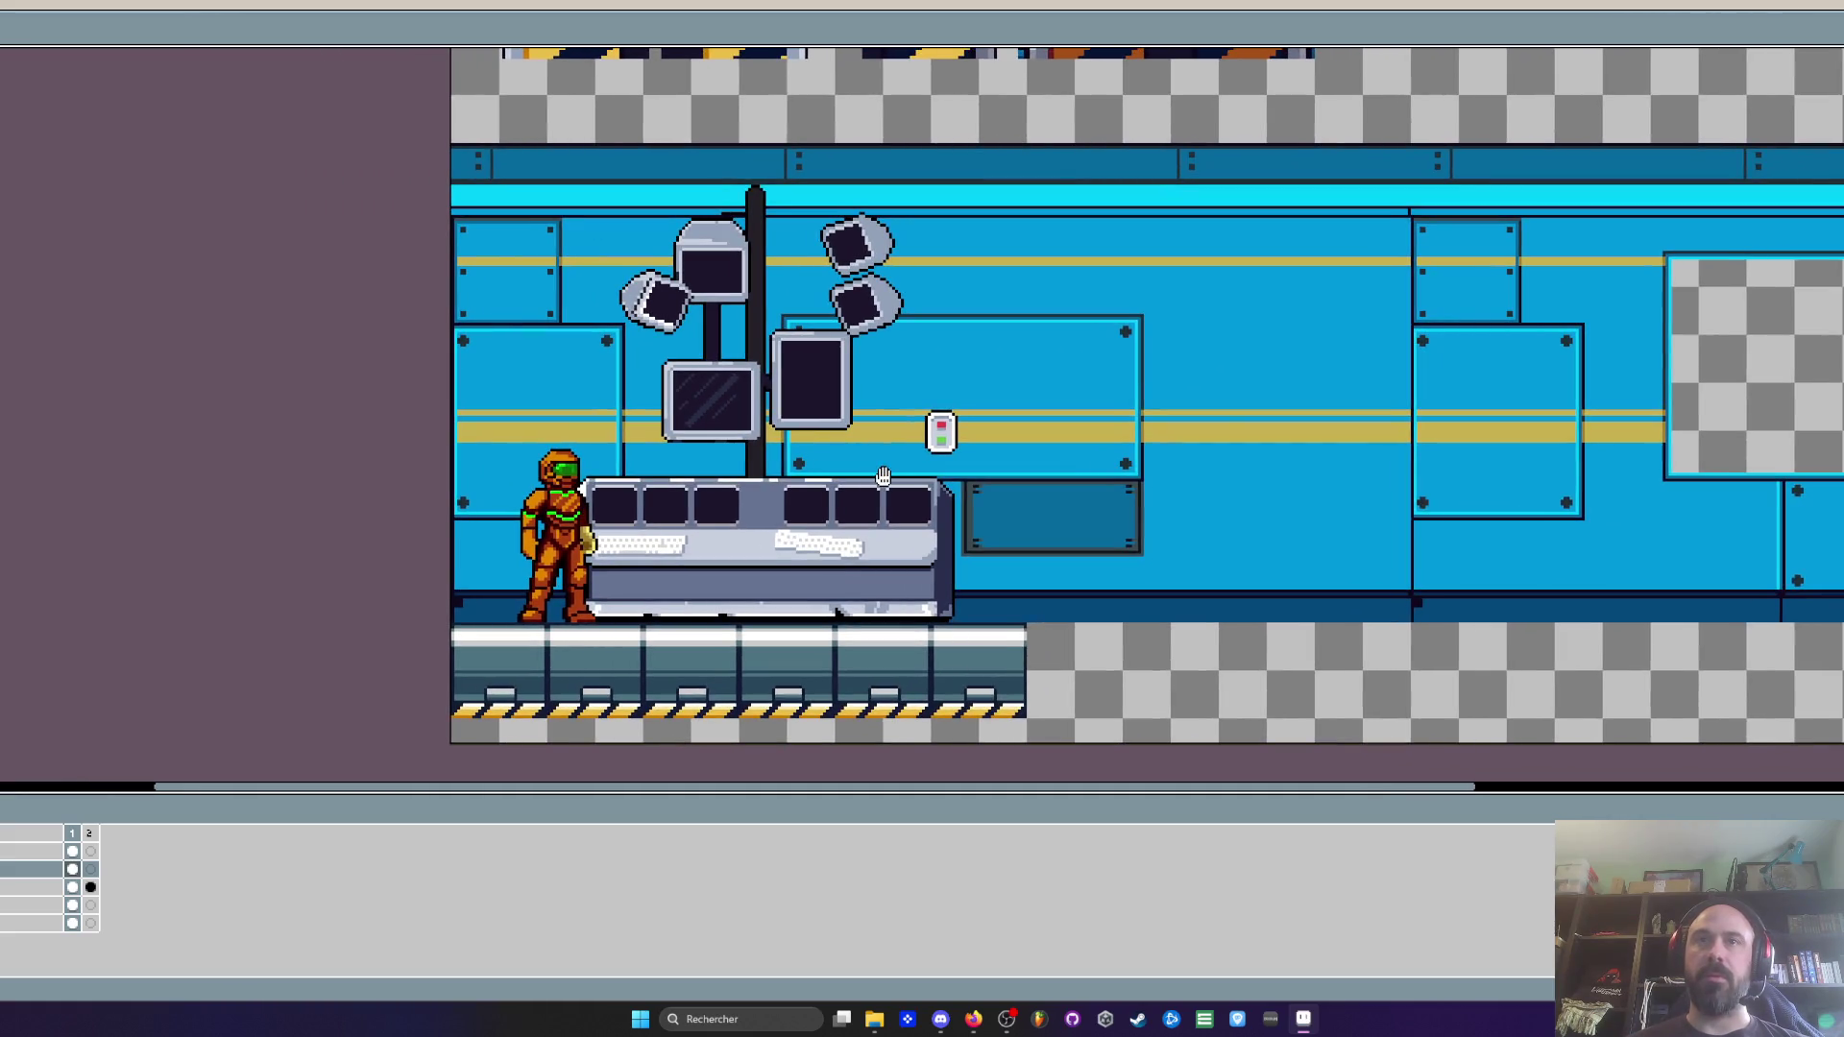
{"action": "scroll", "coordinate": [883, 477], "scroll_direction": "down", "scroll_amount": 3}
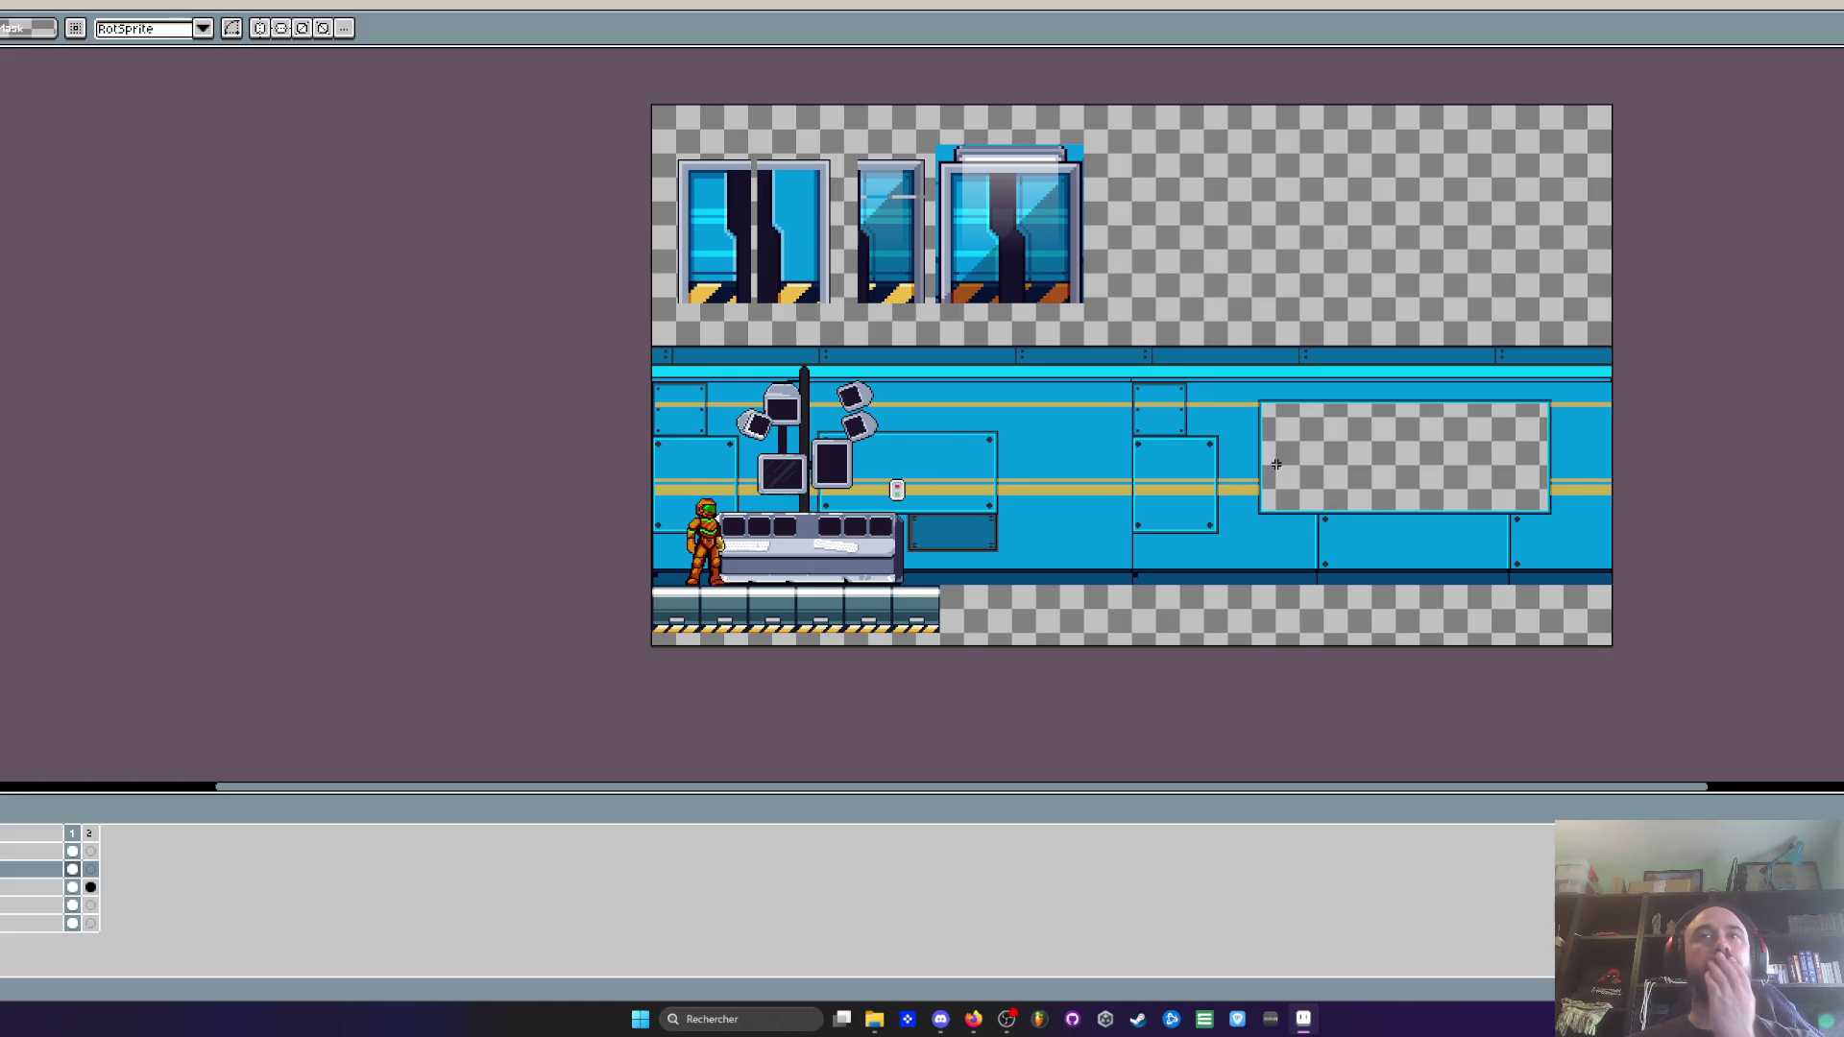
{"action": "scroll", "coordinate": [1275, 464], "scroll_direction": "up", "scroll_amount": 2}
{"action": "scroll", "coordinate": [1276, 520], "scroll_direction": "down", "scroll_amount": 2}
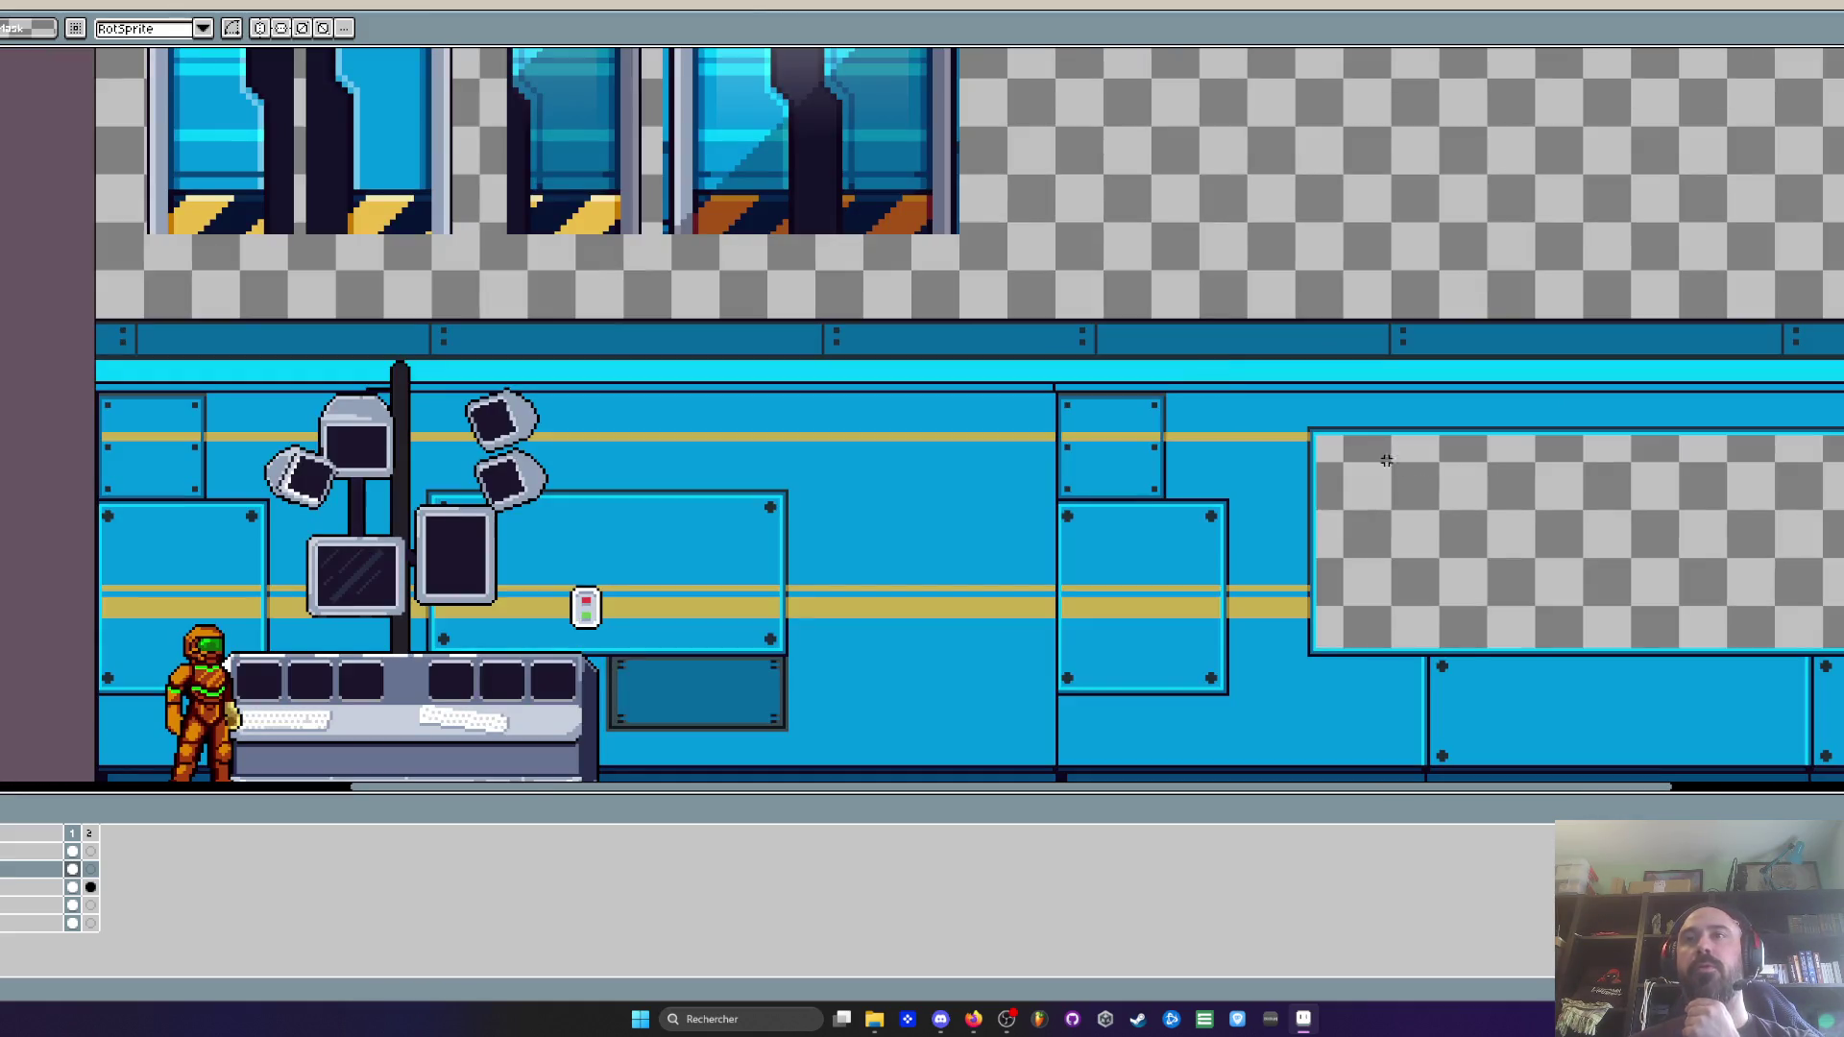
{"action": "scroll", "coordinate": [1190, 663], "scroll_direction": "up", "scroll_amount": 2}
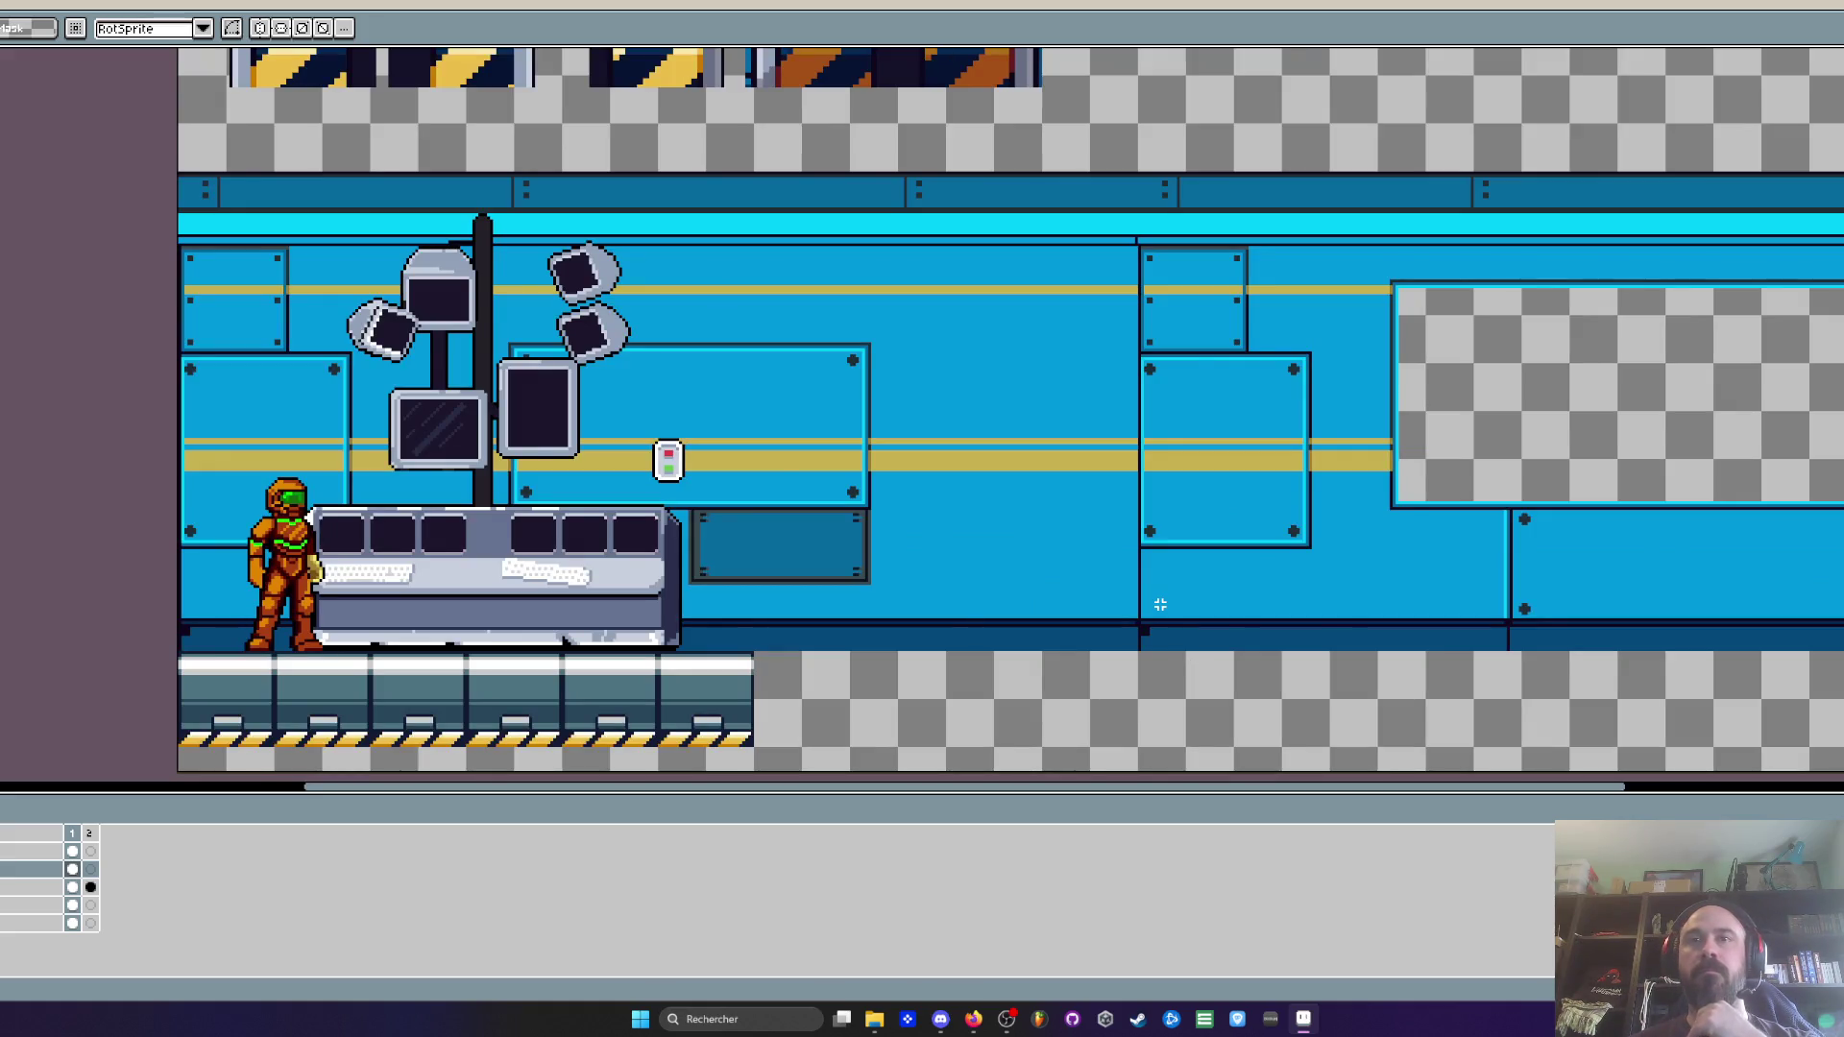
{"action": "scroll", "coordinate": [1160, 604], "scroll_direction": "down", "scroll_amount": 3}
{"action": "scroll", "coordinate": [1160, 604], "scroll_direction": "up", "scroll_amount": 1}
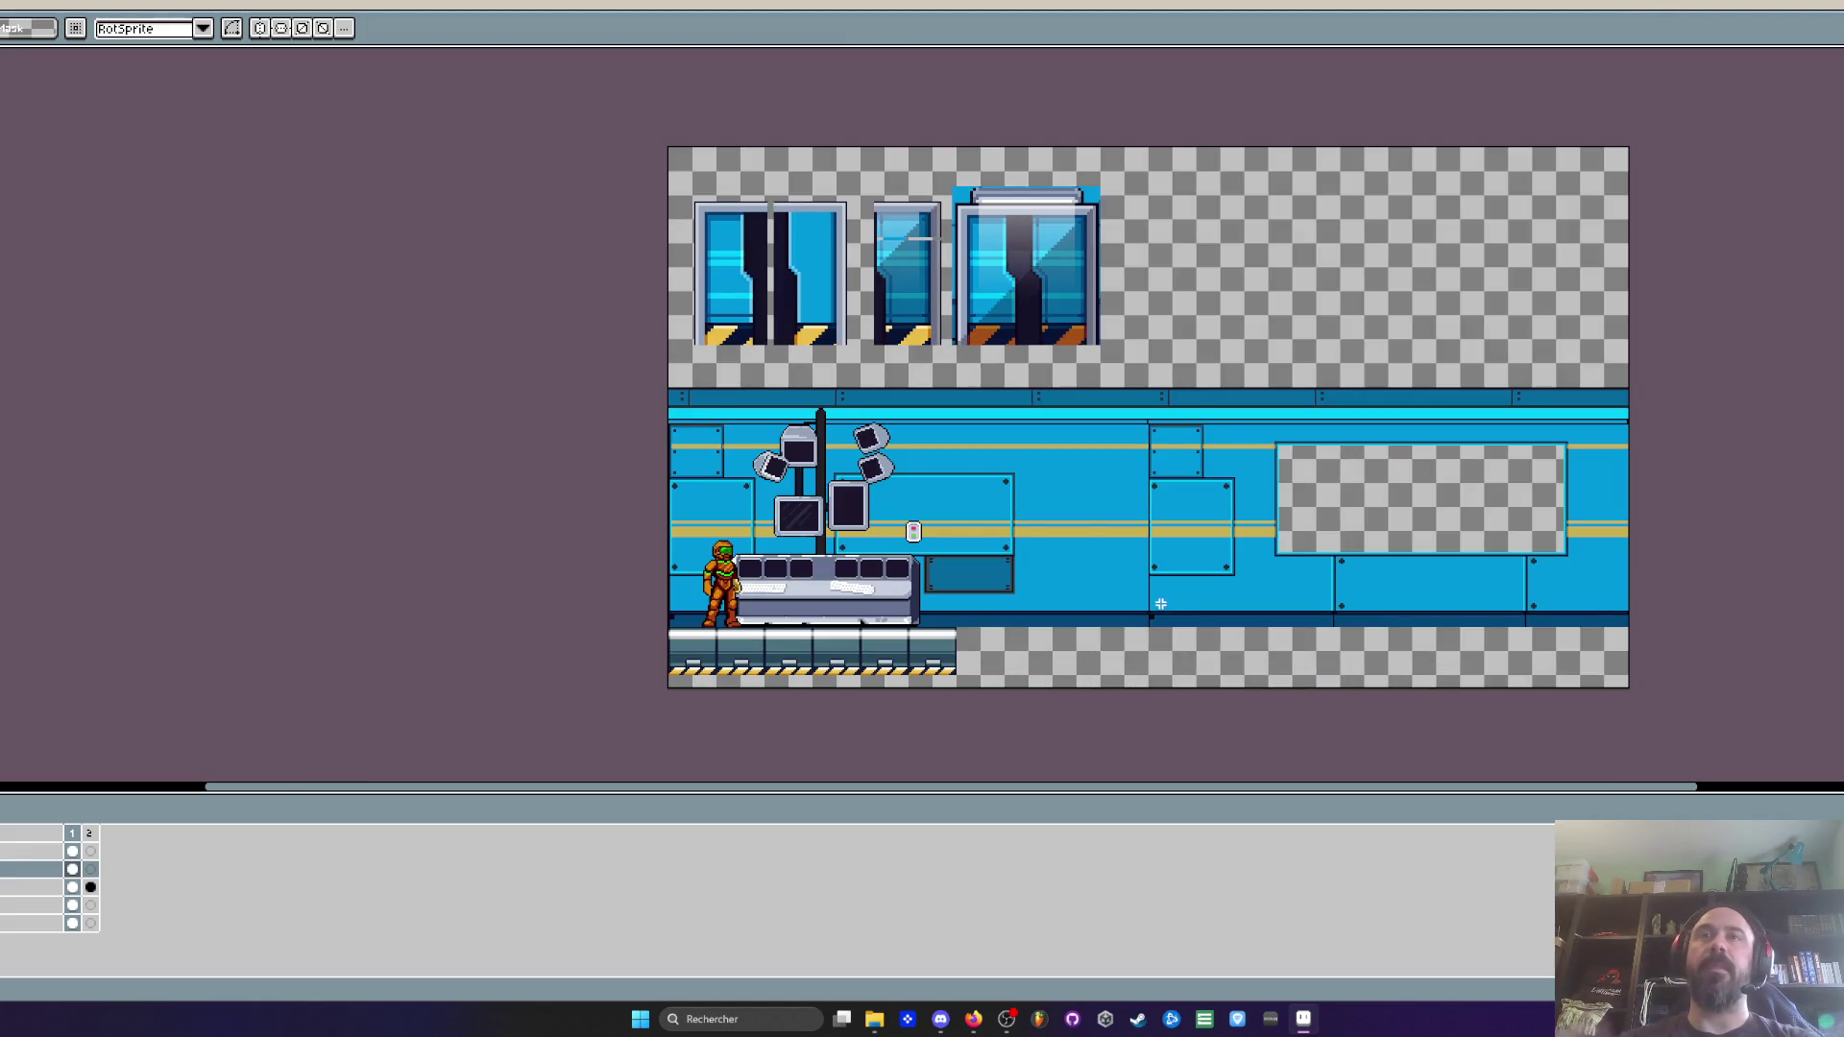
{"action": "left_click", "coordinate": [12, 904]}
{"action": "left_click", "coordinate": [11, 905]}
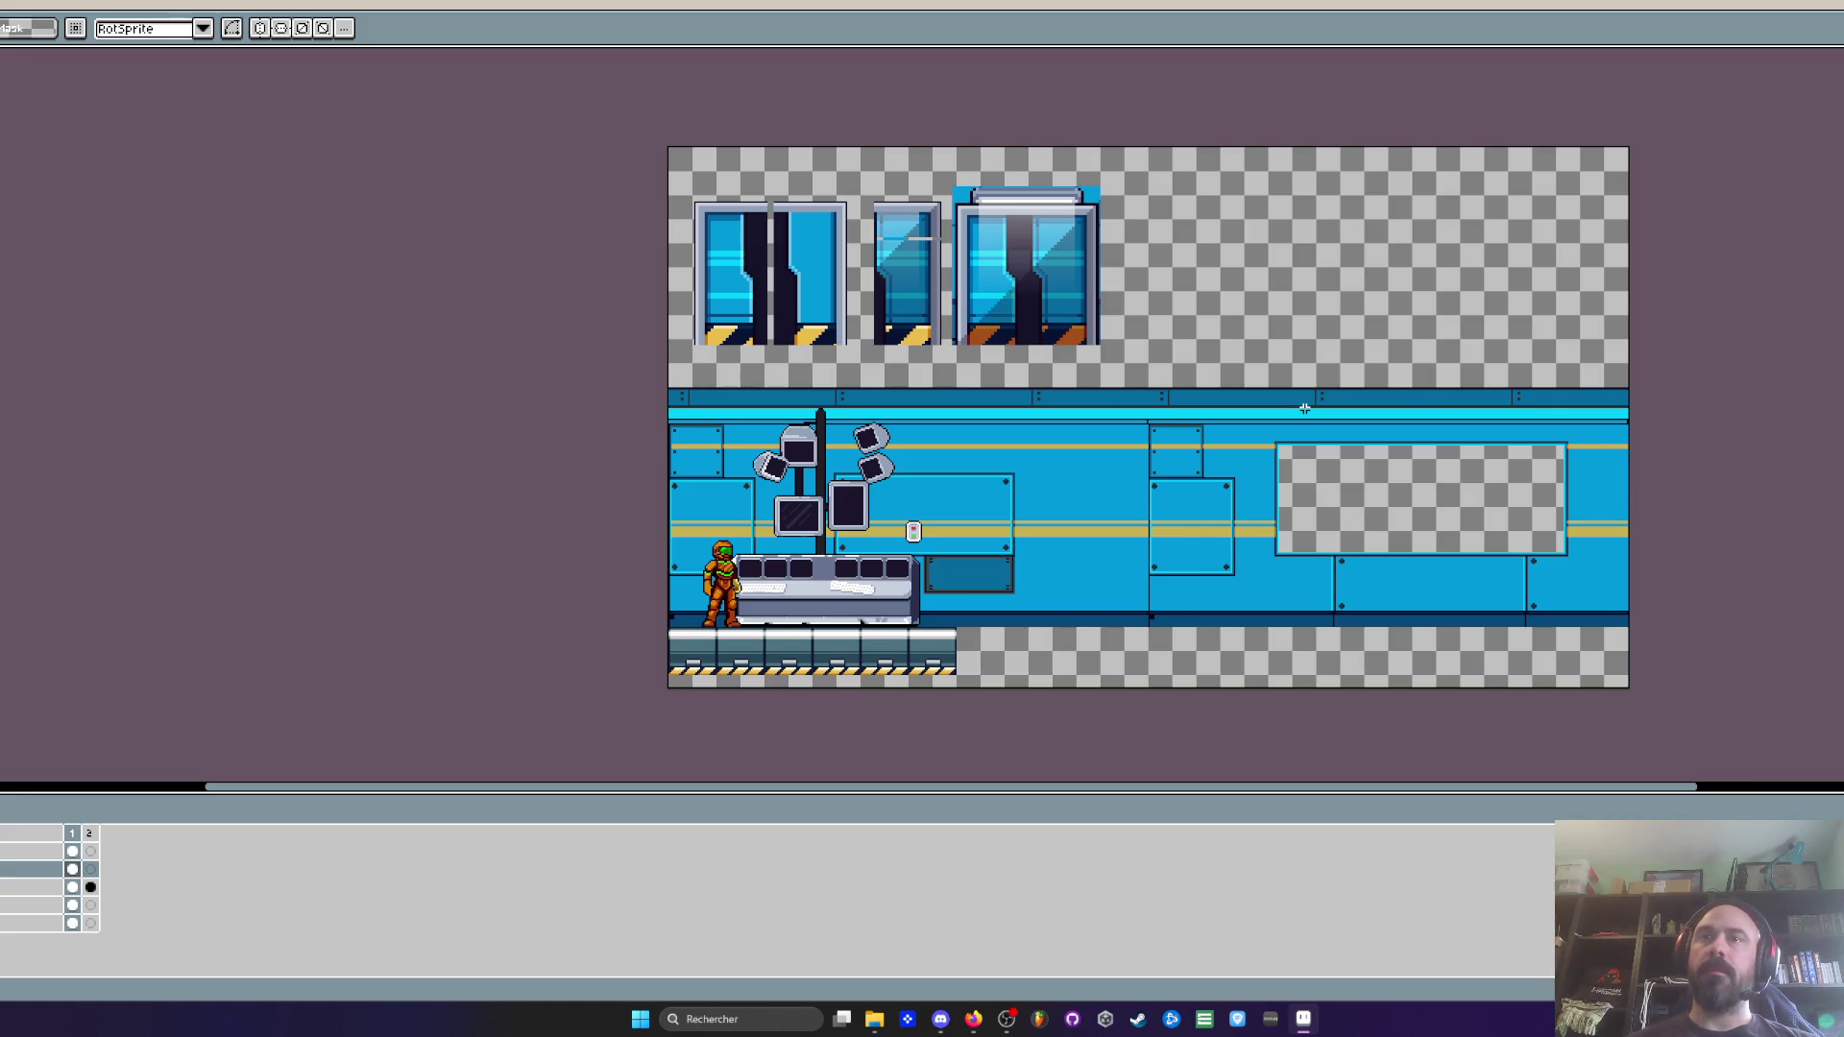
{"action": "scroll", "coordinate": [1200, 684], "scroll_direction": "up", "scroll_amount": 2}
{"action": "scroll", "coordinate": [1095, 589], "scroll_direction": "down", "scroll_amount": 4}
{"action": "scroll", "coordinate": [1096, 589], "scroll_direction": "down", "scroll_amount": 1}
{"action": "scroll", "coordinate": [1119, 545], "scroll_direction": "up", "scroll_amount": 3}
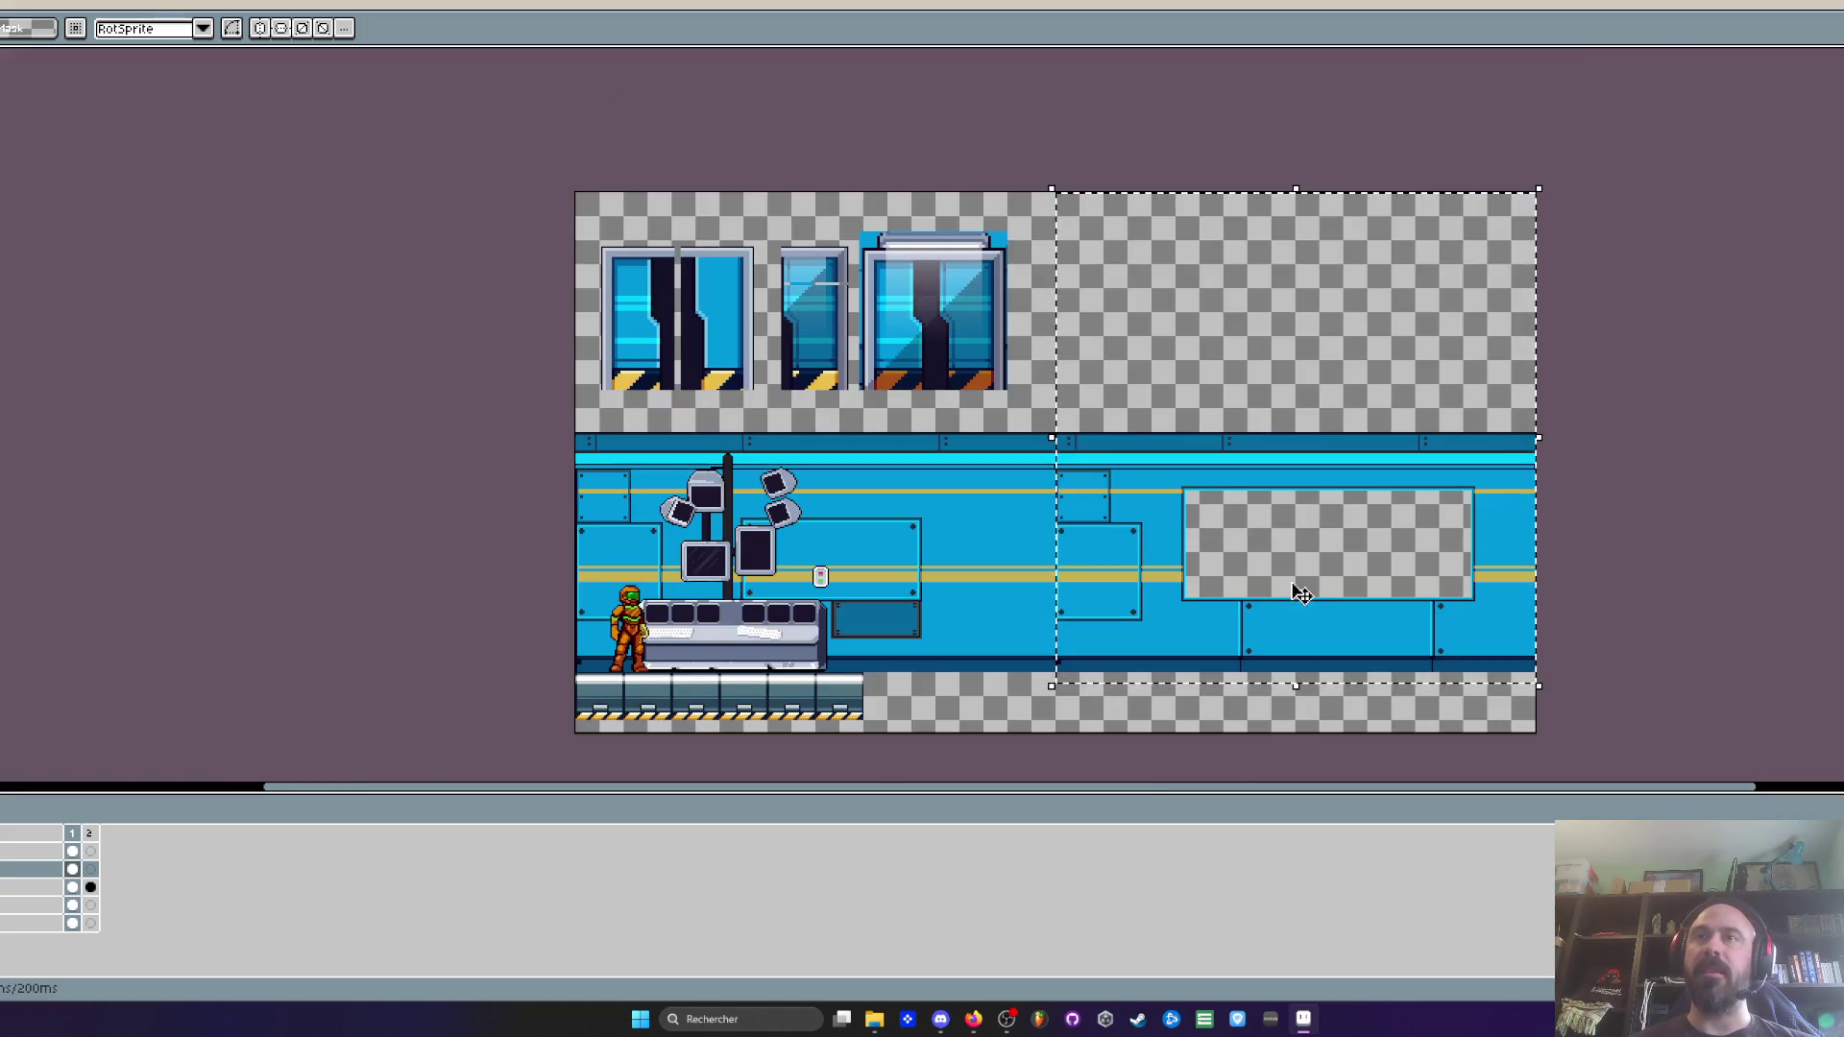
On the wall layer, move the right wall section against the left wall, nudged two pixels right
{"action": "key", "text": "Escape"}
{"action": "left_click", "coordinate": [4, 905]}
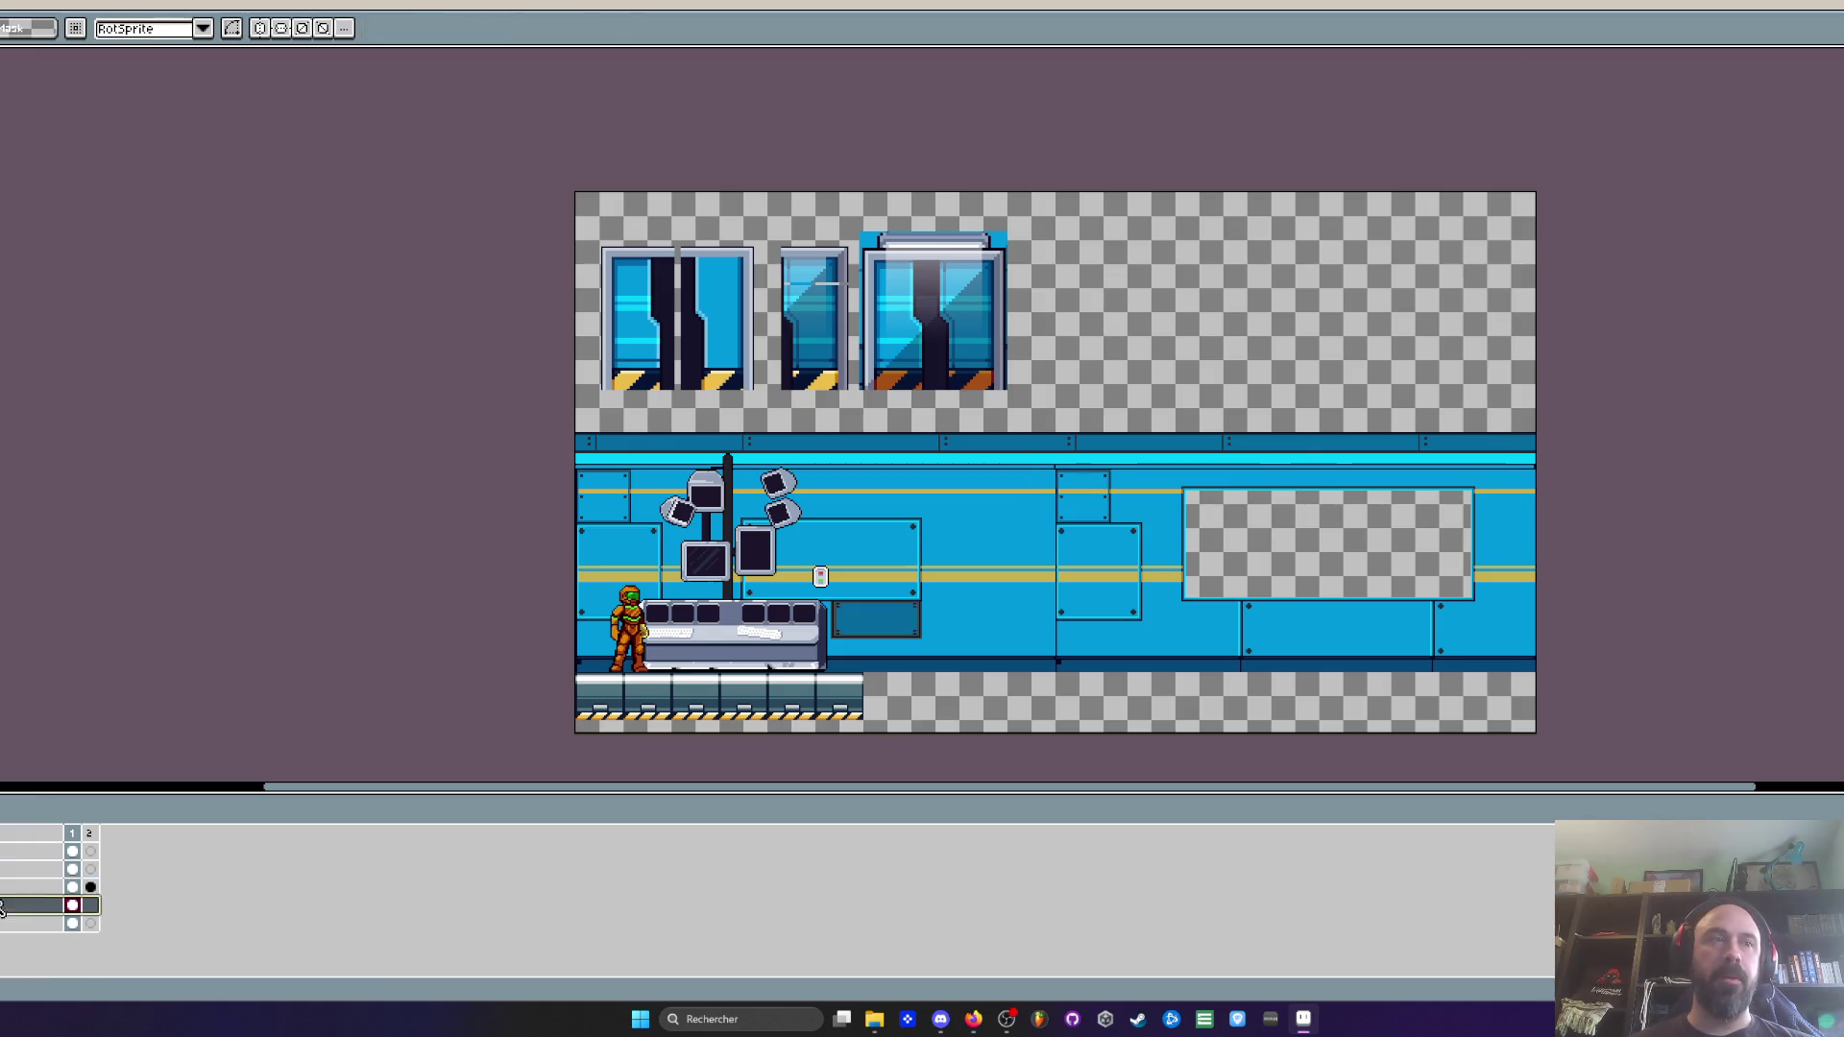
{"action": "scroll", "coordinate": [1207, 446], "scroll_direction": "up", "scroll_amount": 2}
{"action": "scroll", "coordinate": [900, 404], "scroll_direction": "down", "scroll_amount": 2}
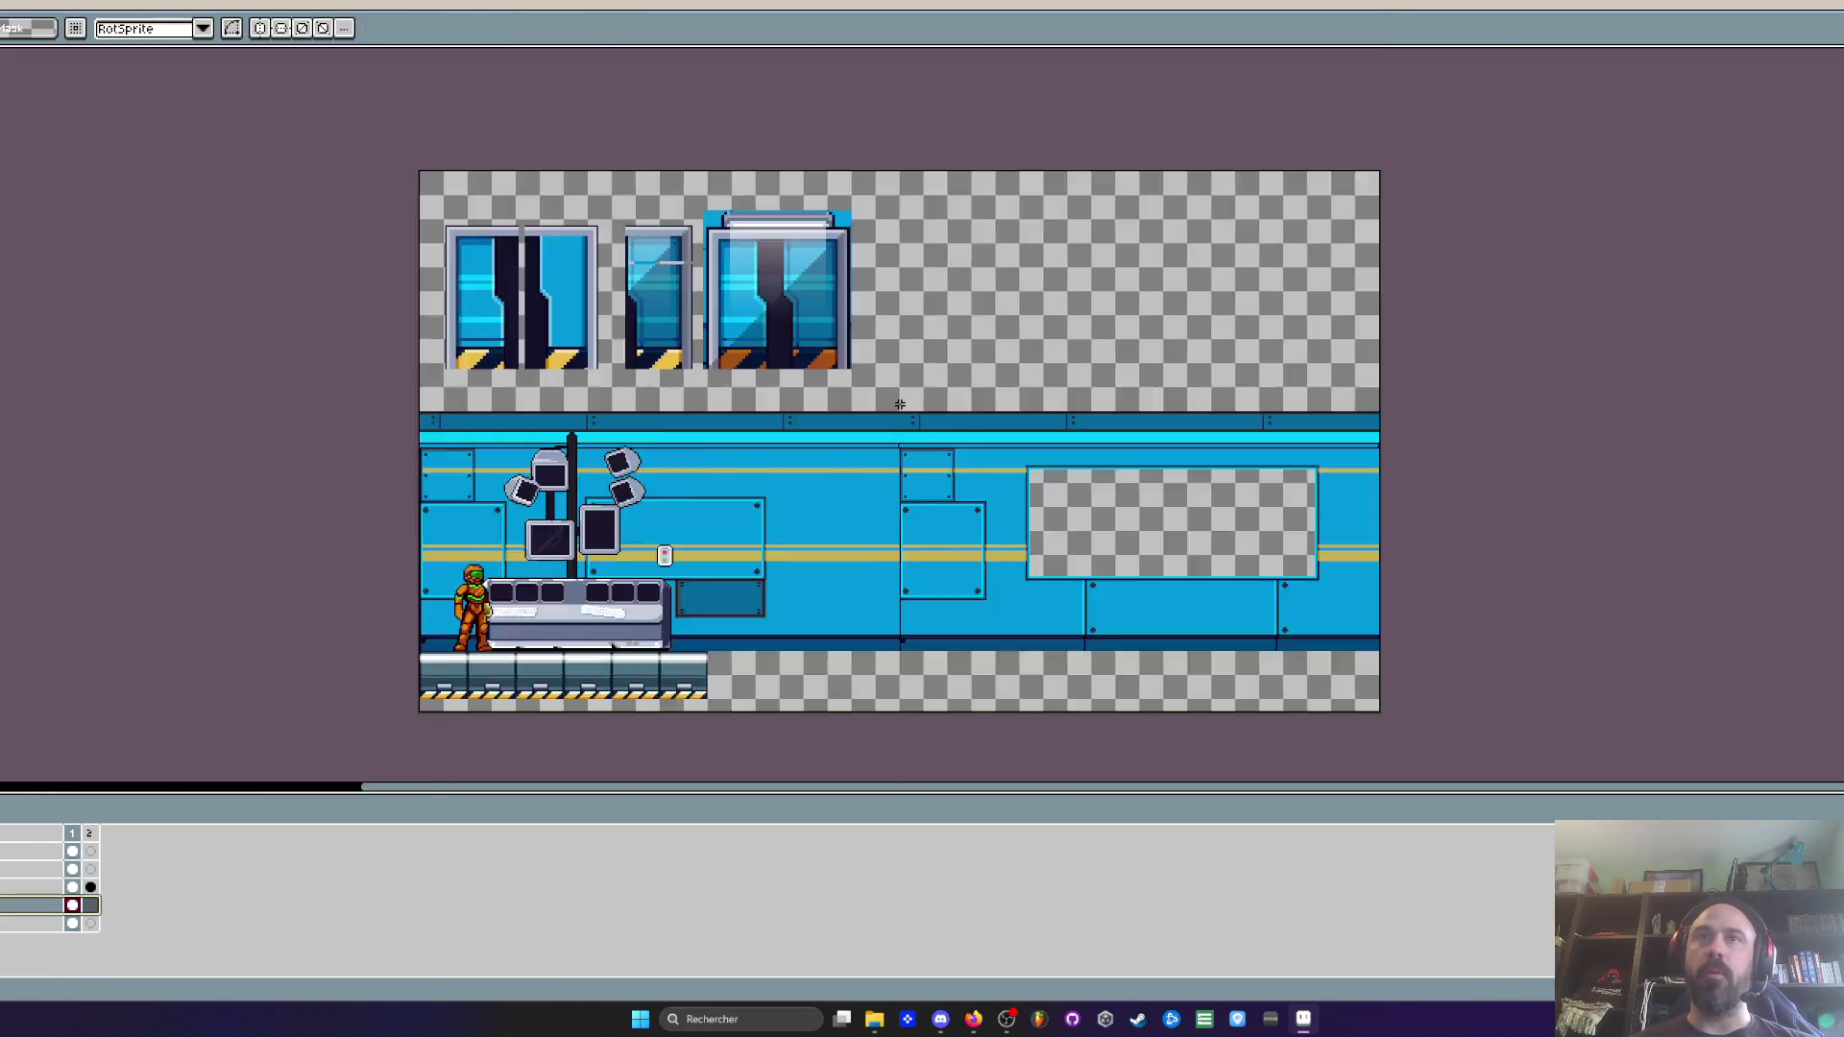
{"action": "scroll", "coordinate": [899, 404], "scroll_direction": "down", "scroll_amount": 1}
{"action": "scroll", "coordinate": [1013, 437], "scroll_direction": "up", "scroll_amount": 1}
{"action": "mouse_move", "coordinate": [1018, 537]}
{"action": "left_mouse_down"}
{"action": "mouse_move", "coordinate": [948, 534]}
{"action": "mouse_move", "coordinate": [940, 363]}
{"action": "left_mouse_up"}
{"action": "left_click_drag", "start_coordinate": [823, 437], "coordinate": [922, 436]}
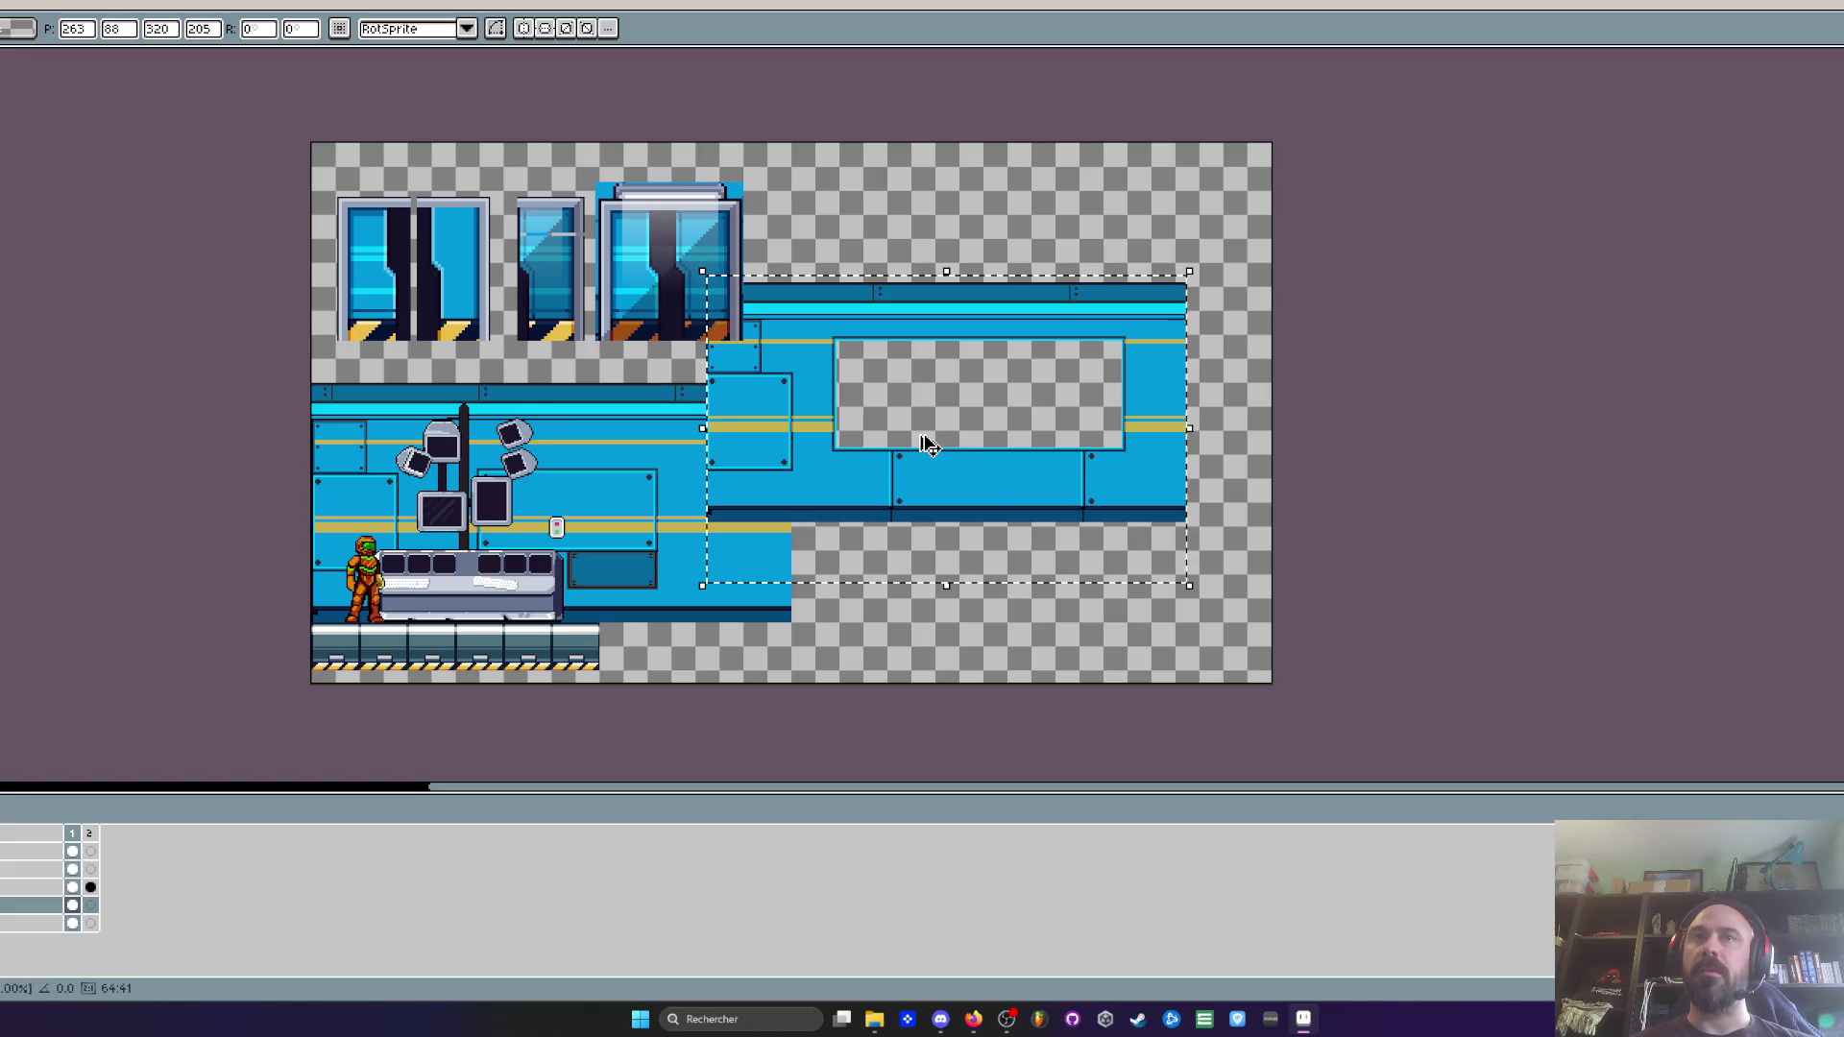
{"action": "left_click_drag", "start_coordinate": [856, 473], "coordinate": [989, 567]}
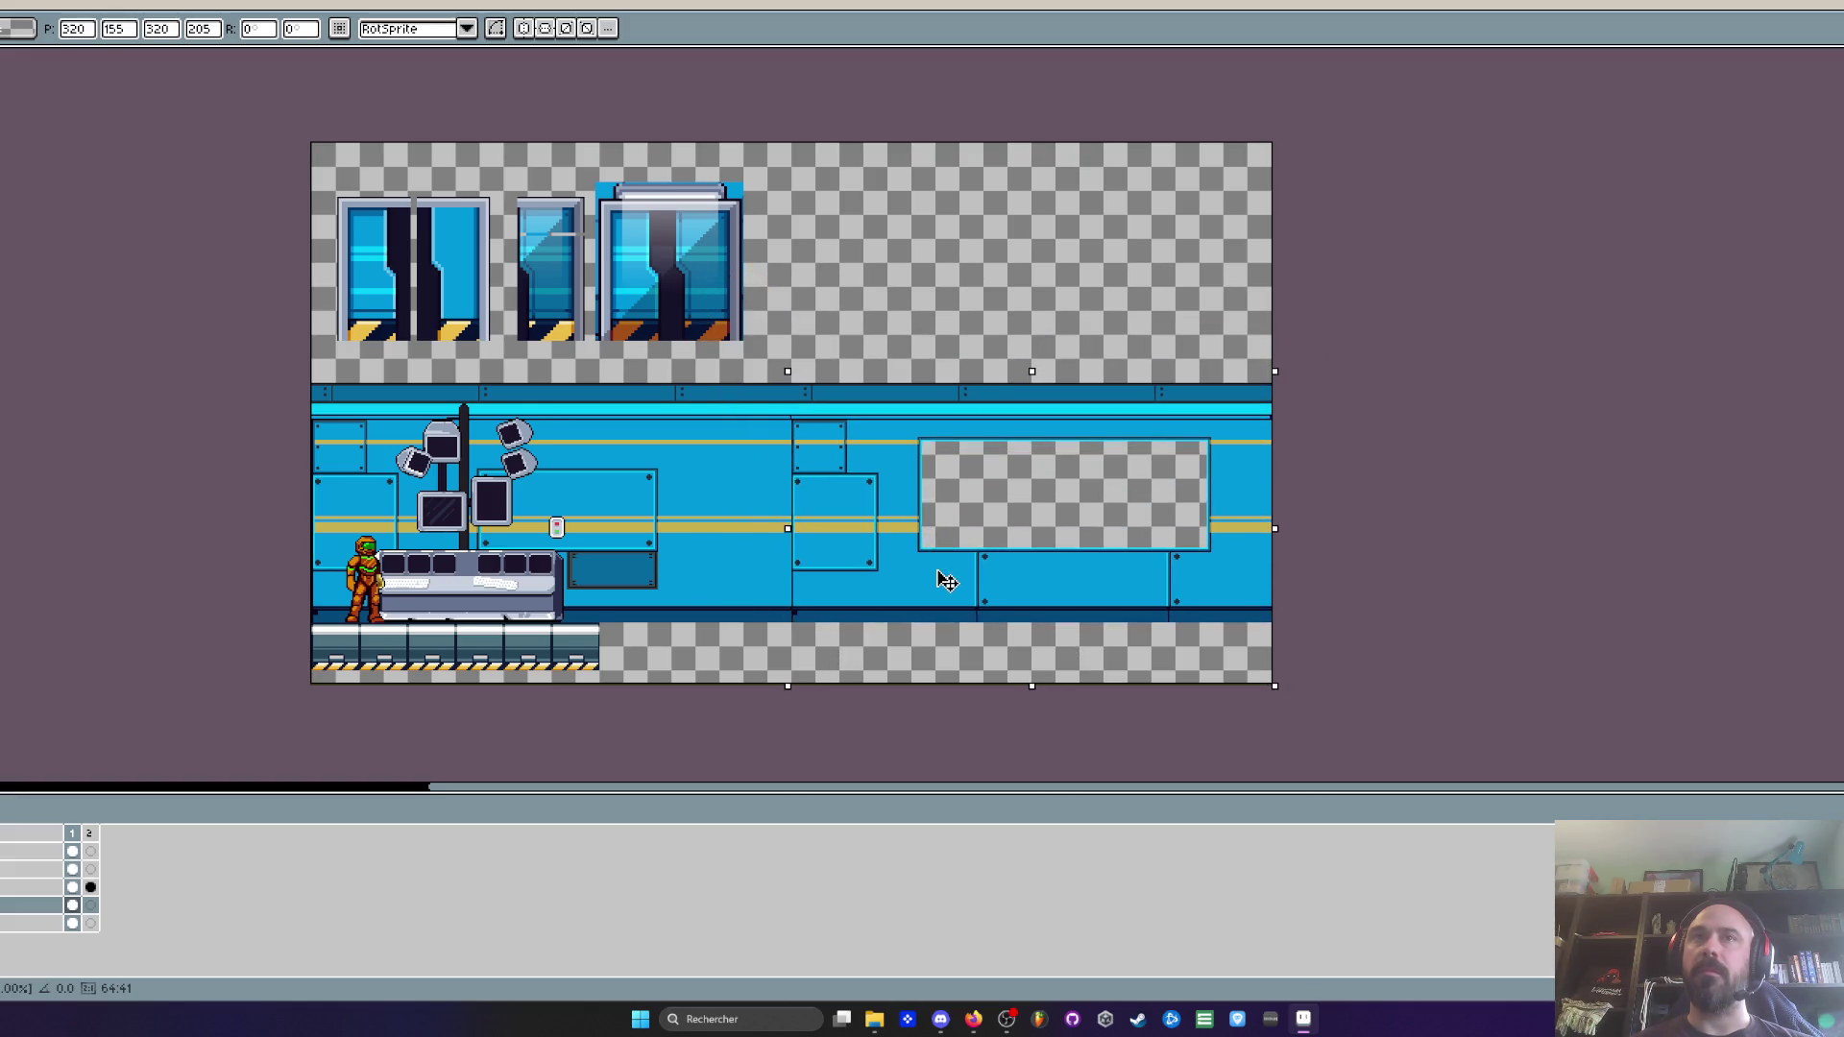
{"action": "key", "text": "Right"}
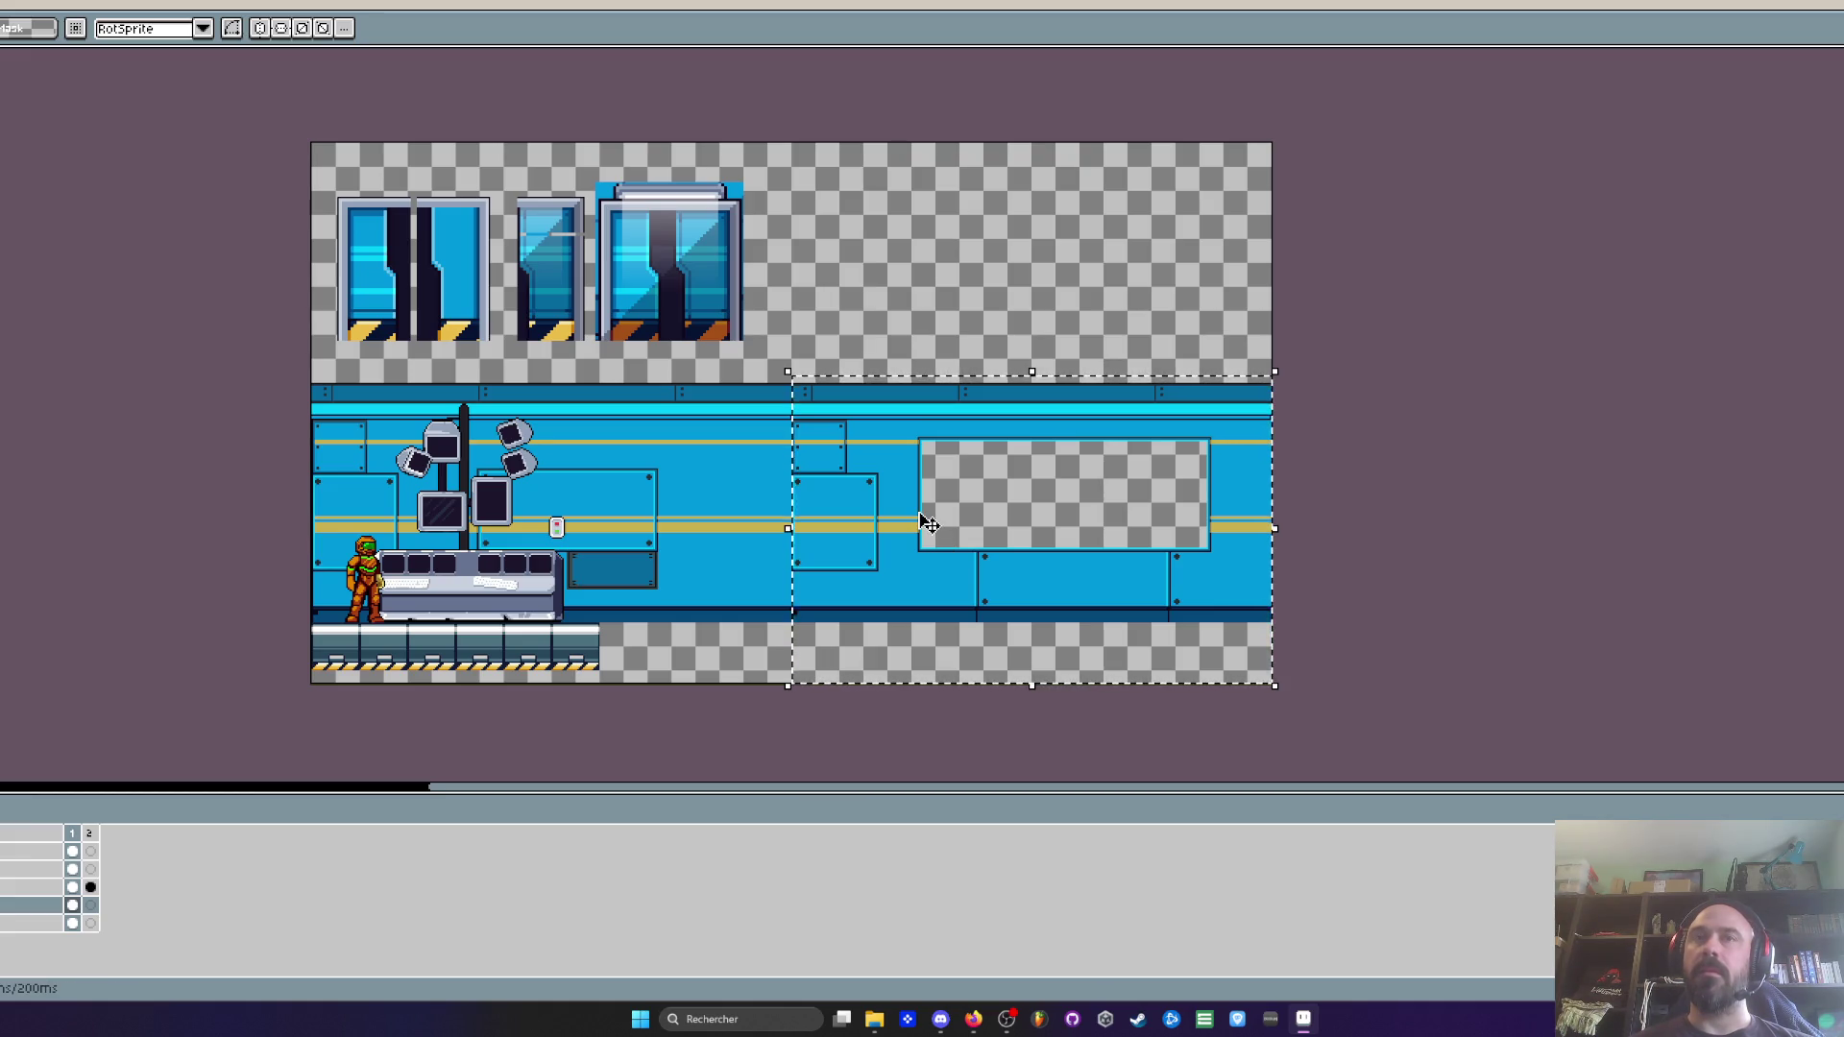
{"action": "scroll", "coordinate": [864, 337], "scroll_direction": "up", "scroll_amount": 1}
{"action": "scroll", "coordinate": [864, 337], "scroll_direction": "down", "scroll_amount": 1}
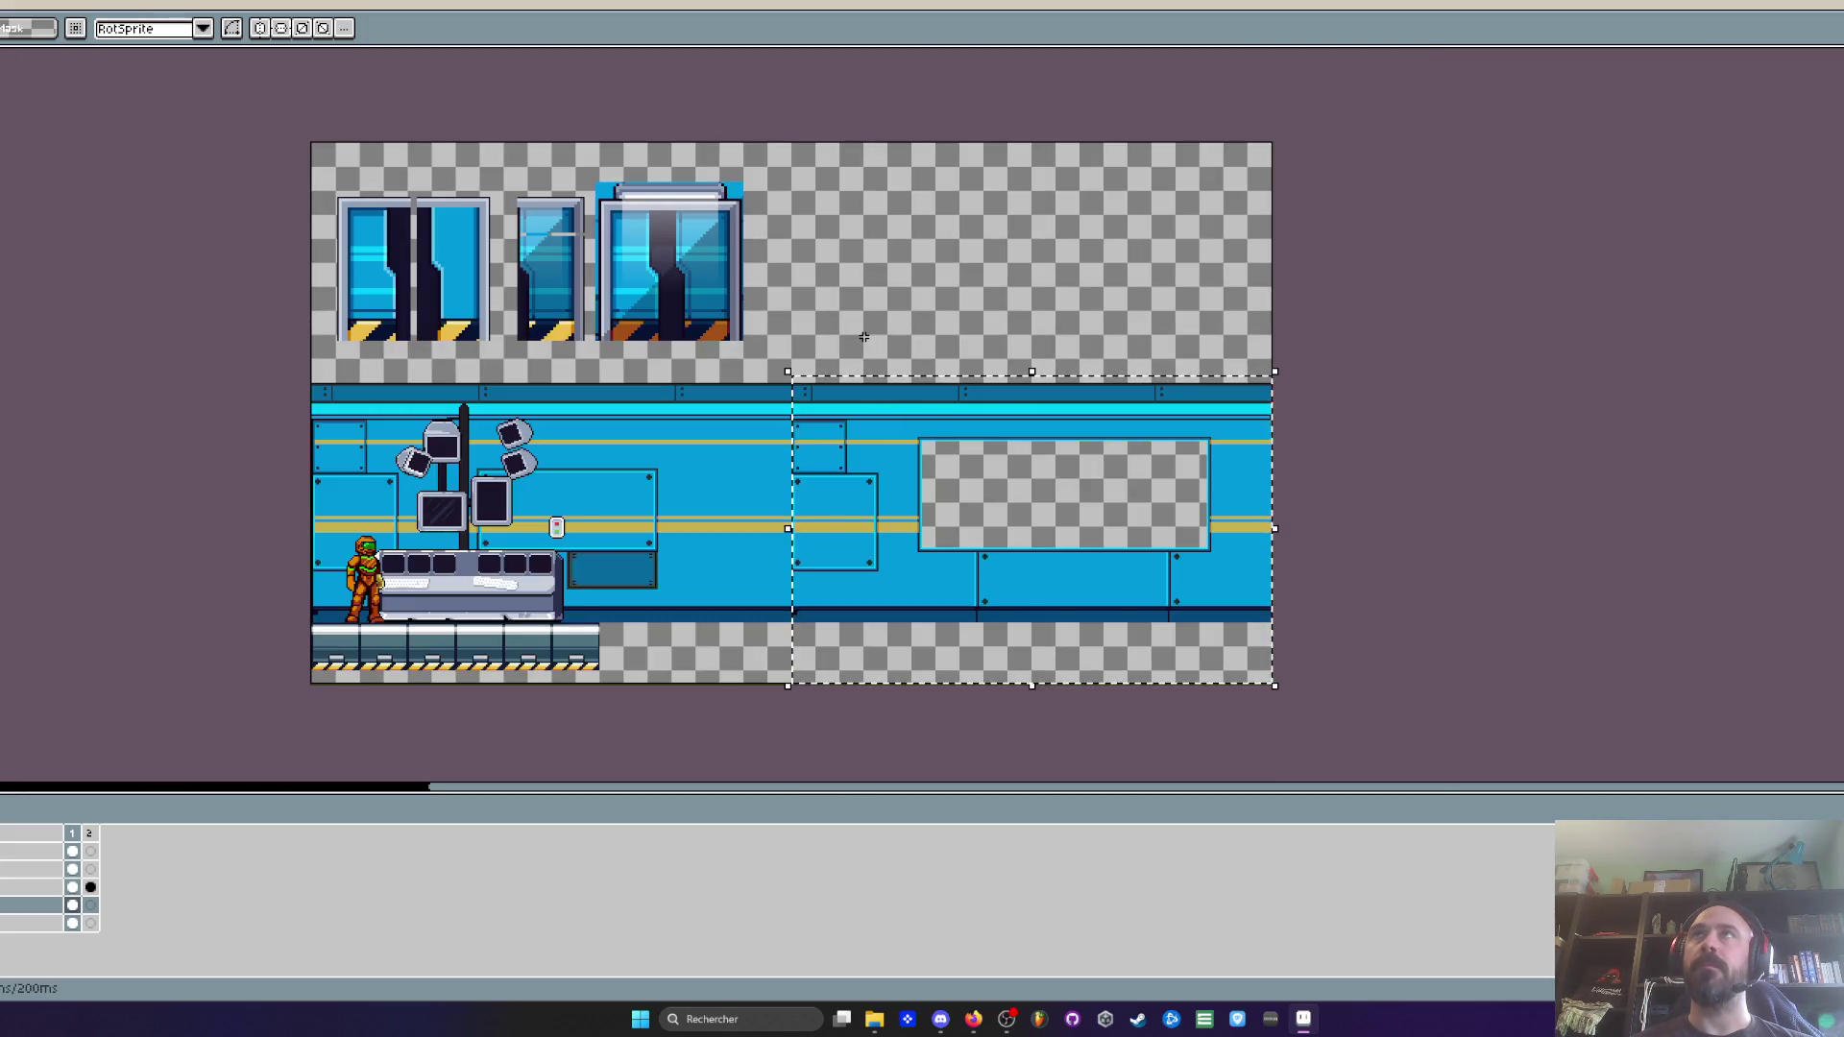
{"action": "key", "text": "ctrl+d"}
Select a small area above the wall trim
{"action": "scroll", "coordinate": [863, 337], "scroll_direction": "up", "scroll_amount": 2}
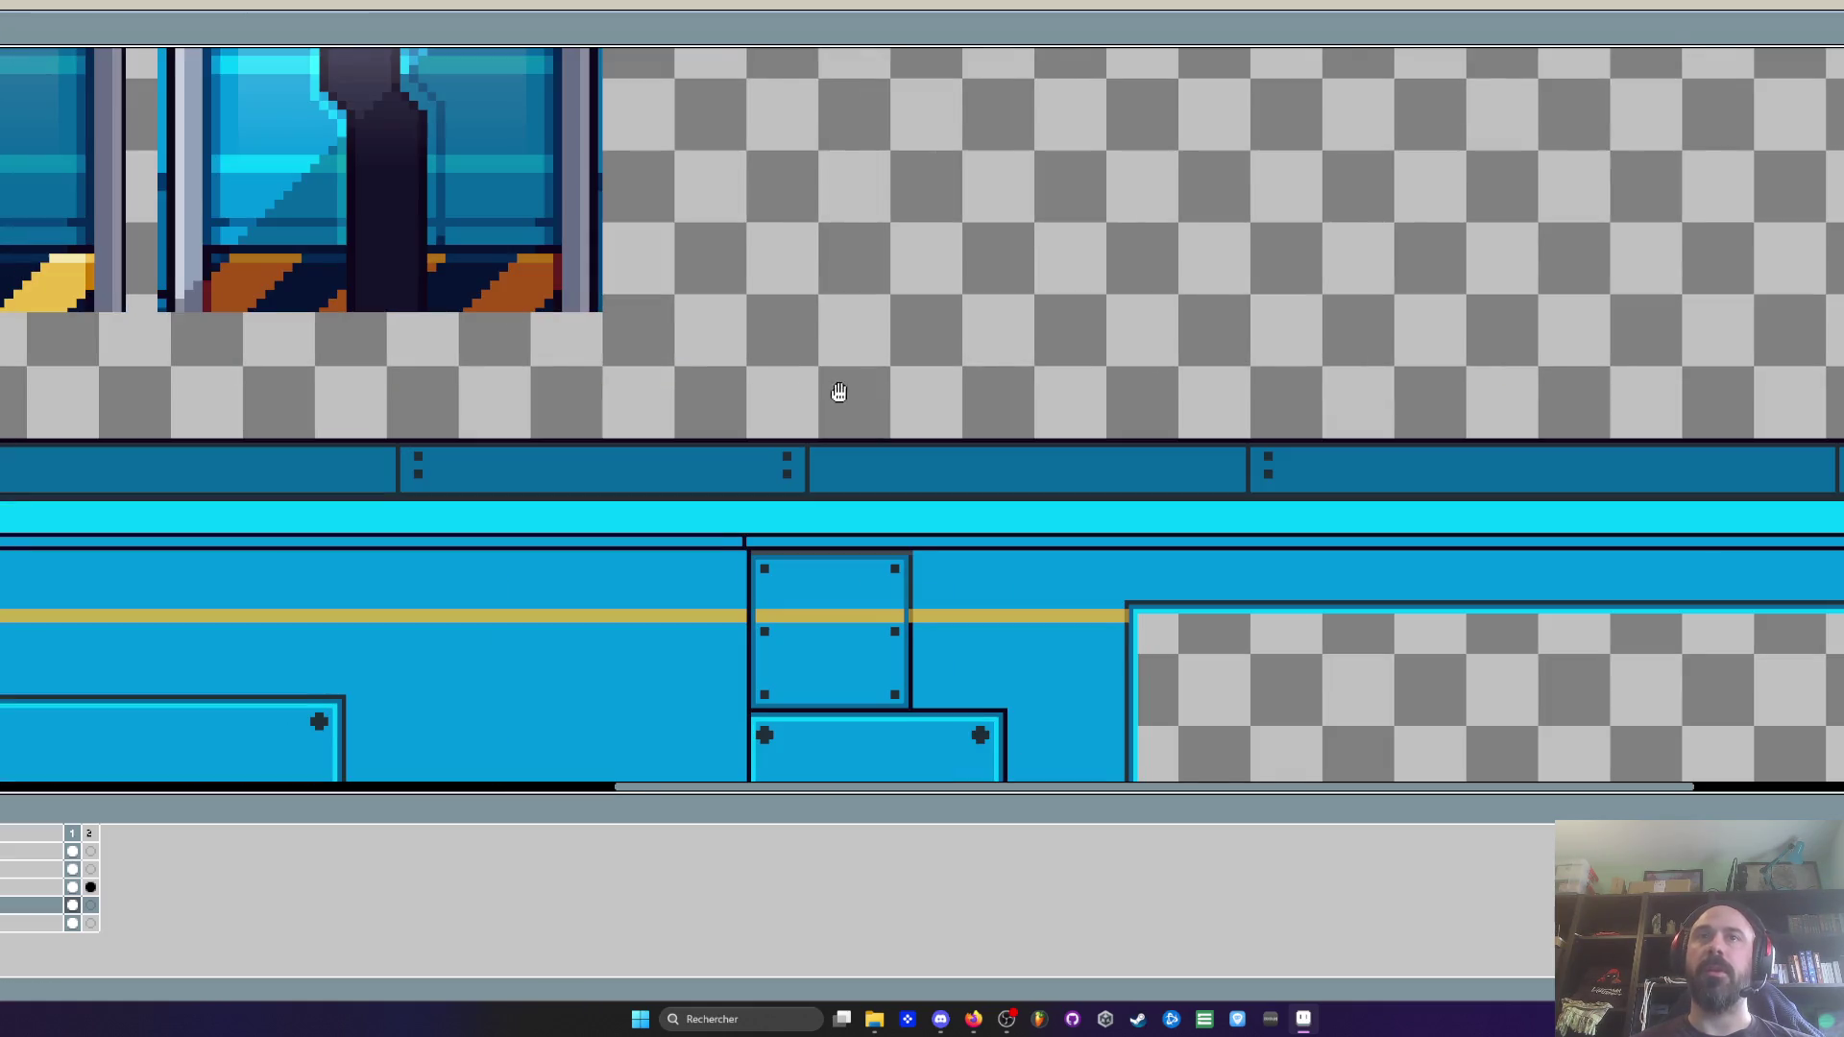
{"action": "scroll", "coordinate": [840, 395], "scroll_direction": "down", "scroll_amount": 1}
{"action": "mouse_move", "coordinate": [688, 349]}
{"action": "left_mouse_down"}
{"action": "mouse_move", "coordinate": [759, 370]}
{"action": "mouse_move", "coordinate": [1174, 369]}
{"action": "mouse_move", "coordinate": [1099, 354]}
{"action": "mouse_move", "coordinate": [1614, 370]}
{"action": "left_mouse_up"}
{"action": "scroll", "coordinate": [1416, 430], "scroll_direction": "down", "scroll_amount": 5}
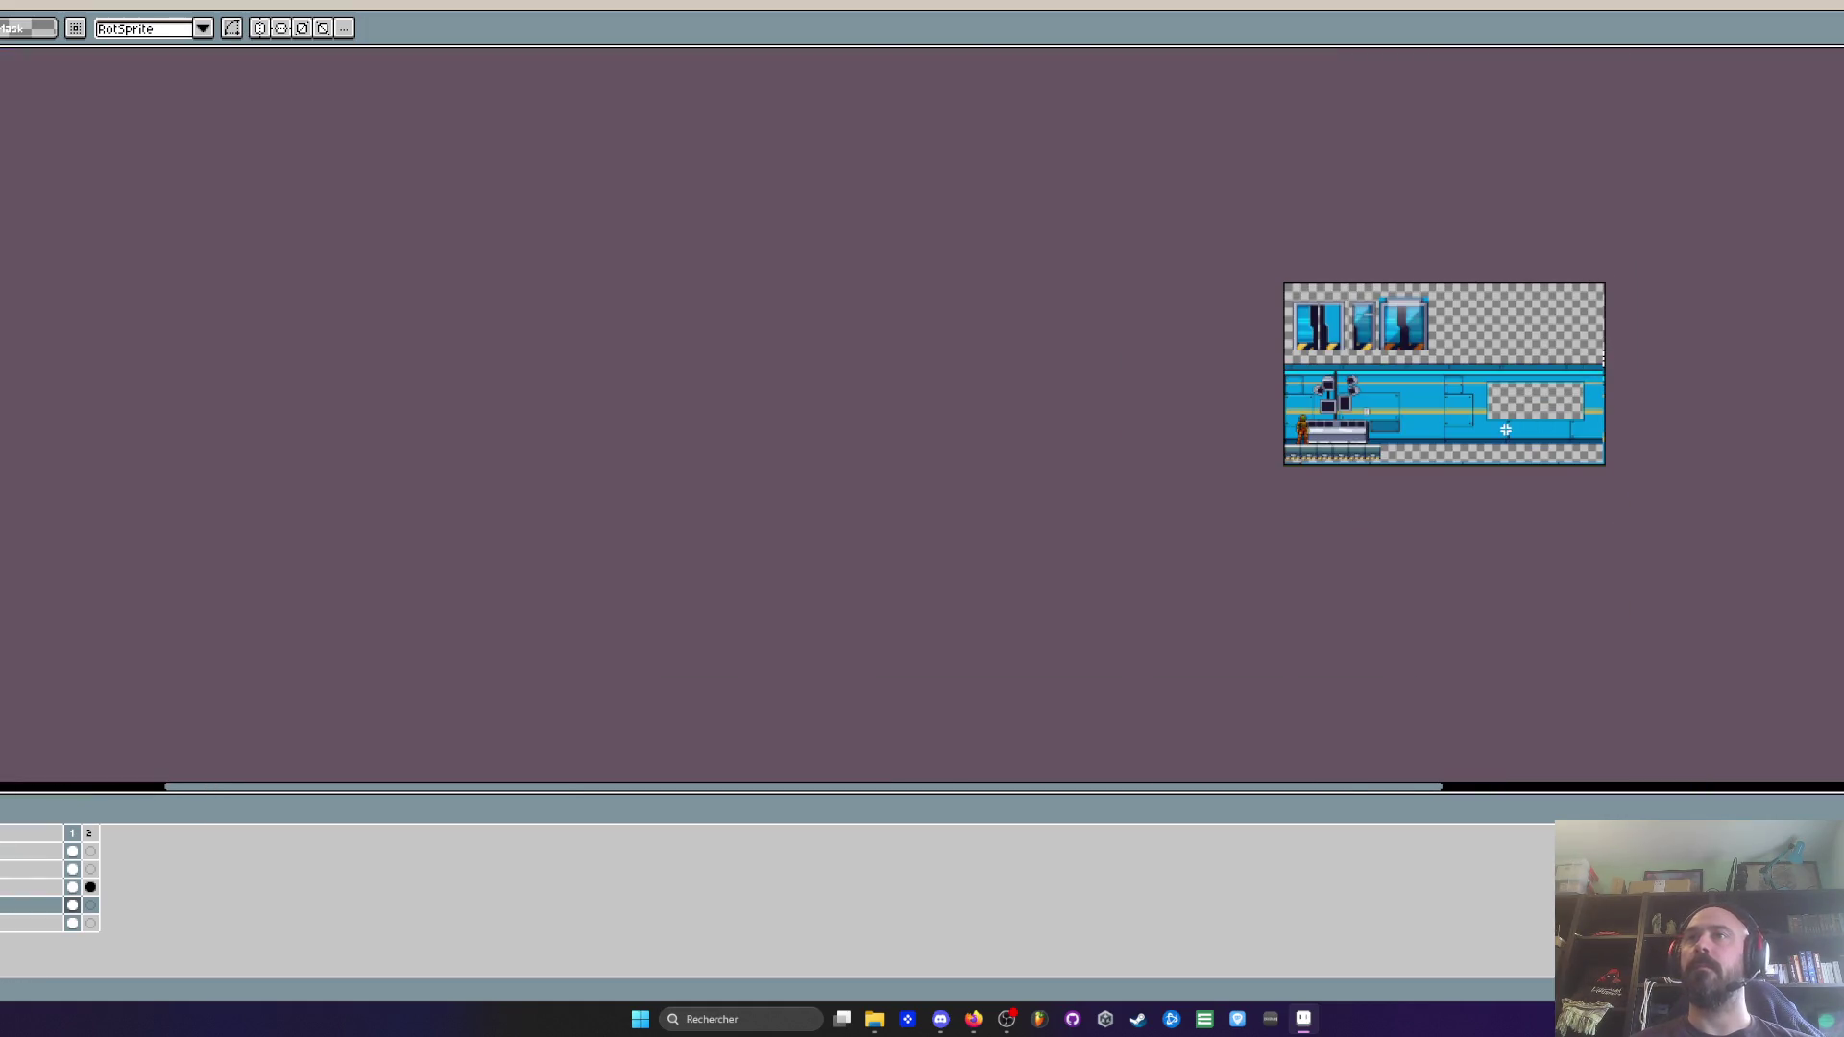
Zoom around the HUB sprite to review the wall and six-tile platform
{"action": "scroll", "coordinate": [1416, 429], "scroll_direction": "up", "scroll_amount": 6}
{"action": "scroll", "coordinate": [1416, 429], "scroll_direction": "down", "scroll_amount": 2}
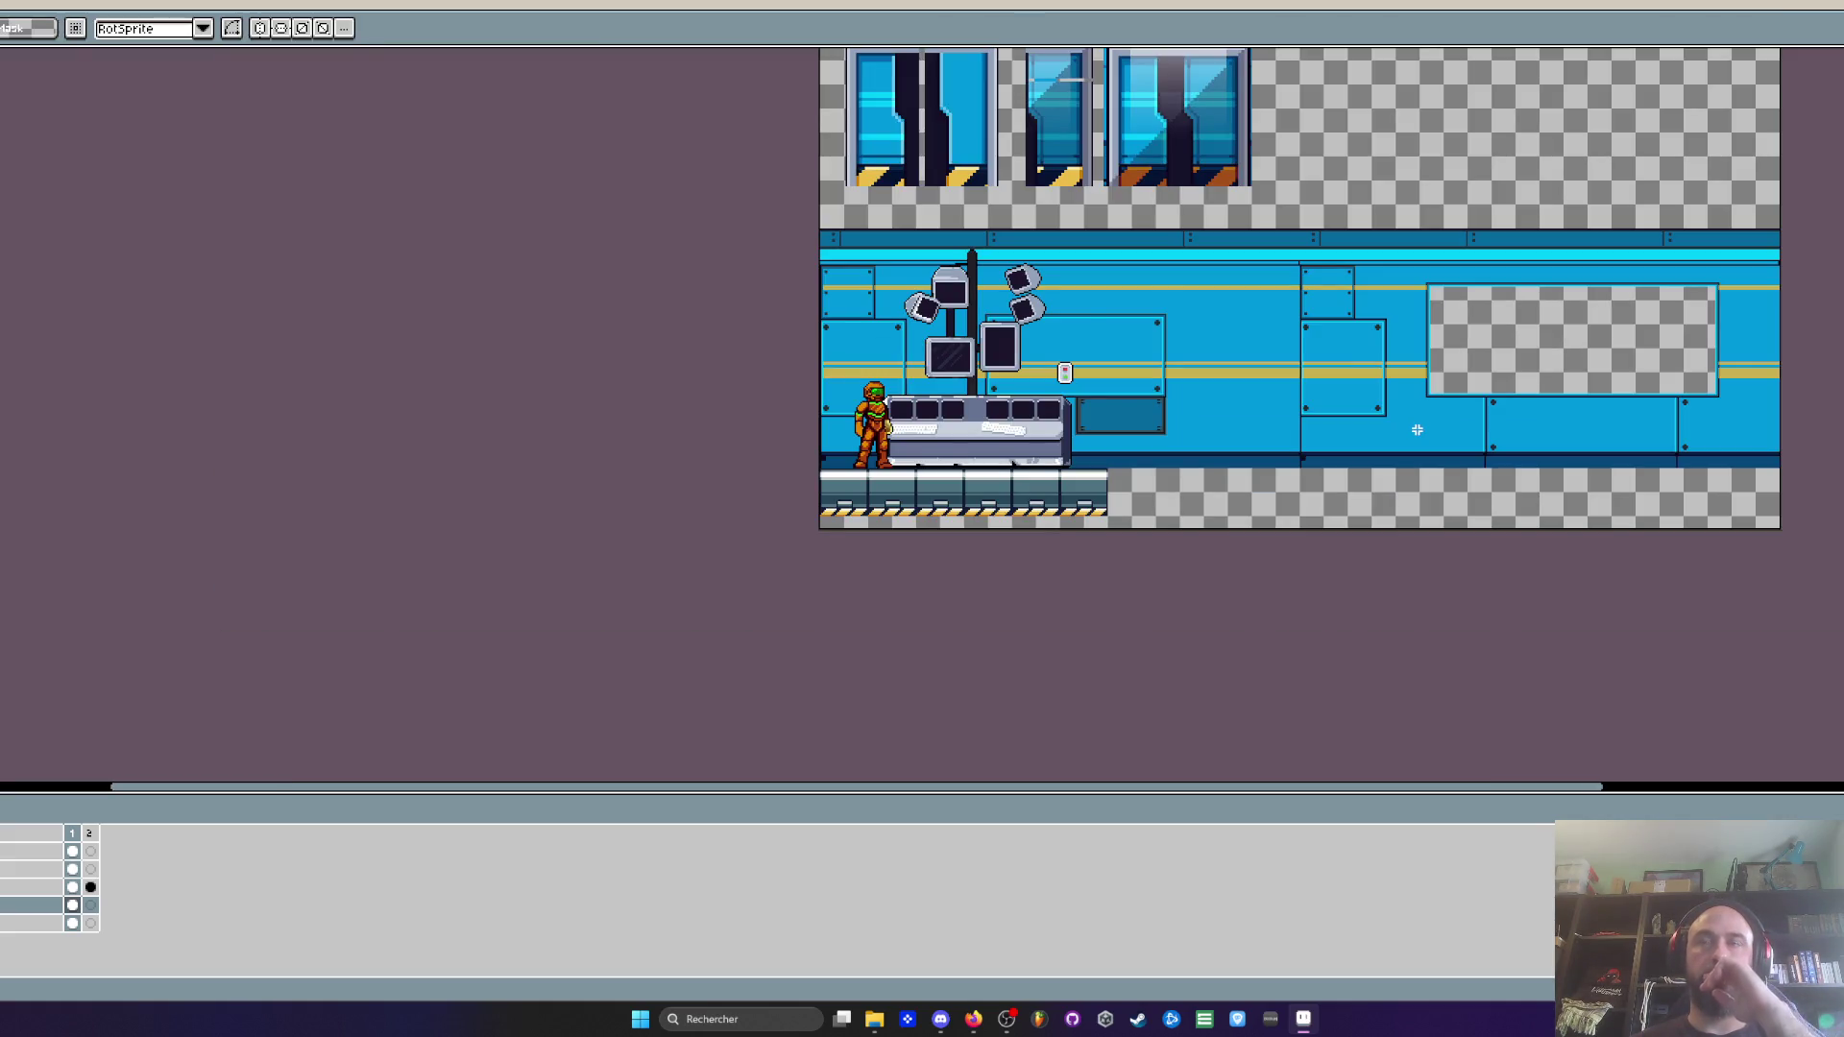
{"action": "scroll", "coordinate": [1417, 429], "scroll_direction": "down", "scroll_amount": 1}
{"action": "scroll", "coordinate": [1178, 385], "scroll_direction": "up", "scroll_amount": 1}
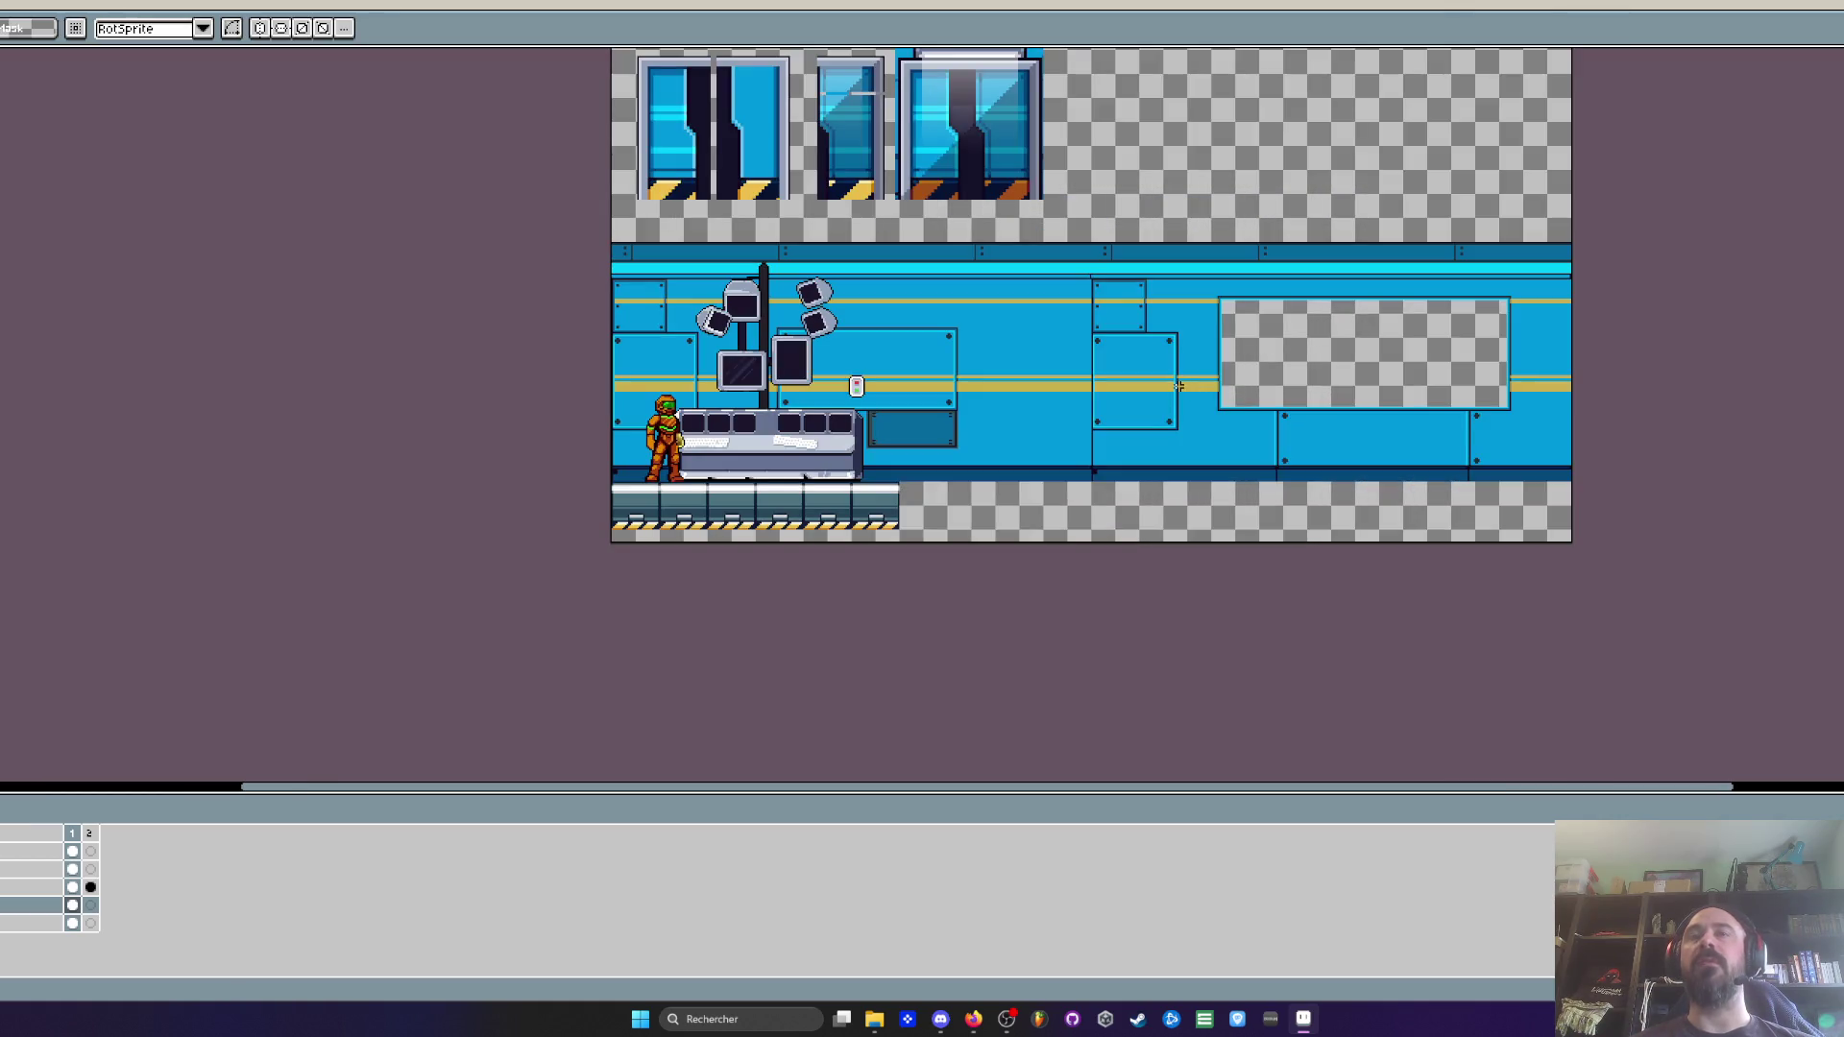
{"action": "scroll", "coordinate": [1115, 278], "scroll_direction": "up", "scroll_amount": 1}
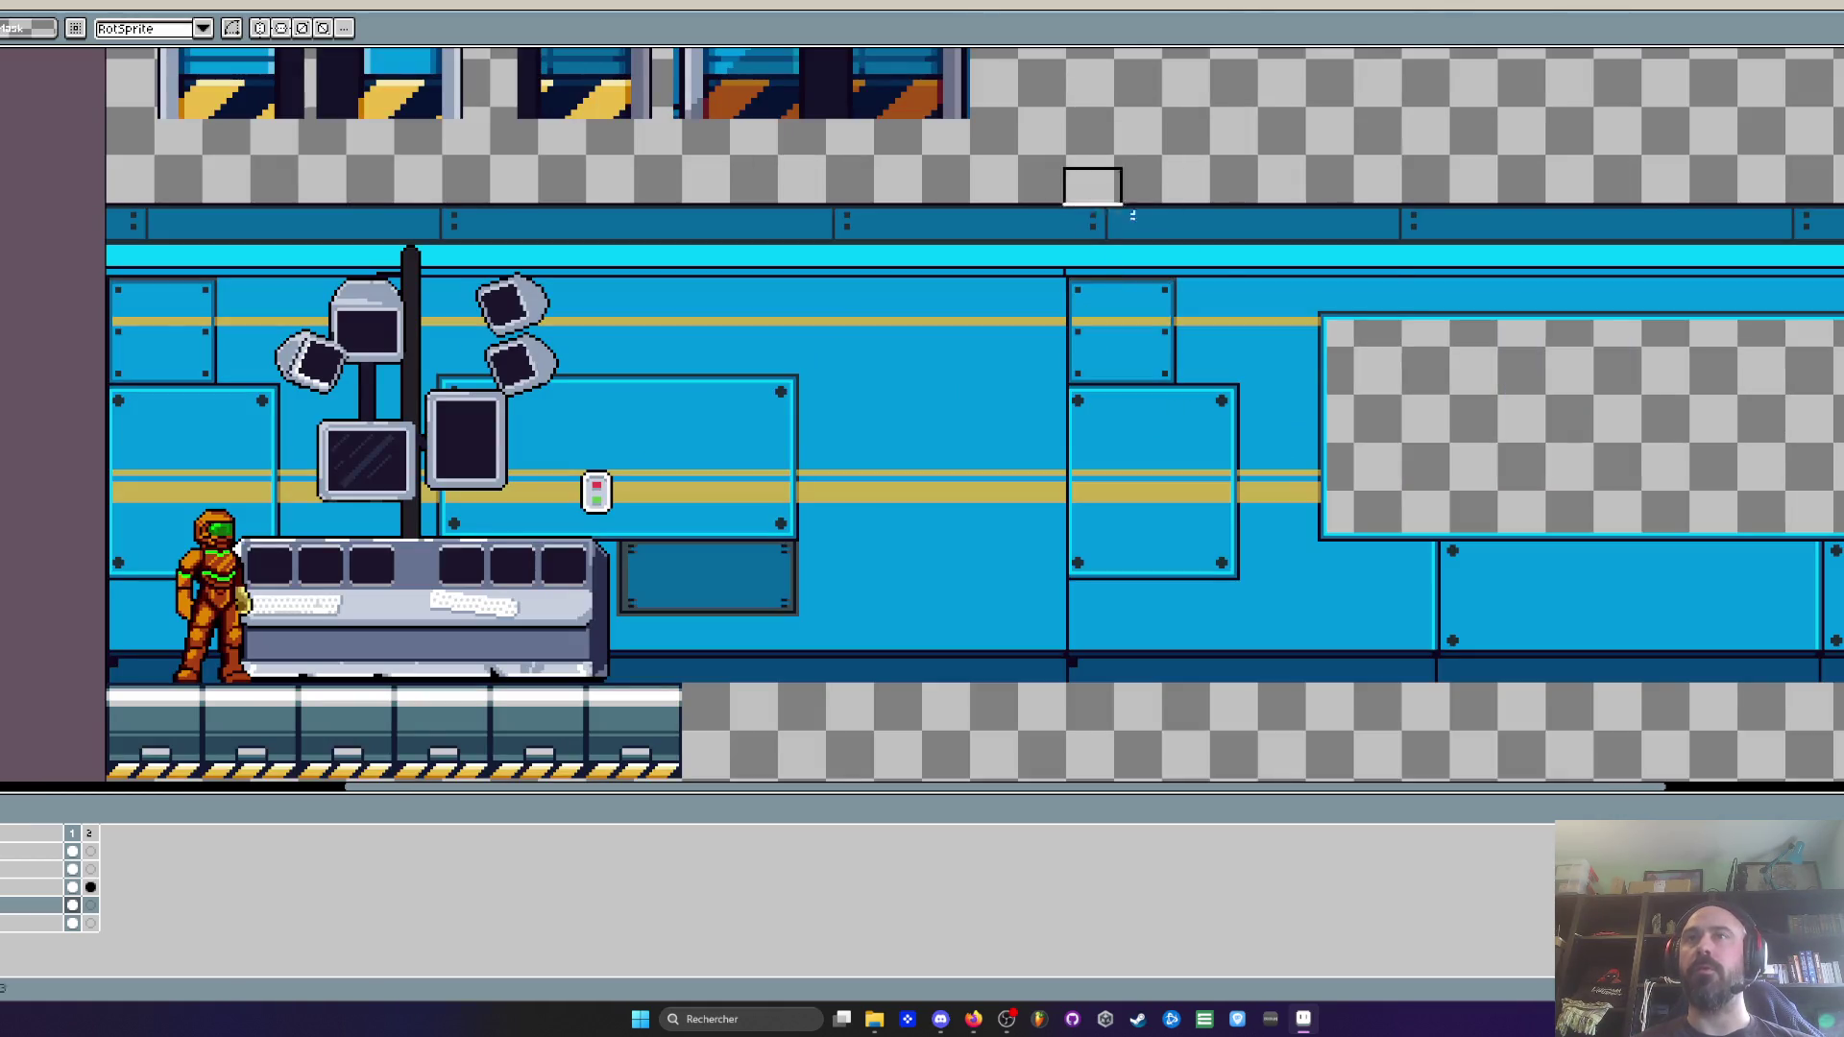
{"action": "scroll", "coordinate": [1111, 200], "scroll_direction": "down", "scroll_amount": 1}
{"action": "scroll", "coordinate": [1392, 556], "scroll_direction": "down", "scroll_amount": 1}
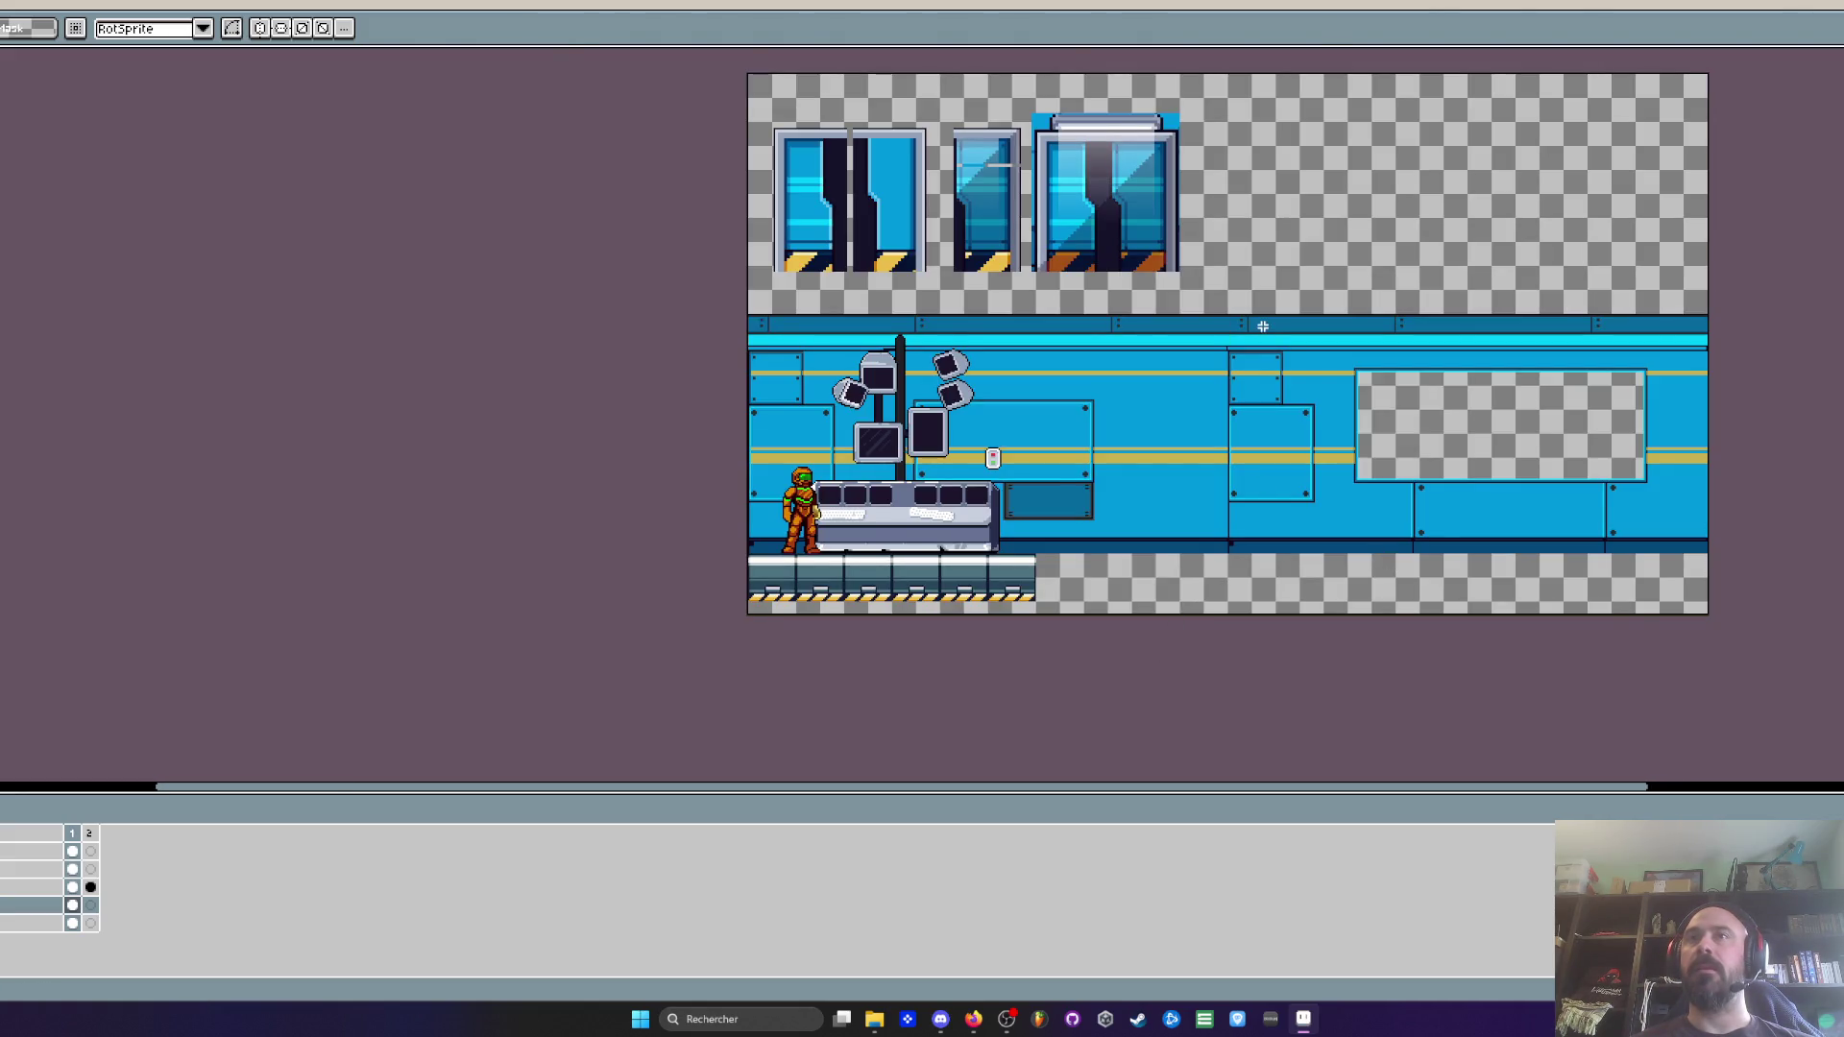
{"action": "scroll", "coordinate": [1263, 327], "scroll_direction": "up", "scroll_amount": 1}
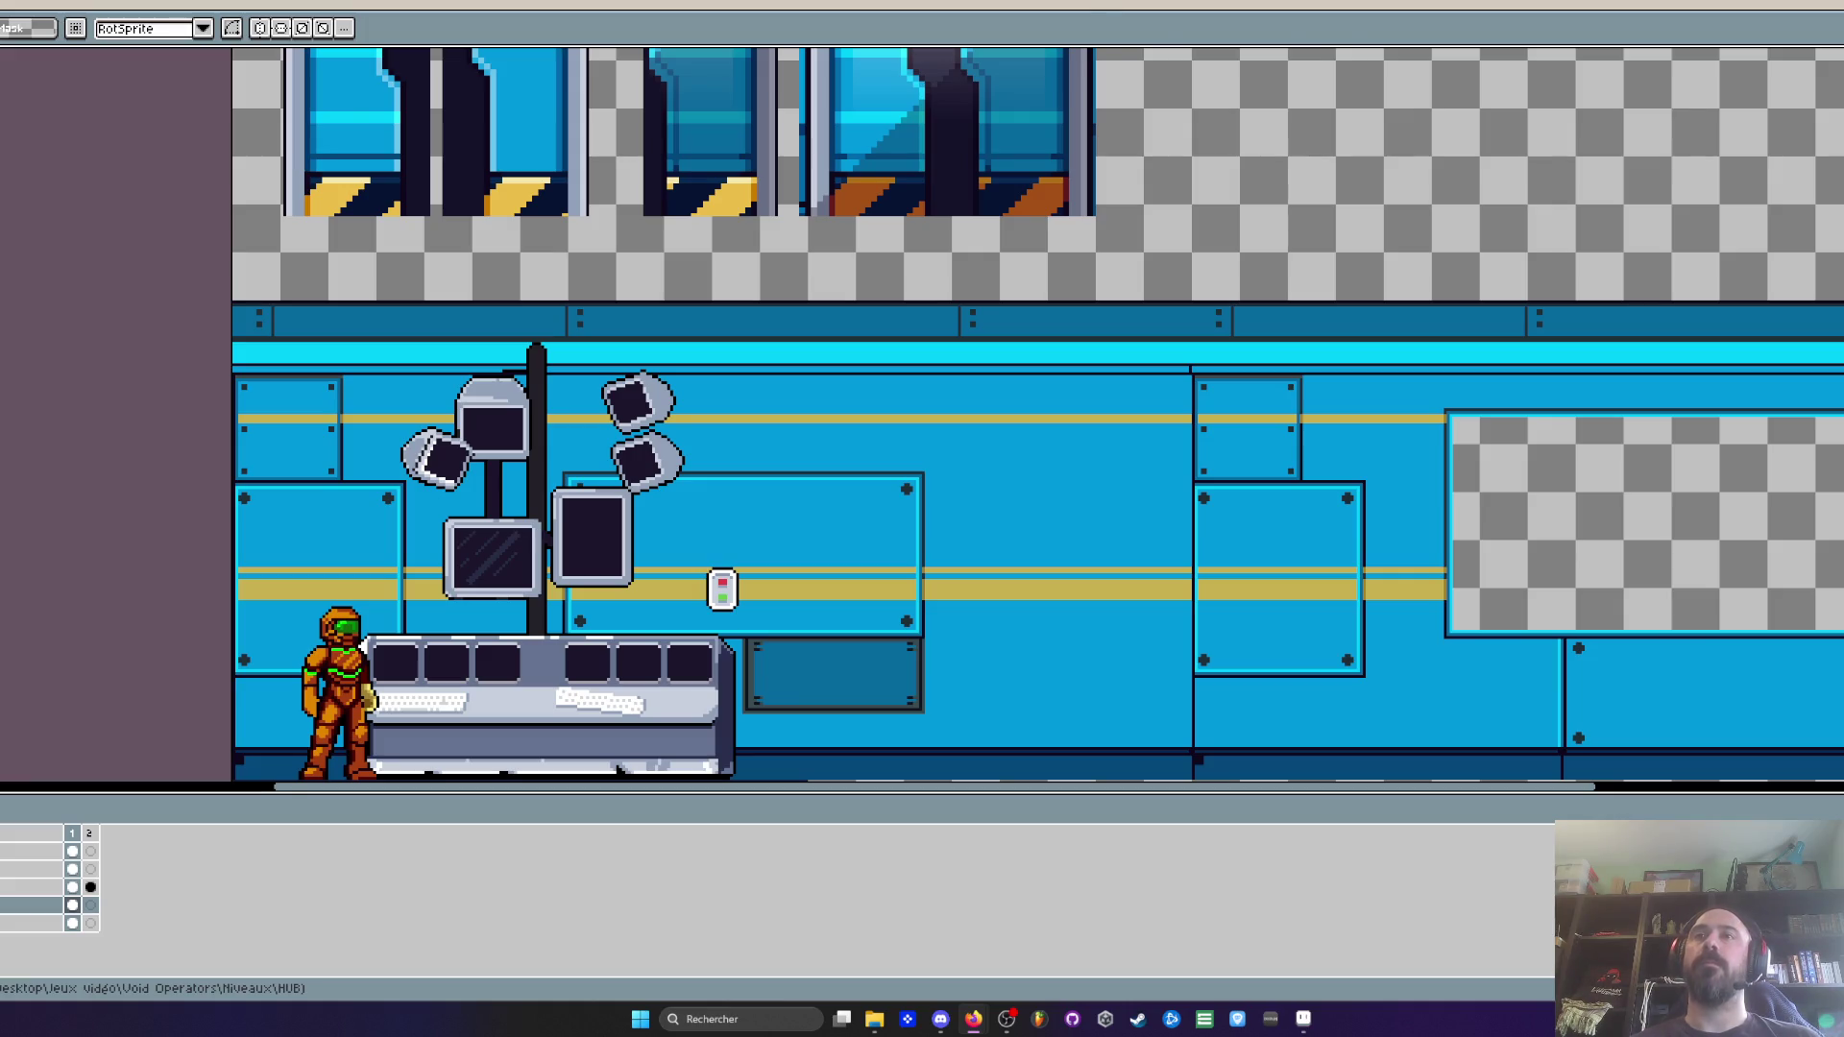
Pick the Rectangular Marquee and switch to the V0.22 File Explorer window
{"action": "scroll", "coordinate": [1102, 121], "scroll_direction": "down", "scroll_amount": 2}
{"action": "left_click_drag", "start_coordinate": [967, 790], "coordinate": [1133, 790]}
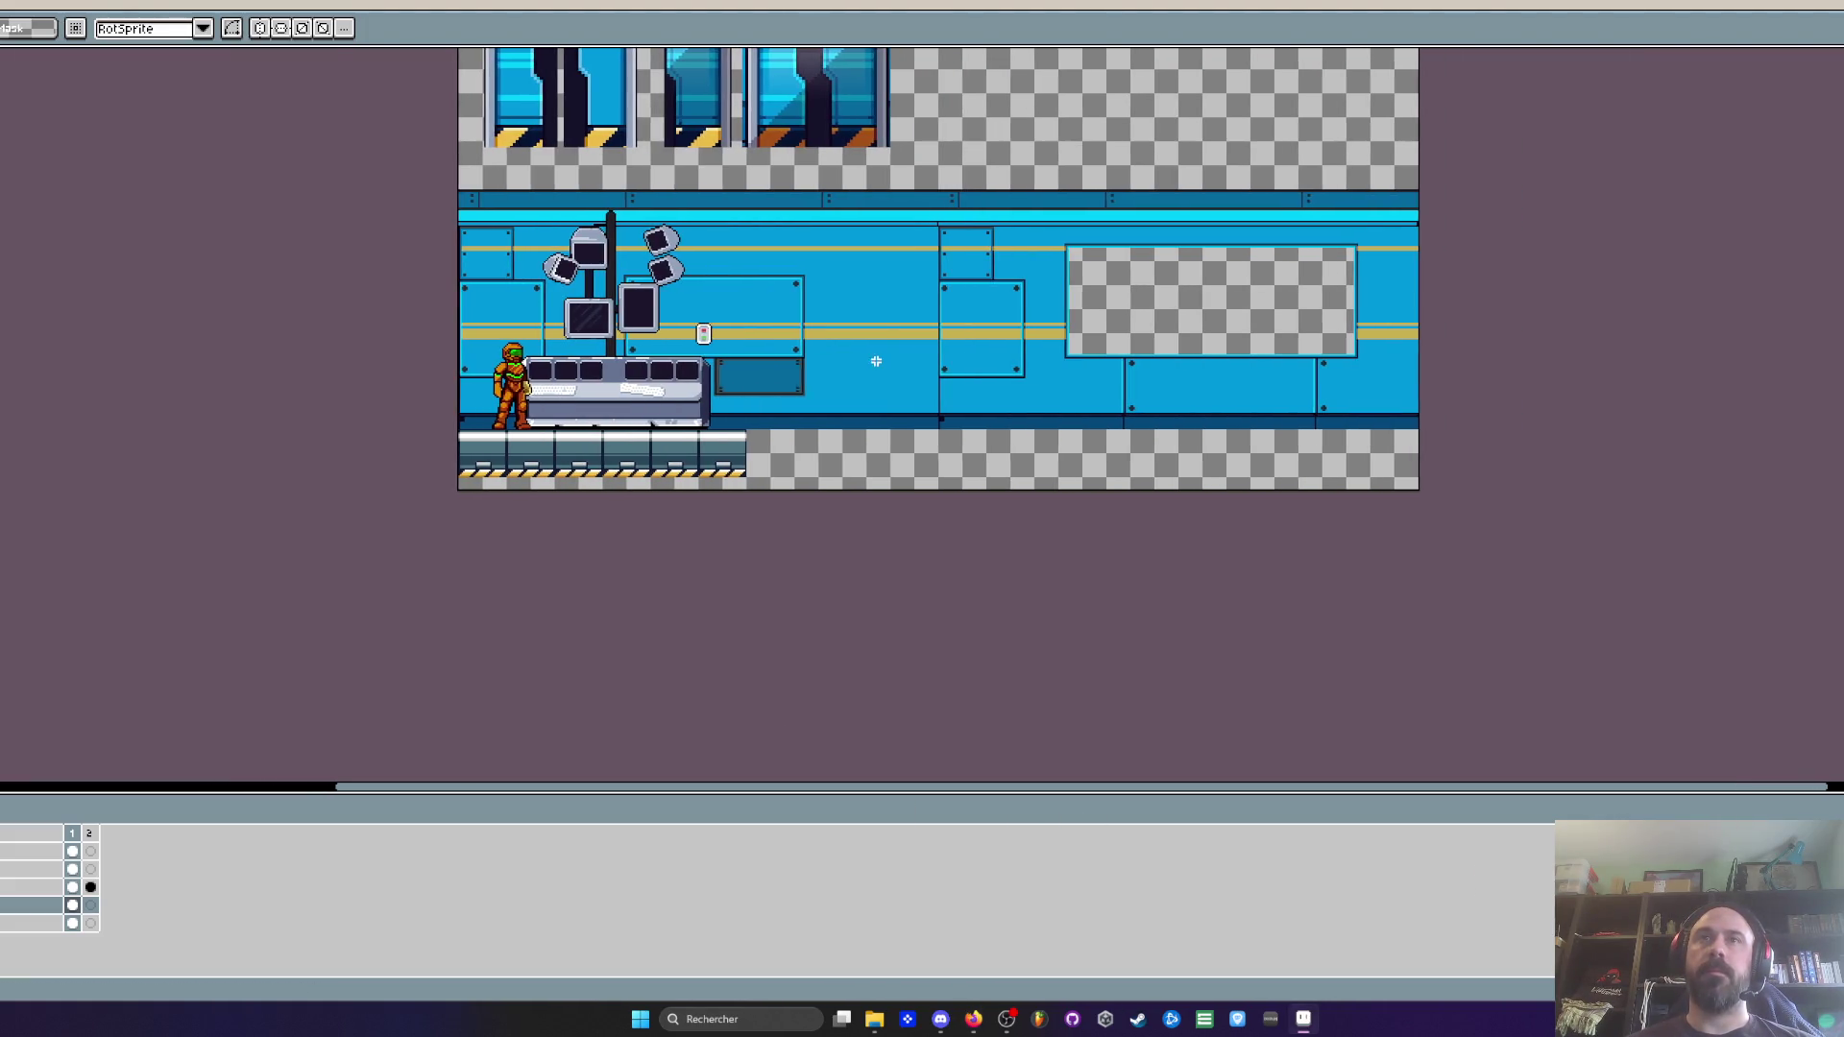
{"action": "scroll", "coordinate": [836, 494], "scroll_direction": "up", "scroll_amount": 2}
{"action": "scroll", "coordinate": [807, 502], "scroll_direction": "down", "scroll_amount": 2}
{"action": "key", "text": "m"}
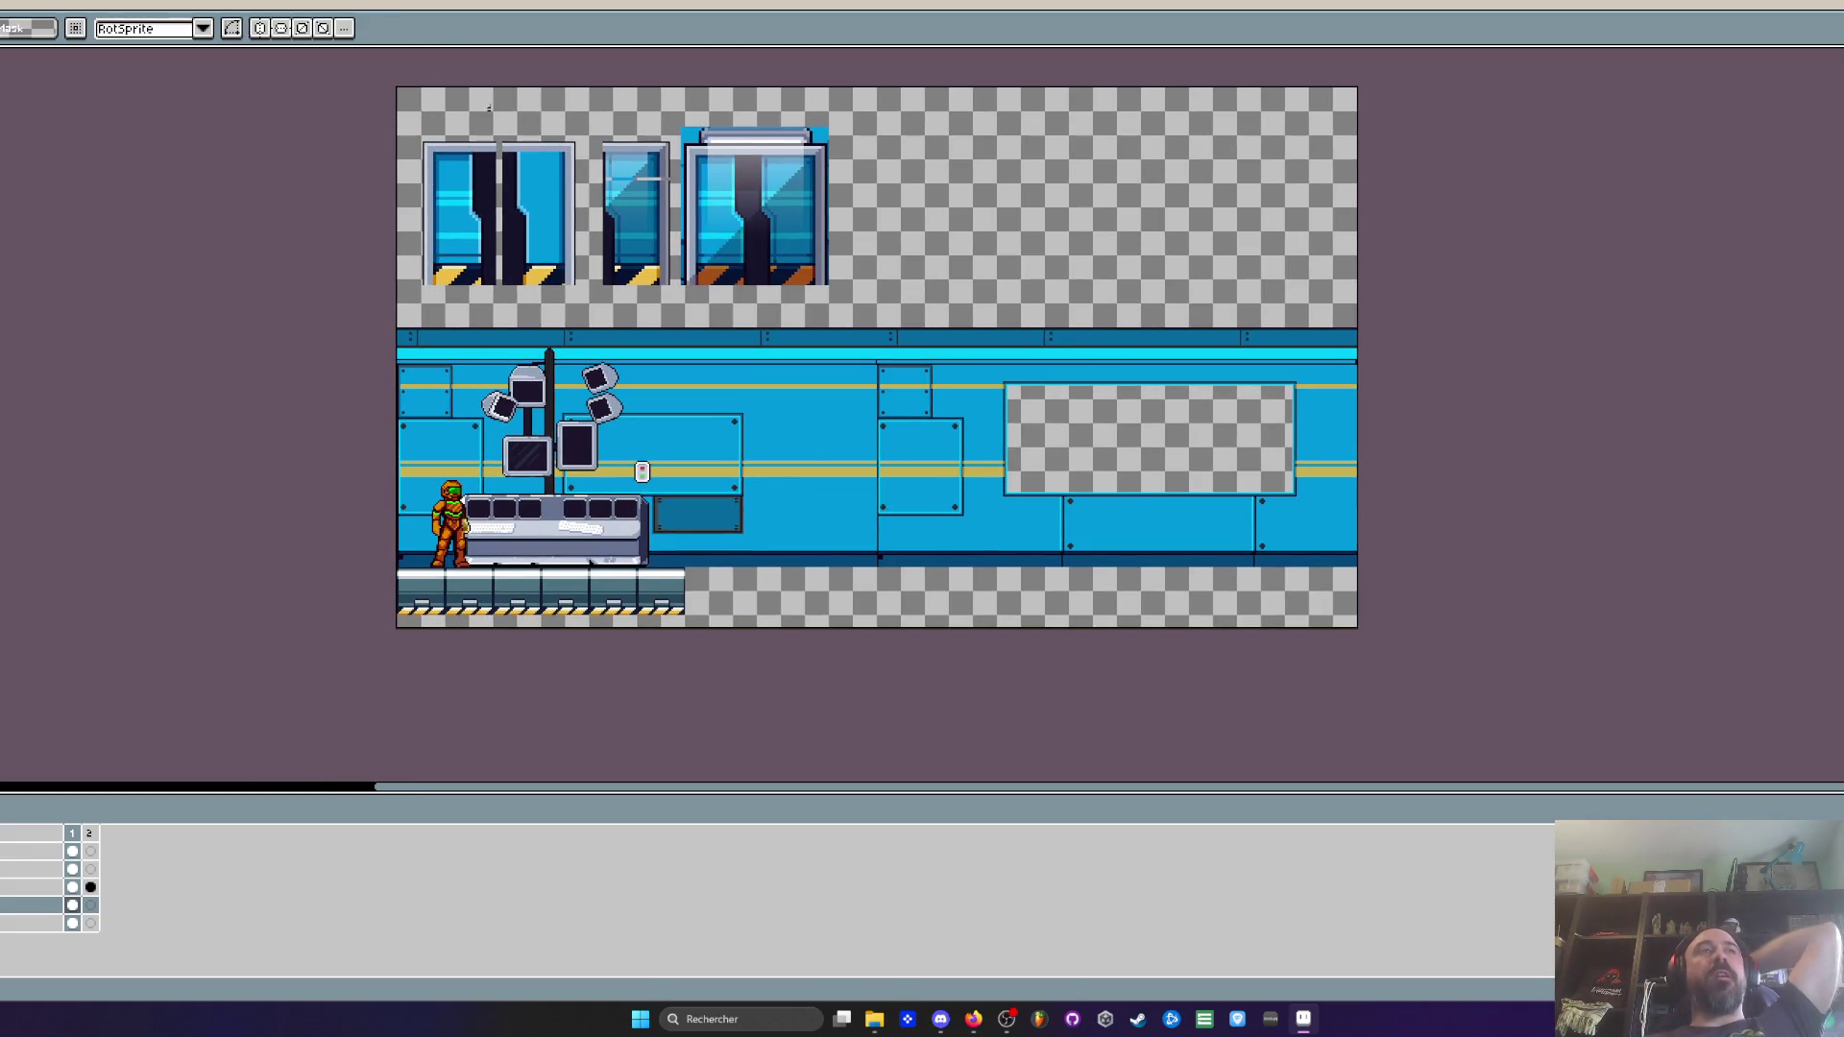
{"action": "key", "text": "alt+Tab"}
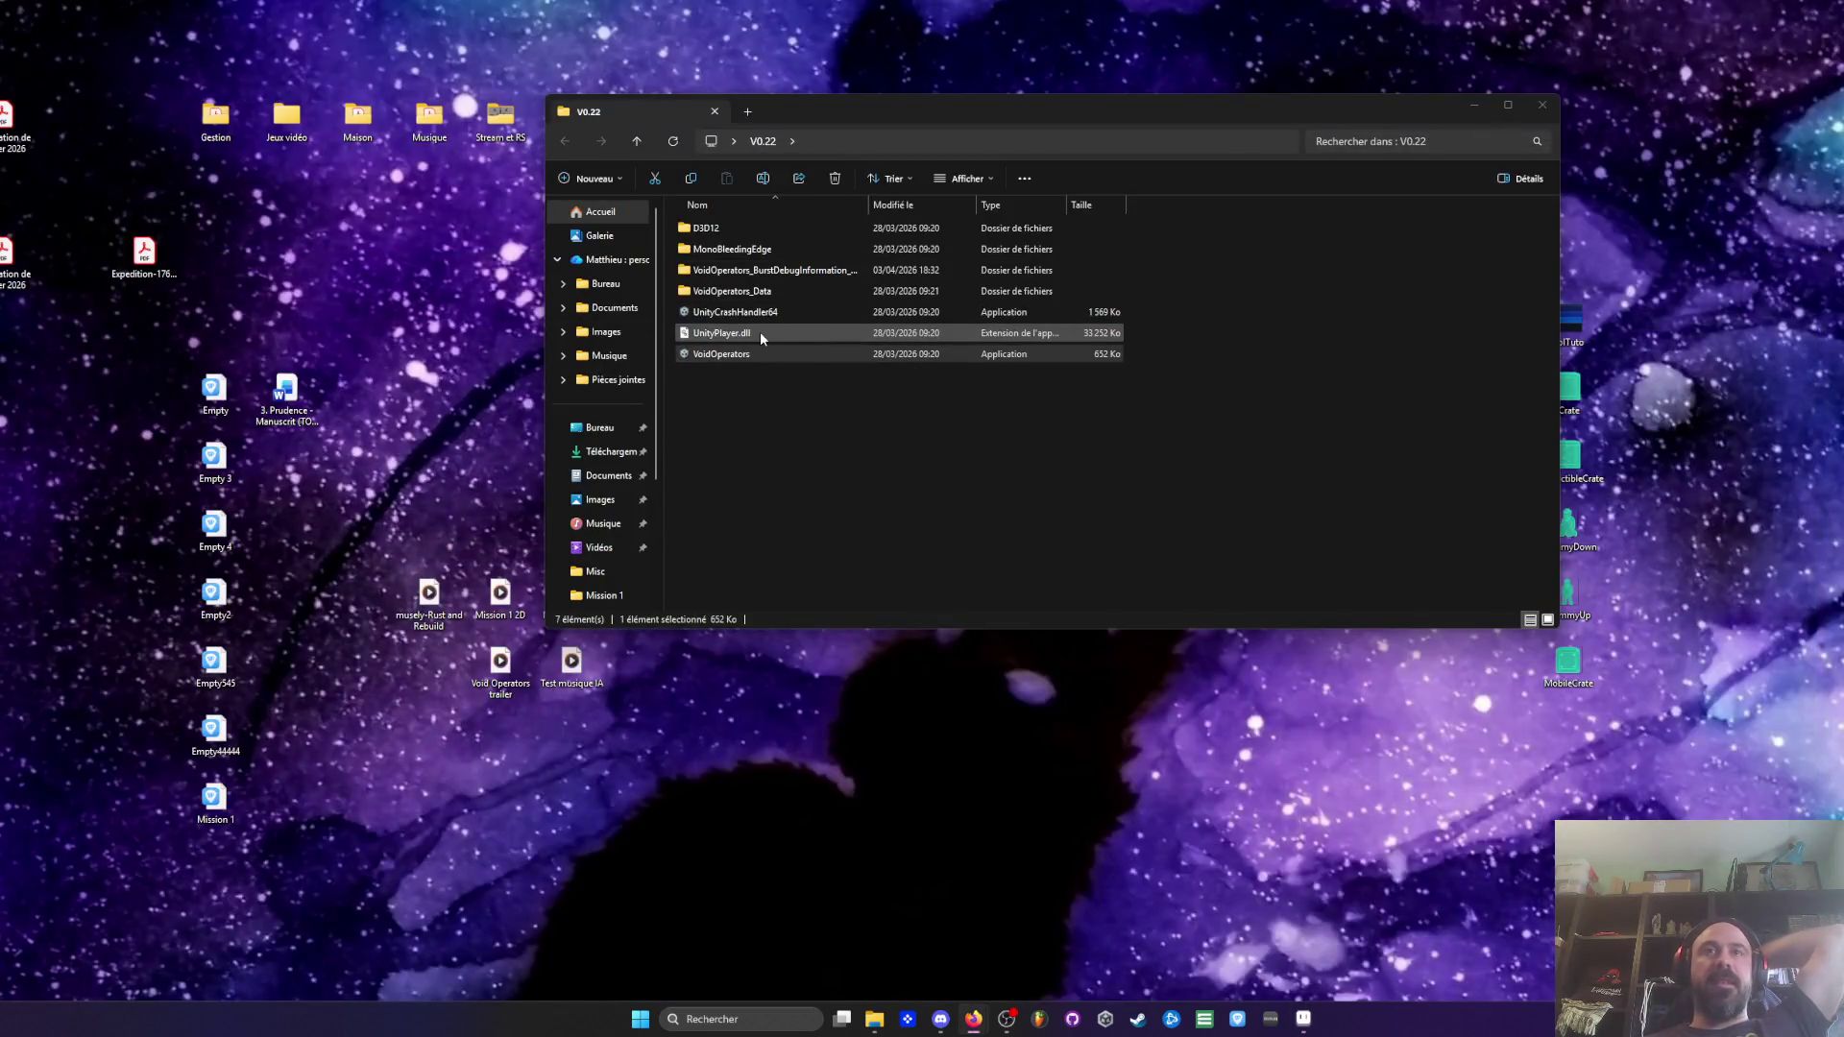
Minimize the V0.22 window and open Tileset 2D from Jeux vidéo > Void Operators > Niveaux > Mission 1 > Props
{"action": "left_click", "coordinate": [730, 249]}
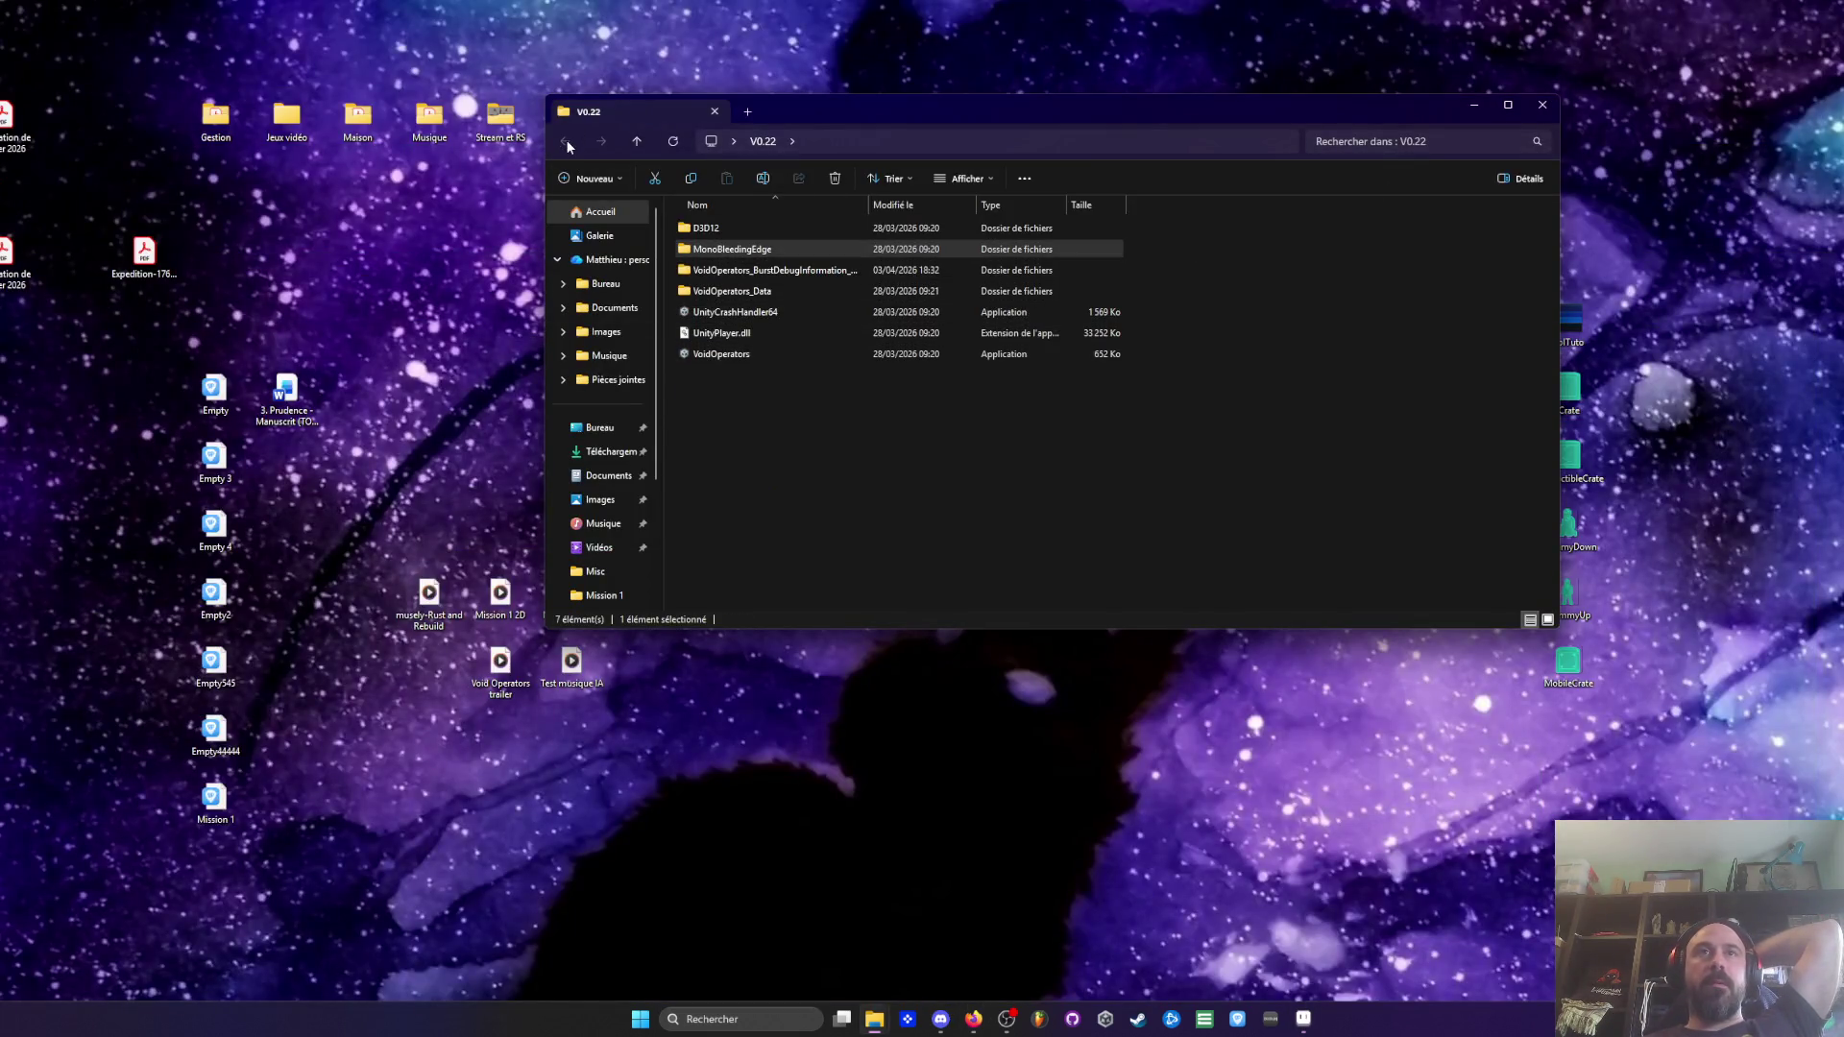
{"action": "left_click", "coordinate": [1476, 107]}
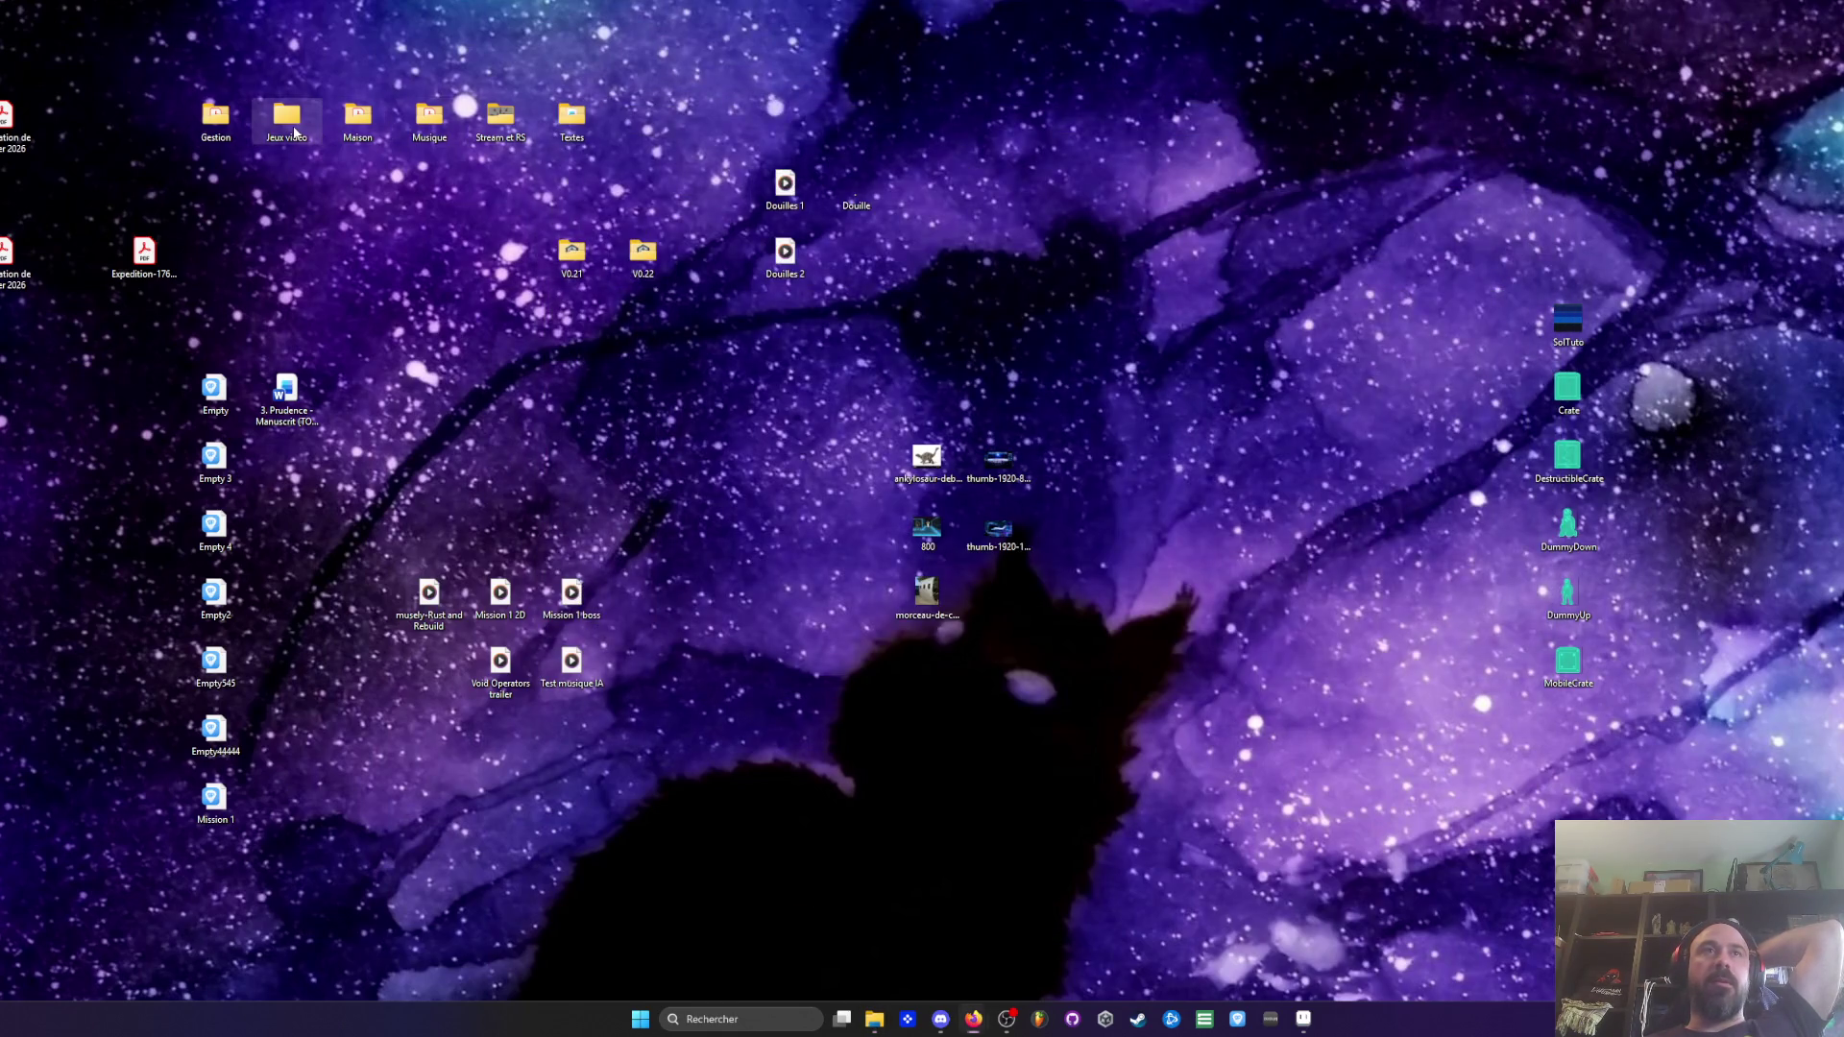
{"action": "double_click", "coordinate": [288, 120]}
{"action": "double_click", "coordinate": [759, 399]}
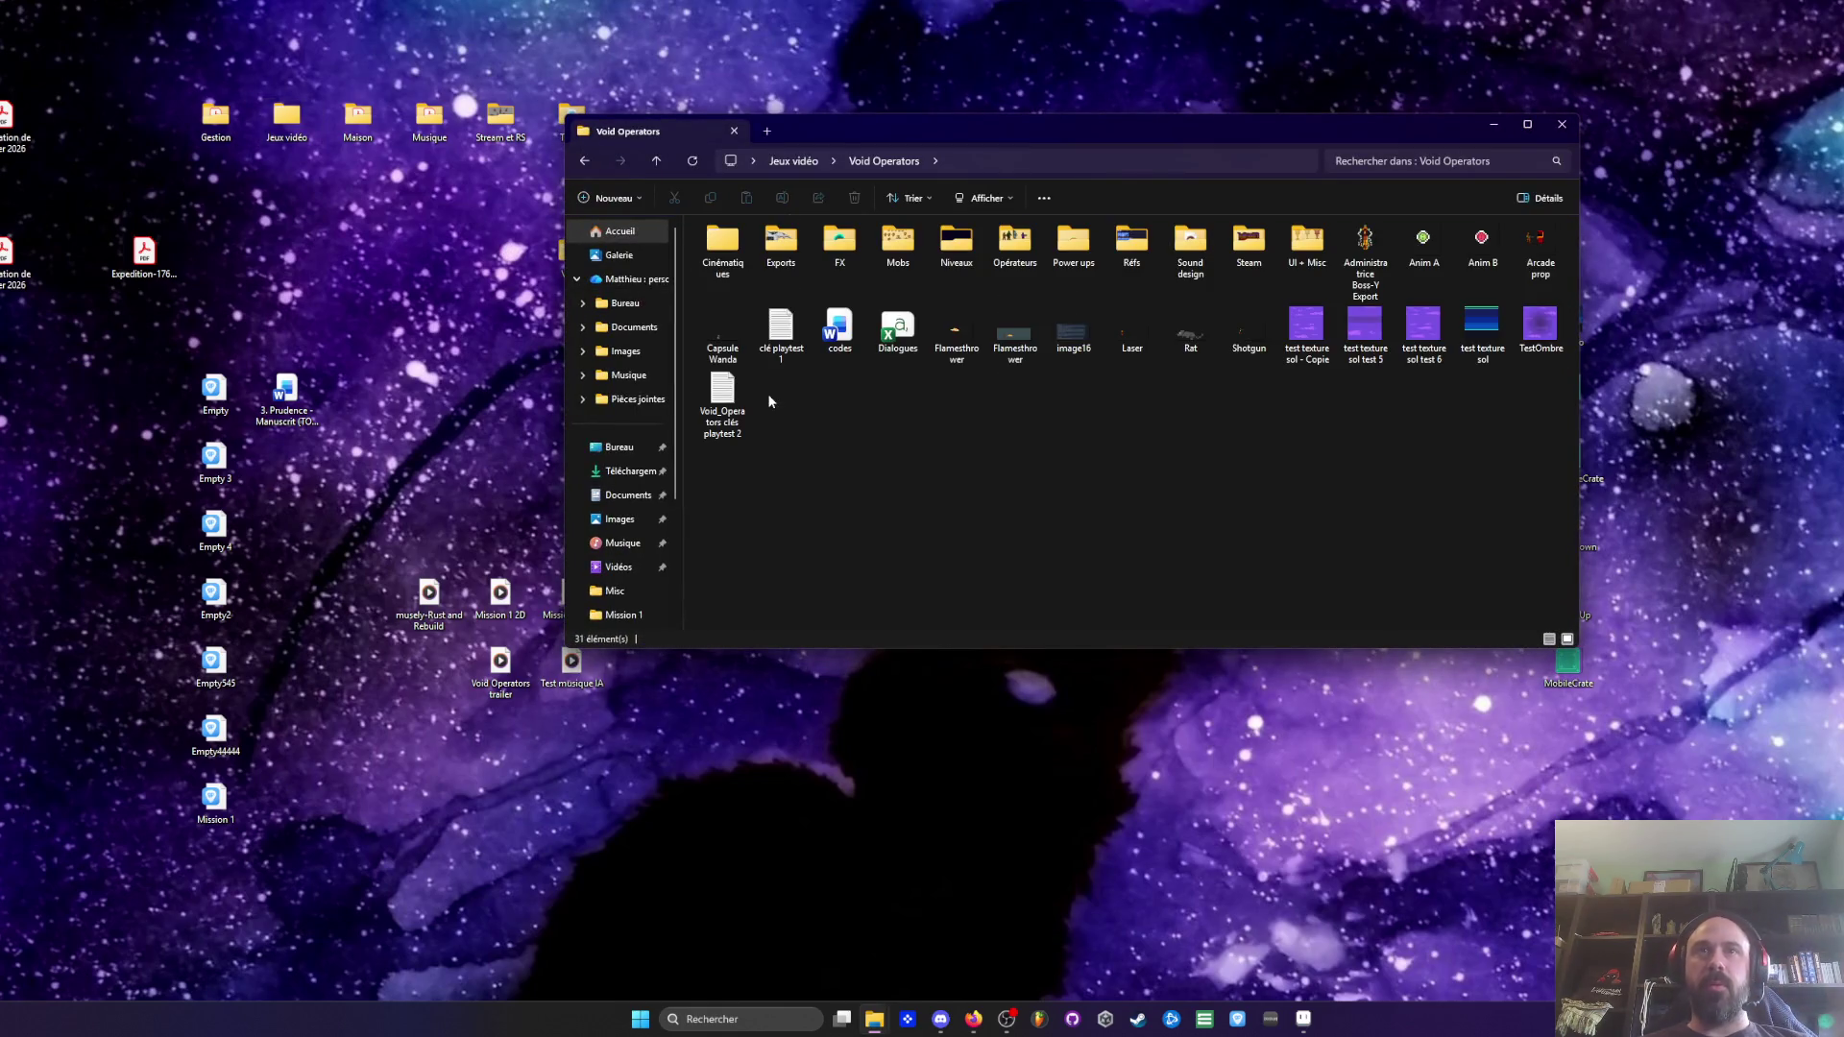
{"action": "double_click", "coordinate": [957, 242]}
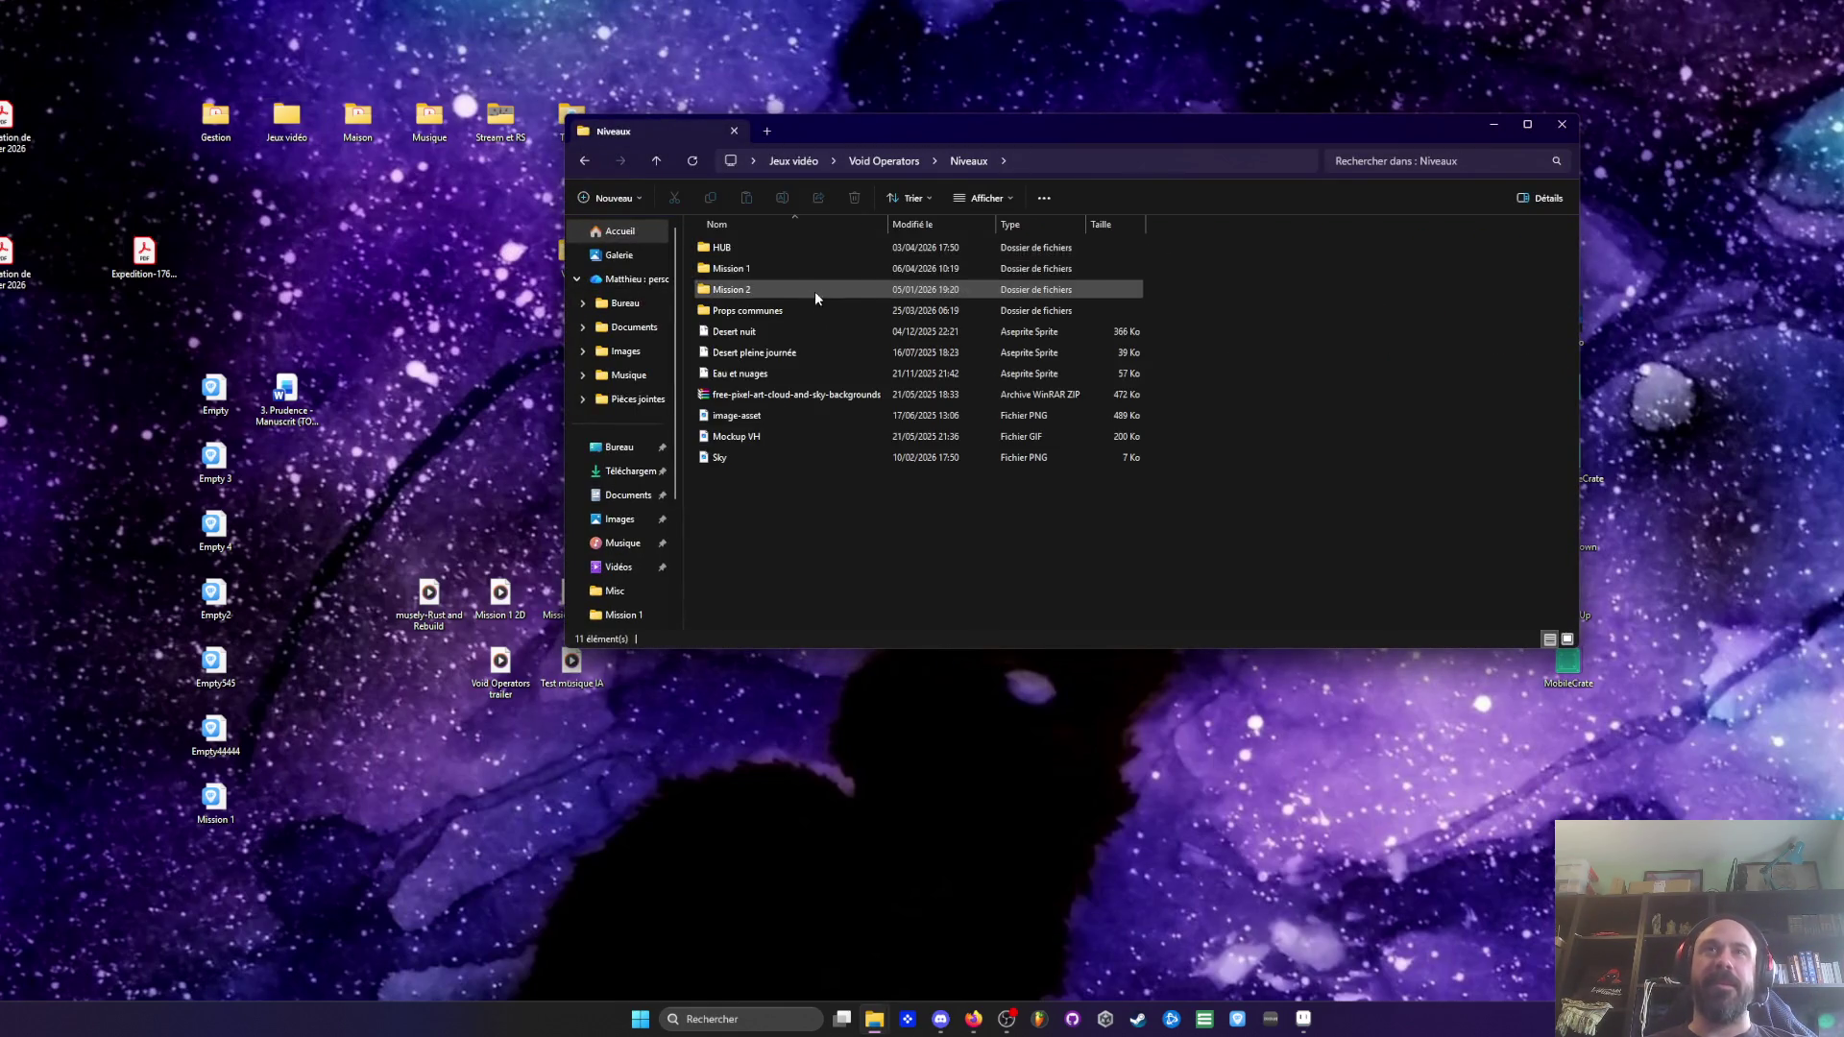
{"action": "double_click", "coordinate": [734, 269]}
{"action": "double_click", "coordinate": [735, 269]}
{"action": "left_click", "coordinate": [745, 621]}
{"action": "left_click", "coordinate": [832, 680]}
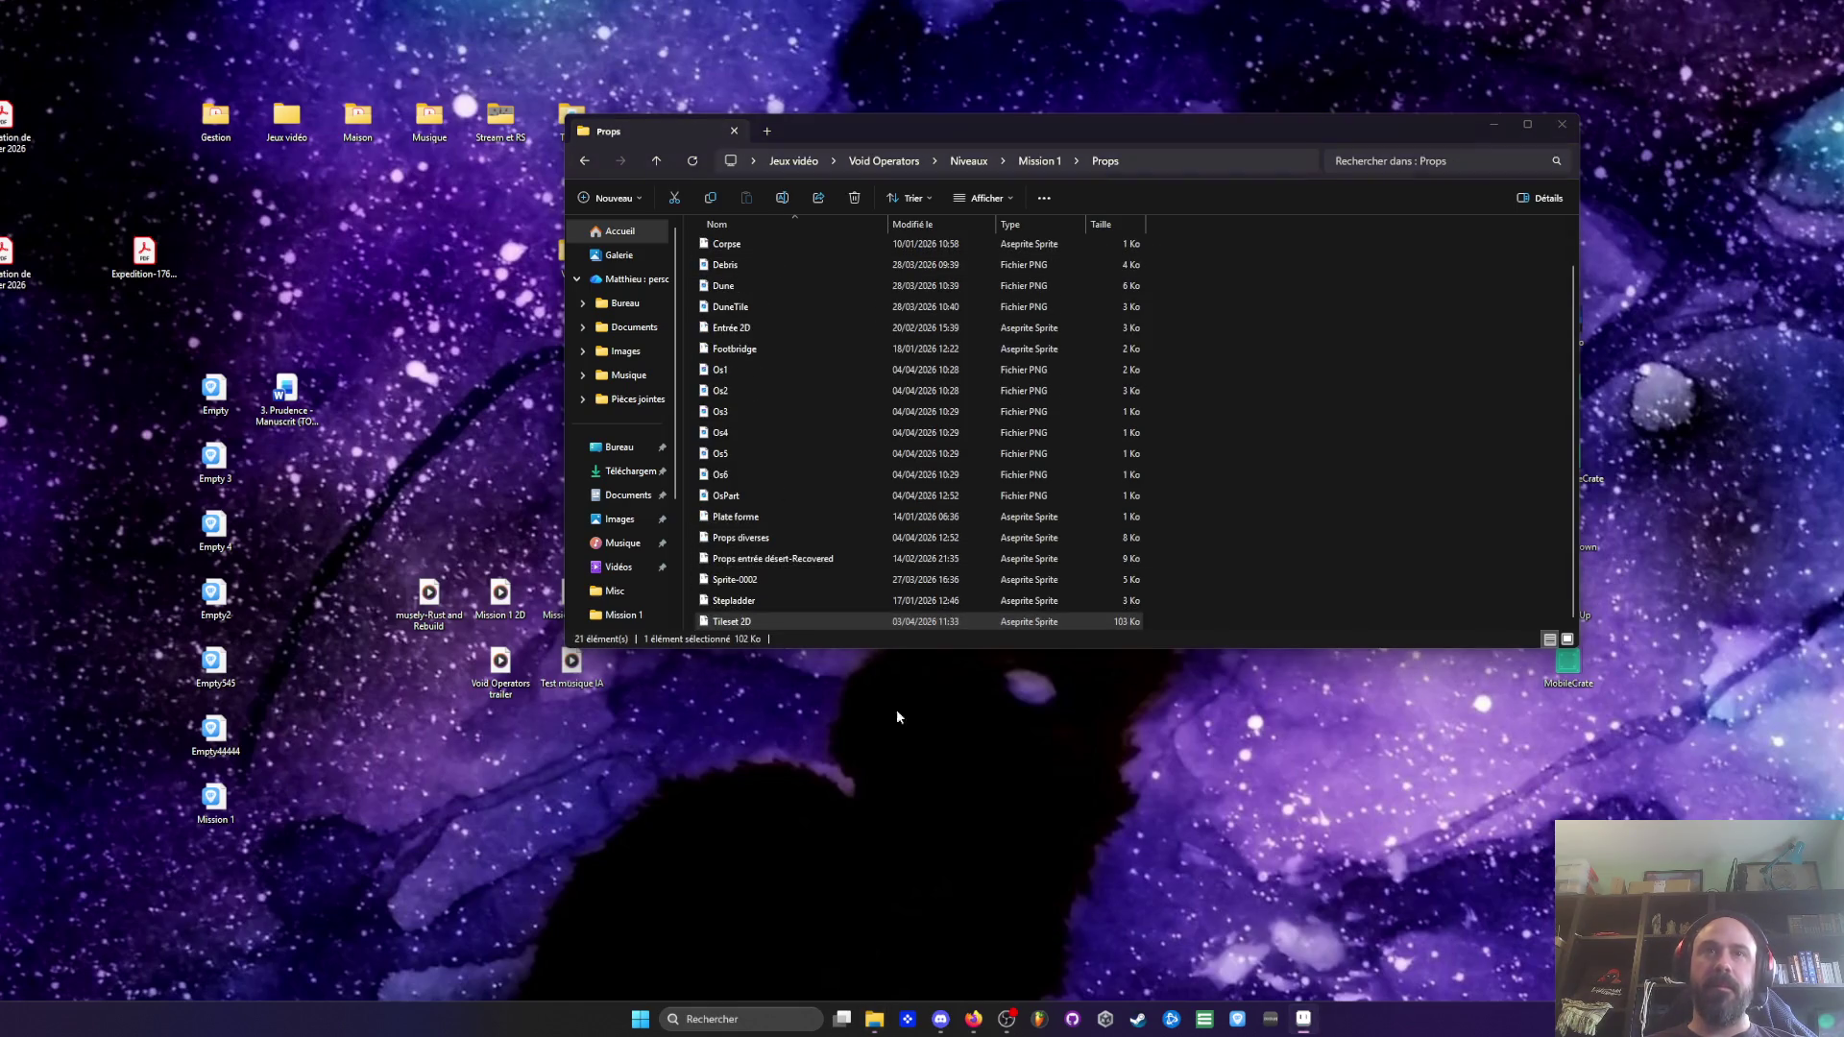
{"action": "scroll", "coordinate": [989, 465], "scroll_direction": "up", "scroll_amount": 2}
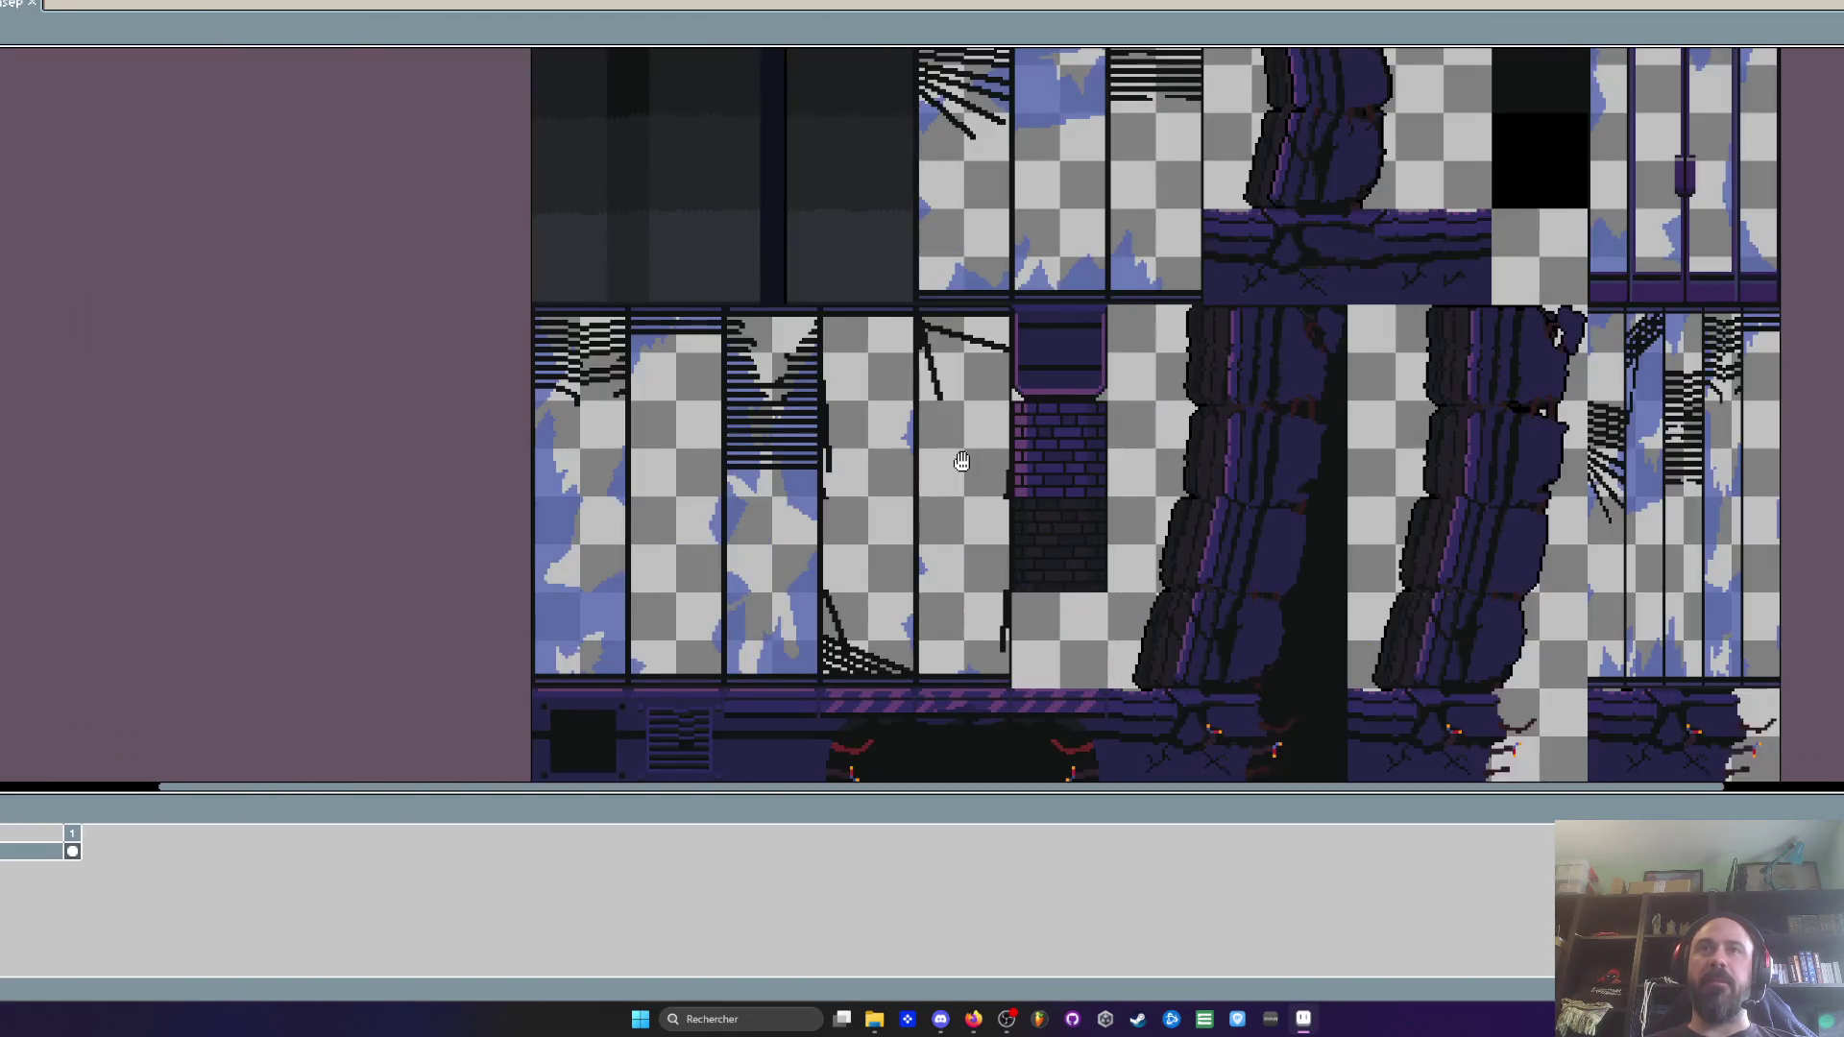
Zoom around the Mission 1 tileset and marquee the leftmost and top-left window tiles
{"action": "scroll", "coordinate": [887, 437], "scroll_direction": "up", "scroll_amount": 1}
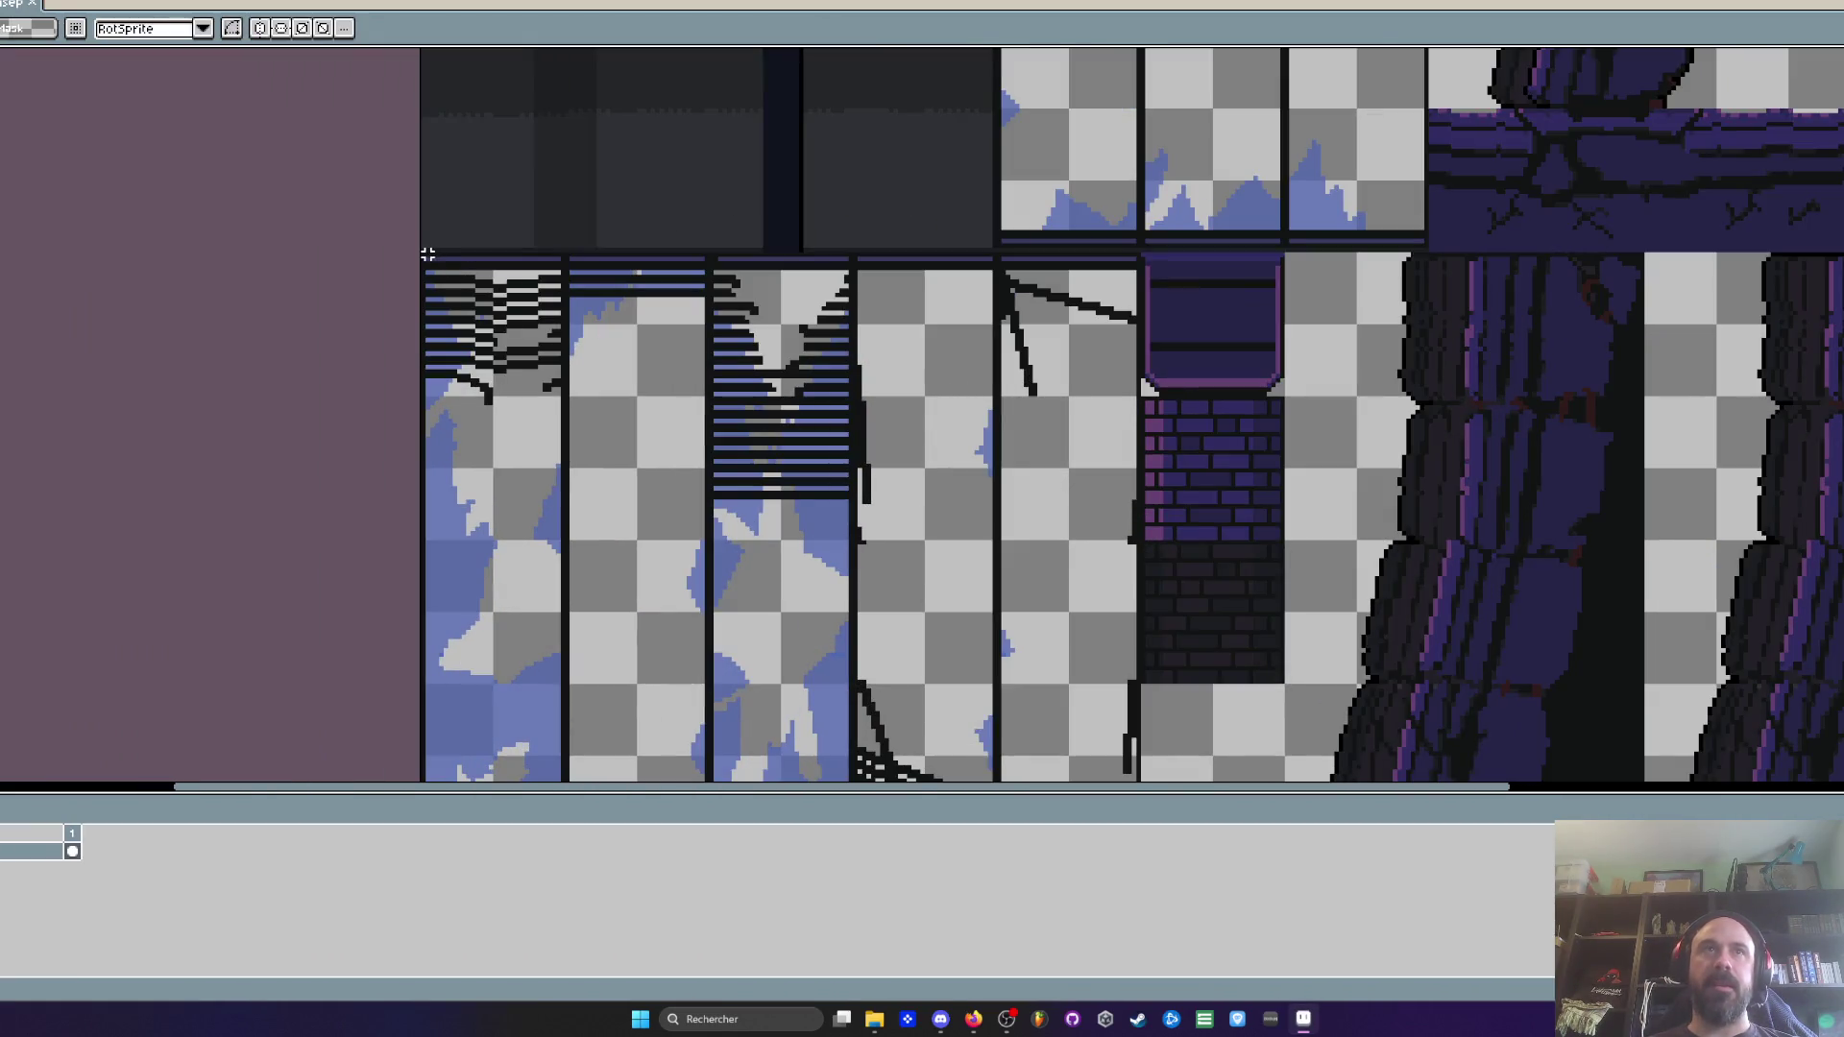
{"action": "scroll", "coordinate": [422, 253], "scroll_direction": "down", "scroll_amount": 1}
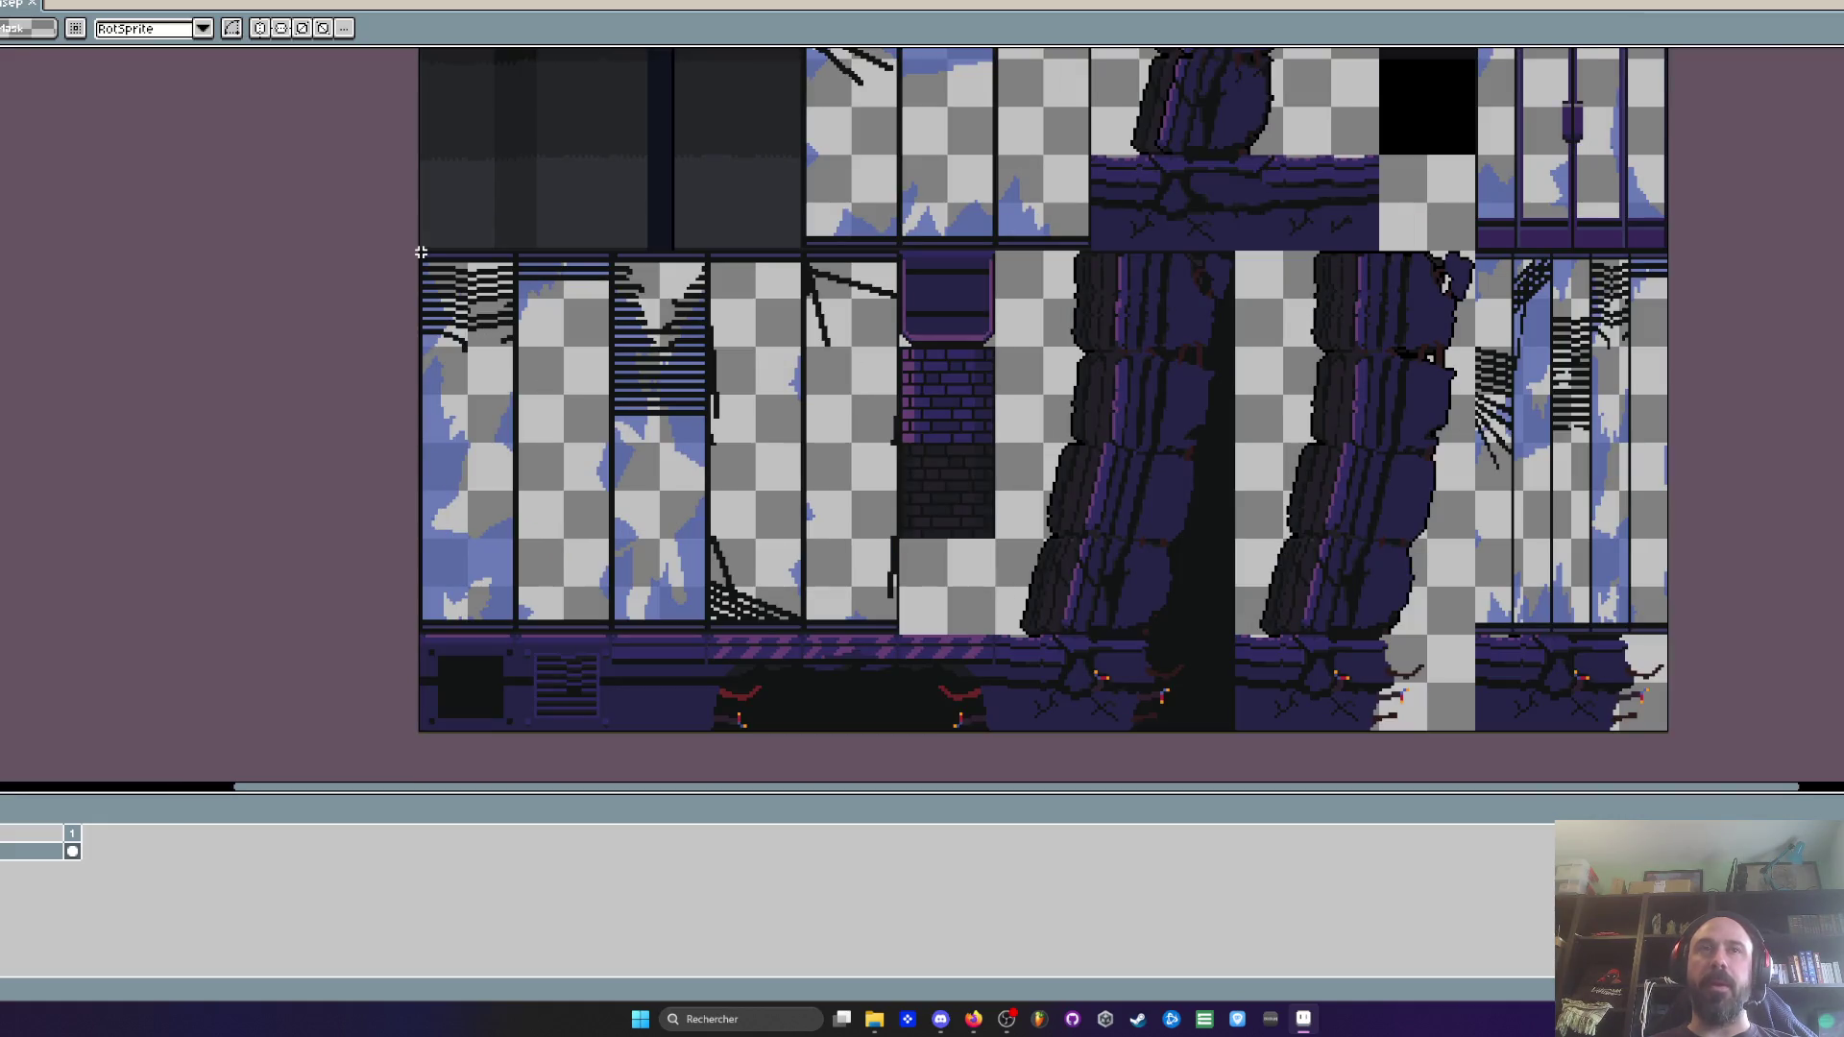
{"action": "scroll", "coordinate": [415, 251], "scroll_direction": "up", "scroll_amount": 1}
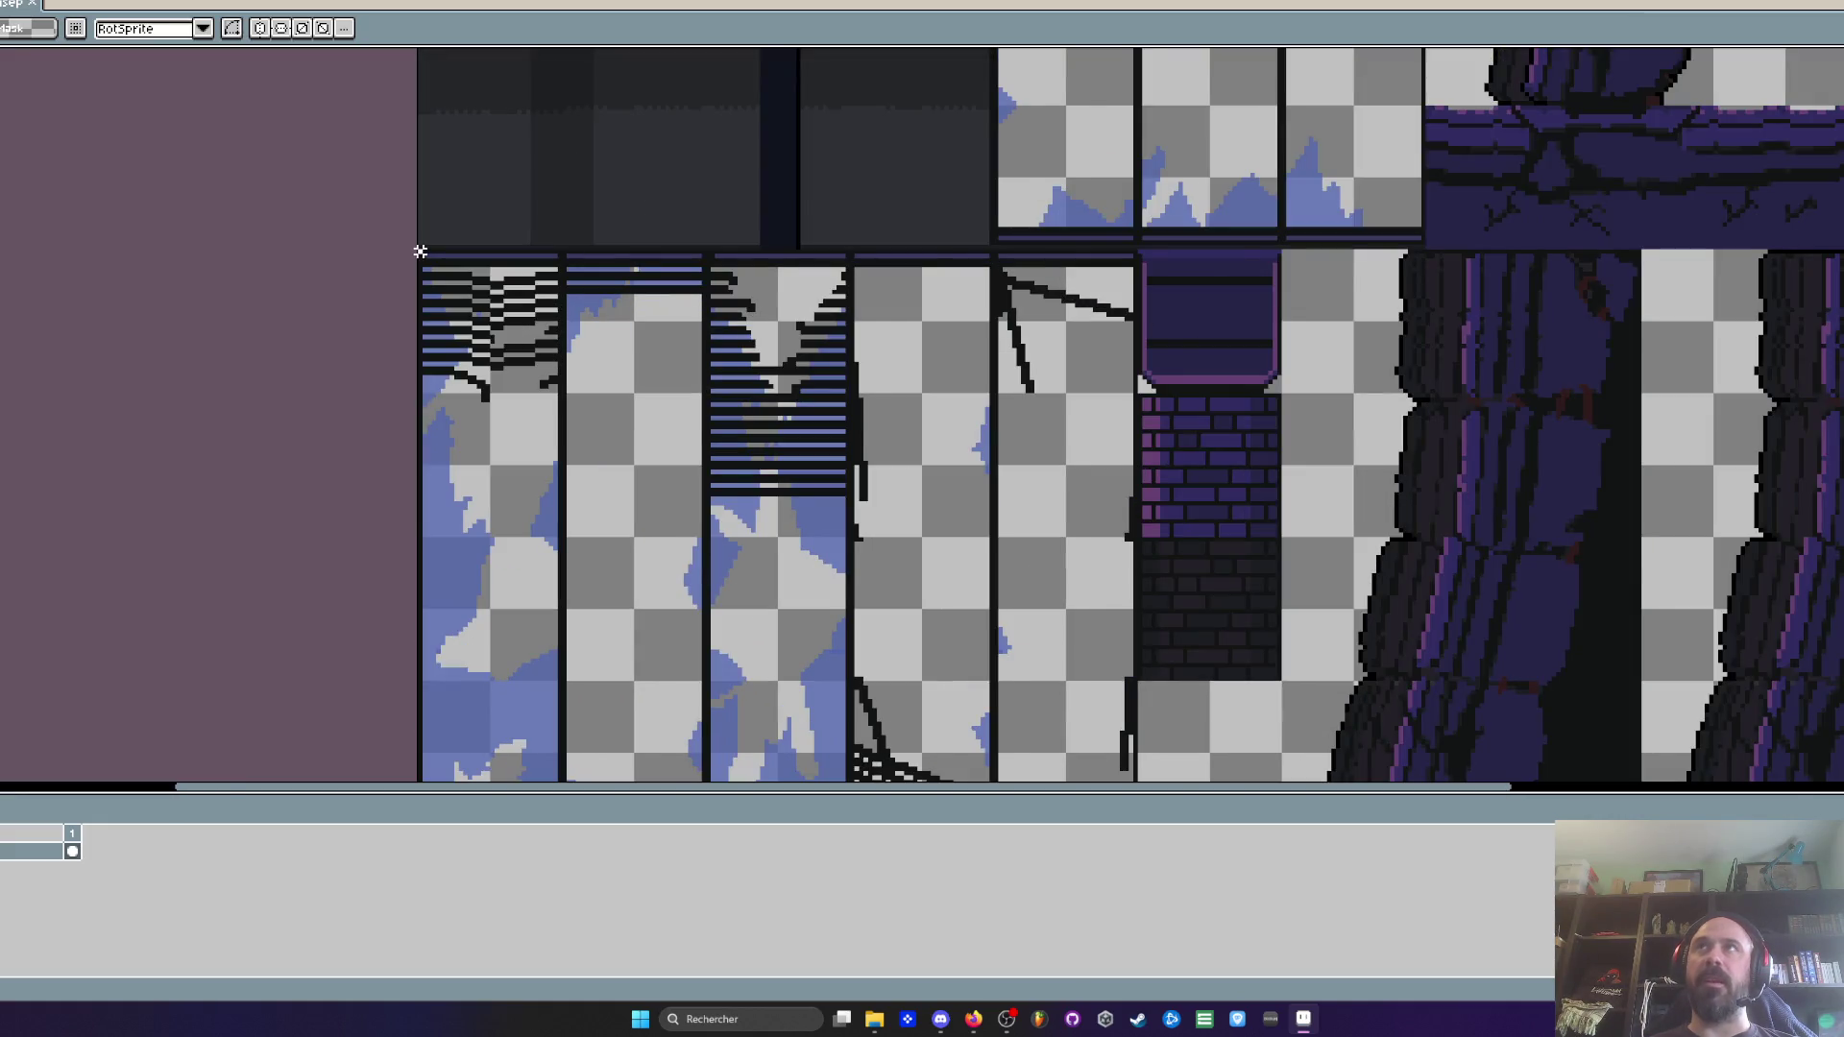
{"action": "scroll", "coordinate": [419, 252], "scroll_direction": "down", "scroll_amount": 1}
{"action": "mouse_move", "coordinate": [420, 251]}
{"action": "left_mouse_down"}
{"action": "mouse_move", "coordinate": [795, 597]}
{"action": "mouse_move", "coordinate": [702, 619]}
{"action": "left_mouse_up"}
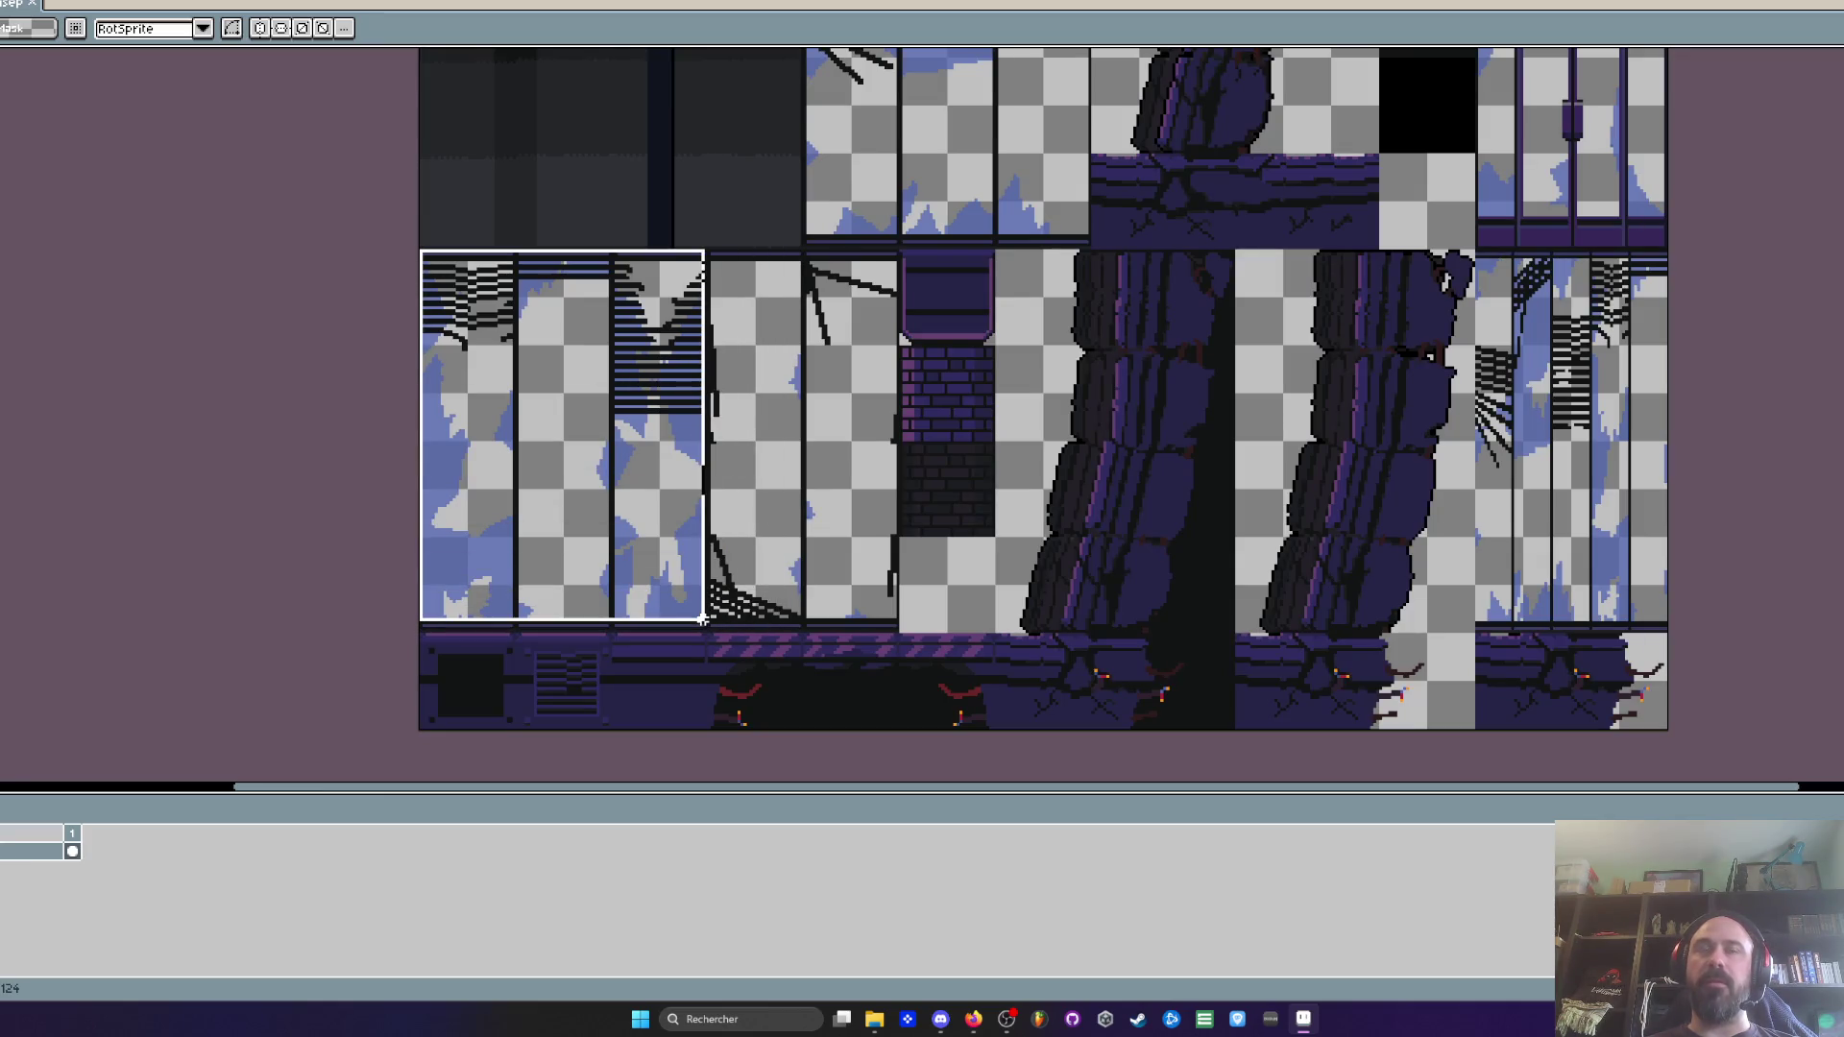
{"action": "scroll", "coordinate": [703, 619], "scroll_direction": "down", "scroll_amount": 2}
{"action": "scroll", "coordinate": [646, 398], "scroll_direction": "up", "scroll_amount": 2}
{"action": "mouse_move", "coordinate": [484, 245]}
{"action": "left_mouse_down"}
{"action": "mouse_move", "coordinate": [695, 567]}
{"action": "mouse_move", "coordinate": [868, 629]}
{"action": "left_mouse_up"}
Select the lower-left window tile, pan the canvas, then return to the blue HUB sprite
{"action": "scroll", "coordinate": [630, 474], "scroll_direction": "down", "scroll_amount": 2}
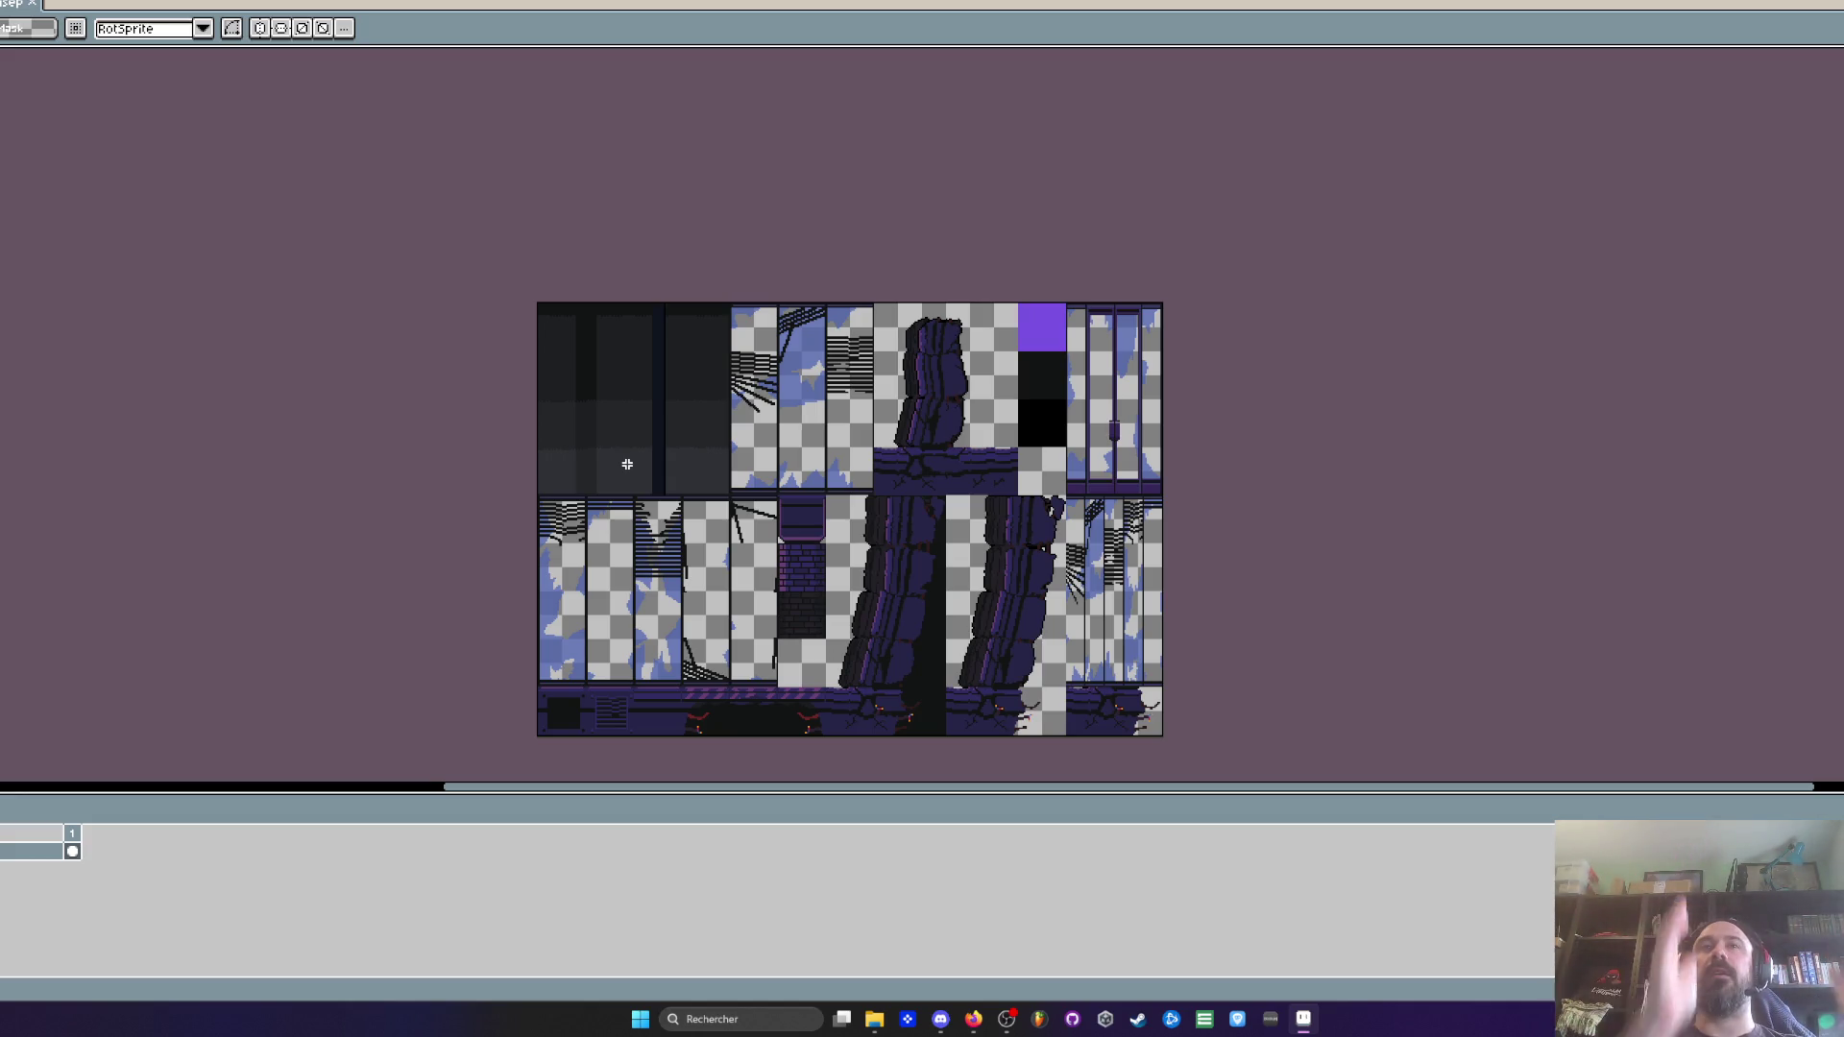
{"action": "scroll", "coordinate": [627, 464], "scroll_direction": "up", "scroll_amount": 3}
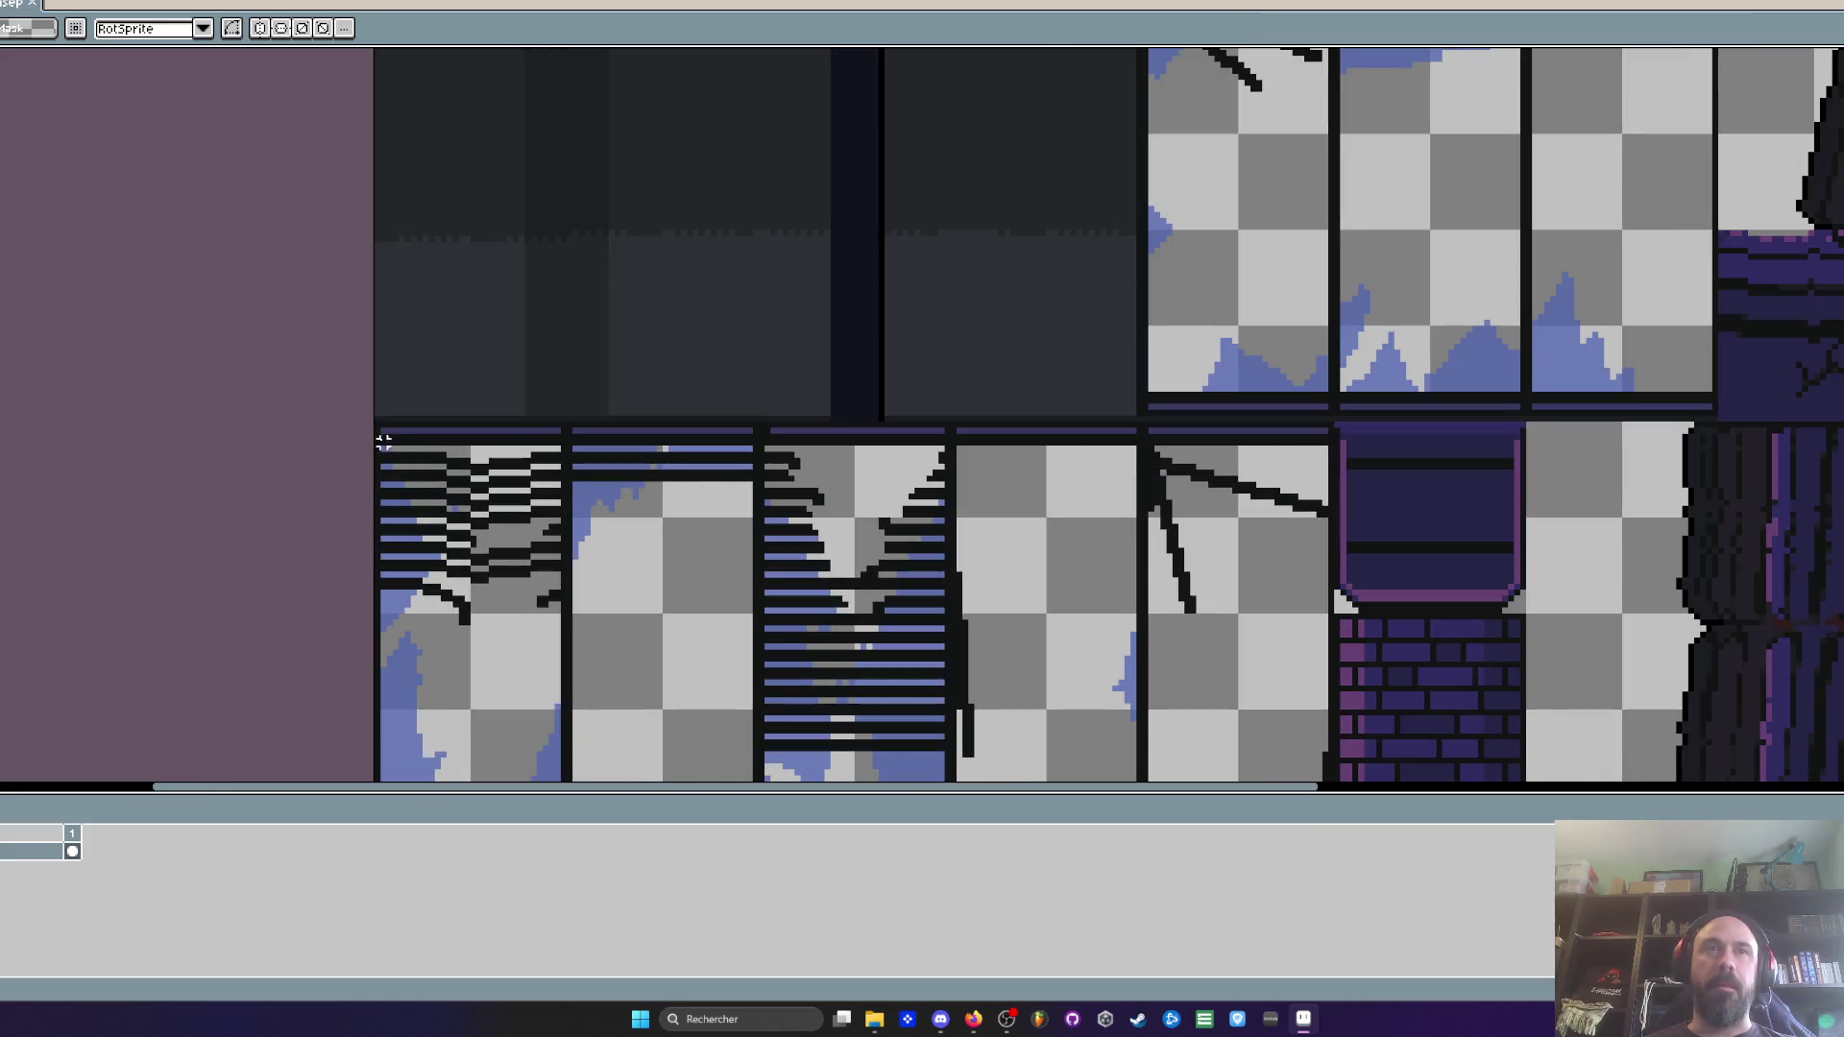
{"action": "left_click_drag", "start_coordinate": [377, 419], "coordinate": [562, 620]}
{"action": "scroll", "coordinate": [323, 259], "scroll_direction": "down", "scroll_amount": 3}
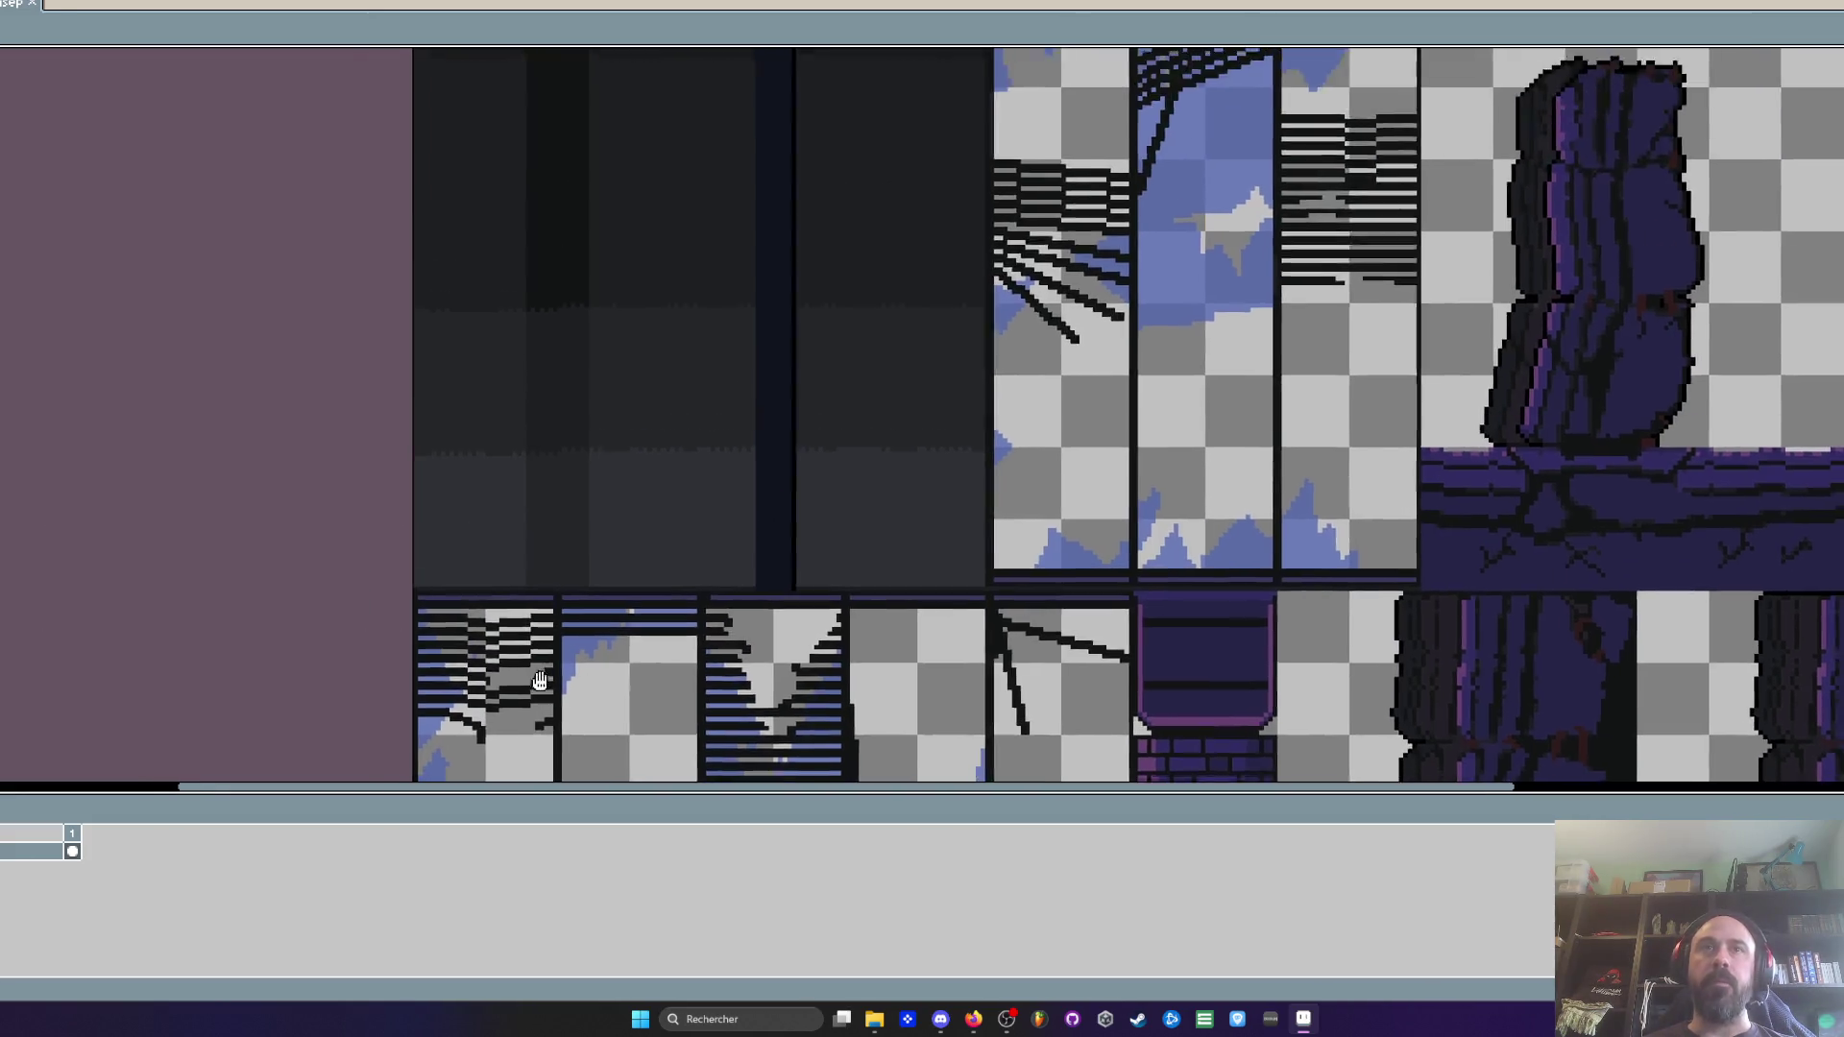
{"action": "scroll", "coordinate": [1408, 590], "scroll_direction": "down", "scroll_amount": 3}
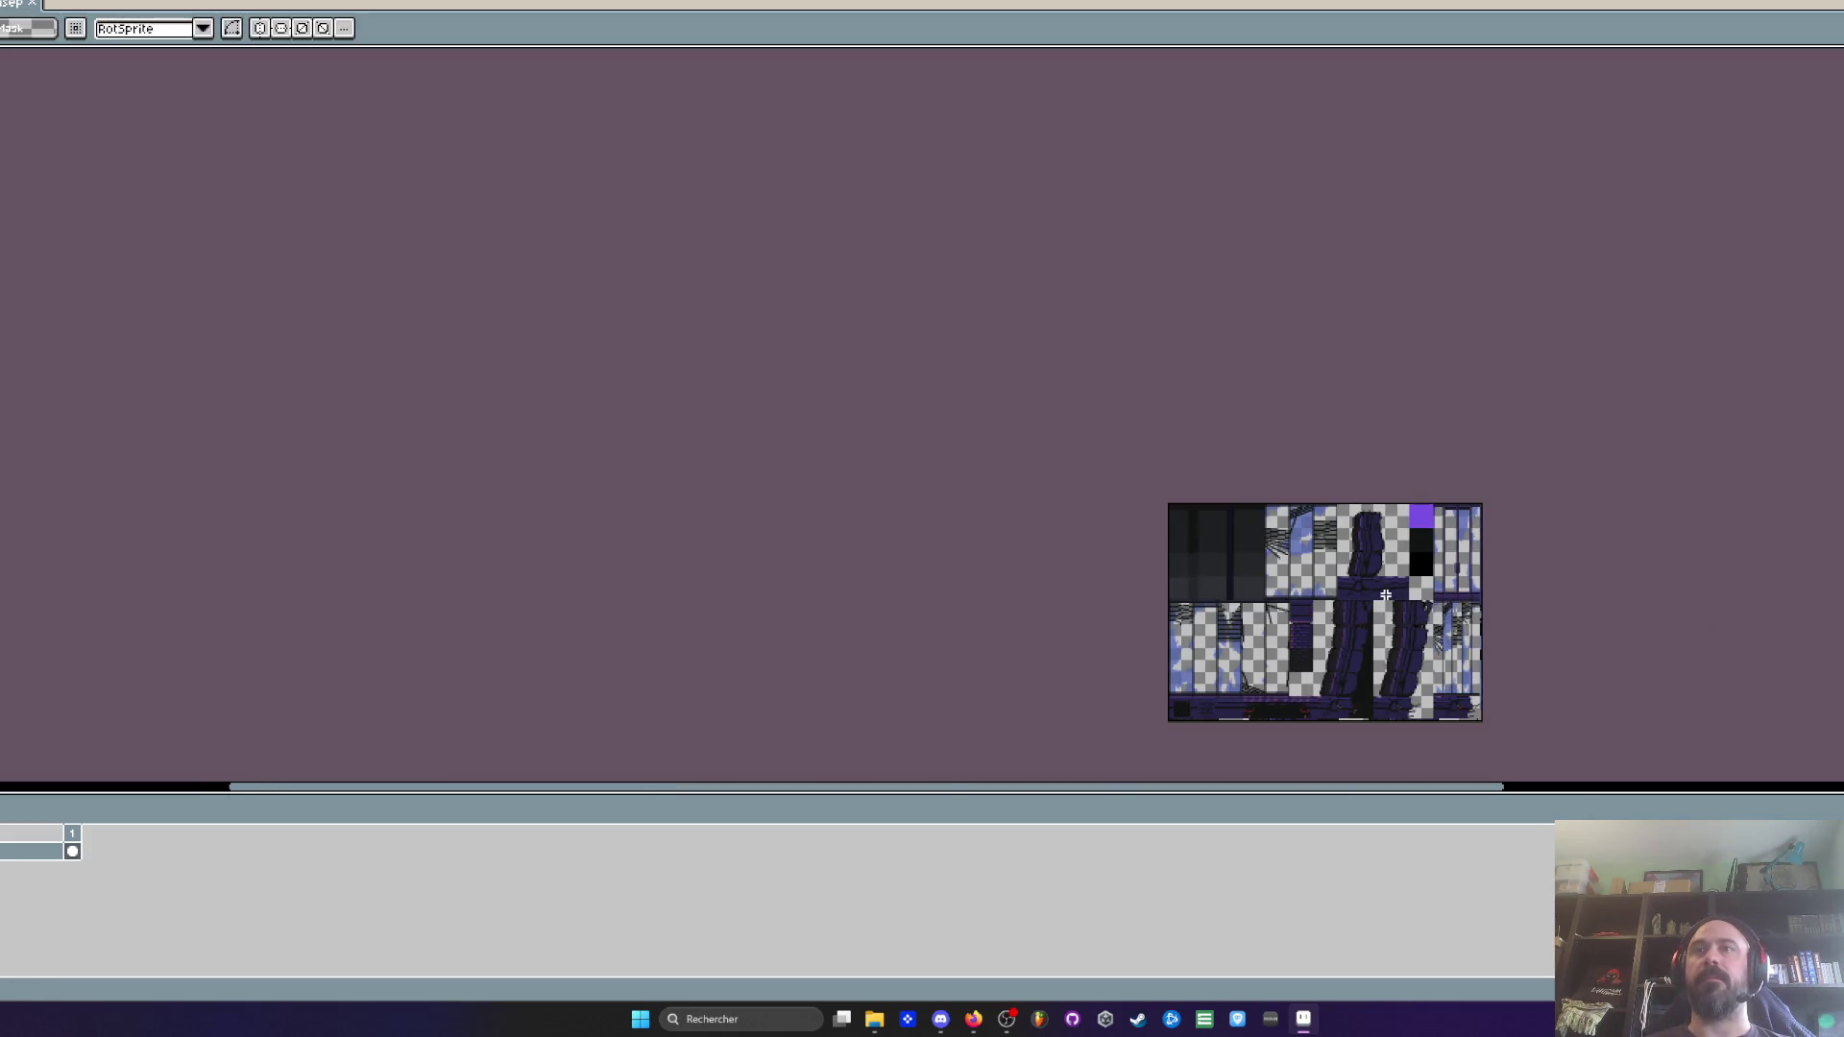
{"action": "key", "text": "space"}
{"action": "scroll", "coordinate": [1375, 591], "scroll_direction": "up", "scroll_amount": 1}
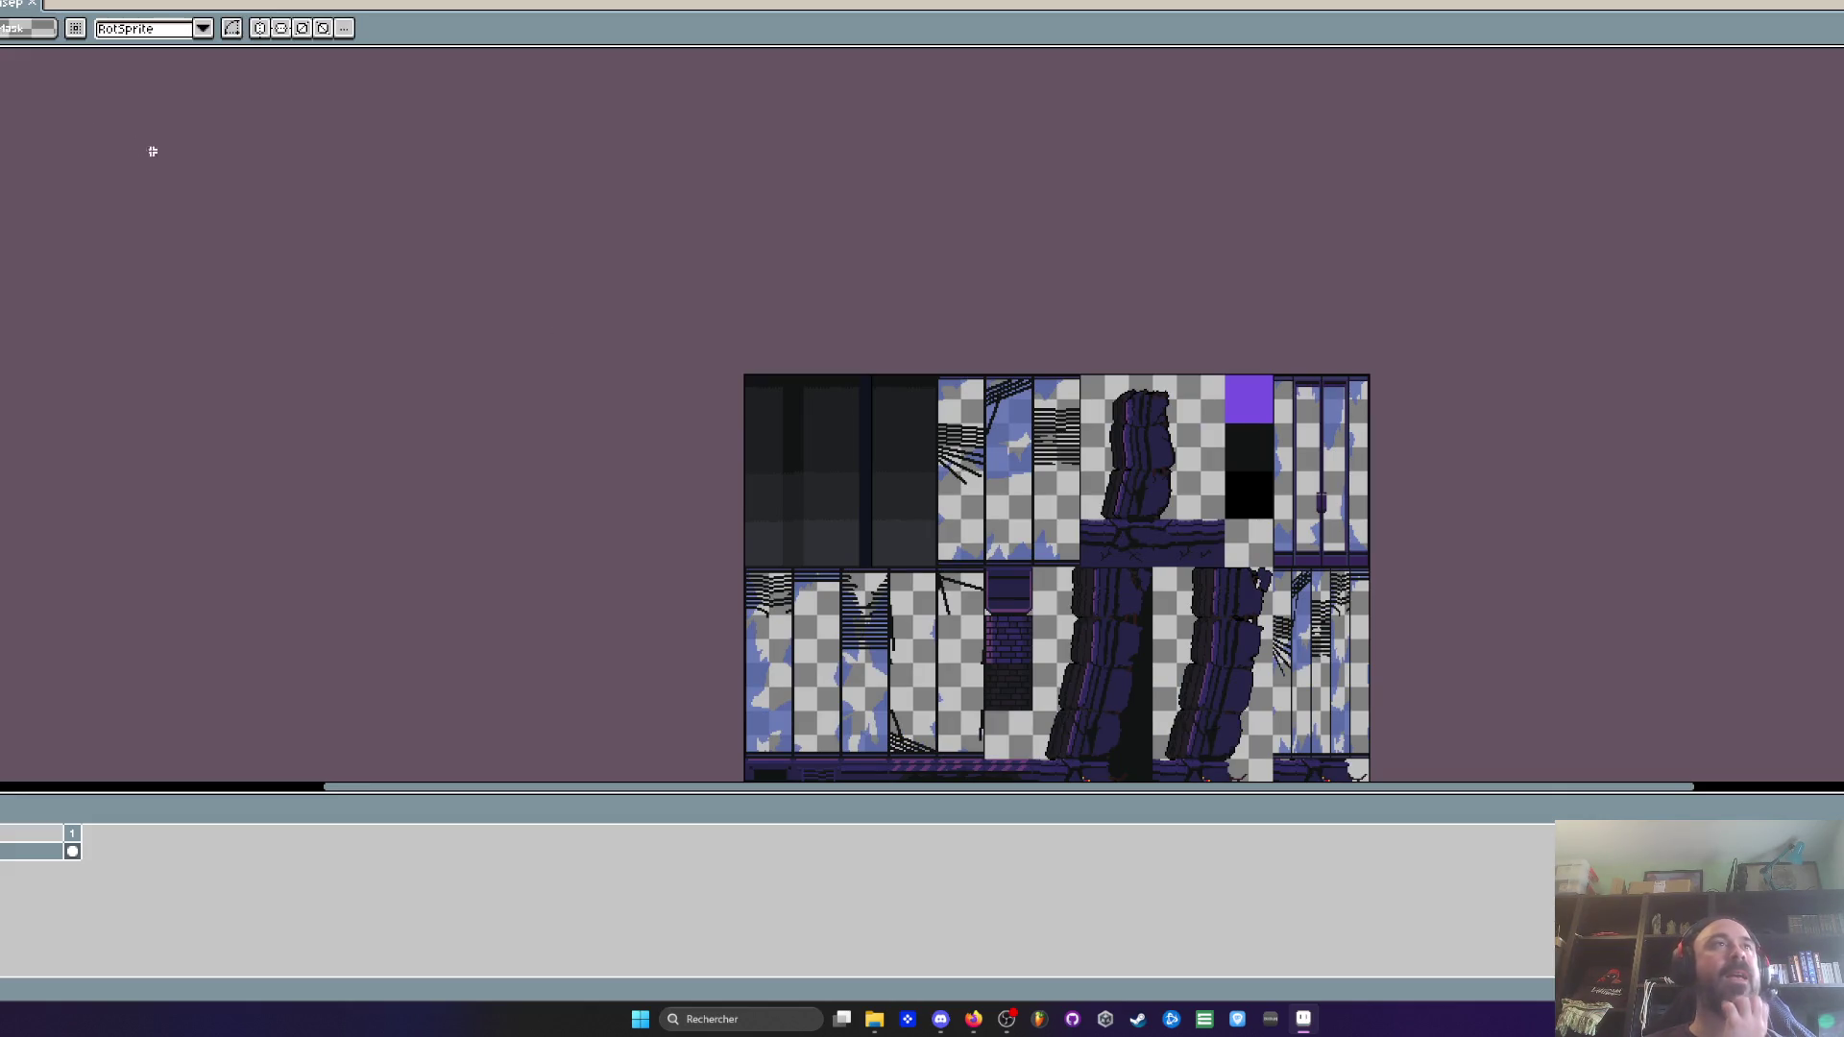
{"action": "key", "text": "ctrl+Tab"}
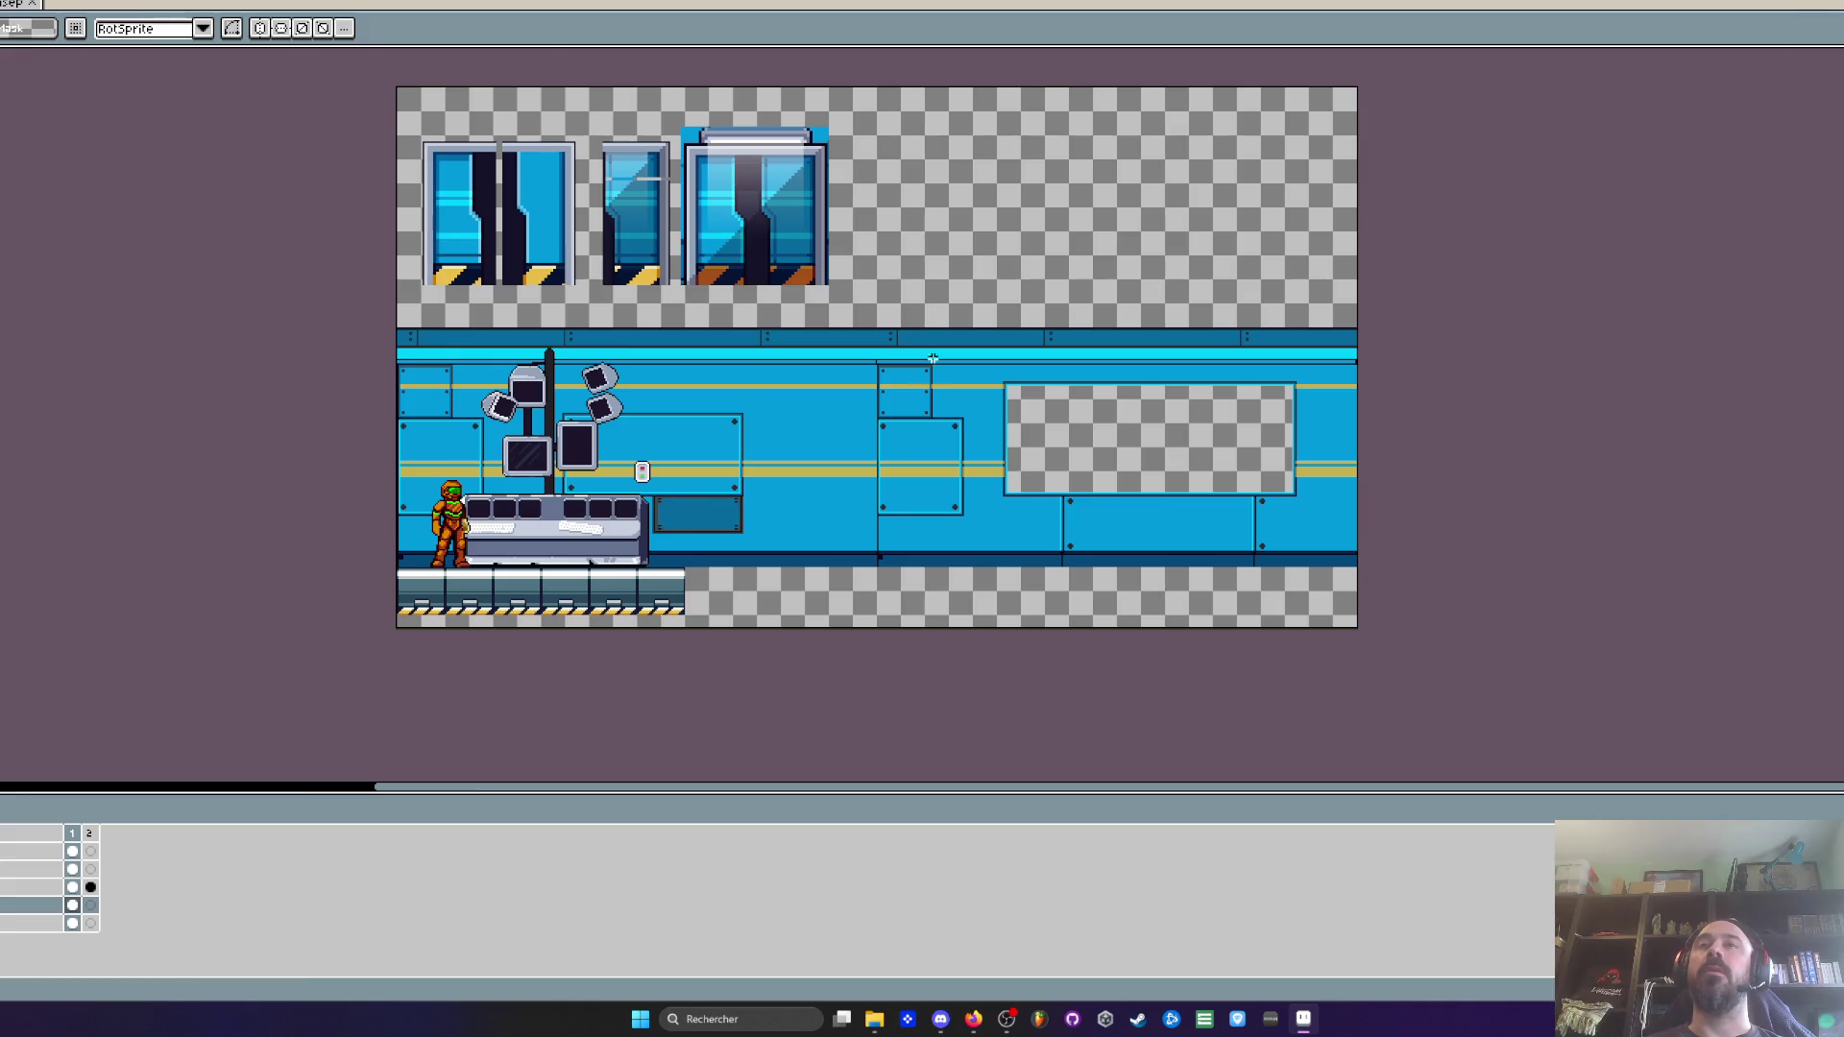
Select and copy the blue wall section containing the window opening
{"action": "scroll", "coordinate": [817, 263], "scroll_direction": "up", "scroll_amount": 3}
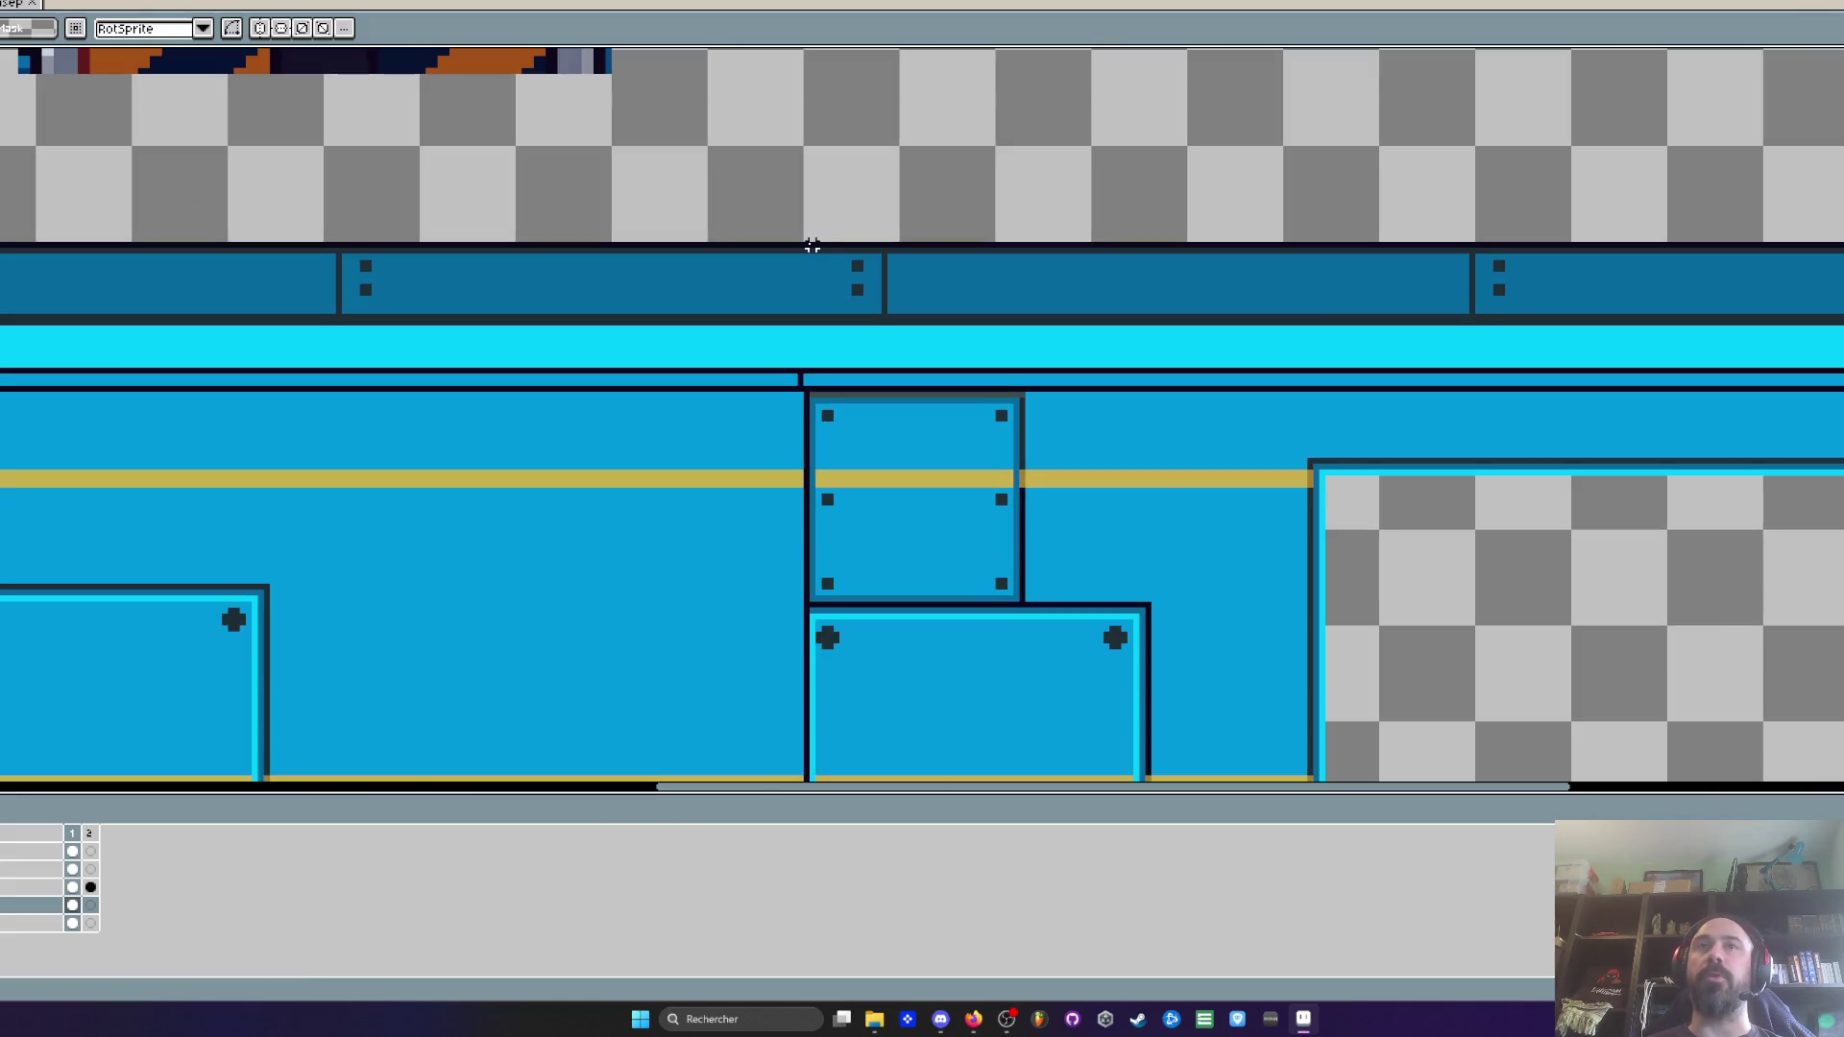
{"action": "left_click_drag", "start_coordinate": [806, 247], "coordinate": [999, 432]}
{"action": "scroll", "coordinate": [999, 437], "scroll_direction": "down", "scroll_amount": 3}
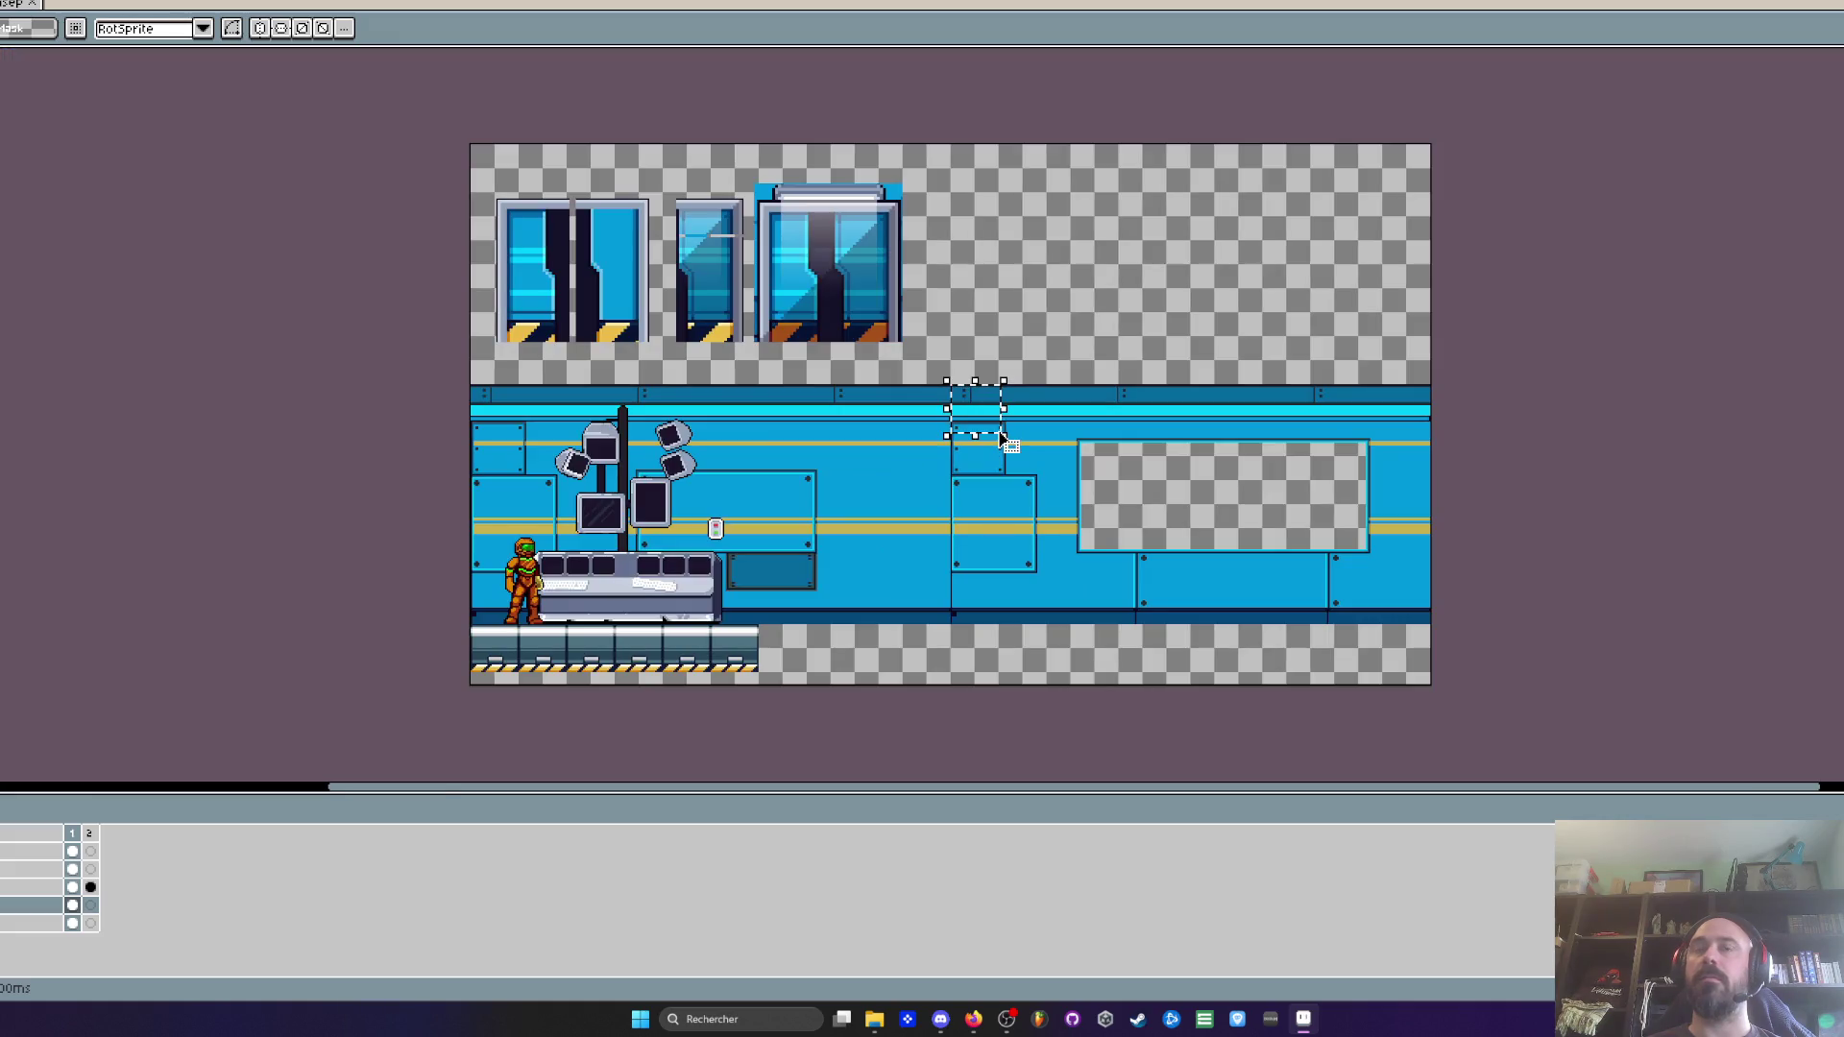
{"action": "scroll", "coordinate": [1001, 440], "scroll_direction": "up", "scroll_amount": 3}
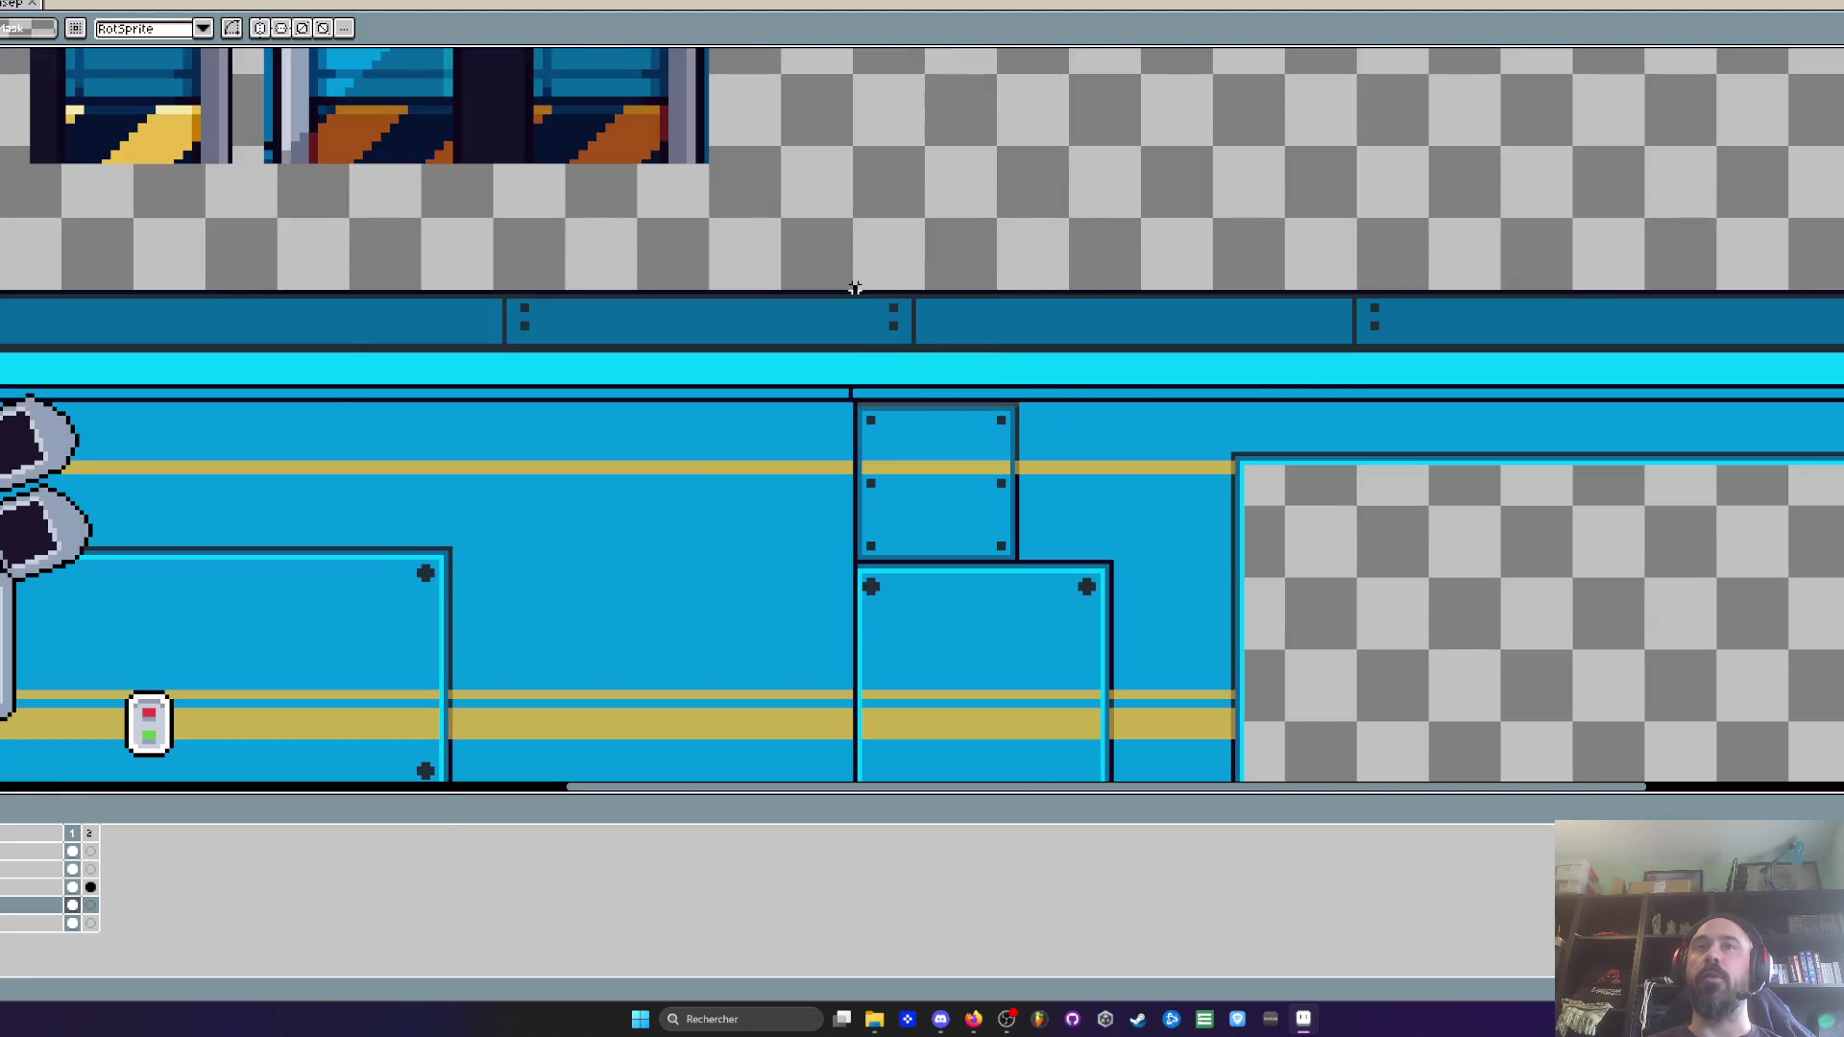
{"action": "scroll", "coordinate": [855, 288], "scroll_direction": "down", "scroll_amount": 2}
{"action": "scroll", "coordinate": [1206, 481], "scroll_direction": "up", "scroll_amount": 2}
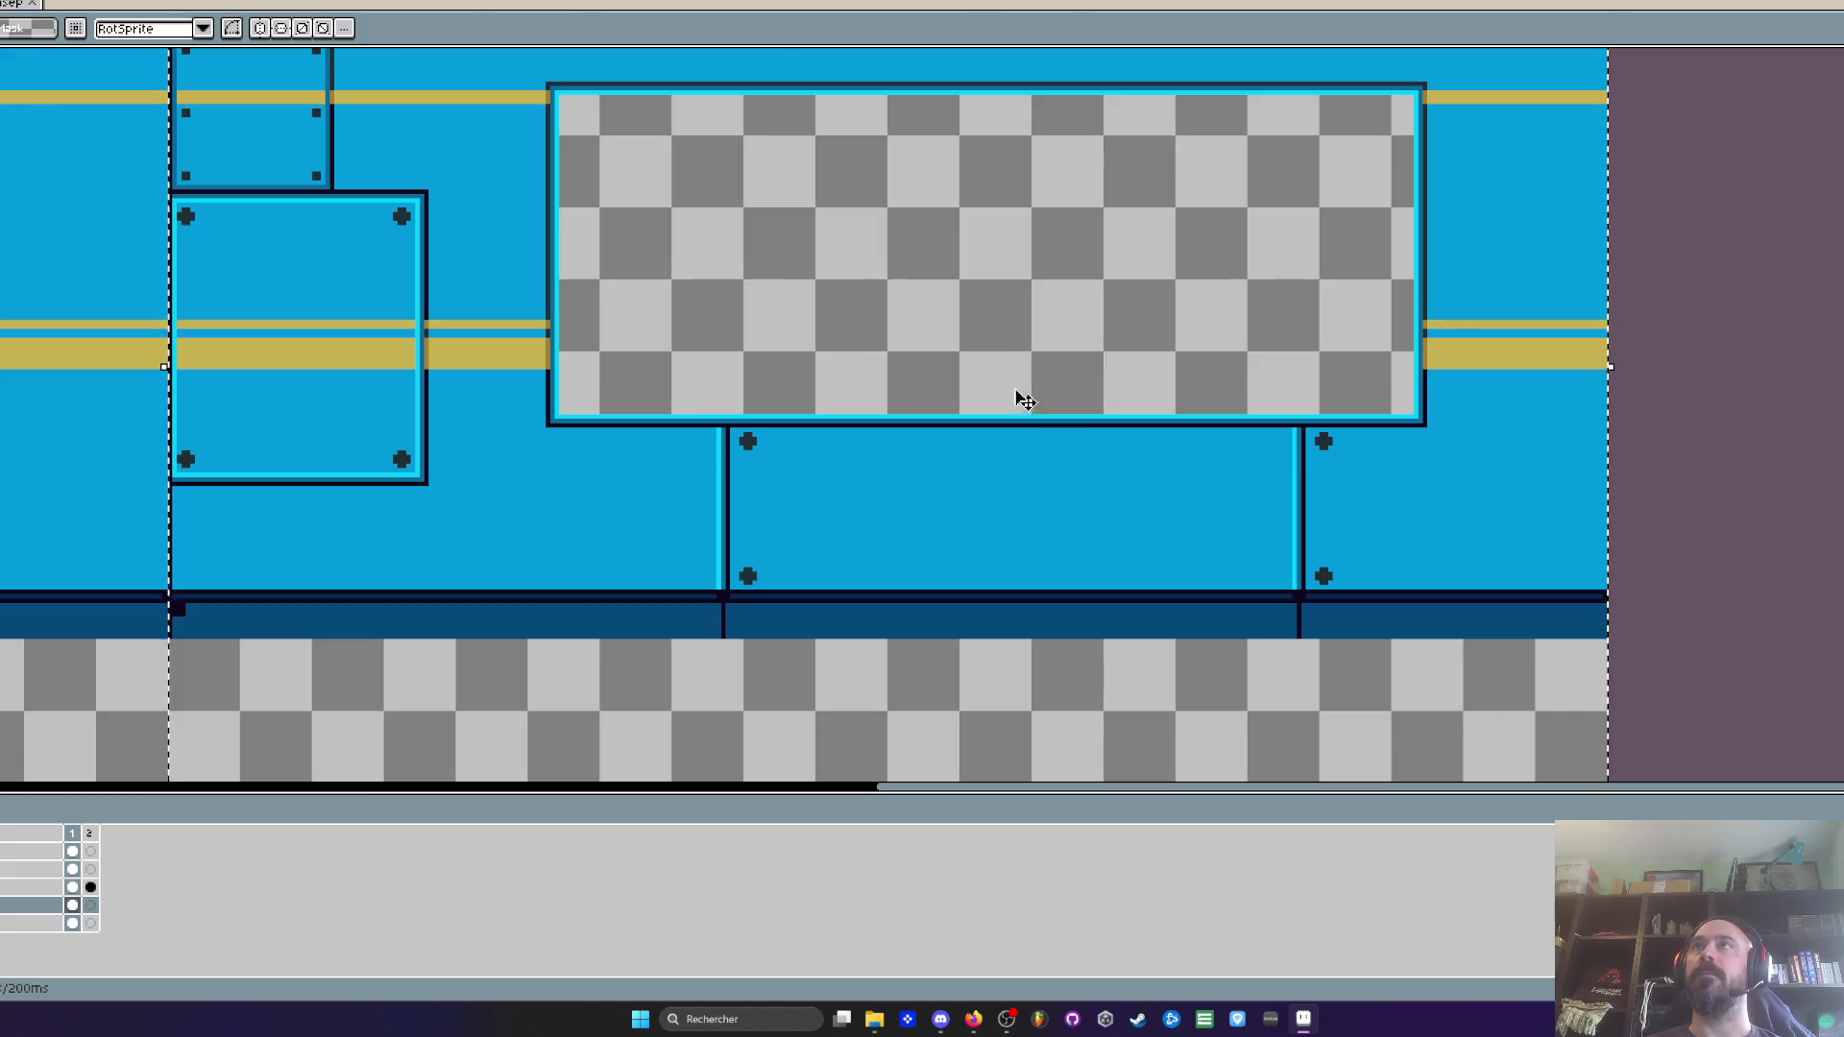
{"action": "scroll", "coordinate": [1031, 403], "scroll_direction": "down", "scroll_amount": 3}
{"action": "scroll", "coordinate": [860, 354], "scroll_direction": "up", "scroll_amount": 3}
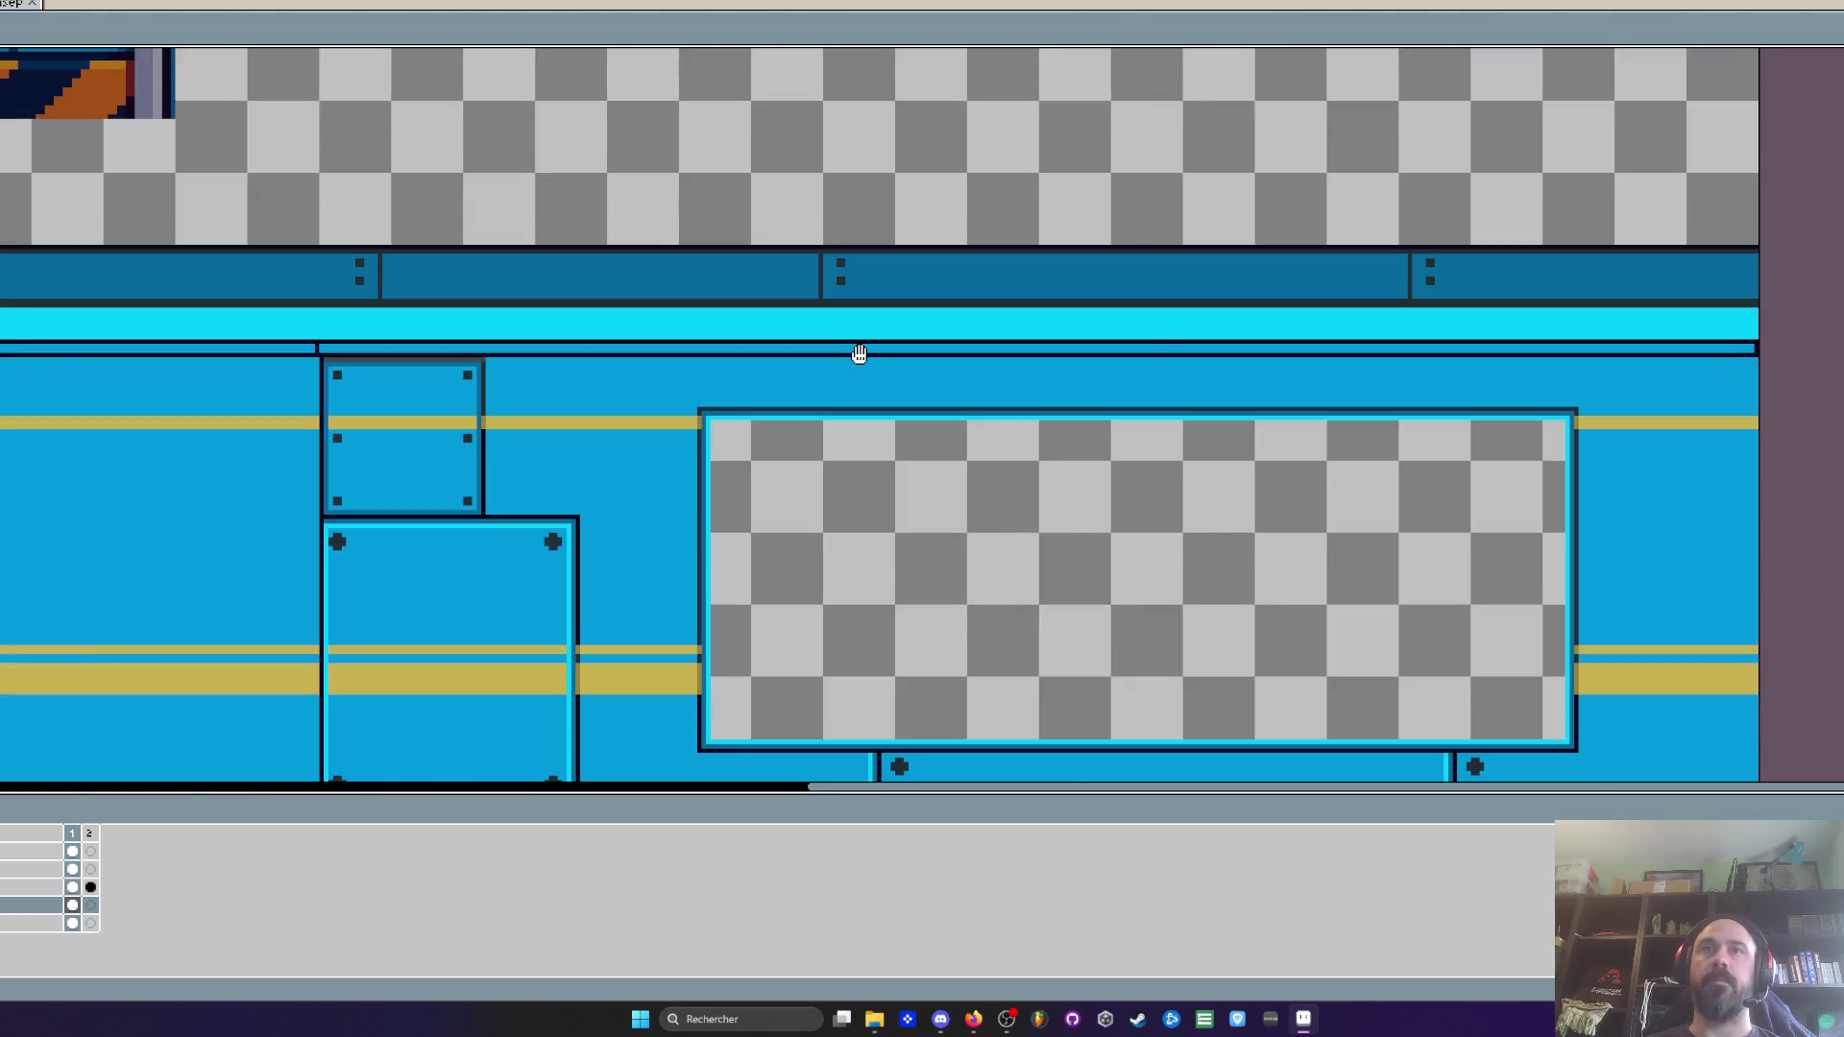
{"action": "scroll", "coordinate": [859, 354], "scroll_direction": "down", "scroll_amount": 3}
{"action": "scroll", "coordinate": [521, 287], "scroll_direction": "up", "scroll_amount": 3}
{"action": "scroll", "coordinate": [486, 255], "scroll_direction": "down", "scroll_amount": 3}
{"action": "left_click_drag", "start_coordinate": [486, 254], "coordinate": [966, 563]}
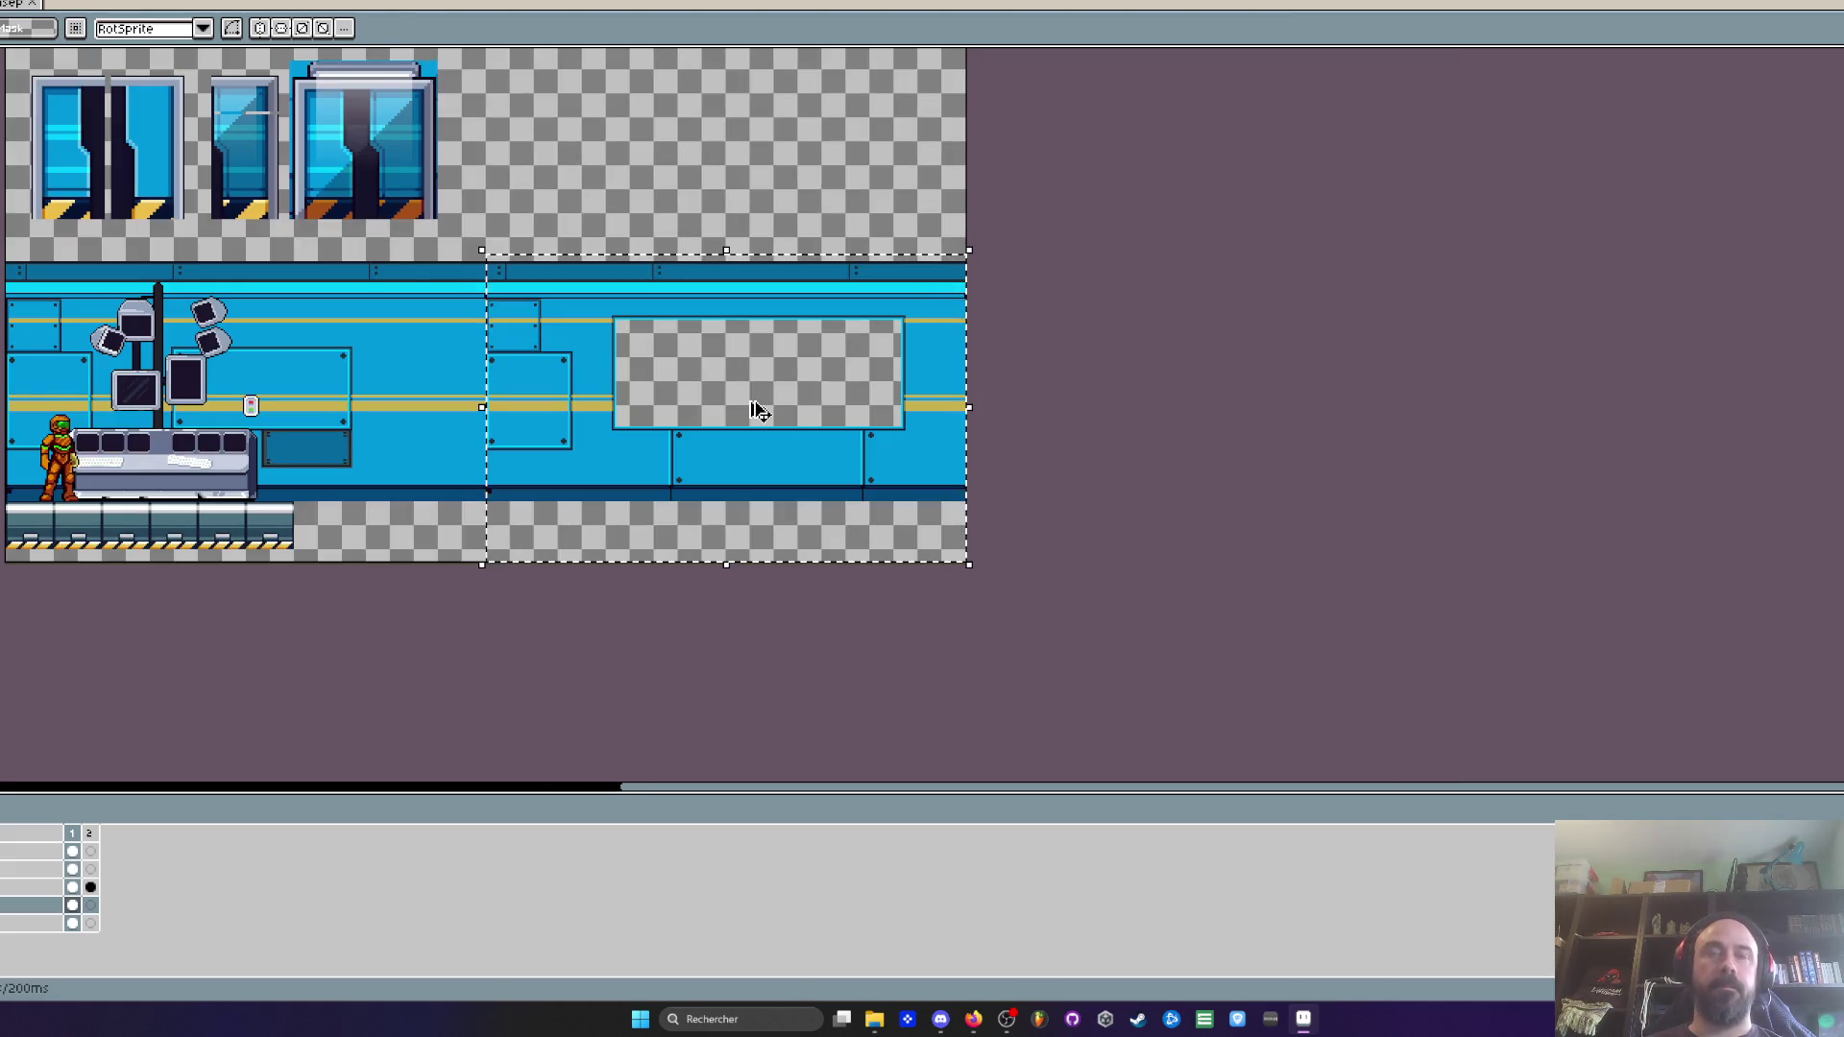
Show frame 2's props sheet on the layer below layer 4
{"action": "left_click", "coordinate": [90, 887]}
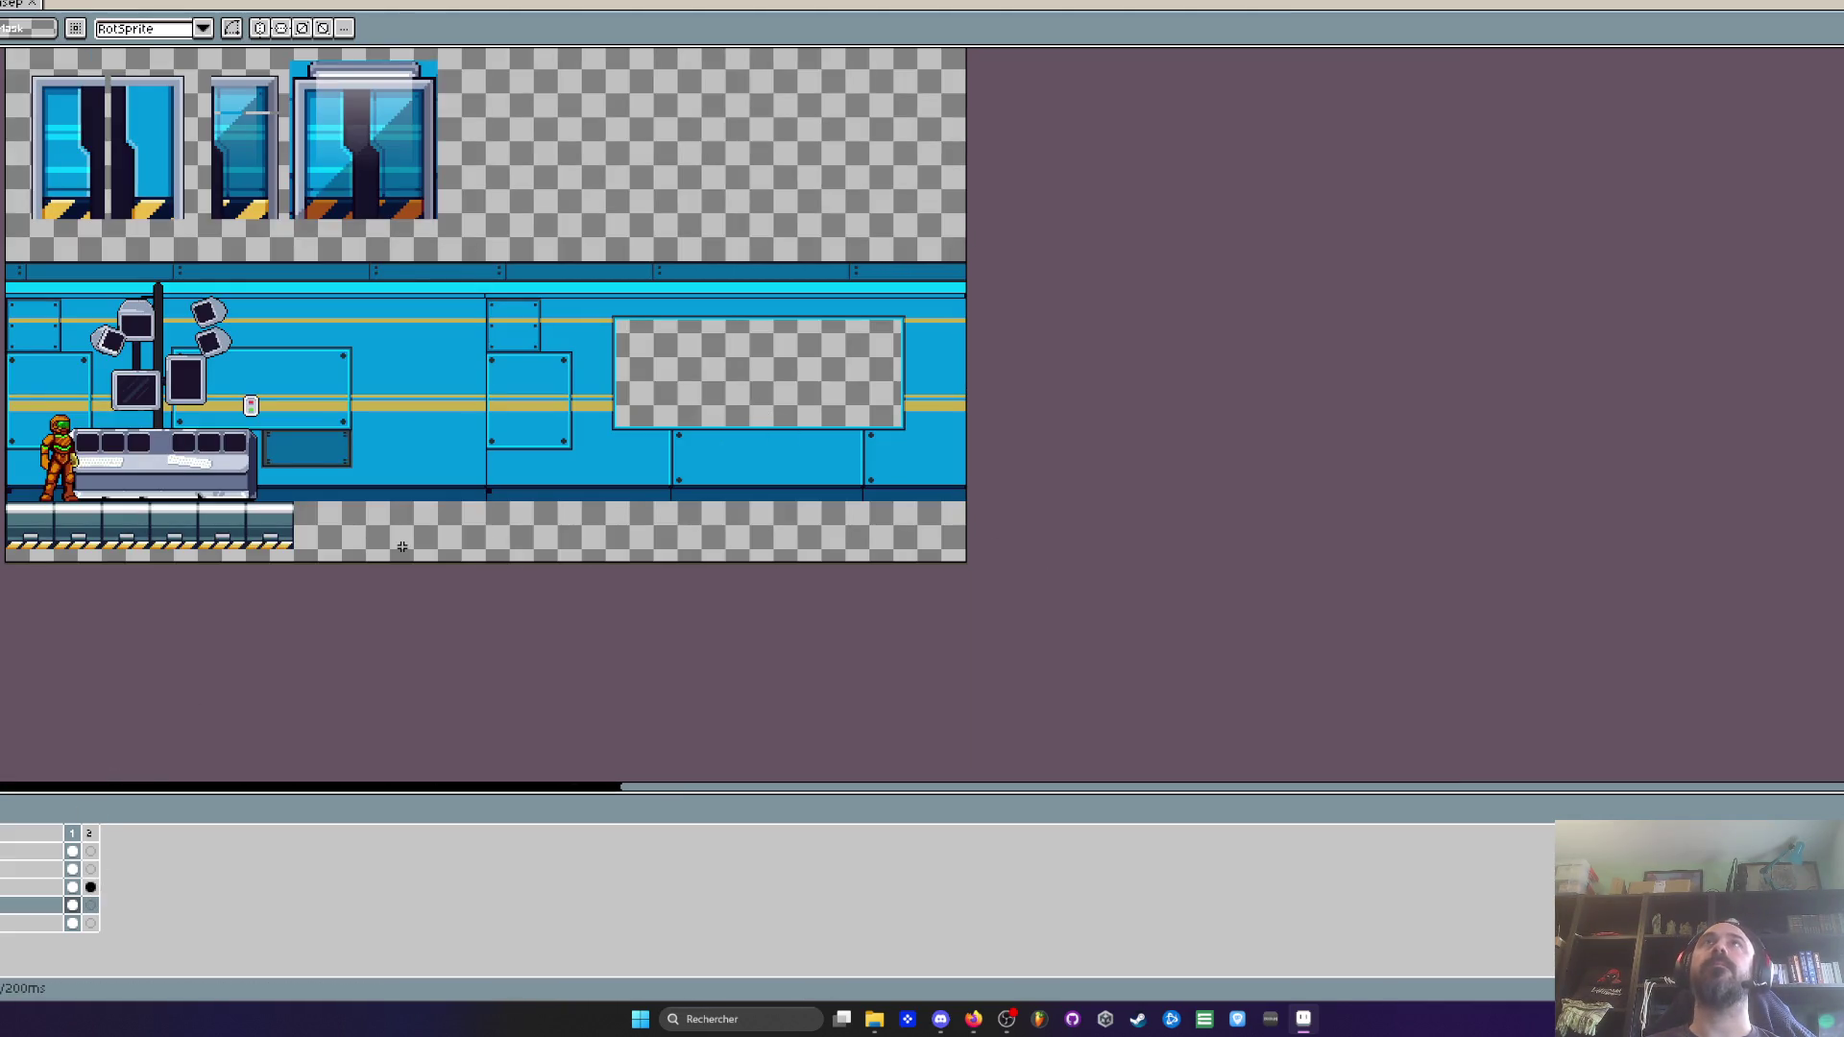
{"action": "left_click", "coordinate": [90, 887]}
{"action": "left_click", "coordinate": [91, 906]}
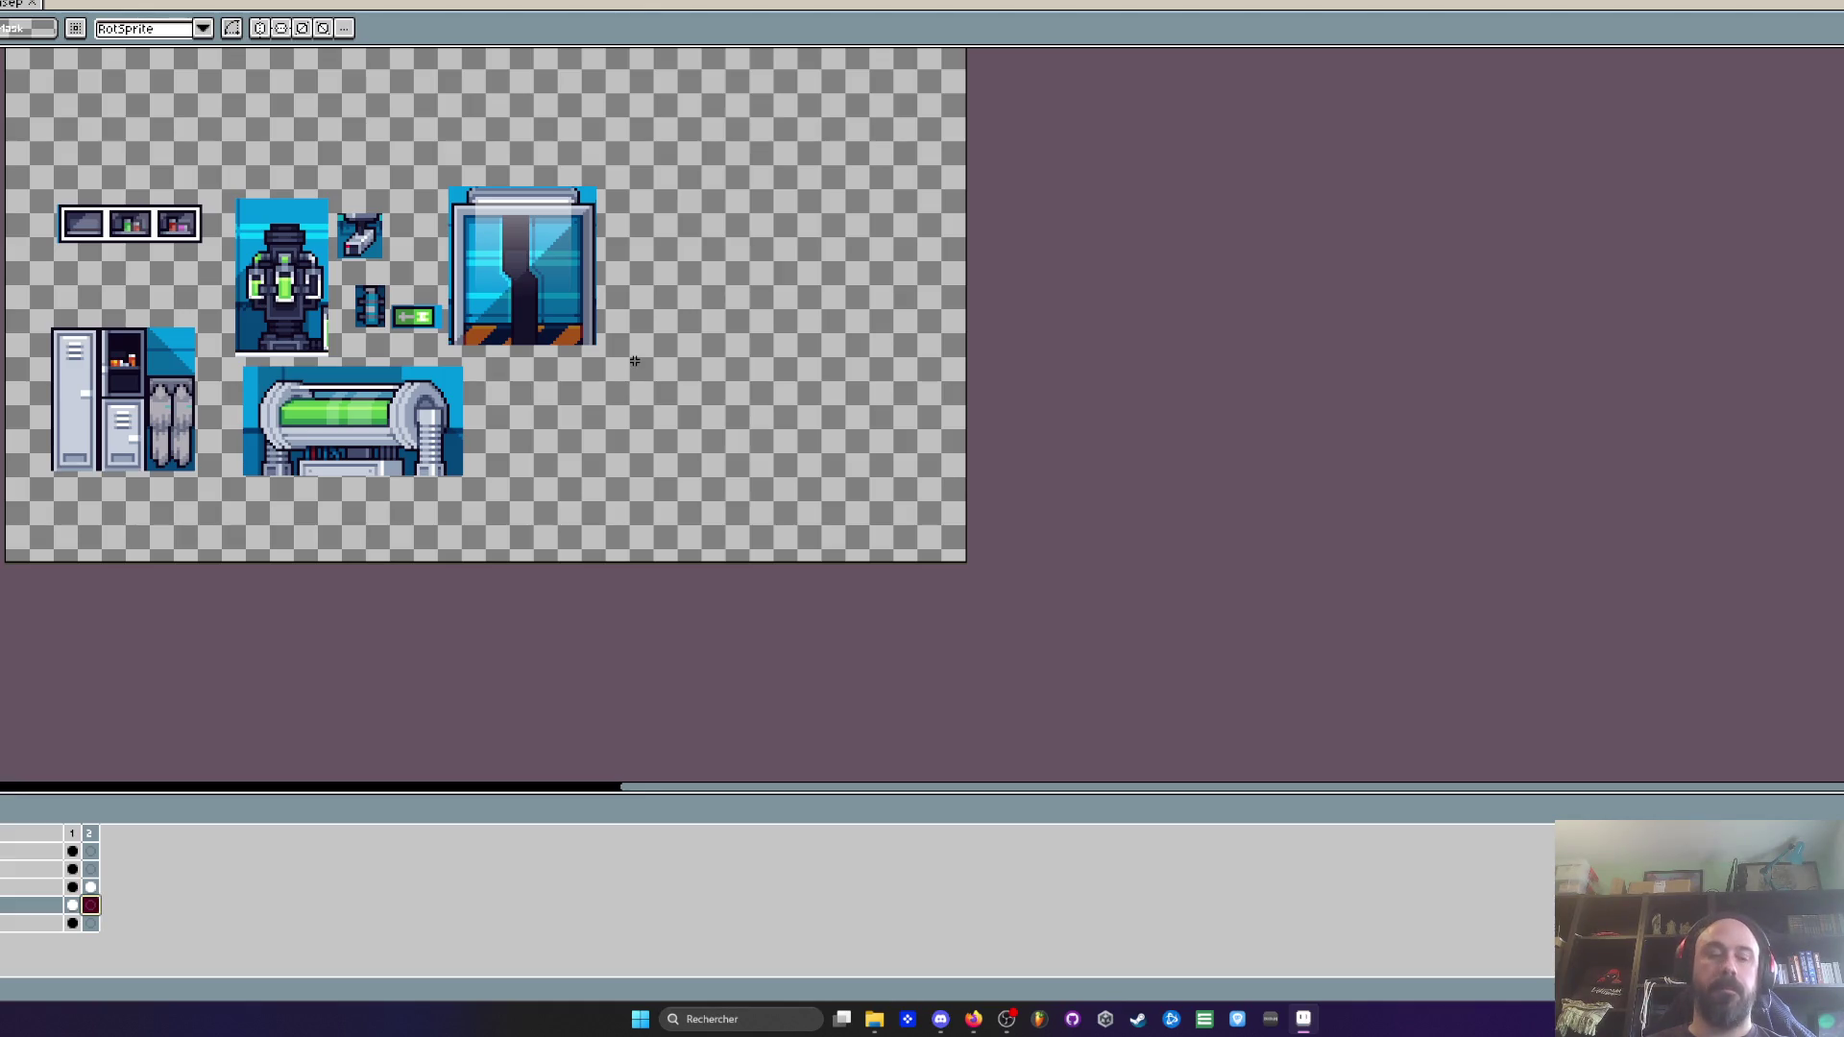
Paste the copied wall section into frame 2 and commit it in place
{"action": "key", "text": "ctrl+v"}
{"action": "left_click_drag", "start_coordinate": [816, 437], "coordinate": [799, 468]}
{"action": "scroll", "coordinate": [766, 473], "scroll_direction": "up", "scroll_amount": 2}
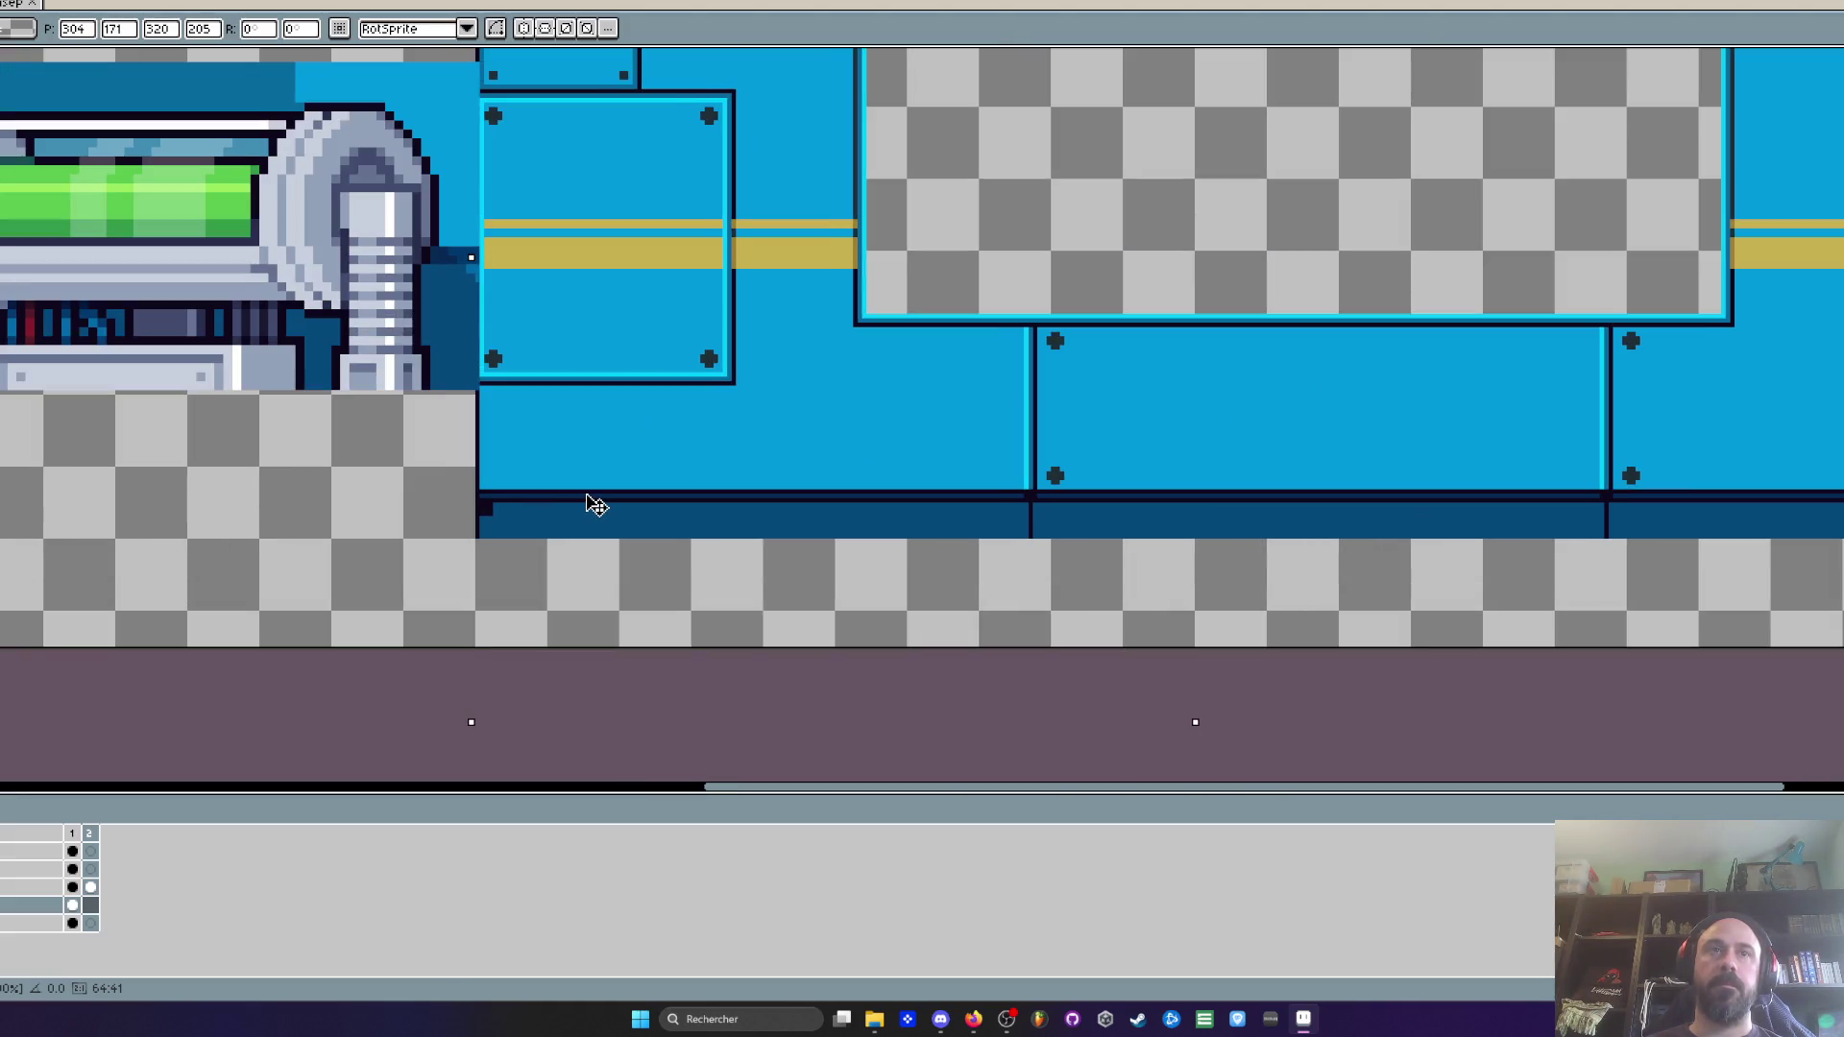
{"action": "scroll", "coordinate": [596, 504], "scroll_direction": "down", "scroll_amount": 2}
{"action": "key", "text": "Return"}
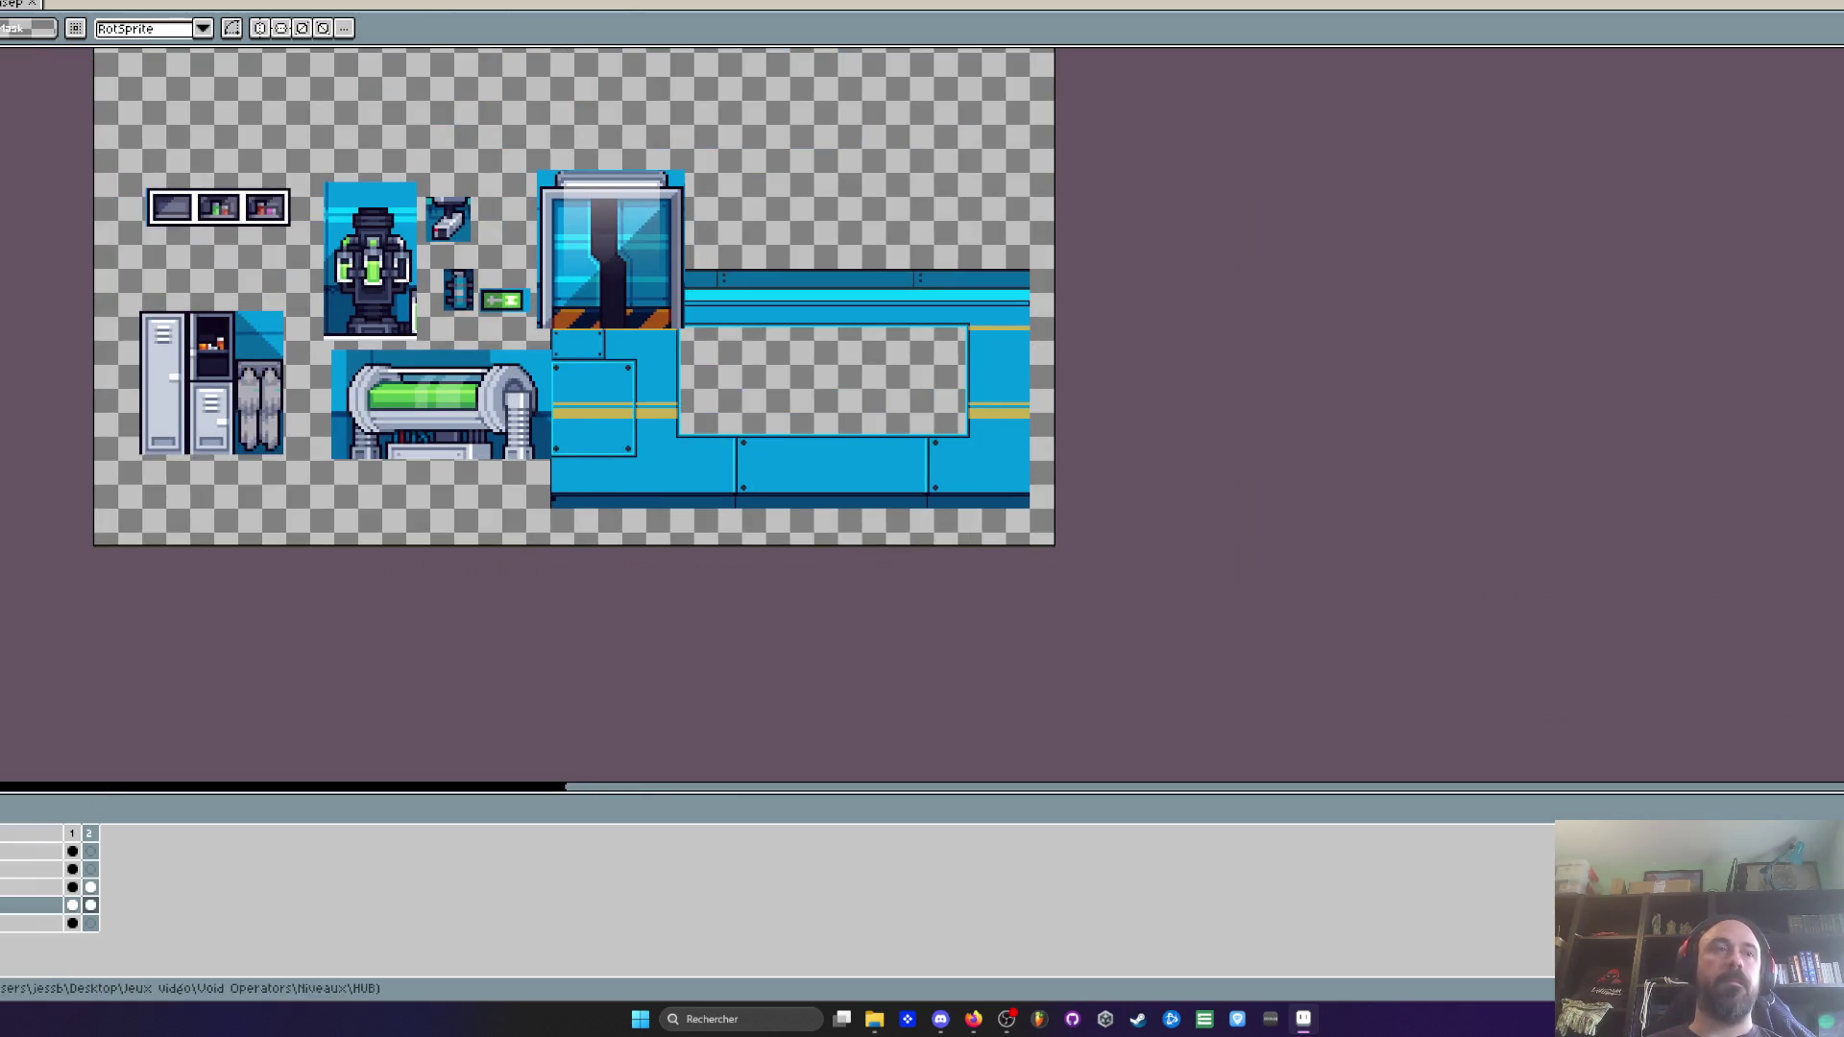
Duplicate the wall section upward, nudge it one pixel right, and settle the upper row
{"action": "left_click", "coordinate": [90, 905]}
{"action": "left_click_drag", "start_coordinate": [475, 246], "coordinate": [1156, 543]}
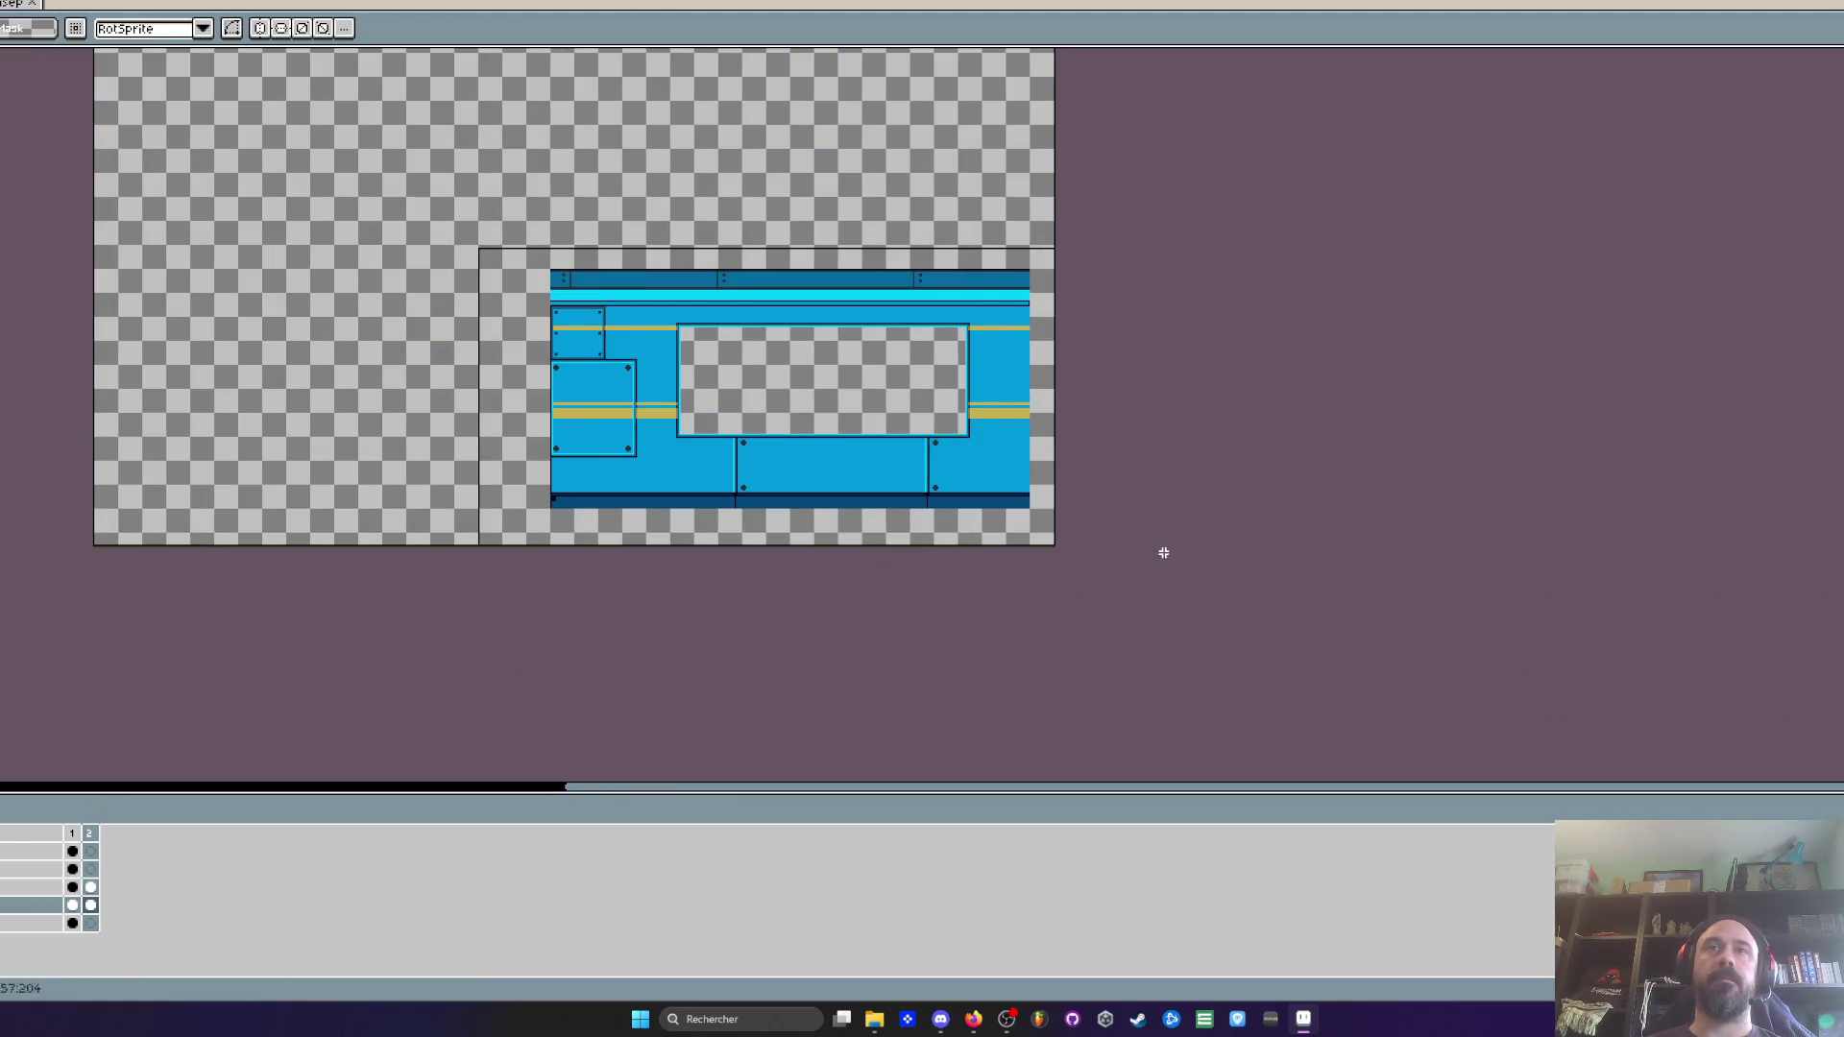
{"action": "left_click_drag", "start_coordinate": [784, 488], "coordinate": [778, 317]}
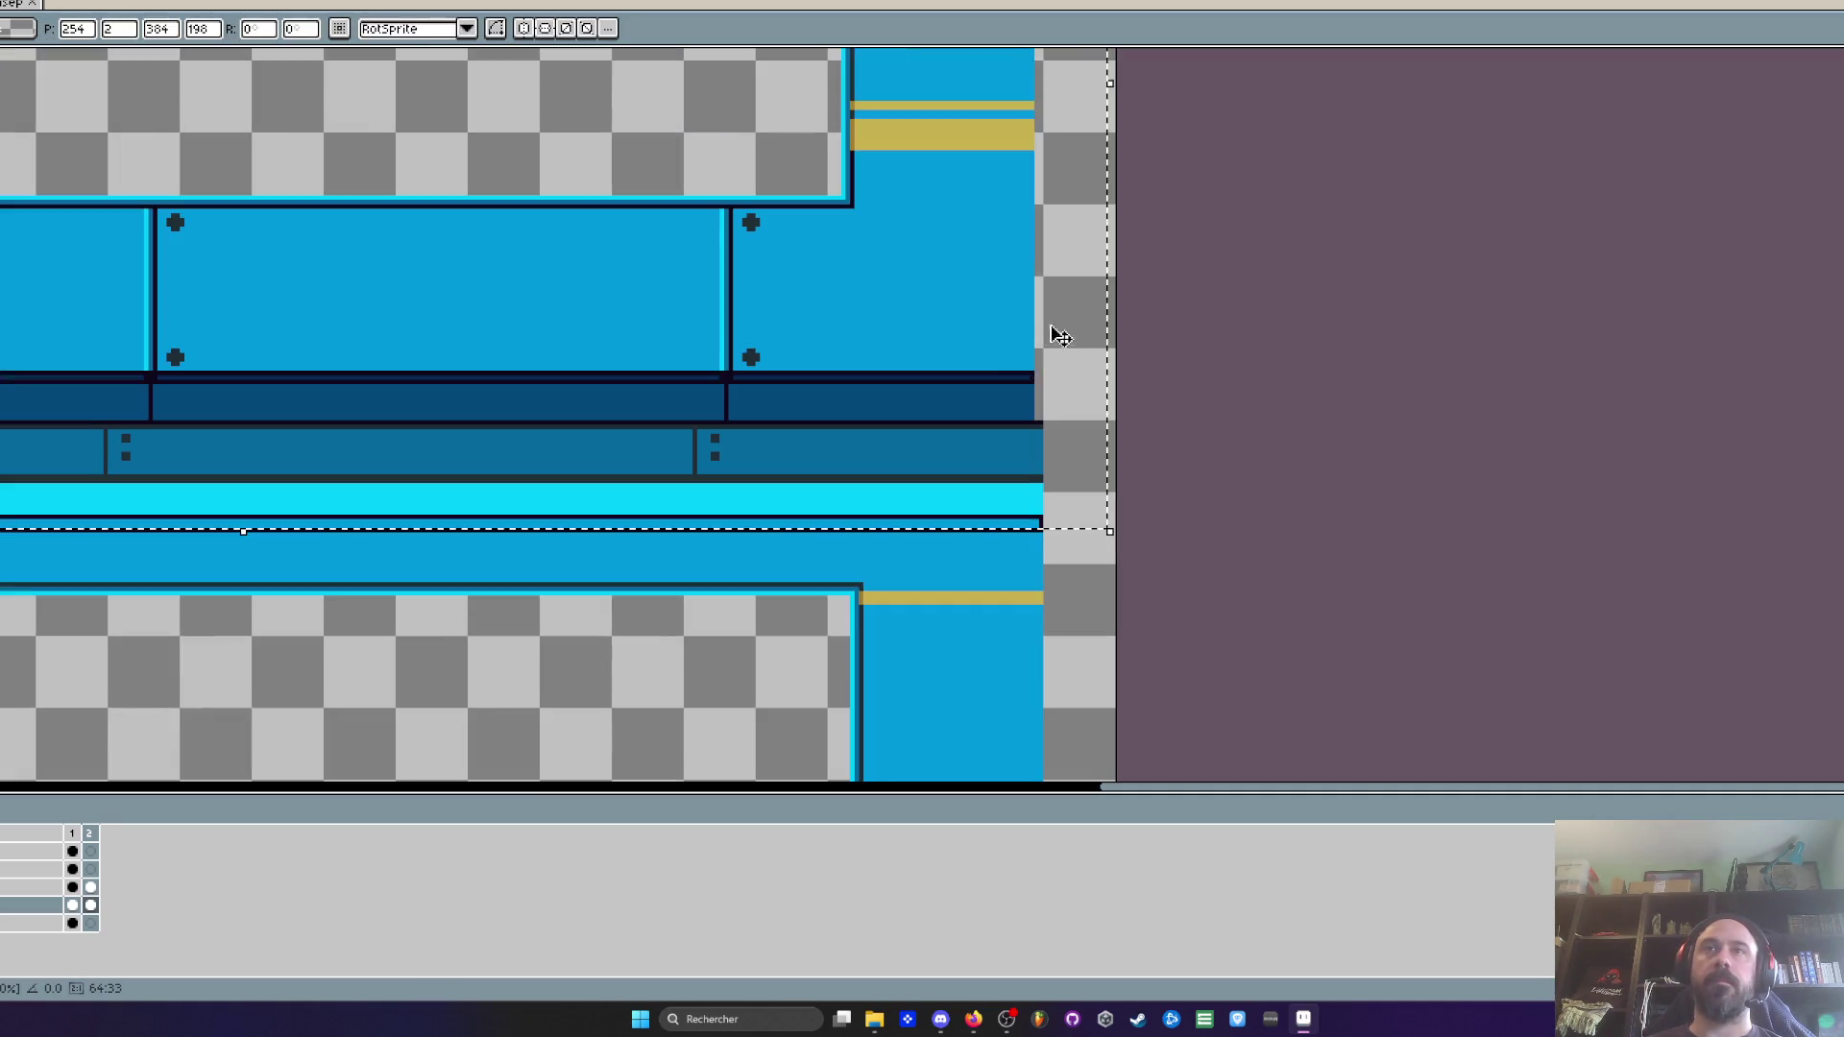
{"action": "scroll", "coordinate": [998, 317], "scroll_direction": "up", "scroll_amount": 3}
{"action": "key", "text": "Right"}
{"action": "scroll", "coordinate": [1008, 371], "scroll_direction": "down", "scroll_amount": 3}
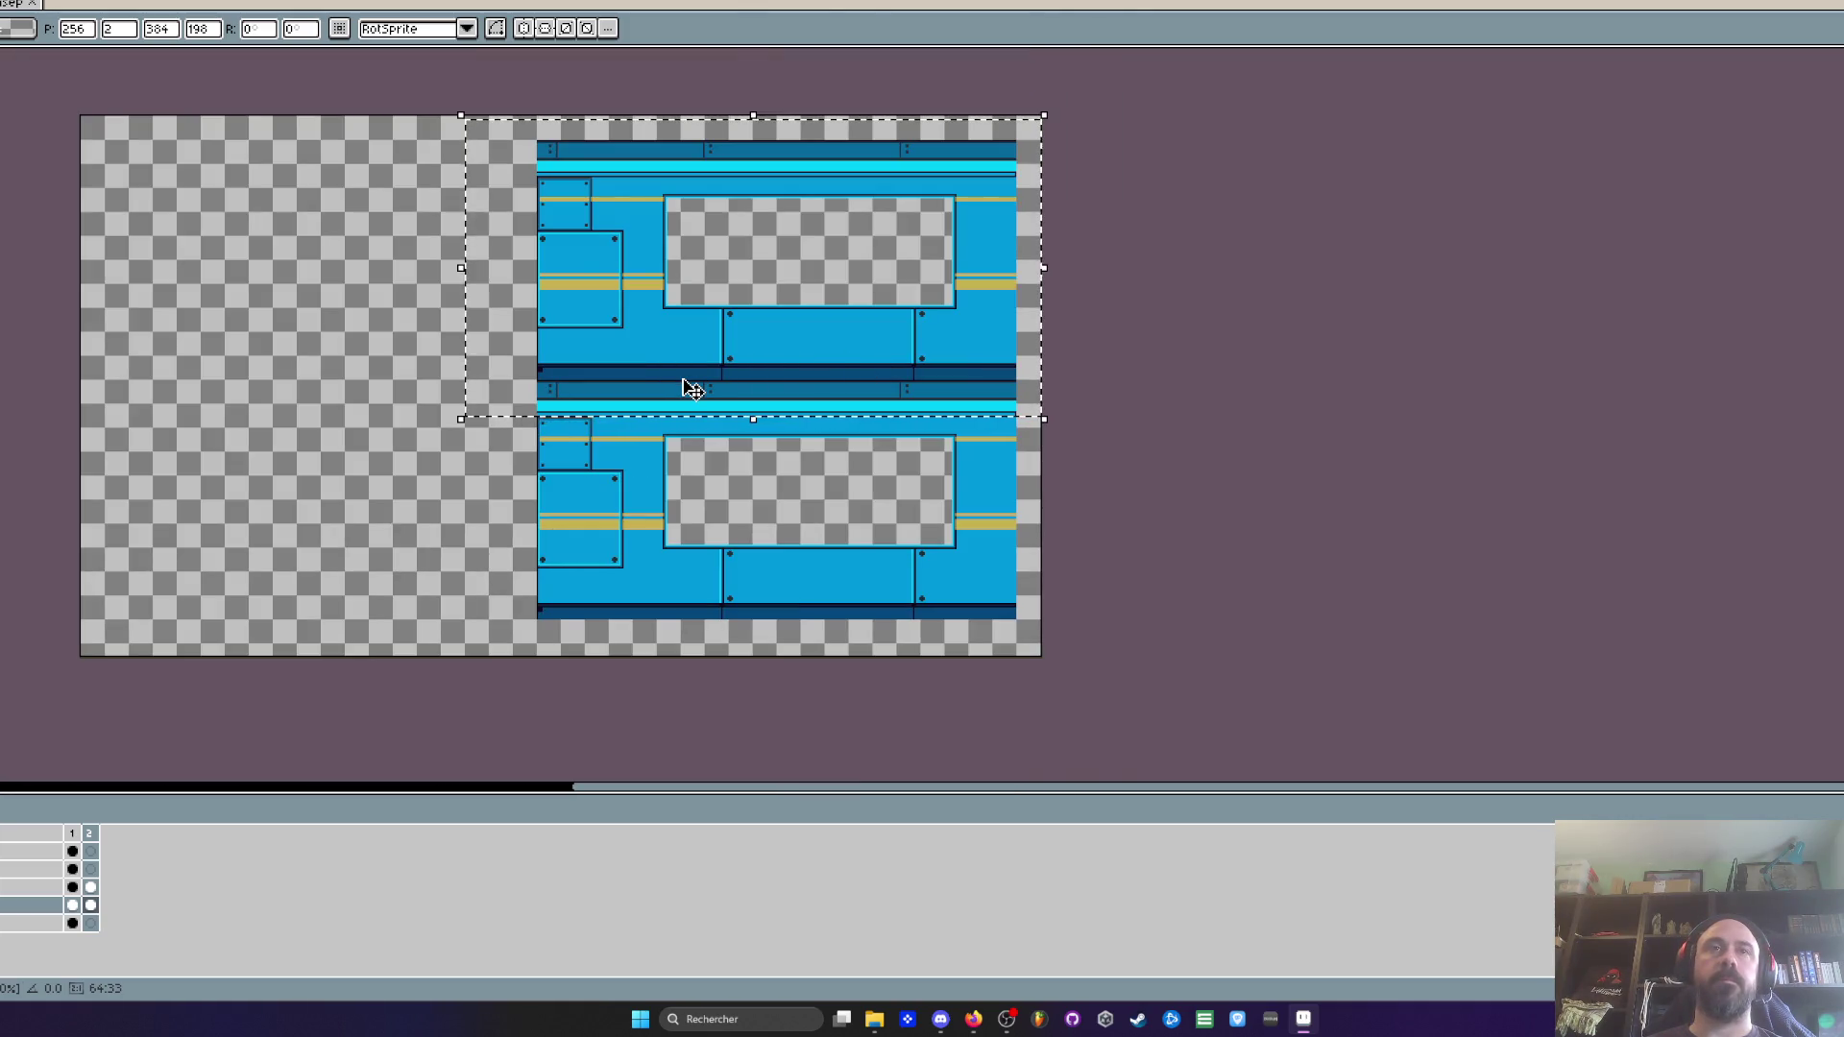
{"action": "key", "text": "Return"}
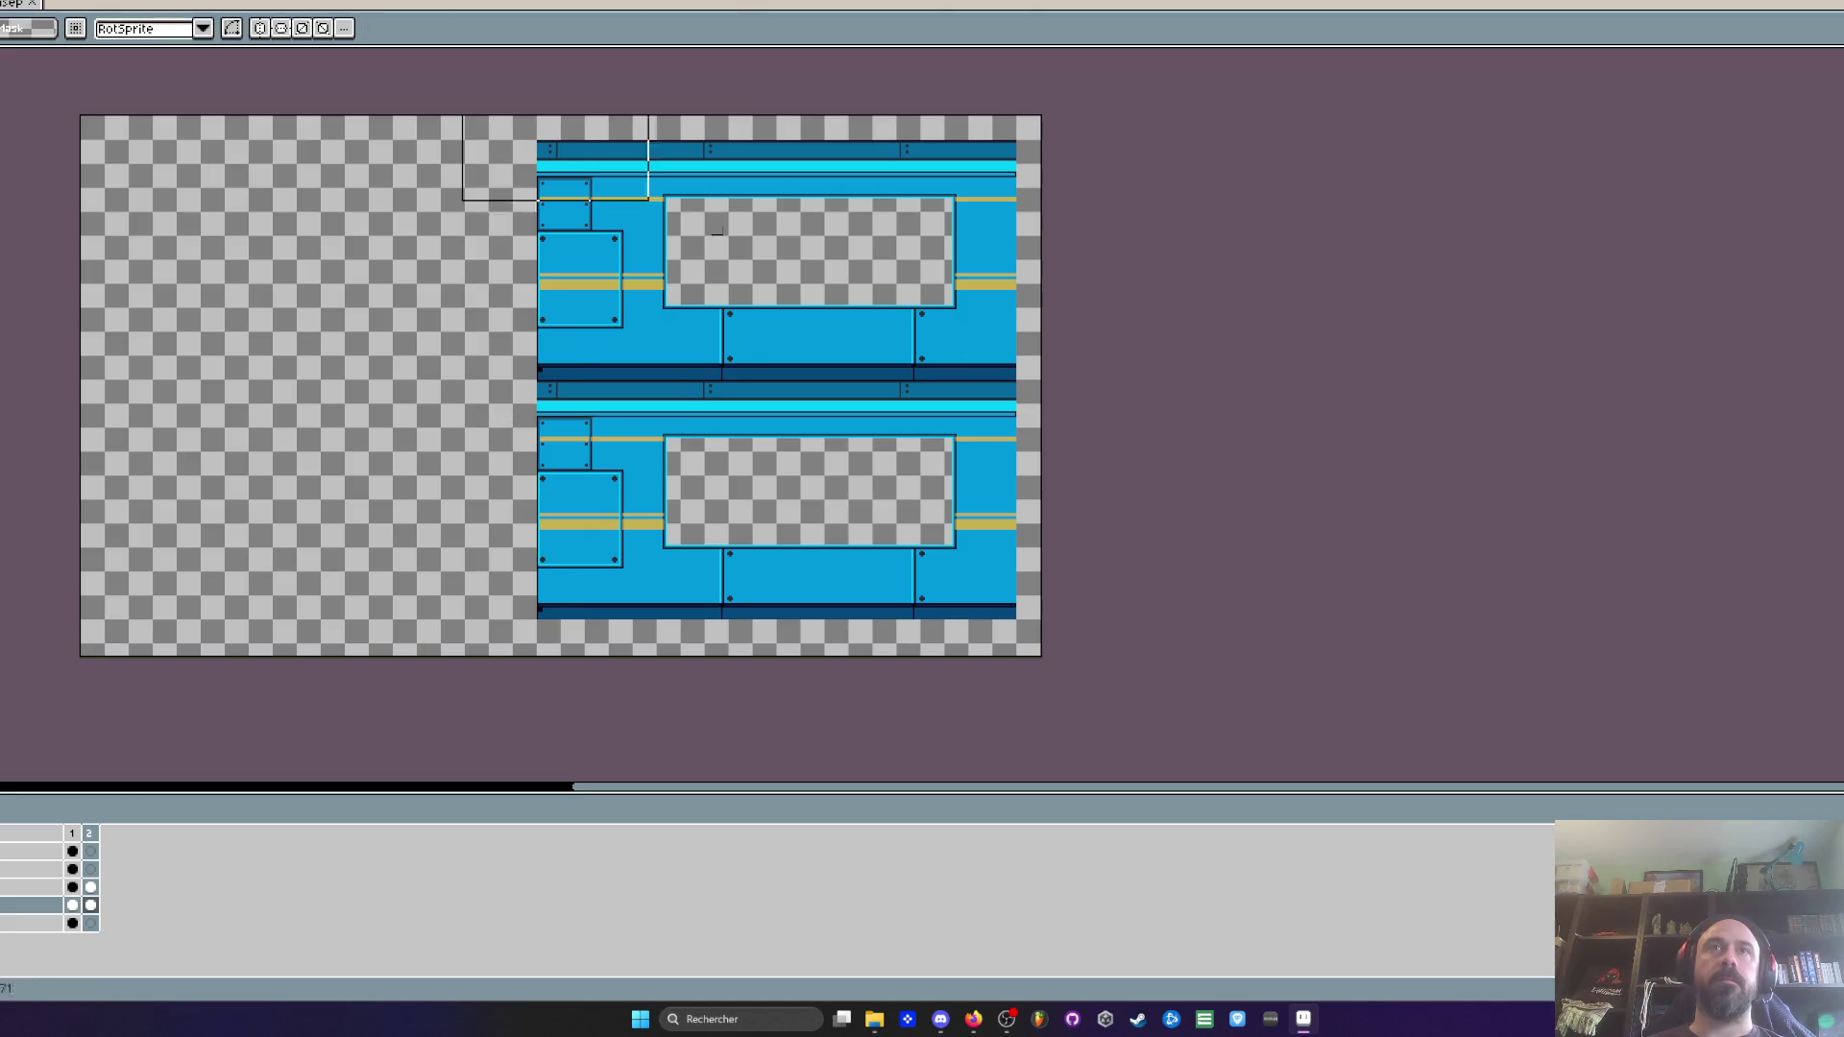
{"action": "scroll", "coordinate": [826, 595], "scroll_direction": "up", "scroll_amount": 2}
{"action": "mouse_move", "coordinate": [588, 605]}
{"action": "left_mouse_down"}
{"action": "mouse_move", "coordinate": [474, 440]}
{"action": "mouse_move", "coordinate": [480, 521]}
{"action": "mouse_move", "coordinate": [480, 497]}
{"action": "left_mouse_up"}
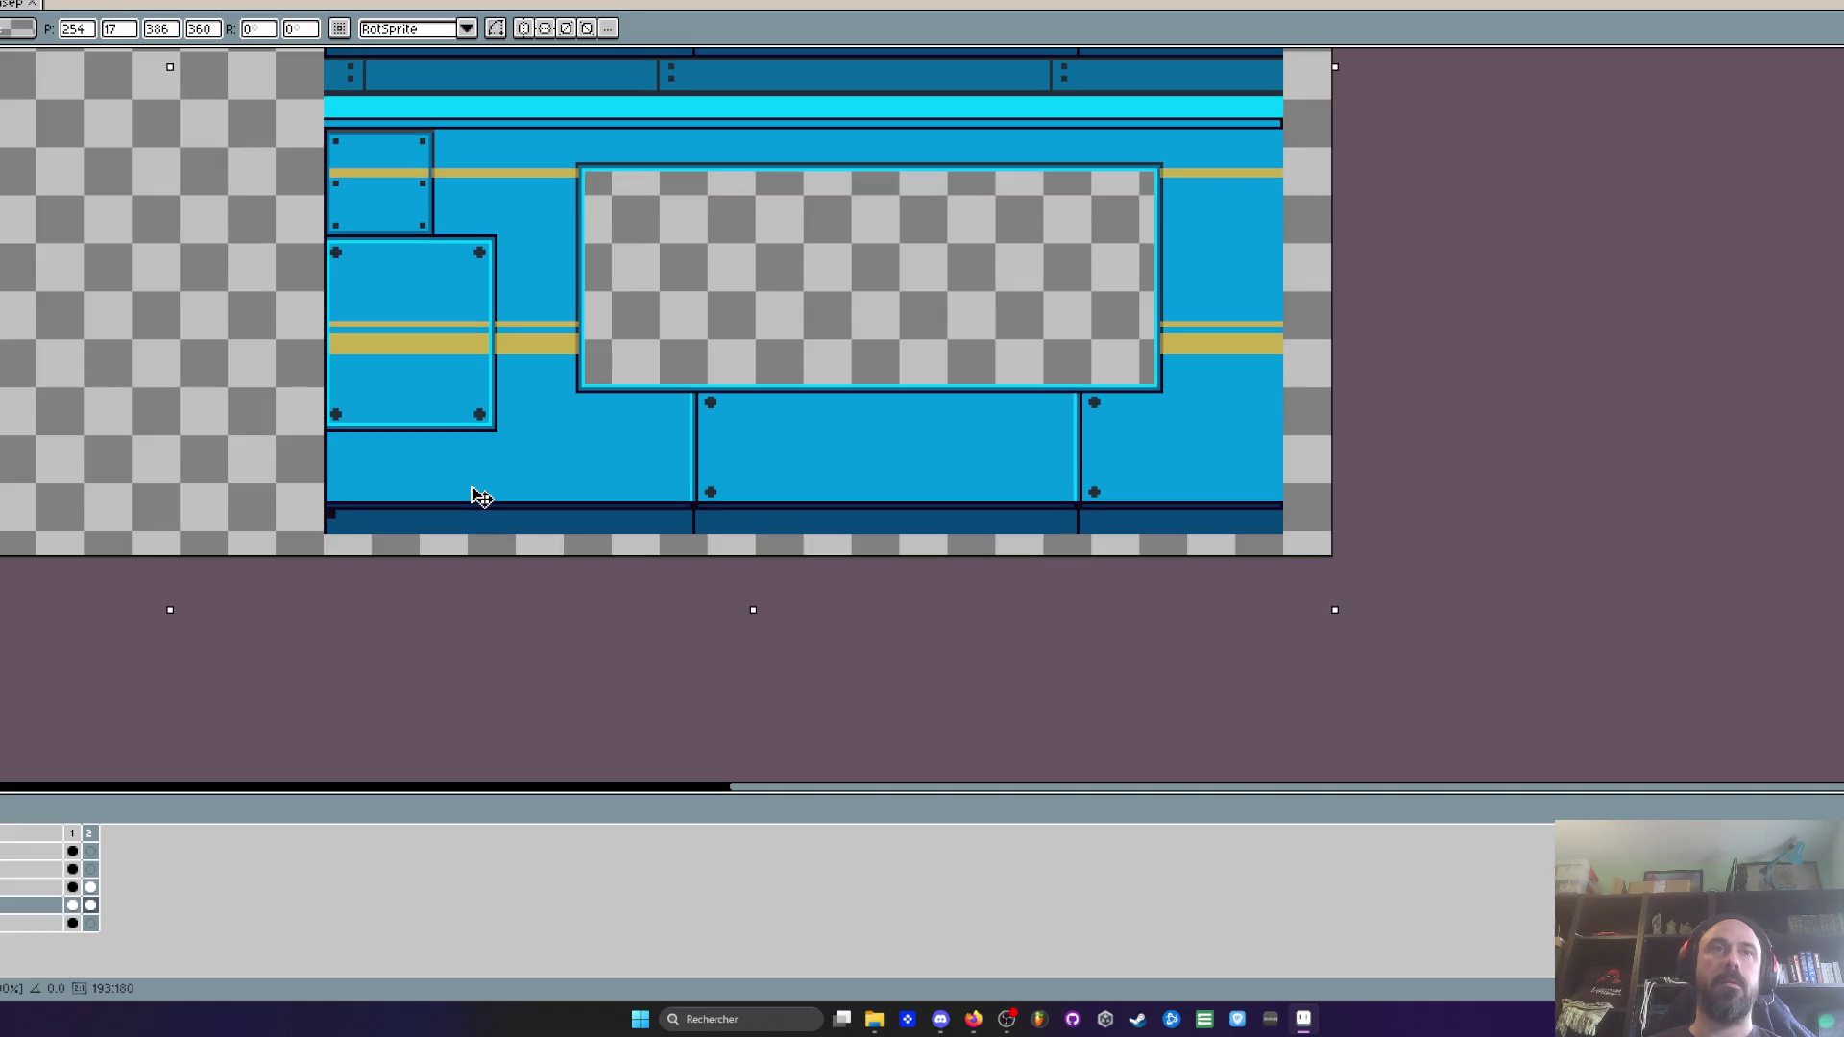
{"action": "scroll", "coordinate": [477, 495], "scroll_direction": "down", "scroll_amount": 3}
{"action": "key", "text": "Return"}
{"action": "scroll", "coordinate": [1392, 499], "scroll_direction": "up", "scroll_amount": 3}
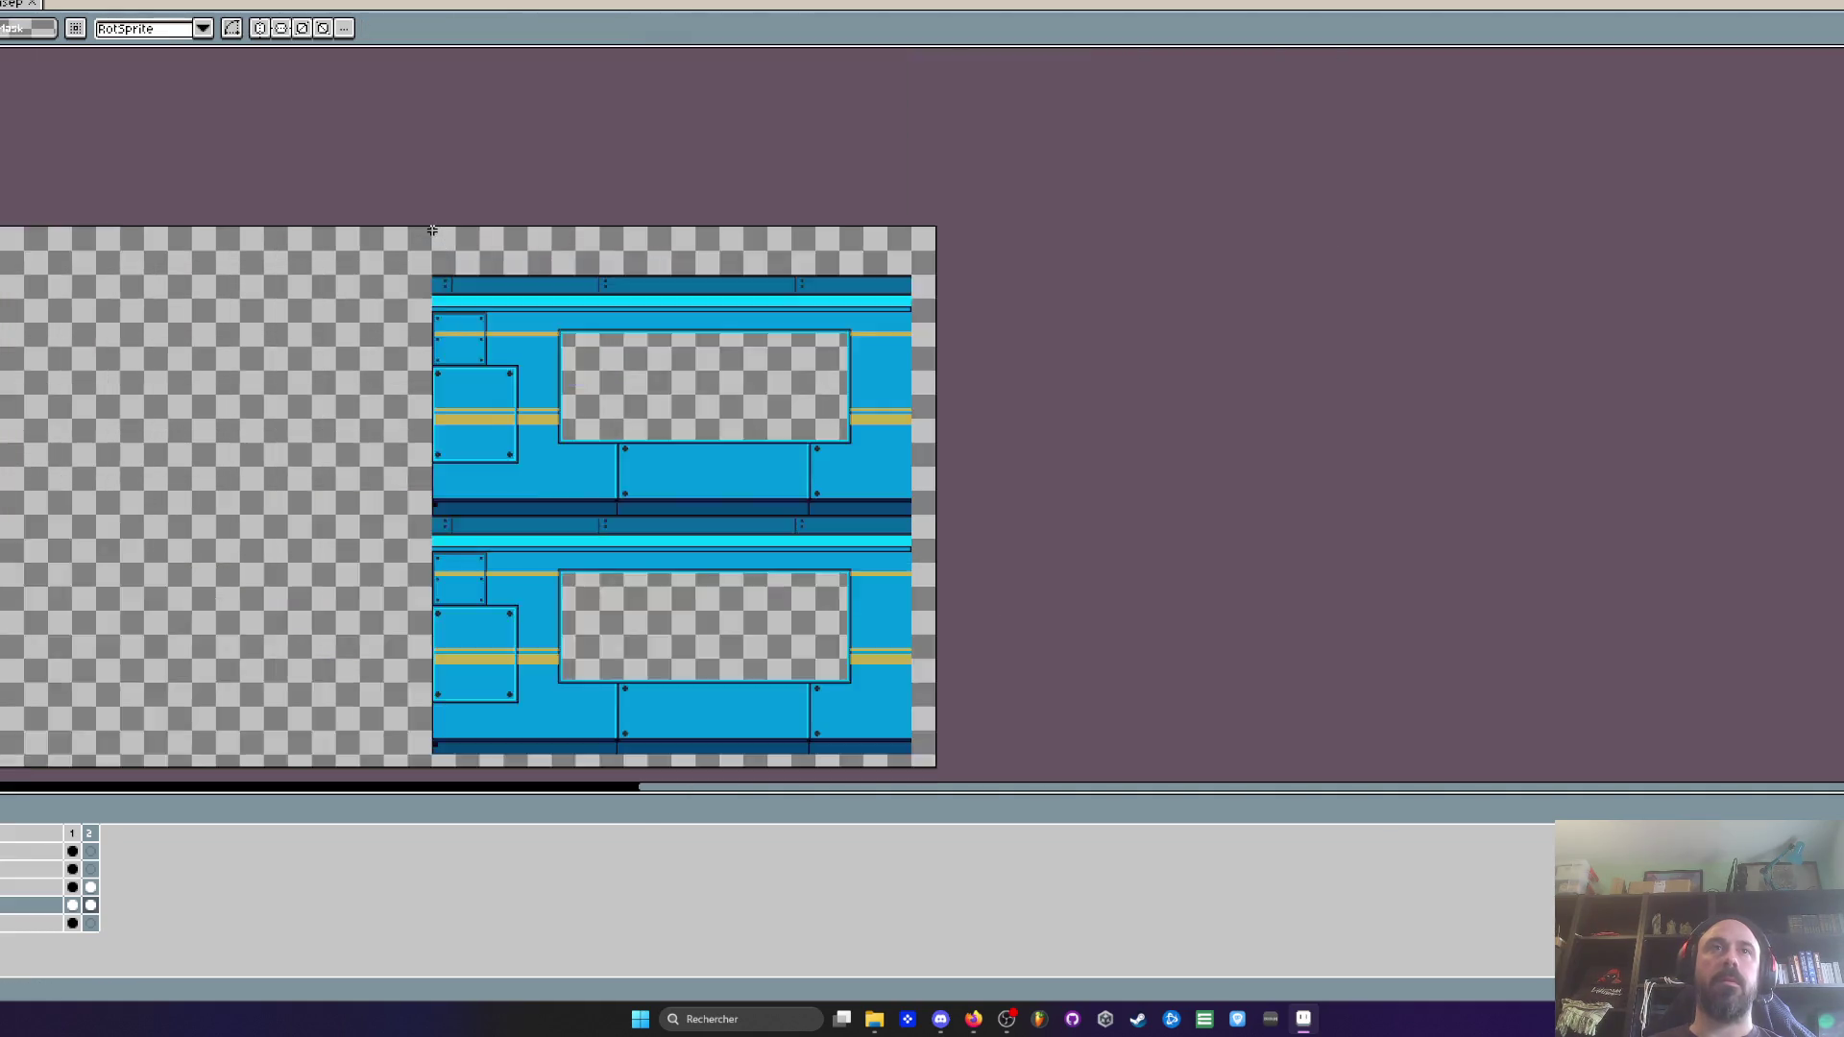
Lift the upper wall row about 150 px to leave a gap, then deselect
{"action": "scroll", "coordinate": [1393, 499], "scroll_direction": "down", "scroll_amount": 4}
{"action": "mouse_move", "coordinate": [1393, 499]}
{"action": "left_mouse_down"}
{"action": "mouse_move", "coordinate": [1412, 409]}
{"action": "mouse_move", "coordinate": [1429, 448]}
{"action": "left_mouse_up"}
{"action": "scroll", "coordinate": [496, 428], "scroll_direction": "down", "scroll_amount": 3}
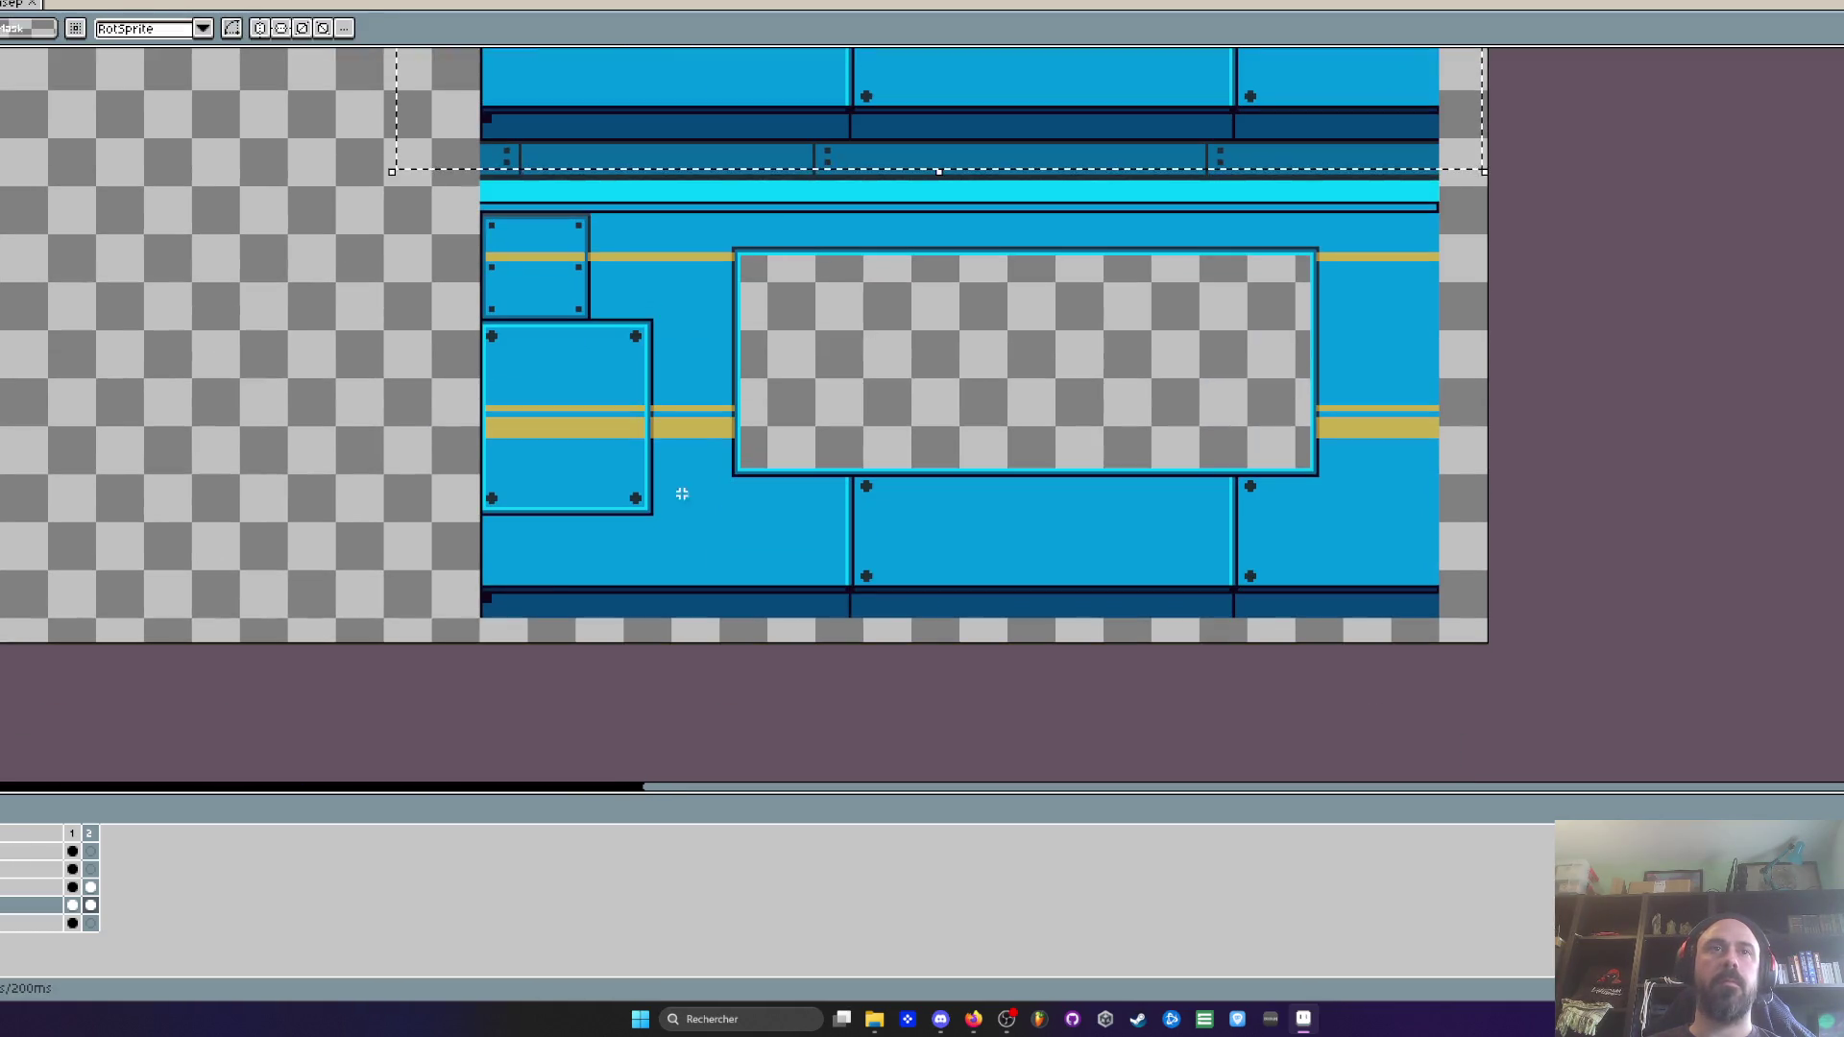
{"action": "scroll", "coordinate": [496, 429], "scroll_direction": "up", "scroll_amount": 2}
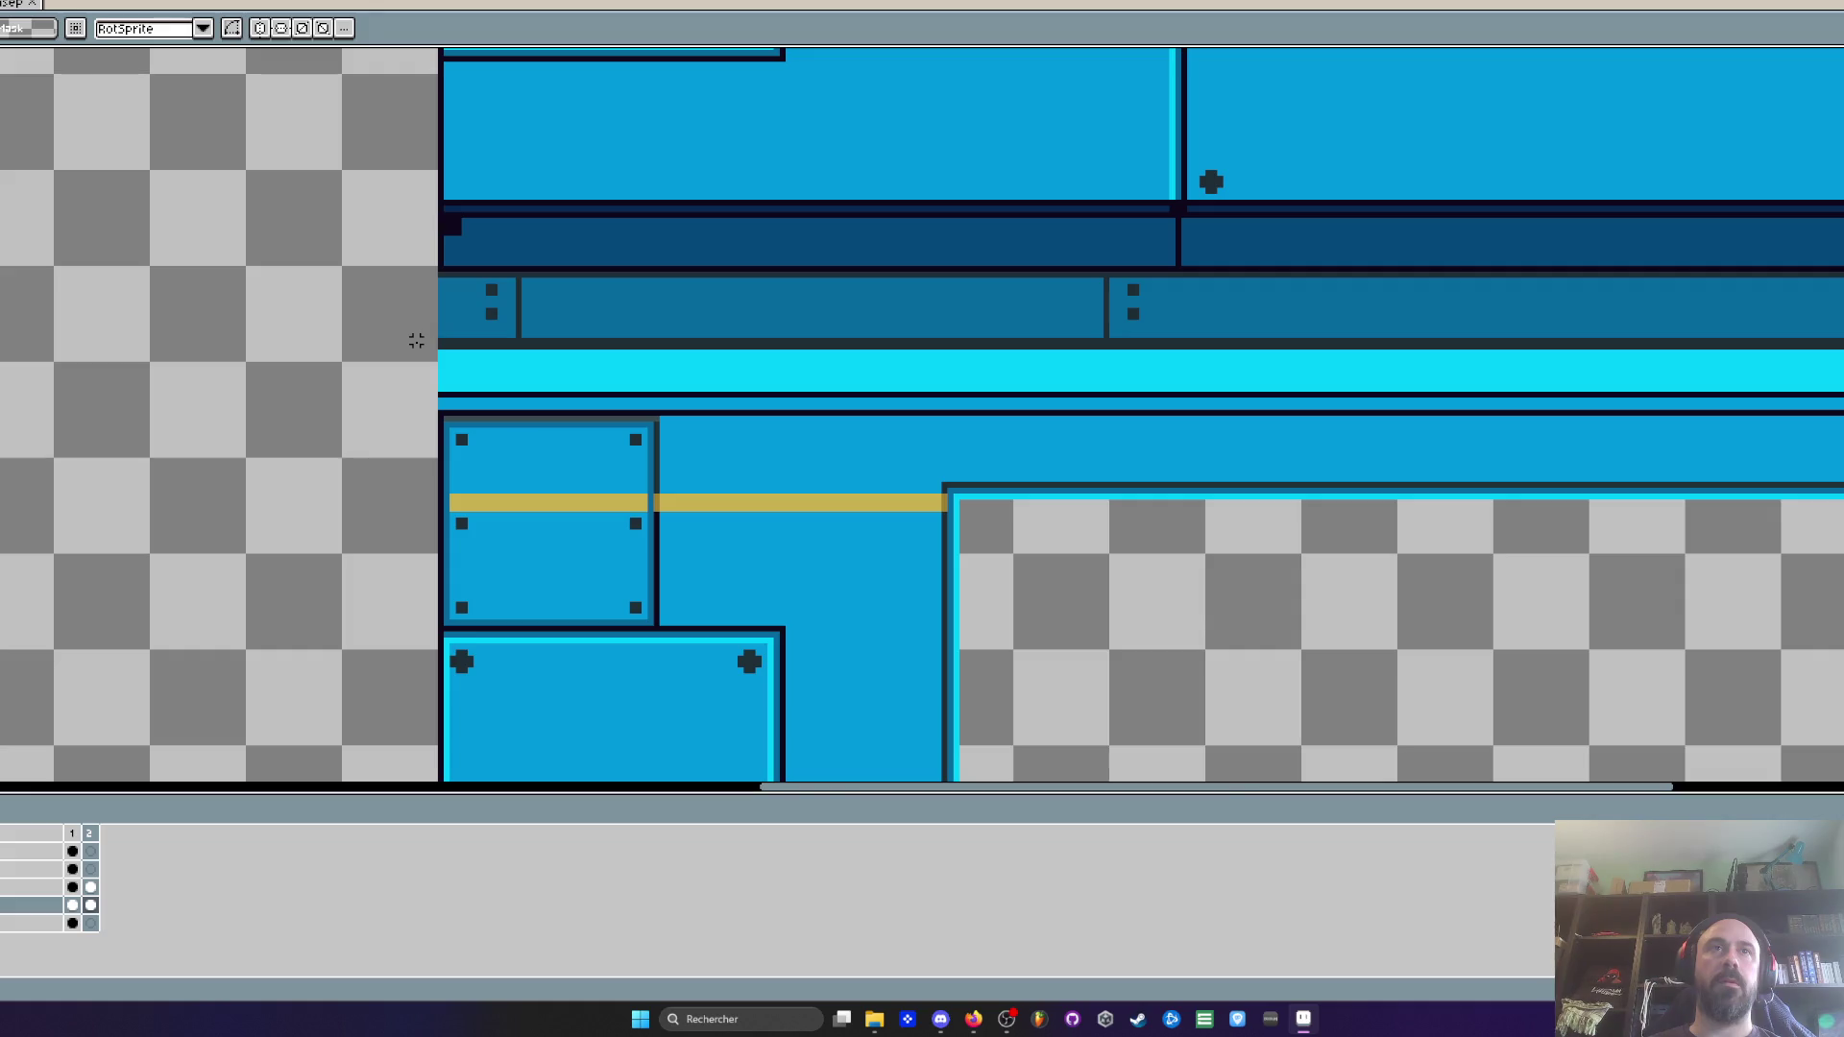
{"action": "scroll", "coordinate": [423, 234], "scroll_direction": "down", "scroll_amount": 1}
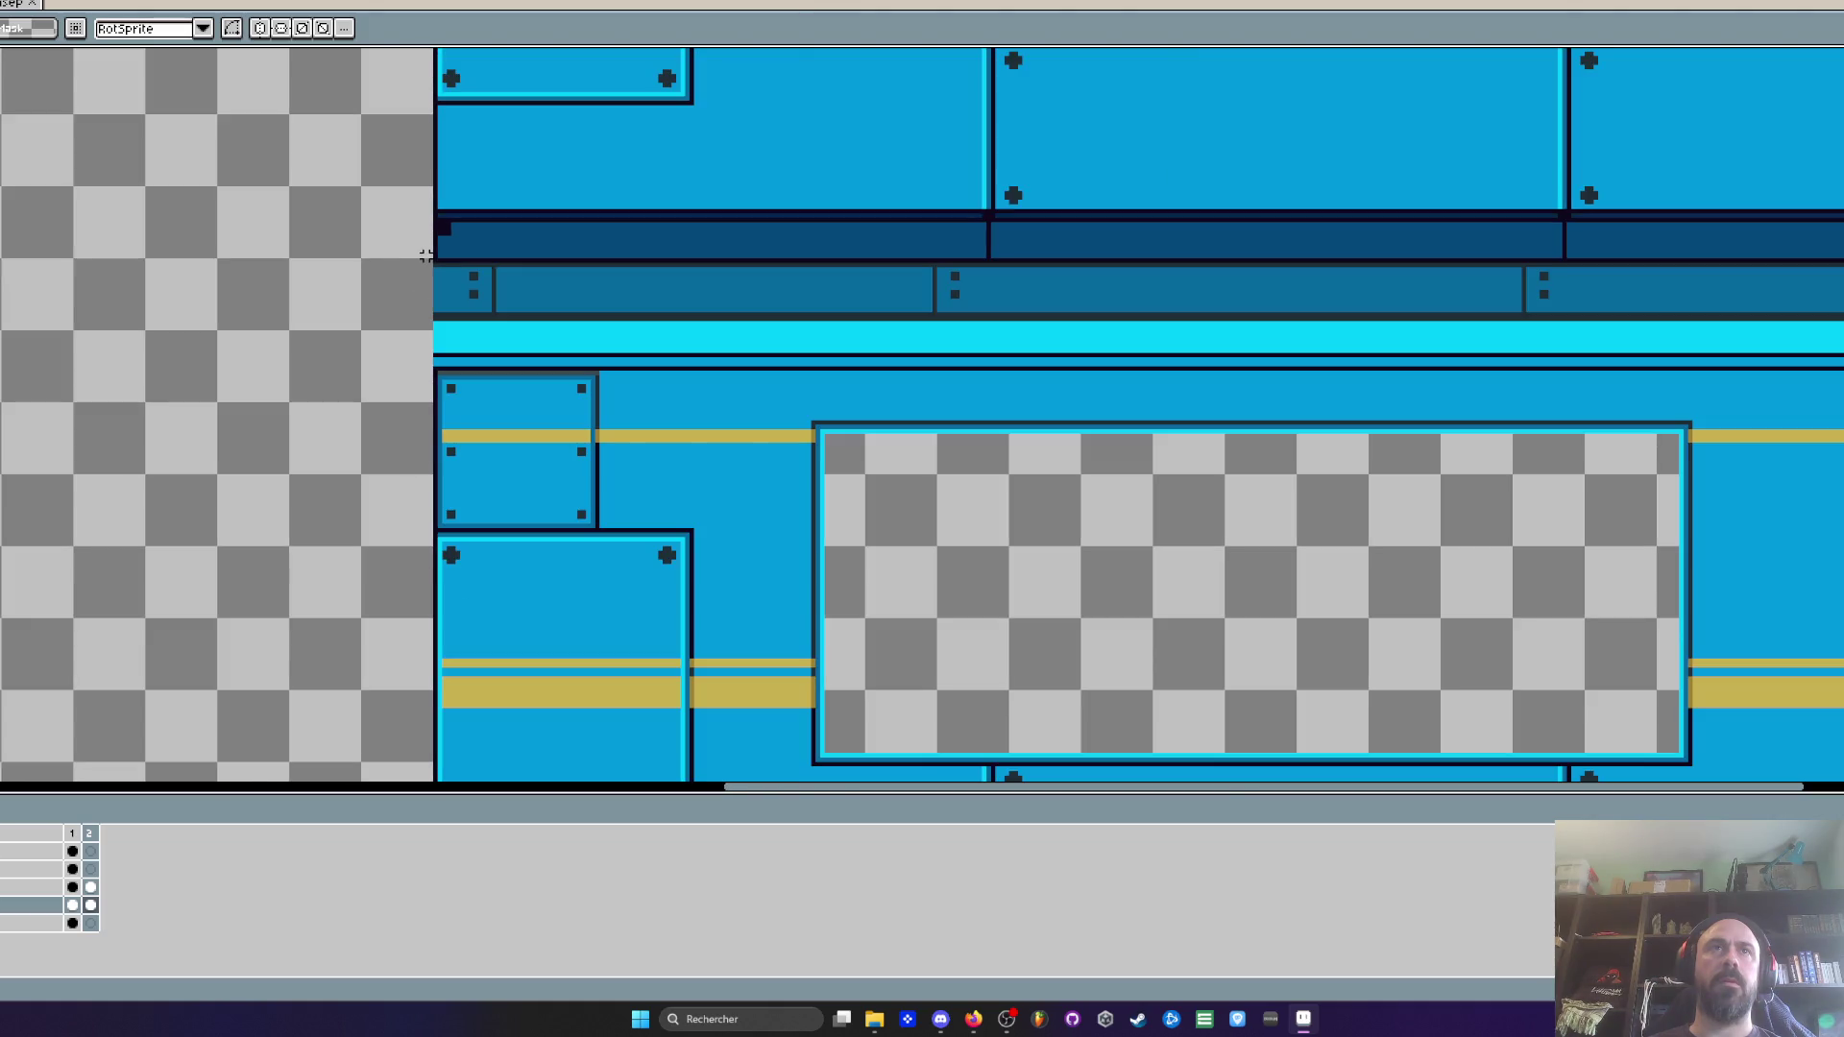
{"action": "scroll", "coordinate": [425, 256], "scroll_direction": "down", "scroll_amount": 3}
{"action": "scroll", "coordinate": [638, 337], "scroll_direction": "up", "scroll_amount": 3}
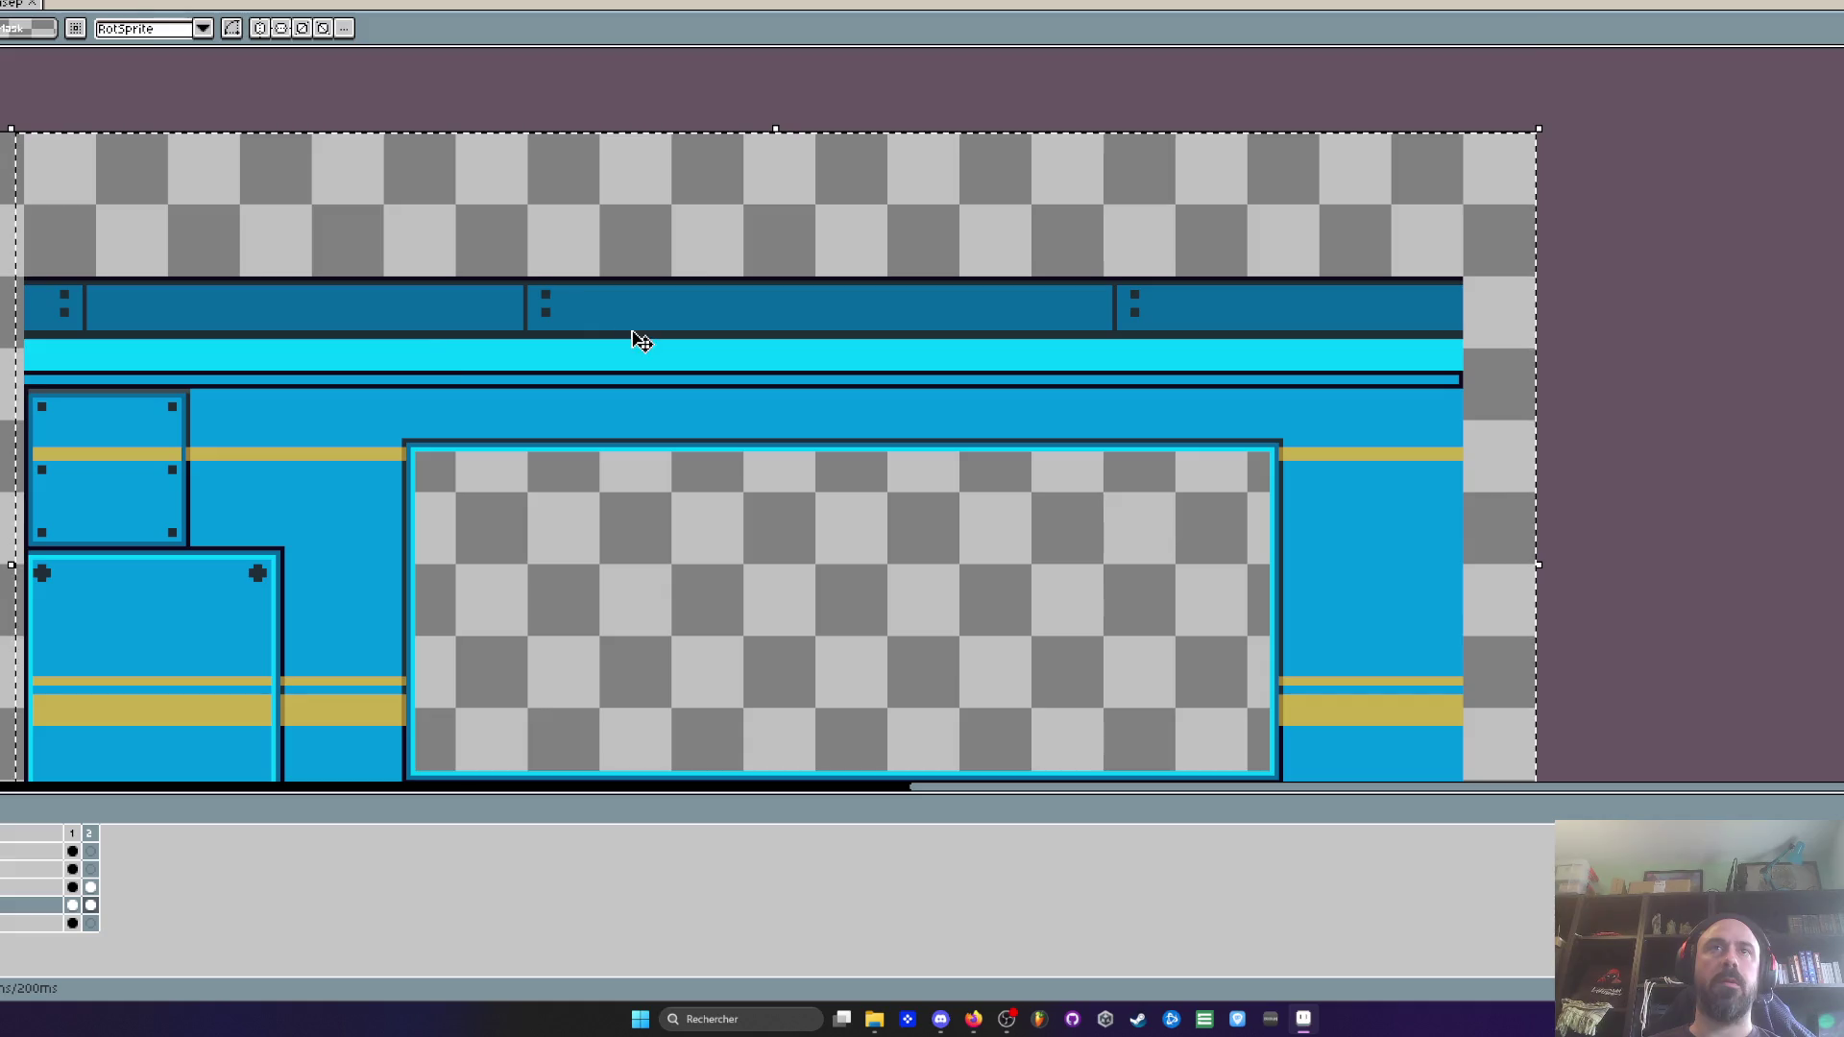
{"action": "left_click_drag", "start_coordinate": [322, 352], "coordinate": [324, 210]}
{"action": "scroll", "coordinate": [323, 210], "scroll_direction": "down", "scroll_amount": 3}
{"action": "scroll", "coordinate": [362, 308], "scroll_direction": "up", "scroll_amount": 1}
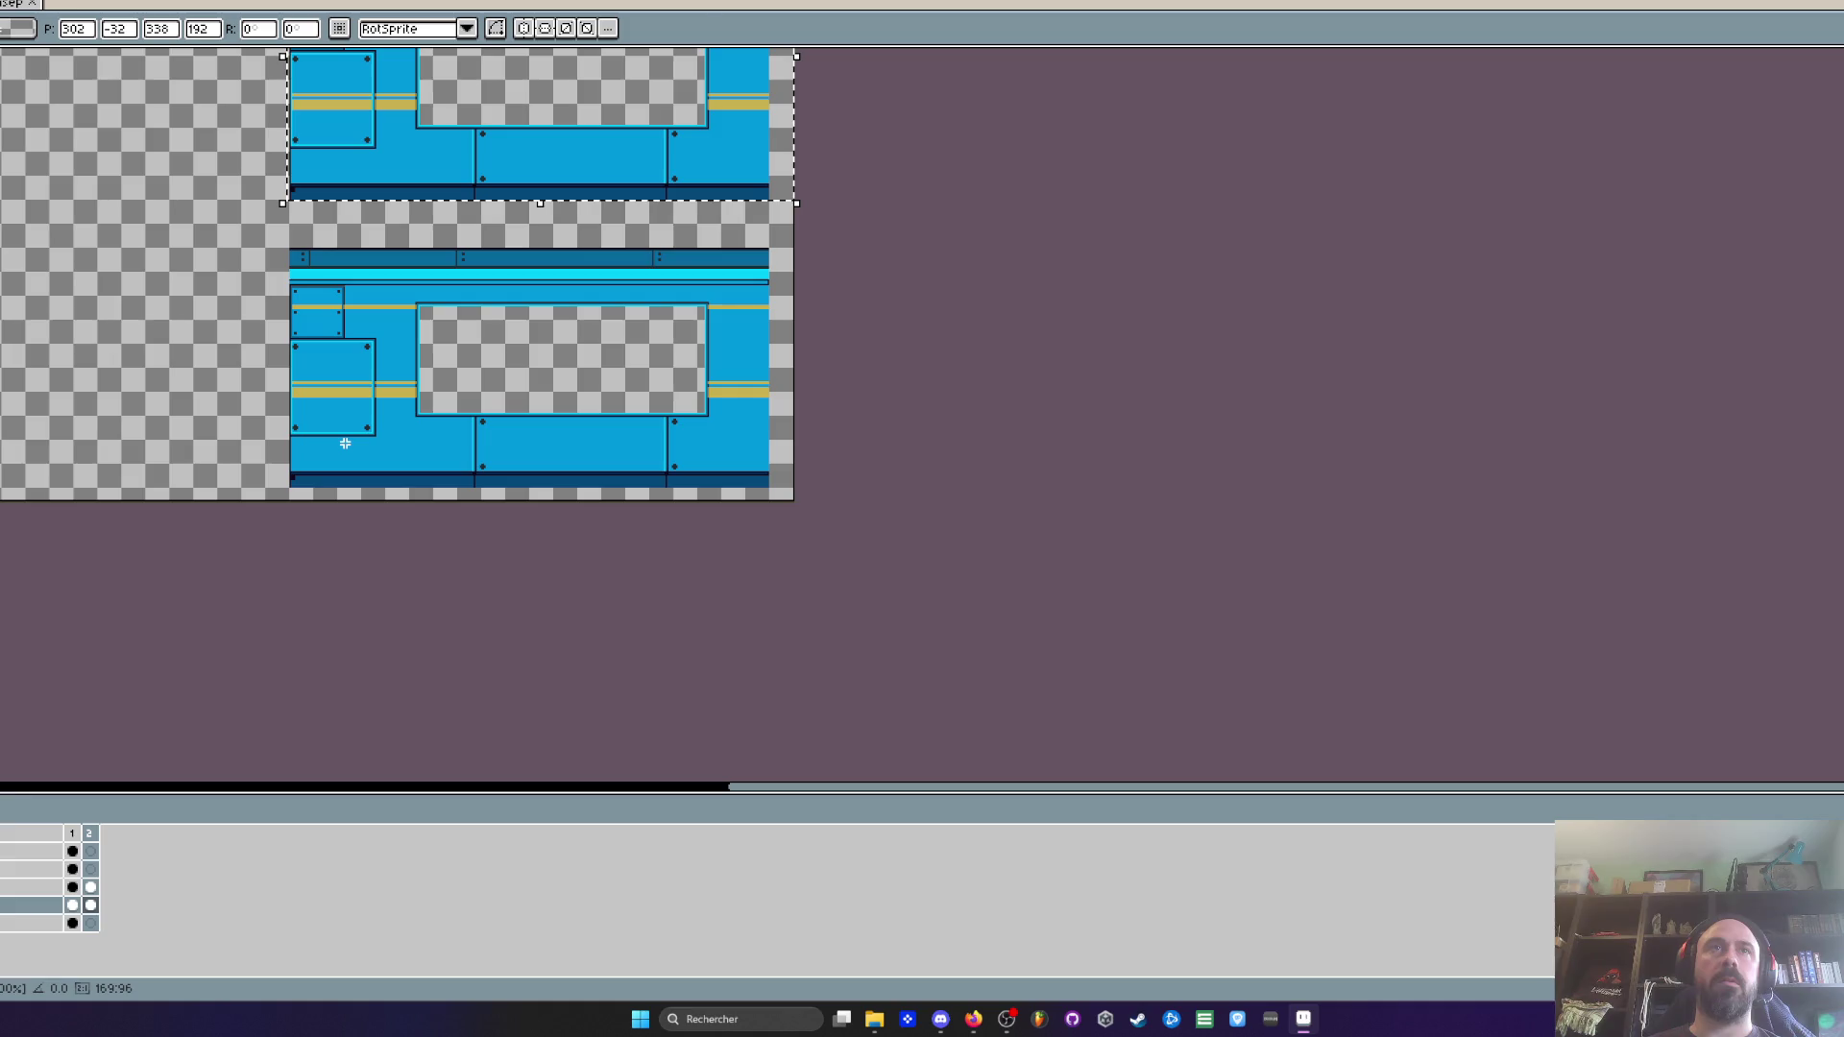
{"action": "key", "text": "ctrl+d"}
{"action": "scroll", "coordinate": [374, 220], "scroll_direction": "down", "scroll_amount": 1}
{"action": "scroll", "coordinate": [342, 98], "scroll_direction": "up", "scroll_amount": 1}
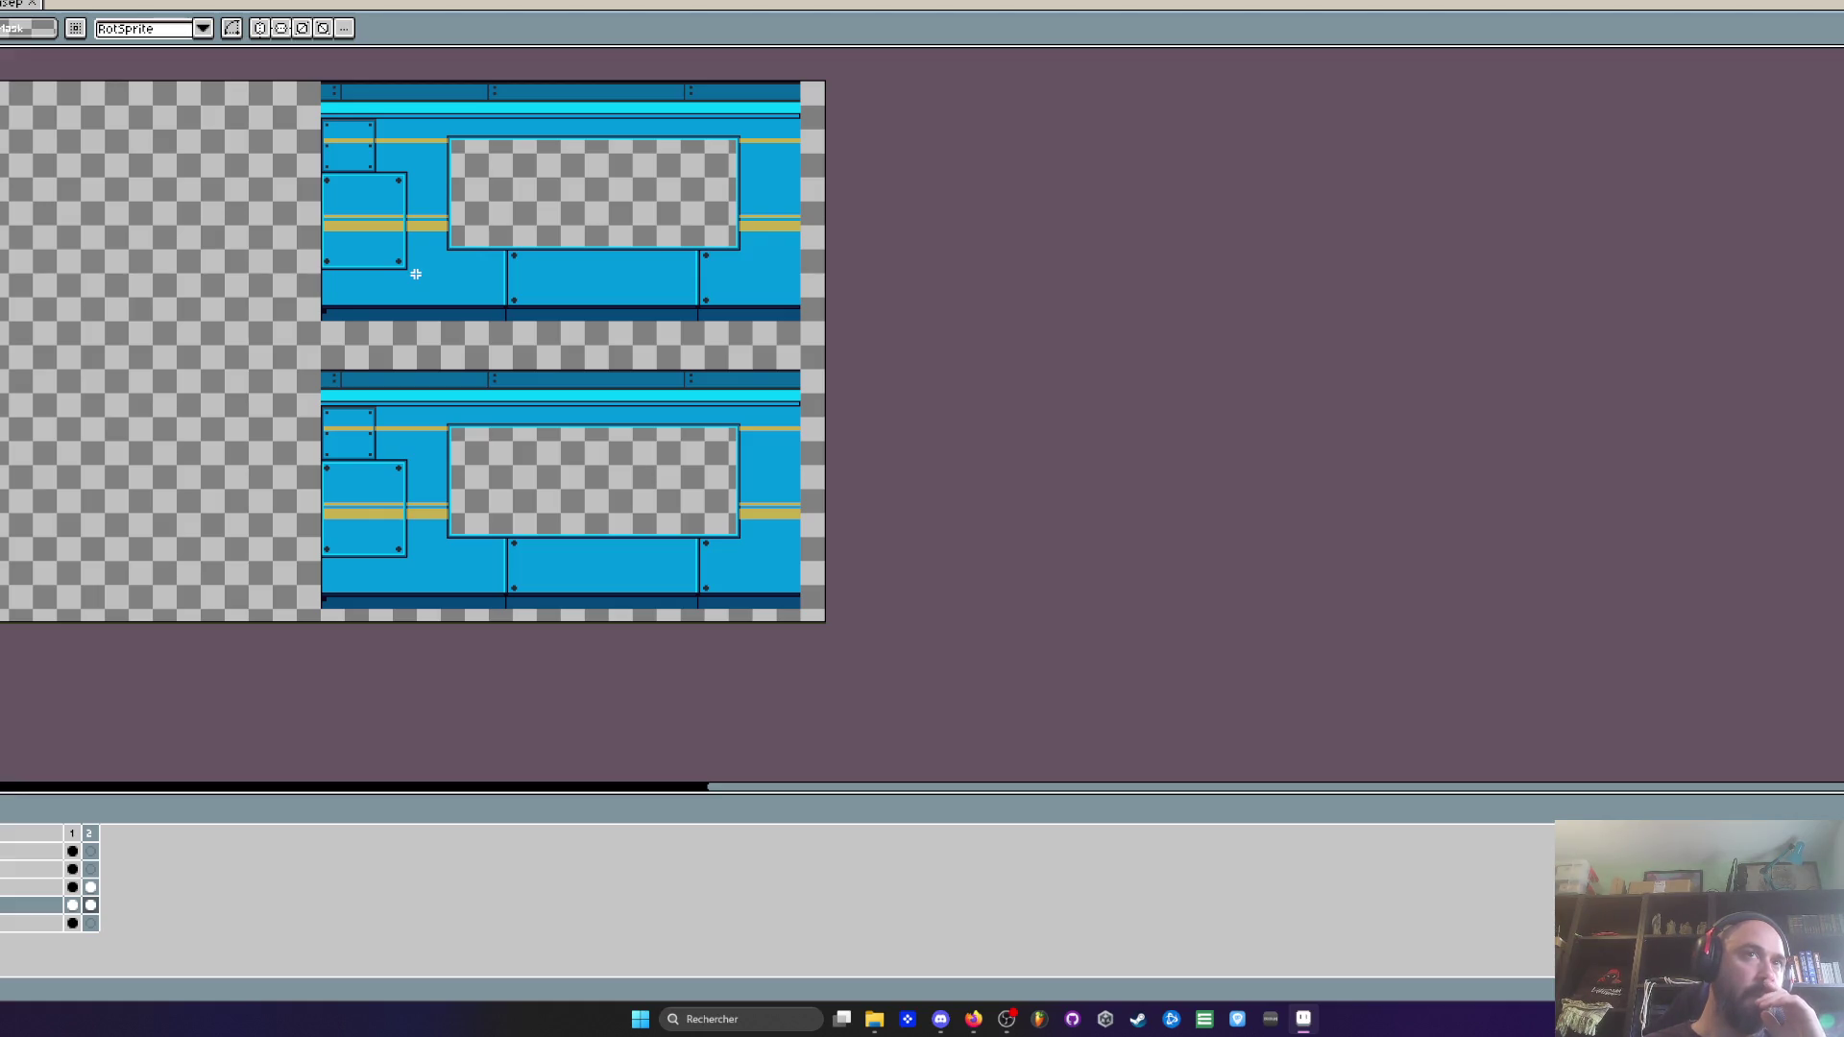
{"action": "scroll", "coordinate": [549, 232], "scroll_direction": "down", "scroll_amount": 2}
{"action": "scroll", "coordinate": [491, 176], "scroll_direction": "up", "scroll_amount": 4}
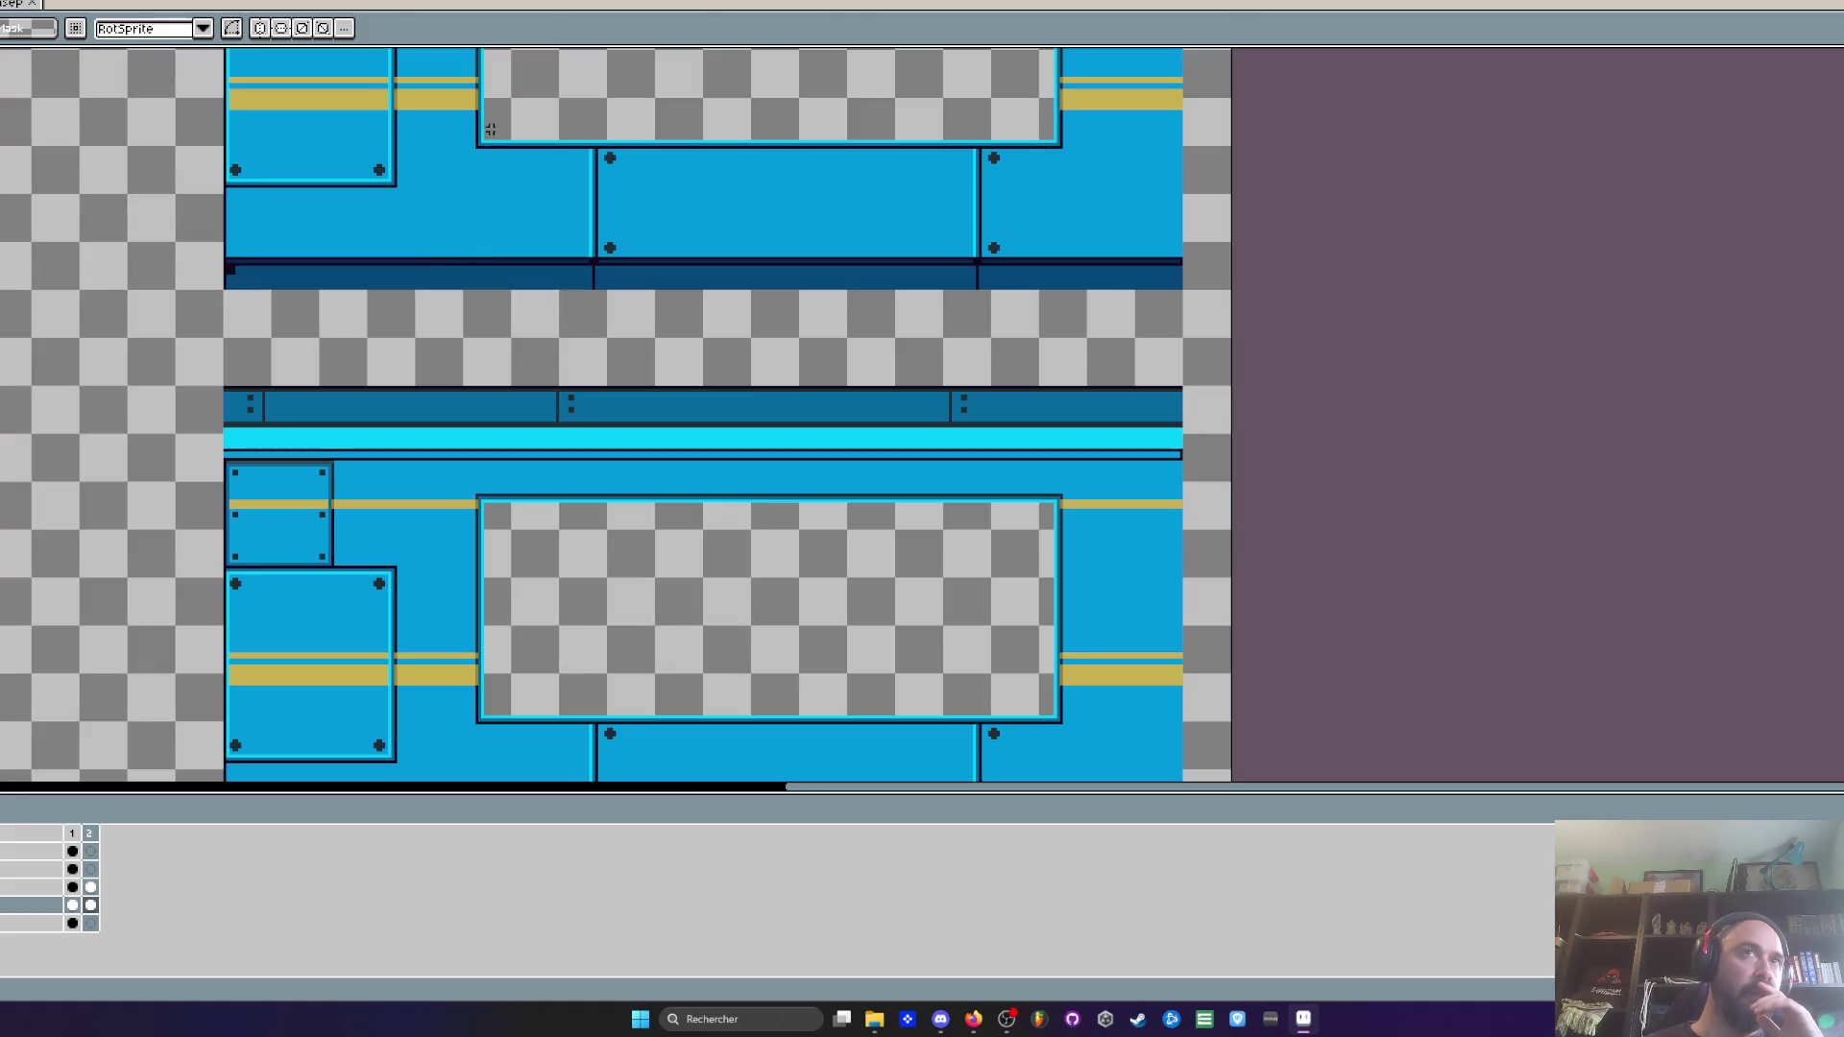
{"action": "scroll", "coordinate": [485, 129], "scroll_direction": "down", "scroll_amount": 3}
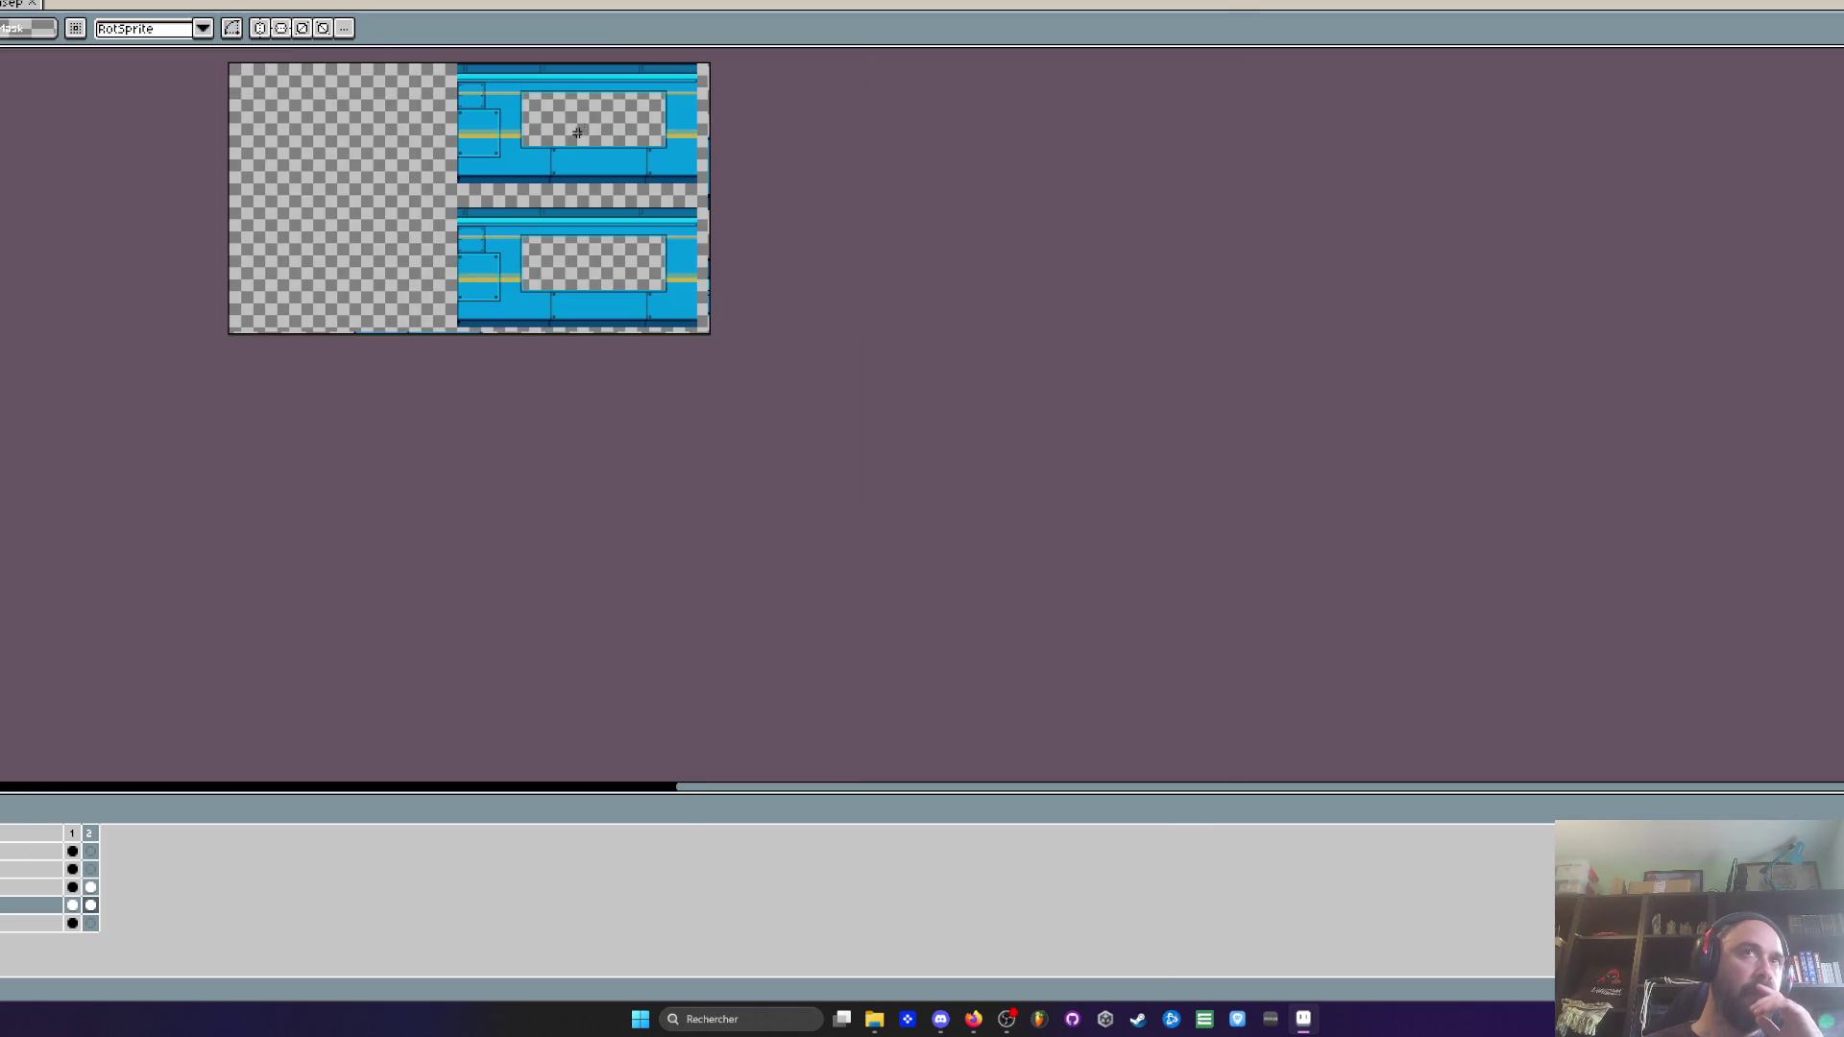
{"action": "scroll", "coordinate": [580, 110], "scroll_direction": "up", "scroll_amount": 2}
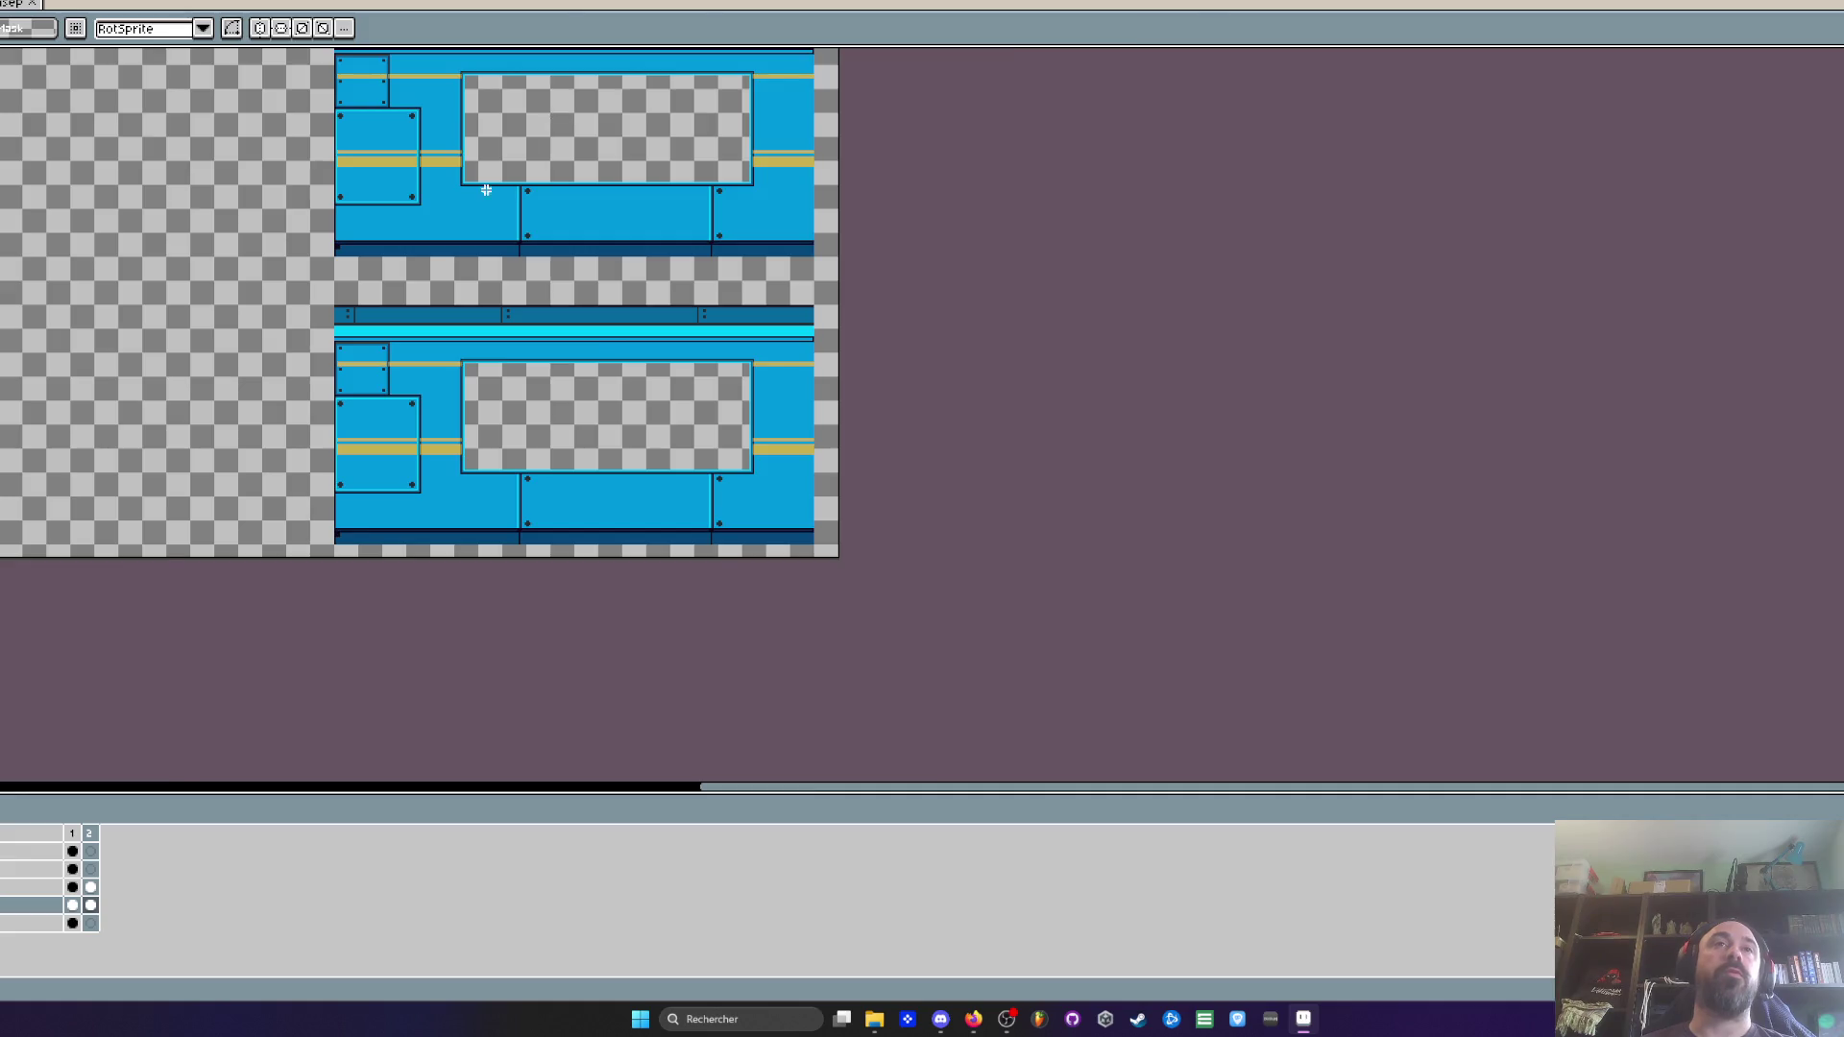
{"action": "scroll", "coordinate": [485, 190], "scroll_direction": "up", "scroll_amount": 1}
Clear a tall window opening spanning both wall rows
{"action": "mouse_move", "coordinate": [444, 169]}
{"action": "left_mouse_down"}
{"action": "mouse_move", "coordinate": [868, 681]}
{"action": "mouse_move", "coordinate": [1010, 693]}
{"action": "left_mouse_up"}
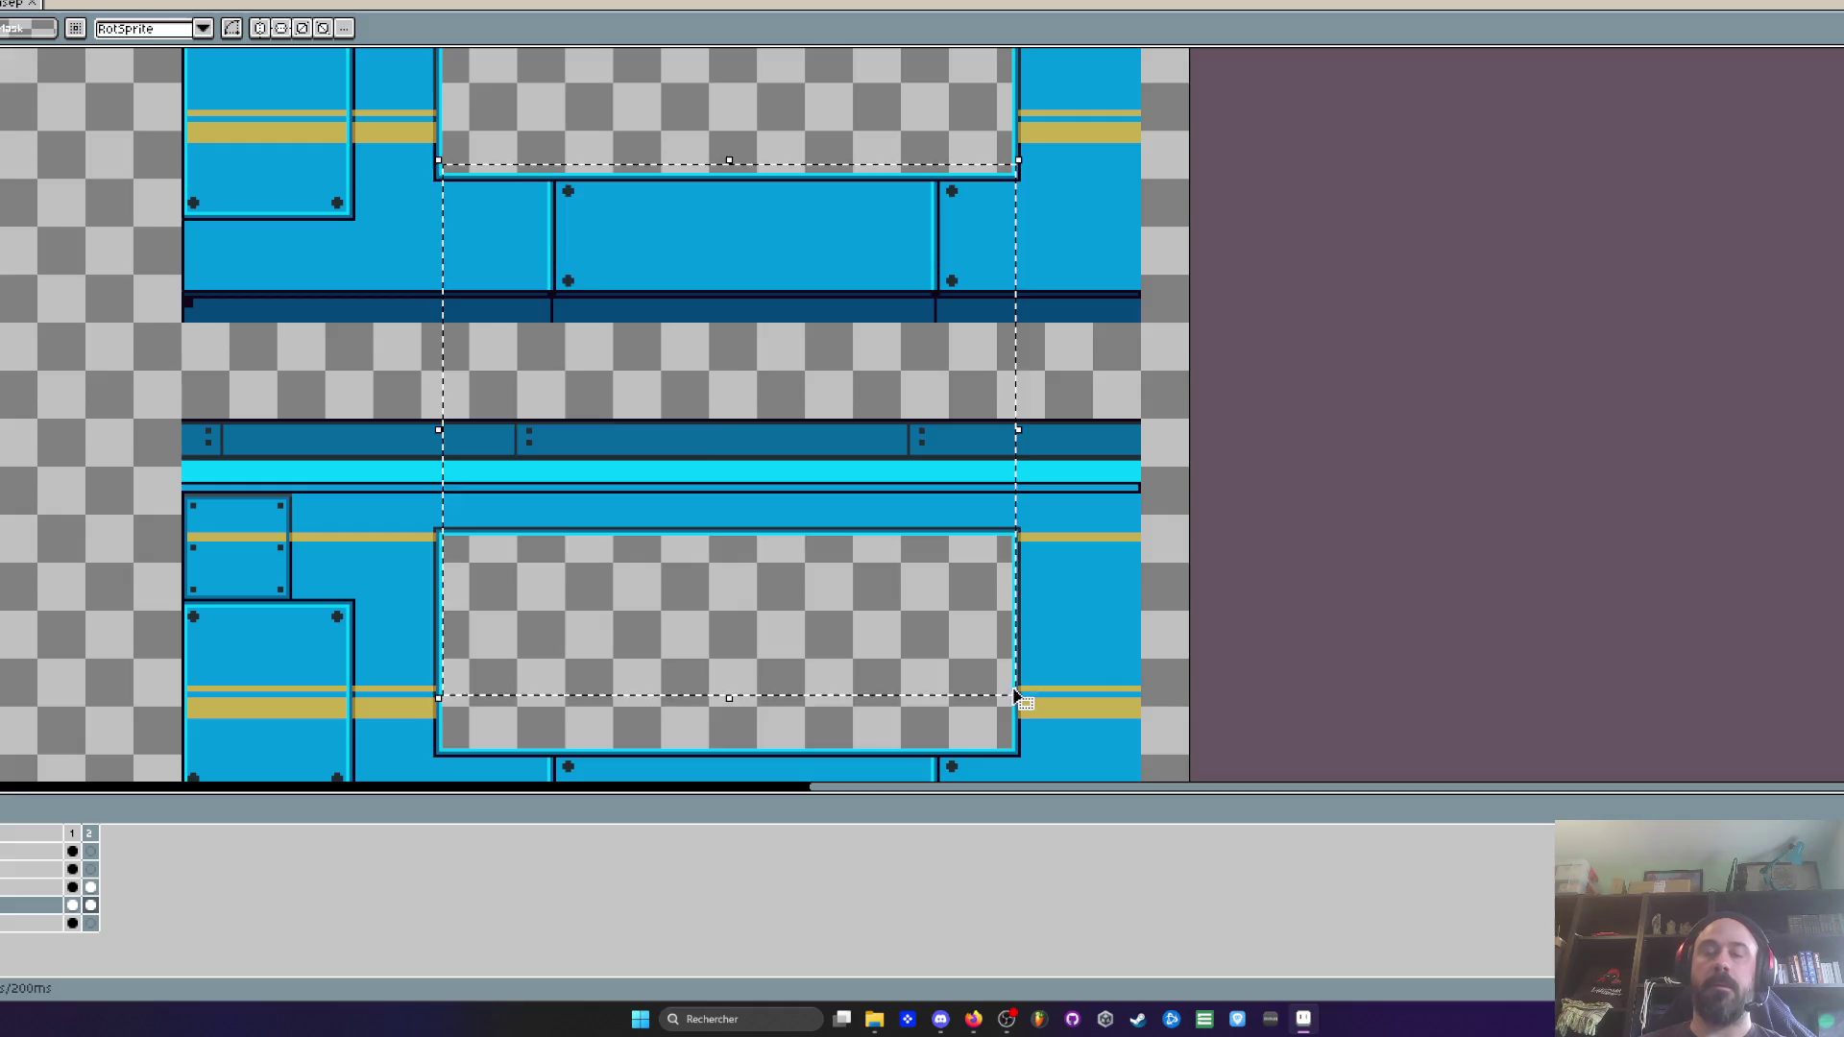
{"action": "key", "text": "Delete"}
{"action": "scroll", "coordinate": [512, 225], "scroll_direction": "down", "scroll_amount": 1}
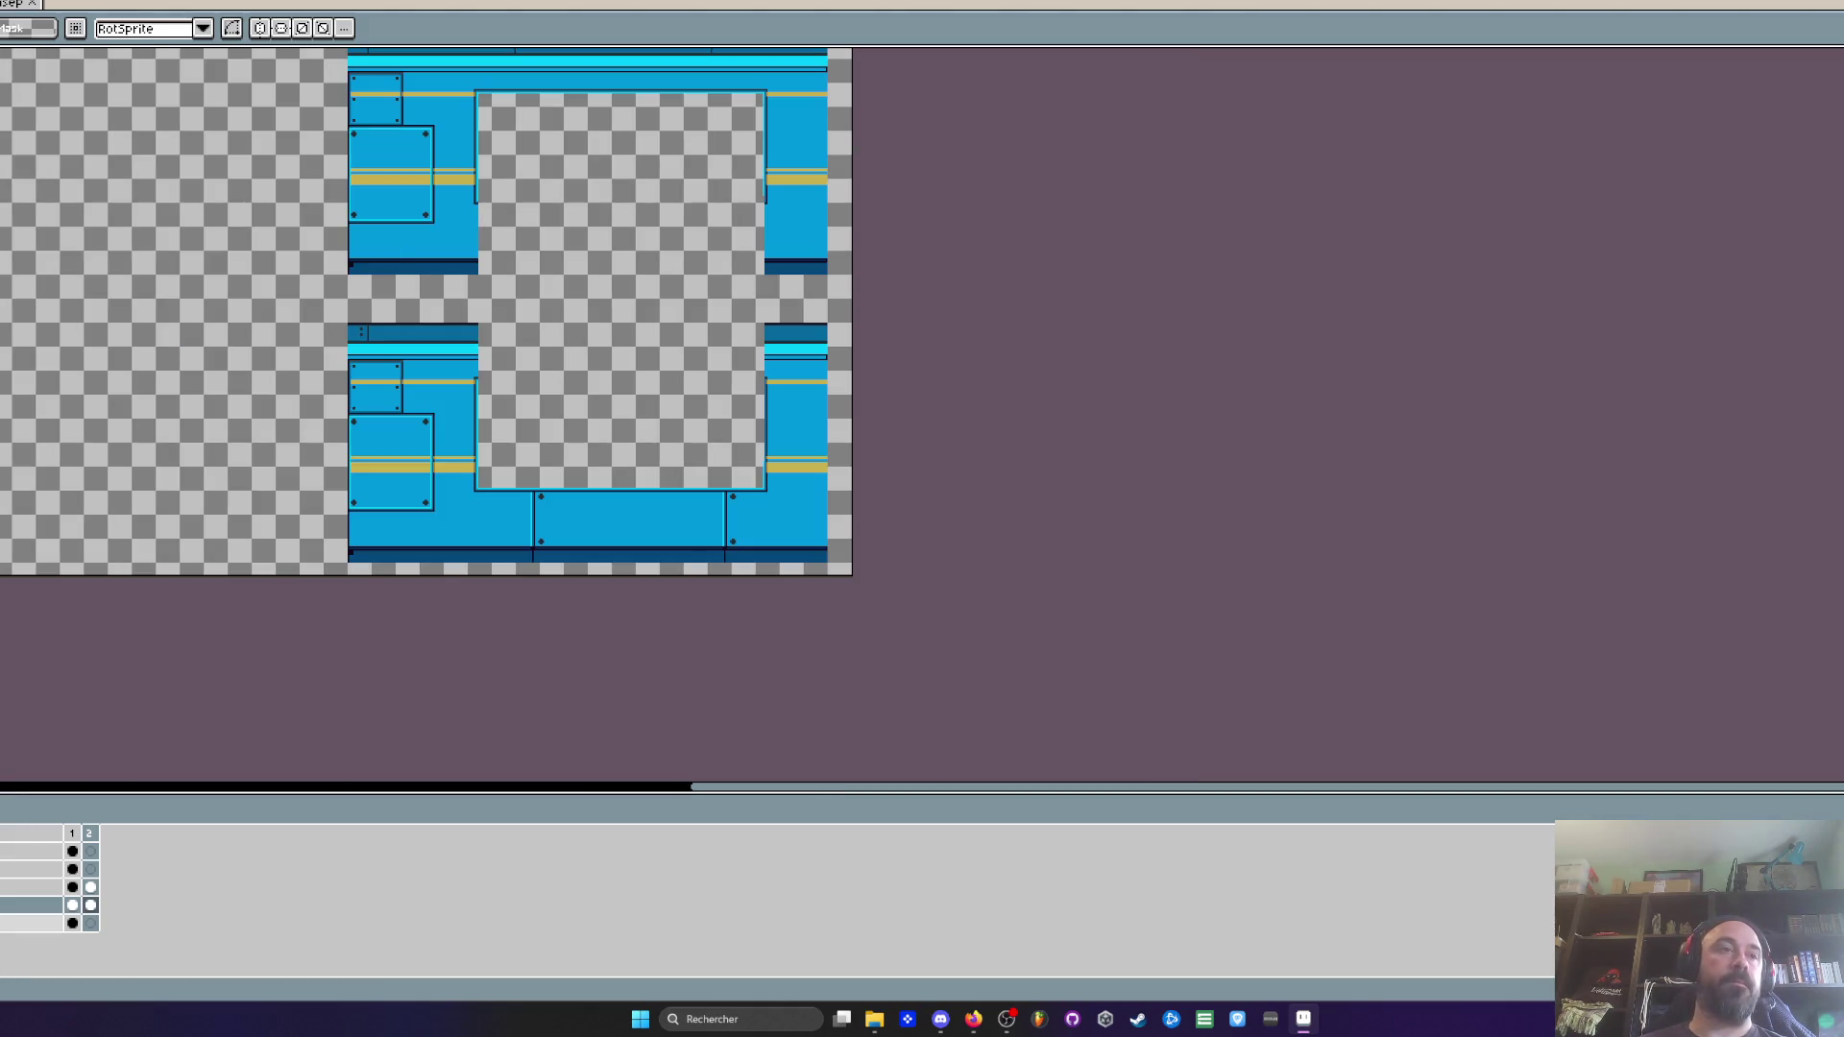
Copy the hazard-striped metal platform strip from frame 1 and paste it into frame 2
{"action": "left_click", "coordinate": [72, 869]}
{"action": "left_click_drag", "start_coordinate": [372, 498], "coordinate": [0, 576]}
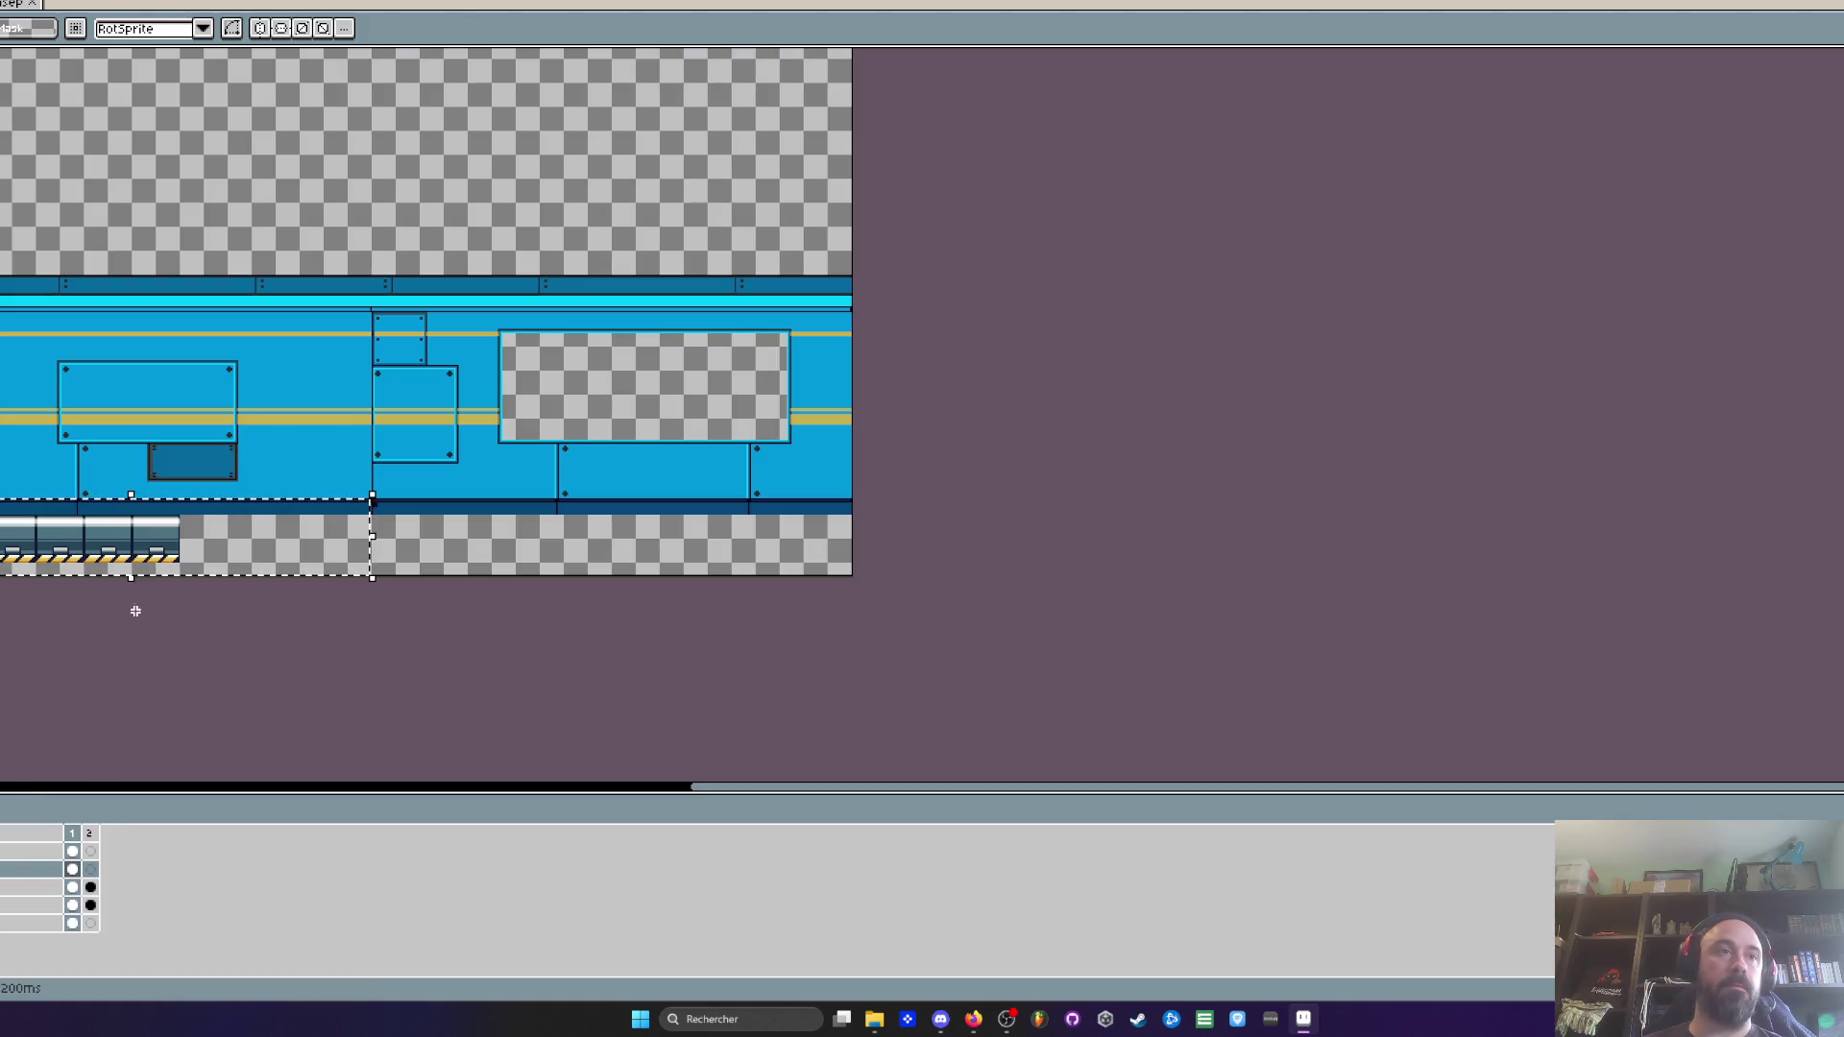
{"action": "left_click", "coordinate": [90, 869]}
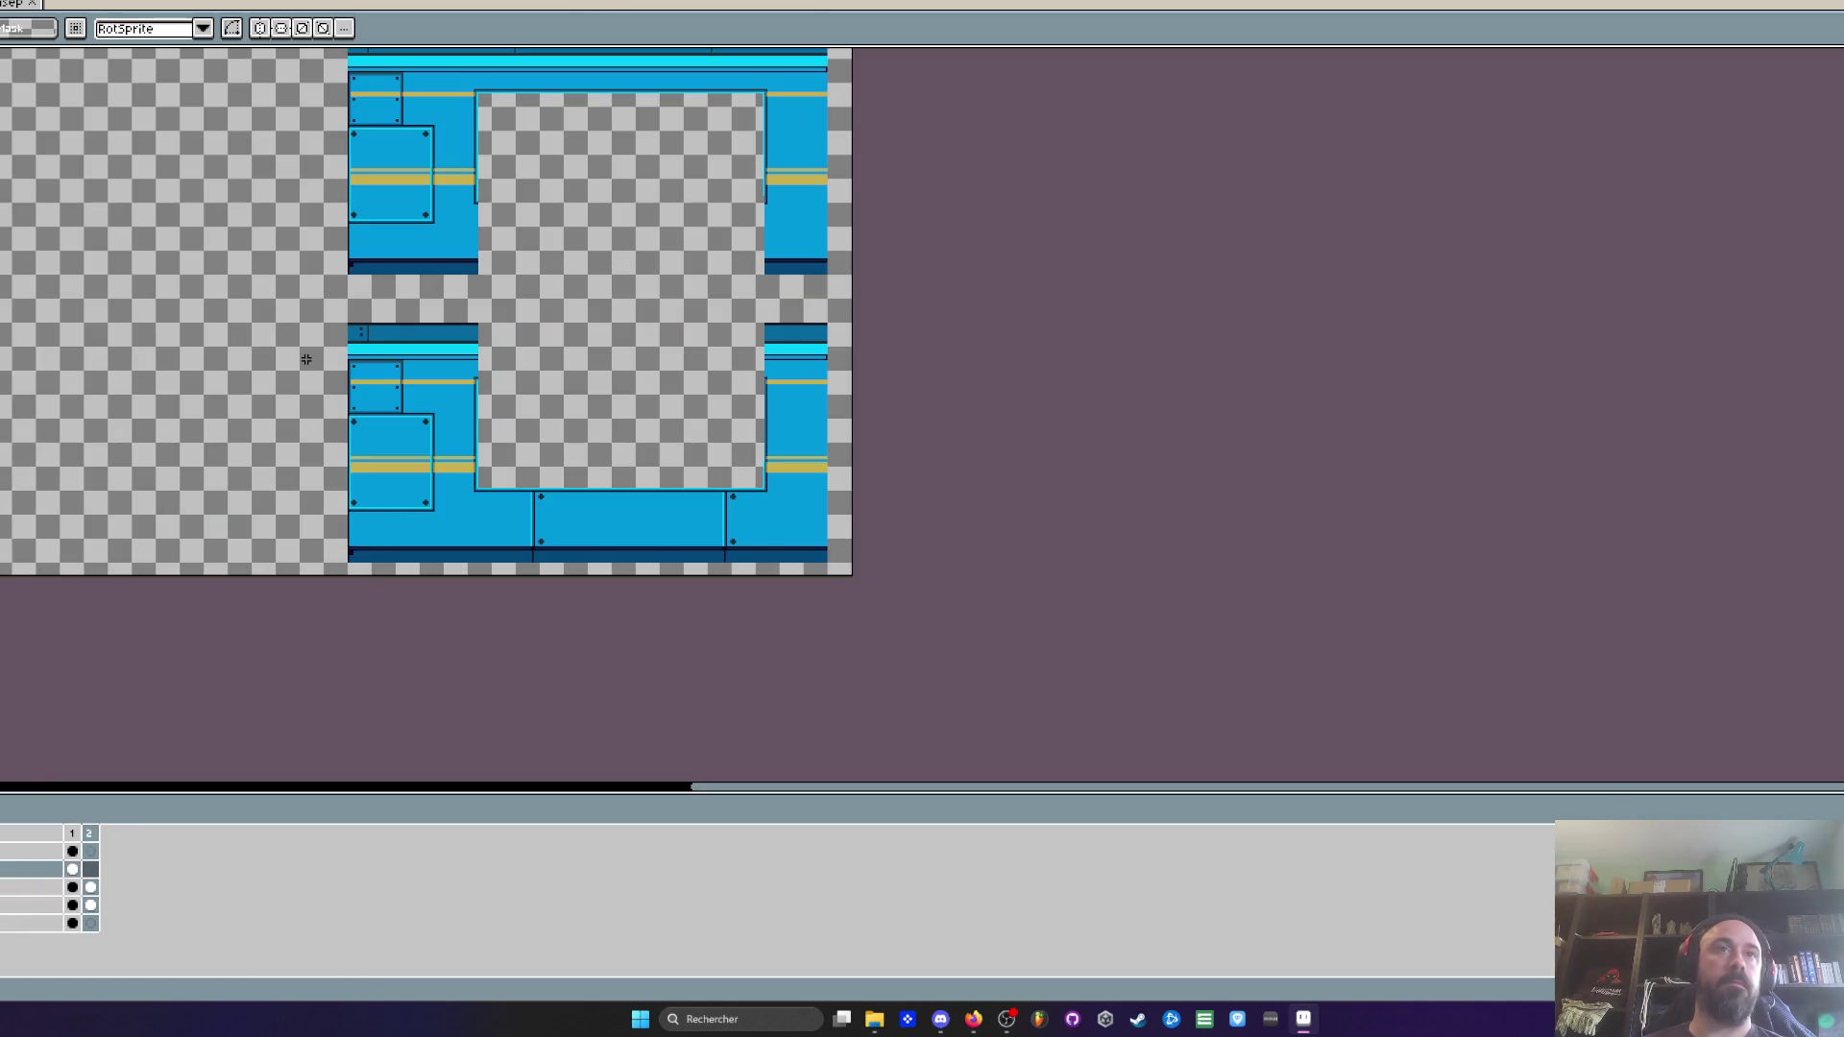
{"action": "key", "text": "ctrl+v"}
Lay two aligned hazard-striped platform pieces side by side across the window gap
{"action": "mouse_move", "coordinate": [163, 536]}
{"action": "left_mouse_down"}
{"action": "mouse_move", "coordinate": [434, 301]}
{"action": "mouse_move", "coordinate": [300, 288]}
{"action": "left_mouse_up"}
{"action": "scroll", "coordinate": [434, 300], "scroll_direction": "up", "scroll_amount": 3}
{"action": "scroll", "coordinate": [435, 301], "scroll_direction": "up", "scroll_amount": 2}
{"action": "scroll", "coordinate": [301, 288], "scroll_direction": "down", "scroll_amount": 2}
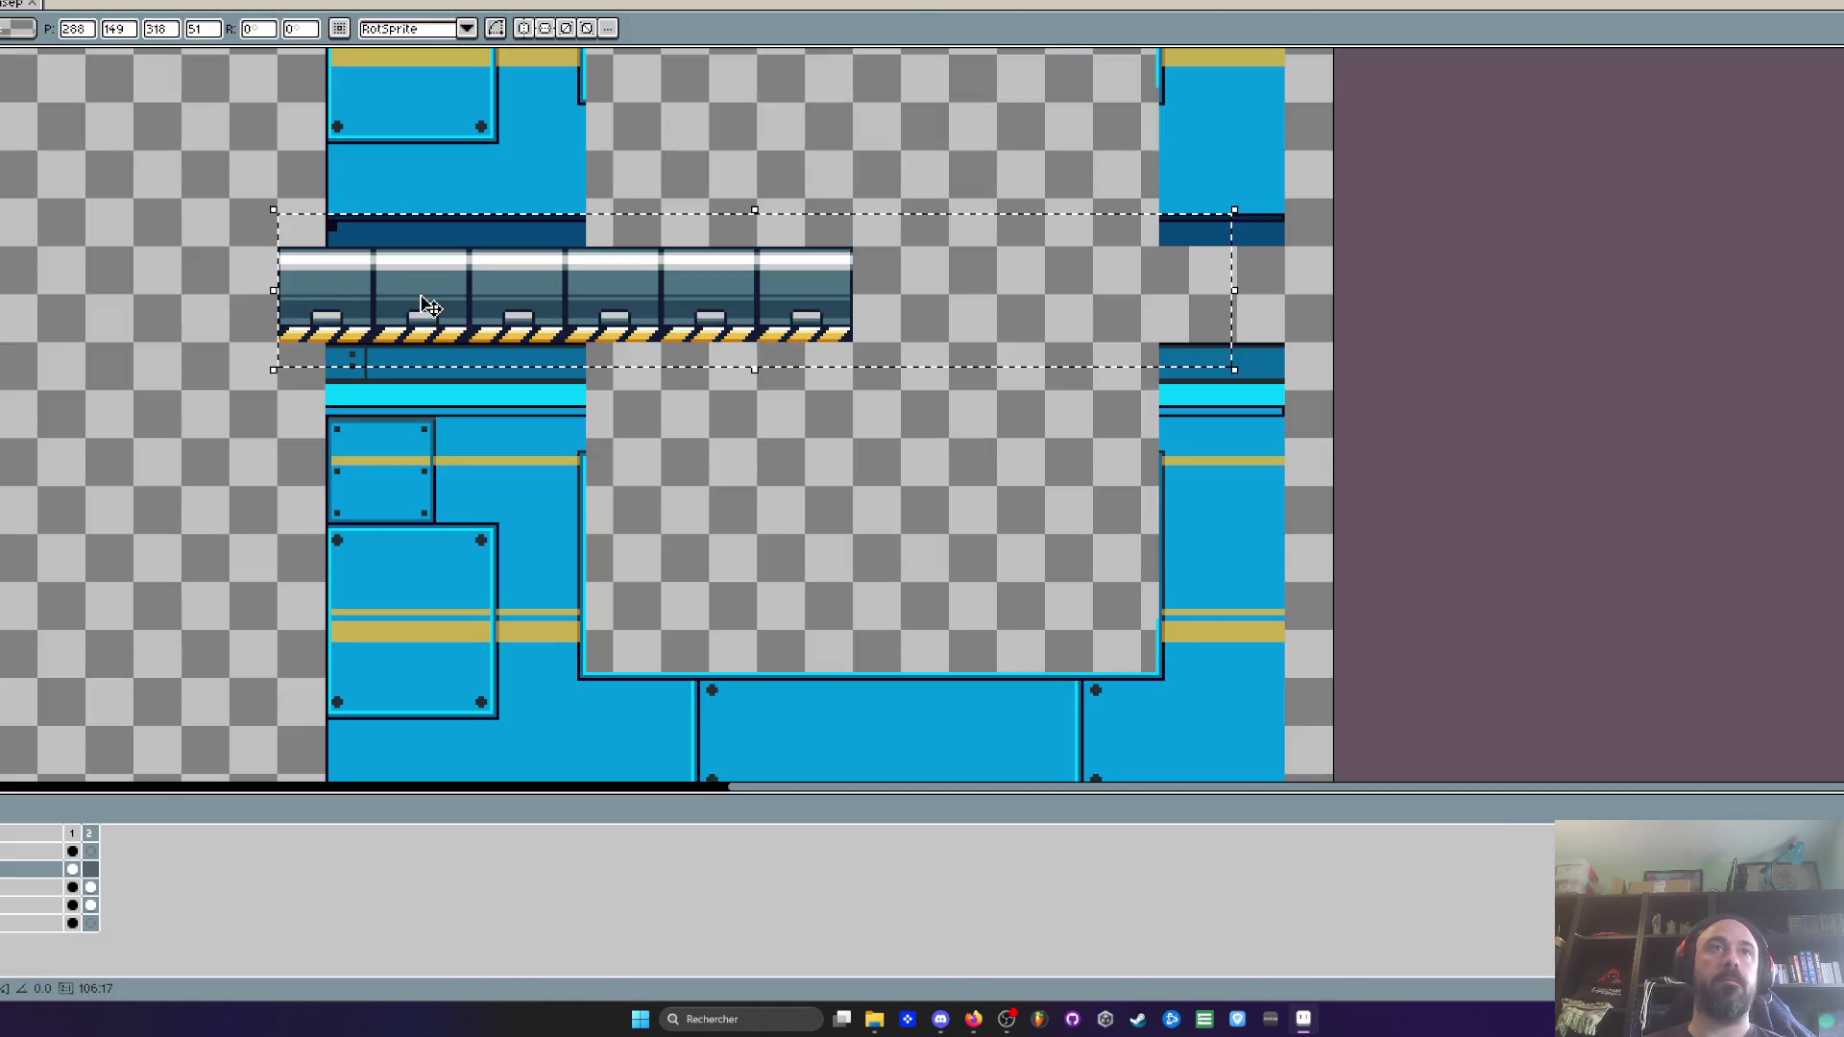
{"action": "mouse_move", "coordinate": [839, 296]}
{"action": "left_mouse_down"}
{"action": "mouse_move", "coordinate": [1342, 290]}
{"action": "mouse_move", "coordinate": [1315, 296]}
{"action": "left_mouse_up"}
{"action": "scroll", "coordinate": [893, 286], "scroll_direction": "up", "scroll_amount": 2}
{"action": "mouse_move", "coordinate": [823, 275]}
{"action": "left_mouse_down"}
{"action": "mouse_move", "coordinate": [835, 296]}
{"action": "mouse_move", "coordinate": [827, 279]}
{"action": "left_mouse_up"}
{"action": "scroll", "coordinate": [827, 279], "scroll_direction": "down", "scroll_amount": 2}
Slide the whole platform strip left, then cut it off this layer
{"action": "left_click_drag", "start_coordinate": [69, 164], "coordinate": [1448, 423]}
{"action": "key", "text": "Left"}
{"action": "left_click_drag", "start_coordinate": [1296, 323], "coordinate": [1255, 323]}
{"action": "scroll", "coordinate": [1256, 322], "scroll_direction": "up", "scroll_amount": 2}
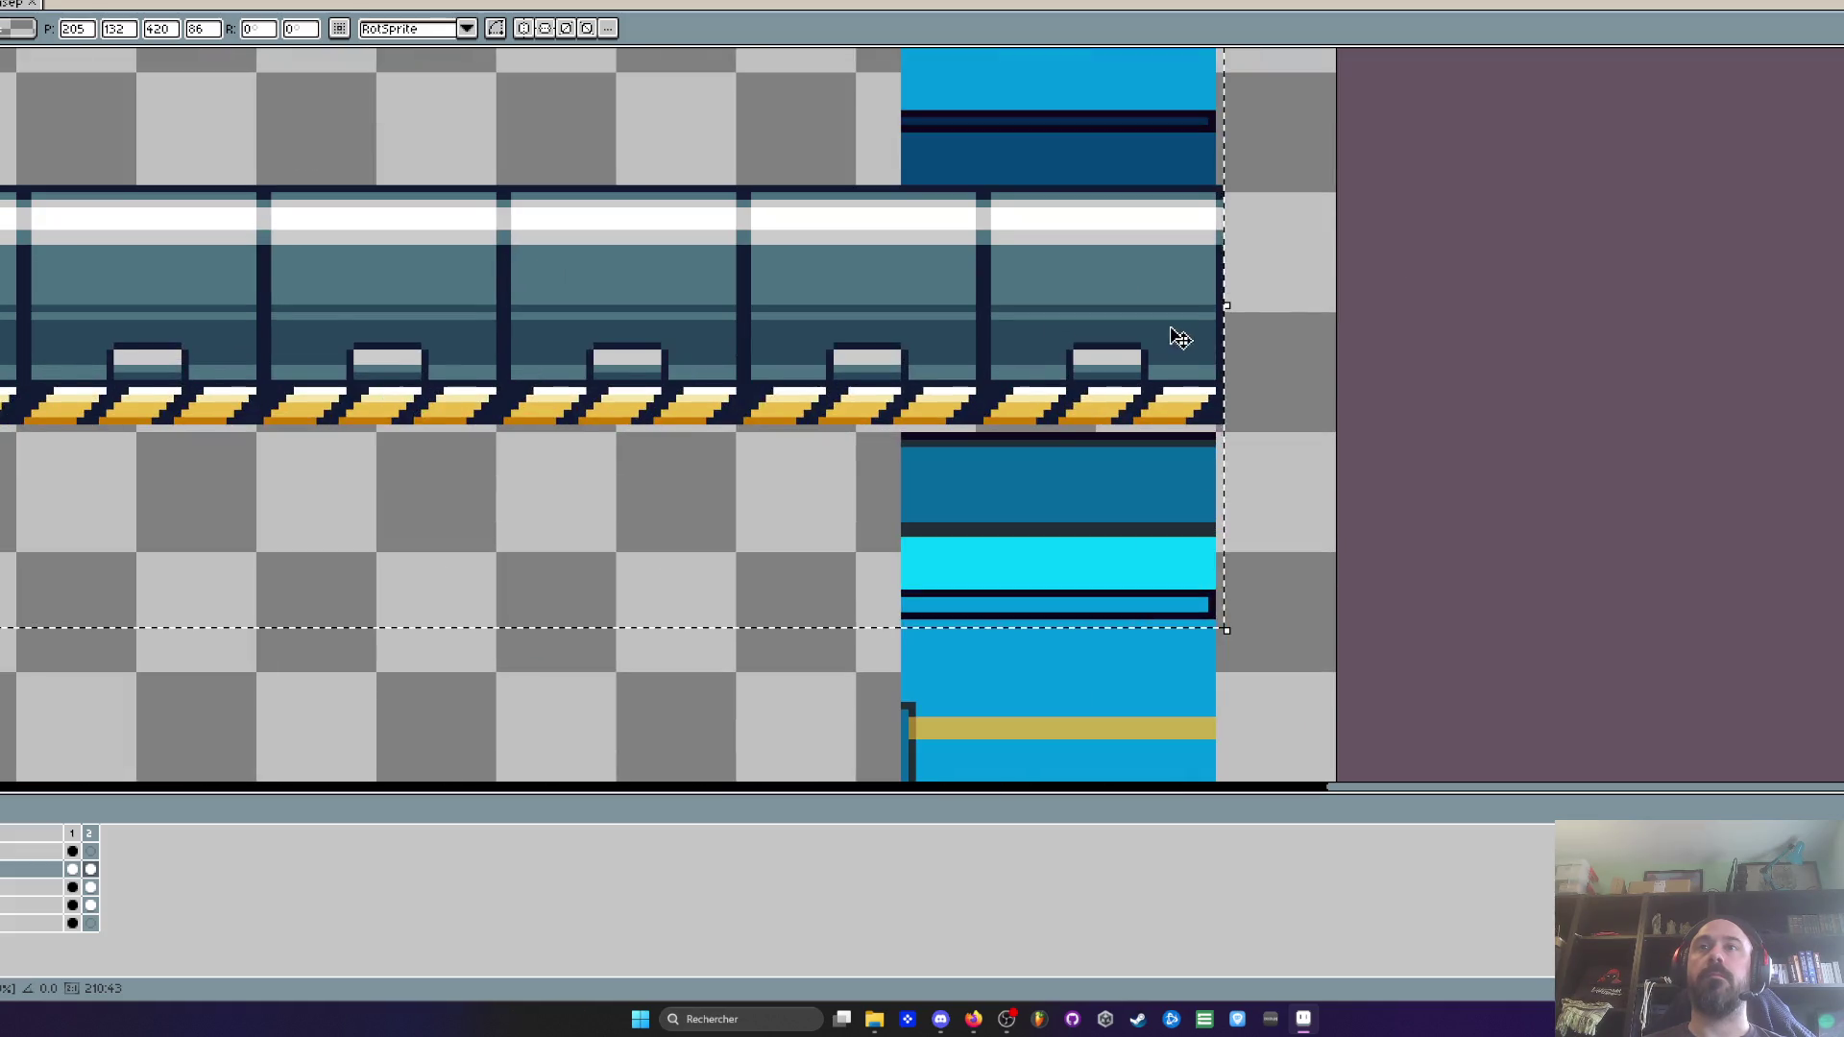
{"action": "scroll", "coordinate": [1164, 350], "scroll_direction": "down", "scroll_amount": 3}
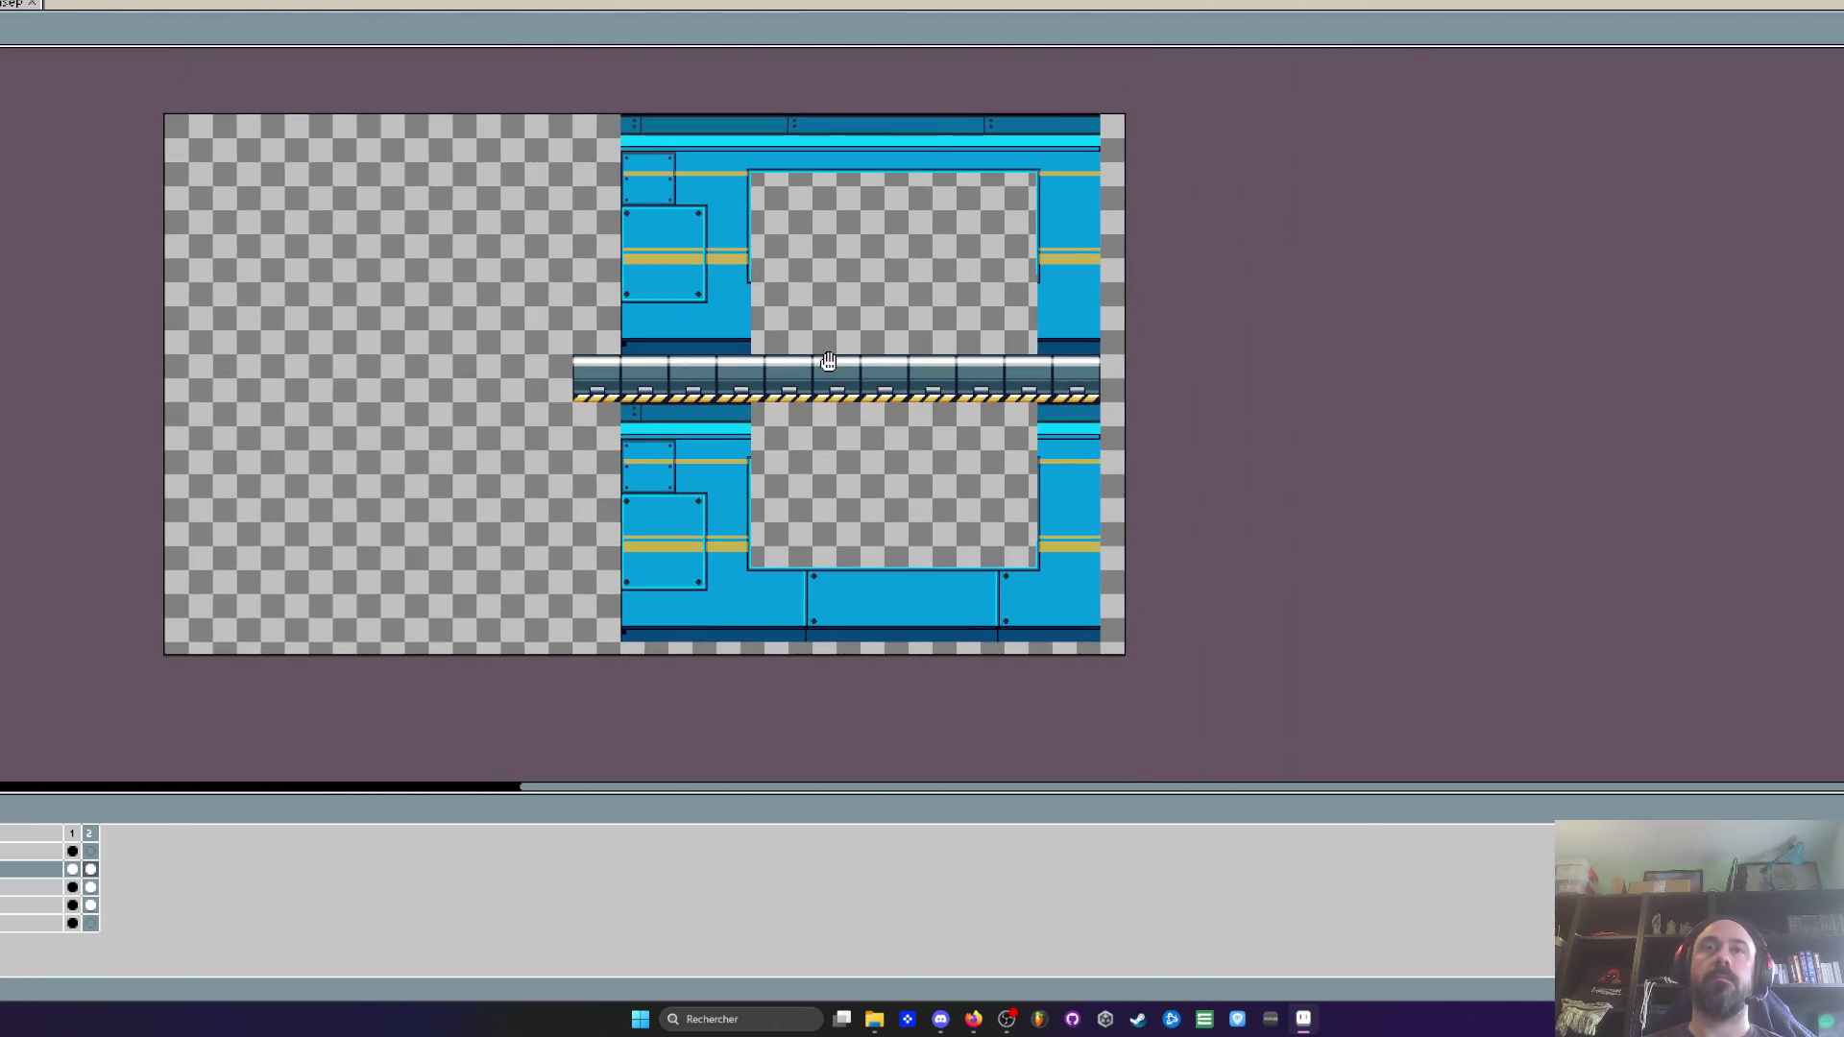
{"action": "scroll", "coordinate": [825, 360], "scroll_direction": "up", "scroll_amount": 2}
{"action": "key", "text": "Delete"}
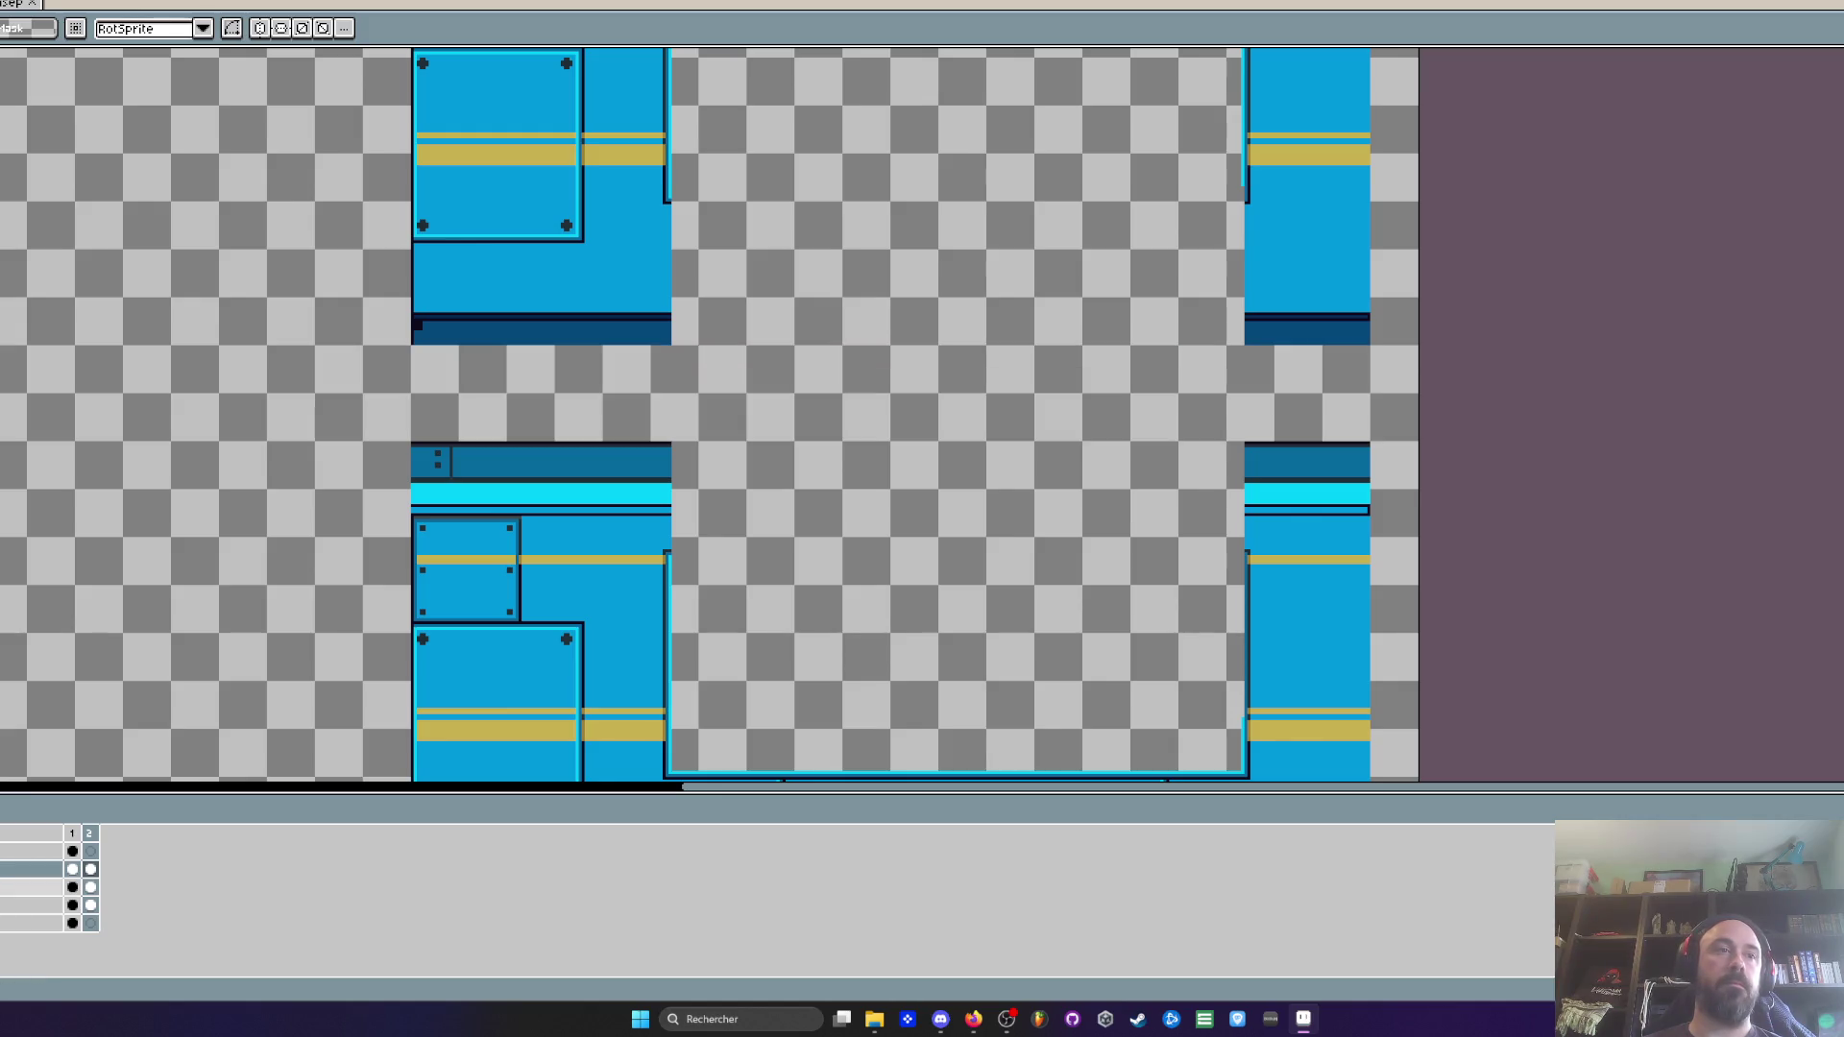
{"action": "scroll", "coordinate": [631, 385], "scroll_direction": "up", "scroll_amount": 3}
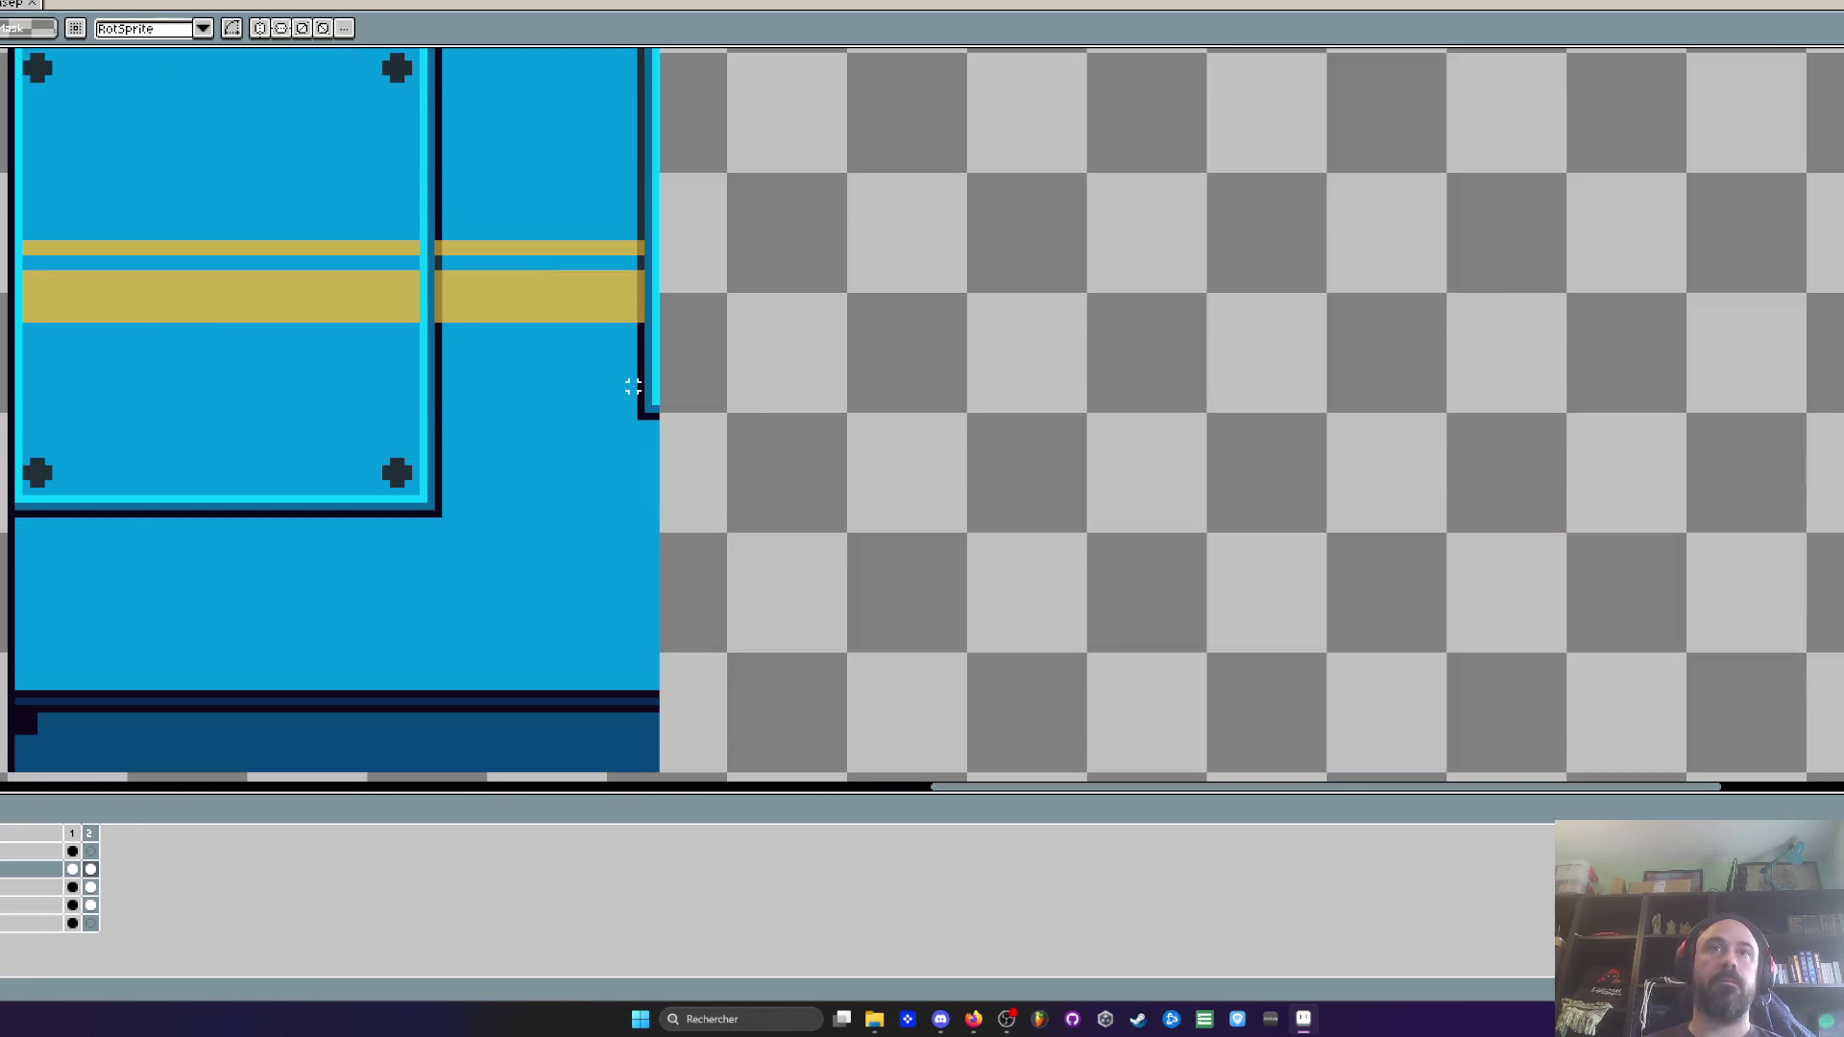
{"action": "key", "text": "i"}
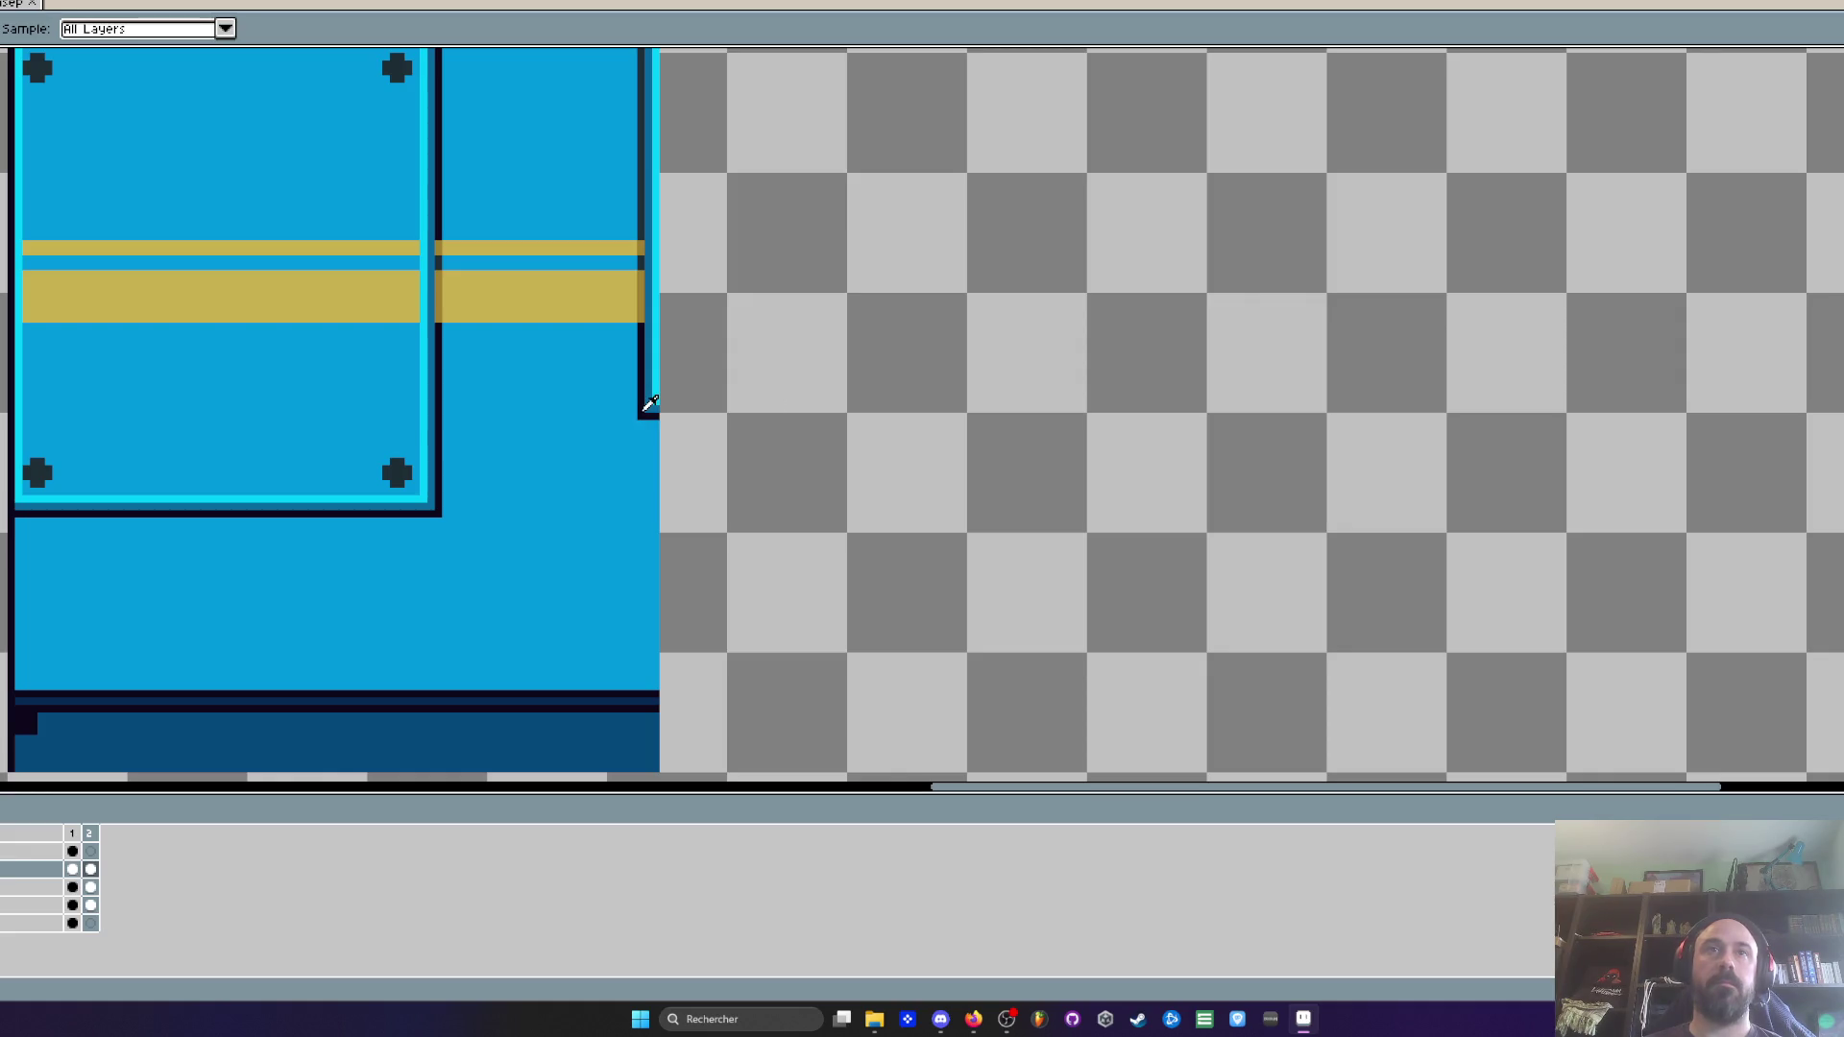
{"action": "scroll", "coordinate": [640, 440], "scroll_direction": "up", "scroll_amount": 3}
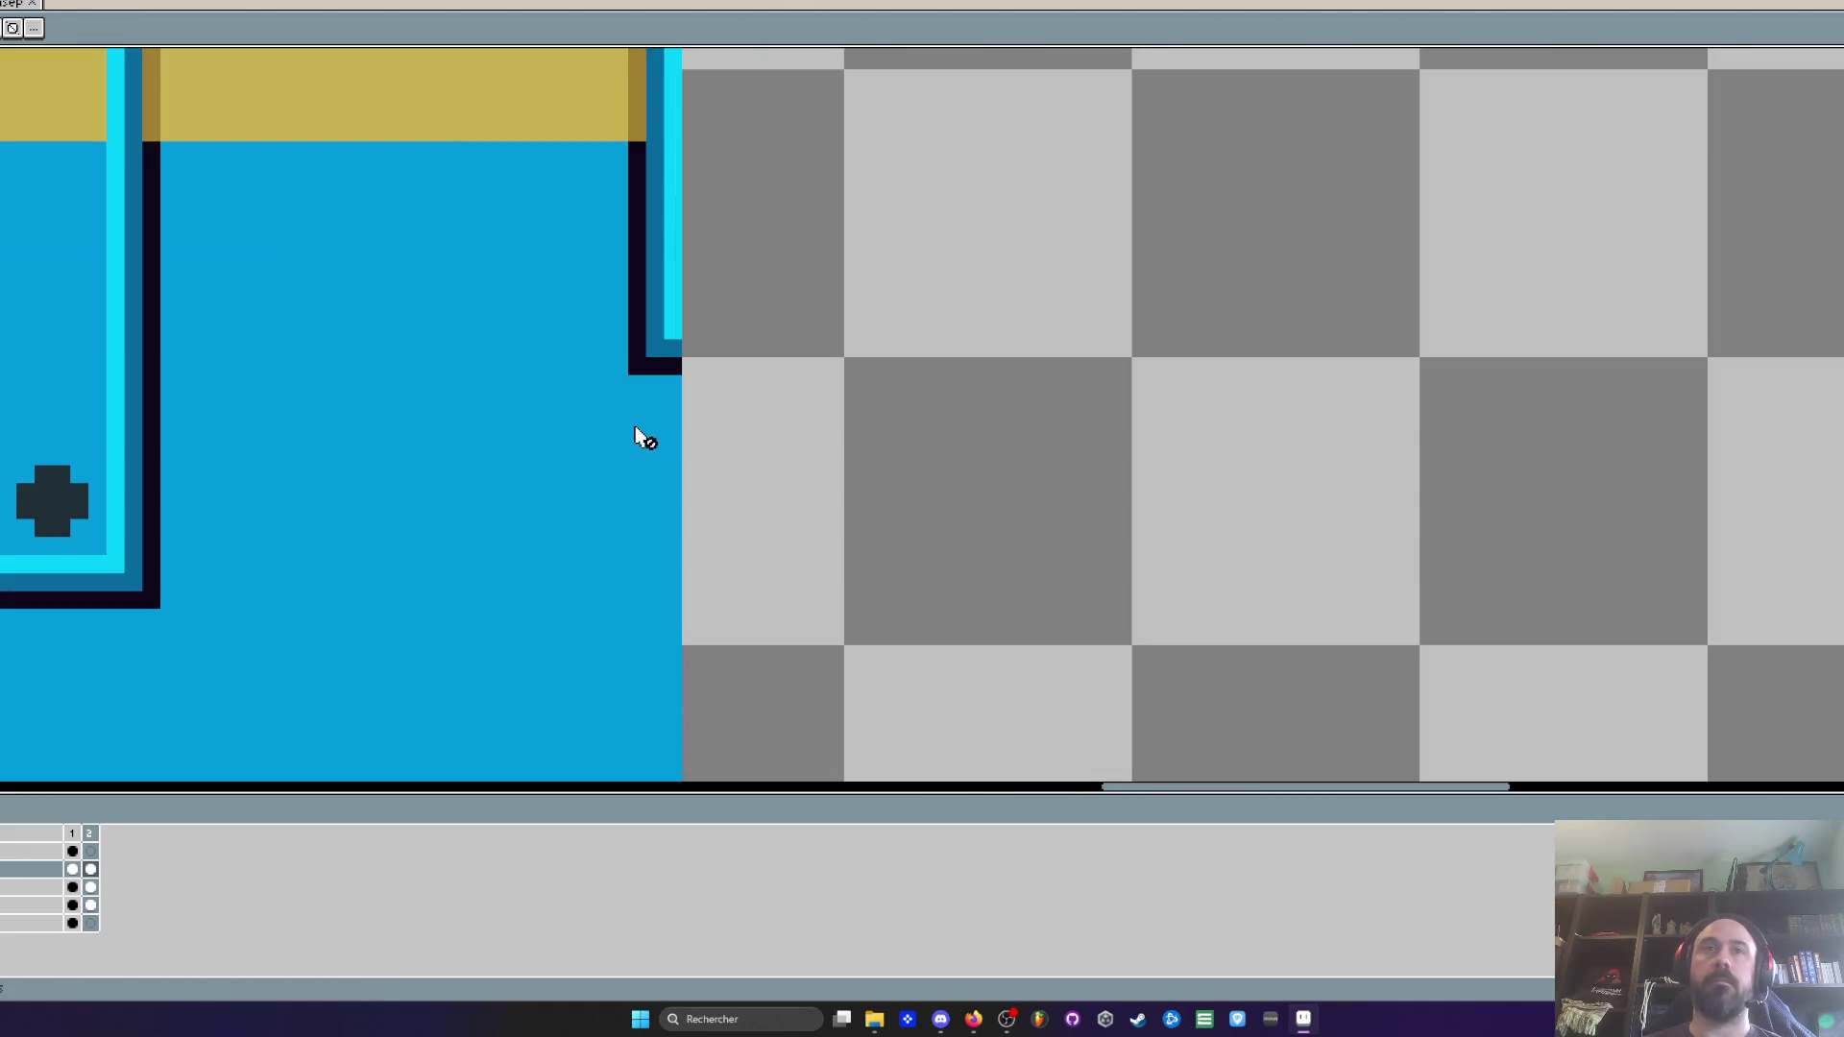
{"action": "left_click", "coordinate": [72, 904]}
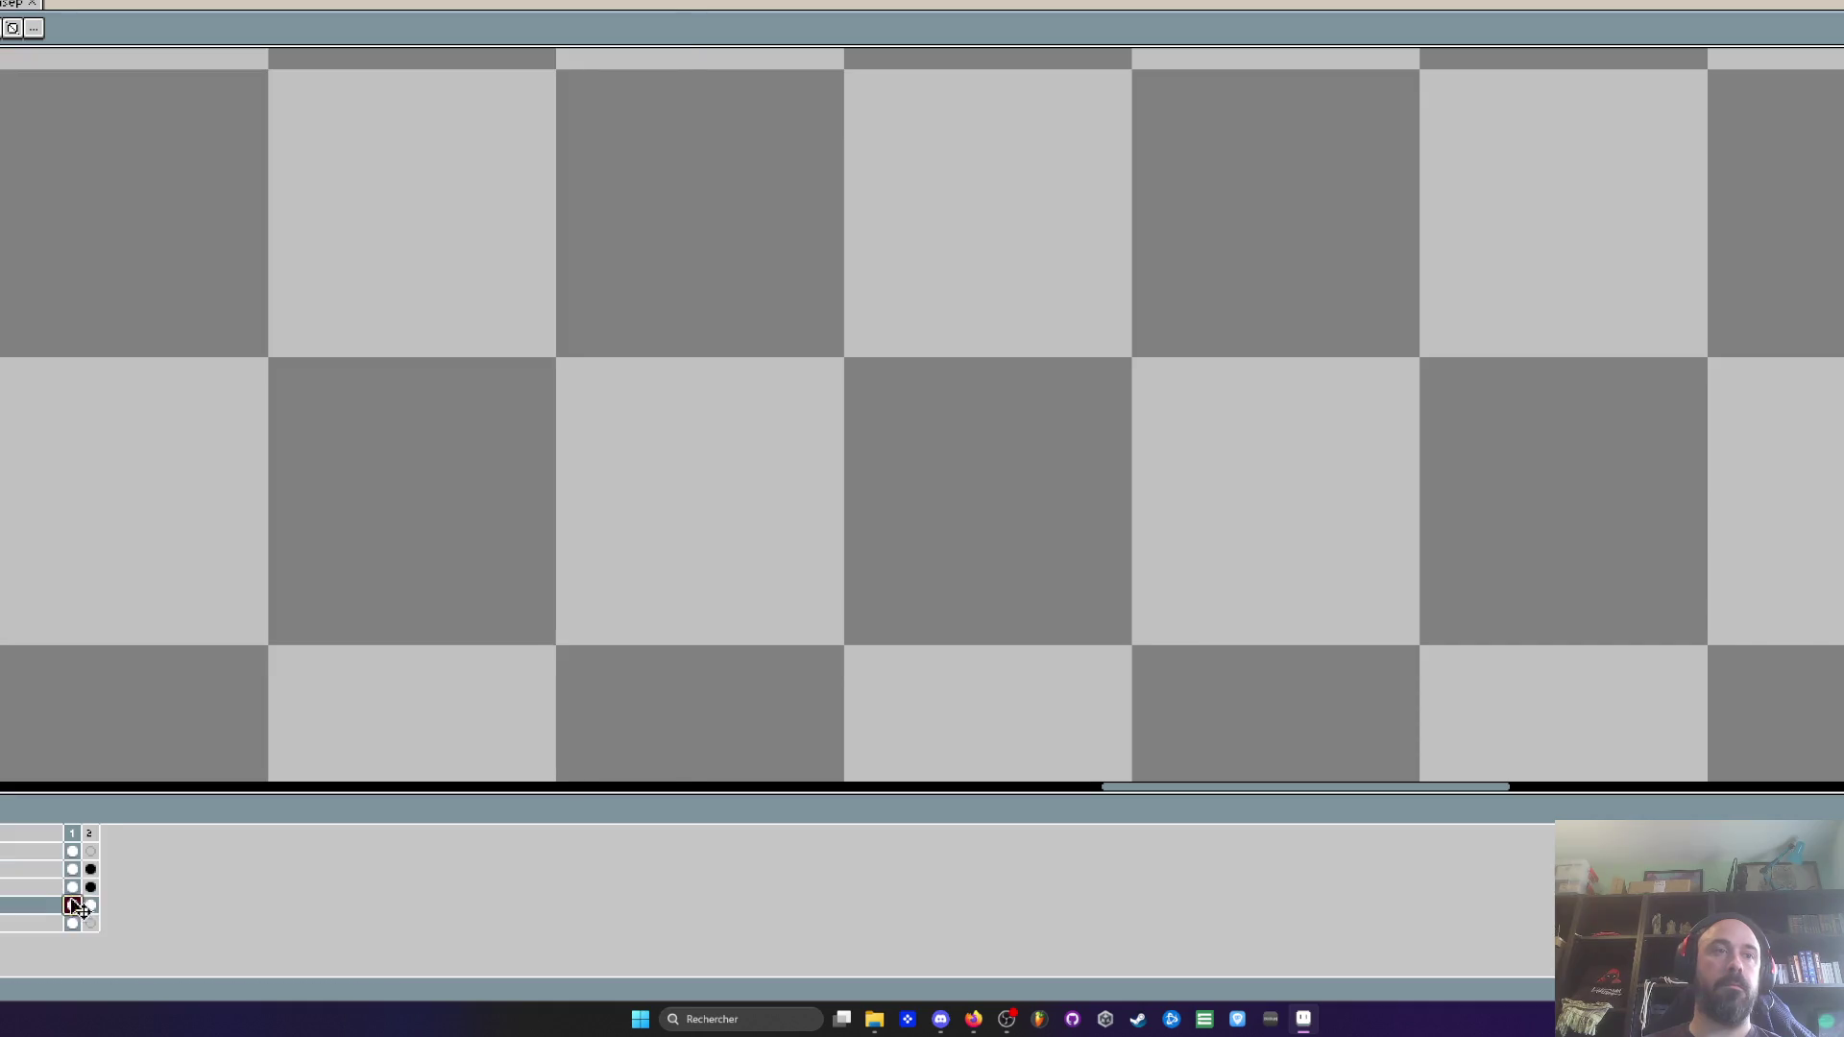
{"action": "left_click", "coordinate": [90, 904]}
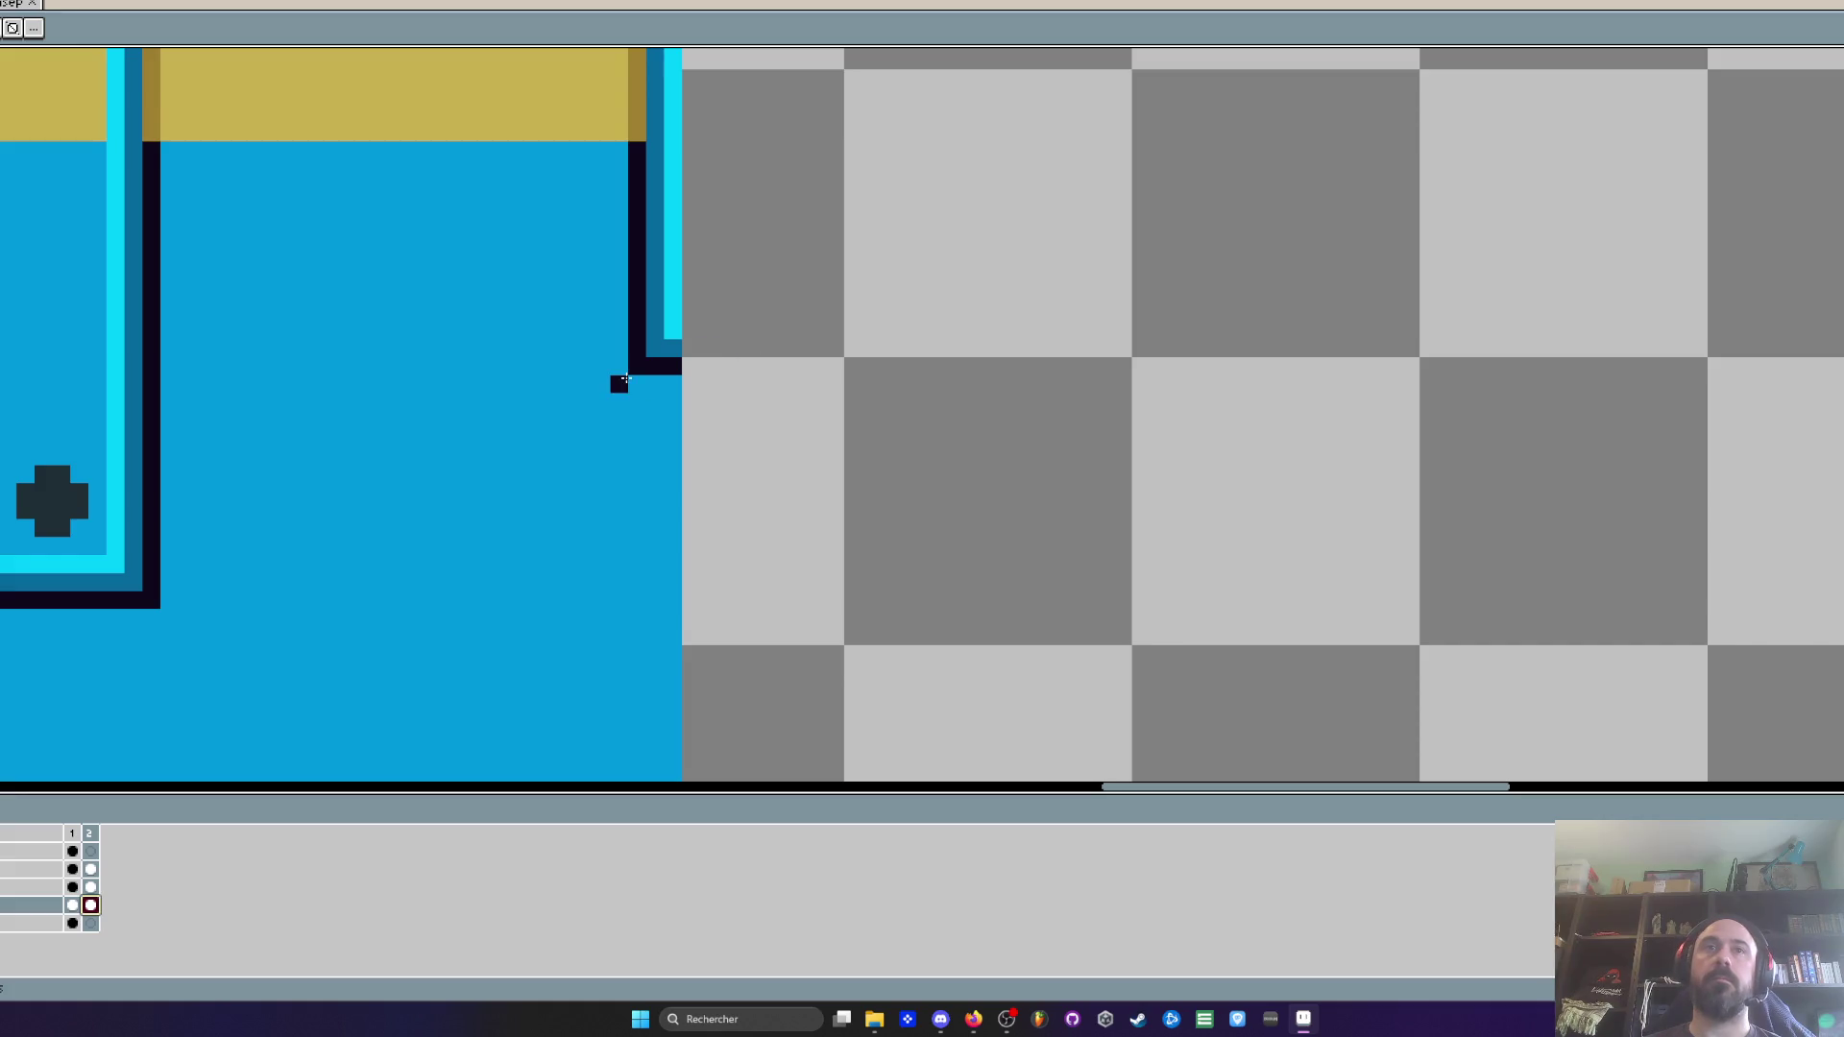
{"action": "scroll", "coordinate": [641, 367], "scroll_direction": "down", "scroll_amount": 5}
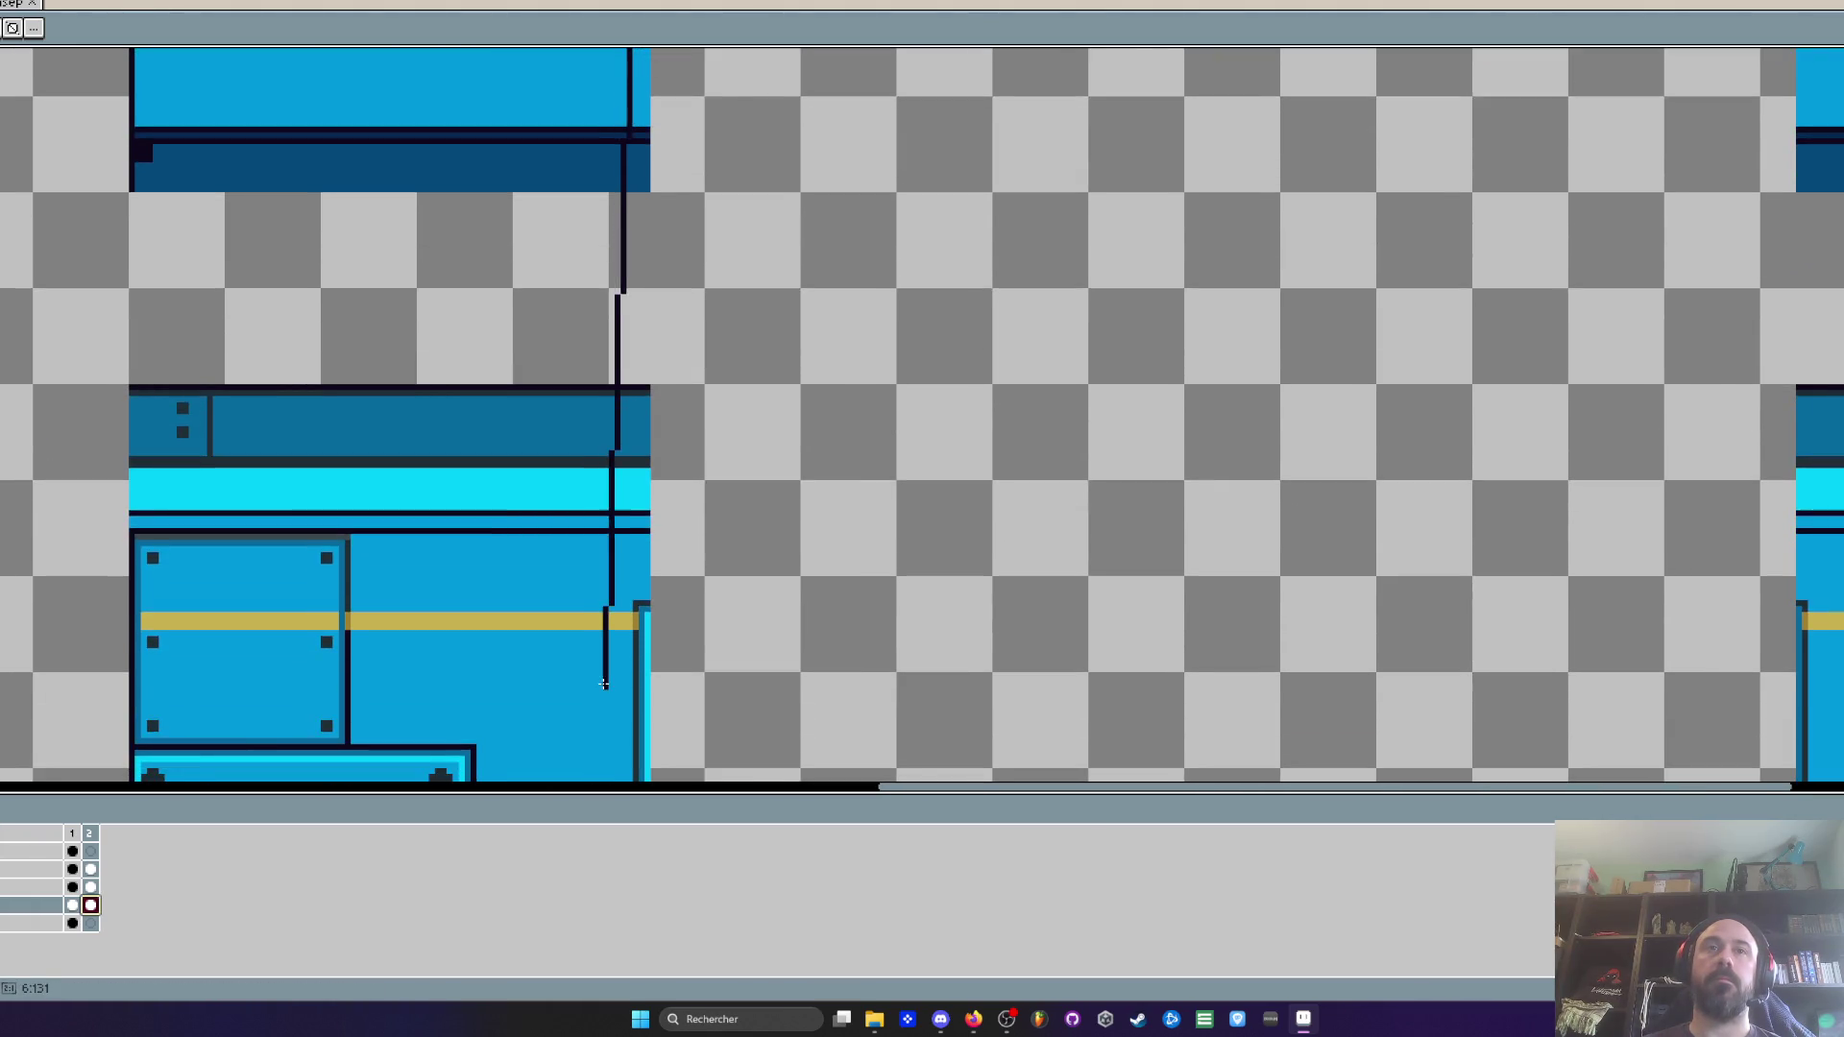
{"action": "scroll", "coordinate": [642, 679], "scroll_direction": "up", "scroll_amount": 3}
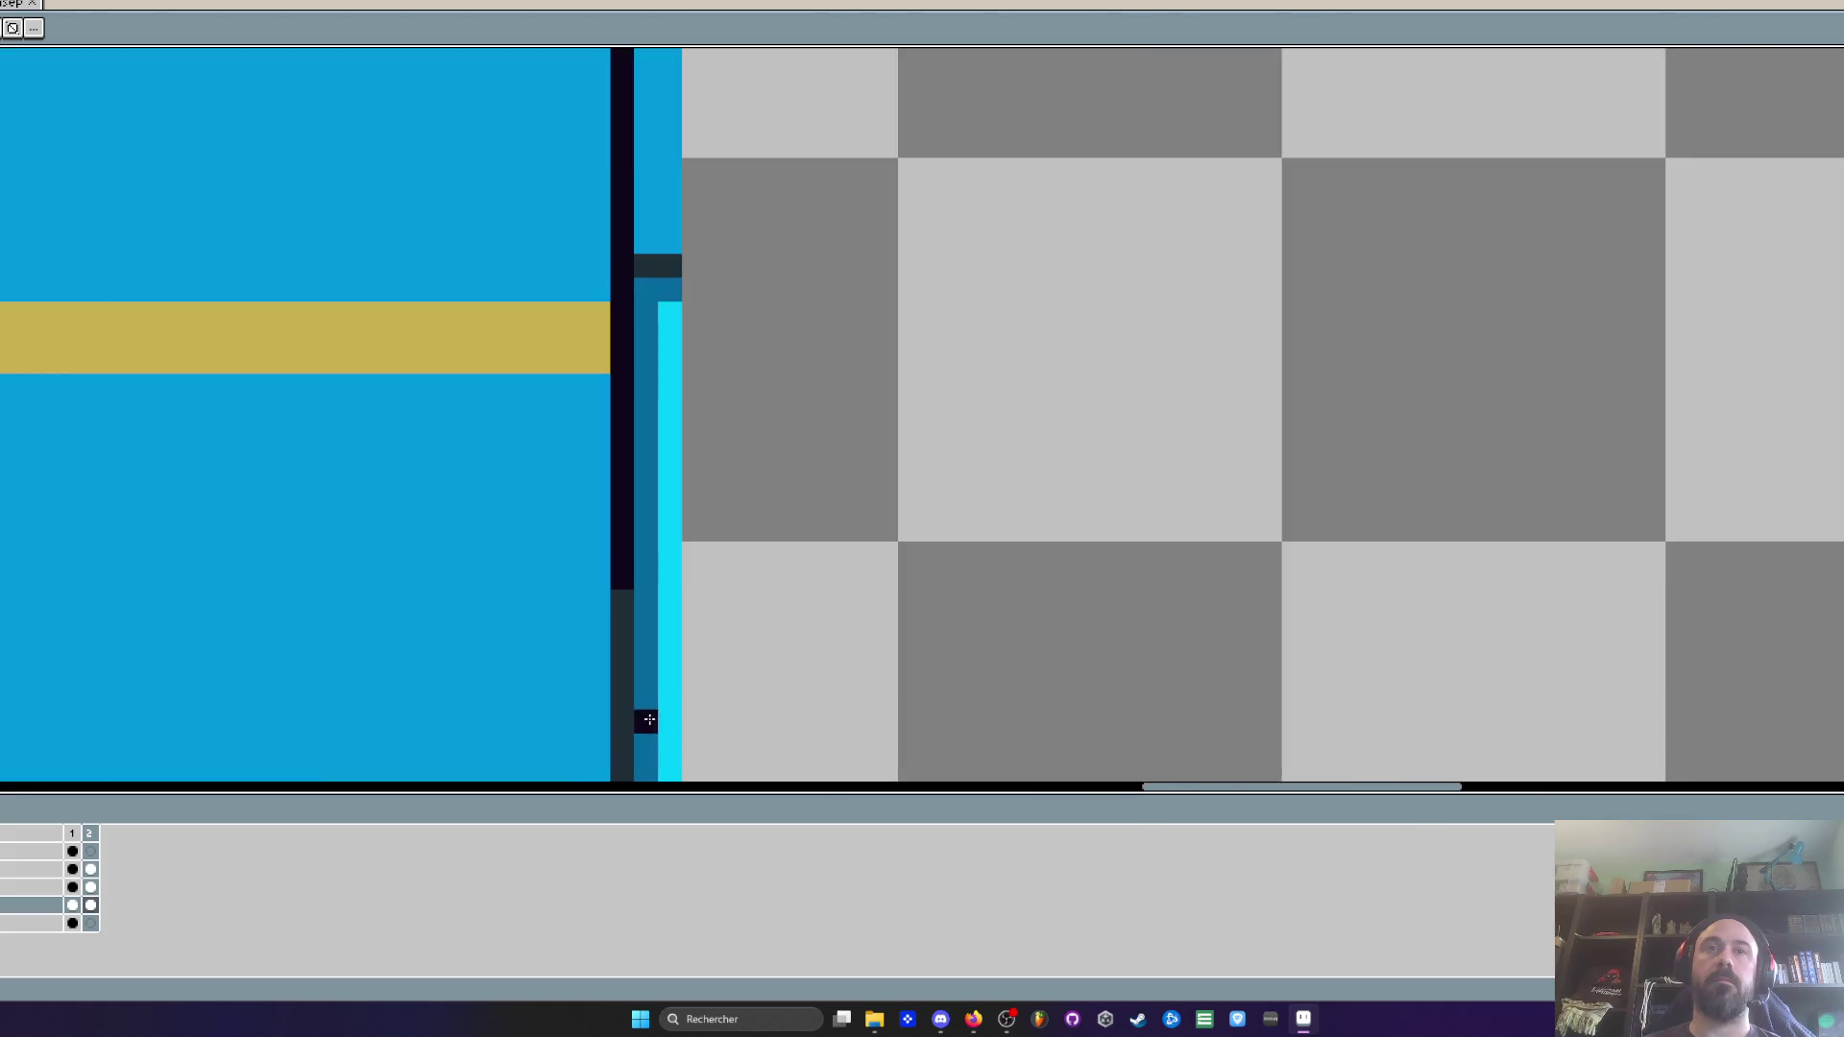
{"action": "scroll", "coordinate": [643, 679], "scroll_direction": "down", "scroll_amount": 5}
{"action": "scroll", "coordinate": [626, 251], "scroll_direction": "up", "scroll_amount": 2}
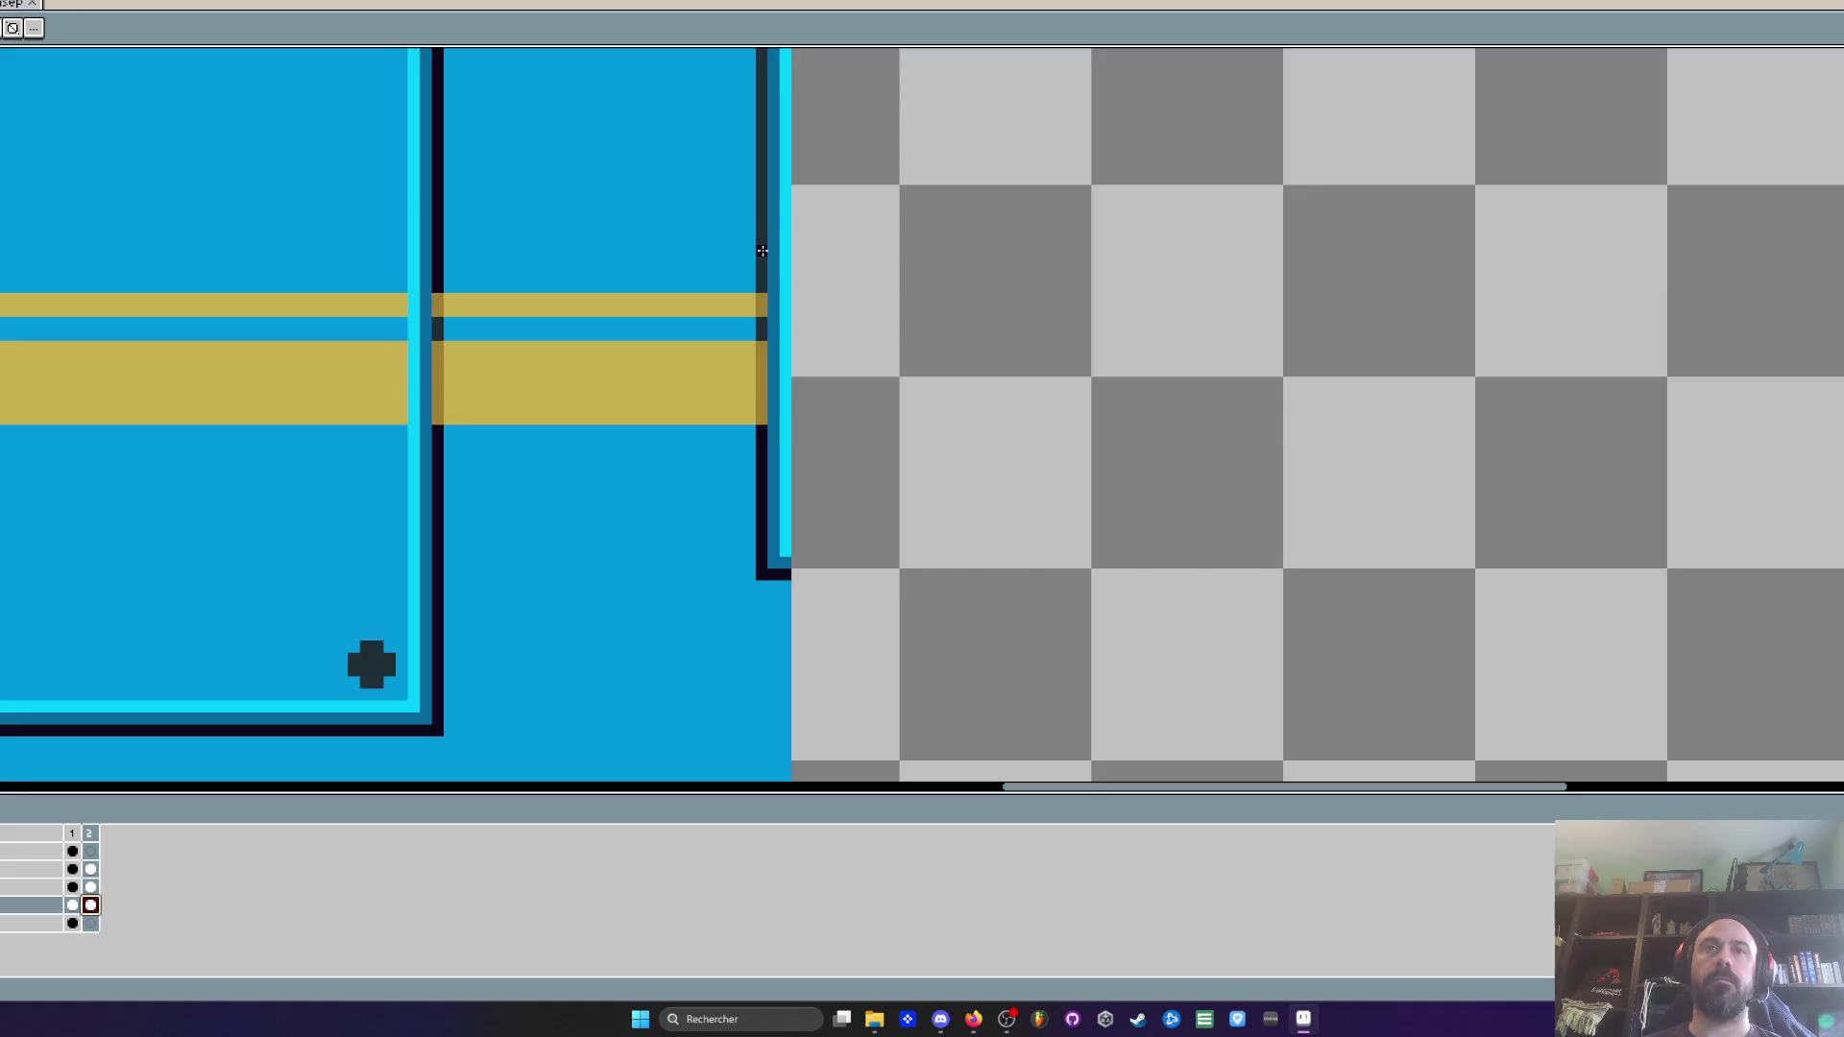
{"action": "left_click_drag", "start_coordinate": [758, 248], "coordinate": [744, 771]}
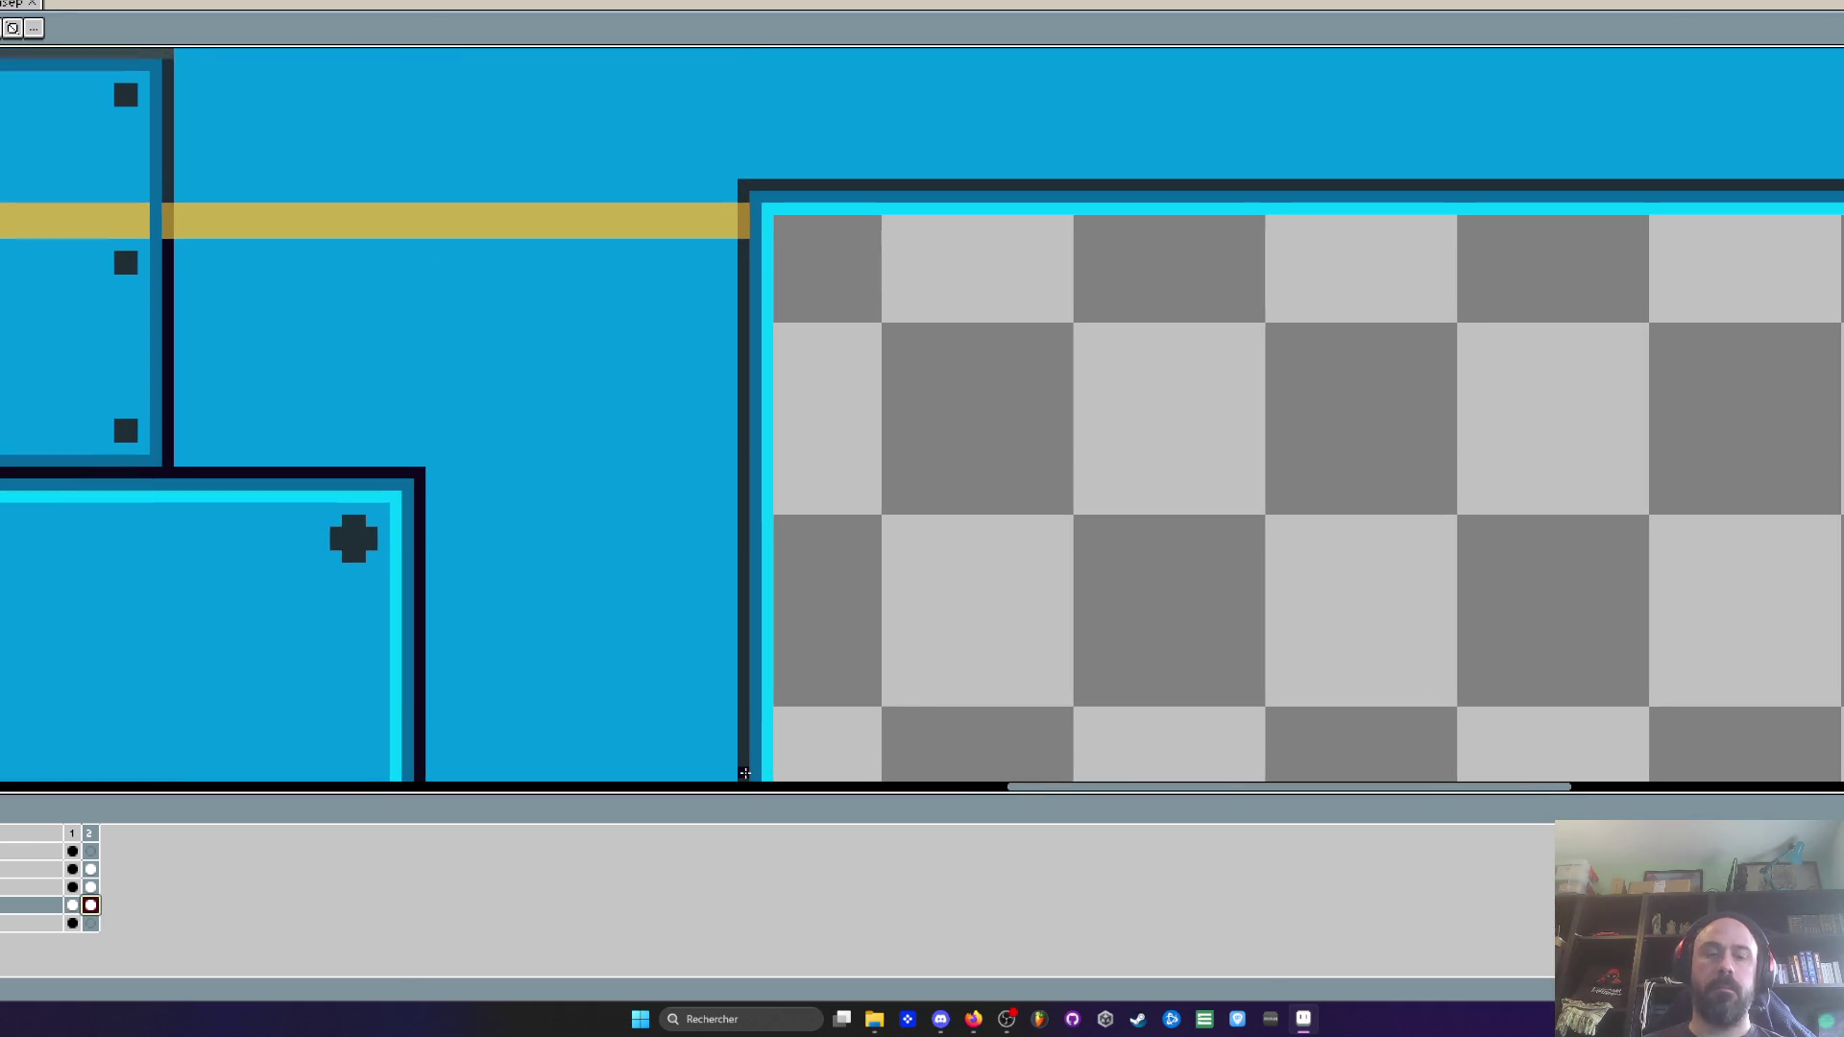
{"action": "scroll", "coordinate": [730, 588], "scroll_direction": "up", "scroll_amount": 1}
{"action": "left_click", "coordinate": [744, 499]}
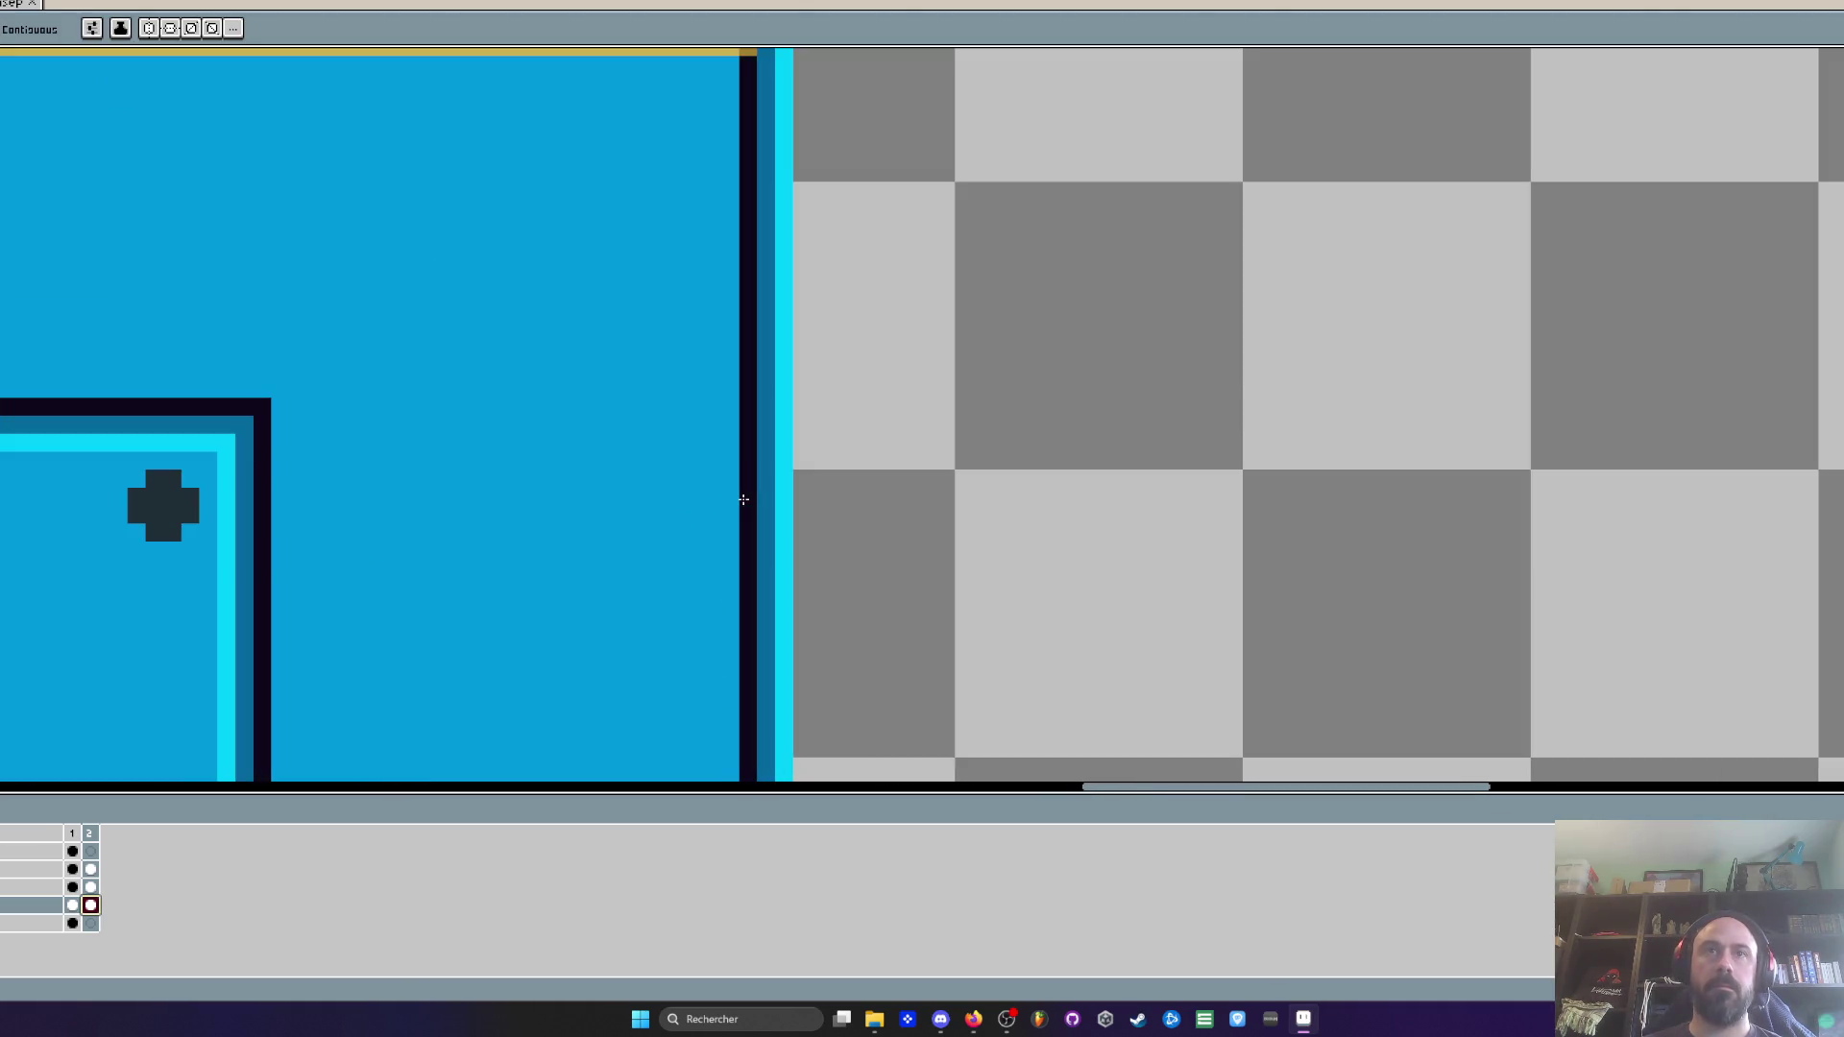
{"action": "key", "text": "ctrl+z"}
{"action": "left_click", "coordinate": [72, 904]}
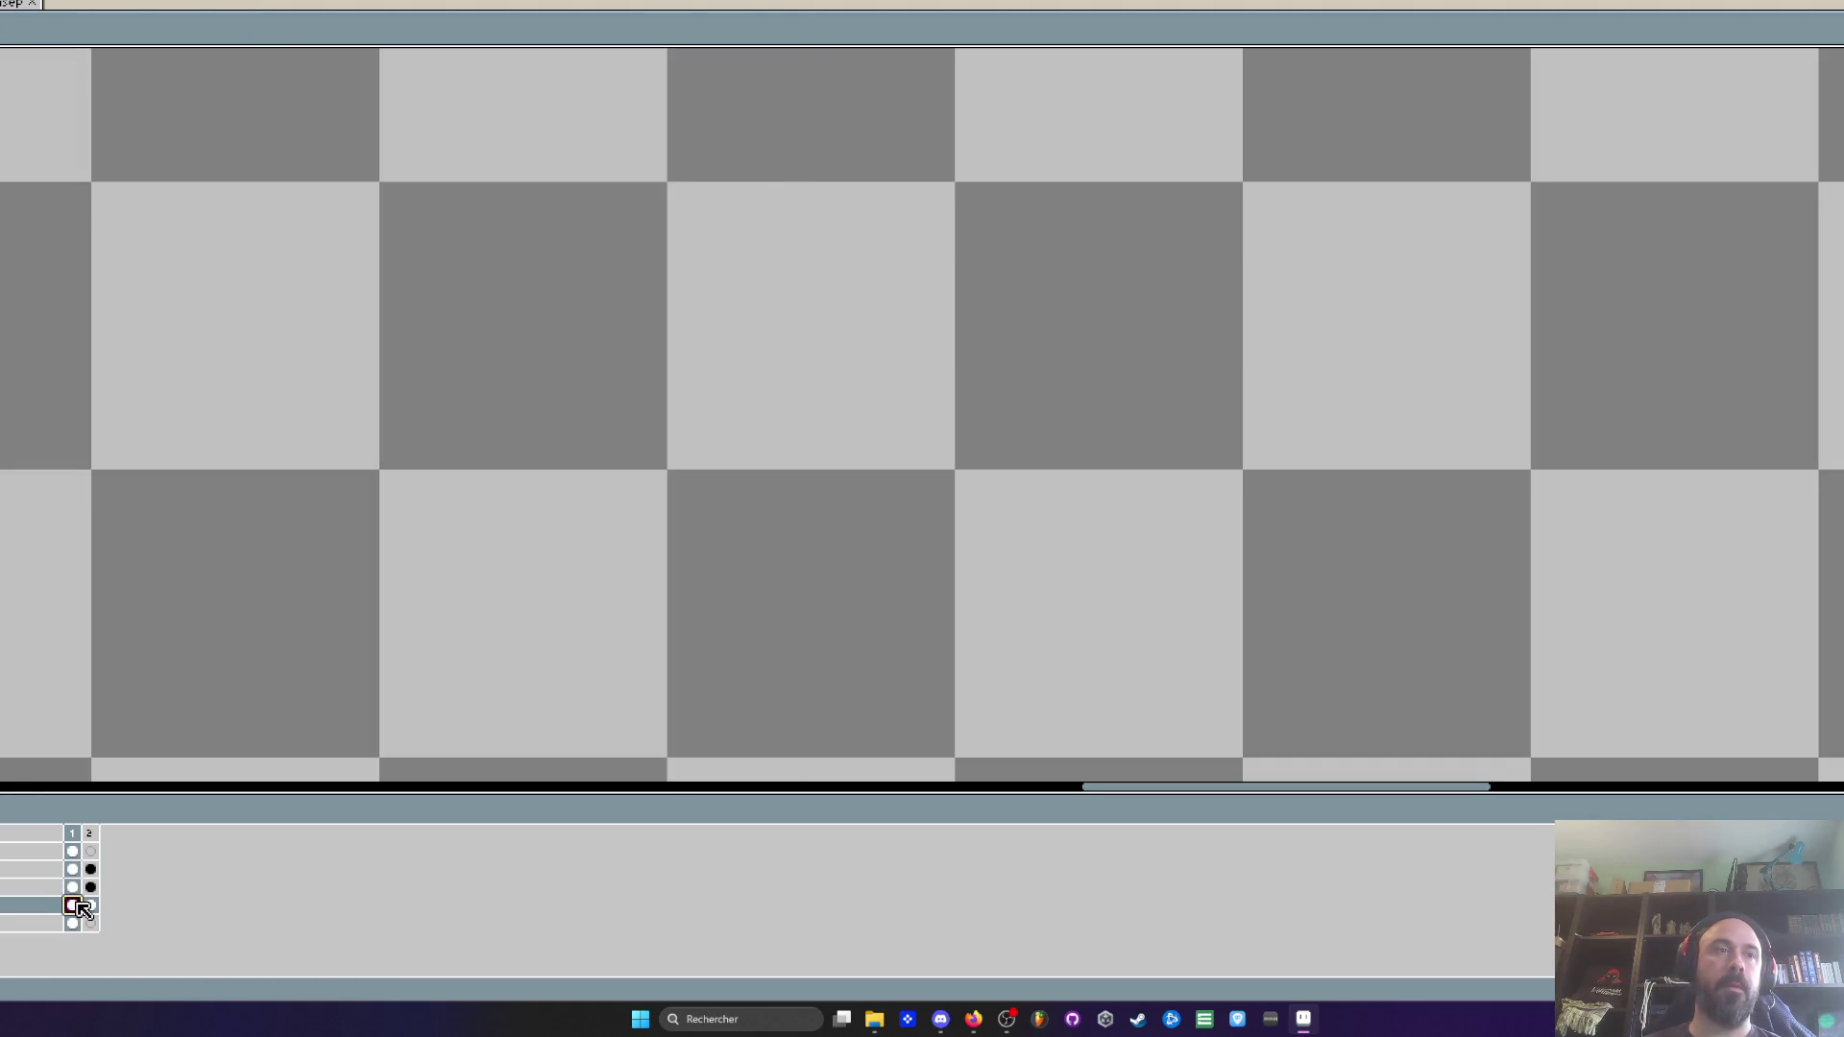
{"action": "left_click", "coordinate": [72, 832]}
{"action": "scroll", "coordinate": [498, 543], "scroll_direction": "down", "scroll_amount": 3}
{"action": "scroll", "coordinate": [556, 499], "scroll_direction": "up", "scroll_amount": 2}
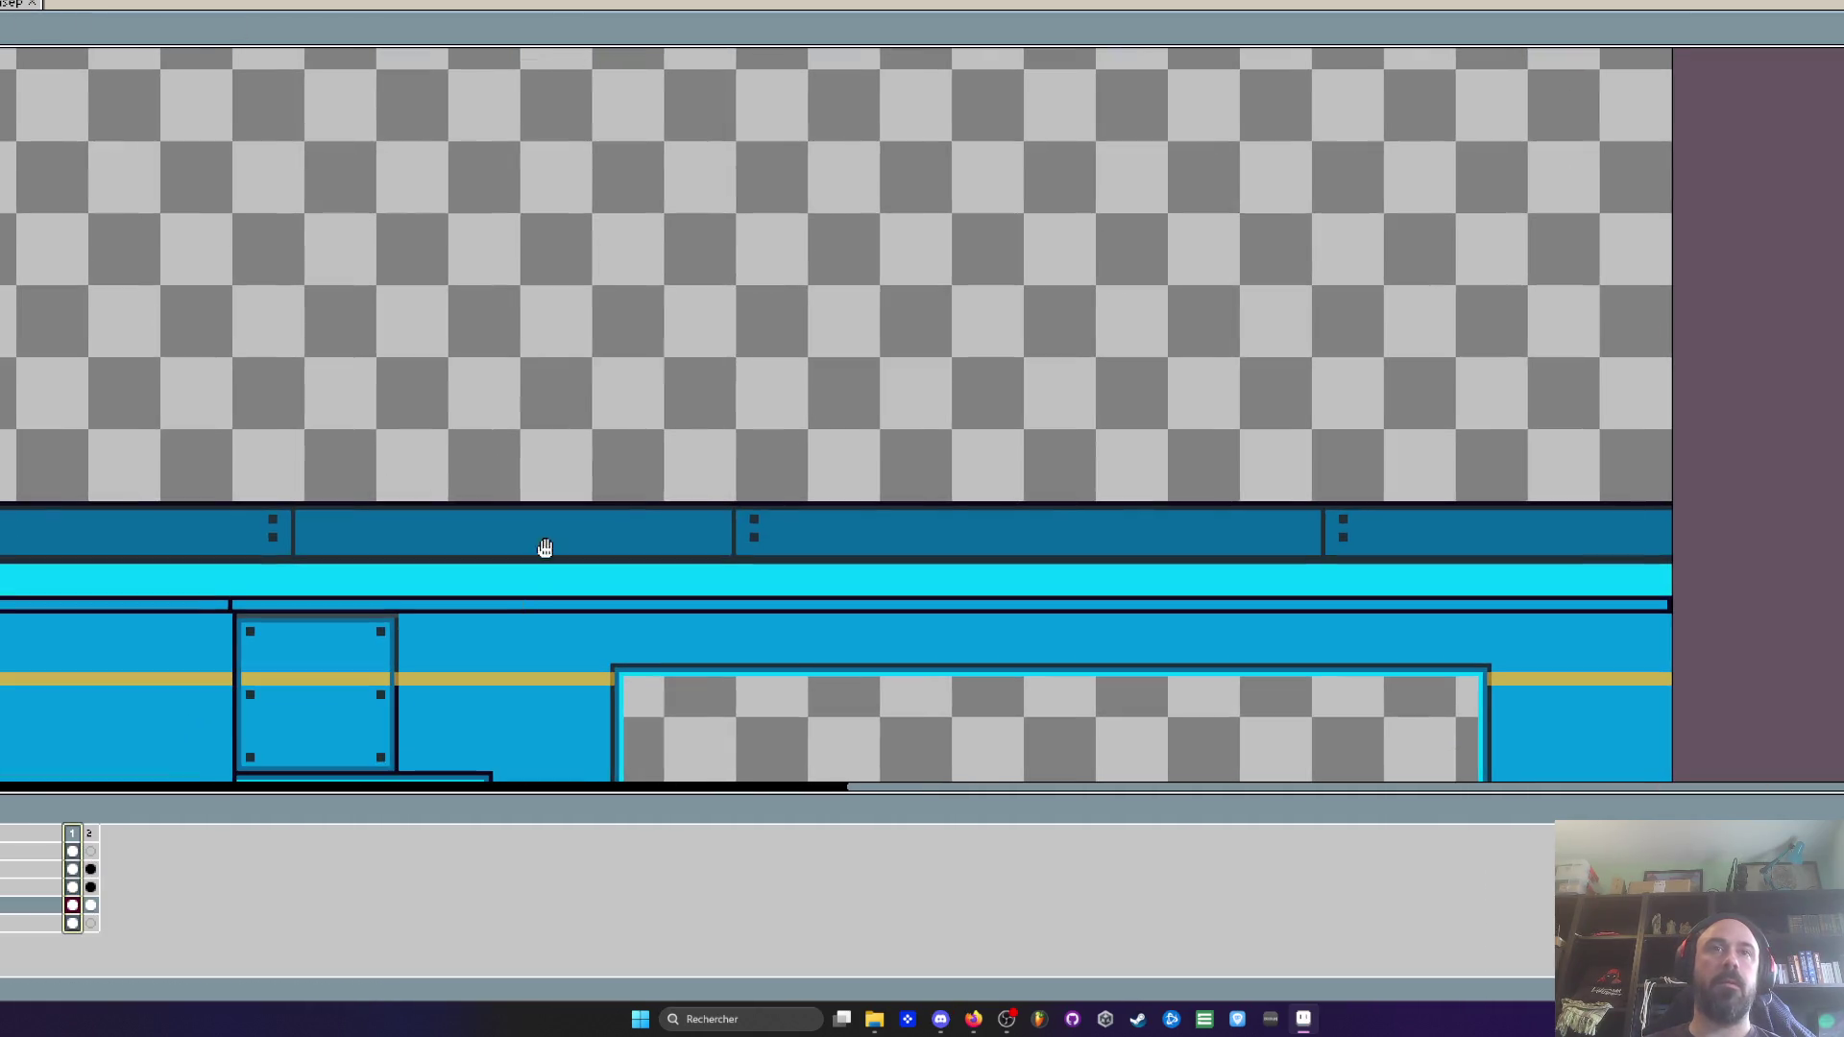
{"action": "scroll", "coordinate": [605, 324], "scroll_direction": "down", "scroll_amount": 3}
{"action": "scroll", "coordinate": [313, 465], "scroll_direction": "left", "scroll_amount": 1}
{"action": "scroll", "coordinate": [444, 391], "scroll_direction": "left", "scroll_amount": 5}
{"action": "scroll", "coordinate": [445, 391], "scroll_direction": "up", "scroll_amount": 3}
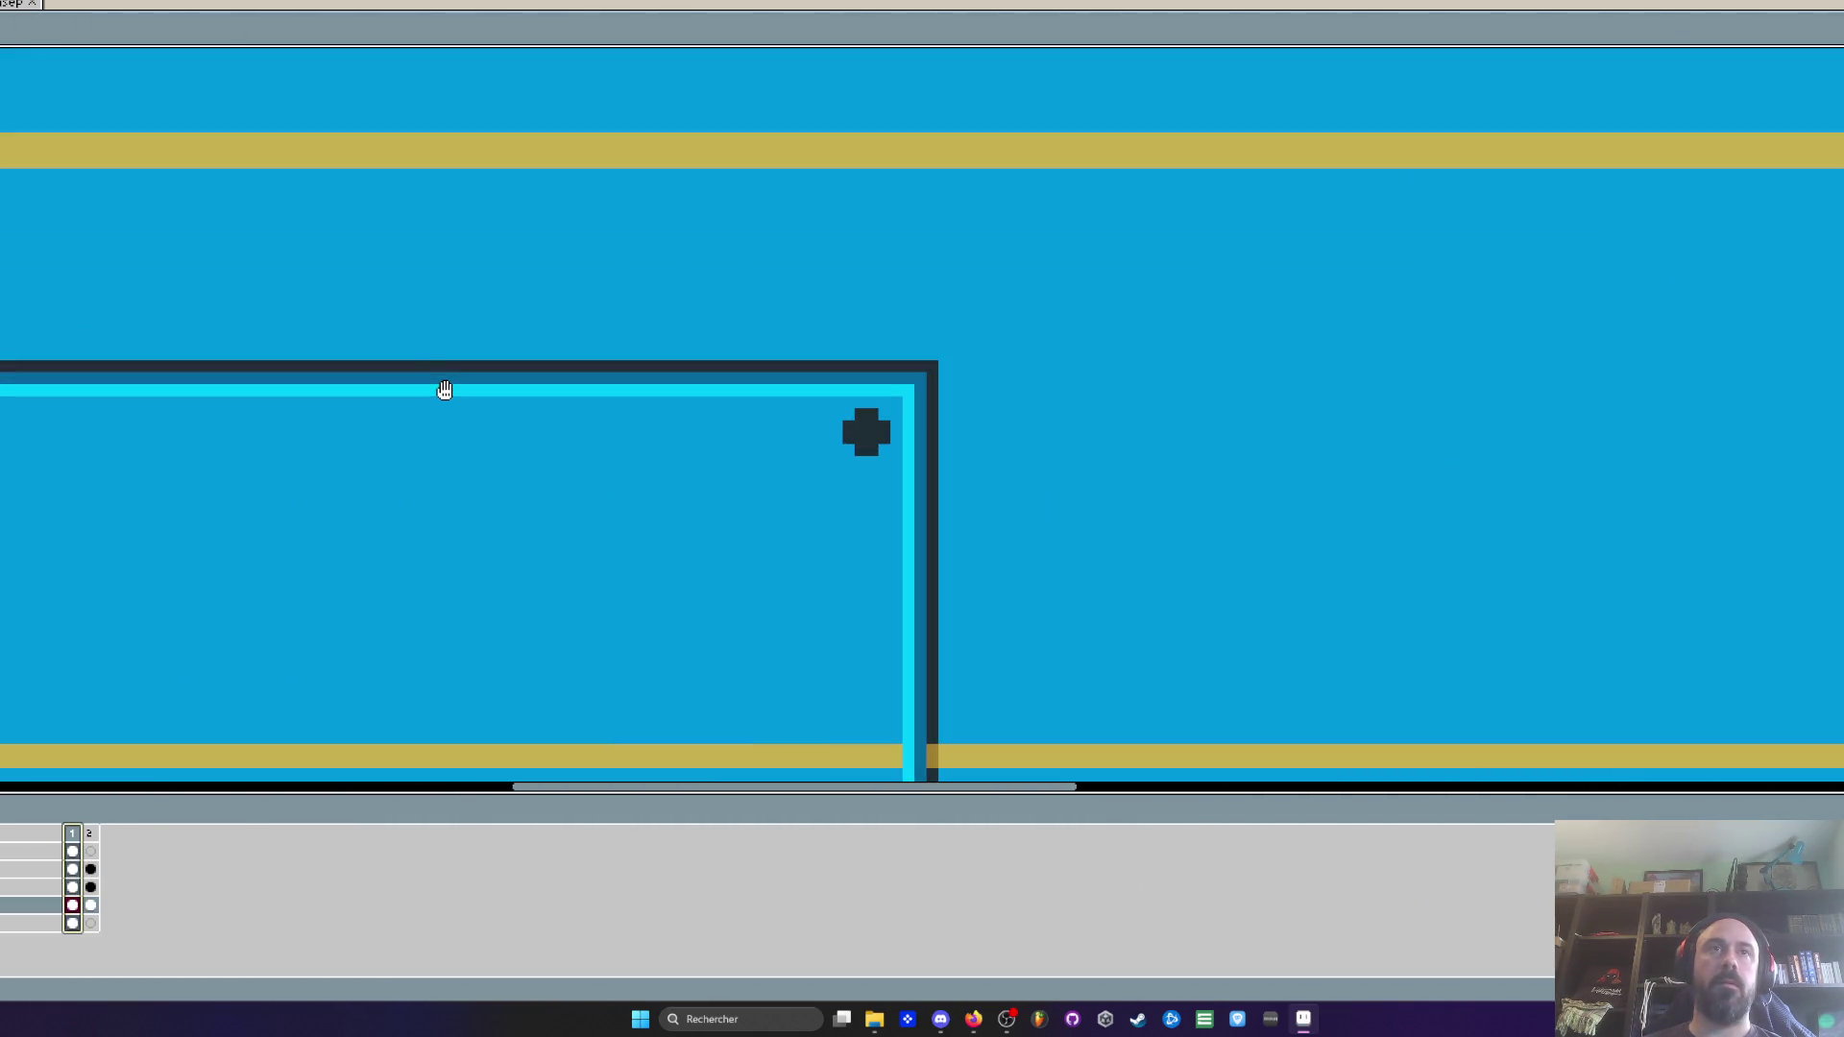
{"action": "scroll", "coordinate": [445, 391], "scroll_direction": "down", "scroll_amount": 4}
{"action": "scroll", "coordinate": [256, 666], "scroll_direction": "up", "scroll_amount": 2}
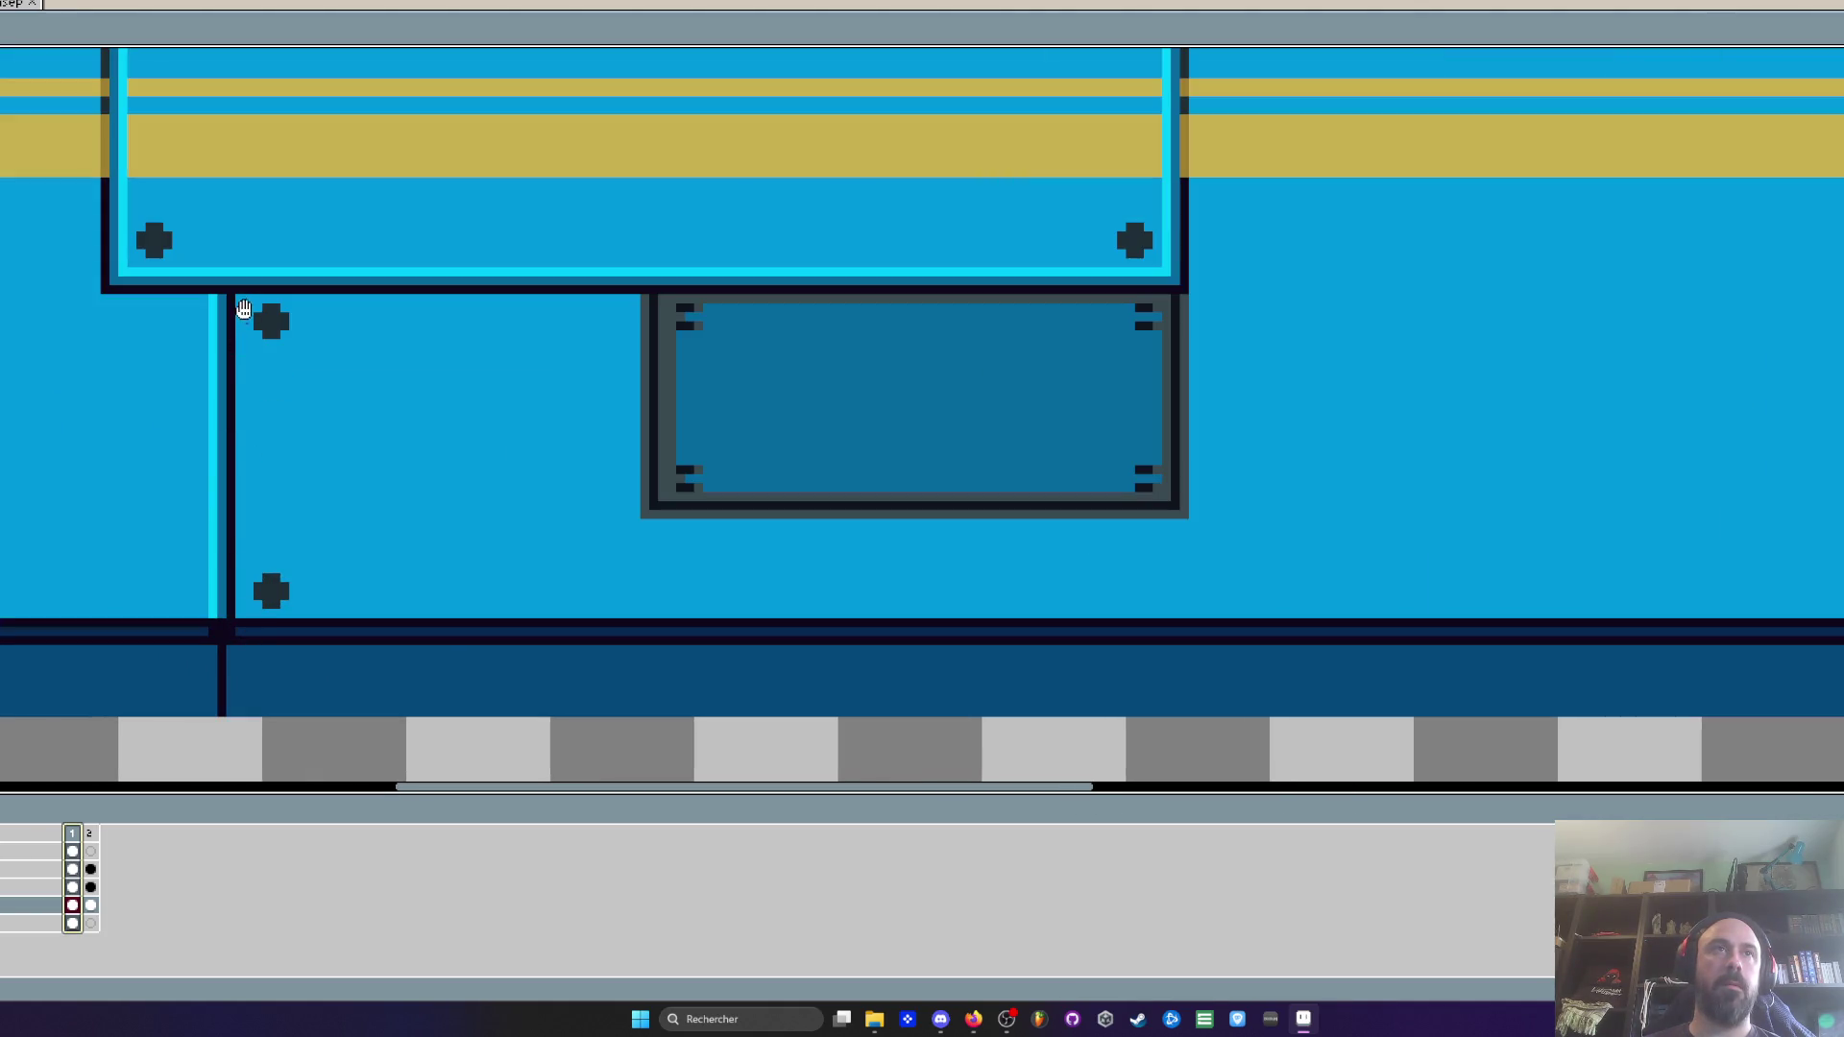
{"action": "scroll", "coordinate": [205, 643], "scroll_direction": "up", "scroll_amount": 5}
{"action": "scroll", "coordinate": [317, 503], "scroll_direction": "down", "scroll_amount": 1}
{"action": "key", "text": "i"}
{"action": "scroll", "coordinate": [234, 638], "scroll_direction": "down", "scroll_amount": 4}
{"action": "scroll", "coordinate": [214, 650], "scroll_direction": "up", "scroll_amount": 4}
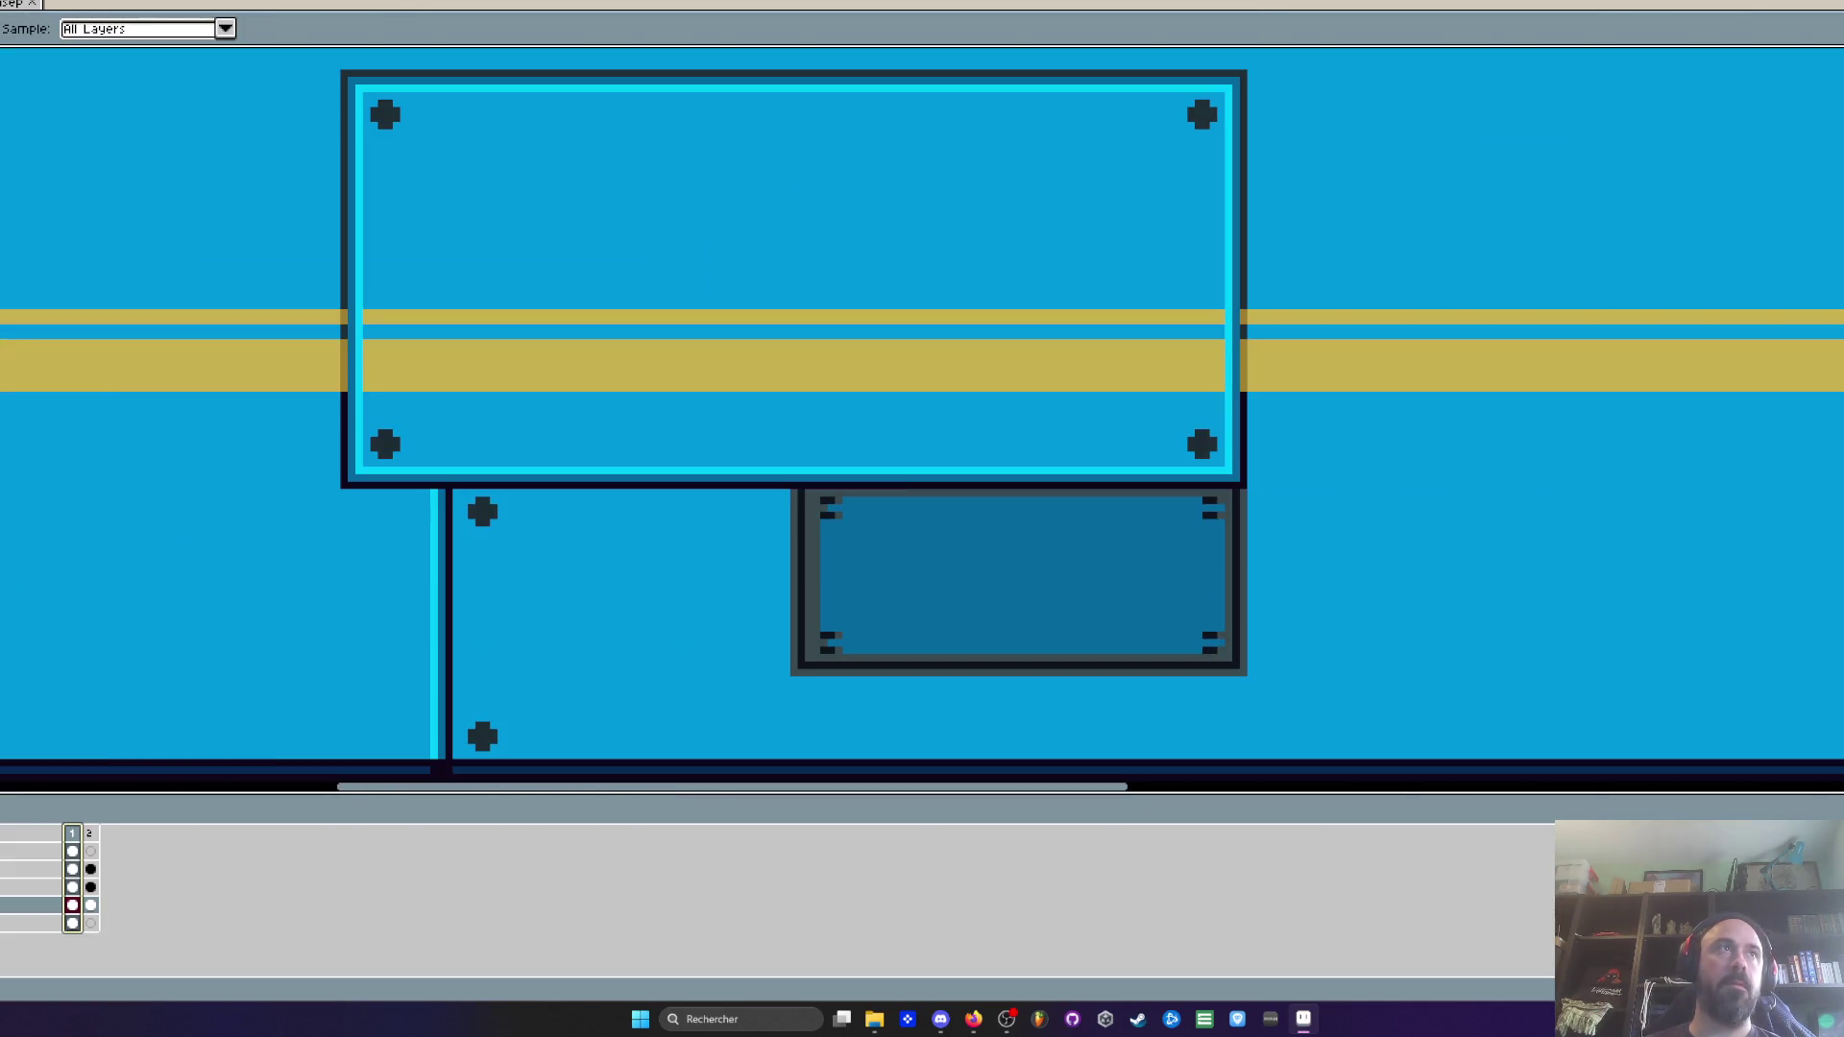
{"action": "scroll", "coordinate": [206, 193], "scroll_direction": "down", "scroll_amount": 4}
{"action": "key", "text": "m"}
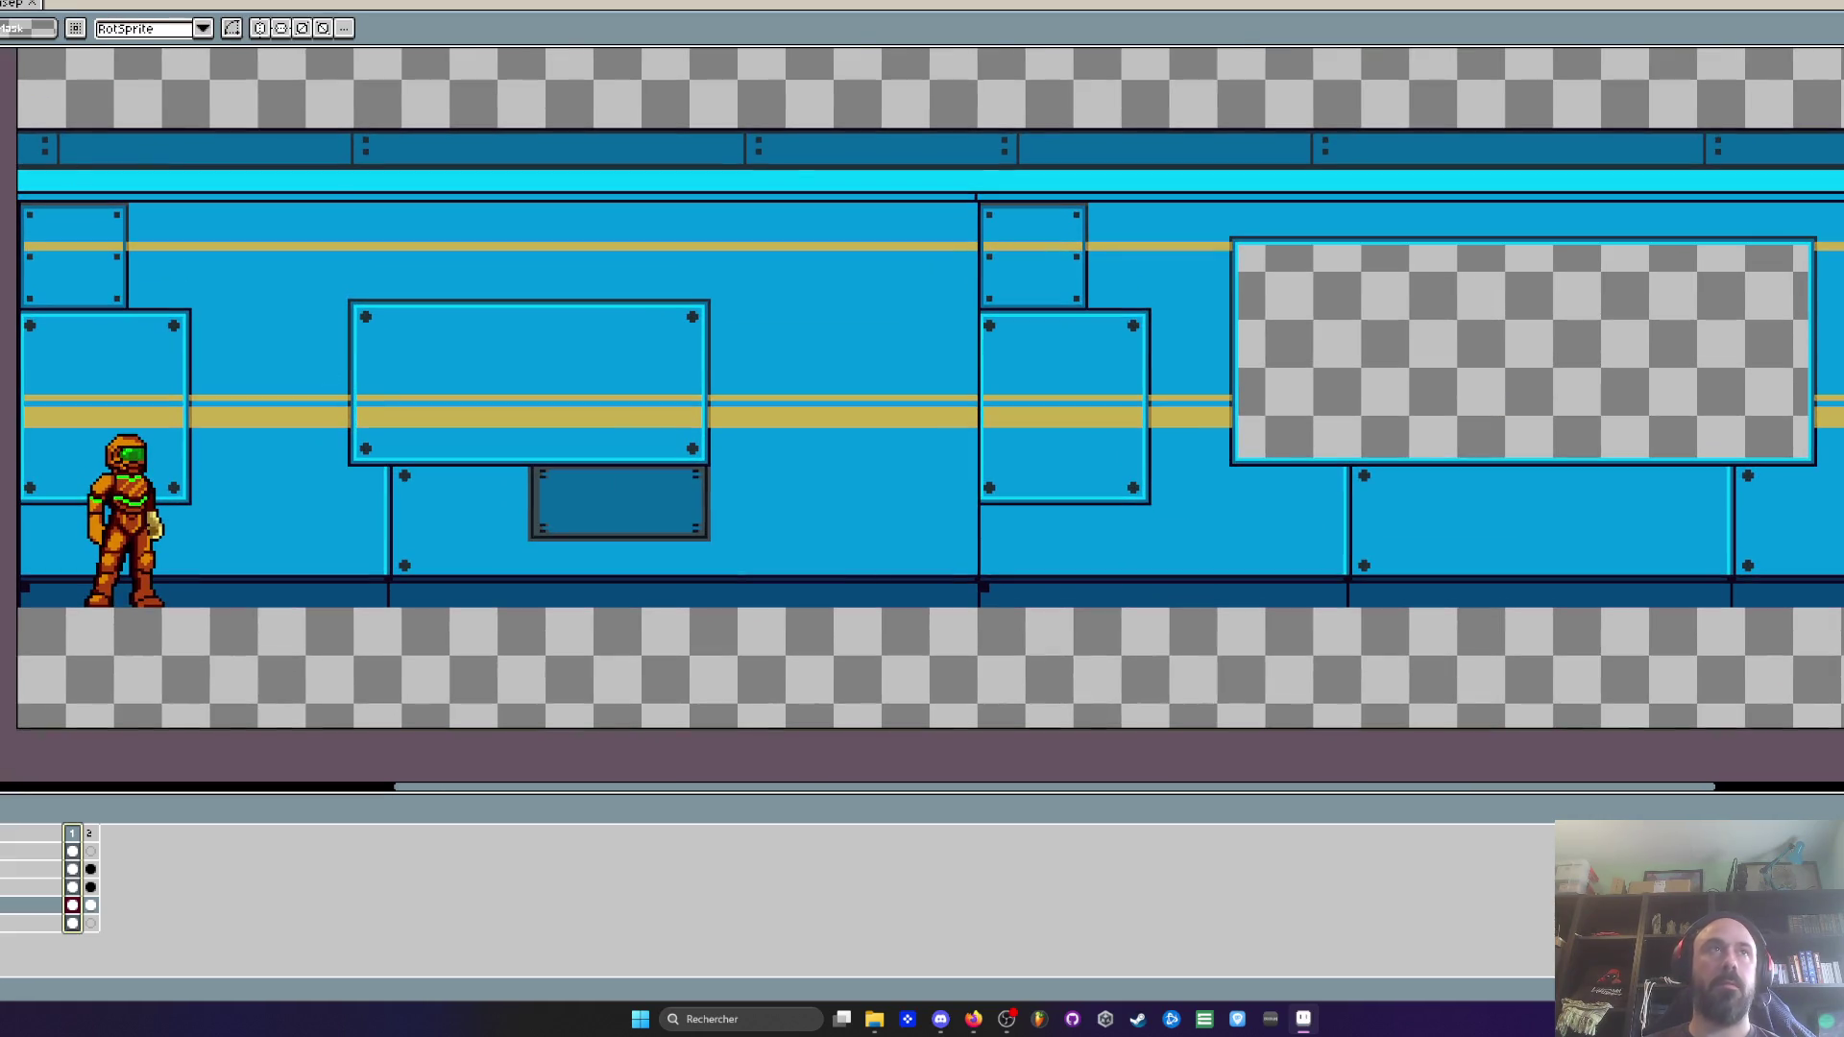
{"action": "scroll", "coordinate": [1013, 574], "scroll_direction": "up", "scroll_amount": 5}
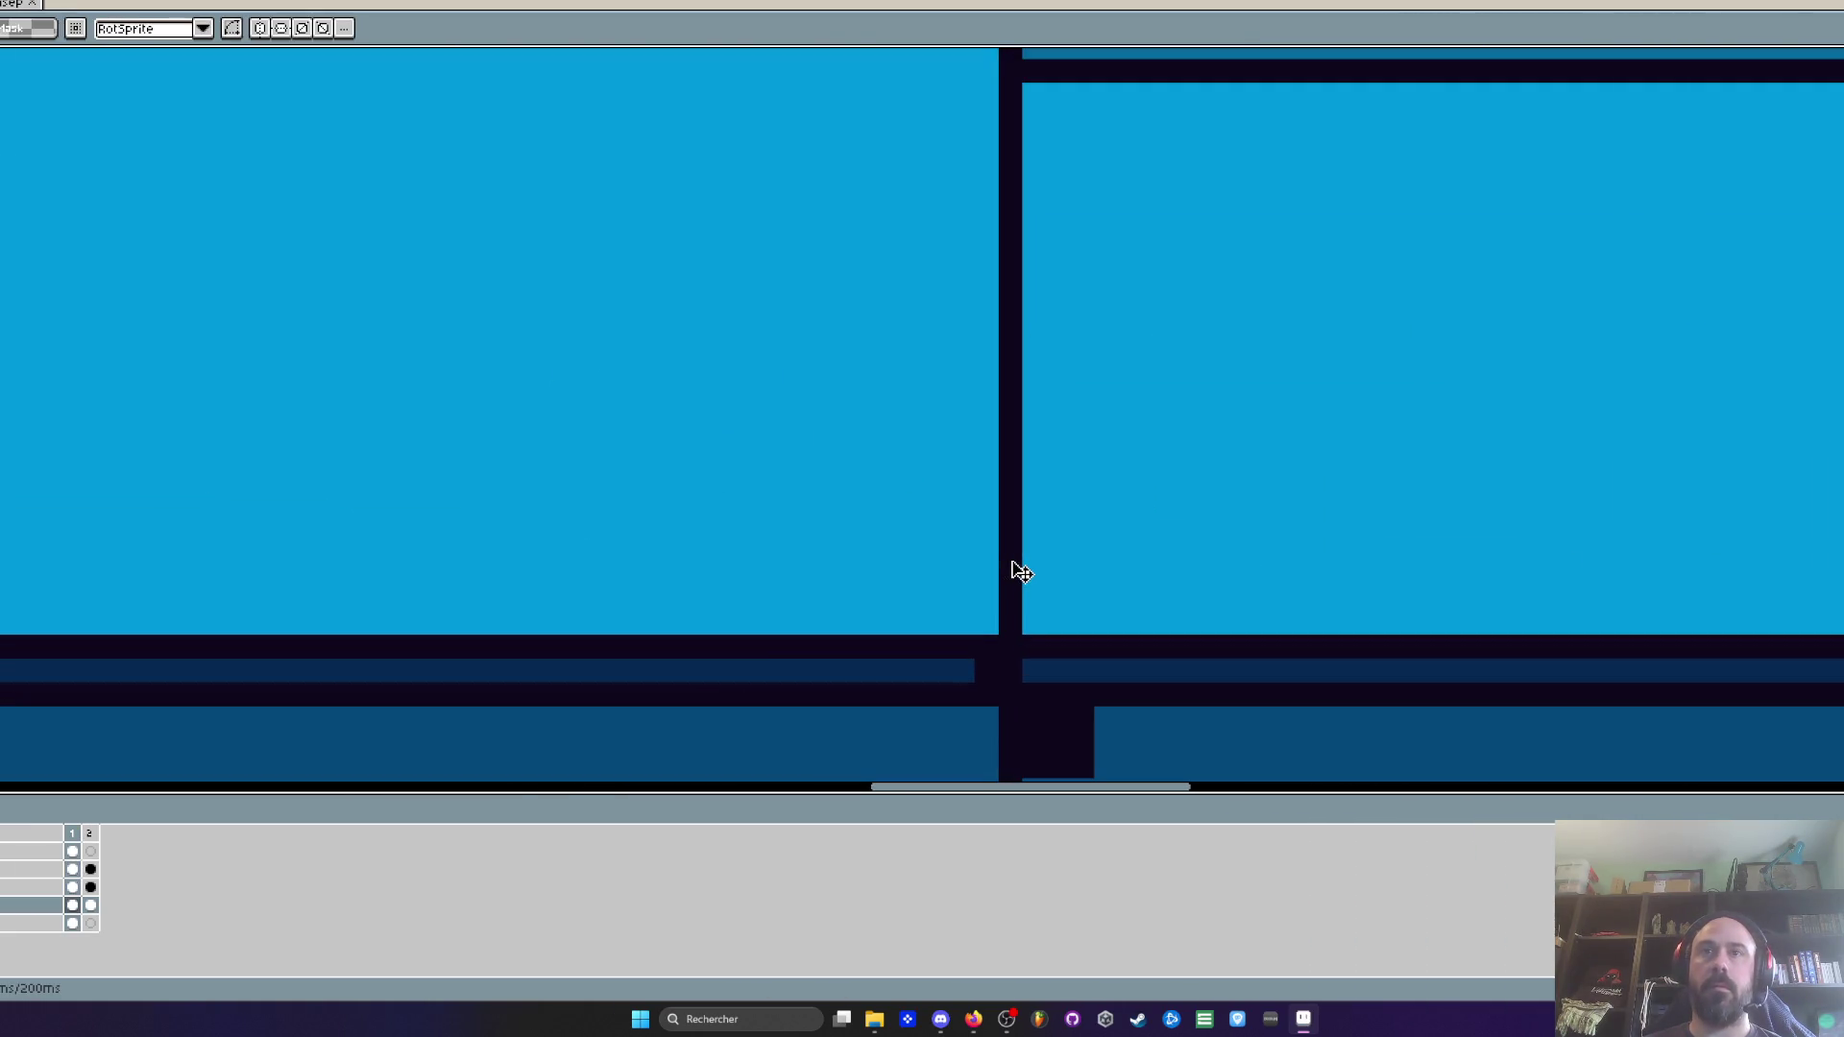
{"action": "key", "text": "i"}
Replace the #0e071b outline colour on the wall panels with another palette colour
{"action": "left_click", "coordinate": [1023, 546]}
{"action": "key", "text": "shift+r"}
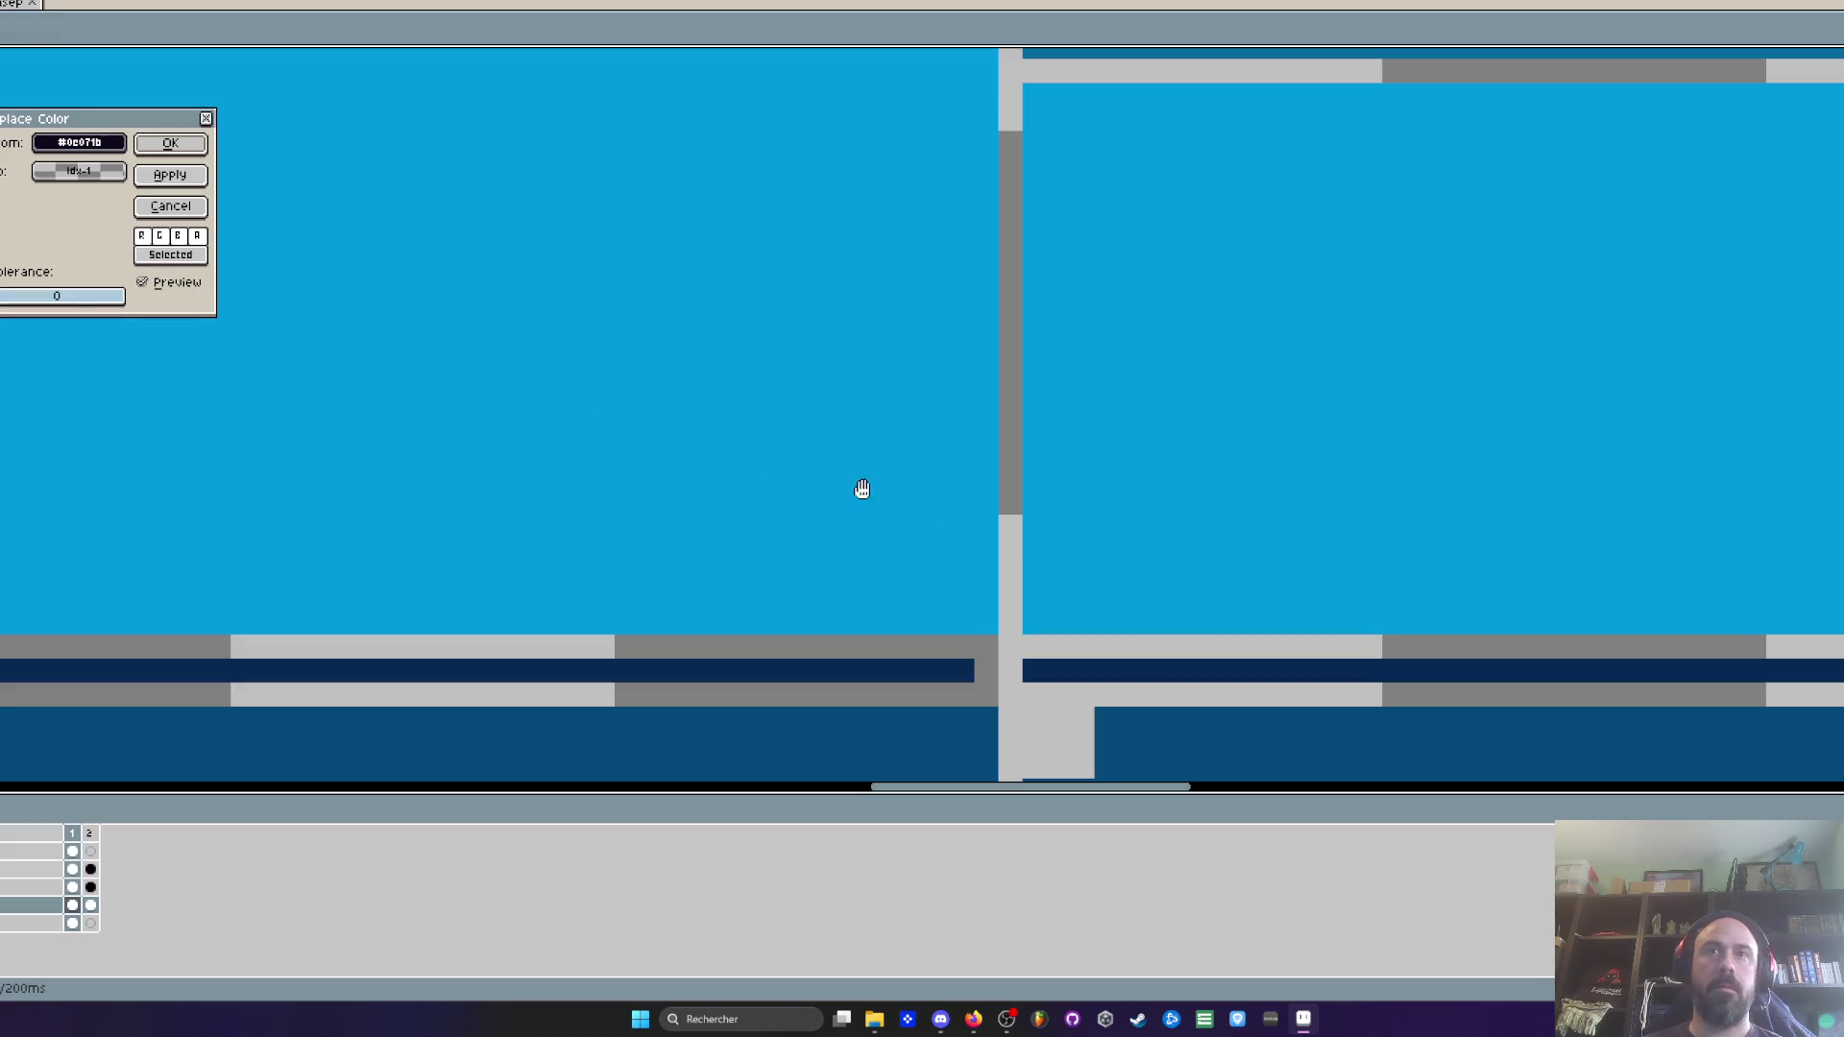
{"action": "left_click", "coordinate": [79, 171]}
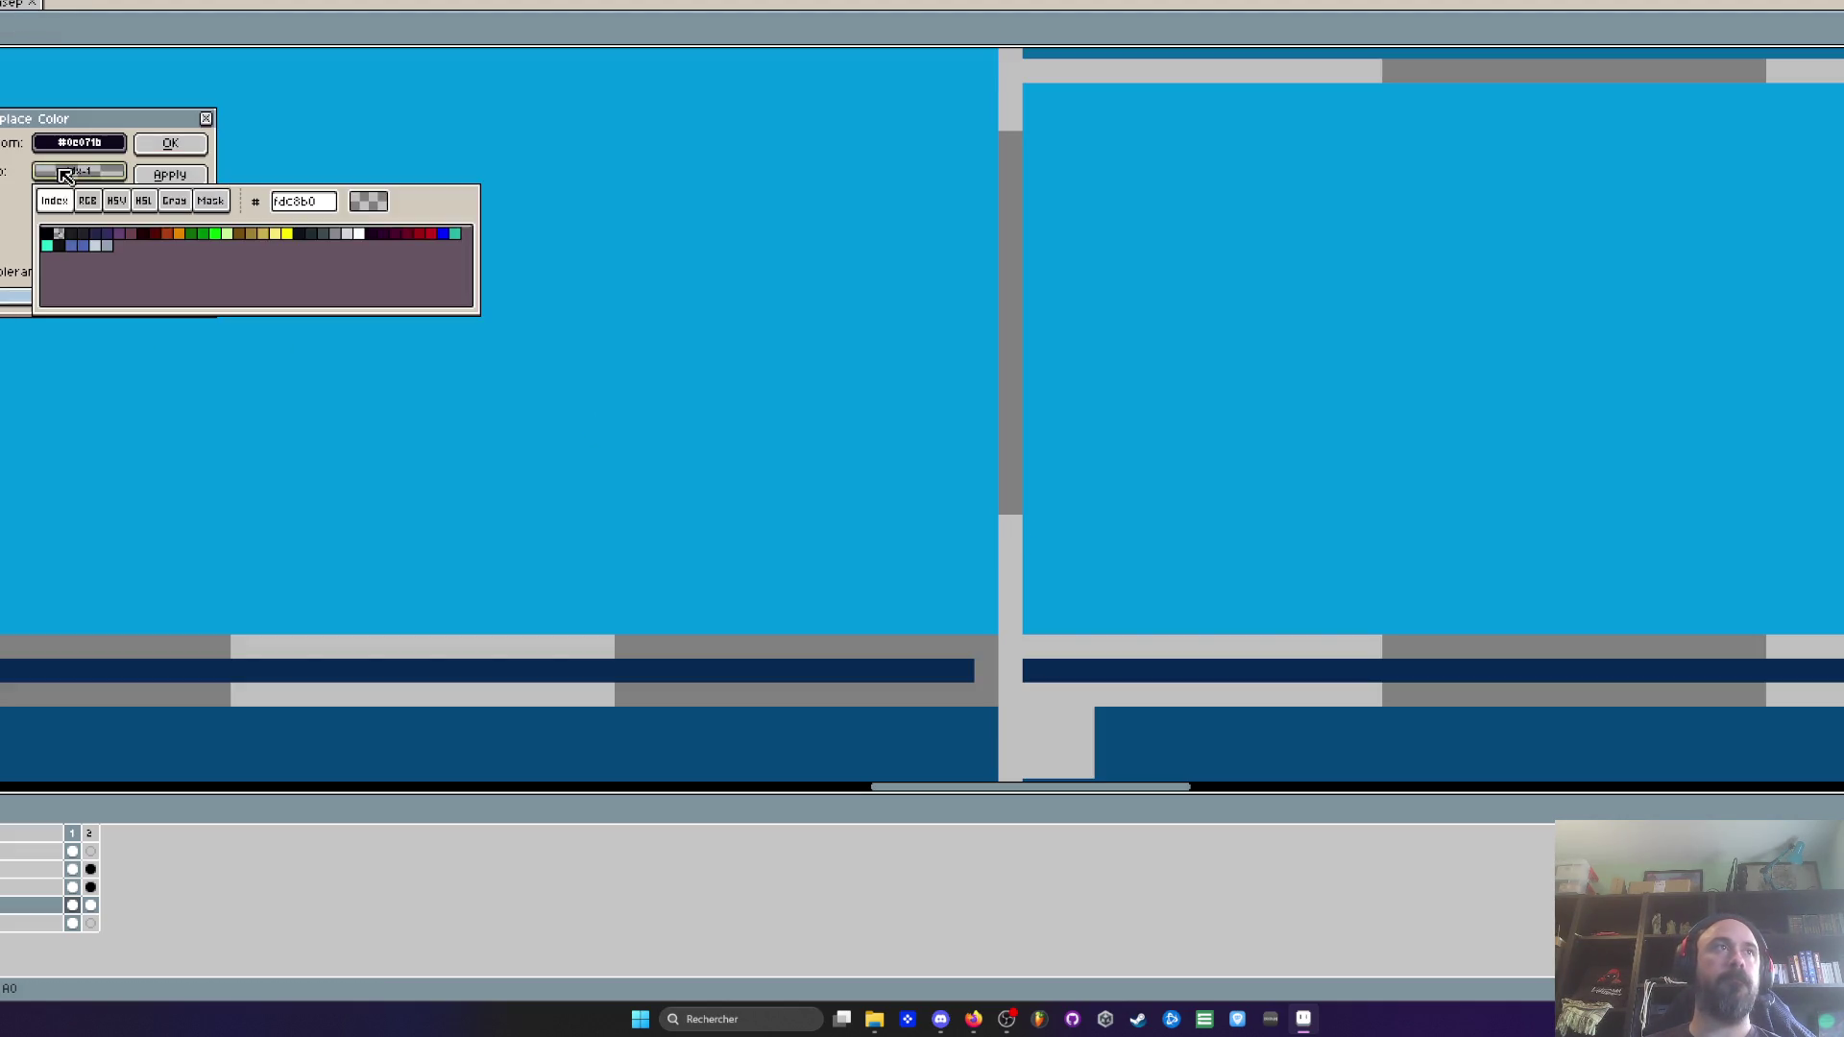
{"action": "left_click", "coordinate": [63, 226]}
{"action": "key", "text": "Return"}
Switch to the purple Mission 1 'Tileset 2D' sprite sheet
{"action": "scroll", "coordinate": [949, 444], "scroll_direction": "up", "scroll_amount": 3}
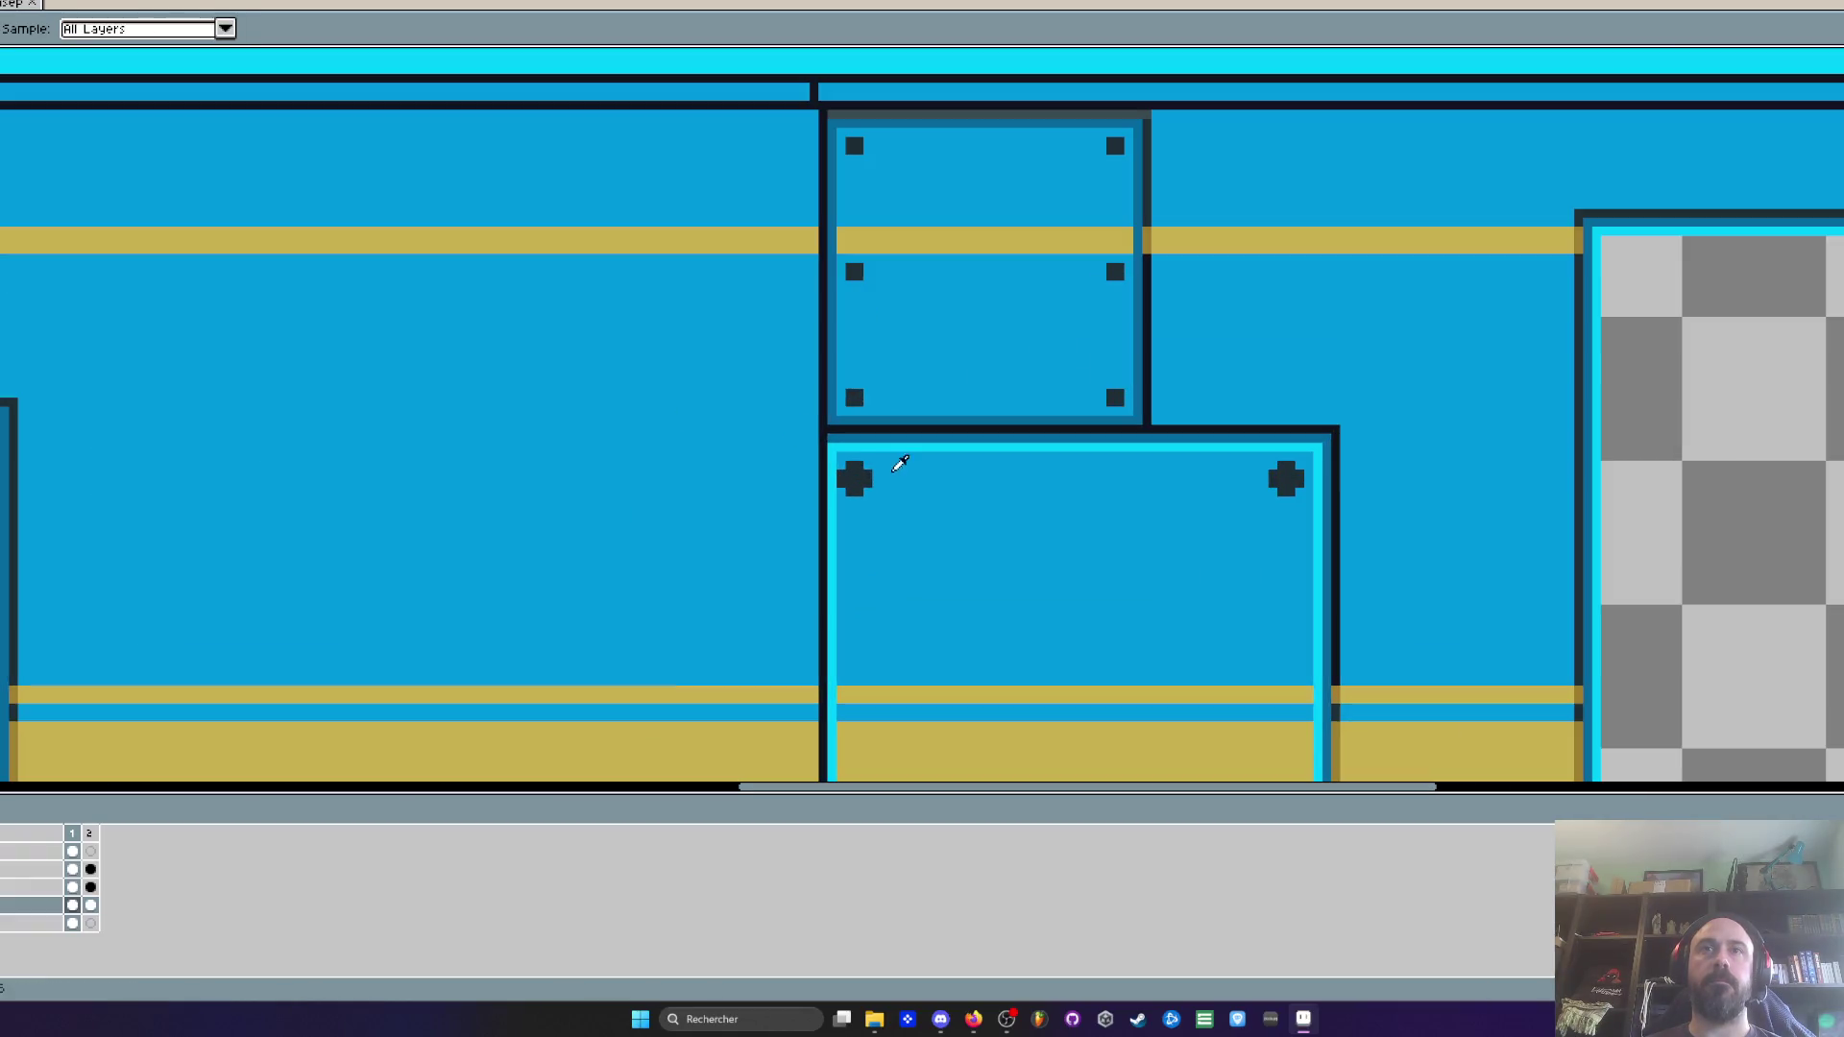
{"action": "scroll", "coordinate": [861, 474], "scroll_direction": "up", "scroll_amount": 1}
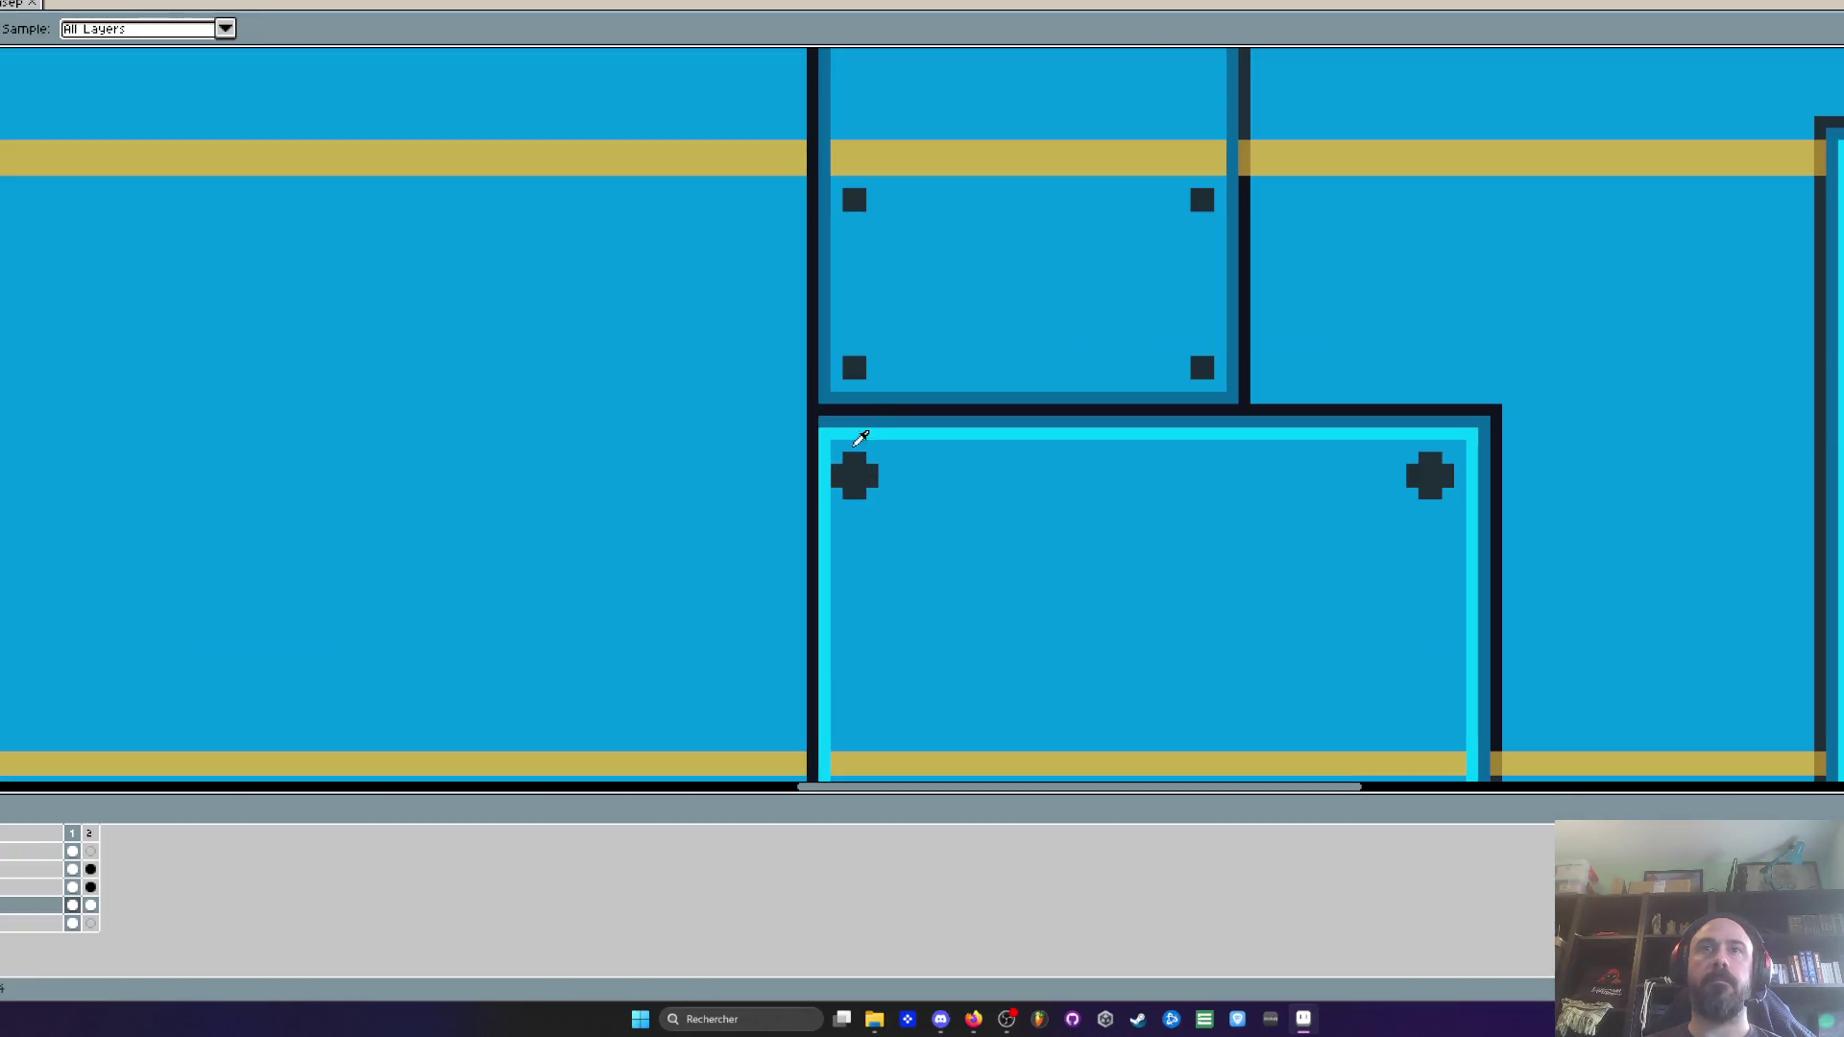
{"action": "scroll", "coordinate": [862, 404], "scroll_direction": "down", "scroll_amount": 2}
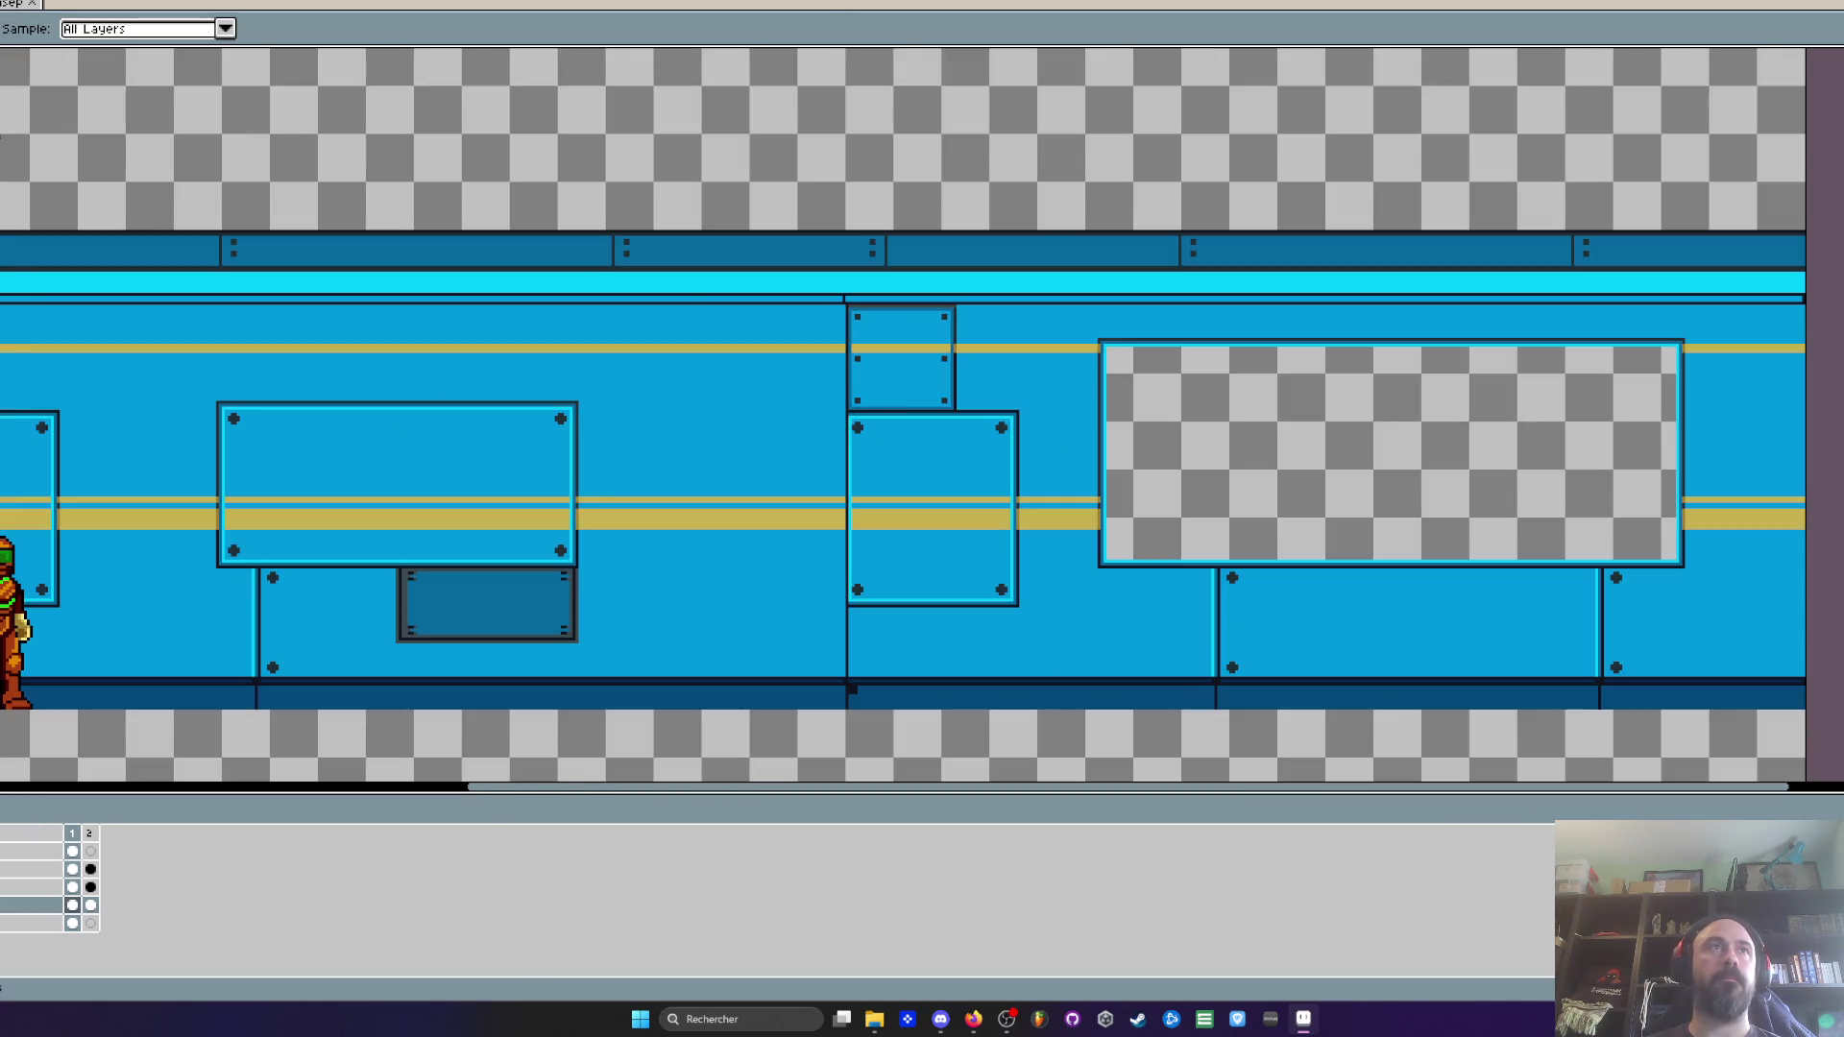
{"action": "key", "text": "ctrl+Tab"}
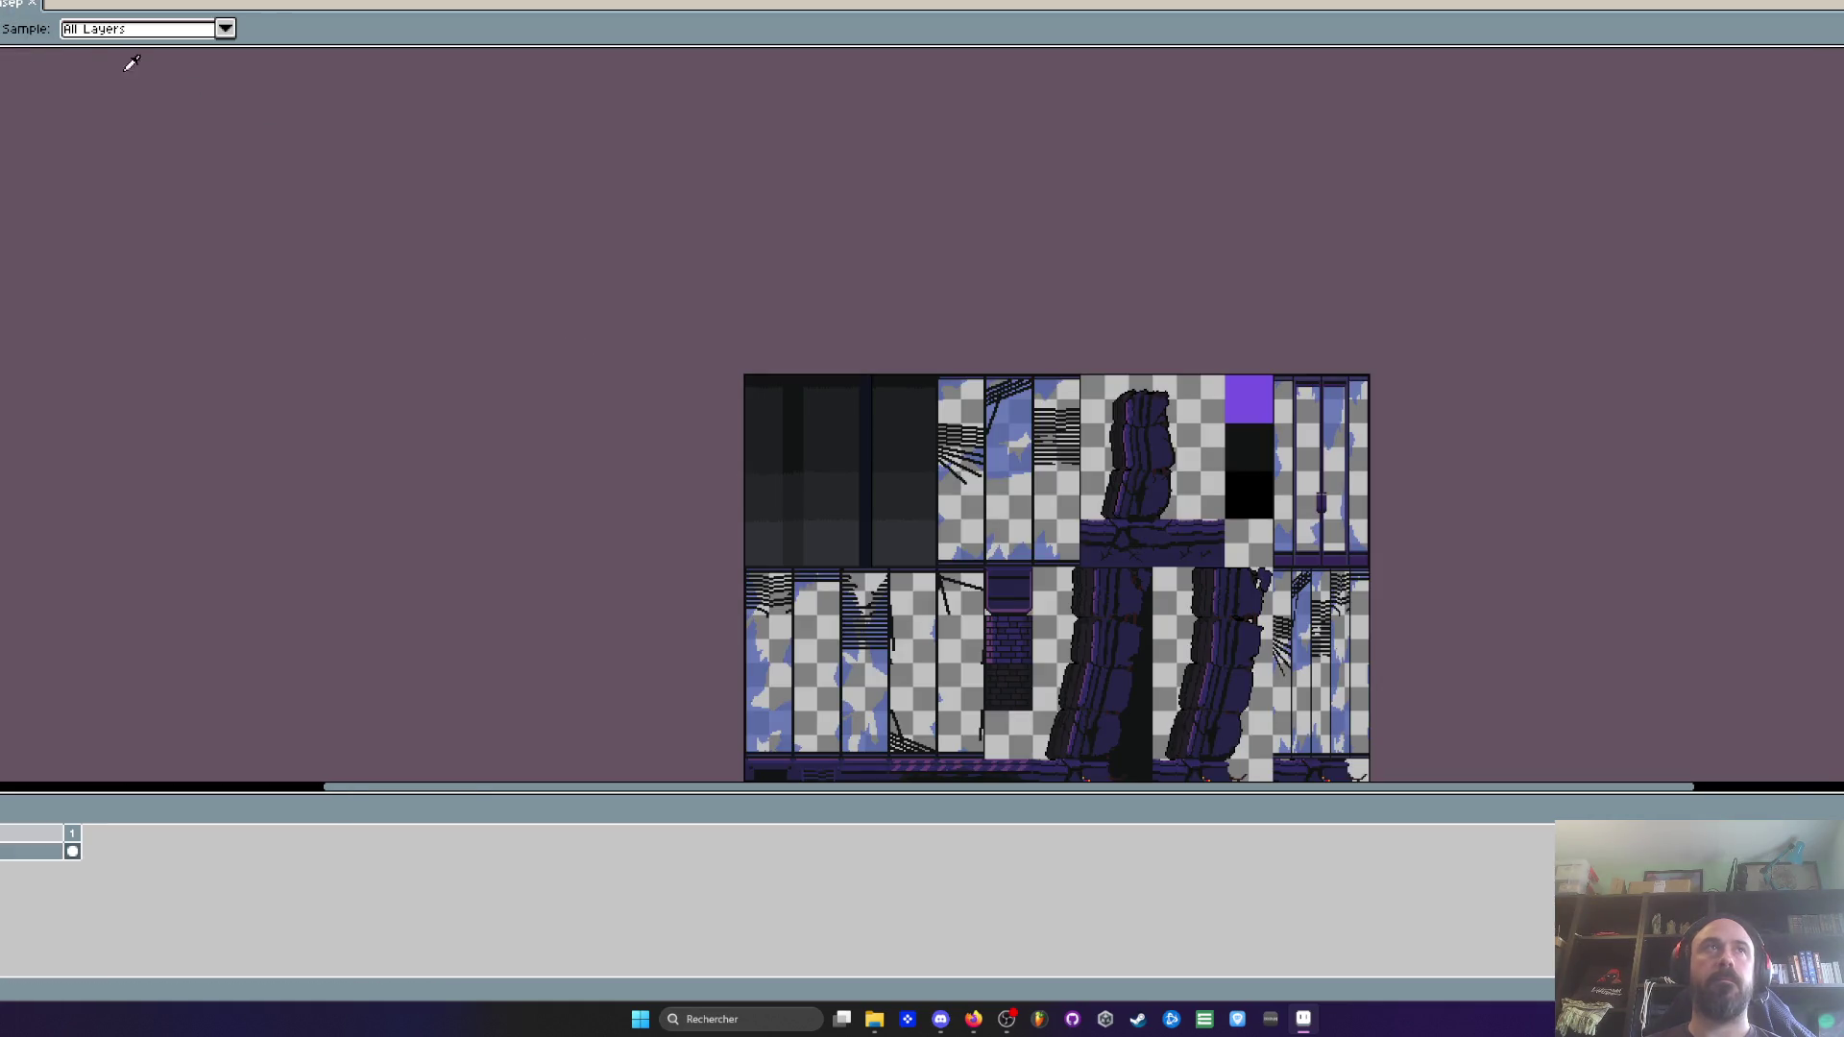
Return to the blue wall sprite and select layer 4 in frame 2
{"action": "key", "text": "ctrl+Tab"}
{"action": "left_click", "coordinate": [91, 888]}
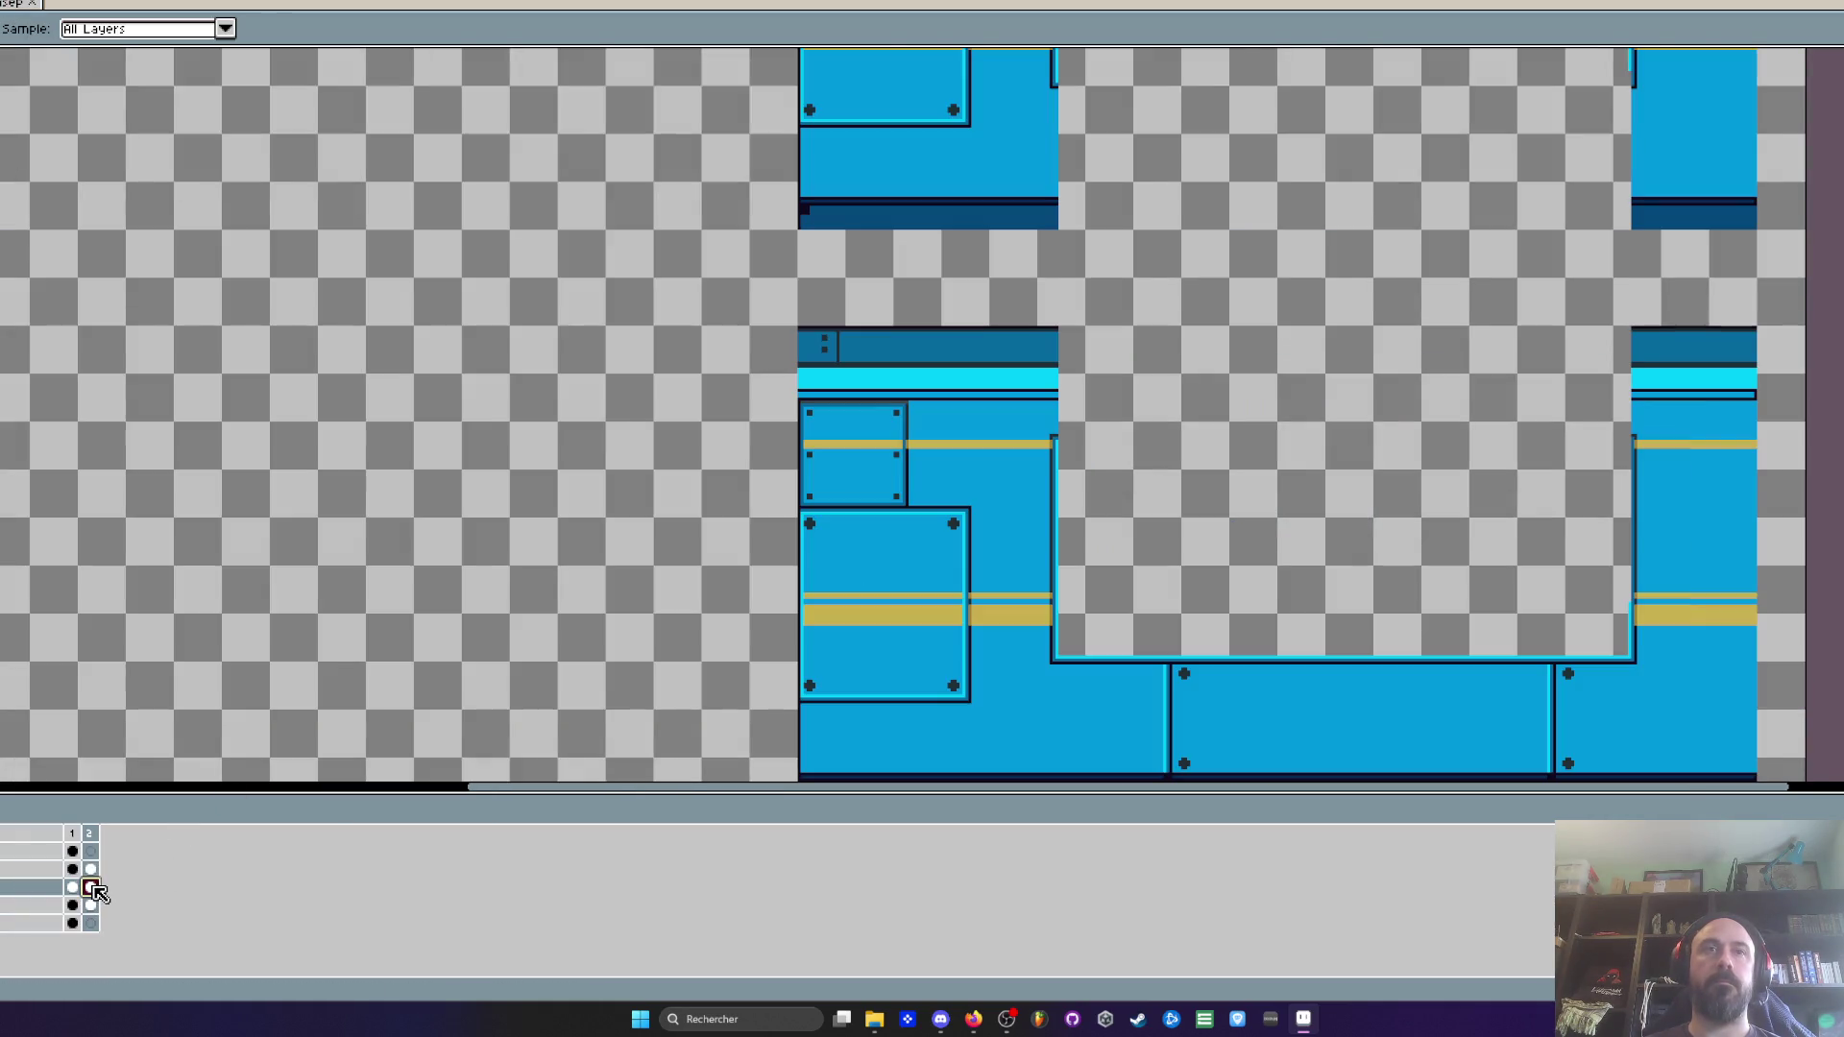
{"action": "scroll", "coordinate": [468, 560], "scroll_direction": "down", "scroll_amount": 2}
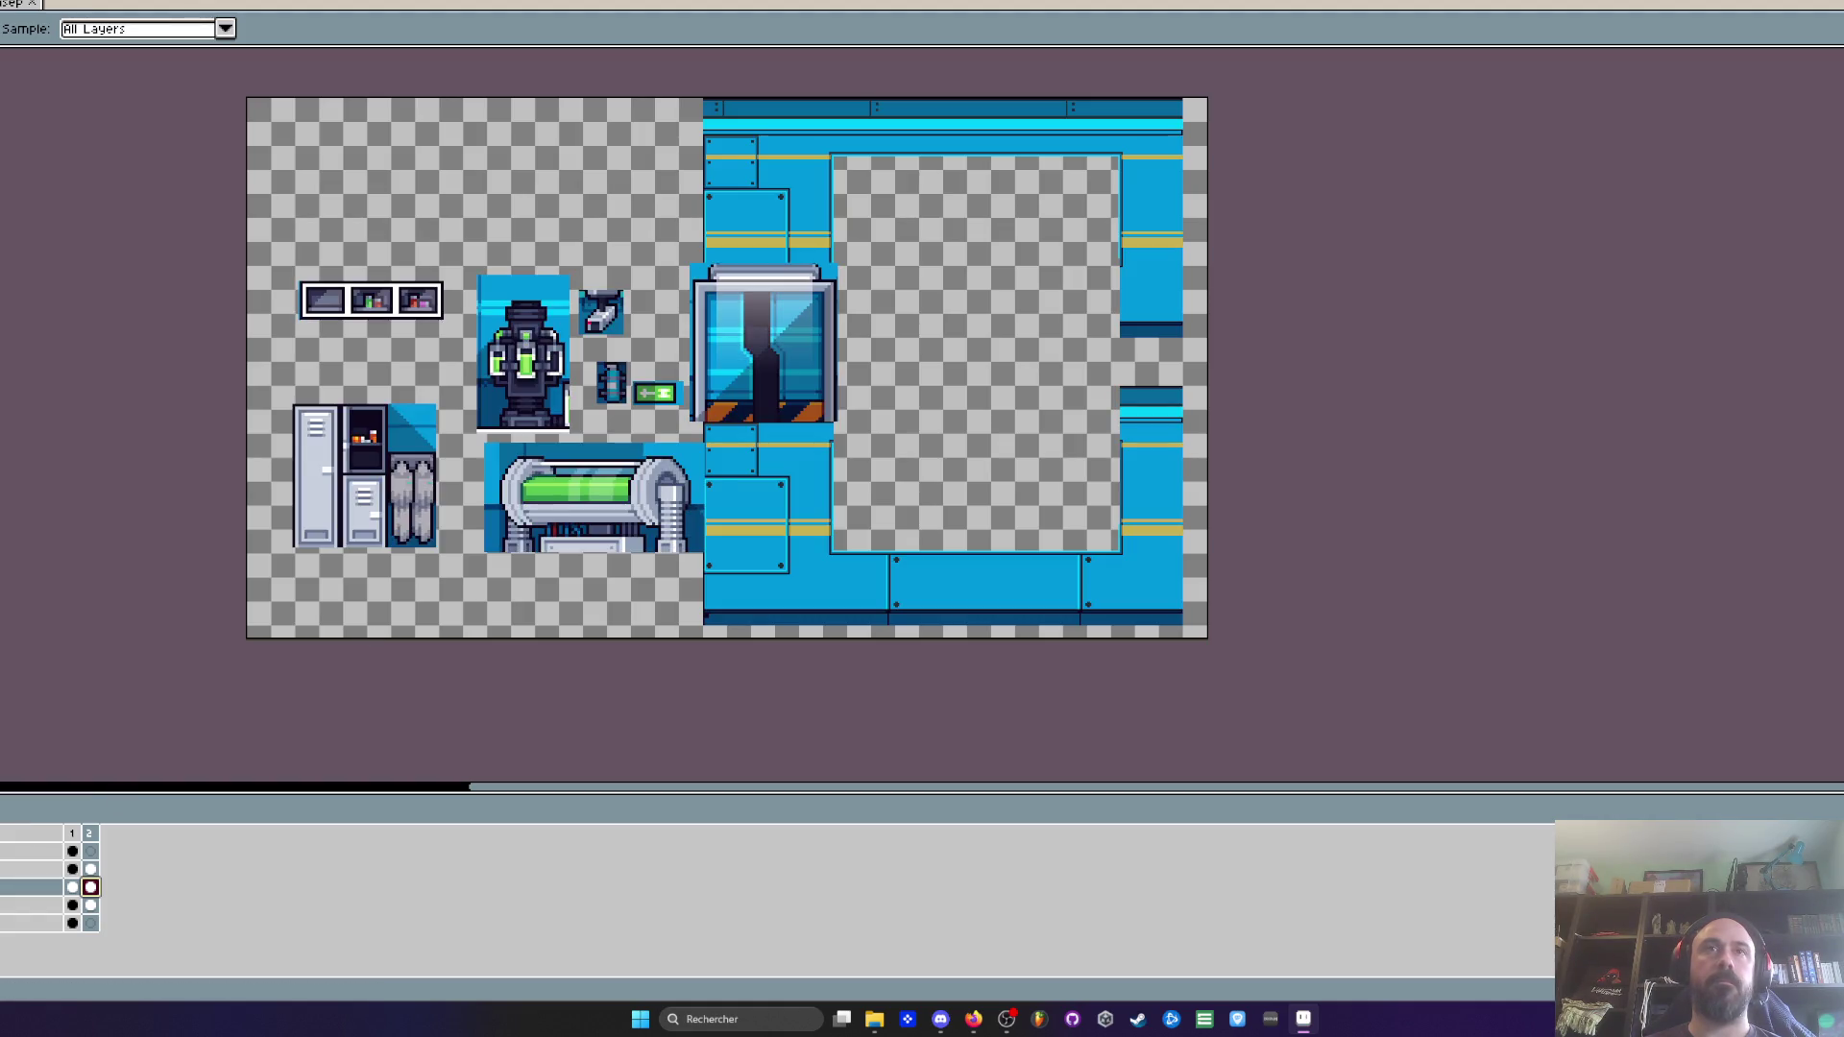
{"action": "left_click", "coordinate": [91, 906]}
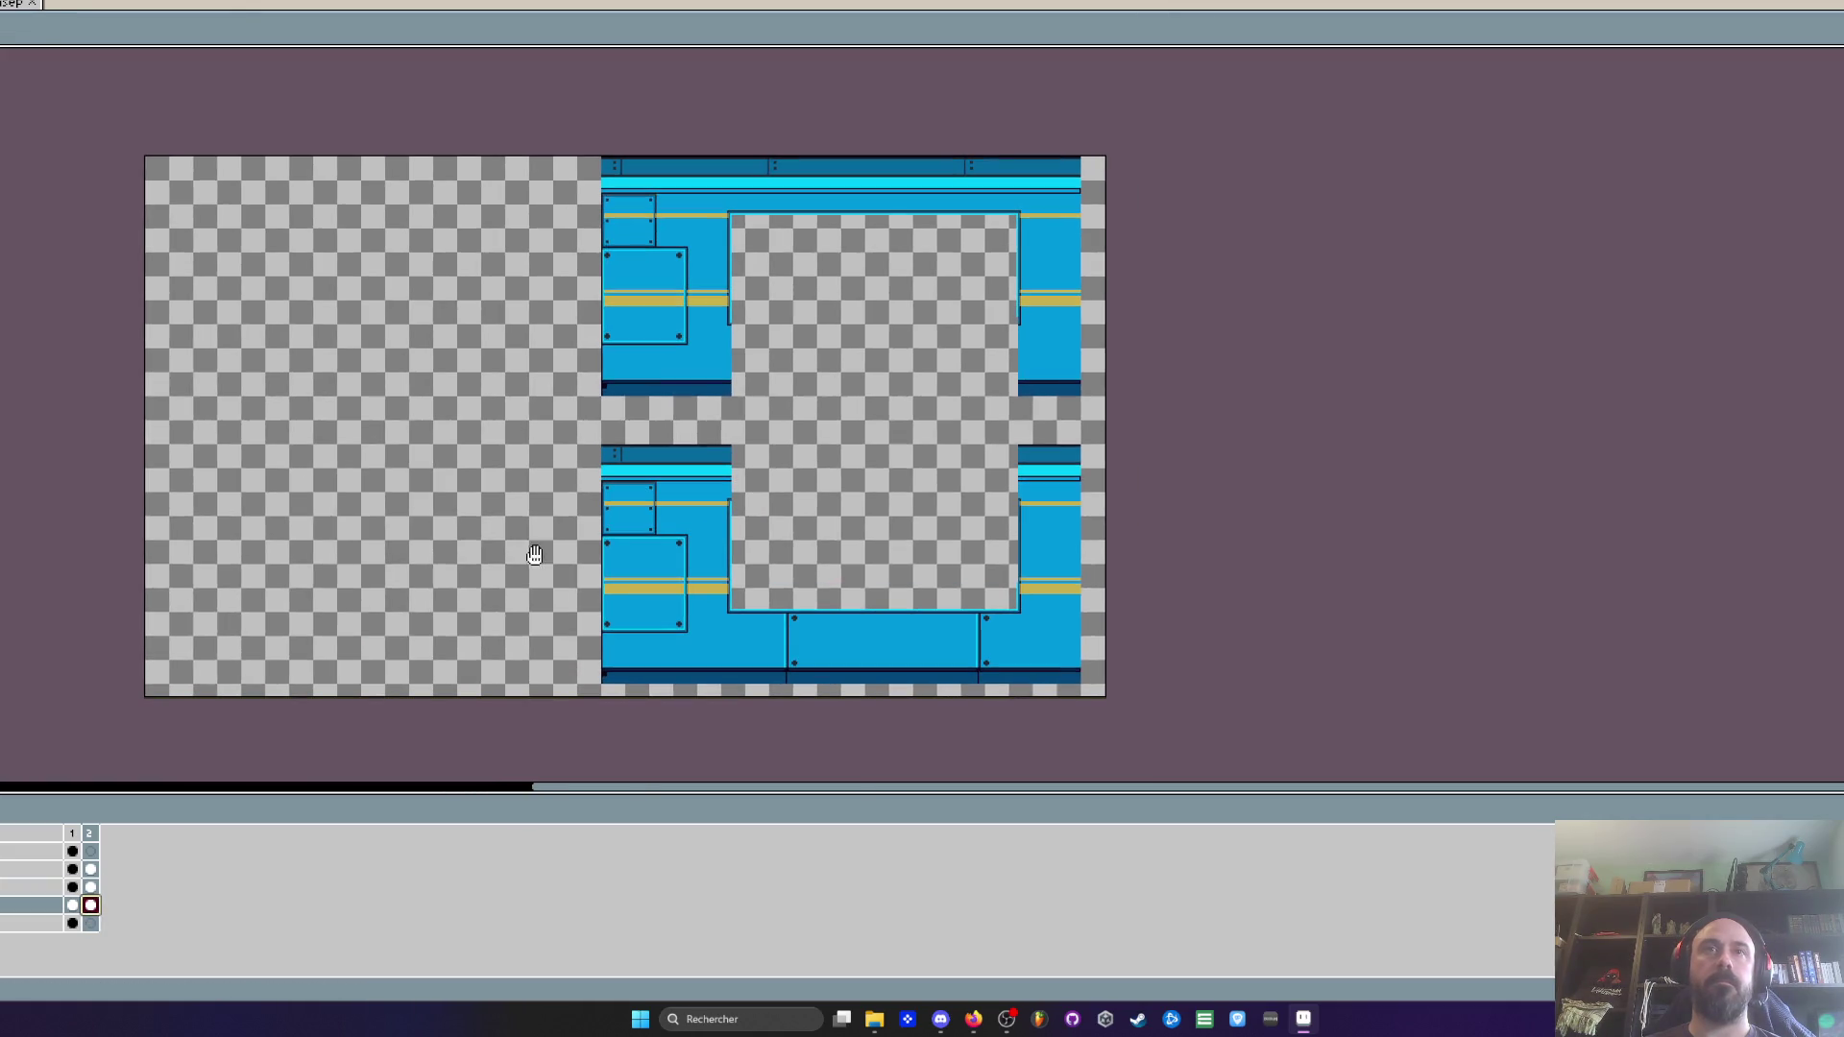
Bring the sprite's left edge and the window opening into view for colour sampling
{"action": "key", "text": "m"}
{"action": "scroll", "coordinate": [772, 360], "scroll_direction": "up", "scroll_amount": 3}
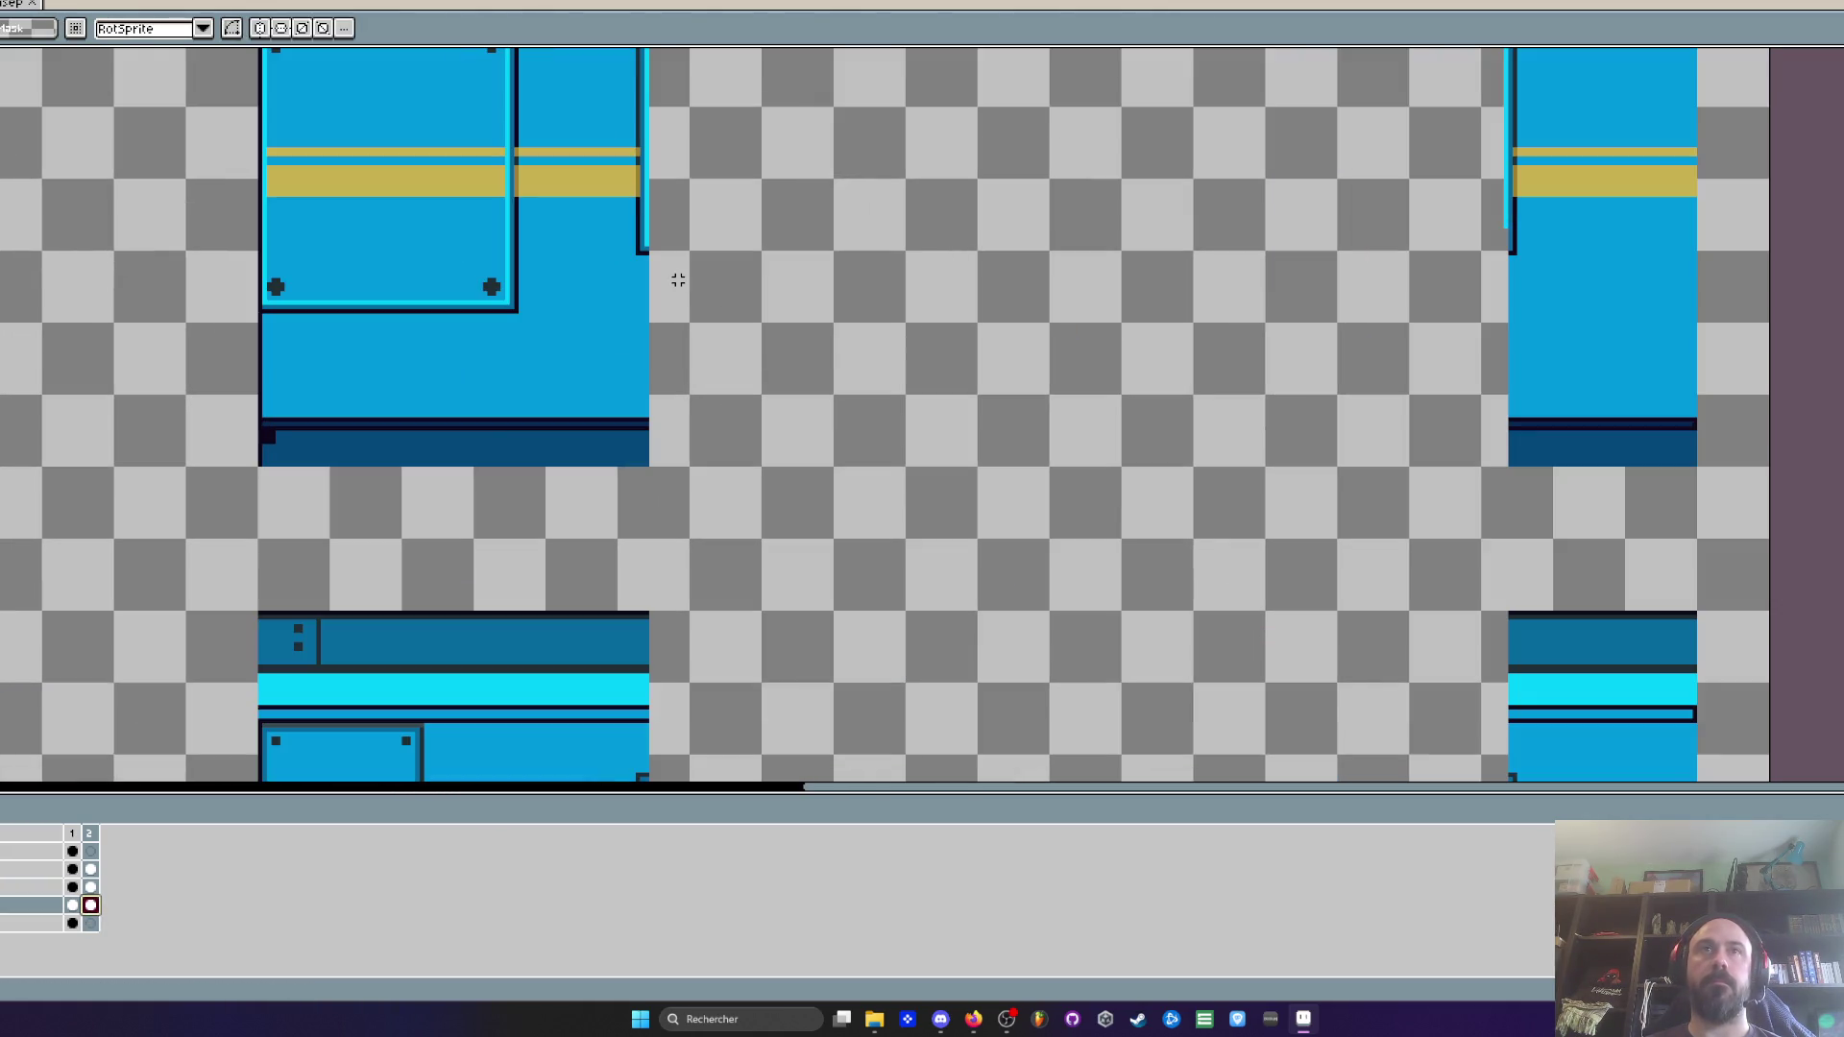
{"action": "scroll", "coordinate": [678, 279], "scroll_direction": "up", "scroll_amount": 2}
{"action": "key", "text": "i"}
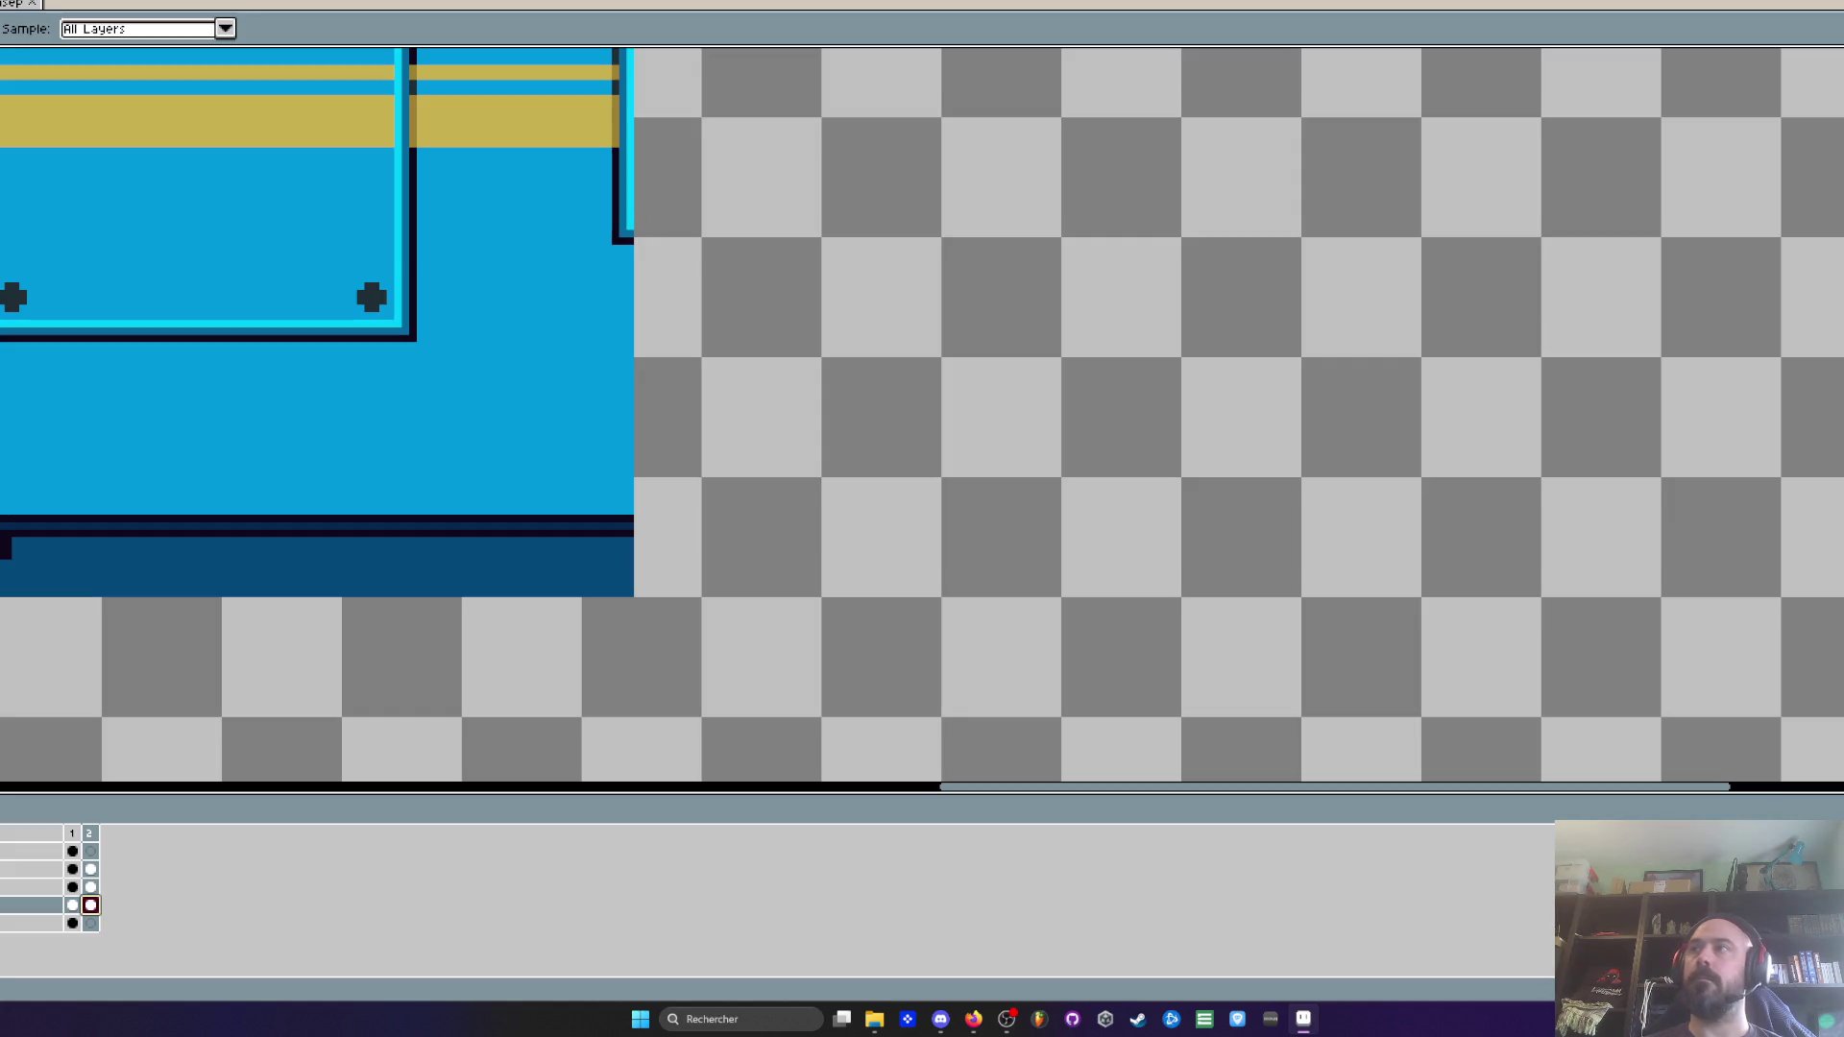
{"action": "key", "text": "h"}
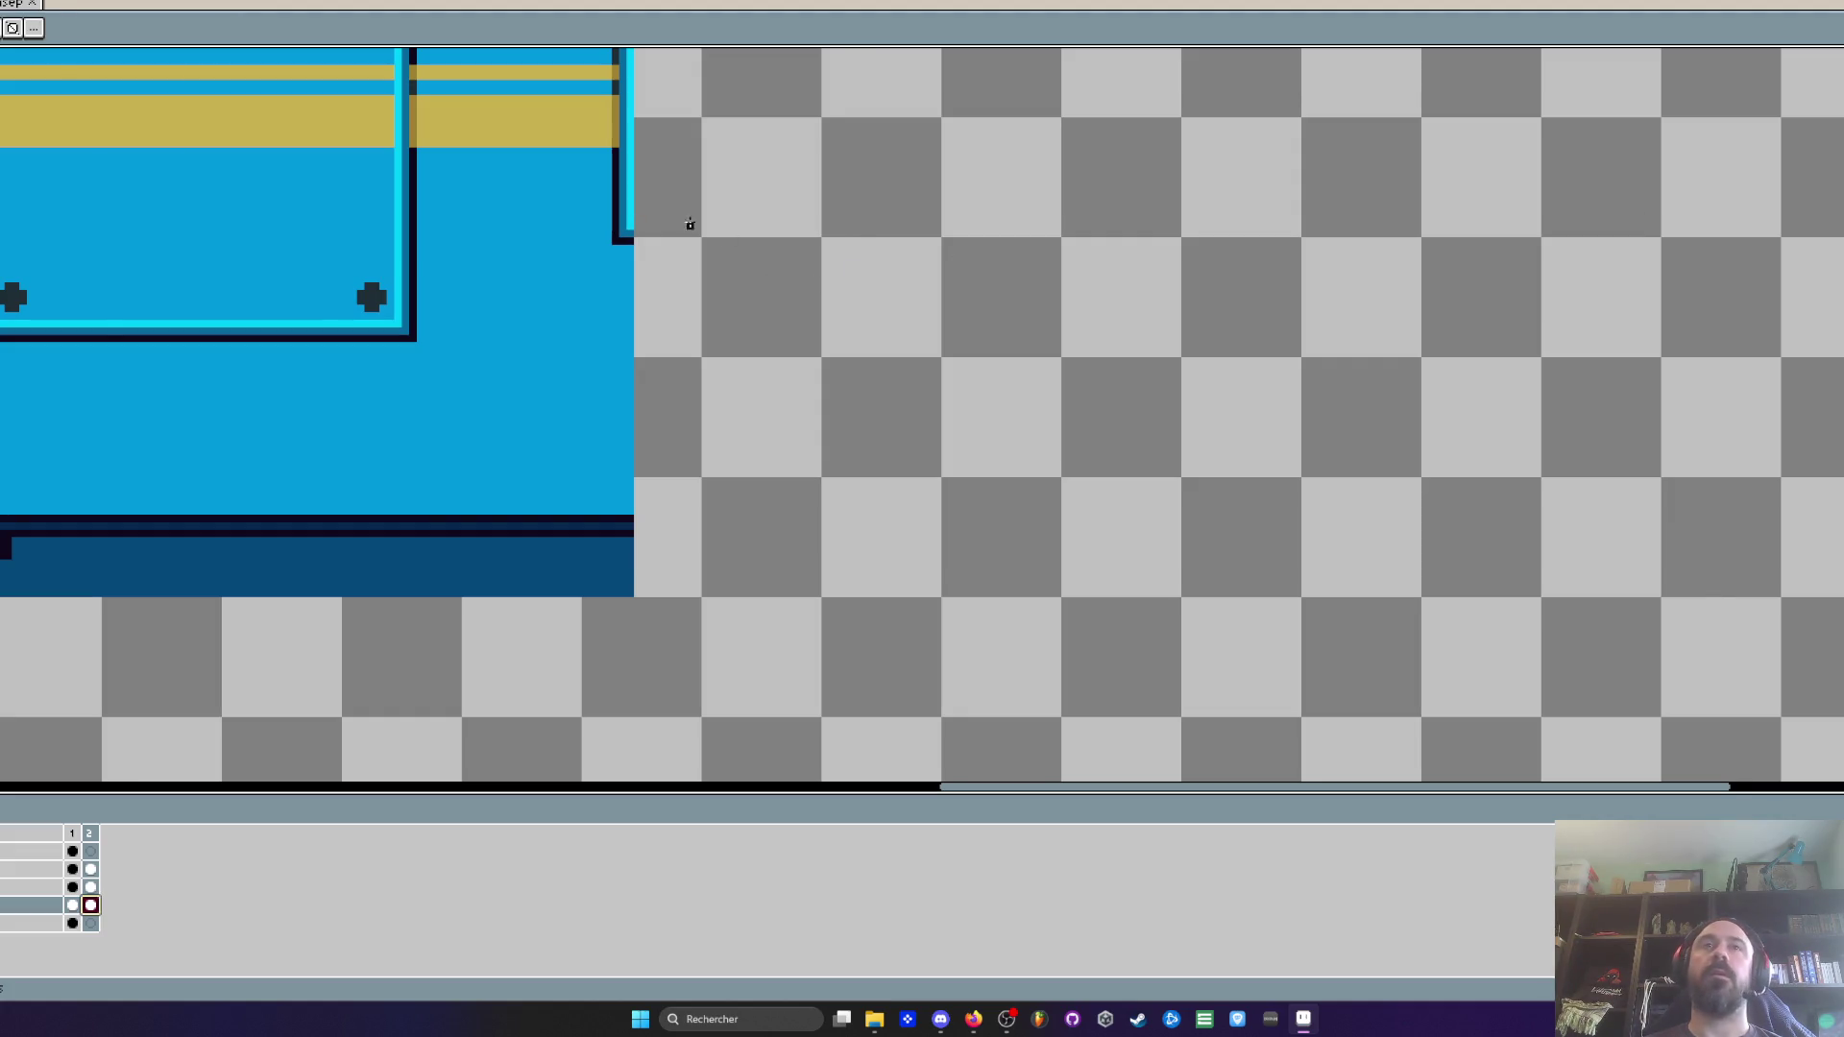
{"action": "scroll", "coordinate": [621, 237], "scroll_direction": "up", "scroll_amount": 1}
{"action": "scroll", "coordinate": [611, 235], "scroll_direction": "down", "scroll_amount": 3}
{"action": "scroll", "coordinate": [611, 372], "scroll_direction": "up", "scroll_amount": 2}
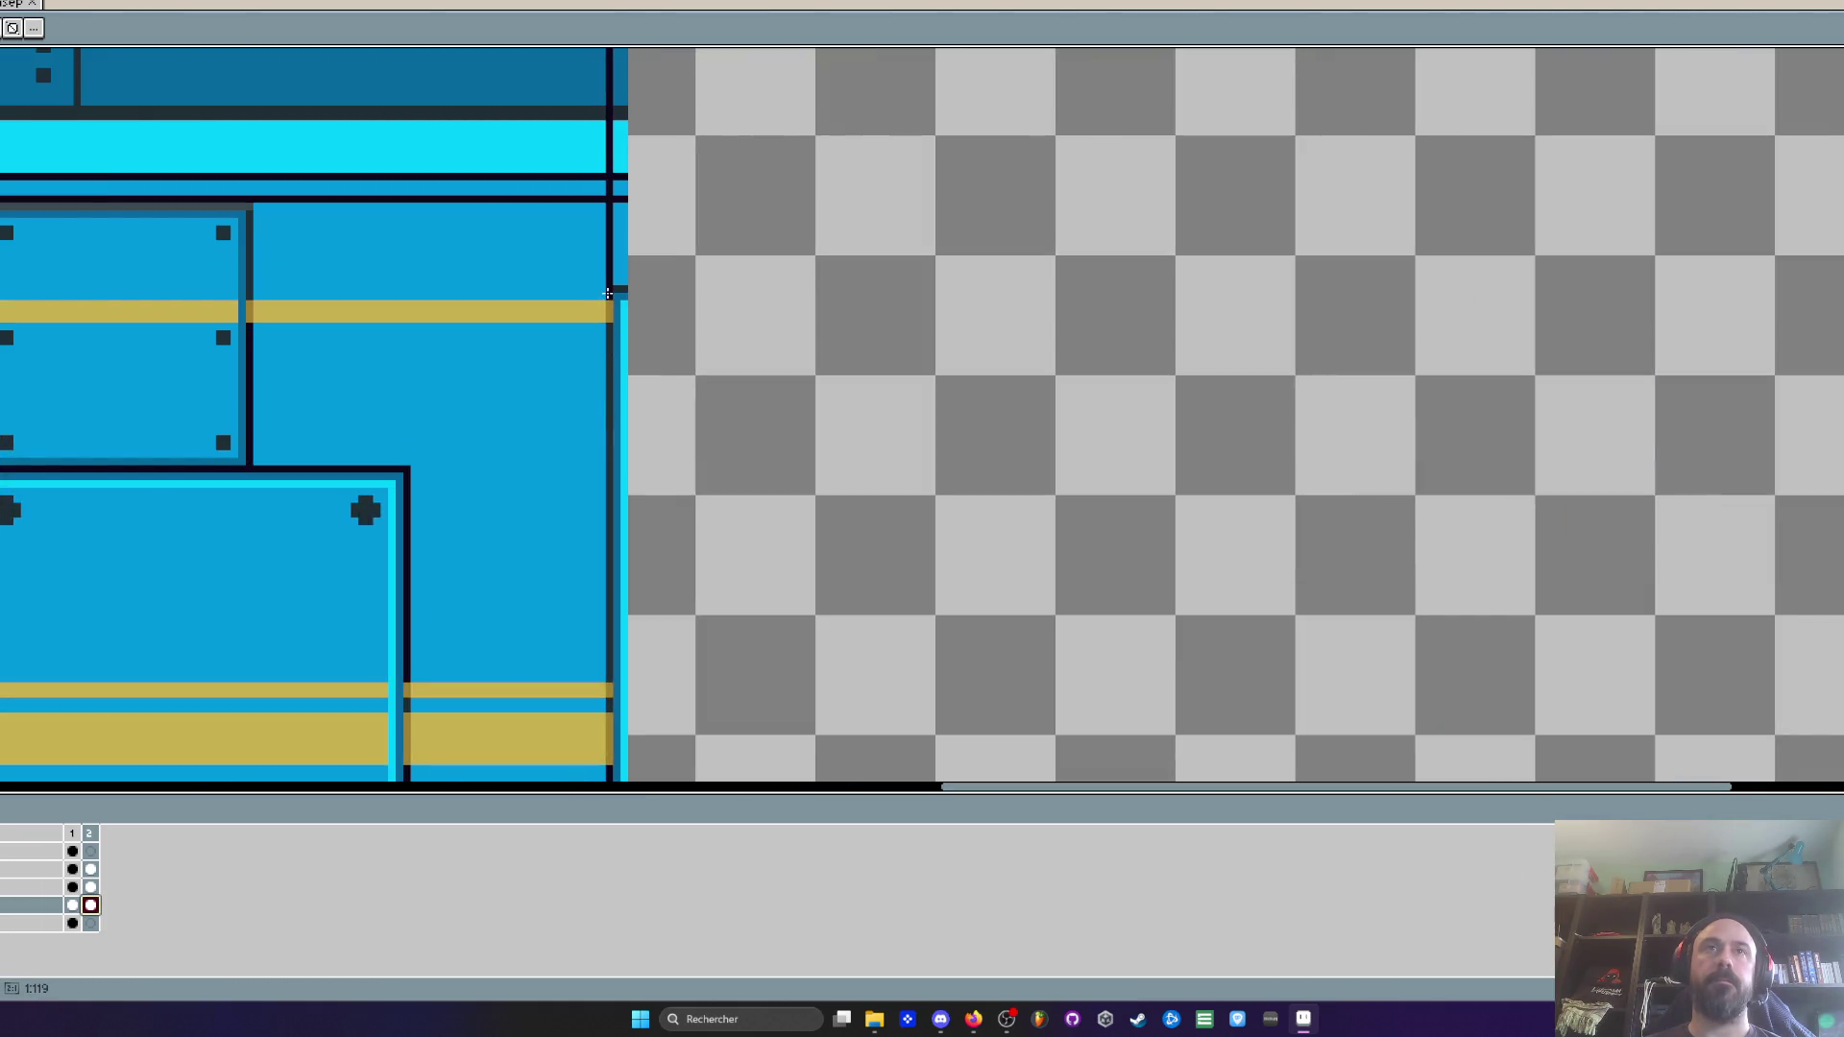
{"action": "scroll", "coordinate": [608, 293], "scroll_direction": "down", "scroll_amount": 2}
{"action": "left_click_drag", "start_coordinate": [658, 288], "coordinate": [266, 476]}
{"action": "scroll", "coordinate": [855, 428], "scroll_direction": "up", "scroll_amount": 3}
{"action": "scroll", "coordinate": [1165, 508], "scroll_direction": "down", "scroll_amount": 1}
{"action": "scroll", "coordinate": [1165, 508], "scroll_direction": "down", "scroll_amount": 3}
{"action": "scroll", "coordinate": [1159, 298], "scroll_direction": "up", "scroll_amount": 4}
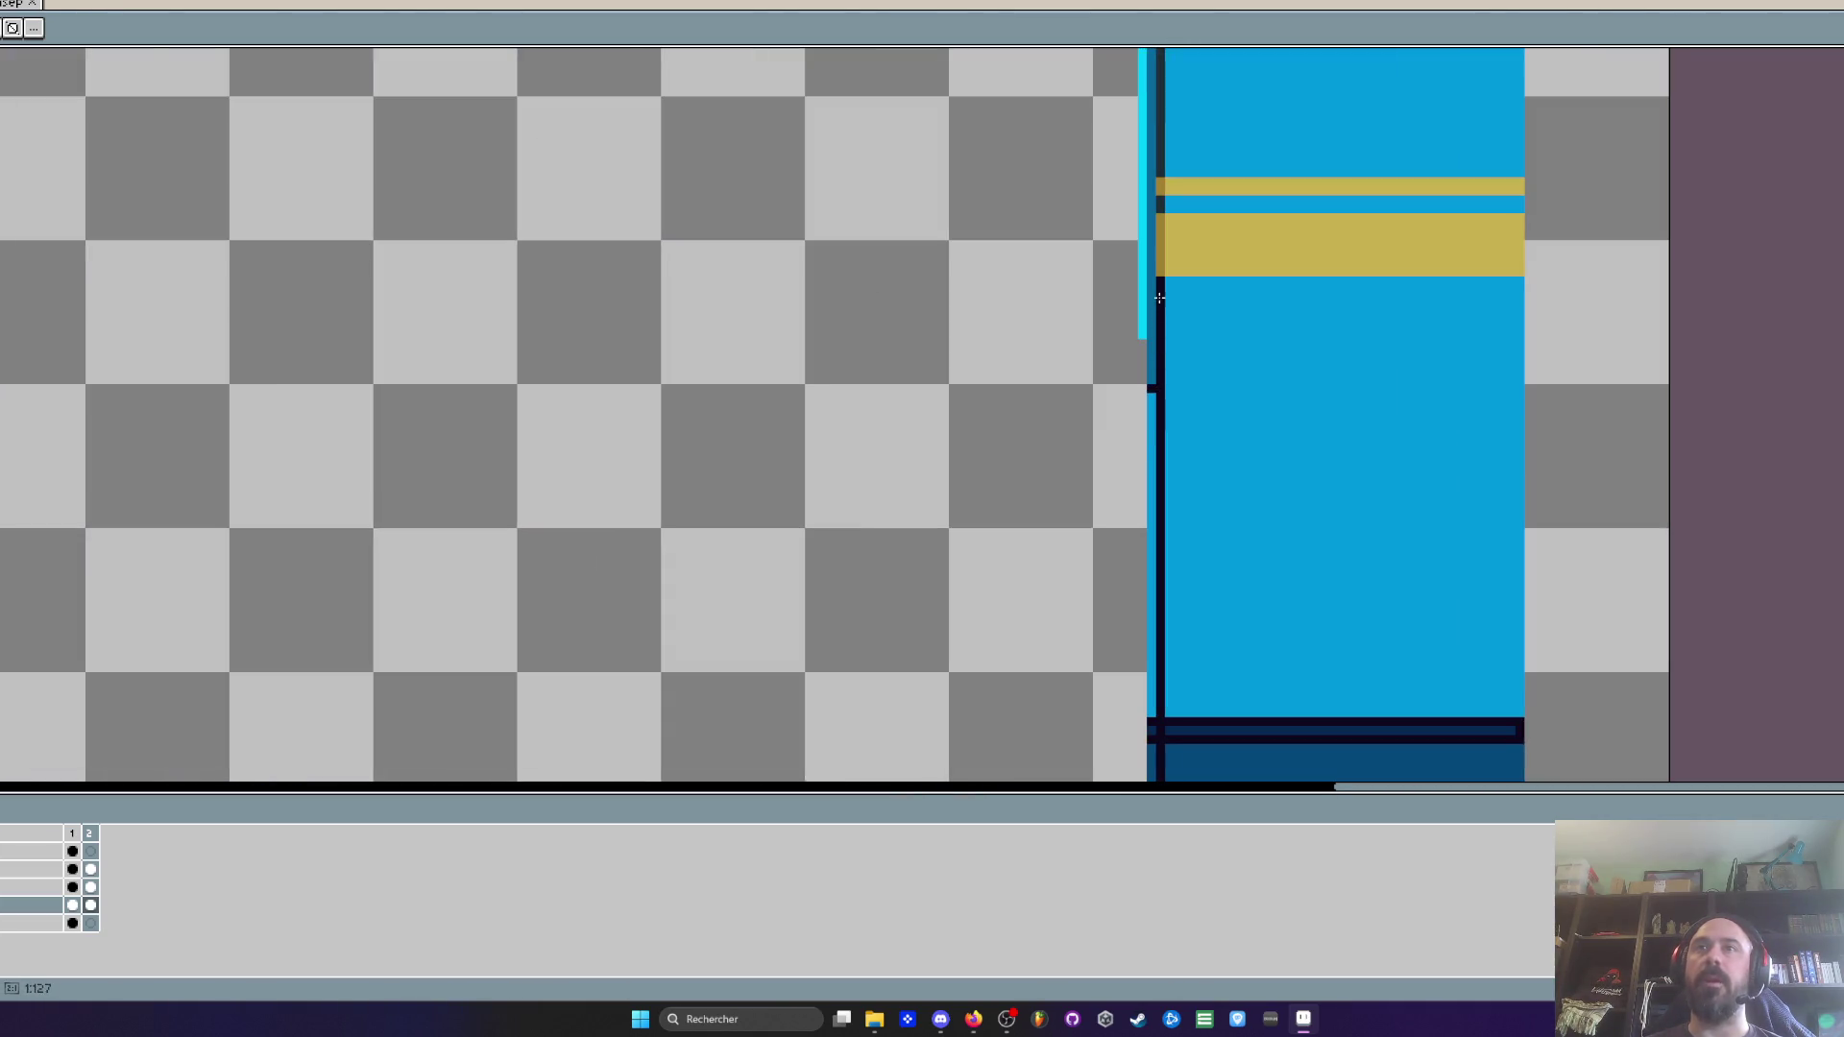
{"action": "scroll", "coordinate": [1159, 299], "scroll_direction": "down", "scroll_amount": 3}
{"action": "scroll", "coordinate": [659, 378], "scroll_direction": "up", "scroll_amount": 4}
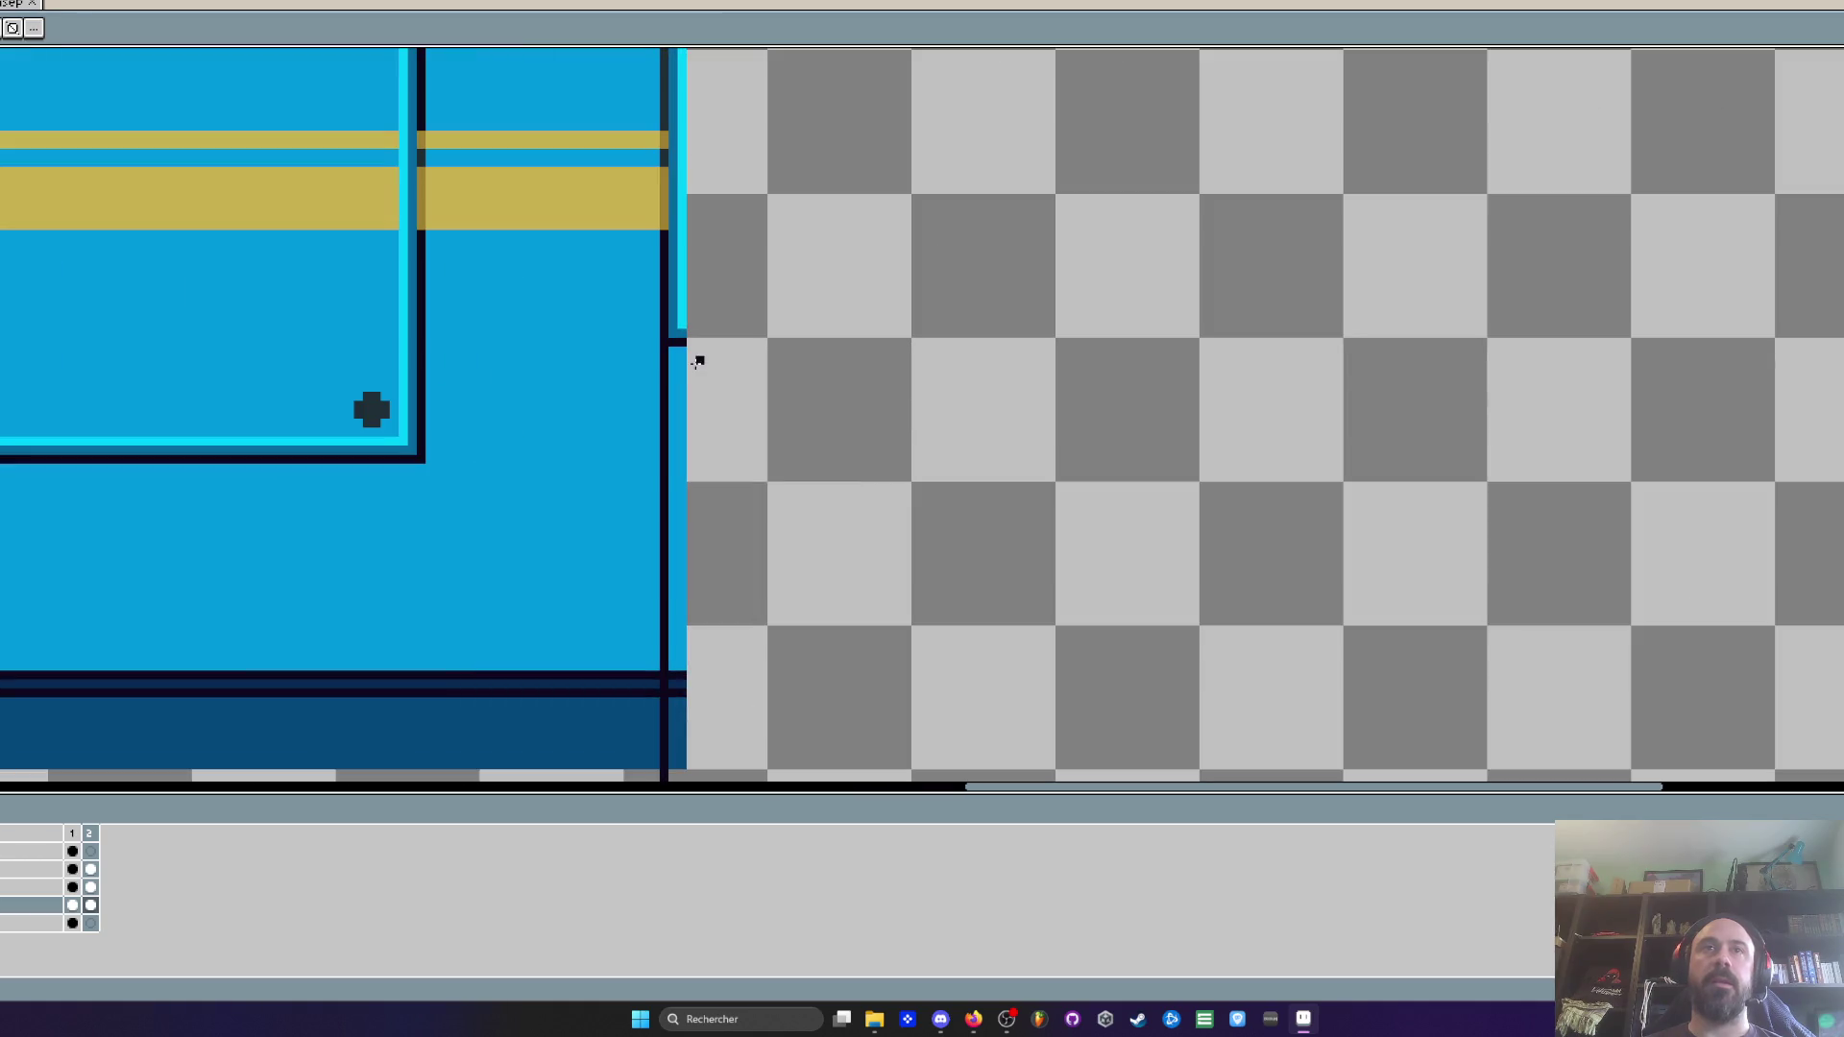
{"action": "key", "text": "i"}
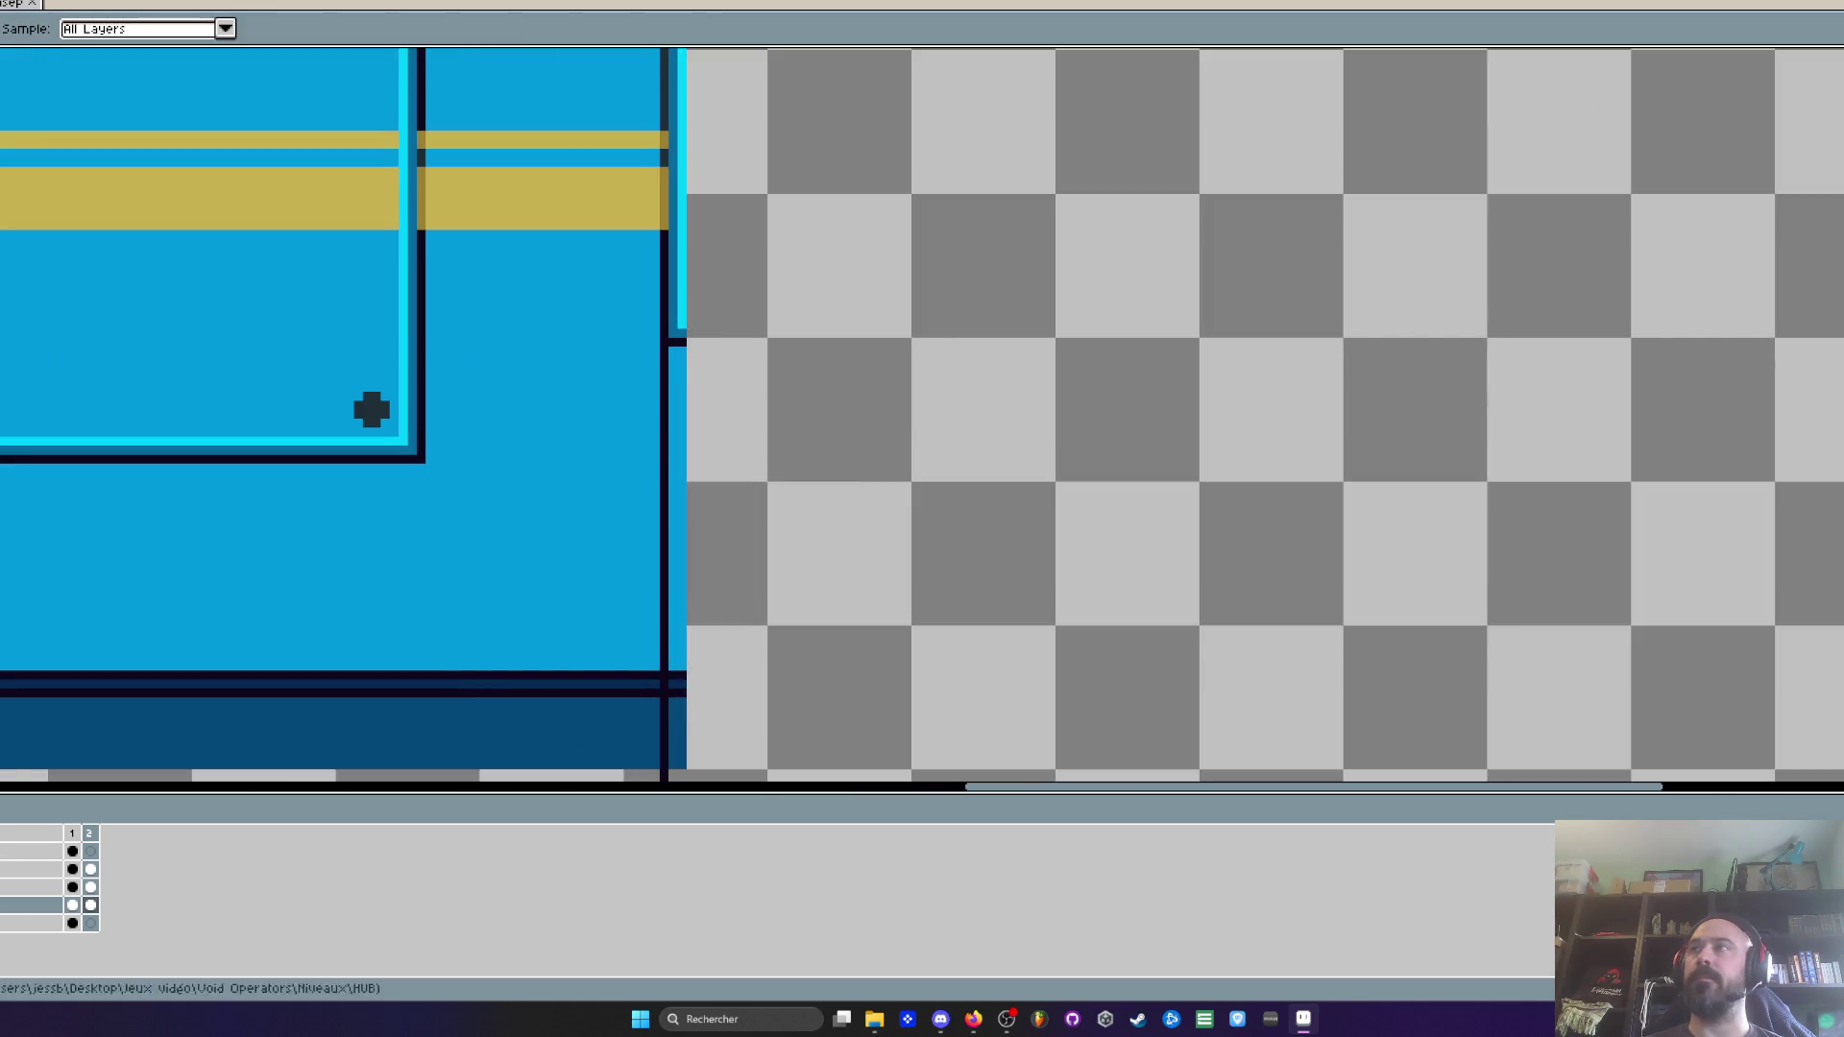
{"action": "key", "text": "m"}
{"action": "scroll", "coordinate": [771, 388], "scroll_direction": "up", "scroll_amount": 2}
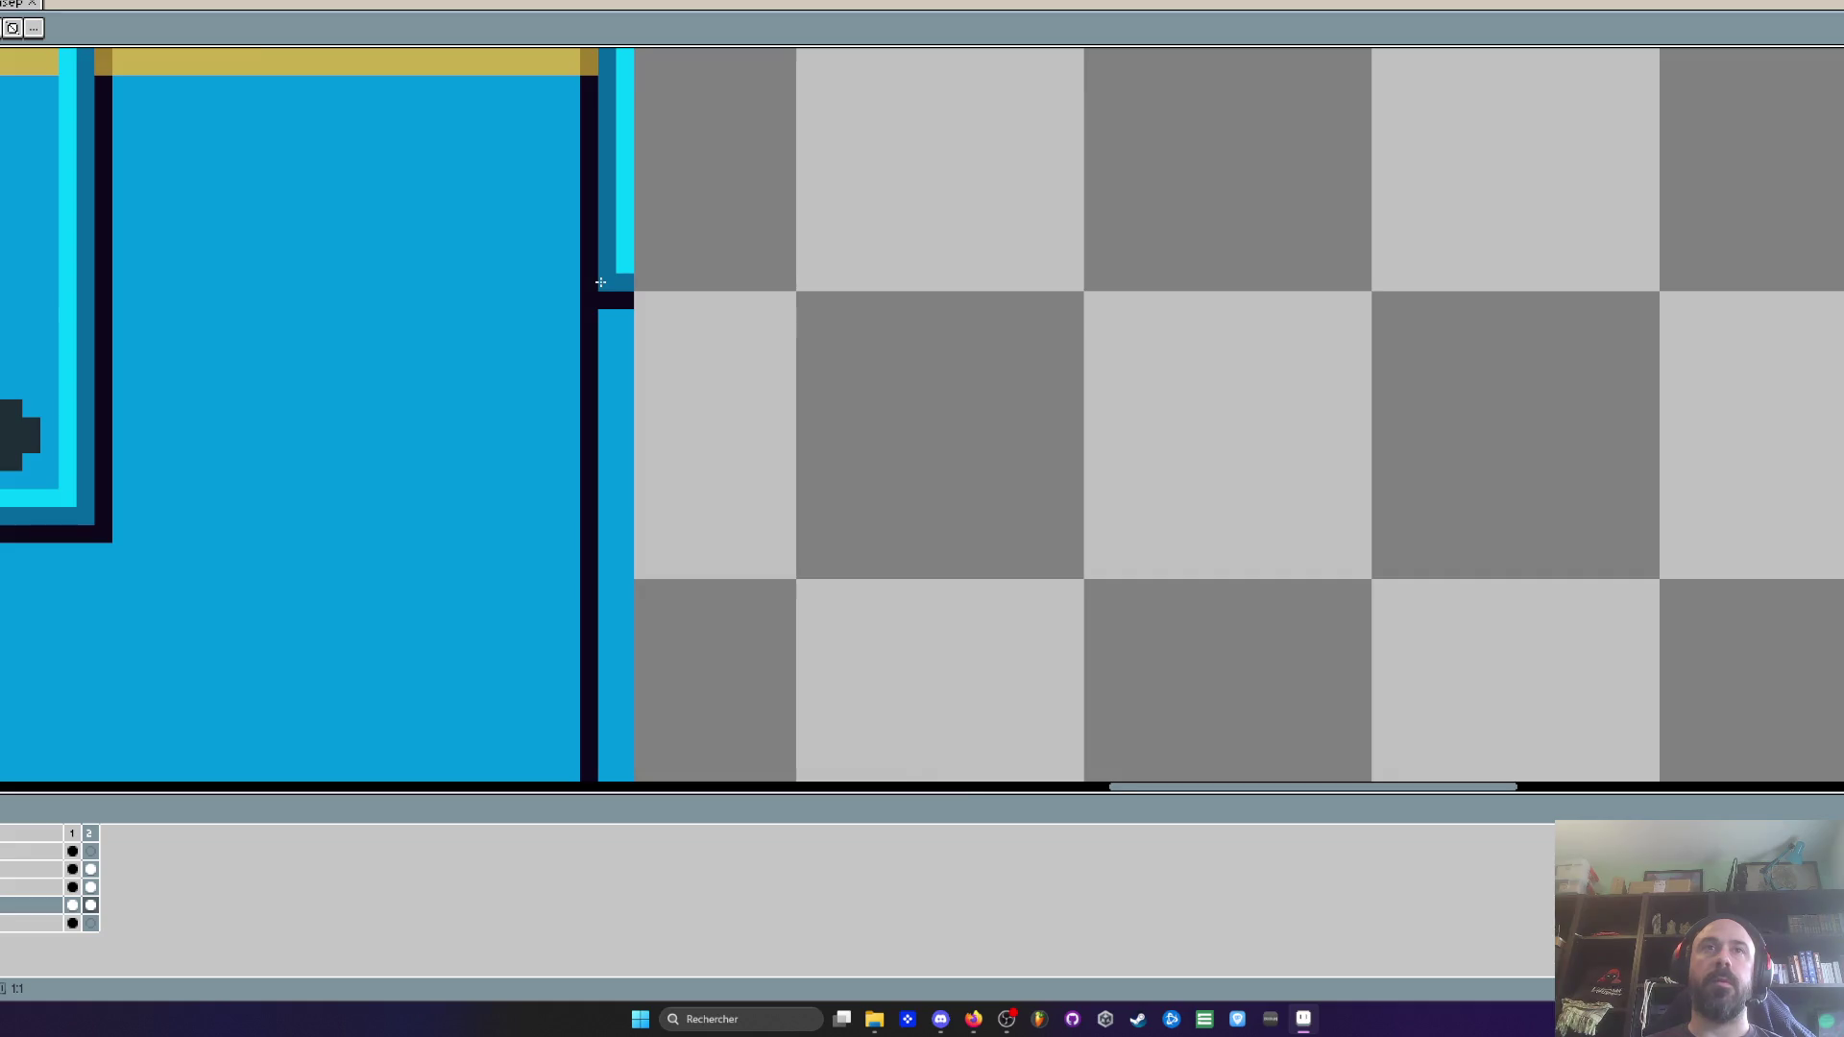
{"action": "scroll", "coordinate": [601, 283], "scroll_direction": "down", "scroll_amount": 3}
{"action": "scroll", "coordinate": [615, 280], "scroll_direction": "up", "scroll_amount": 1}
{"action": "scroll", "coordinate": [612, 413], "scroll_direction": "down", "scroll_amount": 2}
{"action": "scroll", "coordinate": [947, 460], "scroll_direction": "up", "scroll_amount": 2}
{"action": "scroll", "coordinate": [951, 441], "scroll_direction": "down", "scroll_amount": 2}
{"action": "scroll", "coordinate": [951, 441], "scroll_direction": "down", "scroll_amount": 2}
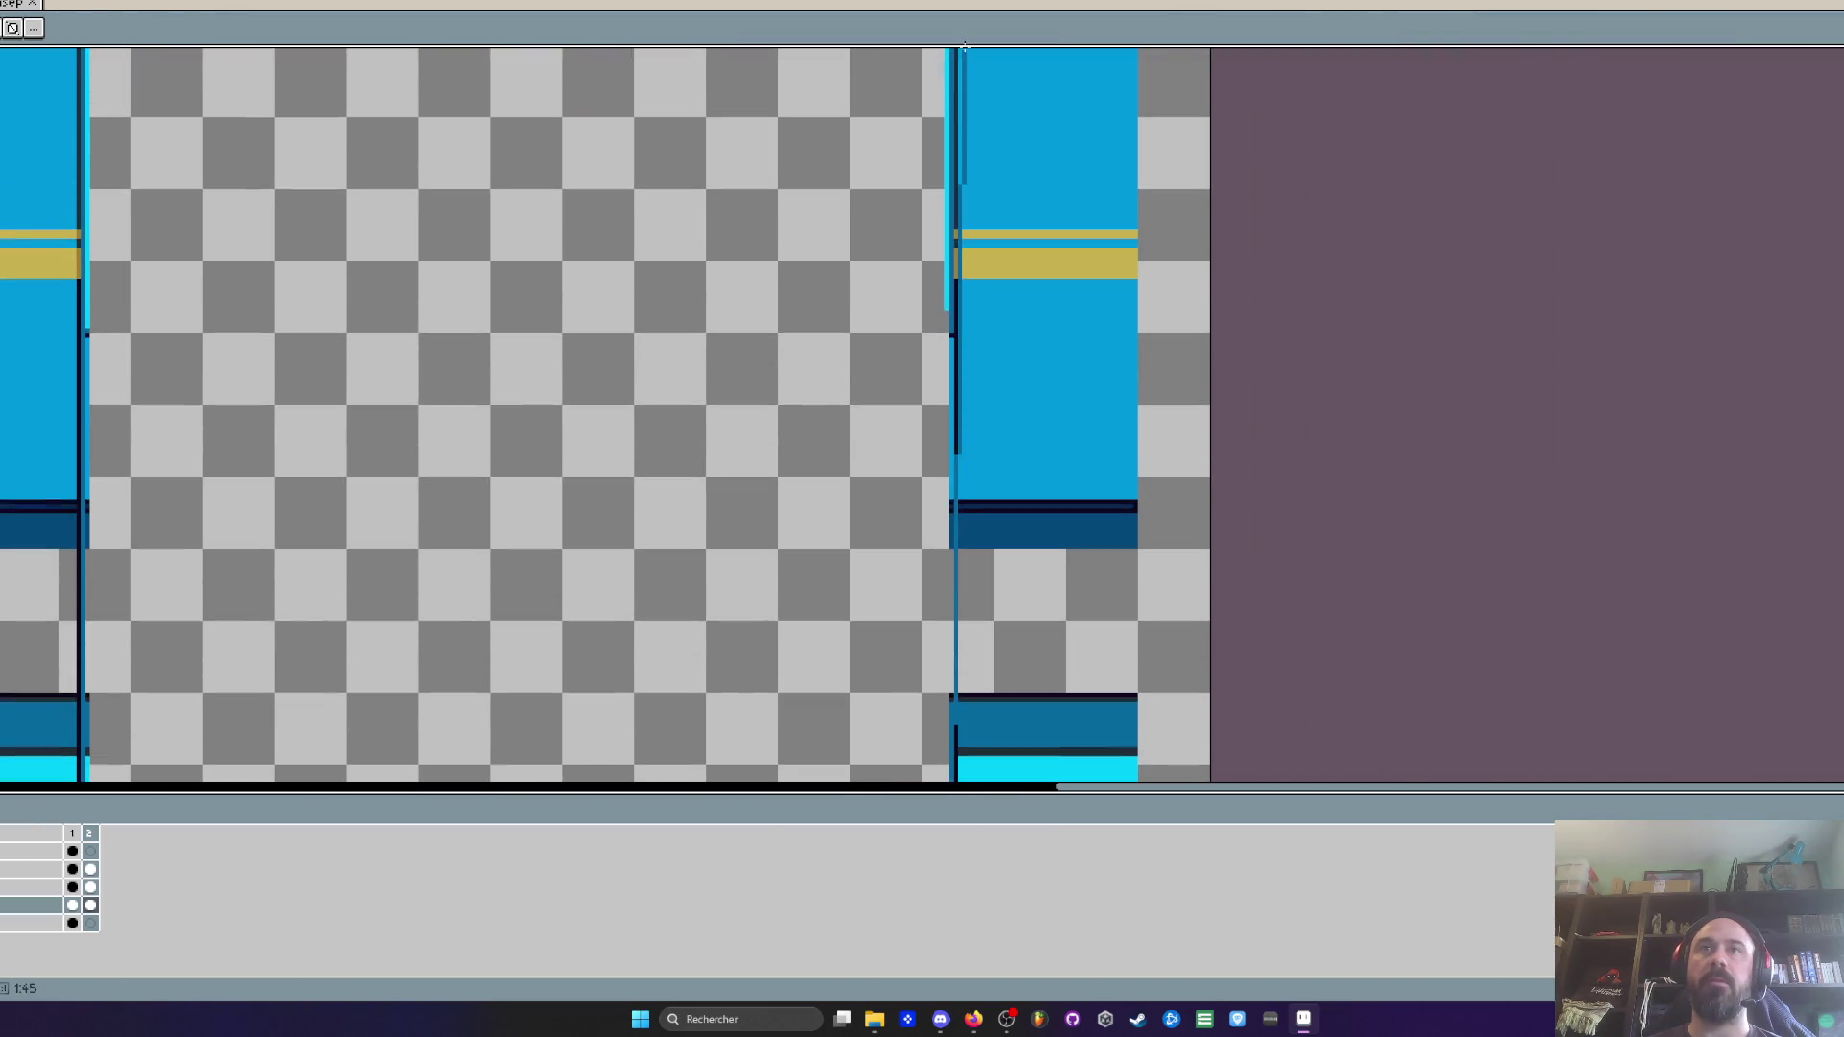
{"action": "scroll", "coordinate": [980, 333], "scroll_direction": "up", "scroll_amount": 1}
{"action": "scroll", "coordinate": [980, 333], "scroll_direction": "down", "scroll_amount": 2}
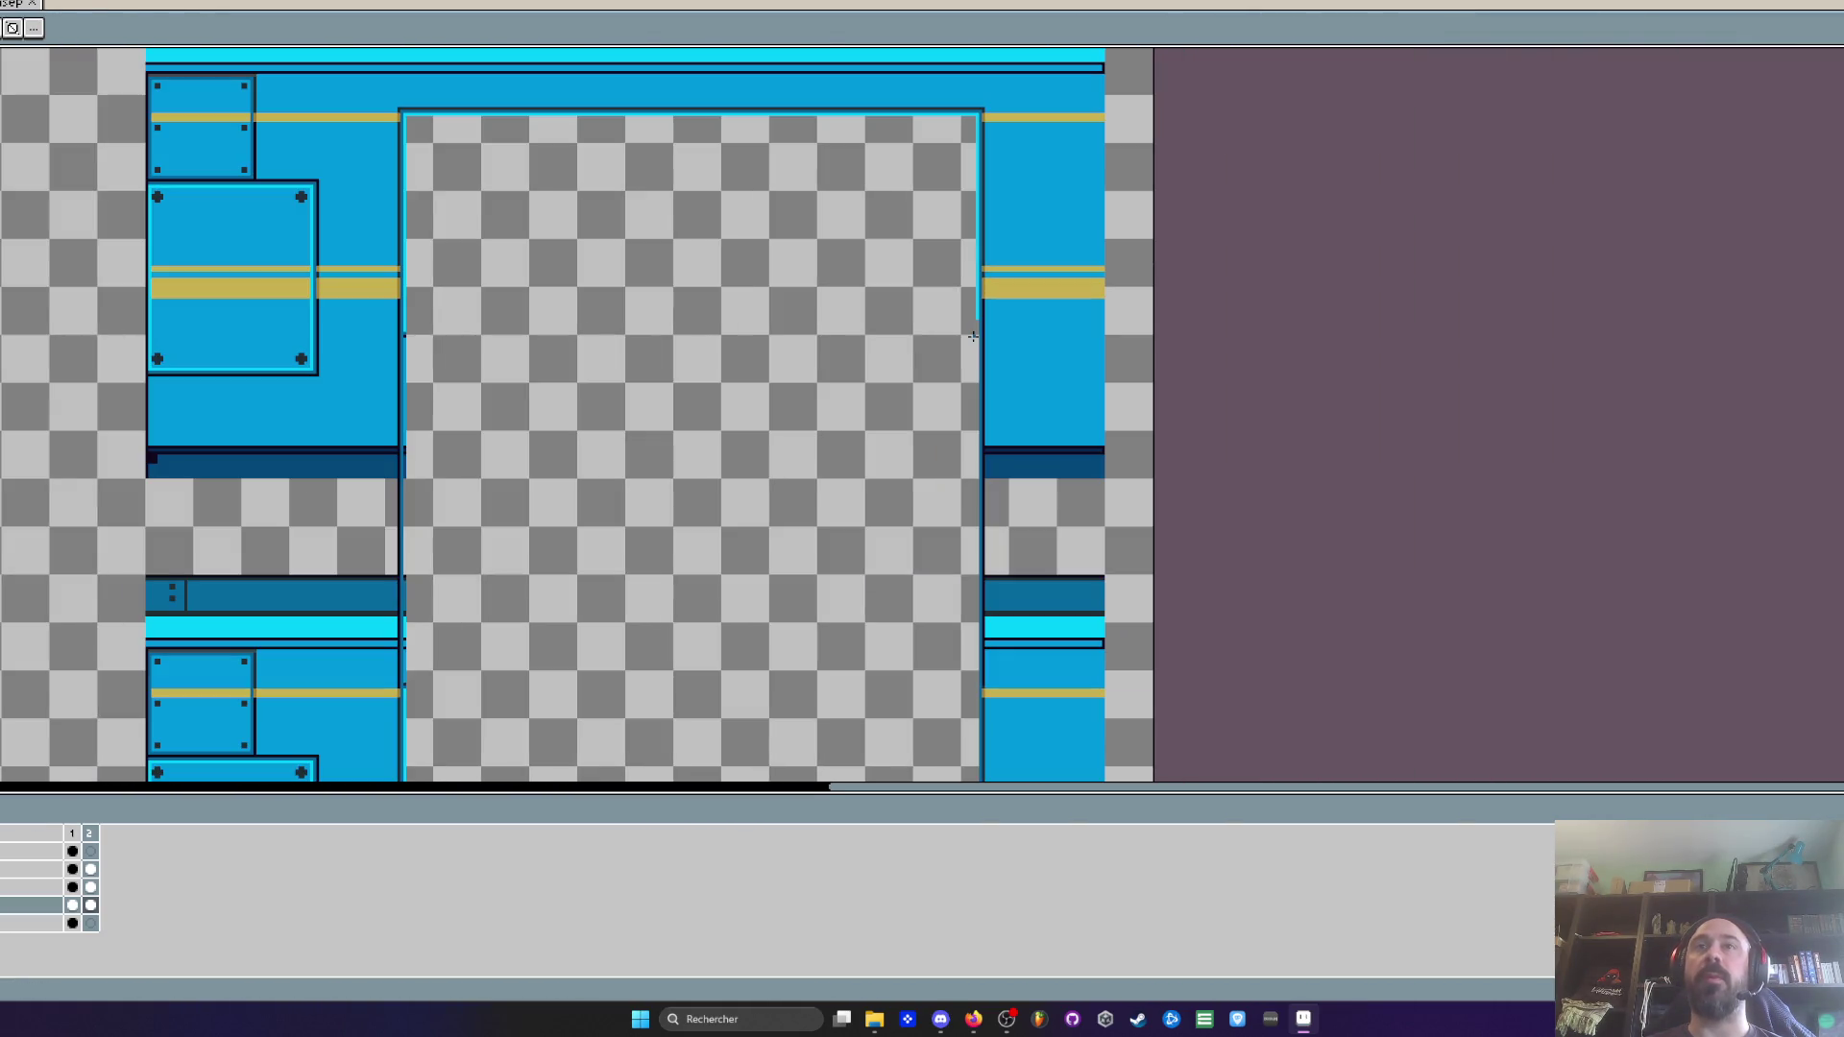
{"action": "scroll", "coordinate": [403, 355], "scroll_direction": "up", "scroll_amount": 2}
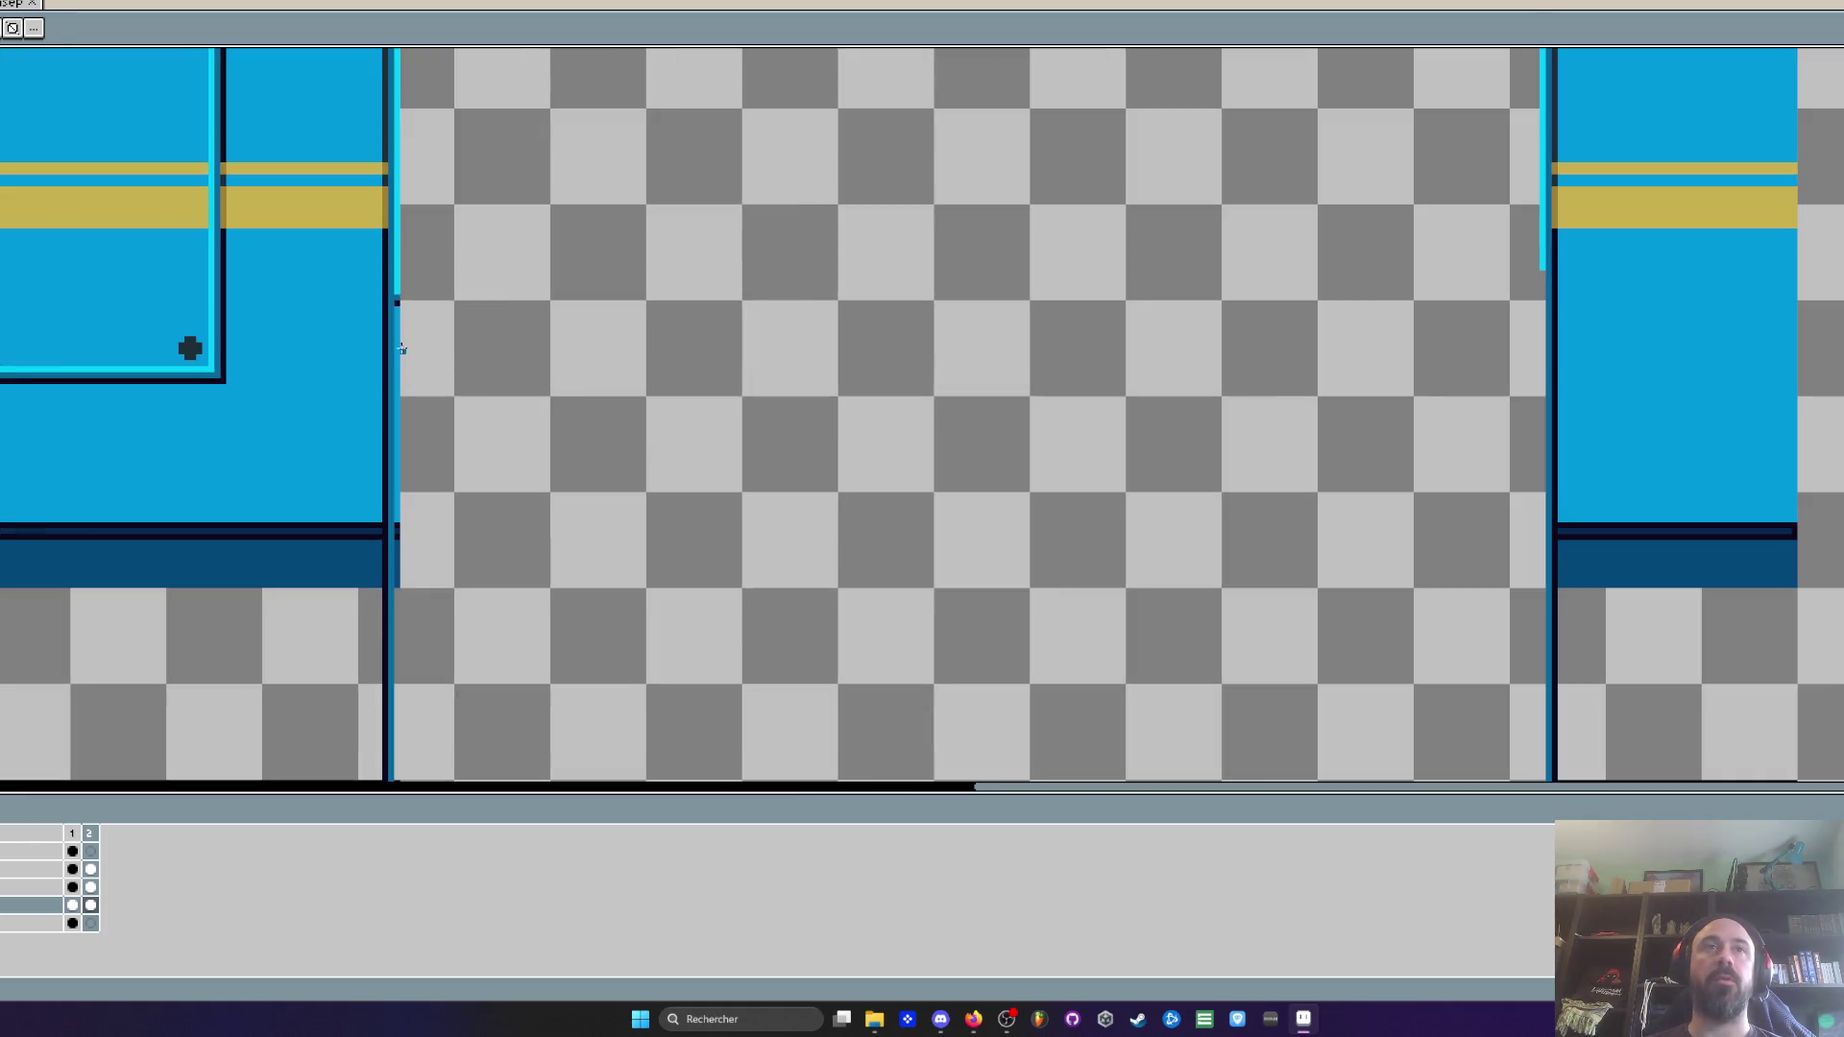
{"action": "scroll", "coordinate": [397, 323], "scroll_direction": "up", "scroll_amount": 1}
Sample the light cyan from the window edge with the Eyedropper
{"action": "key", "text": "i"}
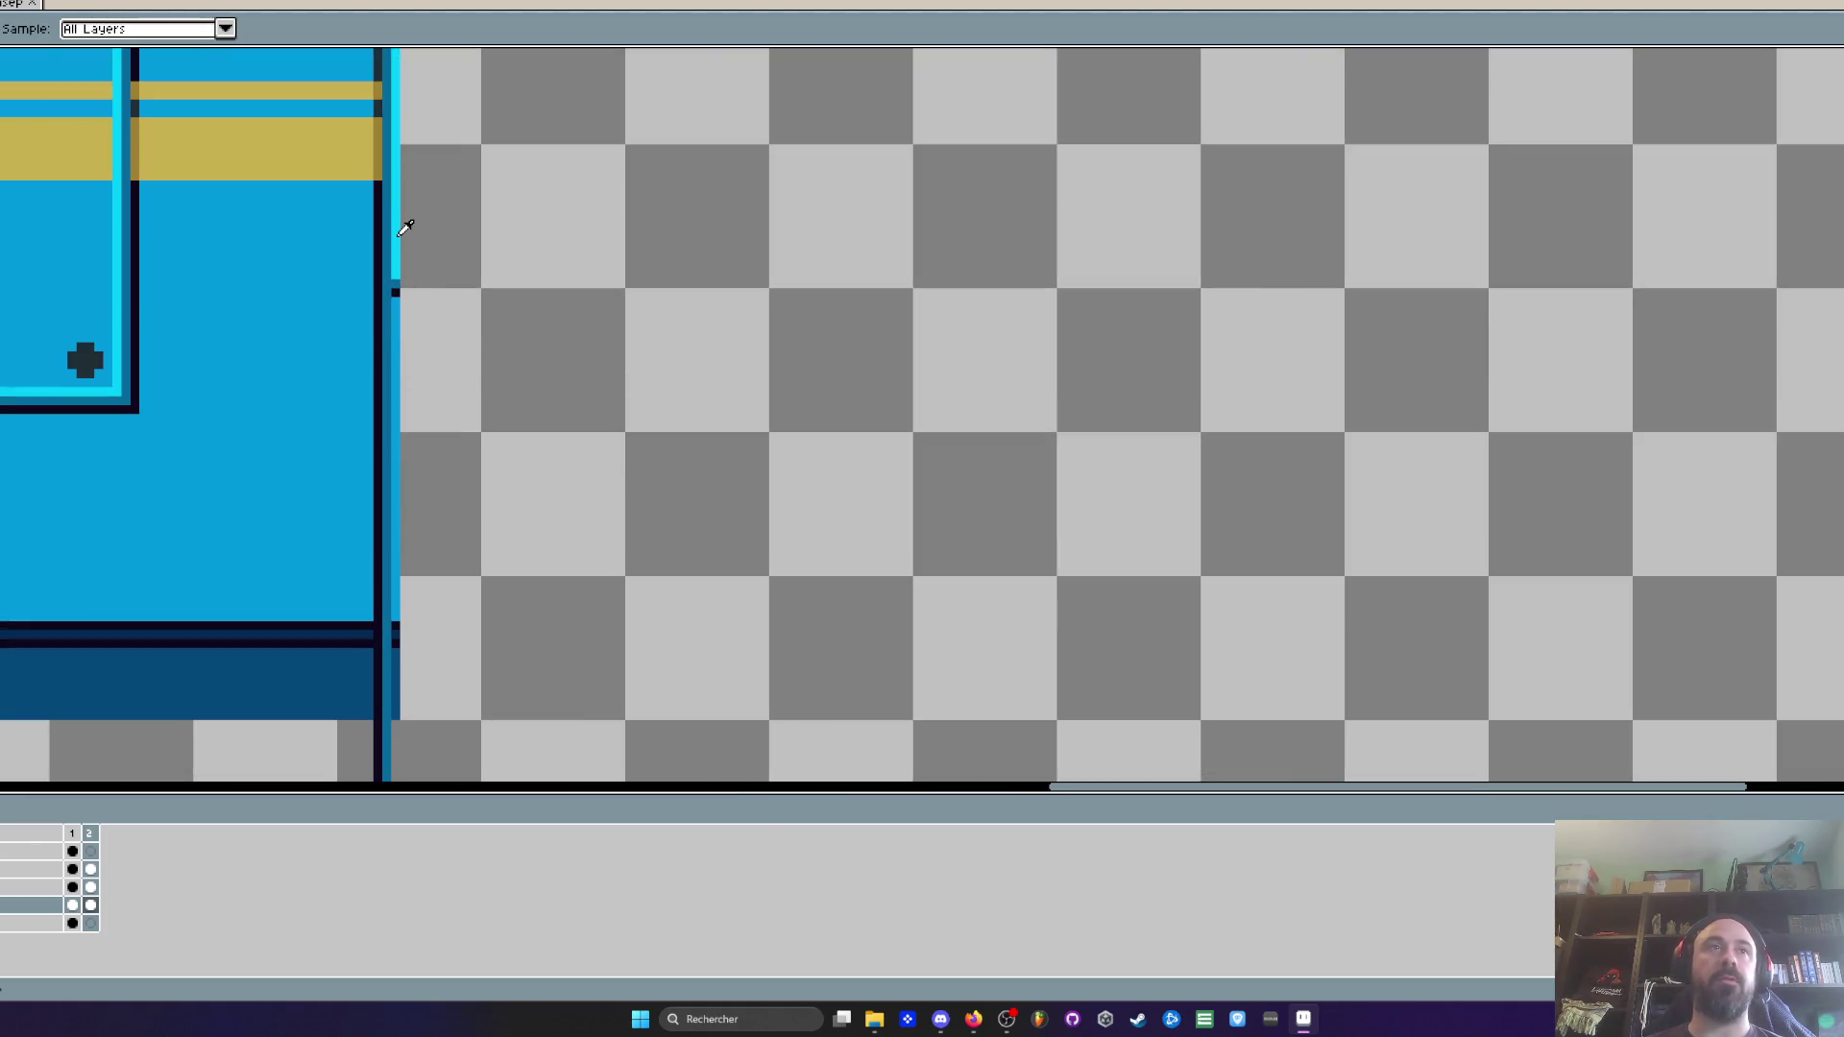
{"action": "key", "text": "b"}
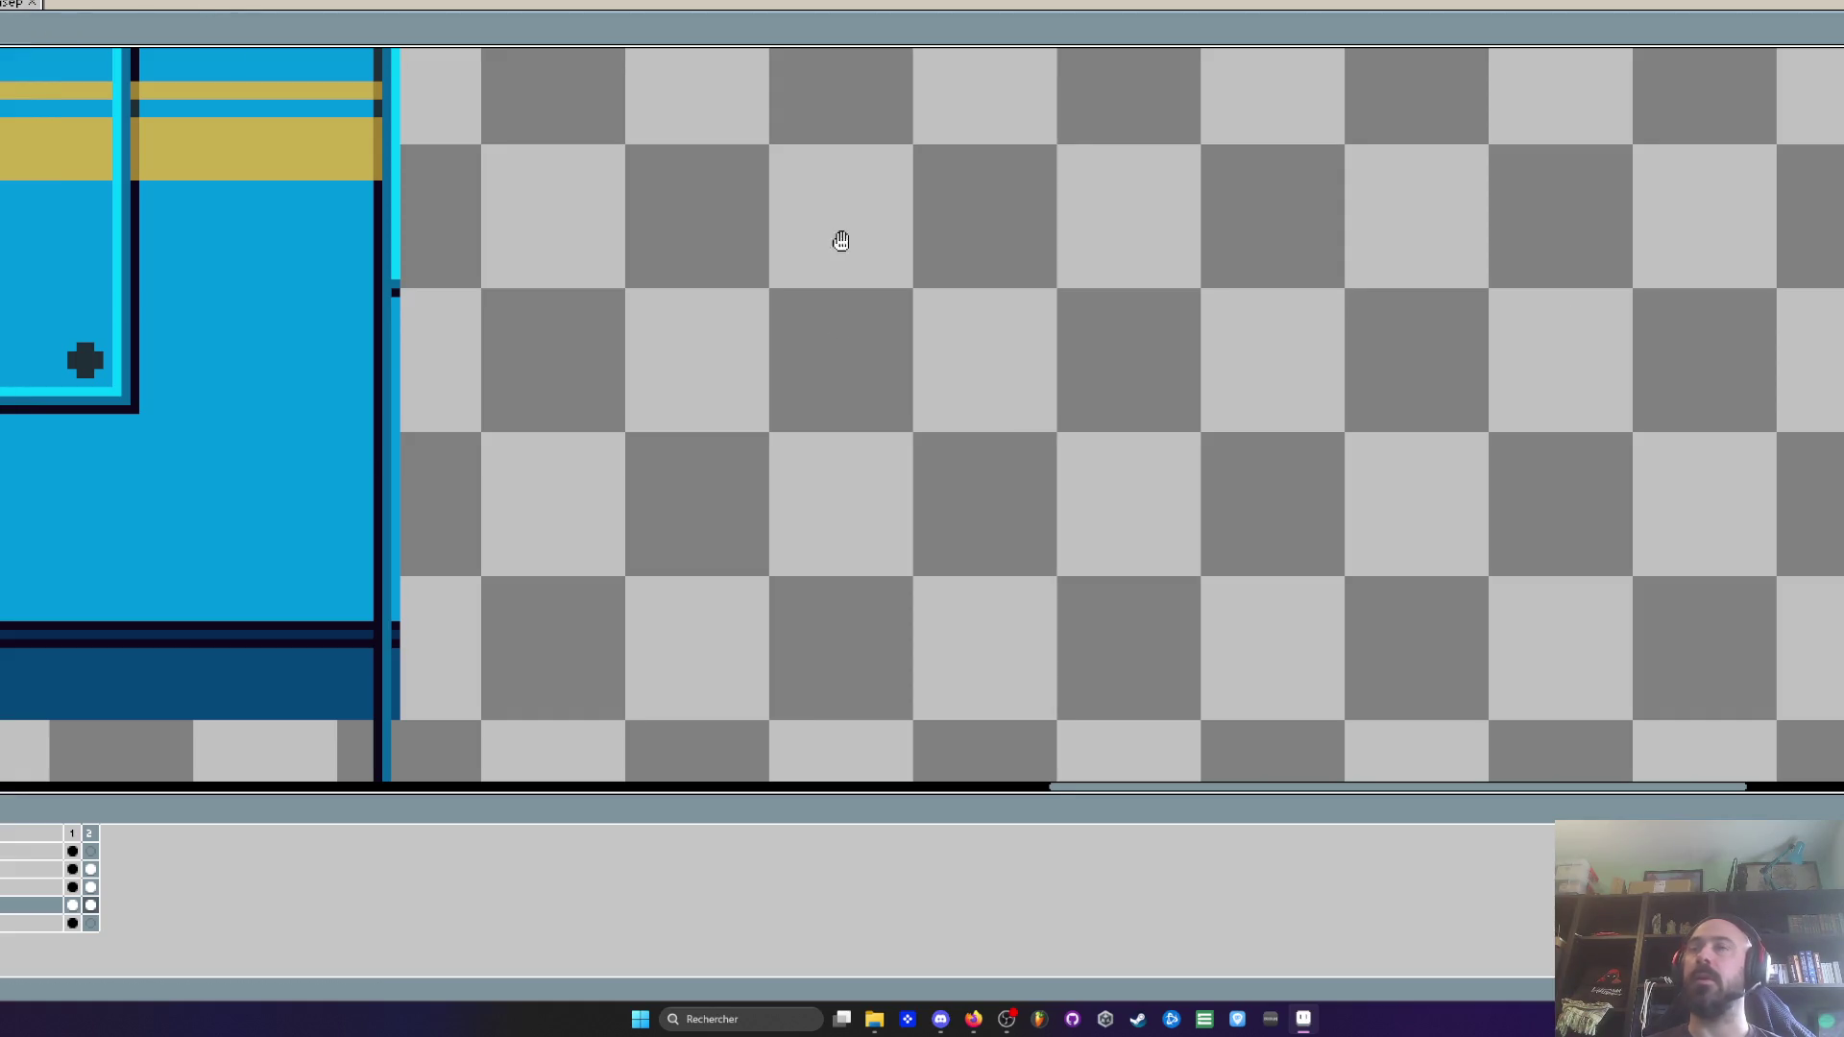
{"action": "scroll", "coordinate": [307, 265], "scroll_direction": "up", "scroll_amount": 1}
{"action": "scroll", "coordinate": [527, 166], "scroll_direction": "up", "scroll_amount": 2}
{"action": "scroll", "coordinate": [560, 164], "scroll_direction": "down", "scroll_amount": 3}
Draw a light-cyan rectangle outlining the inside edge of the window opening
{"action": "mouse_move", "coordinate": [560, 164]}
{"action": "left_mouse_down"}
{"action": "mouse_move", "coordinate": [728, 526]}
{"action": "mouse_move", "coordinate": [1090, 700]}
{"action": "mouse_move", "coordinate": [1699, 797]}
{"action": "mouse_move", "coordinate": [1403, 426]}
{"action": "mouse_move", "coordinate": [1181, 442]}
{"action": "mouse_move", "coordinate": [1154, 629]}
{"action": "mouse_move", "coordinate": [1178, 641]}
{"action": "left_mouse_up"}
{"action": "scroll", "coordinate": [1181, 442], "scroll_direction": "right", "scroll_amount": 4}
{"action": "scroll", "coordinate": [1162, 576], "scroll_direction": "up", "scroll_amount": 3}
{"action": "scroll", "coordinate": [1178, 641], "scroll_direction": "down", "scroll_amount": 5}
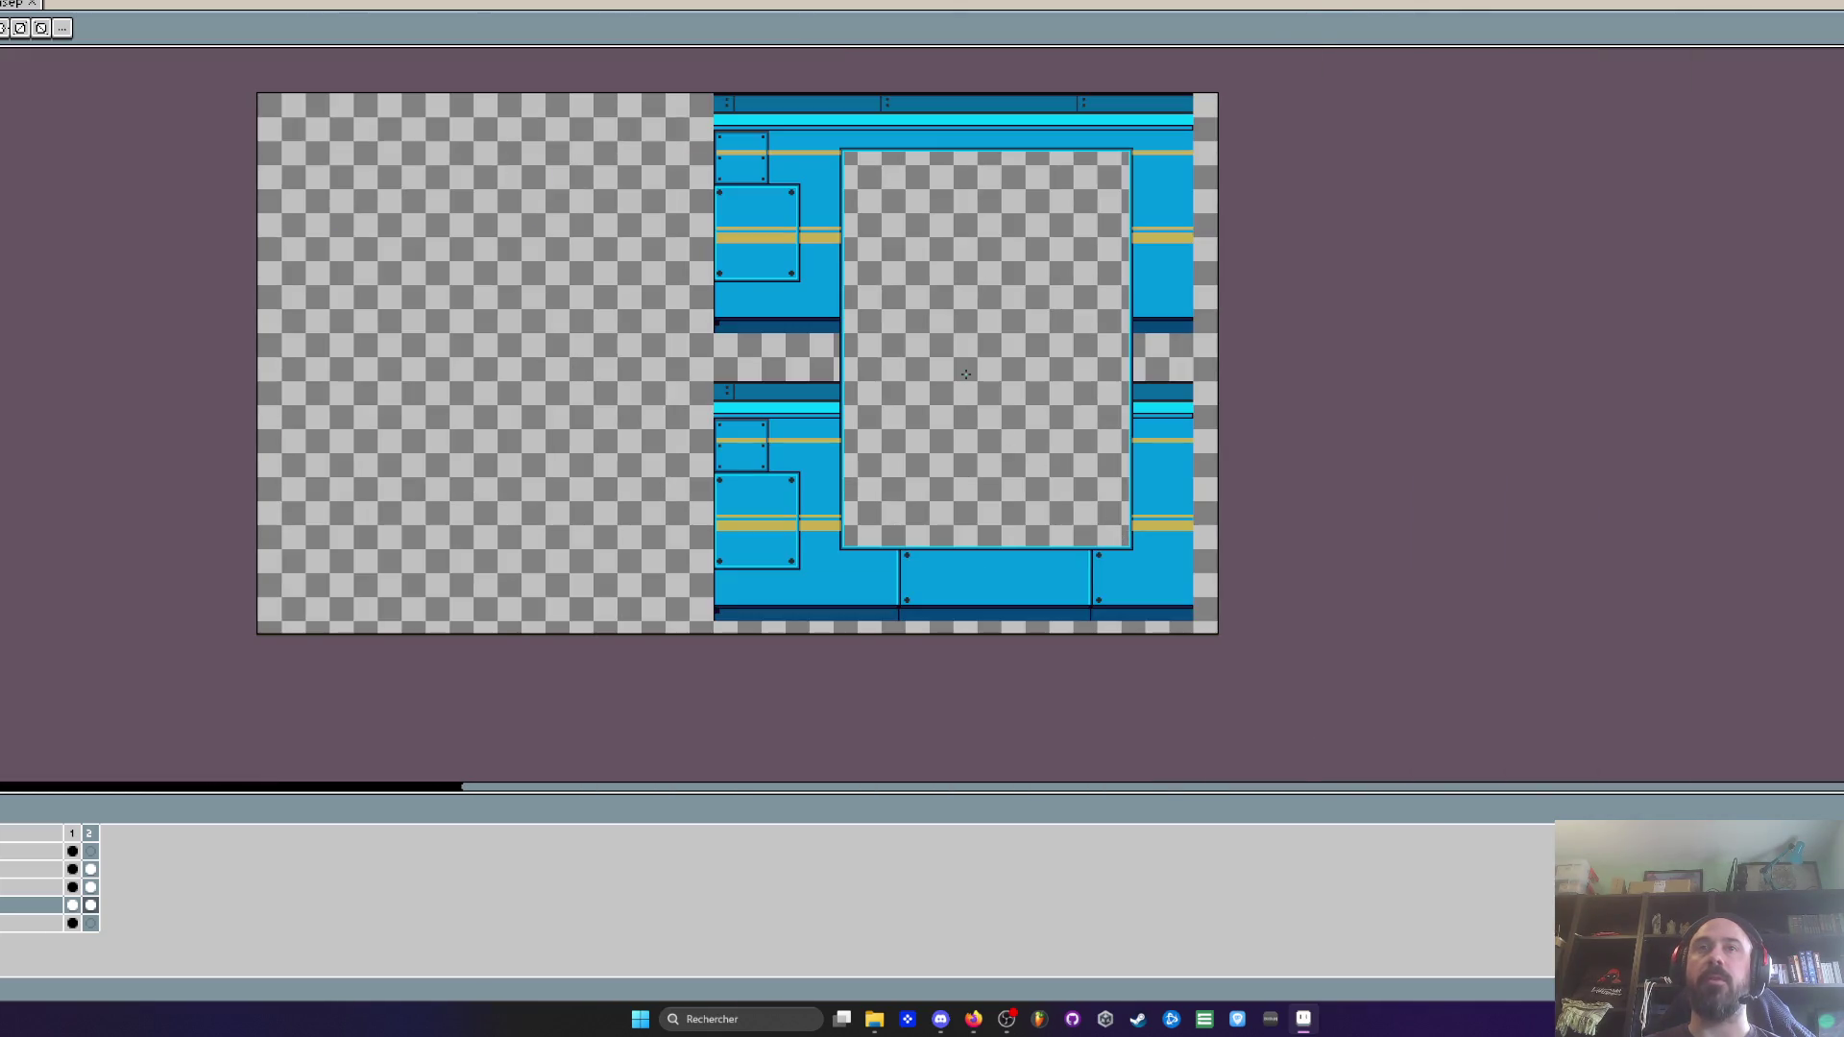
{"action": "scroll", "coordinate": [965, 374], "scroll_direction": "up", "scroll_amount": 2}
{"action": "key", "text": "Up"}
{"action": "key", "text": "Up"}
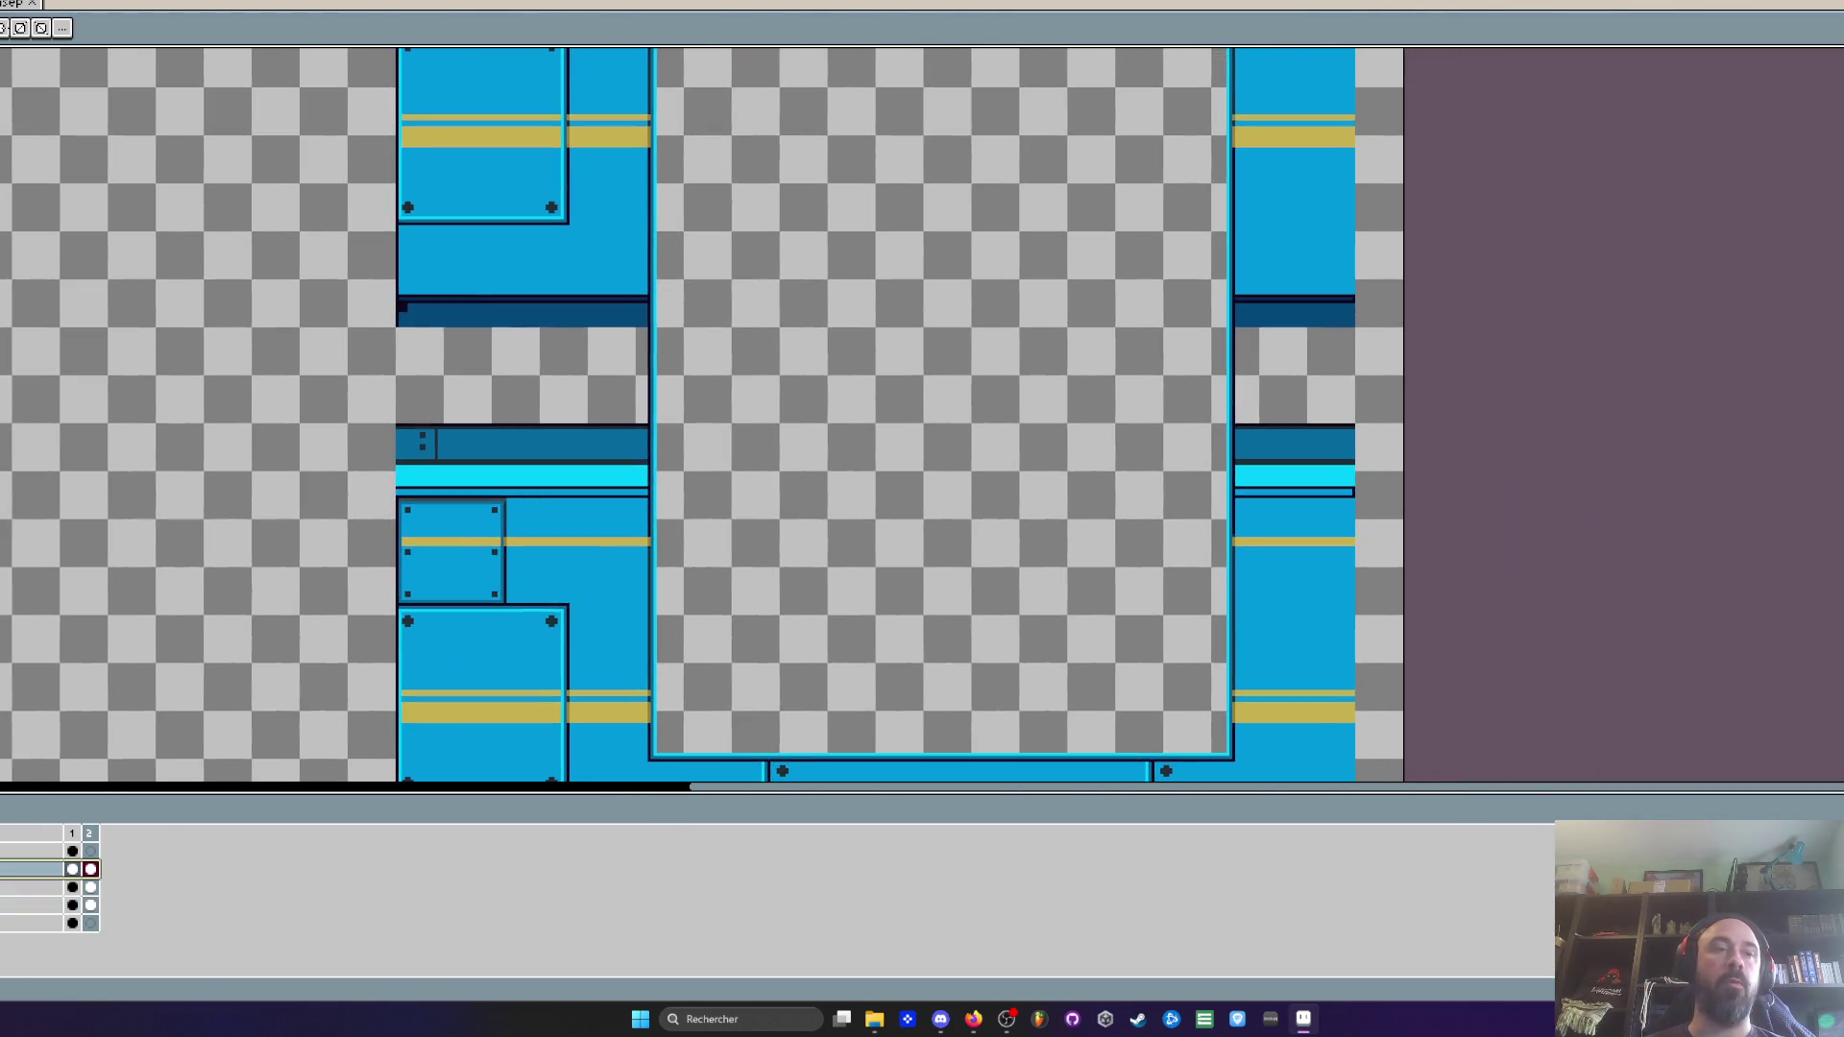
Stamp the hazard-striped metal platform strip across the window opening
{"action": "left_click", "coordinate": [882, 382]}
{"action": "scroll", "coordinate": [882, 381], "scroll_direction": "down", "scroll_amount": 2}
{"action": "scroll", "coordinate": [622, 490], "scroll_direction": "up", "scroll_amount": 2}
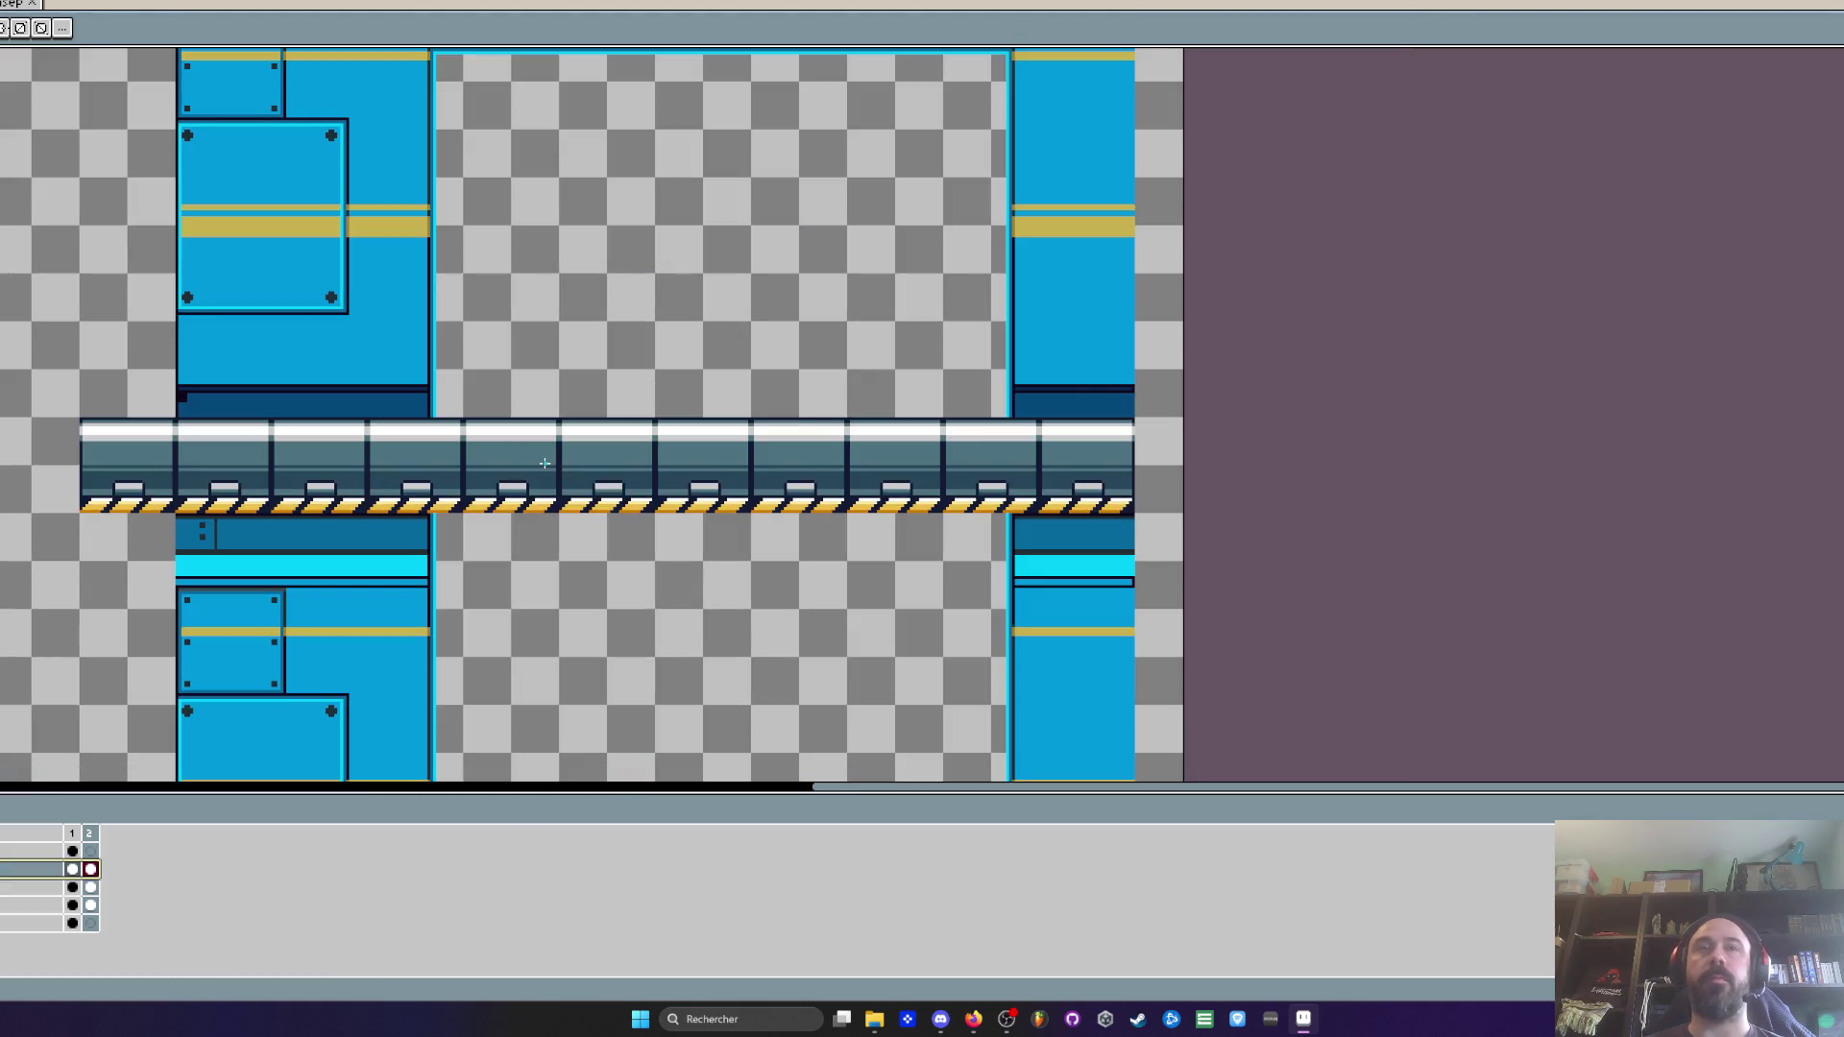
{"action": "scroll", "coordinate": [422, 465], "scroll_direction": "up", "scroll_amount": 1}
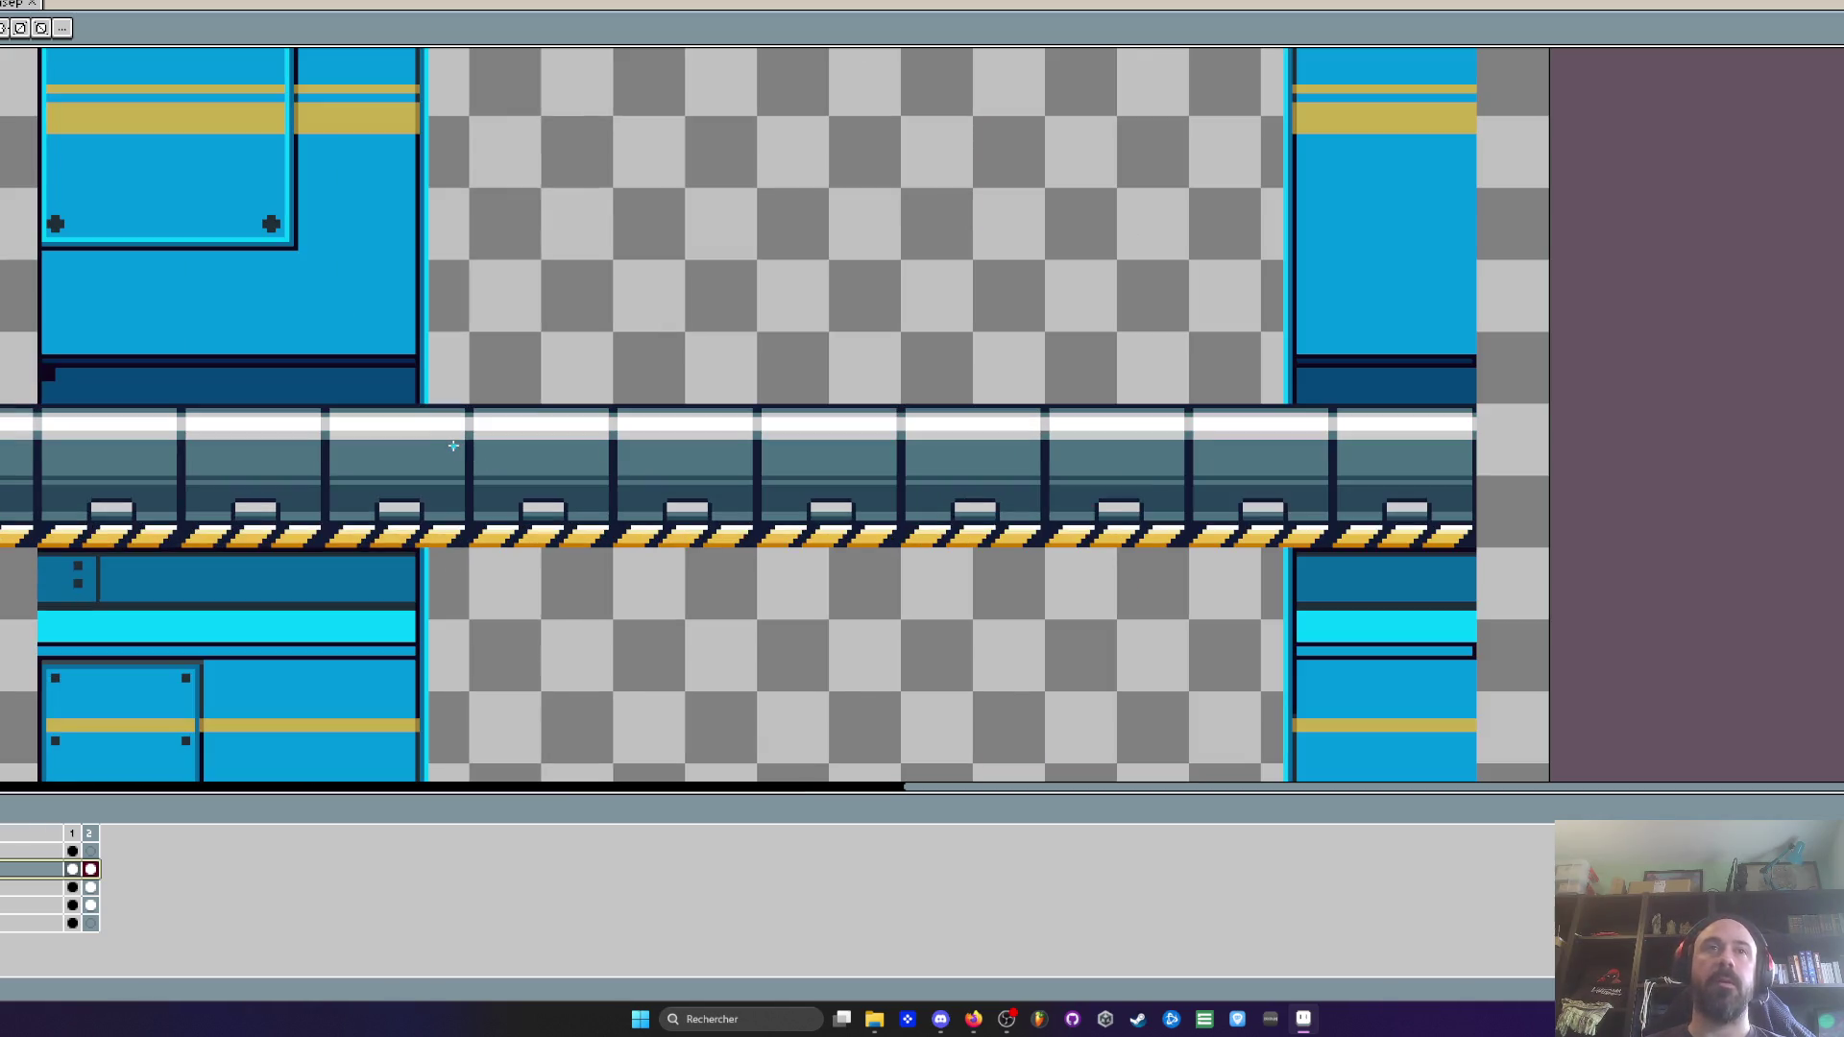
{"action": "scroll", "coordinate": [453, 446], "scroll_direction": "up", "scroll_amount": 1}
{"action": "scroll", "coordinate": [453, 446], "scroll_direction": "down", "scroll_amount": 1}
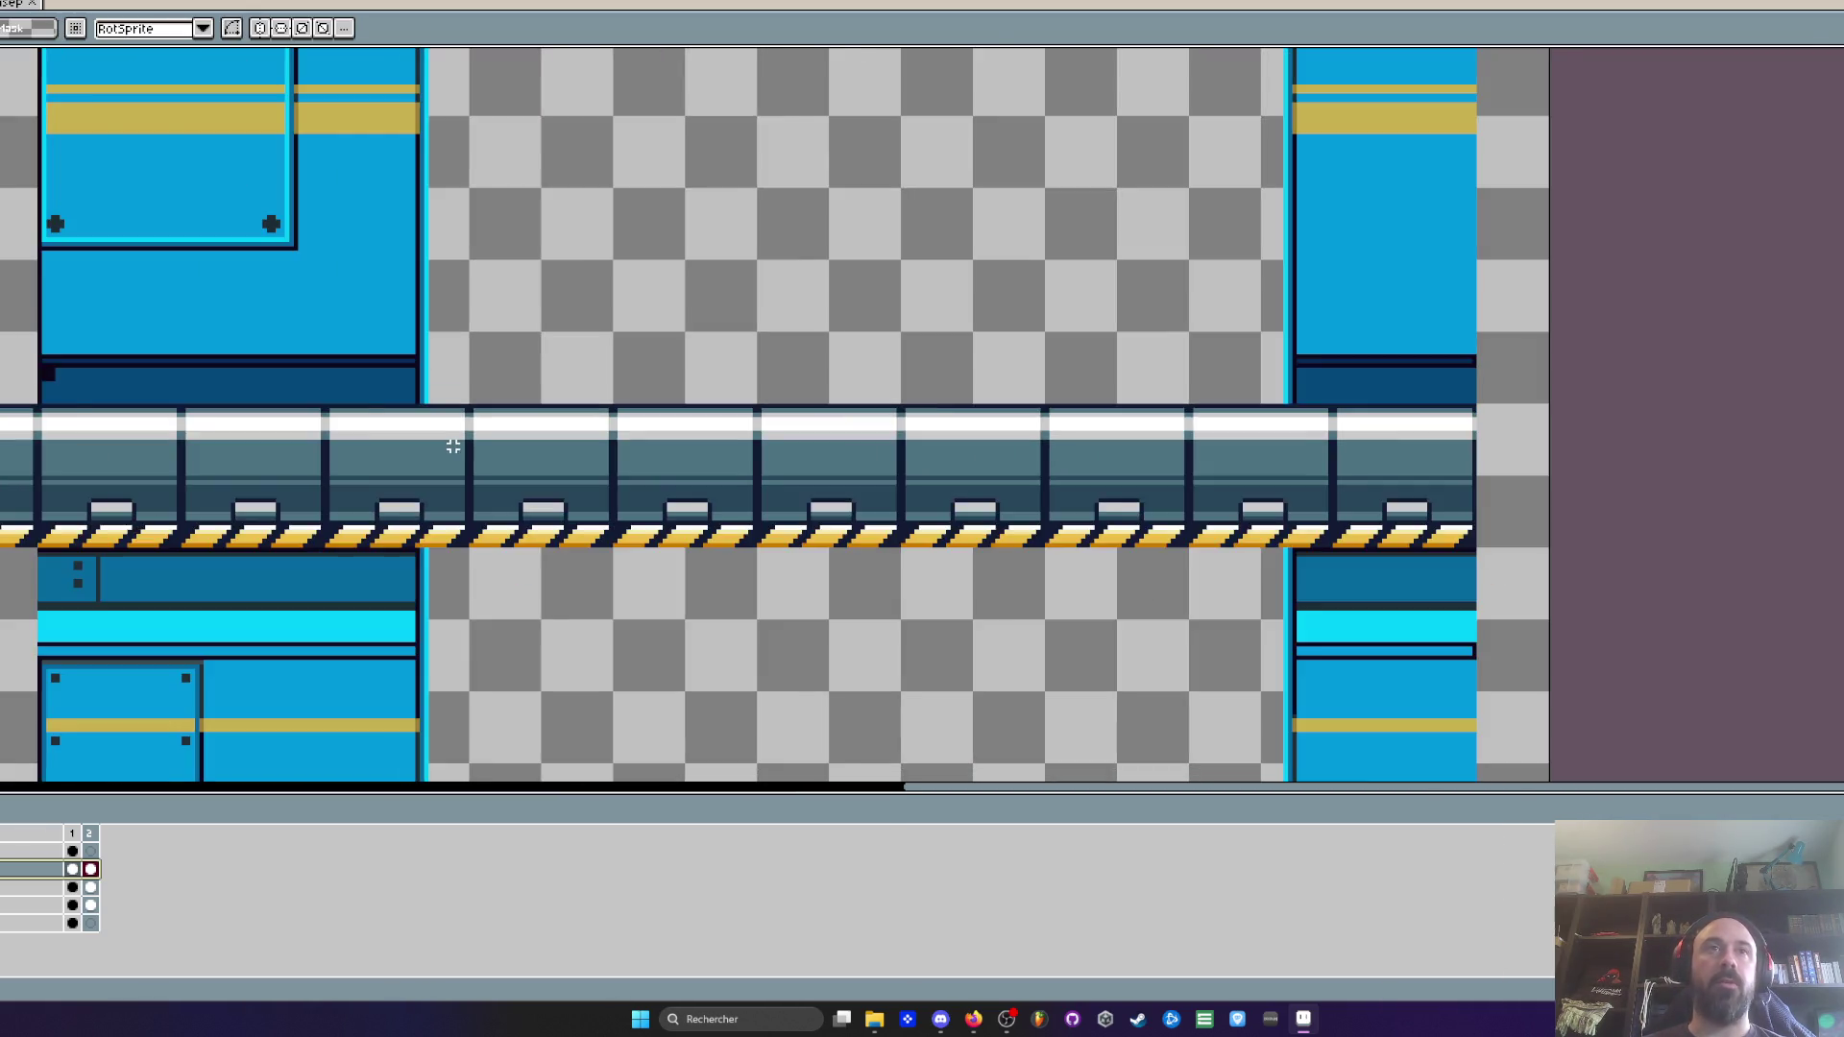
{"action": "scroll", "coordinate": [453, 446], "scroll_direction": "down", "scroll_amount": 1}
Select the platform strip with the Rectangular Marquee, reposition it, and deselect with Ctrl+D
{"action": "mouse_move", "coordinate": [64, 328]}
{"action": "left_mouse_down"}
{"action": "mouse_move", "coordinate": [1112, 562]}
{"action": "mouse_move", "coordinate": [1184, 596]}
{"action": "left_mouse_up"}
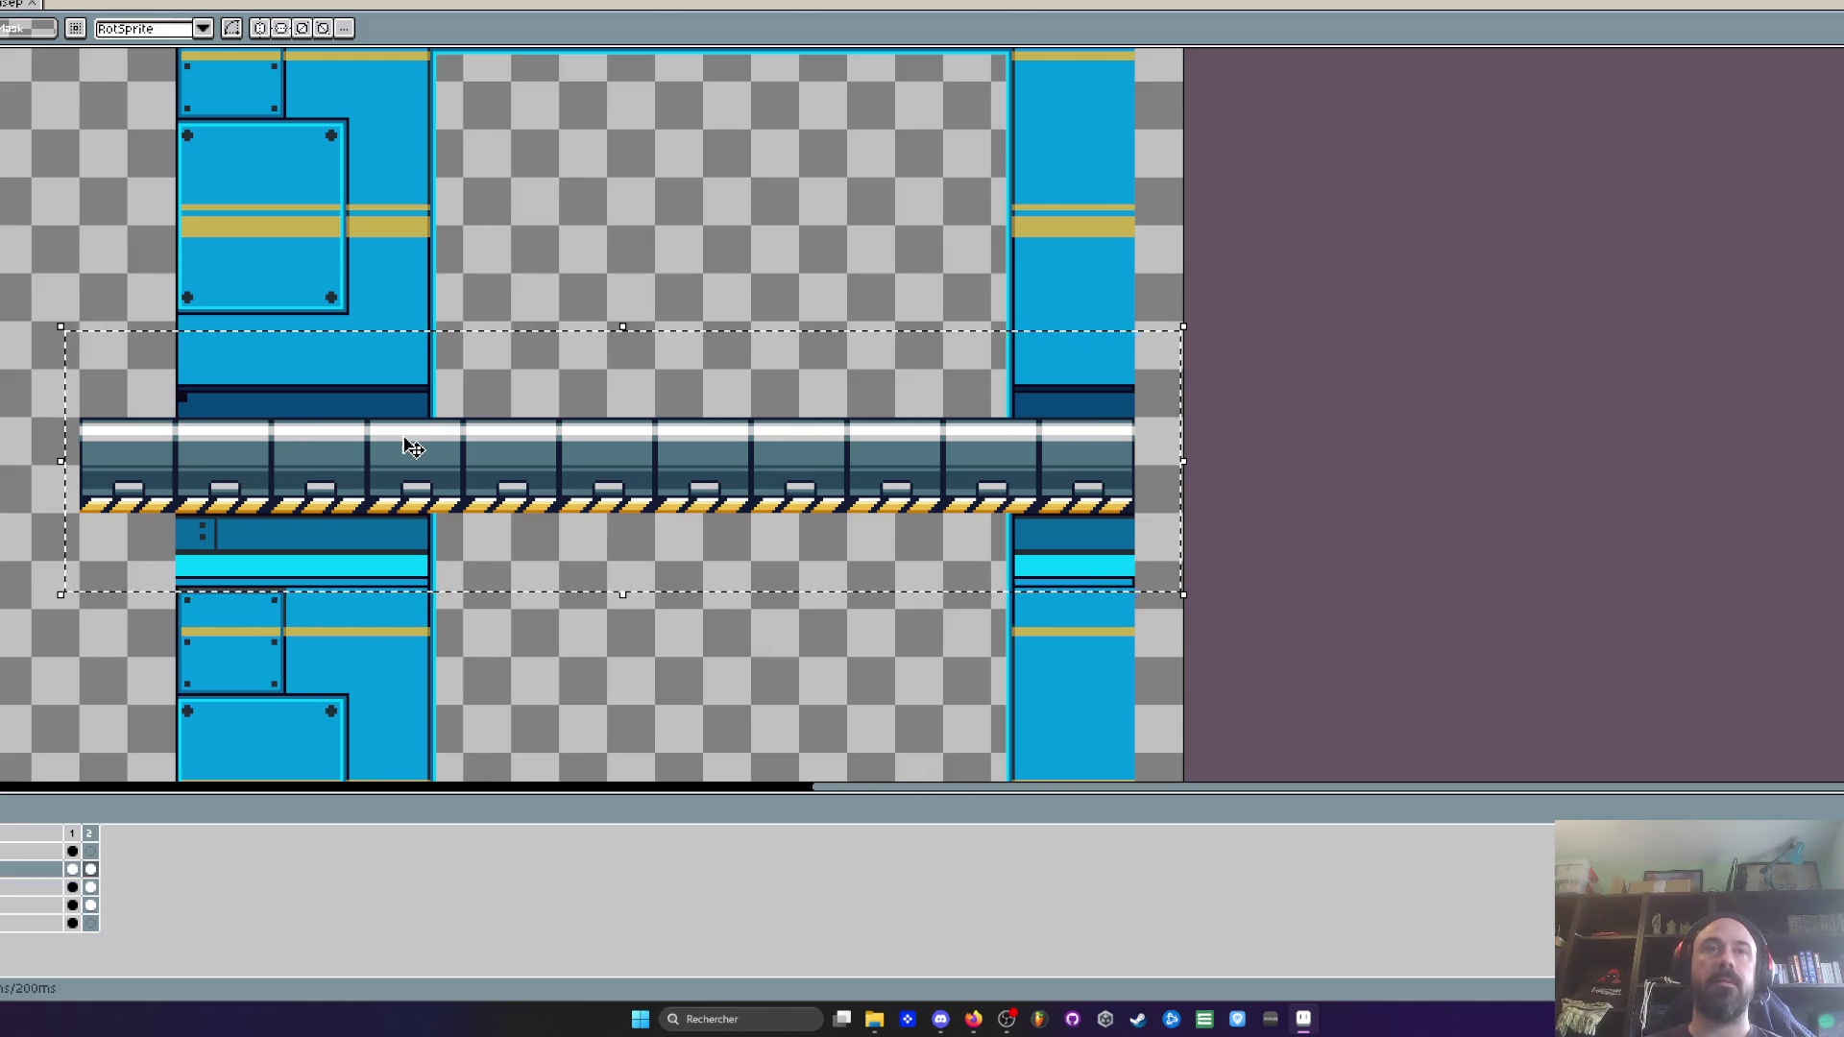
{"action": "scroll", "coordinate": [413, 445], "scroll_direction": "up", "scroll_amount": 1}
{"action": "scroll", "coordinate": [446, 443], "scroll_direction": "down", "scroll_amount": 1}
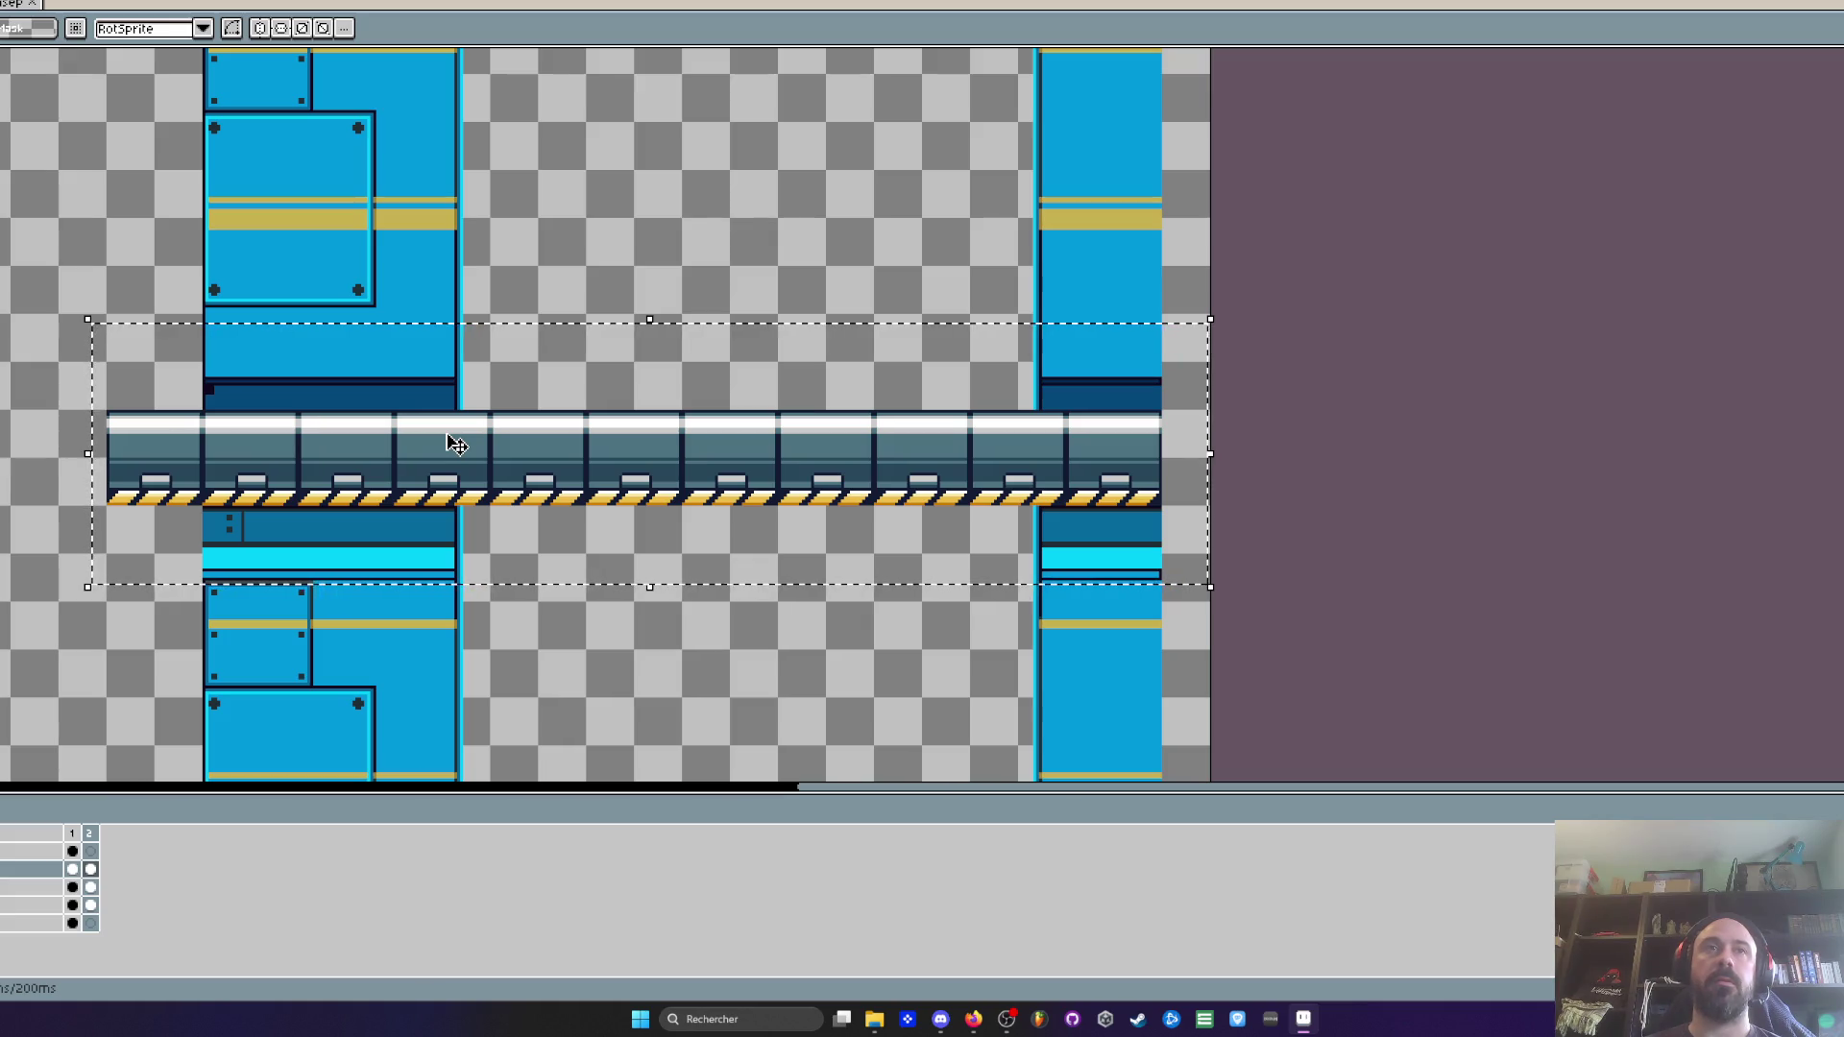
{"action": "key", "text": "ctrl+d"}
{"action": "scroll", "coordinate": [494, 308], "scroll_direction": "down", "scroll_amount": 2}
View the whole level backdrop and select the right part of the platform strip
{"action": "left_click_drag", "start_coordinate": [498, 344], "coordinate": [500, 451]}
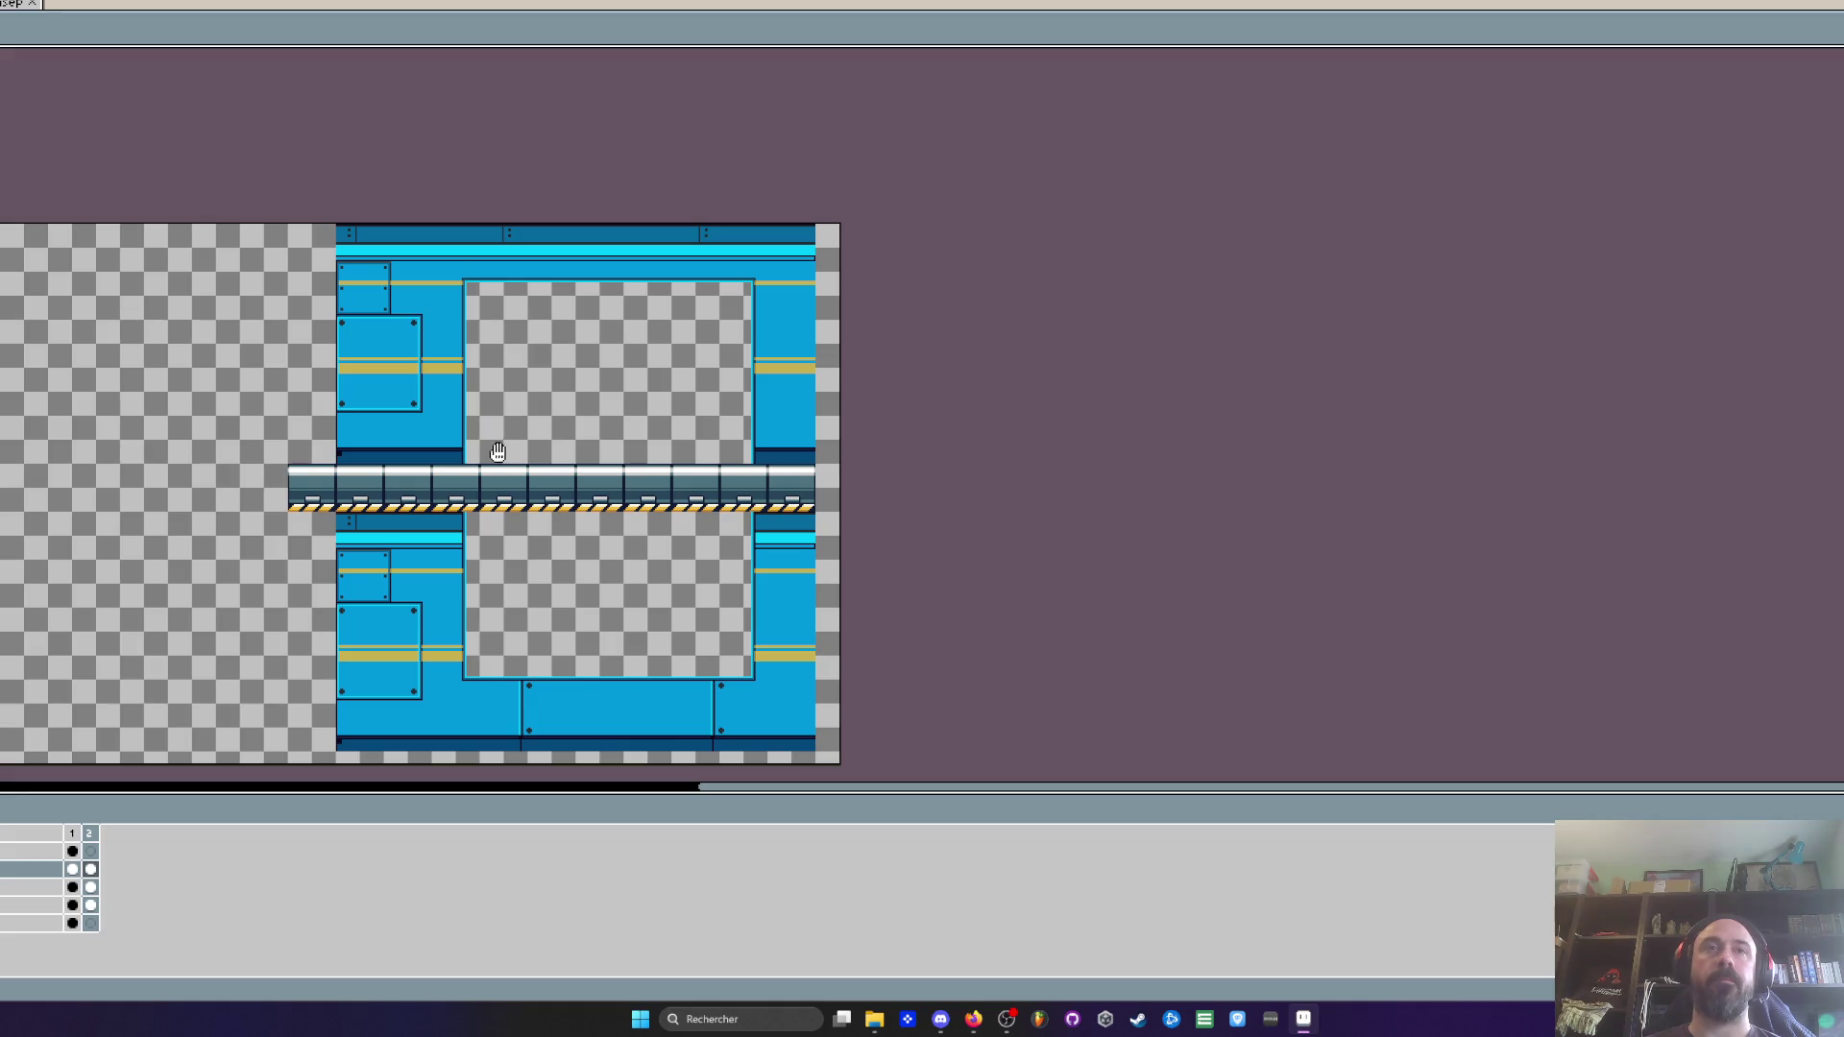
{"action": "scroll", "coordinate": [489, 432], "scroll_direction": "up", "scroll_amount": 3}
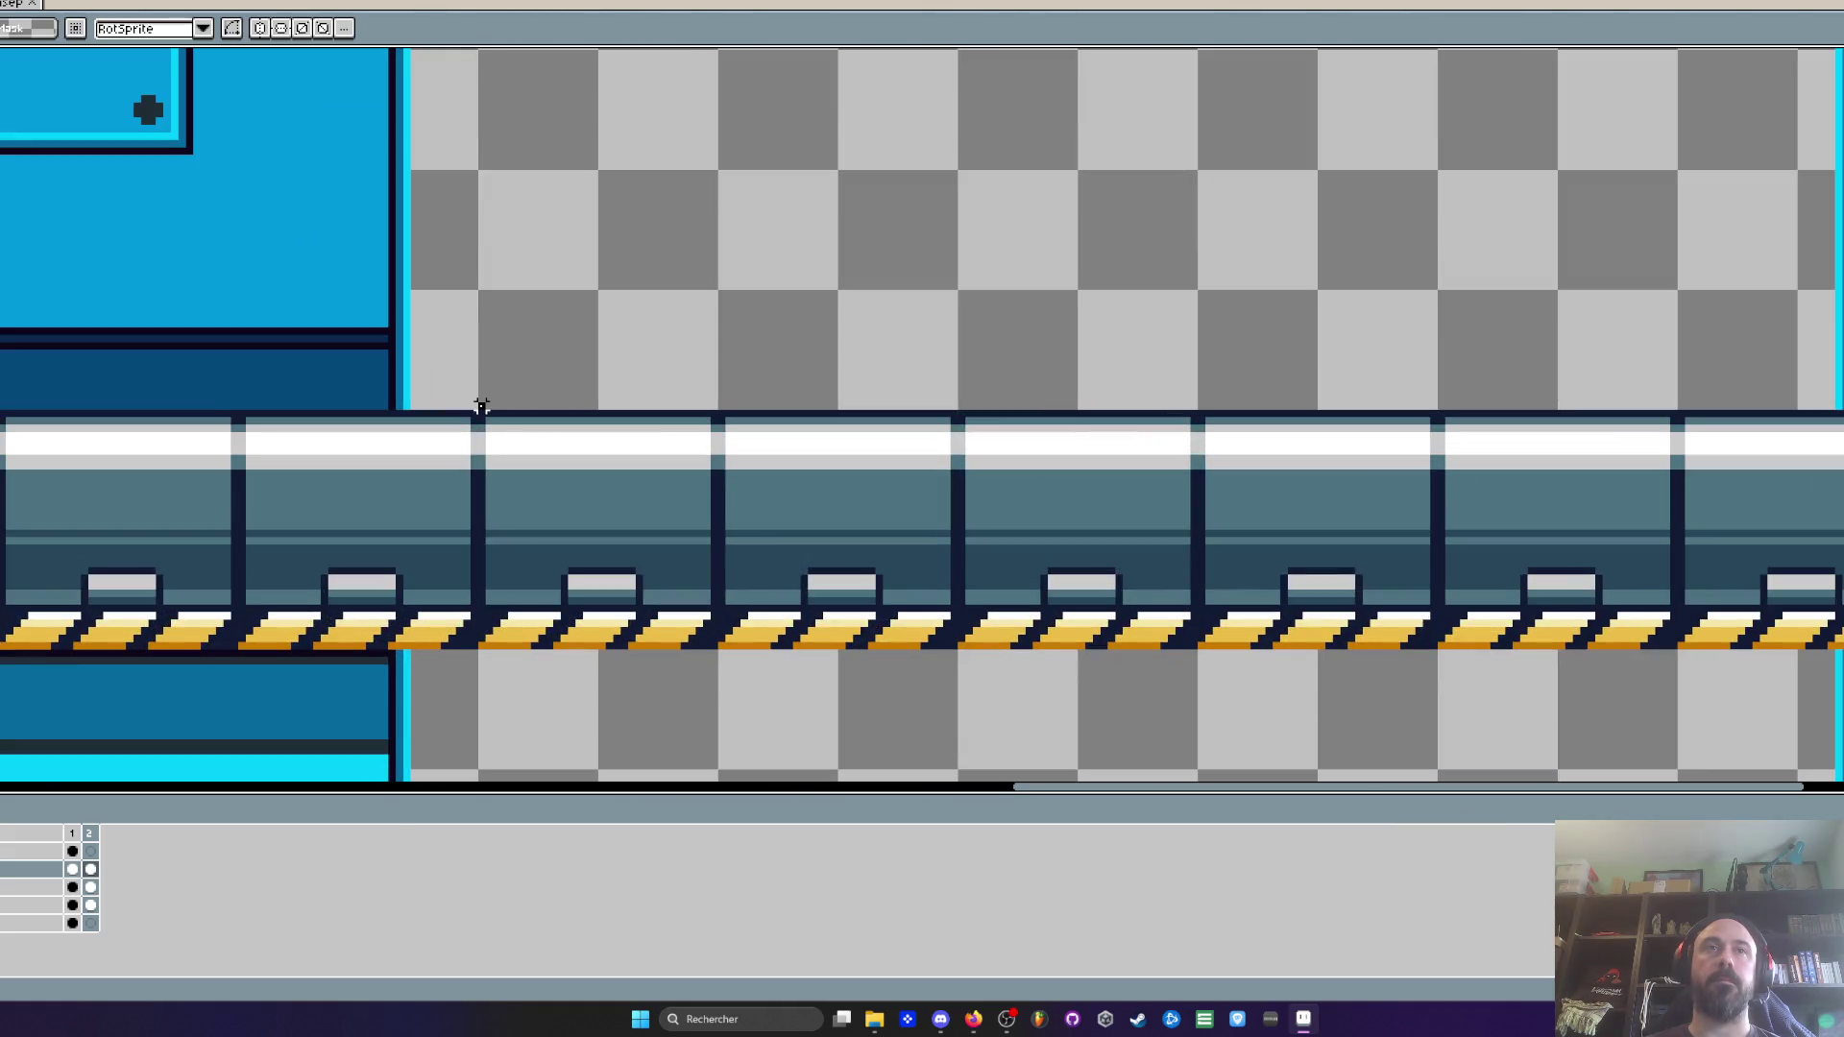
{"action": "scroll", "coordinate": [481, 406], "scroll_direction": "down", "scroll_amount": 1}
{"action": "mouse_move", "coordinate": [481, 406]}
{"action": "left_mouse_down"}
{"action": "mouse_move", "coordinate": [1219, 622]}
{"action": "mouse_move", "coordinate": [1527, 696]}
{"action": "mouse_move", "coordinate": [1633, 700]}
{"action": "left_mouse_up"}
{"action": "scroll", "coordinate": [1138, 549], "scroll_direction": "down", "scroll_amount": 1}
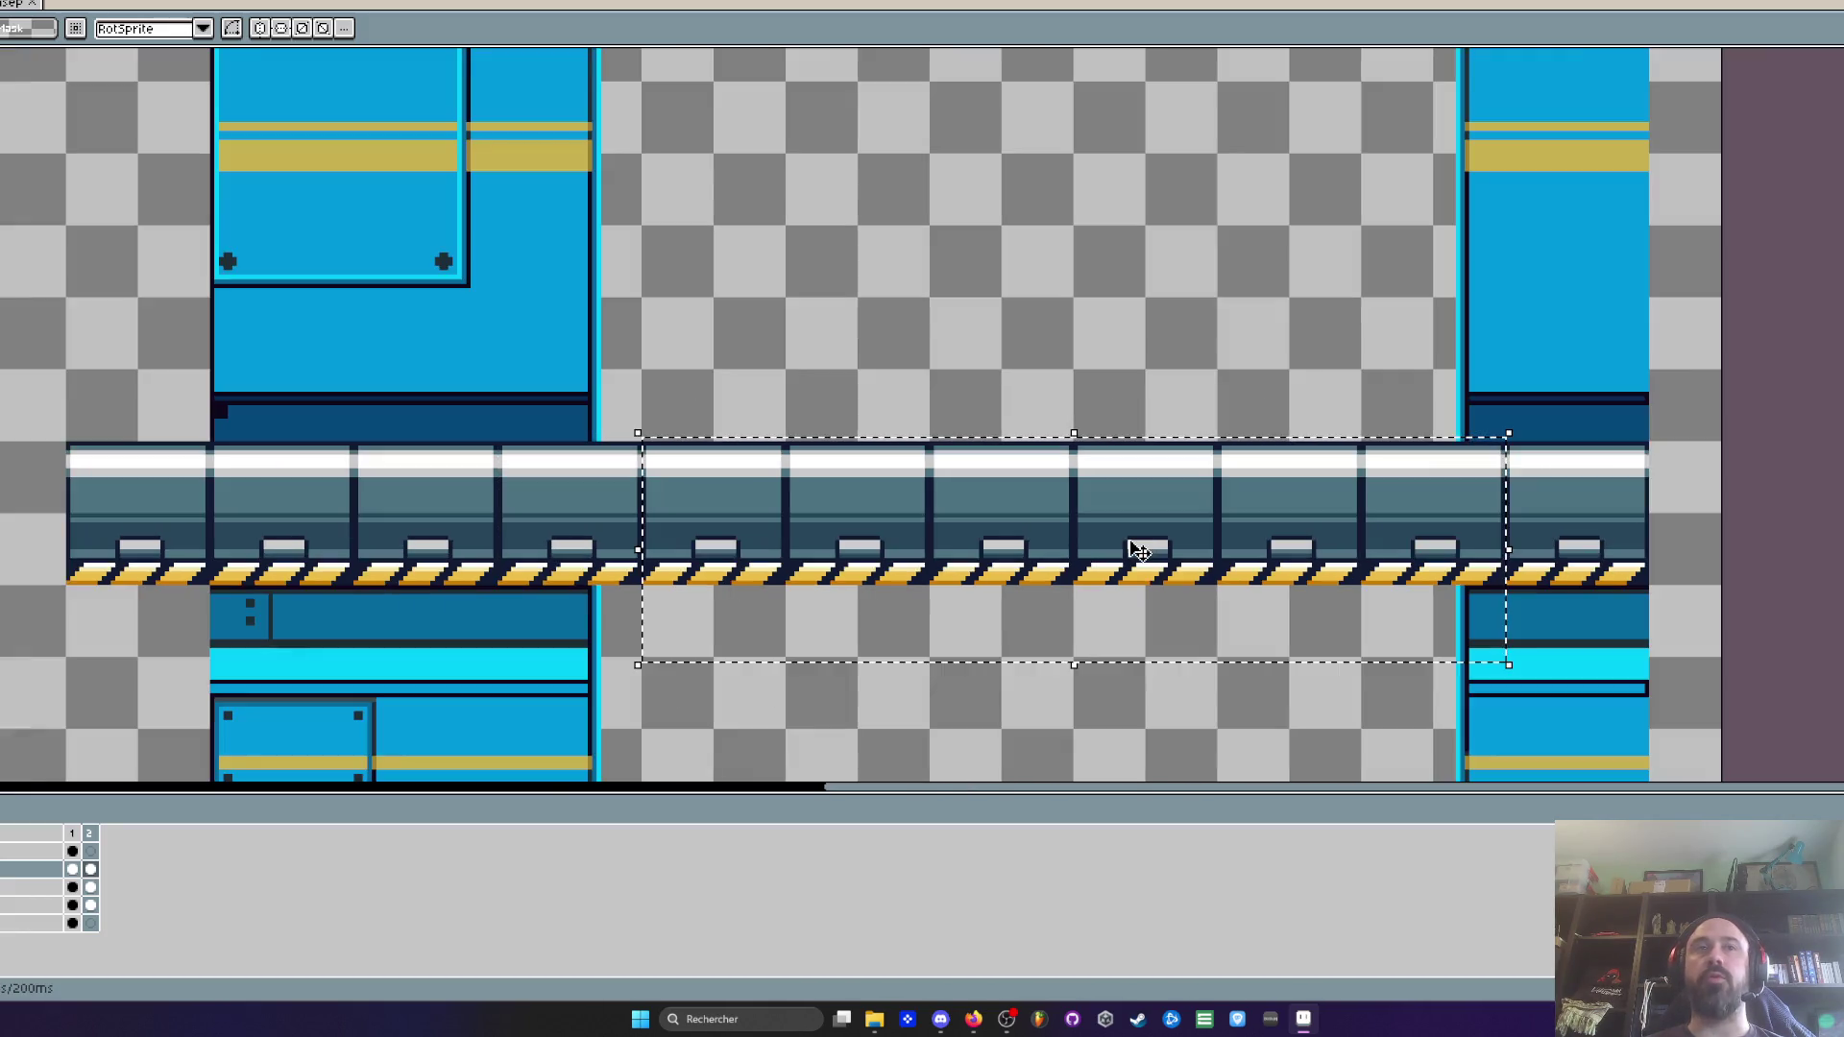
{"action": "scroll", "coordinate": [841, 480], "scroll_direction": "down", "scroll_amount": 1}
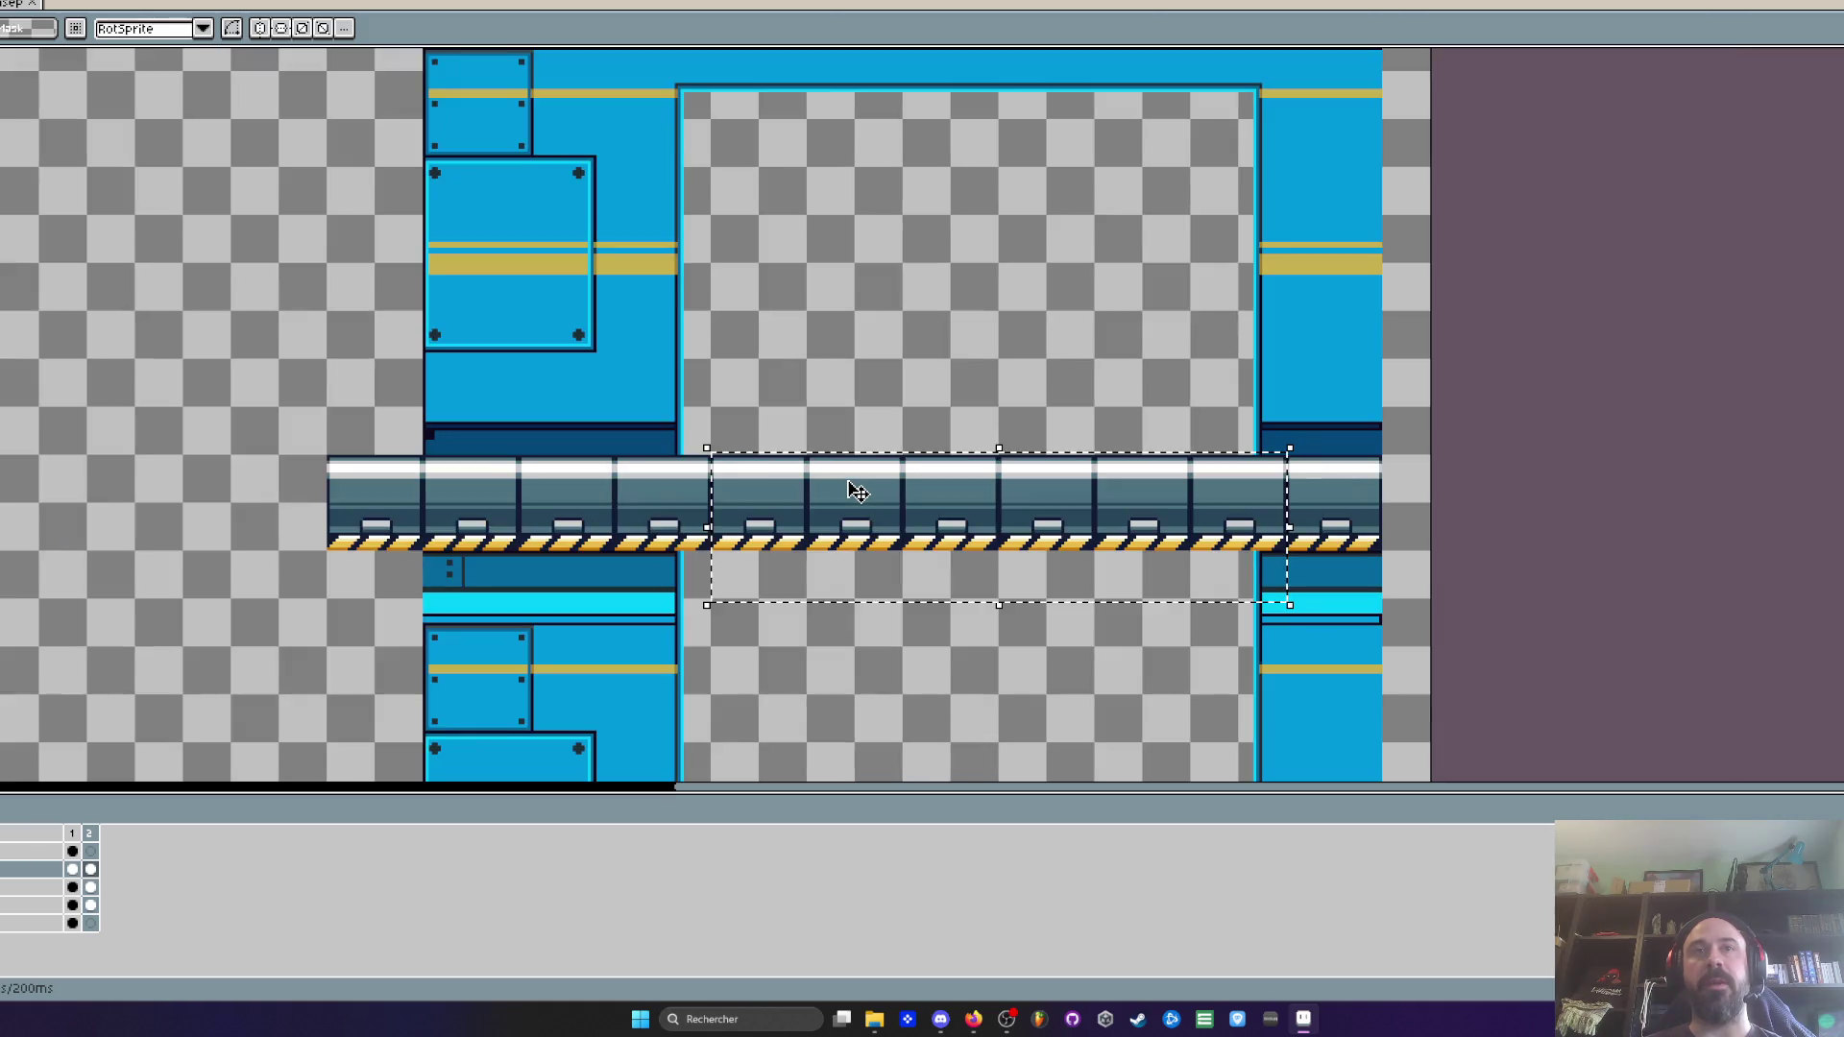
{"action": "scroll", "coordinate": [841, 480], "scroll_direction": "up", "scroll_amount": 2}
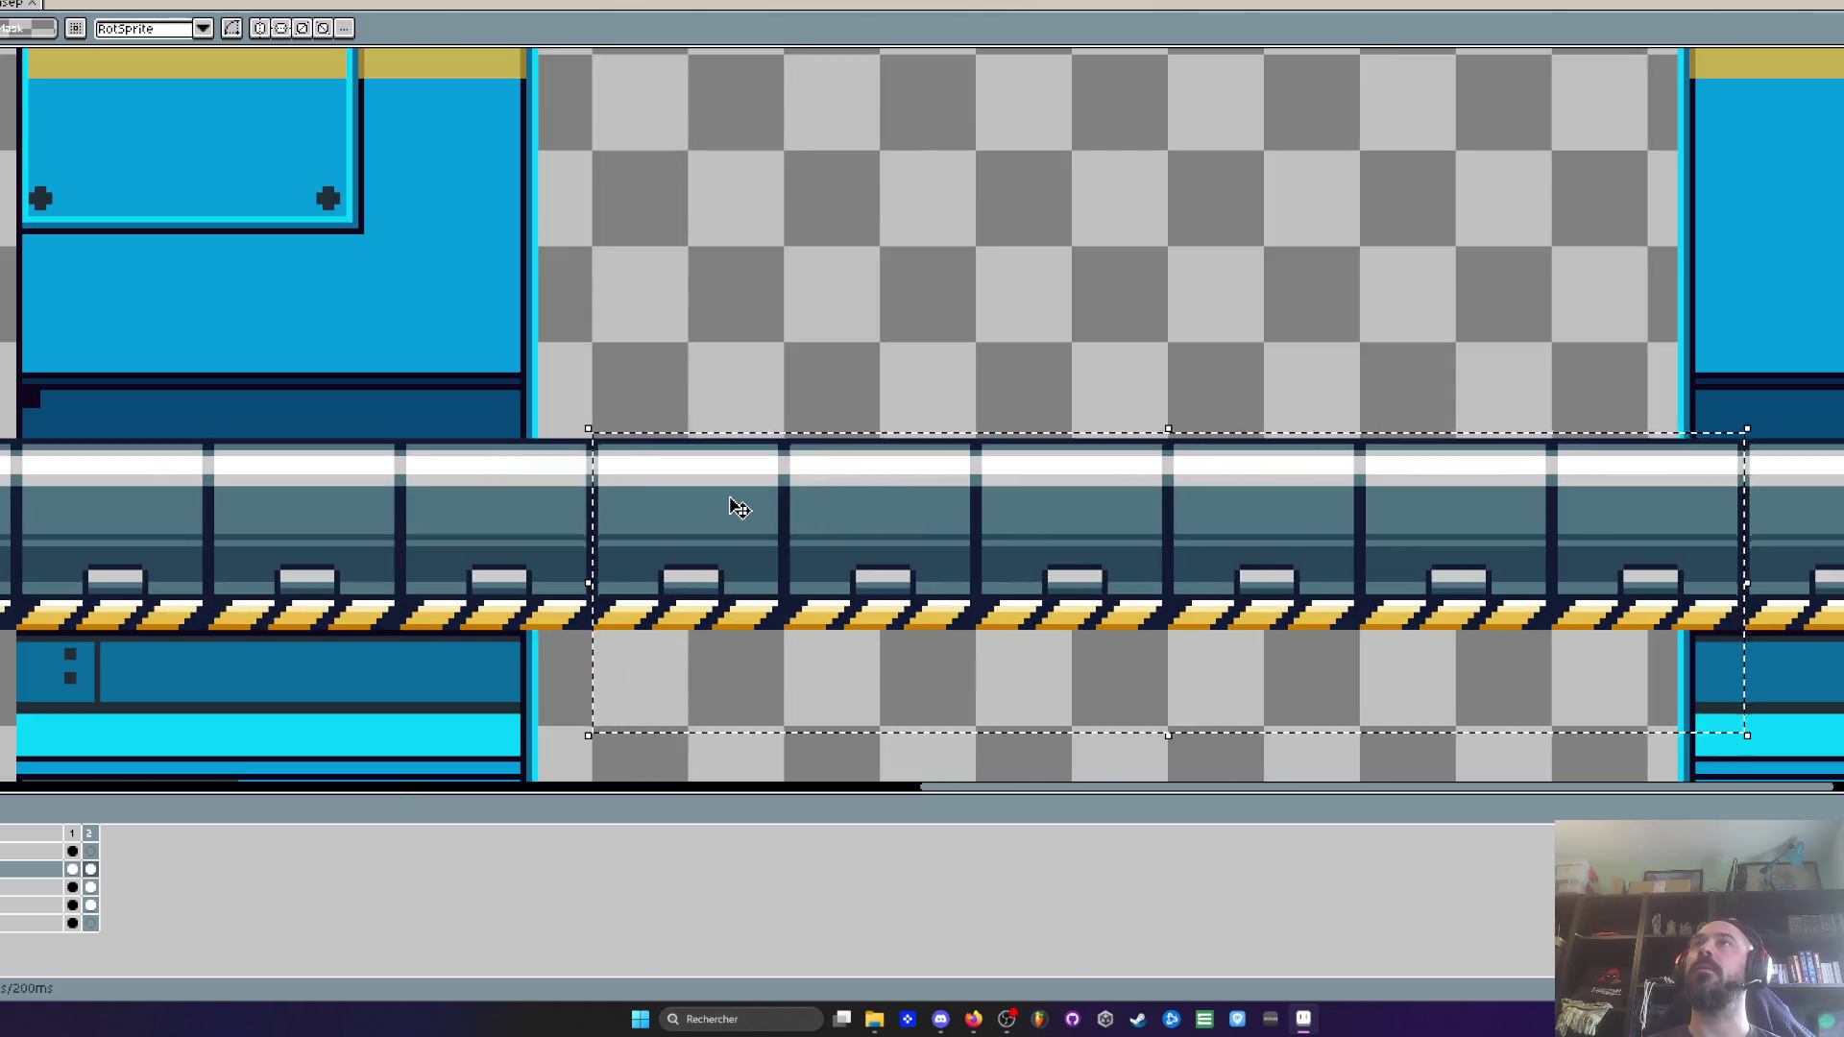
{"action": "scroll", "coordinate": [727, 495], "scroll_direction": "down", "scroll_amount": 1}
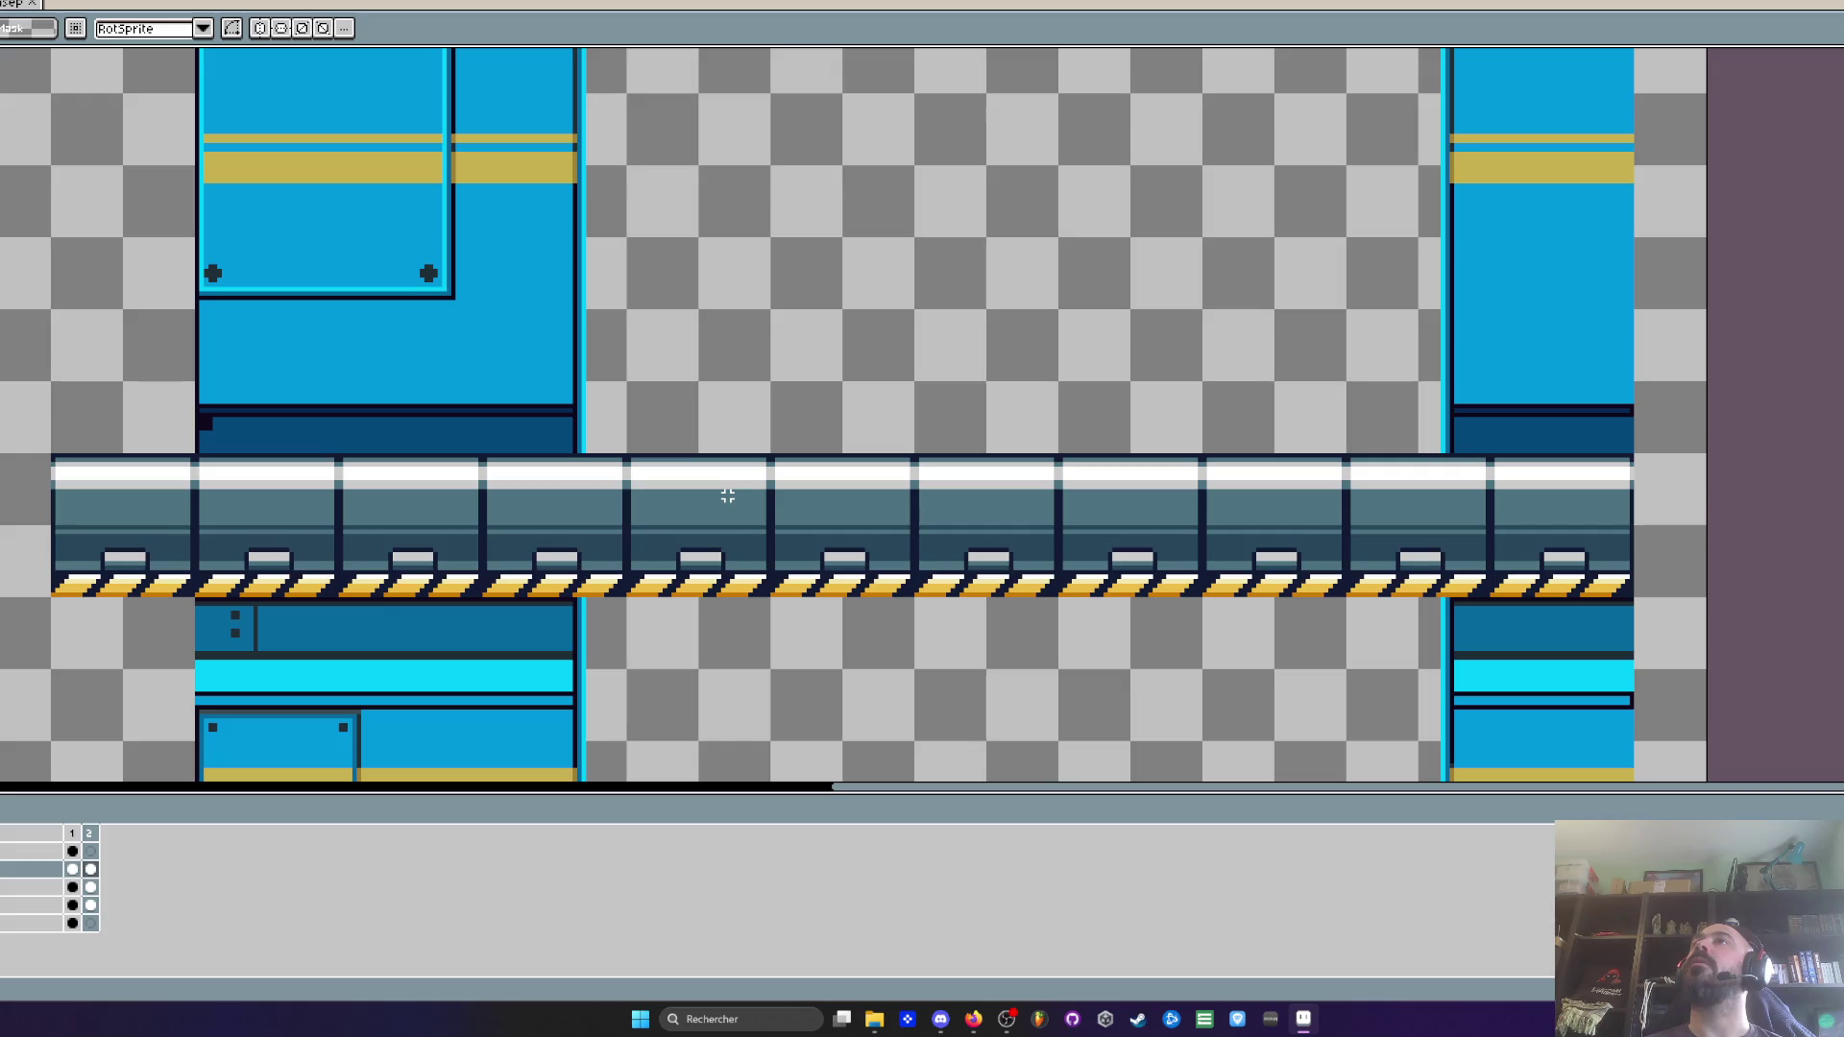
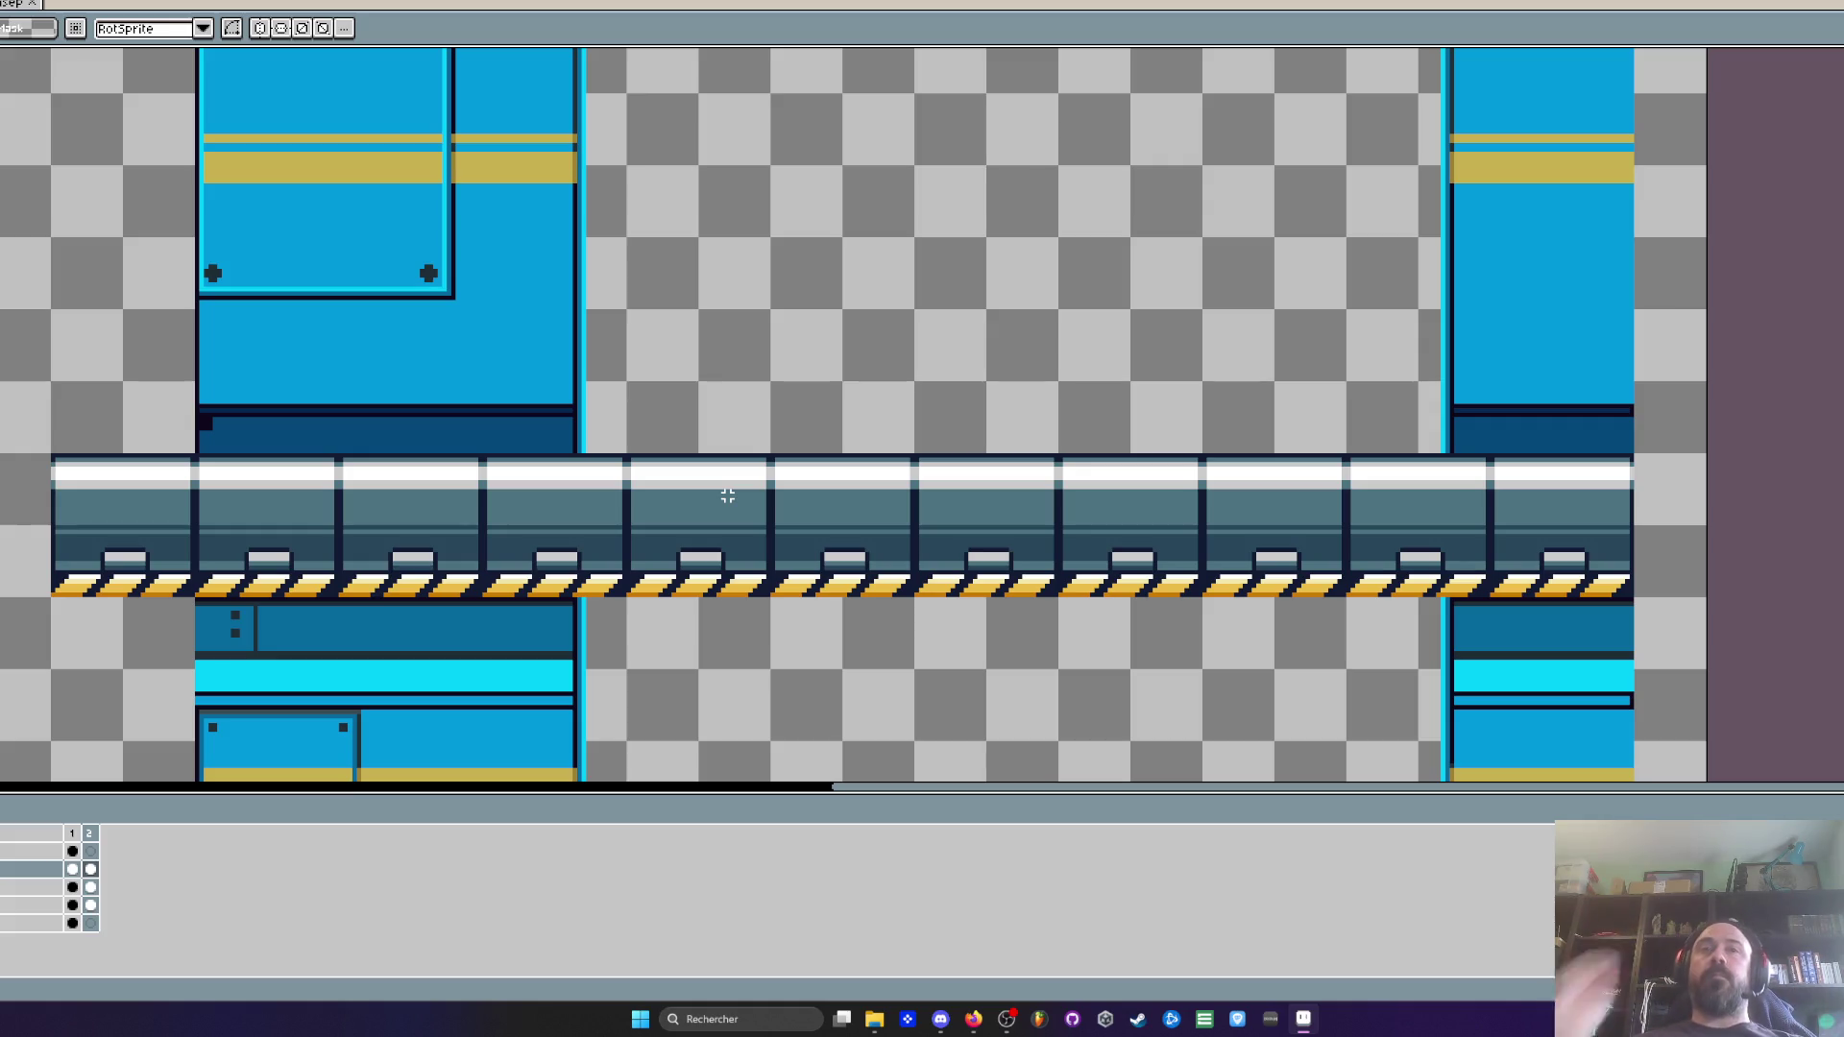
Move one tube tile from the row up-left into empty space and deselect it
{"action": "scroll", "coordinate": [728, 495], "scroll_direction": "down", "scroll_amount": 1}
{"action": "scroll", "coordinate": [728, 496], "scroll_direction": "up", "scroll_amount": 1}
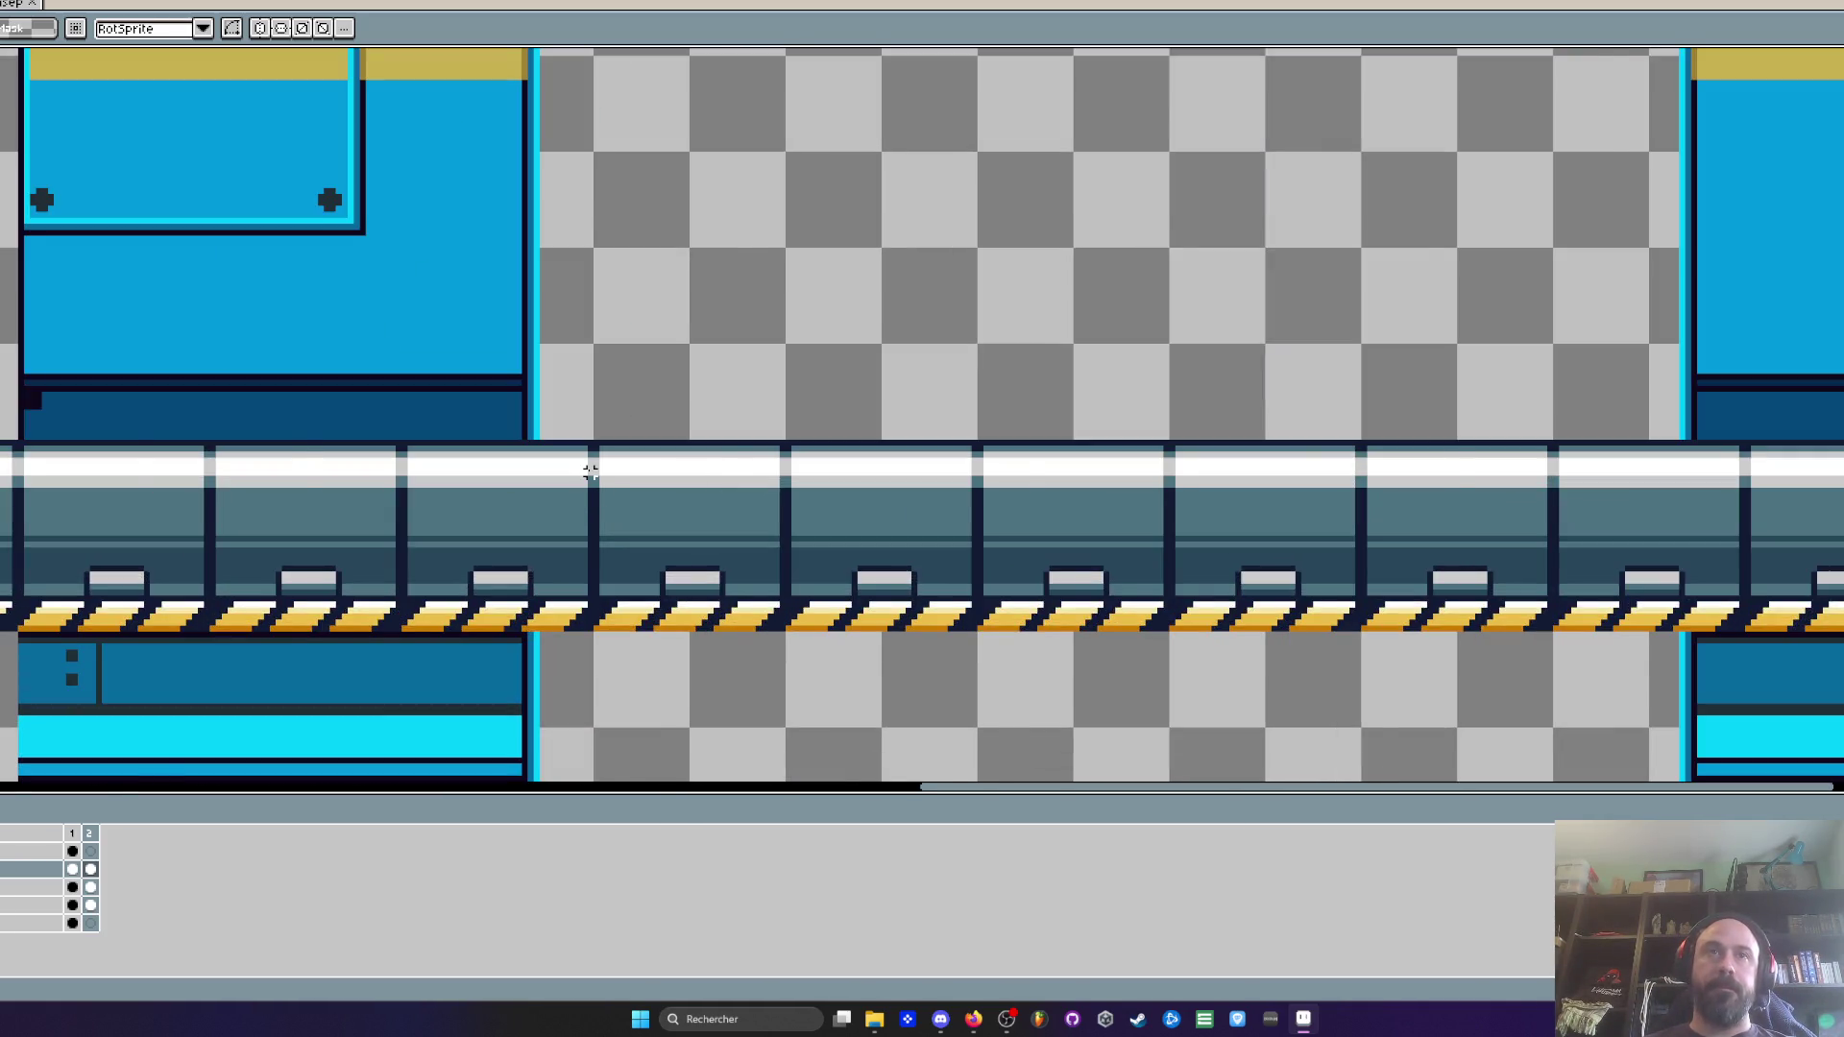
{"action": "scroll", "coordinate": [590, 471], "scroll_direction": "down", "scroll_amount": 1}
{"action": "scroll", "coordinate": [282, 483], "scroll_direction": "up", "scroll_amount": 2}
{"action": "mouse_move", "coordinate": [115, 356]}
{"action": "left_mouse_down"}
{"action": "mouse_move", "coordinate": [346, 692]}
{"action": "mouse_move", "coordinate": [460, 762]}
{"action": "left_mouse_up"}
{"action": "scroll", "coordinate": [407, 689], "scroll_direction": "down", "scroll_amount": 1}
{"action": "mouse_move", "coordinate": [363, 605]}
{"action": "left_mouse_down"}
{"action": "mouse_move", "coordinate": [316, 538]}
{"action": "mouse_move", "coordinate": [362, 454]}
{"action": "mouse_move", "coordinate": [538, 442]}
{"action": "mouse_move", "coordinate": [296, 434]}
{"action": "left_mouse_up"}
{"action": "scroll", "coordinate": [293, 432], "scroll_direction": "up", "scroll_amount": 1}
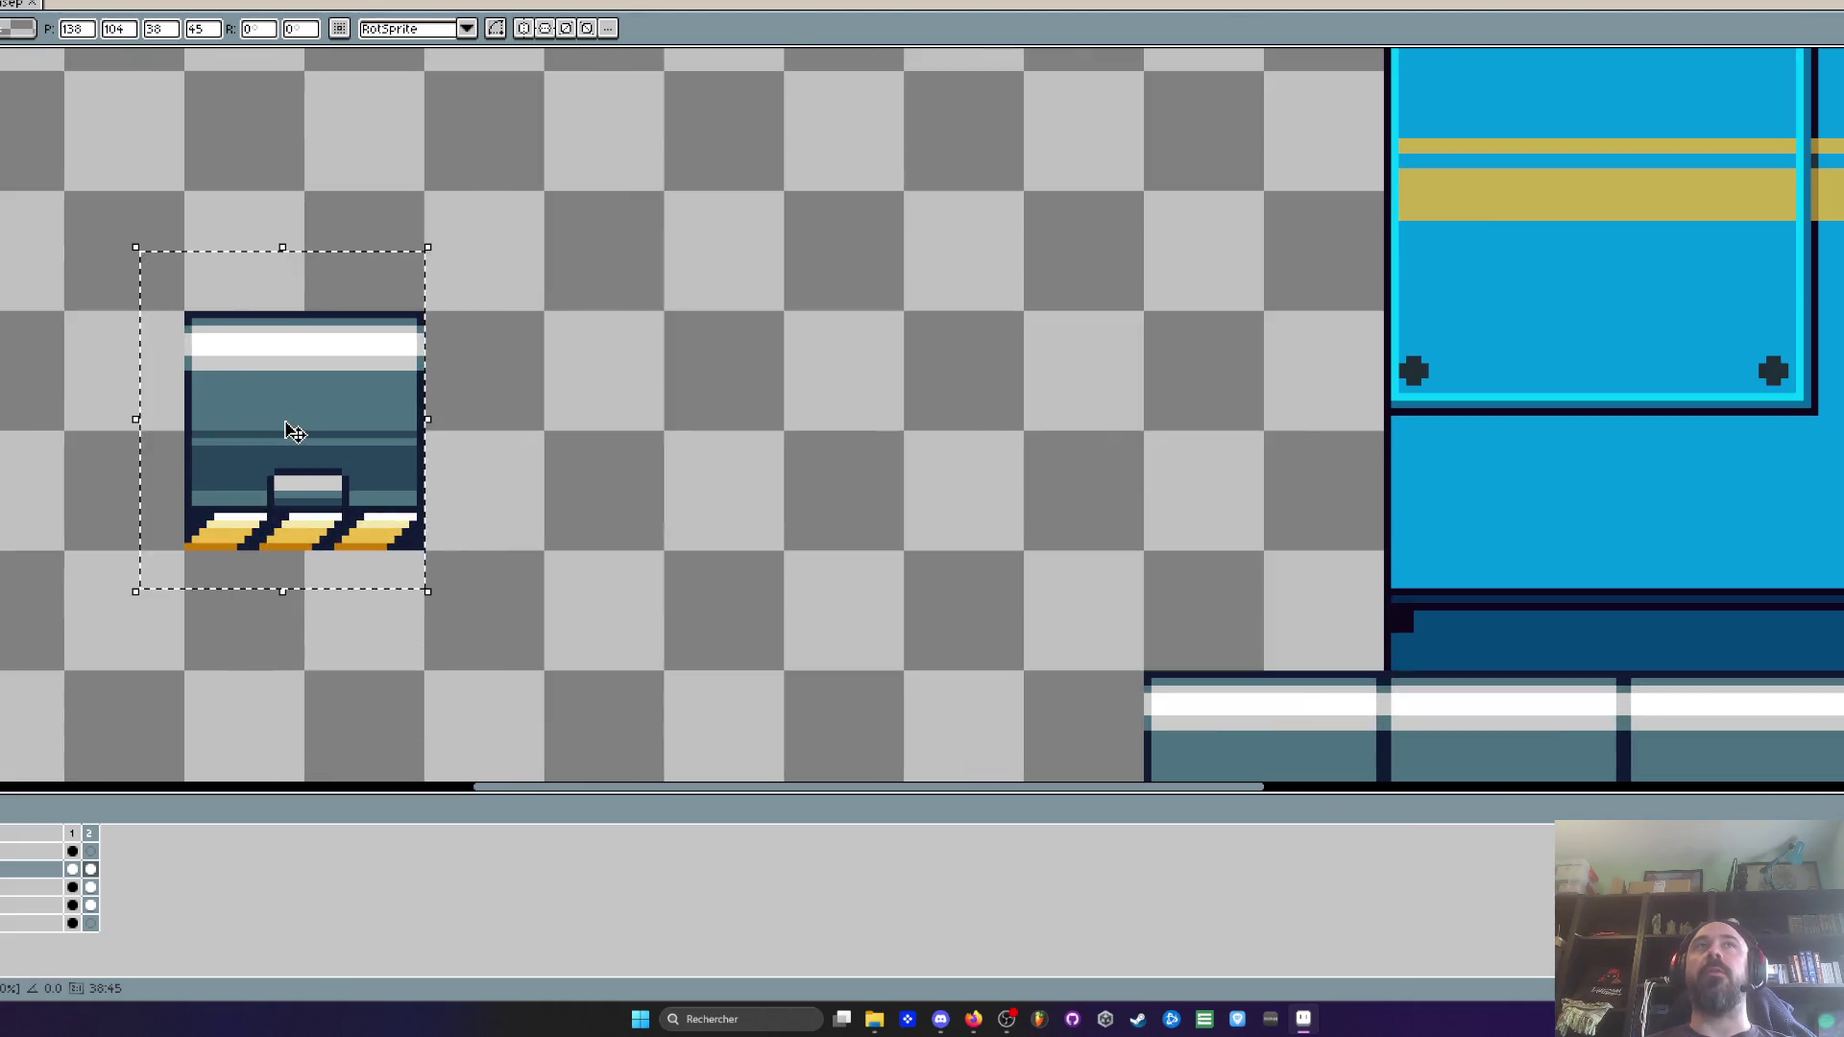
{"action": "key", "text": "ctrl+d"}
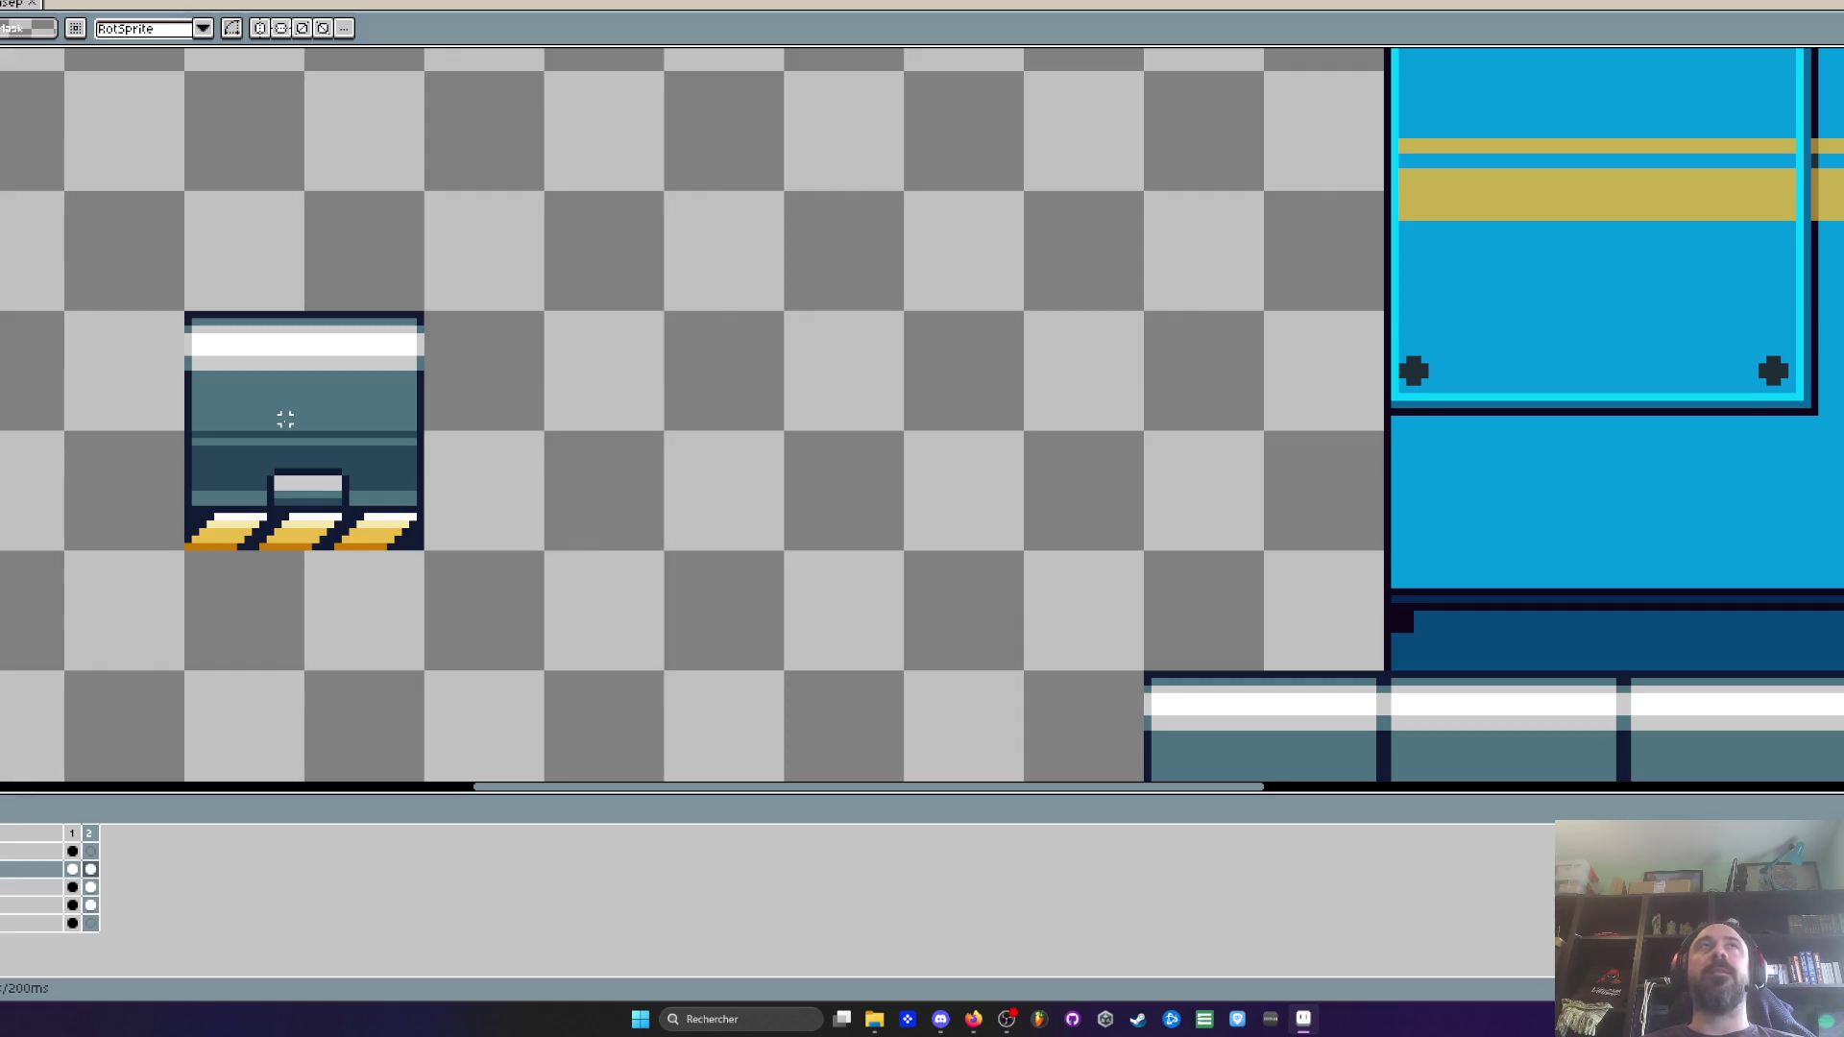
Select the area around the lone tube tile
{"action": "scroll", "coordinate": [285, 420], "scroll_direction": "down", "scroll_amount": 1}
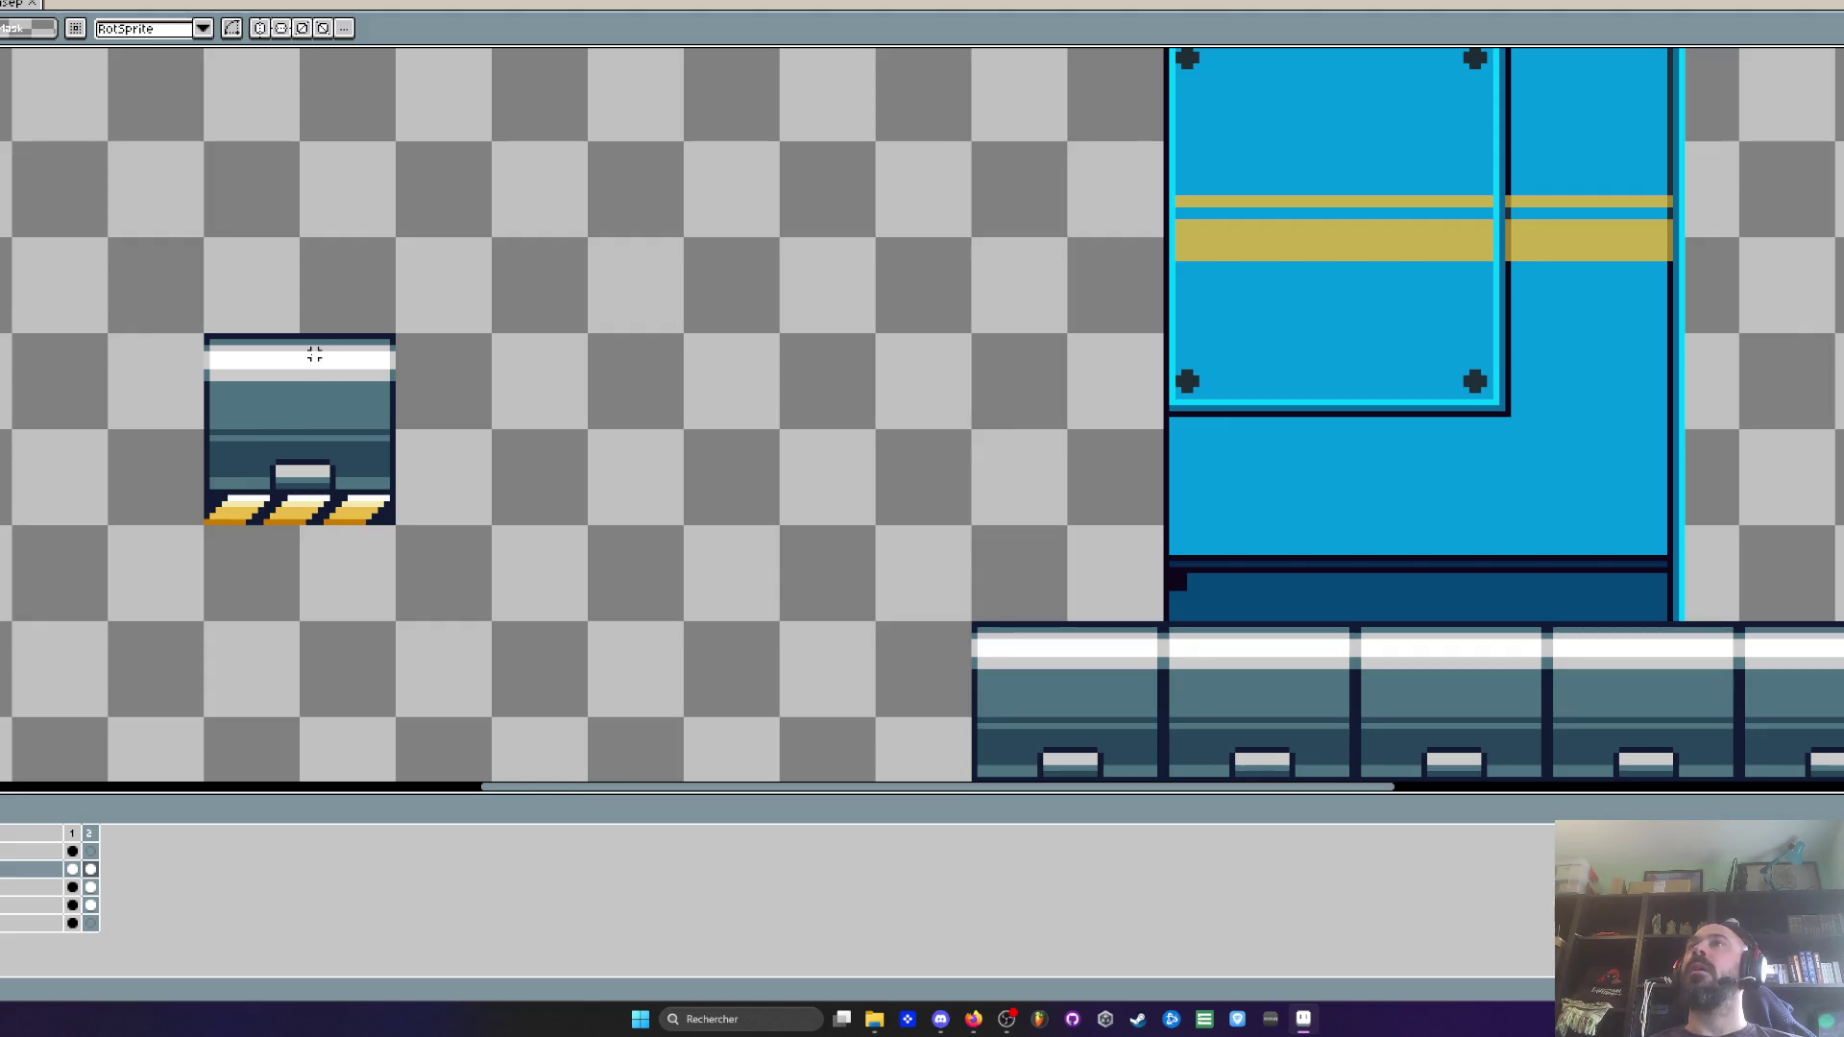
{"action": "scroll", "coordinate": [314, 355], "scroll_direction": "down", "scroll_amount": 1}
{"action": "scroll", "coordinate": [323, 301], "scroll_direction": "up", "scroll_amount": 1}
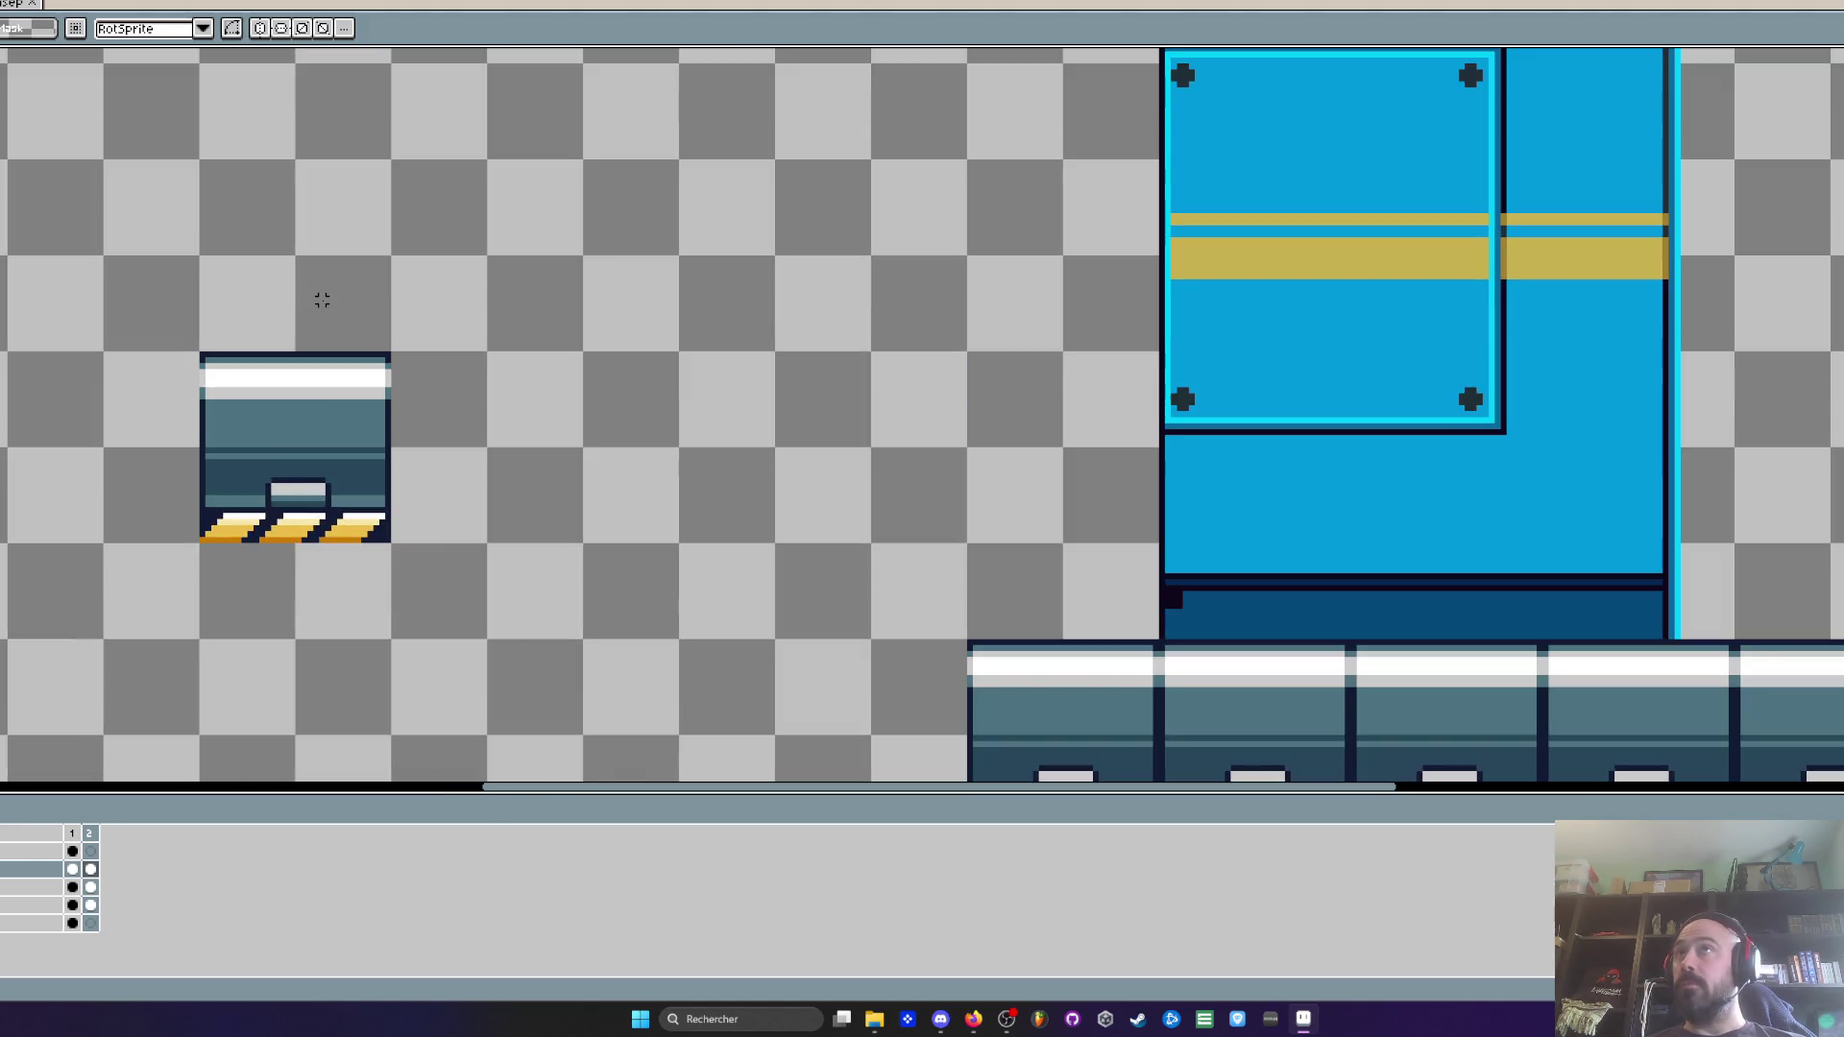
{"action": "scroll", "coordinate": [250, 373], "scroll_direction": "down", "scroll_amount": 1}
{"action": "scroll", "coordinate": [245, 364], "scroll_direction": "up", "scroll_amount": 1}
{"action": "scroll", "coordinate": [236, 355], "scroll_direction": "up", "scroll_amount": 3}
{"action": "scroll", "coordinate": [226, 349], "scroll_direction": "down", "scroll_amount": 2}
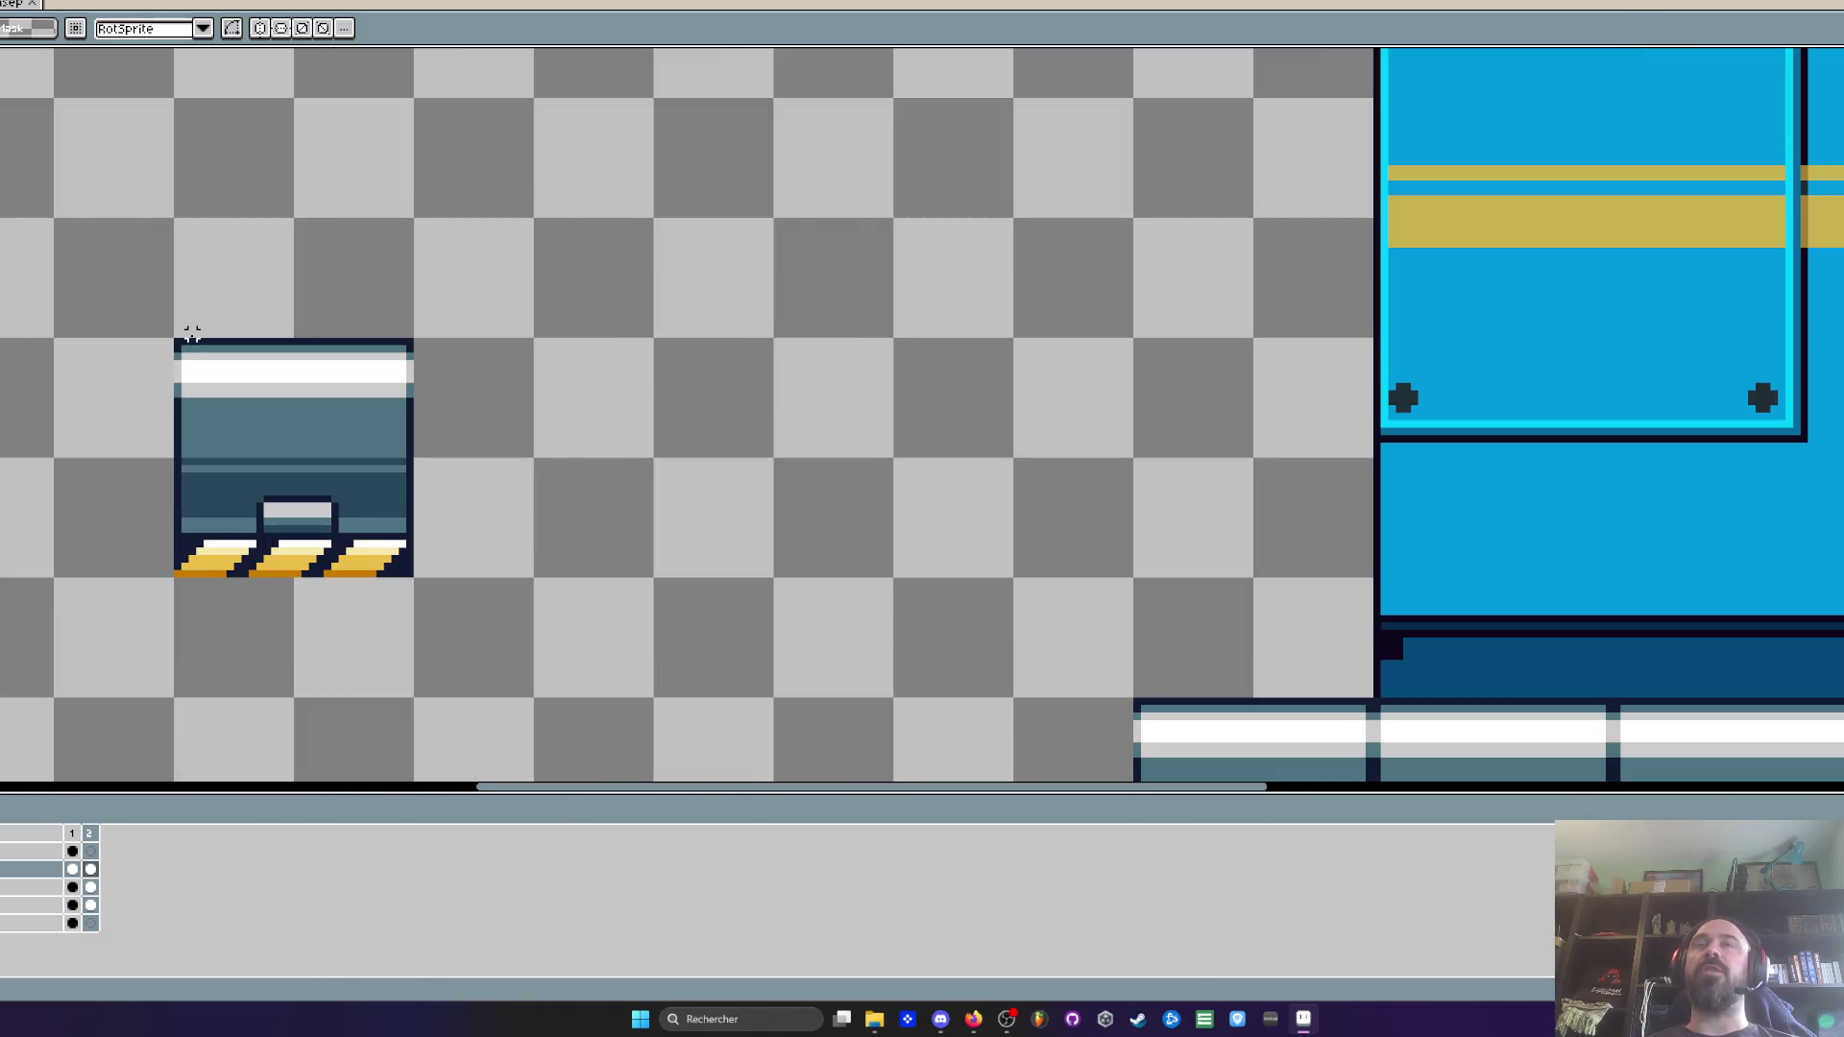
{"action": "scroll", "coordinate": [276, 429], "scroll_direction": "up", "scroll_amount": 2}
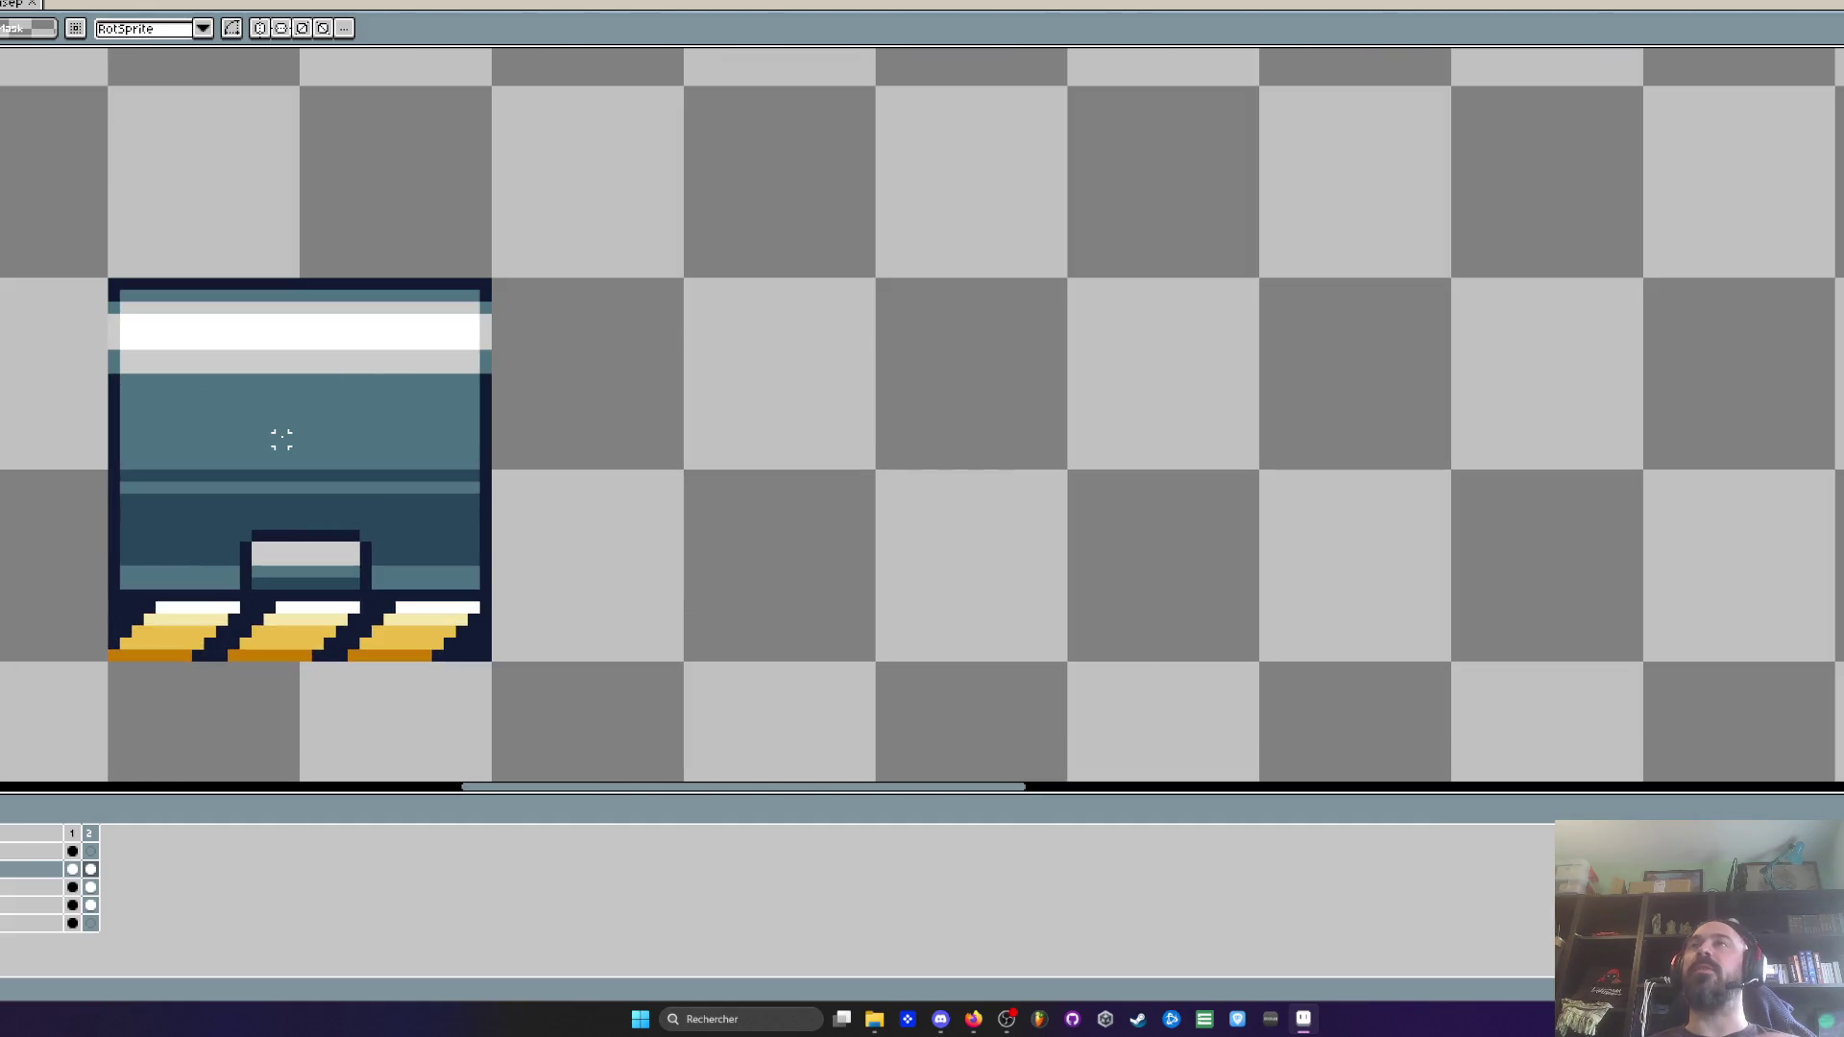
{"action": "scroll", "coordinate": [281, 439], "scroll_direction": "down", "scroll_amount": 1}
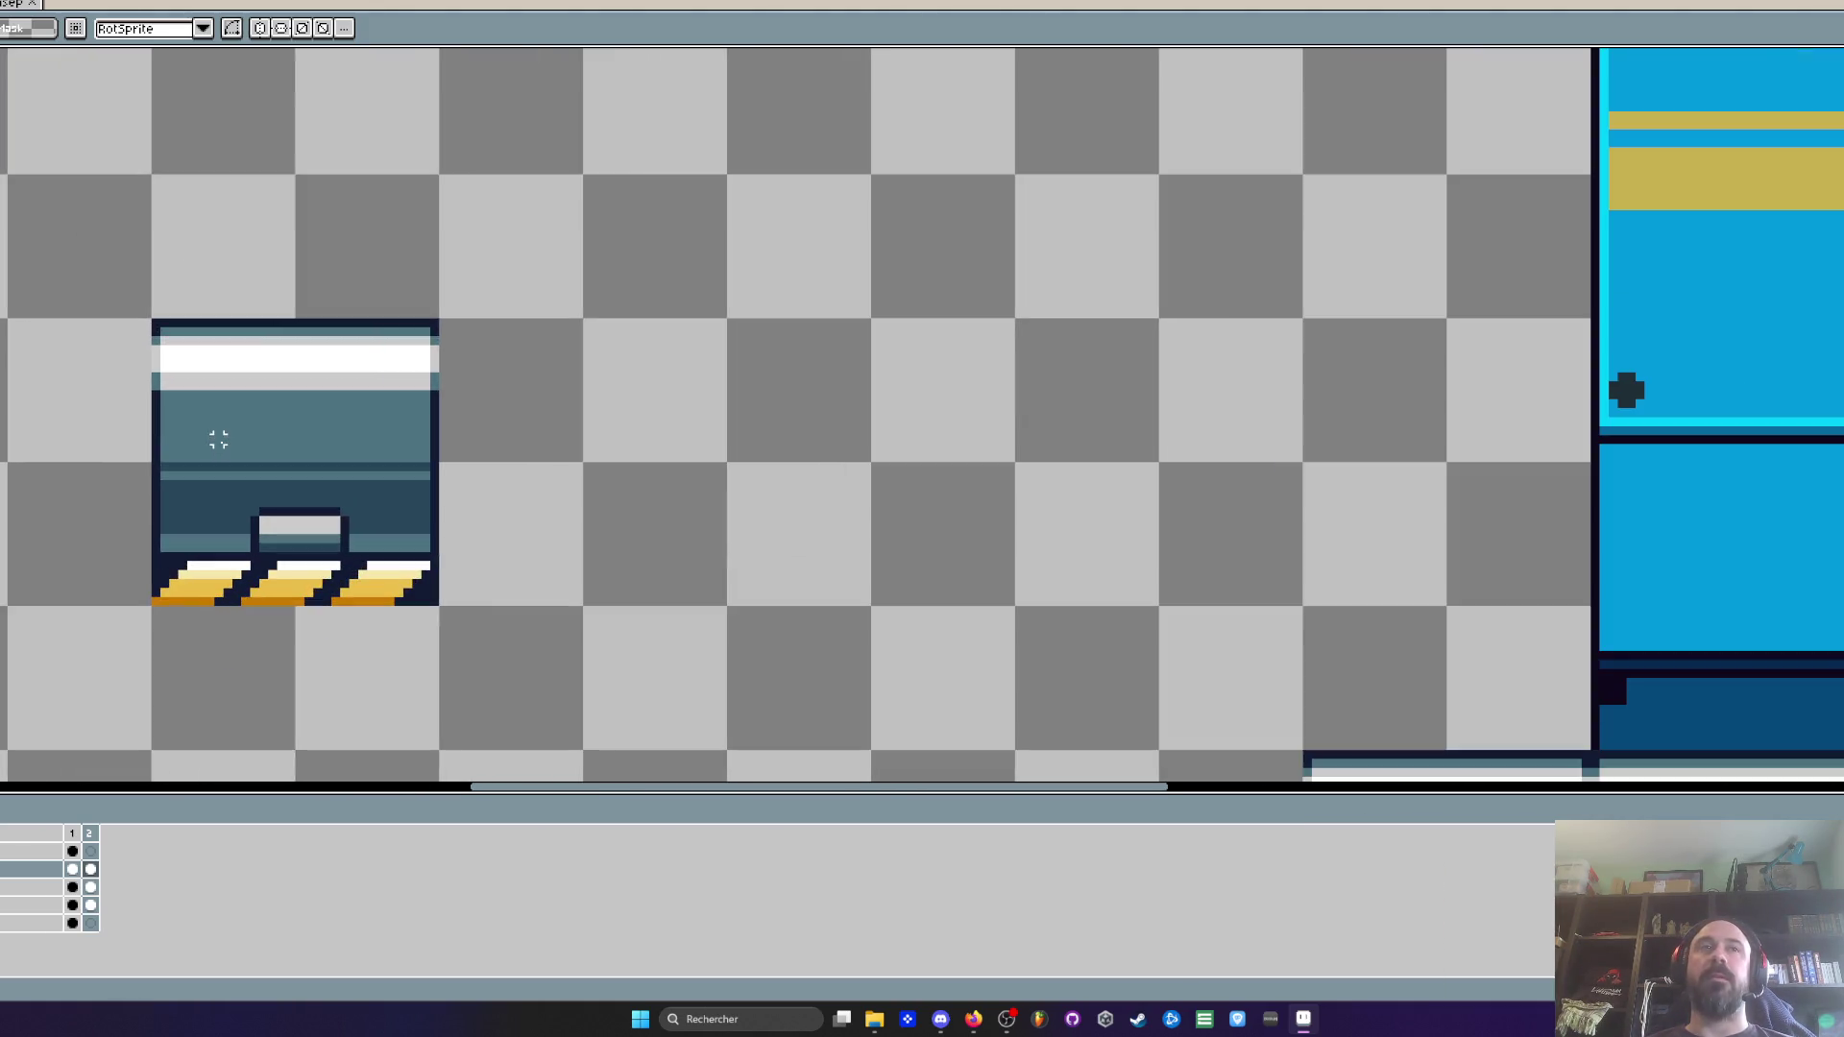
{"action": "mouse_move", "coordinate": [115, 262]}
{"action": "left_mouse_down"}
{"action": "mouse_move", "coordinate": [354, 494]}
{"action": "mouse_move", "coordinate": [586, 672]}
{"action": "left_mouse_up"}
Pick the navy outline colour and draw two crossing diagonals forming an X
{"action": "key", "text": "ctrl+d"}
{"action": "scroll", "coordinate": [309, 416], "scroll_direction": "up", "scroll_amount": 1}
{"action": "scroll", "coordinate": [301, 423], "scroll_direction": "down", "scroll_amount": 2}
{"action": "scroll", "coordinate": [338, 423], "scroll_direction": "up", "scroll_amount": 1}
{"action": "key", "text": "i"}
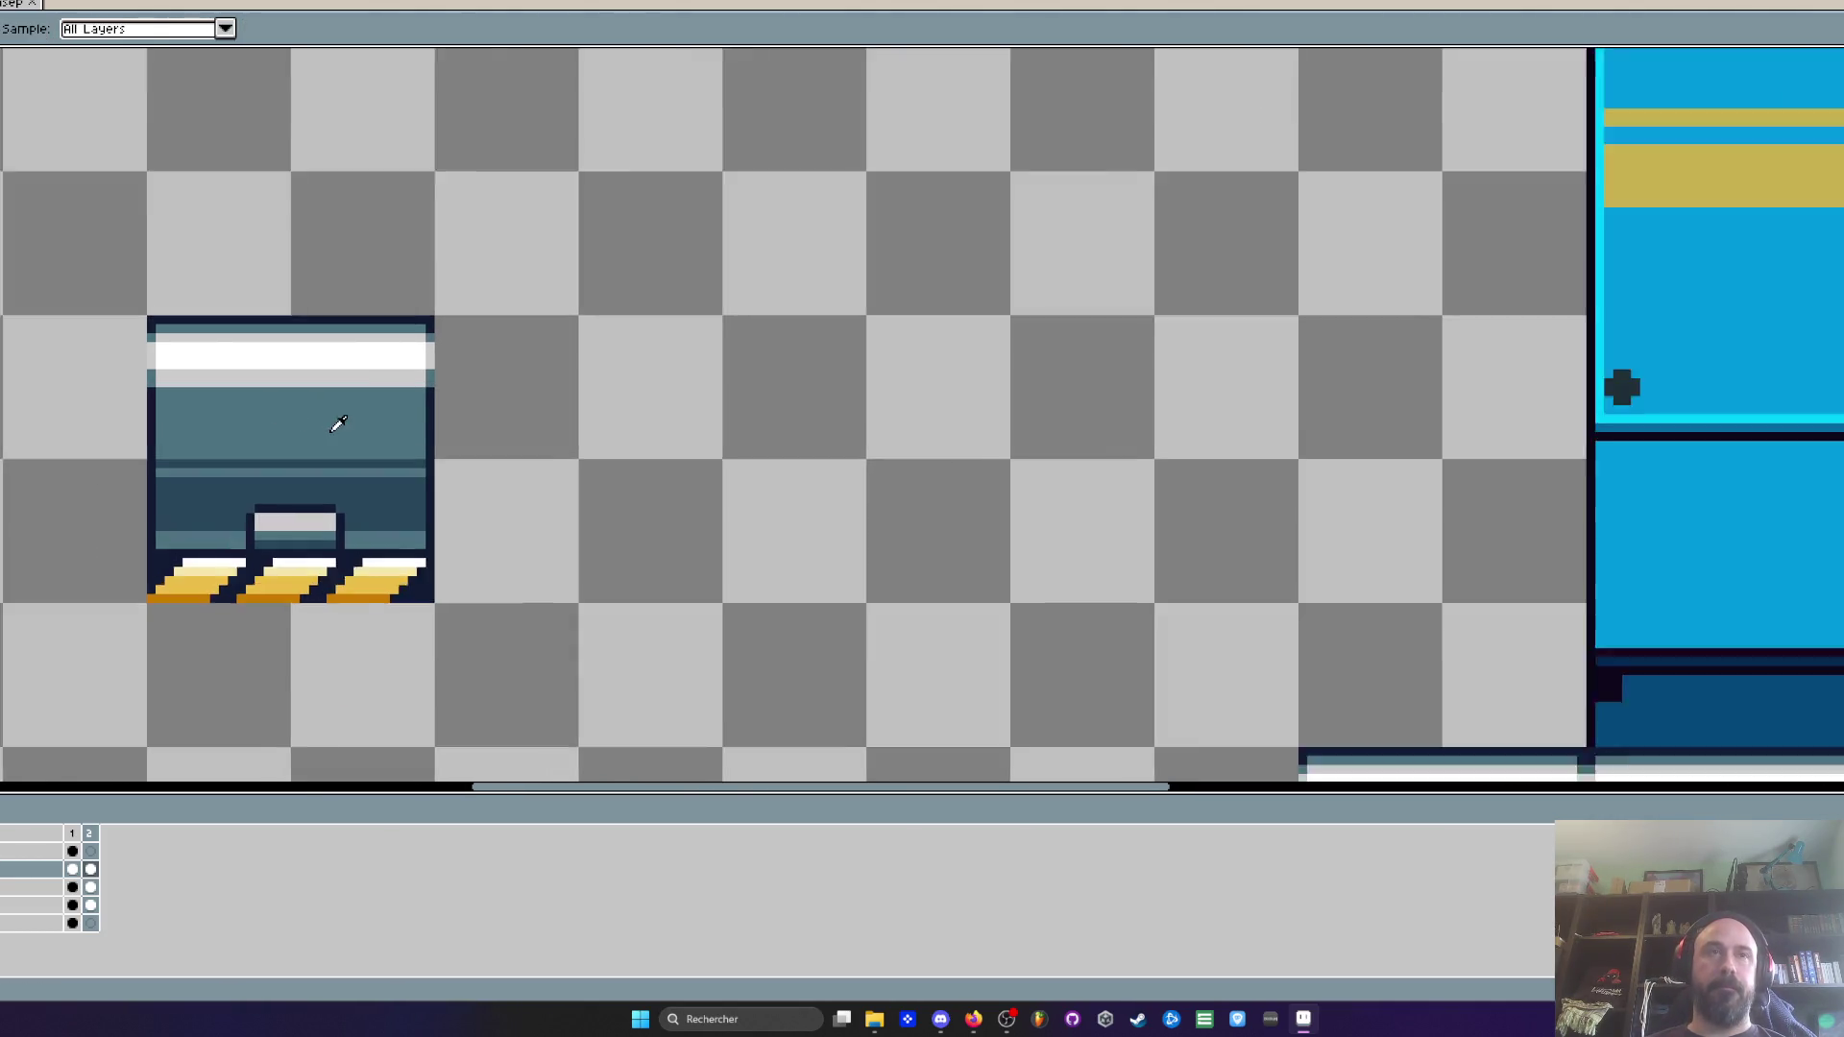
{"action": "scroll", "coordinate": [338, 424], "scroll_direction": "up", "scroll_amount": 1}
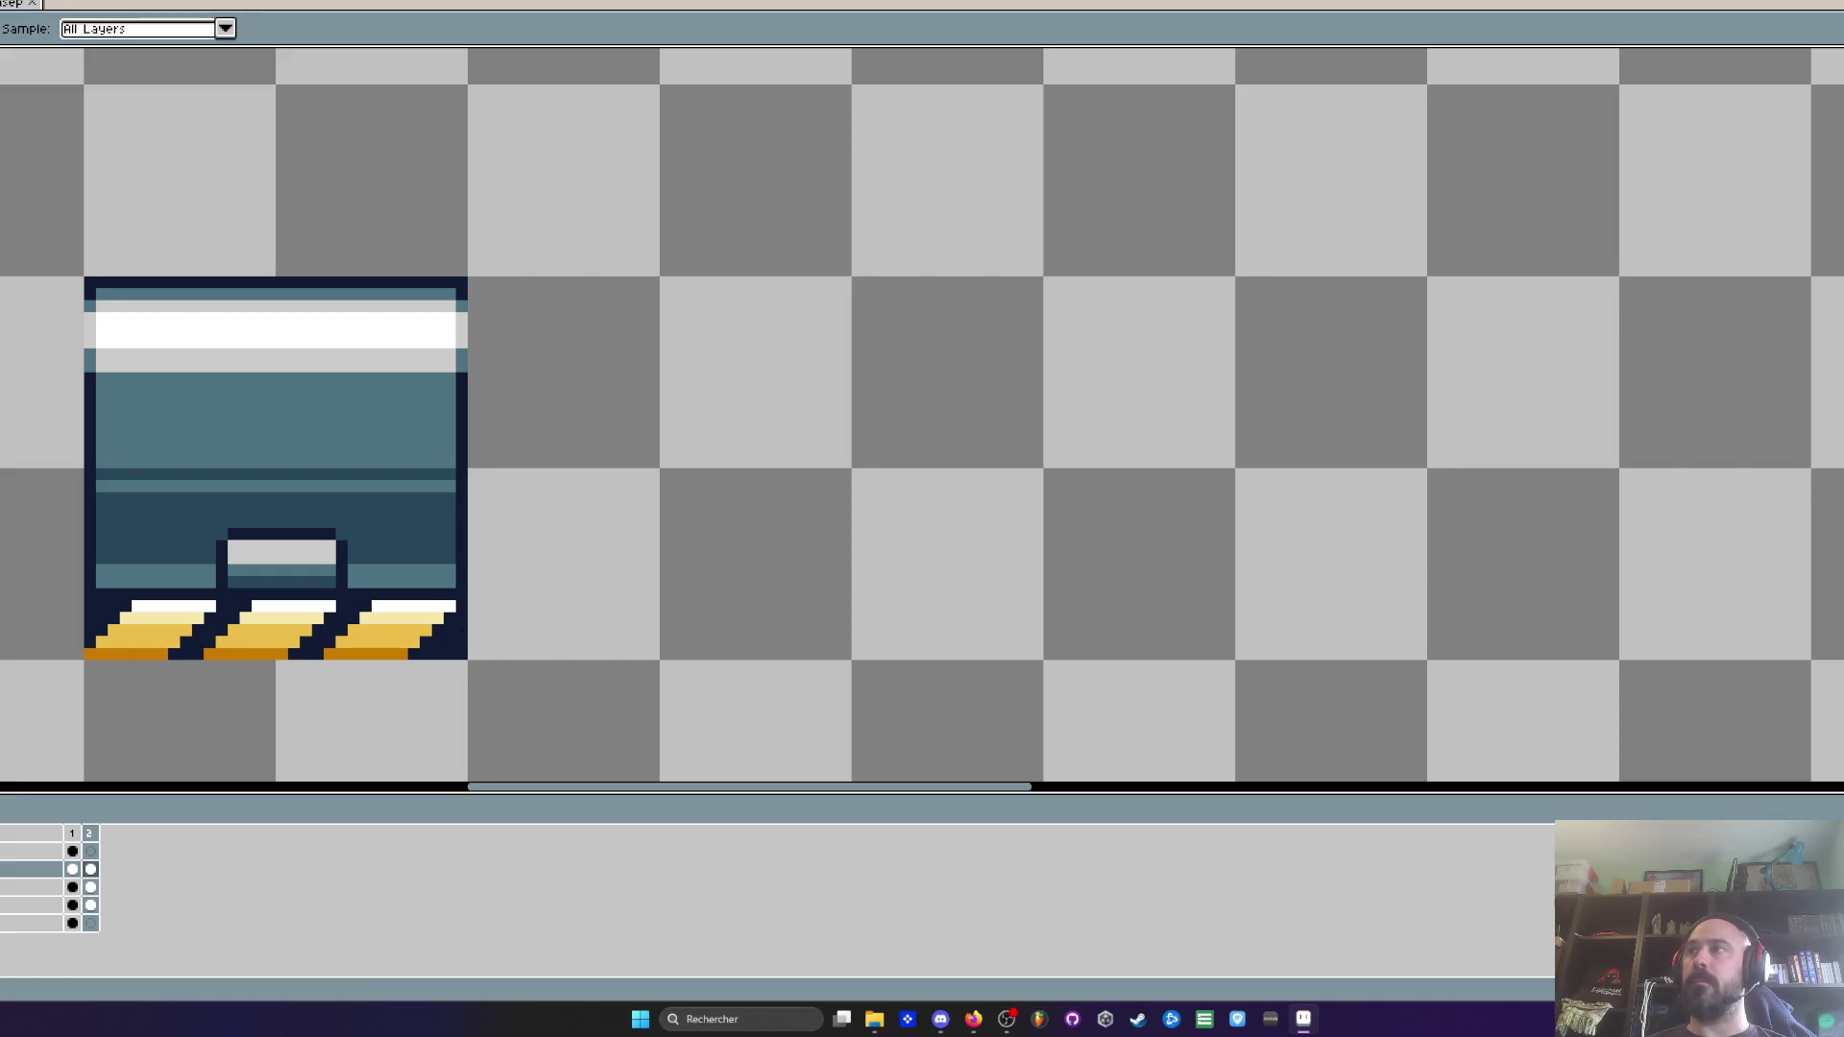
{"action": "key", "text": "b"}
{"action": "left_click", "coordinate": [677, 638]}
{"action": "mouse_move", "coordinate": [681, 642]}
{"action": "left_mouse_down"}
{"action": "mouse_move", "coordinate": [1050, 272]}
{"action": "mouse_move", "coordinate": [1038, 294]}
{"action": "left_mouse_up"}
{"action": "mouse_move", "coordinate": [671, 288]}
{"action": "left_mouse_down"}
{"action": "mouse_move", "coordinate": [971, 617]}
{"action": "mouse_move", "coordinate": [1029, 643]}
{"action": "left_mouse_up"}
Add the box edges, erase stray pixels and thicken the X diagonals
{"action": "scroll", "coordinate": [899, 577], "scroll_direction": "down", "scroll_amount": 3}
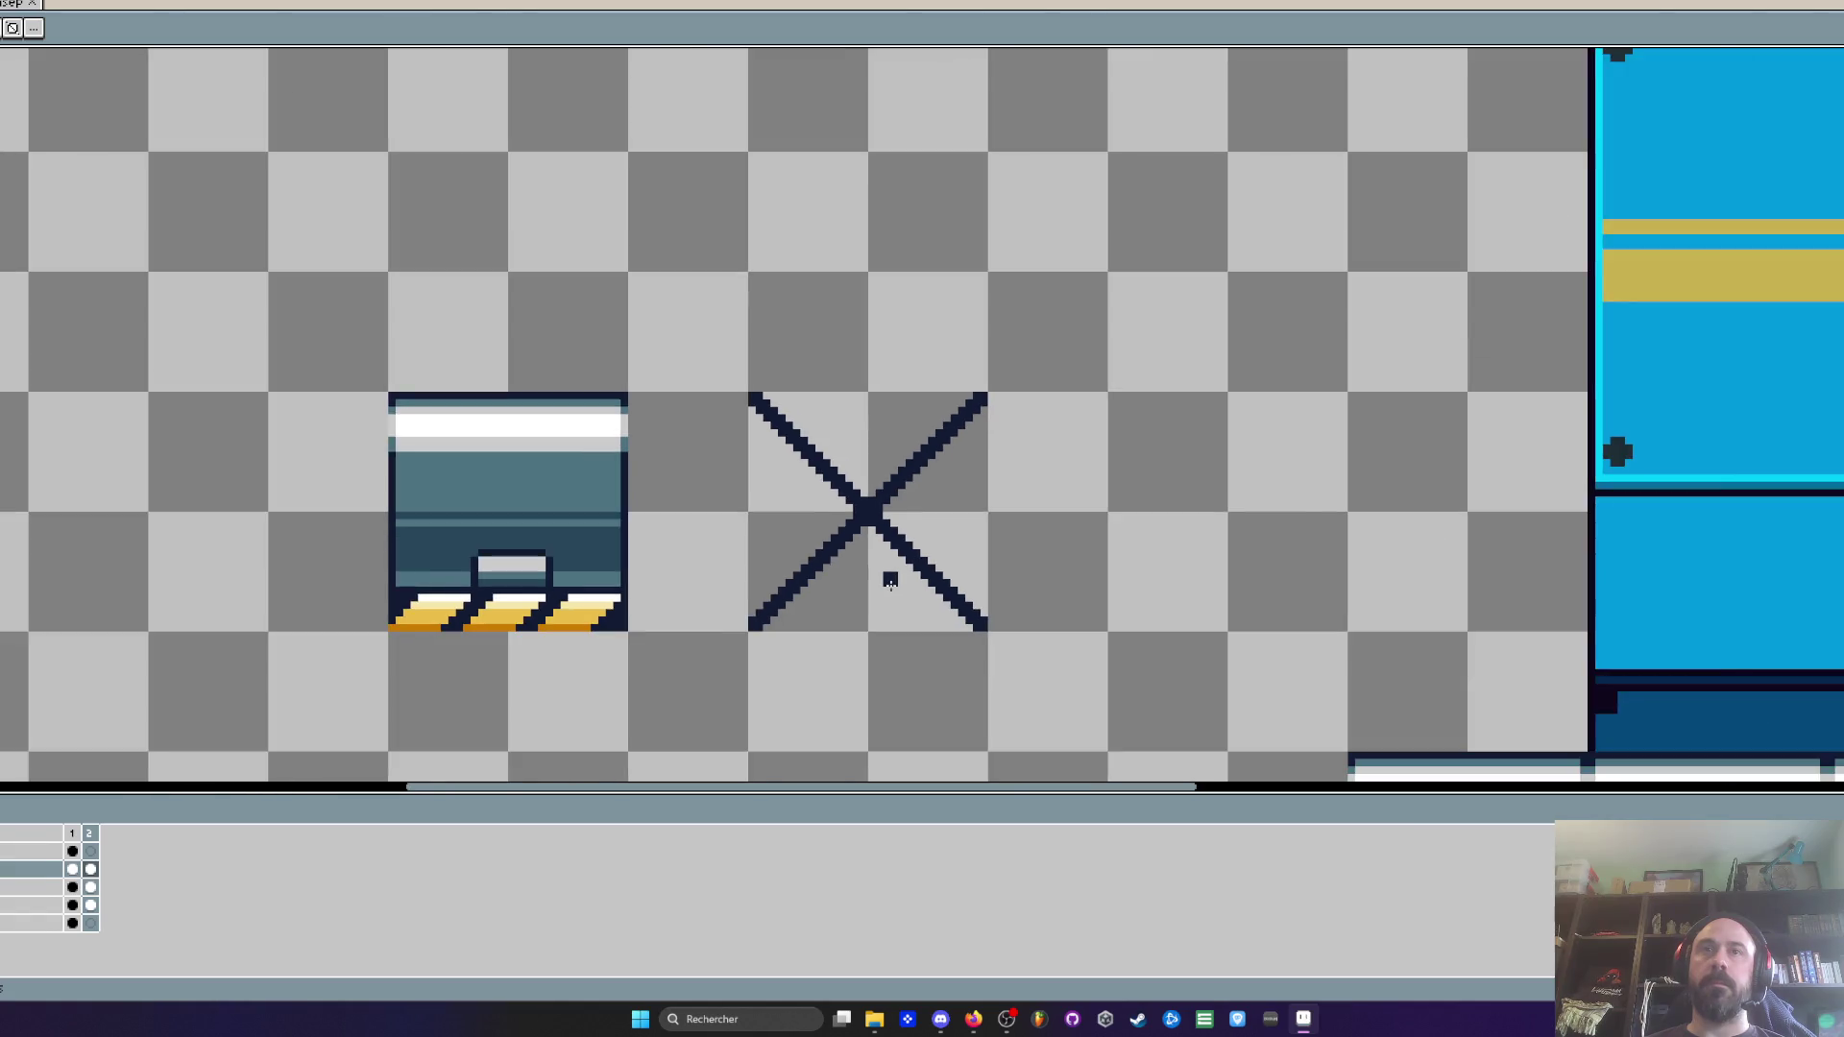
{"action": "scroll", "coordinate": [884, 580], "scroll_direction": "up", "scroll_amount": 5}
{"action": "mouse_move", "coordinate": [567, 140]}
{"action": "left_mouse_down"}
{"action": "mouse_move", "coordinate": [567, 672]}
{"action": "mouse_move", "coordinate": [1107, 684]}
{"action": "mouse_move", "coordinate": [1078, 177]}
{"action": "mouse_move", "coordinate": [1114, 137]}
{"action": "mouse_move", "coordinate": [588, 135]}
{"action": "left_mouse_up"}
{"action": "scroll", "coordinate": [589, 135], "scroll_direction": "down", "scroll_amount": 3}
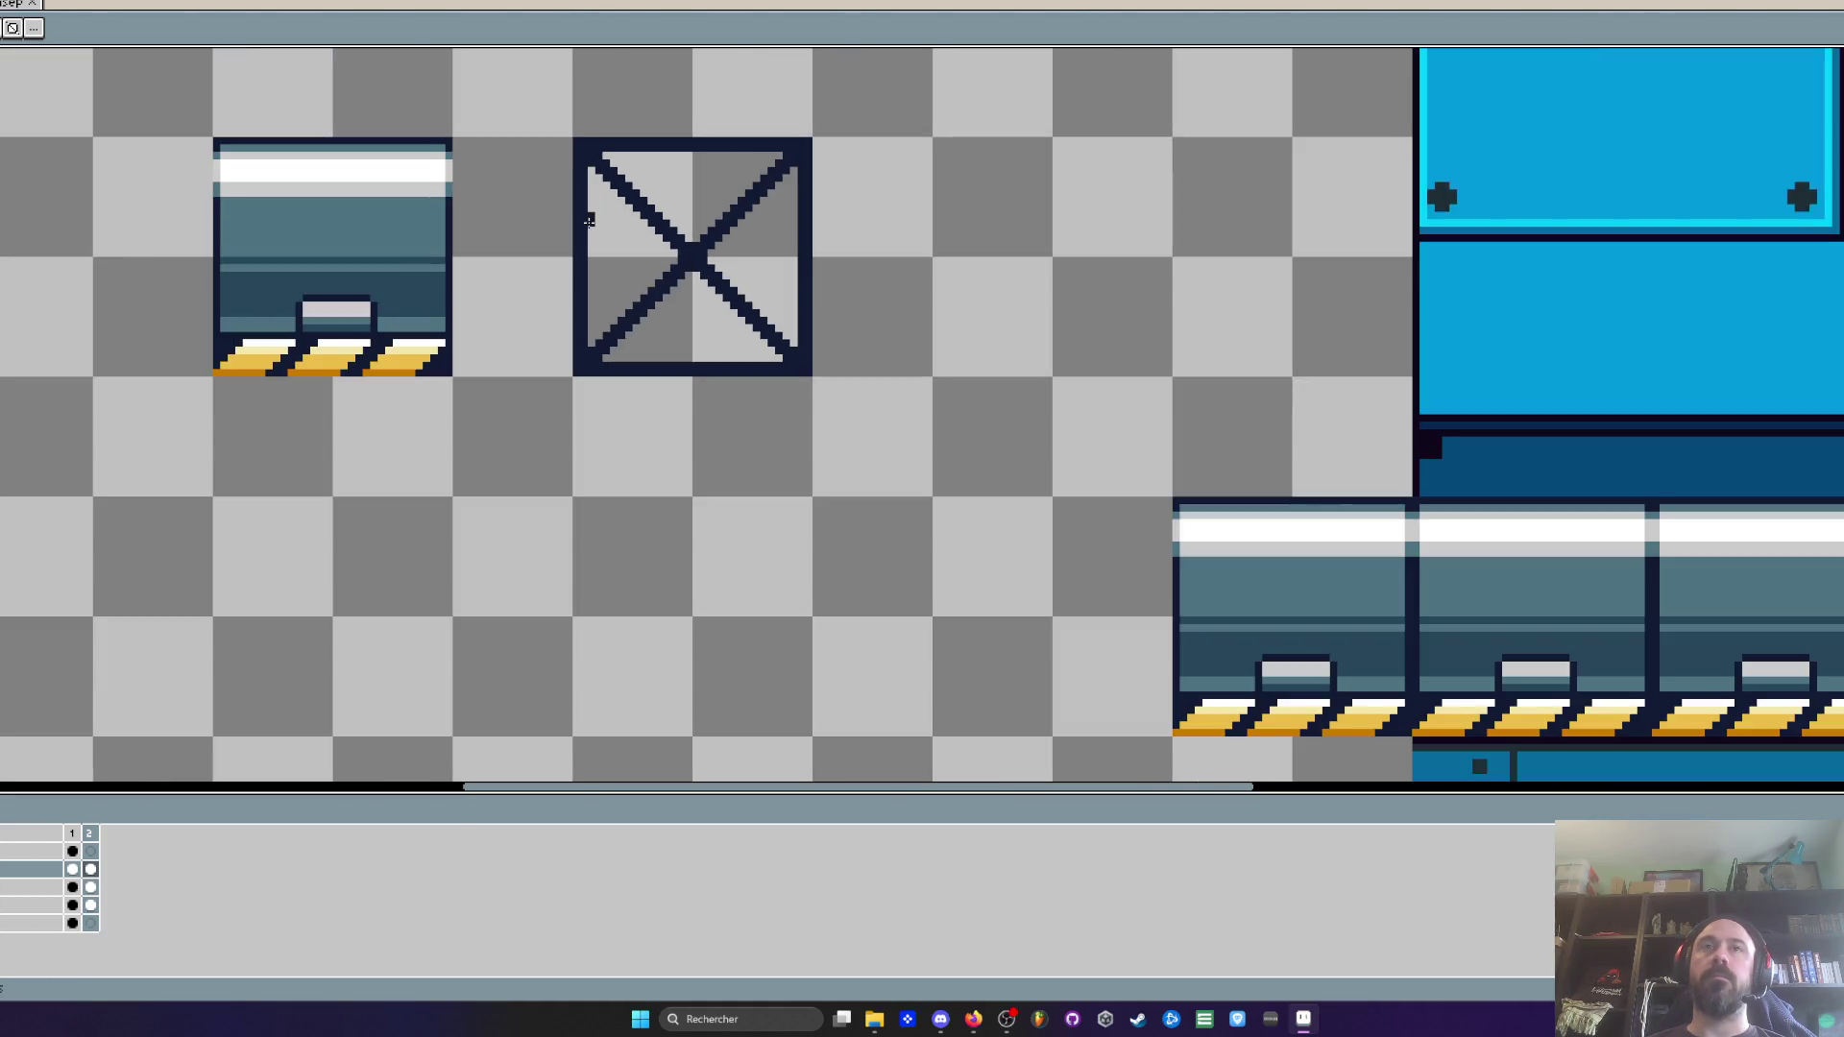
{"action": "scroll", "coordinate": [604, 181], "scroll_direction": "up", "scroll_amount": 3}
{"action": "right_click", "coordinate": [604, 181]}
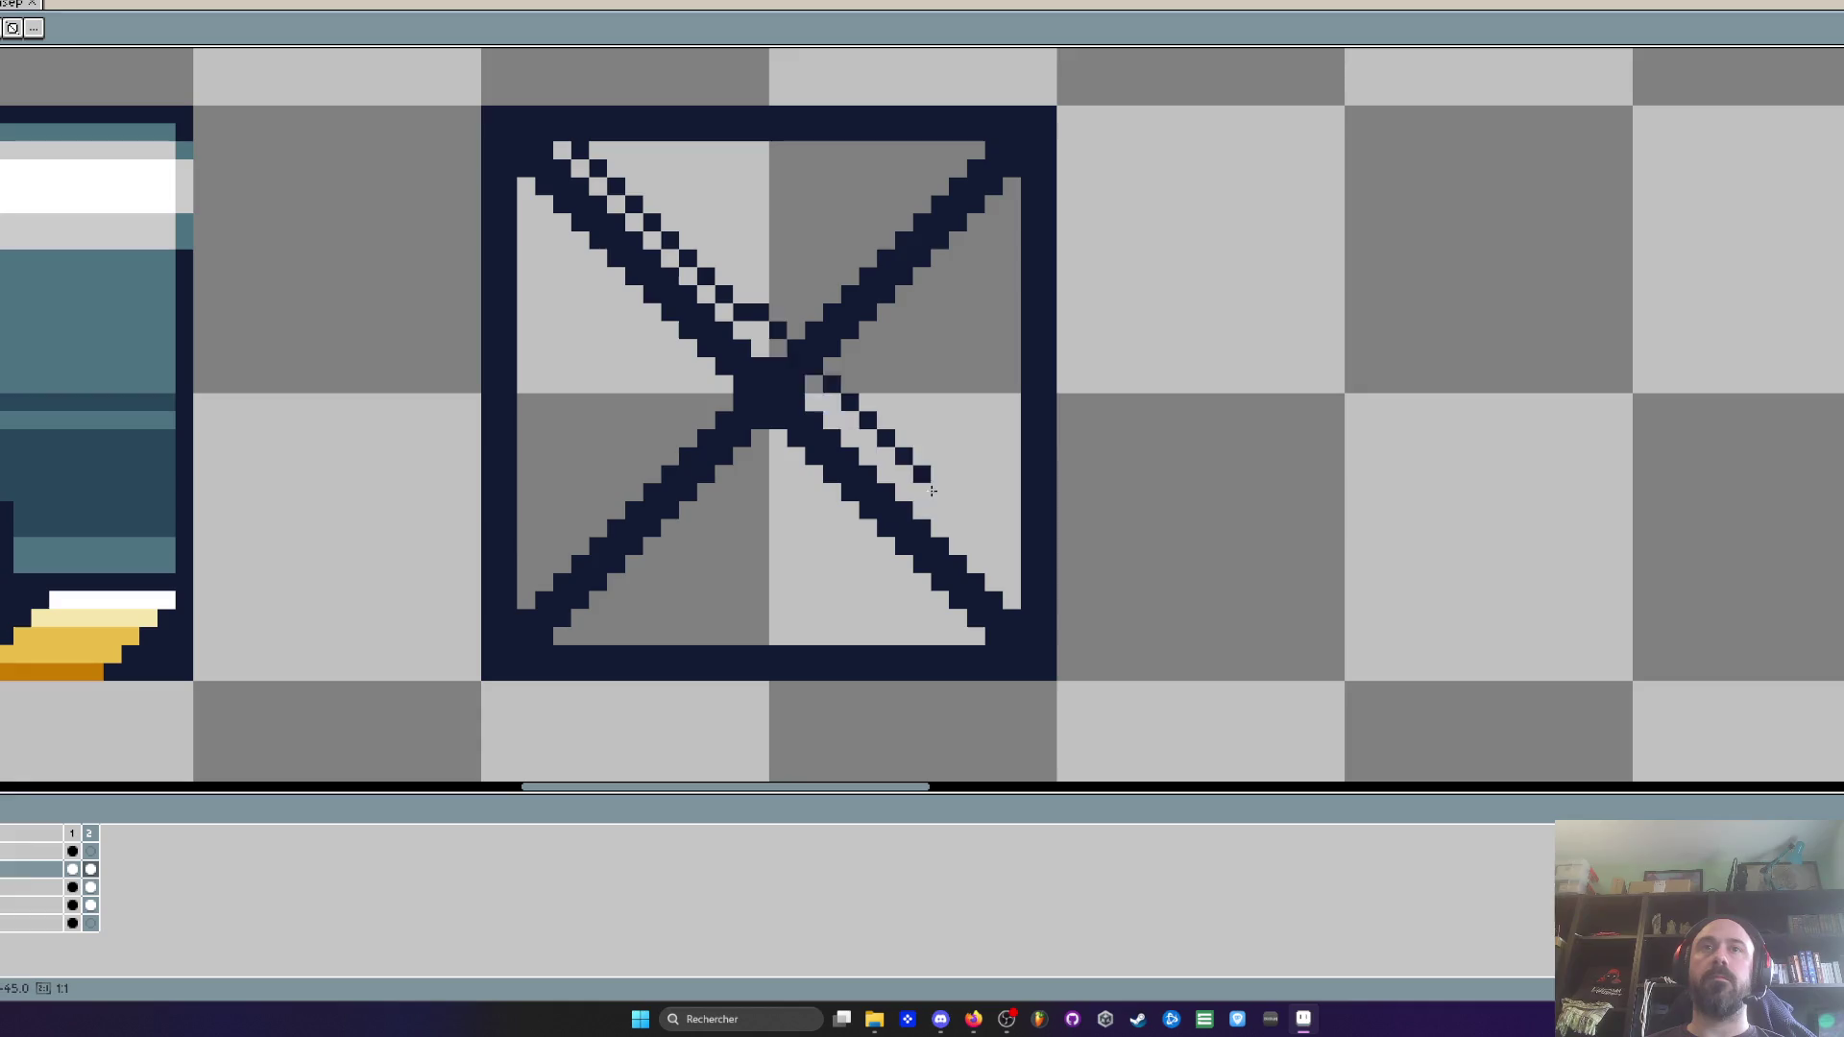
{"action": "mouse_move", "coordinate": [551, 149]}
{"action": "left_mouse_down"}
{"action": "mouse_move", "coordinate": [987, 571]}
{"action": "mouse_move", "coordinate": [979, 640]}
{"action": "mouse_move", "coordinate": [737, 402]}
{"action": "mouse_move", "coordinate": [979, 154]}
{"action": "mouse_move", "coordinate": [1001, 177]}
{"action": "left_mouse_up"}
{"action": "scroll", "coordinate": [1001, 177], "scroll_direction": "down", "scroll_amount": 3}
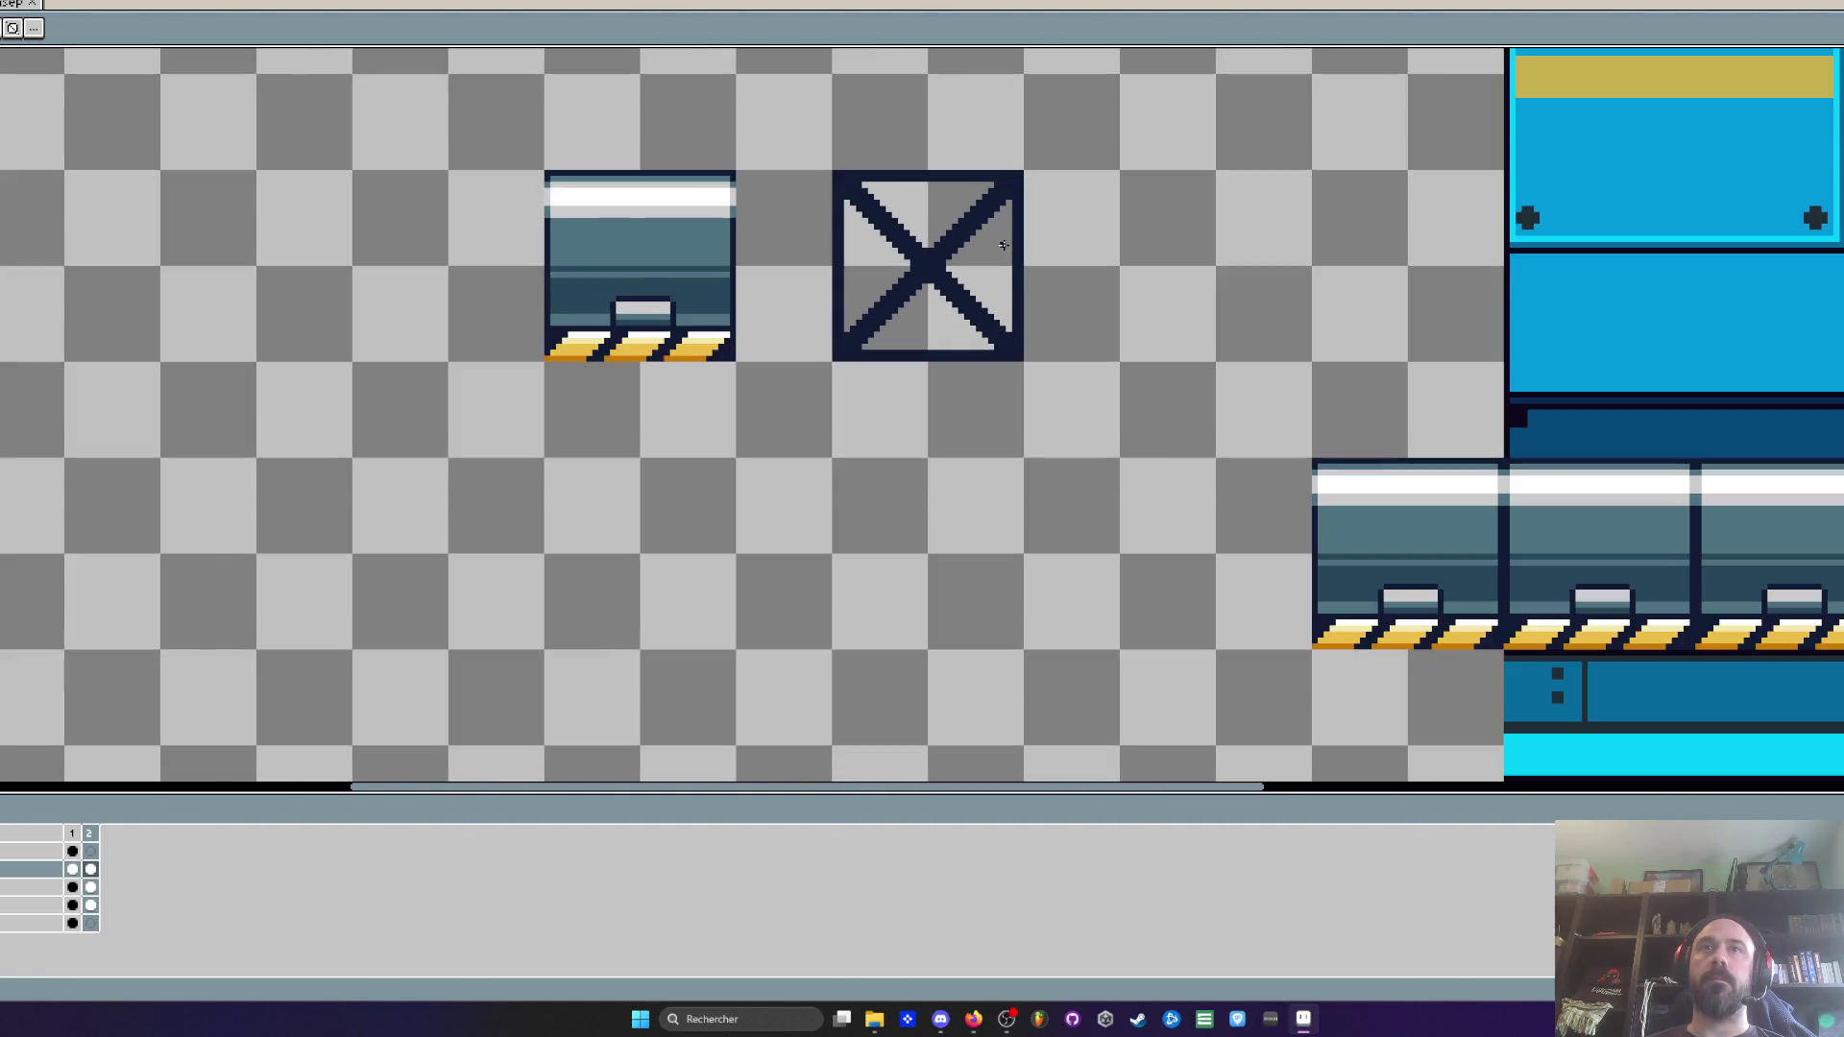
{"action": "scroll", "coordinate": [675, 268], "scroll_direction": "up", "scroll_amount": 1}
{"action": "scroll", "coordinate": [659, 271], "scroll_direction": "down", "scroll_amount": 1}
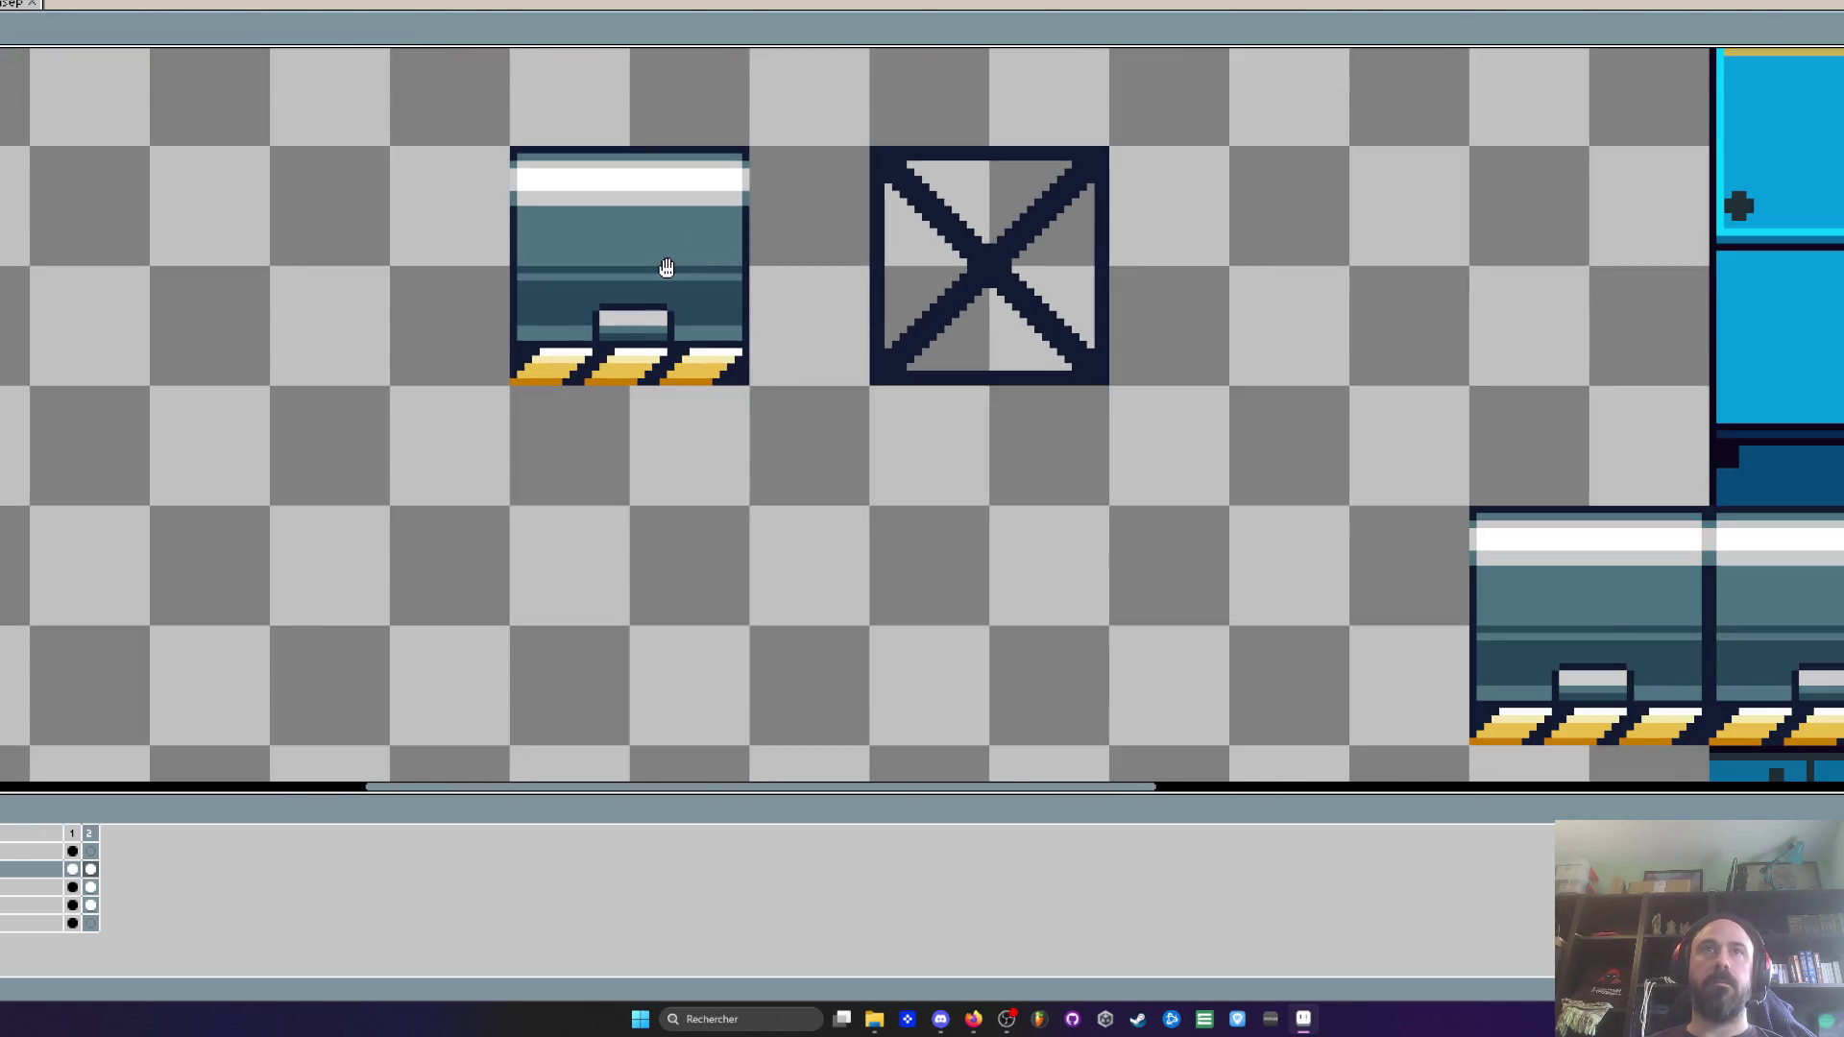
{"action": "scroll", "coordinate": [634, 324], "scroll_direction": "up", "scroll_amount": 1}
{"action": "key", "text": "i"}
{"action": "scroll", "coordinate": [528, 423], "scroll_direction": "up", "scroll_amount": 1}
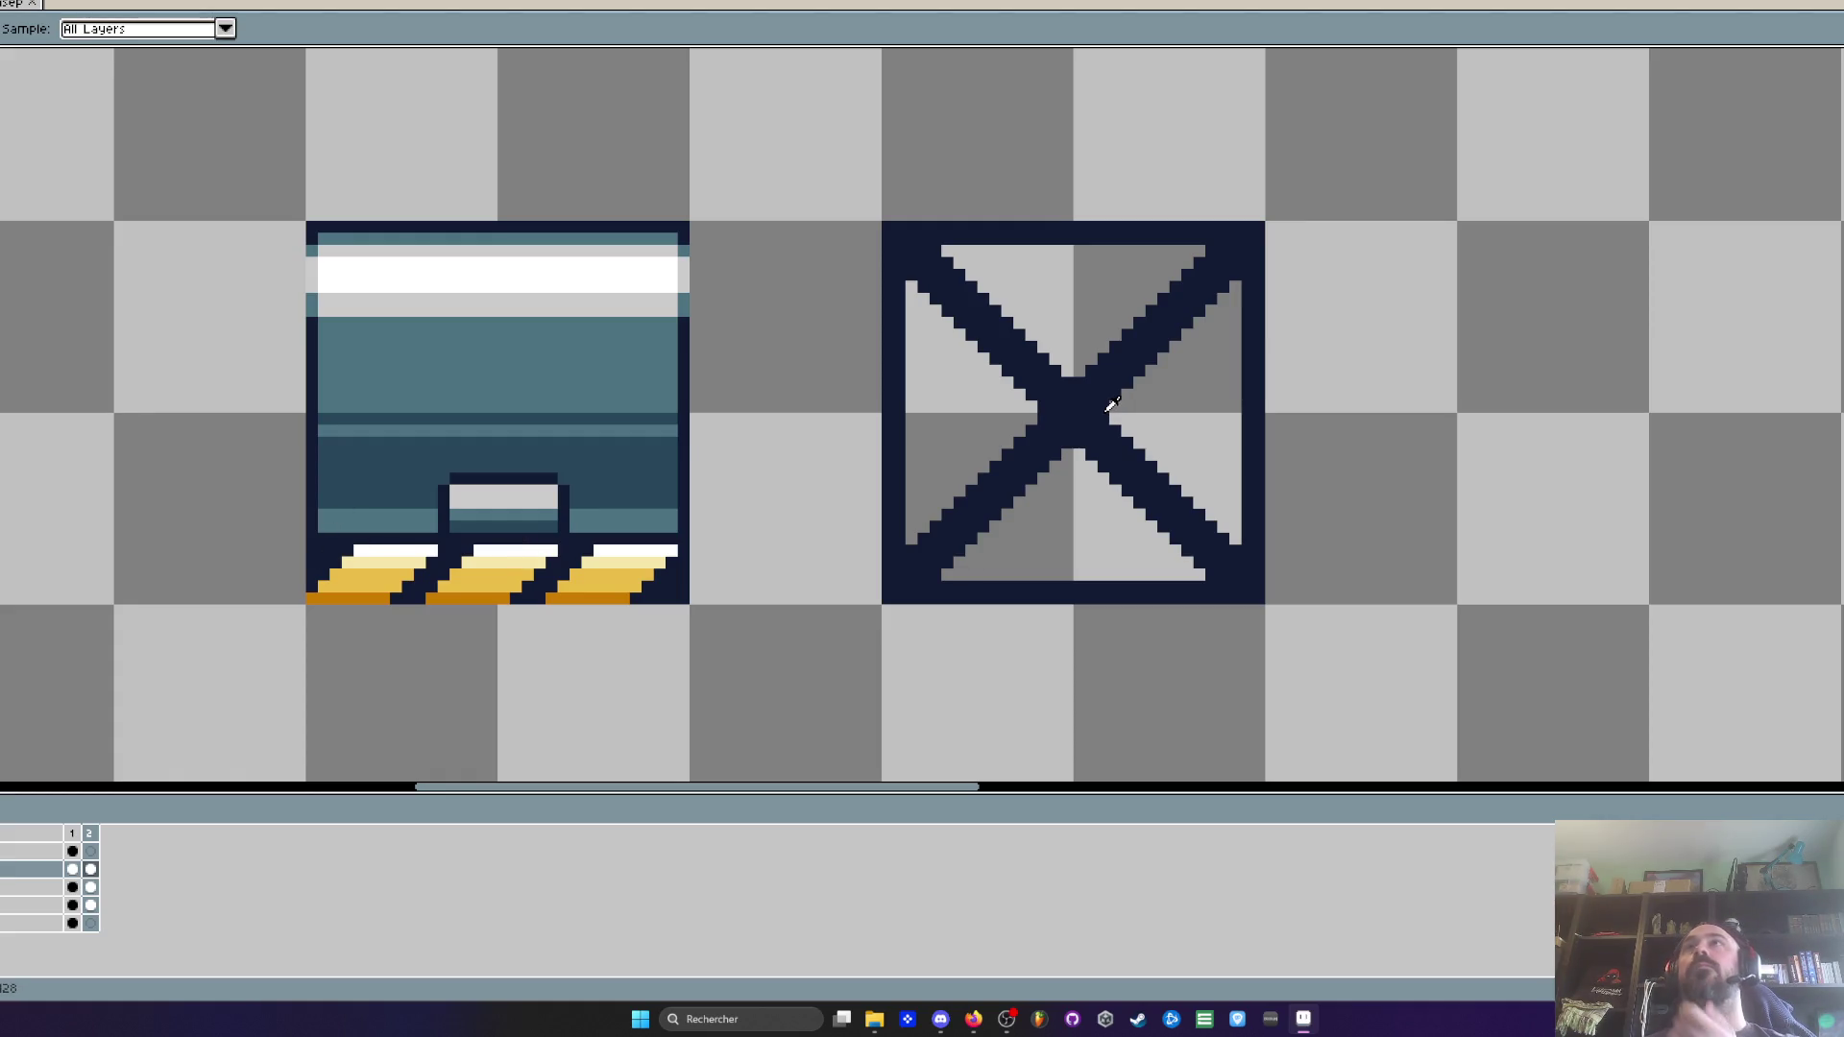
Stamp a teal plus-shaped rivet where the X diagonals cross
{"action": "scroll", "coordinate": [1104, 408], "scroll_direction": "up", "scroll_amount": 1}
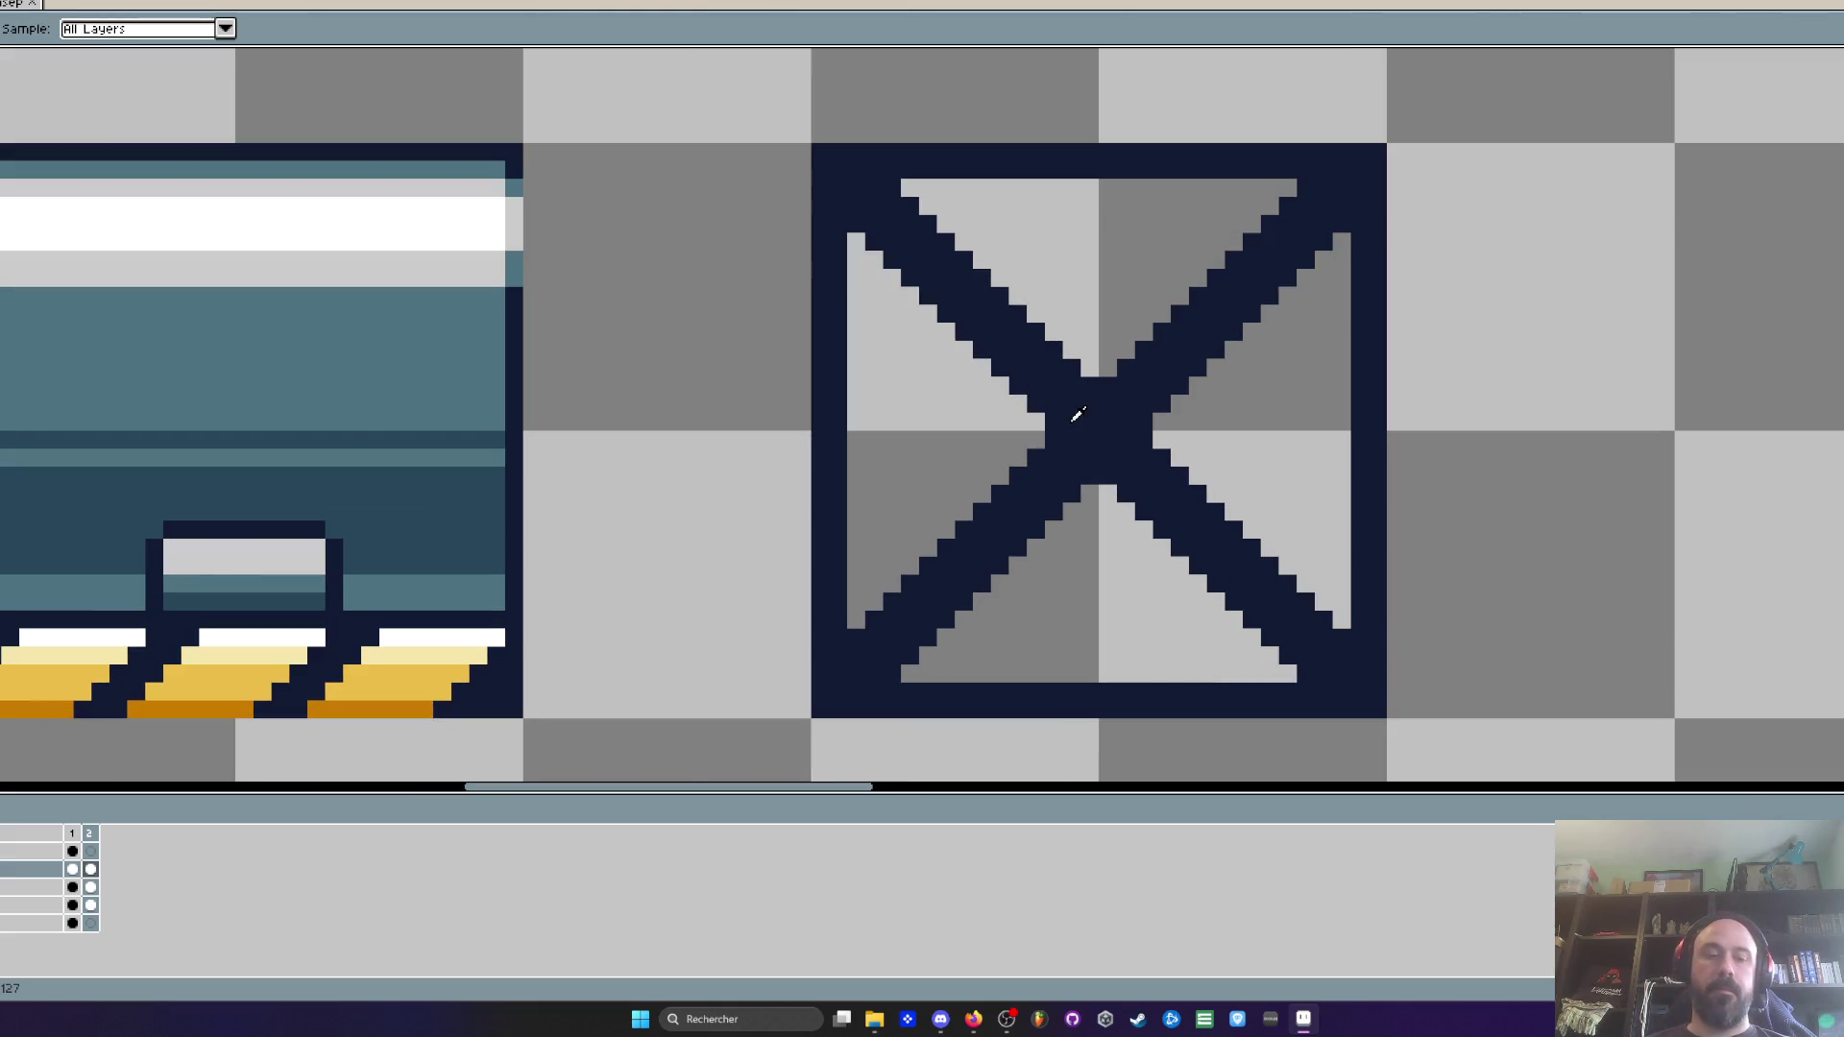
{"action": "scroll", "coordinate": [1078, 415], "scroll_direction": "up", "scroll_amount": 1}
{"action": "key", "text": "b"}
{"action": "left_click", "coordinate": [1105, 429]}
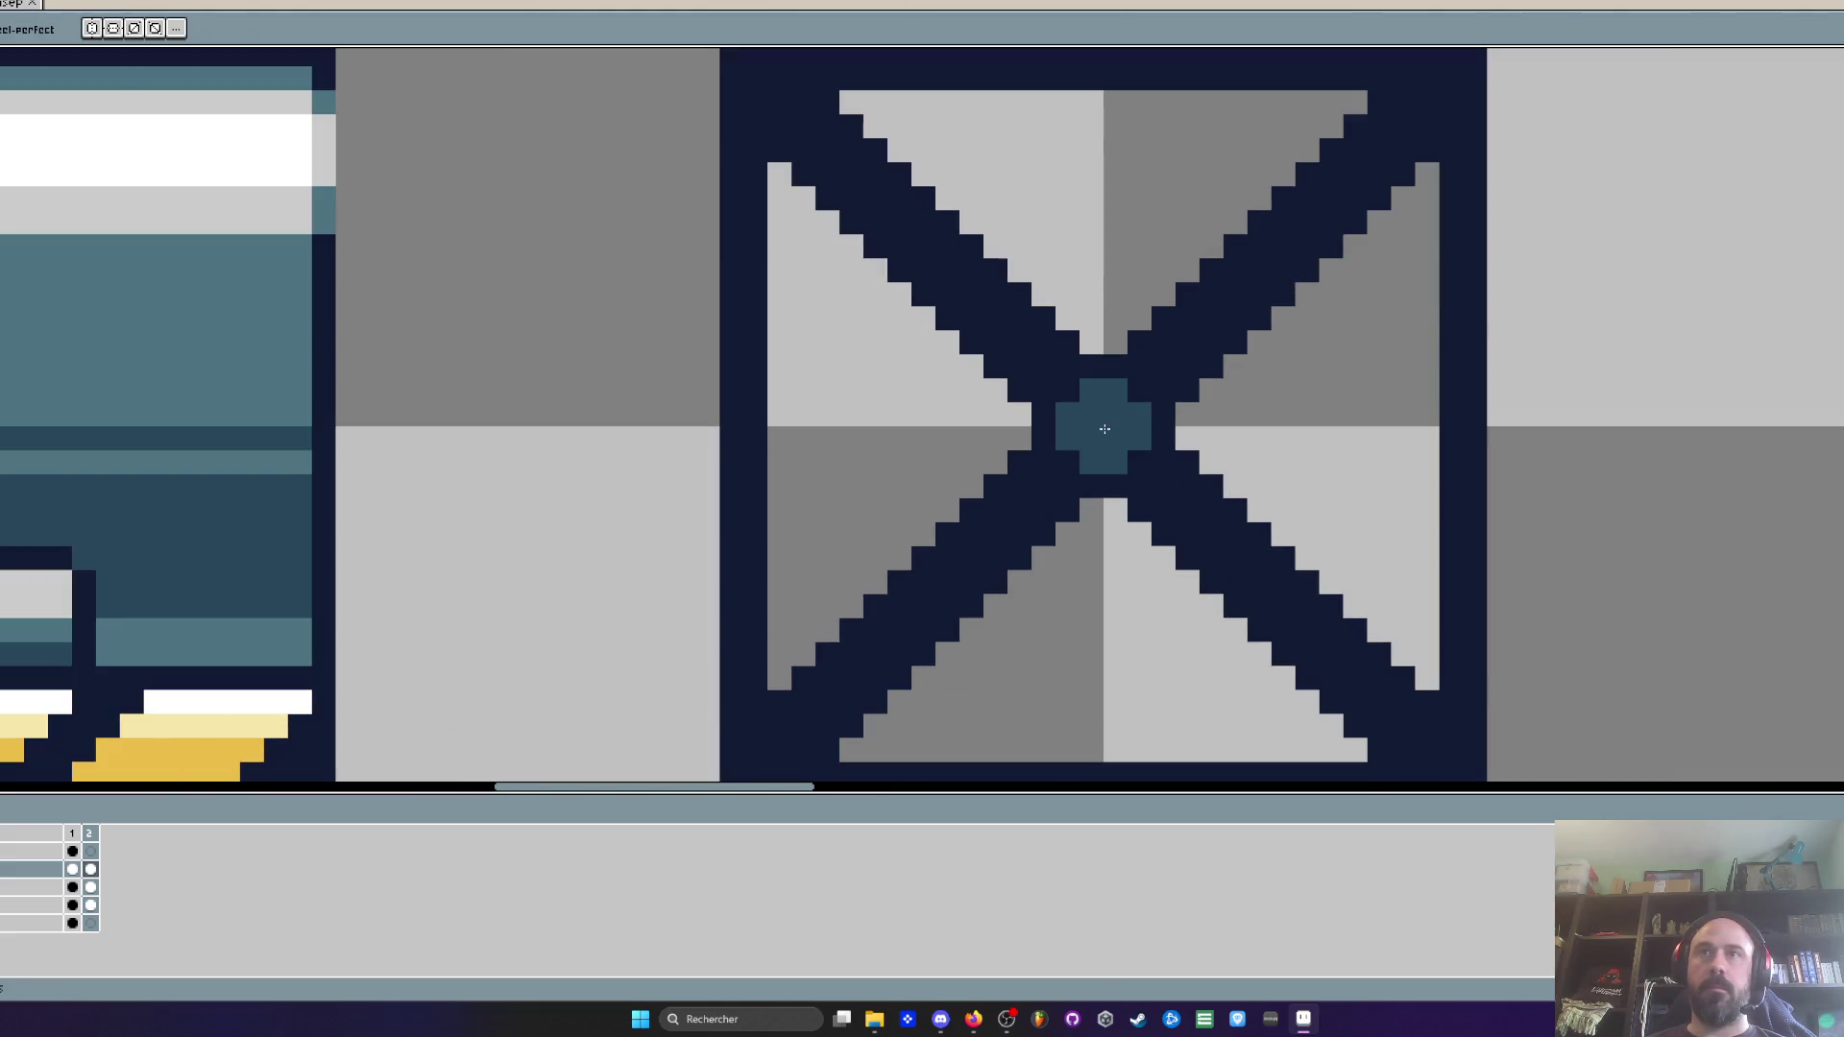
Add smaller teal rivets at the tile's four corners
{"action": "key", "text": "space"}
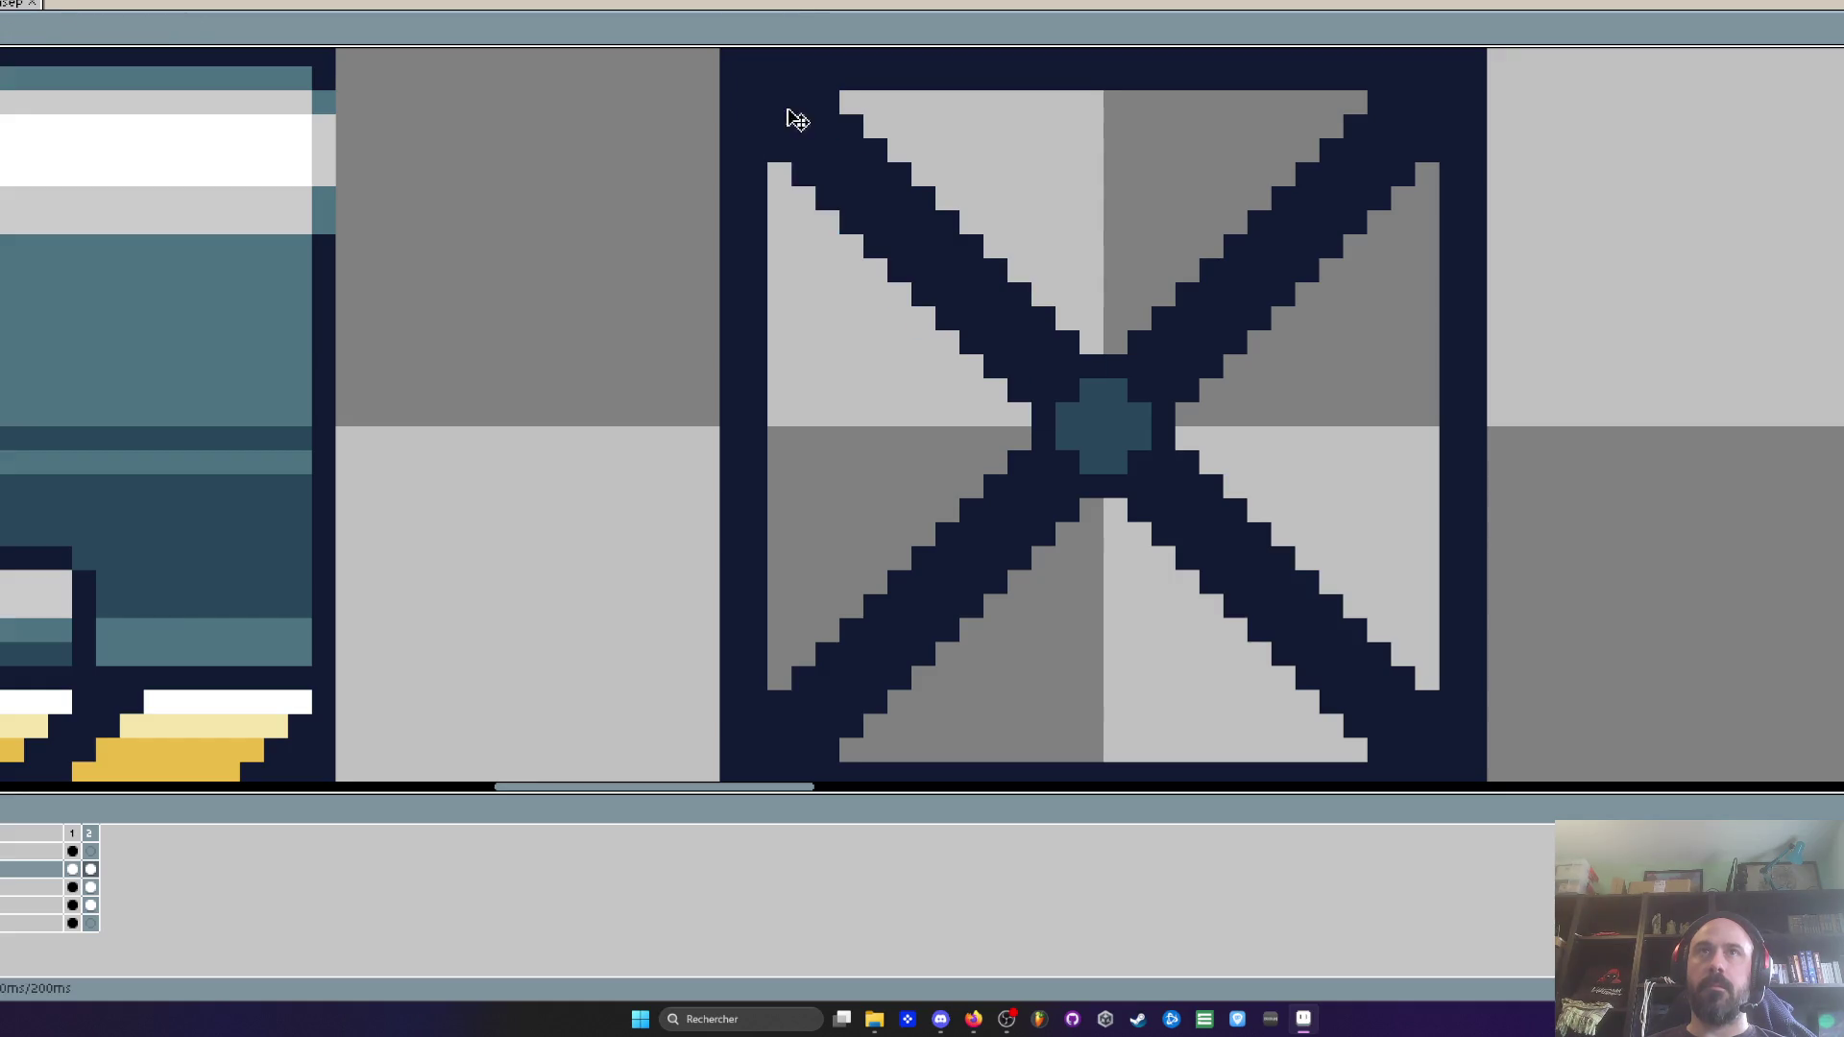
{"action": "left_click_drag", "start_coordinate": [786, 108], "coordinate": [797, 161]}
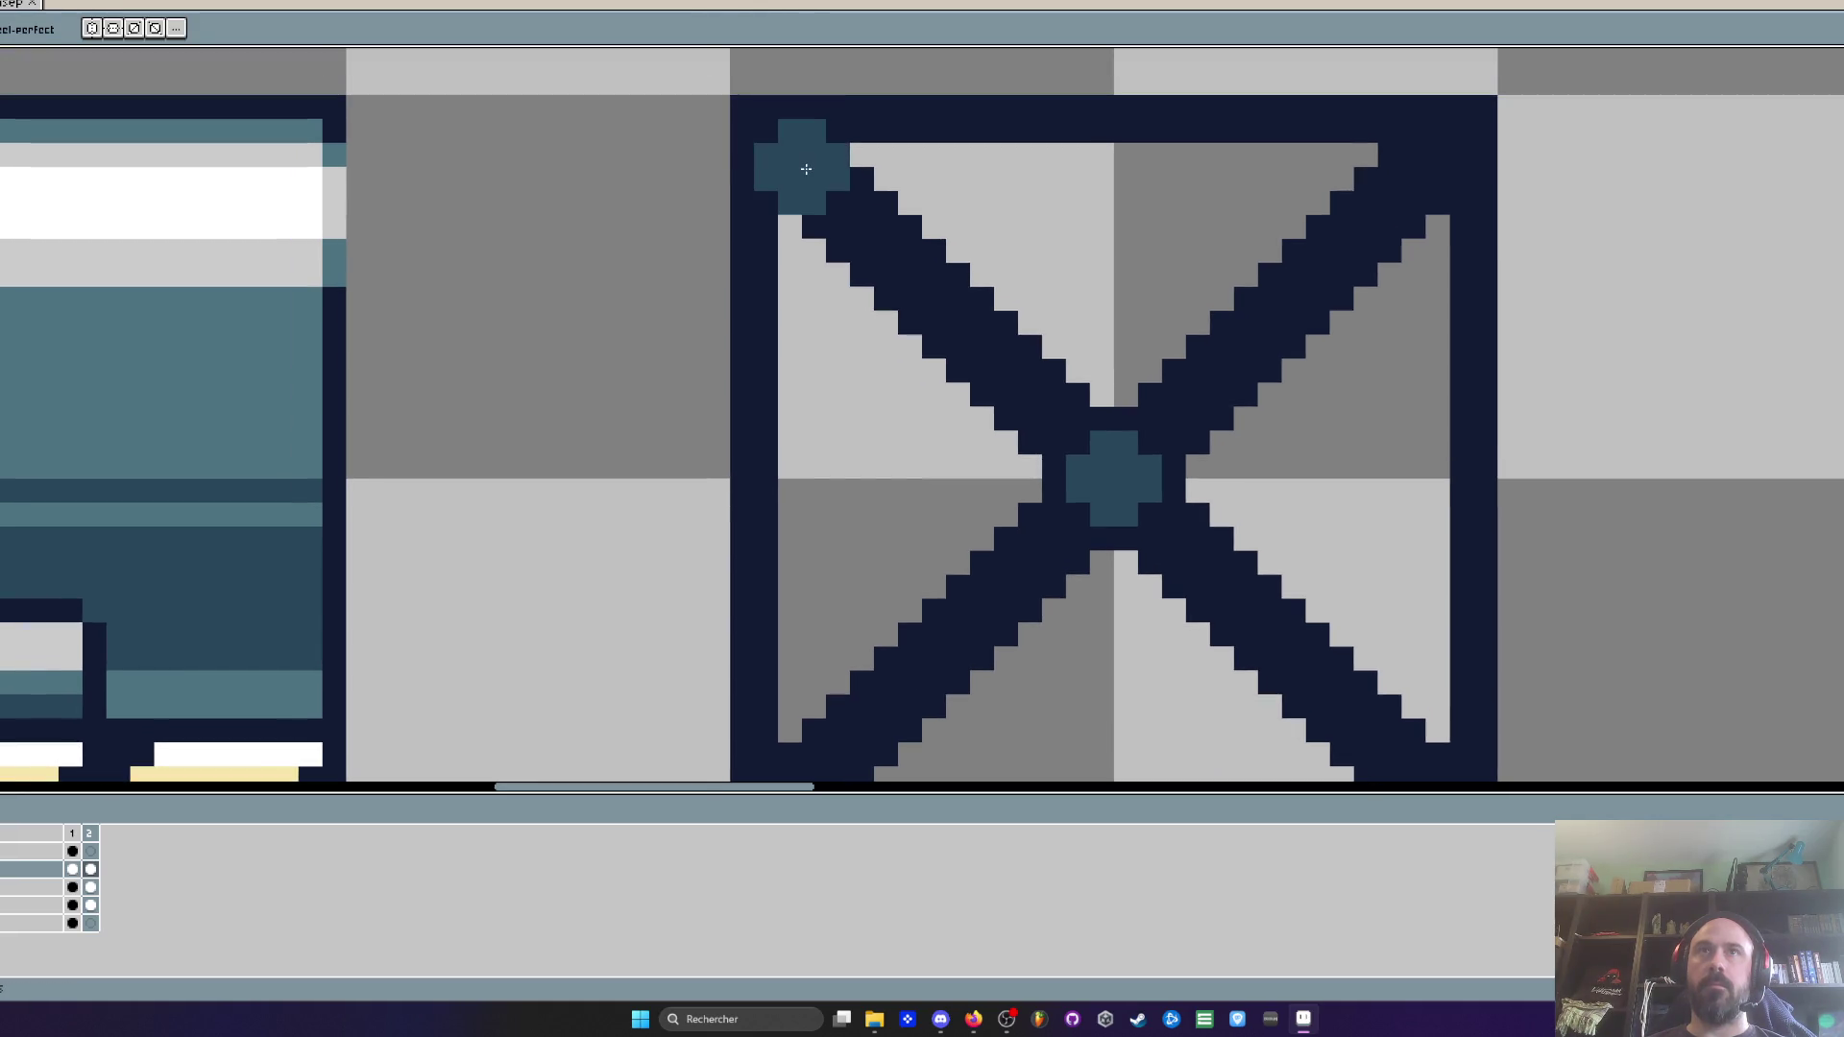
{"action": "key", "text": "minus"}
{"action": "left_click", "coordinate": [790, 153]}
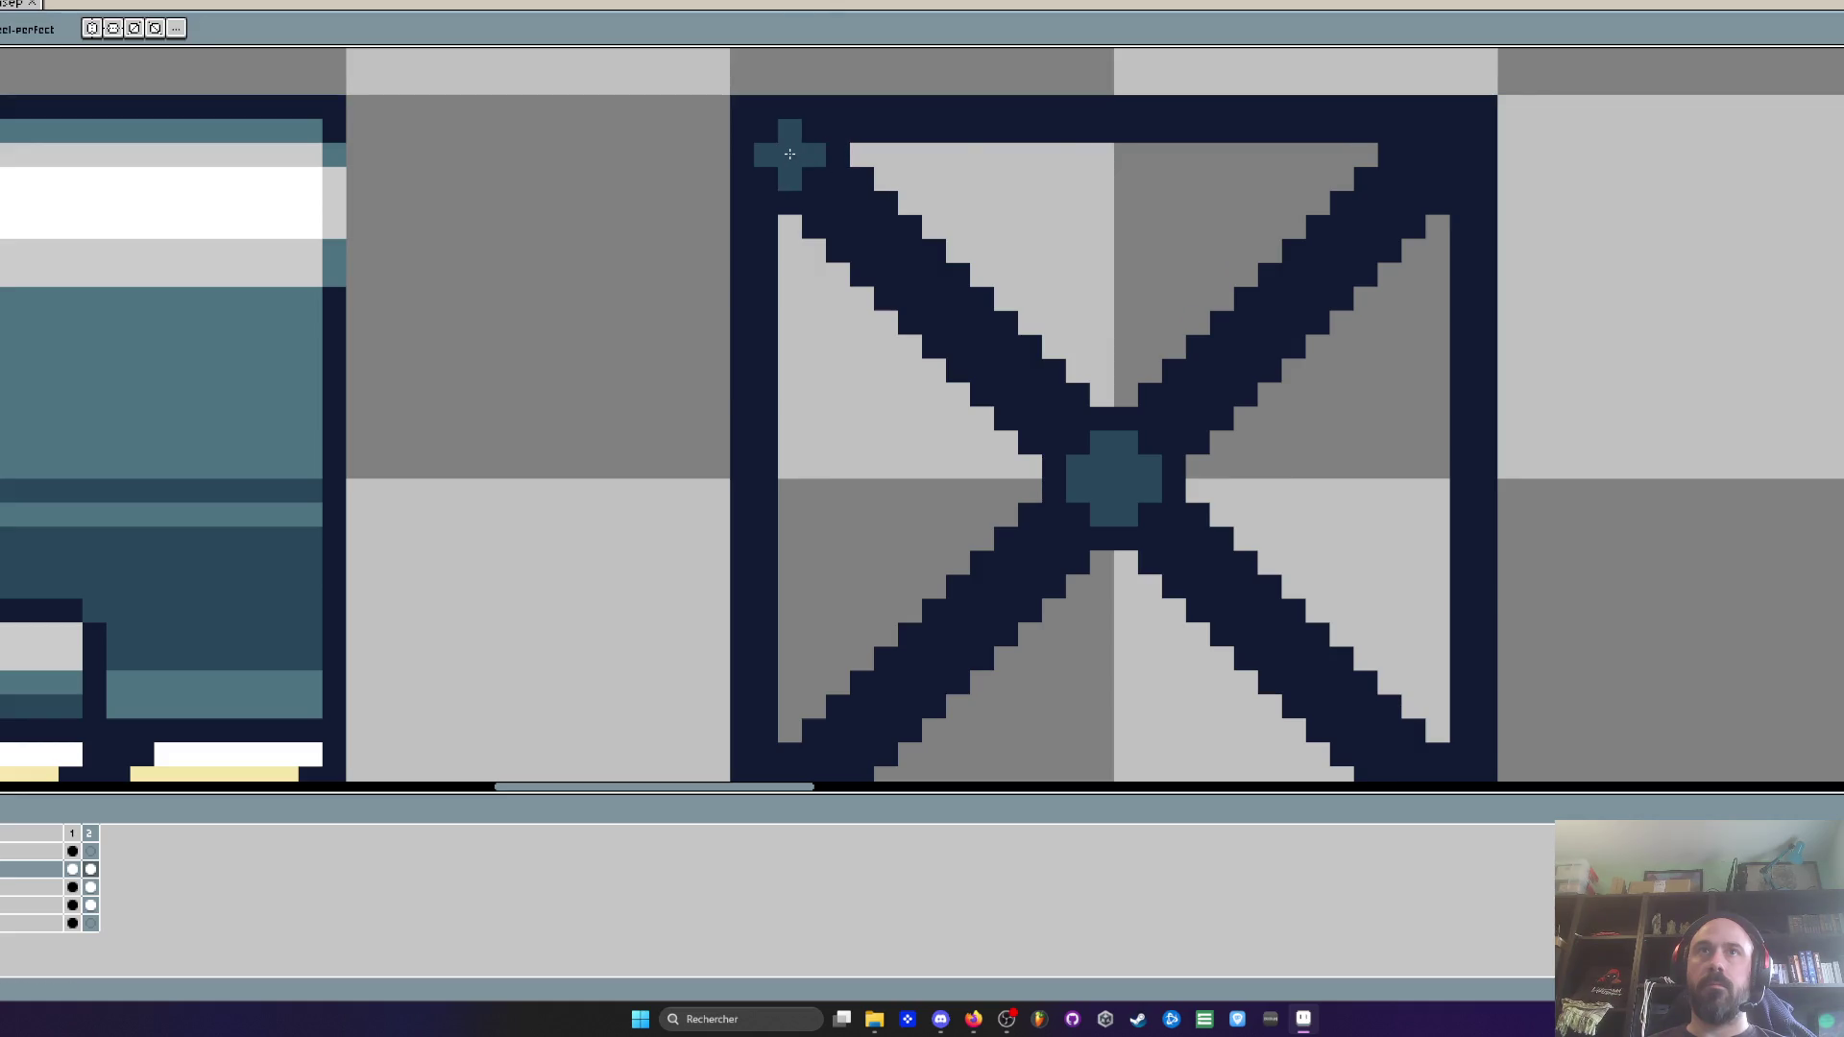
{"action": "left_click", "coordinate": [1438, 154]}
{"action": "scroll", "coordinate": [1316, 383], "scroll_direction": "down", "scroll_amount": 5}
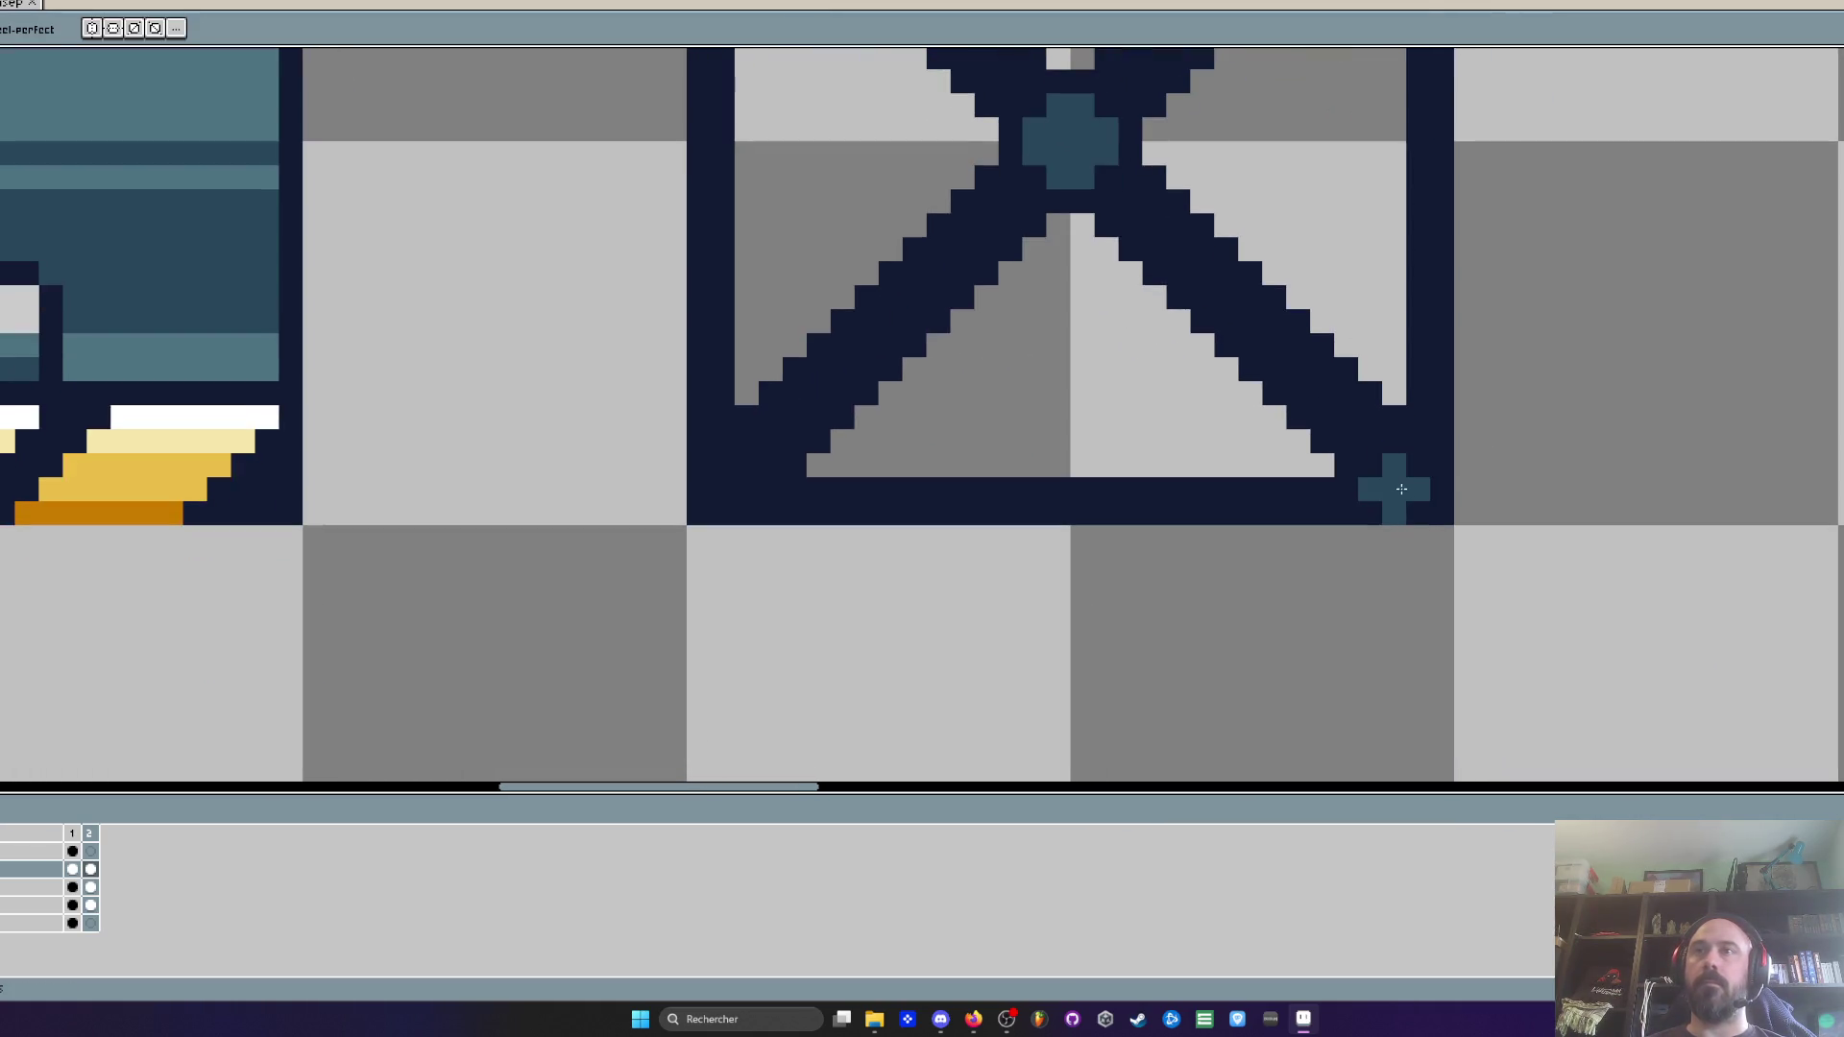
{"action": "left_click", "coordinate": [1392, 468]}
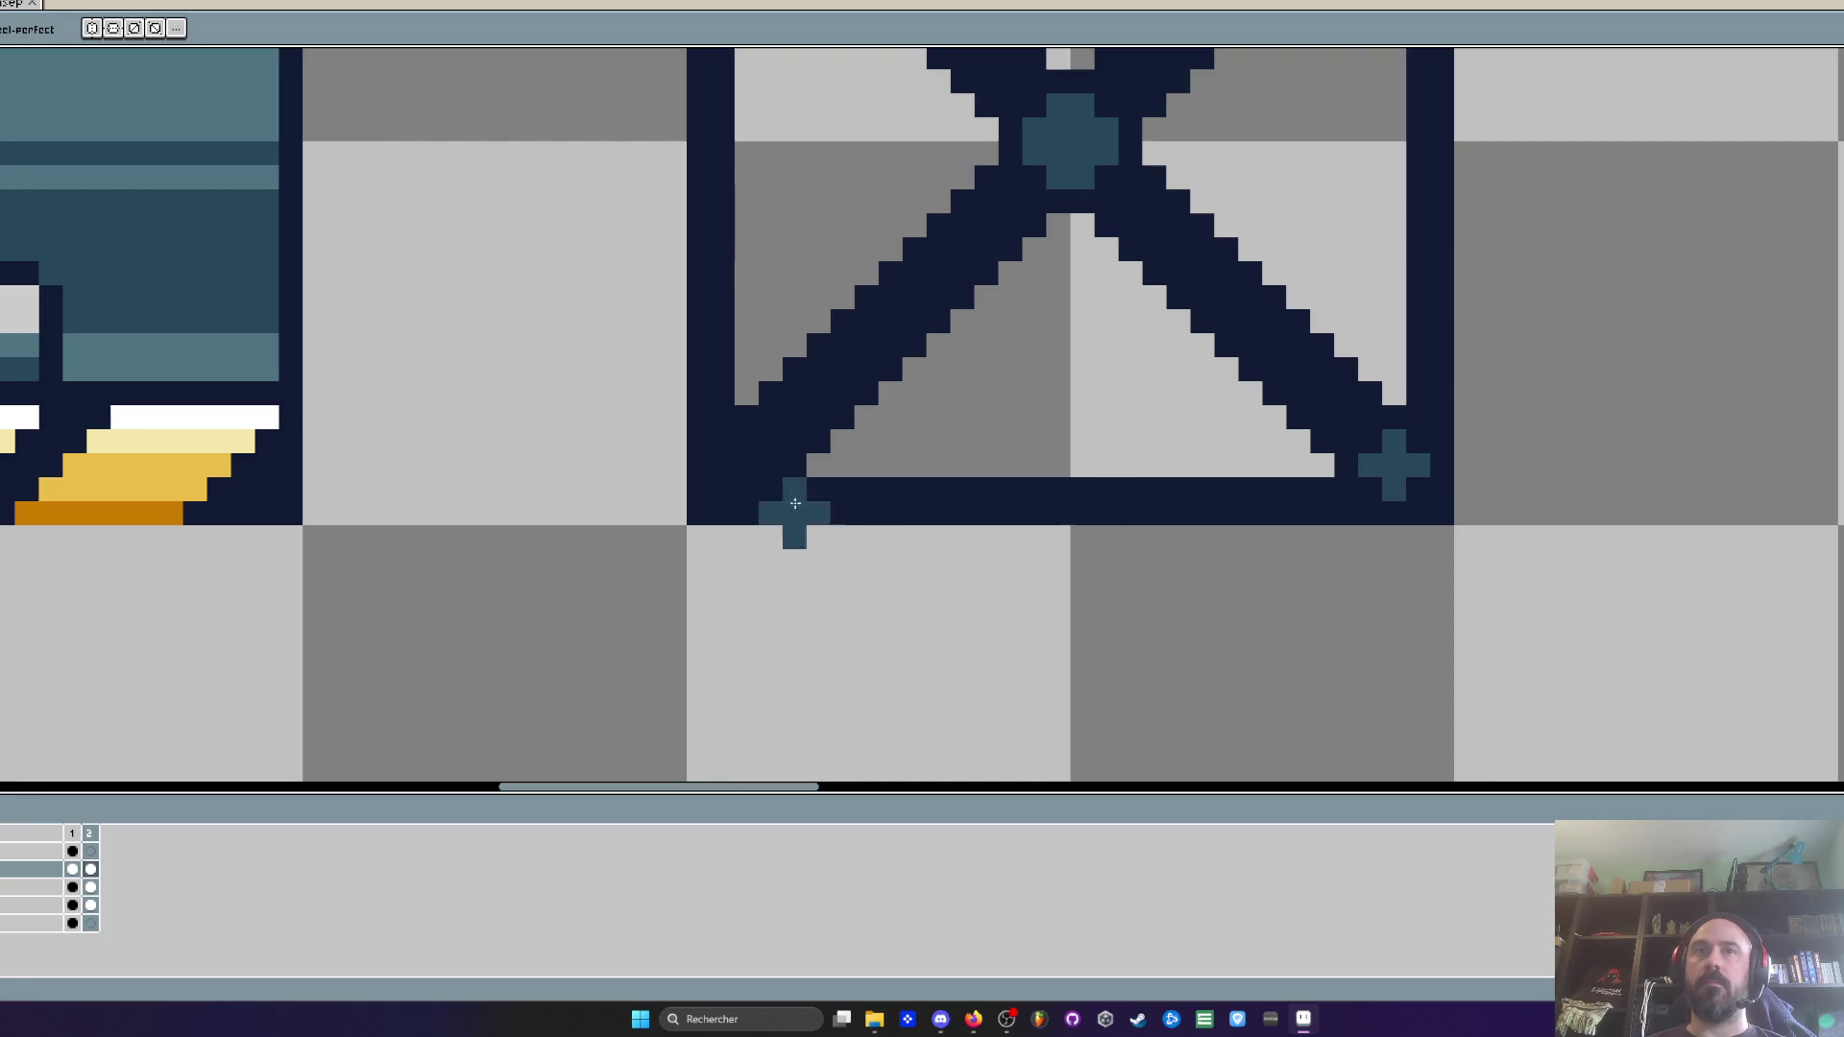
{"action": "left_click", "coordinate": [742, 466]}
{"action": "scroll", "coordinate": [741, 466], "scroll_direction": "down", "scroll_amount": 4}
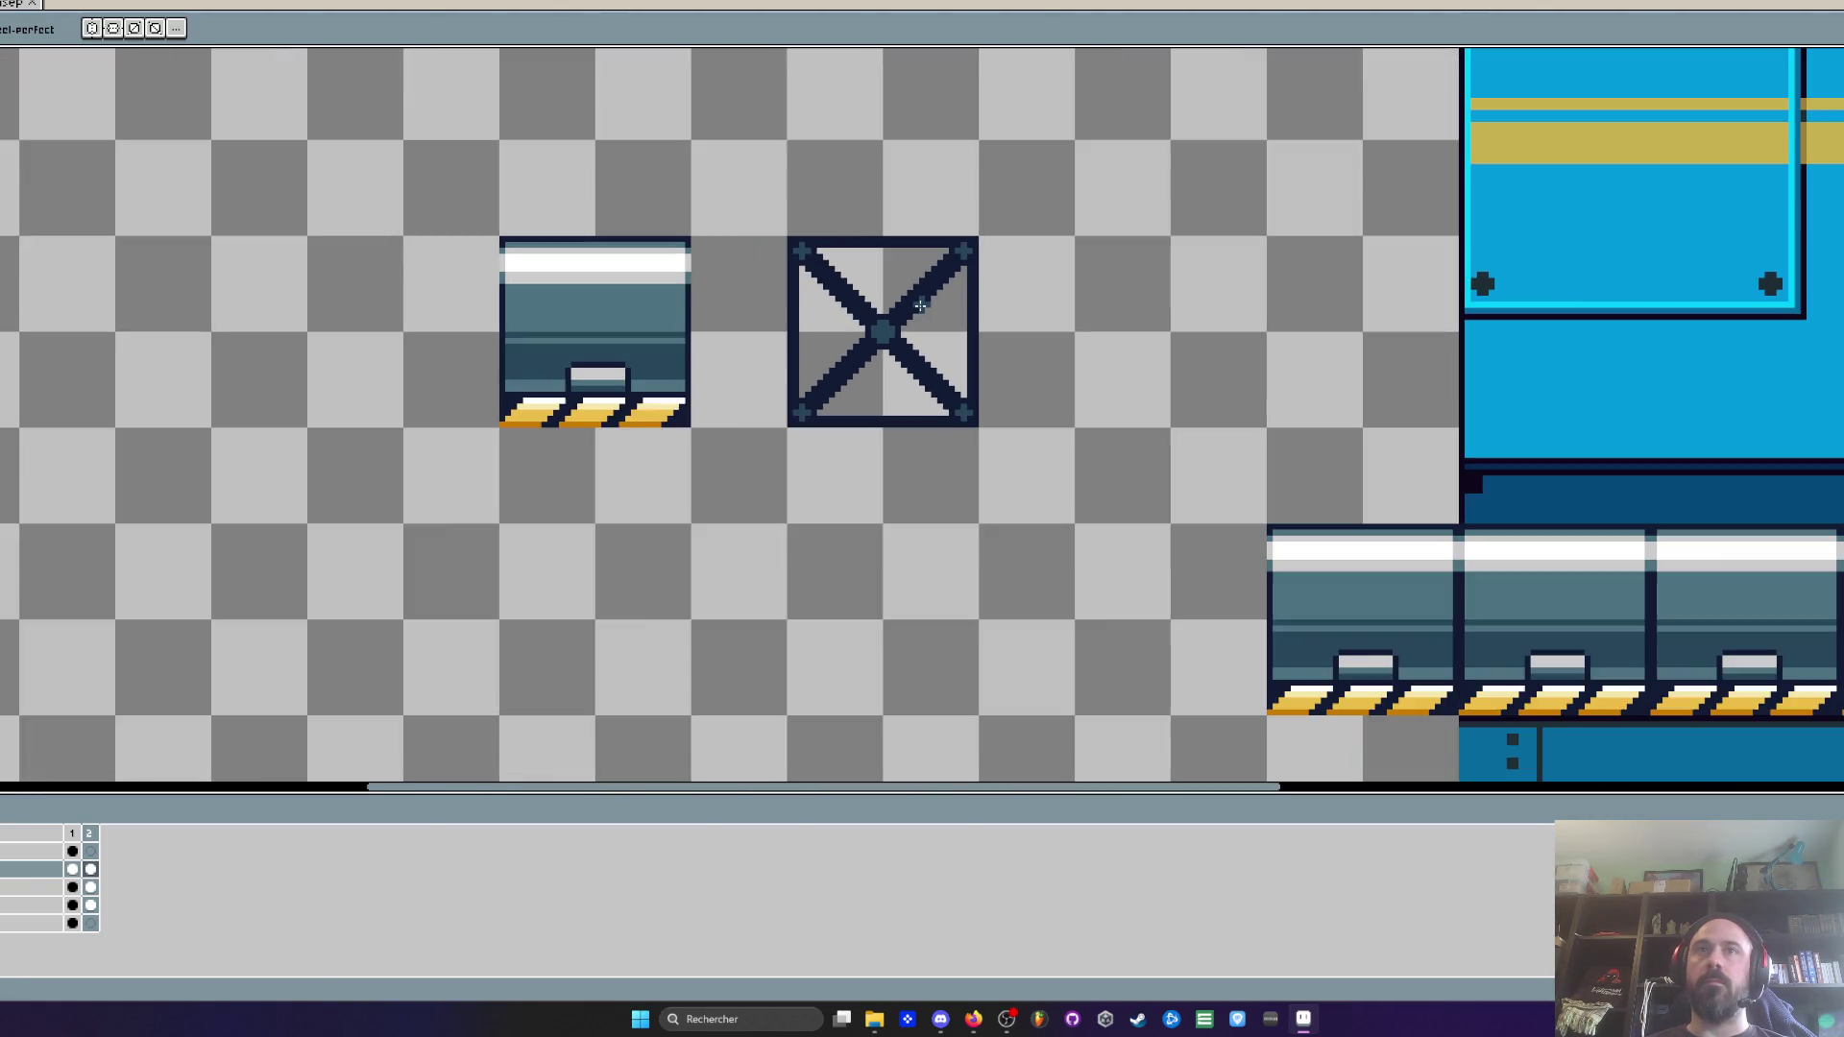
{"action": "scroll", "coordinate": [892, 304], "scroll_direction": "down", "scroll_amount": 2}
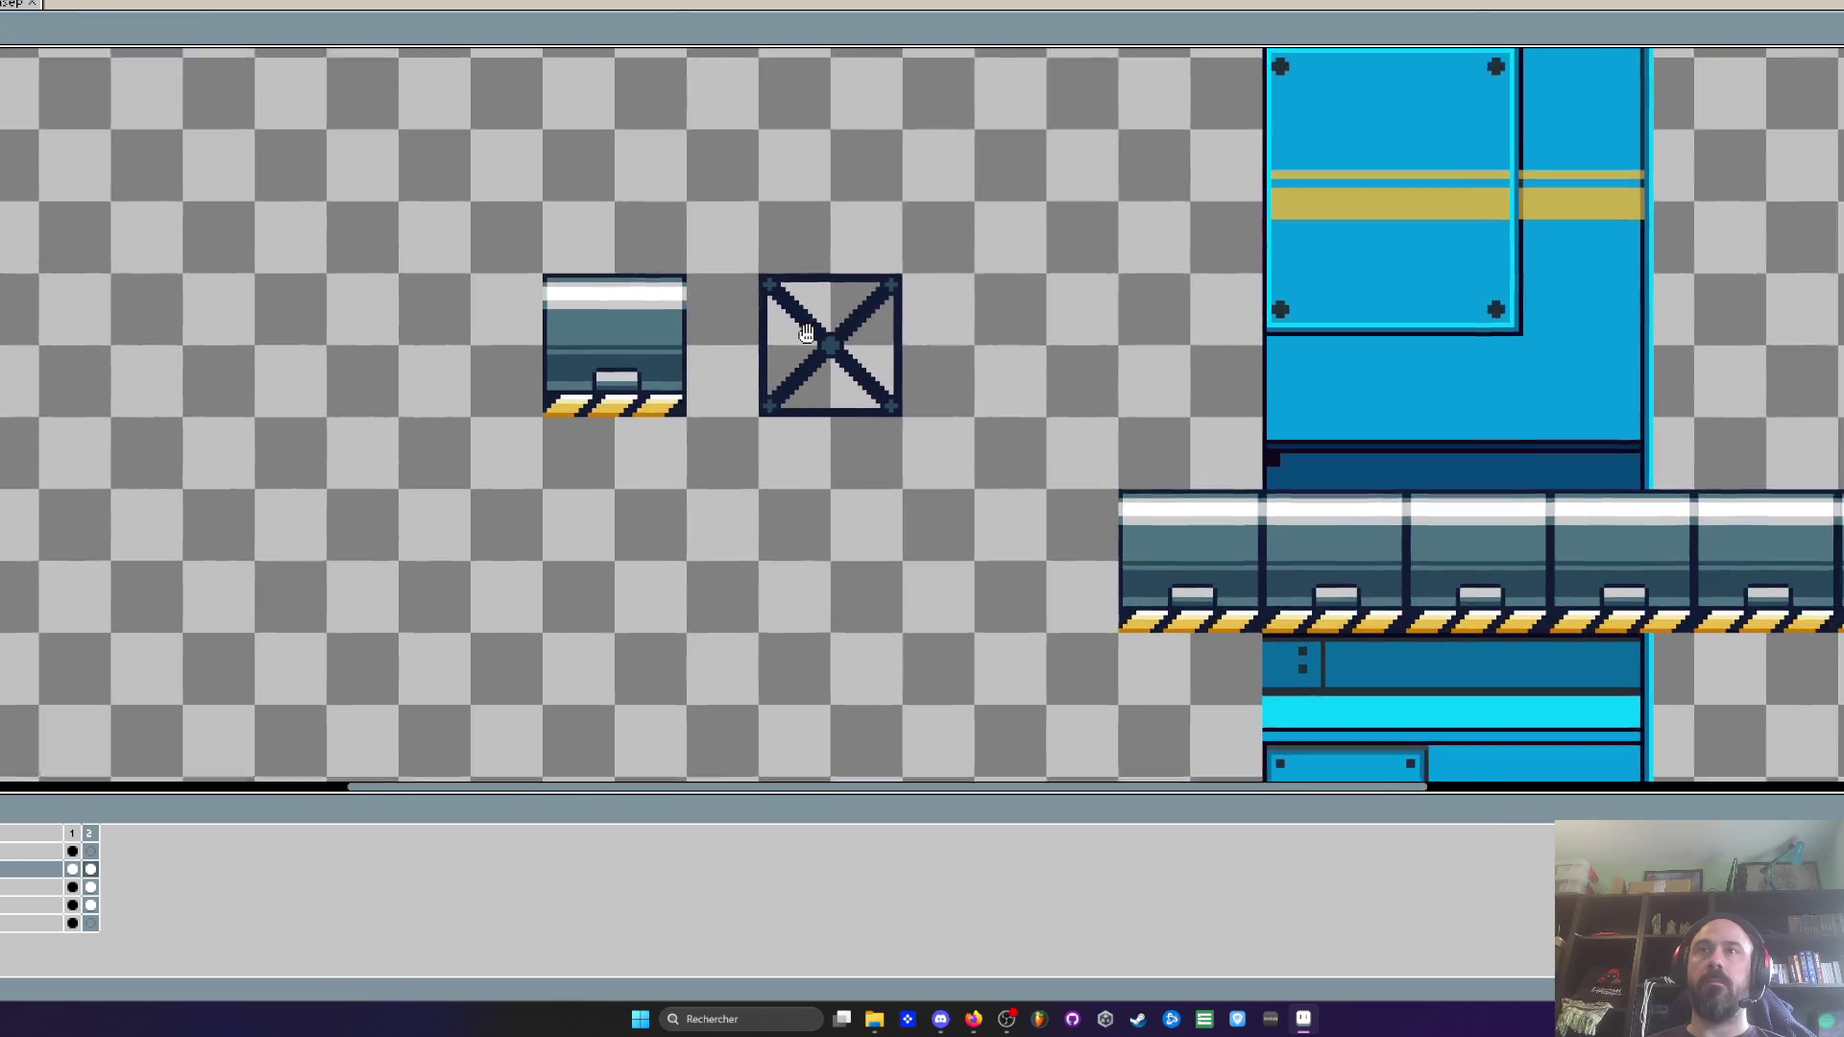
{"action": "scroll", "coordinate": [785, 338], "scroll_direction": "up", "scroll_amount": 2}
{"action": "key", "text": "i"}
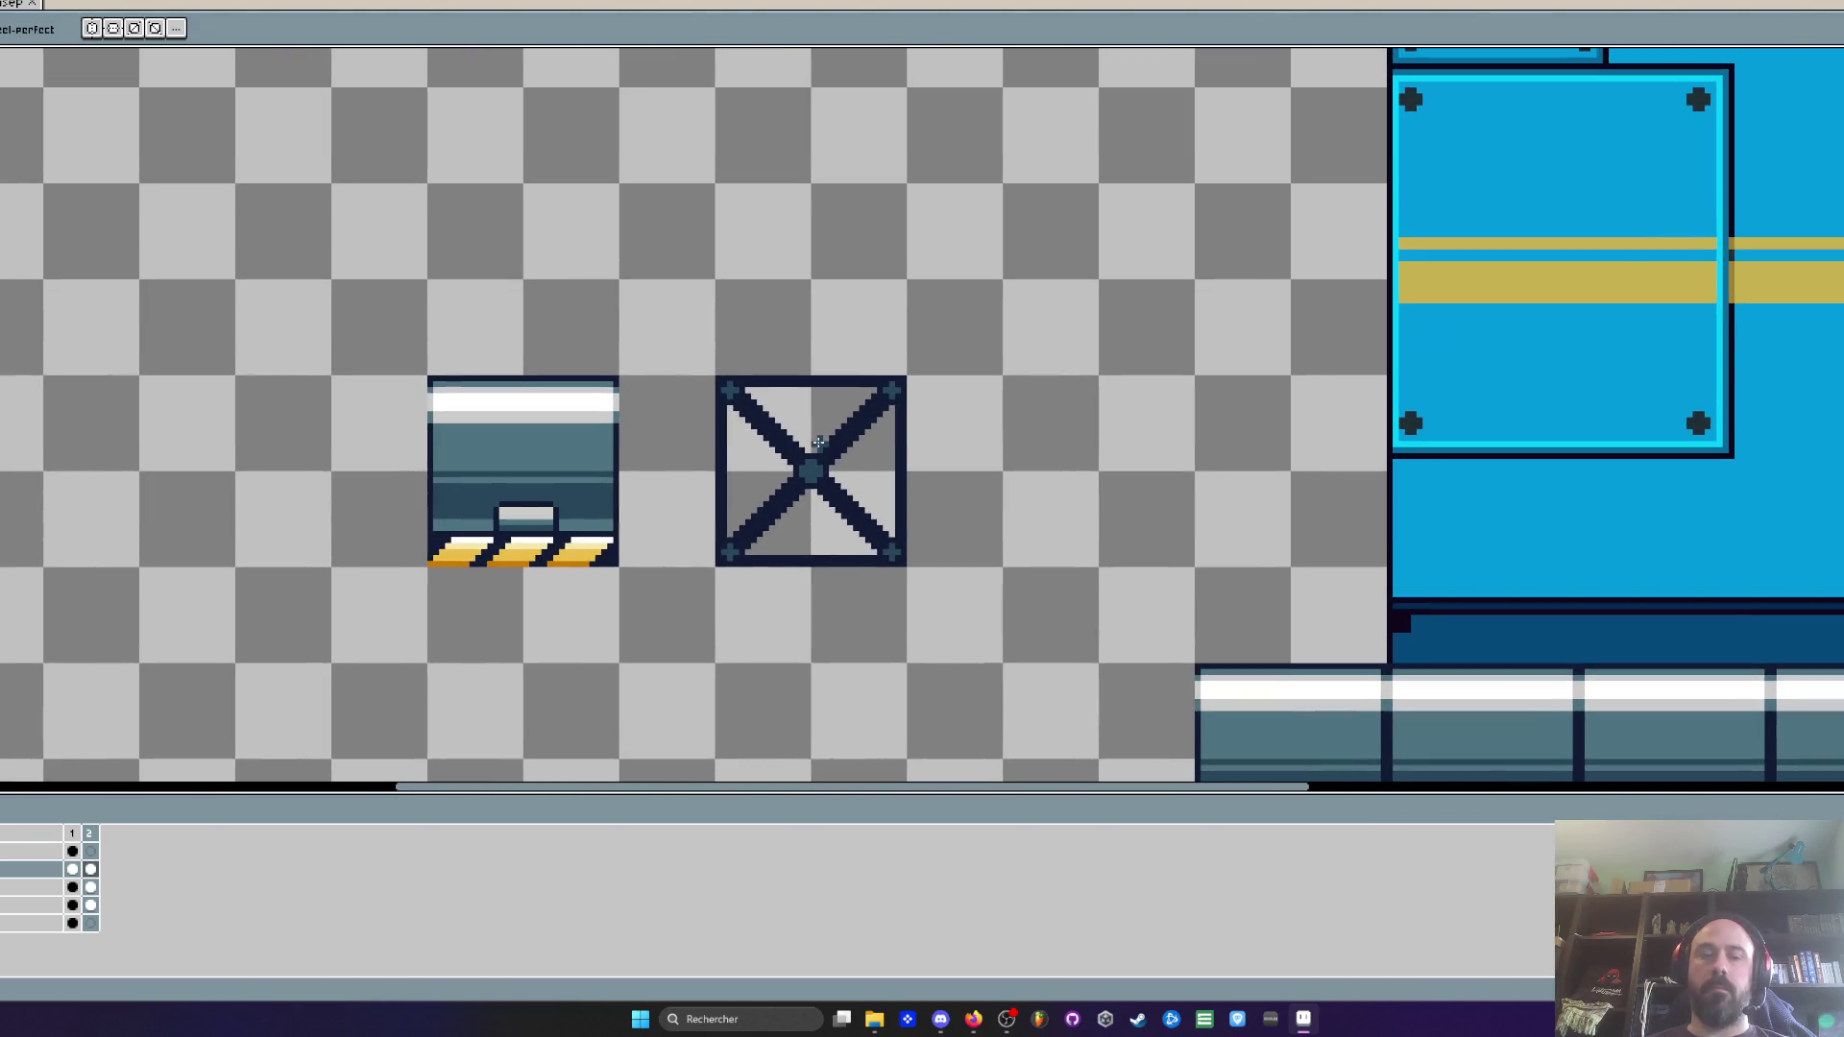
{"action": "scroll", "coordinate": [548, 422], "scroll_direction": "up", "scroll_amount": 2}
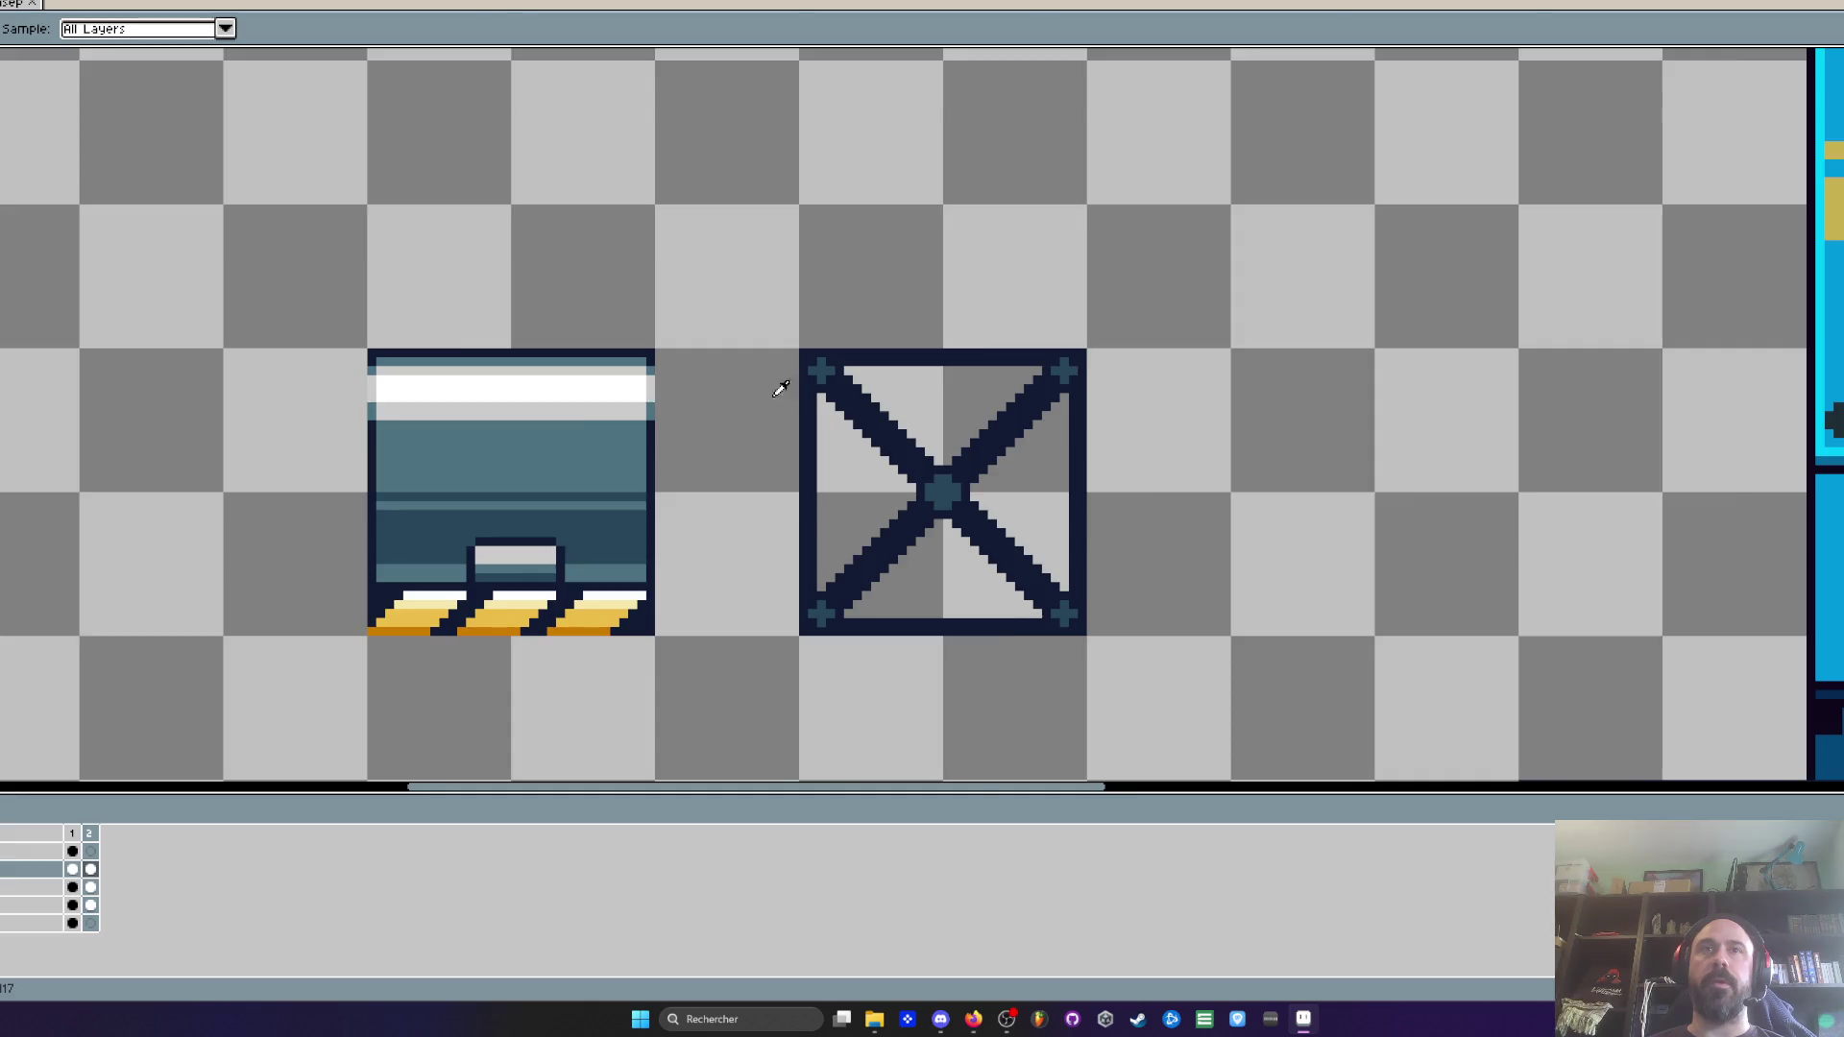
Paint light-grey highlights along the top and right inner edges and lower-left diagonal
{"action": "scroll", "coordinate": [817, 391], "scroll_direction": "up", "scroll_amount": 2}
{"action": "key", "text": "b"}
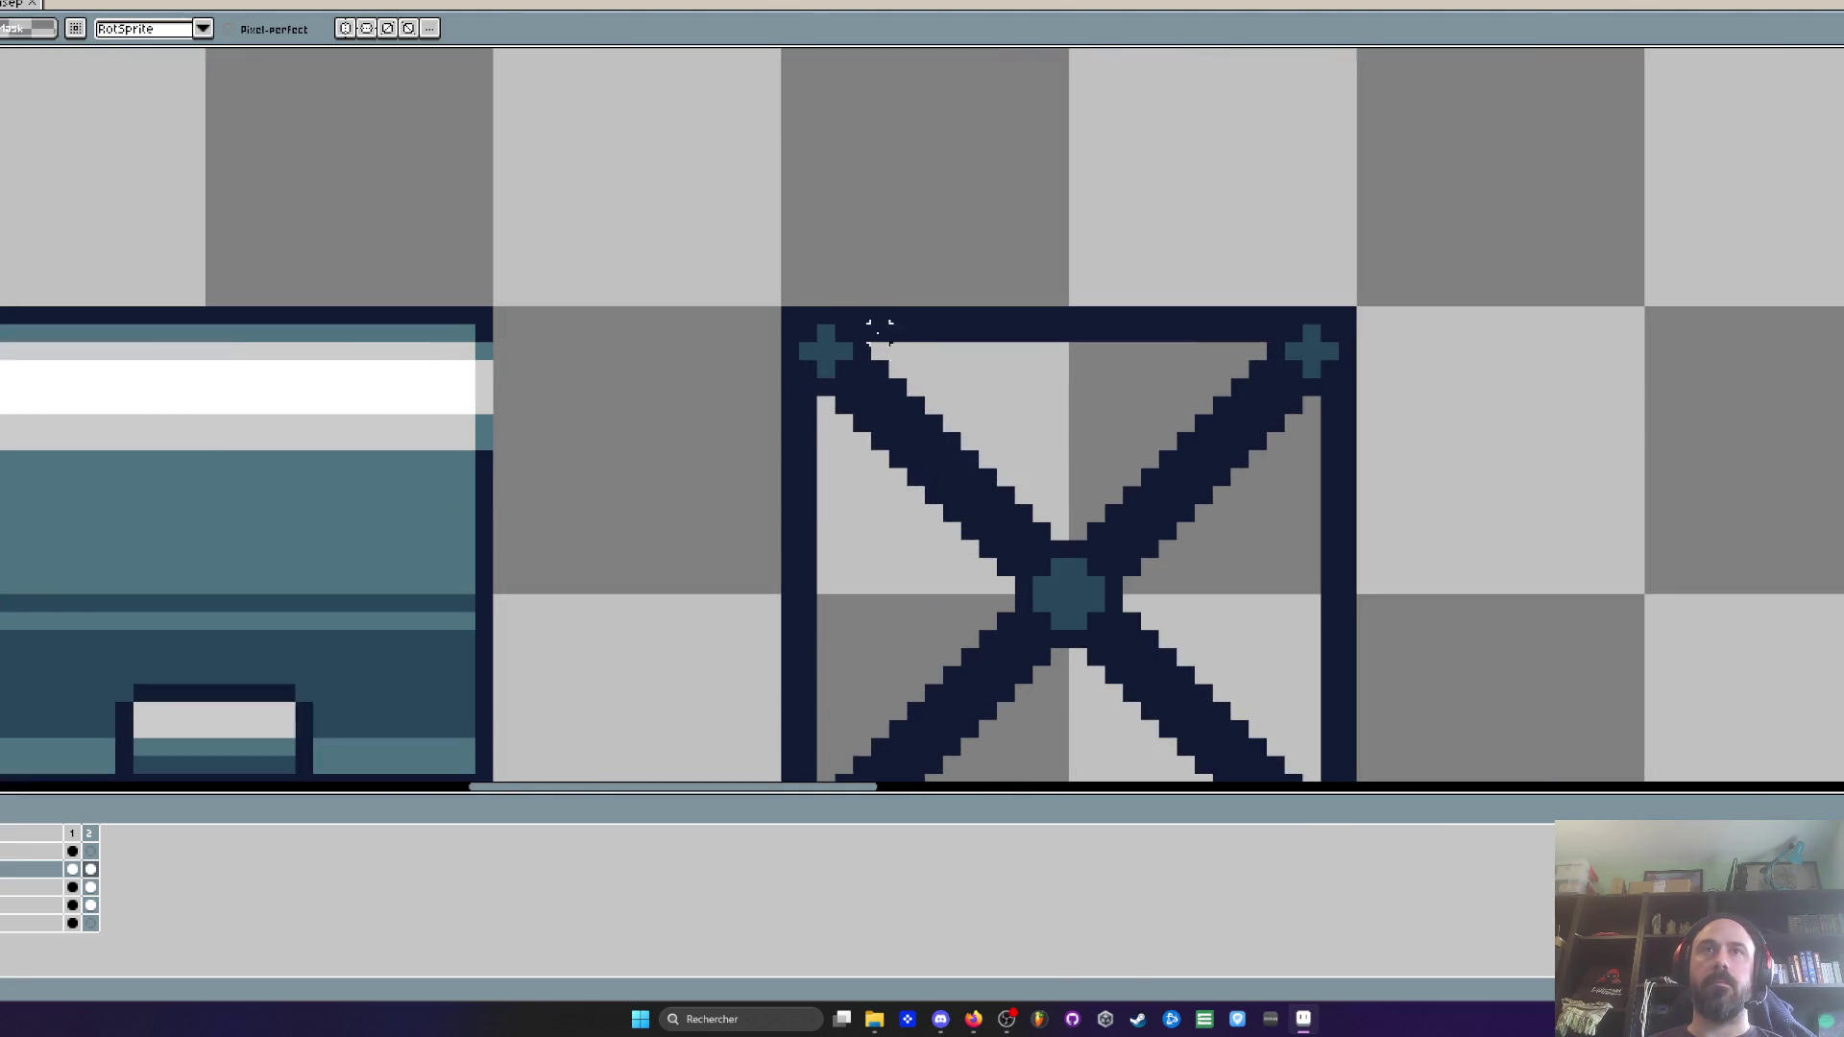
{"action": "scroll", "coordinate": [844, 328], "scroll_direction": "up", "scroll_amount": 1}
{"action": "mouse_move", "coordinate": [844, 328]}
{"action": "left_mouse_down"}
{"action": "mouse_move", "coordinate": [1813, 338]}
{"action": "mouse_move", "coordinate": [1811, 399]}
{"action": "left_mouse_up"}
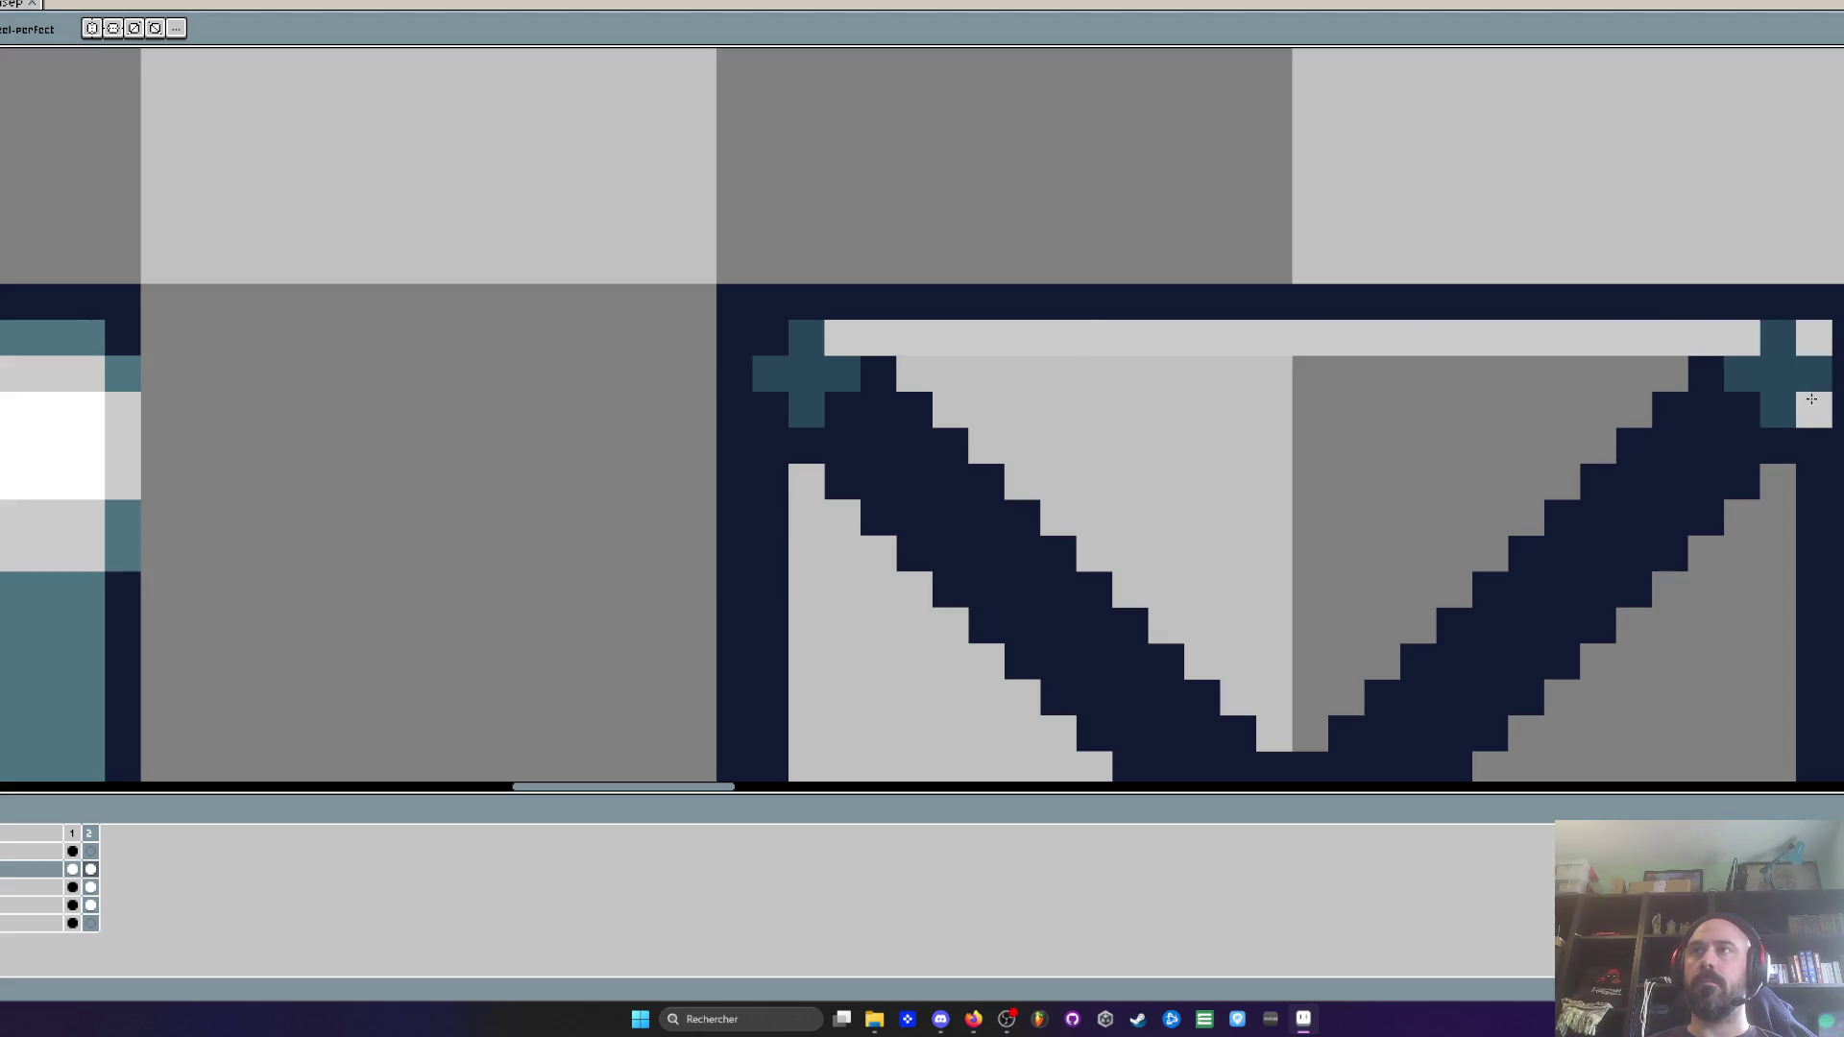
{"action": "scroll", "coordinate": [1811, 399], "scroll_direction": "down", "scroll_amount": 2}
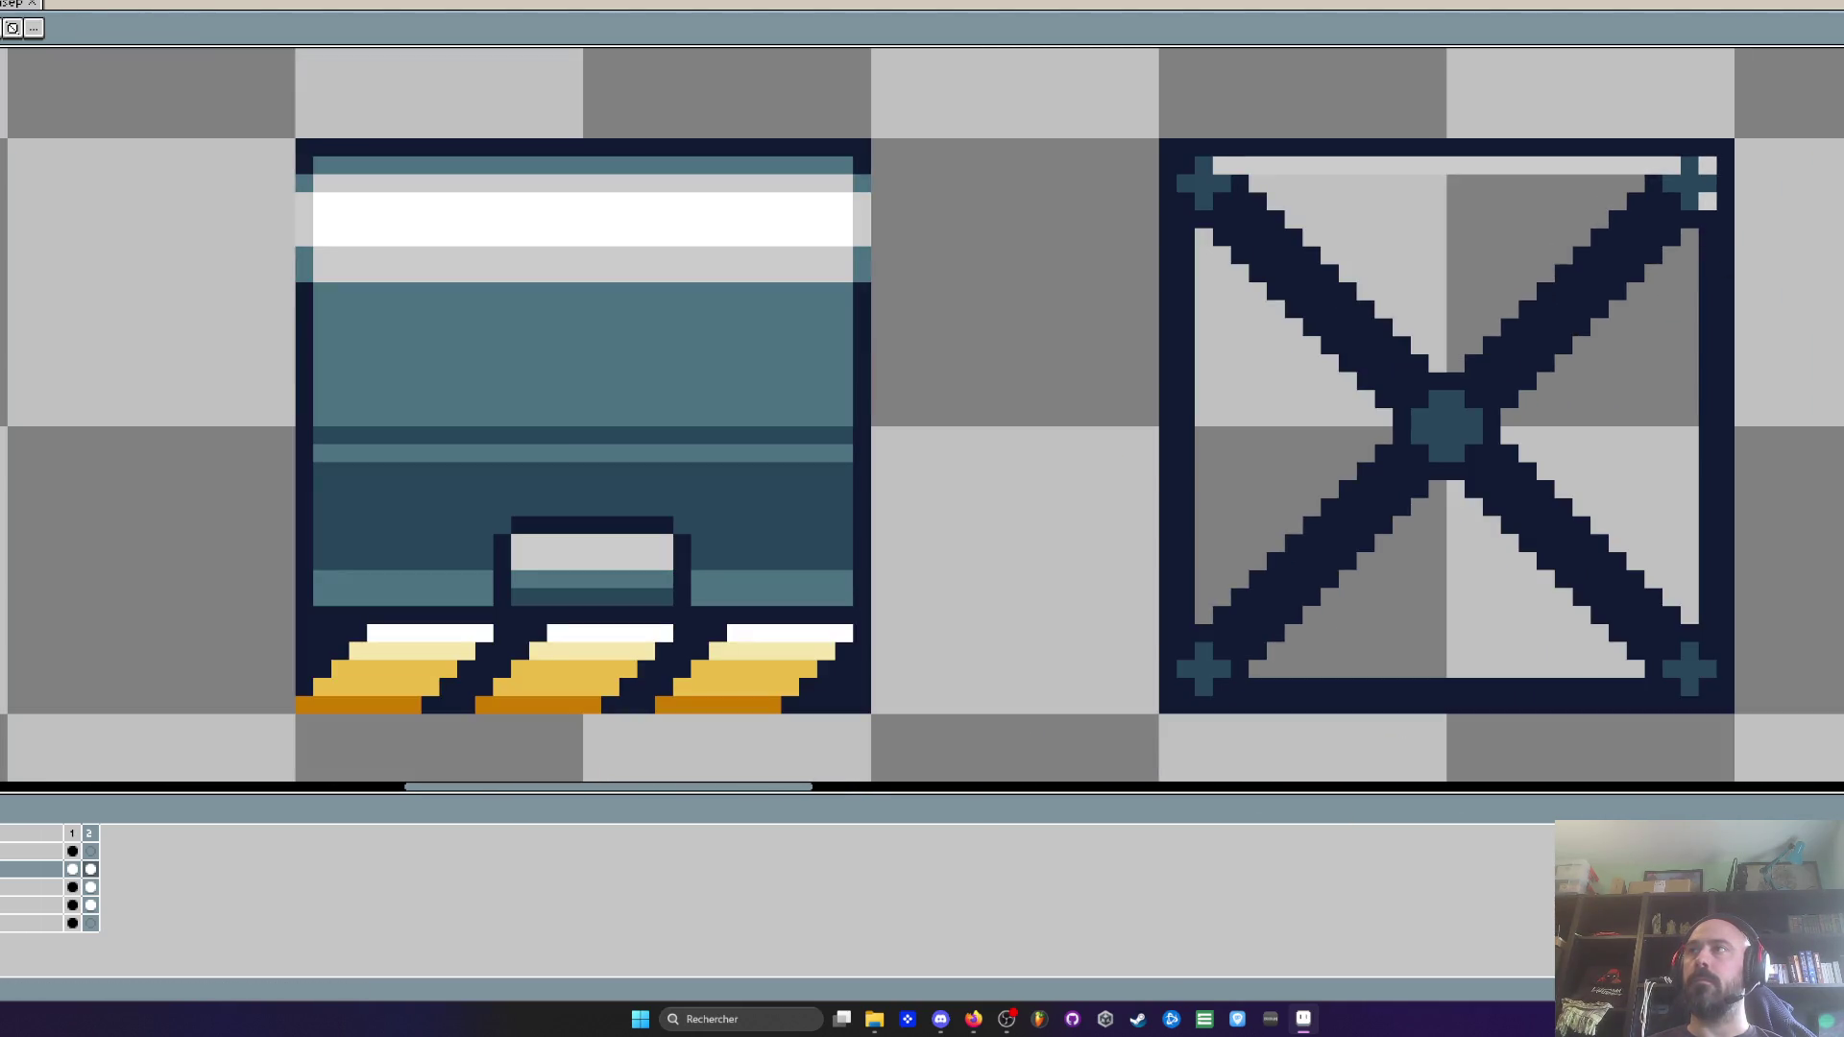
{"action": "mouse_move", "coordinate": [1707, 219]}
{"action": "left_mouse_down"}
{"action": "mouse_move", "coordinate": [1707, 663]}
{"action": "mouse_move", "coordinate": [1625, 687]}
{"action": "mouse_move", "coordinate": [1198, 687]}
{"action": "mouse_move", "coordinate": [1182, 656]}
{"action": "mouse_move", "coordinate": [1182, 163]}
{"action": "left_mouse_up"}
{"action": "scroll", "coordinate": [1223, 205], "scroll_direction": "down", "scroll_amount": 2}
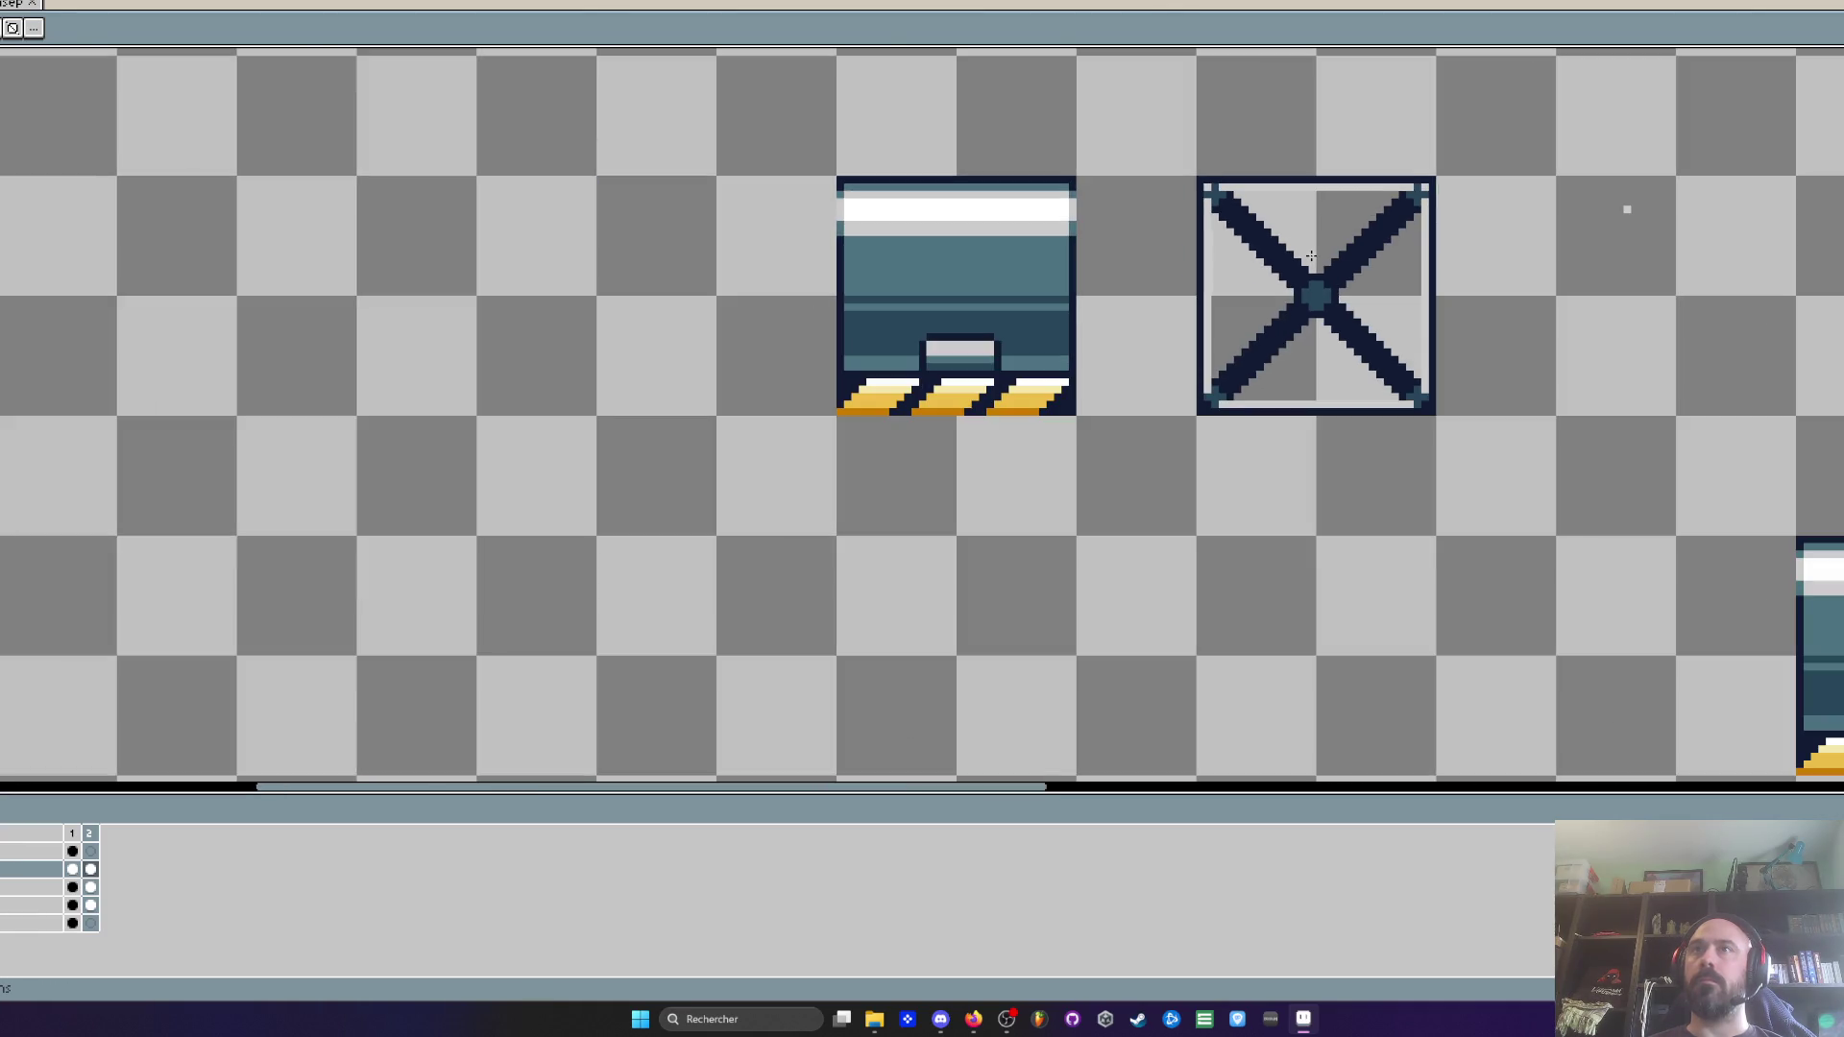
{"action": "scroll", "coordinate": [1198, 379], "scroll_direction": "up", "scroll_amount": 1}
{"action": "scroll", "coordinate": [1345, 274], "scroll_direction": "up", "scroll_amount": 2}
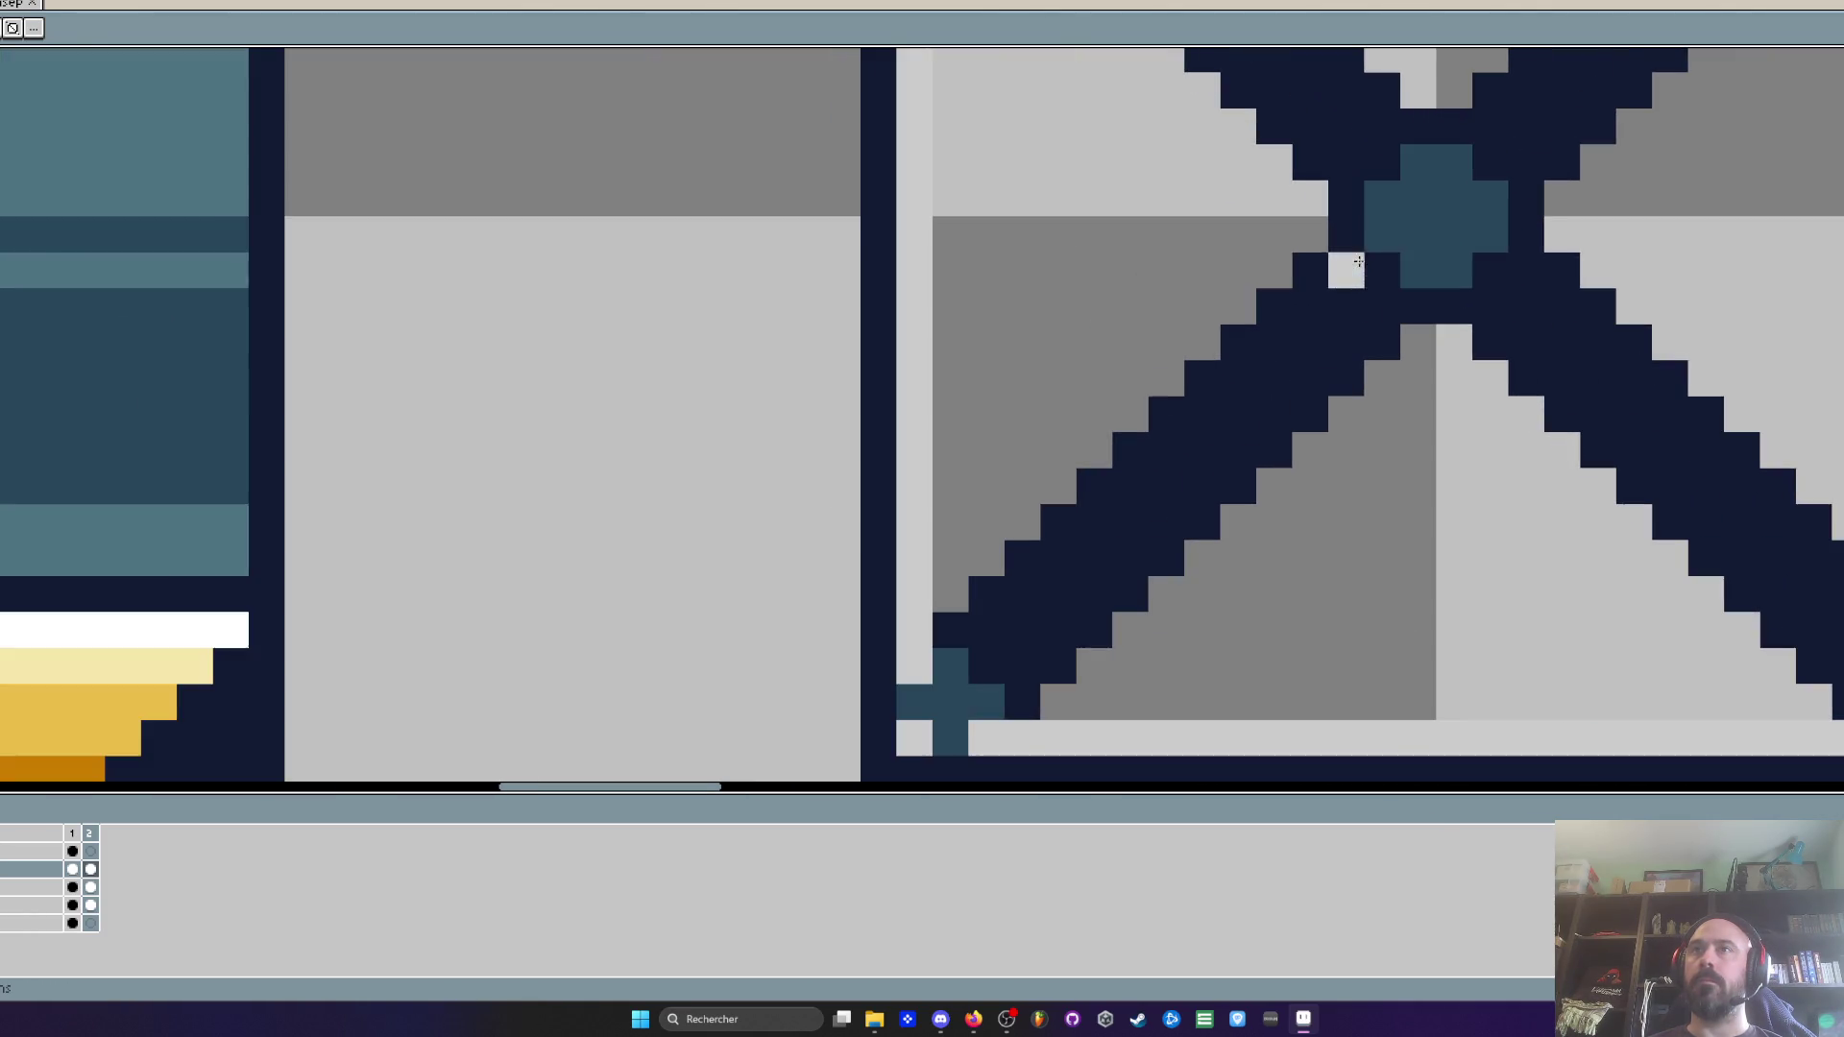
{"action": "left_click_drag", "start_coordinate": [1382, 270], "coordinate": [986, 664]}
{"action": "scroll", "coordinate": [1208, 405], "scroll_direction": "down", "scroll_amount": 2}
{"action": "scroll", "coordinate": [1344, 260], "scroll_direction": "up", "scroll_amount": 1}
Paint light-grey highlights from the centre toward the upper-right, top-left and bottom-right
{"action": "left_click_drag", "start_coordinate": [1218, 415], "coordinate": [1402, 242]}
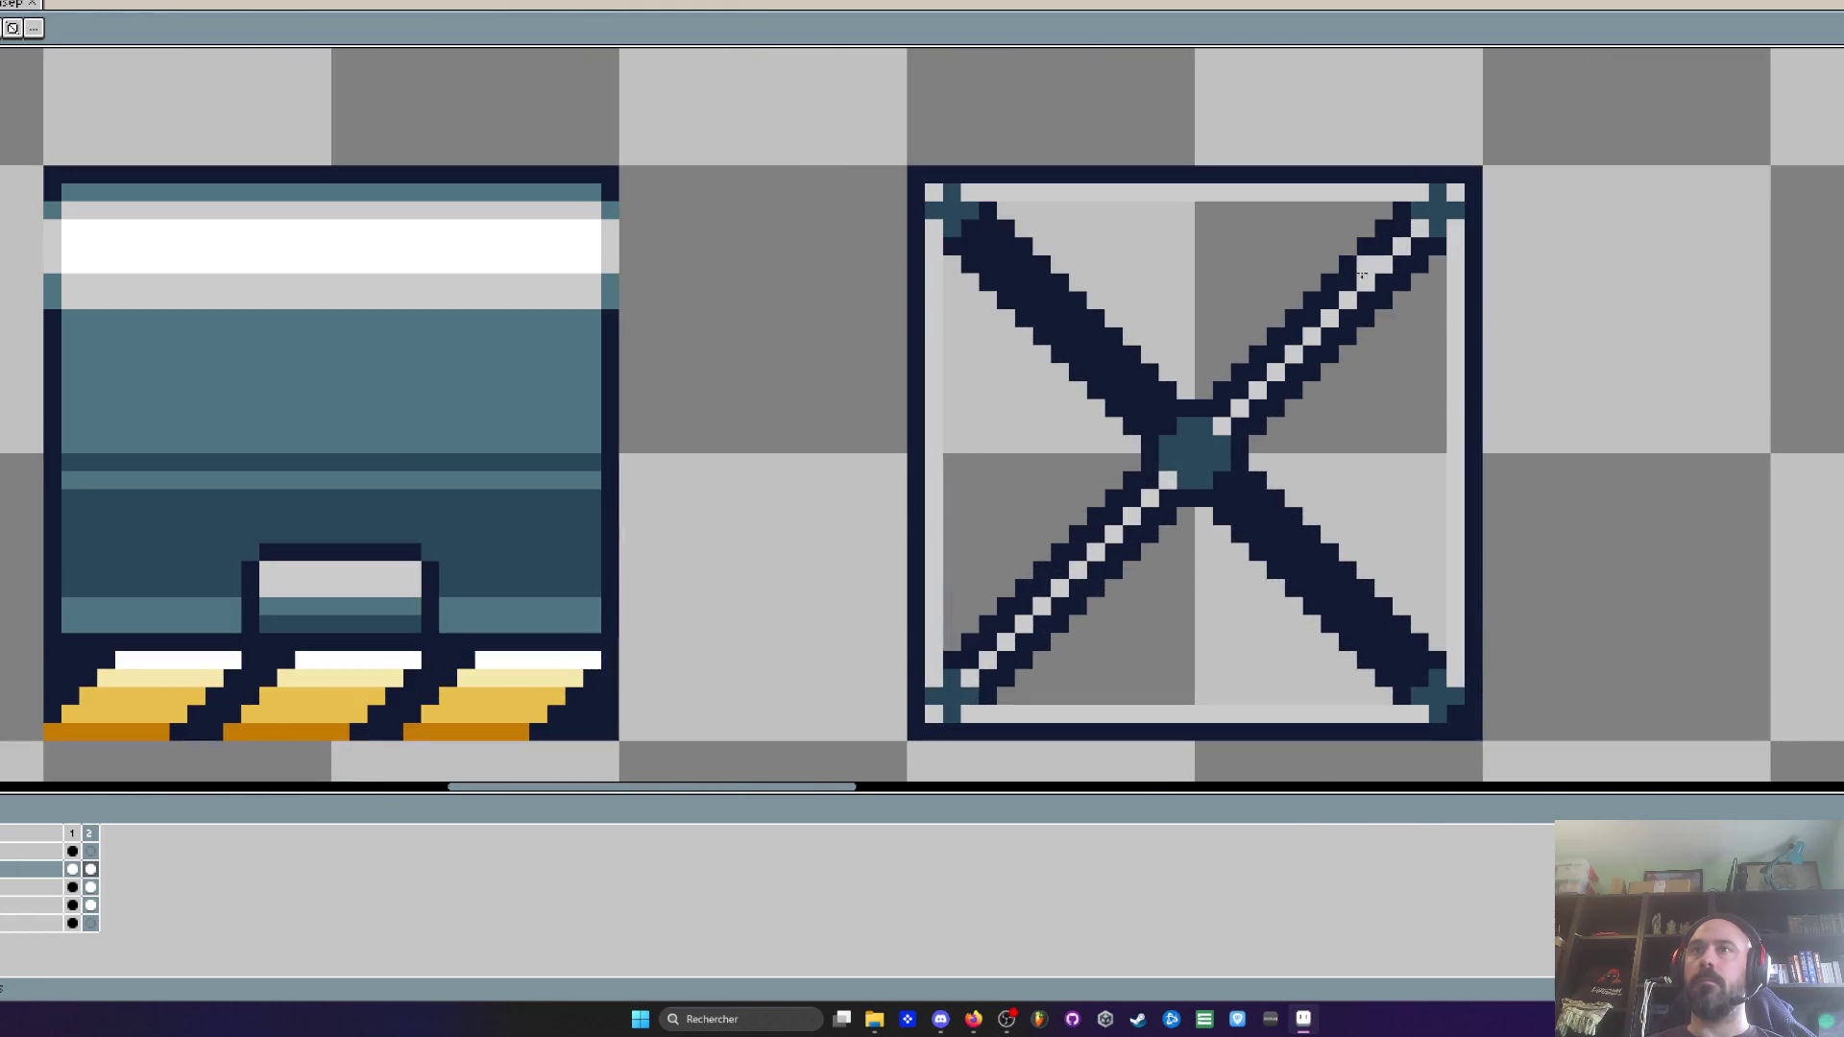
{"action": "left_click_drag", "start_coordinate": [1164, 418], "coordinate": [972, 230]}
{"action": "left_click_drag", "start_coordinate": [1222, 478], "coordinate": [1410, 682]}
{"action": "scroll", "coordinate": [1377, 616], "scroll_direction": "down", "scroll_amount": 2}
{"action": "scroll", "coordinate": [1377, 616], "scroll_direction": "down", "scroll_amount": 2}
{"action": "mouse_move", "coordinate": [1344, 537]}
{"action": "left_mouse_down"}
{"action": "mouse_move", "coordinate": [1094, 424]}
{"action": "mouse_move", "coordinate": [946, 391]}
{"action": "left_mouse_up"}
{"action": "scroll", "coordinate": [1561, 536], "scroll_direction": "up", "scroll_amount": 1}
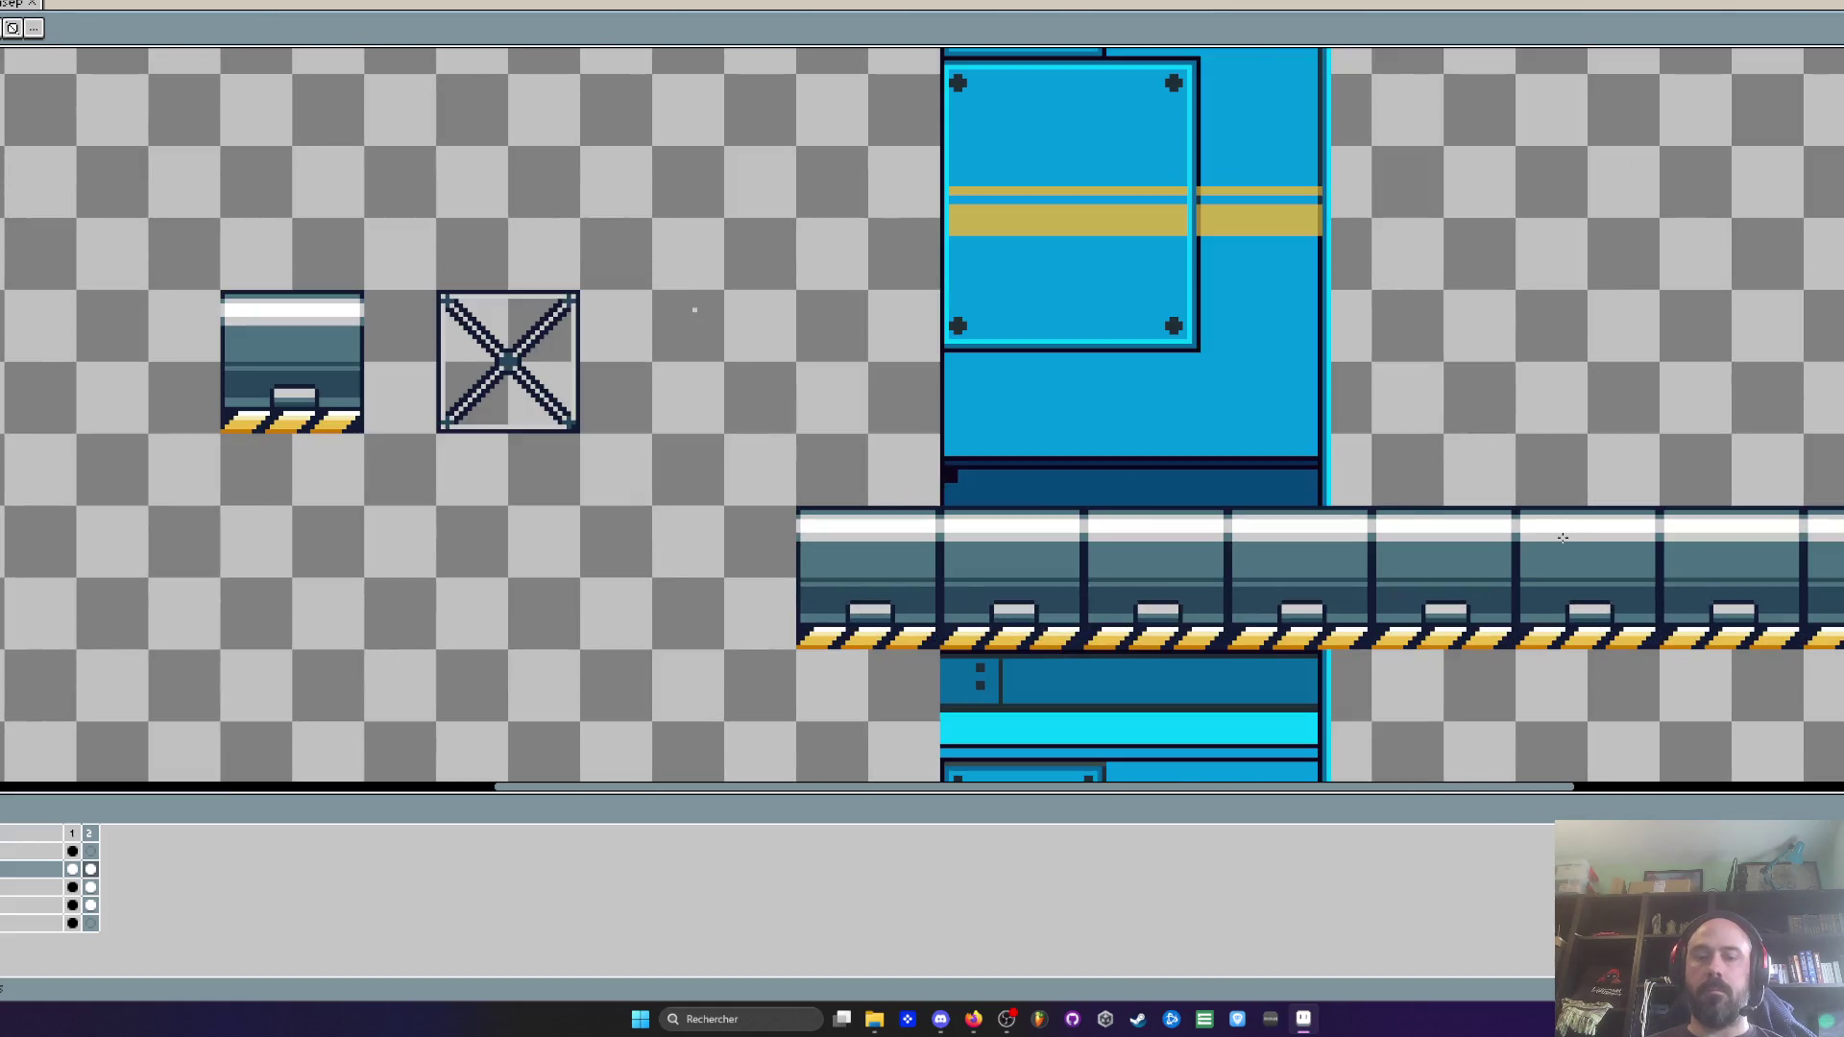
{"action": "key", "text": "m"}
{"action": "scroll", "coordinate": [1437, 544], "scroll_direction": "up", "scroll_amount": 1}
{"action": "left_click_drag", "start_coordinate": [1331, 458], "coordinate": [1757, 759]}
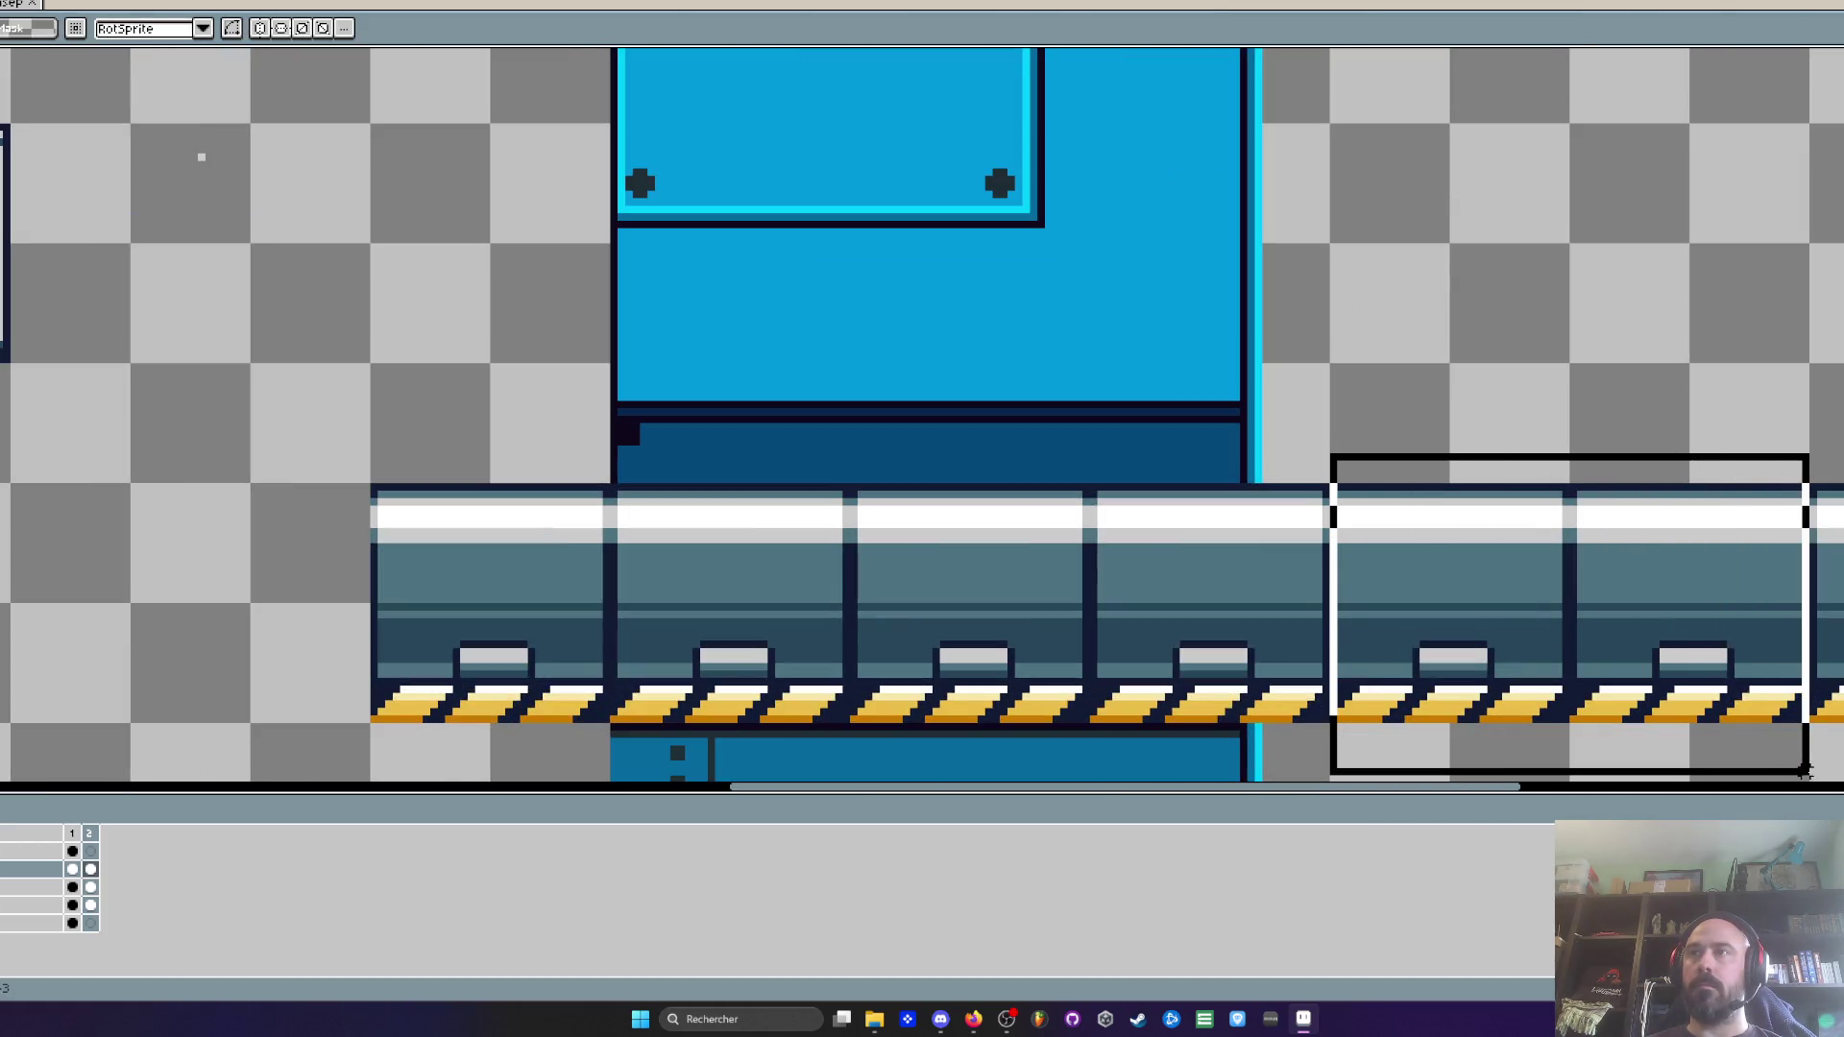
{"action": "key", "text": "Delete"}
{"action": "scroll", "coordinate": [1502, 627], "scroll_direction": "down", "scroll_amount": 1}
{"action": "left_click_drag", "start_coordinate": [428, 256], "coordinate": [615, 478]}
{"action": "mouse_move", "coordinate": [565, 418]}
{"action": "left_mouse_down"}
{"action": "mouse_move", "coordinate": [1530, 635]}
{"action": "mouse_move", "coordinate": [1503, 635]}
{"action": "left_mouse_up"}
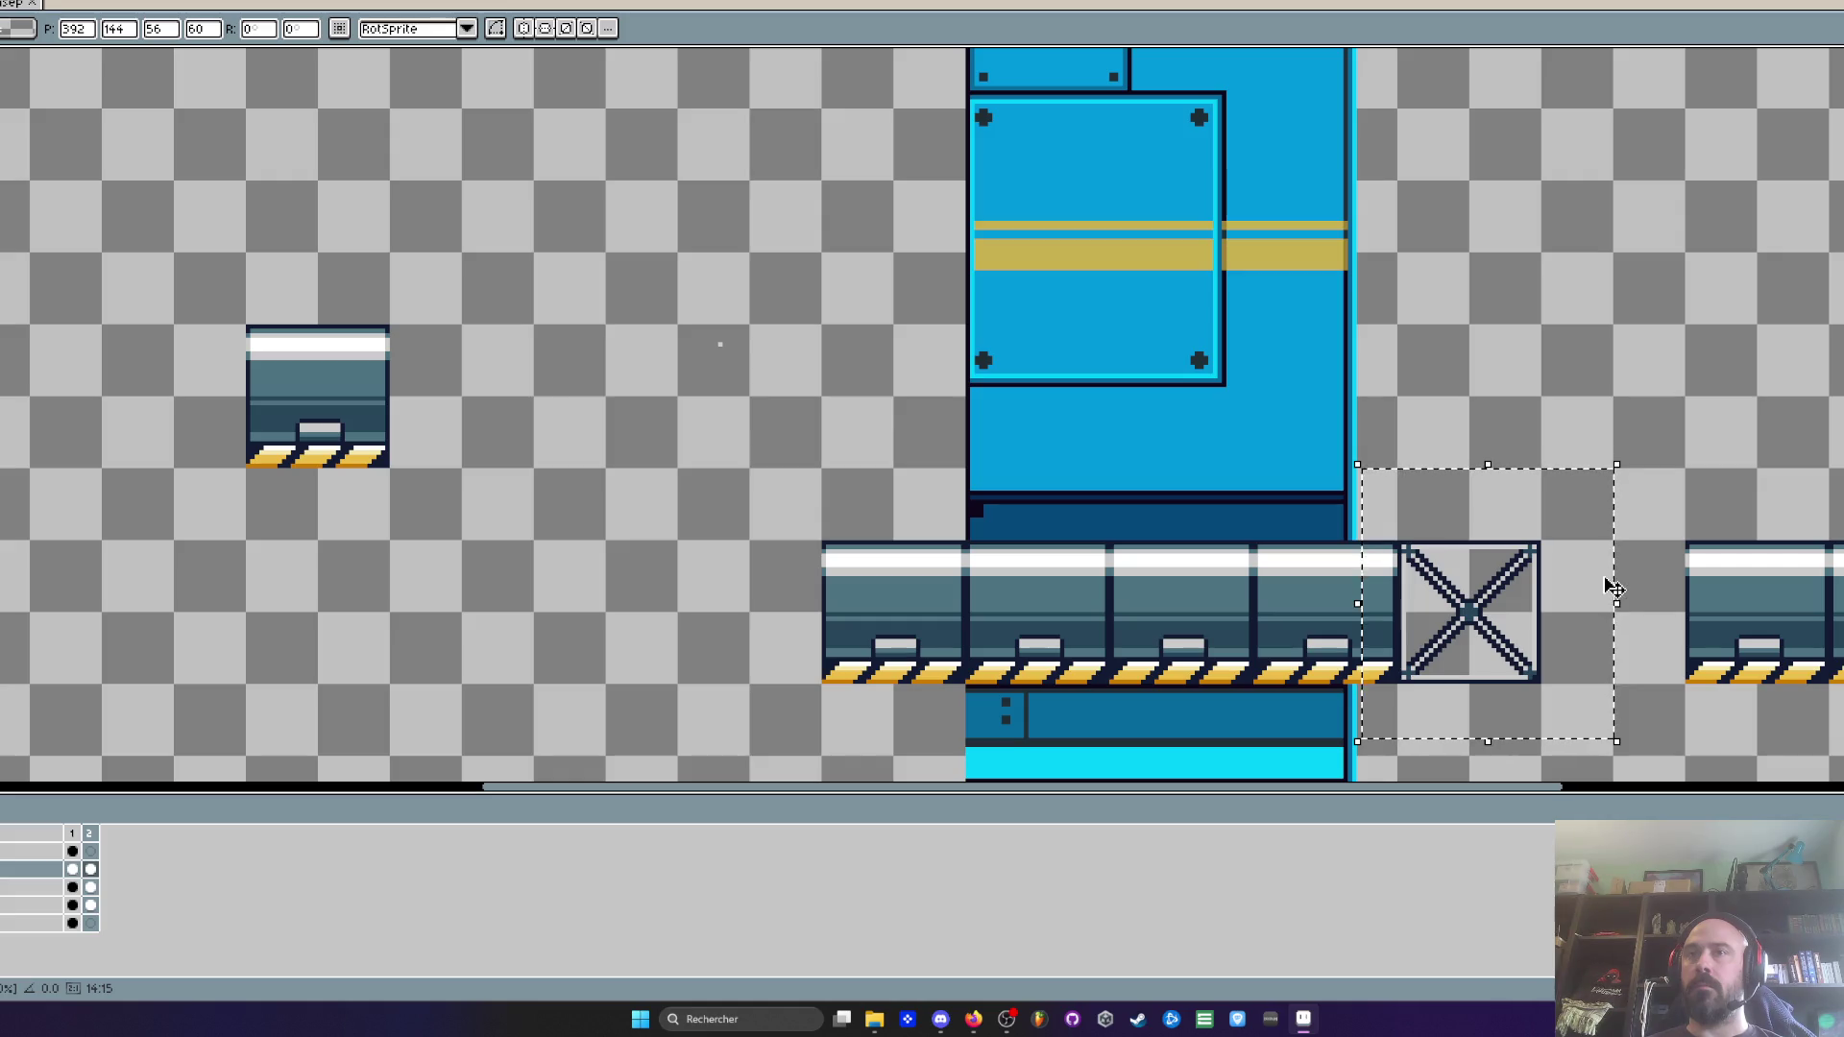
{"action": "left_click_drag", "start_coordinate": [1613, 588], "coordinate": [674, 374]}
{"action": "scroll", "coordinate": [544, 394], "scroll_direction": "up", "scroll_amount": 1}
{"action": "key", "text": "ctrl+d"}
{"action": "scroll", "coordinate": [580, 396], "scroll_direction": "up", "scroll_amount": 1}
{"action": "mouse_move", "coordinate": [518, 271]}
{"action": "left_mouse_down"}
{"action": "mouse_move", "coordinate": [782, 371]}
{"action": "mouse_move", "coordinate": [960, 487]}
{"action": "left_mouse_up"}
{"action": "mouse_move", "coordinate": [457, 252]}
{"action": "left_mouse_down"}
{"action": "mouse_move", "coordinate": [729, 452]}
{"action": "mouse_move", "coordinate": [1041, 774]}
{"action": "left_mouse_up"}
{"action": "mouse_move", "coordinate": [747, 244]}
{"action": "left_mouse_down"}
{"action": "mouse_move", "coordinate": [724, 527]}
{"action": "mouse_move", "coordinate": [727, 498]}
{"action": "left_mouse_up"}
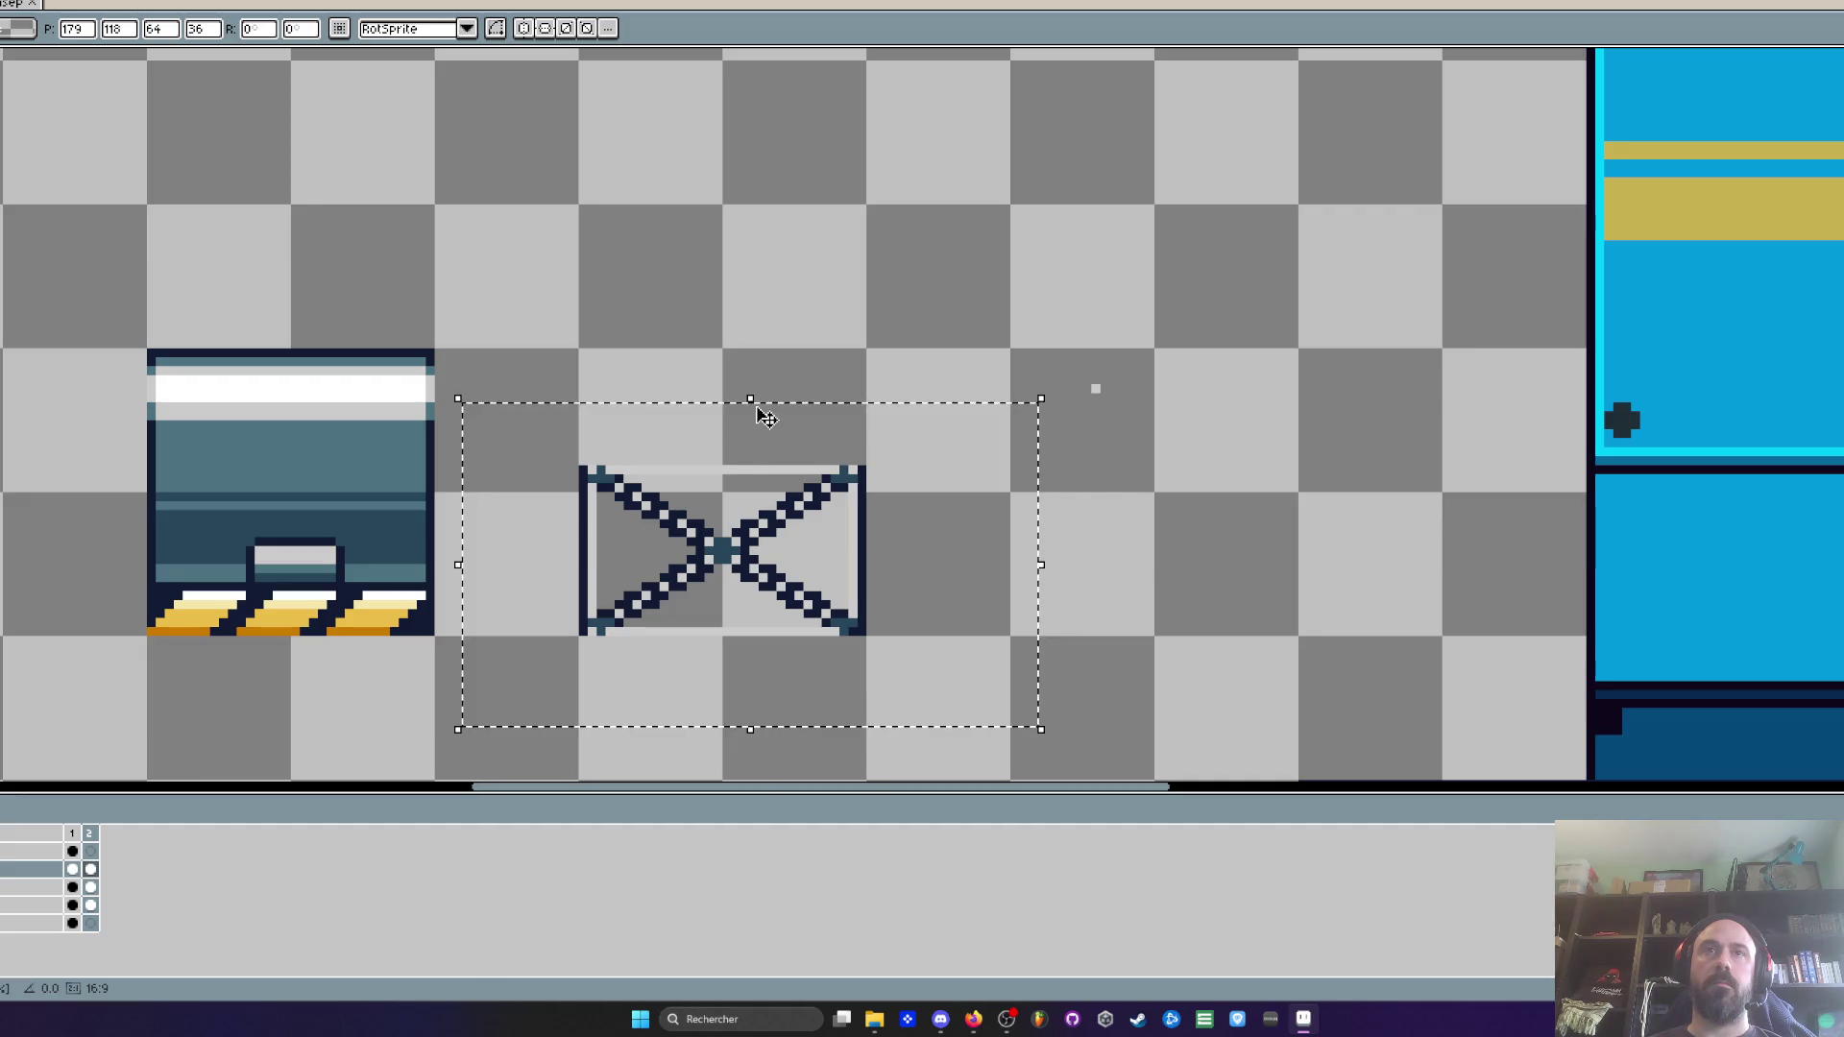
{"action": "key", "text": "Escape"}
{"action": "scroll", "coordinate": [719, 462], "scroll_direction": "up", "scroll_amount": 1}
{"action": "scroll", "coordinate": [587, 520], "scroll_direction": "down", "scroll_amount": 1}
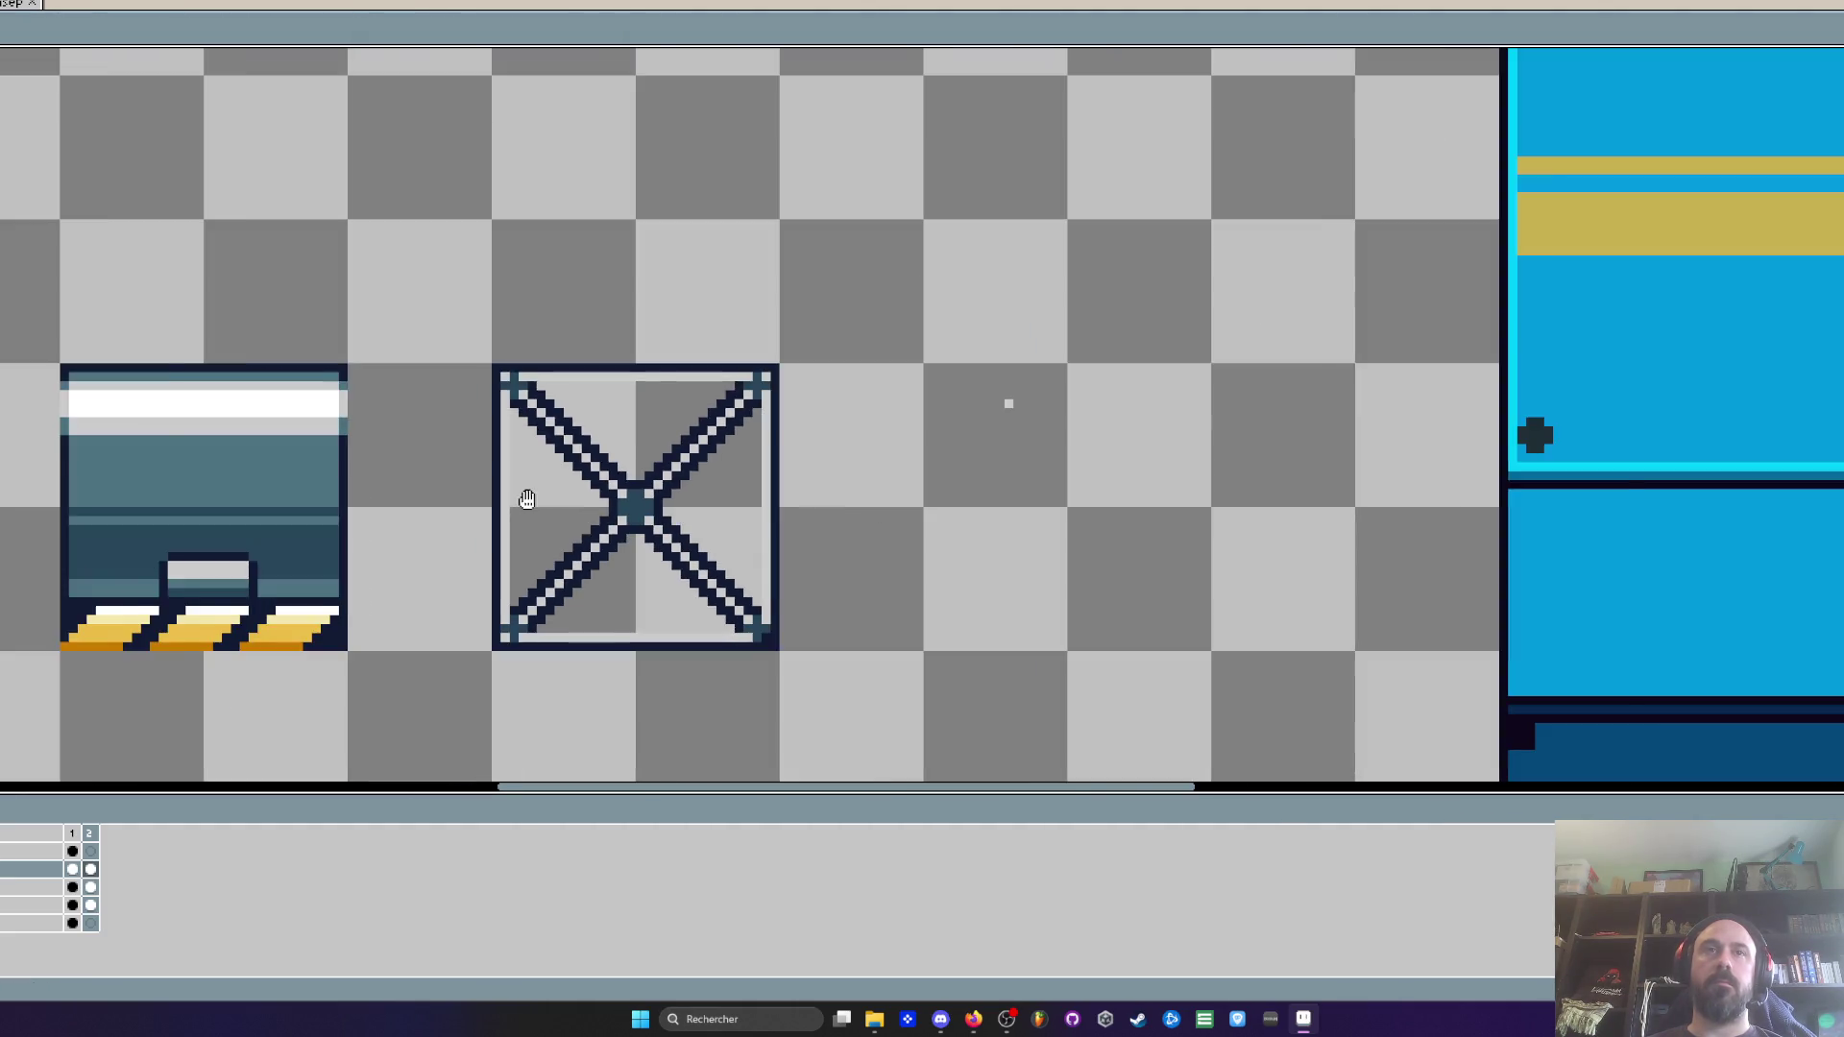
{"action": "scroll", "coordinate": [667, 461], "scroll_direction": "left", "scroll_amount": 2}
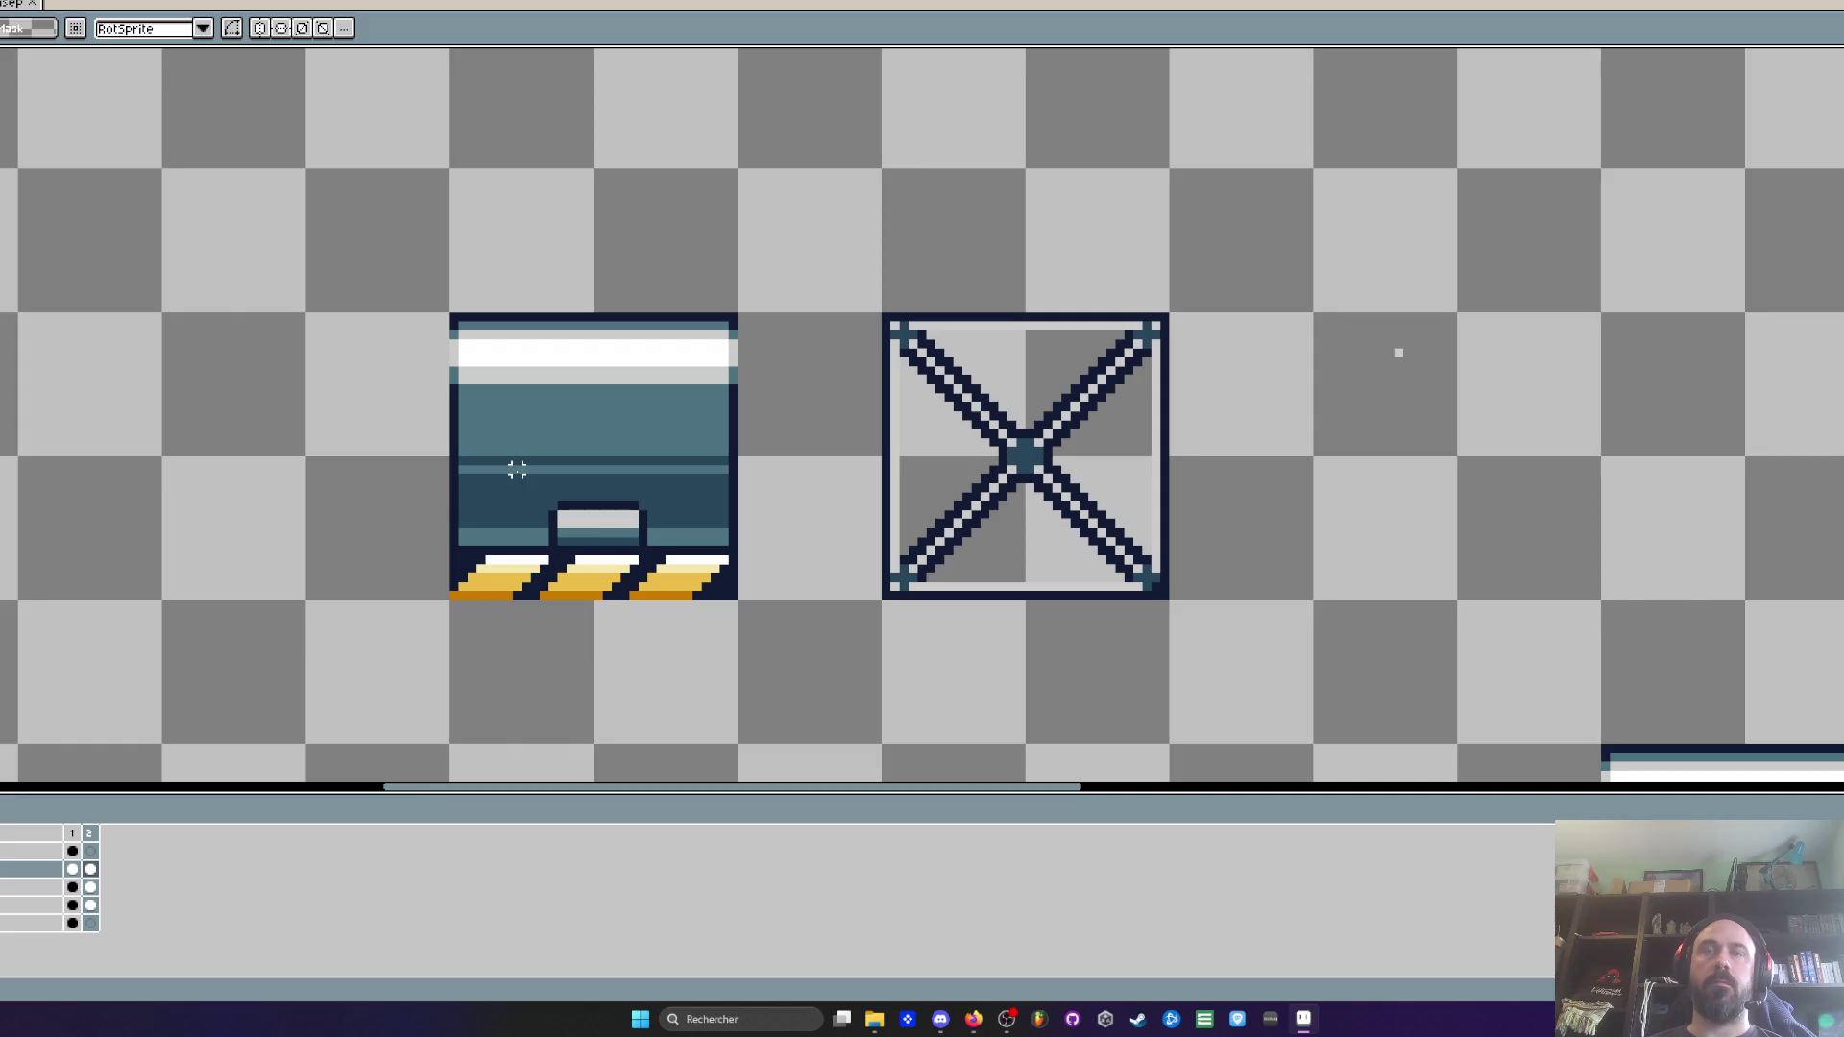
{"action": "scroll", "coordinate": [516, 469], "scroll_direction": "down", "scroll_amount": 1}
{"action": "scroll", "coordinate": [913, 391], "scroll_direction": "down", "scroll_amount": 1}
{"action": "scroll", "coordinate": [832, 378], "scroll_direction": "right", "scroll_amount": 1}
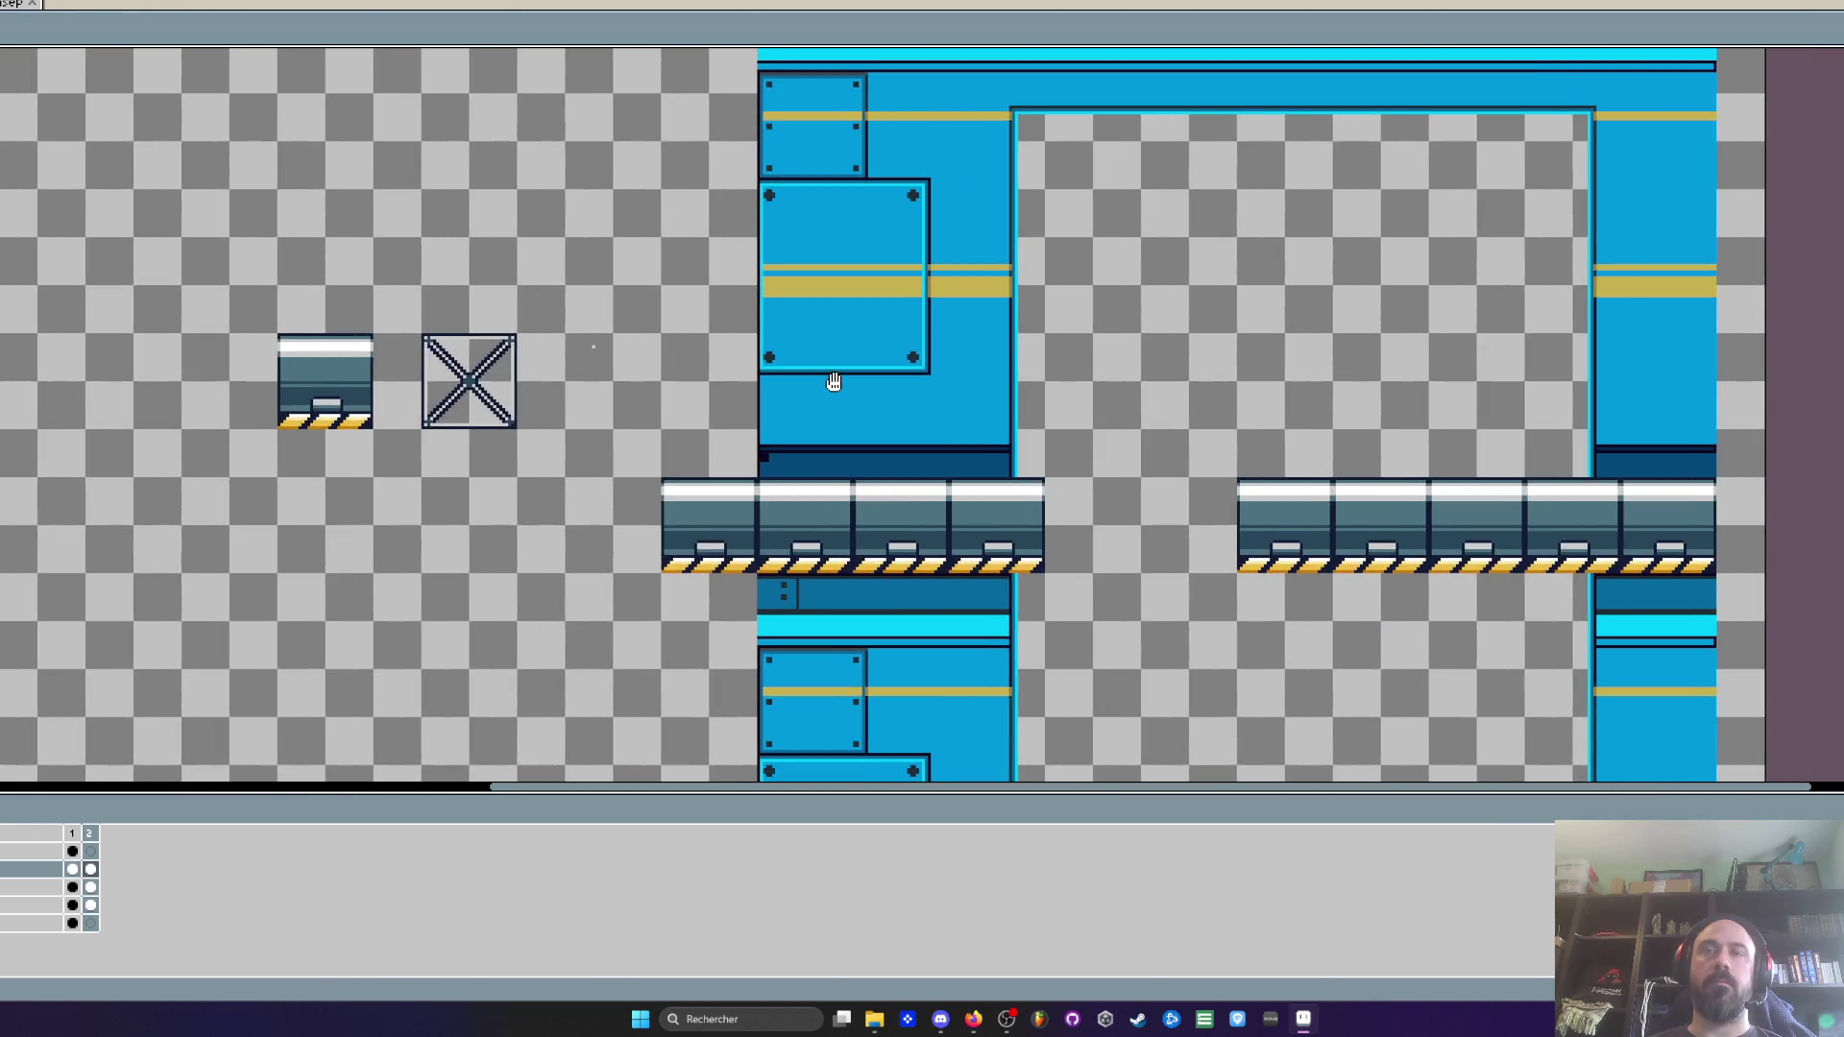
{"action": "scroll", "coordinate": [955, 360], "scroll_direction": "right", "scroll_amount": 1}
{"action": "scroll", "coordinate": [955, 360], "scroll_direction": "right", "scroll_amount": 1}
{"action": "scroll", "coordinate": [844, 371], "scroll_direction": "down", "scroll_amount": 1}
{"action": "scroll", "coordinate": [845, 371], "scroll_direction": "up", "scroll_amount": 1}
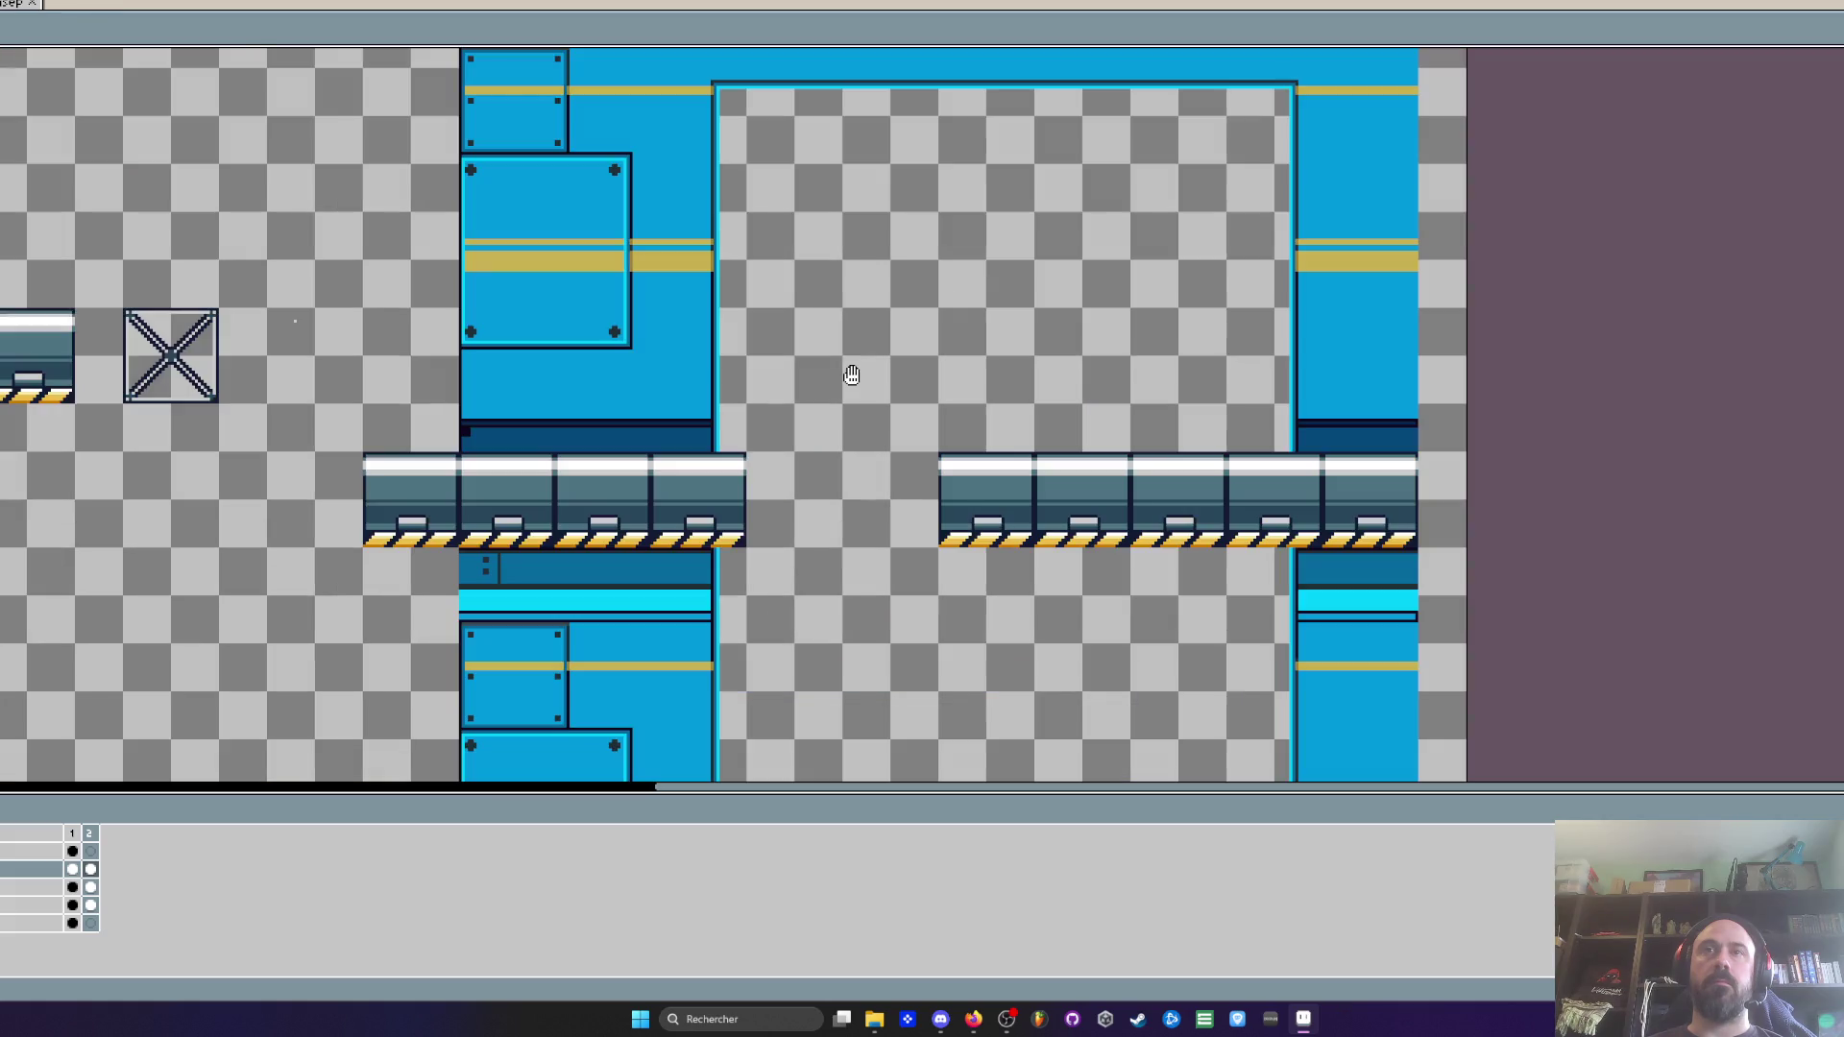
{"action": "key", "text": "m"}
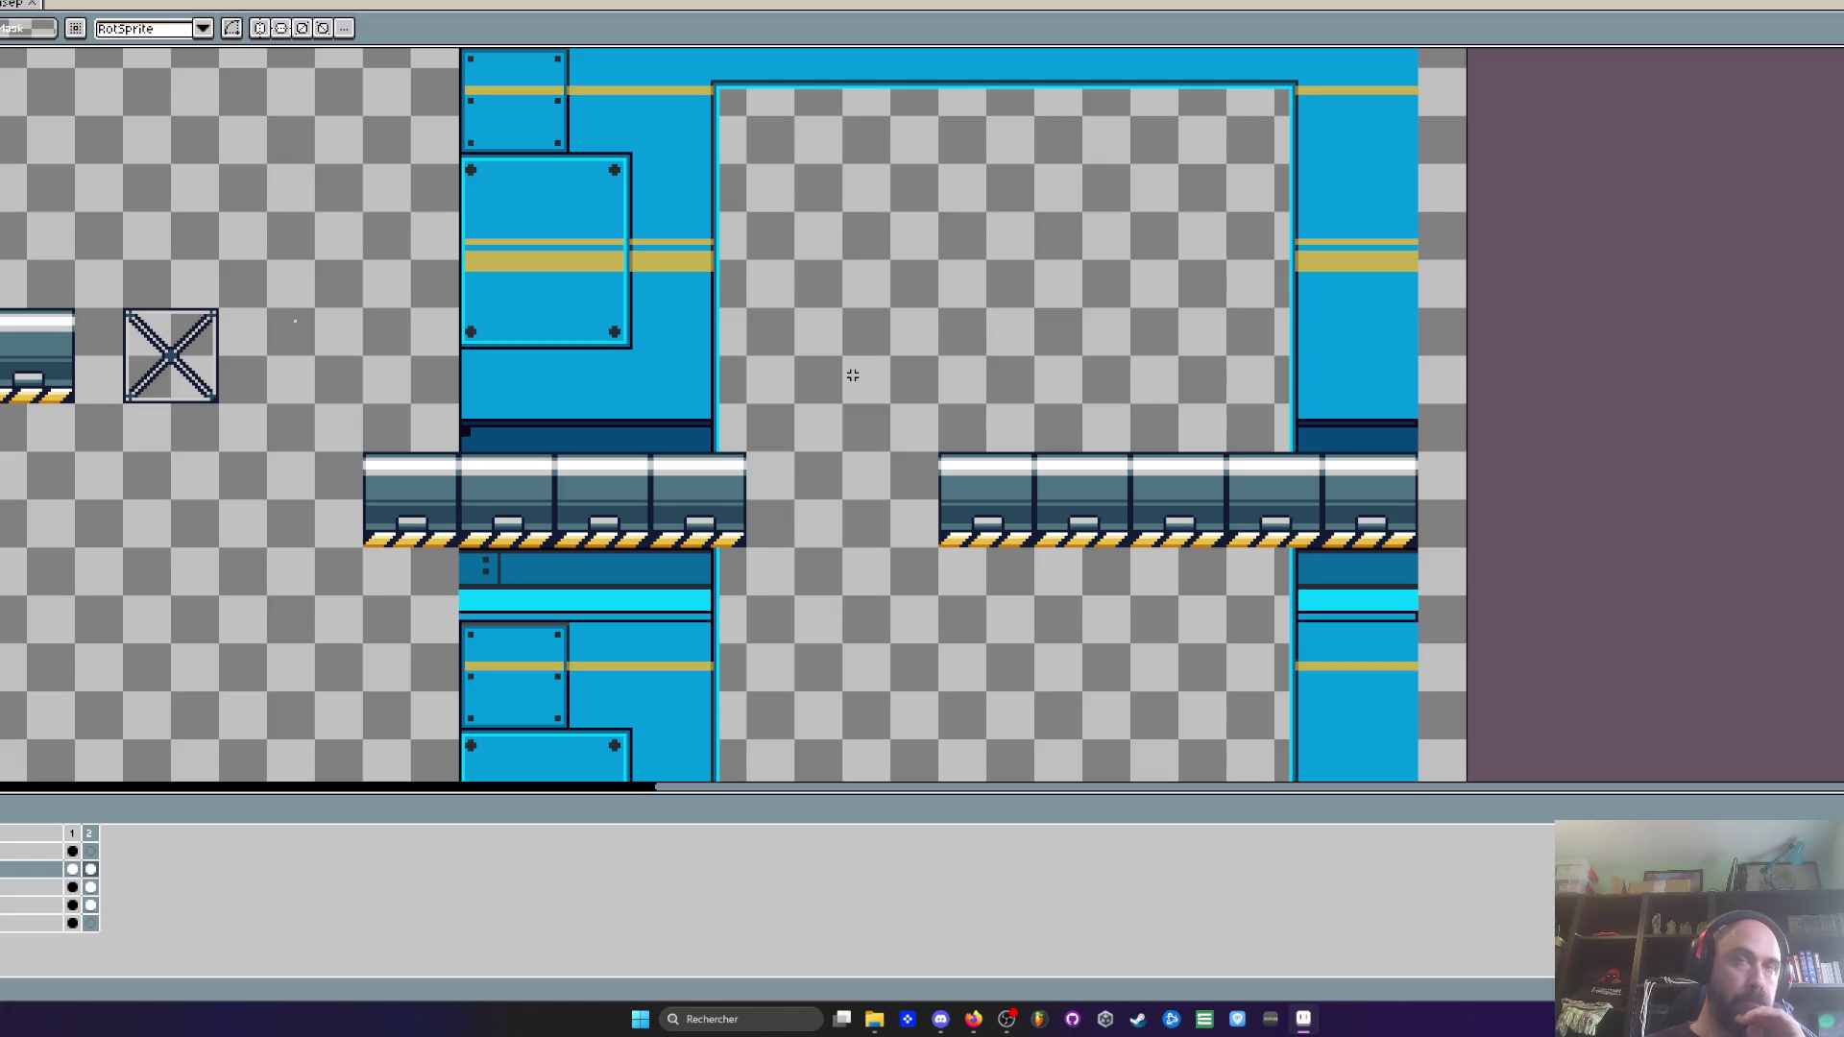
{"action": "scroll", "coordinate": [853, 374], "scroll_direction": "down", "scroll_amount": 5}
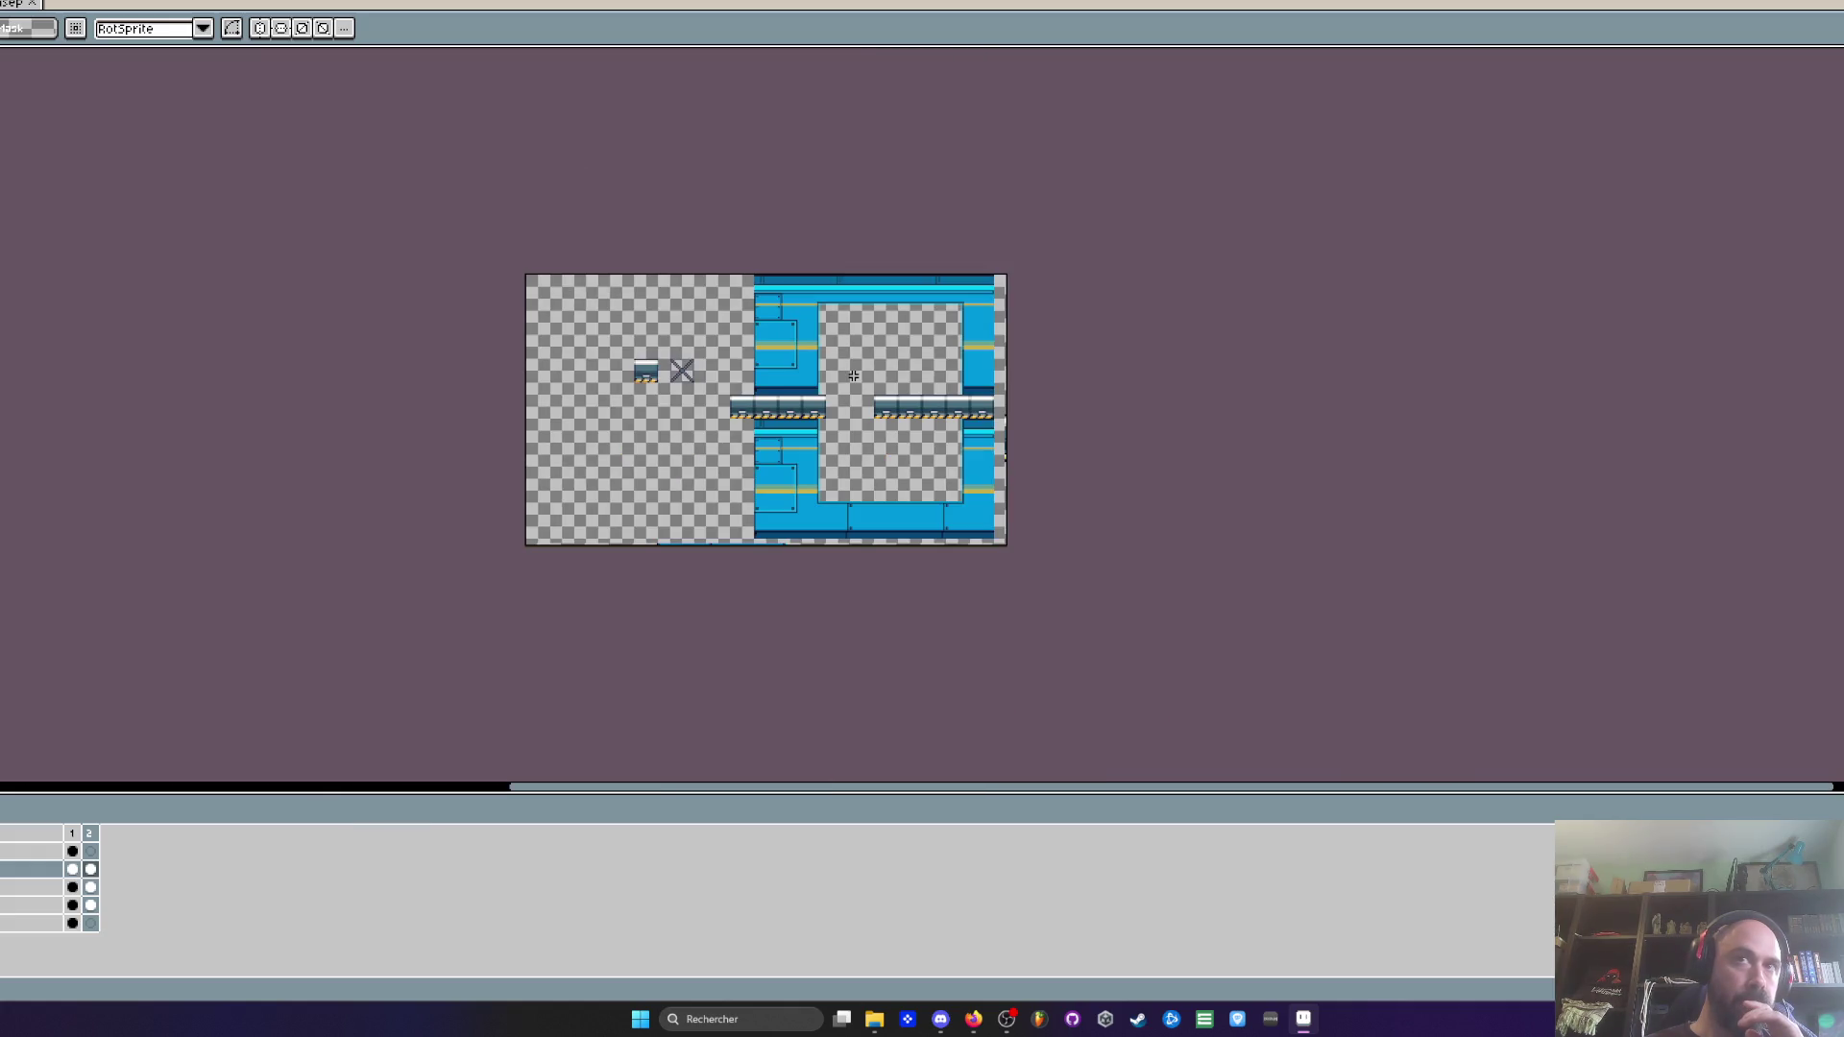
{"action": "scroll", "coordinate": [853, 376], "scroll_direction": "up", "scroll_amount": 1}
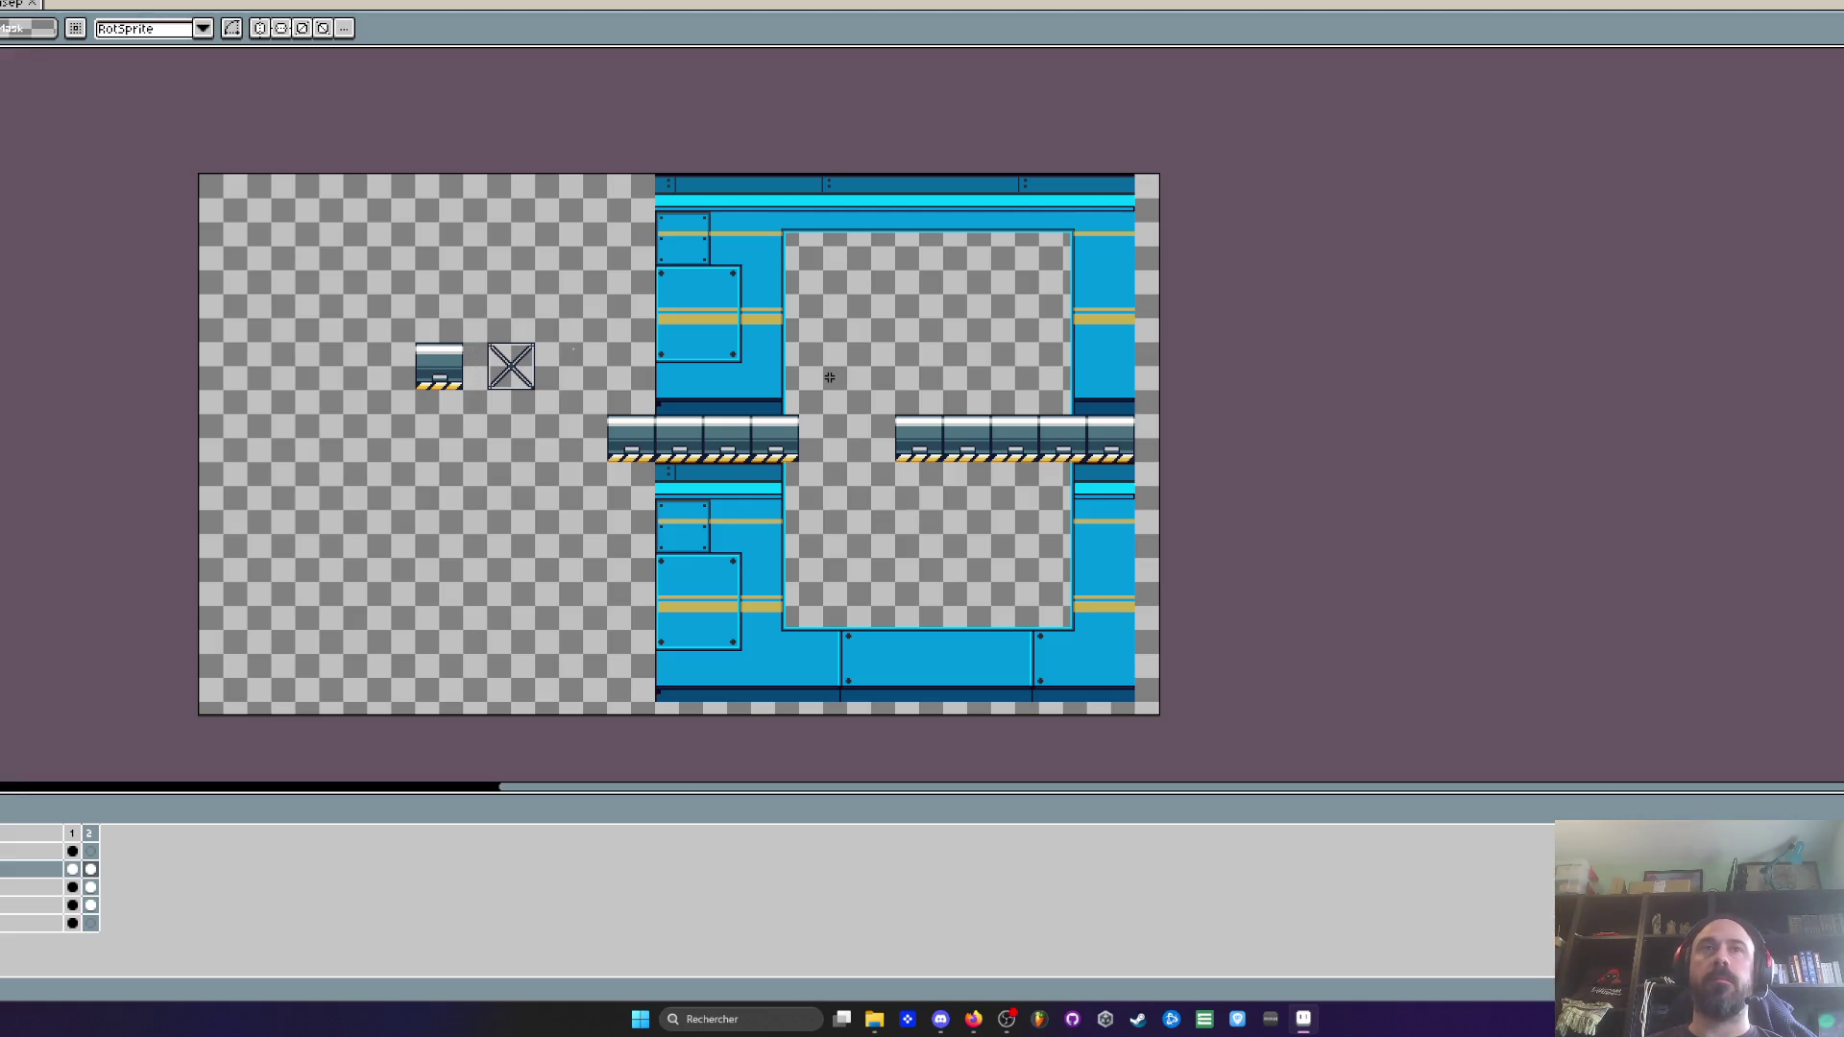
{"action": "key", "text": "ctrl+z"}
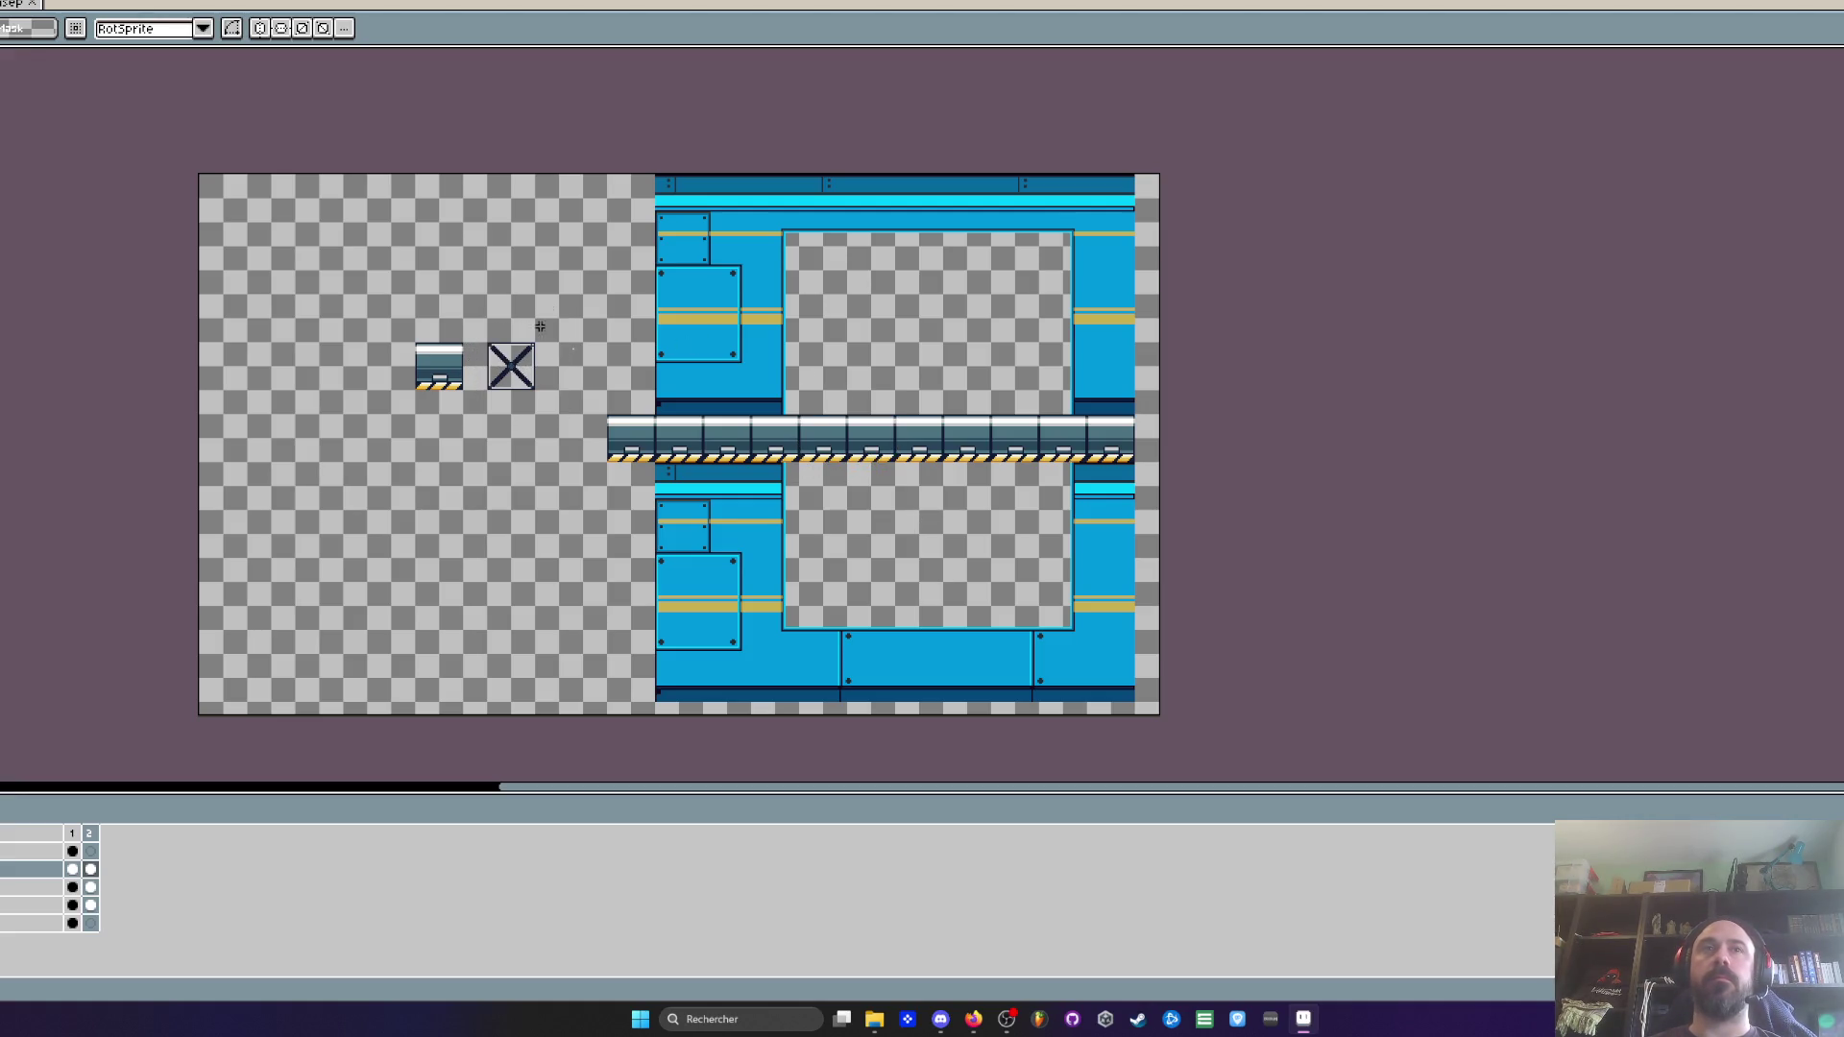
{"action": "scroll", "coordinate": [486, 333], "scroll_direction": "up", "scroll_amount": 7}
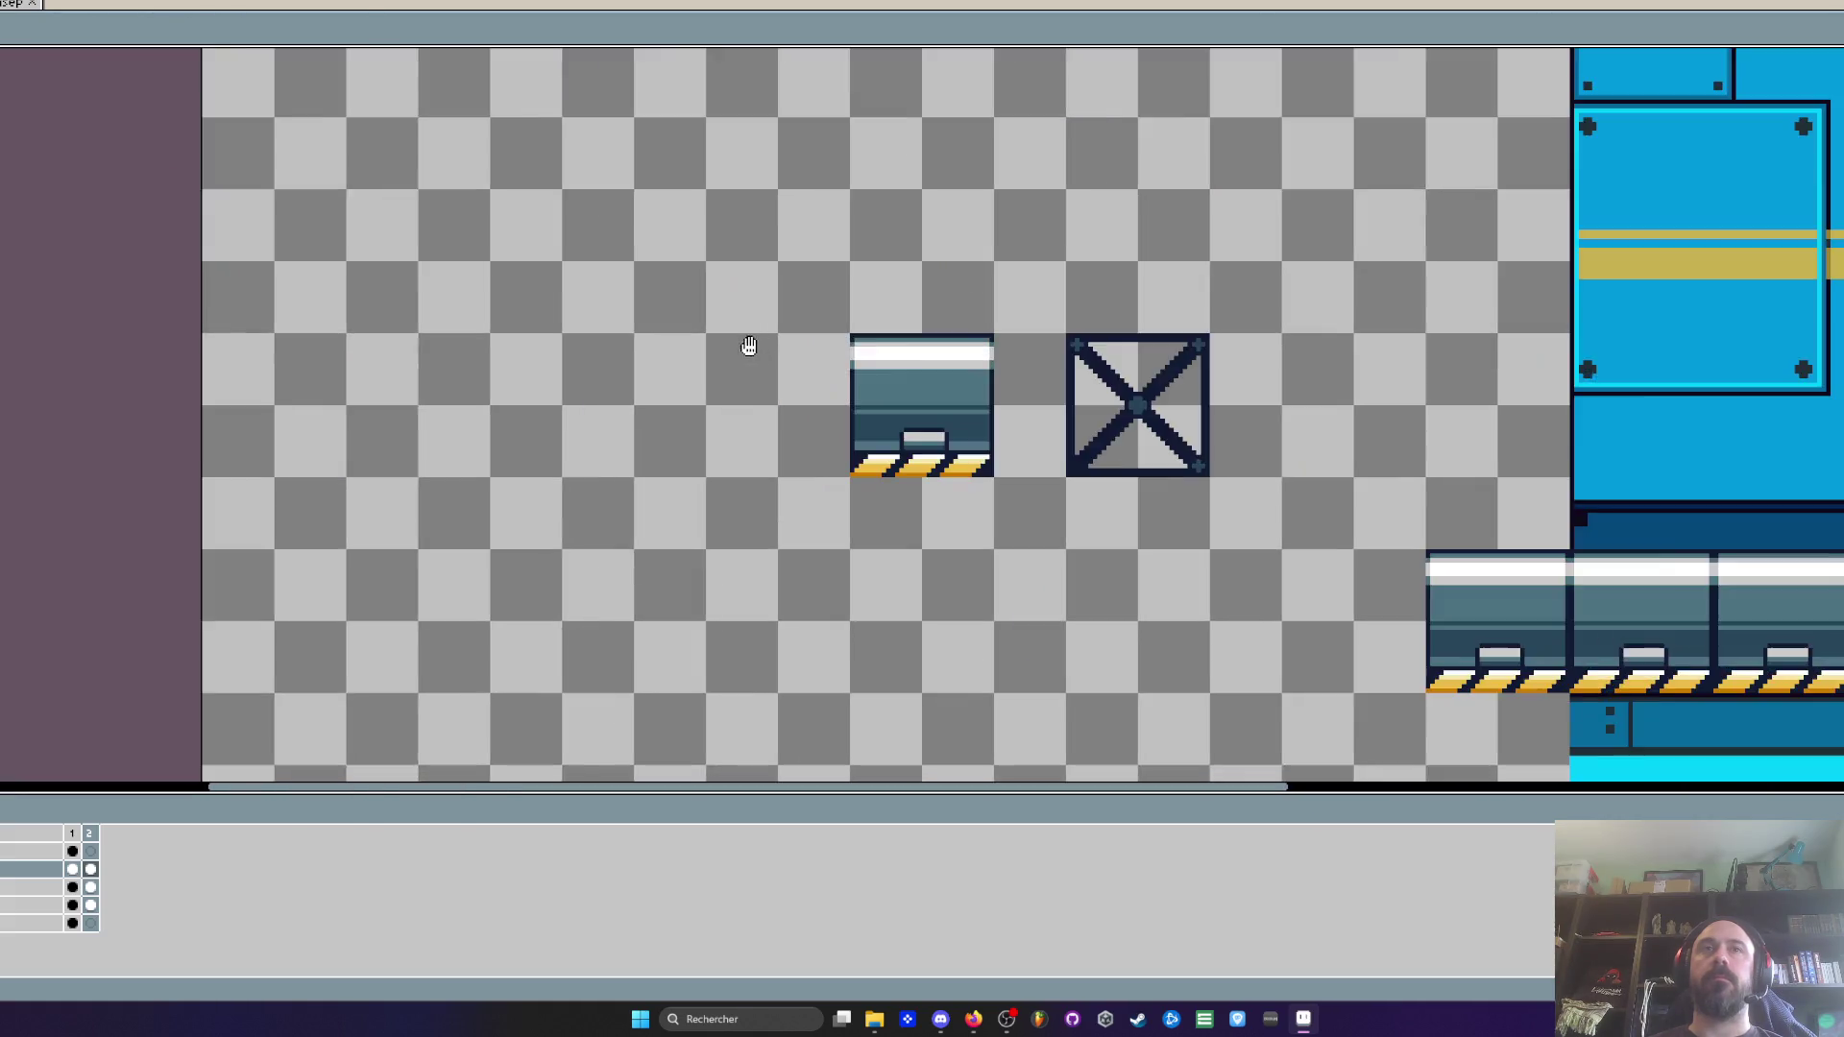
Delete the X crate tile and pick white as the drawing colour
{"action": "left_click_drag", "start_coordinate": [878, 348], "coordinate": [1146, 762]}
{"action": "key", "text": "Delete"}
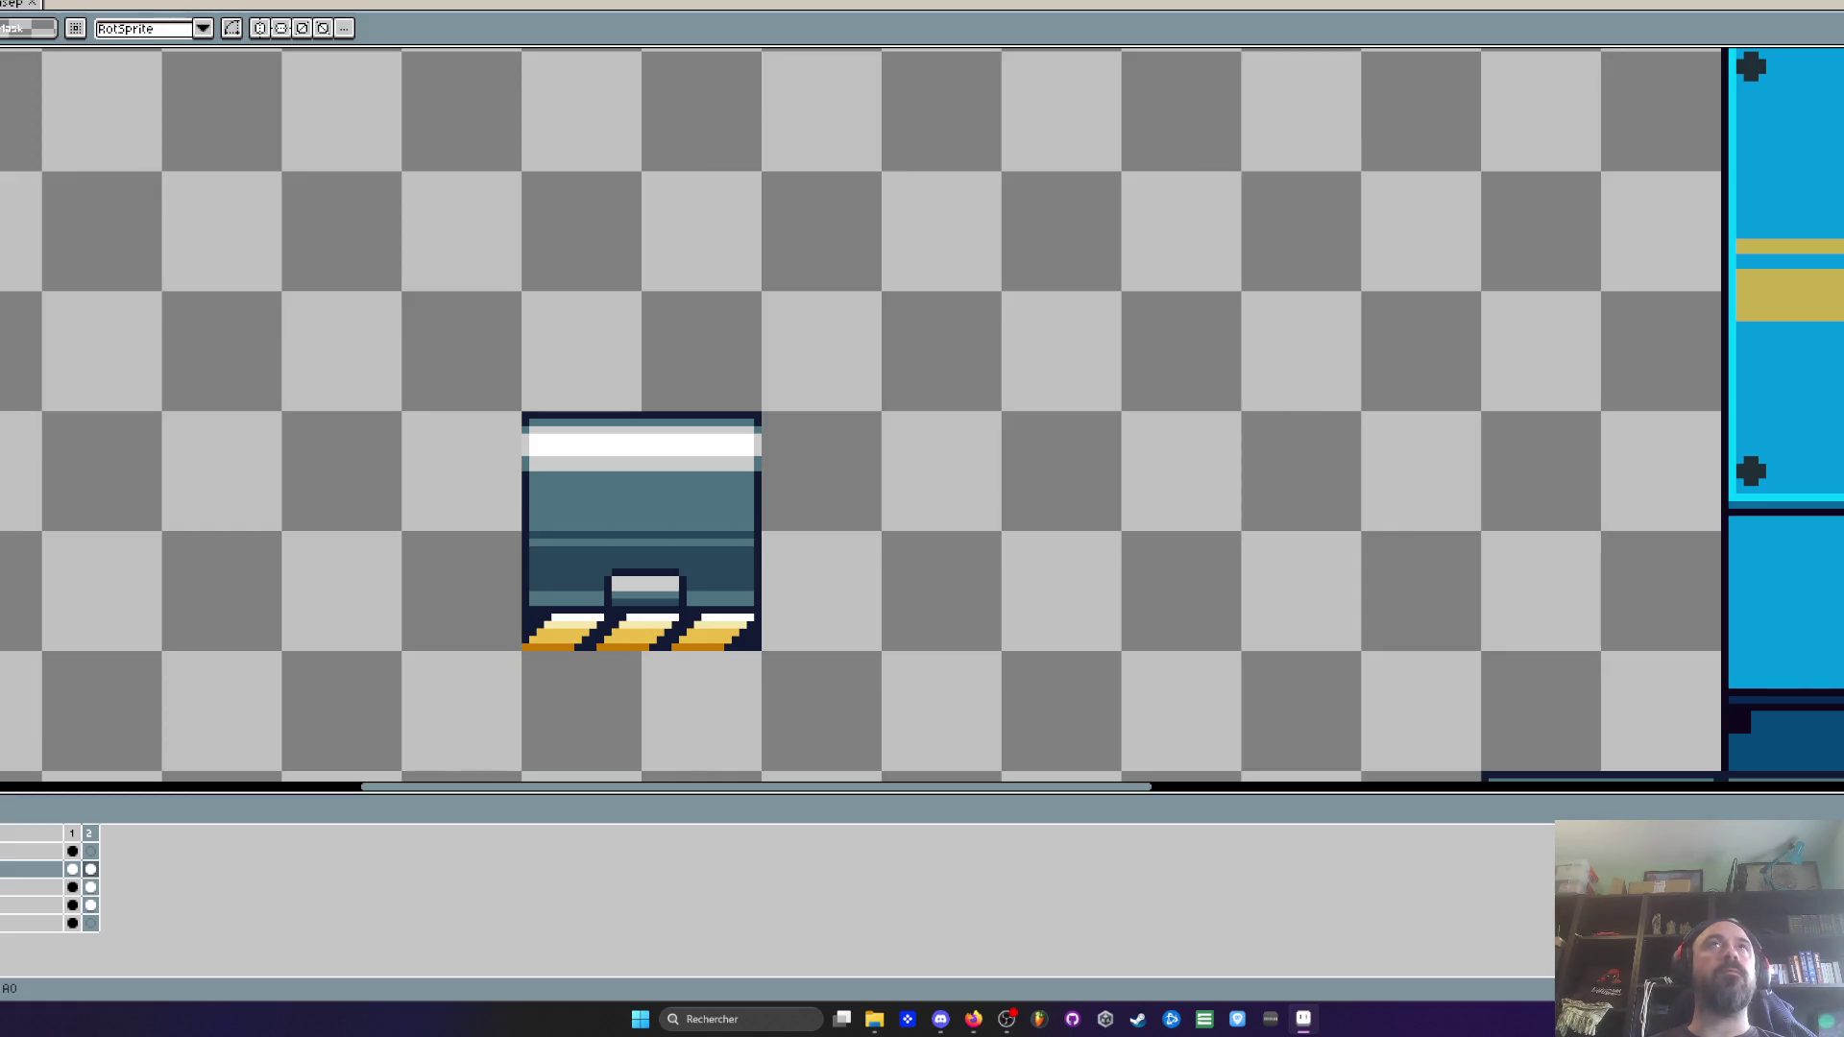
{"action": "scroll", "coordinate": [593, 445], "scroll_direction": "up", "scroll_amount": 2}
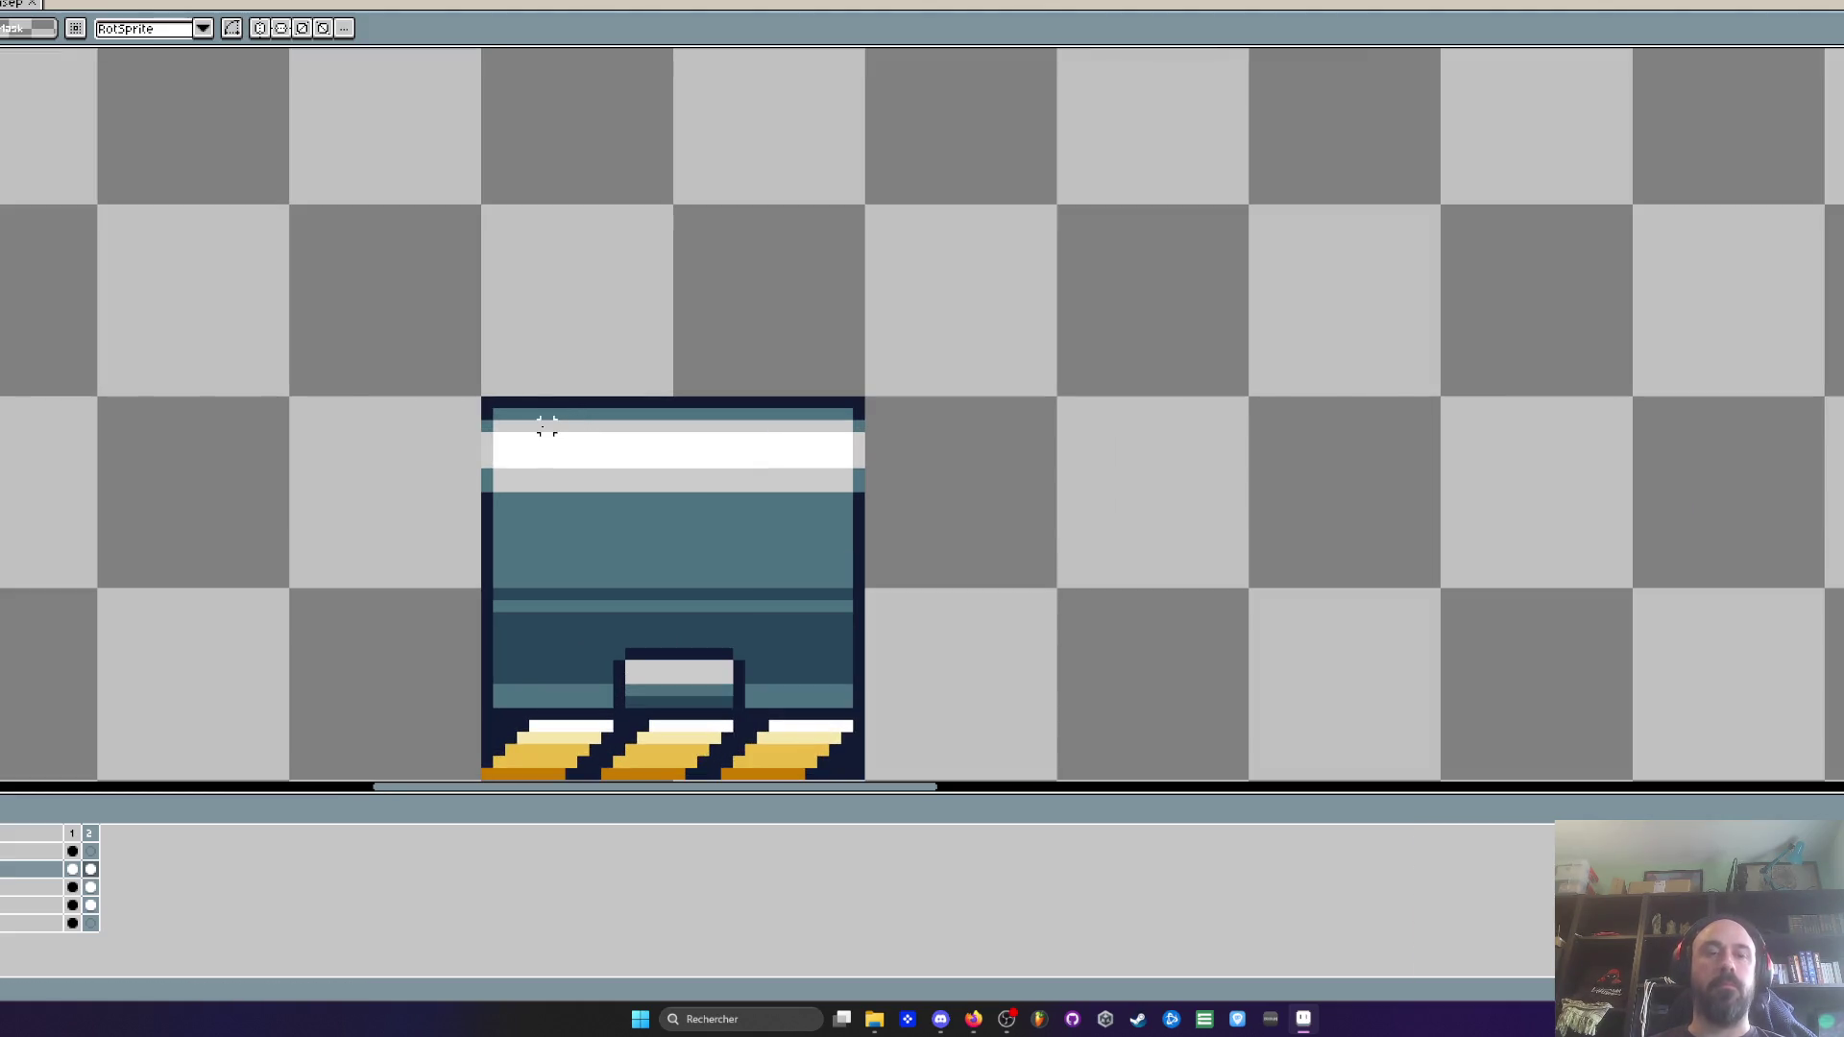
{"action": "key", "text": "i"}
{"action": "scroll", "coordinate": [556, 444], "scroll_direction": "up", "scroll_amount": 3}
{"action": "key", "text": "b"}
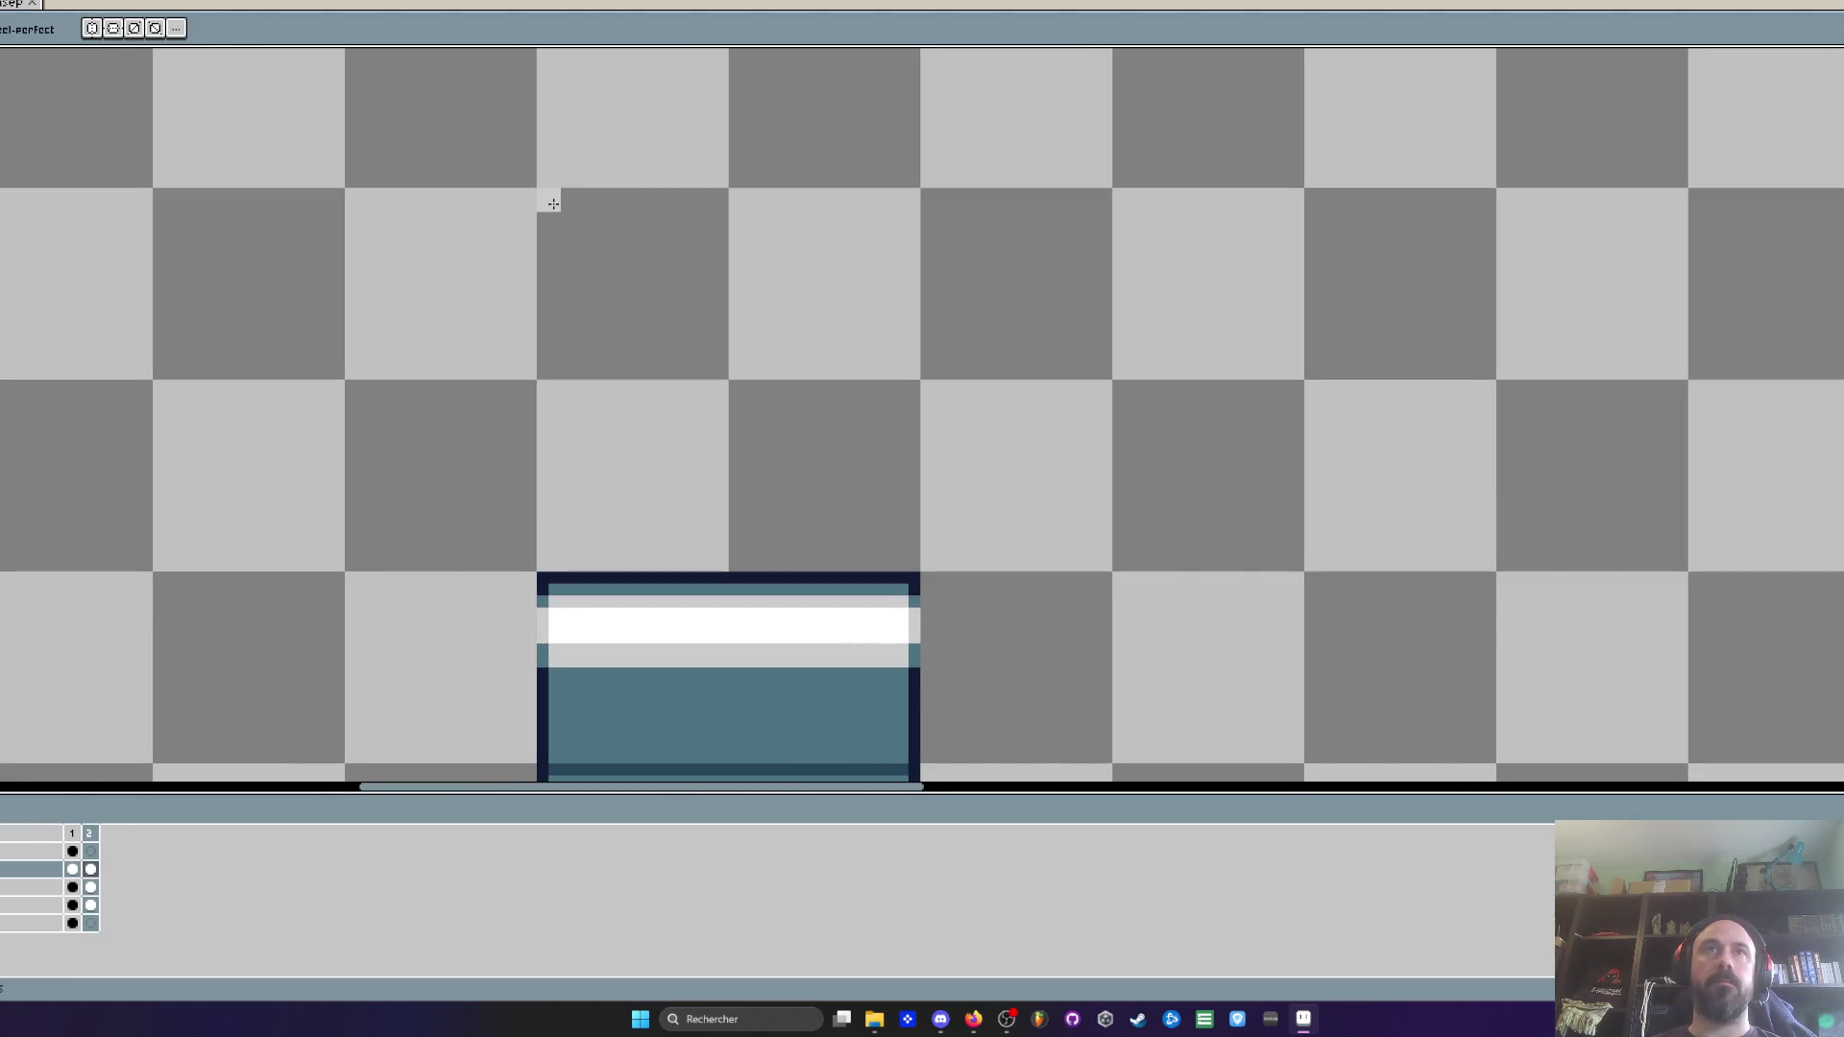
{"action": "key", "text": "alt"}
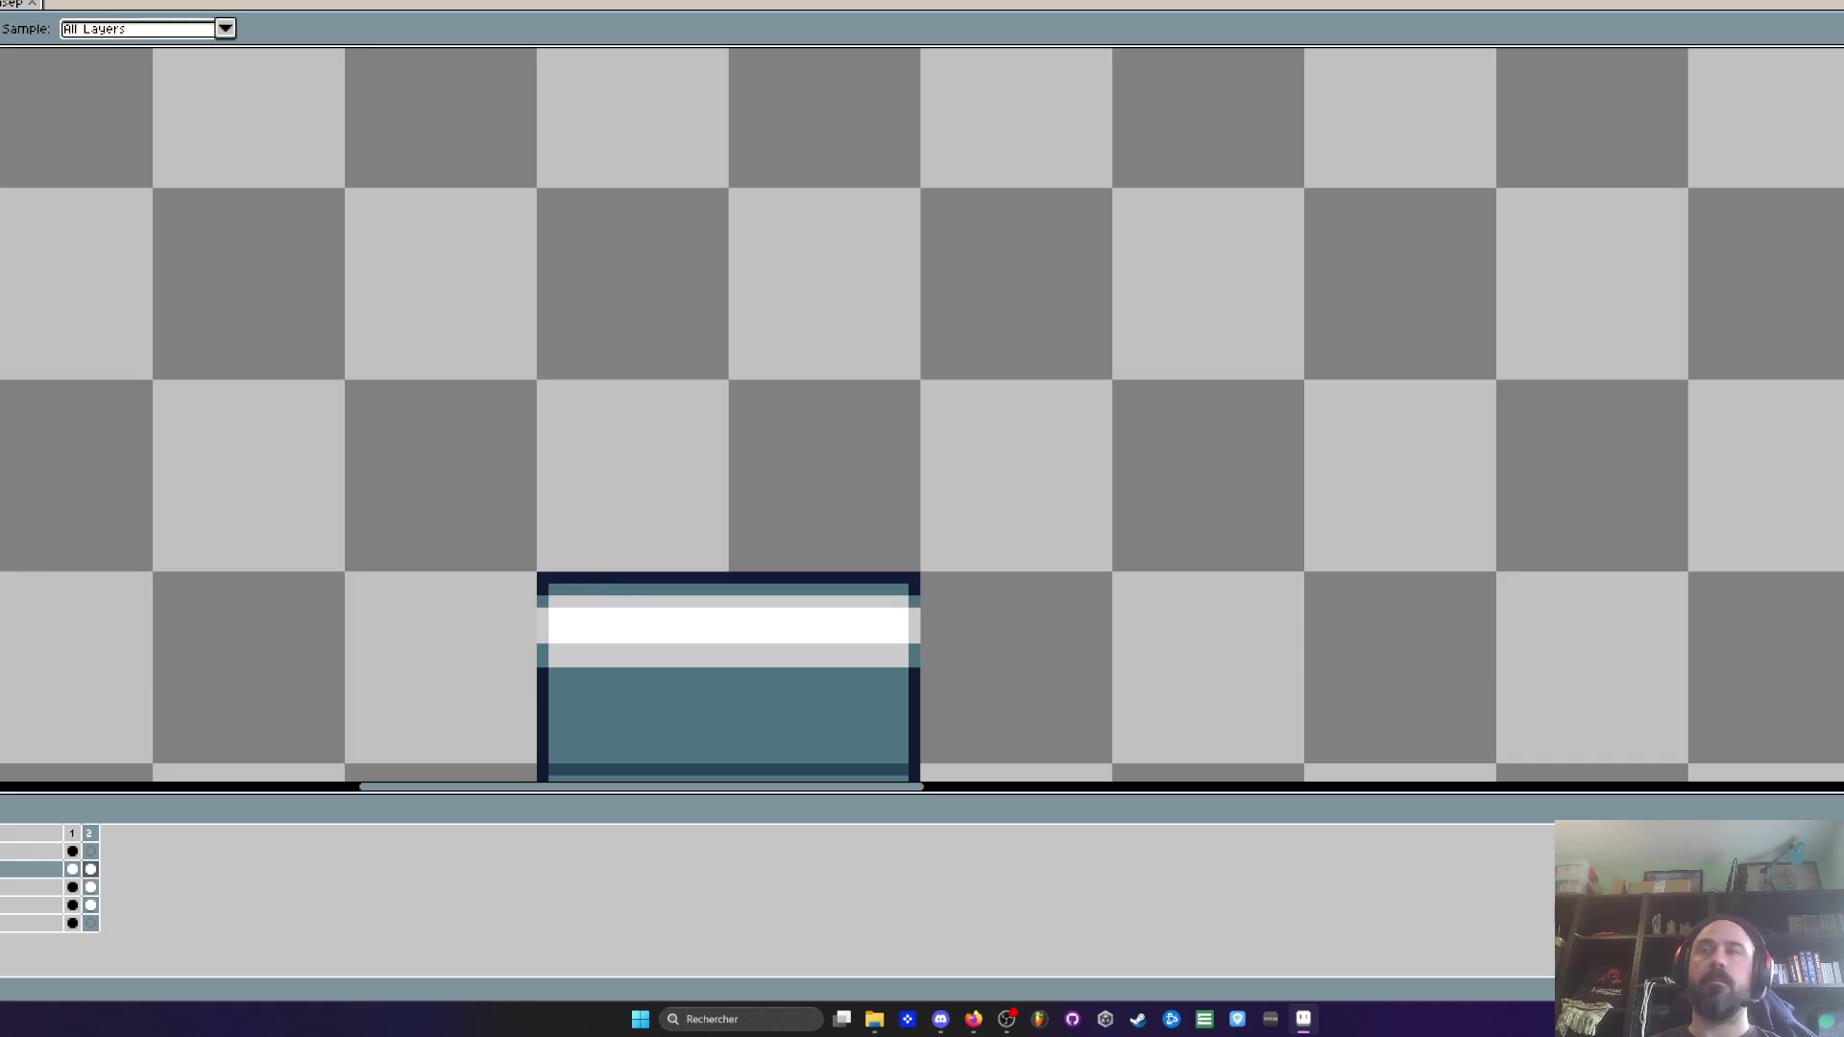
Draw the white railing frame with top bar, sides, middle crossbar and lower divider
{"action": "mouse_move", "coordinate": [542, 570]}
{"action": "left_mouse_down"}
{"action": "mouse_move", "coordinate": [544, 194]}
{"action": "mouse_move", "coordinate": [557, 561]}
{"action": "left_mouse_up"}
{"action": "mouse_move", "coordinate": [567, 200]}
{"action": "left_mouse_down"}
{"action": "mouse_move", "coordinate": [907, 202]}
{"action": "mouse_move", "coordinate": [907, 567]}
{"action": "left_mouse_up"}
{"action": "left_click_drag", "start_coordinate": [896, 378], "coordinate": [564, 379]}
{"action": "left_click", "coordinate": [704, 236]}
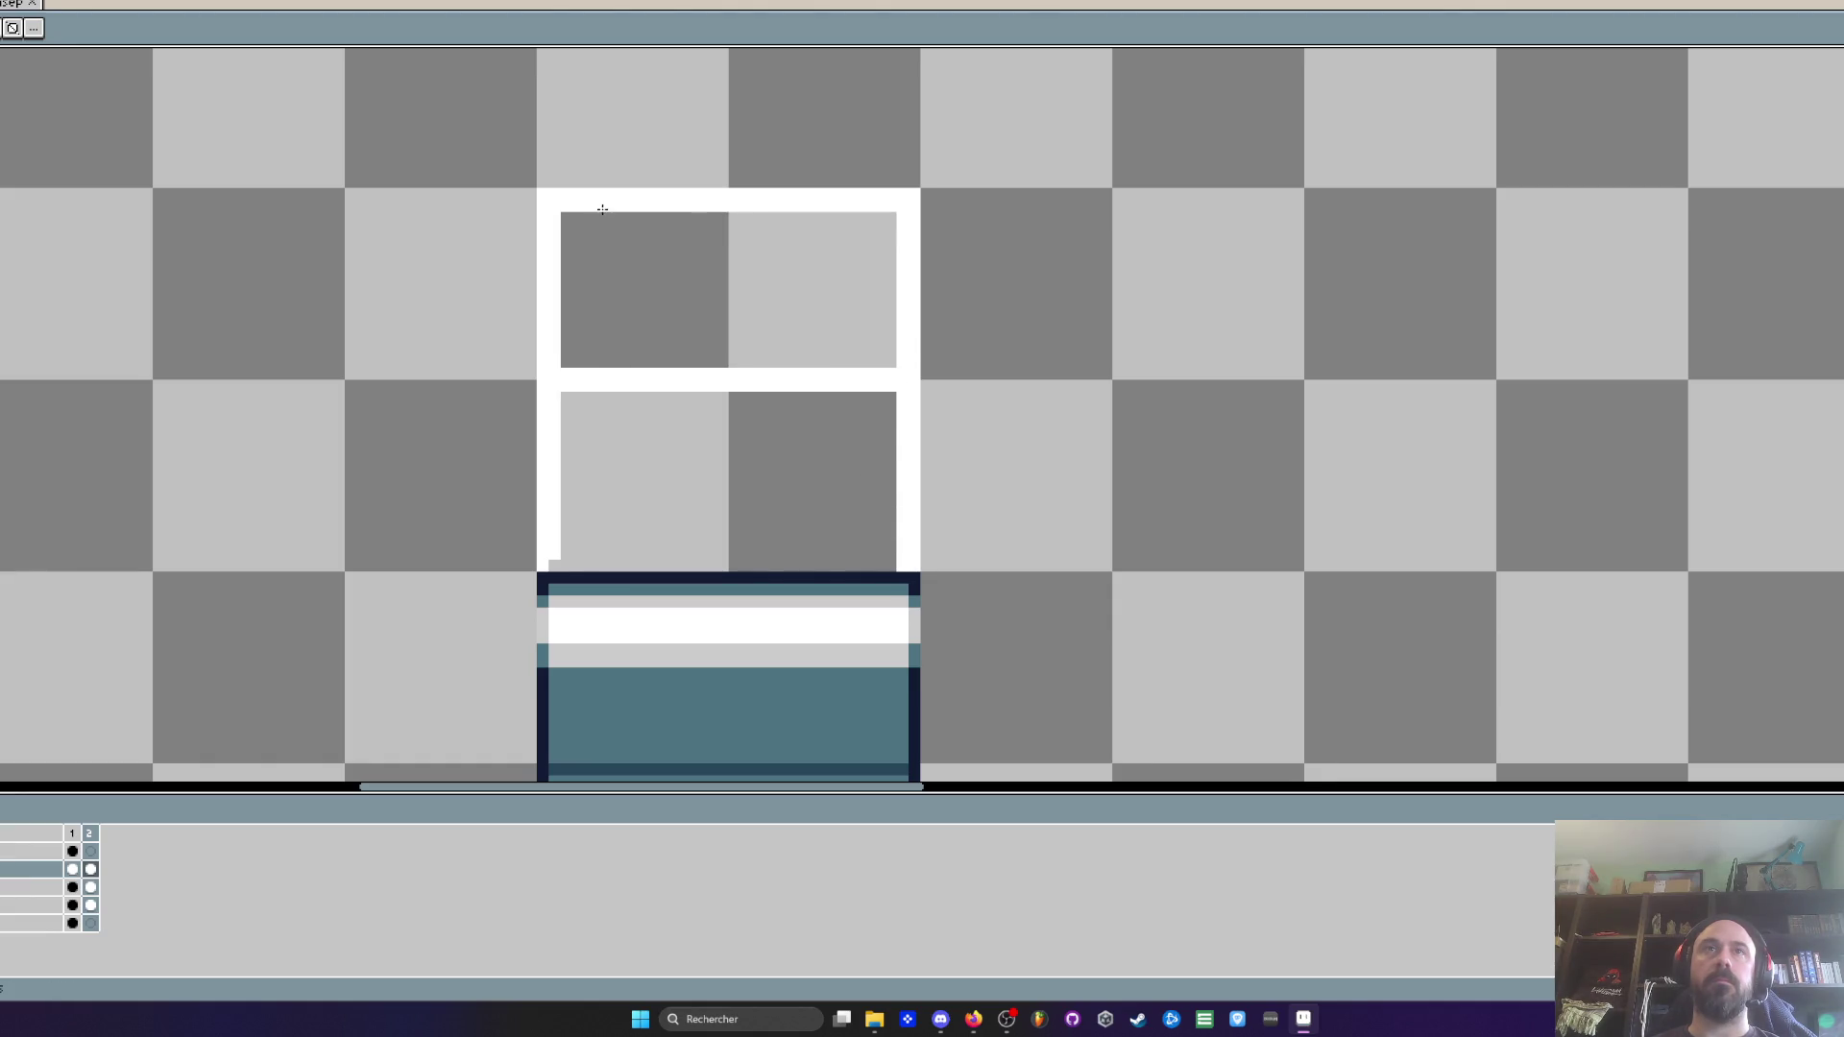
{"action": "scroll", "coordinate": [693, 301], "scroll_direction": "down", "scroll_amount": 3}
{"action": "scroll", "coordinate": [670, 259], "scroll_direction": "up", "scroll_amount": 3}
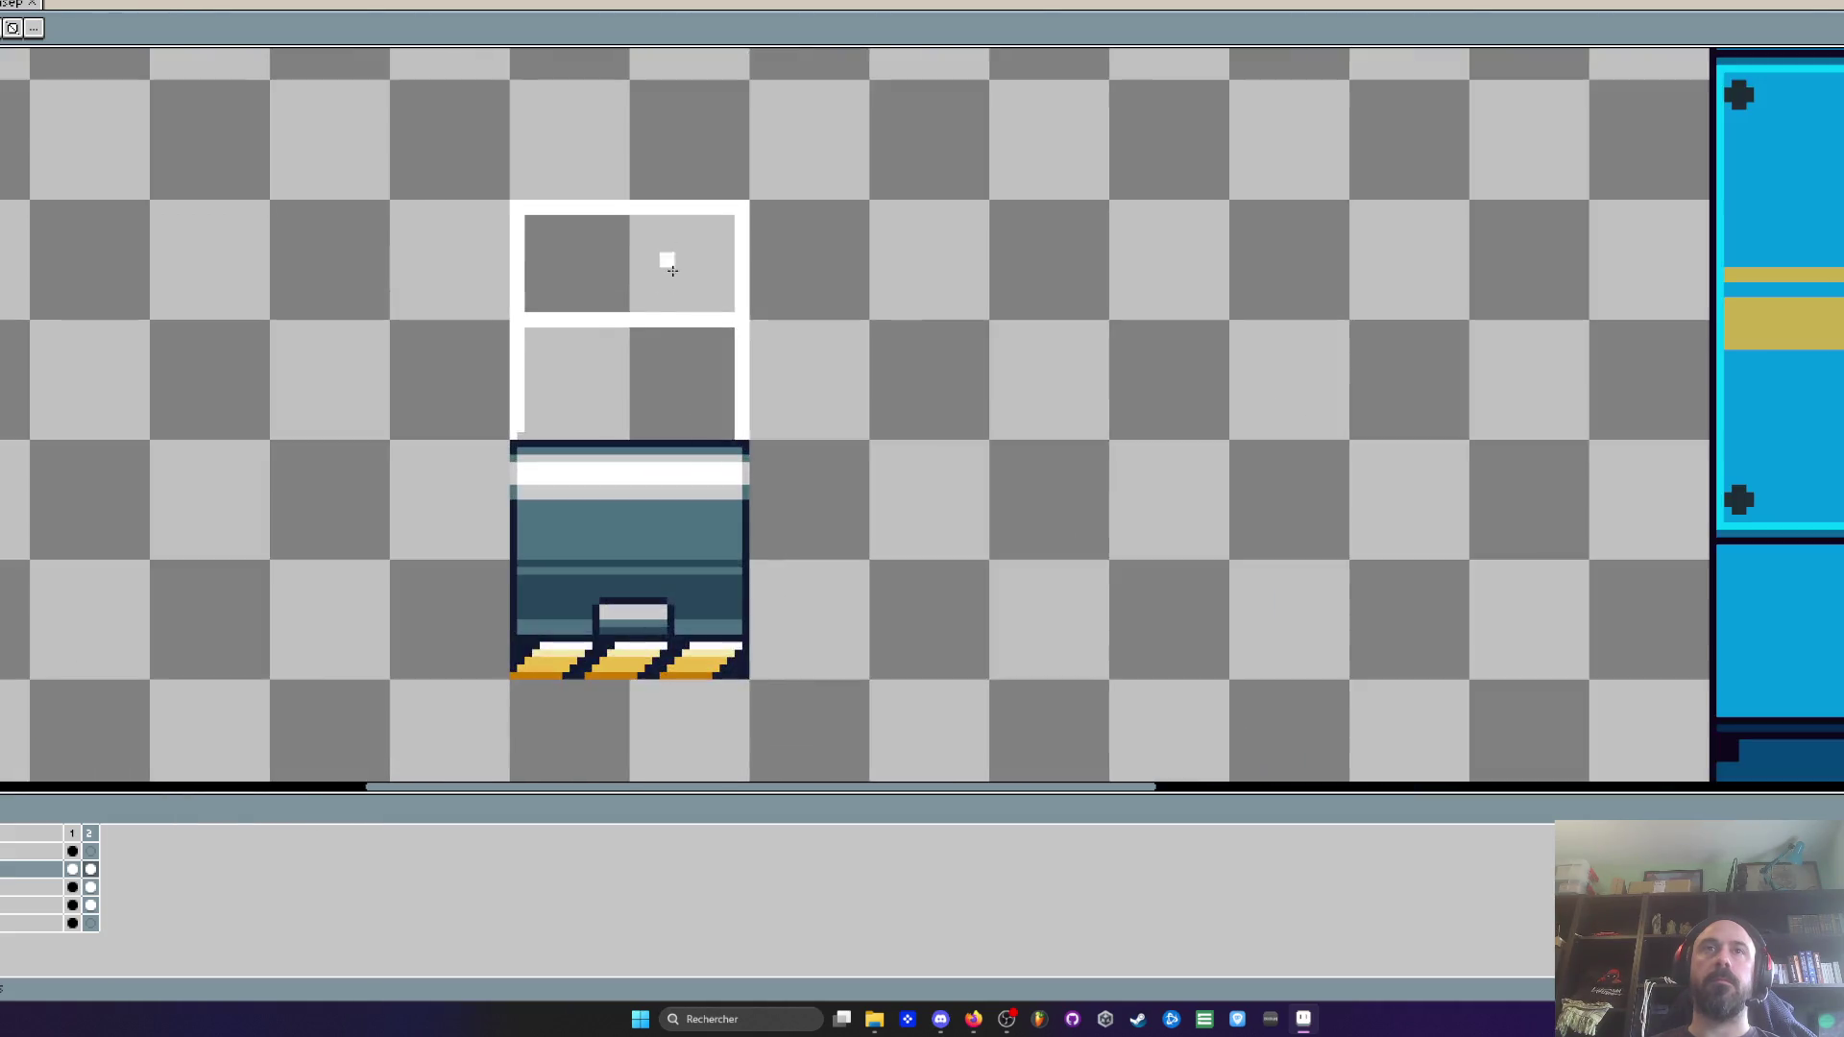
{"action": "left_click_drag", "start_coordinate": [620, 325], "coordinate": [623, 507]}
Trim the white frame's top-left and top-right corner pixels
{"action": "scroll", "coordinate": [622, 507], "scroll_direction": "down", "scroll_amount": 2}
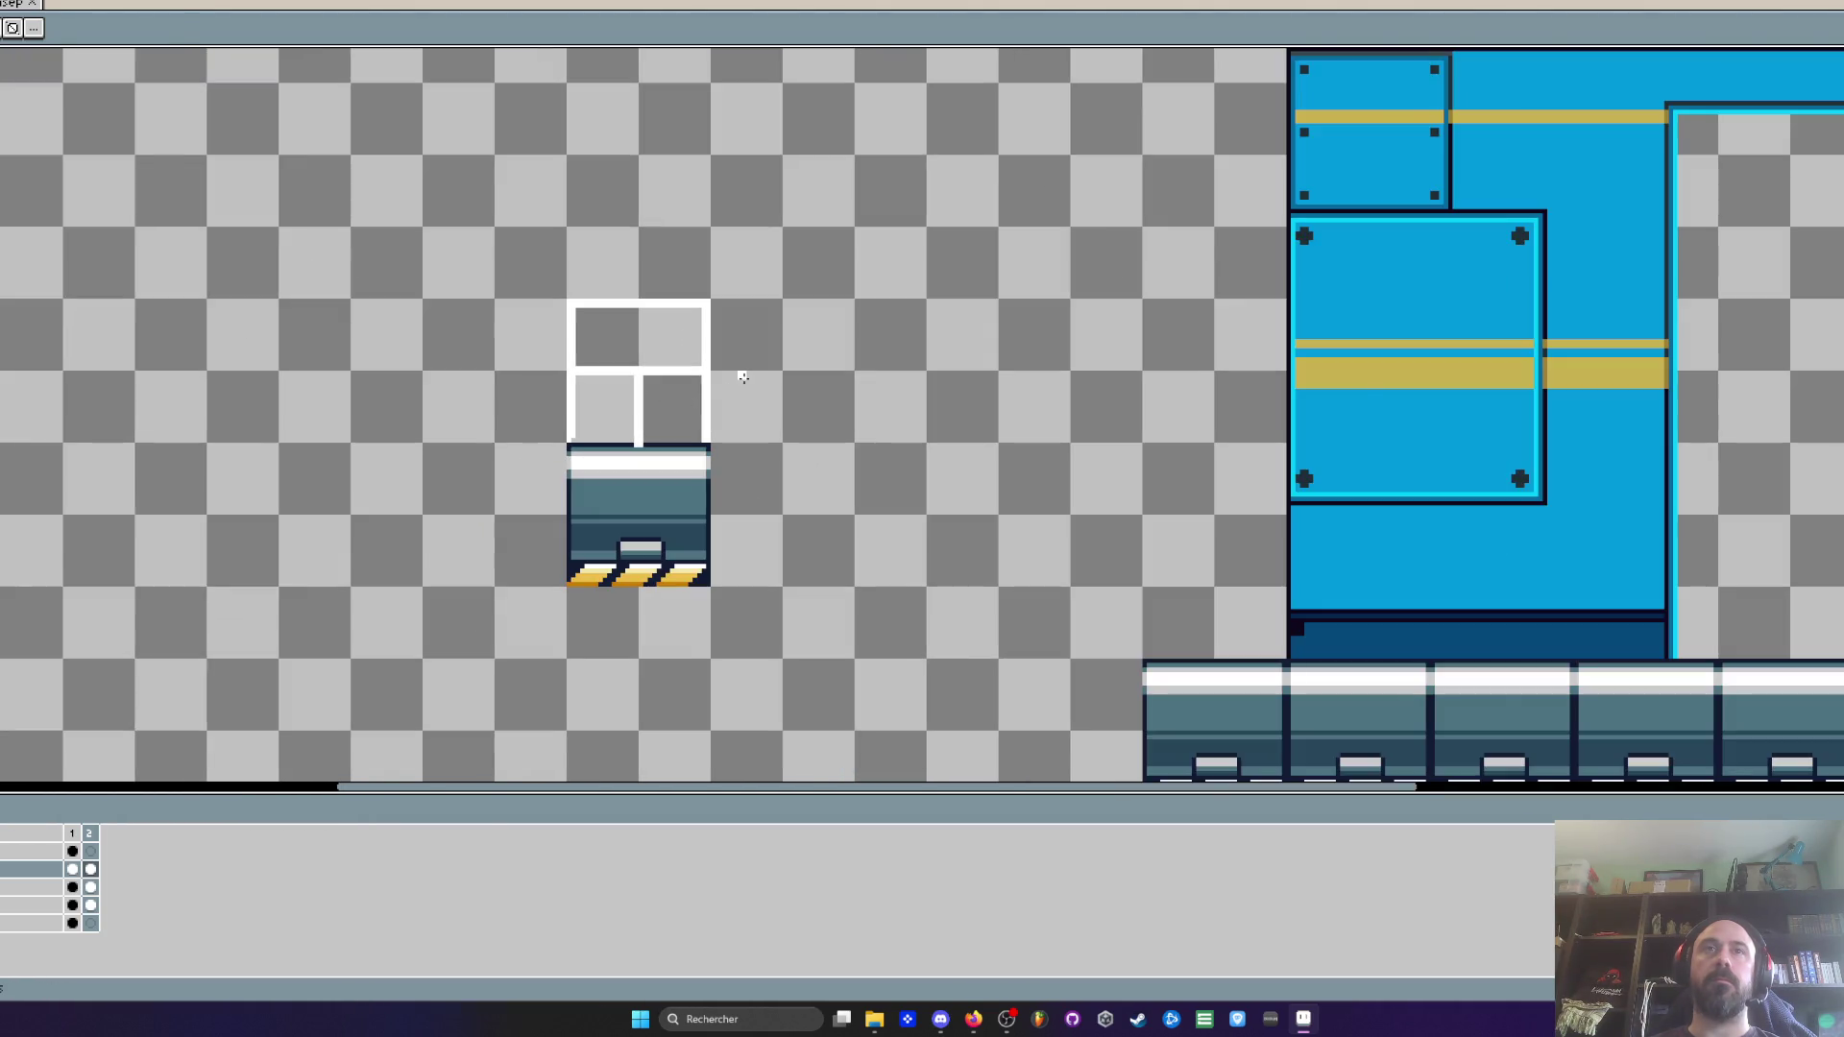
{"action": "scroll", "coordinate": [642, 383], "scroll_direction": "up", "scroll_amount": 1}
{"action": "scroll", "coordinate": [638, 378], "scroll_direction": "up", "scroll_amount": 1}
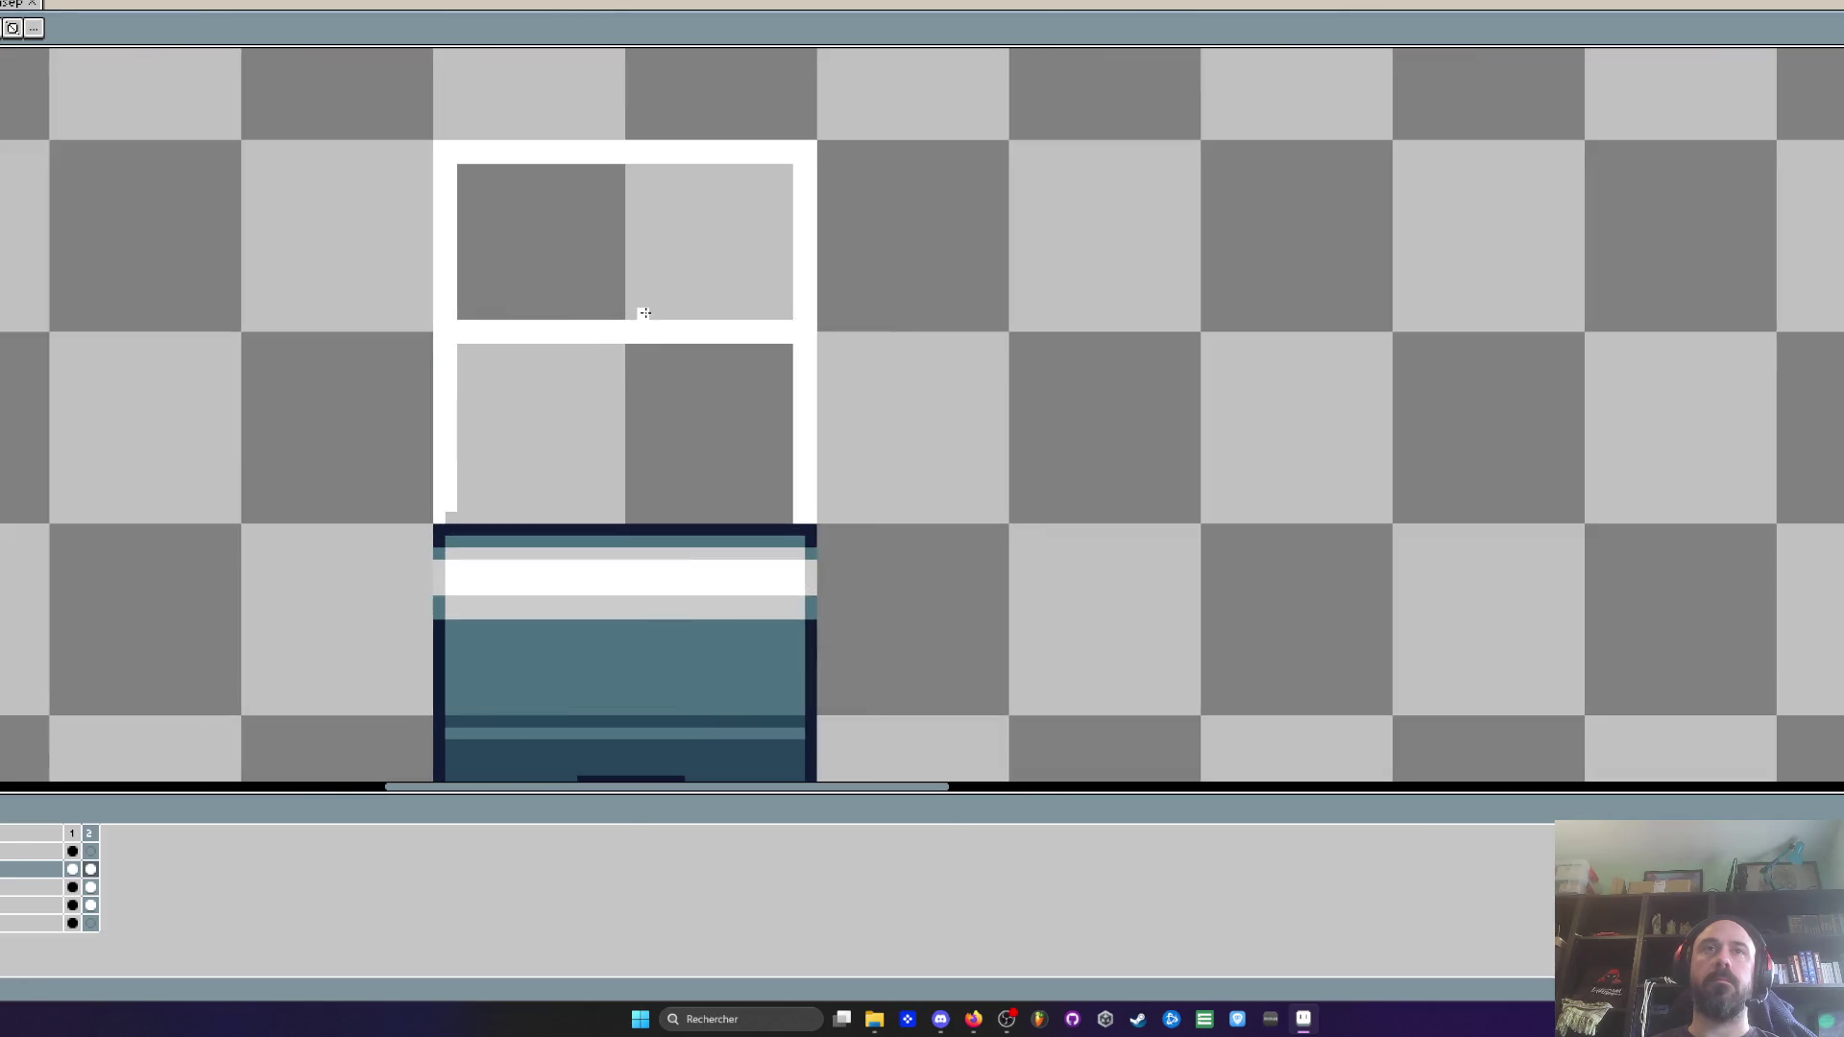
{"action": "mouse_move", "coordinate": [627, 312]}
{"action": "left_mouse_down"}
{"action": "mouse_move", "coordinate": [620, 168]}
{"action": "mouse_move", "coordinate": [626, 322]}
{"action": "left_mouse_up"}
{"action": "key", "text": "ctrl+z"}
{"action": "scroll", "coordinate": [652, 338], "scroll_direction": "down", "scroll_amount": 2}
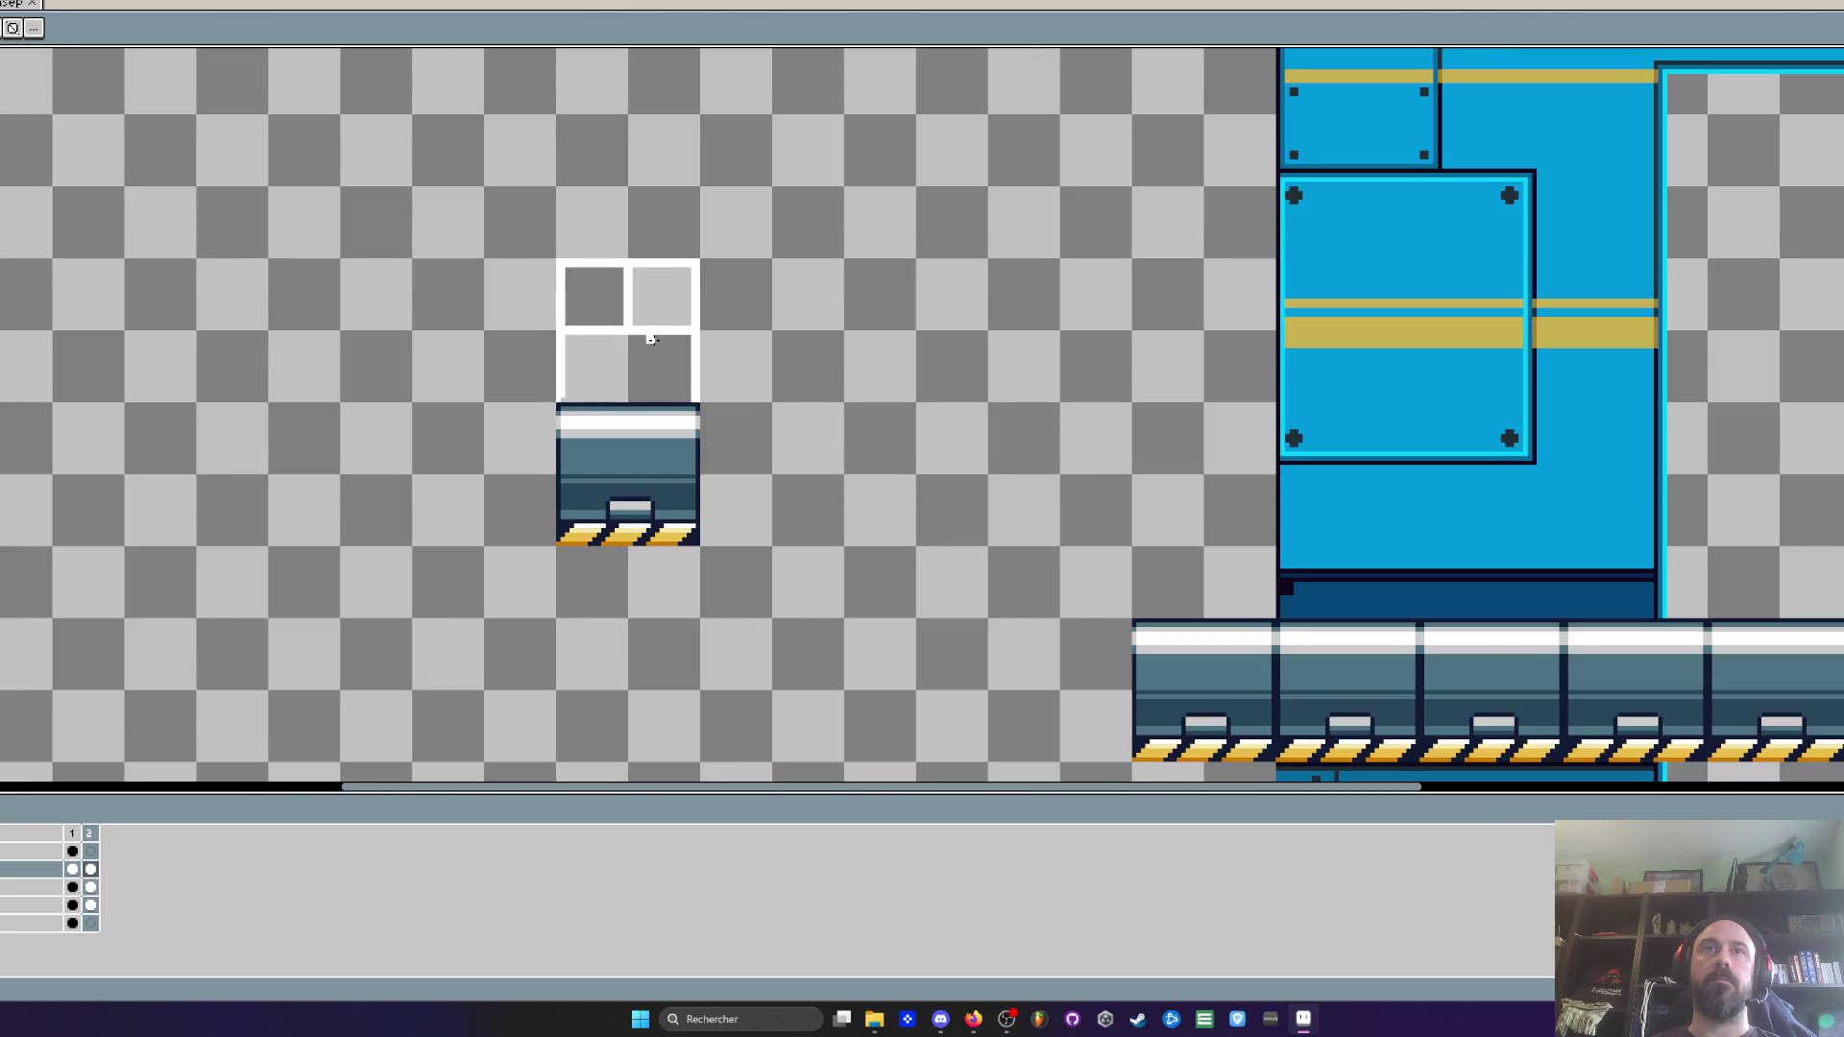
{"action": "scroll", "coordinate": [704, 271], "scroll_direction": "up", "scroll_amount": 1}
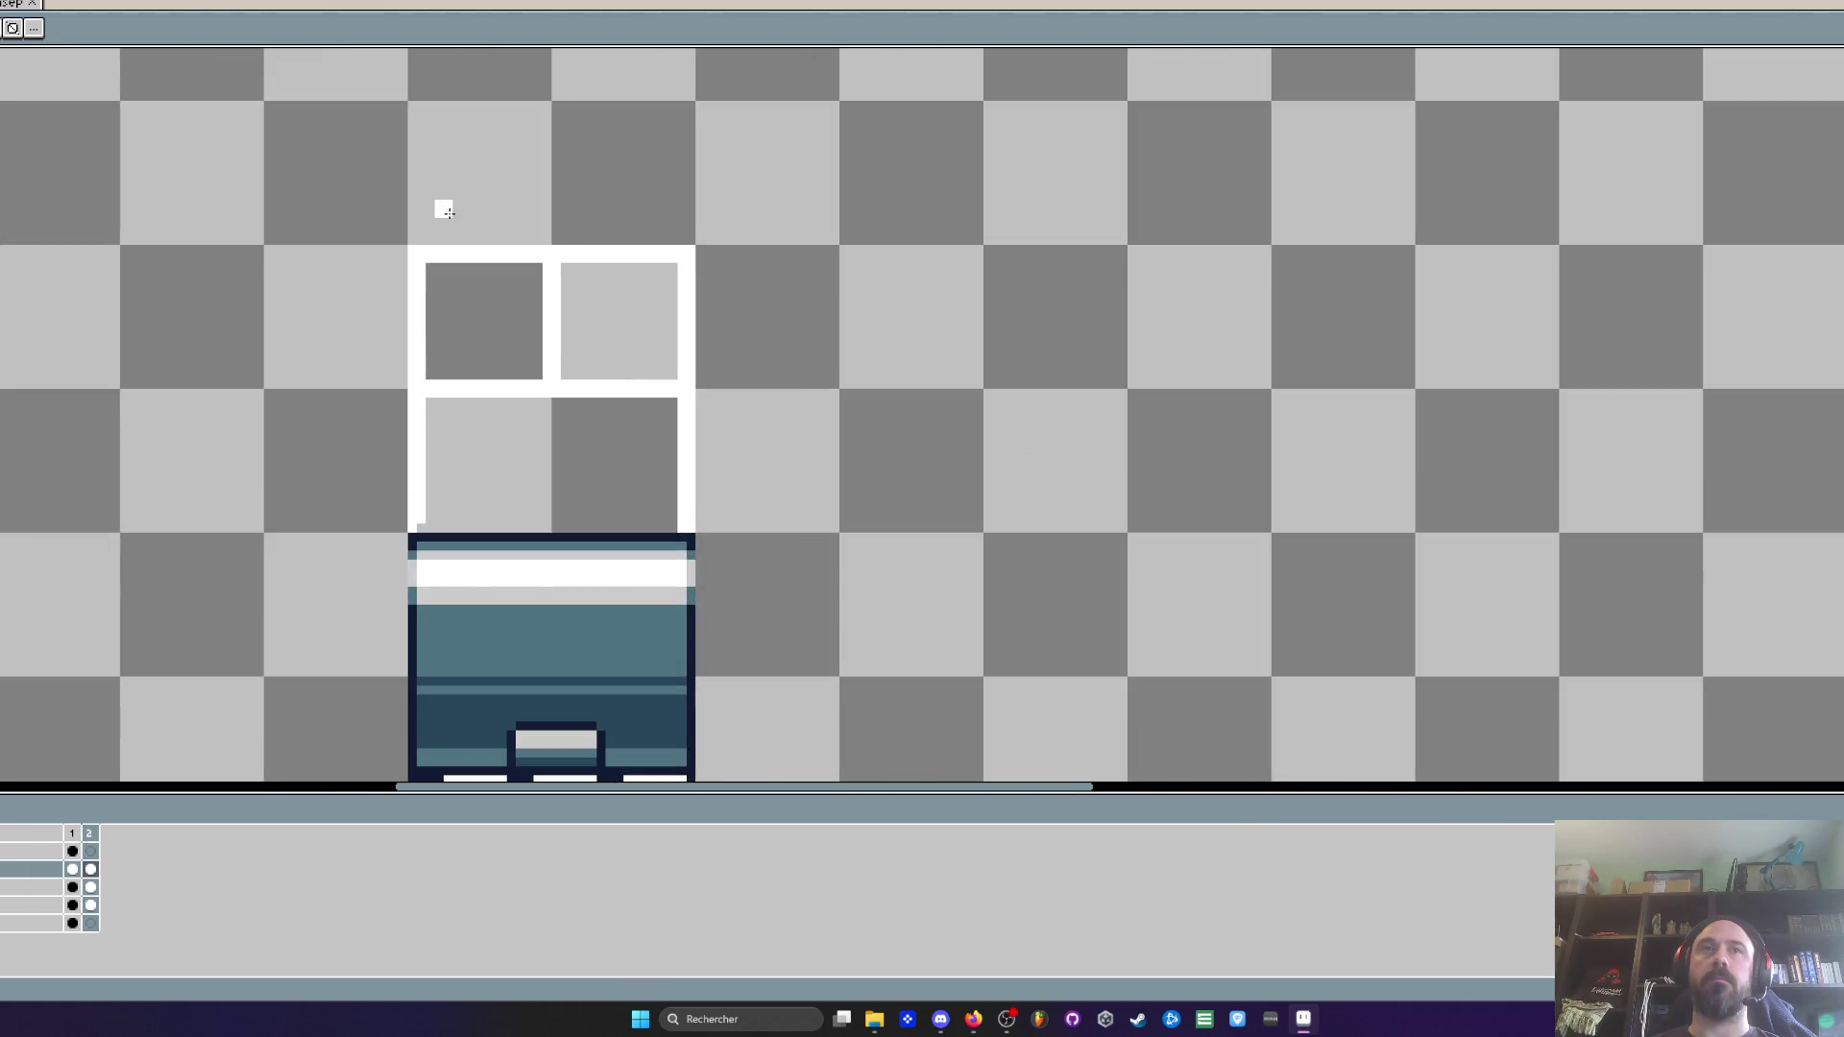
{"action": "scroll", "coordinate": [448, 211], "scroll_direction": "up", "scroll_amount": 2}
{"action": "left_click", "coordinate": [242, 343]}
{"action": "left_click", "coordinate": [1358, 344]}
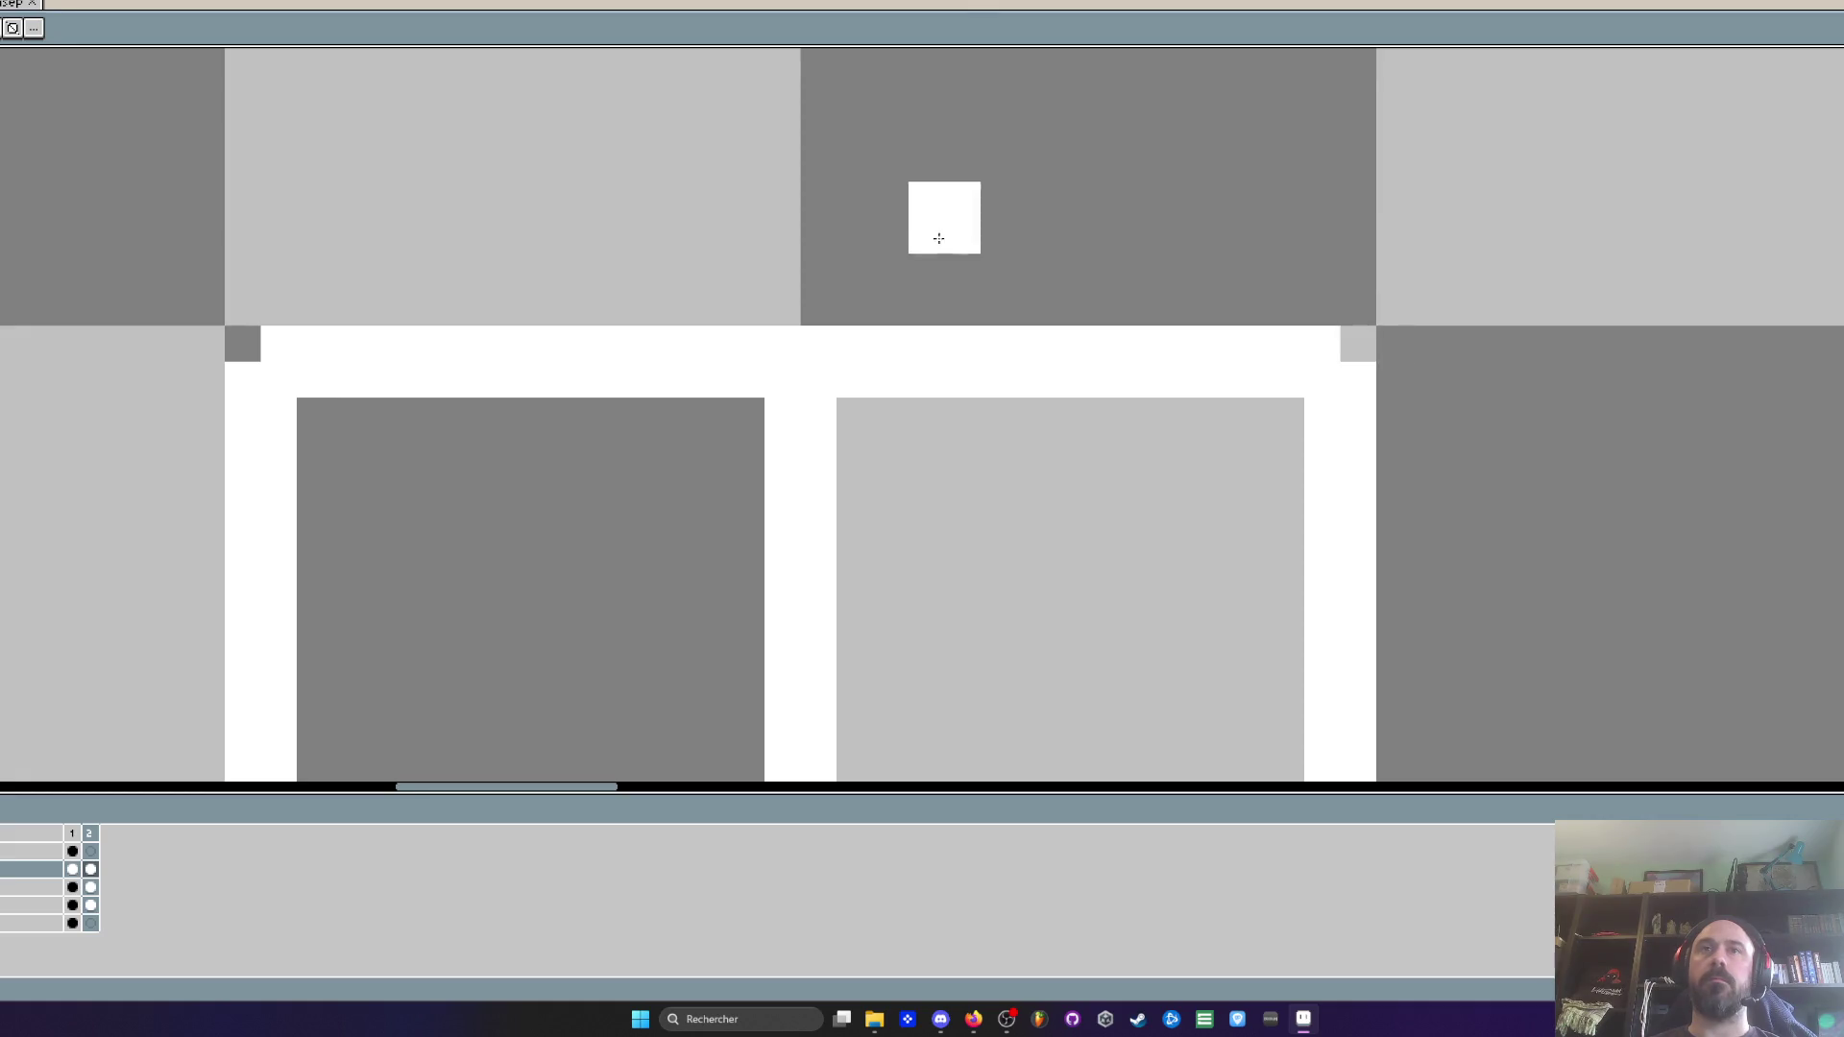
{"action": "scroll", "coordinate": [949, 230], "scroll_direction": "down", "scroll_amount": 3}
{"action": "scroll", "coordinate": [844, 317], "scroll_direction": "up", "scroll_amount": 1}
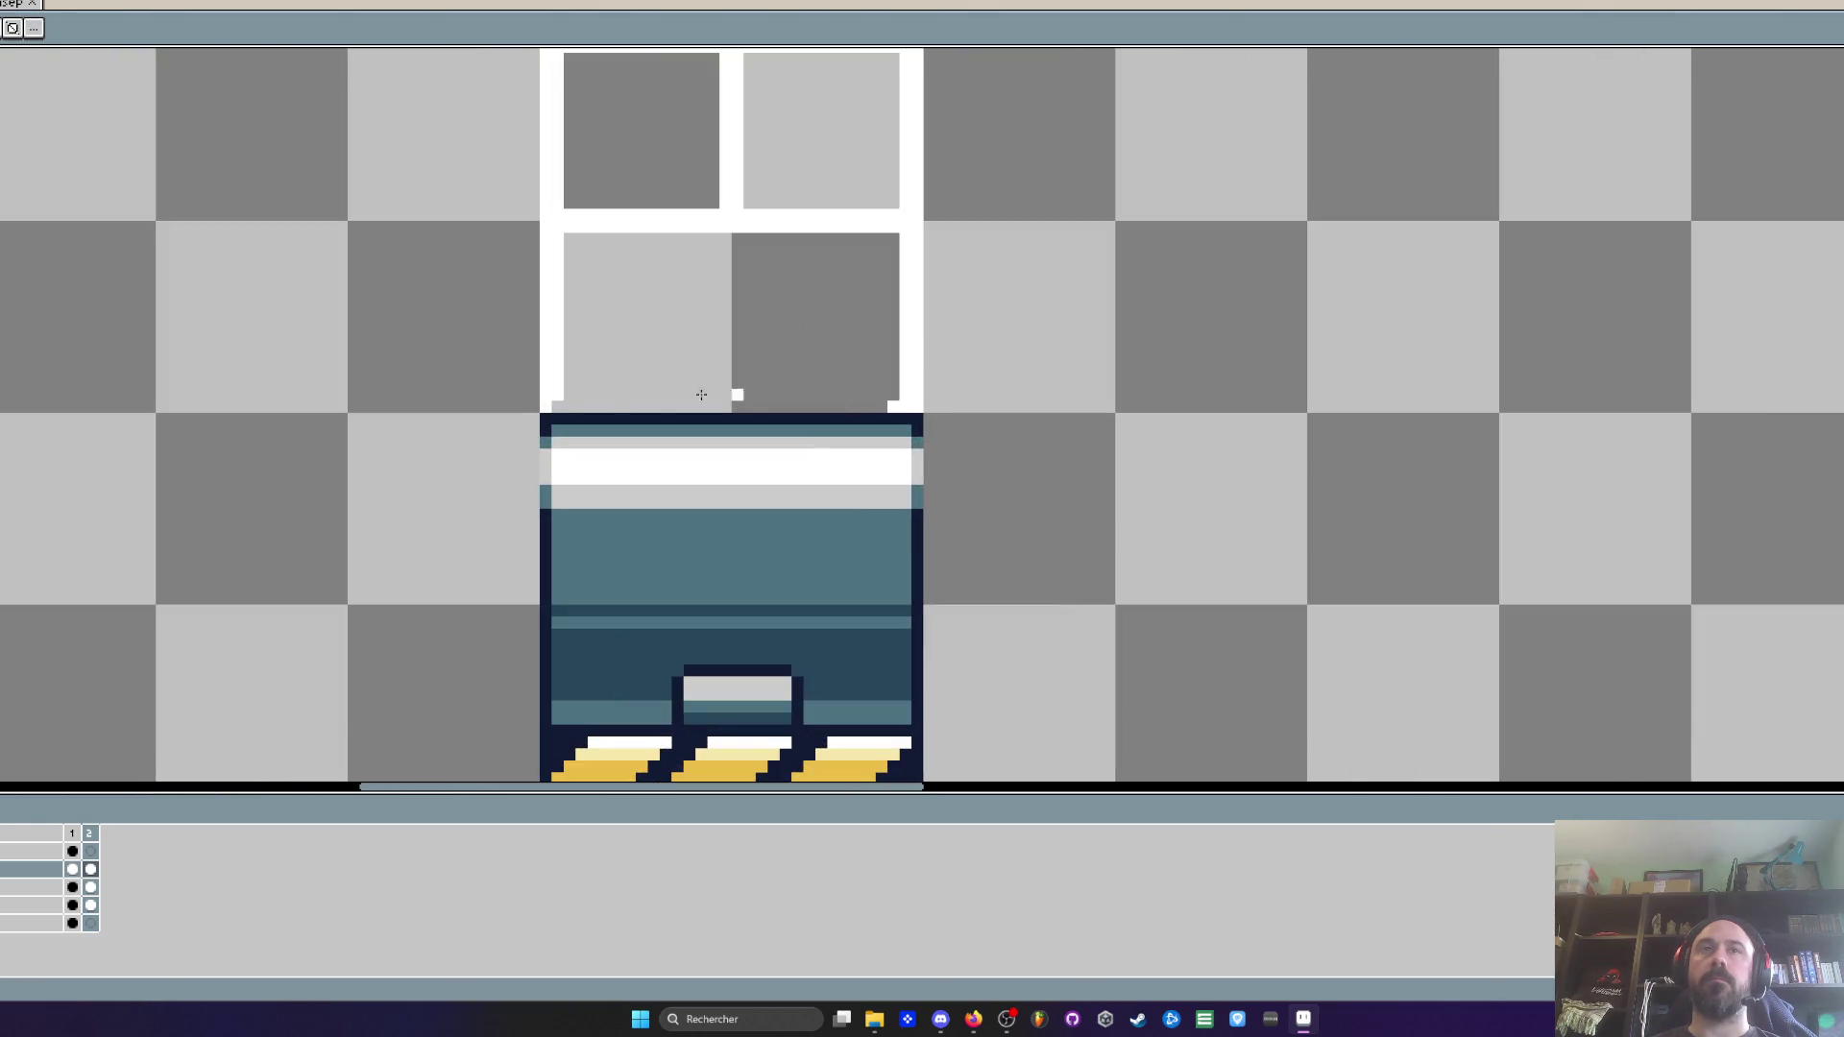
{"action": "scroll", "coordinate": [666, 371], "scroll_direction": "down", "scroll_amount": 2}
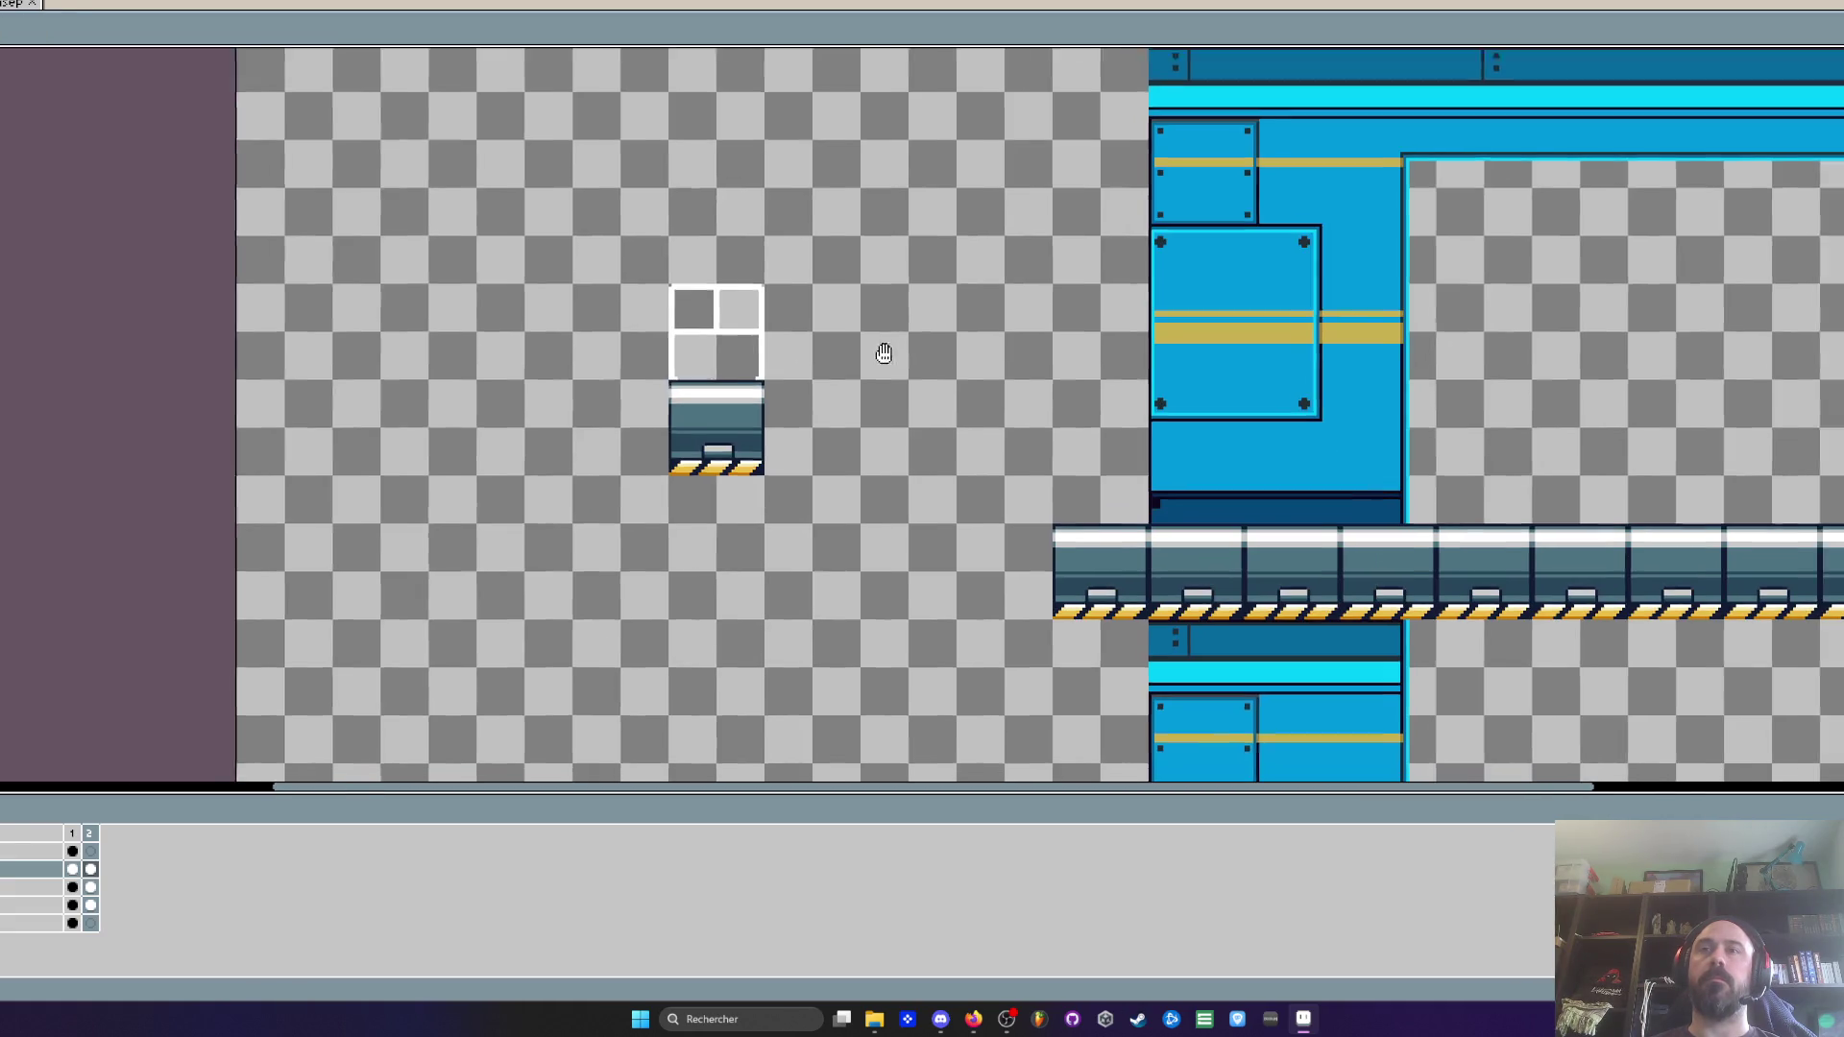
{"action": "left_click_drag", "start_coordinate": [877, 355], "coordinate": [712, 352]}
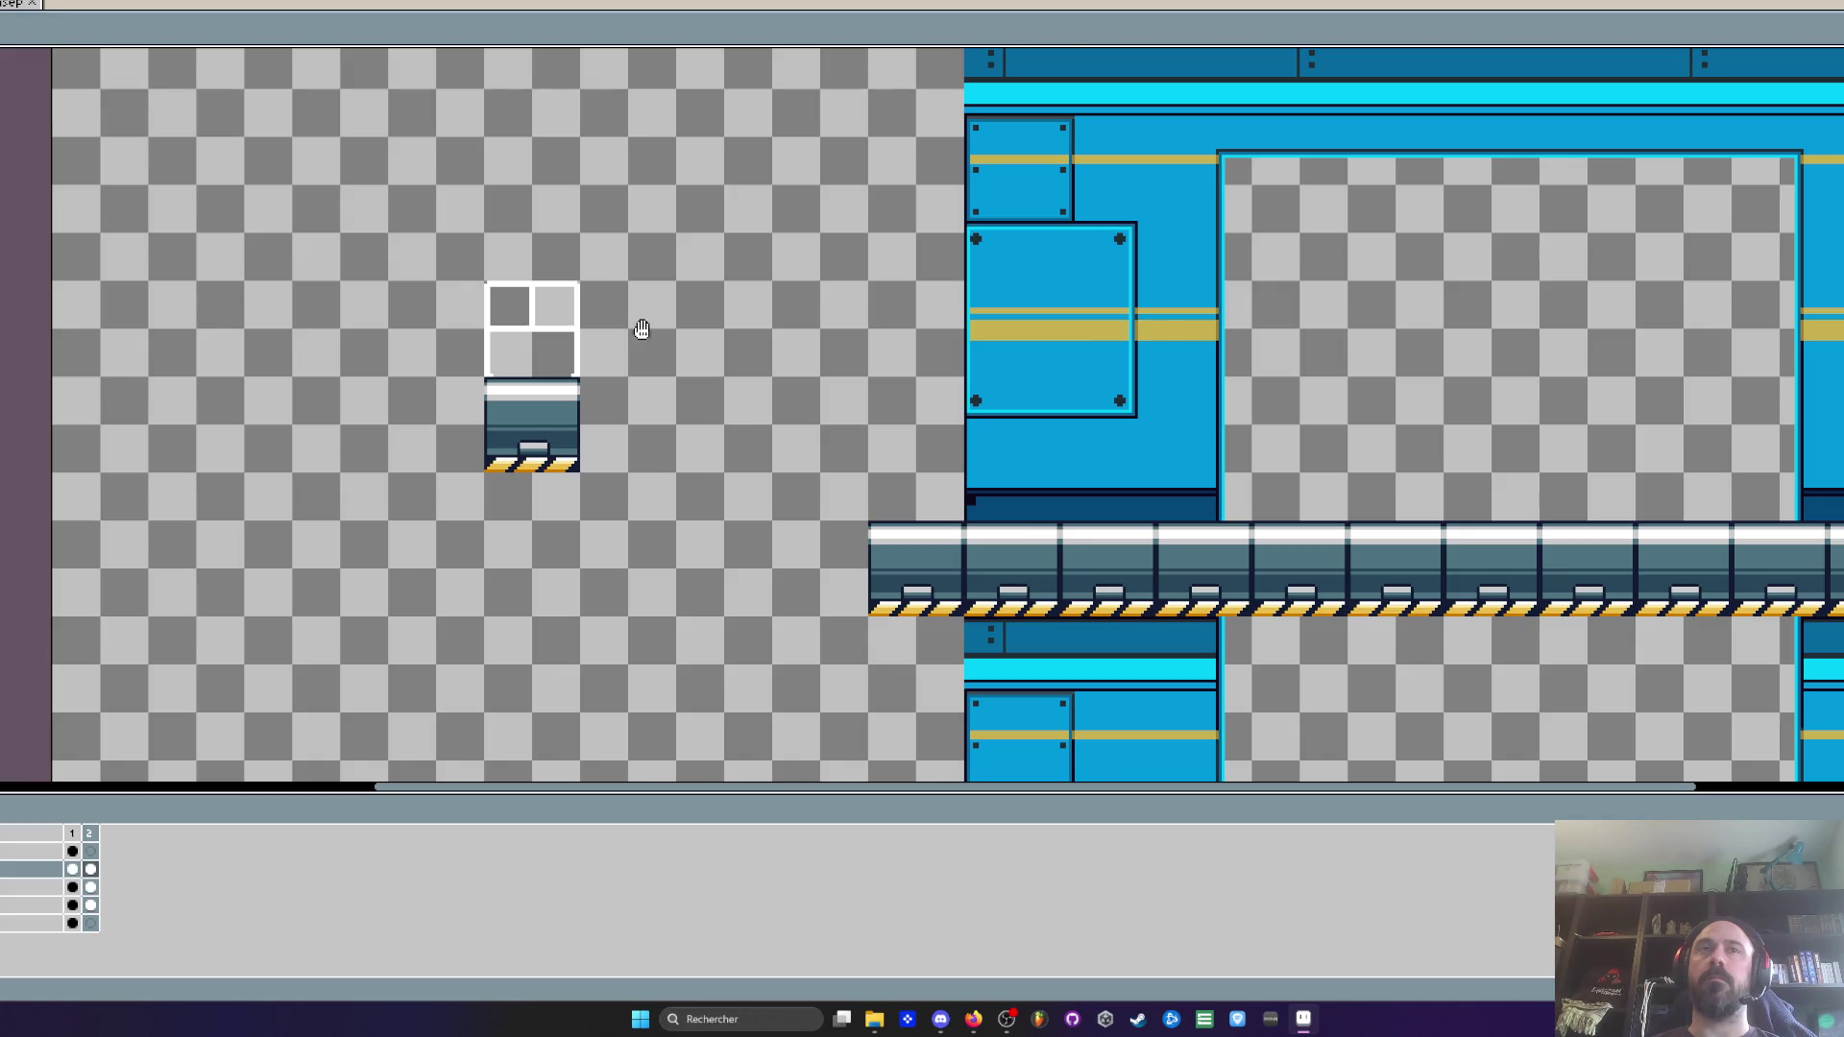
Paste the white railing frame into frame 2 beside the wall panel
{"action": "scroll", "coordinate": [567, 317], "scroll_direction": "up", "scroll_amount": 1}
{"action": "key", "text": "m"}
{"action": "left_click_drag", "start_coordinate": [314, 142], "coordinate": [720, 403]}
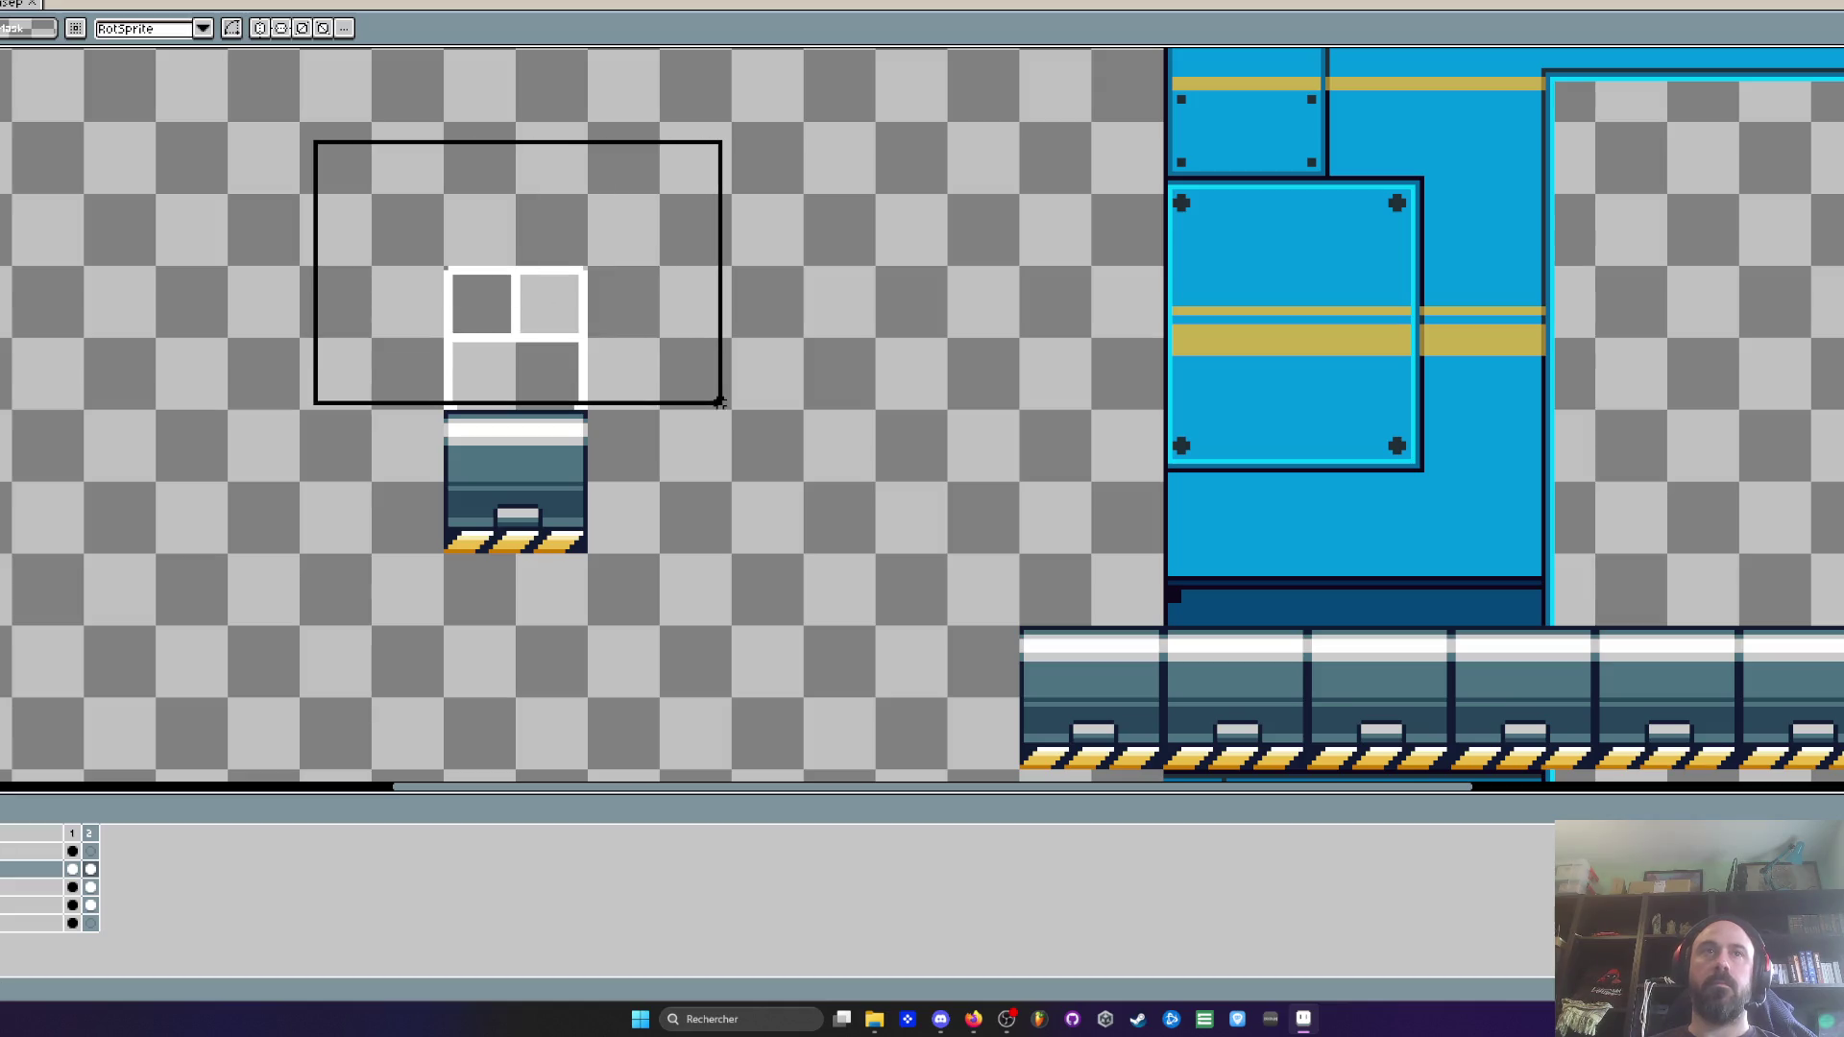
{"action": "mouse_move", "coordinate": [535, 329]}
{"action": "left_mouse_down"}
{"action": "mouse_move", "coordinate": [1746, 501]}
{"action": "mouse_move", "coordinate": [1687, 544]}
{"action": "left_mouse_up"}
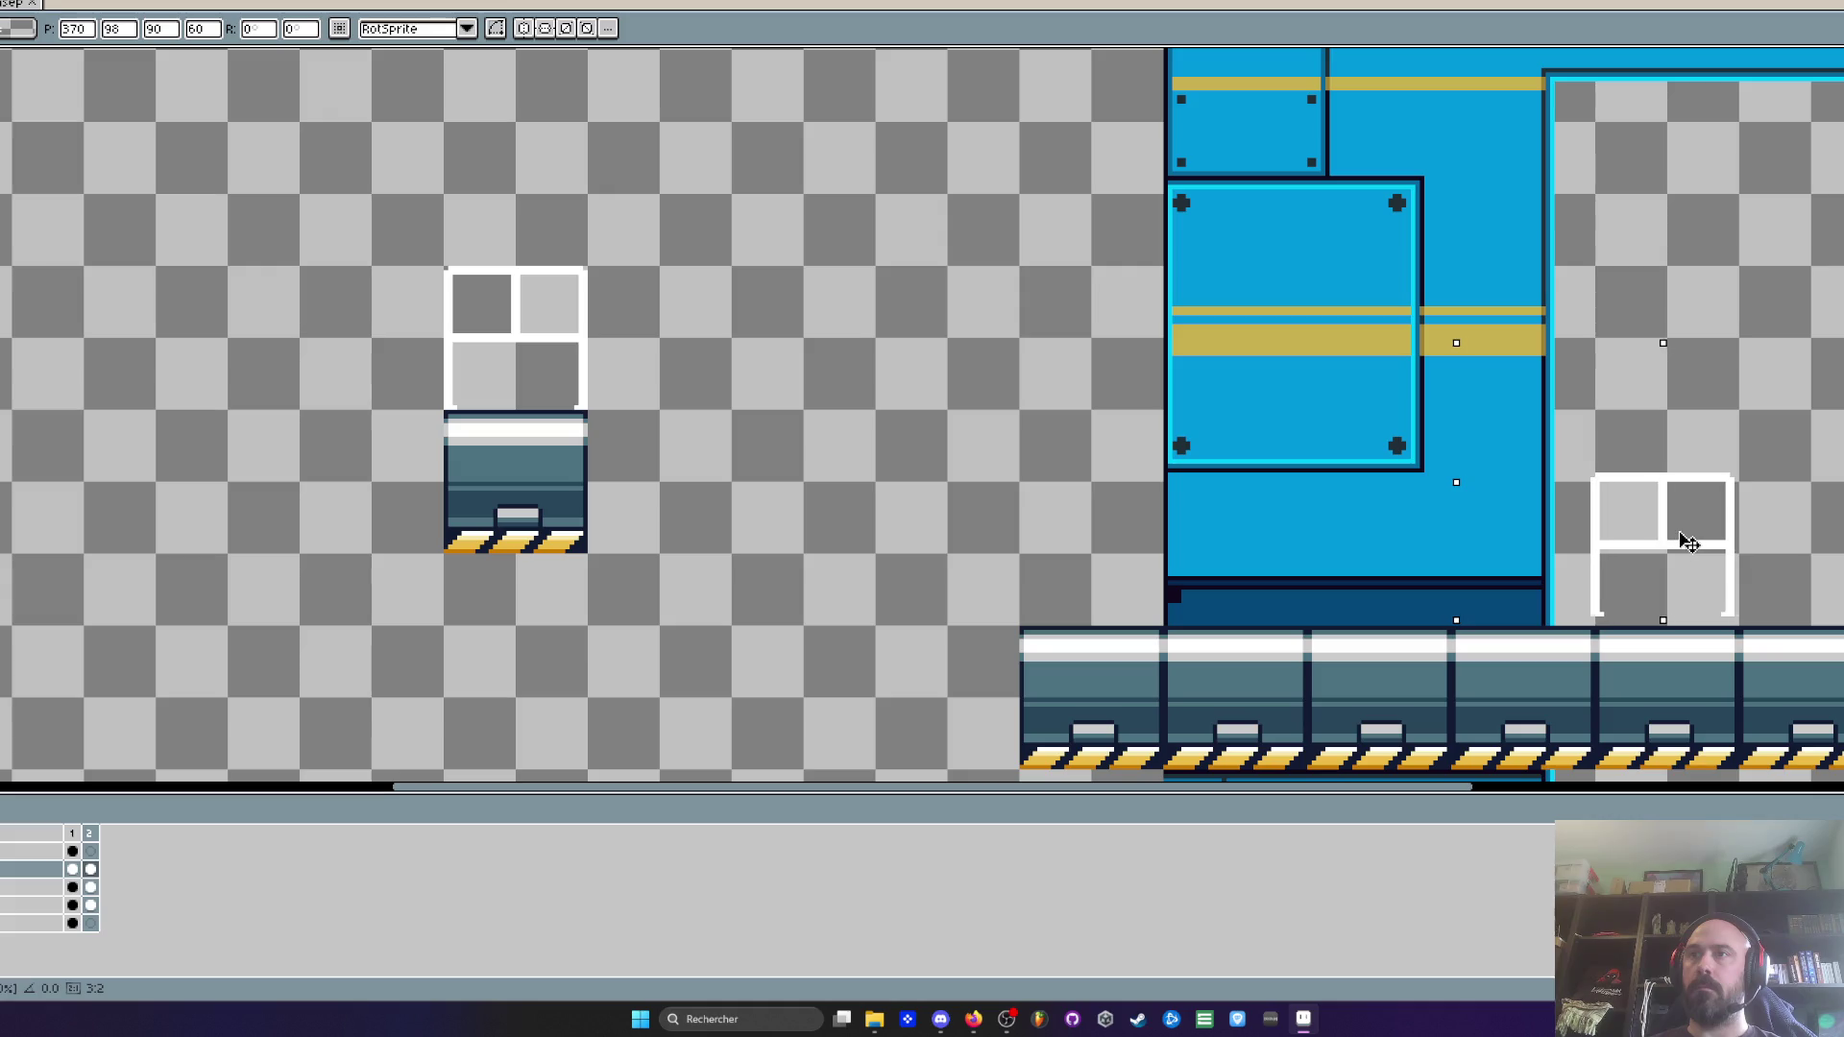
{"action": "key", "text": "ctrl+z"}
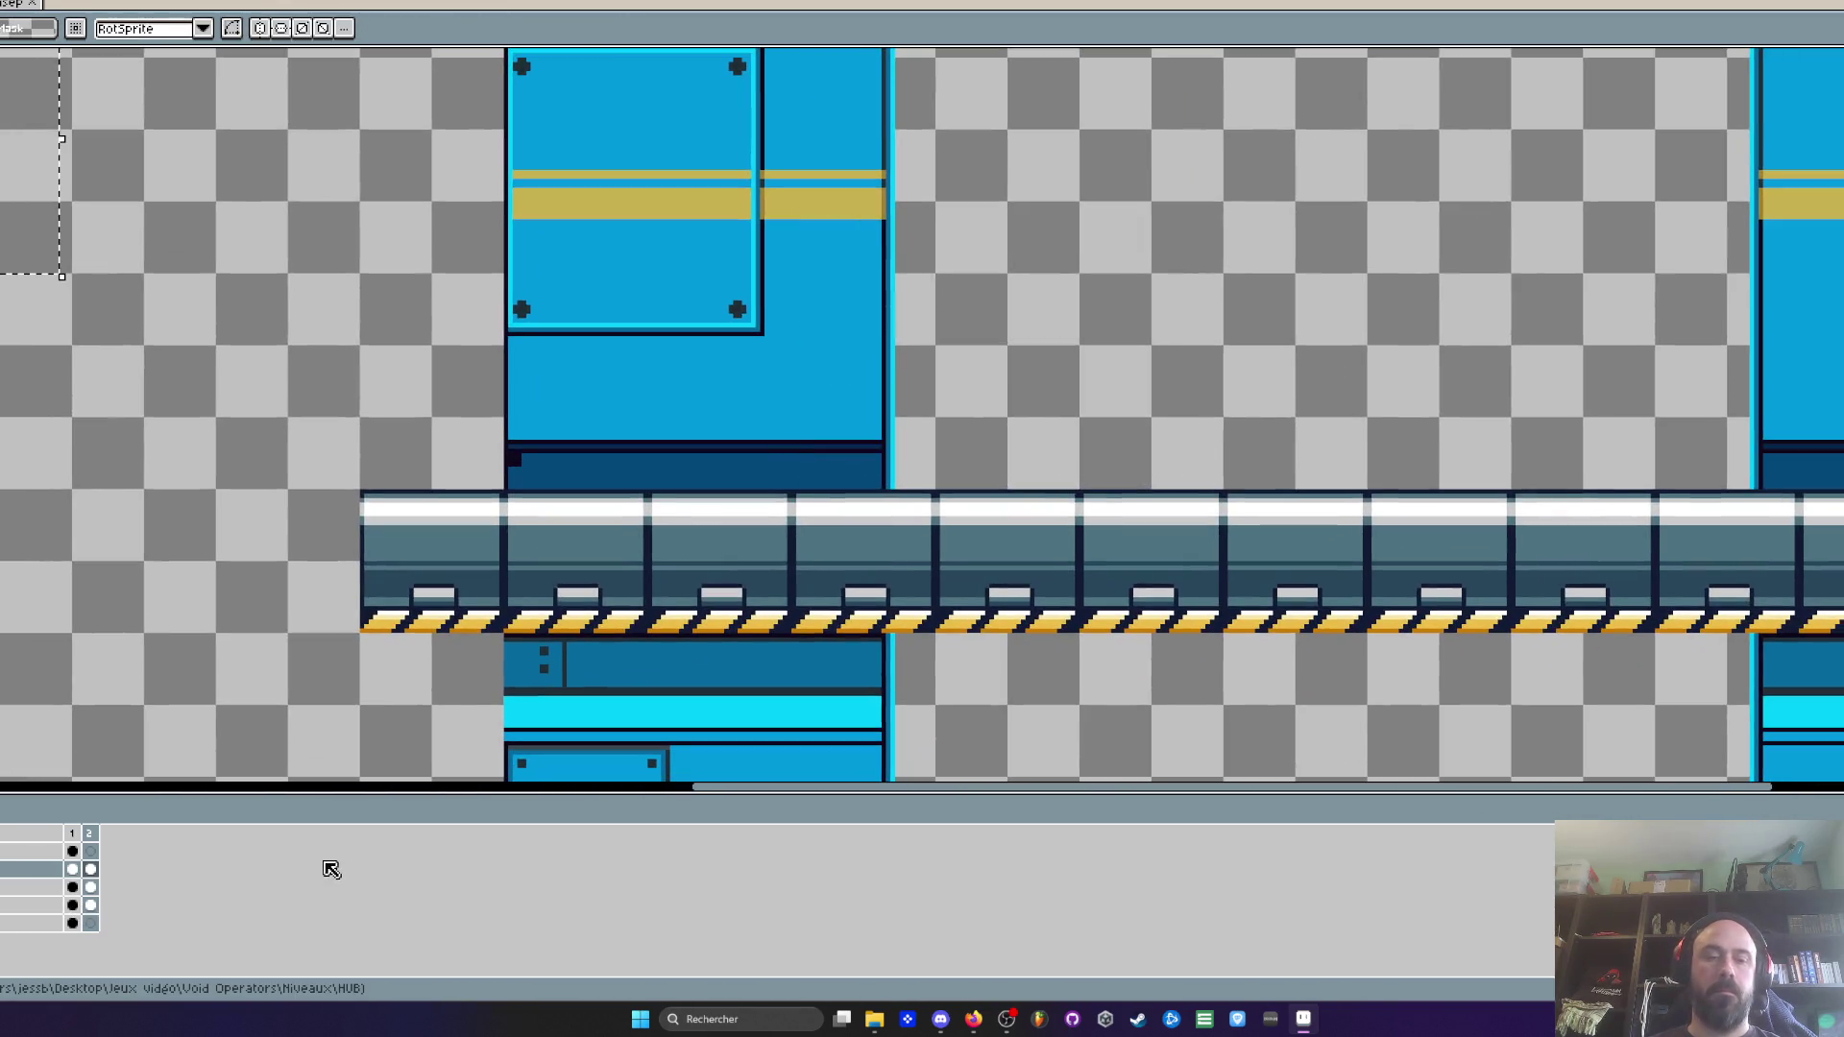
{"action": "left_click", "coordinate": [90, 869]}
{"action": "key", "text": "ctrl+v"}
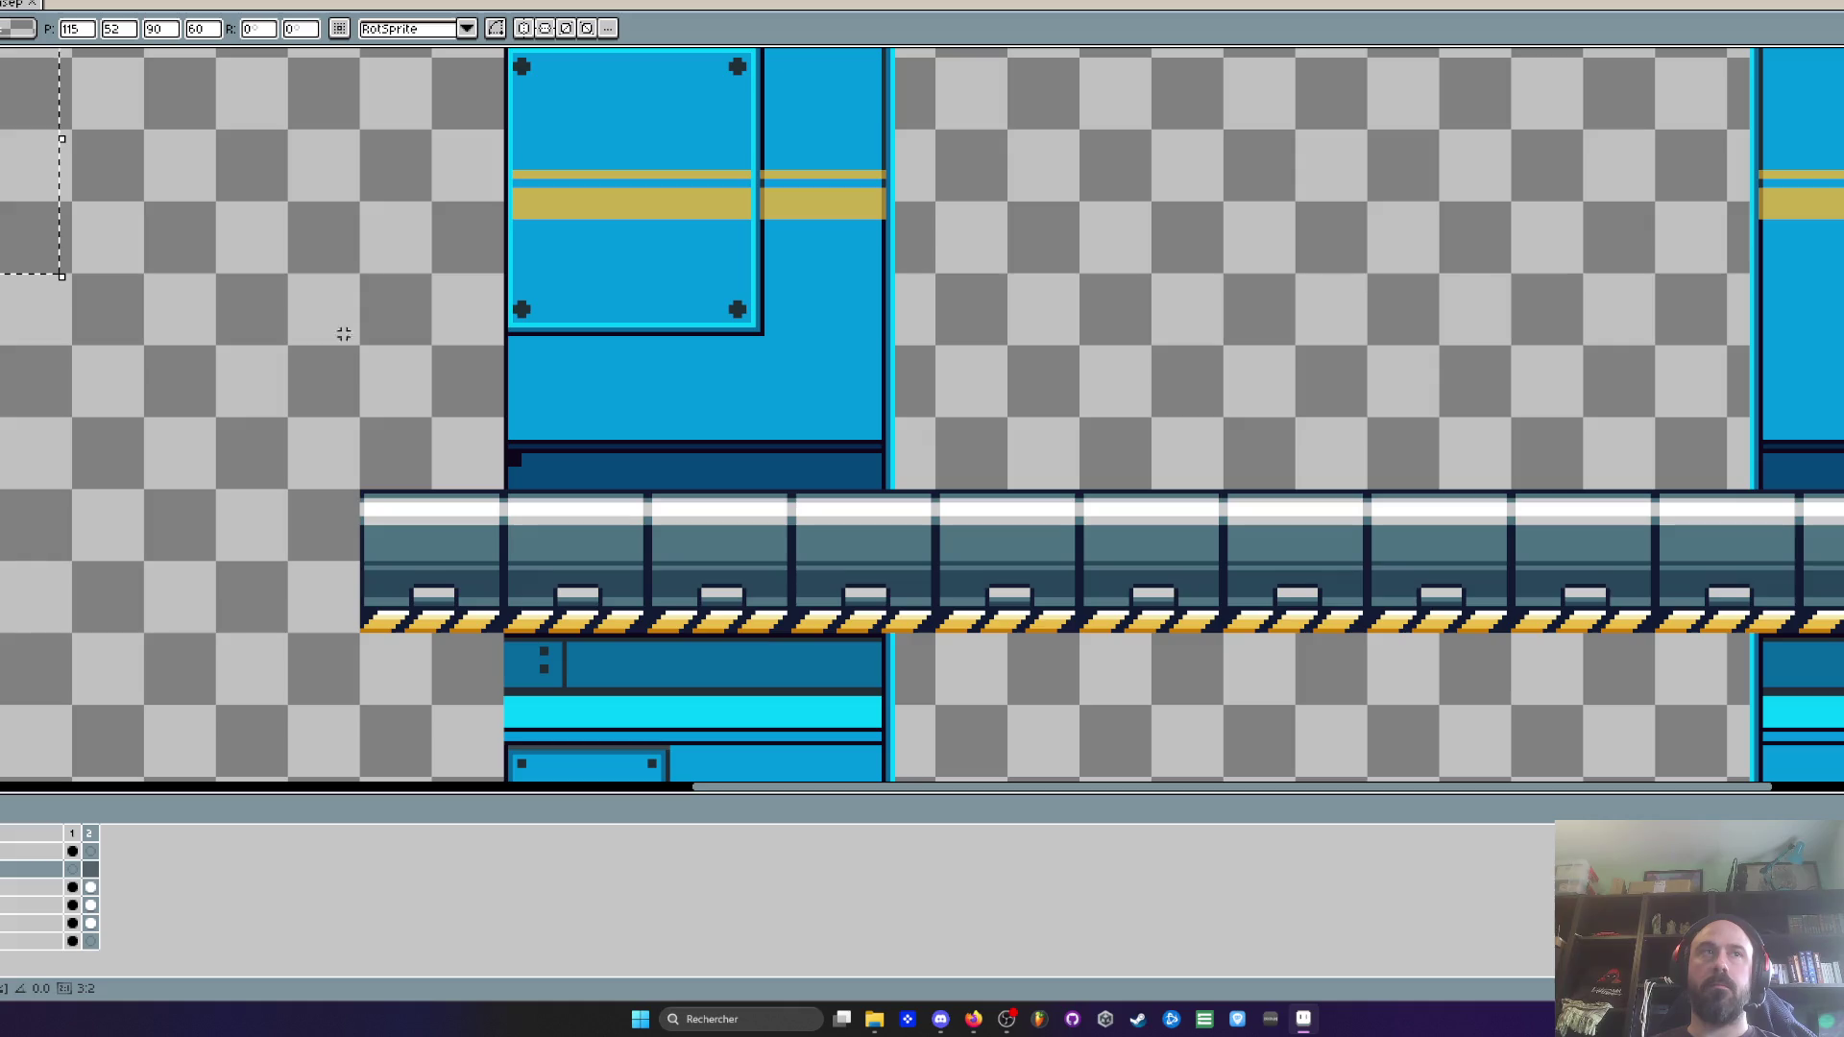
{"action": "mouse_move", "coordinate": [61, 244]}
{"action": "left_mouse_down"}
{"action": "mouse_move", "coordinate": [1045, 428]}
{"action": "mouse_move", "coordinate": [1006, 409]}
{"action": "mouse_move", "coordinate": [1075, 418]}
{"action": "mouse_move", "coordinate": [1283, 301]}
{"action": "mouse_move", "coordinate": [1280, 284]}
{"action": "left_mouse_up"}
Paste further railing copies and position them along the platform
{"action": "scroll", "coordinate": [1057, 453], "scroll_direction": "up", "scroll_amount": 3}
{"action": "key", "text": "ctrl+v"}
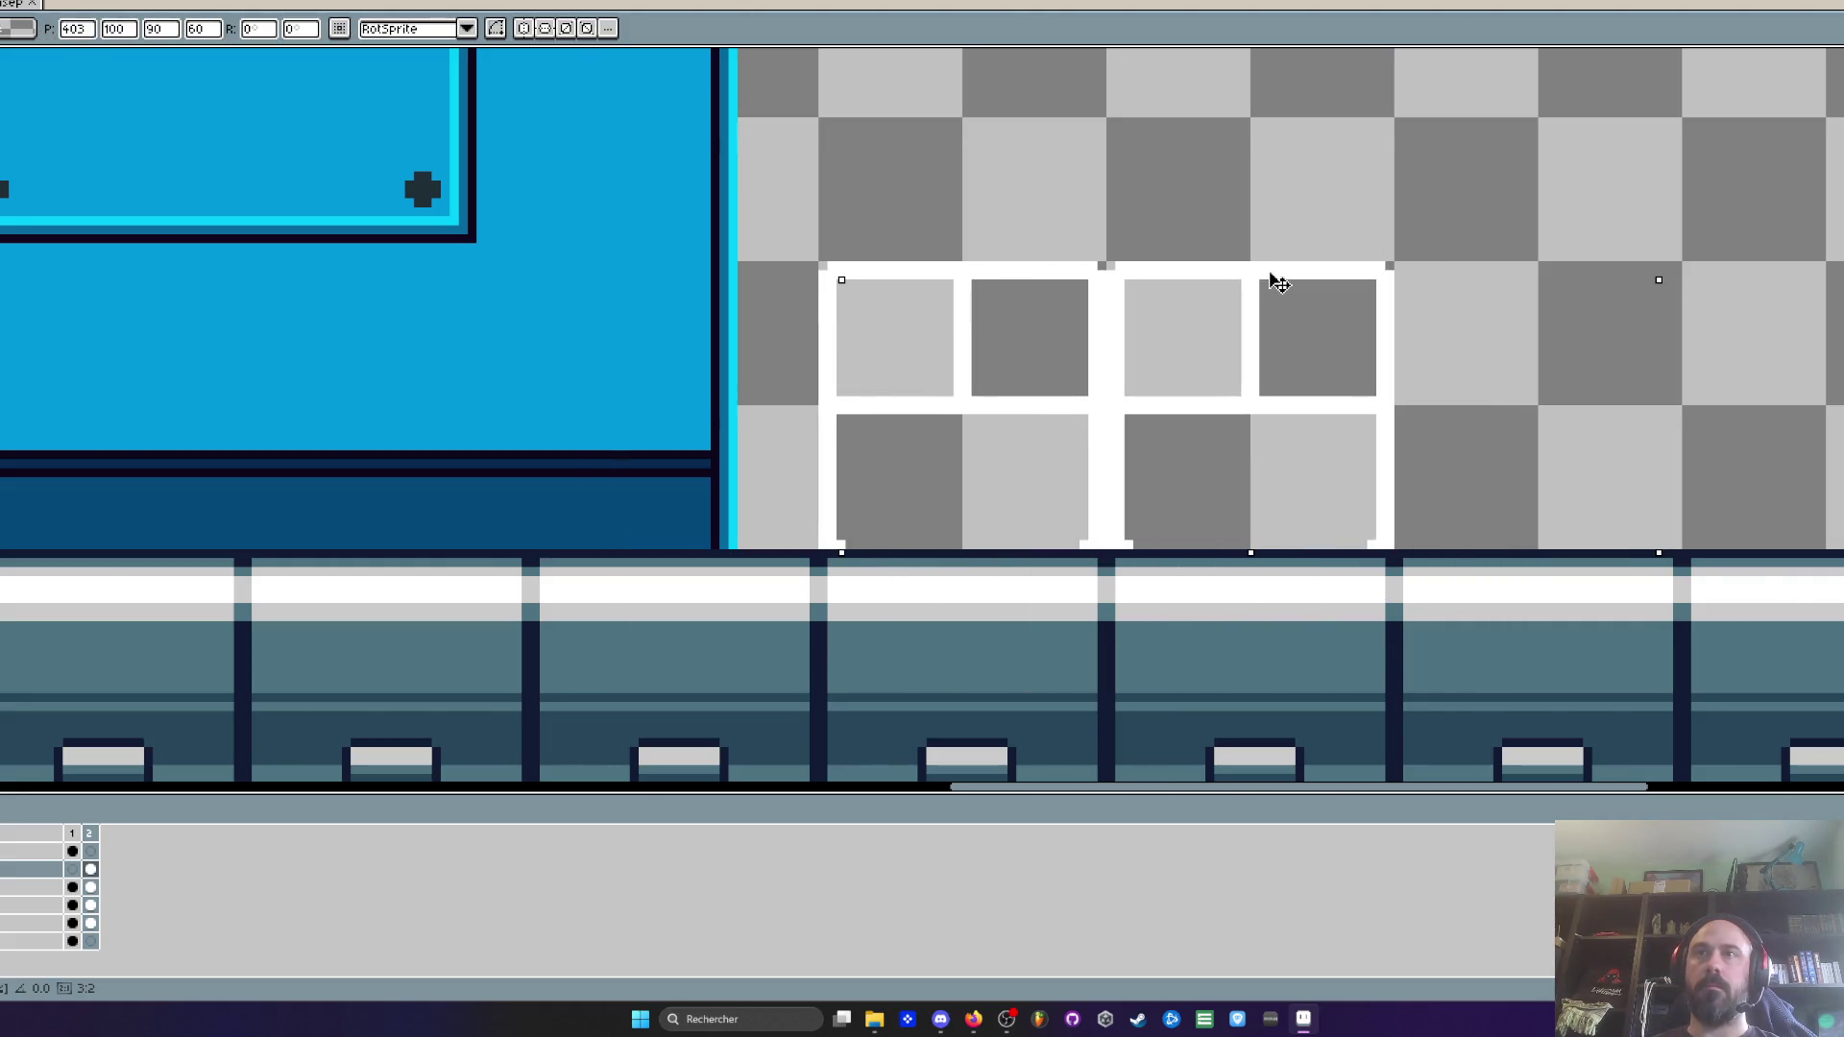
{"action": "key", "text": "ctrl+v"}
{"action": "mouse_move", "coordinate": [1268, 284]}
{"action": "left_mouse_down"}
{"action": "mouse_move", "coordinate": [1038, 466]}
{"action": "mouse_move", "coordinate": [1539, 334]}
{"action": "mouse_move", "coordinate": [1347, 317]}
{"action": "mouse_move", "coordinate": [1112, 342]}
{"action": "left_mouse_up"}
{"action": "key", "text": "ctrl+v"}
{"action": "mouse_move", "coordinate": [968, 379]}
{"action": "left_mouse_down"}
{"action": "mouse_move", "coordinate": [1522, 358]}
{"action": "mouse_move", "coordinate": [1395, 346]}
{"action": "left_mouse_up"}
Redo the misplaced copy, align the panels into one row and commit the railing
{"action": "key", "text": "ctrl+z"}
{"action": "key", "text": "ctrl+z"}
{"action": "key", "text": "ctrl+v"}
{"action": "mouse_move", "coordinate": [1063, 387]}
{"action": "left_mouse_down"}
{"action": "mouse_move", "coordinate": [1205, 355]}
{"action": "mouse_move", "coordinate": [1184, 343]}
{"action": "left_mouse_up"}
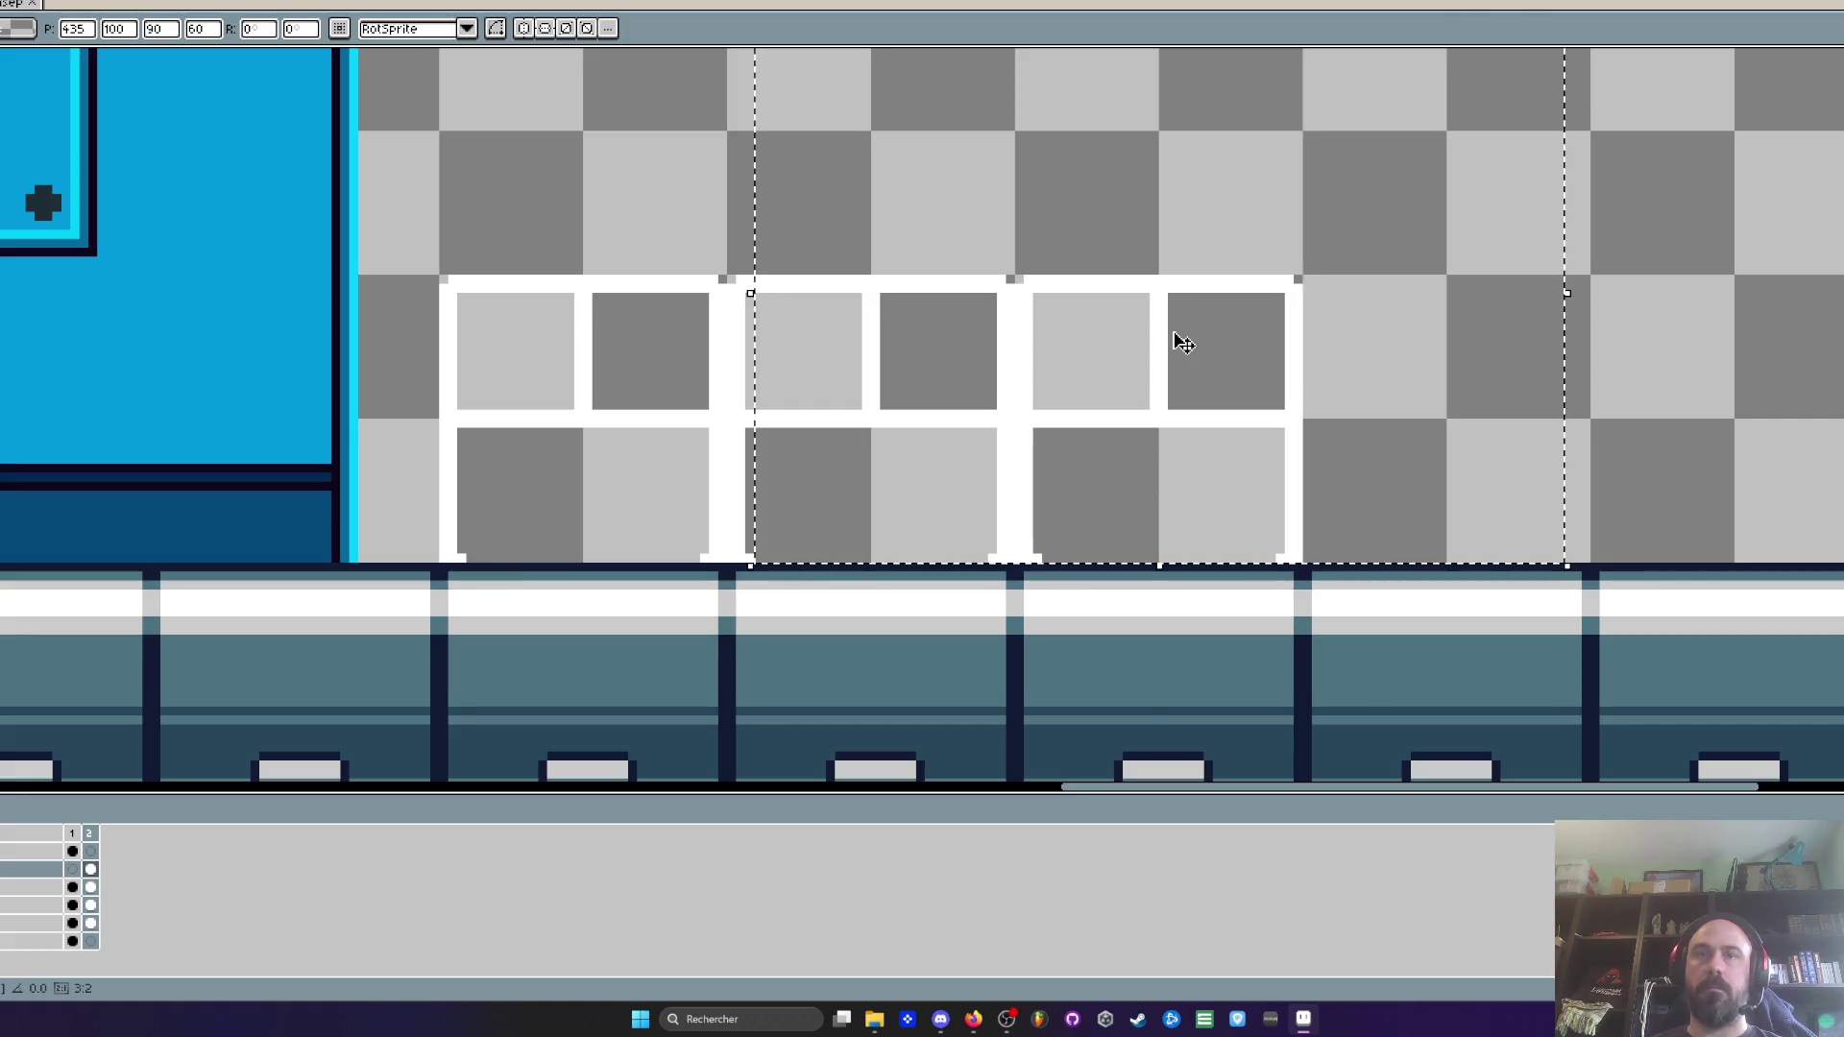
{"action": "mouse_move", "coordinate": [1319, 304]}
{"action": "left_mouse_down"}
{"action": "mouse_move", "coordinate": [1310, 386]}
{"action": "mouse_move", "coordinate": [1497, 324]}
{"action": "left_mouse_up"}
{"action": "key", "text": "Return"}
{"action": "scroll", "coordinate": [1489, 313], "scroll_direction": "down", "scroll_amount": 3}
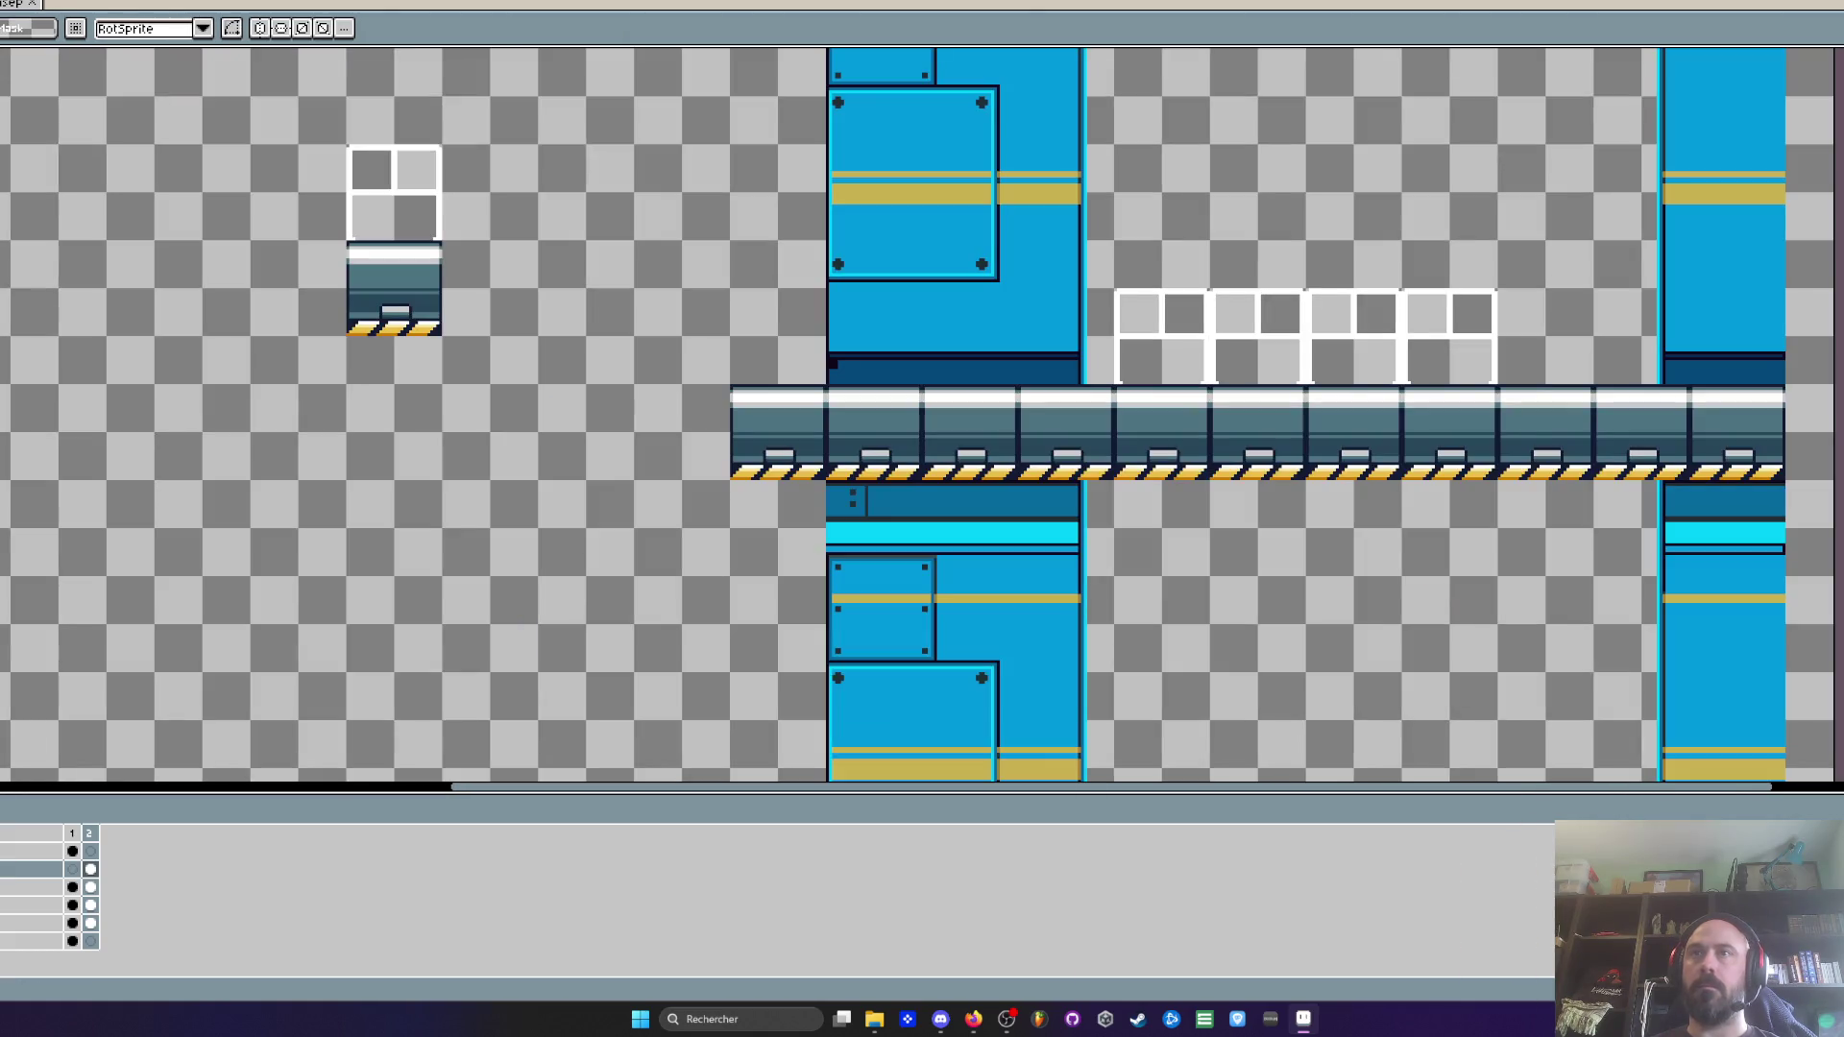
{"action": "left_click", "coordinate": [91, 851]}
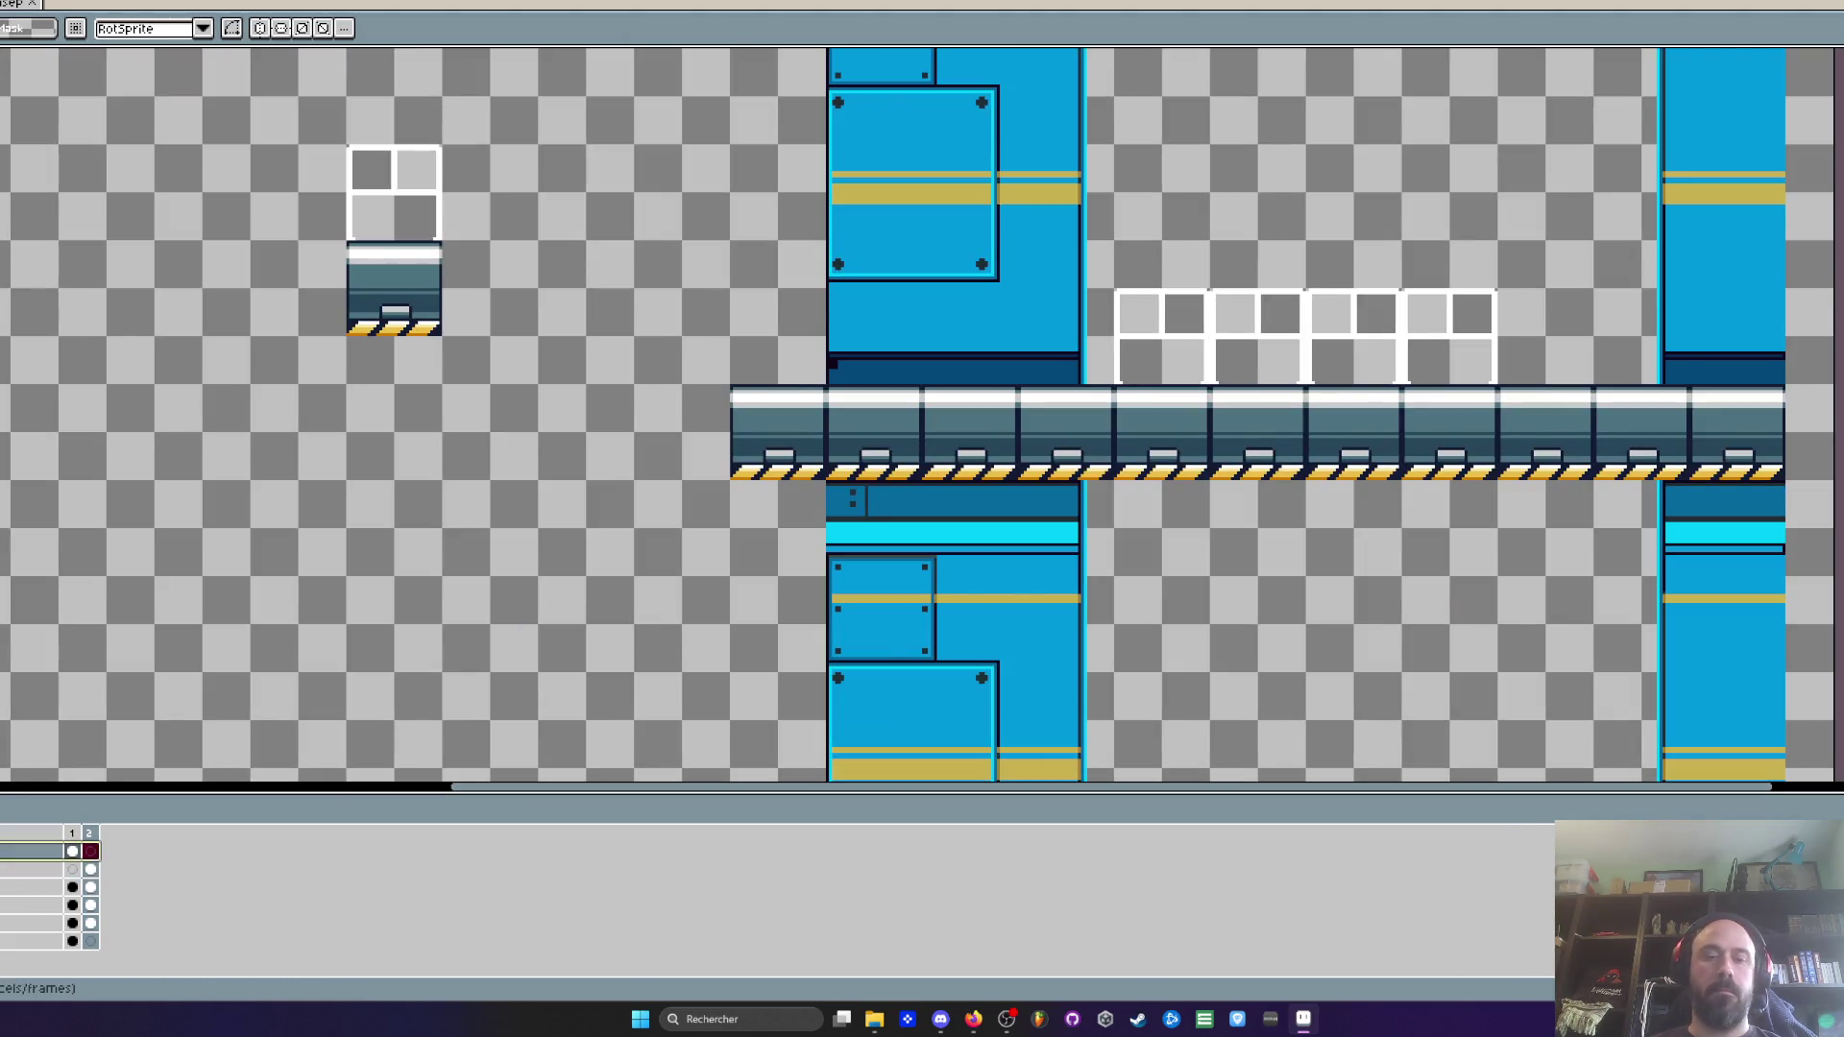
On frame 2, paste the orange armoured character and stand it on the striped platform
{"action": "left_click", "coordinate": [74, 853]}
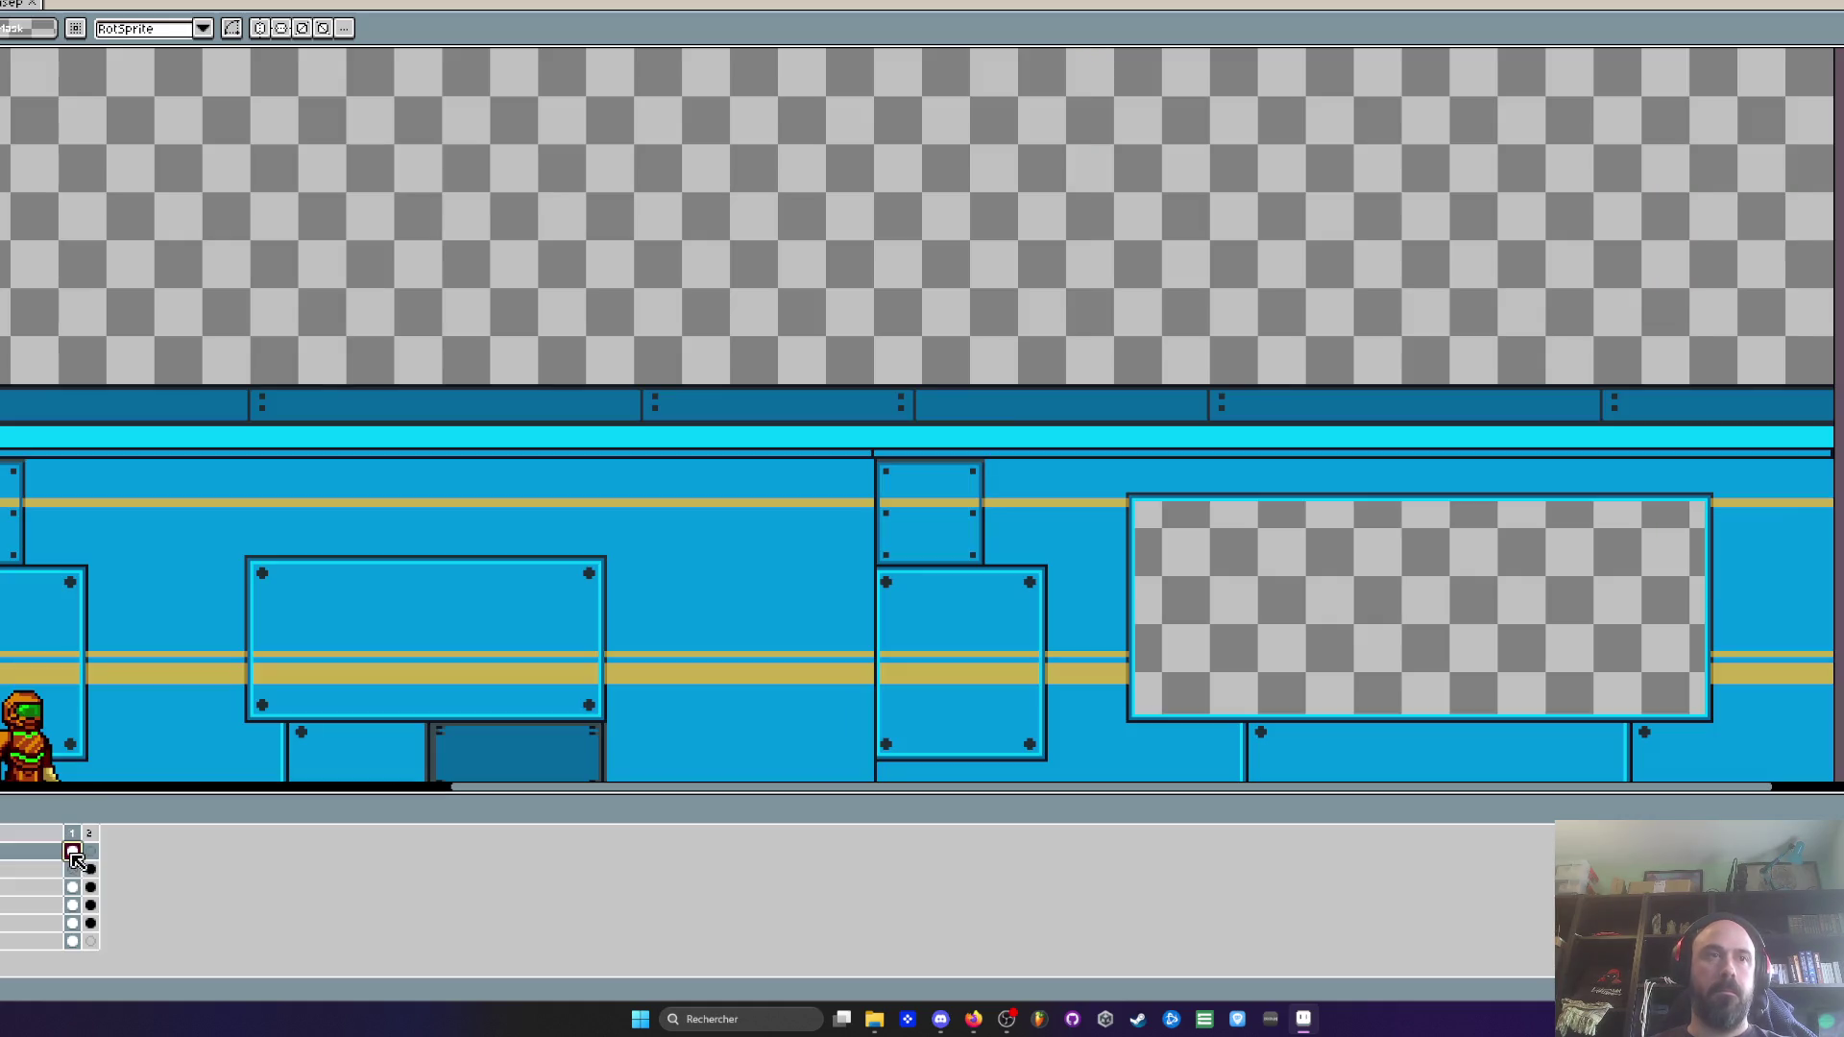
{"action": "left_click", "coordinate": [91, 850]}
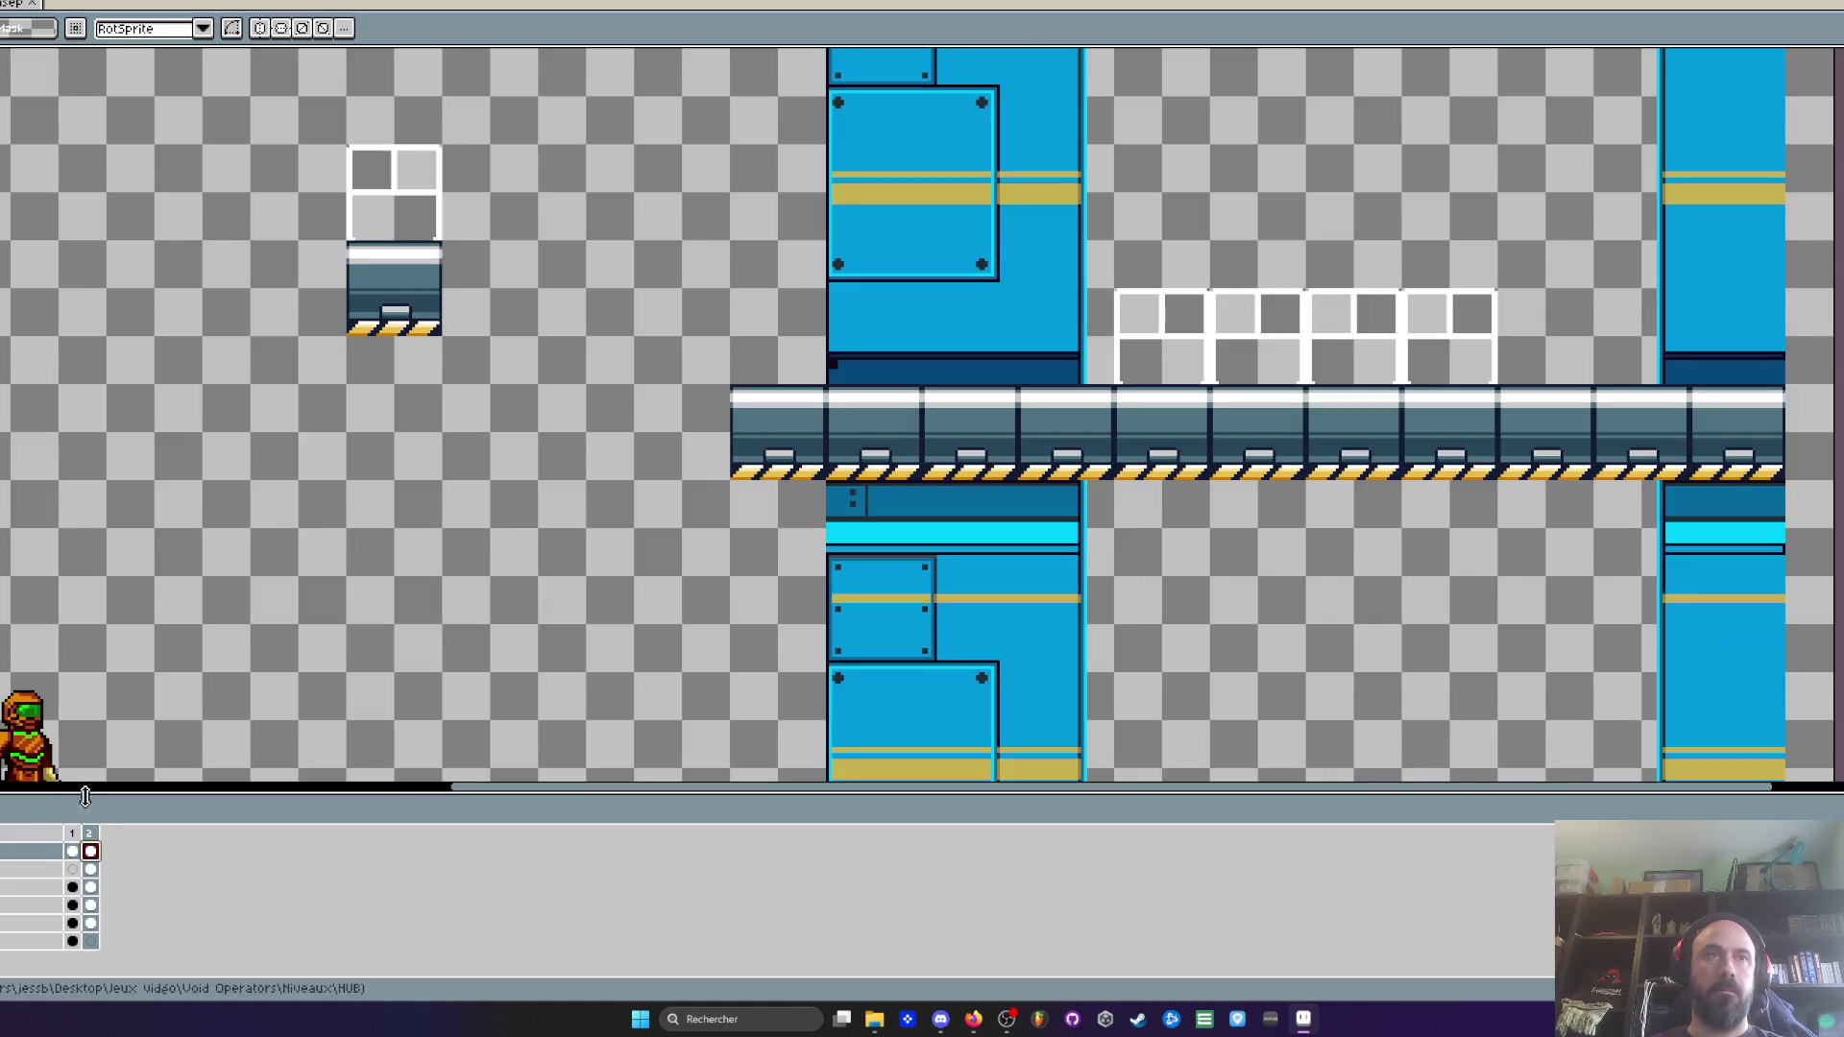
{"action": "scroll", "coordinate": [918, 415], "scroll_direction": "down", "scroll_amount": 2}
{"action": "key", "text": "ctrl+v"}
{"action": "scroll", "coordinate": [1122, 346], "scroll_direction": "up", "scroll_amount": 2}
{"action": "scroll", "coordinate": [1122, 346], "scroll_direction": "up", "scroll_amount": 1}
{"action": "mouse_move", "coordinate": [1121, 346]}
{"action": "left_mouse_down"}
{"action": "mouse_move", "coordinate": [1188, 389]}
{"action": "mouse_move", "coordinate": [1251, 396]}
{"action": "left_mouse_up"}
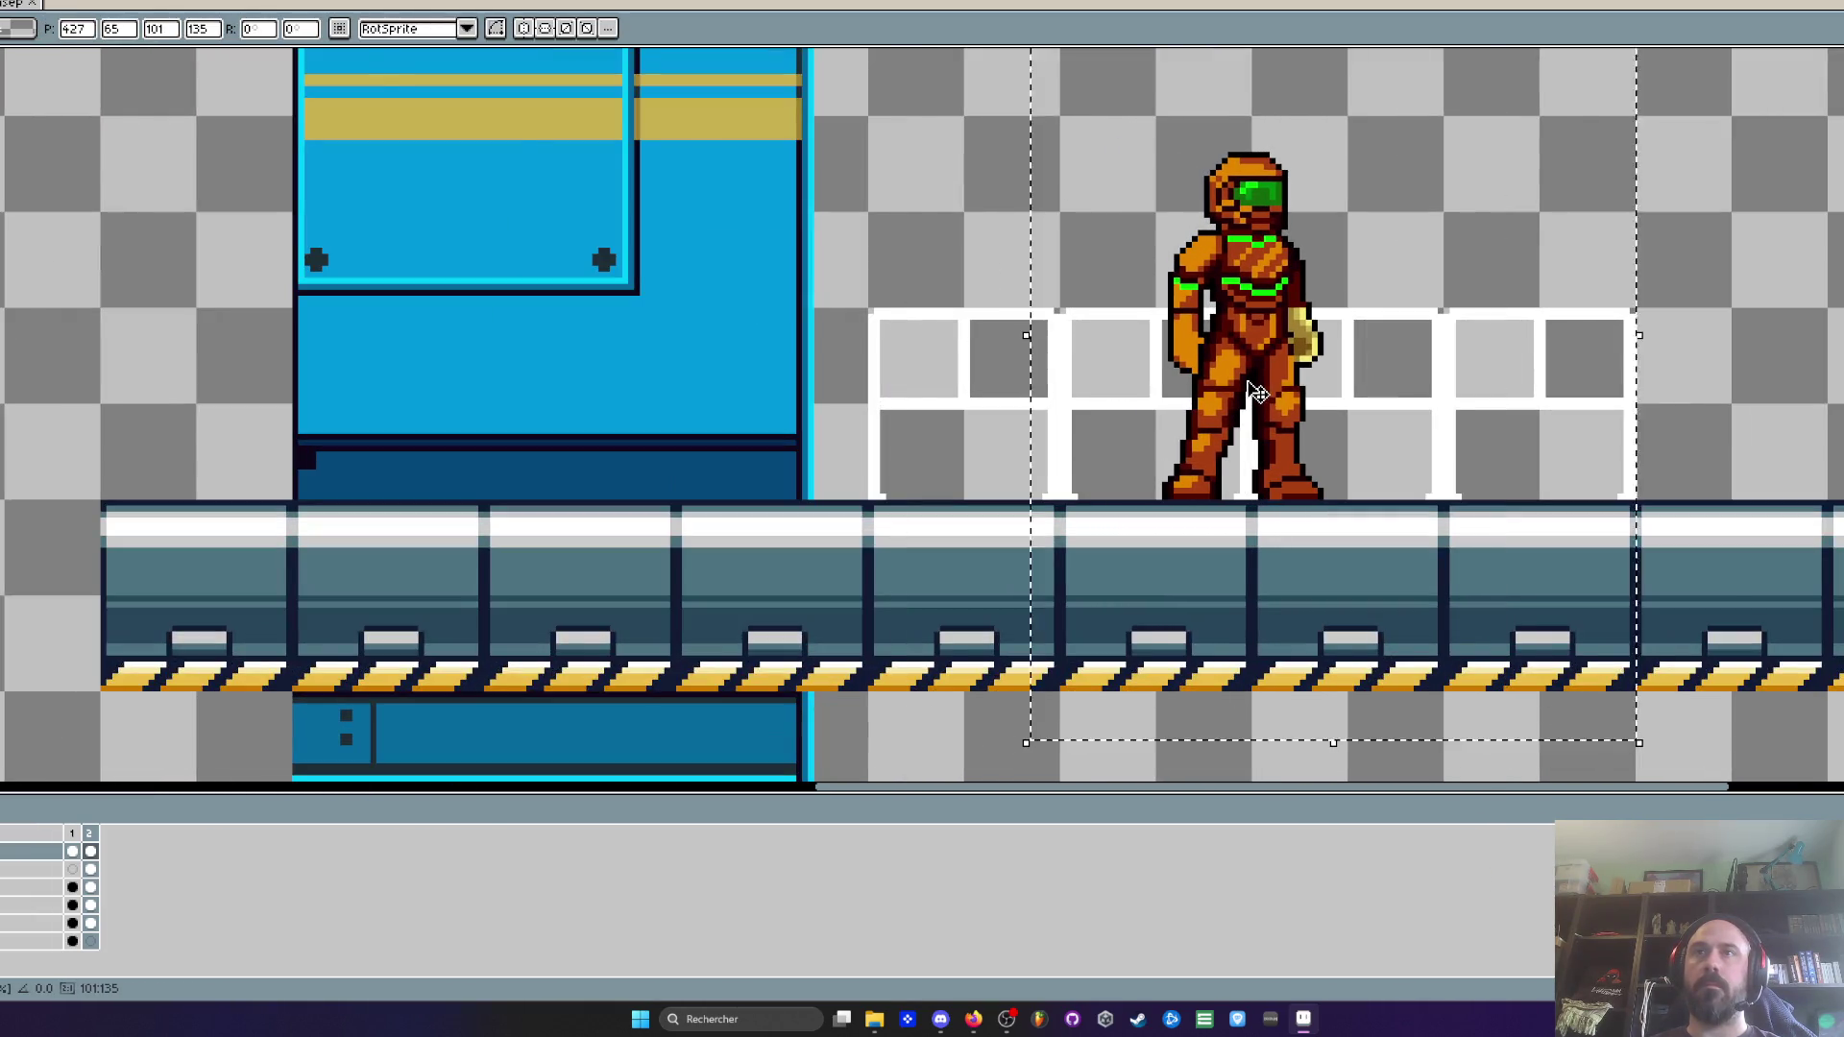
{"action": "scroll", "coordinate": [1251, 396], "scroll_direction": "down", "scroll_amount": 1}
{"action": "key", "text": "Return"}
Move the character's cel to a lower layer so it sits behind the white railing
{"action": "left_click", "coordinate": [90, 869]}
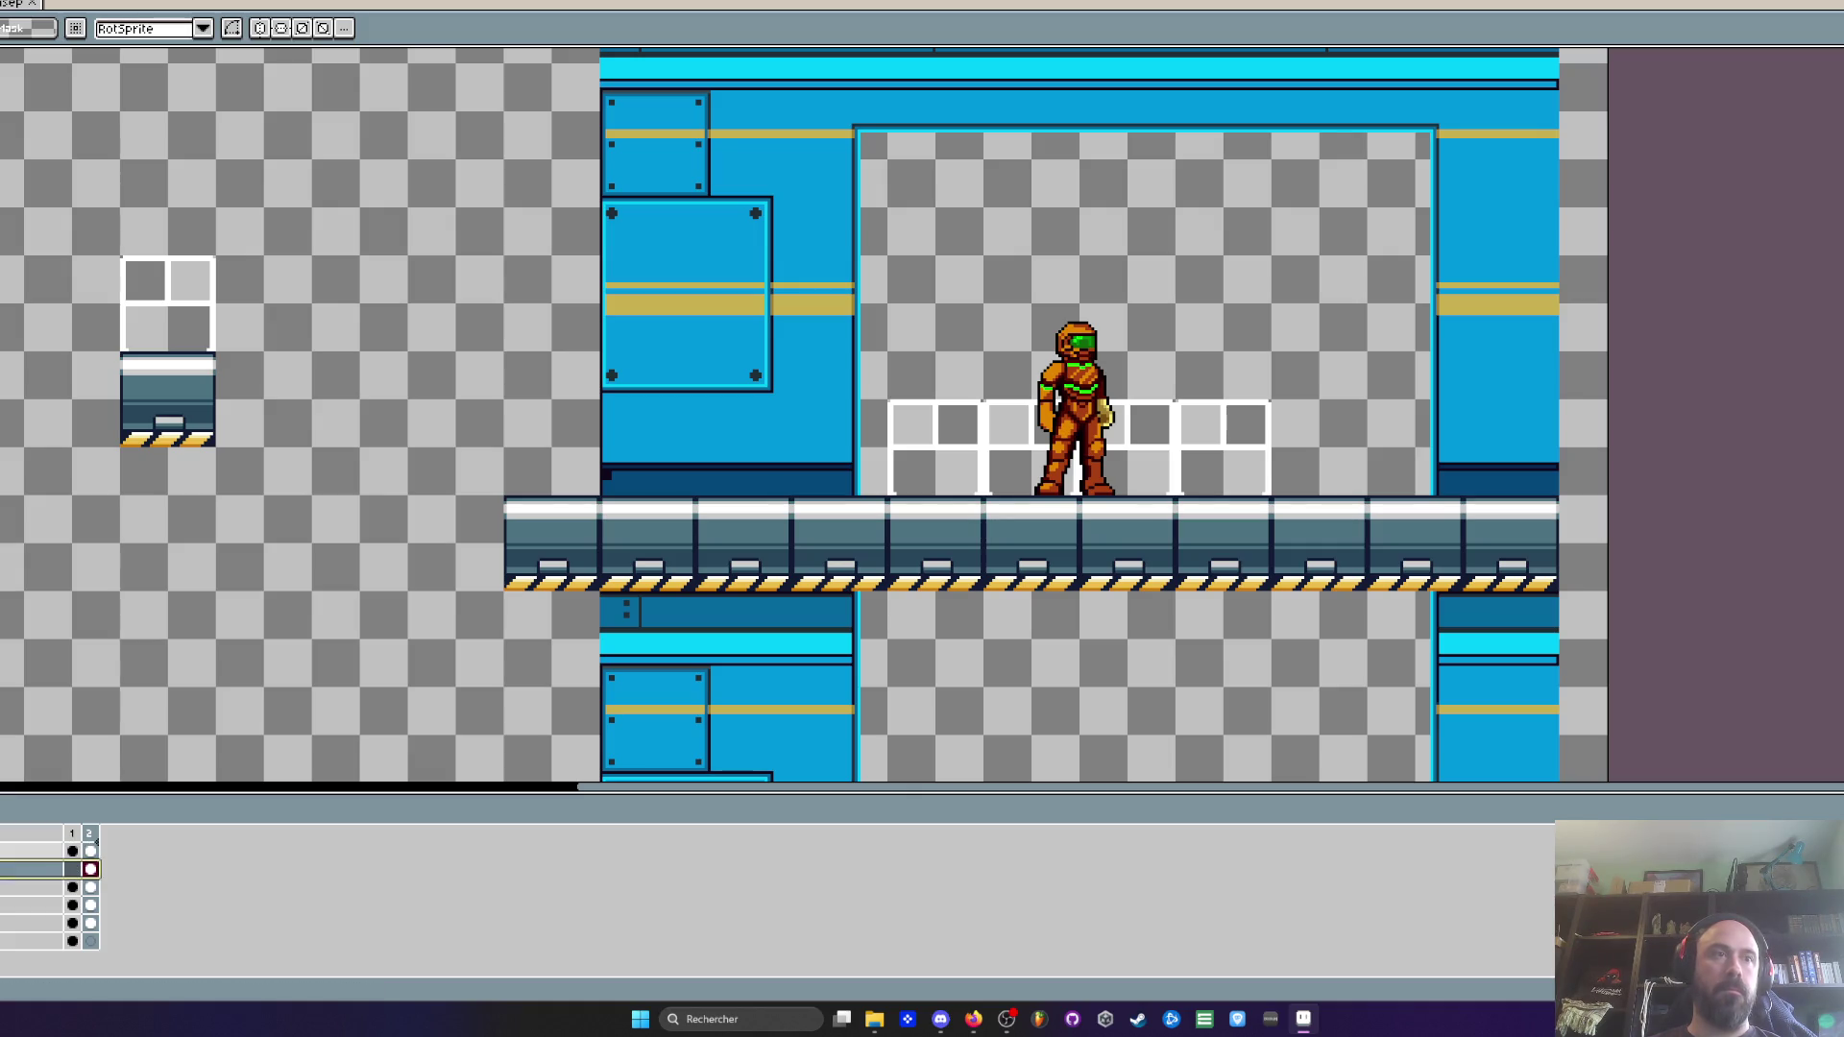
{"action": "left_click_drag", "start_coordinate": [90, 869], "coordinate": [92, 853]}
{"action": "scroll", "coordinate": [1144, 370], "scroll_direction": "down", "scroll_amount": 2}
{"action": "scroll", "coordinate": [1142, 370], "scroll_direction": "up", "scroll_amount": 2}
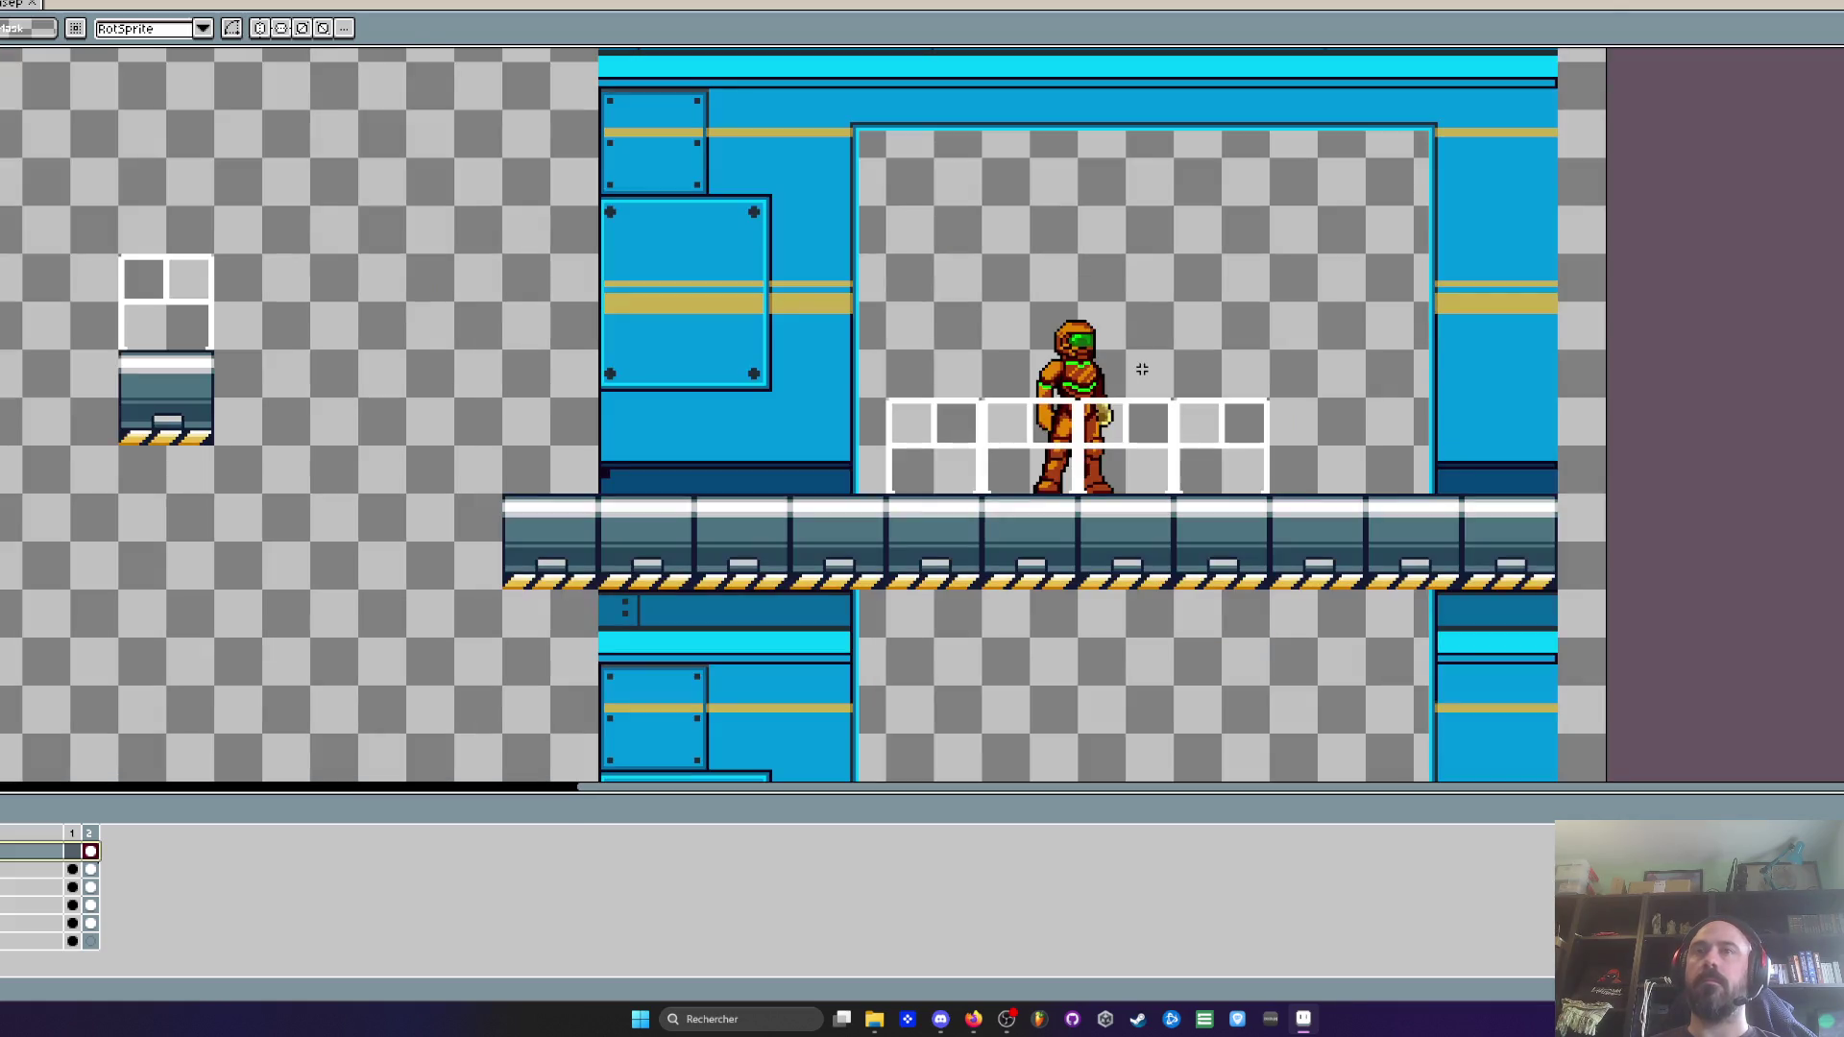
{"action": "left_click_drag", "start_coordinate": [963, 297], "coordinate": [1239, 573]}
{"action": "left_click", "coordinate": [1288, 482]}
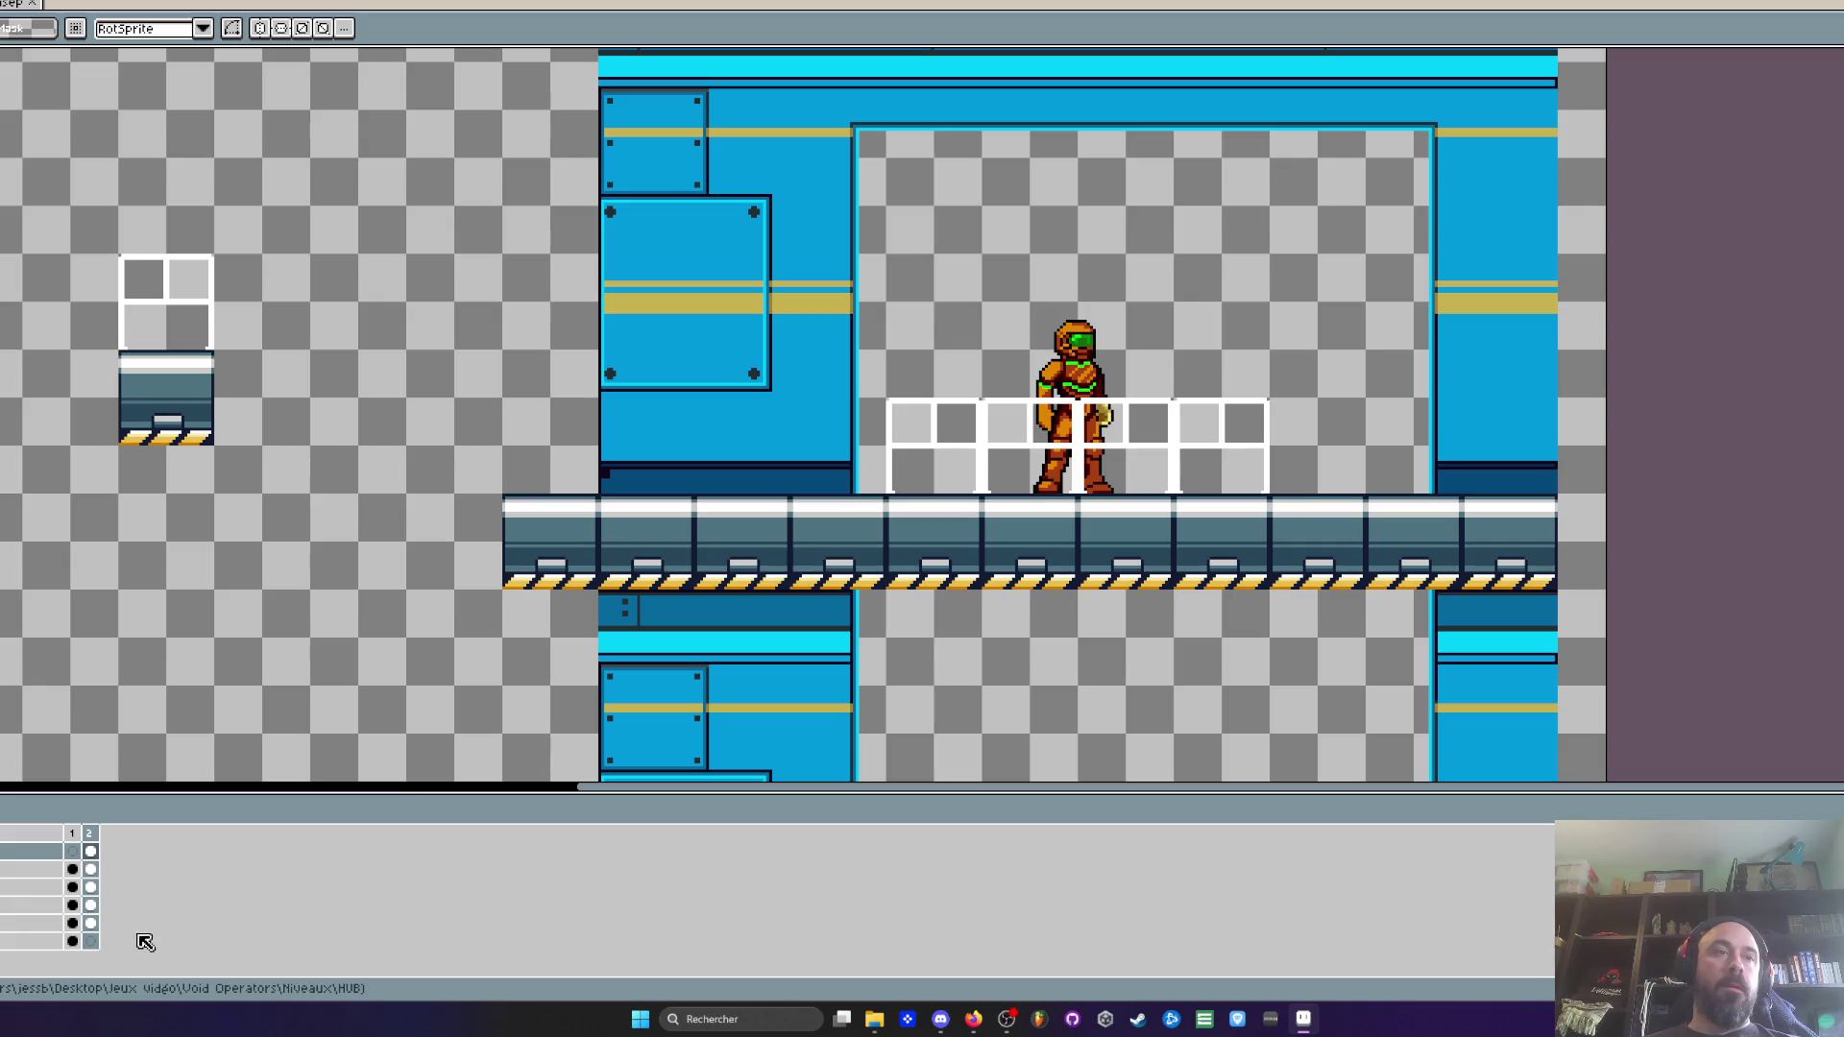
Compare the frame 1 and frame 2 scenes on the bottom layer, settling on frame 1
{"action": "left_click", "coordinate": [73, 941]}
{"action": "left_click", "coordinate": [90, 941]}
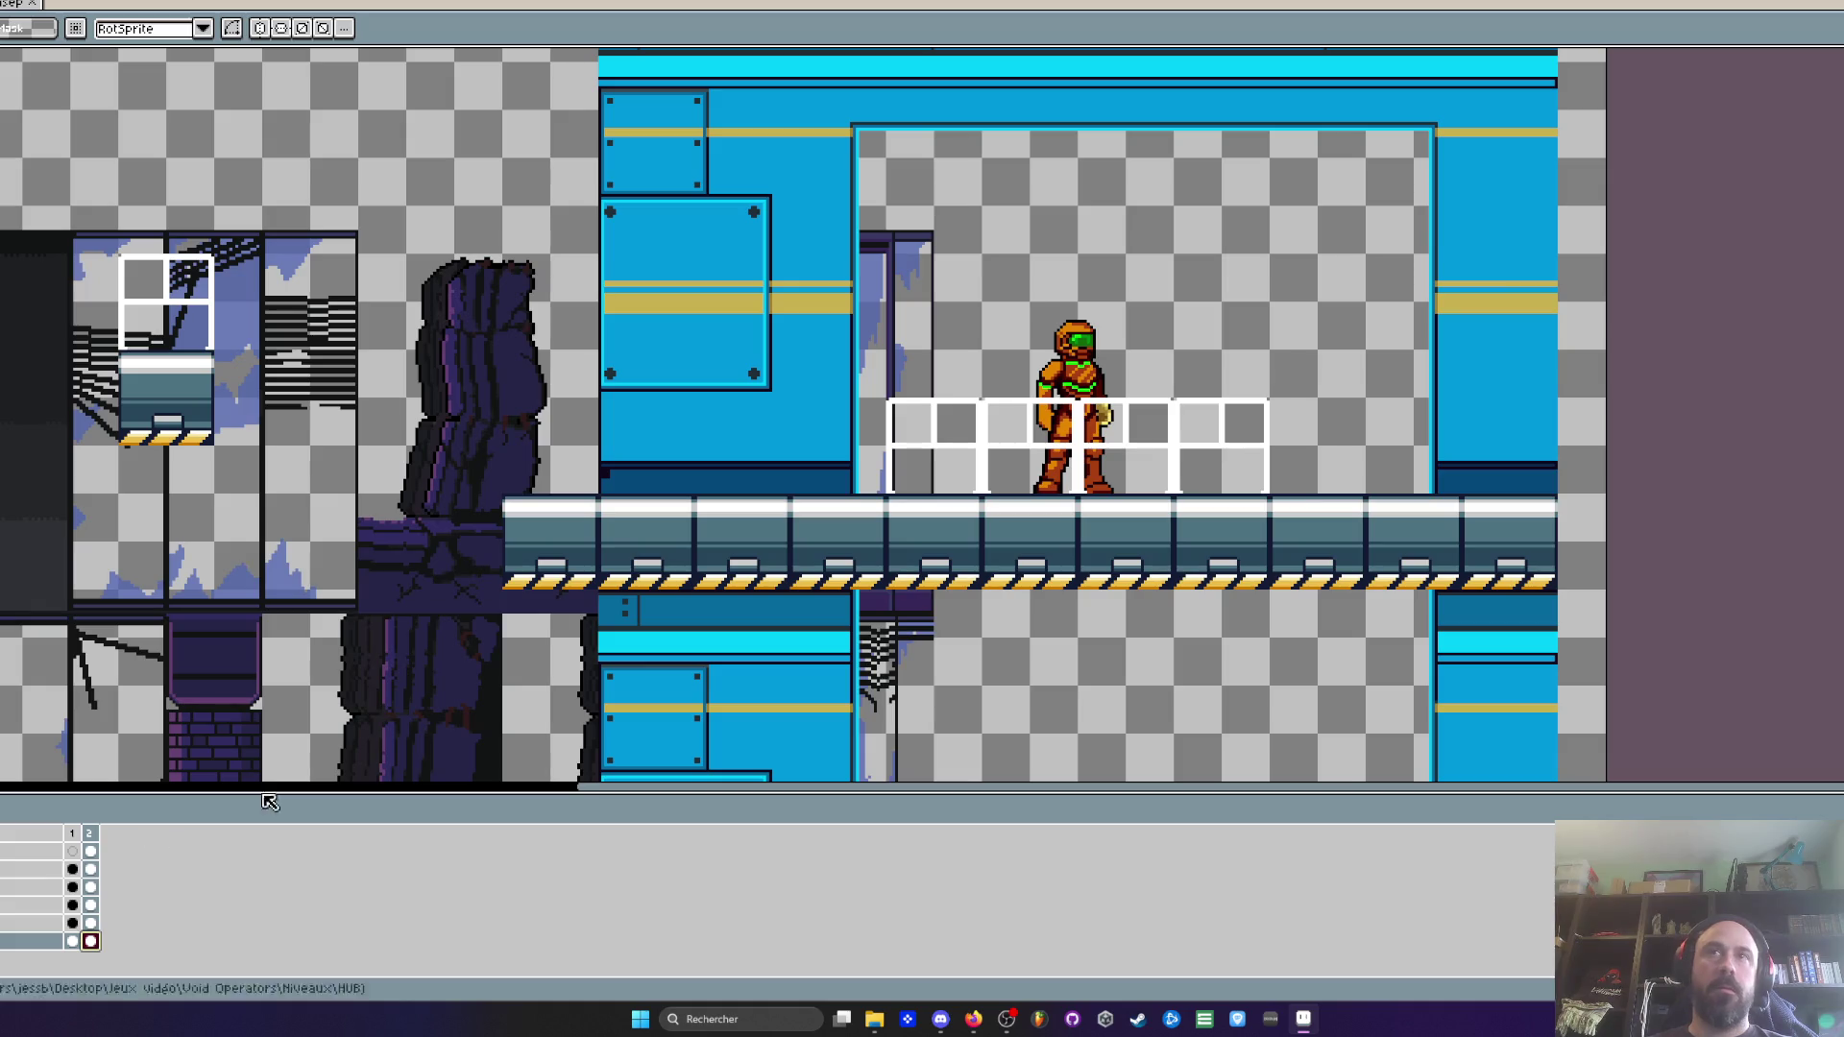
{"action": "scroll", "coordinate": [521, 679], "scroll_direction": "down", "scroll_amount": 2}
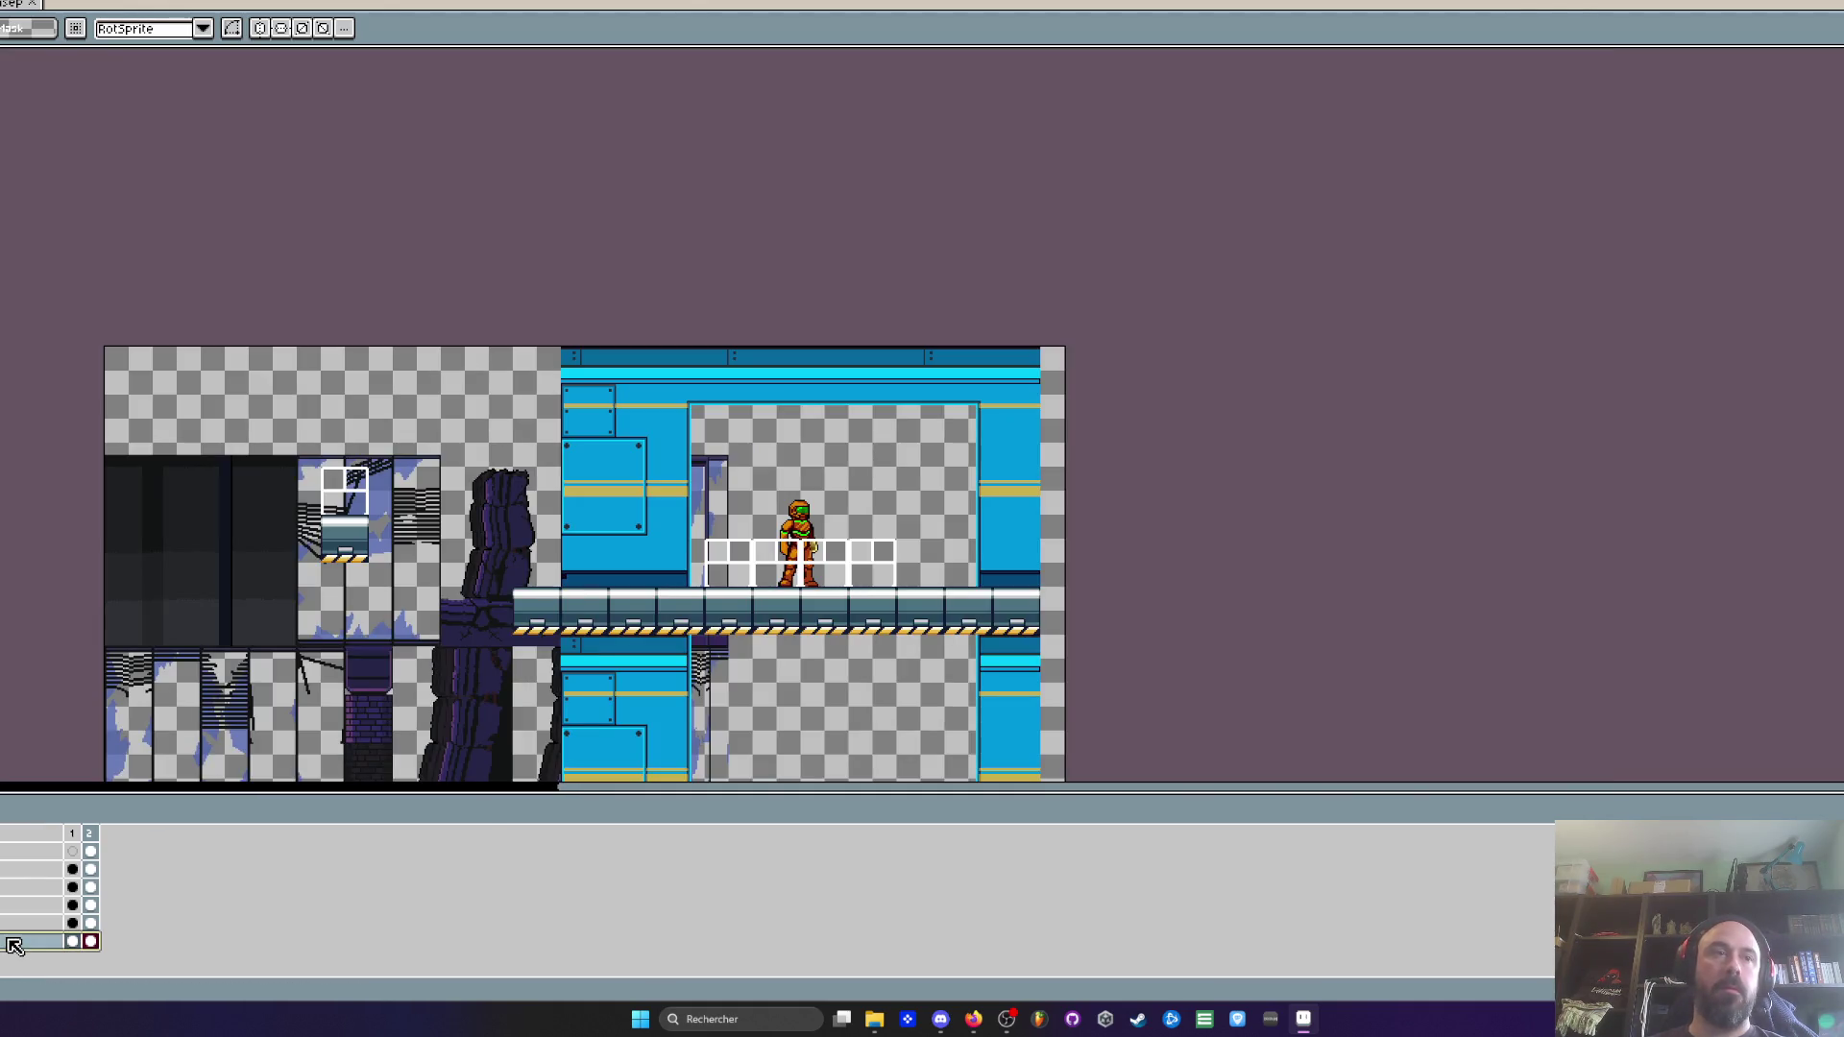
{"action": "left_click", "coordinate": [72, 941]}
{"action": "left_click", "coordinate": [90, 941]}
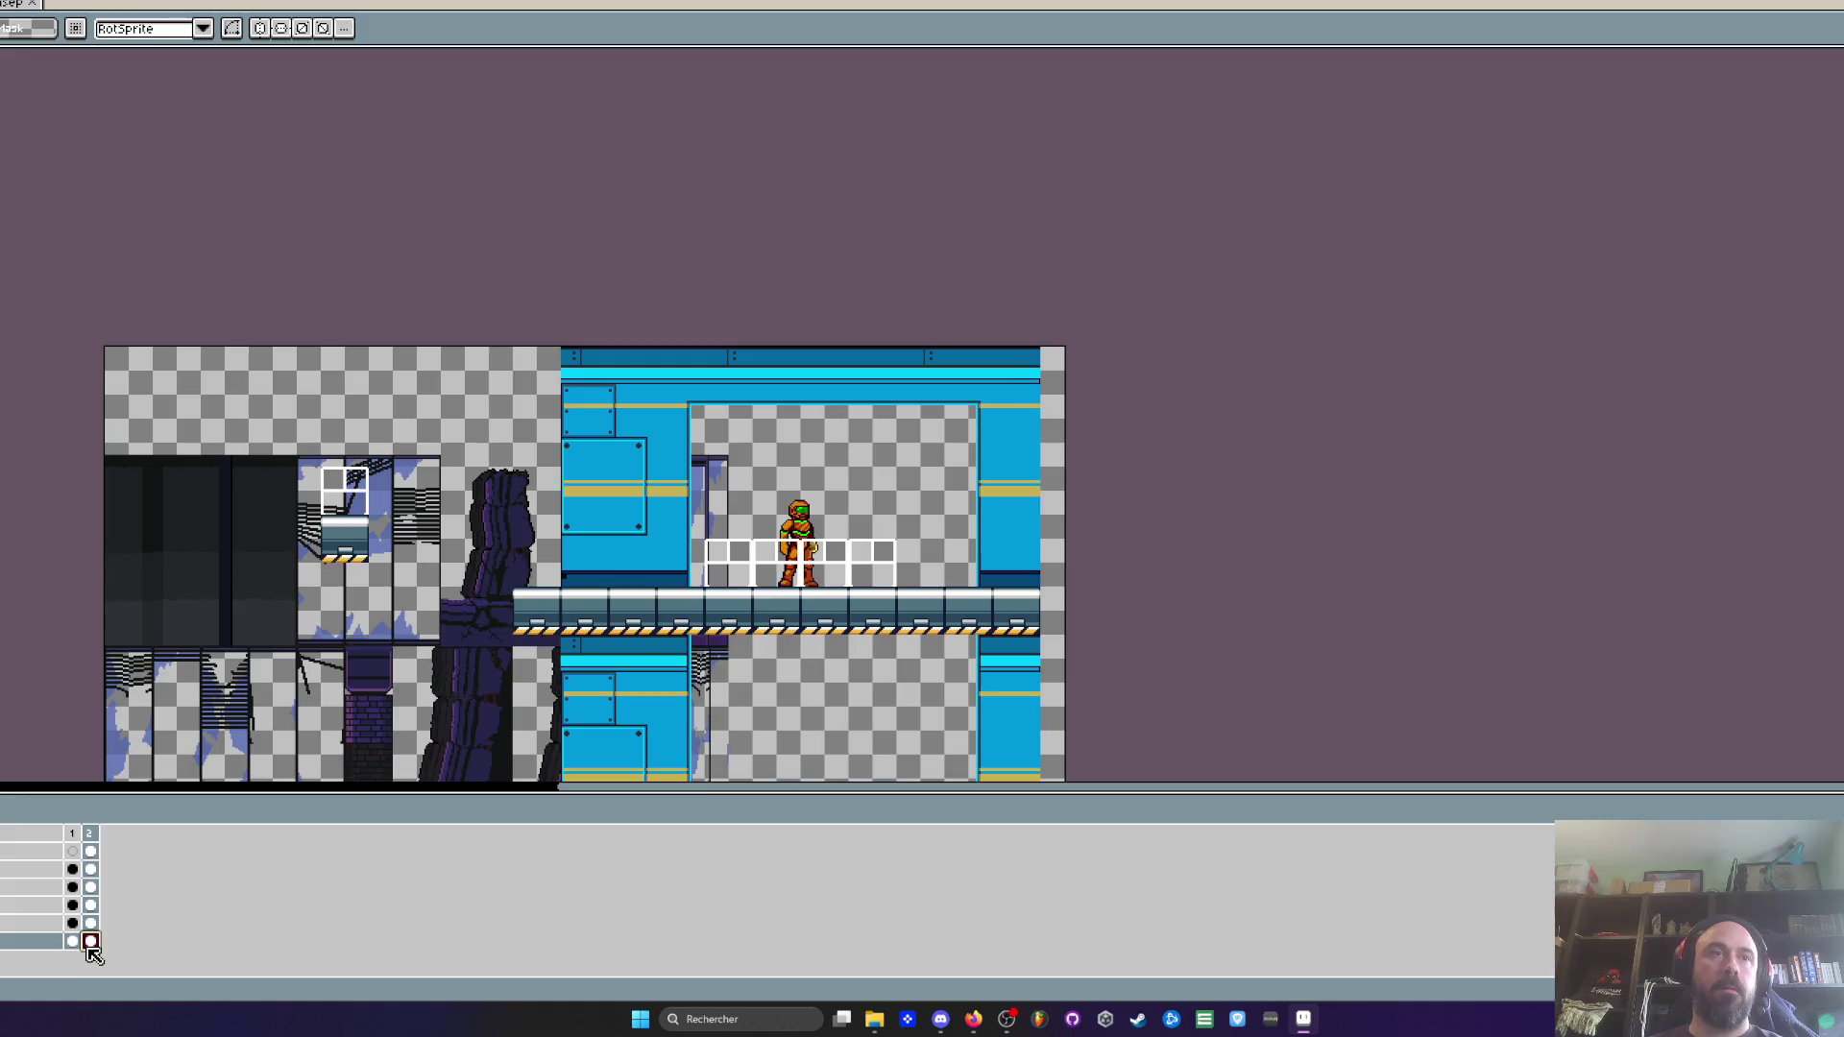
{"action": "left_click", "coordinate": [72, 941]}
Cycle through the purple tileset to Tileset 20 and bring File Explorer forward
{"action": "key", "text": "ctrl+Tab"}
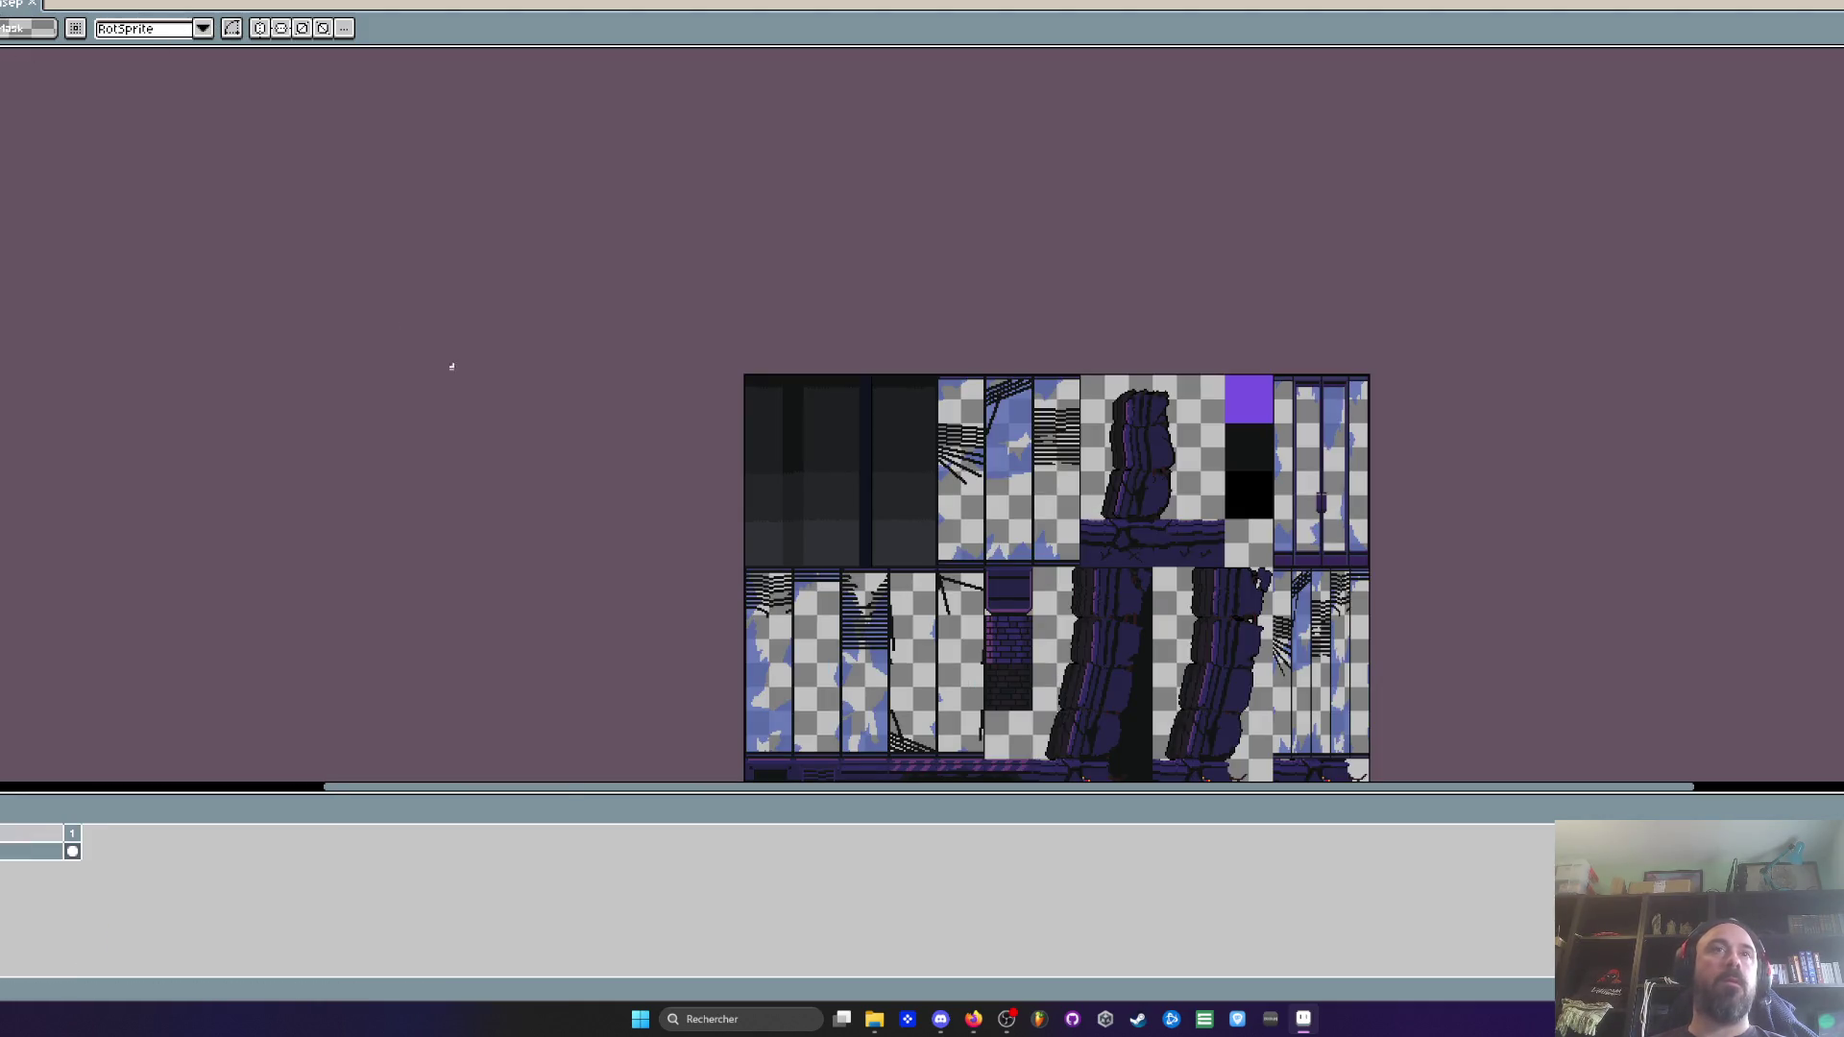
{"action": "key", "text": "ctrl+Tab"}
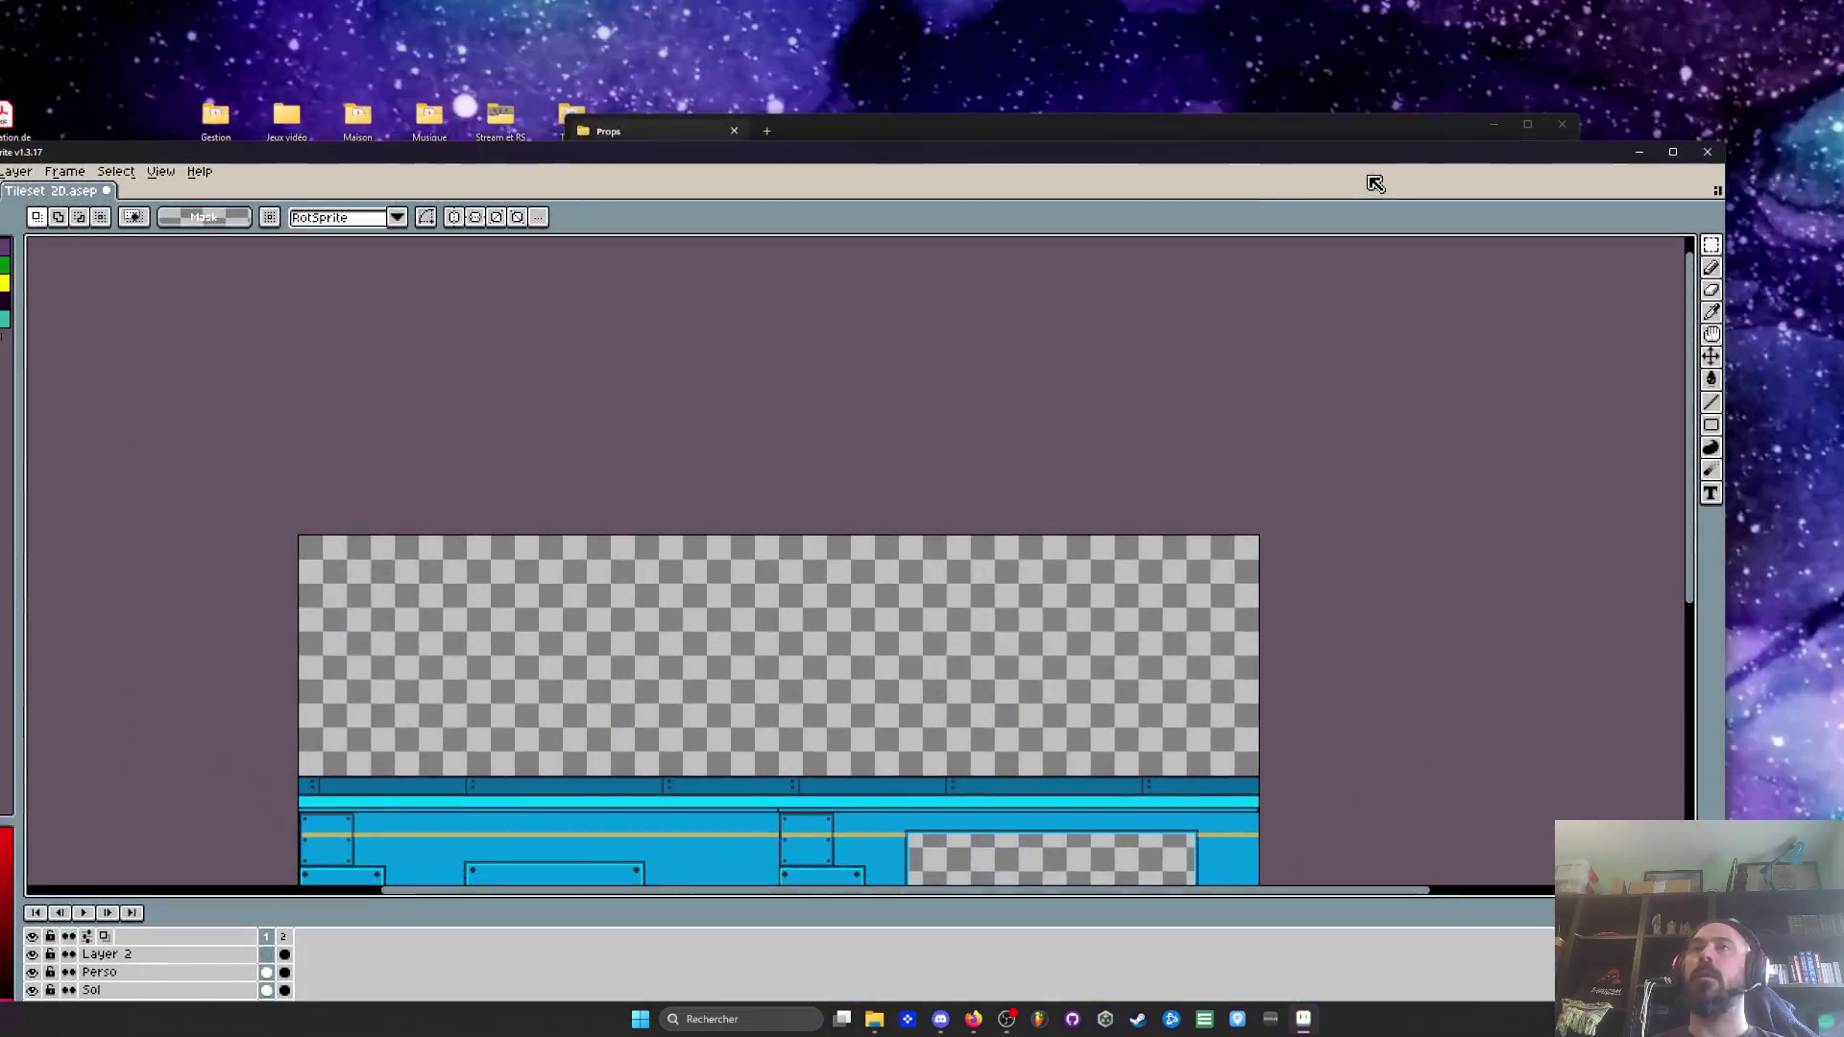
{"action": "left_click", "coordinate": [1239, 123]}
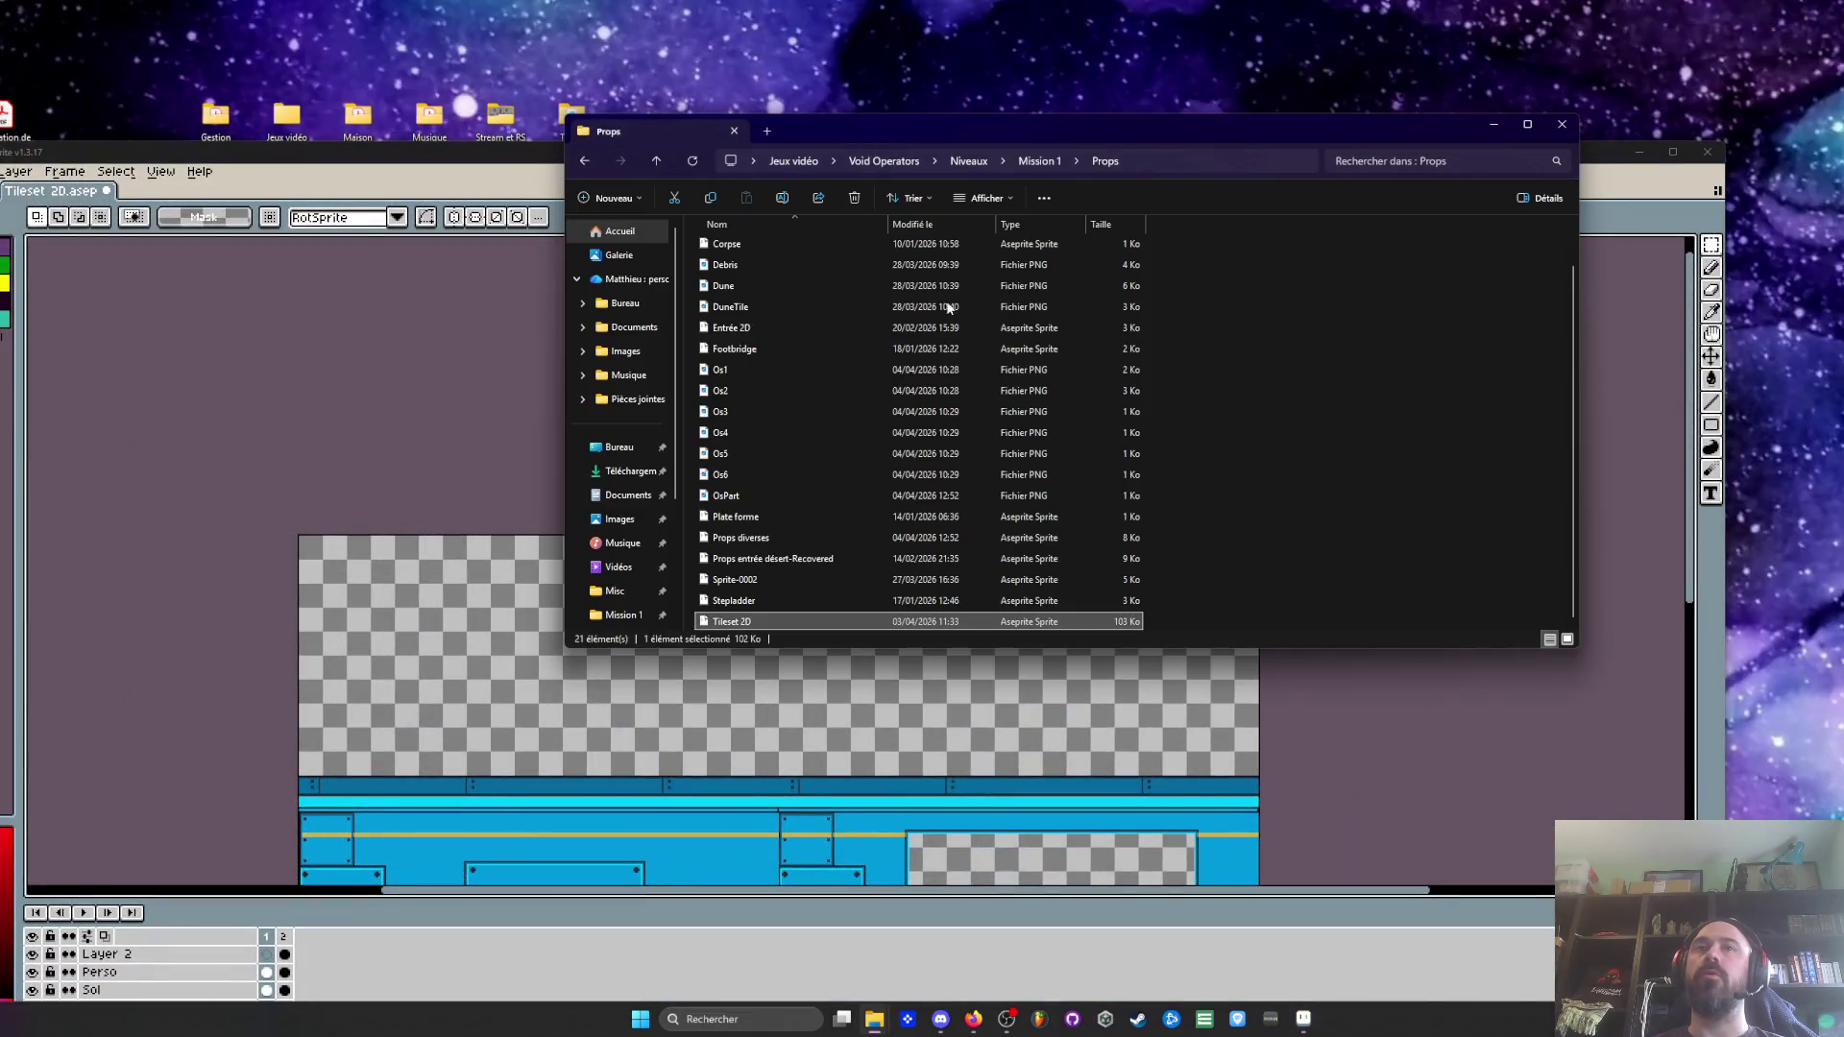
Browse back up through Mission 1 and Niveaux to Void Operators, peeking into UI + Misc
{"action": "left_click", "coordinate": [595, 161]}
{"action": "left_click", "coordinate": [594, 162]}
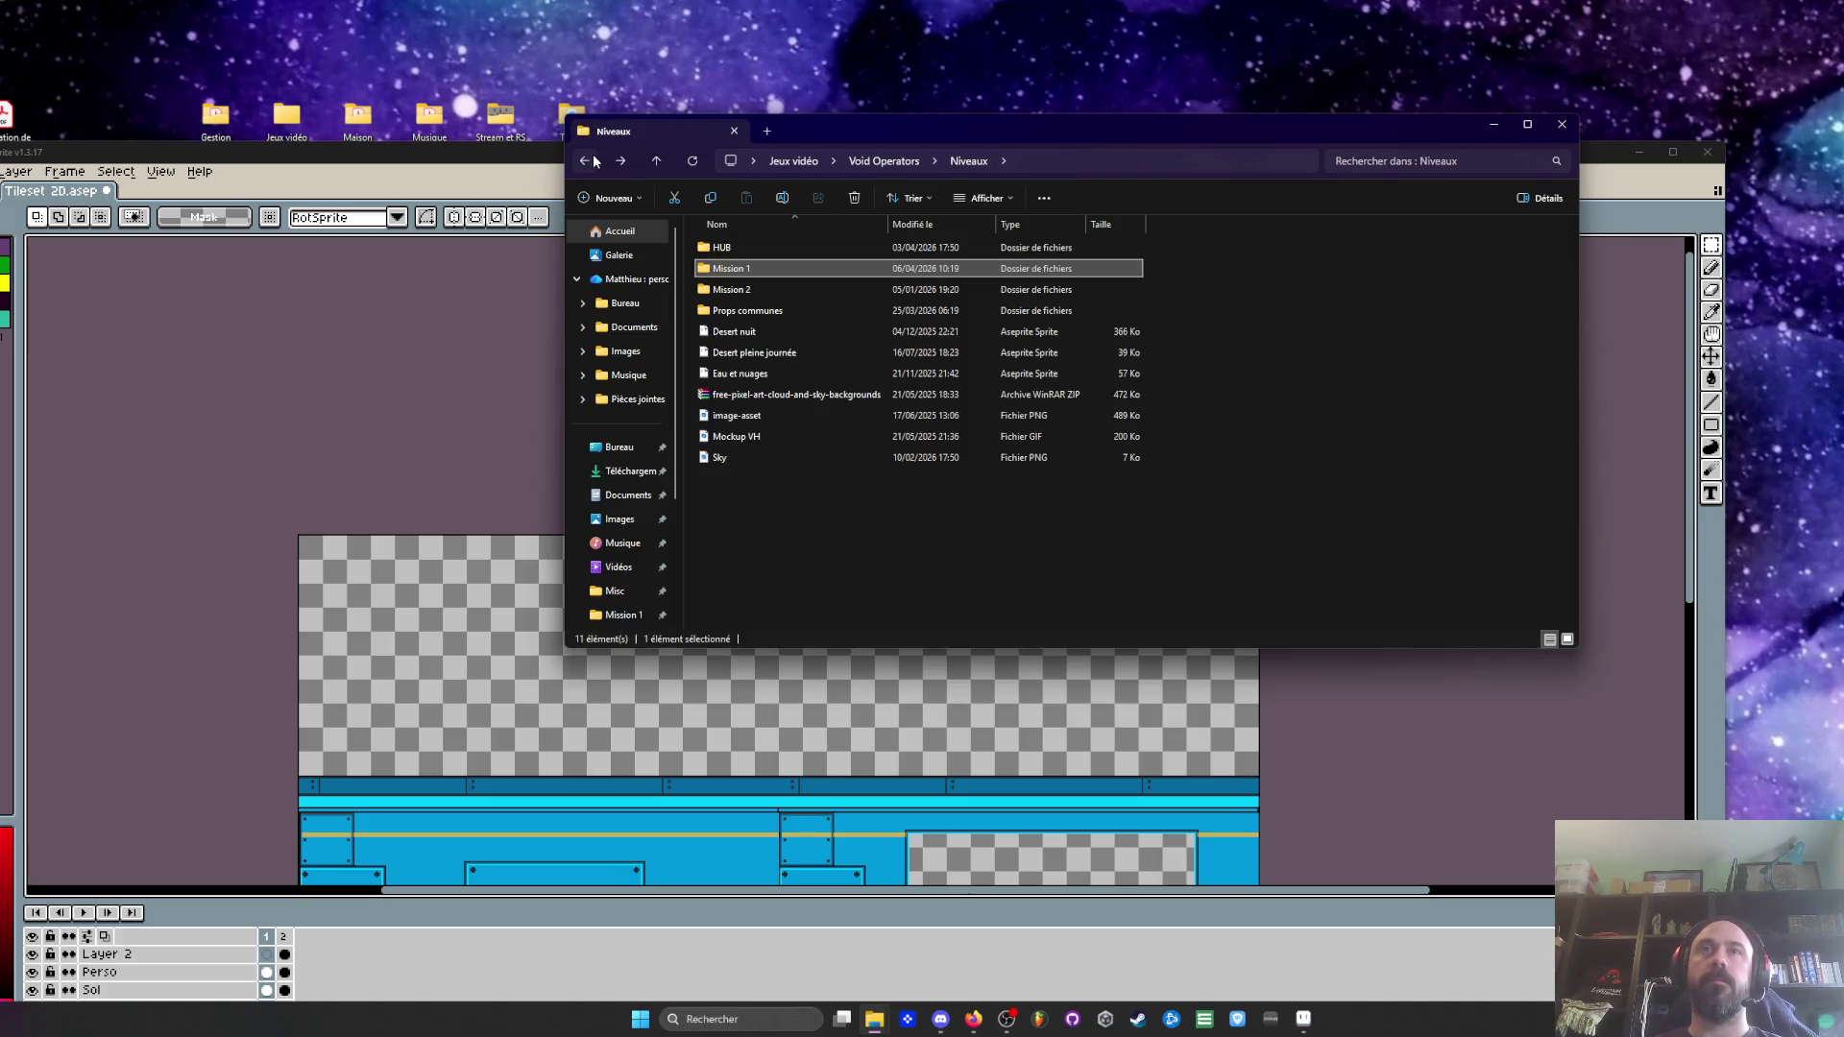
{"action": "left_click", "coordinate": [749, 333]}
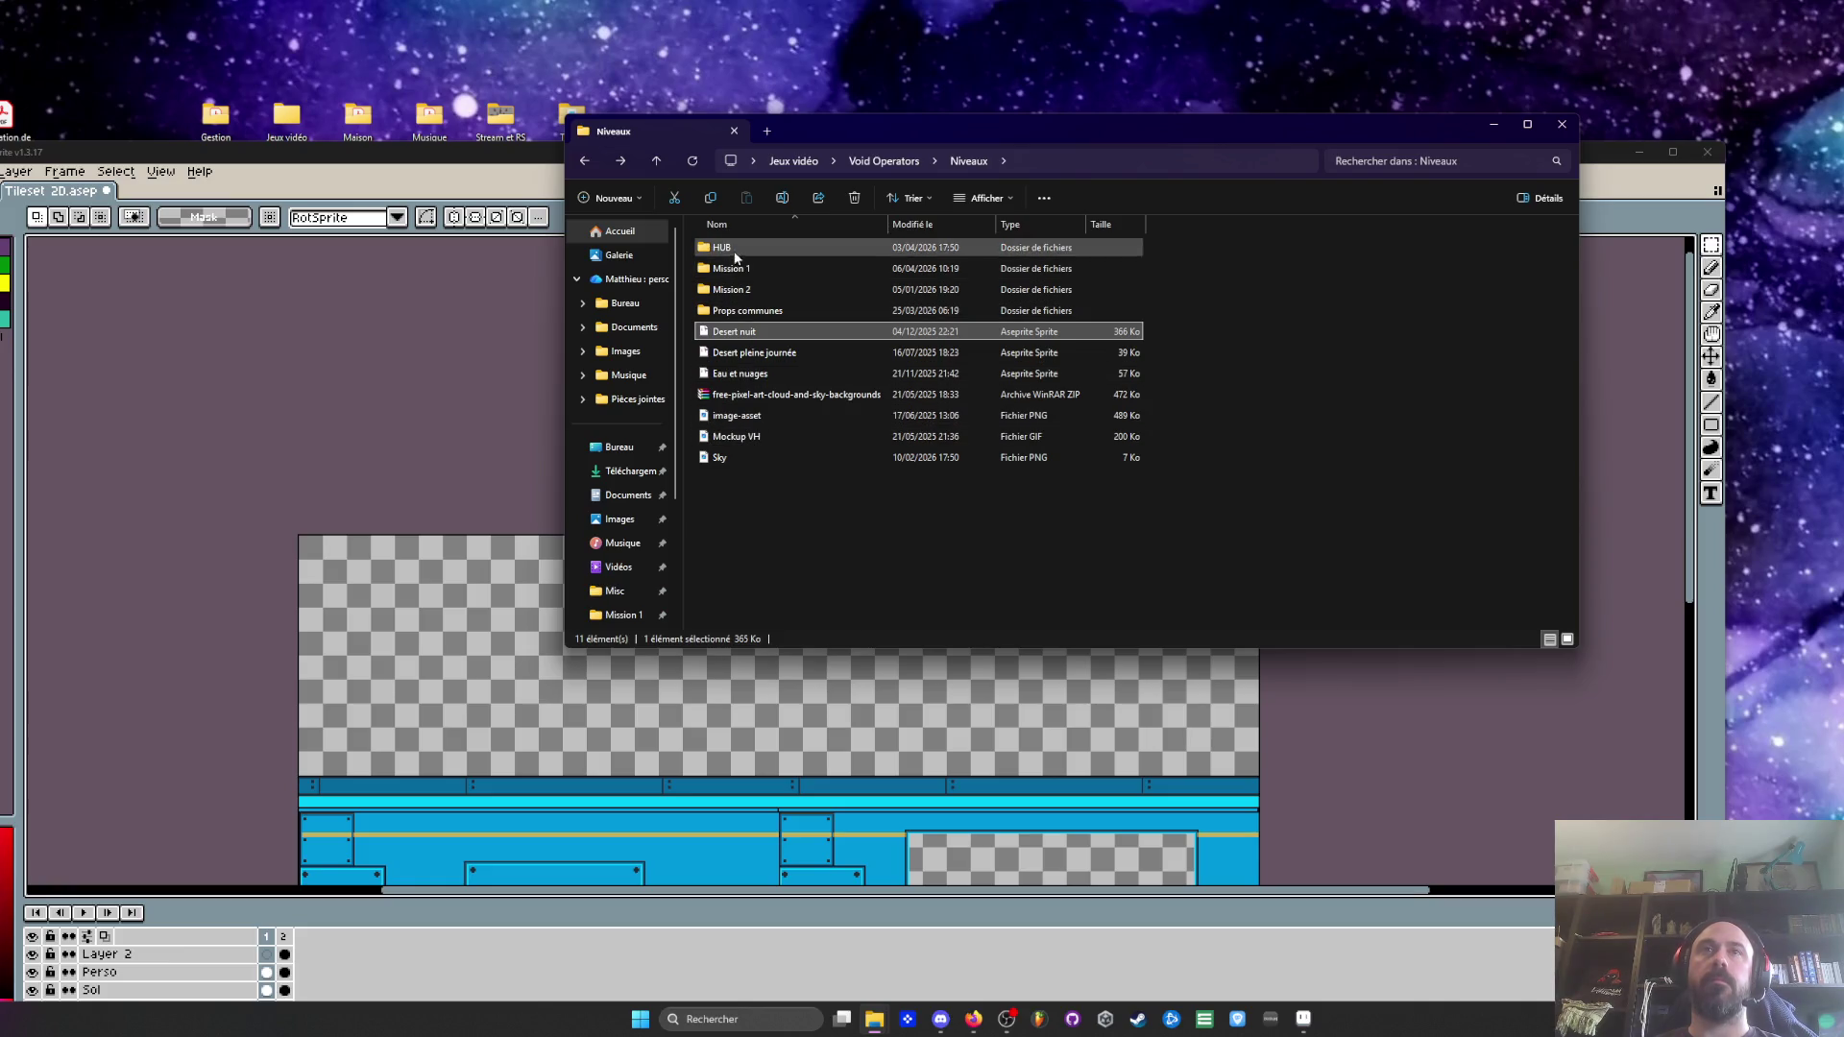
{"action": "left_click", "coordinate": [585, 161]}
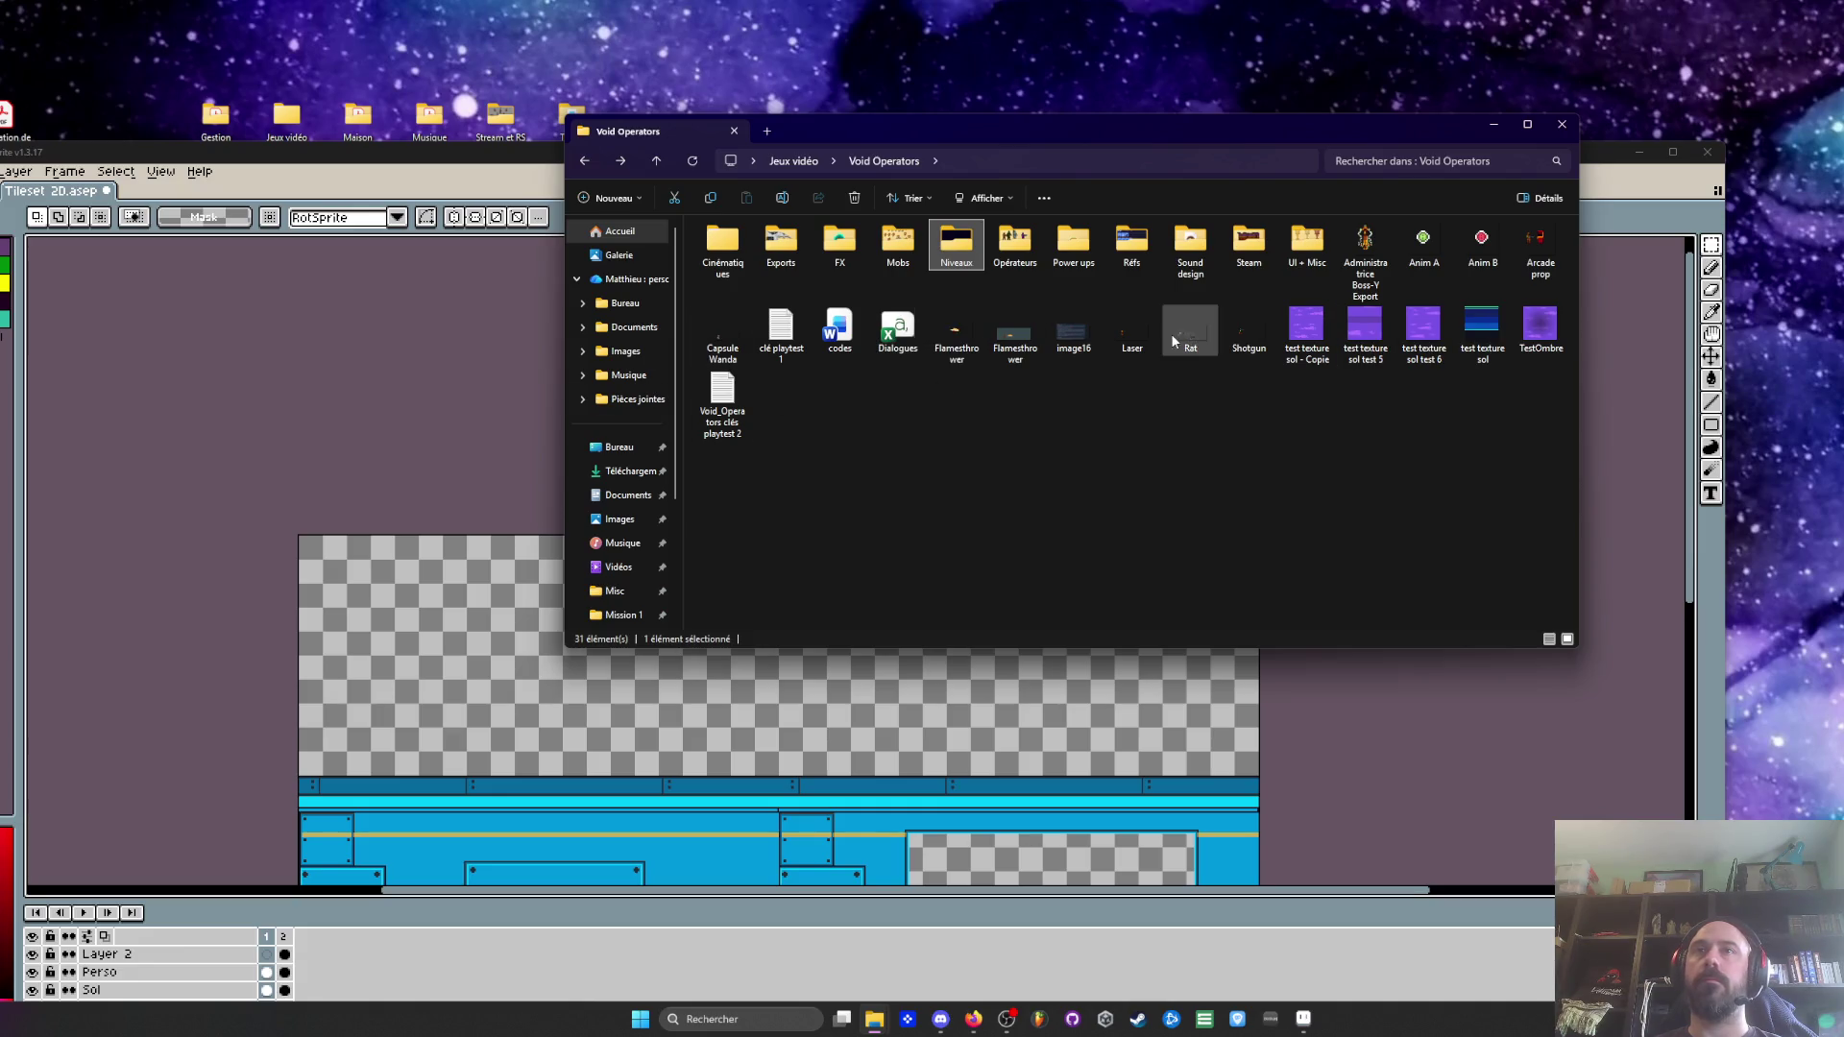
{"action": "double_click", "coordinate": [1306, 240]}
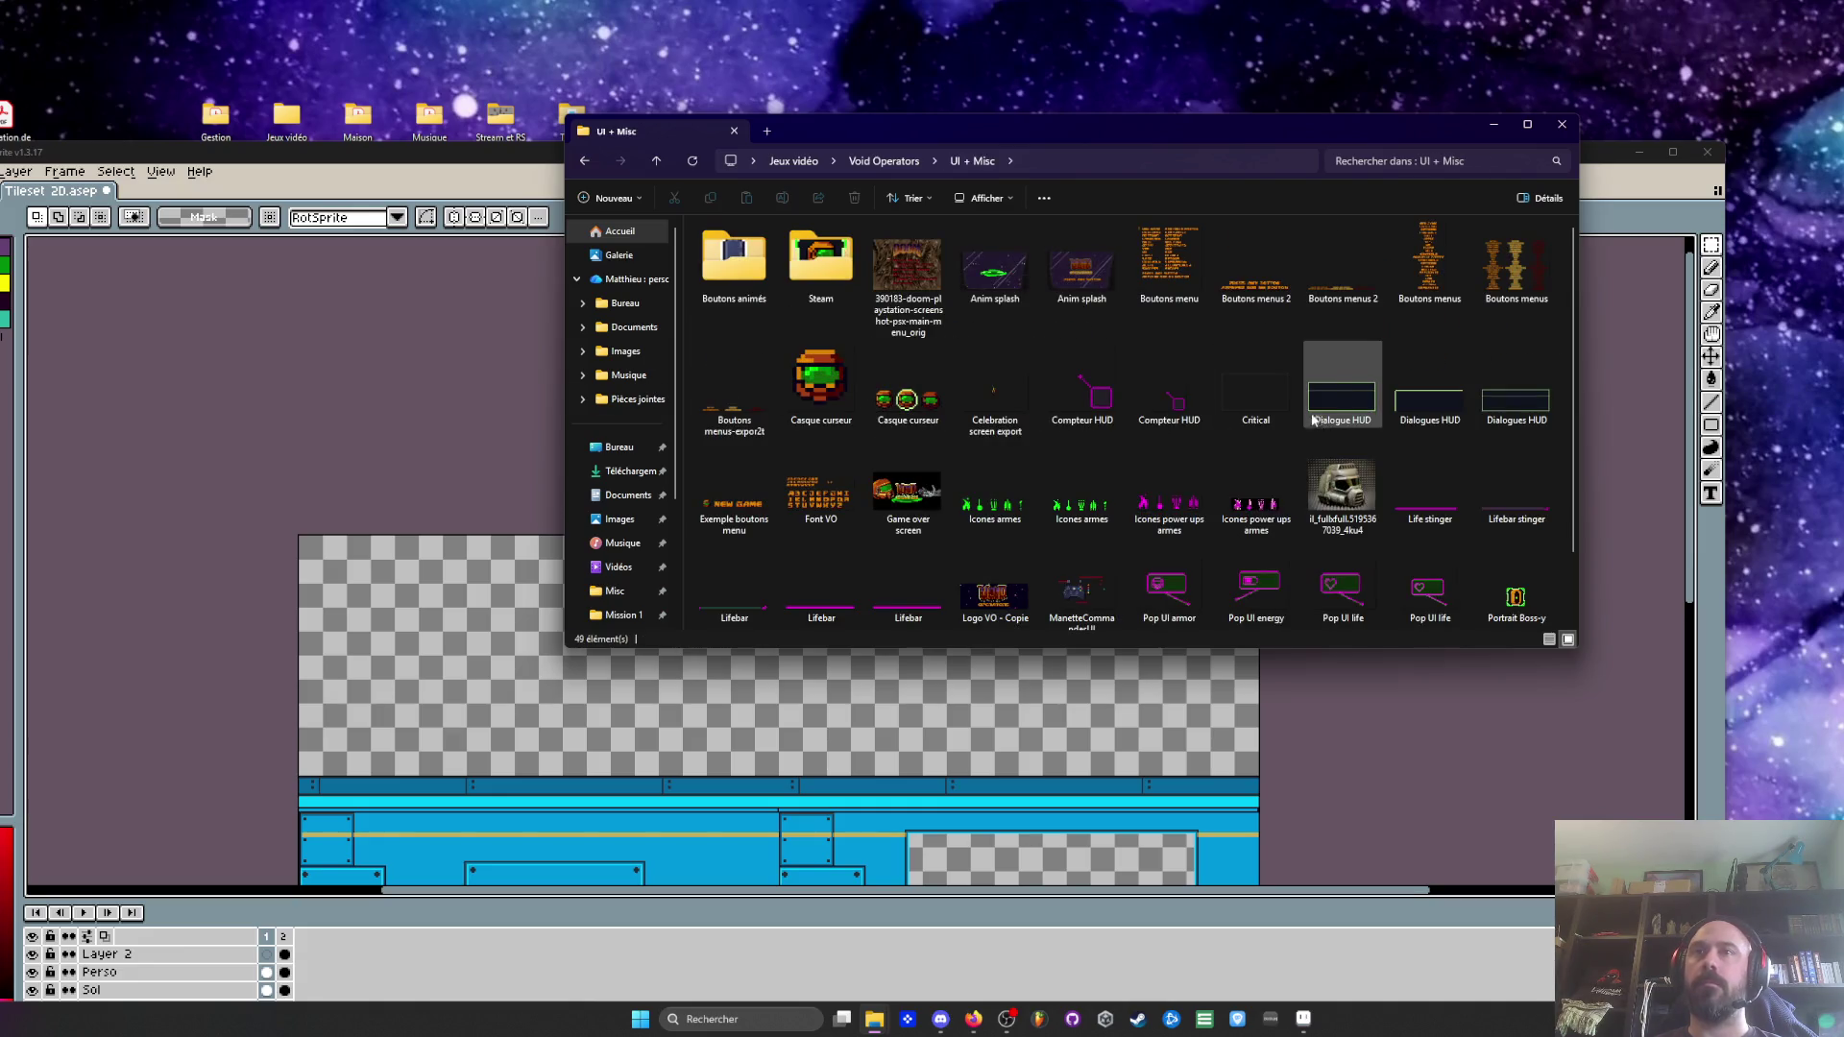
{"action": "scroll", "coordinate": [1343, 394], "scroll_direction": "down", "scroll_amount": 2}
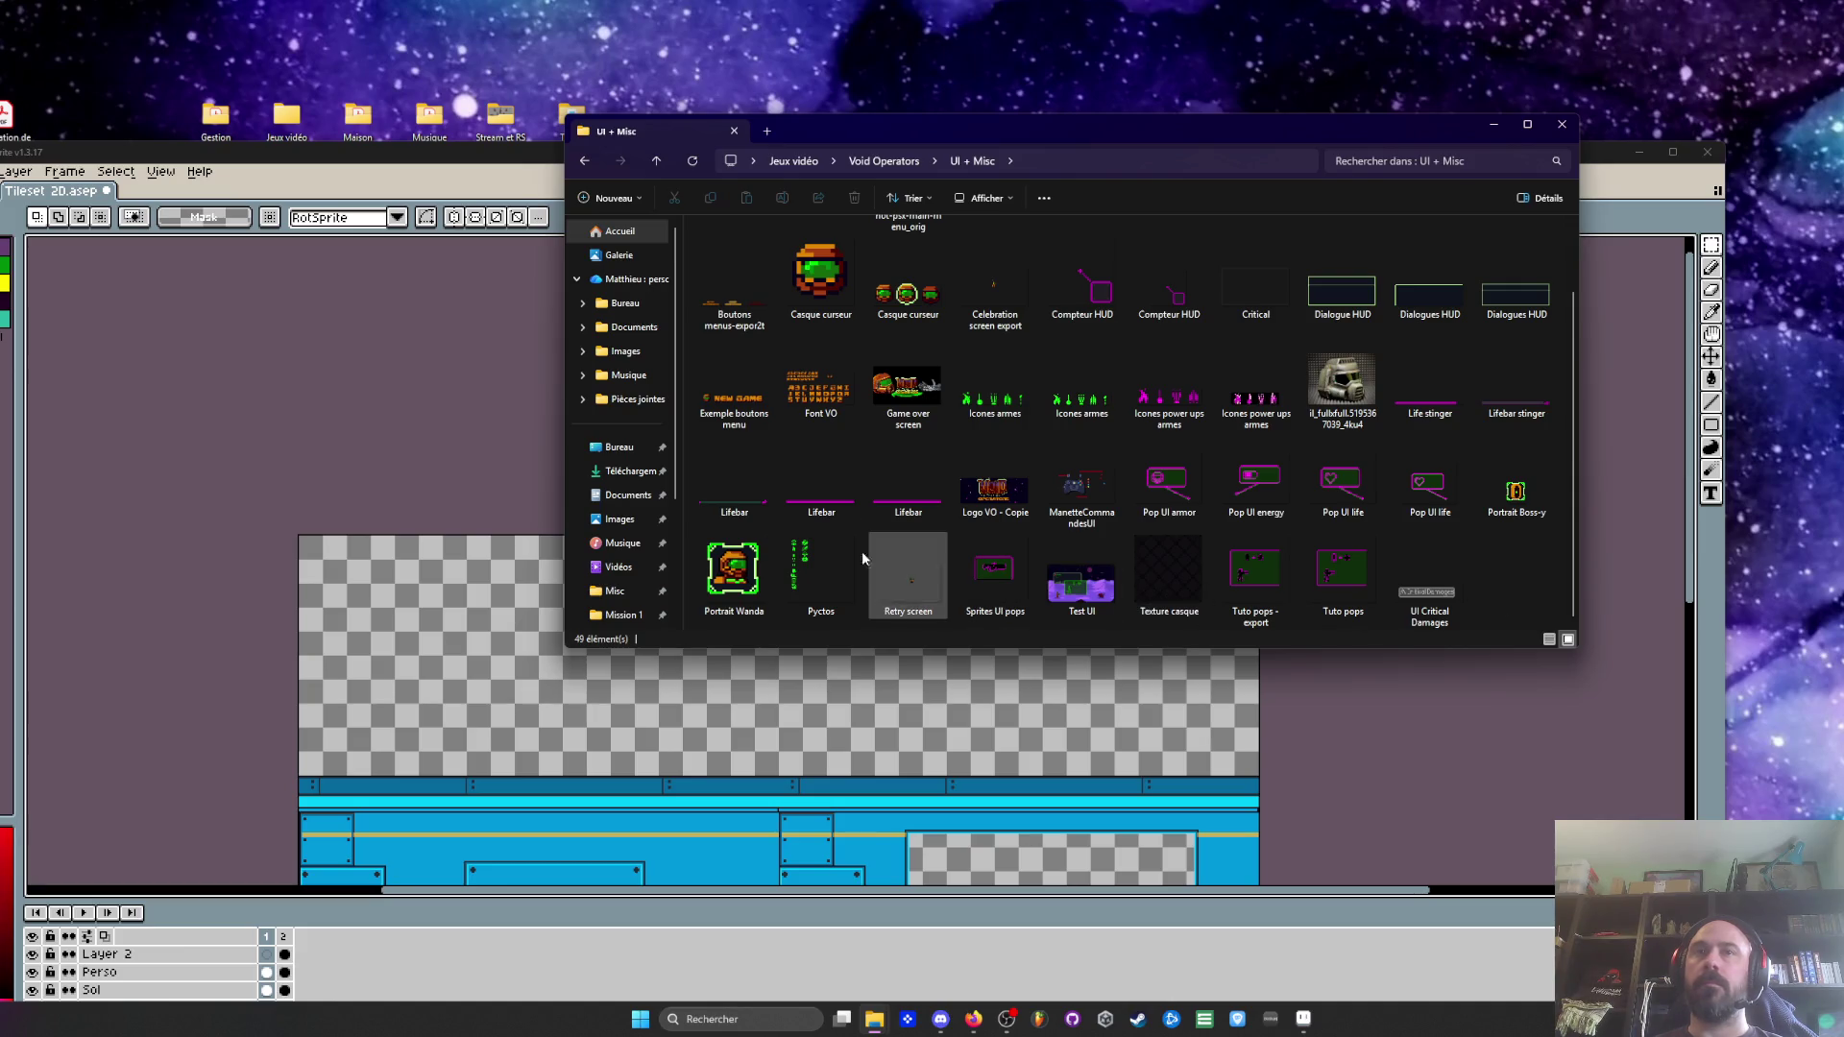
{"action": "scroll", "coordinate": [867, 567], "scroll_direction": "up", "scroll_amount": 2}
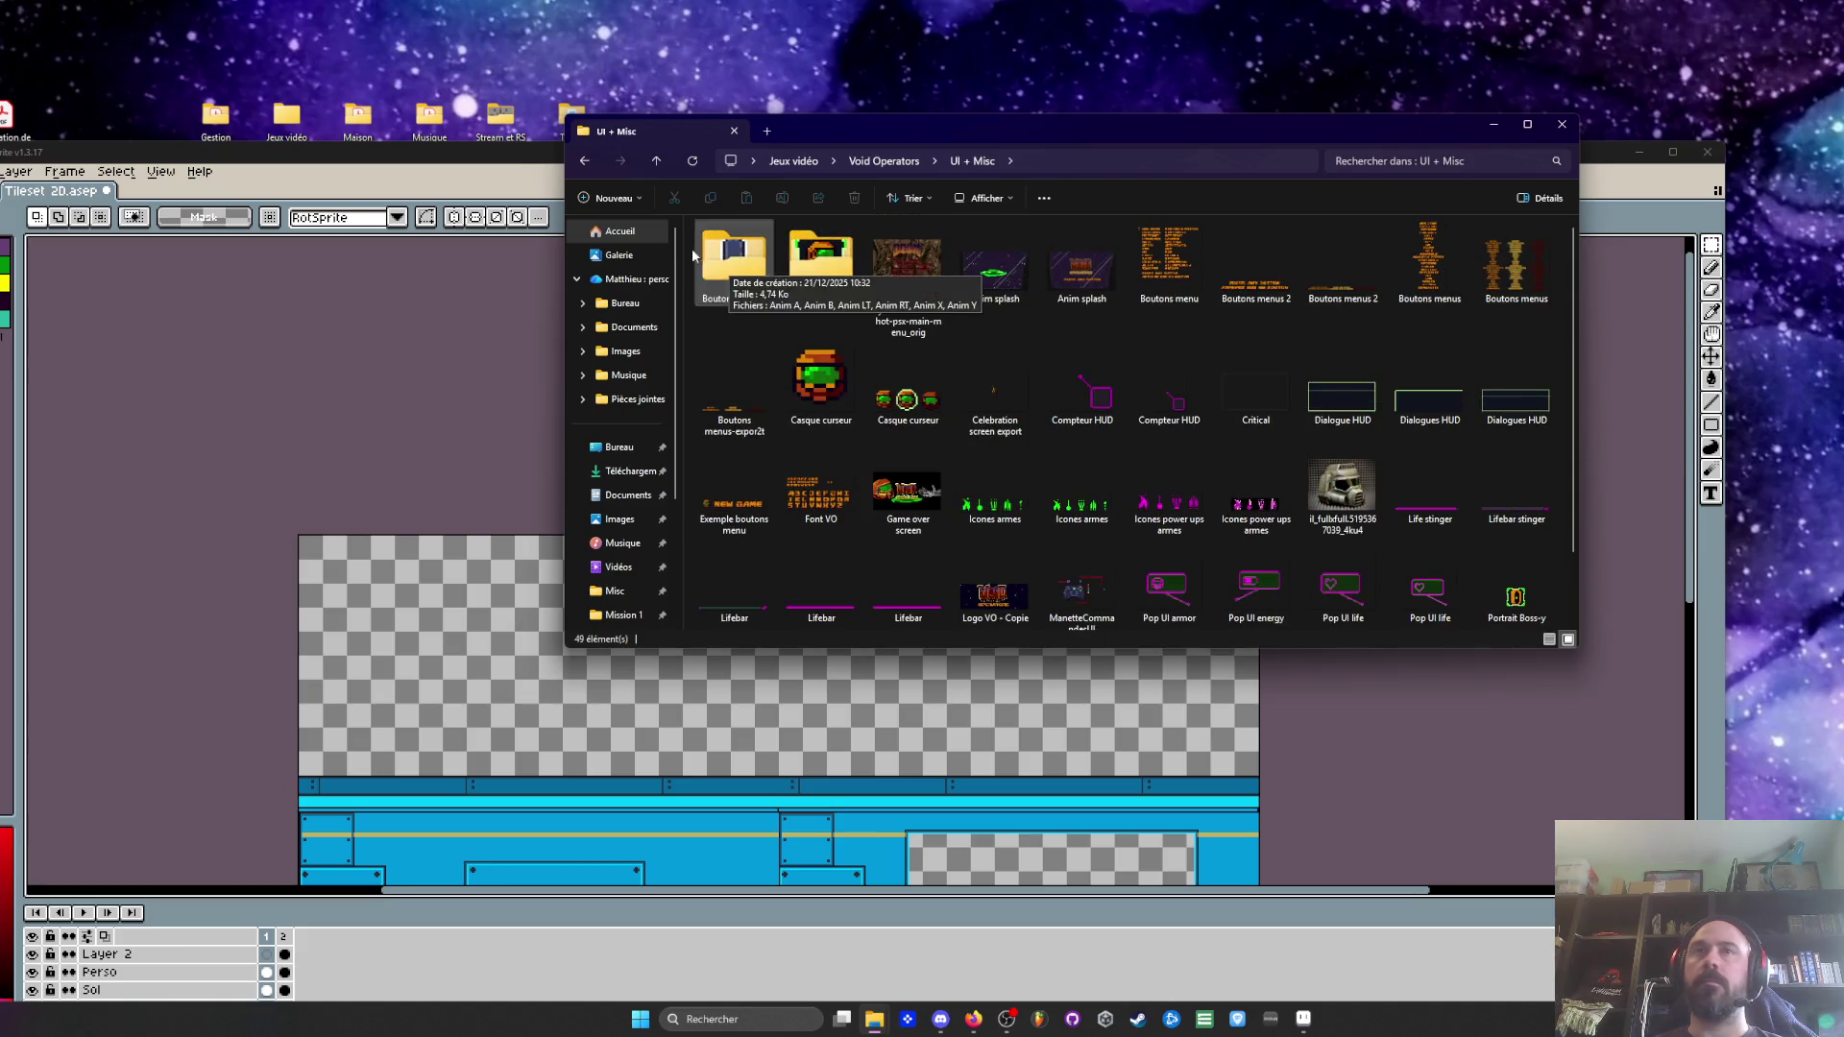
{"action": "key", "text": "alt+Left"}
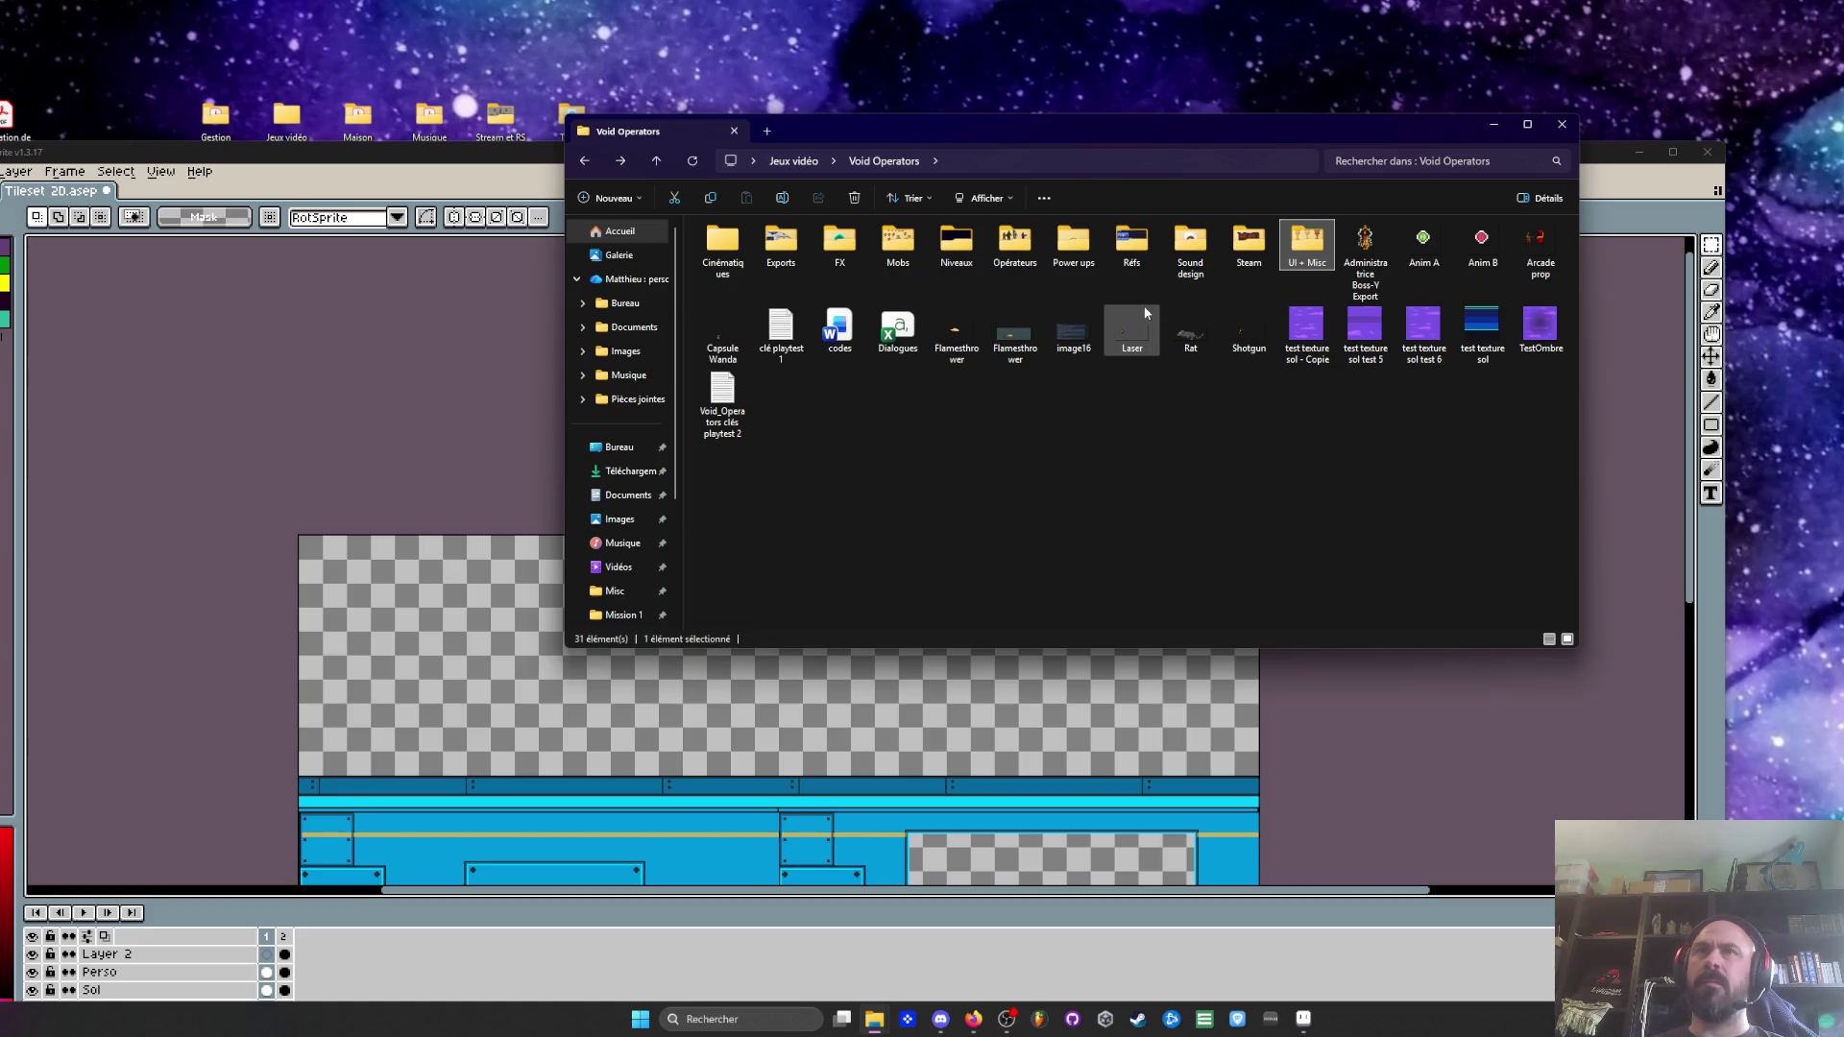
Open Niveaux > Mission 1 > Desert nuit + ville in Aseprite
{"action": "left_click", "coordinate": [954, 248]}
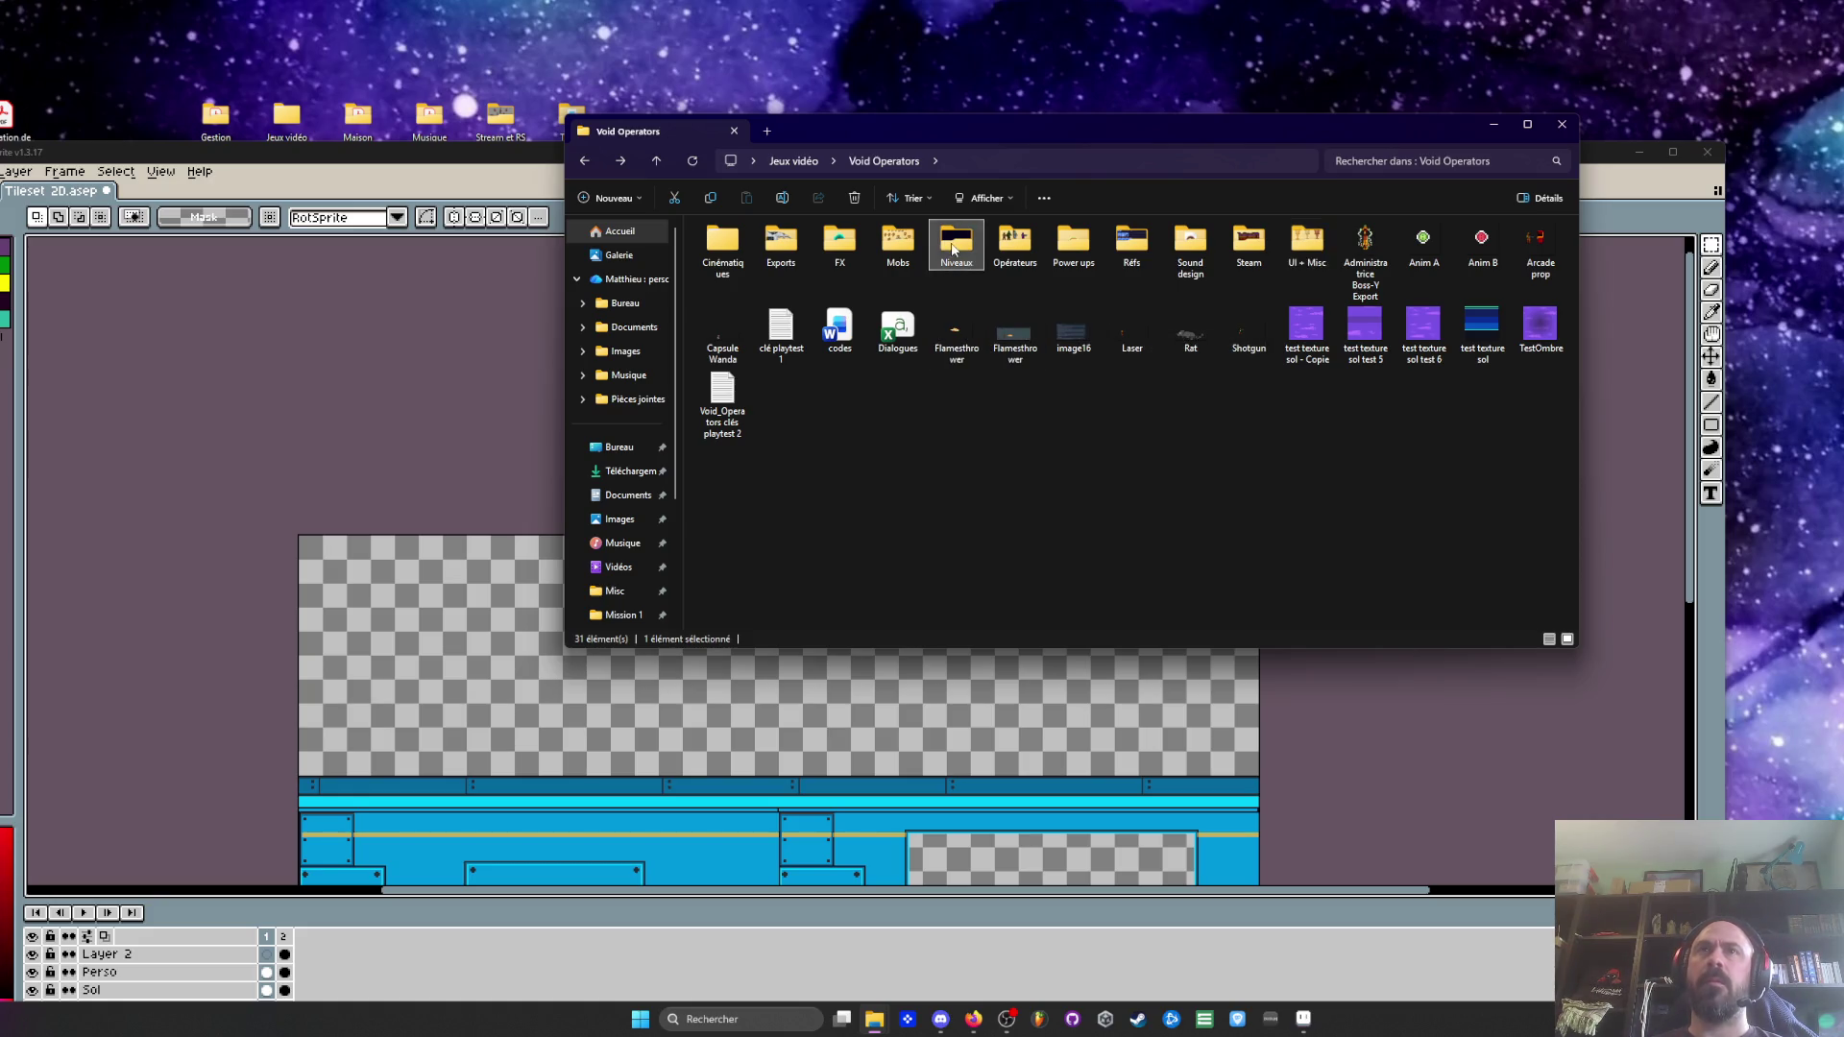
{"action": "double_click", "coordinate": [953, 247]}
{"action": "double_click", "coordinate": [759, 269]}
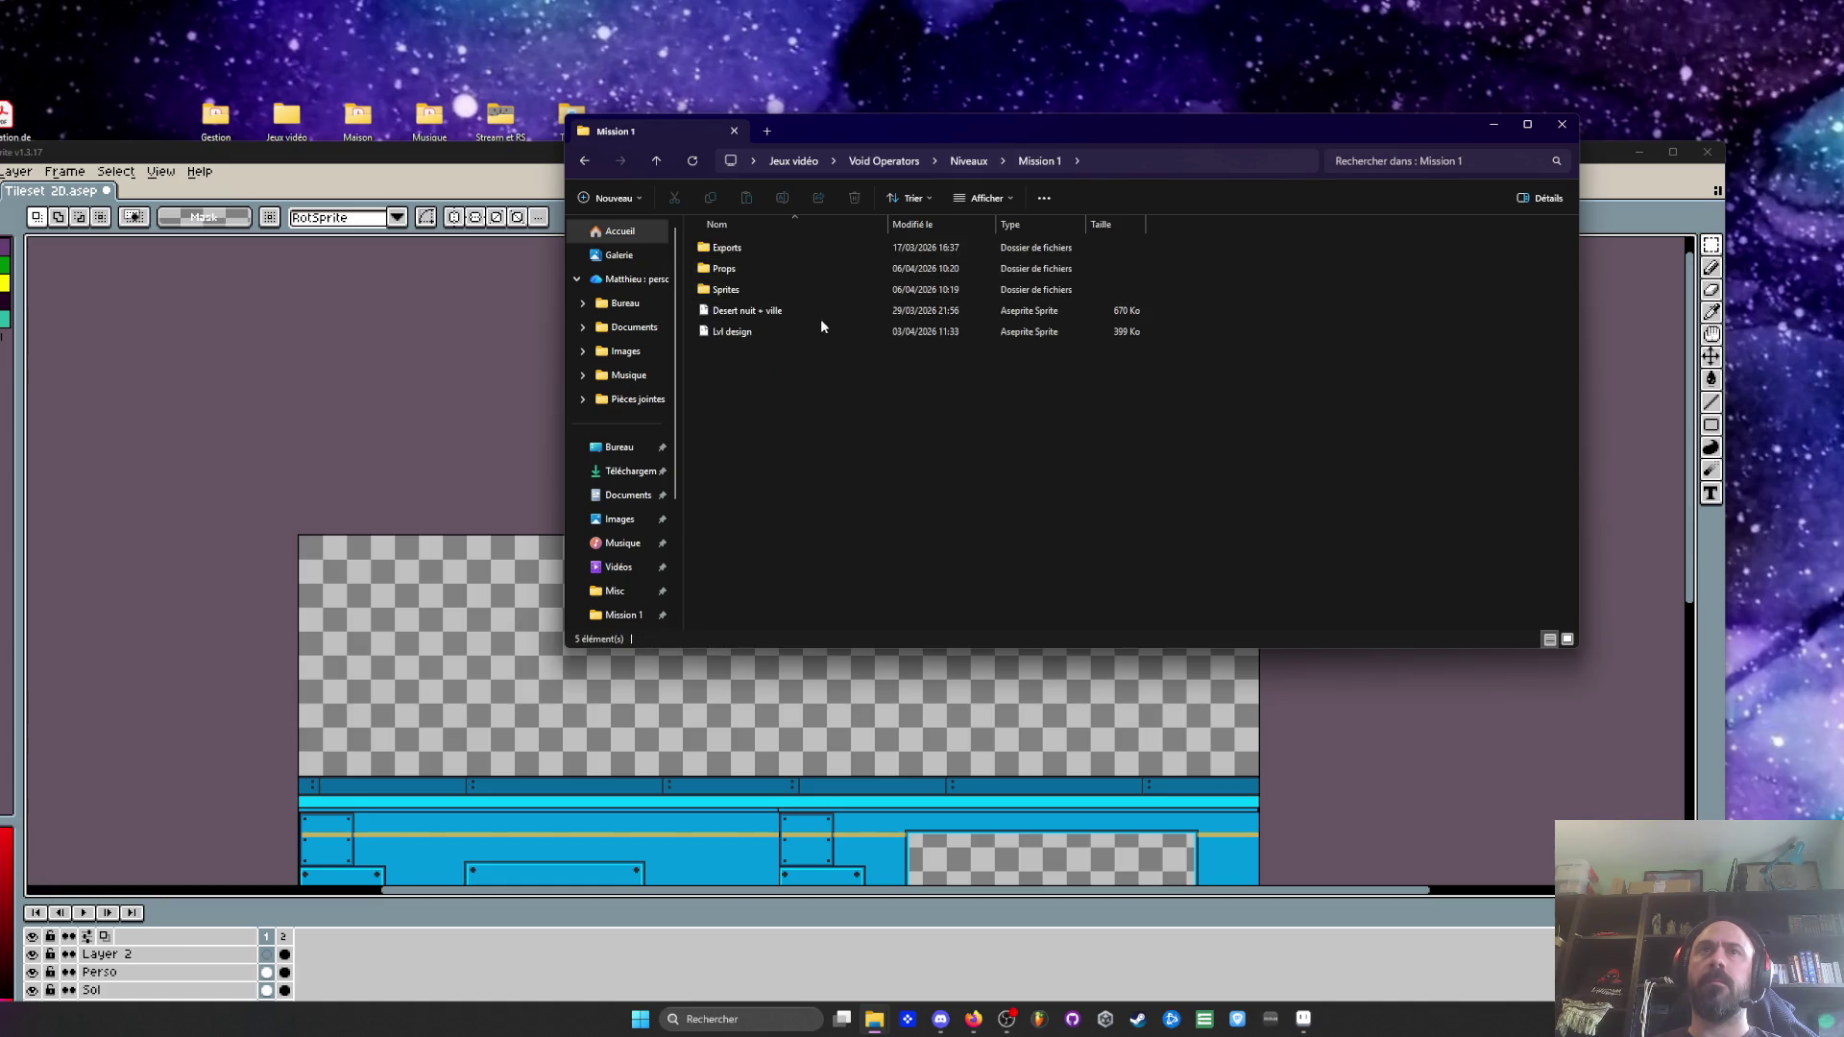
{"action": "double_click", "coordinate": [753, 310]}
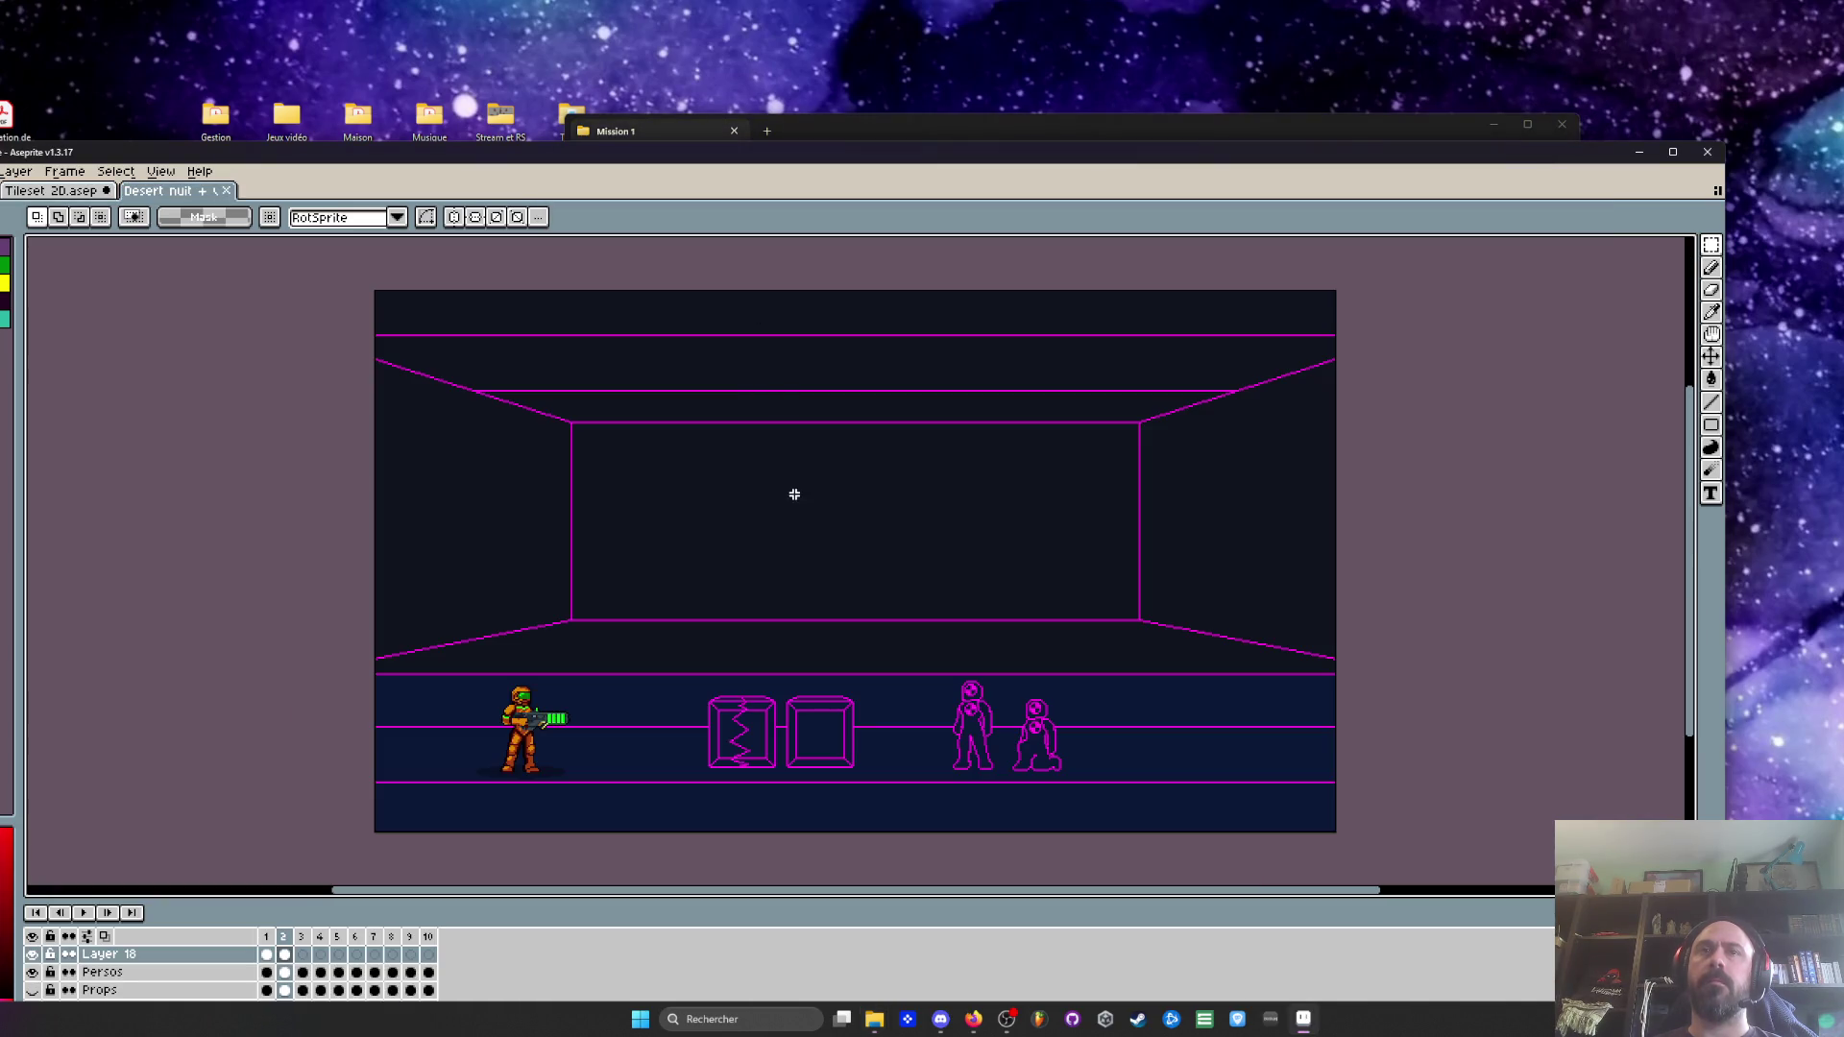
Select and copy the starfield from the Desert nuit sprite's frame 2 cel
{"action": "left_click", "coordinate": [32, 990]}
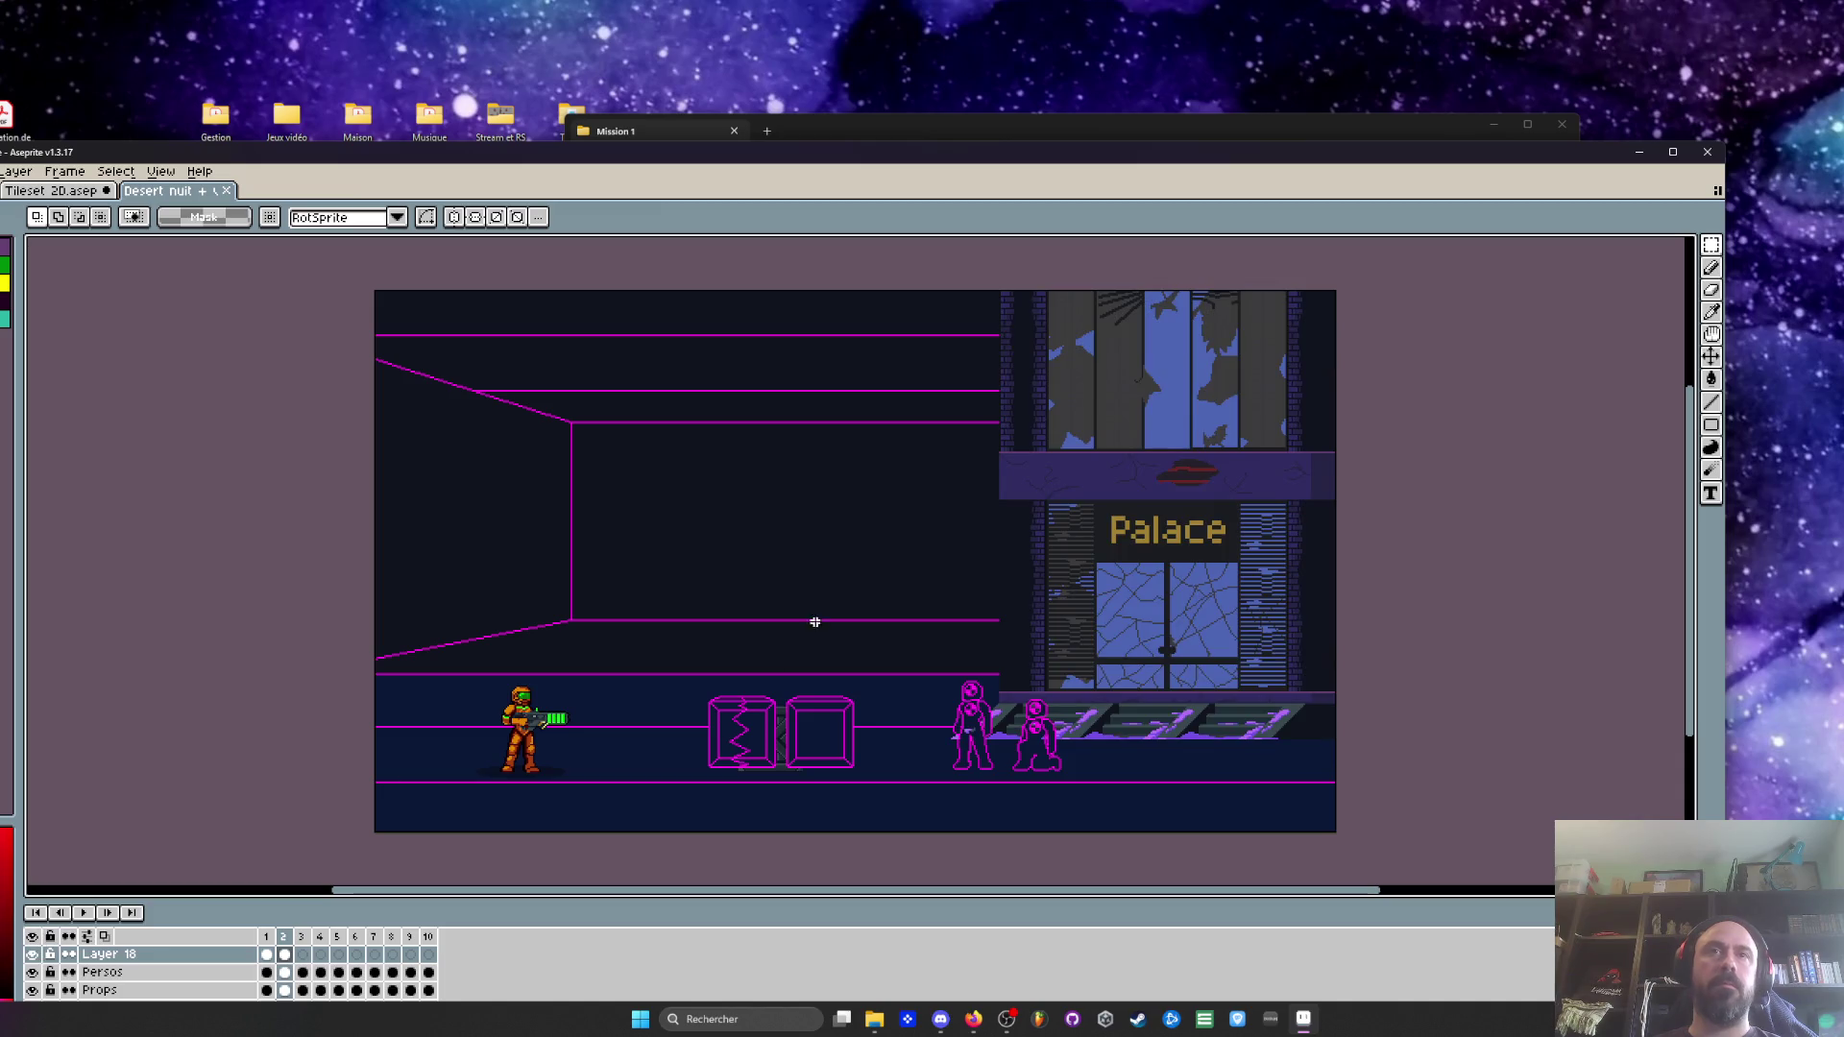
{"action": "double_click", "coordinate": [1092, 163]}
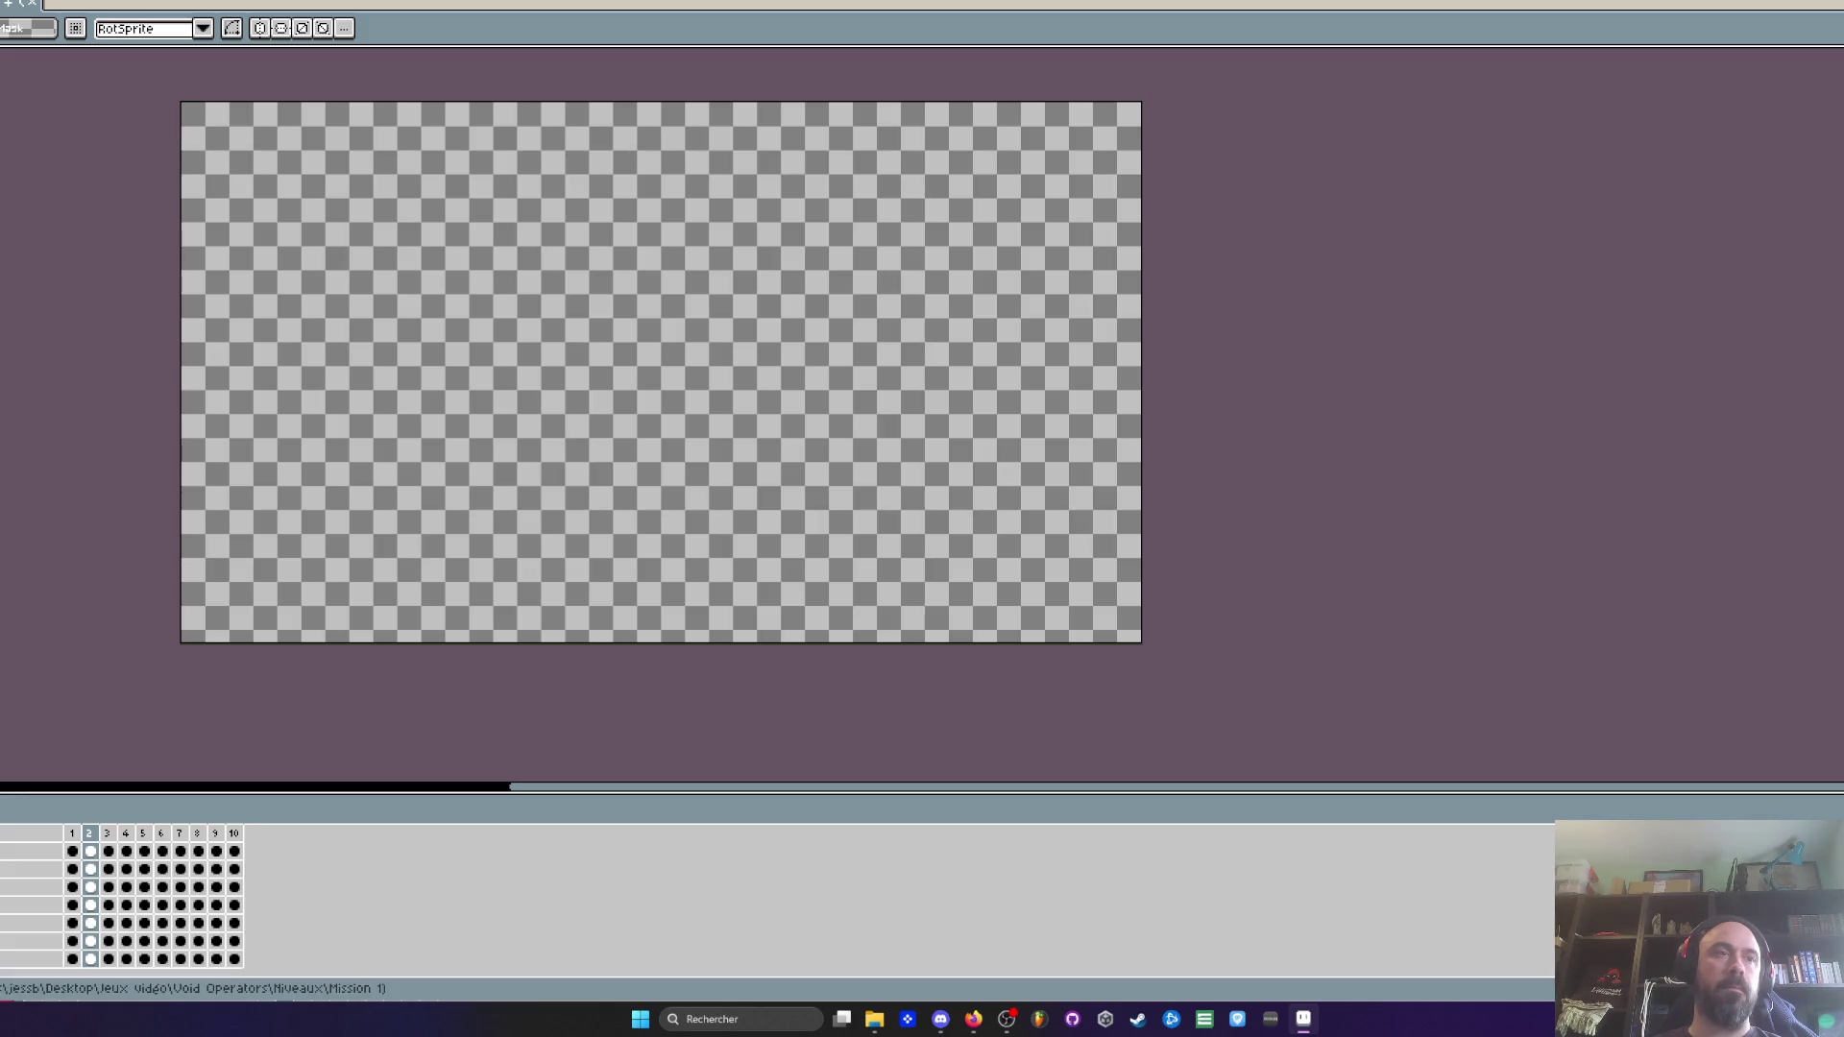
{"action": "left_click", "coordinate": [92, 960]}
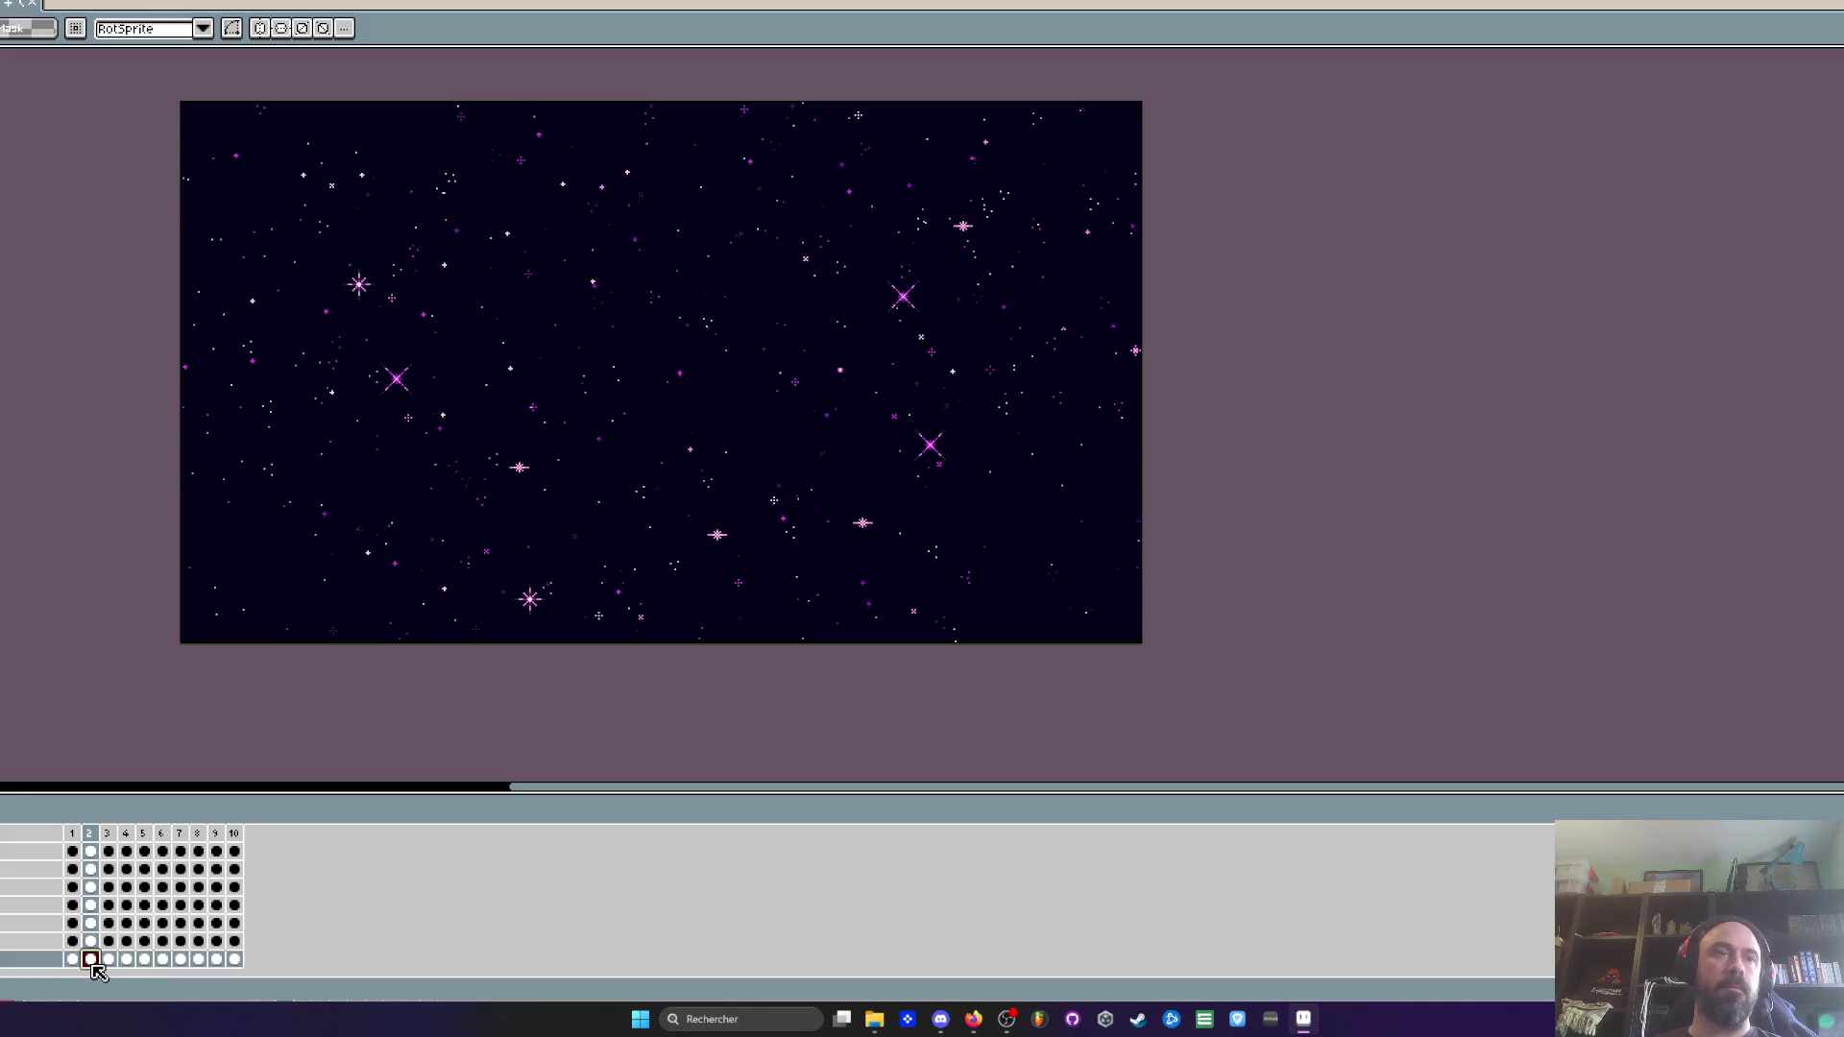
{"action": "mouse_move", "coordinate": [135, 108]}
{"action": "left_mouse_down"}
{"action": "mouse_move", "coordinate": [534, 337]}
{"action": "mouse_move", "coordinate": [1153, 788]}
{"action": "left_mouse_up"}
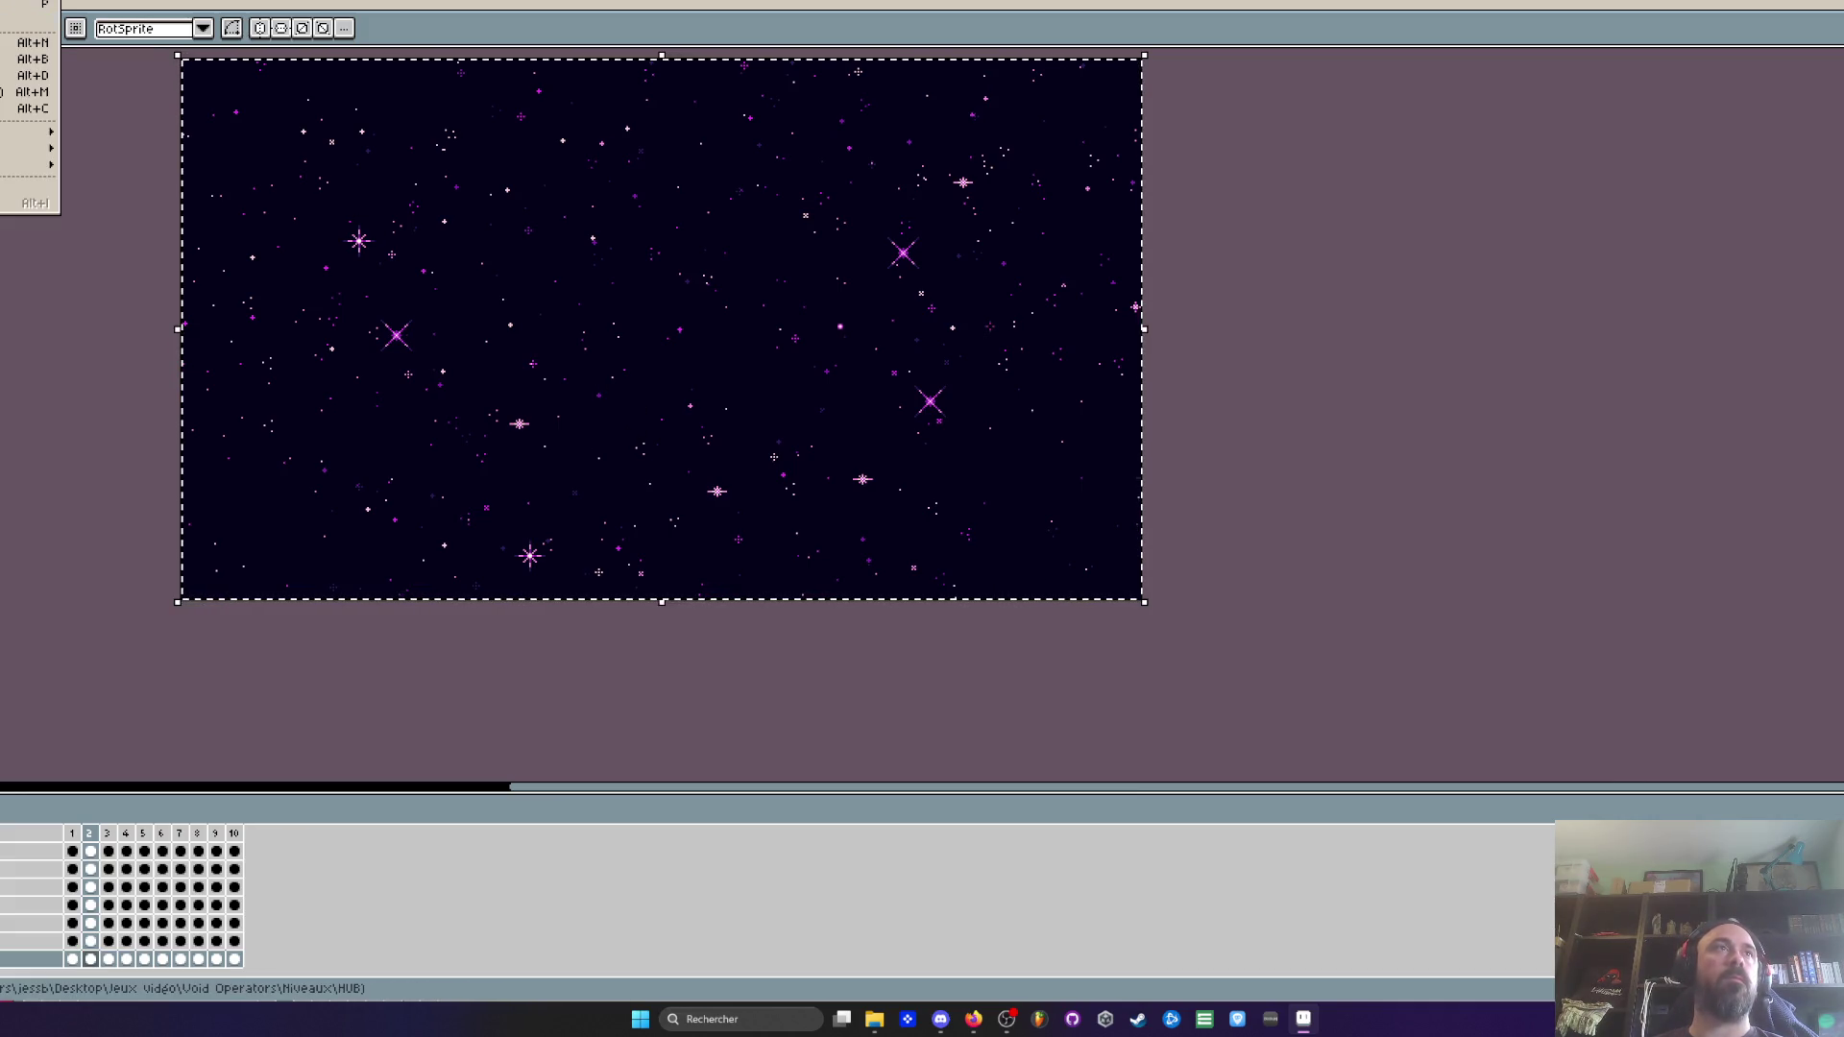
{"action": "key", "text": "ctrl+Tab"}
Paste the starfield onto the level's bottom layer at frame 2 and commit it
{"action": "left_click", "coordinate": [91, 941]}
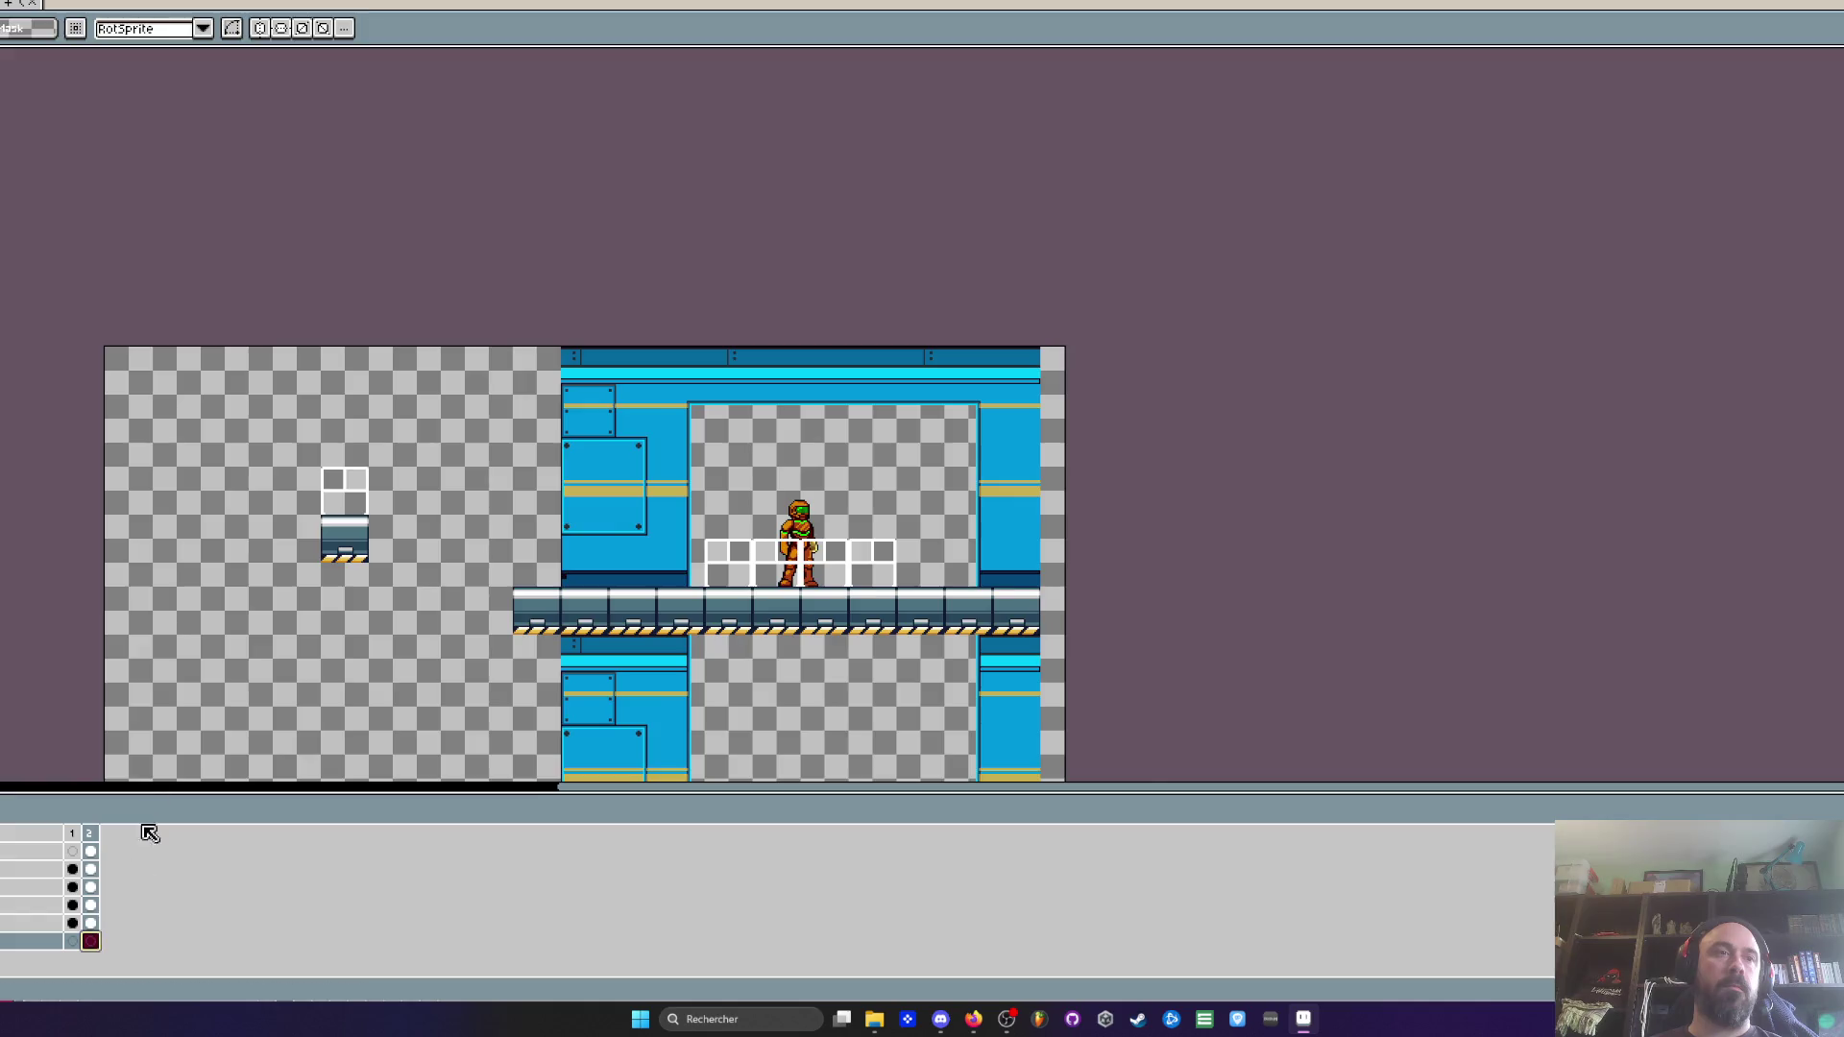
{"action": "scroll", "coordinate": [652, 434], "scroll_direction": "down", "scroll_amount": 5}
{"action": "left_click_drag", "start_coordinate": [652, 434], "coordinate": [574, 441]}
{"action": "key", "text": "ctrl+v"}
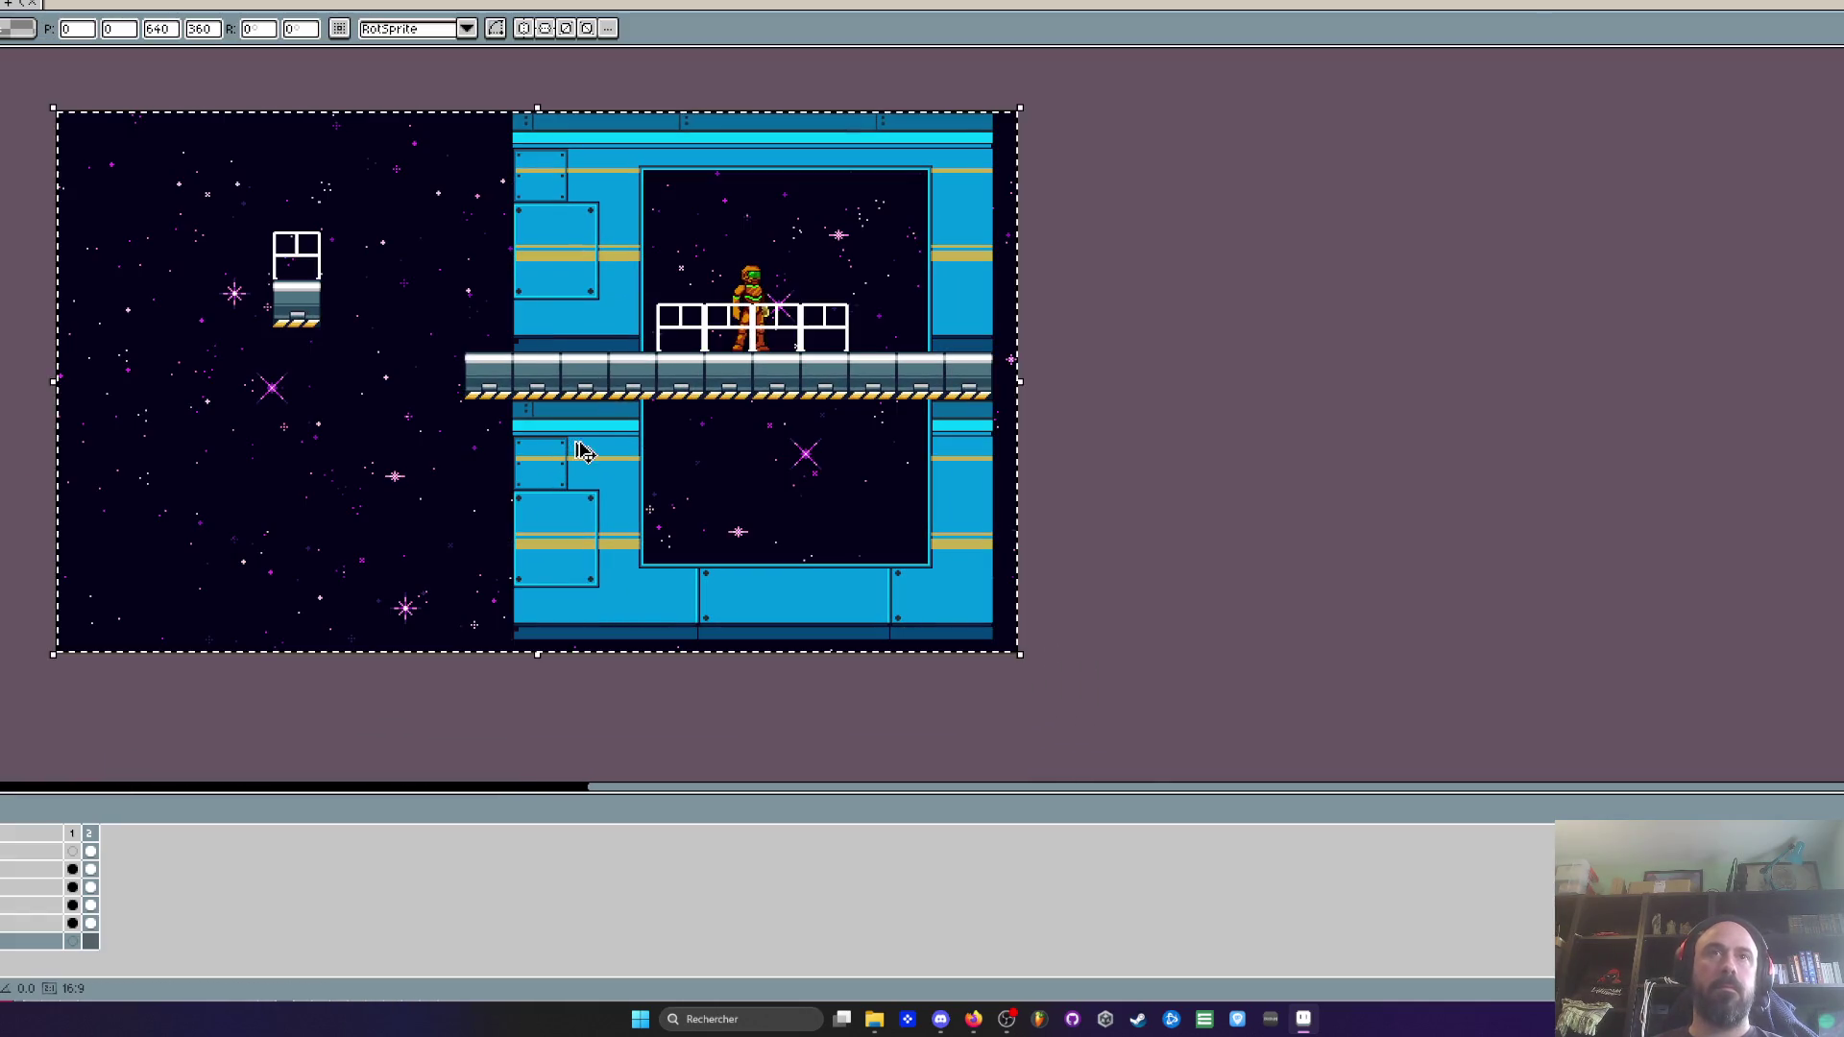
{"action": "scroll", "coordinate": [776, 287], "scroll_direction": "up", "scroll_amount": 3}
{"action": "key", "text": "Return"}
{"action": "scroll", "coordinate": [778, 287], "scroll_direction": "down", "scroll_amount": 3}
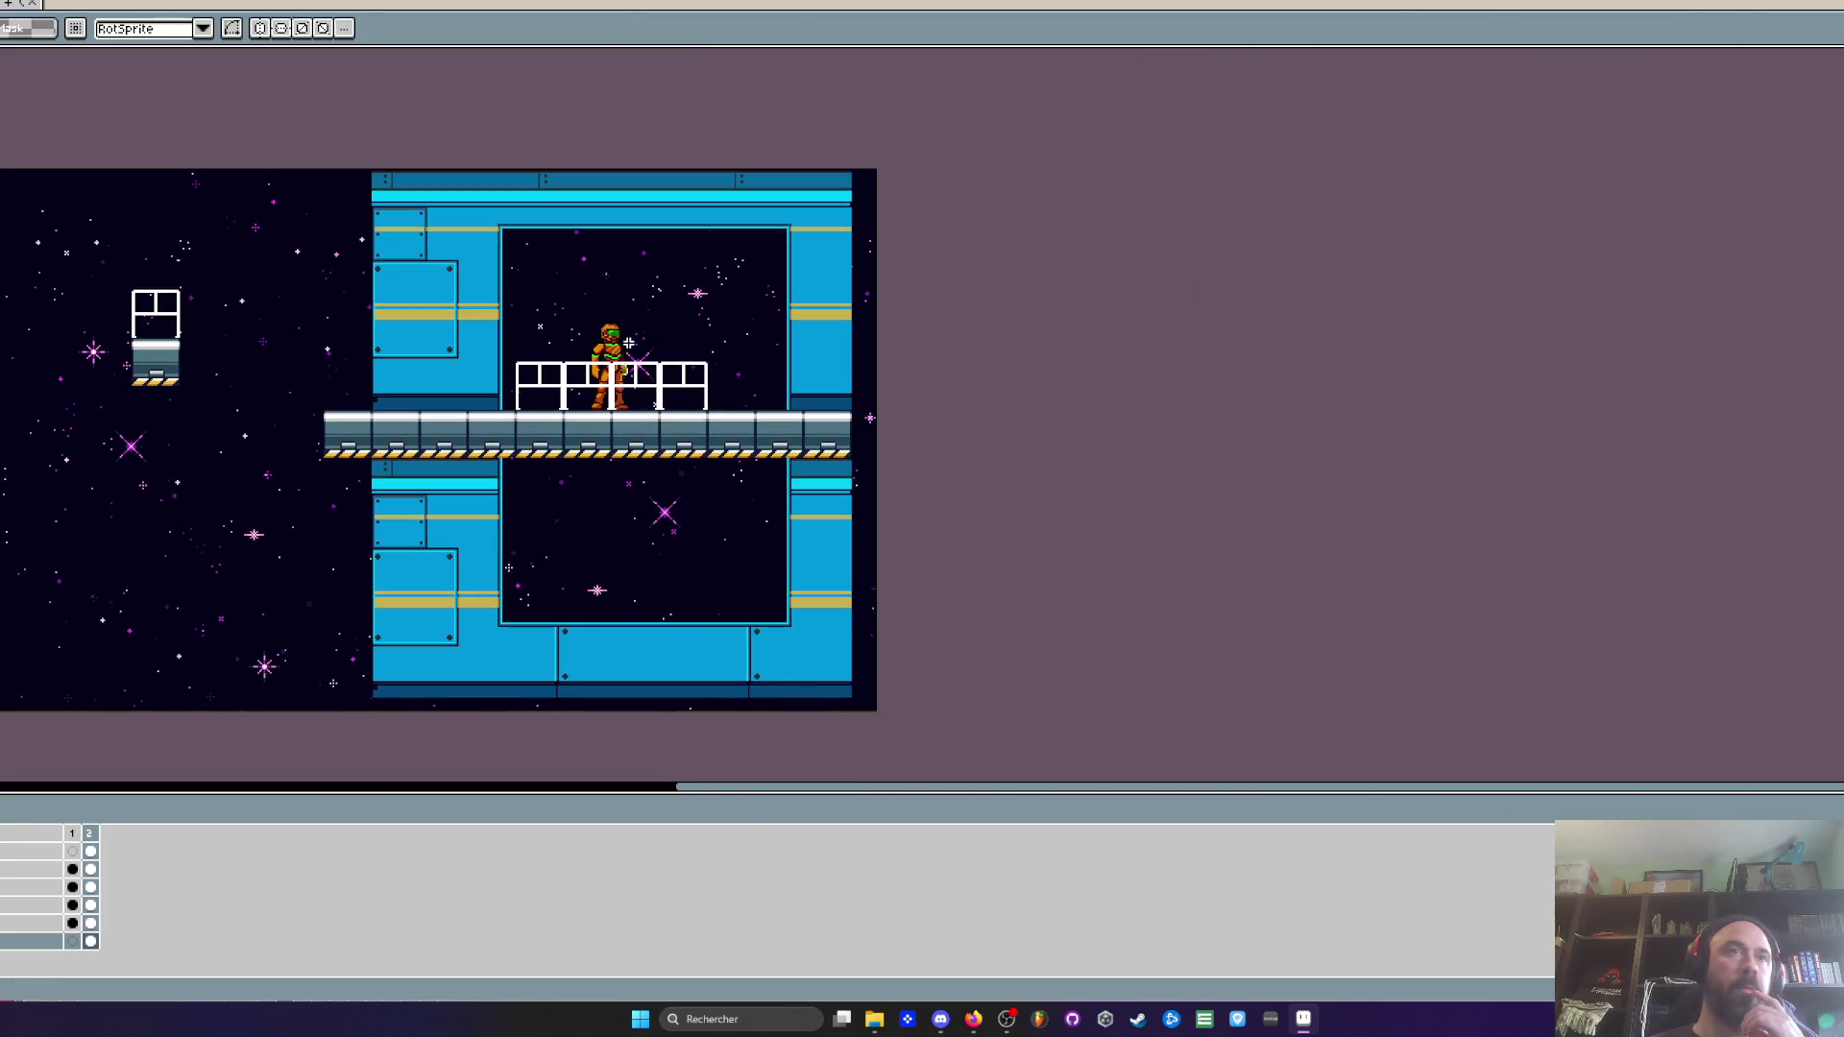
{"action": "scroll", "coordinate": [628, 343], "scroll_direction": "up", "scroll_amount": 2}
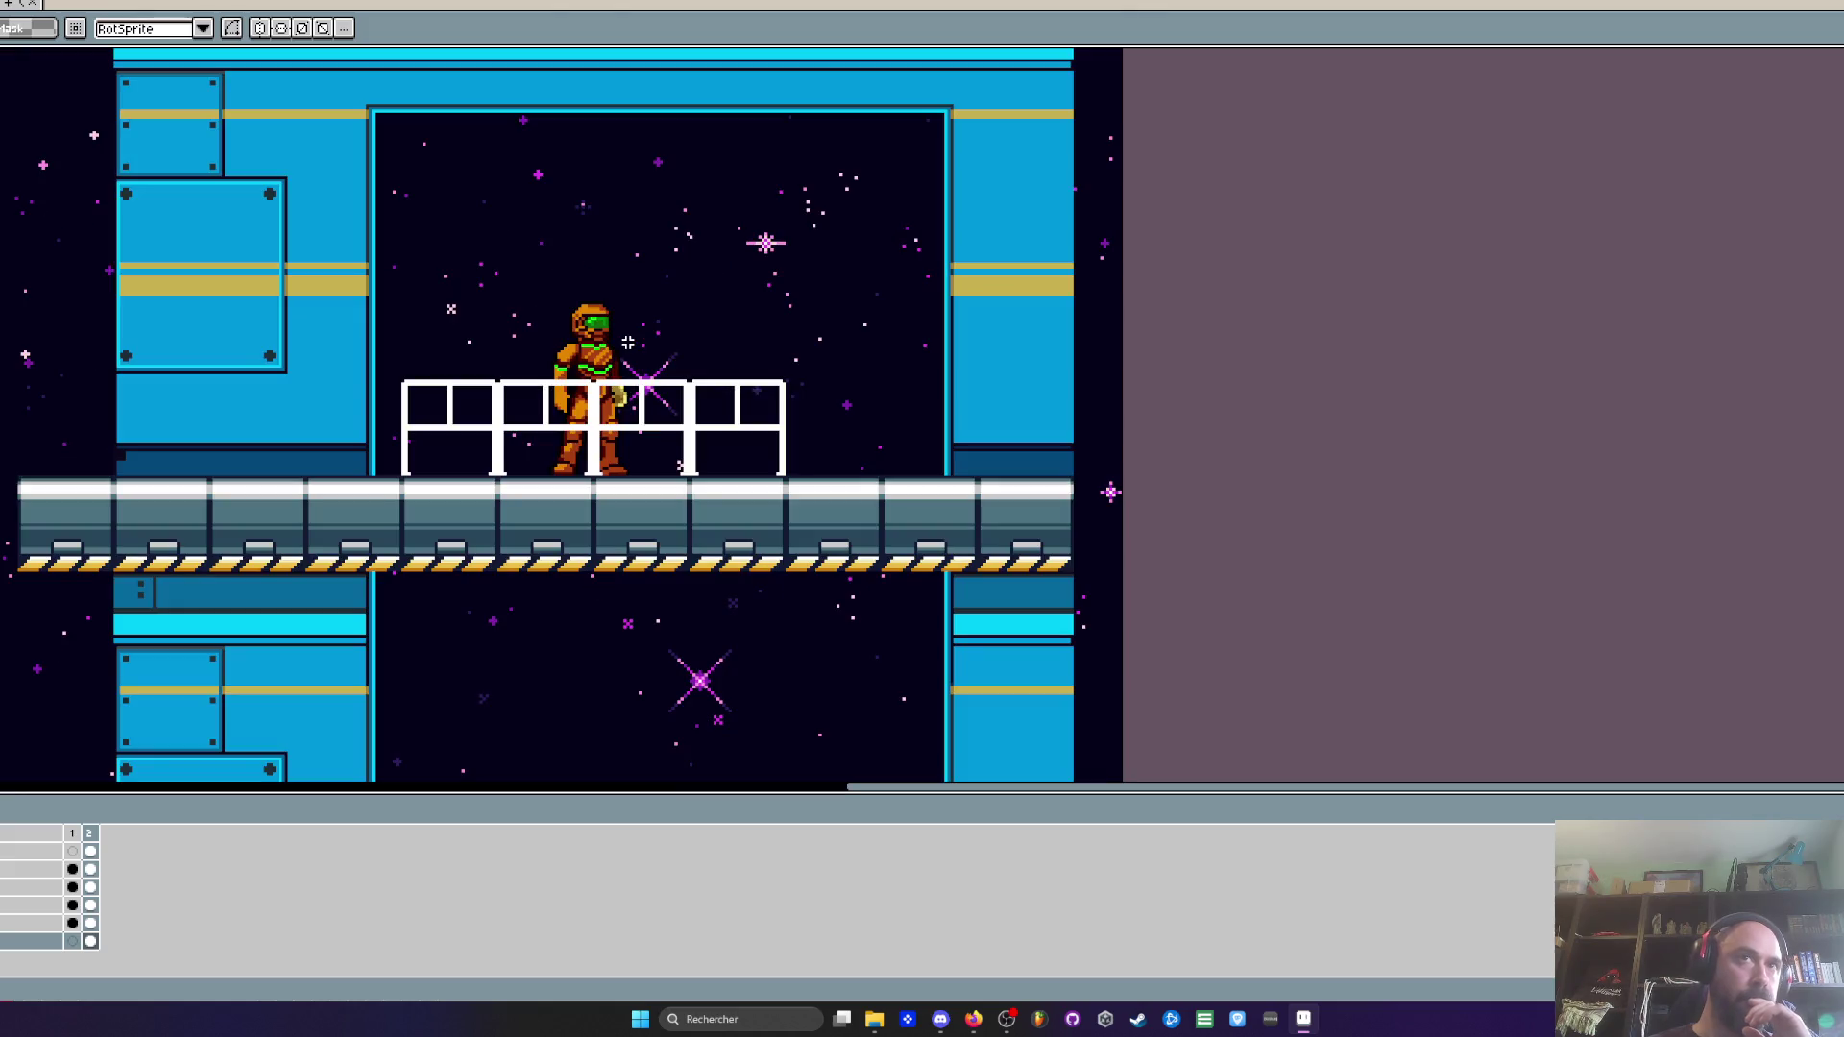
{"action": "scroll", "coordinate": [629, 343], "scroll_direction": "down", "scroll_amount": 2}
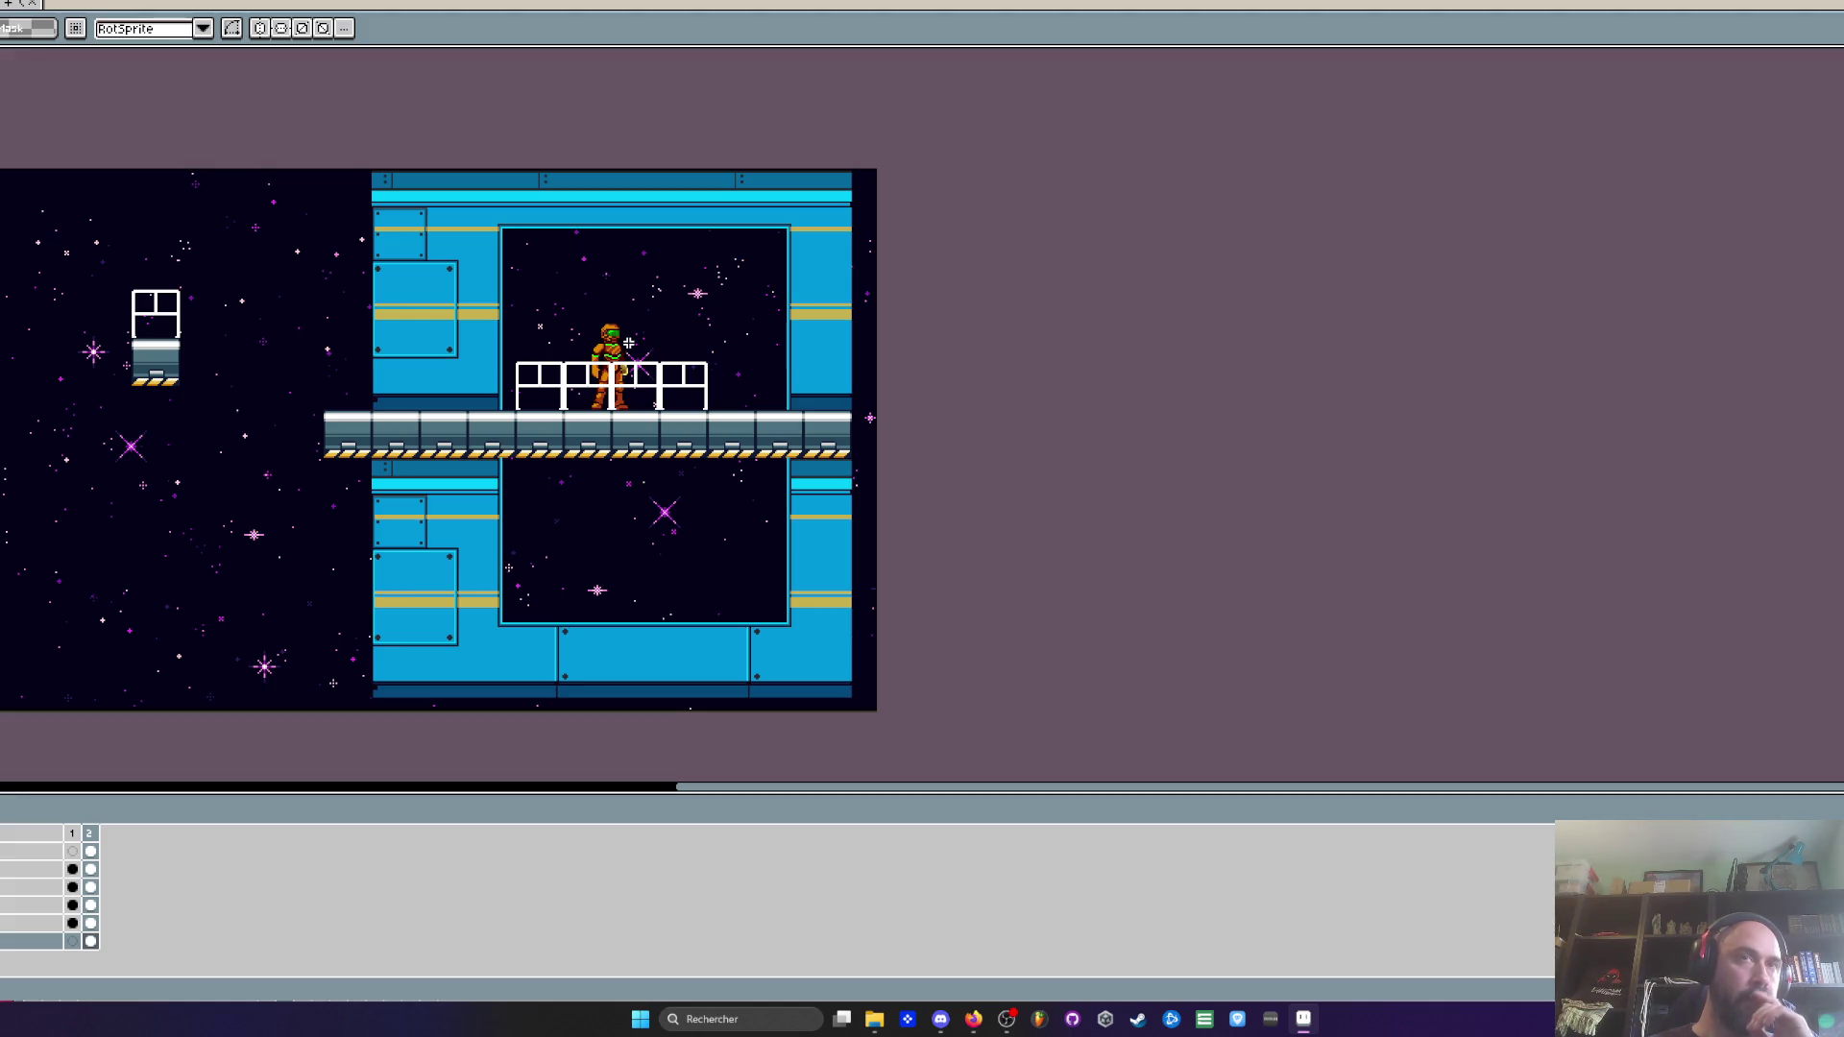
{"action": "scroll", "coordinate": [628, 343], "scroll_direction": "up", "scroll_amount": 2}
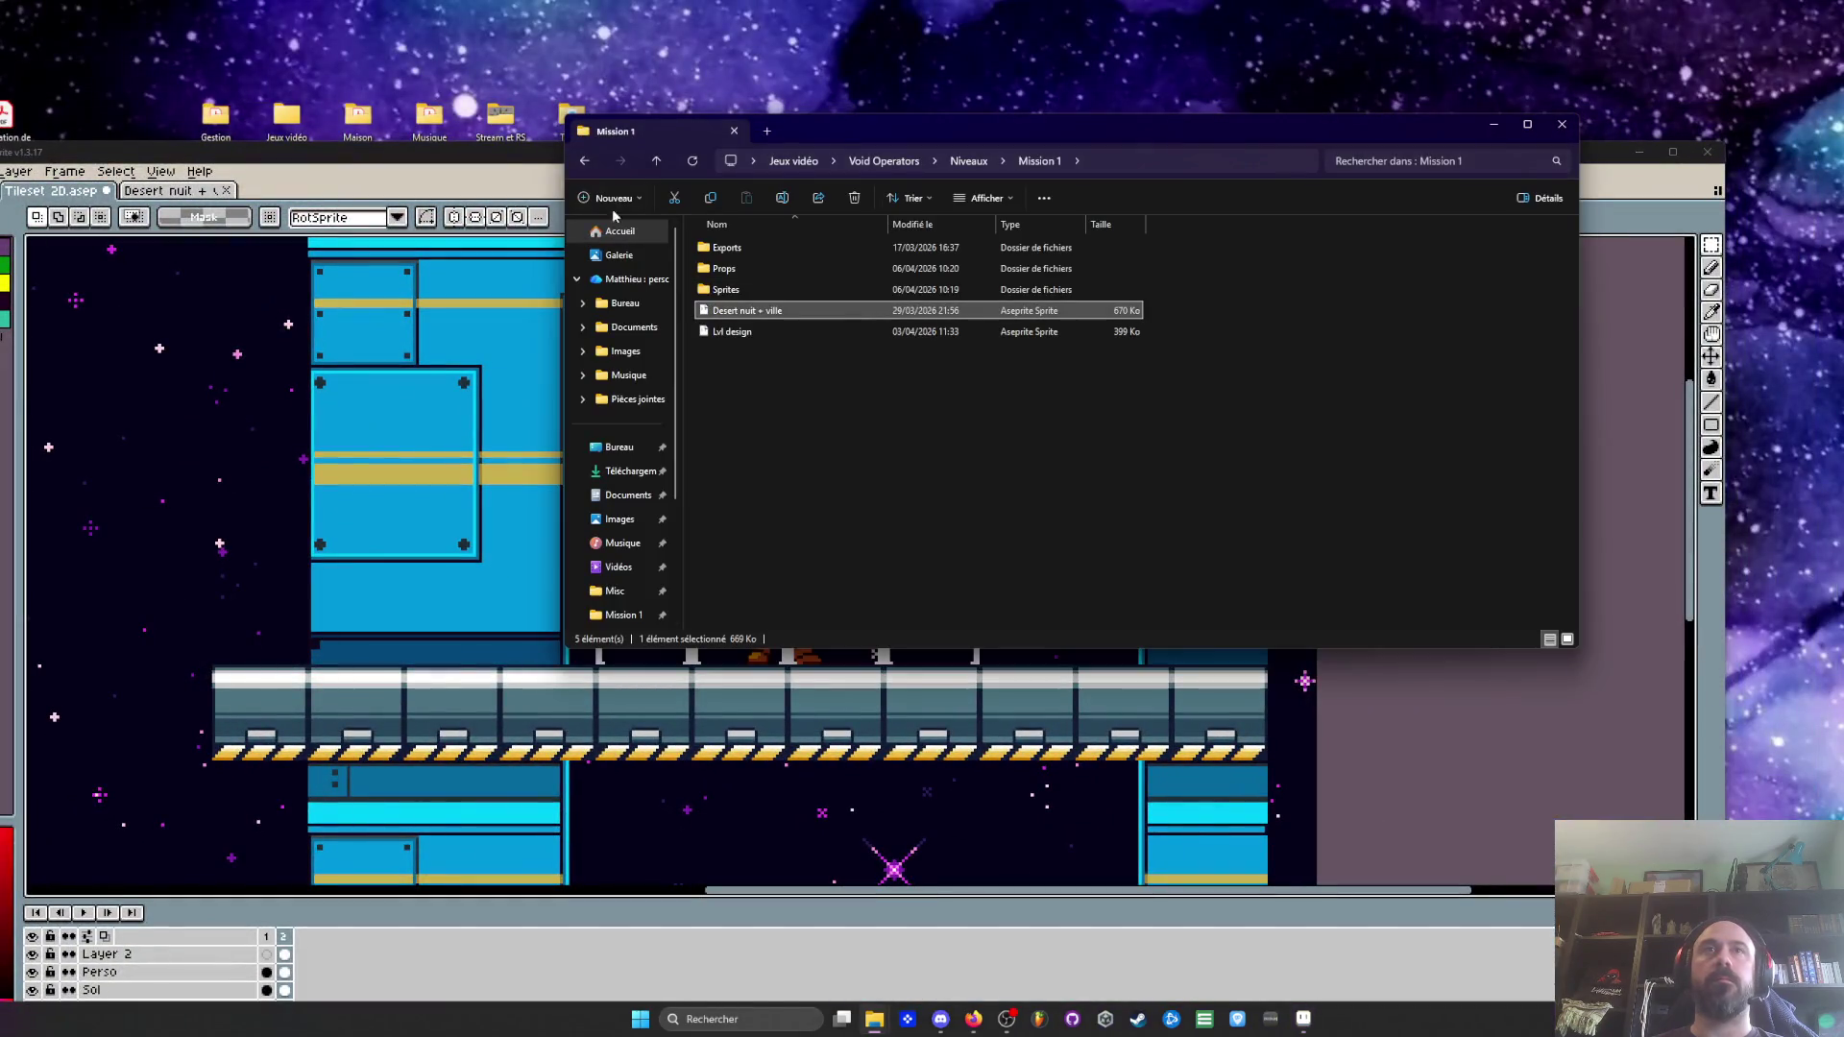
Go back from Void Operators to Jam Marmelade 2024 and open the Background sprite
{"action": "left_click", "coordinate": [583, 164]}
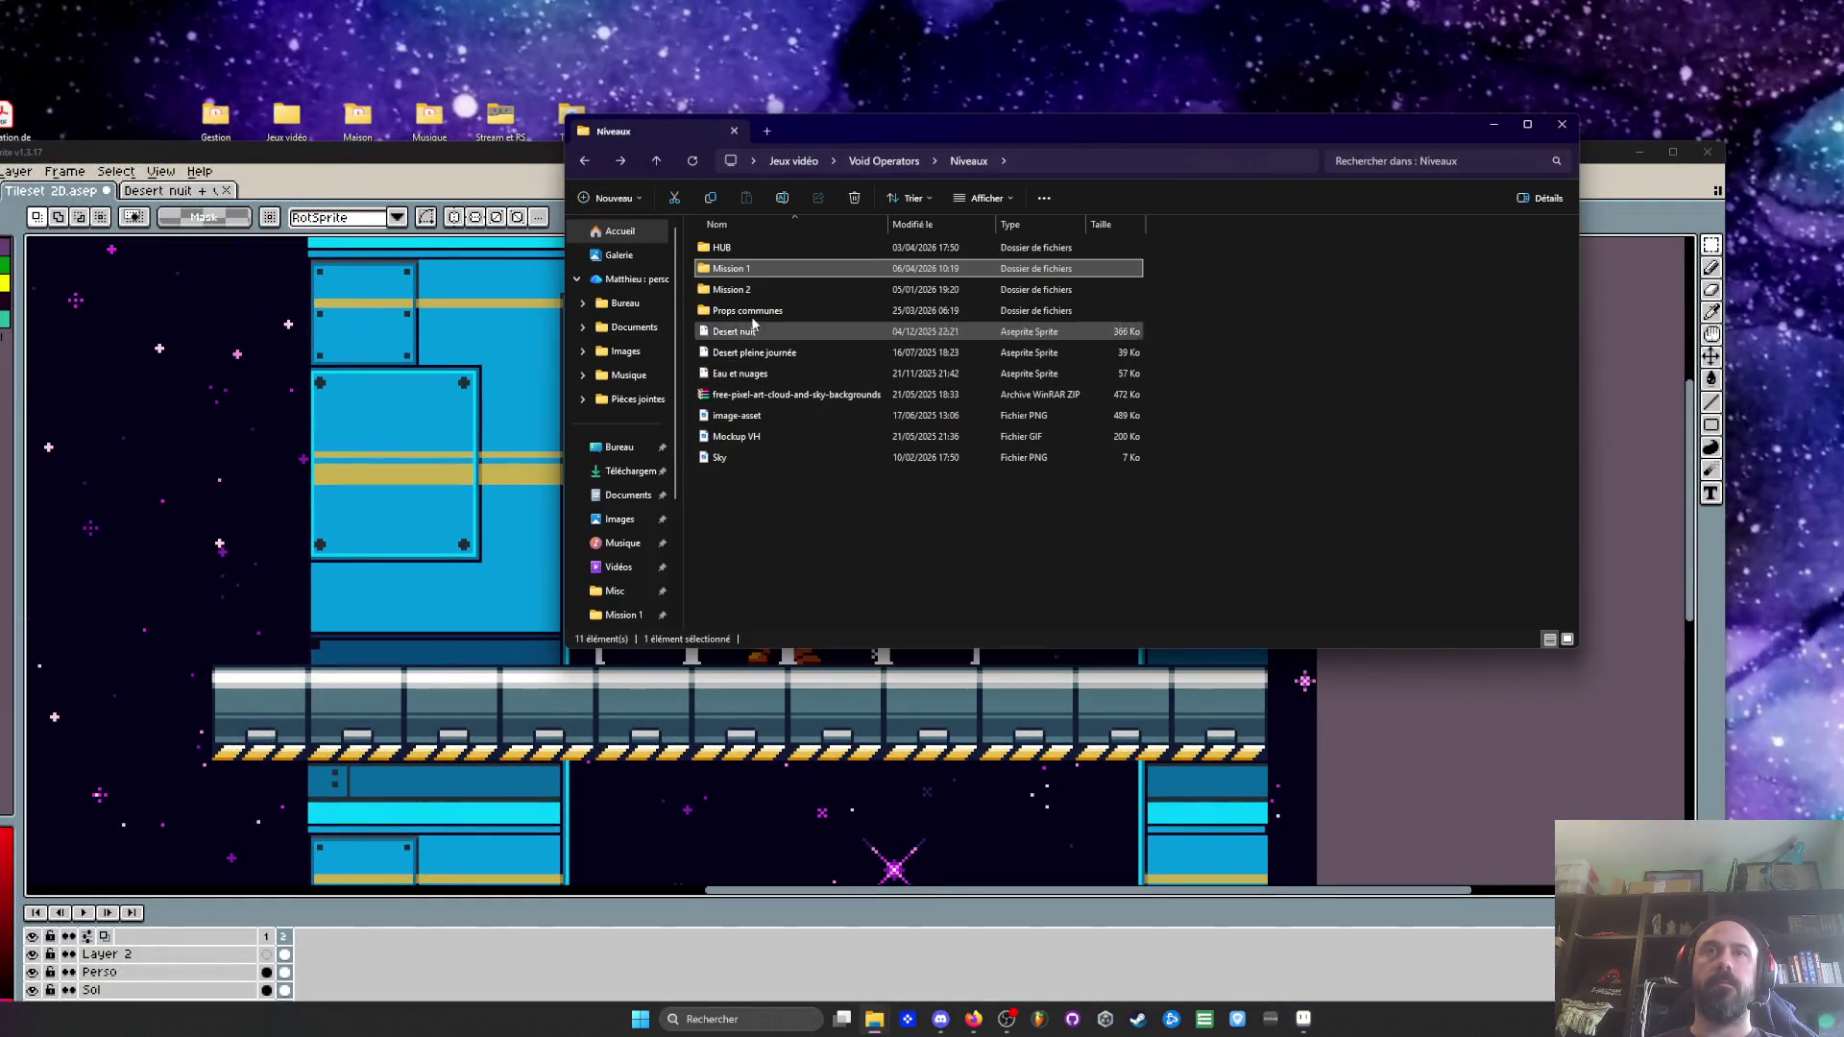
{"action": "left_click", "coordinate": [585, 162]}
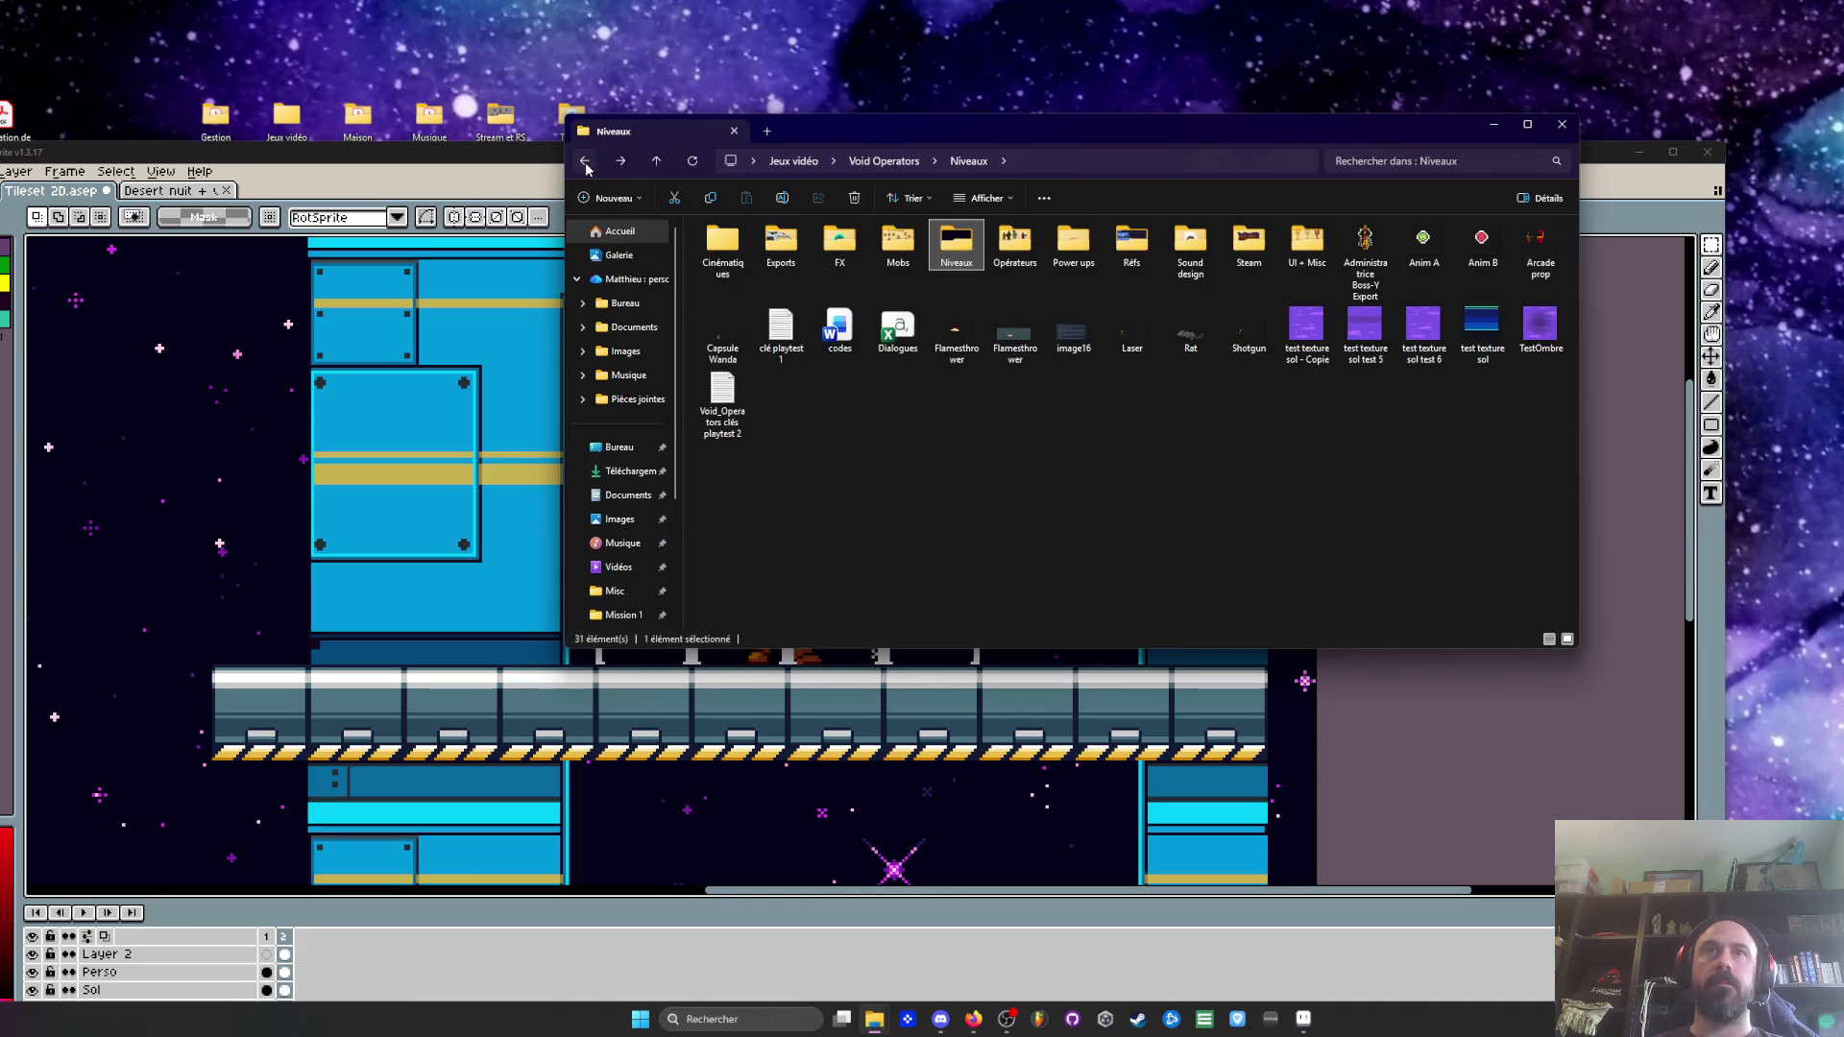
{"action": "left_click", "coordinate": [585, 163]}
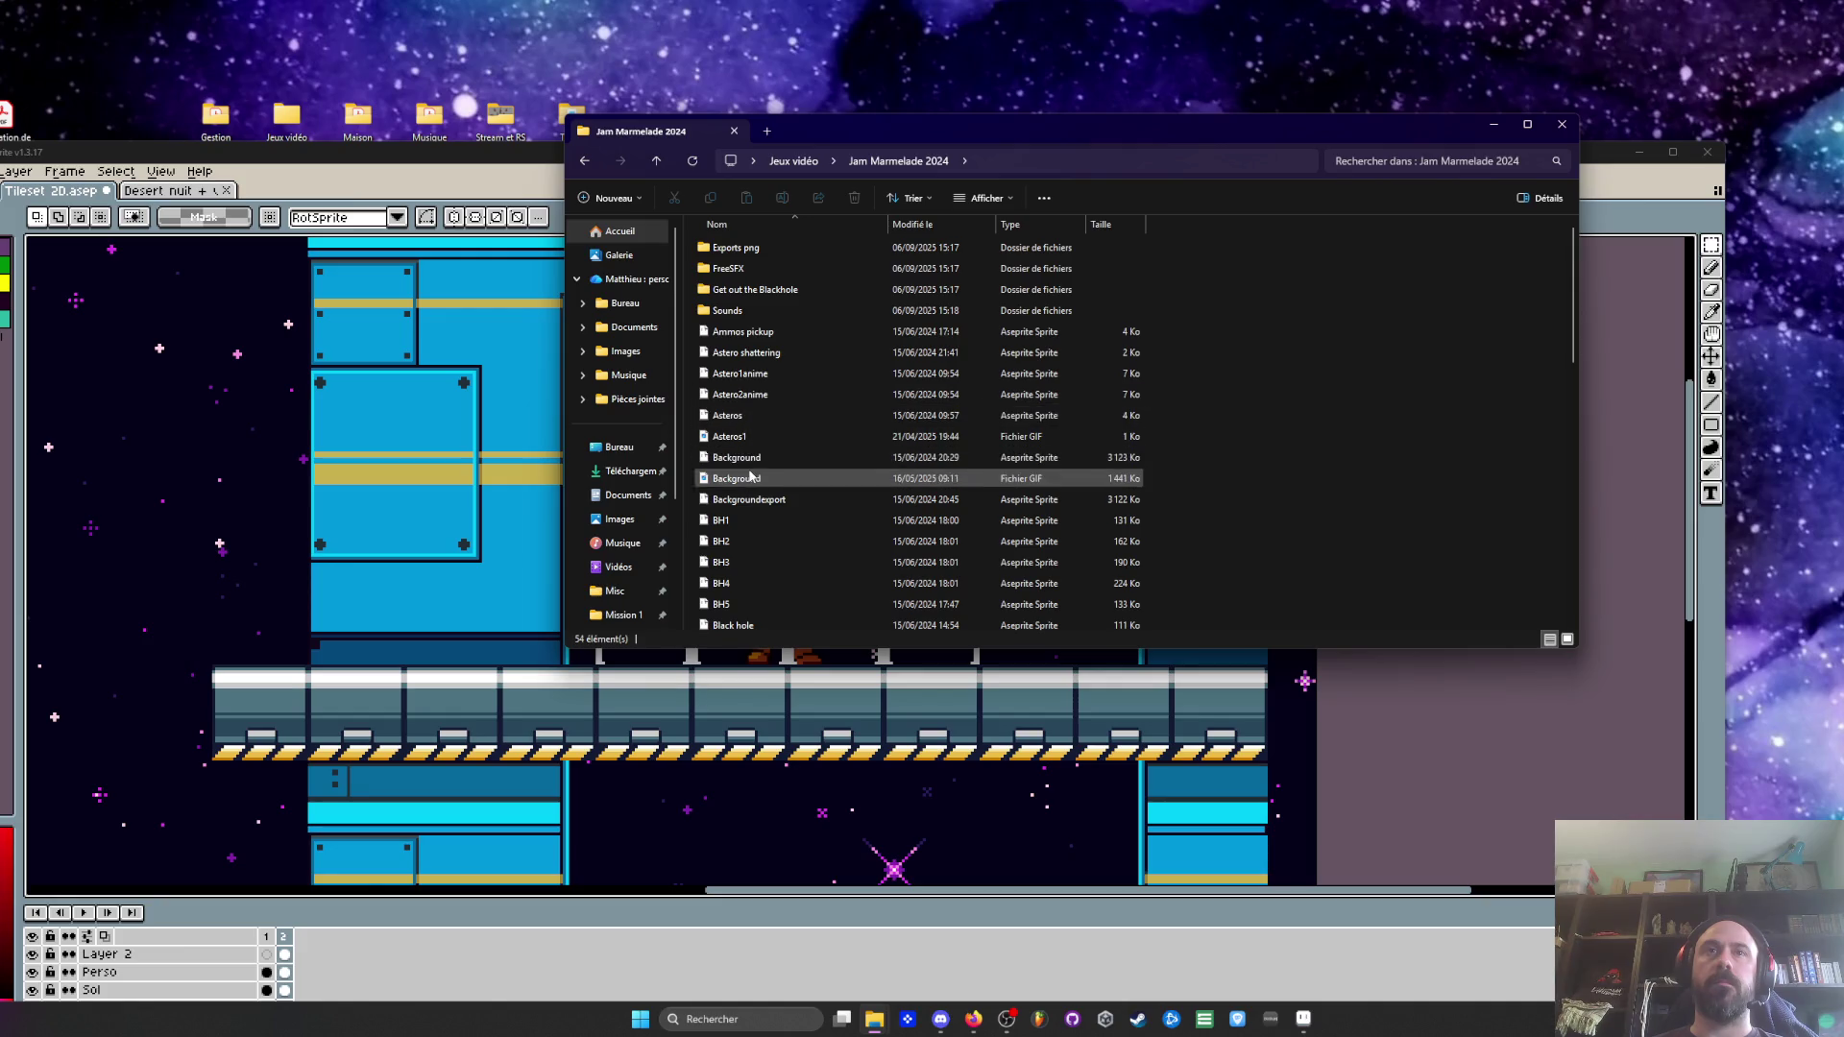
{"action": "double_click", "coordinate": [741, 467]}
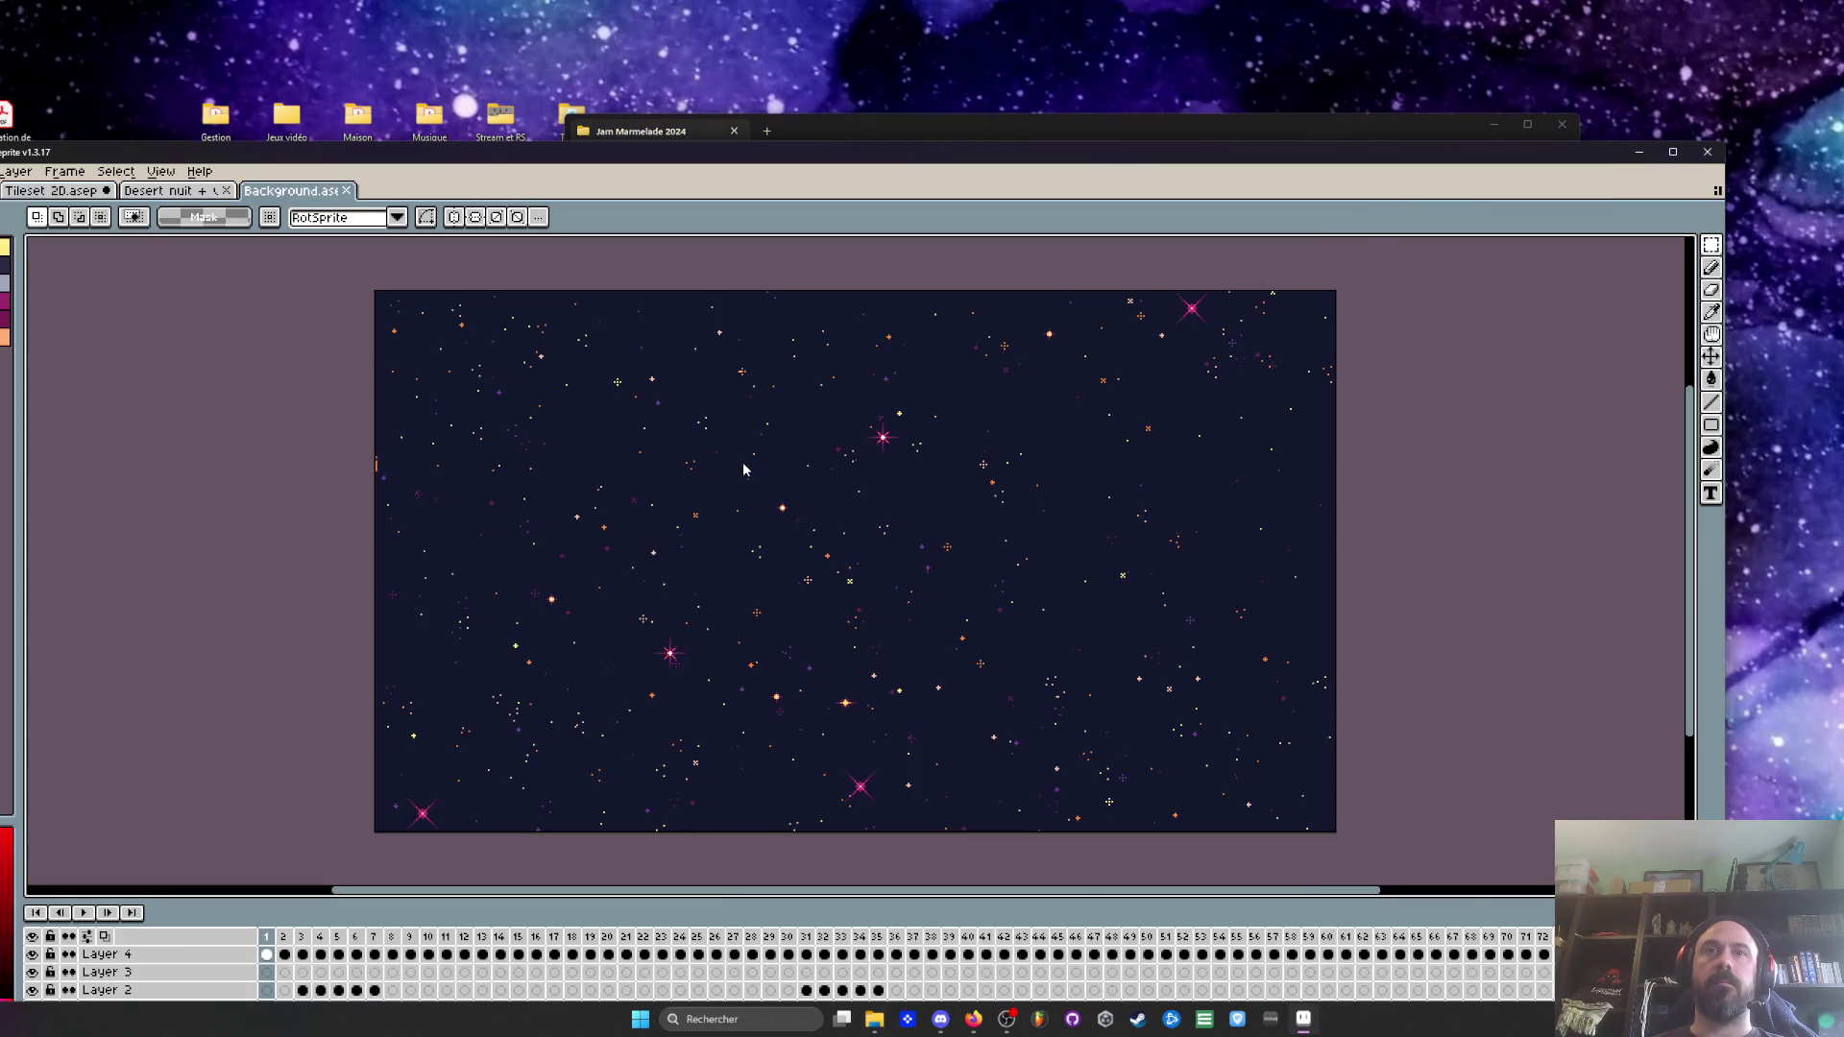
Select the entire Background canvas on Layer 1's first frame
{"action": "scroll", "coordinate": [395, 774], "scroll_direction": "down", "scroll_amount": 2}
{"action": "key", "text": "z"}
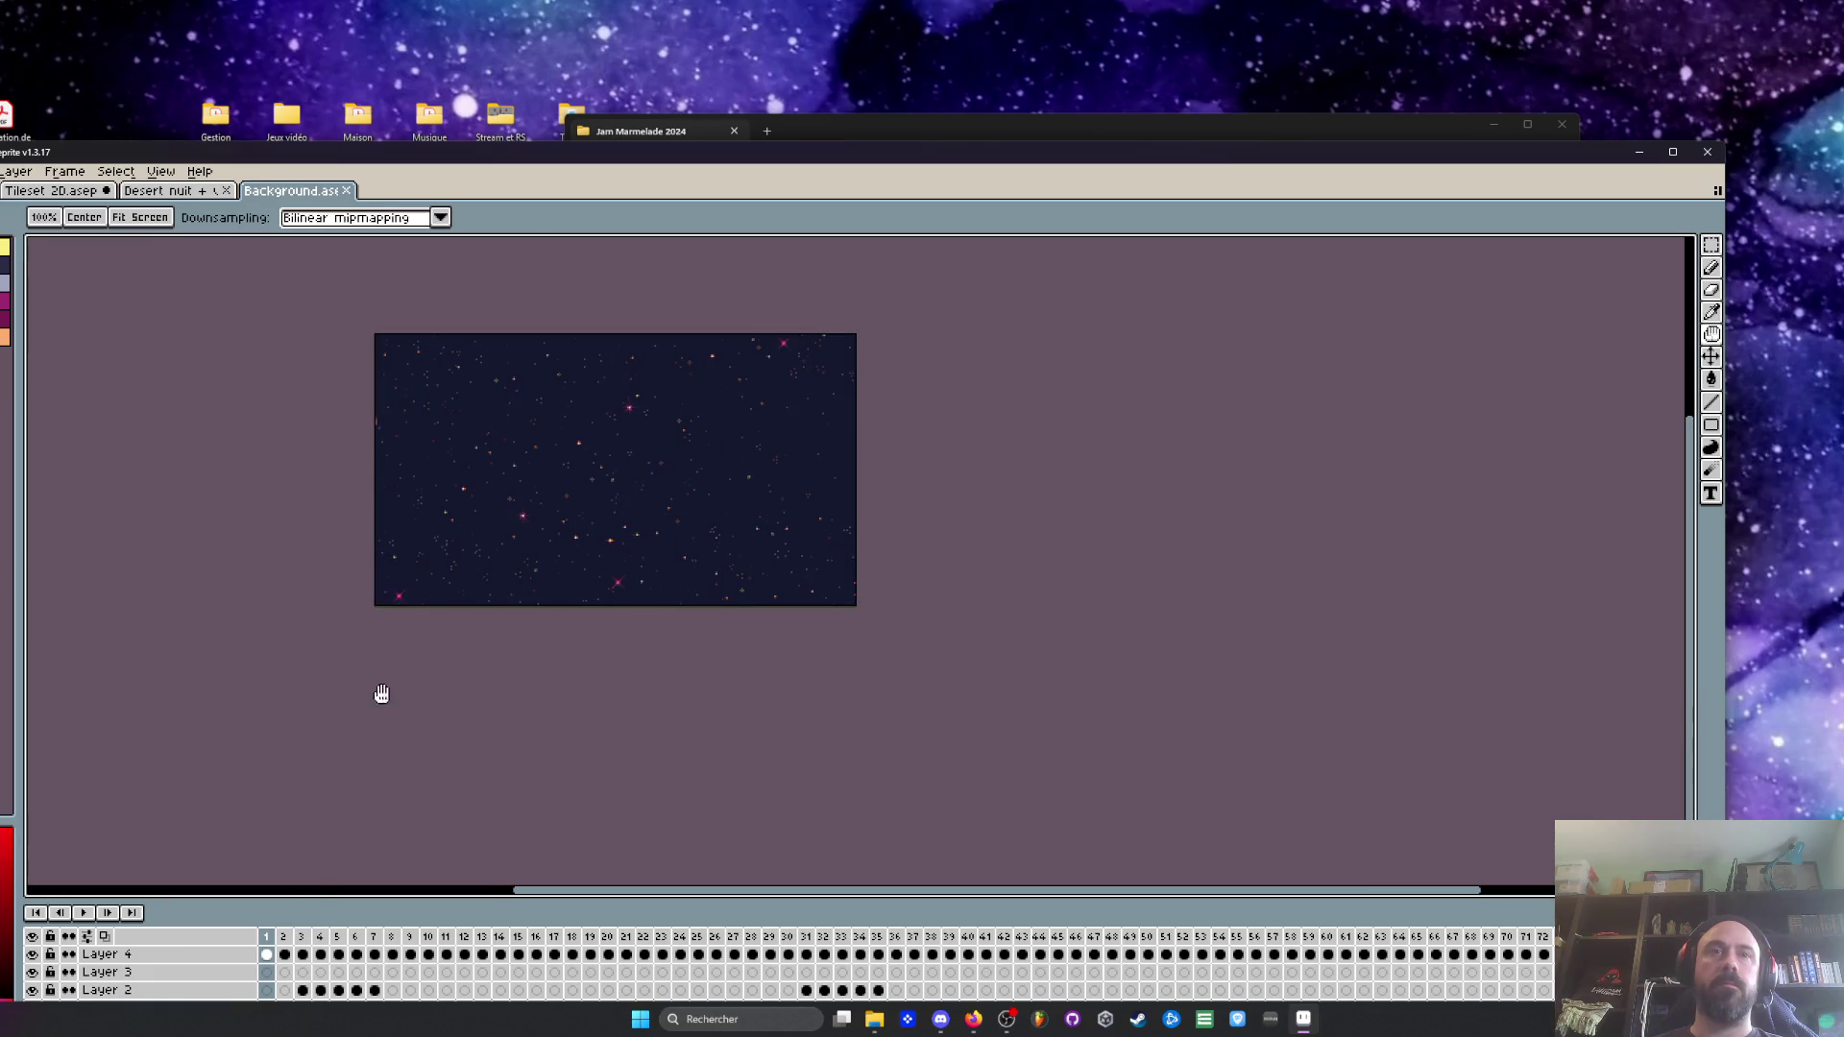
{"action": "key", "text": "m"}
{"action": "key", "text": "ctrl+a"}
{"action": "left_click_drag", "start_coordinate": [86, 900], "coordinate": [85, 649]}
{"action": "left_click", "coordinate": [31, 757]}
{"action": "left_click", "coordinate": [32, 758]}
{"action": "left_click", "coordinate": [266, 758]}
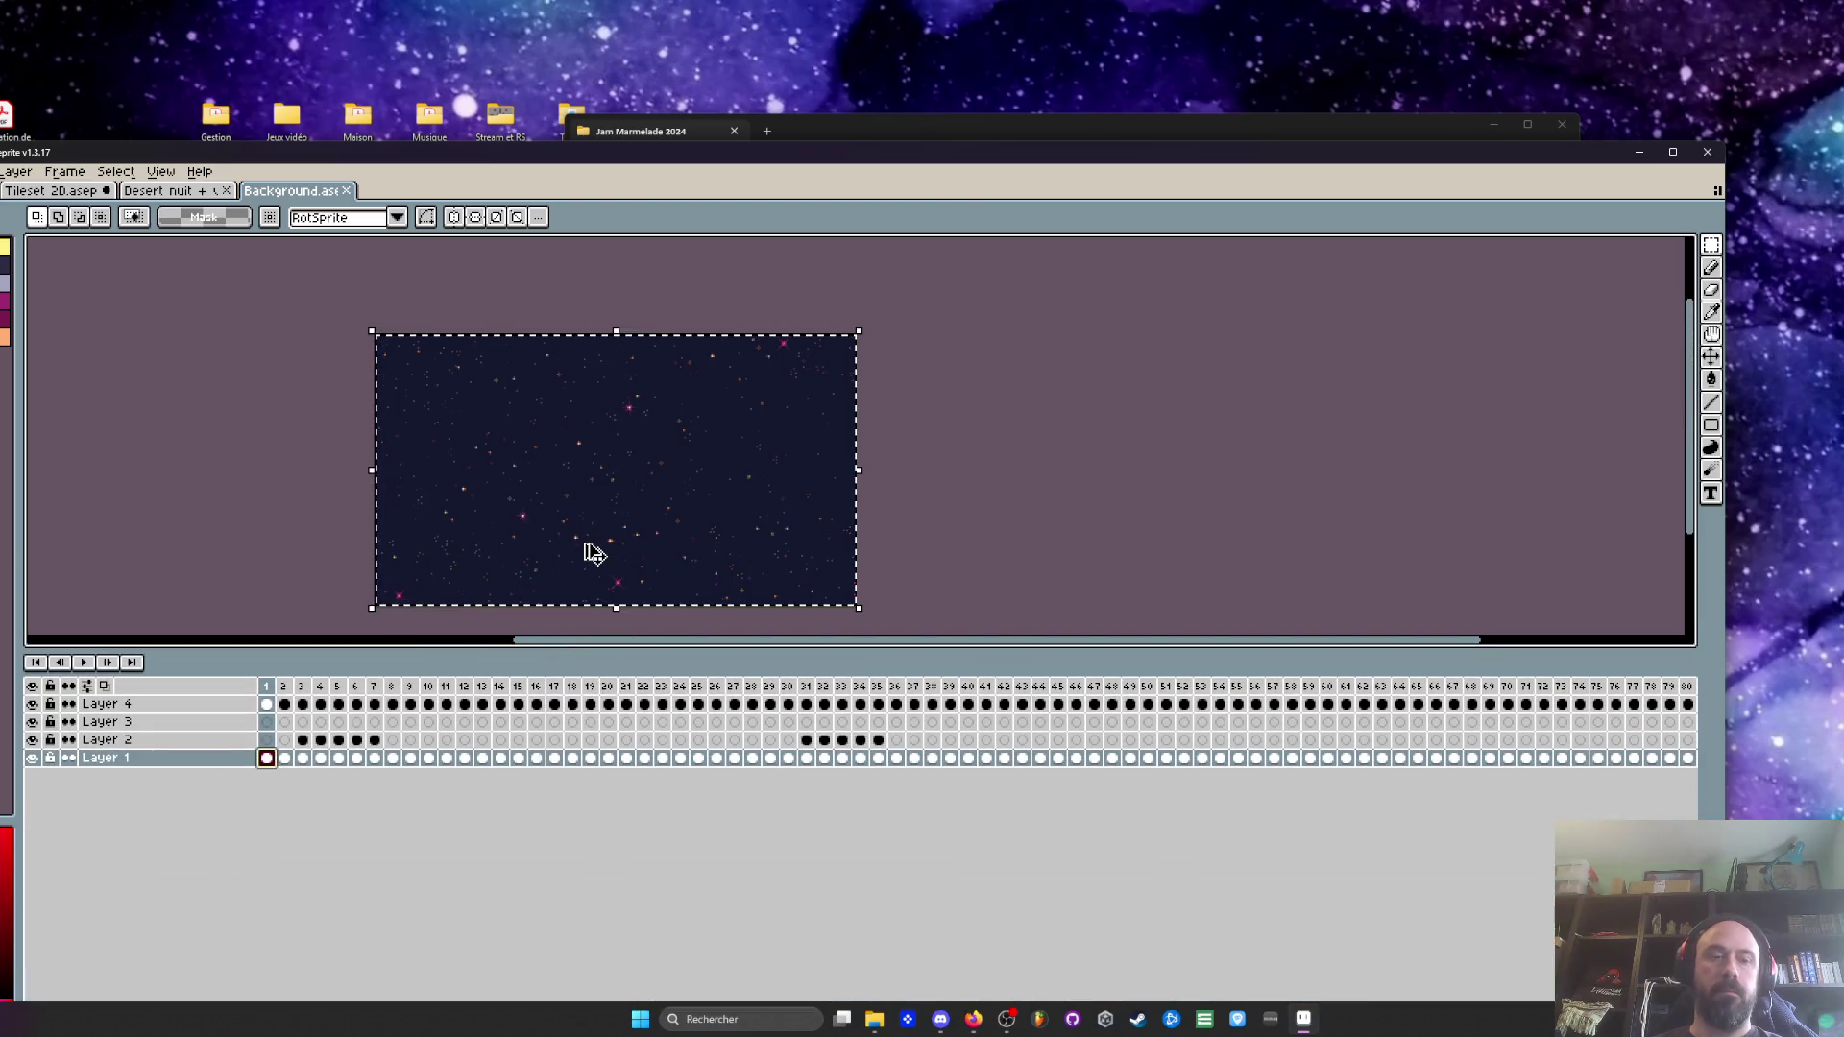
In Tileset 2D, add a new layer and paste the orange-starred sky into it
{"action": "key", "text": "ctrl+shift+Tab"}
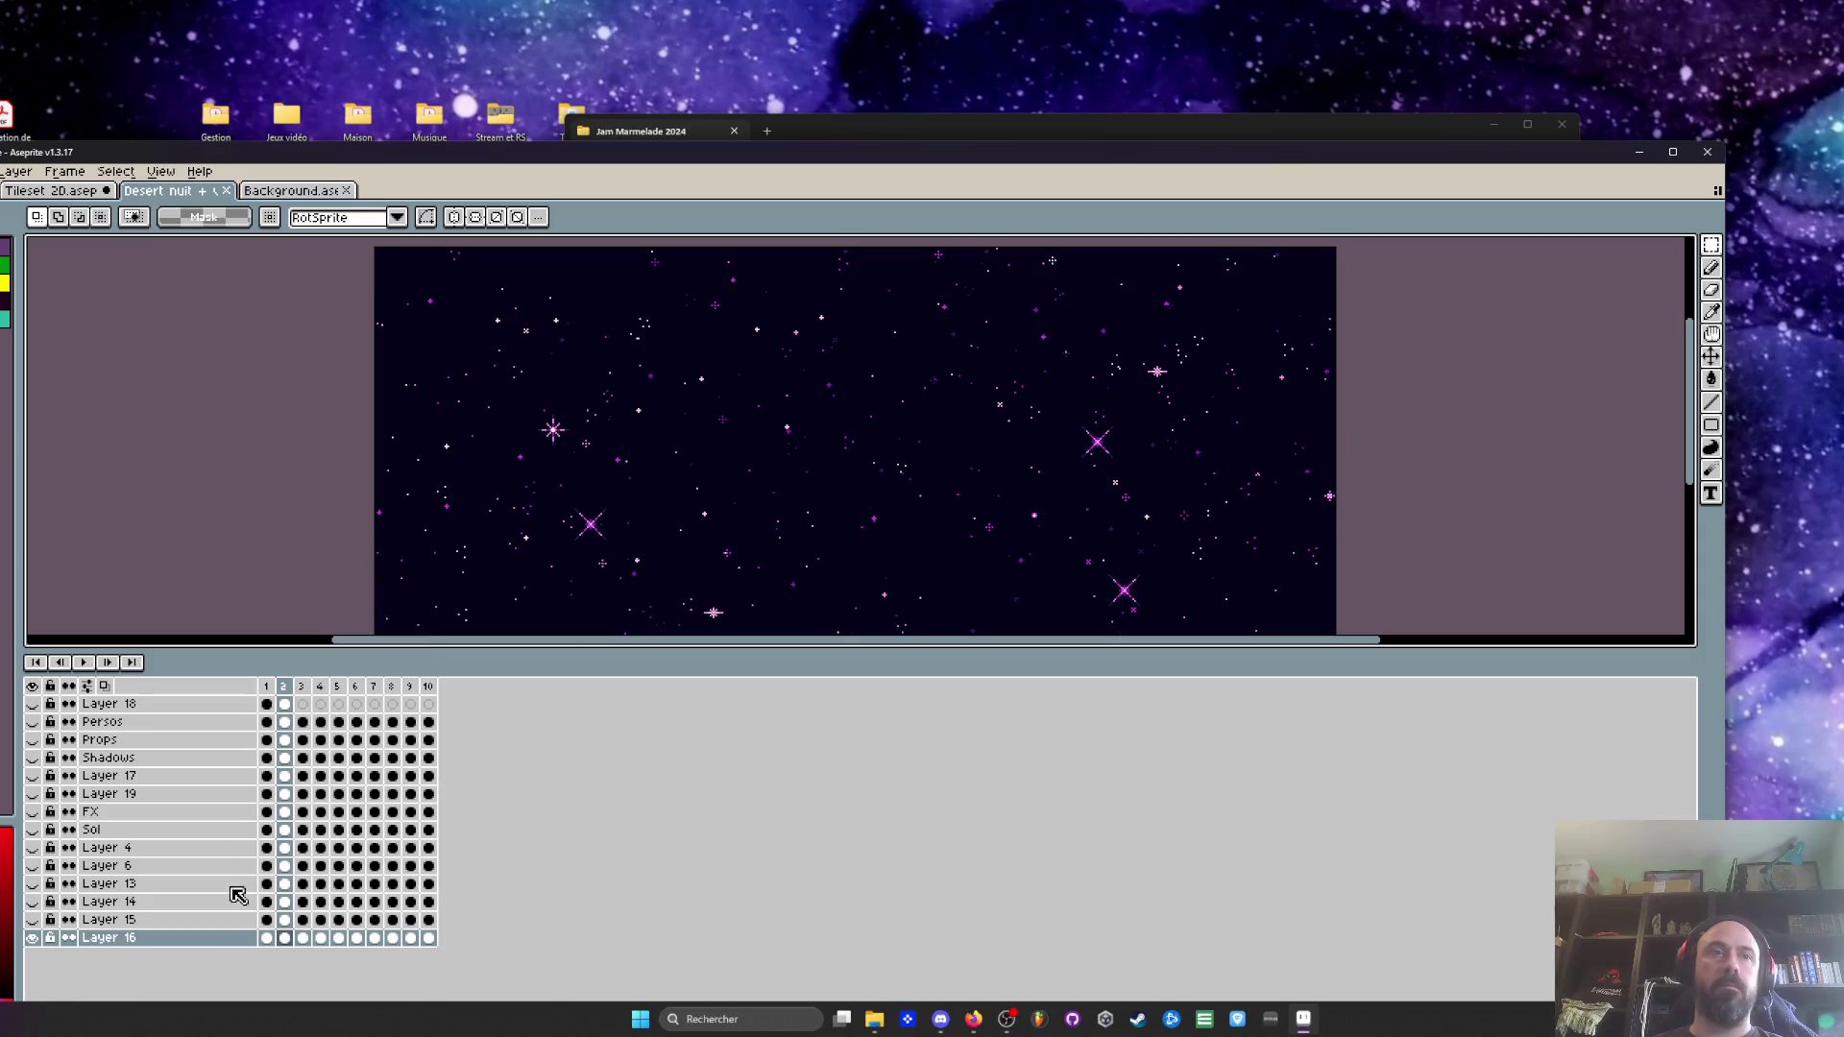
{"action": "key", "text": "ctrl+shift+Tab"}
{"action": "key", "text": "shift+n"}
{"action": "key", "text": "ctrl+v"}
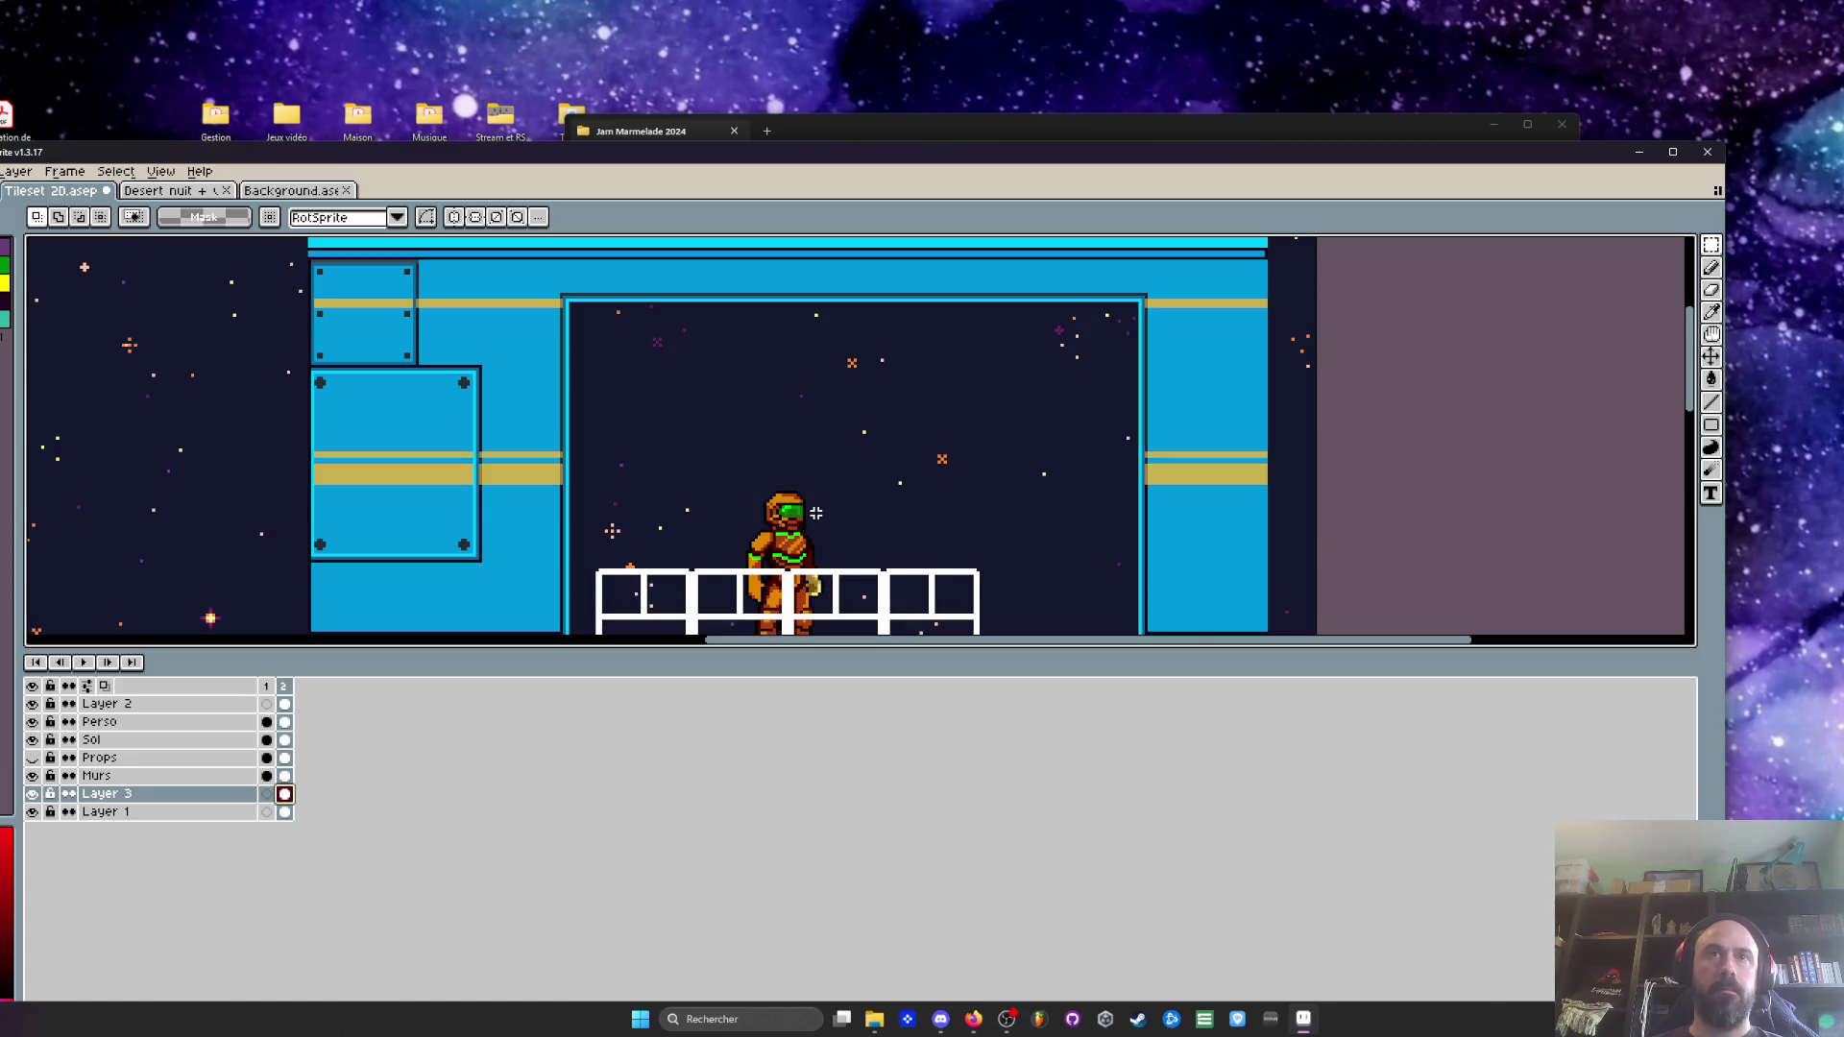
{"action": "scroll", "coordinate": [816, 513], "scroll_direction": "down", "scroll_amount": 2}
{"action": "scroll", "coordinate": [768, 471], "scroll_direction": "down", "scroll_amount": 2}
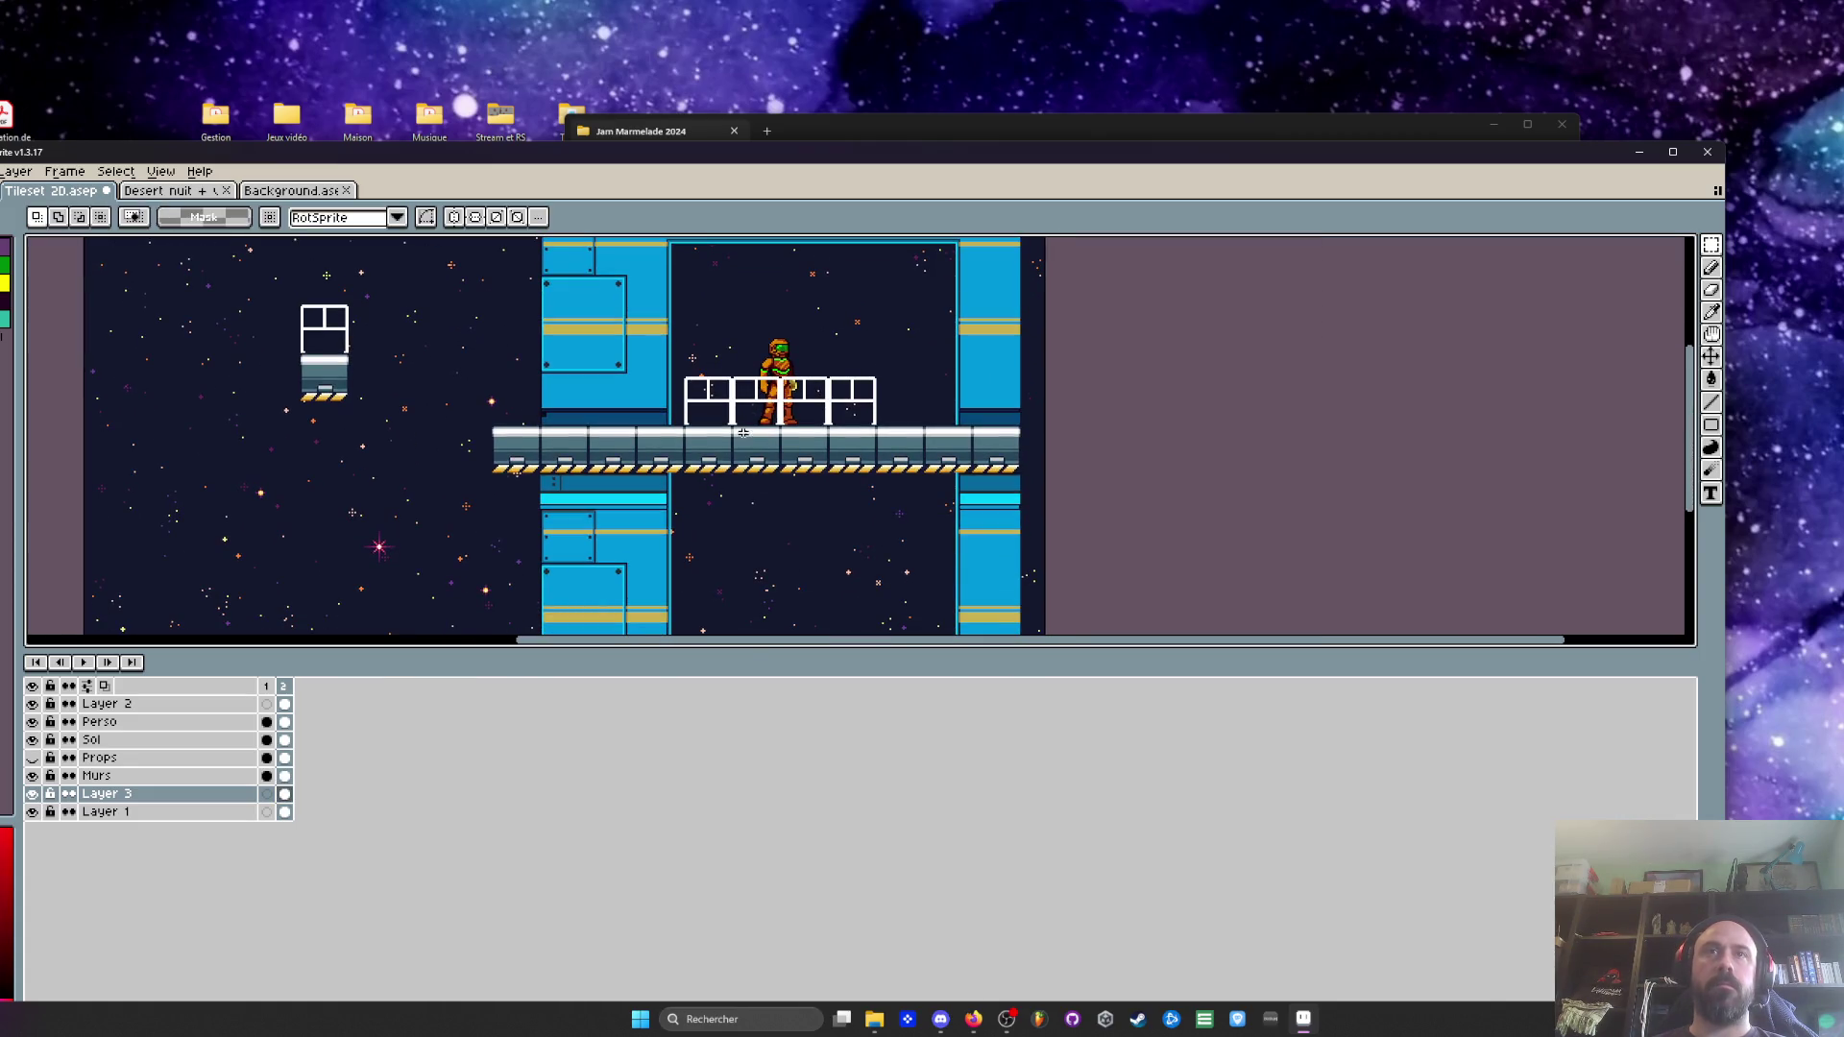
Back in Background, pick Layer 4 at frame 67 and frame the planet for selection
{"action": "key", "text": "ctrl+shift+Tab"}
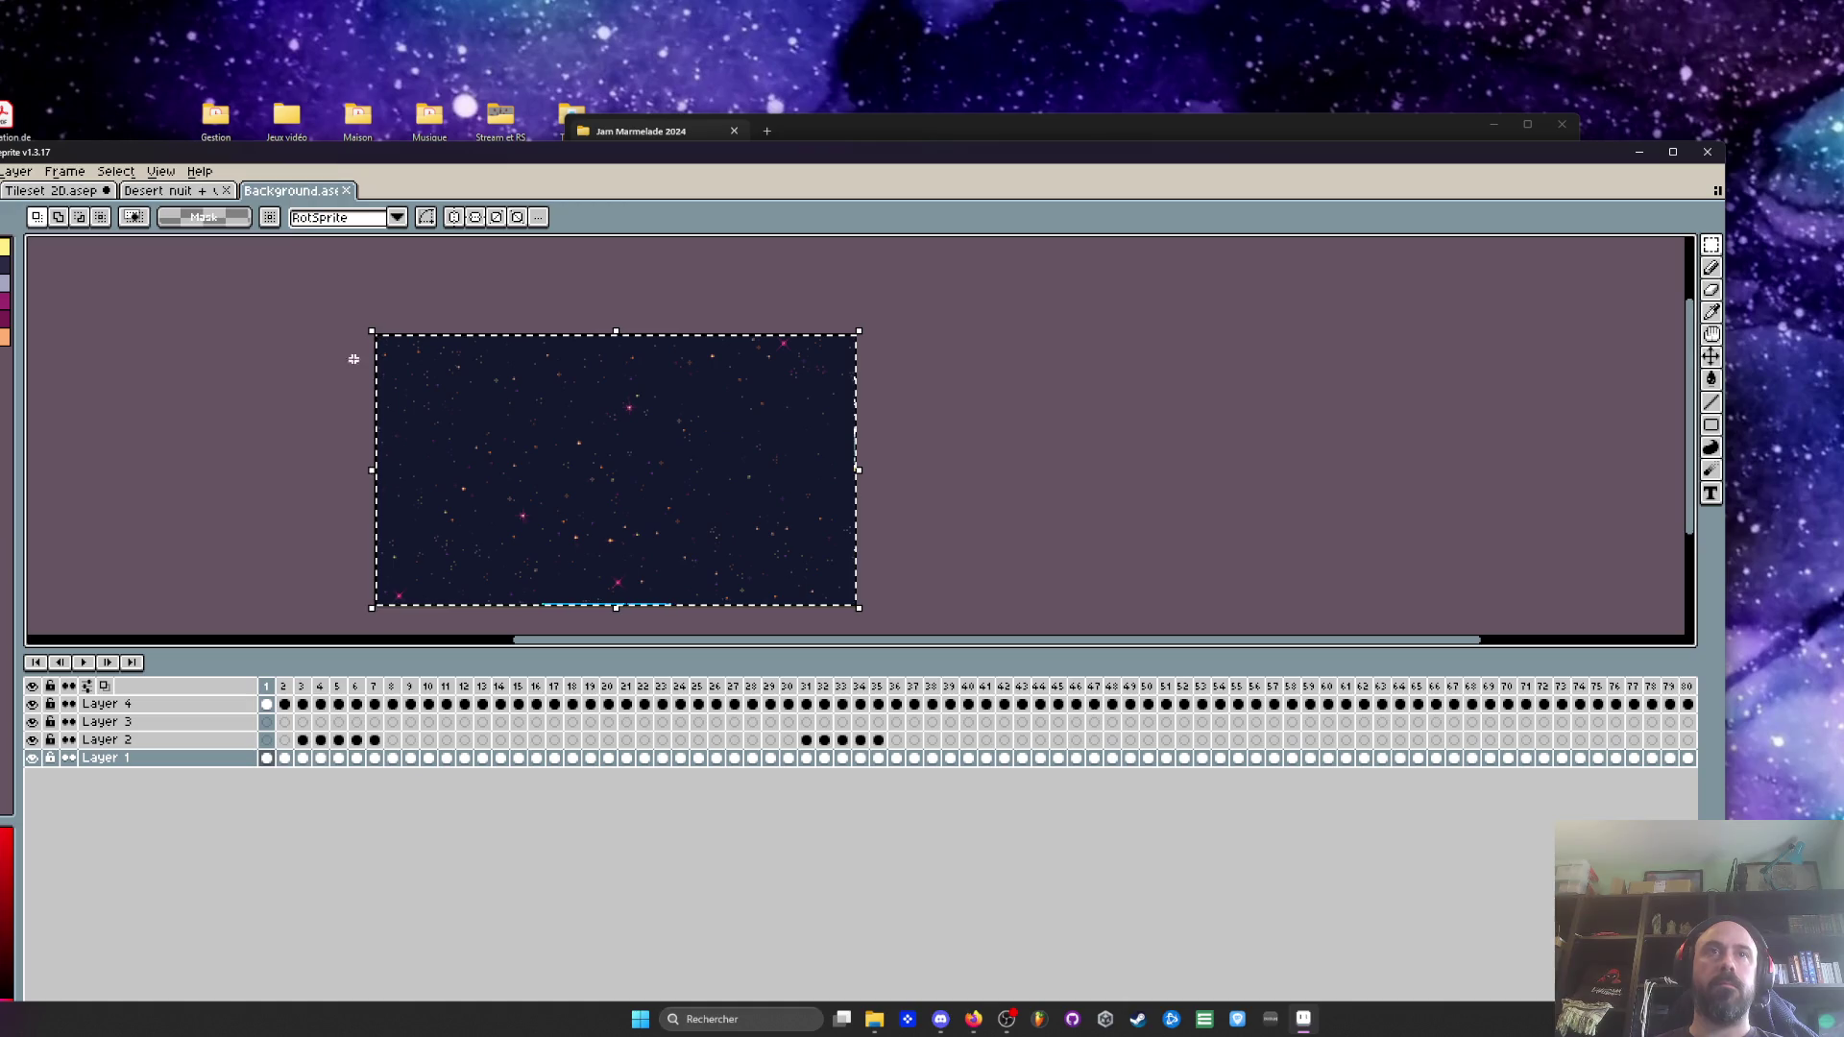
{"action": "left_click_drag", "start_coordinate": [283, 685], "coordinate": [1022, 706]}
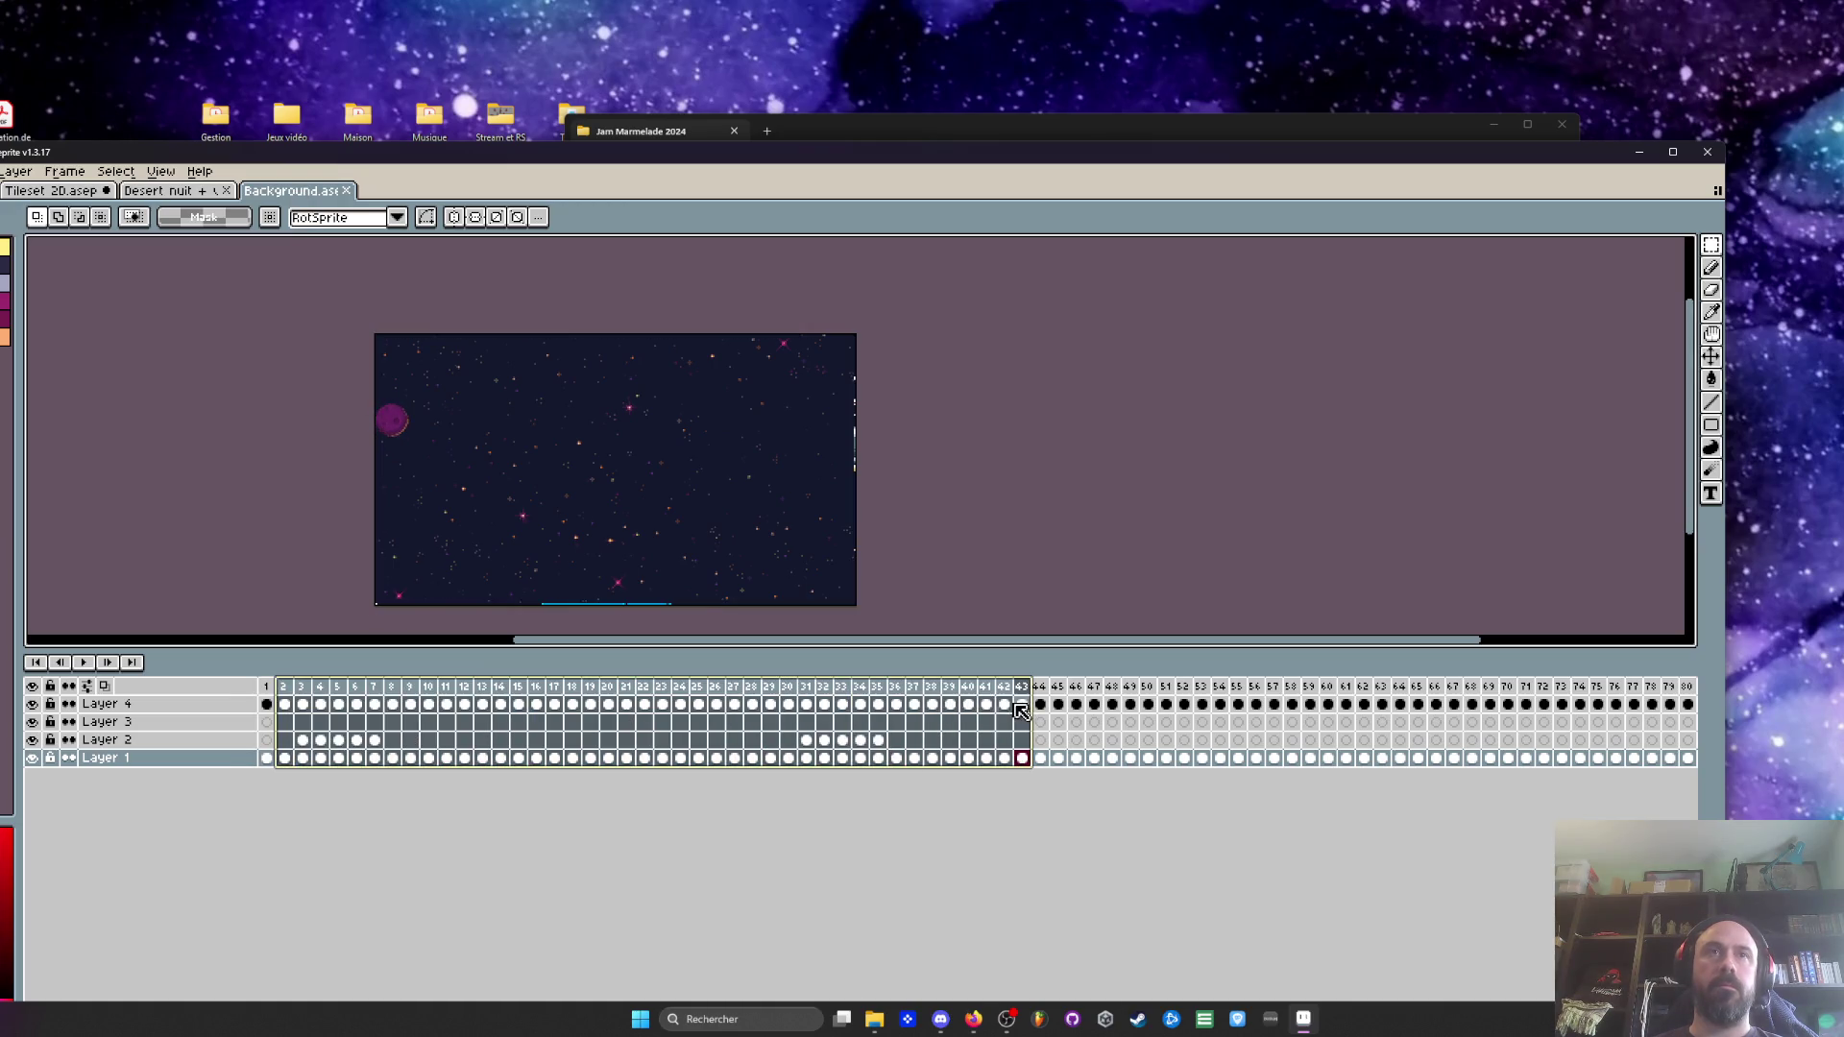
{"action": "left_click_drag", "start_coordinate": [1208, 692], "coordinate": [1454, 691]}
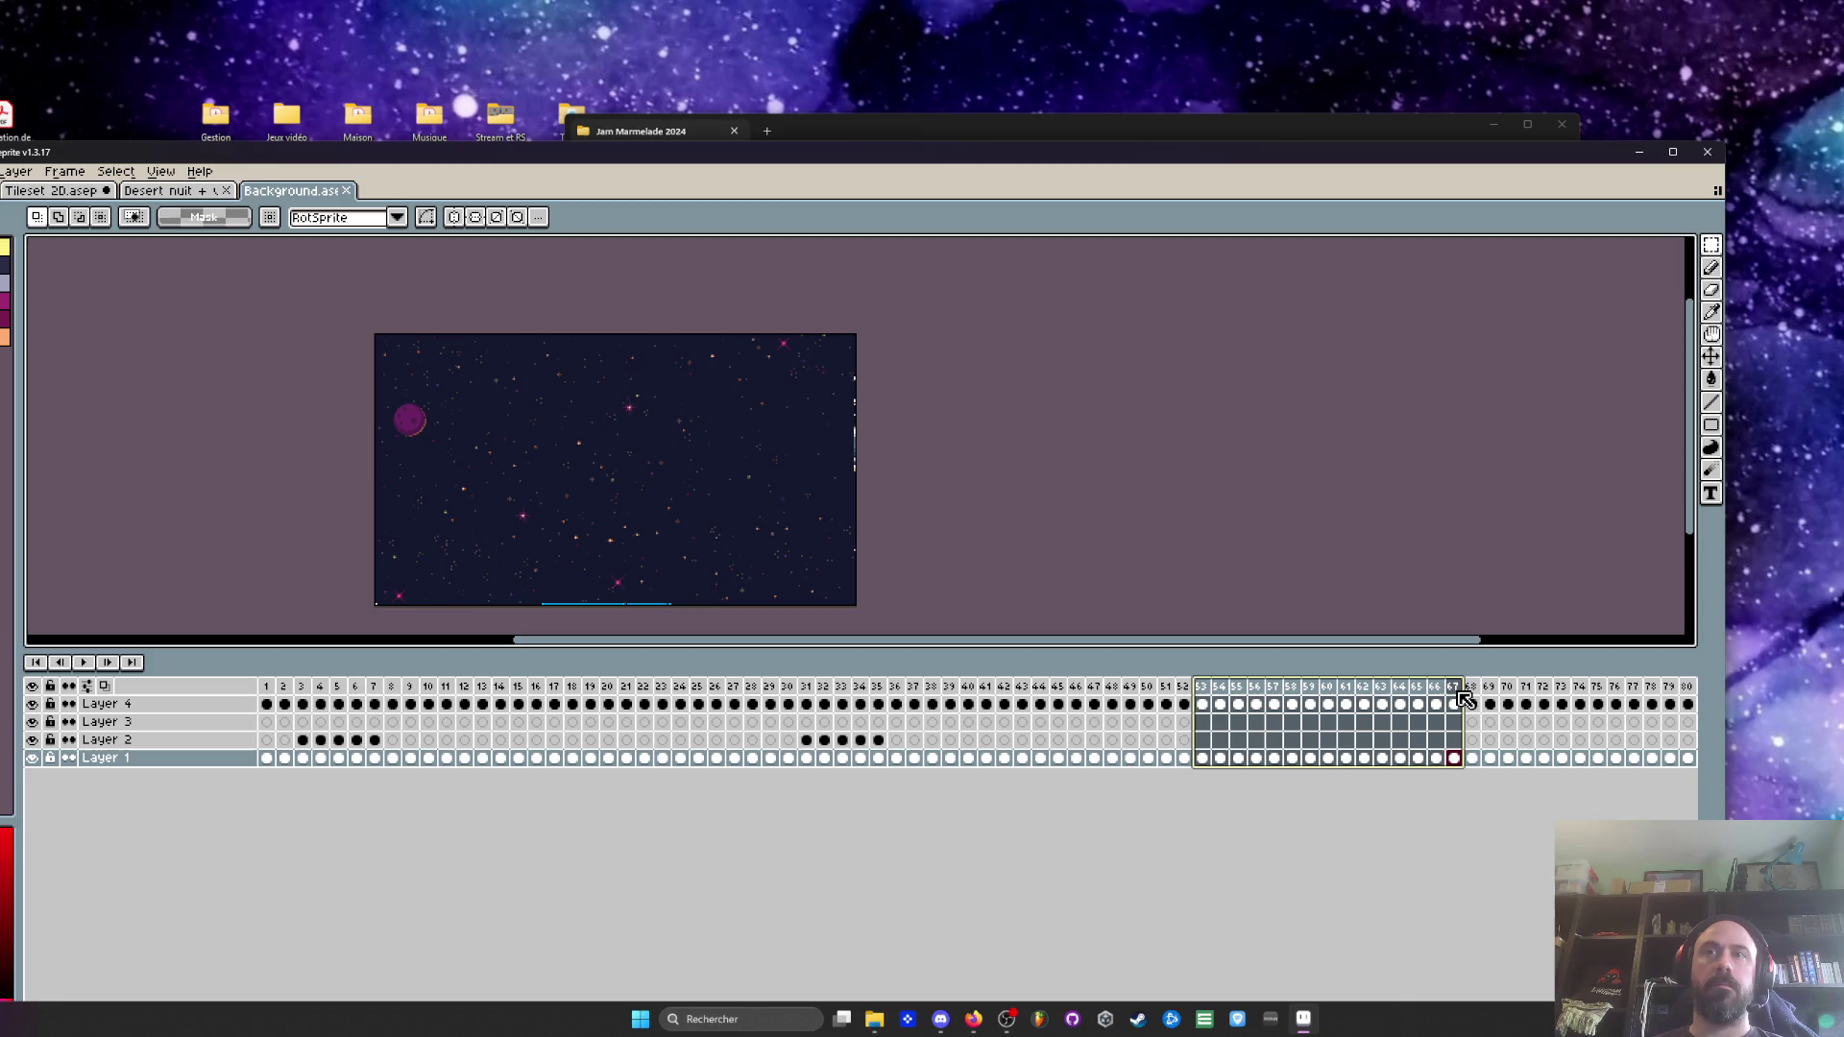
{"action": "scroll", "coordinate": [420, 452], "scroll_direction": "up", "scroll_amount": 3}
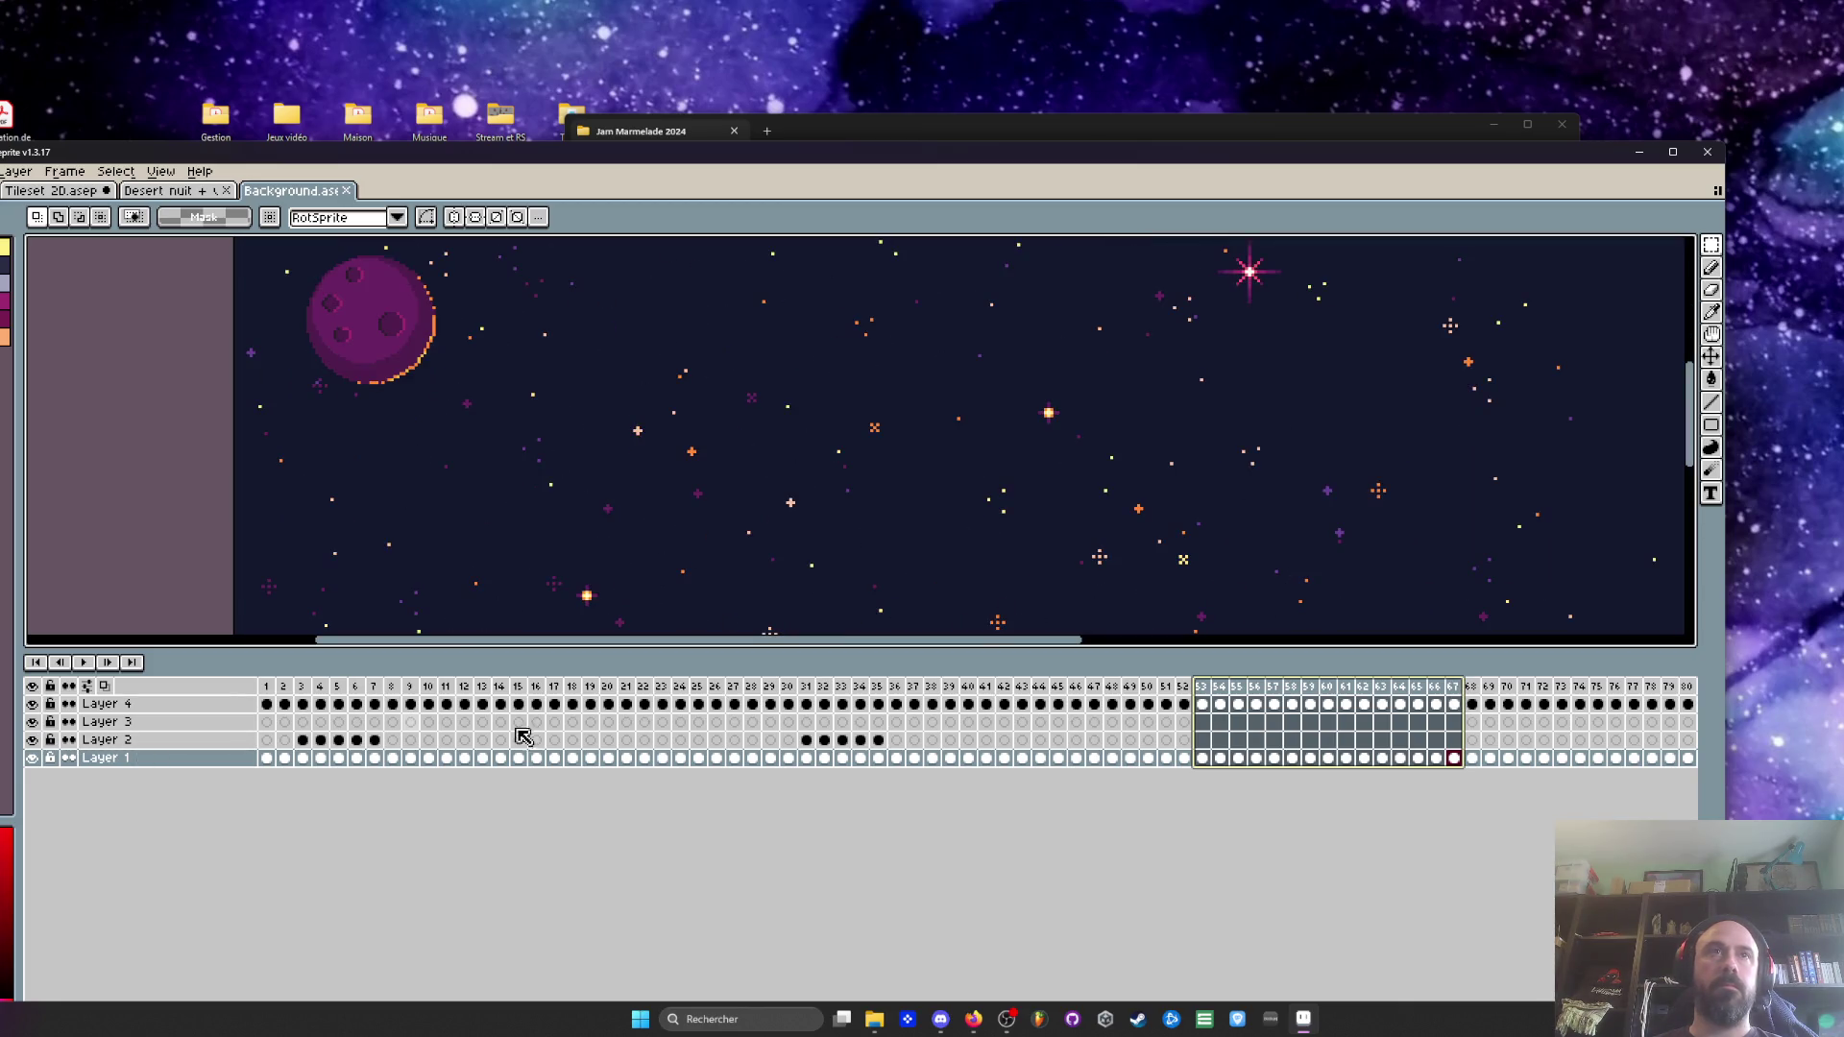
{"action": "left_click", "coordinate": [1454, 704]}
{"action": "left_click_drag", "start_coordinate": [355, 310], "coordinate": [402, 424]}
{"action": "key", "text": "m"}
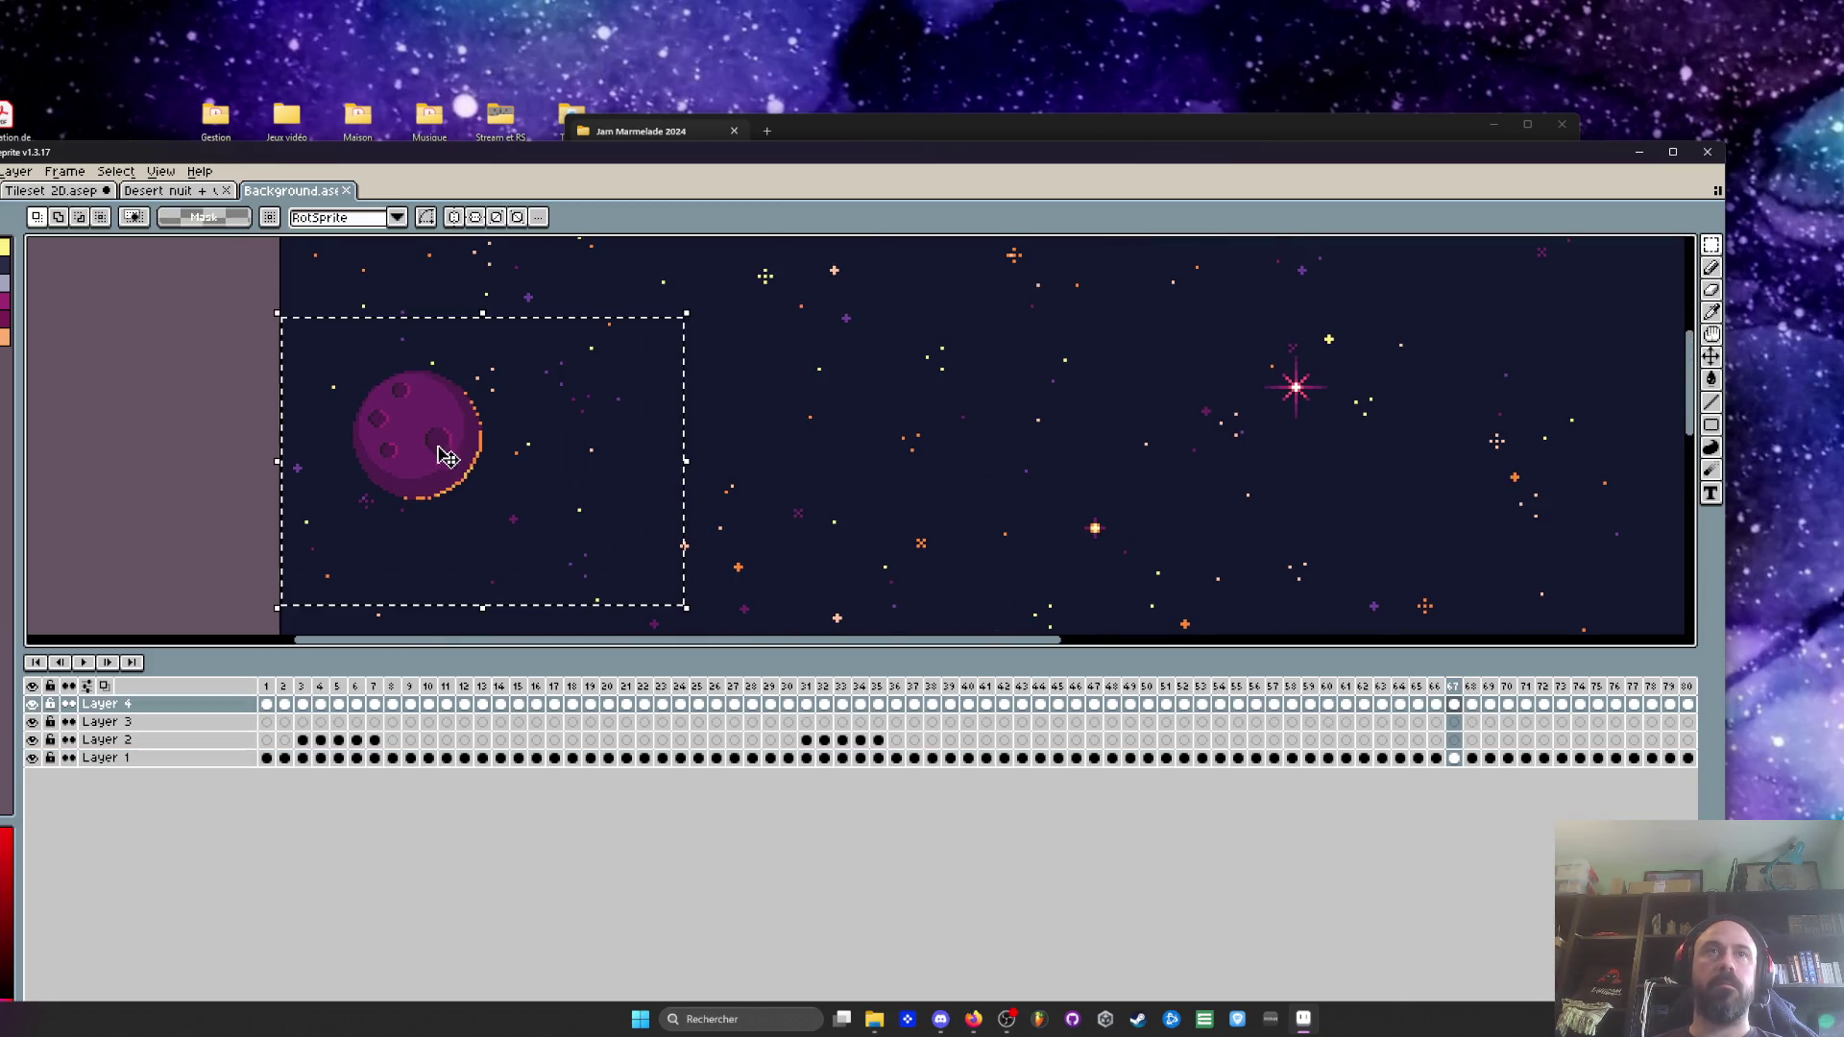
Close the Desert nuit + ville document and add a new layer in Tileset 2D
{"action": "left_click", "coordinate": [170, 192]}
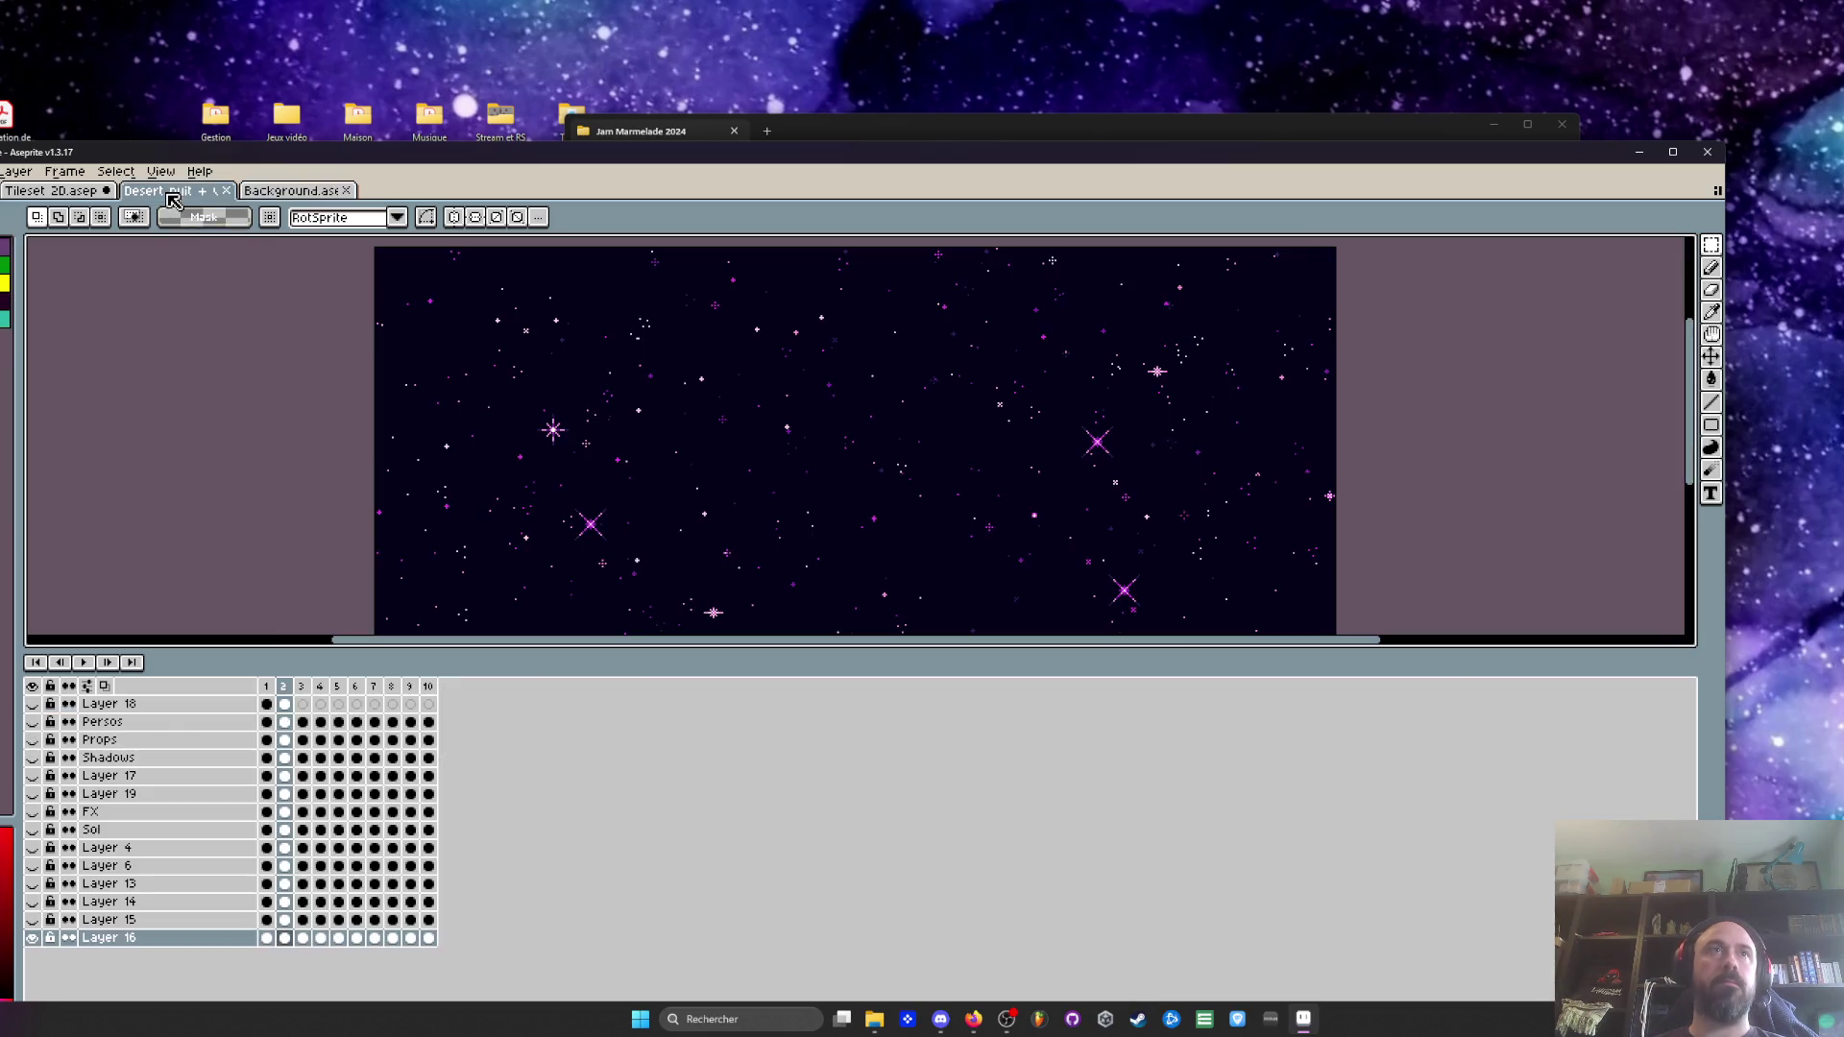
{"action": "left_click", "coordinate": [236, 196]}
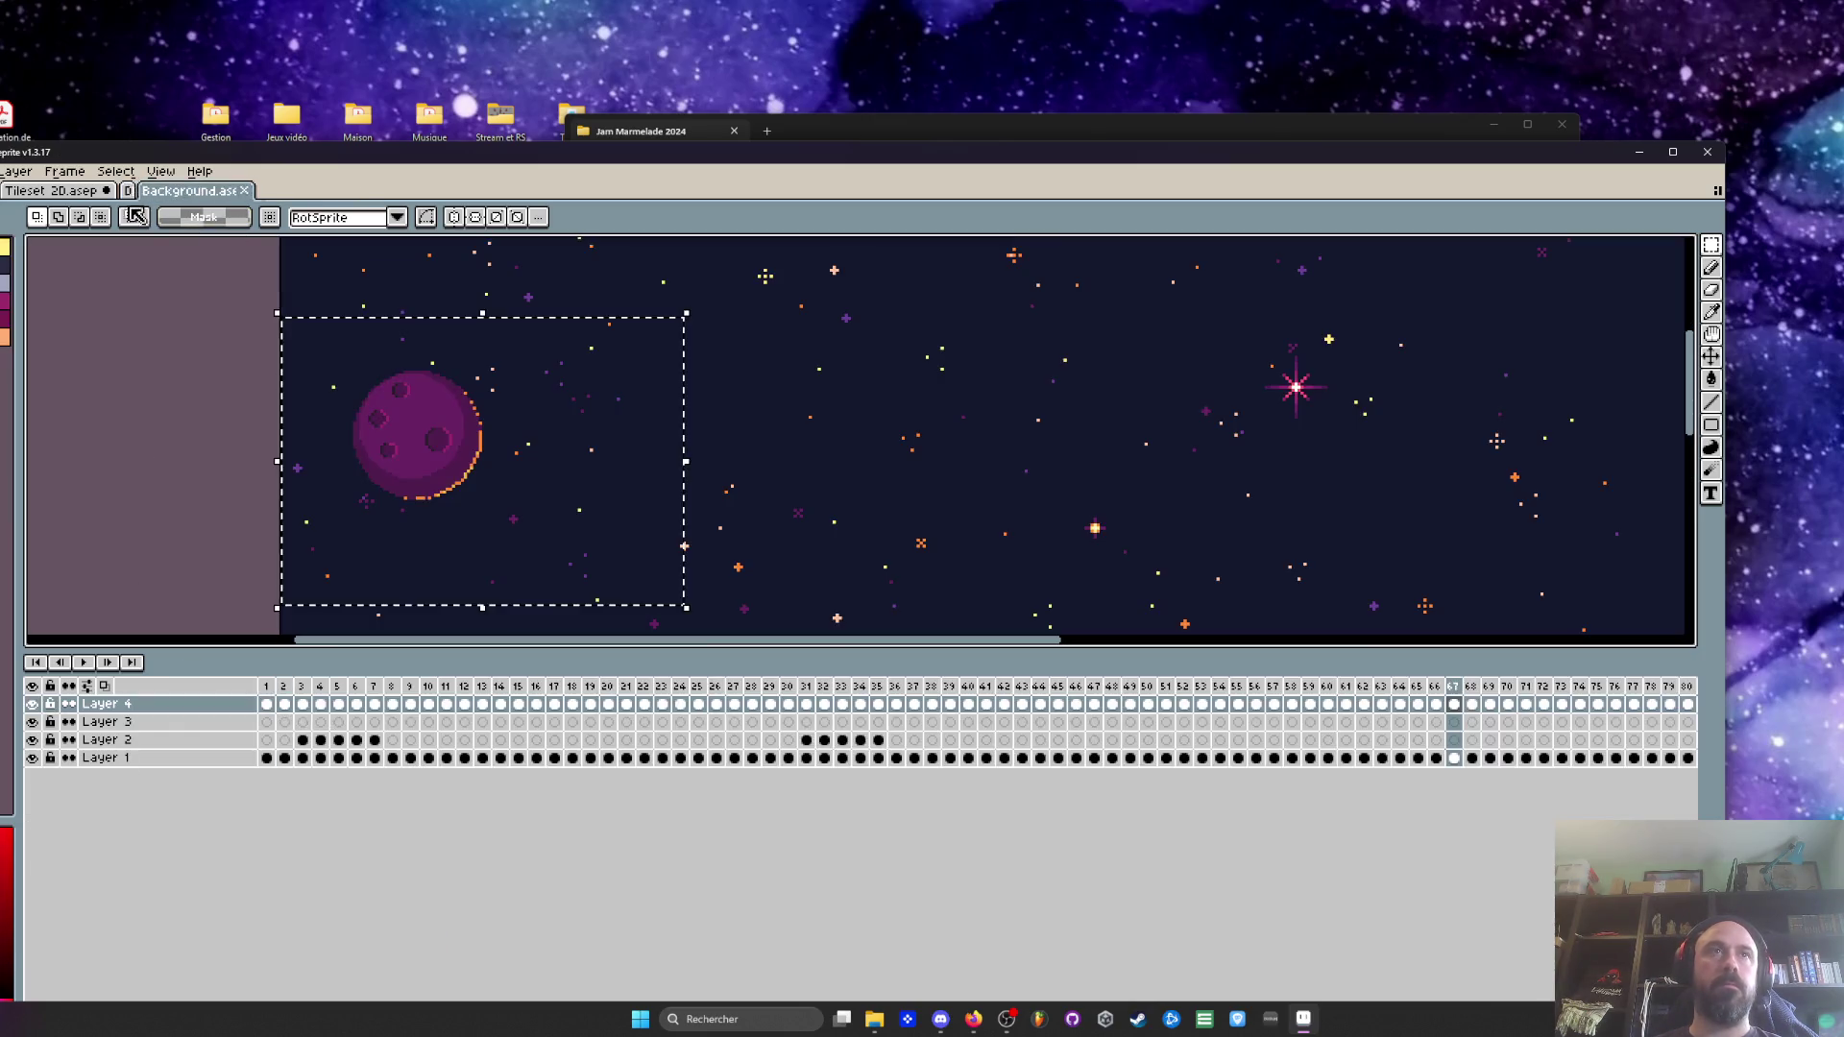
{"action": "left_click", "coordinate": [52, 190]}
{"action": "key", "text": "shift+n"}
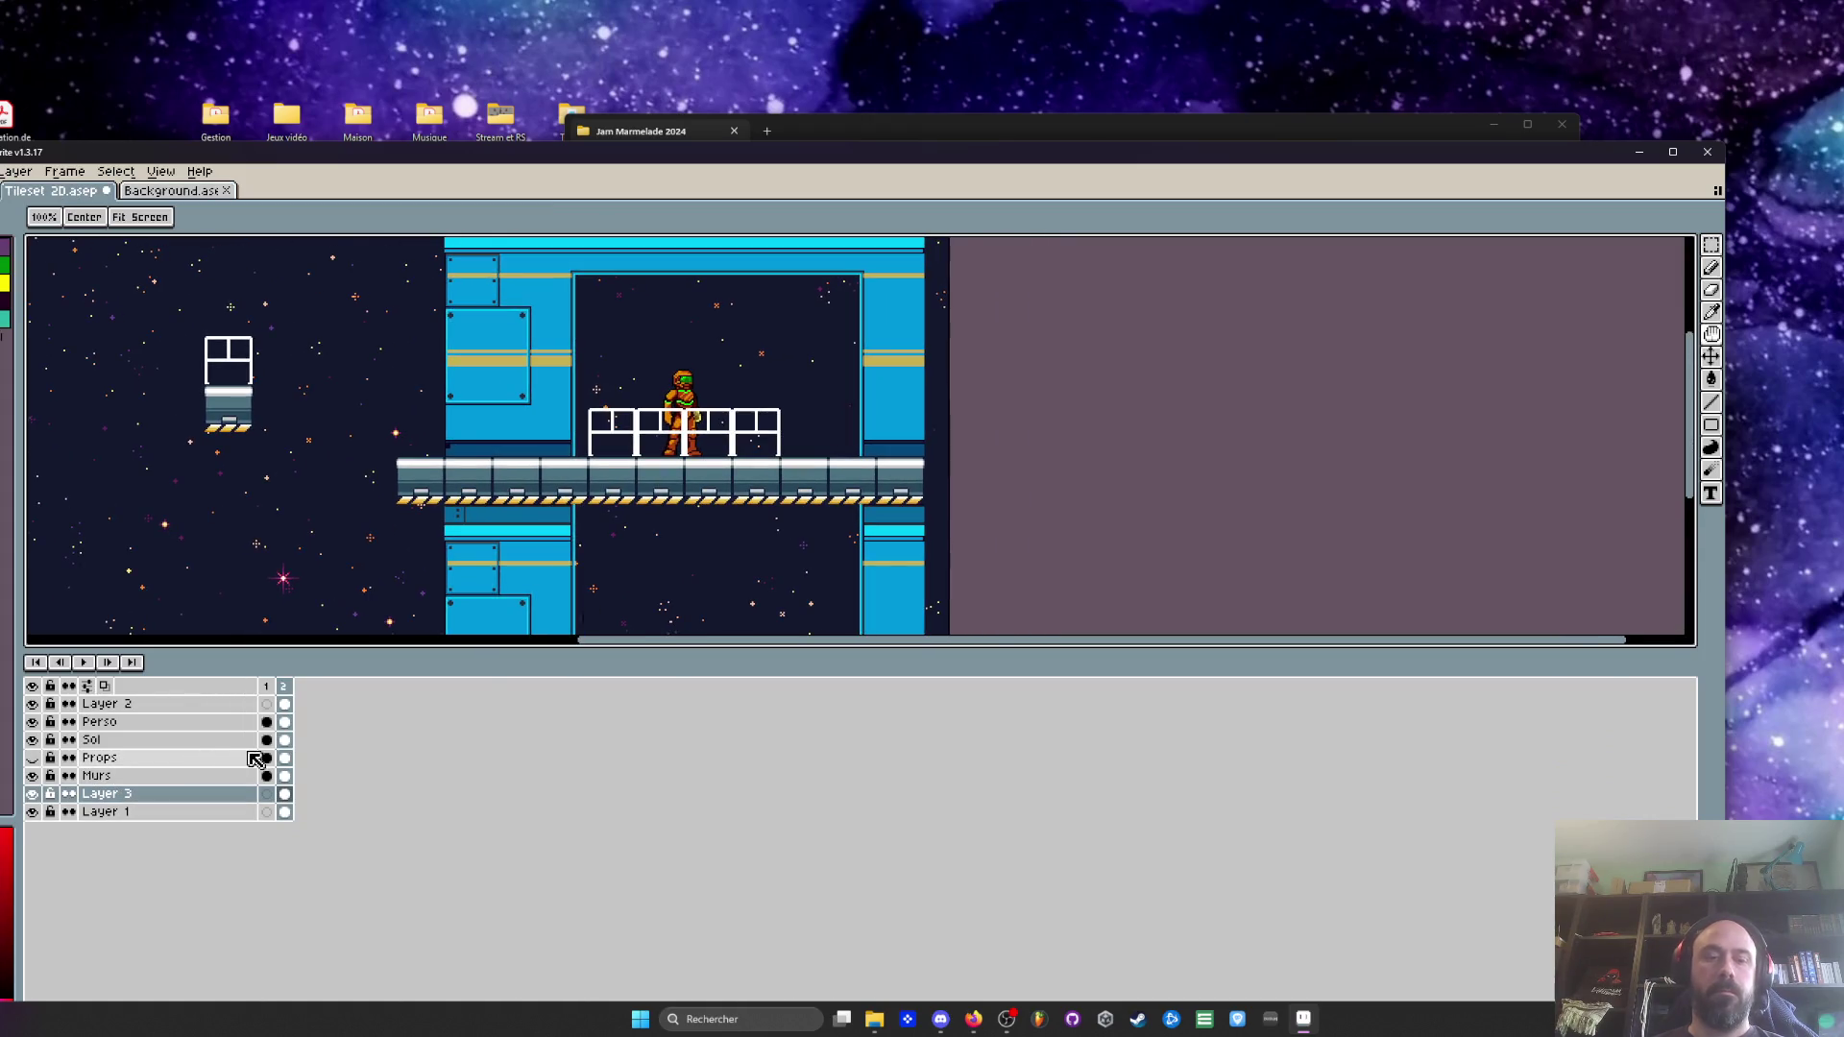
Paste the planet into the station window above the railing, then compare with Layer 3 hidden
{"action": "key", "text": "ctrl+v"}
{"action": "left_click_drag", "start_coordinate": [112, 417], "coordinate": [819, 385]}
{"action": "key", "text": "Return"}
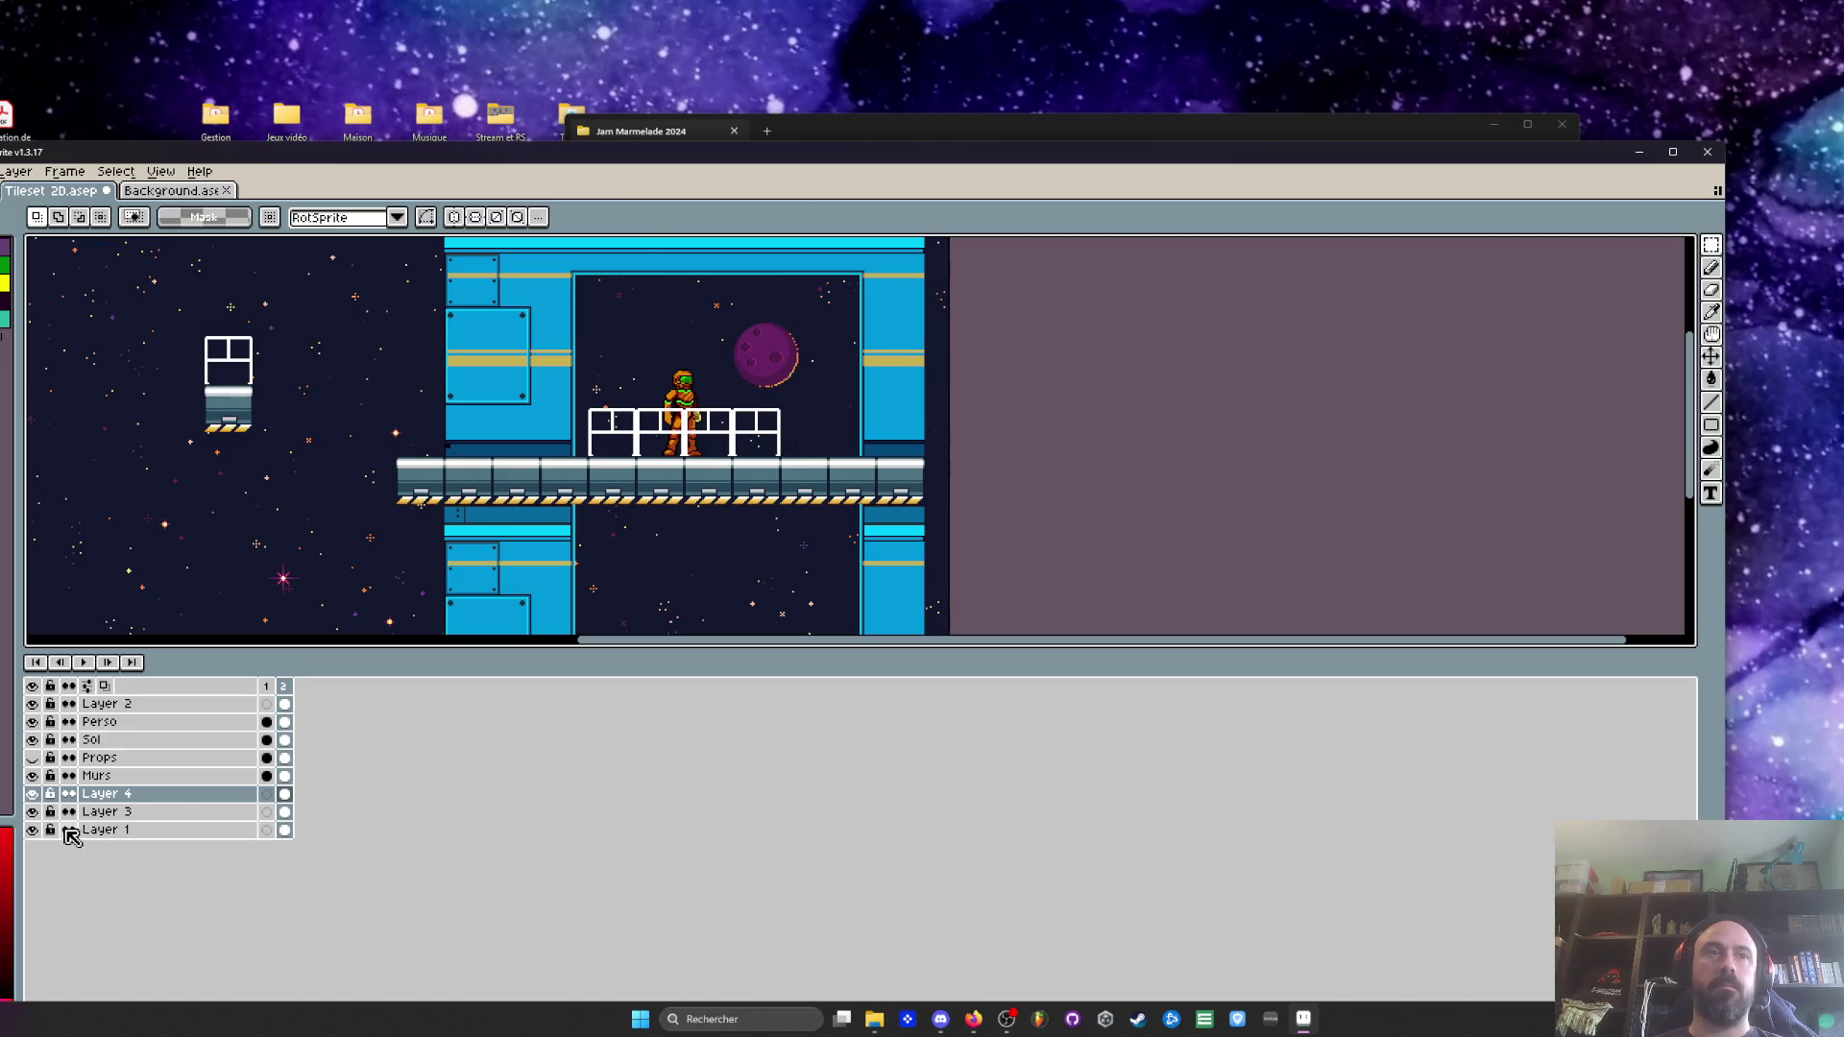
{"action": "left_click", "coordinate": [35, 813]}
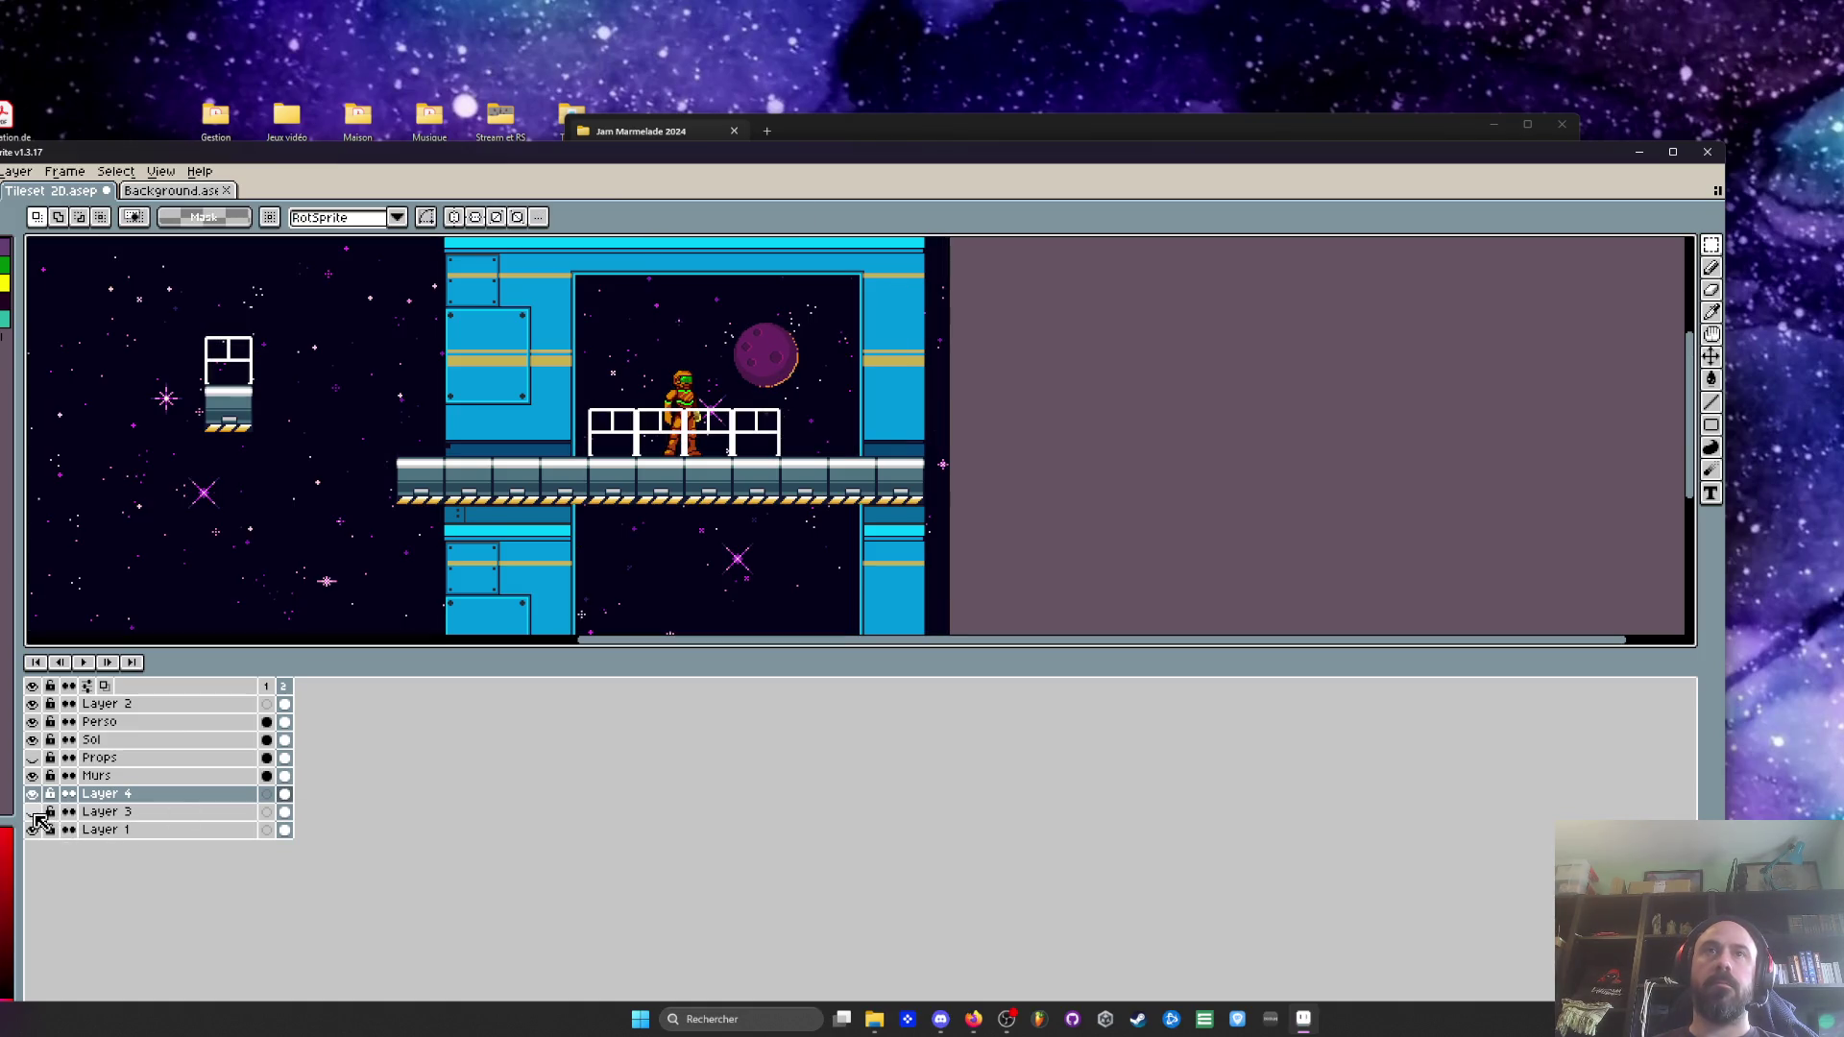
{"action": "left_click", "coordinate": [35, 812]}
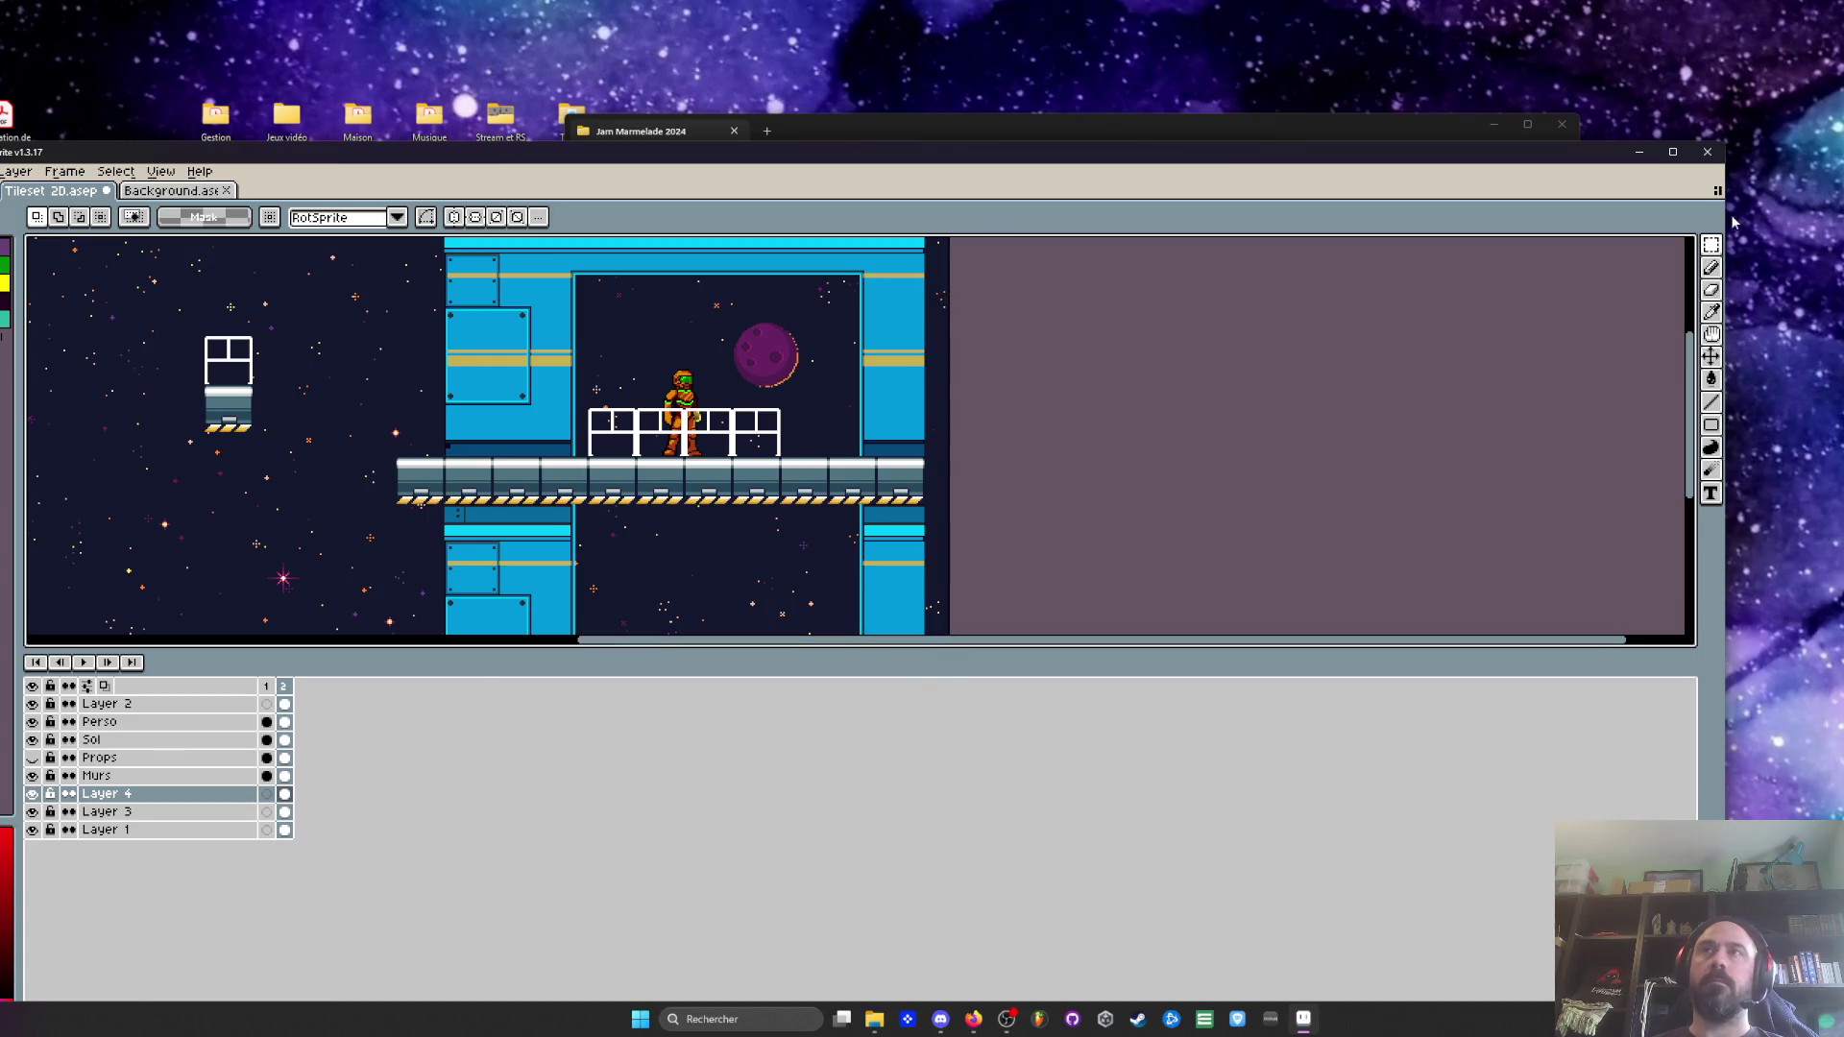
Maximise Aseprite, resize the timeline, and zoom in and out to inspect the scene
{"action": "left_click", "coordinate": [1673, 151]}
{"action": "mouse_move", "coordinate": [764, 568]}
{"action": "left_mouse_down"}
{"action": "mouse_move", "coordinate": [782, 946]}
{"action": "mouse_move", "coordinate": [782, 888]}
{"action": "left_mouse_up"}
{"action": "scroll", "coordinate": [652, 565], "scroll_direction": "up", "scroll_amount": 3}
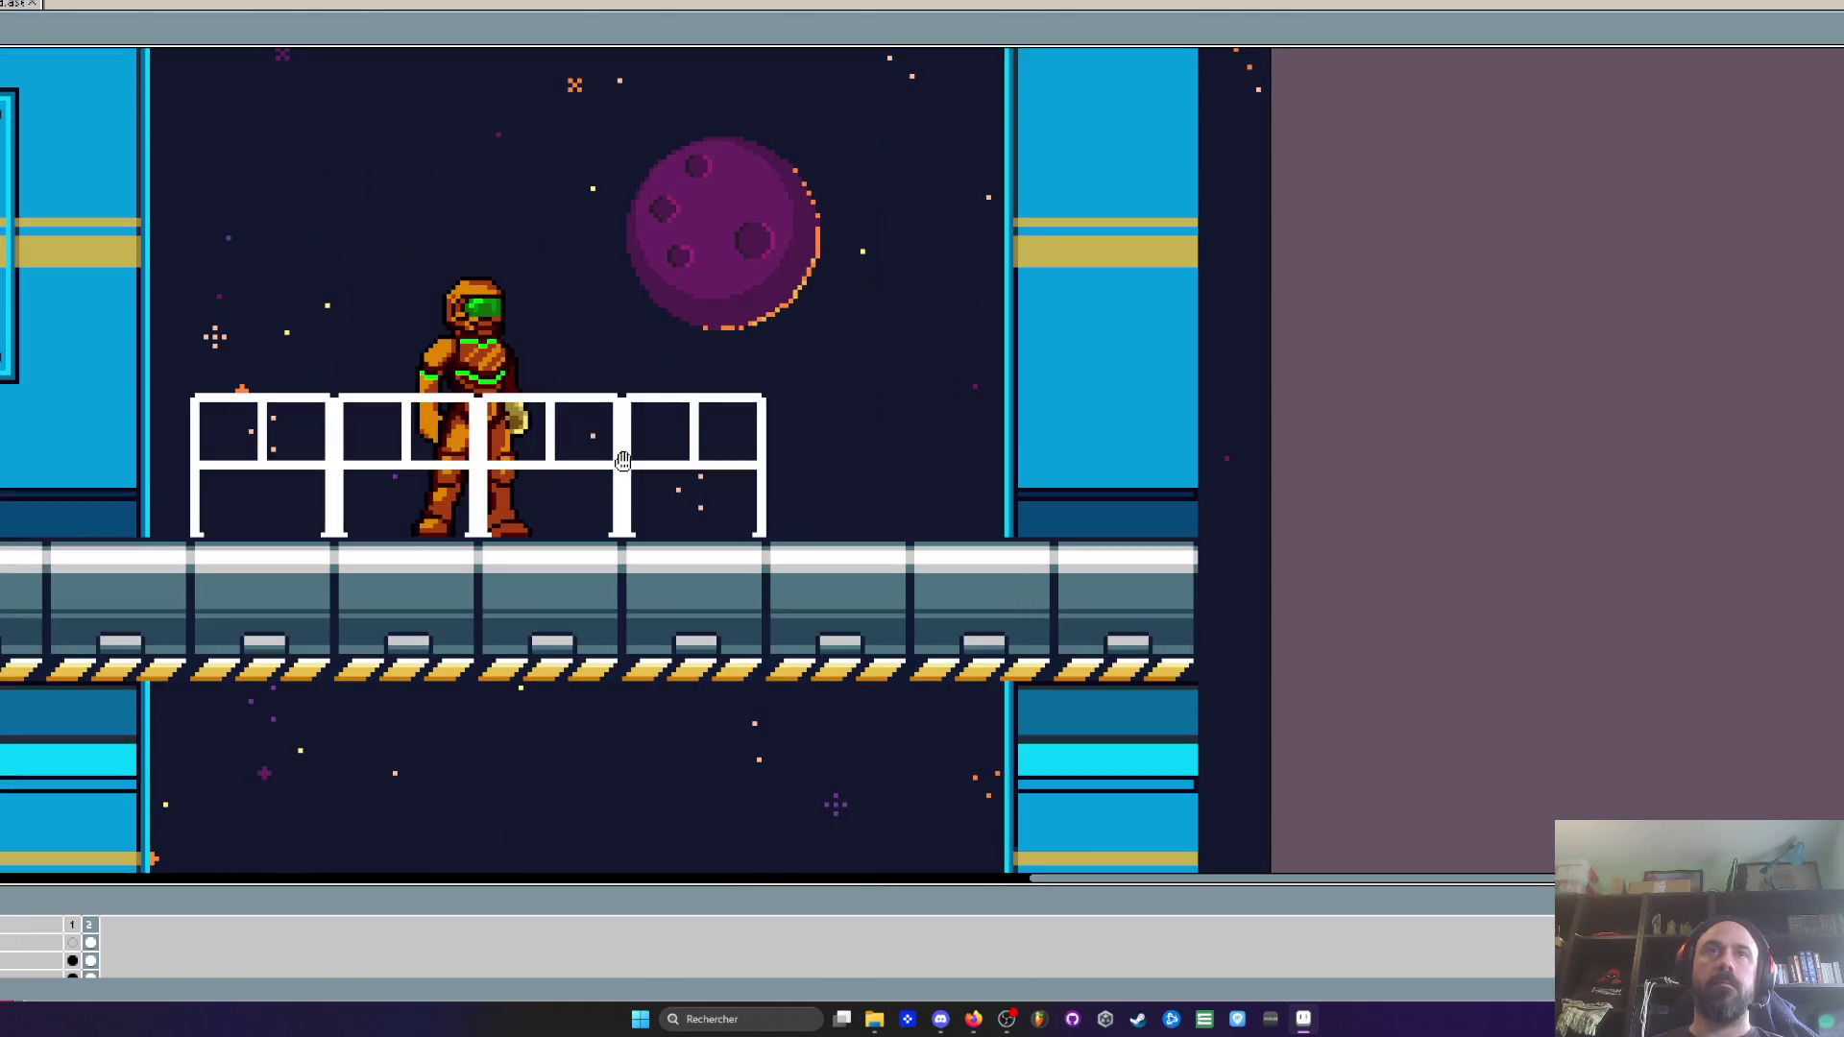
{"action": "key", "text": "m"}
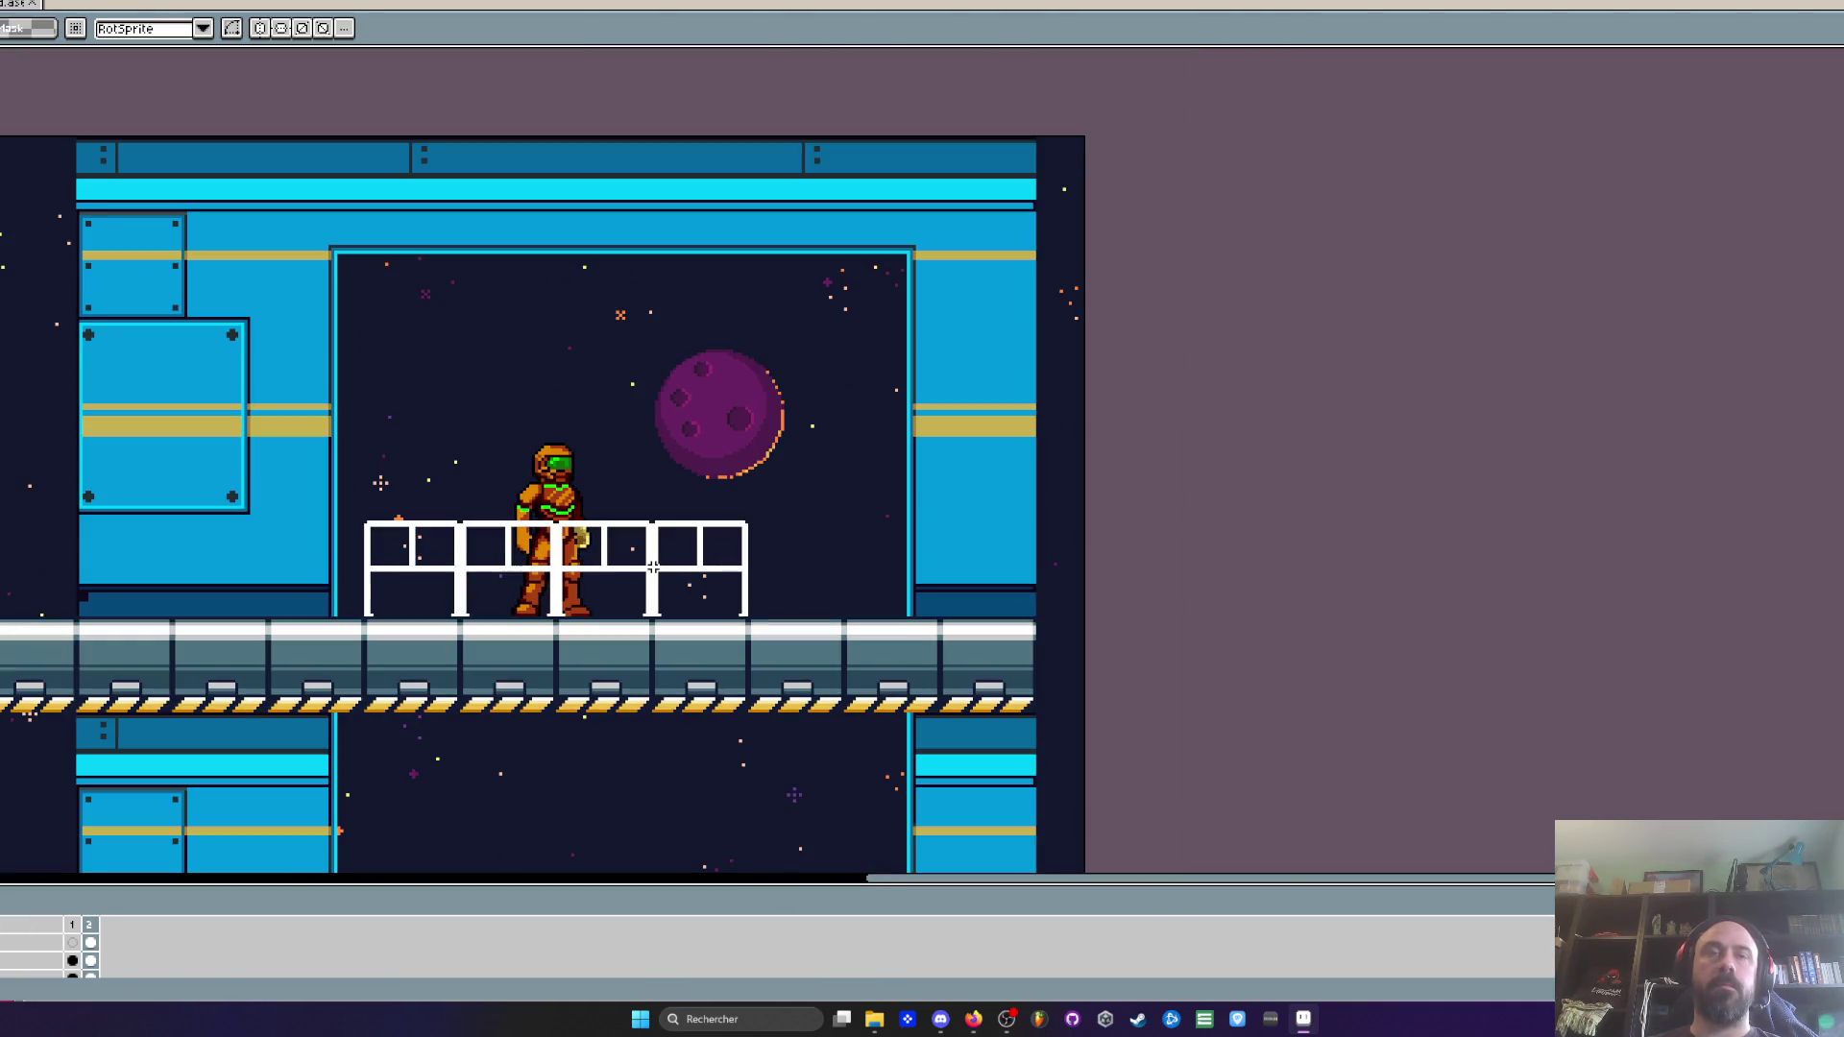
{"action": "left_click_drag", "start_coordinate": [193, 876], "coordinate": [194, 716]}
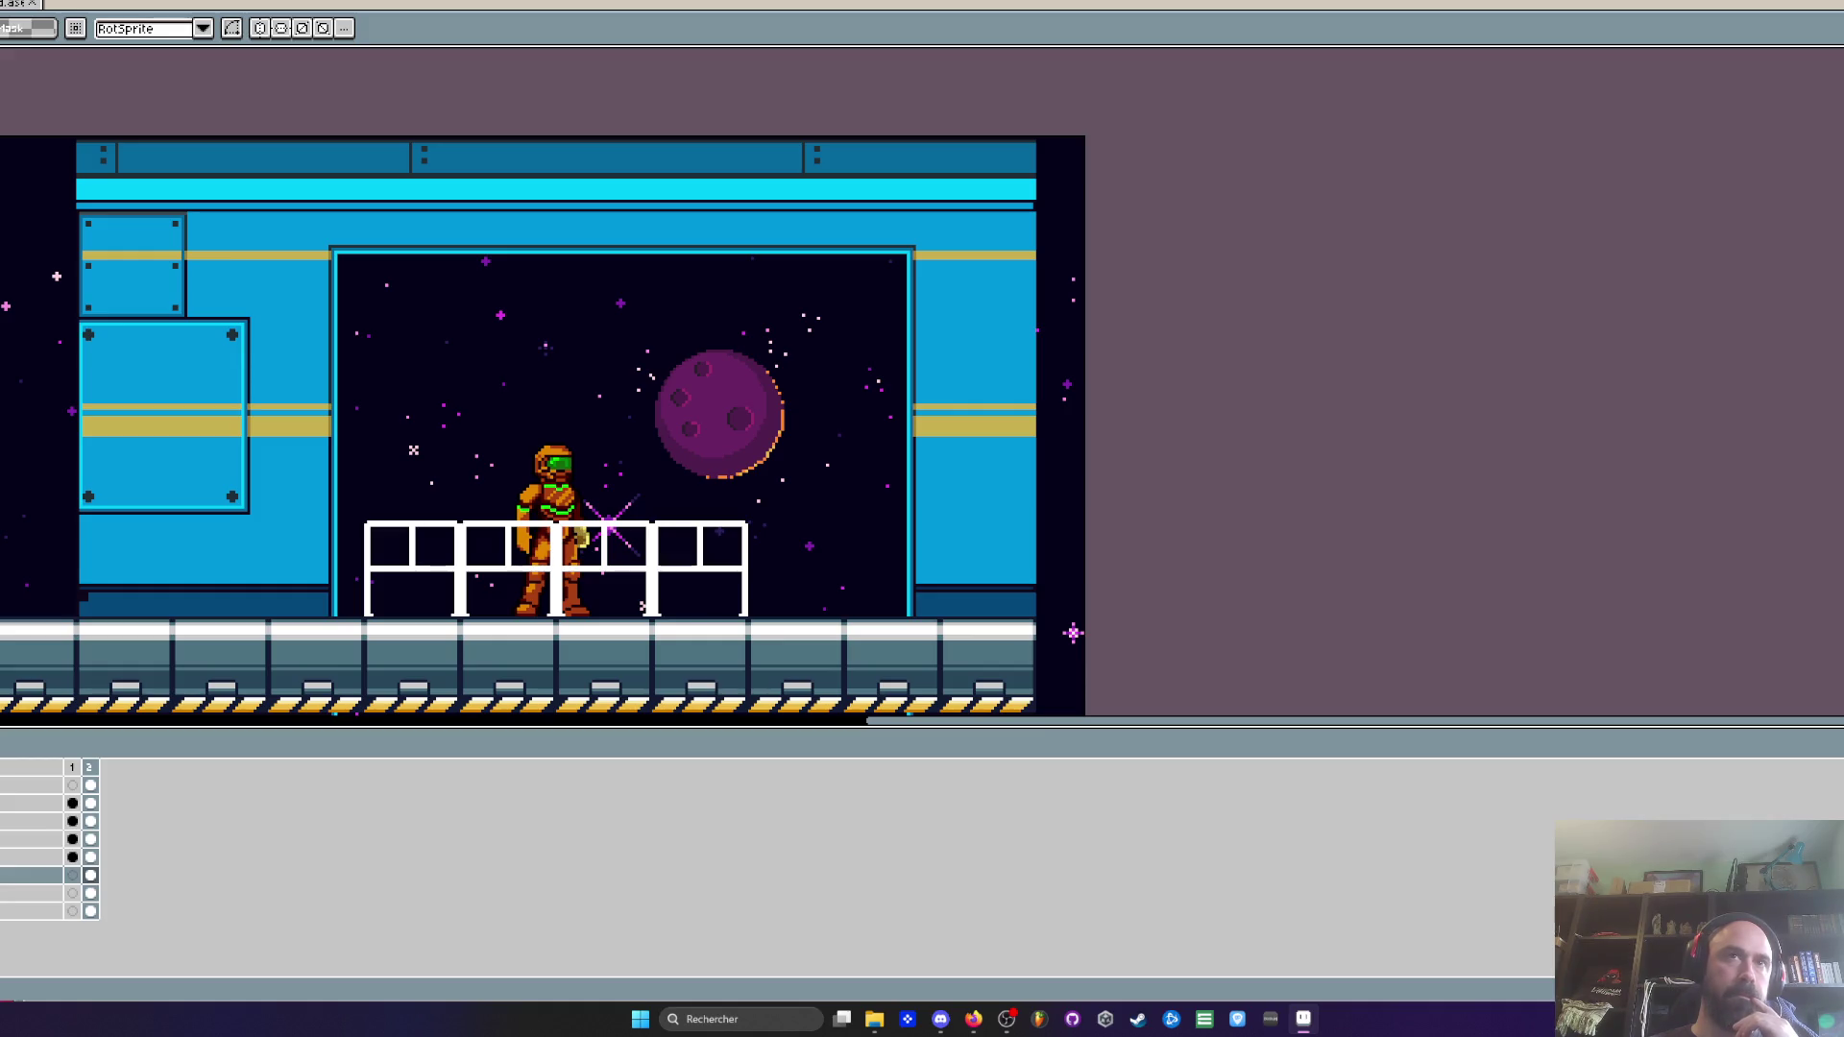
{"action": "scroll", "coordinate": [441, 546], "scroll_direction": "down", "scroll_amount": 2}
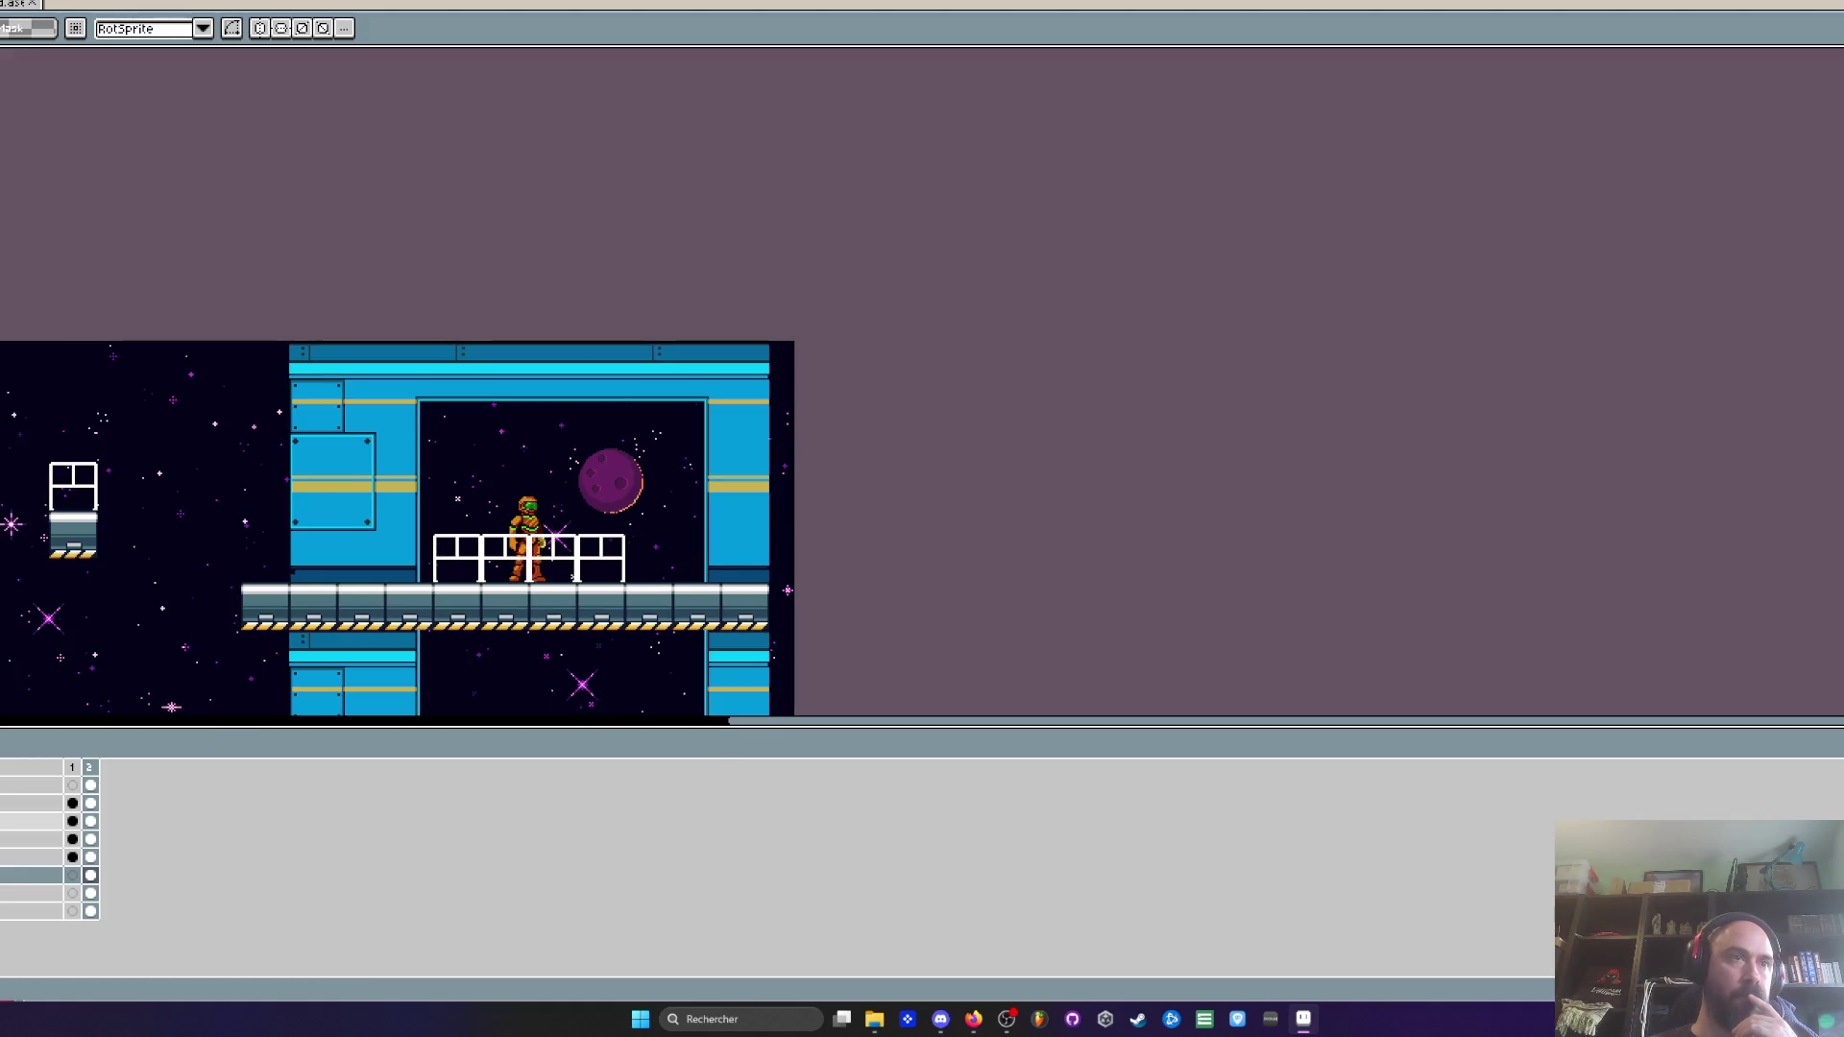
{"action": "scroll", "coordinate": [576, 590], "scroll_direction": "up", "scroll_amount": 2}
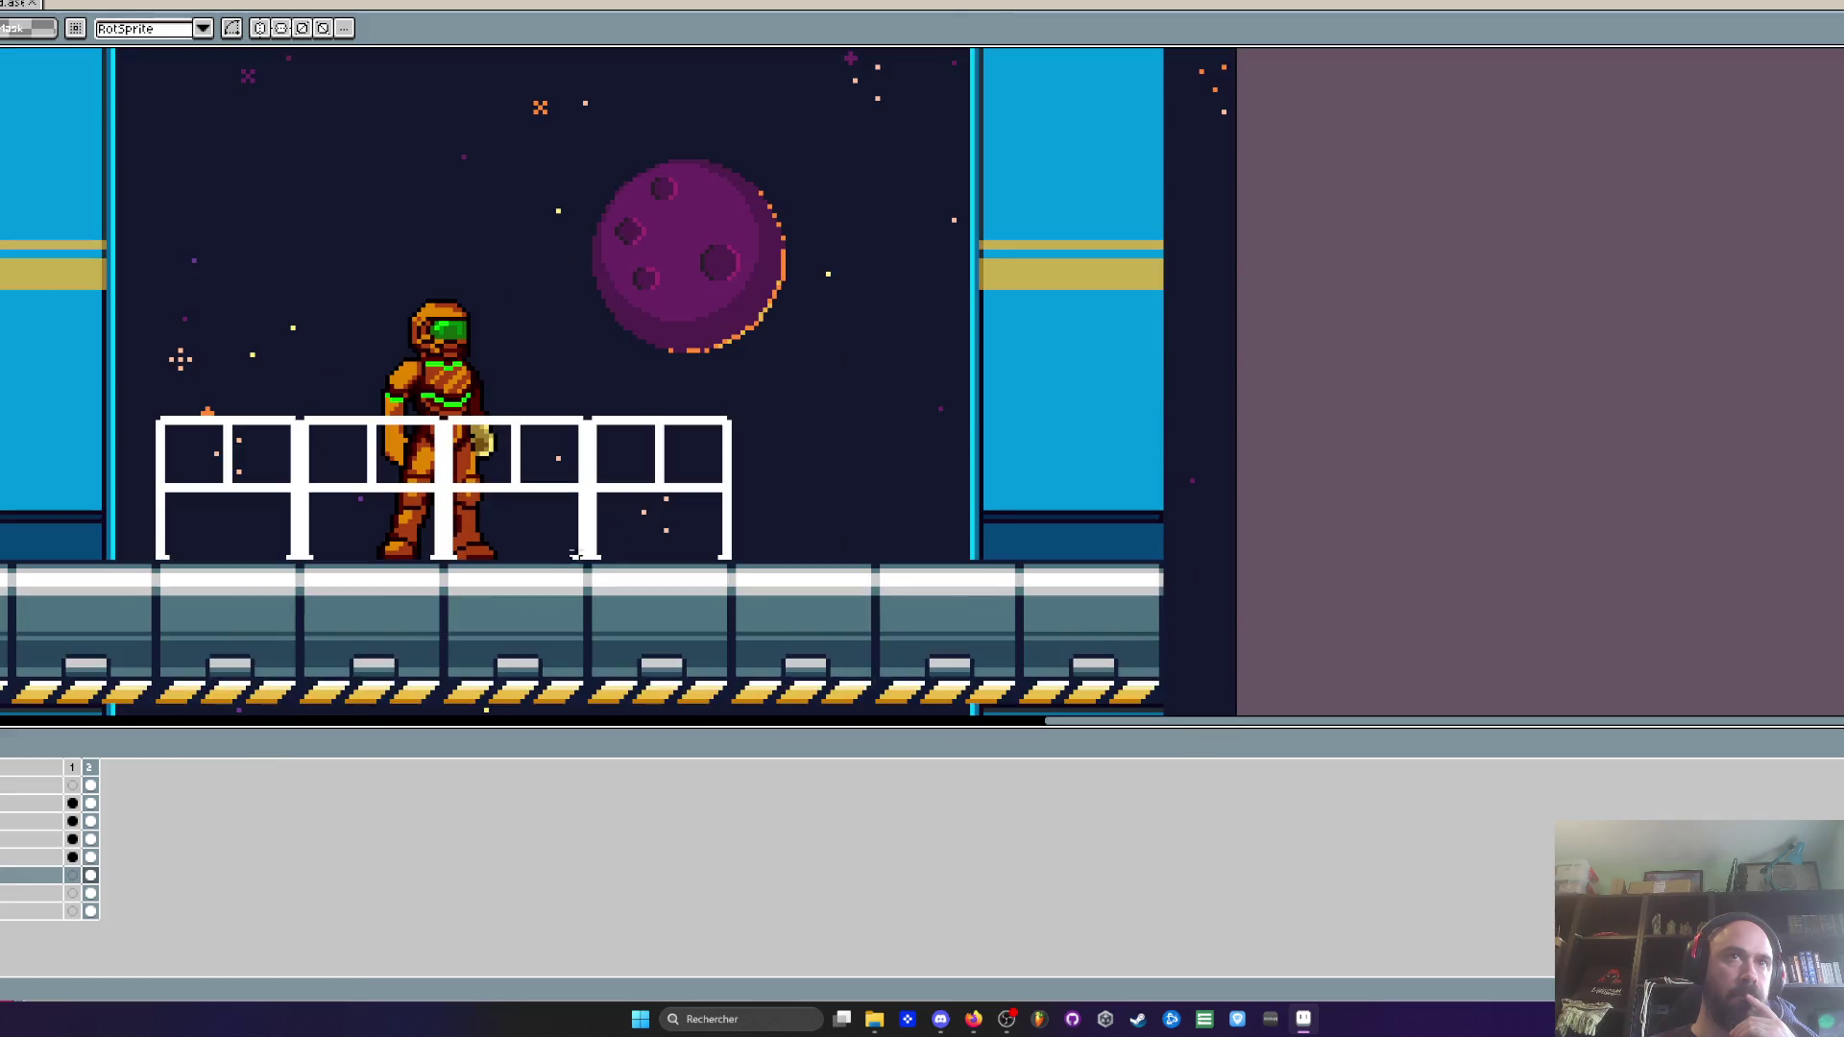
{"action": "scroll", "coordinate": [509, 488], "scroll_direction": "down", "scroll_amount": 1}
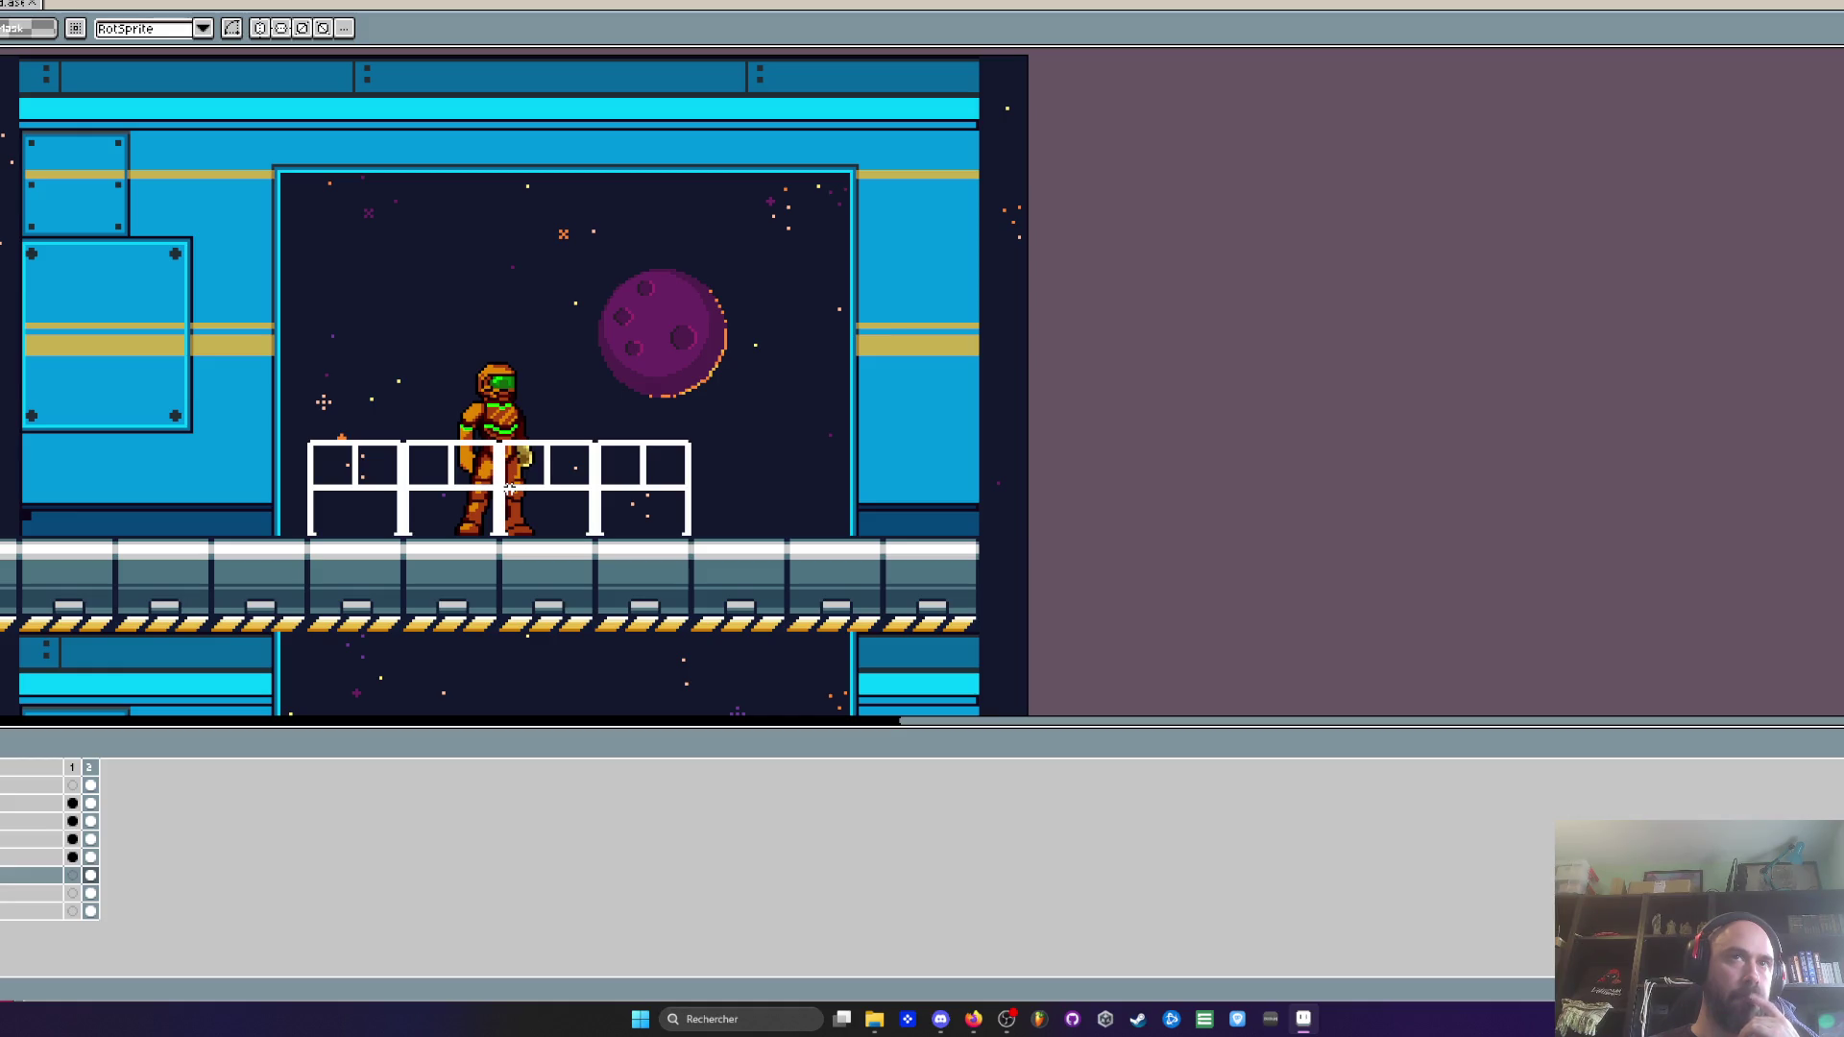
{"action": "scroll", "coordinate": [509, 488], "scroll_direction": "down", "scroll_amount": 2}
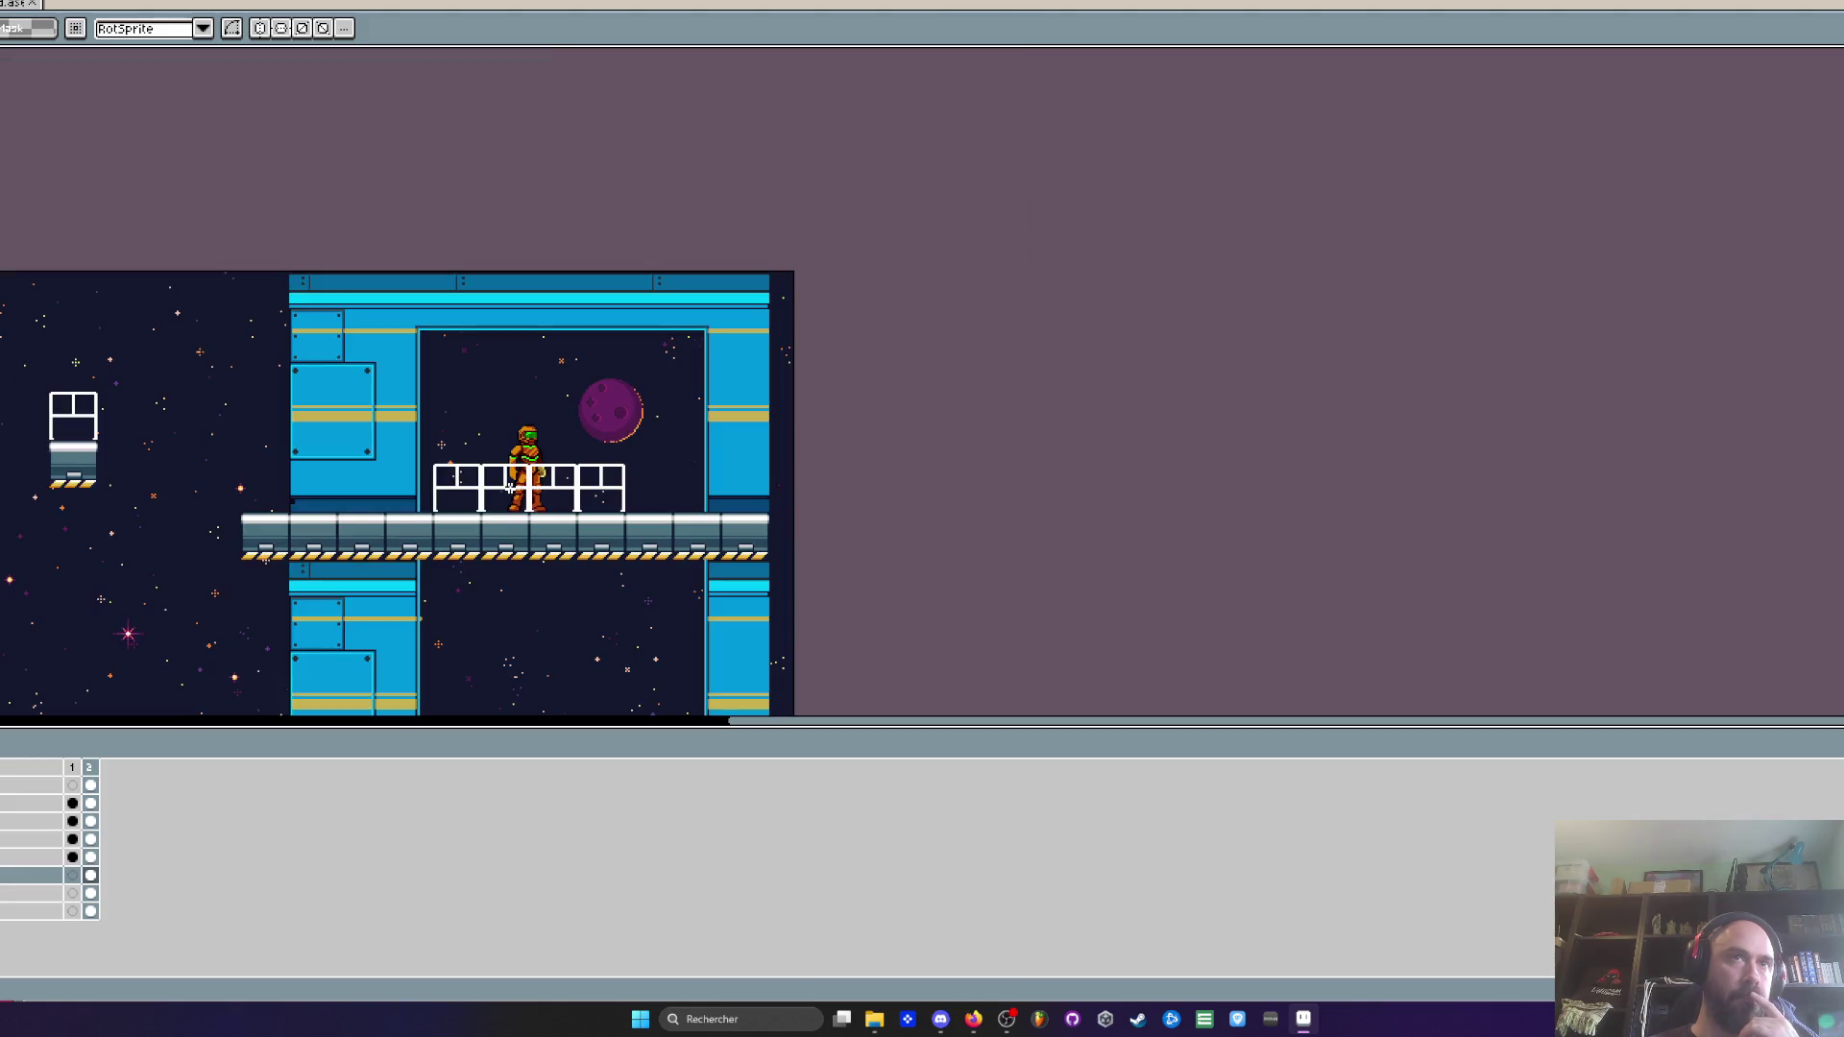
{"action": "scroll", "coordinate": [578, 392], "scroll_direction": "up", "scroll_amount": 2}
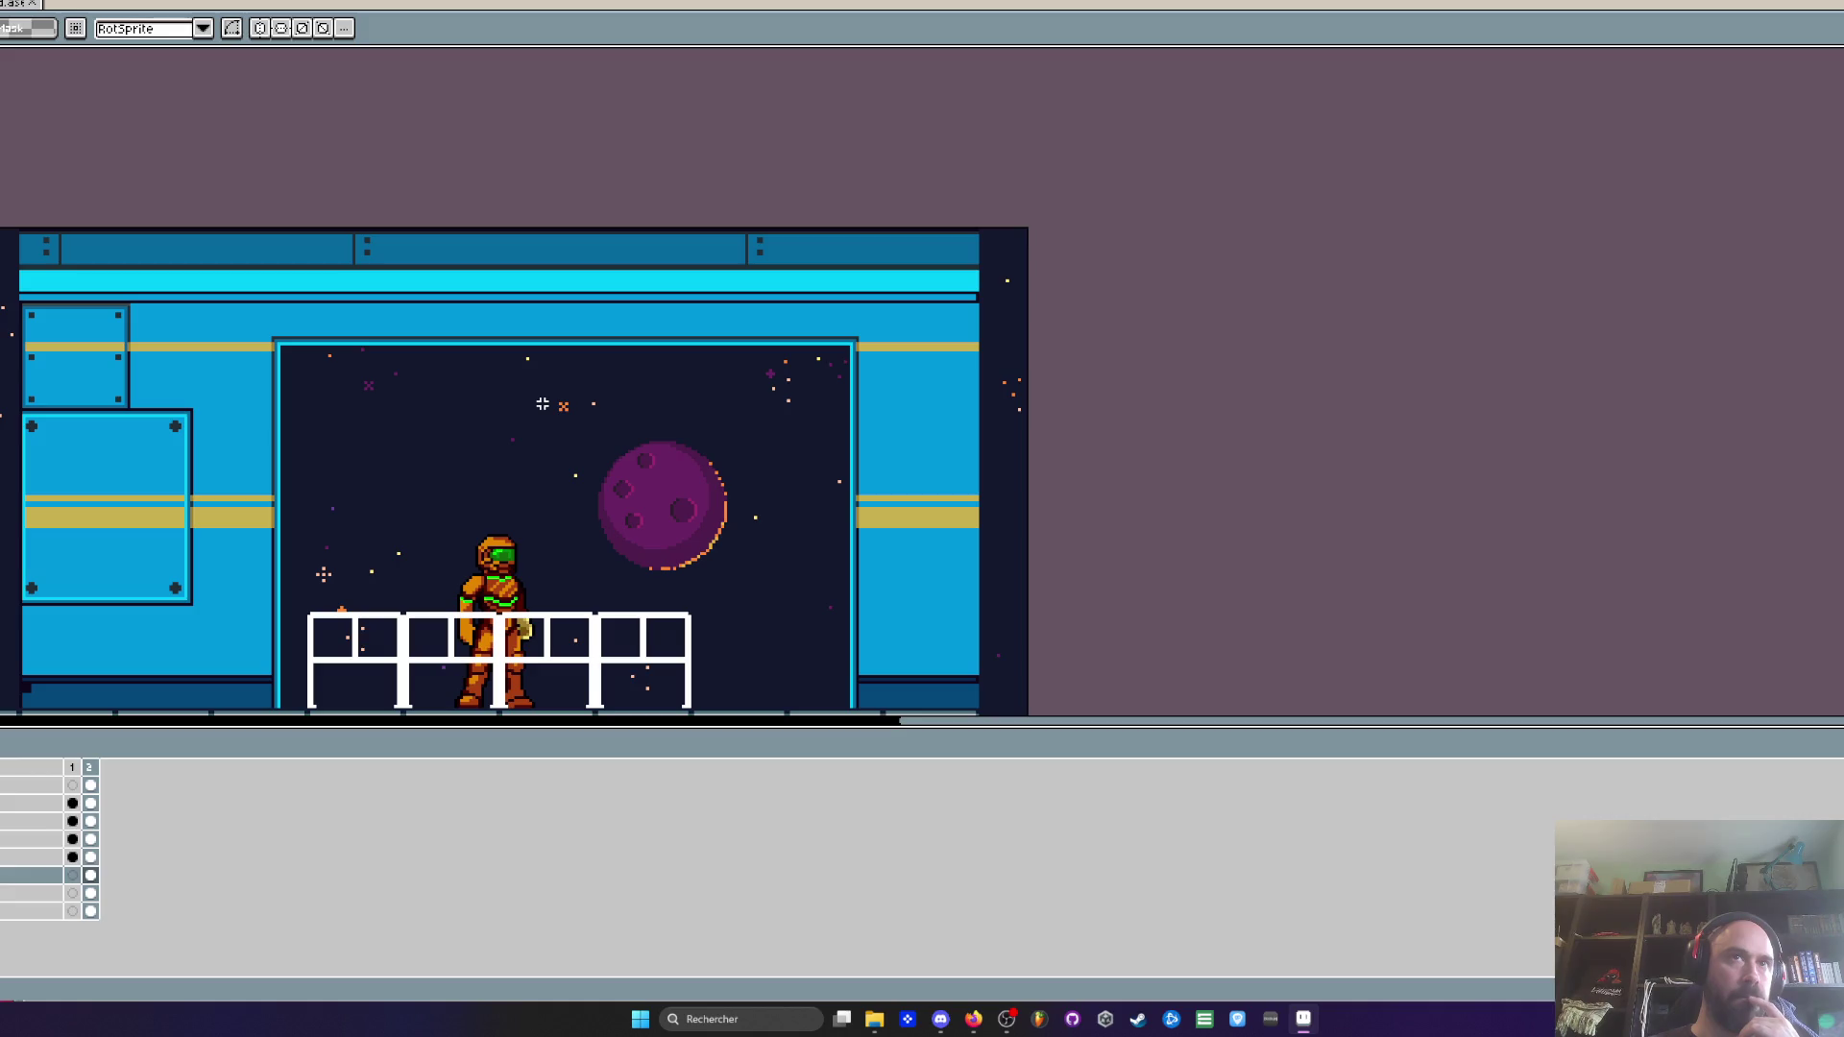
{"action": "scroll", "coordinate": [528, 485], "scroll_direction": "down", "scroll_amount": 2}
{"action": "scroll", "coordinate": [514, 607], "scroll_direction": "up", "scroll_amount": 2}
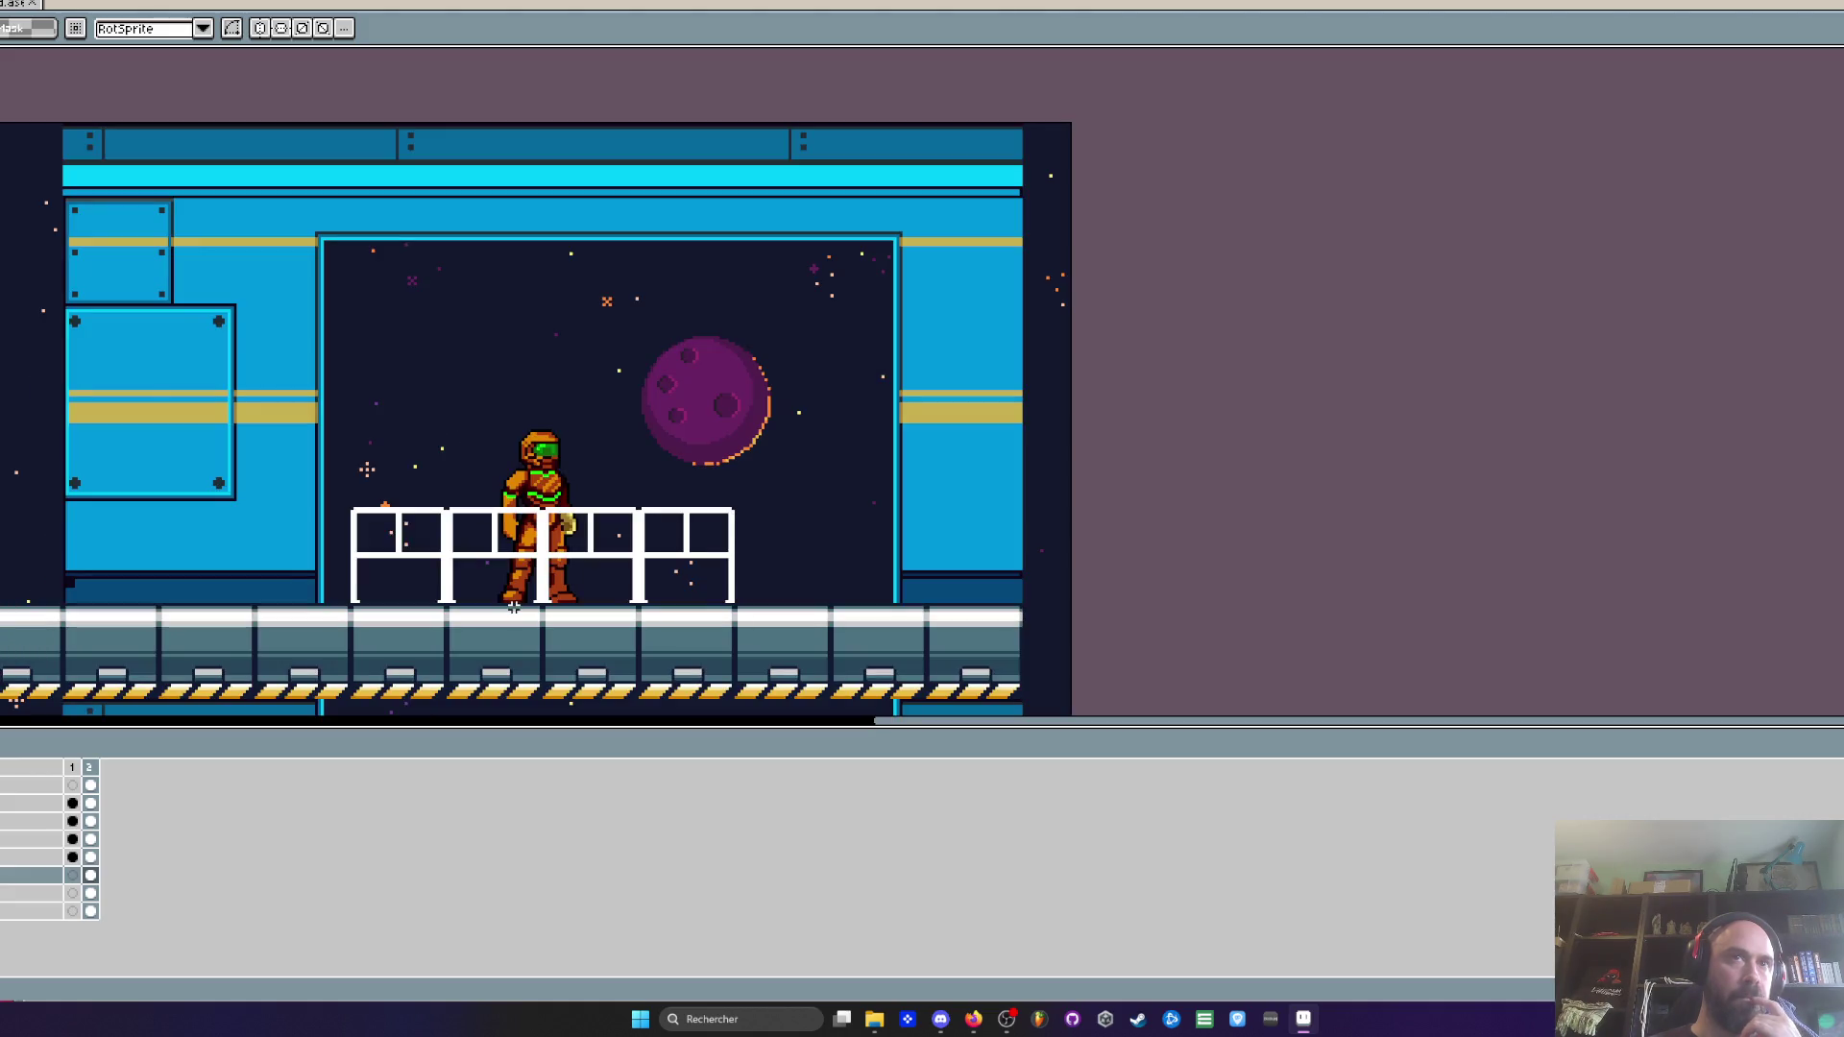
{"action": "scroll", "coordinate": [514, 607], "scroll_direction": "up", "scroll_amount": 1}
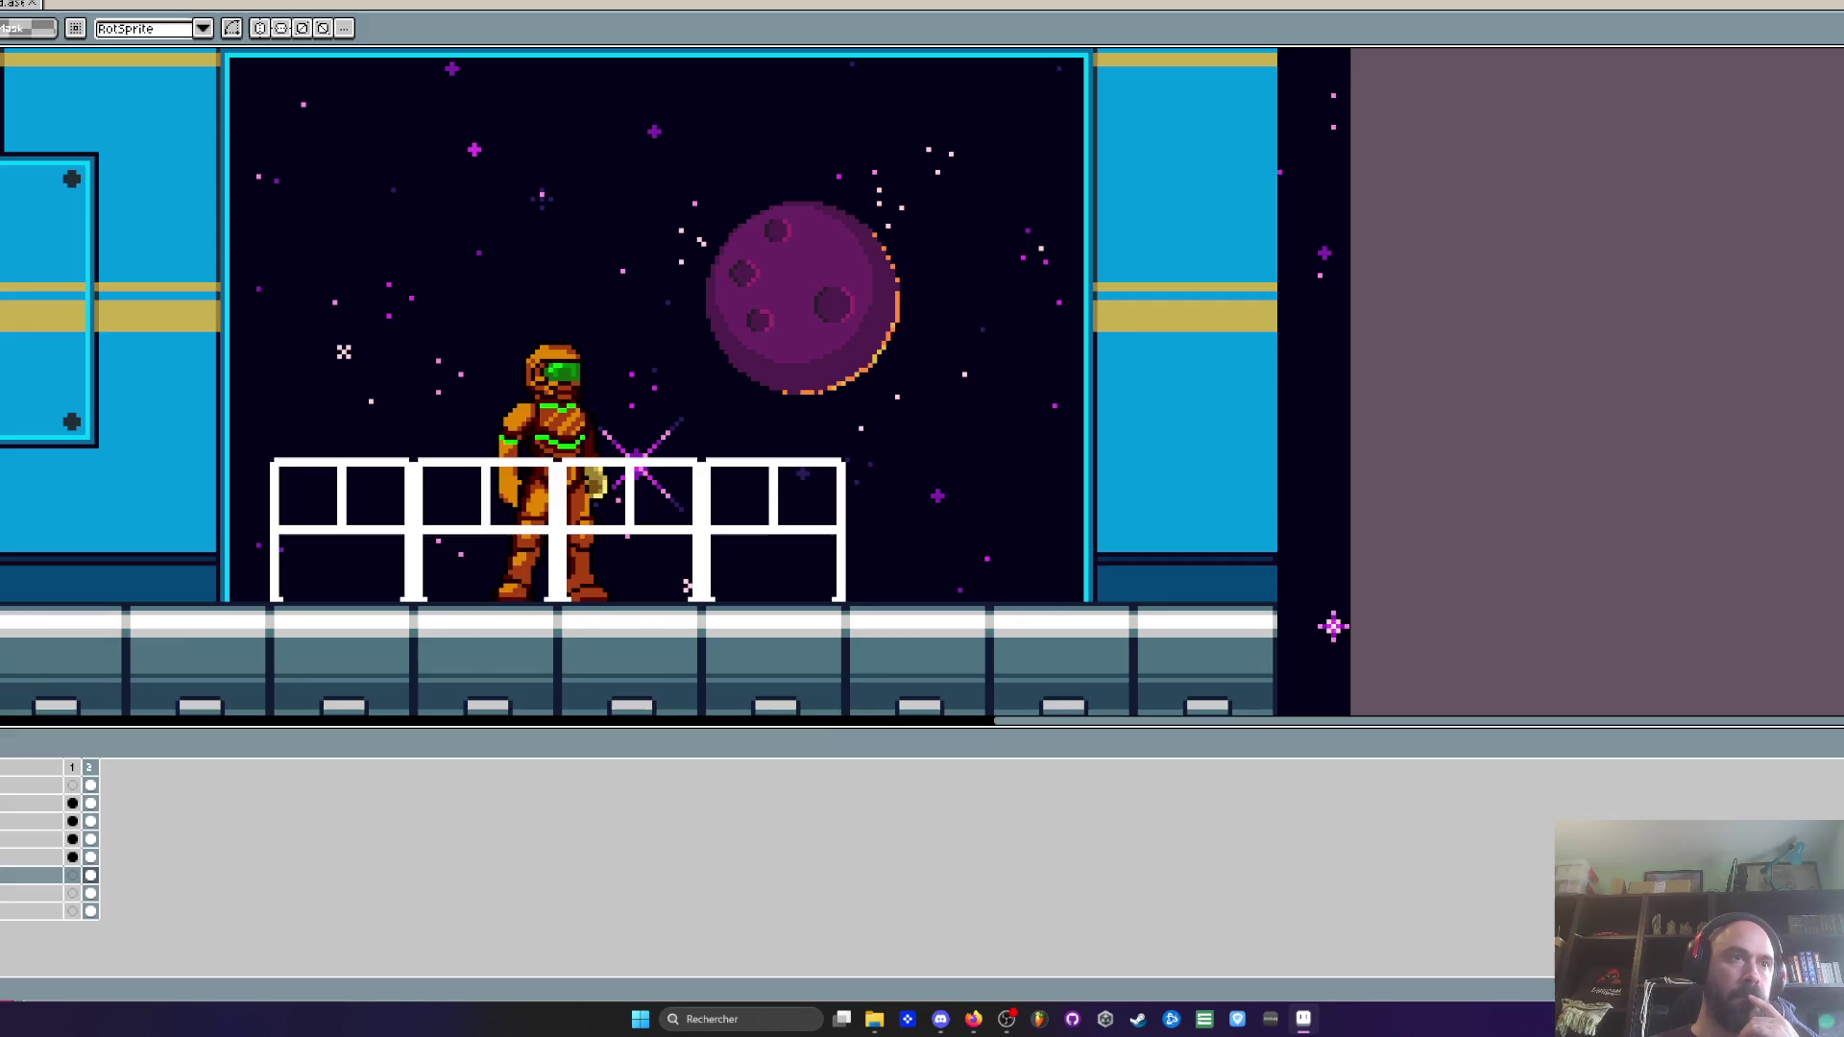
{"action": "scroll", "coordinate": [675, 439], "scroll_direction": "down", "scroll_amount": 3}
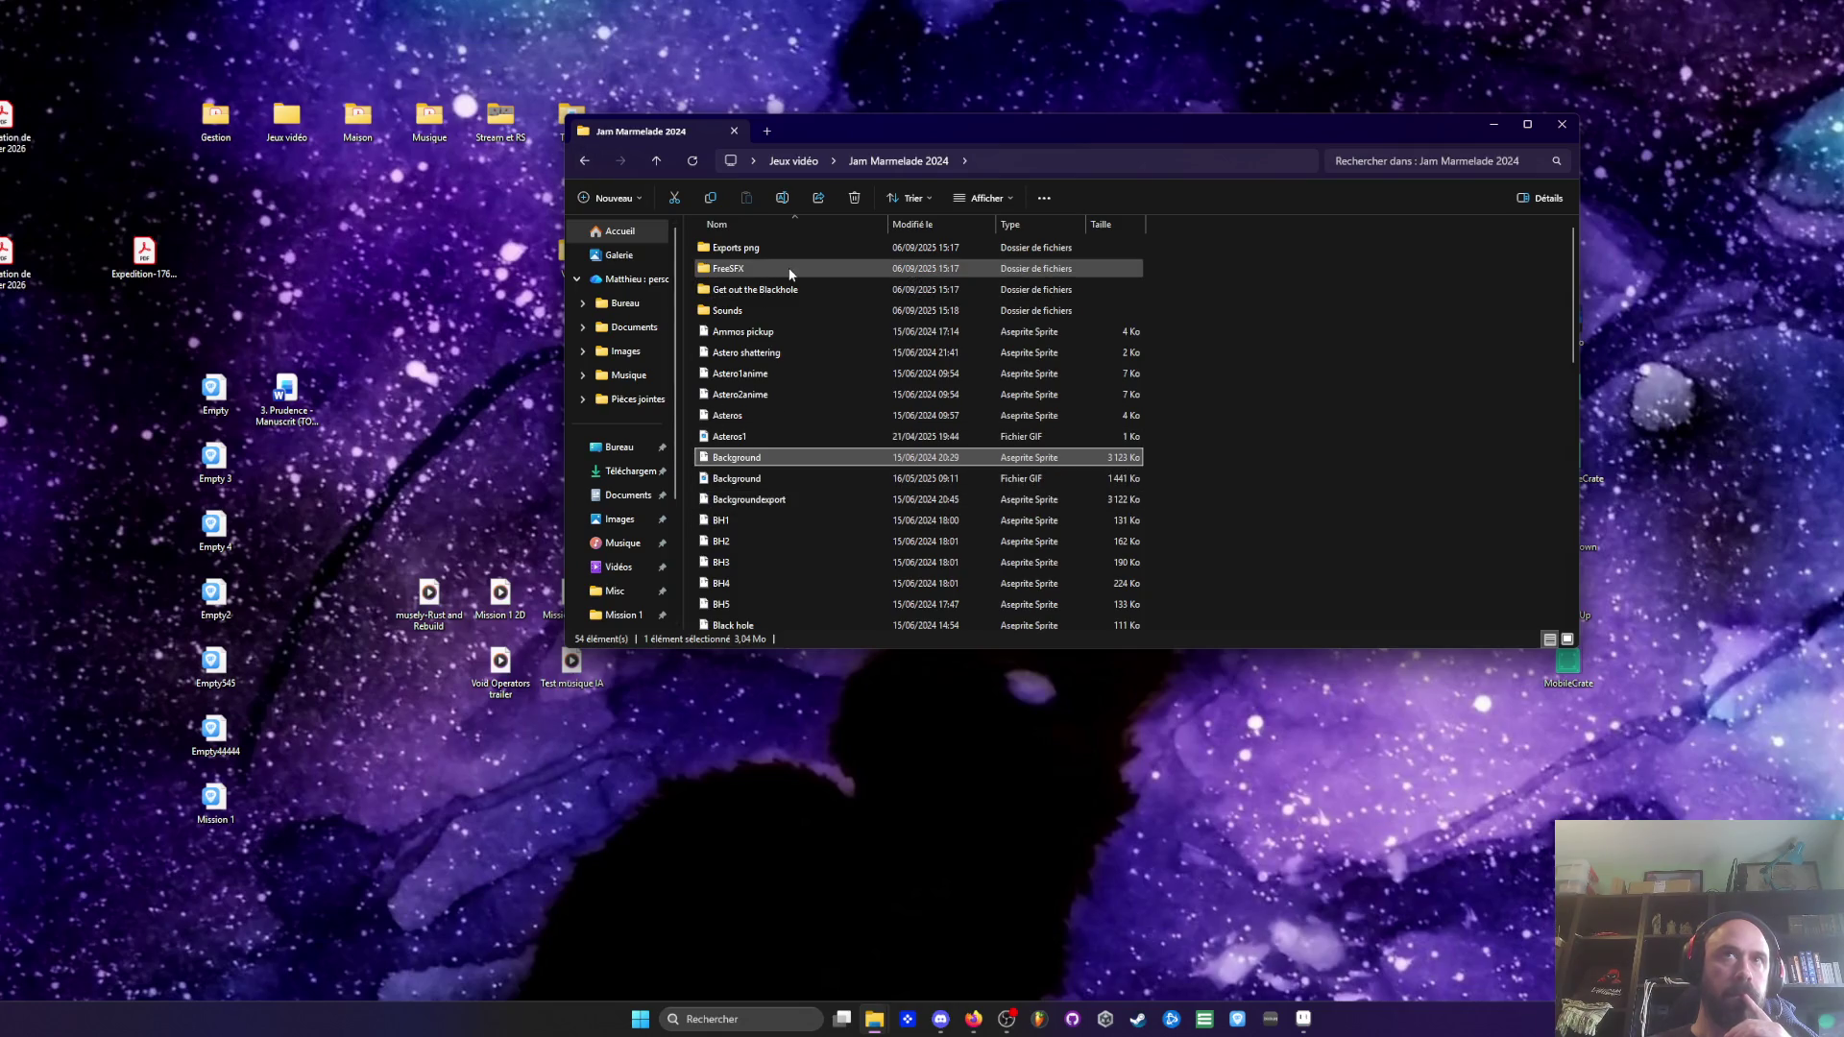
Go back to Jeux vidéo and open L'Artisan Meurtrier's Réfs folder
{"action": "scroll", "coordinate": [787, 268], "scroll_direction": "down", "scroll_amount": 3}
{"action": "left_click", "coordinate": [585, 160]}
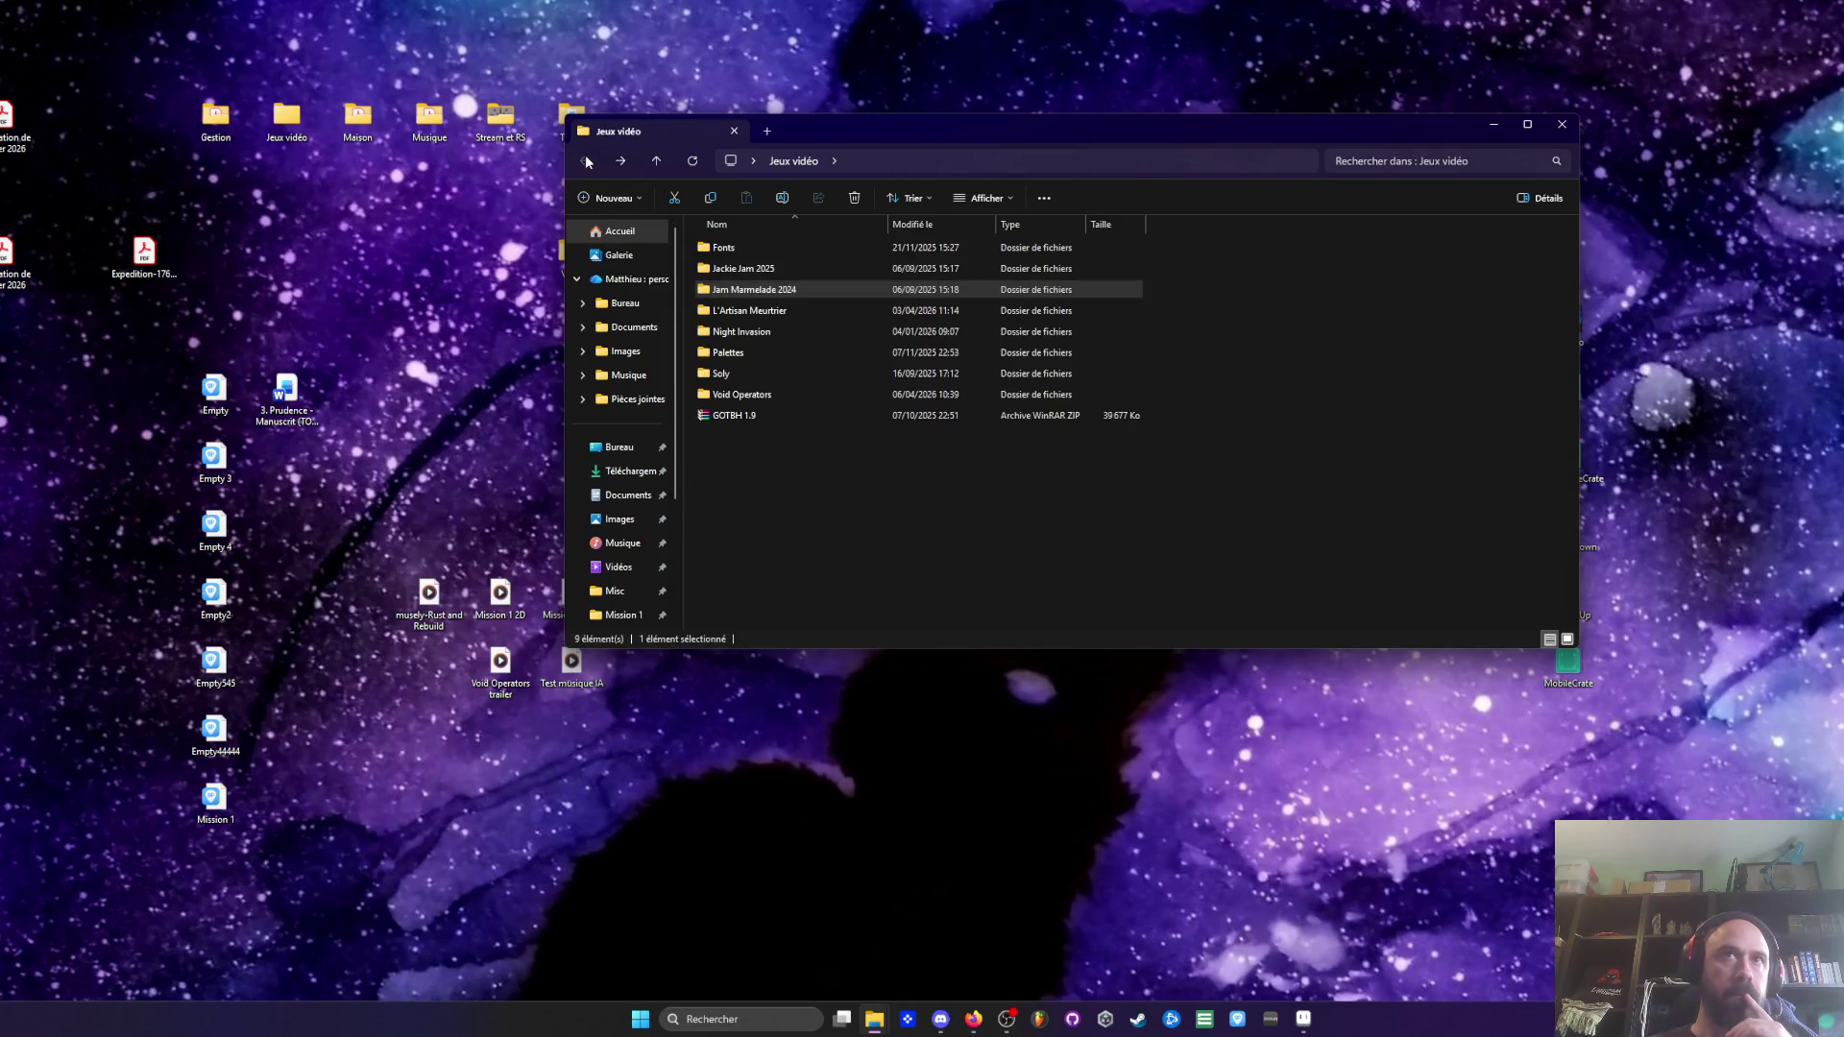
{"action": "double_click", "coordinate": [754, 310]}
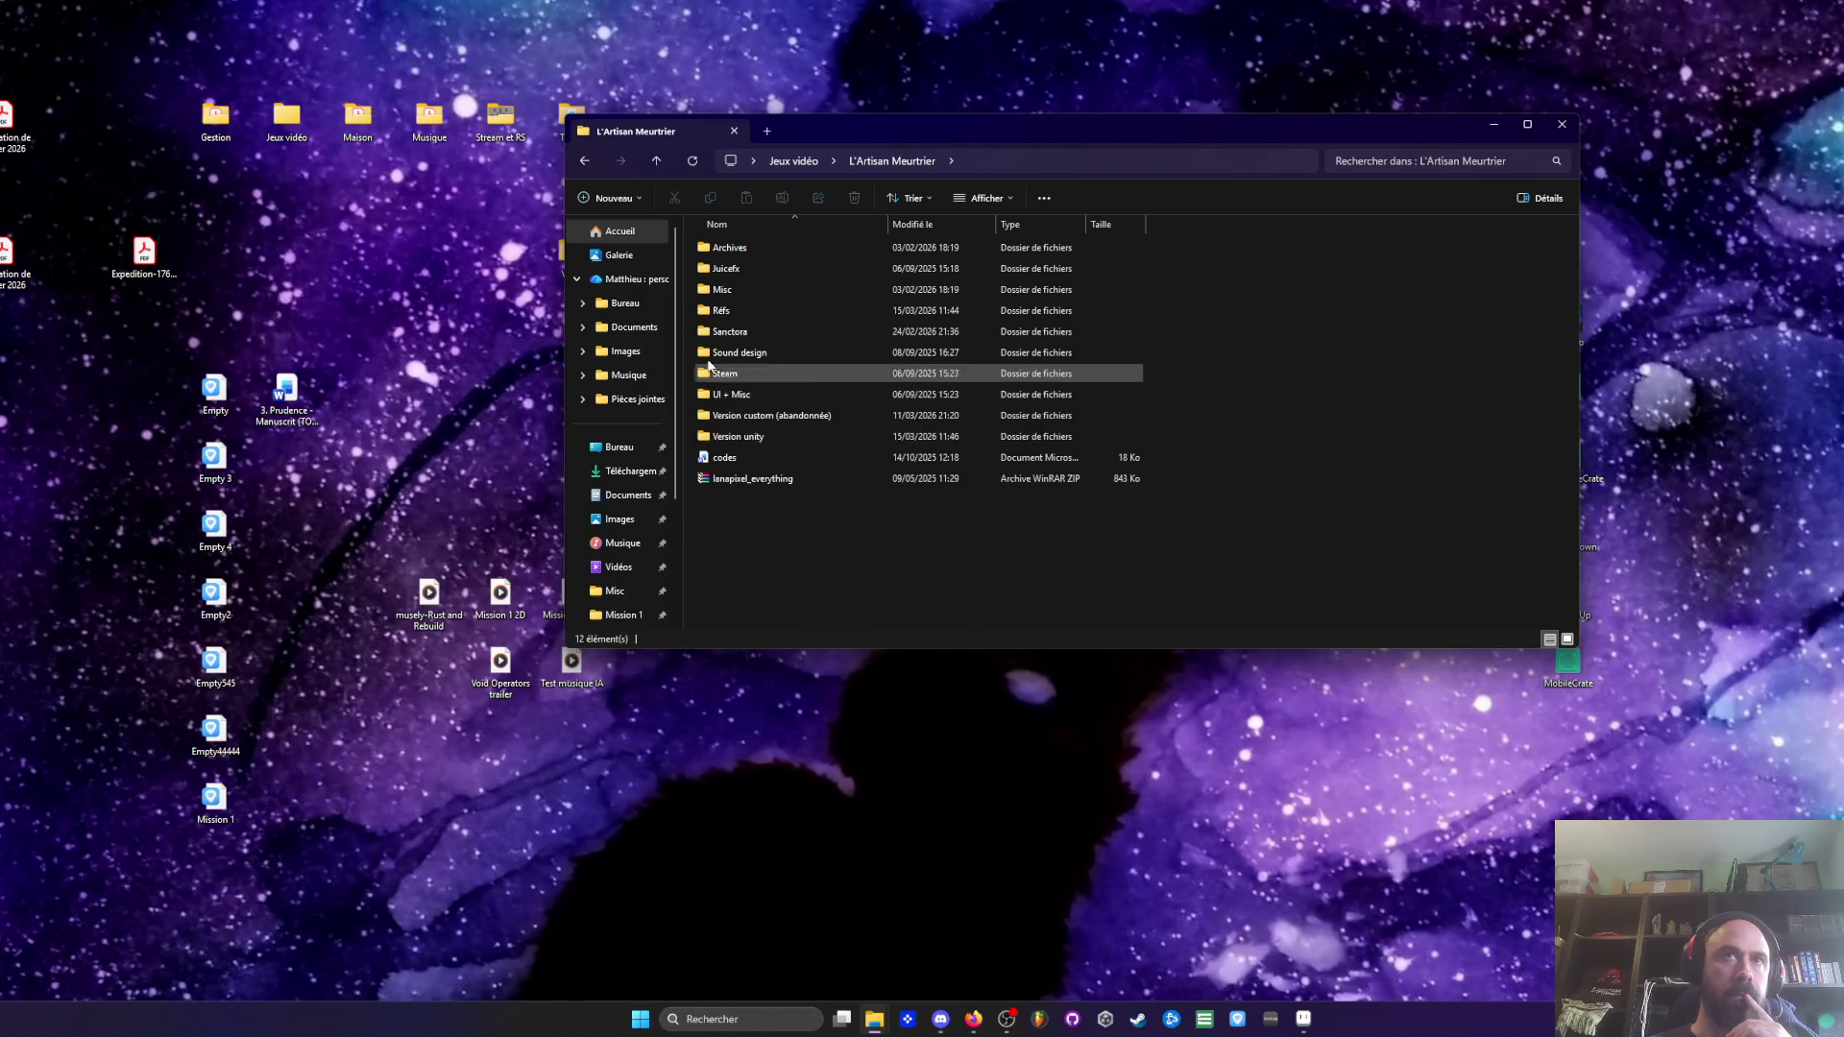
{"action": "double_click", "coordinate": [712, 311]}
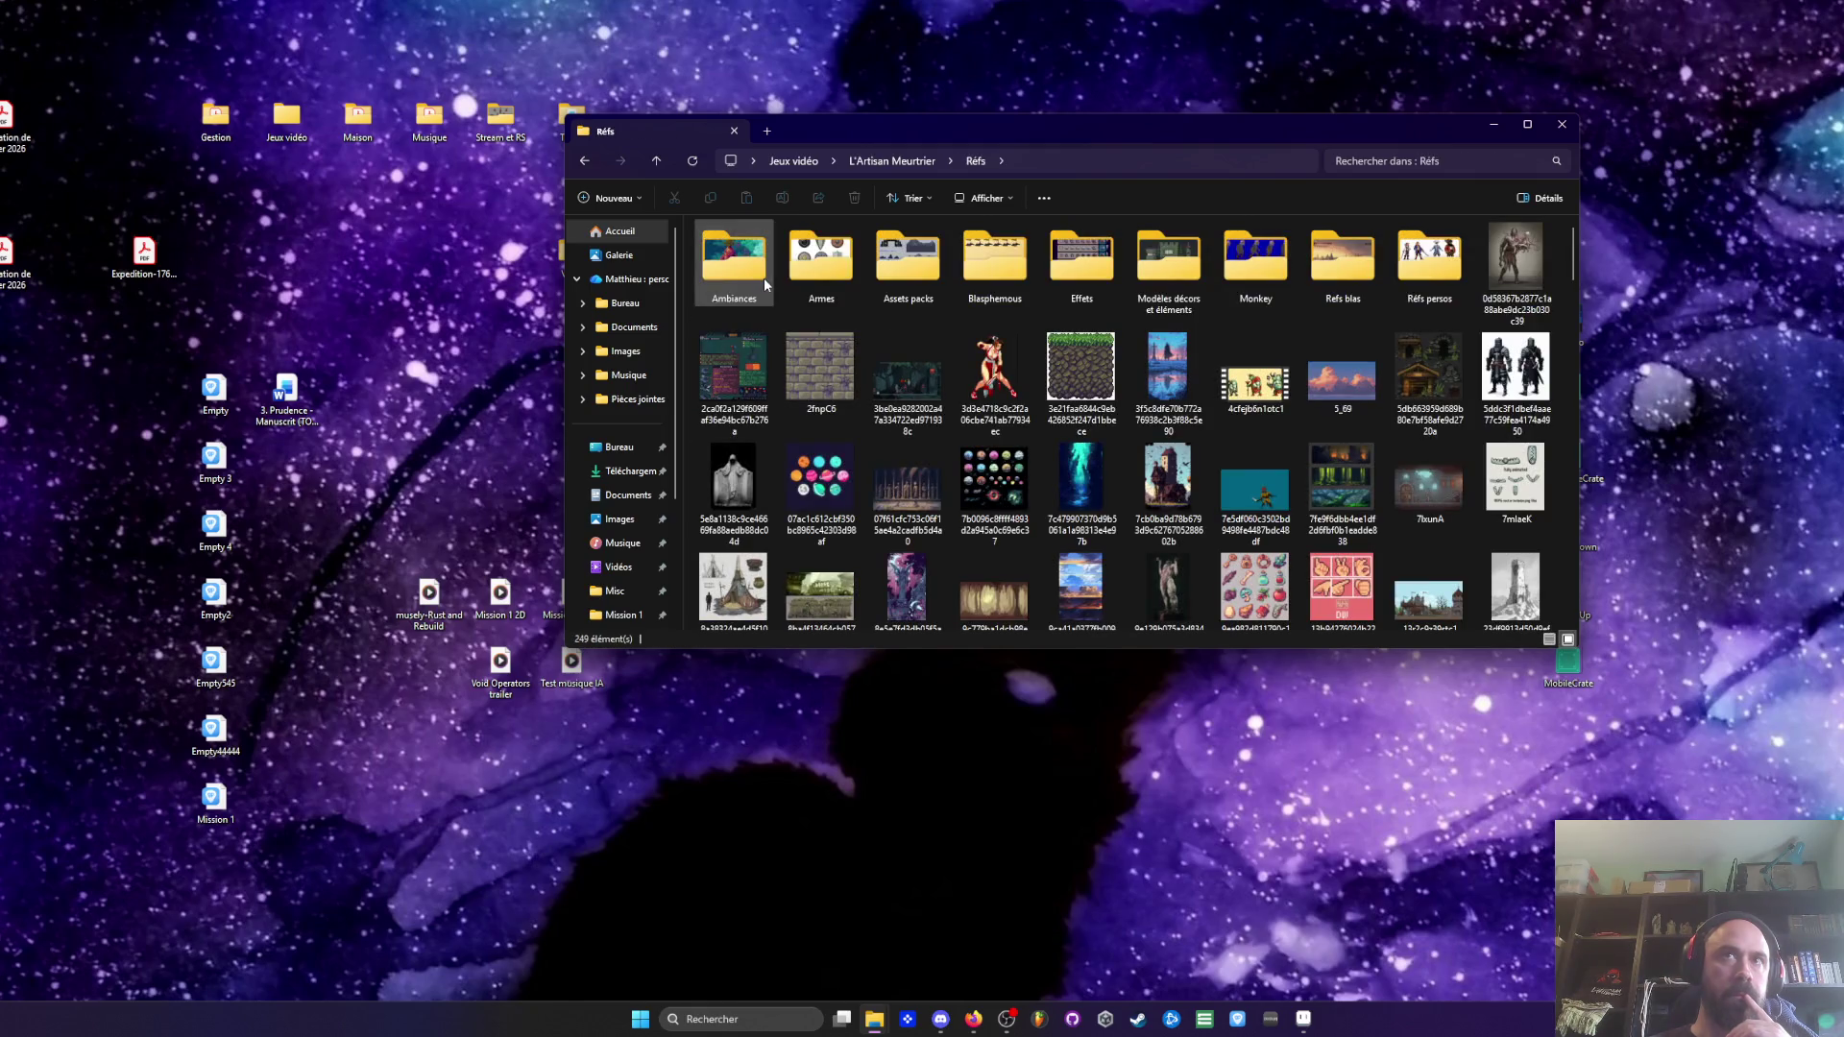
Browse into UI + Misc > UI and back up to L'Artisan Meurtrier
{"action": "left_click", "coordinate": [584, 161]}
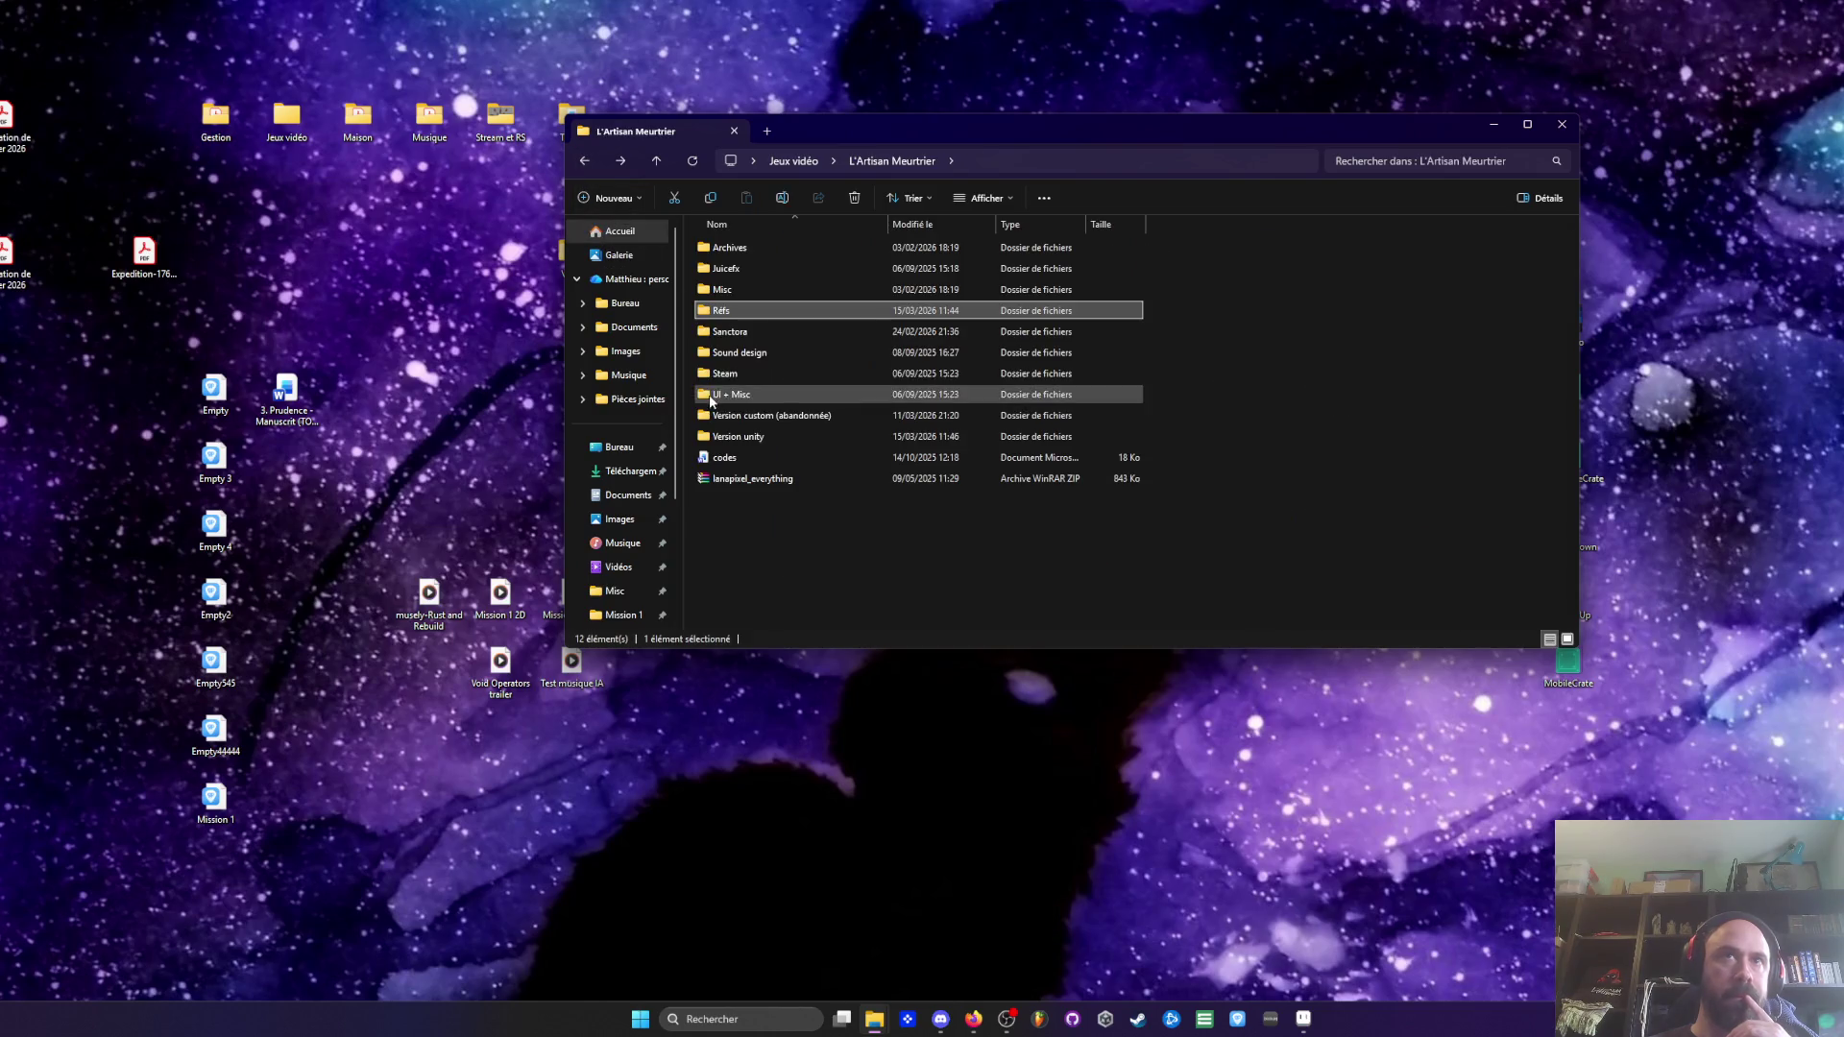
{"action": "left_click", "coordinate": [735, 395]}
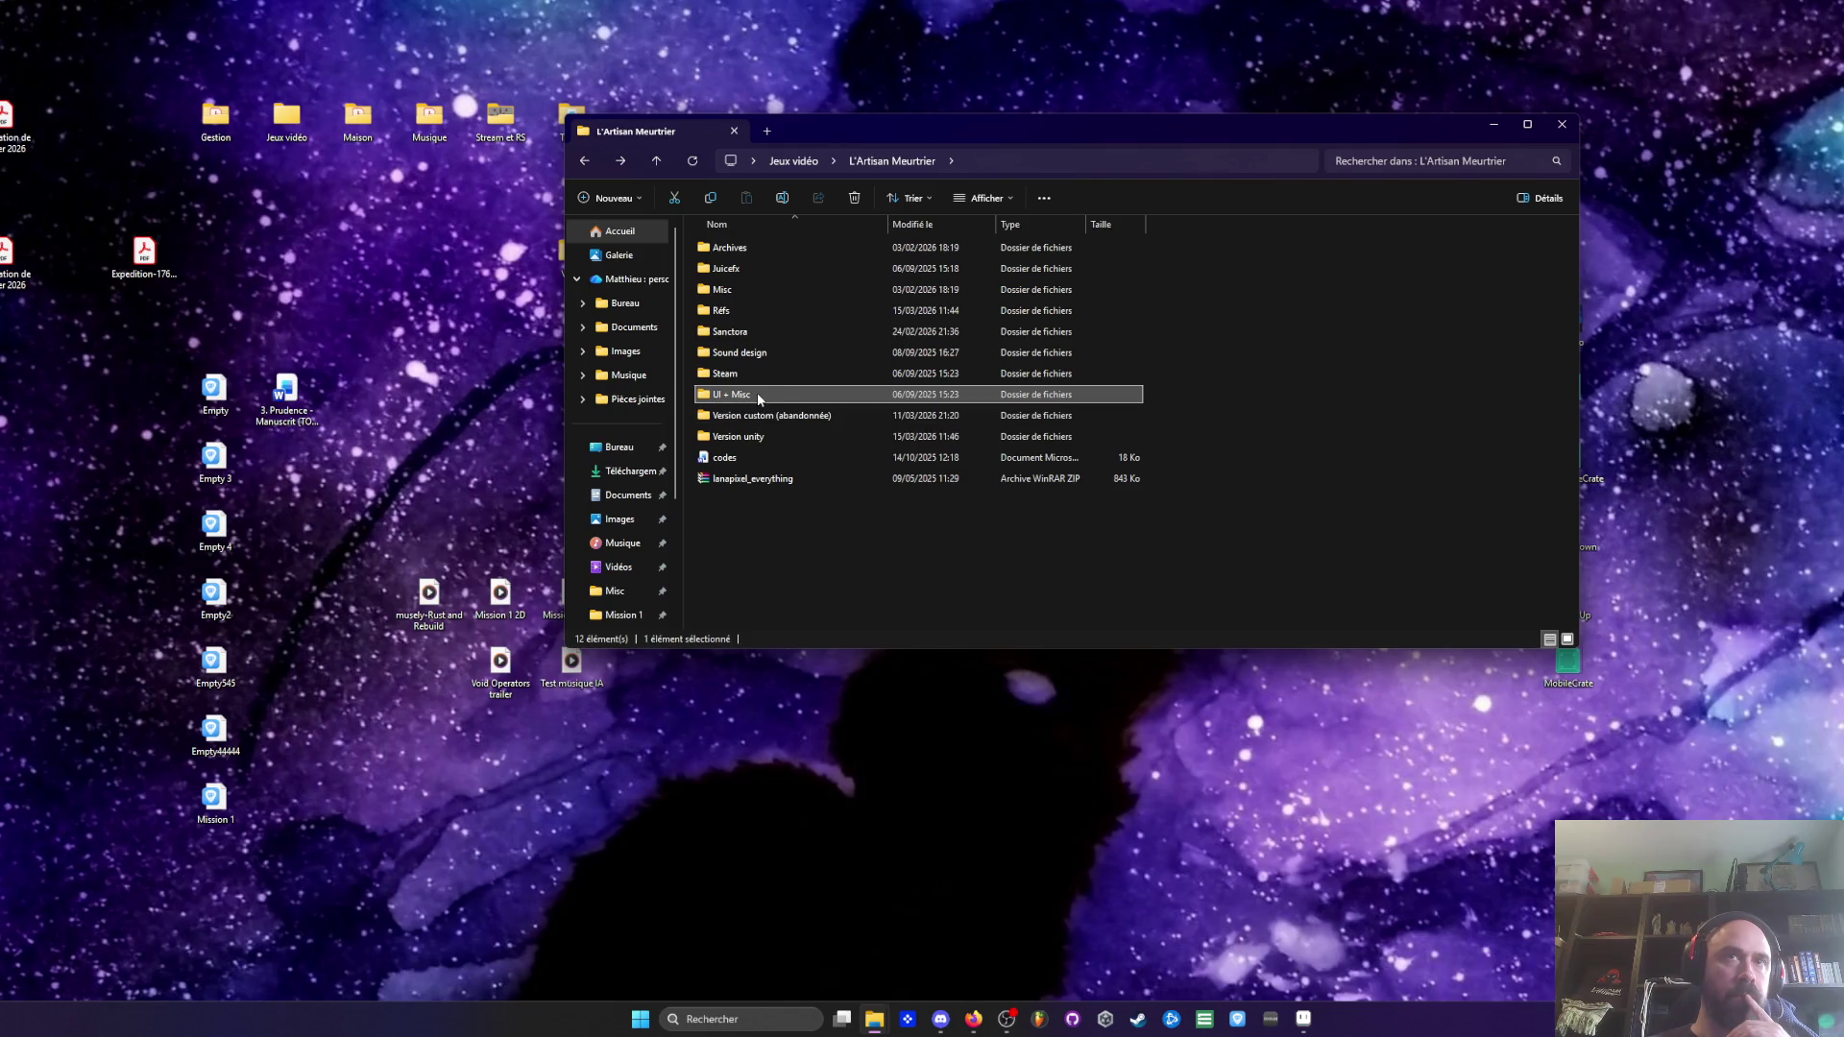
{"action": "double_click", "coordinate": [756, 393]}
{"action": "double_click", "coordinate": [756, 291]}
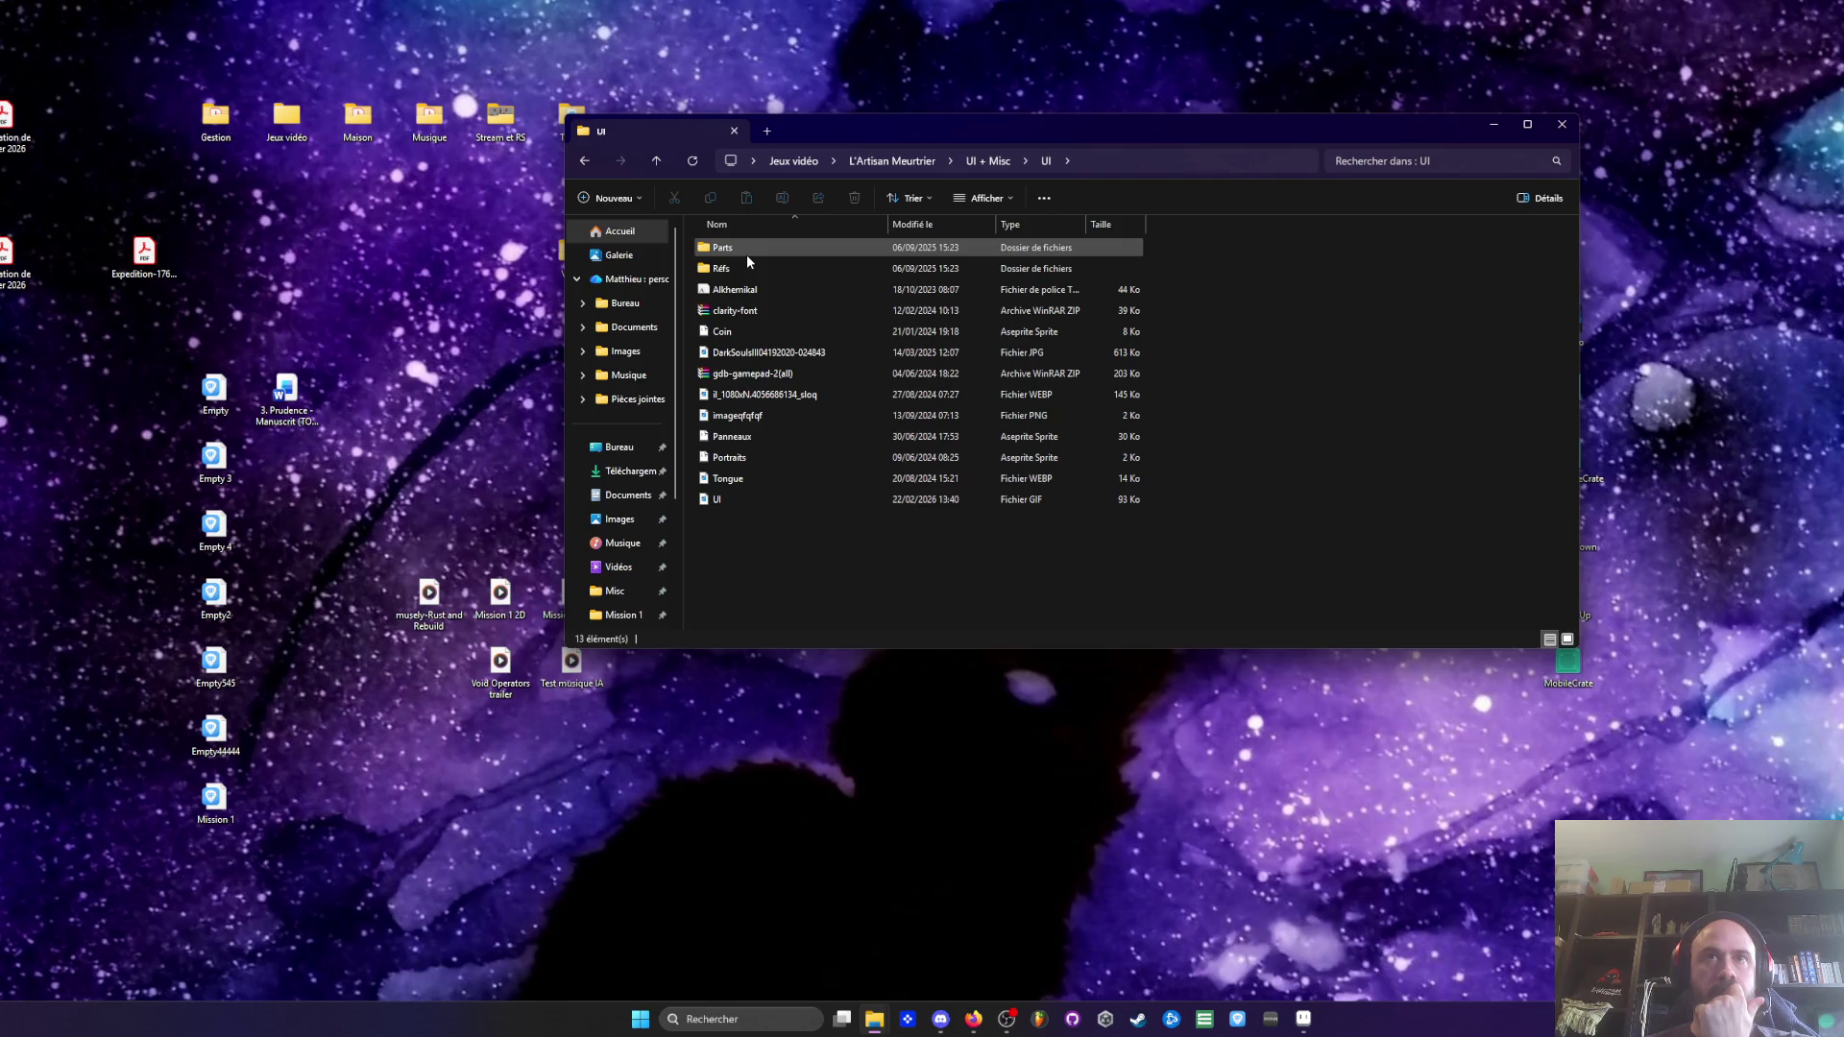
{"action": "left_click", "coordinate": [584, 161]}
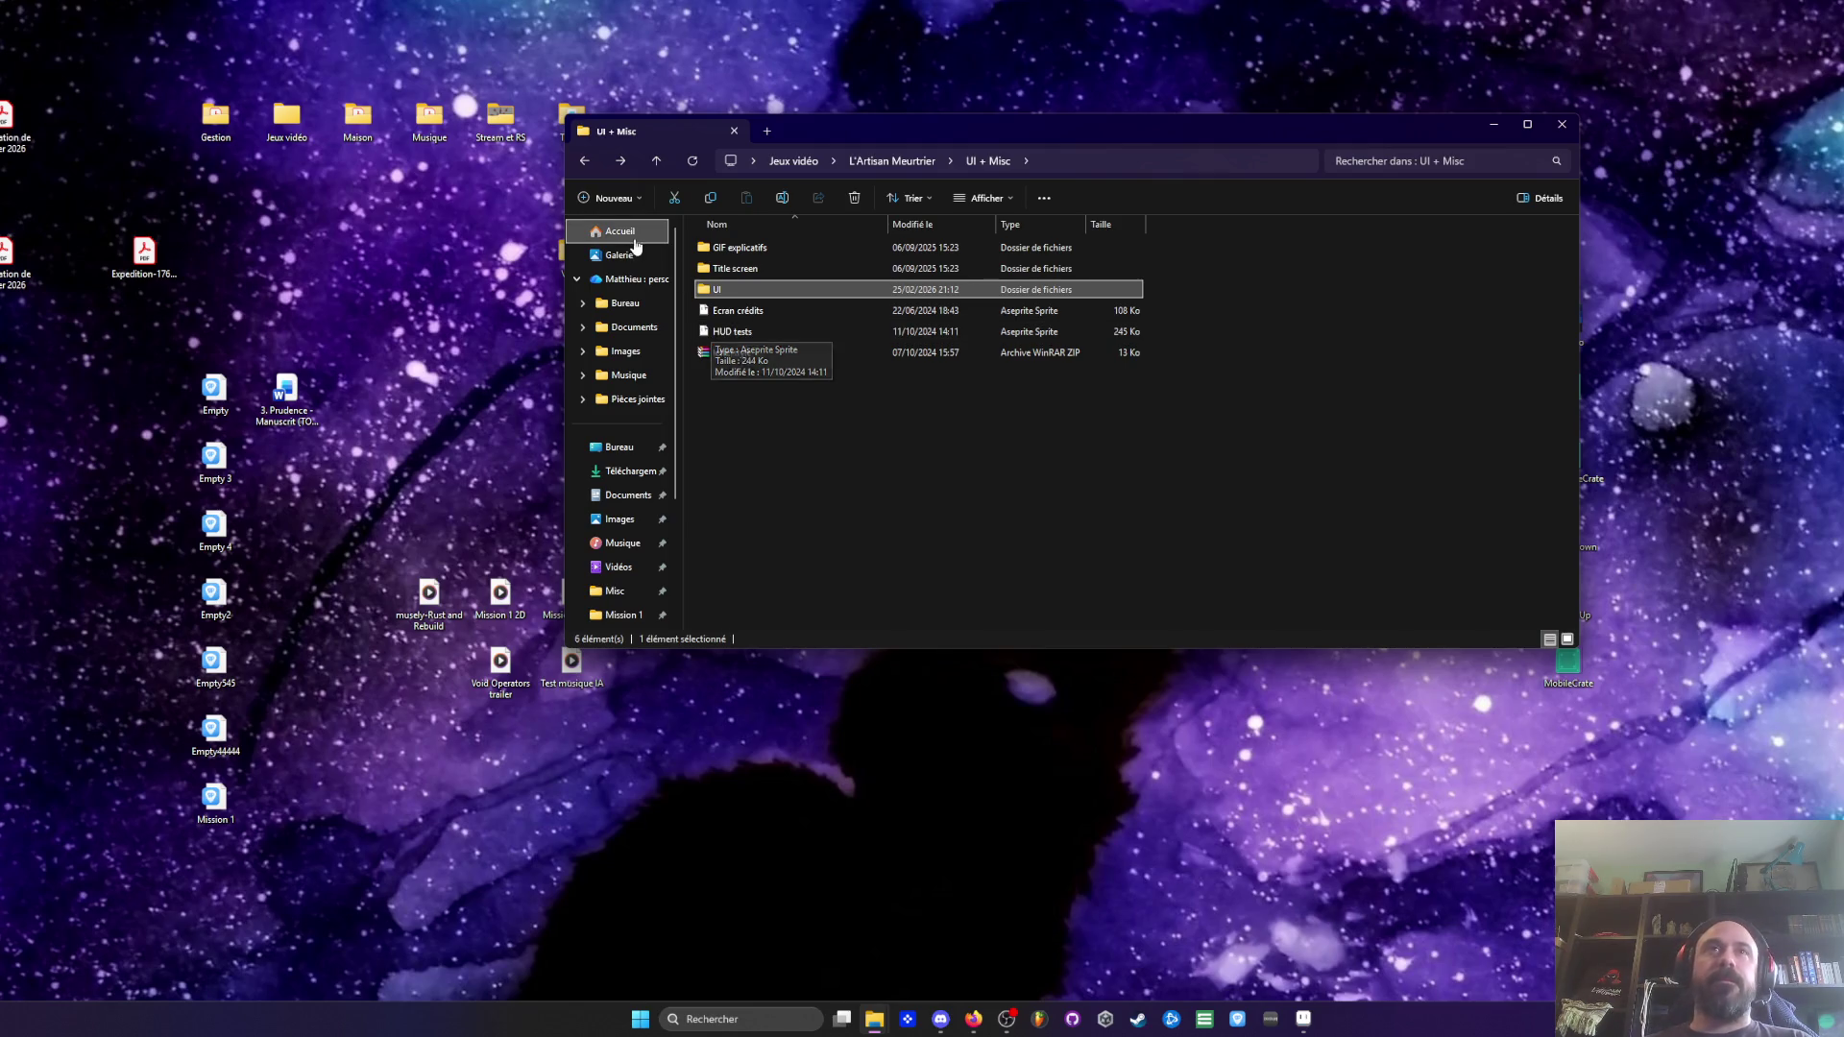
{"action": "left_click", "coordinate": [584, 161]}
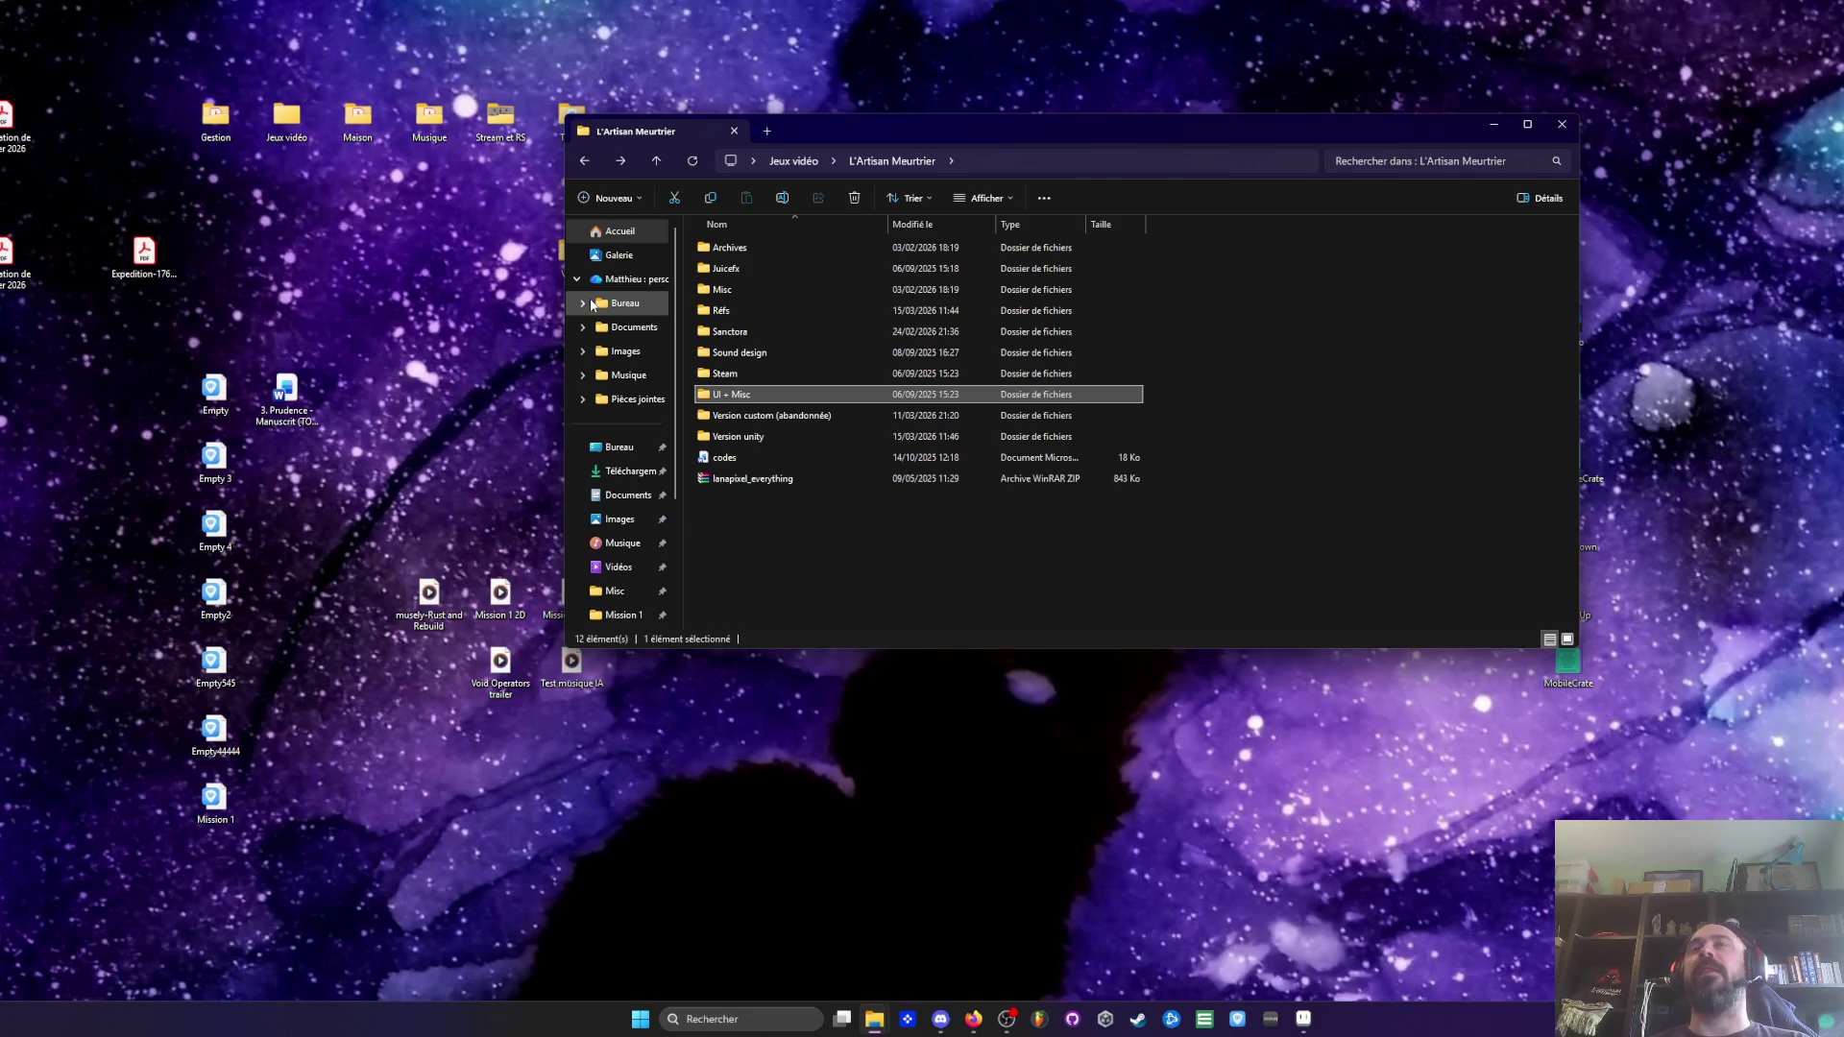
Look through the Version custom (abandonnée) folder, then return and open Réfs
{"action": "left_click", "coordinate": [733, 333]}
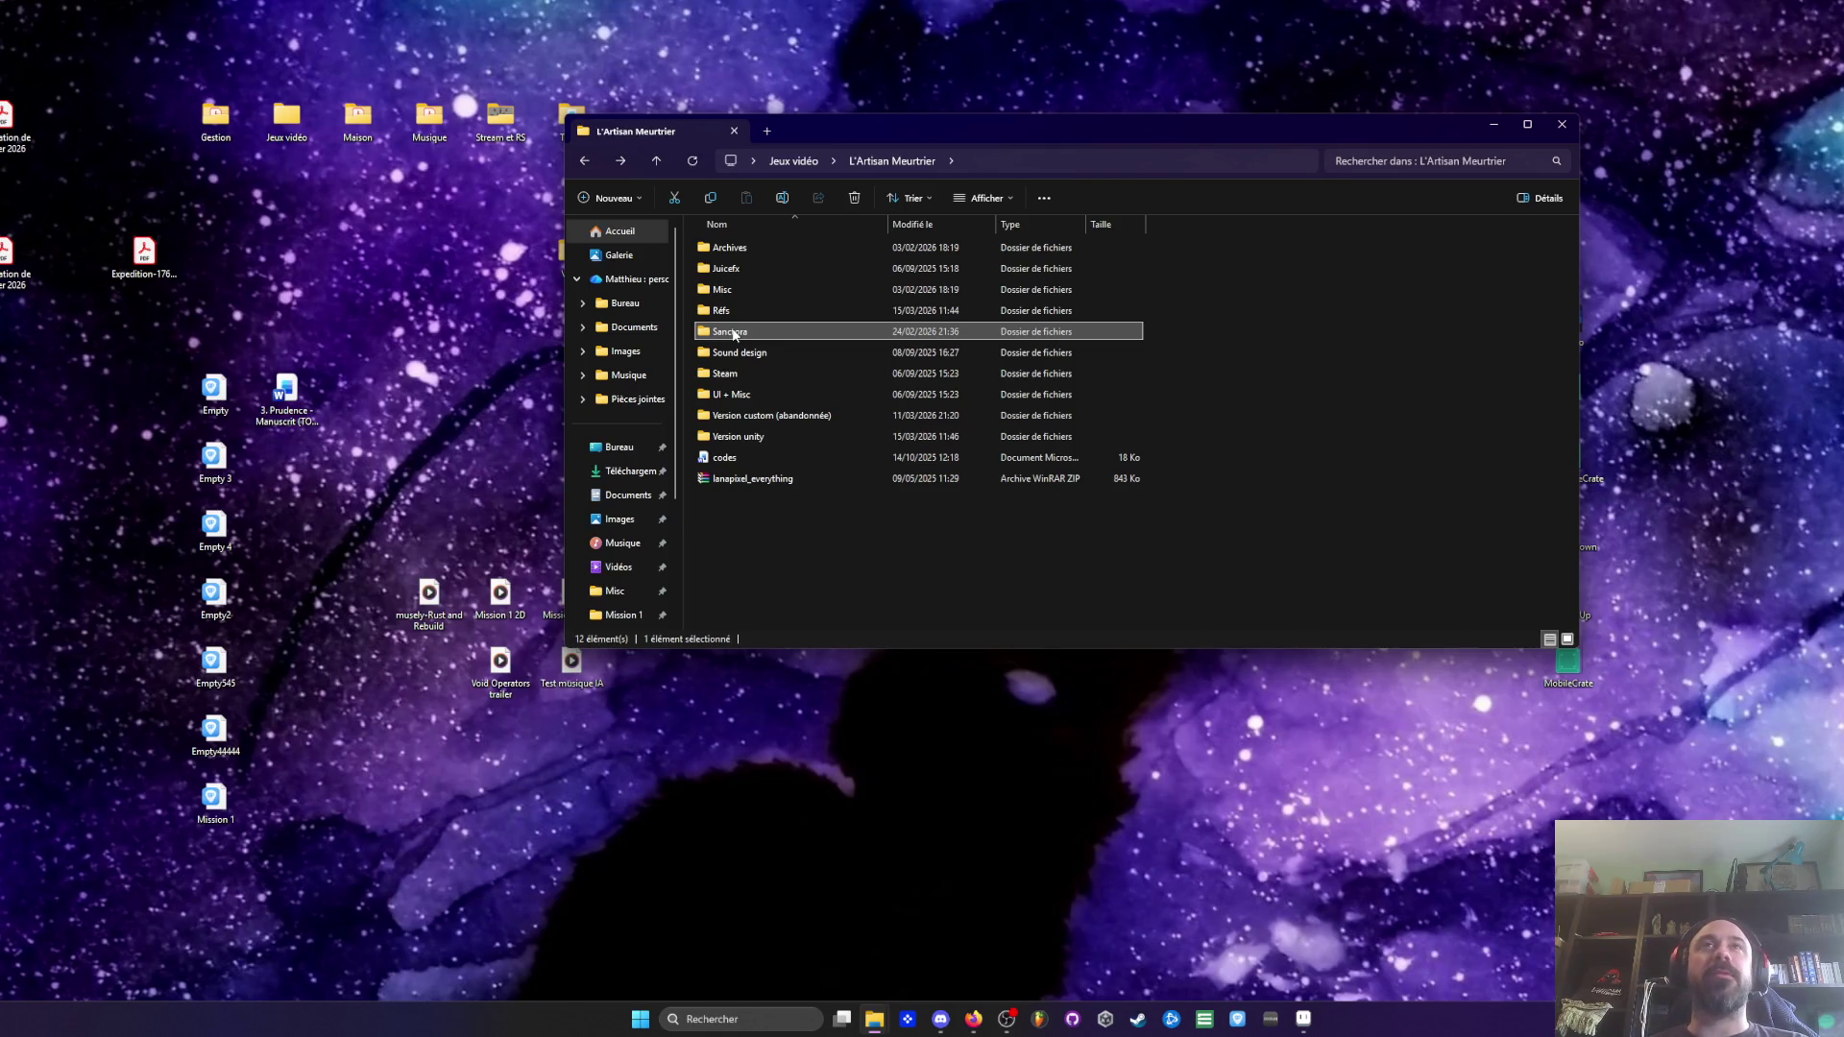
{"action": "key", "text": "Down"}
{"action": "key", "text": "Down"}
{"action": "key", "text": "Down"}
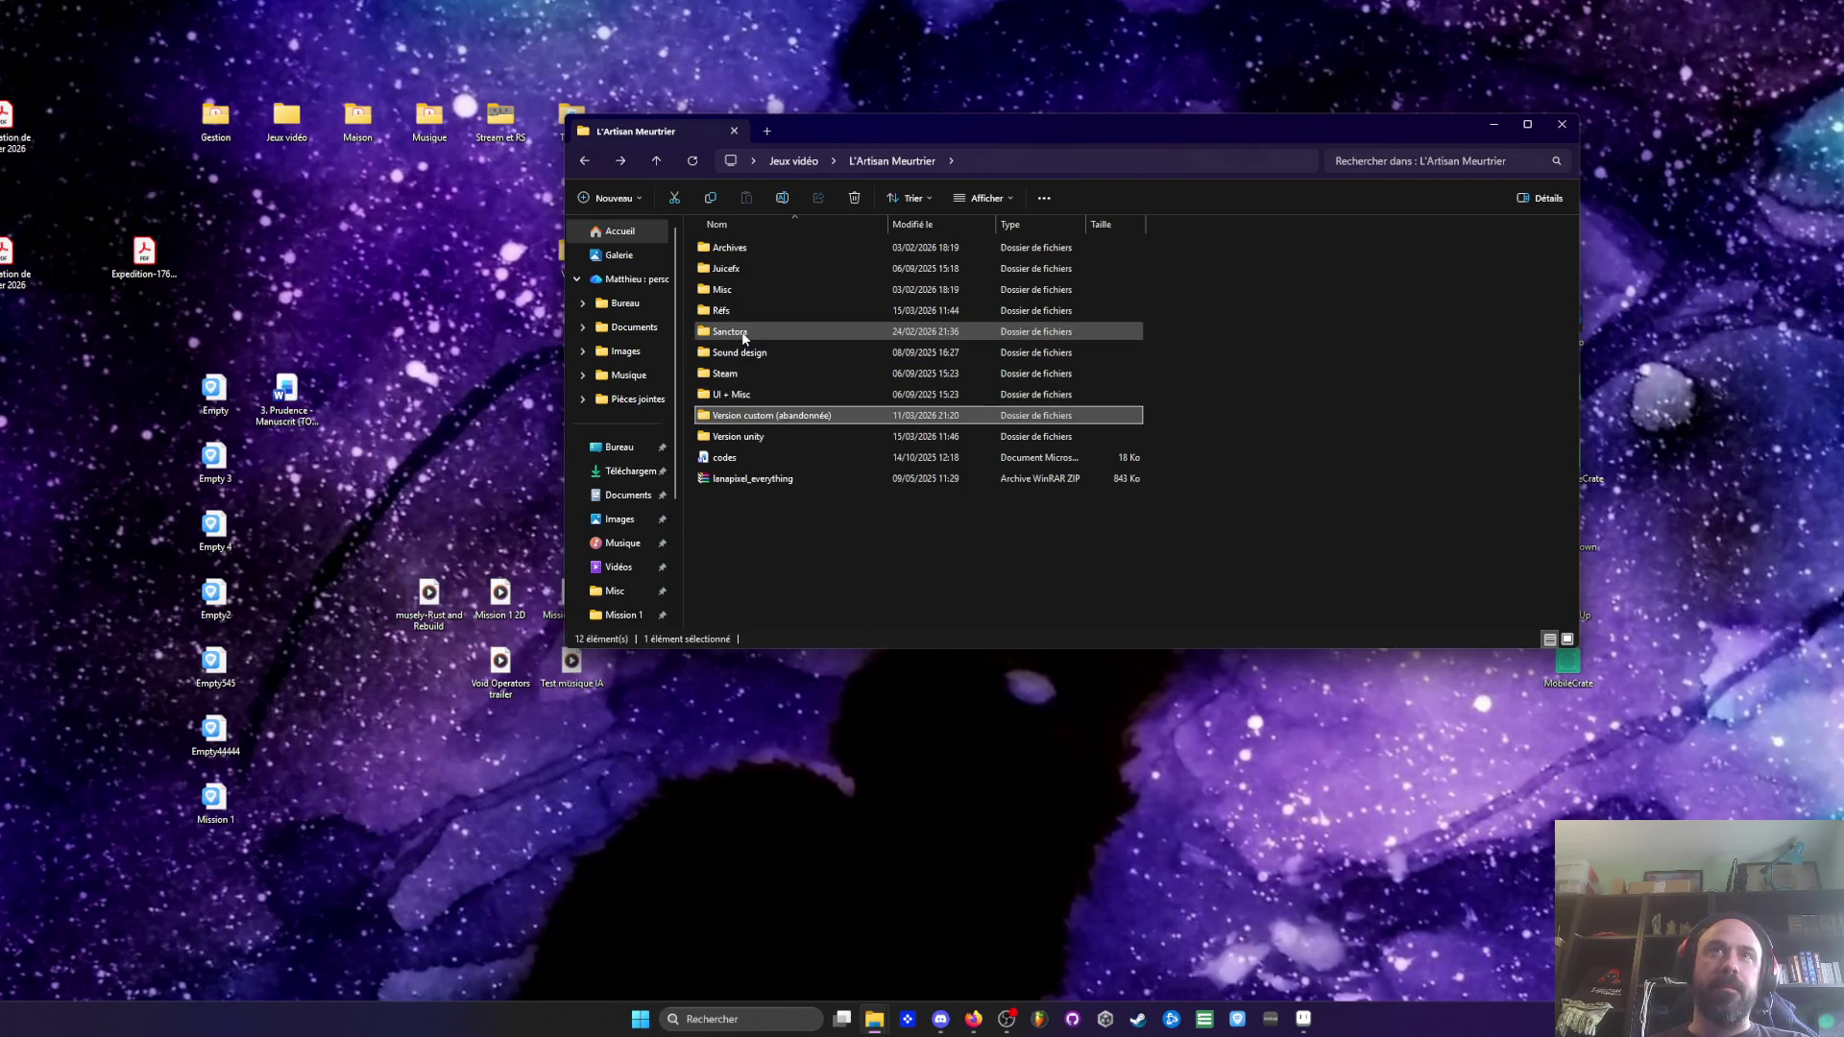
{"action": "double_click", "coordinate": [736, 420]}
{"action": "key", "text": "BackSpace"}
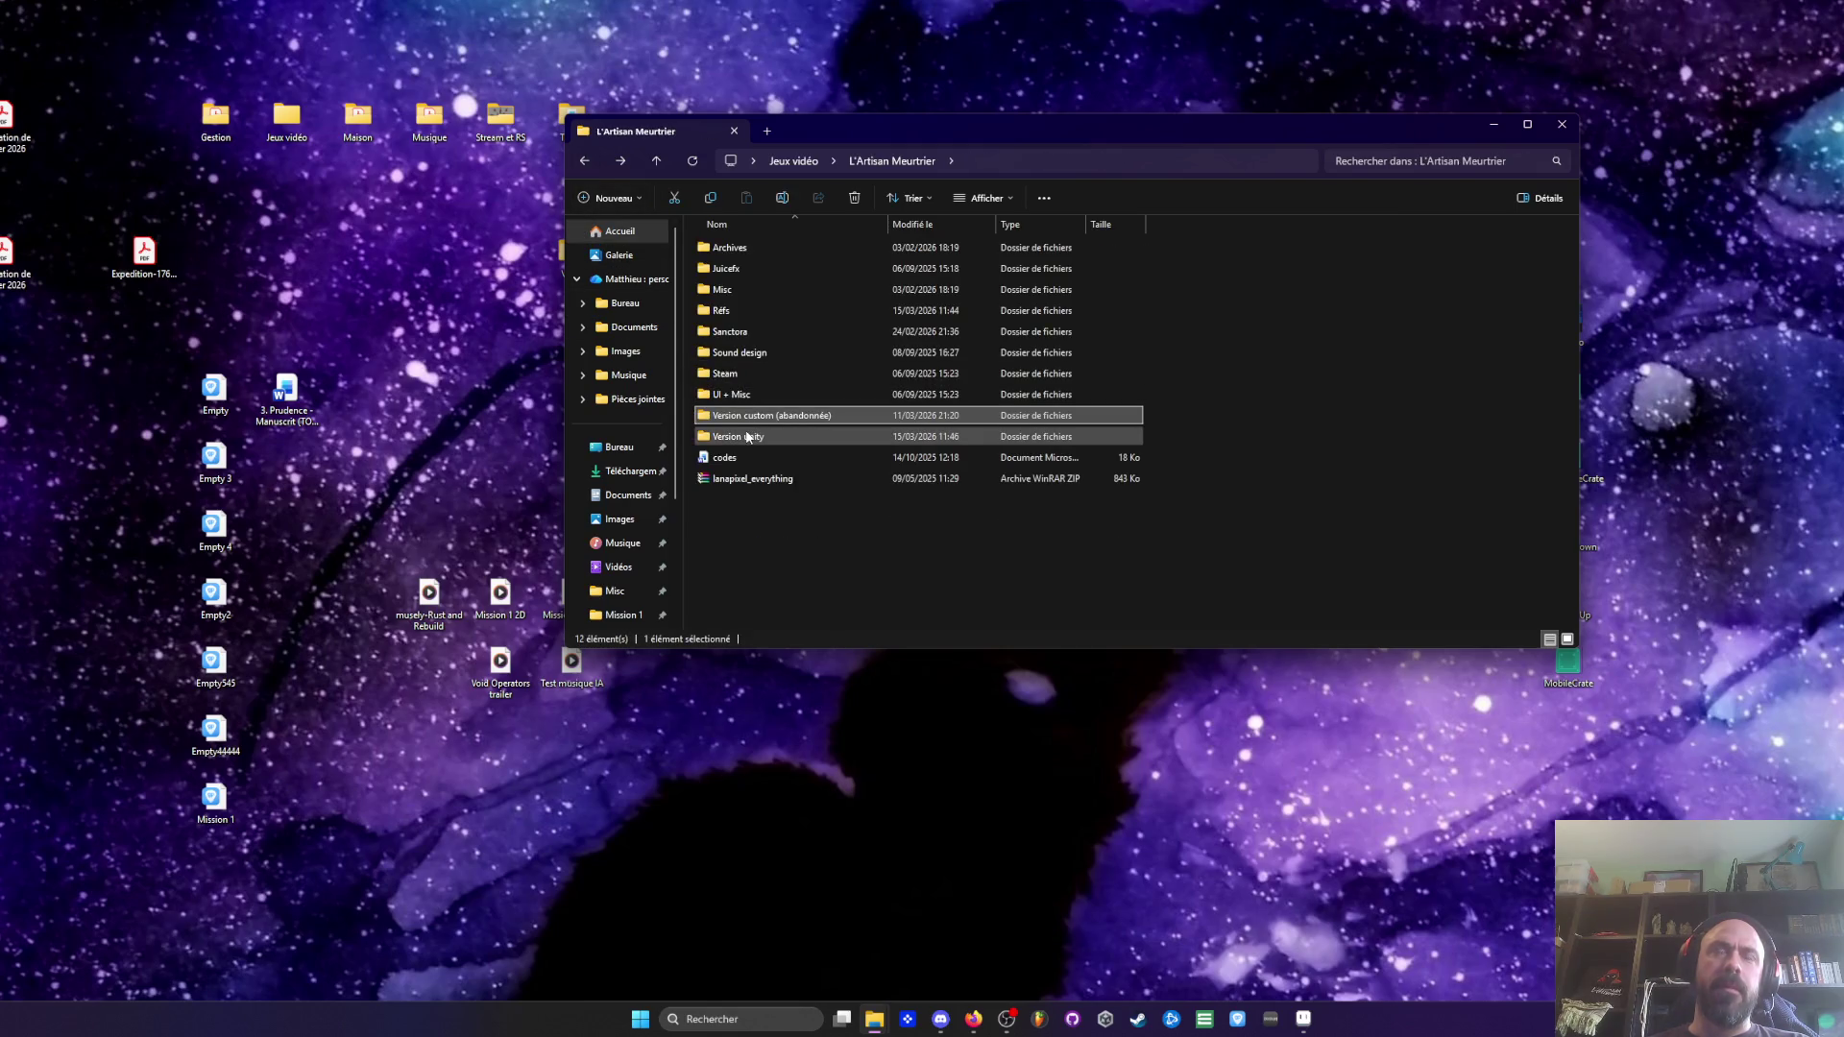
{"action": "double_click", "coordinate": [748, 415]}
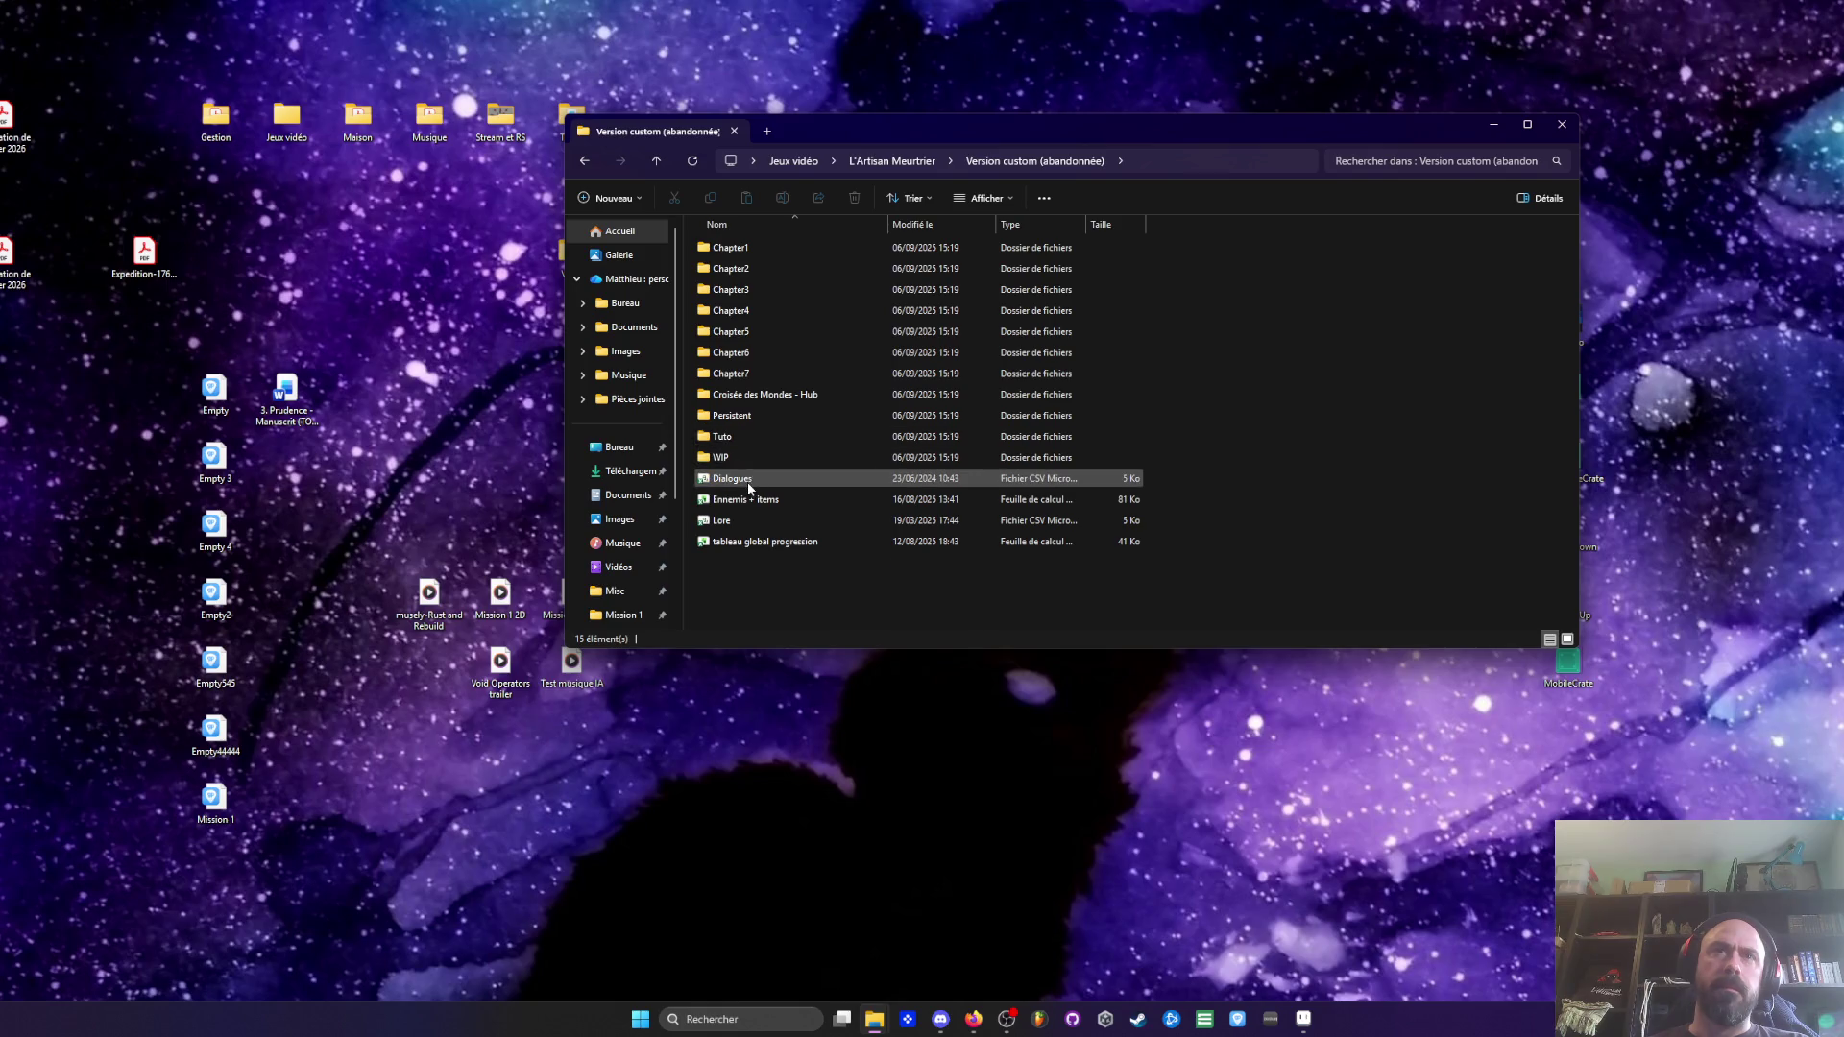
{"action": "left_click", "coordinate": [586, 161]}
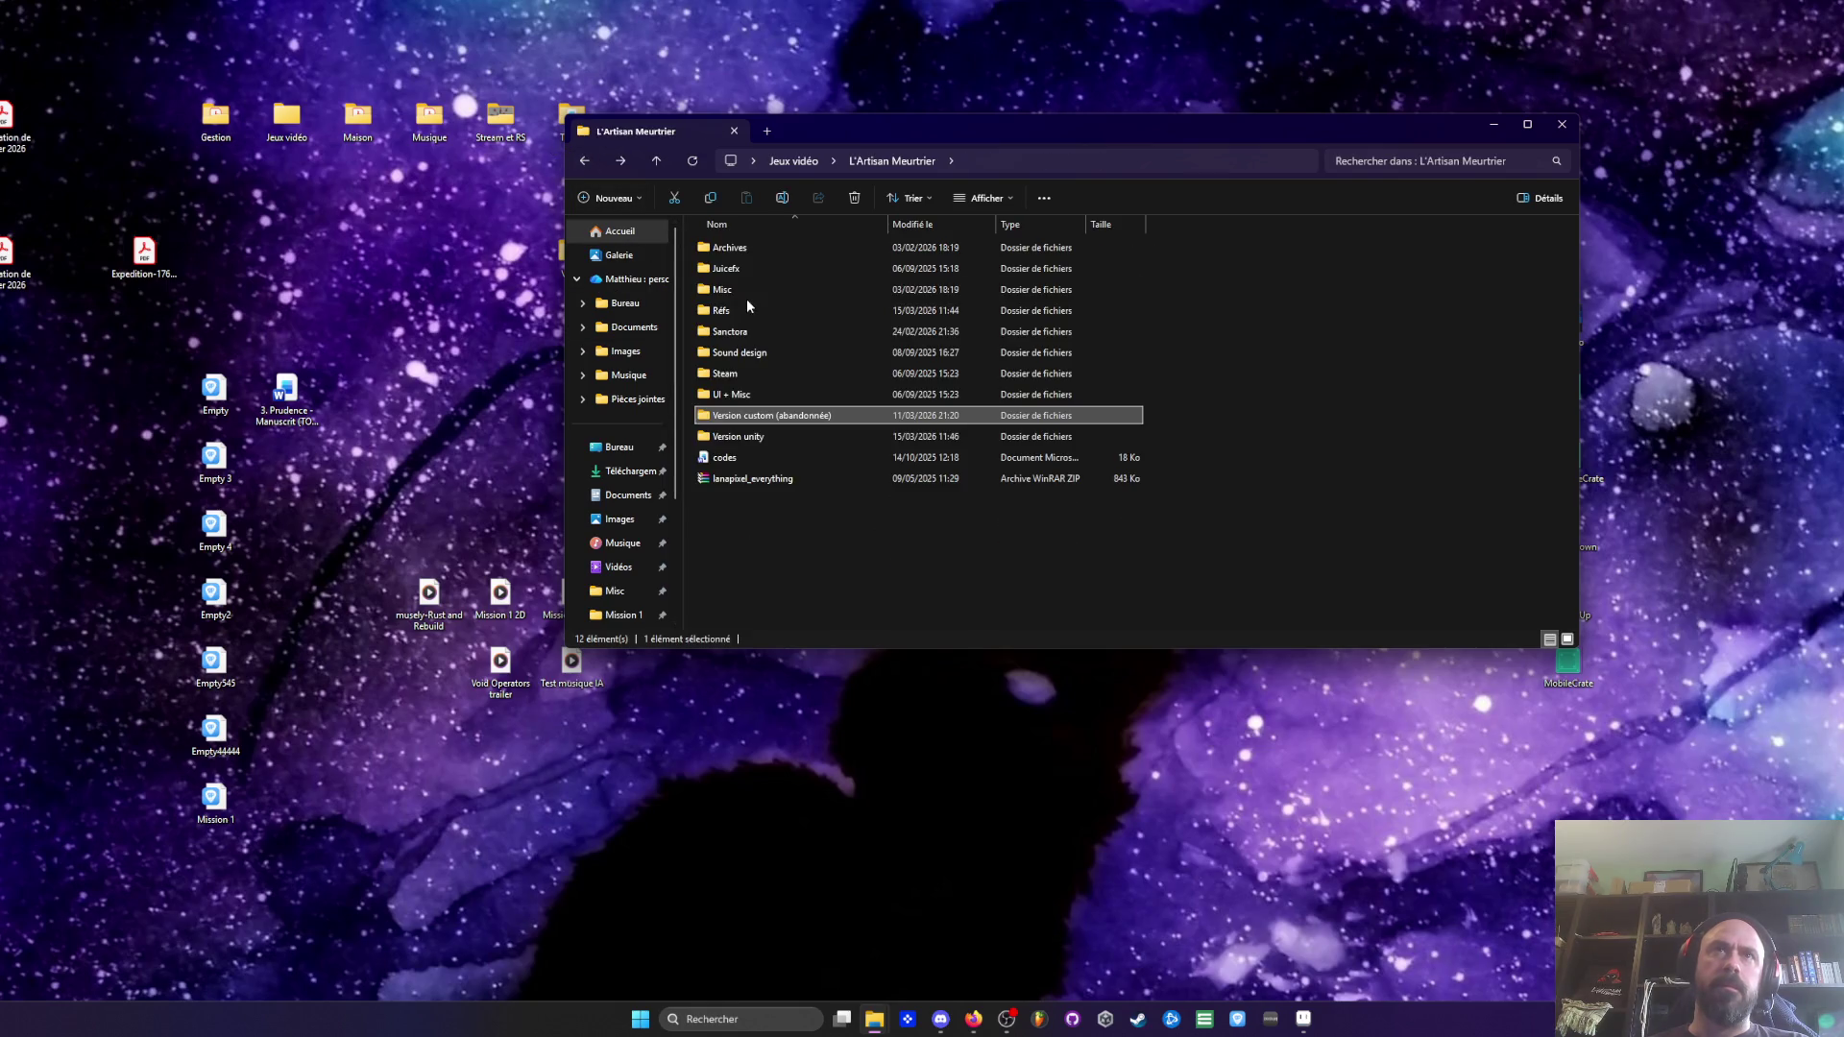
{"action": "double_click", "coordinate": [749, 309]}
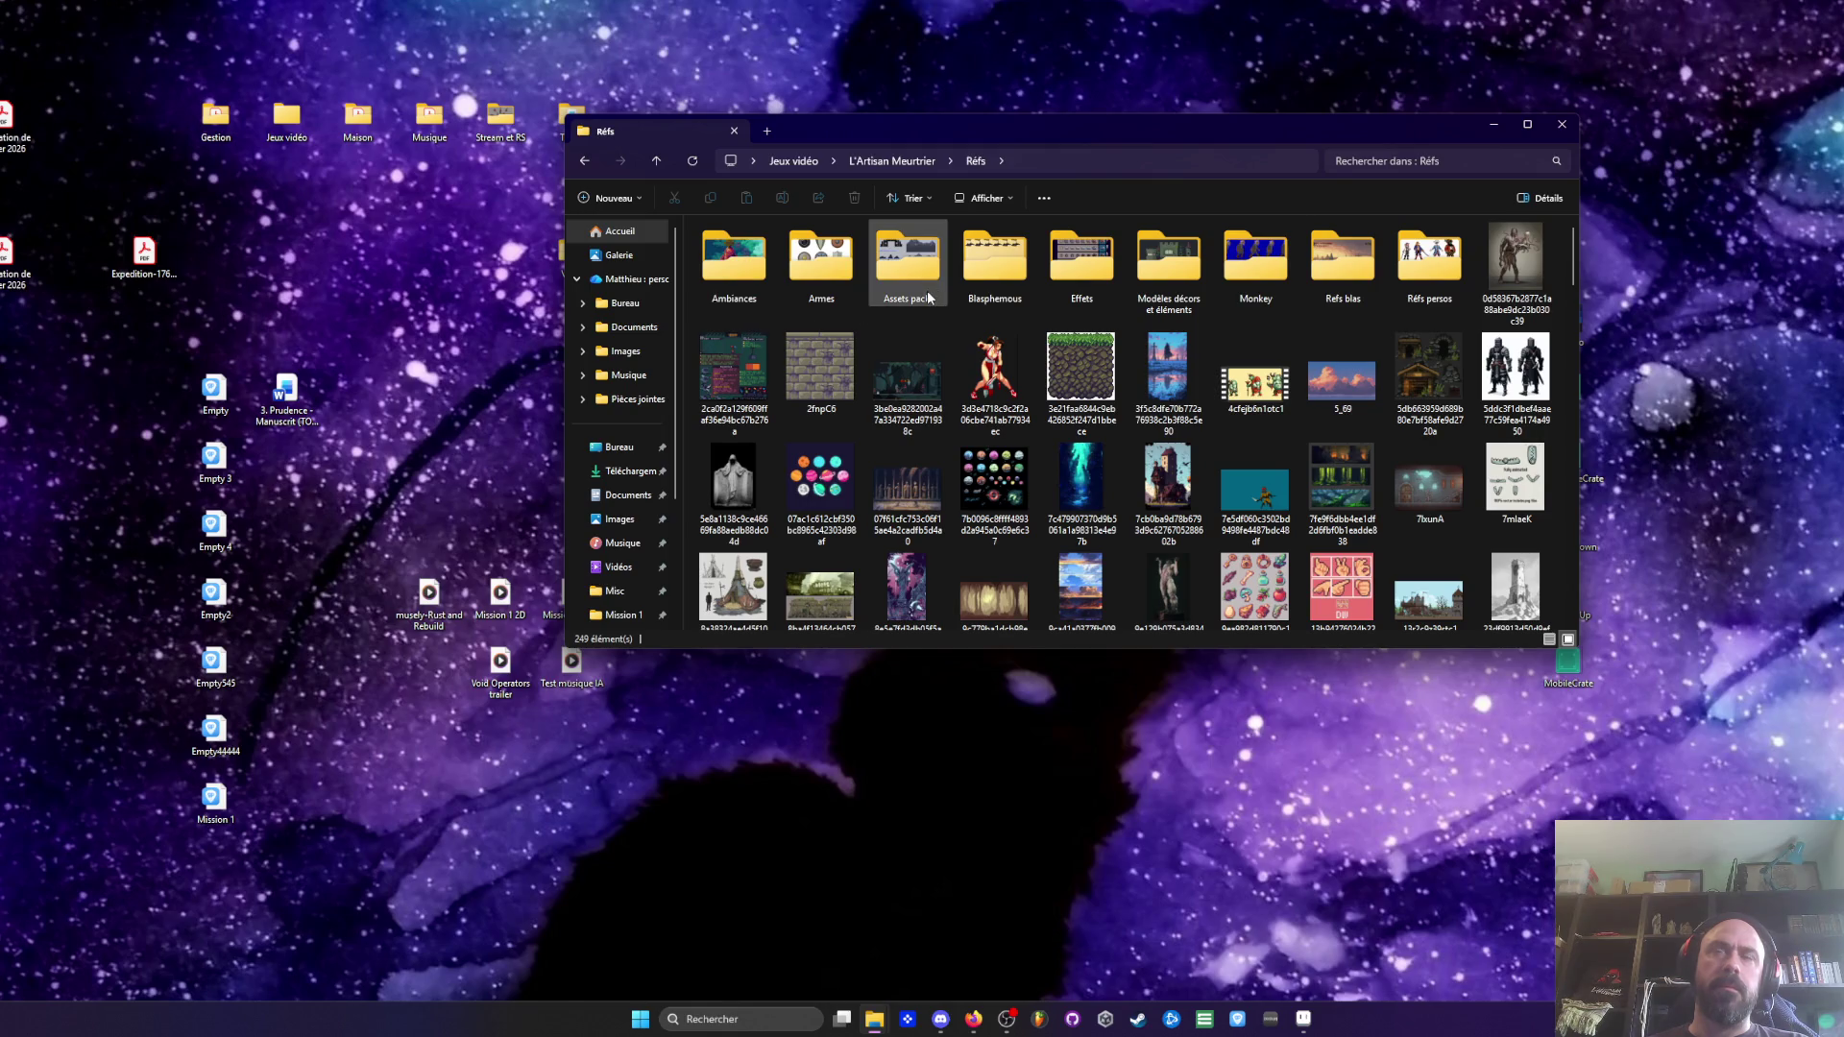
Scroll to the bottom of the Réfs thumbnails and select SmokeSheet.gif
{"action": "scroll", "coordinate": [927, 299], "scroll_direction": "down", "scroll_amount": 3}
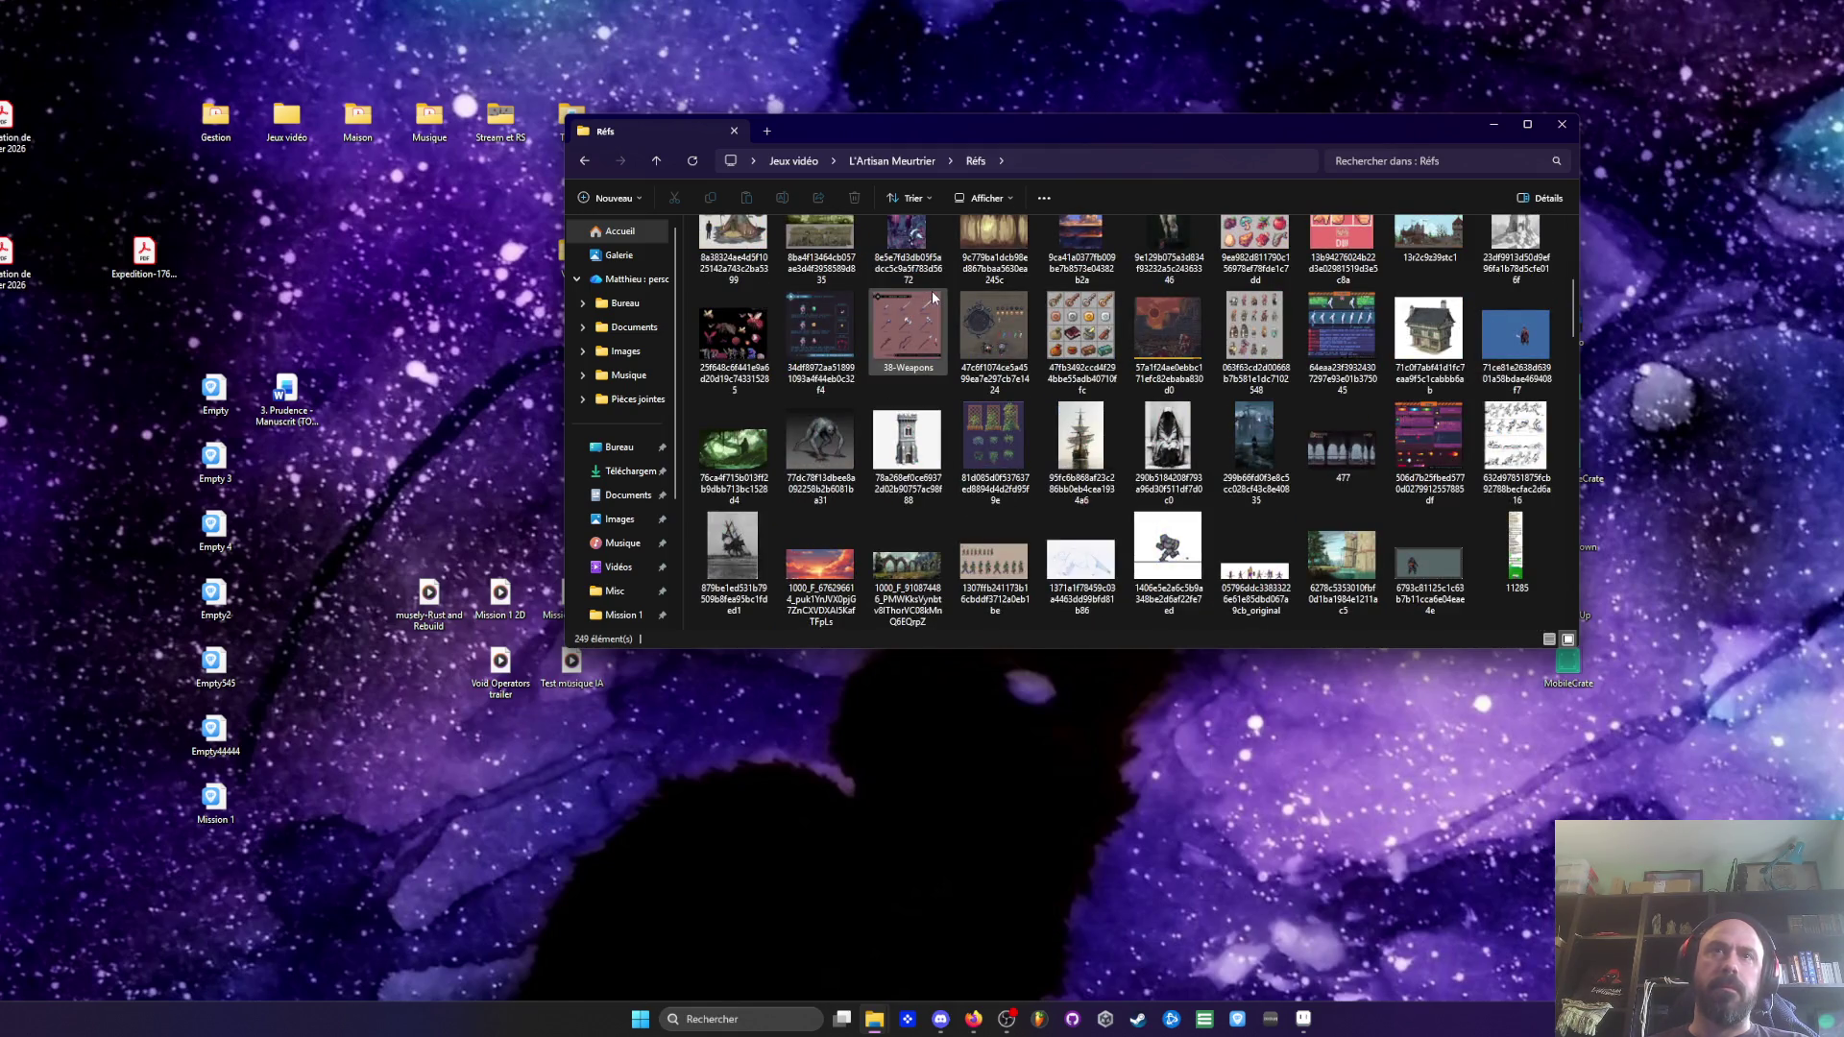
{"action": "scroll", "coordinate": [932, 298], "scroll_direction": "down", "scroll_amount": 5}
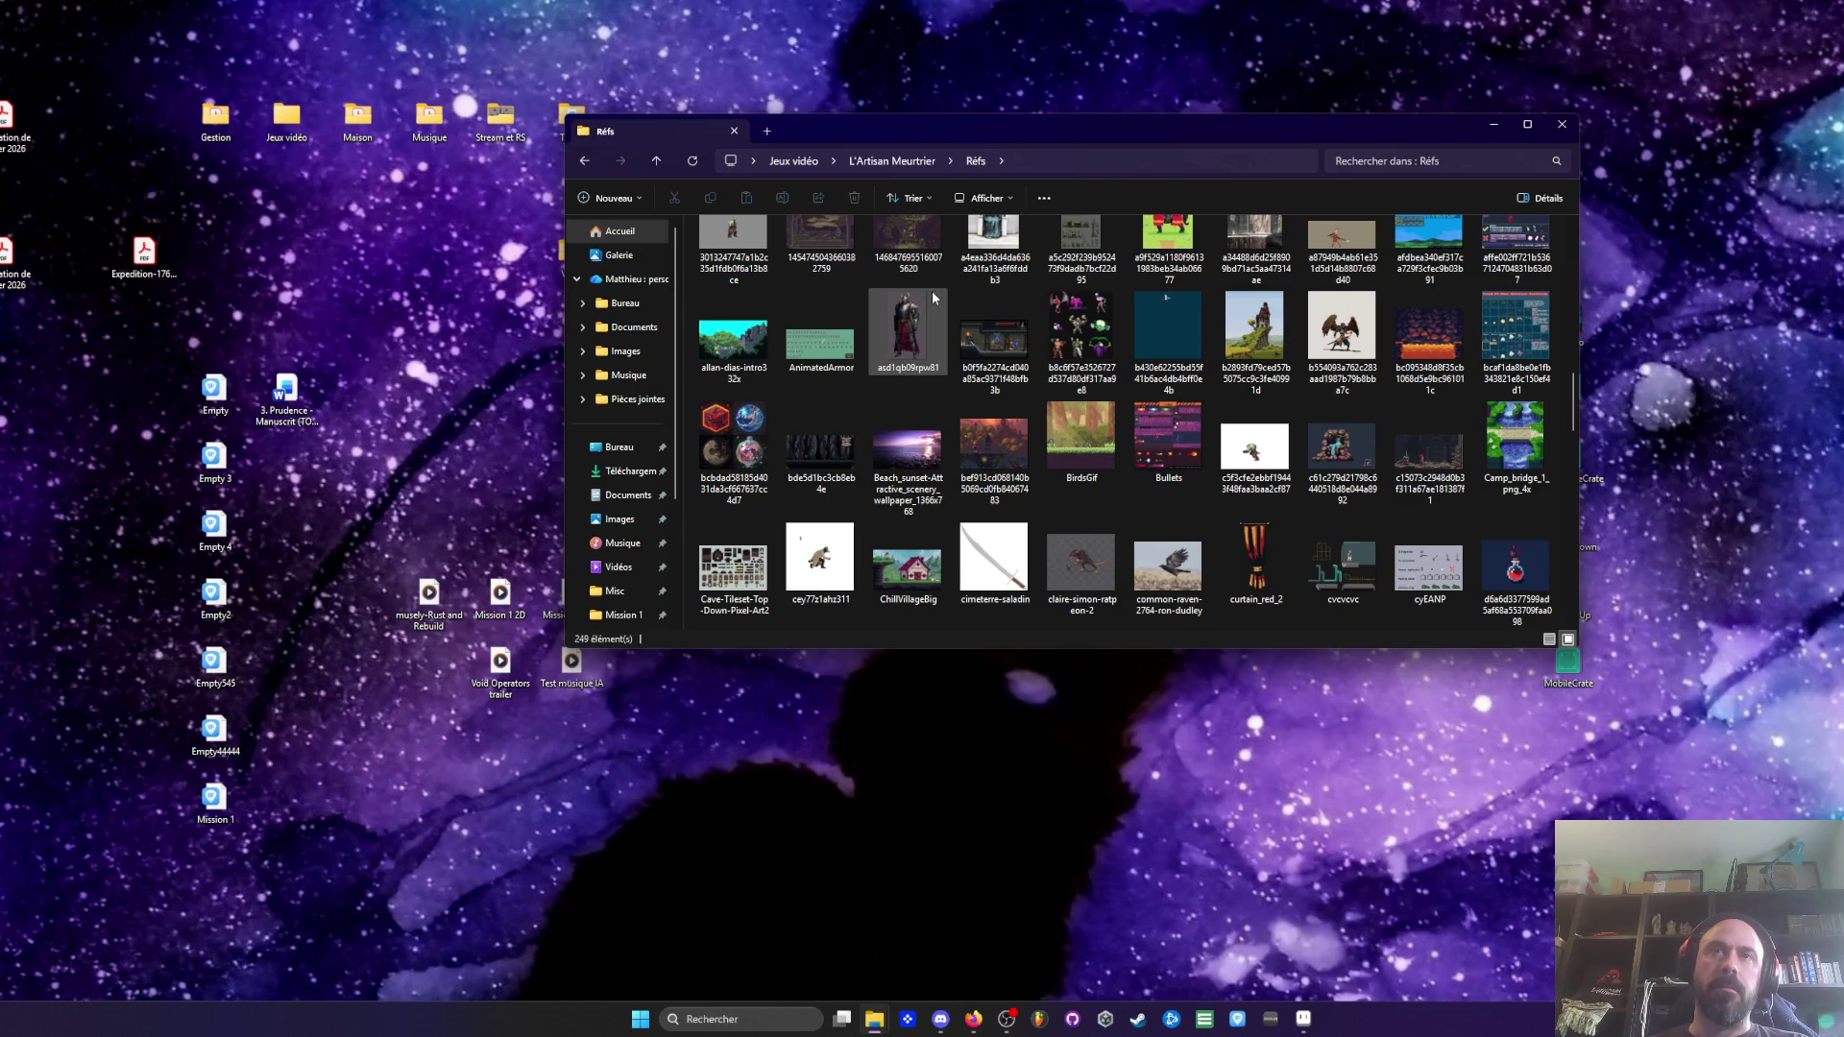
{"action": "scroll", "coordinate": [933, 298], "scroll_direction": "down", "scroll_amount": 5}
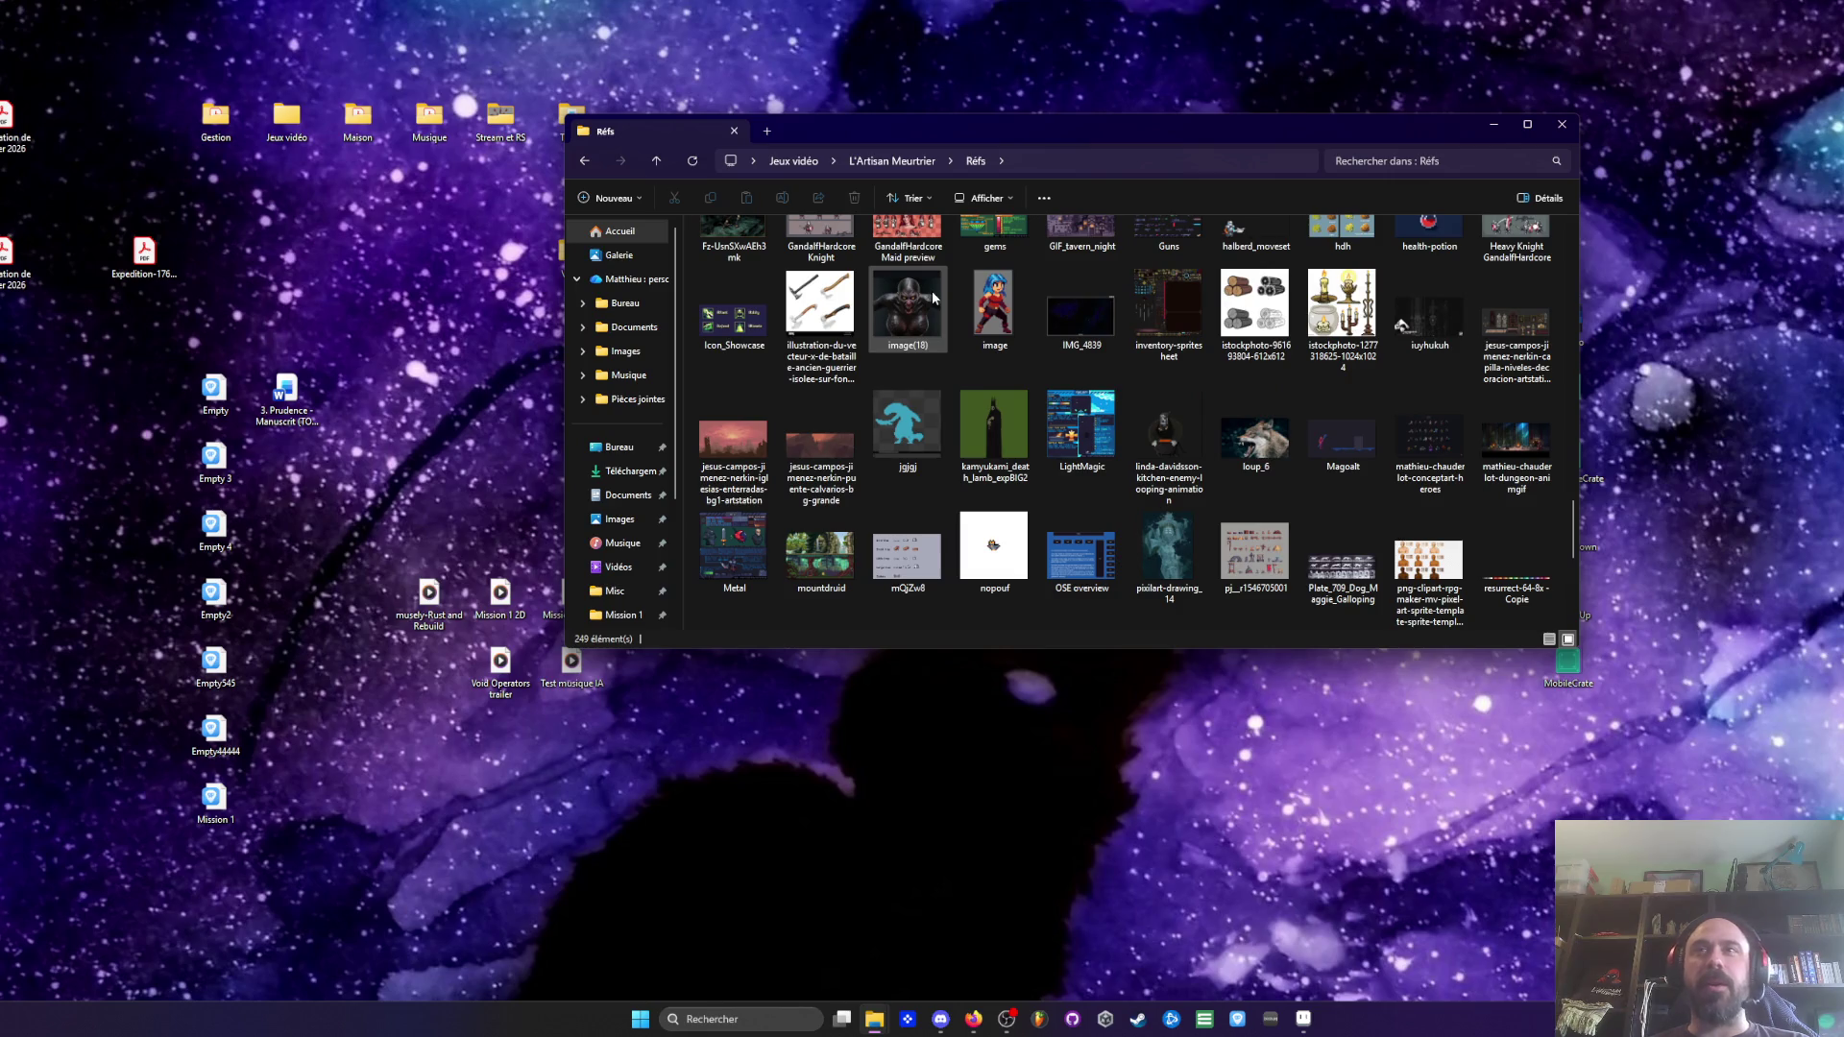
{"action": "scroll", "coordinate": [933, 298], "scroll_direction": "down", "scroll_amount": 2}
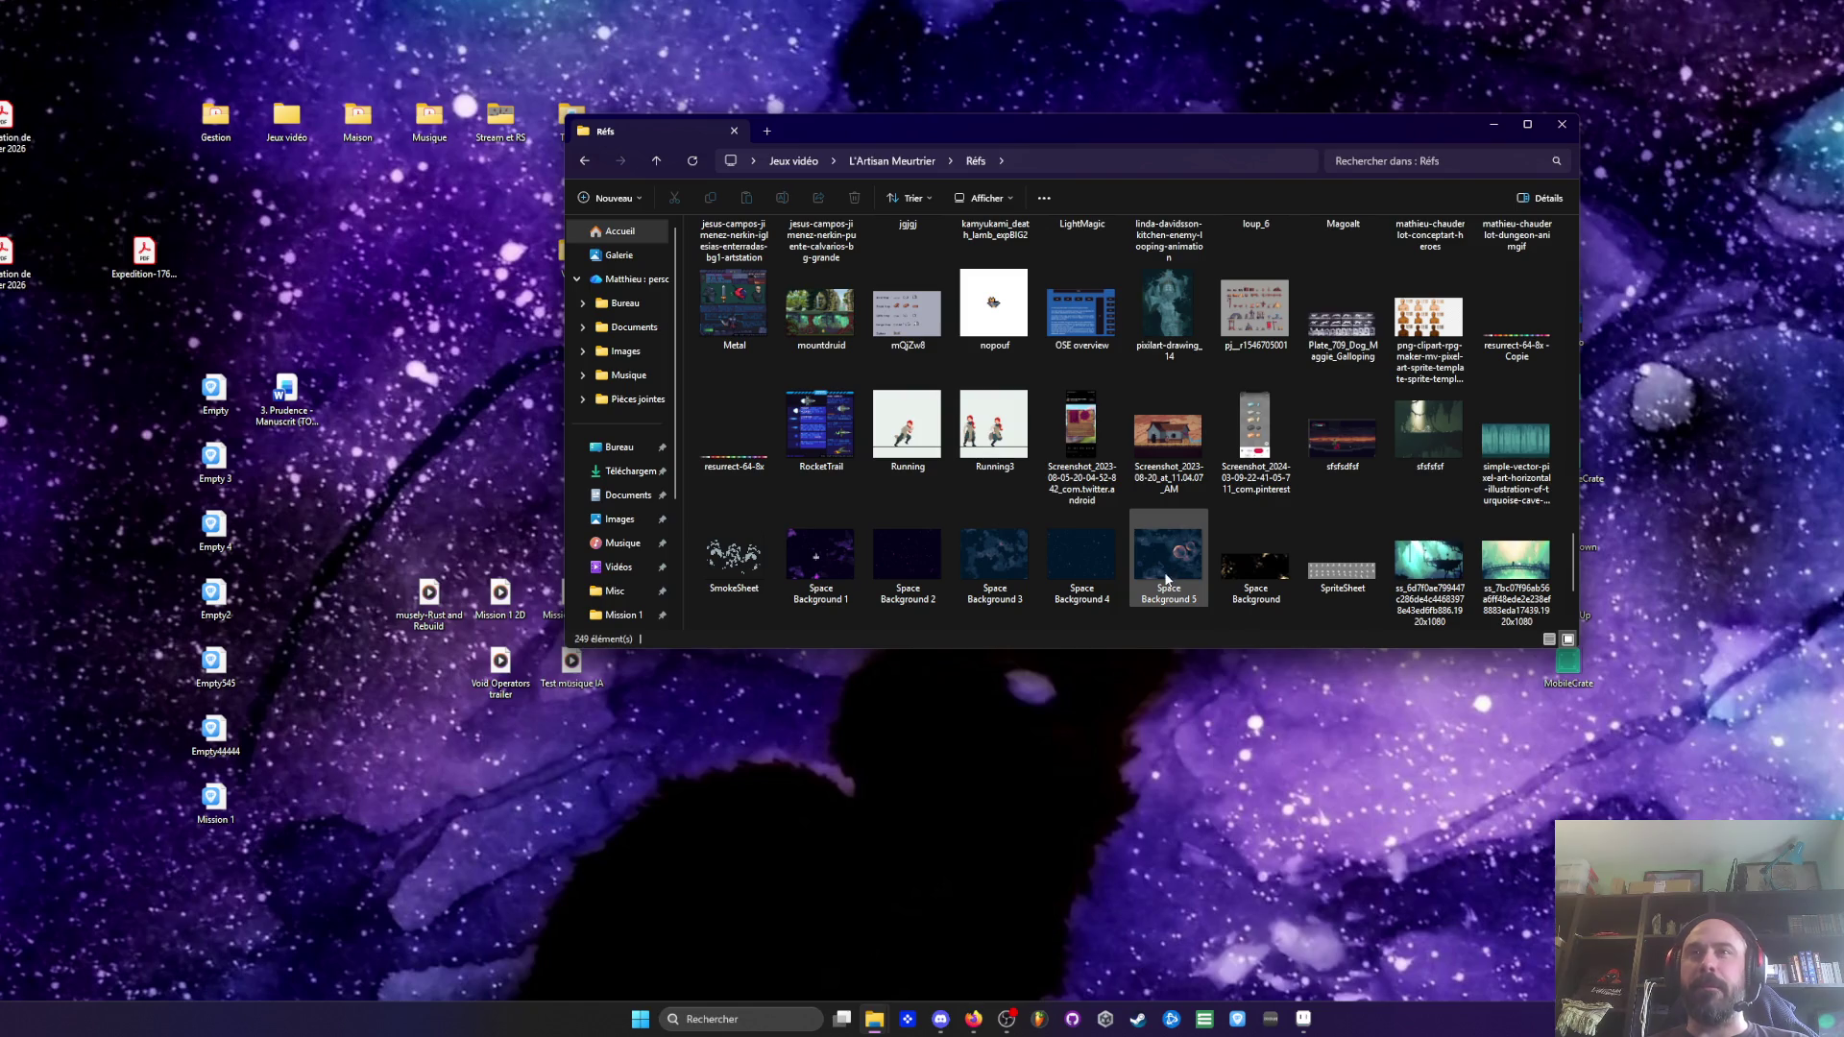
{"action": "left_click", "coordinate": [748, 559]}
Preview SmokeSheet.gif in Photos, close it, and delete the file
{"action": "double_click", "coordinate": [748, 560]}
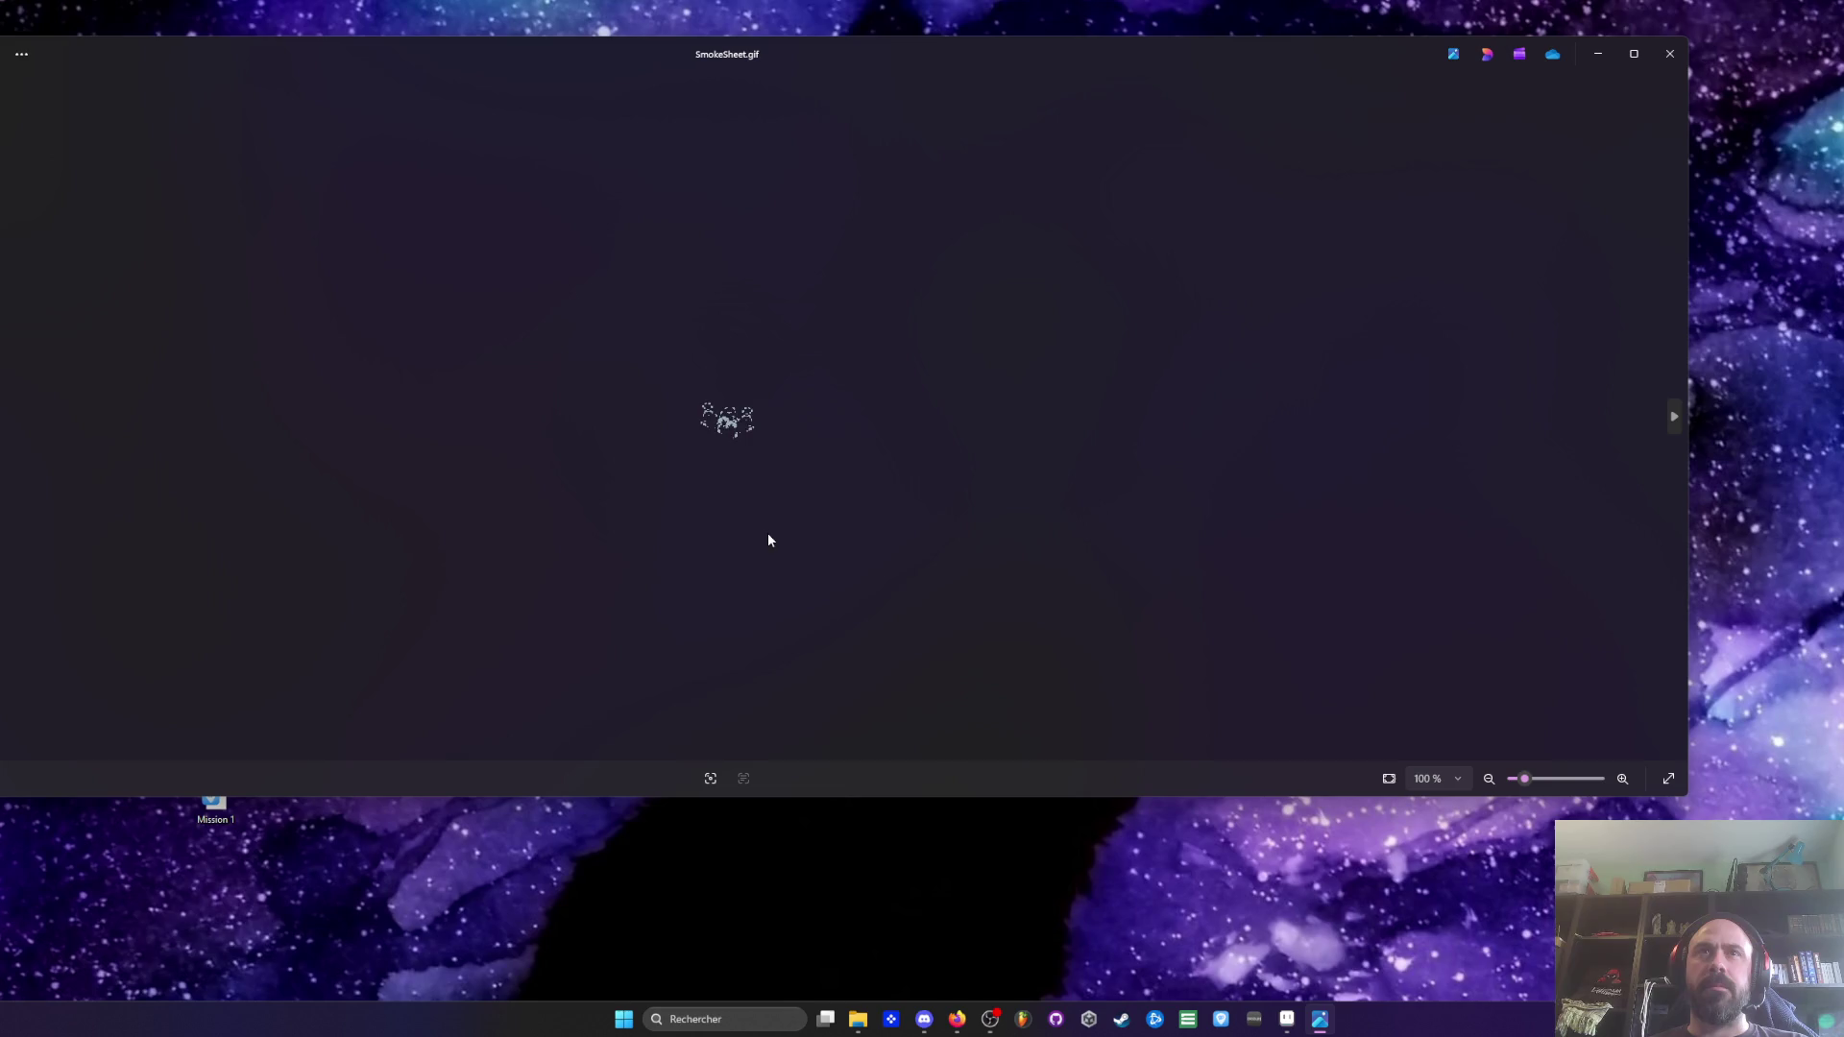
{"action": "left_click", "coordinate": [1669, 56]}
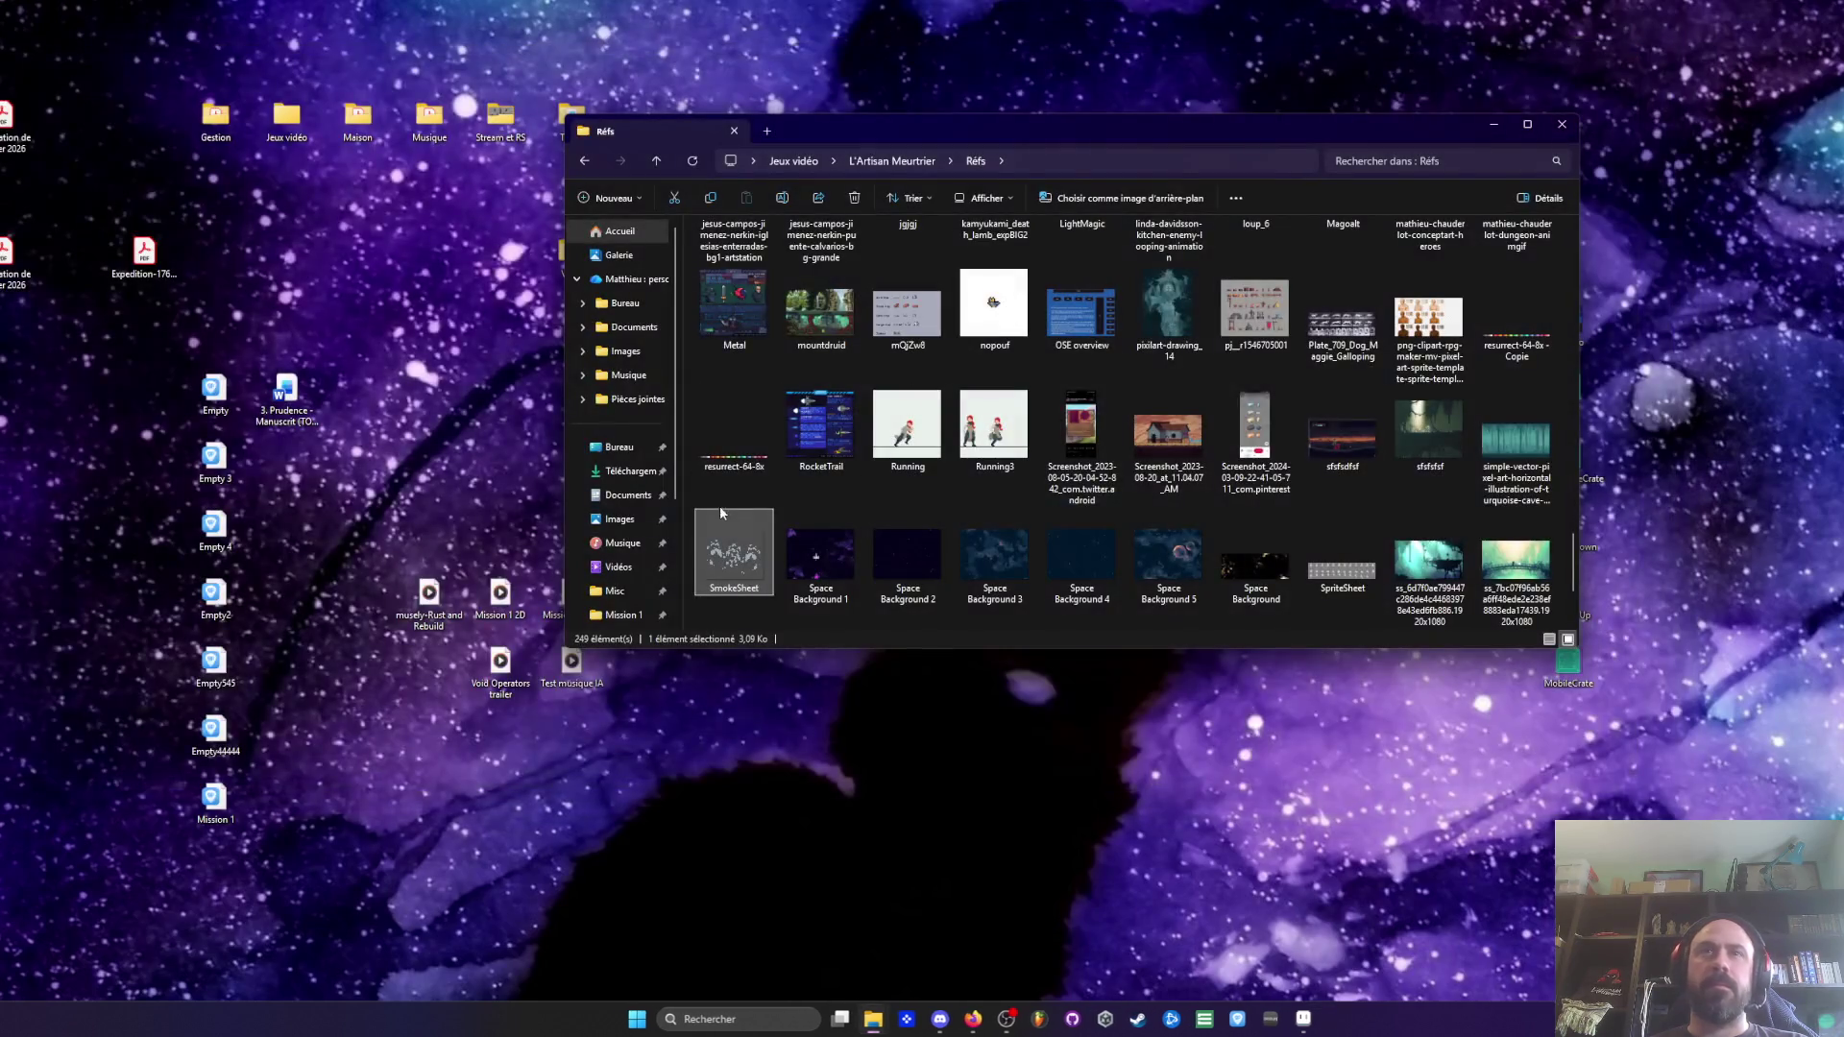
{"action": "key", "text": "Delete"}
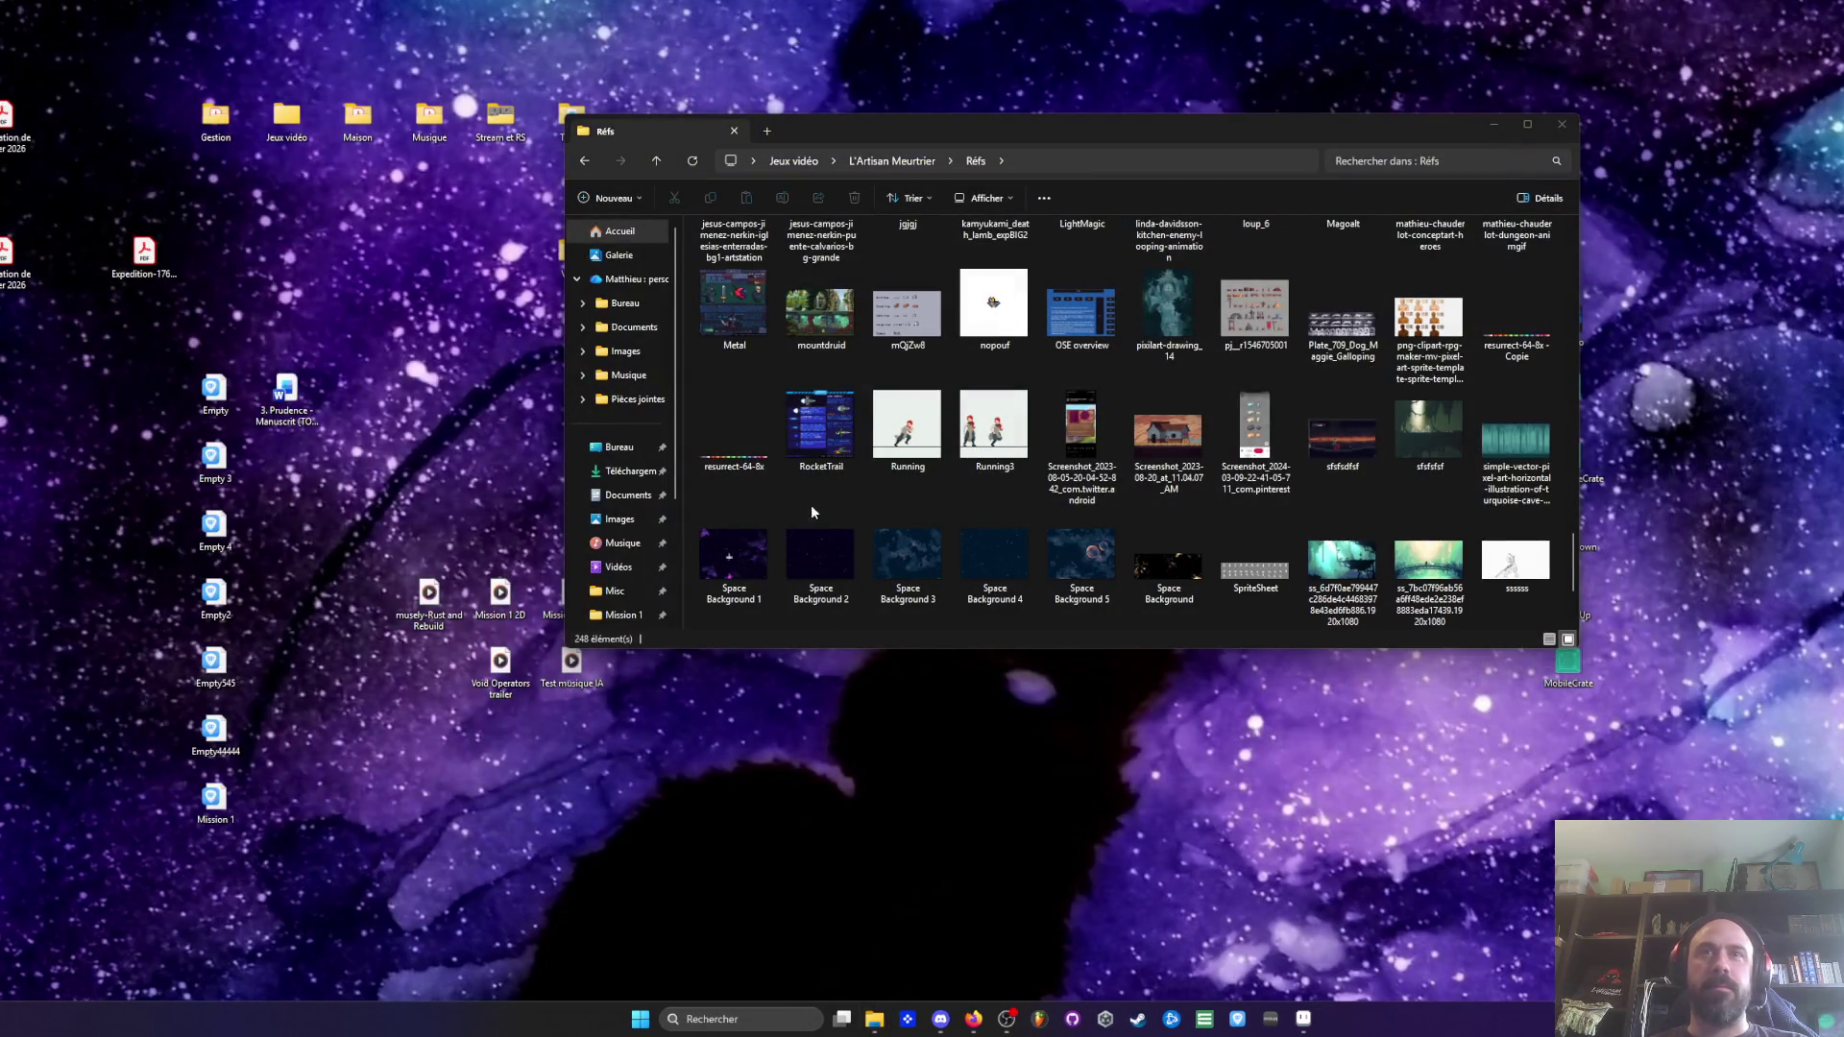
Preview Space Background 1, 2 and 5 one after another in Photos
{"action": "double_click", "coordinate": [734, 559]}
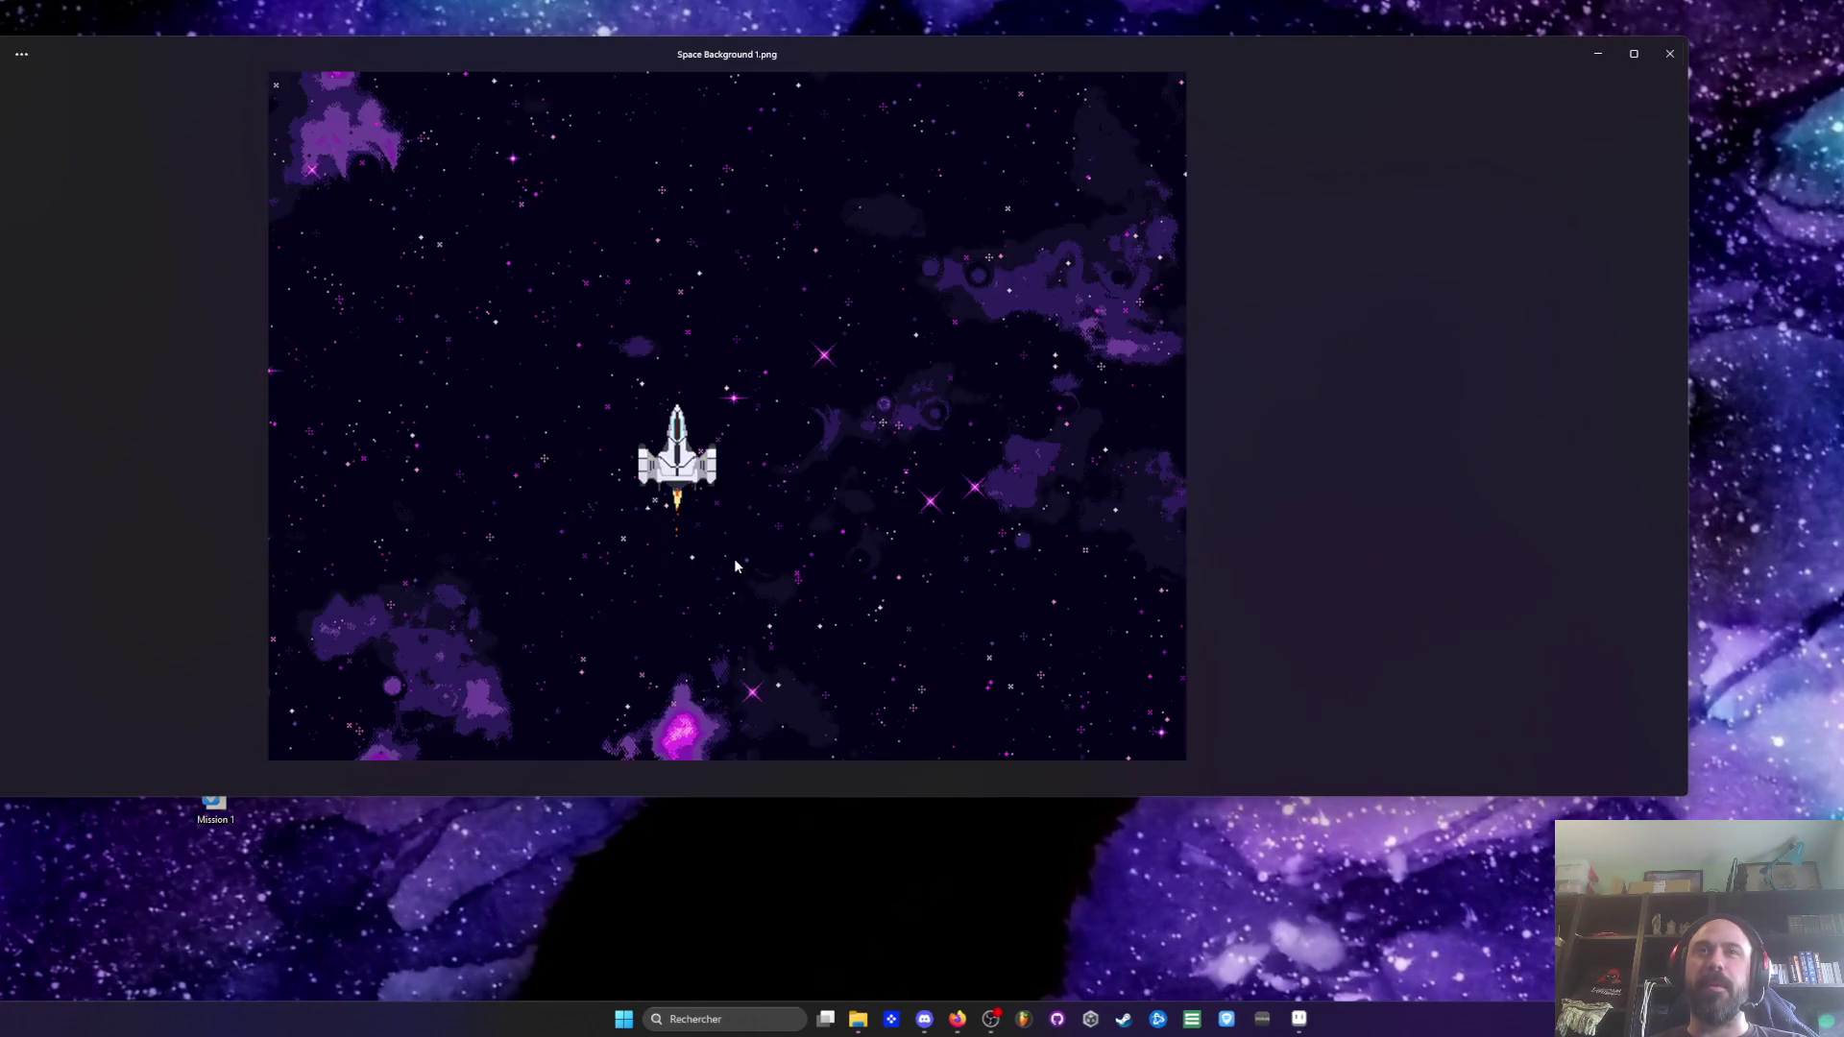
{"action": "scroll", "coordinate": [793, 466], "scroll_direction": "up", "scroll_amount": 2}
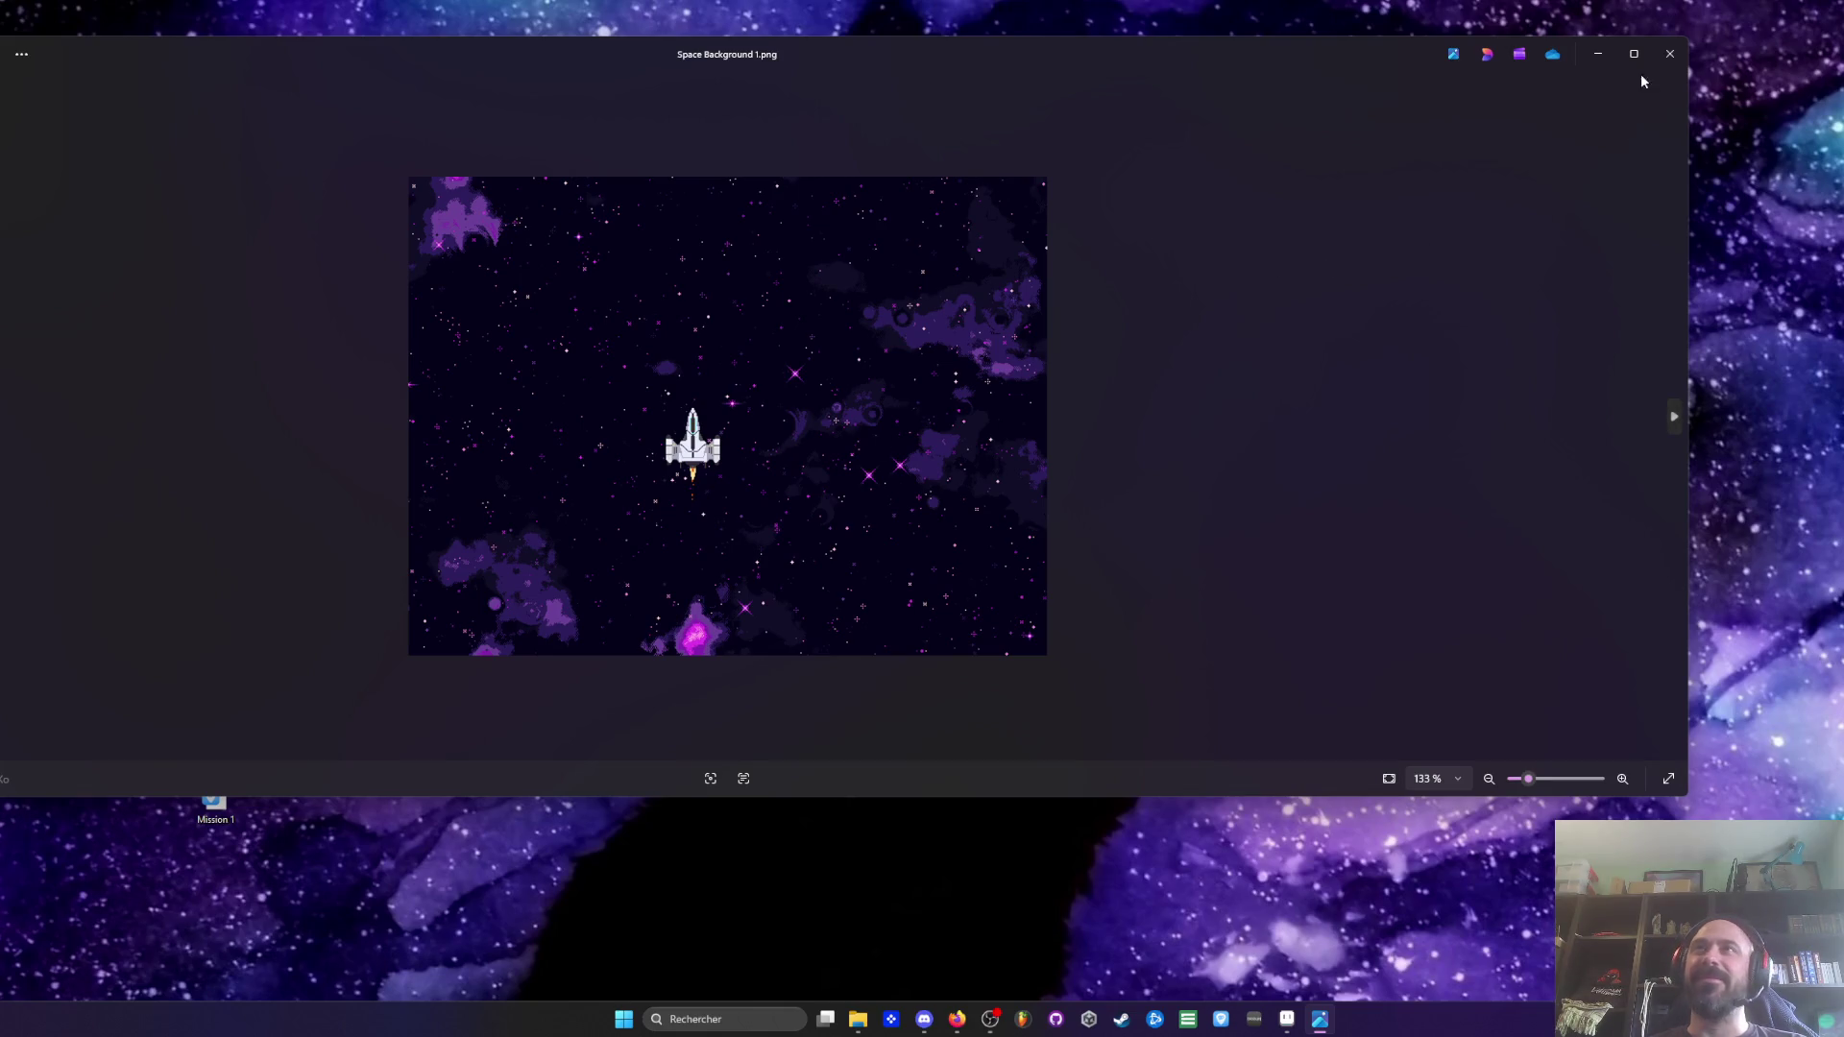
{"action": "left_click", "coordinate": [1666, 61]}
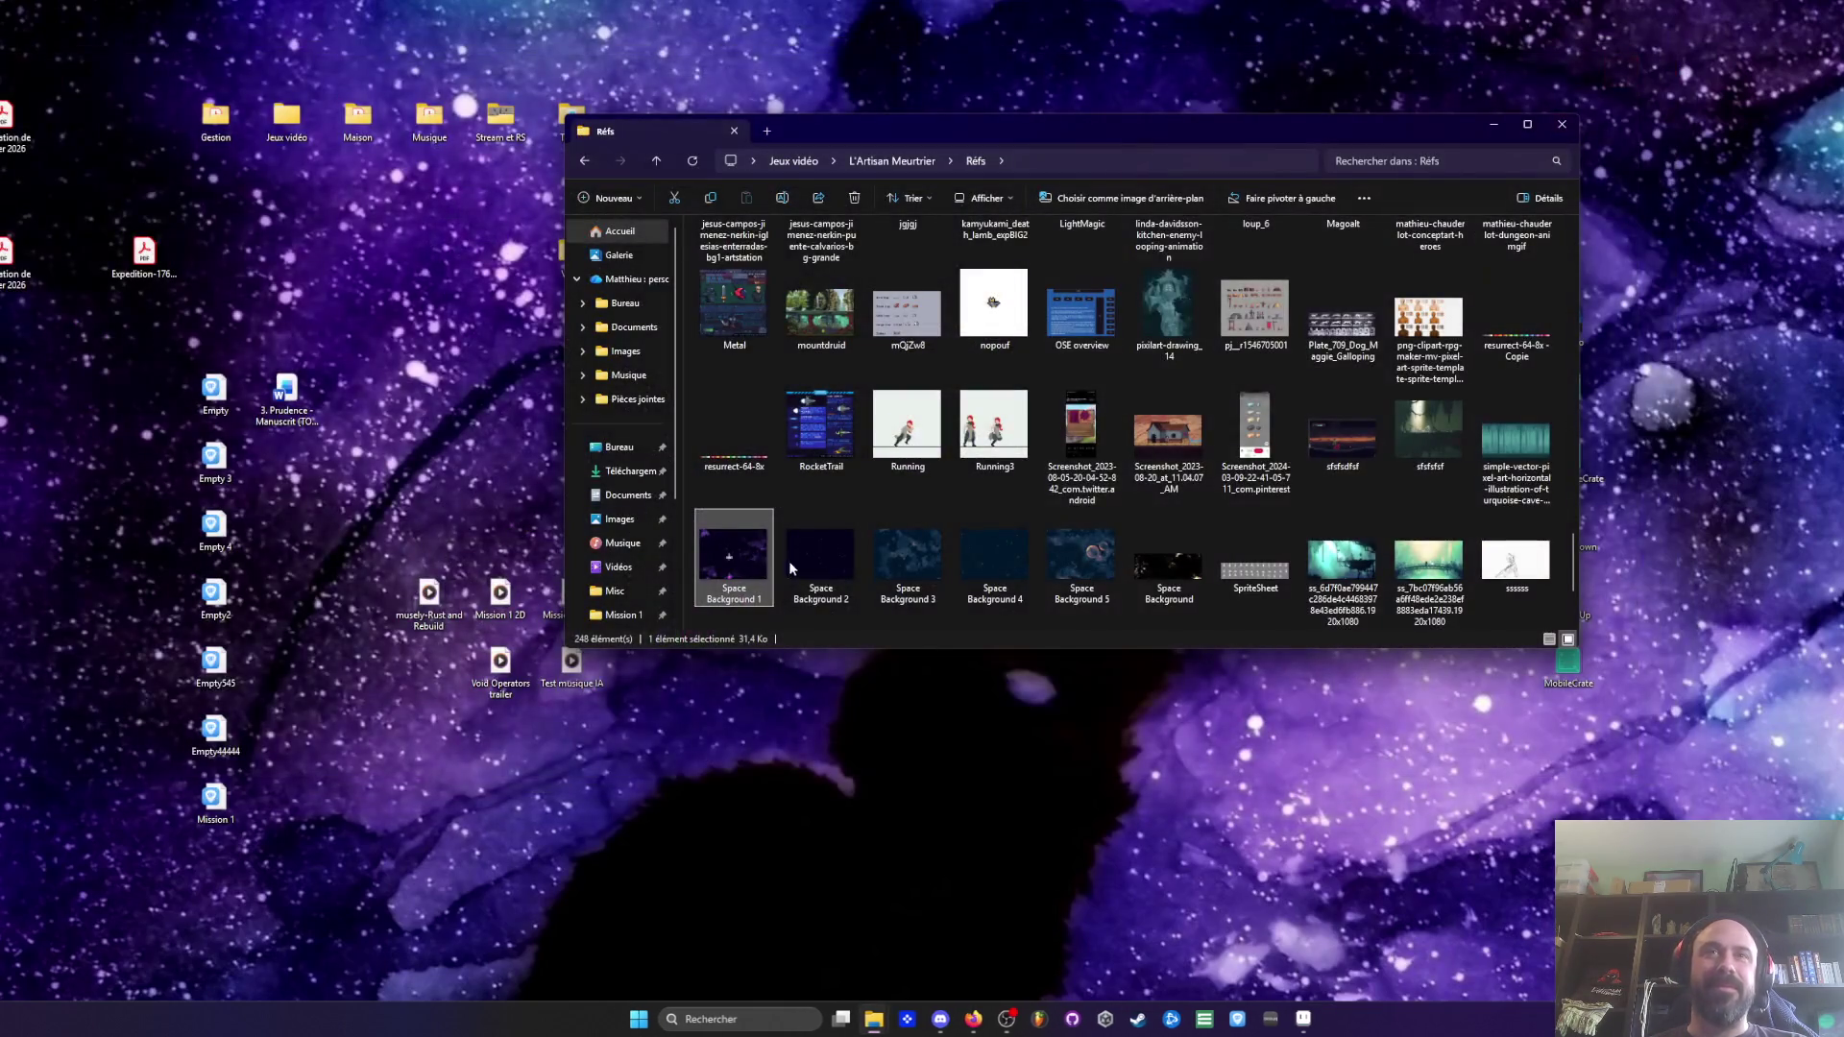
{"action": "left_click", "coordinate": [799, 564]}
{"action": "double_click", "coordinate": [799, 563]}
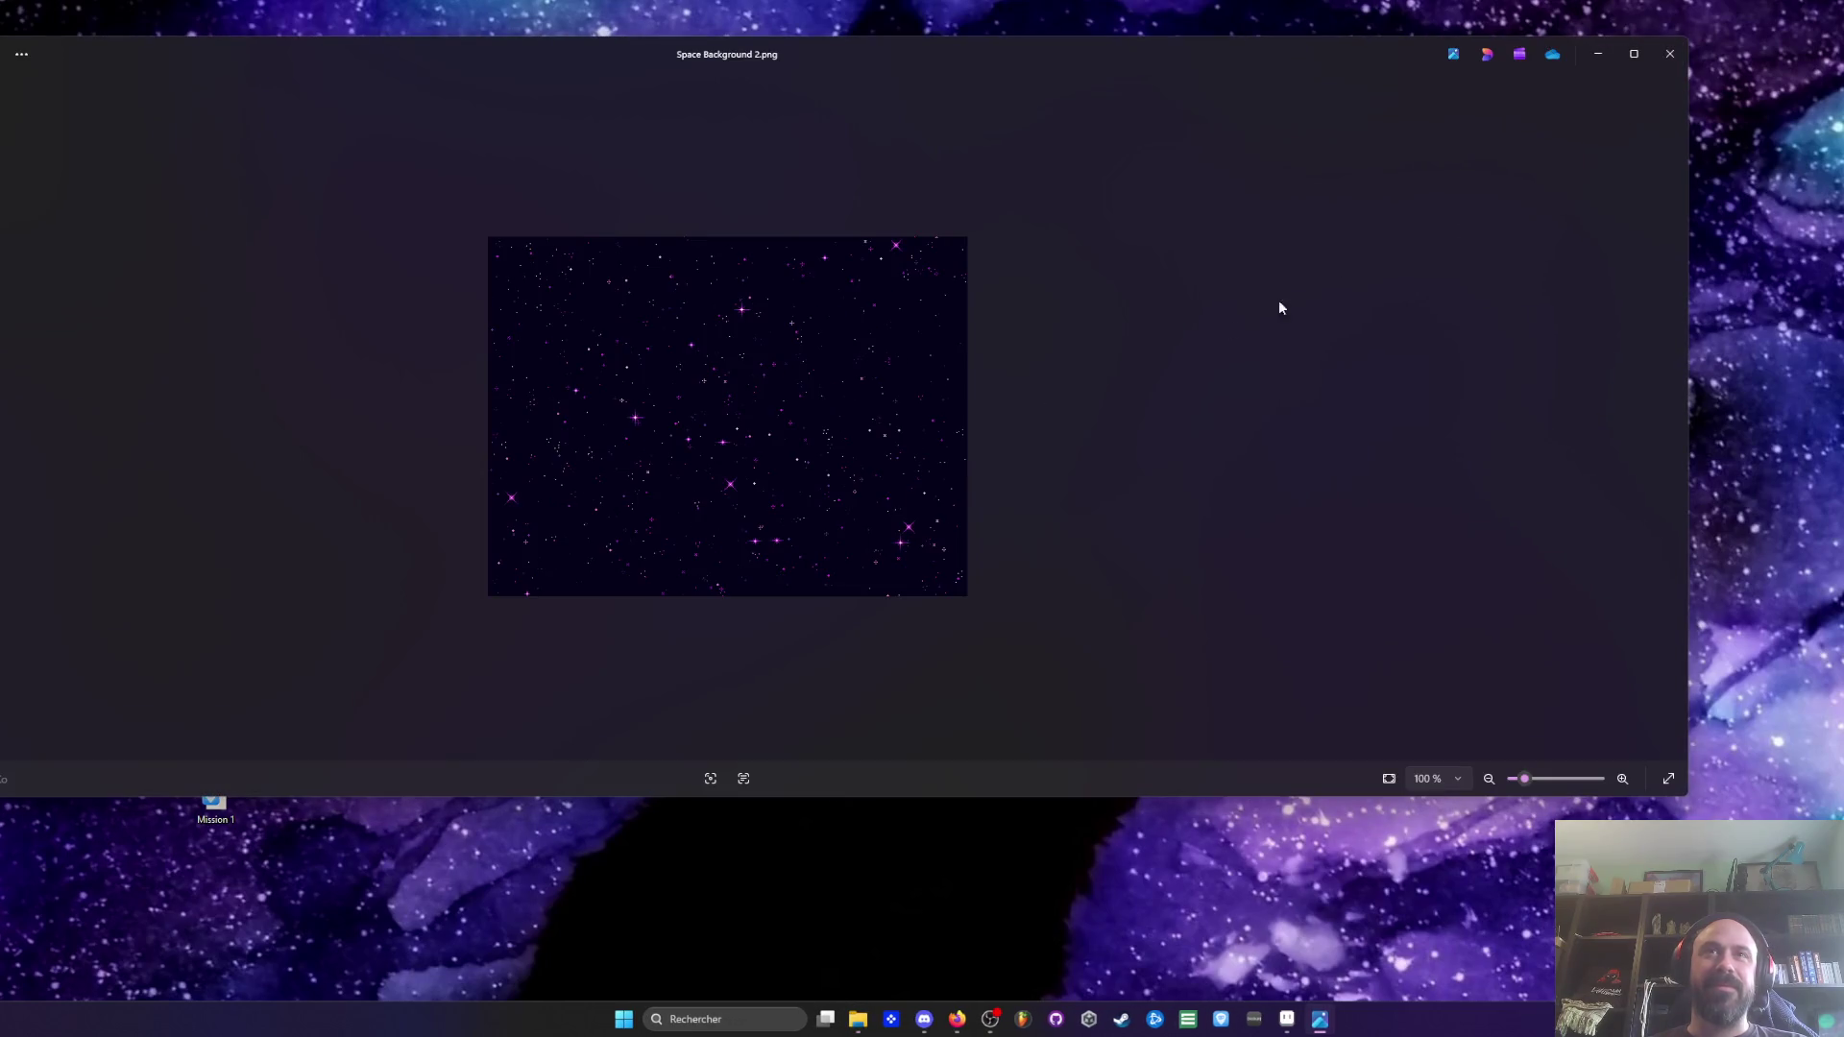
{"action": "left_click", "coordinate": [1664, 67]}
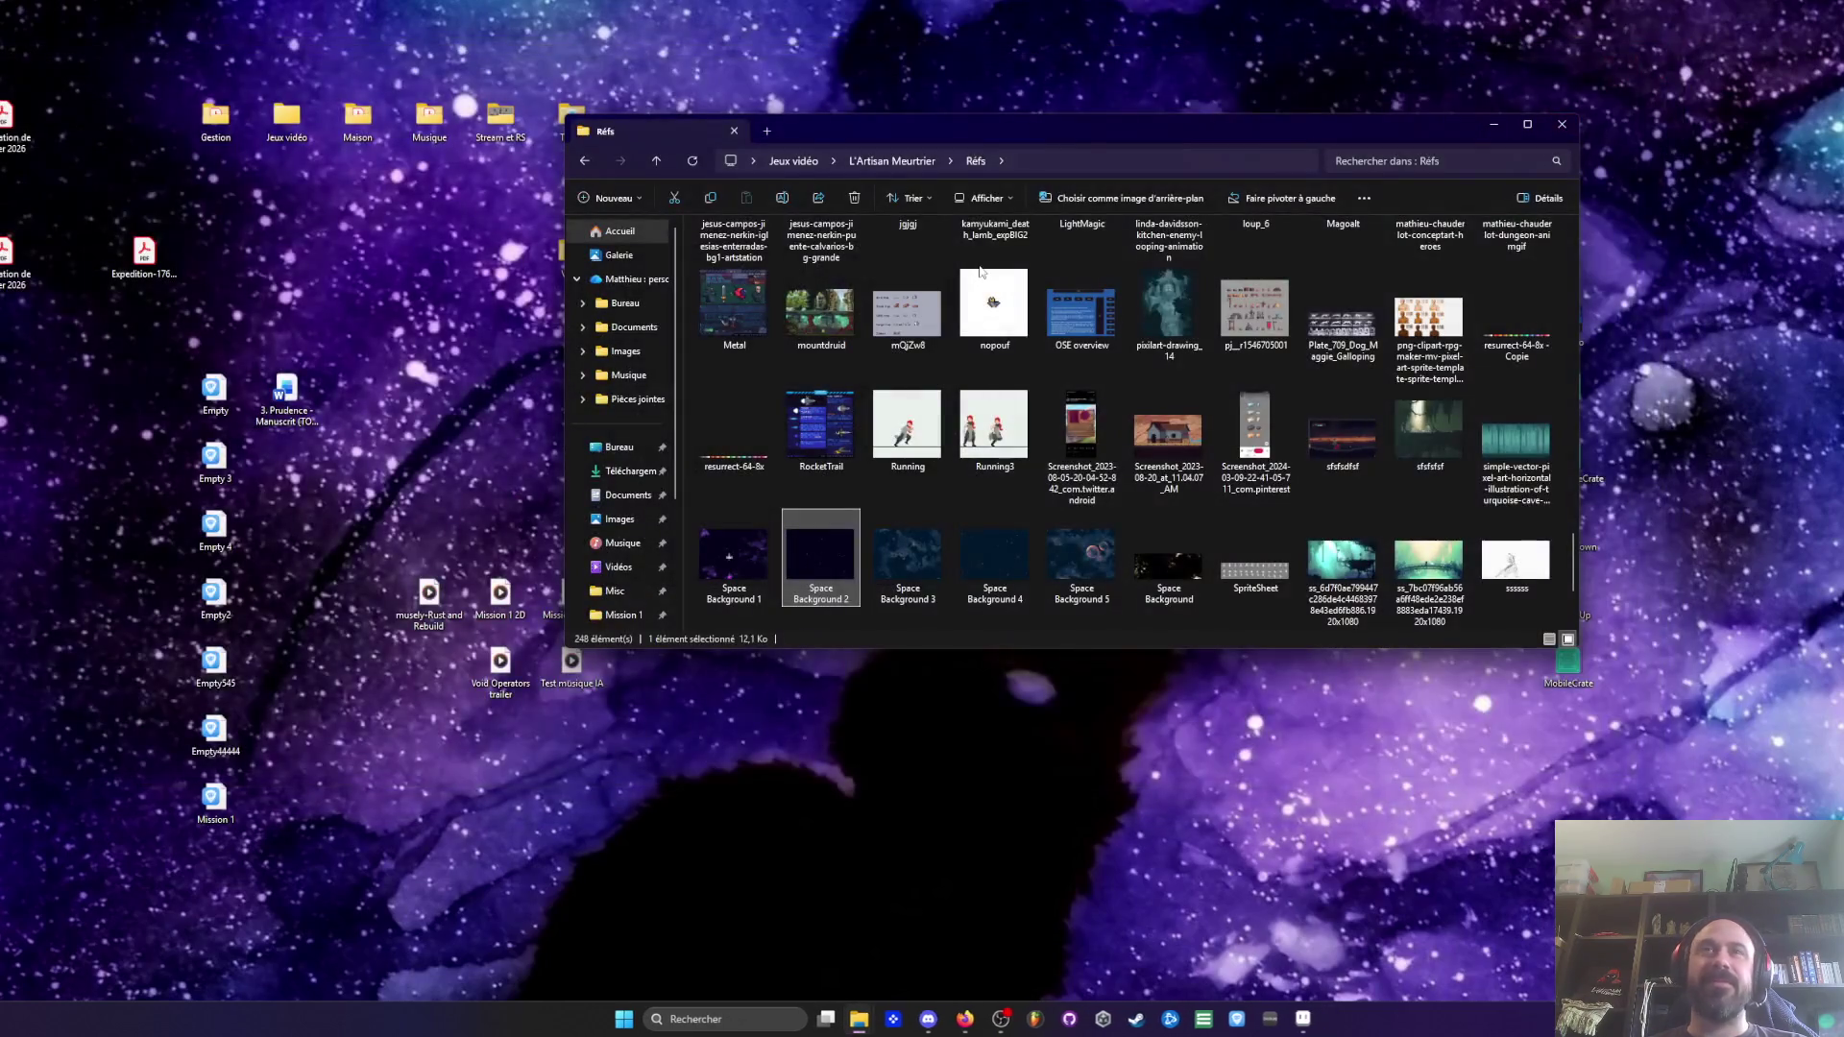
{"action": "left_click", "coordinate": [816, 319]}
{"action": "double_click", "coordinate": [1080, 552]}
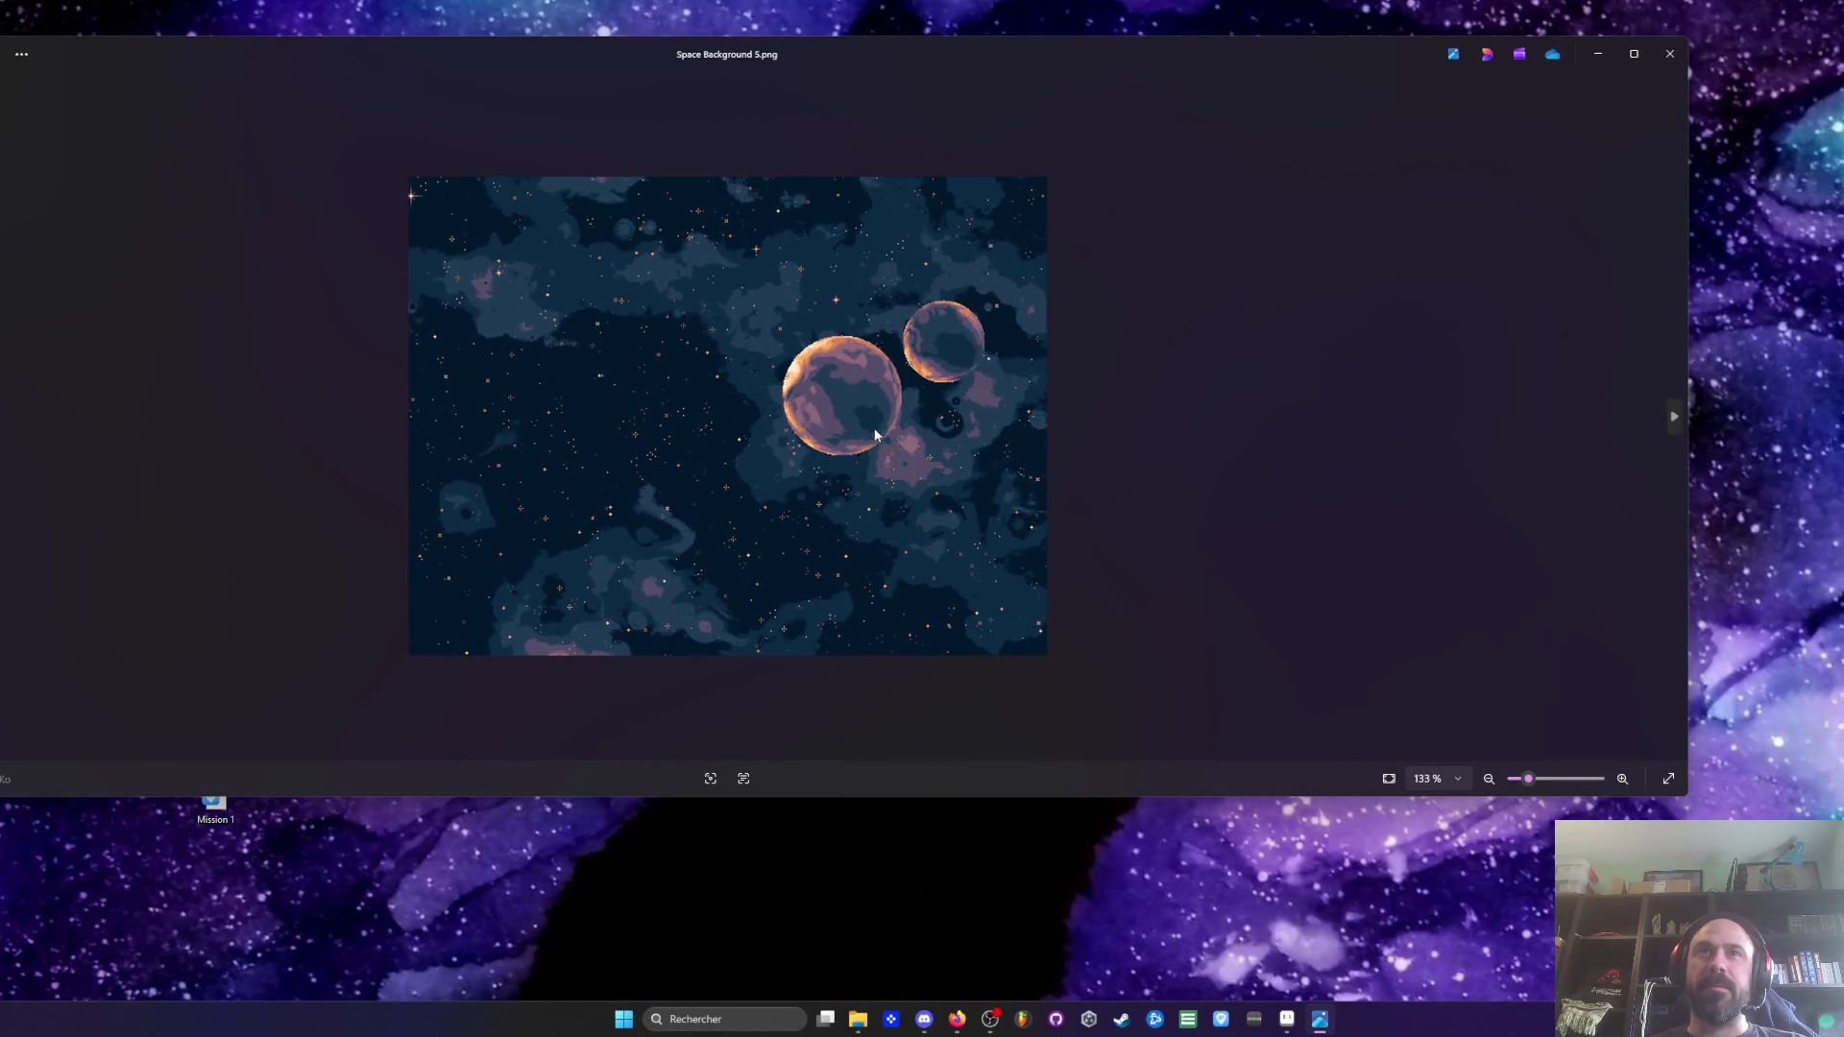
{"action": "left_click", "coordinate": [1669, 61]}
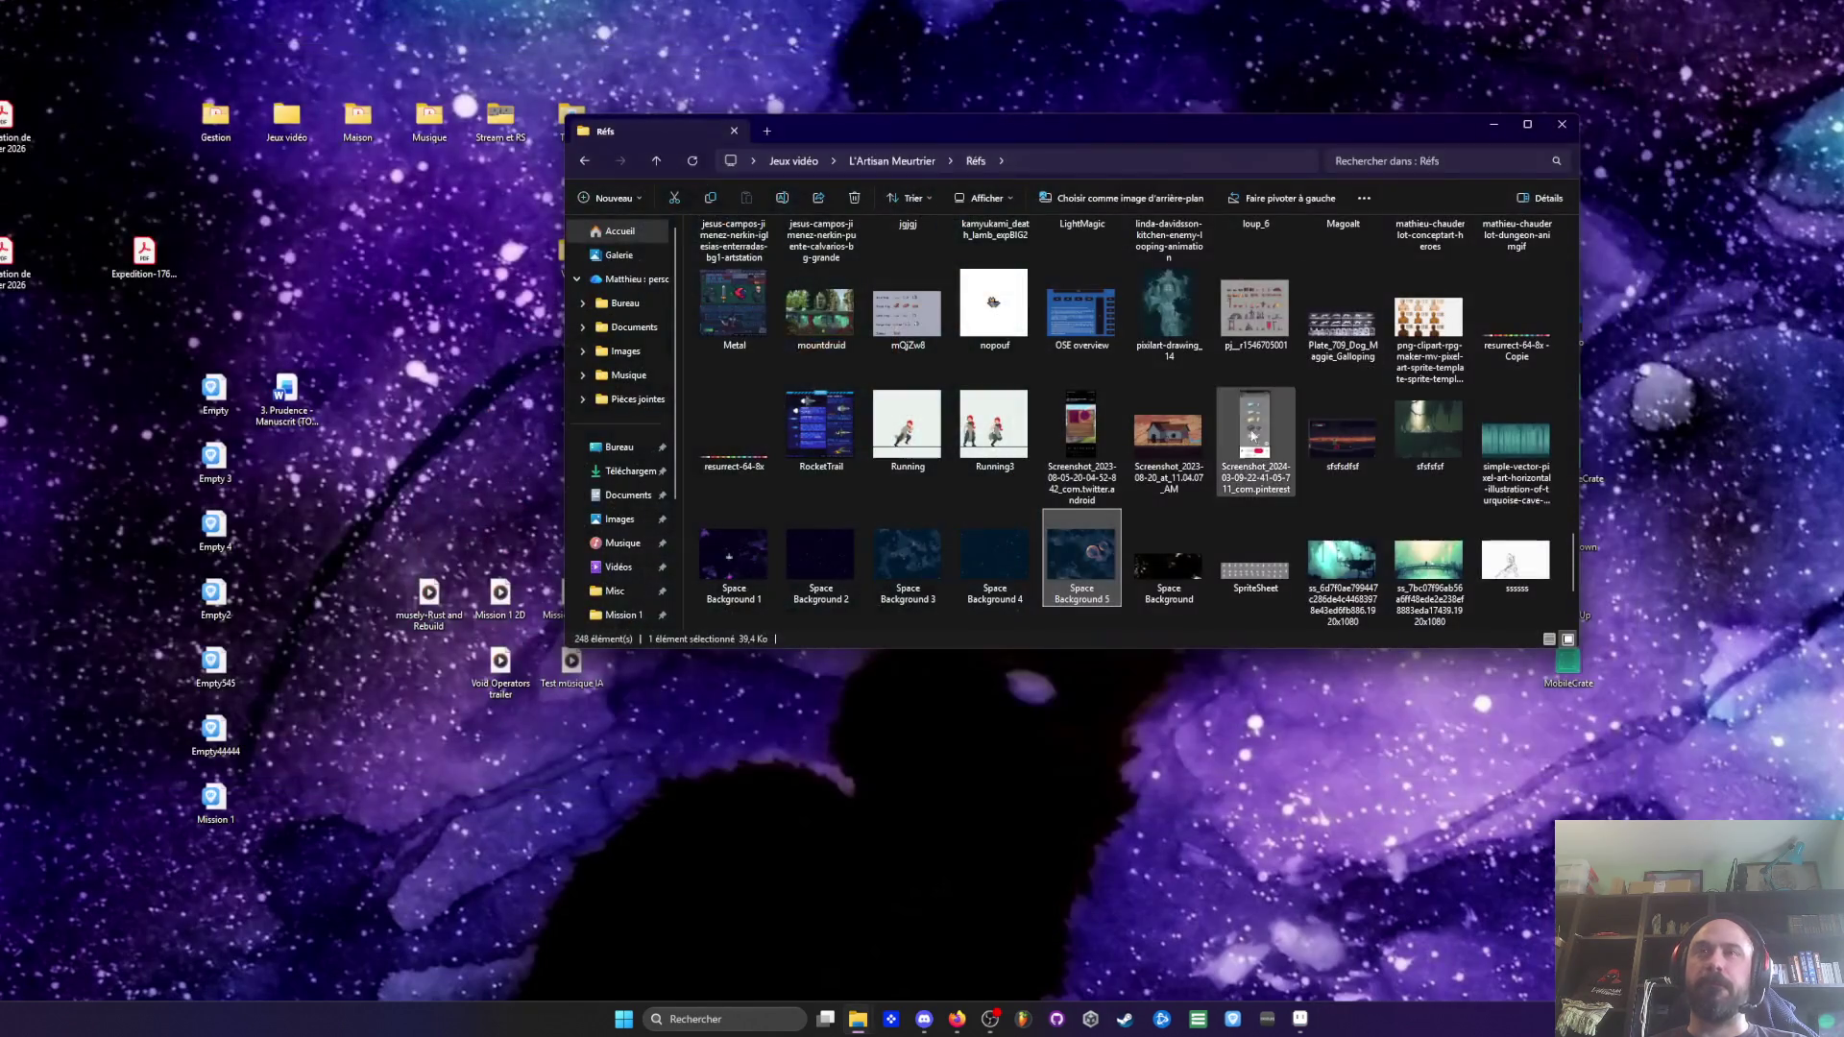
Preview Space Background.png, close Photos, and return to the Aseprite level
{"action": "double_click", "coordinate": [1152, 563]}
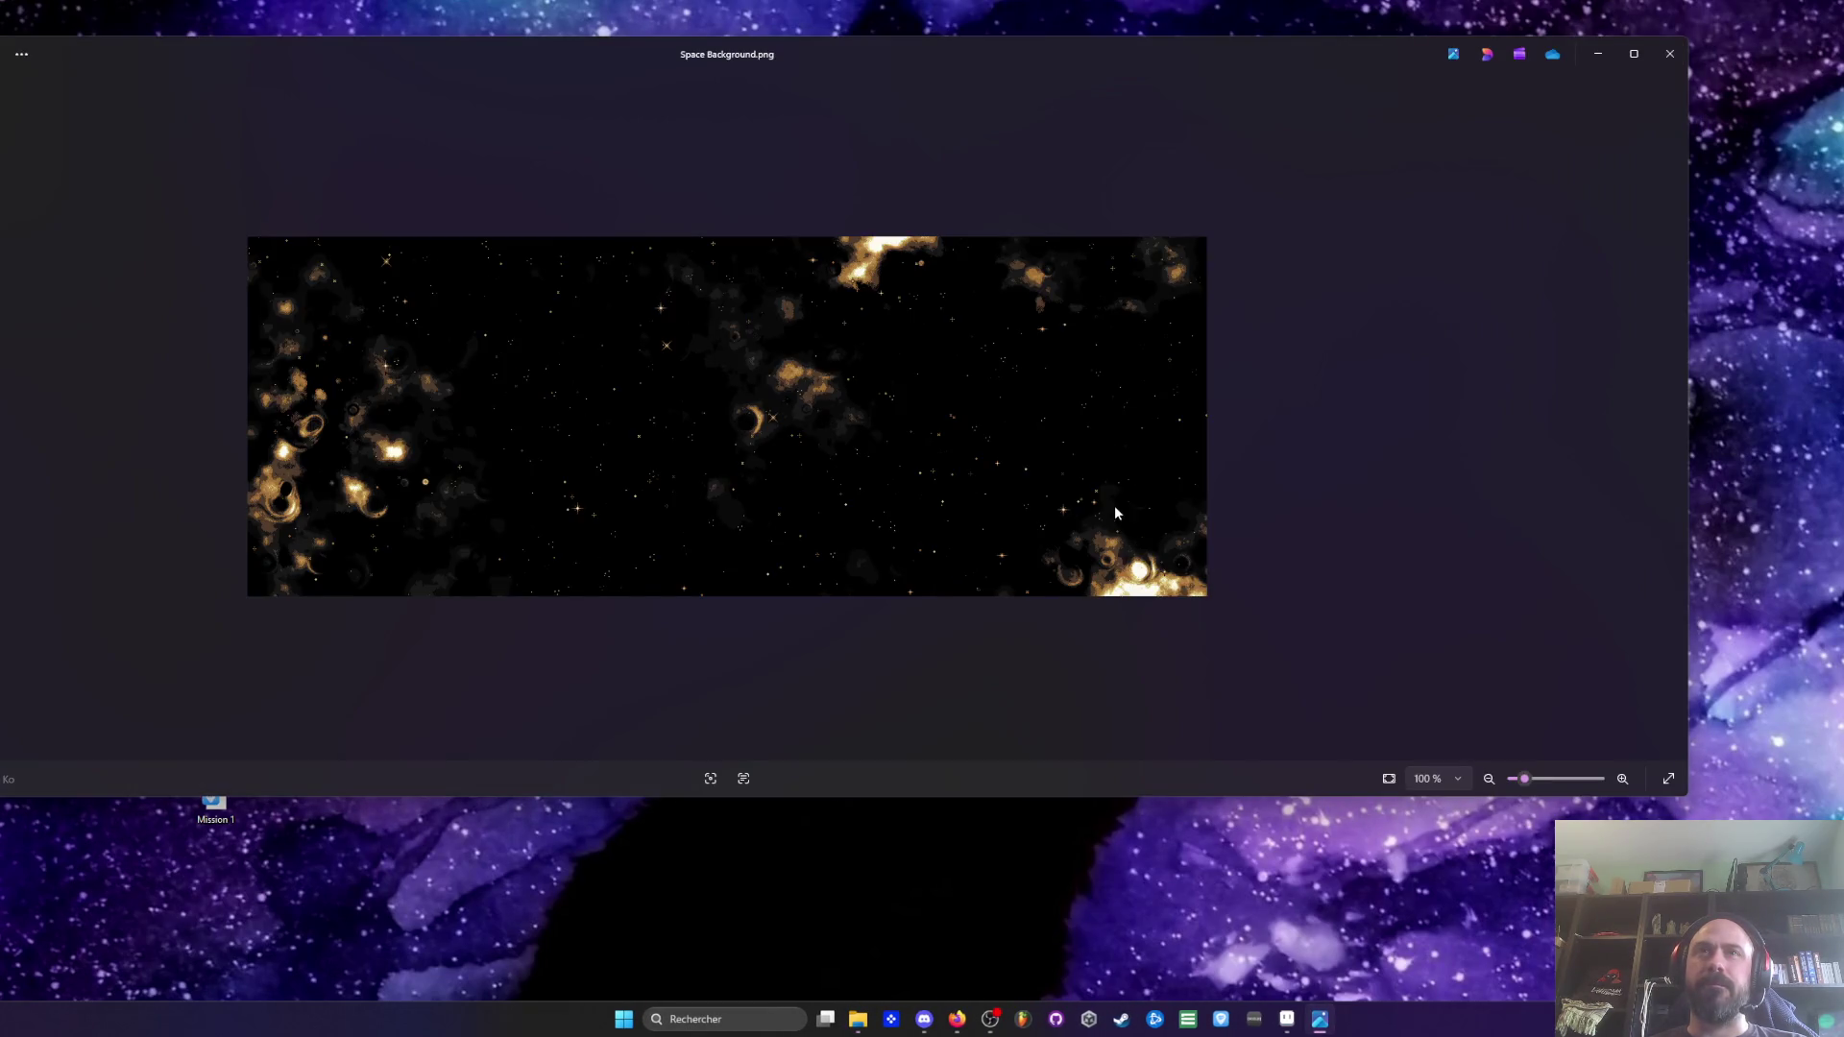
{"action": "left_click", "coordinate": [1671, 55]}
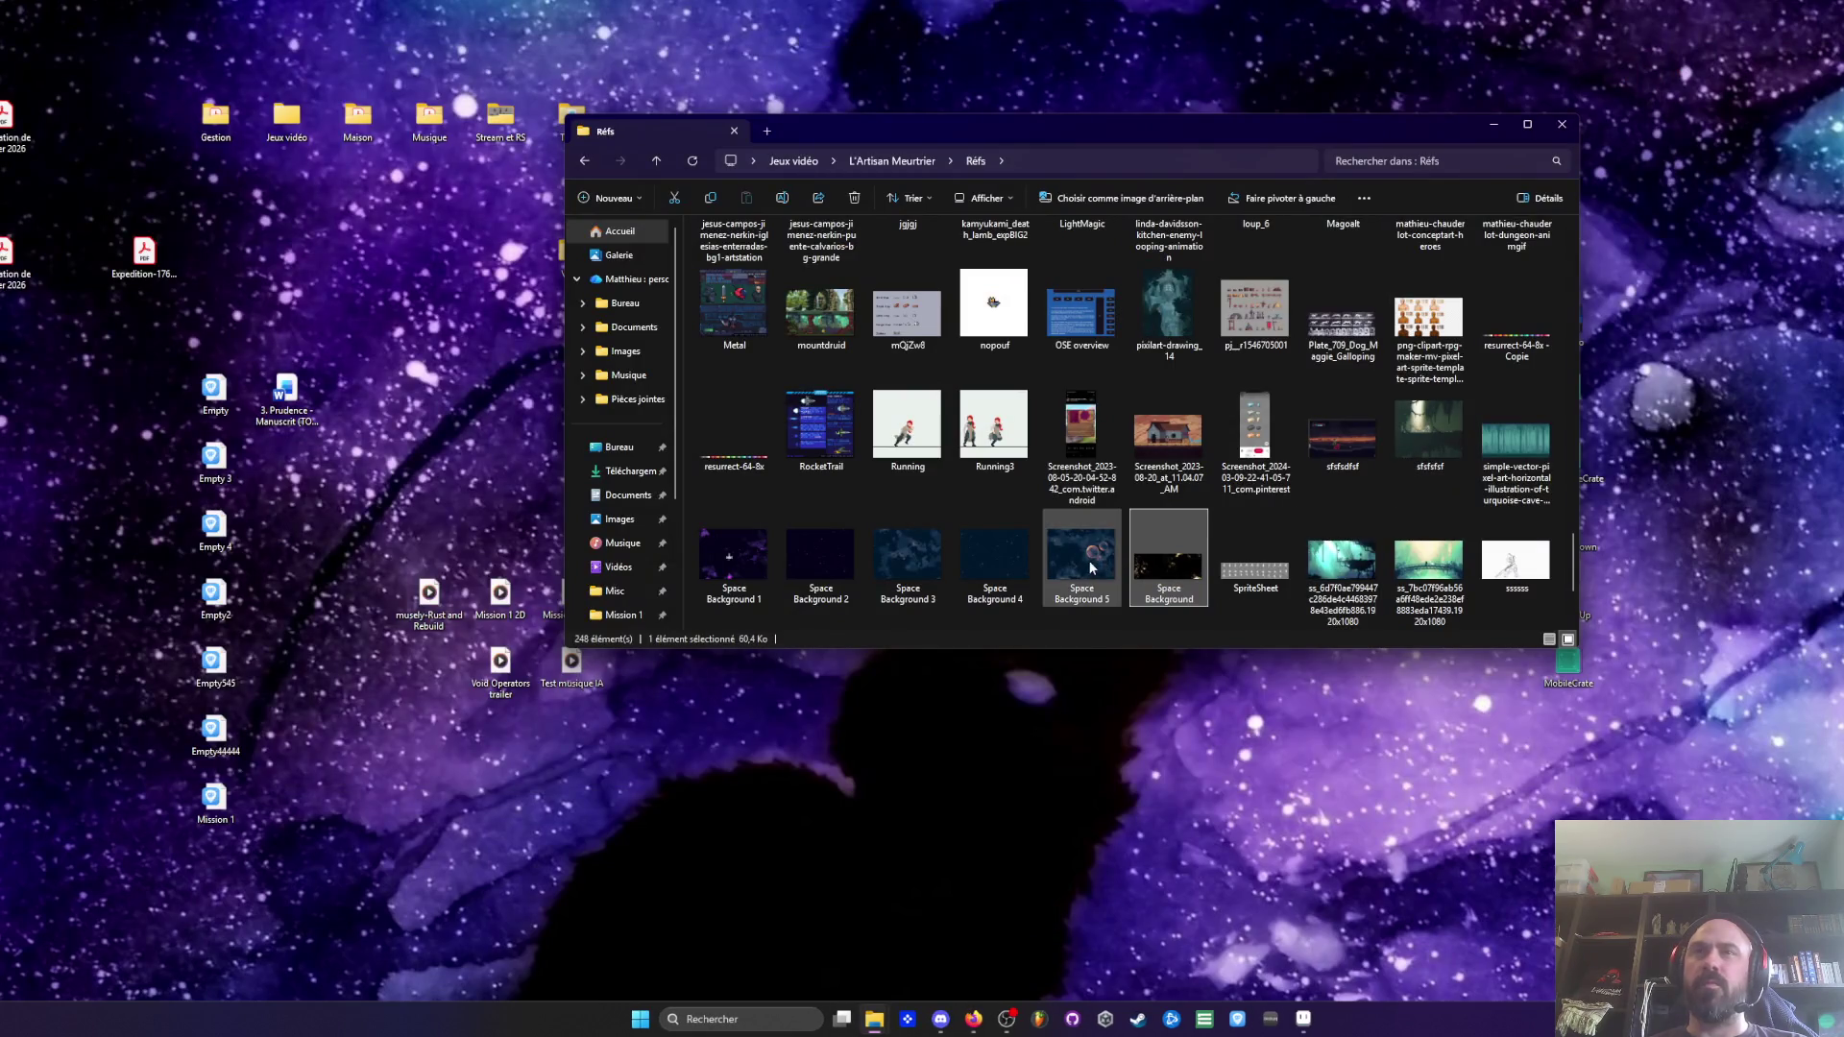
{"action": "left_click", "coordinate": [1304, 1019]}
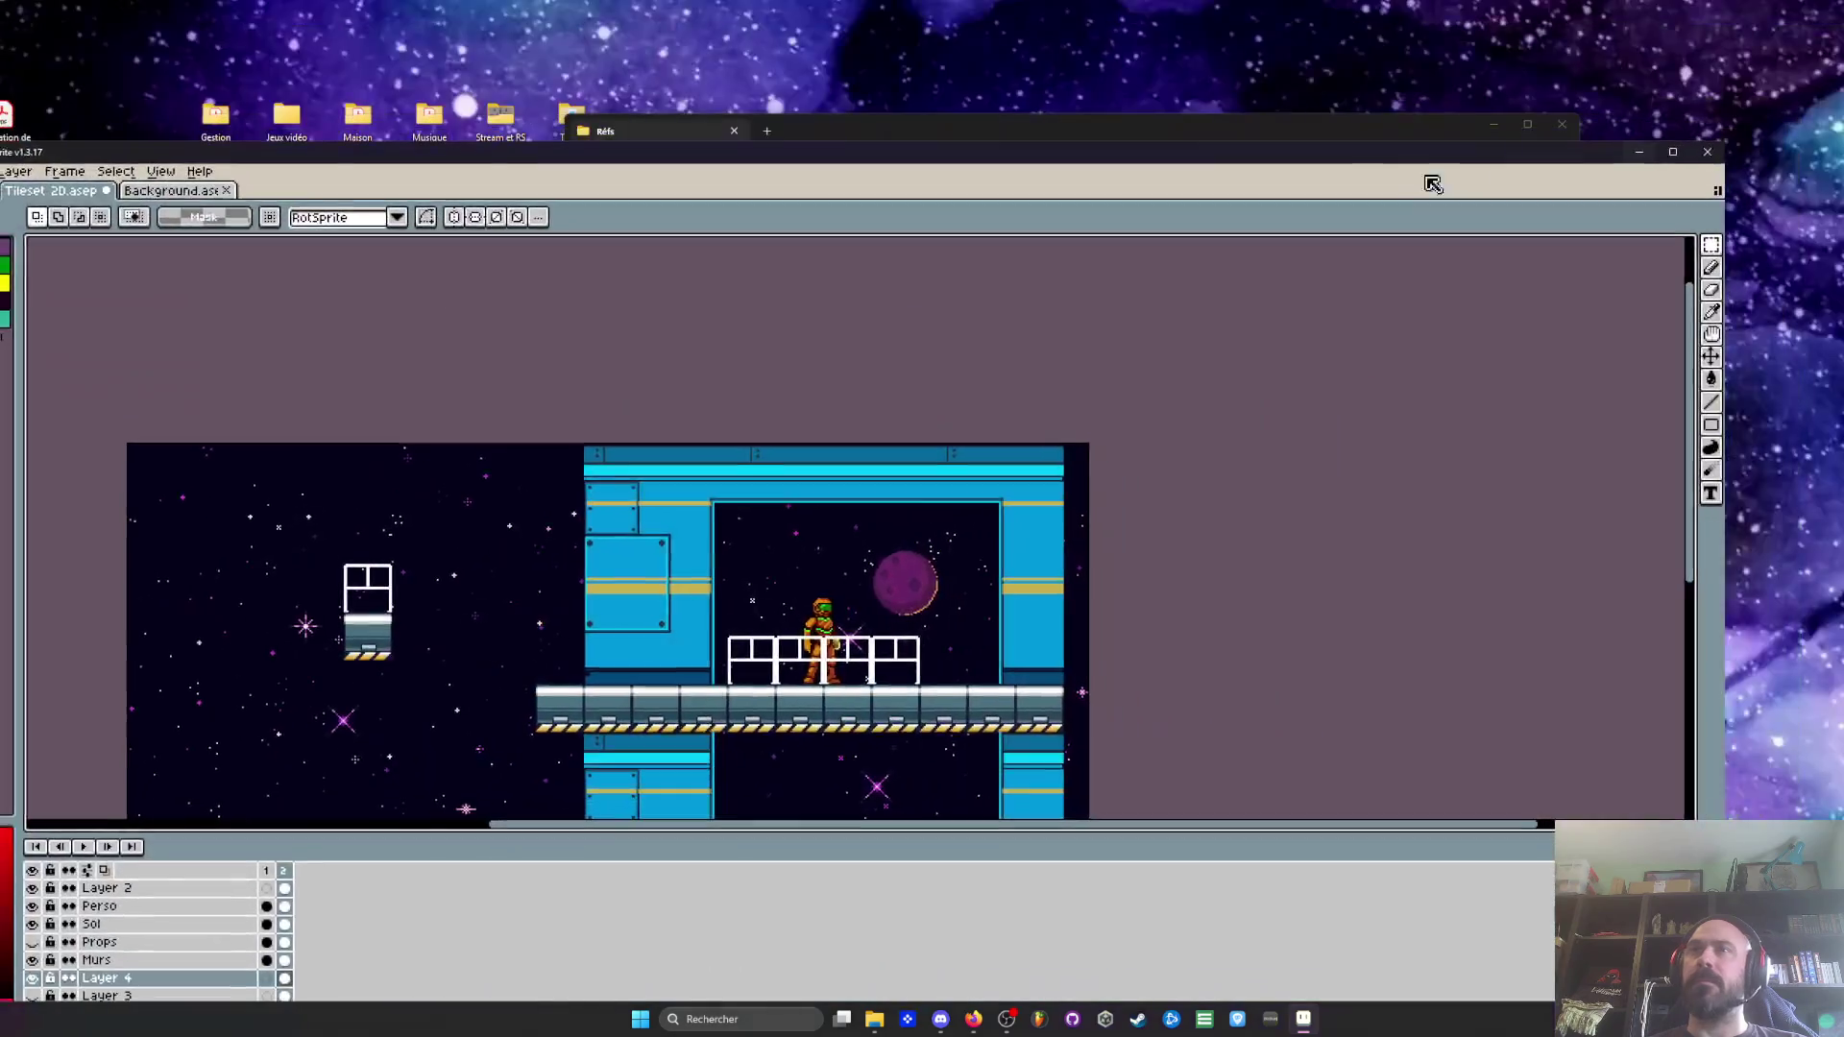
Open Space Background 5 from the reference folder as a new Aseprite document
{"action": "left_click", "coordinate": [874, 1019]}
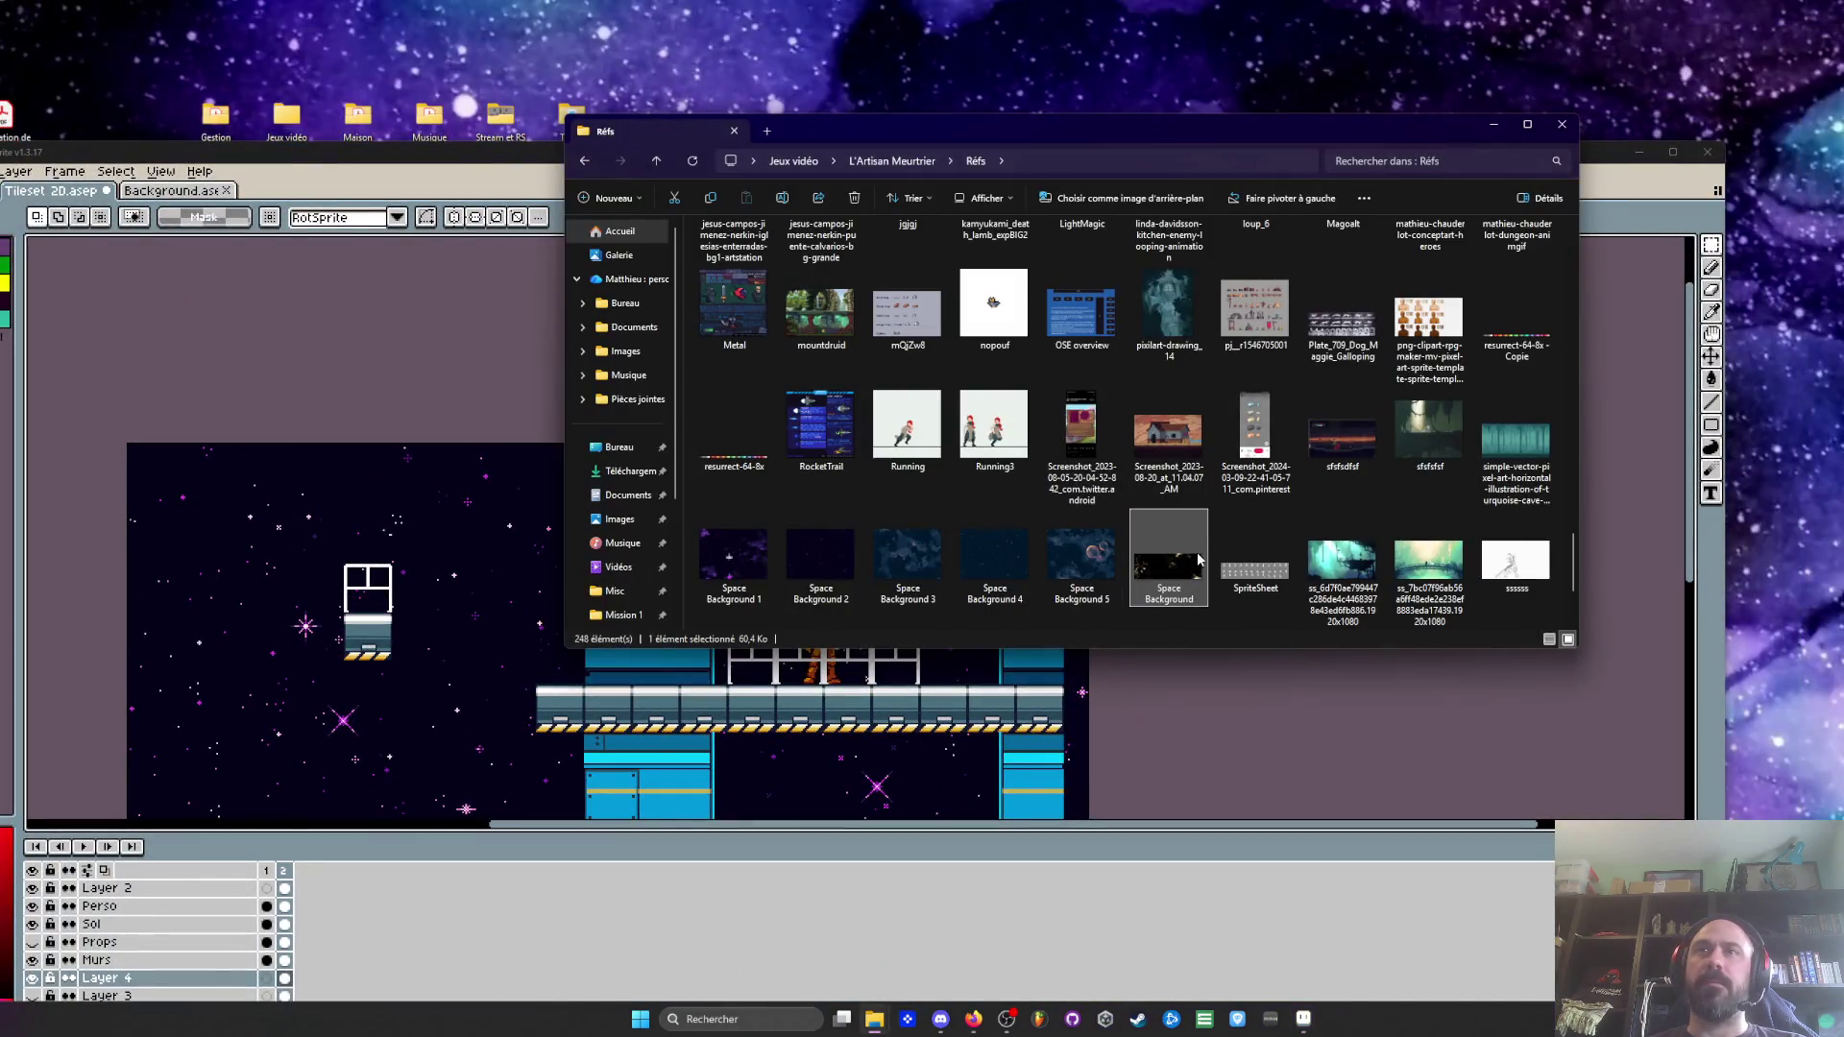
{"action": "mouse_move", "coordinate": [1101, 569]}
{"action": "left_mouse_down"}
{"action": "mouse_move", "coordinate": [797, 673]}
{"action": "mouse_move", "coordinate": [471, 175]}
{"action": "left_mouse_up"}
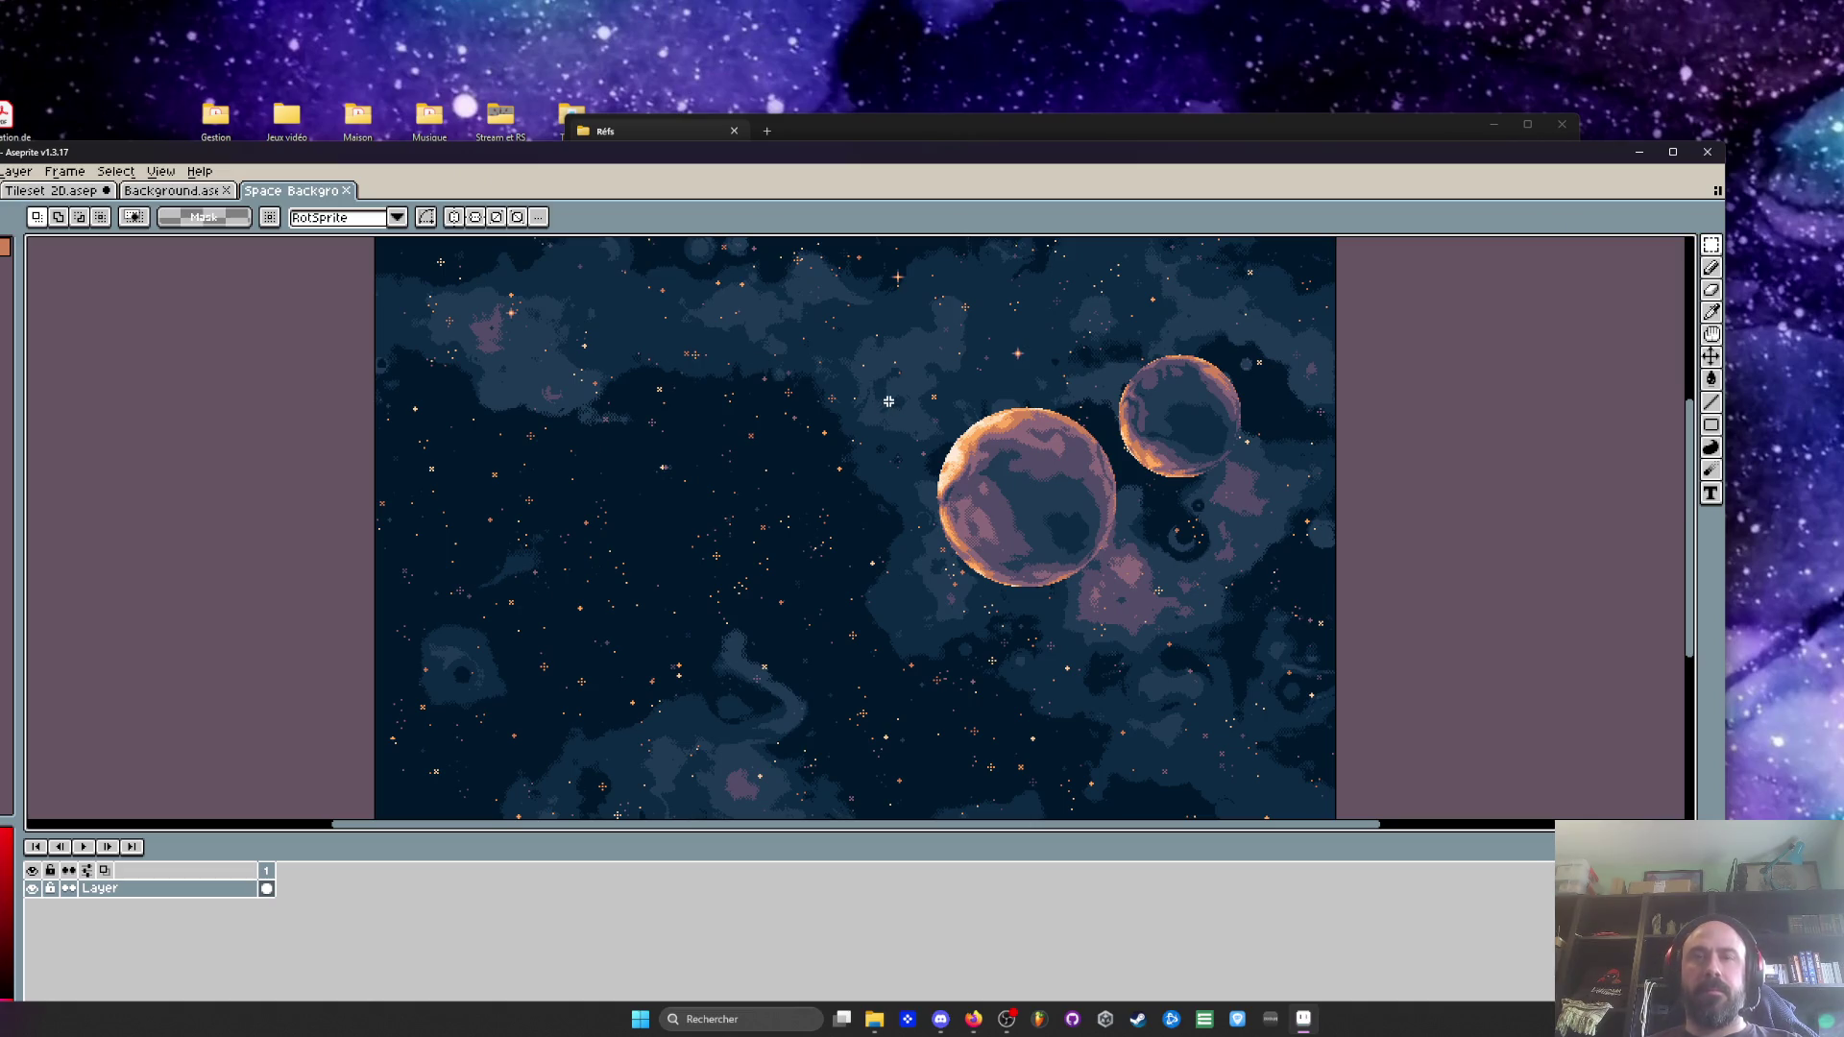
{"action": "scroll", "coordinate": [888, 401], "scroll_direction": "down", "scroll_amount": 3}
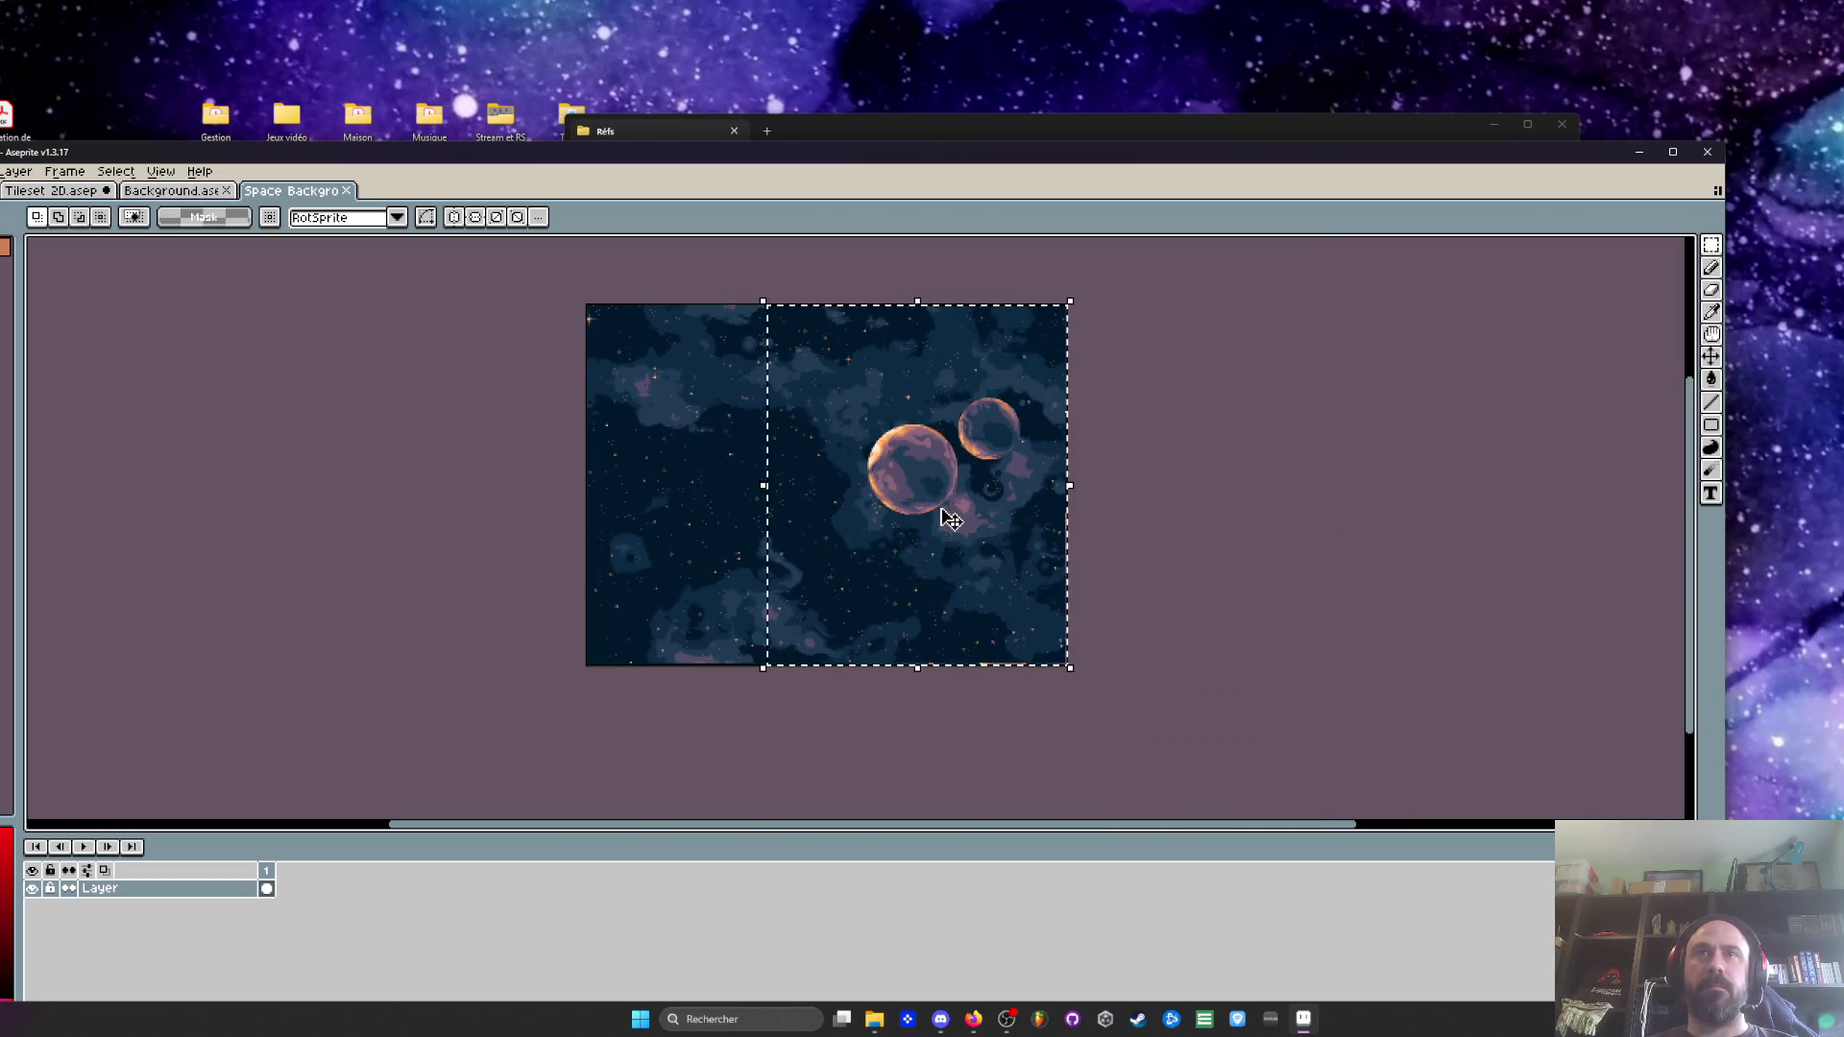
{"action": "left_click", "coordinate": [185, 189]}
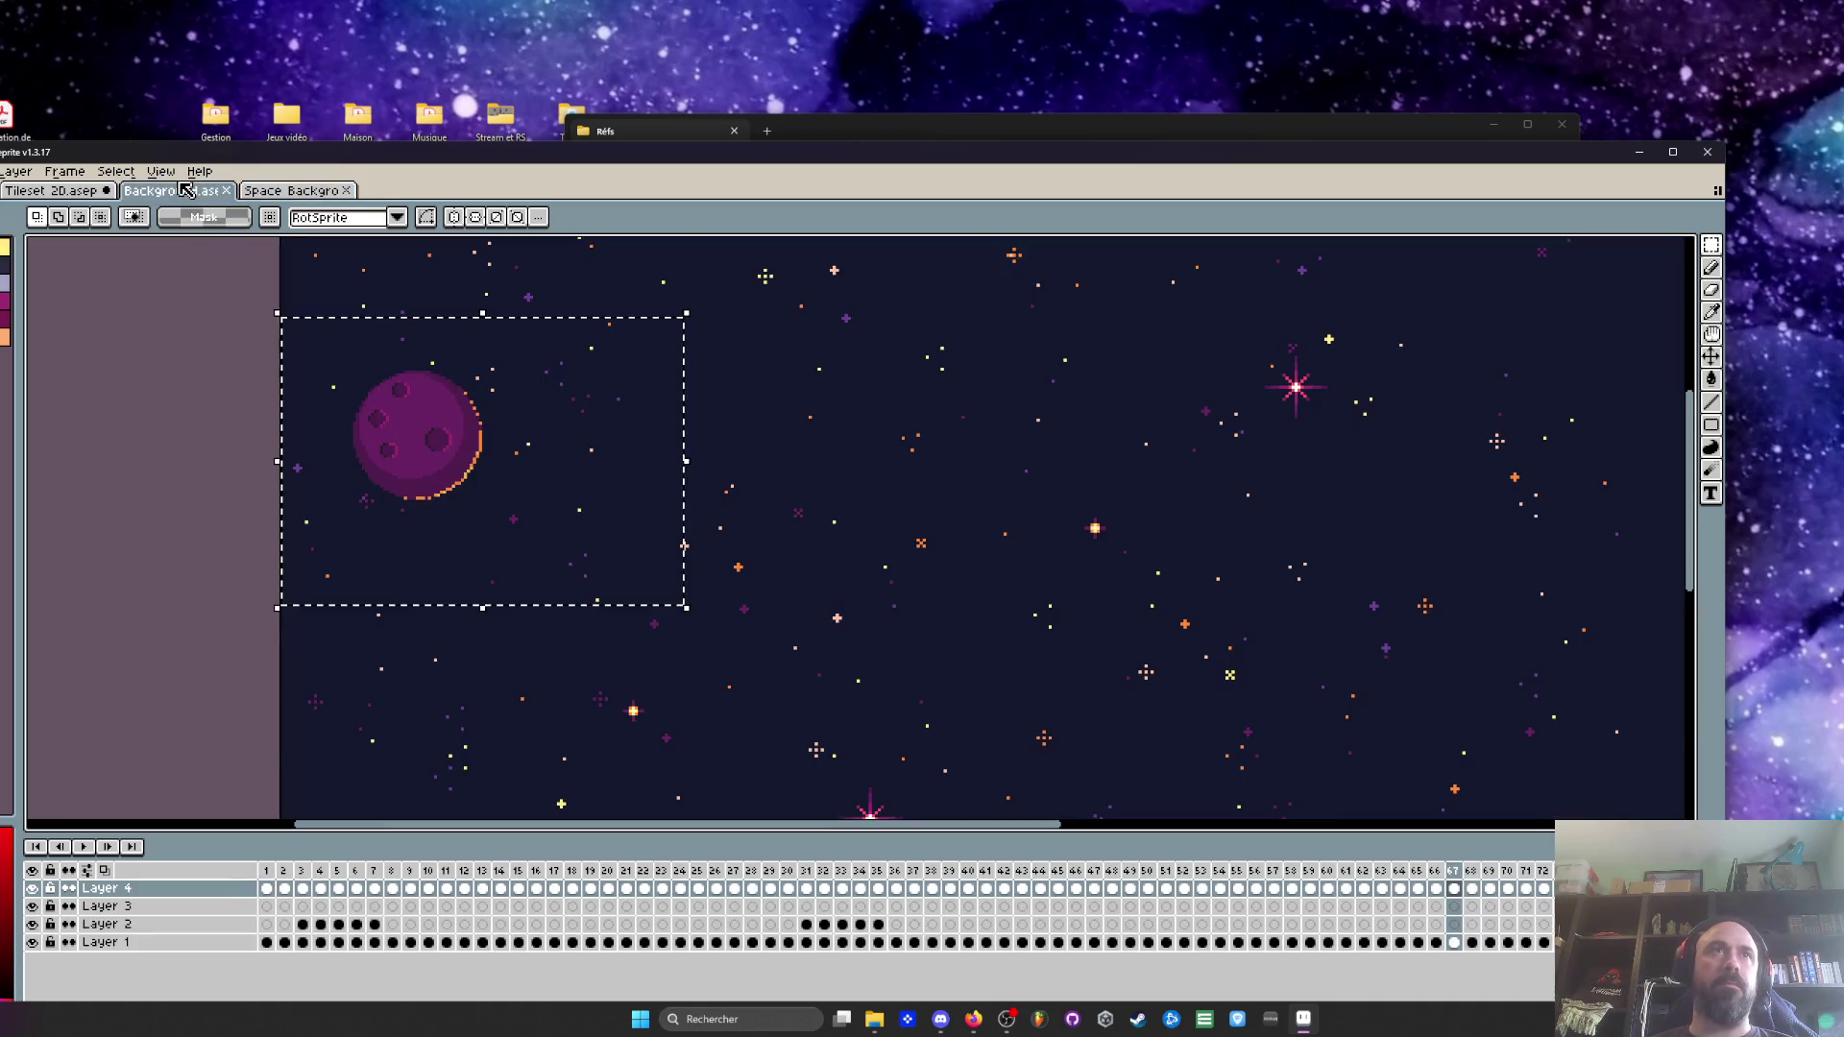
{"action": "left_click", "coordinate": [234, 373]}
Paste the space background onto a new layer in Tileset 20, behind the central room
{"action": "left_click", "coordinate": [55, 192]}
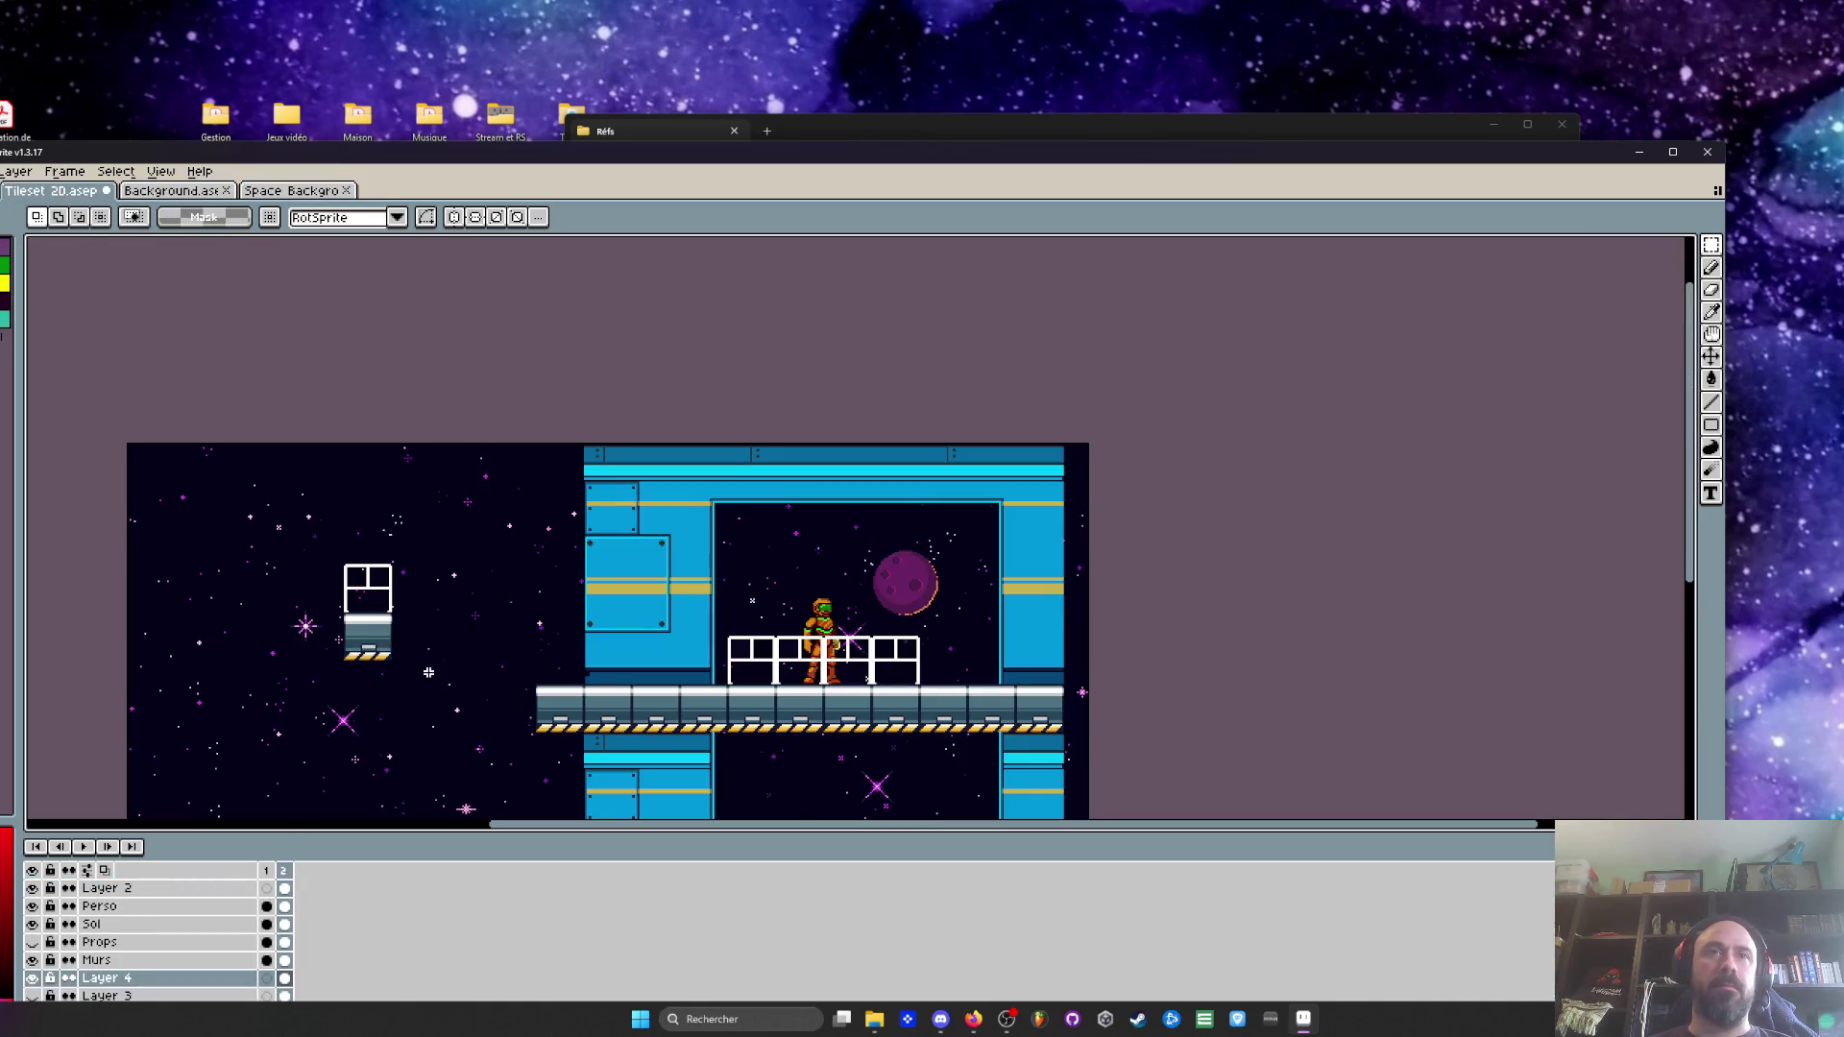
{"action": "key", "text": "shift+n"}
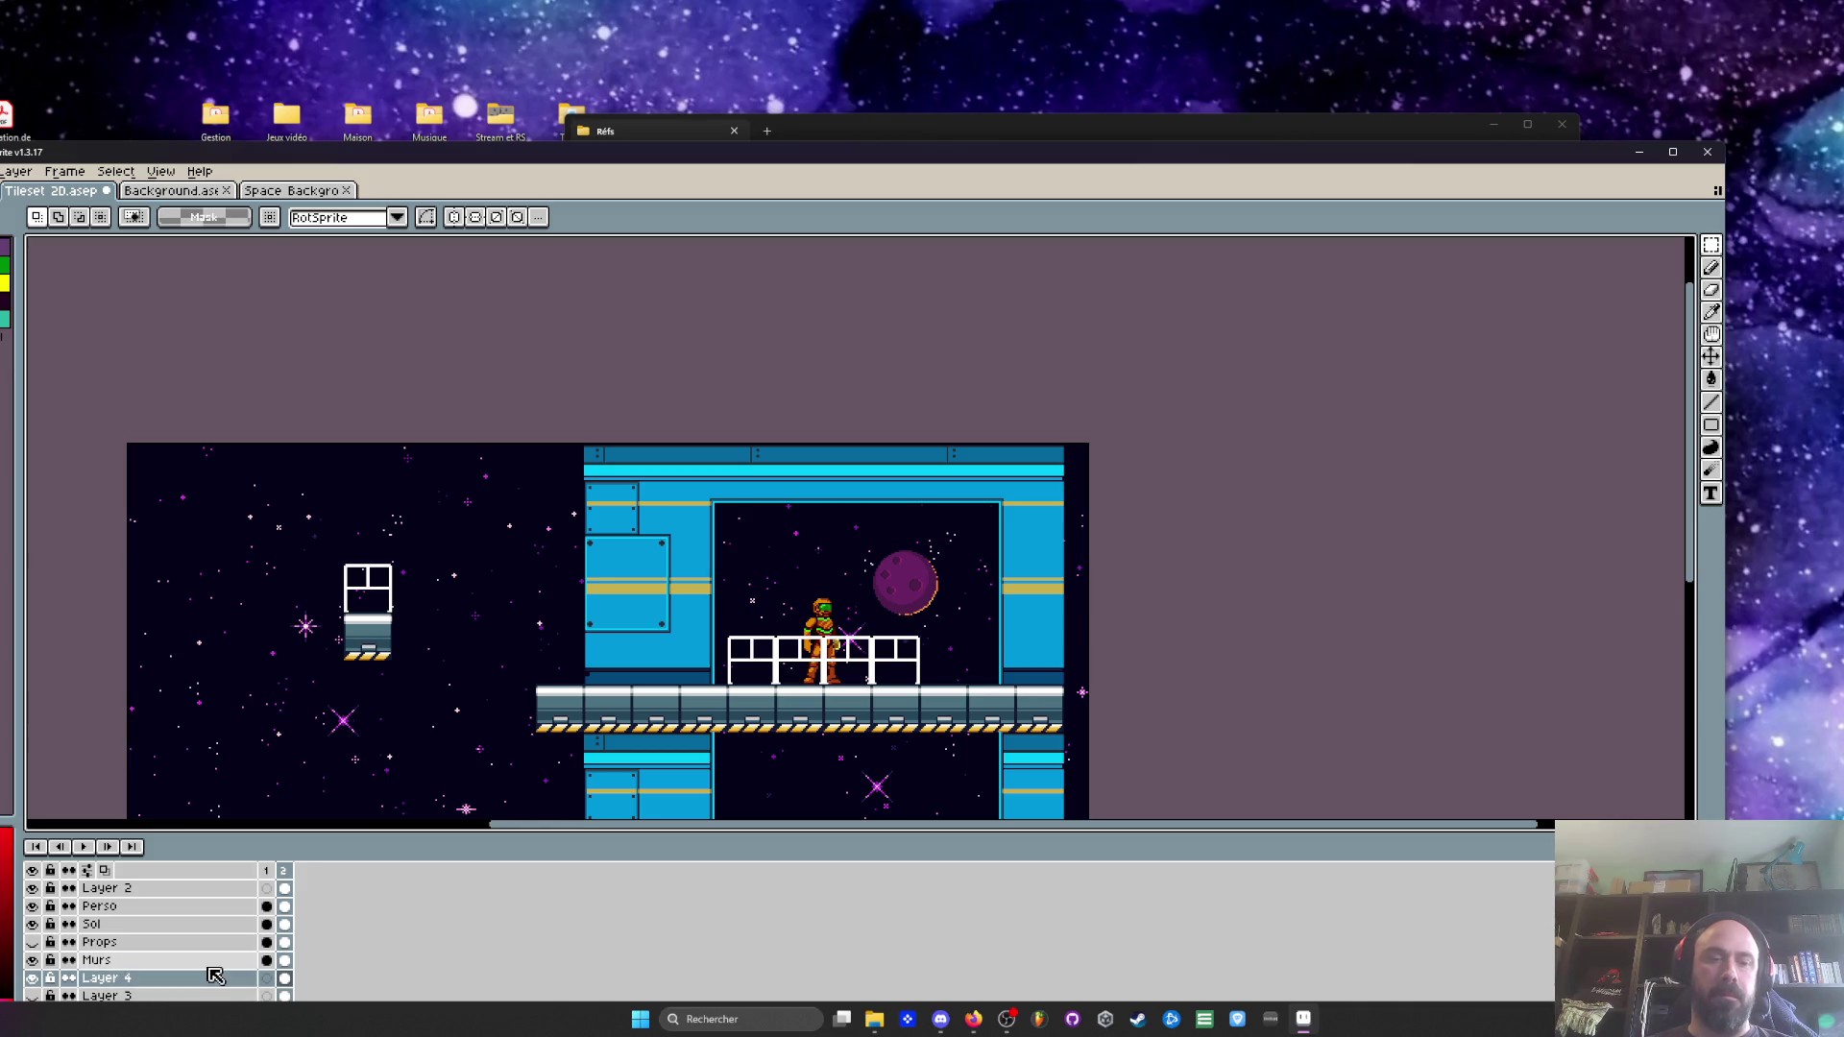
{"action": "key", "text": "ctrl+v"}
{"action": "mouse_move", "coordinate": [886, 576]}
{"action": "left_mouse_down"}
{"action": "mouse_move", "coordinate": [768, 427]}
{"action": "mouse_move", "coordinate": [730, 418]}
{"action": "left_mouse_up"}
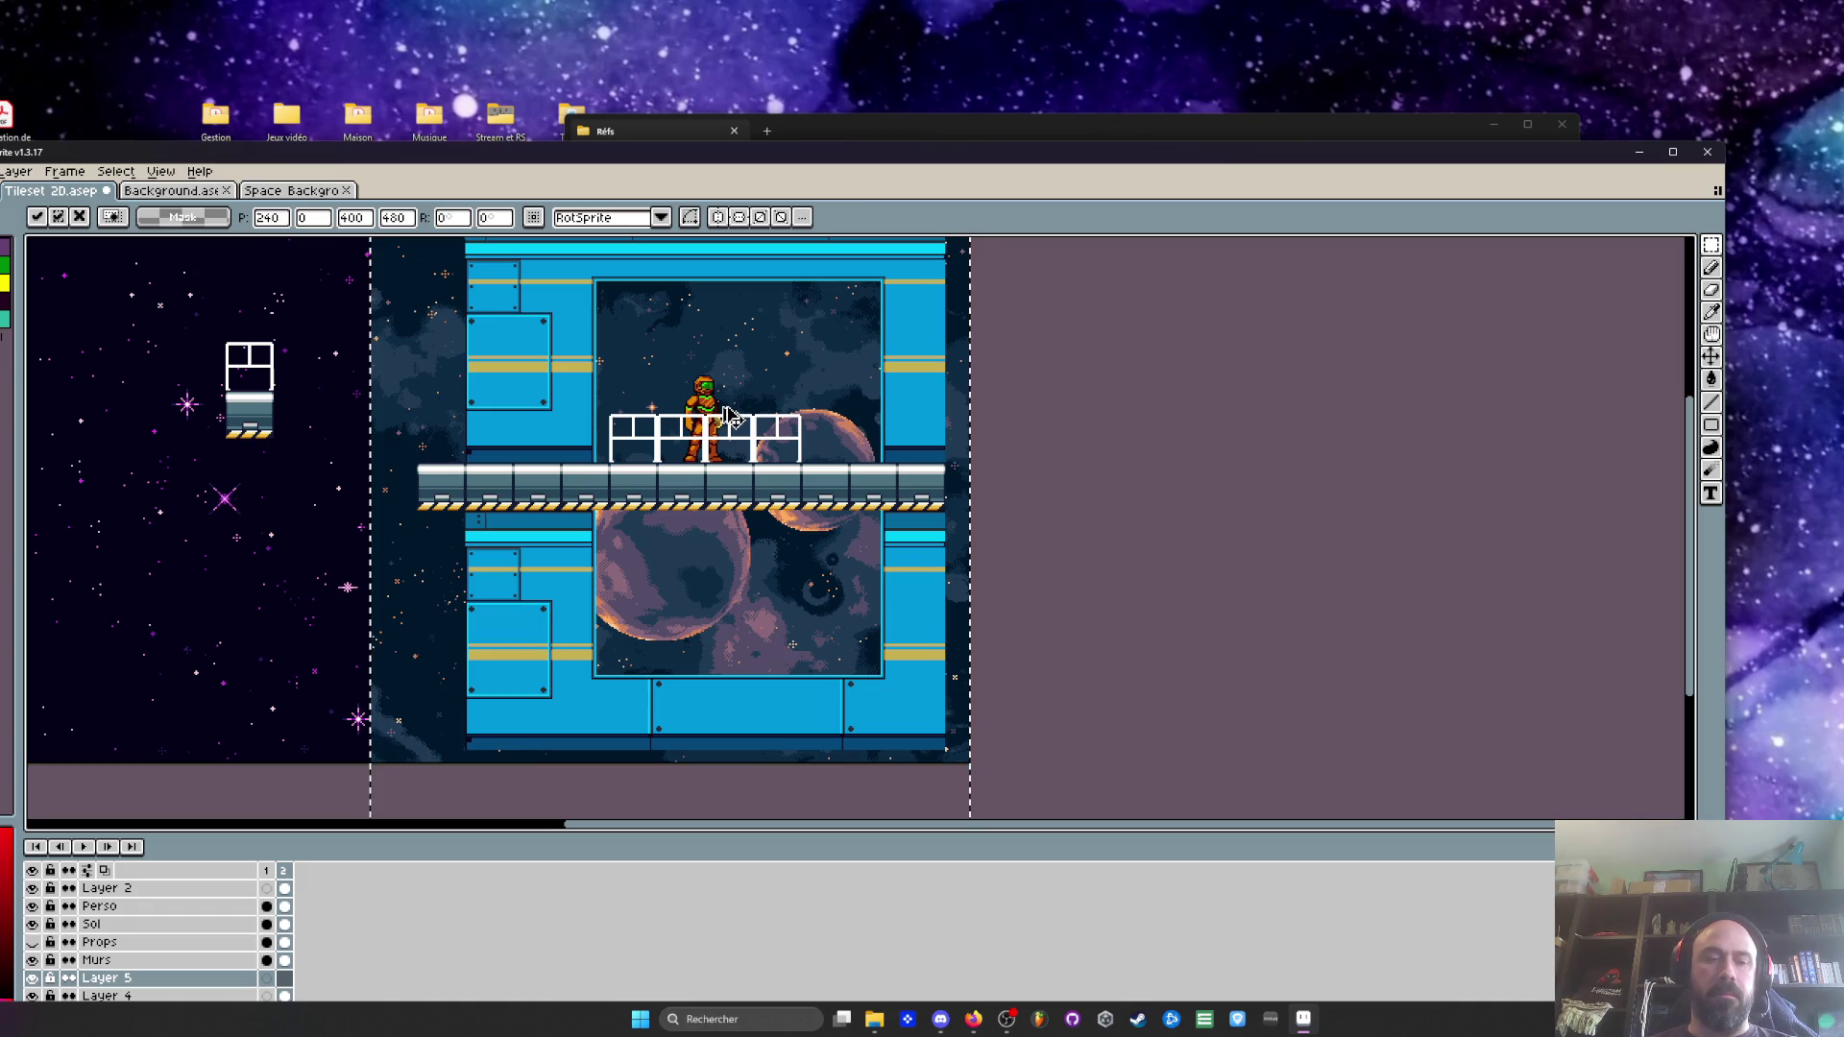
{"action": "scroll", "coordinate": [755, 373], "scroll_direction": "up", "scroll_amount": 2}
{"action": "key", "text": "ctrl+d"}
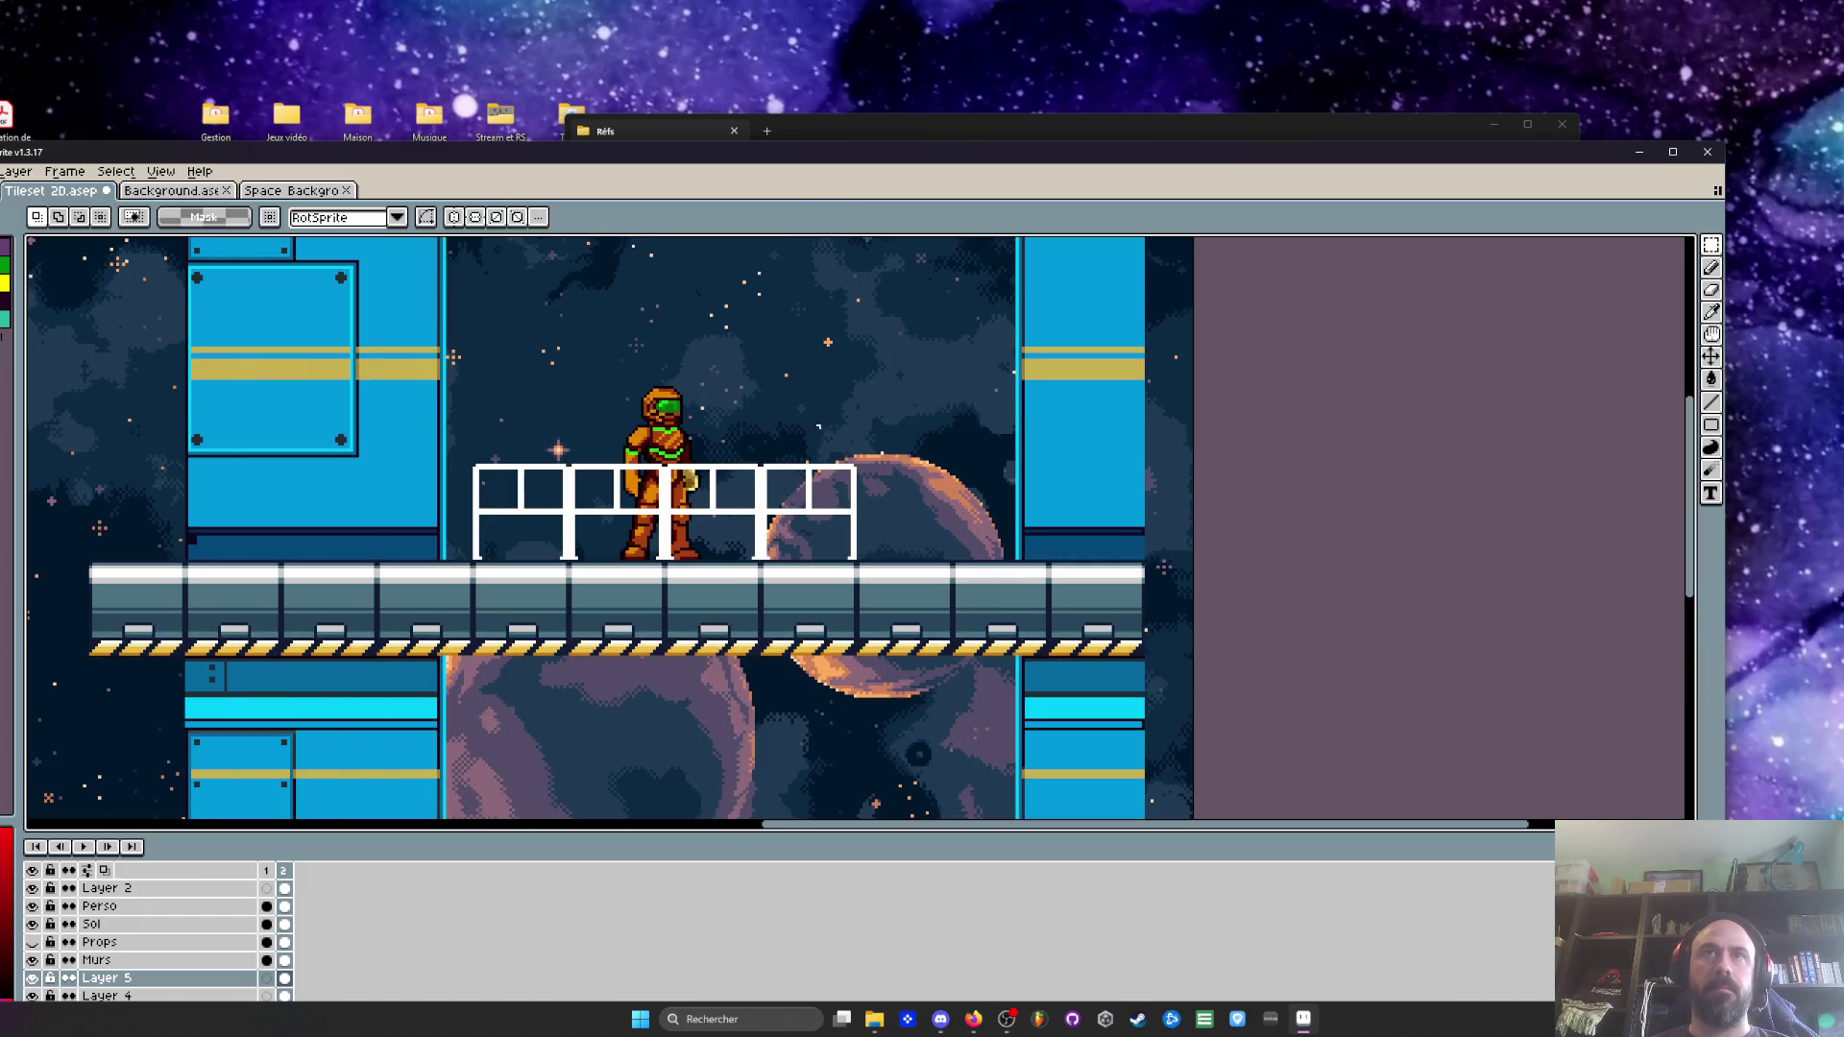
Nudge the pasted nebula background slightly upward and confirm its new position
{"action": "left_click", "coordinate": [1672, 151]}
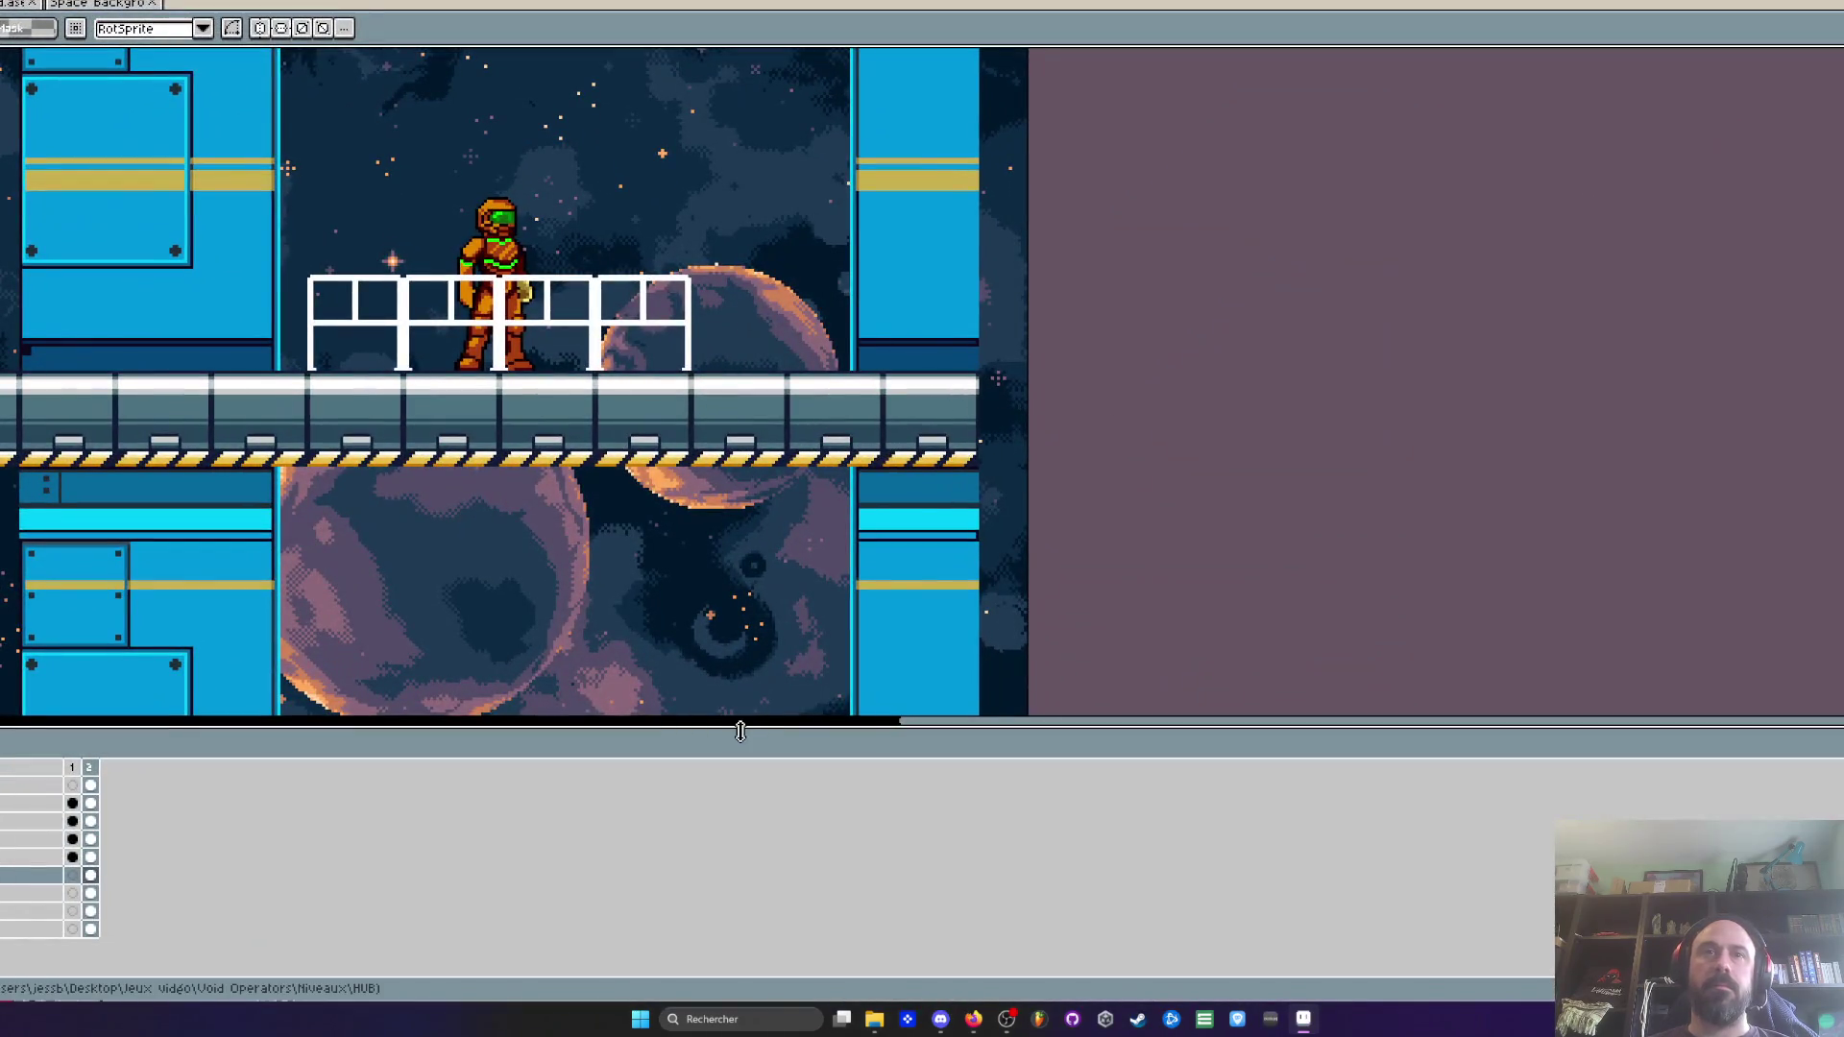
{"action": "key", "text": "Tab"}
{"action": "mouse_move", "coordinate": [496, 603]}
{"action": "left_mouse_down"}
{"action": "mouse_move", "coordinate": [519, 784]}
{"action": "mouse_move", "coordinate": [541, 740]}
{"action": "left_mouse_up"}
{"action": "scroll", "coordinate": [542, 740], "scroll_direction": "down", "scroll_amount": 2}
{"action": "key", "text": "ctrl+shift+d"}
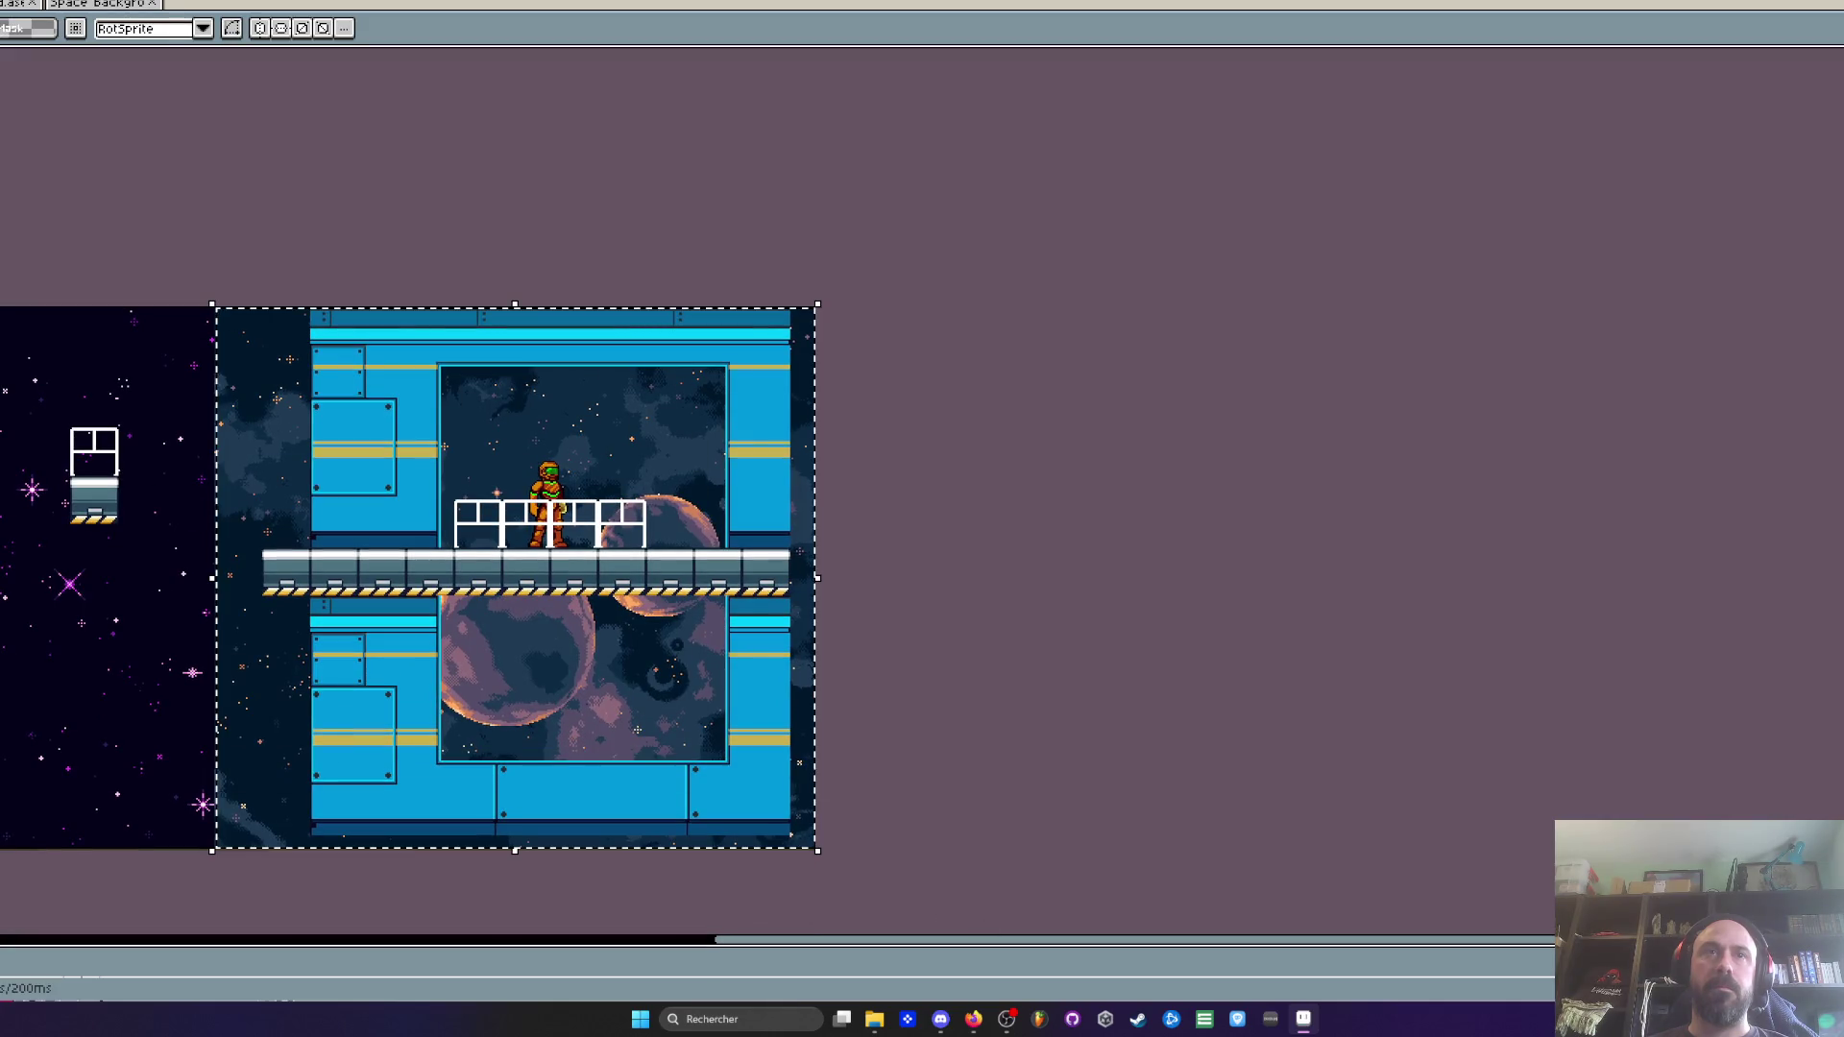
{"action": "mouse_move", "coordinate": [769, 763]}
{"action": "left_mouse_down"}
{"action": "mouse_move", "coordinate": [769, 708]}
{"action": "mouse_move", "coordinate": [773, 744]}
{"action": "left_mouse_up"}
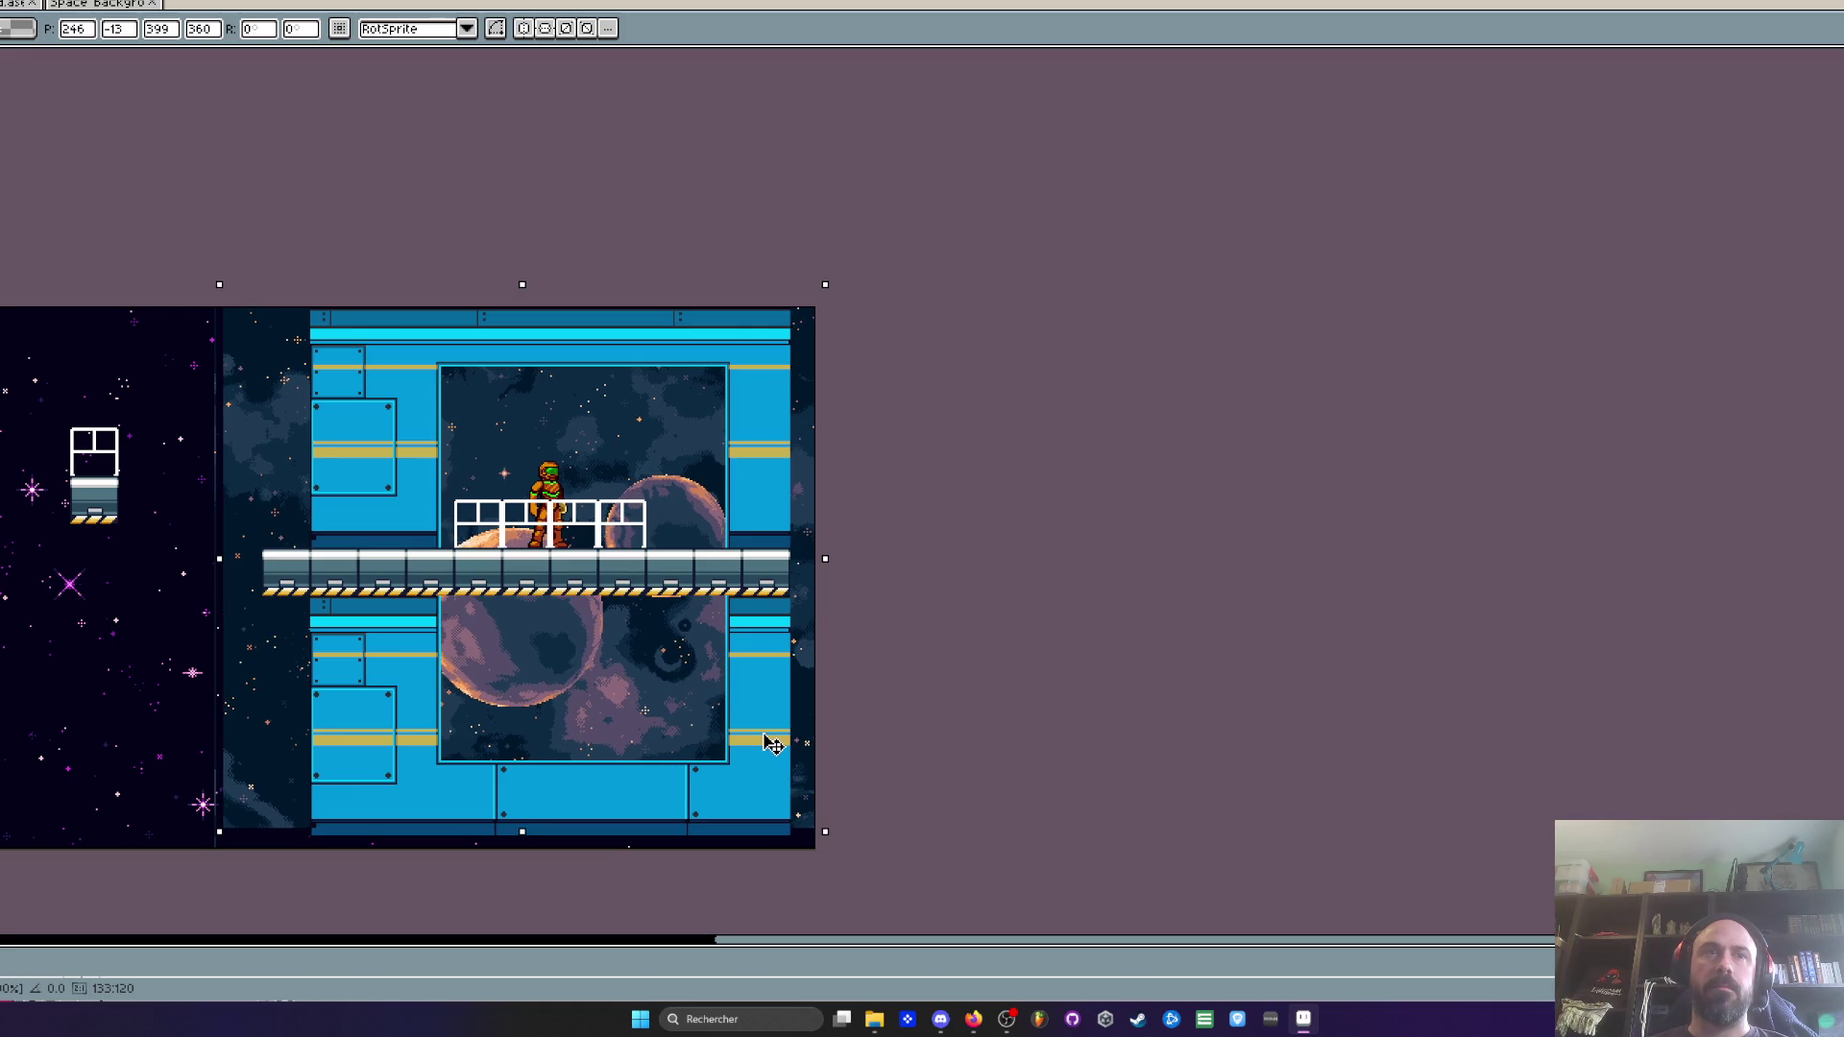
{"action": "key", "text": "Return"}
Select the whole image area and check the Home and Space Background tabs before returning to the level
{"action": "scroll", "coordinate": [510, 497], "scroll_direction": "up", "scroll_amount": 2}
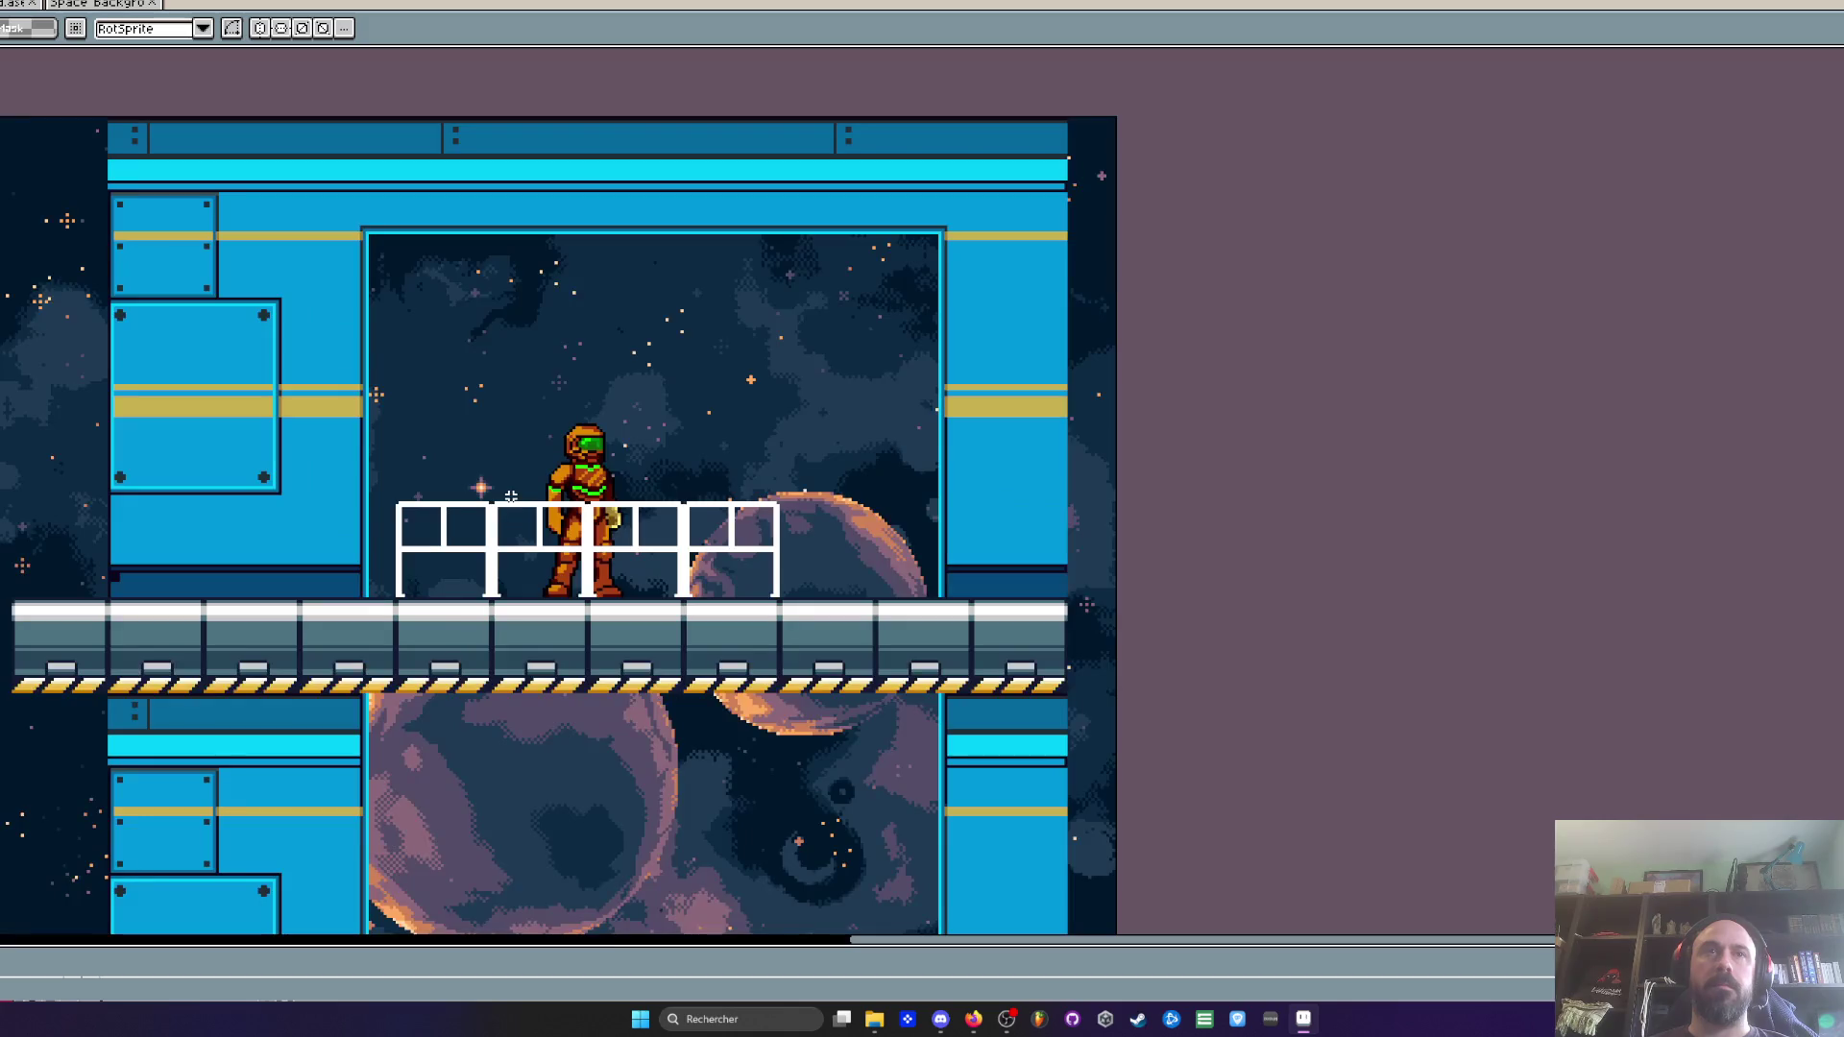
{"action": "scroll", "coordinate": [511, 496], "scroll_direction": "down", "scroll_amount": 2}
{"action": "left_click_drag", "start_coordinate": [156, 248], "coordinate": [797, 788]}
{"action": "scroll", "coordinate": [557, 441], "scroll_direction": "up", "scroll_amount": 2}
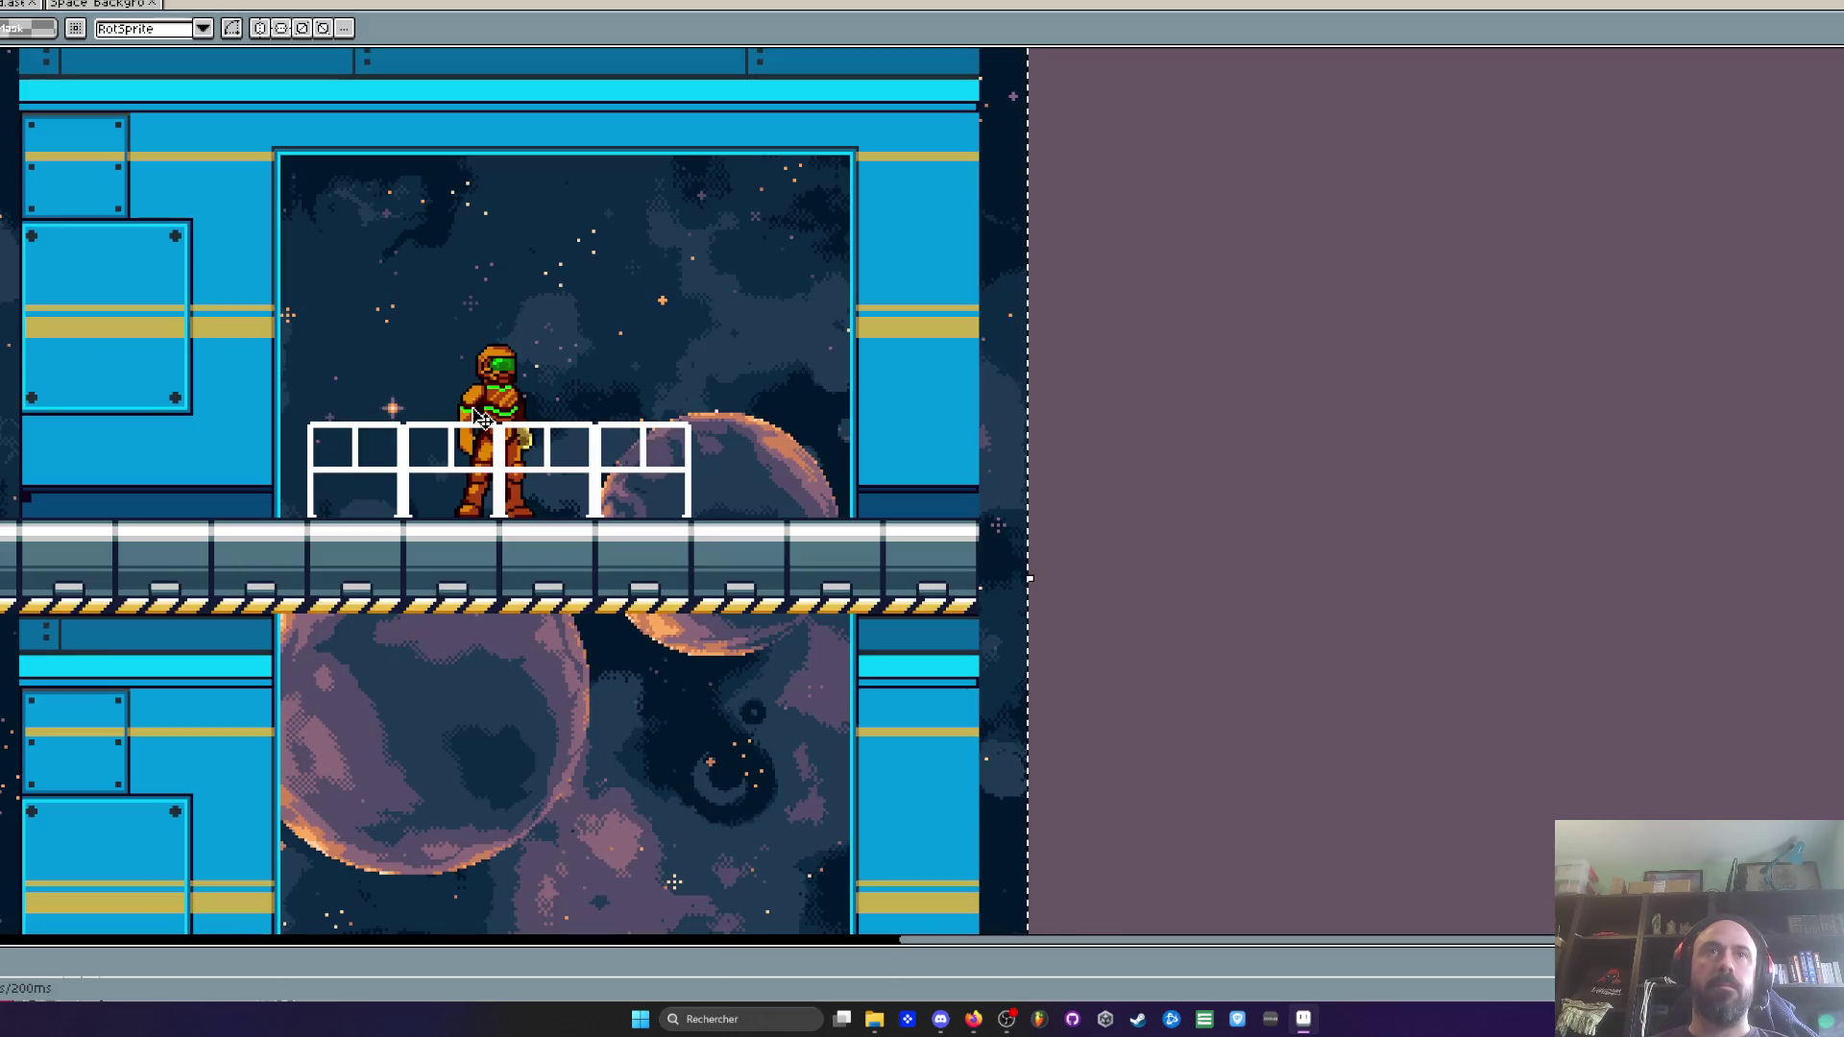
{"action": "left_click", "coordinate": [99, 7]}
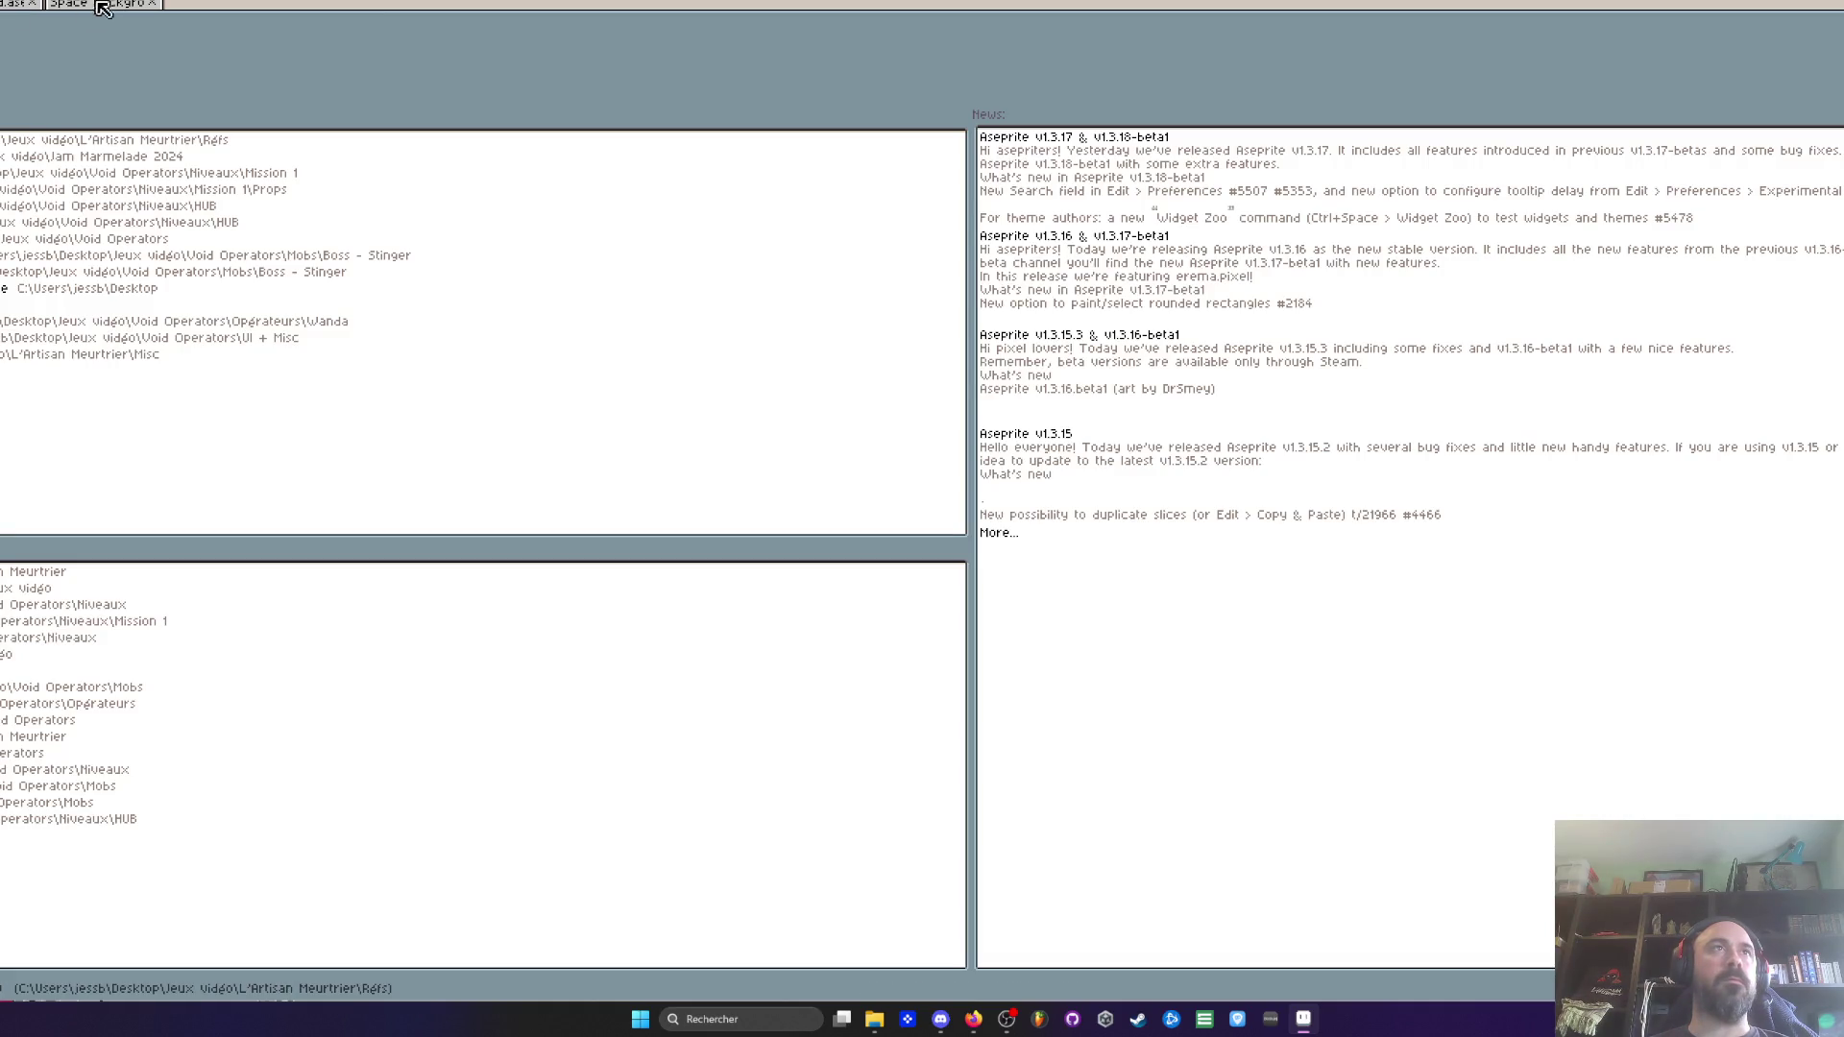
{"action": "left_click", "coordinate": [99, 8]}
{"action": "scroll", "coordinate": [634, 288], "scroll_direction": "up", "scroll_amount": 3}
{"action": "left_click", "coordinate": [14, 3]}
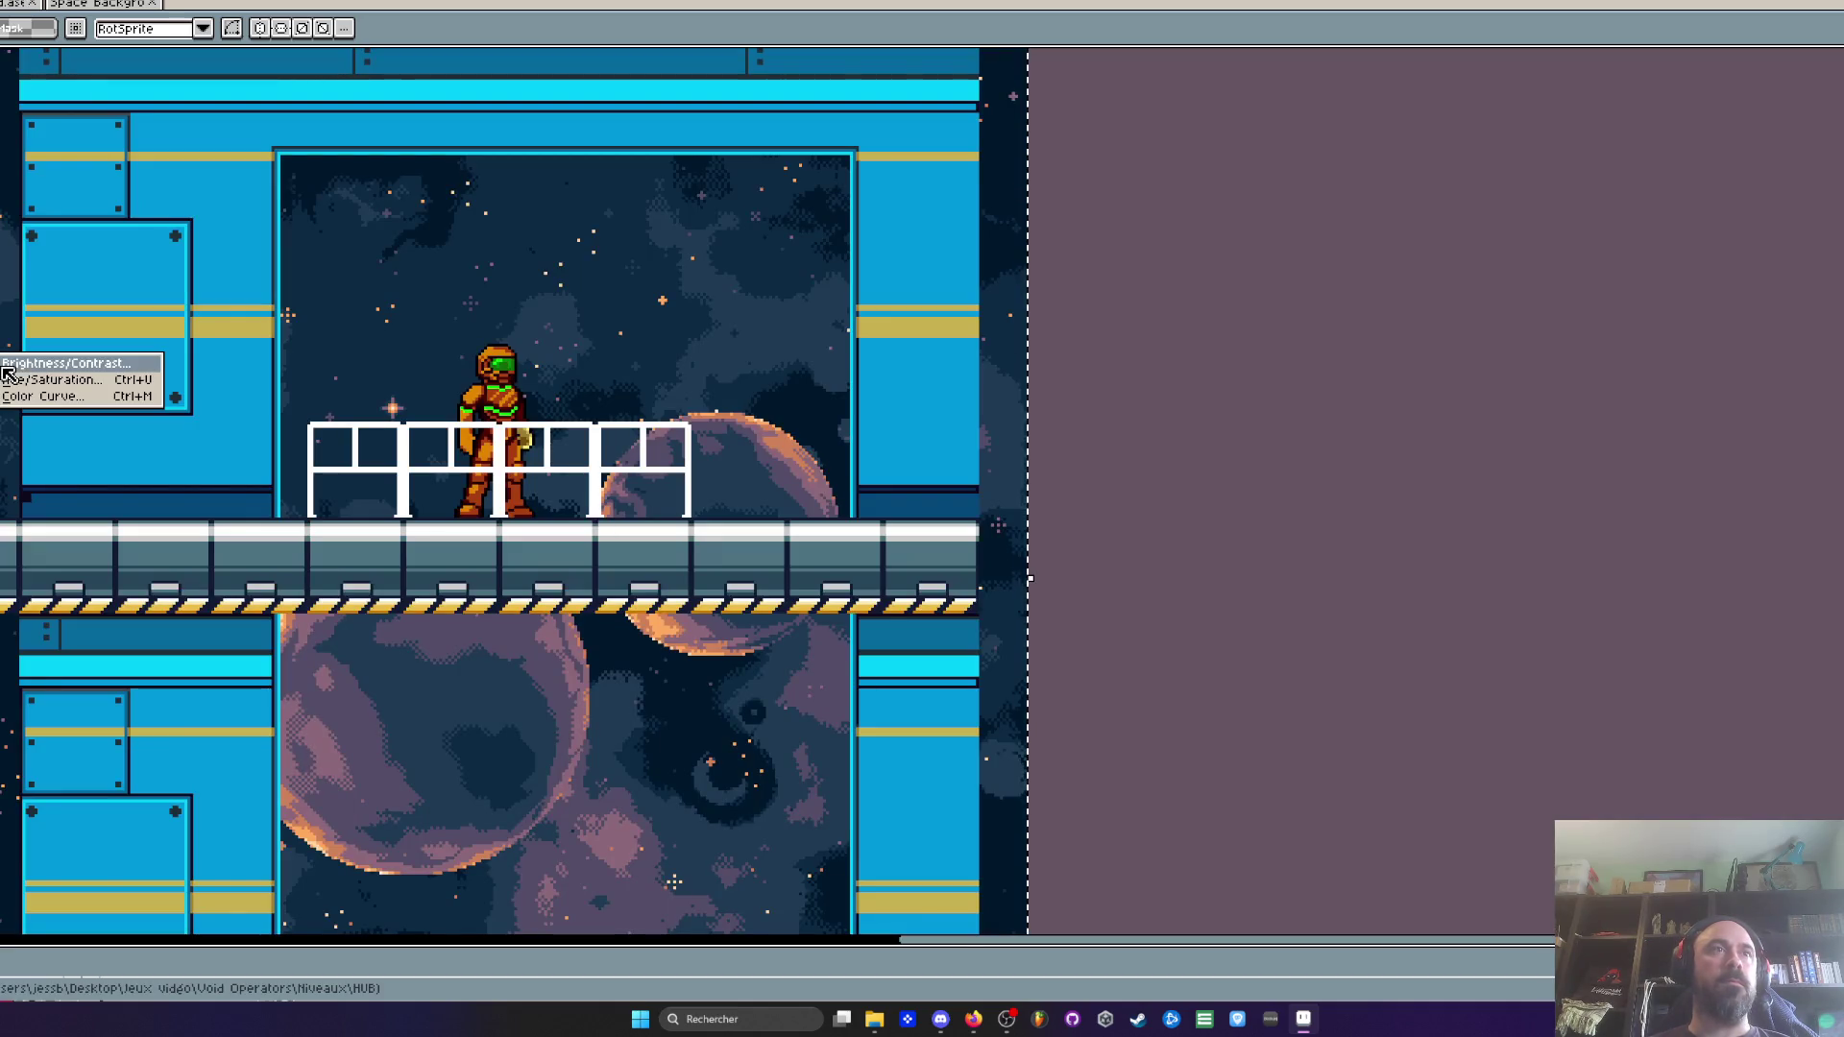
Preview a hue shift on the space background in Hue/Saturation, then cancel it
{"action": "left_click", "coordinate": [19, 384]}
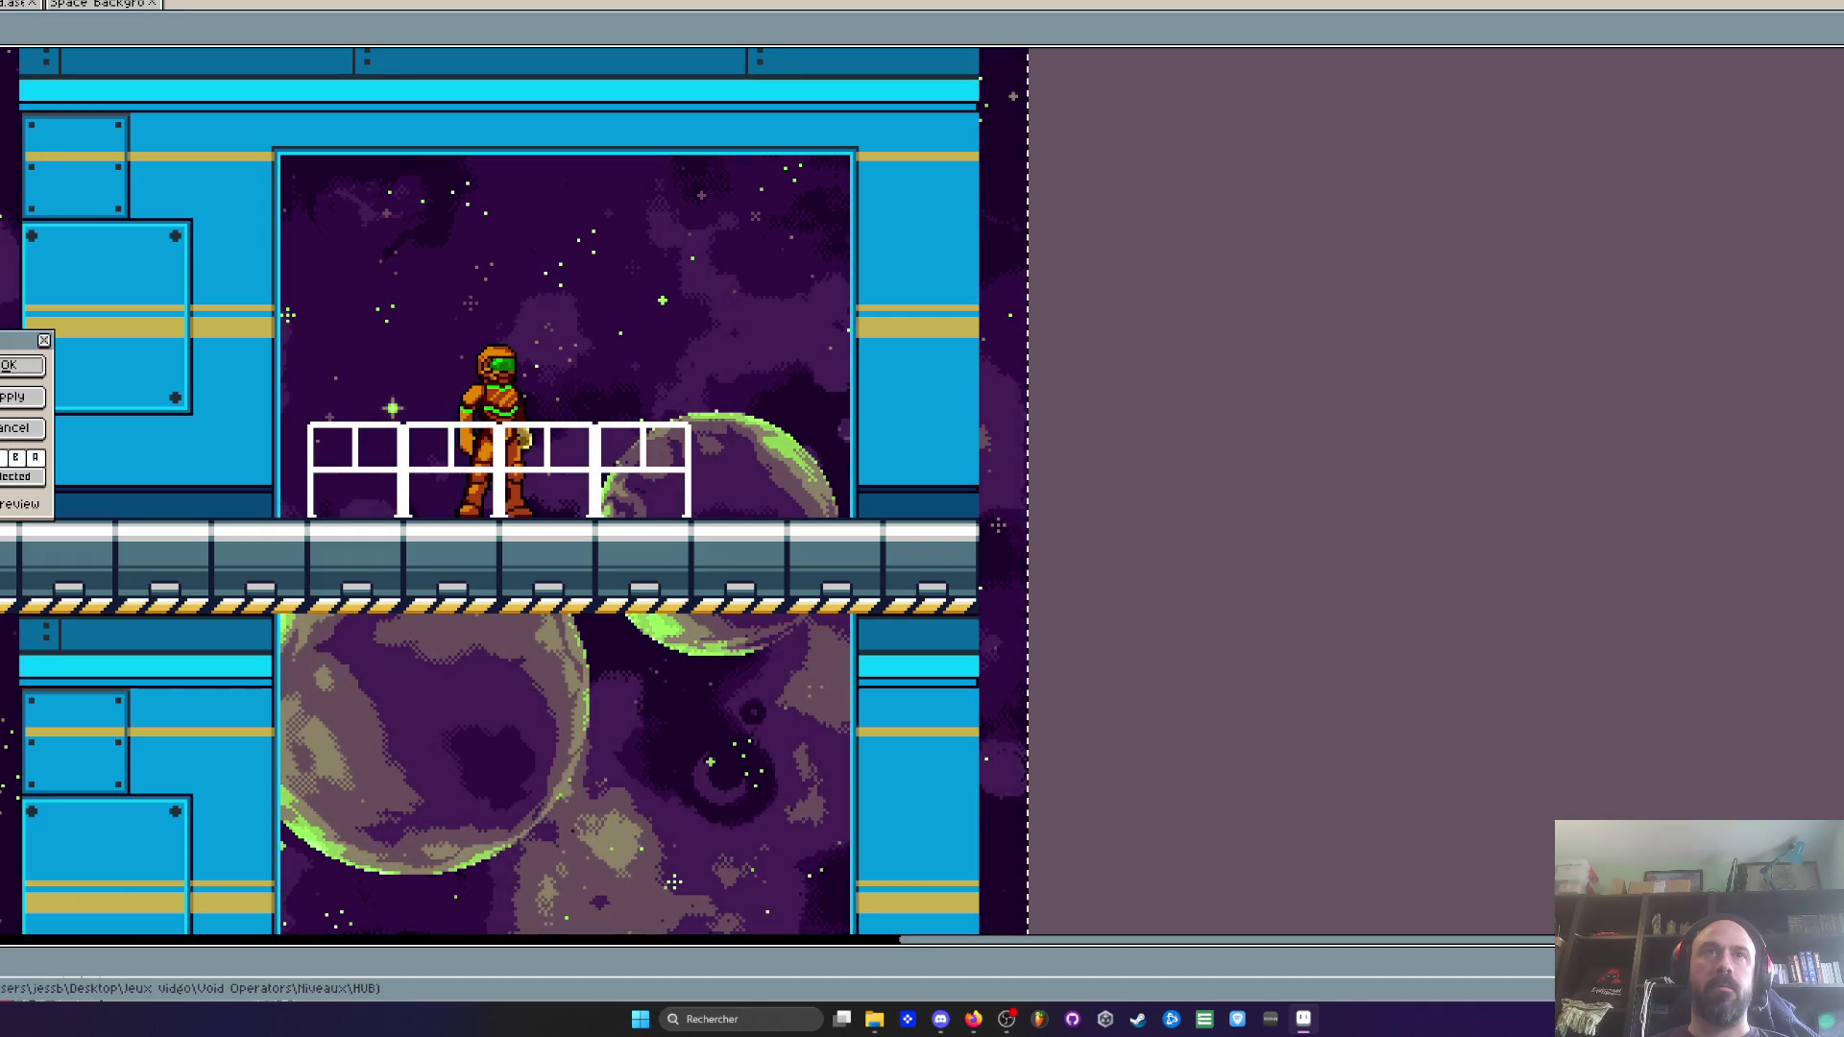
{"action": "scroll", "coordinate": [999, 898], "scroll_direction": "down", "scroll_amount": 1}
{"action": "scroll", "coordinate": [998, 898], "scroll_direction": "up", "scroll_amount": 1}
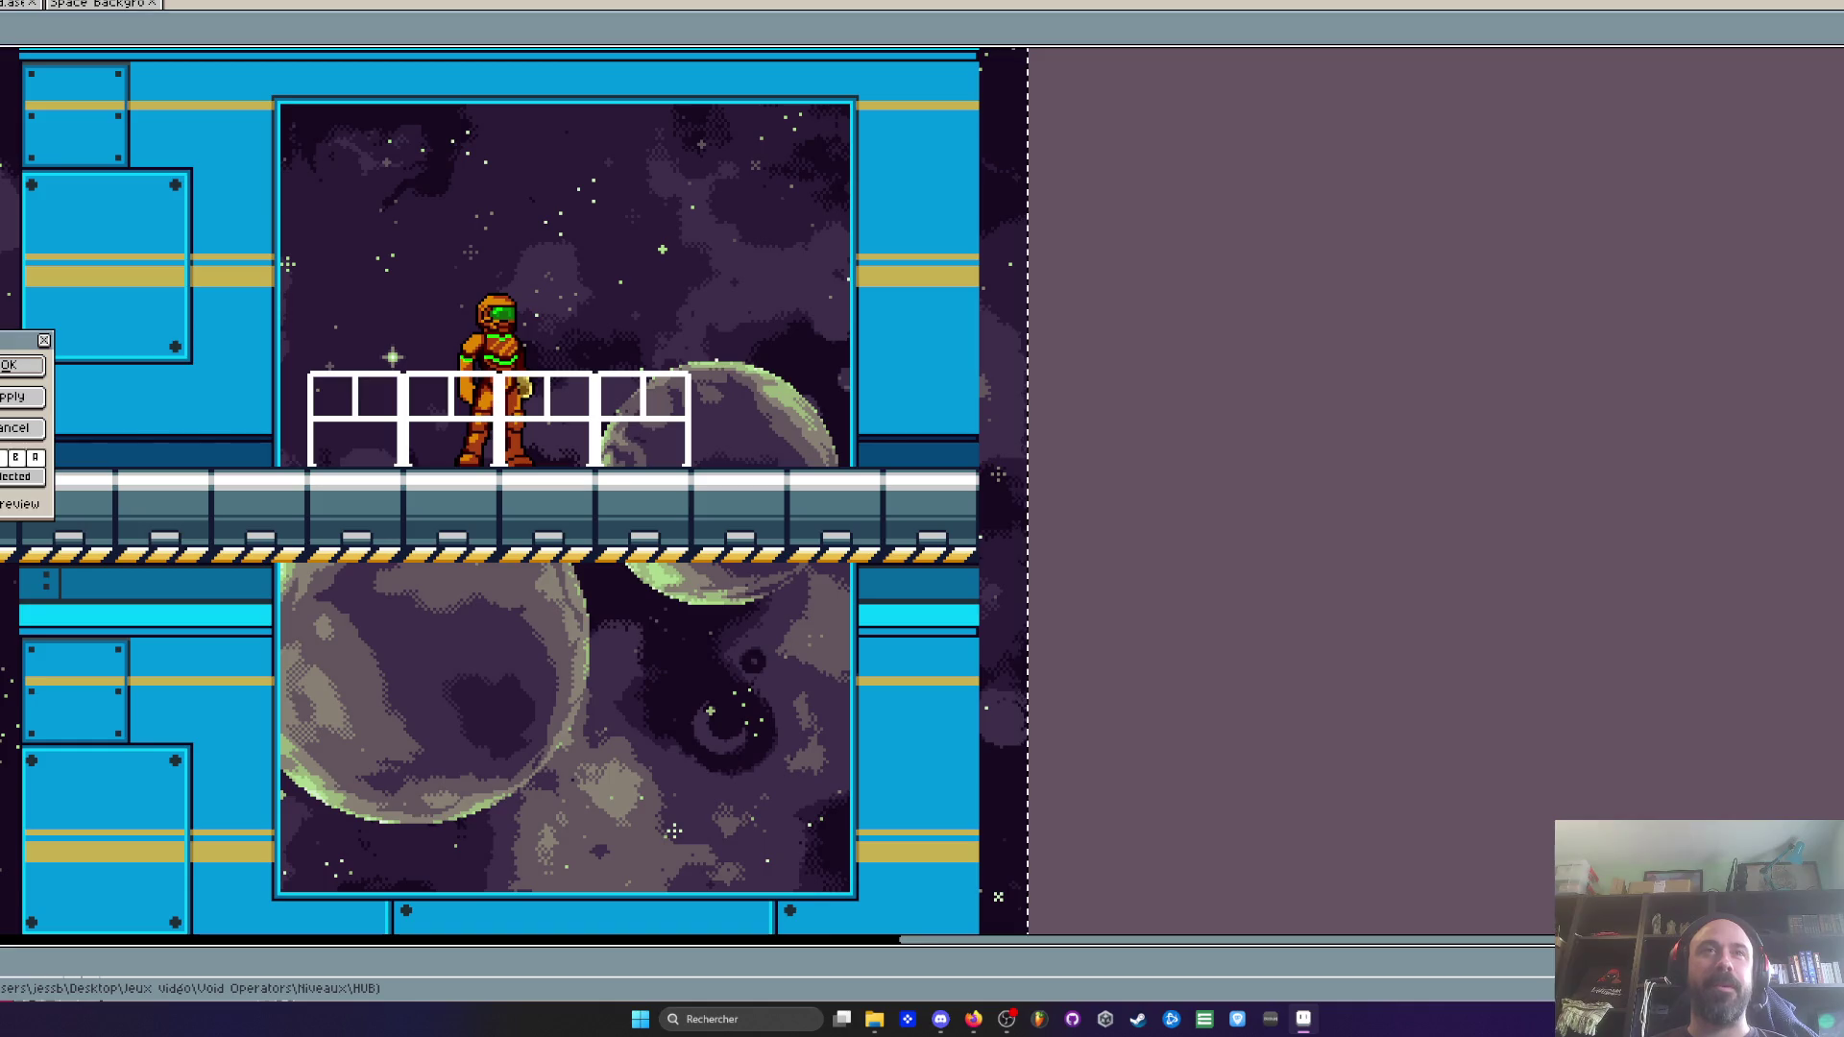
{"action": "left_click", "coordinate": [14, 428]}
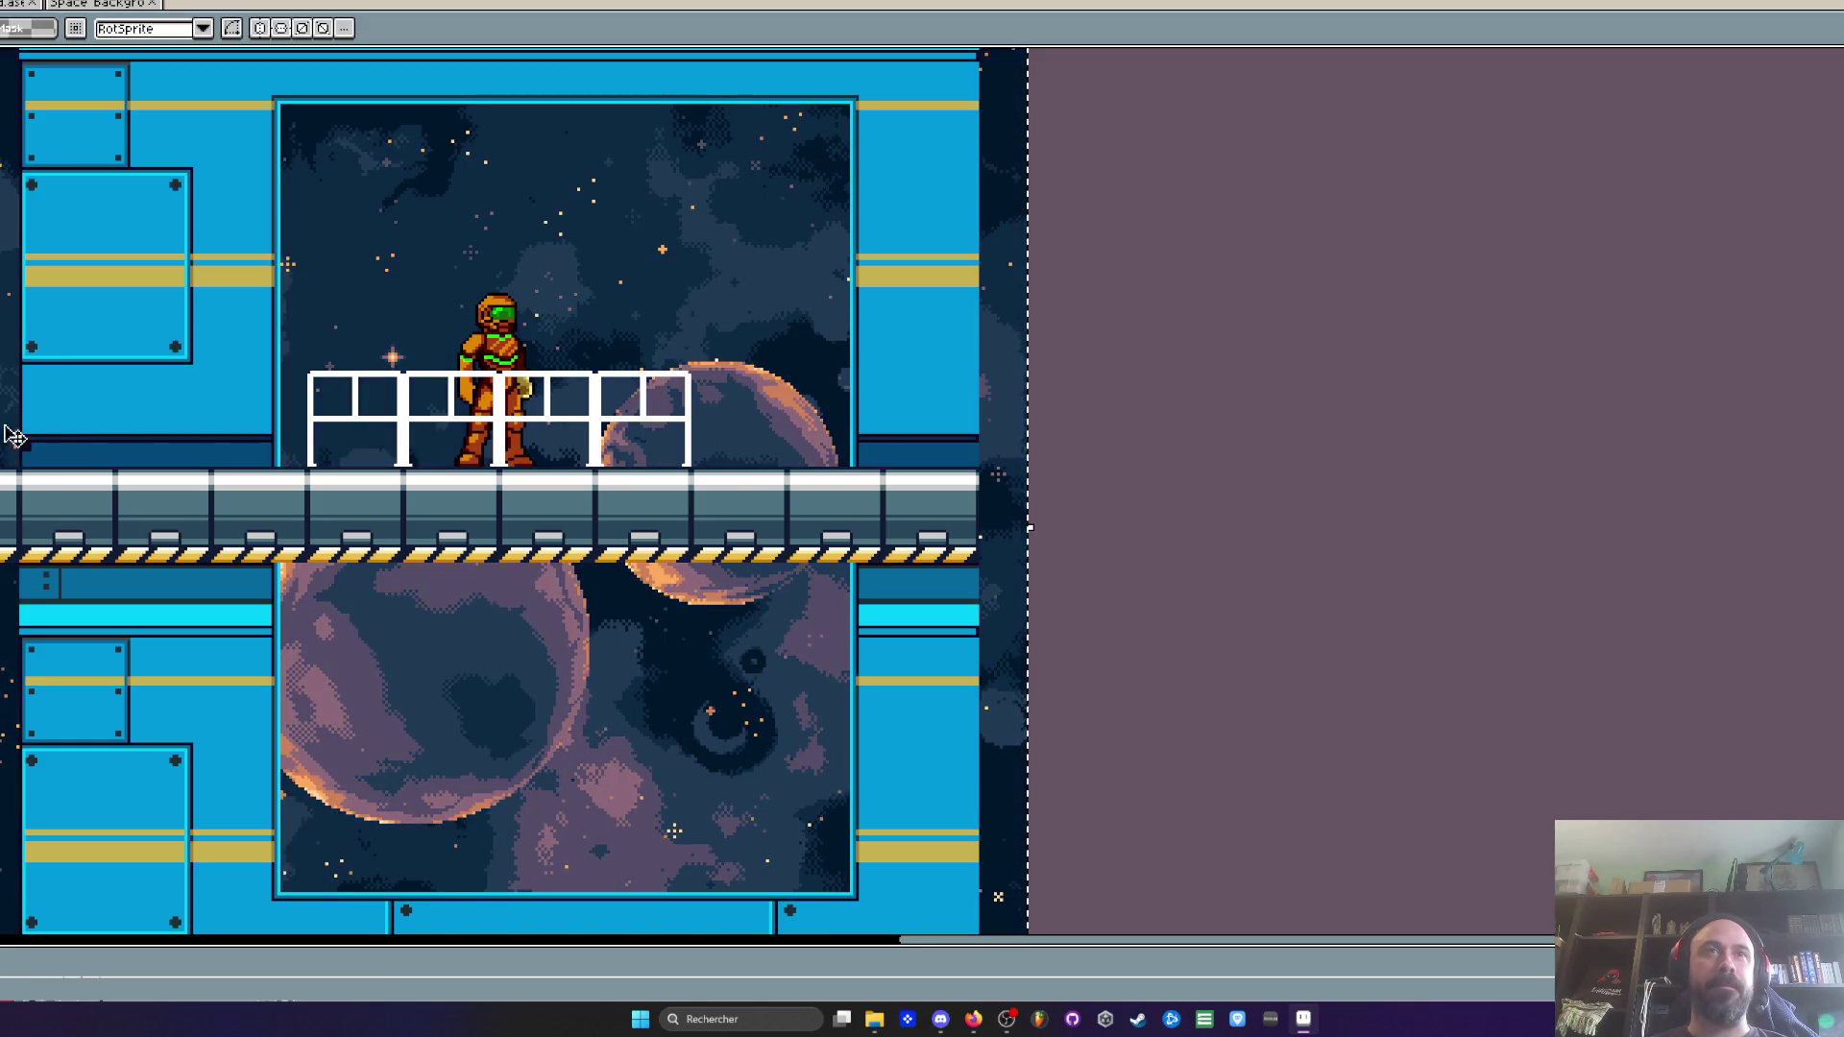
Reopen Hue/Saturation with Ctrl+U, preview another hue, and cancel again
{"action": "scroll", "coordinate": [205, 391], "scroll_direction": "down", "scroll_amount": 2}
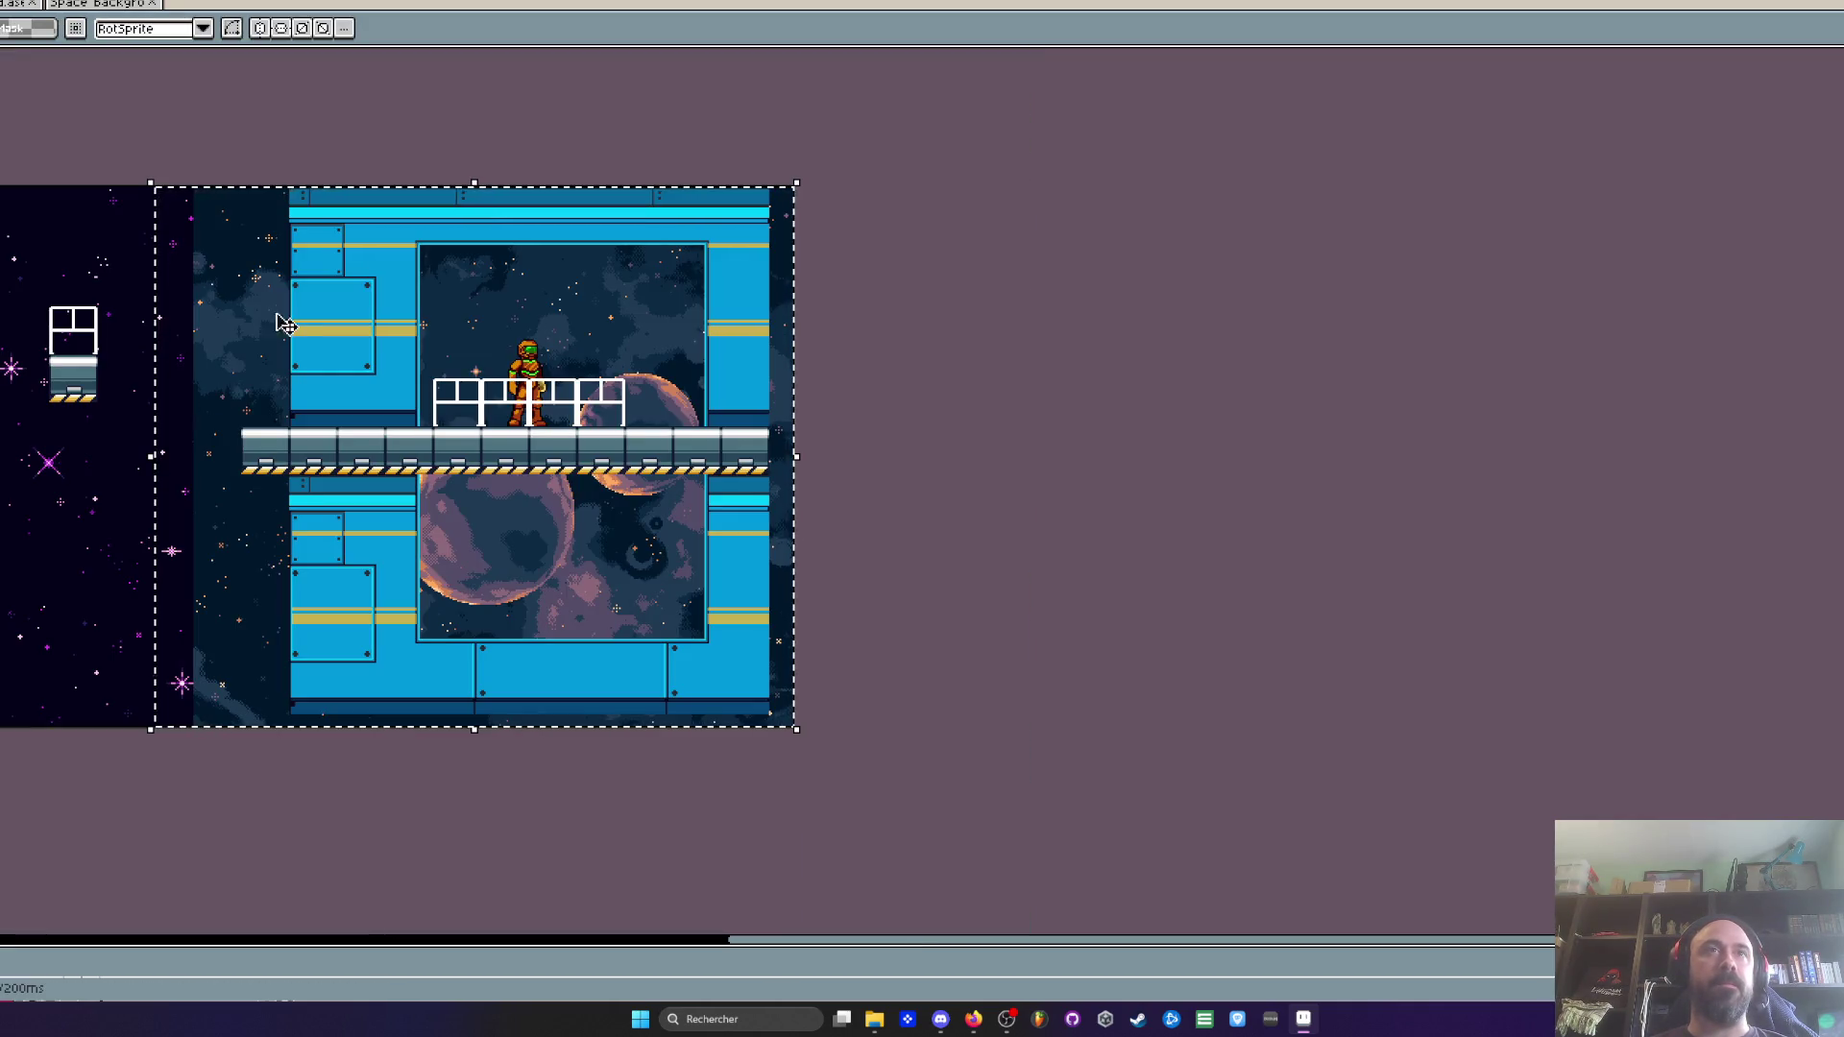
{"action": "scroll", "coordinate": [390, 362], "scroll_direction": "up", "scroll_amount": 1}
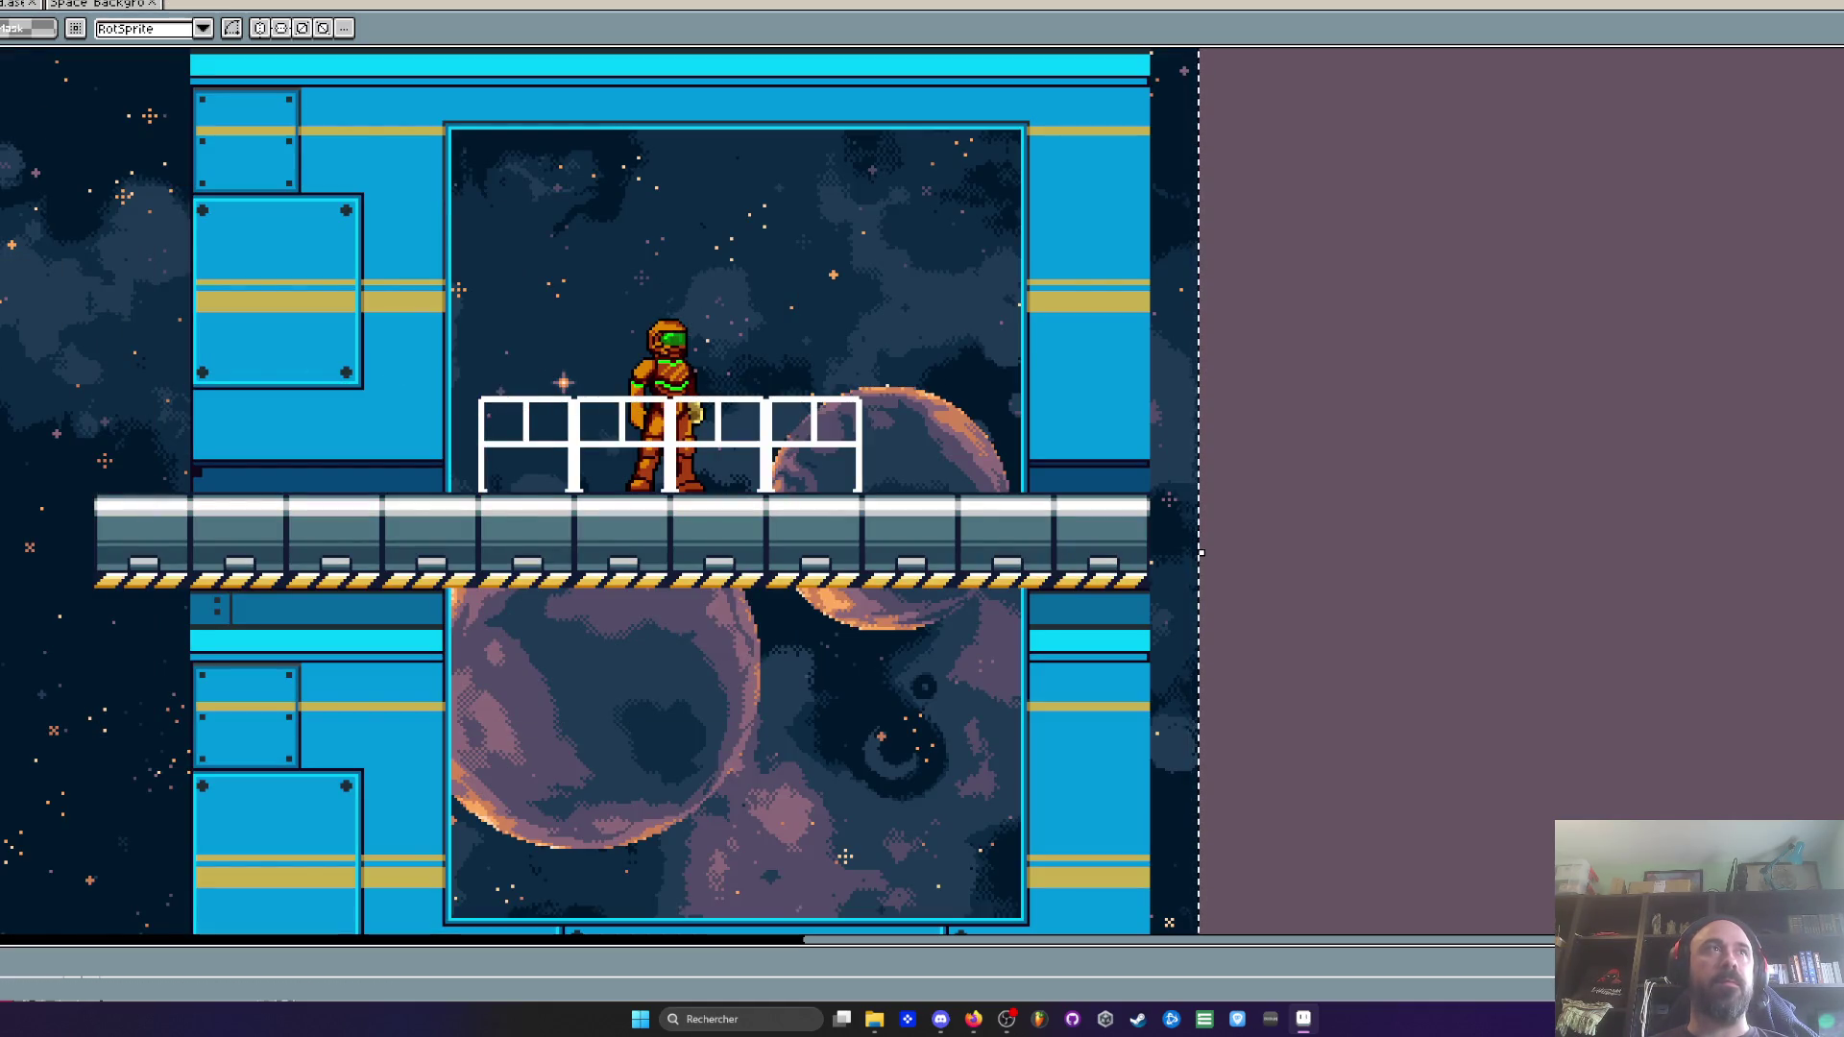
{"action": "key", "text": "ctrl+u"}
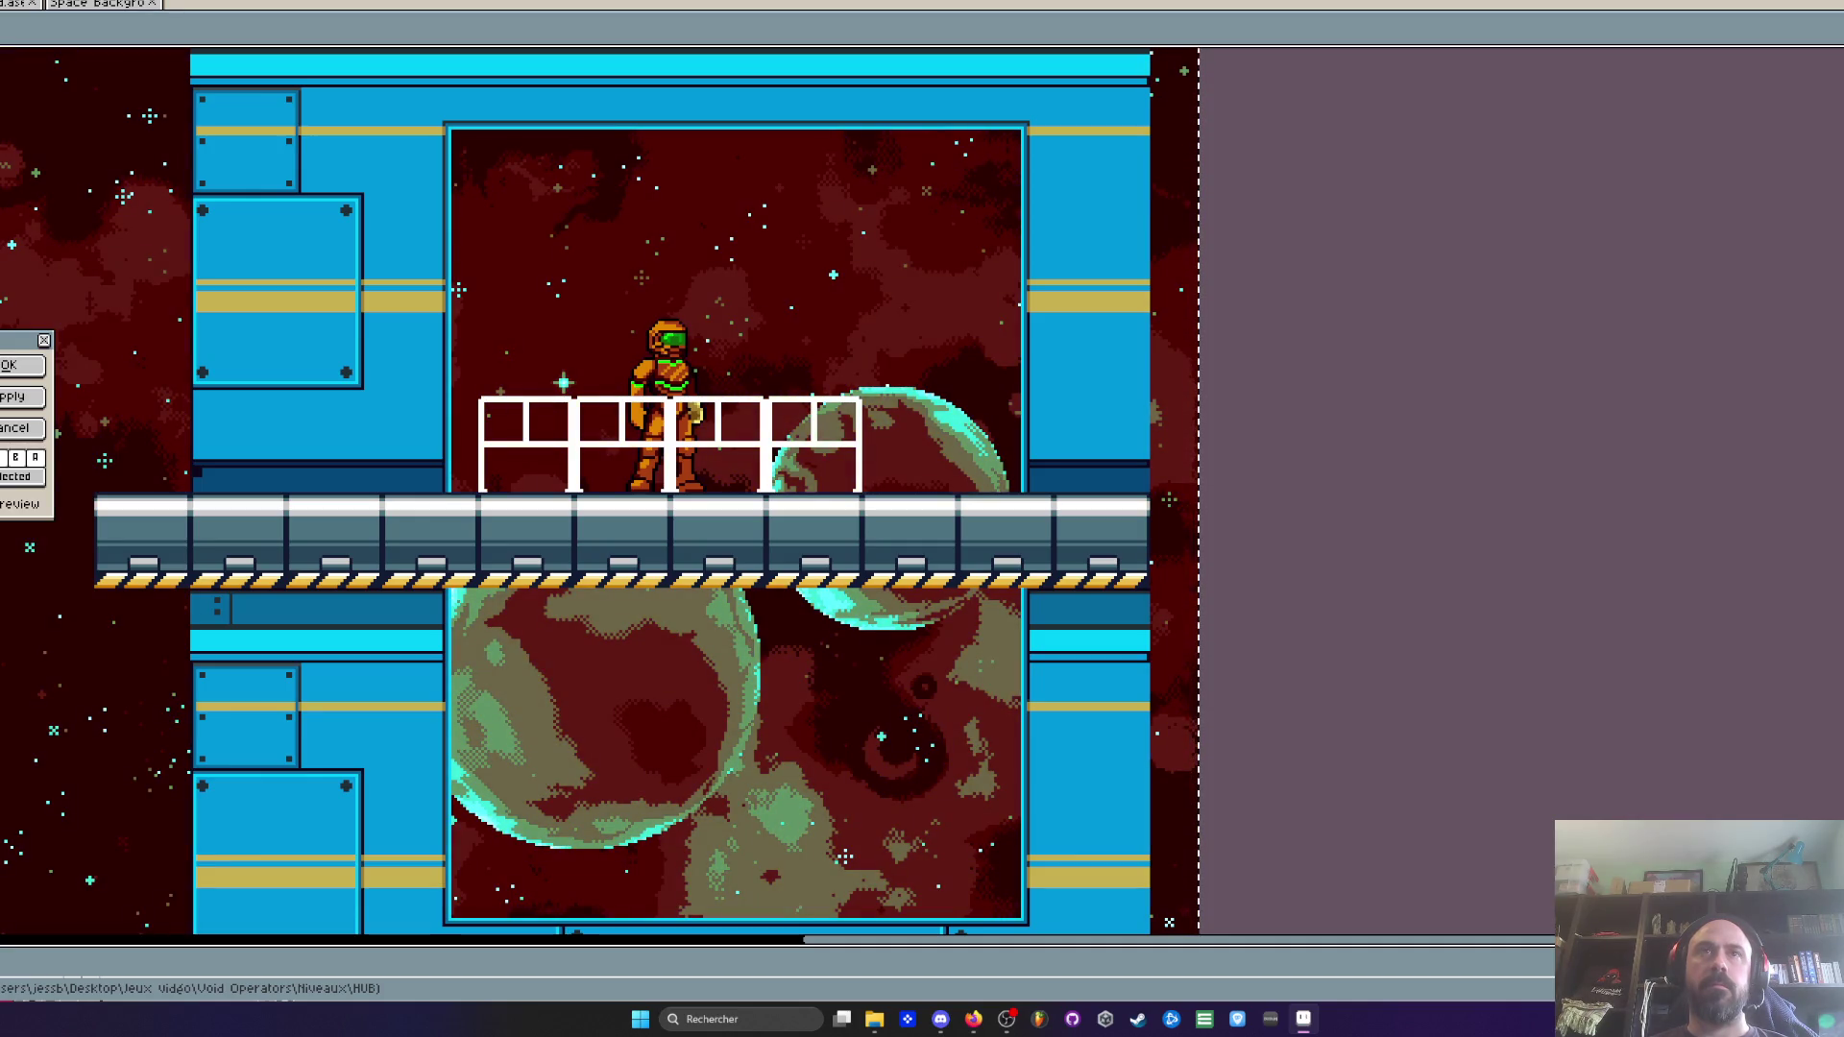
{"action": "scroll", "coordinate": [685, 553], "scroll_direction": "down", "scroll_amount": 2}
{"action": "scroll", "coordinate": [685, 552], "scroll_direction": "up", "scroll_amount": 3}
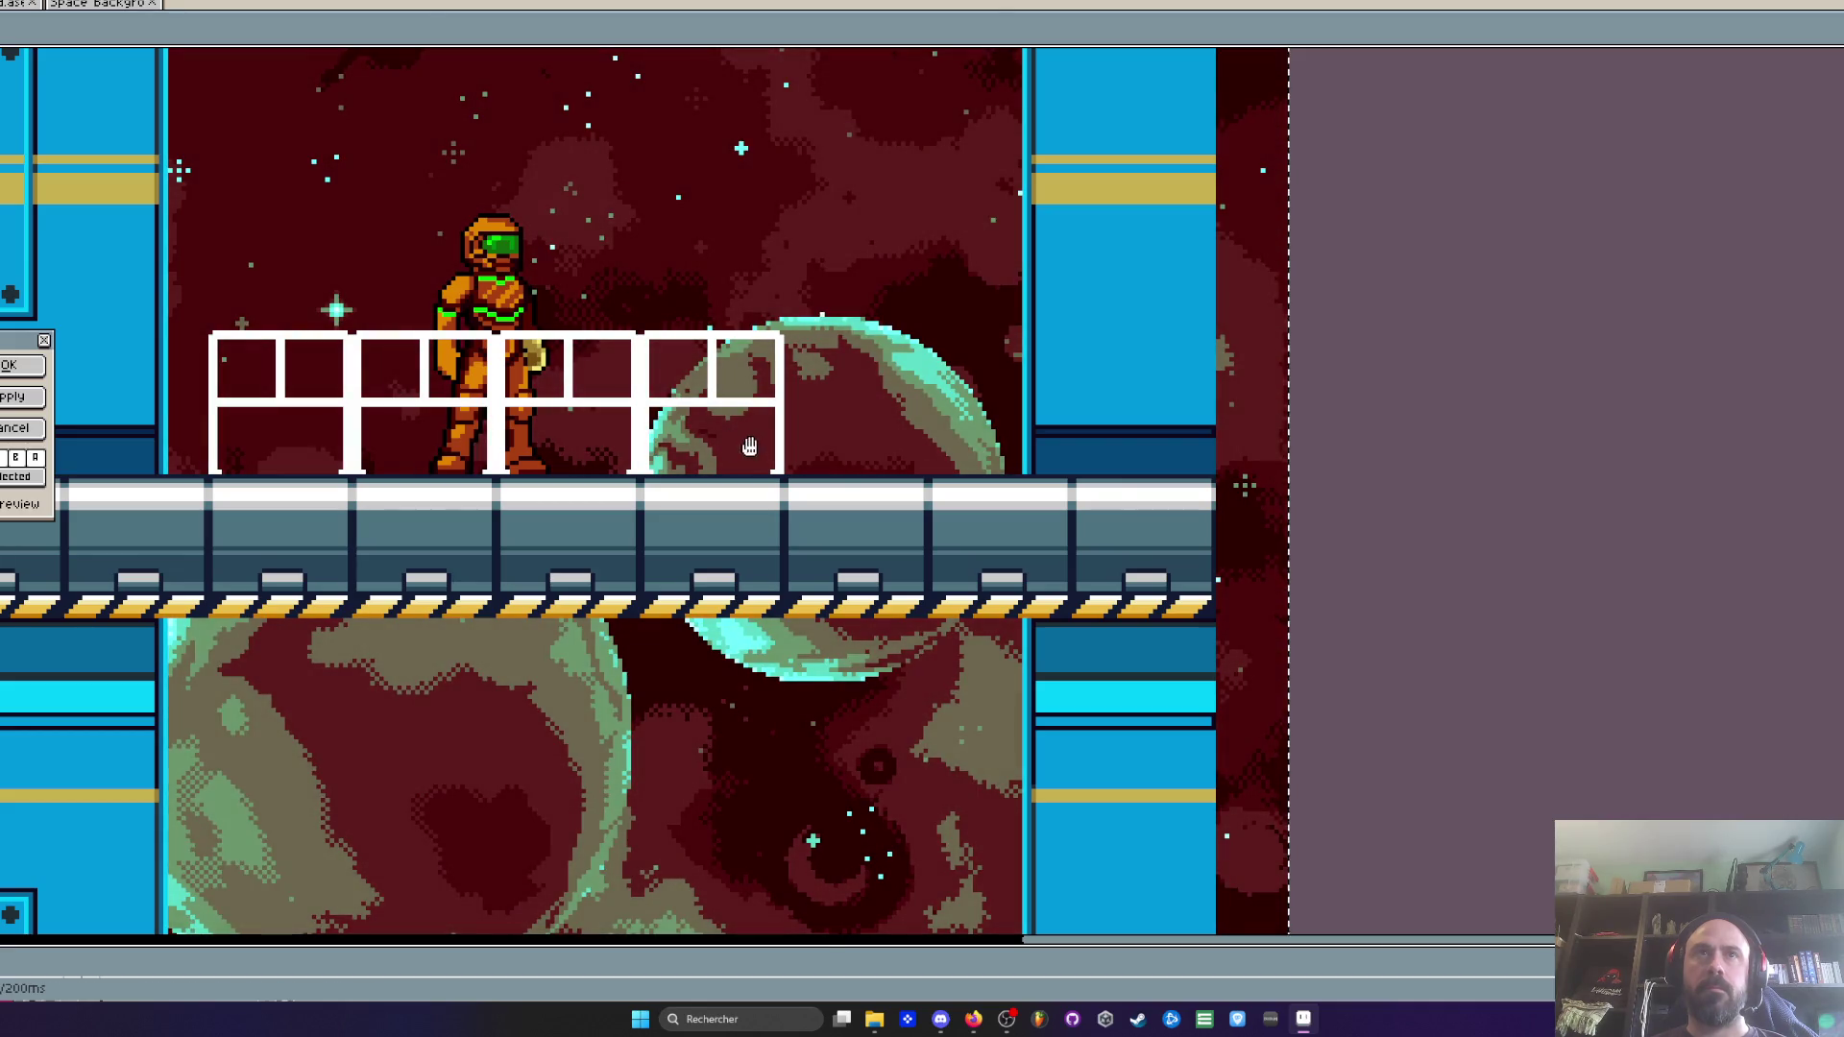
{"action": "scroll", "coordinate": [758, 458], "scroll_direction": "down", "scroll_amount": 3}
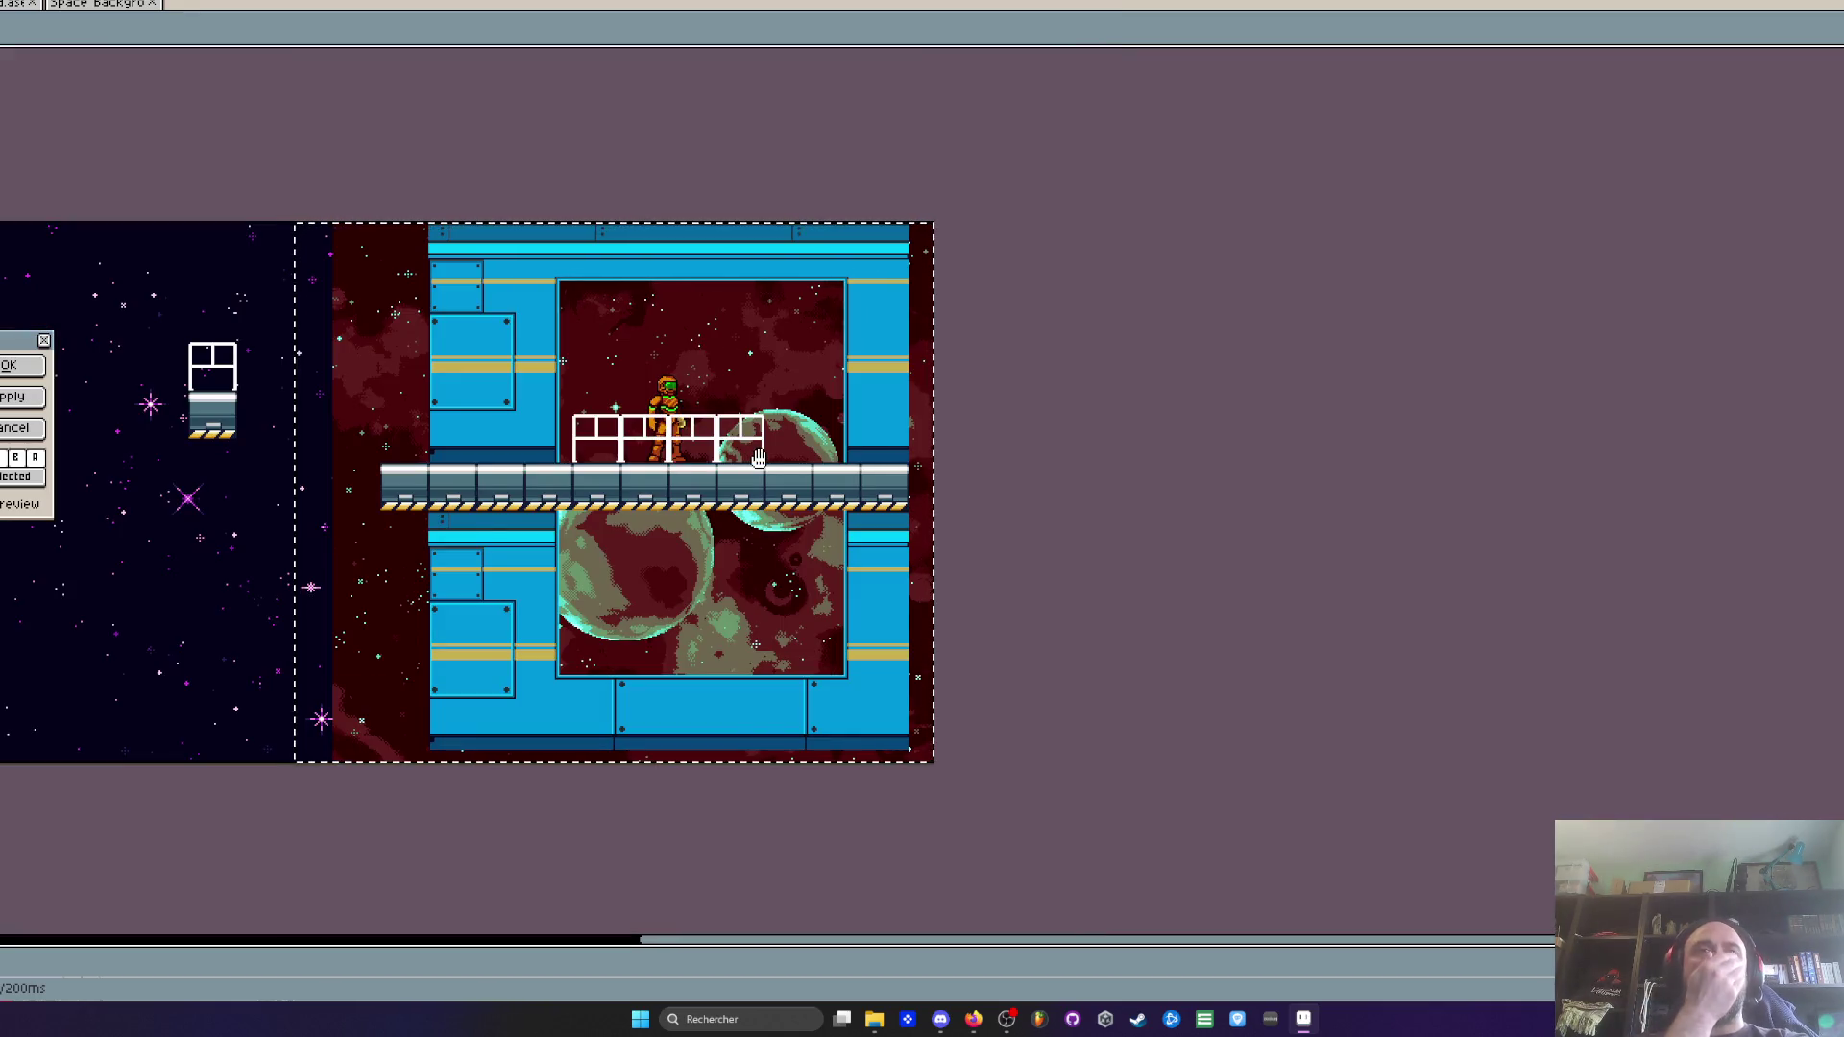
{"action": "key", "text": "Escape"}
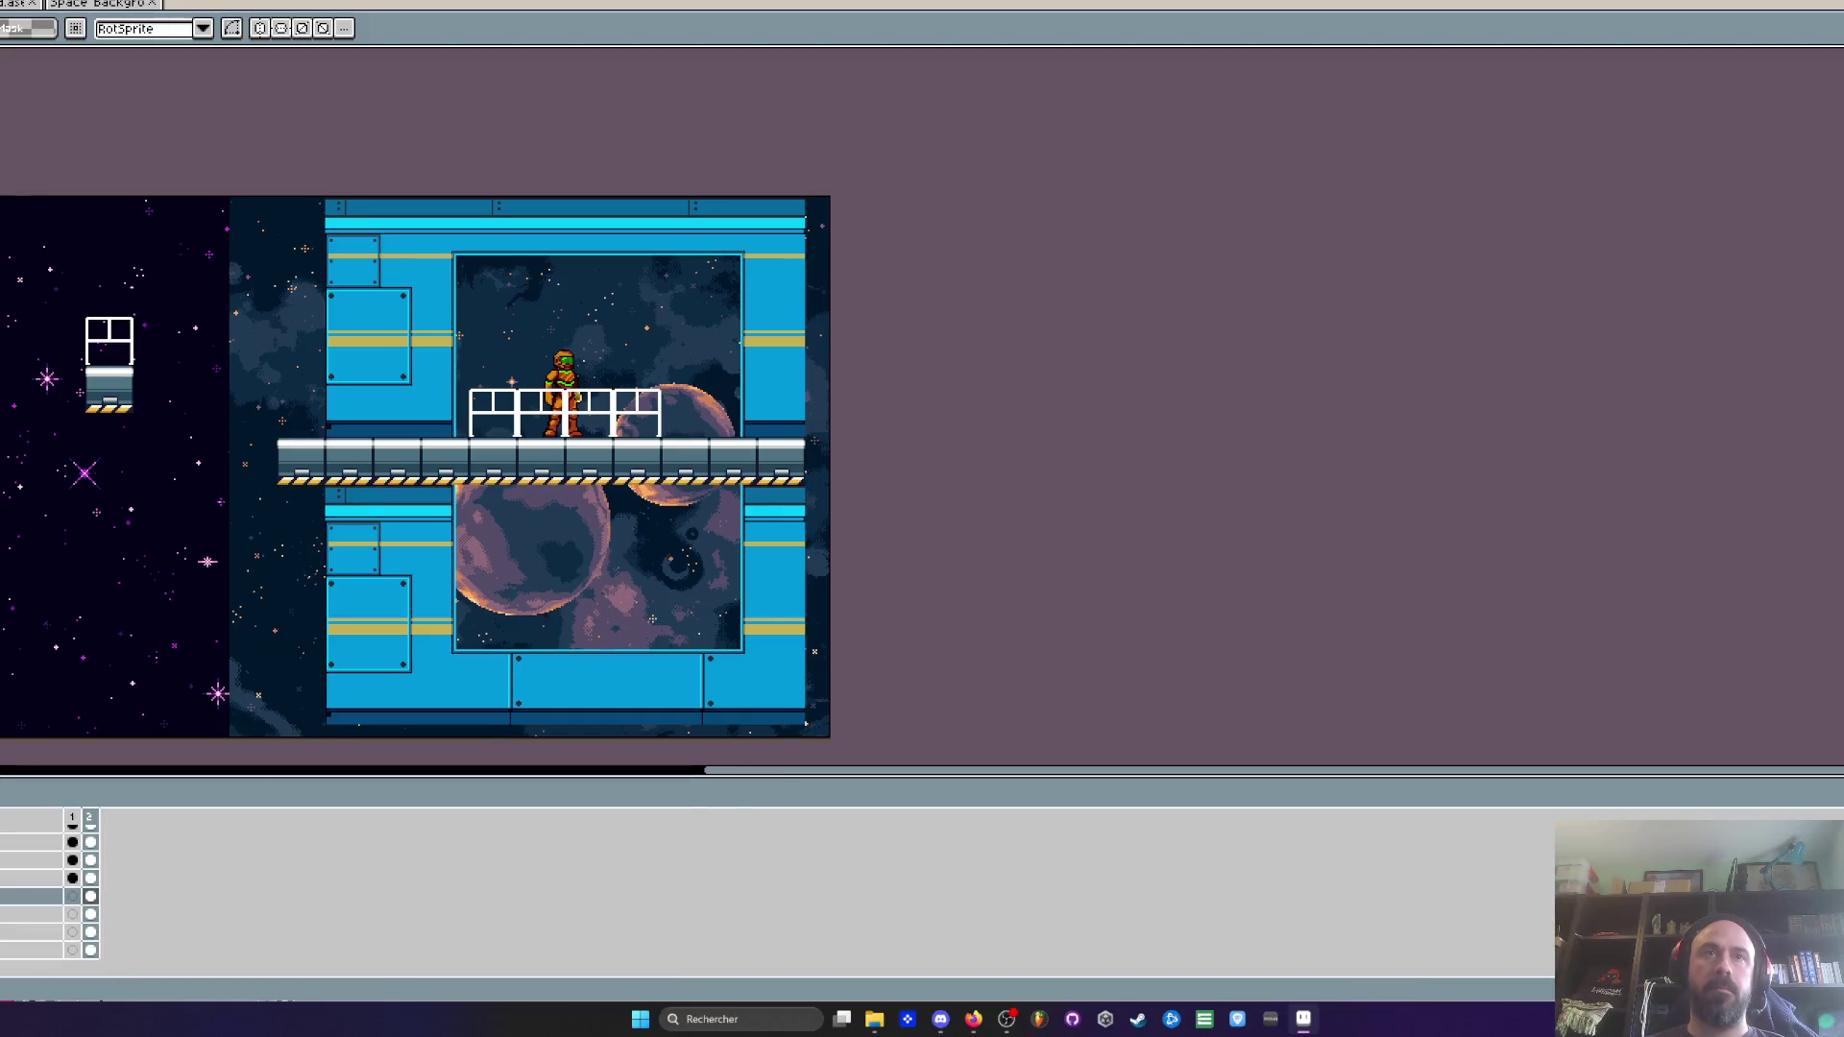
Step back and forth through undo history between starfield versions, ending on the nebula-and-planets background
{"action": "key", "text": "ctrl+z"}
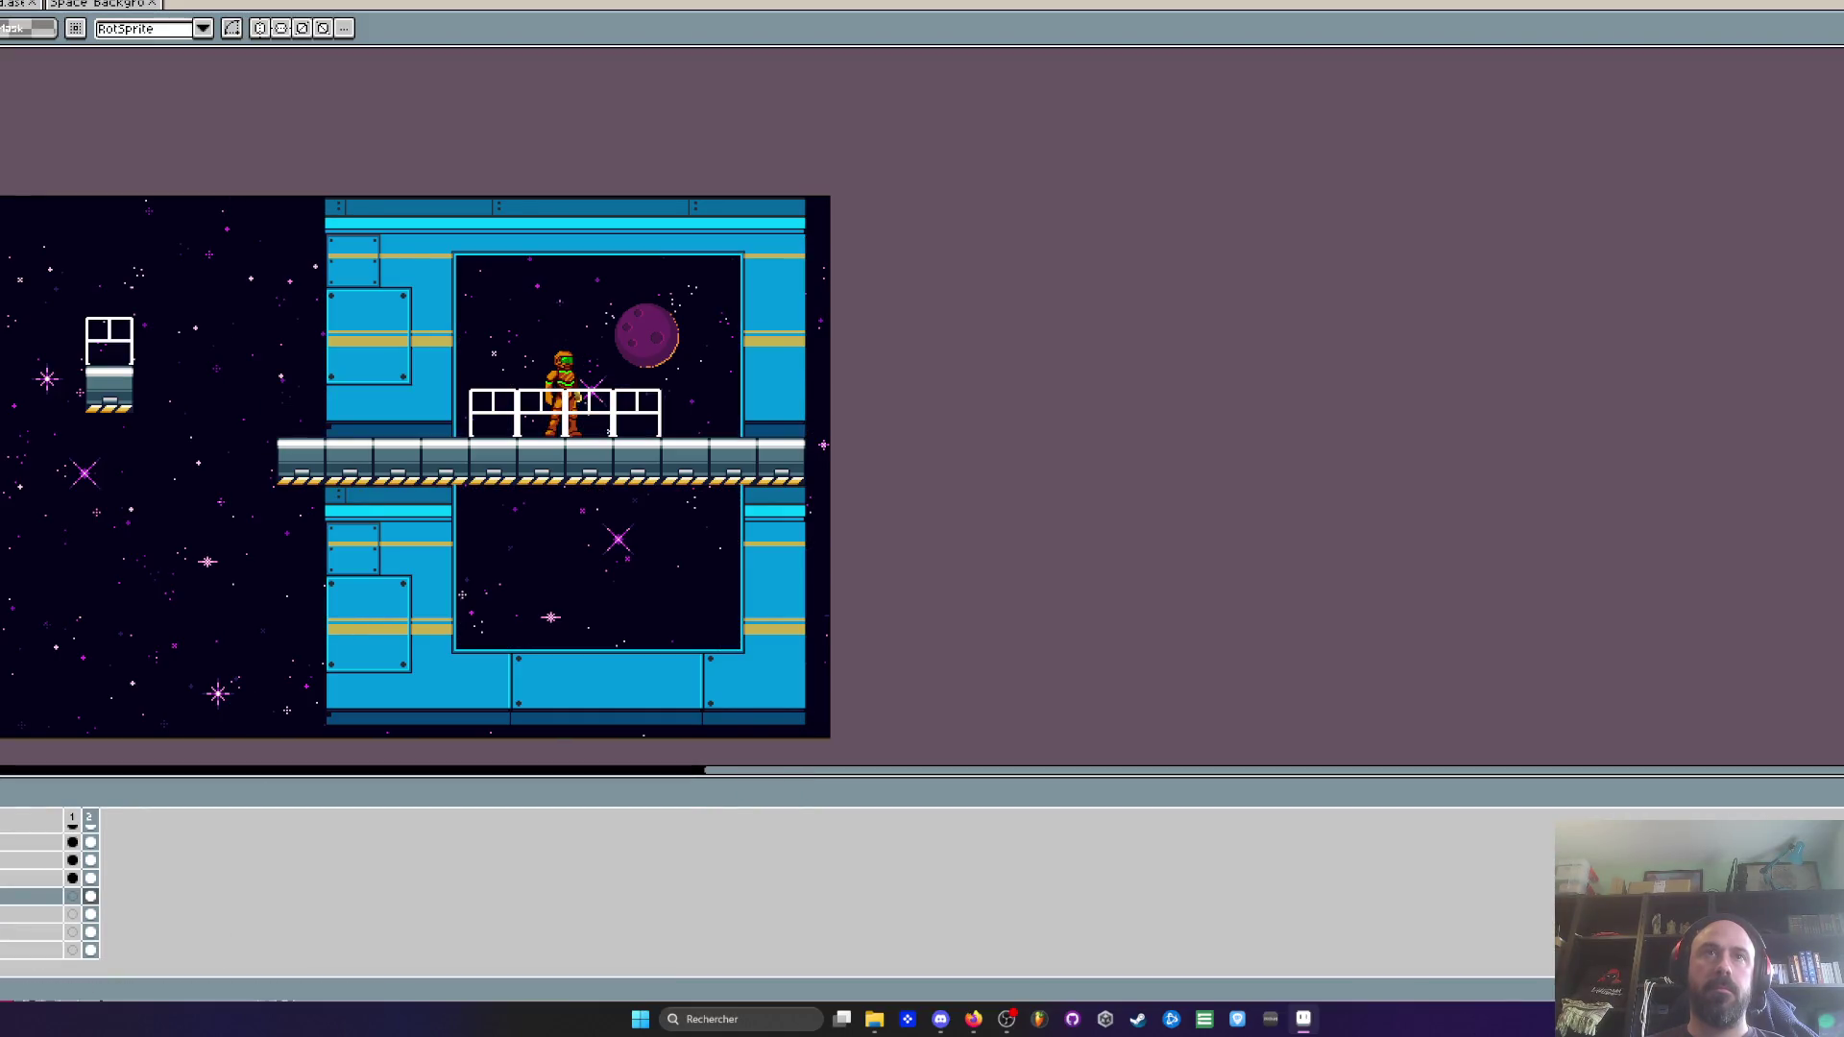
{"action": "scroll", "coordinate": [685, 544], "scroll_direction": "up", "scroll_amount": 1}
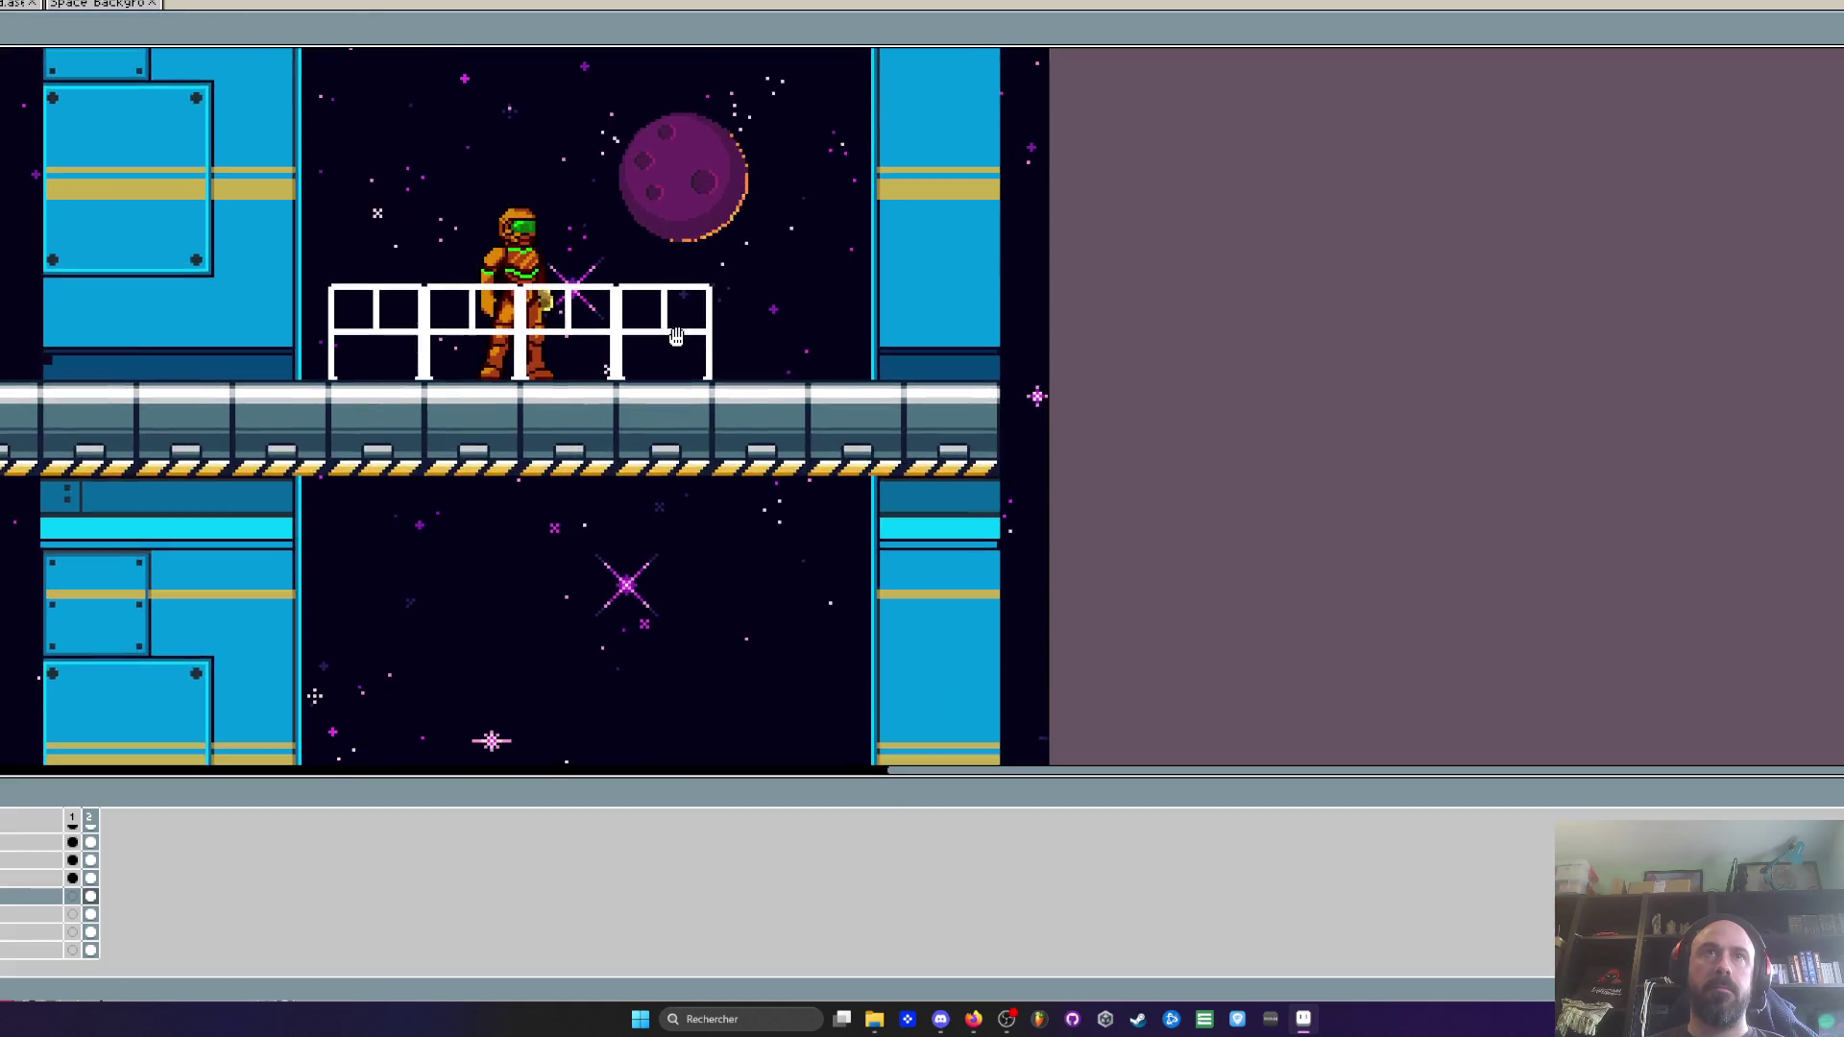
{"action": "scroll", "coordinate": [685, 544], "scroll_direction": "down", "scroll_amount": 1}
{"action": "key", "text": "ctrl+z"}
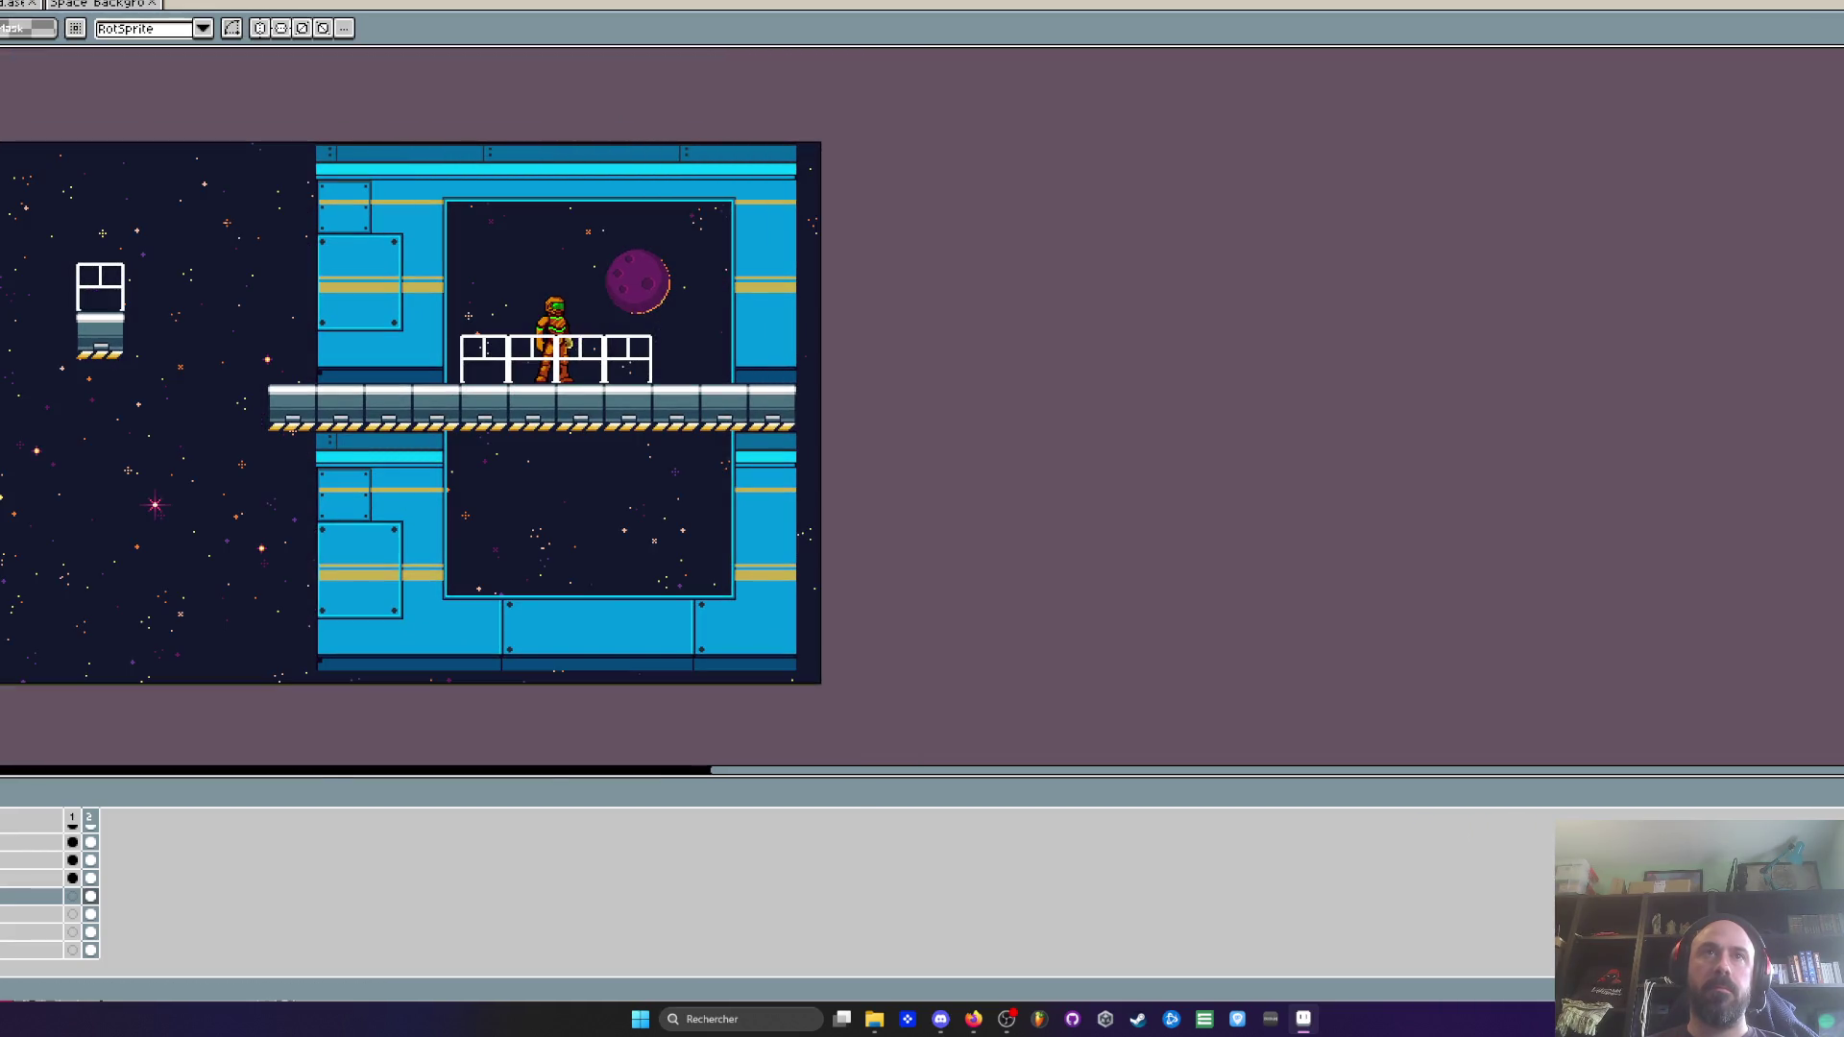
{"action": "key", "text": "ctrl+z"}
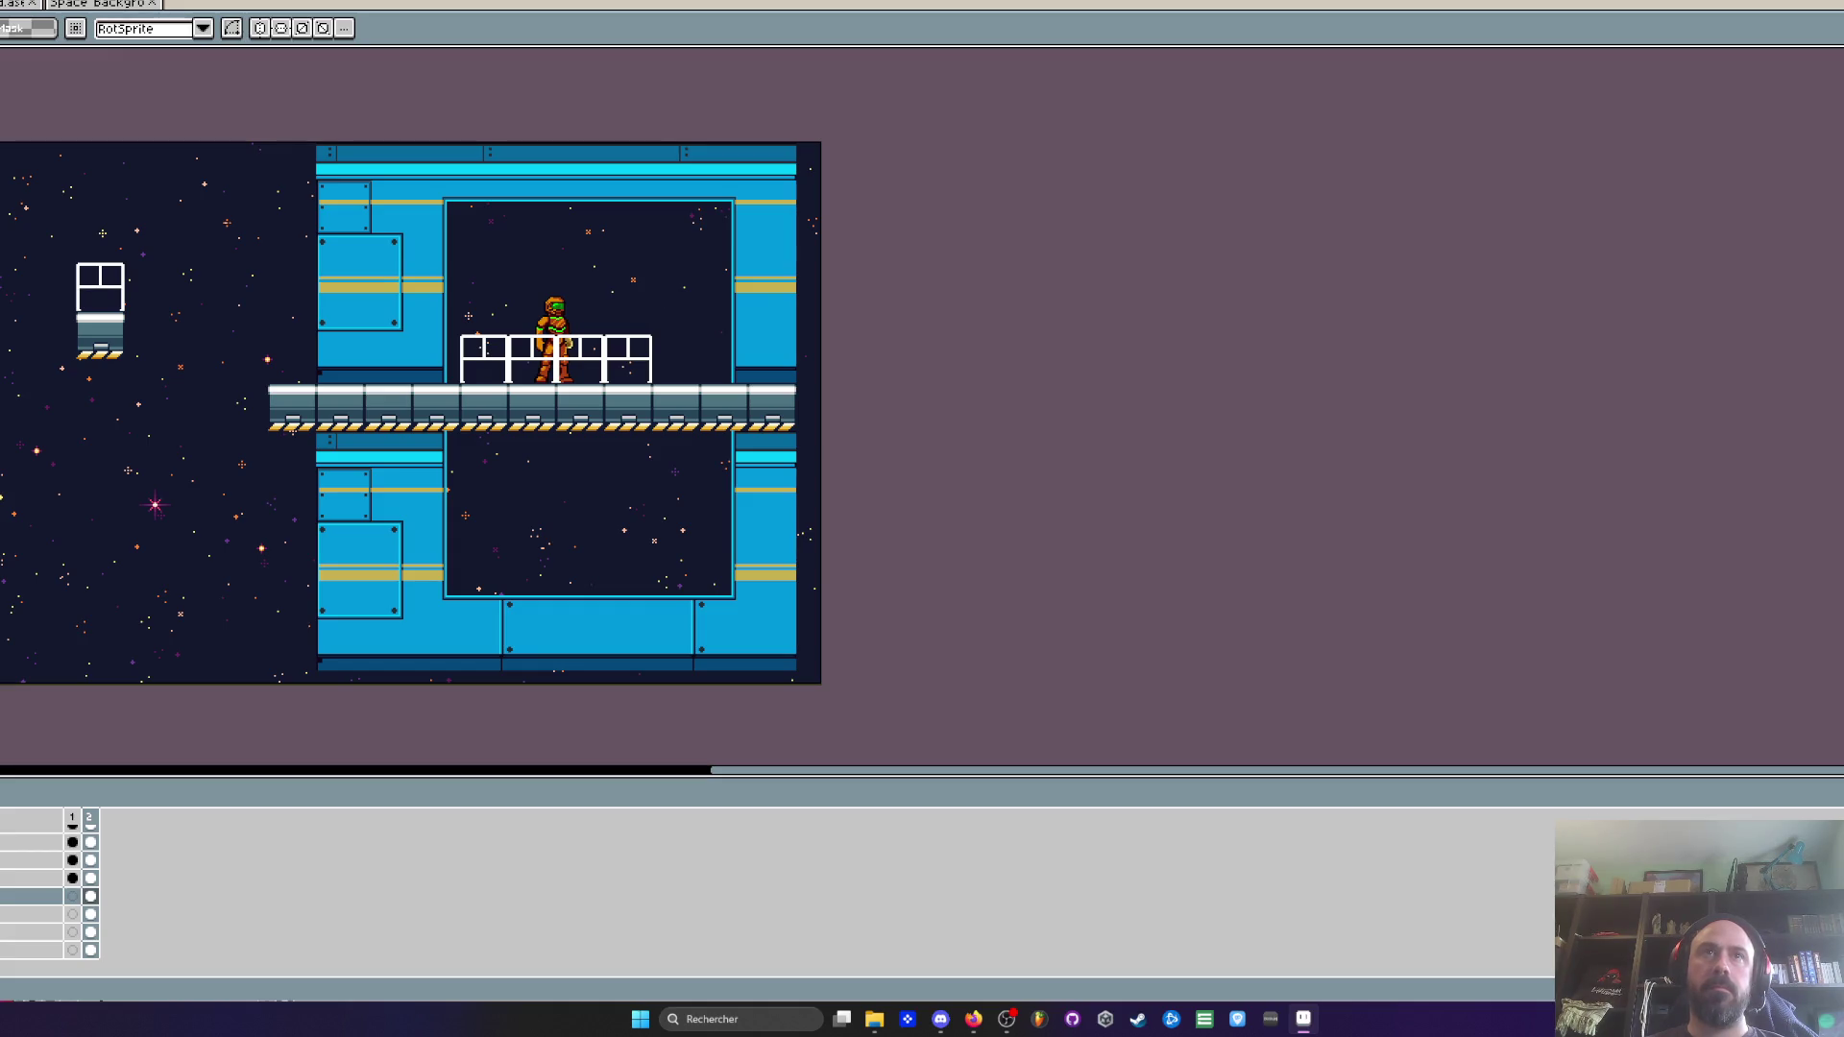
{"action": "key", "text": "ctrl+y"}
{"action": "key", "text": "ctrl+y"}
{"action": "key", "text": "ctrl+z"}
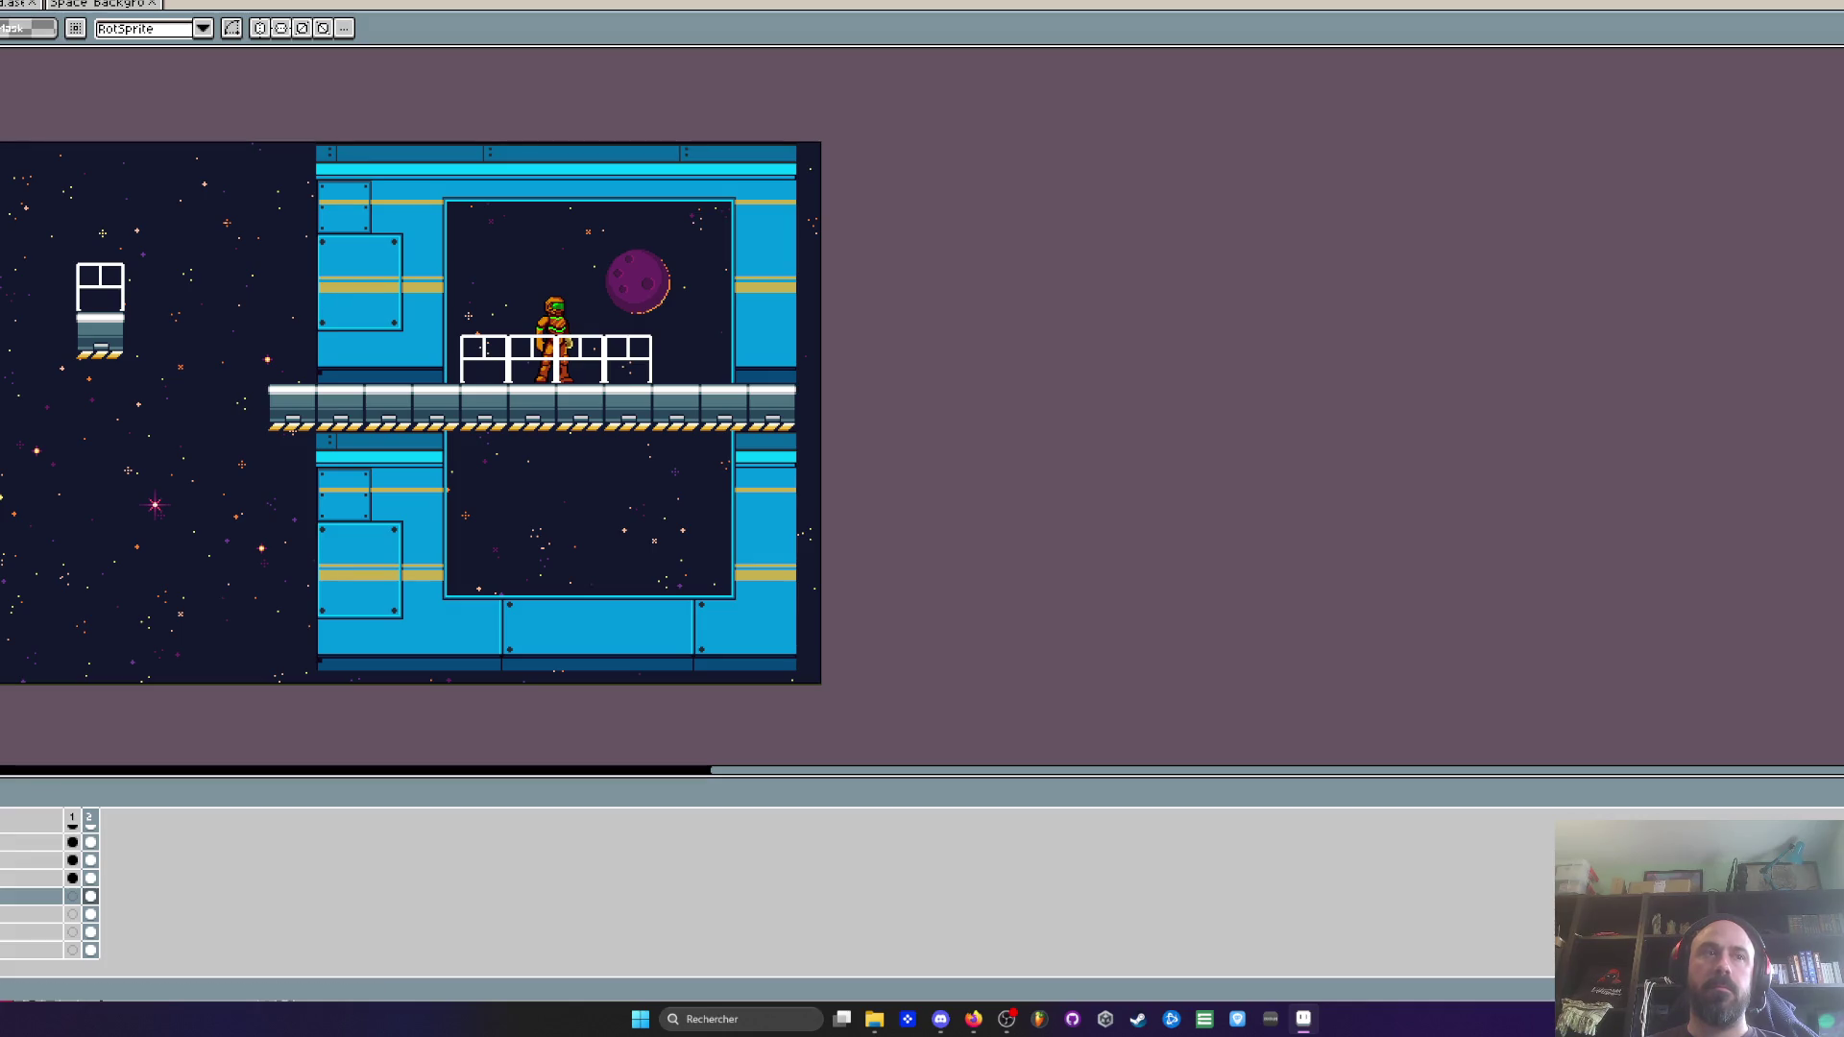
{"action": "key", "text": "ctrl+z"}
{"action": "key", "text": "ctrl+z"}
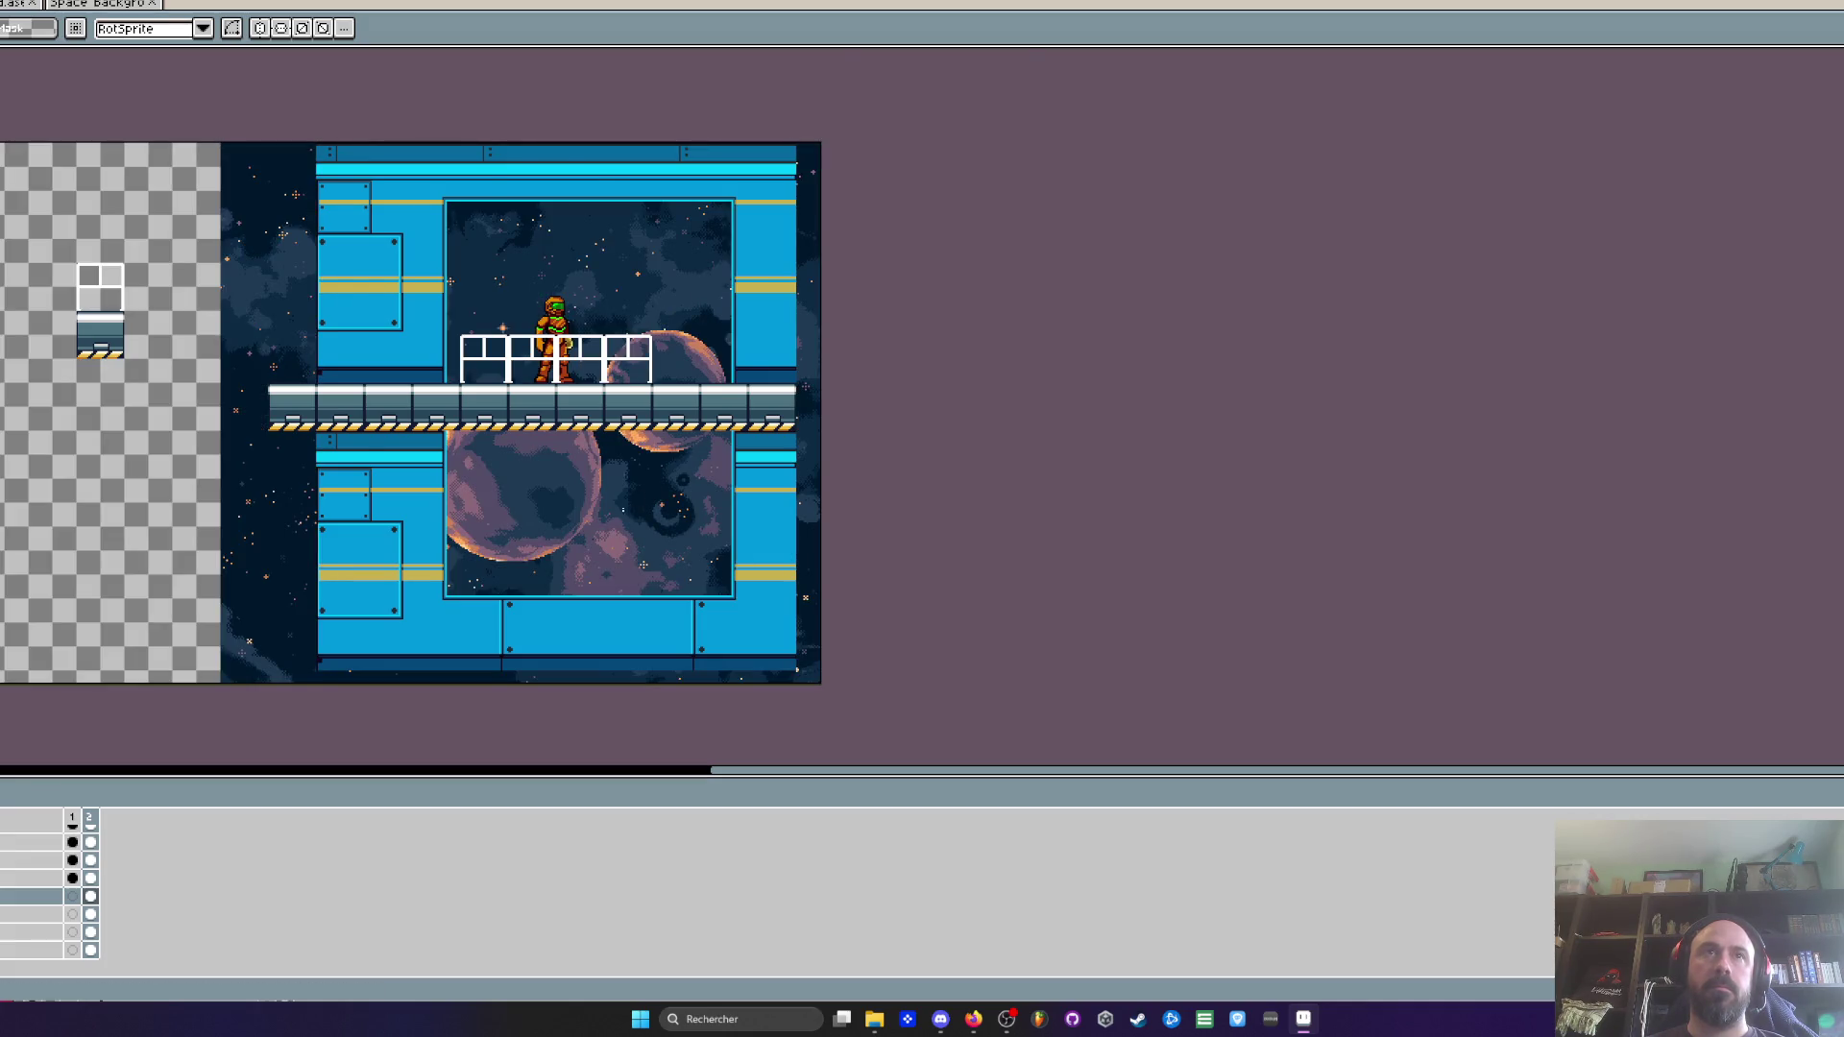
{"action": "scroll", "coordinate": [610, 487], "scroll_direction": "up", "scroll_amount": 1}
{"action": "left_click_drag", "start_coordinate": [595, 385], "coordinate": [596, 588]}
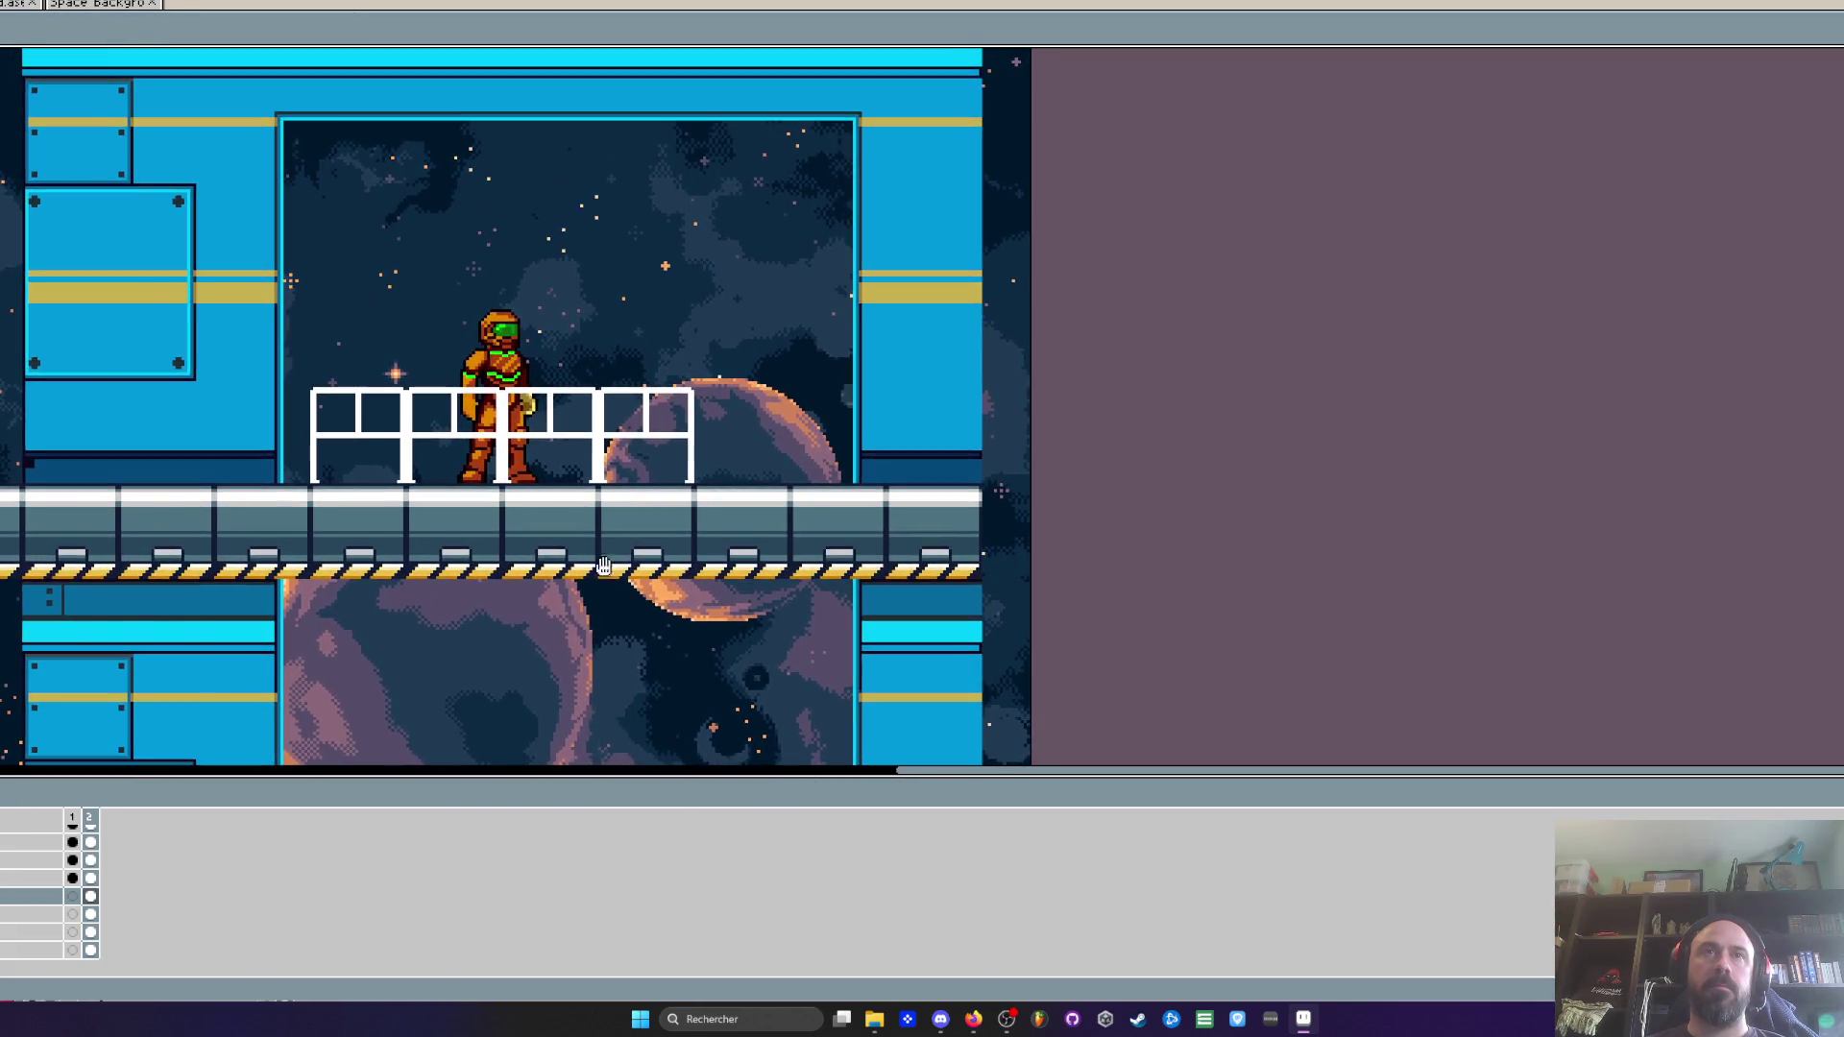
{"action": "scroll", "coordinate": [595, 589], "scroll_direction": "down", "scroll_amount": 1}
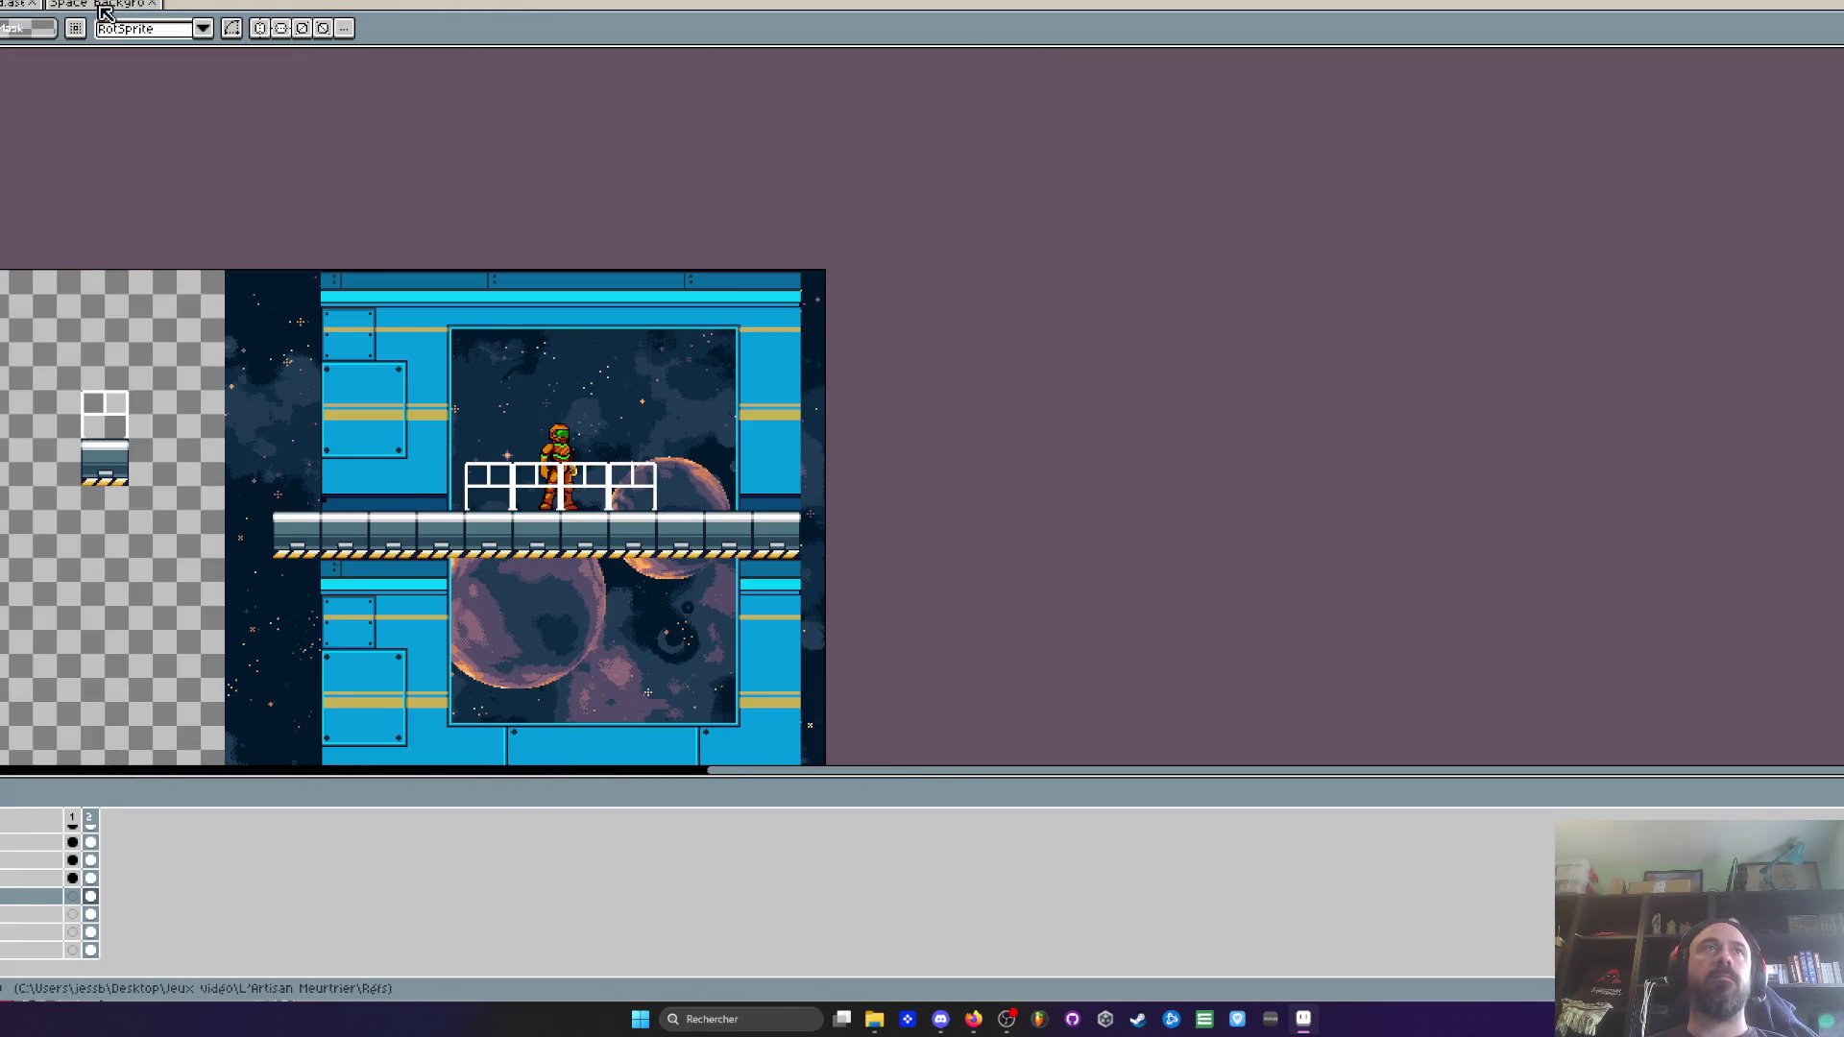
Close the Space Background and starry-sky documents and bring up the Réfs folder
{"action": "left_click", "coordinate": [105, 8]}
{"action": "left_click", "coordinate": [158, 3]}
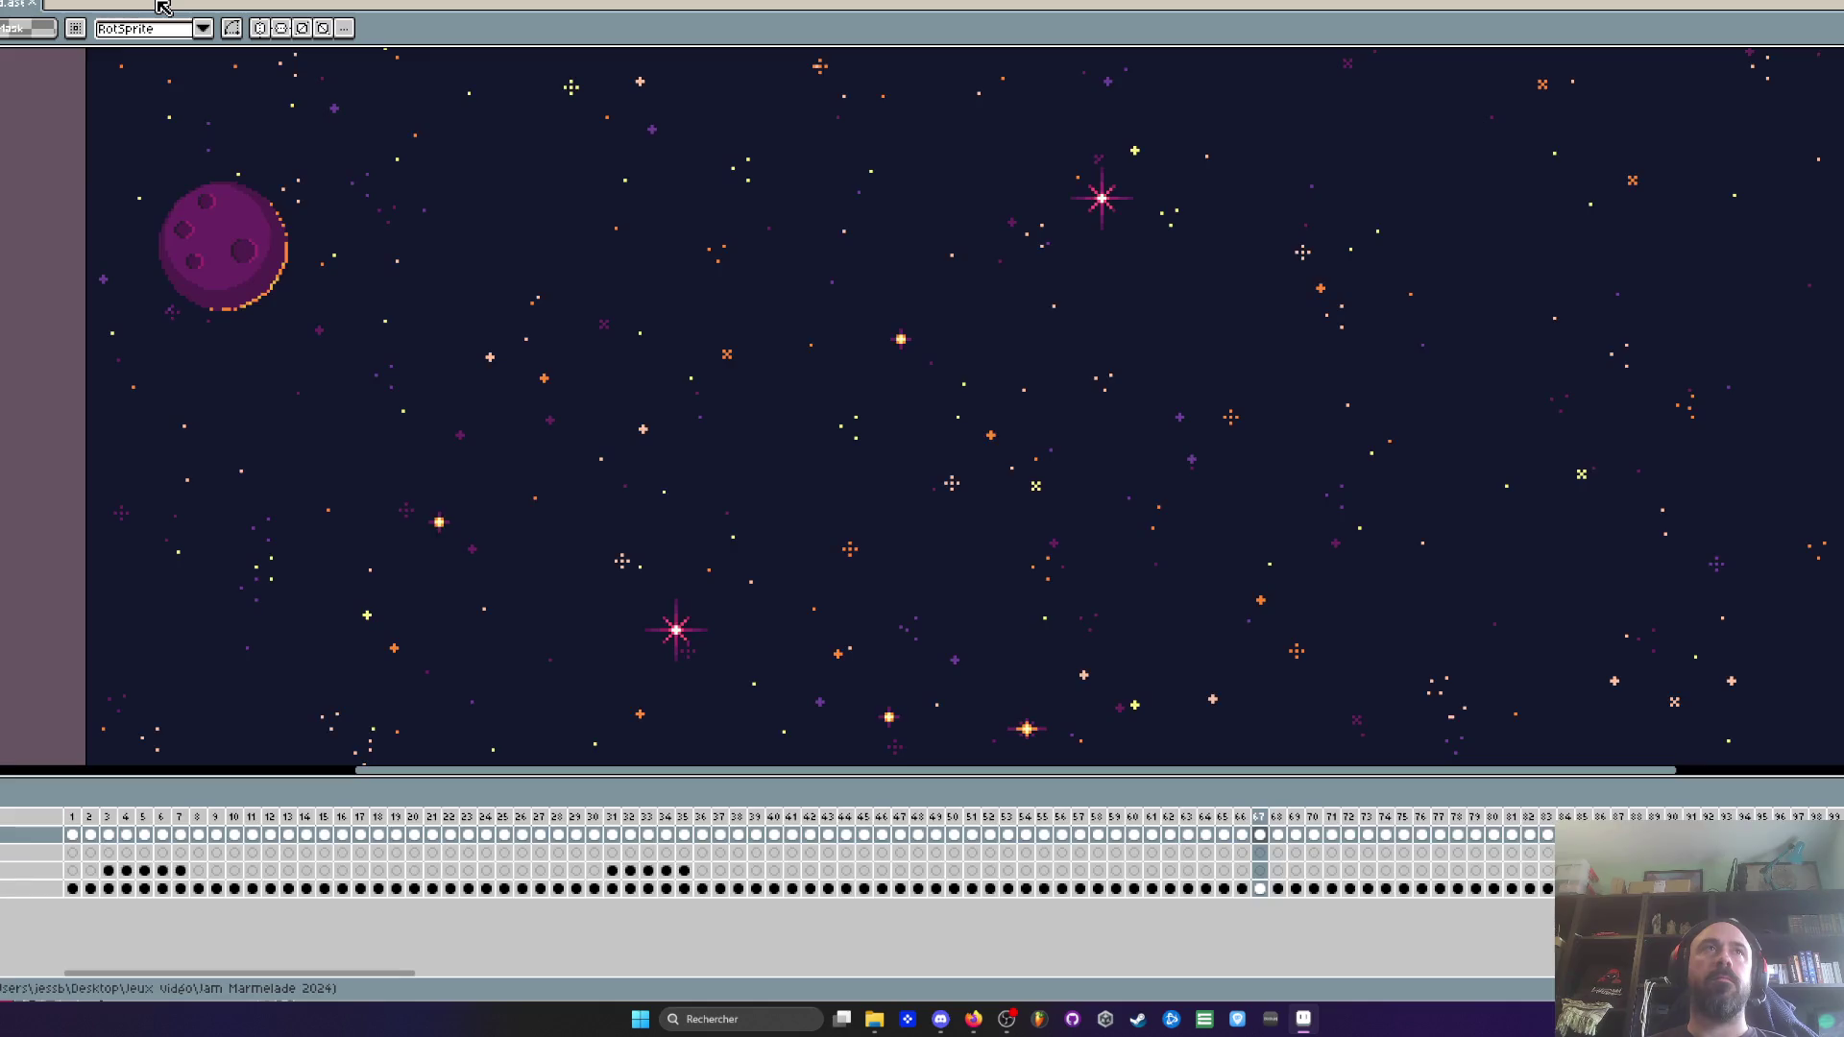
{"action": "left_click", "coordinate": [32, 3]}
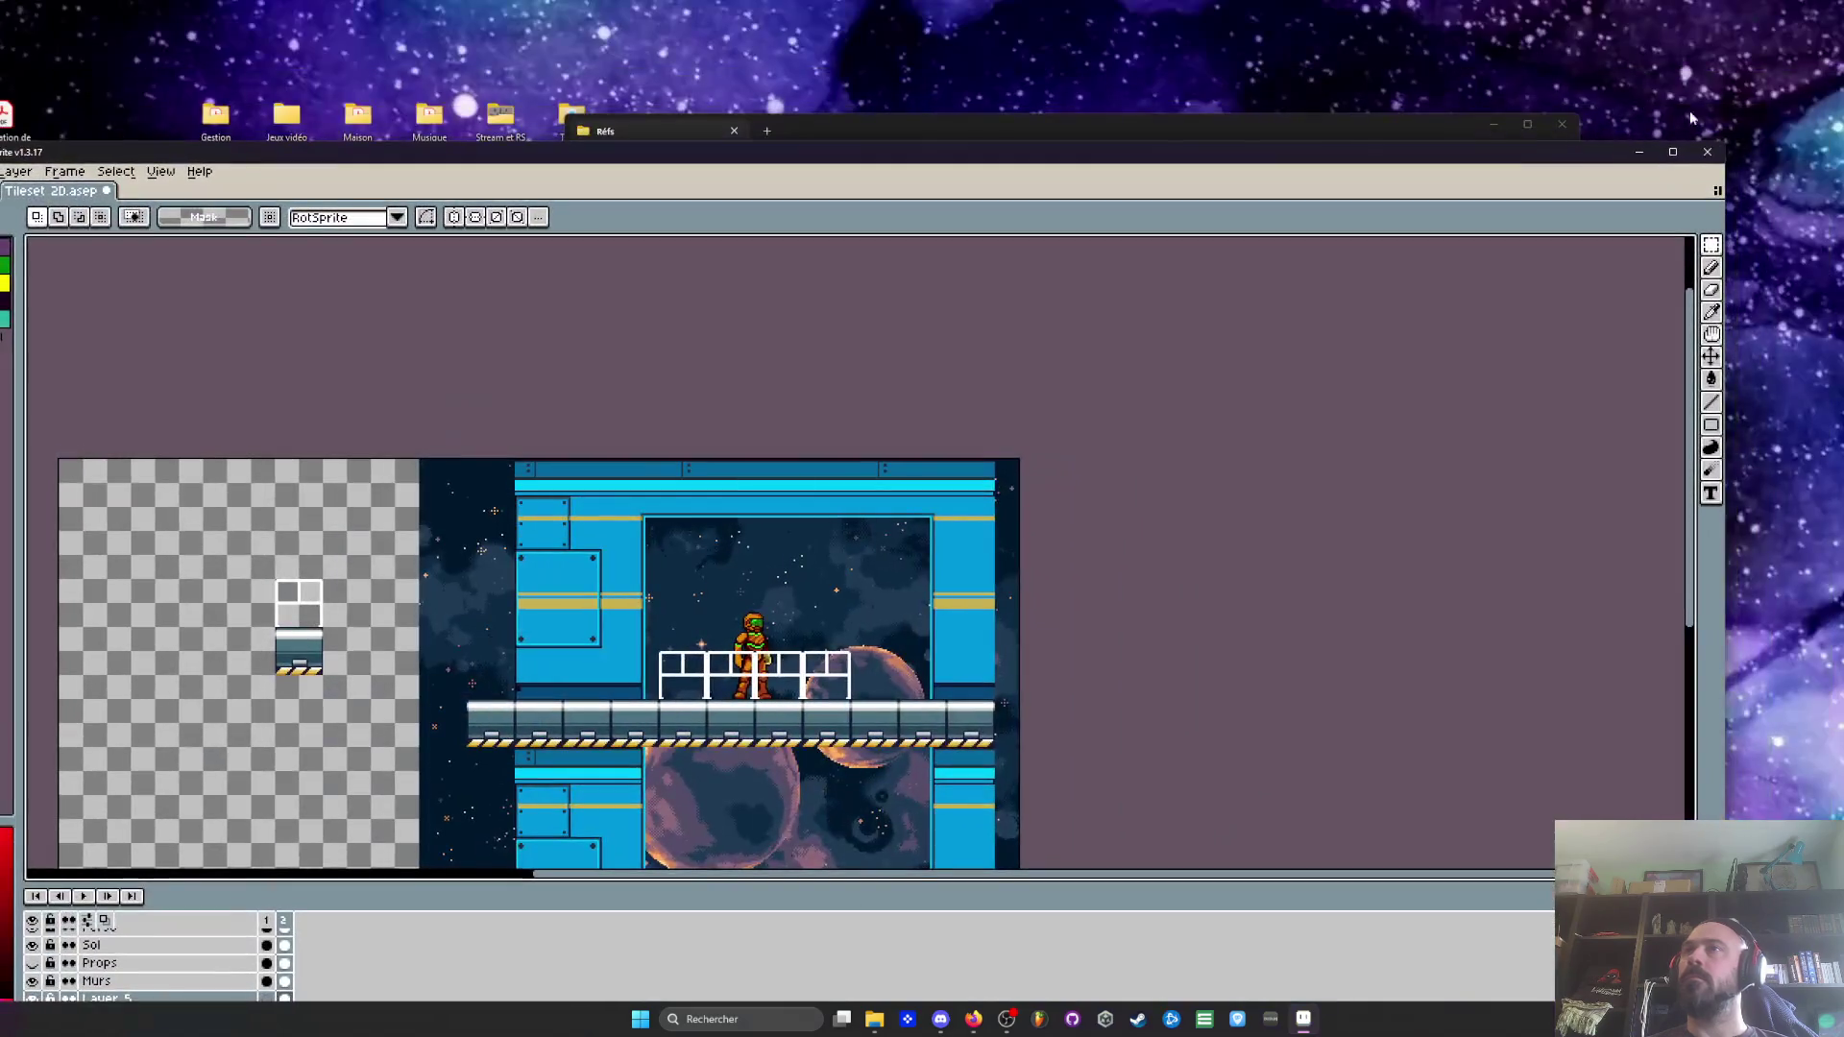
{"action": "left_click", "coordinate": [874, 1019]}
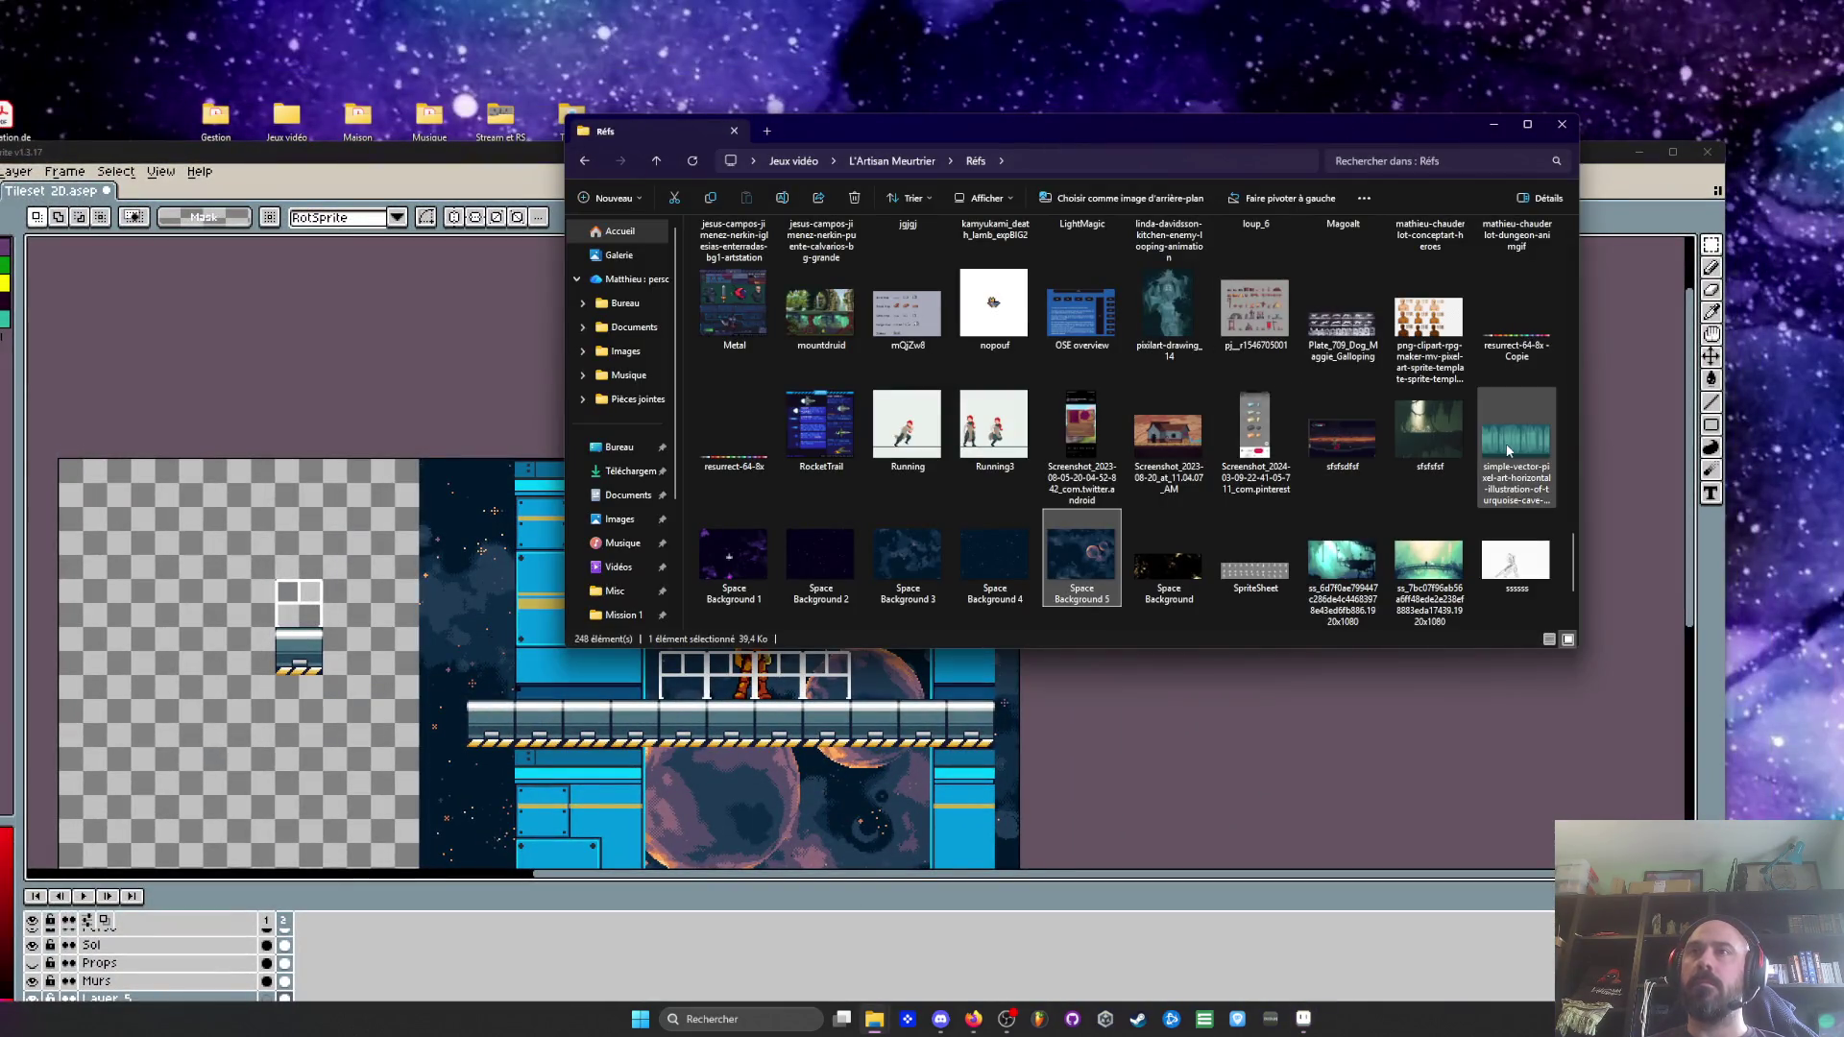
Preview Space Background.png in Photos, then drag it into Aseprite as a new document
{"action": "left_click", "coordinate": [1189, 576]}
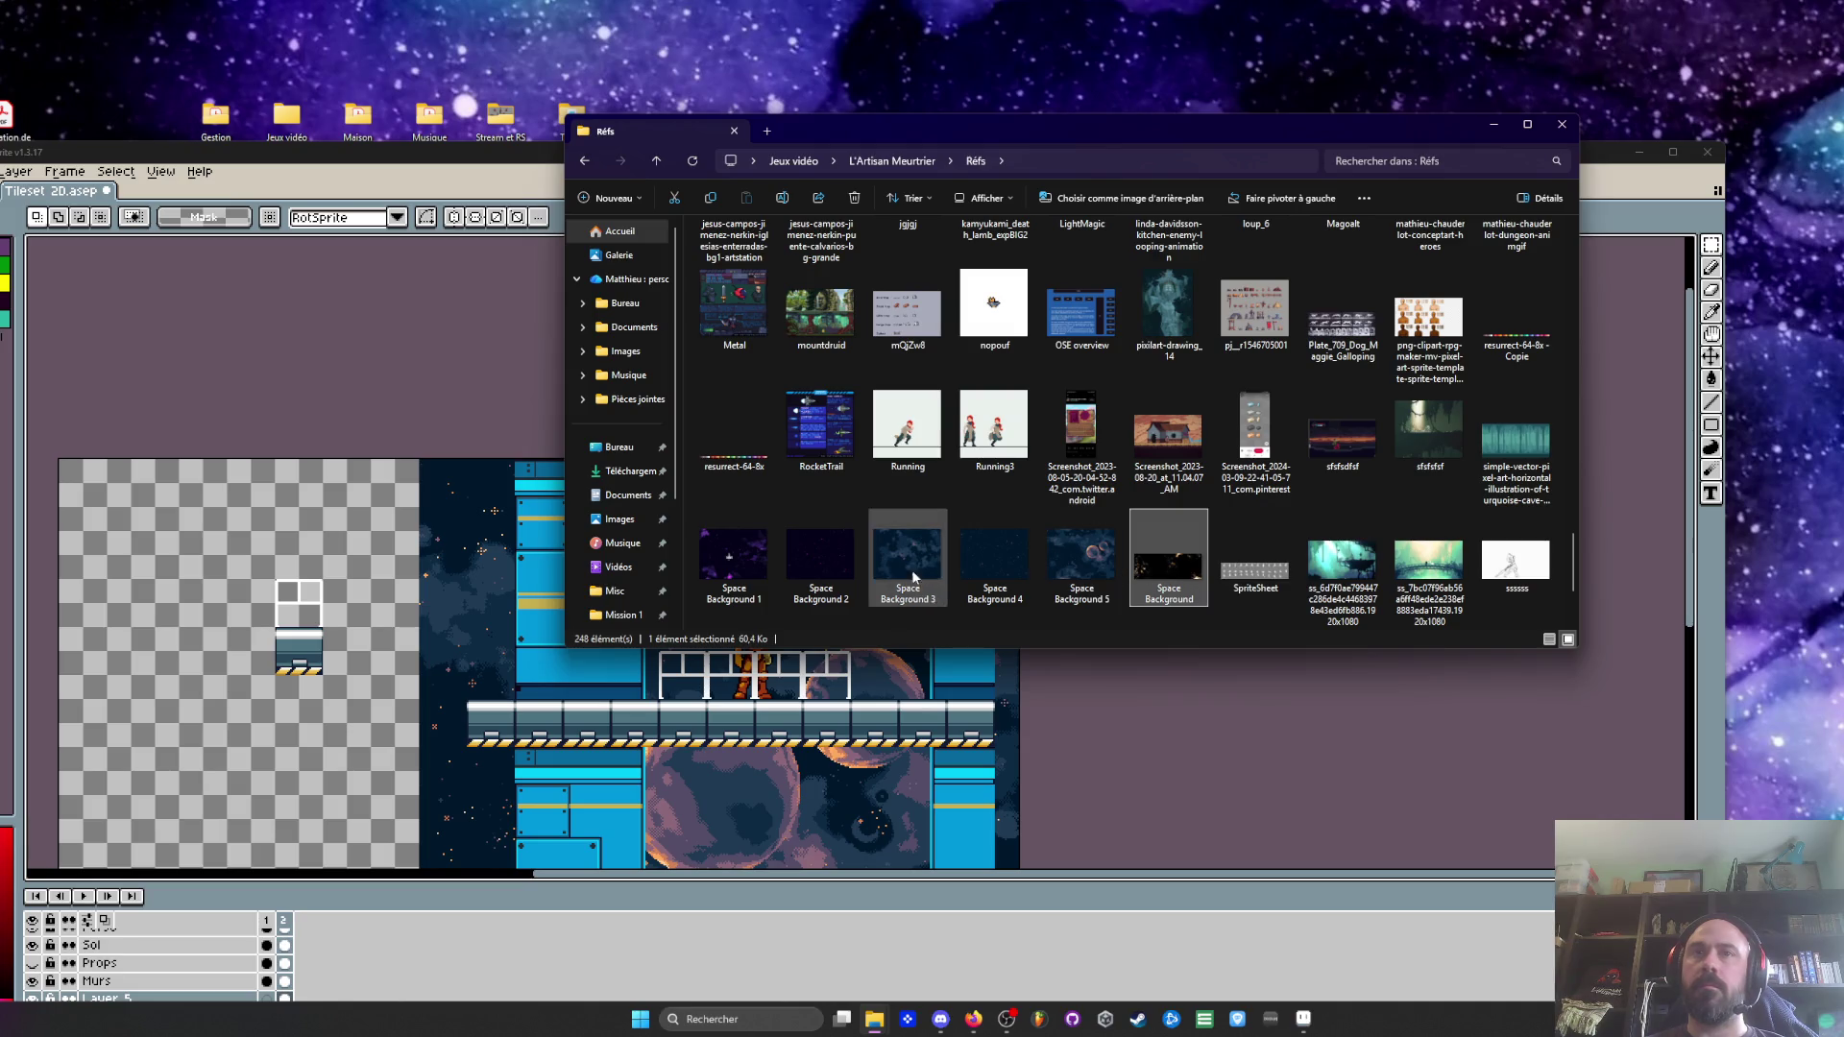
{"action": "left_click", "coordinate": [812, 435]}
{"action": "double_click", "coordinate": [1168, 571]}
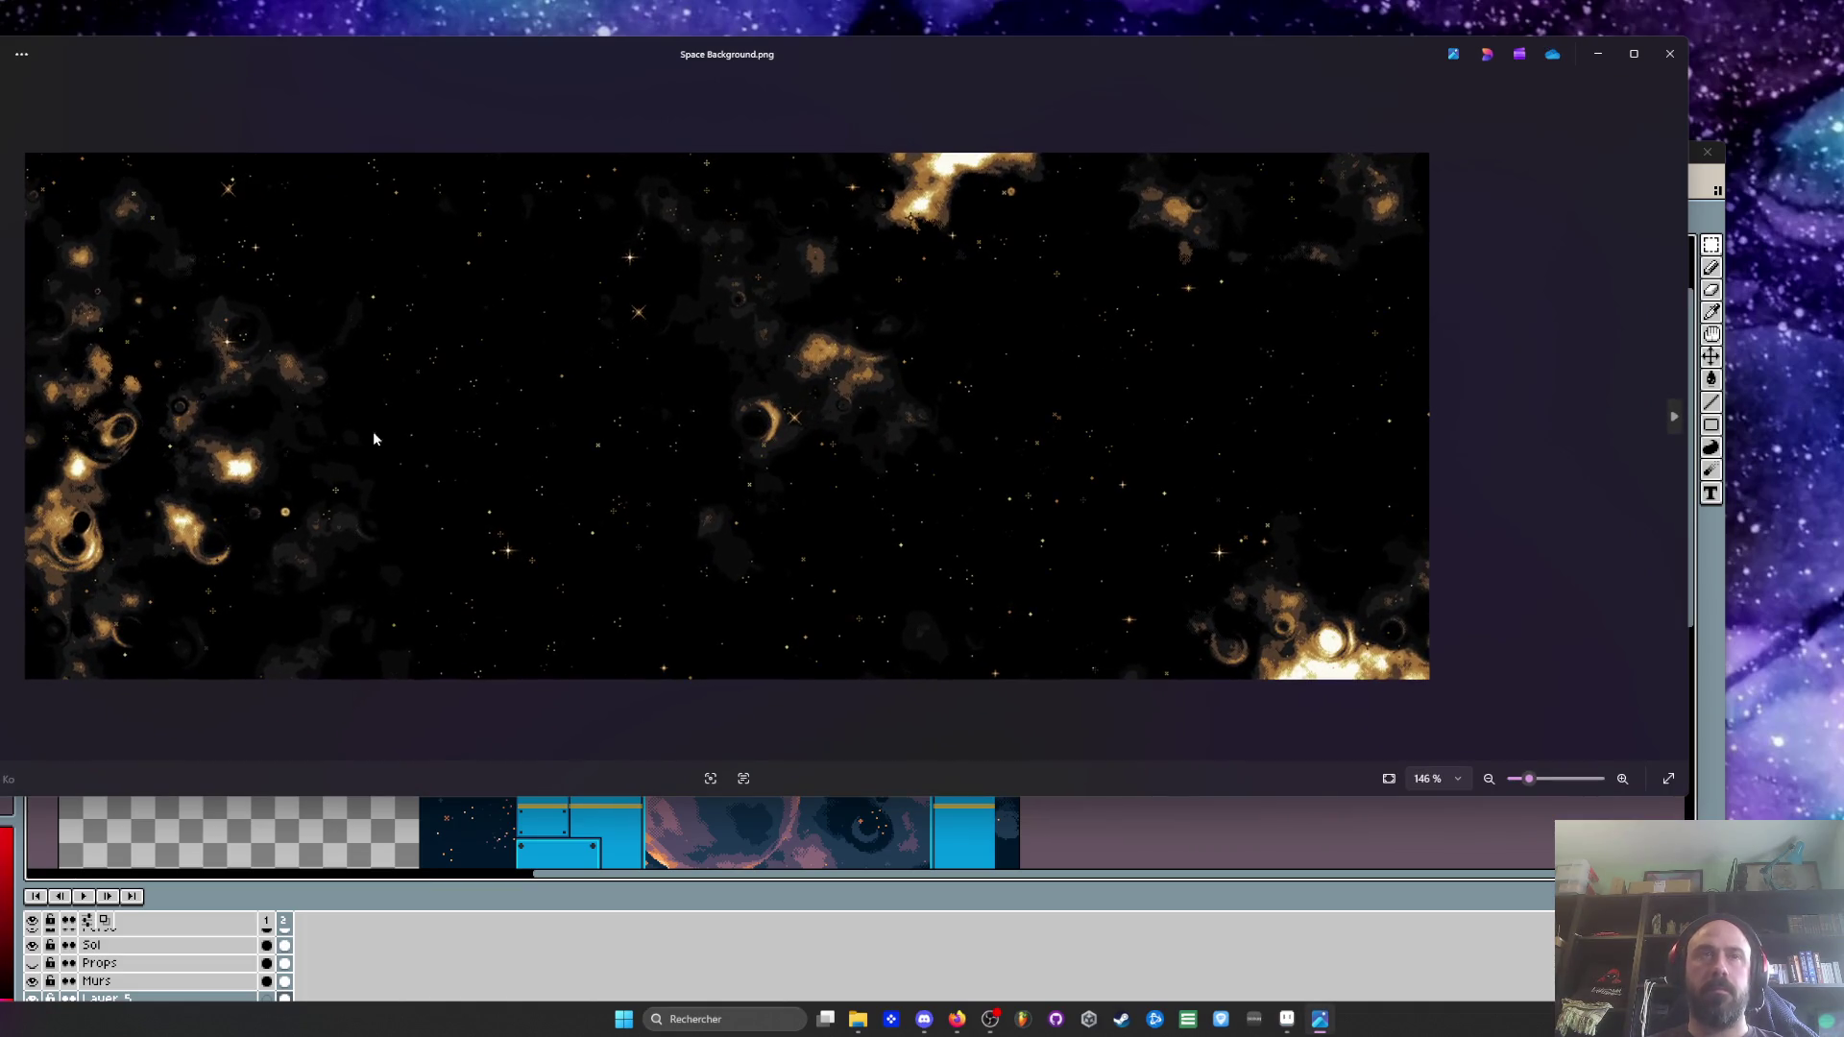
{"action": "left_click", "coordinate": [1669, 54]}
{"action": "left_click_drag", "start_coordinate": [1169, 562], "coordinate": [423, 346]}
{"action": "left_click", "coordinate": [411, 164]}
{"action": "scroll", "coordinate": [699, 444], "scroll_direction": "down", "scroll_amount": 3}
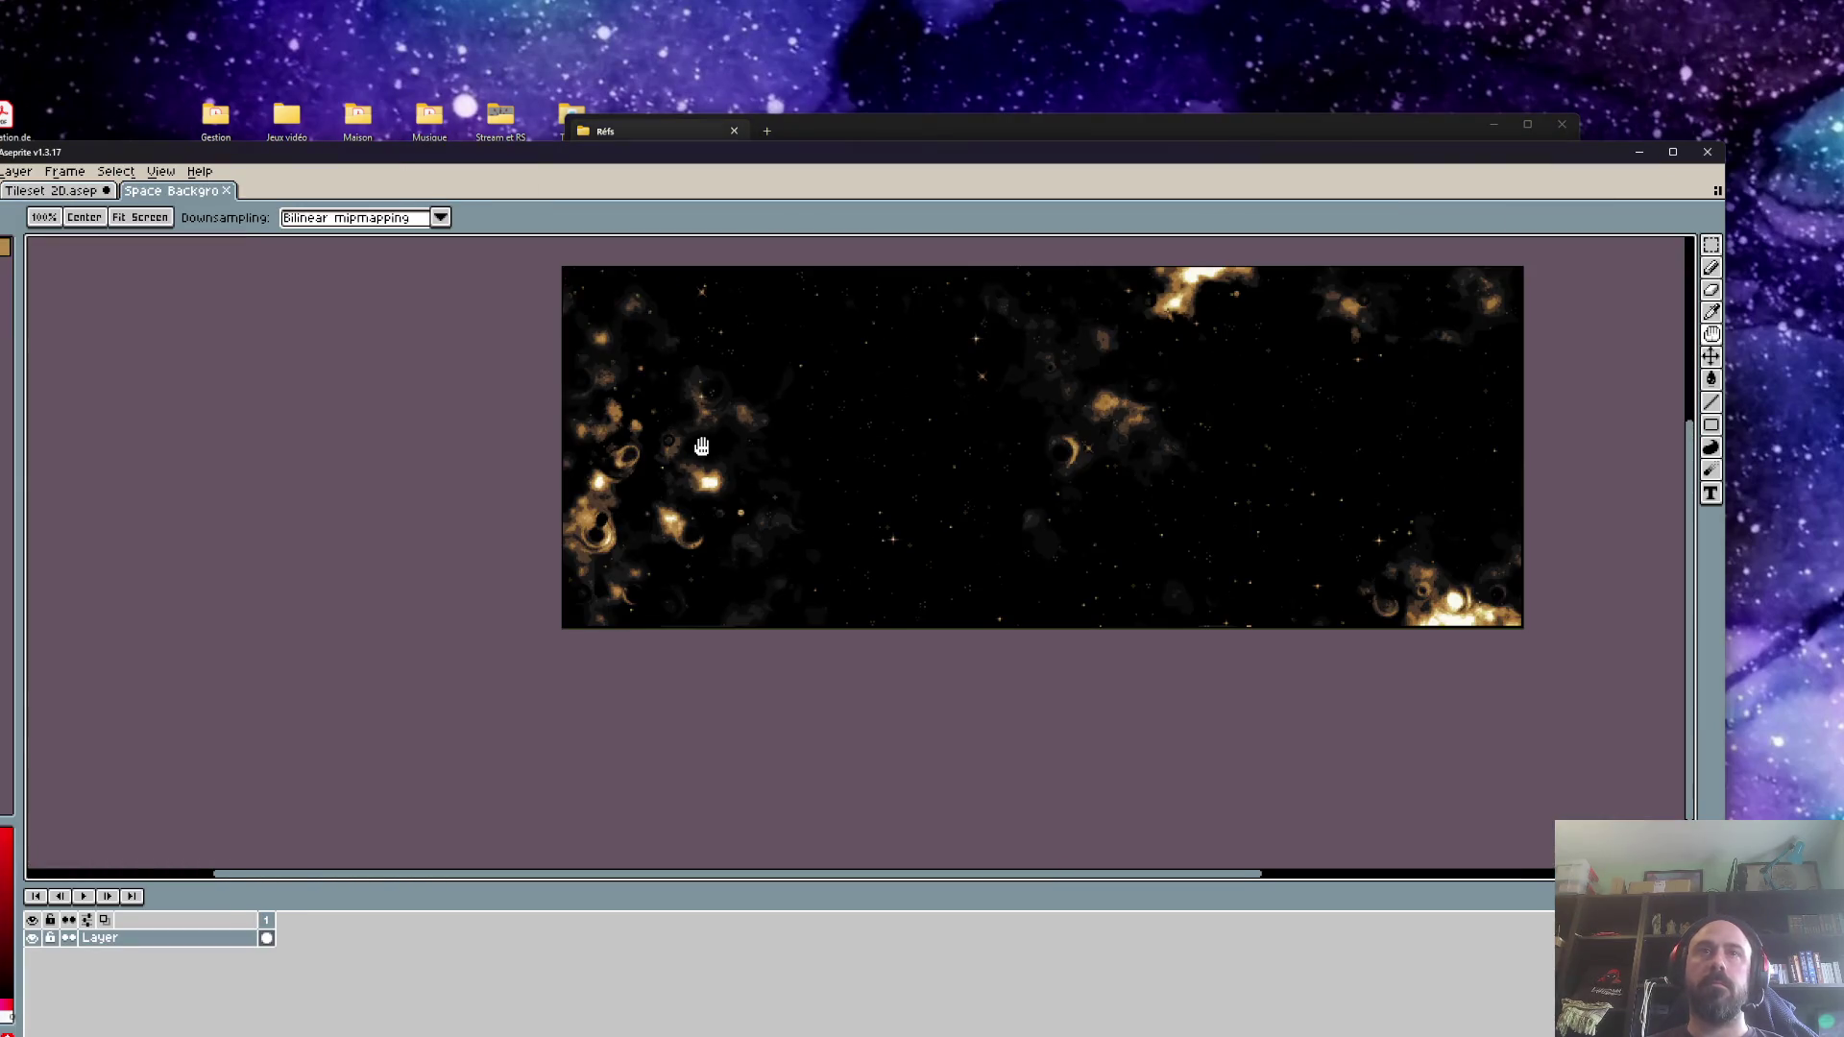
Marquee-select the golden nebula region and return to the Tileset 20 level
{"action": "scroll", "coordinate": [702, 447], "scroll_direction": "up", "scroll_amount": 2}
{"action": "key", "text": "v"}
{"action": "mouse_move", "coordinate": [439, 329]}
{"action": "left_mouse_down"}
{"action": "mouse_move", "coordinate": [999, 658]}
{"action": "mouse_move", "coordinate": [1330, 673]}
{"action": "left_mouse_up"}
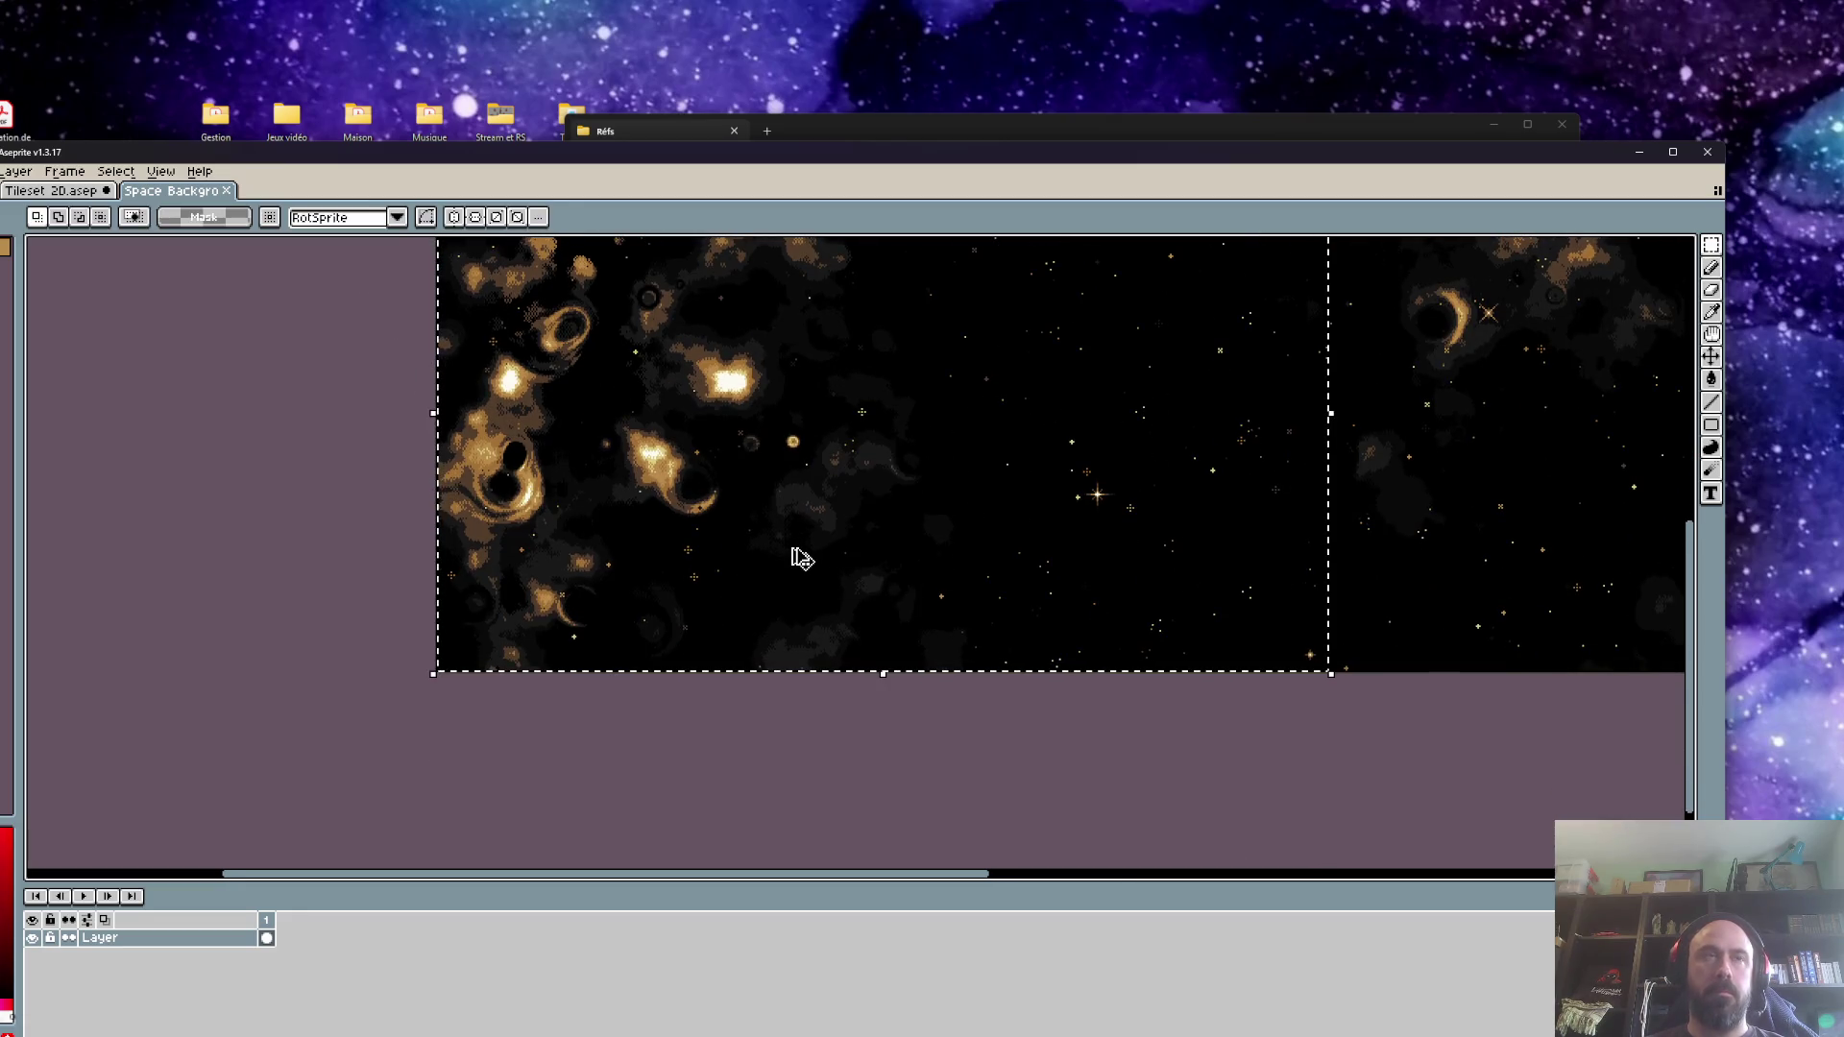
{"action": "left_click", "coordinate": [86, 190]}
{"action": "left_click_drag", "start_coordinate": [533, 586], "coordinate": [502, 402]}
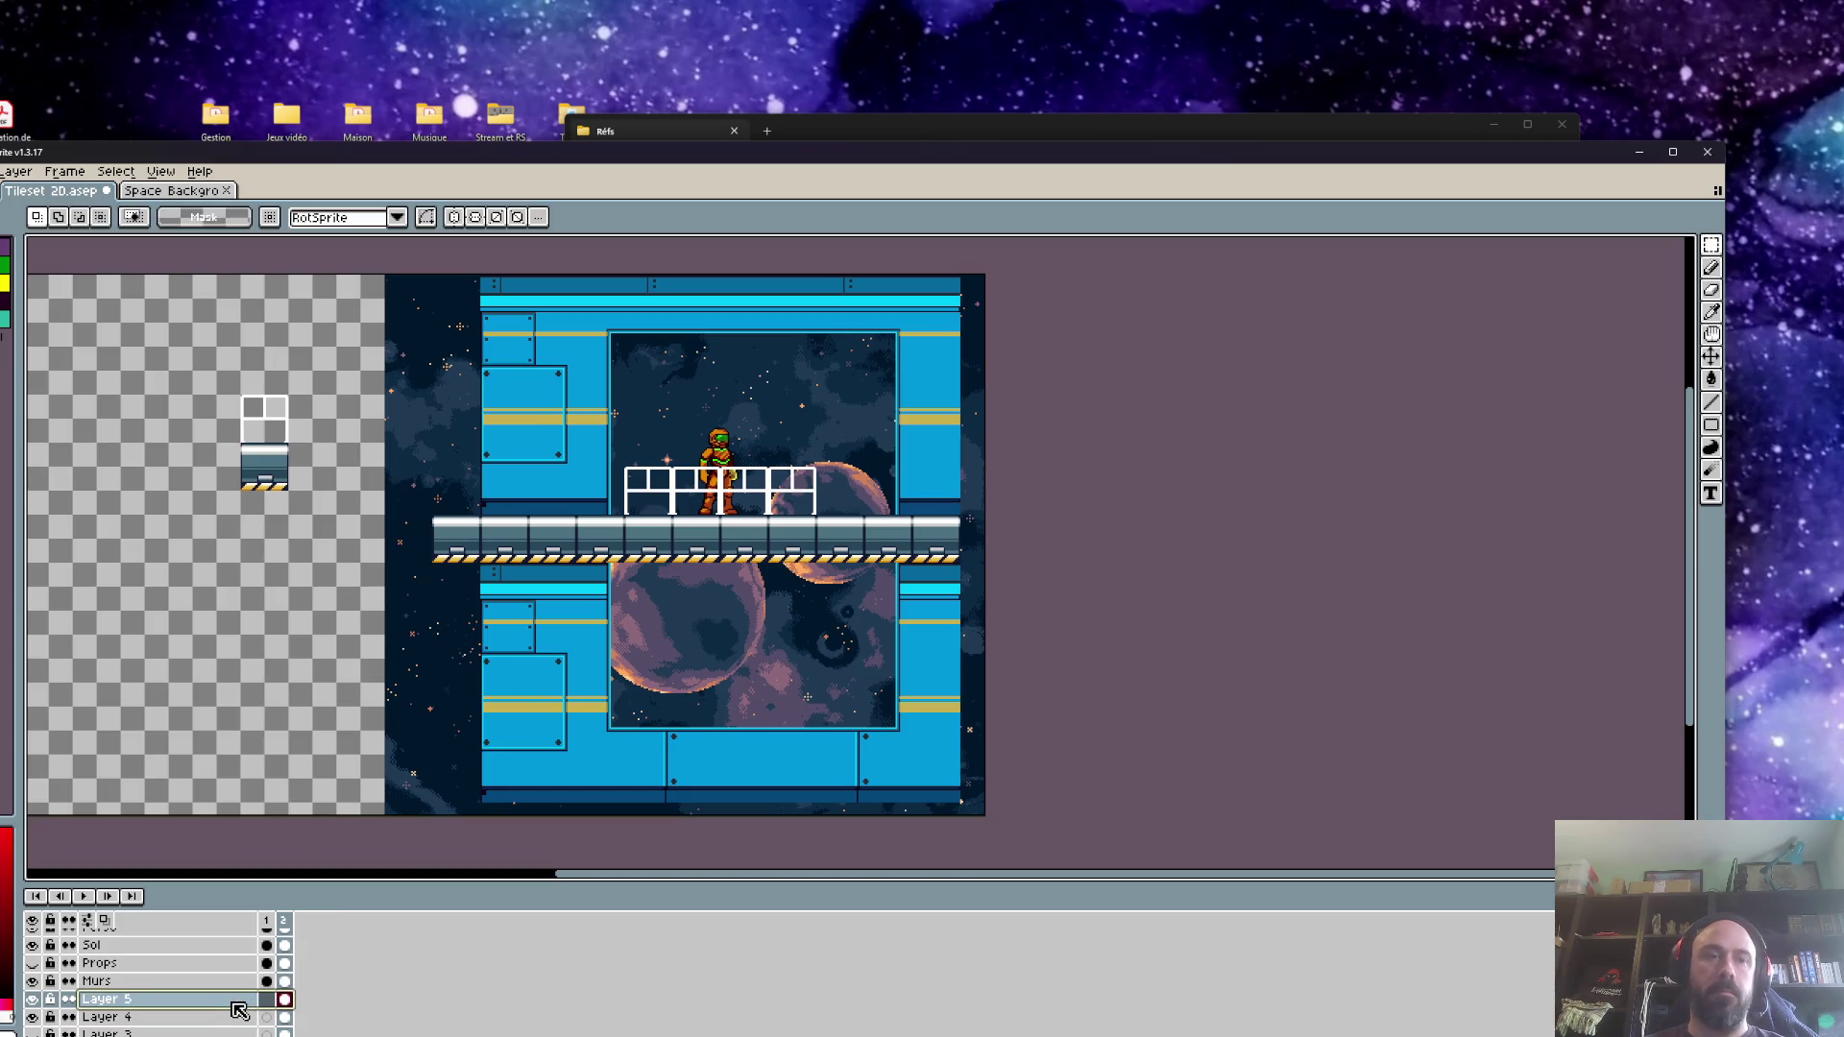
Paste the nebula image onto a new layer below the walls, shifted left over the room
{"action": "key", "text": "shift+n"}
{"action": "key", "text": "ctrl+v"}
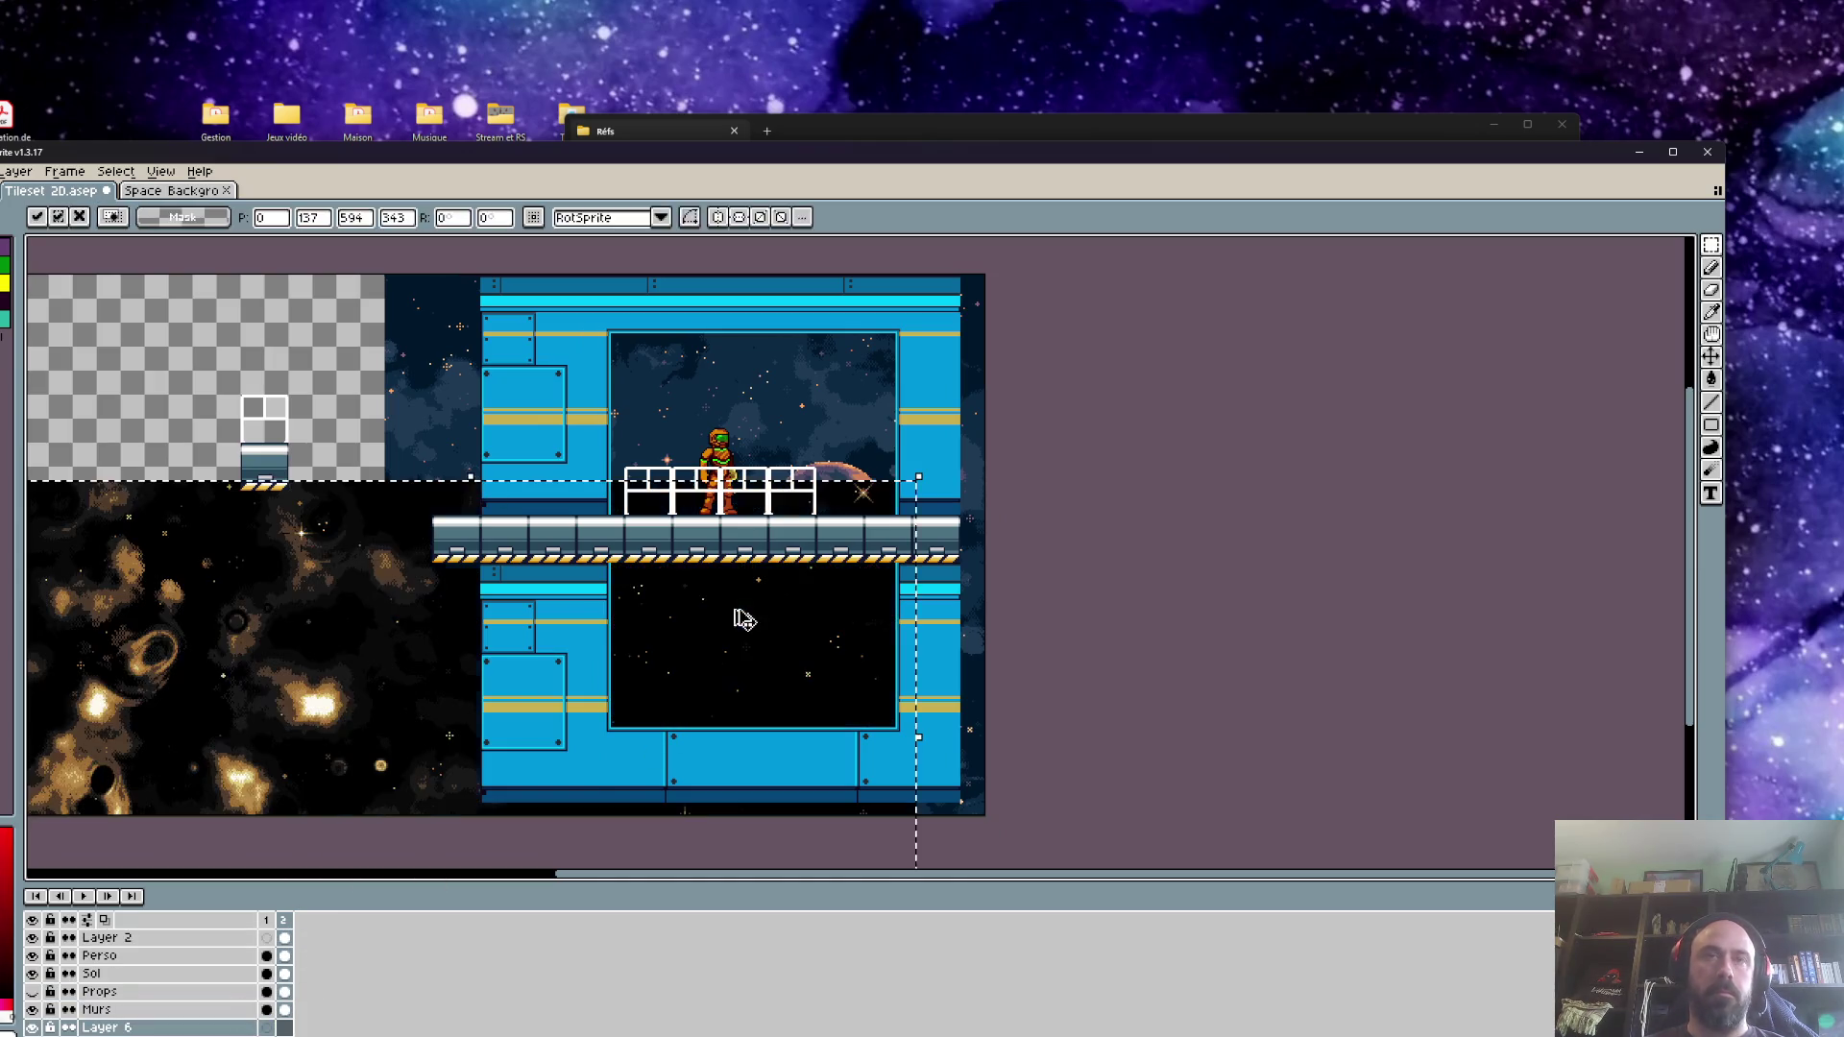
{"action": "left_click_drag", "start_coordinate": [795, 609], "coordinate": [1297, 416]}
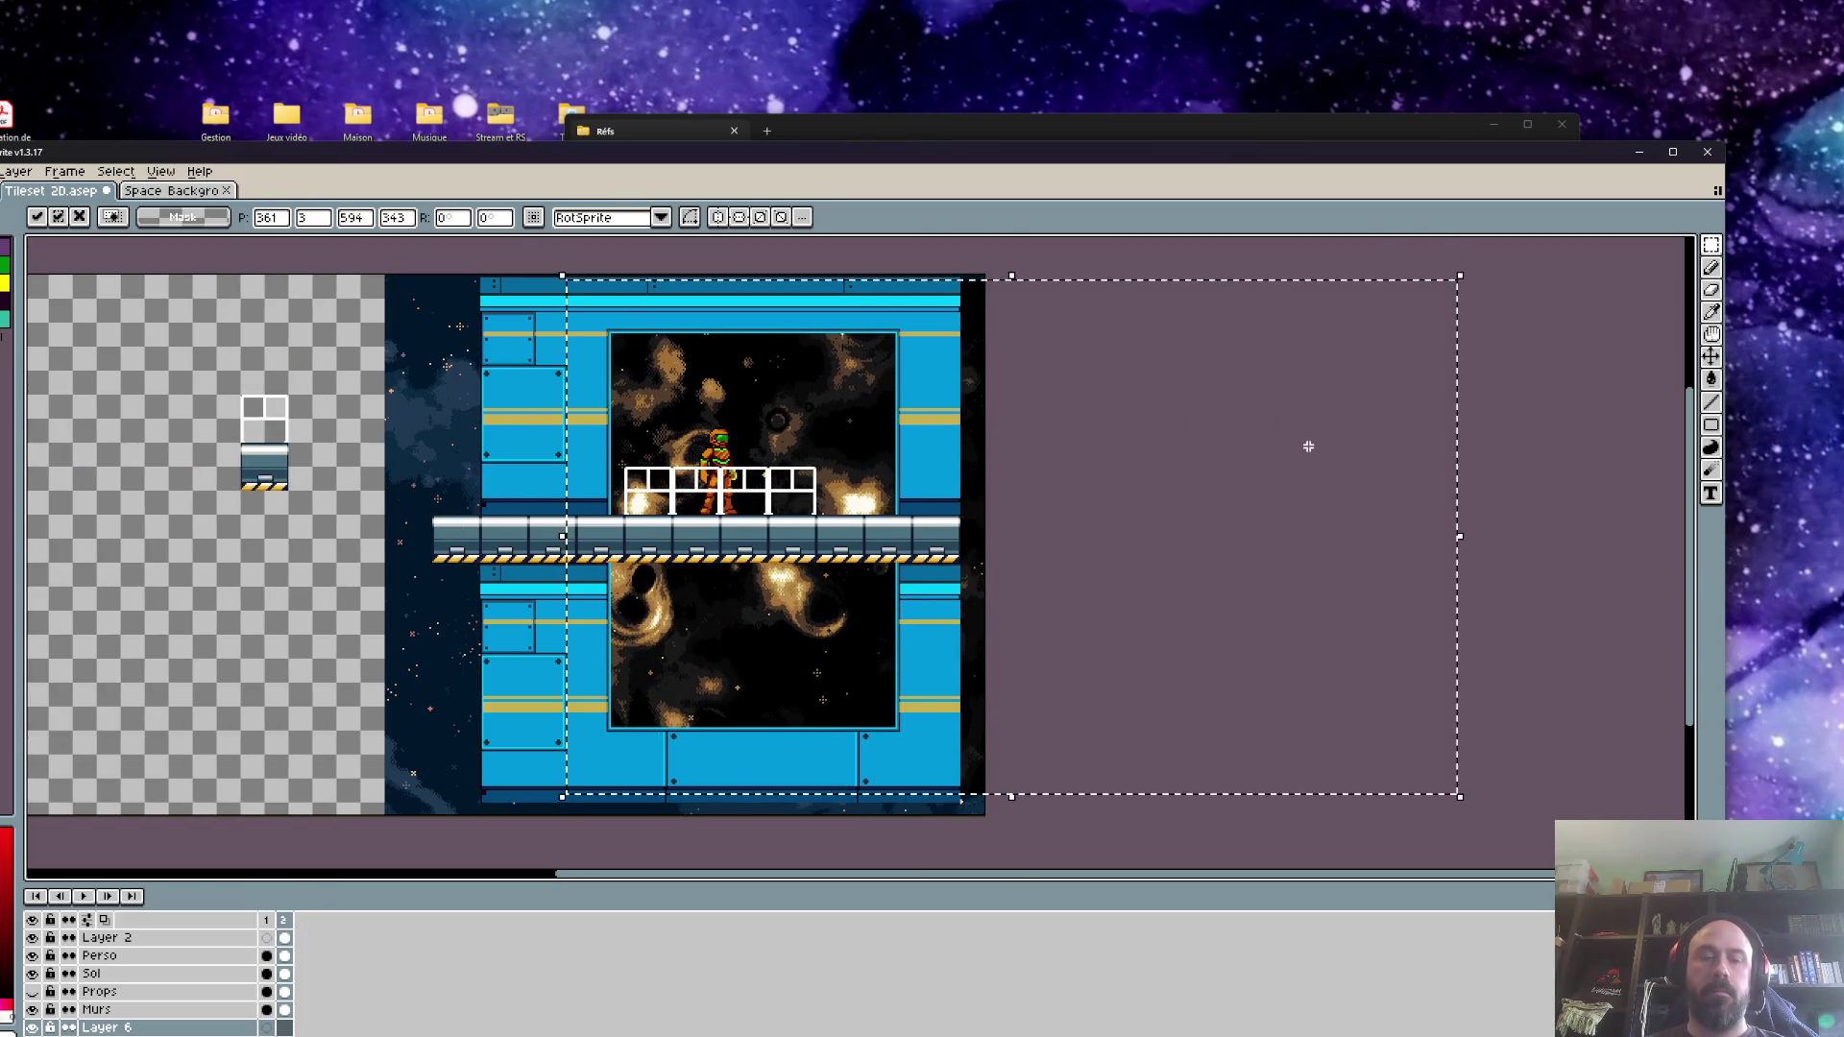
{"action": "mouse_move", "coordinate": [1035, 563]}
{"action": "left_mouse_down"}
{"action": "mouse_move", "coordinate": [527, 588]}
{"action": "mouse_move", "coordinate": [564, 559]}
{"action": "left_mouse_up"}
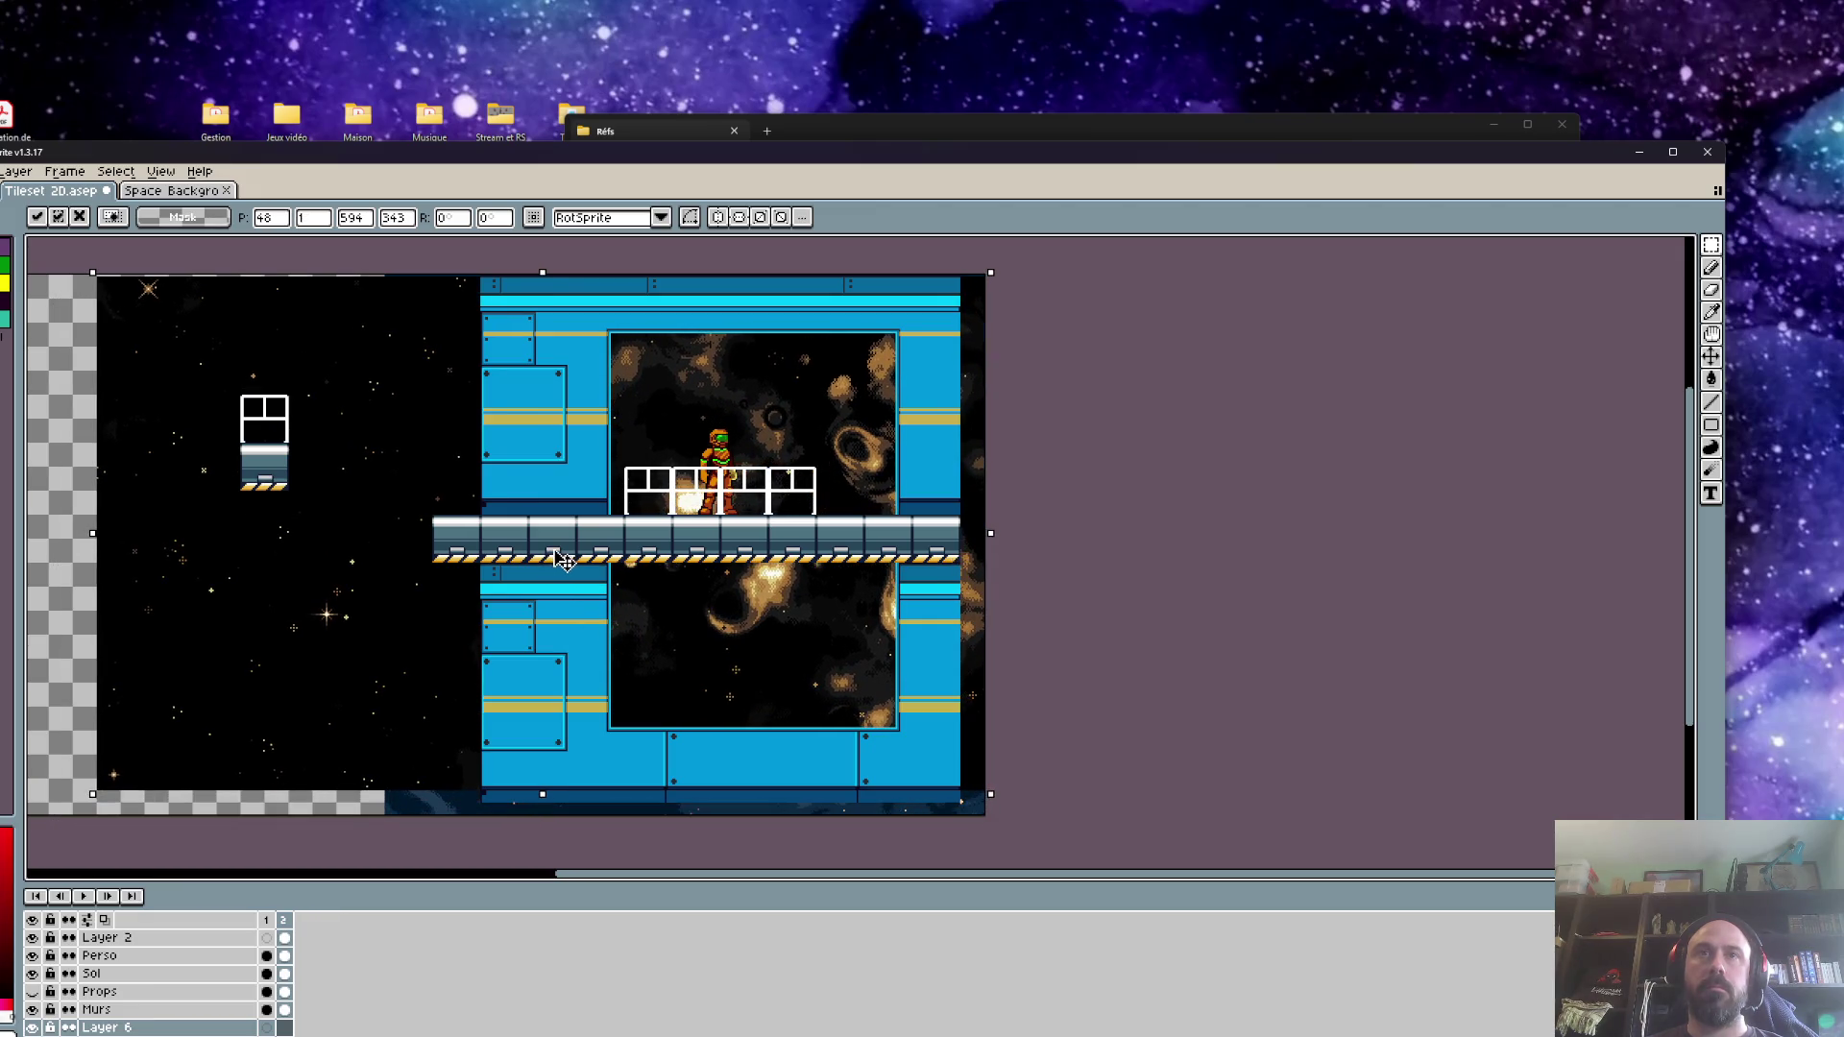
{"action": "scroll", "coordinate": [810, 415], "scroll_direction": "up", "scroll_amount": 2}
{"action": "key", "text": "Return"}
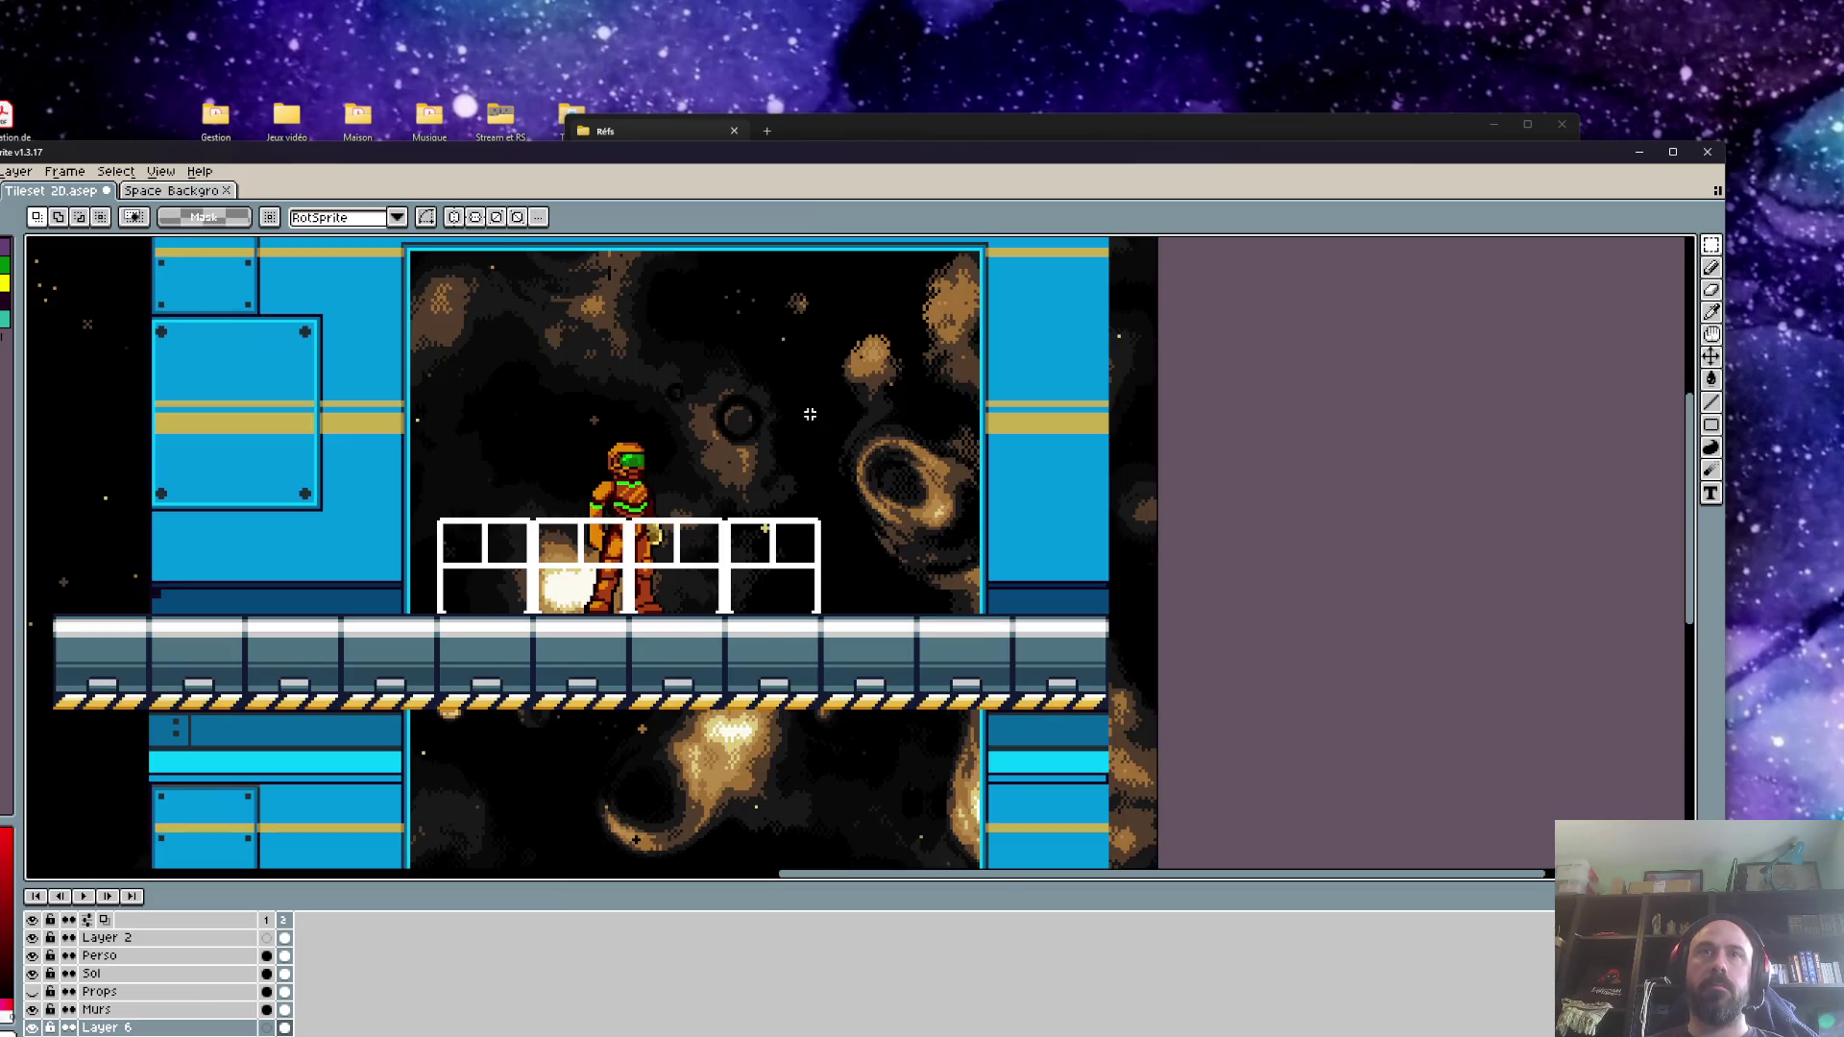
Maximize the Aseprite window to view the starfield backdrop, then bring up Hue/Saturation
{"action": "scroll", "coordinate": [811, 415], "scroll_direction": "down", "scroll_amount": 2}
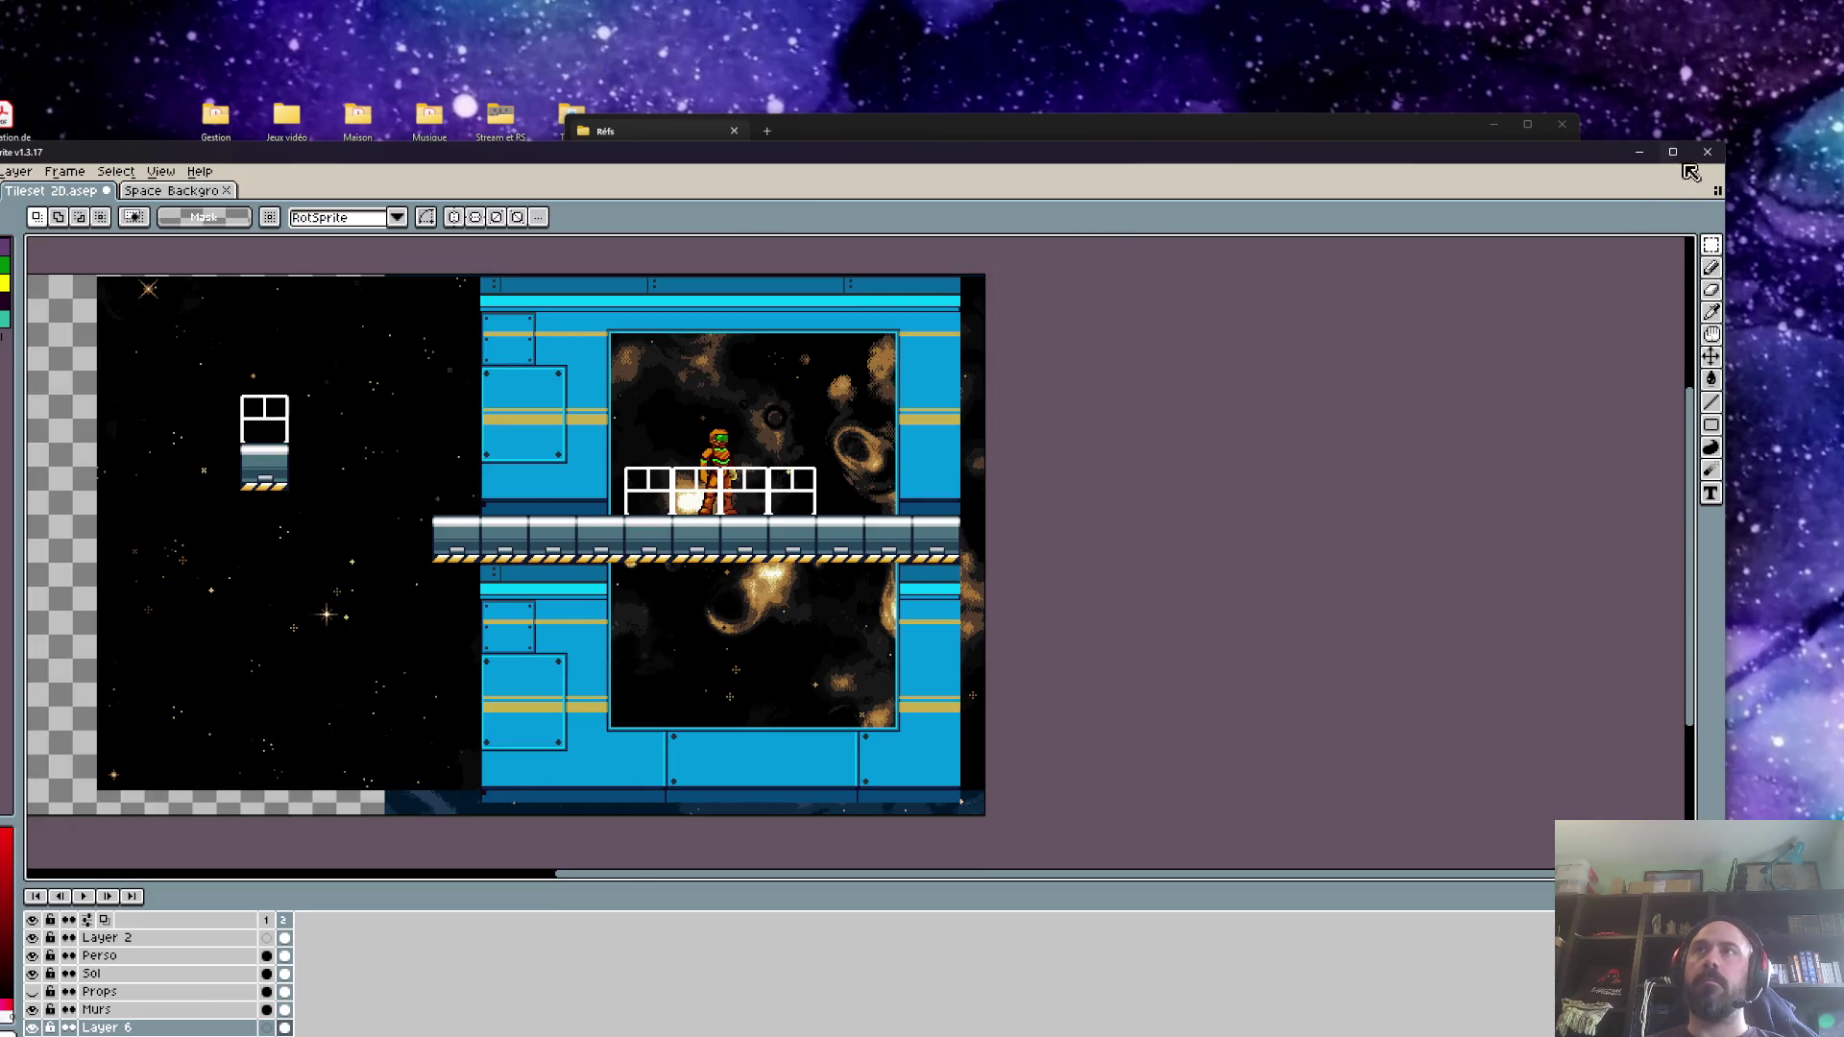
{"action": "left_click", "coordinate": [1672, 152]}
{"action": "scroll", "coordinate": [568, 323], "scroll_direction": "up", "scroll_amount": 4}
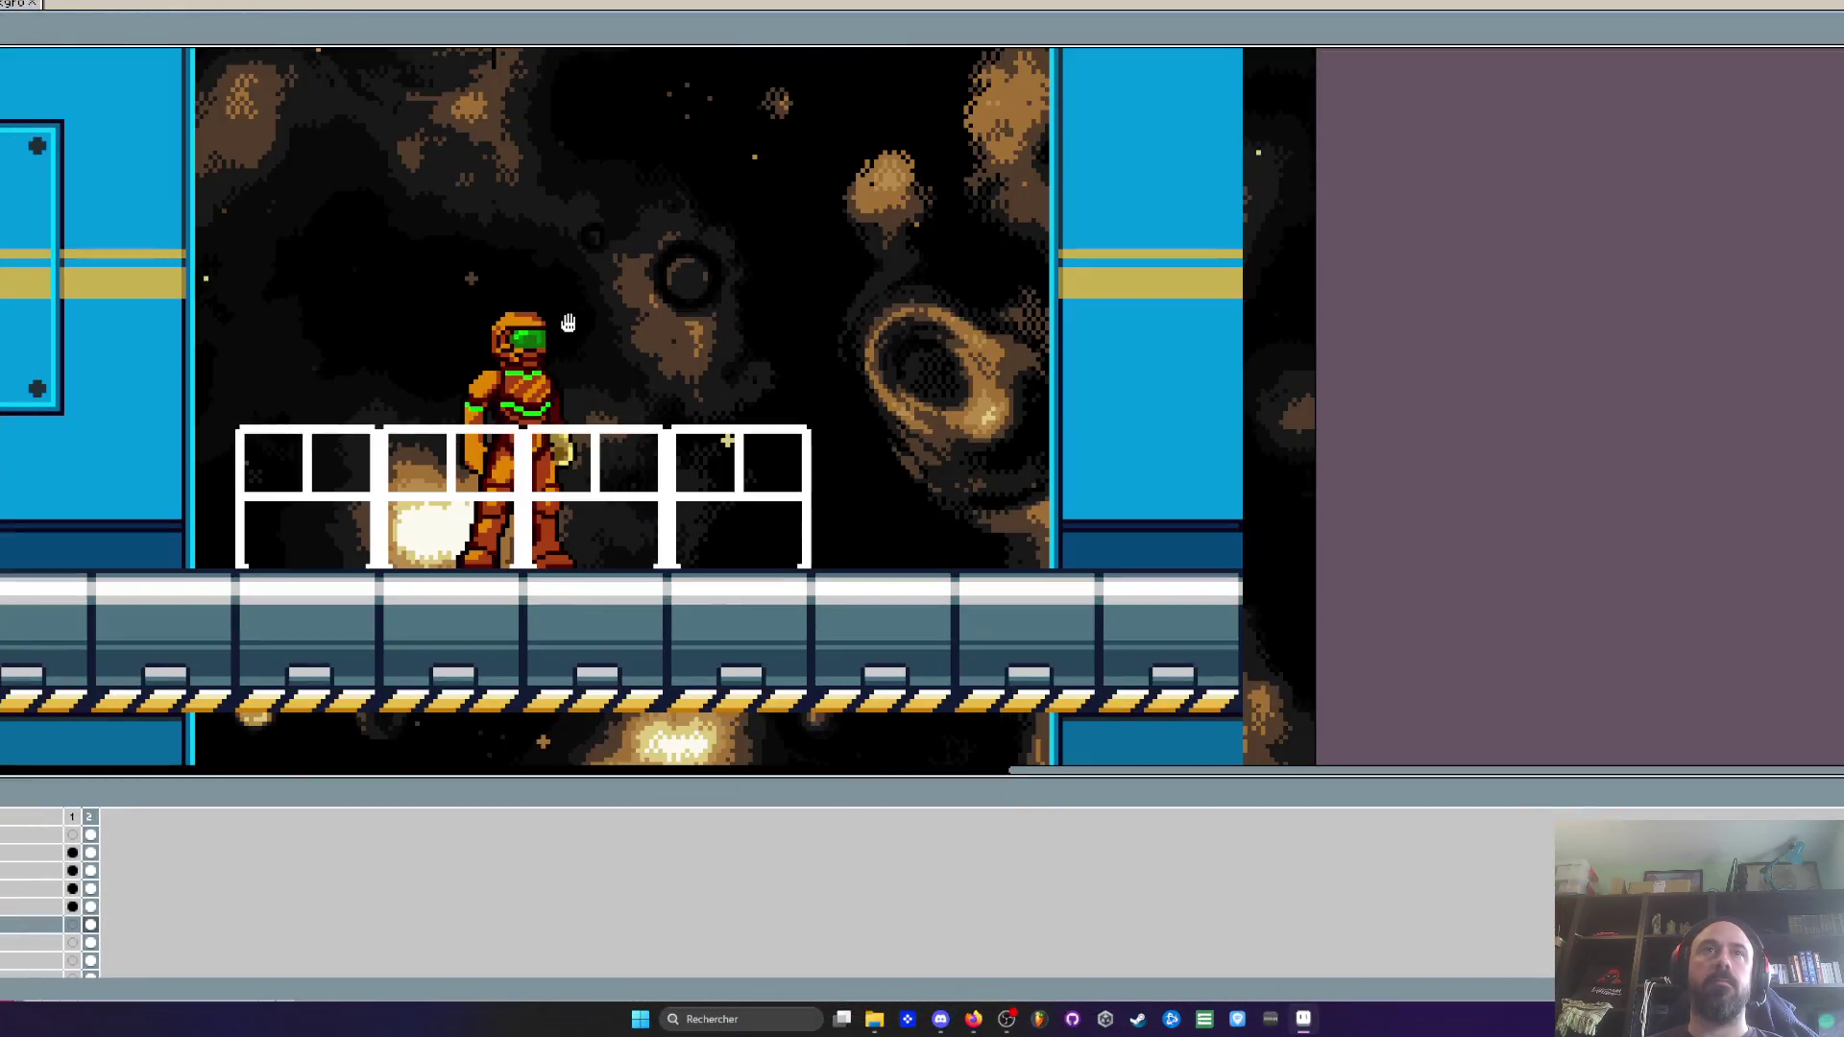
{"action": "scroll", "coordinate": [568, 323], "scroll_direction": "down", "scroll_amount": 1}
{"action": "scroll", "coordinate": [896, 285], "scroll_direction": "up", "scroll_amount": 2}
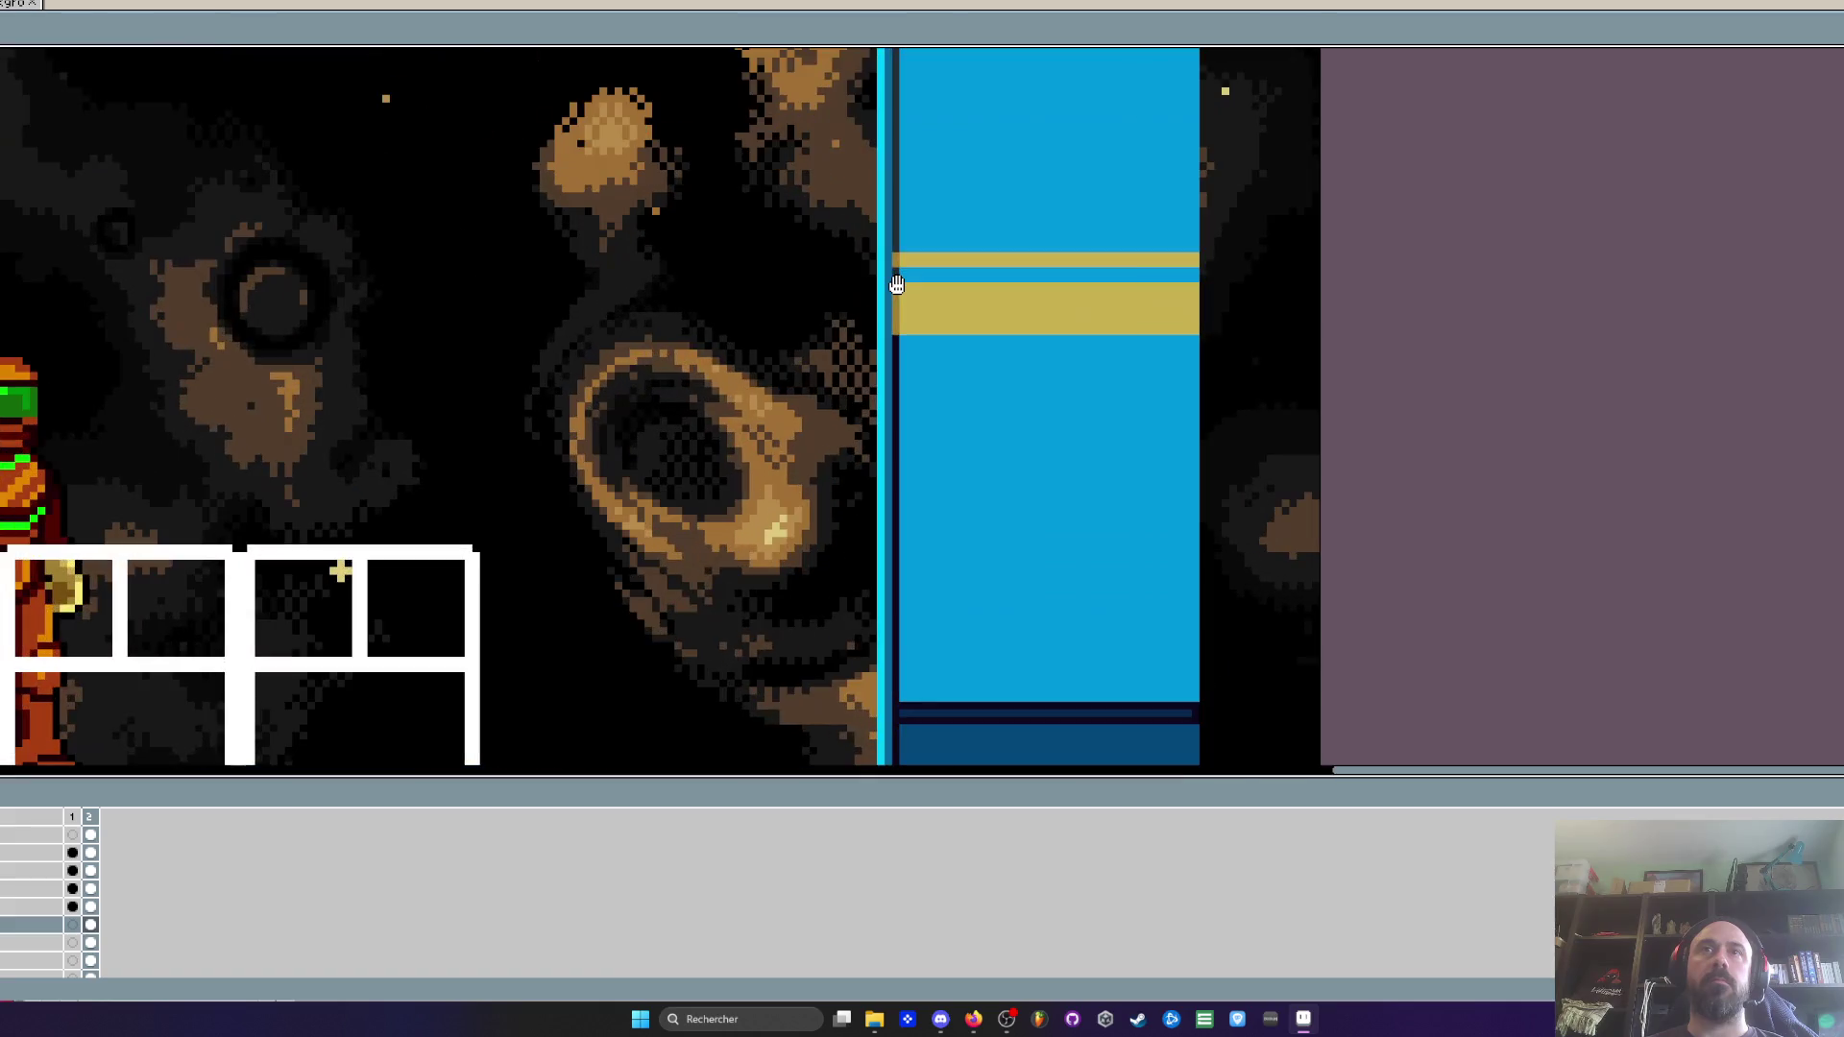
{"action": "scroll", "coordinate": [896, 284], "scroll_direction": "down", "scroll_amount": 3}
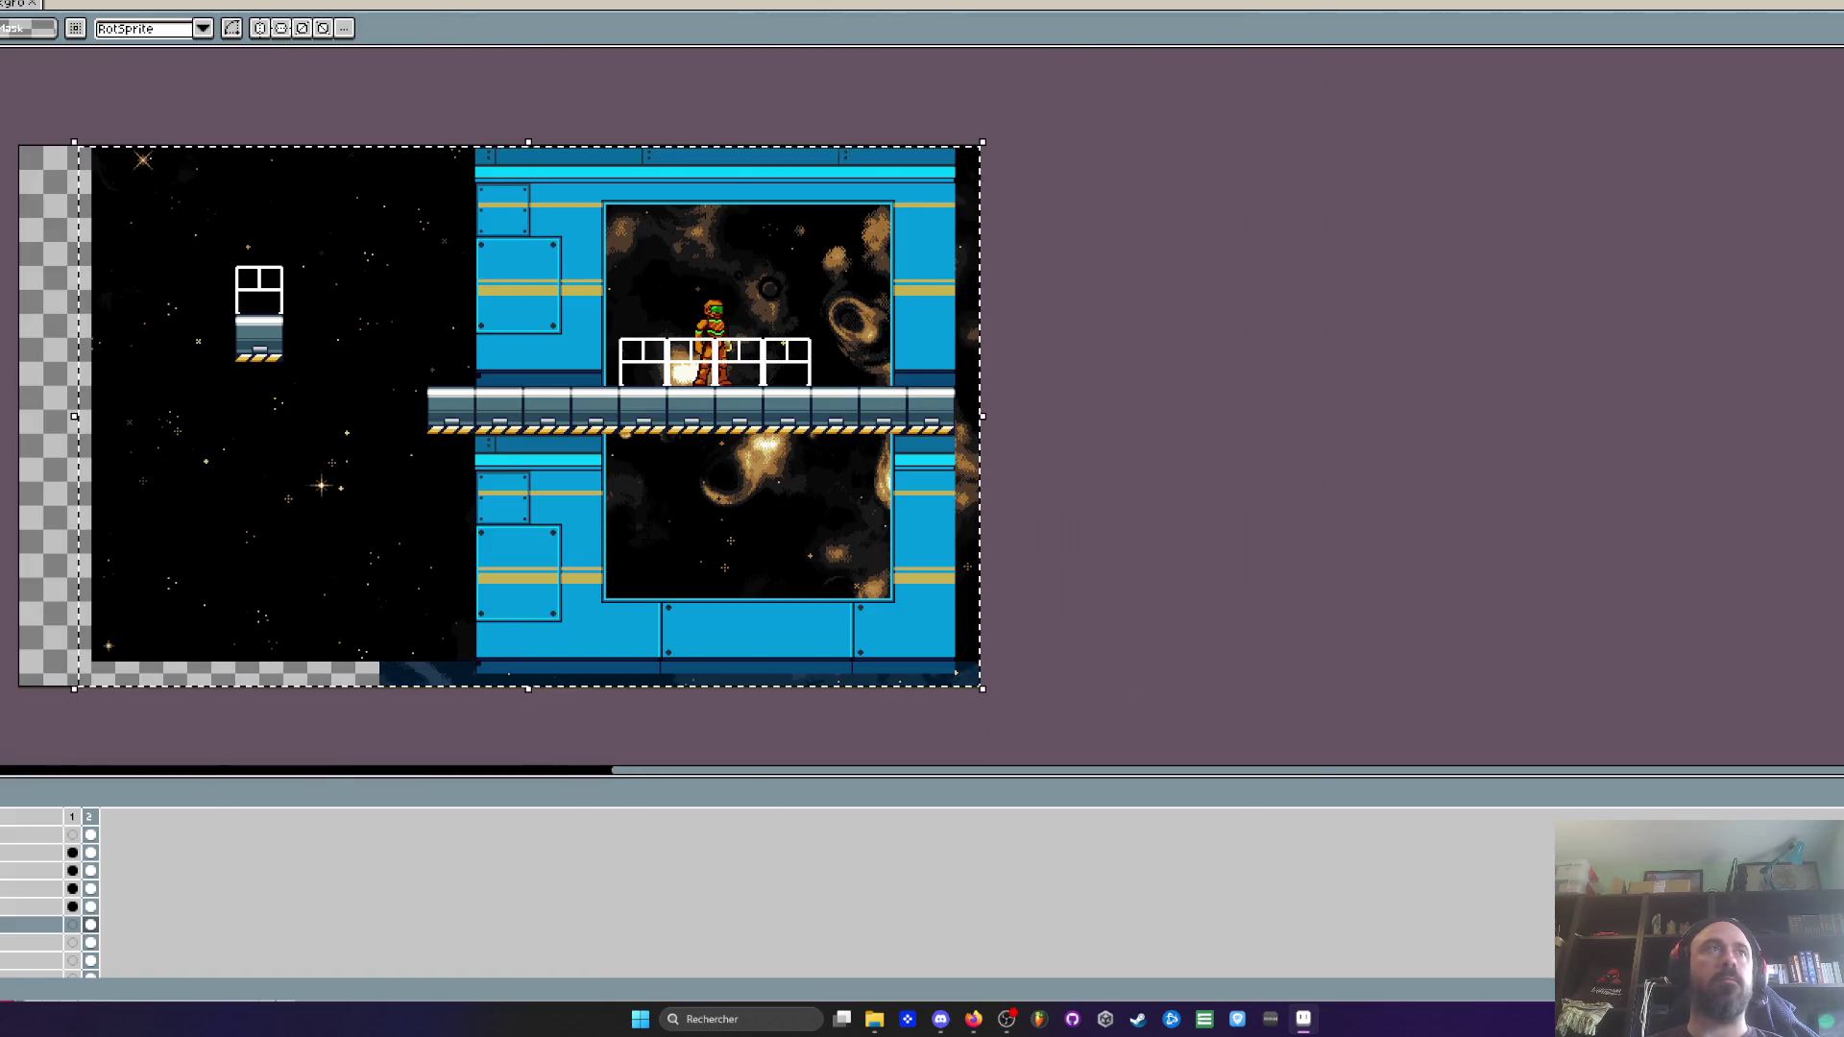
{"action": "left_click", "coordinate": [38, 379]}
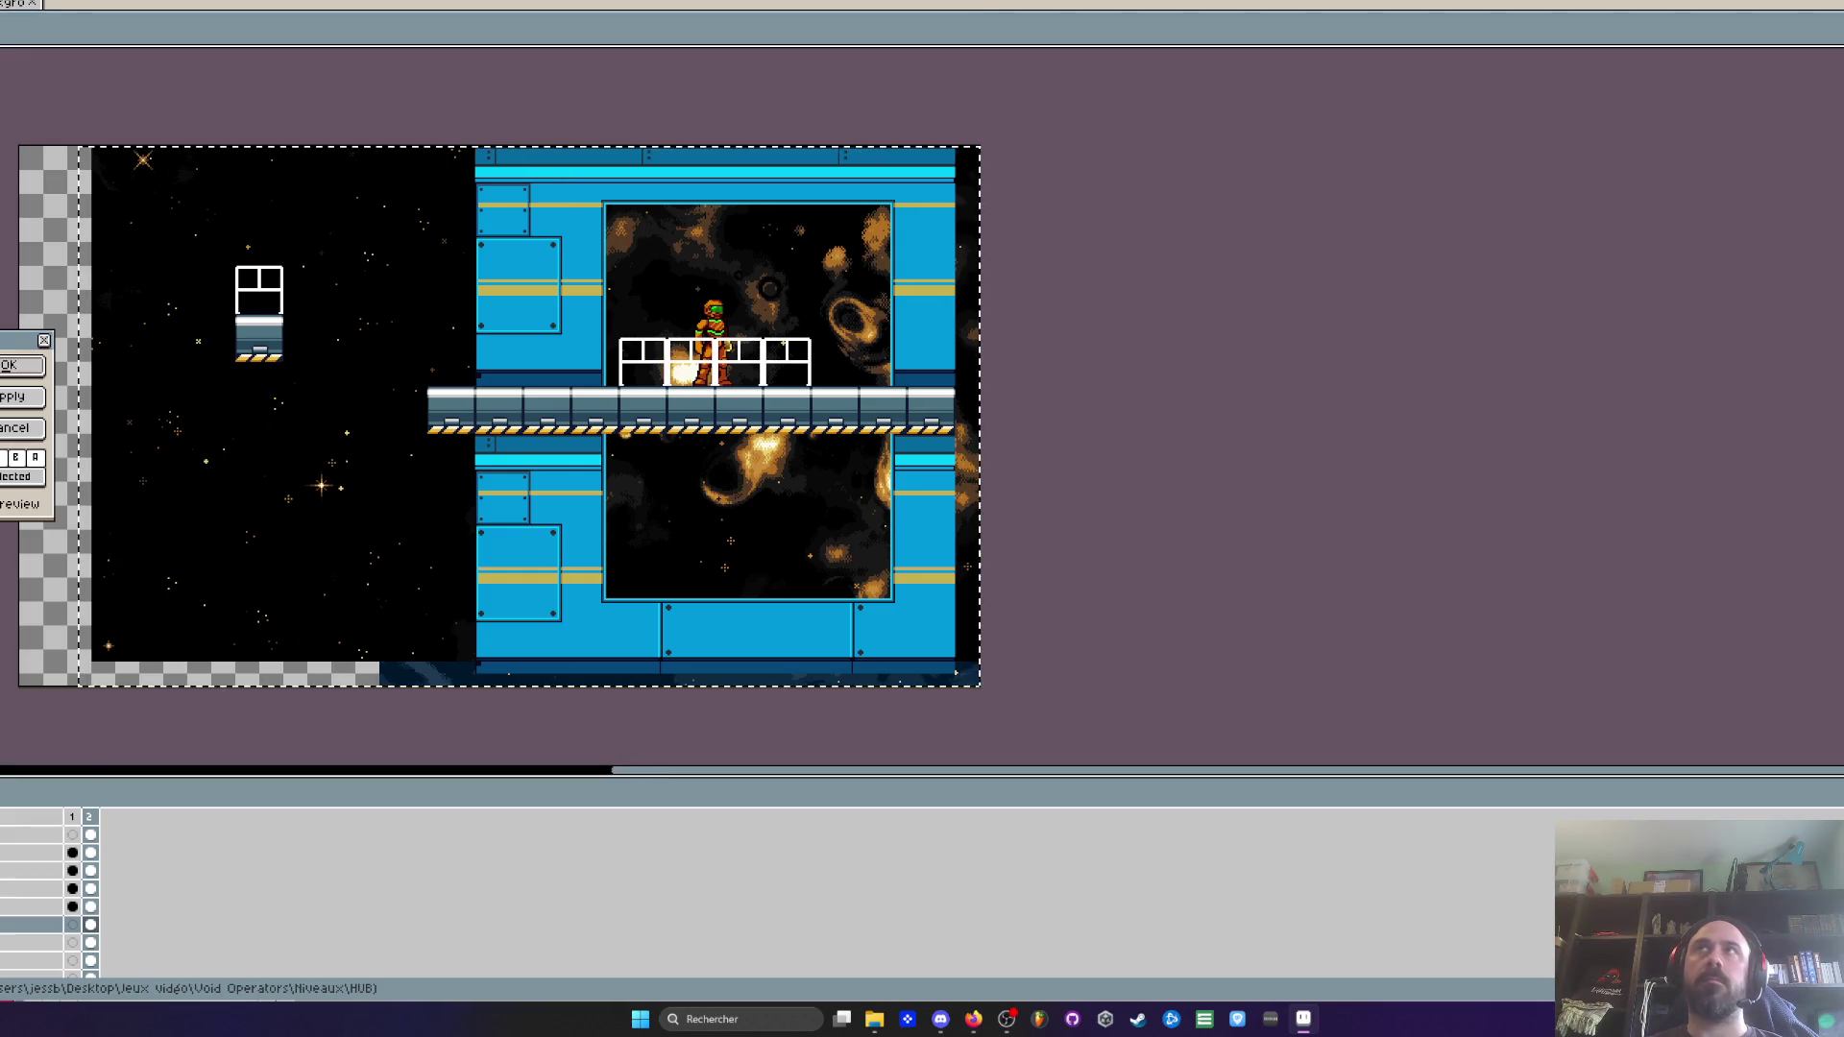
Shift the hue until the nebula previews violet-purple instead of golden orange, inspecting the lower window
{"action": "scroll", "coordinate": [686, 308], "scroll_direction": "up", "scroll_amount": 1}
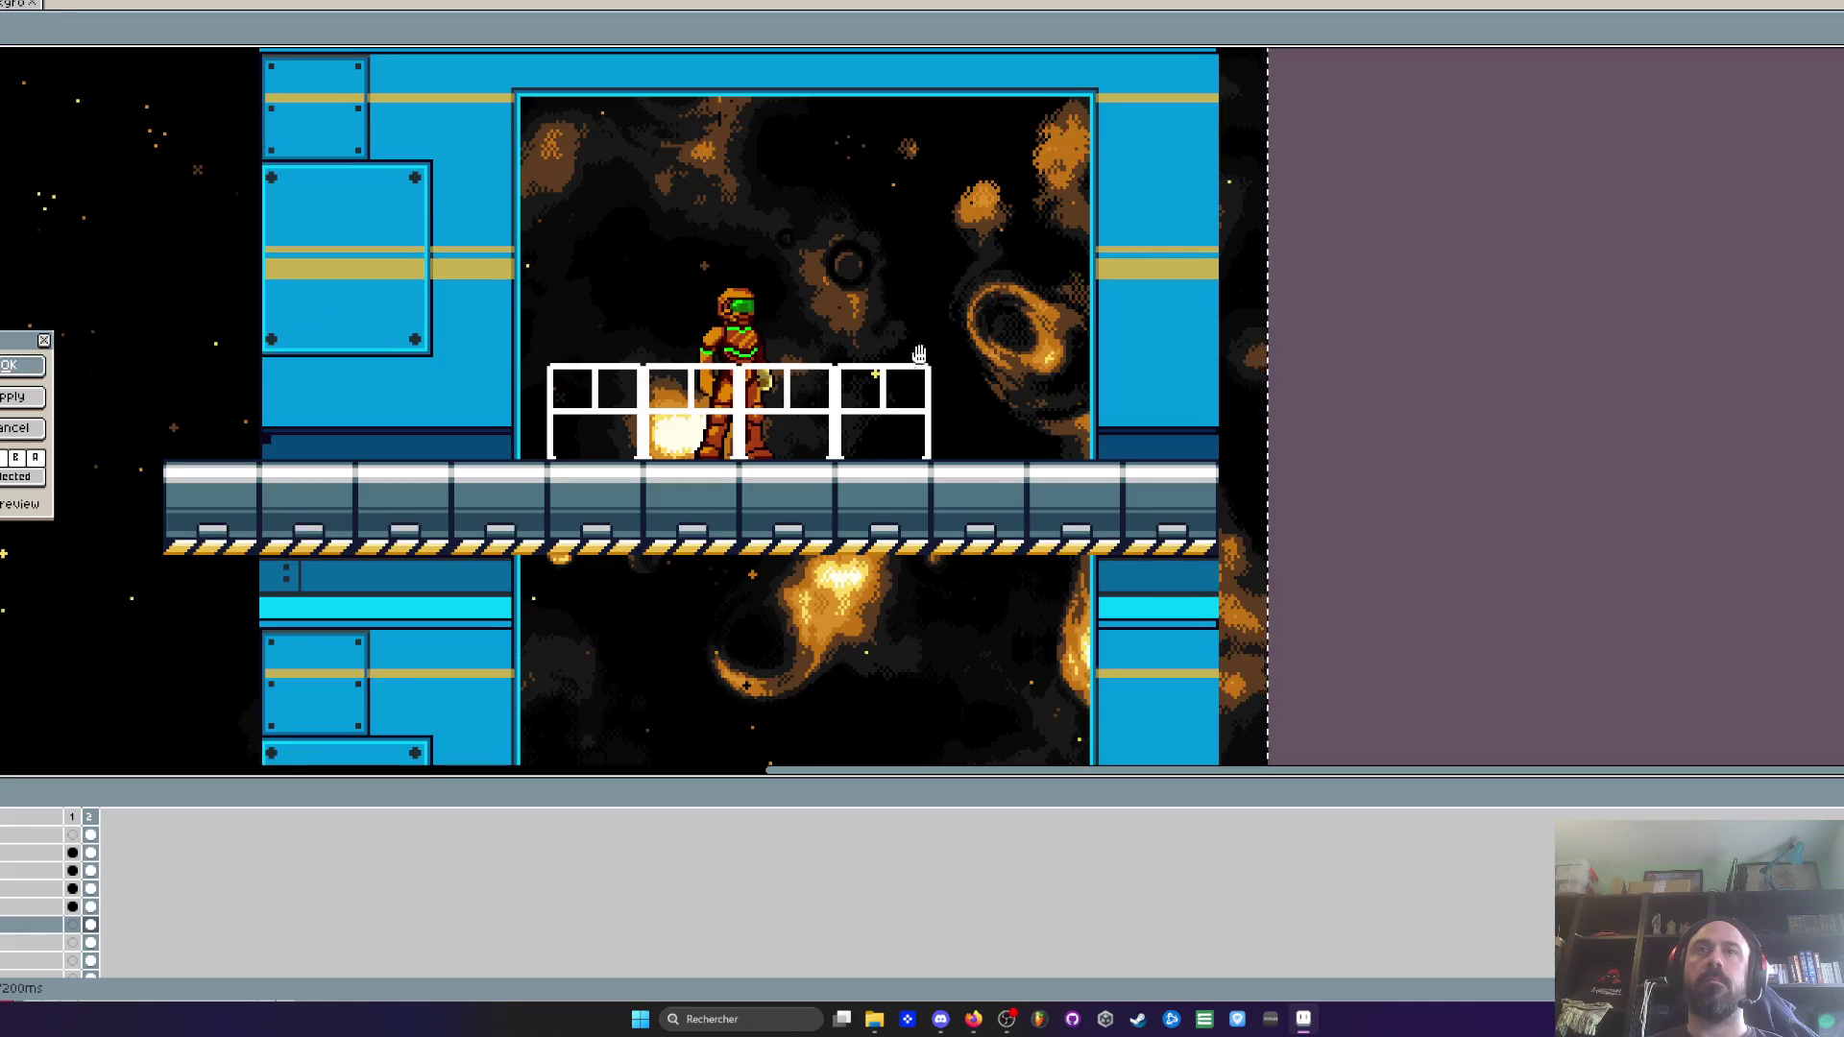
{"action": "scroll", "coordinate": [711, 326], "scroll_direction": "right", "scroll_amount": 2}
{"action": "scroll", "coordinate": [730, 348], "scroll_direction": "up", "scroll_amount": 1}
{"action": "scroll", "coordinate": [730, 348], "scroll_direction": "down", "scroll_amount": 1}
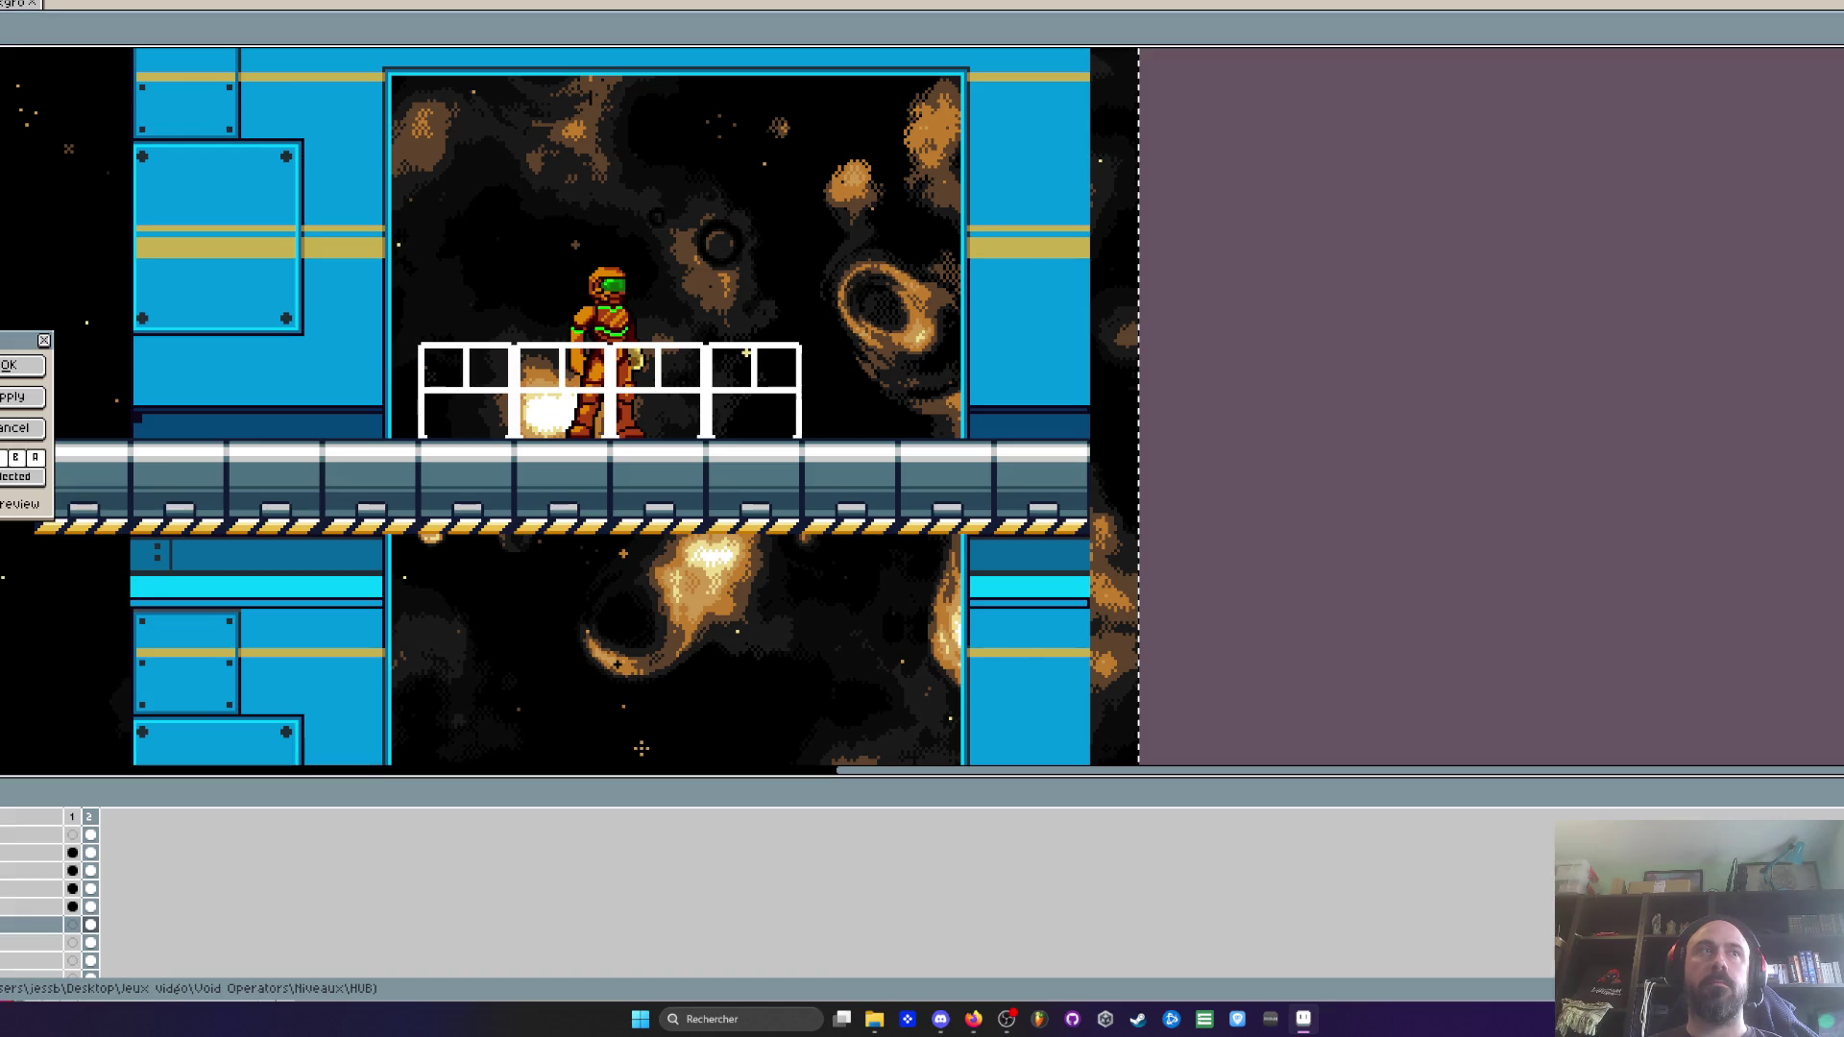
{"action": "scroll", "coordinate": [733, 514], "scroll_direction": "down", "scroll_amount": 2}
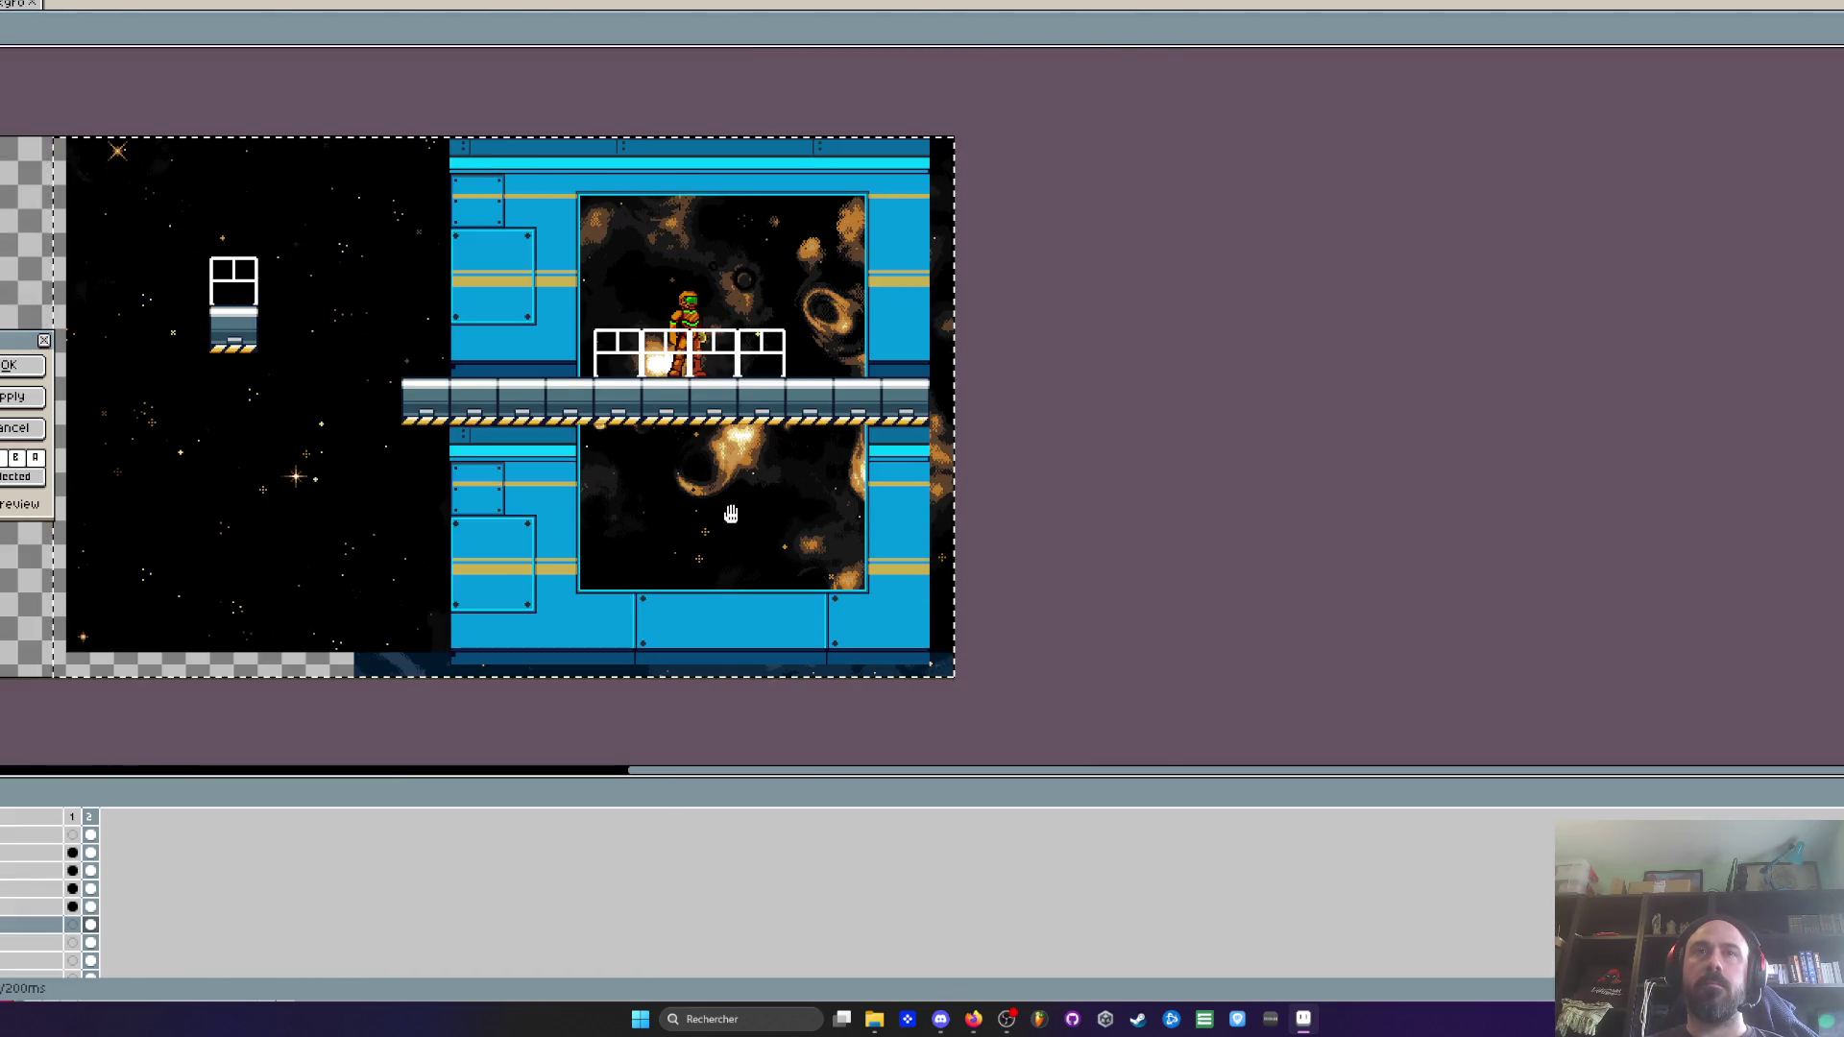
{"action": "scroll", "coordinate": [733, 513], "scroll_direction": "up", "scroll_amount": 2}
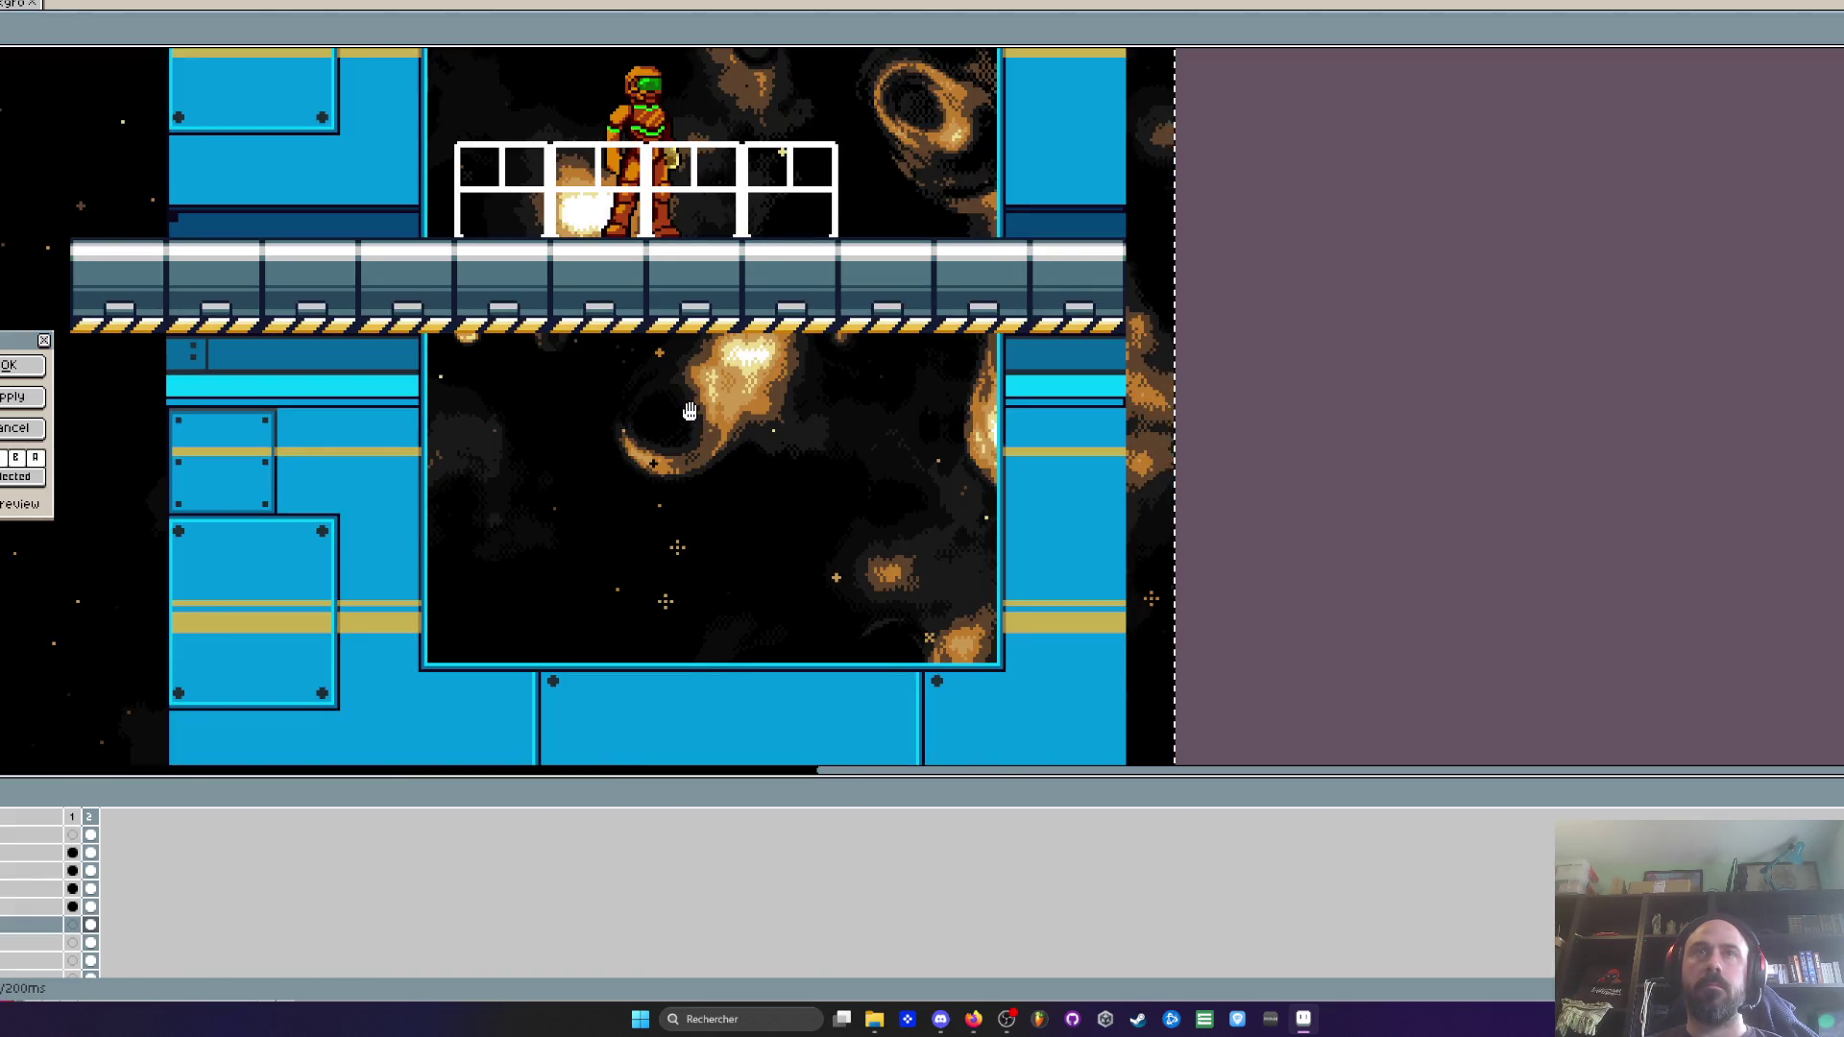
{"action": "mouse_move", "coordinate": [805, 444]}
{"action": "left_mouse_down"}
{"action": "mouse_move", "coordinate": [868, 445]}
{"action": "mouse_move", "coordinate": [848, 477]}
{"action": "mouse_move", "coordinate": [893, 686]}
{"action": "left_mouse_up"}
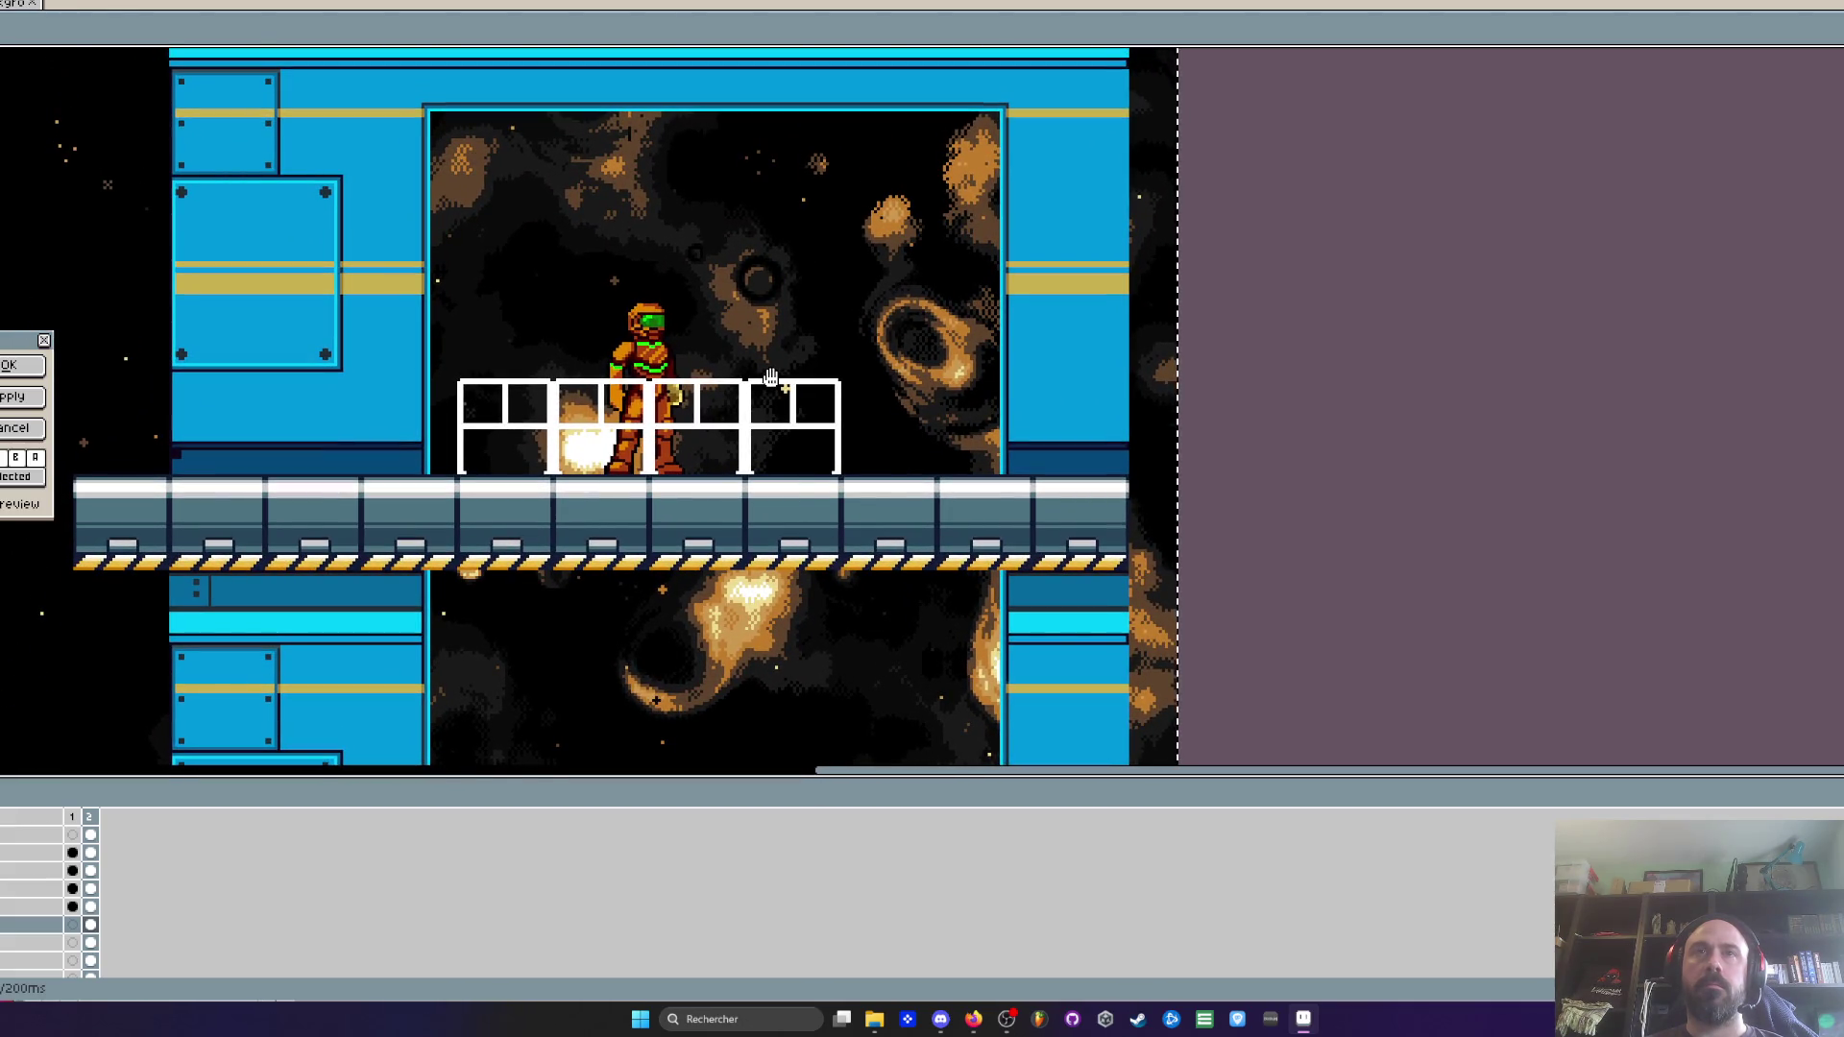
{"action": "scroll", "coordinate": [771, 377], "scroll_direction": "down", "scroll_amount": 2}
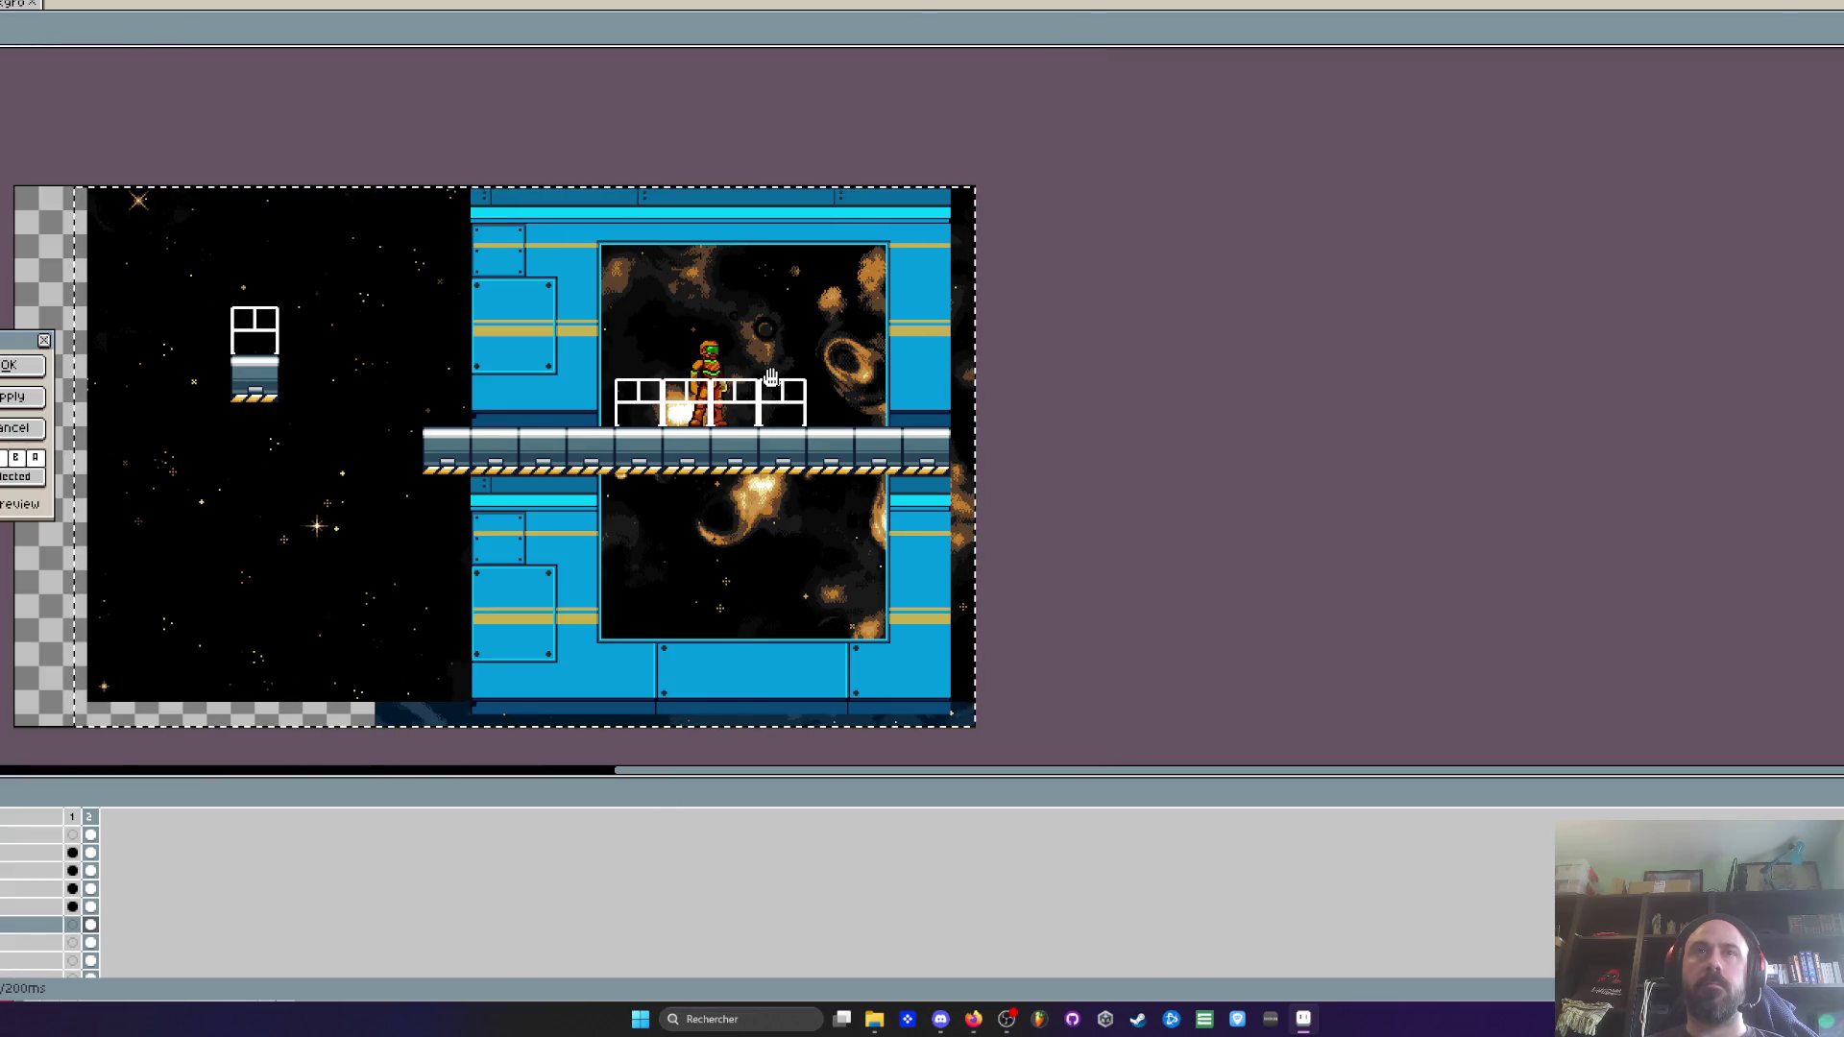
{"action": "scroll", "coordinate": [795, 334], "scroll_direction": "up", "scroll_amount": 2}
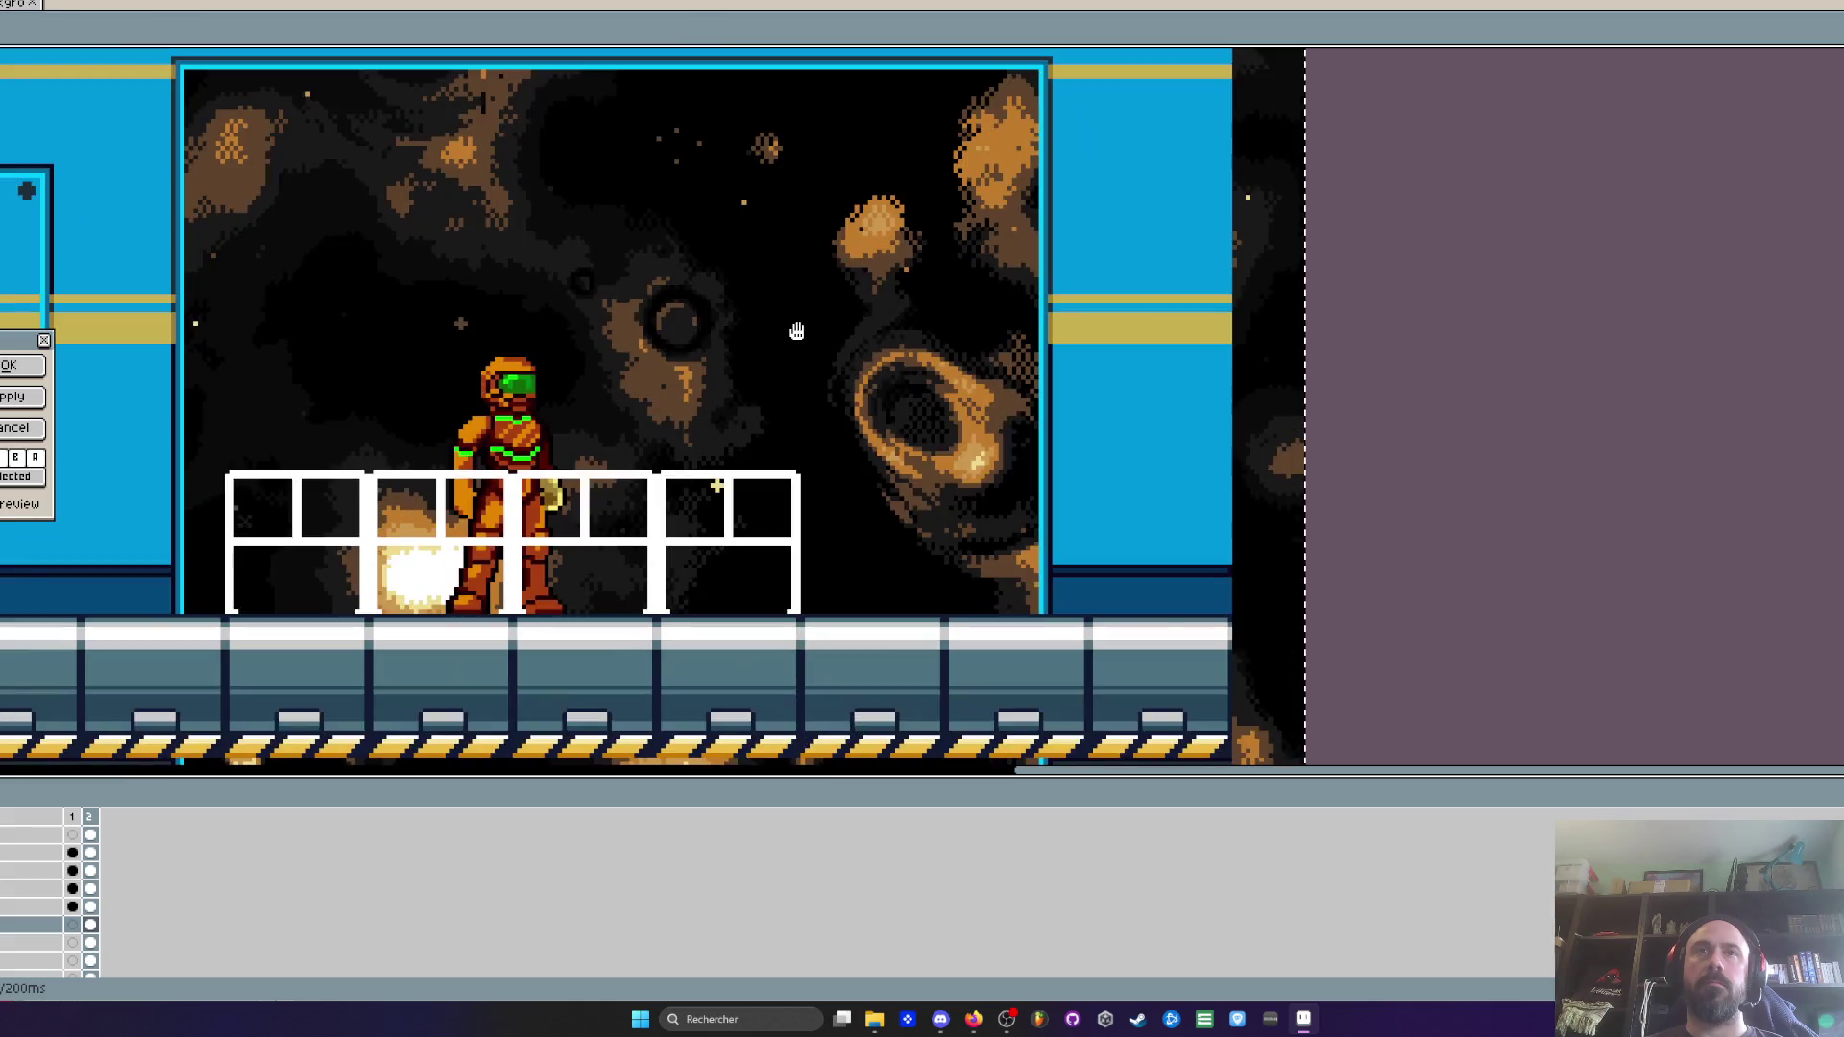
{"action": "scroll", "coordinate": [643, 341], "scroll_direction": "down", "scroll_amount": 1}
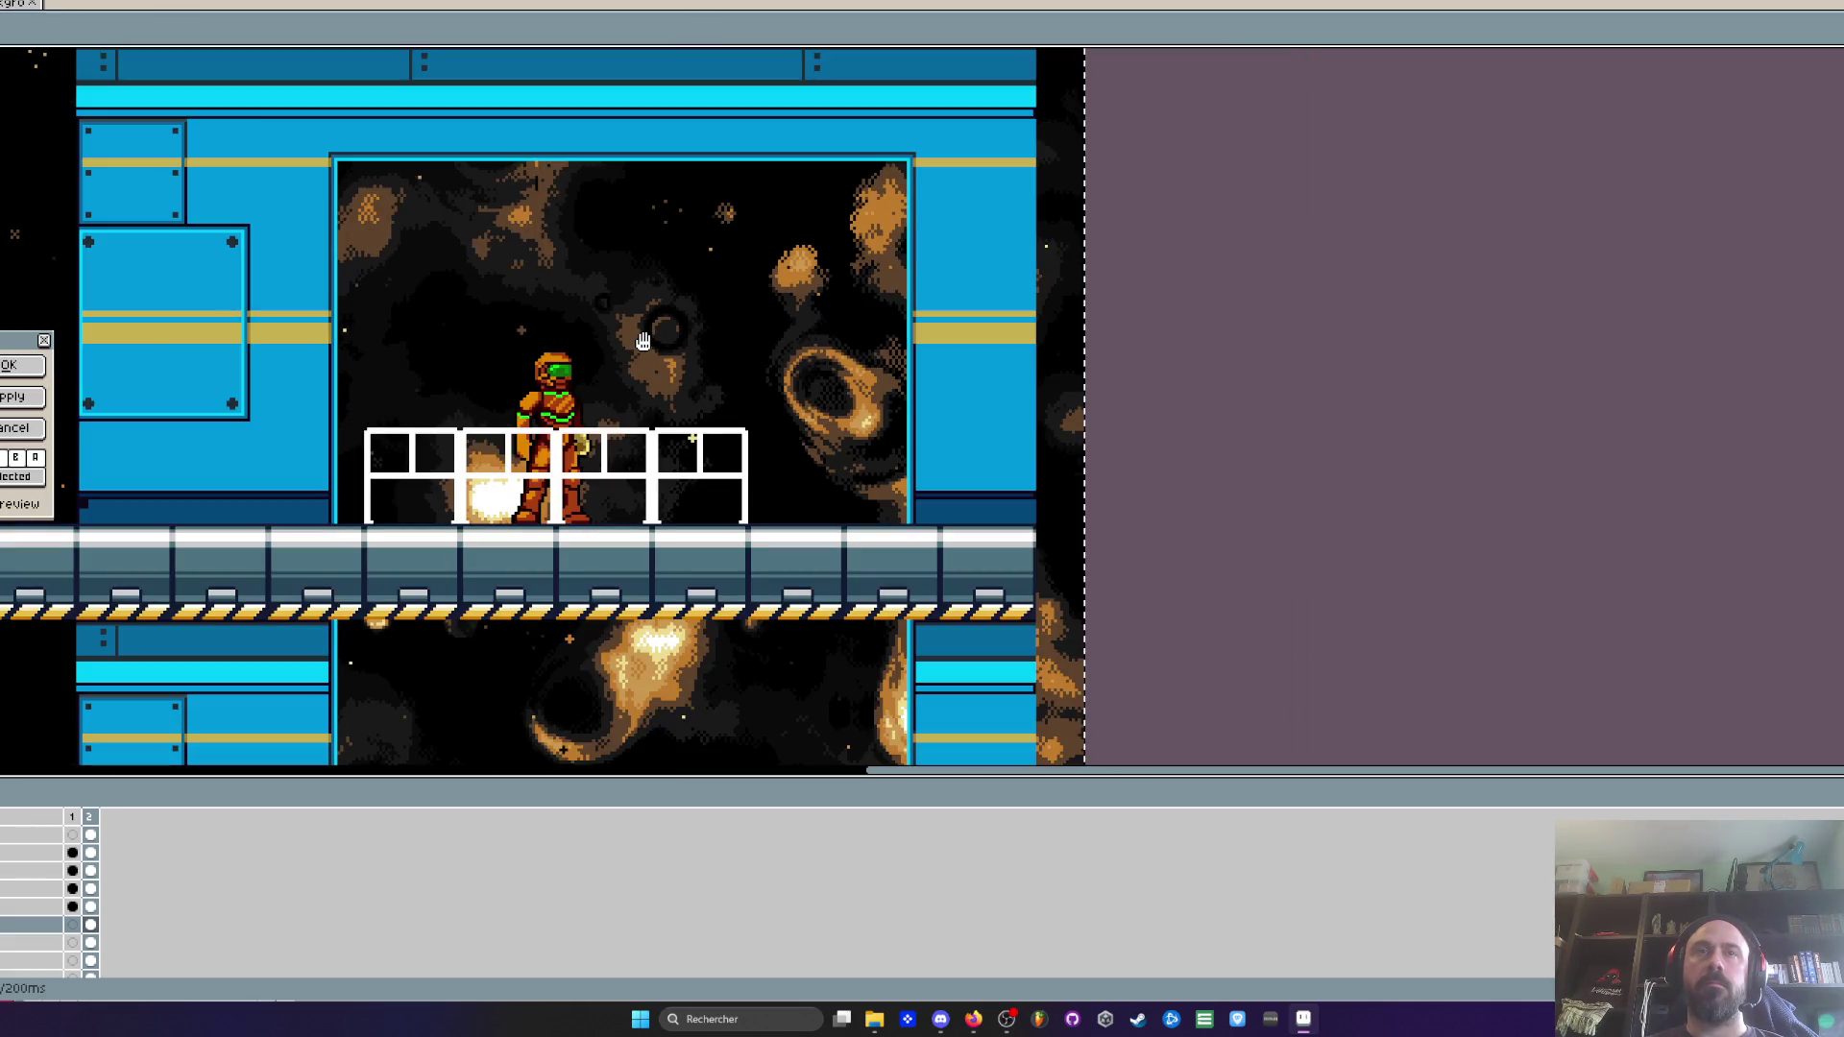
{"action": "scroll", "coordinate": [642, 341], "scroll_direction": "down", "scroll_amount": 2}
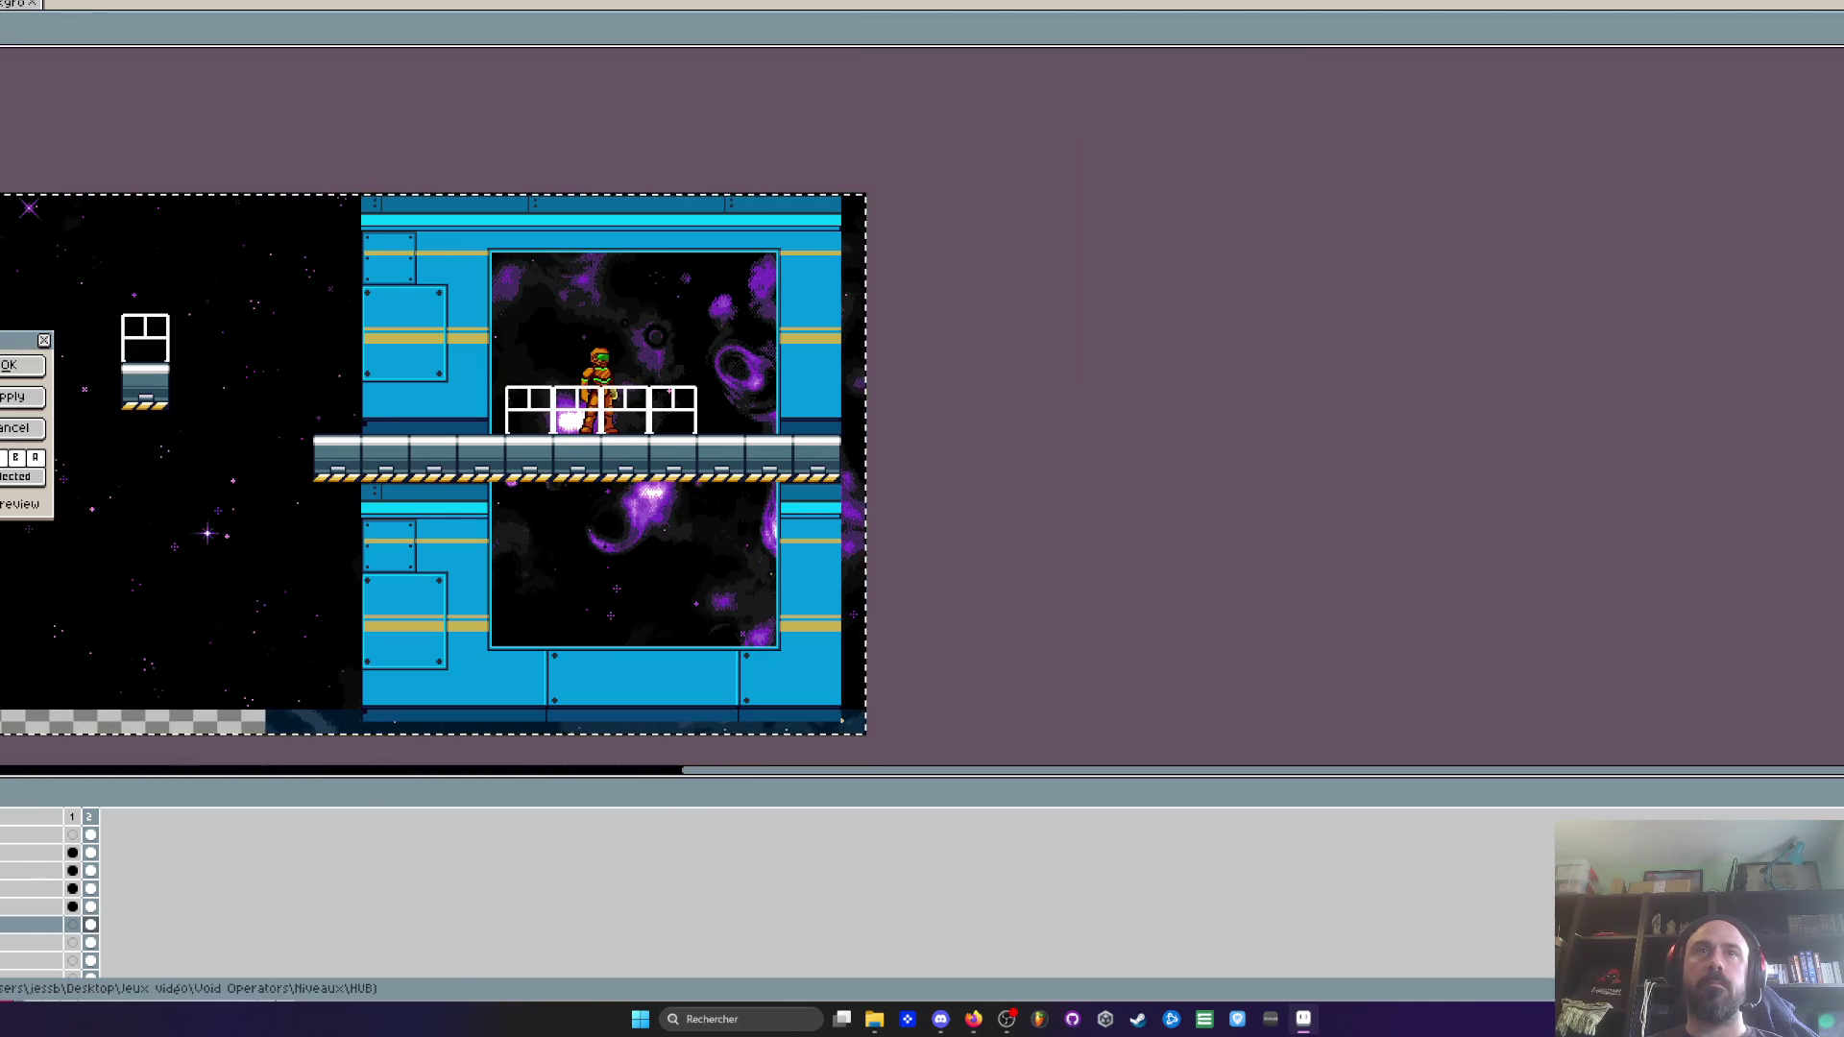
{"action": "scroll", "coordinate": [667, 365], "scroll_direction": "up", "scroll_amount": 2}
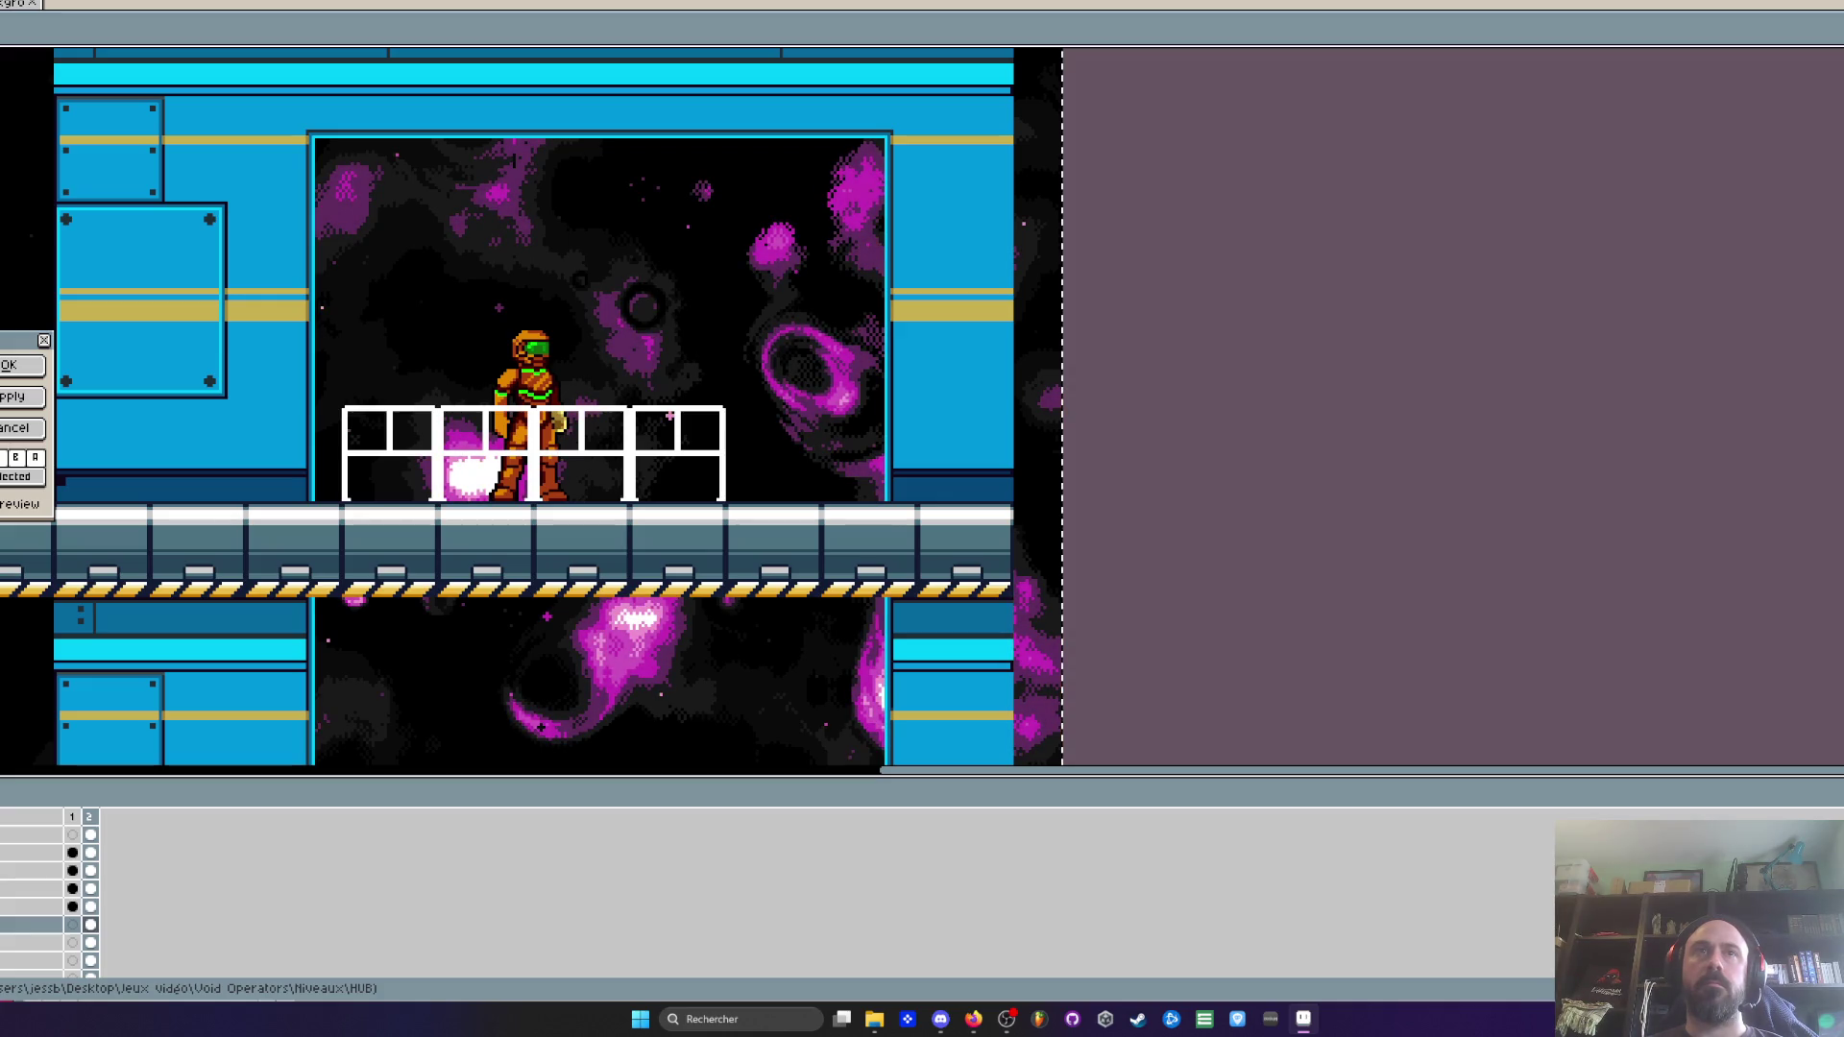
{"action": "scroll", "coordinate": [523, 433], "scroll_direction": "down", "scroll_amount": 1}
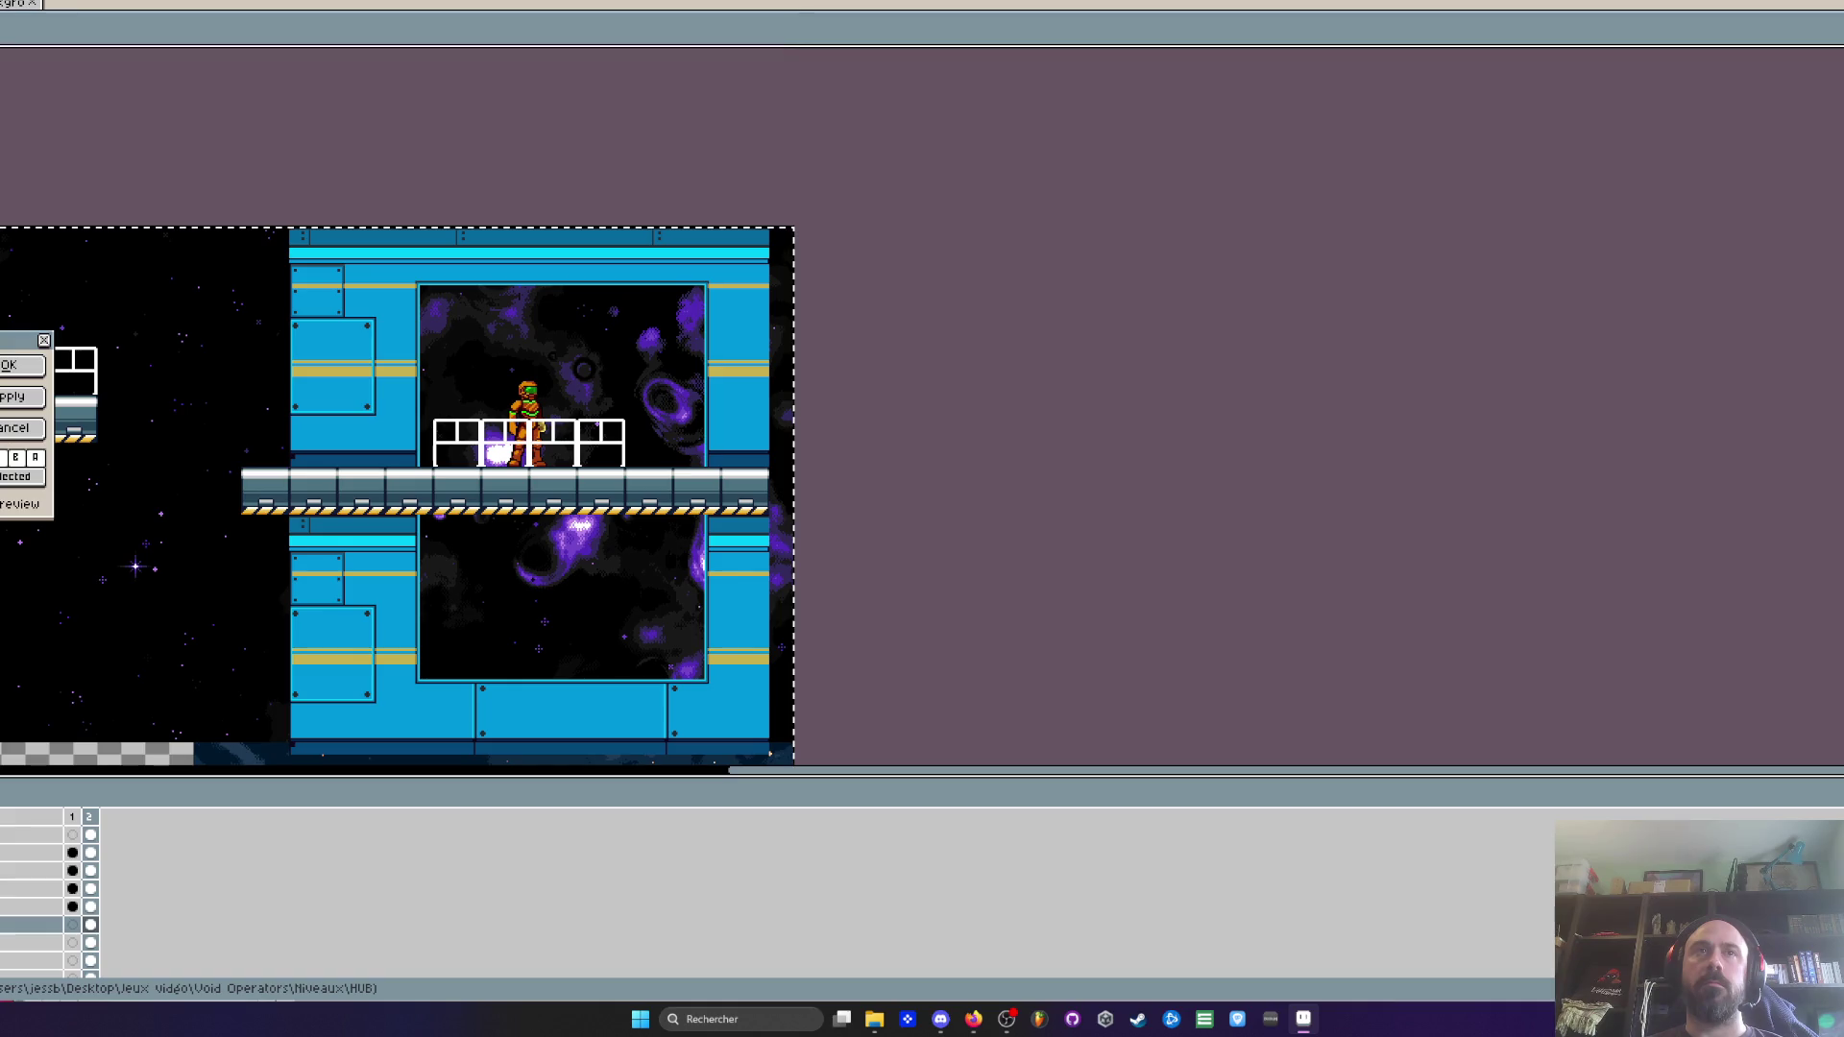
{"action": "scroll", "coordinate": [561, 361], "scroll_direction": "up", "scroll_amount": 1}
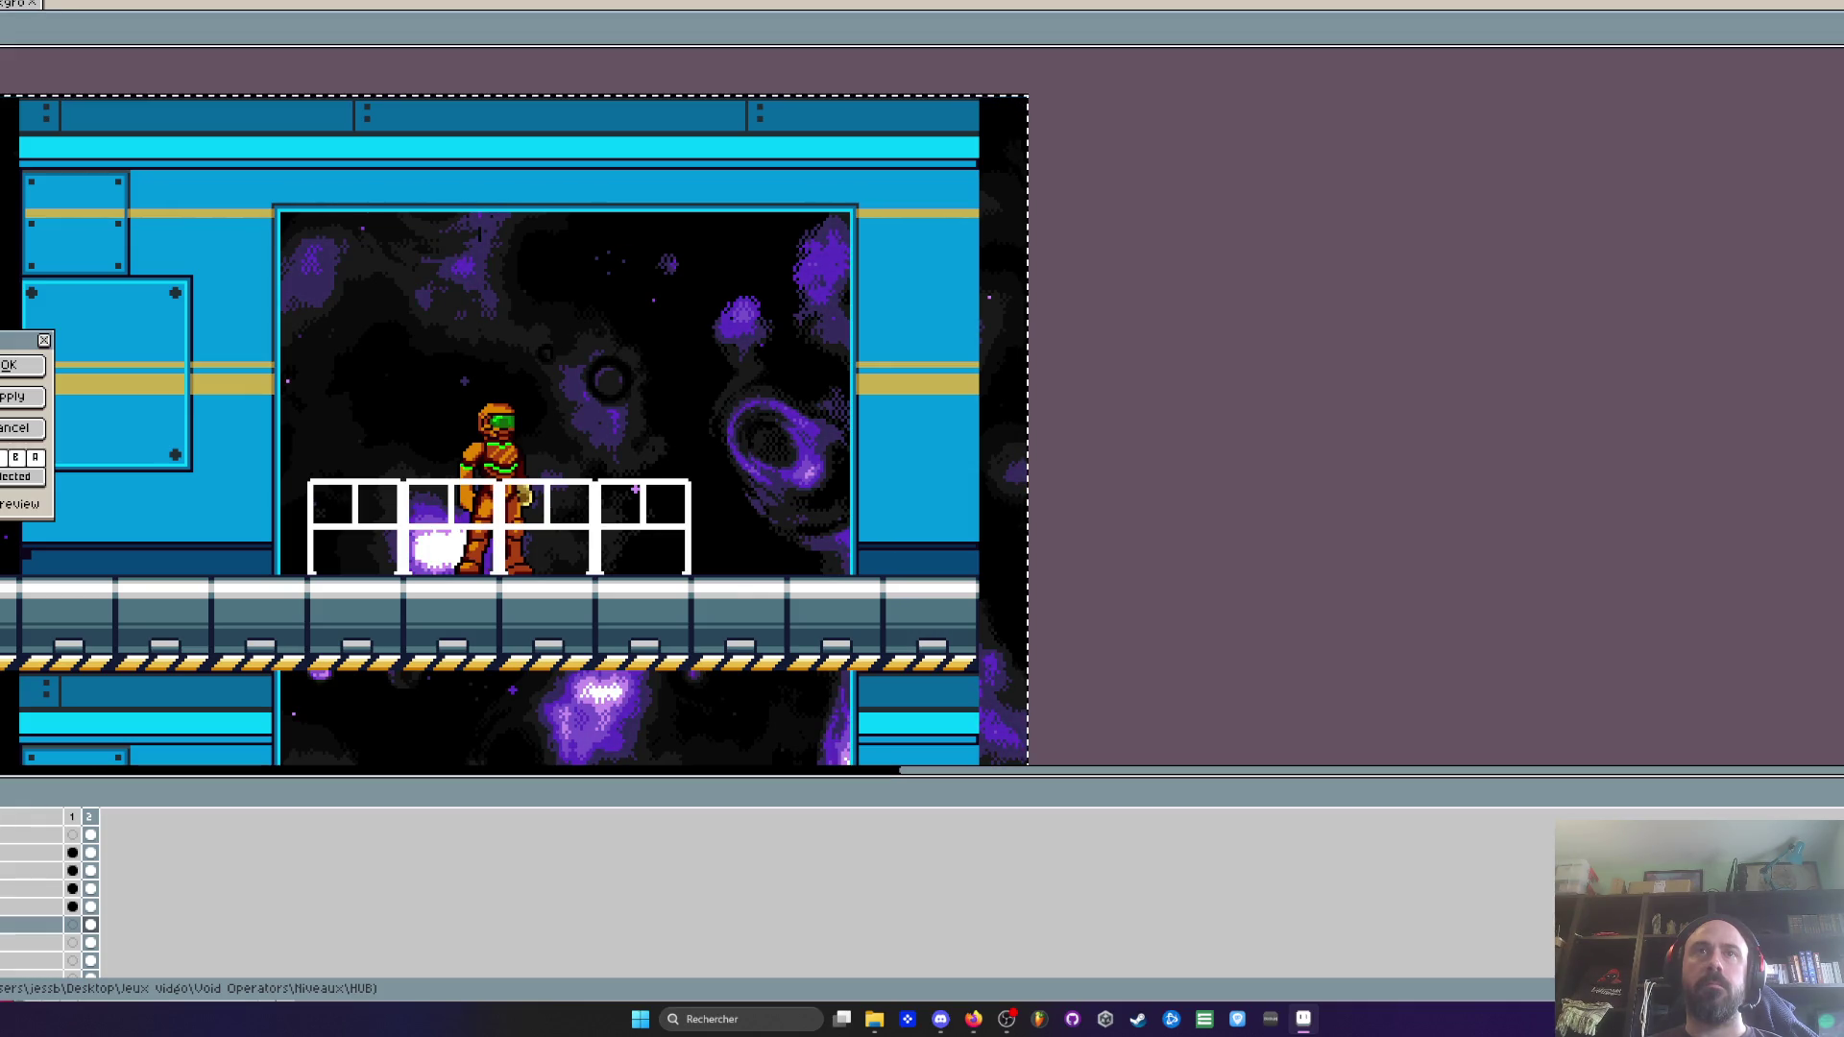
{"action": "scroll", "coordinate": [609, 563], "scroll_direction": "down", "scroll_amount": 1}
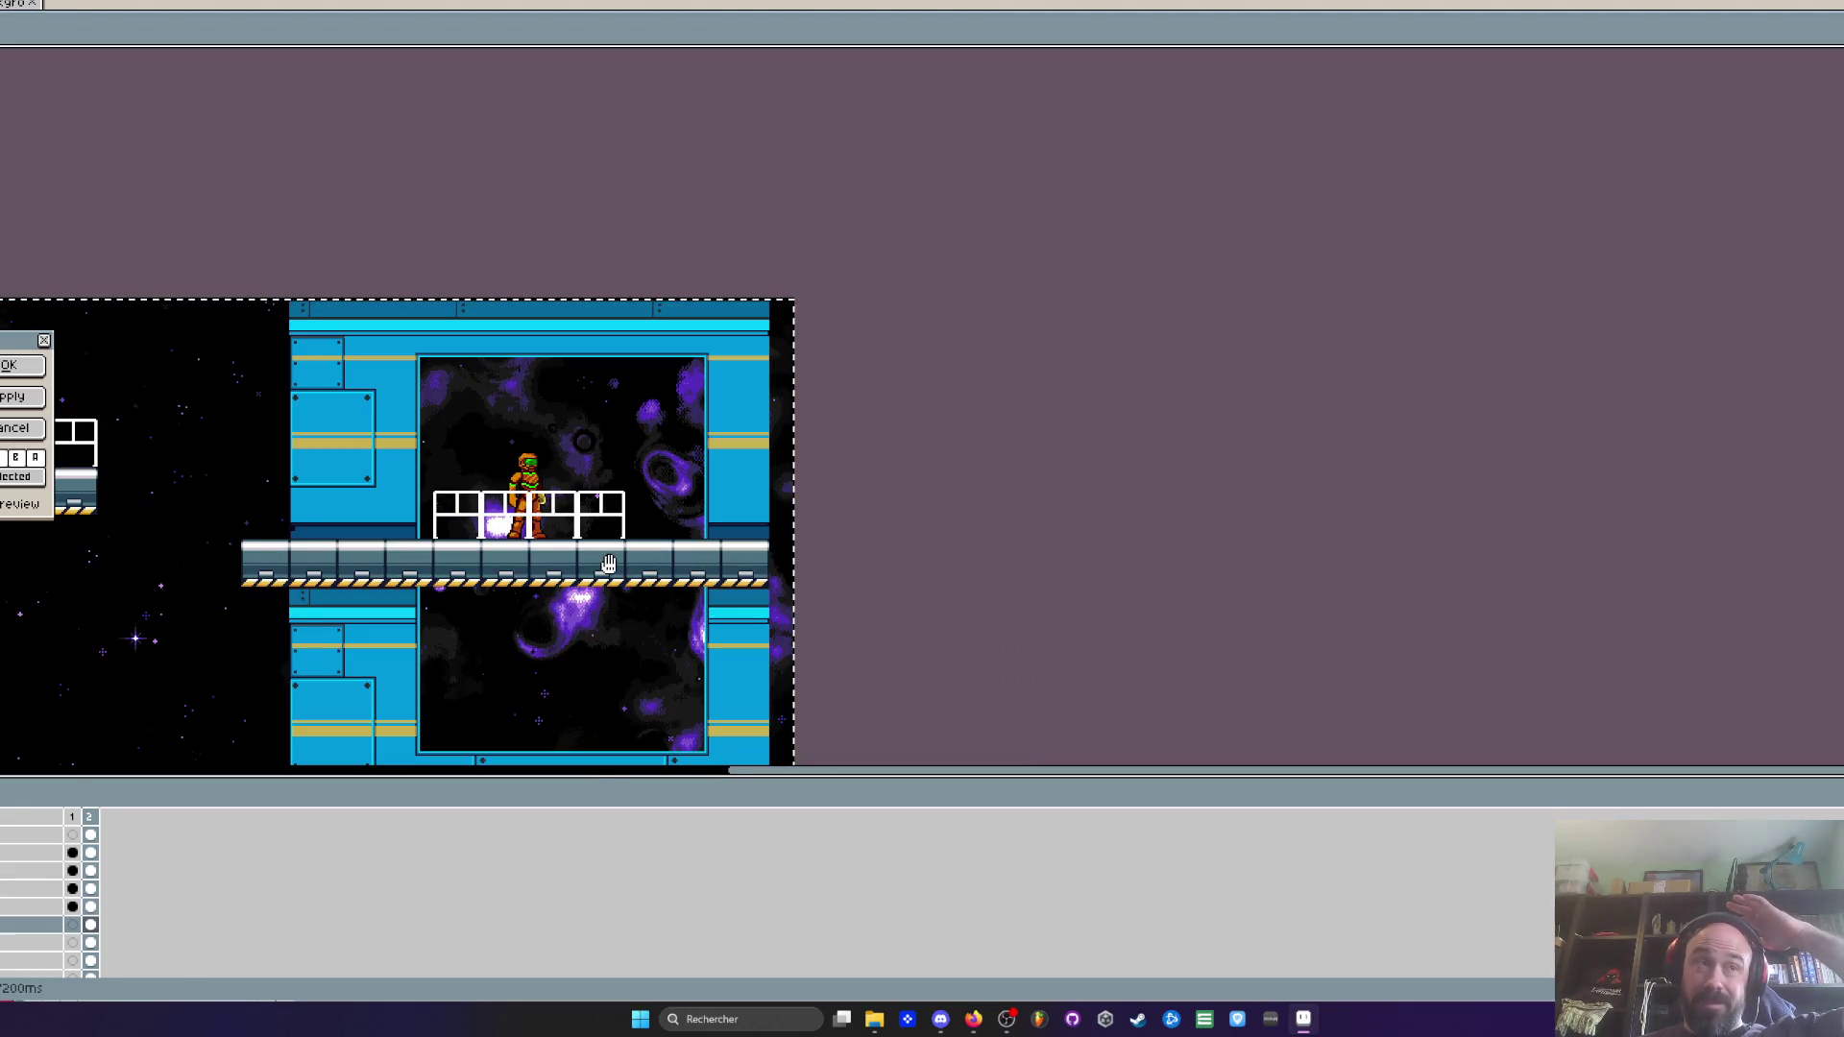
Apply the purple hue recolour to the nebula background layer
{"action": "key", "text": "Return"}
{"action": "scroll", "coordinate": [490, 568], "scroll_direction": "down", "scroll_amount": 1}
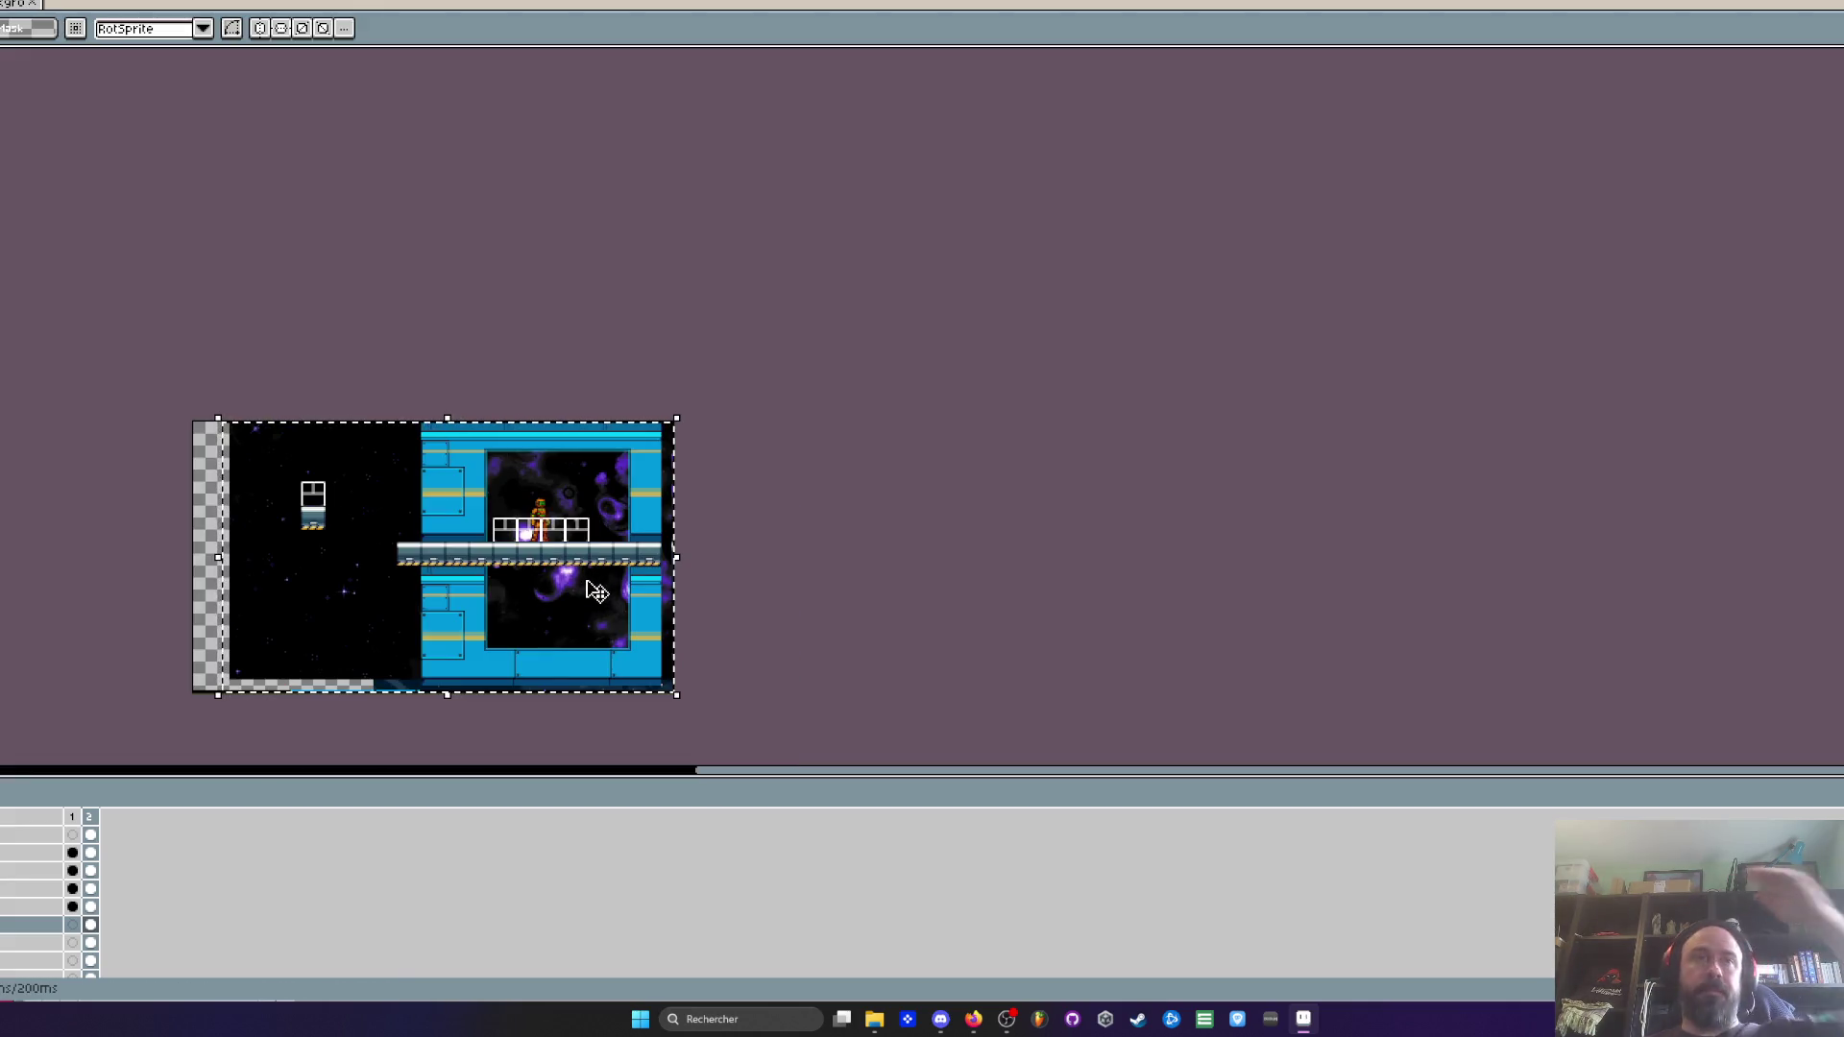
{"action": "scroll", "coordinate": [596, 591], "scroll_direction": "up", "scroll_amount": 1}
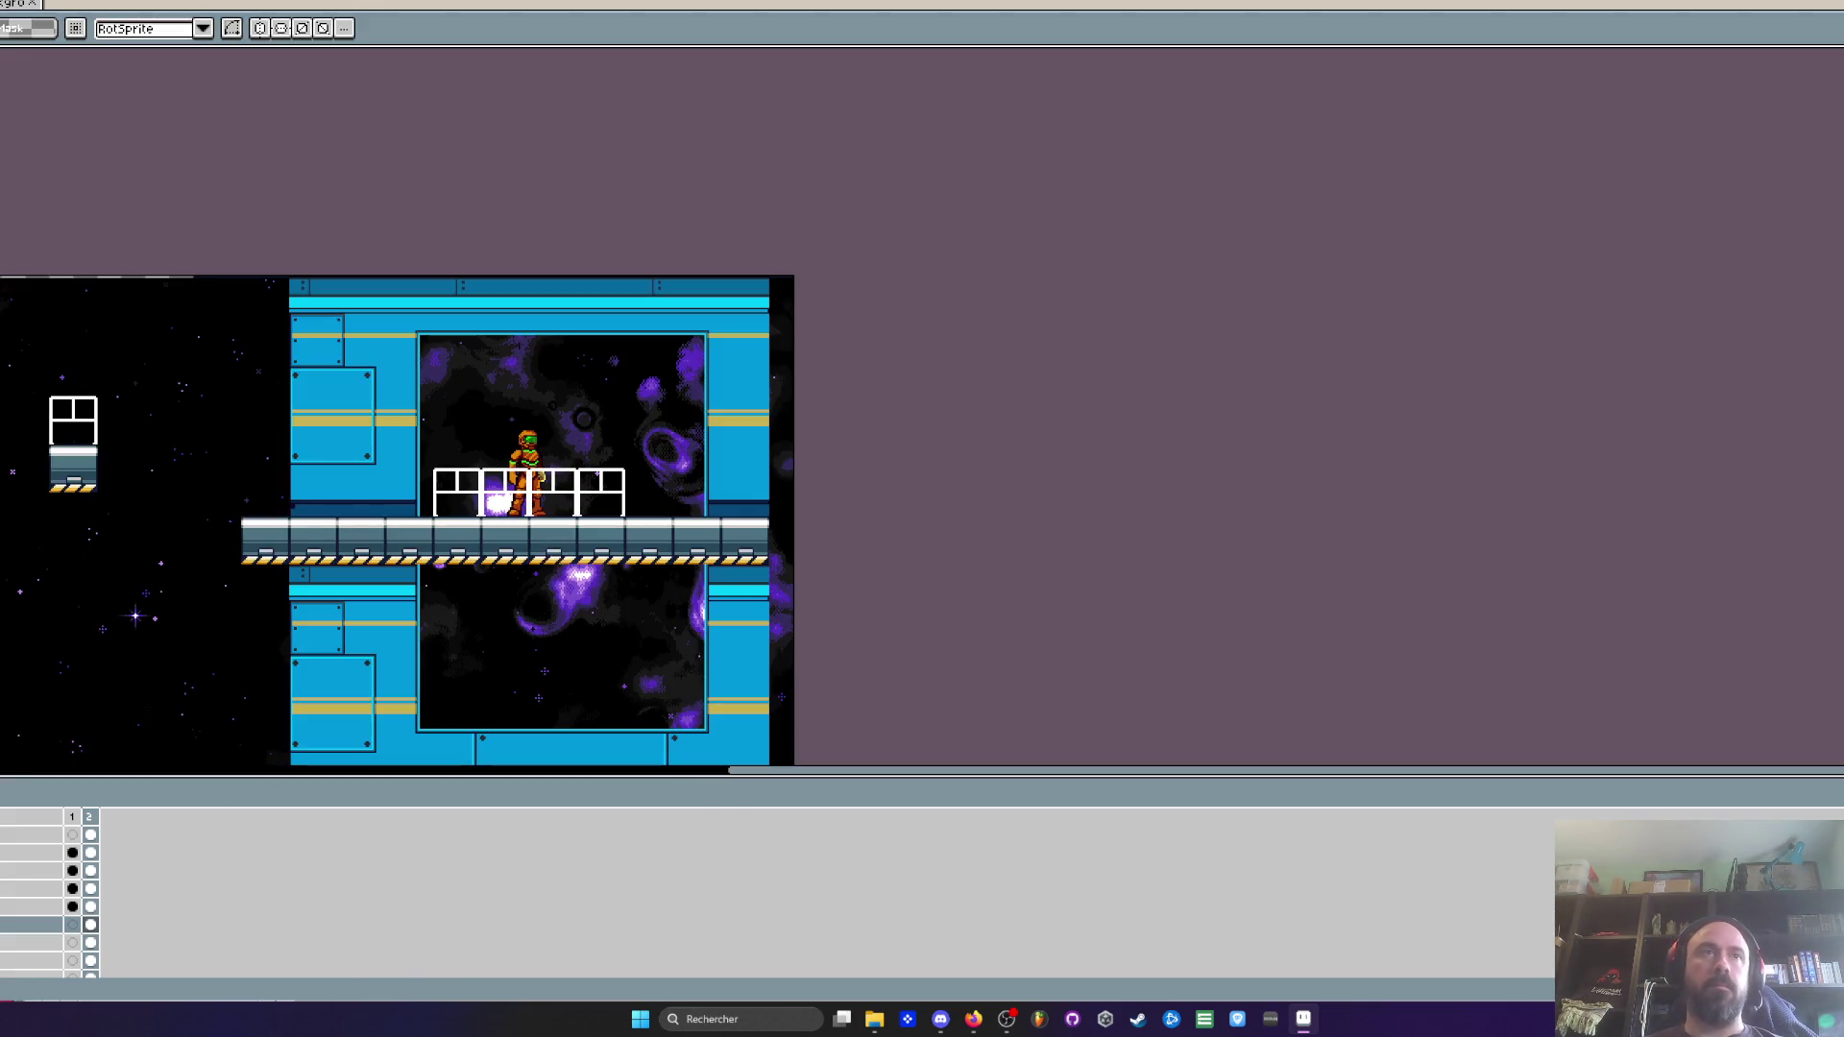
{"action": "scroll", "coordinate": [615, 535], "scroll_direction": "down", "scroll_amount": 3}
{"action": "scroll", "coordinate": [789, 452], "scroll_direction": "up", "scroll_amount": 1}
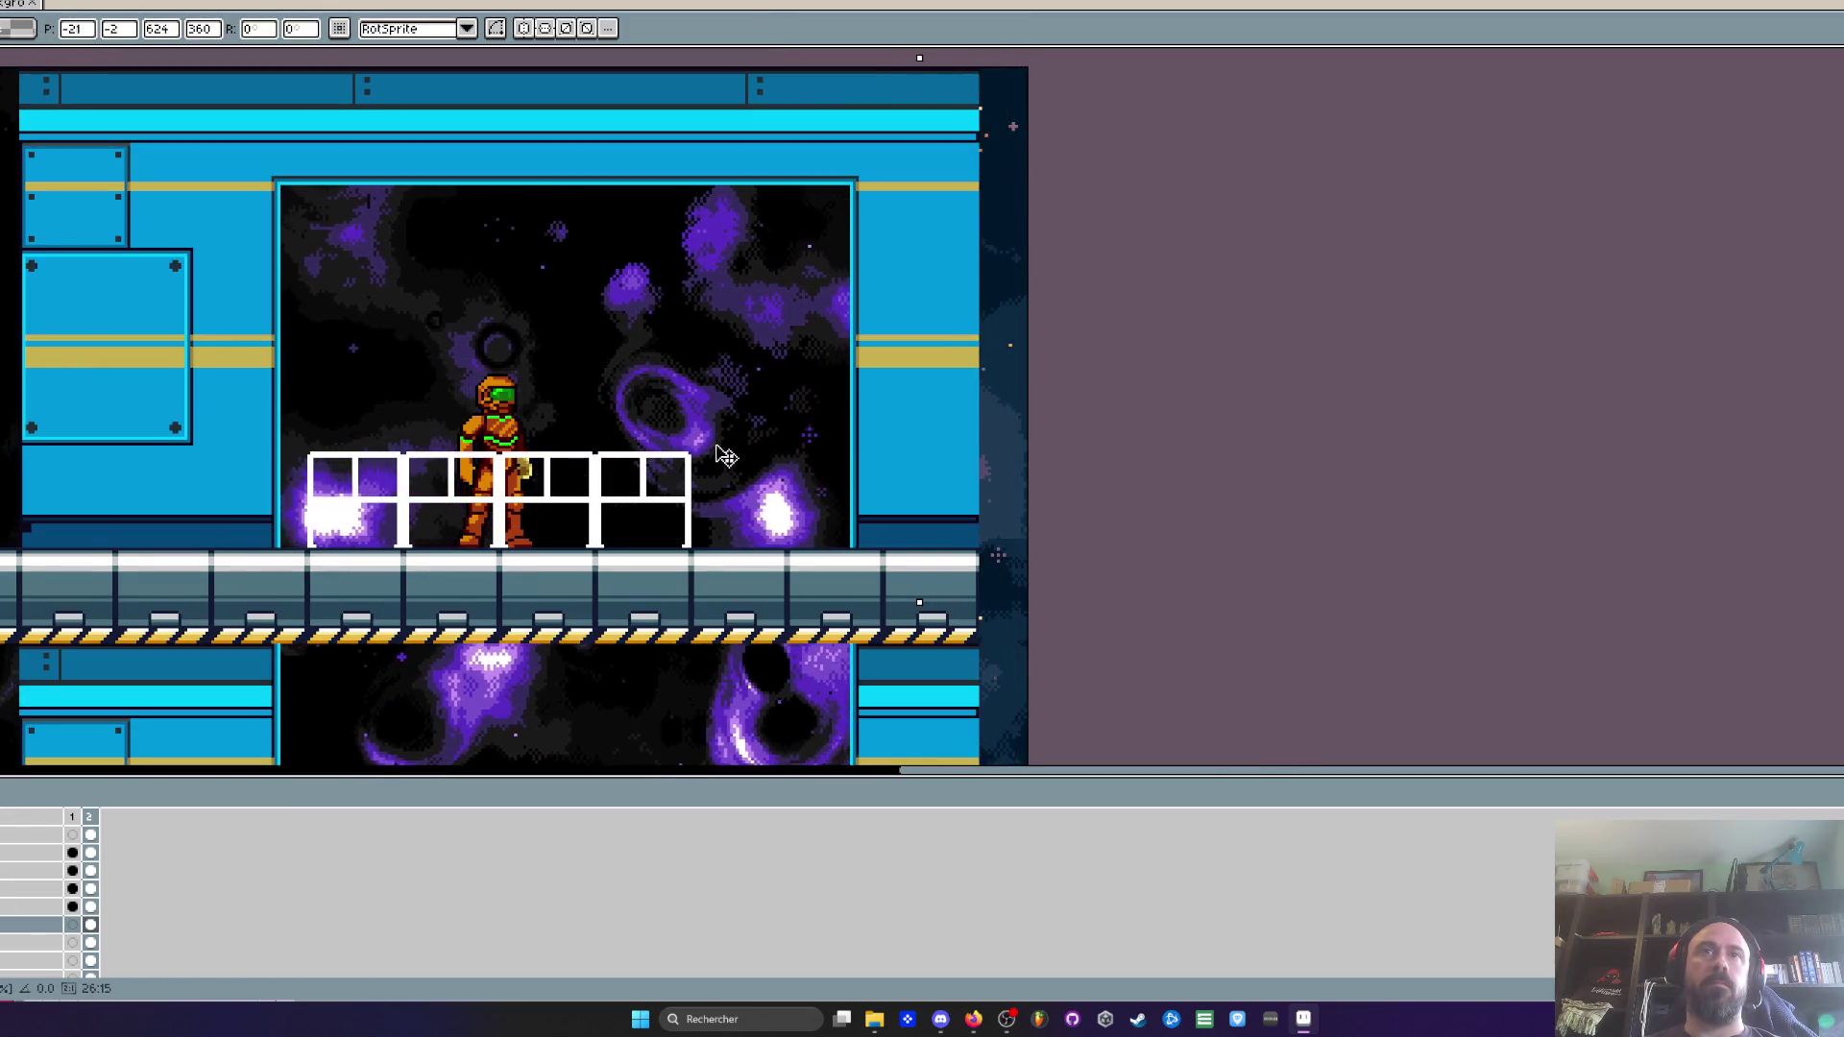
Slide the nebula right and slightly up so a swirling cloud sits beside the character
{"action": "mouse_move", "coordinate": [754, 453]}
{"action": "left_mouse_down"}
{"action": "mouse_move", "coordinate": [1078, 452]}
{"action": "mouse_move", "coordinate": [1021, 407]}
{"action": "mouse_move", "coordinate": [874, 374]}
{"action": "mouse_move", "coordinate": [735, 373]}
{"action": "left_mouse_up"}
{"action": "mouse_move", "coordinate": [725, 446]}
{"action": "left_mouse_down"}
{"action": "mouse_move", "coordinate": [806, 519]}
{"action": "mouse_move", "coordinate": [910, 469]}
{"action": "mouse_move", "coordinate": [877, 428]}
{"action": "mouse_move", "coordinate": [970, 403]}
{"action": "mouse_move", "coordinate": [919, 424]}
{"action": "mouse_move", "coordinate": [935, 424]}
{"action": "mouse_move", "coordinate": [782, 429]}
{"action": "mouse_move", "coordinate": [835, 439]}
{"action": "mouse_move", "coordinate": [839, 476]}
{"action": "mouse_move", "coordinate": [848, 462]}
{"action": "left_mouse_up"}
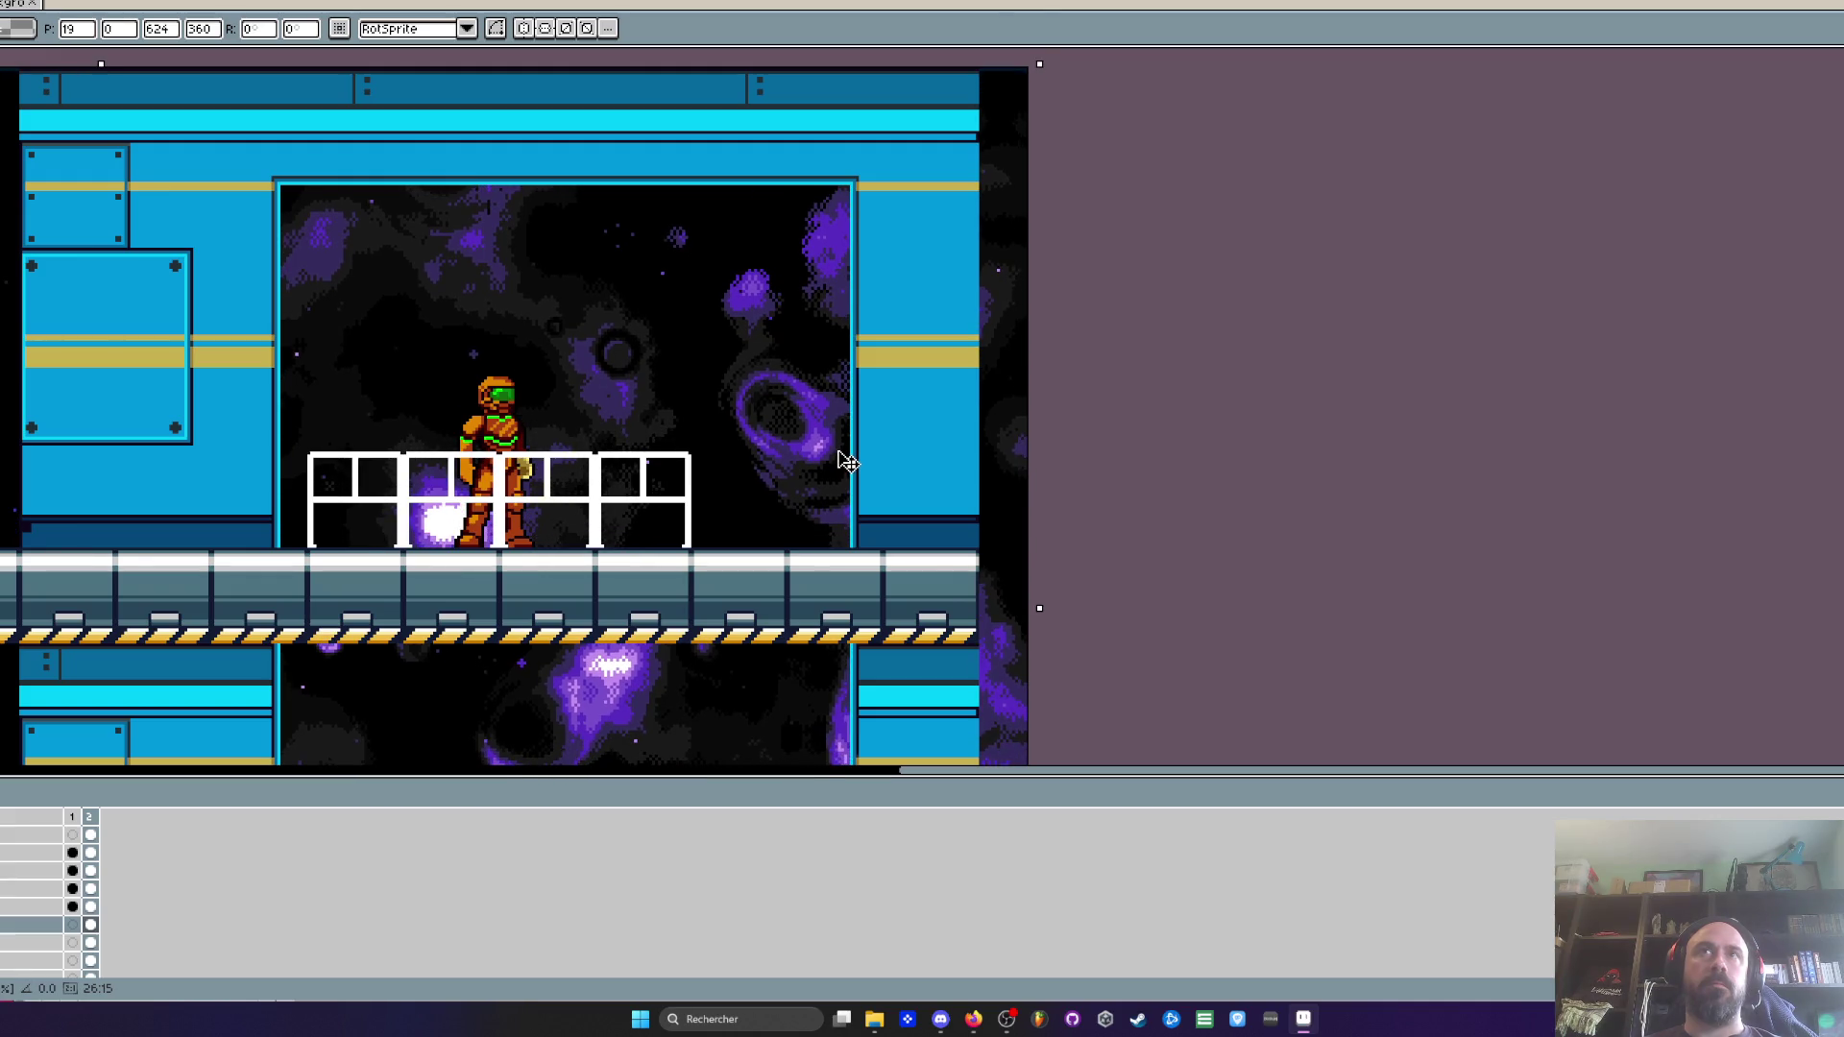
{"action": "scroll", "coordinate": [794, 440], "scroll_direction": "down", "scroll_amount": 3}
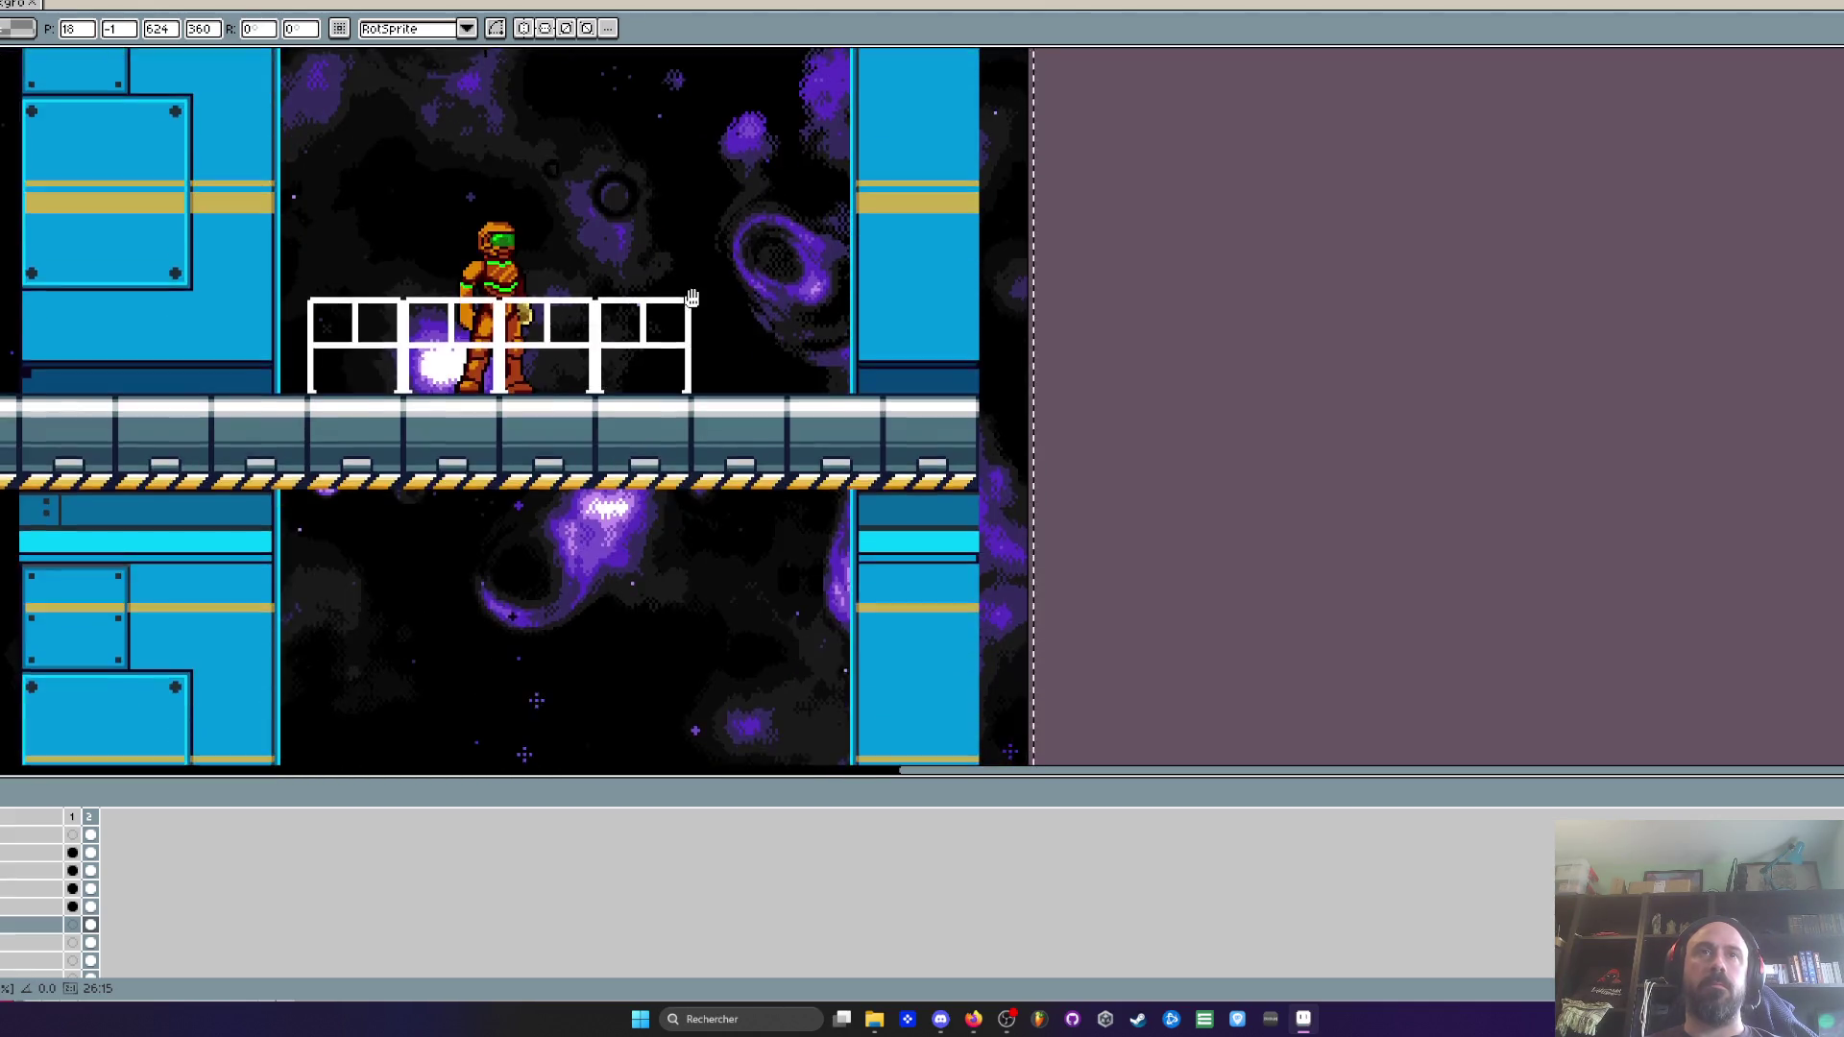
{"action": "scroll", "coordinate": [672, 481], "scroll_direction": "down", "scroll_amount": 2}
{"action": "scroll", "coordinate": [639, 495], "scroll_direction": "up", "scroll_amount": 2}
{"action": "key", "text": "Tab"}
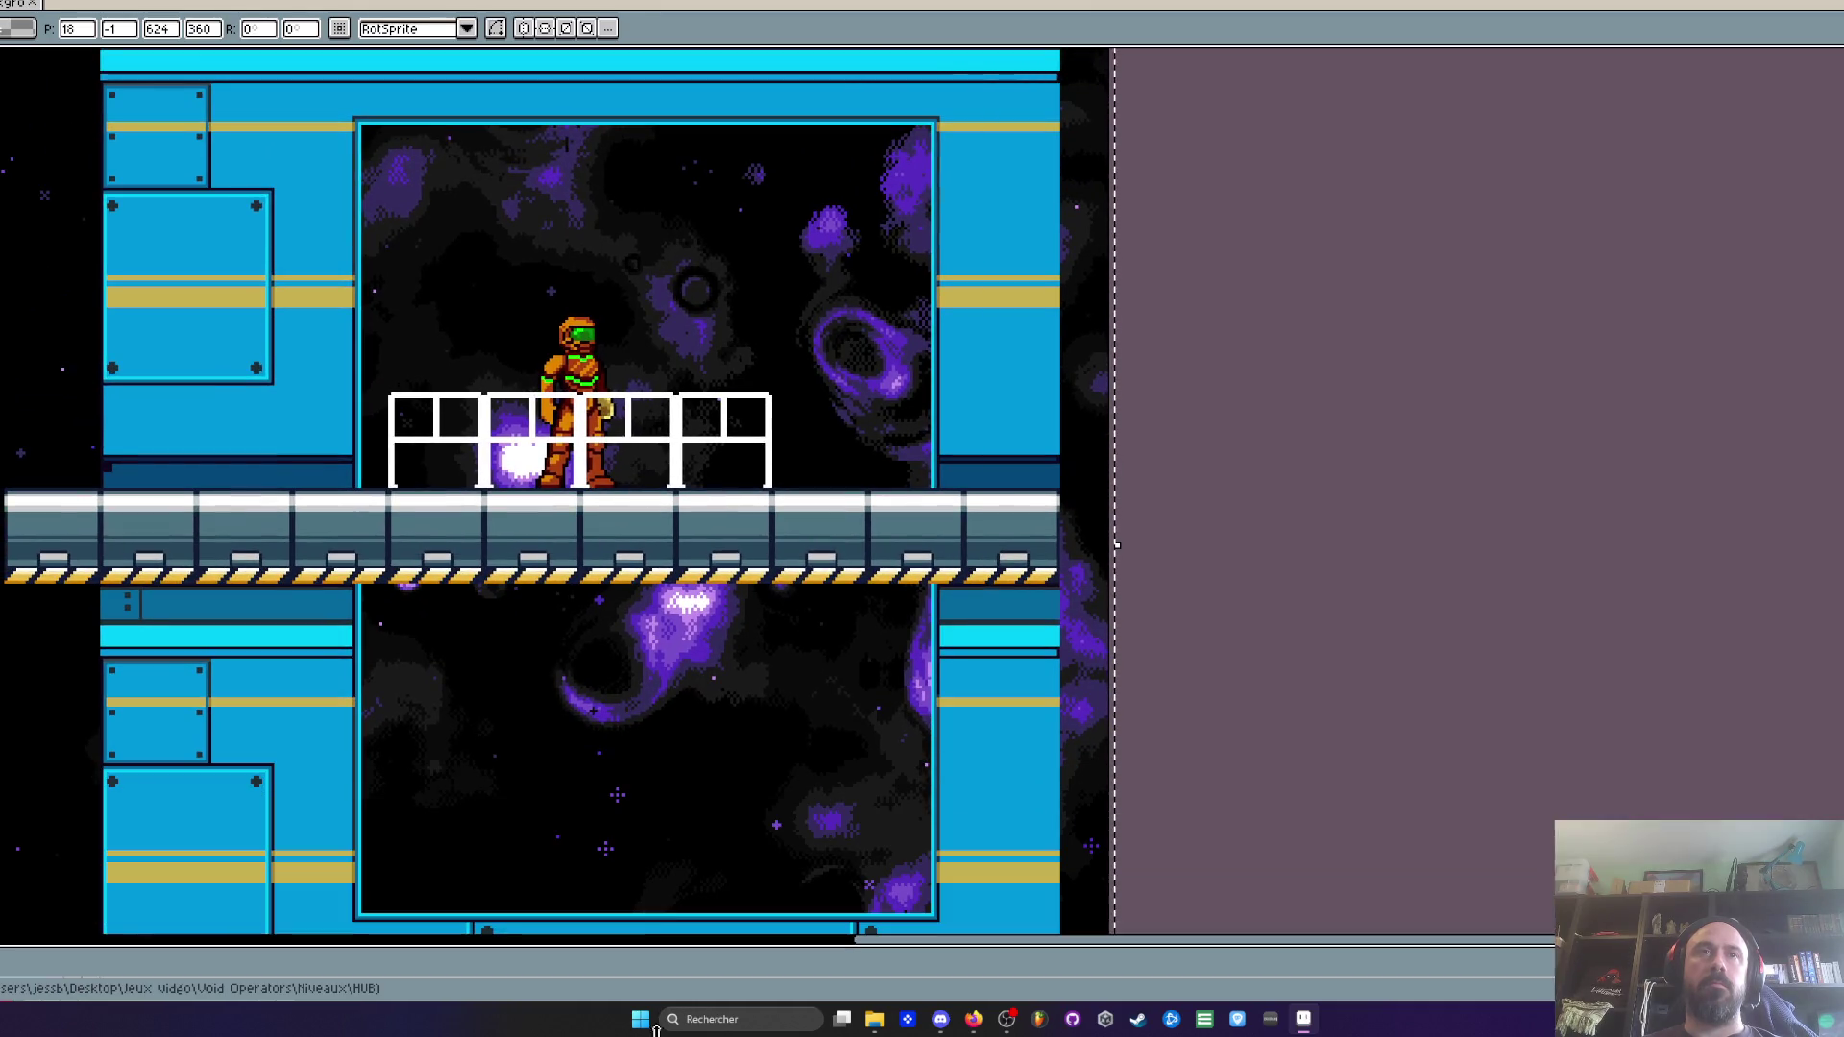
{"action": "scroll", "coordinate": [663, 645], "scroll_direction": "down", "scroll_amount": 2}
{"action": "scroll", "coordinate": [691, 601], "scroll_direction": "up", "scroll_amount": 2}
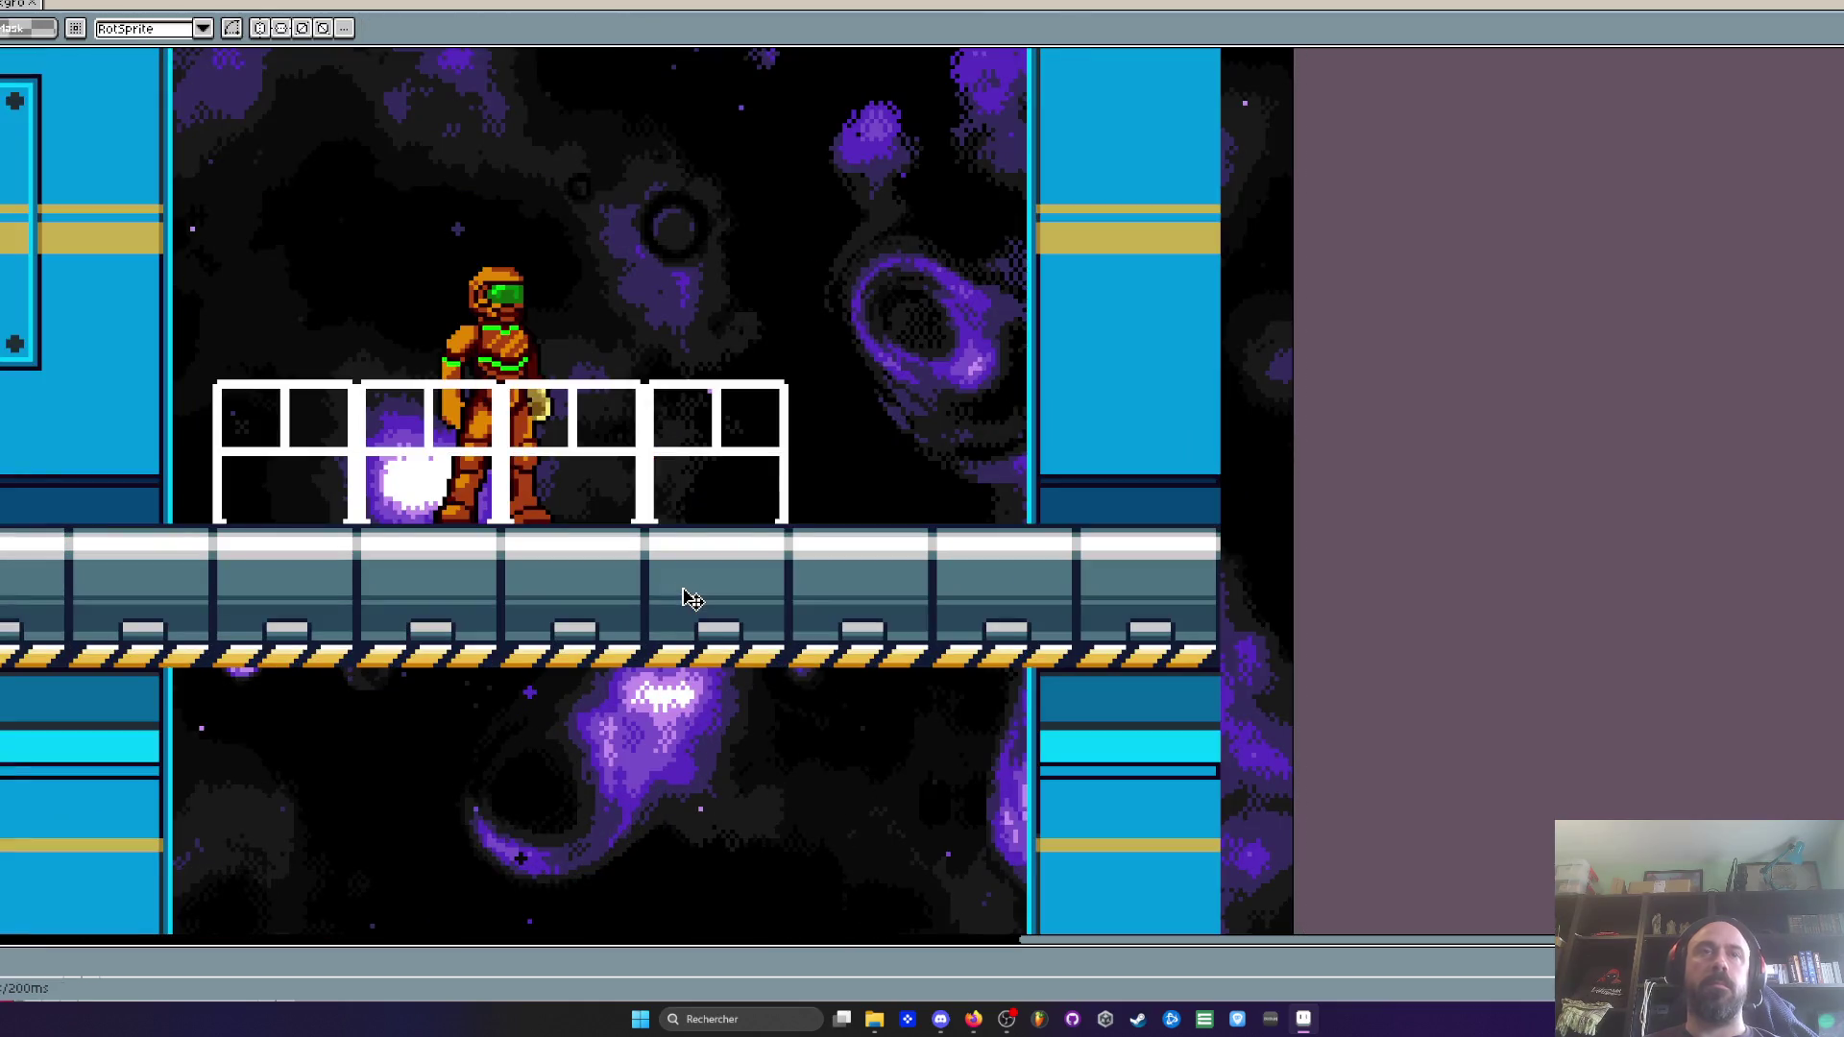
Delete the thick platform section beneath the railing on the platforms layer
{"action": "left_click_drag", "start_coordinate": [1020, 950], "coordinate": [1020, 722]}
{"action": "left_click", "coordinate": [90, 819]}
{"action": "scroll", "coordinate": [210, 618], "scroll_direction": "up", "scroll_amount": 1}
{"action": "left_click_drag", "start_coordinate": [329, 424], "coordinate": [1089, 630]}
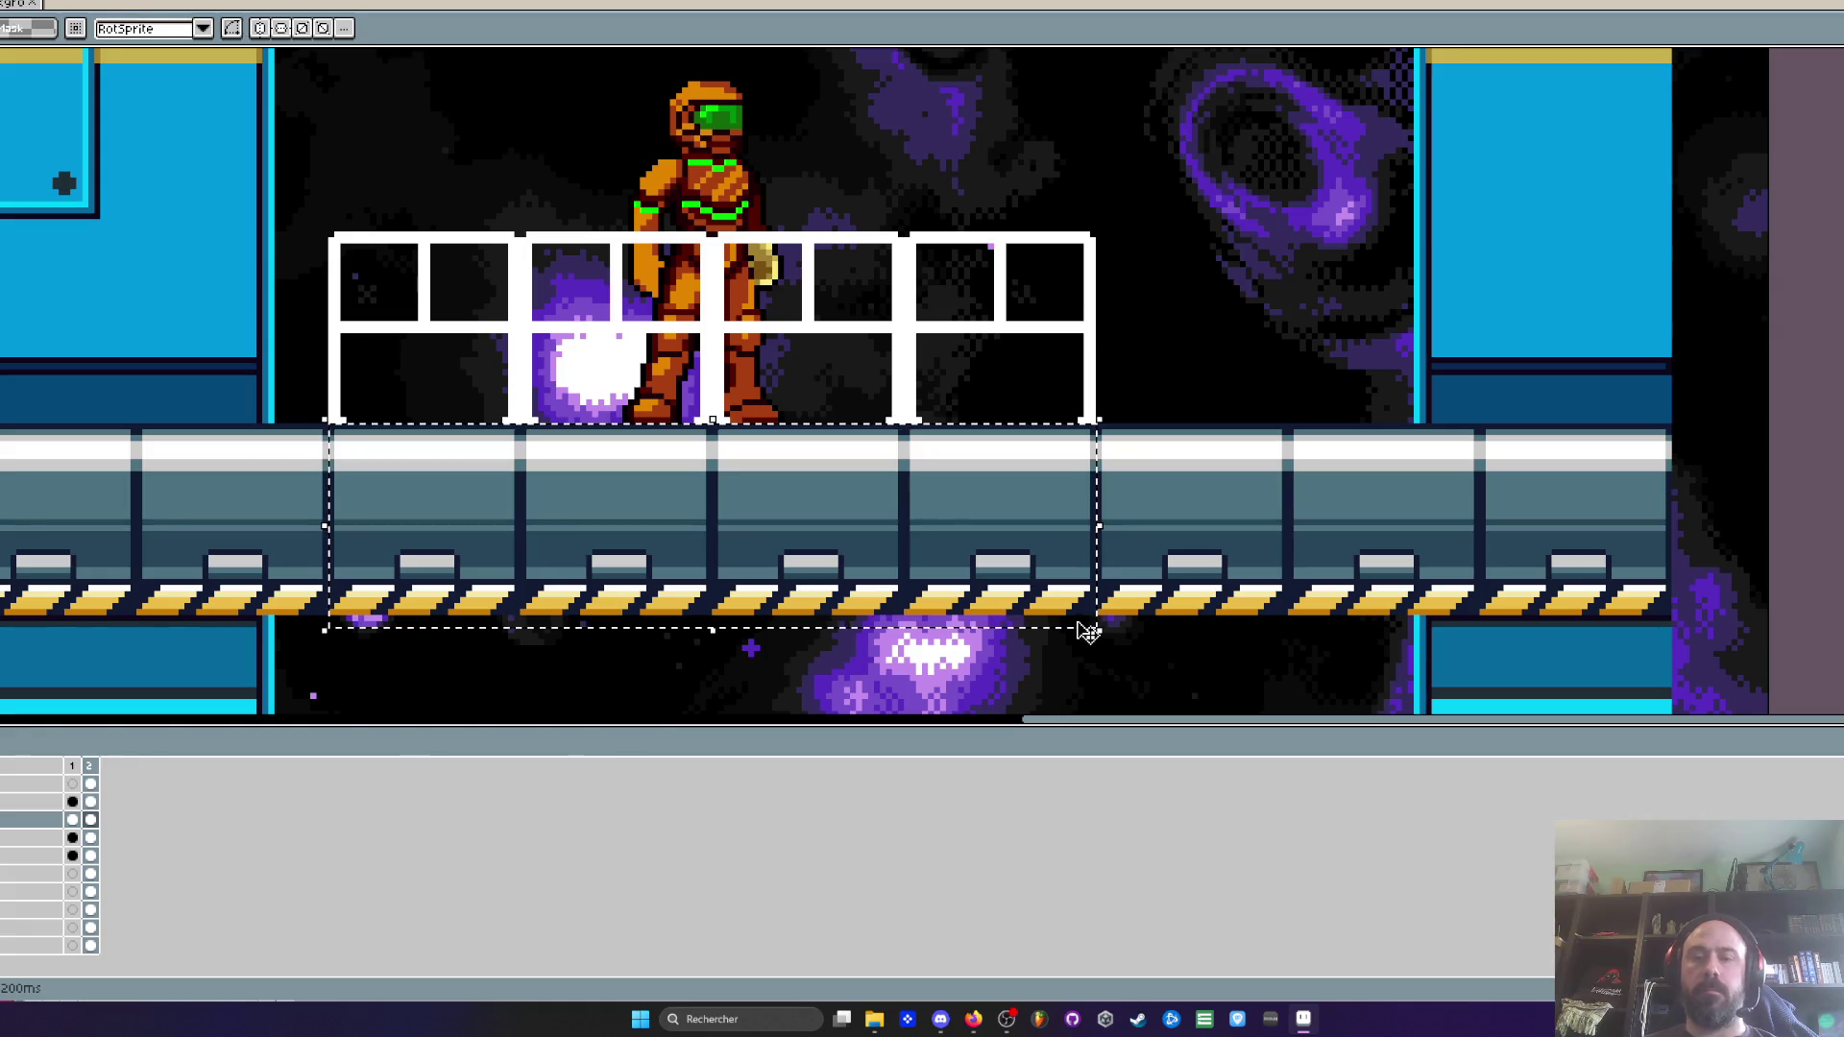
{"action": "key", "text": "Delete"}
Select a strip of the platform to reuse for the bridge across the gap
{"action": "scroll", "coordinate": [708, 476], "scroll_direction": "down", "scroll_amount": 2}
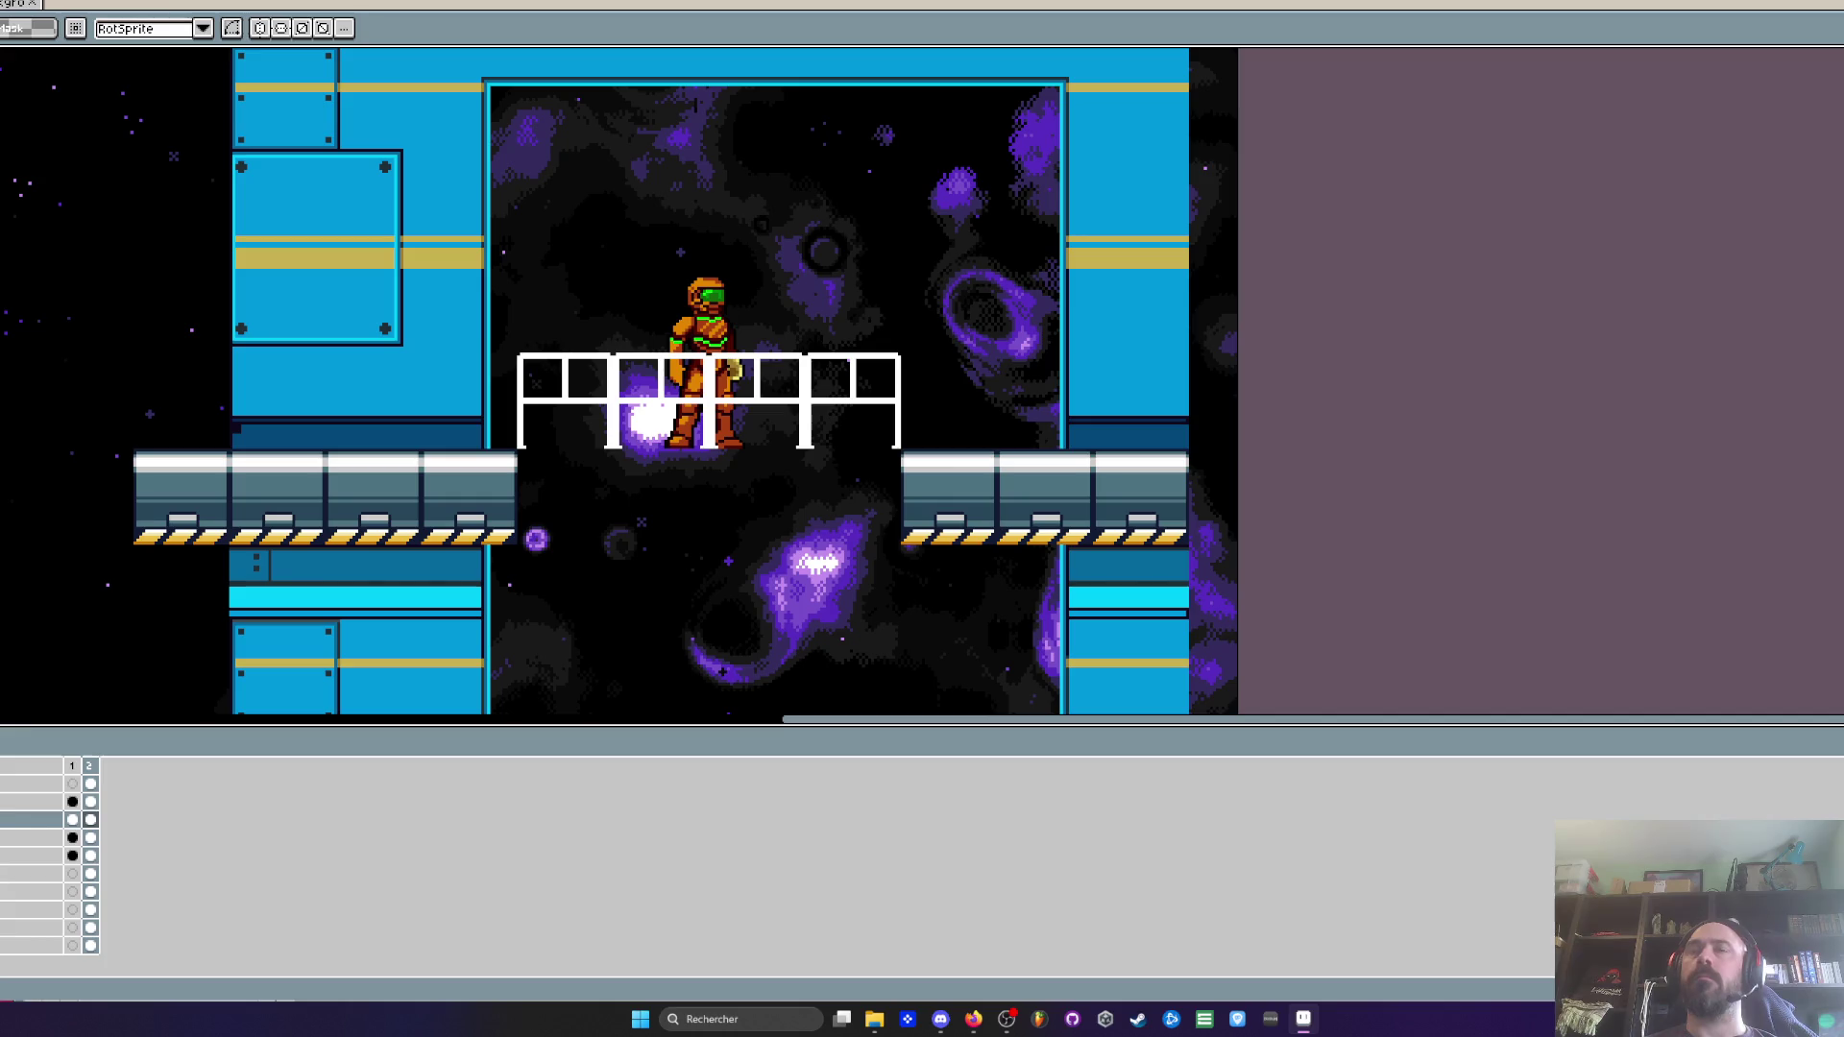
{"action": "mouse_move", "coordinate": [364, 480]}
{"action": "left_mouse_down"}
{"action": "mouse_move", "coordinate": [893, 485]}
{"action": "mouse_move", "coordinate": [515, 480]}
{"action": "left_mouse_up"}
{"action": "scroll", "coordinate": [580, 527], "scroll_direction": "up", "scroll_amount": 1}
{"action": "scroll", "coordinate": [580, 527], "scroll_direction": "up", "scroll_amount": 1}
{"action": "left_click_drag", "start_coordinate": [694, 511], "coordinate": [576, 491]}
{"action": "key", "text": "i"}
{"action": "scroll", "coordinate": [527, 422], "scroll_direction": "up", "scroll_amount": 1}
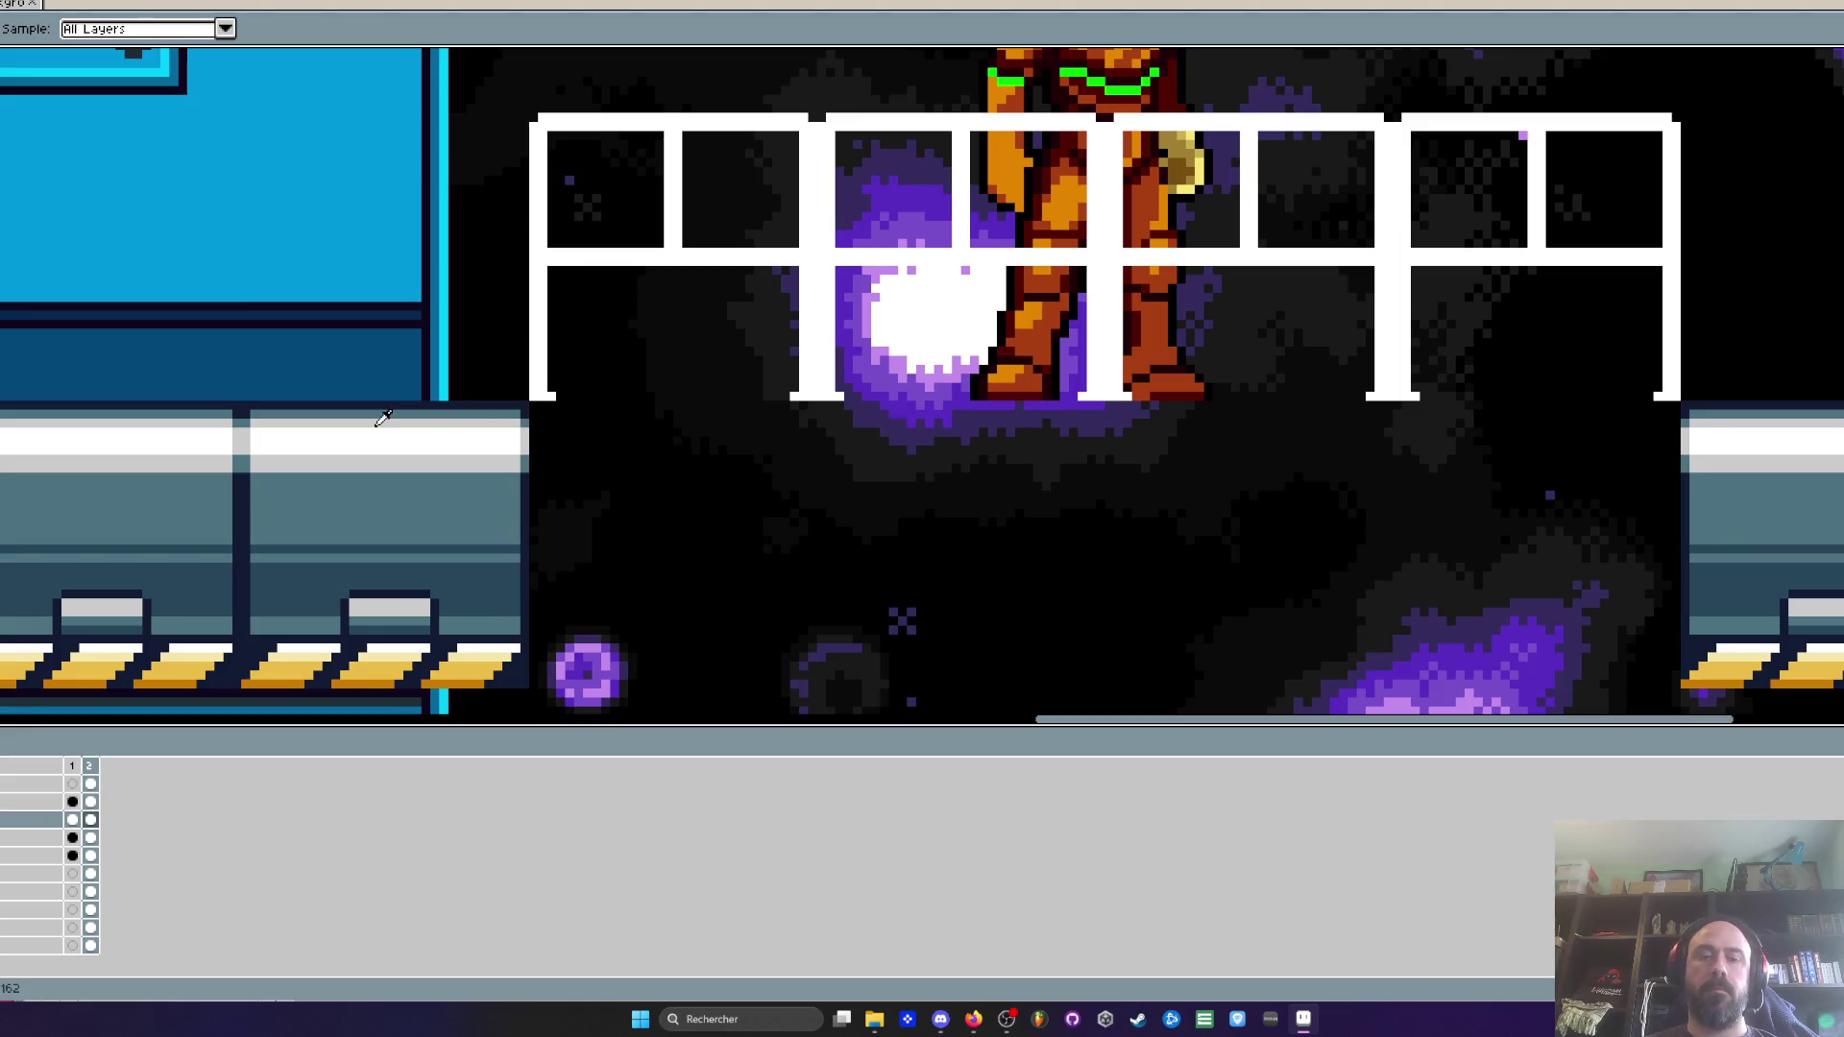
{"action": "scroll", "coordinate": [509, 409], "scroll_direction": "up", "scroll_amount": 1}
{"action": "key", "text": "m"}
{"action": "left_click_drag", "start_coordinate": [531, 404], "coordinate": [151, 496]}
{"action": "key", "text": "ctrl+z"}
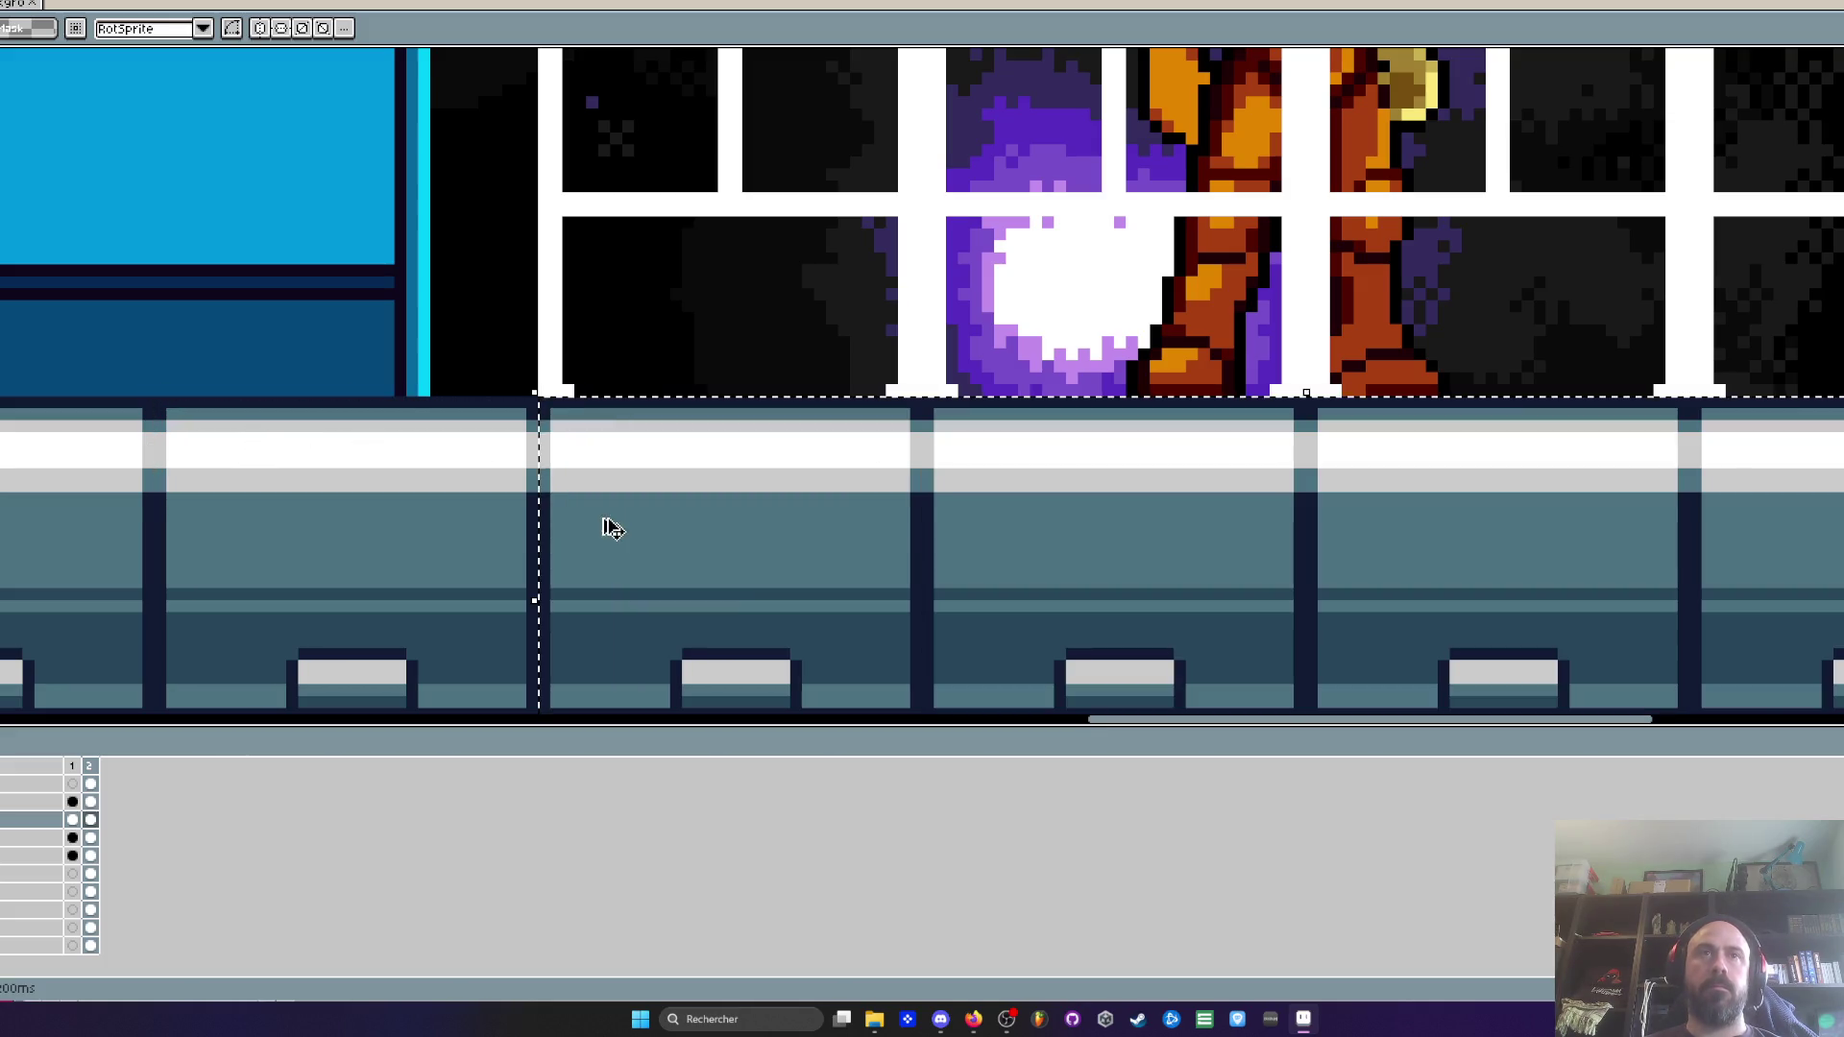
Move the hazard-striped band up so it sits just under the railing
{"action": "scroll", "coordinate": [566, 502], "scroll_direction": "down", "scroll_amount": 1}
{"action": "left_click_drag", "start_coordinate": [568, 501], "coordinate": [1613, 693]}
{"action": "left_click", "coordinate": [491, 641]}
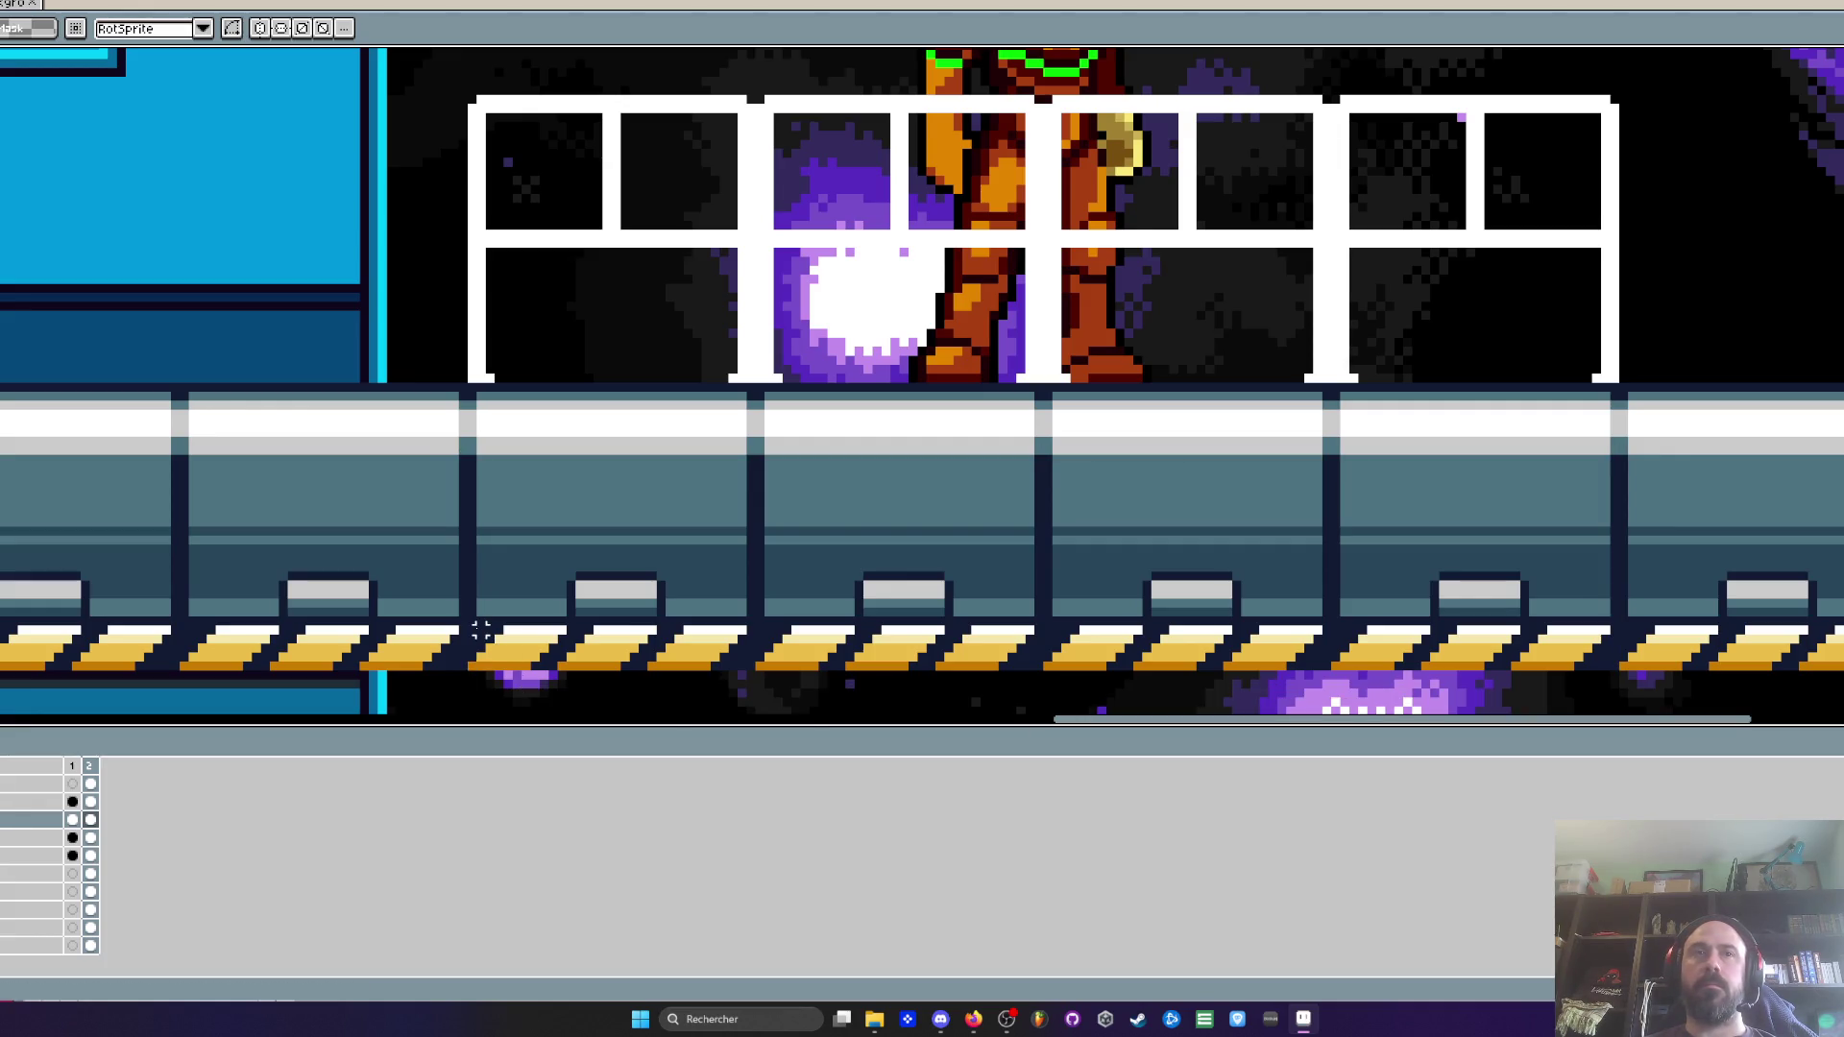
{"action": "mouse_move", "coordinate": [471, 621]}
{"action": "left_mouse_down"}
{"action": "mouse_move", "coordinate": [1615, 668]}
{"action": "mouse_move", "coordinate": [1564, 439]}
{"action": "left_mouse_up"}
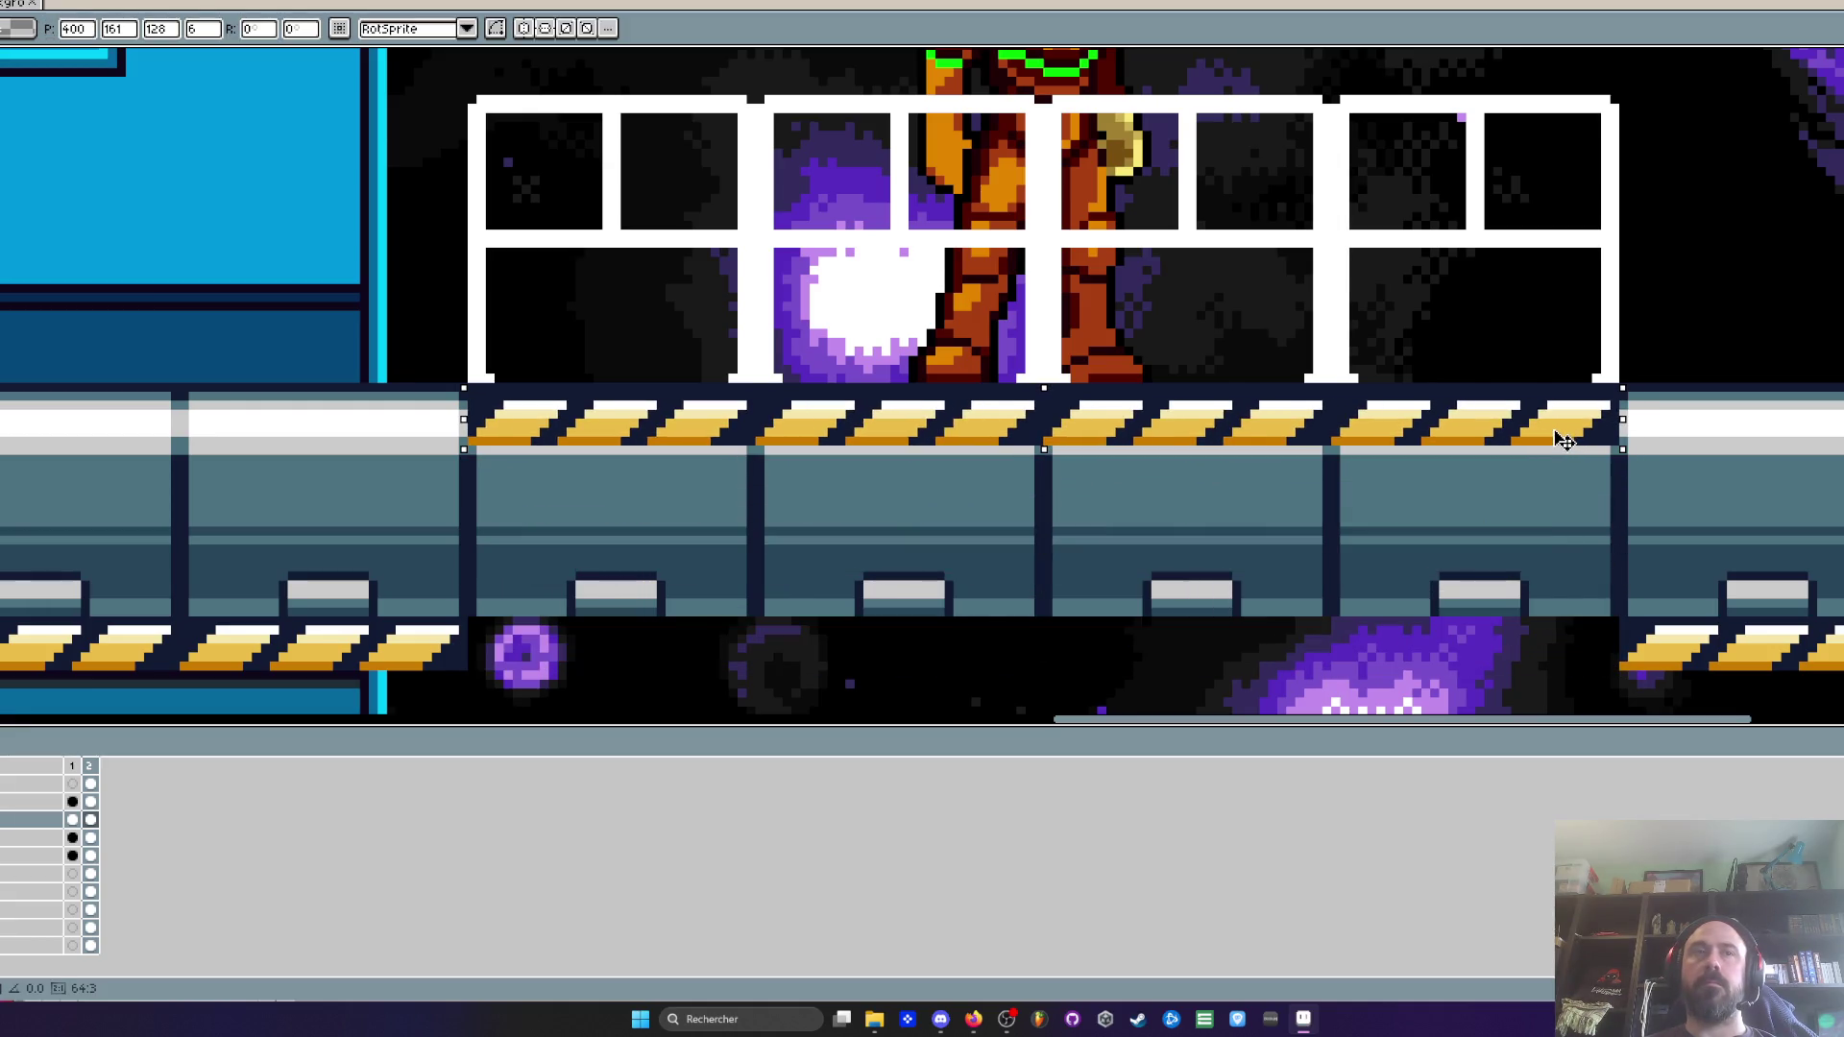
{"action": "scroll", "coordinate": [620, 427], "scroll_direction": "up", "scroll_amount": 2}
{"action": "mouse_move", "coordinate": [620, 423]}
{"action": "left_mouse_down"}
{"action": "mouse_move", "coordinate": [617, 453]}
{"action": "mouse_move", "coordinate": [622, 389]}
{"action": "left_mouse_up"}
{"action": "key", "text": "Return"}
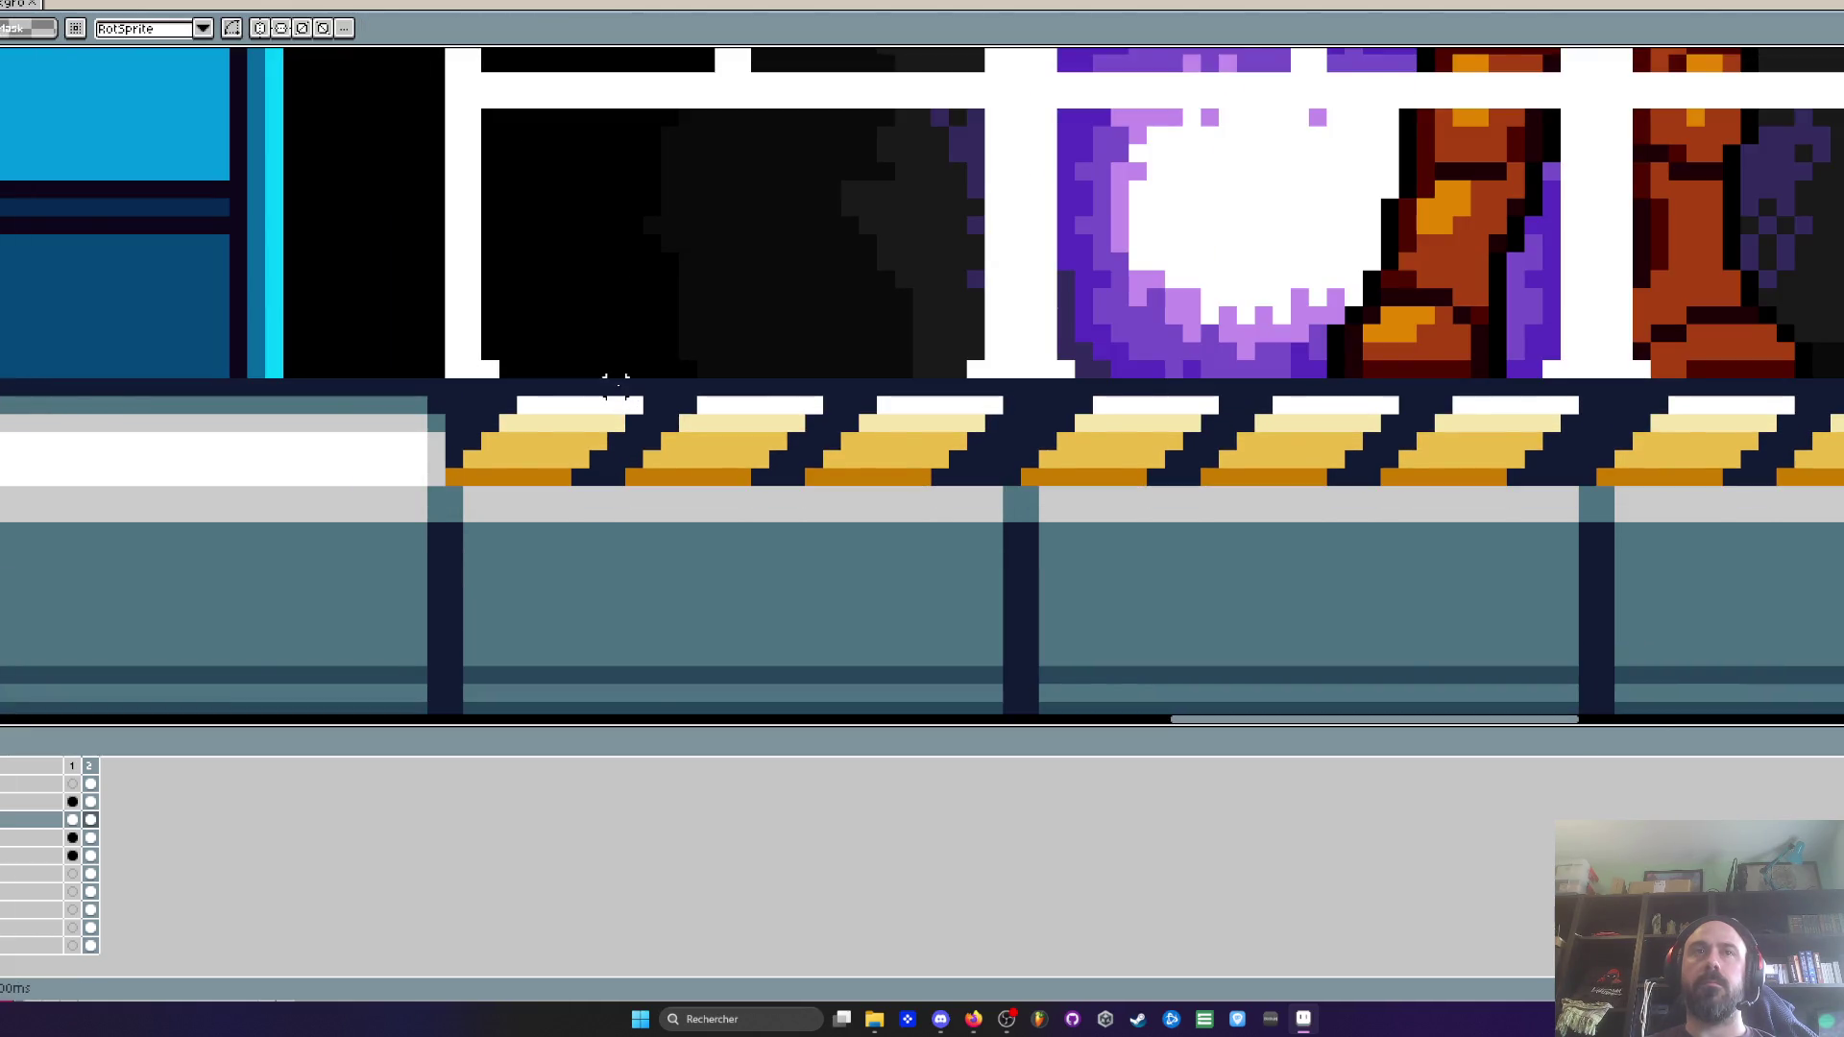
Clear the leftover platform rows below the stripe to reveal the purple nebula
{"action": "scroll", "coordinate": [642, 400], "scroll_direction": "down", "scroll_amount": 2}
{"action": "scroll", "coordinate": [568, 415], "scroll_direction": "up", "scroll_amount": 1}
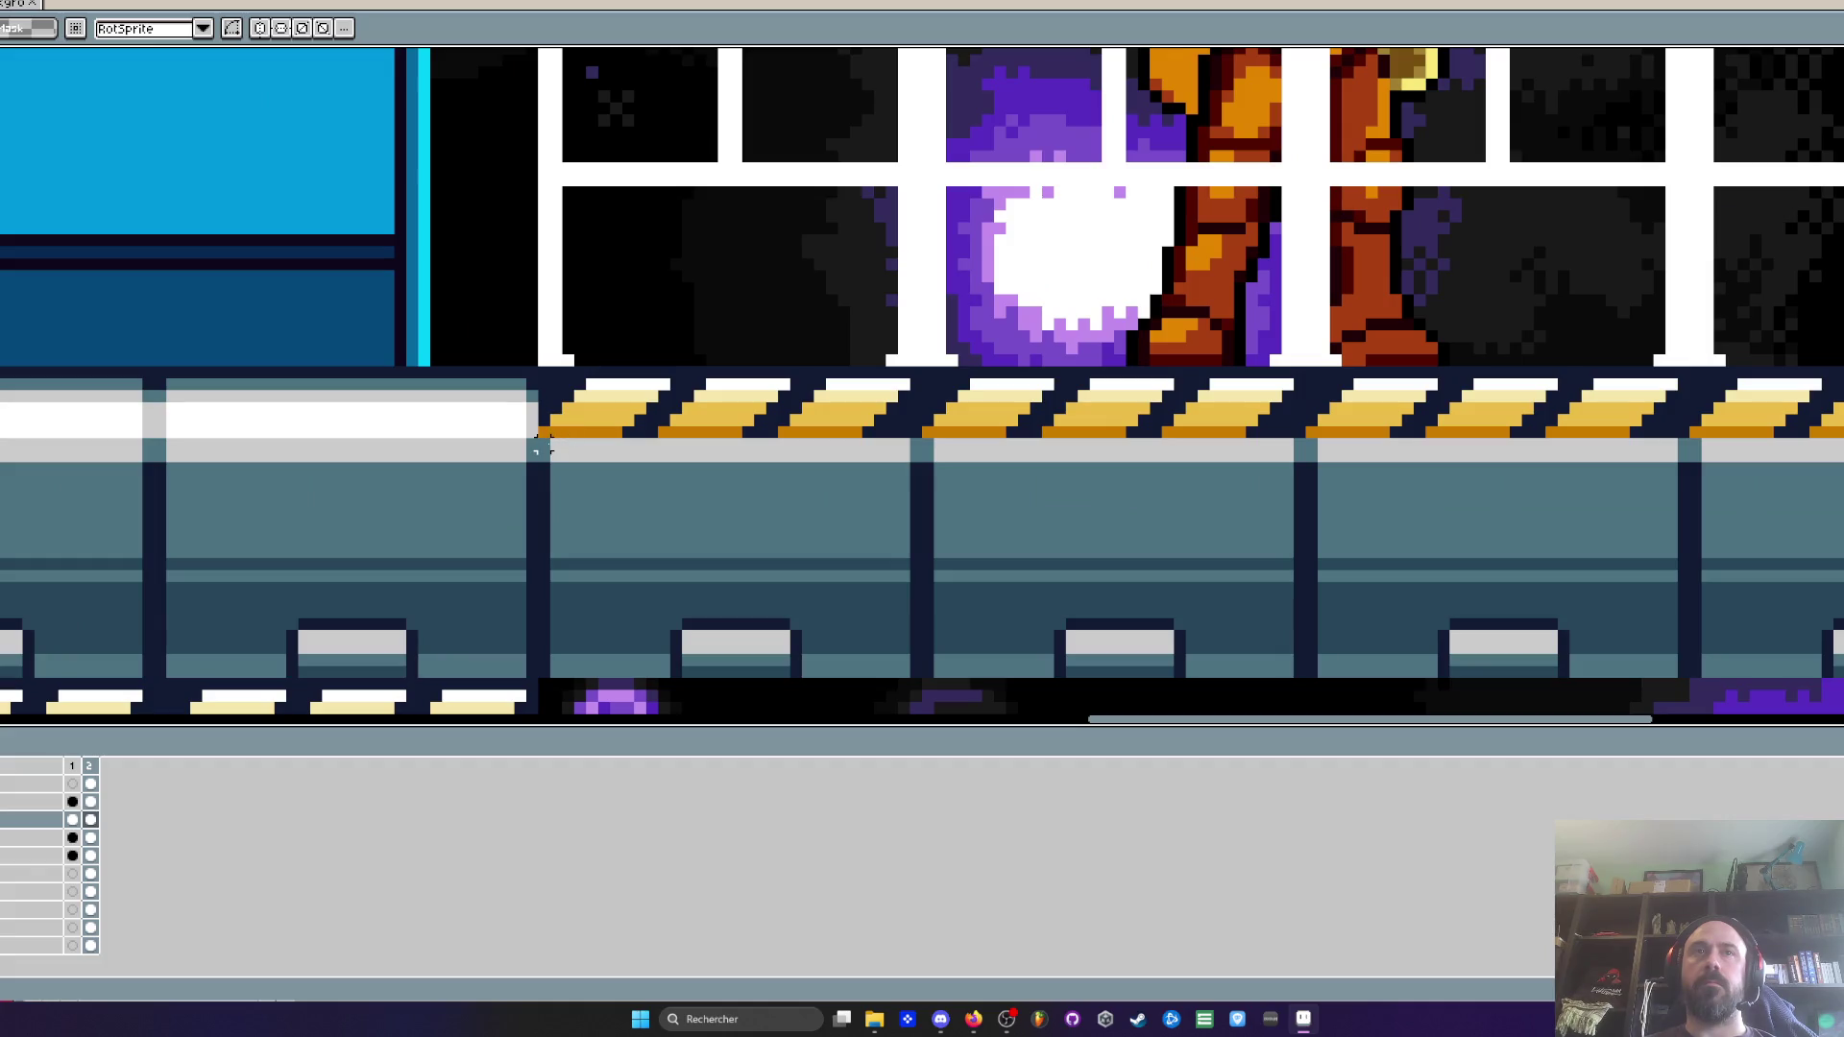
{"action": "scroll", "coordinate": [543, 455], "scroll_direction": "down", "scroll_amount": 1}
{"action": "left_click_drag", "start_coordinate": [540, 451], "coordinate": [1694, 715]}
{"action": "key", "text": "Delete"}
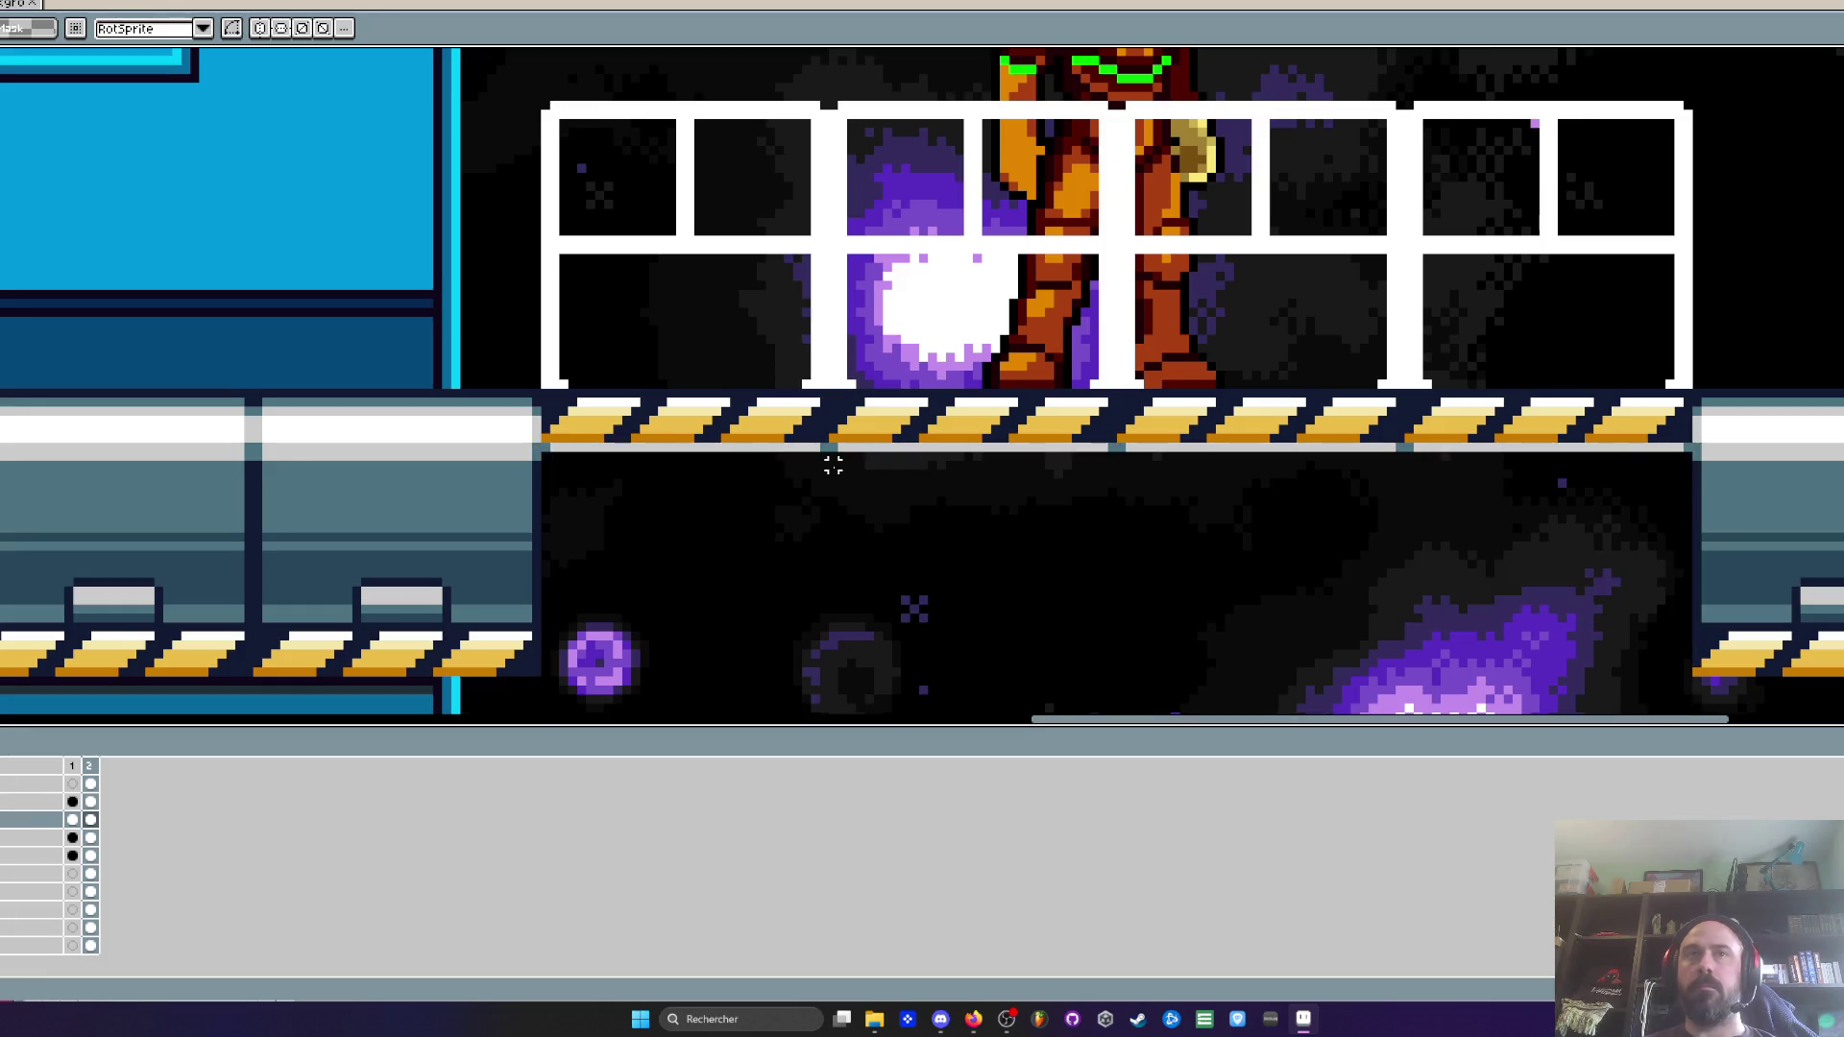
{"action": "key", "text": "i"}
{"action": "scroll", "coordinate": [833, 465], "scroll_direction": "down", "scroll_amount": 3}
Paint-bucket fill two dark navy edges of the striped bridge with light grey
{"action": "scroll", "coordinate": [737, 408], "scroll_direction": "up", "scroll_amount": 4}
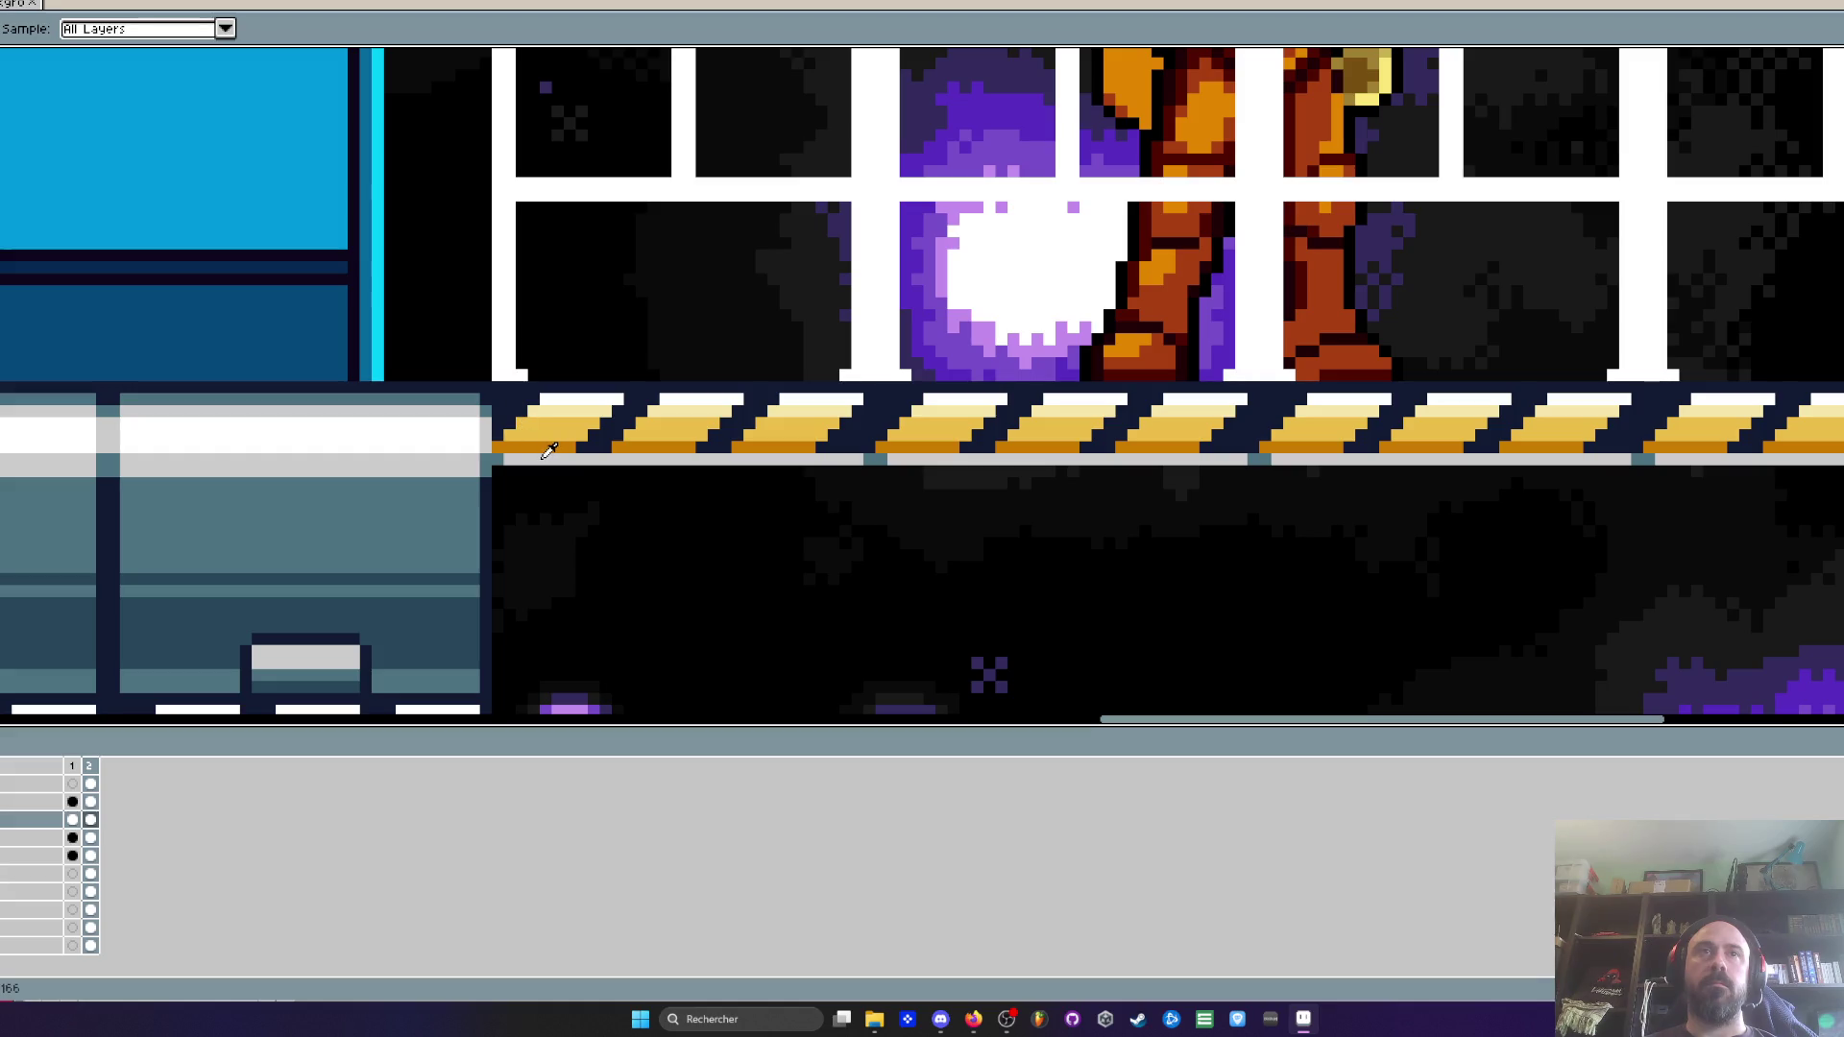
{"action": "scroll", "coordinate": [512, 418], "scroll_direction": "up", "scroll_amount": 1}
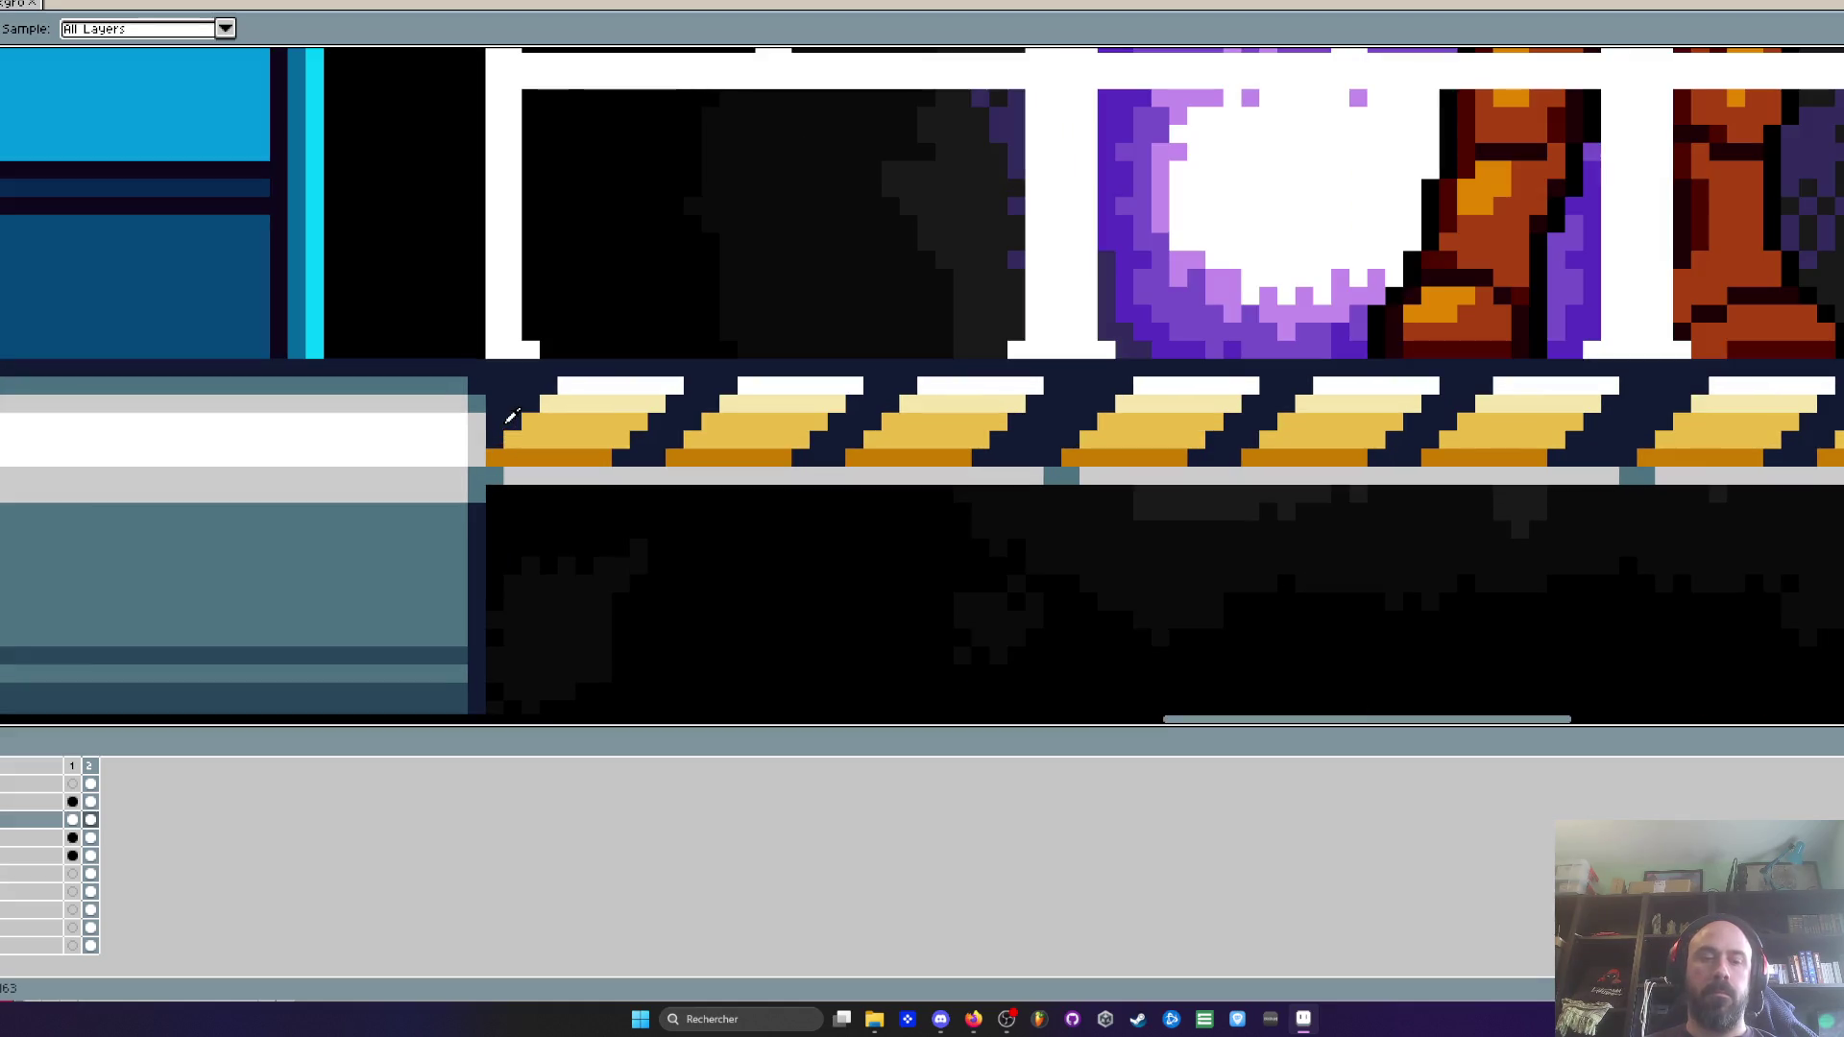
{"action": "key", "text": "w"}
{"action": "scroll", "coordinate": [512, 386], "scroll_direction": "up", "scroll_amount": 1}
{"action": "key", "text": "b"}
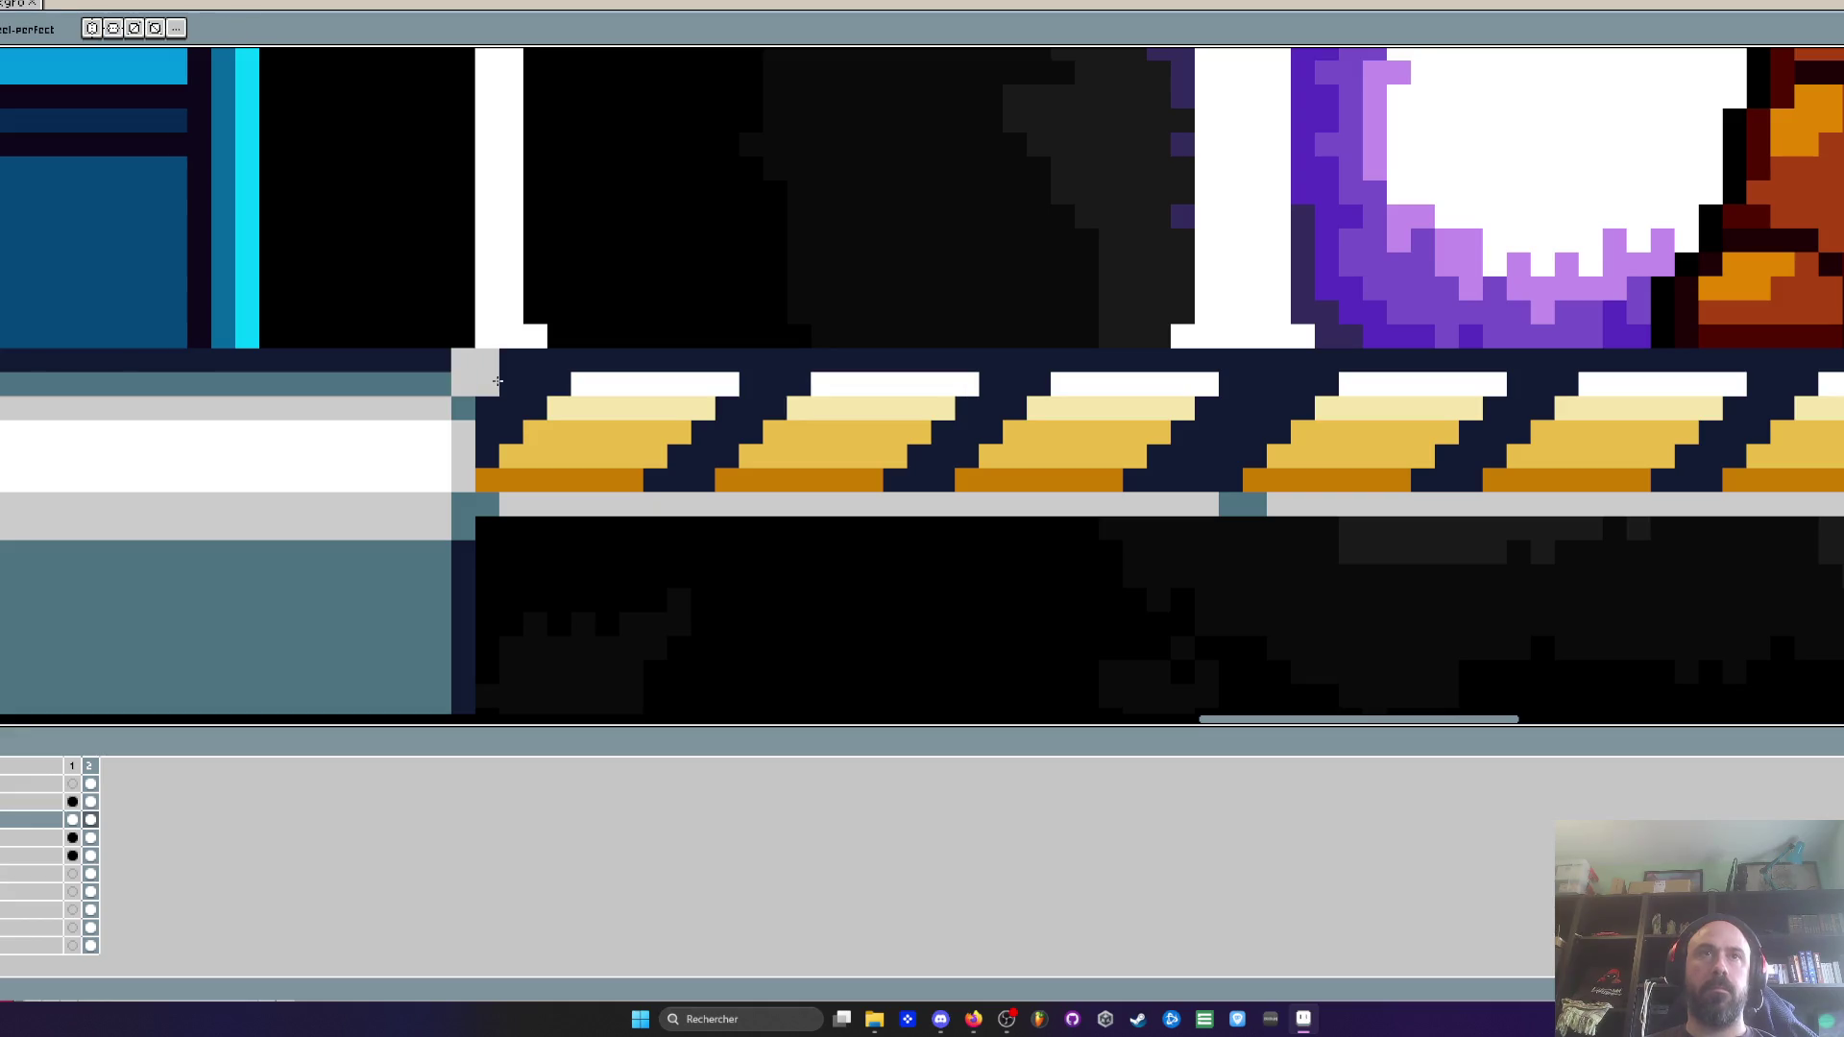
{"action": "scroll", "coordinate": [505, 368], "scroll_direction": "down", "scroll_amount": 2}
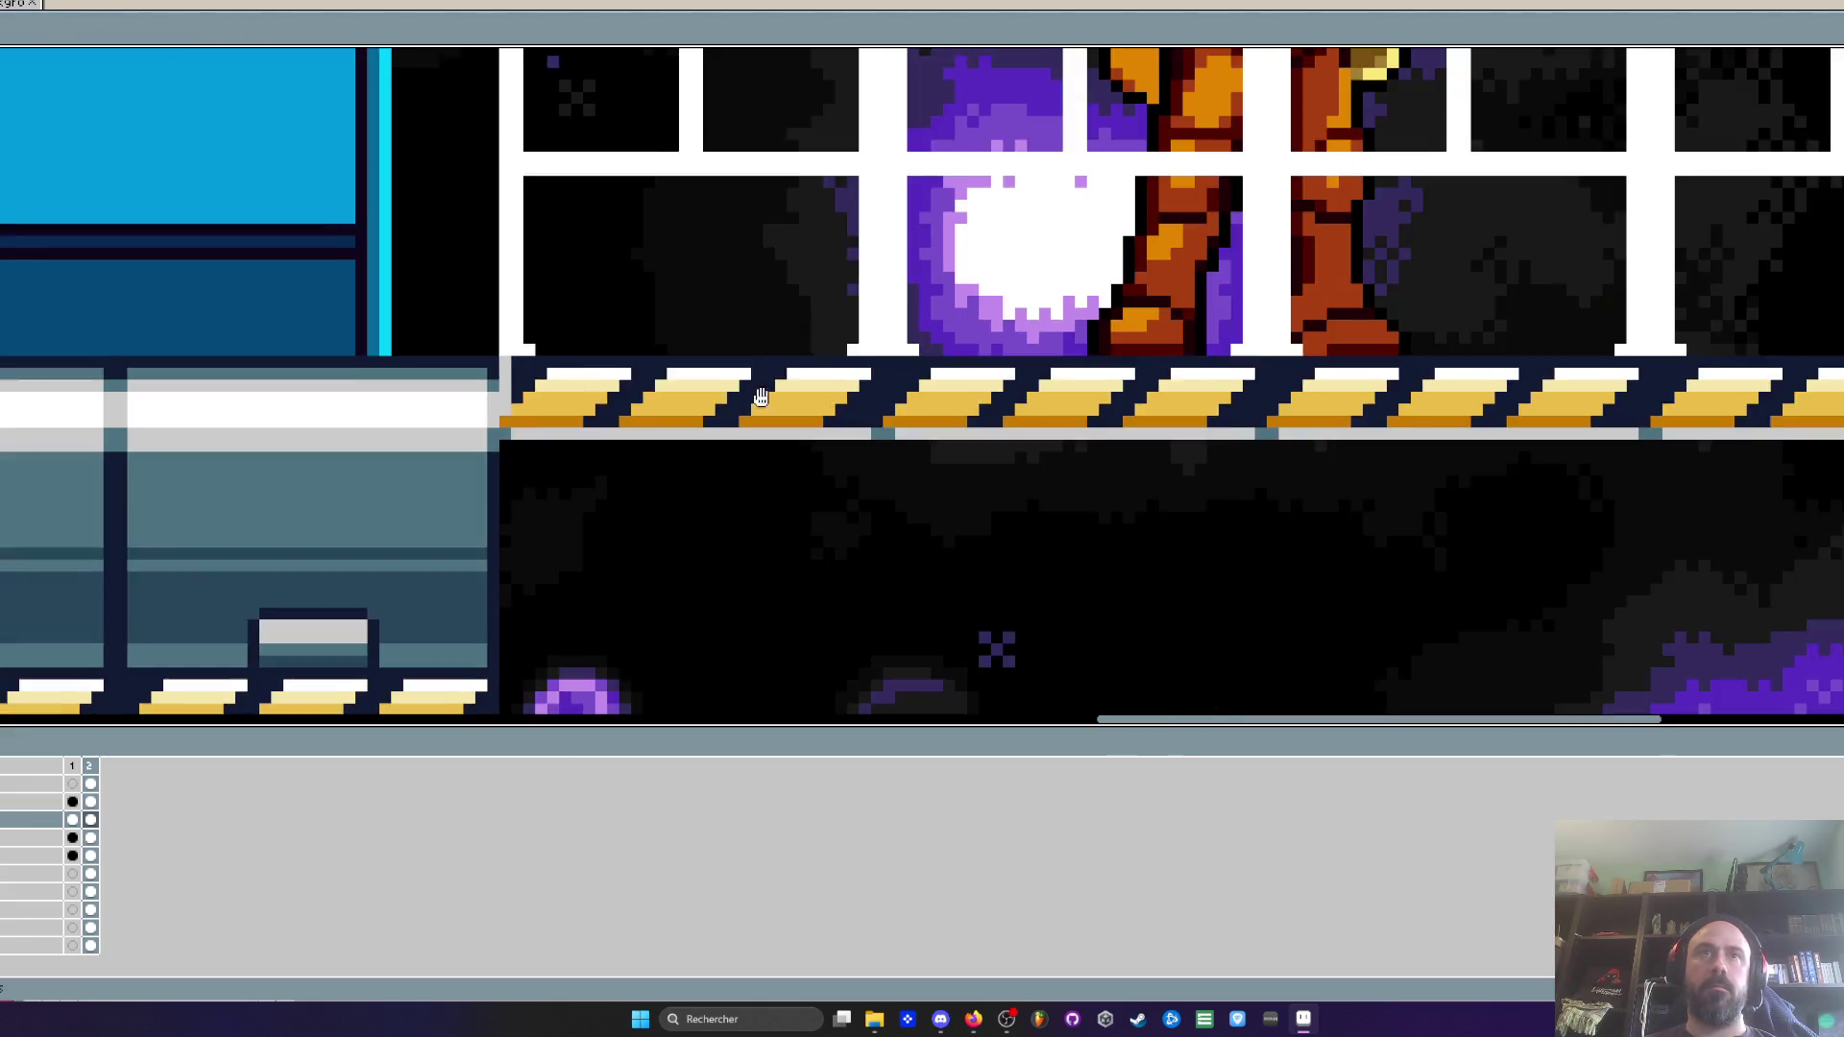
{"action": "scroll", "coordinate": [1417, 368], "scroll_direction": "right", "scroll_amount": 5}
{"action": "scroll", "coordinate": [1417, 369], "scroll_direction": "up", "scroll_amount": 2}
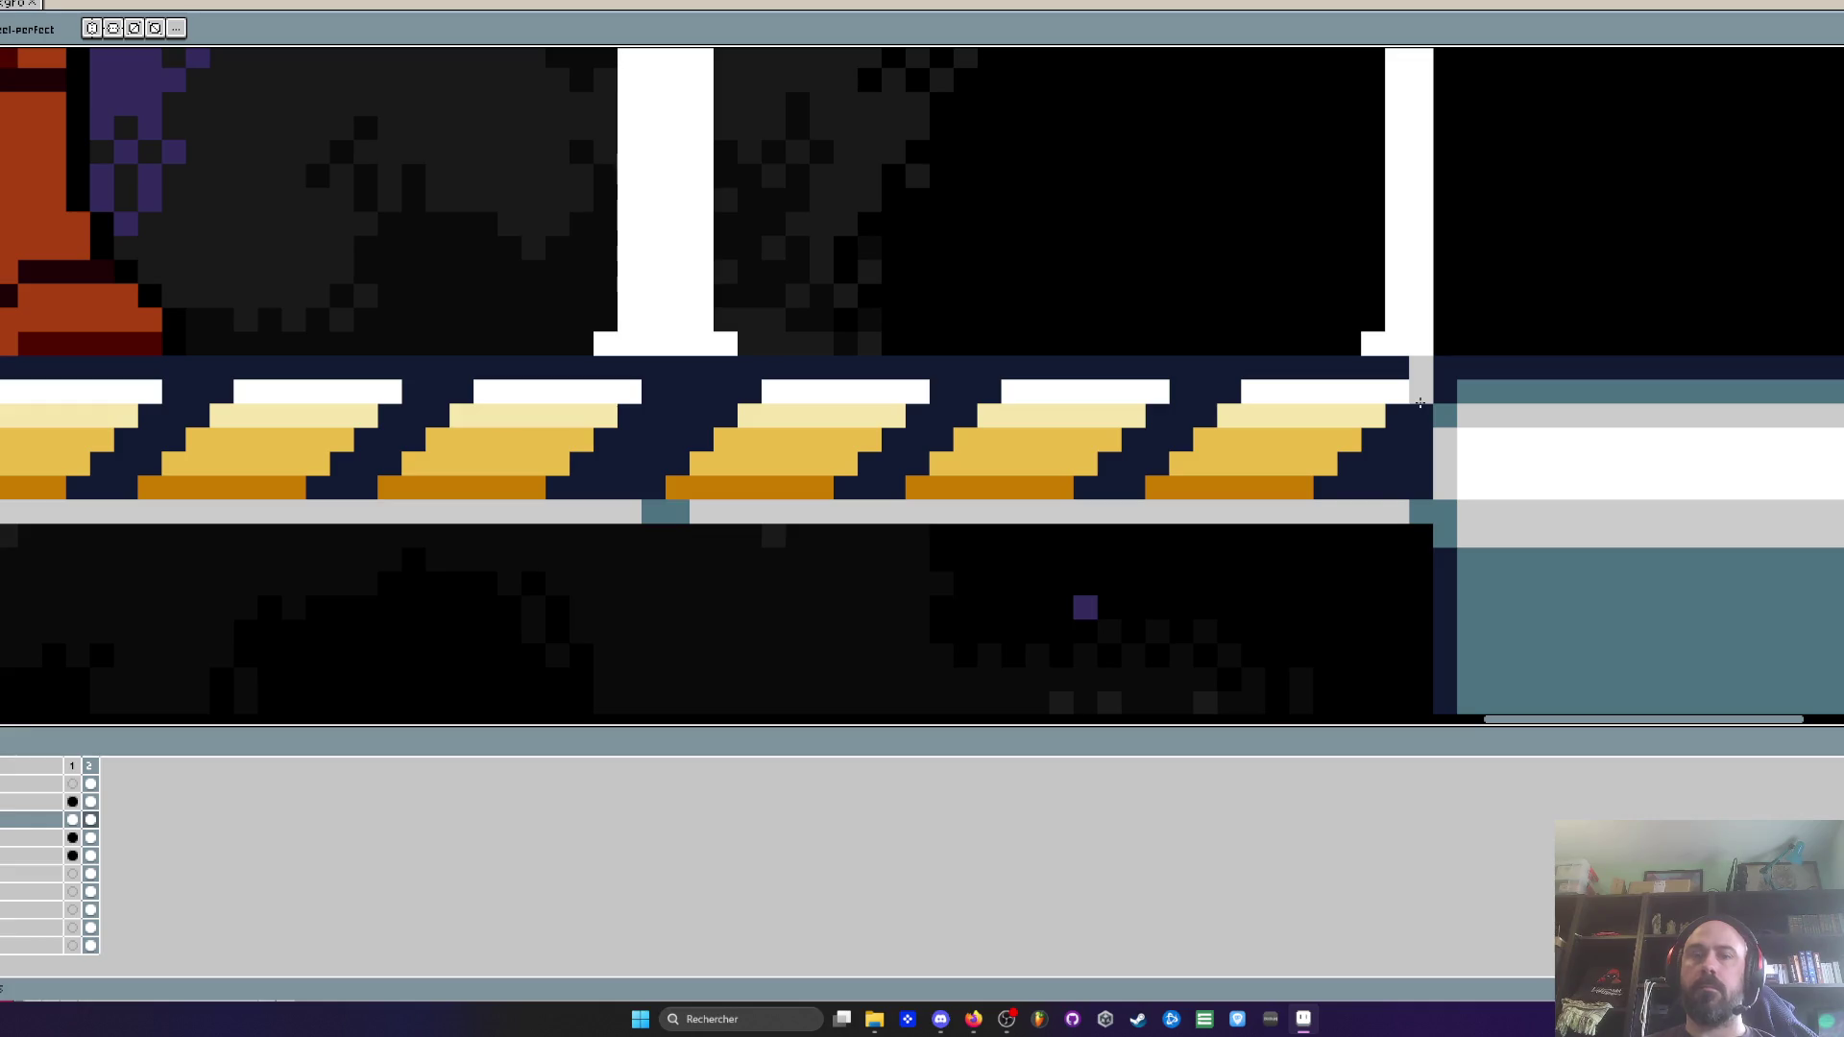
{"action": "key", "text": "g"}
{"action": "left_click", "coordinate": [1421, 439]}
{"action": "left_click", "coordinate": [1227, 394]}
With the eyedropper ready, pan to bring the area below the bridge into view
{"action": "scroll", "coordinate": [704, 432], "scroll_direction": "down", "scroll_amount": 2}
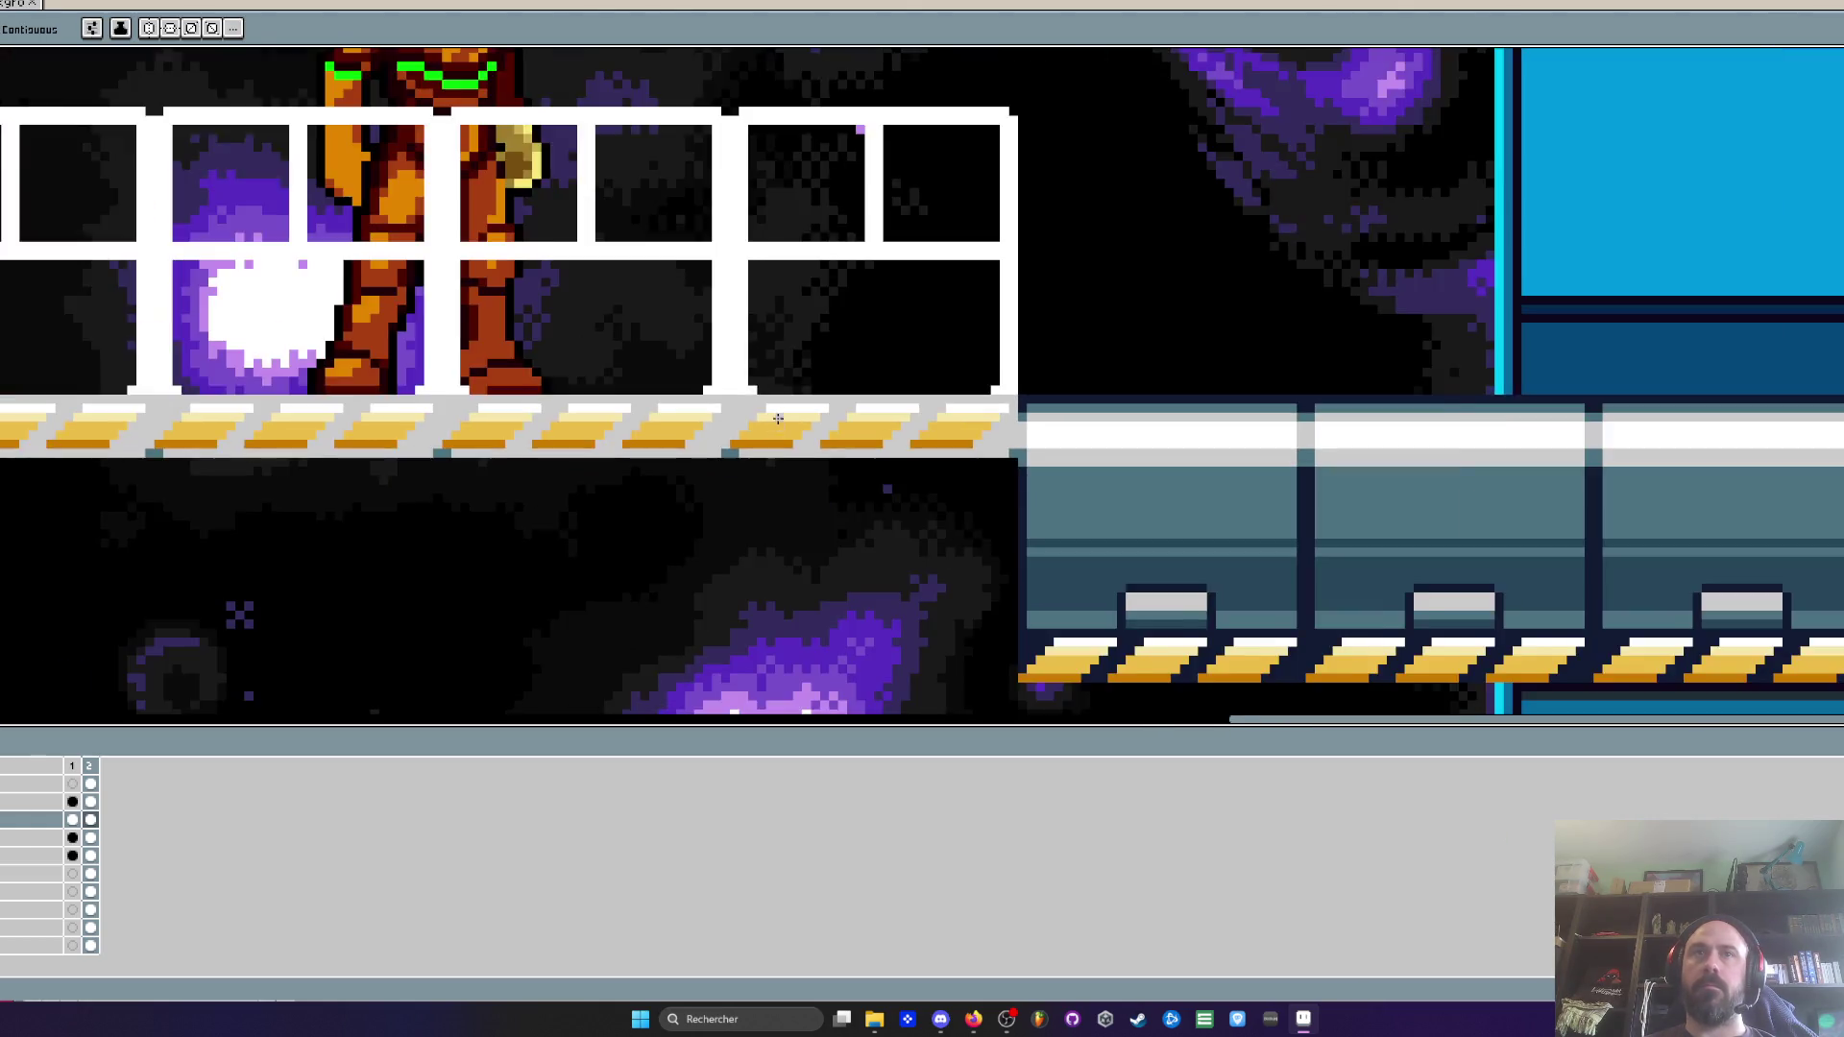
{"action": "scroll", "coordinate": [569, 442], "scroll_direction": "up", "scroll_amount": 2}
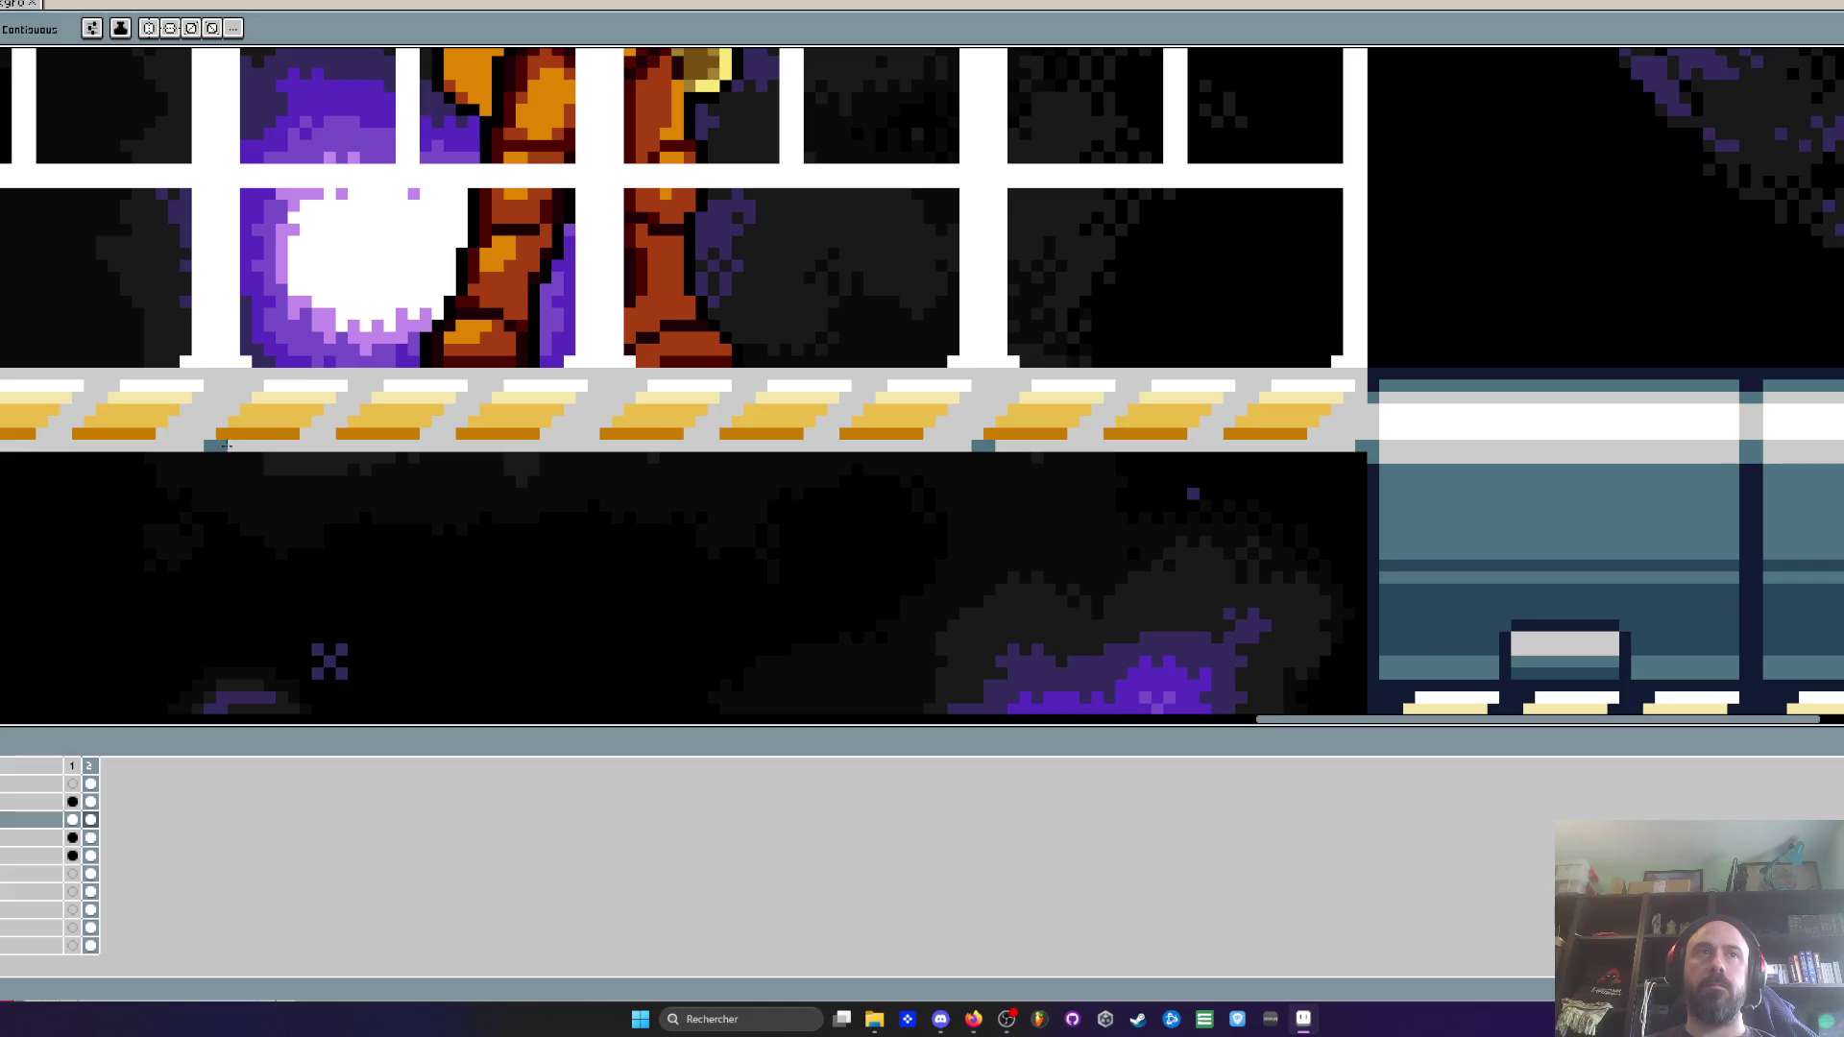
{"action": "scroll", "coordinate": [991, 445], "scroll_direction": "down", "scroll_amount": 3}
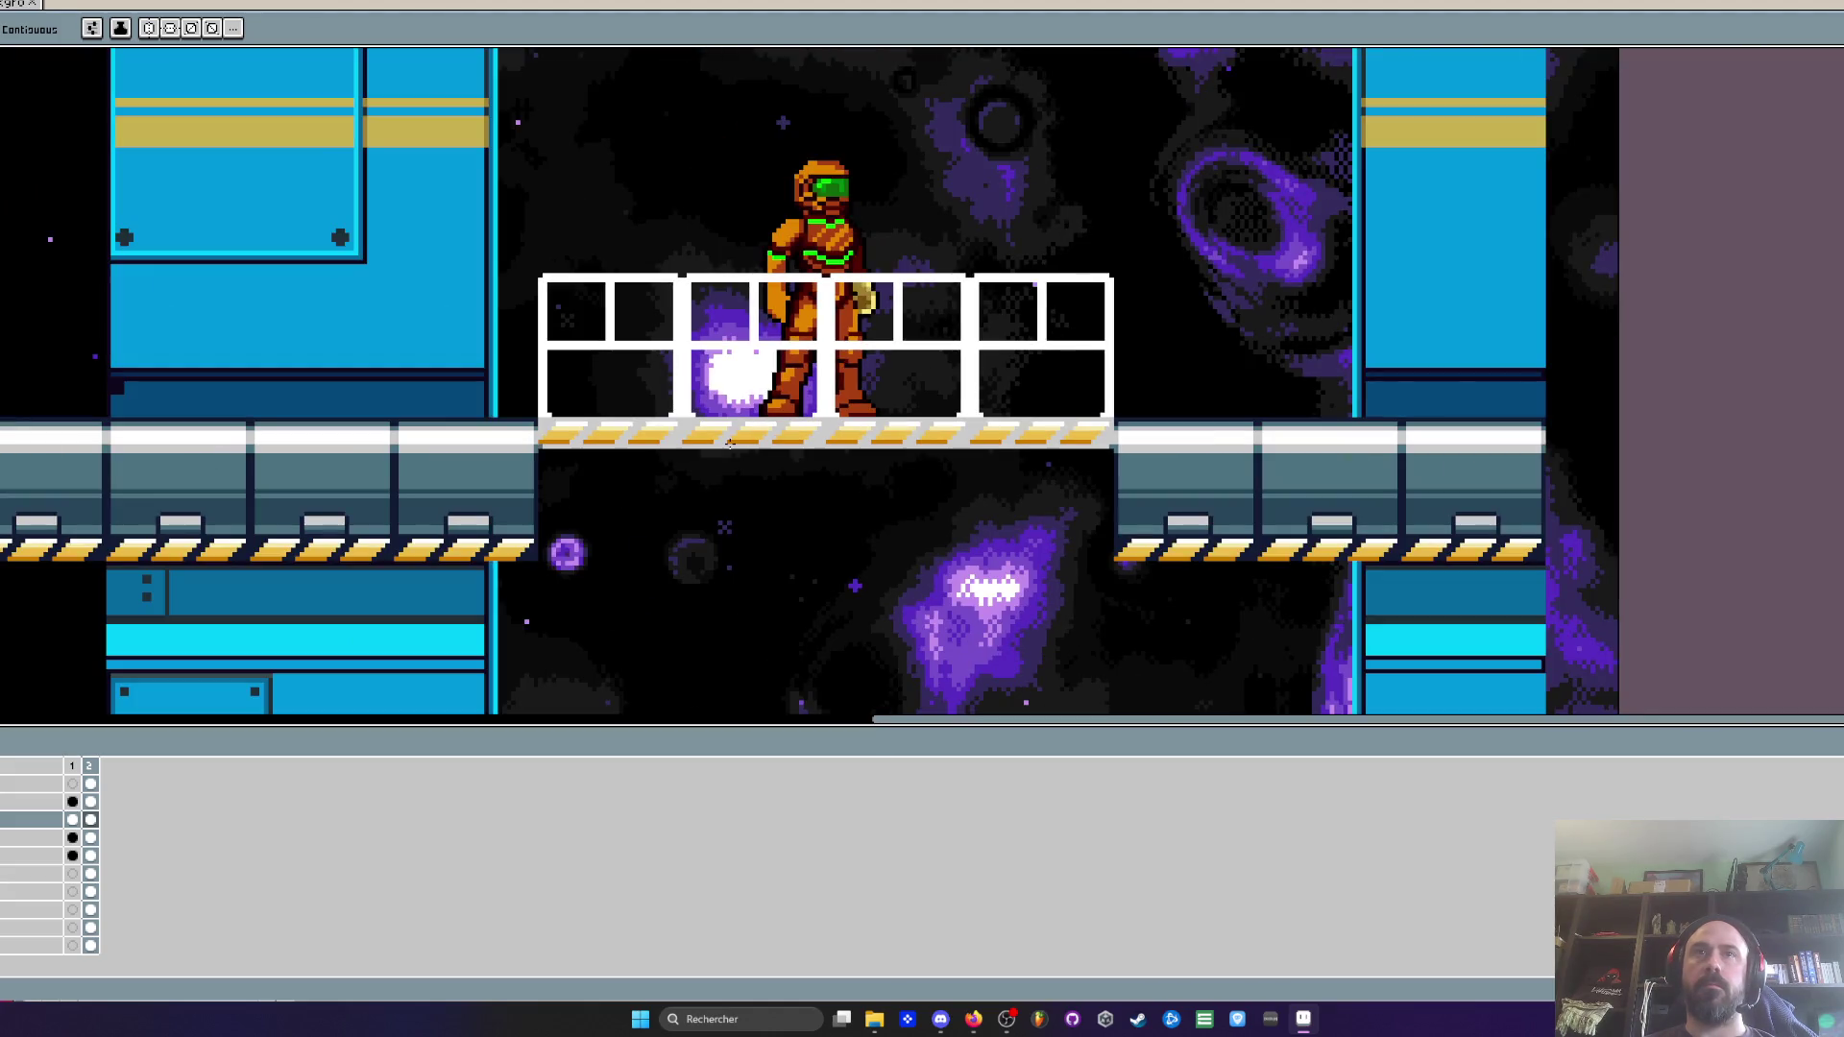
{"action": "scroll", "coordinate": [729, 443], "scroll_direction": "down", "scroll_amount": 1}
{"action": "scroll", "coordinate": [730, 442], "scroll_direction": "down", "scroll_amount": 2}
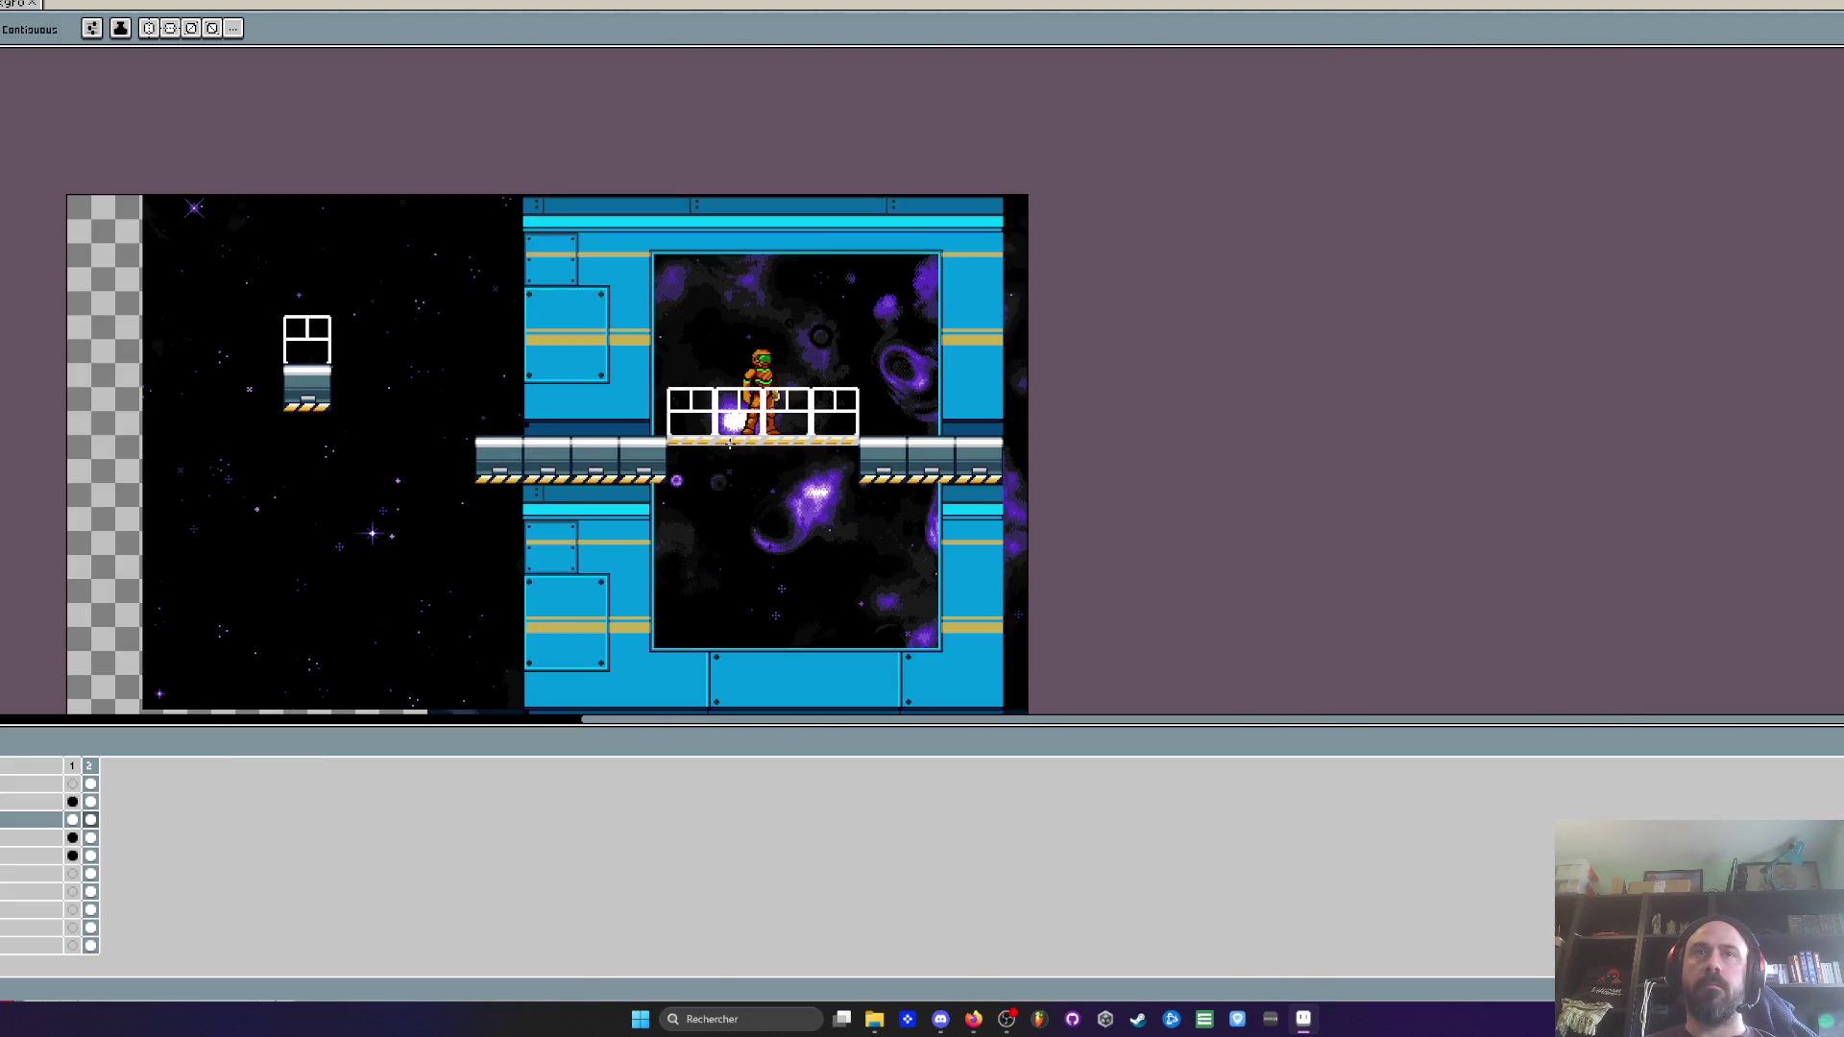
{"action": "scroll", "coordinate": [730, 443], "scroll_direction": "up", "scroll_amount": 2}
{"action": "scroll", "coordinate": [729, 443], "scroll_direction": "up", "scroll_amount": 3}
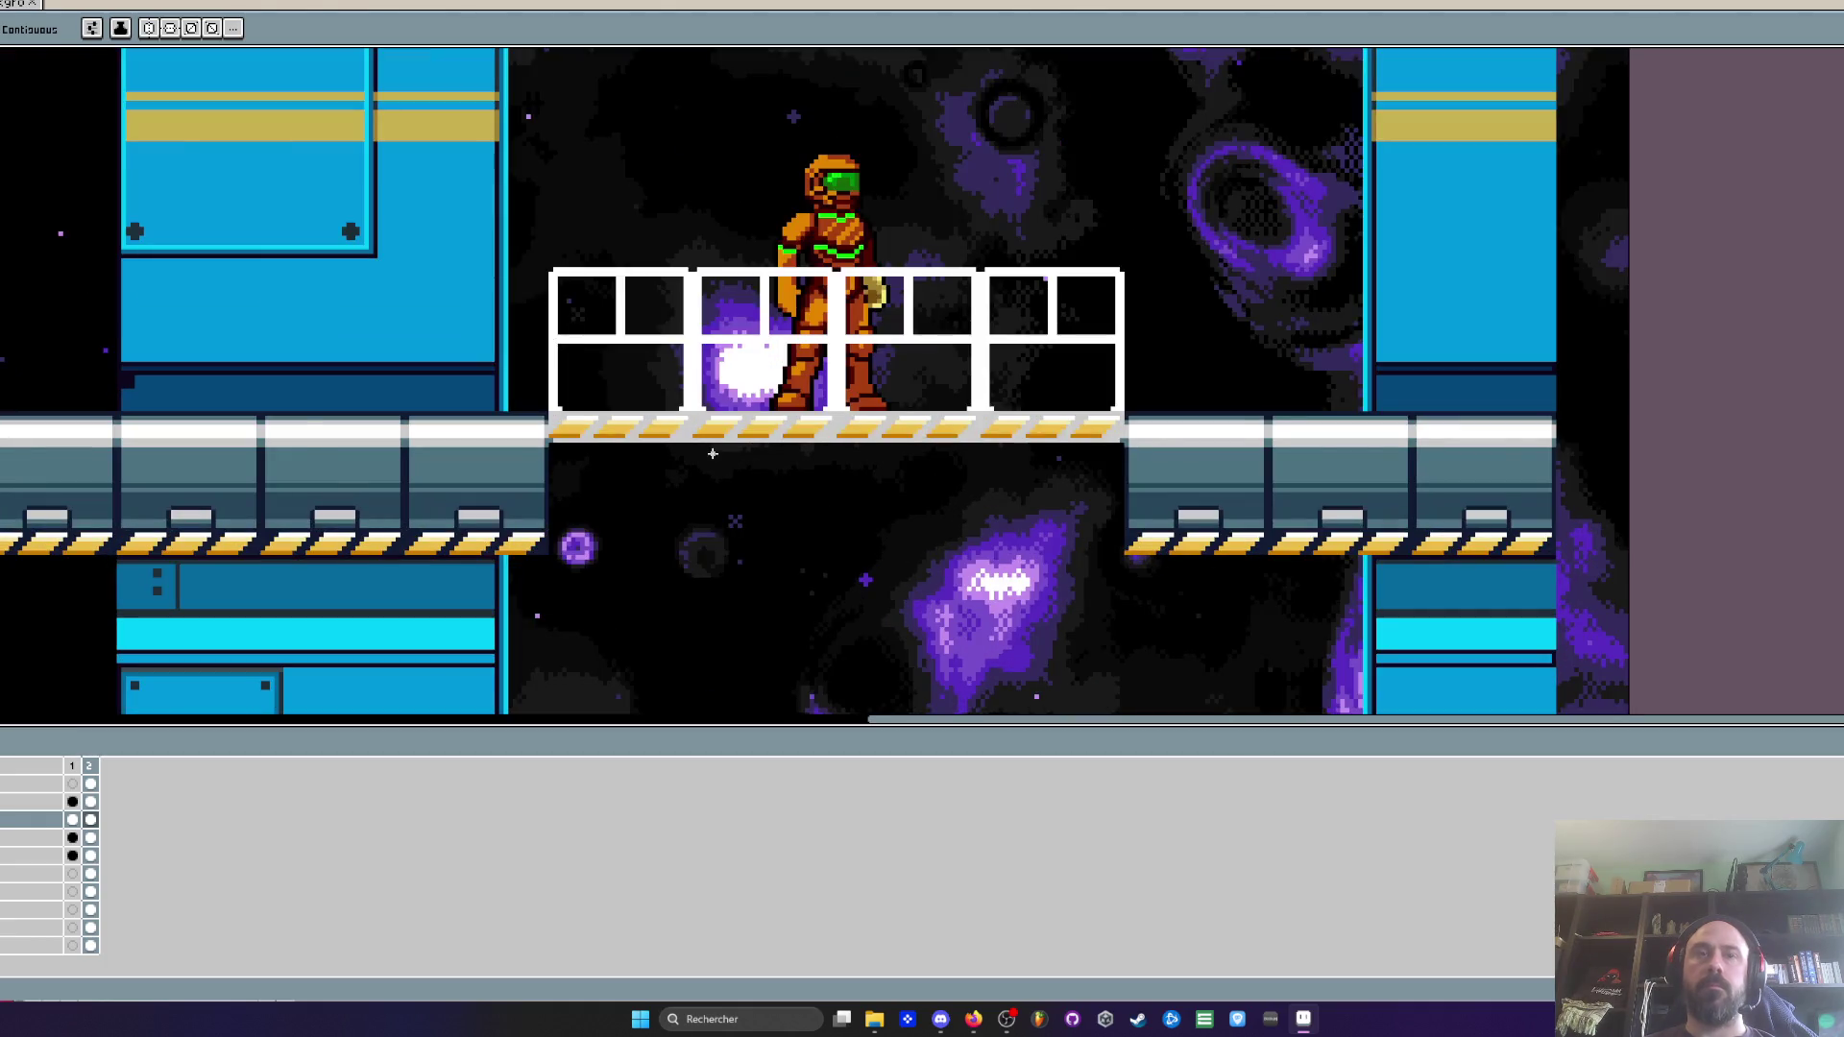
{"action": "key", "text": "i"}
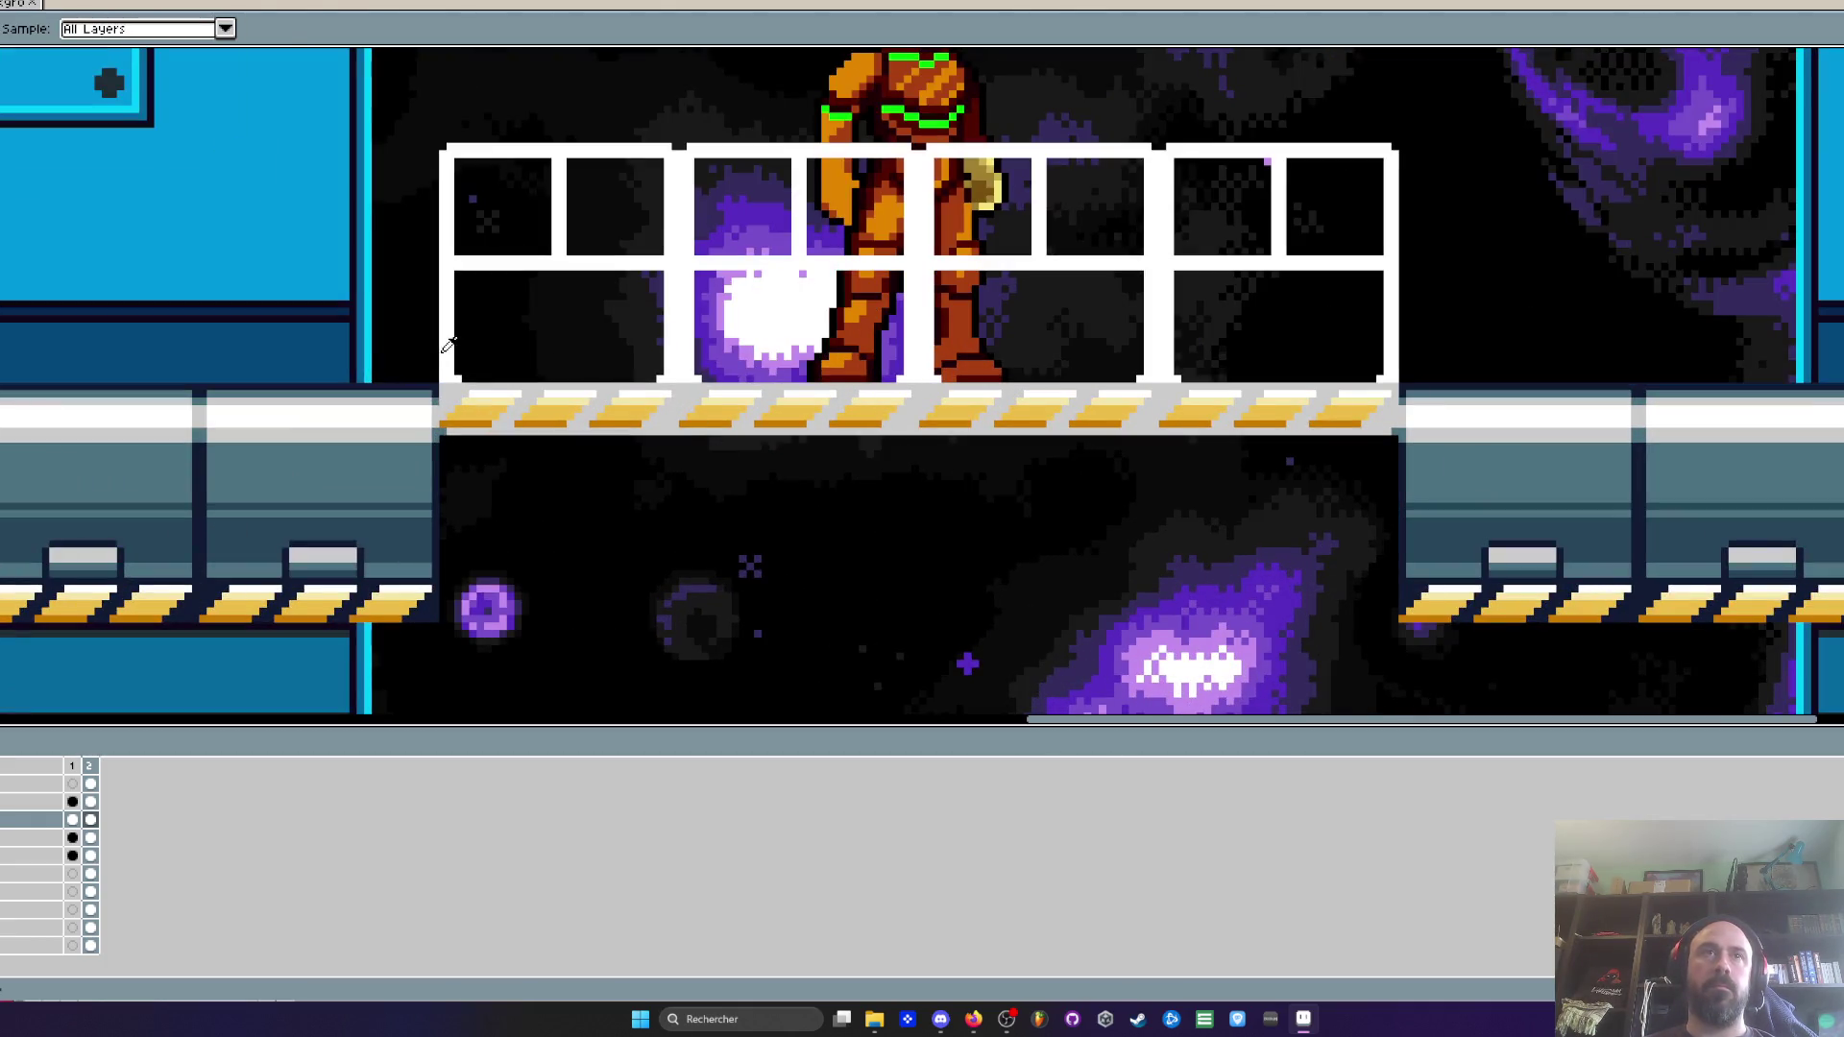
{"action": "scroll", "coordinate": [457, 349], "scroll_direction": "up", "scroll_amount": 1}
{"action": "scroll", "coordinate": [466, 370], "scroll_direction": "down", "scroll_amount": 1}
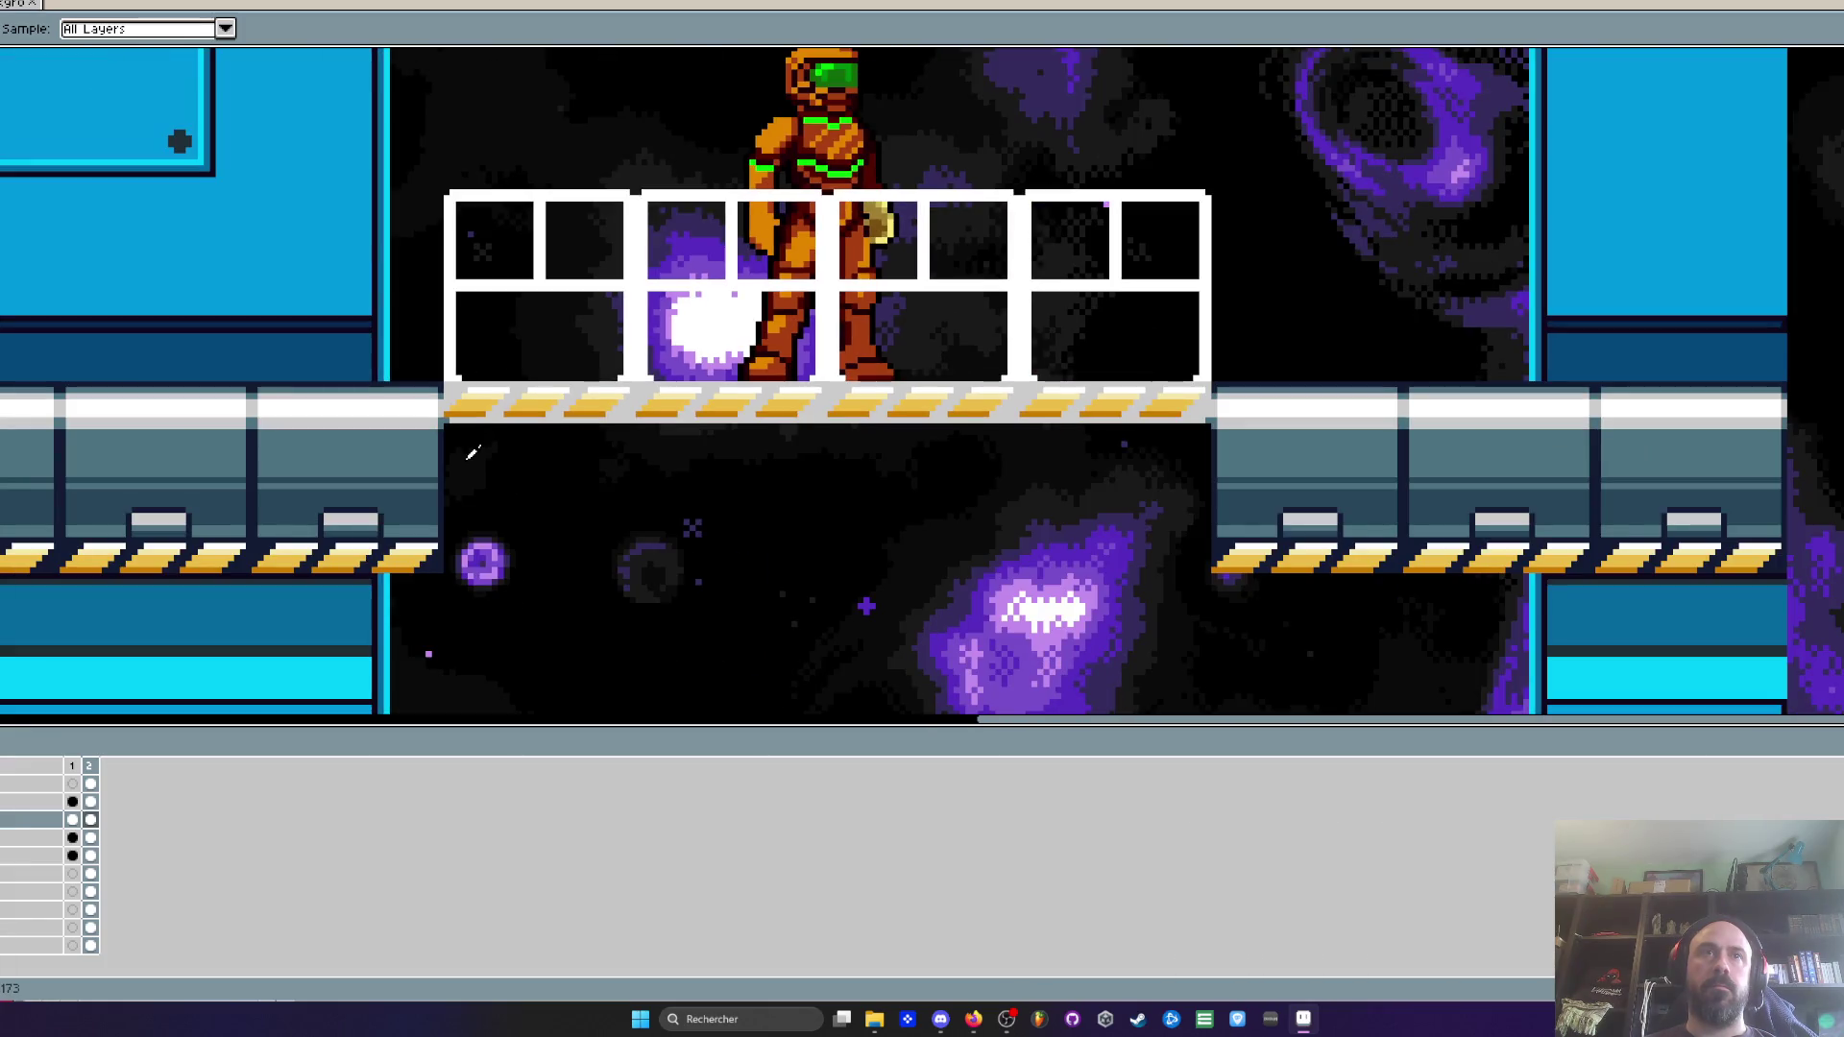
{"action": "scroll", "coordinate": [608, 435], "scroll_direction": "up", "scroll_amount": 1}
{"action": "scroll", "coordinate": [372, 433], "scroll_direction": "up", "scroll_amount": 1}
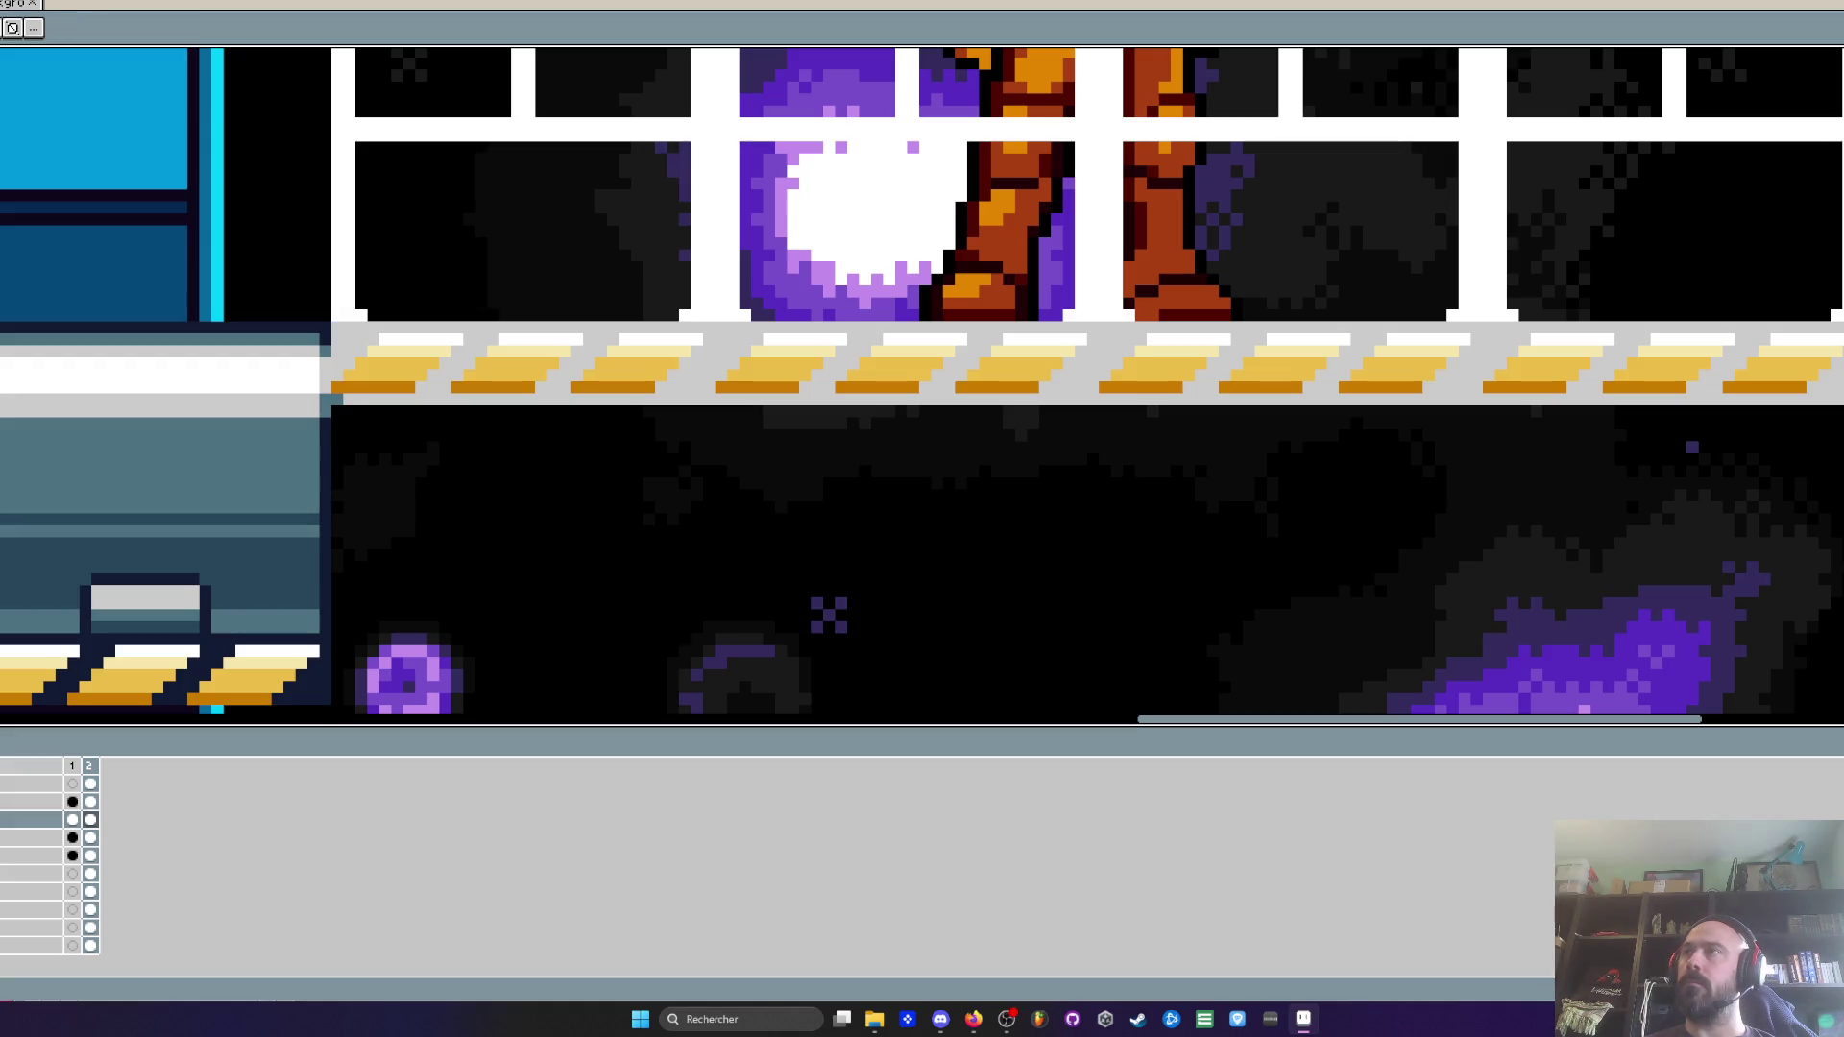
{"action": "left_click_drag", "start_coordinate": [1801, 481], "coordinate": [1748, 388]}
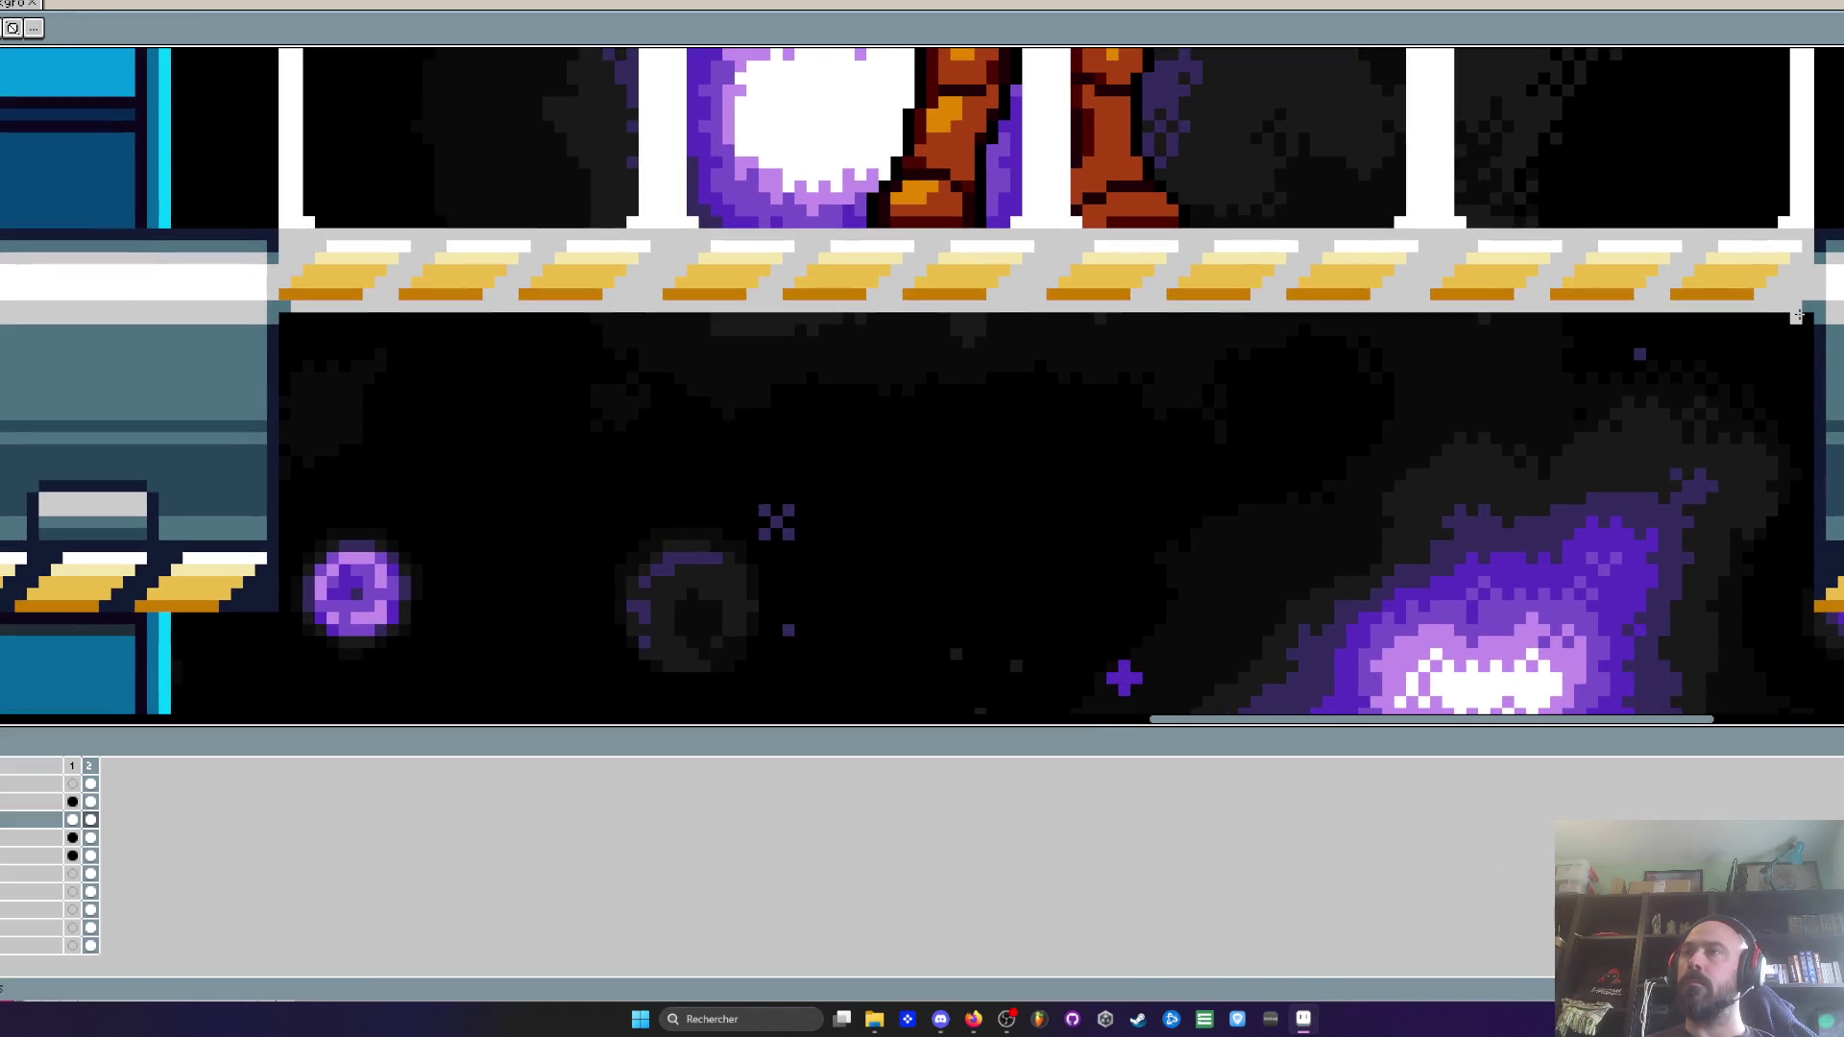
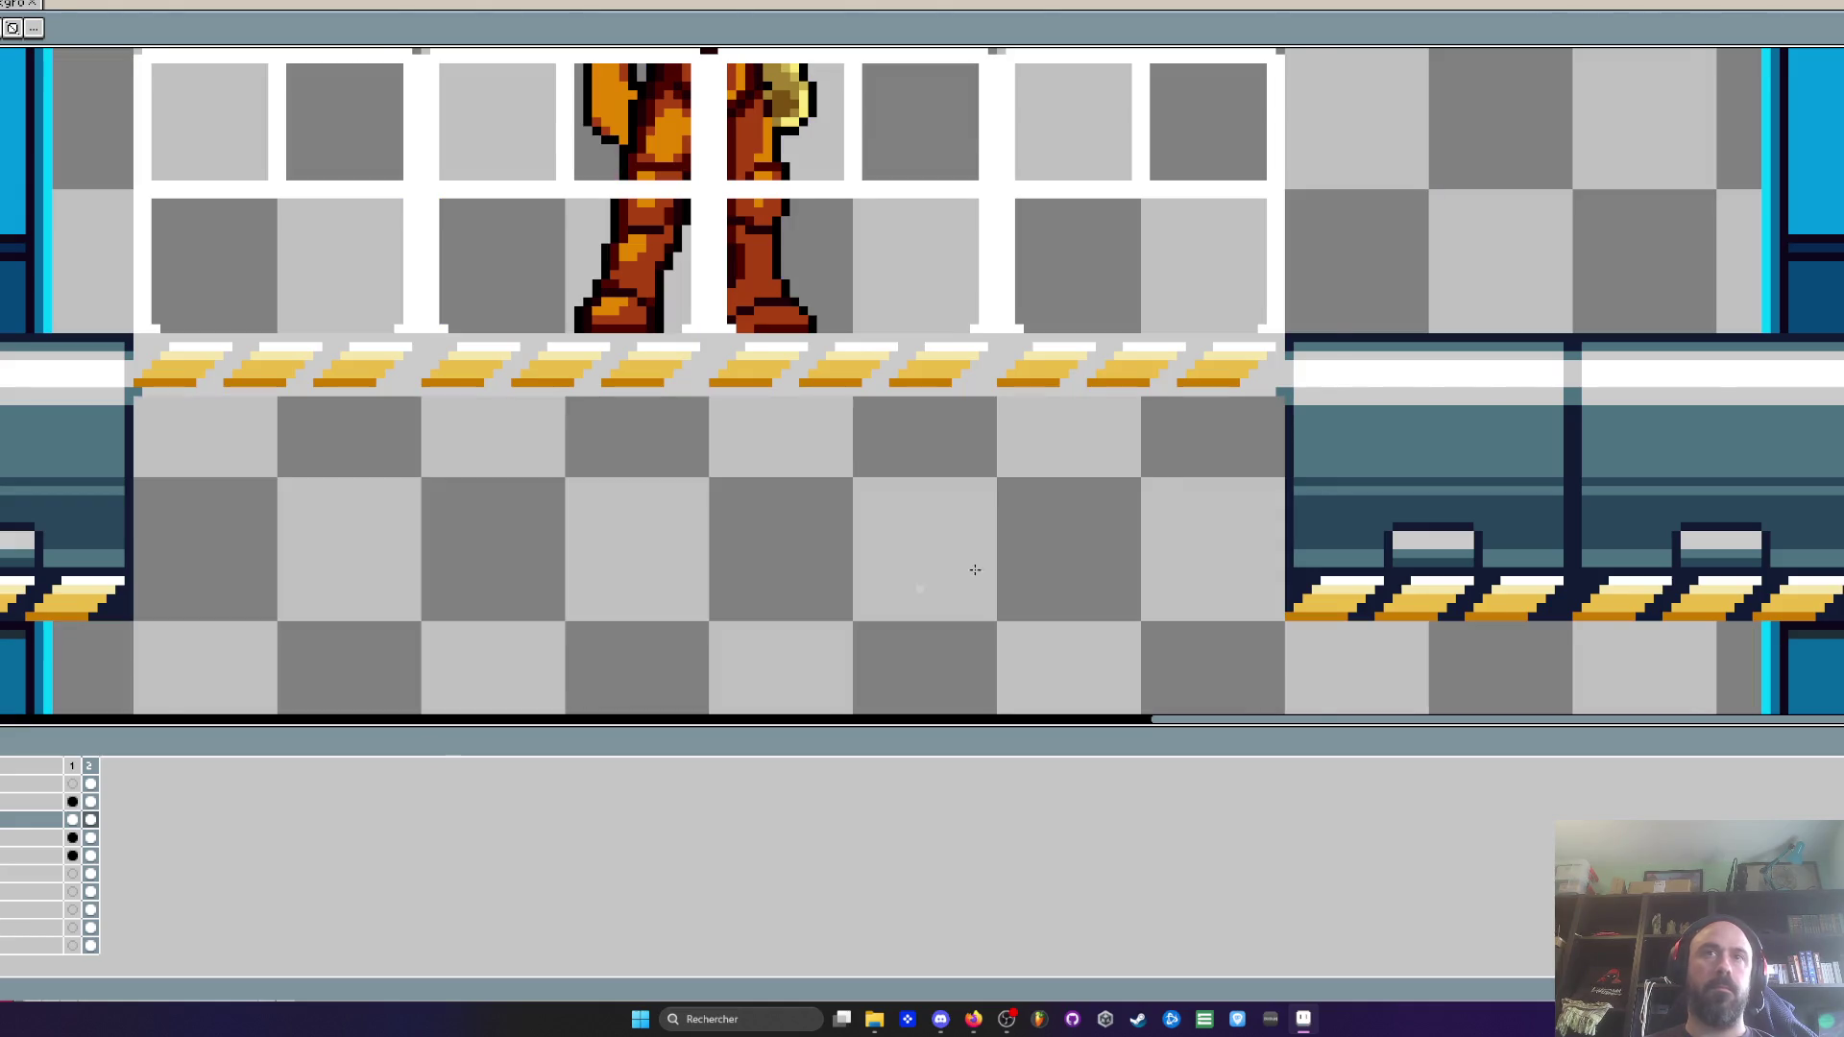
Draw two light grey diagonals forming an X in the tile beneath the footbridge's right end
{"action": "scroll", "coordinate": [1169, 466], "scroll_direction": "up", "scroll_amount": 1}
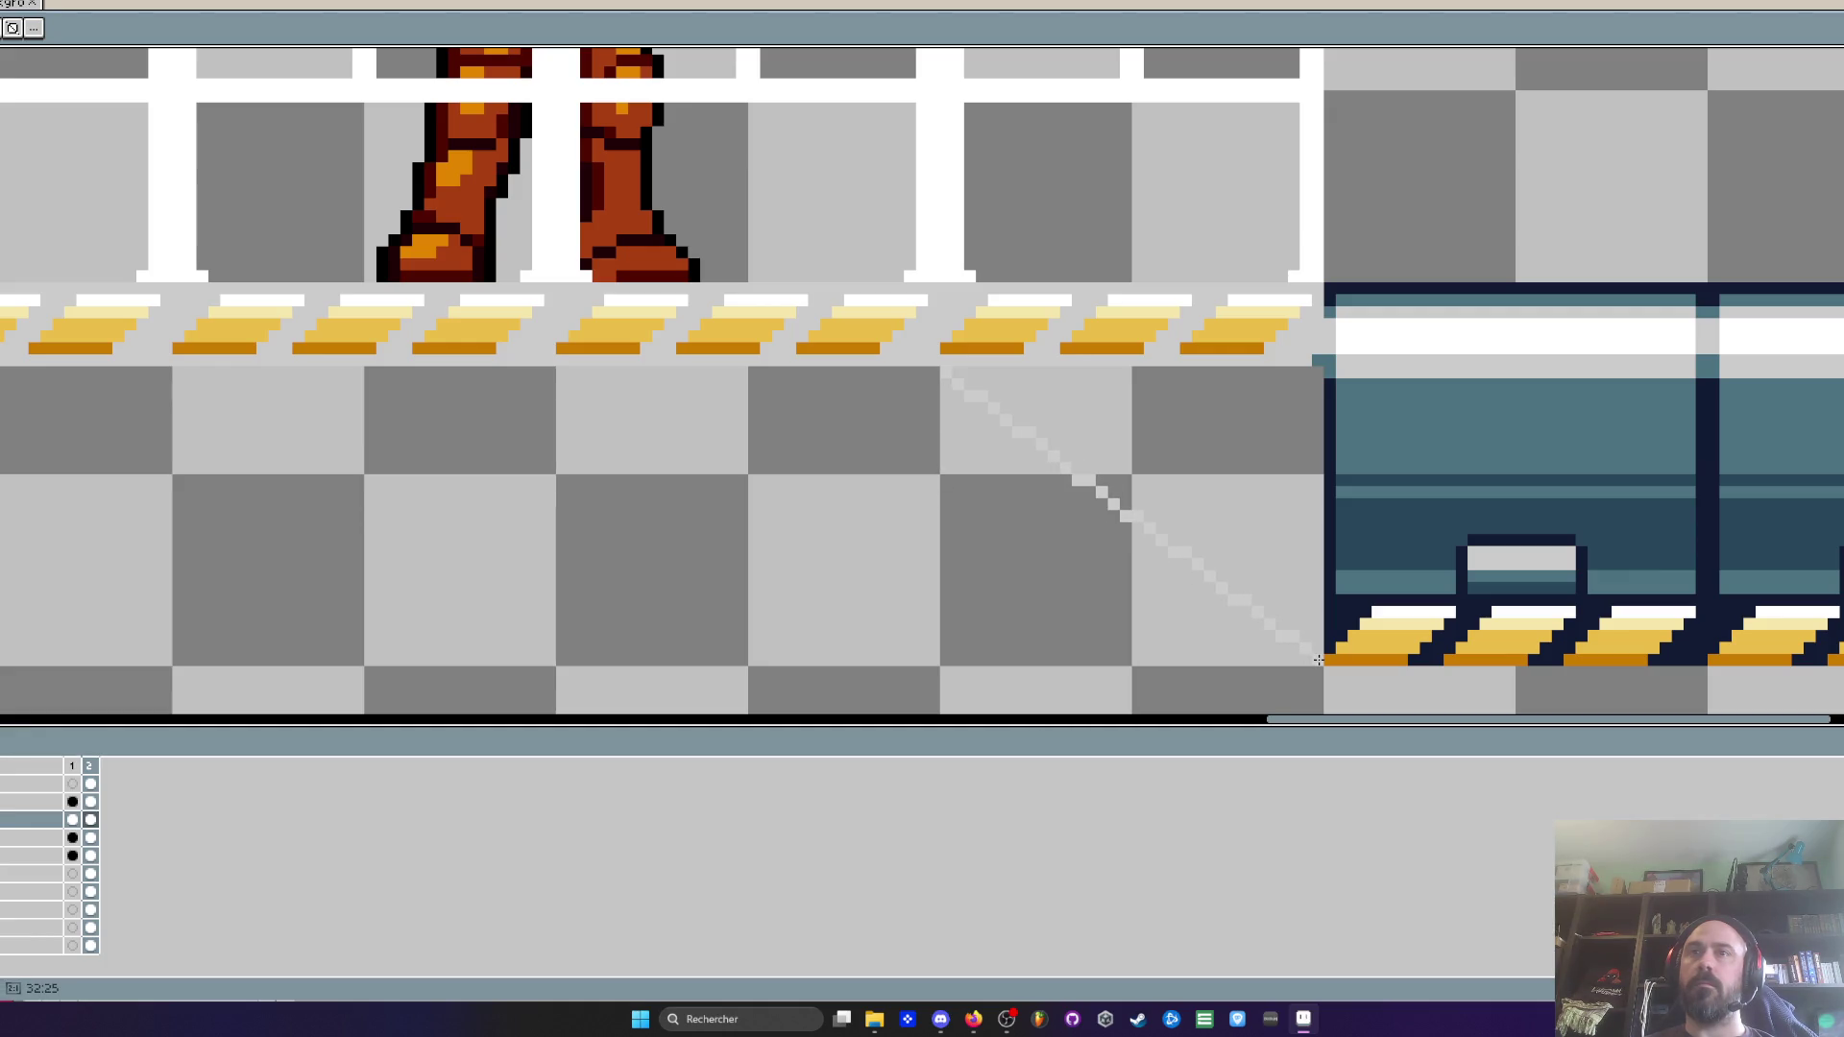
{"action": "left_click_drag", "start_coordinate": [1310, 654], "coordinate": [1139, 481]}
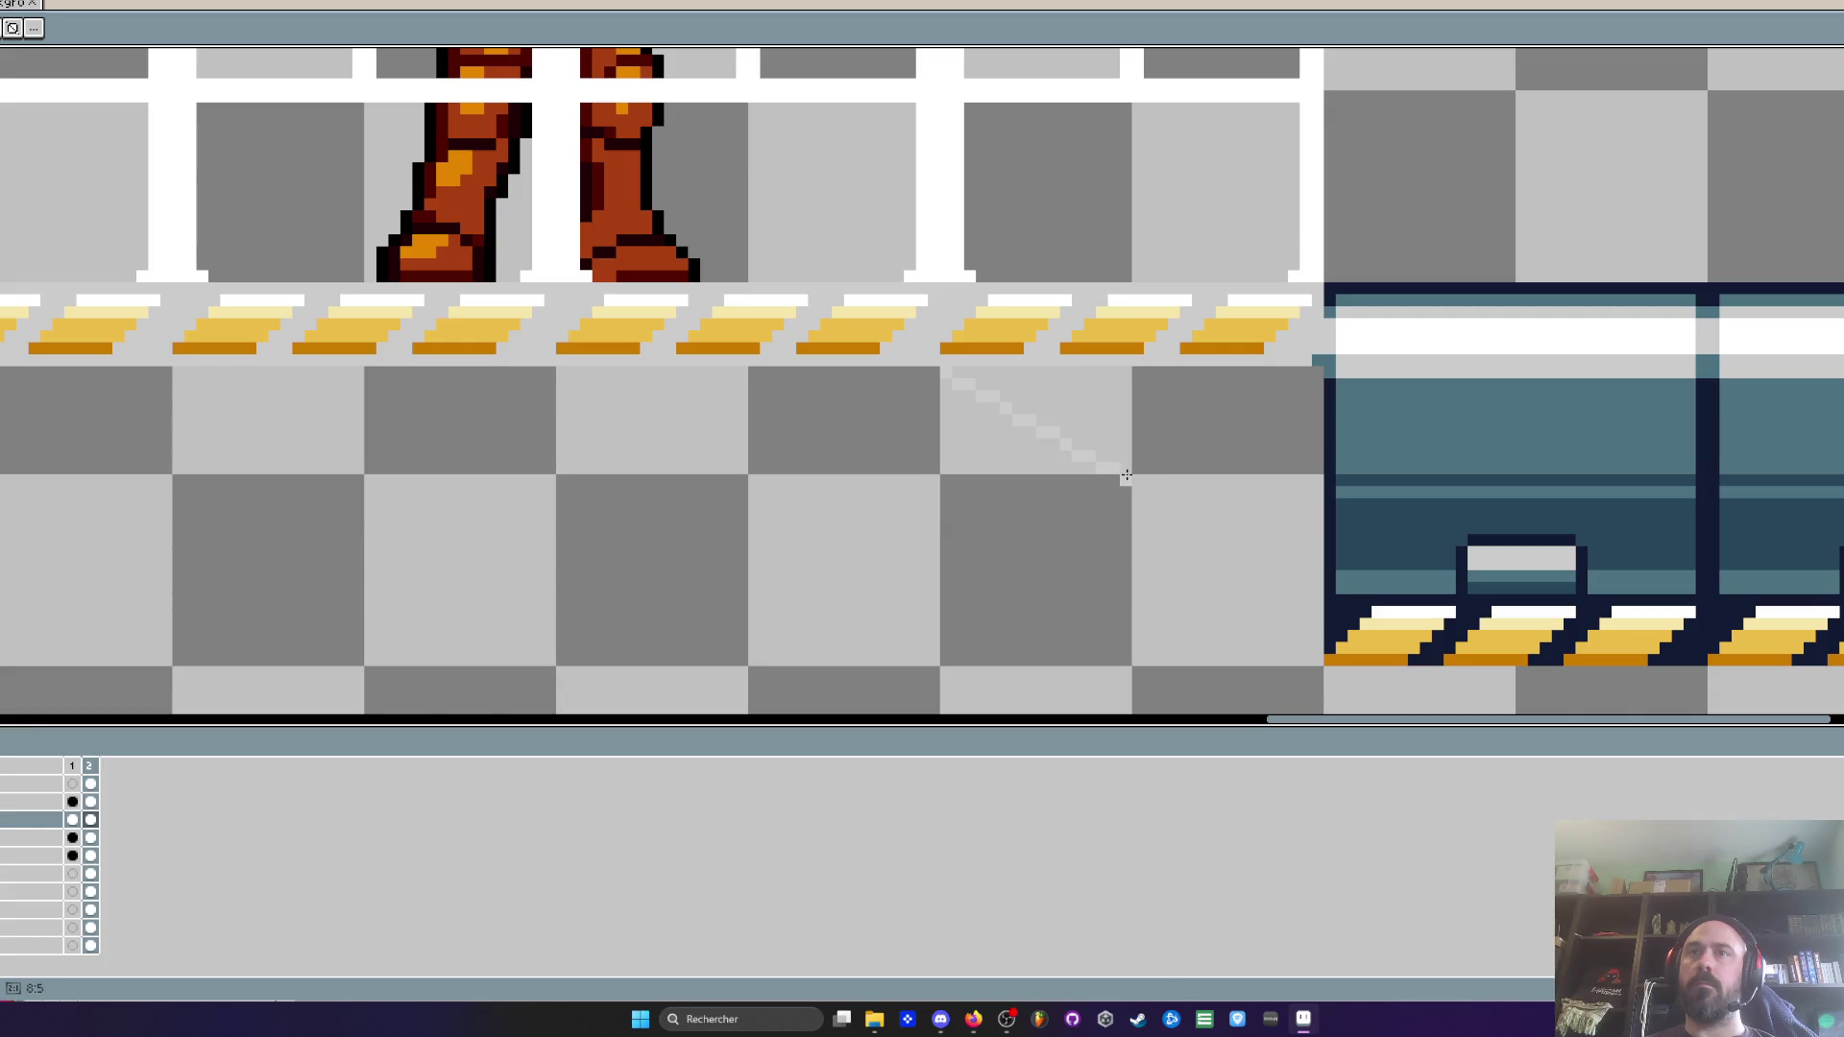
{"action": "mouse_move", "coordinate": [1124, 466]}
{"action": "left_mouse_down"}
{"action": "mouse_move", "coordinate": [1125, 503]}
{"action": "mouse_move", "coordinate": [1124, 378]}
{"action": "mouse_move", "coordinate": [1321, 369]}
{"action": "left_mouse_up"}
{"action": "left_click_drag", "start_coordinate": [1256, 632], "coordinate": [1319, 658]}
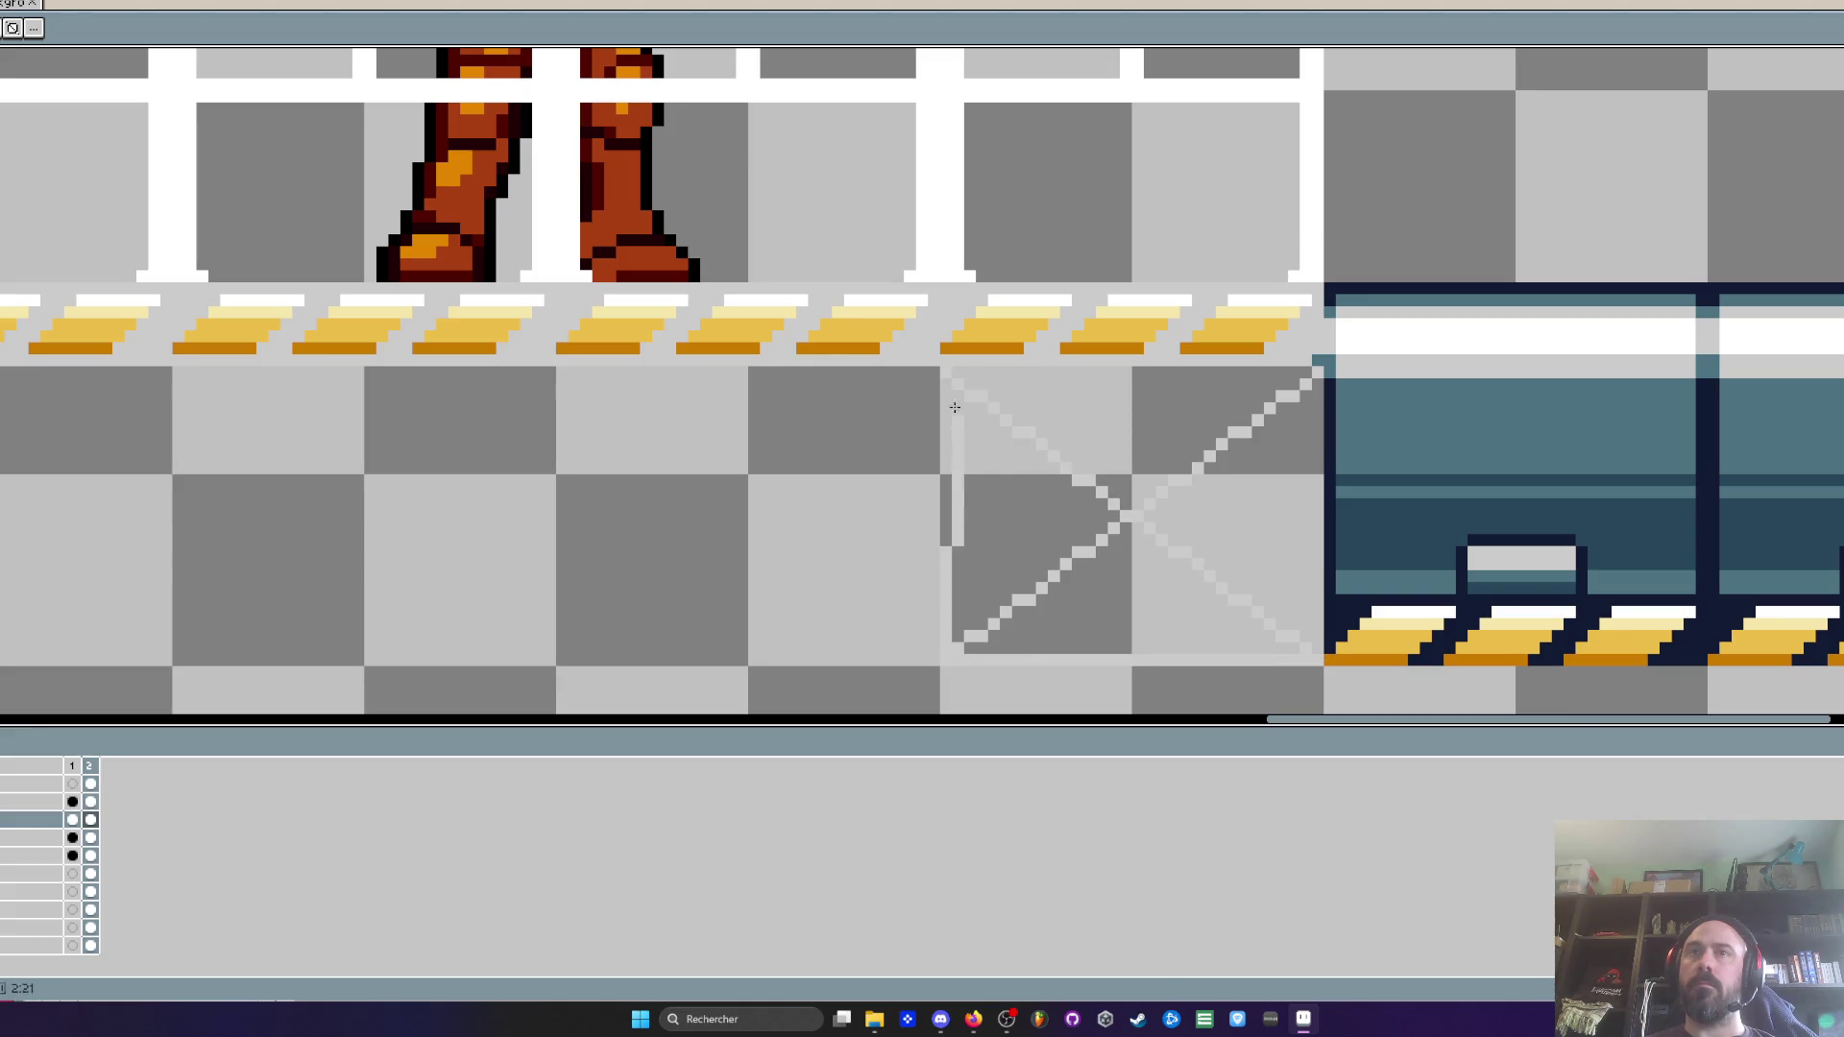
{"action": "left_click_drag", "start_coordinate": [947, 373], "coordinate": [1296, 372]}
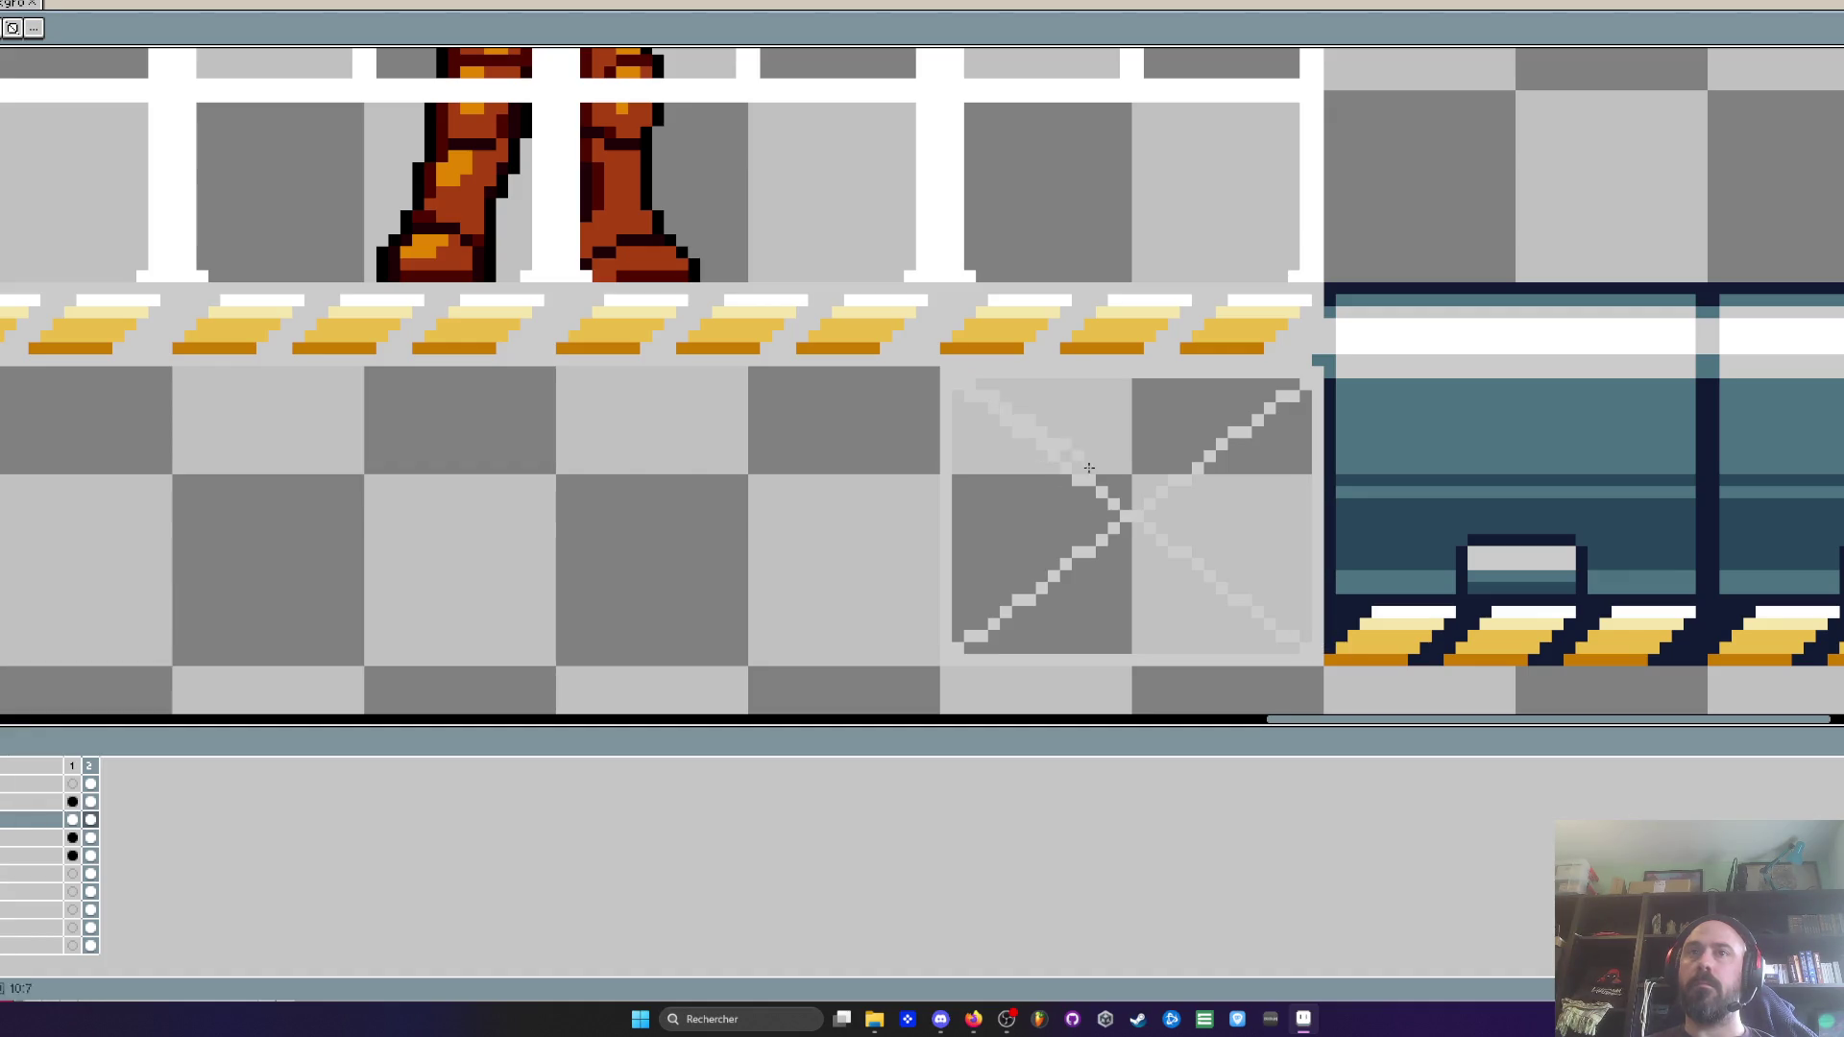
{"action": "left_click_drag", "start_coordinate": [1292, 650], "coordinate": [968, 401]}
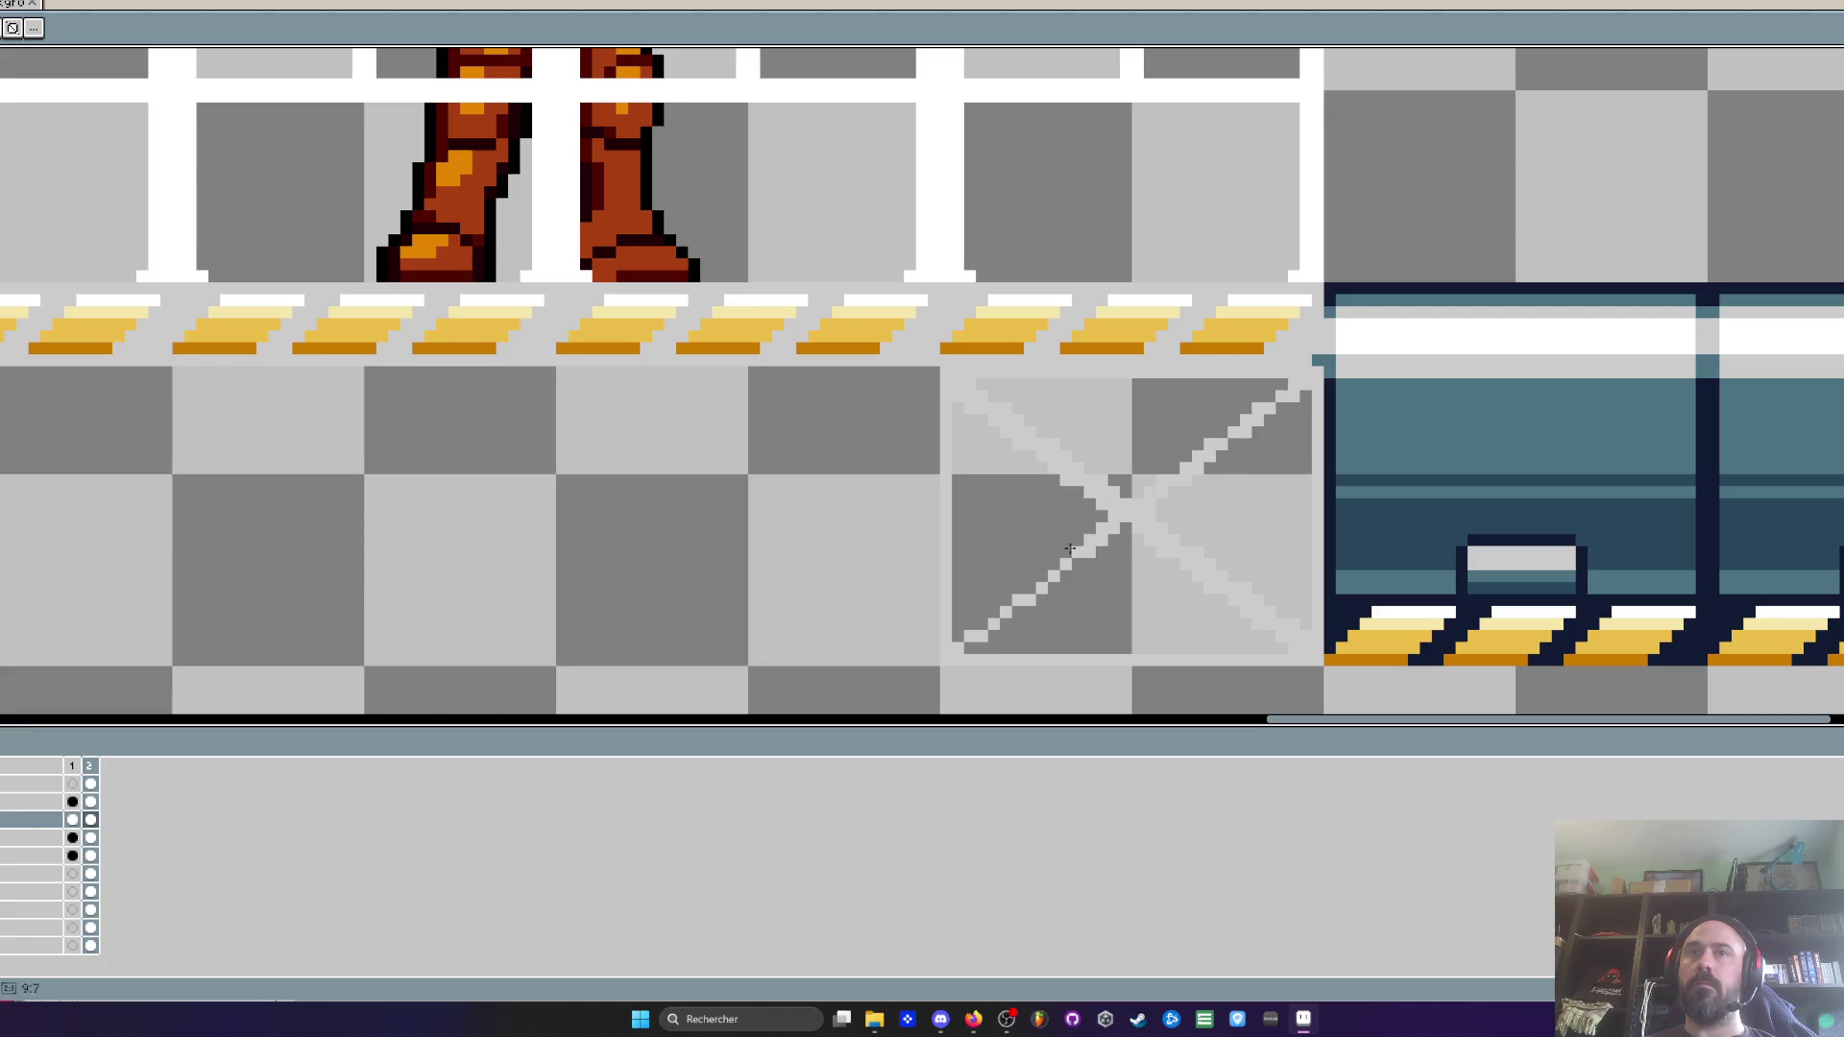
{"action": "left_click_drag", "start_coordinate": [1066, 599], "coordinate": [1292, 402]}
{"action": "scroll", "coordinate": [1215, 449], "scroll_direction": "down", "scroll_amount": 2}
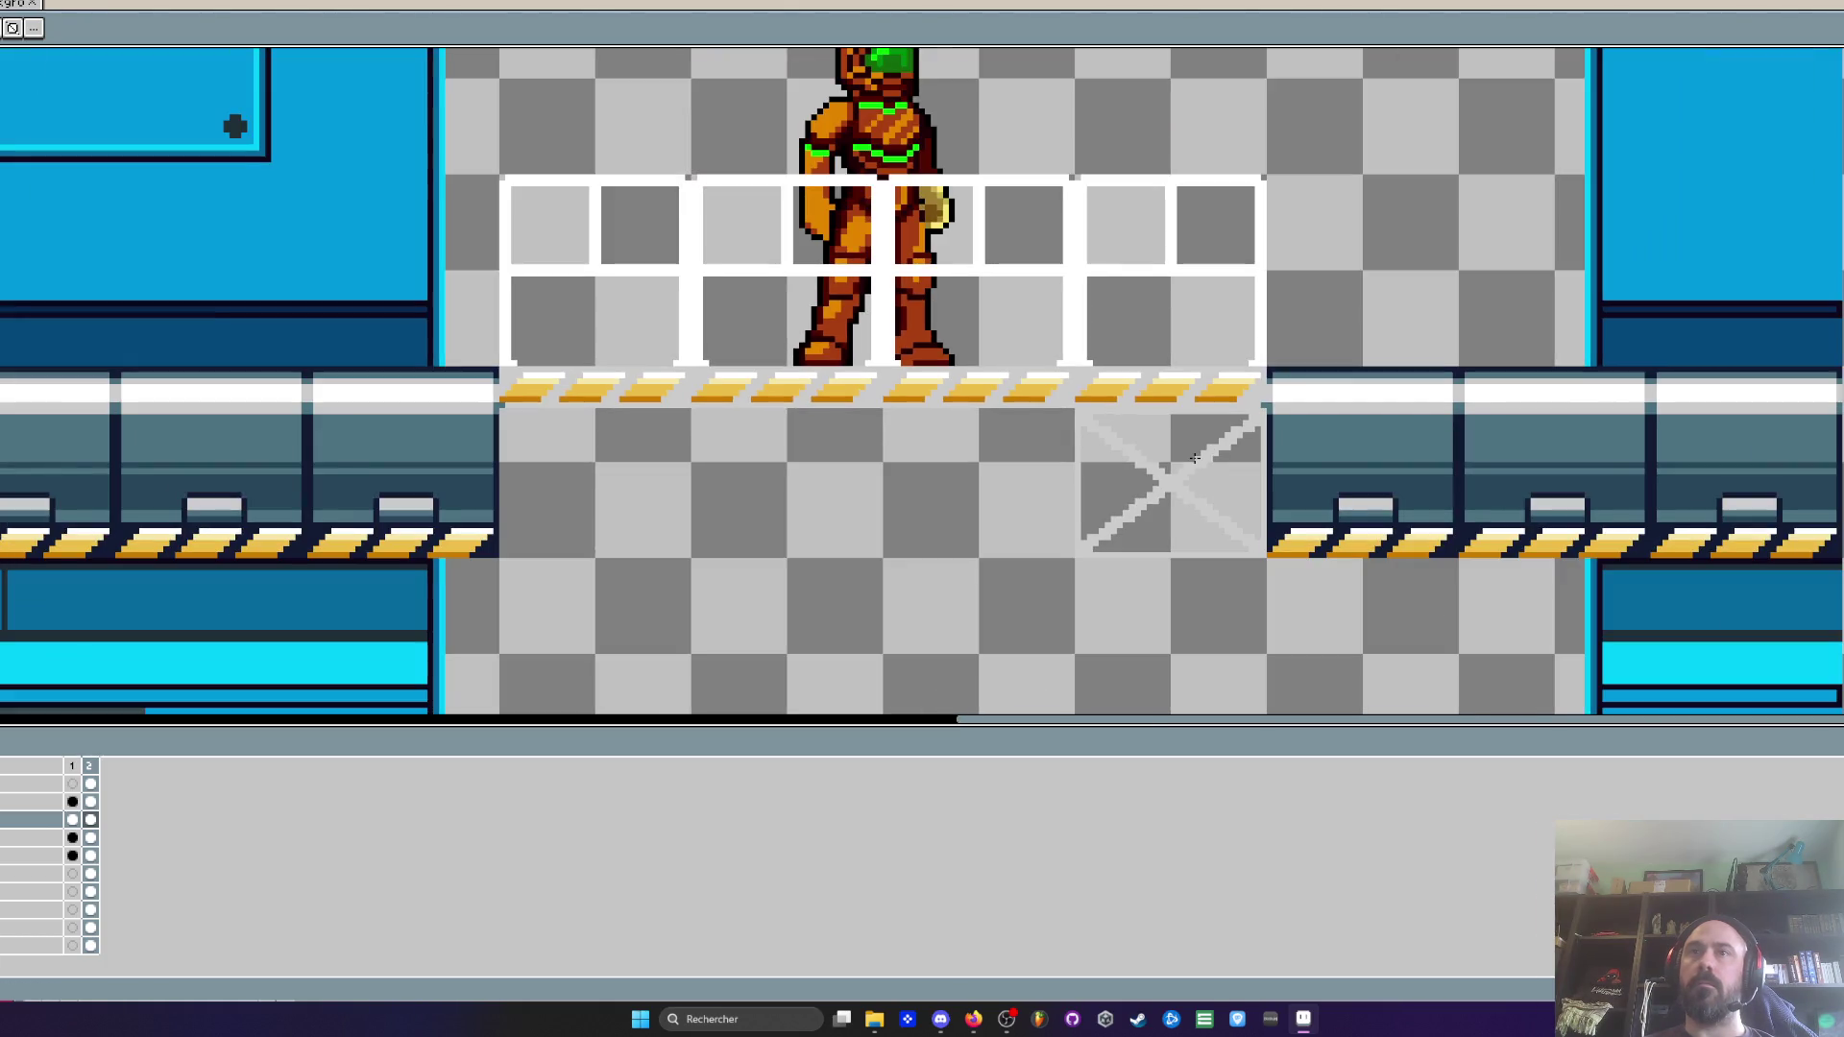
Eyedrop white from the canvas and paint white edge lines along the X tile
{"action": "scroll", "coordinate": [1140, 445], "scroll_direction": "up", "scroll_amount": 1}
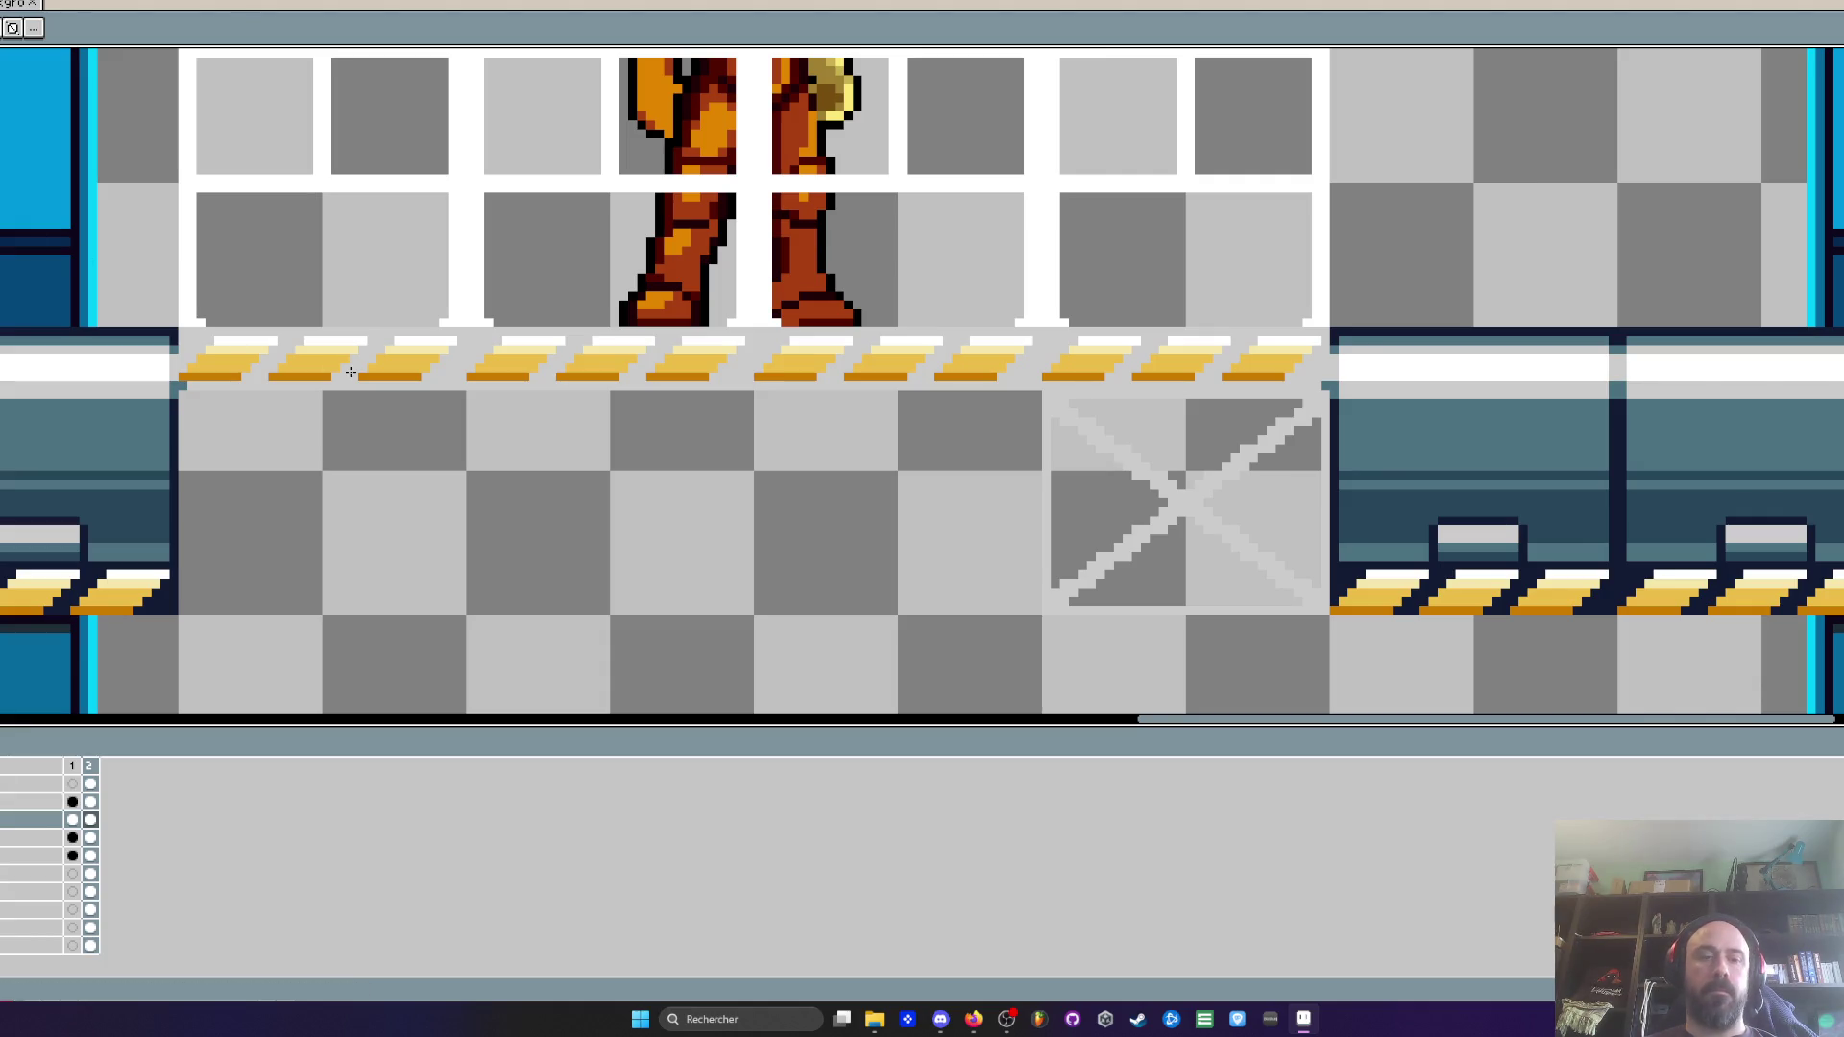
{"action": "key", "text": "i"}
{"action": "scroll", "coordinate": [1662, 417], "scroll_direction": "up", "scroll_amount": 1}
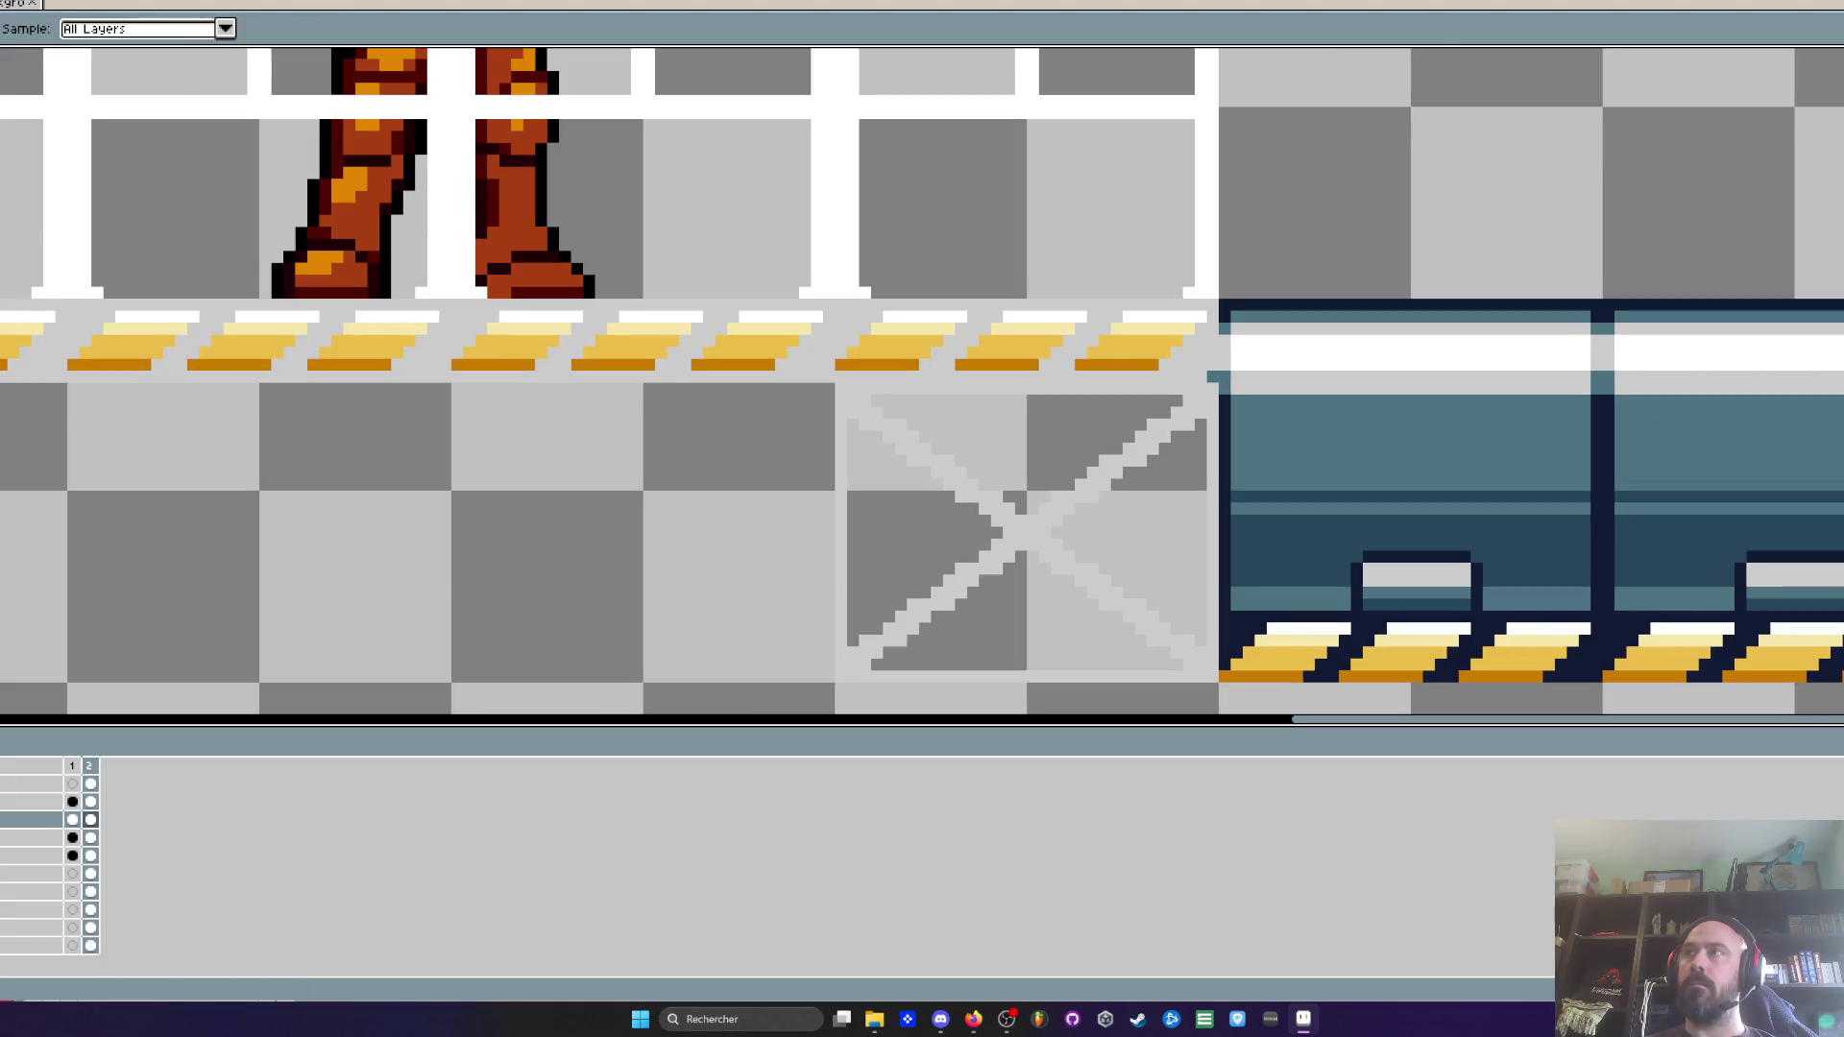
{"action": "key", "text": "h"}
{"action": "scroll", "coordinate": [828, 388], "scroll_direction": "up", "scroll_amount": 2}
{"action": "left_click_drag", "start_coordinate": [852, 387], "coordinate": [1593, 381]}
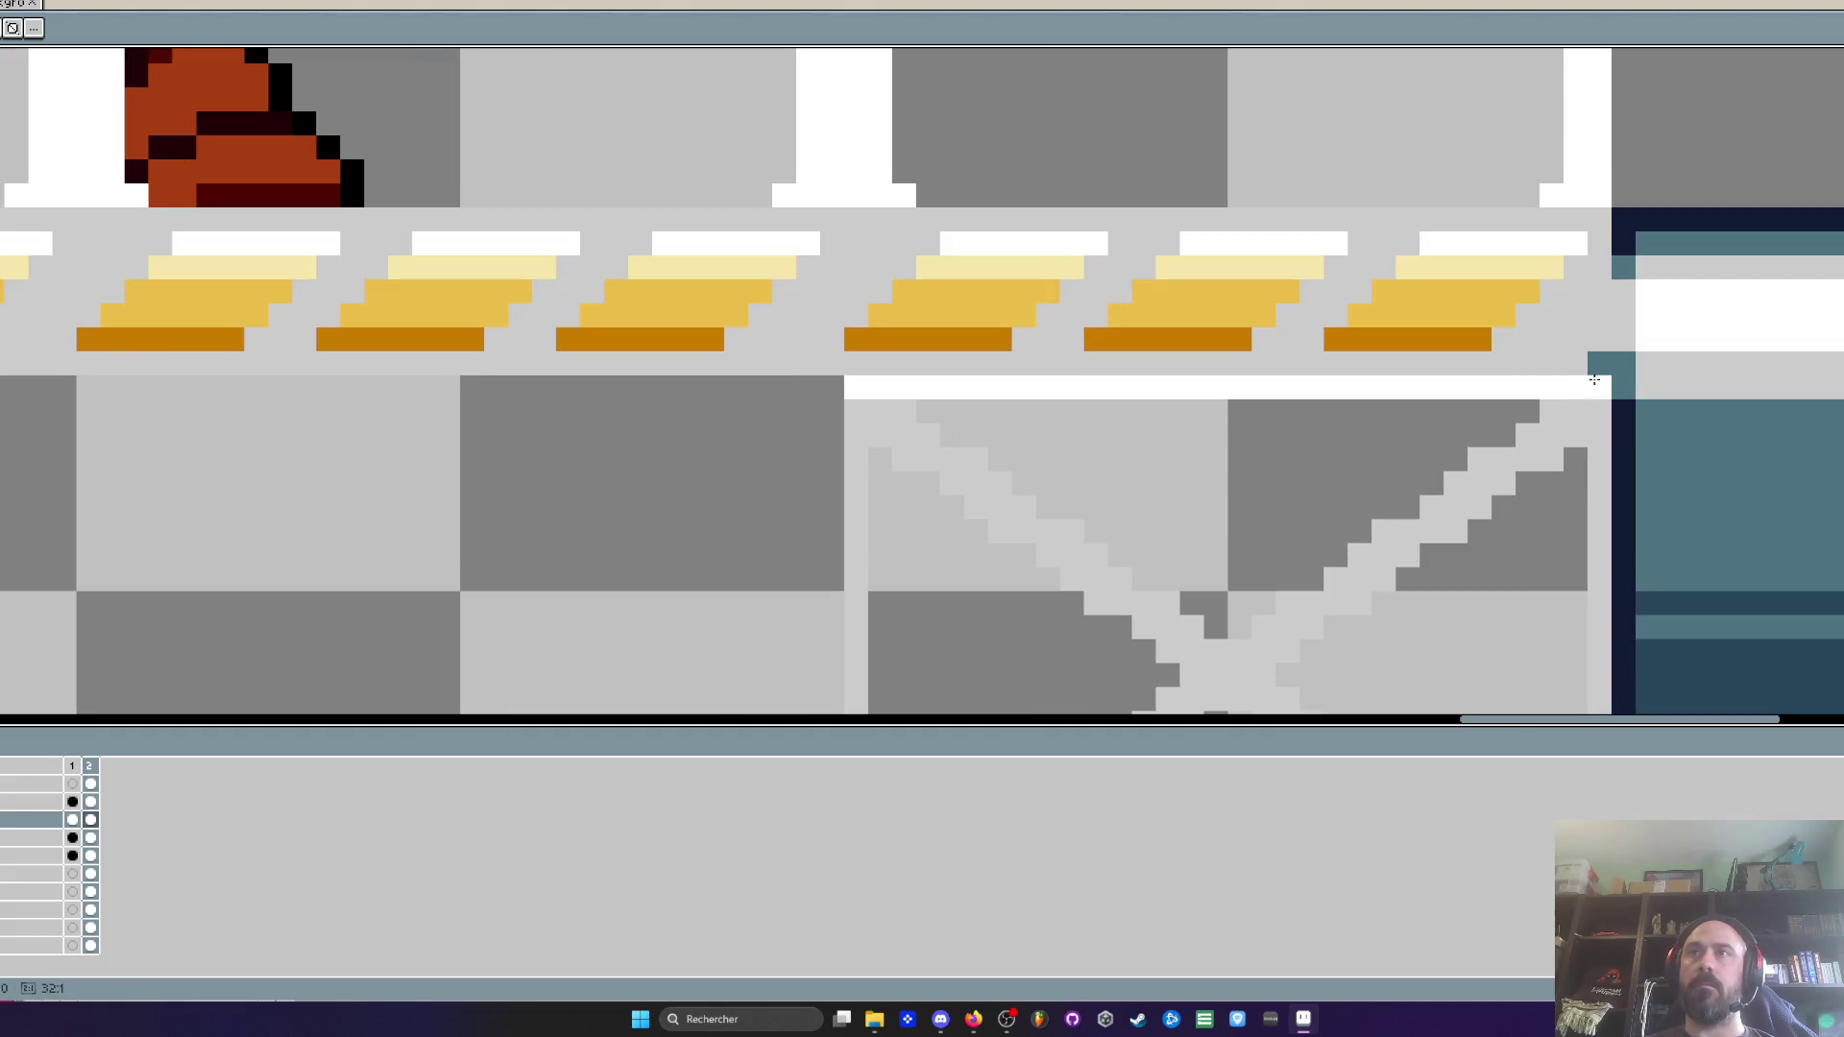
{"action": "scroll", "coordinate": [1594, 380], "scroll_direction": "down", "scroll_amount": 5}
{"action": "mouse_move", "coordinate": [1598, 53]}
{"action": "left_mouse_down"}
{"action": "mouse_move", "coordinate": [1595, 450]}
{"action": "mouse_move", "coordinate": [855, 449]}
{"action": "mouse_move", "coordinate": [855, 58]}
{"action": "left_mouse_up"}
Zoom out to check the framed tile, then go up to the parent folder in File Explorer
{"action": "scroll", "coordinate": [854, 289], "scroll_direction": "up", "scroll_amount": 3}
{"action": "scroll", "coordinate": [854, 288], "scroll_direction": "up", "scroll_amount": 2}
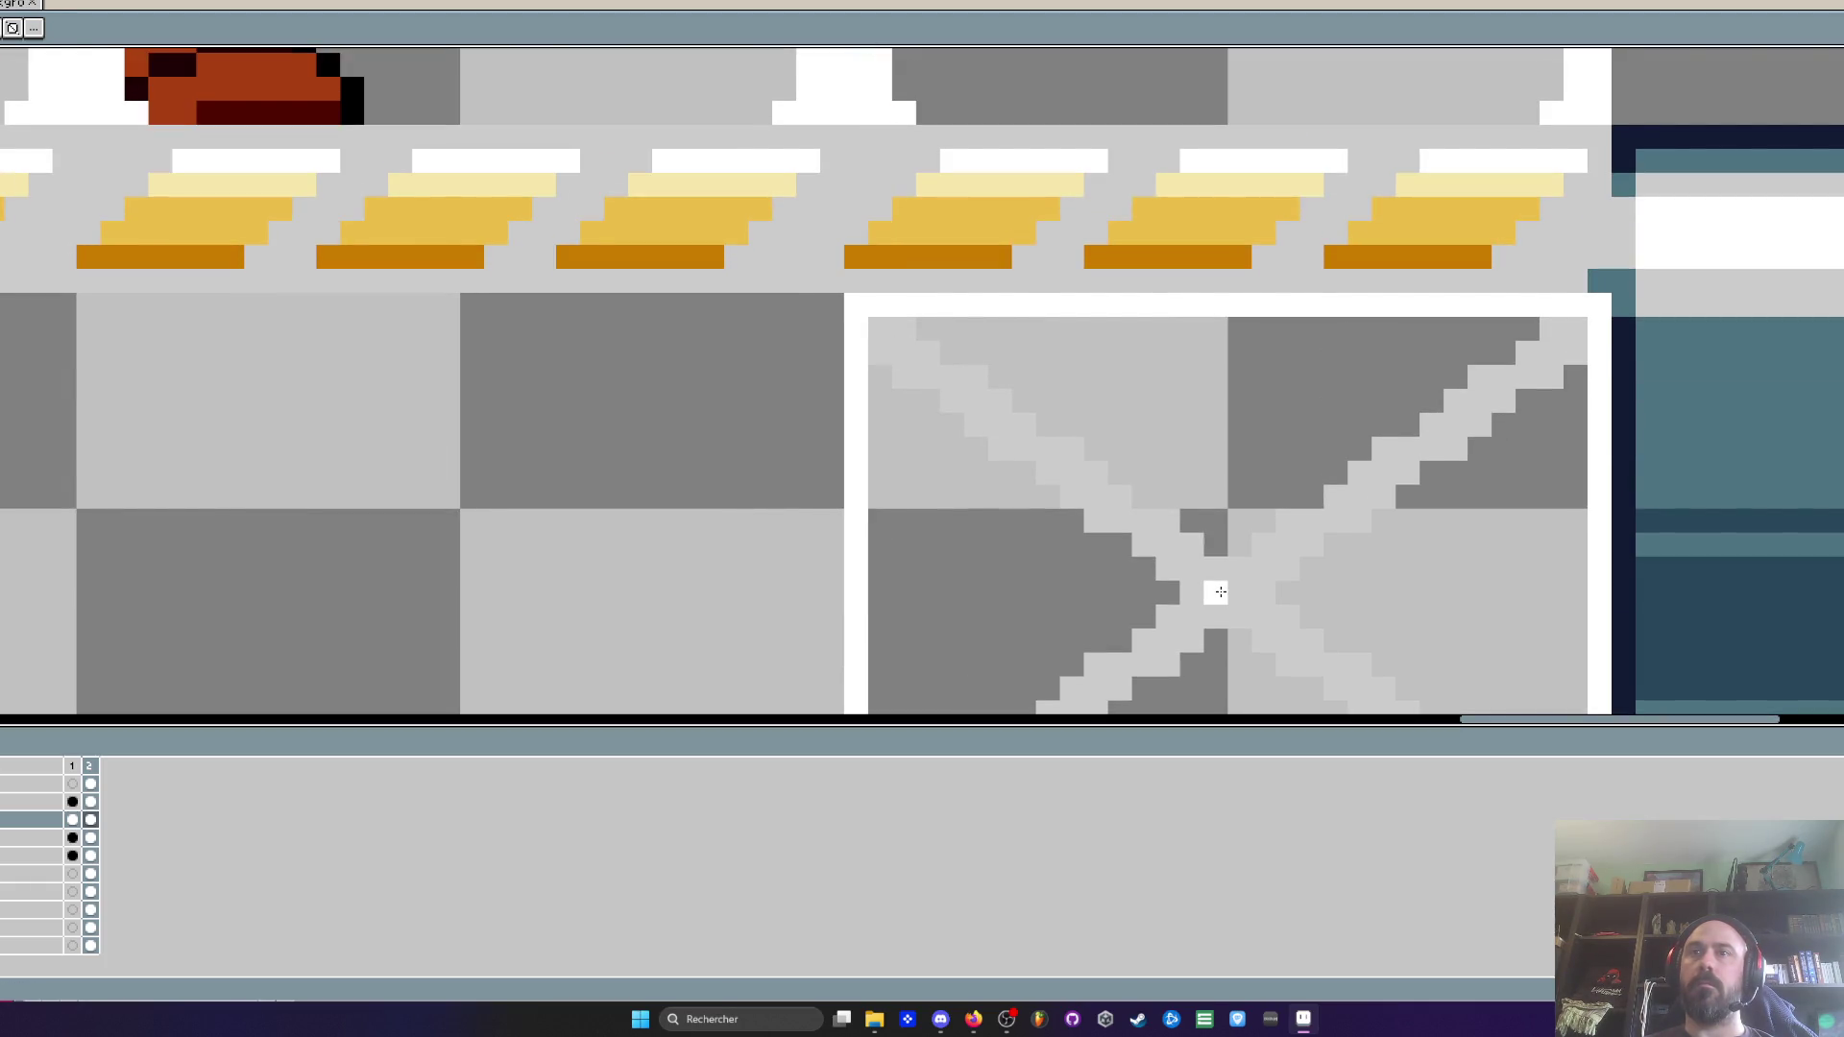
{"action": "scroll", "coordinate": [1223, 595], "scroll_direction": "down", "scroll_amount": 5}
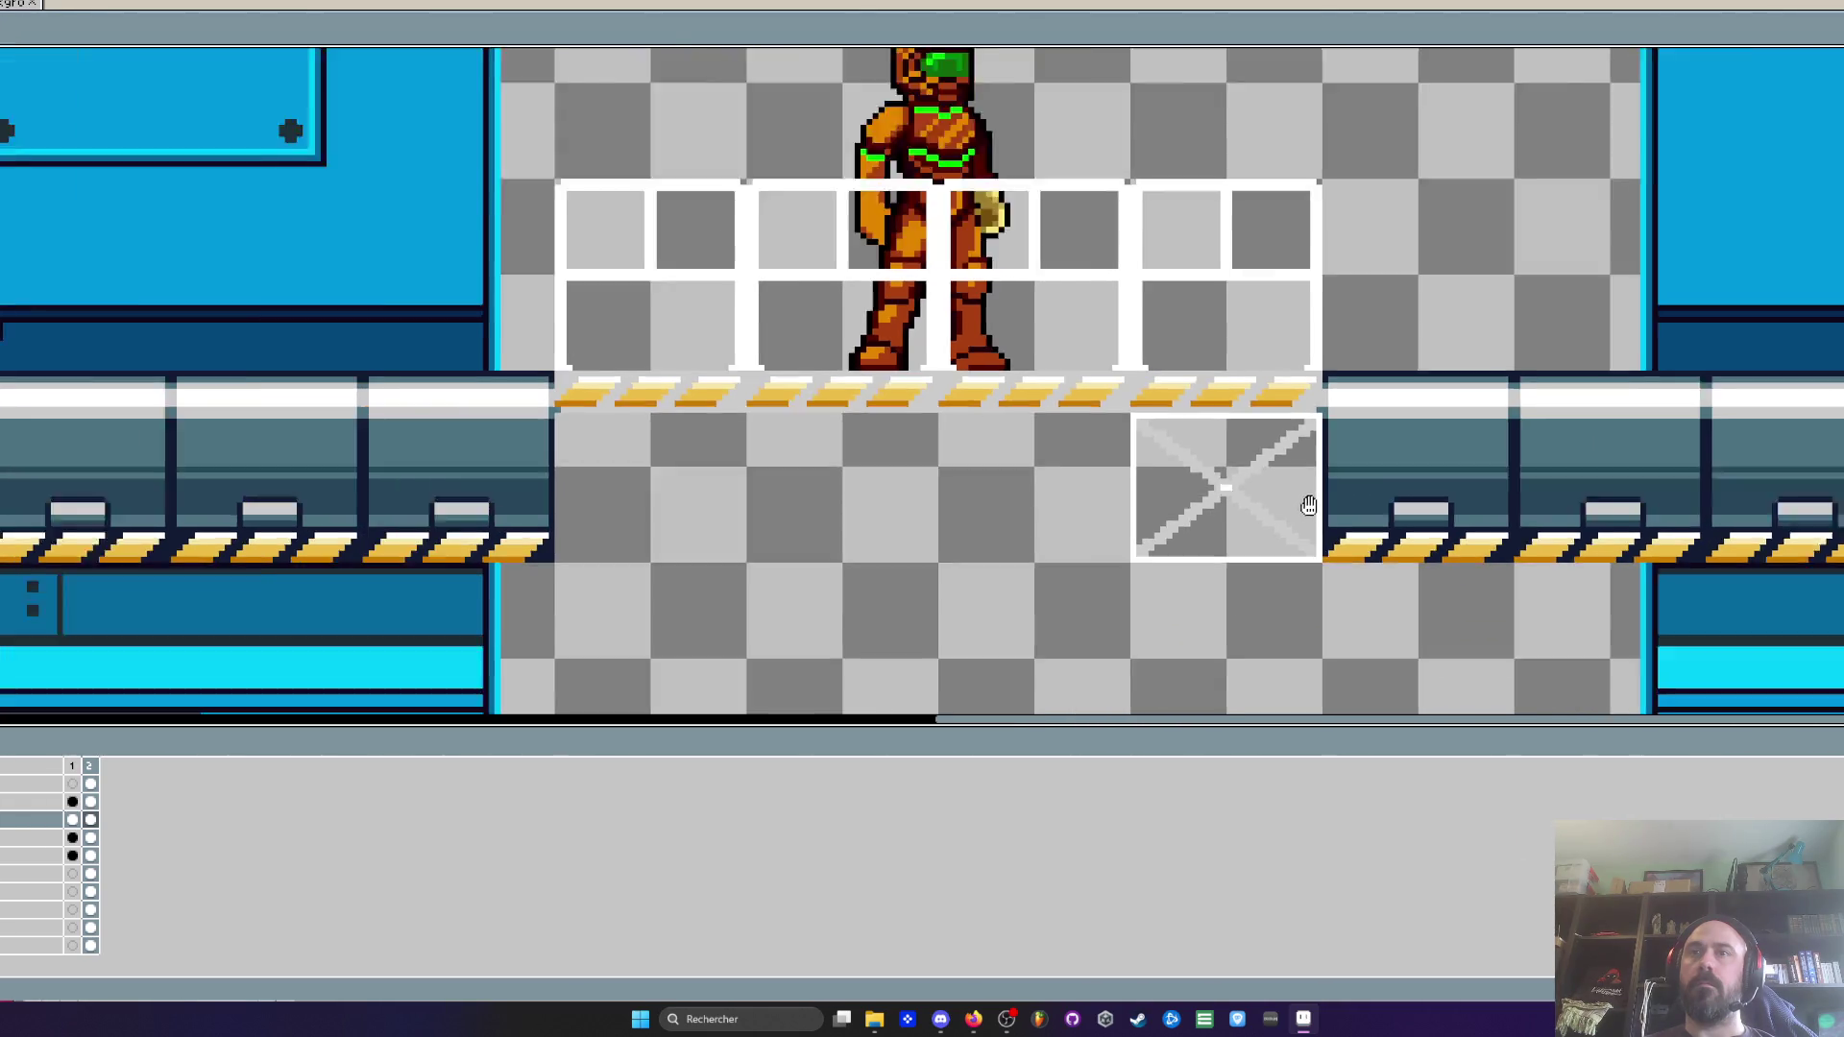
{"action": "scroll", "coordinate": [1312, 514], "scroll_direction": "down", "scroll_amount": 1}
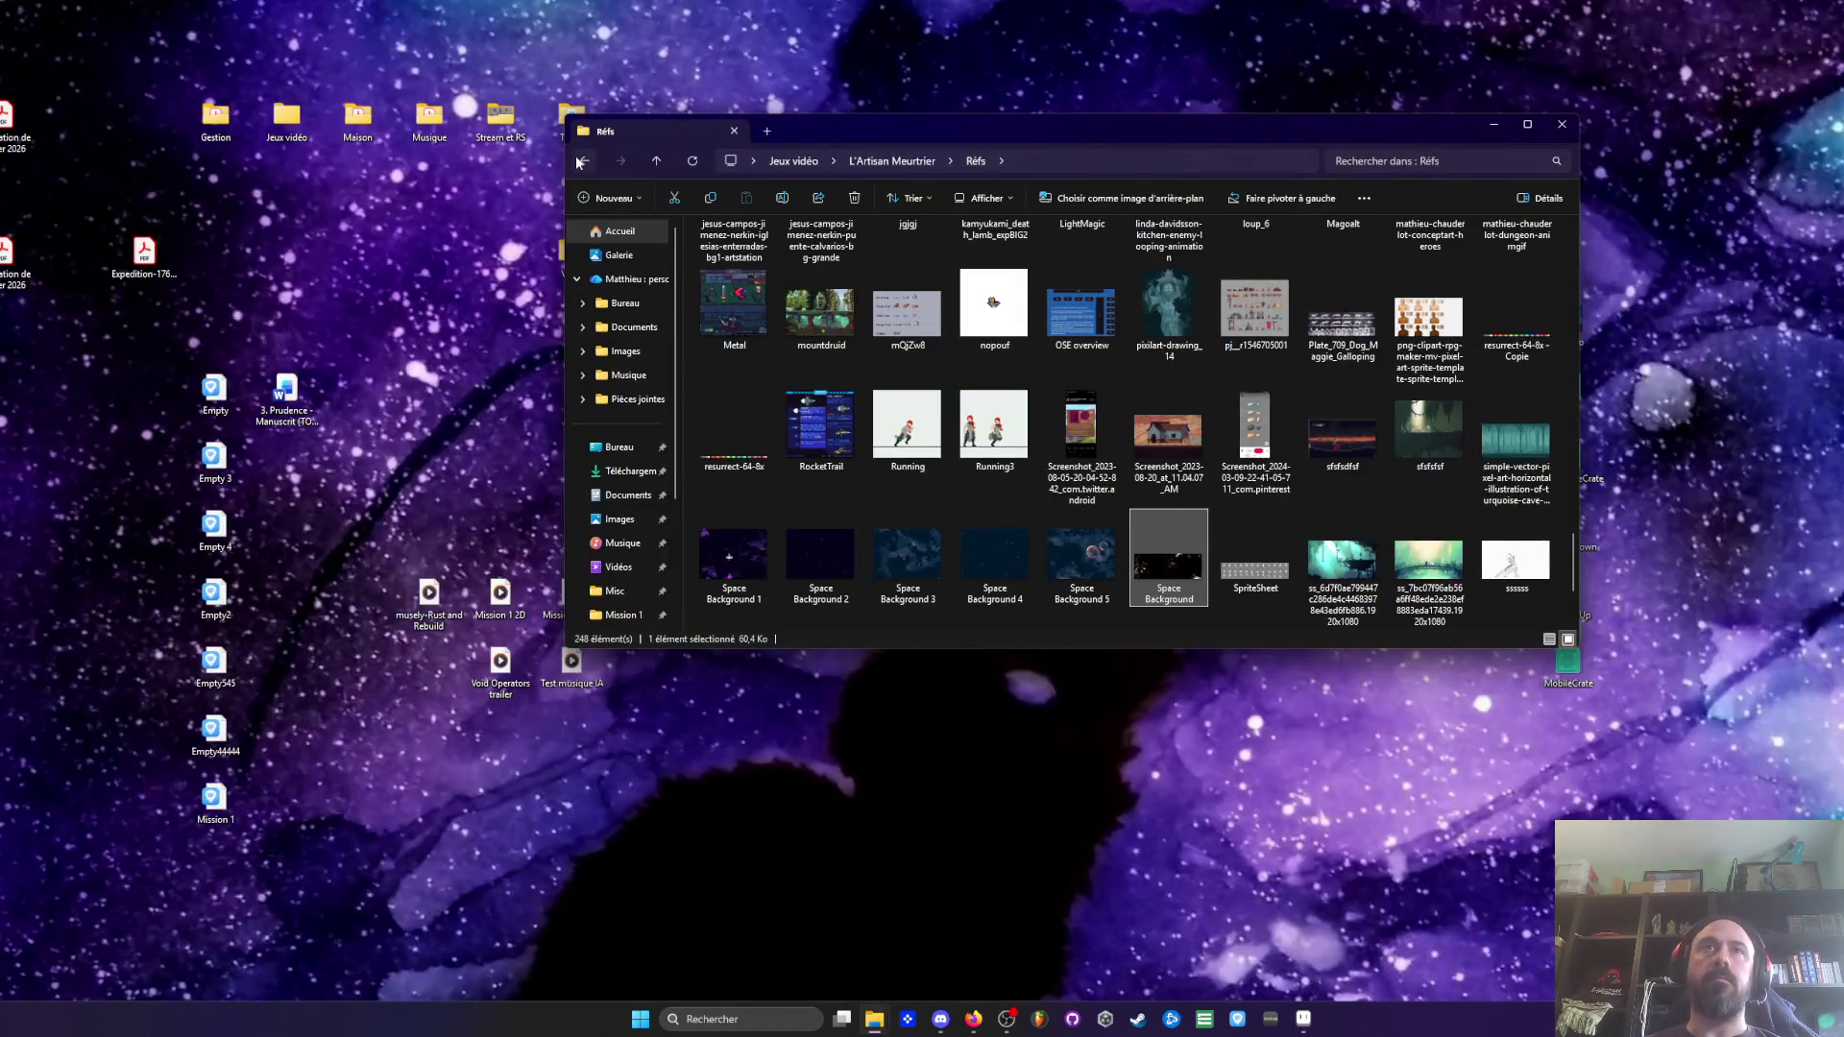
{"action": "left_click", "coordinate": [586, 162]}
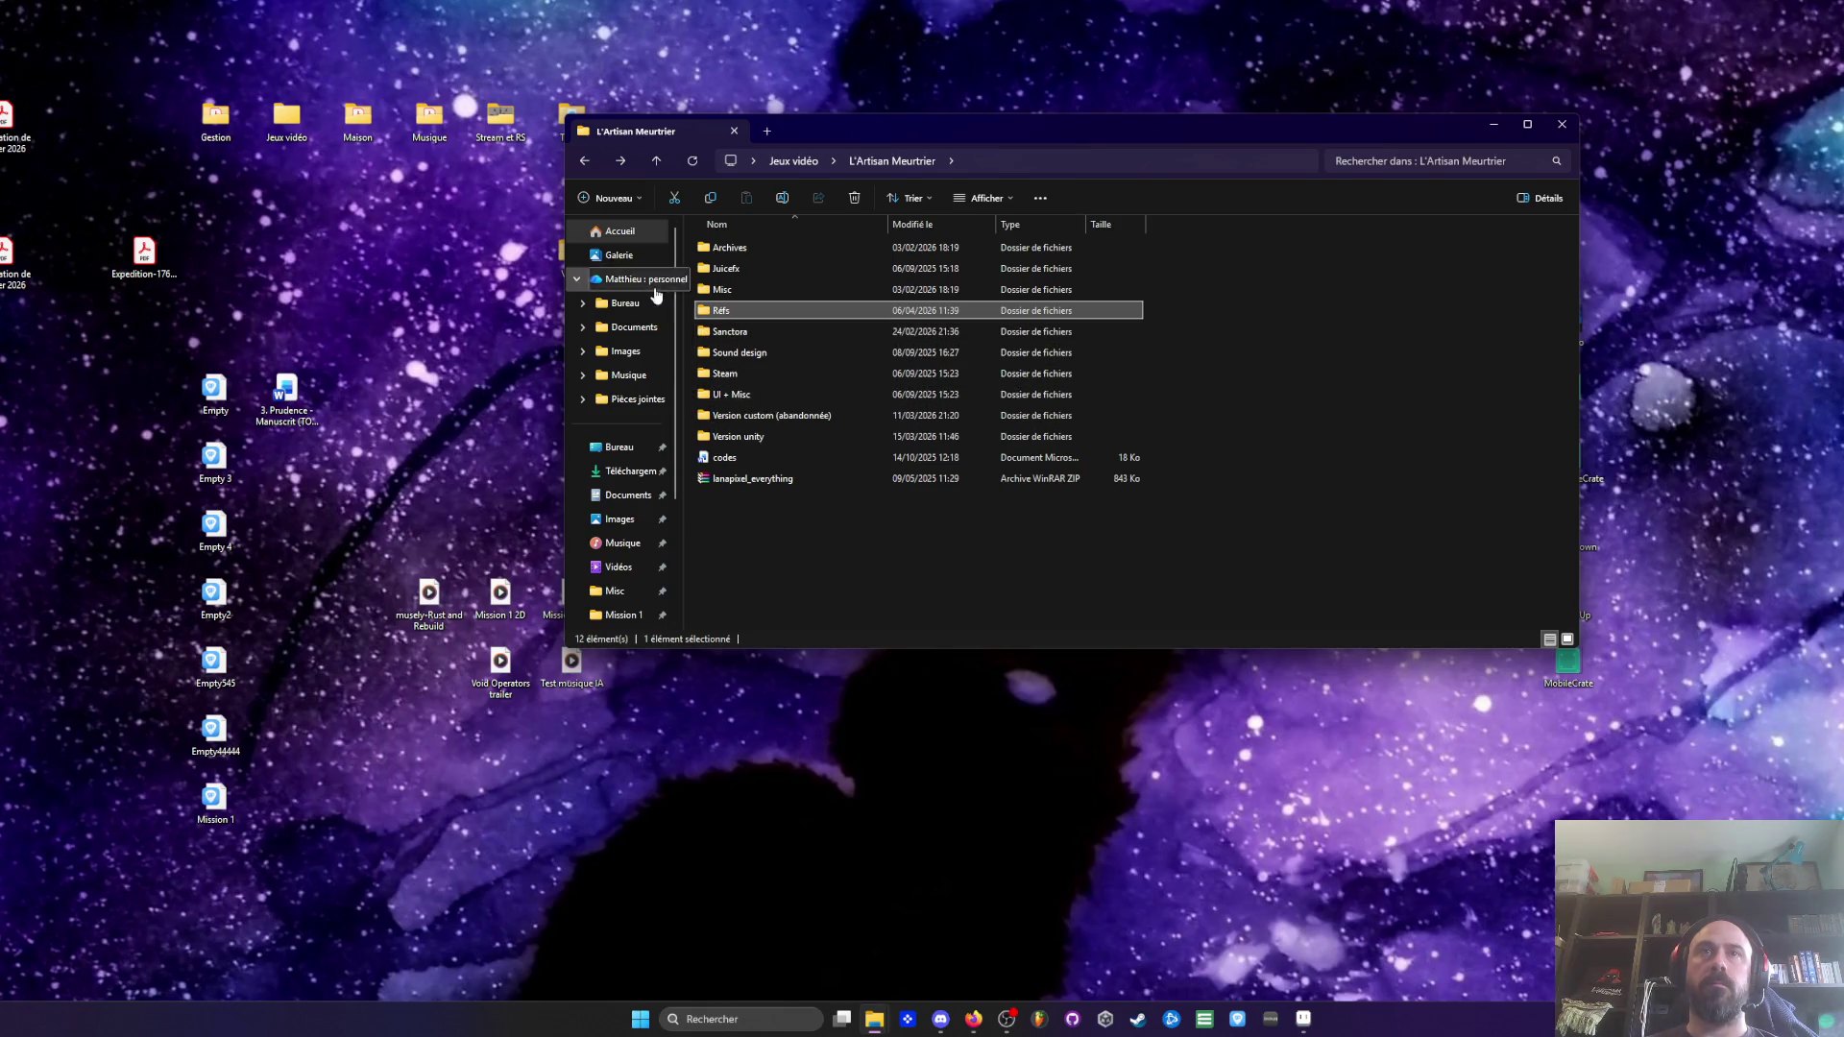
Browse to Void Operators > Niveaux > Mission 1 > Props and open the Plate forme sprite
{"action": "left_click", "coordinate": [584, 160]}
{"action": "left_click", "coordinate": [736, 402]}
{"action": "double_click", "coordinate": [736, 395]}
{"action": "double_click", "coordinate": [932, 251]}
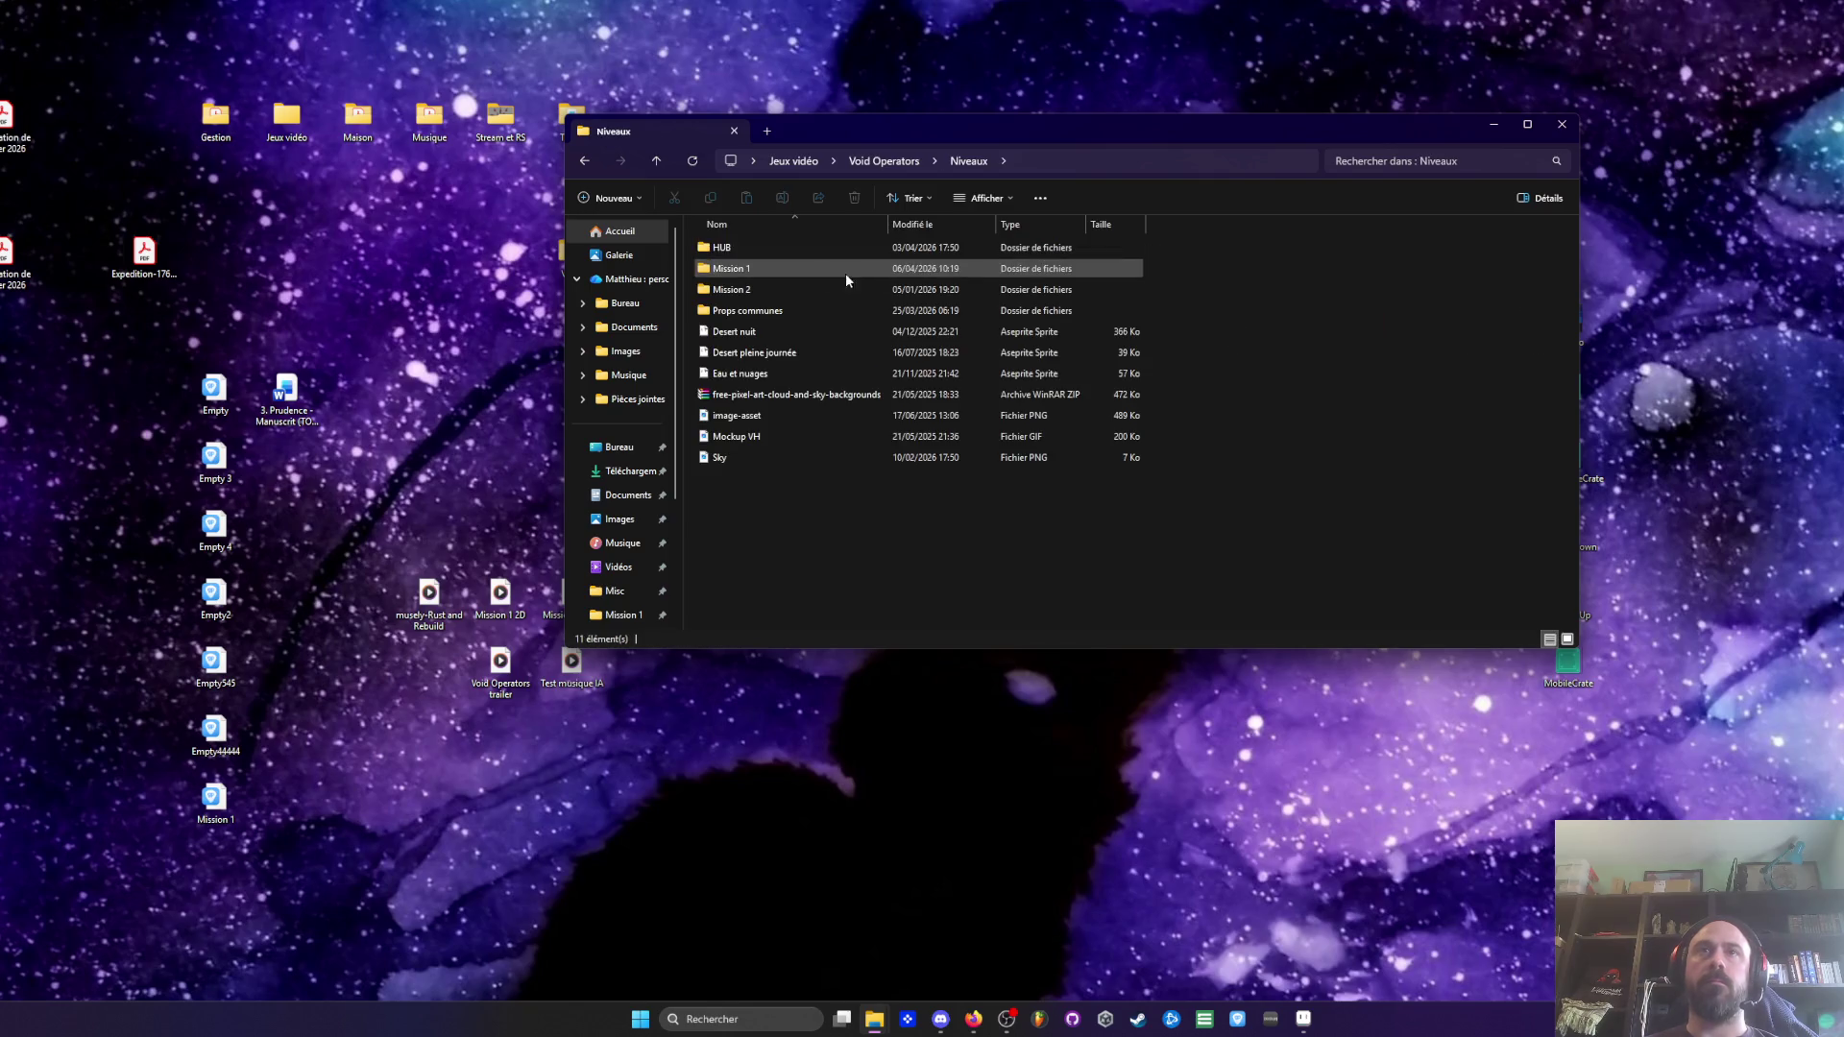
{"action": "double_click", "coordinate": [754, 274]}
{"action": "double_click", "coordinate": [750, 272]}
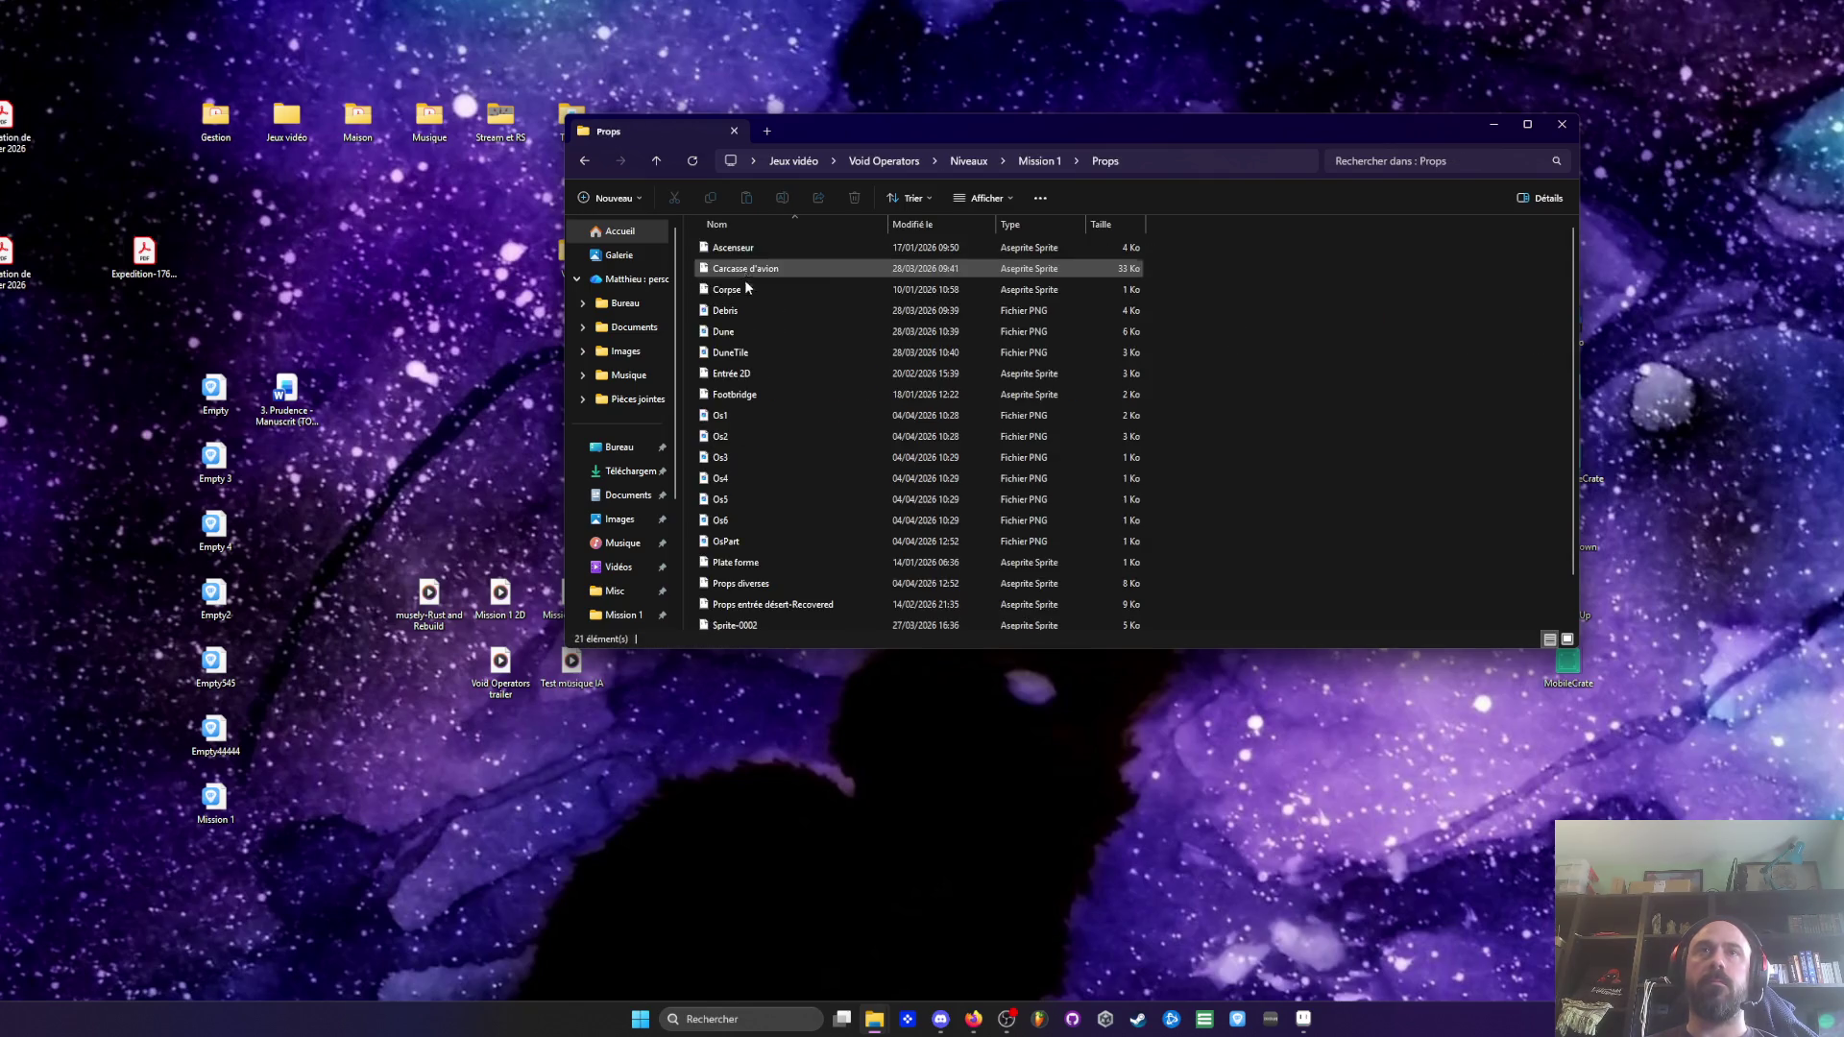
{"action": "scroll", "coordinate": [734, 530], "scroll_direction": "down", "scroll_amount": 1}
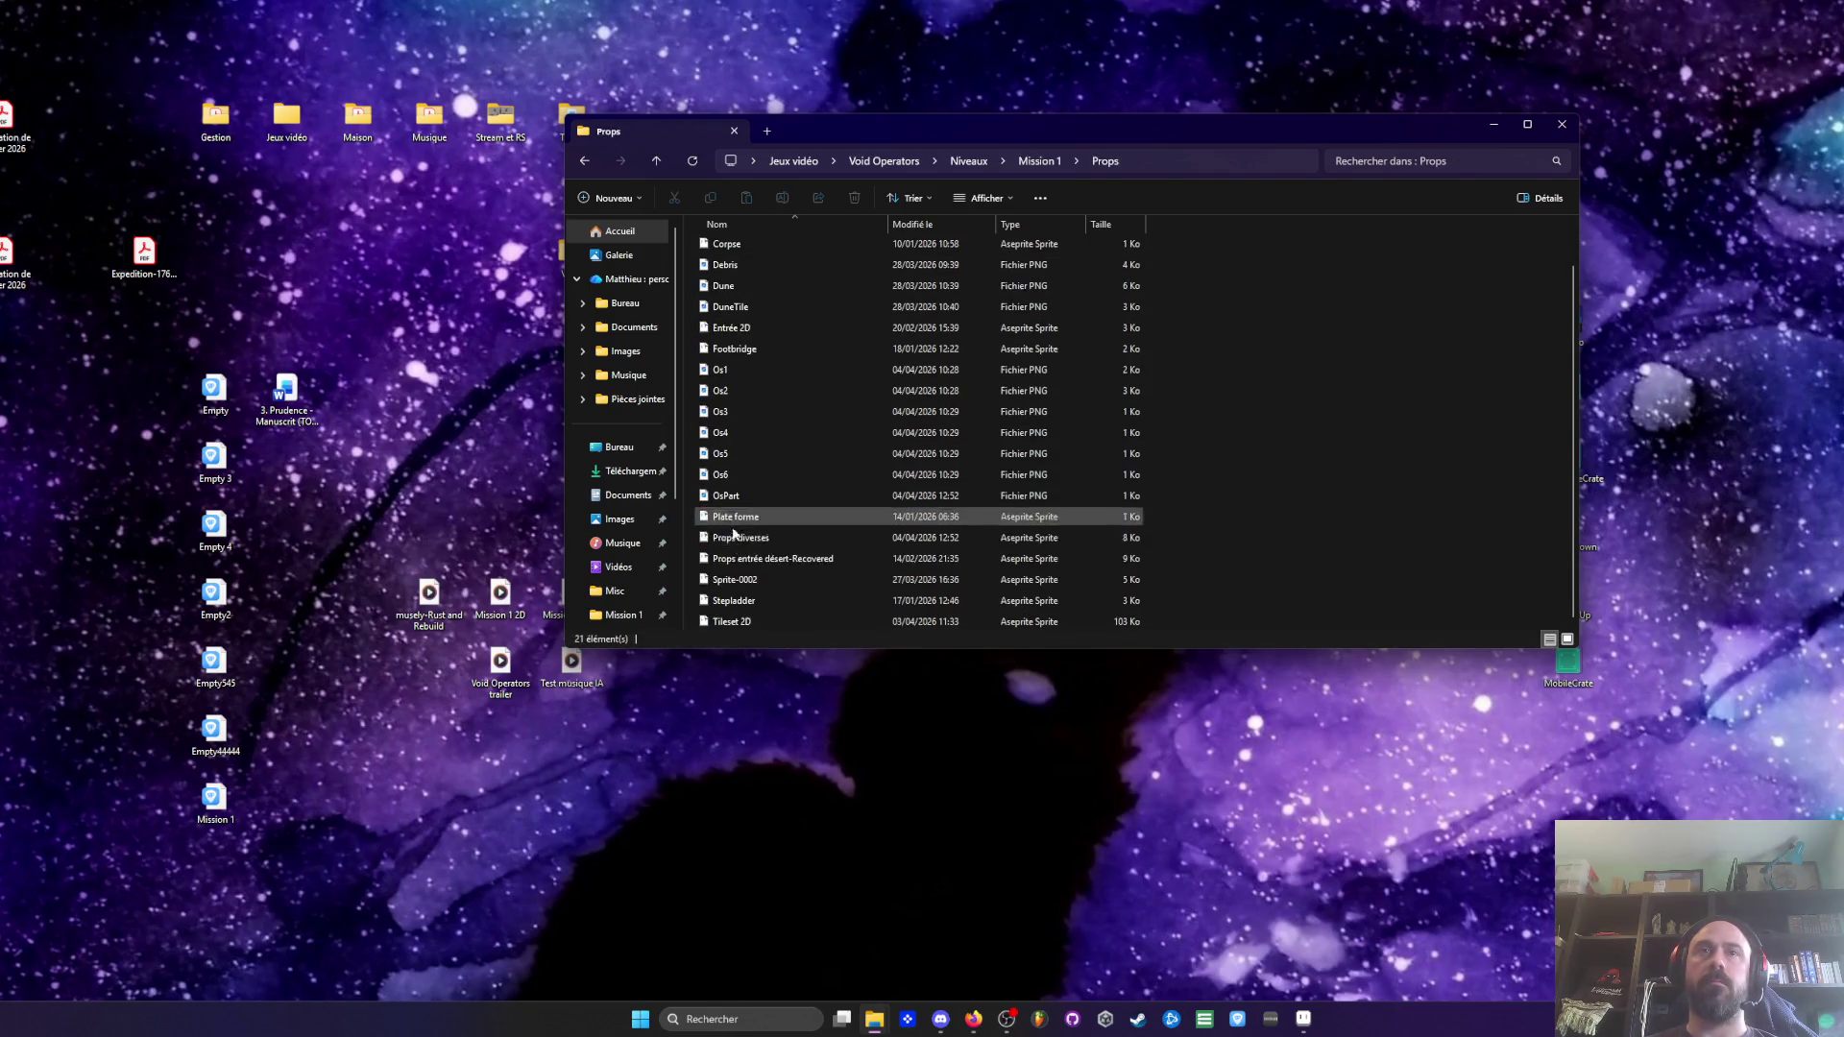
{"action": "double_click", "coordinate": [735, 517]}
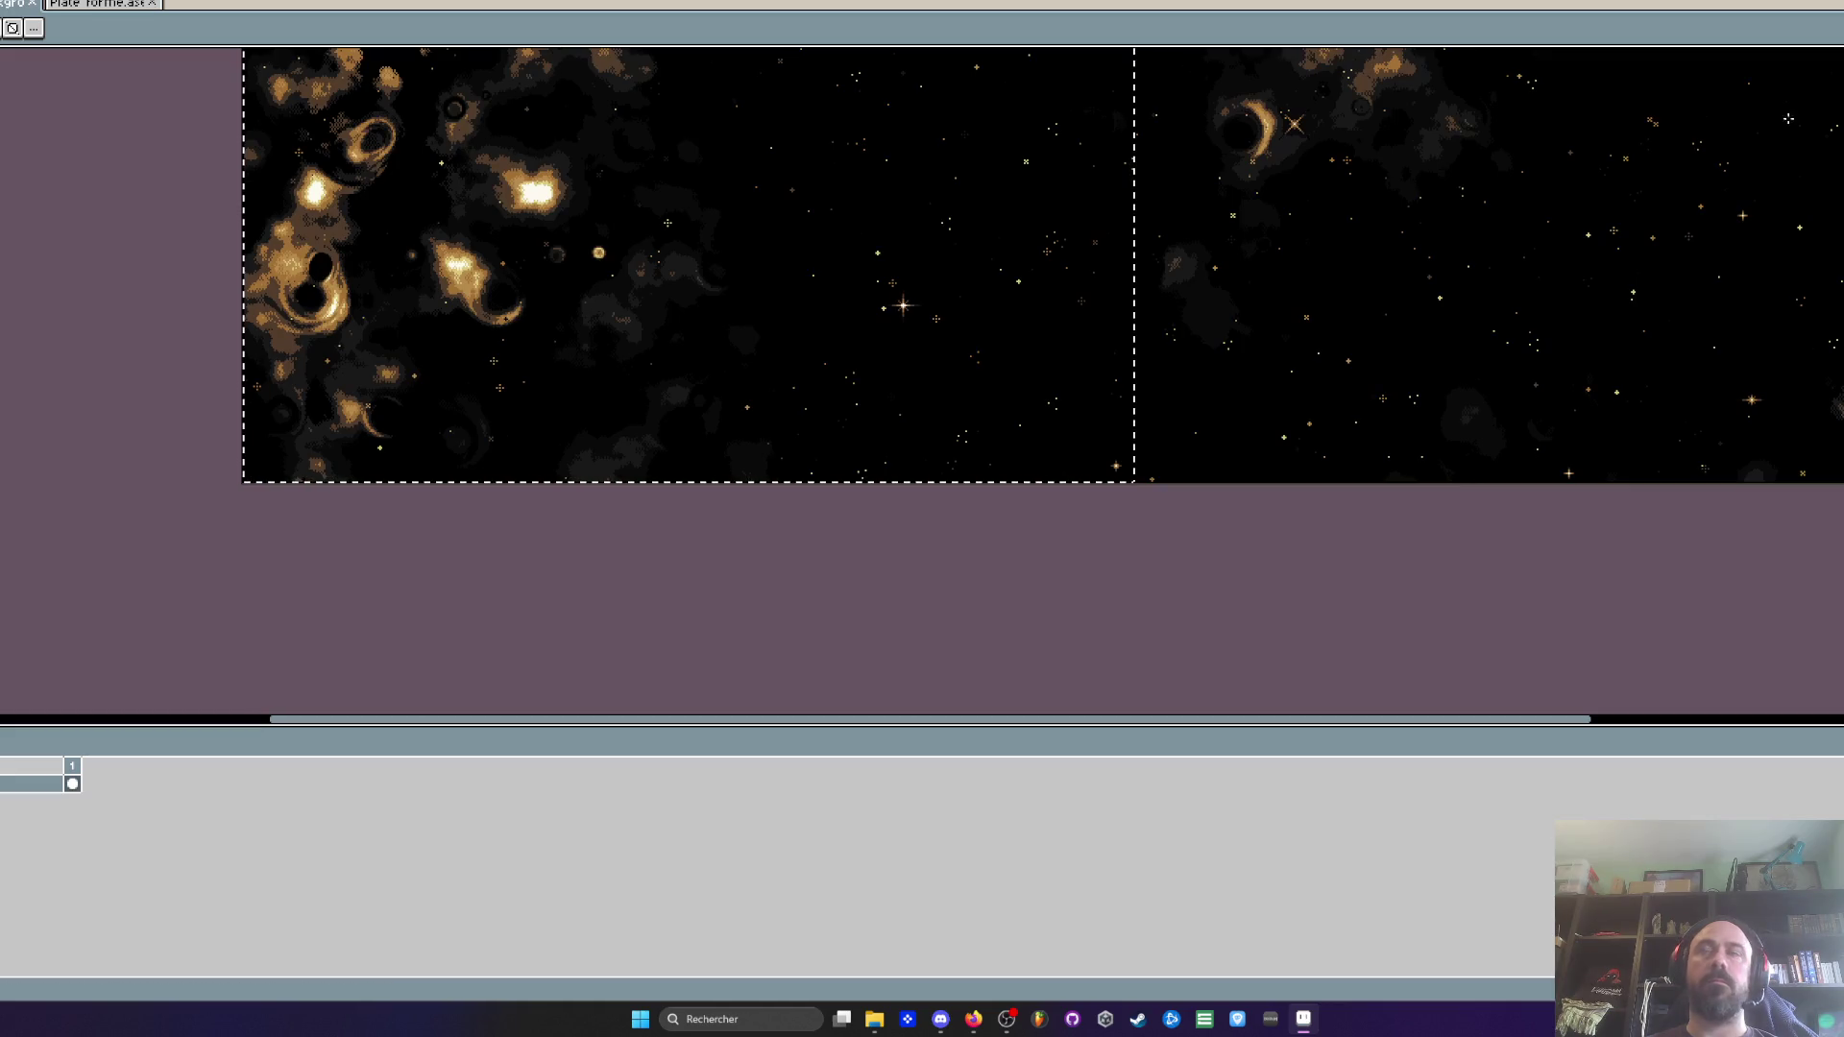
Open the Stepladder and Sprite-0002 files, inspect them in Aseprite, then close both
{"action": "key", "text": "super+Down"}
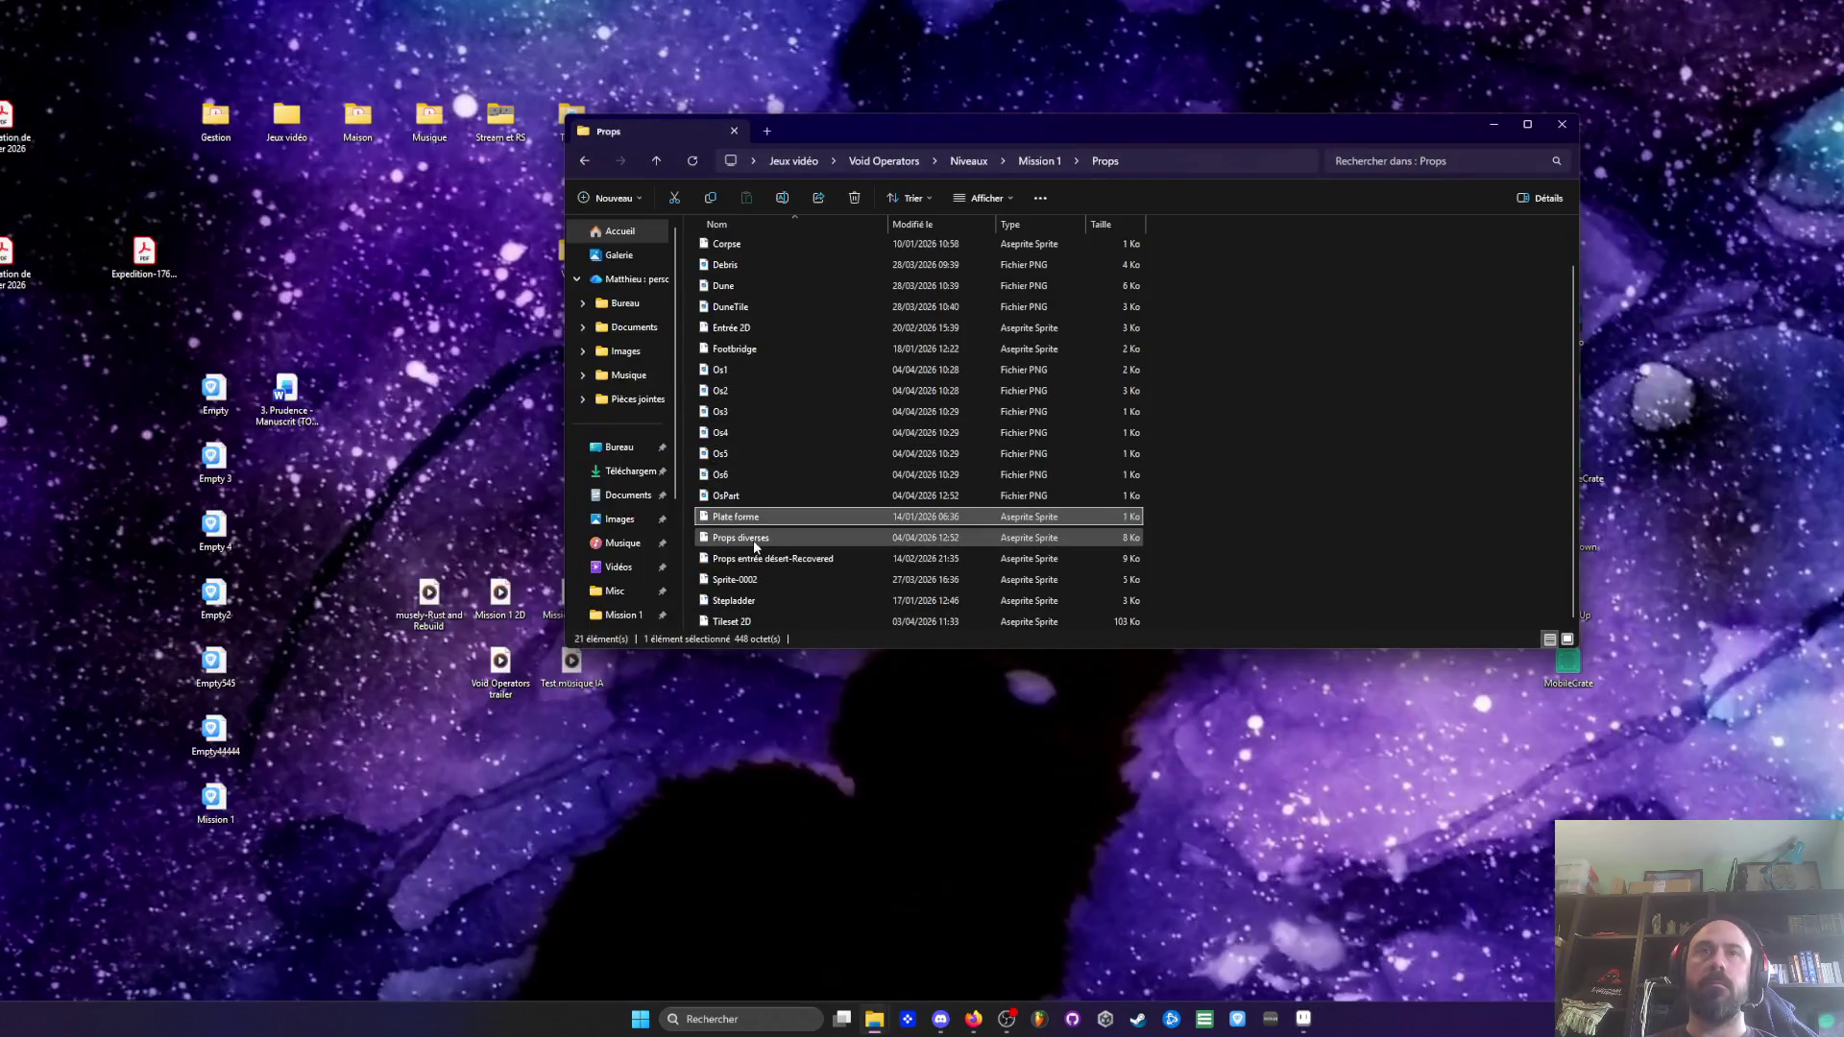
{"action": "left_click", "coordinate": [758, 542]}
{"action": "left_click", "coordinate": [770, 560]}
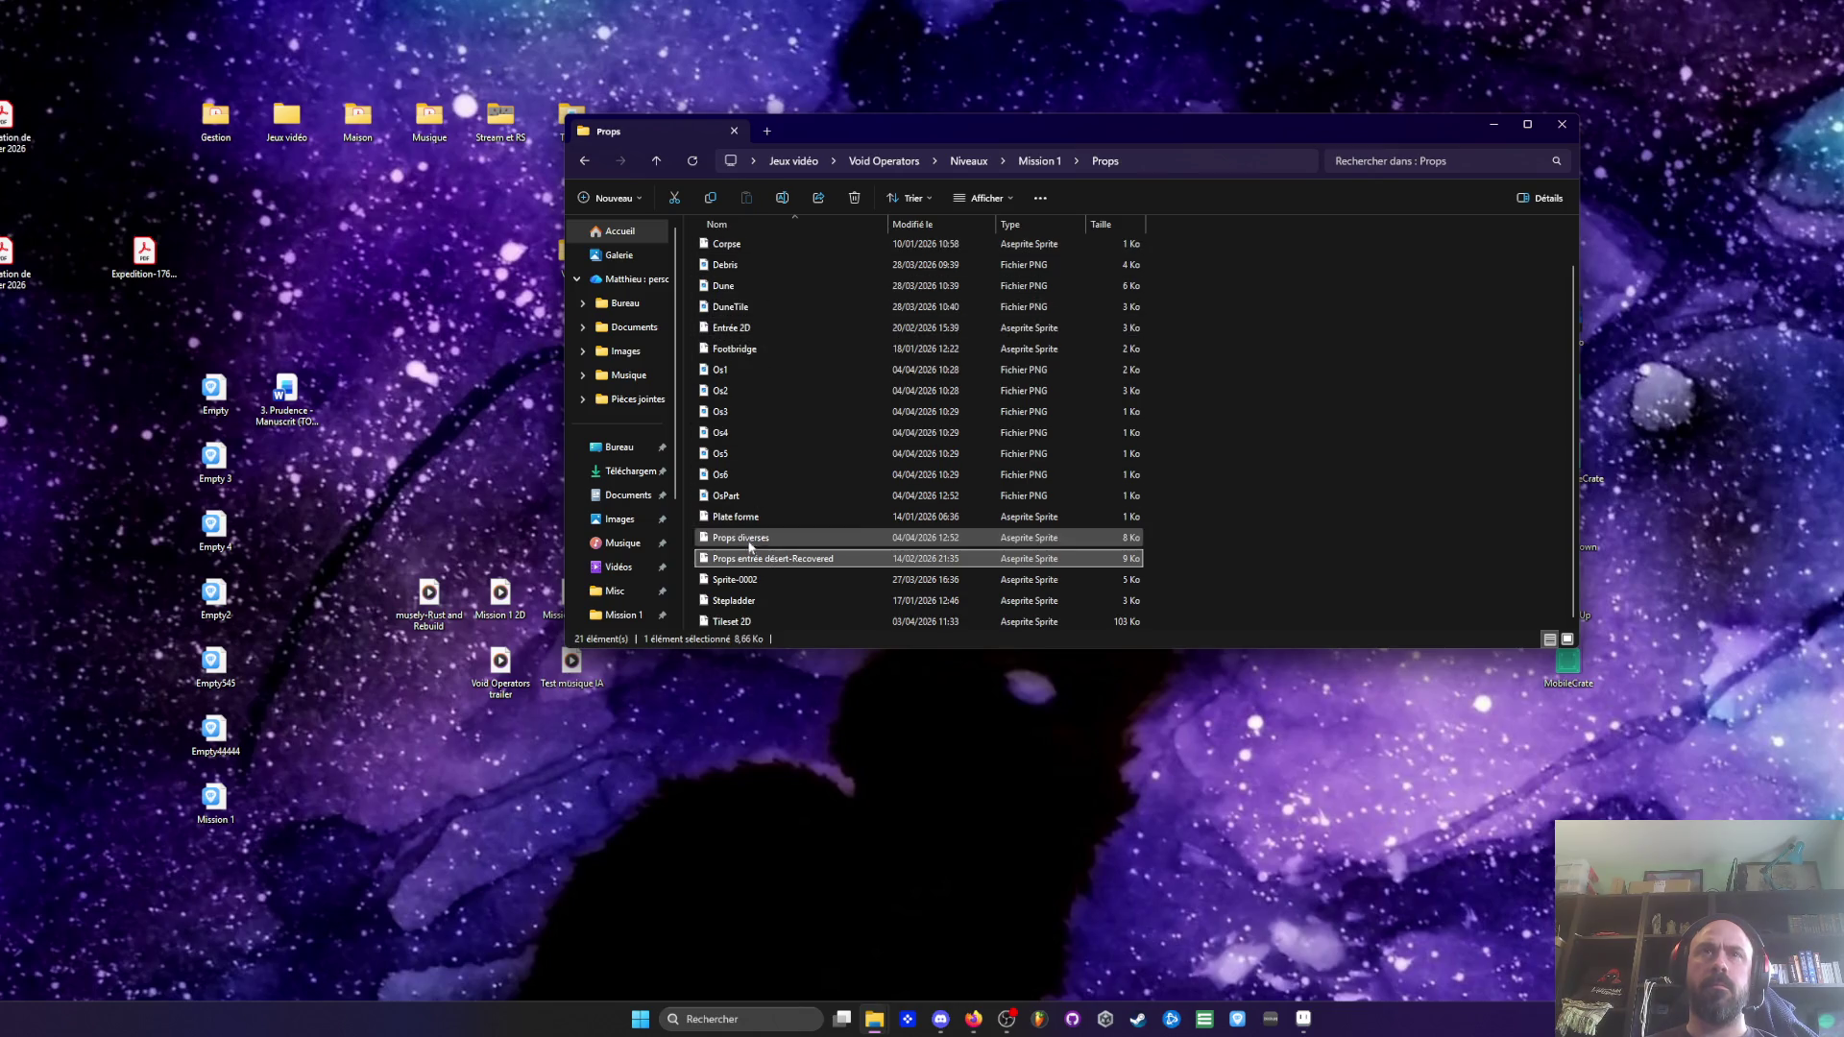
{"action": "double_click", "coordinate": [741, 602]}
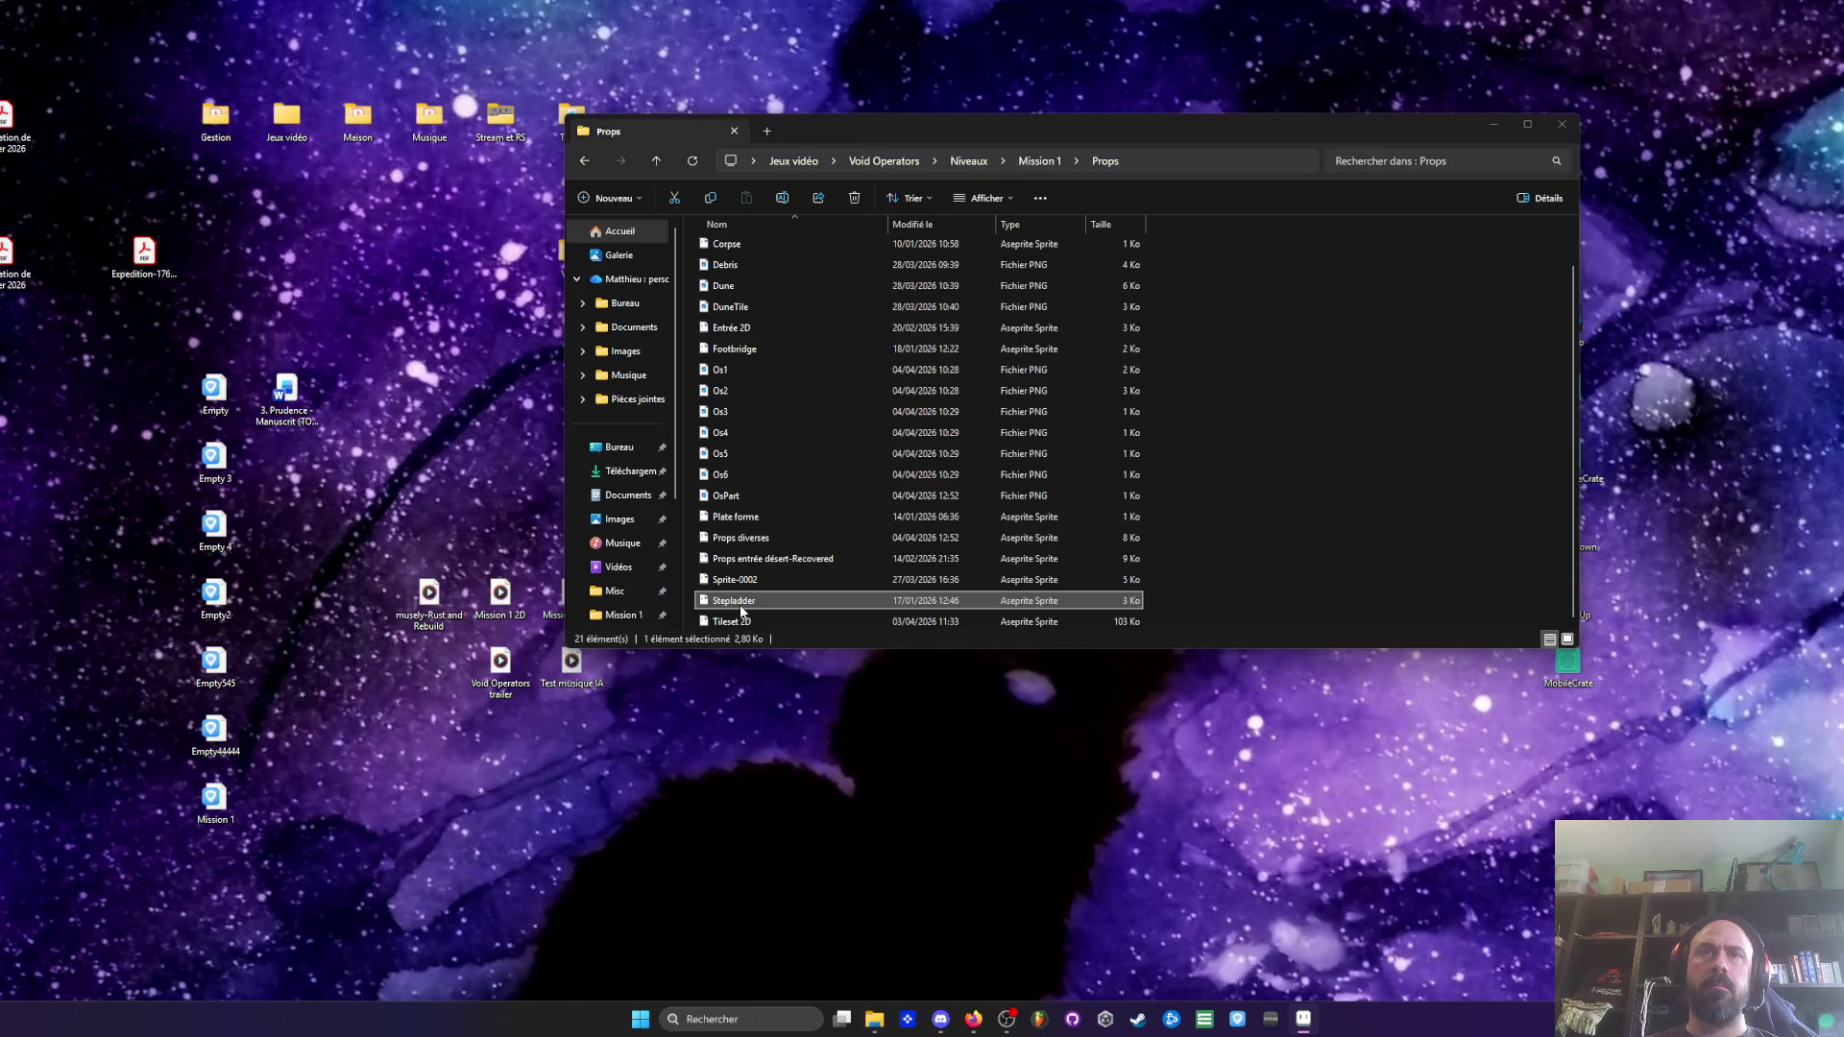
{"action": "double_click", "coordinate": [739, 580]}
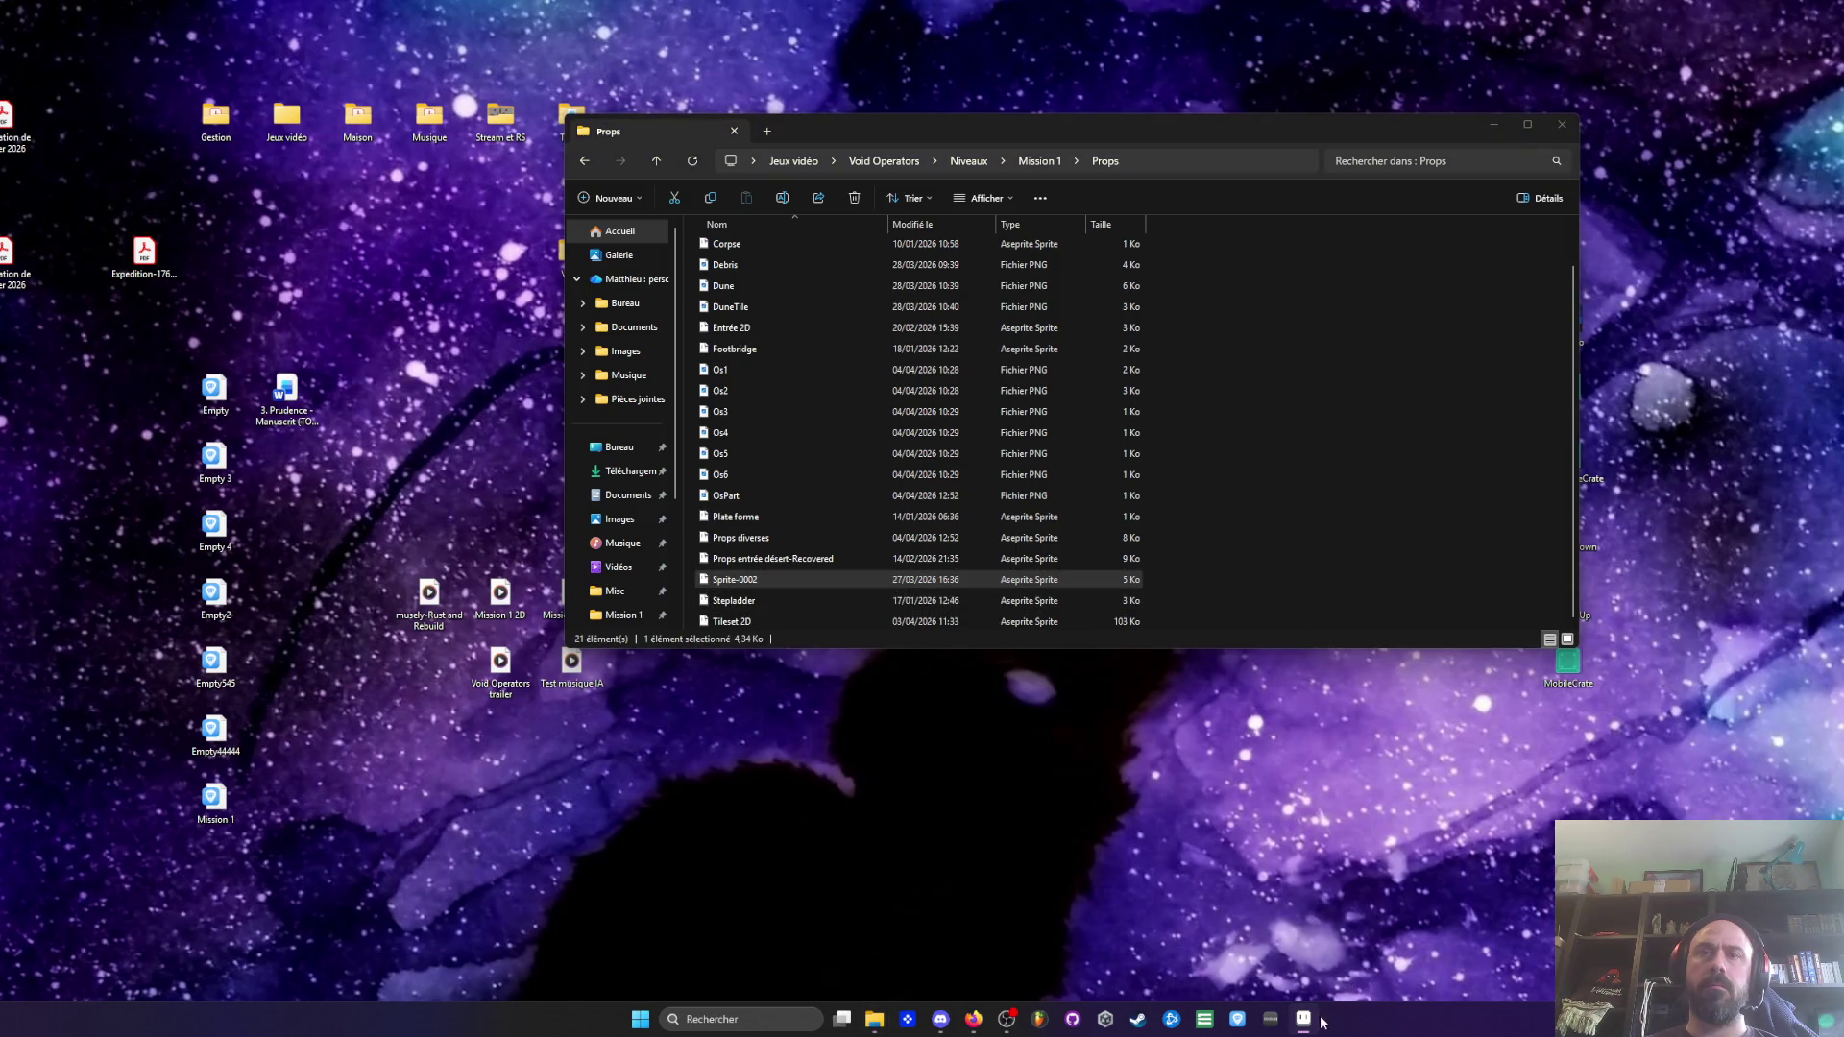
{"action": "left_click", "coordinate": [1315, 1024]}
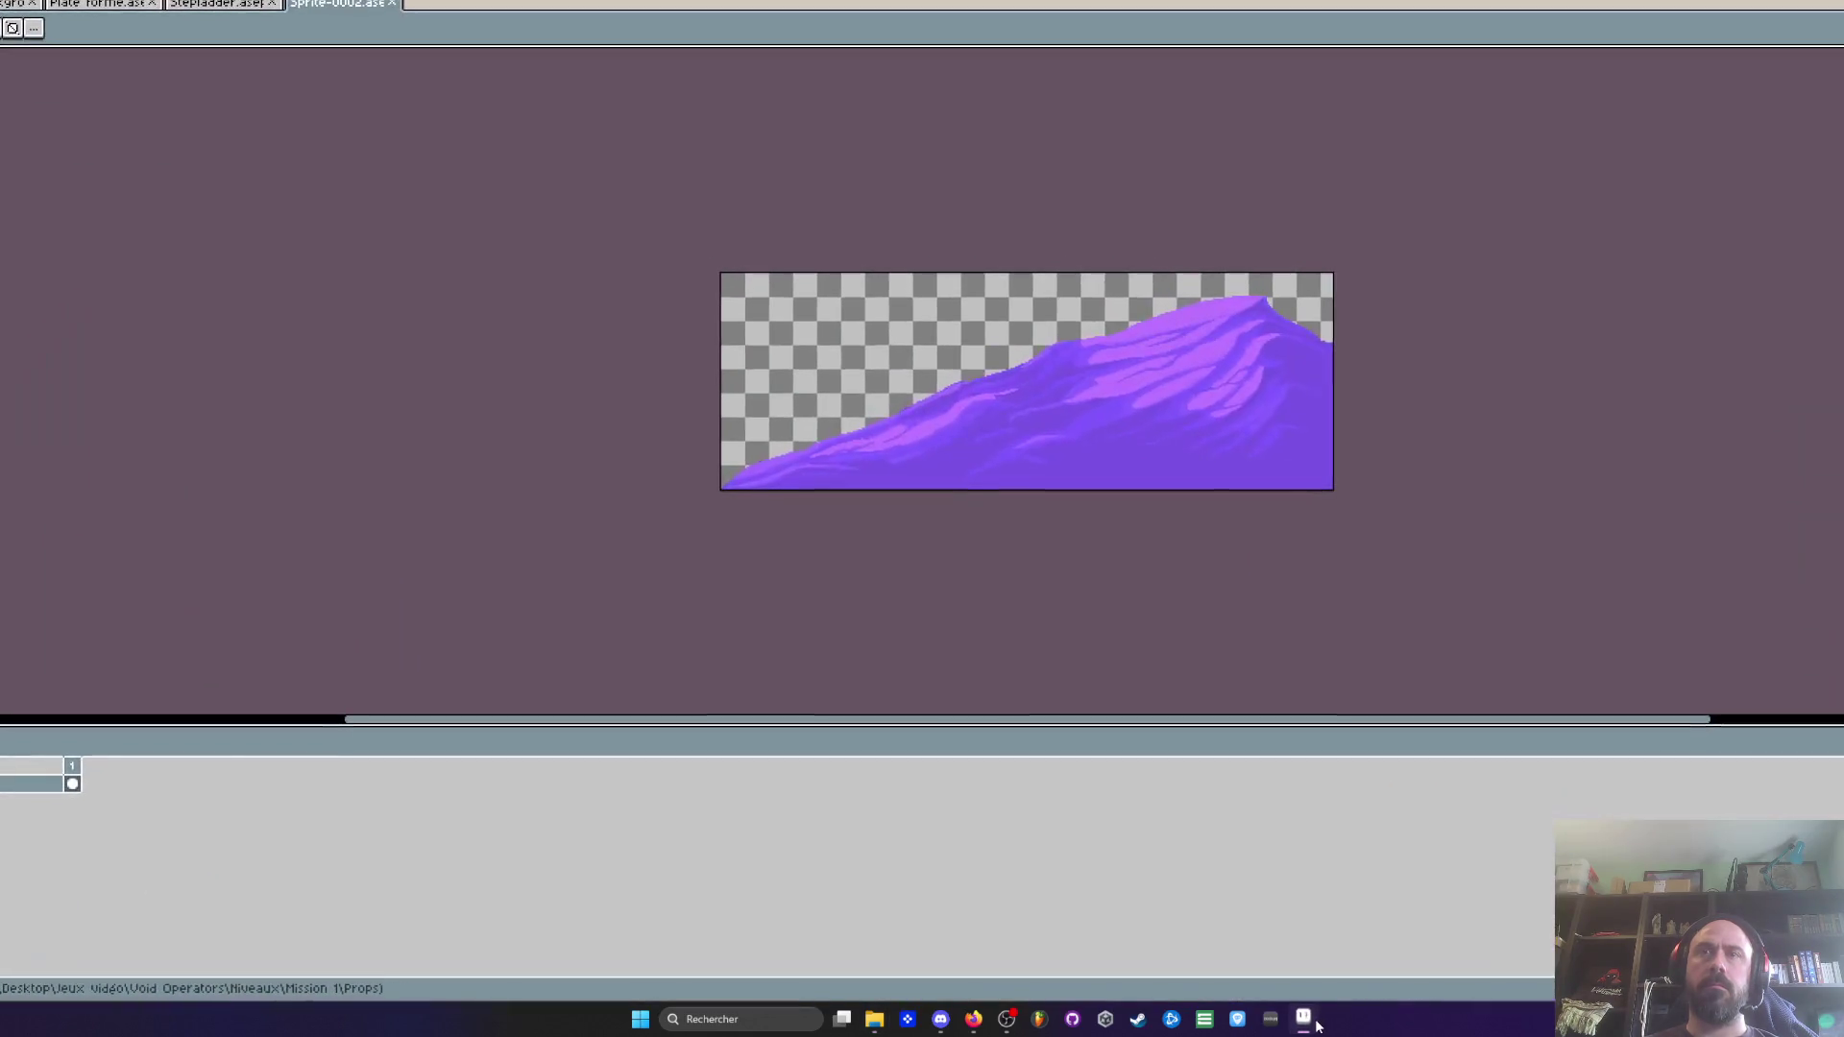
{"action": "left_click", "coordinate": [242, 9]}
{"action": "left_click", "coordinate": [392, 4]}
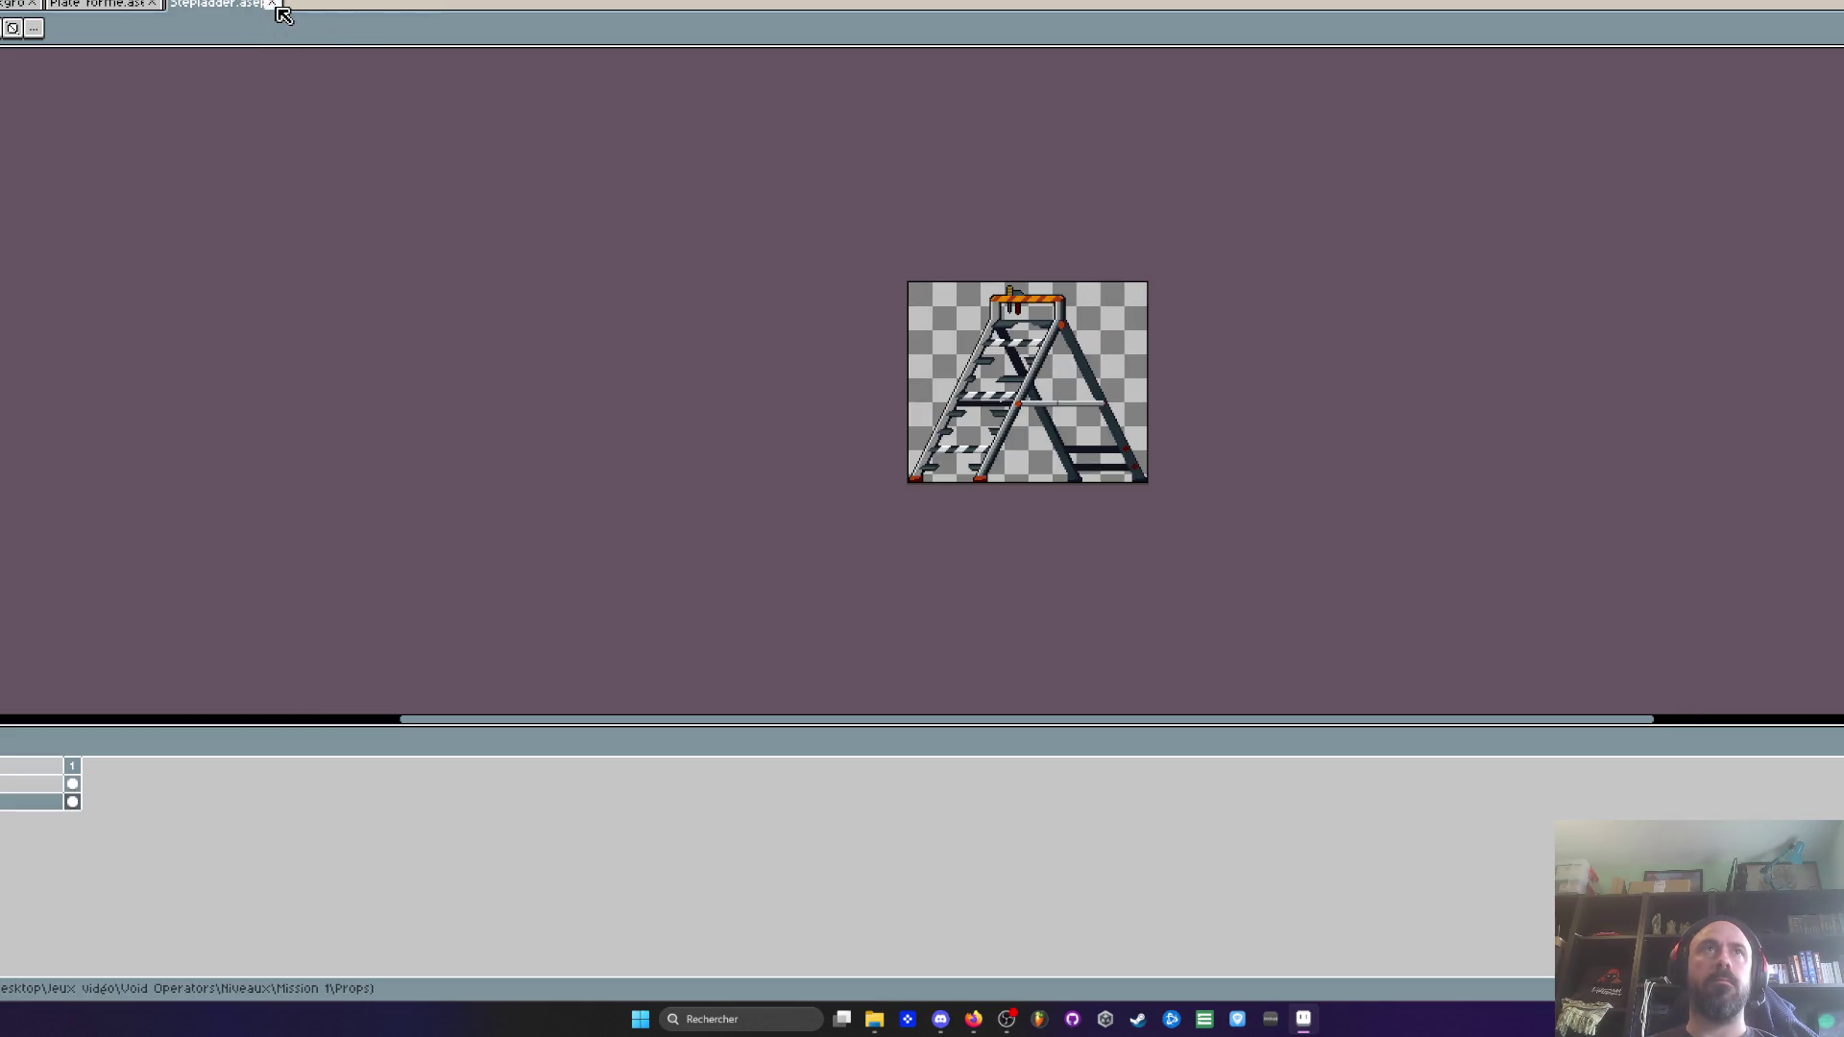
{"action": "left_click", "coordinate": [273, 4]}
Open the Props diverses sprite, then open Footbridge.aseprite from the Props folder
{"action": "left_click", "coordinate": [874, 1019]}
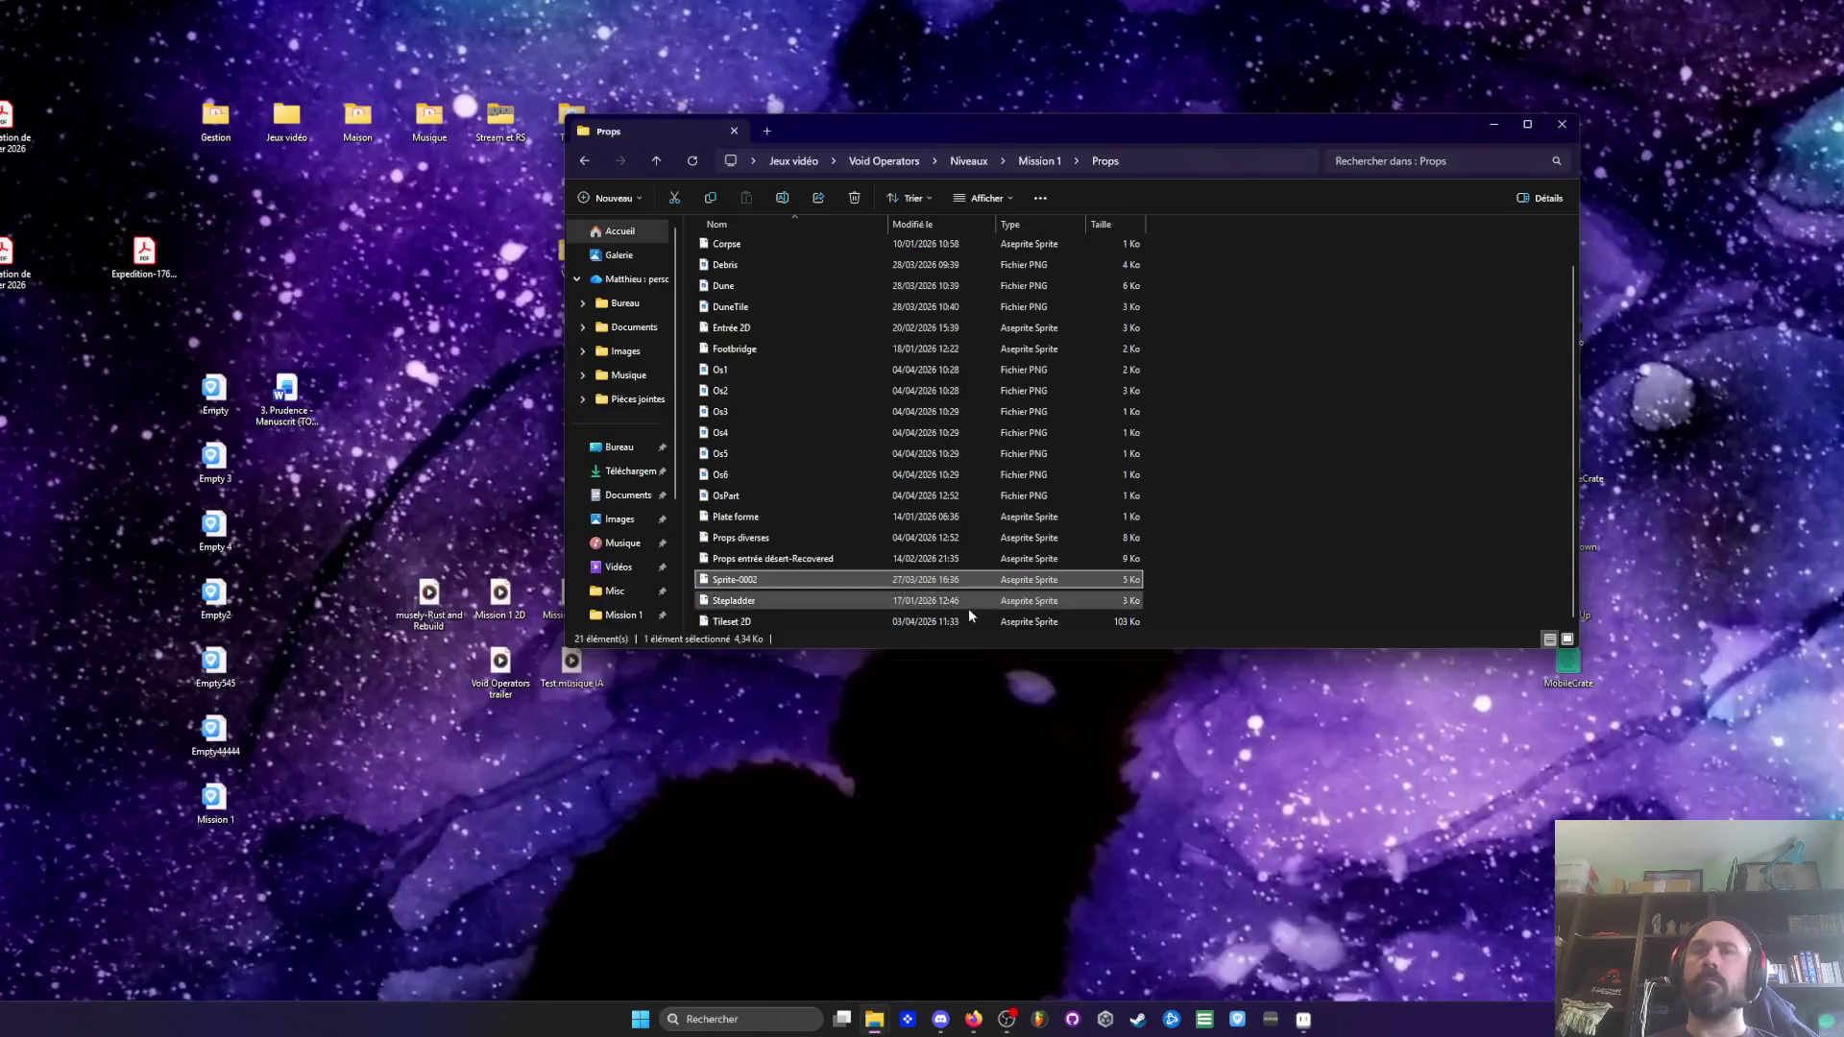
{"action": "left_click", "coordinate": [747, 621]}
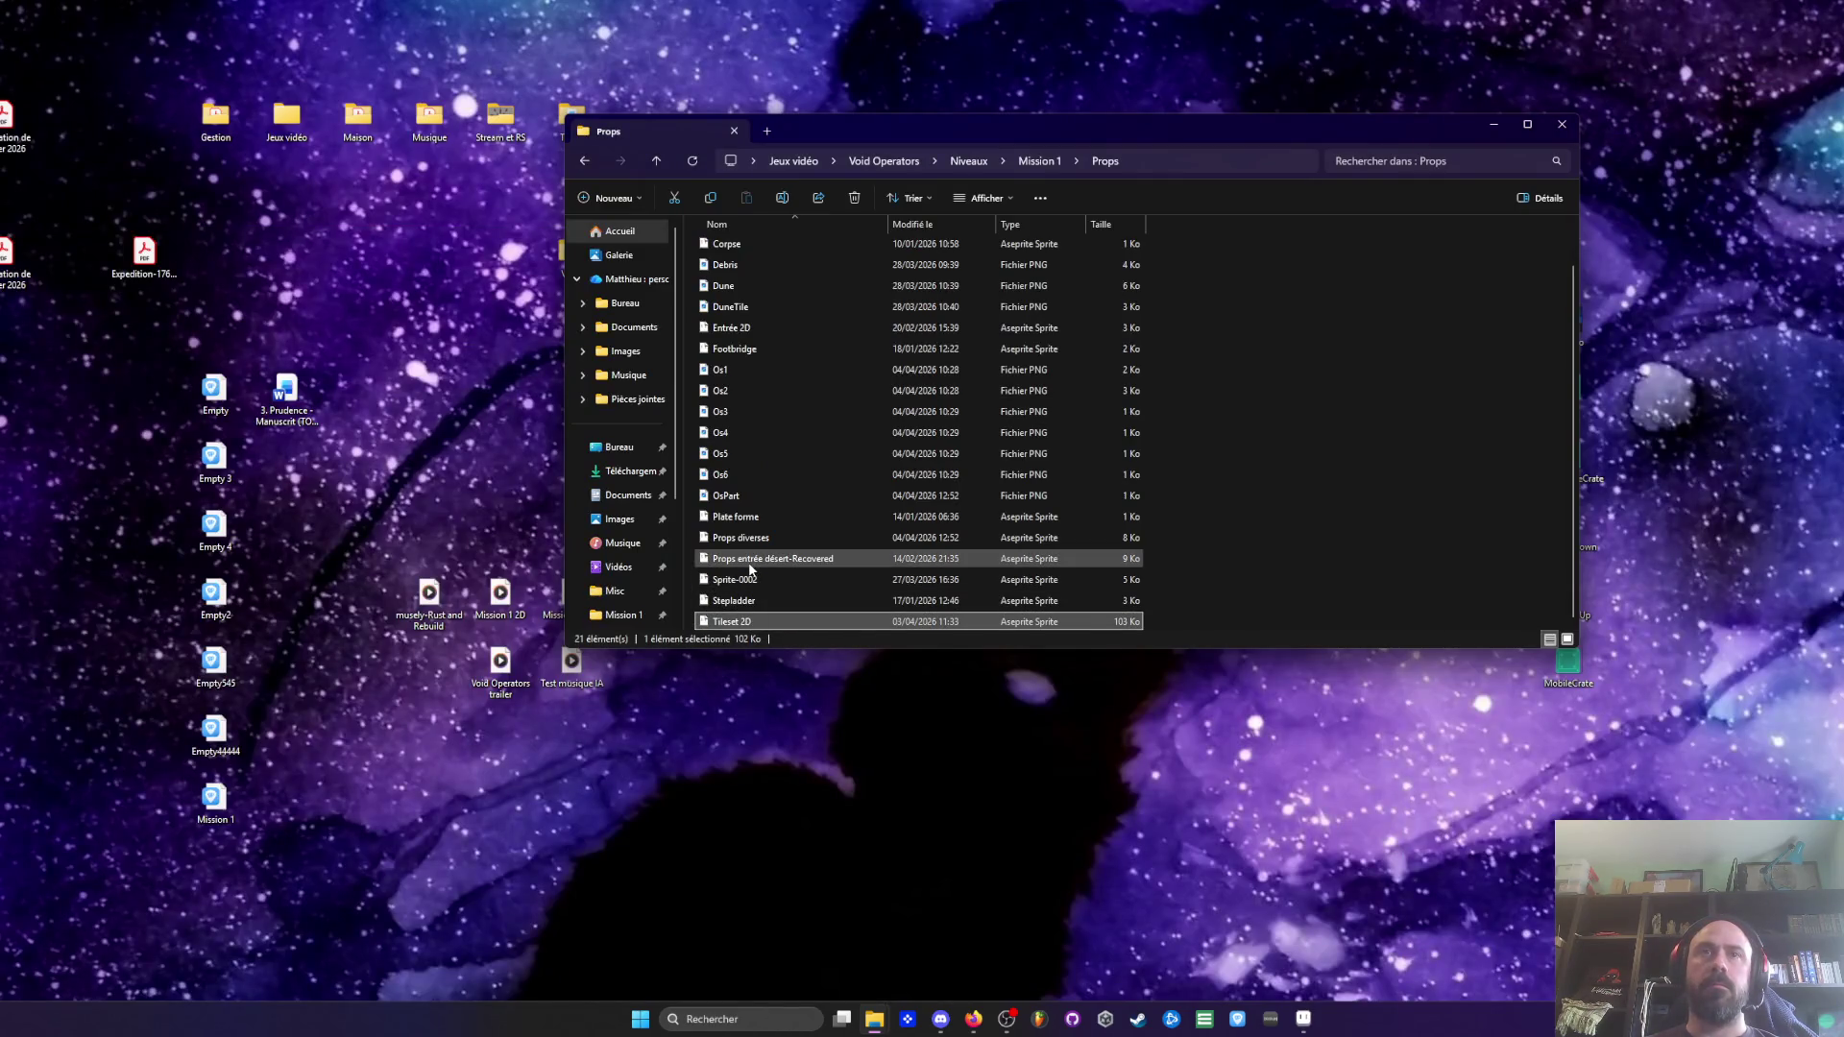
{"action": "left_click", "coordinate": [744, 559]}
{"action": "double_click", "coordinate": [740, 537]}
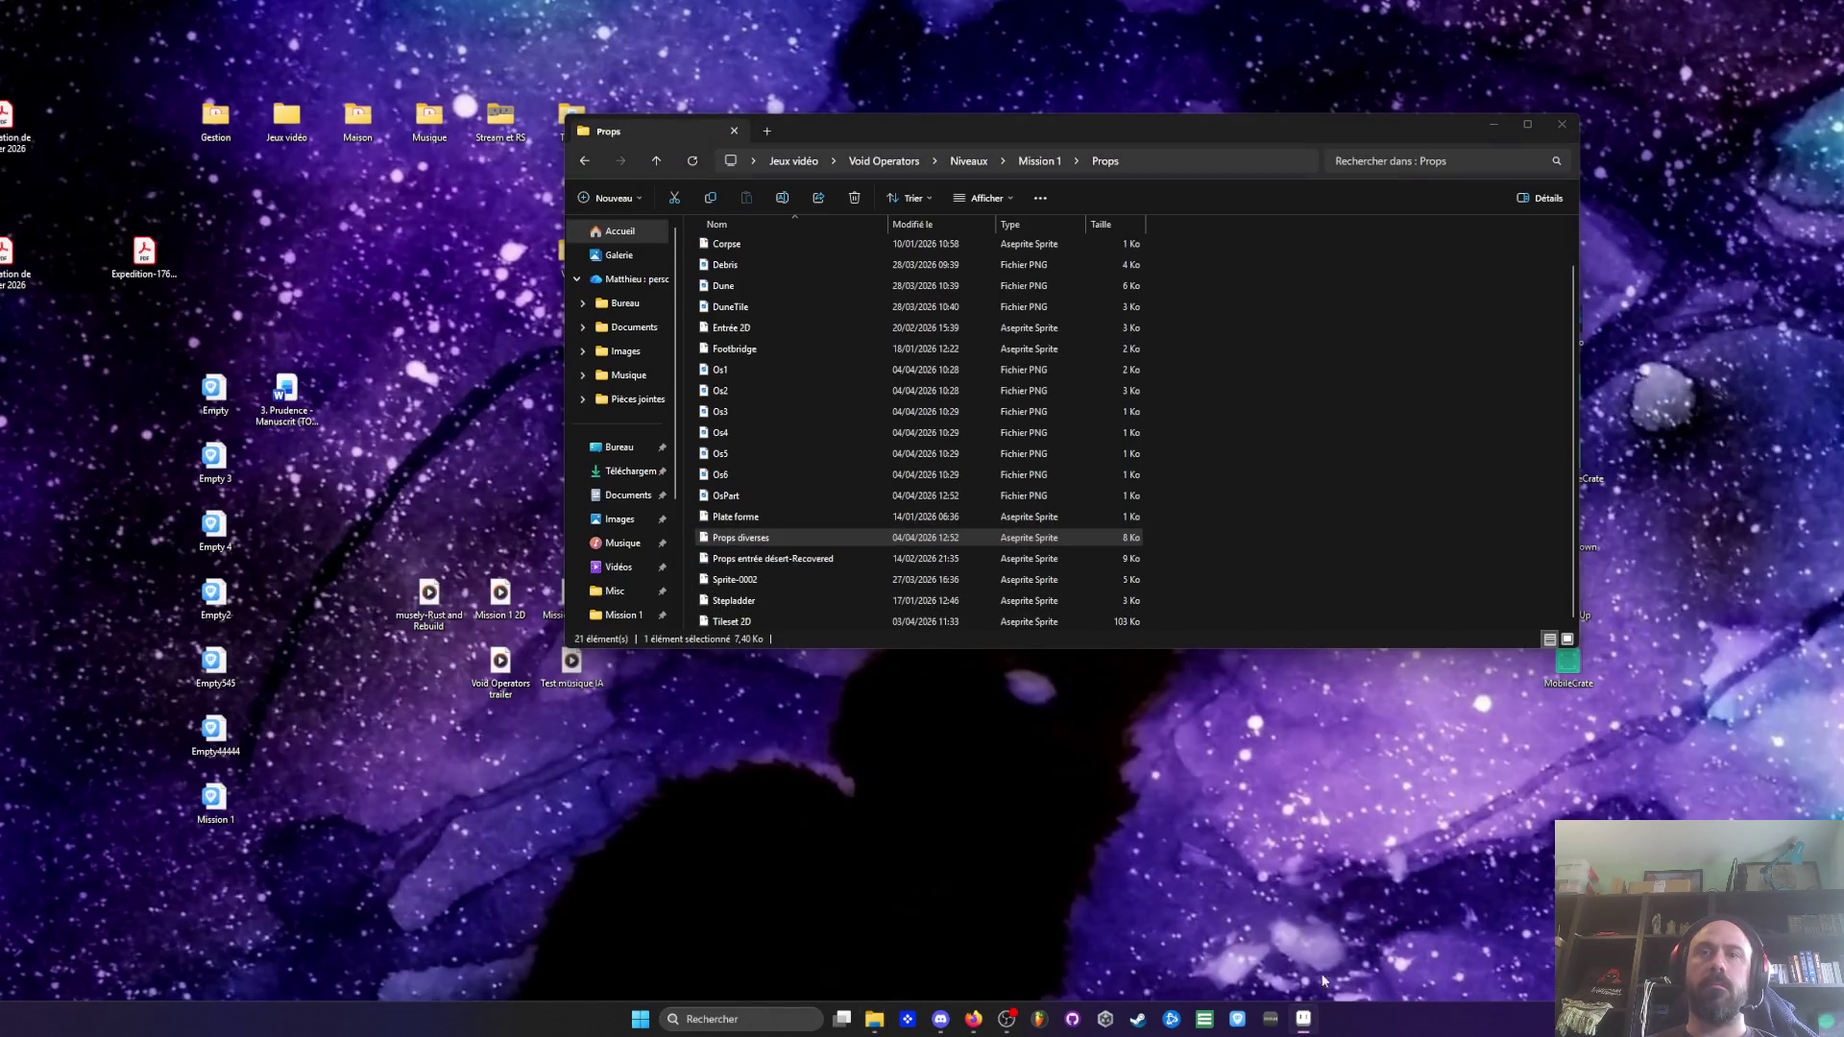
{"action": "left_click", "coordinate": [1306, 1022]}
{"action": "left_click", "coordinate": [1314, 1025]}
{"action": "left_click", "coordinate": [744, 517]}
{"action": "double_click", "coordinate": [735, 348]}
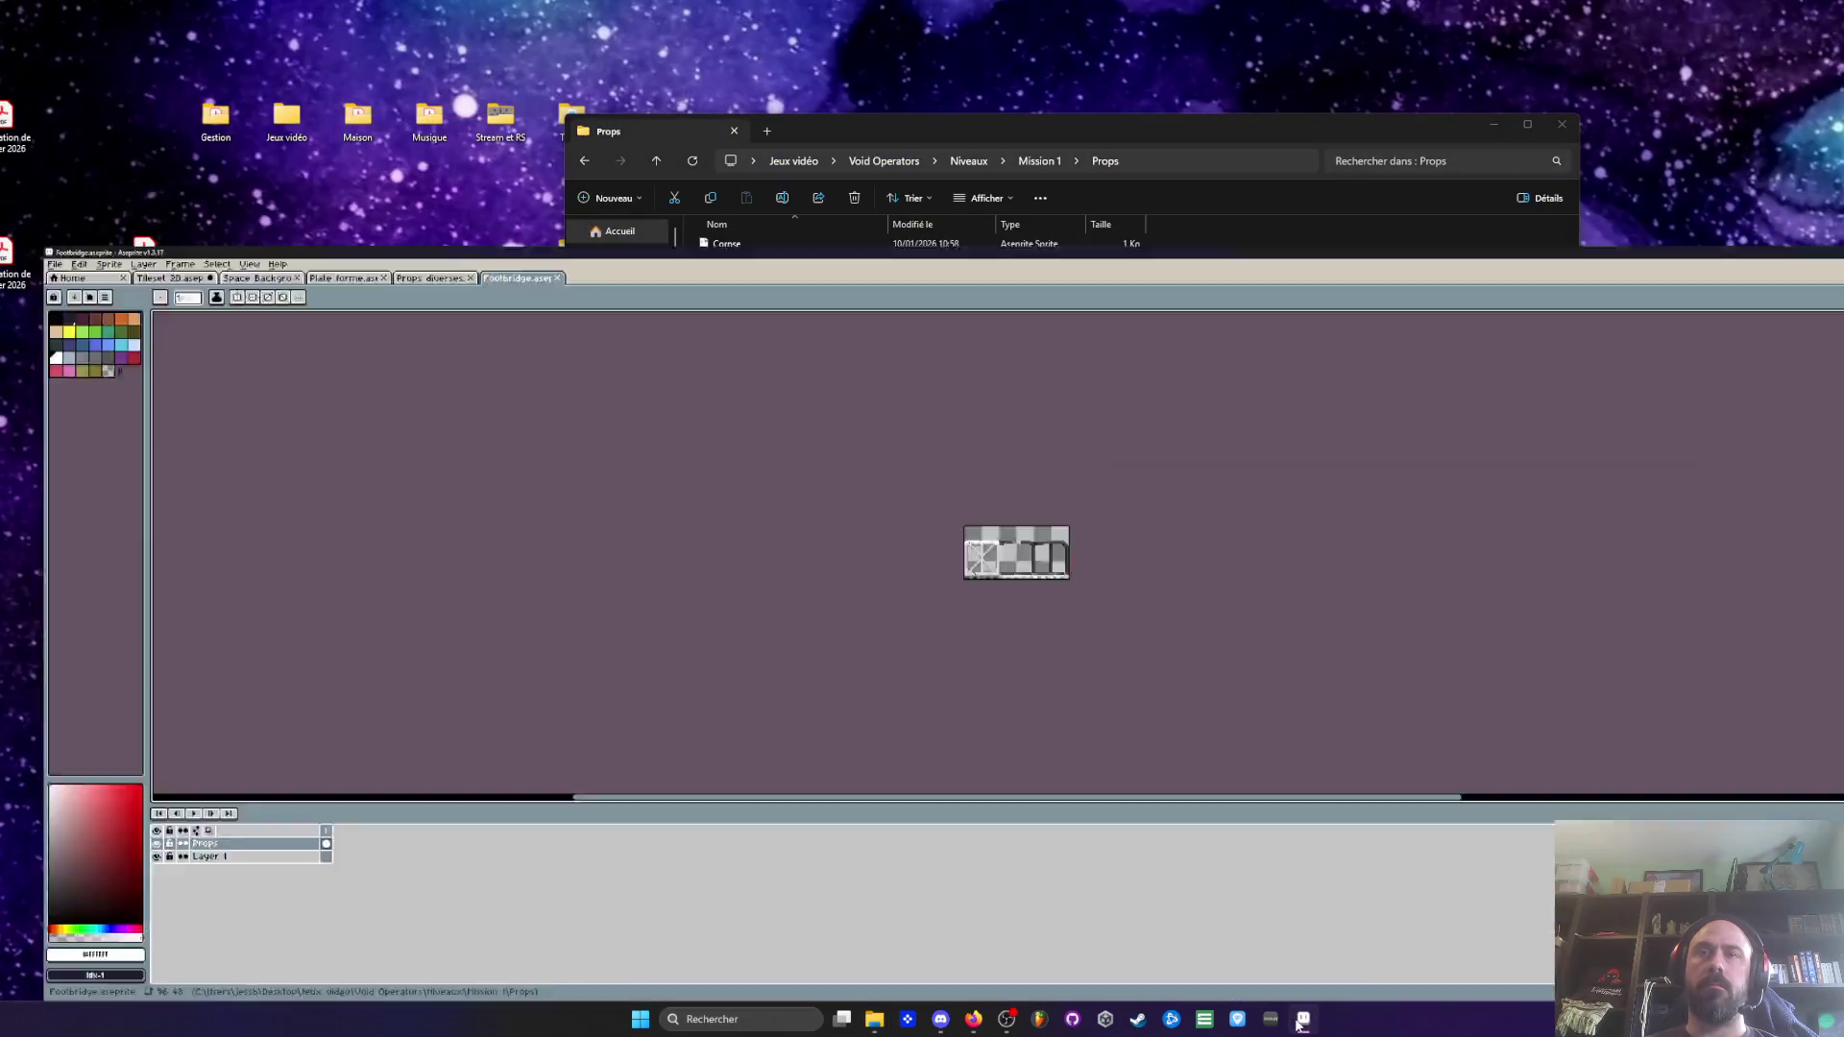
Close the Props diverses and extra sprite tabs, return to the level, and marquee-select the footbridge
{"action": "key", "text": "m"}
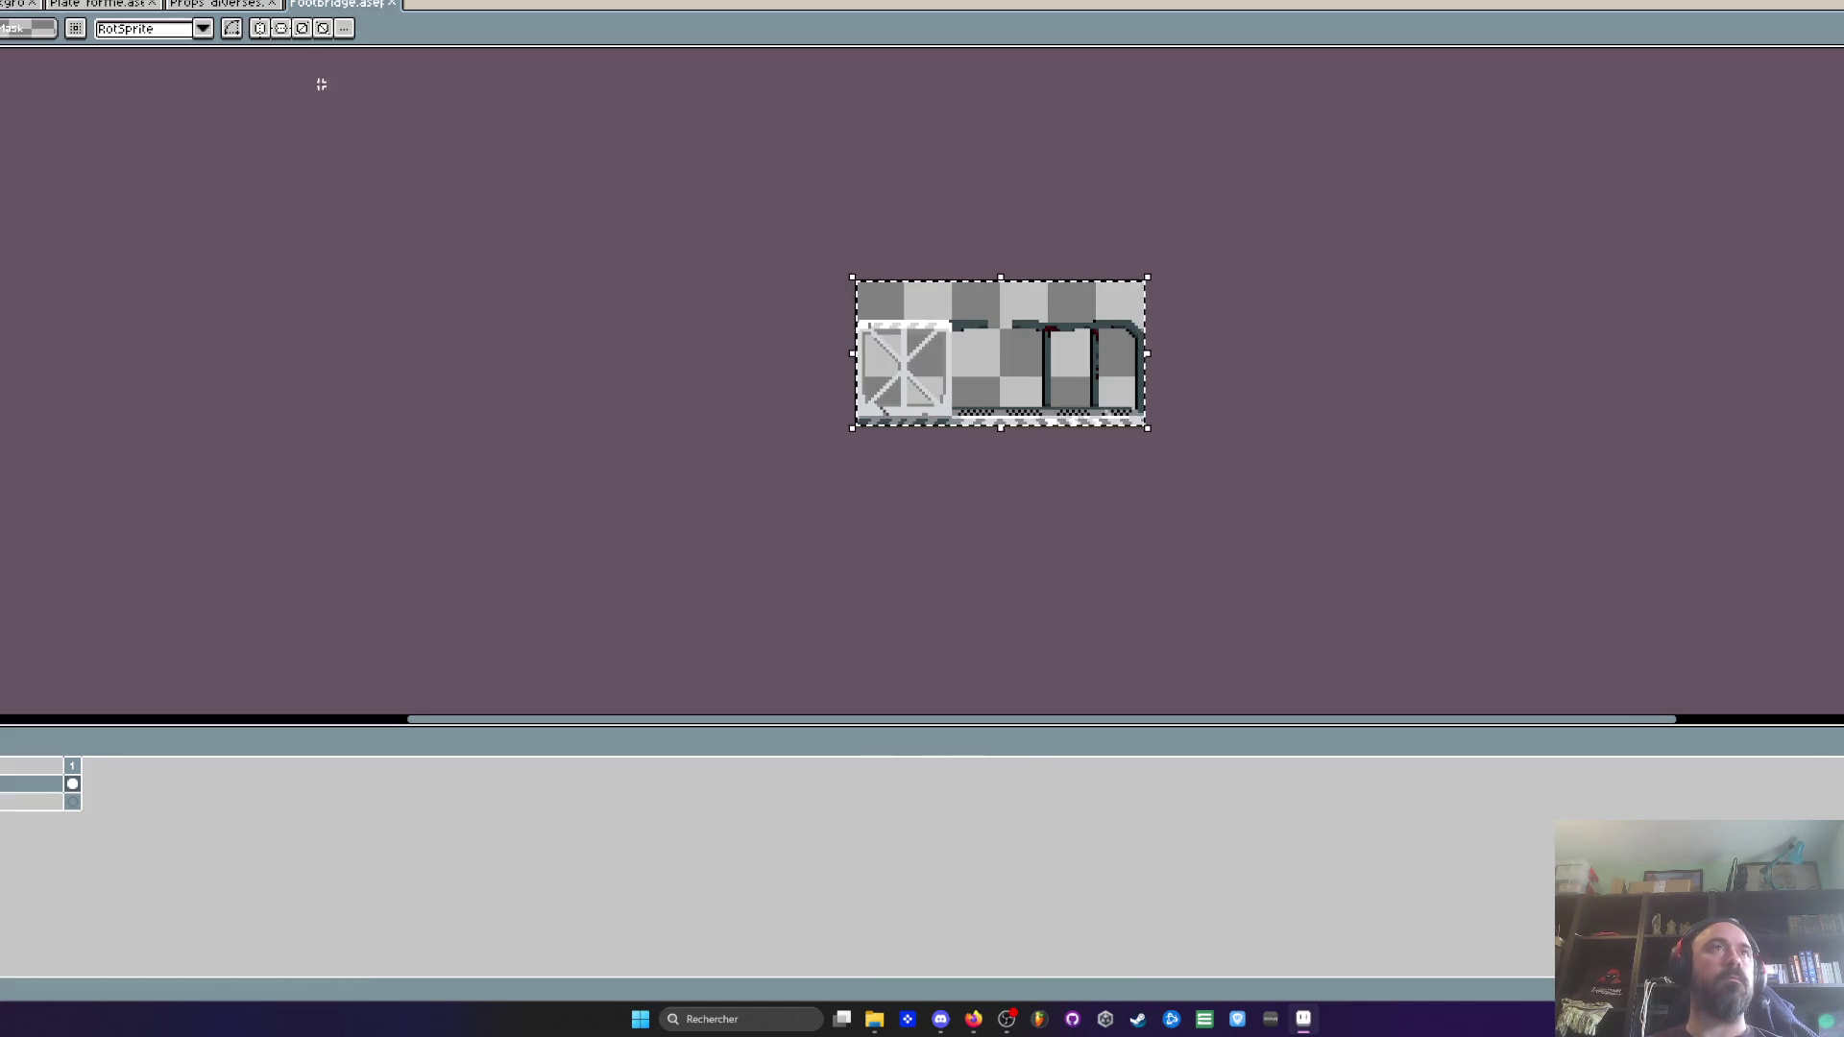
{"action": "left_click", "coordinate": [248, 5]}
{"action": "left_click", "coordinate": [281, 5]}
{"action": "left_click", "coordinate": [139, 6]}
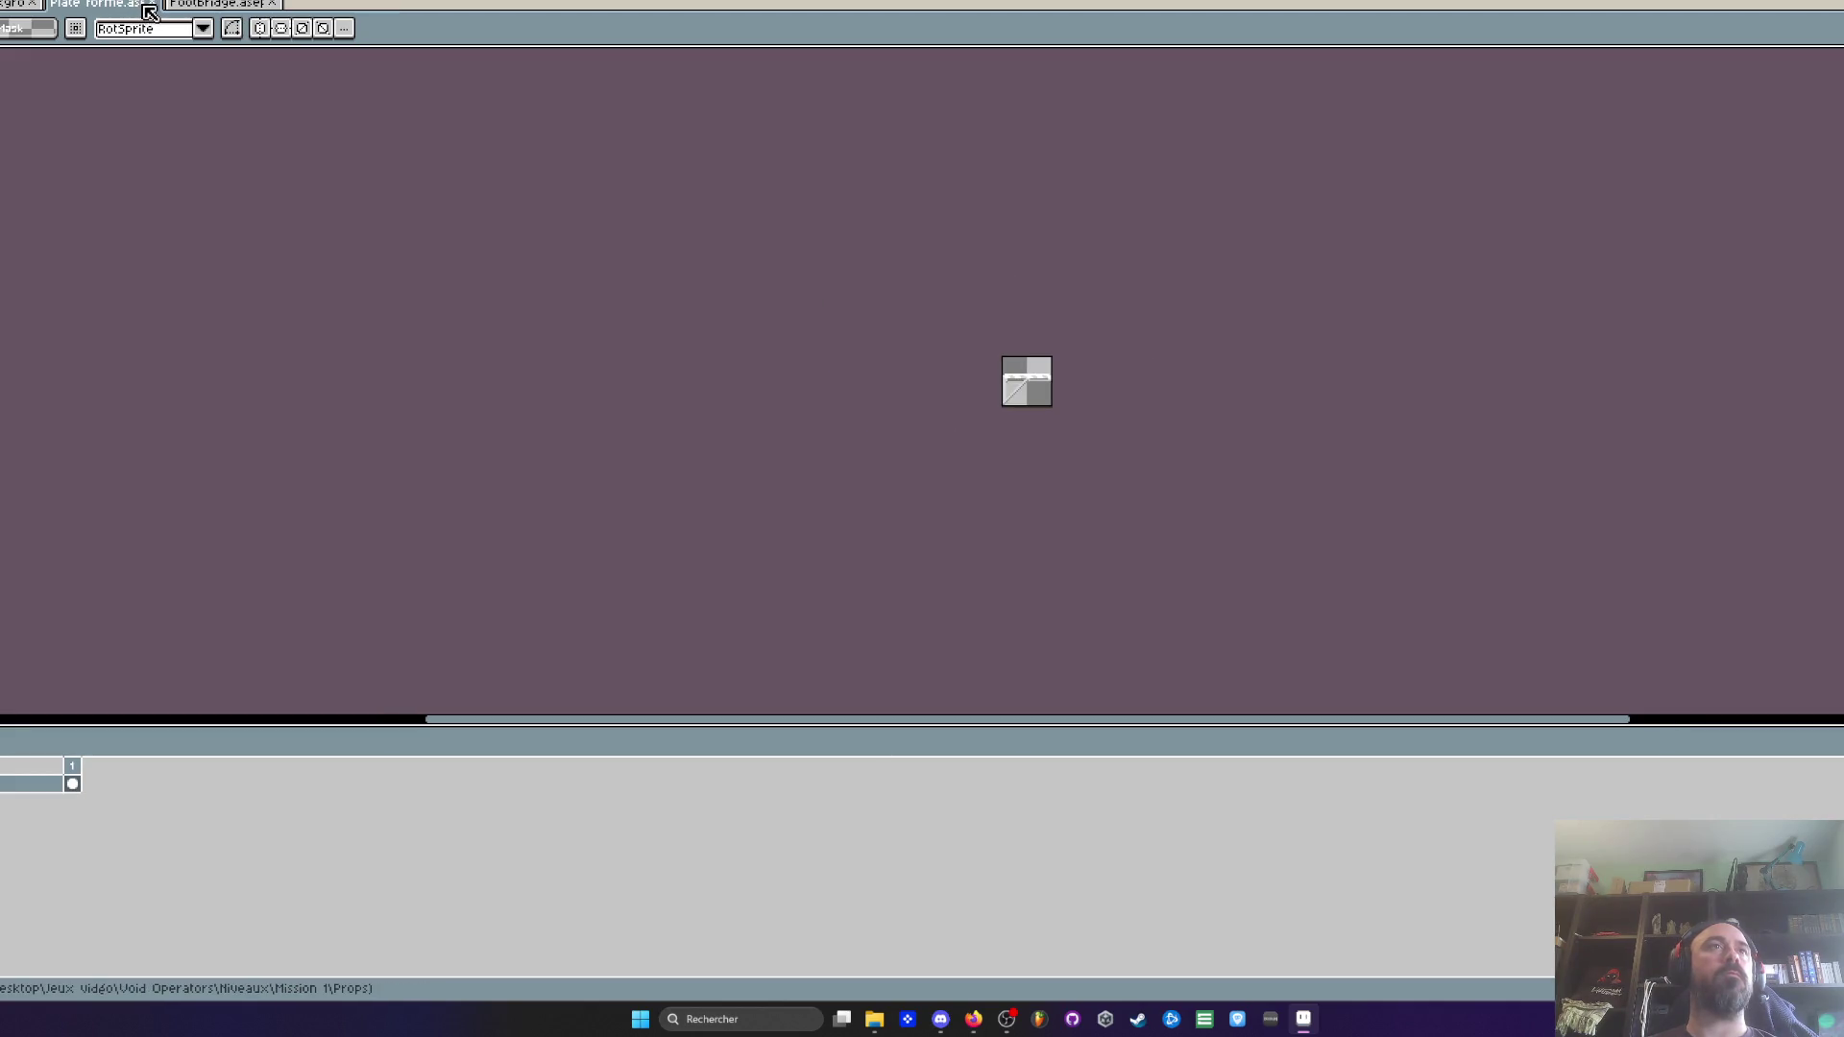
{"action": "key", "text": "ctrl+Tab"}
{"action": "key", "text": "ctrl+Tab"}
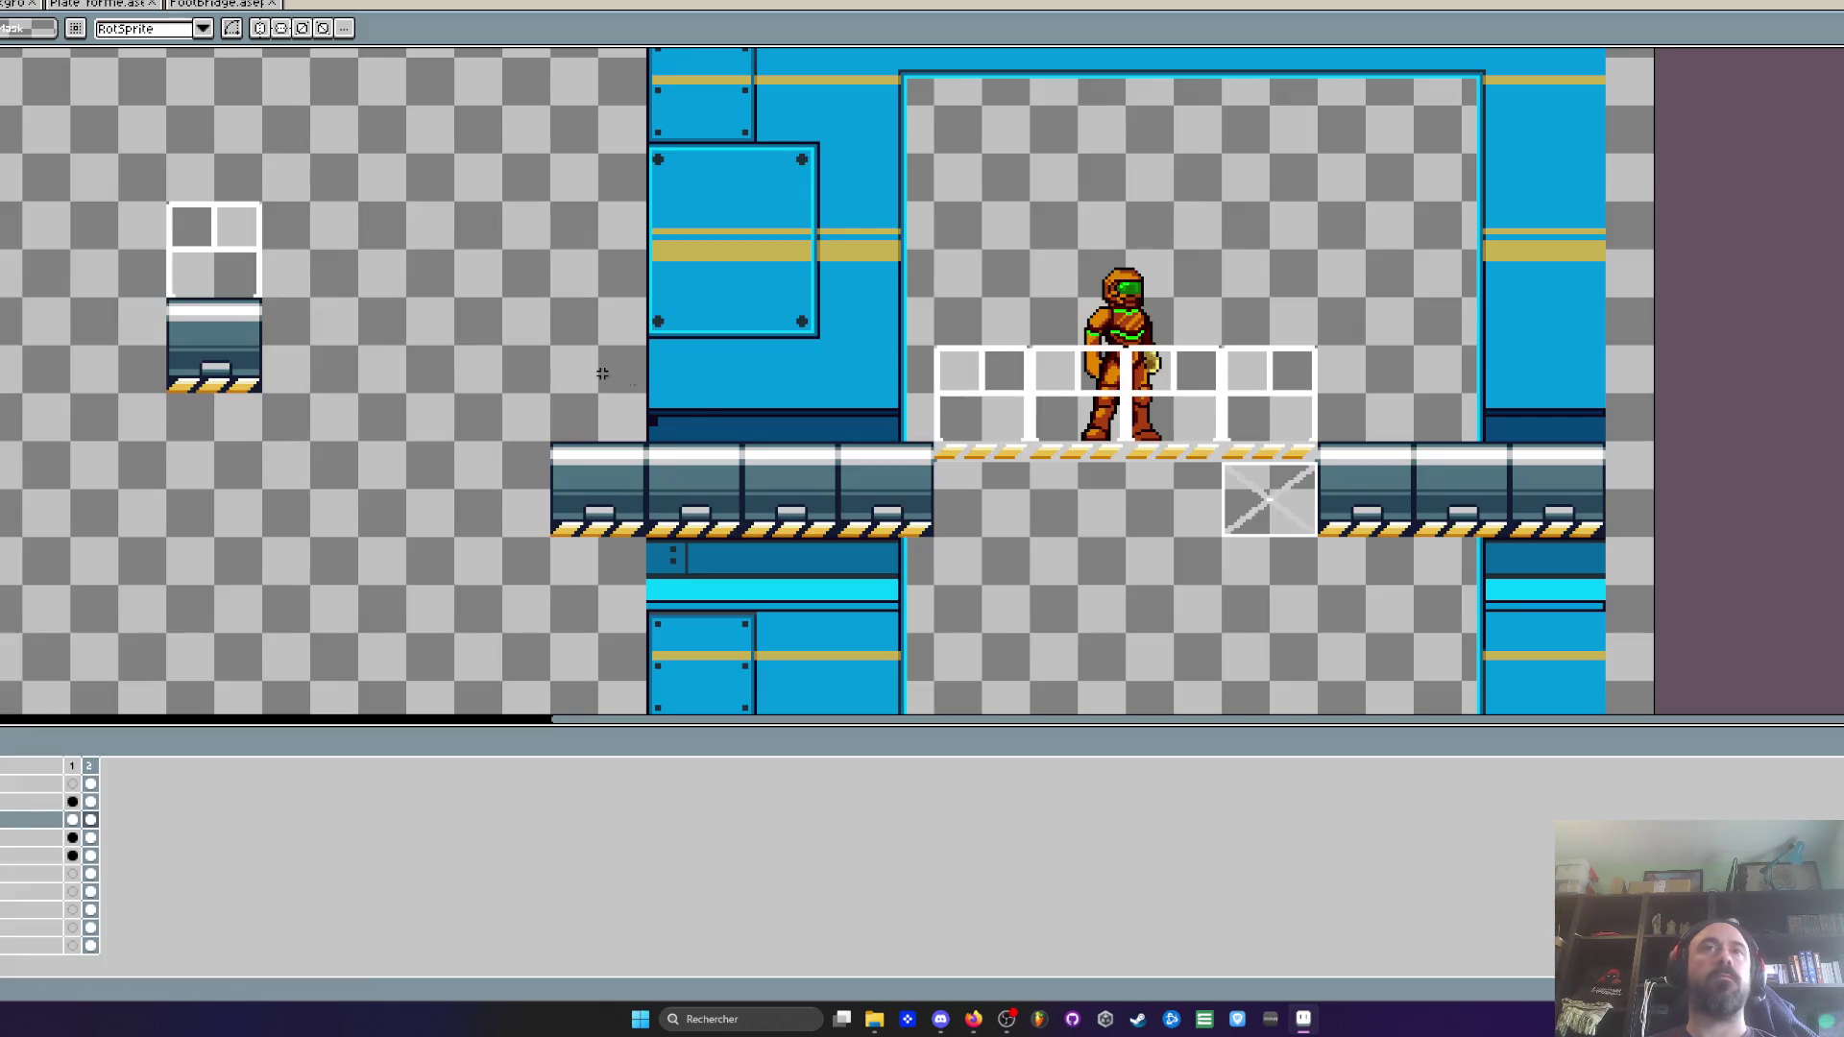
{"action": "left_click_drag", "start_coordinate": [1009, 340], "coordinate": [1460, 640]}
Paste a copy of the footbridge into the empty area left of the level
{"action": "scroll", "coordinate": [1107, 475], "scroll_direction": "down", "scroll_amount": 1}
{"action": "key", "text": "ctrl+d"}
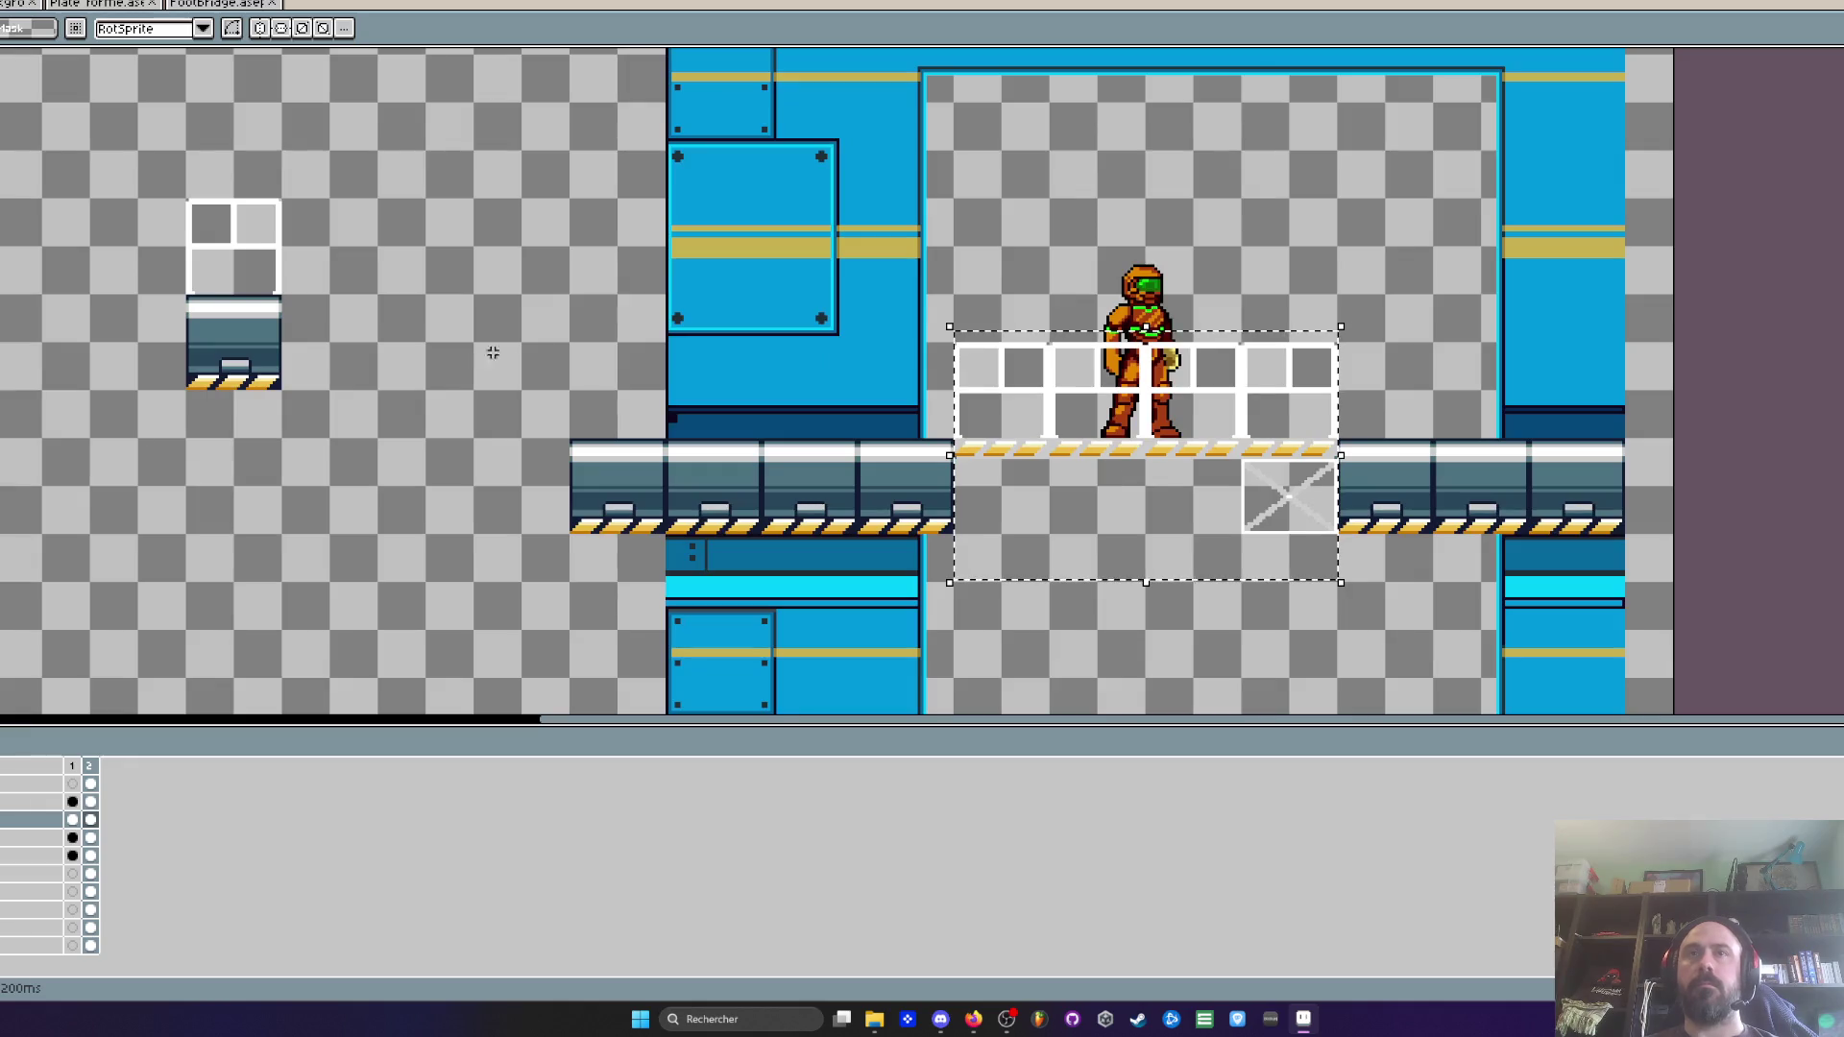
{"action": "key", "text": "ctrl+v"}
{"action": "left_click_drag", "start_coordinate": [32, 457], "coordinate": [271, 541]}
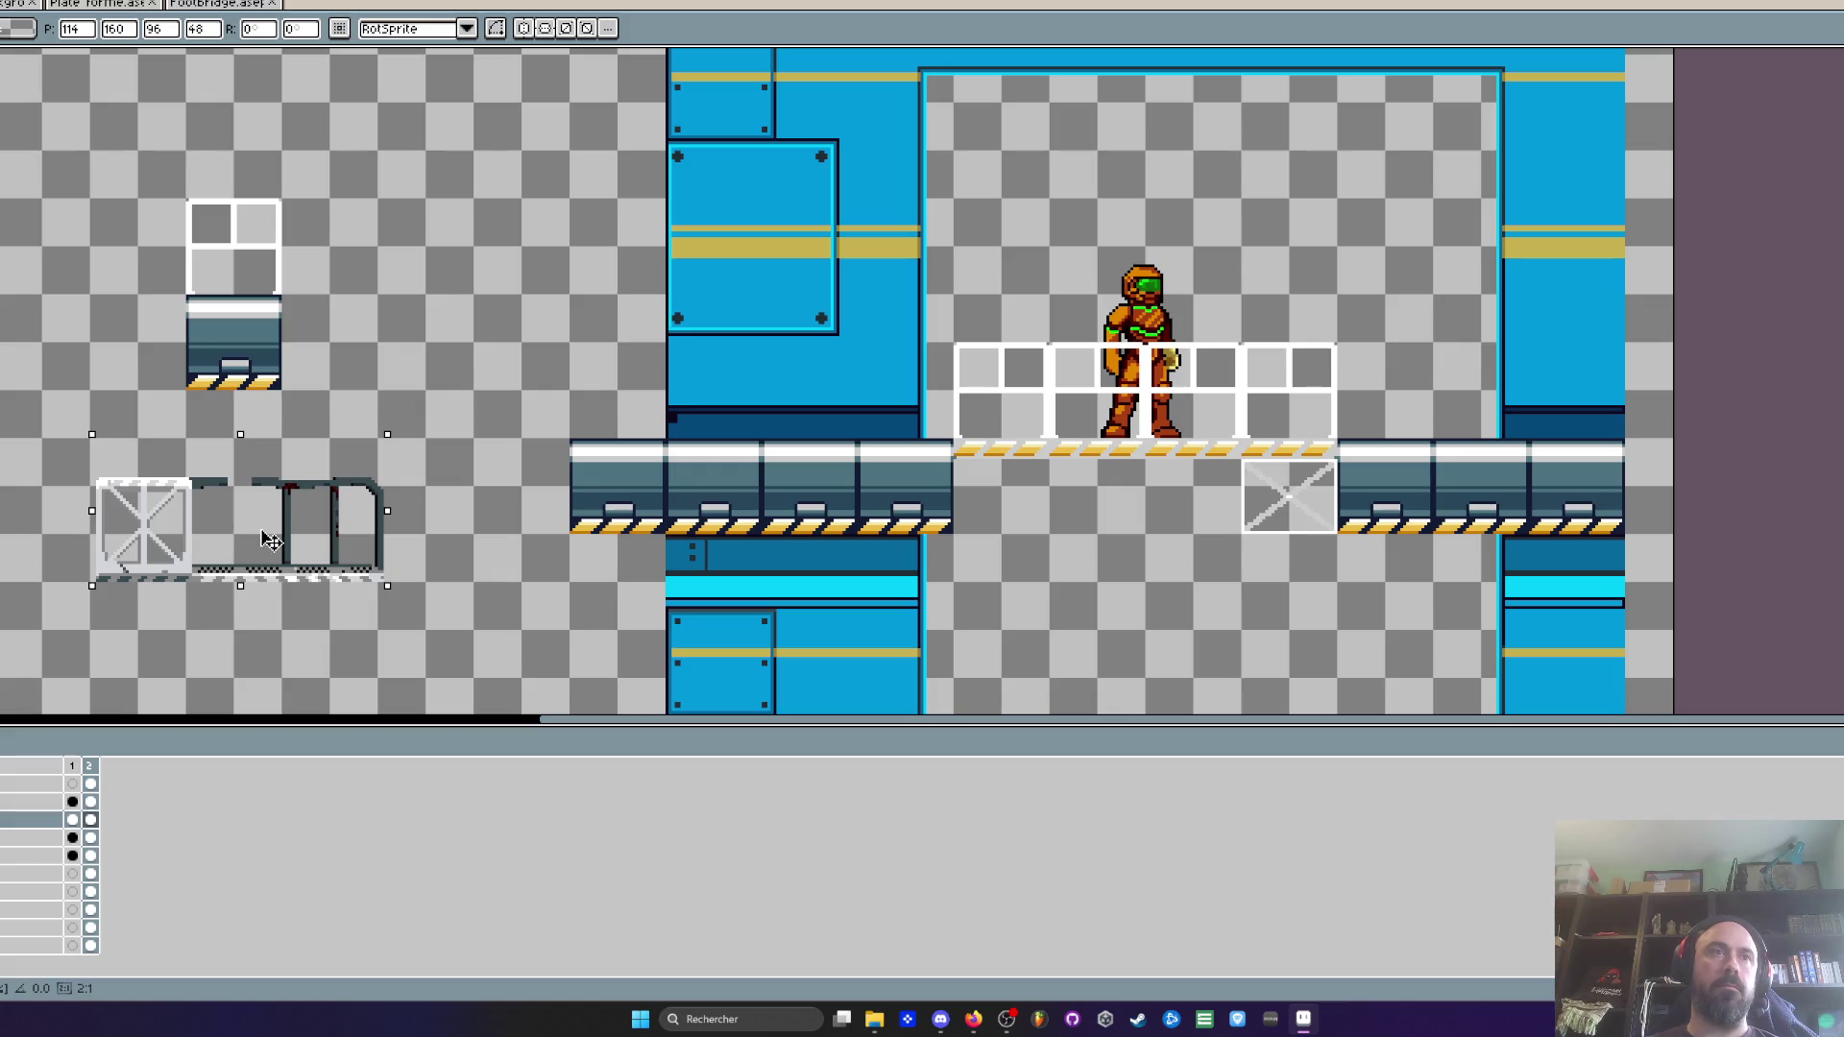
{"action": "scroll", "coordinate": [274, 543], "scroll_direction": "up", "scroll_amount": 3}
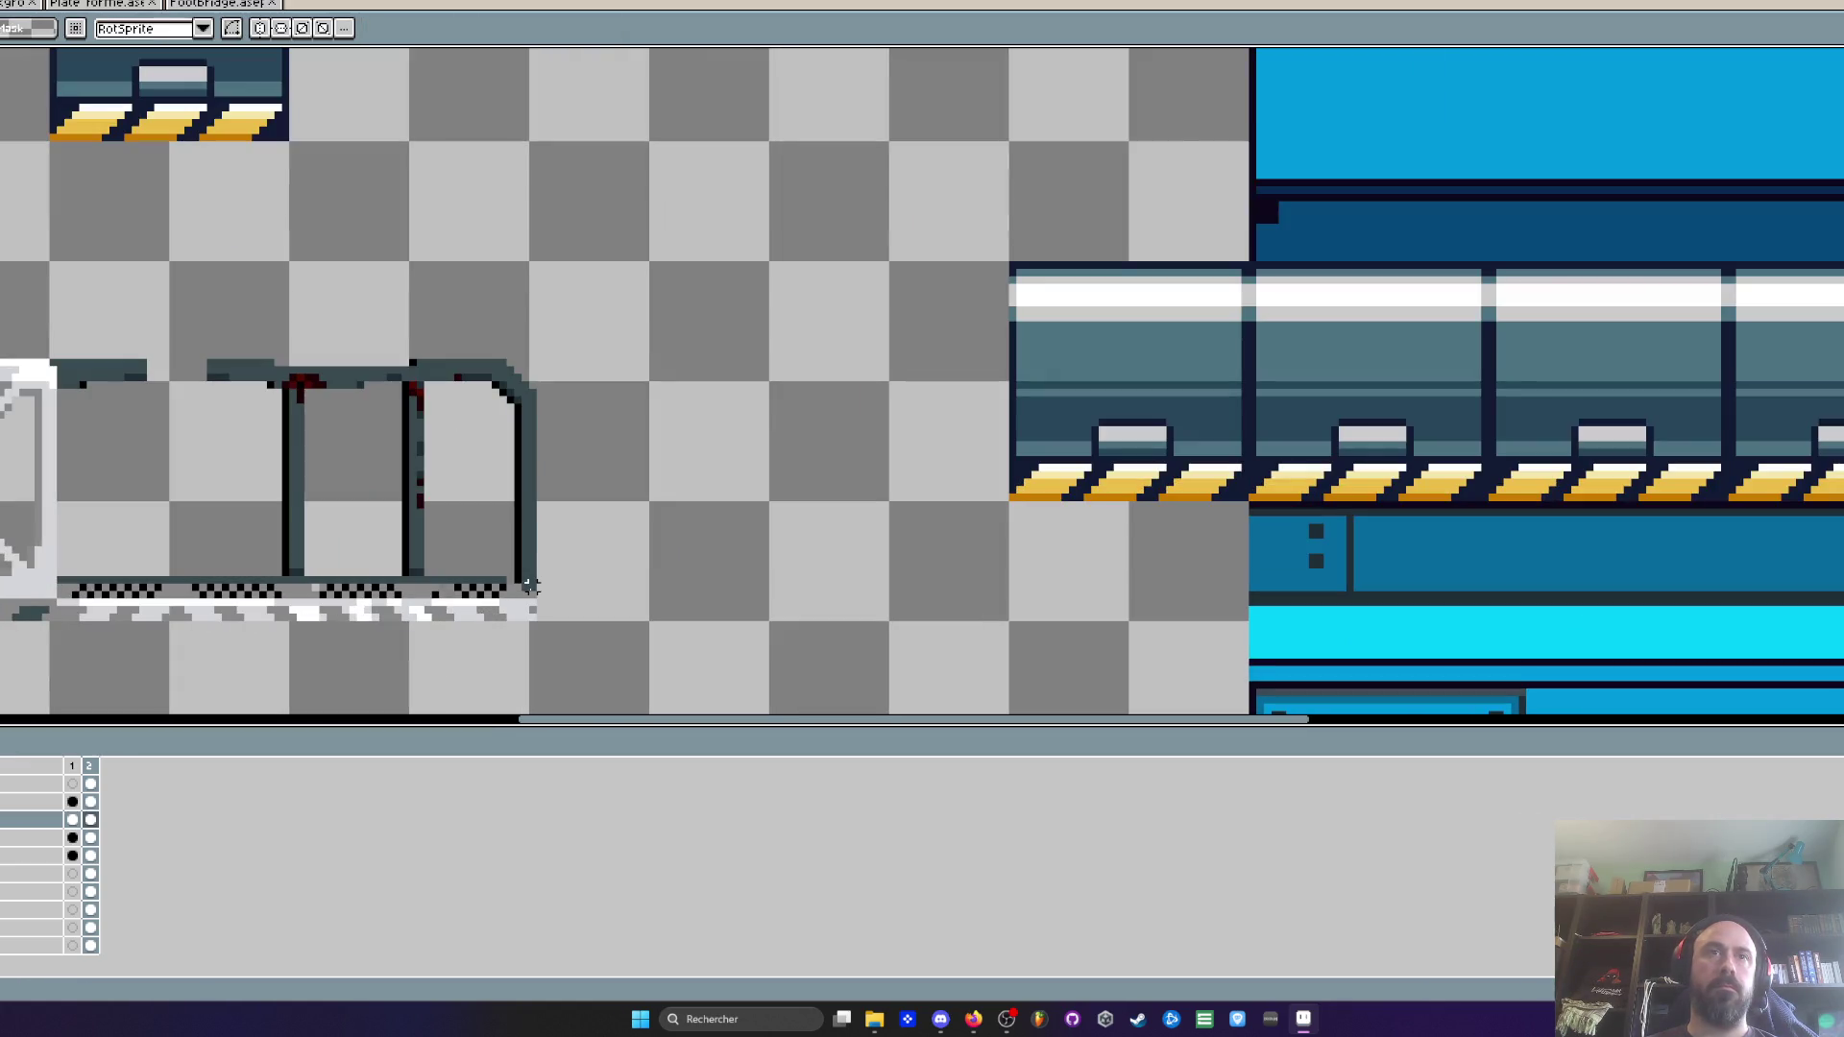
{"action": "scroll", "coordinate": [180, 607], "scroll_direction": "left", "scroll_amount": 5}
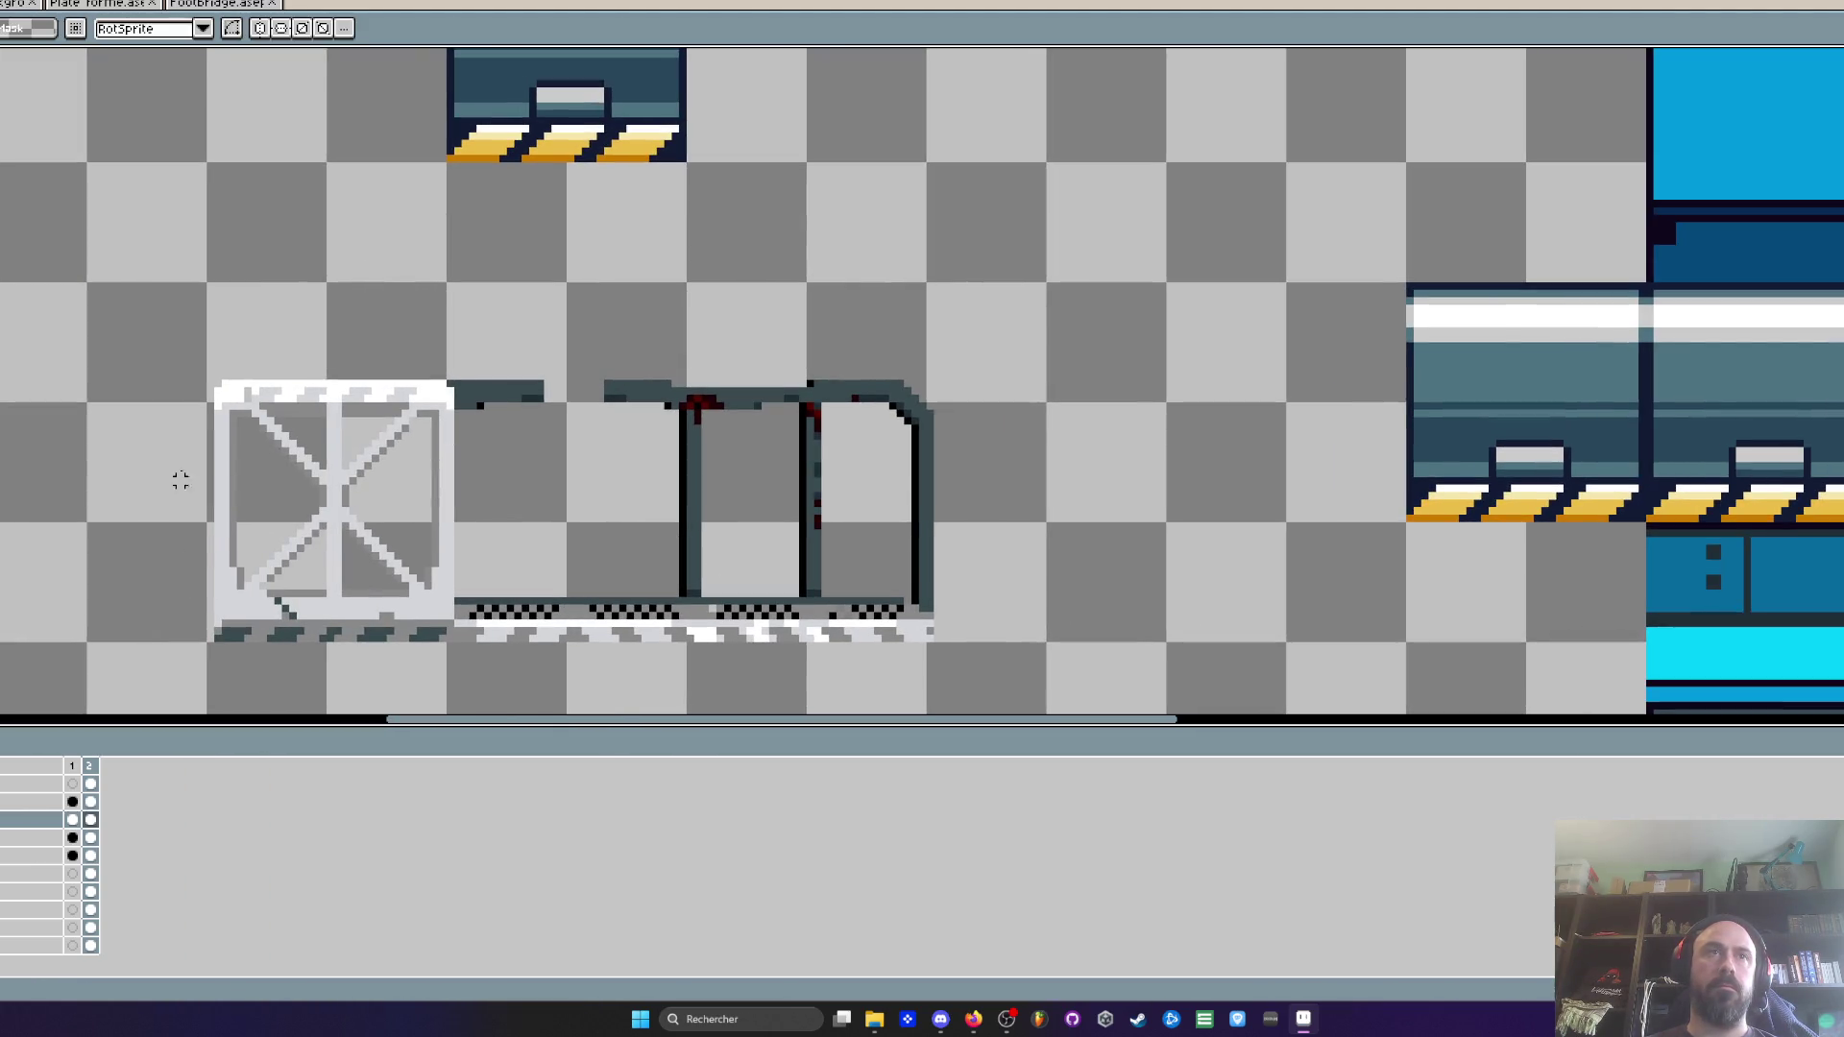
{"action": "left_click_drag", "start_coordinate": [213, 430], "coordinate": [455, 687]}
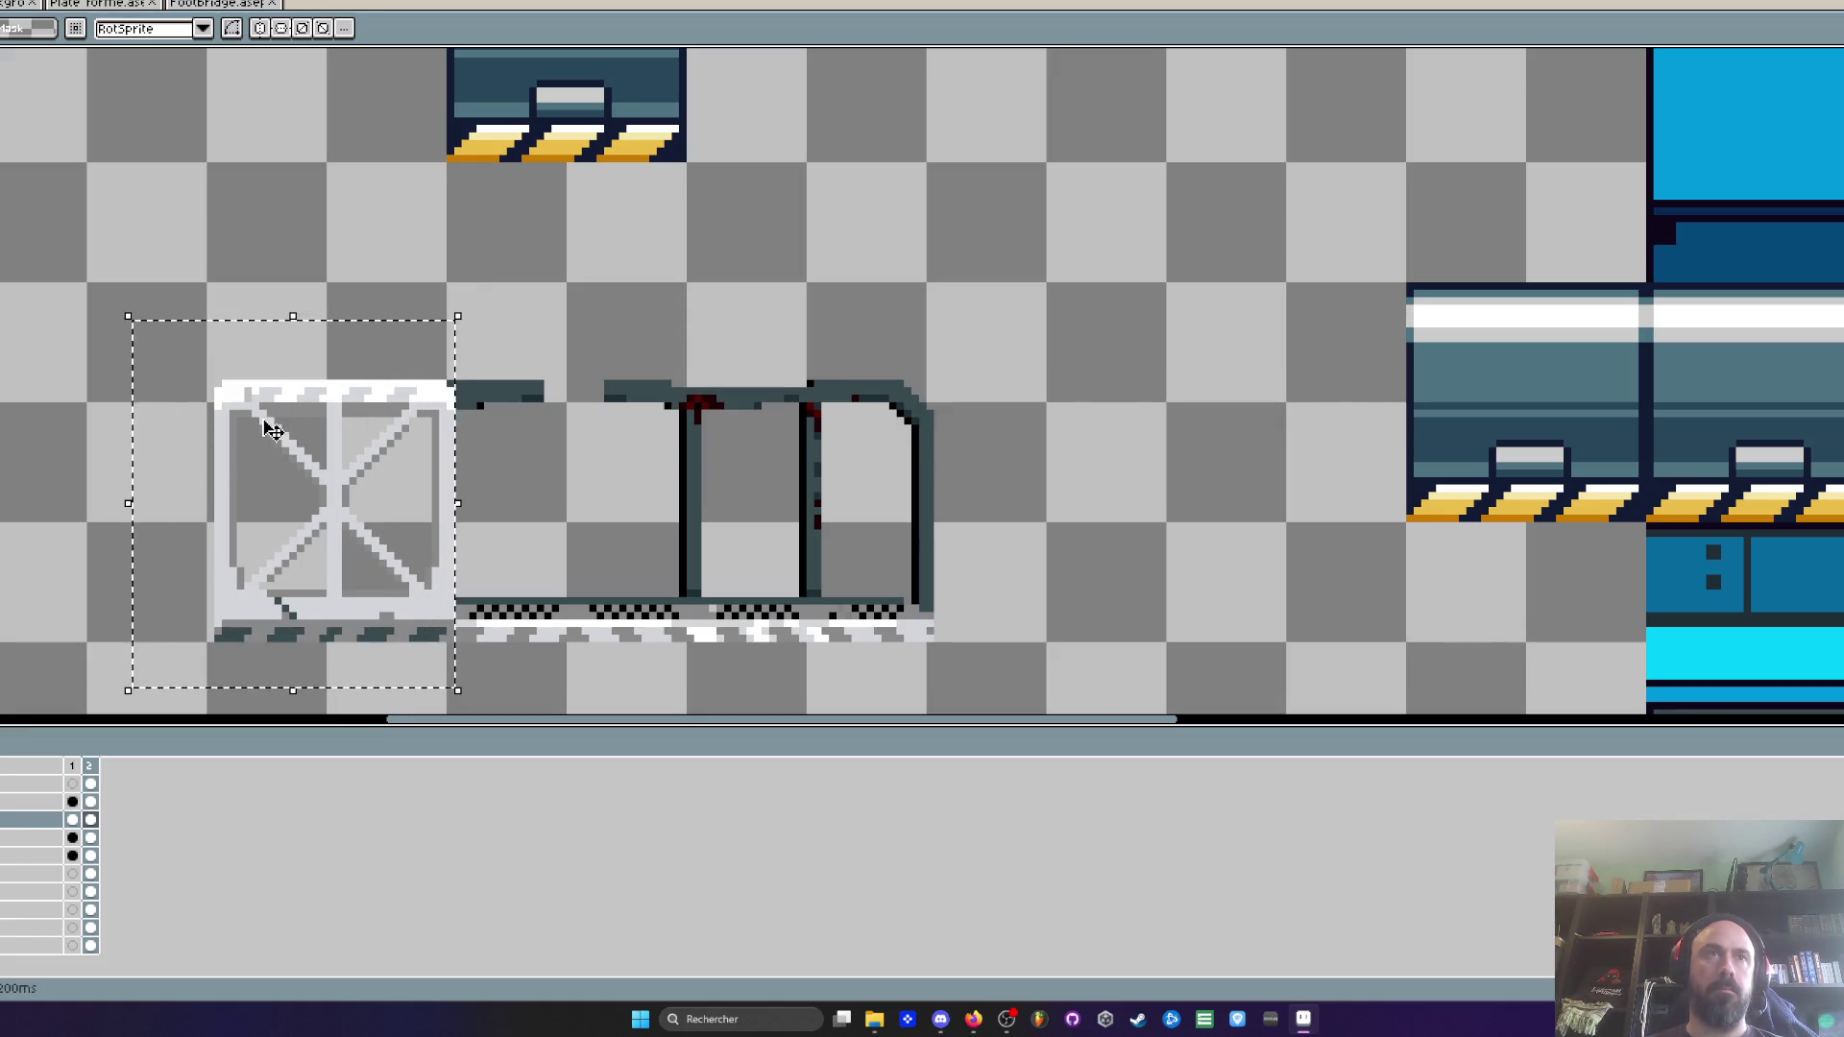
Duplicate the white crate twice beside itself to form a three-panel truss
{"action": "key", "text": "ctrl+a"}
{"action": "key", "text": "ctrl+d"}
{"action": "left_click_drag", "start_coordinate": [170, 294], "coordinate": [451, 666]}
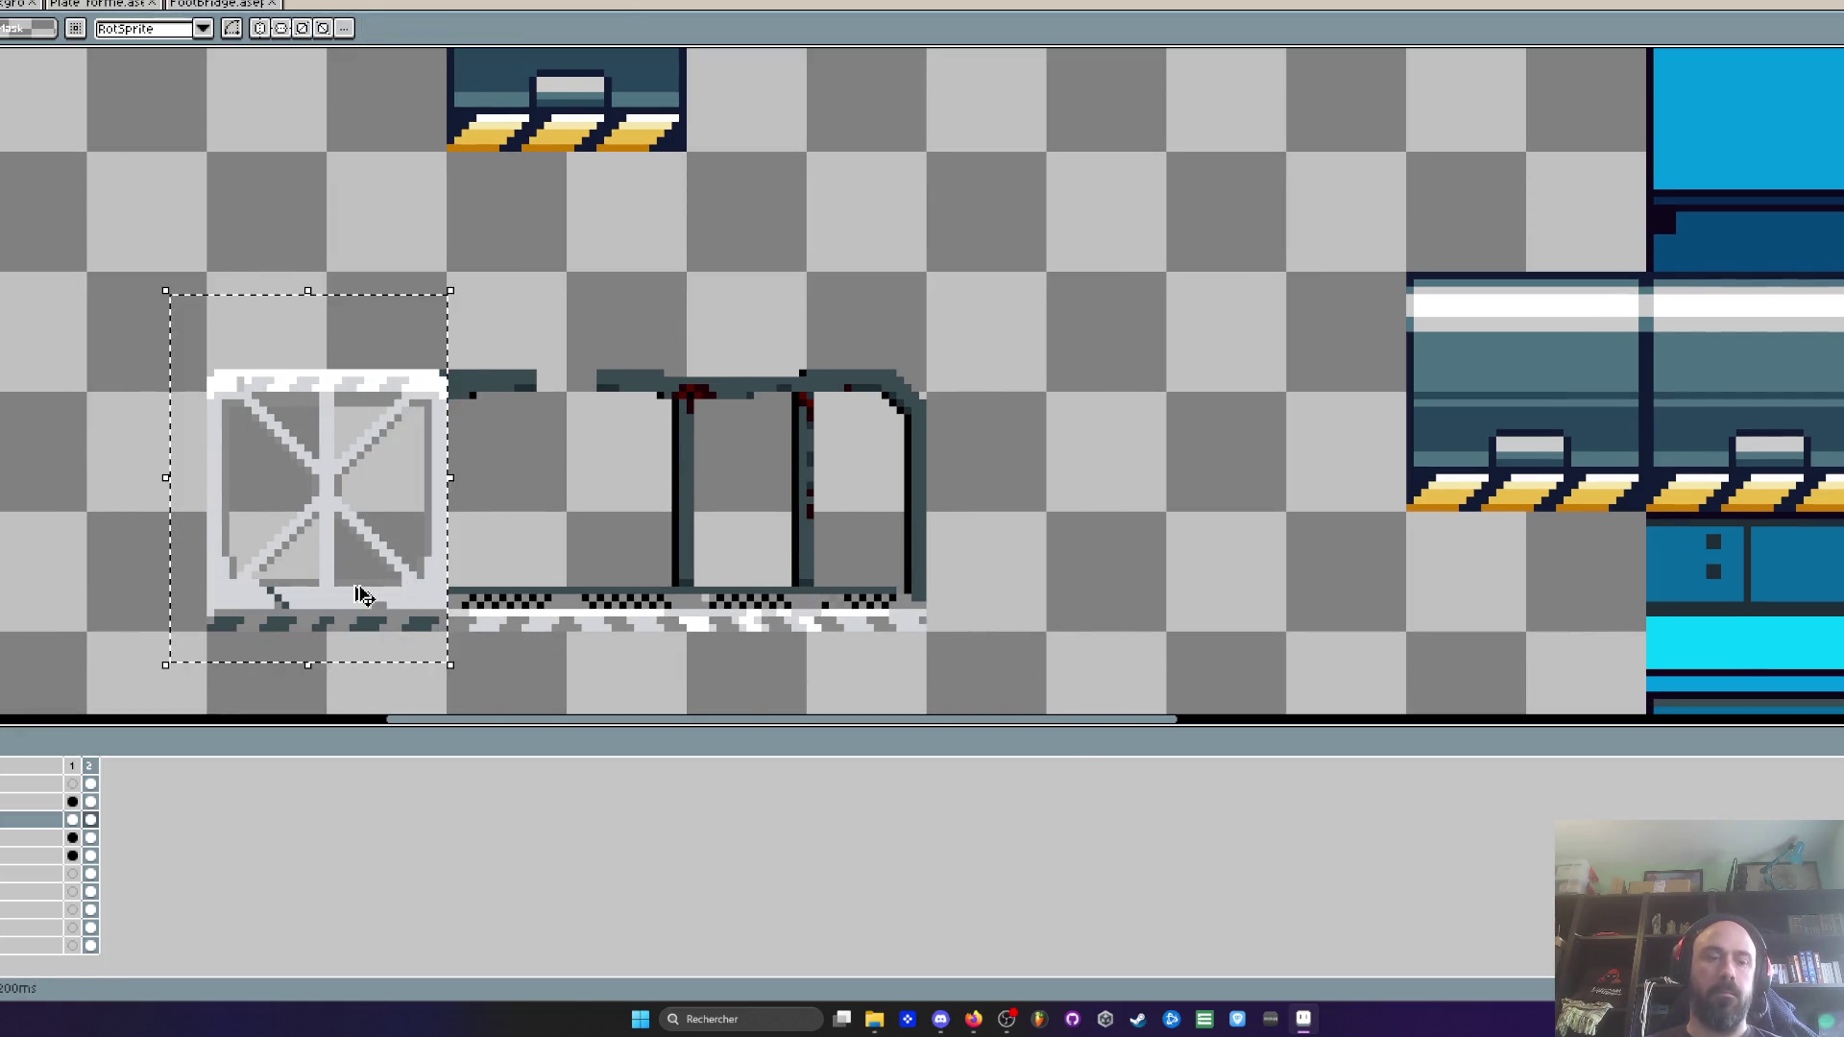
{"action": "left_click_drag", "start_coordinate": [363, 596], "coordinate": [601, 596]}
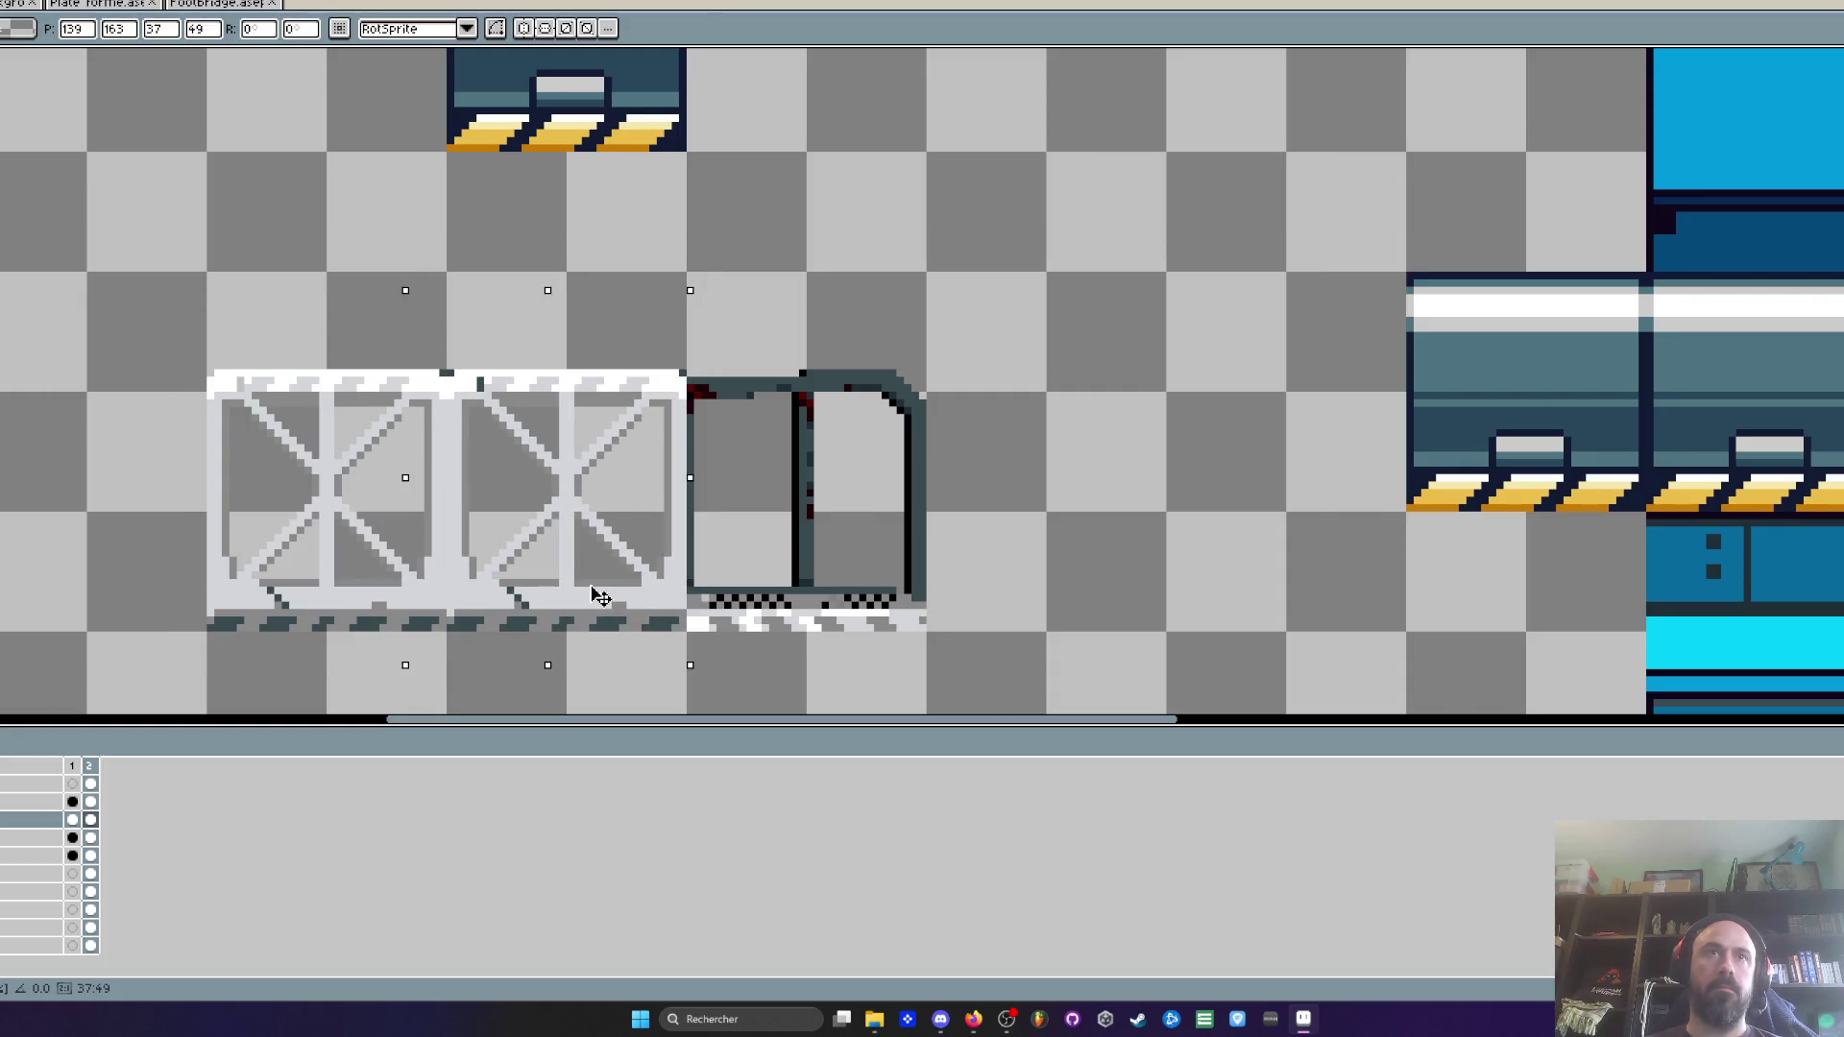
{"action": "mouse_move", "coordinate": [246, 530]}
{"action": "left_mouse_down"}
{"action": "mouse_move", "coordinate": [682, 437]}
{"action": "mouse_move", "coordinate": [744, 512]}
{"action": "mouse_move", "coordinate": [731, 535]}
{"action": "left_mouse_up"}
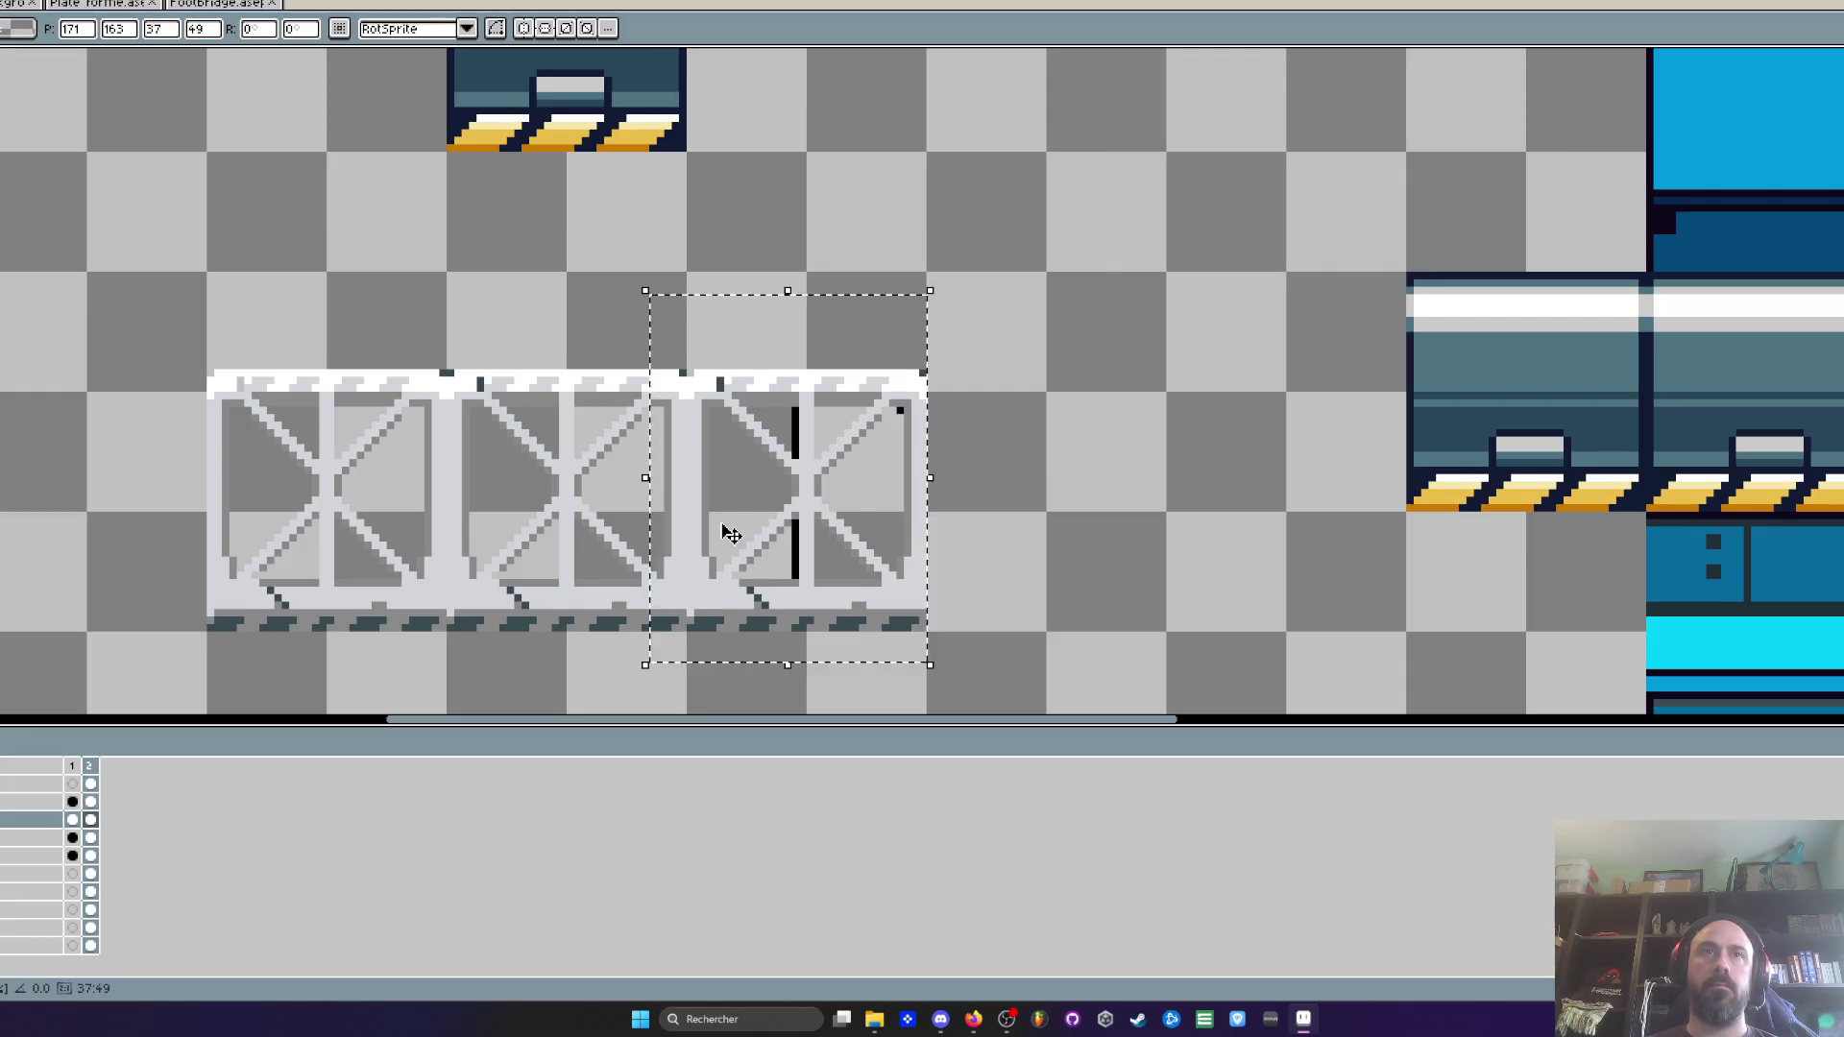
{"action": "key", "text": "Return"}
Cut the old bridge floor and crate out of the gap between platforms
{"action": "scroll", "coordinate": [519, 264], "scroll_direction": "down", "scroll_amount": 2}
{"action": "scroll", "coordinate": [864, 221], "scroll_direction": "right", "scroll_amount": 3}
{"action": "scroll", "coordinate": [899, 191], "scroll_direction": "up", "scroll_amount": 1}
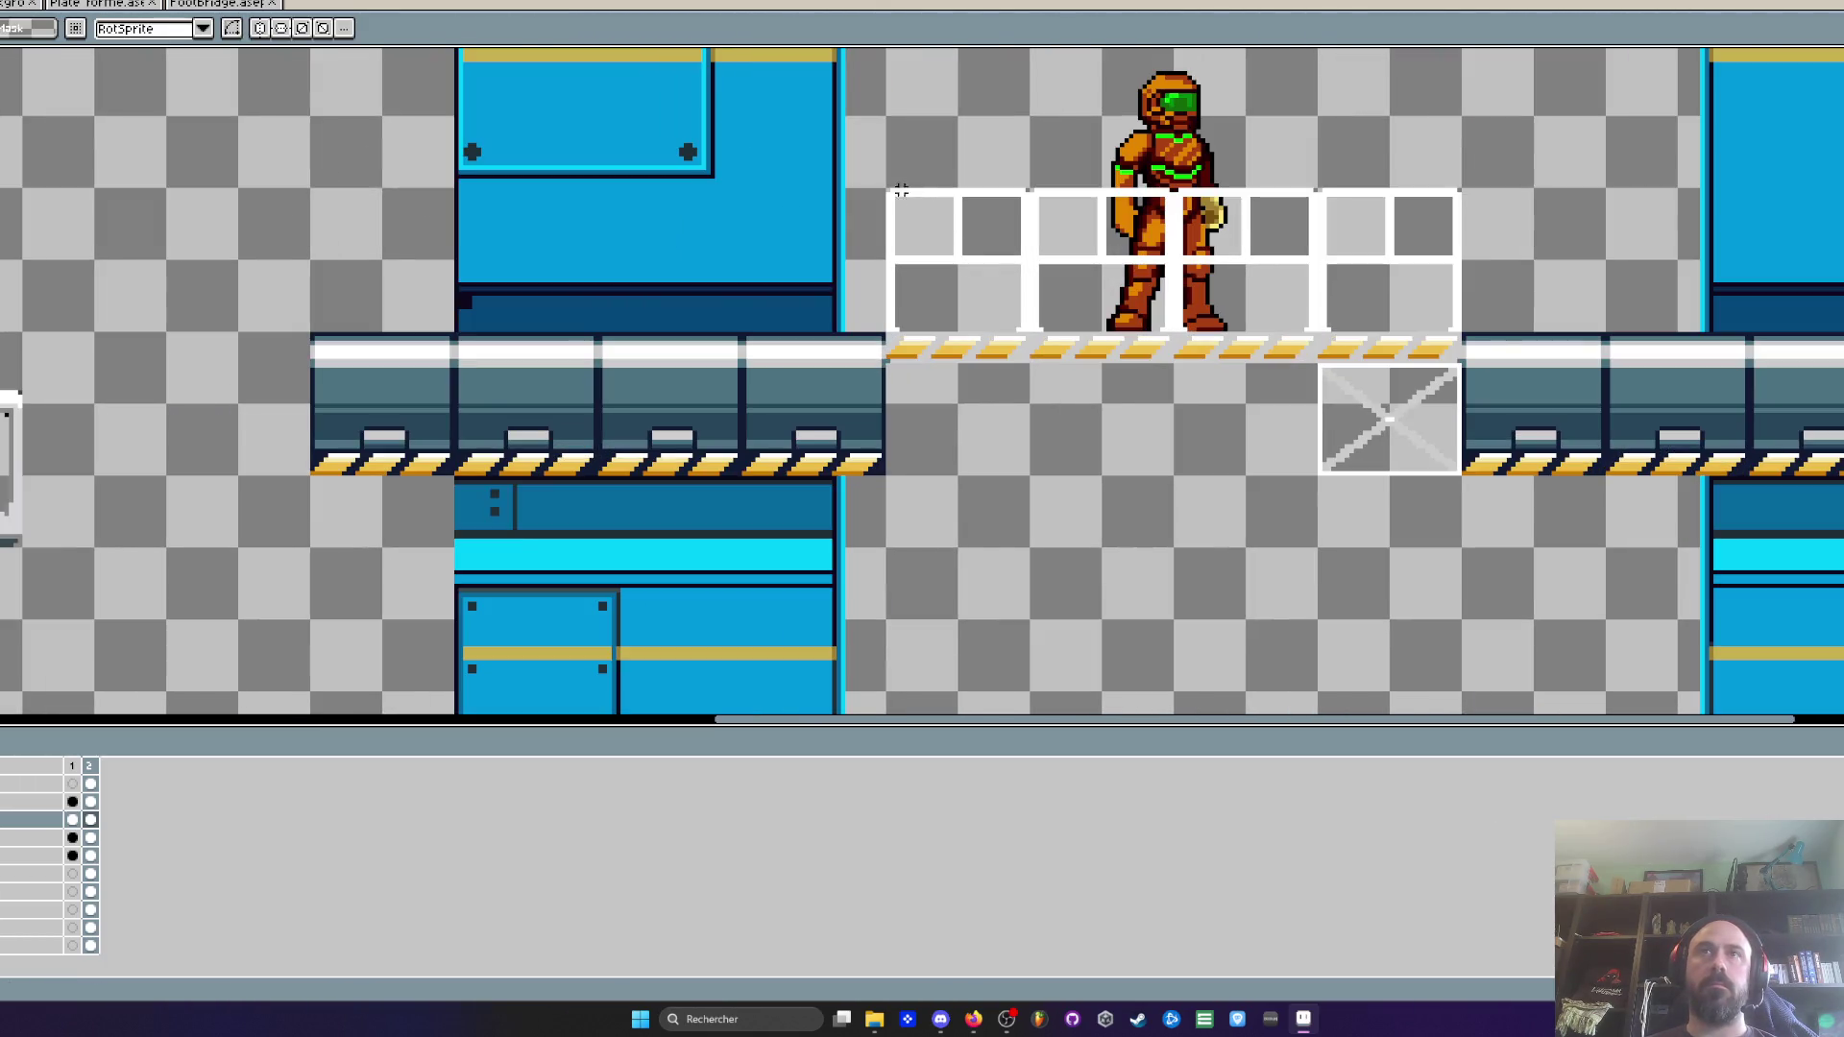
{"action": "mouse_move", "coordinate": [1008, 278]}
{"action": "left_mouse_down"}
{"action": "mouse_move", "coordinate": [1264, 452]}
{"action": "mouse_move", "coordinate": [1462, 543]}
{"action": "left_mouse_up"}
{"action": "key", "text": "ctrl+x"}
{"action": "scroll", "coordinate": [1171, 374], "scroll_direction": "down", "scroll_amount": 3}
{"action": "scroll", "coordinate": [1128, 375], "scroll_direction": "up", "scroll_amount": 2}
{"action": "scroll", "coordinate": [638, 522], "scroll_direction": "down", "scroll_amount": 1}
{"action": "scroll", "coordinate": [278, 413], "scroll_direction": "up", "scroll_amount": 1}
Copy the three-panel truss and paste it onto the top layer
{"action": "left_click_drag", "start_coordinate": [262, 408], "coordinate": [727, 598]}
{"action": "key", "text": "alt+Up"}
{"action": "key", "text": "alt+Up"}
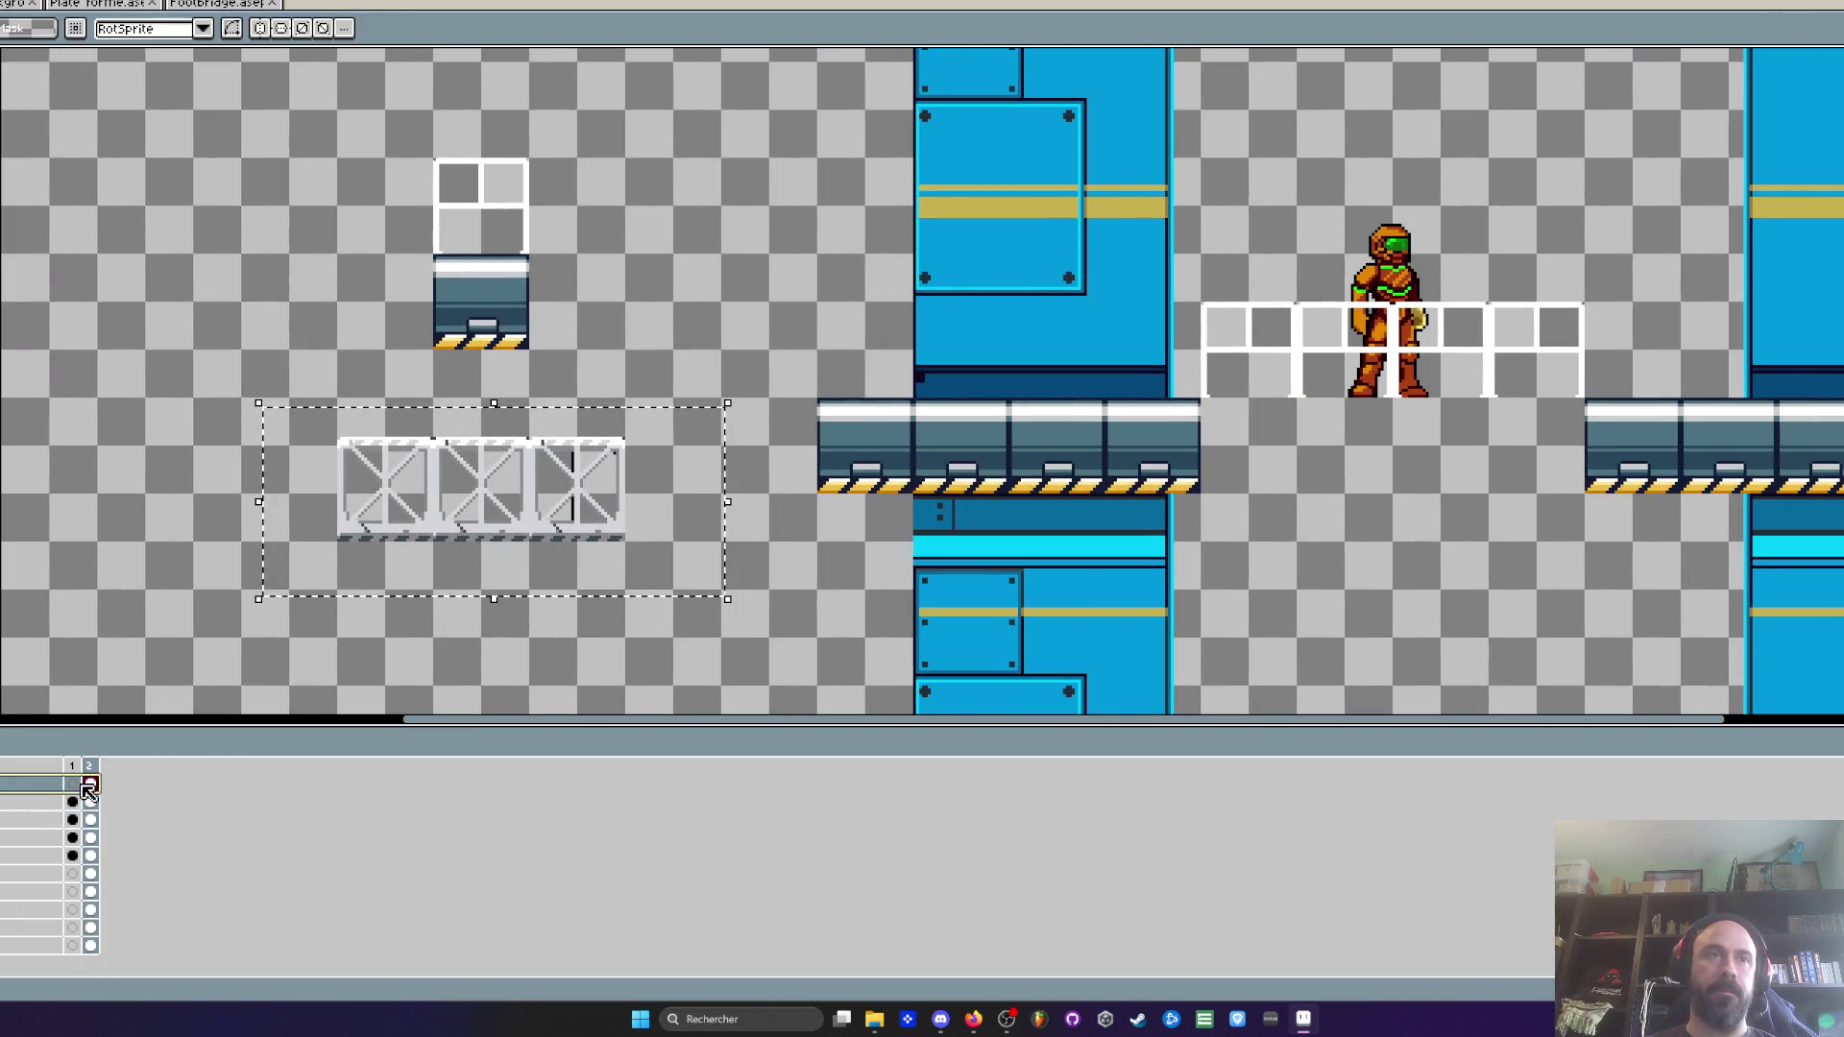
{"action": "key", "text": "ctrl+v"}
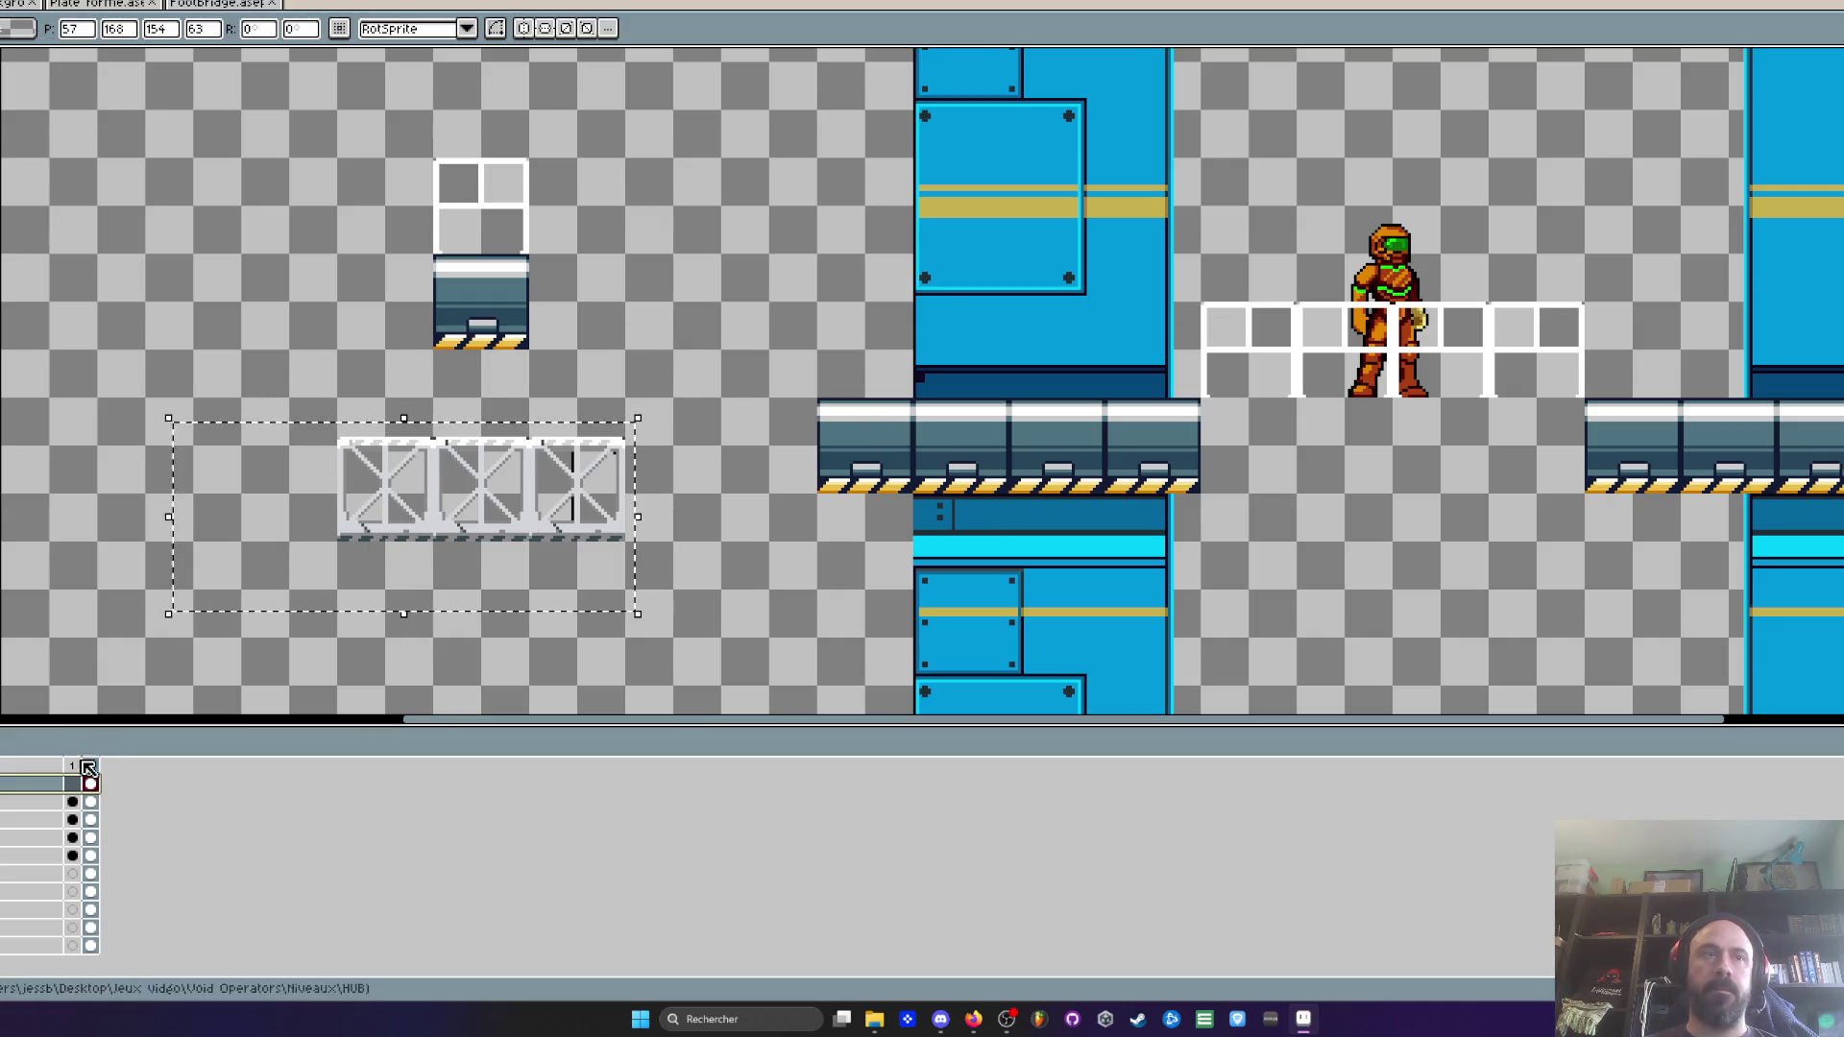
{"action": "key", "text": "Return"}
{"action": "key", "text": "ctrl+z"}
{"action": "key", "text": "ctrl+y"}
{"action": "left_click_drag", "start_coordinate": [342, 430], "coordinate": [749, 598]}
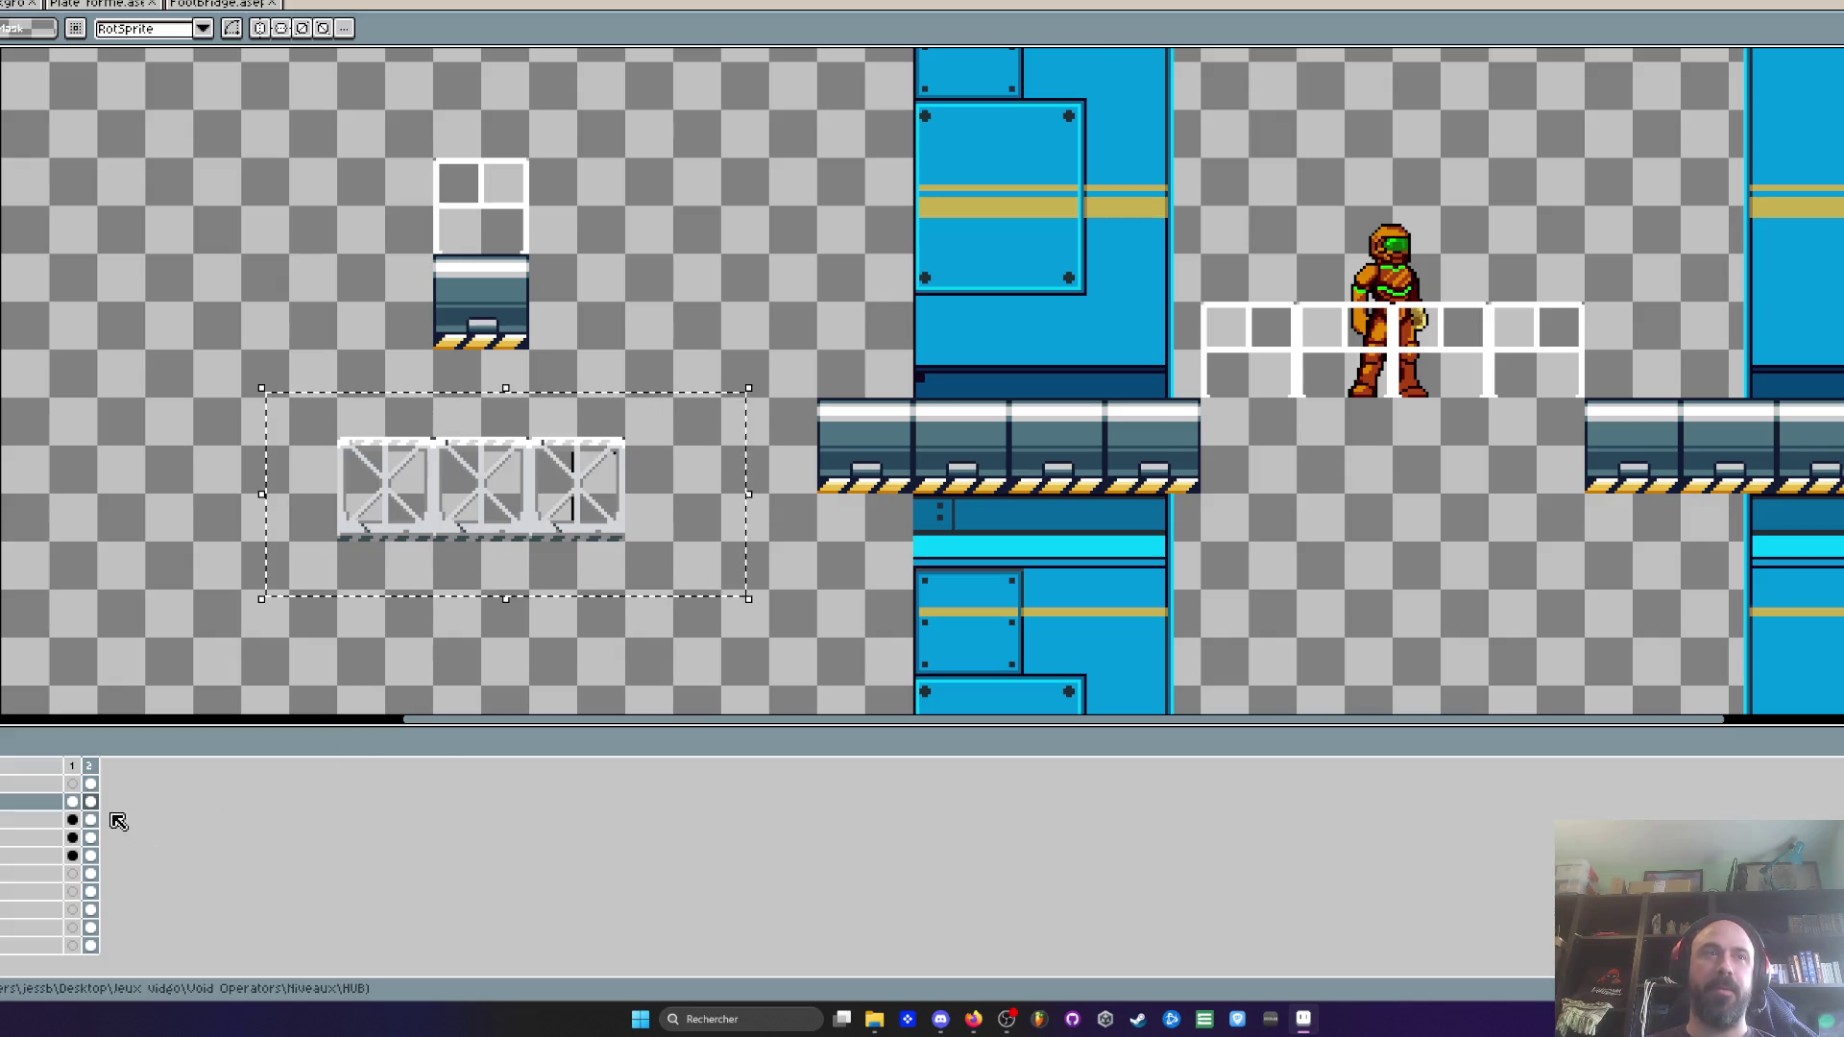
{"action": "left_click_drag", "start_coordinate": [479, 524], "coordinate": [1397, 479]}
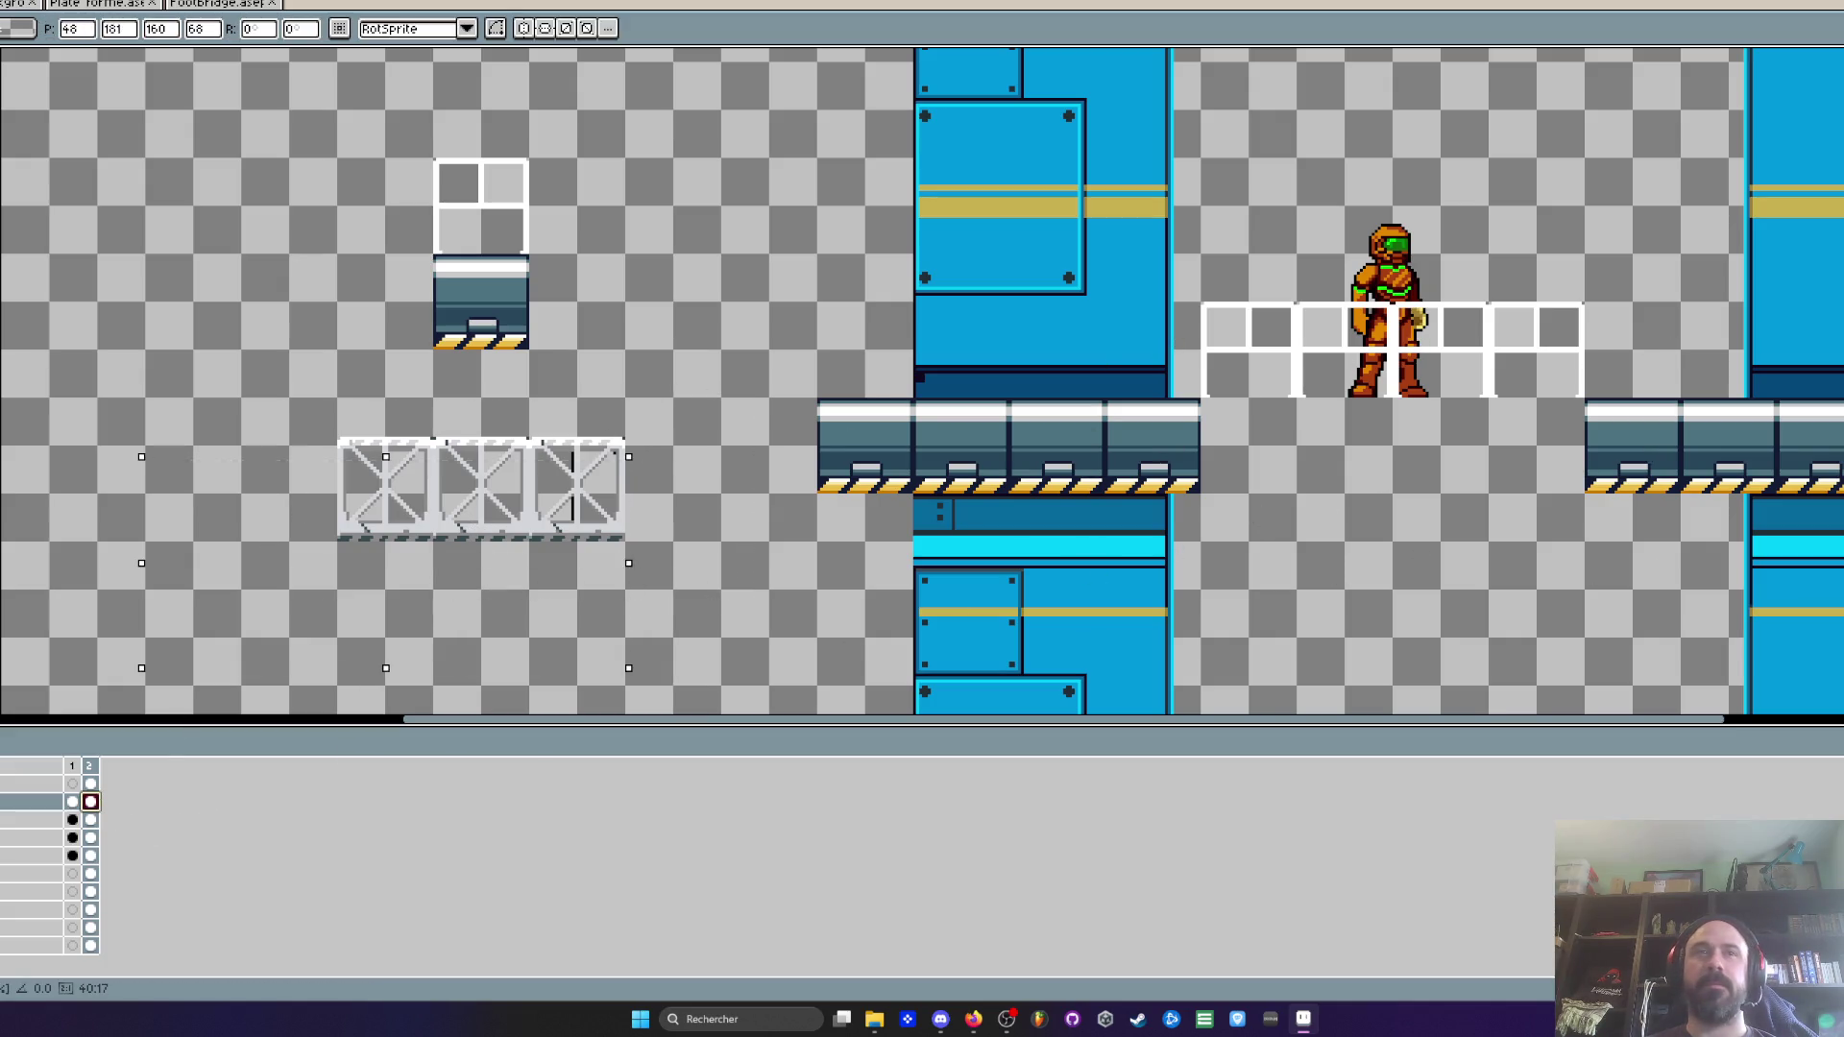
{"action": "key", "text": "ctrl+d"}
Test the truss under the footbridge railing, move it back left, and select the railing over the gap
{"action": "left_click", "coordinate": [92, 822]}
{"action": "left_click_drag", "start_coordinate": [267, 398], "coordinate": [717, 605]}
{"action": "mouse_move", "coordinate": [583, 537]}
{"action": "left_mouse_down"}
{"action": "mouse_move", "coordinate": [1530, 495]}
{"action": "mouse_move", "coordinate": [1442, 488]}
{"action": "left_mouse_up"}
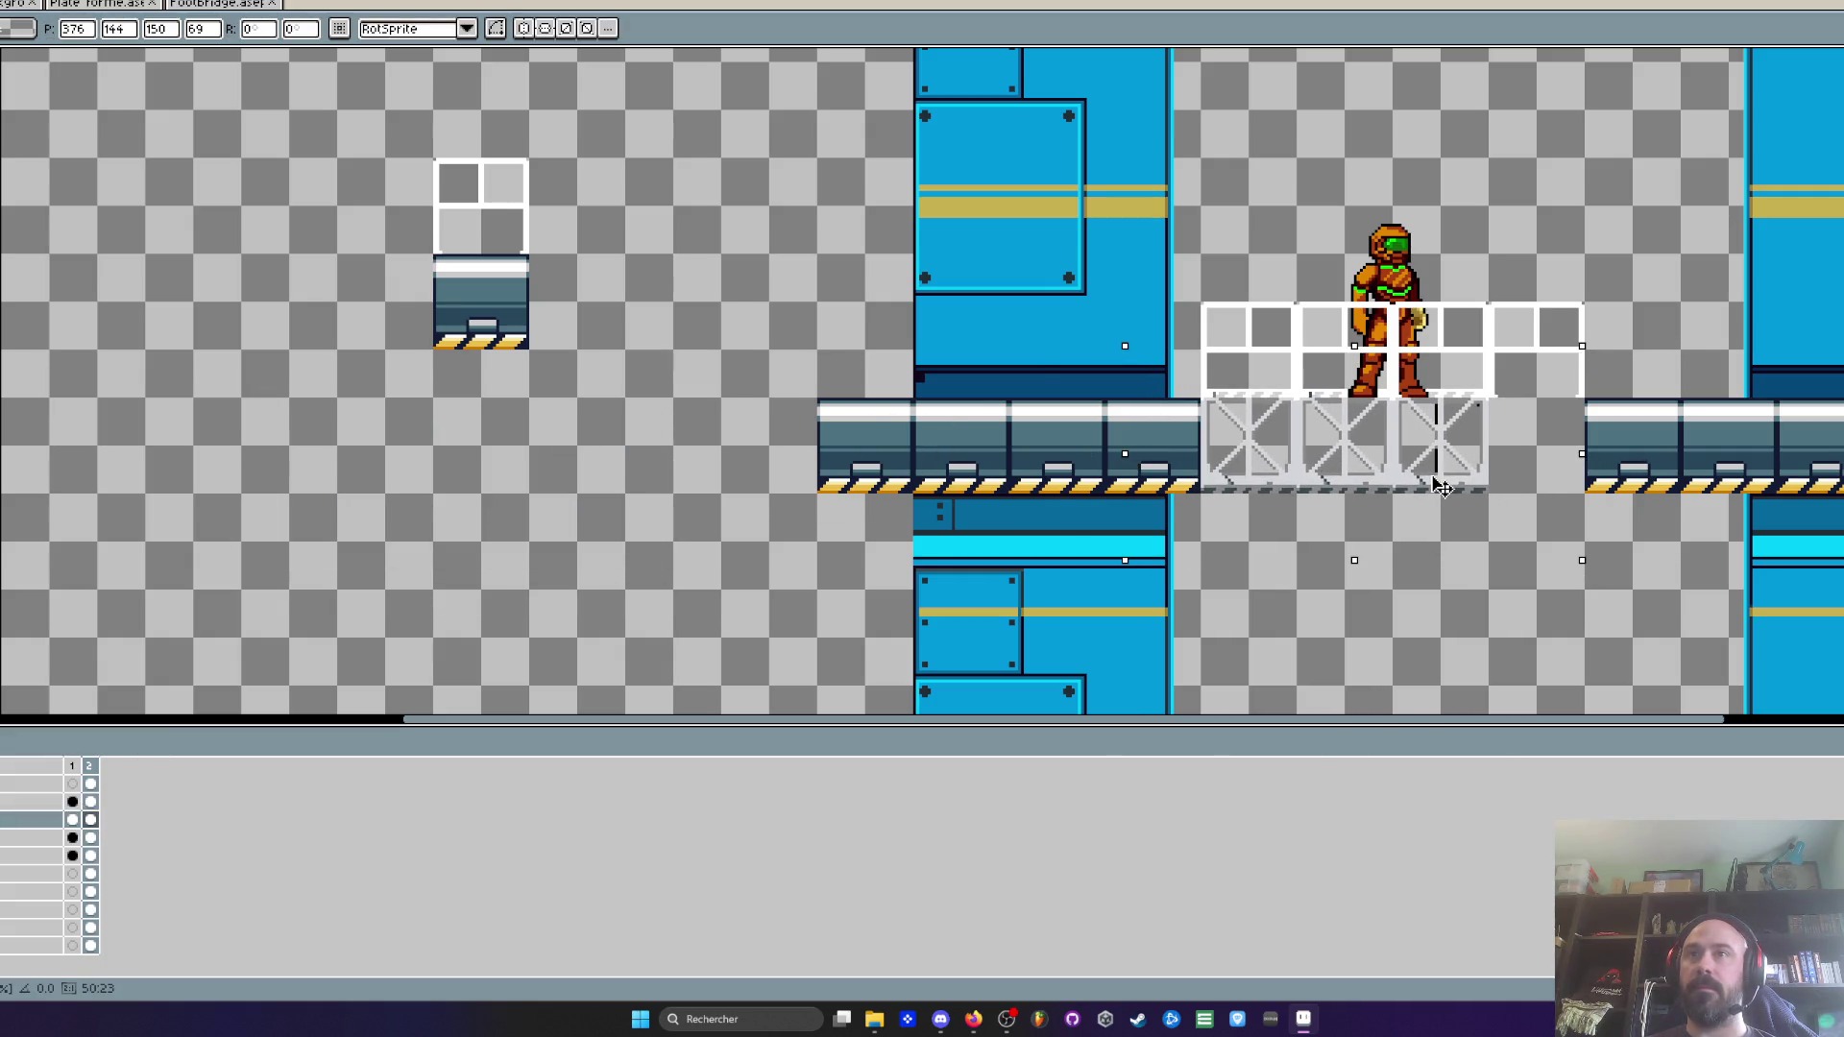
{"action": "scroll", "coordinate": [1236, 514], "scroll_direction": "up", "scroll_amount": 3}
{"action": "scroll", "coordinate": [1236, 513], "scroll_direction": "up", "scroll_amount": 2}
{"action": "key", "text": "Up"}
{"action": "key", "text": "Up"}
{"action": "key", "text": "Up"}
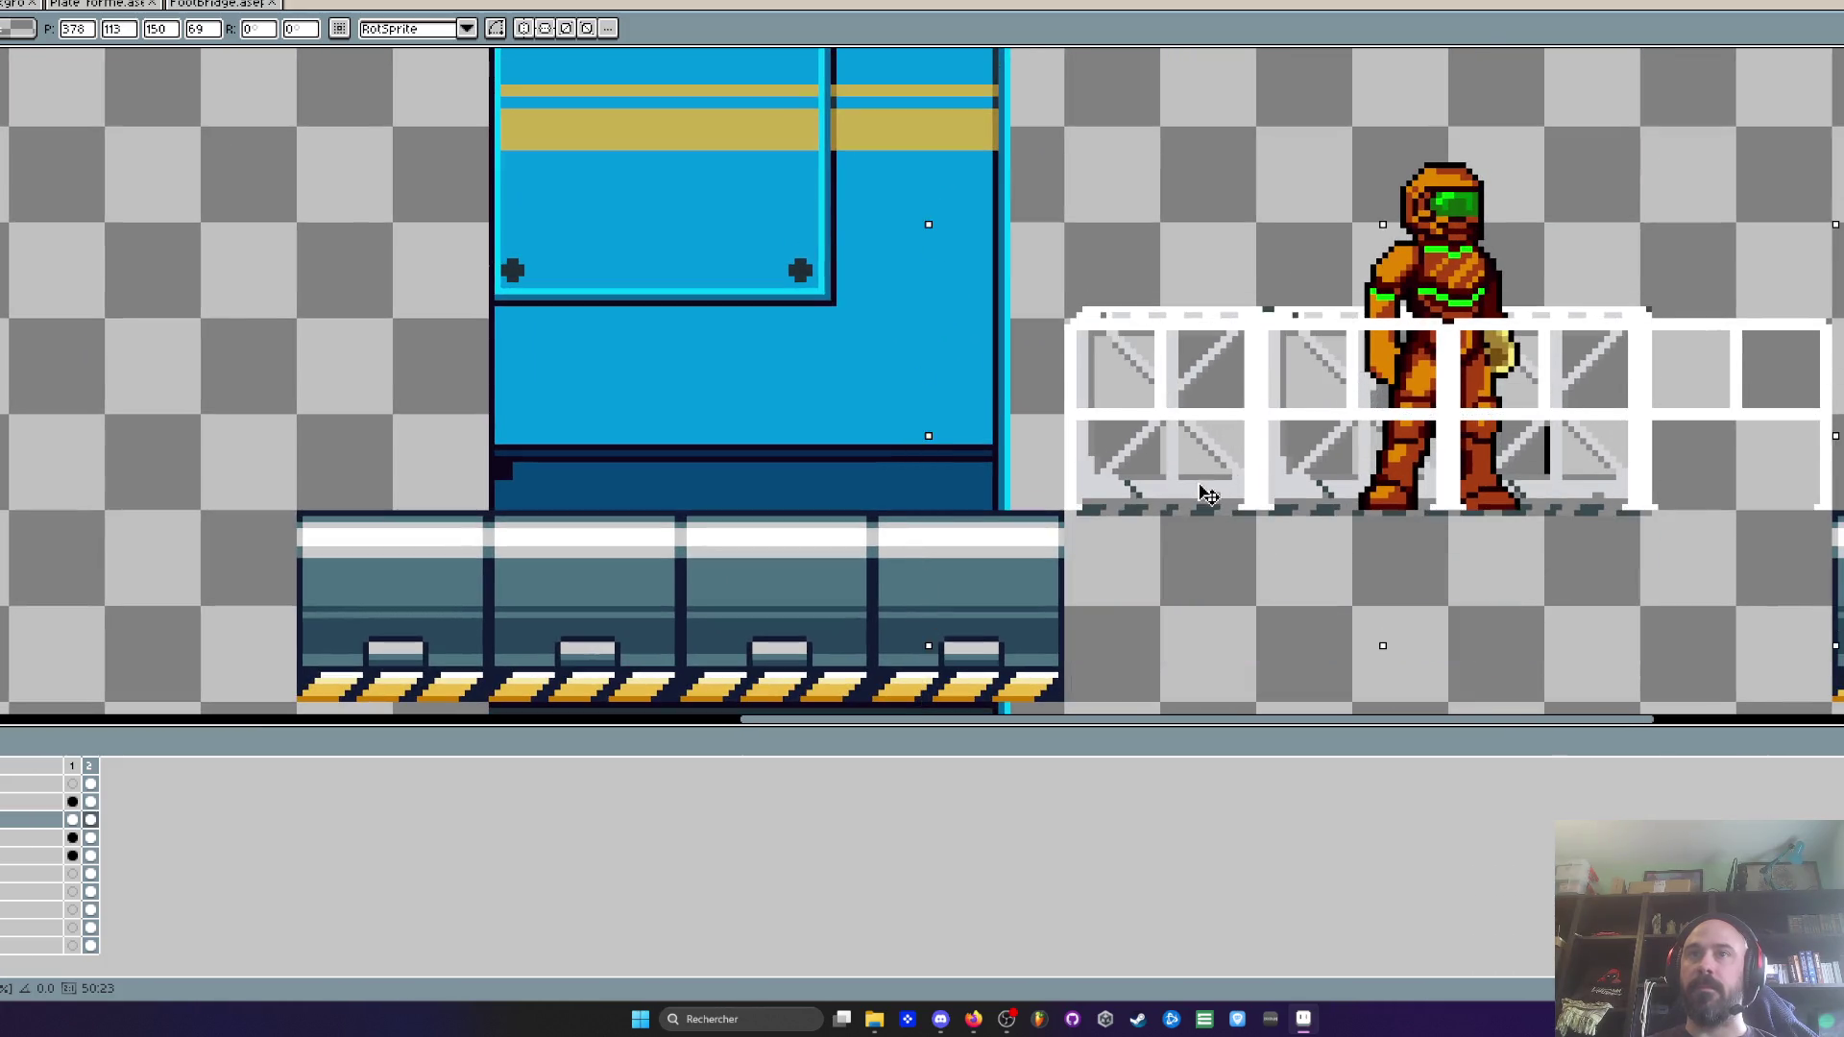
{"action": "left_click_drag", "start_coordinate": [1197, 511], "coordinate": [1197, 504]}
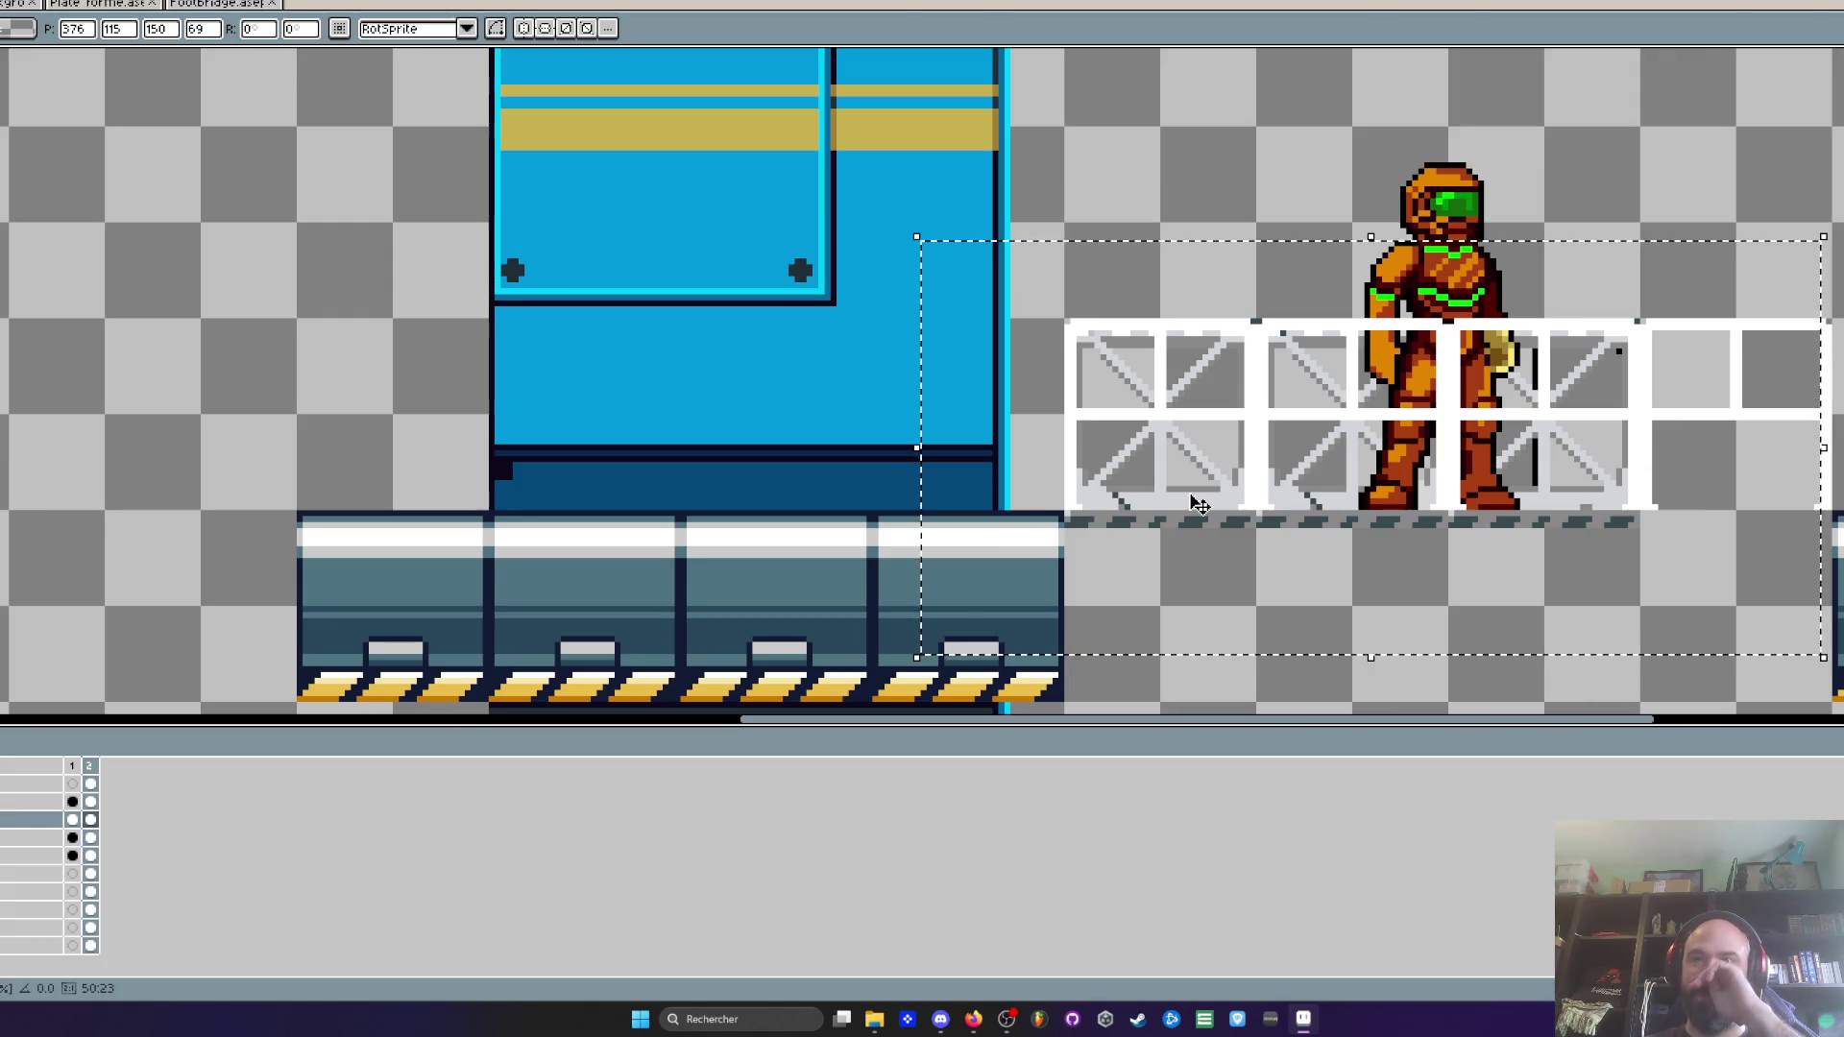
{"action": "mouse_move", "coordinate": [1199, 504]}
{"action": "left_mouse_down"}
{"action": "mouse_move", "coordinate": [30, 439]}
{"action": "mouse_move", "coordinate": [767, 348]}
{"action": "mouse_move", "coordinate": [356, 603]}
{"action": "mouse_move", "coordinate": [793, 327]}
{"action": "mouse_move", "coordinate": [313, 631]}
{"action": "mouse_move", "coordinate": [329, 487]}
{"action": "left_mouse_up"}
{"action": "scroll", "coordinate": [297, 600], "scroll_direction": "down", "scroll_amount": 1}
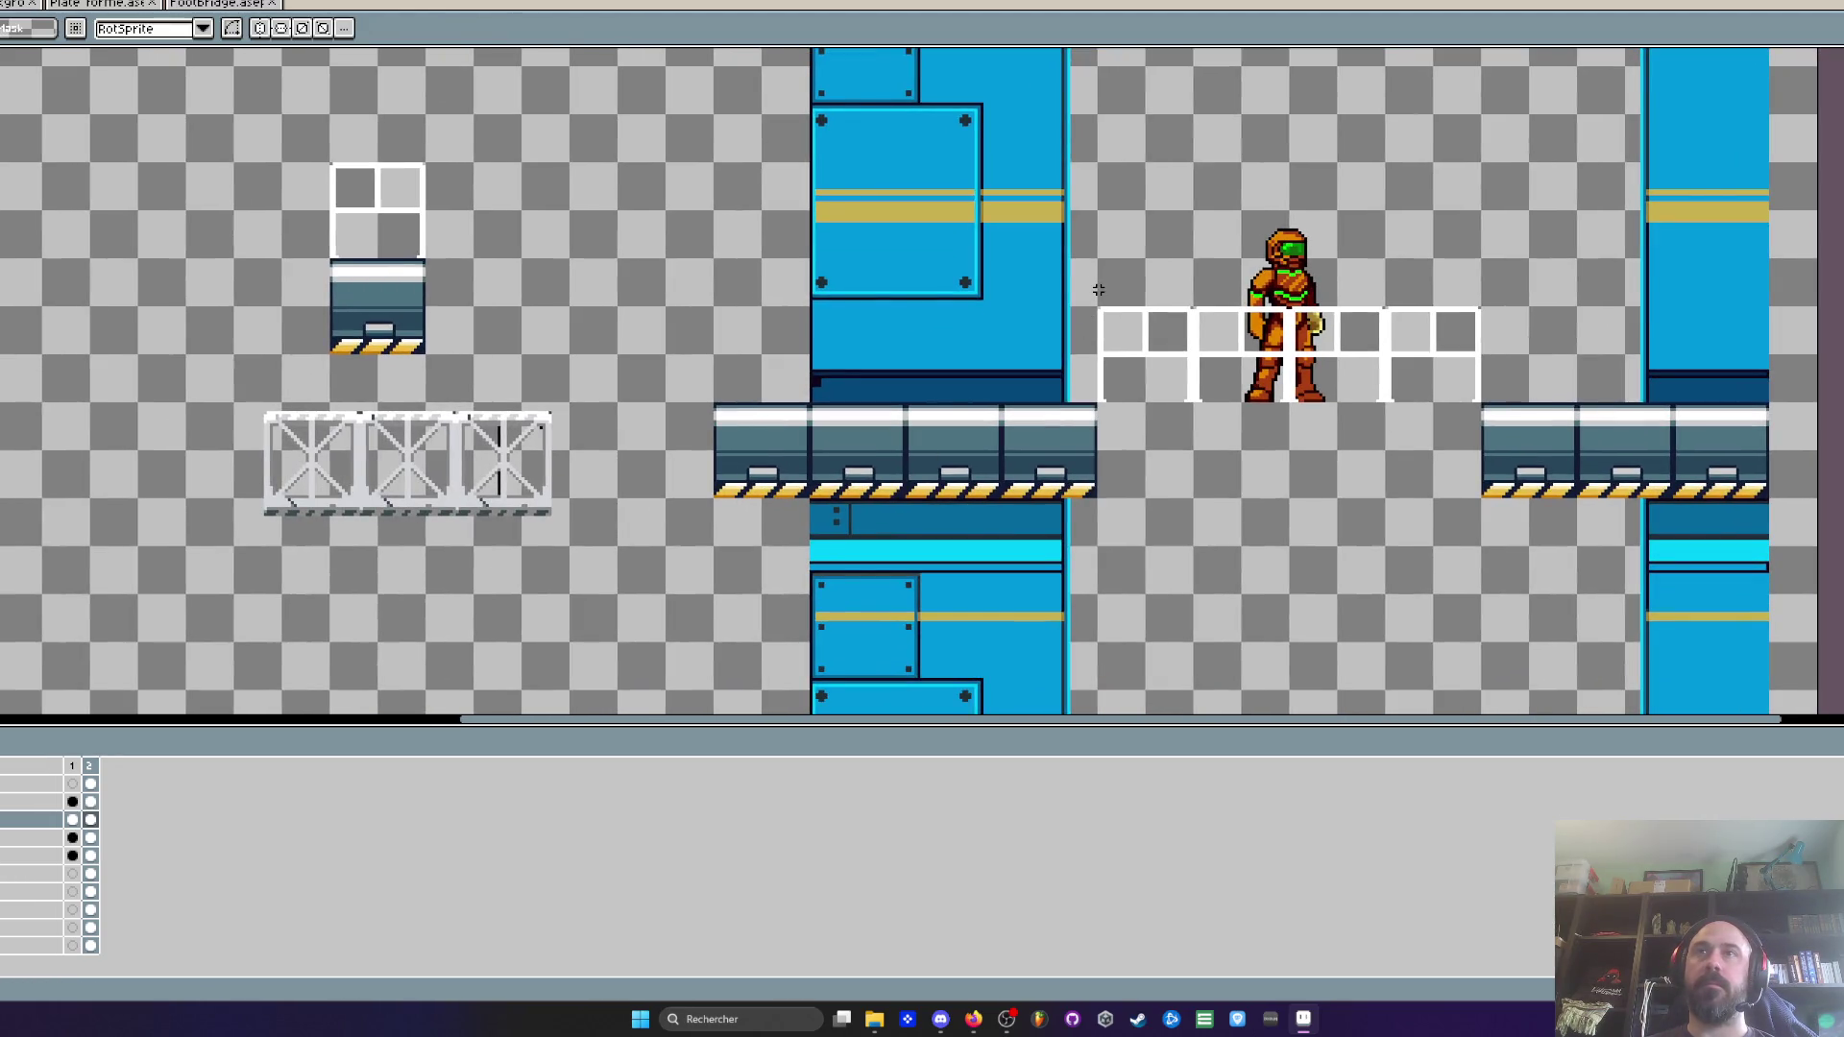
{"action": "left_click_drag", "start_coordinate": [1351, 411], "coordinate": [1484, 483]}
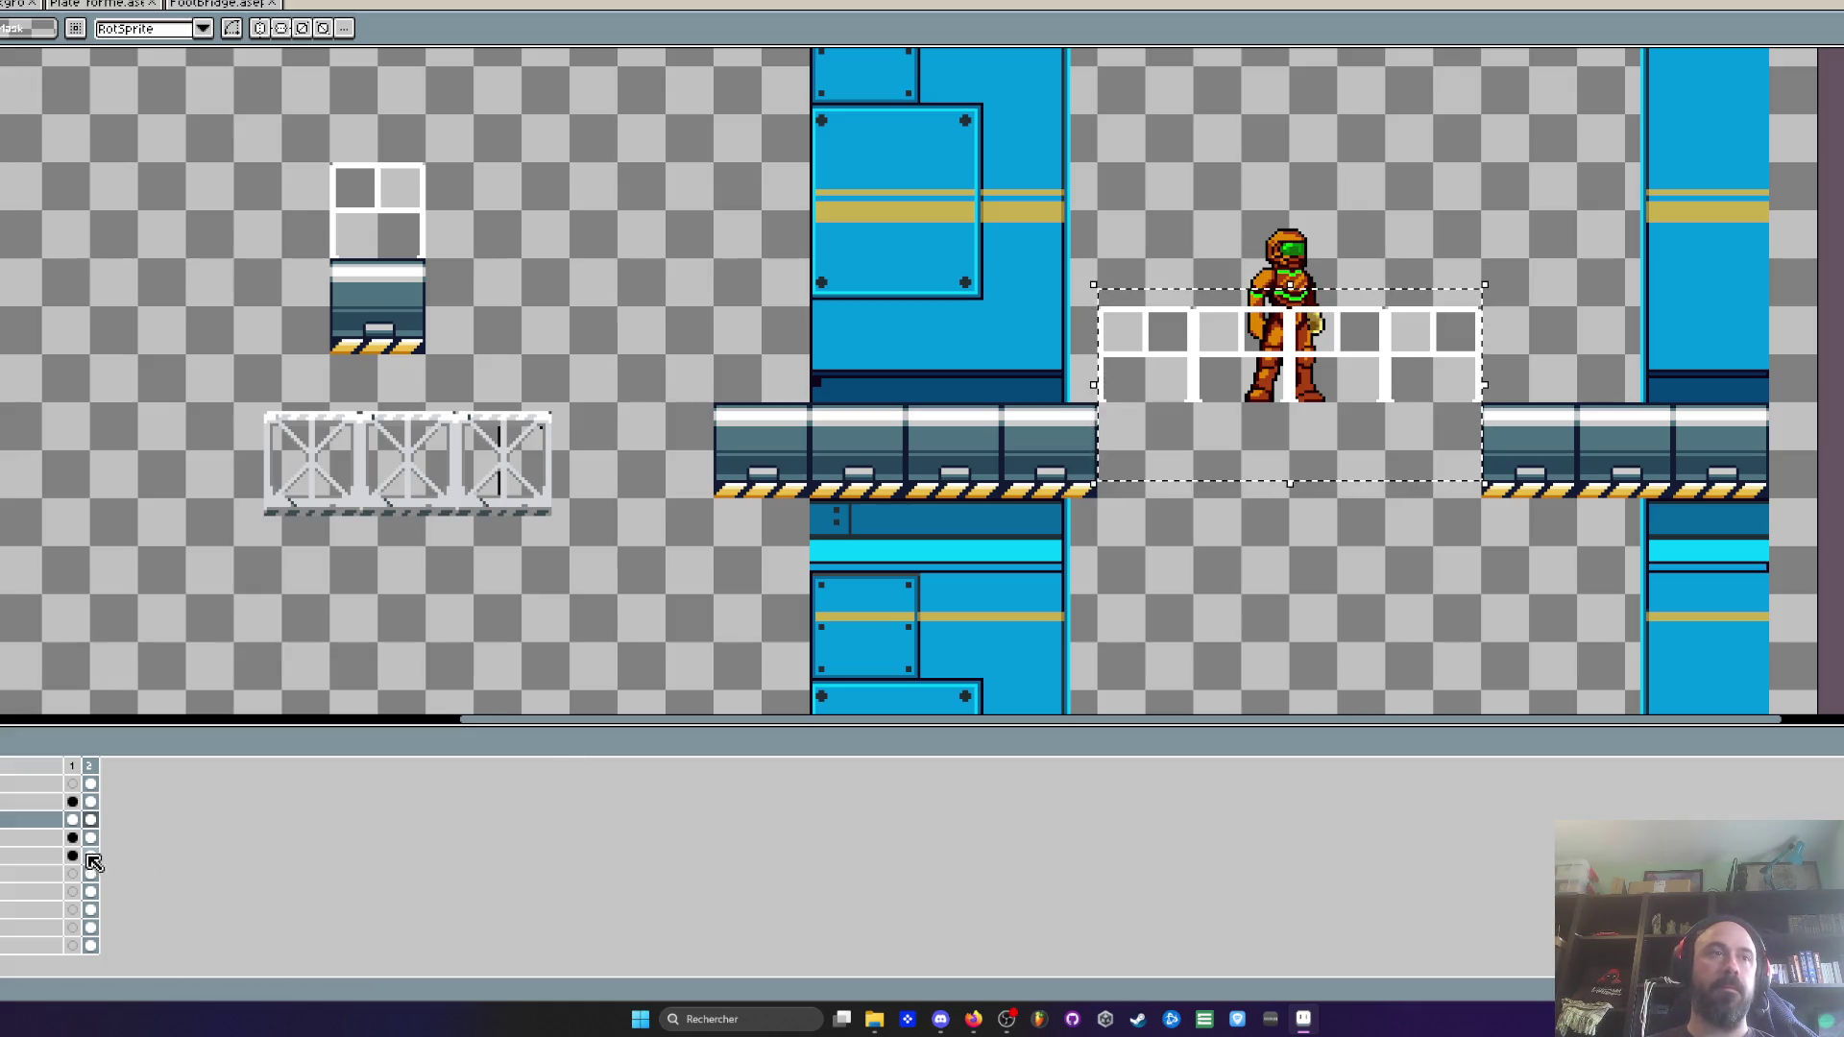
Delete the railing over the gap on the top layer and select the left truss
{"action": "left_click", "coordinate": [91, 802]}
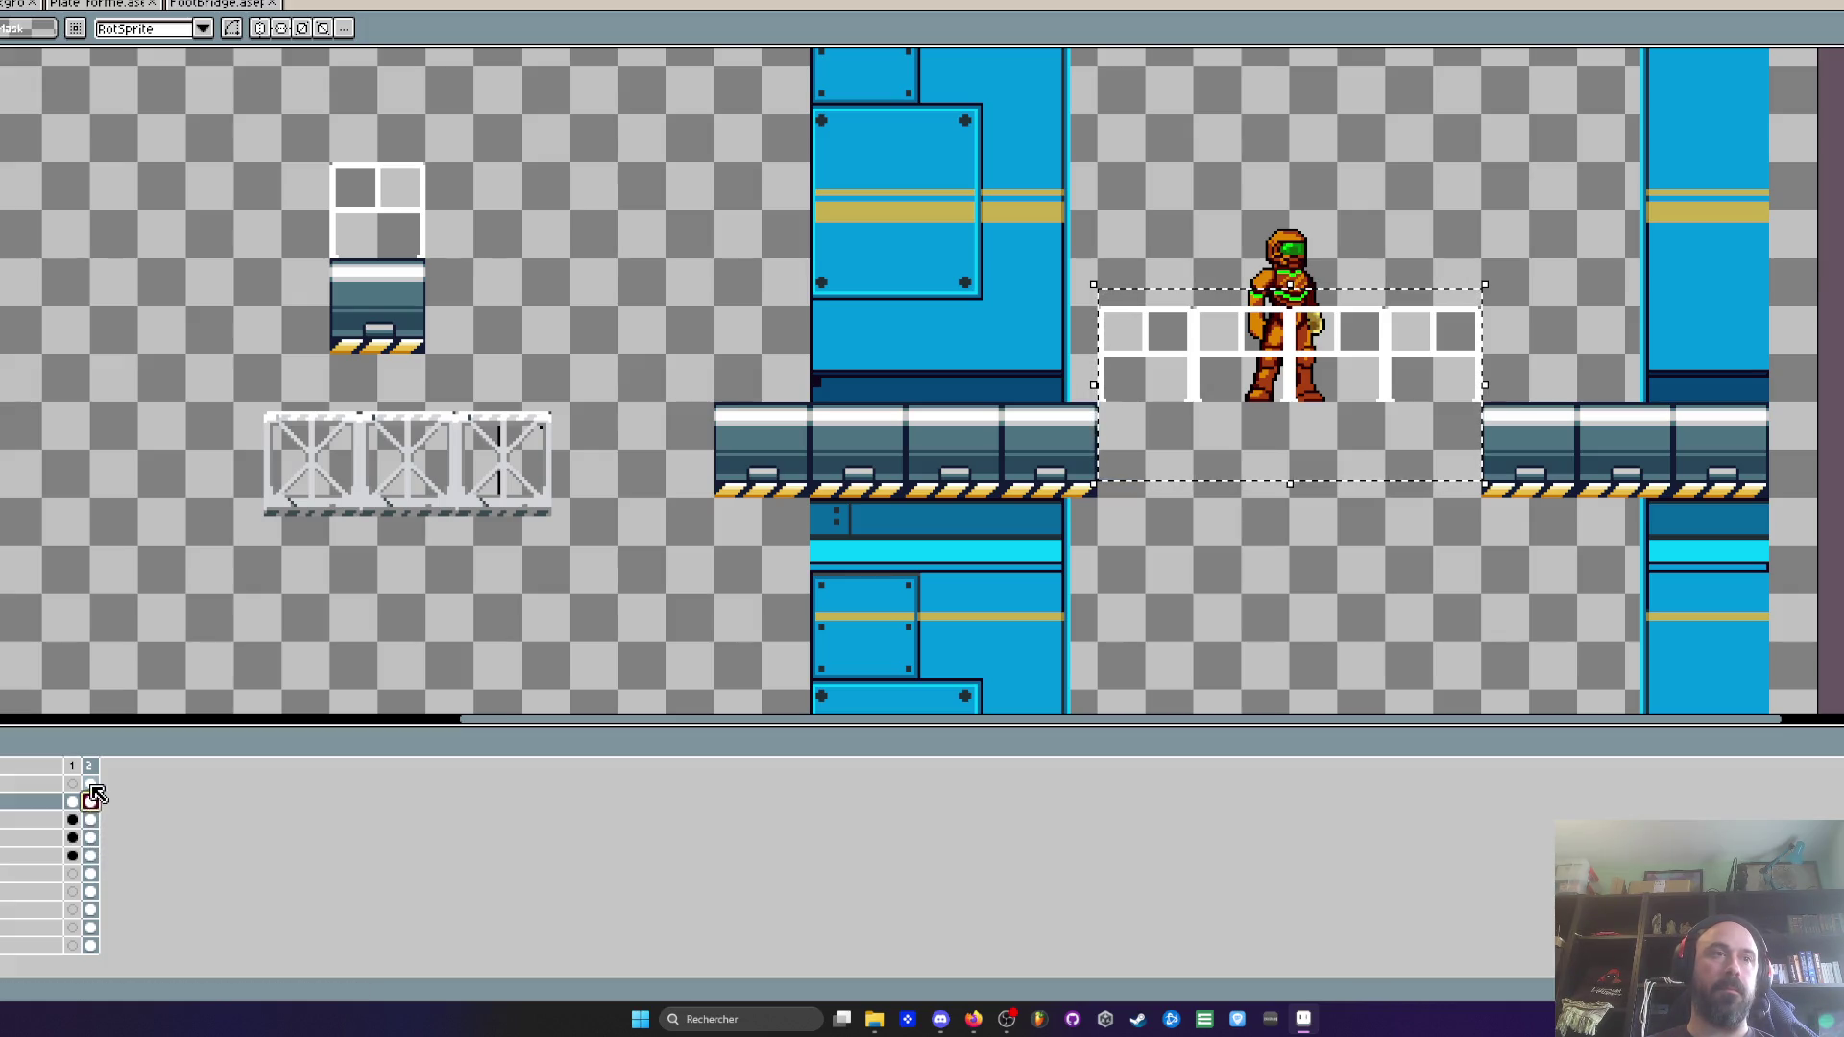
{"action": "left_click", "coordinate": [92, 784]}
{"action": "key", "text": "Delete"}
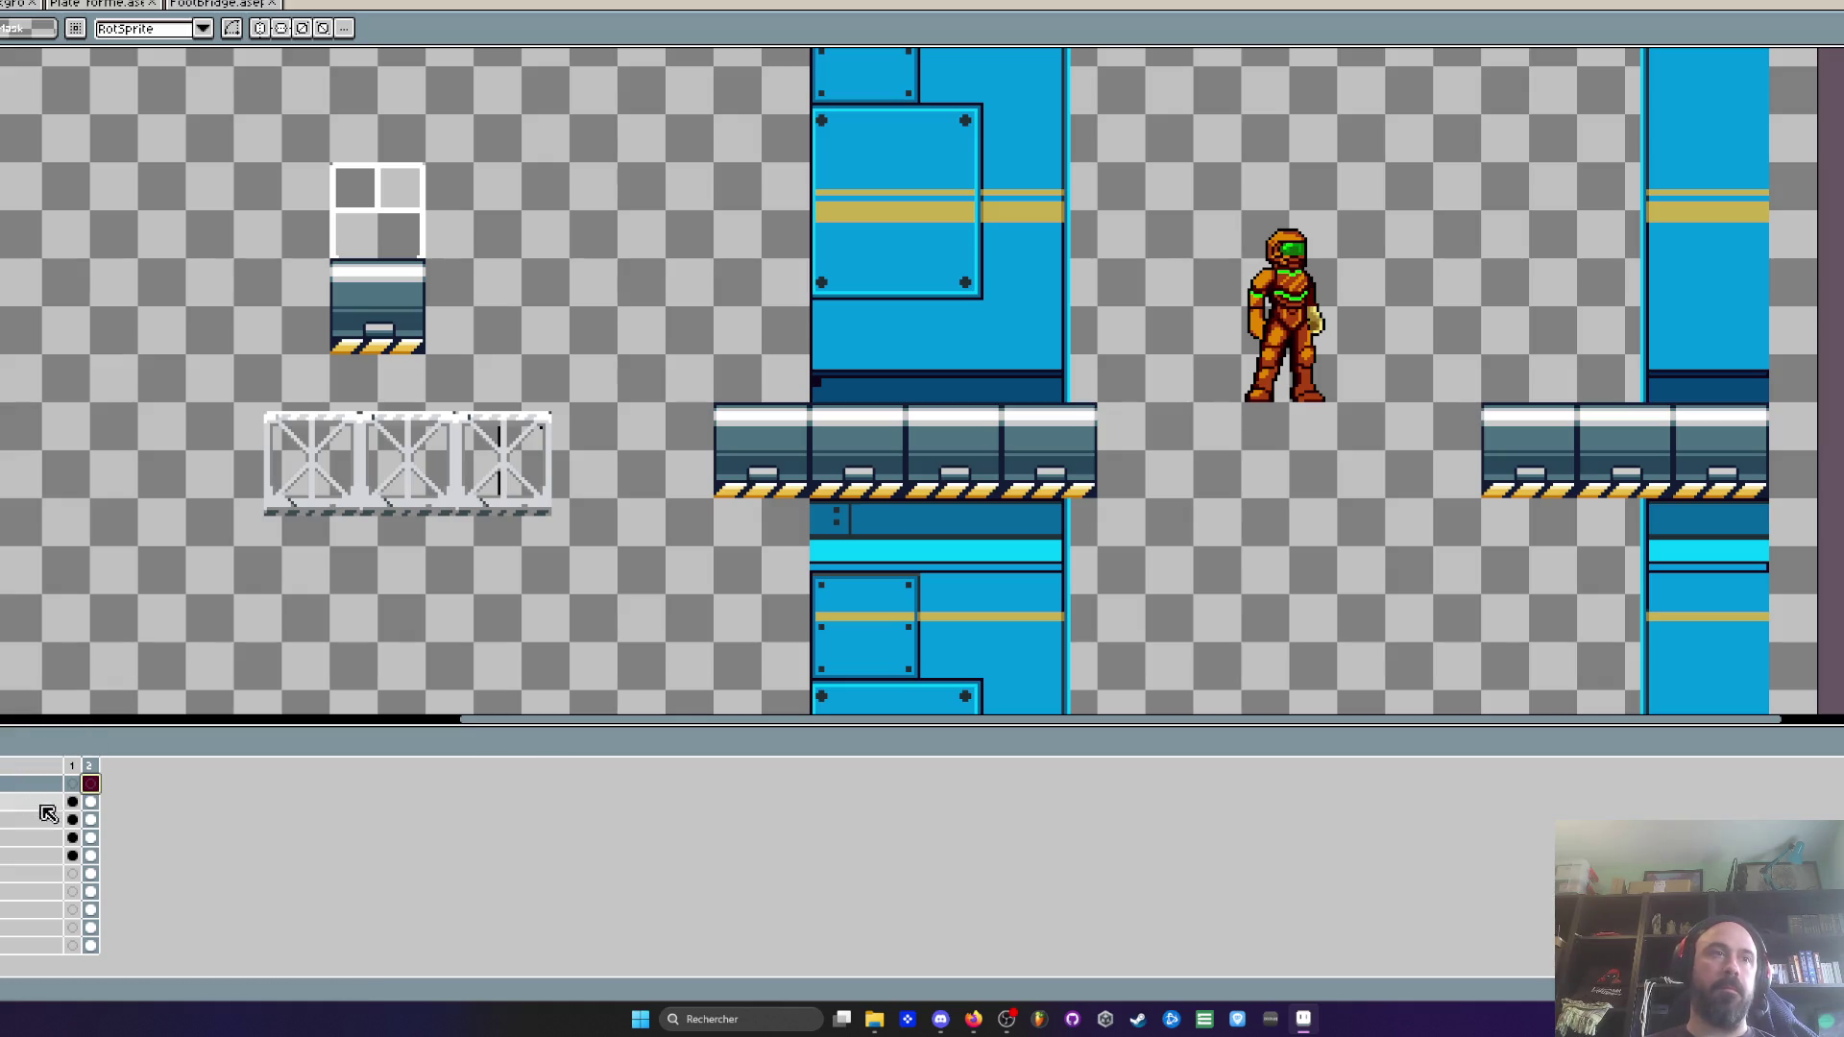
{"action": "left_click", "coordinate": [92, 803]}
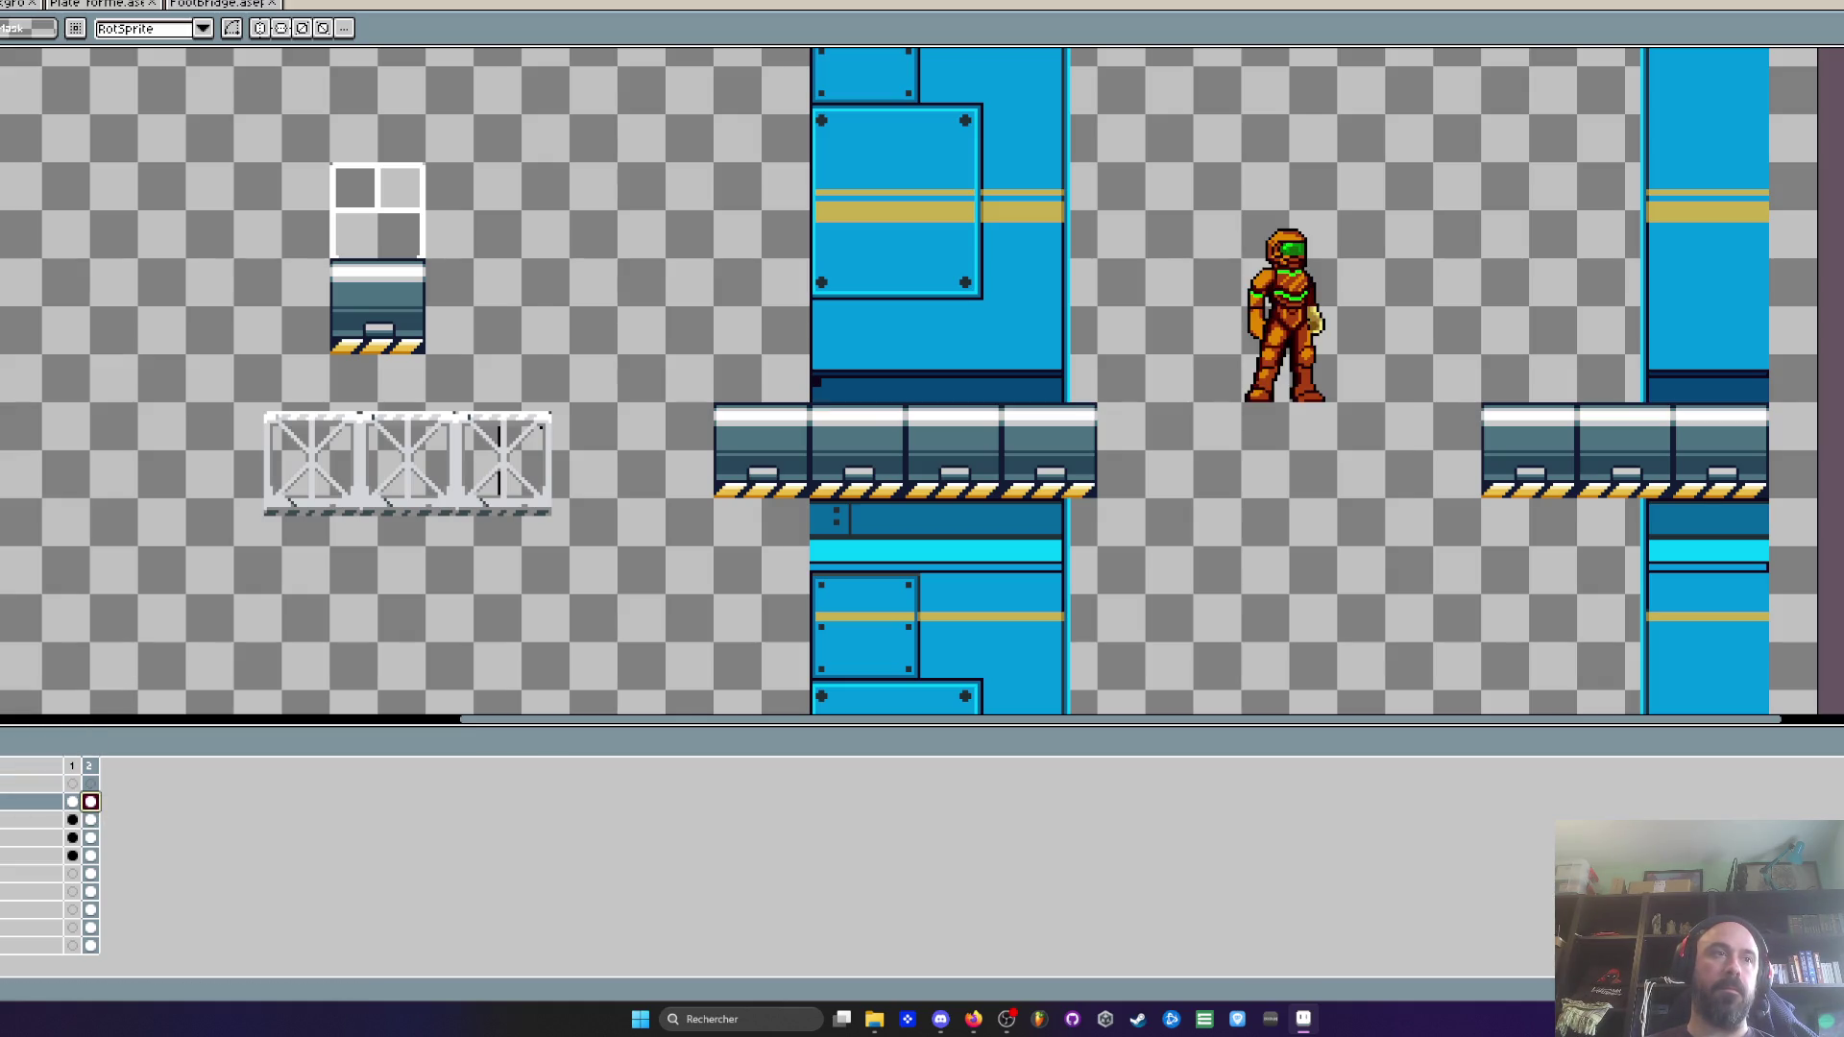
{"action": "left_click_drag", "start_coordinate": [215, 395], "coordinate": [616, 566]}
Paste the footbridge onto the chosen layer and move it over the gap between platforms
{"action": "scroll", "coordinate": [470, 432], "scroll_direction": "up", "scroll_amount": 2}
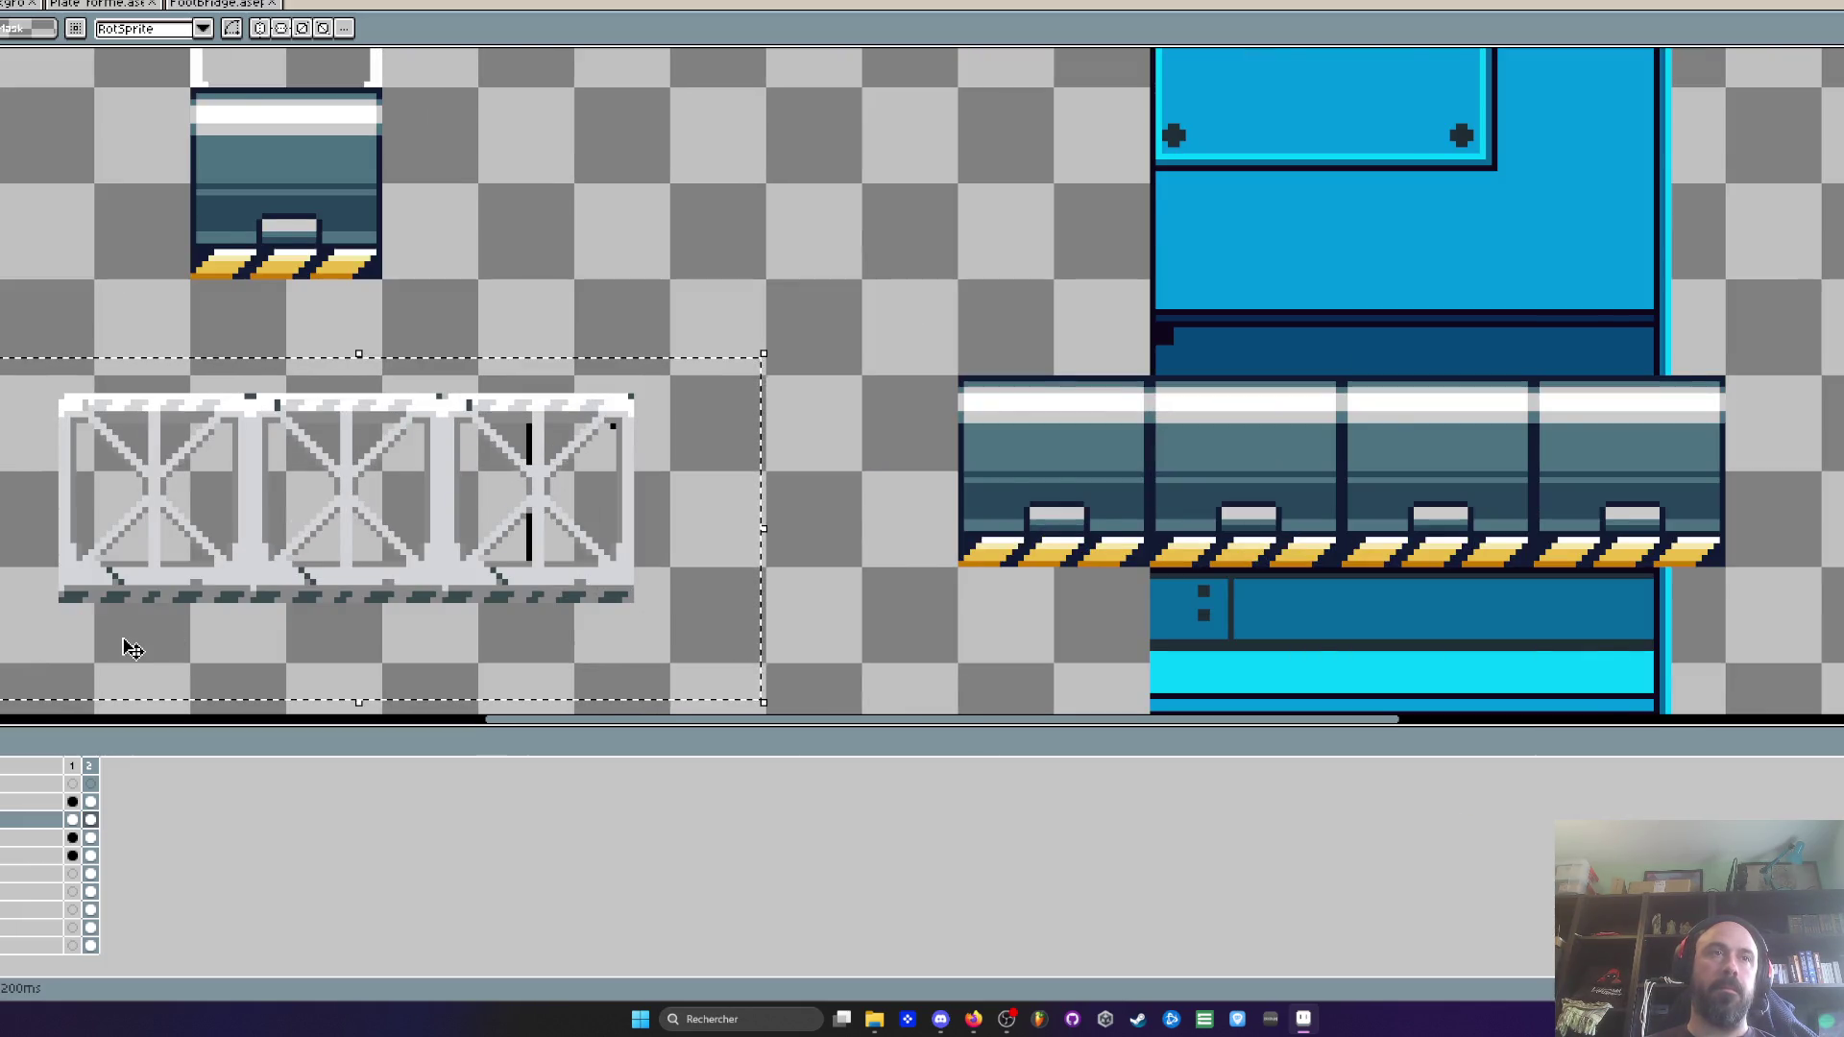
{"action": "scroll", "coordinate": [132, 648], "scroll_direction": "down", "scroll_amount": 1}
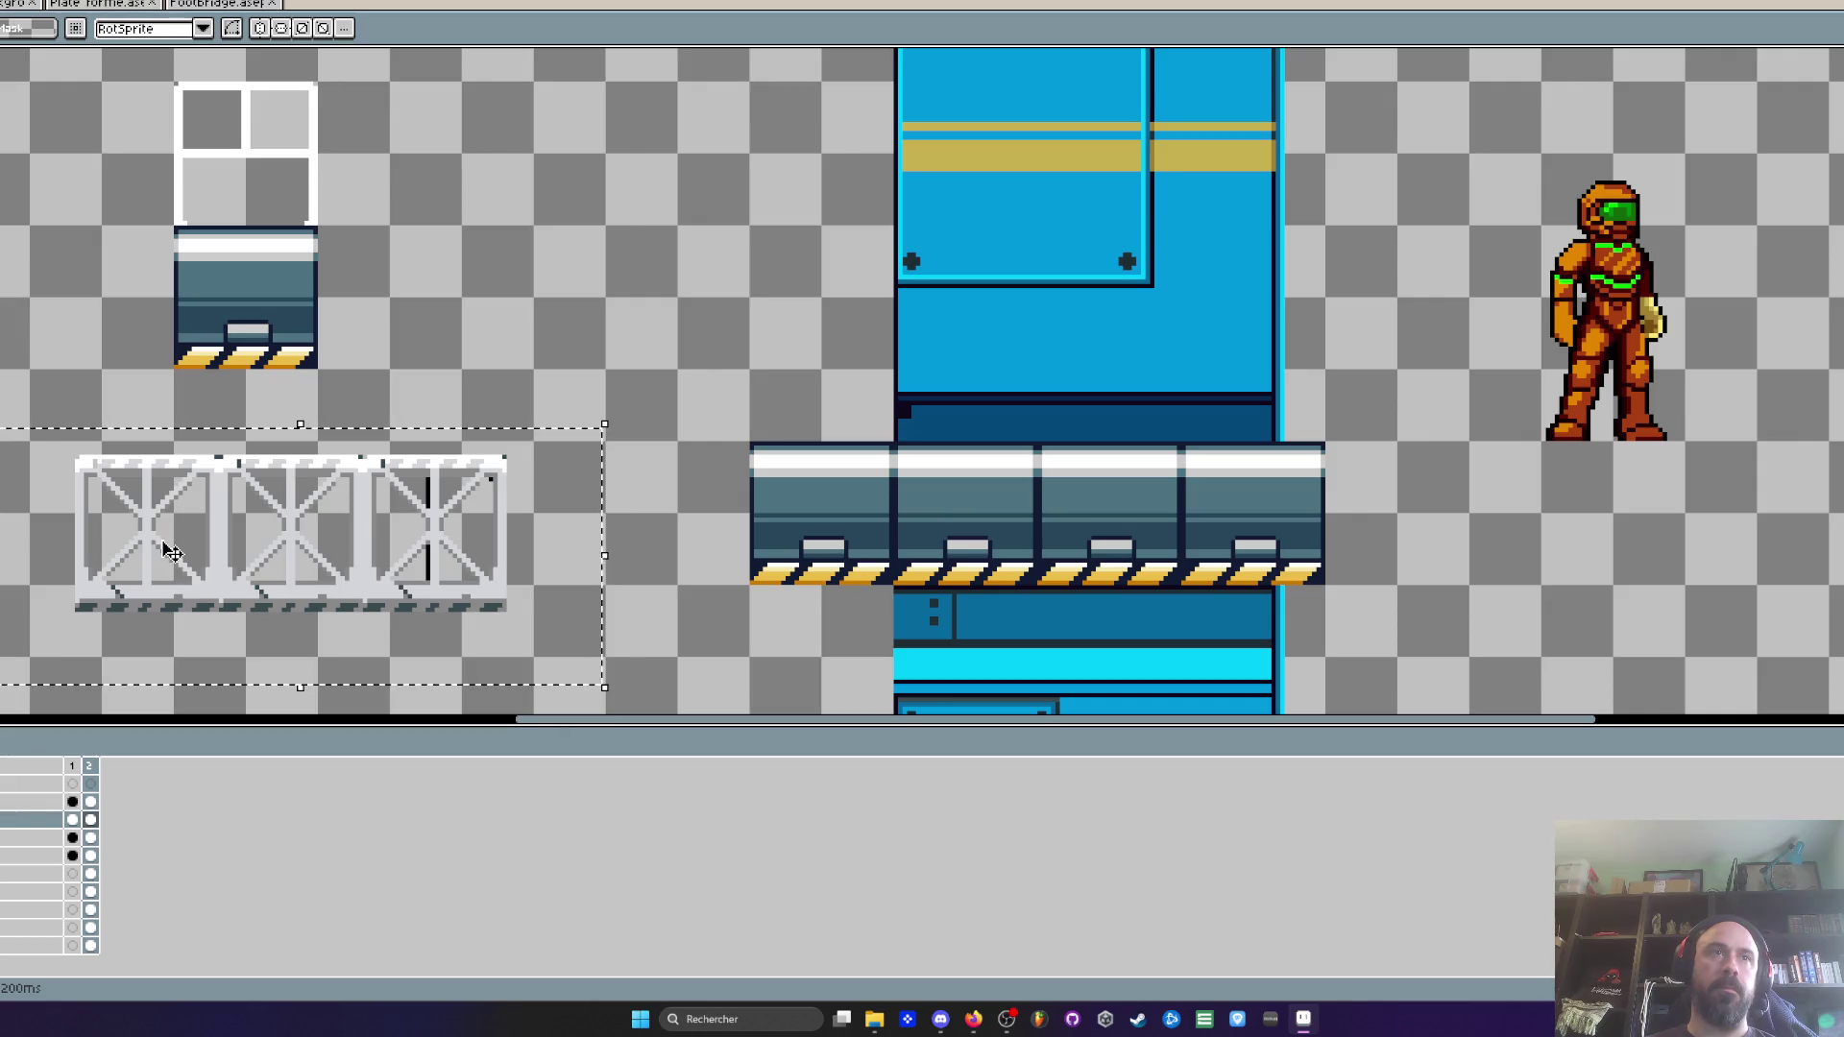
{"action": "scroll", "coordinate": [132, 648], "scroll_direction": "down", "scroll_amount": 1}
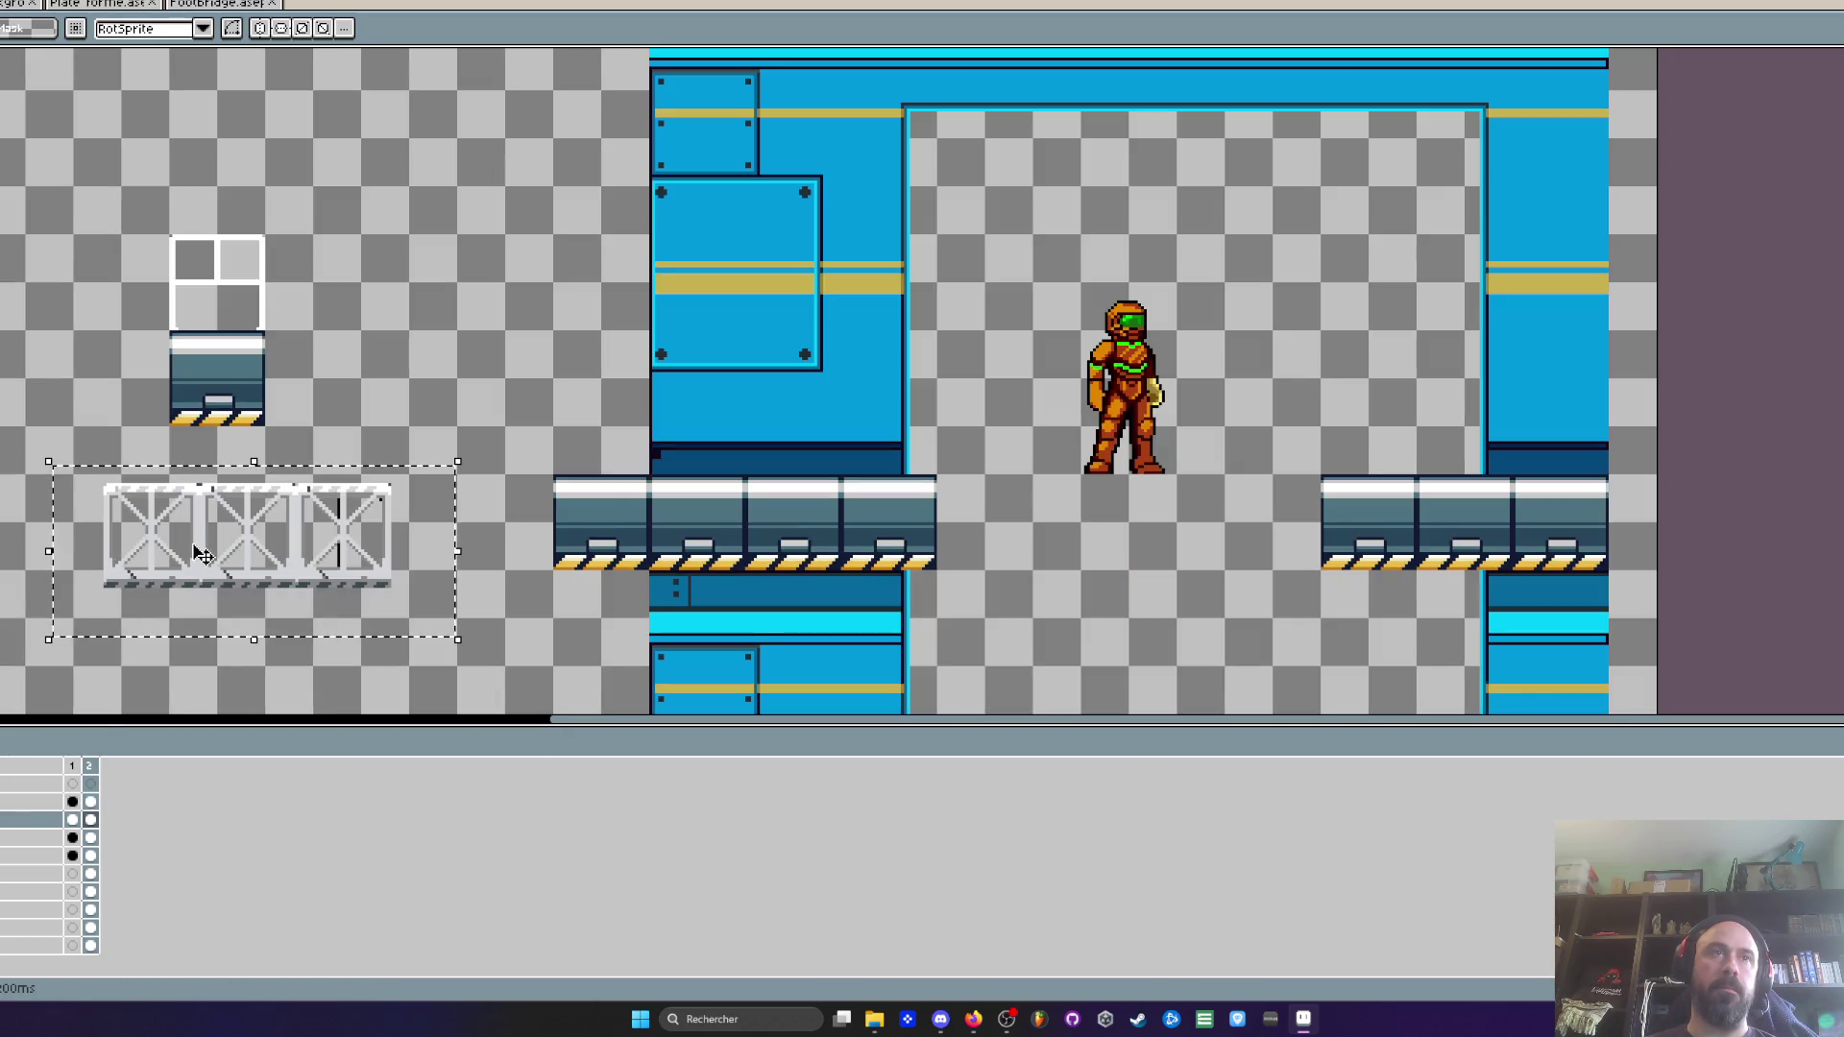
{"action": "left_click", "coordinate": [91, 784]}
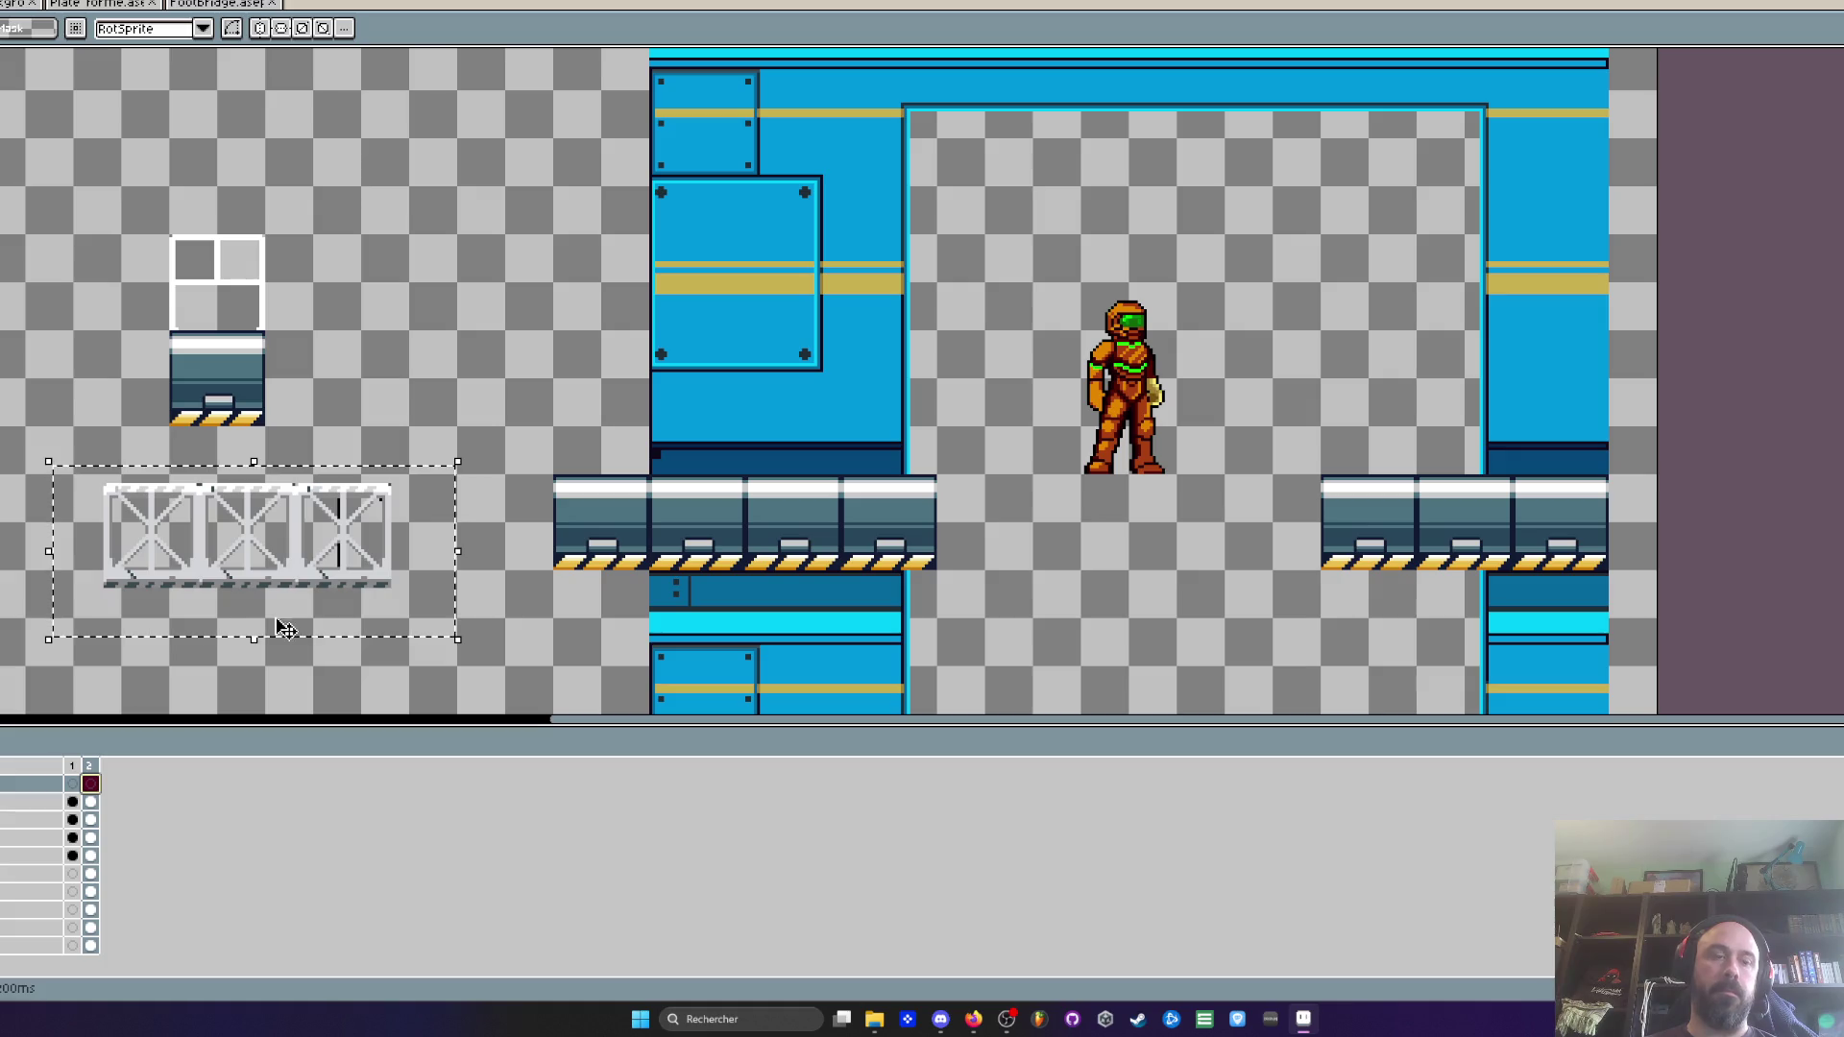
{"action": "key", "text": "ctrl+v"}
{"action": "mouse_move", "coordinate": [373, 557]}
{"action": "left_mouse_down"}
{"action": "mouse_move", "coordinate": [725, 557]}
{"action": "mouse_move", "coordinate": [1129, 492]}
{"action": "mouse_move", "coordinate": [1101, 454]}
{"action": "left_mouse_up"}
{"action": "scroll", "coordinate": [1152, 463], "scroll_direction": "up", "scroll_amount": 1}
{"action": "scroll", "coordinate": [1226, 362], "scroll_direction": "up", "scroll_amount": 1}
Extend the bridge right with a duplicated section, raise it one pixel, and deselect
{"action": "mouse_move", "coordinate": [1298, 248]}
{"action": "left_mouse_down"}
{"action": "mouse_move", "coordinate": [1119, 515]}
{"action": "mouse_move", "coordinate": [1075, 547]}
{"action": "left_mouse_up"}
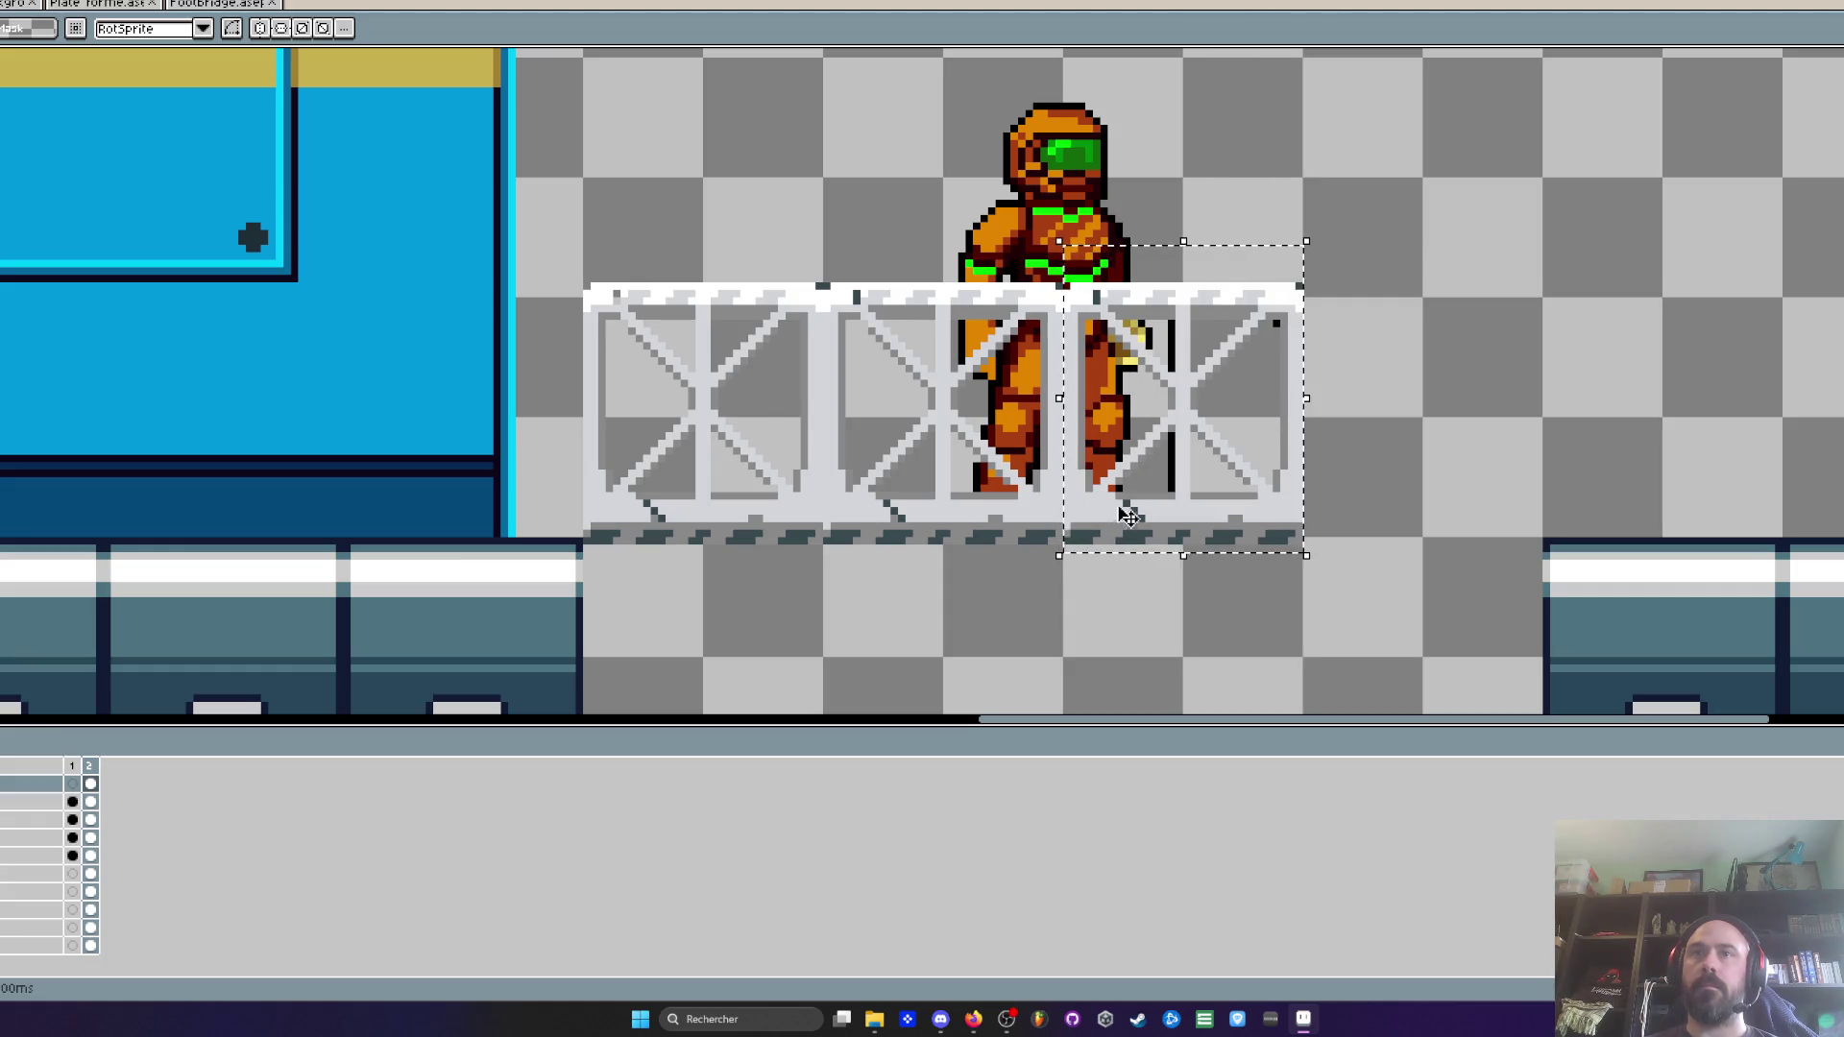
{"action": "left_click_drag", "start_coordinate": [1201, 473], "coordinate": [1312, 472]}
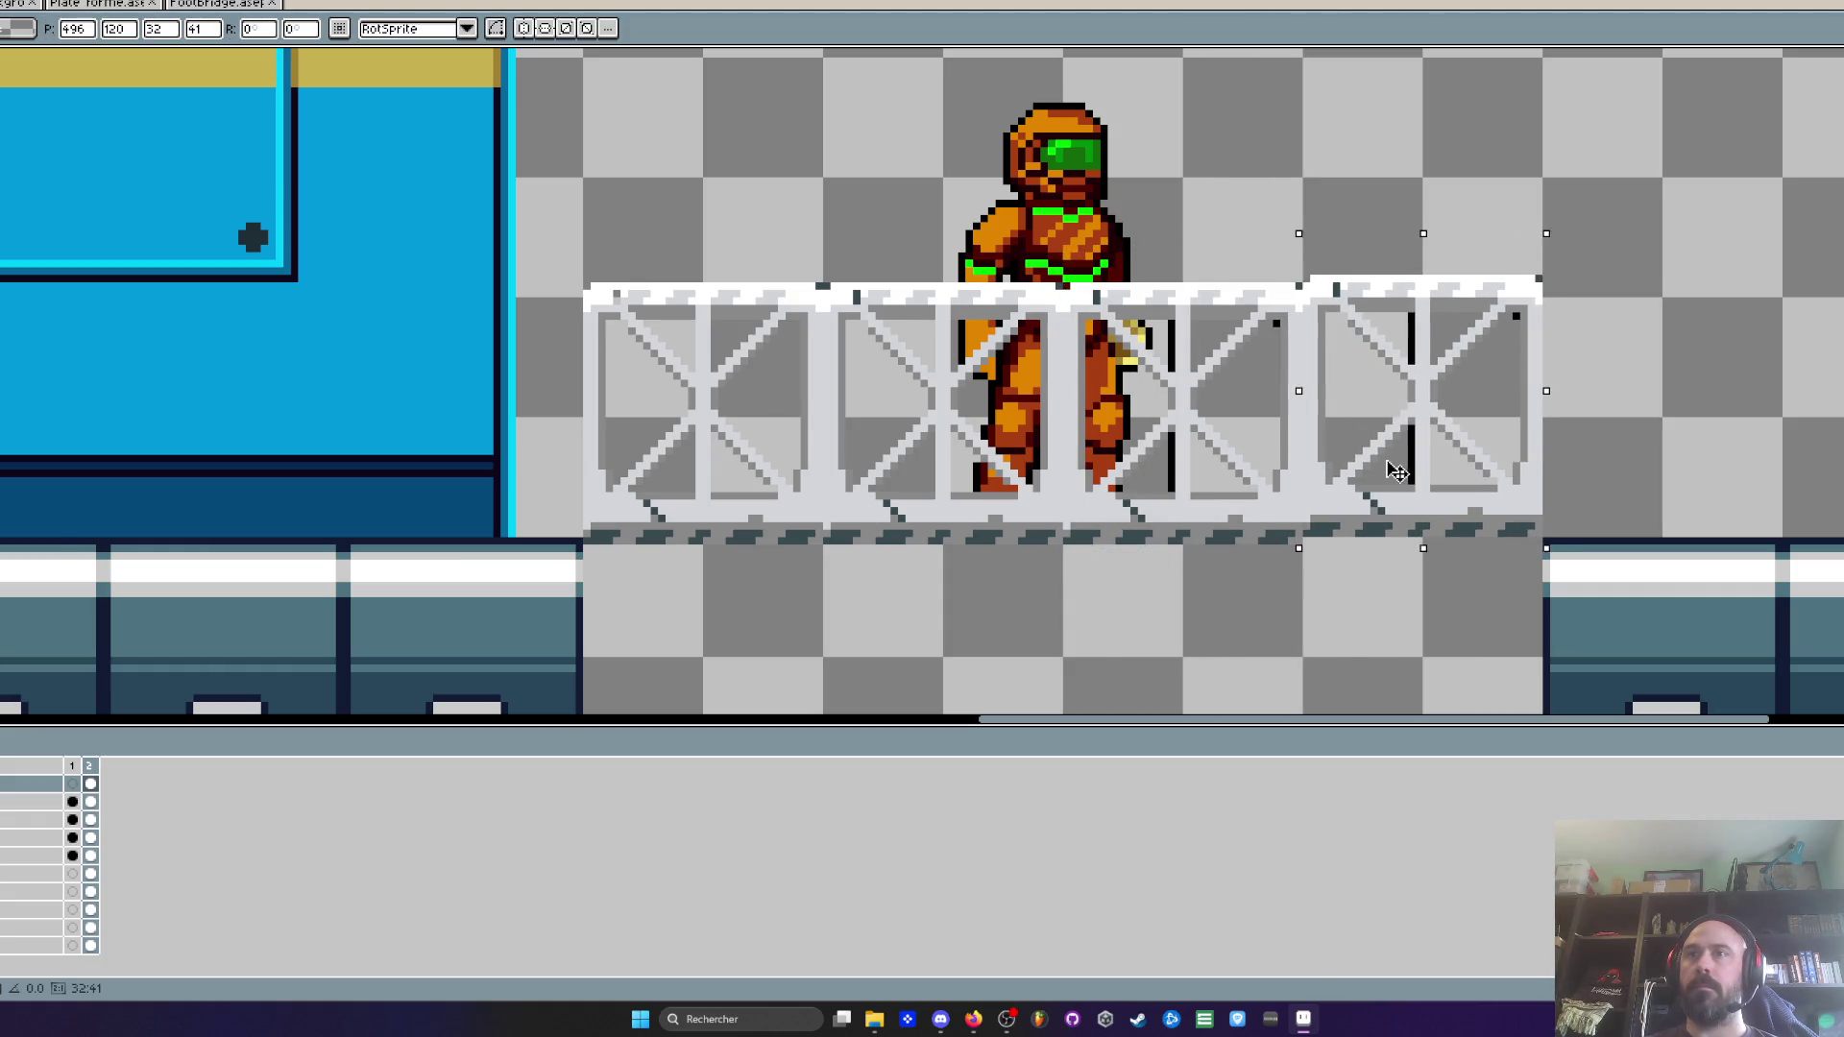
{"action": "left_click_drag", "start_coordinate": [1399, 465], "coordinate": [1395, 479]}
{"action": "key", "text": "ctrl+d"}
{"action": "mouse_move", "coordinate": [566, 216]}
{"action": "left_mouse_down"}
{"action": "mouse_move", "coordinate": [1537, 542]}
{"action": "mouse_move", "coordinate": [1527, 566]}
{"action": "left_mouse_up"}
{"action": "key", "text": "Up"}
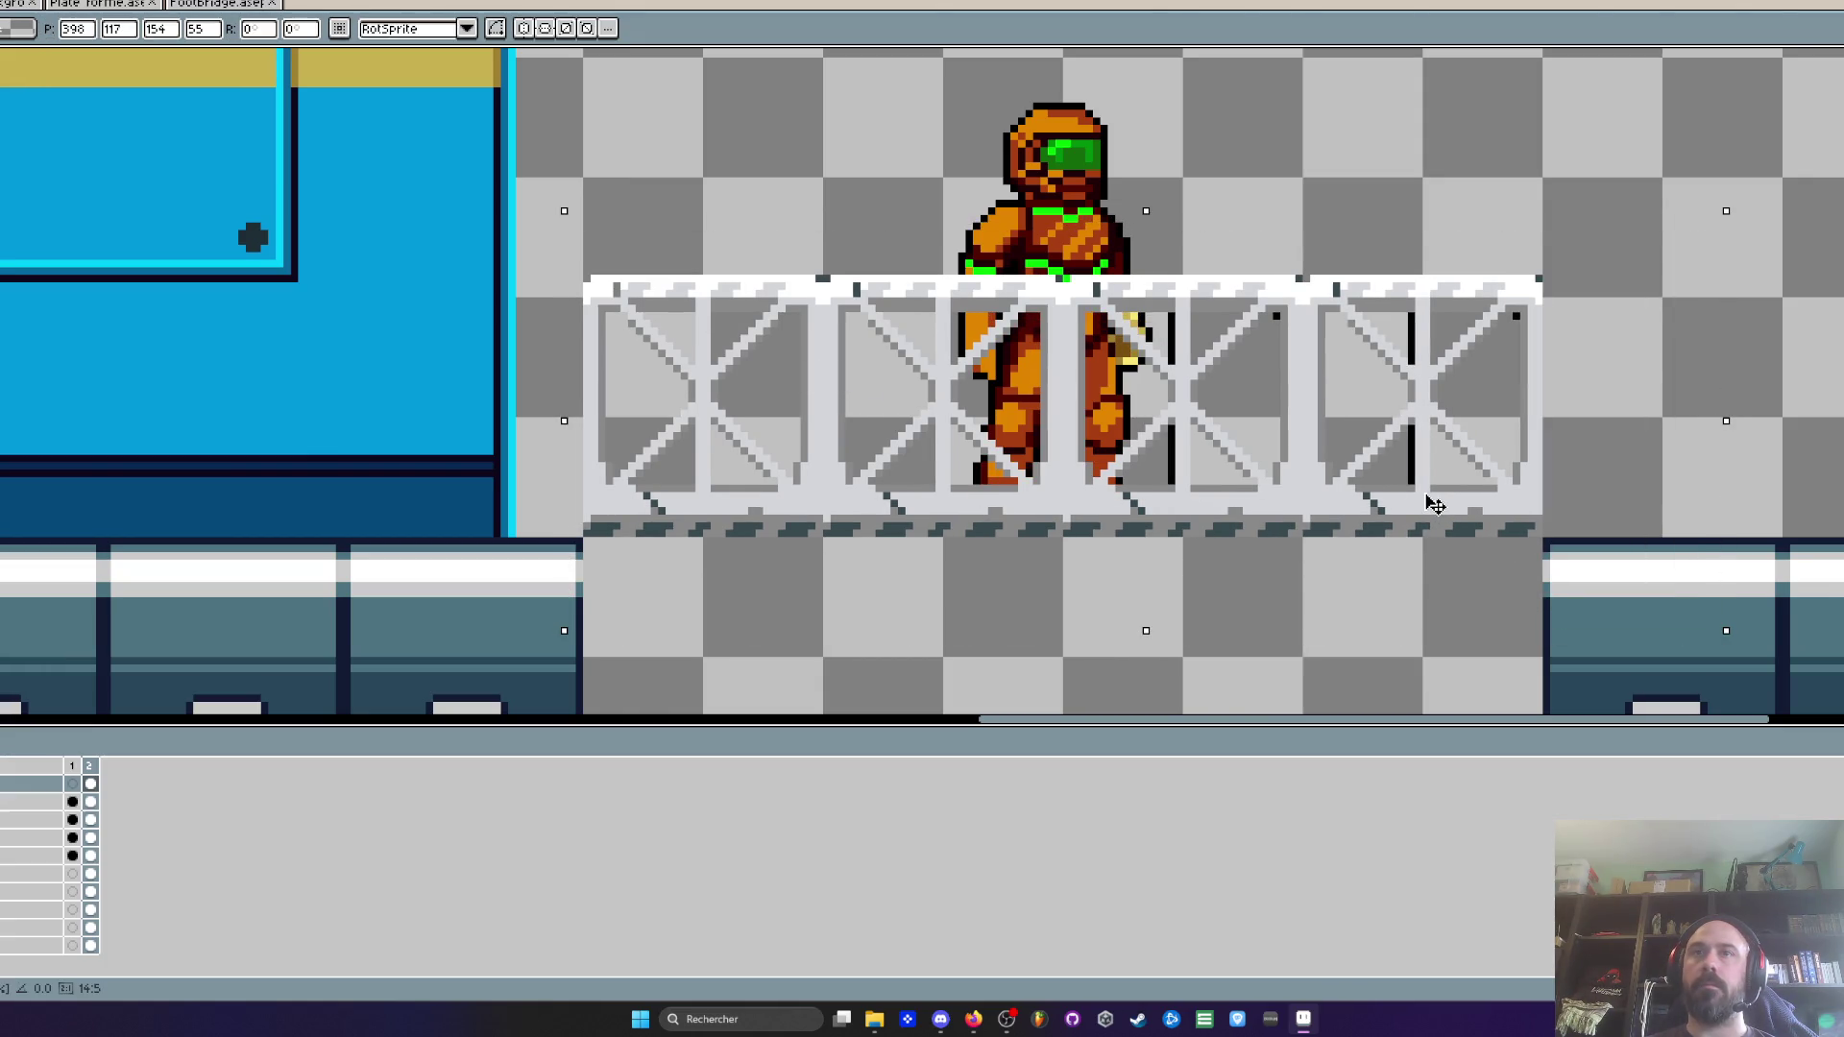
{"action": "scroll", "coordinate": [1435, 505], "scroll_direction": "down", "scroll_amount": 1}
{"action": "scroll", "coordinate": [1395, 576], "scroll_direction": "down", "scroll_amount": 2}
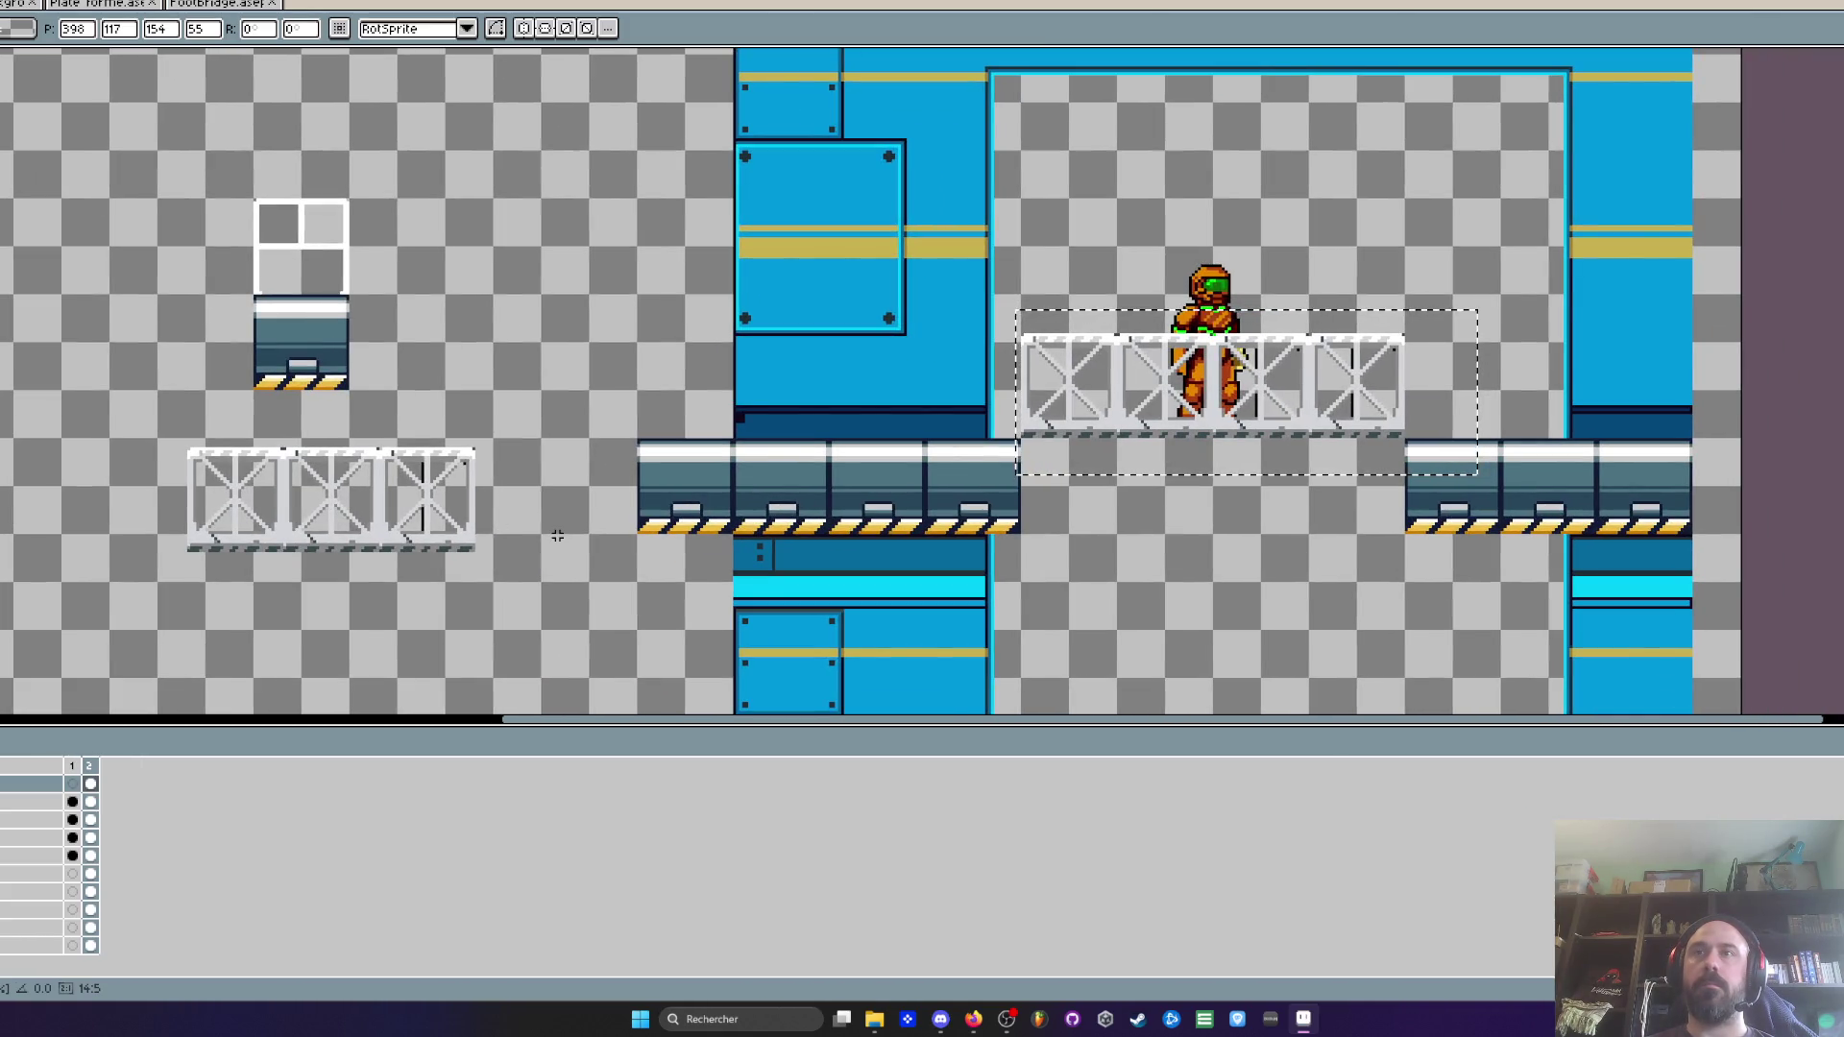
{"action": "key", "text": "ctrl+d"}
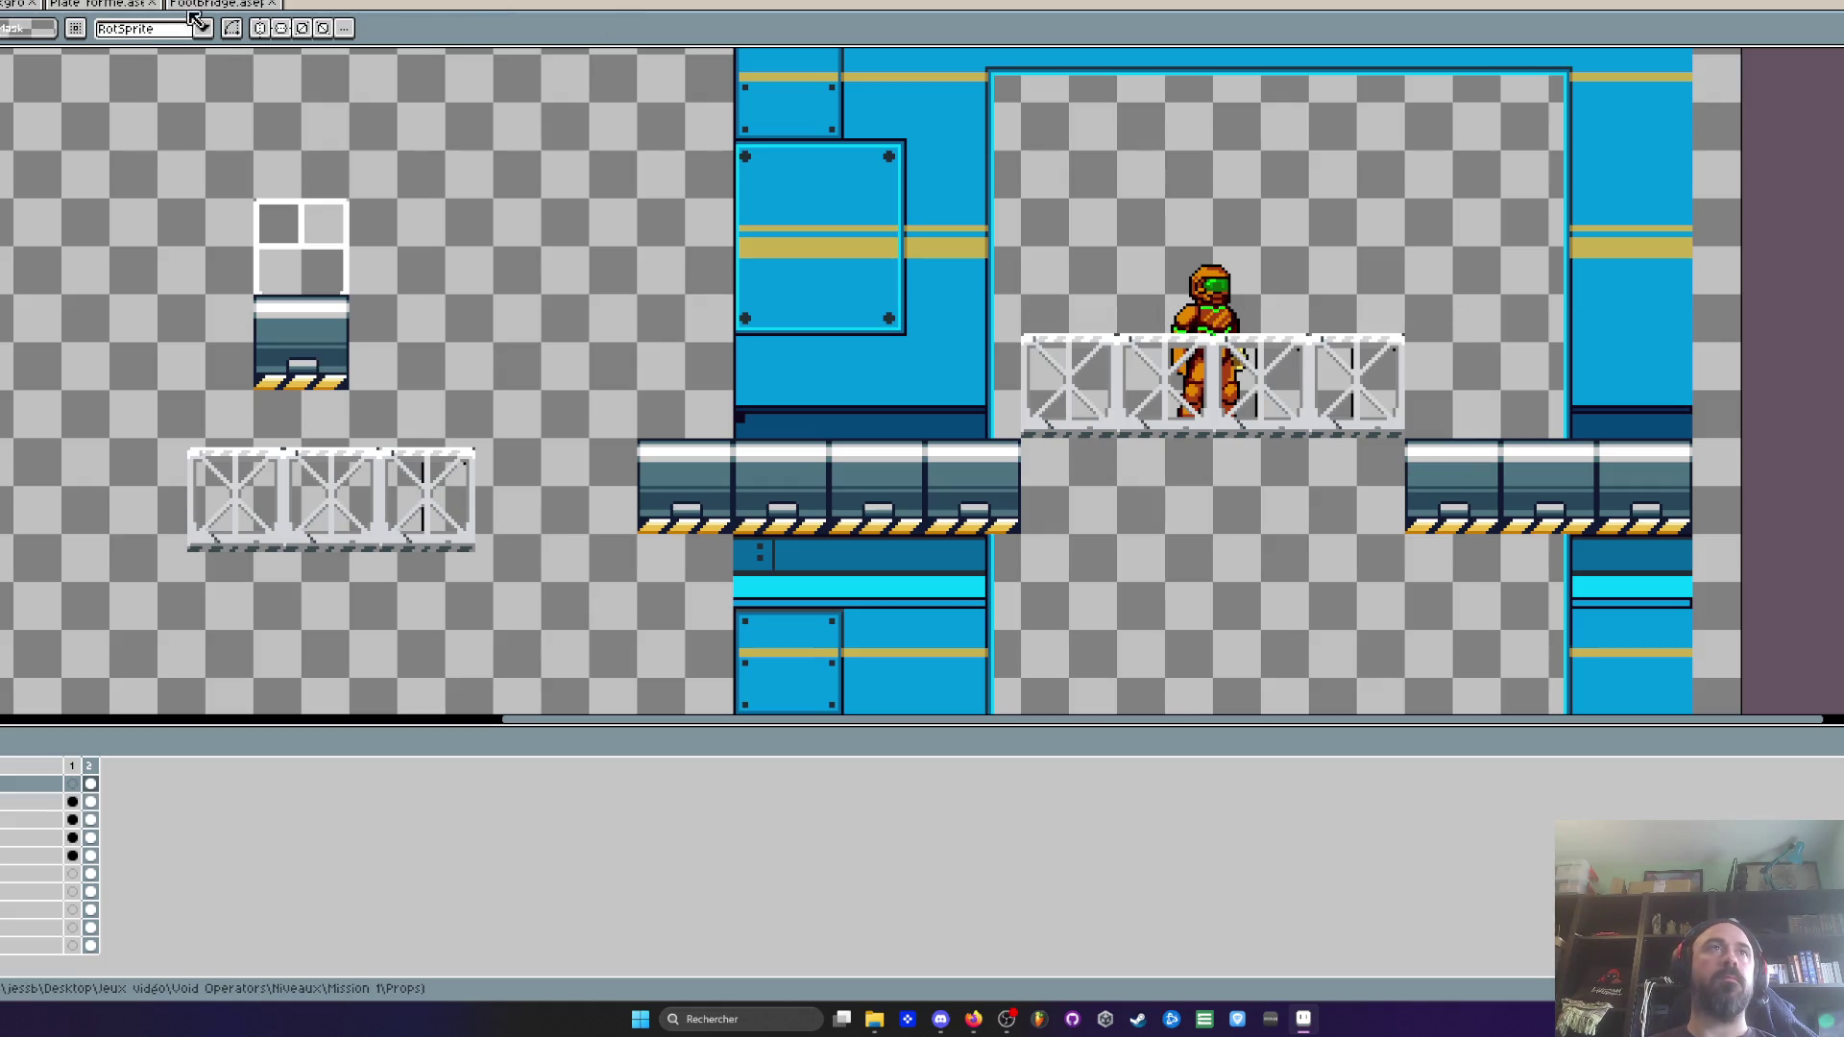
Check the Plate forme tile's frame 1 cel, then clear and restore the level's rail cel
{"action": "left_click", "coordinate": [205, 8]}
{"action": "scroll", "coordinate": [1059, 354], "scroll_direction": "up", "scroll_amount": 5}
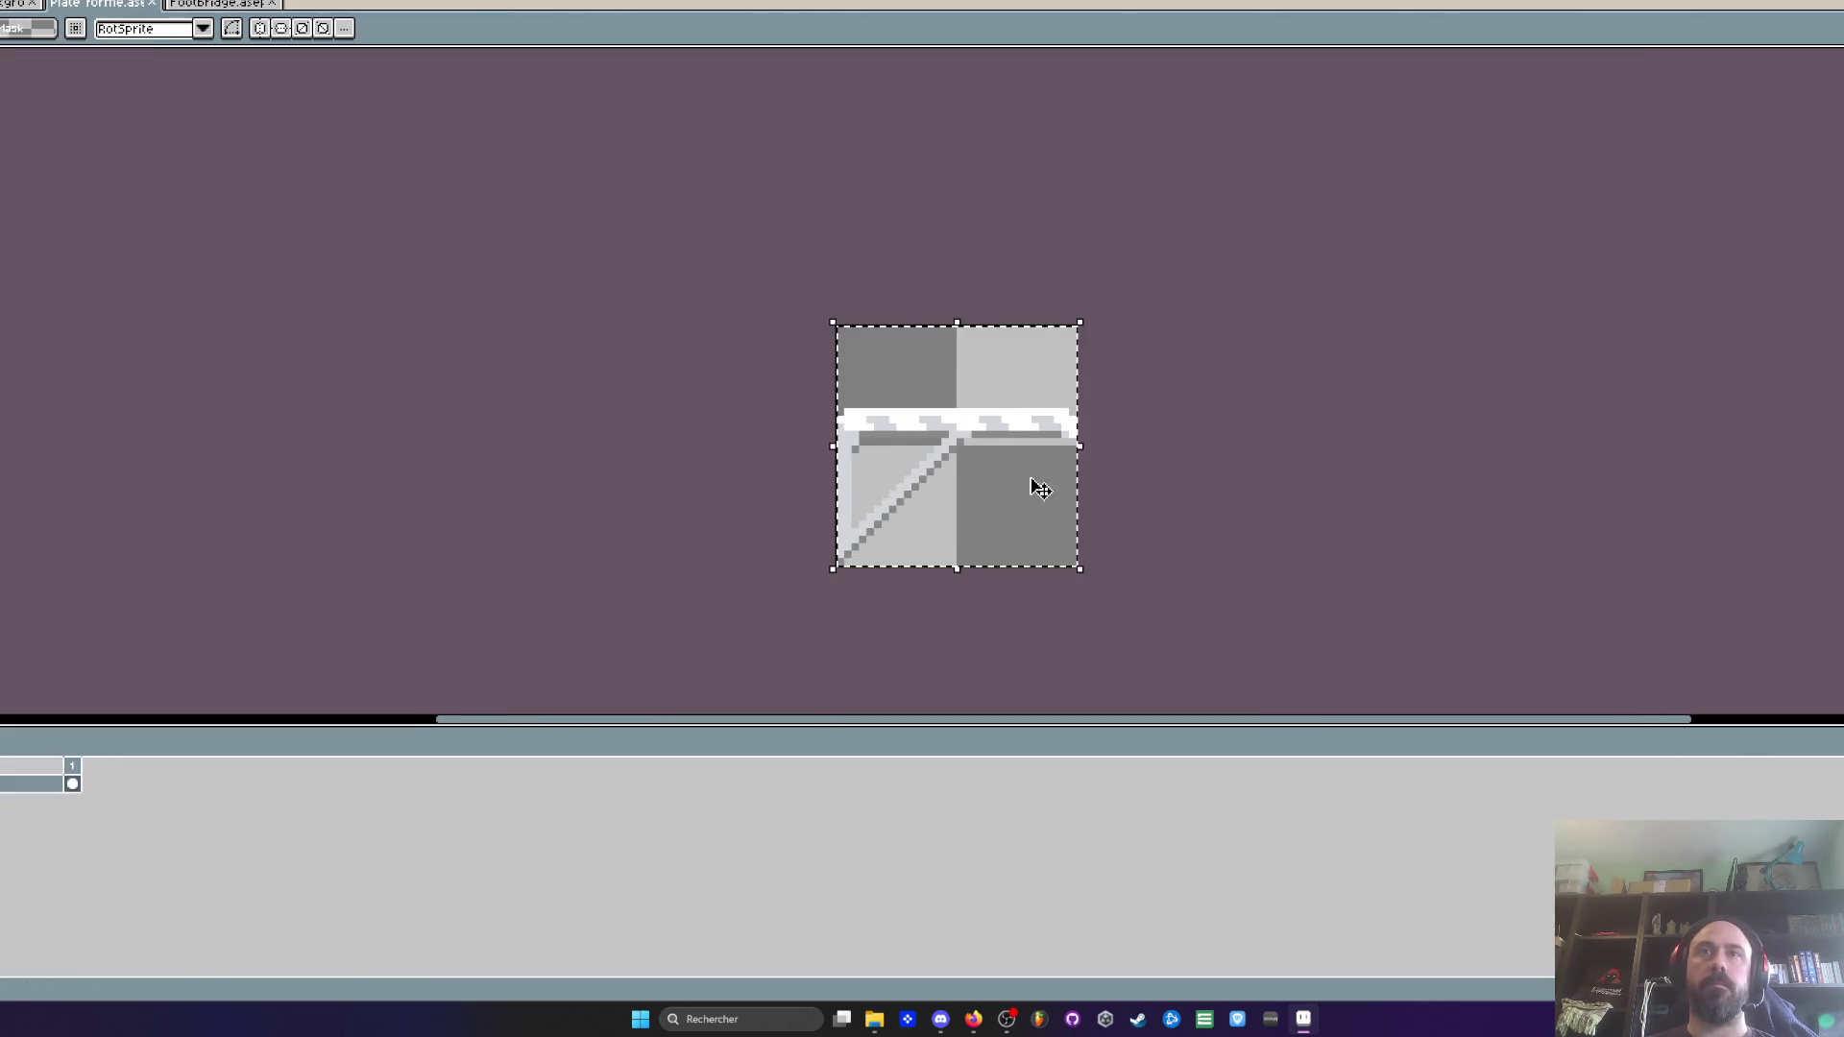
{"action": "left_click", "coordinate": [73, 783]}
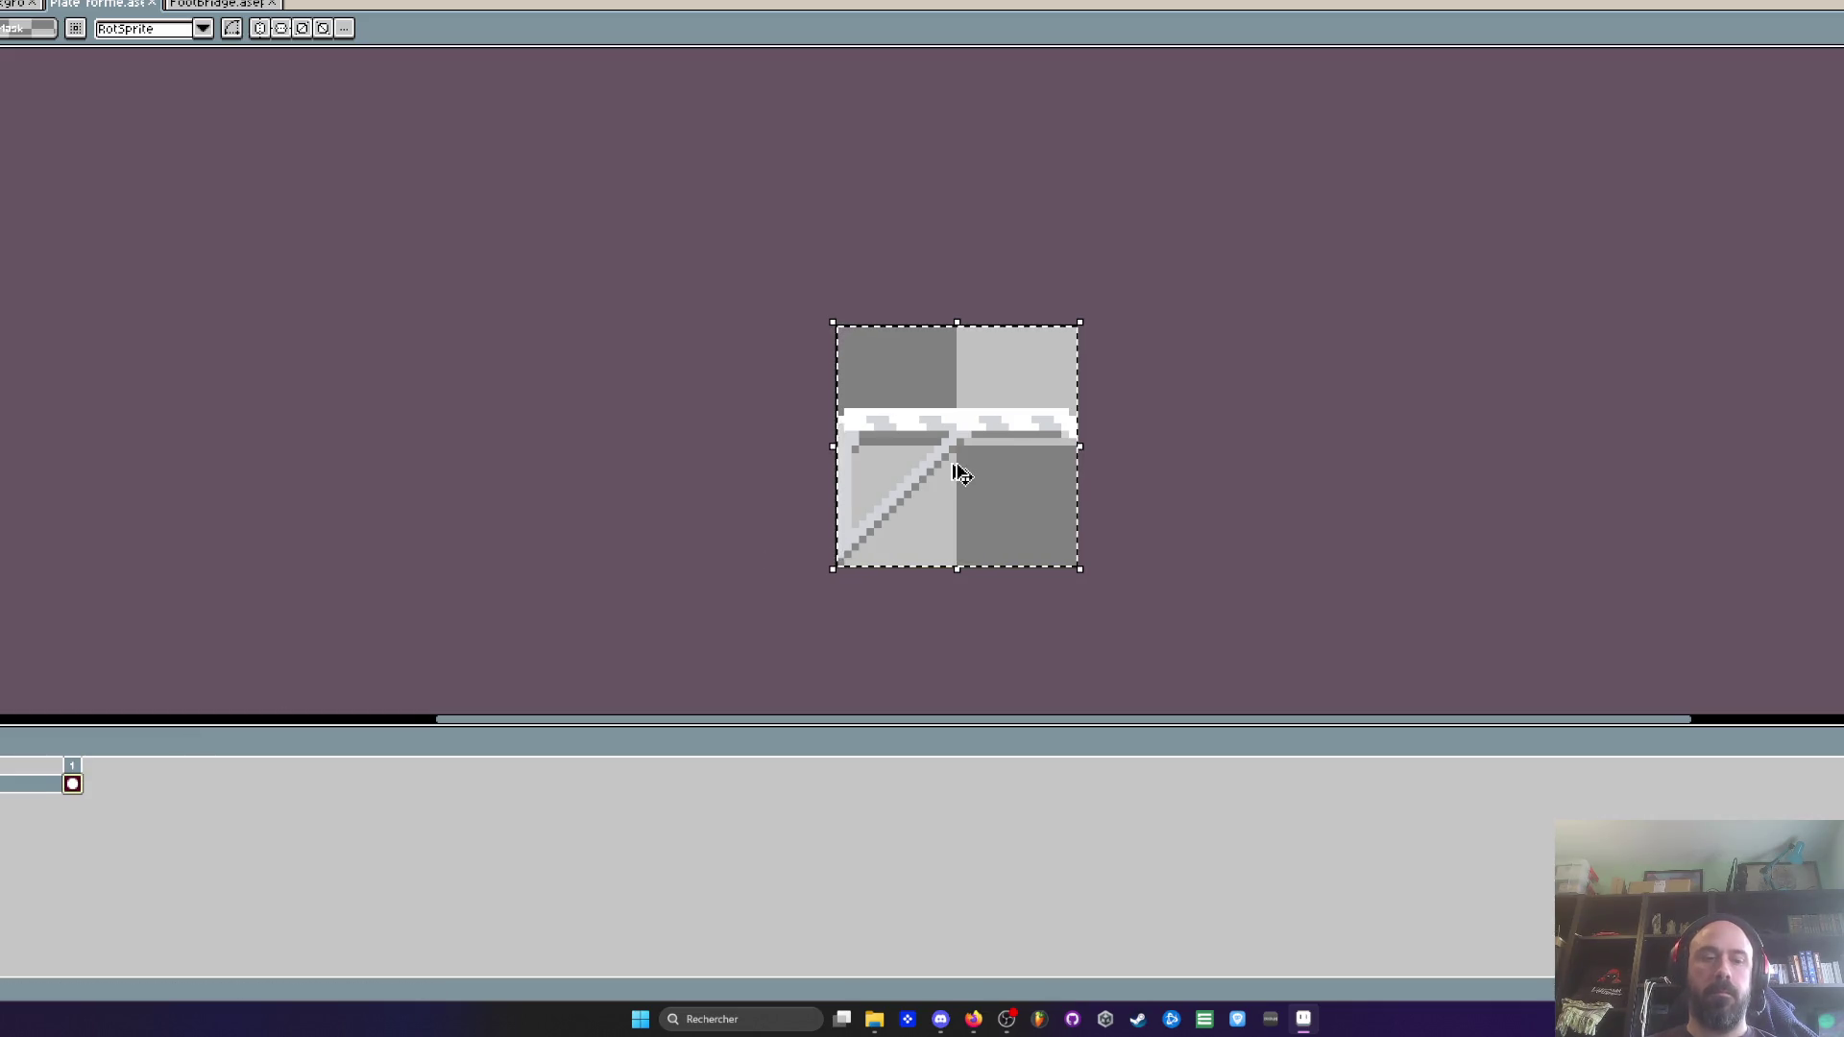
{"action": "left_click", "coordinate": [216, 5]}
{"action": "left_click", "coordinate": [21, 12]}
{"action": "scroll", "coordinate": [1164, 514], "scroll_direction": "up", "scroll_amount": 3}
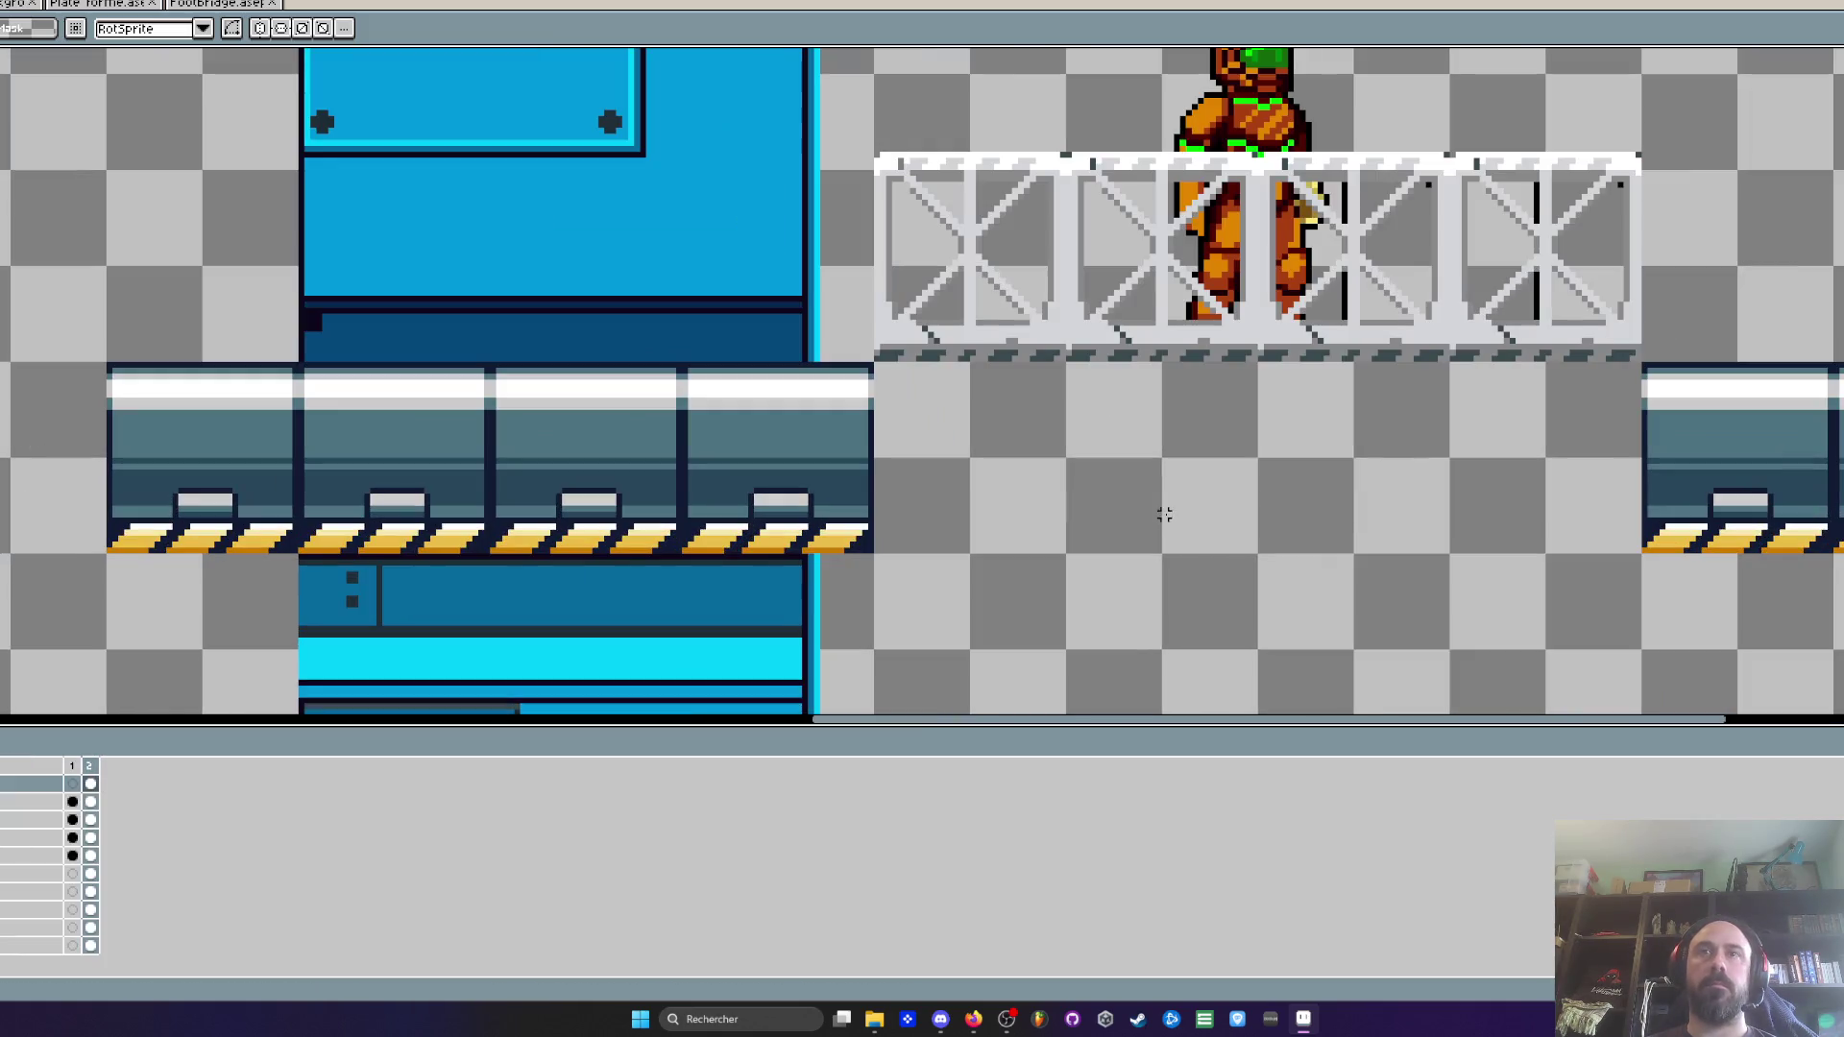
{"action": "left_click", "coordinate": [90, 819]}
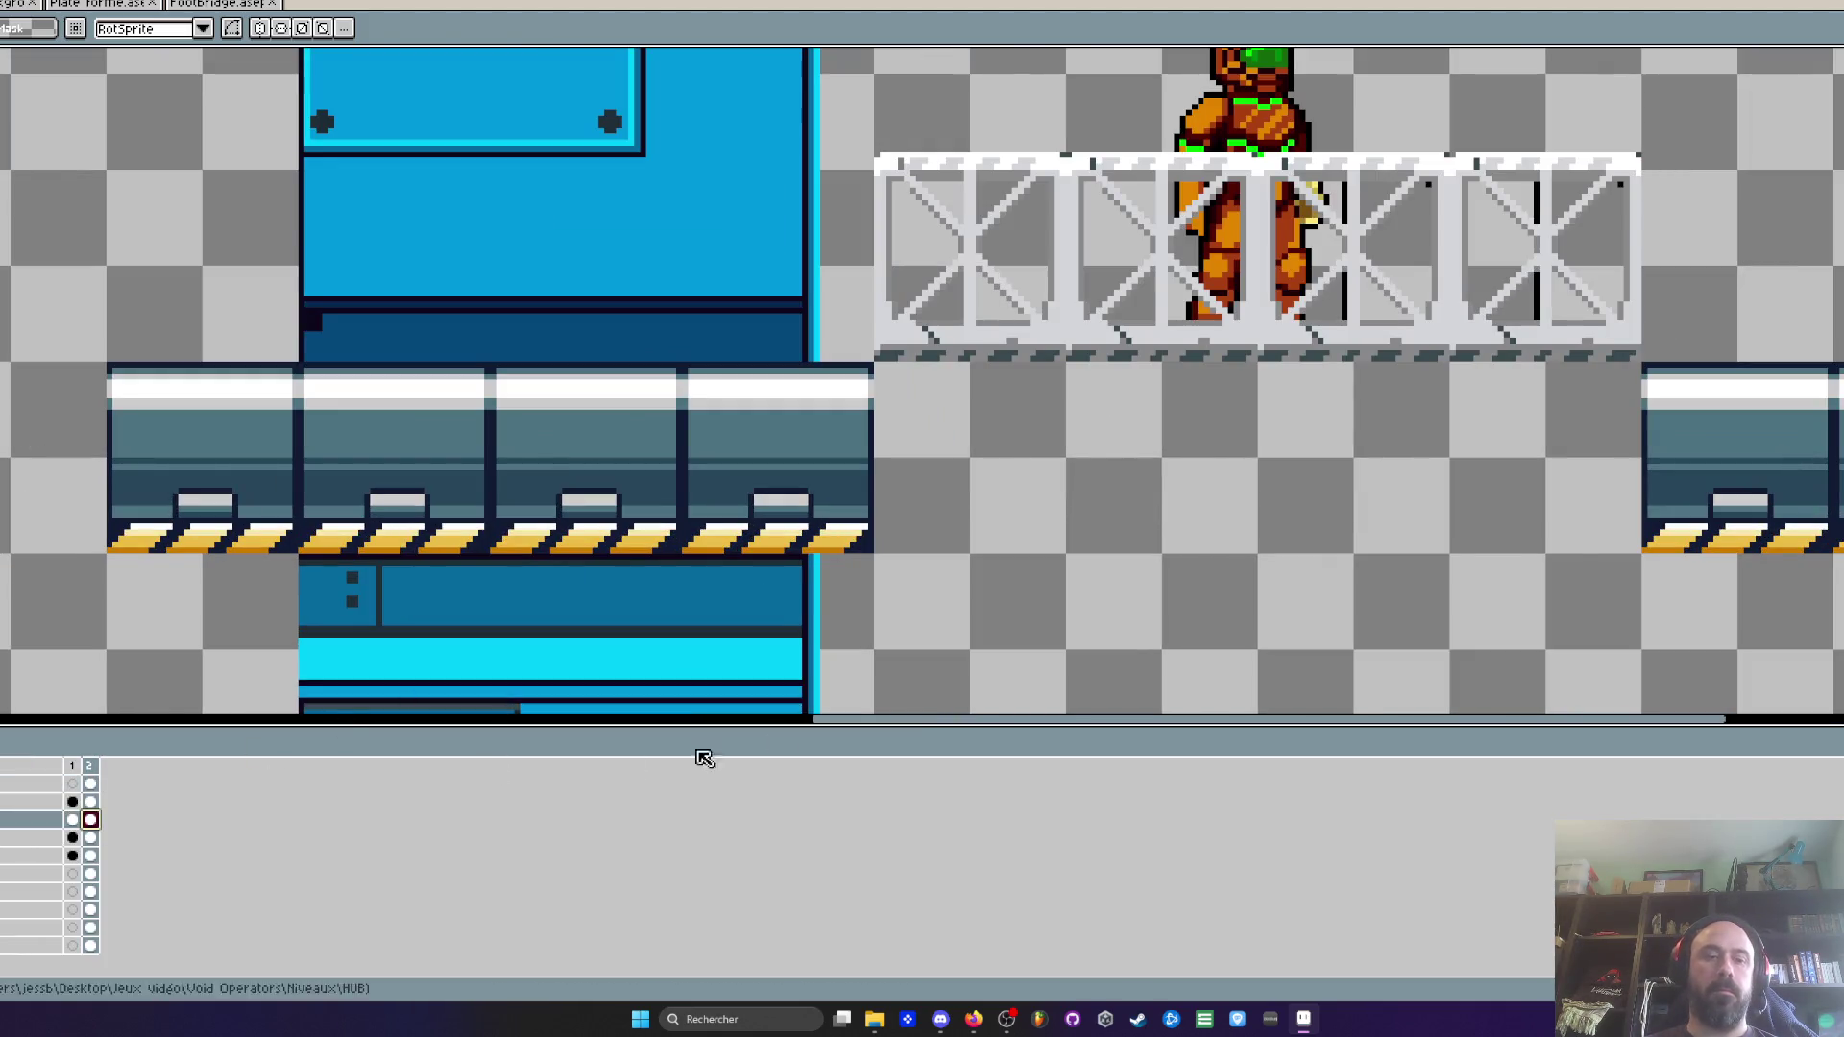
{"action": "key", "text": "Delete"}
{"action": "key", "text": "ctrl+z"}
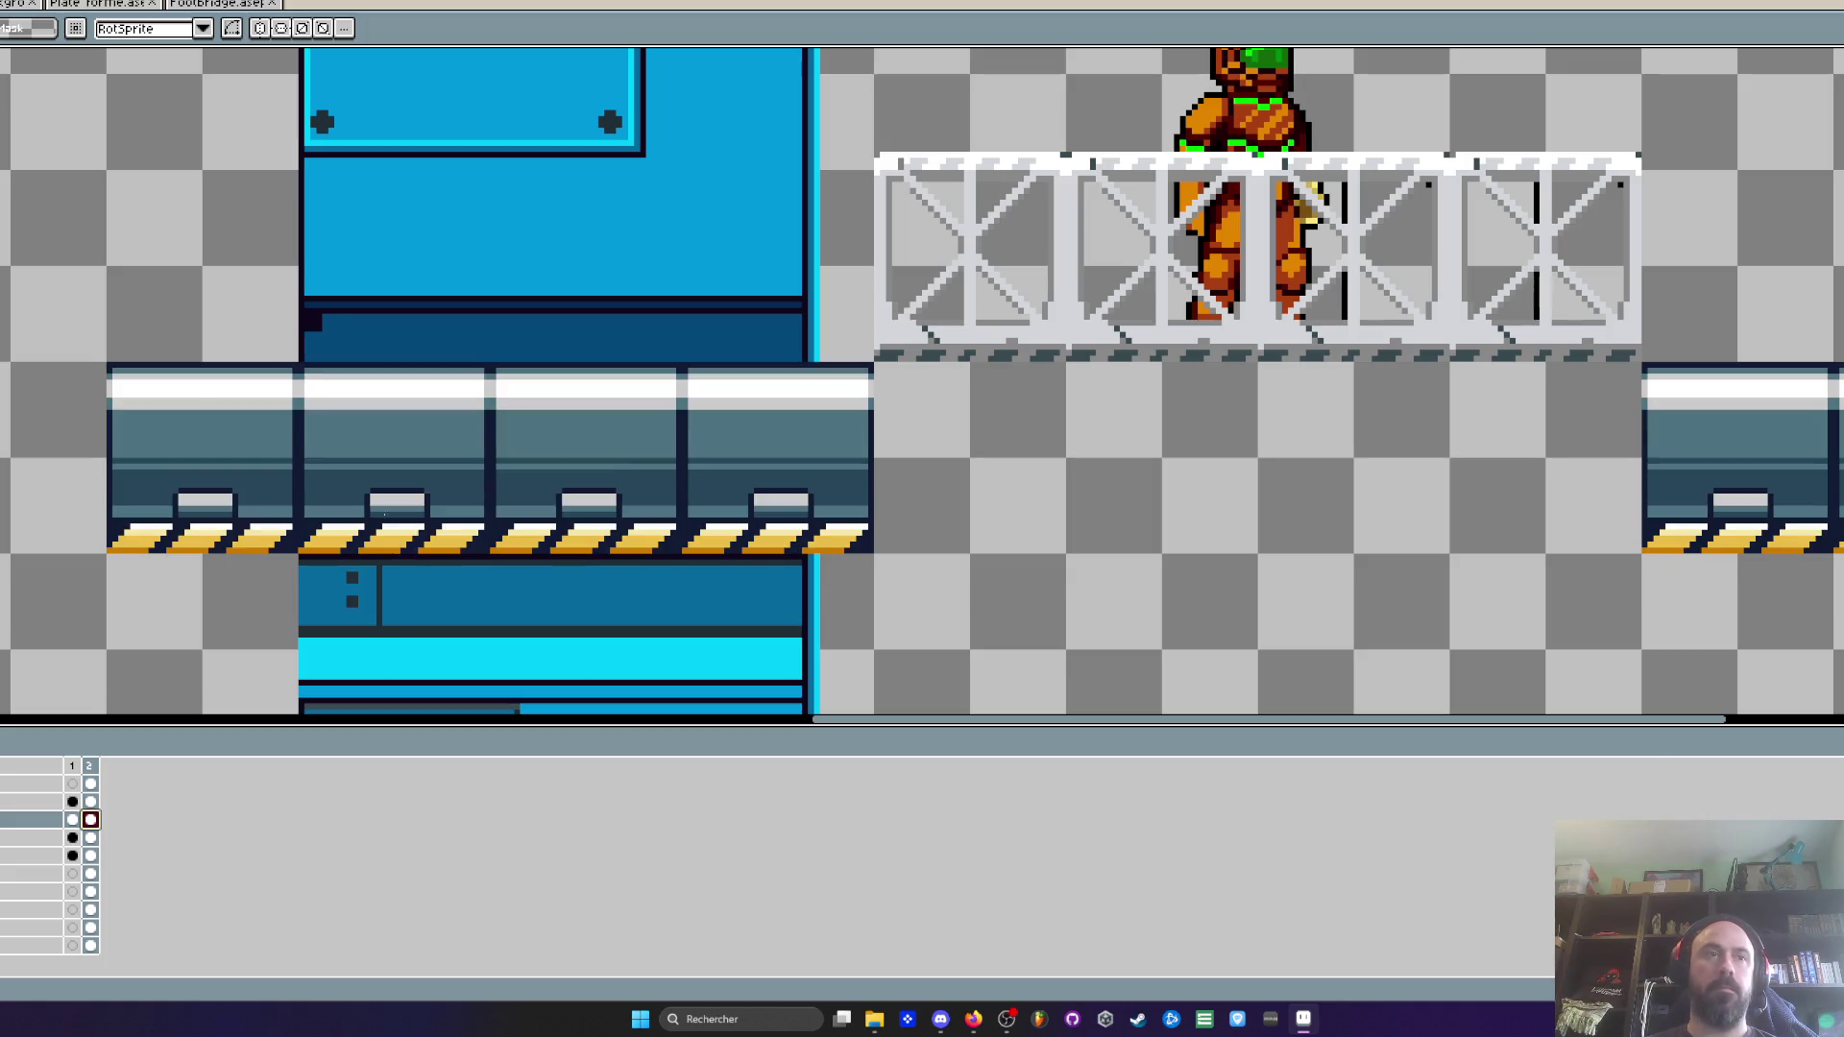
Return to the level document and paste the copied support bracket
{"action": "left_click", "coordinate": [216, 4]}
{"action": "key", "text": "ctrl+shift+Tab"}
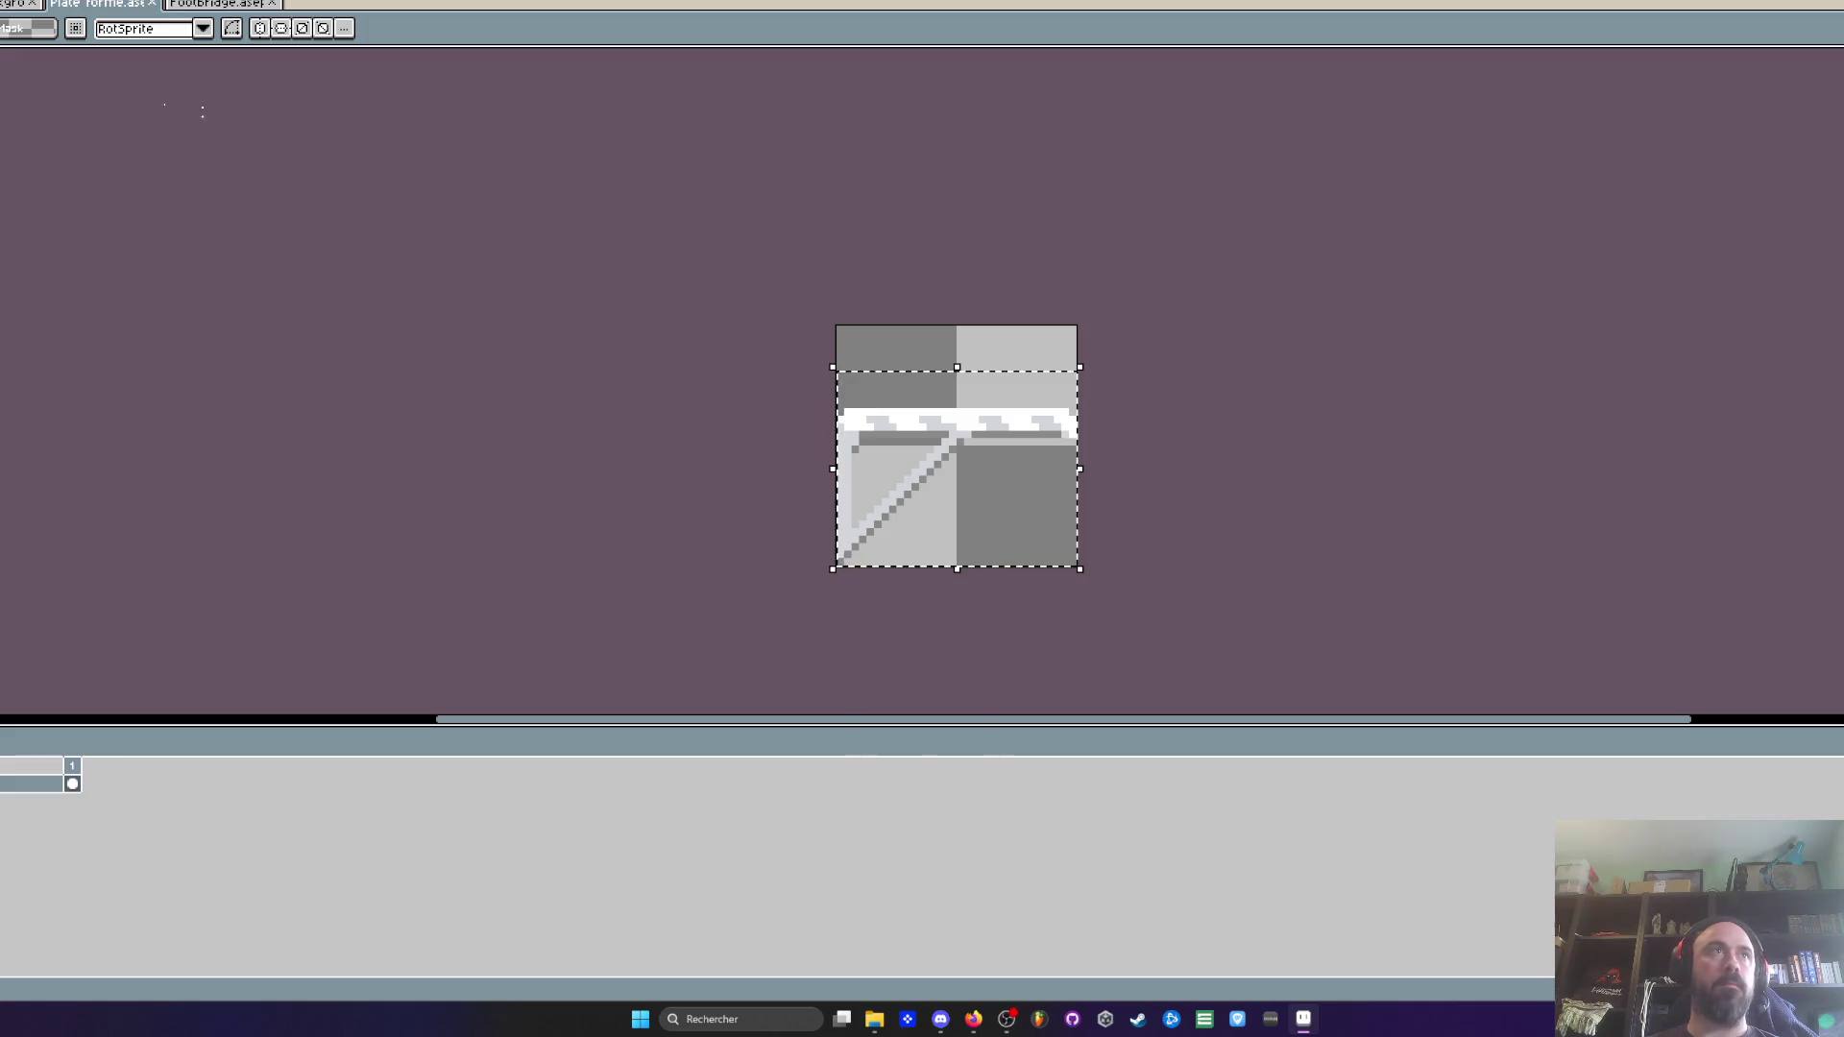
{"action": "key", "text": "ctrl+shift+Tab"}
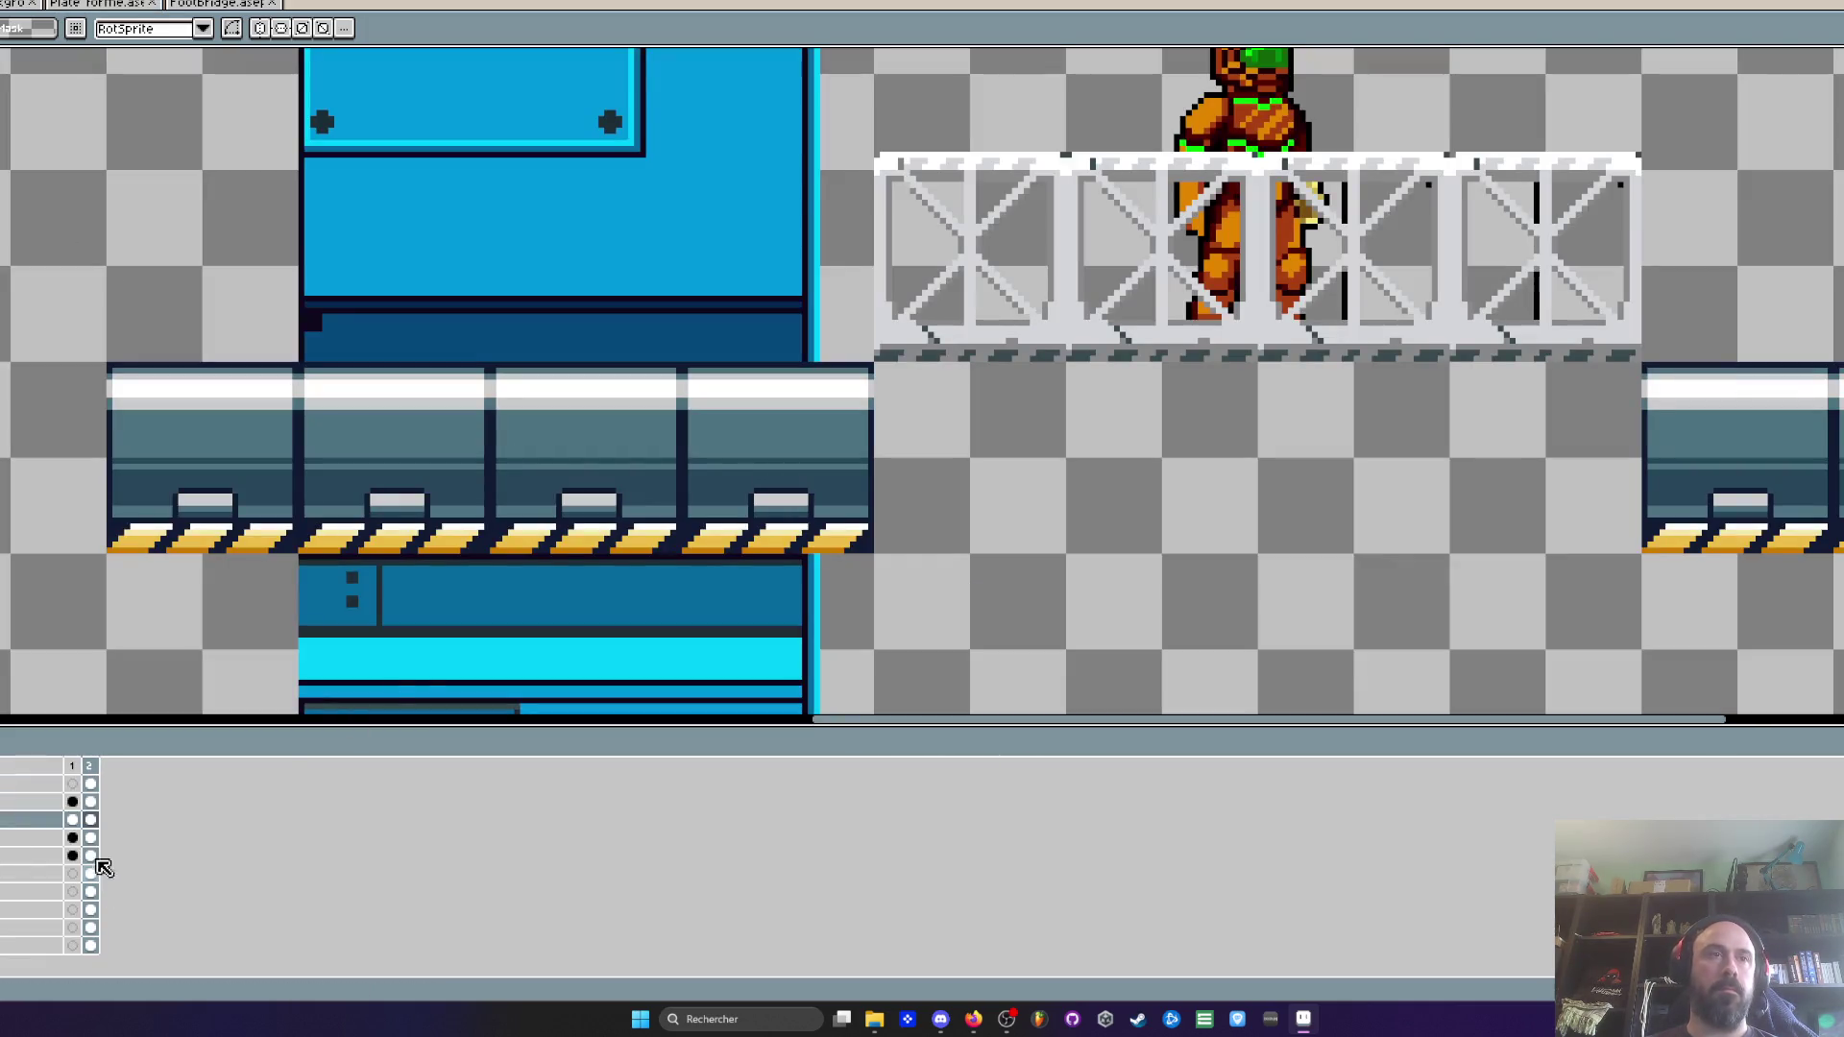
{"action": "key", "text": "ctrl+v"}
Place the support bracket under the footbridge's left end
{"action": "mouse_move", "coordinate": [978, 435]}
{"action": "left_mouse_down"}
{"action": "mouse_move", "coordinate": [943, 525]}
{"action": "mouse_move", "coordinate": [923, 465]}
{"action": "left_mouse_up"}
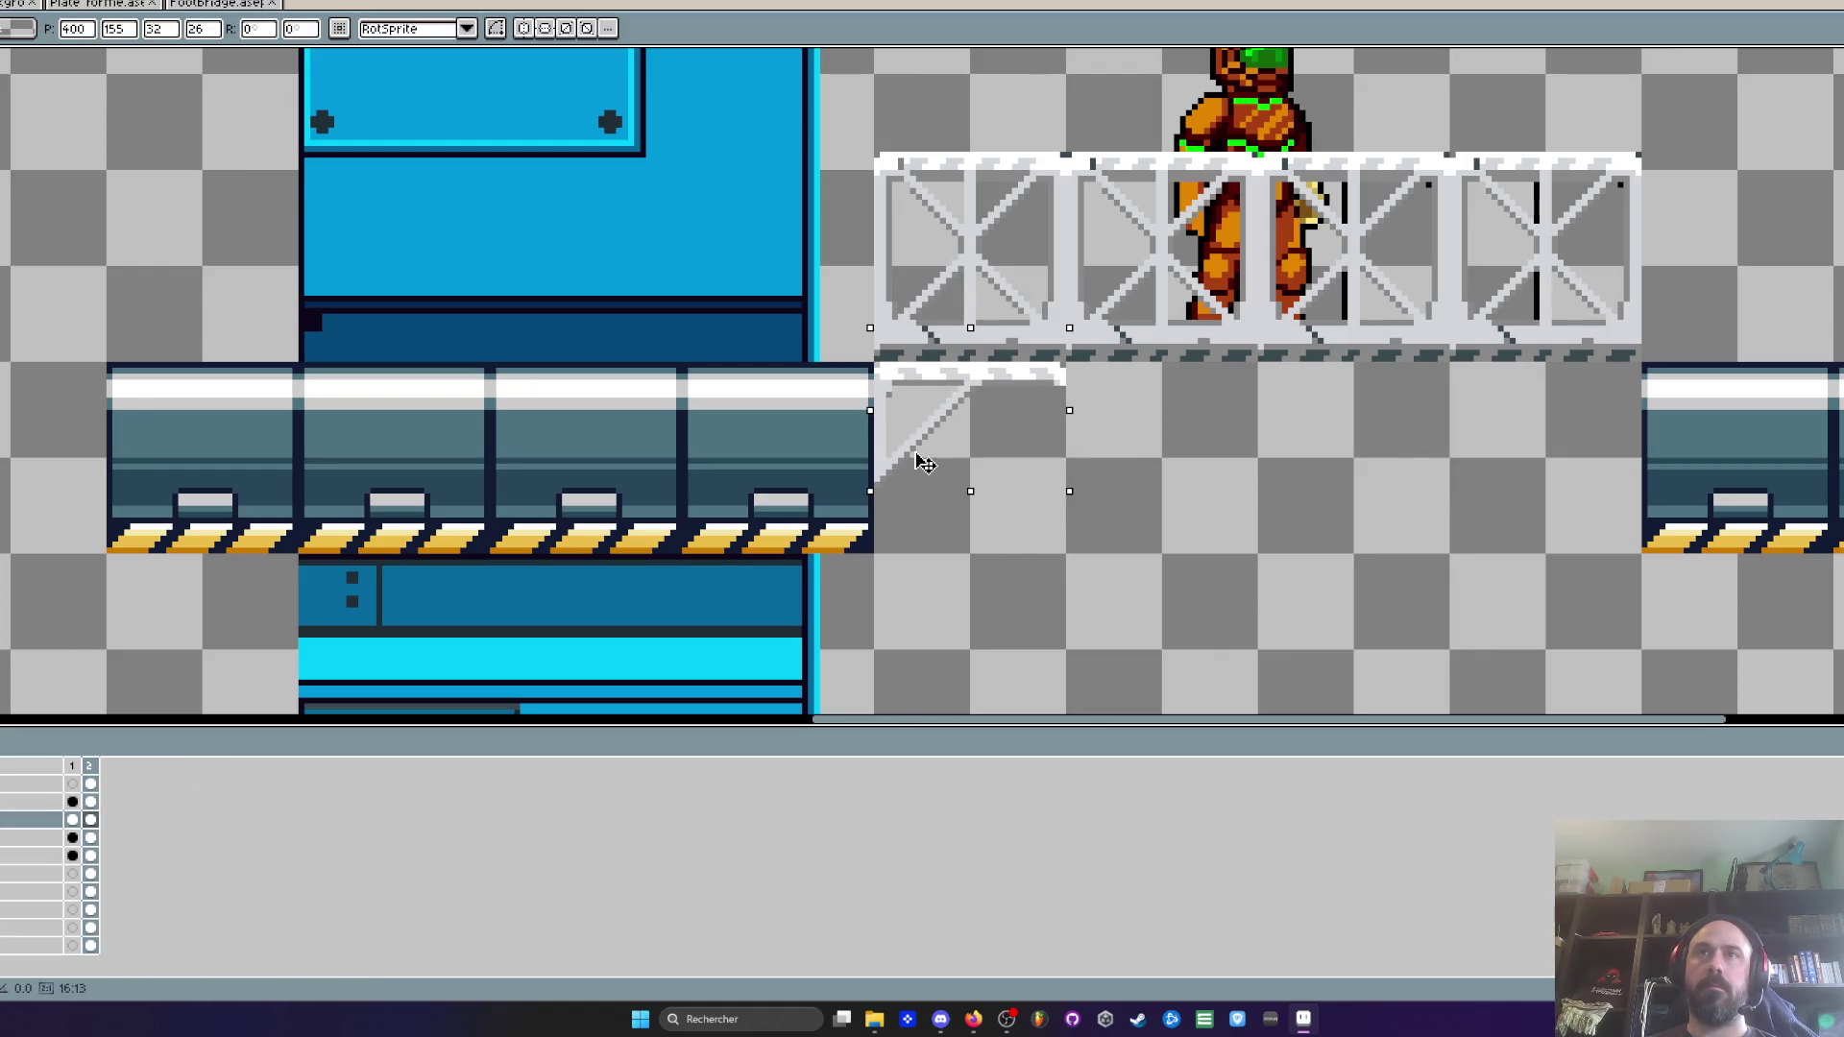
{"action": "key", "text": "Return"}
{"action": "scroll", "coordinate": [903, 494], "scroll_direction": "up", "scroll_amount": 1}
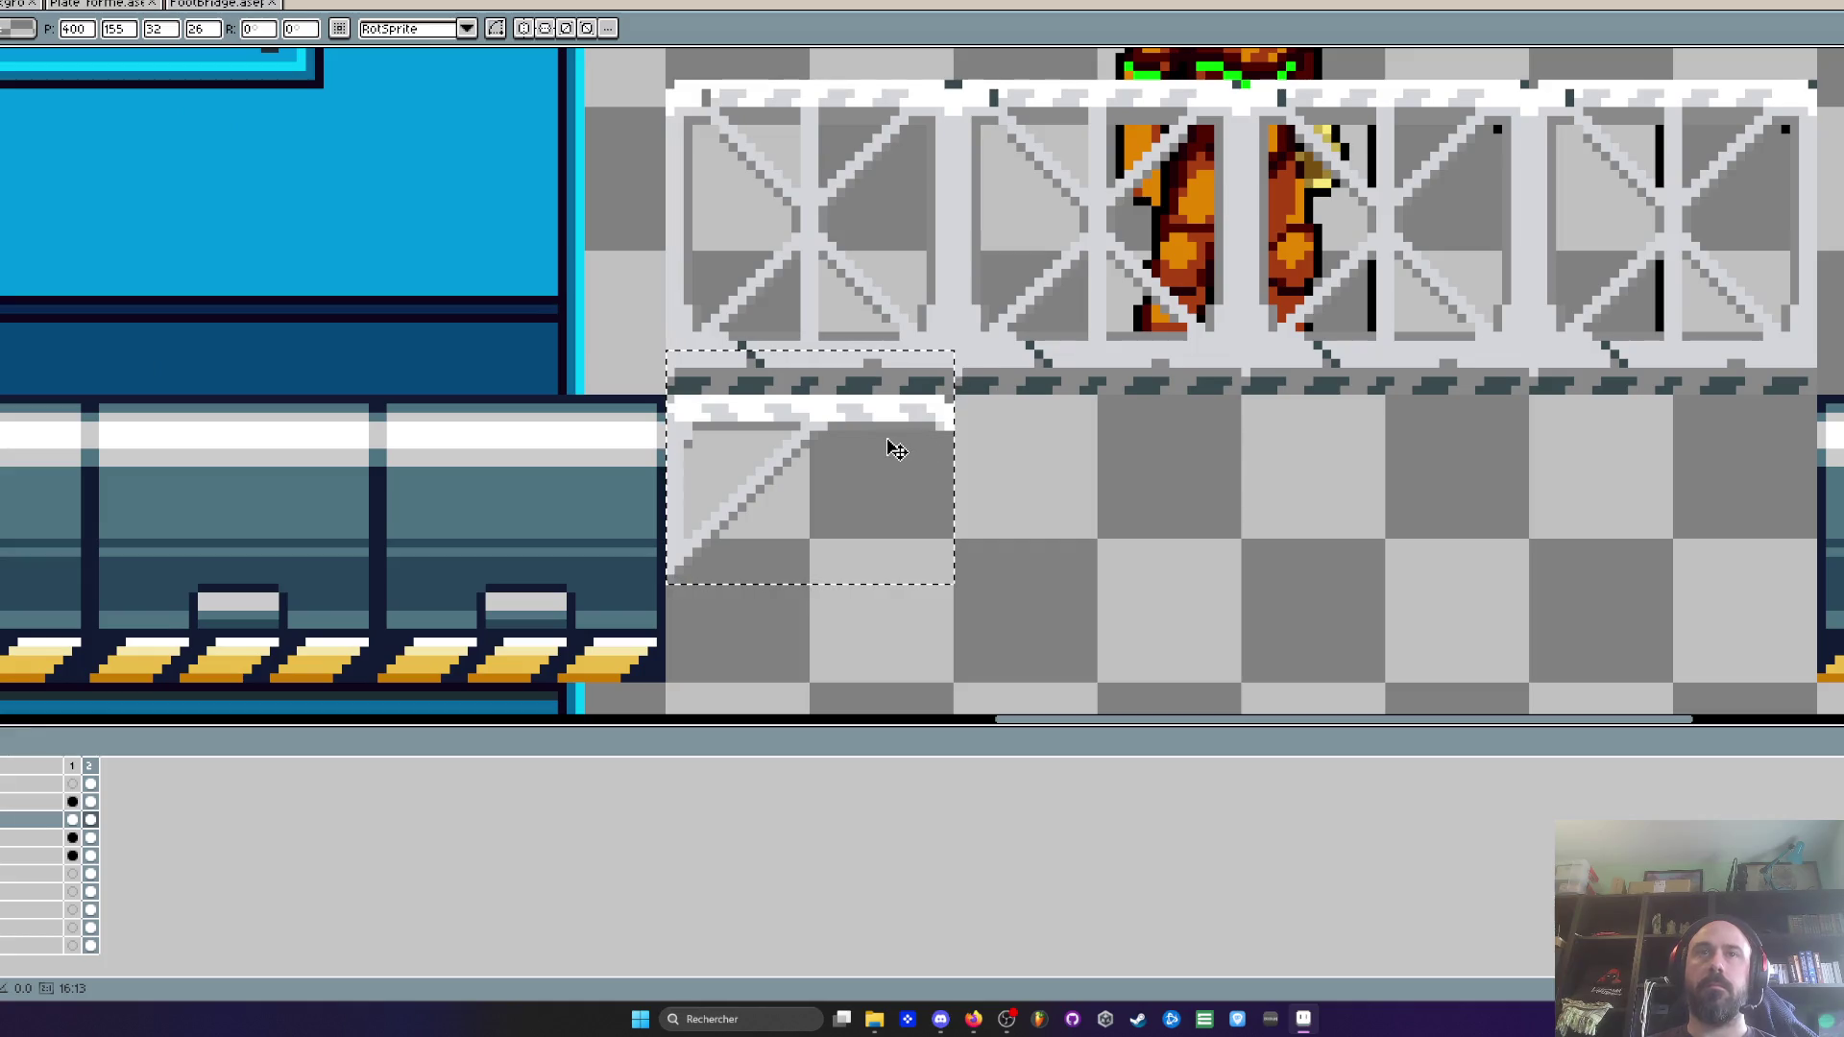
{"action": "mouse_move", "coordinate": [841, 433]}
{"action": "left_mouse_down"}
{"action": "mouse_move", "coordinate": [837, 408]}
{"action": "mouse_move", "coordinate": [835, 461]}
{"action": "mouse_move", "coordinate": [839, 436]}
{"action": "mouse_move", "coordinate": [1063, 346]}
{"action": "left_mouse_up"}
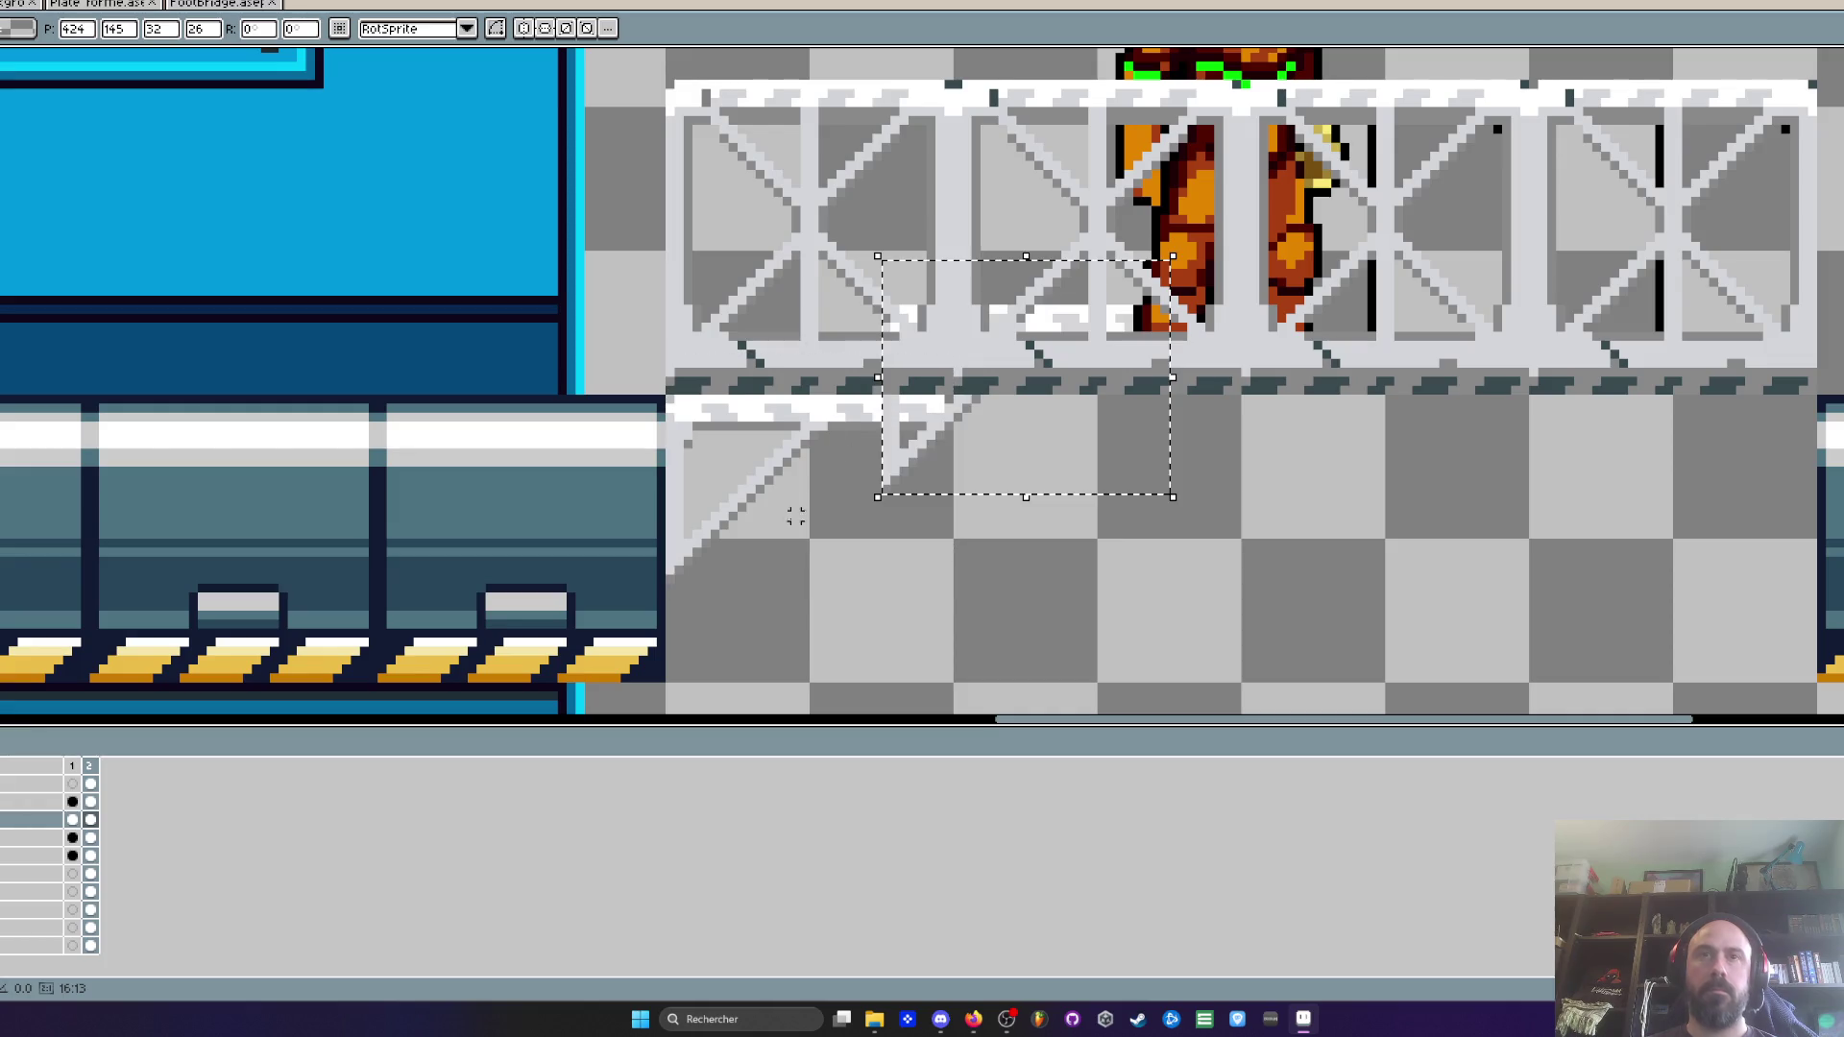
Mirror a second bracket horizontally and fix it under the truss's right end
{"action": "left_click_drag", "start_coordinate": [910, 471], "coordinate": [982, 543]}
{"action": "key", "text": "shift+h"}
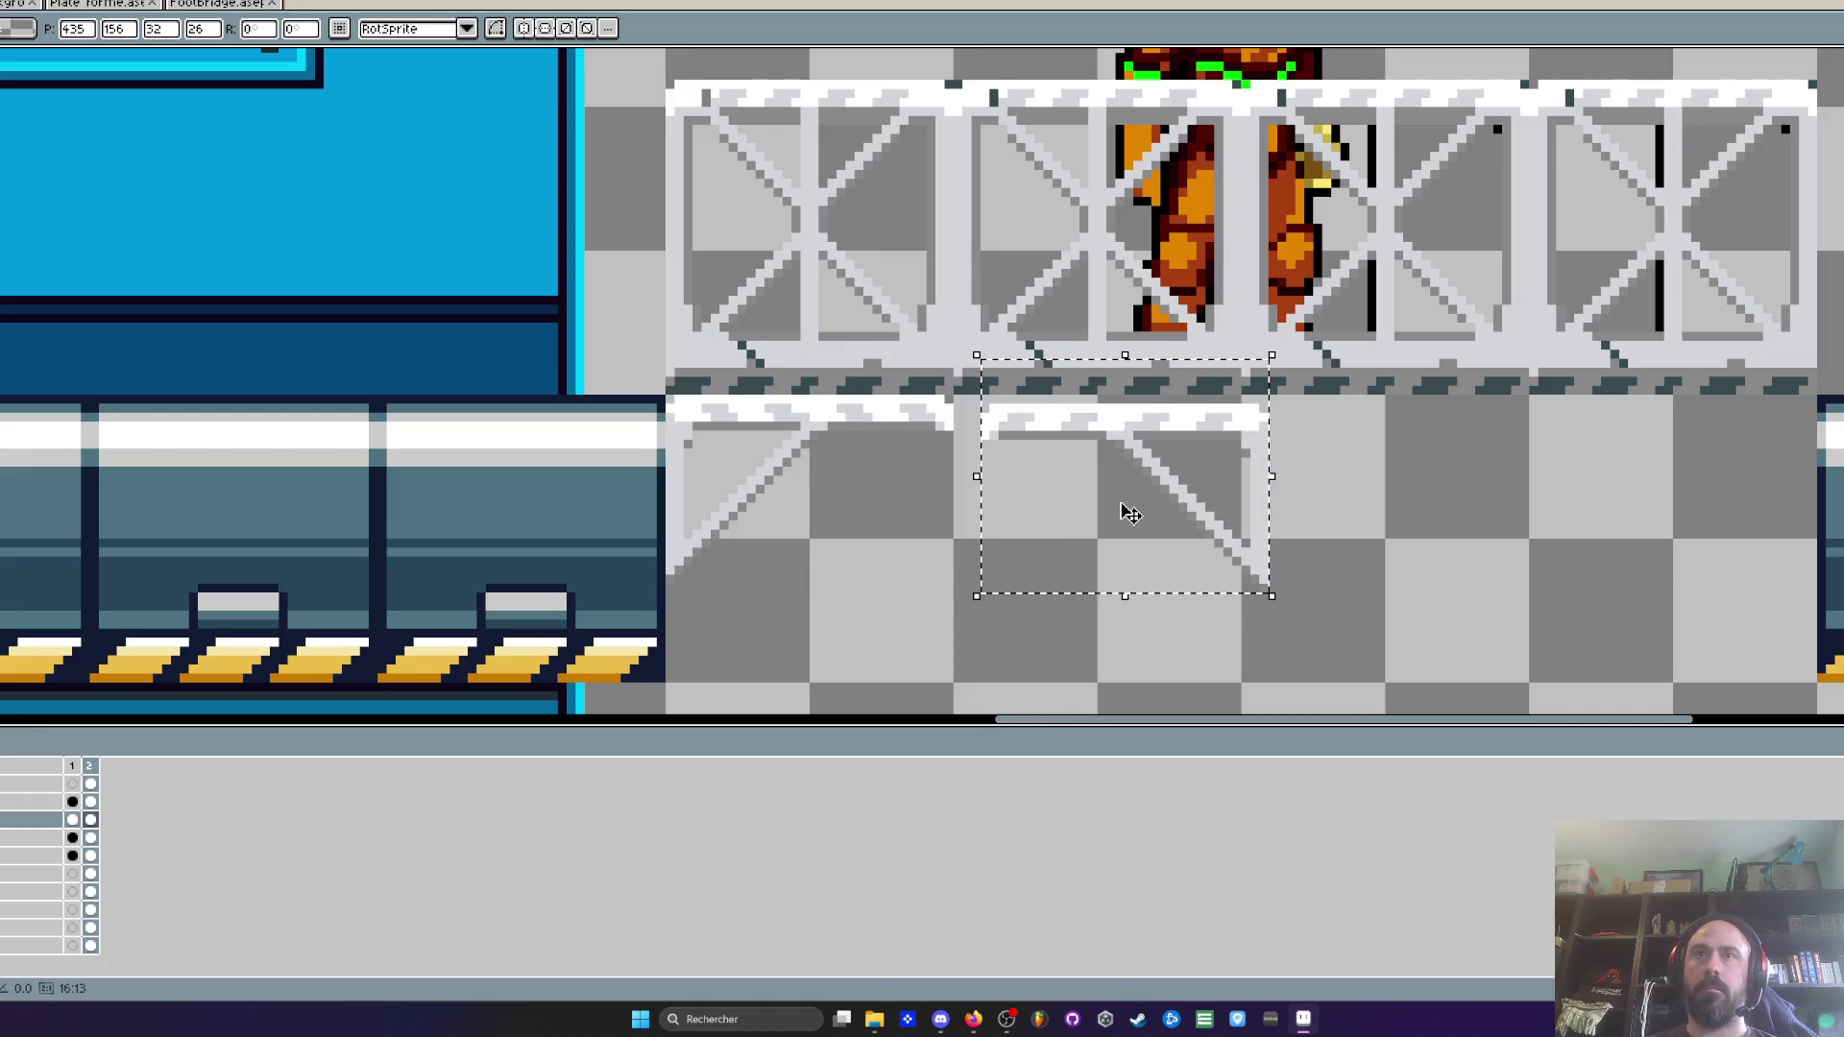
{"action": "mouse_move", "coordinate": [1106, 503]}
{"action": "left_mouse_down"}
{"action": "mouse_move", "coordinate": [1749, 486]}
{"action": "mouse_move", "coordinate": [1709, 477]}
{"action": "left_mouse_up"}
{"action": "scroll", "coordinate": [1710, 477], "scroll_direction": "down", "scroll_amount": 5}
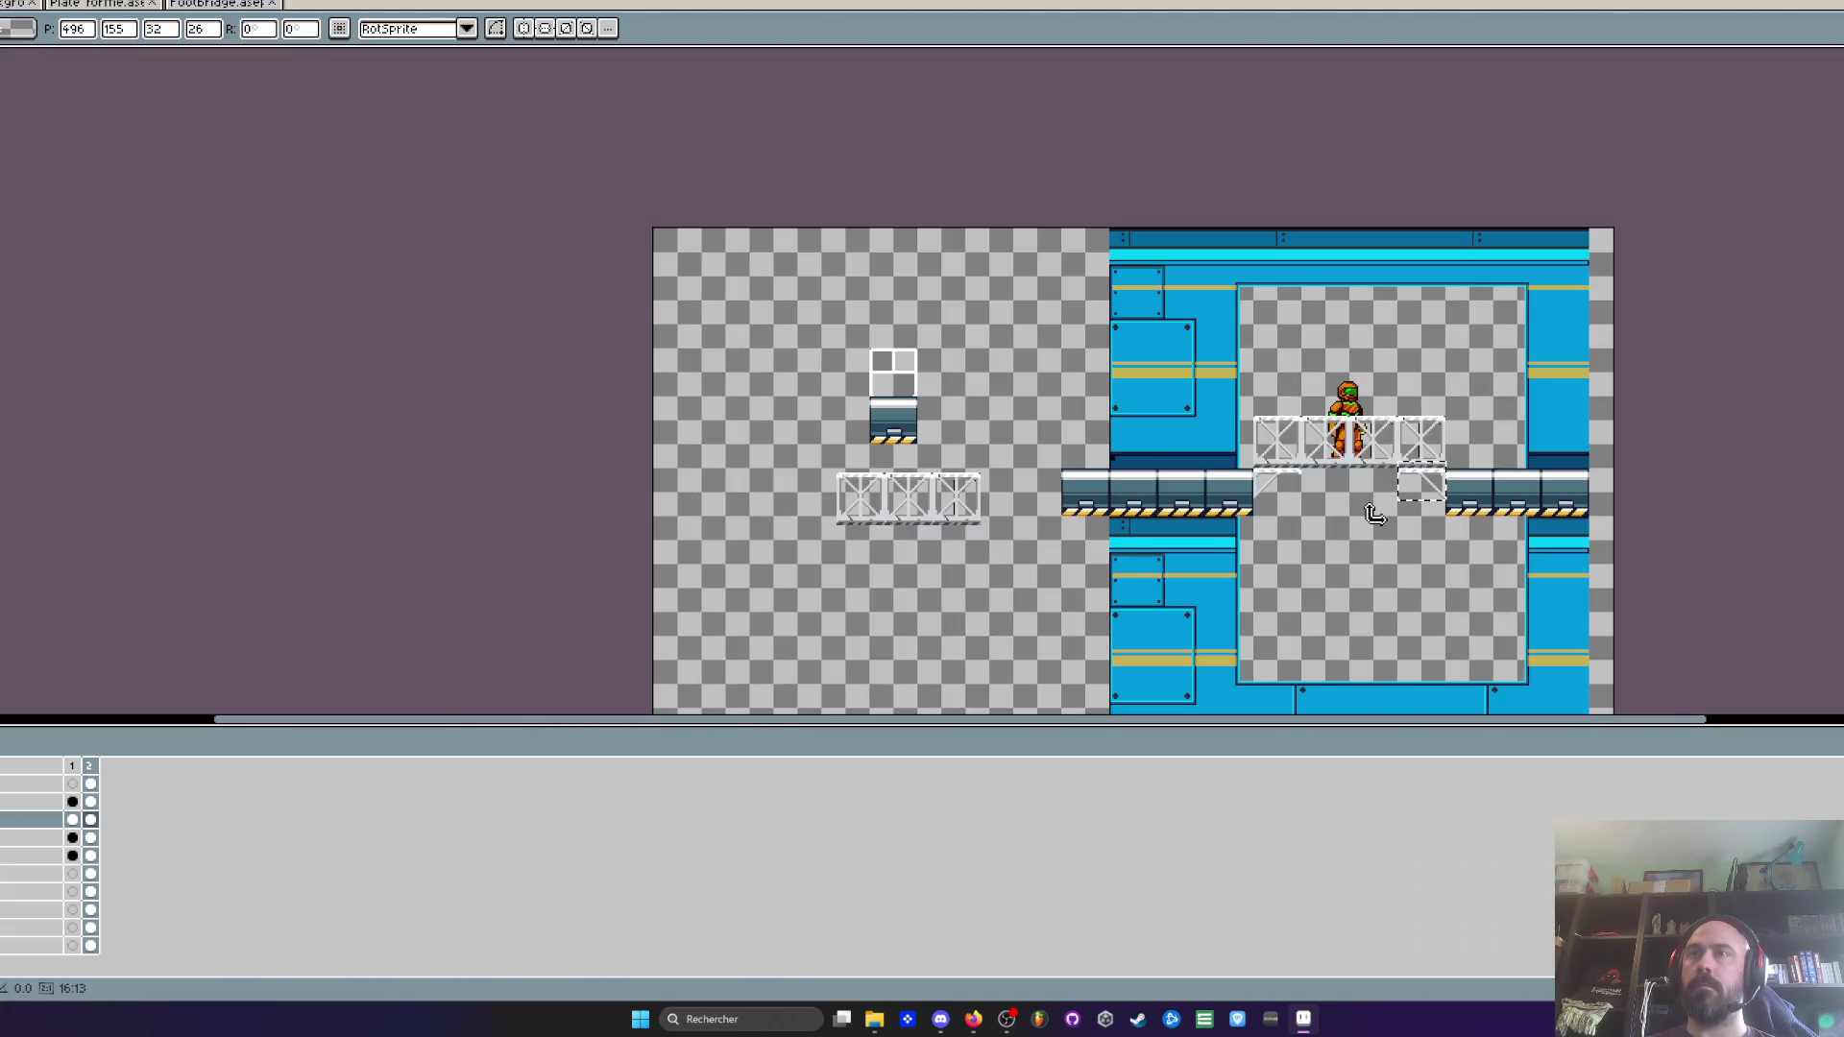
{"action": "scroll", "coordinate": [1375, 516], "scroll_direction": "up", "scroll_amount": 2}
{"action": "key", "text": "Return"}
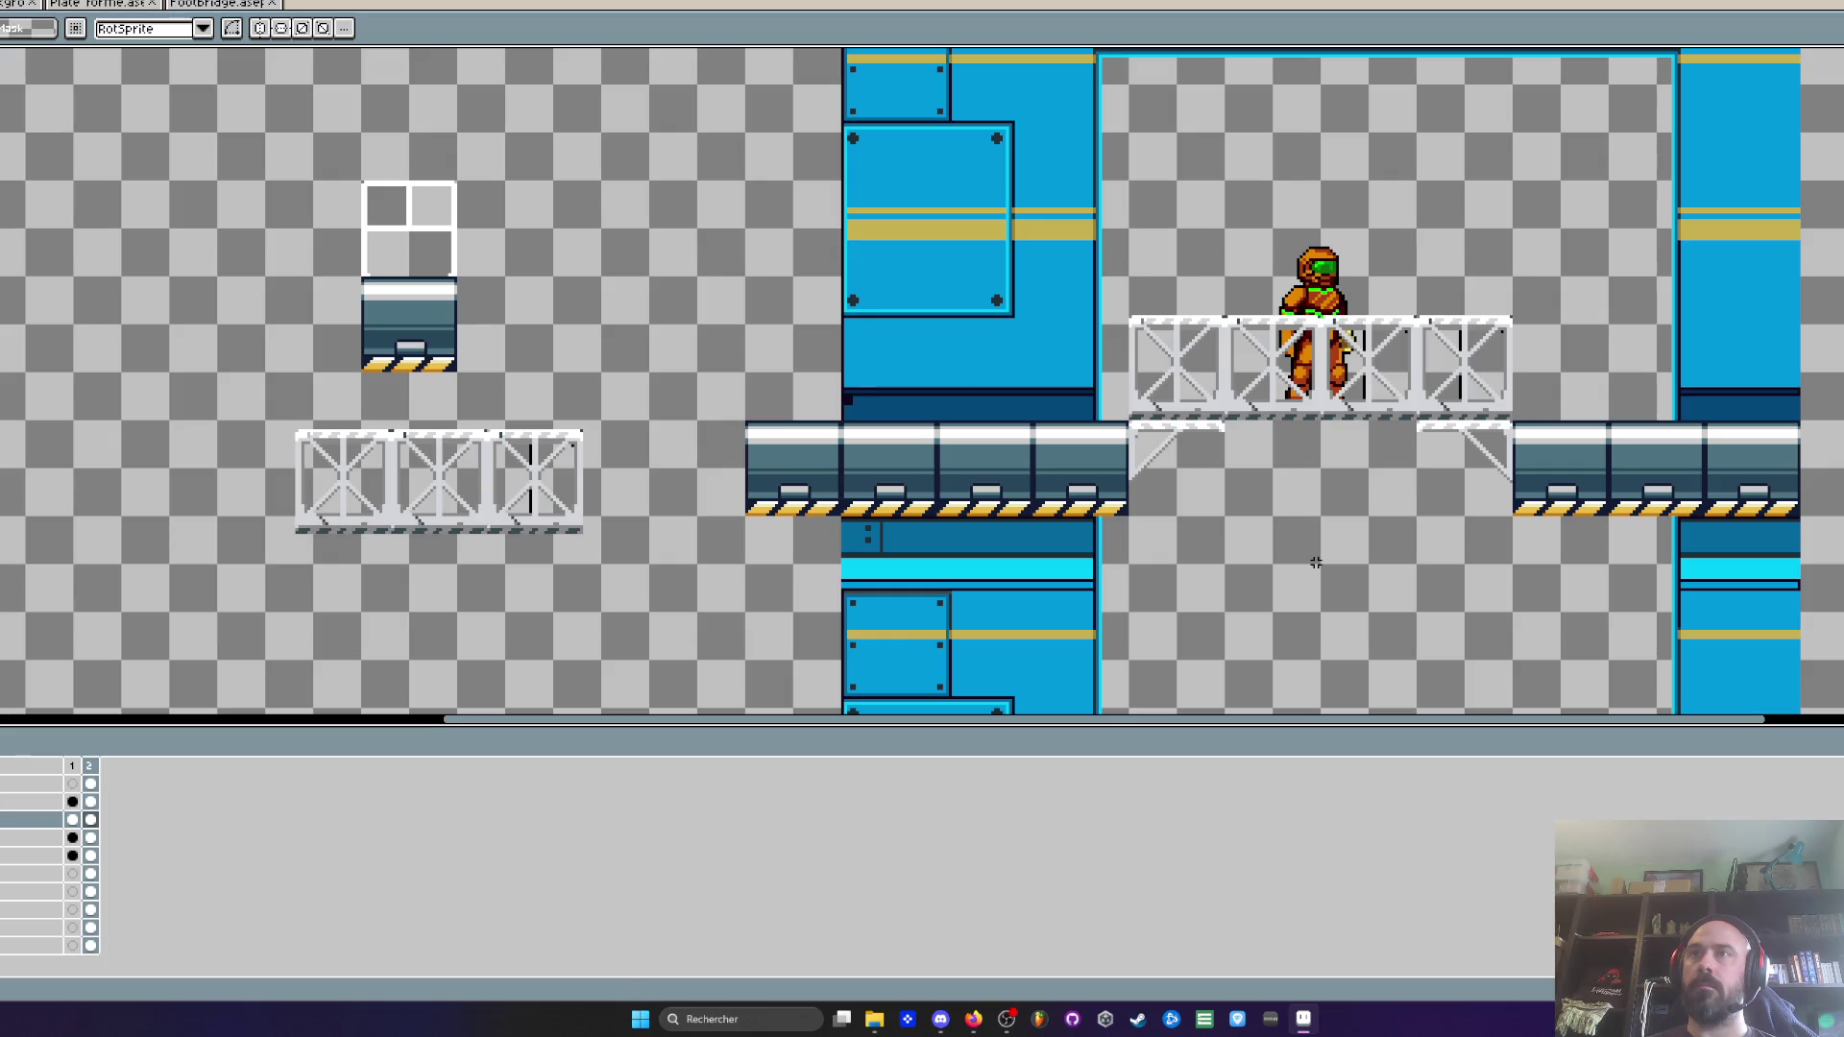
{"action": "scroll", "coordinate": [1316, 561], "scroll_direction": "down", "scroll_amount": 2}
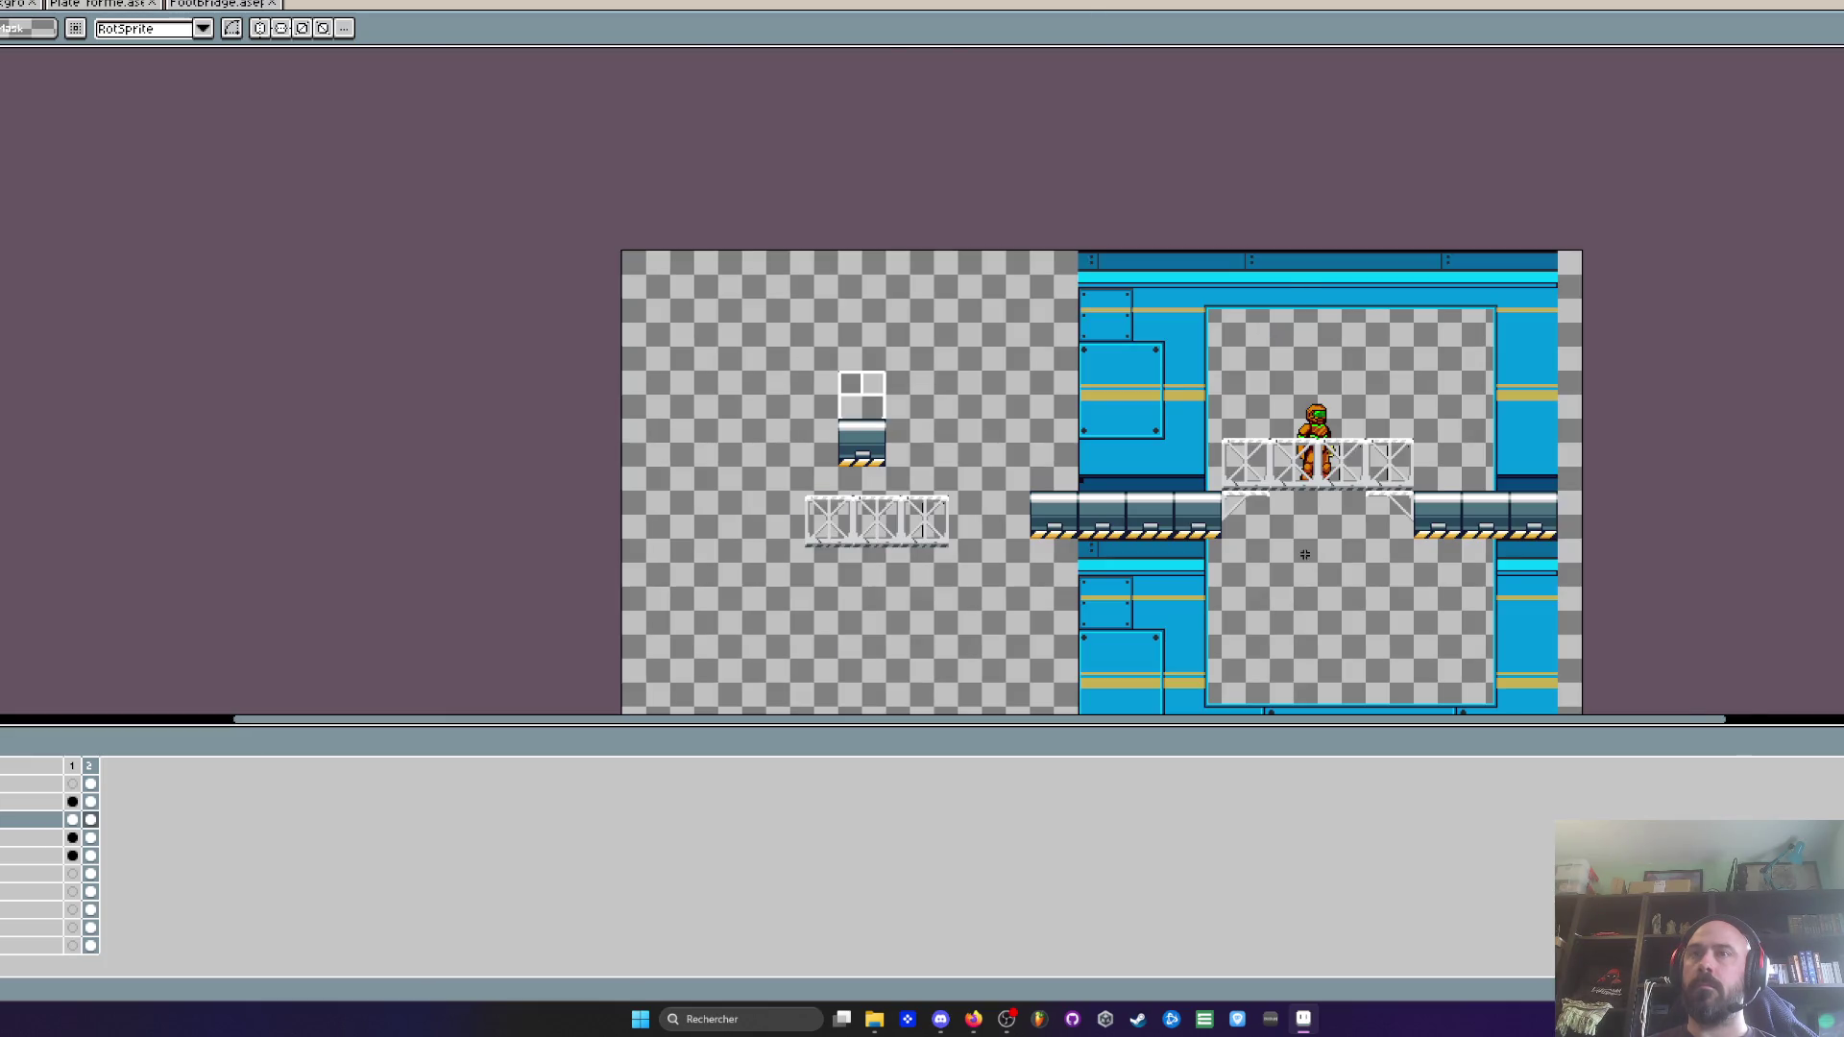
{"action": "scroll", "coordinate": [1311, 562], "scroll_direction": "up", "scroll_amount": 3}
Delete the surplus white rail pixels at the bridge's left junction
{"action": "scroll", "coordinate": [1196, 444], "scroll_direction": "down", "scroll_amount": 1}
{"action": "scroll", "coordinate": [1102, 489], "scroll_direction": "up", "scroll_amount": 1}
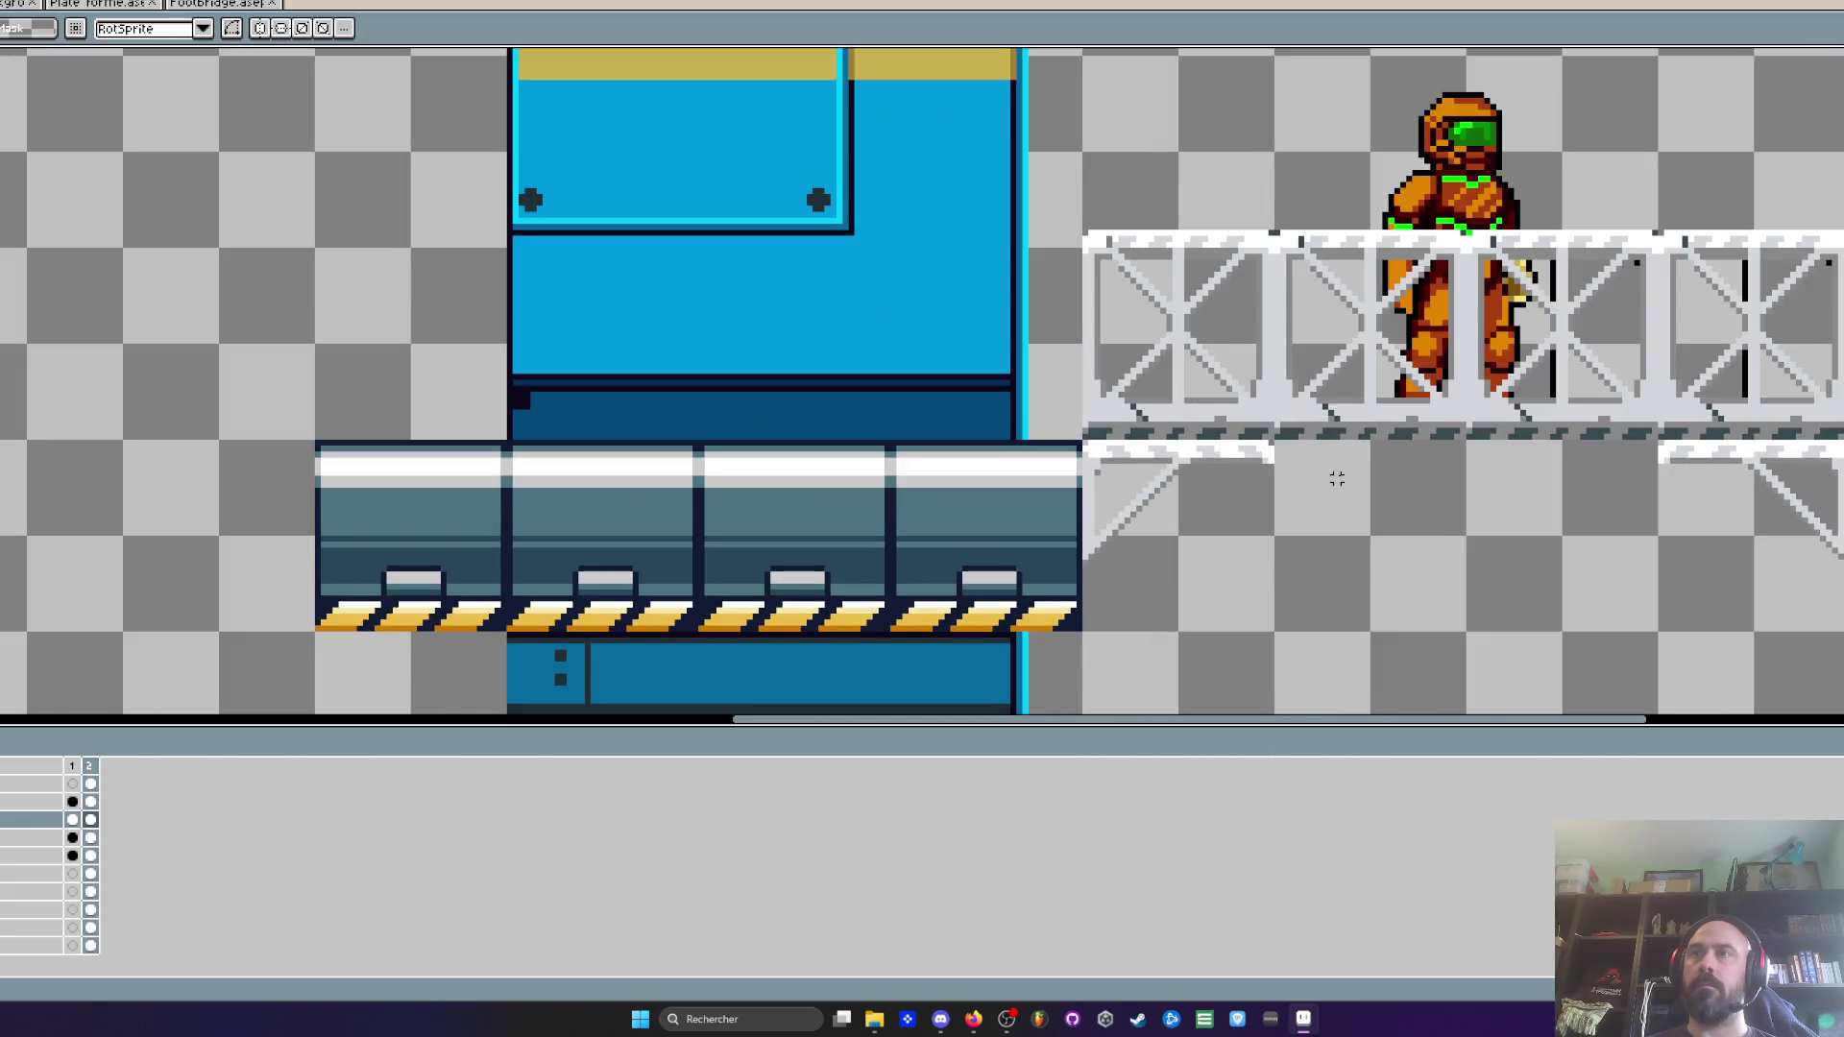
{"action": "key", "text": "ctrl+v"}
{"action": "scroll", "coordinate": [1082, 439], "scroll_direction": "up", "scroll_amount": 3}
{"action": "left_click_drag", "start_coordinate": [1071, 437], "coordinate": [1440, 447]}
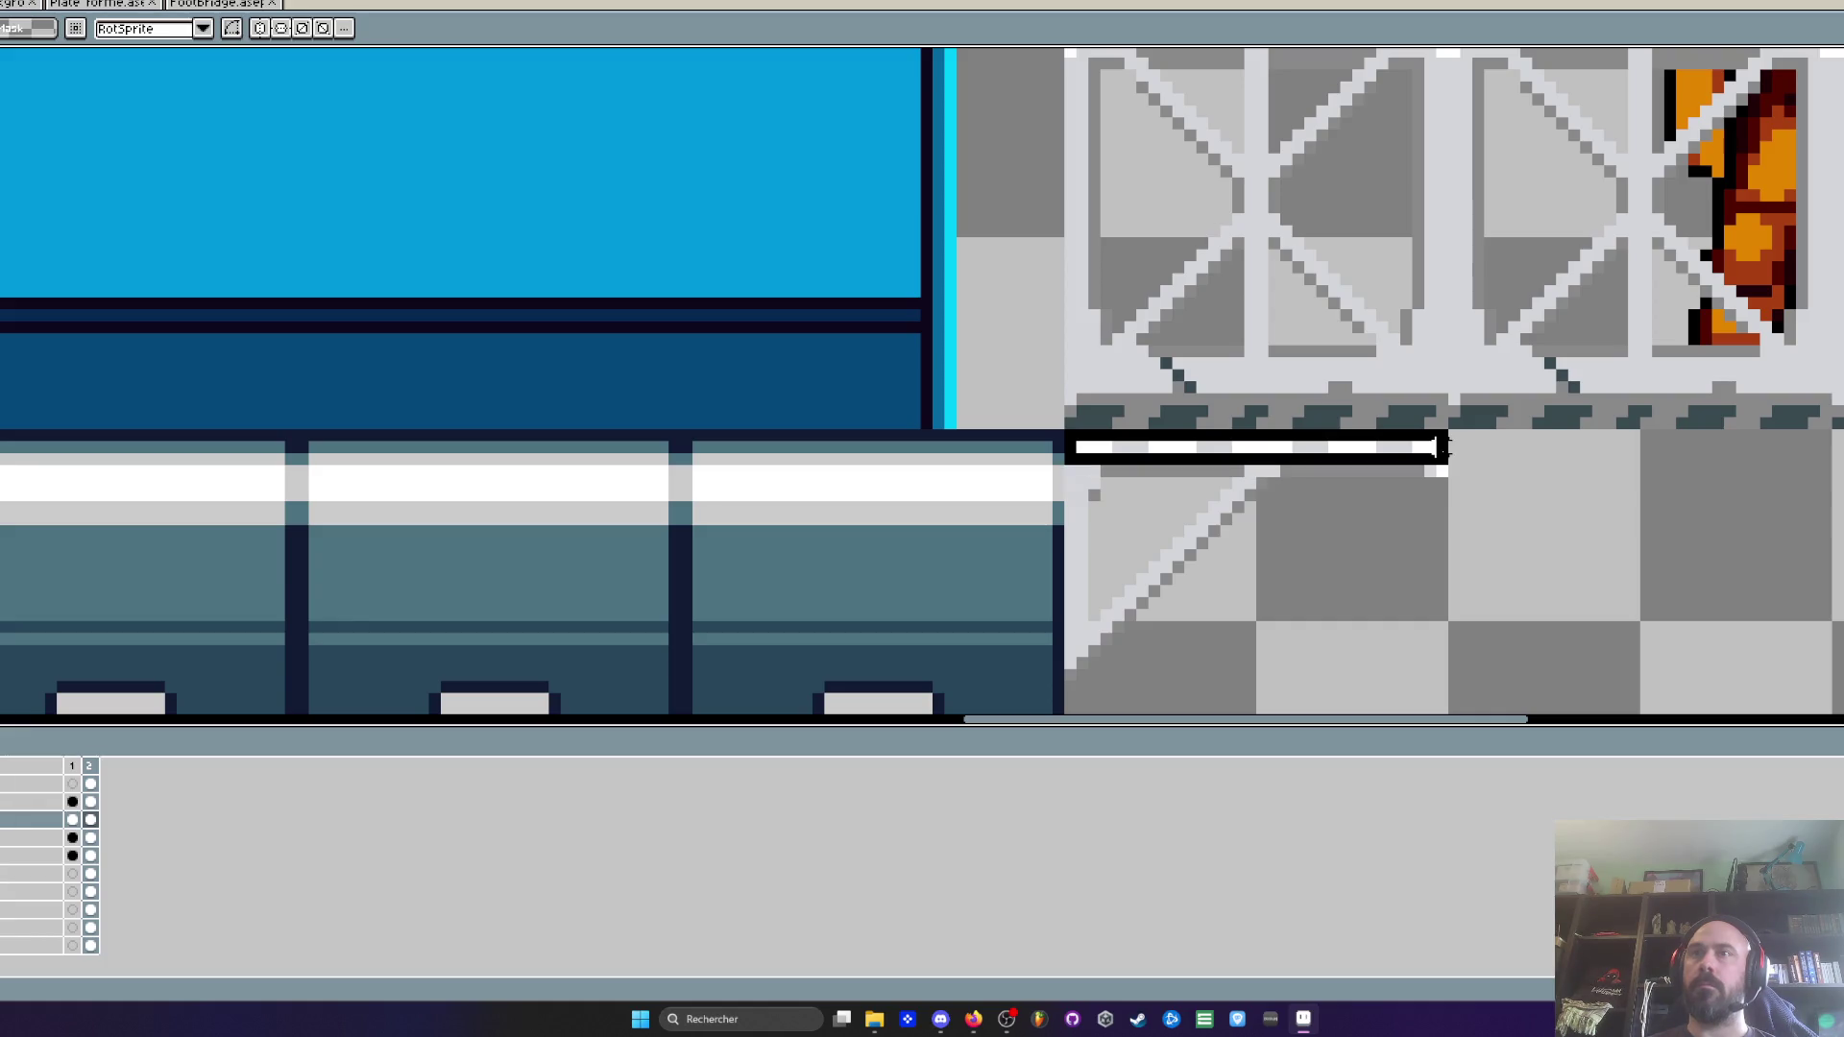
{"action": "scroll", "coordinate": [1432, 474], "scroll_direction": "down", "scroll_amount": 3}
{"action": "scroll", "coordinate": [1104, 452], "scroll_direction": "up", "scroll_amount": 4}
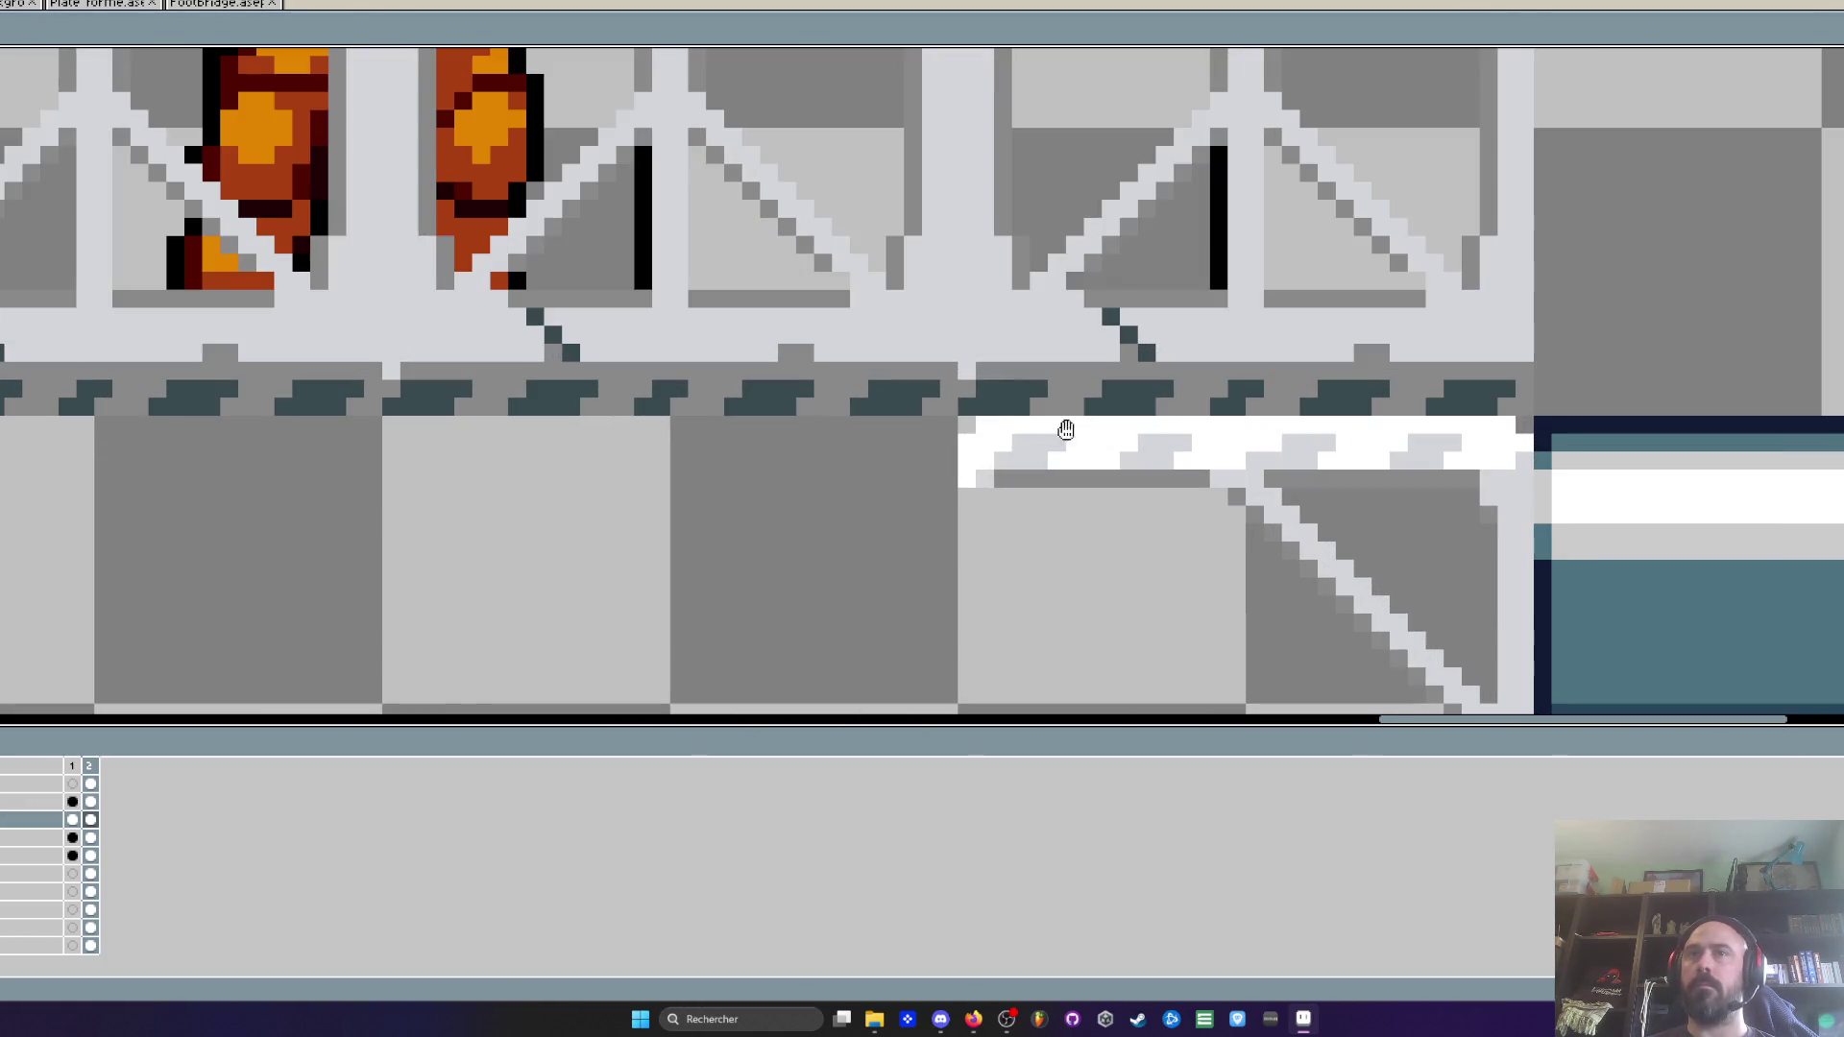
{"action": "key", "text": "m"}
{"action": "left_click_drag", "start_coordinate": [955, 414], "coordinate": [1533, 466]}
{"action": "key", "text": "Delete"}
Lower the footbridge two pixels onto the platform tops, then return to Footbridge.ase
{"action": "scroll", "coordinate": [1533, 466], "scroll_direction": "down", "scroll_amount": 3}
{"action": "scroll", "coordinate": [1037, 288], "scroll_direction": "up", "scroll_amount": 2}
{"action": "mouse_move", "coordinate": [528, 163]}
{"action": "left_mouse_down"}
{"action": "mouse_move", "coordinate": [1411, 399]}
{"action": "mouse_move", "coordinate": [1562, 500]}
{"action": "left_mouse_up"}
{"action": "left_click", "coordinate": [90, 784]}
{"action": "left_click_drag", "start_coordinate": [990, 405], "coordinate": [989, 437]}
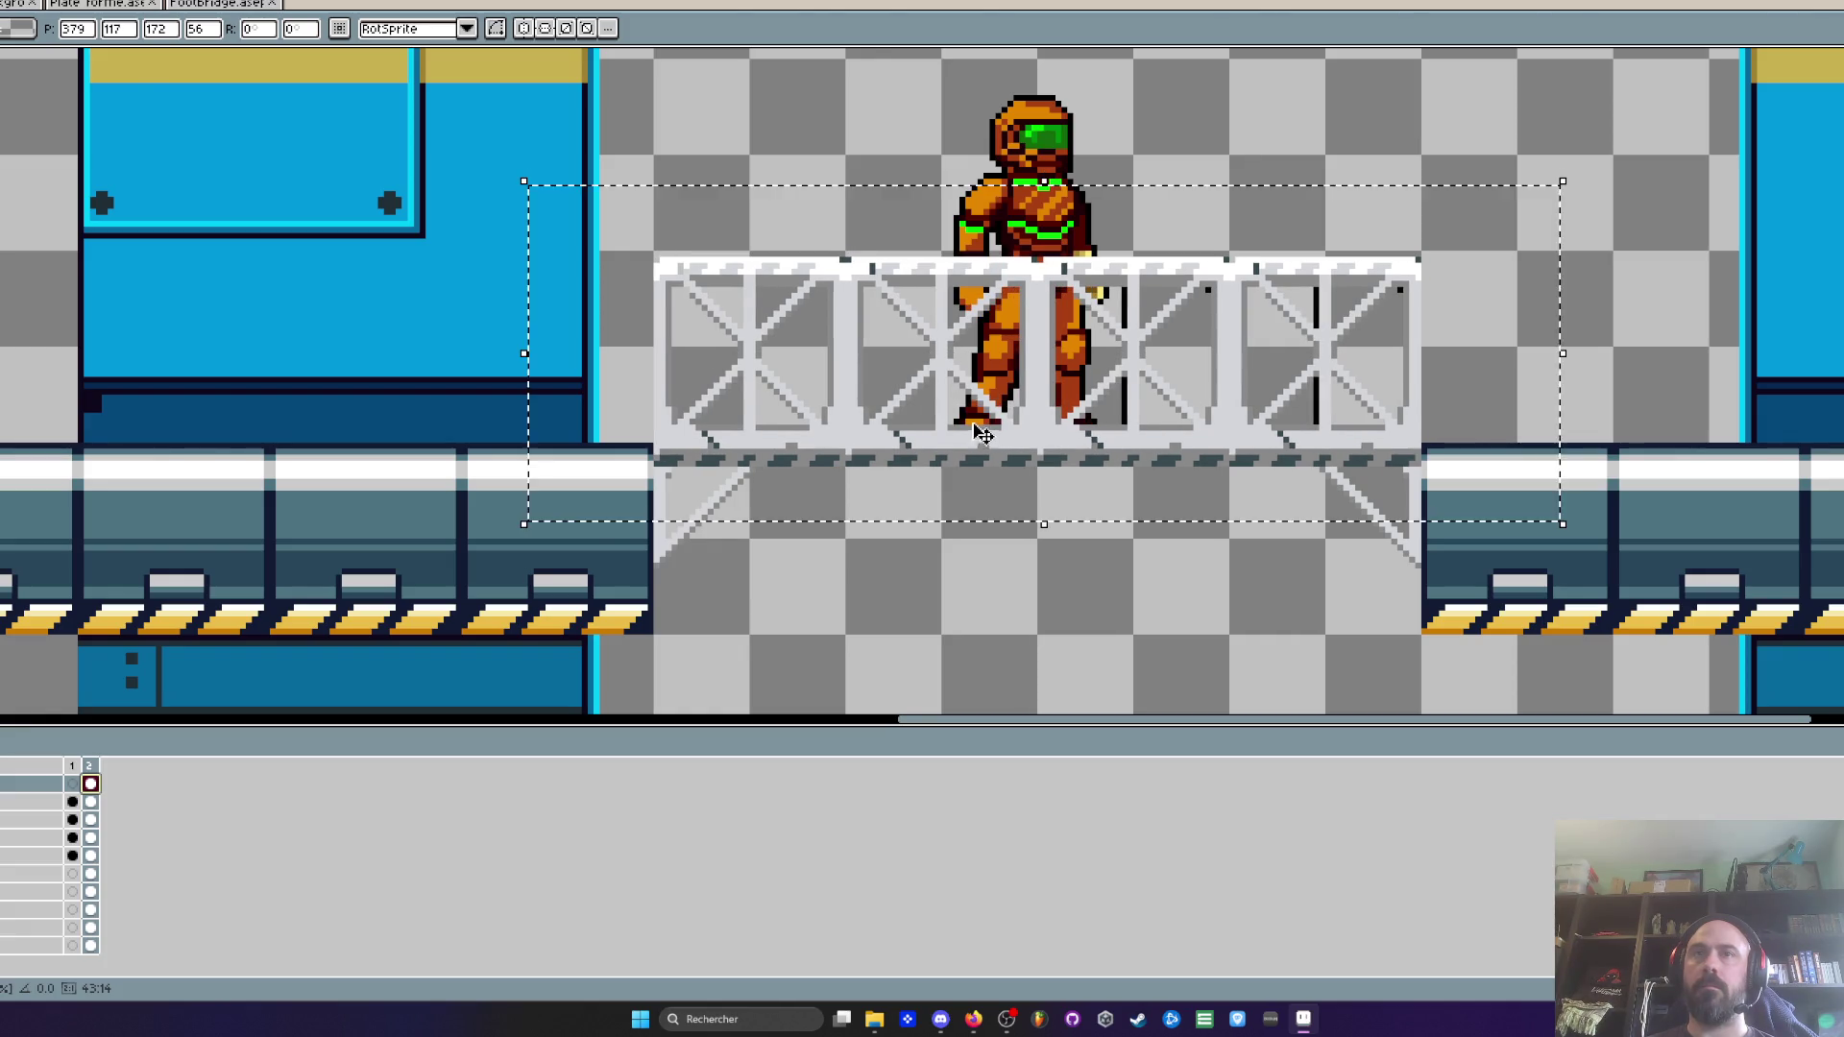
{"action": "scroll", "coordinate": [984, 435], "scroll_direction": "down", "scroll_amount": 2}
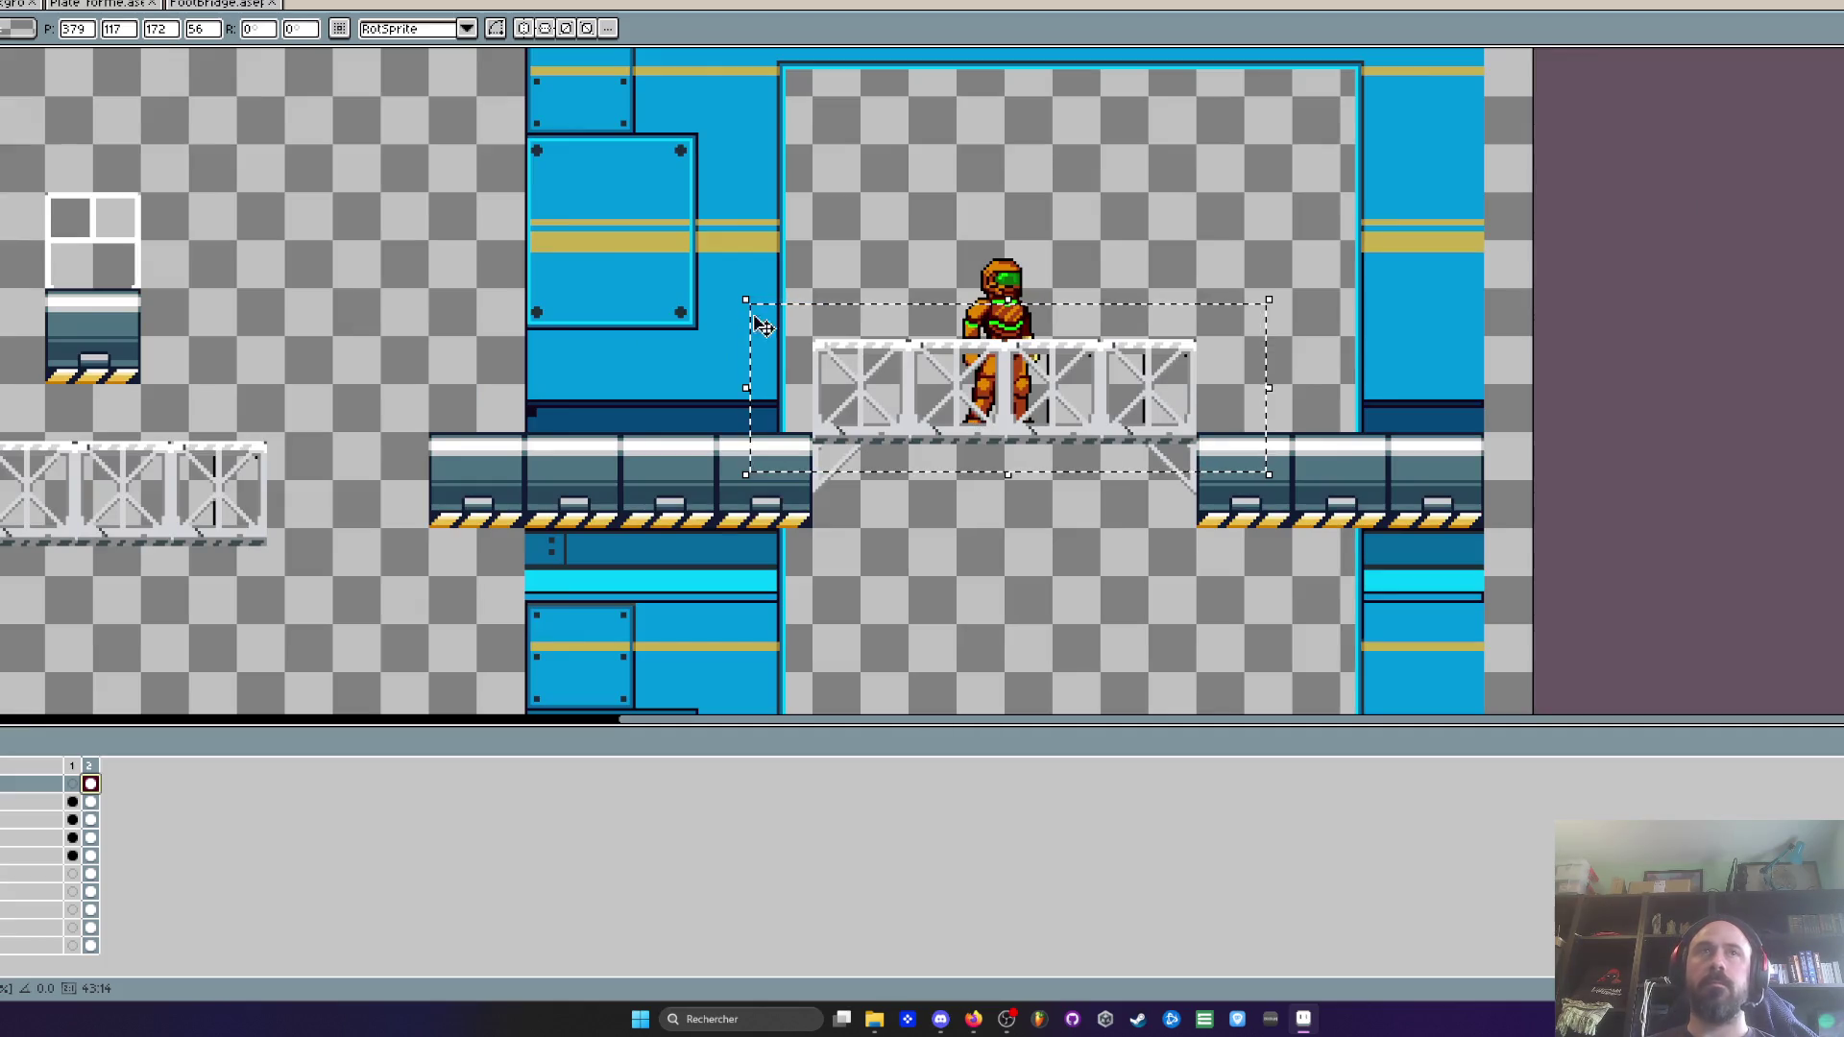
{"action": "key", "text": "ctrl+Tab"}
{"action": "scroll", "coordinate": [903, 401], "scroll_direction": "up", "scroll_amount": 5}
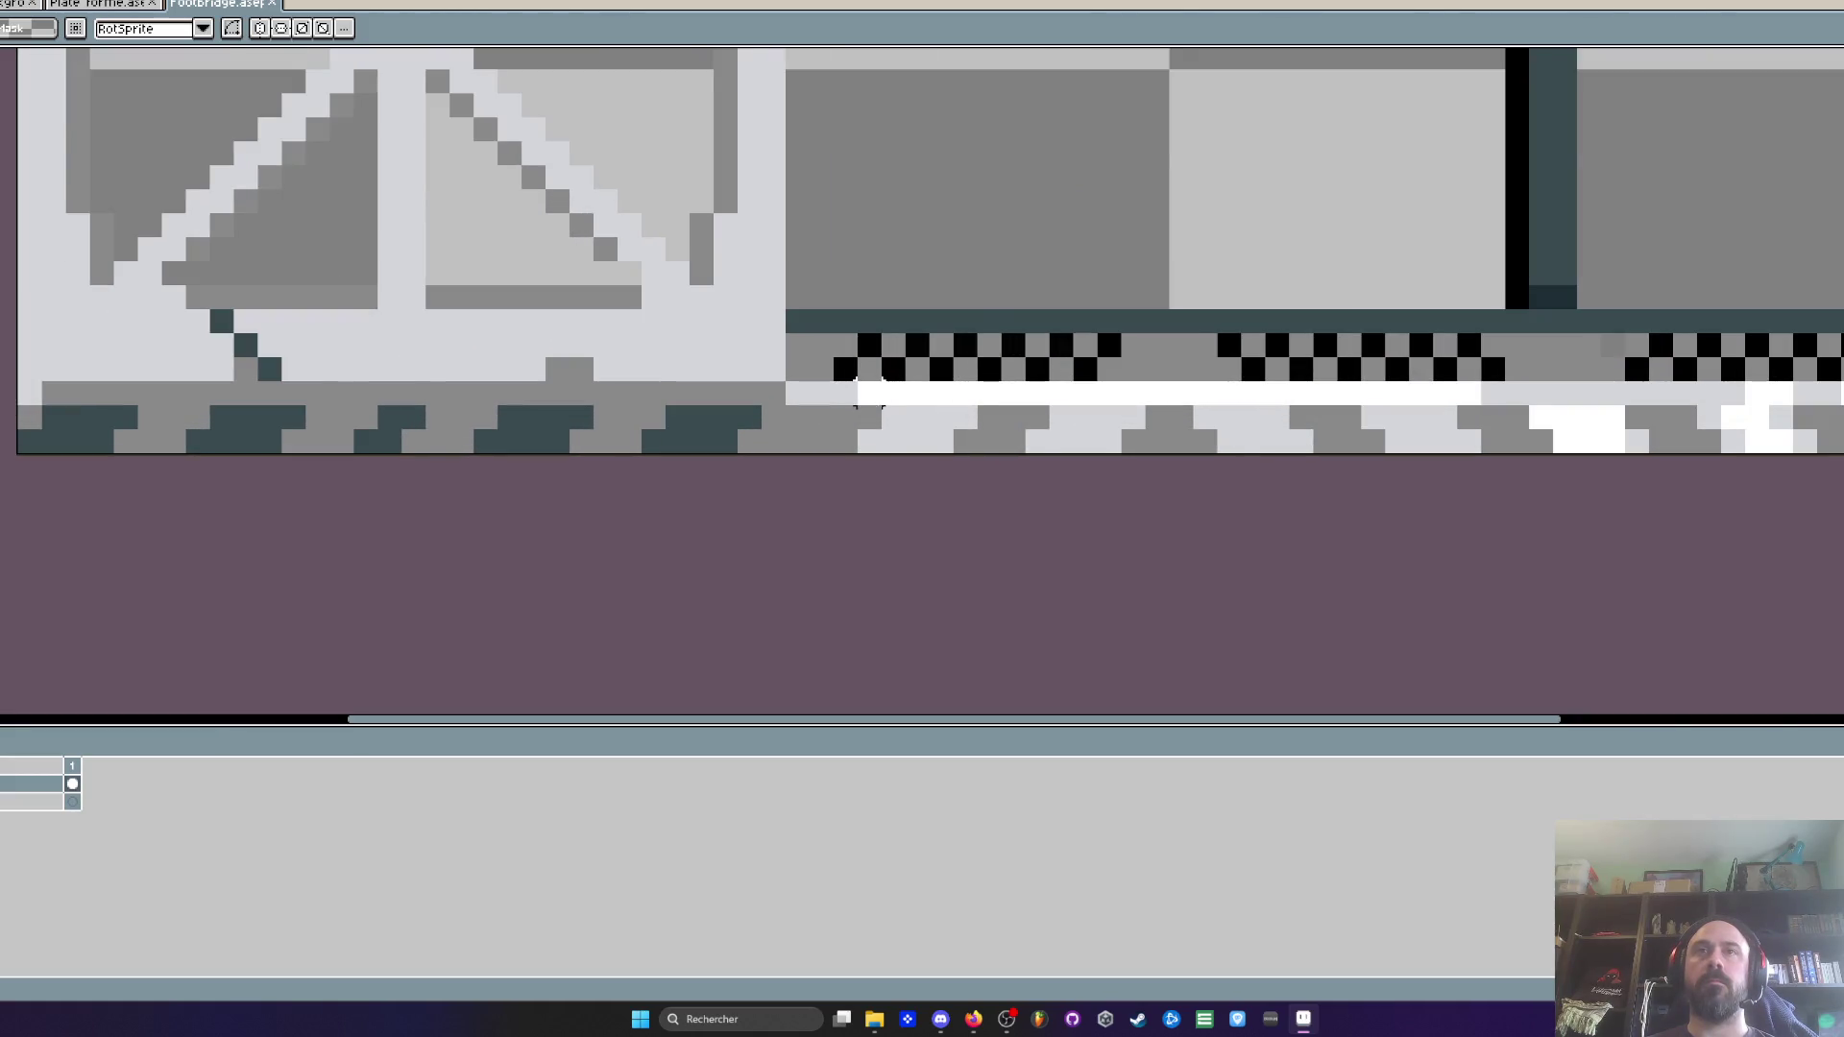
{"action": "scroll", "coordinate": [869, 394], "scroll_direction": "down", "scroll_amount": 1}
{"action": "left_click_drag", "start_coordinate": [841, 385], "coordinate": [1762, 481]}
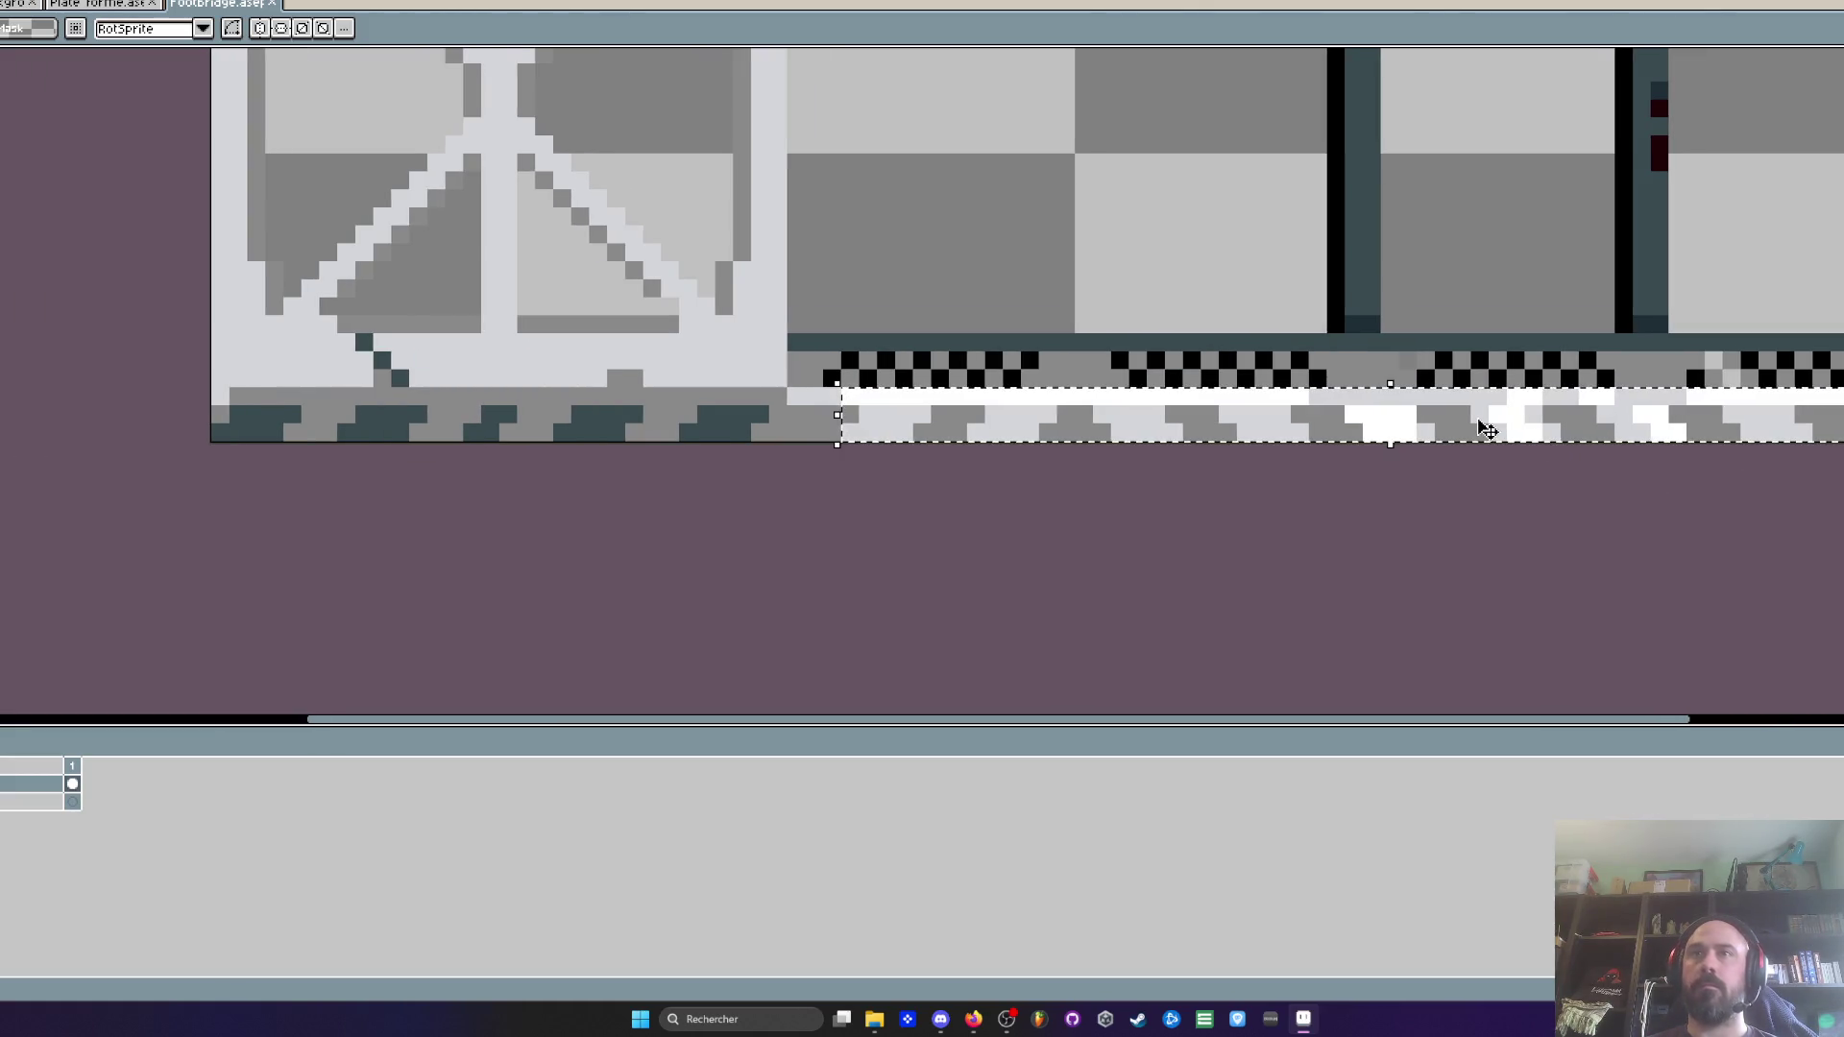
{"action": "scroll", "coordinate": [1388, 416], "scroll_direction": "down", "scroll_amount": 3}
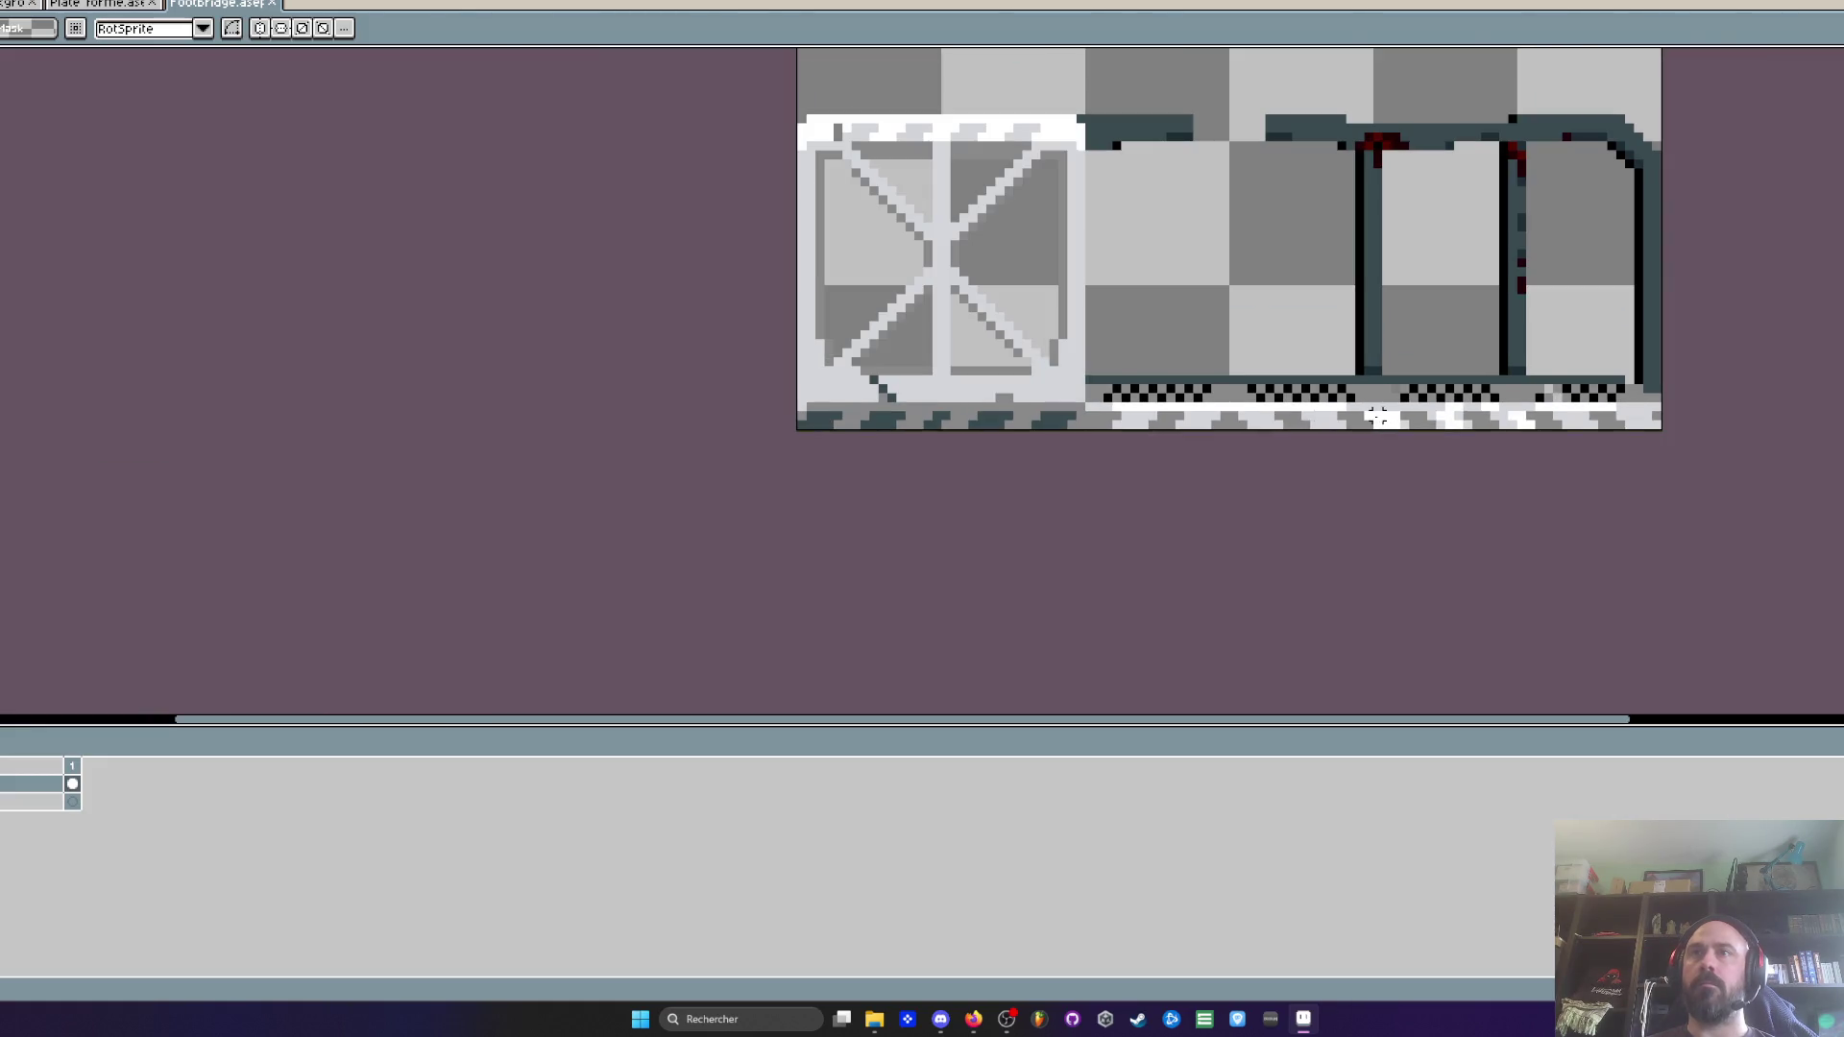
{"action": "scroll", "coordinate": [1130, 408], "scroll_direction": "up", "scroll_amount": 2}
{"action": "scroll", "coordinate": [1042, 408], "scroll_direction": "down", "scroll_amount": 2}
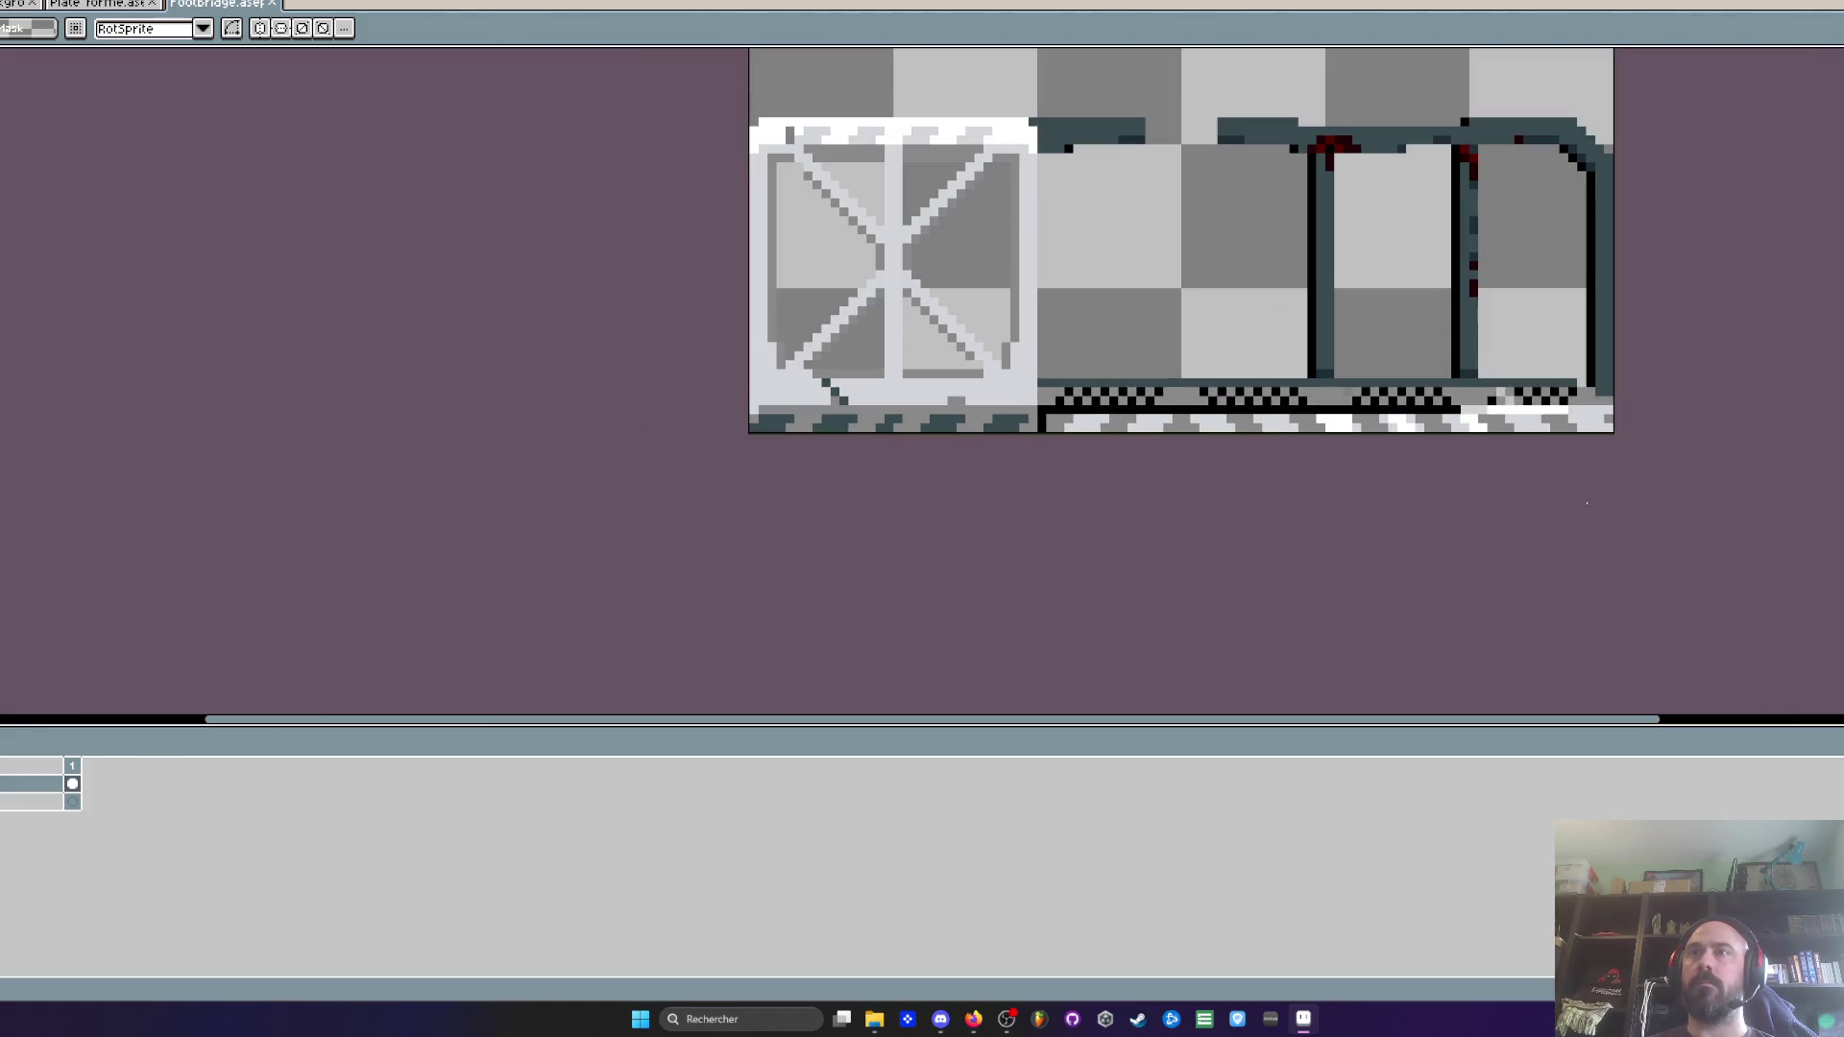
Switch from the Plate forme sprite back to the level scene
{"action": "left_click", "coordinate": [96, 4]}
{"action": "key", "text": "ctrl+Tab"}
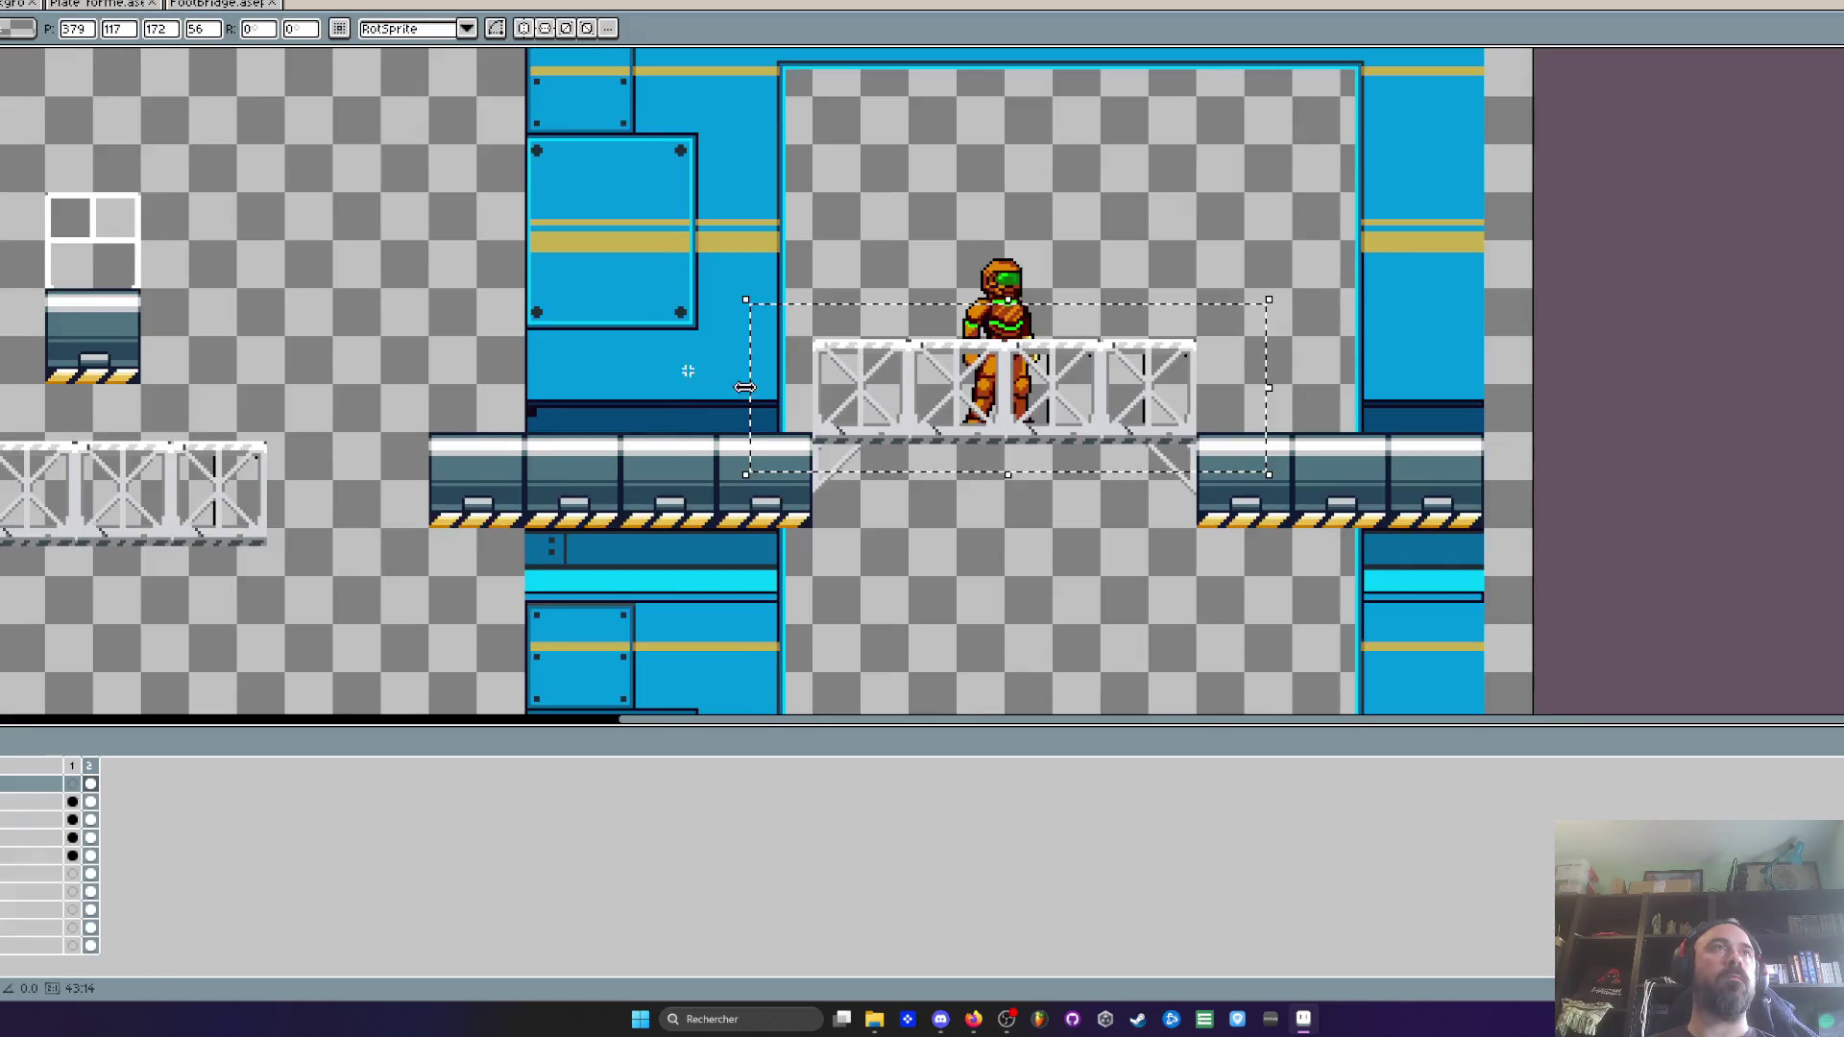
{"action": "scroll", "coordinate": [884, 413], "scroll_direction": "up", "scroll_amount": 2}
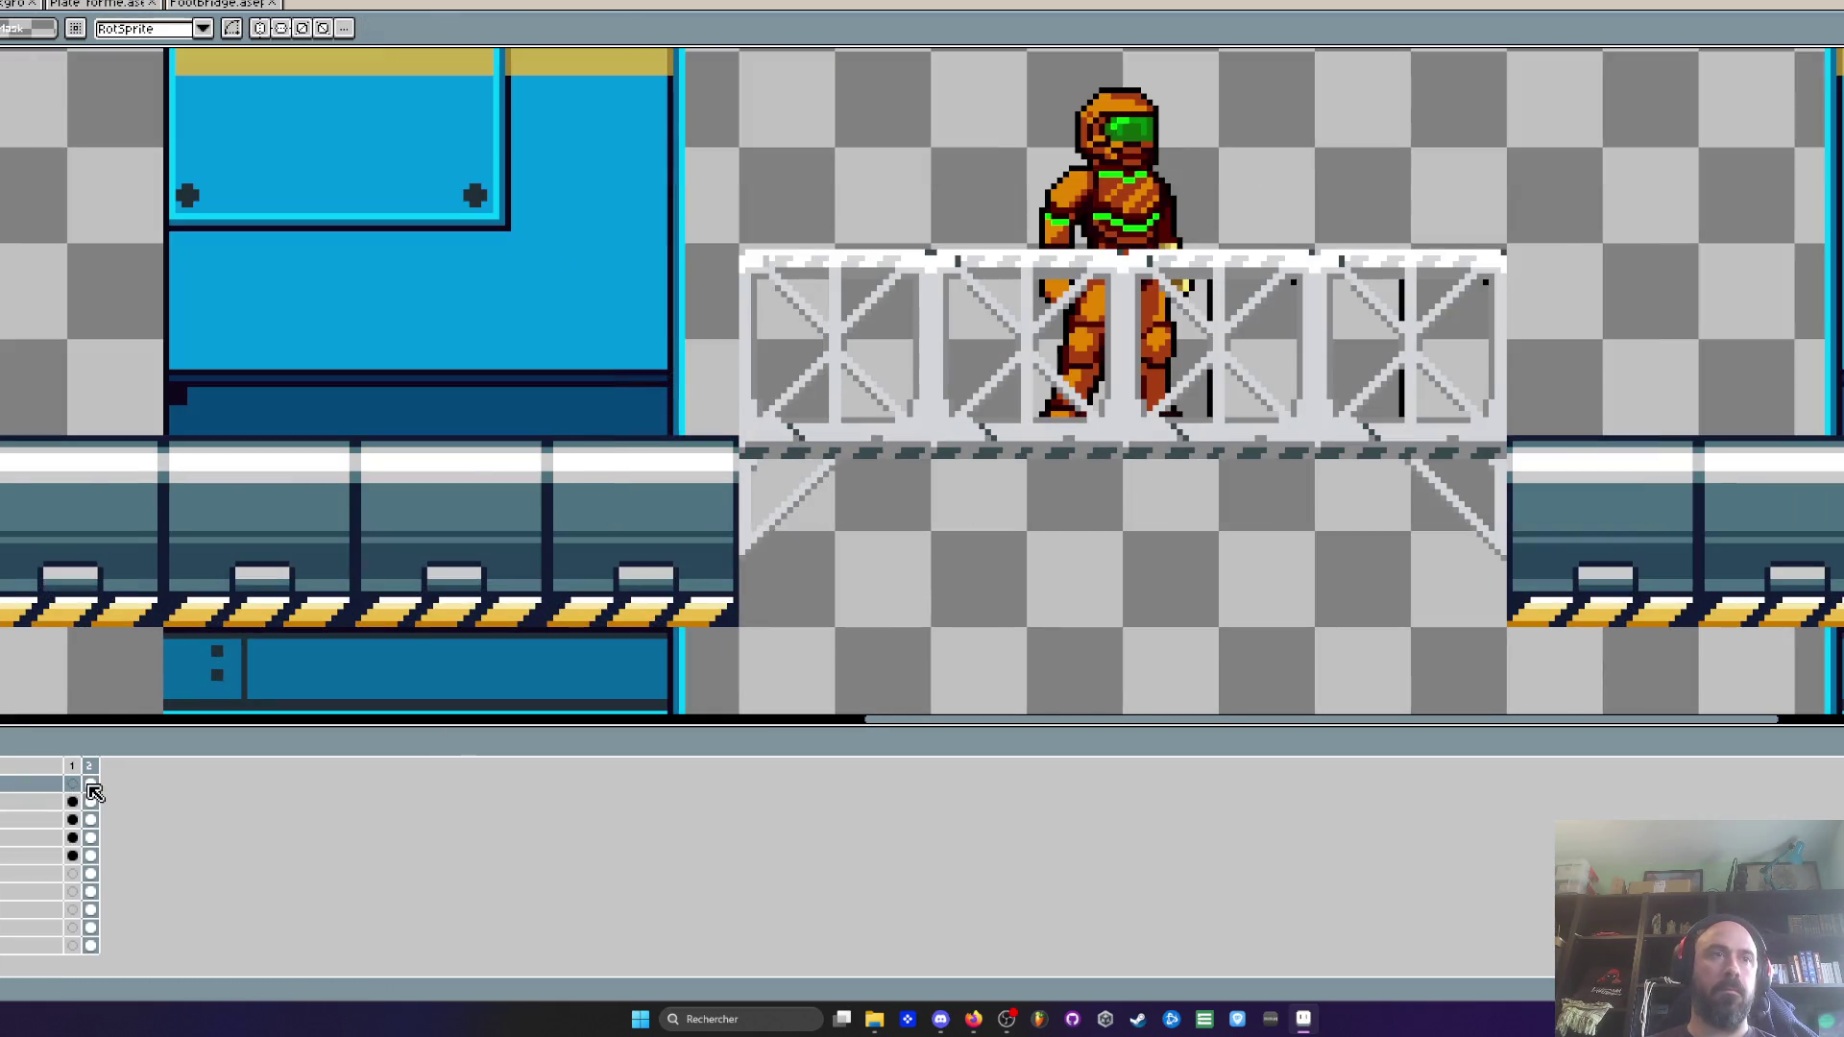
{"action": "scroll", "coordinate": [1016, 434], "scroll_direction": "up", "scroll_amount": 2}
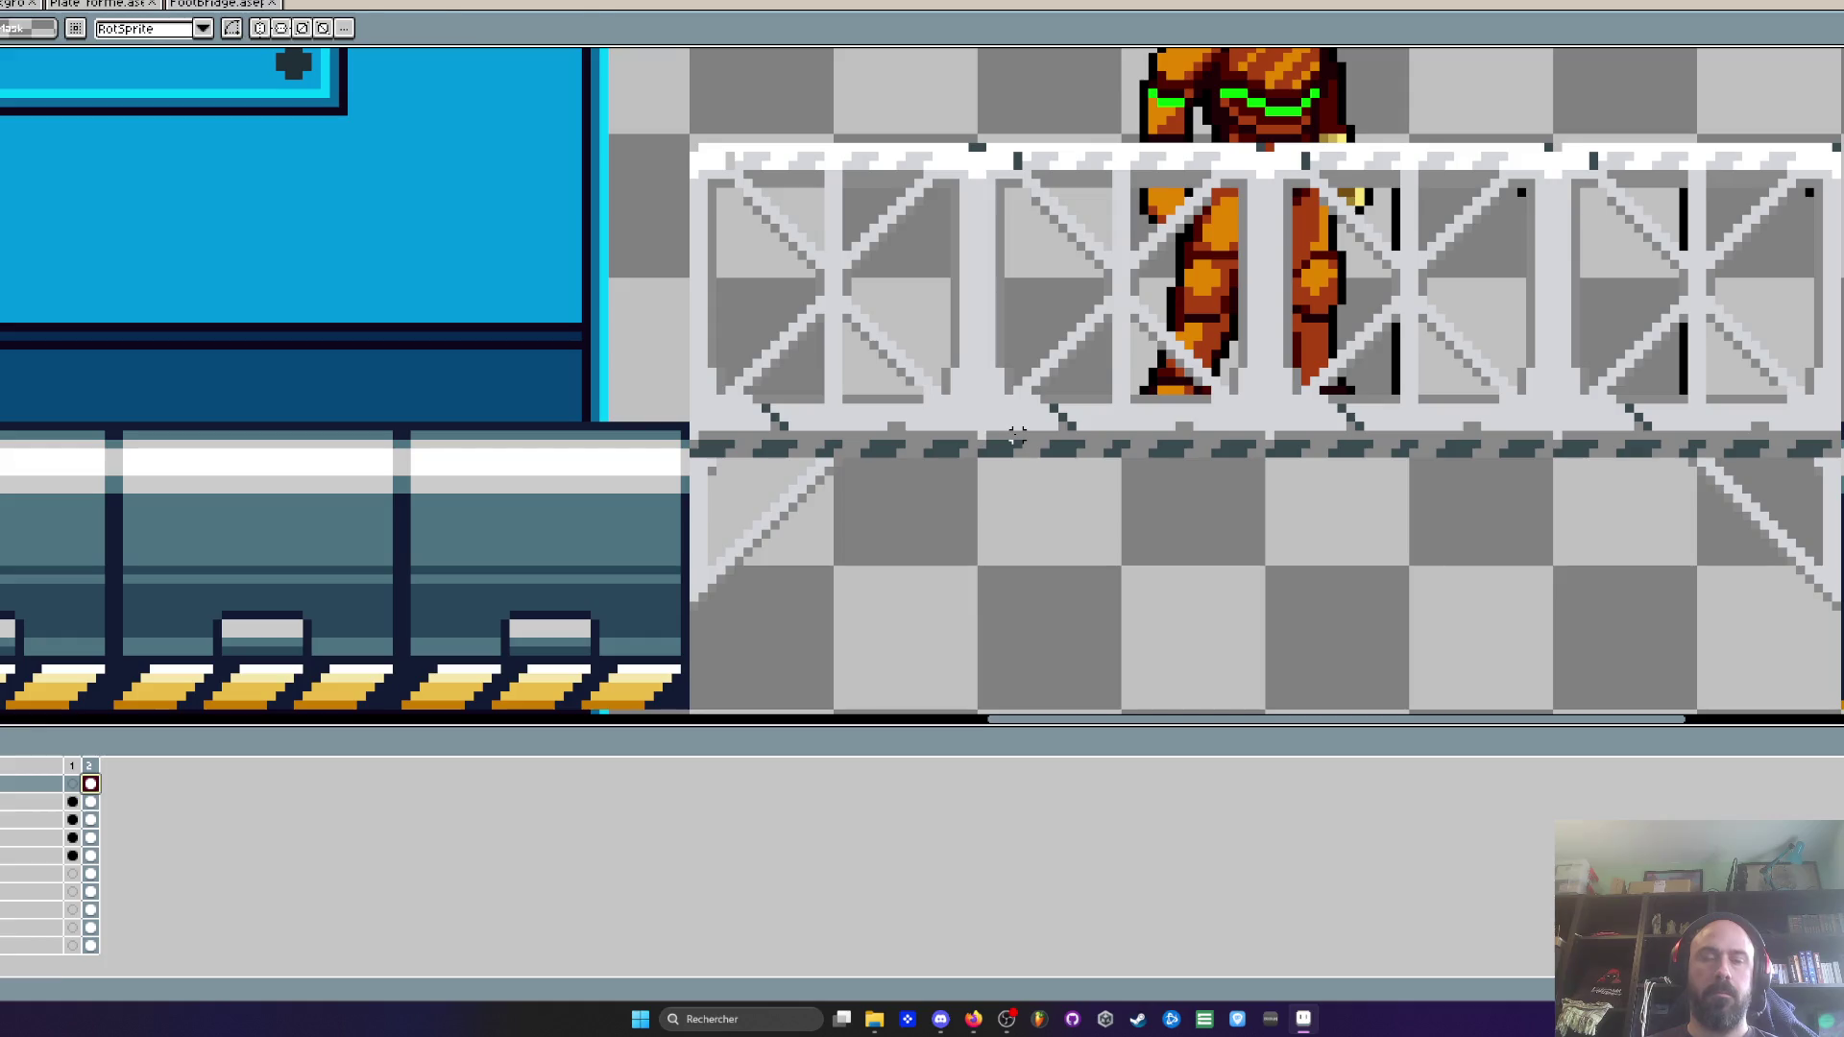
Position the light highlight strip along the bridge's lower beam and commit it
{"action": "left_click_drag", "start_coordinate": [726, 365], "coordinate": [1312, 399]}
{"action": "left_click_drag", "start_coordinate": [854, 395], "coordinate": [816, 457]}
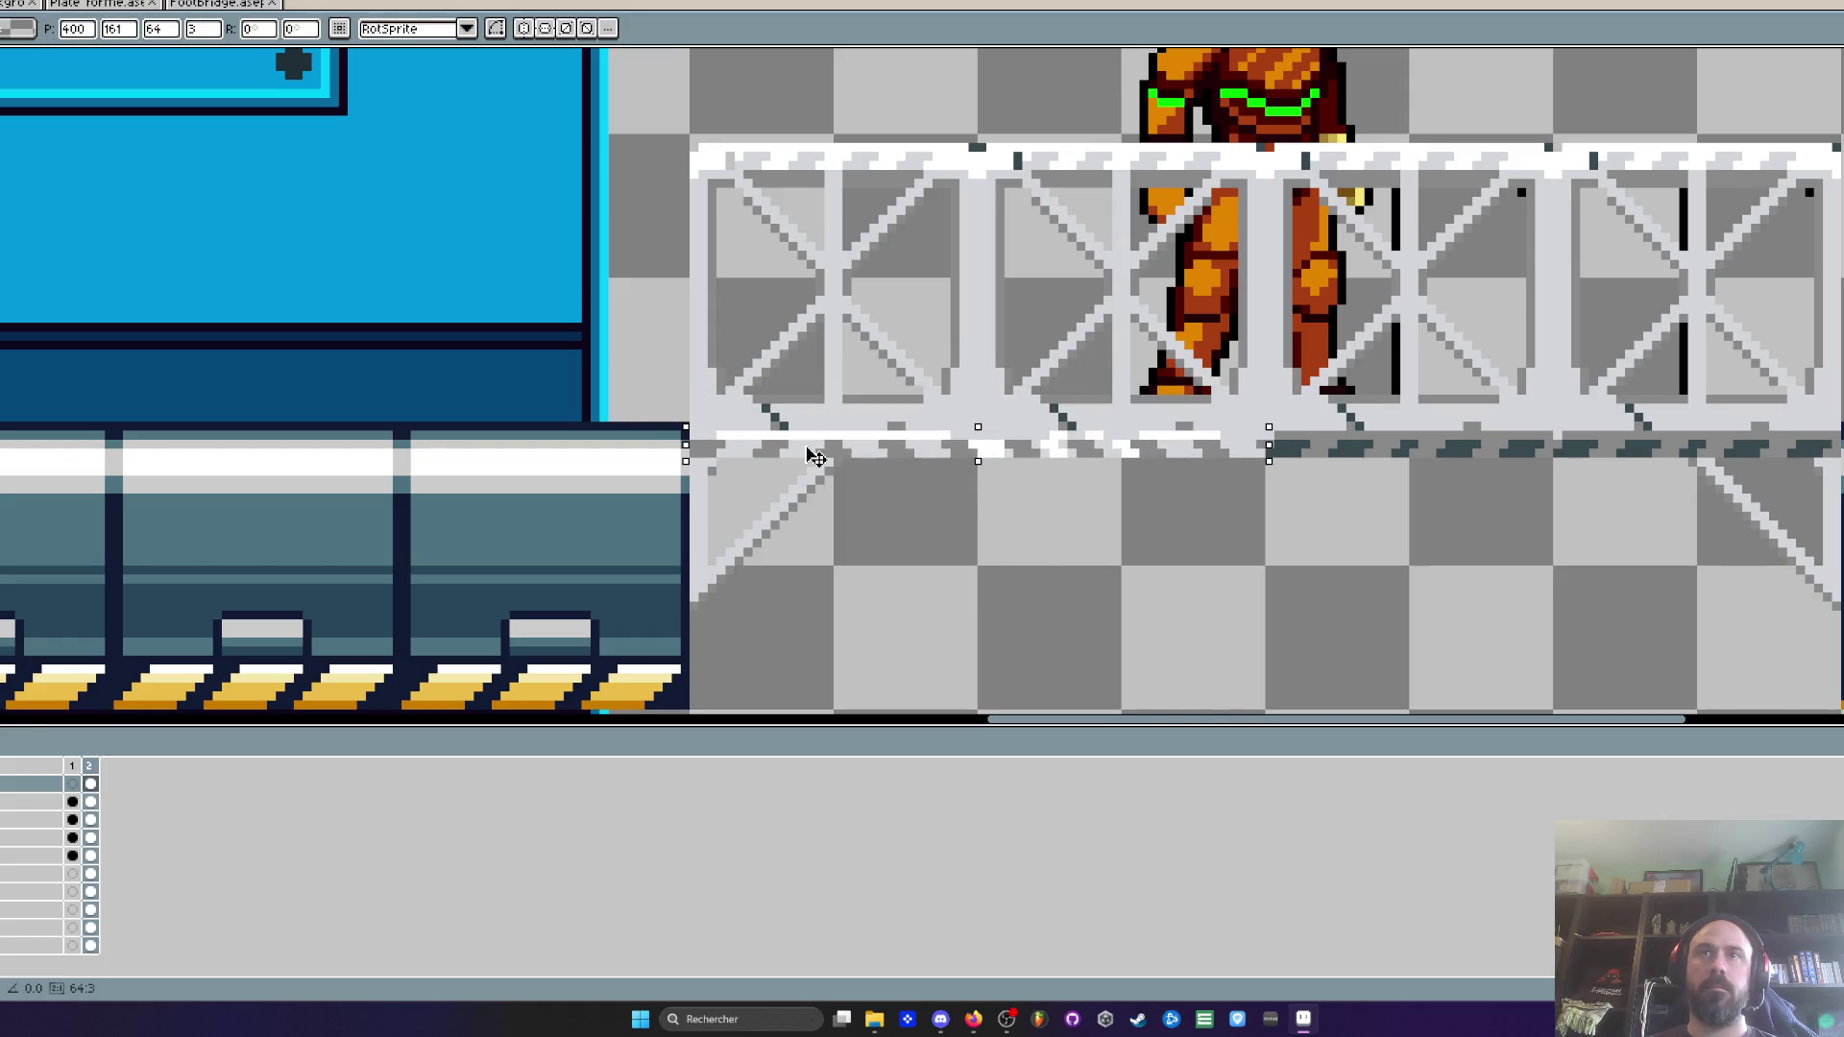
{"action": "scroll", "coordinate": [826, 475], "scroll_direction": "right", "scroll_amount": 3}
{"action": "key", "text": "ctrl+z"}
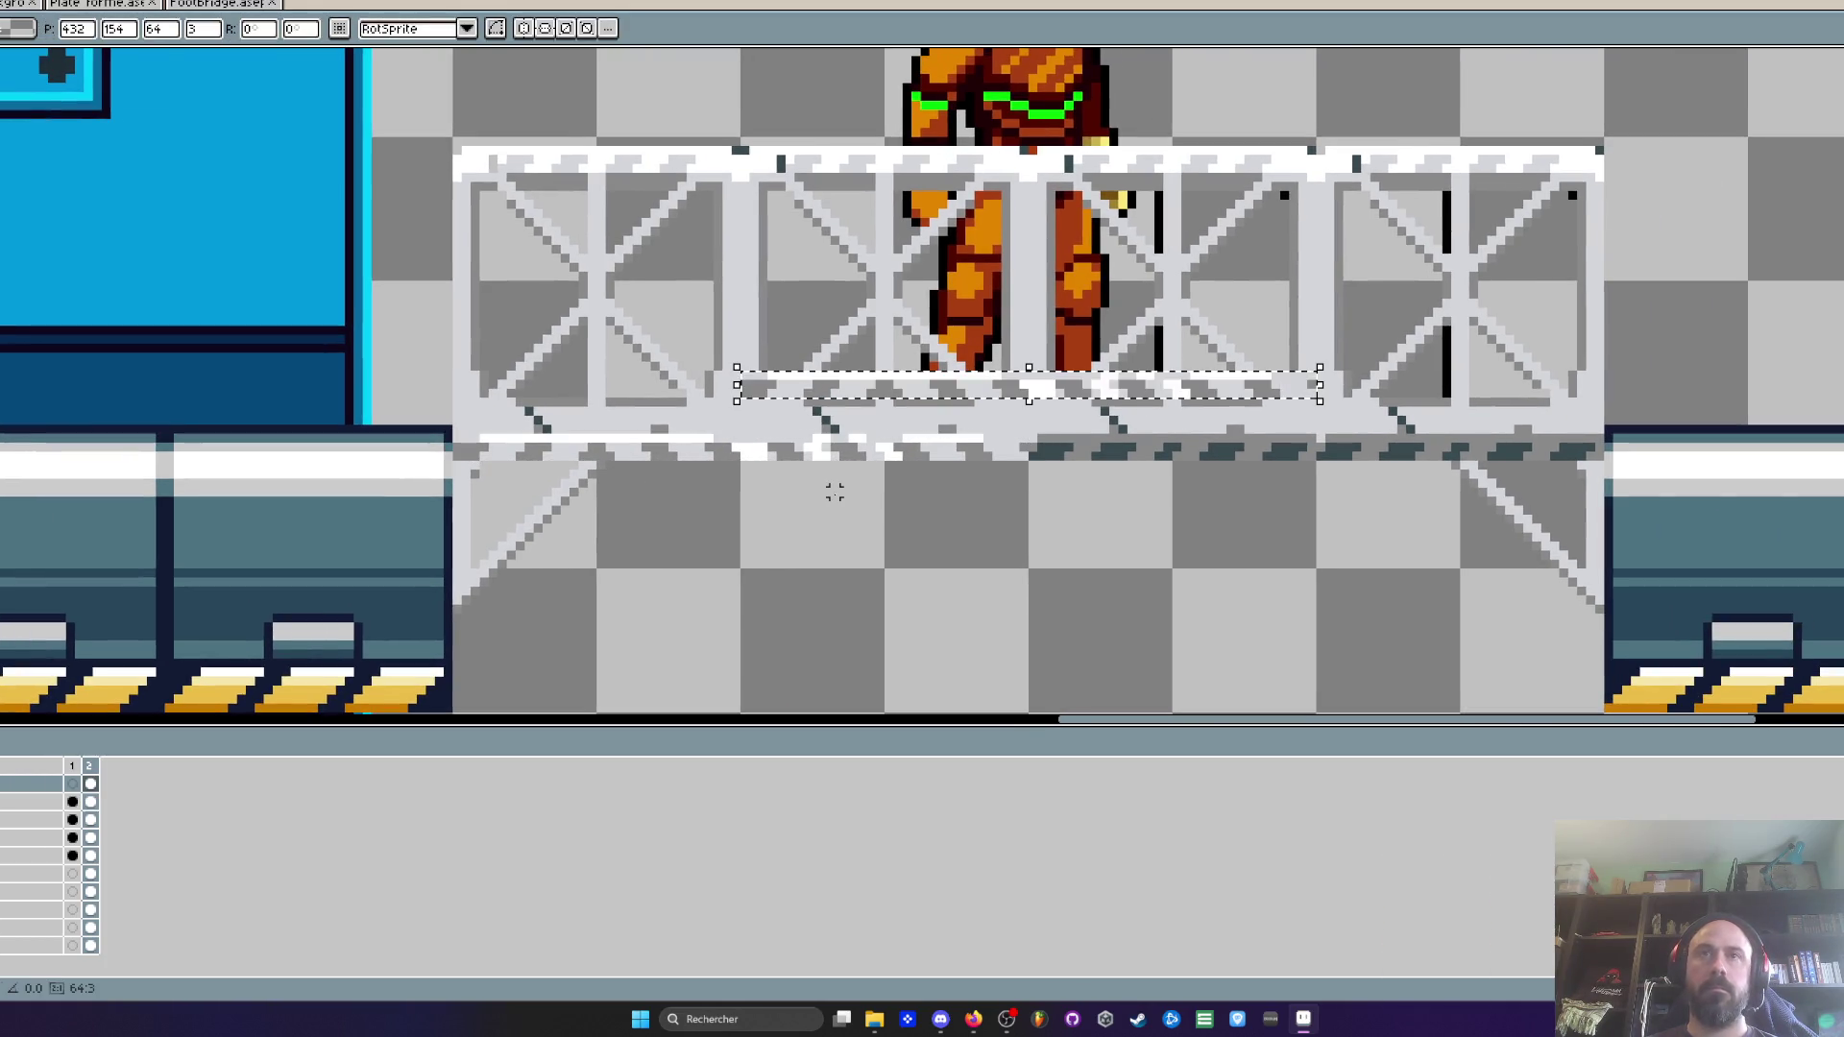
{"action": "mouse_move", "coordinate": [903, 398]}
{"action": "left_mouse_down"}
{"action": "mouse_move", "coordinate": [1194, 453]}
{"action": "mouse_move", "coordinate": [1191, 468]}
{"action": "left_mouse_up"}
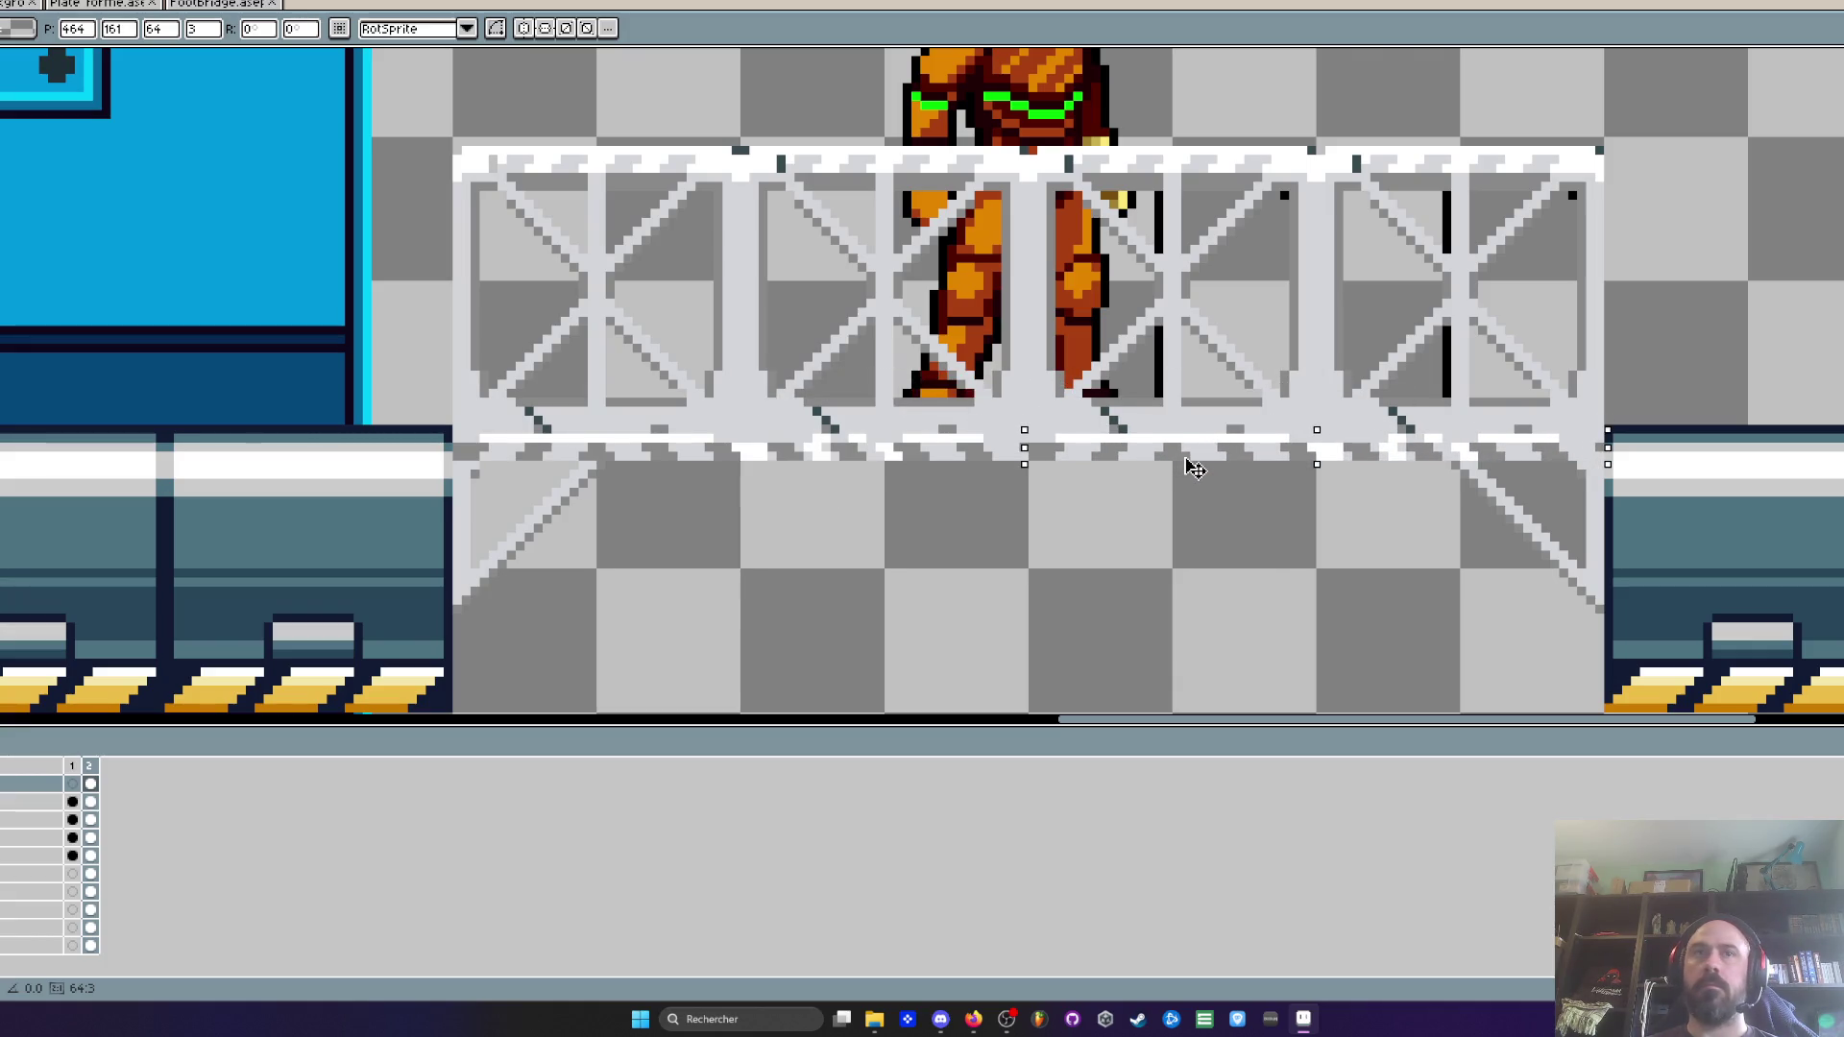
{"action": "scroll", "coordinate": [1191, 465], "scroll_direction": "down", "scroll_amount": 5}
{"action": "key", "text": "Return"}
{"action": "key", "text": "m"}
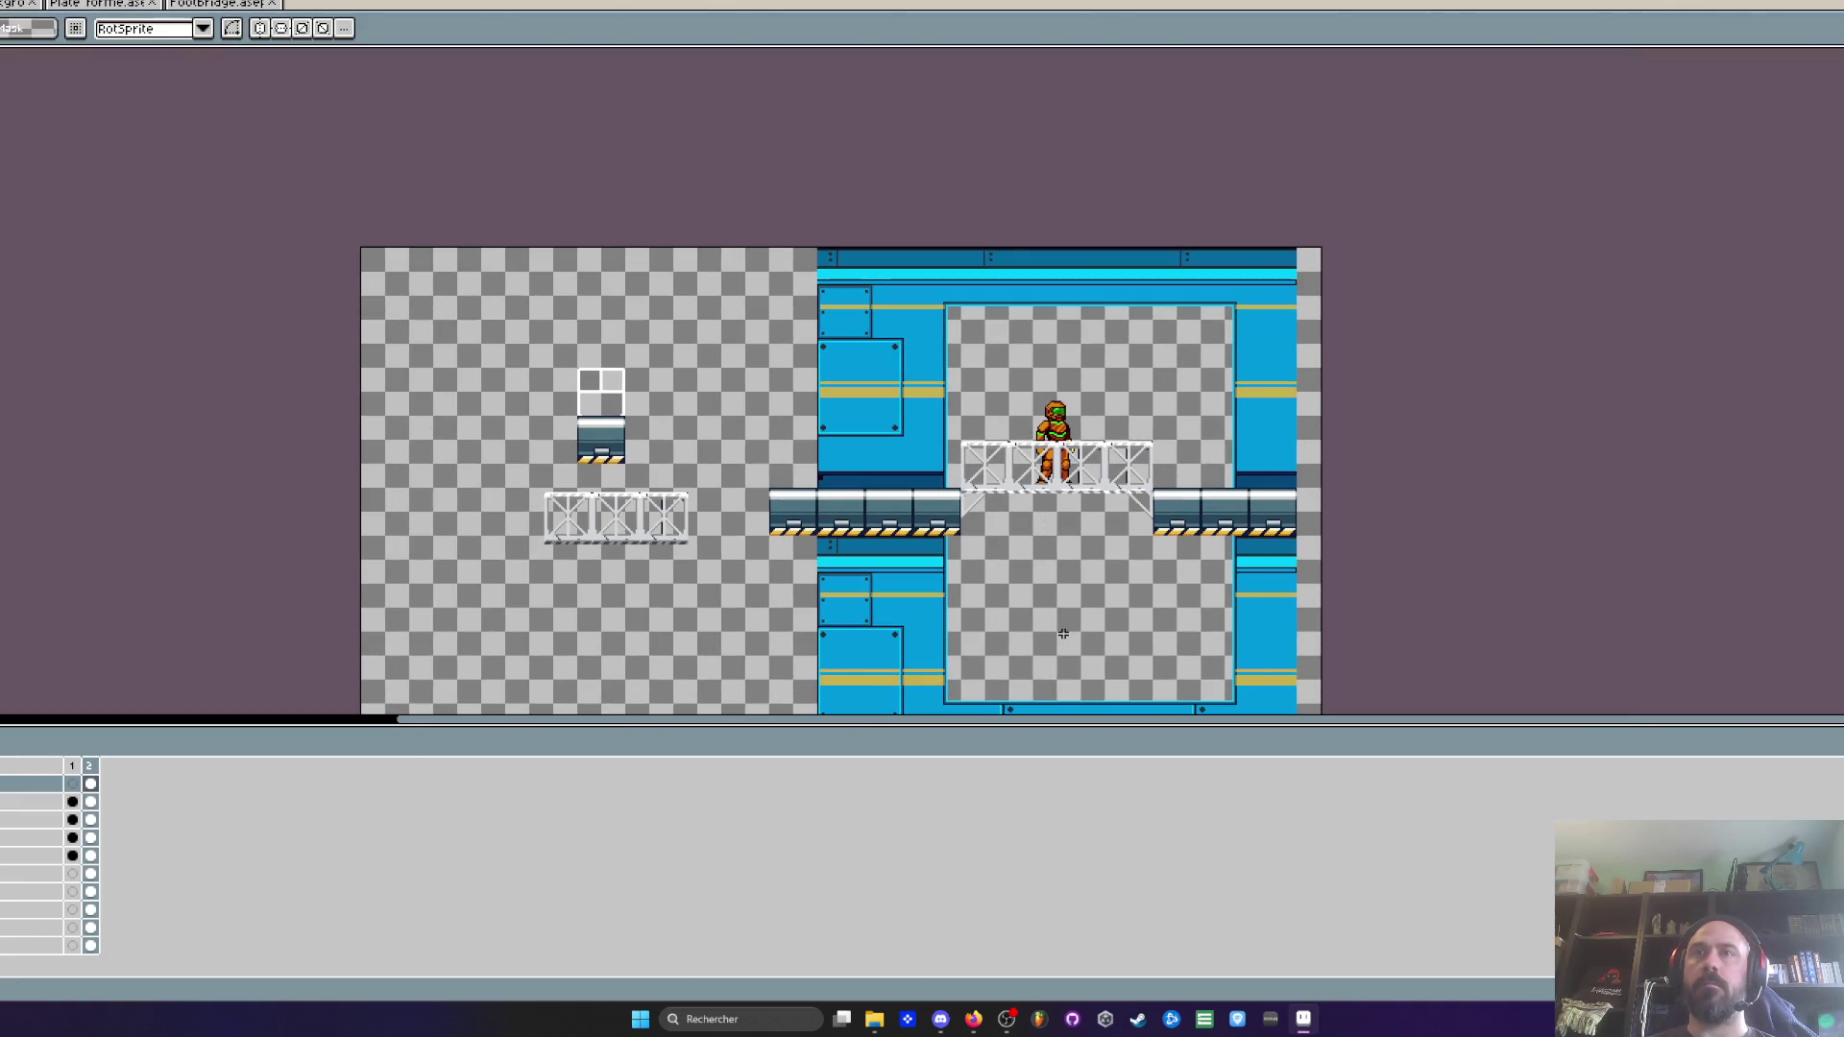
{"action": "scroll", "coordinate": [1057, 450], "scroll_direction": "up", "scroll_amount": 3}
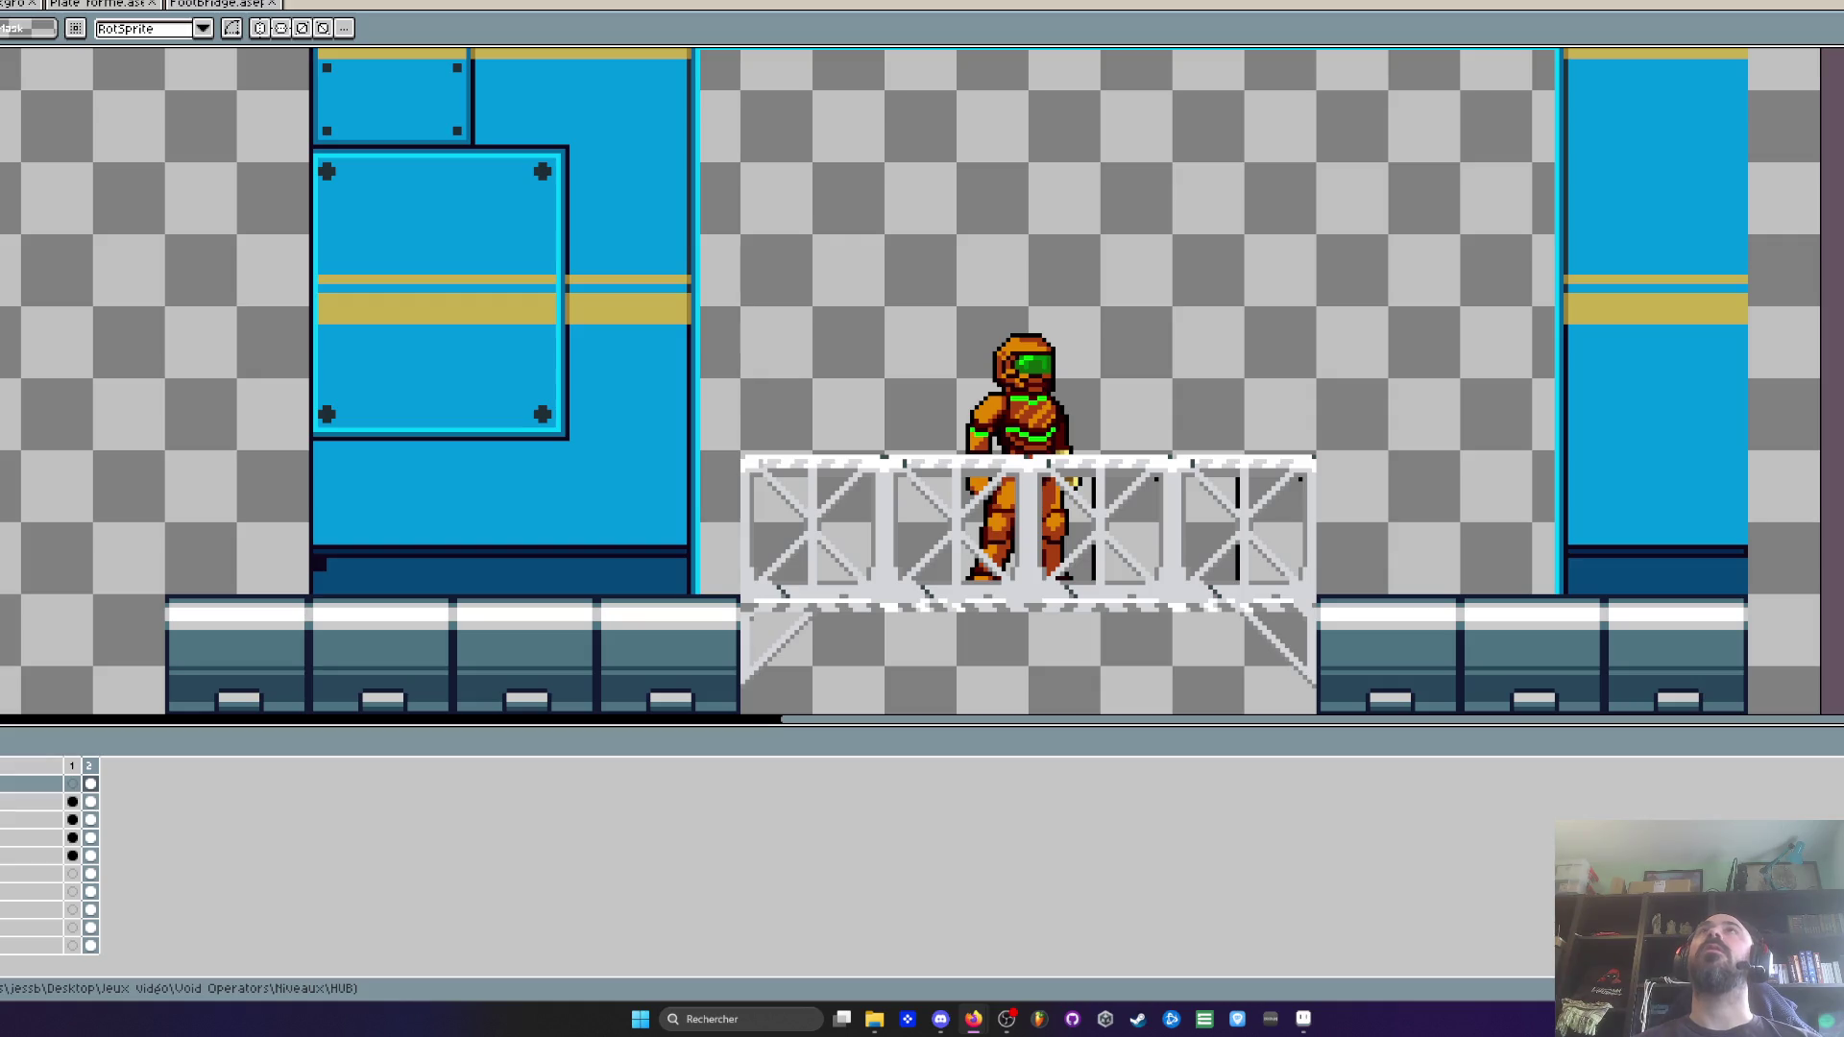
{"action": "key", "text": "alt+Tab"}
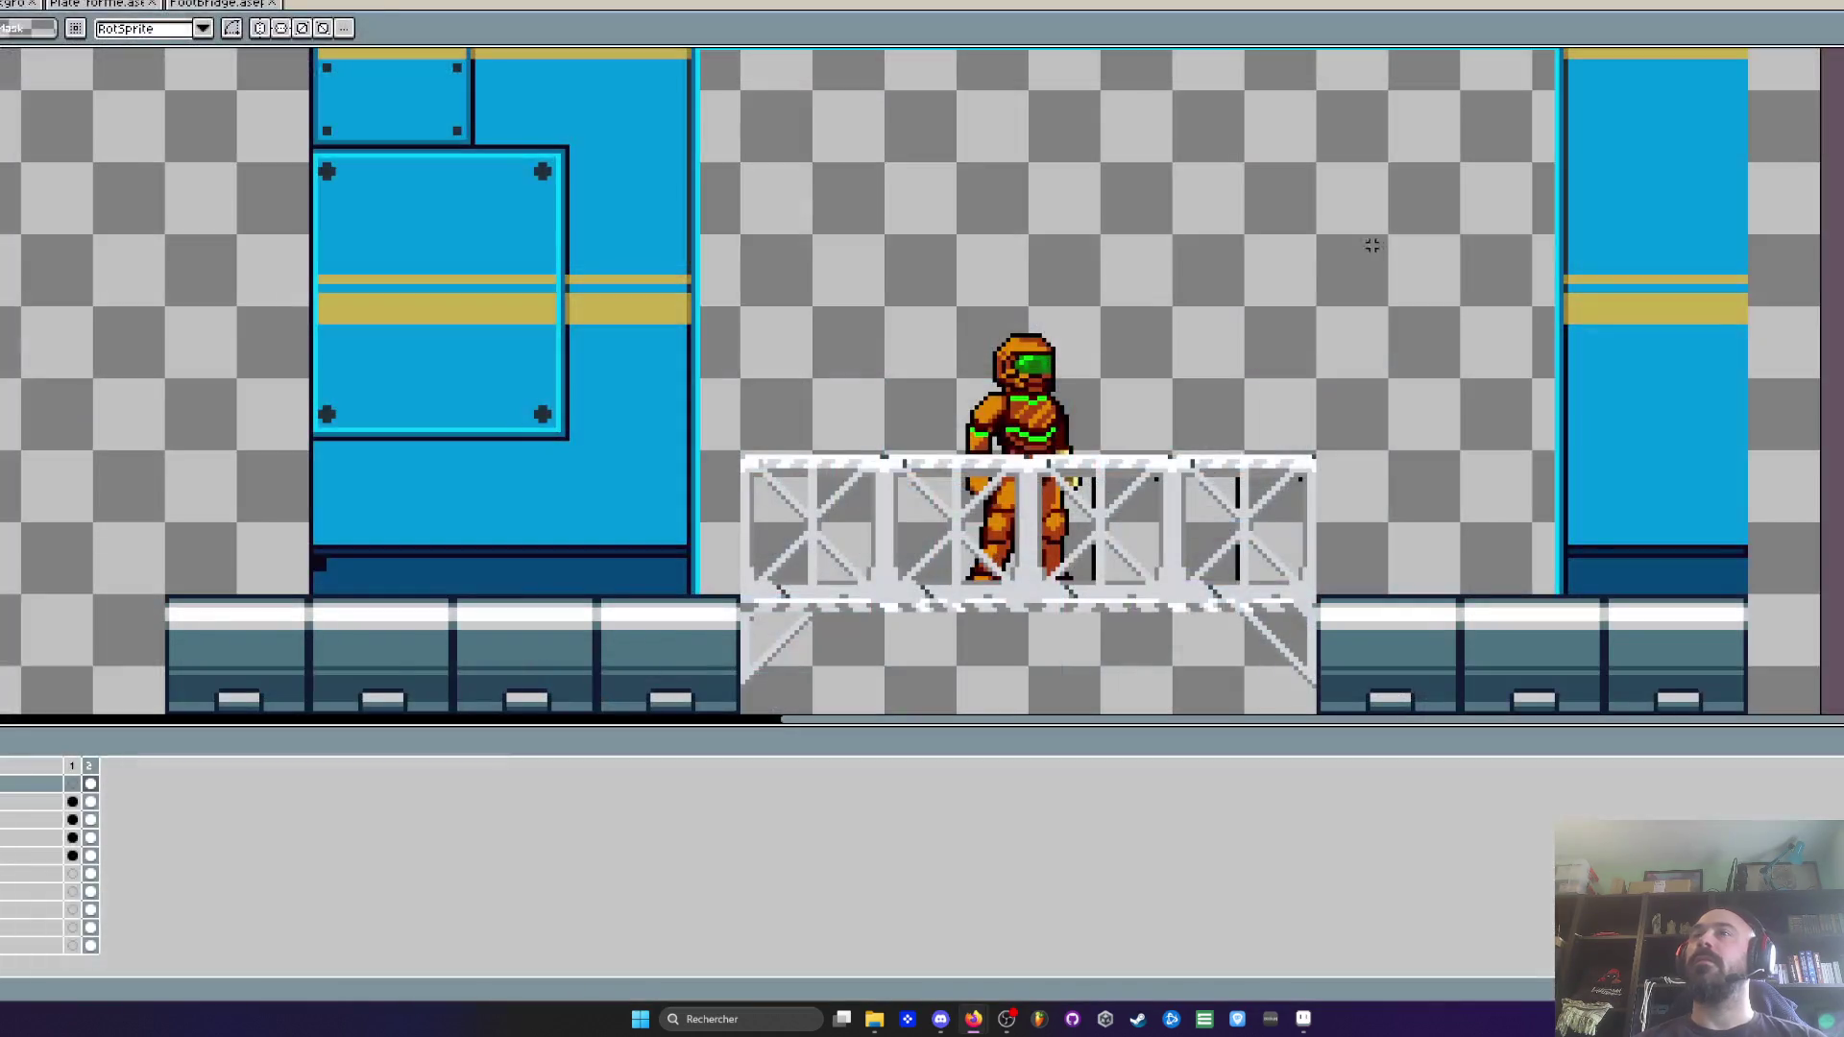
{"action": "scroll", "coordinate": [1151, 303], "scroll_direction": "down", "scroll_amount": 5}
{"action": "scroll", "coordinate": [1137, 296], "scroll_direction": "up", "scroll_amount": 4}
{"action": "scroll", "coordinate": [1137, 295], "scroll_direction": "down", "scroll_amount": 4}
{"action": "scroll", "coordinate": [1137, 296], "scroll_direction": "up", "scroll_amount": 4}
{"action": "scroll", "coordinate": [1137, 296], "scroll_direction": "down", "scroll_amount": 4}
{"action": "scroll", "coordinate": [1137, 295], "scroll_direction": "up", "scroll_amount": 4}
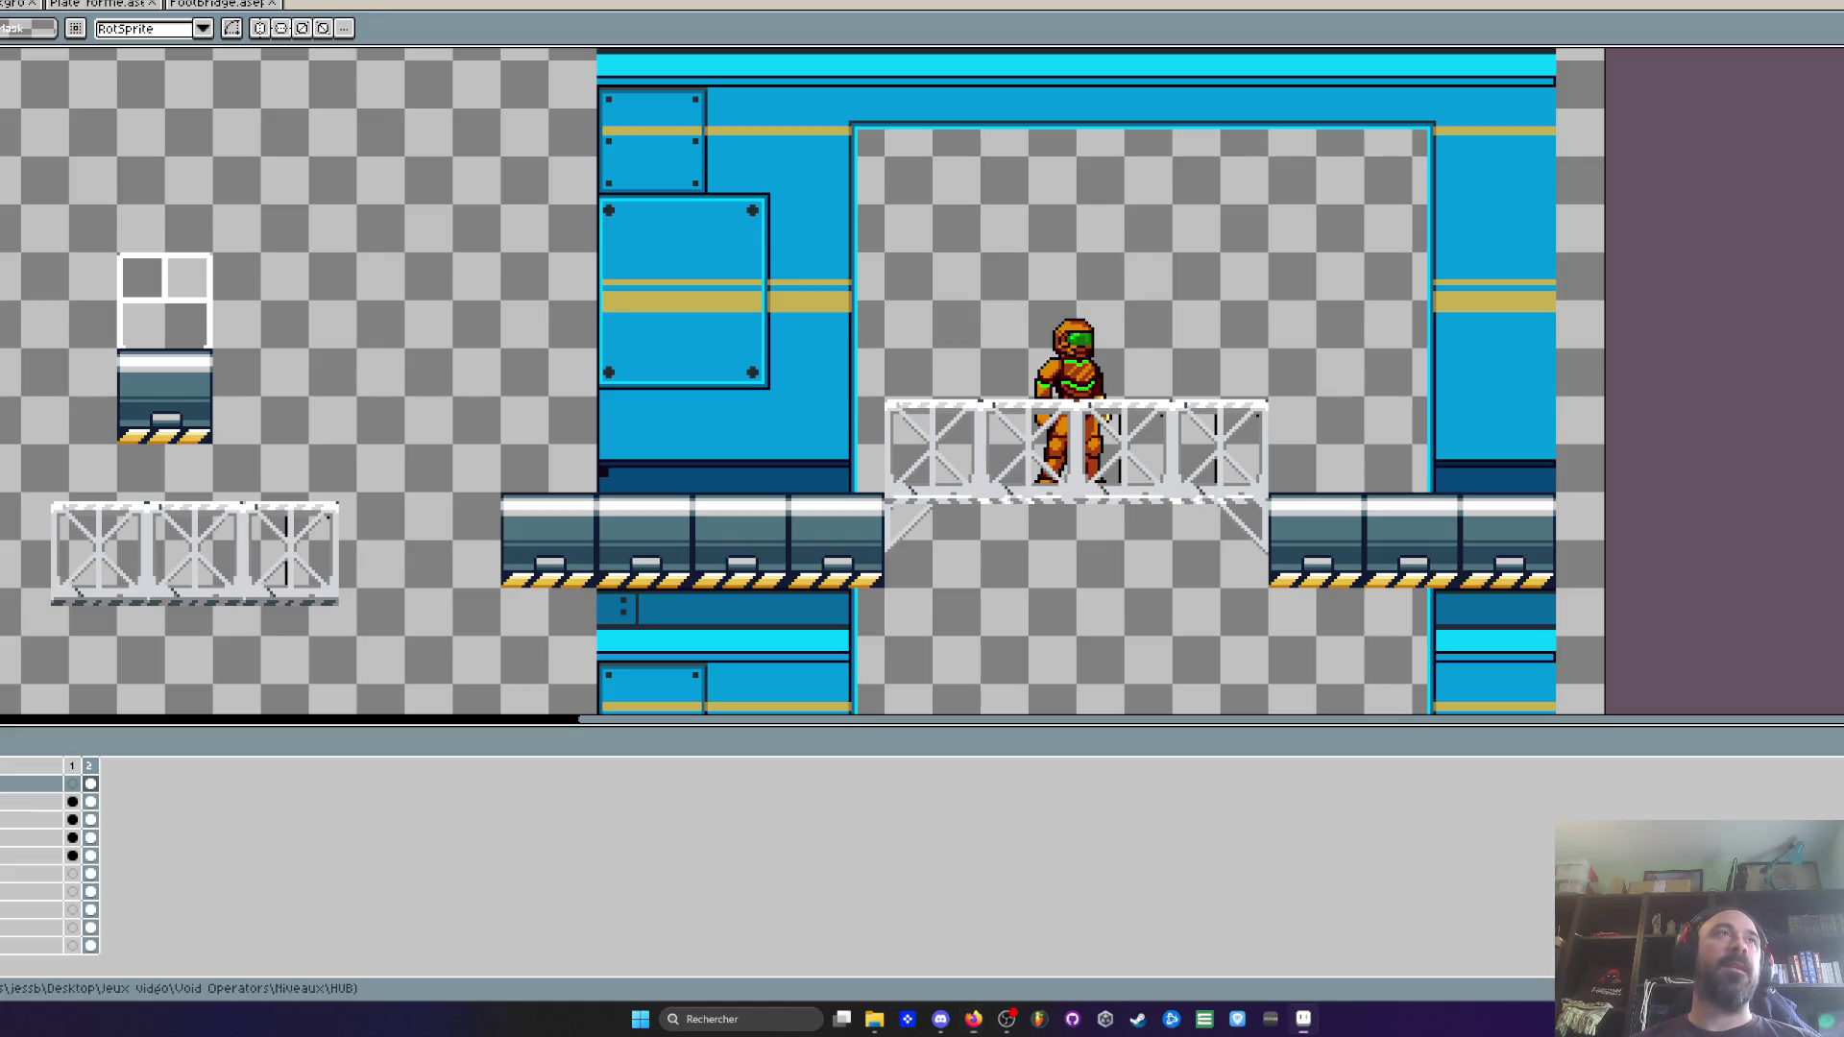
Select the bottom strip of the spare footbridge
{"action": "scroll", "coordinate": [98, 542], "scroll_direction": "up", "scroll_amount": 1}
{"action": "left_click_drag", "start_coordinate": [99, 543], "coordinate": [156, 326]}
{"action": "scroll", "coordinate": [159, 329], "scroll_direction": "up", "scroll_amount": 1}
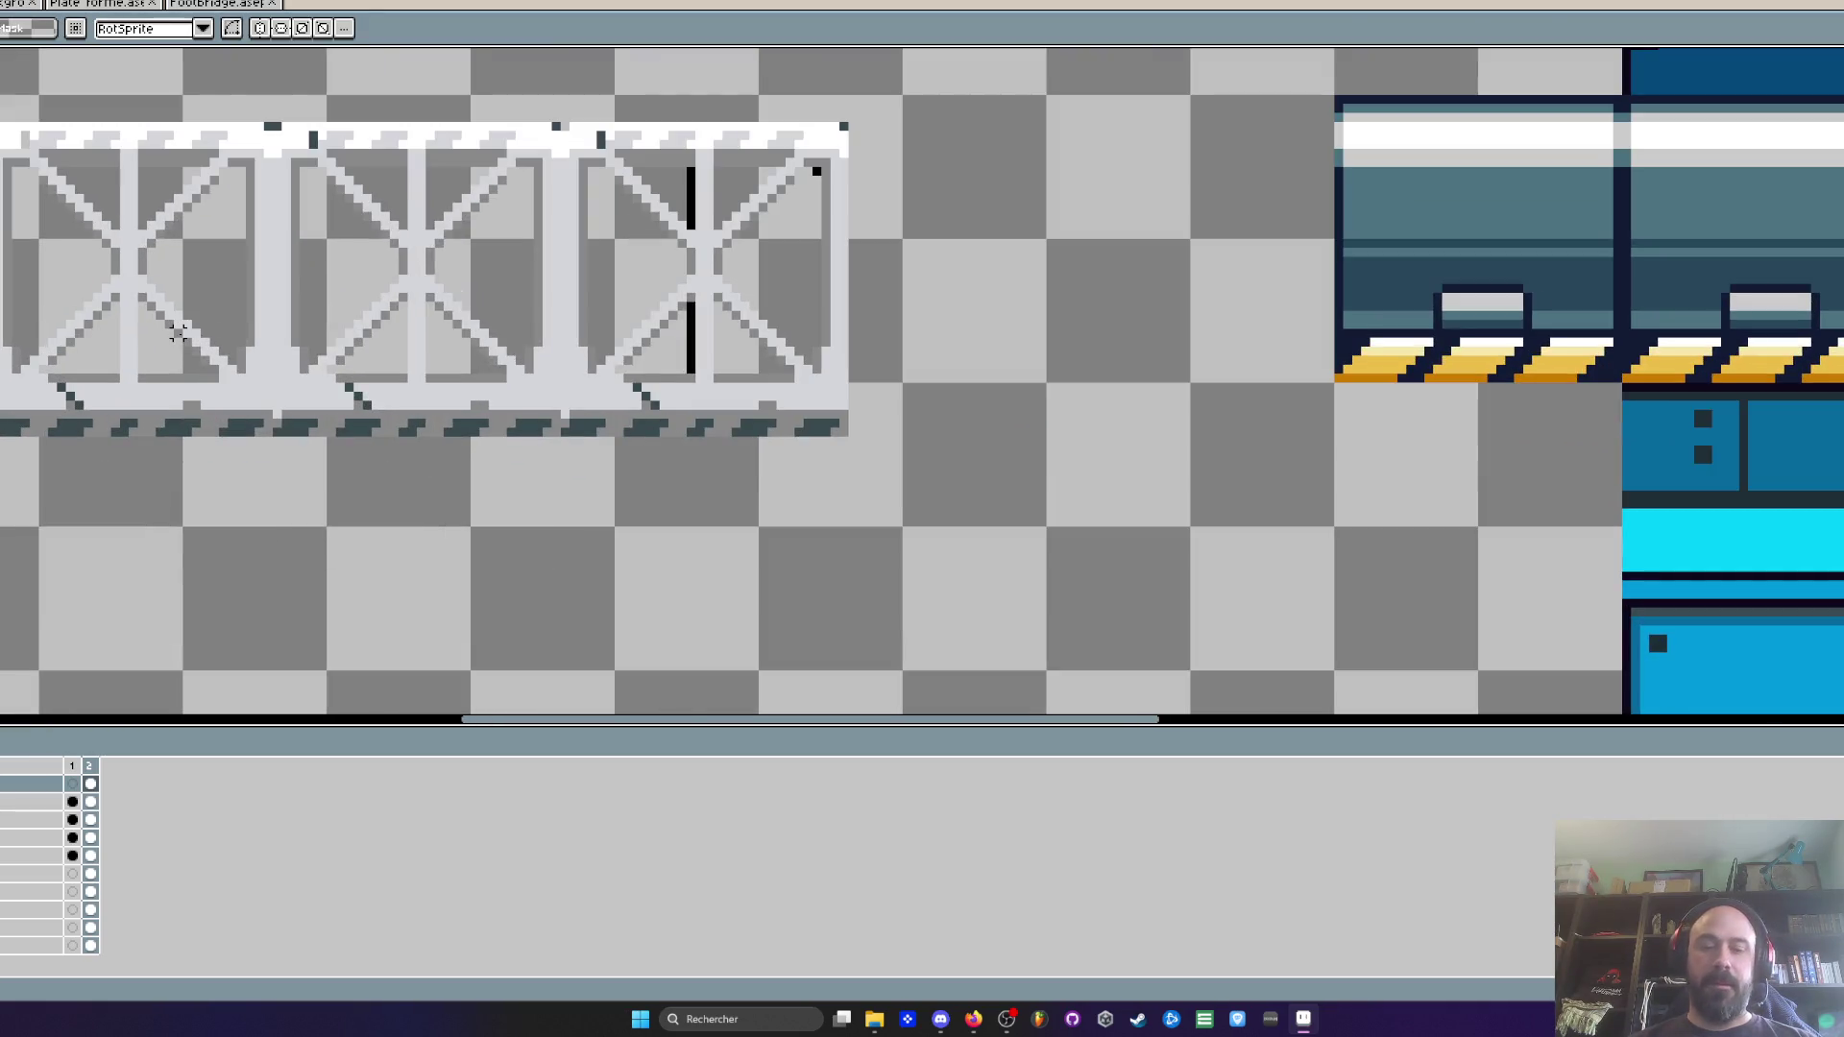
{"action": "scroll", "coordinate": [168, 377], "scroll_direction": "down", "scroll_amount": 1}
{"action": "scroll", "coordinate": [192, 356], "scroll_direction": "up", "scroll_amount": 1}
{"action": "scroll", "coordinate": [207, 336], "scroll_direction": "up", "scroll_amount": 1}
{"action": "left_click_drag", "start_coordinate": [112, 403], "coordinate": [1371, 459]}
{"action": "scroll", "coordinate": [1373, 459], "scroll_direction": "down", "scroll_amount": 1}
{"action": "scroll", "coordinate": [1373, 459], "scroll_direction": "down", "scroll_amount": 1}
{"action": "scroll", "coordinate": [1422, 342], "scroll_direction": "right", "scroll_amount": 3}
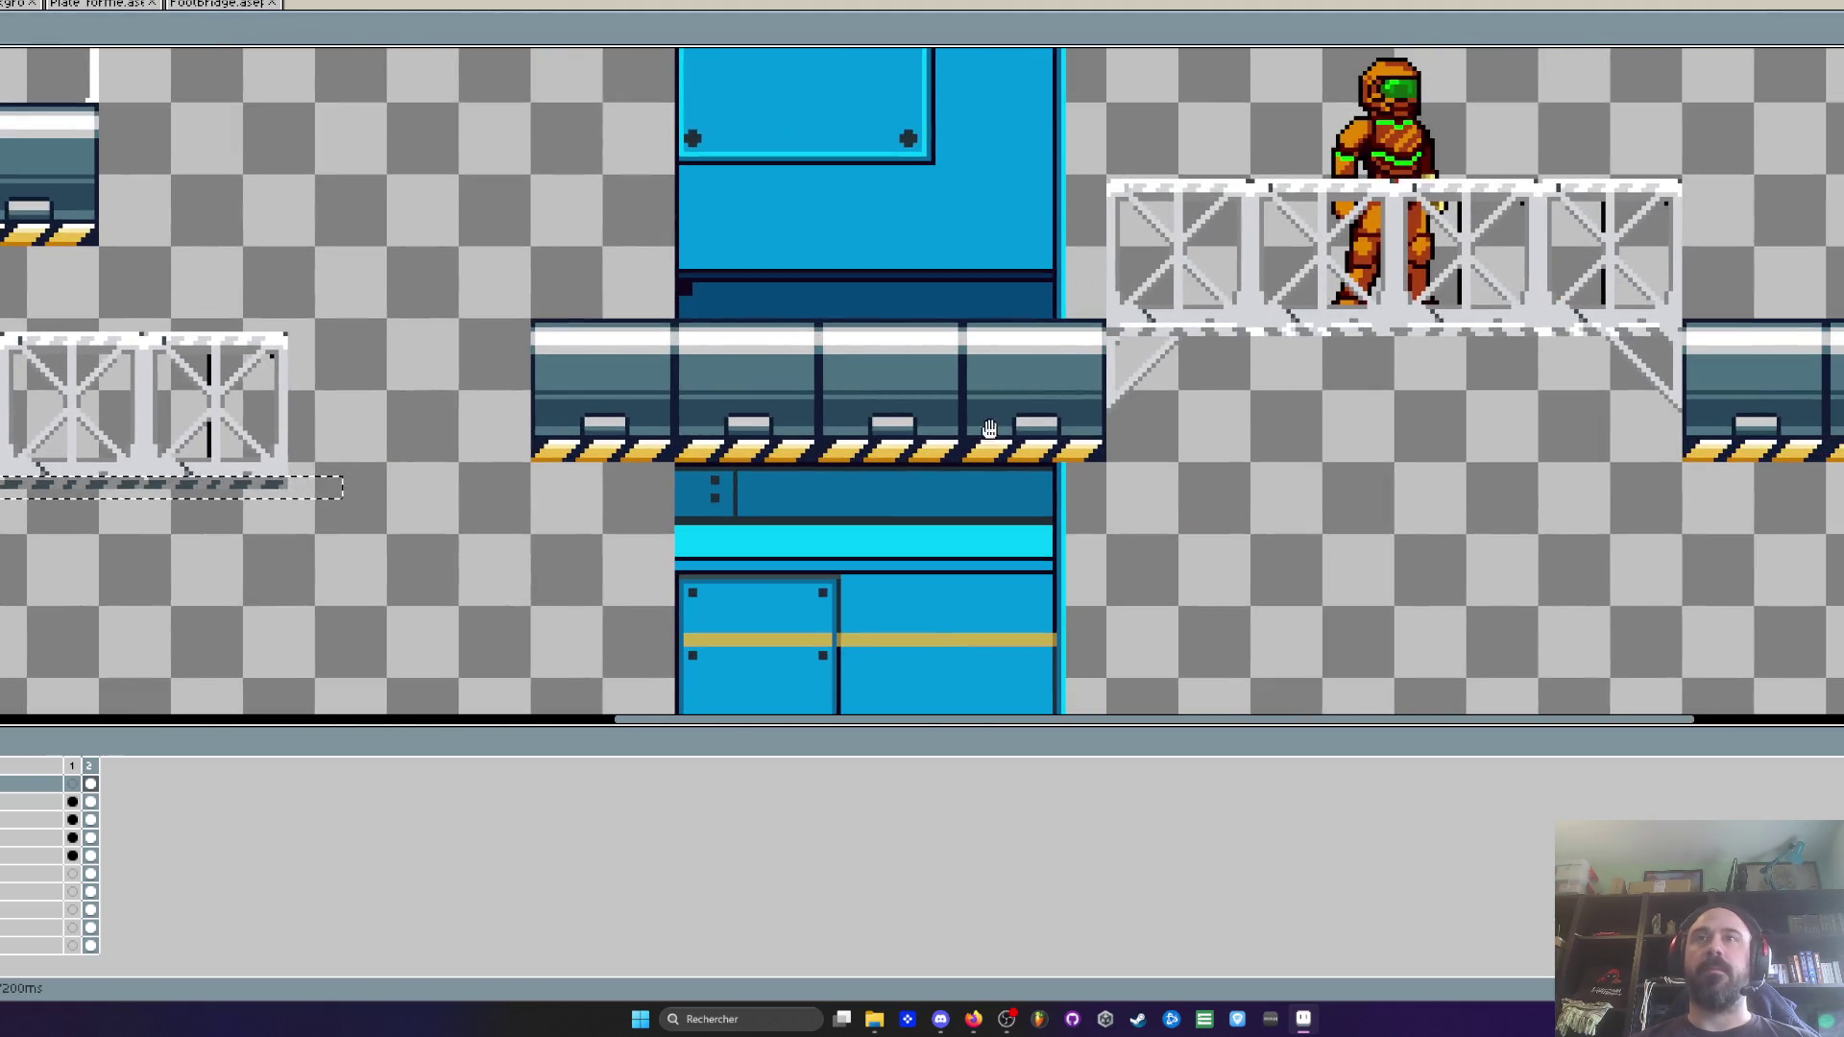
{"action": "scroll", "coordinate": [1422, 342], "scroll_direction": "right", "scroll_amount": 2}
{"action": "scroll", "coordinate": [1243, 346], "scroll_direction": "up", "scroll_amount": 1}
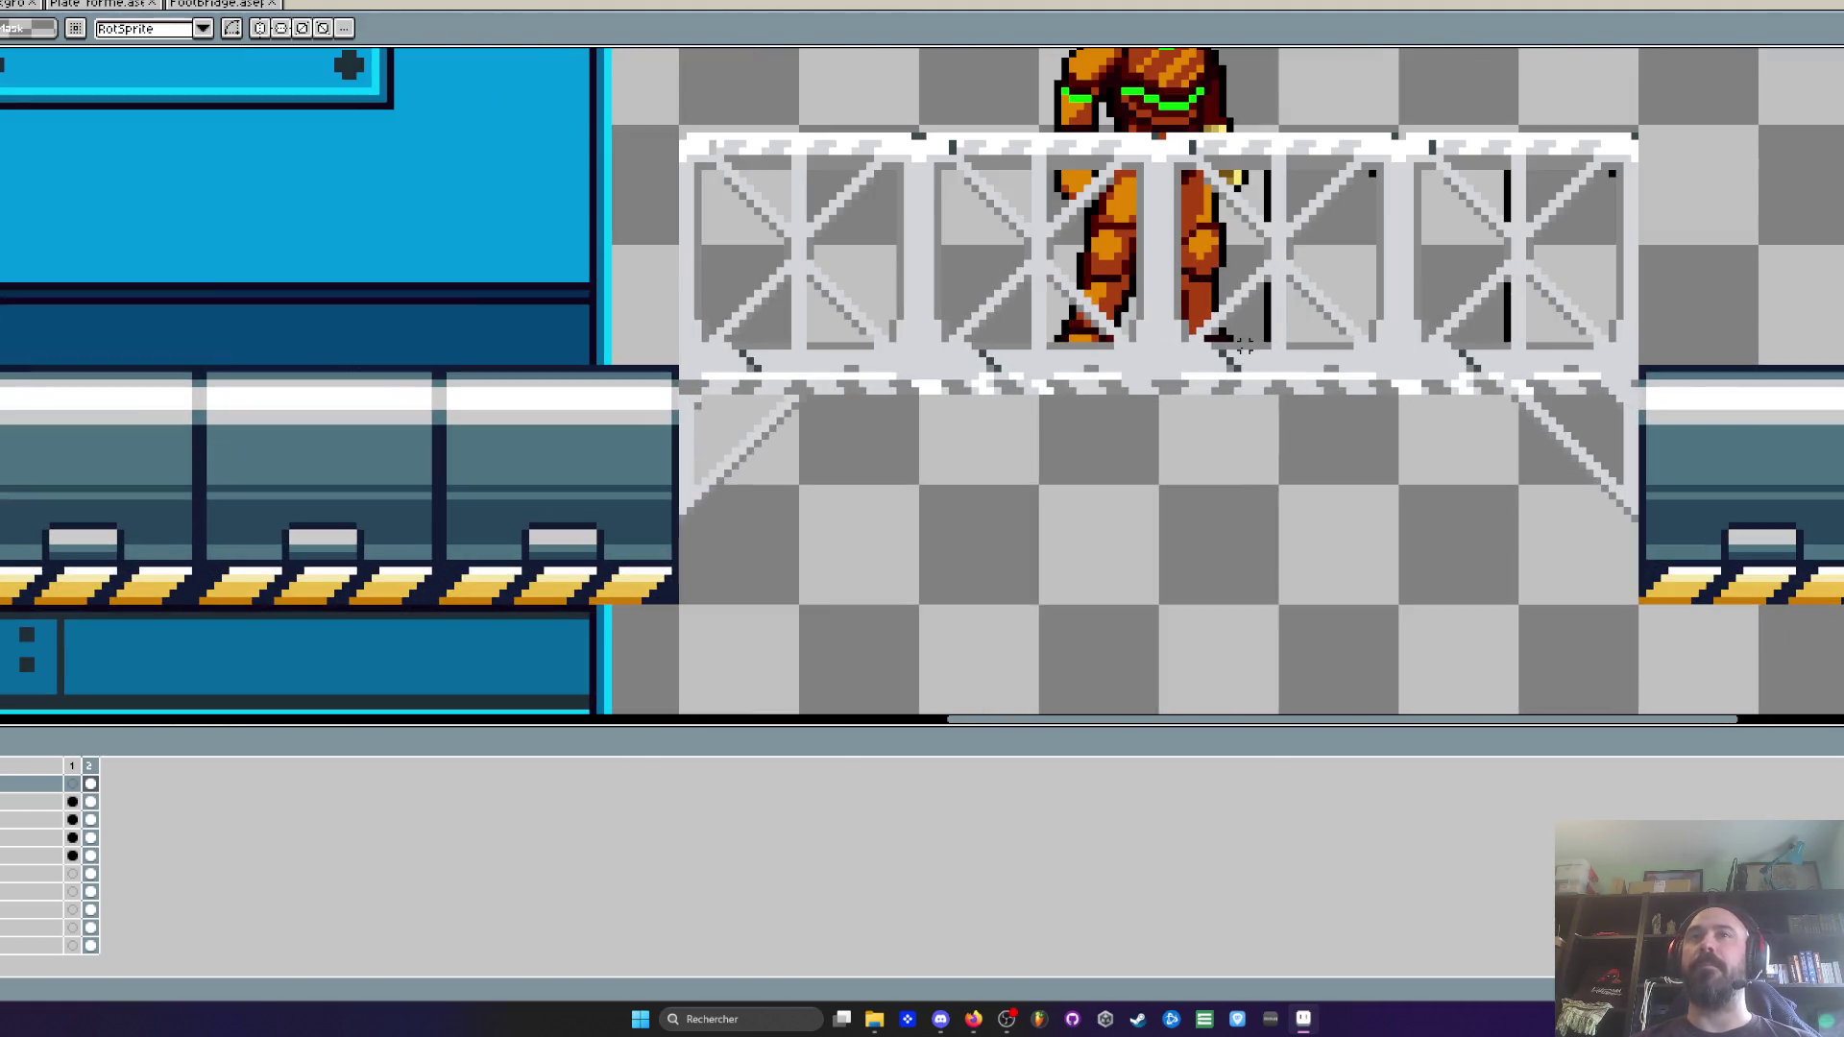
{"action": "scroll", "coordinate": [763, 360], "scroll_direction": "up", "scroll_amount": 2}
{"action": "scroll", "coordinate": [750, 351], "scroll_direction": "down", "scroll_amount": 3}
{"action": "scroll", "coordinate": [734, 341], "scroll_direction": "up", "scroll_amount": 3}
{"action": "scroll", "coordinate": [735, 346], "scroll_direction": "down", "scroll_amount": 2}
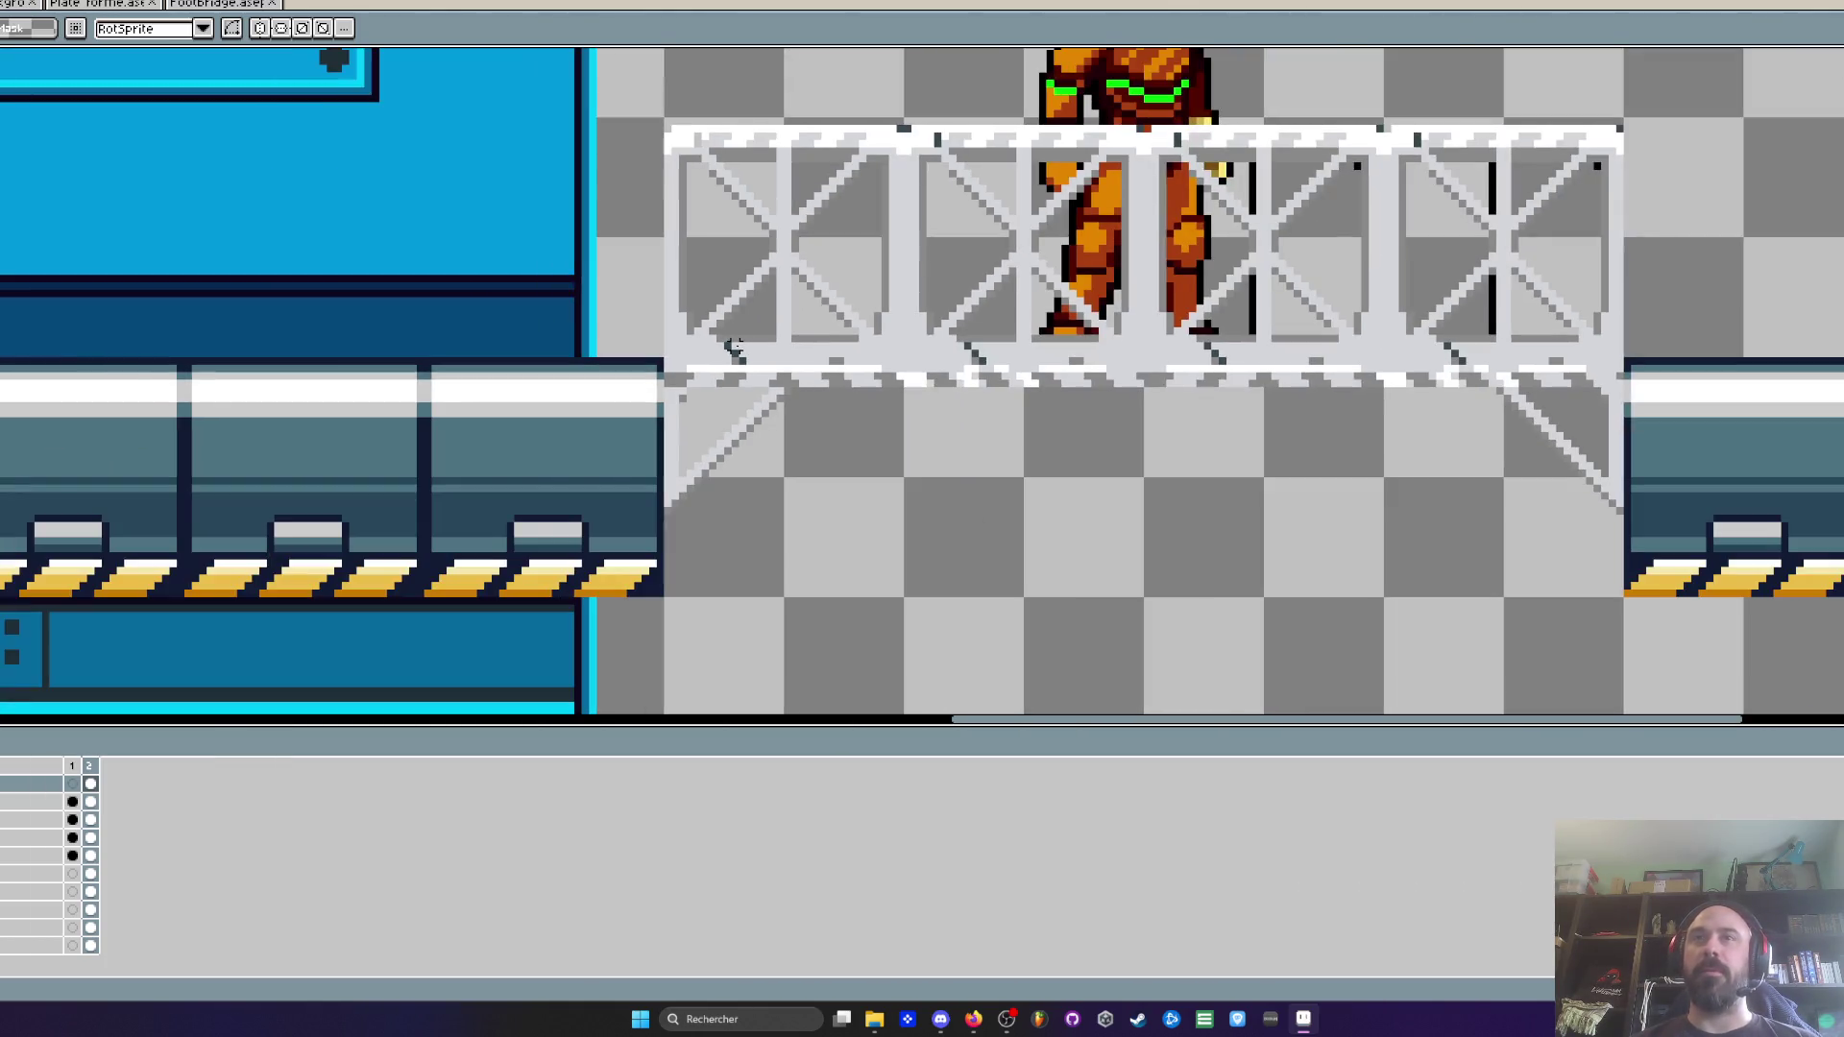
{"action": "scroll", "coordinate": [690, 365], "scroll_direction": "up", "scroll_amount": 1}
Sample the bridge's light colour and draw accent lines along the left and right lower diagonals
{"action": "key", "text": "i"}
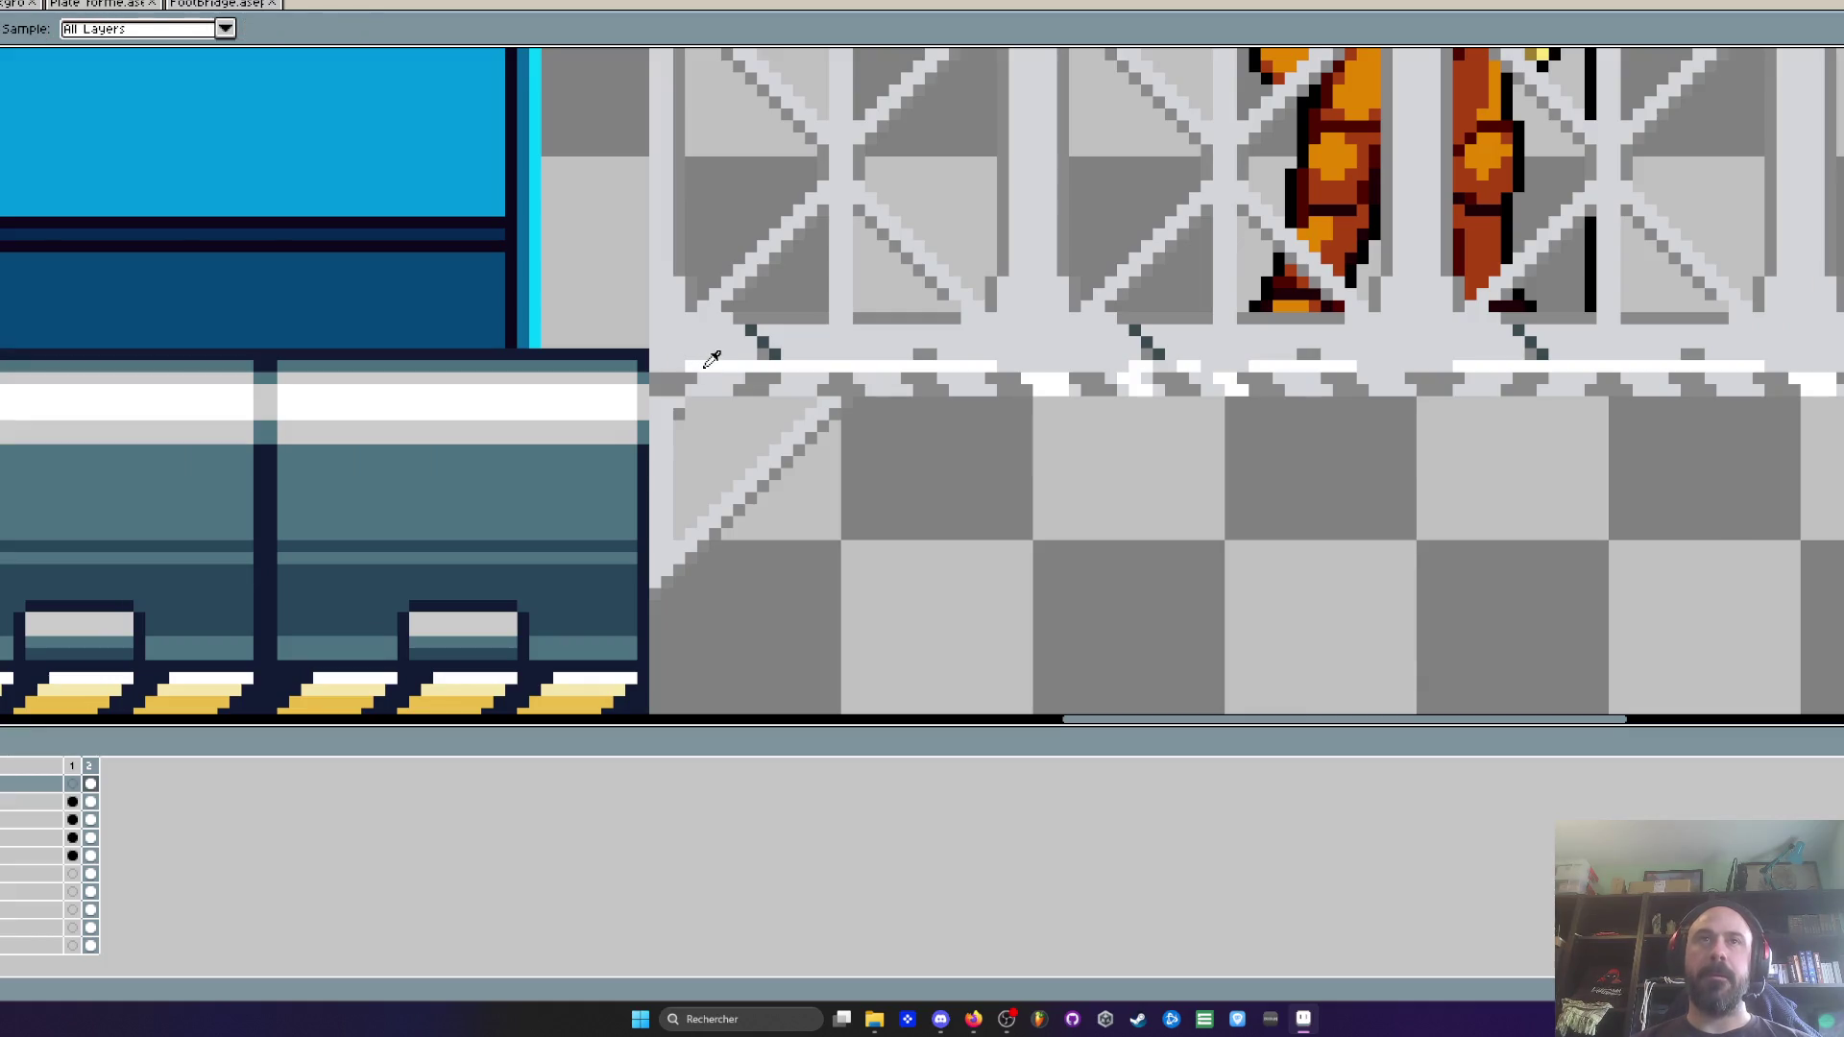
{"action": "key", "text": "m"}
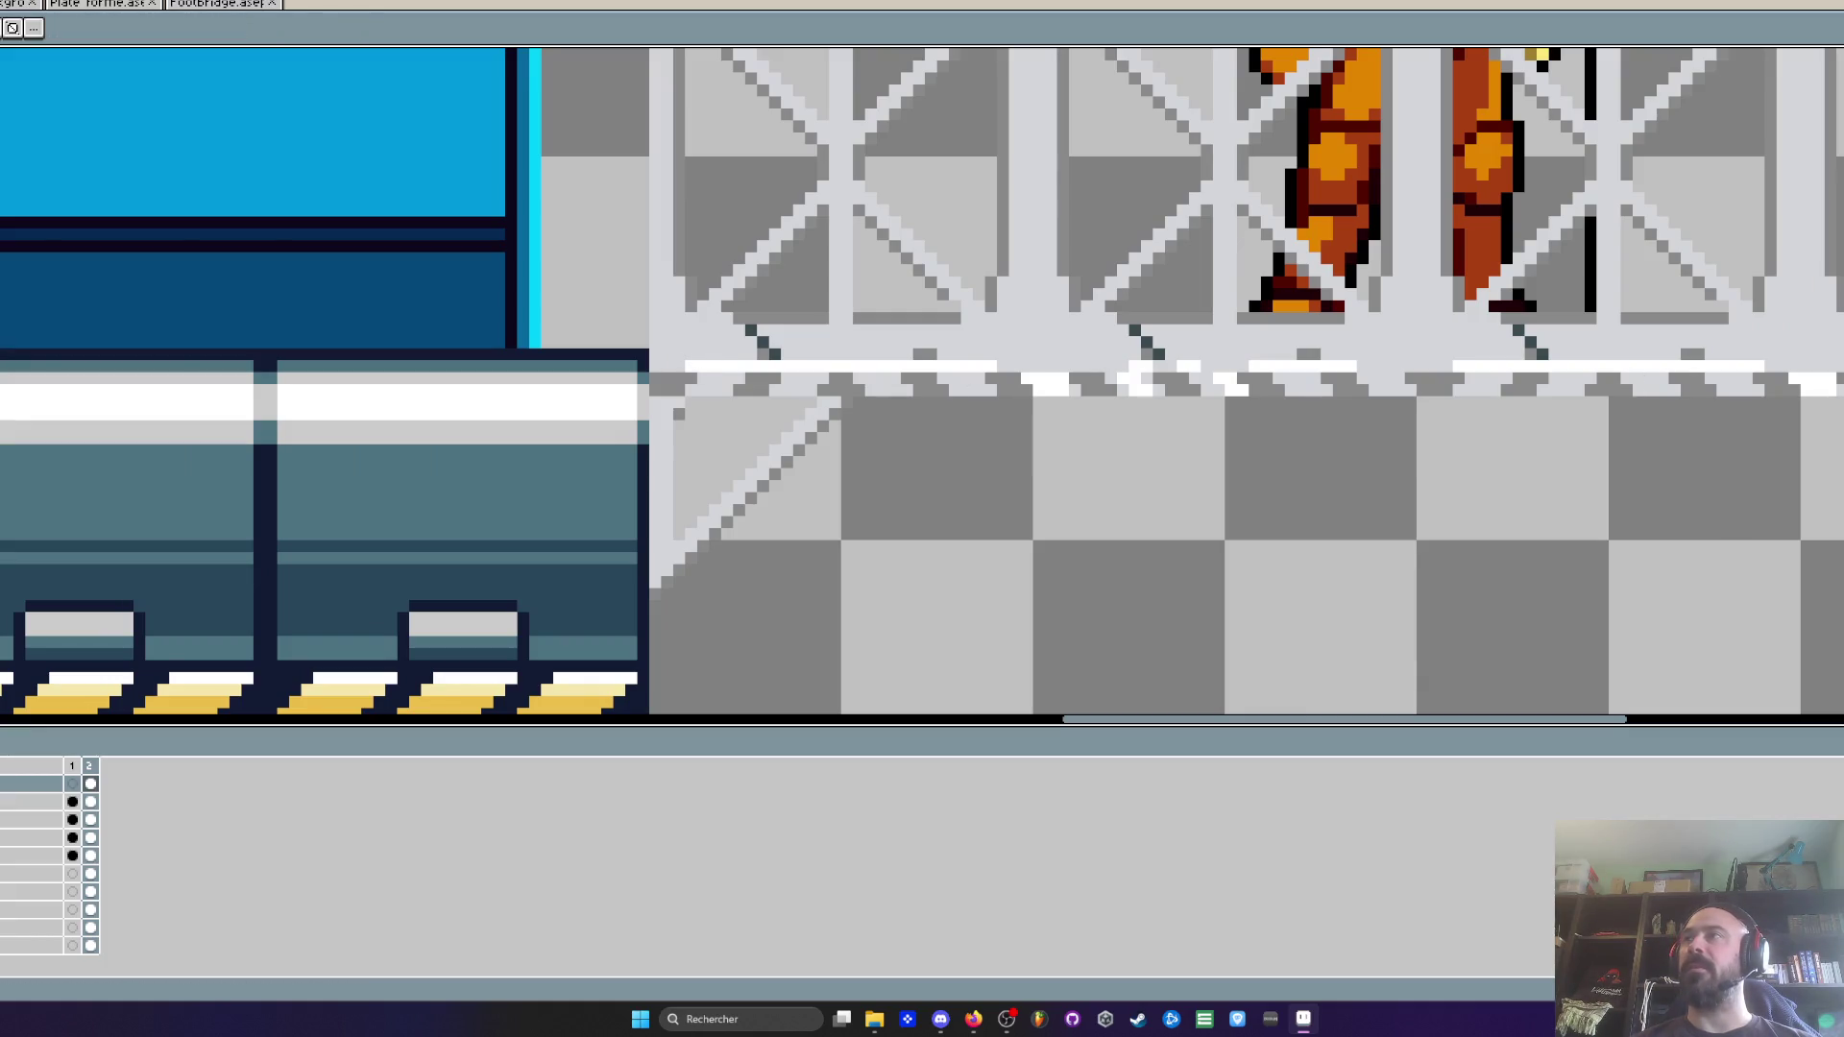
{"action": "scroll", "coordinate": [614, 430], "scroll_direction": "up", "scroll_amount": 1}
{"action": "scroll", "coordinate": [714, 289], "scroll_direction": "down", "scroll_amount": 1}
{"action": "scroll", "coordinate": [714, 289], "scroll_direction": "right", "scroll_amount": 3}
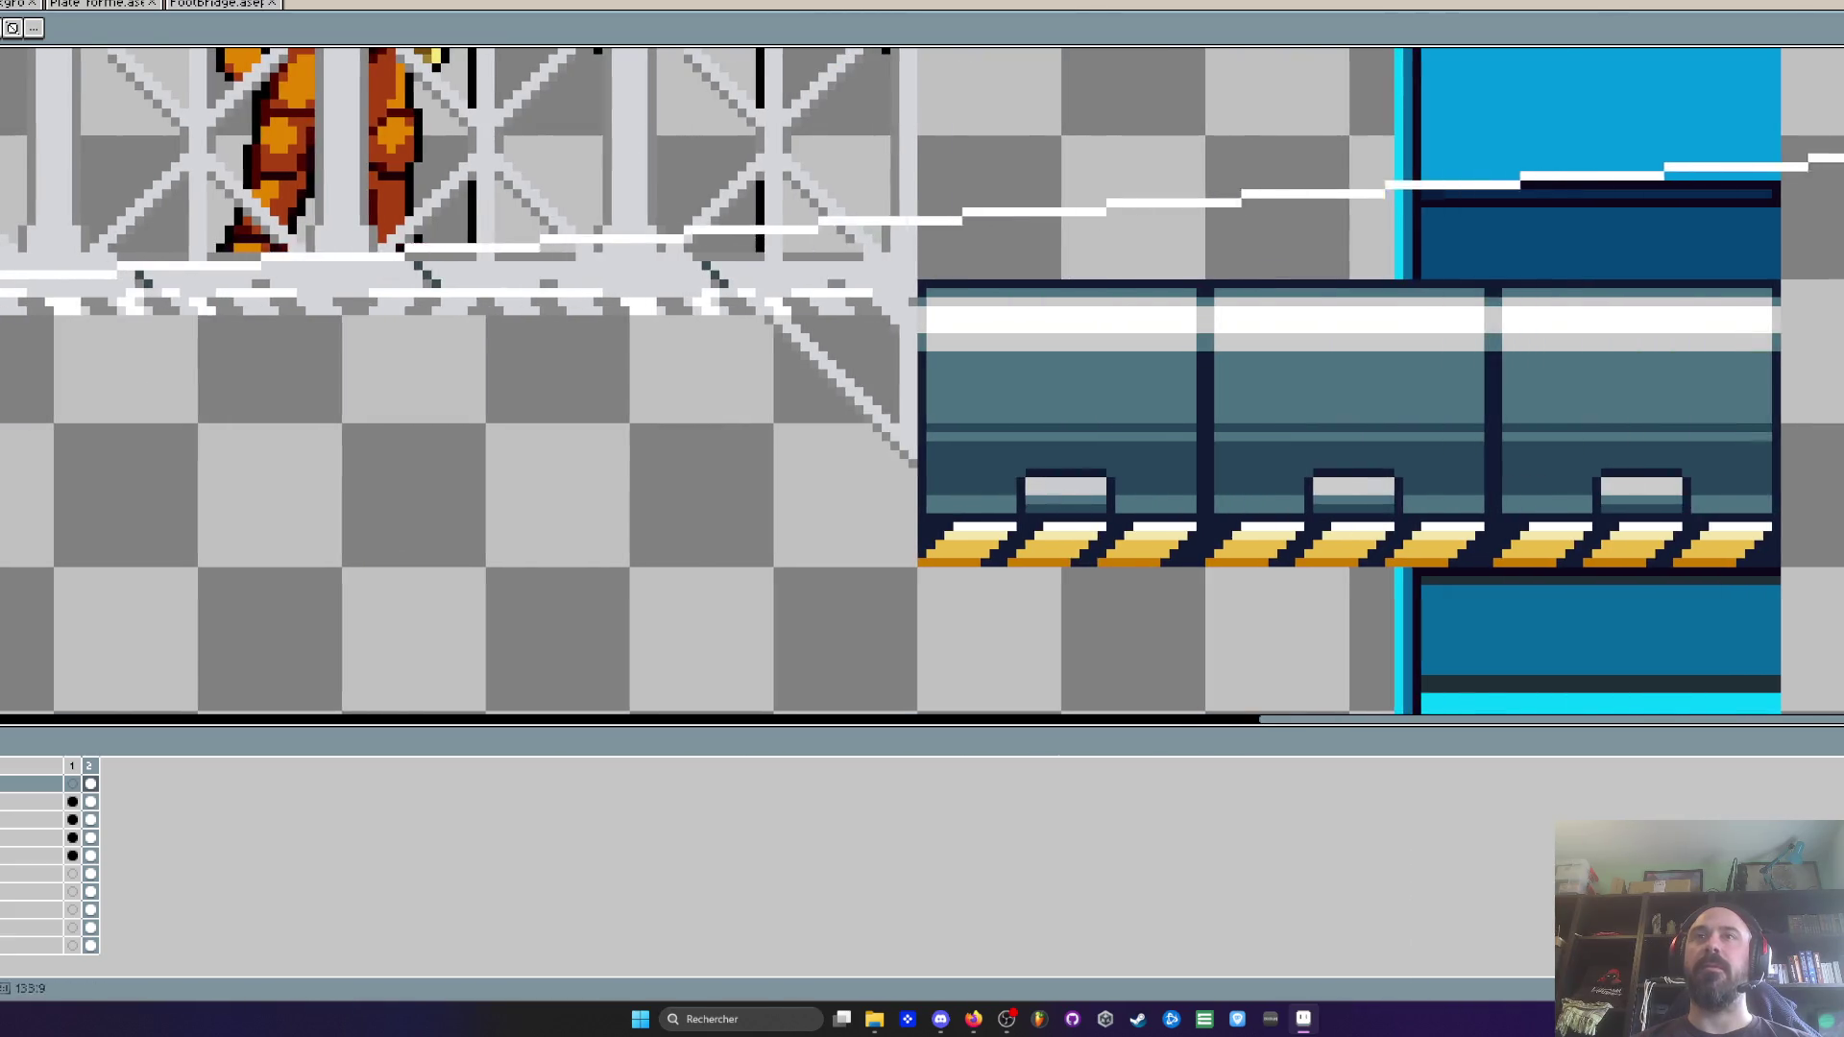
{"action": "scroll", "coordinate": [758, 326], "scroll_direction": "up", "scroll_amount": 1}
{"action": "scroll", "coordinate": [760, 327], "scroll_direction": "down", "scroll_amount": 2}
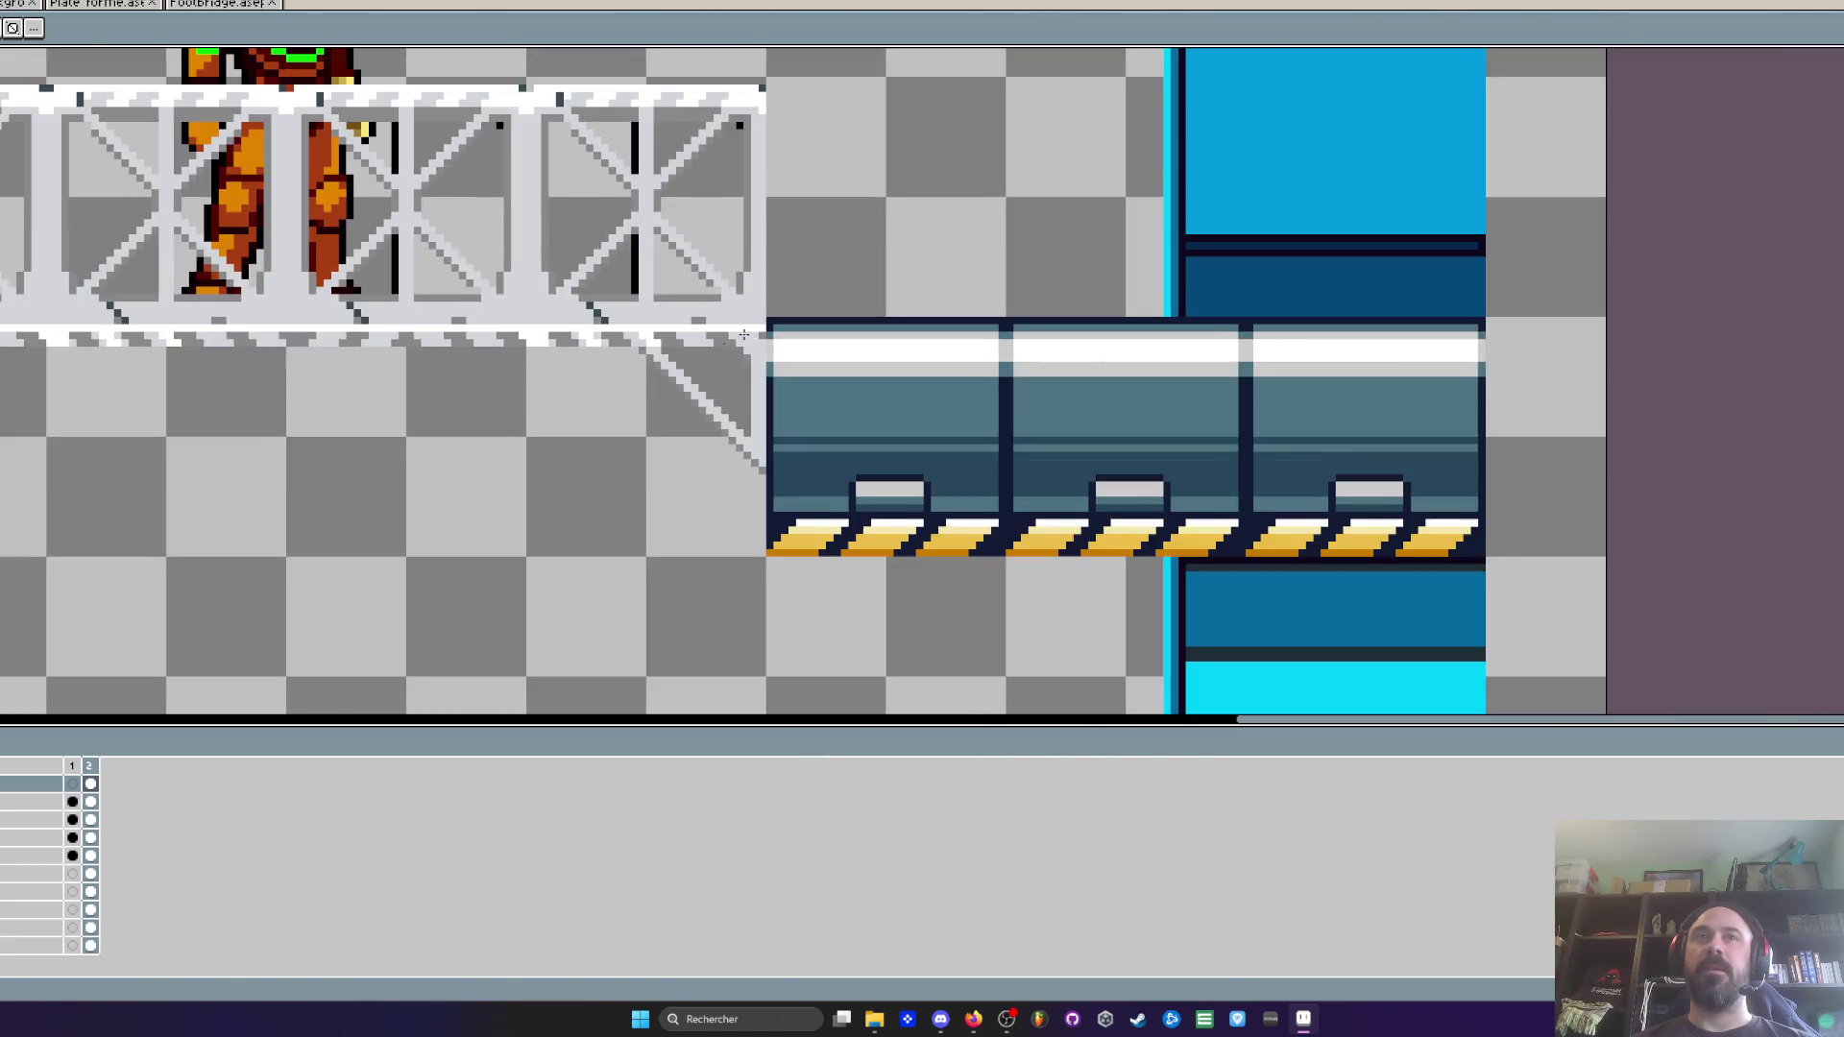
{"action": "scroll", "coordinate": [762, 362], "scroll_direction": "up", "scroll_amount": 1}
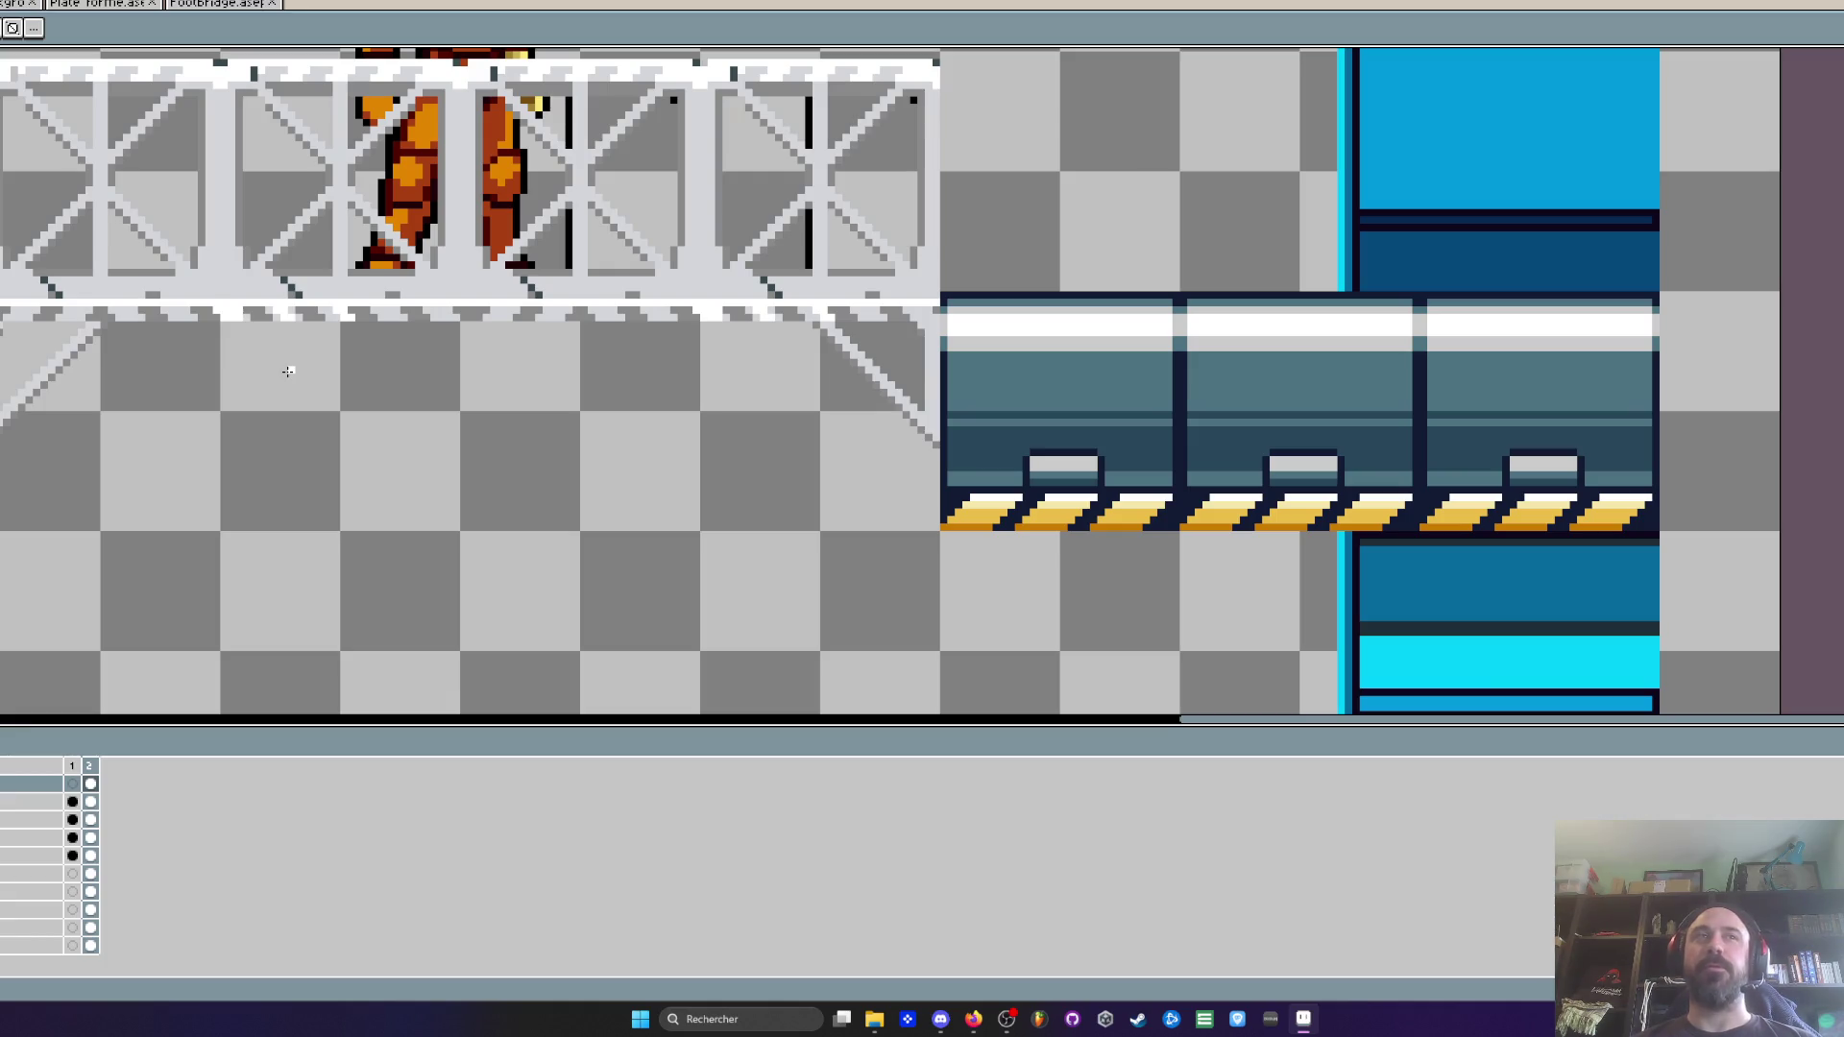
{"action": "scroll", "coordinate": [144, 326], "scroll_direction": "up", "scroll_amount": 3}
{"action": "scroll", "coordinate": [136, 307], "scroll_direction": "down", "scroll_amount": 1}
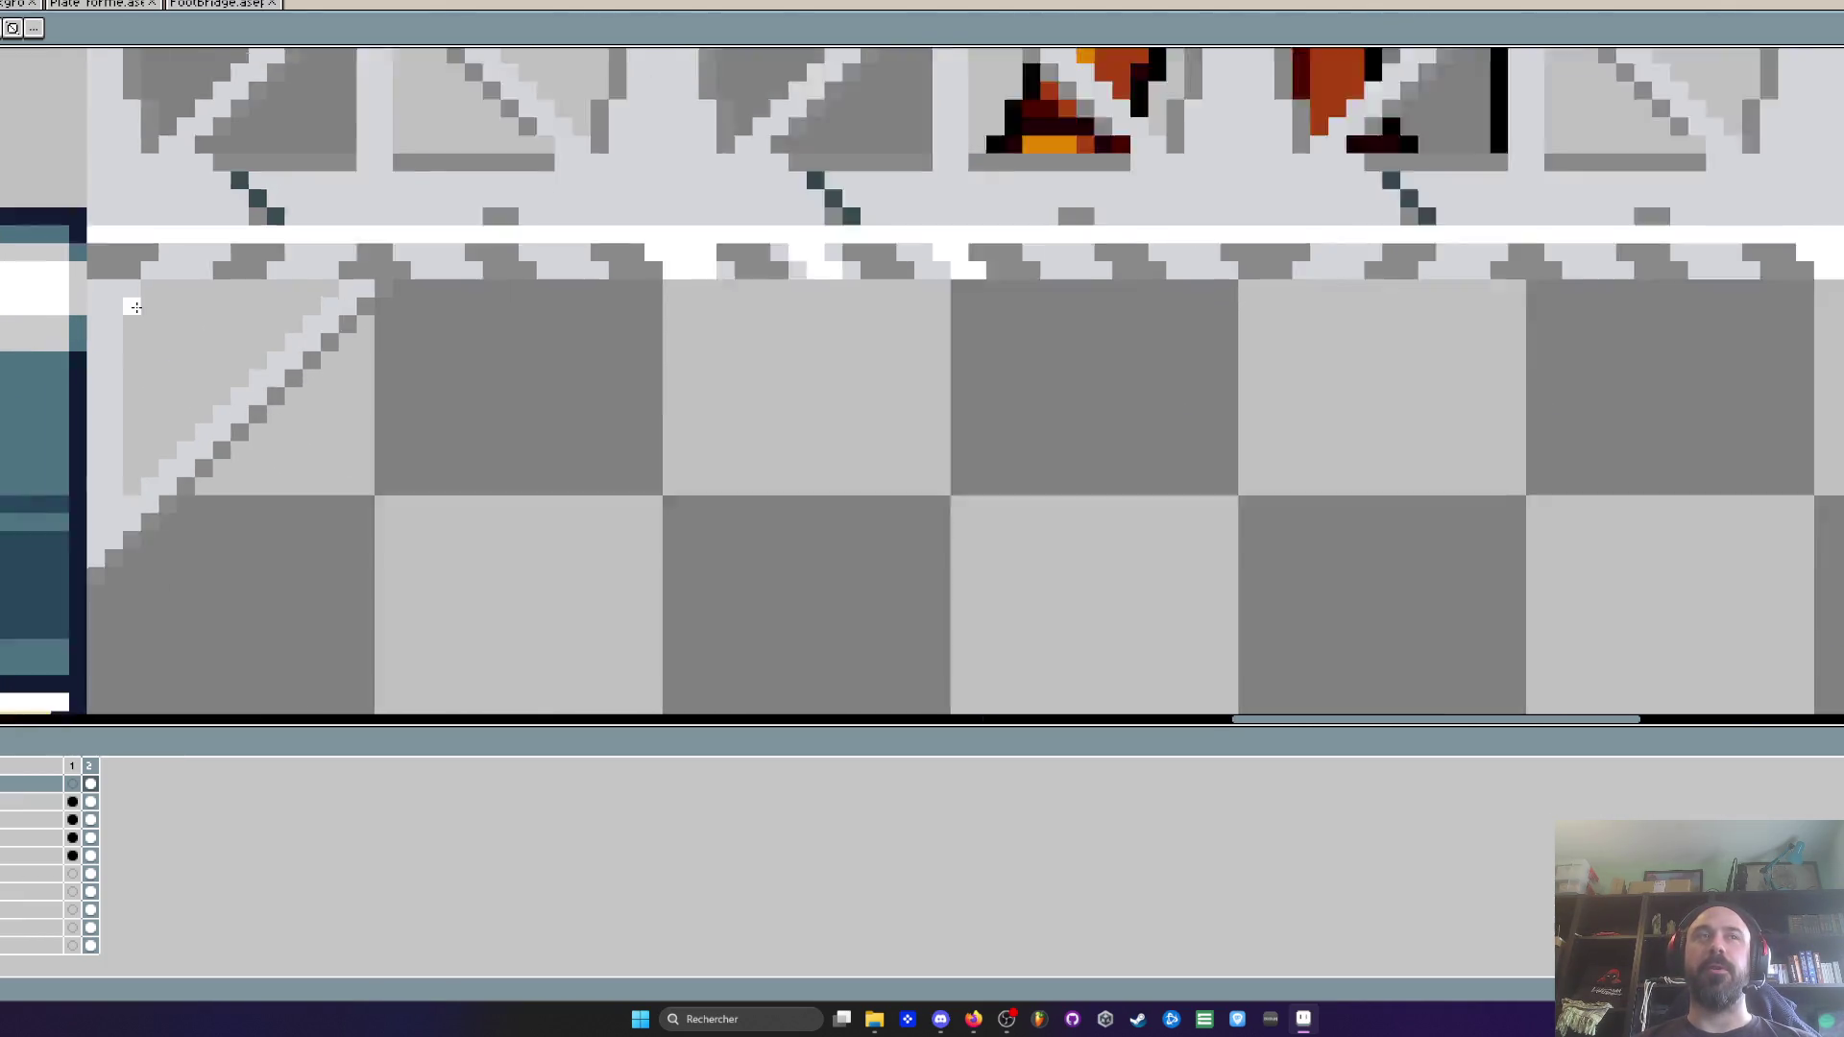
{"action": "scroll", "coordinate": [136, 307], "scroll_direction": "down", "scroll_amount": 2}
{"action": "scroll", "coordinate": [1008, 332], "scroll_direction": "up", "scroll_amount": 2}
{"action": "scroll", "coordinate": [1010, 318], "scroll_direction": "down", "scroll_amount": 2}
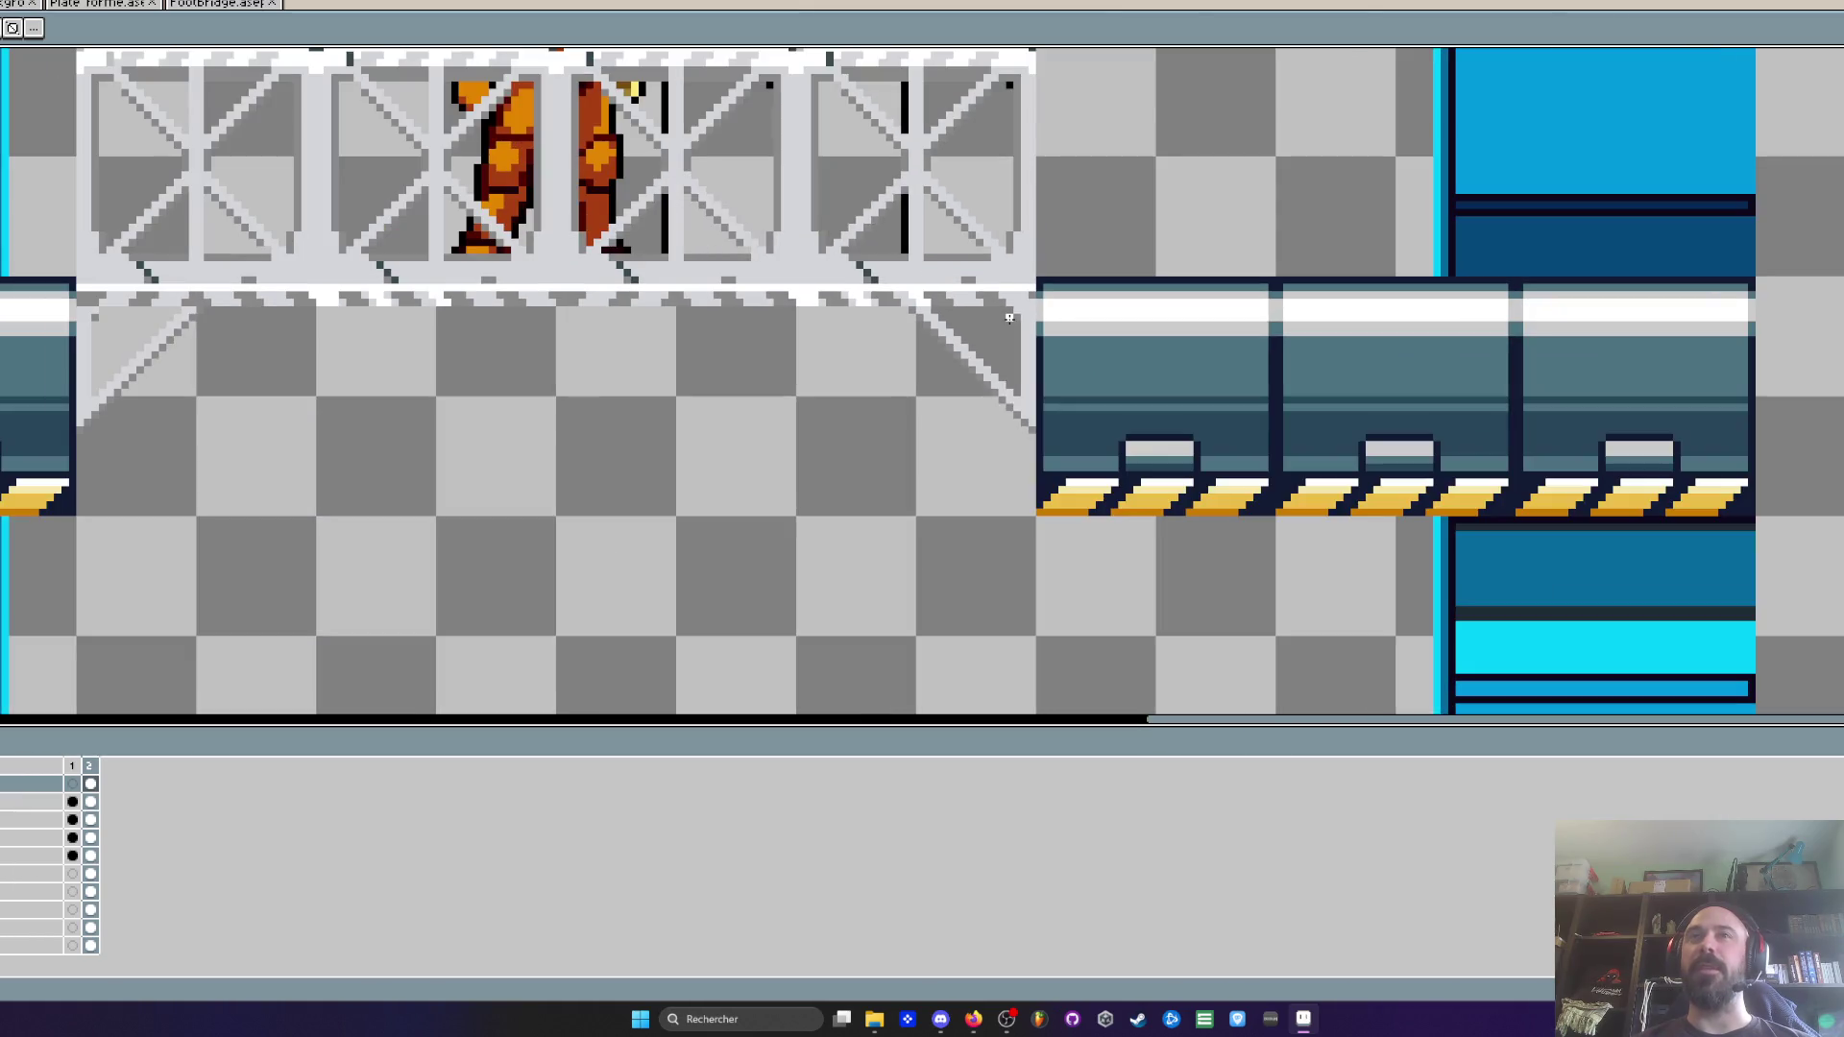
{"action": "scroll", "coordinate": [102, 354], "scroll_direction": "up", "scroll_amount": 3}
{"action": "left_click_drag", "start_coordinate": [103, 449], "coordinate": [294, 259]}
{"action": "scroll", "coordinate": [279, 307], "scroll_direction": "down", "scroll_amount": 2}
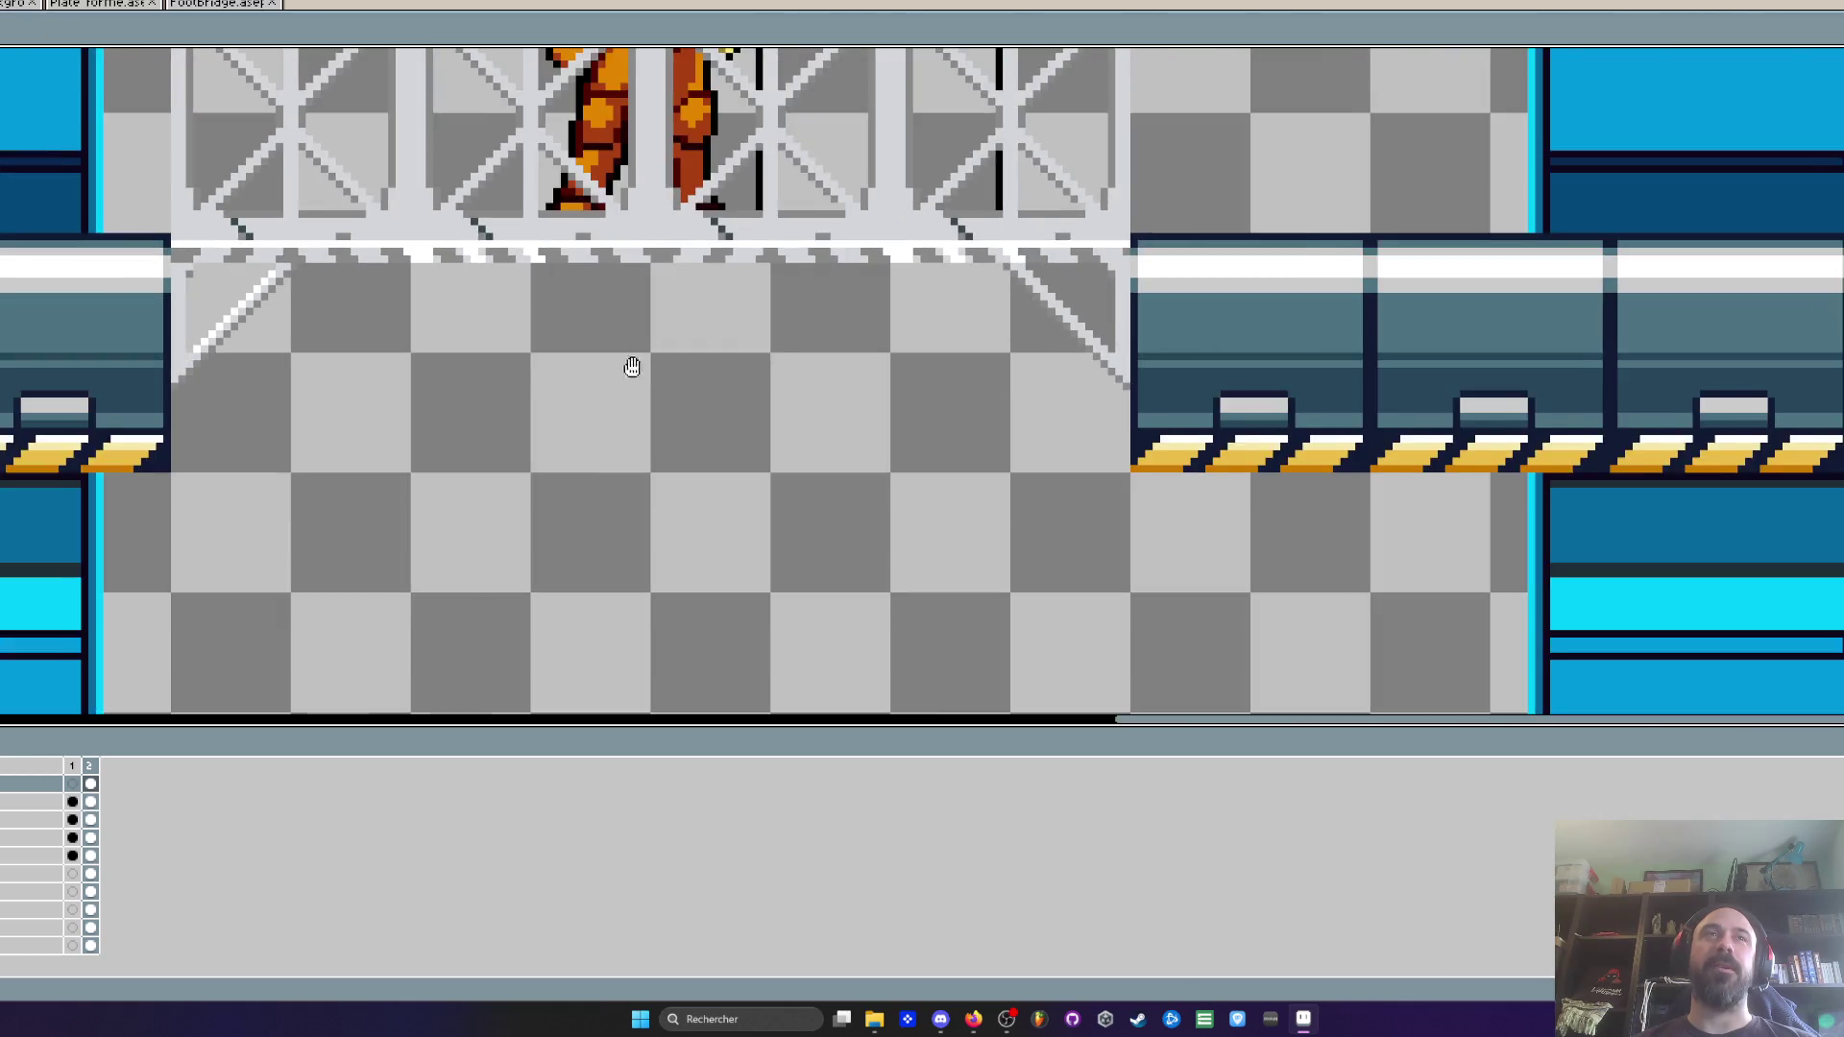
{"action": "scroll", "coordinate": [660, 364], "scroll_direction": "up", "scroll_amount": 4}
{"action": "left_click_drag", "start_coordinate": [629, 234], "coordinate": [951, 591]}
{"action": "scroll", "coordinate": [951, 591], "scroll_direction": "down", "scroll_amount": 5}
{"action": "left_click_drag", "start_coordinate": [591, 482], "coordinate": [682, 482]}
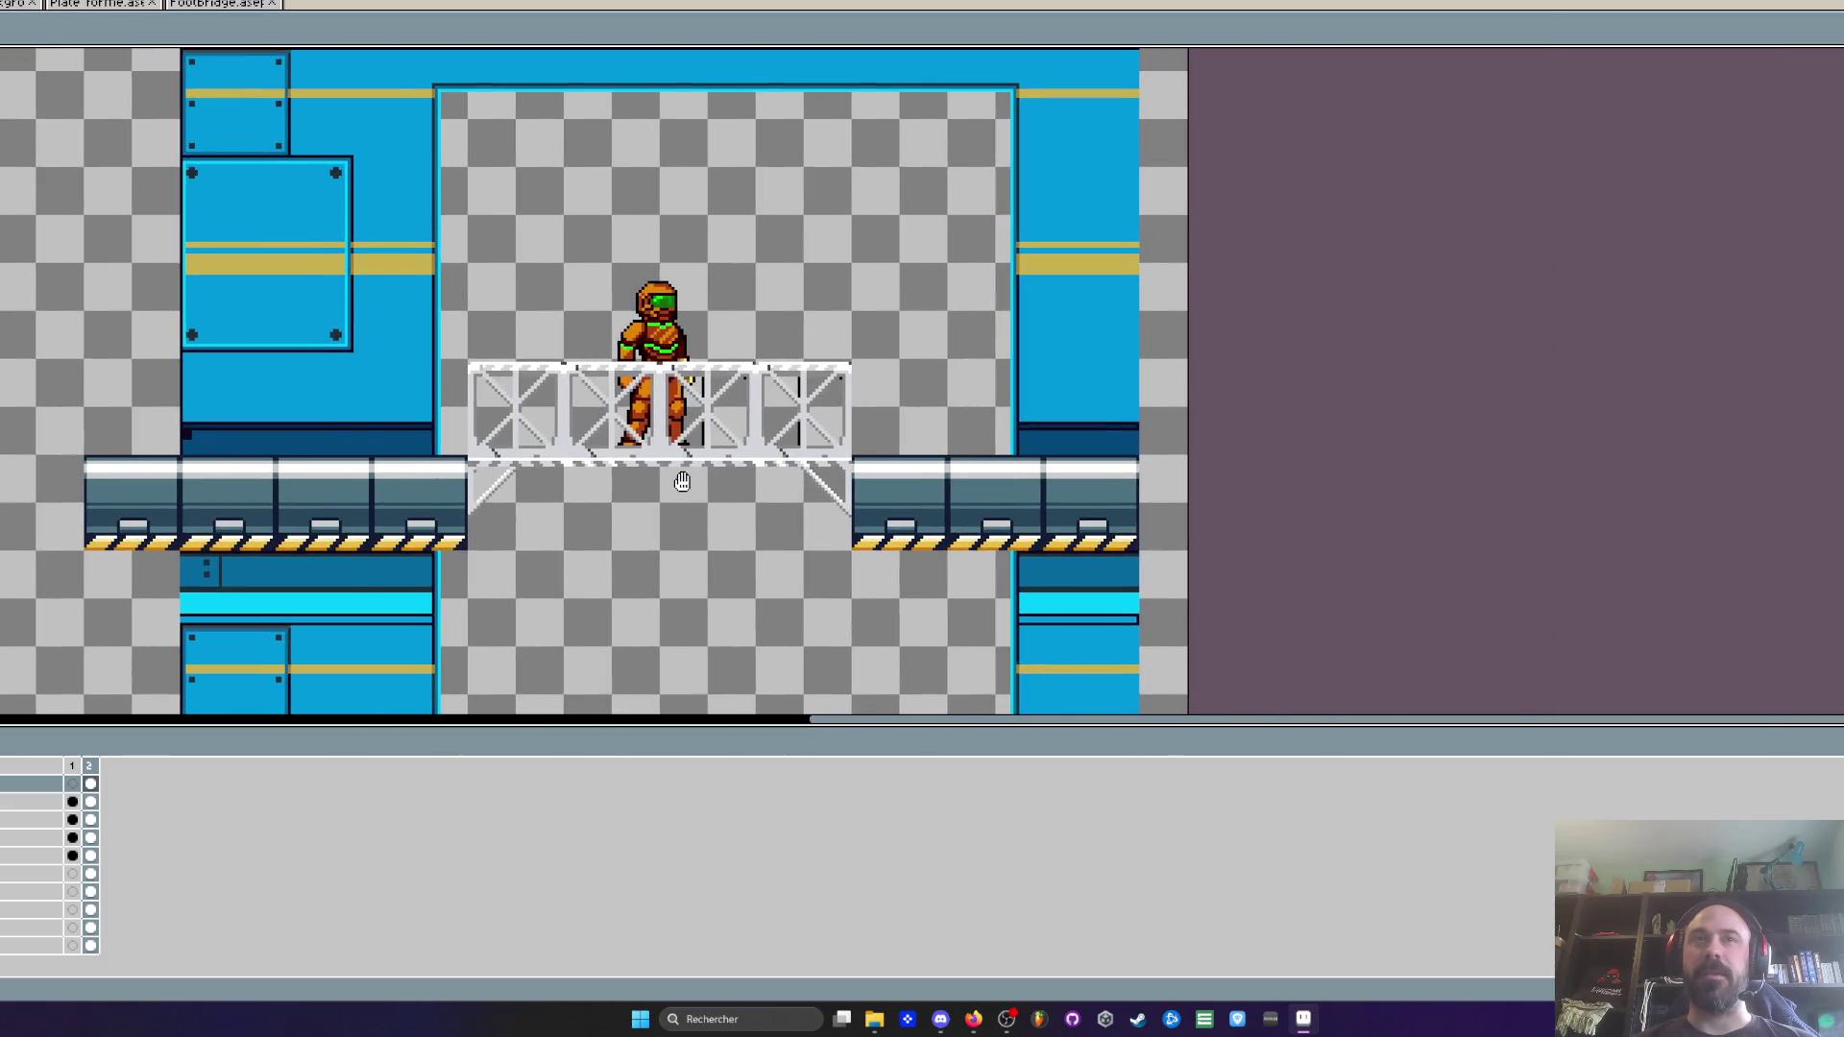
{"action": "scroll", "coordinate": [502, 470], "scroll_direction": "up", "scroll_amount": 3}
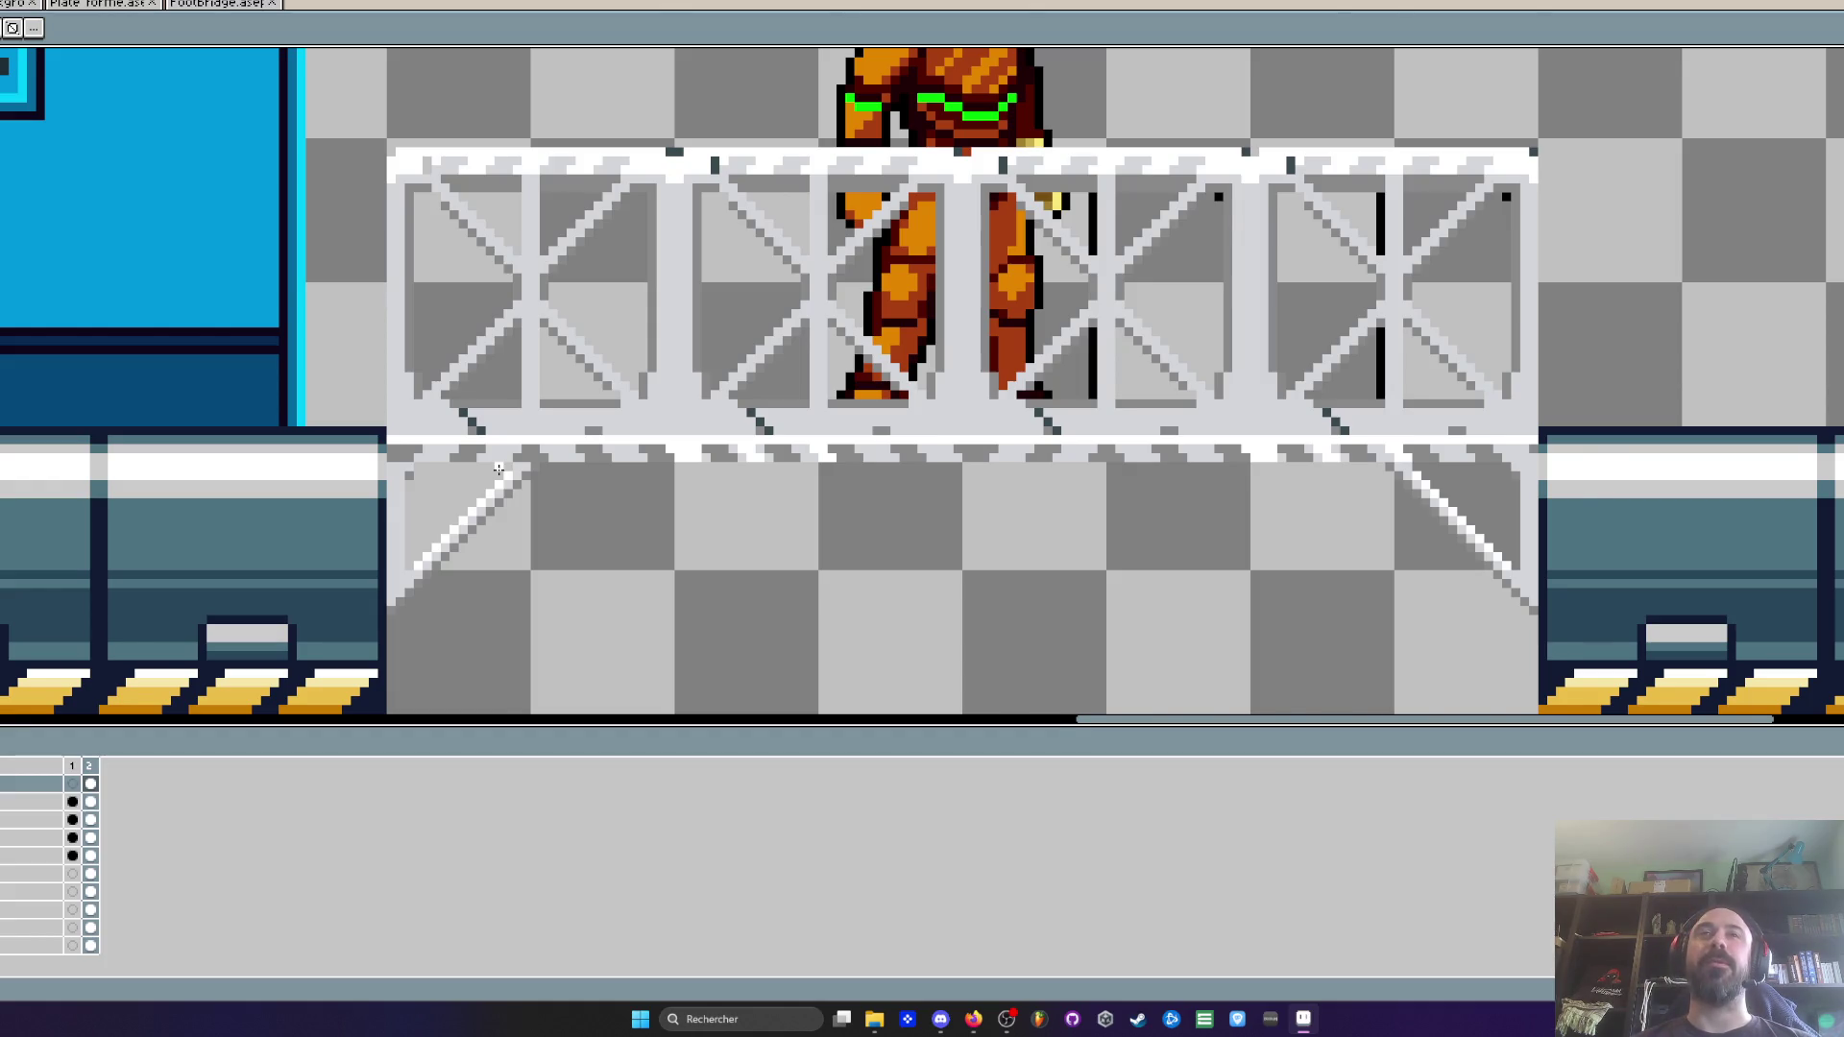
{"action": "scroll", "coordinate": [498, 469], "scroll_direction": "down", "scroll_amount": 2}
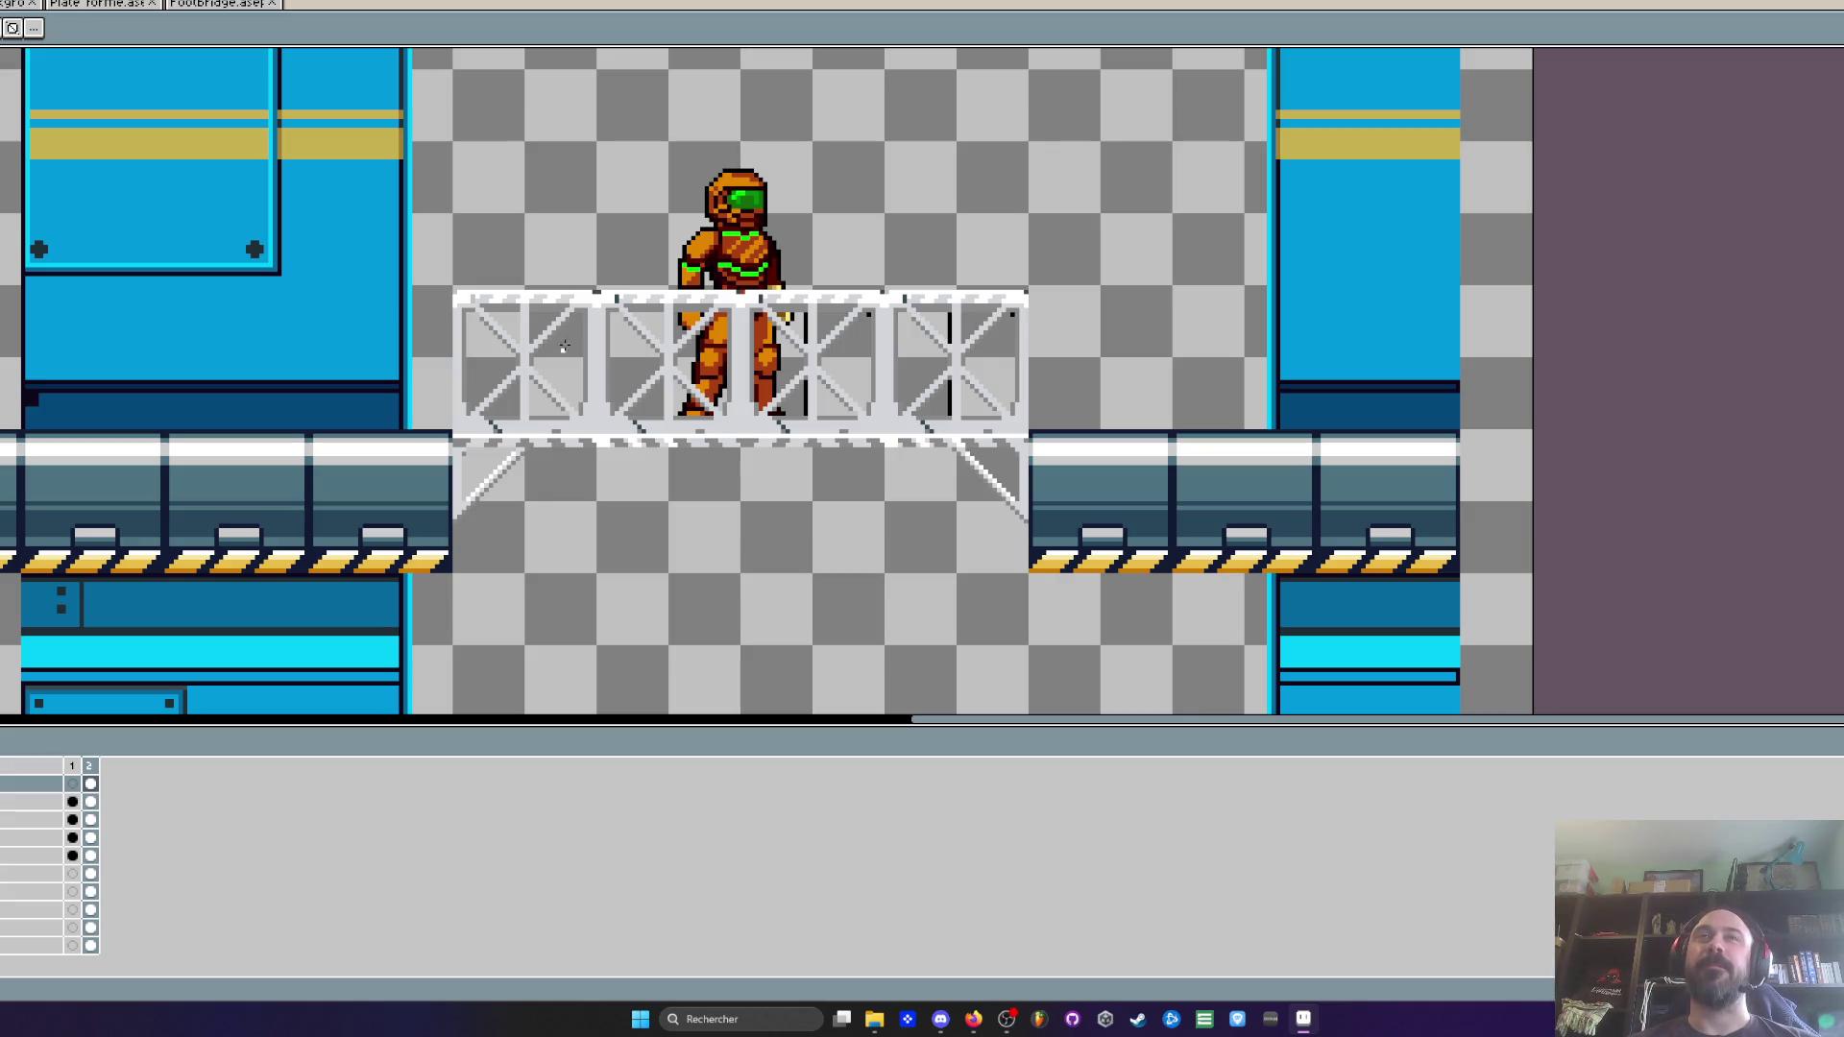
{"action": "scroll", "coordinate": [562, 352], "scroll_direction": "down", "scroll_amount": 5}
{"action": "scroll", "coordinate": [563, 353], "scroll_direction": "up", "scroll_amount": 3}
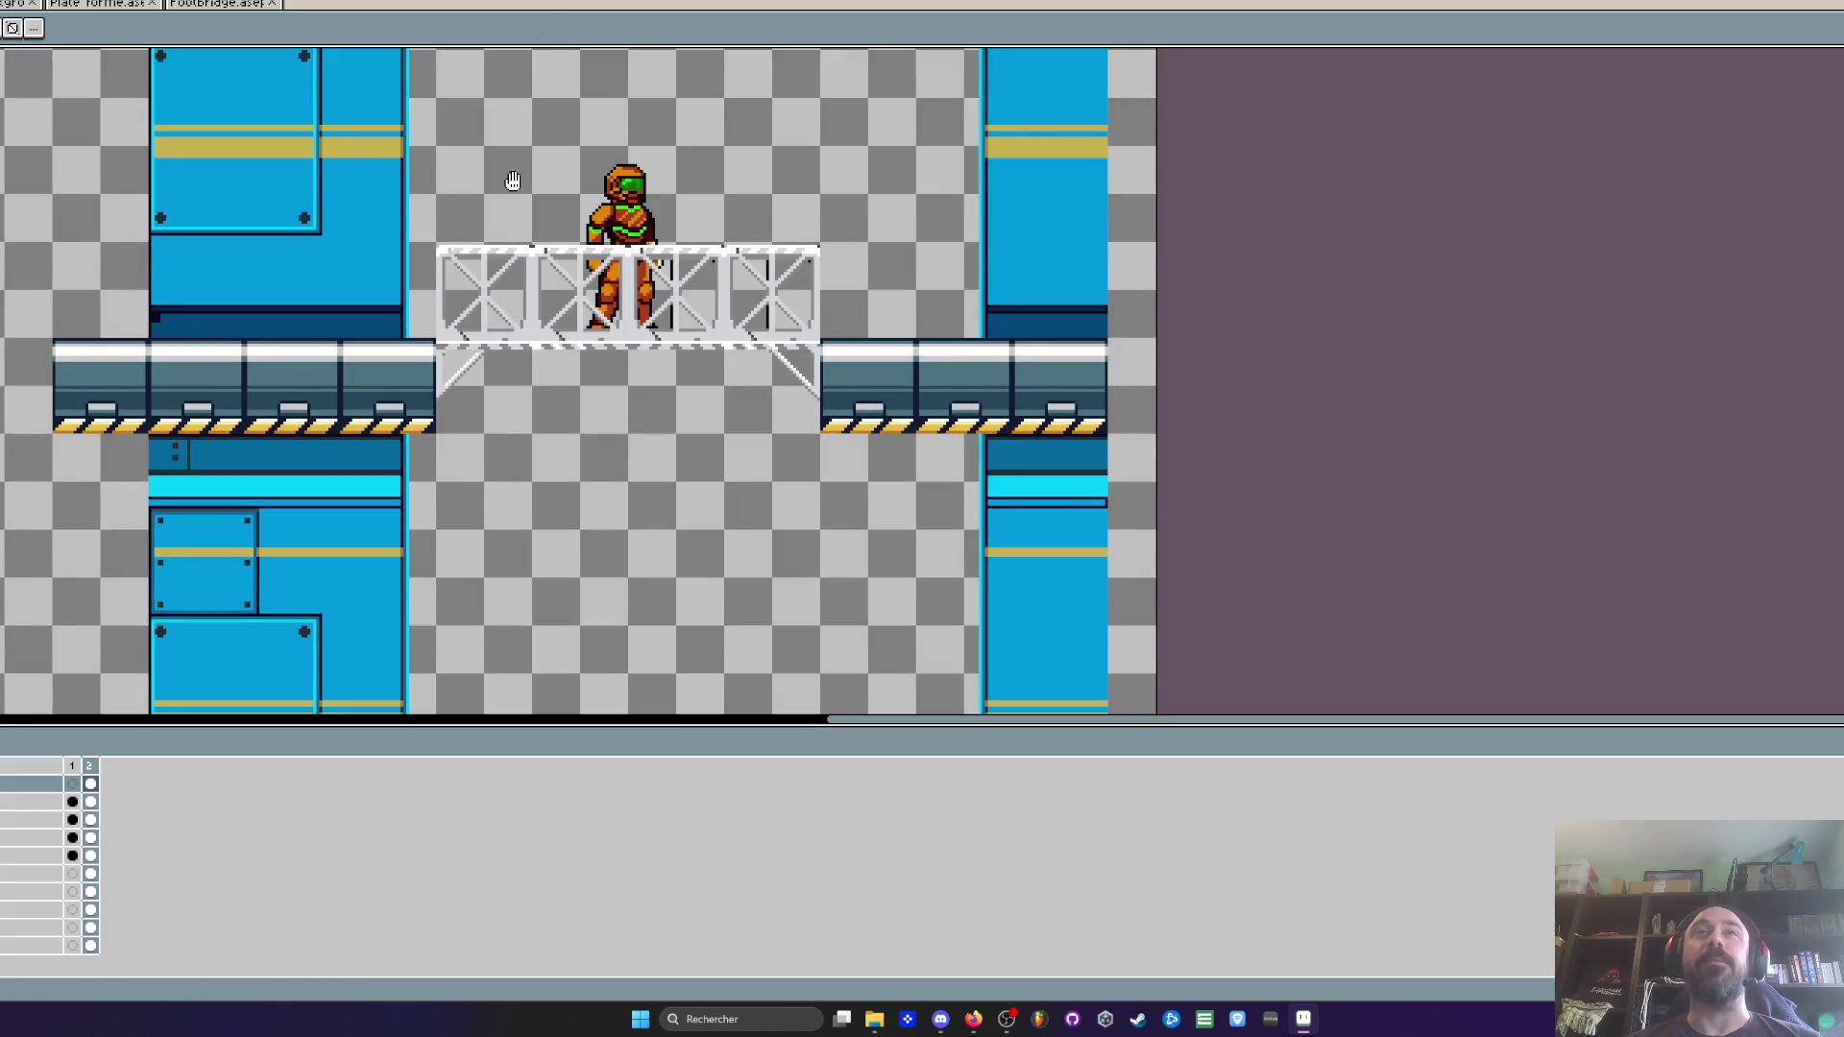
{"action": "scroll", "coordinate": [513, 182], "scroll_direction": "up", "scroll_amount": 2}
{"action": "scroll", "coordinate": [470, 317], "scroll_direction": "down", "scroll_amount": 1}
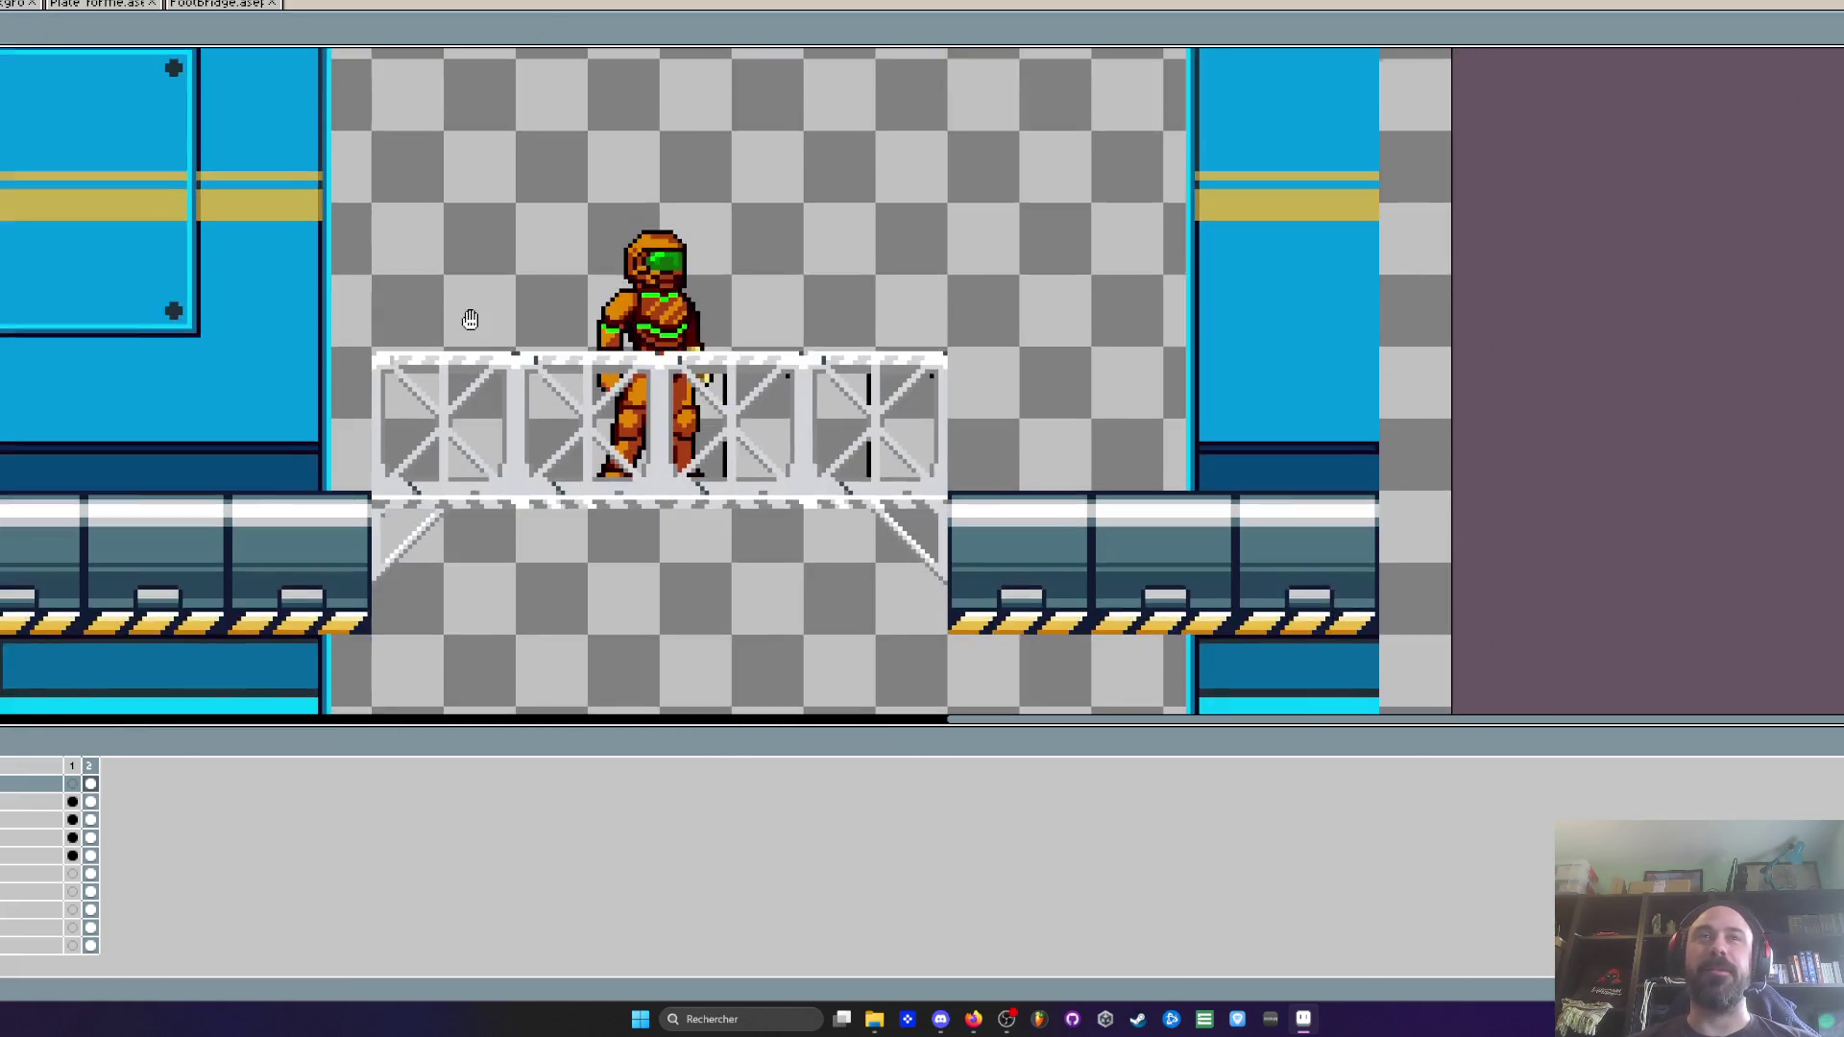
{"action": "scroll", "coordinate": [499, 358], "scroll_direction": "up", "scroll_amount": 1}
{"action": "scroll", "coordinate": [499, 359], "scroll_direction": "up", "scroll_amount": 1}
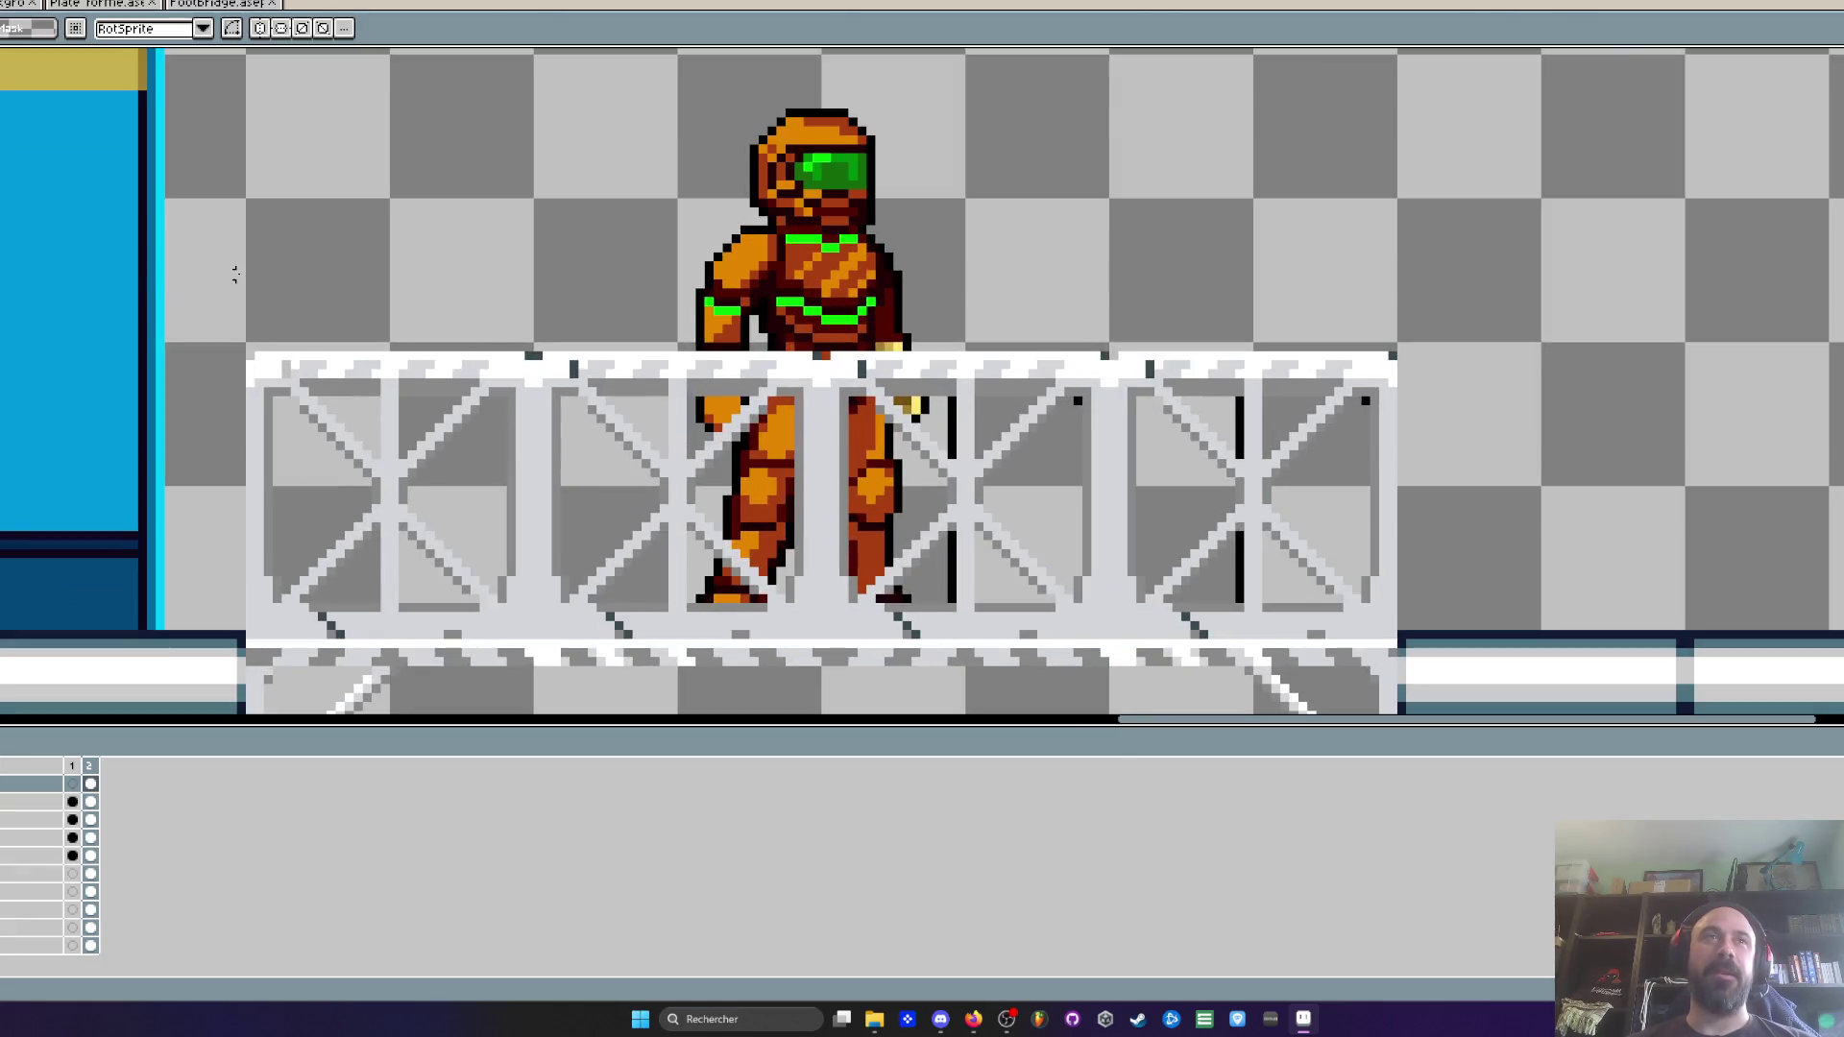
Marquee-select the truss railing, nudge it up about a pixel, and commit the move
{"action": "left_click_drag", "start_coordinate": [246, 279], "coordinate": [1409, 624]}
{"action": "left_click", "coordinate": [240, 310]}
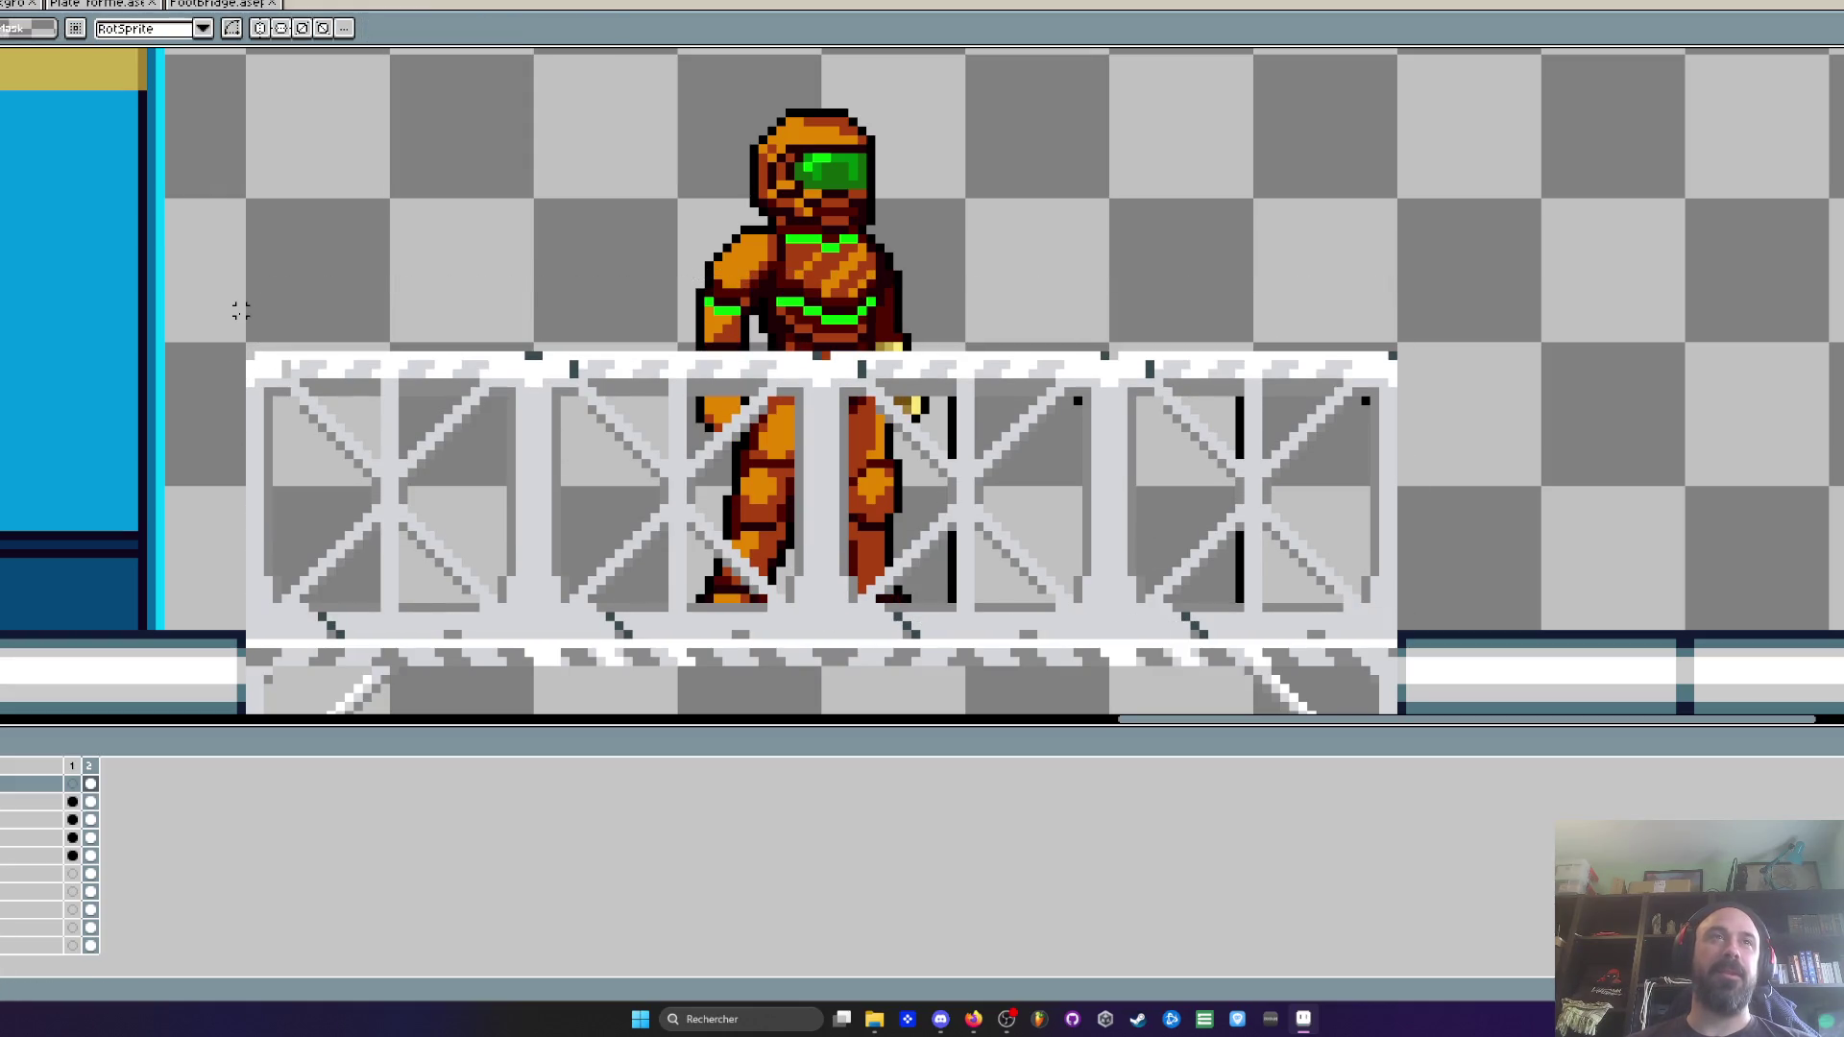
{"action": "mouse_move", "coordinate": [247, 317]}
{"action": "left_mouse_down"}
{"action": "mouse_move", "coordinate": [699, 372]}
{"action": "mouse_move", "coordinate": [1114, 636]}
{"action": "mouse_move", "coordinate": [1400, 634]}
{"action": "left_mouse_up"}
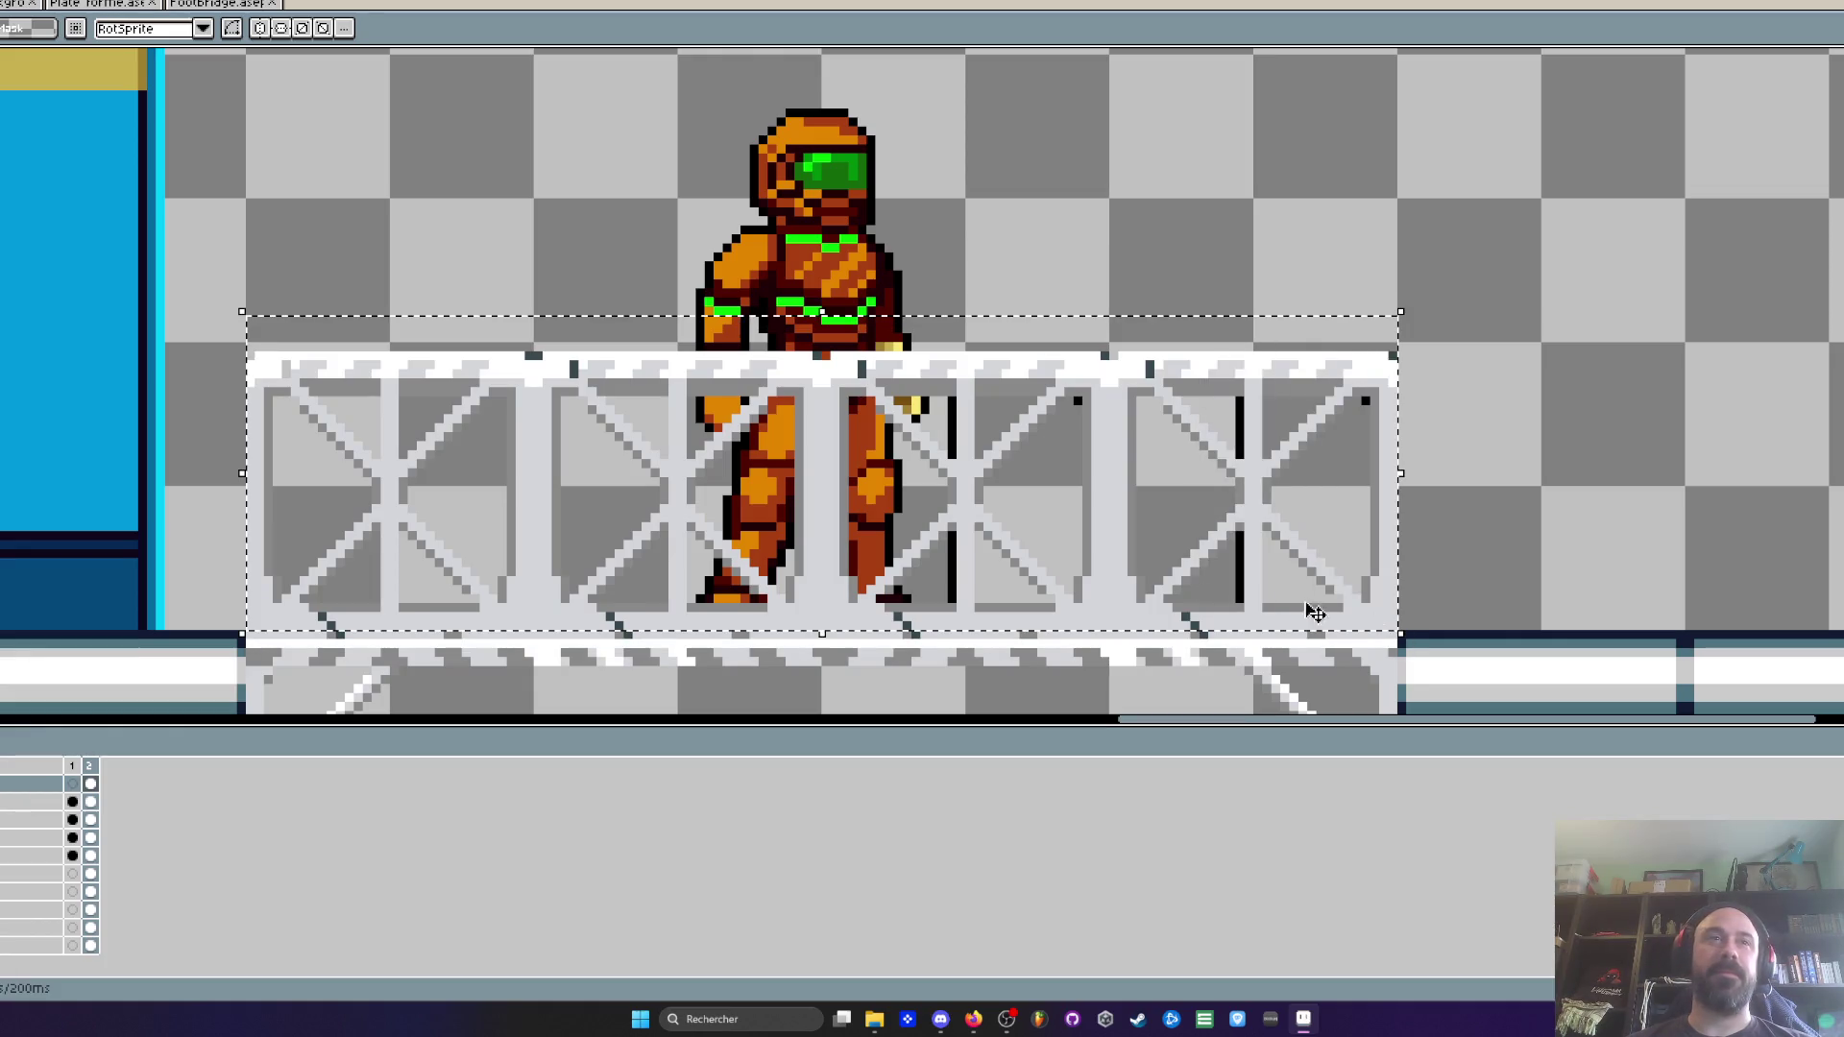
{"action": "left_click_drag", "start_coordinate": [654, 593], "coordinate": [654, 583]}
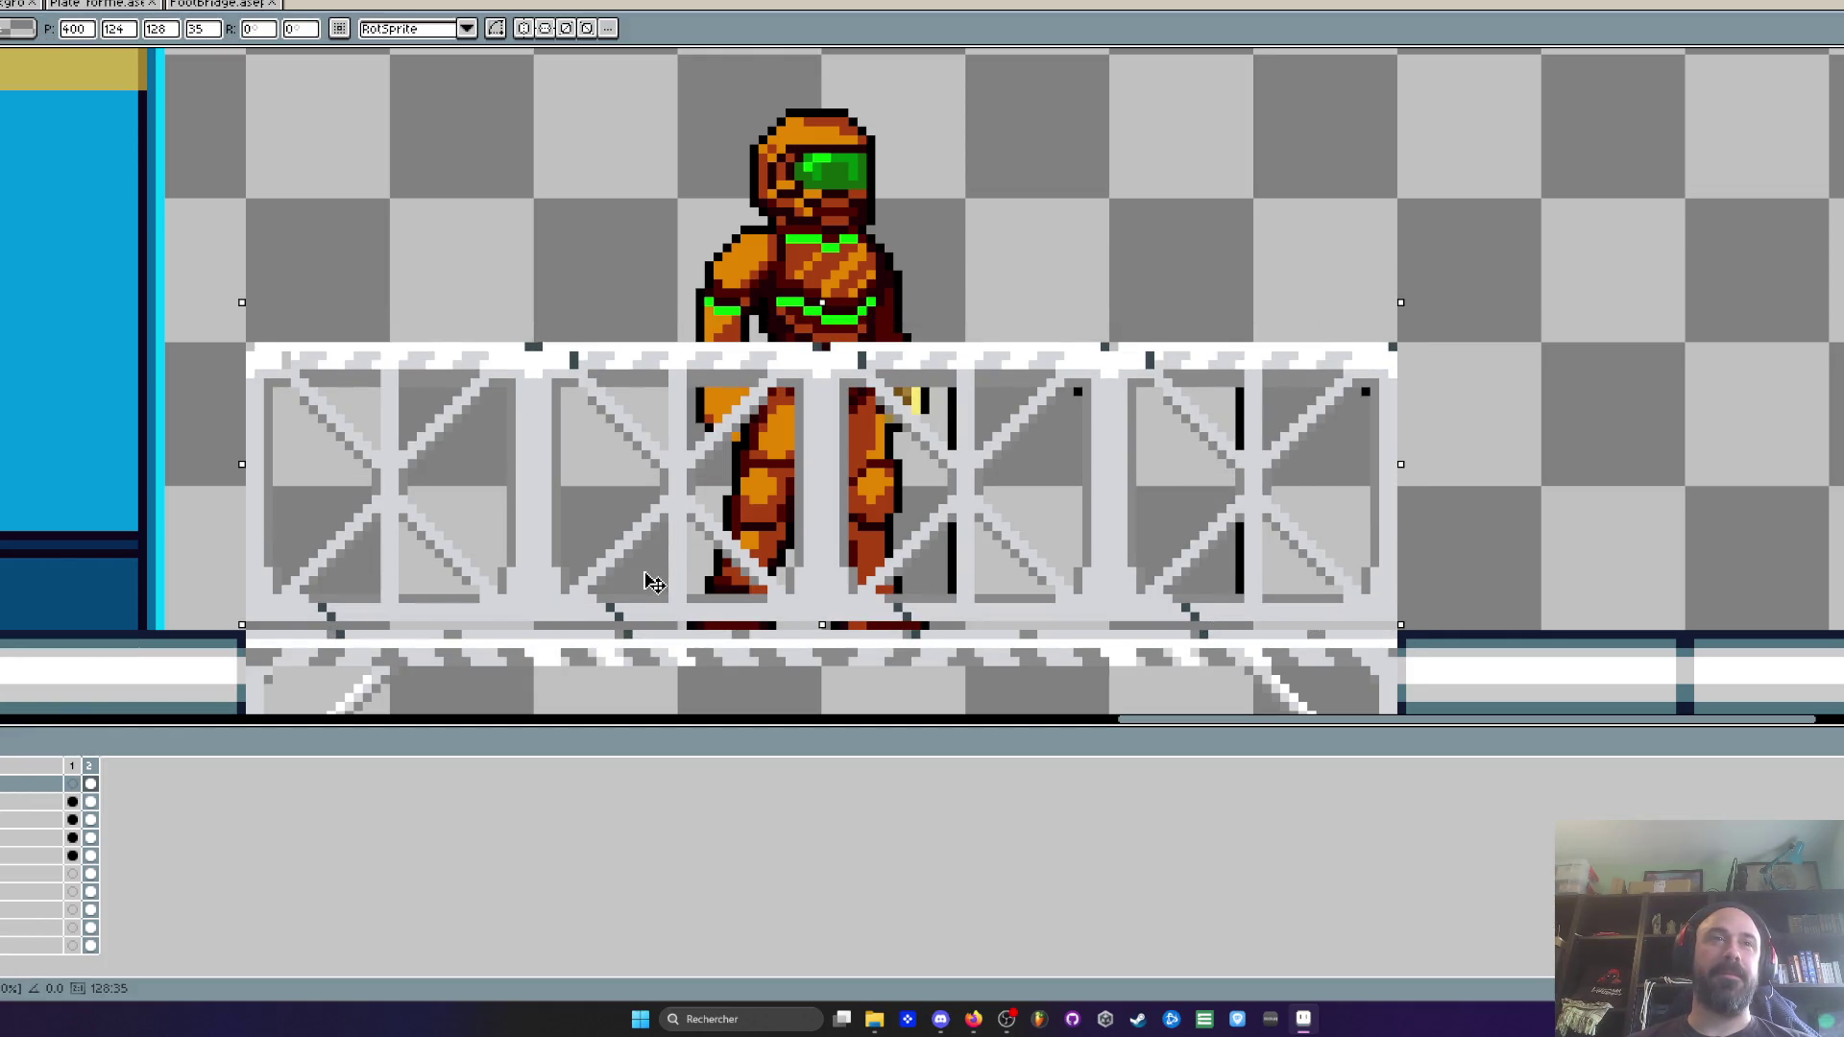
{"action": "key", "text": "Return"}
{"action": "scroll", "coordinate": [654, 583], "scroll_direction": "down", "scroll_amount": 1}
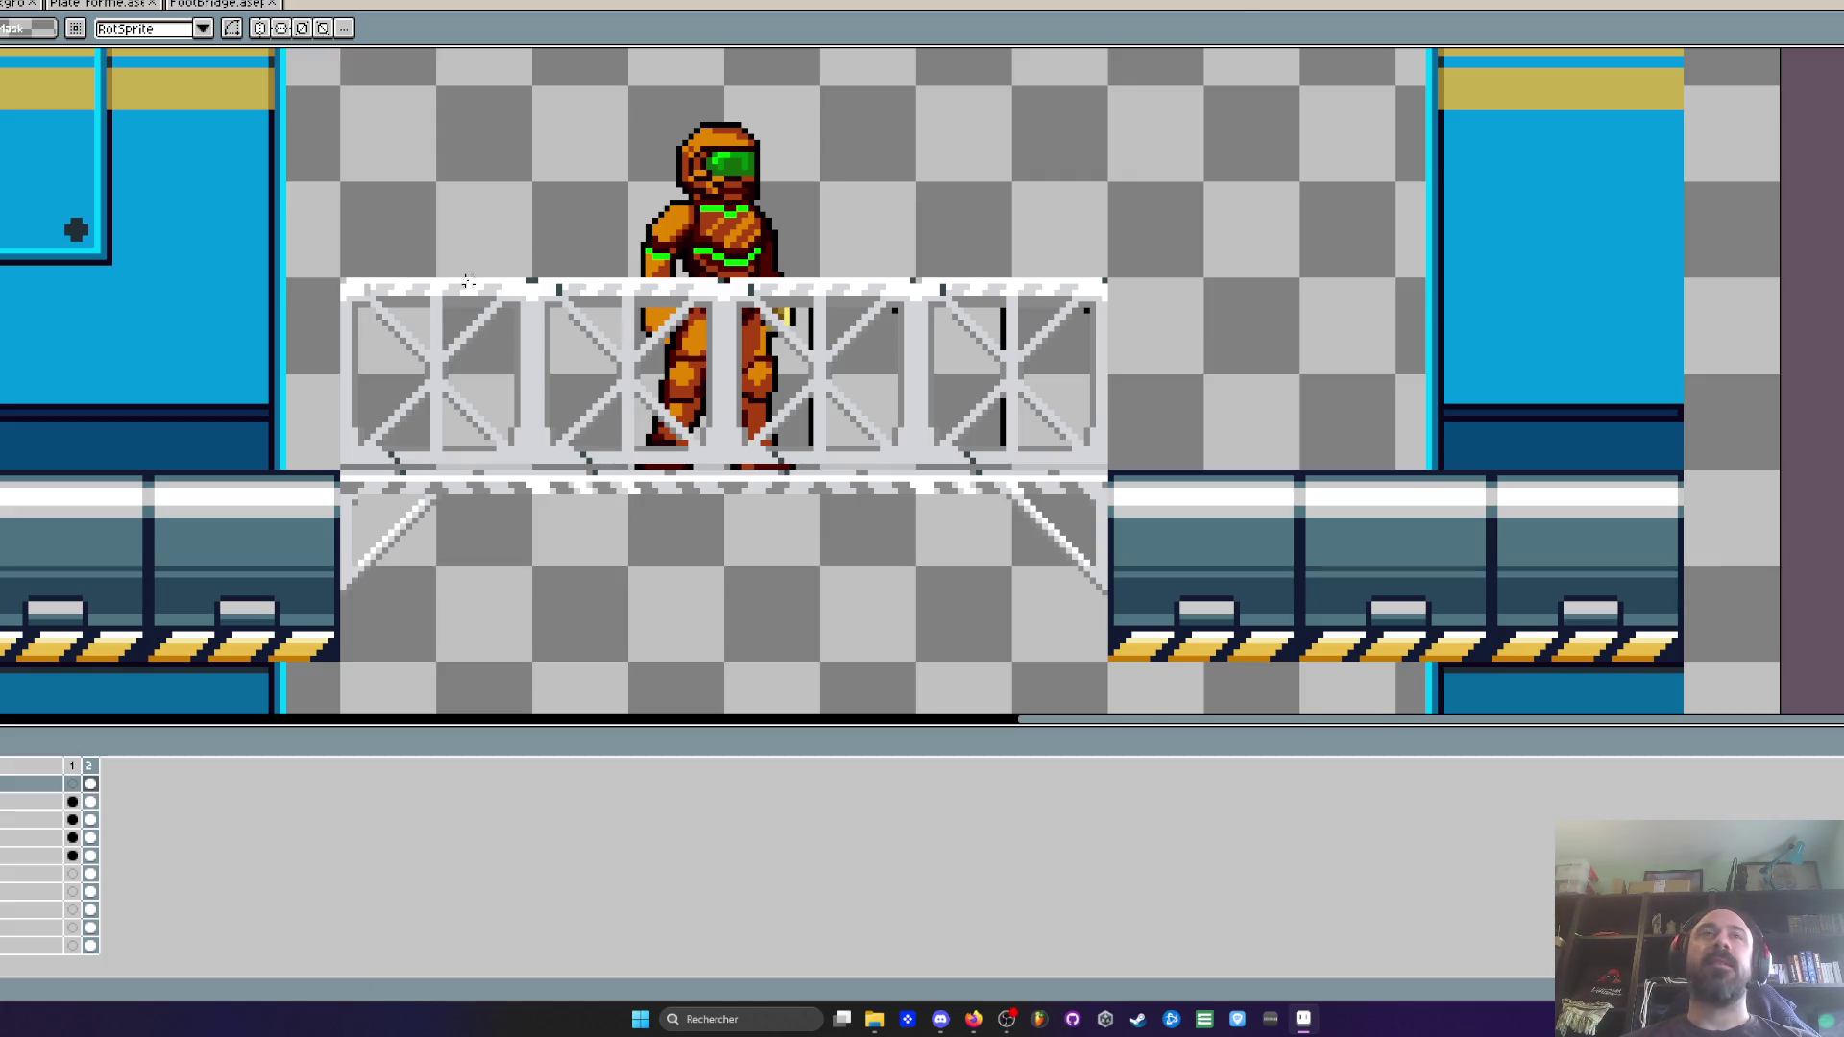
Shade the vertical truss strut darker with the pixel-perfect Pencil
{"action": "scroll", "coordinate": [469, 282], "scroll_direction": "up", "scroll_amount": 5}
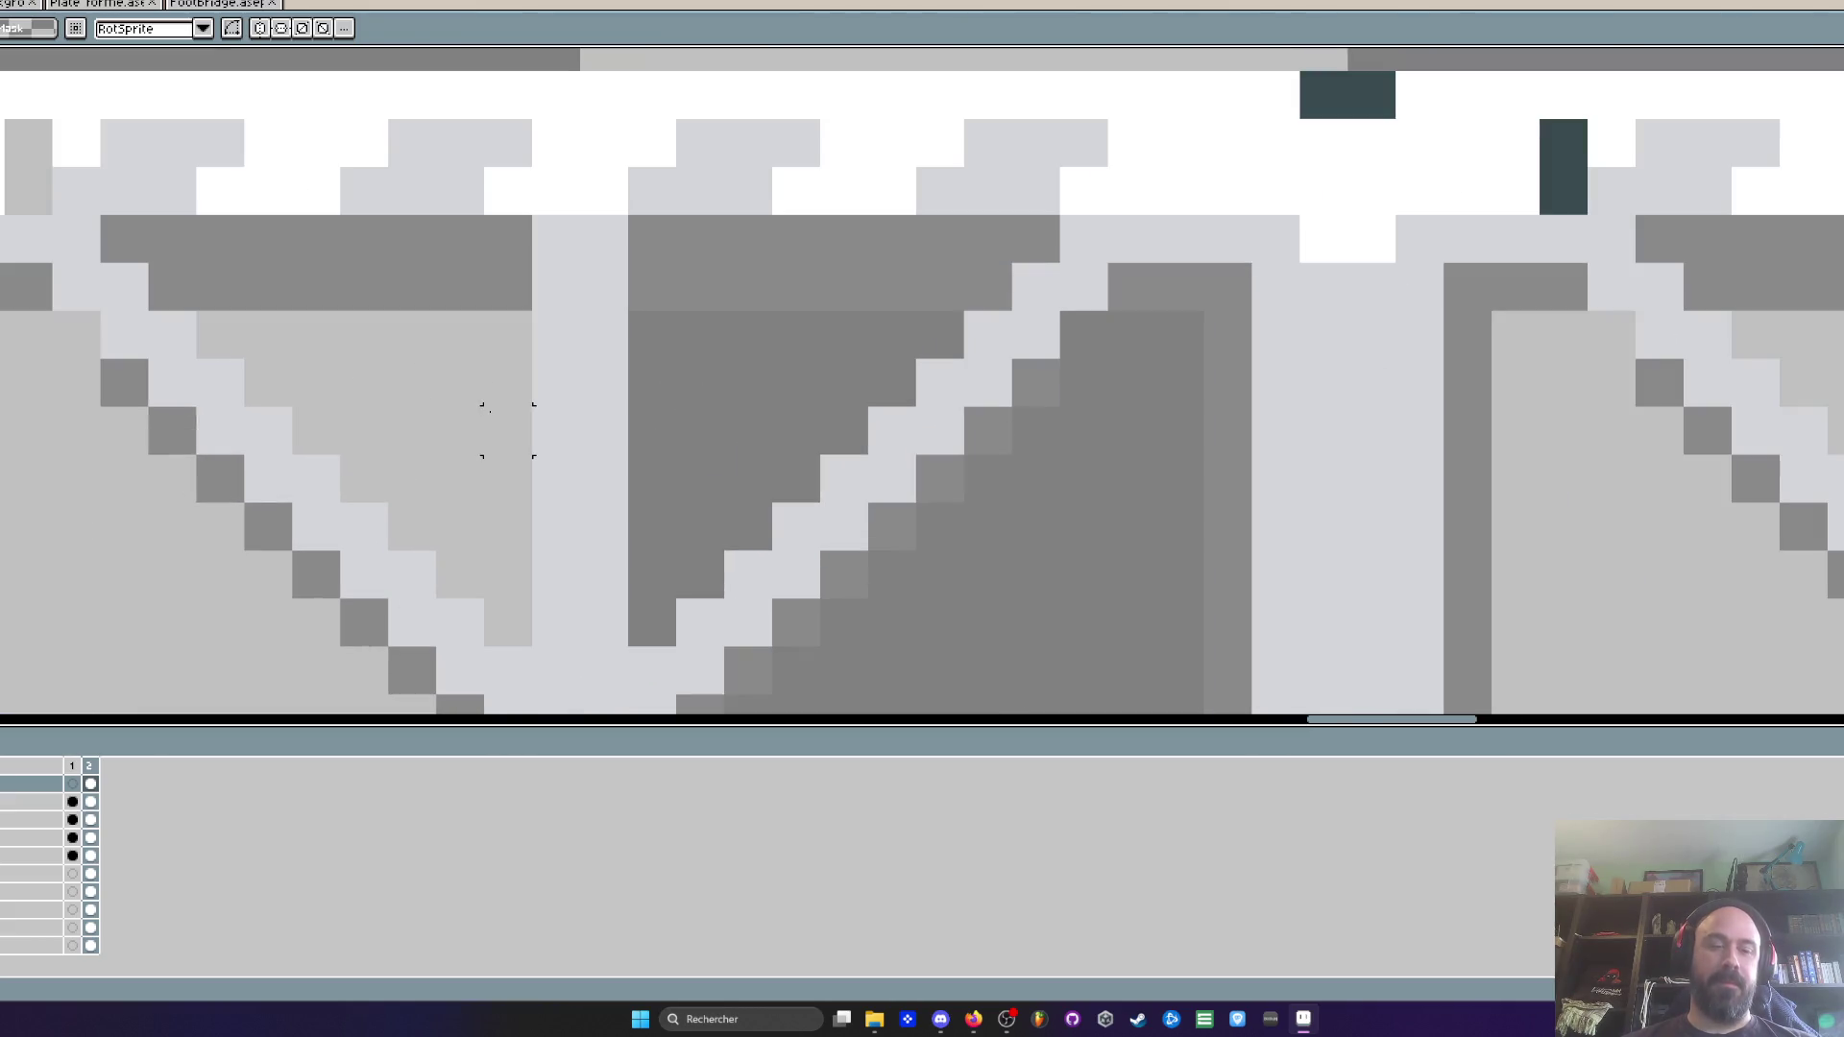
{"action": "key", "text": "b"}
{"action": "mouse_move", "coordinate": [502, 330]}
{"action": "left_mouse_down"}
{"action": "mouse_move", "coordinate": [556, 416]}
{"action": "mouse_move", "coordinate": [552, 535]}
{"action": "mouse_move", "coordinate": [595, 616]}
{"action": "left_mouse_up"}
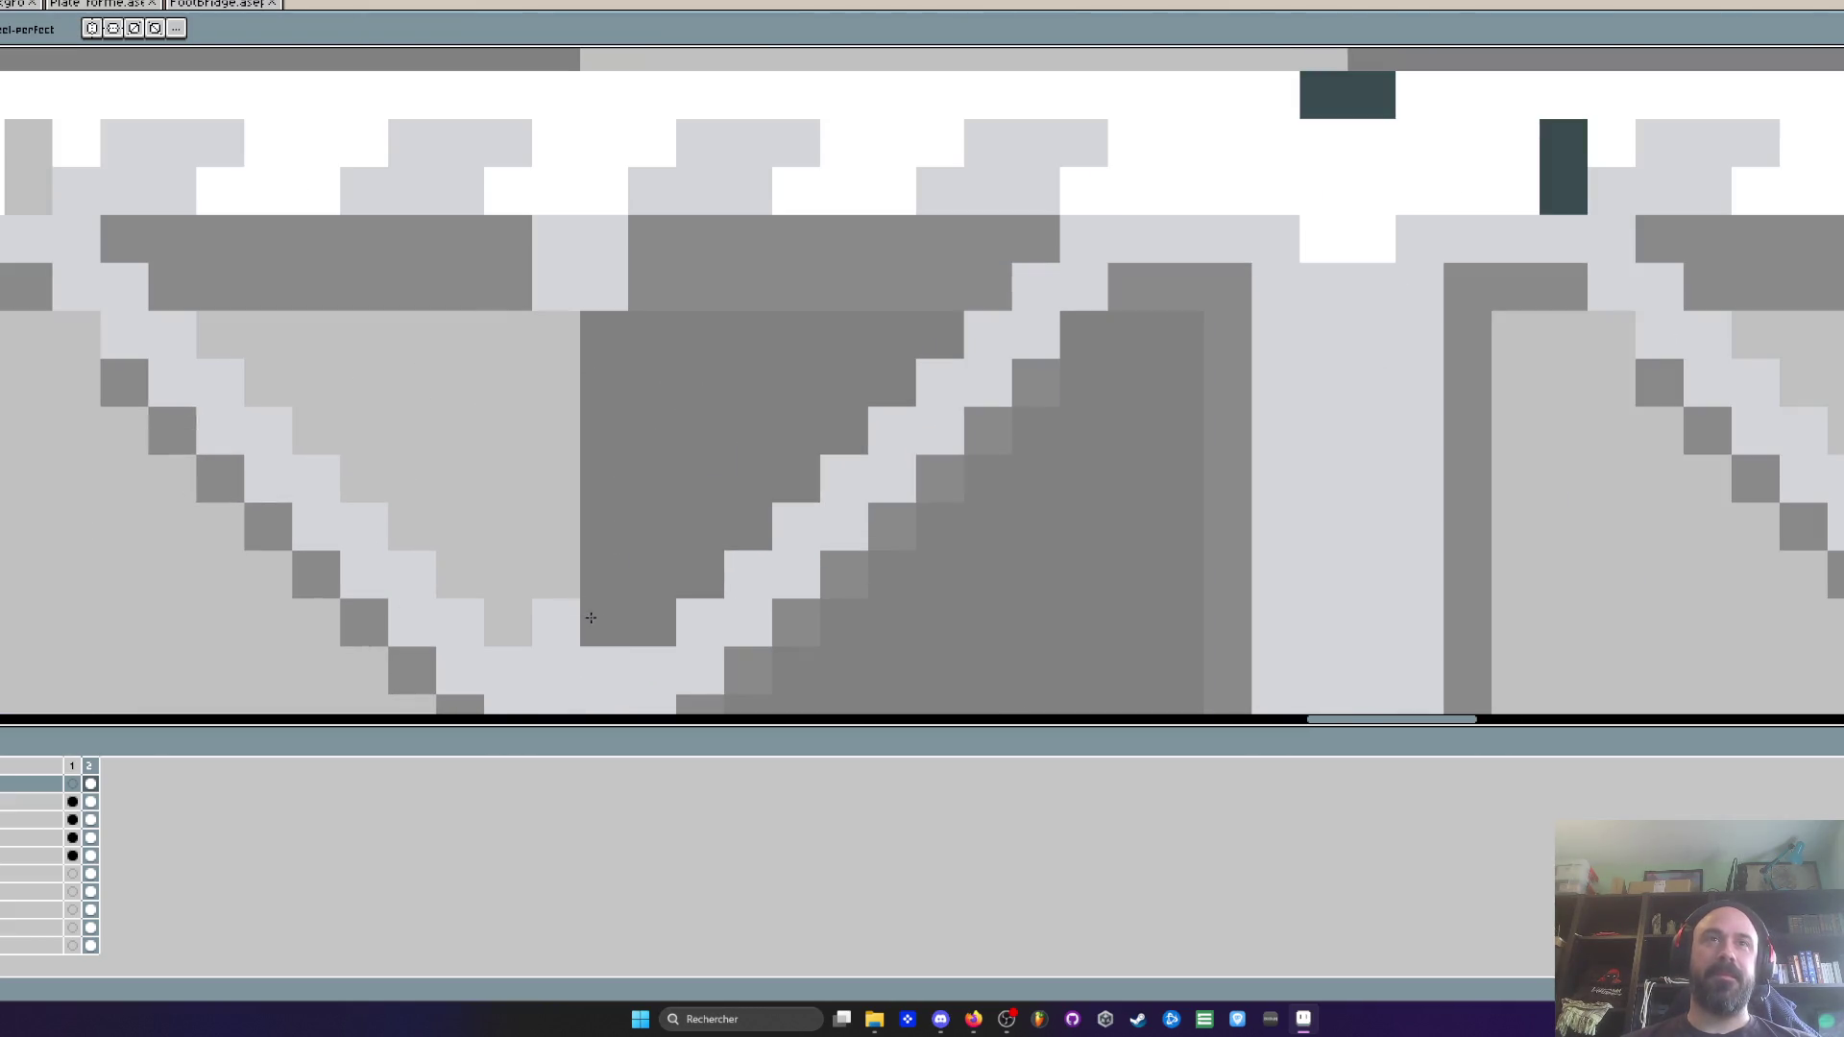
{"action": "scroll", "coordinate": [595, 617], "scroll_direction": "down", "scroll_amount": 3}
{"action": "scroll", "coordinate": [556, 391], "scroll_direction": "up", "scroll_amount": 3}
{"action": "mouse_move", "coordinate": [539, 378]}
{"action": "left_mouse_down"}
{"action": "mouse_move", "coordinate": [497, 478]}
{"action": "mouse_move", "coordinate": [509, 681]}
{"action": "left_mouse_up"}
{"action": "scroll", "coordinate": [508, 682], "scroll_direction": "down", "scroll_amount": 3}
{"action": "scroll", "coordinate": [436, 439], "scroll_direction": "up", "scroll_amount": 2}
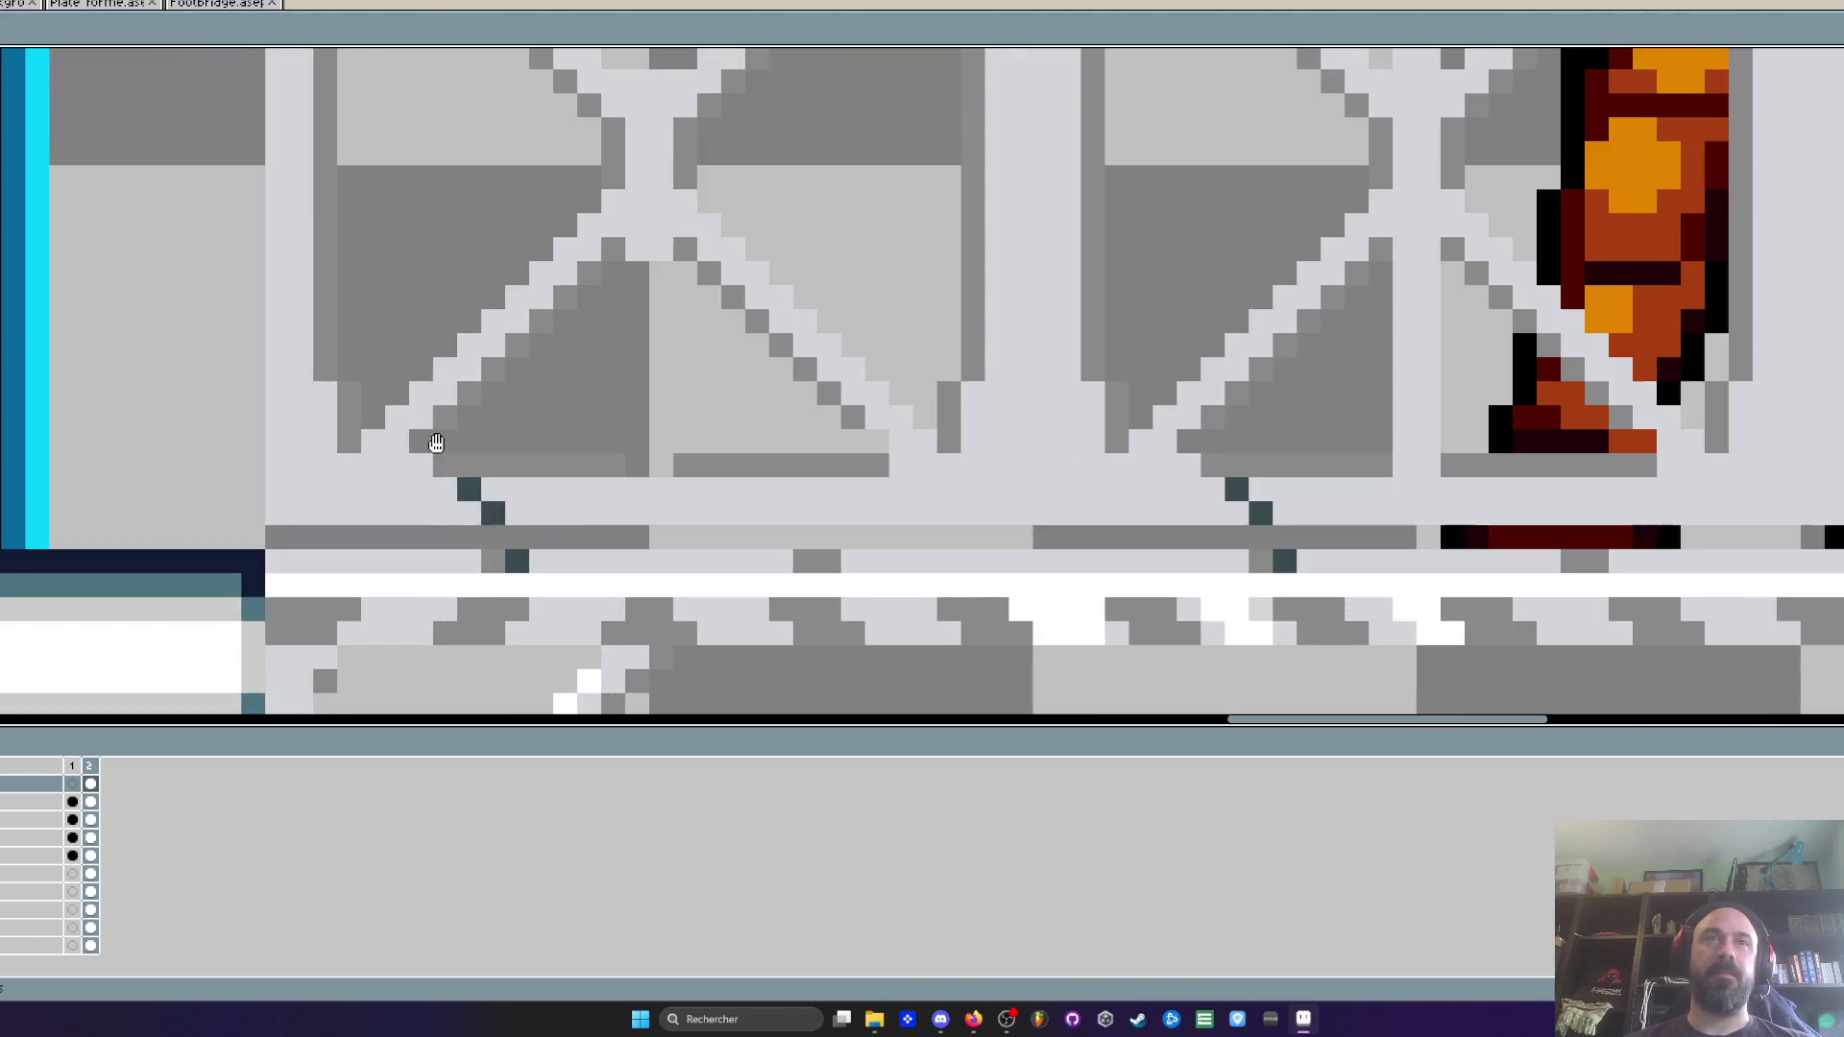
Repaint stray dark pixels on the lower rail with the truss's light grey
{"action": "left_click", "coordinate": [464, 499]}
{"action": "left_click", "coordinate": [538, 489], "text": "alt"}
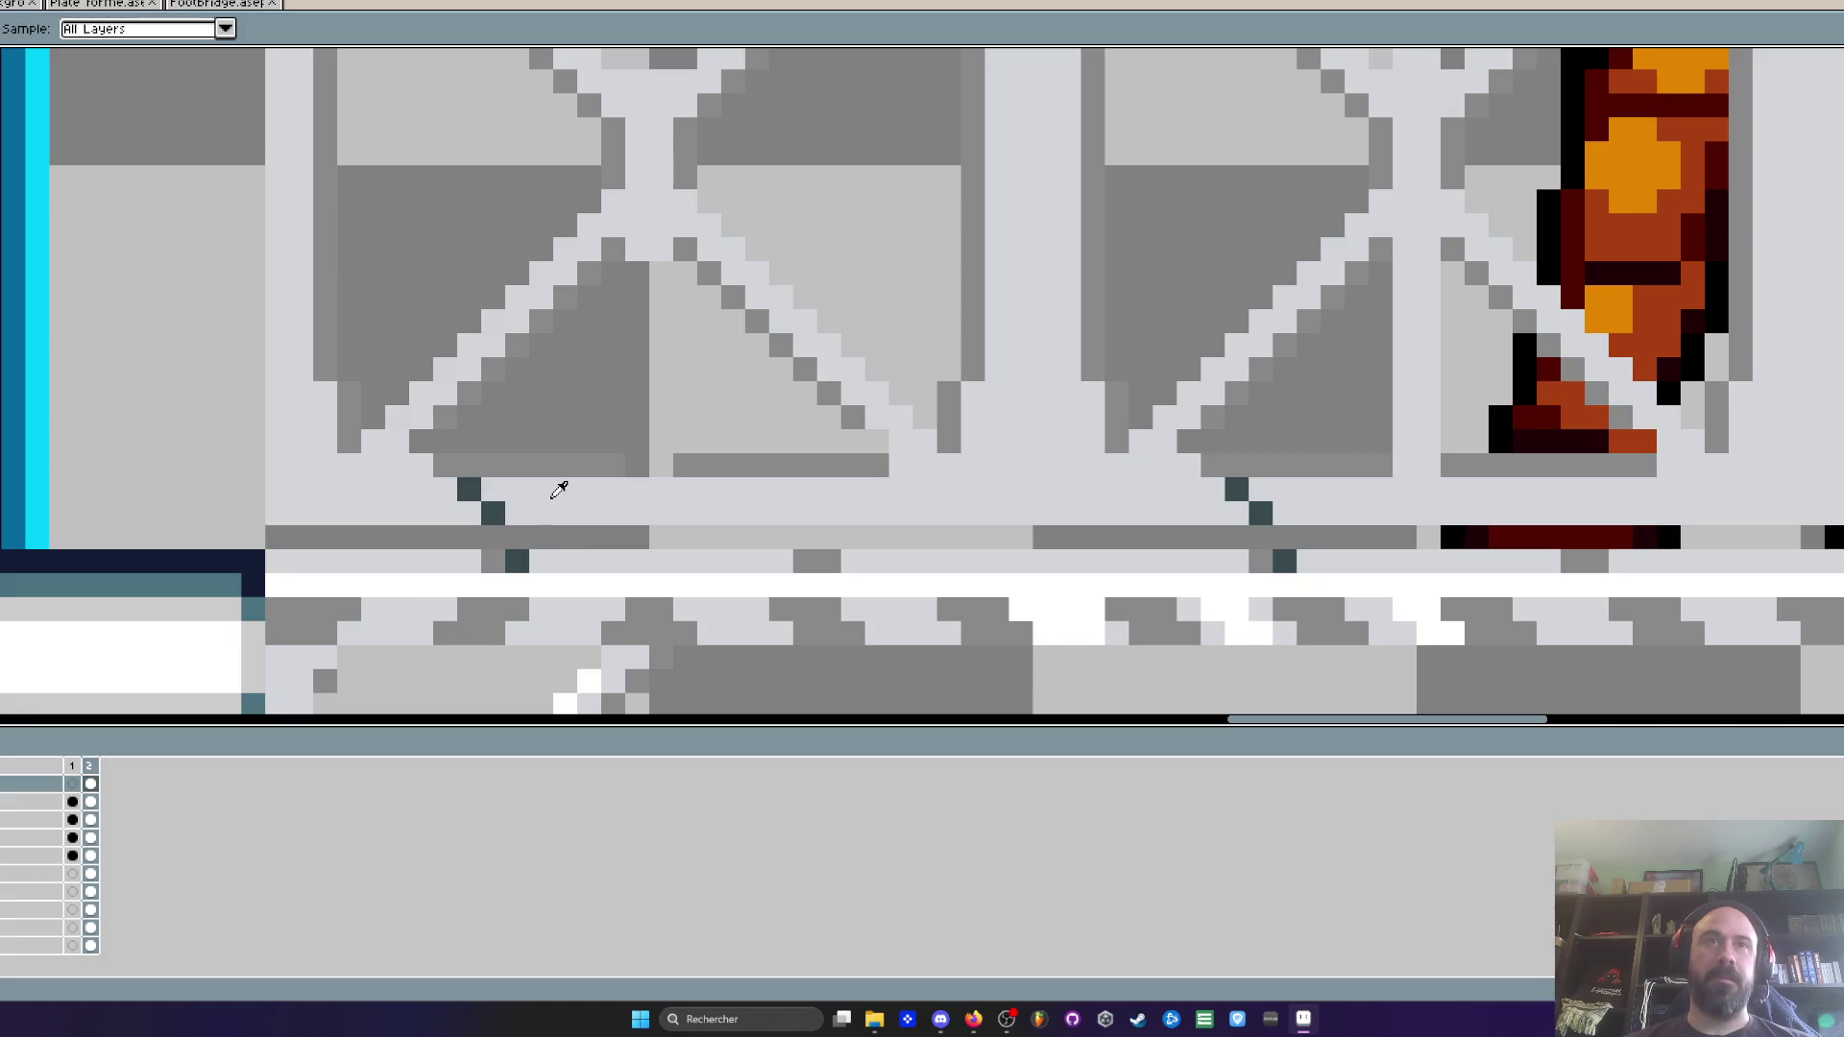
{"action": "left_click_drag", "start_coordinate": [469, 490], "coordinate": [494, 506]}
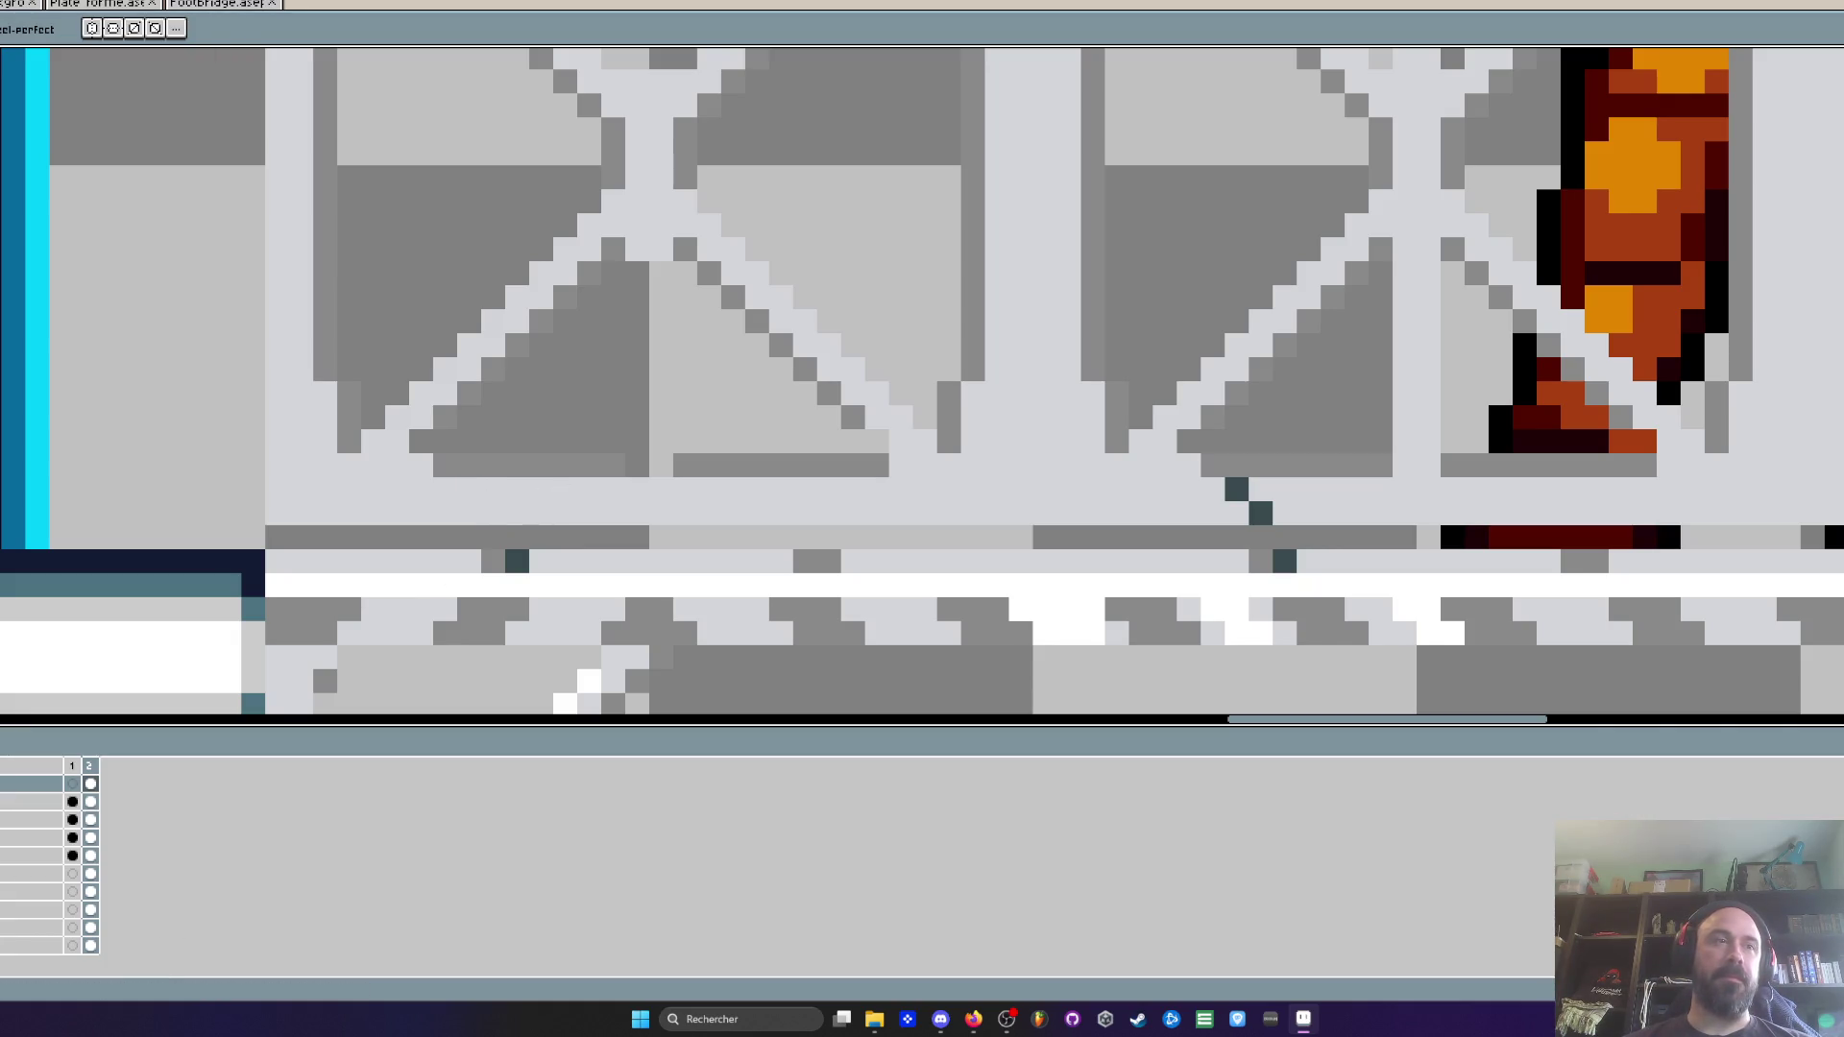
{"action": "scroll", "coordinate": [557, 509], "scroll_direction": "down", "scroll_amount": 5}
{"action": "scroll", "coordinate": [557, 509], "scroll_direction": "up", "scroll_amount": 5}
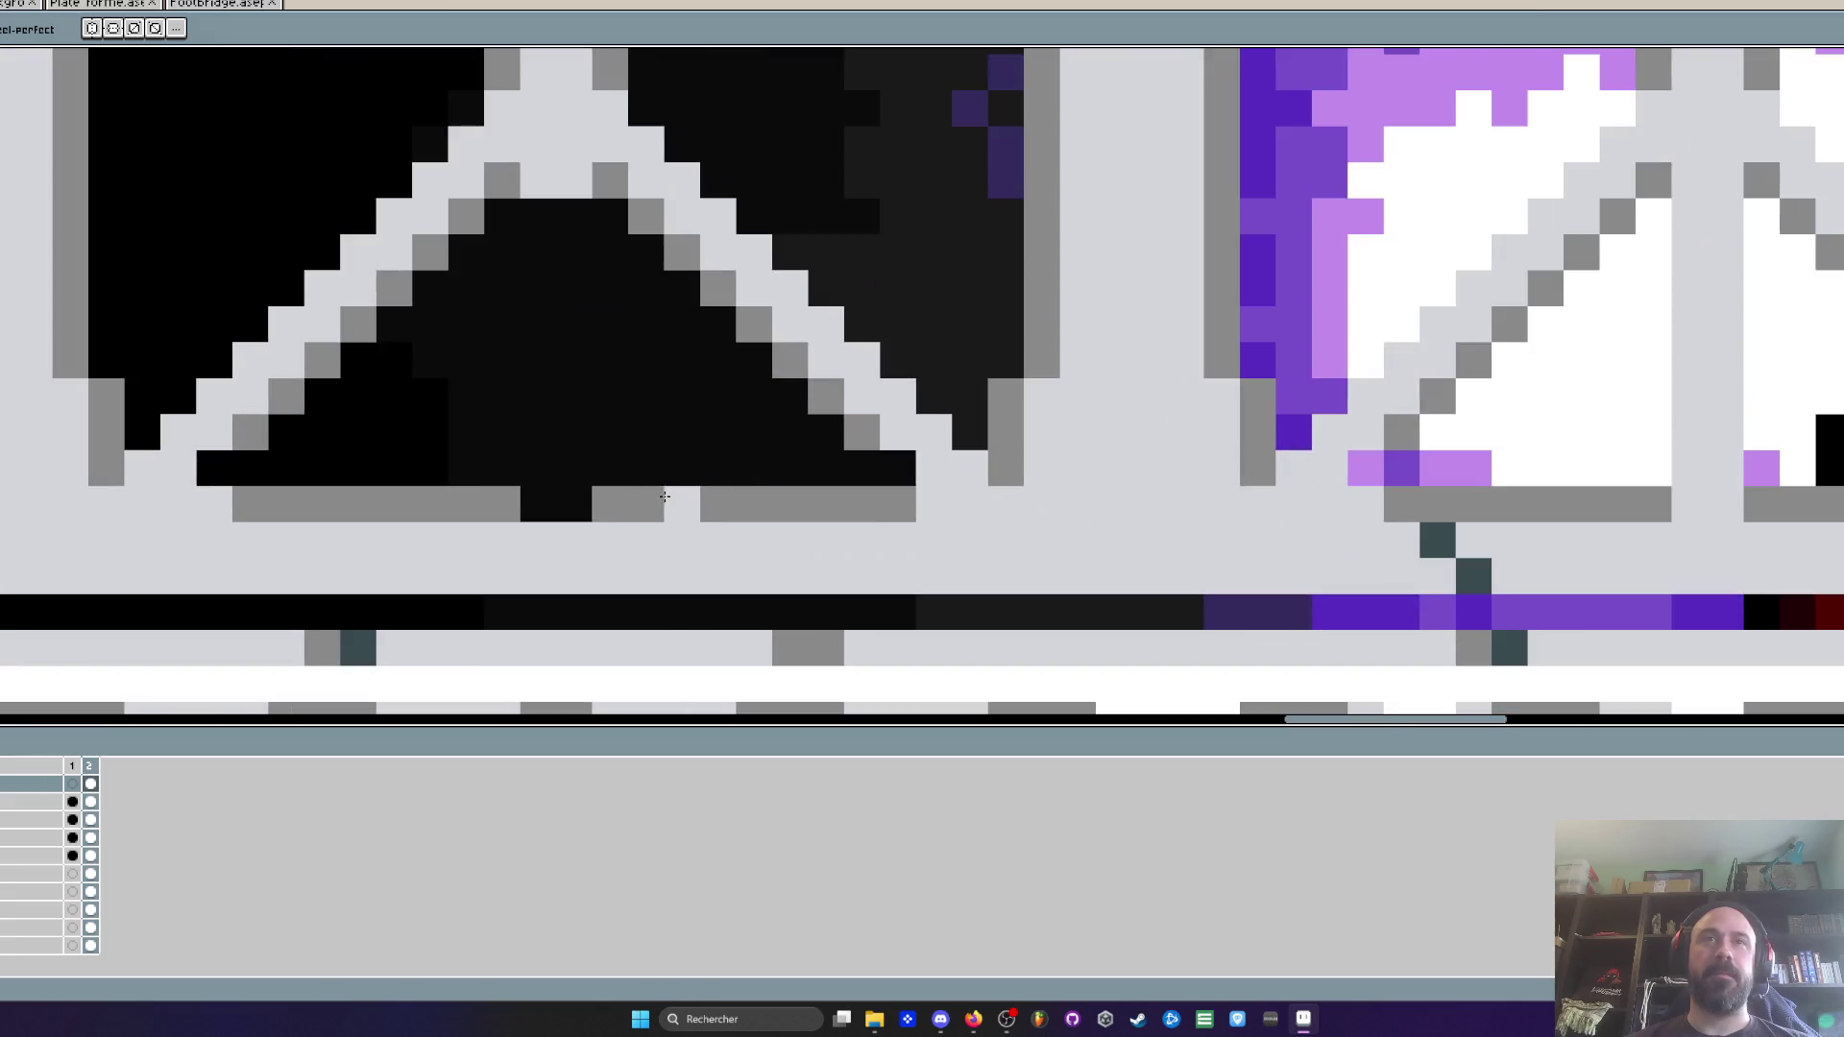
{"action": "scroll", "coordinate": [557, 509], "scroll_direction": "down", "scroll_amount": 5}
{"action": "scroll", "coordinate": [447, 298], "scroll_direction": "up", "scroll_amount": 4}
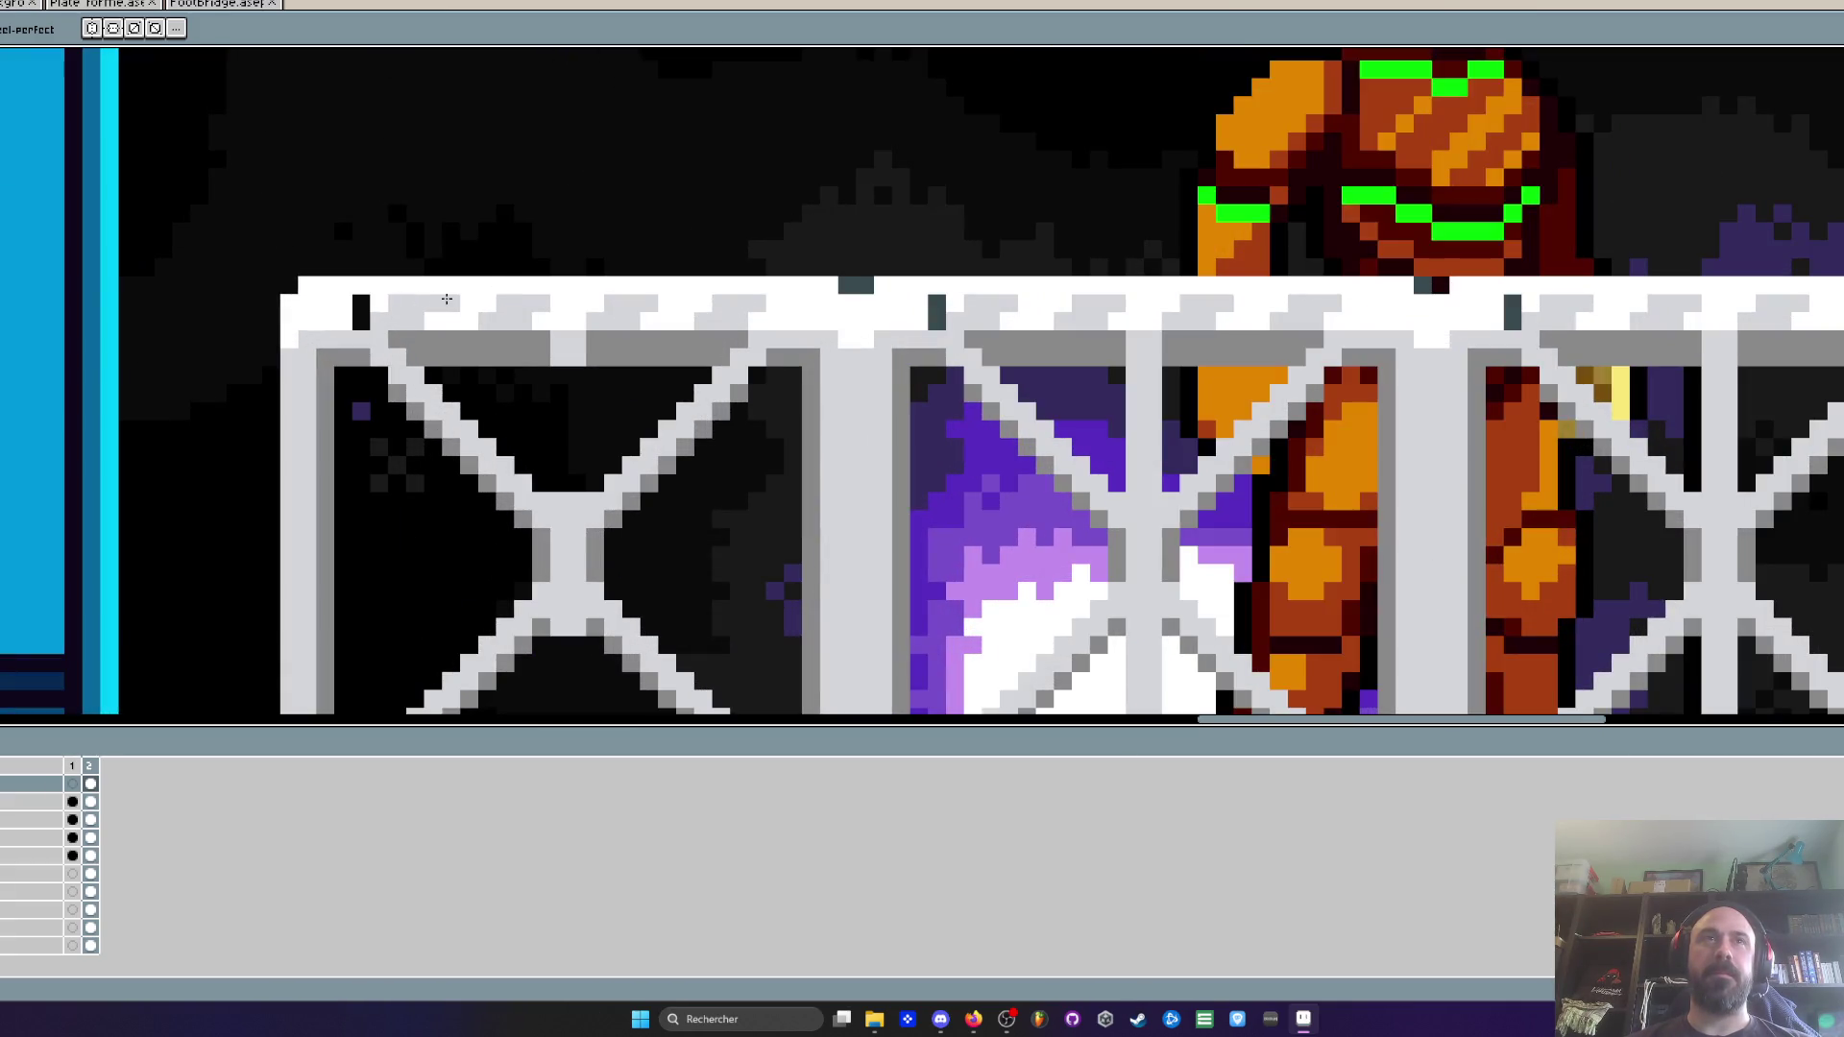
{"action": "scroll", "coordinate": [394, 288], "scroll_direction": "up", "scroll_amount": 2}
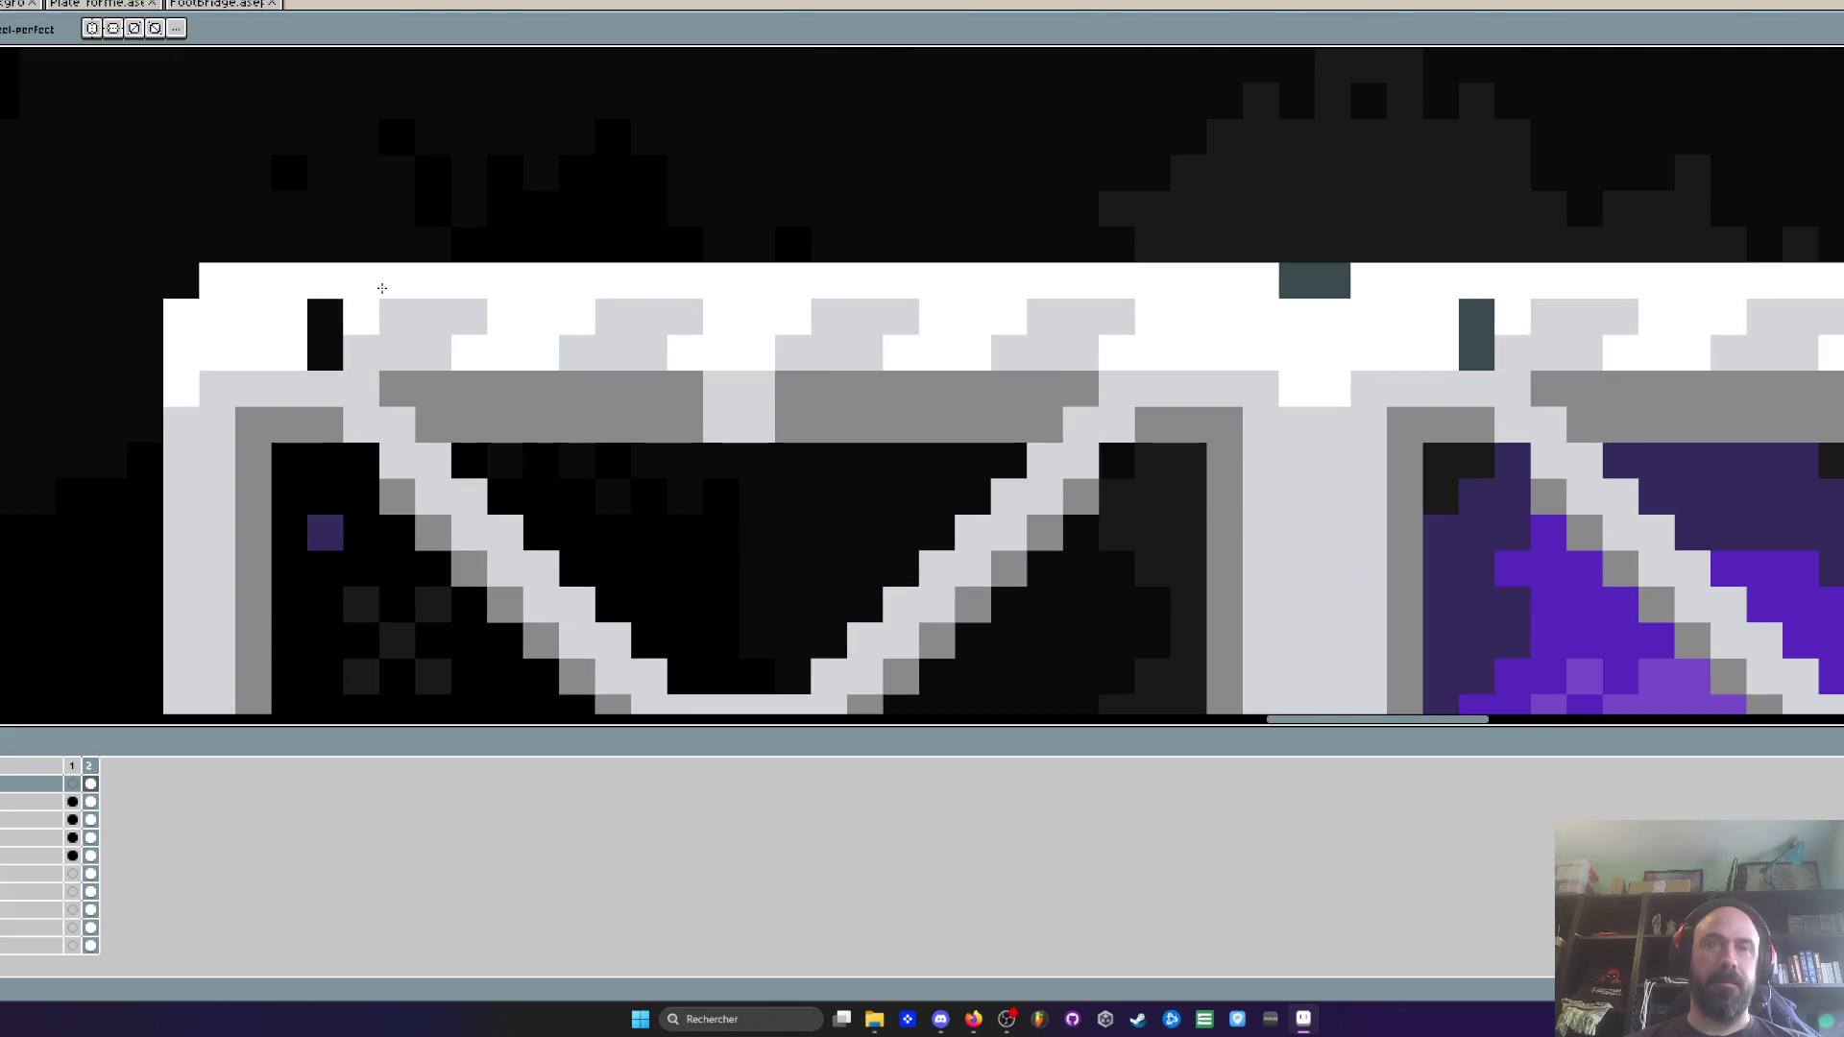
{"action": "scroll", "coordinate": [310, 320], "scroll_direction": "down", "scroll_amount": 5}
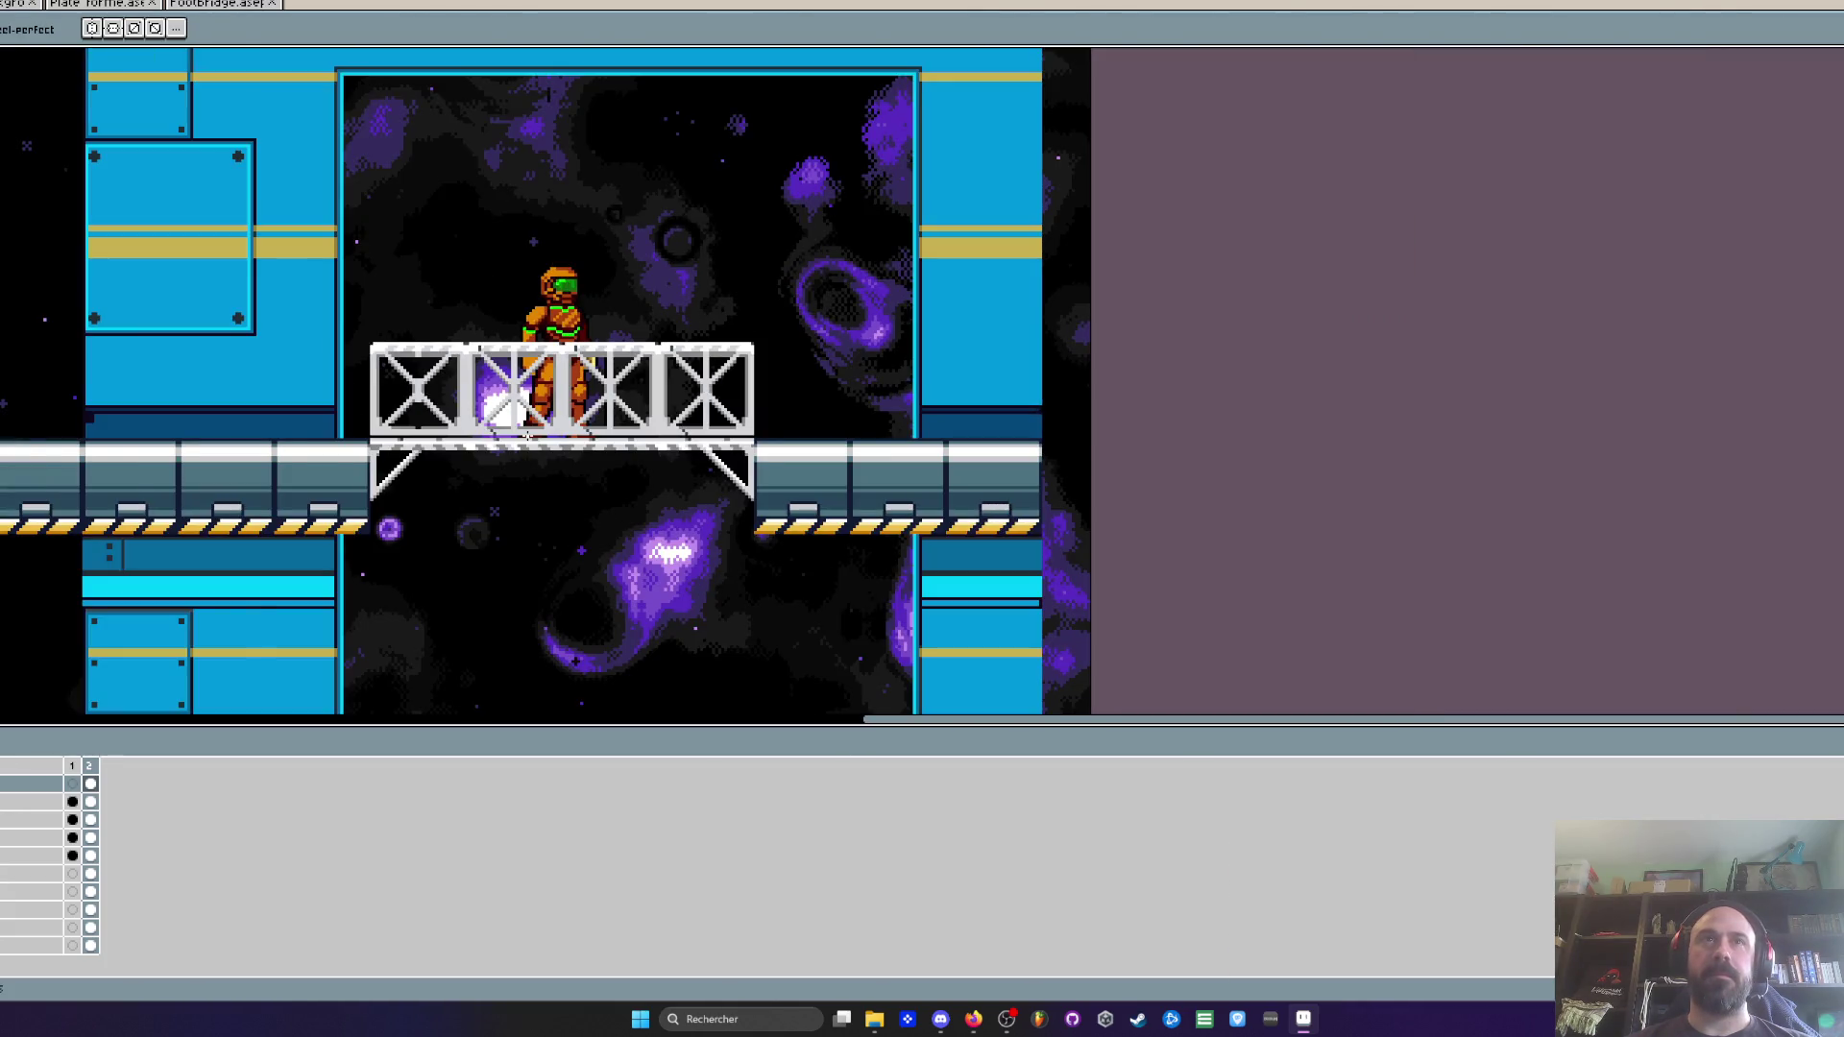
{"action": "scroll", "coordinate": [527, 436], "scroll_direction": "down", "scroll_amount": 2}
{"action": "scroll", "coordinate": [527, 436], "scroll_direction": "up", "scroll_amount": 5}
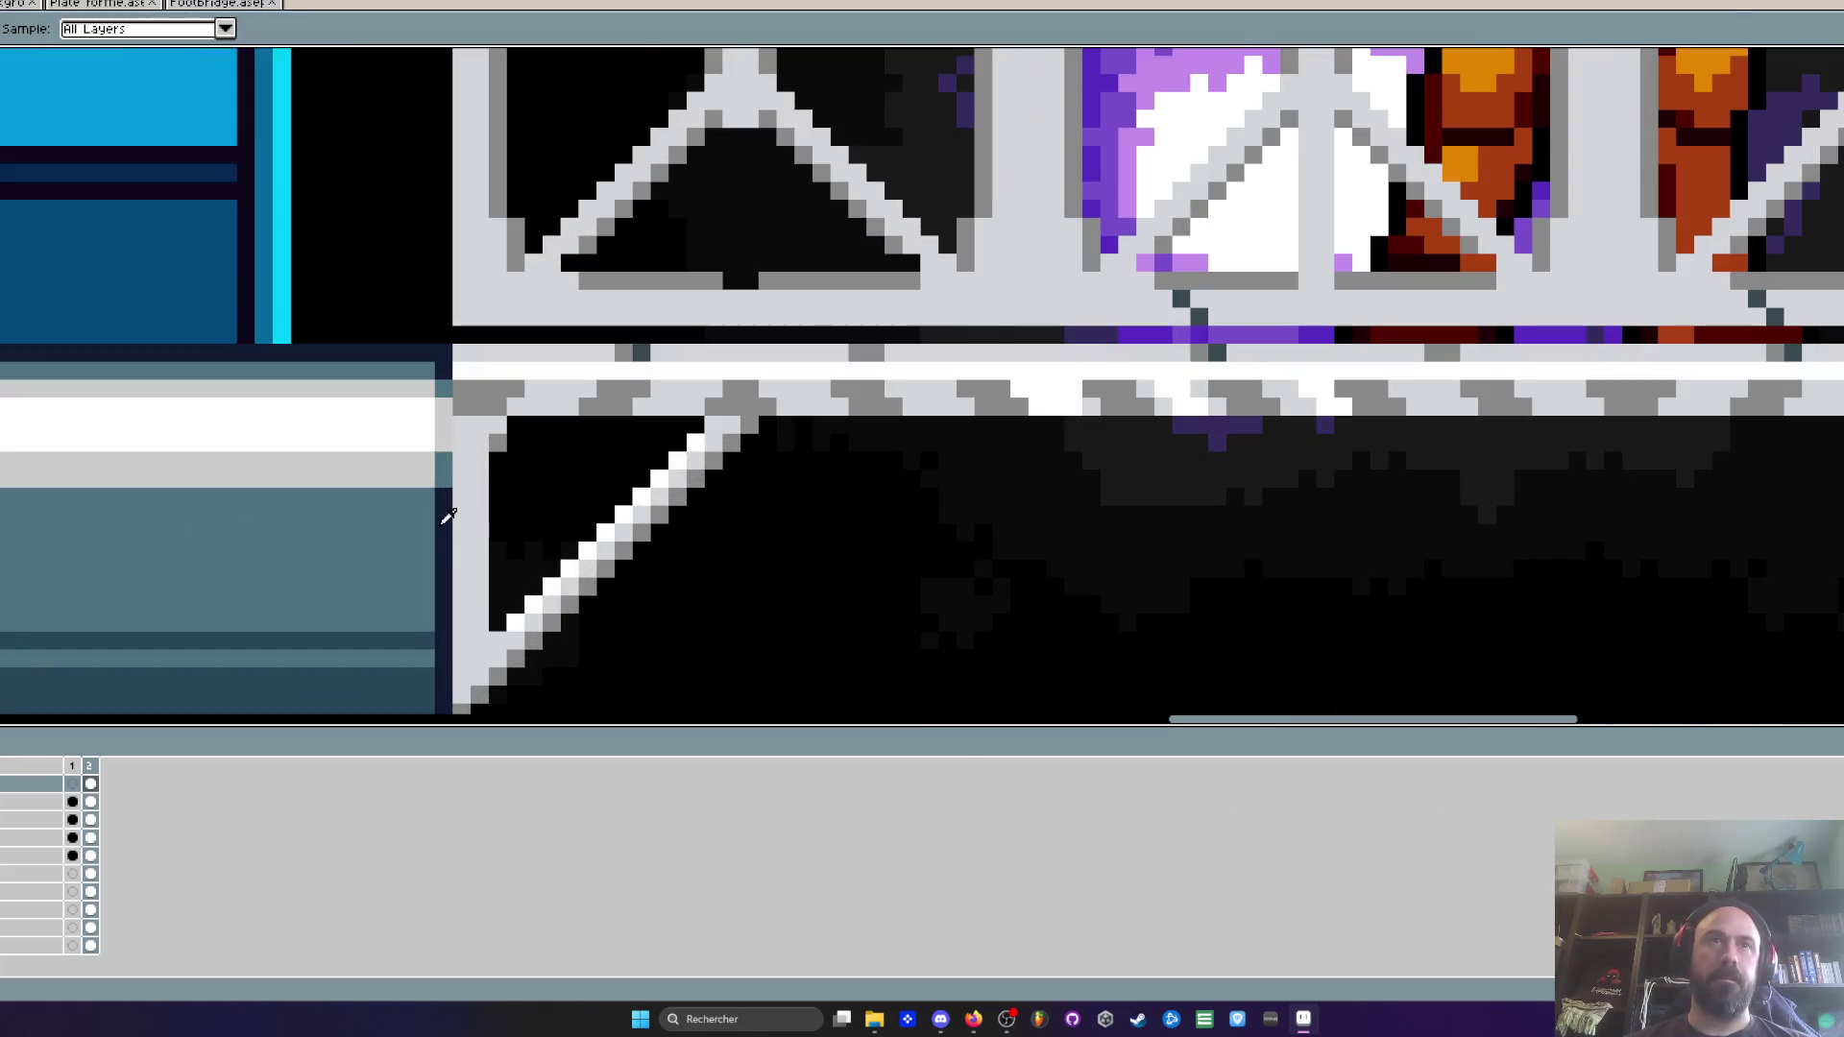
Apply a bucket fill on the rail, then make the third layer active
{"action": "key", "text": "g"}
{"action": "left_click", "coordinate": [471, 538]}
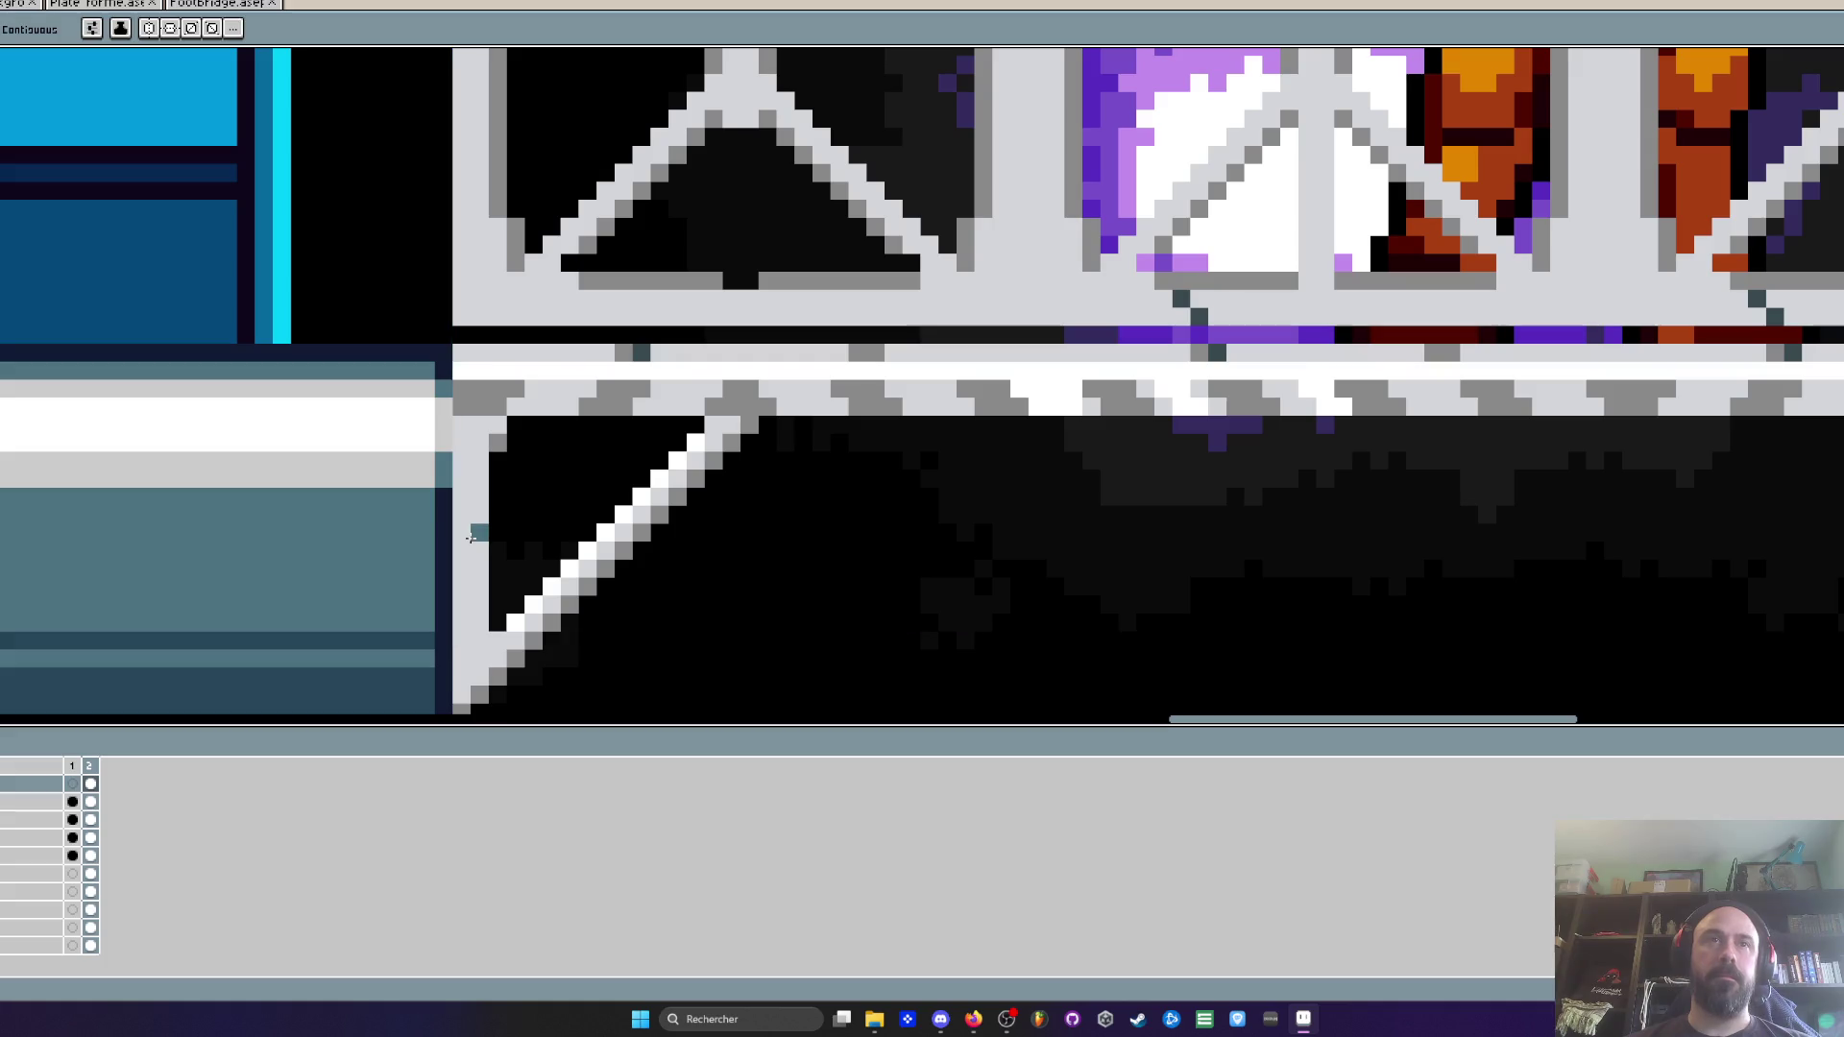
{"action": "left_click", "coordinate": [90, 801]}
{"action": "scroll", "coordinate": [462, 550], "scroll_direction": "down", "scroll_amount": 2}
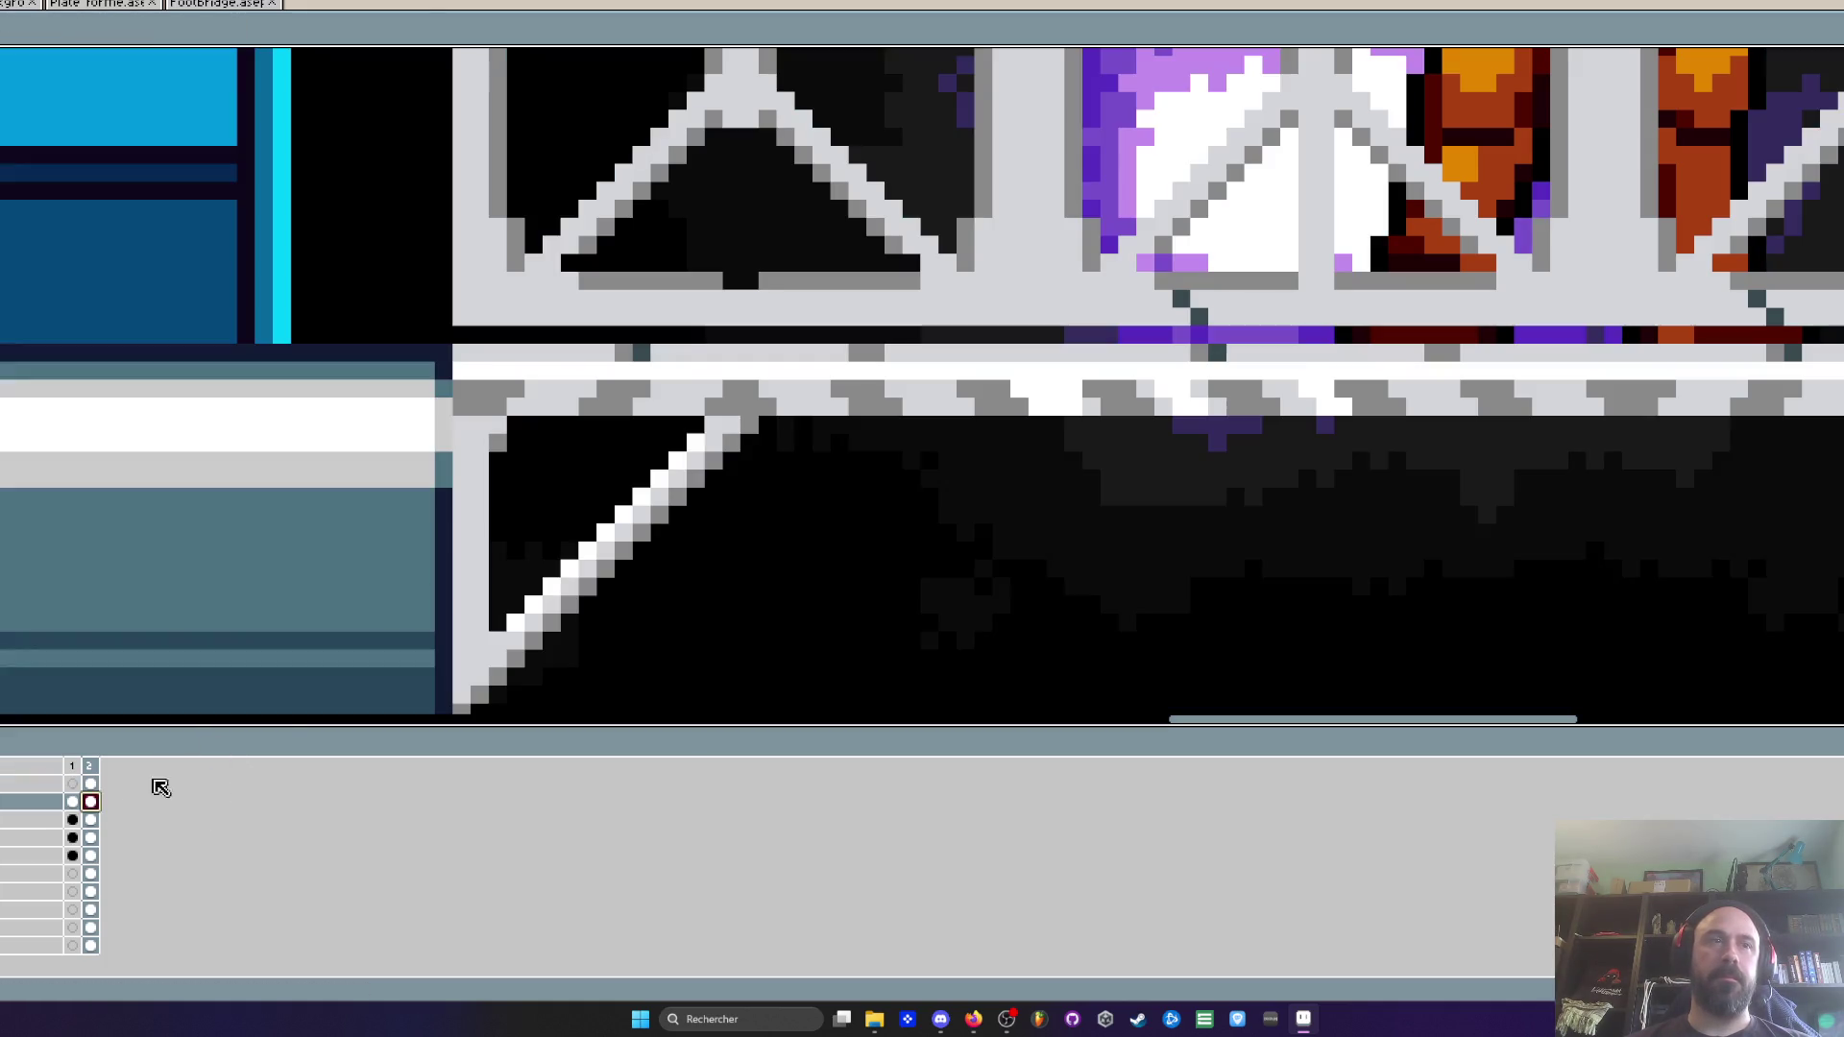
{"action": "left_click", "coordinate": [86, 818]}
{"action": "scroll", "coordinate": [499, 546], "scroll_direction": "down", "scroll_amount": 1}
{"action": "scroll", "coordinate": [595, 573], "scroll_direction": "down", "scroll_amount": 1}
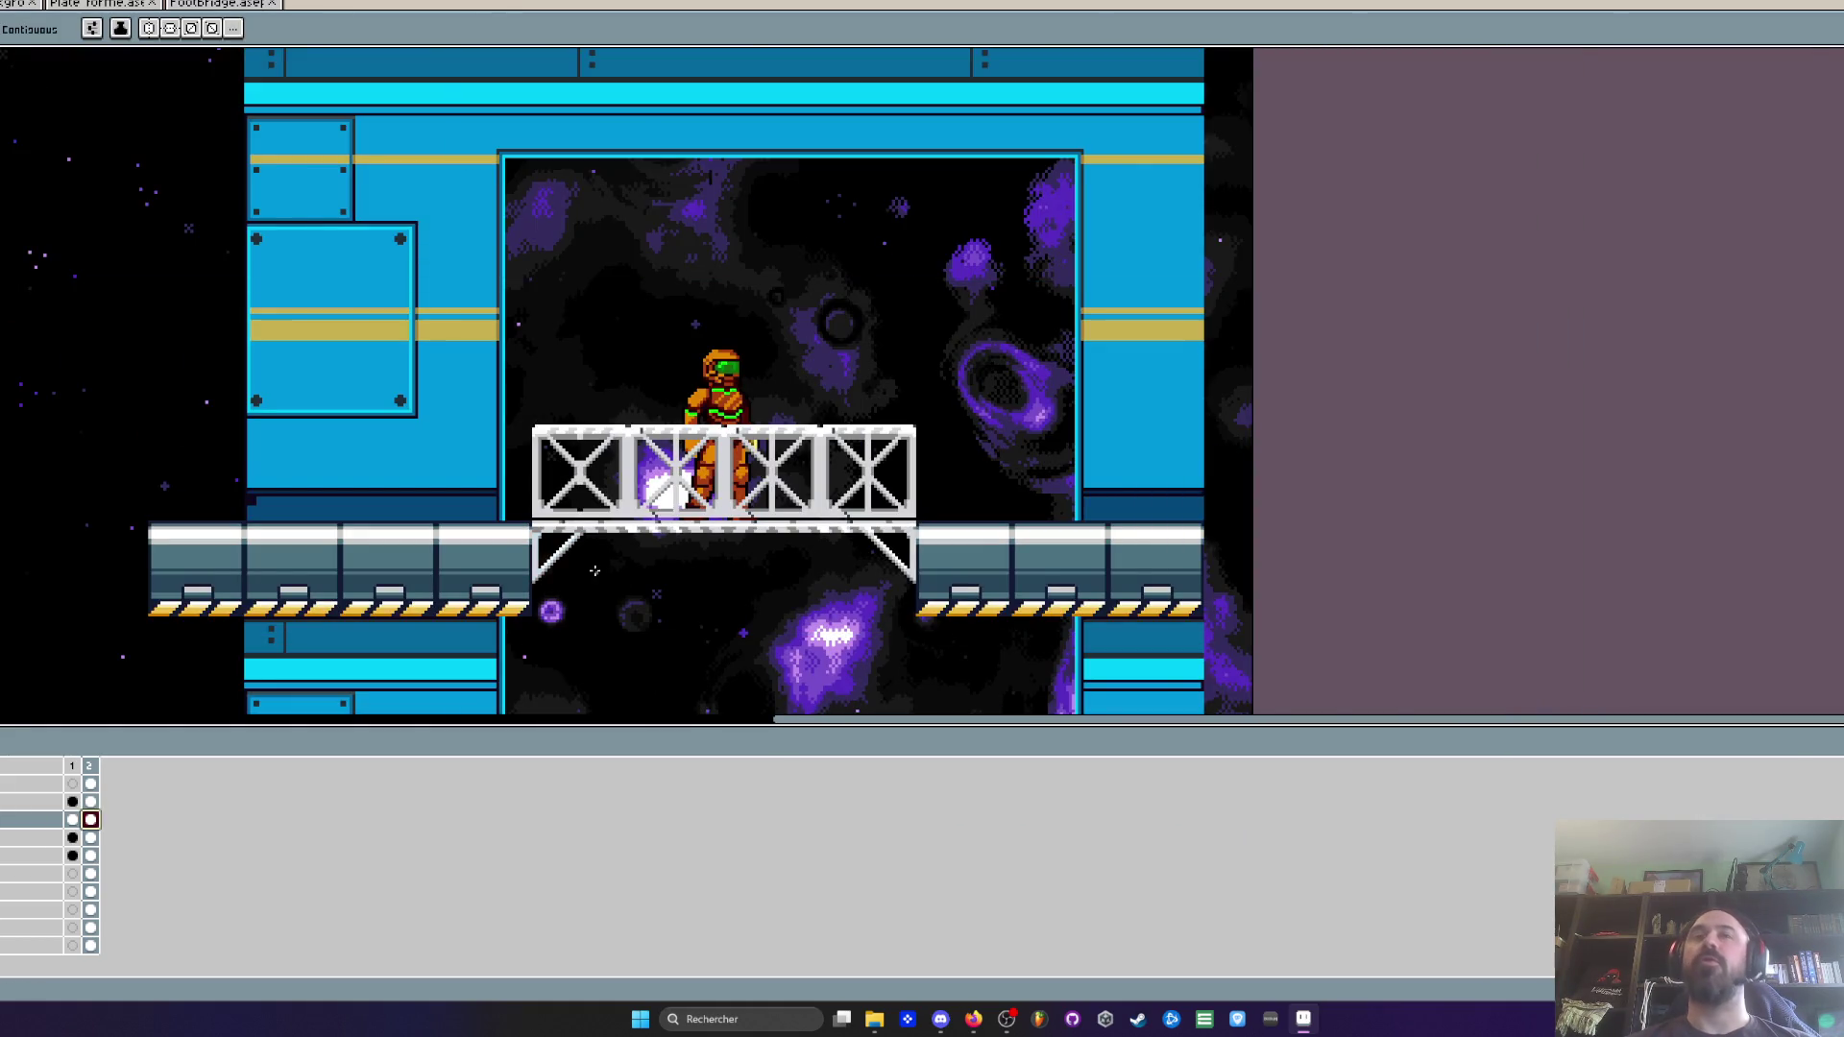
{"action": "scroll", "coordinate": [598, 572], "scroll_direction": "up", "scroll_amount": 2}
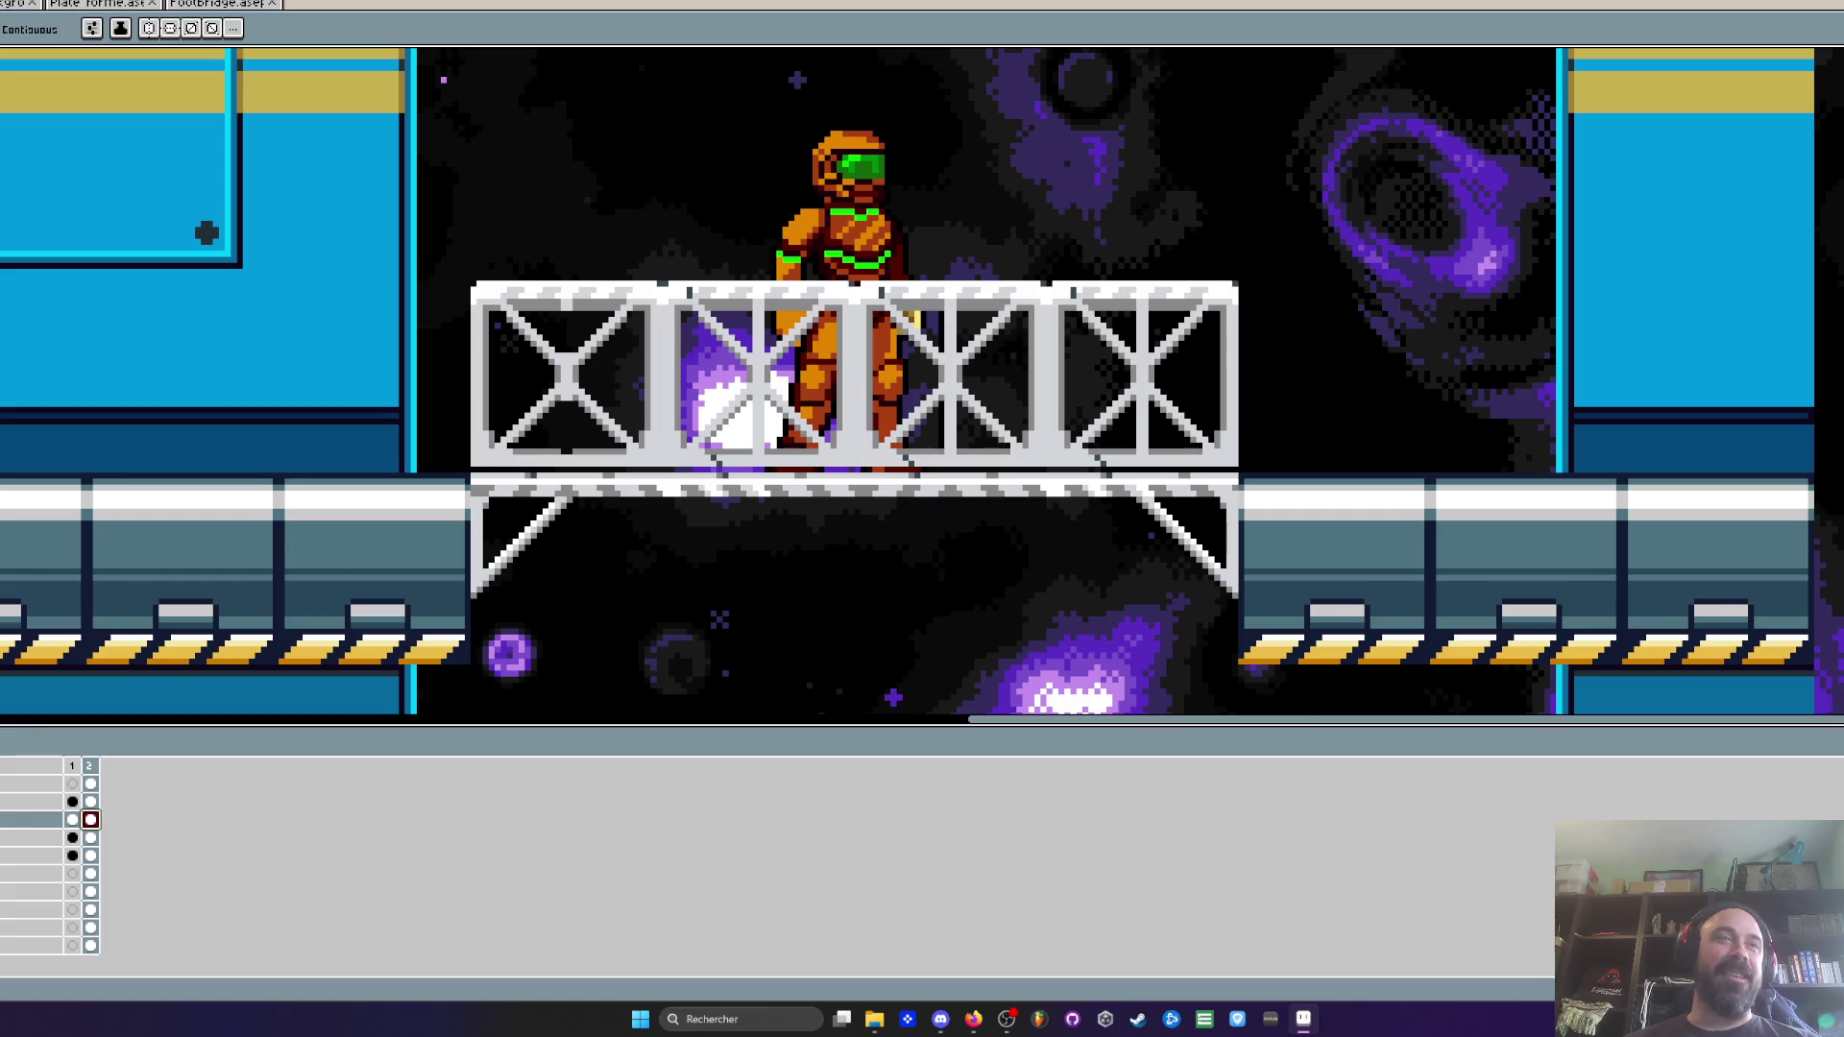
Toggle the bridge layer's visibility to check the character's legs, then select the bridge cel
{"action": "scroll", "coordinate": [632, 374], "scroll_direction": "down", "scroll_amount": 1}
{"action": "scroll", "coordinate": [615, 384], "scroll_direction": "up", "scroll_amount": 4}
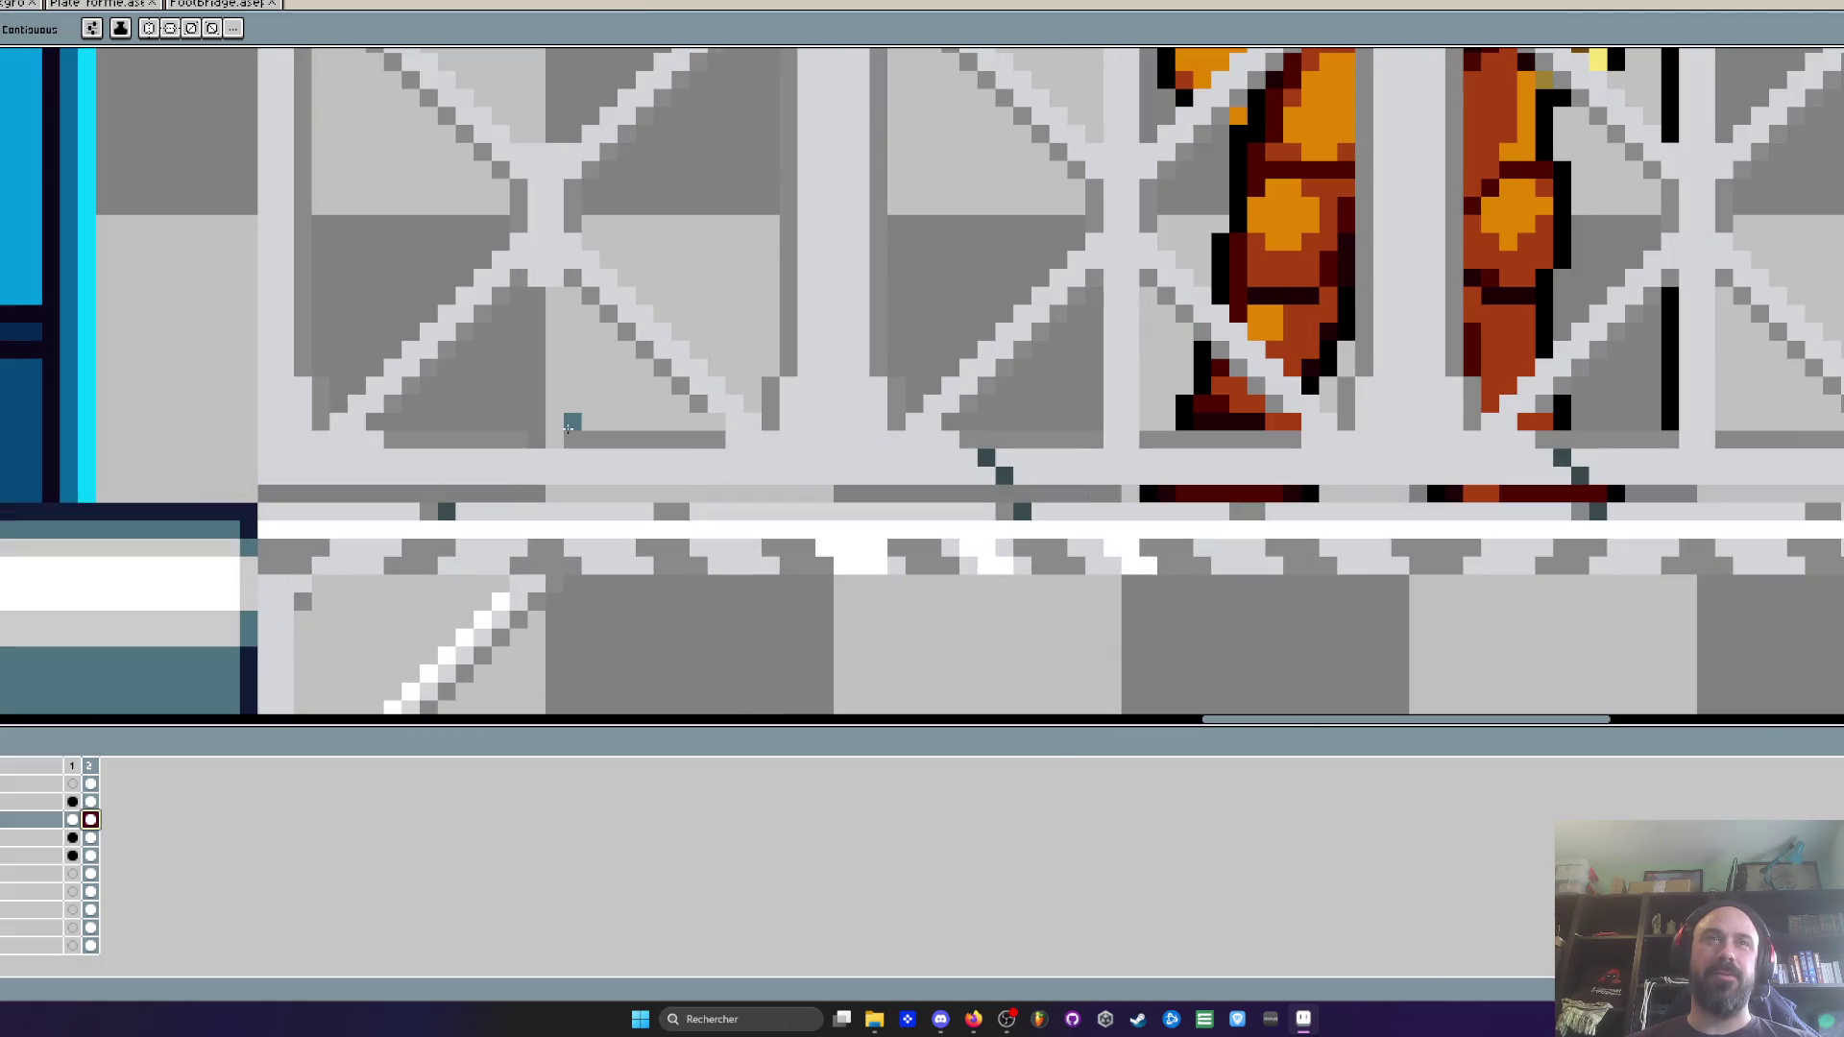
{"action": "scroll", "coordinate": [568, 427], "scroll_direction": "up", "scroll_amount": 2}
{"action": "key", "text": "i"}
{"action": "scroll", "coordinate": [515, 494], "scroll_direction": "down", "scroll_amount": 3}
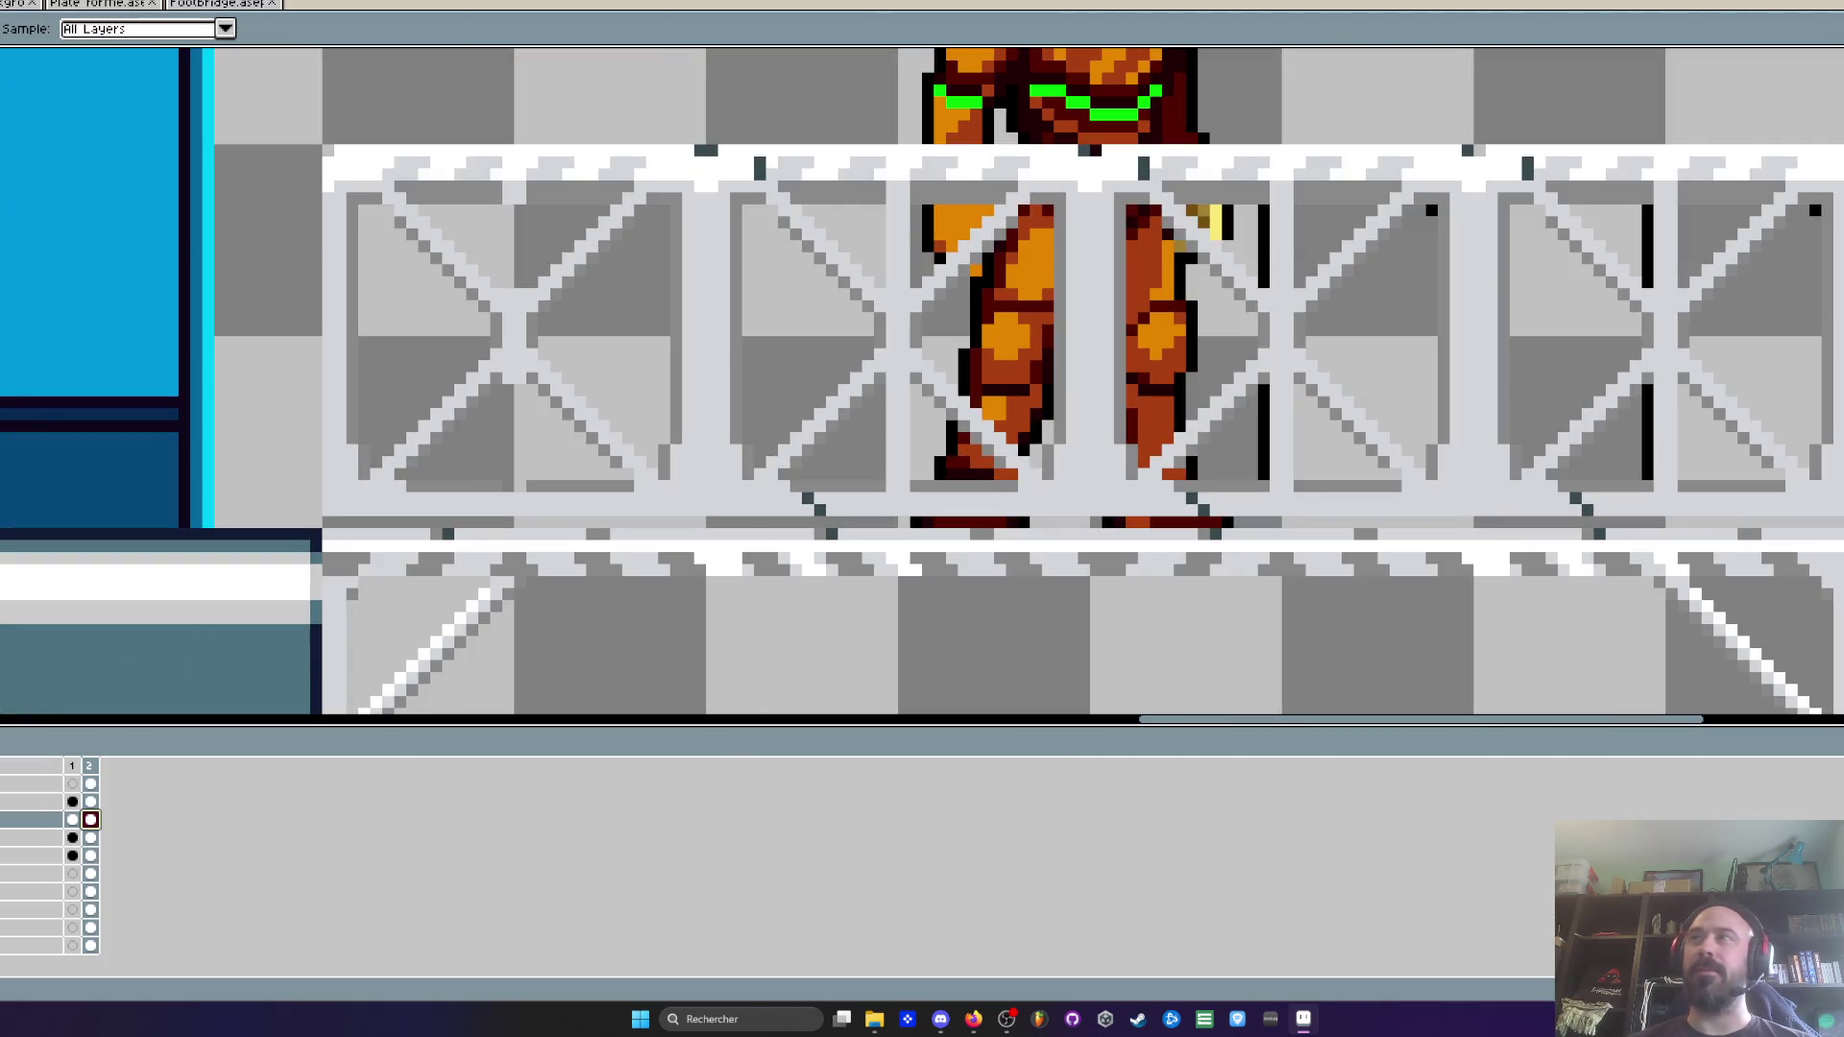
{"action": "key", "text": "h"}
{"action": "scroll", "coordinate": [509, 523], "scroll_direction": "up", "scroll_amount": 2}
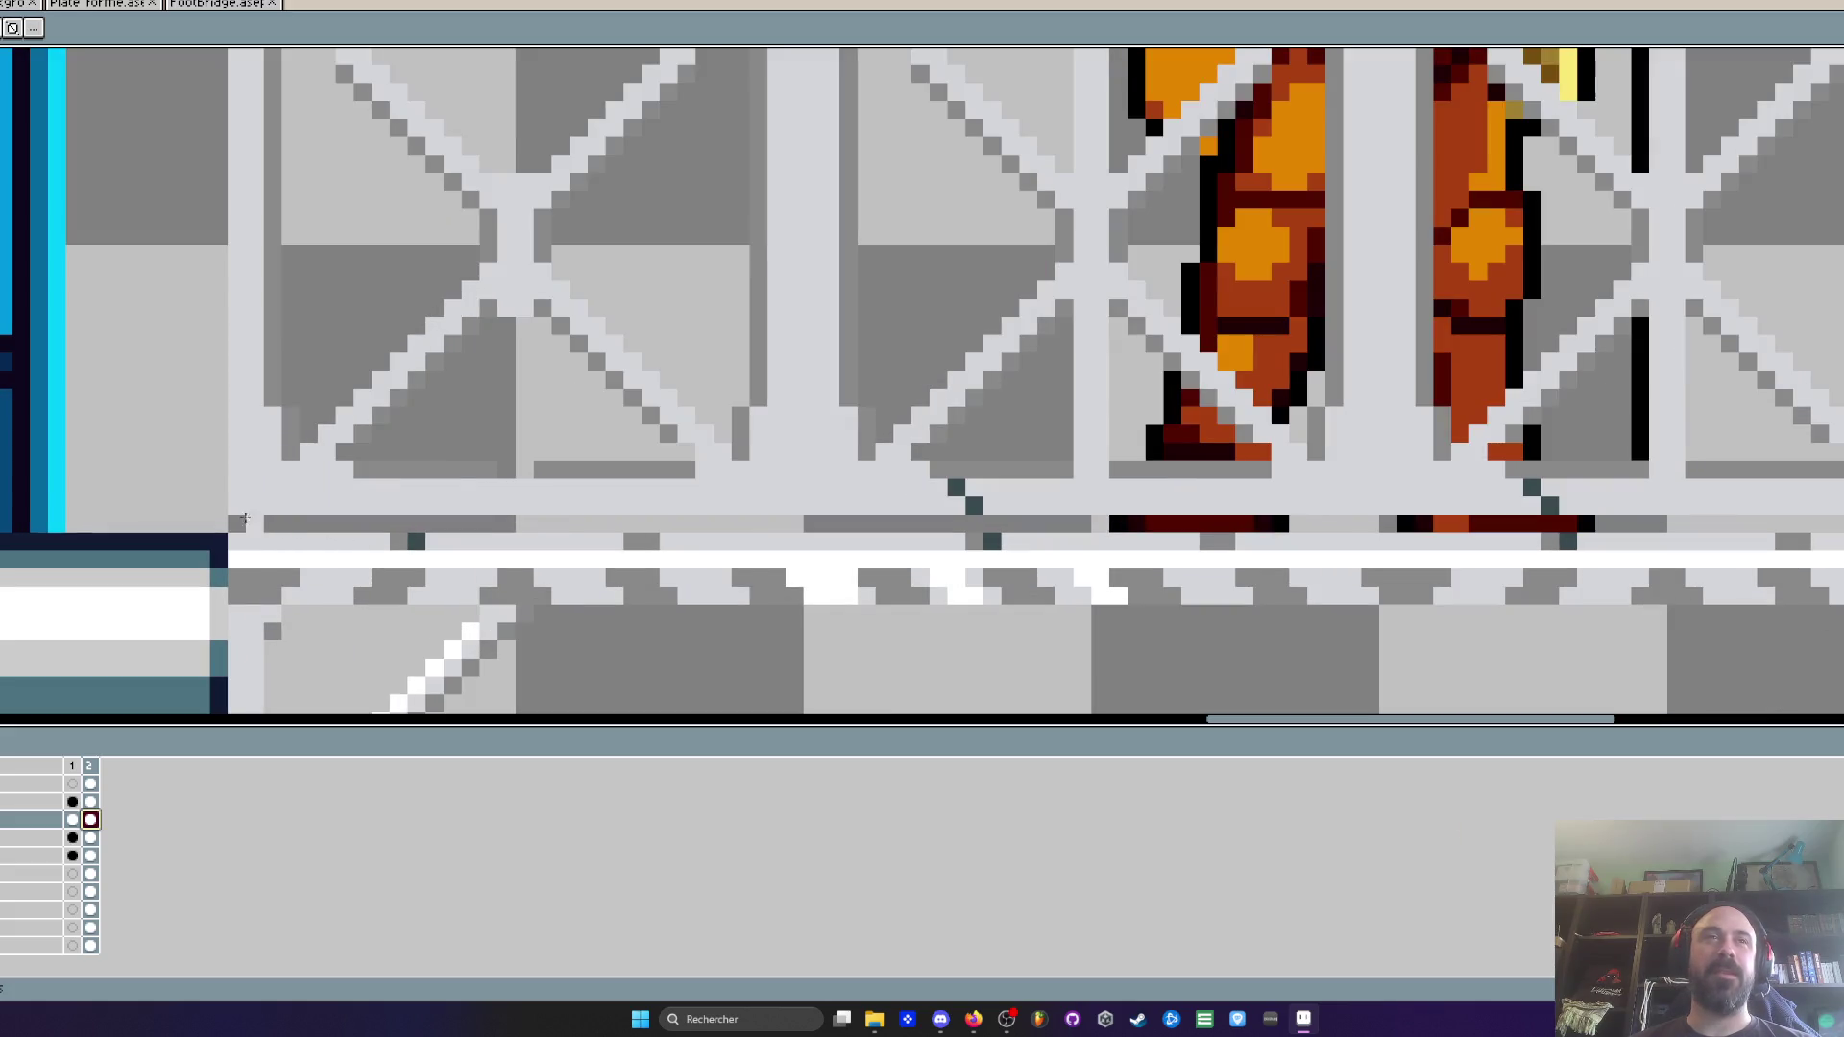
{"action": "scroll", "coordinate": [252, 524], "scroll_direction": "down", "scroll_amount": 3}
{"action": "scroll", "coordinate": [1191, 528], "scroll_direction": "up", "scroll_amount": 2}
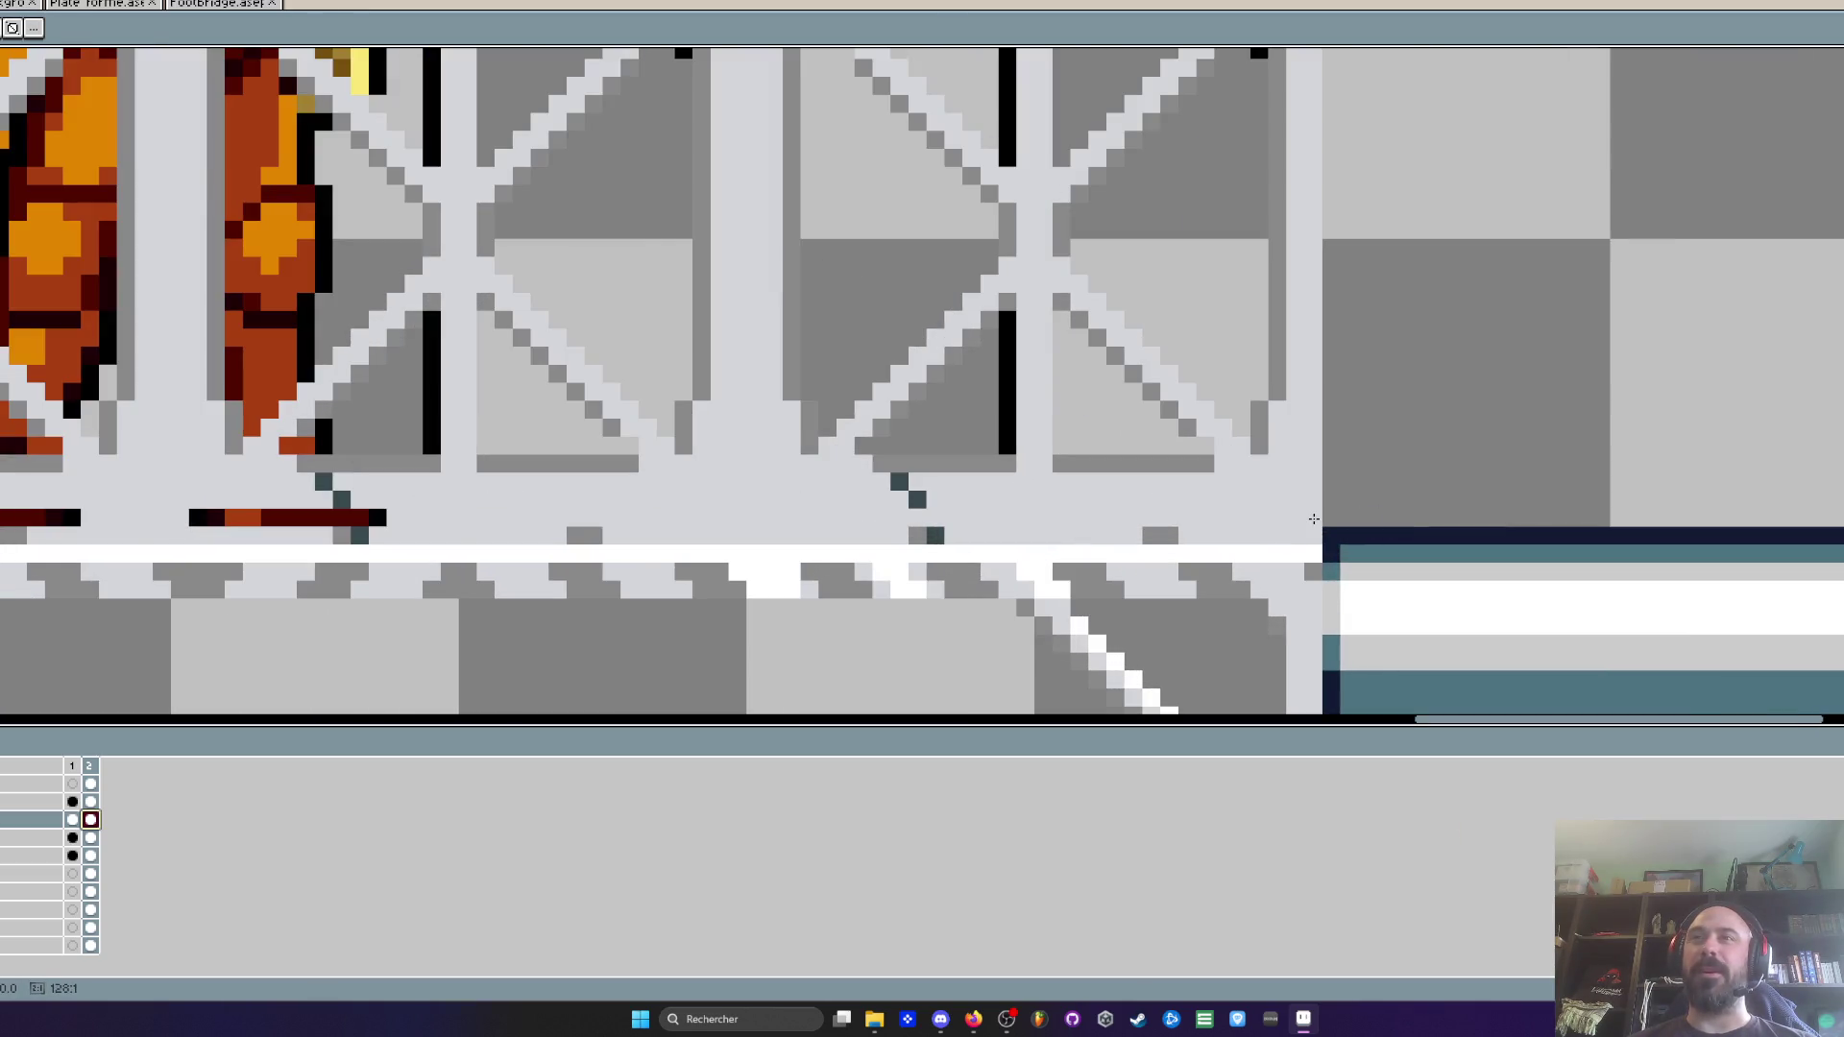
{"action": "scroll", "coordinate": [1072, 523], "scroll_direction": "down", "scroll_amount": 3}
{"action": "scroll", "coordinate": [882, 523], "scroll_direction": "up", "scroll_amount": 2}
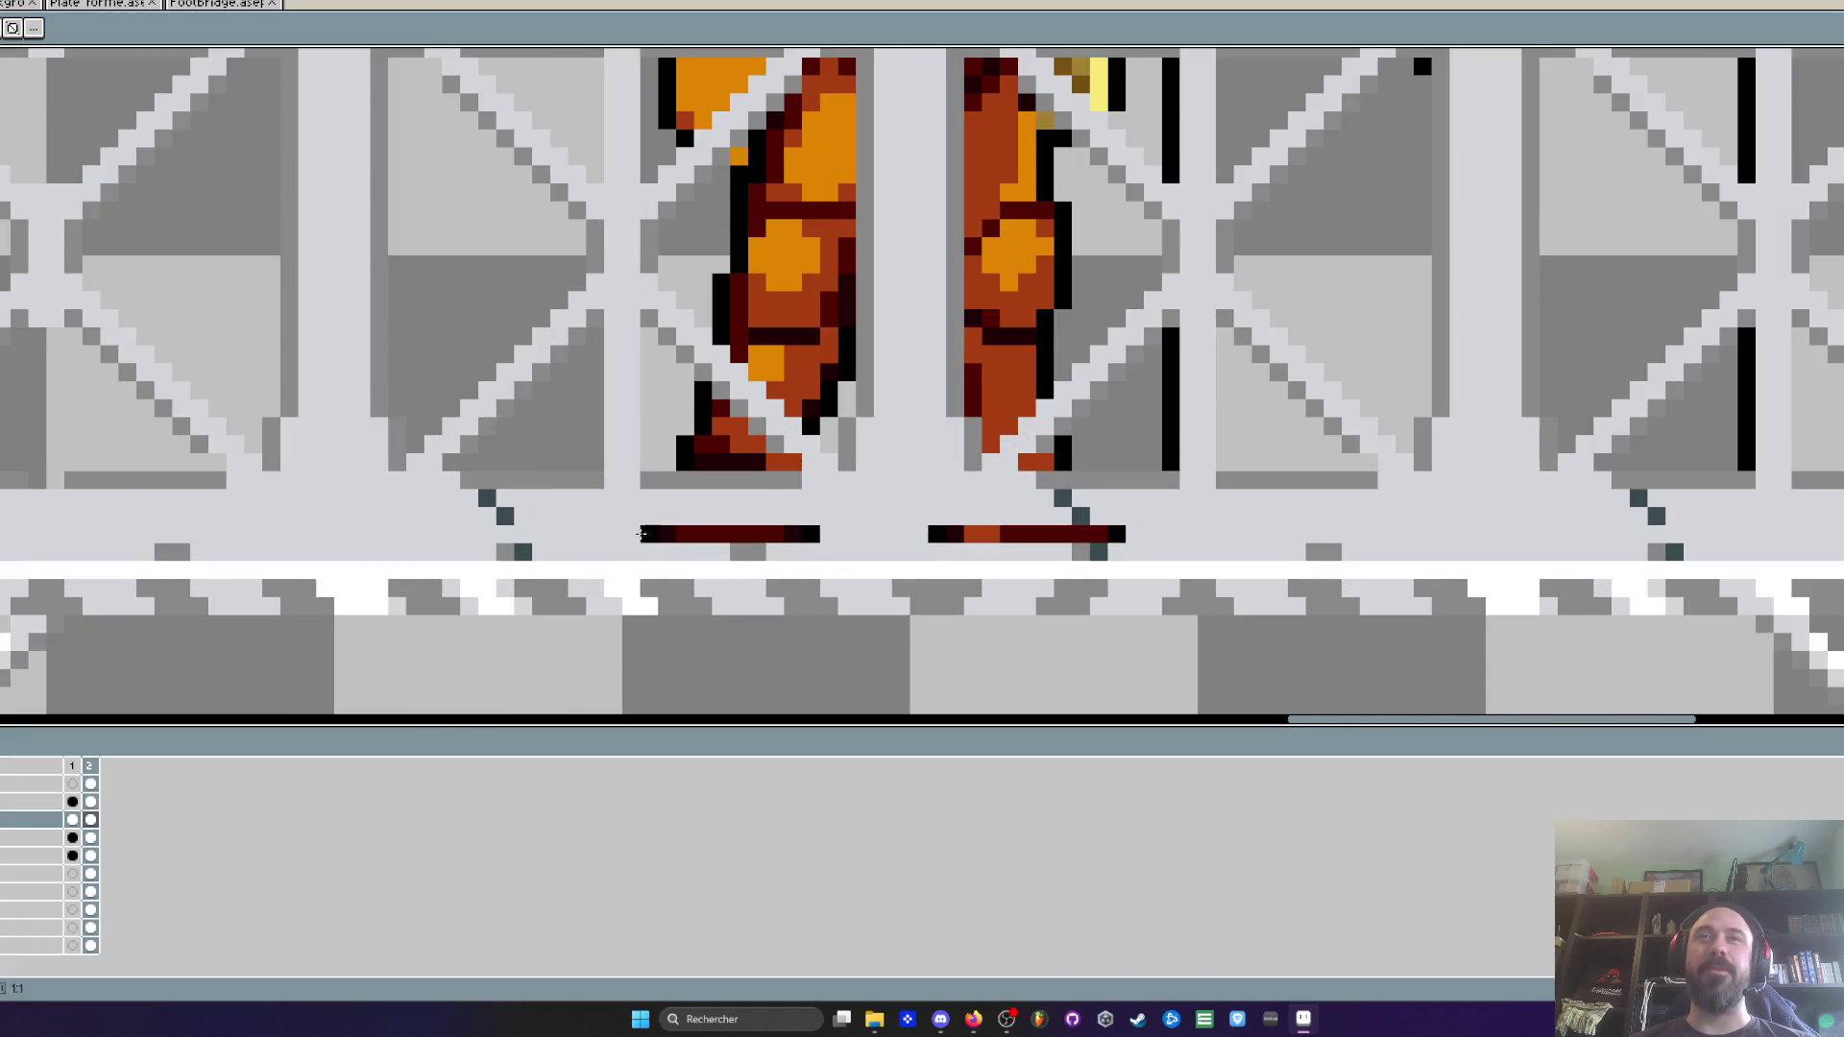
{"action": "scroll", "coordinate": [778, 531], "scroll_direction": "down", "scroll_amount": 2}
{"action": "scroll", "coordinate": [778, 531], "scroll_direction": "down", "scroll_amount": 1}
{"action": "scroll", "coordinate": [774, 531], "scroll_direction": "up", "scroll_amount": 4}
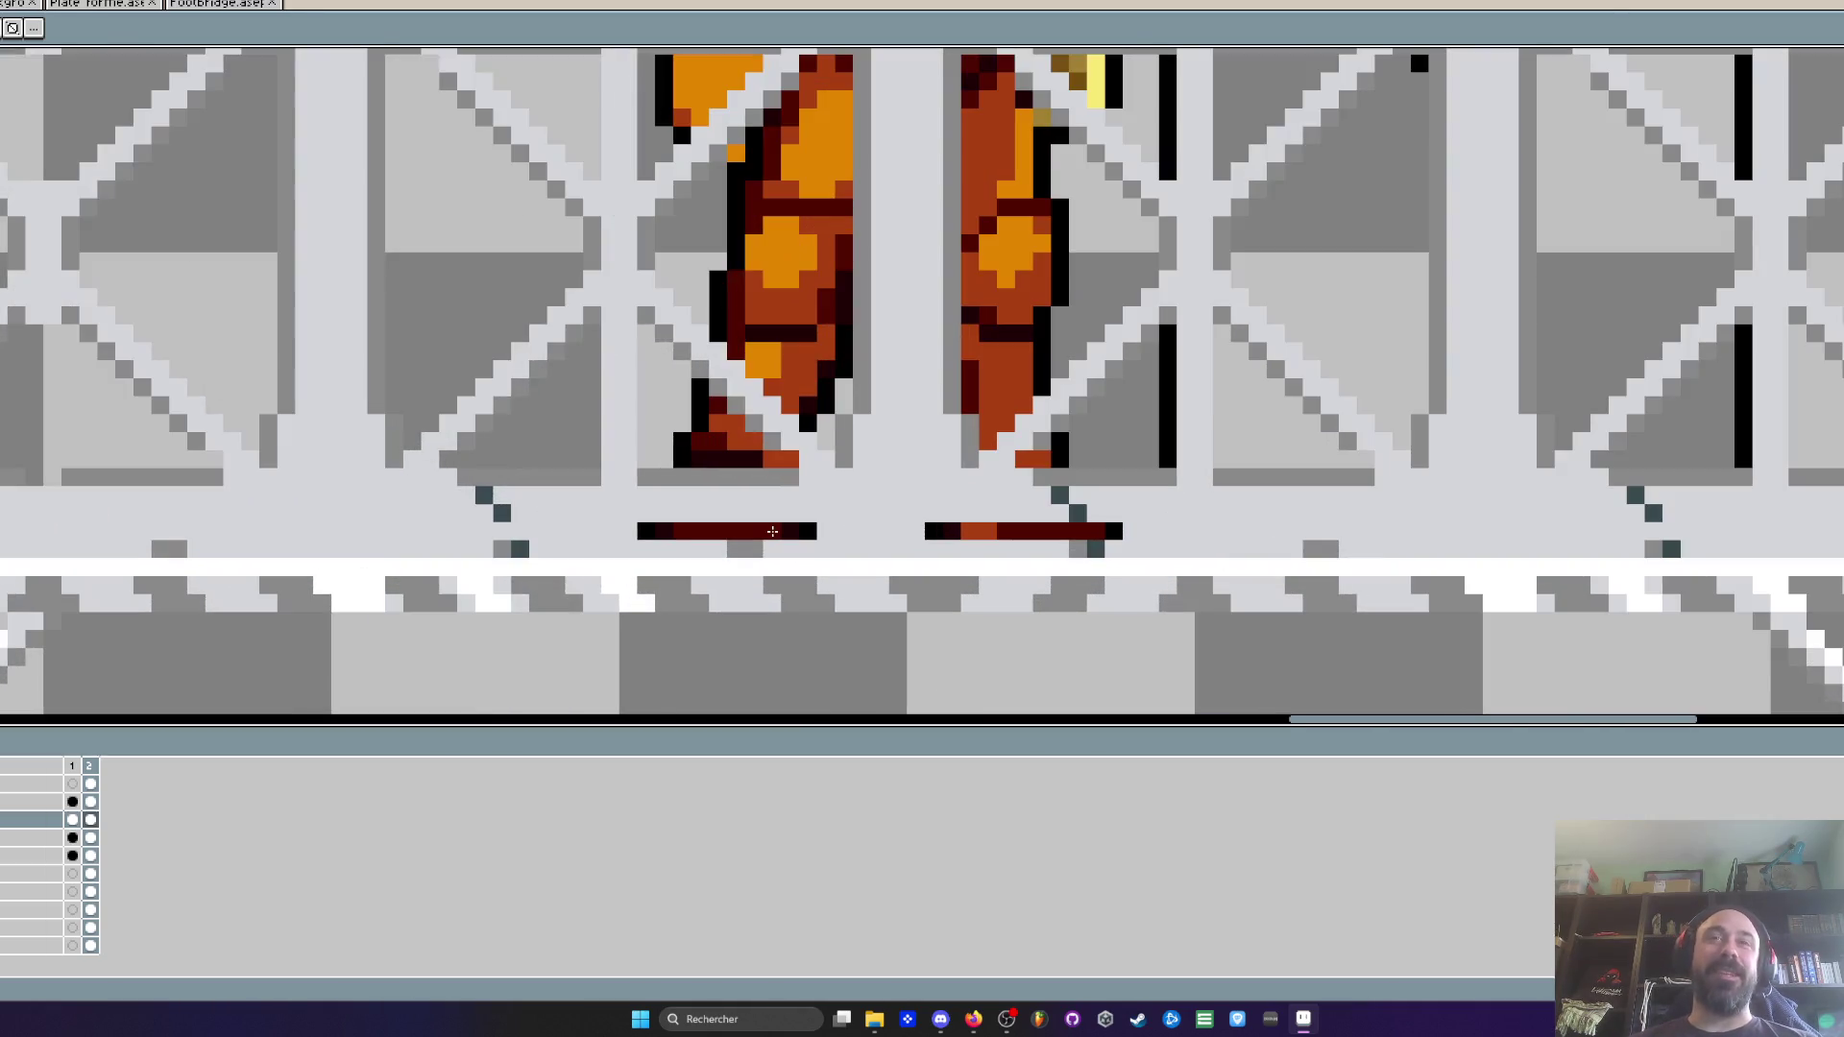
{"action": "left_click", "coordinate": [131, 811]}
{"action": "left_click", "coordinate": [58, 811]}
{"action": "left_click", "coordinate": [90, 783]}
Erase the dark strips beneath the character's feet along the lower chord
{"action": "left_click_drag", "start_coordinate": [616, 532], "coordinate": [1066, 533]}
{"action": "scroll", "coordinate": [673, 538], "scroll_direction": "down", "scroll_amount": 3}
{"action": "scroll", "coordinate": [399, 557], "scroll_direction": "up", "scroll_amount": 2}
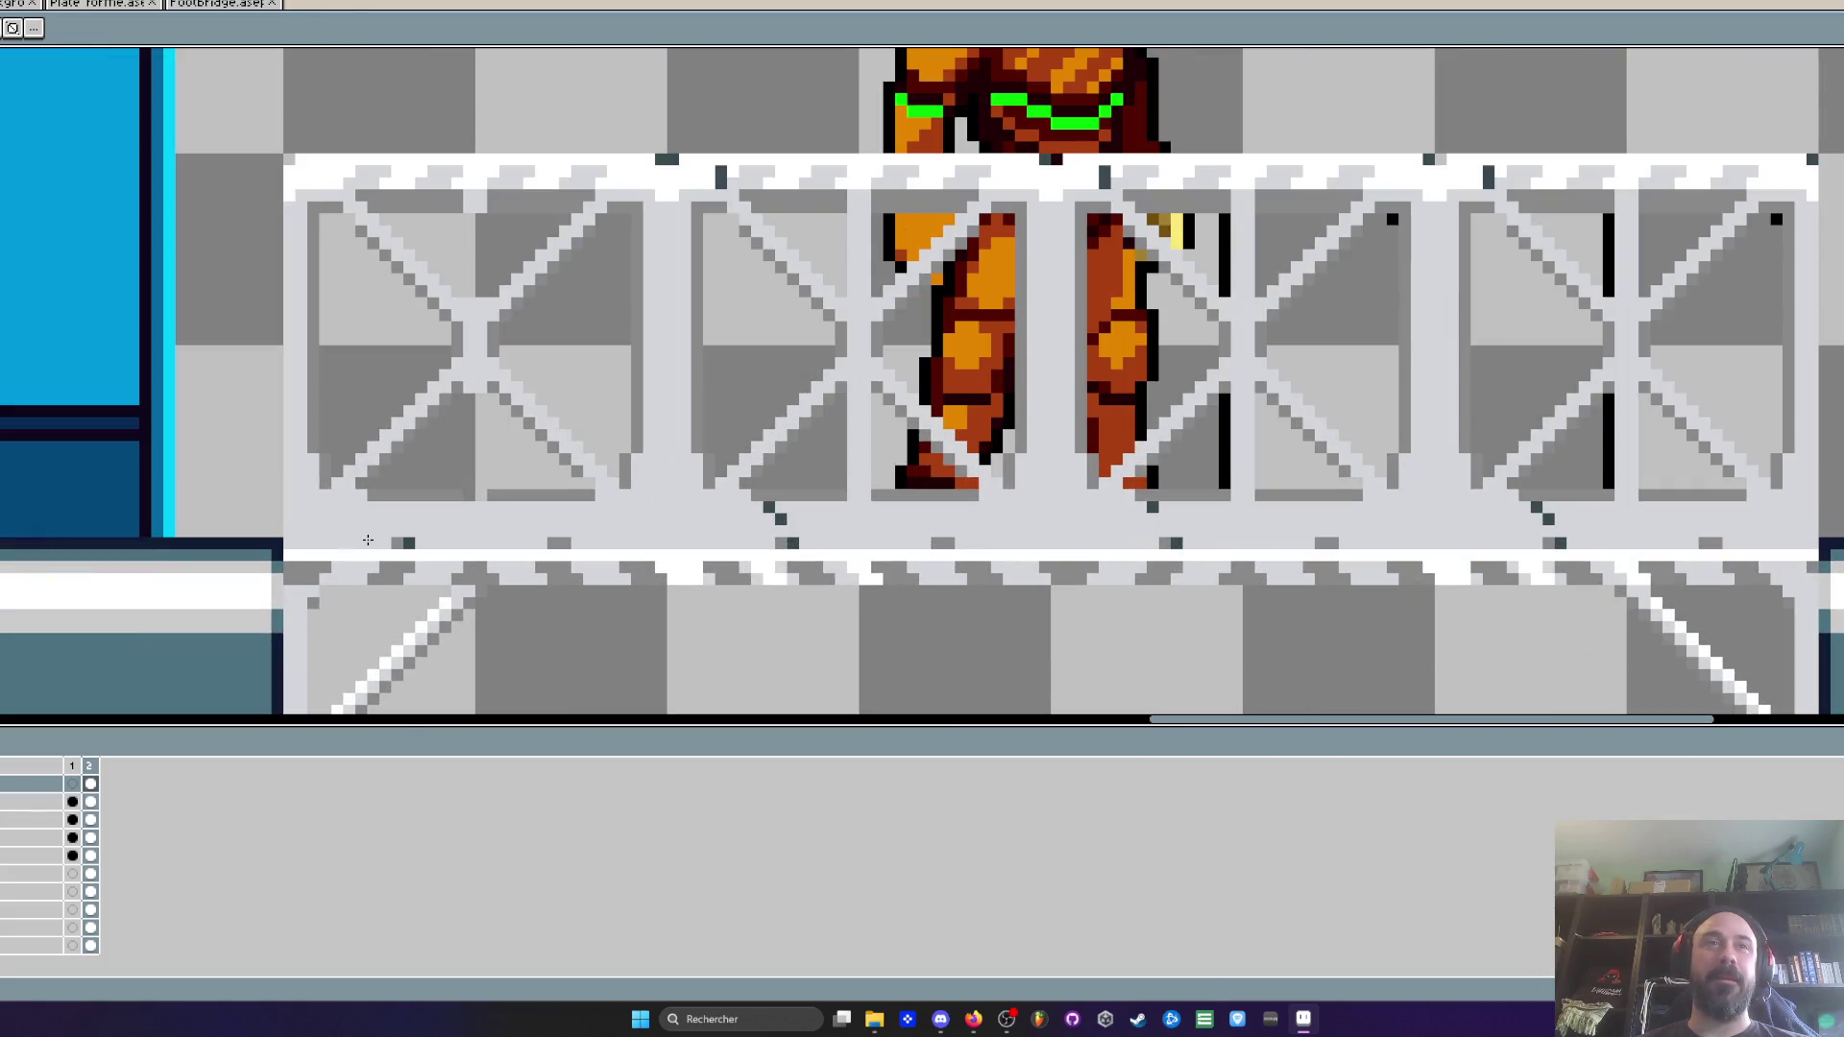
{"action": "scroll", "coordinate": [1696, 515], "scroll_direction": "down", "scroll_amount": 2}
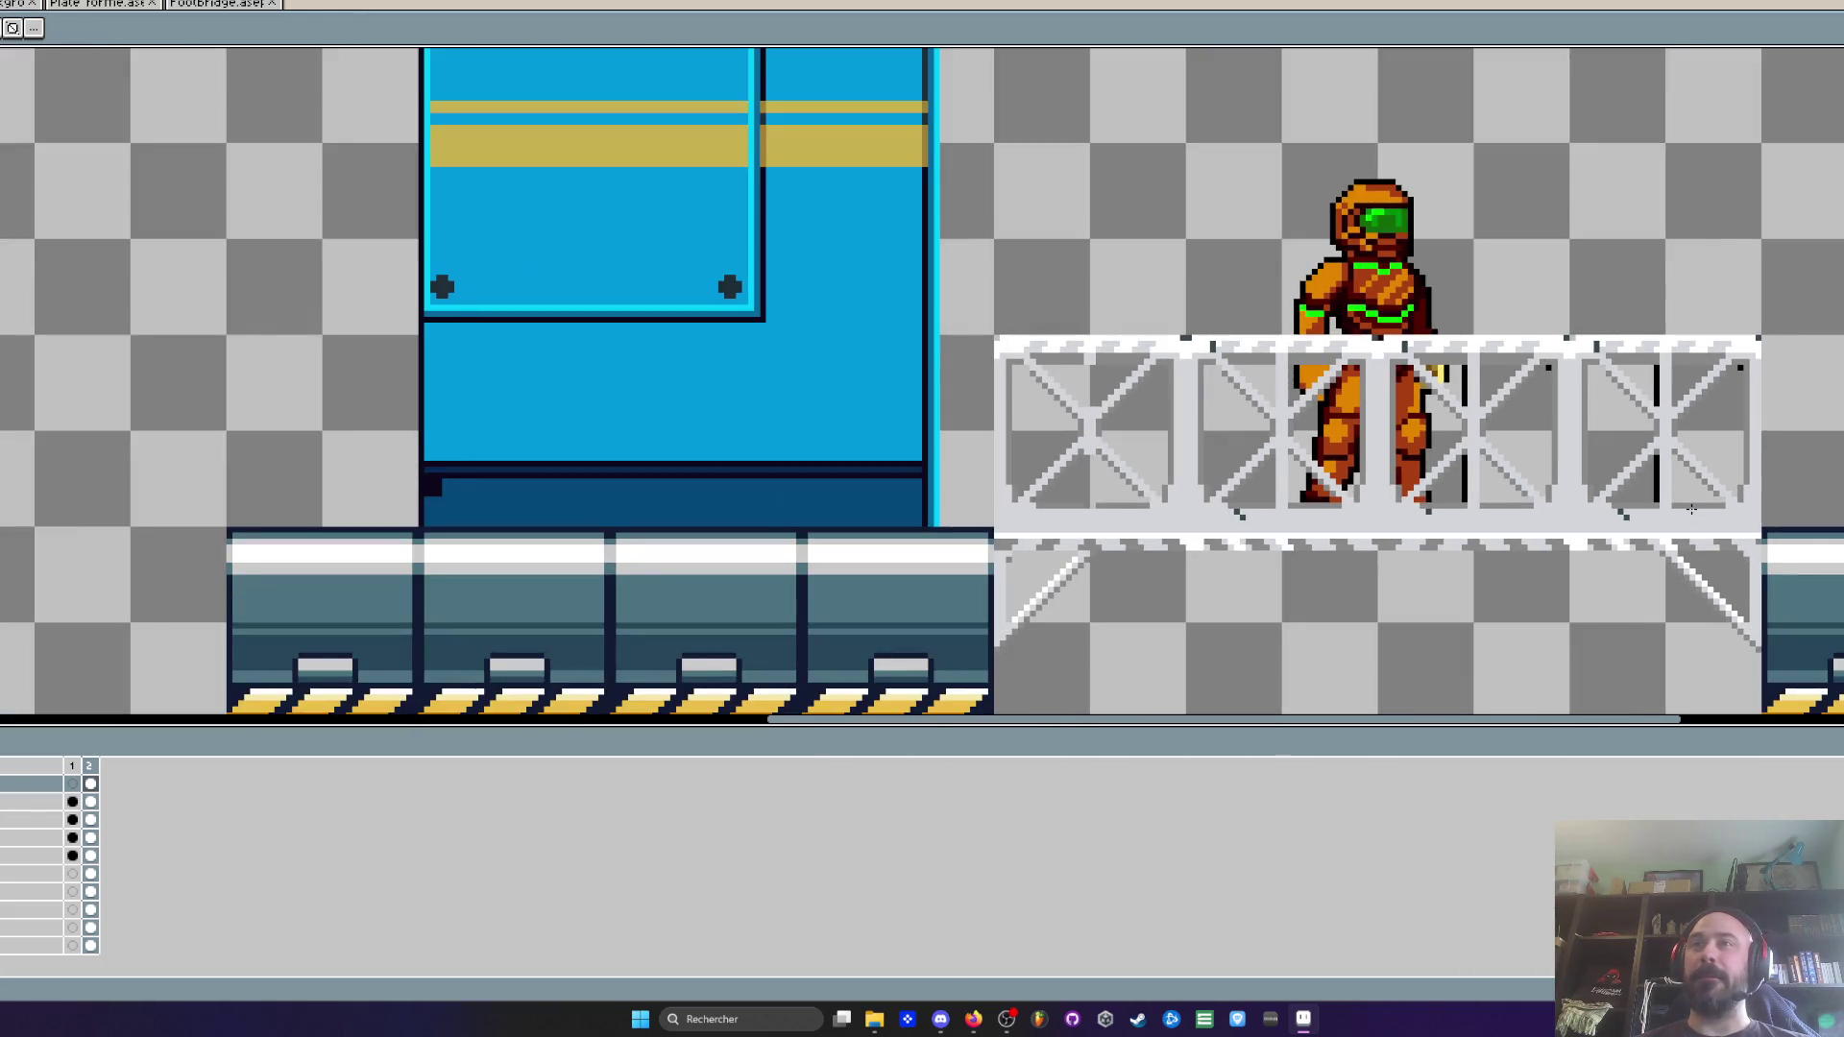
Pan to the bridge's left end and ready the Pencil on the third layer
{"action": "left_click_drag", "start_coordinate": [1680, 509], "coordinate": [1283, 499]}
{"action": "scroll", "coordinate": [759, 505], "scroll_direction": "up", "scroll_amount": 1}
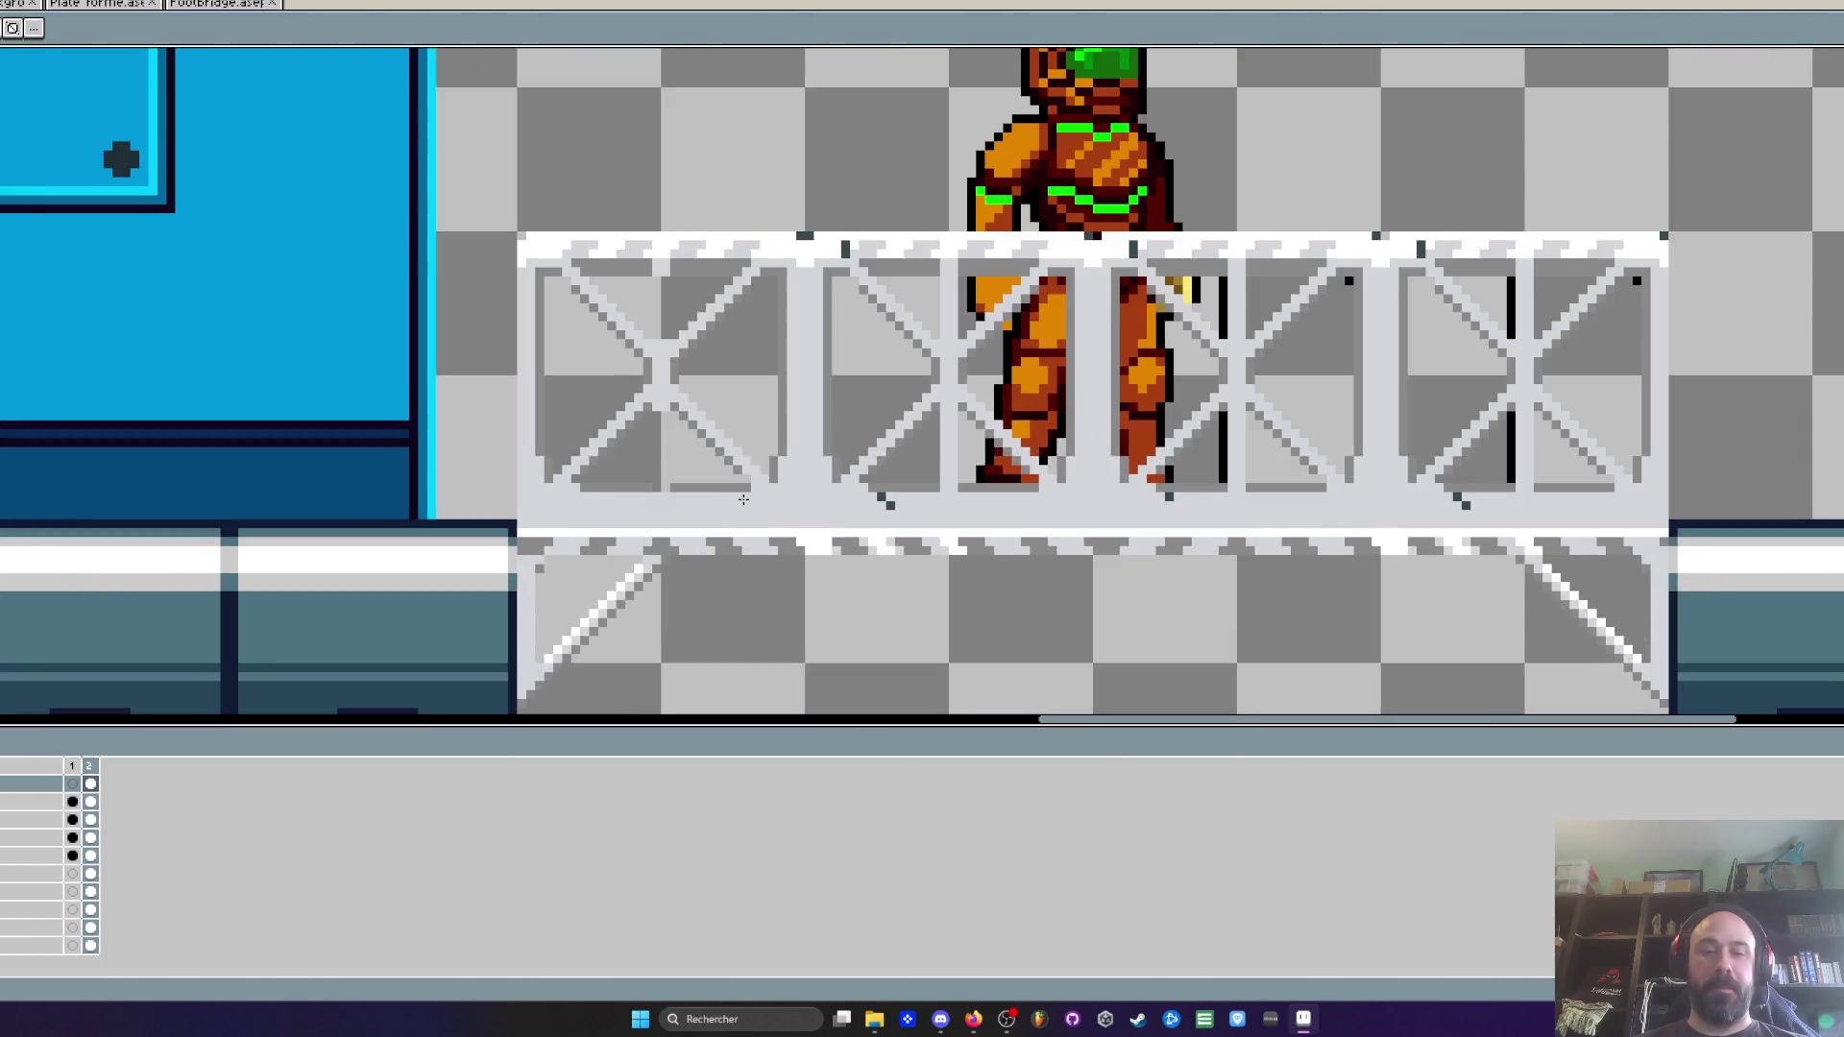
{"action": "key", "text": "i"}
{"action": "scroll", "coordinate": [744, 499], "scroll_direction": "up", "scroll_amount": 1}
{"action": "scroll", "coordinate": [560, 527], "scroll_direction": "down", "scroll_amount": 1}
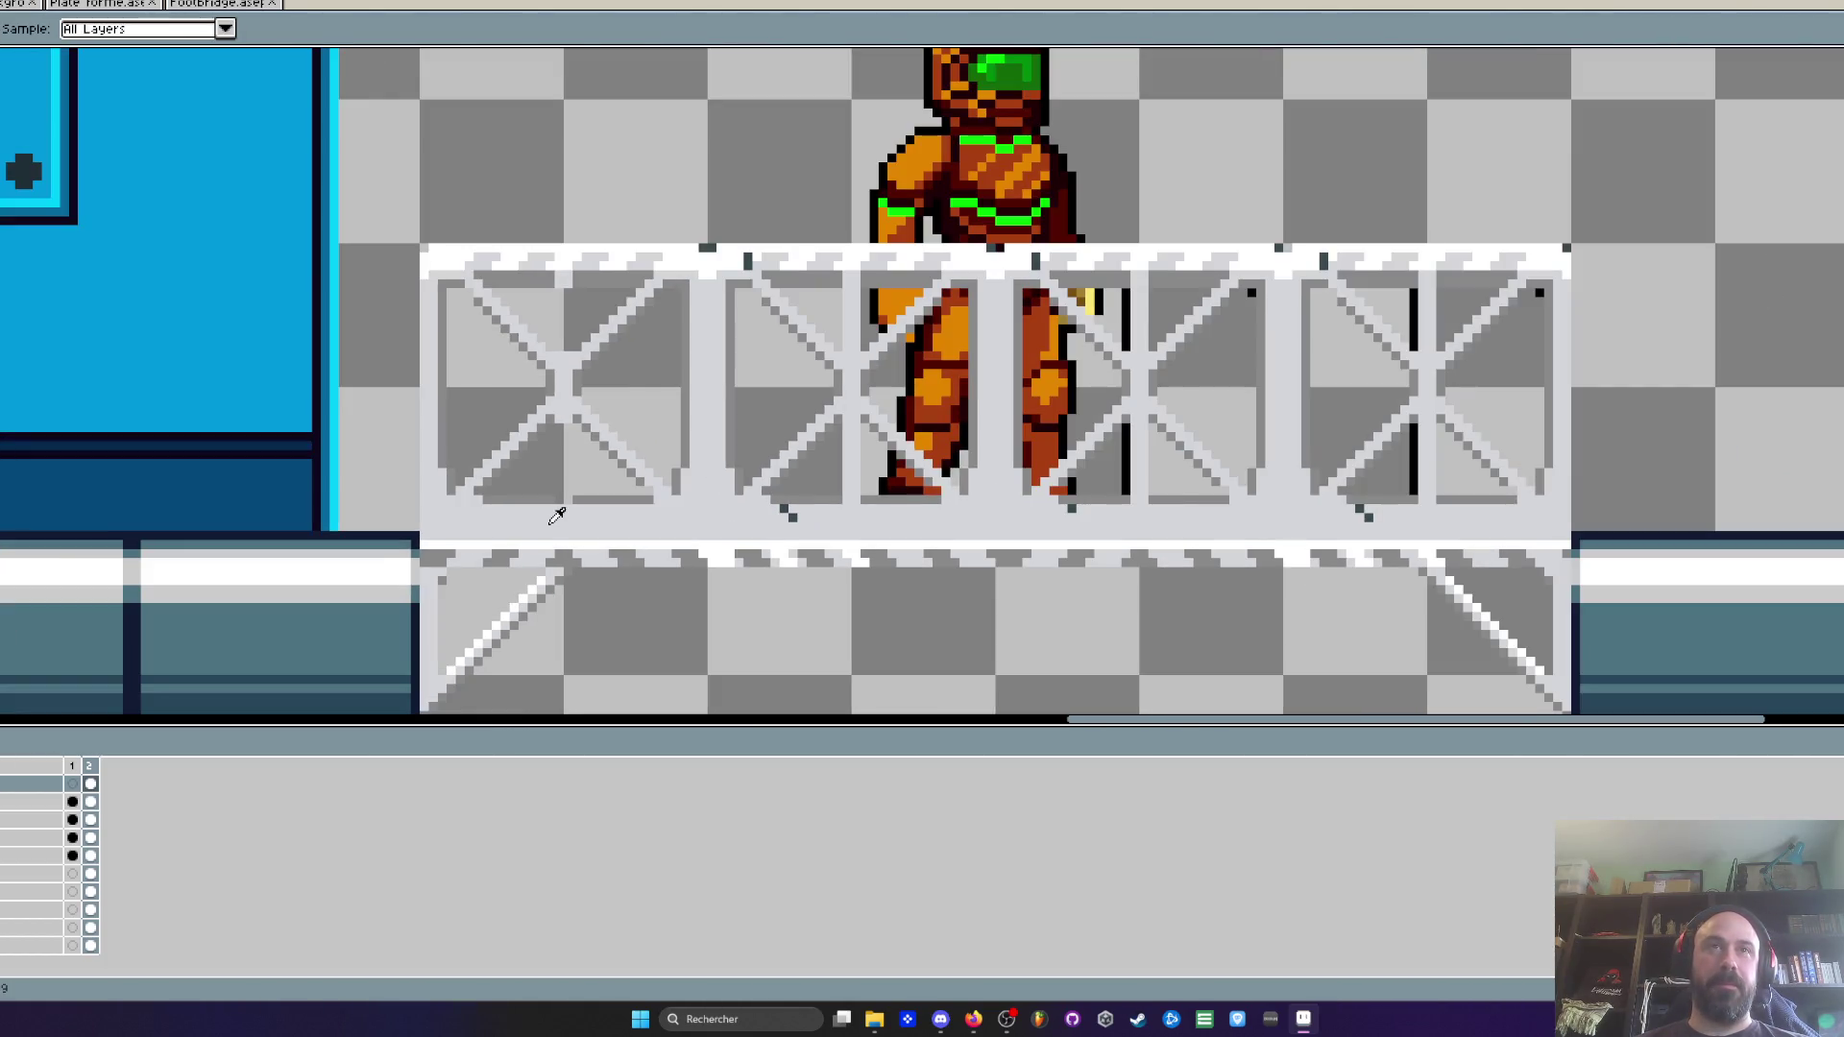
{"action": "scroll", "coordinate": [510, 510], "scroll_direction": "up", "scroll_amount": 1}
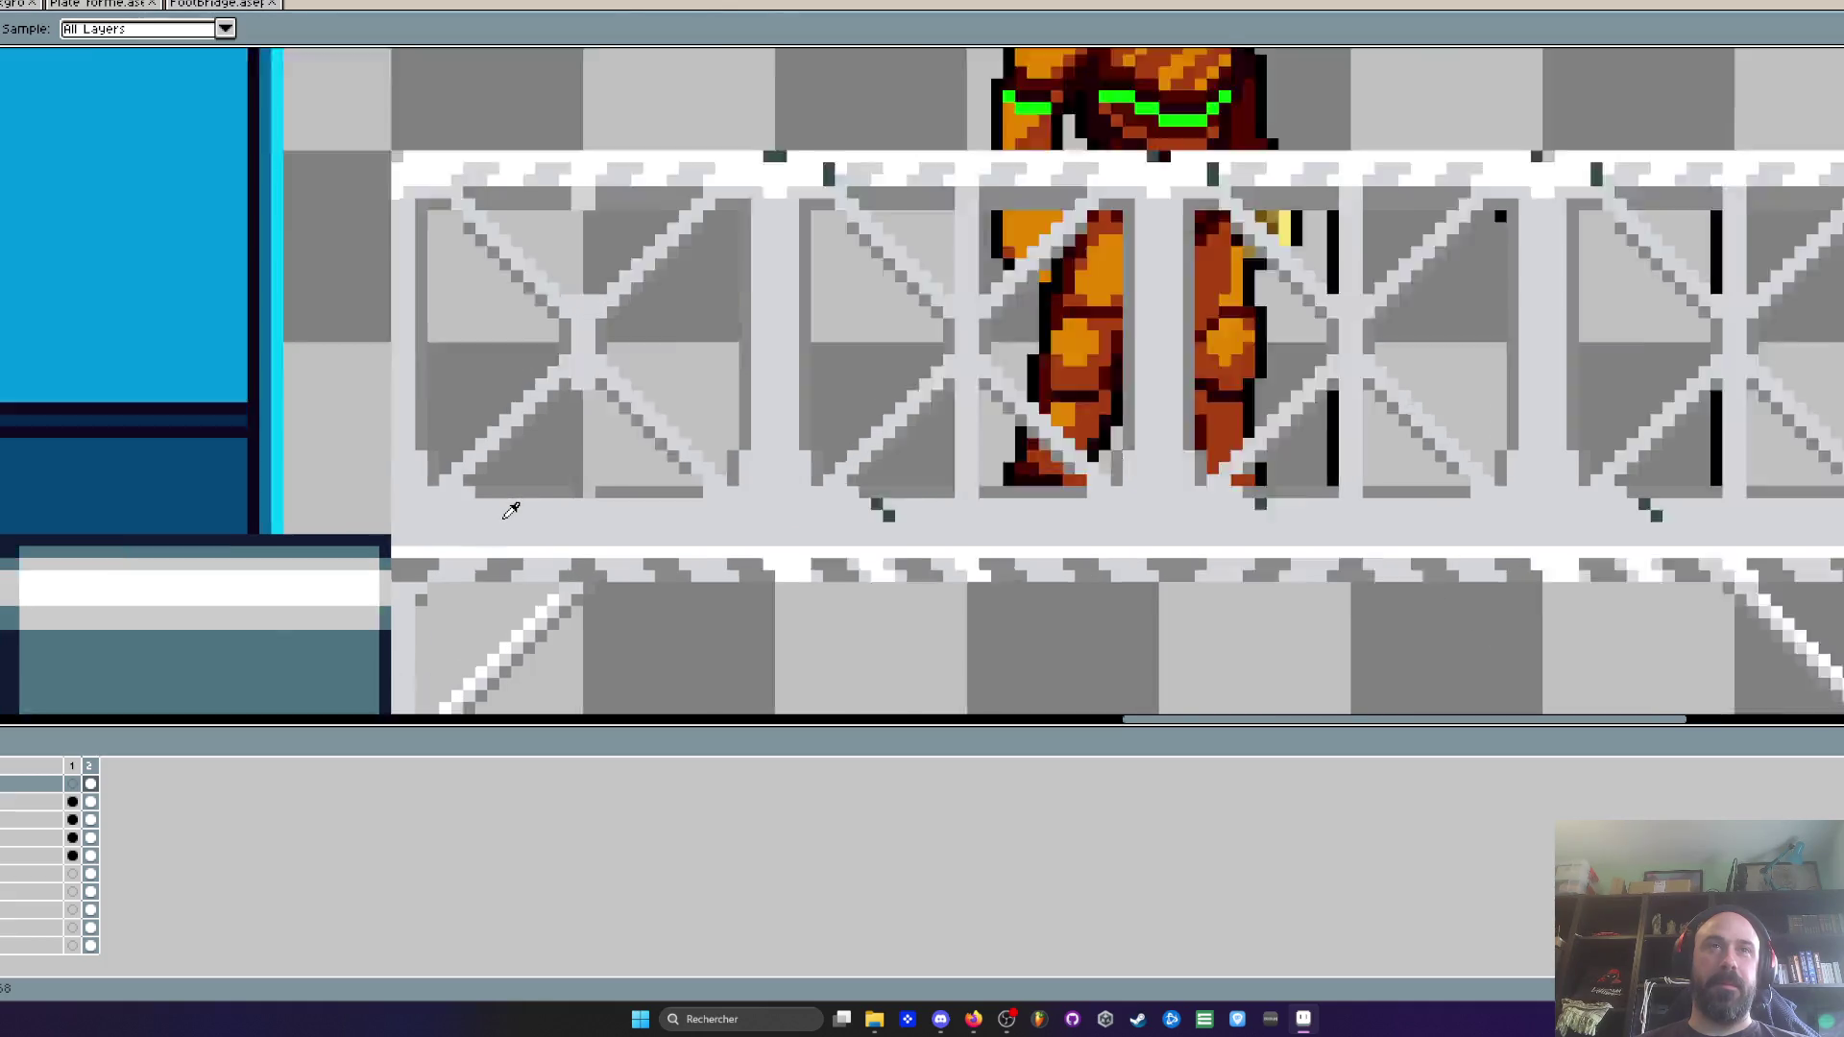
{"action": "scroll", "coordinate": [510, 510], "scroll_direction": "up", "scroll_amount": 1}
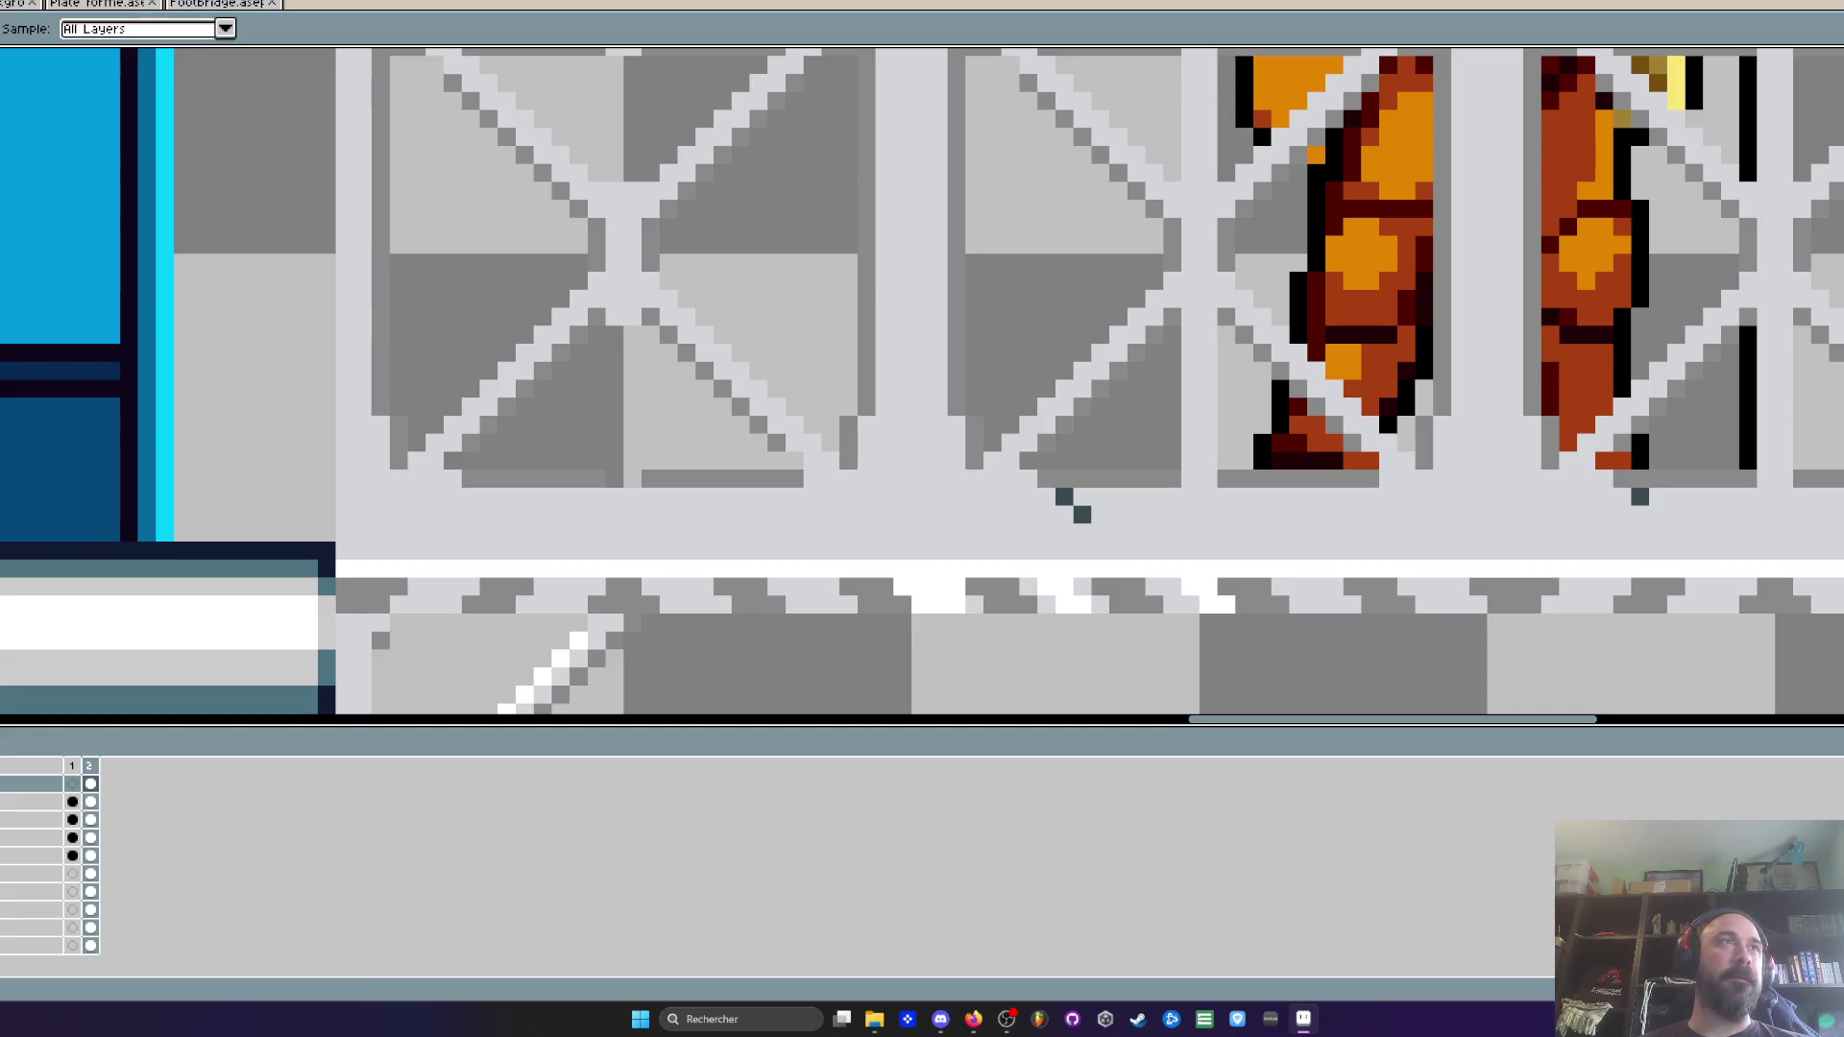
{"action": "scroll", "coordinate": [314, 538], "scroll_direction": "up", "scroll_amount": 1}
{"action": "key", "text": "b"}
{"action": "scroll", "coordinate": [413, 523], "scroll_direction": "up", "scroll_amount": 3}
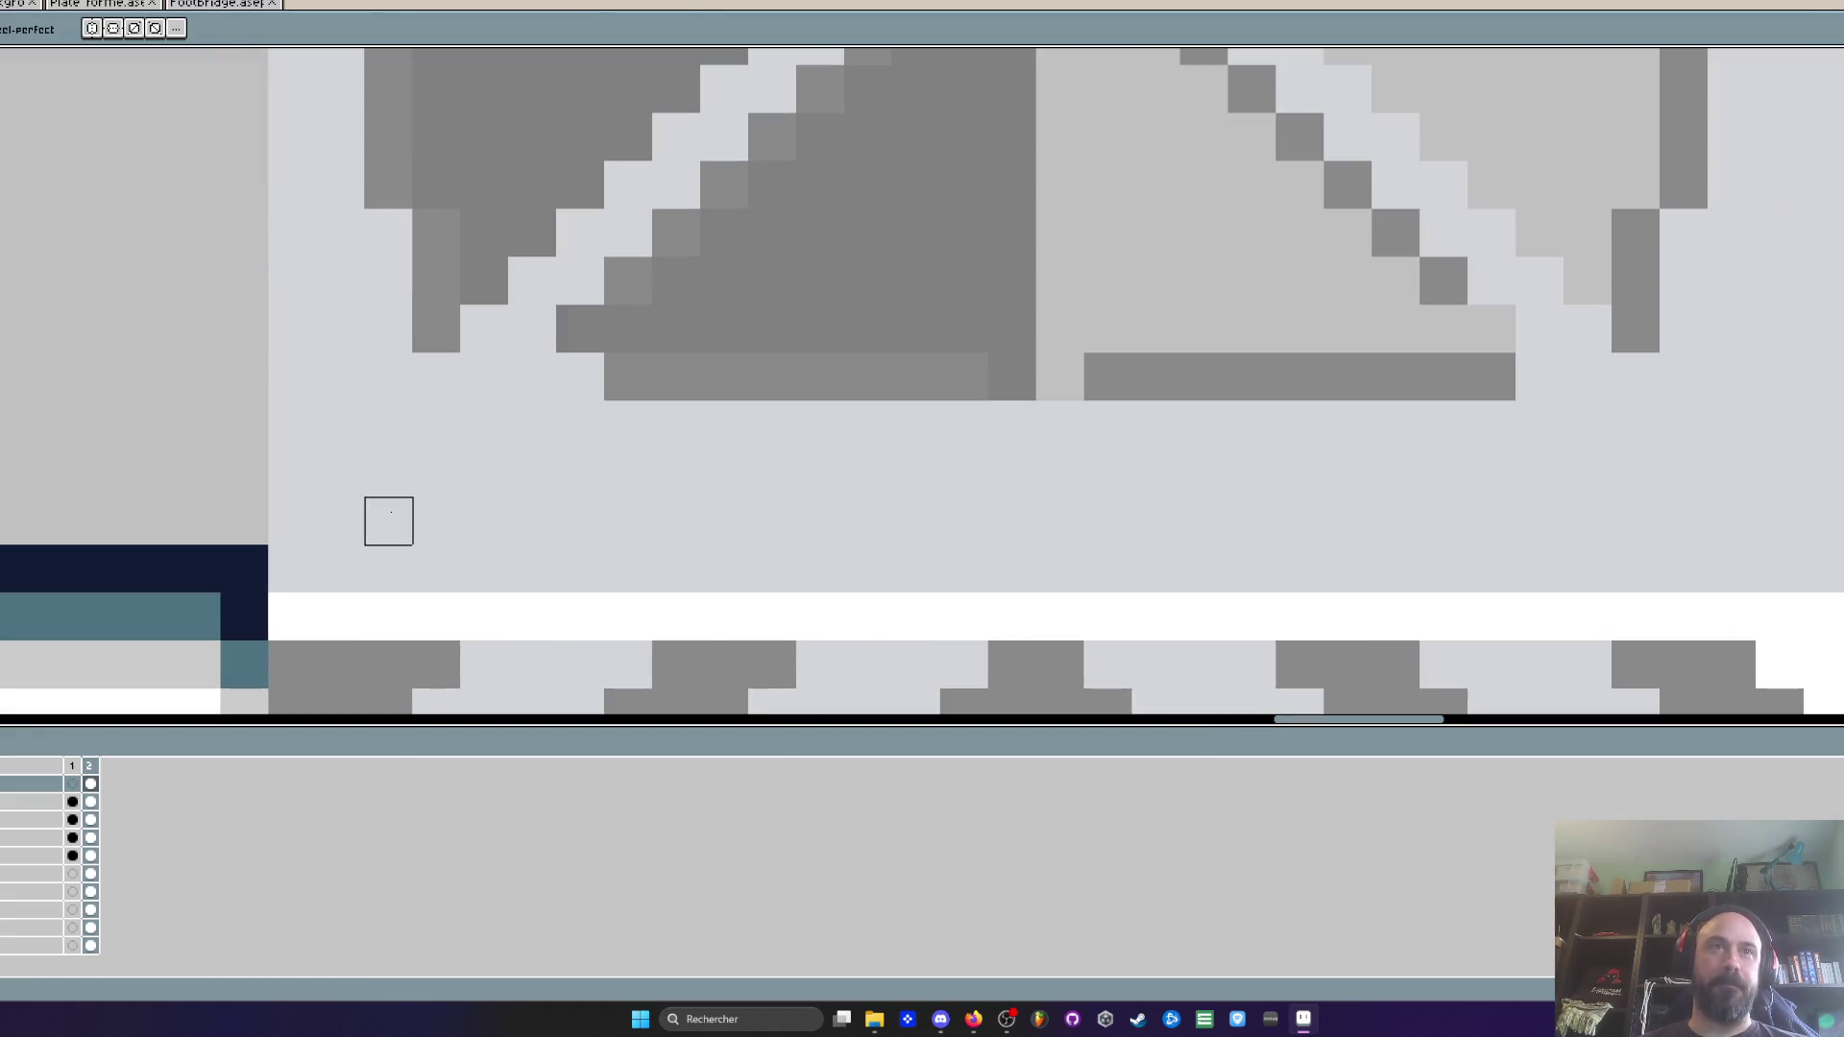
{"action": "scroll", "coordinate": [1214, 494], "scroll_direction": "down", "scroll_amount": 5}
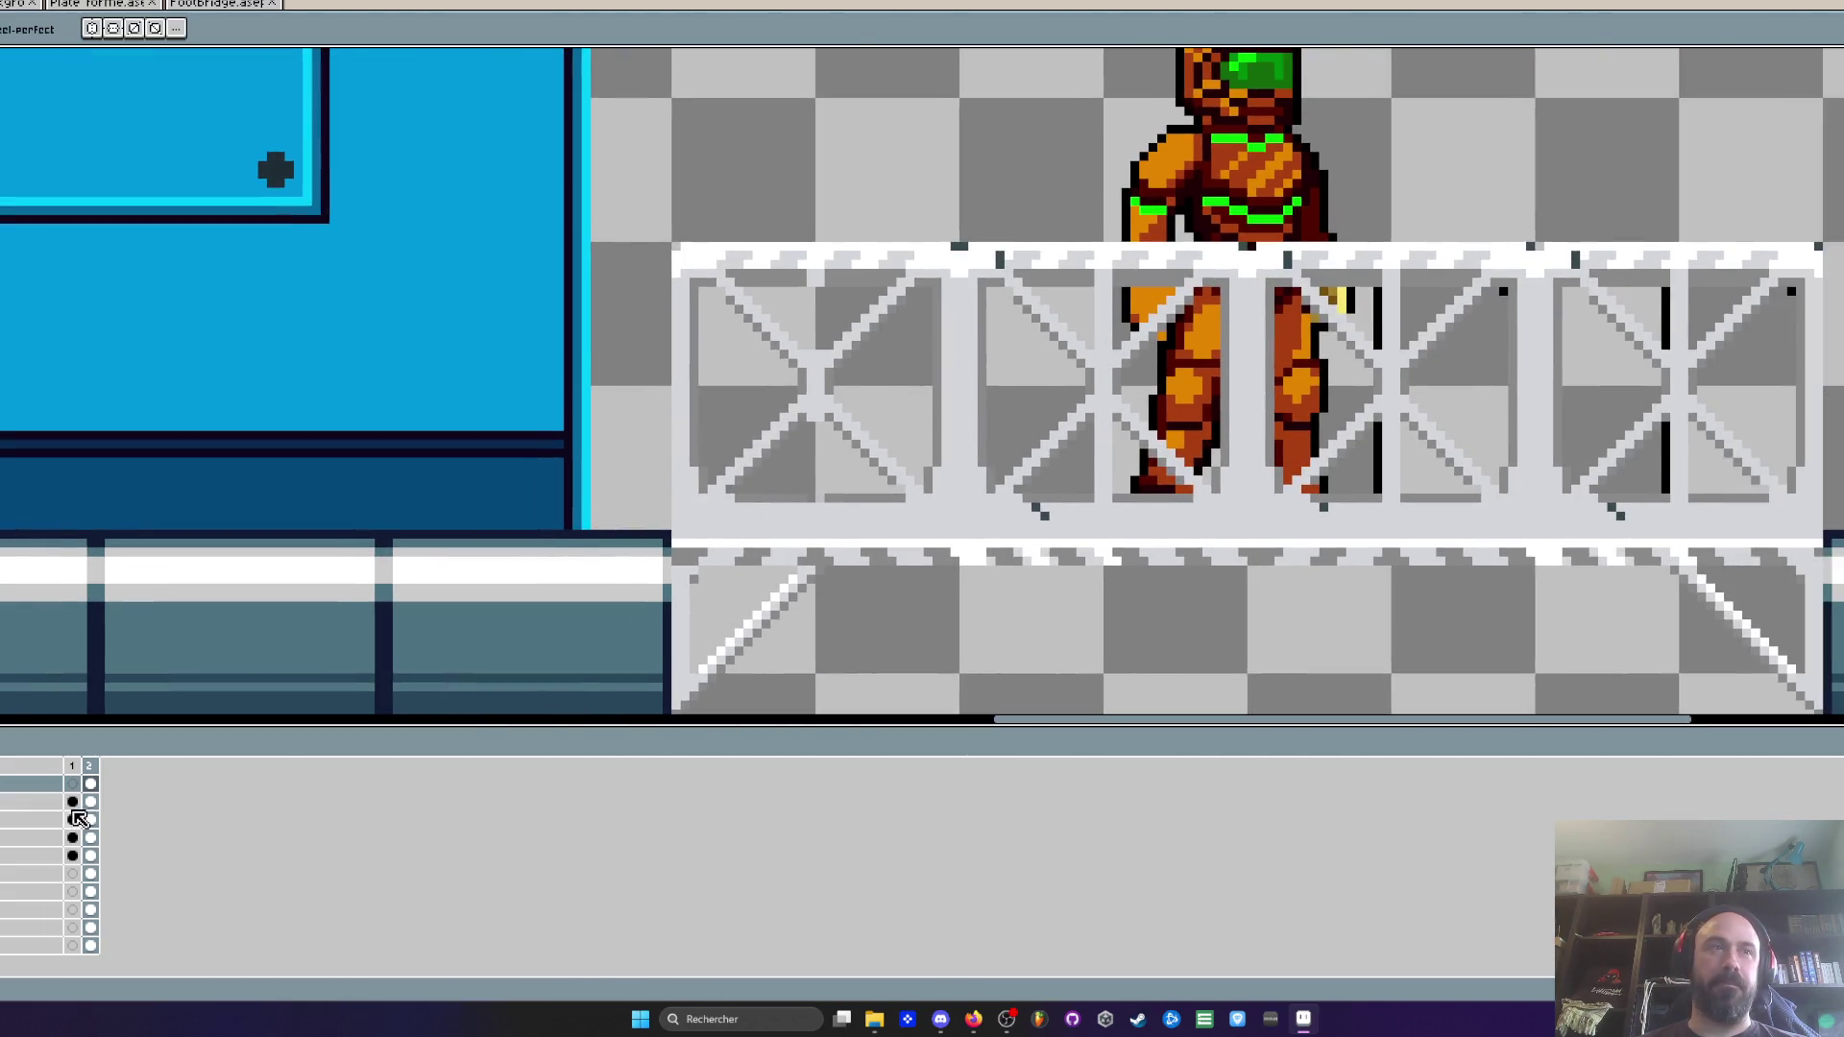
{"action": "left_click", "coordinate": [90, 819]}
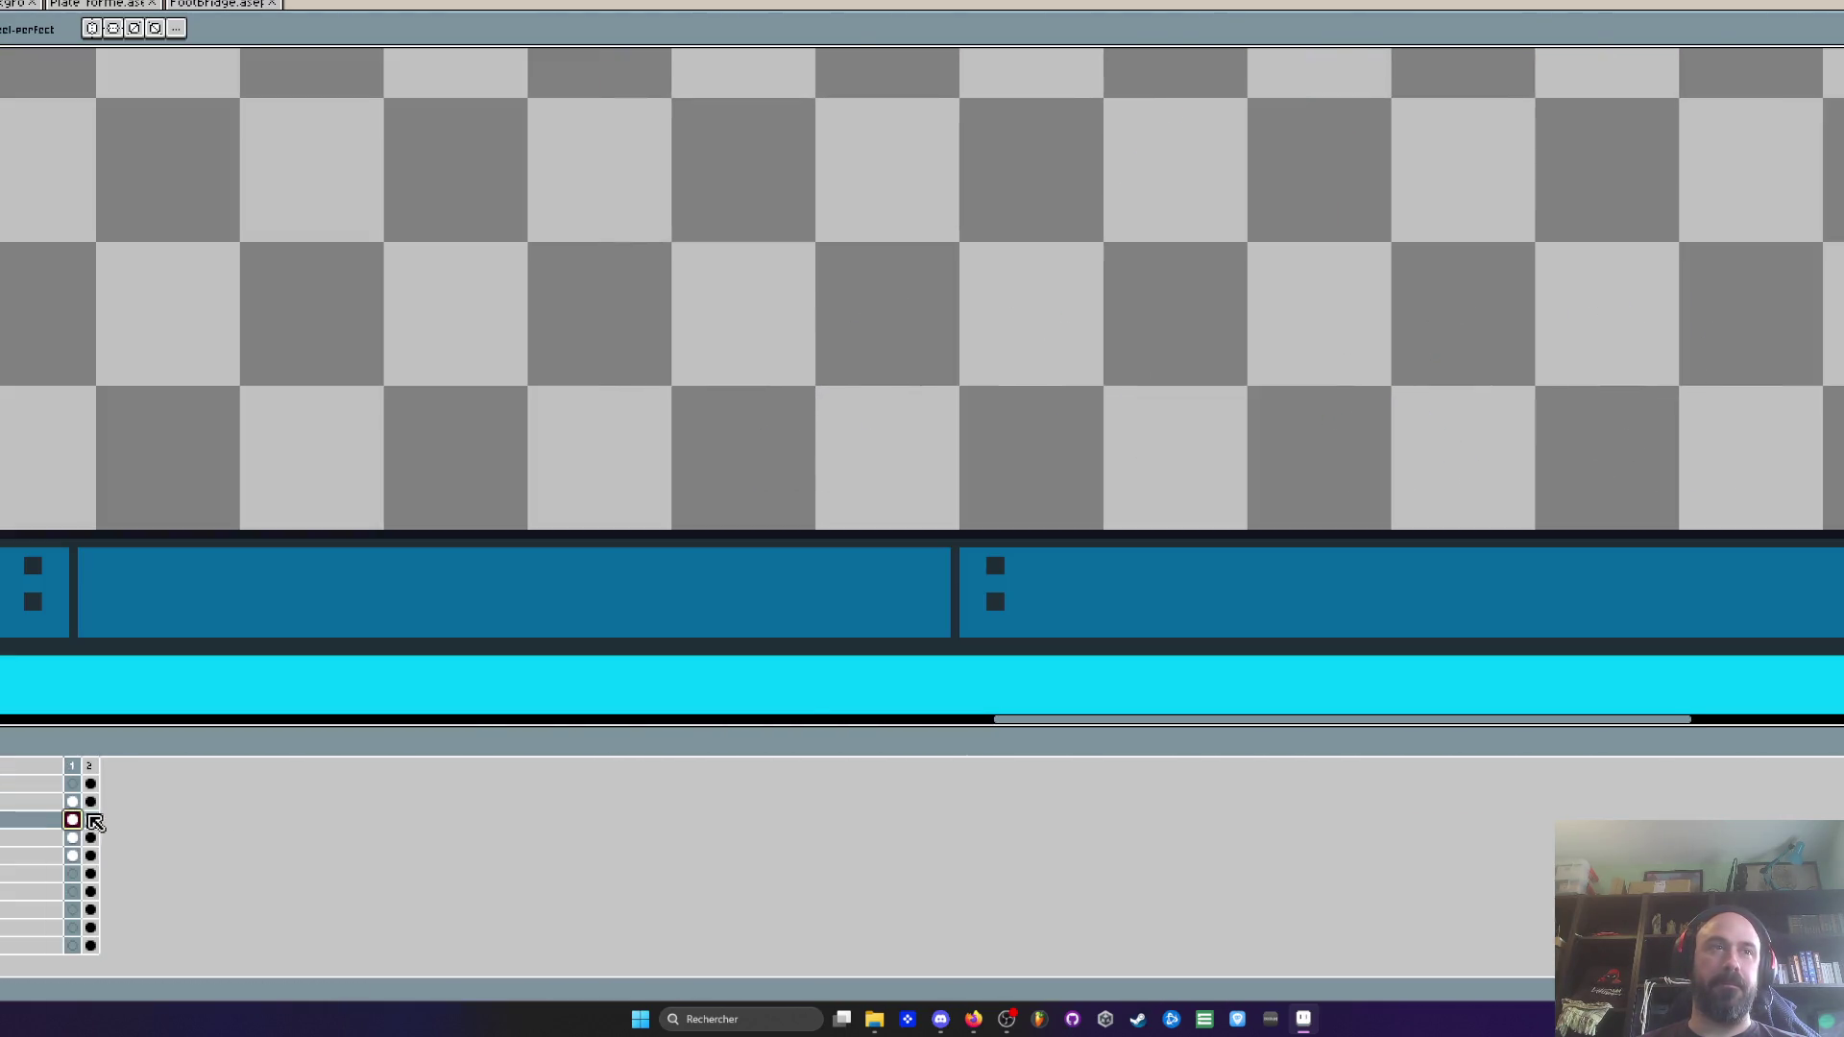
Paint a dark accent line across the footbridge's lower chord, undoing the stray strokes first
{"action": "scroll", "coordinate": [384, 576], "scroll_direction": "down", "scroll_amount": 2}
{"action": "scroll", "coordinate": [778, 501], "scroll_direction": "up", "scroll_amount": 5}
{"action": "scroll", "coordinate": [778, 500], "scroll_direction": "up", "scroll_amount": 2}
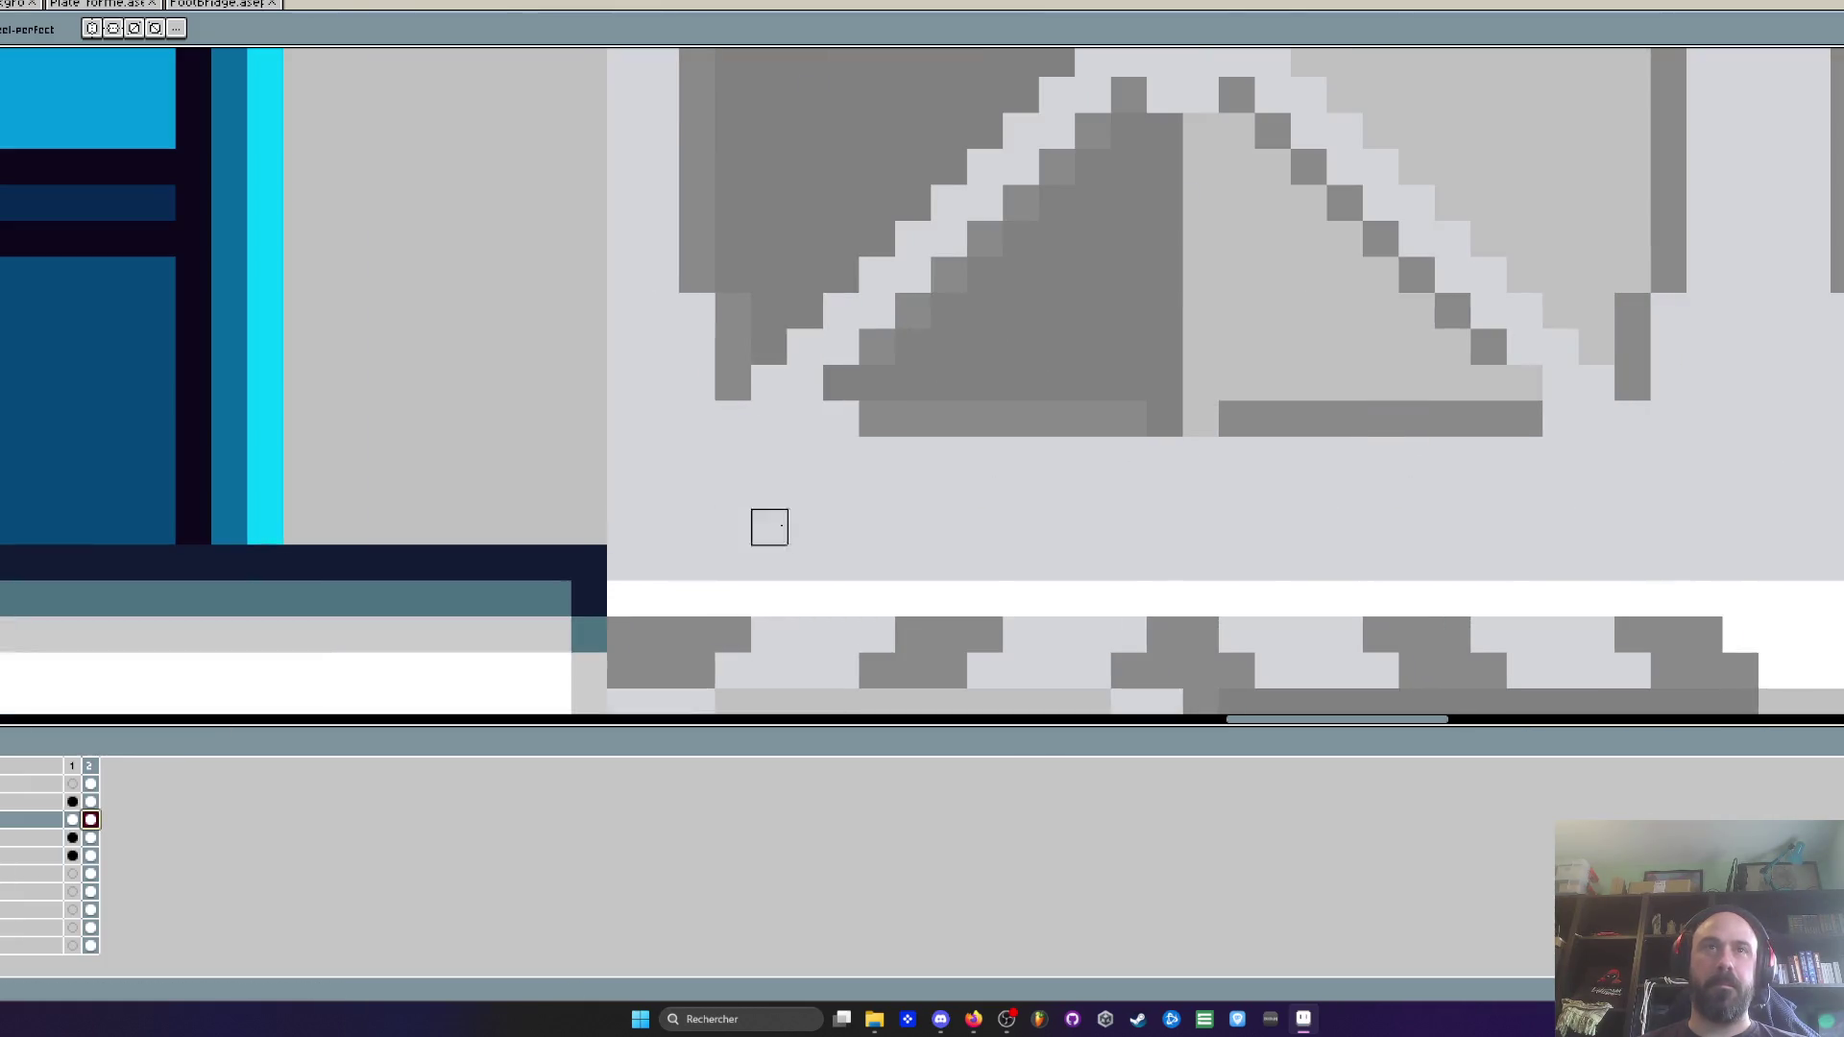
{"action": "mouse_move", "coordinate": [679, 509]}
{"action": "left_mouse_down"}
{"action": "mouse_move", "coordinate": [1468, 468]}
{"action": "mouse_move", "coordinate": [1650, 509]}
{"action": "mouse_move", "coordinate": [895, 509]}
{"action": "left_mouse_up"}
{"action": "key", "text": "ctrl+z"}
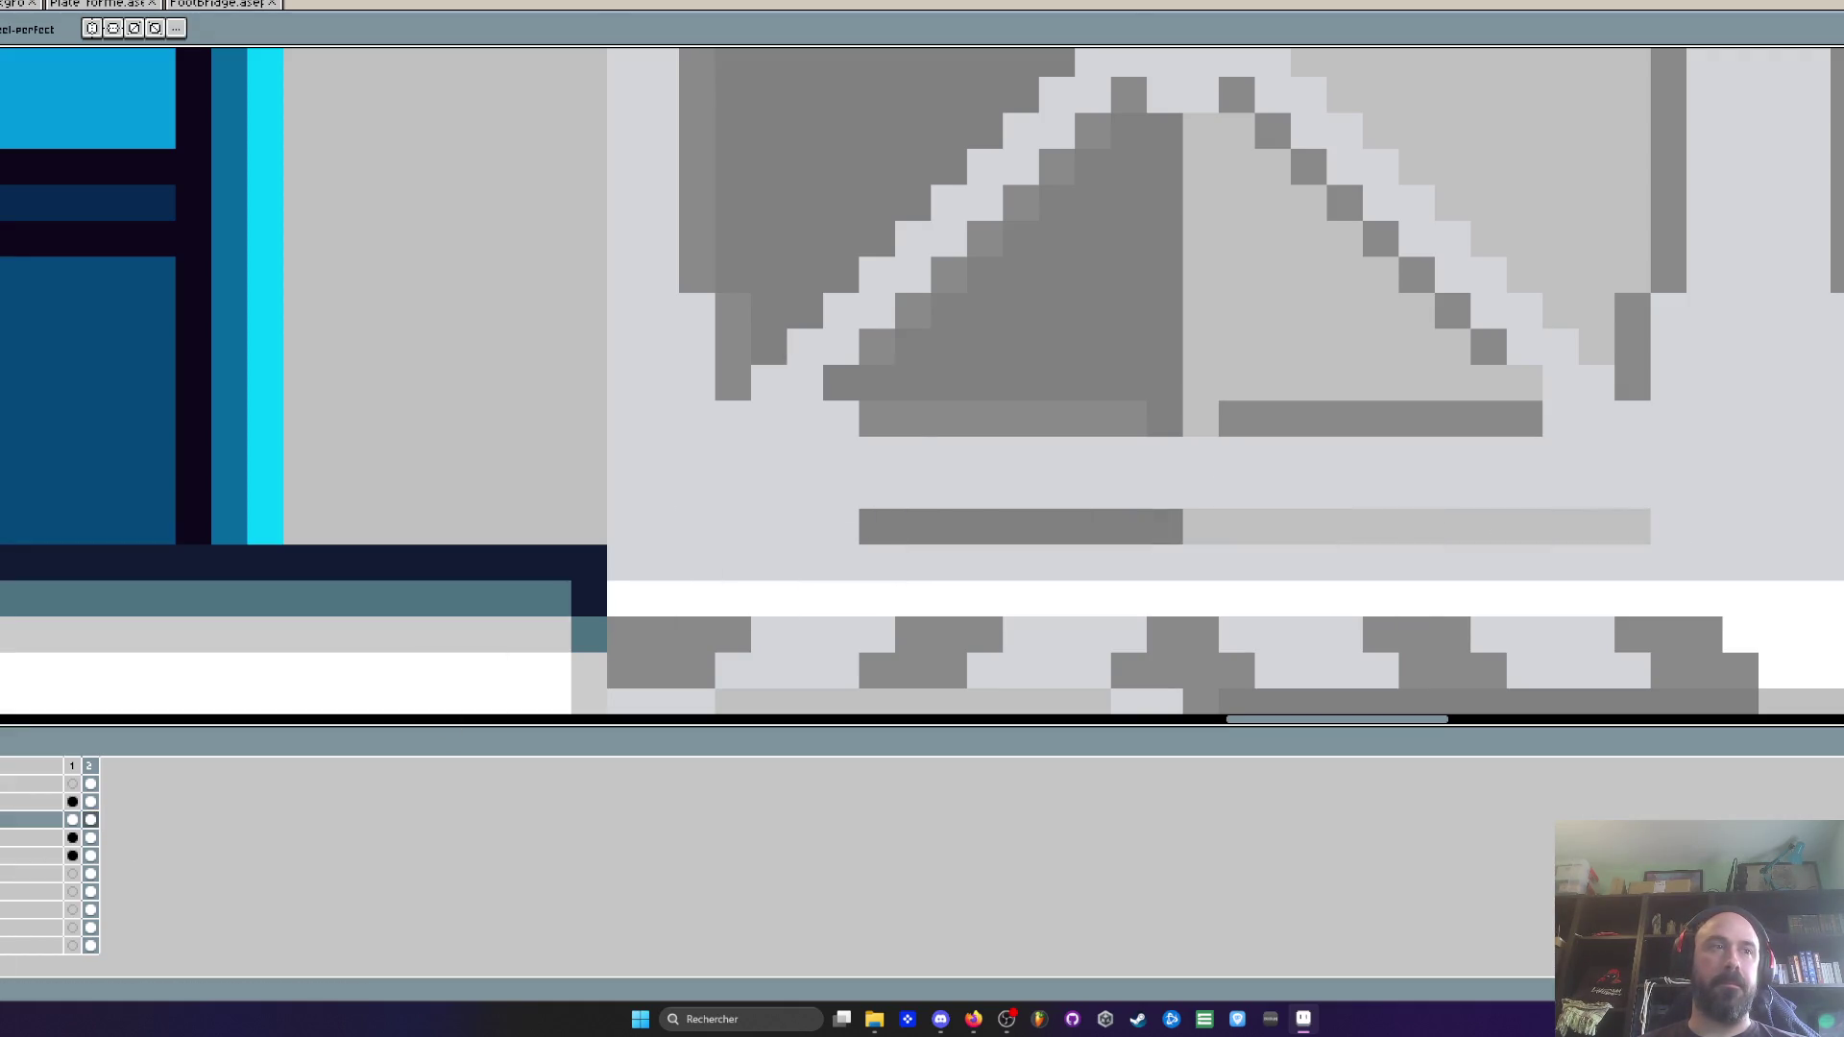
{"action": "left_click", "coordinate": [823, 526]}
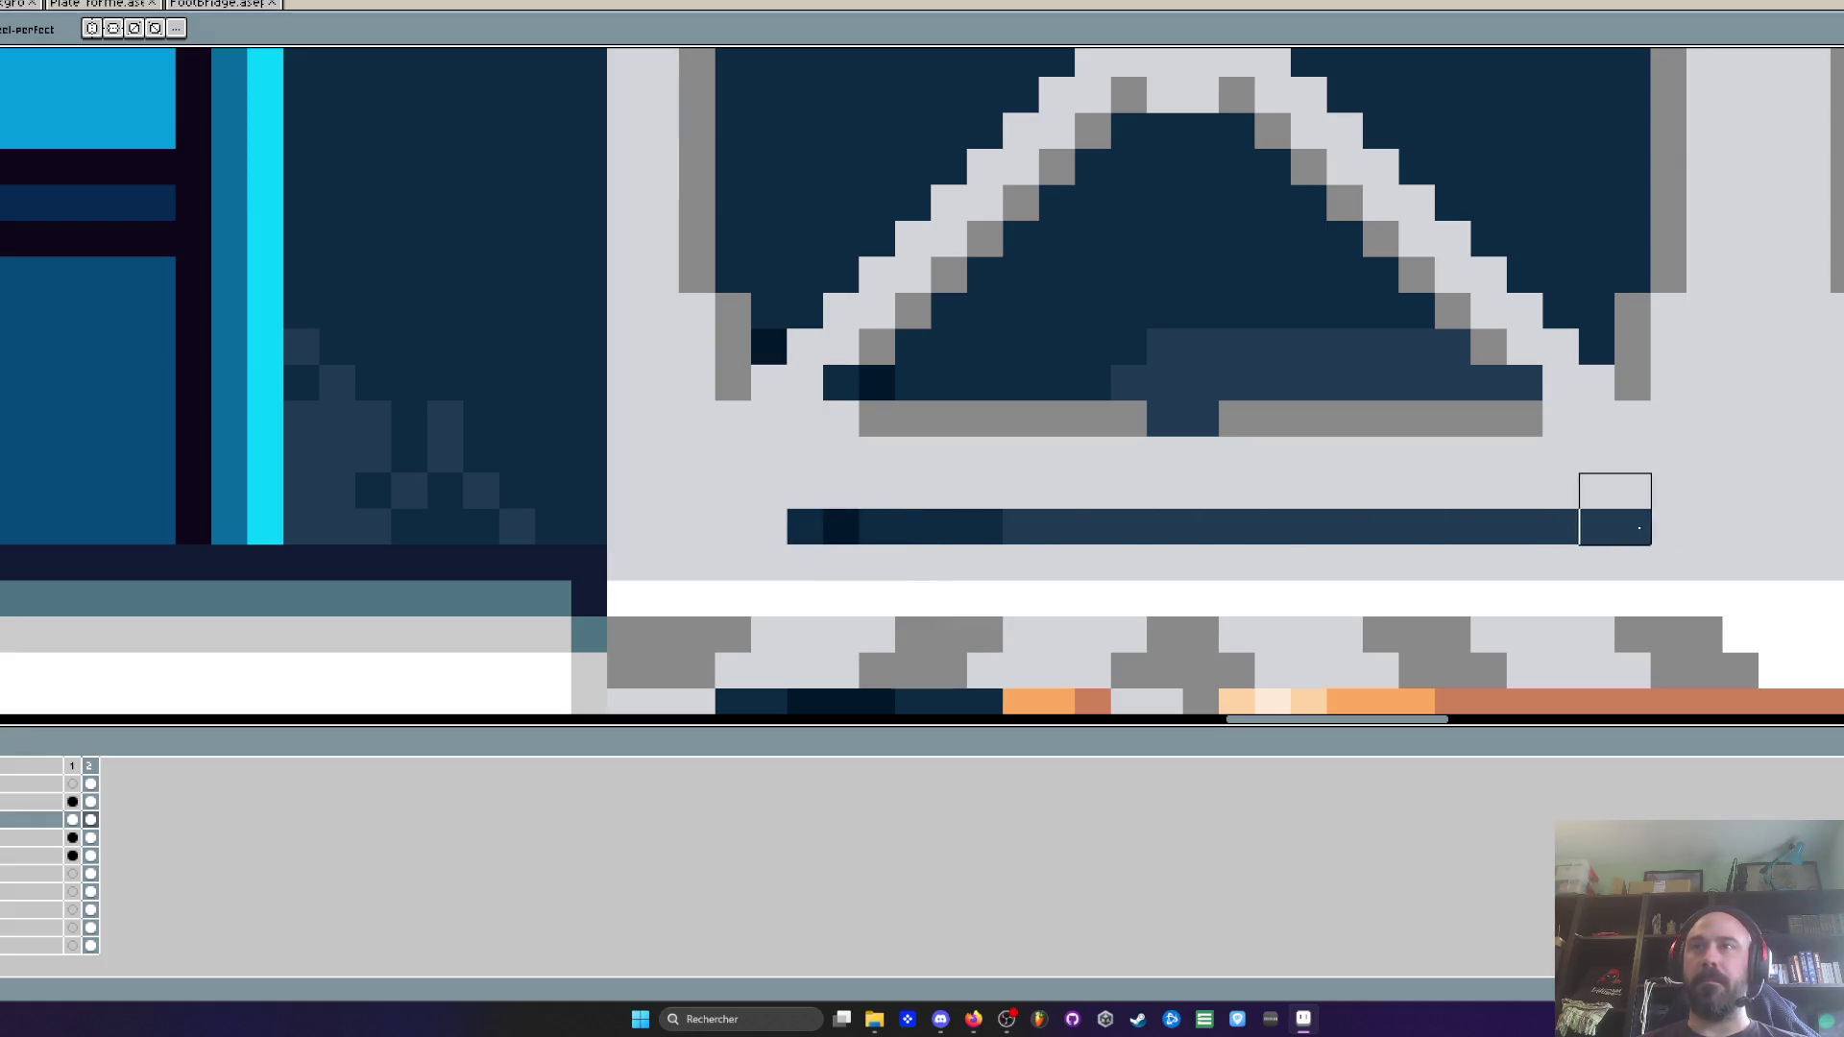
{"action": "scroll", "coordinate": [1632, 509], "scroll_direction": "down", "scroll_amount": 3}
{"action": "scroll", "coordinate": [1181, 531], "scroll_direction": "up", "scroll_amount": 3}
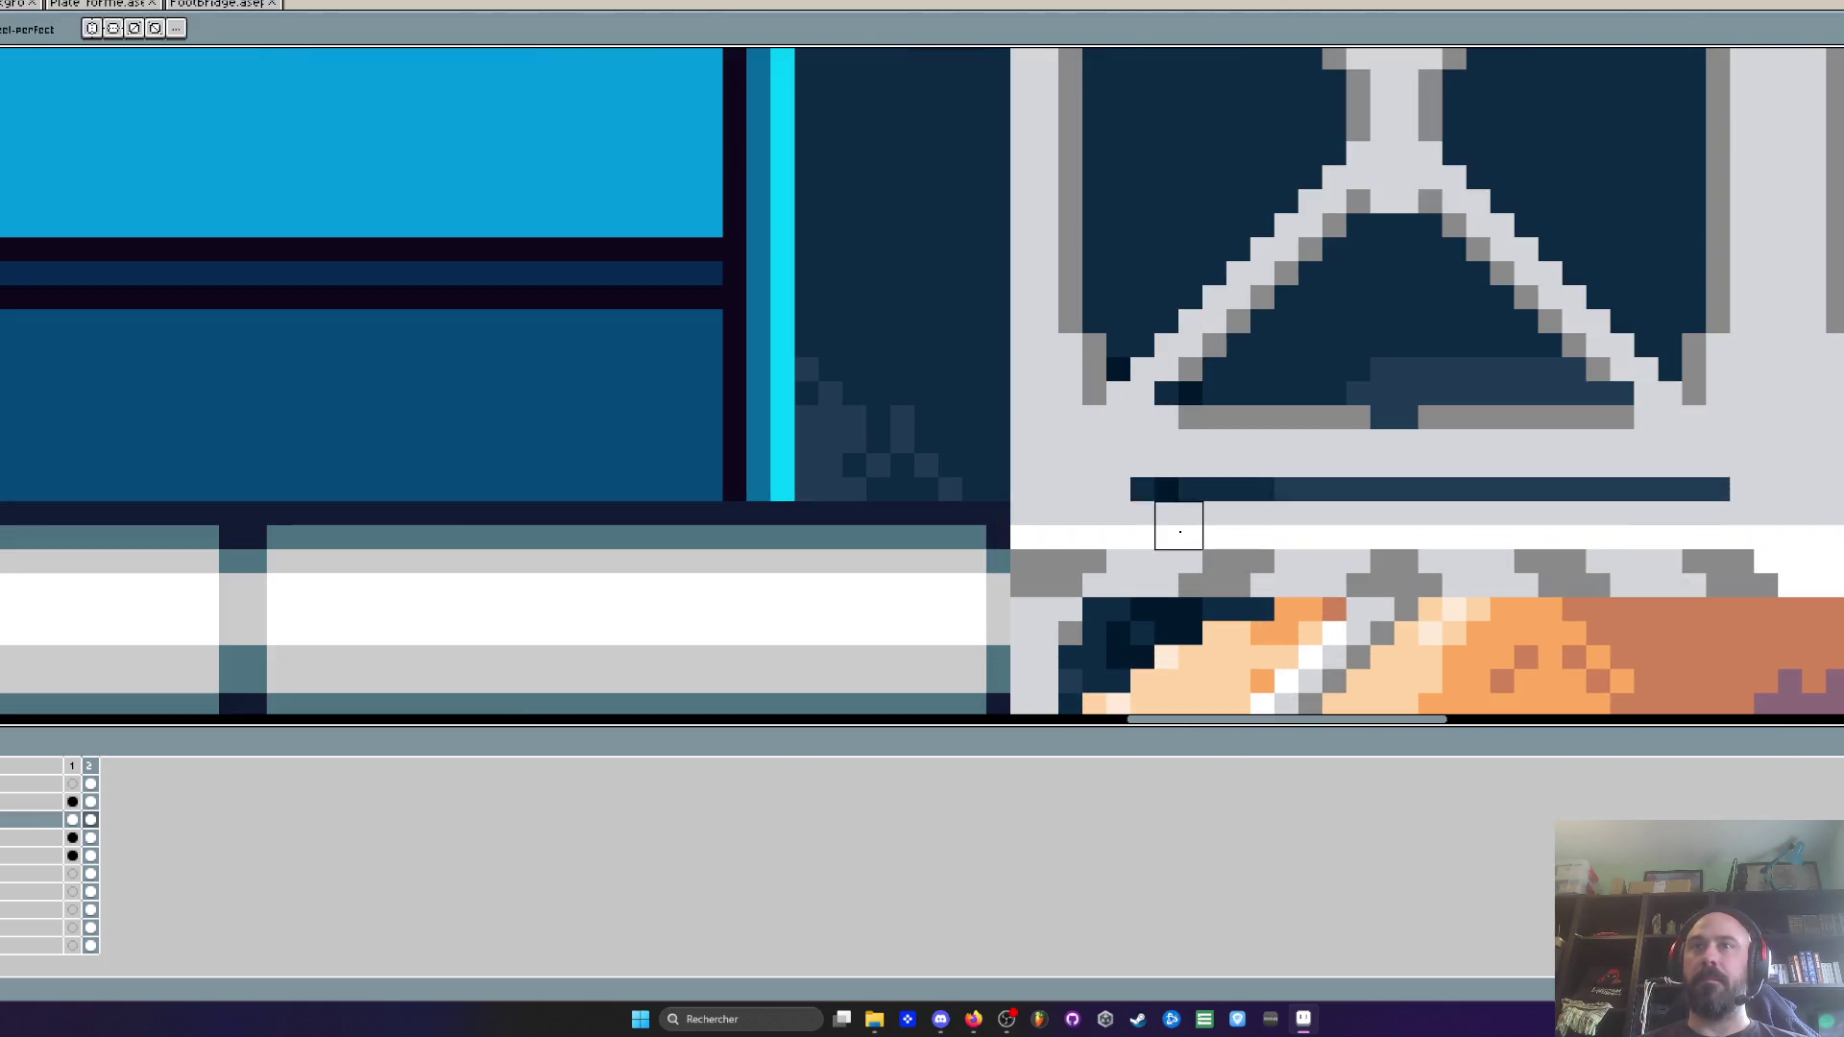
{"action": "key", "text": "ctrl+z"}
{"action": "left_click", "coordinate": [1118, 496]}
{"action": "left_click_drag", "start_coordinate": [1118, 496], "coordinate": [1695, 496]}
{"action": "scroll", "coordinate": [1243, 526], "scroll_direction": "down", "scroll_amount": 5}
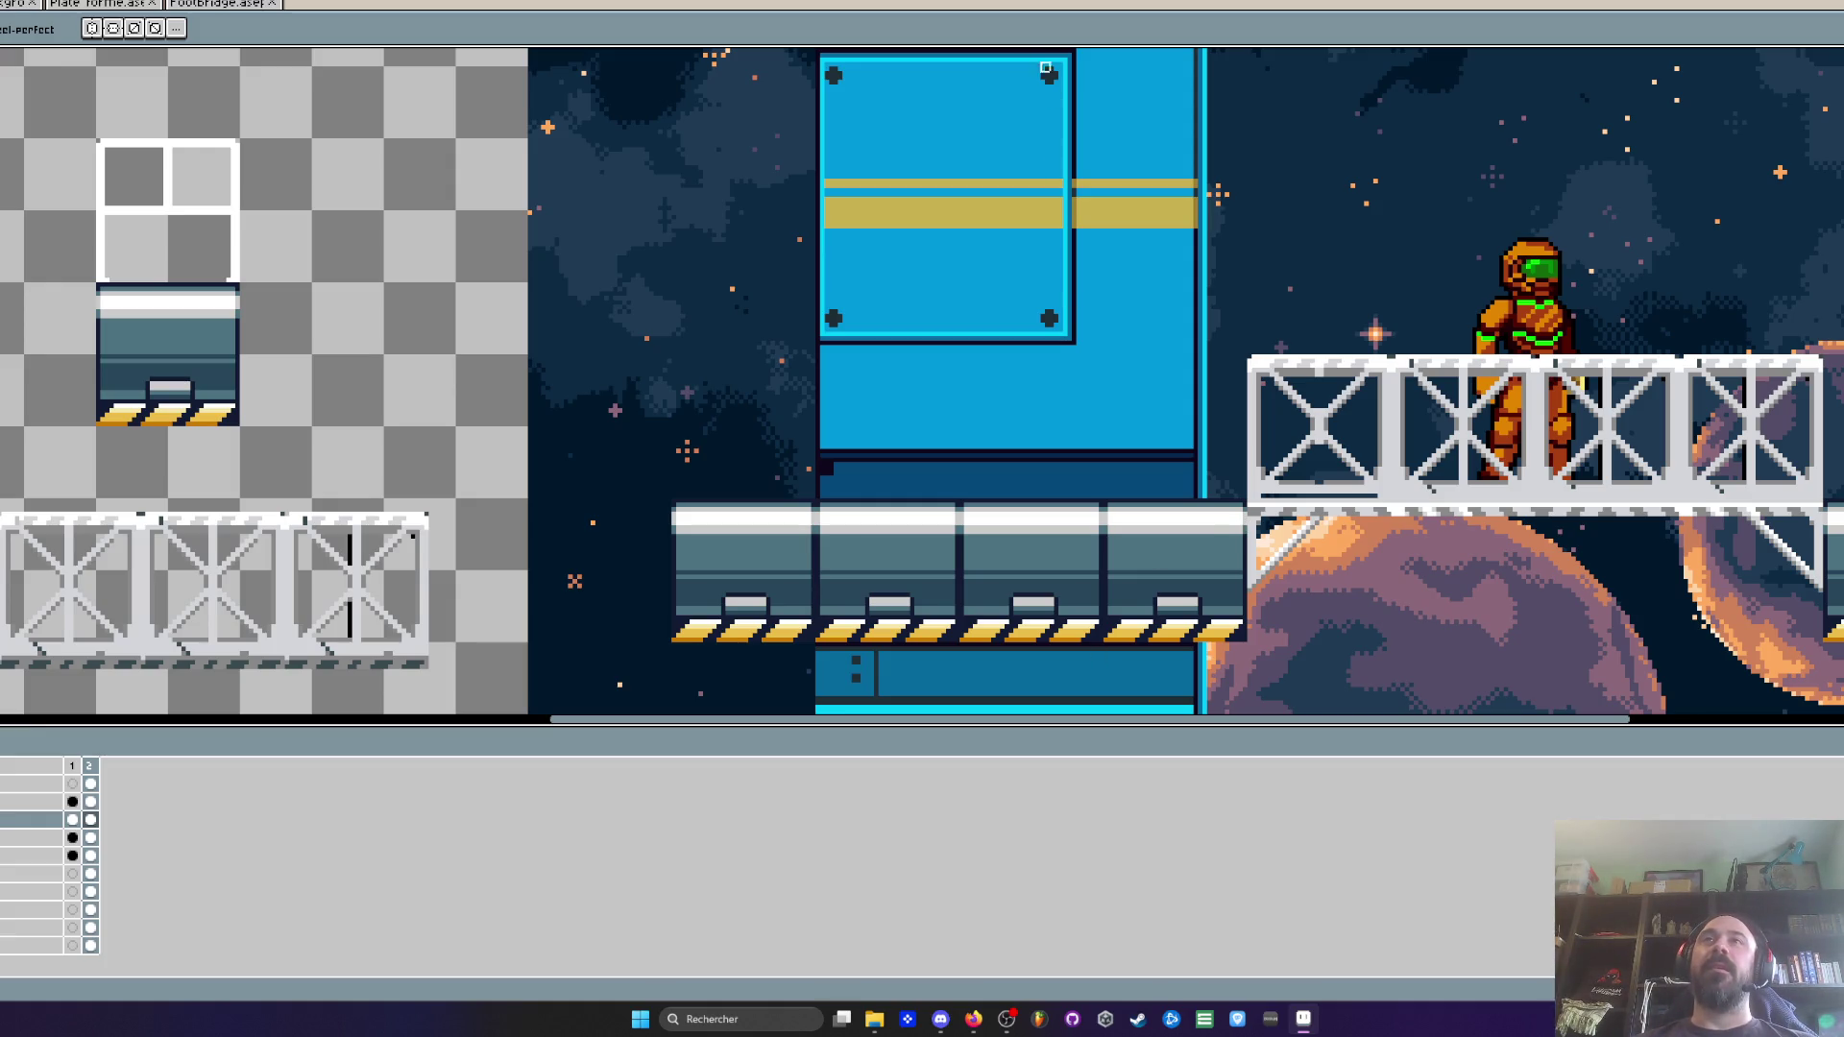
Zoom in to inspect the footbridge and switch back to the pencil tool
{"action": "scroll", "coordinate": [1245, 365], "scroll_direction": "down", "scroll_amount": 5}
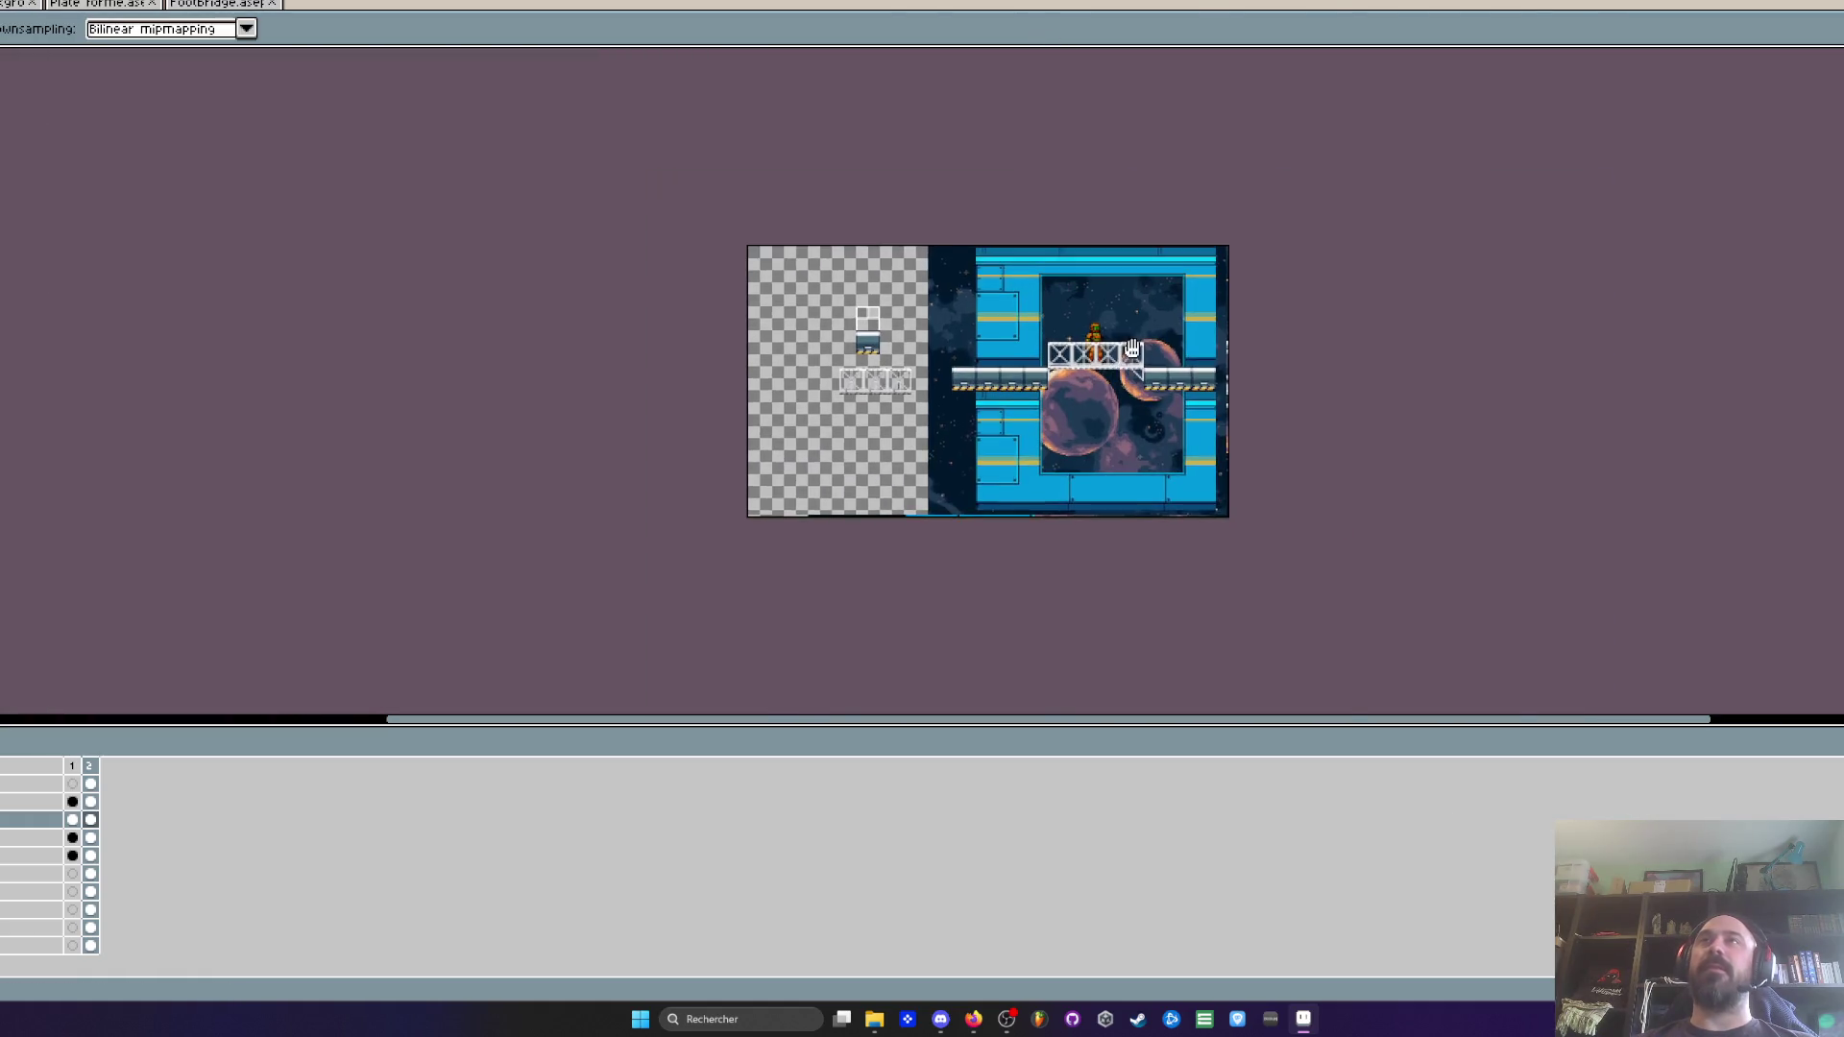
{"action": "scroll", "coordinate": [1133, 347], "scroll_direction": "up", "scroll_amount": 5}
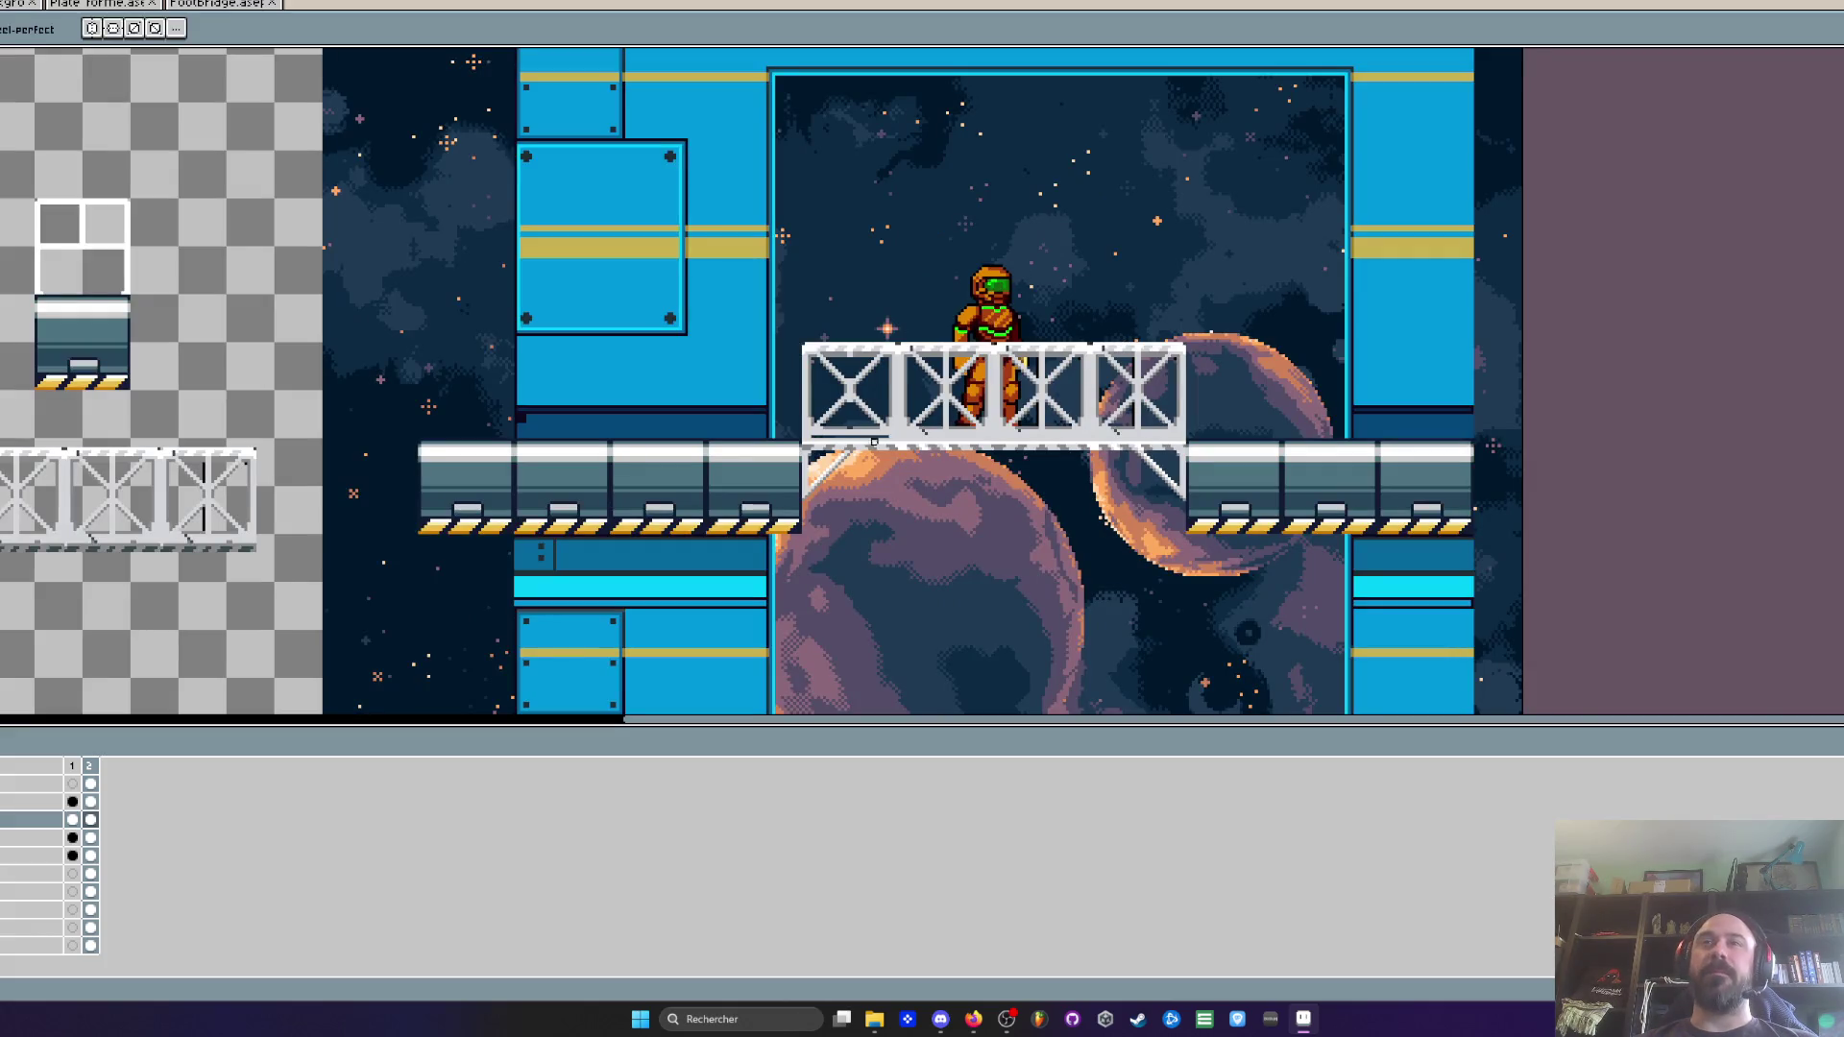
{"action": "scroll", "coordinate": [868, 439], "scroll_direction": "up", "scroll_amount": 3}
{"action": "scroll", "coordinate": [893, 448], "scroll_direction": "down", "scroll_amount": 3}
{"action": "scroll", "coordinate": [827, 534], "scroll_direction": "up", "scroll_amount": 1}
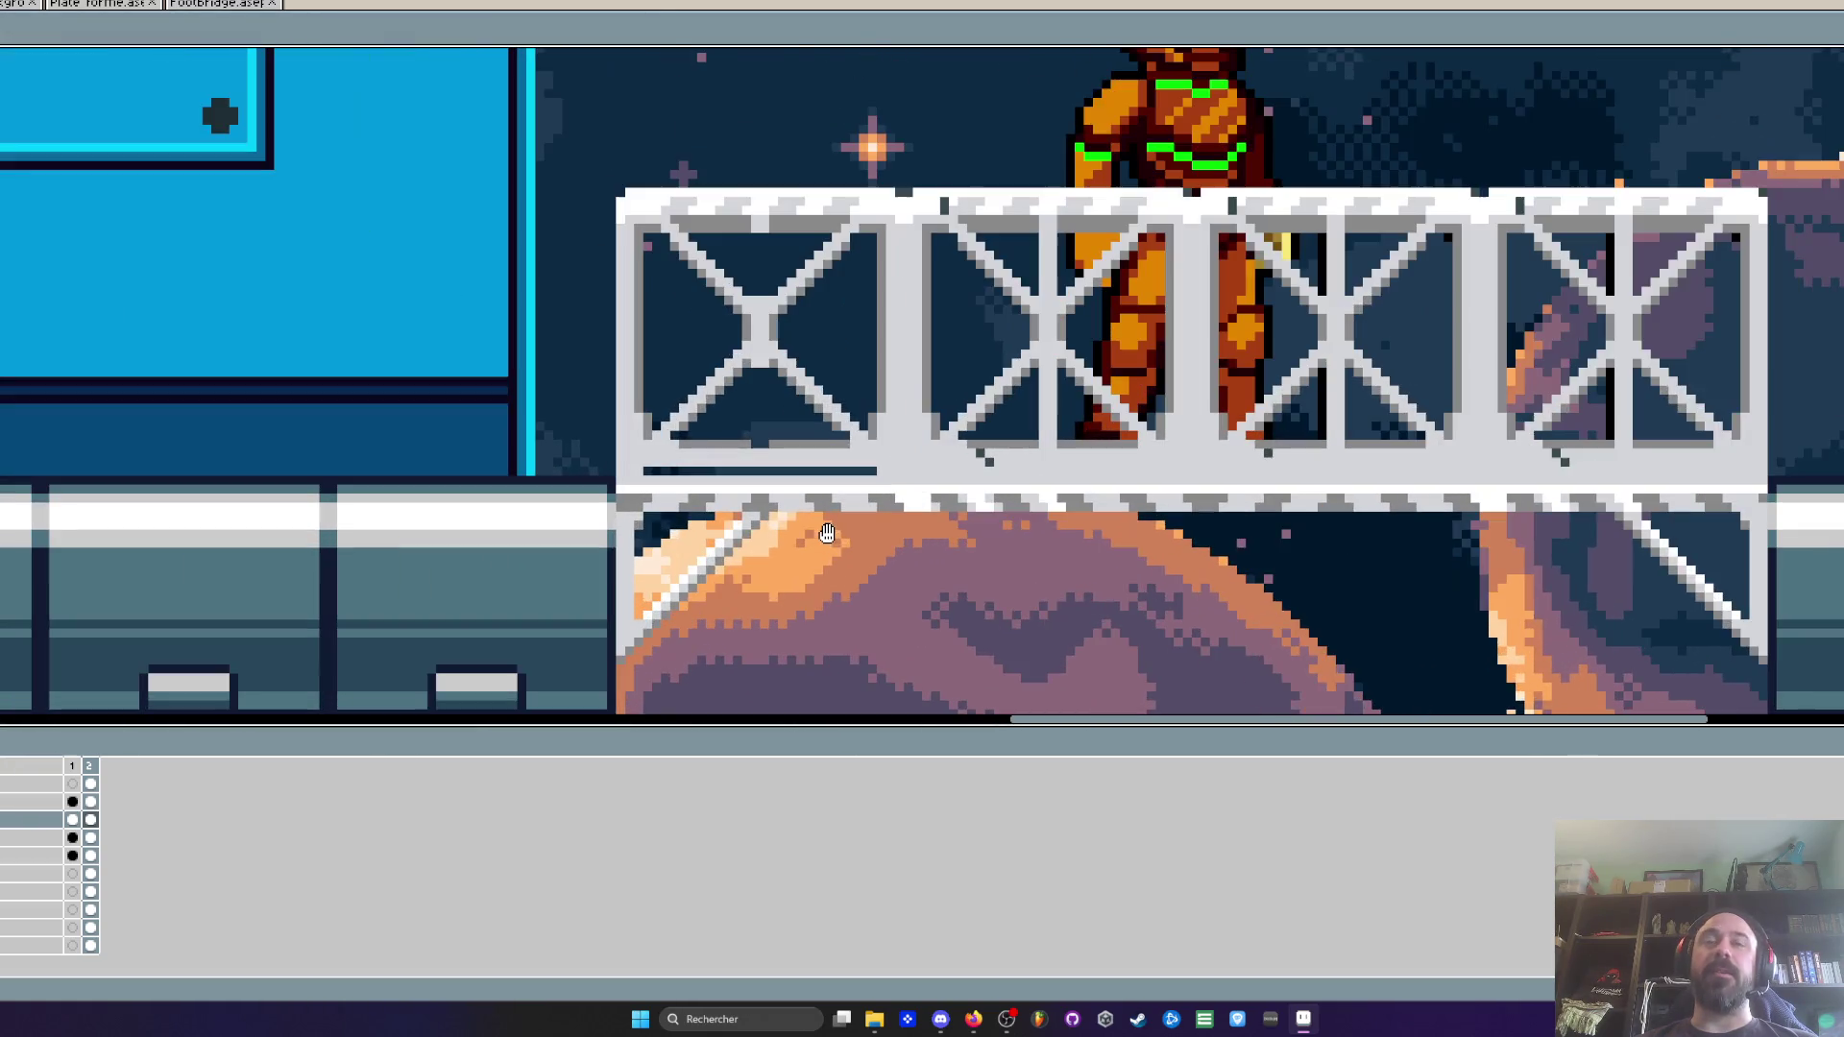
{"action": "key", "text": "b"}
Hide the character so only the footbridge truss and platforms remain visible
{"action": "scroll", "coordinate": [868, 413], "scroll_direction": "up", "scroll_amount": 2}
{"action": "scroll", "coordinate": [867, 412], "scroll_direction": "down", "scroll_amount": 2}
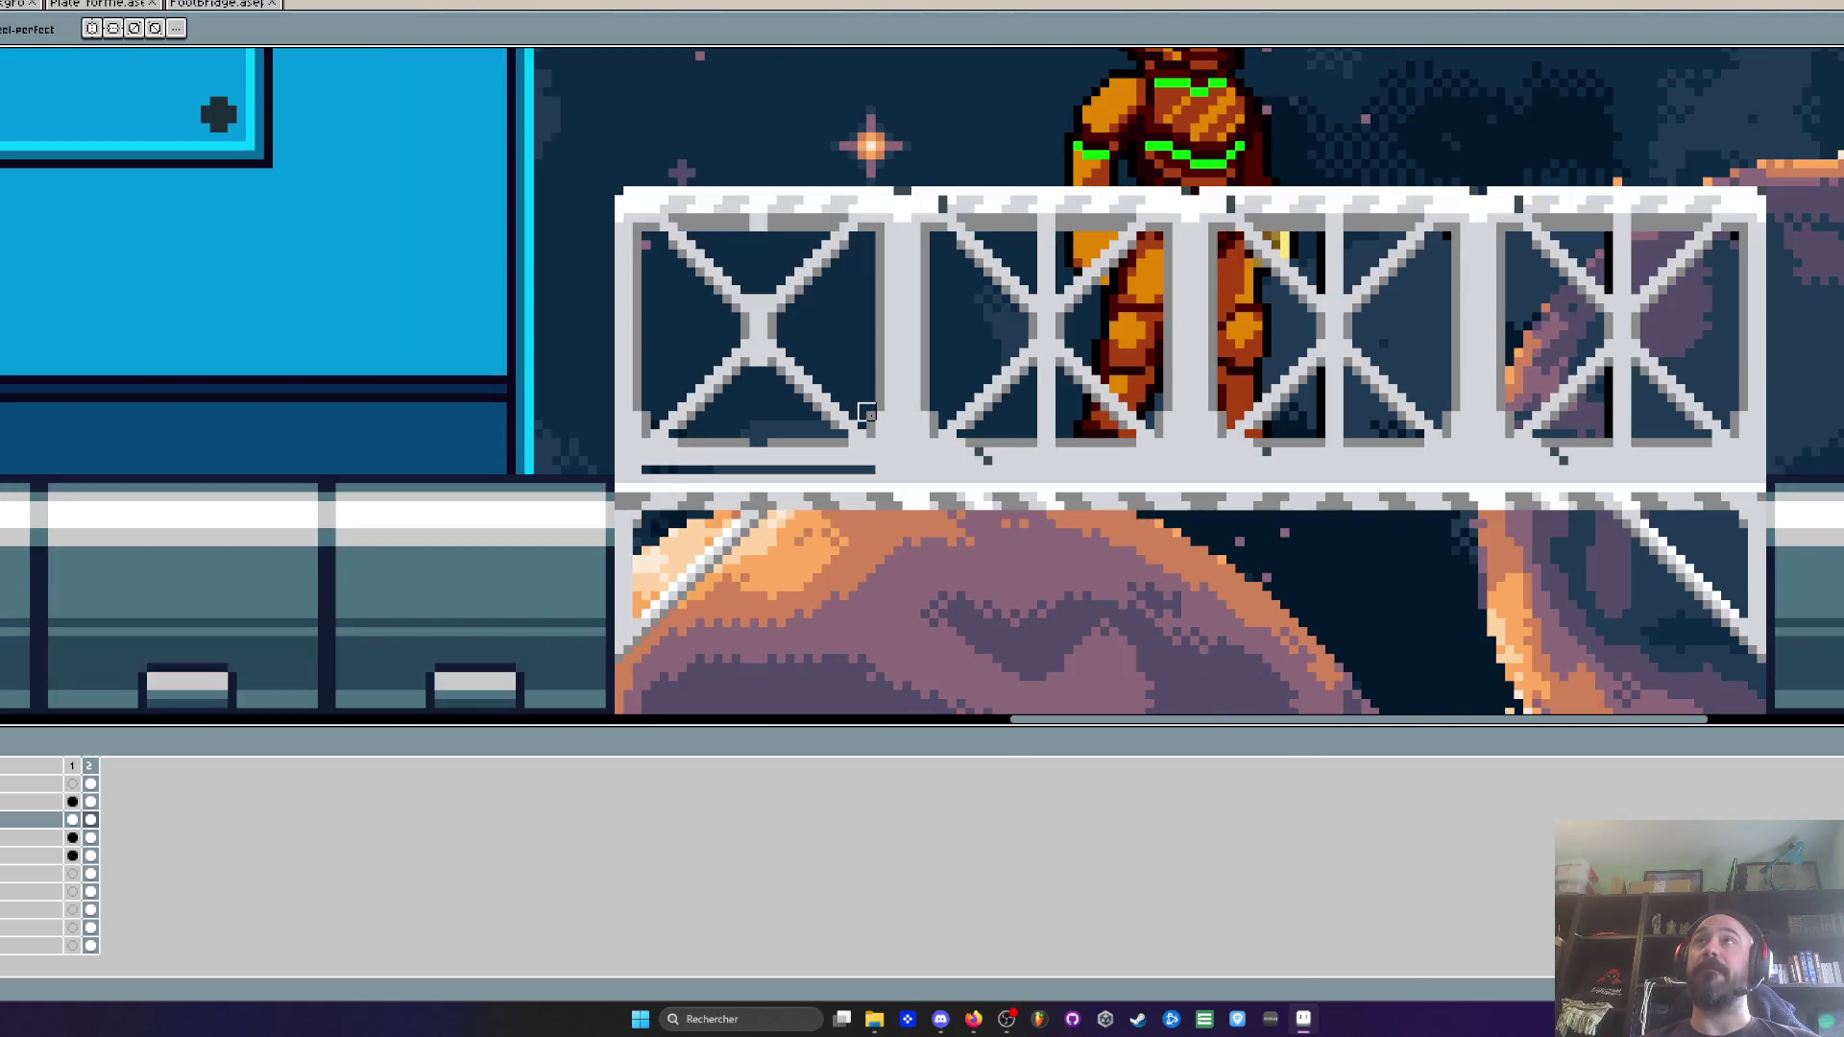
{"action": "scroll", "coordinate": [866, 412], "scroll_direction": "up", "scroll_amount": 2}
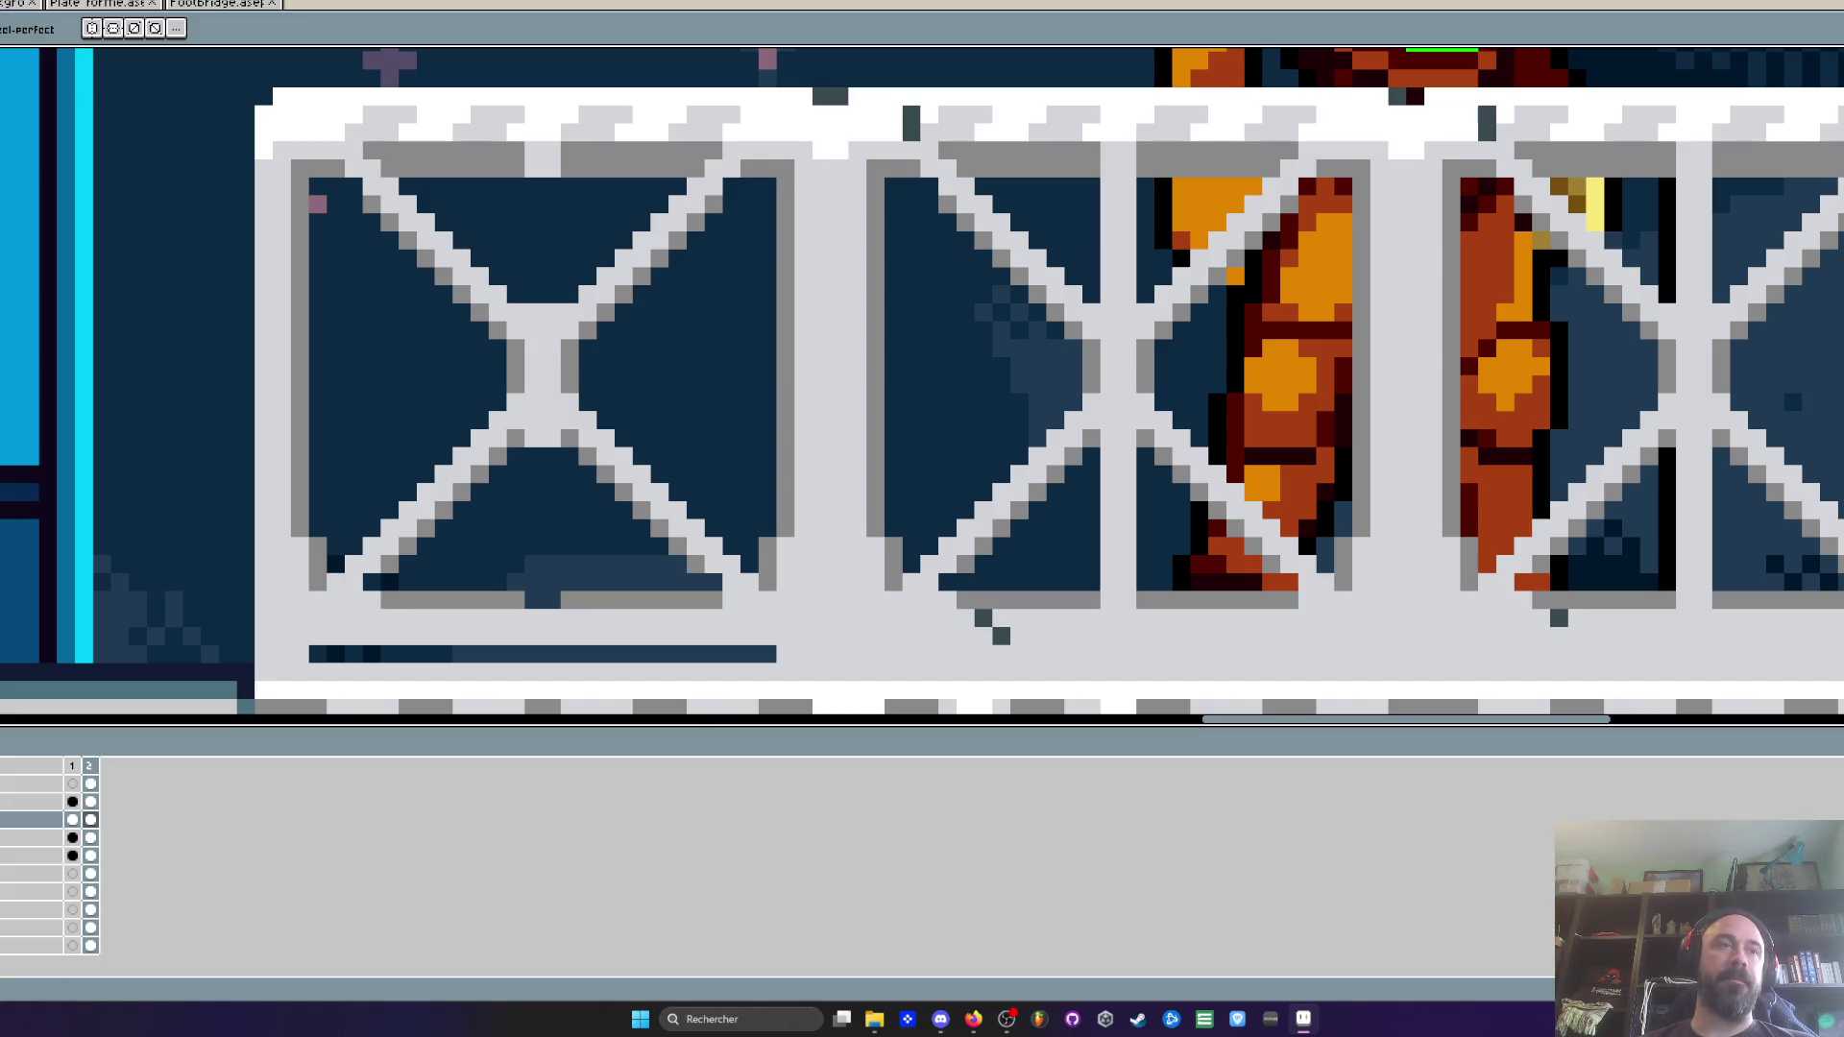
{"action": "scroll", "coordinate": [811, 273], "scroll_direction": "down", "scroll_amount": 2}
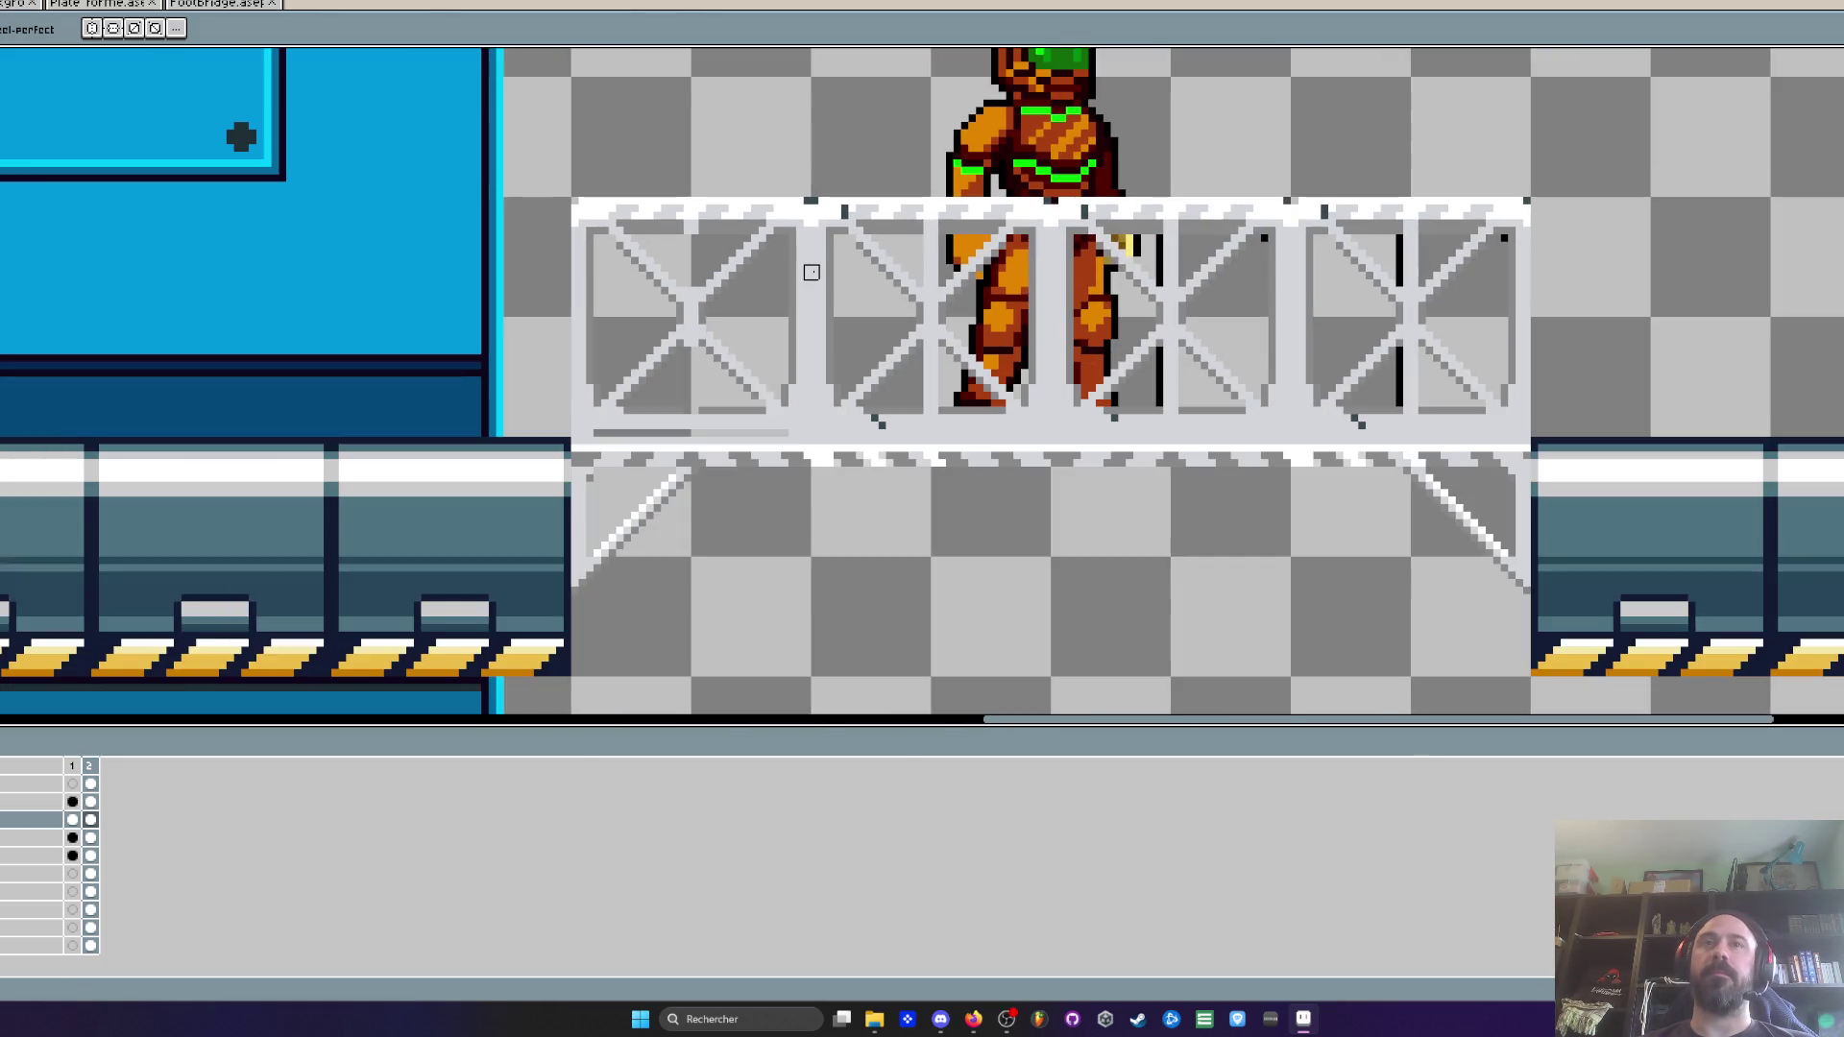
{"action": "scroll", "coordinate": [735, 416], "scroll_direction": "up", "scroll_amount": 2}
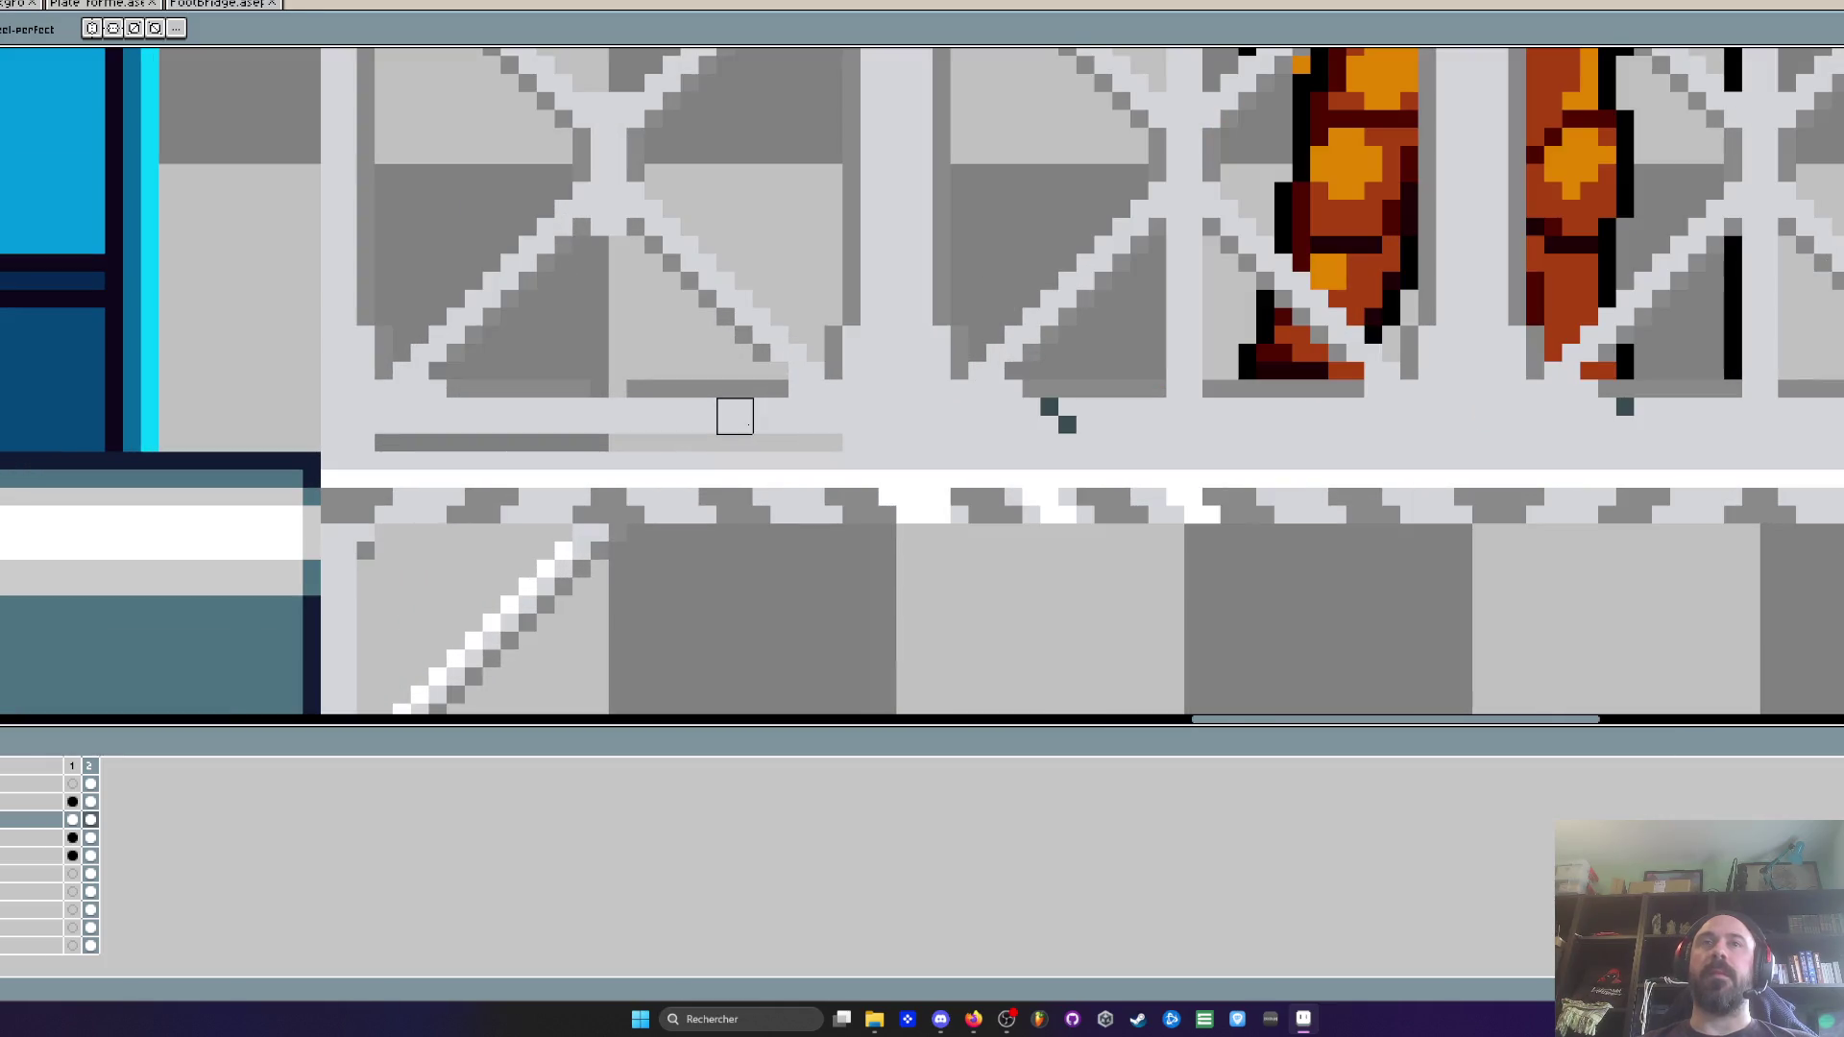
{"action": "scroll", "coordinate": [734, 398], "scroll_direction": "up", "scroll_amount": 1}
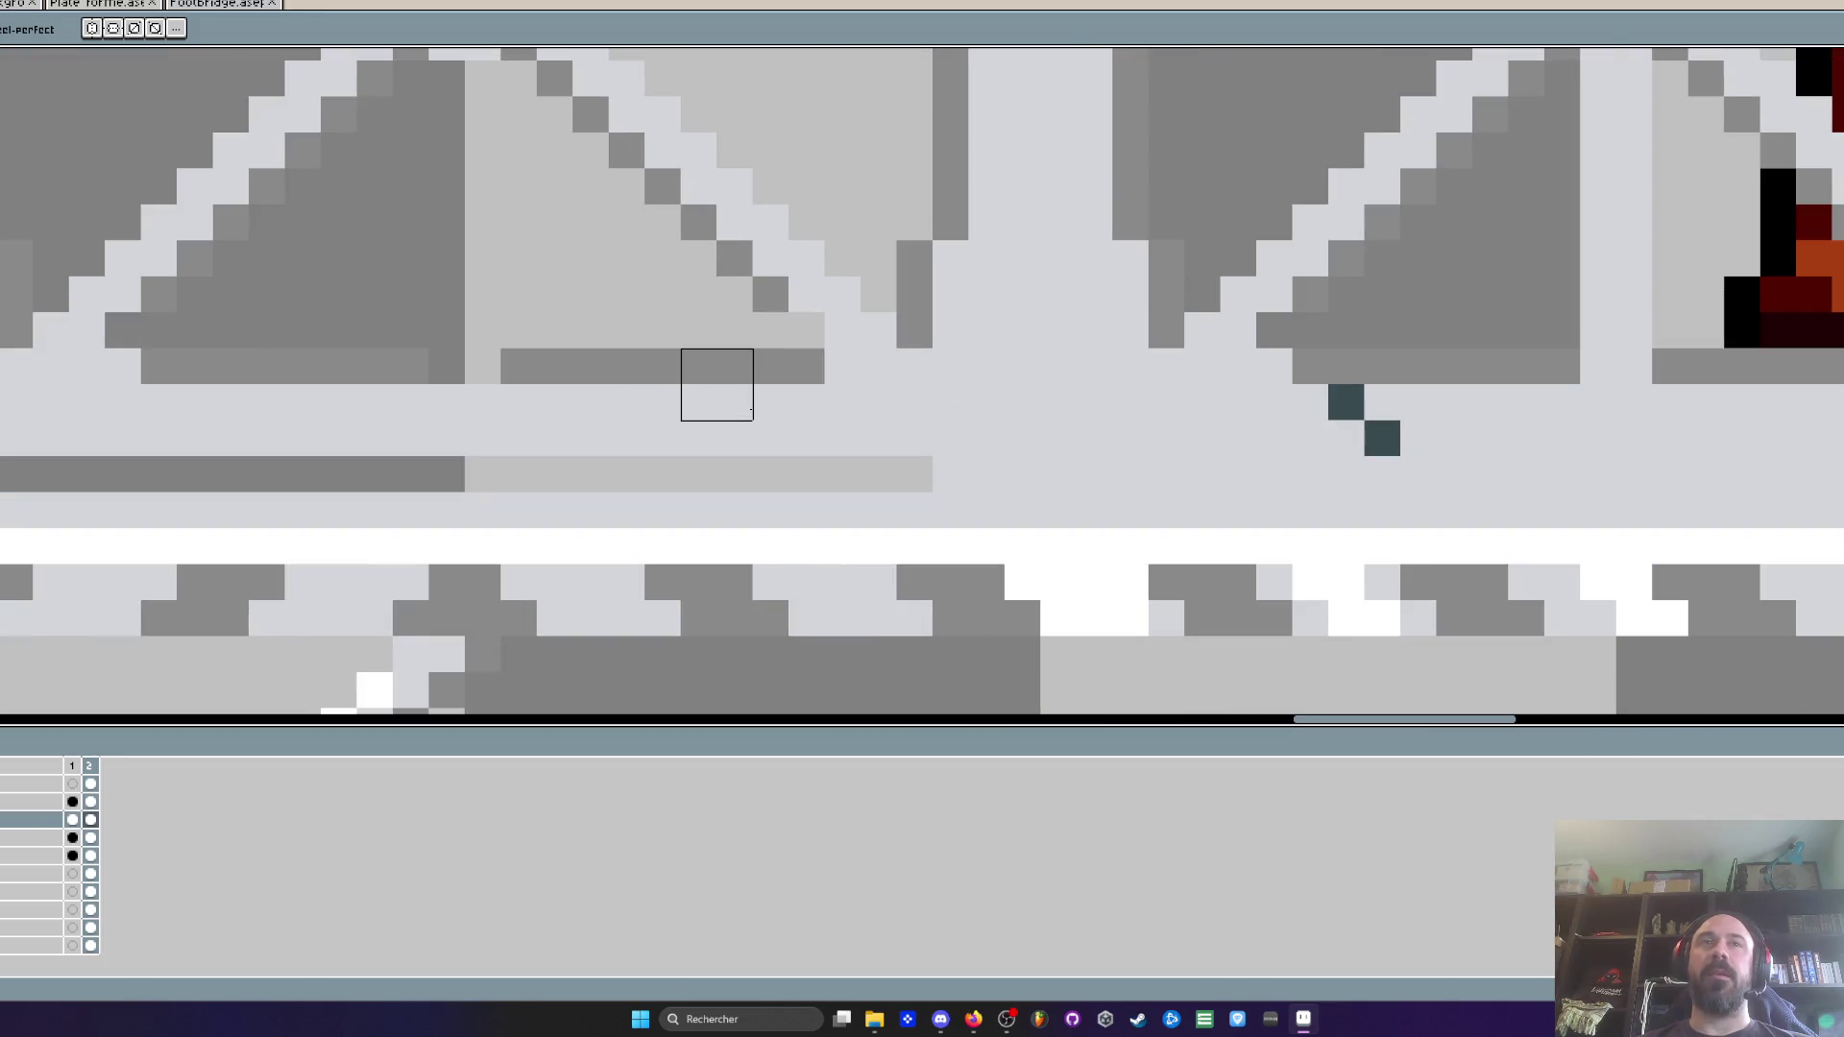
{"action": "scroll", "coordinate": [751, 411], "scroll_direction": "down", "scroll_amount": 1}
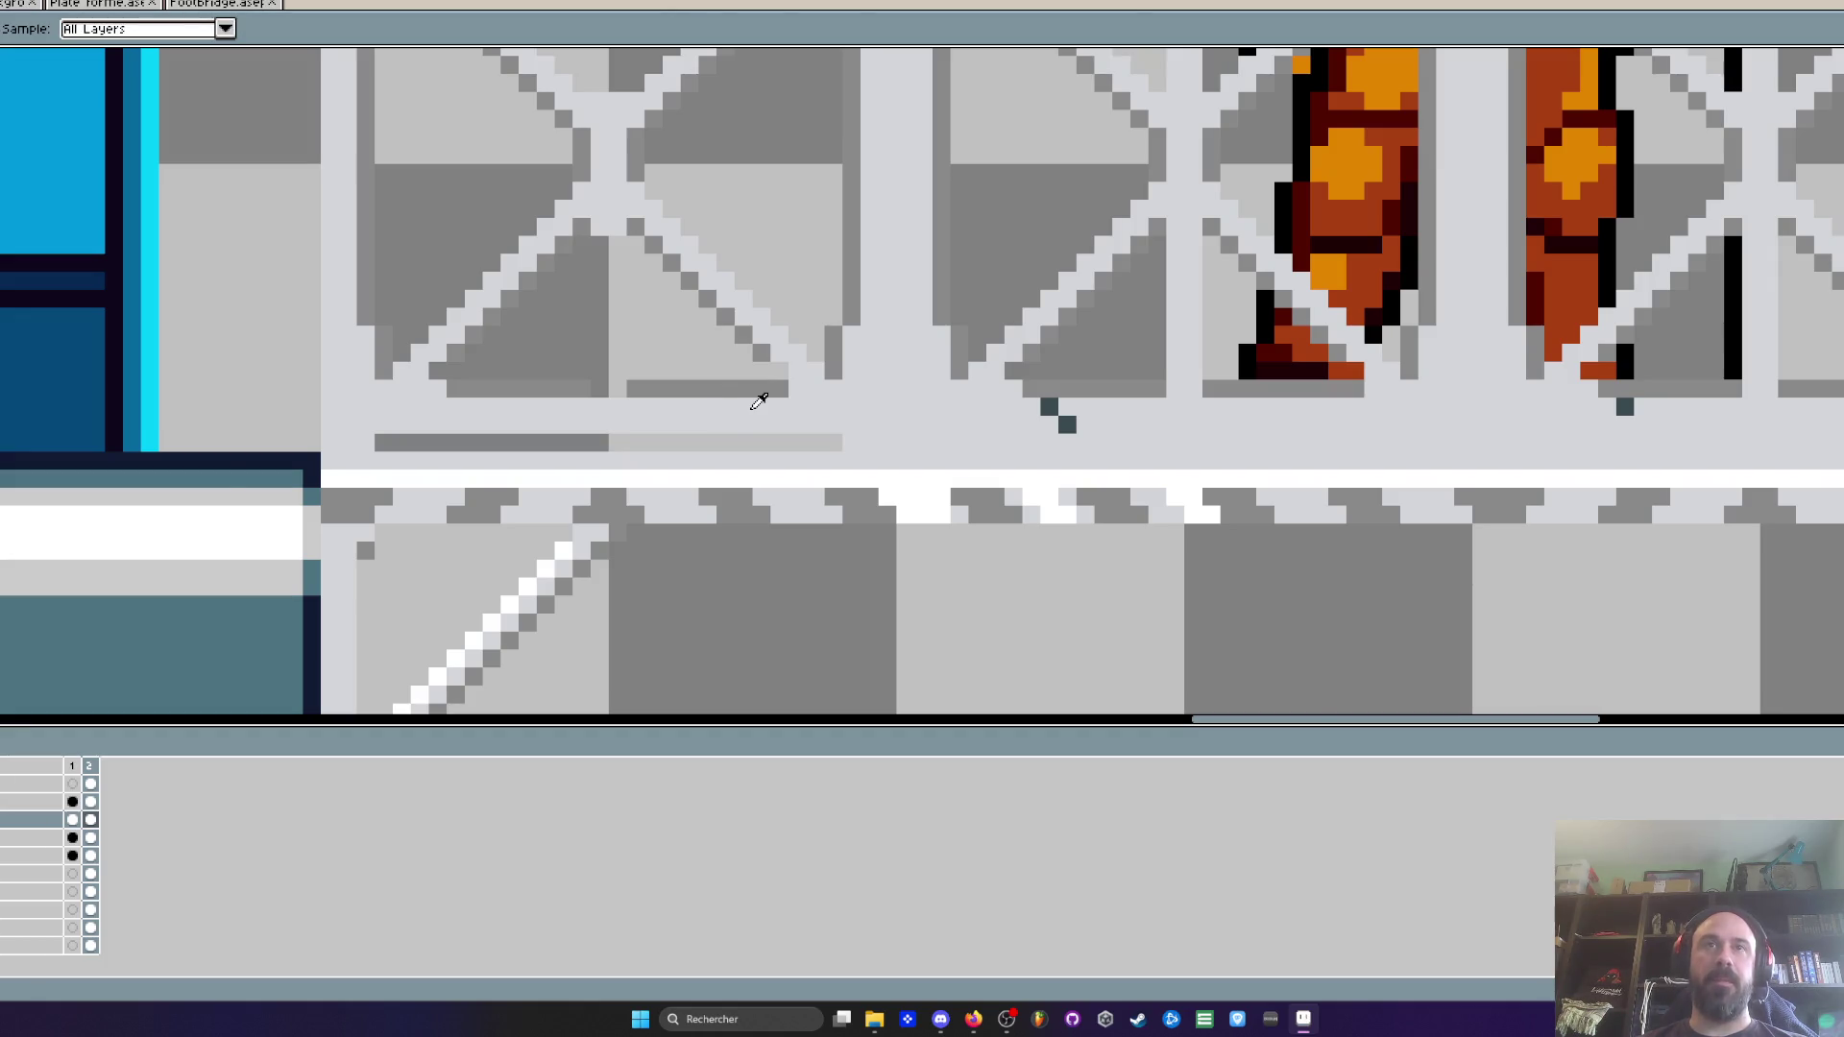
{"action": "scroll", "coordinate": [768, 419], "scroll_direction": "up", "scroll_amount": 1}
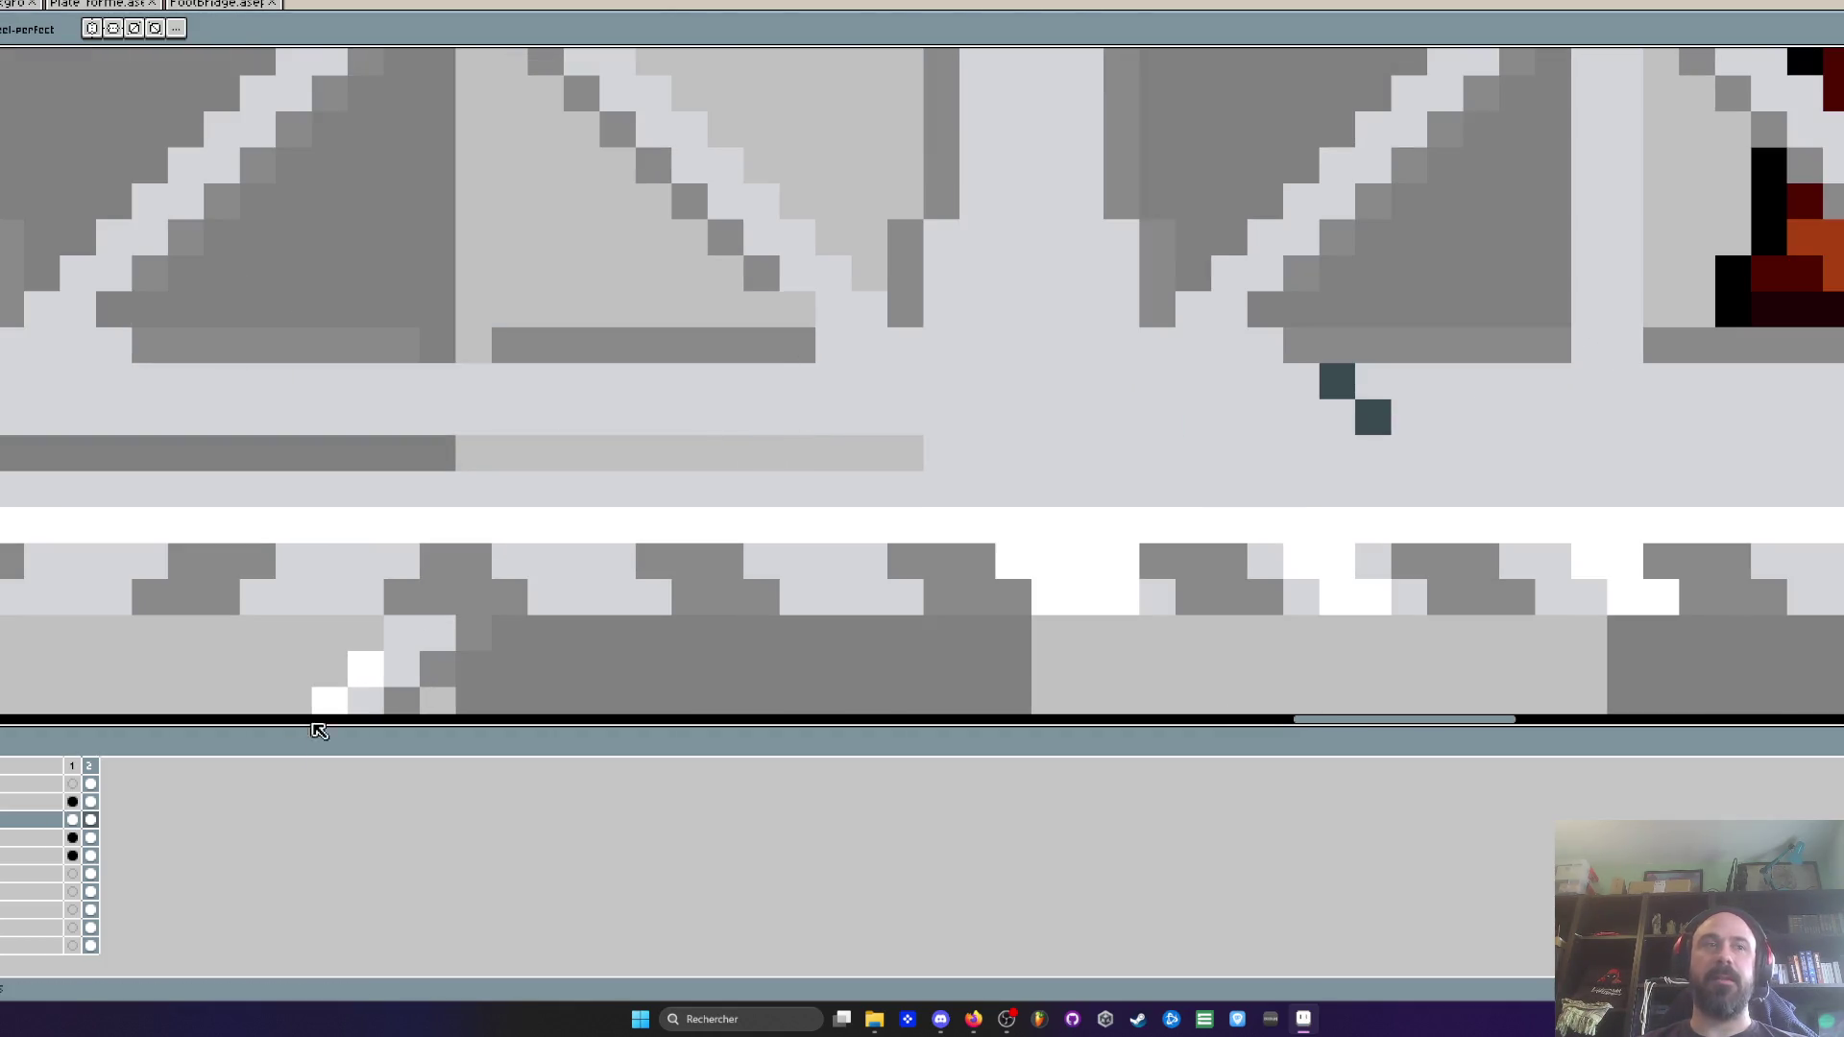
{"action": "scroll", "coordinate": [263, 674], "scroll_direction": "down", "scroll_amount": 3}
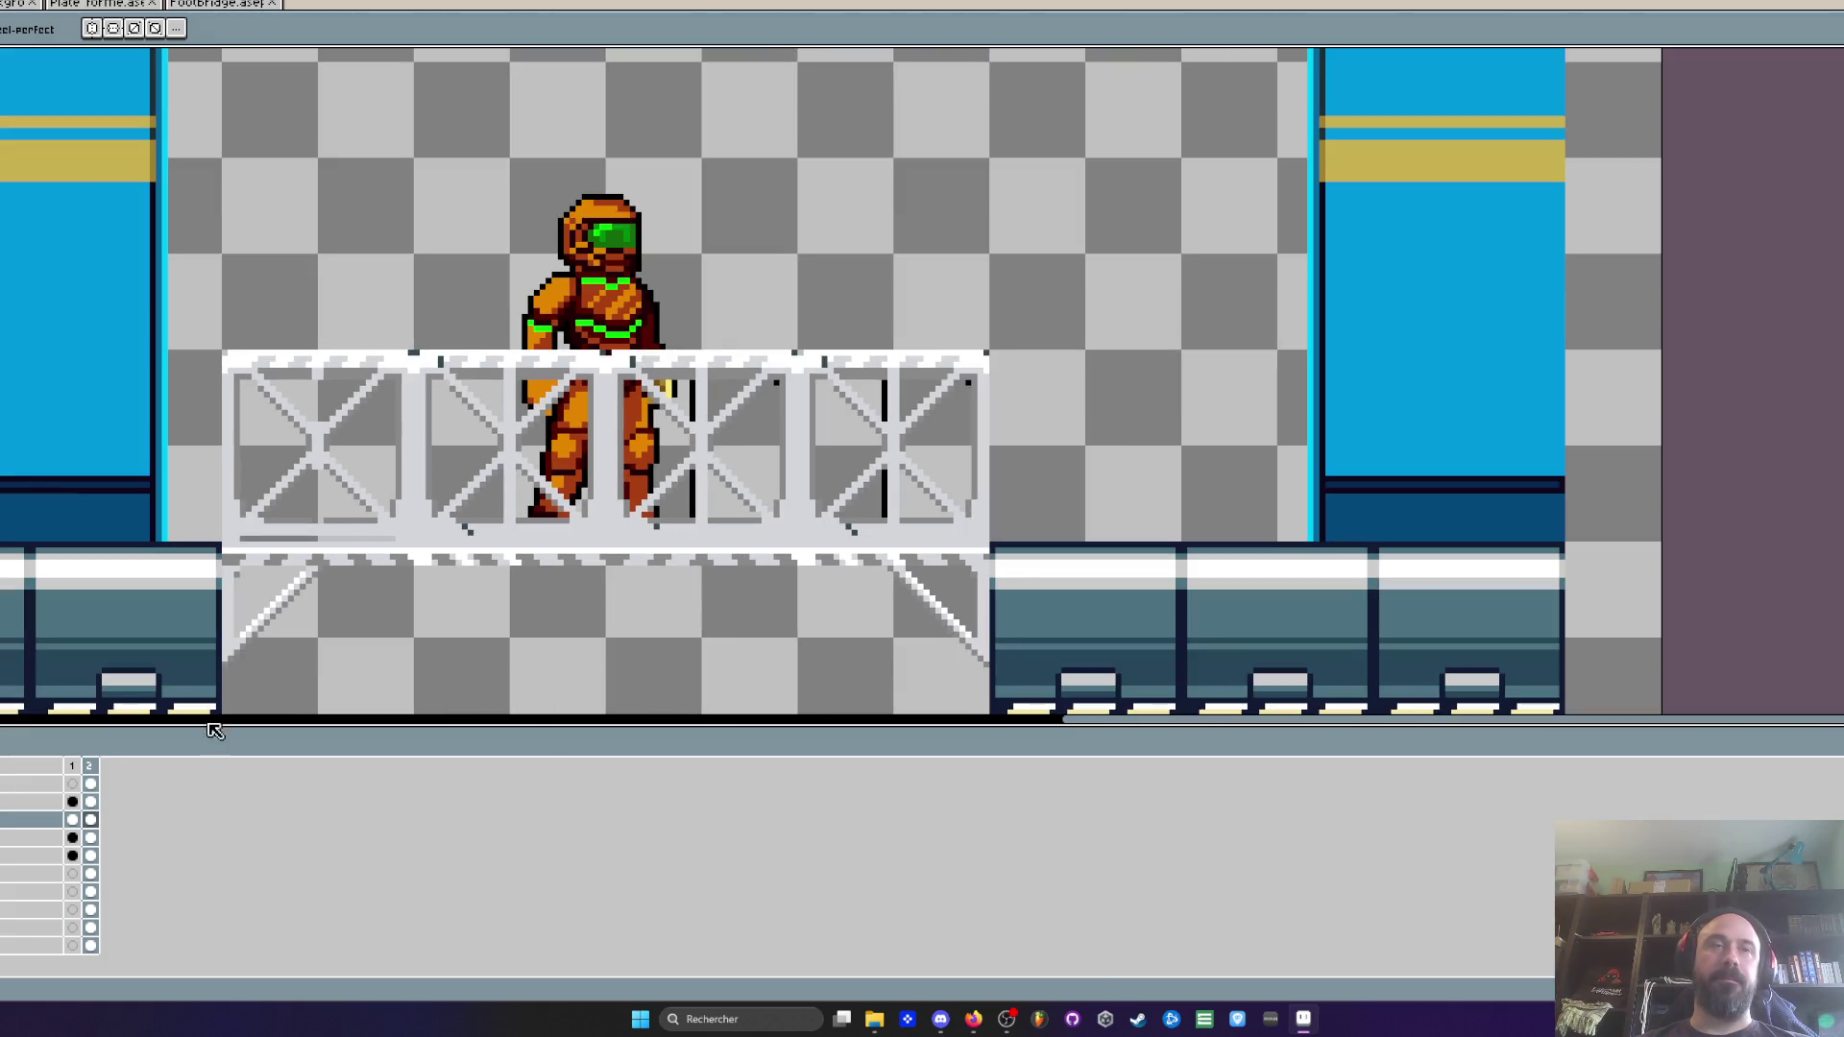
{"action": "key", "text": "ctrl+z"}
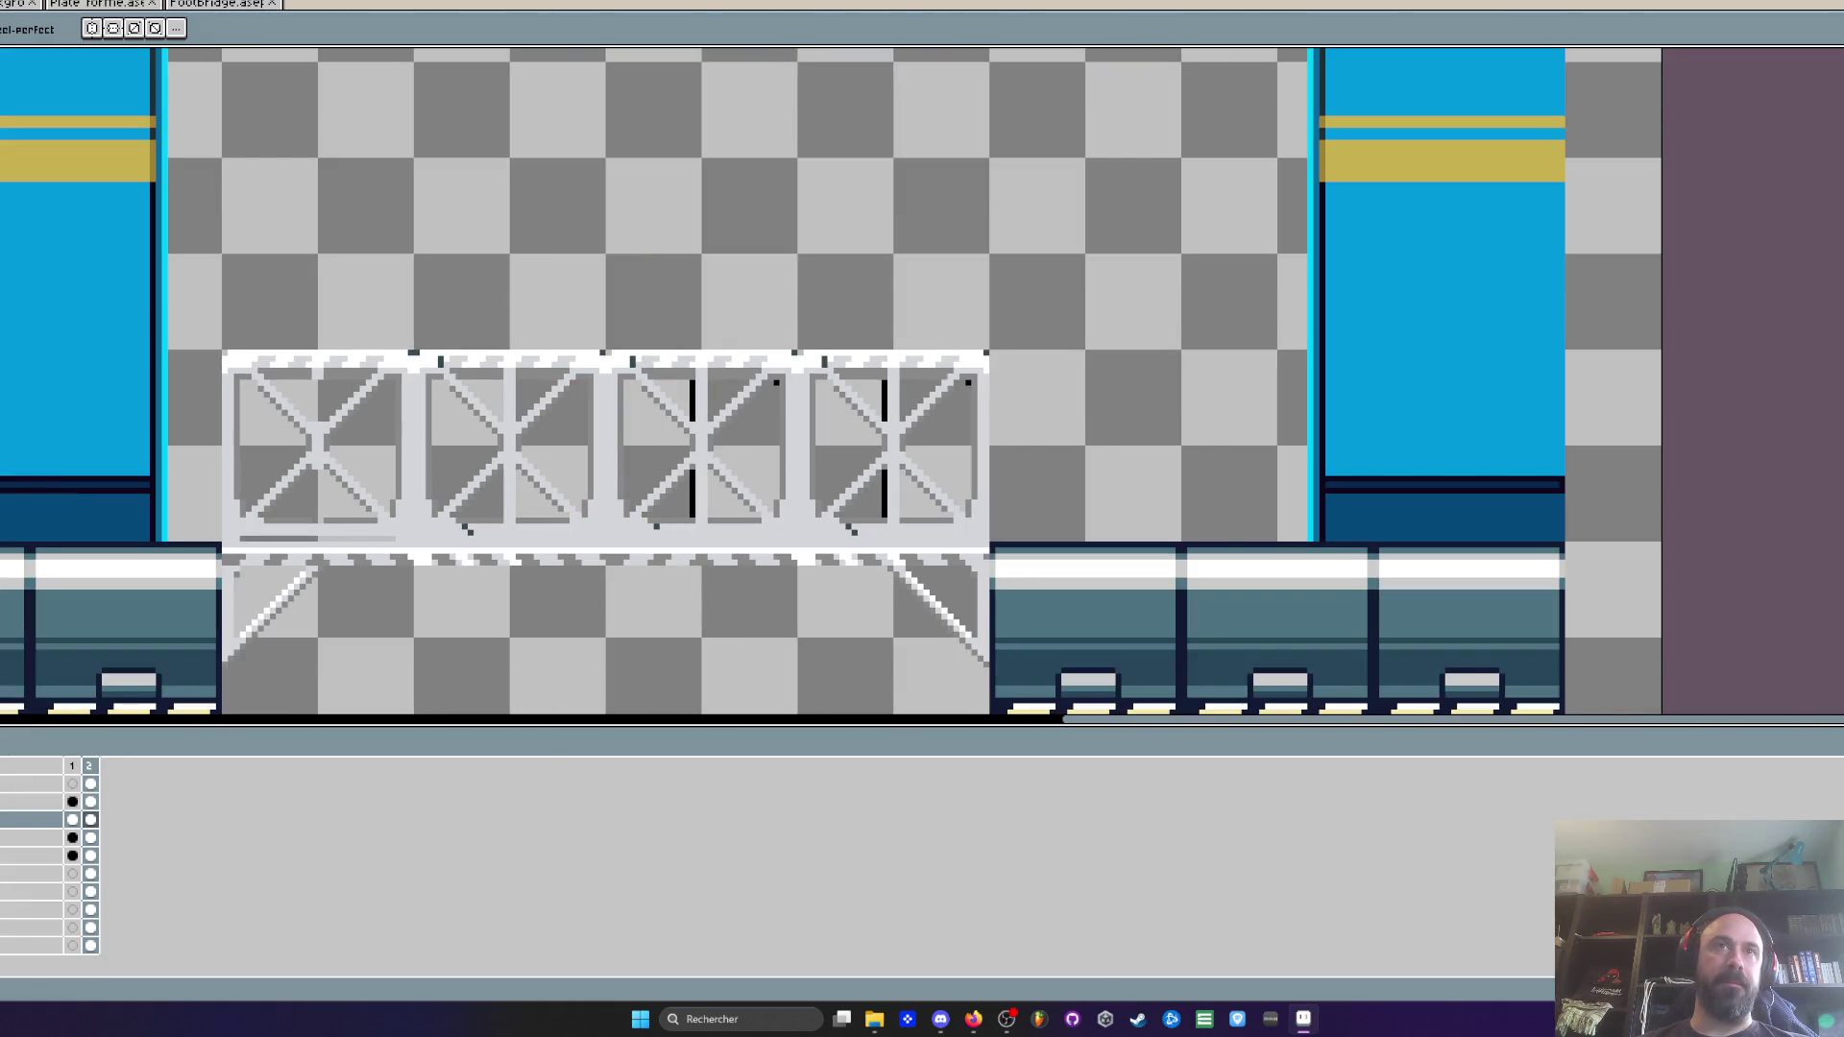